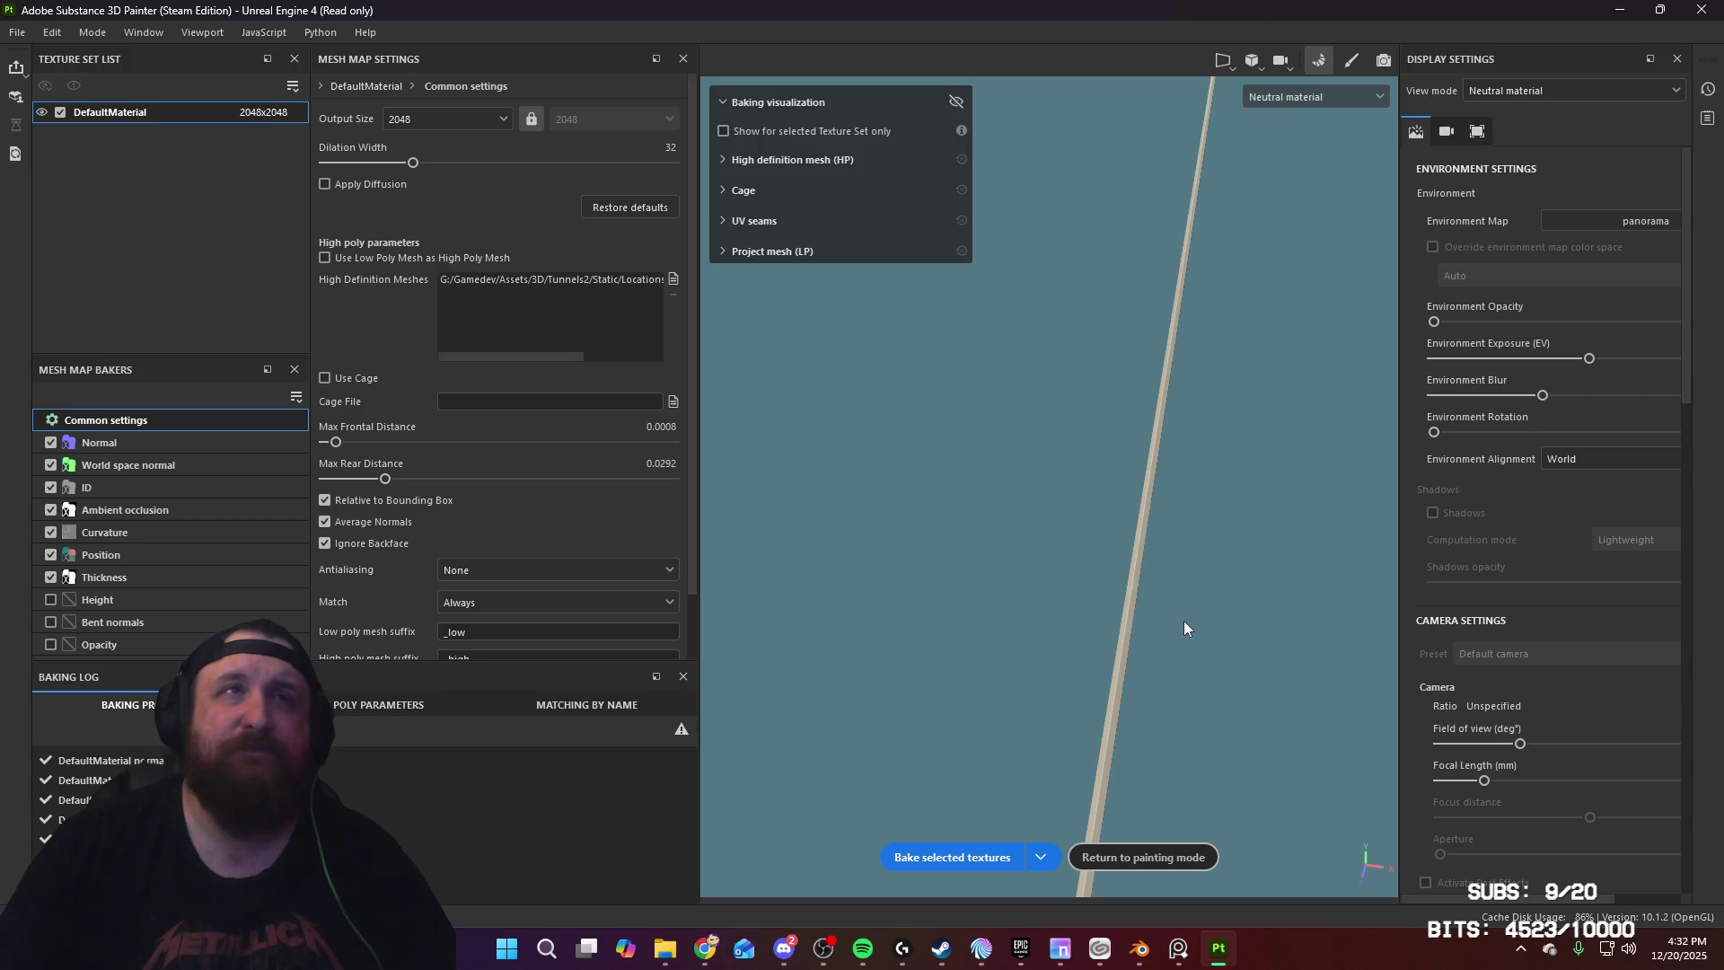
Step: Orbit around the sidewalk mesh and bake DefaultMaterial's selected mesh maps
{"action": "mouse_move", "coordinate": [1173, 643]}
{"action": "left_mouse_down", "text": "alt"}
{"action": "mouse_move", "coordinate": [1138, 627]}
{"action": "mouse_move", "coordinate": [1093, 711]}
{"action": "mouse_move", "coordinate": [1033, 686]}
{"action": "mouse_move", "coordinate": [995, 781]}
{"action": "mouse_move", "coordinate": [1086, 453]}
{"action": "mouse_move", "coordinate": [1058, 254]}
{"action": "mouse_move", "coordinate": [993, 388]}
{"action": "mouse_move", "coordinate": [977, 373]}
{"action": "left_mouse_up", "text": "alt"}
{"action": "mouse_move", "coordinate": [1040, 568]}
{"action": "left_mouse_down", "text": "alt"}
{"action": "mouse_move", "coordinate": [951, 201]}
{"action": "mouse_move", "coordinate": [1049, 469]}
{"action": "mouse_move", "coordinate": [974, 303]}
{"action": "mouse_move", "coordinate": [1047, 412]}
{"action": "mouse_move", "coordinate": [784, 351]}
{"action": "mouse_move", "coordinate": [1101, 481]}
{"action": "mouse_move", "coordinate": [1041, 517]}
{"action": "mouse_move", "coordinate": [1069, 374]}
{"action": "mouse_move", "coordinate": [1160, 496]}
{"action": "mouse_move", "coordinate": [793, 477]}
{"action": "mouse_move", "coordinate": [1083, 768]}
{"action": "left_mouse_up", "text": "alt"}
{"action": "left_click", "coordinate": [959, 851]}
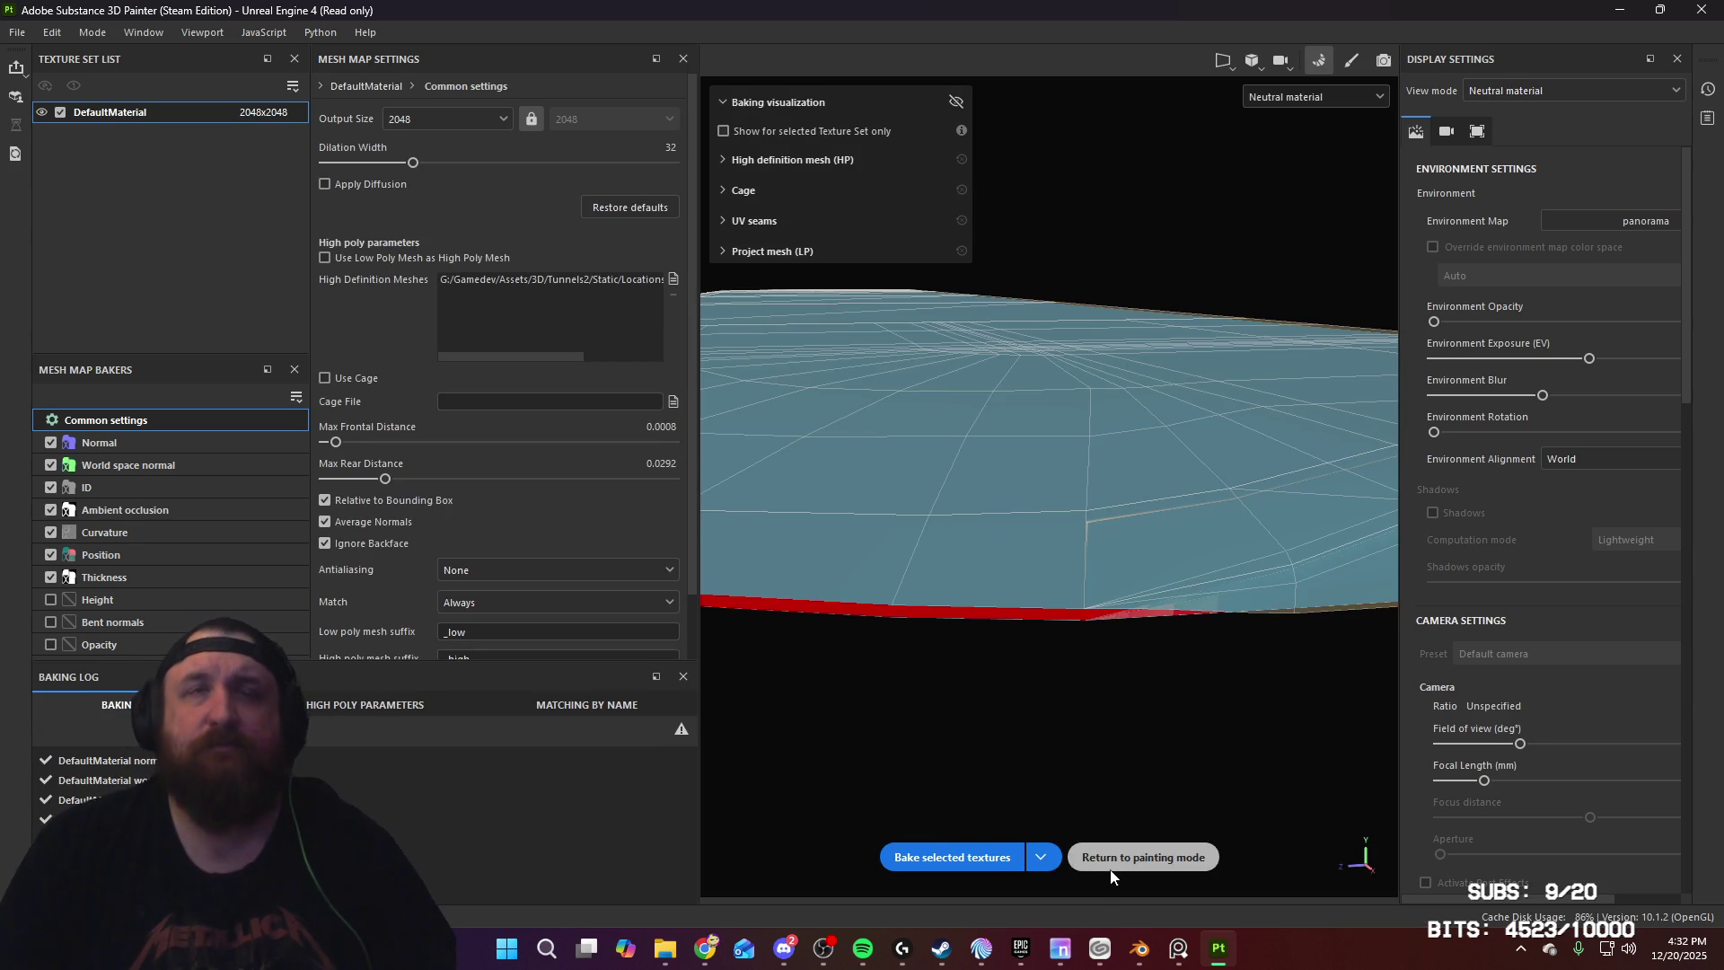
Step: Return to painting mode after the bake and zoom in close on the concrete slab
{"action": "left_click", "coordinate": [1144, 857]}
{"action": "mouse_move", "coordinate": [1143, 857]}
{"action": "left_mouse_down", "text": "alt"}
{"action": "mouse_move", "coordinate": [988, 764]}
{"action": "mouse_move", "coordinate": [666, 632]}
{"action": "mouse_move", "coordinate": [520, 531]}
{"action": "mouse_move", "coordinate": [1074, 616]}
{"action": "mouse_move", "coordinate": [939, 755]}
{"action": "mouse_move", "coordinate": [856, 637]}
{"action": "mouse_move", "coordinate": [958, 619]}
{"action": "mouse_move", "coordinate": [658, 751]}
{"action": "mouse_move", "coordinate": [1293, 557]}
{"action": "mouse_move", "coordinate": [986, 611]}
{"action": "mouse_move", "coordinate": [823, 785]}
{"action": "mouse_move", "coordinate": [731, 712]}
{"action": "mouse_move", "coordinate": [704, 647]}
{"action": "mouse_move", "coordinate": [694, 665]}
{"action": "left_mouse_up", "text": "alt"}
{"action": "mouse_move", "coordinate": [694, 665]}
{"action": "right_mouse_down", "text": "alt"}
{"action": "mouse_move", "coordinate": [834, 521]}
{"action": "mouse_move", "coordinate": [813, 647]}
{"action": "mouse_move", "coordinate": [972, 641]}
{"action": "right_mouse_up", "text": "alt"}
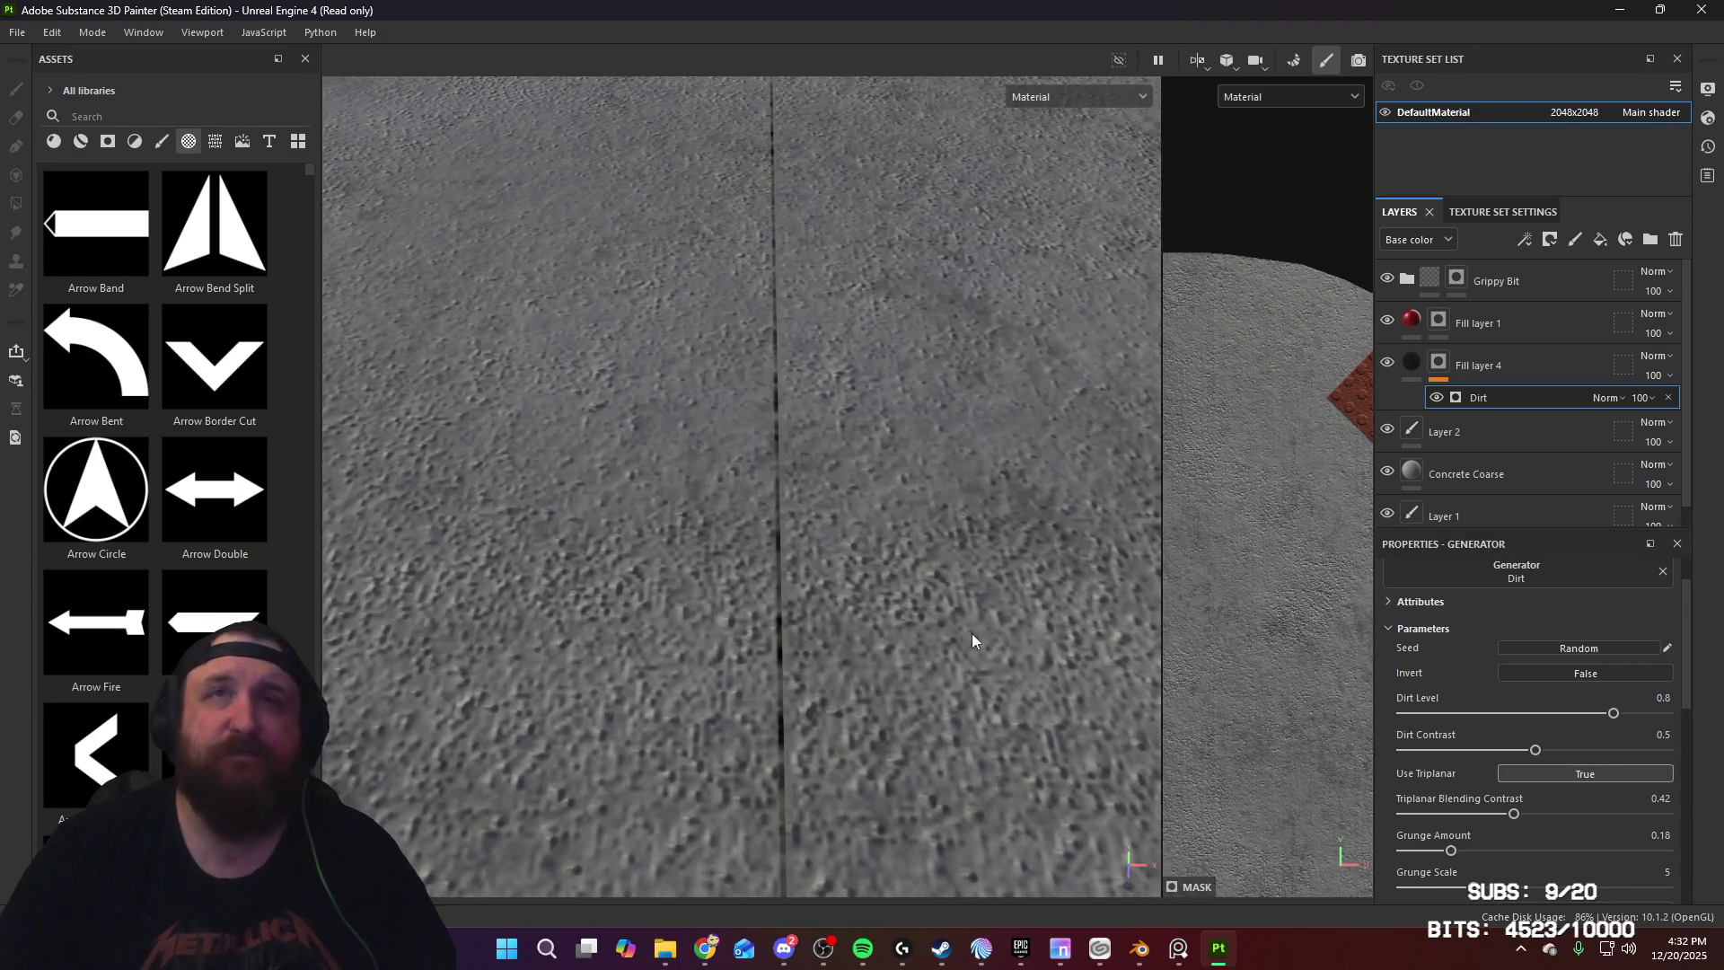
Step: Change Fill layer 4's blend mode from Normal to Soft light
{"action": "left_click", "coordinate": [1655, 359]}
{"action": "left_click", "coordinate": [1637, 385]}
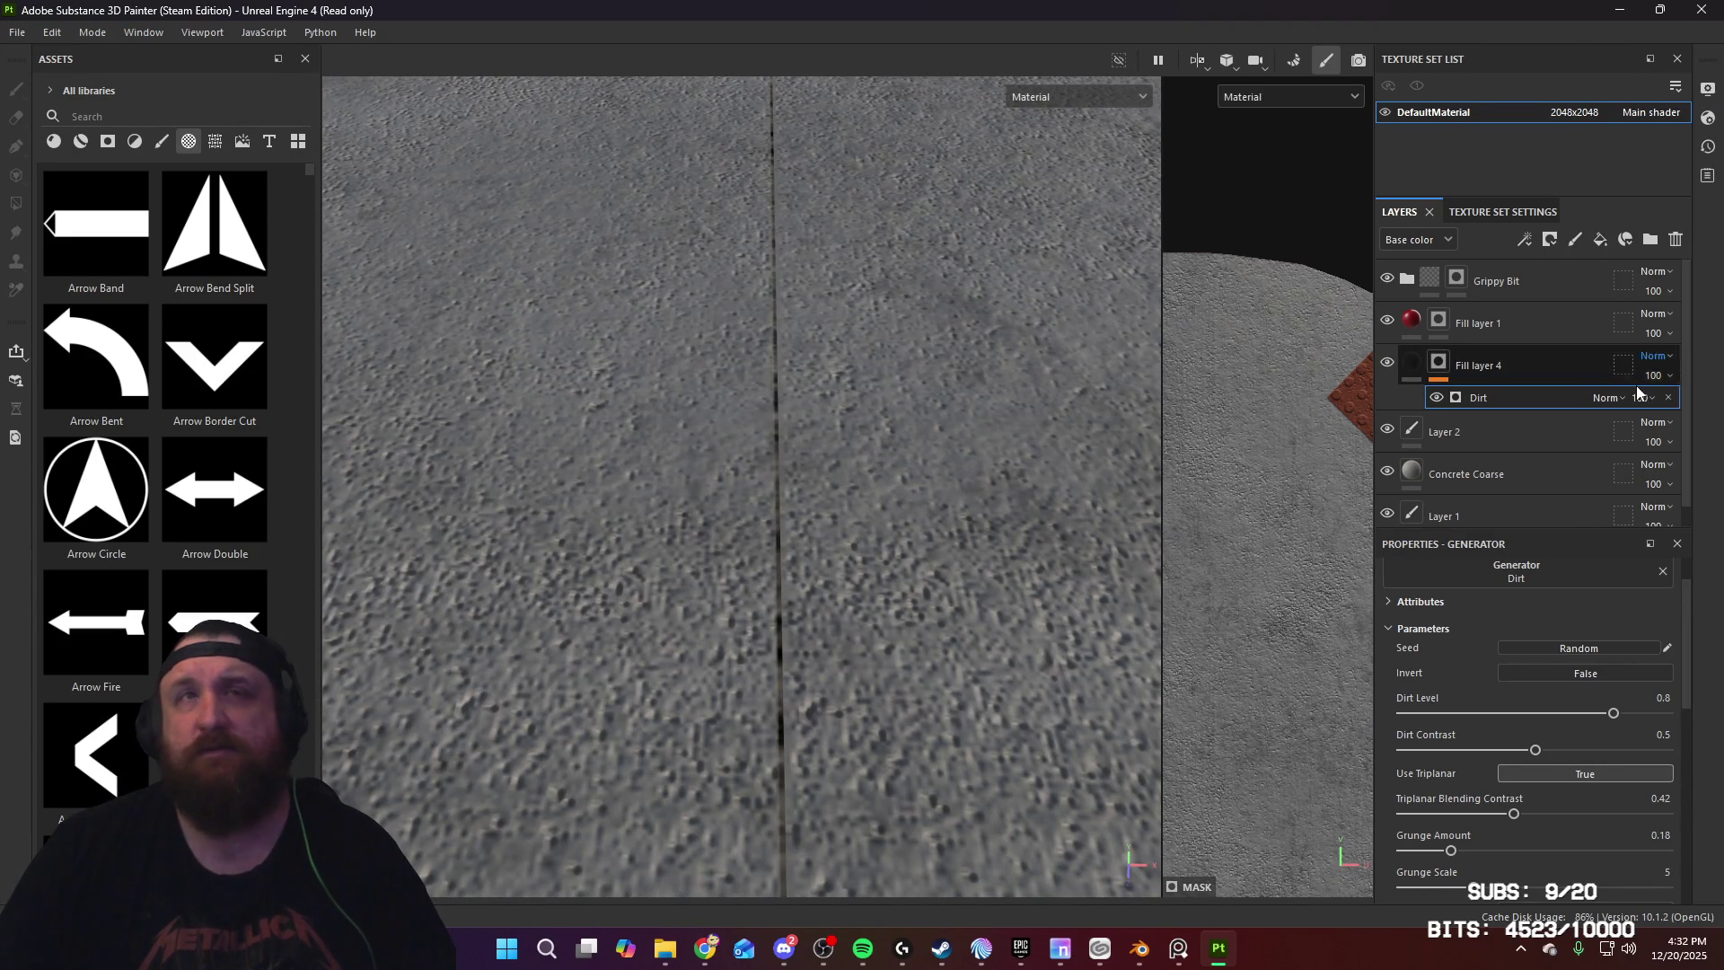
{"action": "mouse_move", "coordinate": [898, 503]}
{"action": "left_mouse_down", "text": "alt"}
{"action": "mouse_move", "coordinate": [888, 562]}
{"action": "mouse_move", "coordinate": [920, 578]}
{"action": "left_mouse_up", "text": "alt"}
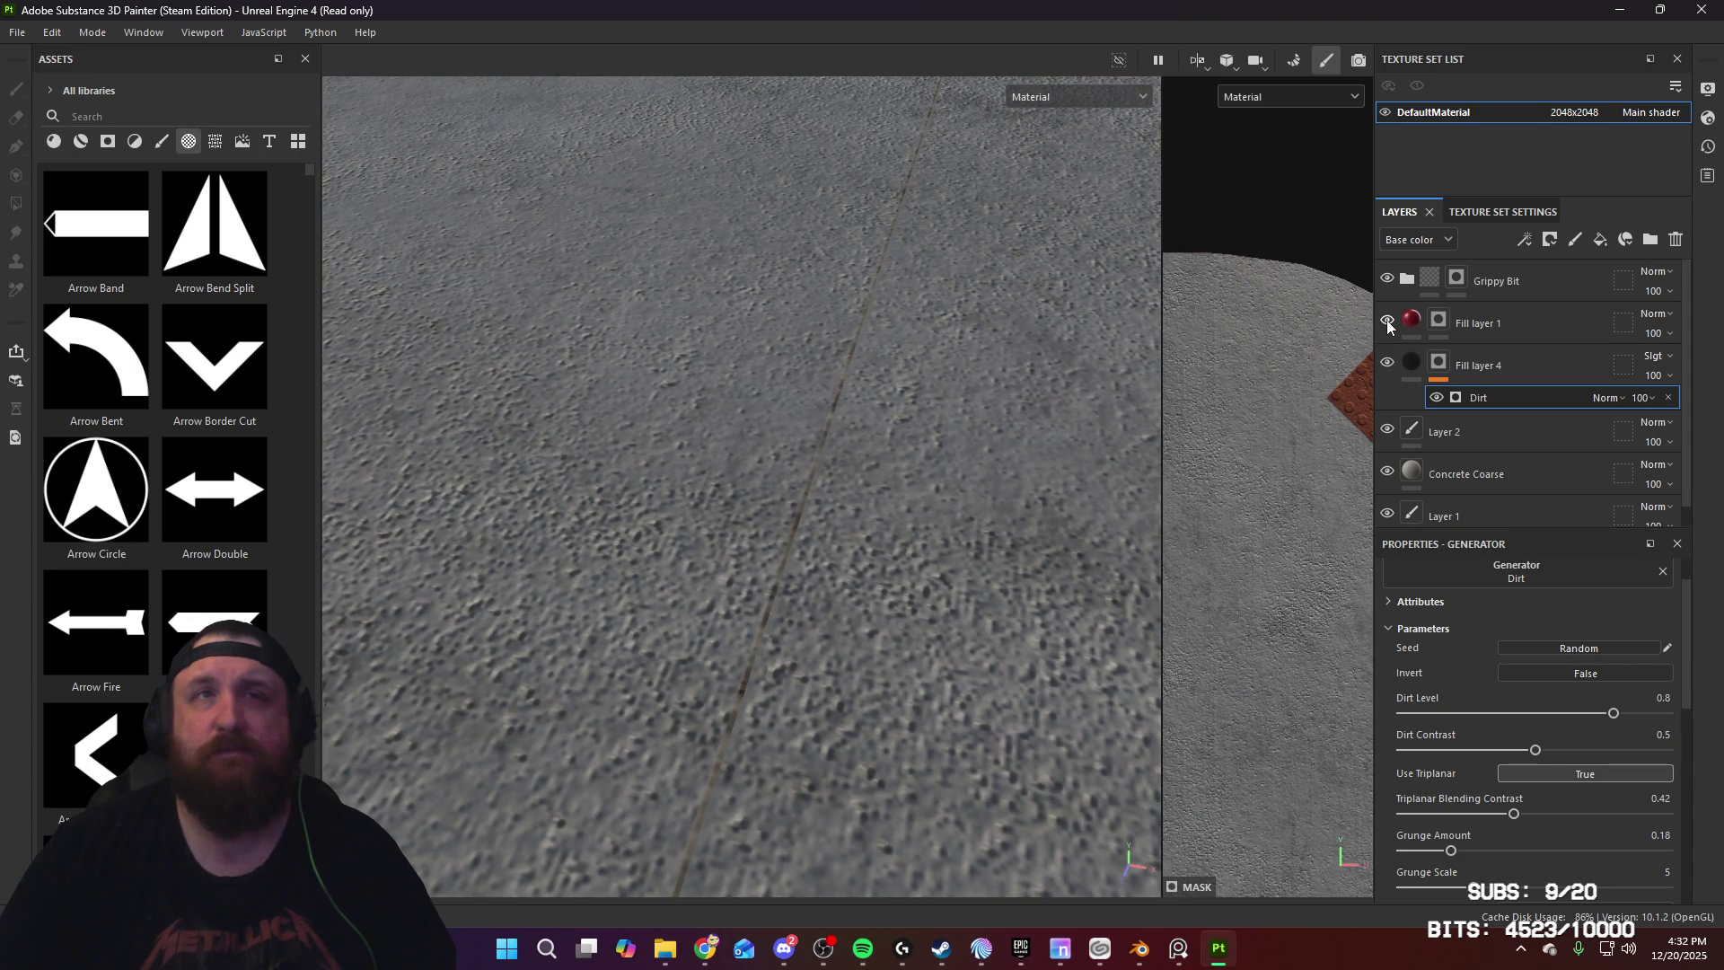
Step: Show Fill layer 4's fill settings, check the slab's red edge, and switch to Blender
{"action": "left_click", "coordinate": [1413, 376]}
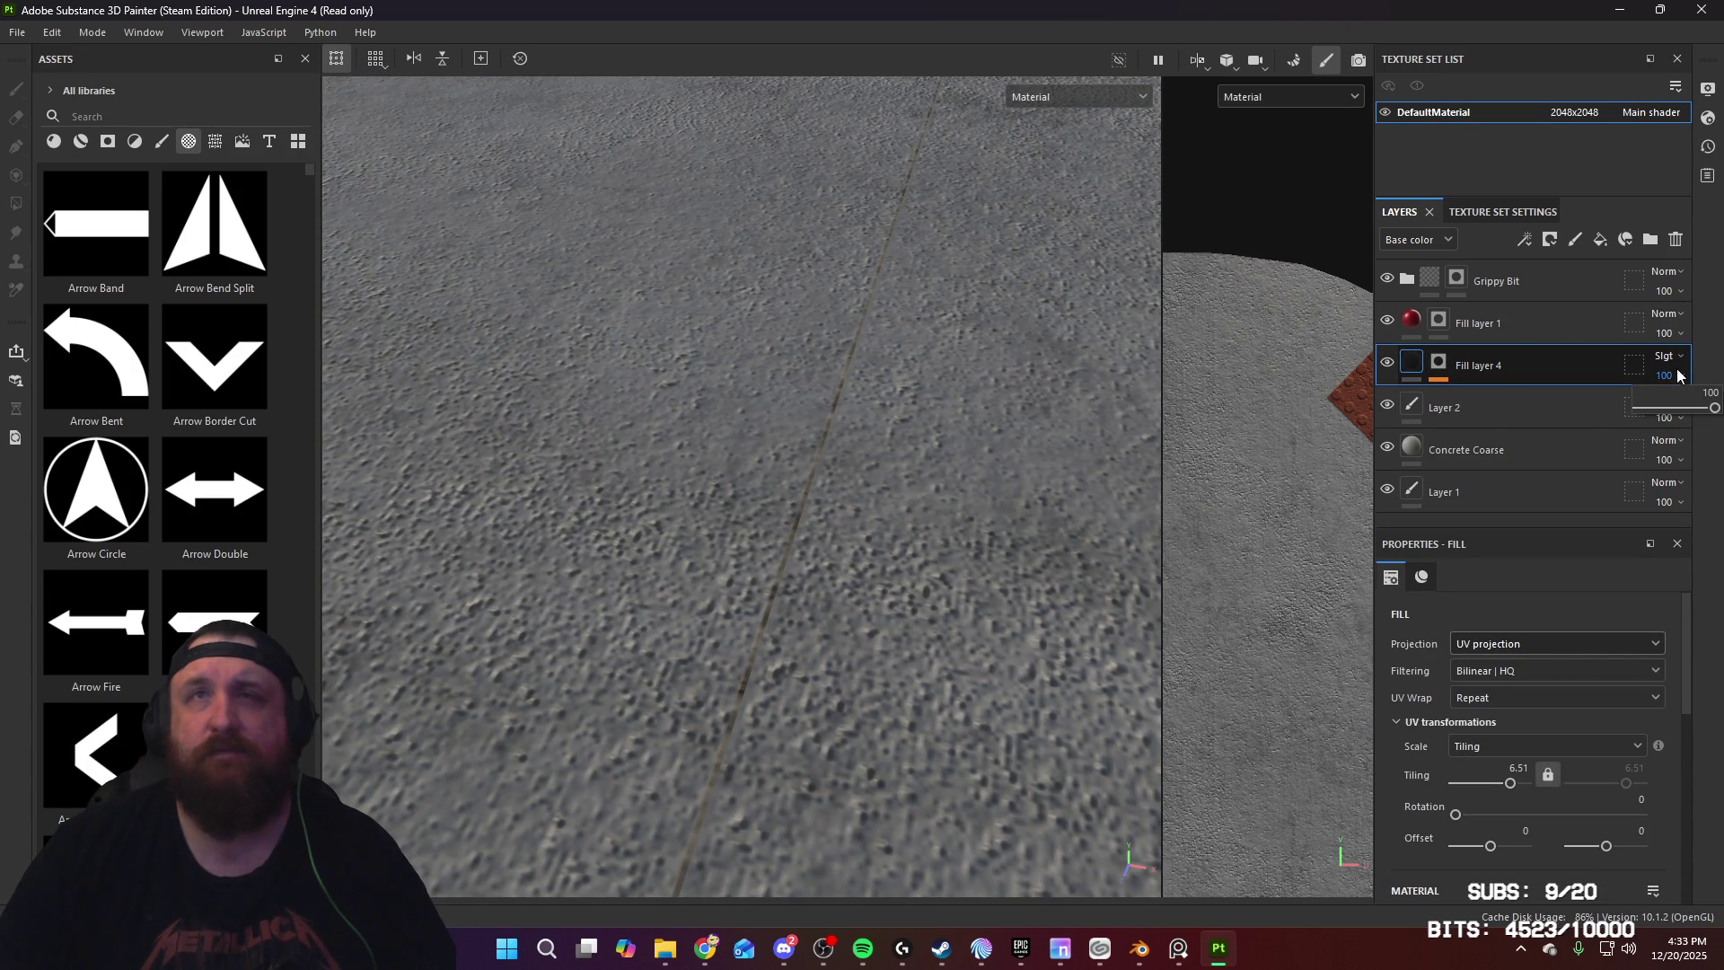
{"action": "mouse_move", "coordinate": [808, 563]}
{"action": "left_mouse_down", "text": "alt"}
{"action": "mouse_move", "coordinate": [746, 261]}
{"action": "mouse_move", "coordinate": [631, 466]}
{"action": "mouse_move", "coordinate": [647, 593]}
{"action": "mouse_move", "coordinate": [682, 503]}
{"action": "left_mouse_up", "text": "alt"}
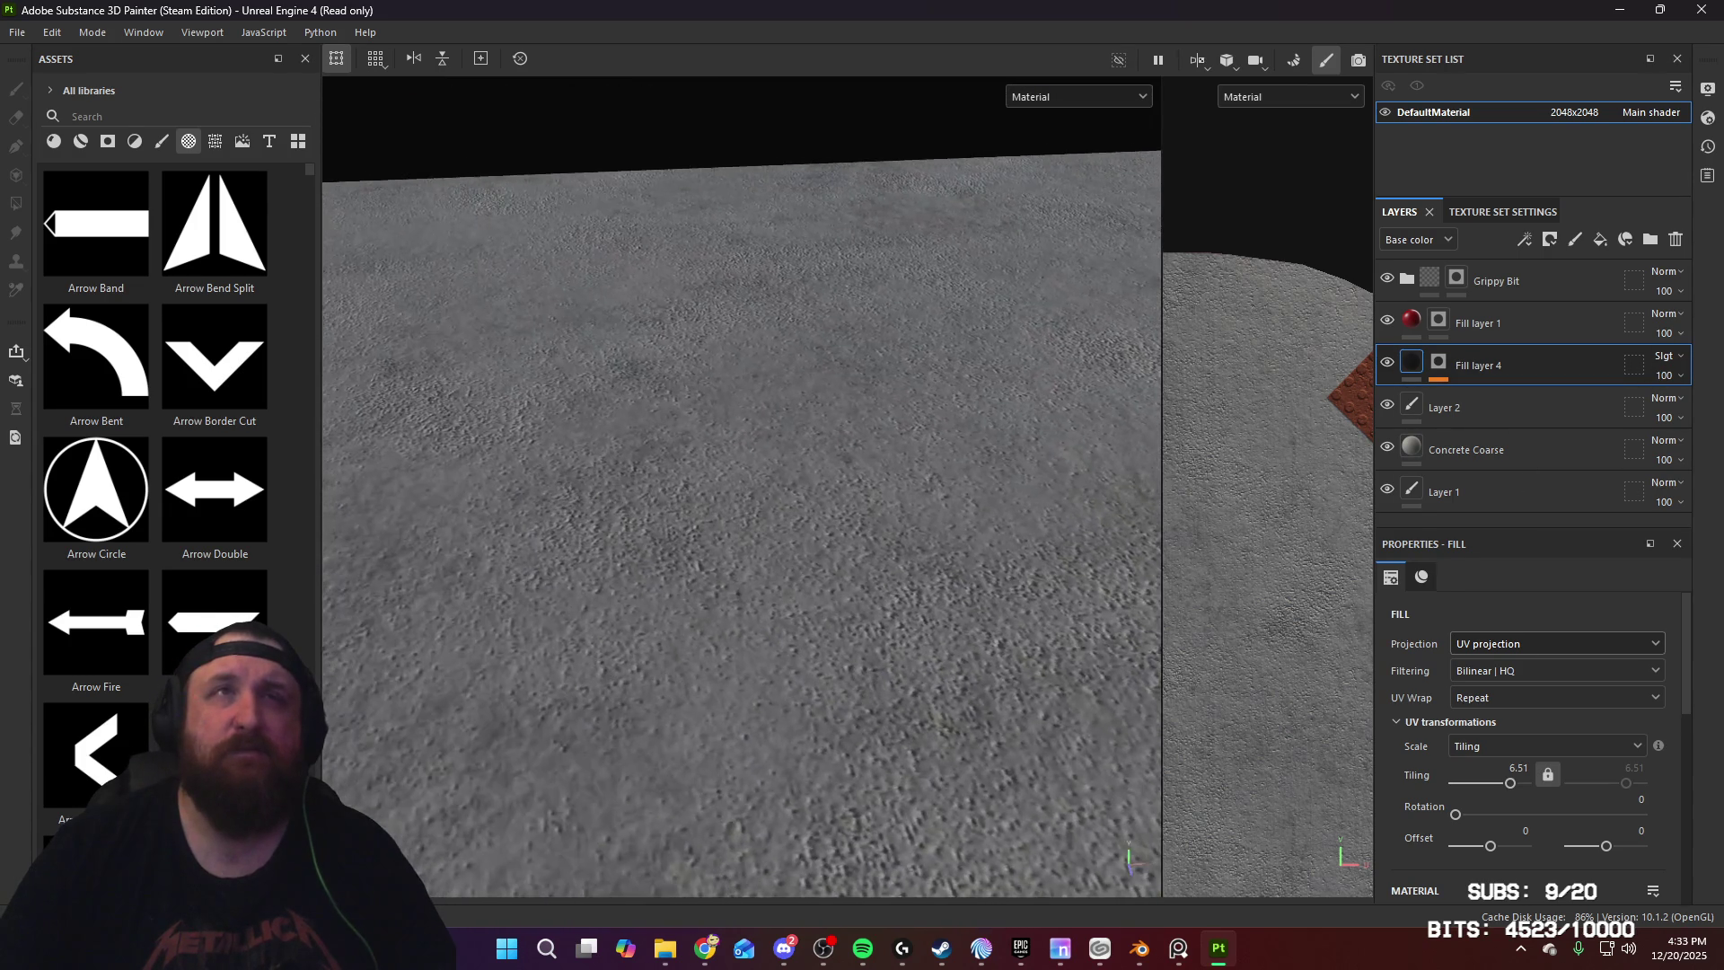
{"action": "mouse_move", "coordinate": [627, 588]}
{"action": "left_mouse_down", "text": "alt"}
{"action": "mouse_move", "coordinate": [719, 538]}
{"action": "mouse_move", "coordinate": [811, 563]}
{"action": "mouse_move", "coordinate": [381, 546]}
{"action": "mouse_move", "coordinate": [740, 462]}
{"action": "mouse_move", "coordinate": [798, 755]}
{"action": "left_mouse_up", "text": "alt"}
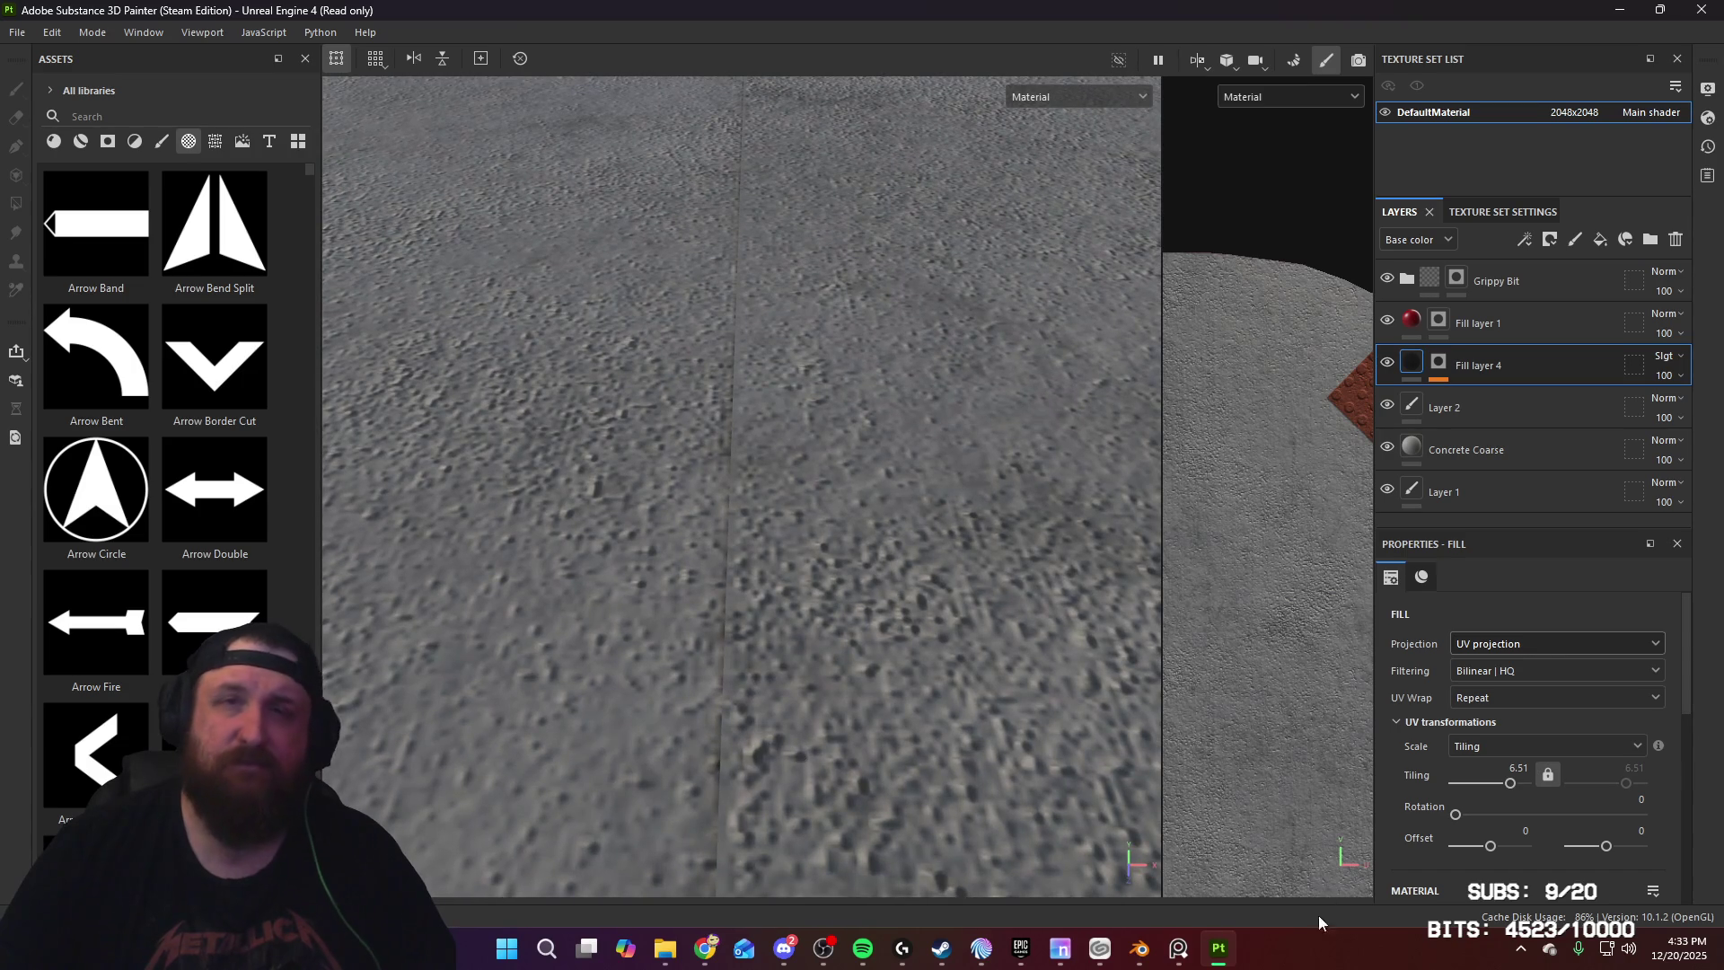
{"action": "left_click", "coordinate": [1139, 948]}
{"action": "mouse_move", "coordinate": [907, 610]}
{"action": "middle_mouse_down"}
{"action": "mouse_move", "coordinate": [677, 581]}
{"action": "mouse_move", "coordinate": [817, 673]}
{"action": "mouse_move", "coordinate": [860, 418]}
{"action": "middle_mouse_up"}
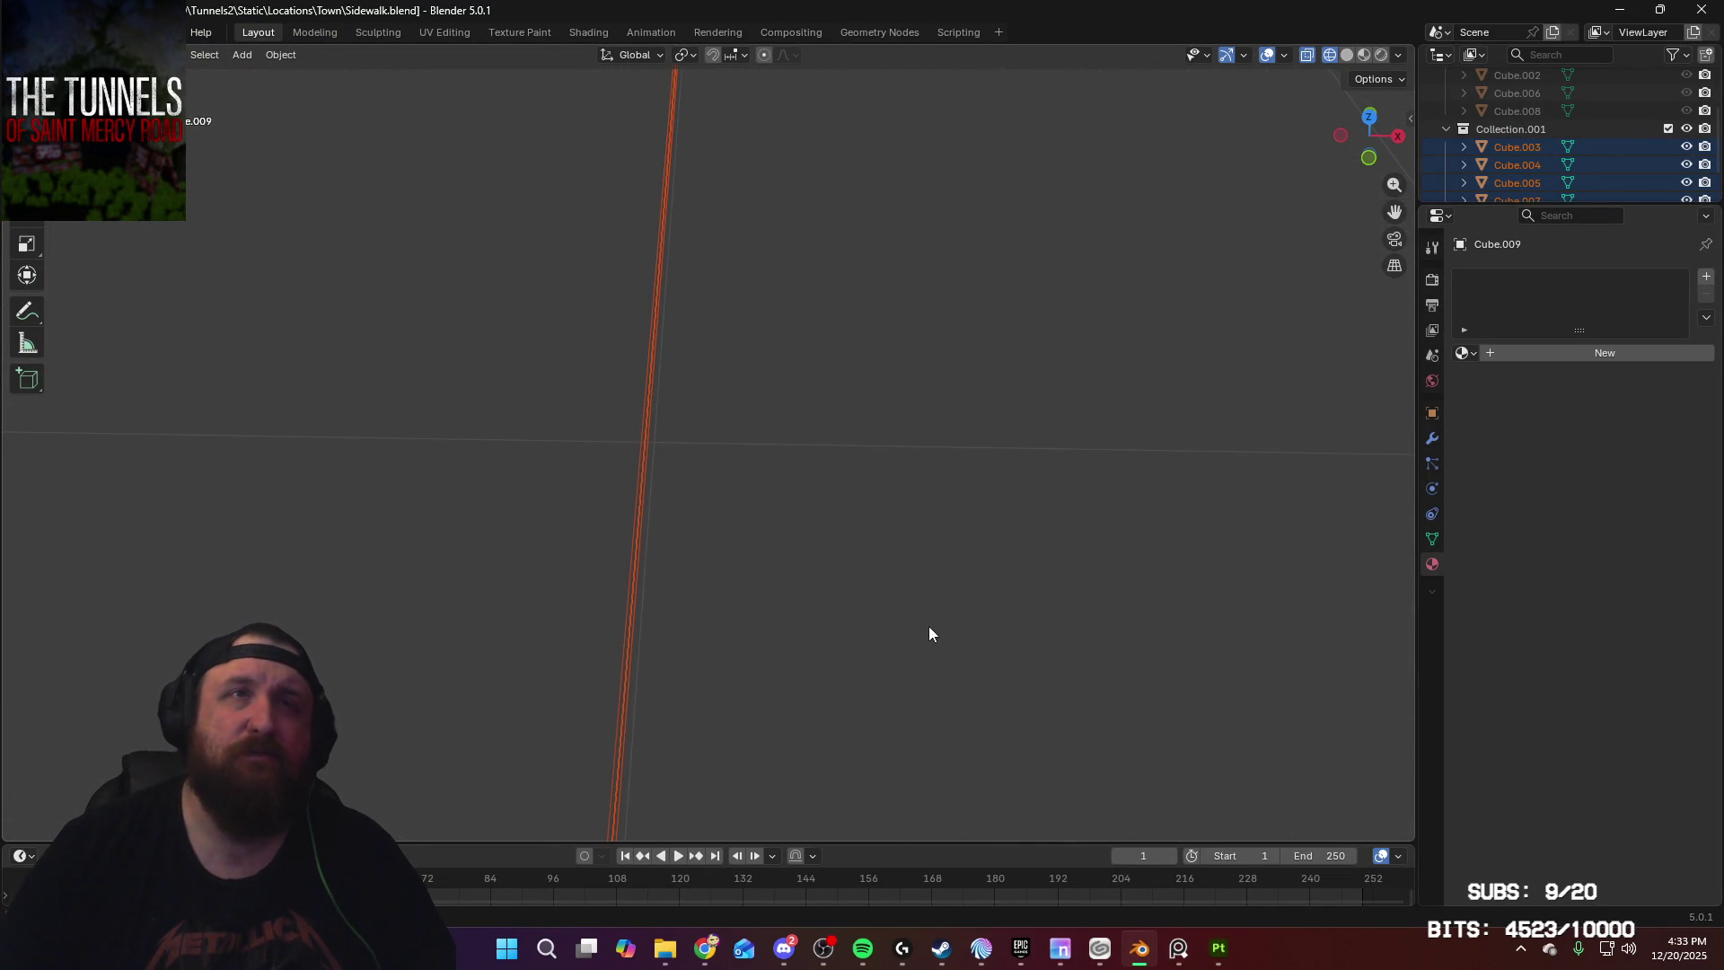
Step: Select Cube.003 on its own
{"action": "middle_click_drag", "start_coordinate": [935, 681], "coordinate": [939, 650]}
{"action": "right_click", "coordinate": [939, 648]}
{"action": "mouse_move", "coordinate": [939, 634]}
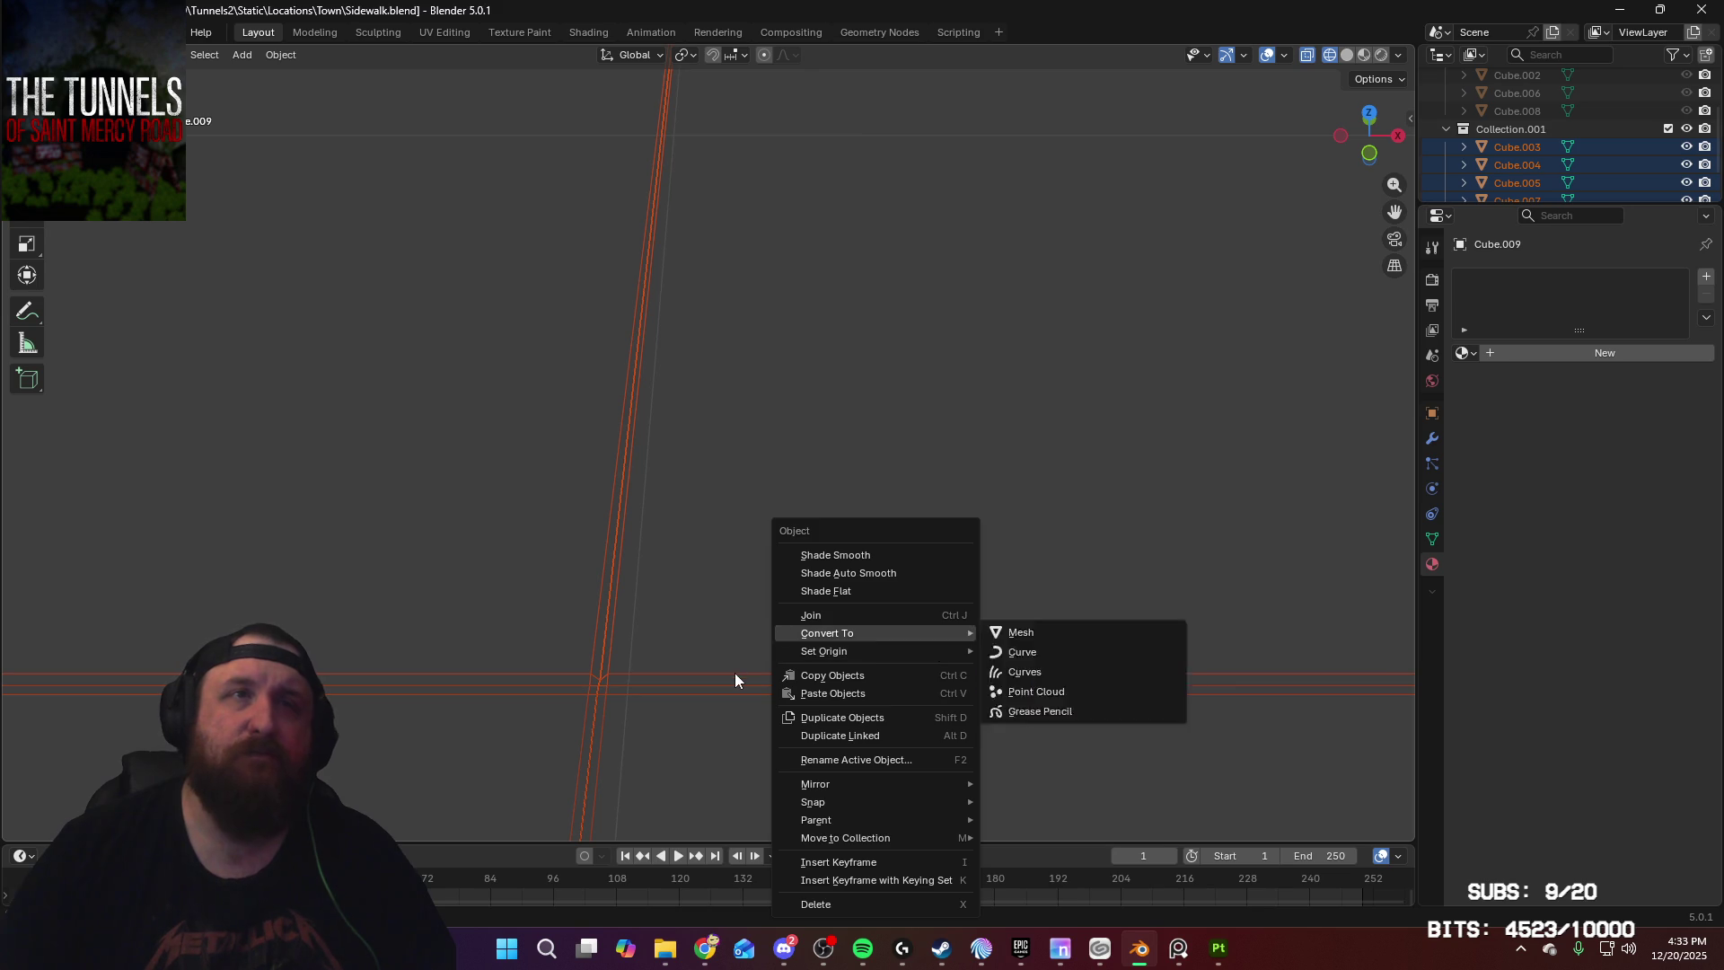
{"action": "left_click", "coordinate": [734, 680]}
{"action": "left_click", "coordinate": [736, 682]}
{"action": "middle_click_drag", "start_coordinate": [613, 682], "coordinate": [628, 682]}
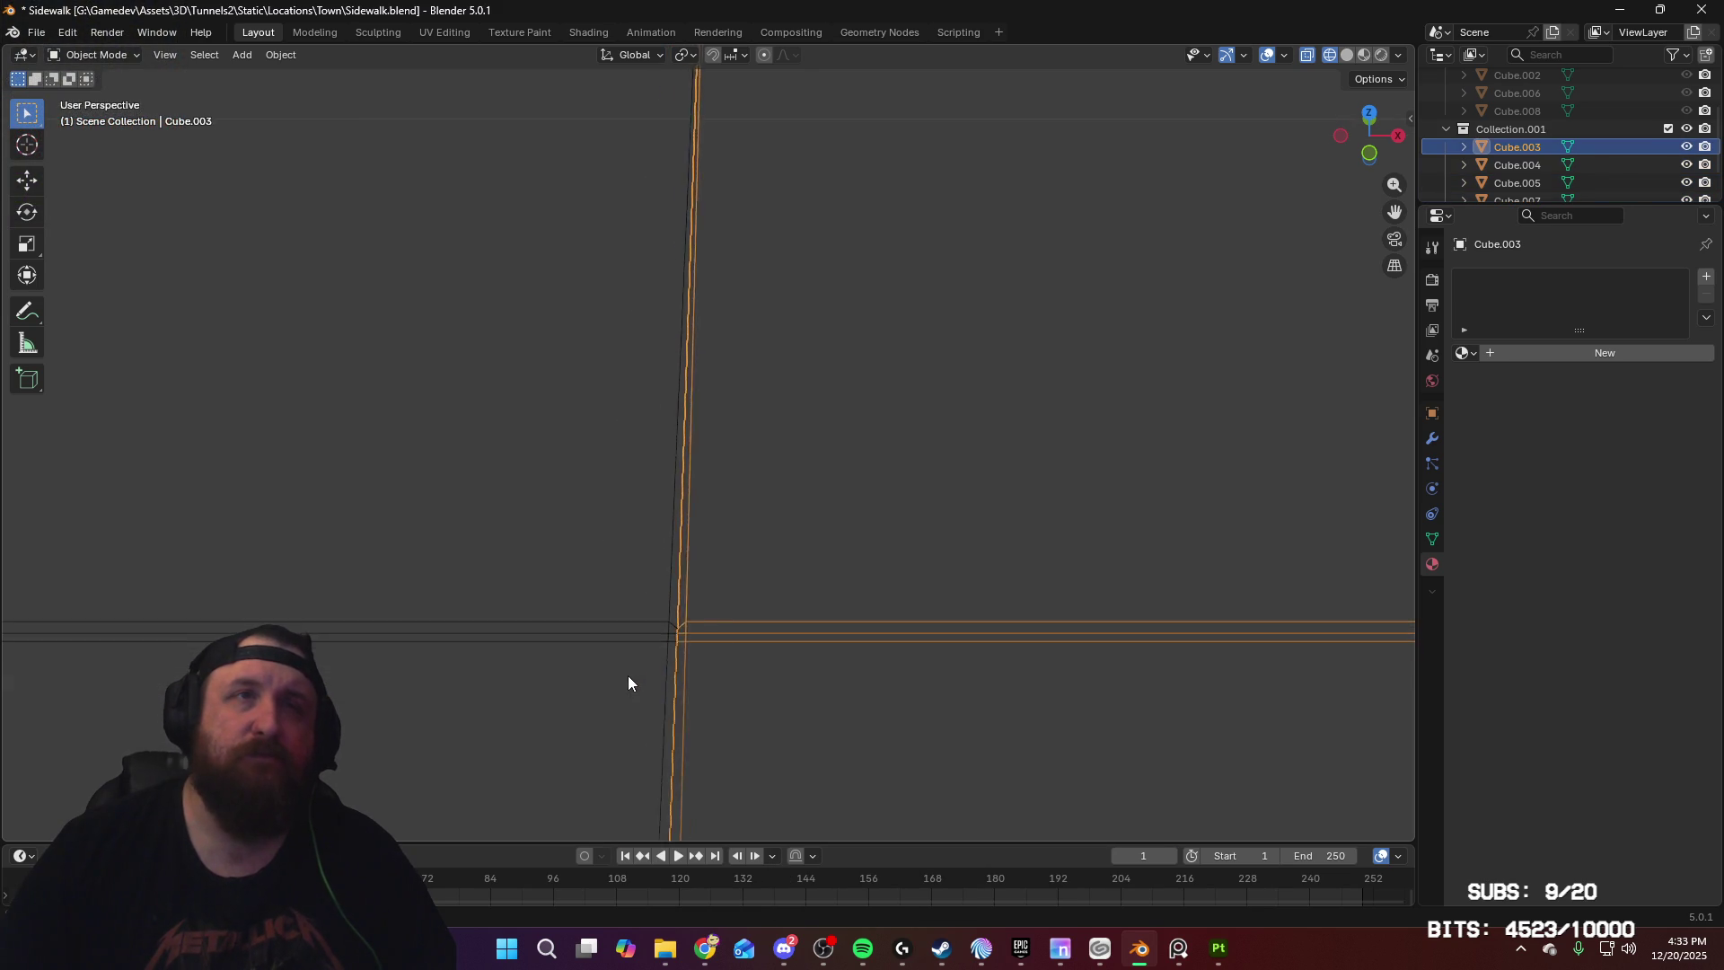
Step: In Edit Mode, move Cube.003's selected edges along the X axis
{"action": "key", "text": "Tab"}
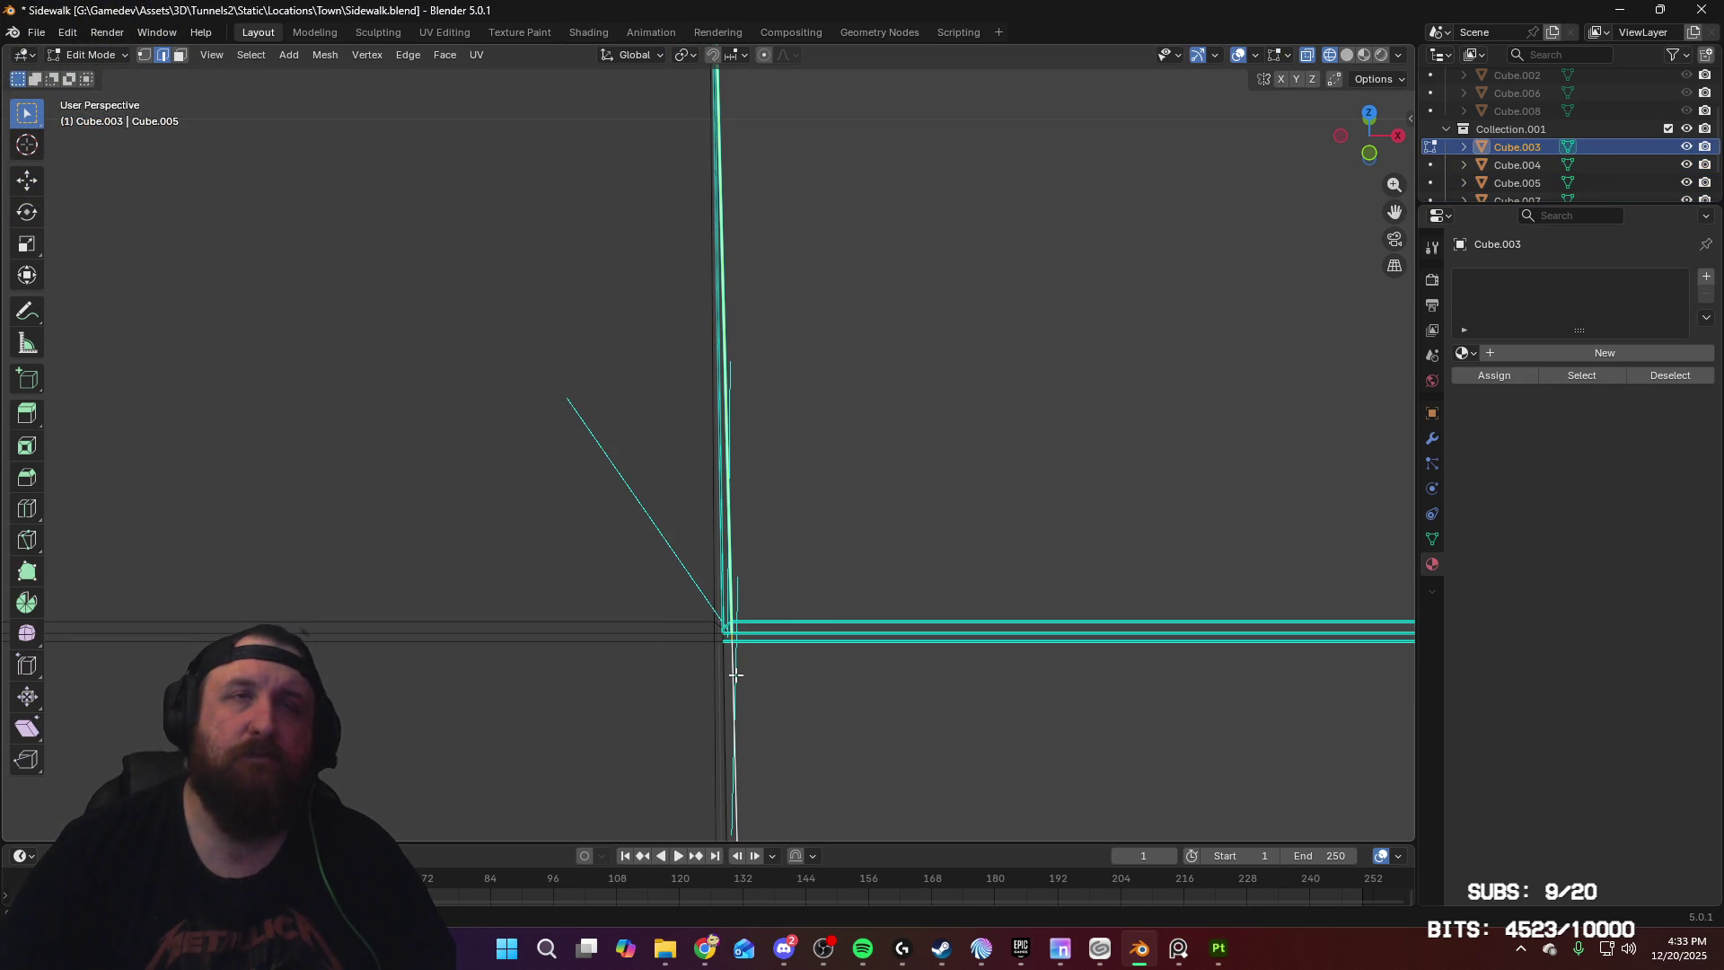
{"action": "key", "text": "g"}
{"action": "key", "text": "x"}
{"action": "left_click", "coordinate": [738, 675]}
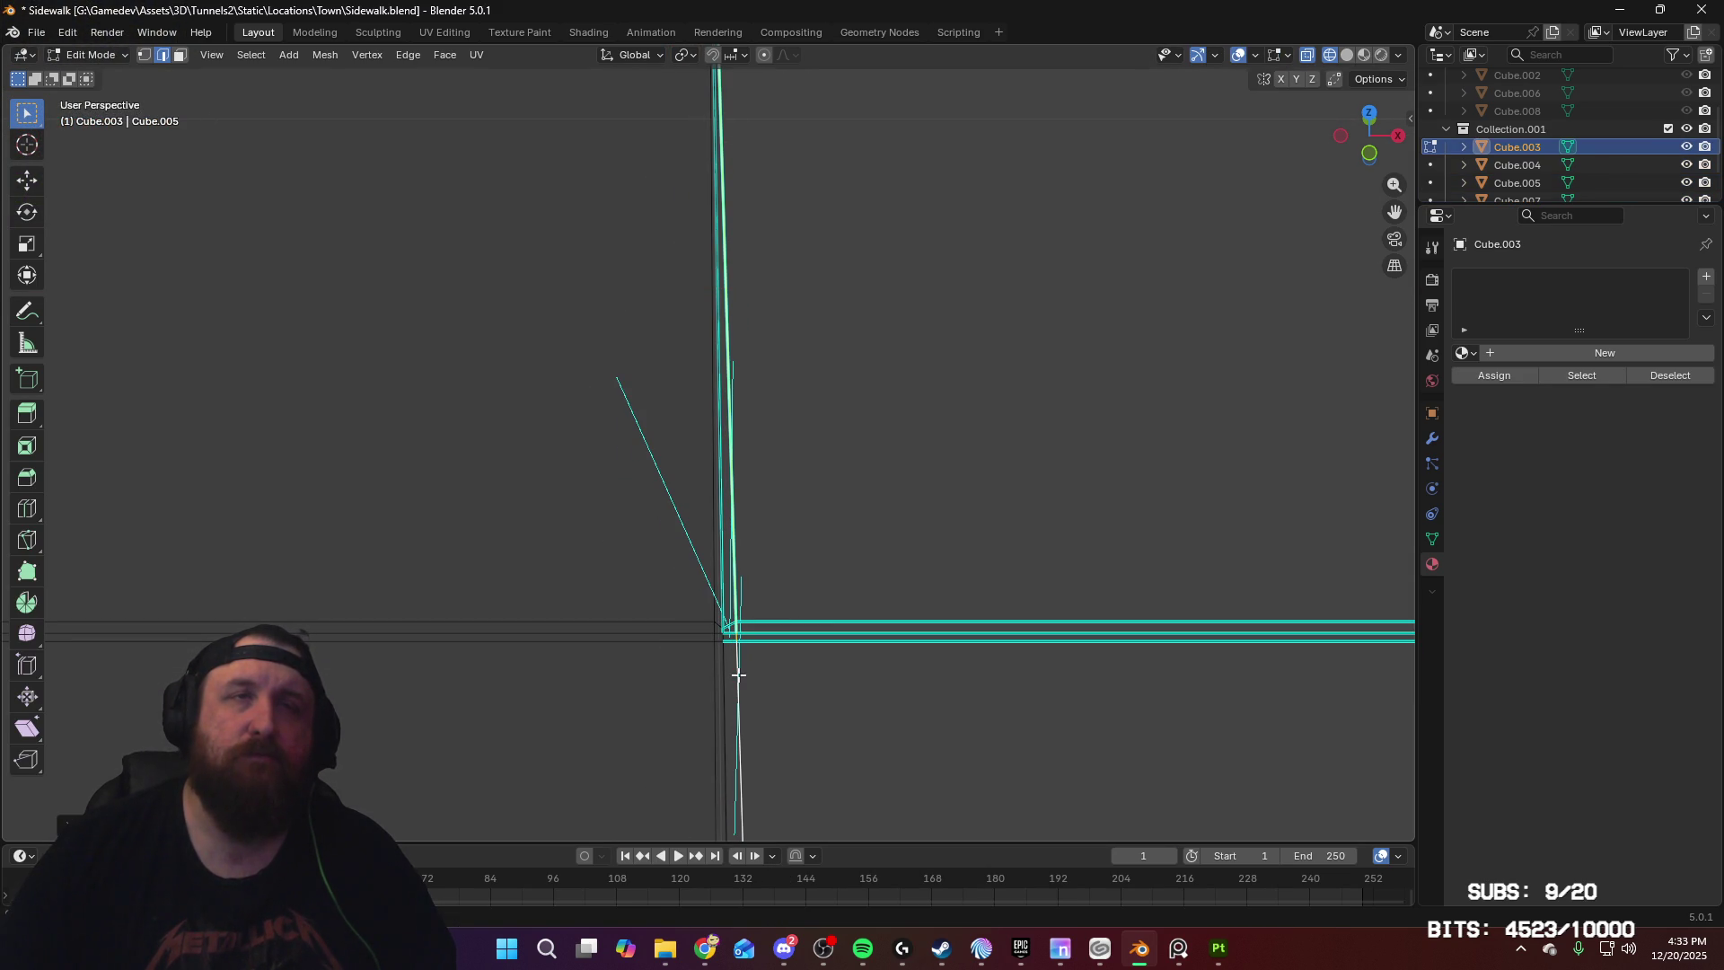
{"action": "scroll", "coordinate": [797, 604], "scroll_direction": "down", "scroll_amount": 4}
{"action": "mouse_move", "coordinate": [812, 709]}
{"action": "middle_mouse_down"}
{"action": "mouse_move", "coordinate": [812, 601]}
{"action": "mouse_move", "coordinate": [870, 608]}
{"action": "middle_mouse_up"}
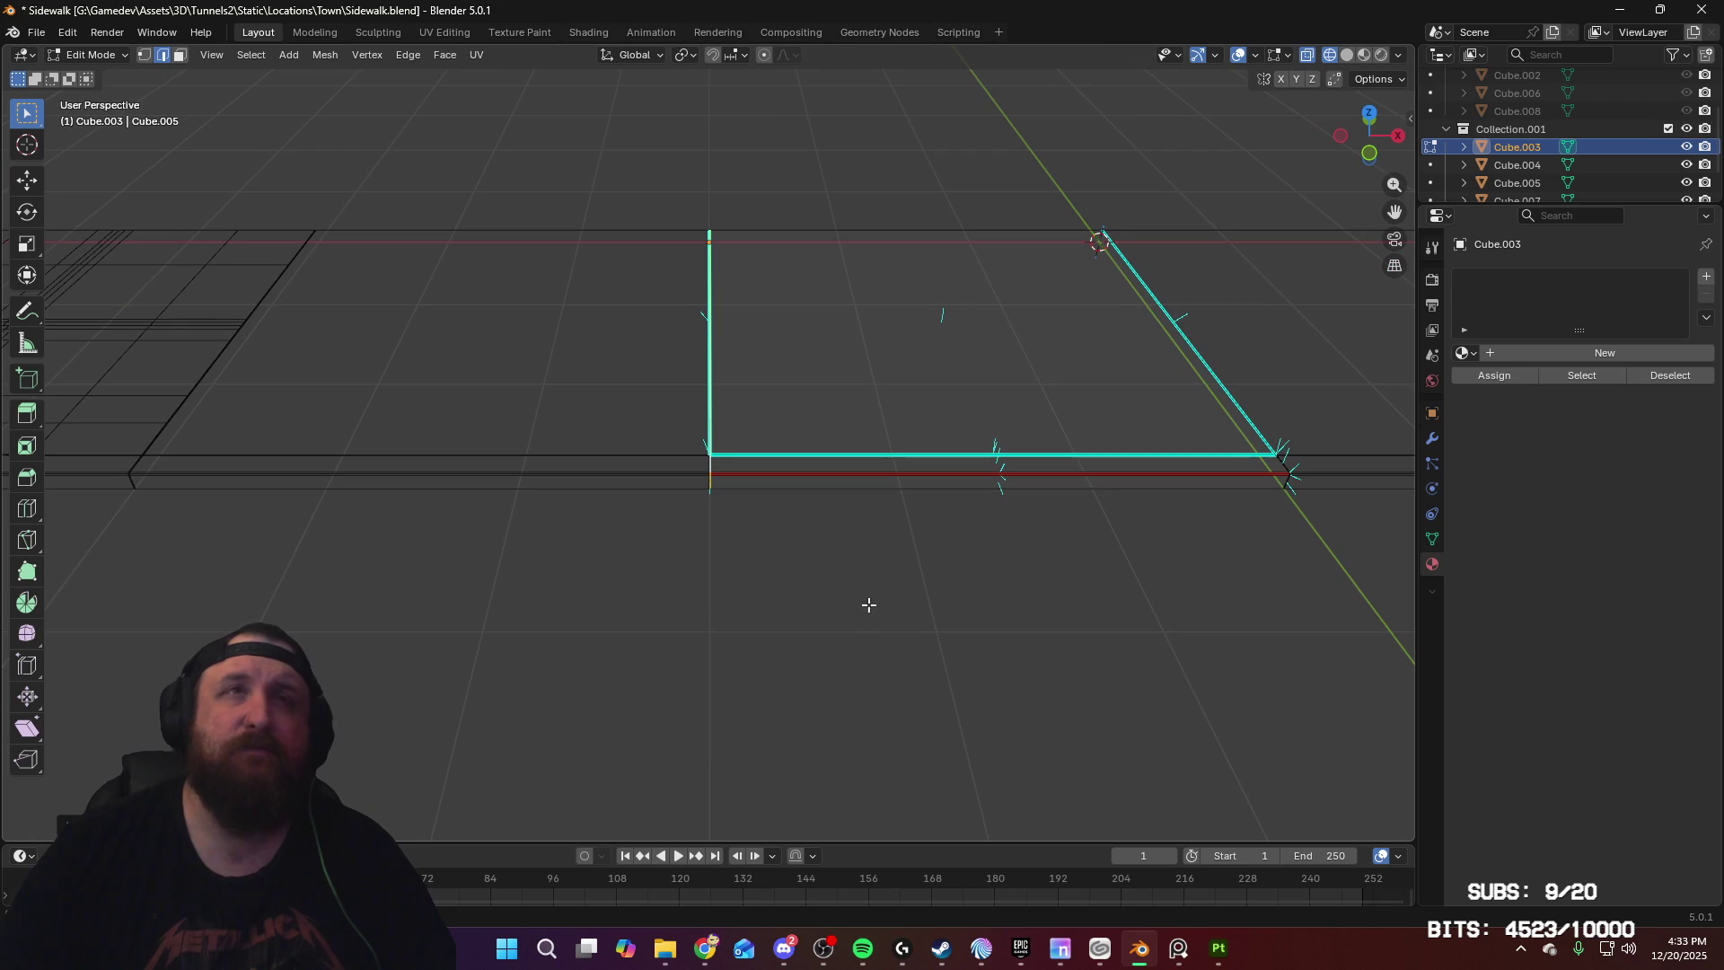
{"action": "key", "text": "Tab"}
Step: Delete the extra left slab and the slab extending right
{"action": "left_click", "coordinate": [672, 478]}
{"action": "key", "text": "Delete"}
{"action": "left_click", "coordinate": [1322, 462]}
{"action": "key", "text": "Delete"}
Step: Duplicate the remaining slab along X to create Cube.007
{"action": "left_click", "coordinate": [1226, 468]}
{"action": "key", "text": "shift+d"}
{"action": "key", "text": "x"}
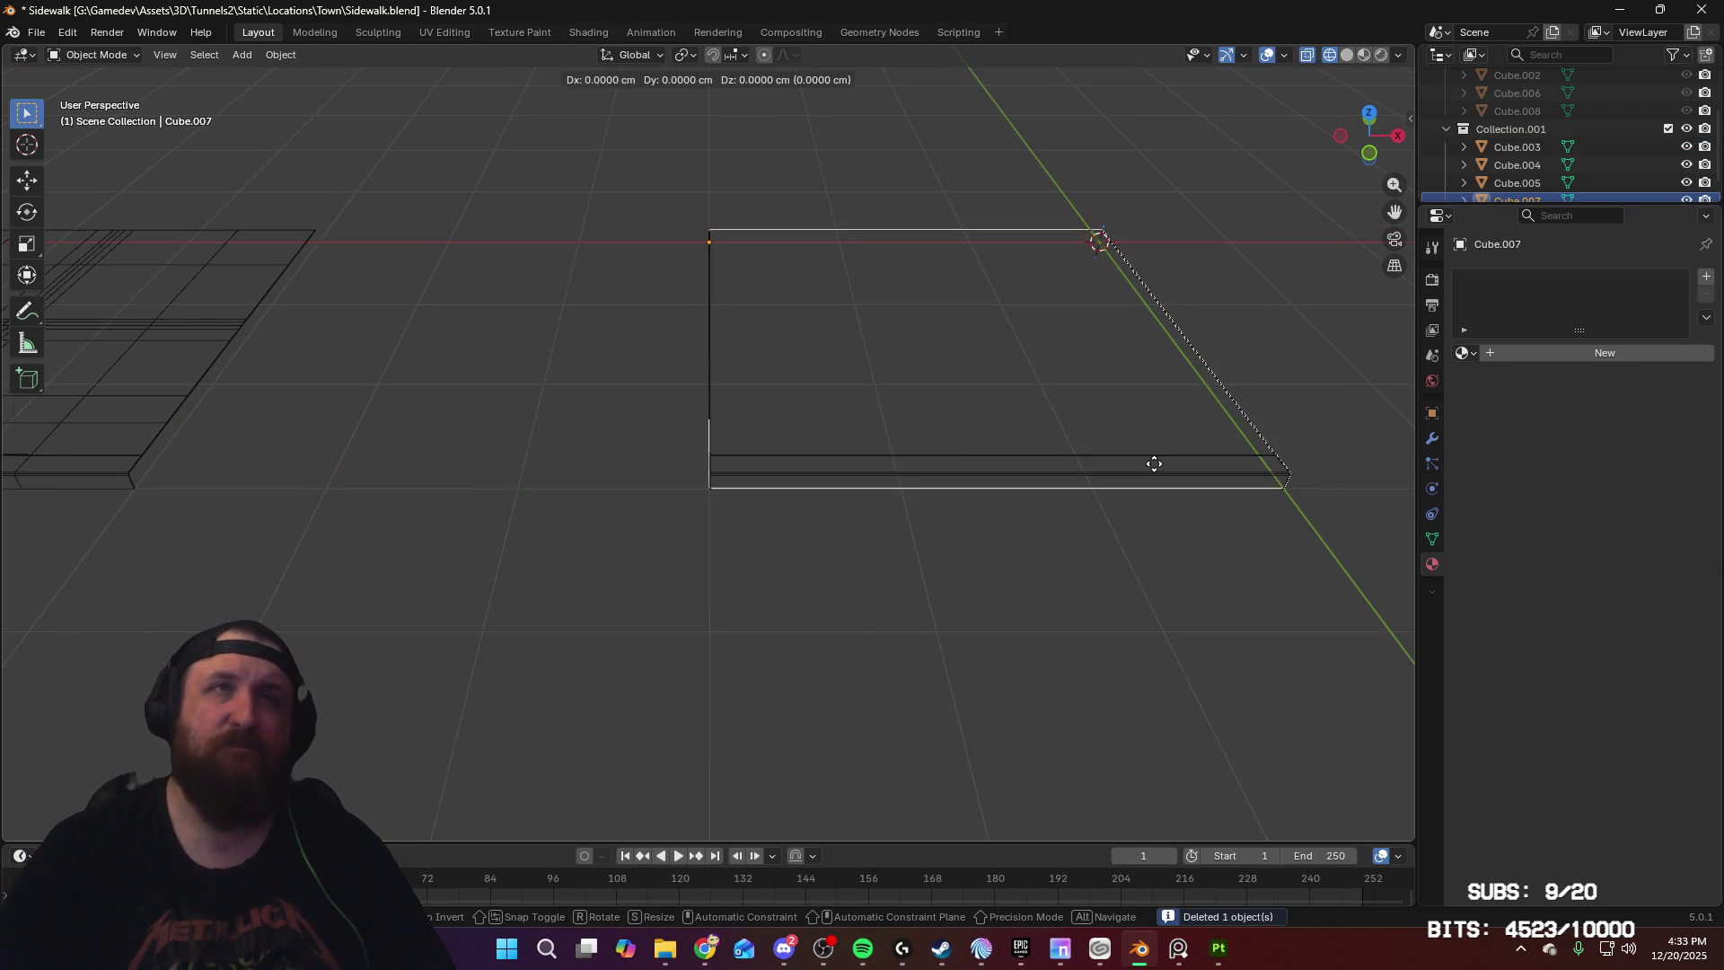
{"action": "left_click", "coordinate": [744, 462]}
{"action": "mouse_move", "coordinate": [743, 461]}
{"action": "middle_mouse_down"}
{"action": "mouse_move", "coordinate": [990, 557]}
{"action": "mouse_move", "coordinate": [790, 542]}
{"action": "middle_mouse_up"}
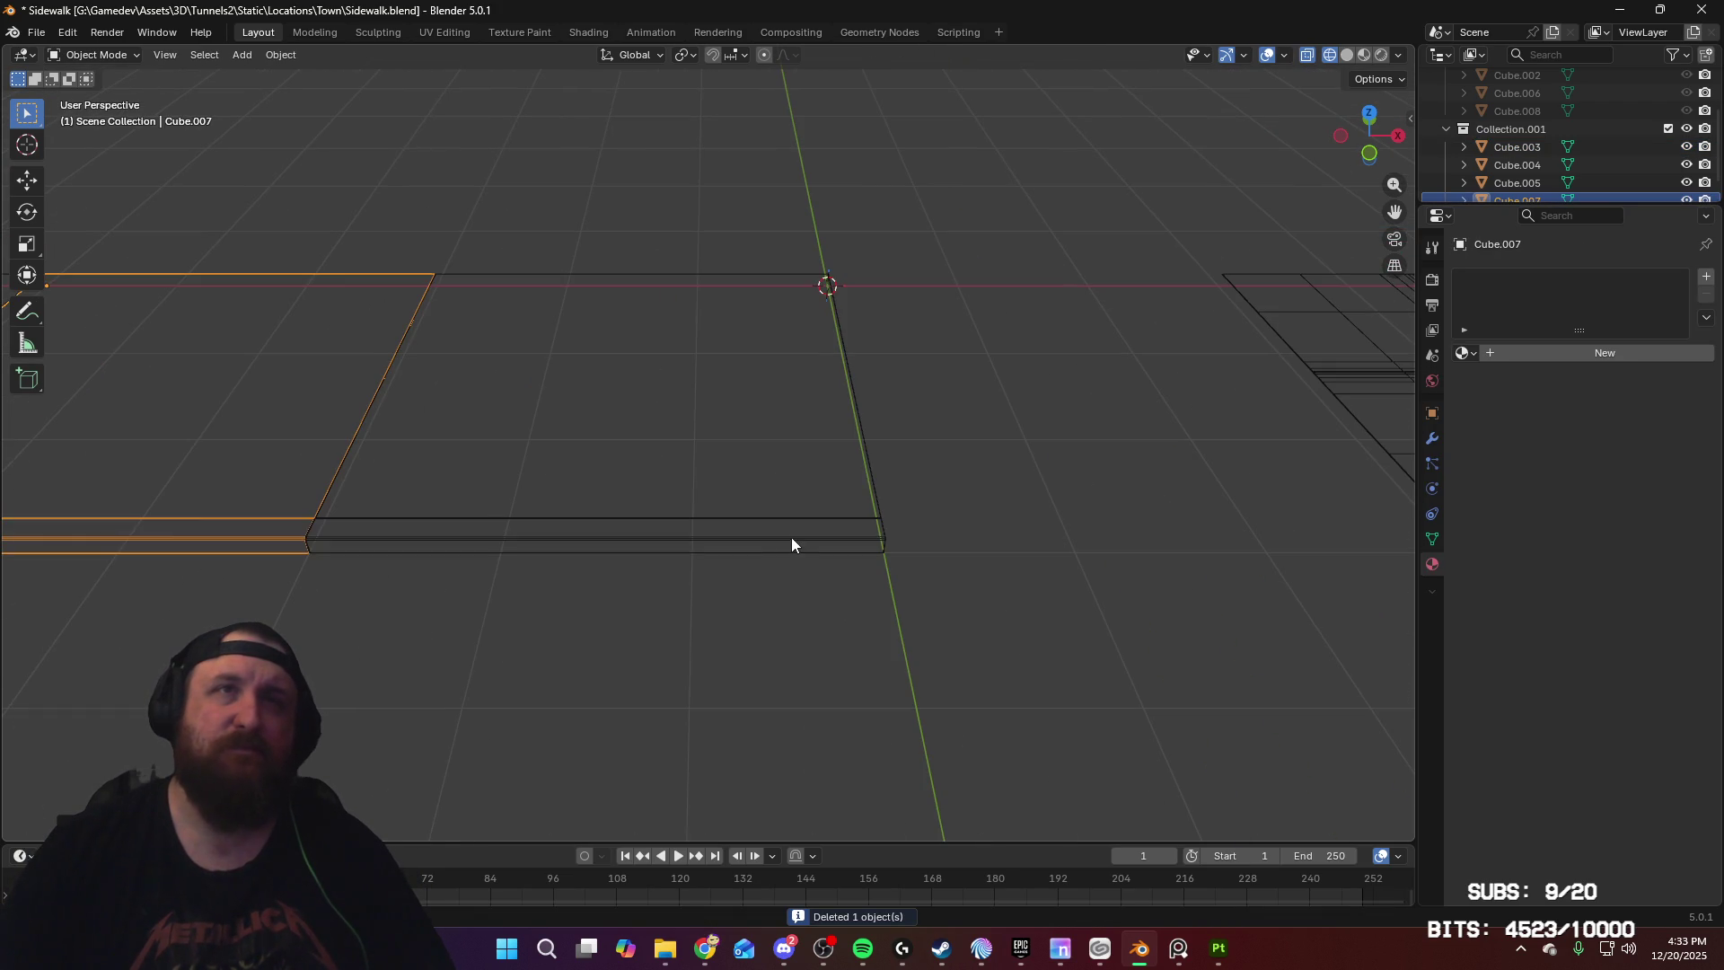
Step: Duplicate the Cube.003 slab along X to create Cube.009
{"action": "left_click", "coordinate": [791, 542]}
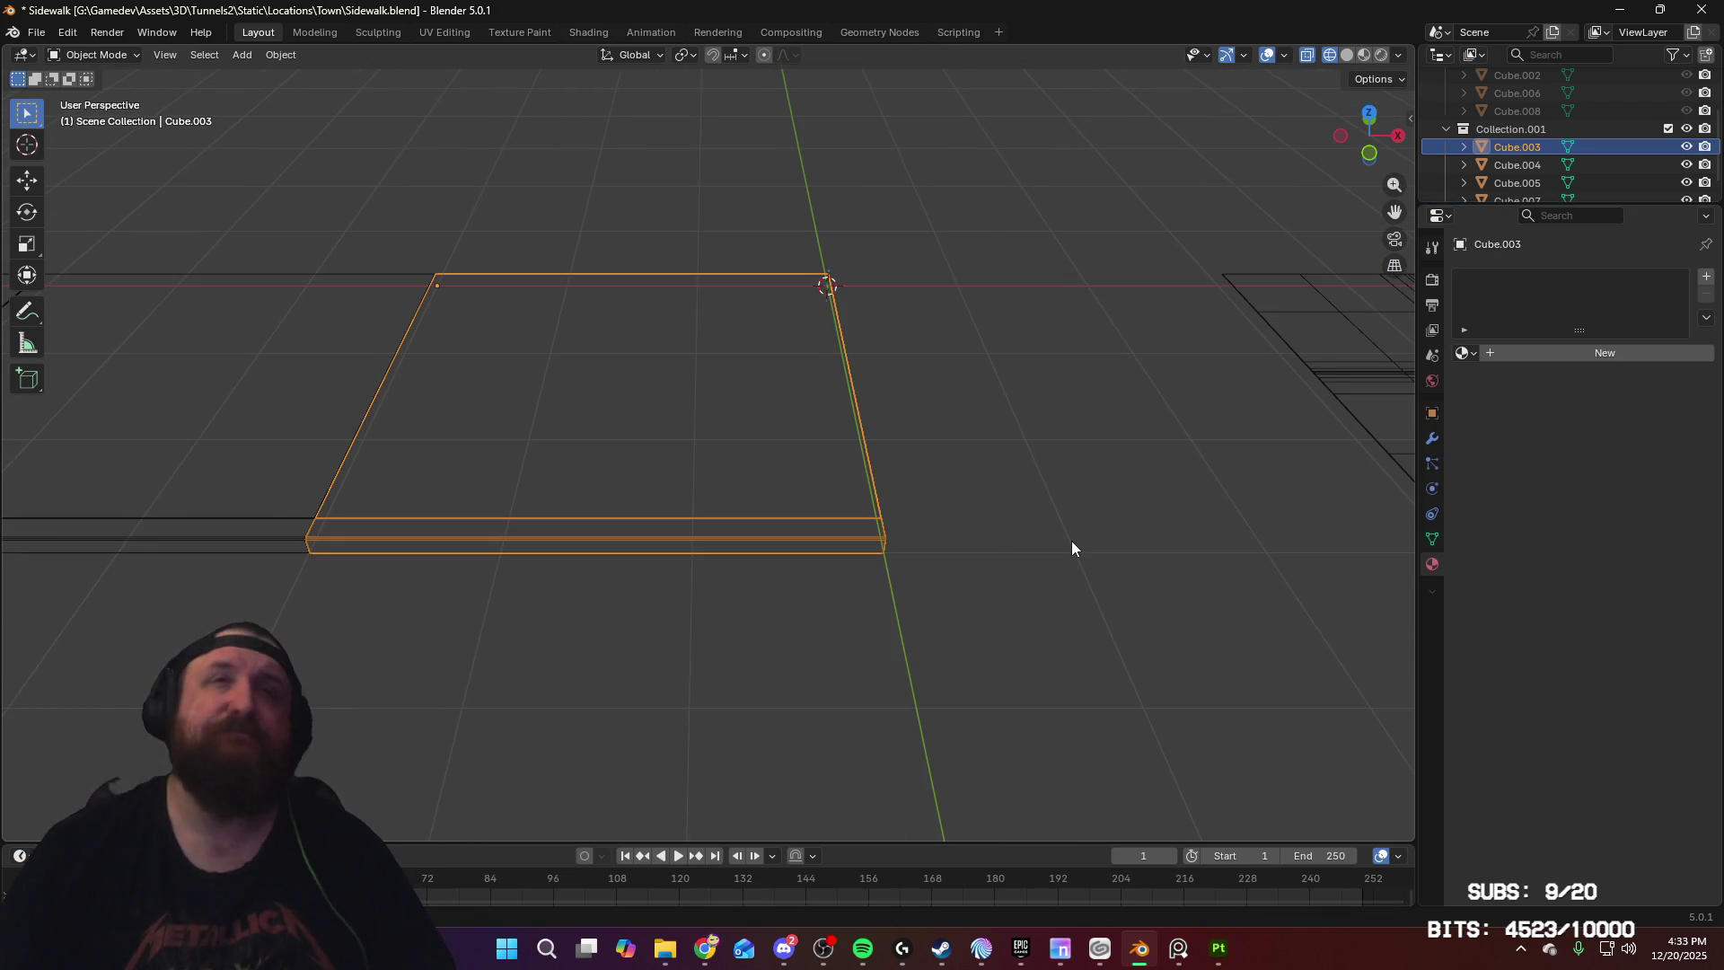
{"action": "middle_click_drag", "start_coordinate": [1069, 546], "coordinate": [827, 557]}
{"action": "key", "text": "shift+d"}
{"action": "key", "text": "x"}
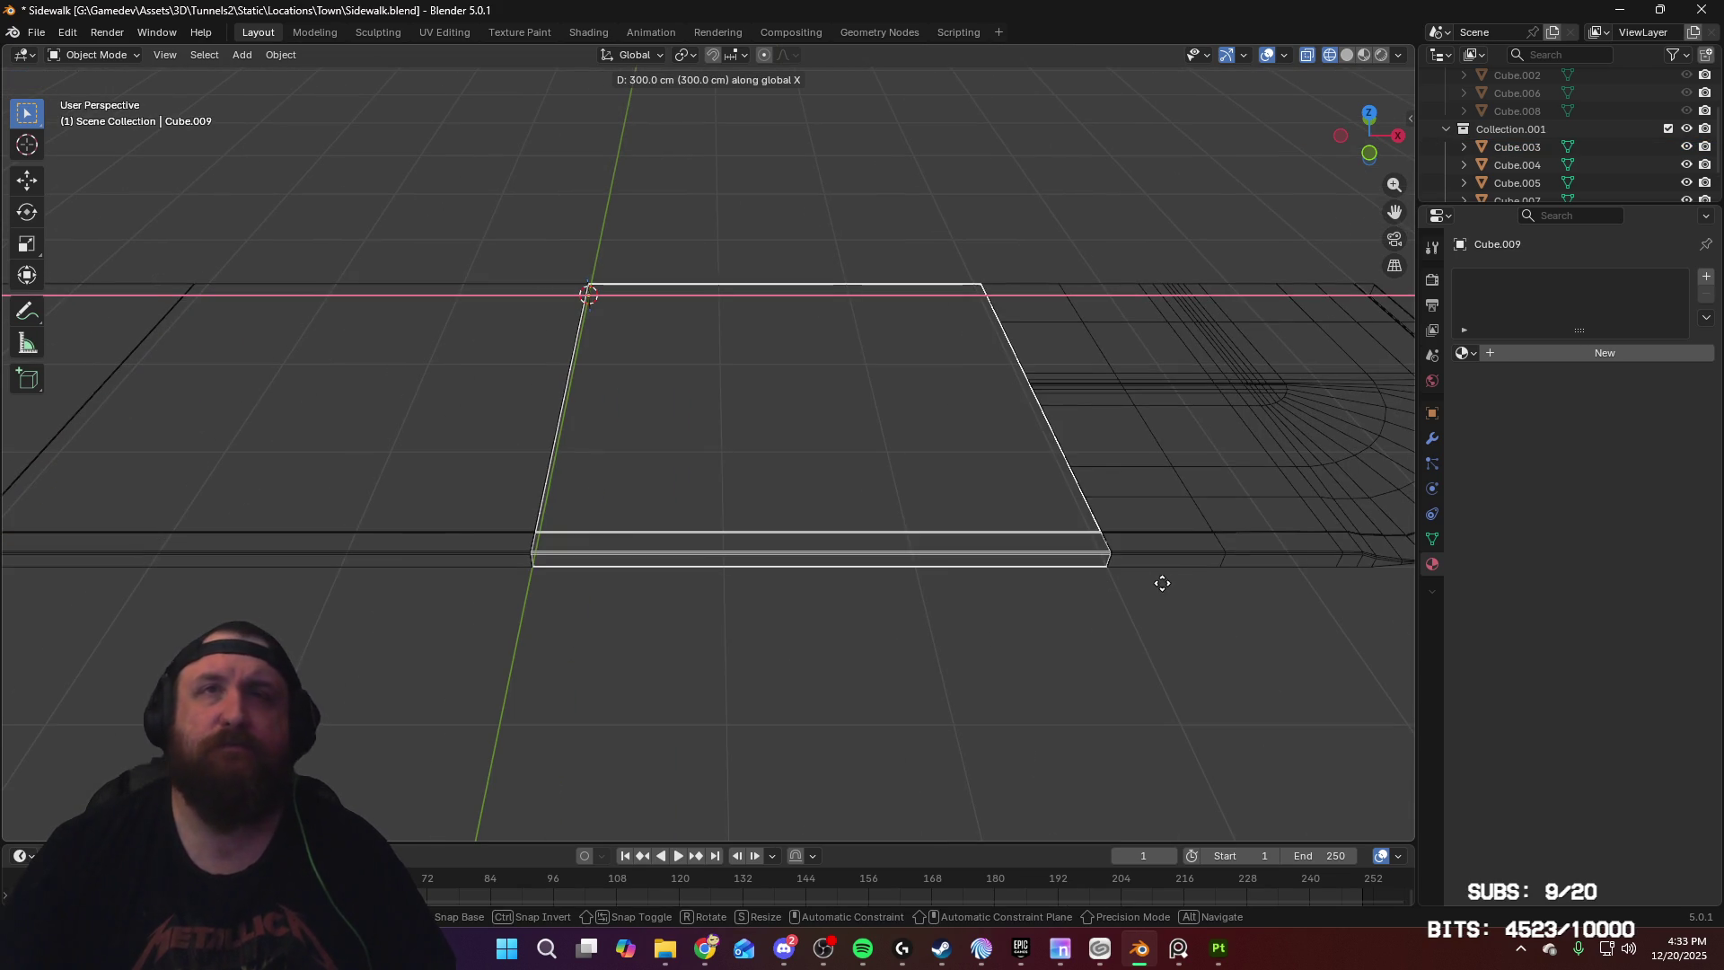
{"action": "left_click", "coordinate": [1157, 584]}
Step: Select all the sidewalk pieces and export them as FBX
{"action": "middle_click_drag", "start_coordinate": [1182, 643], "coordinate": [1055, 654]}
{"action": "key", "text": "Tab"}
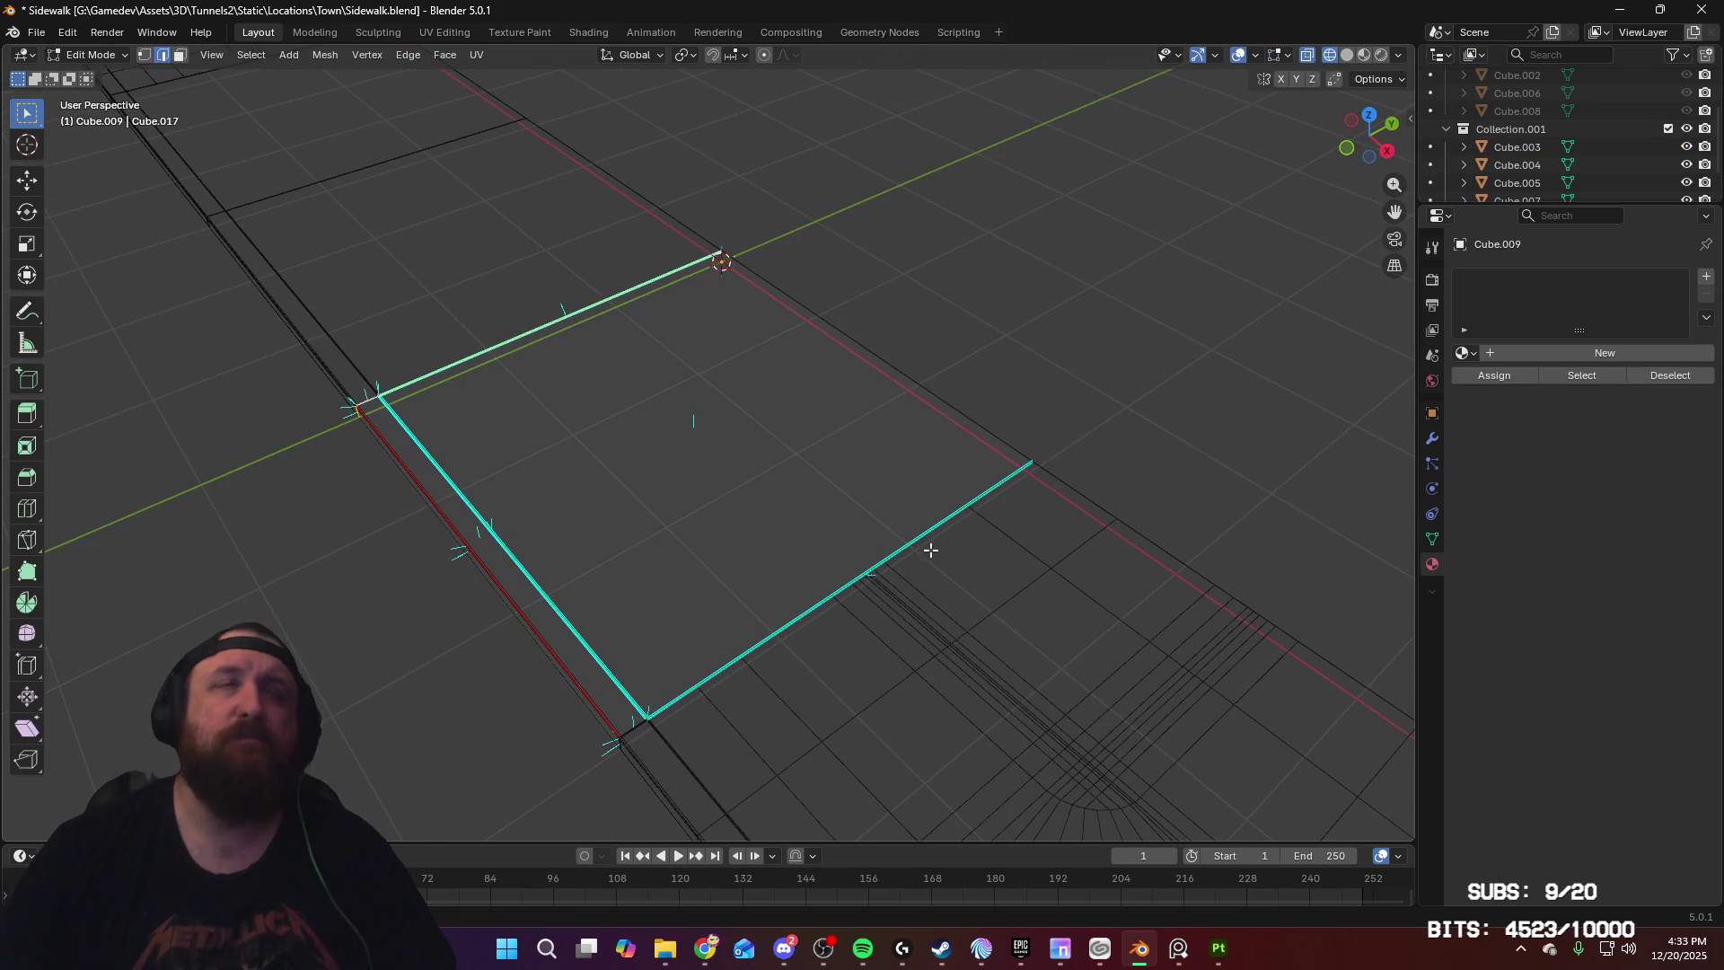
{"action": "key", "text": "Tab"}
{"action": "key", "text": "a"}
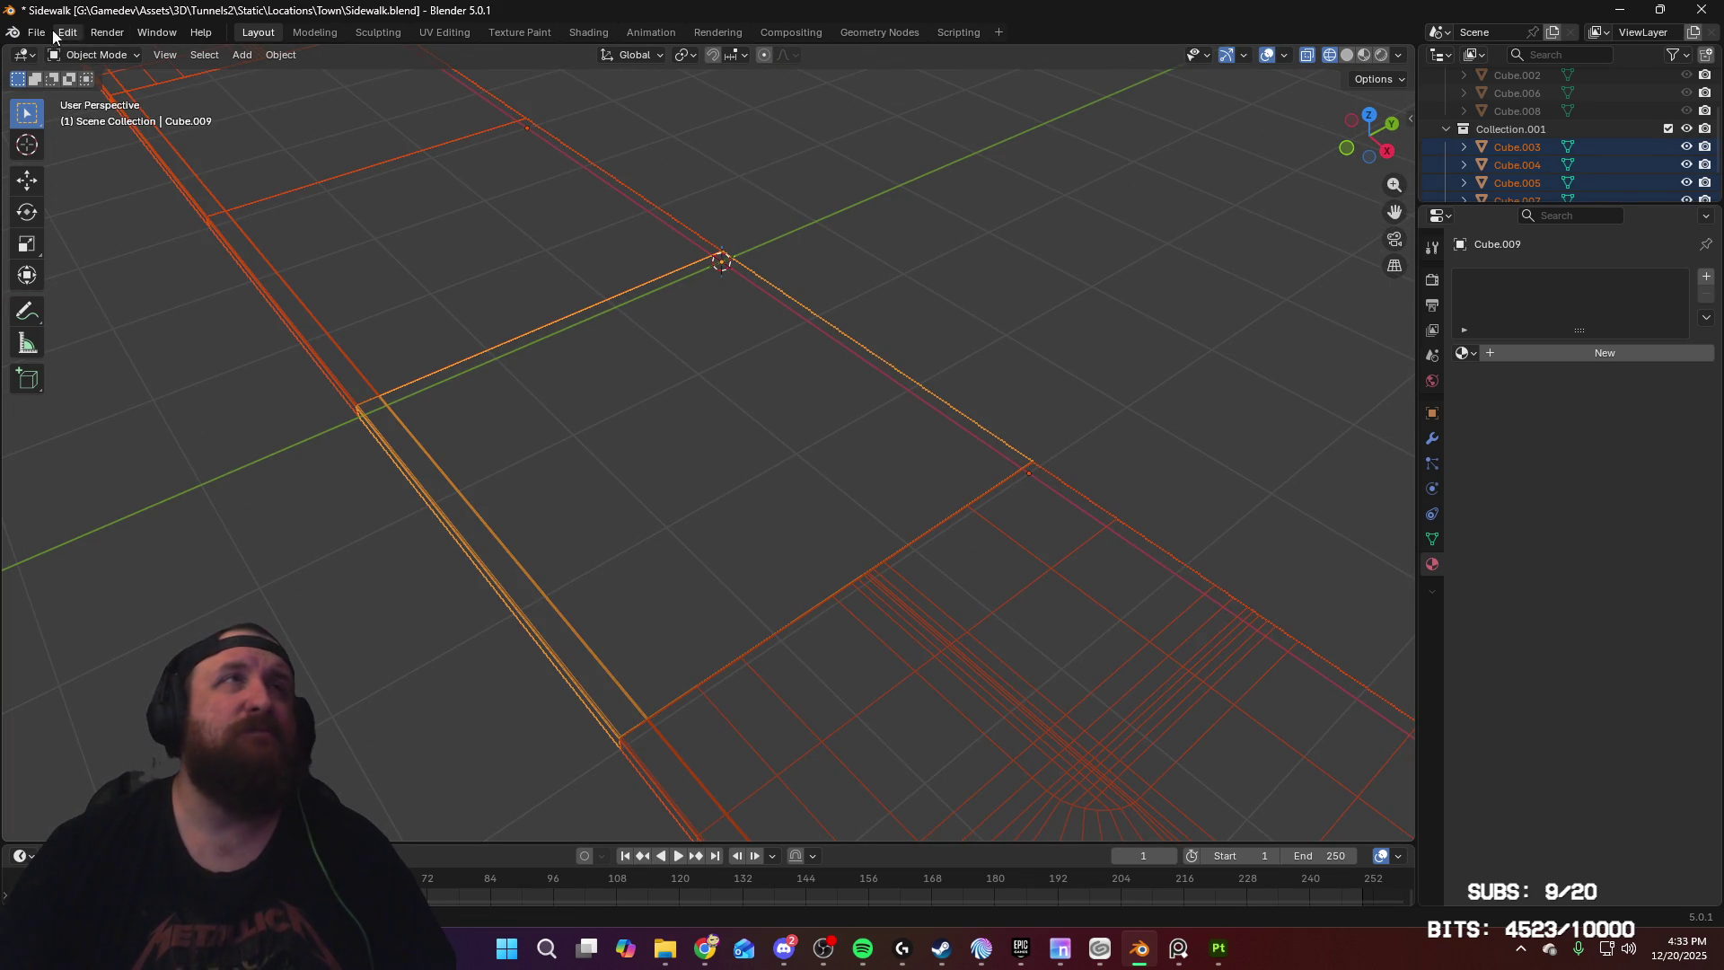
{"action": "left_click", "coordinate": [35, 32]}
{"action": "mouse_move", "coordinate": [184, 307]}
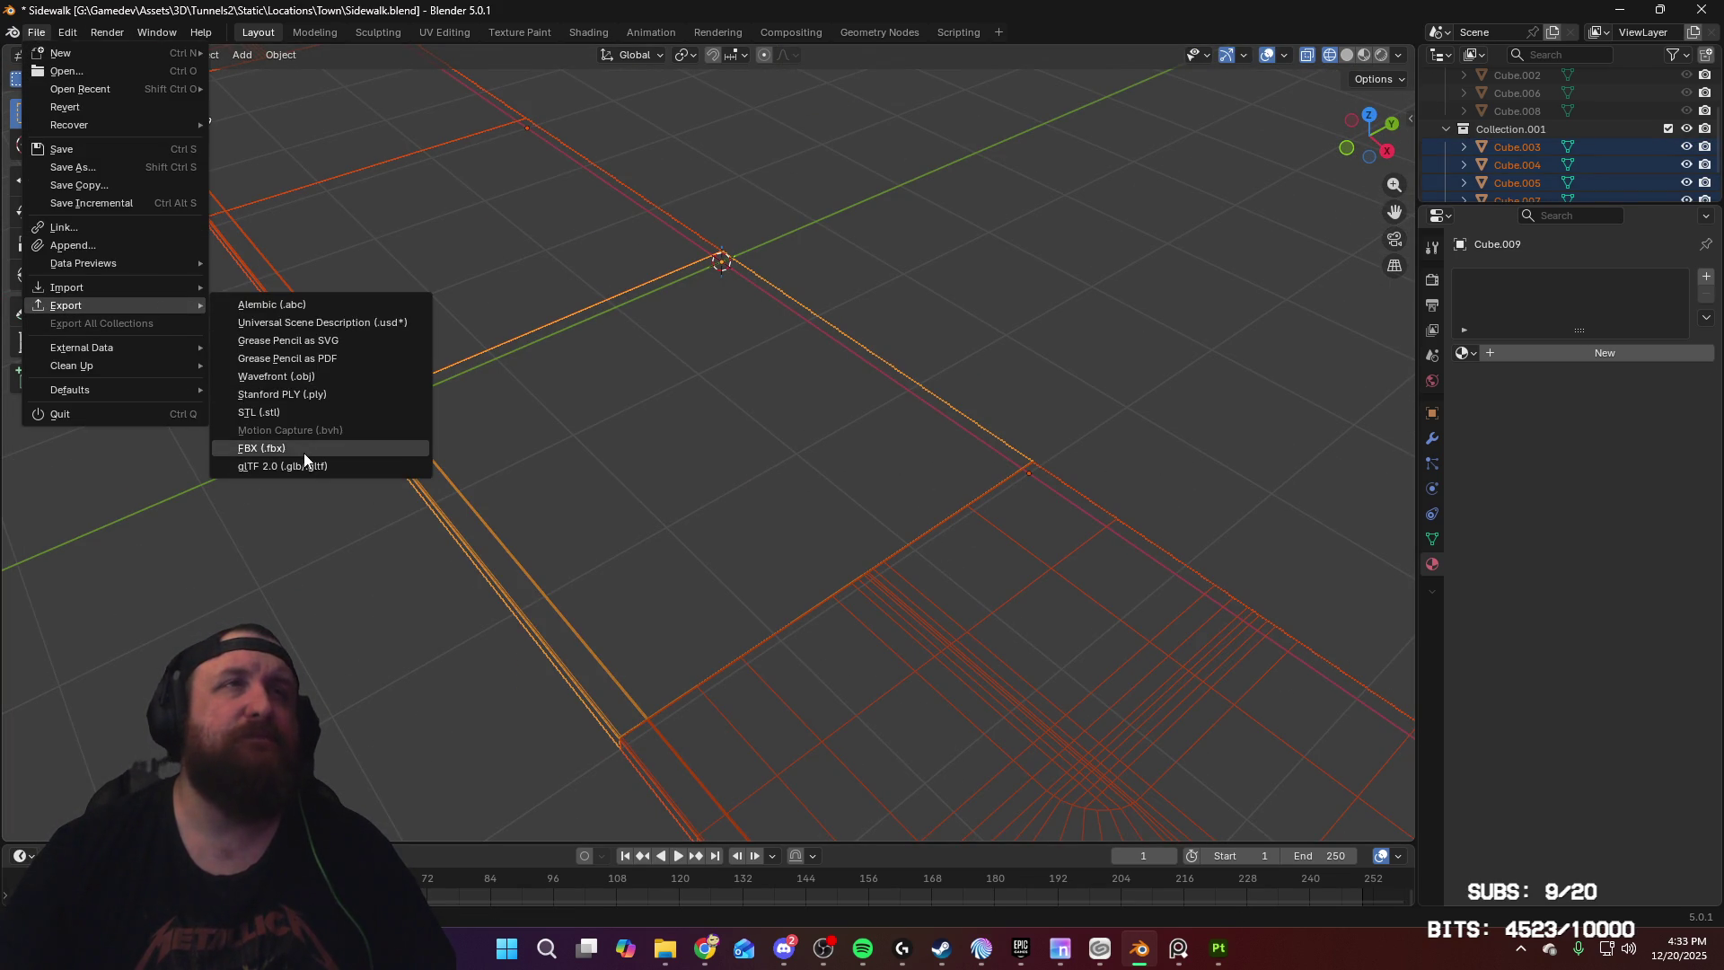
{"action": "left_click", "coordinate": [304, 452]}
{"action": "left_click", "coordinate": [928, 681]}
Step: Rebake DefaultMaterial's mesh maps in Baking mode, then return to painting the concrete slab
{"action": "left_click", "coordinate": [1218, 948]}
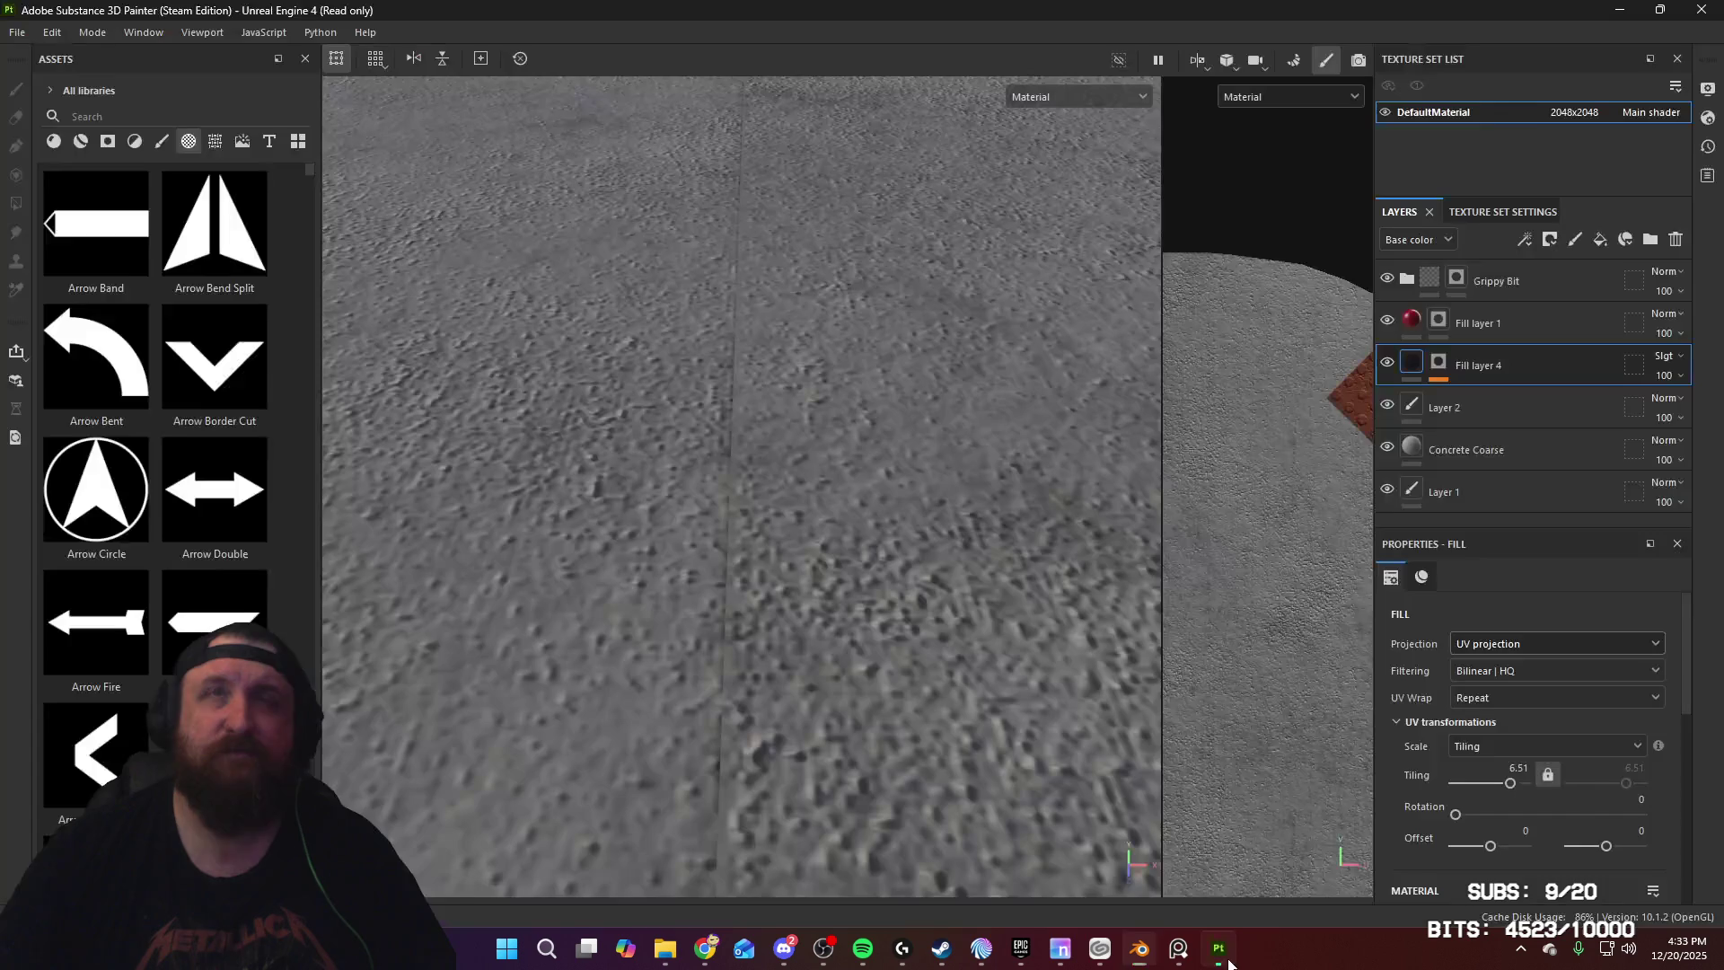
{"action": "left_click", "coordinate": [1289, 63]}
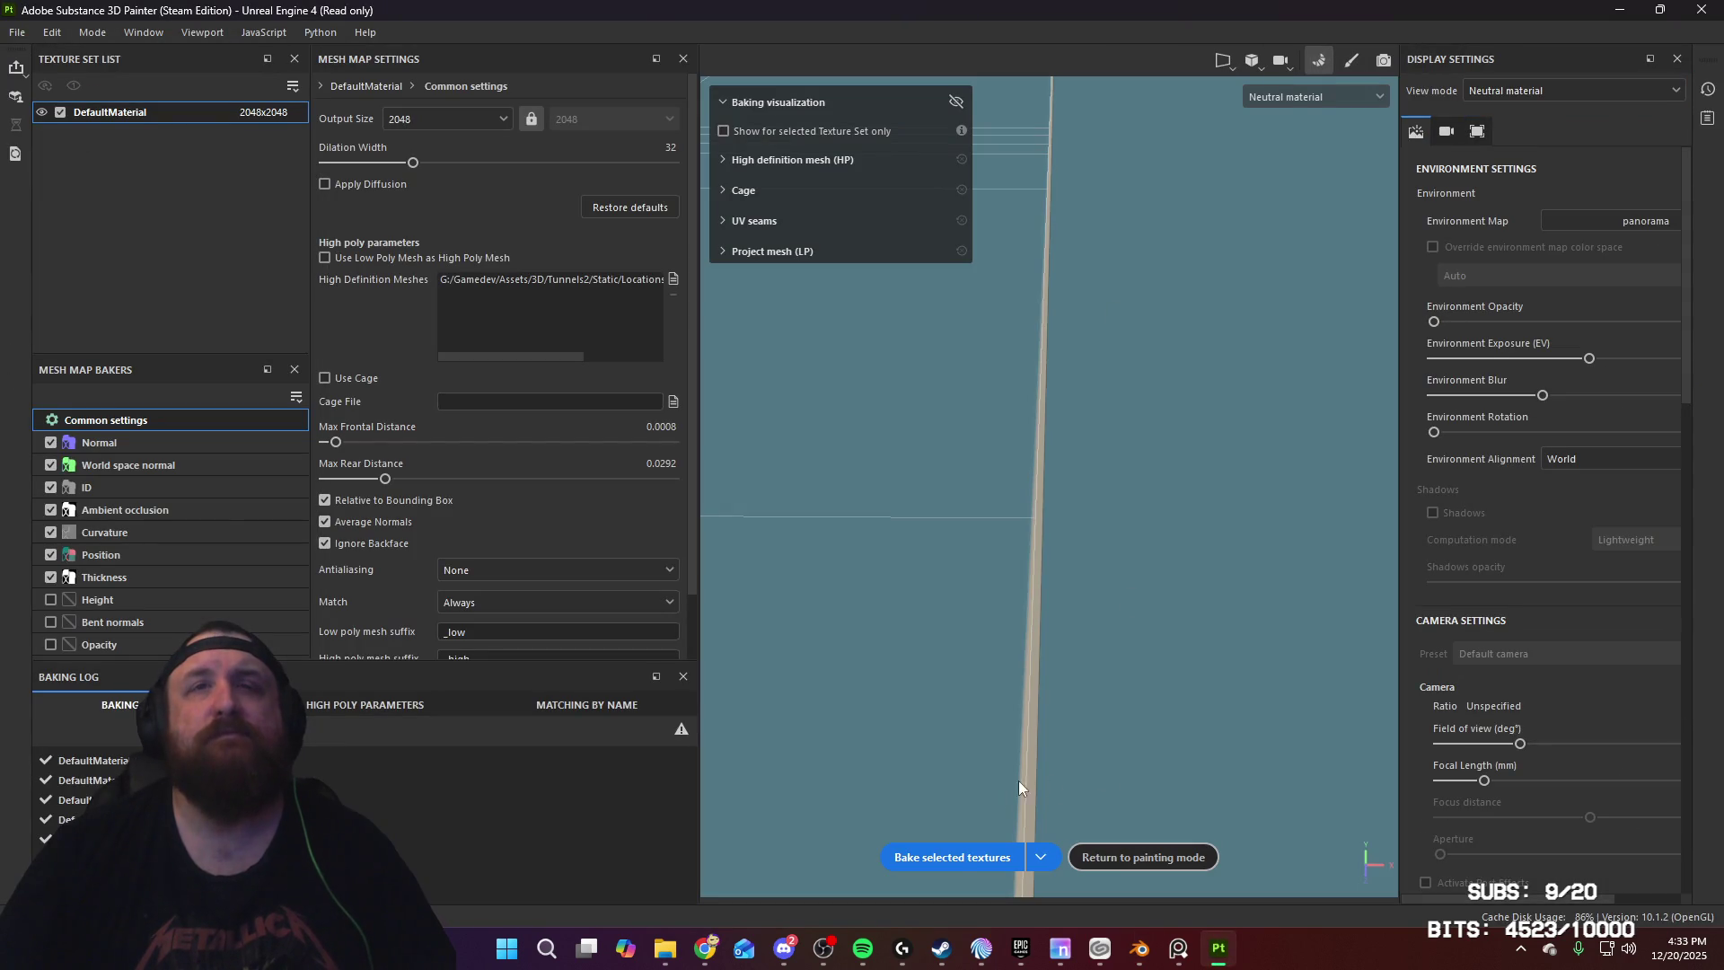
{"action": "left_click", "coordinate": [959, 858]}
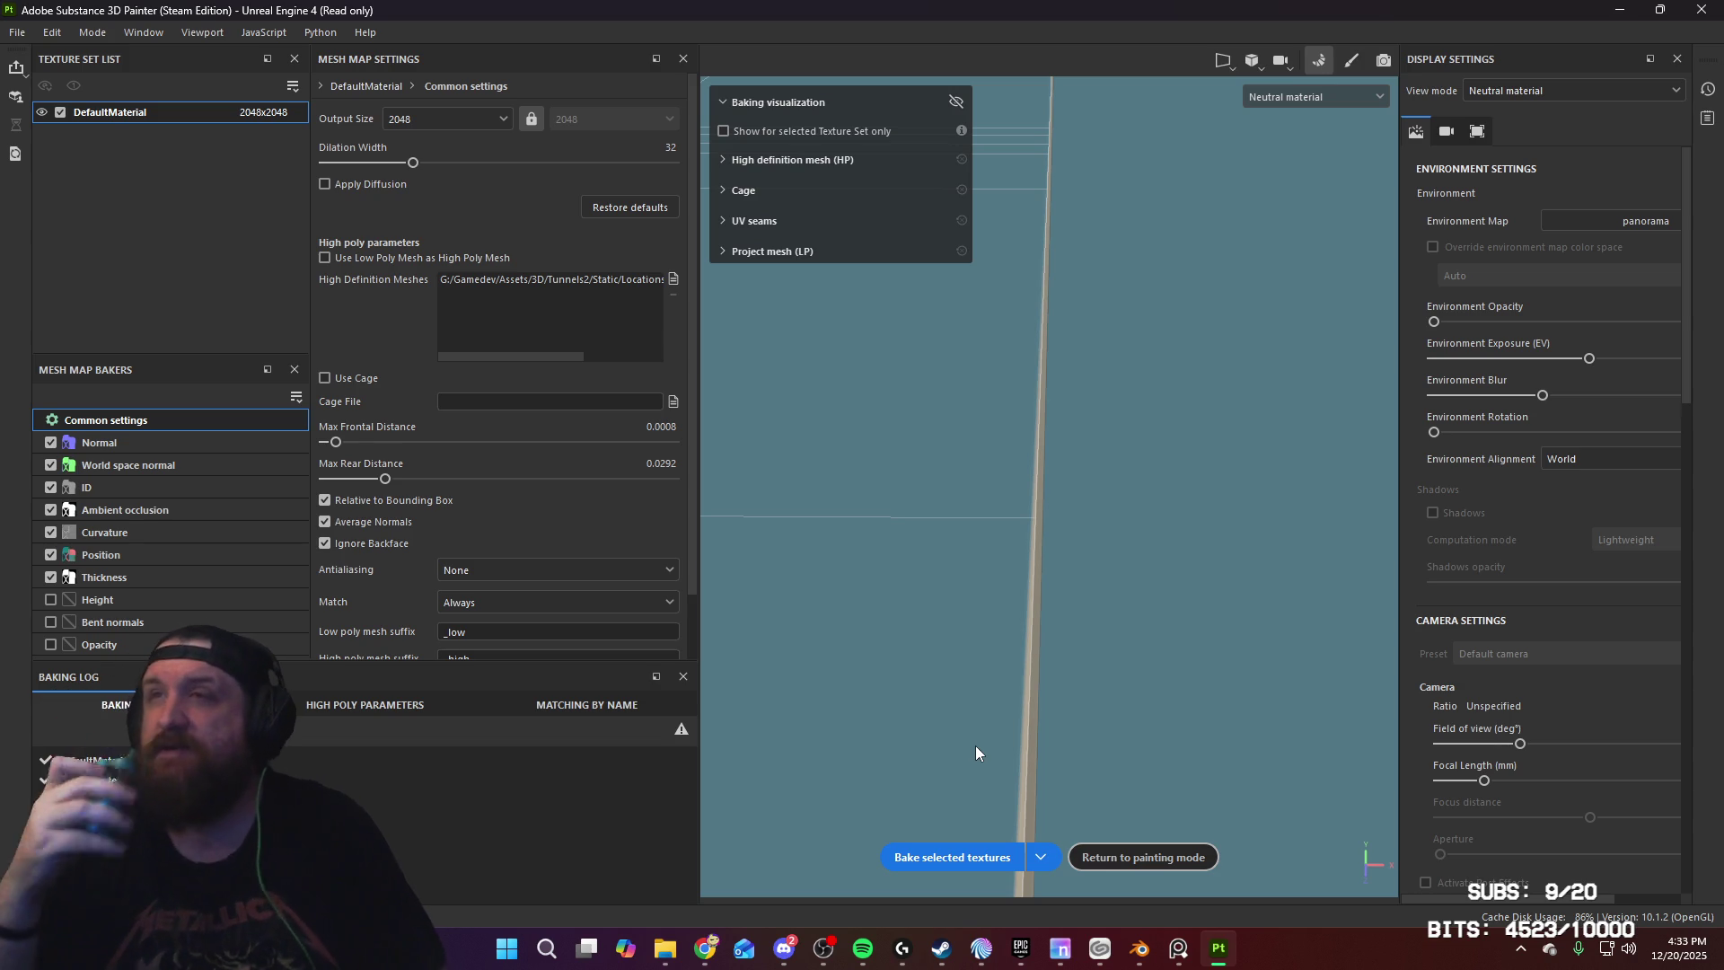
{"action": "left_click", "coordinate": [1147, 857]}
{"action": "mouse_move", "coordinate": [912, 636]}
{"action": "left_mouse_down", "text": "alt"}
{"action": "mouse_move", "coordinate": [808, 401]}
{"action": "mouse_move", "coordinate": [827, 542]}
{"action": "mouse_move", "coordinate": [739, 449]}
{"action": "mouse_move", "coordinate": [904, 658]}
{"action": "mouse_move", "coordinate": [445, 637]}
{"action": "mouse_move", "coordinate": [634, 639]}
{"action": "mouse_move", "coordinate": [631, 662]}
{"action": "mouse_move", "coordinate": [789, 589]}
{"action": "left_mouse_up", "text": "alt"}
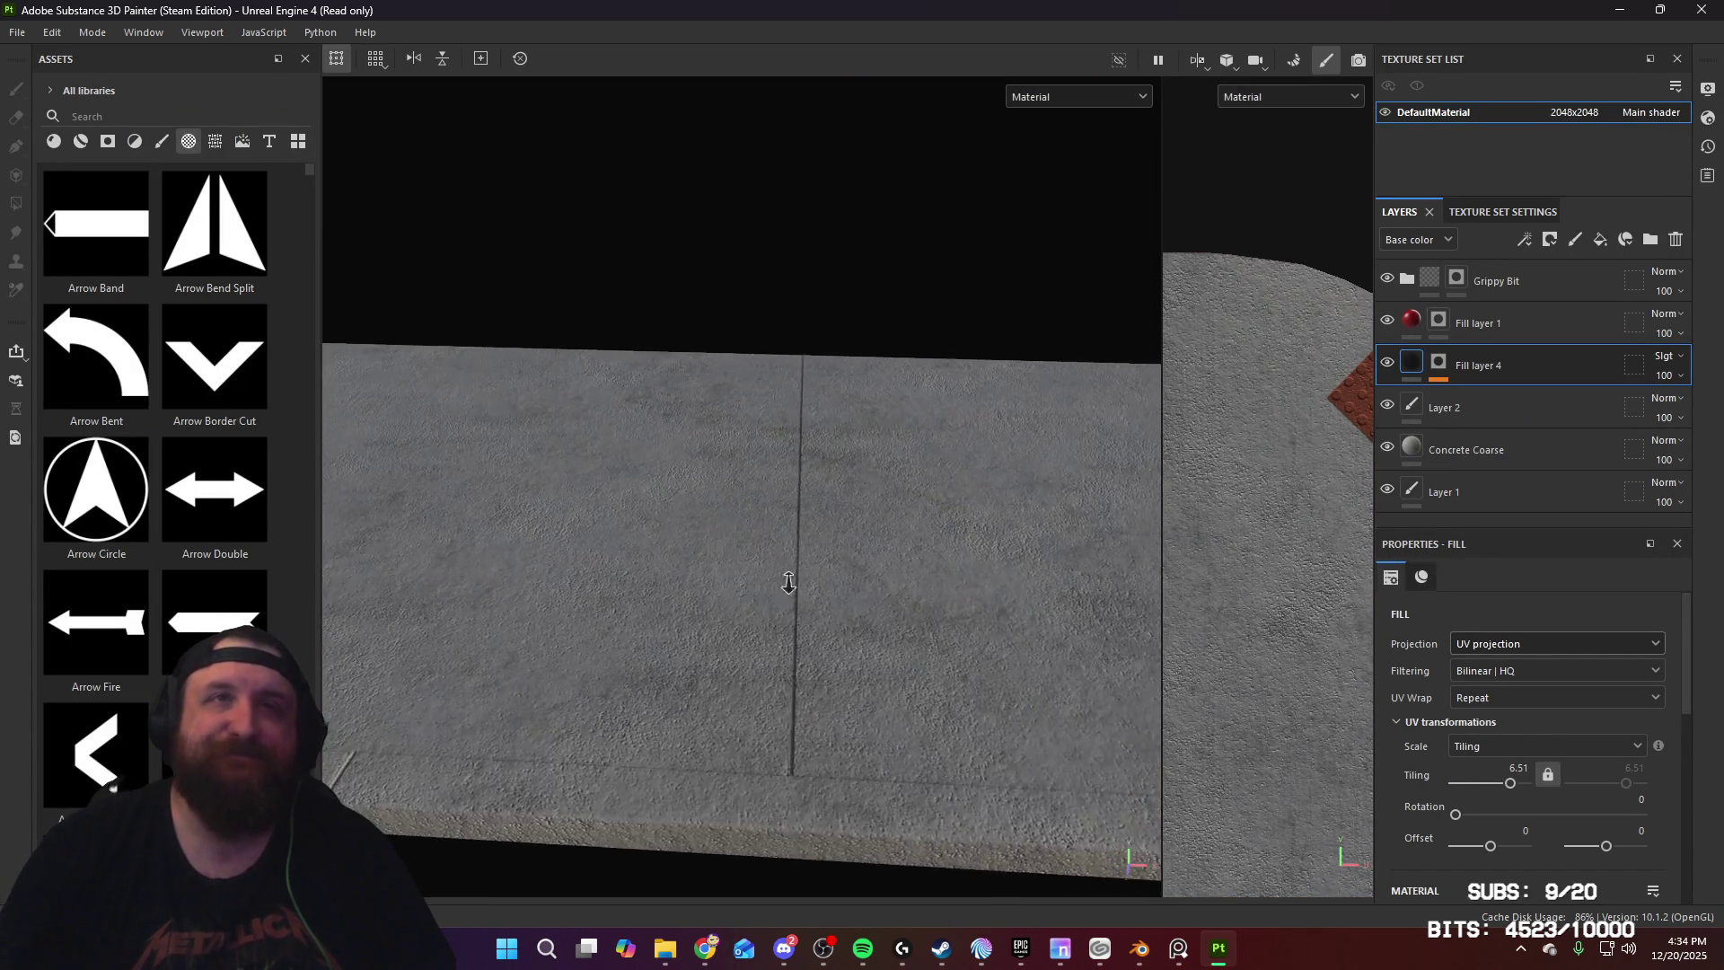
Step: Inspect the slab's concrete seam, red trim and tactile tile from several angles, then switch to Blender
{"action": "right_click_drag", "start_coordinate": [790, 589], "coordinate": [783, 794], "text": "alt"}
{"action": "mouse_move", "coordinate": [784, 793]}
{"action": "left_mouse_down", "text": "alt"}
{"action": "mouse_move", "coordinate": [866, 692]}
{"action": "mouse_move", "coordinate": [843, 539]}
{"action": "mouse_move", "coordinate": [899, 620]}
{"action": "mouse_move", "coordinate": [827, 335]}
{"action": "mouse_move", "coordinate": [813, 342]}
{"action": "mouse_move", "coordinate": [877, 450]}
{"action": "left_mouse_up", "text": "alt"}
{"action": "middle_click_drag", "start_coordinate": [557, 539], "coordinate": [537, 556], "text": "alt"}
{"action": "mouse_move", "coordinate": [943, 629]}
{"action": "left_mouse_down", "text": "alt"}
{"action": "mouse_move", "coordinate": [639, 623]}
{"action": "mouse_move", "coordinate": [853, 584]}
{"action": "mouse_move", "coordinate": [875, 609]}
{"action": "left_mouse_up", "text": "alt"}
{"action": "mouse_move", "coordinate": [875, 609]}
{"action": "right_mouse_down", "text": "alt"}
{"action": "mouse_move", "coordinate": [842, 734]}
{"action": "mouse_move", "coordinate": [782, 686]}
{"action": "right_mouse_up", "text": "alt"}
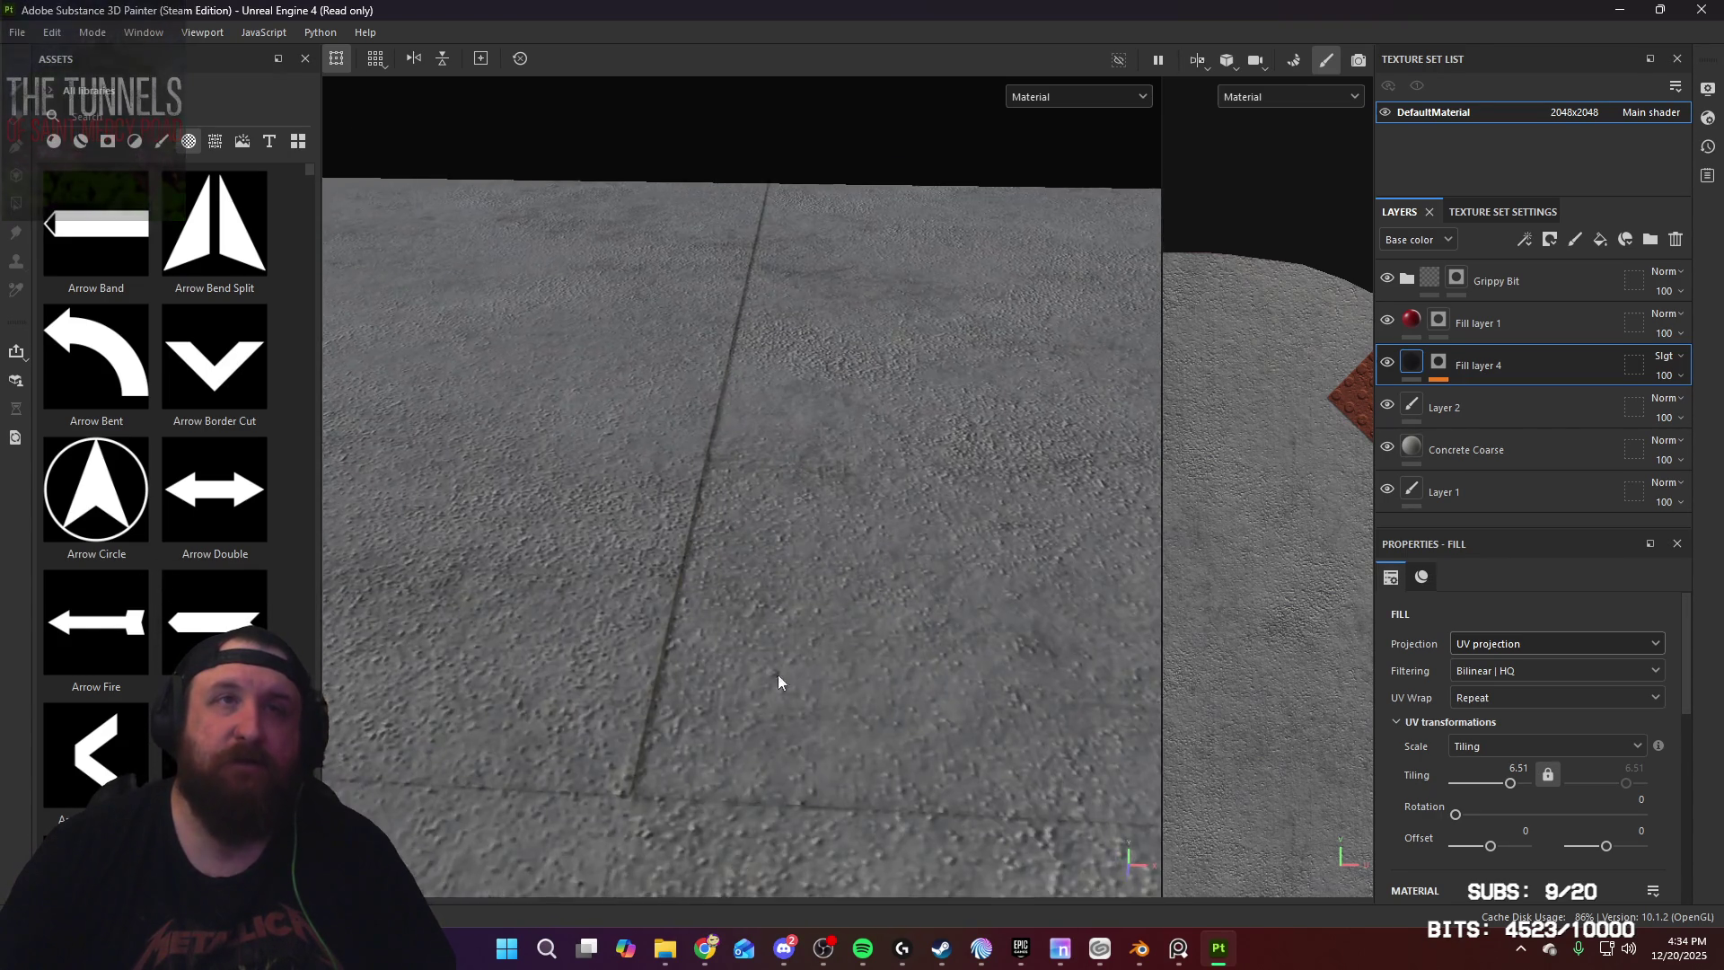
{"action": "left_click_drag", "start_coordinate": [782, 685], "coordinate": [729, 715], "text": "alt"}
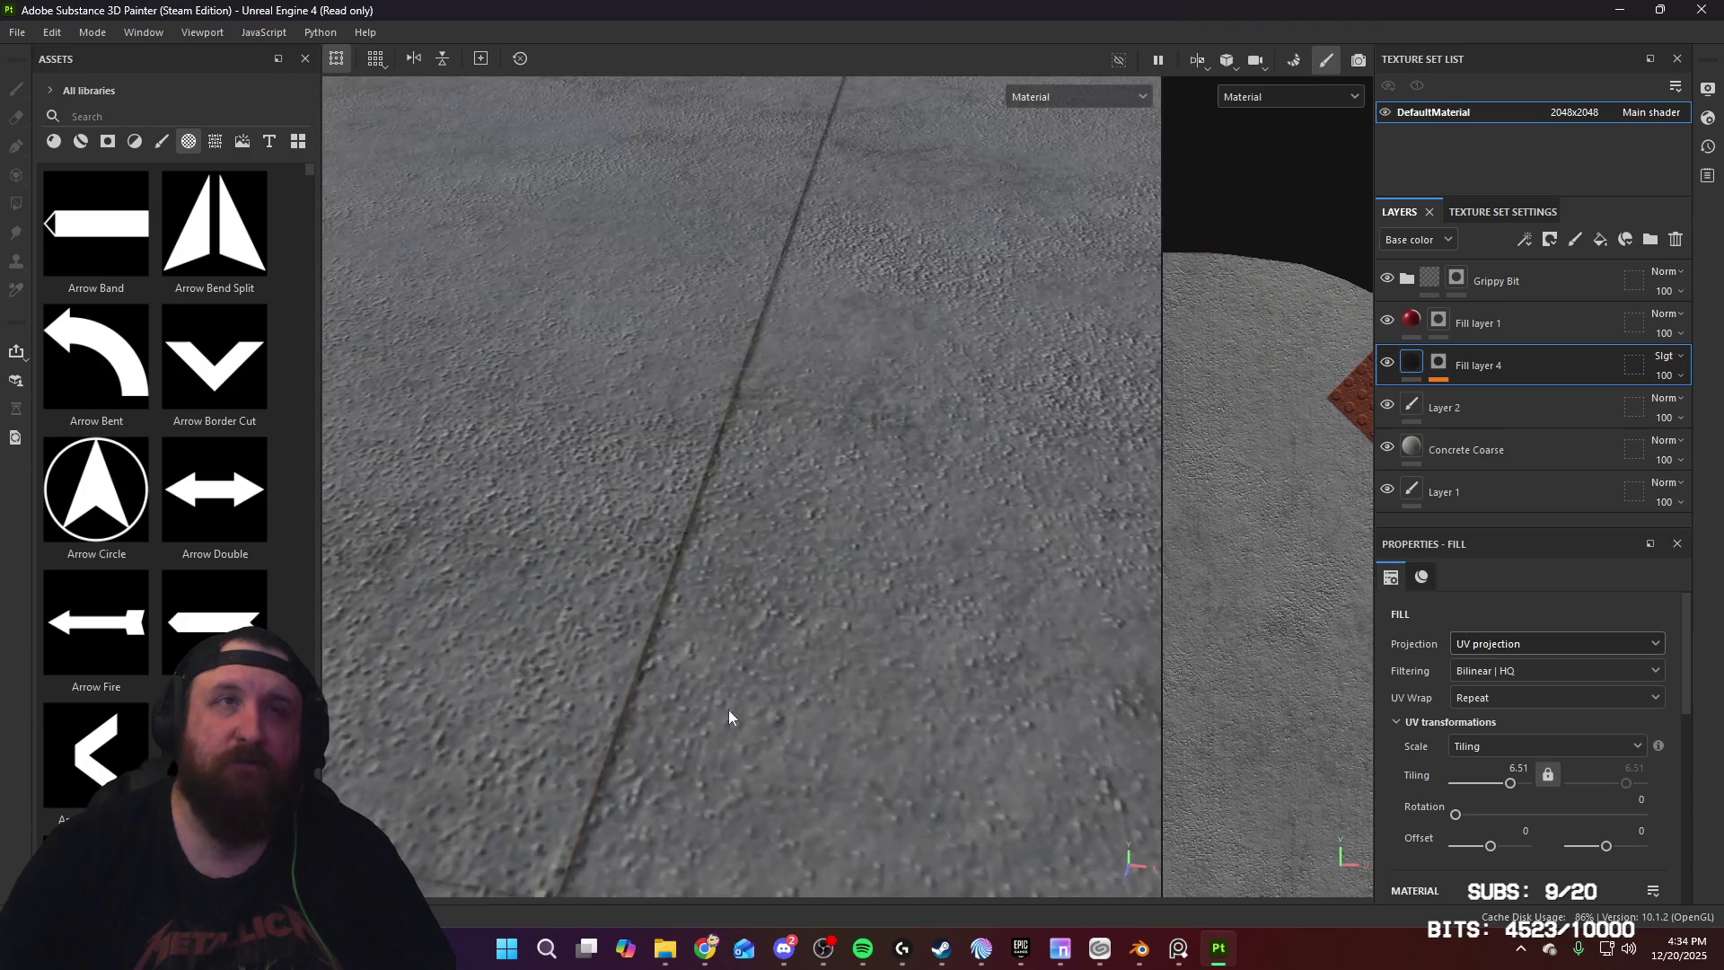
{"action": "mouse_move", "coordinate": [730, 716]}
{"action": "right_mouse_down", "text": "alt"}
{"action": "mouse_move", "coordinate": [790, 724]}
{"action": "mouse_move", "coordinate": [743, 454]}
{"action": "mouse_move", "coordinate": [955, 820]}
{"action": "mouse_move", "coordinate": [666, 713]}
{"action": "right_mouse_up", "text": "alt"}
{"action": "mouse_move", "coordinate": [666, 714]}
{"action": "left_mouse_down", "text": "alt"}
{"action": "mouse_move", "coordinate": [943, 719]}
{"action": "mouse_move", "coordinate": [523, 744]}
{"action": "left_mouse_up", "text": "alt"}
{"action": "mouse_move", "coordinate": [993, 711]}
{"action": "left_mouse_down", "text": "alt"}
{"action": "mouse_move", "coordinate": [1016, 731]}
{"action": "mouse_move", "coordinate": [891, 716]}
{"action": "left_mouse_up", "text": "alt"}
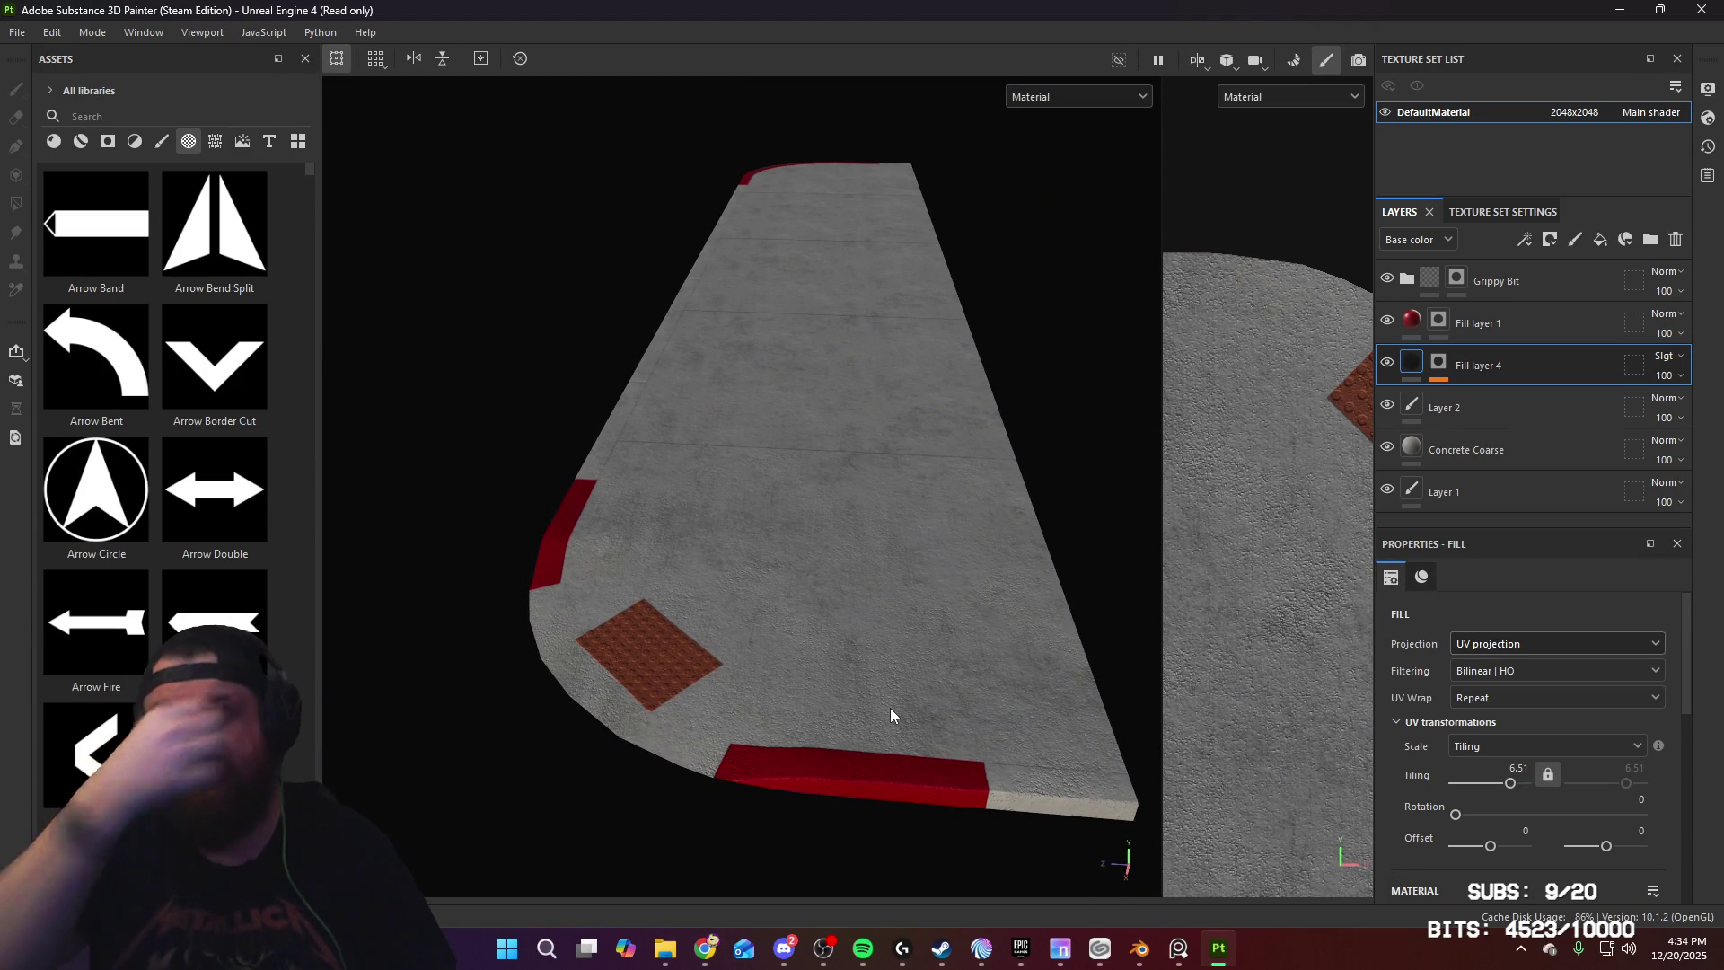
{"action": "left_click", "coordinate": [1140, 948]}
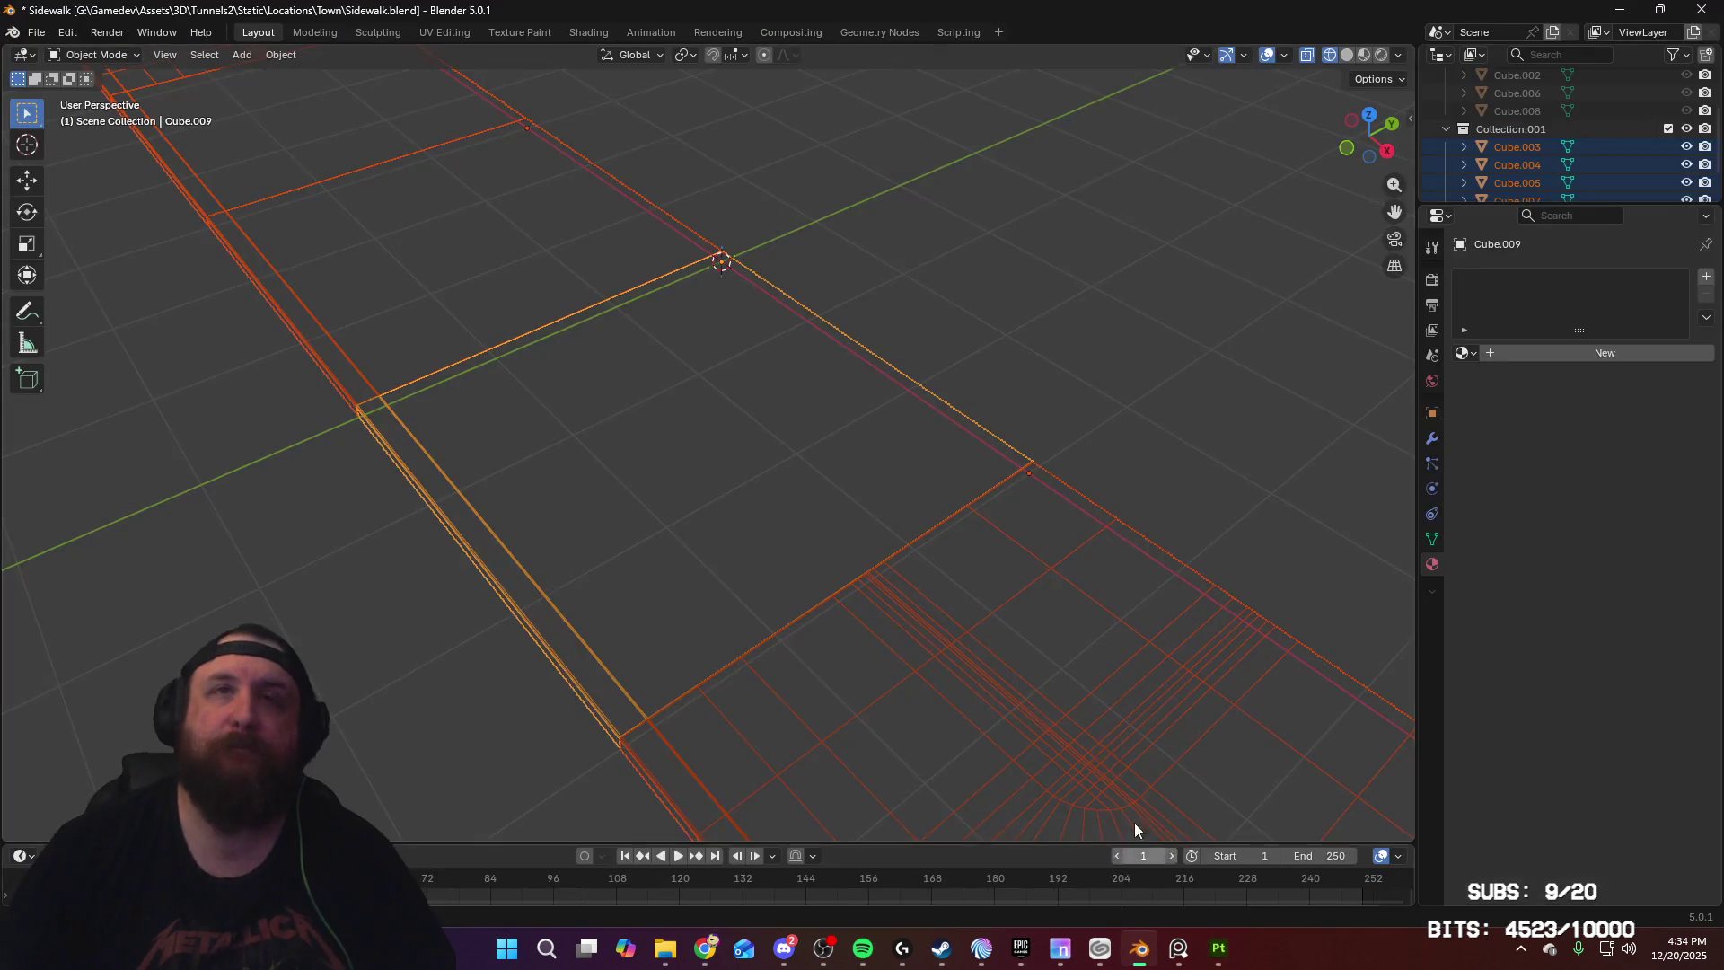
Step: Select Cube.004, Cube.009, Cube.003 and Cube.007 to identify the sidewalk pieces
{"action": "middle_click_drag", "start_coordinate": [1122, 644], "coordinate": [1046, 611]}
{"action": "mouse_move", "coordinate": [865, 716]}
{"action": "middle_mouse_down"}
{"action": "mouse_move", "coordinate": [1024, 716]}
{"action": "mouse_move", "coordinate": [1074, 677]}
{"action": "mouse_move", "coordinate": [911, 645]}
{"action": "mouse_move", "coordinate": [593, 627]}
{"action": "mouse_move", "coordinate": [880, 705]}
{"action": "middle_mouse_up"}
{"action": "left_click", "coordinate": [592, 627]}
{"action": "scroll", "coordinate": [888, 589], "scroll_direction": "up", "scroll_amount": 3}
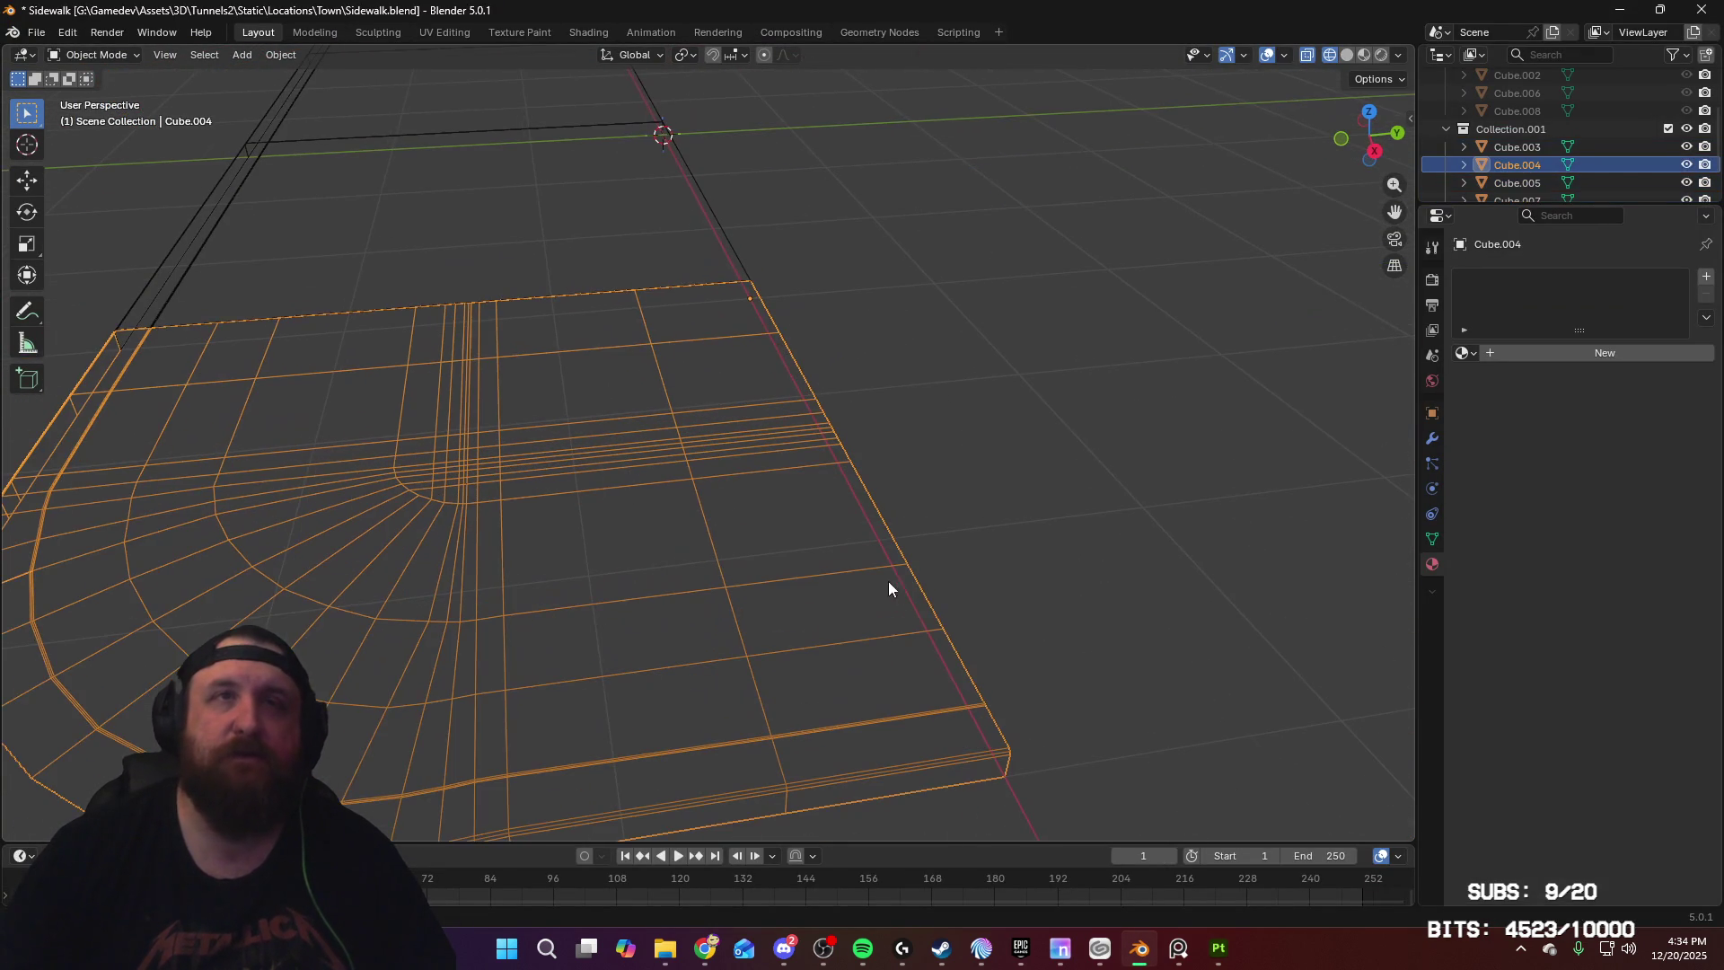
{"action": "left_click", "coordinate": [742, 263], "text": "shift"}
{"action": "mouse_move", "coordinate": [810, 297]}
{"action": "middle_mouse_down"}
{"action": "mouse_move", "coordinate": [923, 665]}
{"action": "mouse_move", "coordinate": [731, 423]}
{"action": "middle_mouse_up"}
{"action": "left_click", "coordinate": [731, 412], "text": "shift"}
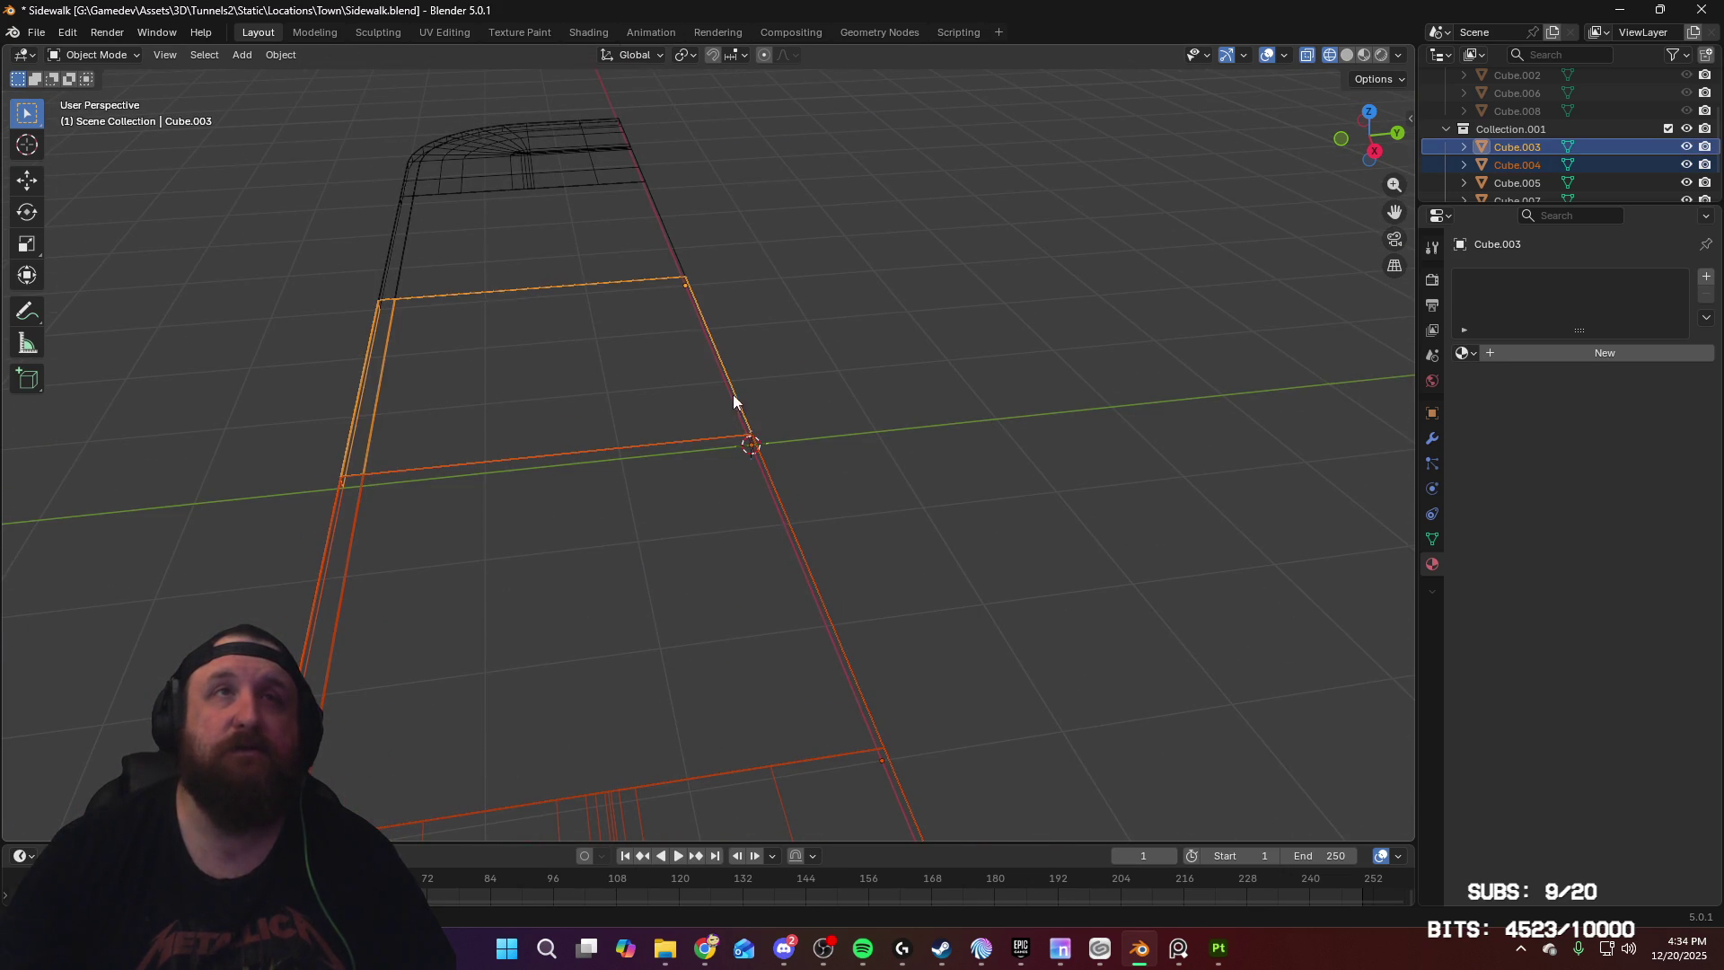
{"action": "left_click", "coordinate": [649, 213], "text": "shift"}
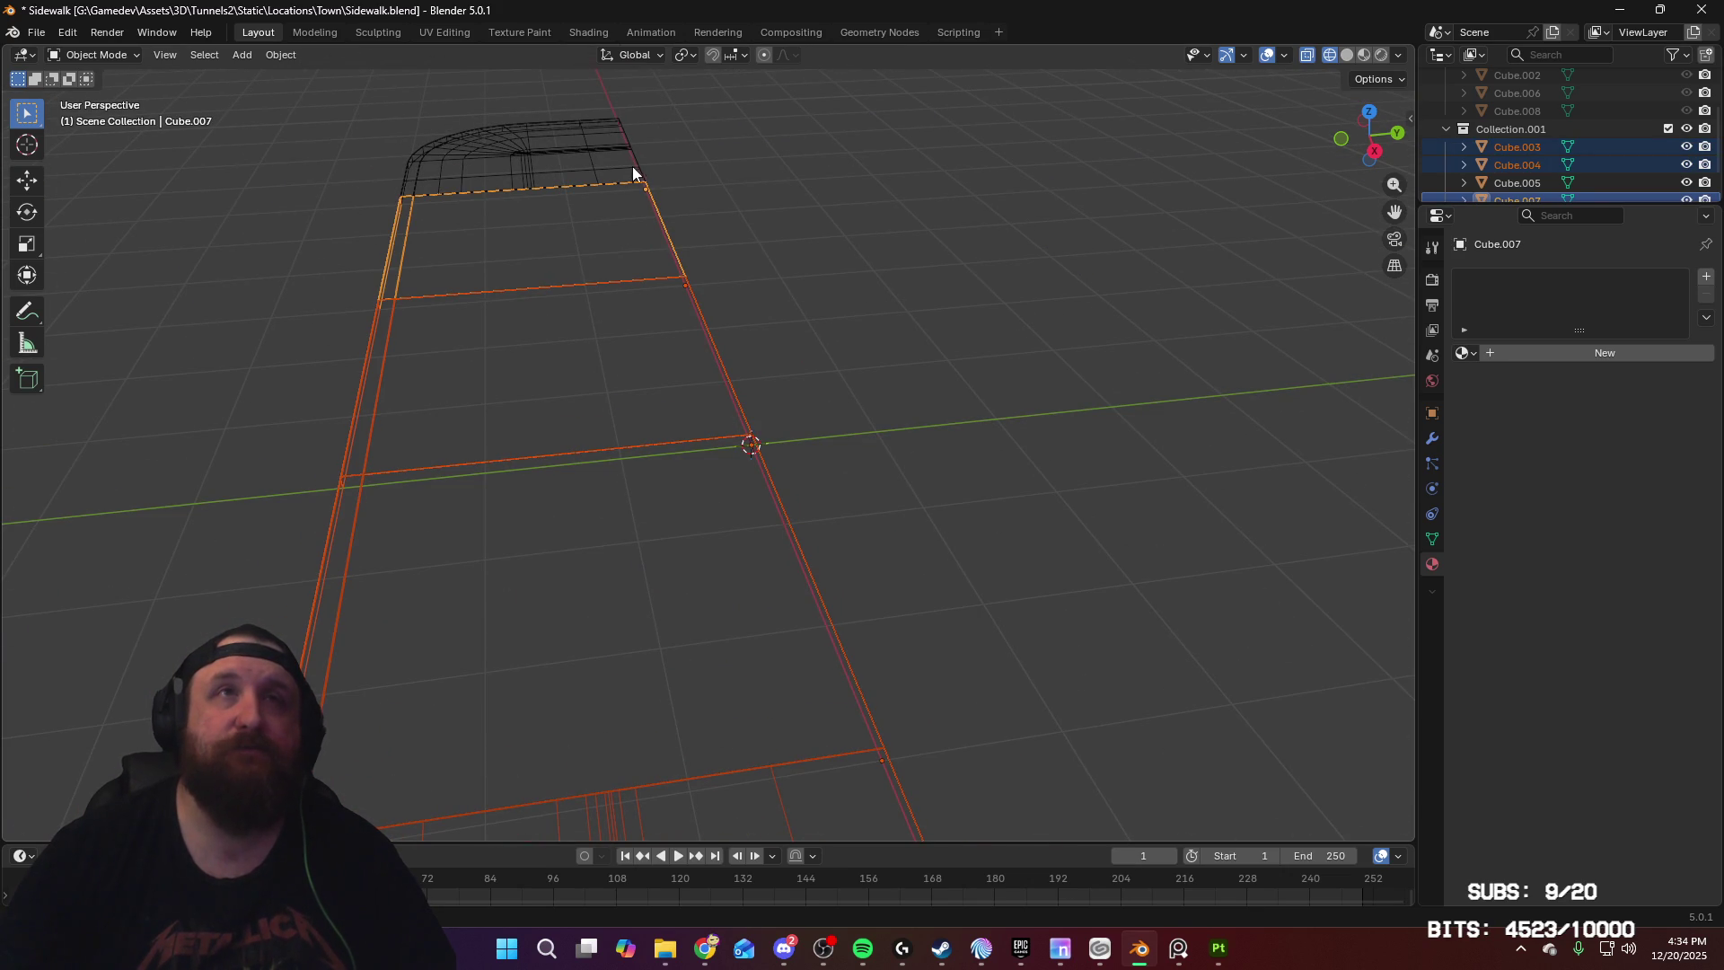
Step: Delete the lower slab and the upper section
{"action": "left_click", "coordinate": [792, 546]}
{"action": "left_click", "coordinate": [673, 263], "text": "shift"}
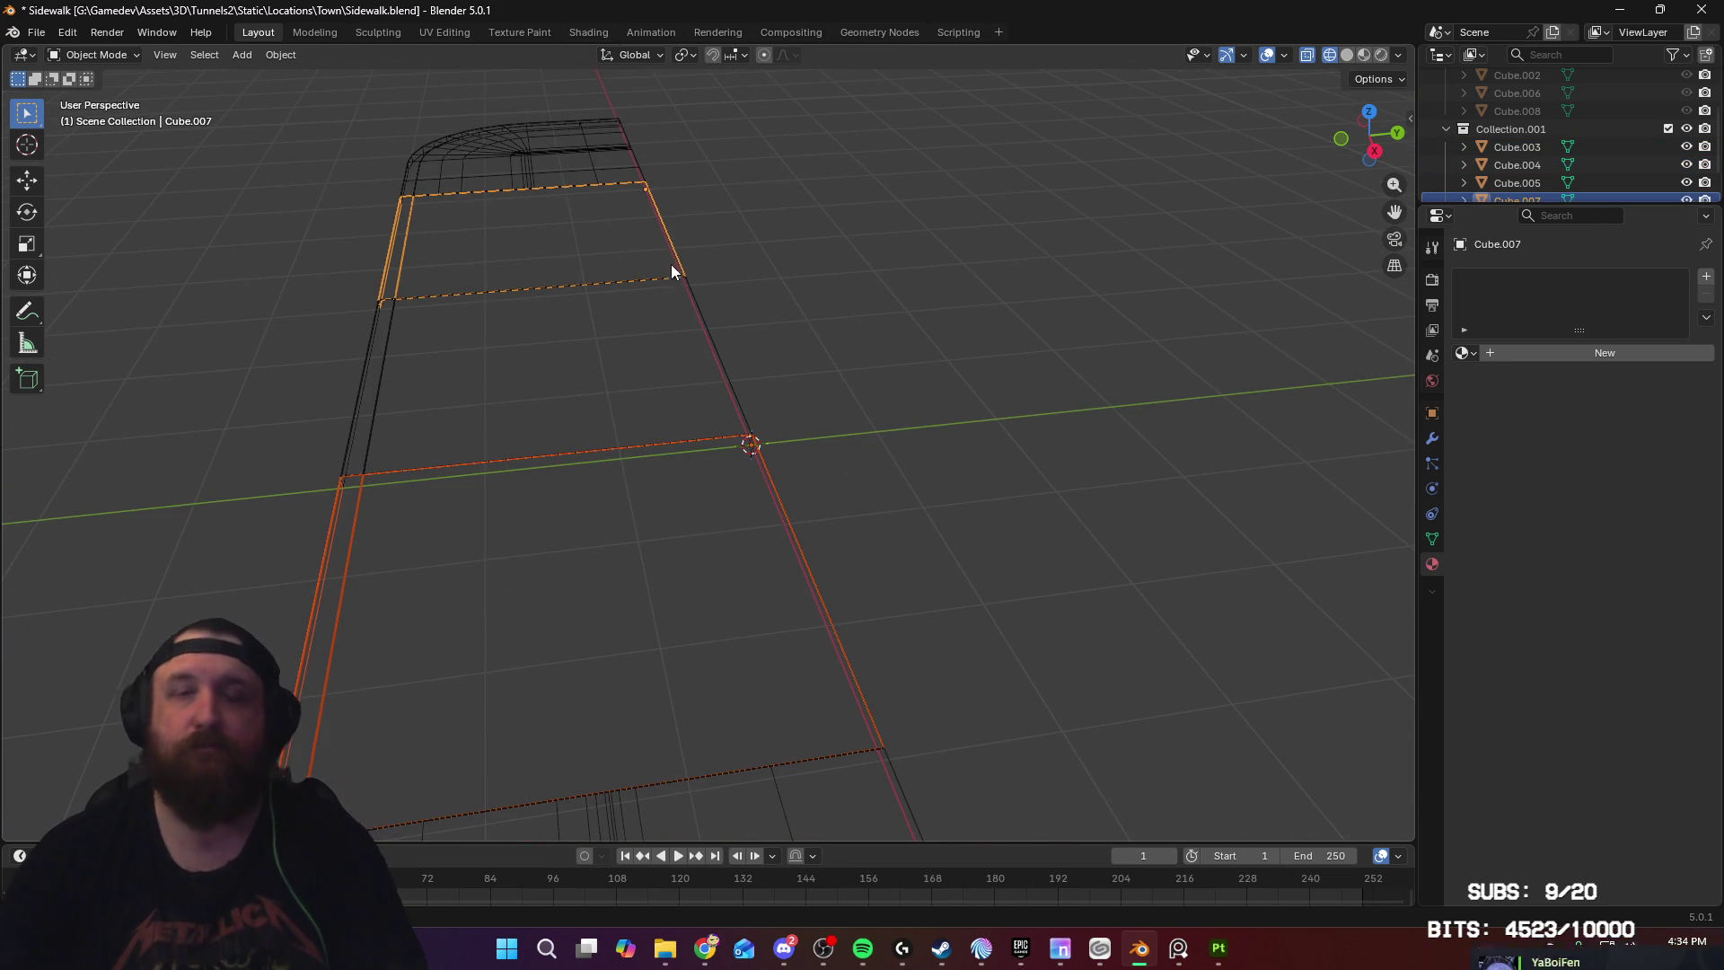
{"action": "key", "text": "Delete"}
Step: Select the middle slab, curved corner piece and Cube.004, and edit their meshes together
{"action": "left_click", "coordinate": [729, 374]}
{"action": "left_click", "coordinate": [639, 192], "text": "shift"}
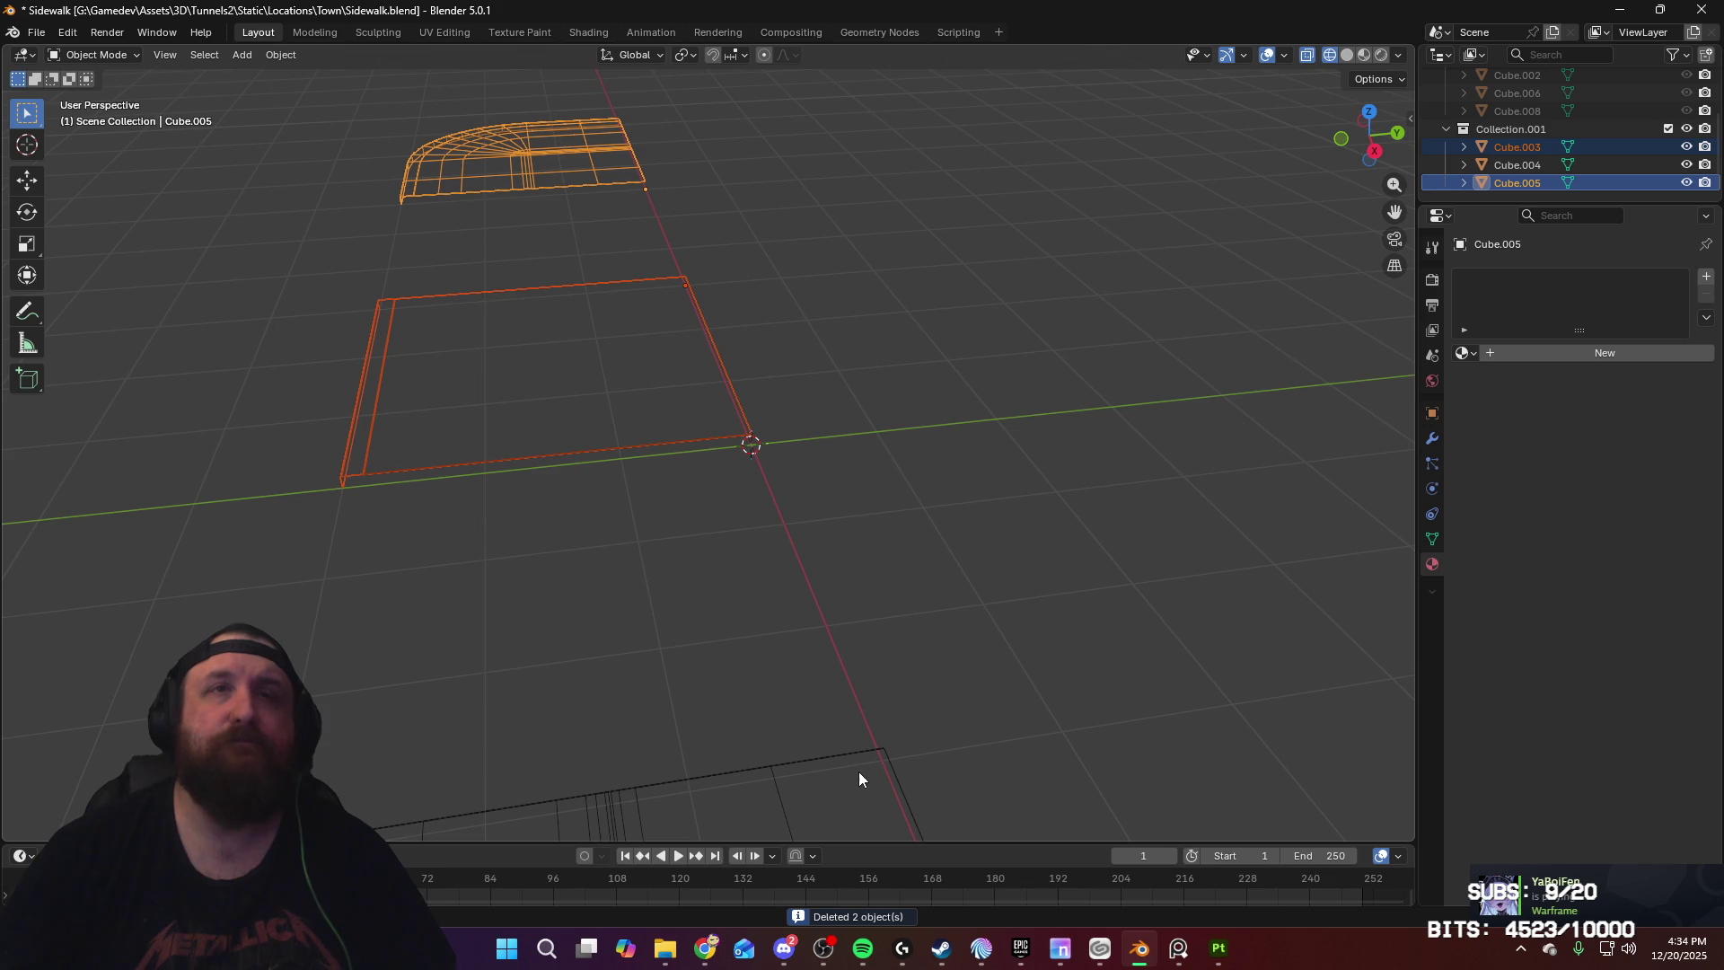
{"action": "left_click", "coordinate": [898, 785], "text": "shift"}
{"action": "scroll", "coordinate": [909, 525], "scroll_direction": "up", "scroll_amount": 3}
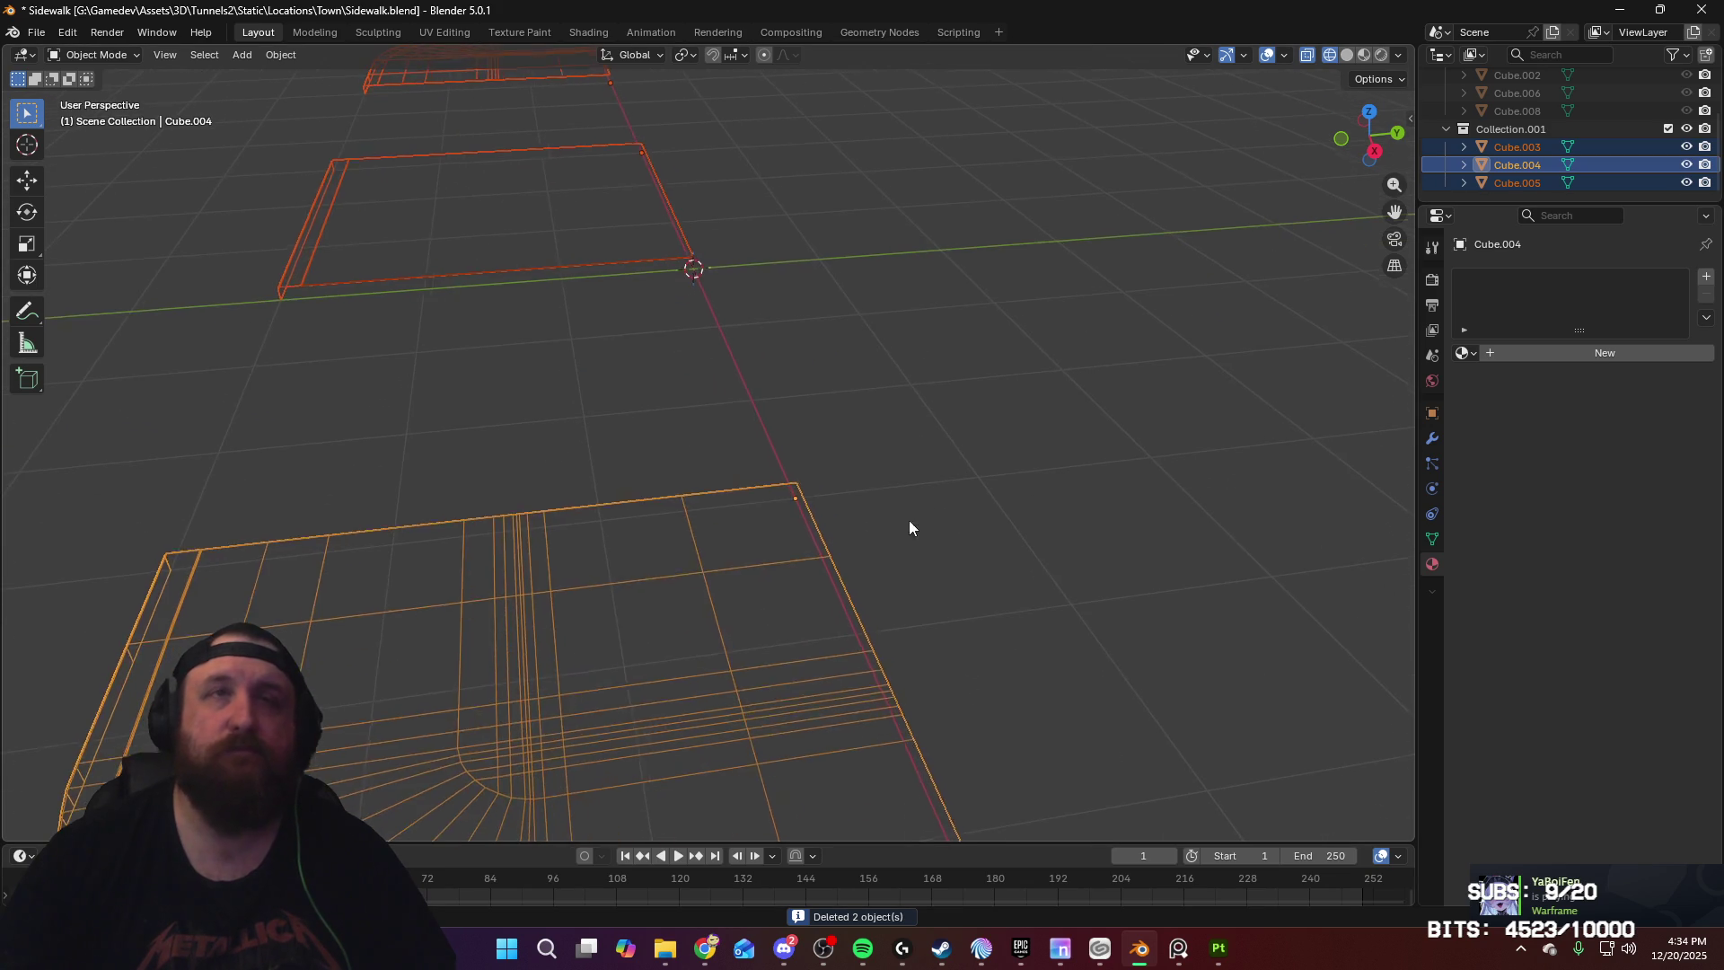
{"action": "key", "text": "Tab"}
{"action": "scroll", "coordinate": [923, 496], "scroll_direction": "up", "scroll_amount": 3}
Step: From top view, loop-cut the slab and flatten the new loop straight with zero Y scale
{"action": "mouse_move", "coordinate": [924, 496]}
{"action": "middle_mouse_down"}
{"action": "mouse_move", "coordinate": [913, 443]}
{"action": "mouse_move", "coordinate": [910, 498]}
{"action": "middle_mouse_up"}
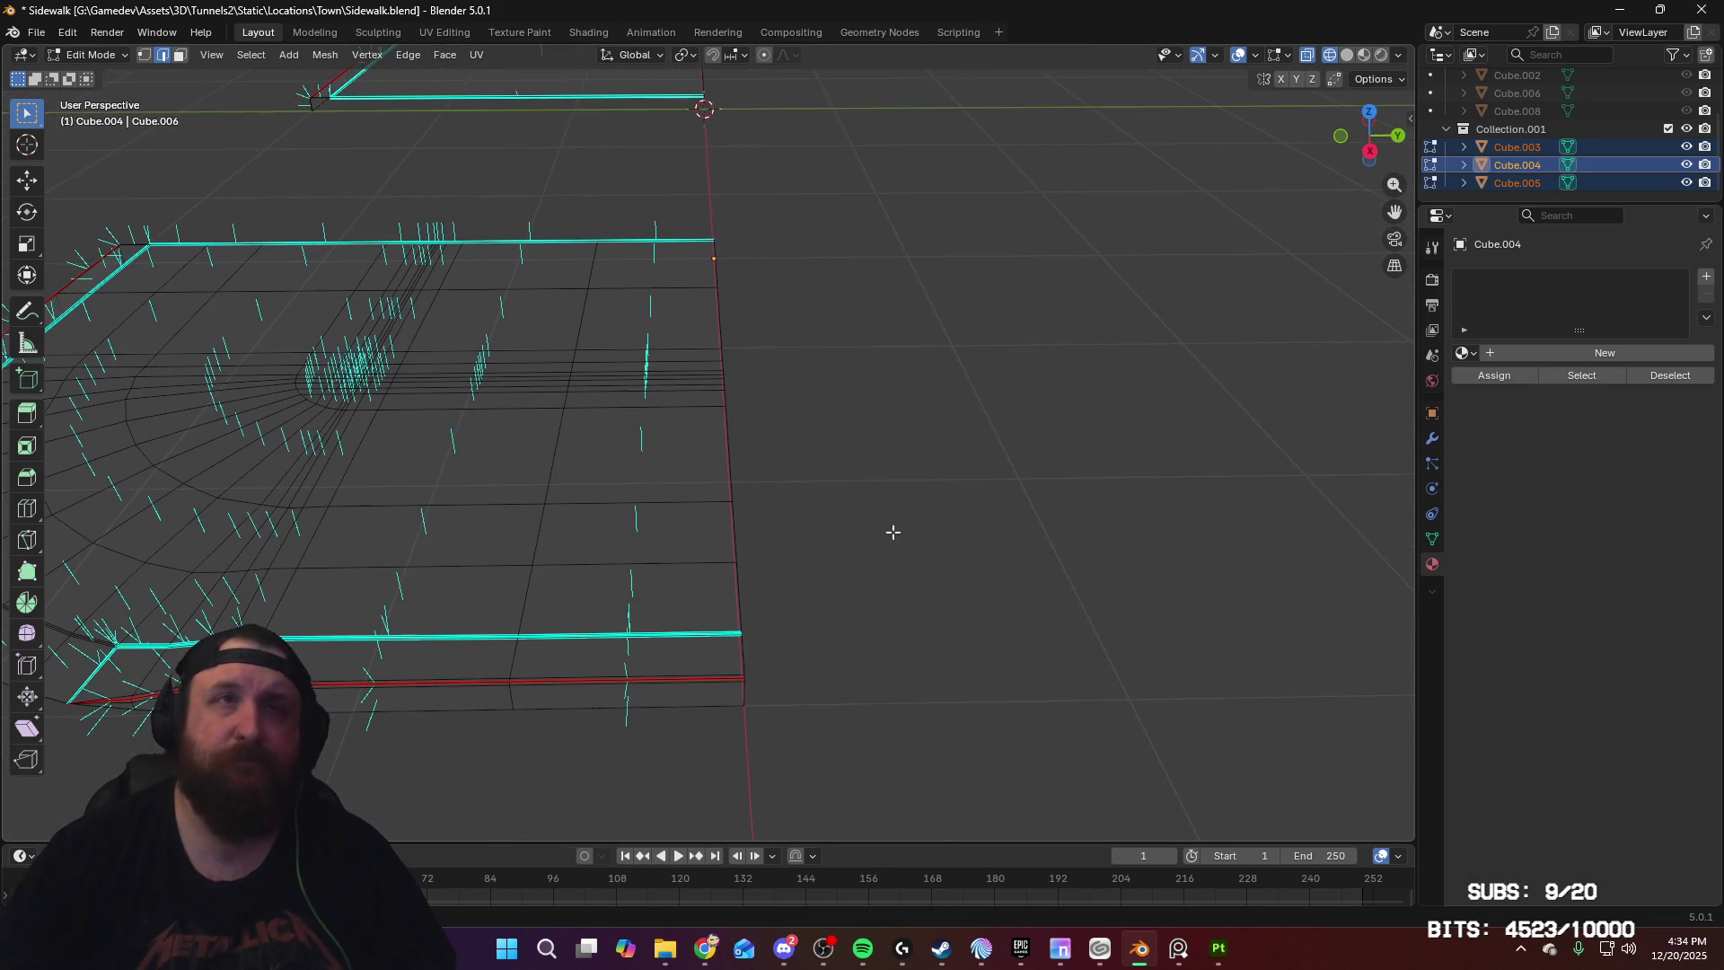
{"action": "scroll", "coordinate": [811, 521], "scroll_direction": "down", "scroll_amount": 5}
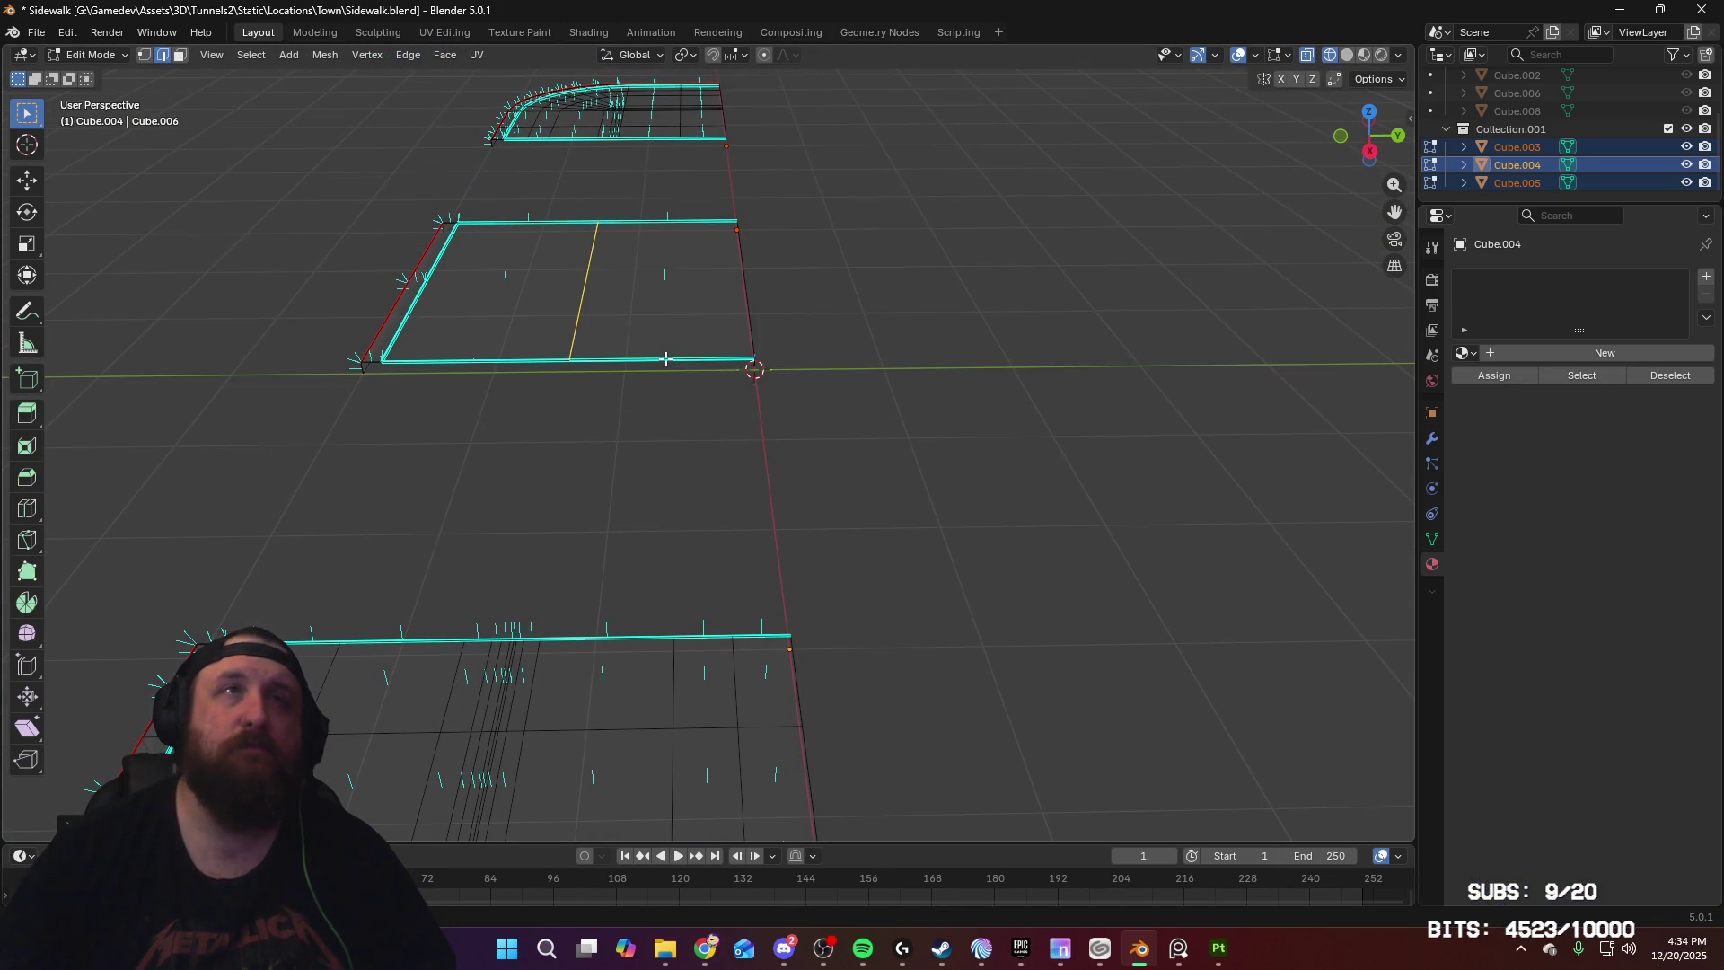
{"action": "middle_click_drag", "start_coordinate": [780, 223], "coordinate": [743, 147]}
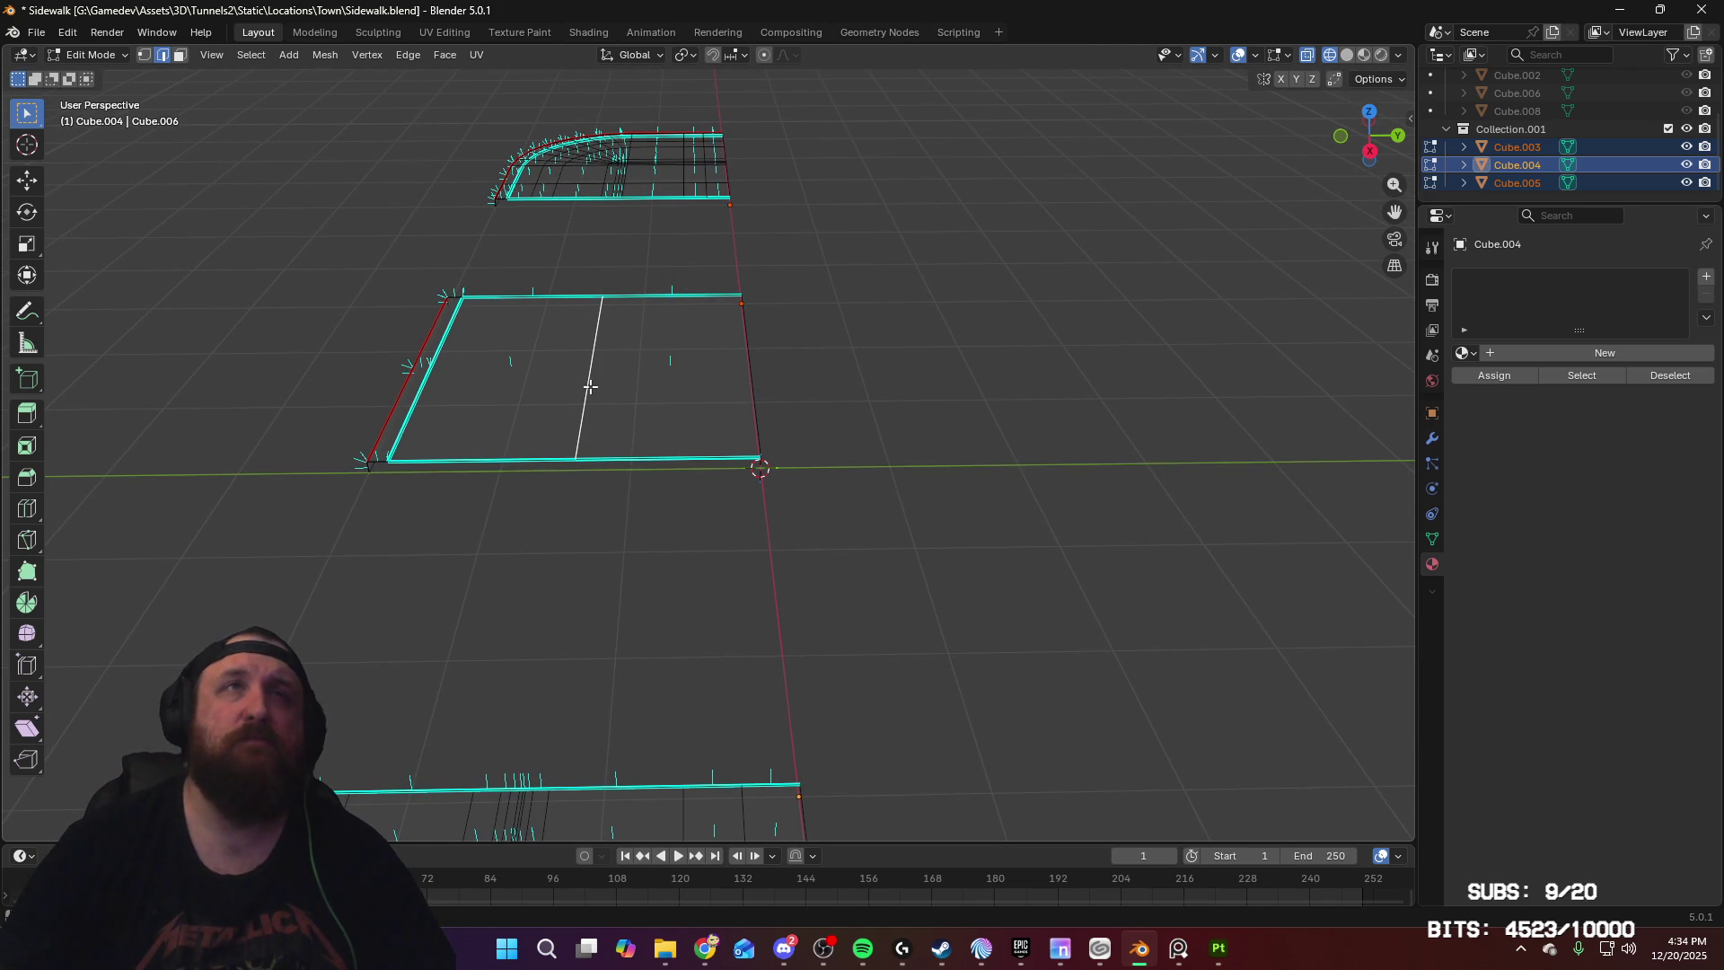
{"action": "key", "text": "KP_7"}
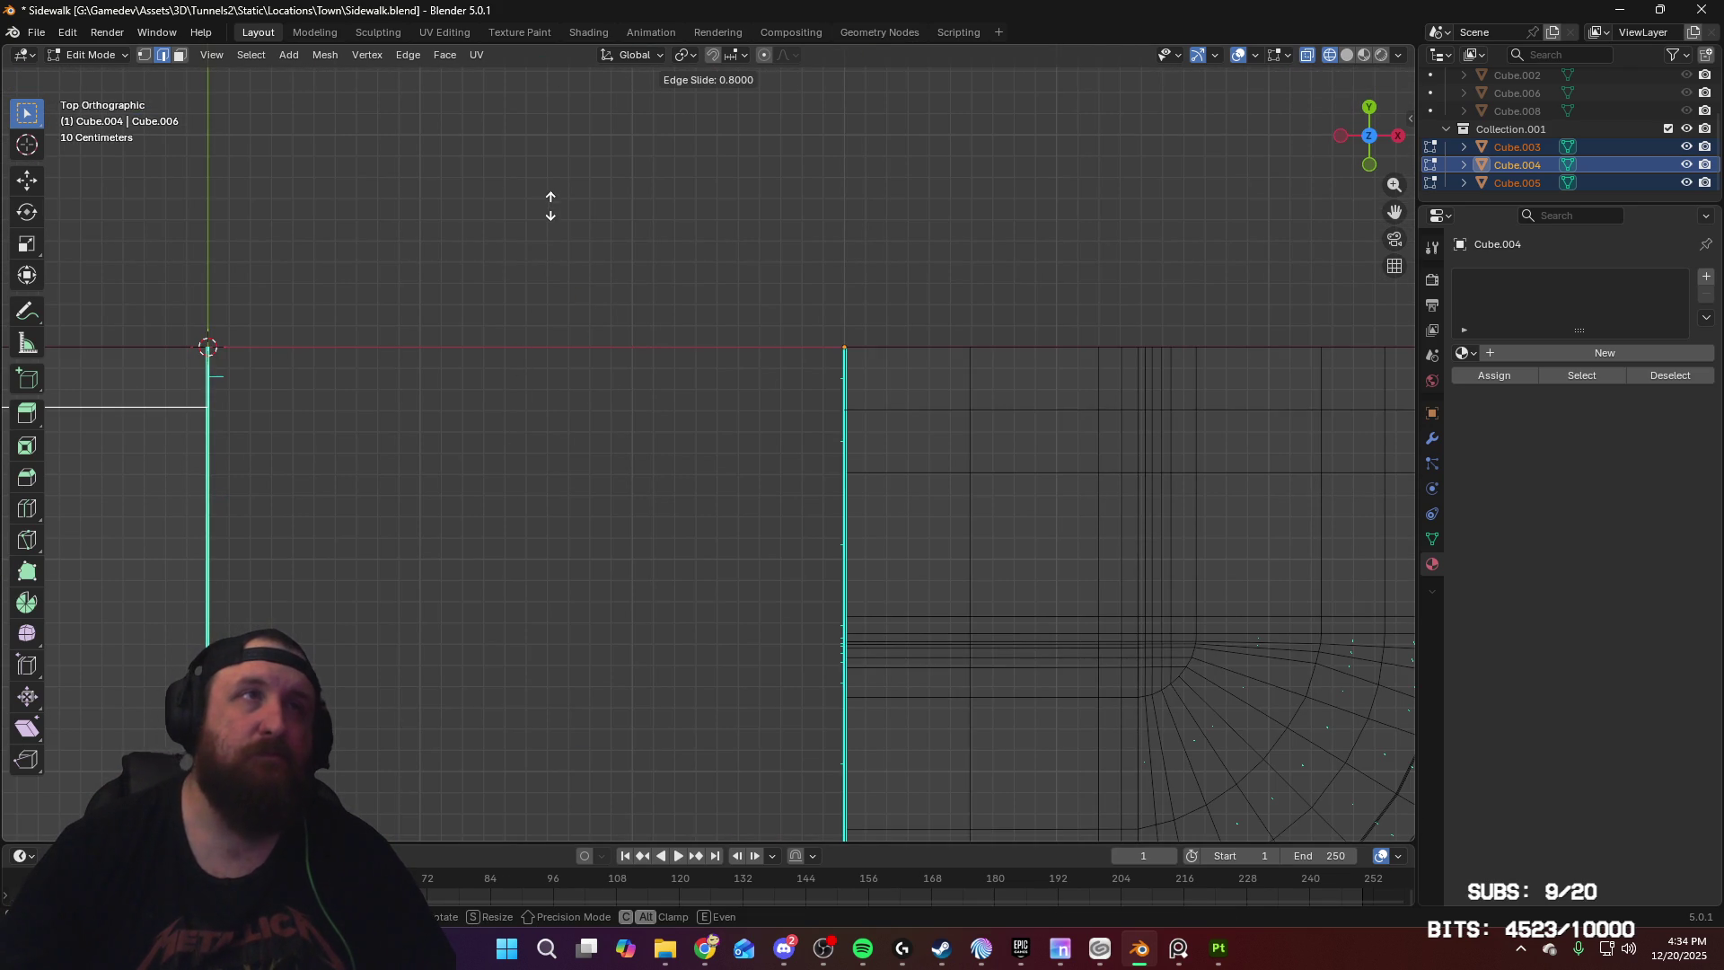
{"action": "key", "text": "ctrl+r"}
{"action": "mouse_move", "coordinate": [379, 445]}
{"action": "middle_mouse_down", "text": "shift"}
{"action": "mouse_move", "coordinate": [670, 520]}
{"action": "mouse_move", "coordinate": [192, 512]}
{"action": "mouse_move", "coordinate": [1198, 508]}
{"action": "mouse_move", "coordinate": [1012, 514]}
{"action": "middle_mouse_up", "text": "shift"}
{"action": "middle_click_drag", "start_coordinate": [398, 507], "coordinate": [874, 505], "text": "shift"}
{"action": "key", "text": "s"}
{"action": "key", "text": "y"}
{"action": "key", "text": "Return"}
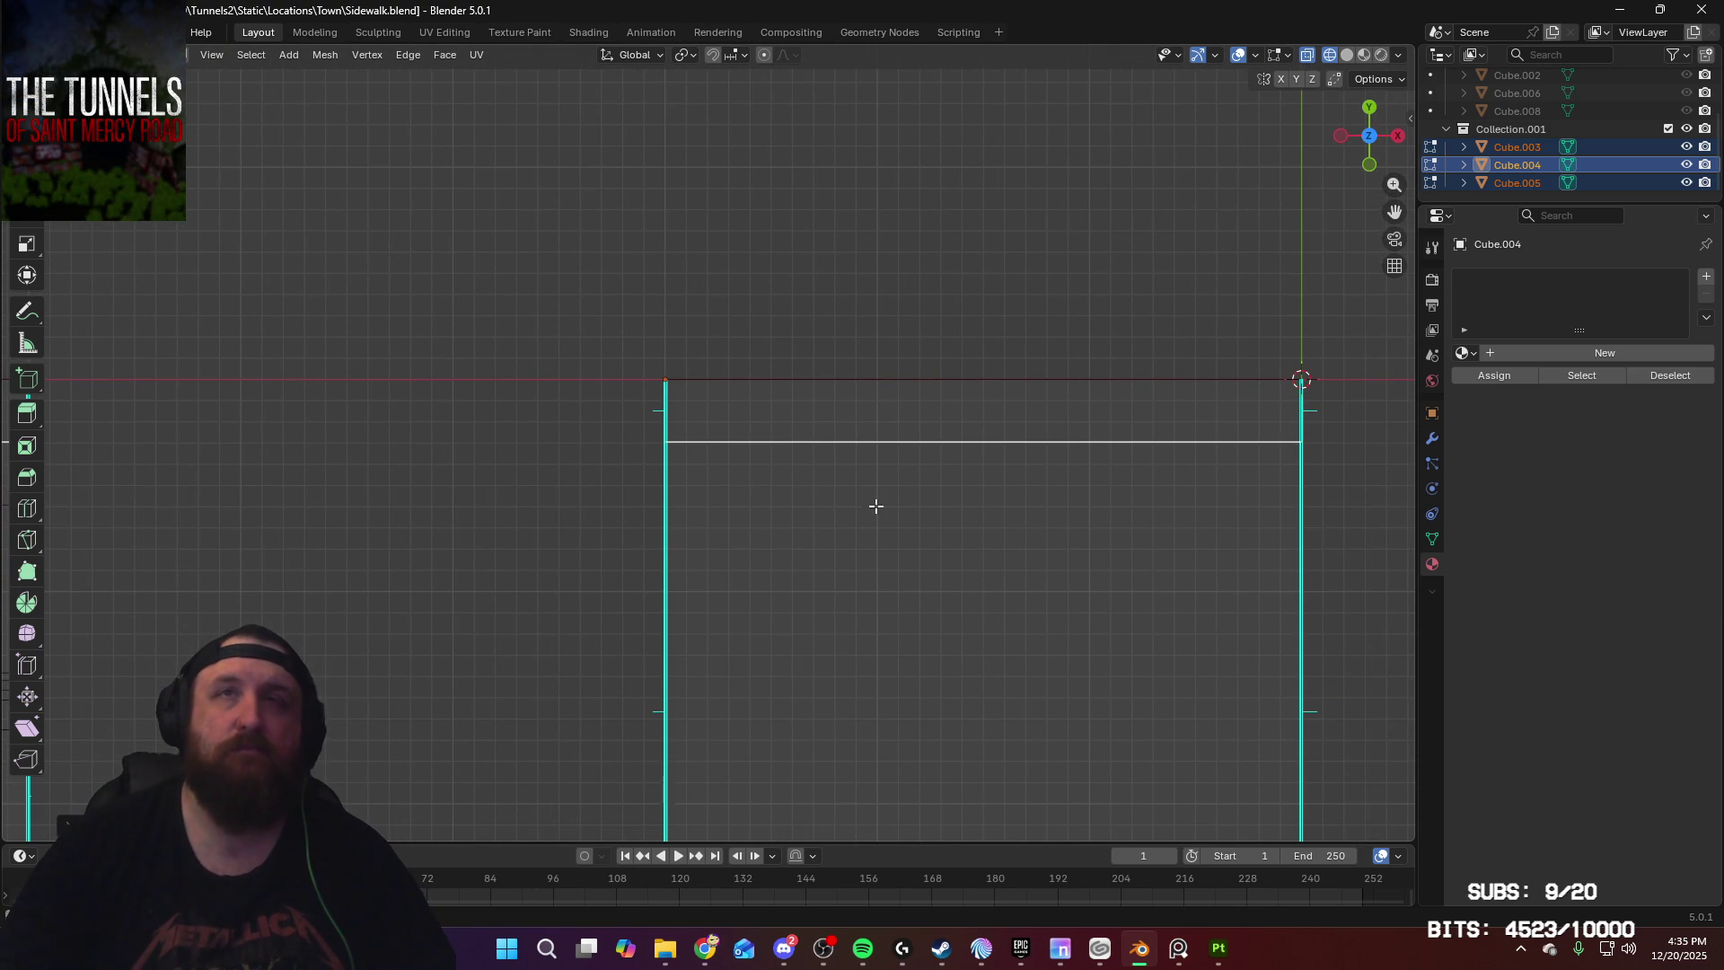
Step: In right side view, edge-slide the new loop toward the slab end
{"action": "mouse_move", "coordinate": [1292, 493]}
{"action": "middle_mouse_down", "text": "shift"}
{"action": "mouse_move", "coordinate": [954, 493]}
{"action": "mouse_move", "coordinate": [1108, 462]}
{"action": "mouse_move", "coordinate": [904, 436]}
{"action": "mouse_move", "coordinate": [908, 401]}
{"action": "middle_mouse_up", "text": "shift"}
{"action": "key", "text": "KP_3"}
{"action": "middle_click_drag", "start_coordinate": [981, 458], "coordinate": [817, 567], "text": "shift"}
{"action": "scroll", "coordinate": [817, 567], "scroll_direction": "up", "scroll_amount": 5}
{"action": "middle_click_drag", "start_coordinate": [781, 350], "coordinate": [904, 281], "text": "shift"}
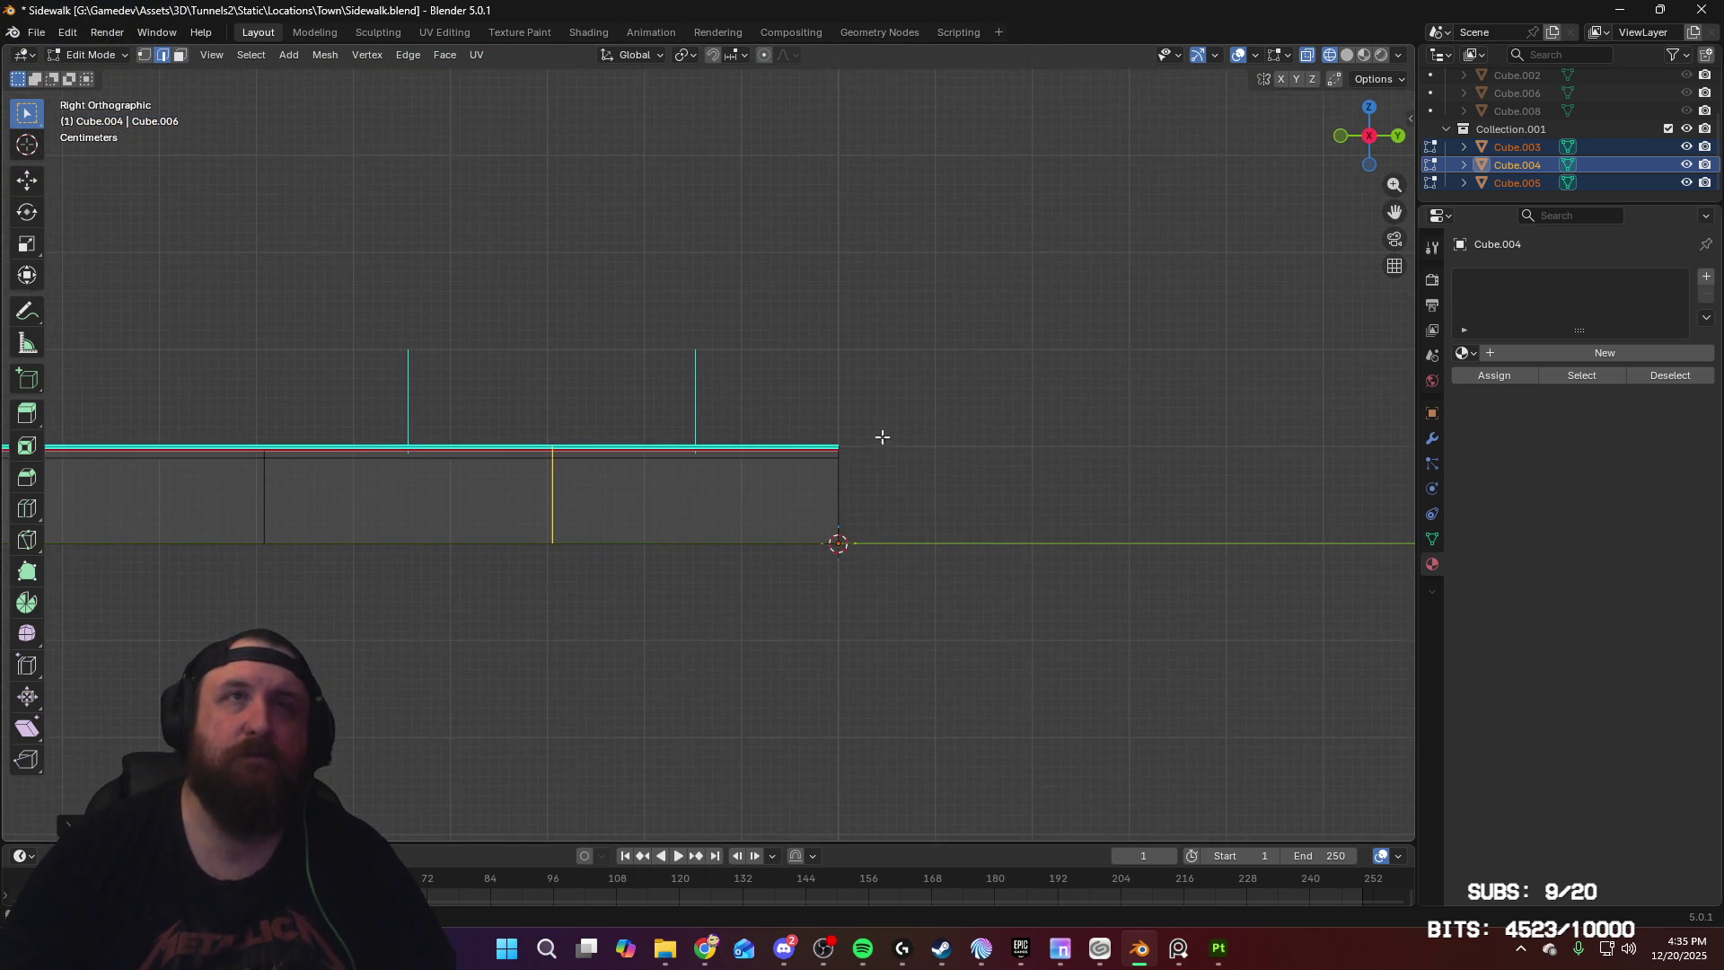
{"action": "scroll", "coordinate": [904, 389], "scroll_direction": "up", "scroll_amount": 4}
{"action": "key", "text": "g"}
{"action": "key", "text": "g"}
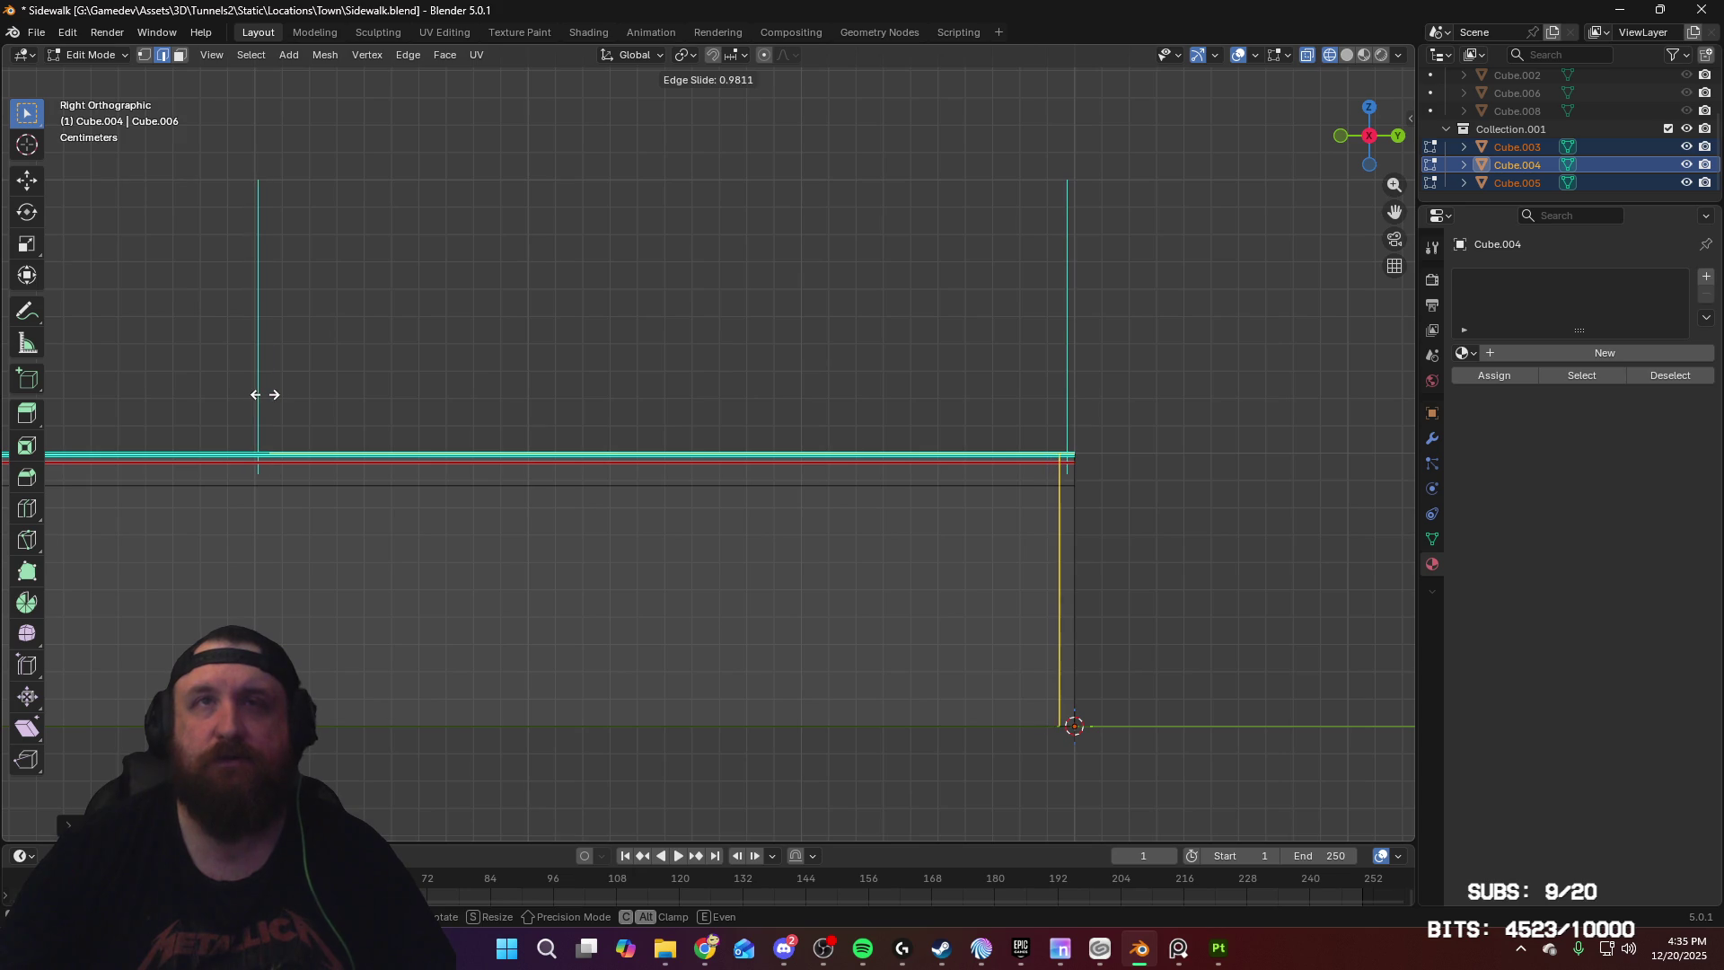
Step: Orbit and zoom around the slab corner to check the slid edge loop
{"action": "scroll", "coordinate": [939, 408], "scroll_direction": "down", "scroll_amount": 3}
{"action": "mouse_move", "coordinate": [940, 409]}
{"action": "middle_mouse_down"}
{"action": "mouse_move", "coordinate": [957, 437]}
{"action": "mouse_move", "coordinate": [978, 770]}
{"action": "mouse_move", "coordinate": [943, 646]}
{"action": "mouse_move", "coordinate": [847, 661]}
{"action": "middle_mouse_up"}
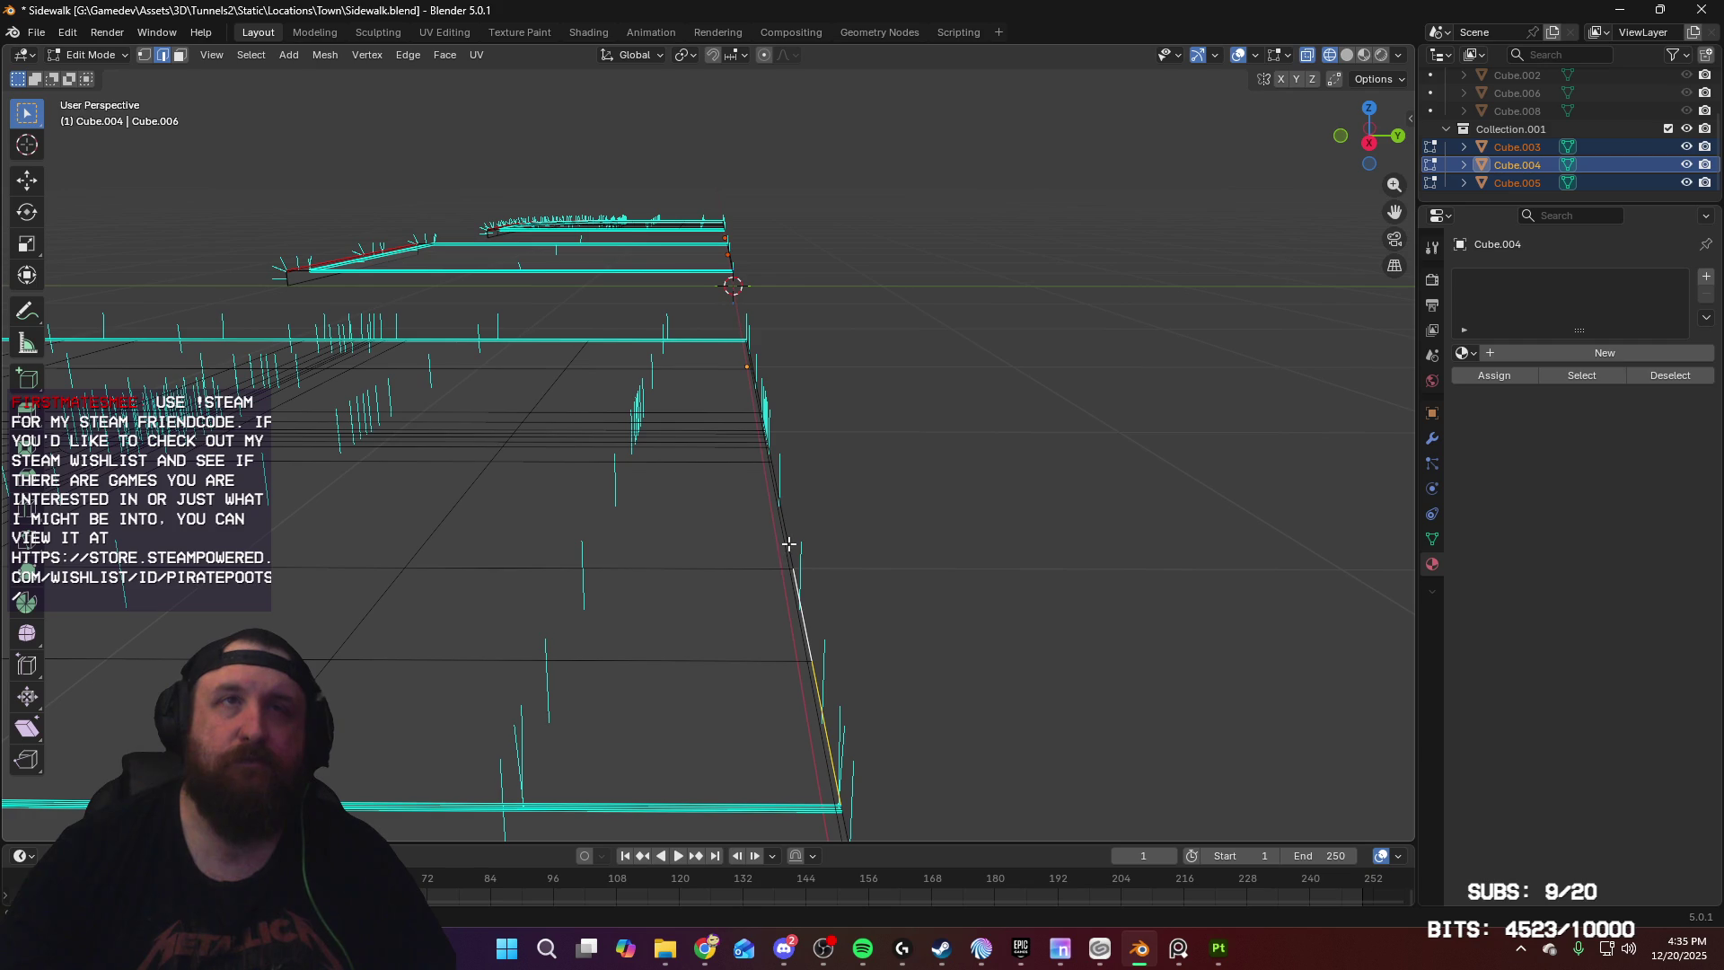
{"action": "mouse_move", "coordinate": [849, 766]}
{"action": "middle_mouse_down"}
{"action": "mouse_move", "coordinate": [846, 608]}
{"action": "mouse_move", "coordinate": [895, 635]}
{"action": "middle_mouse_up"}
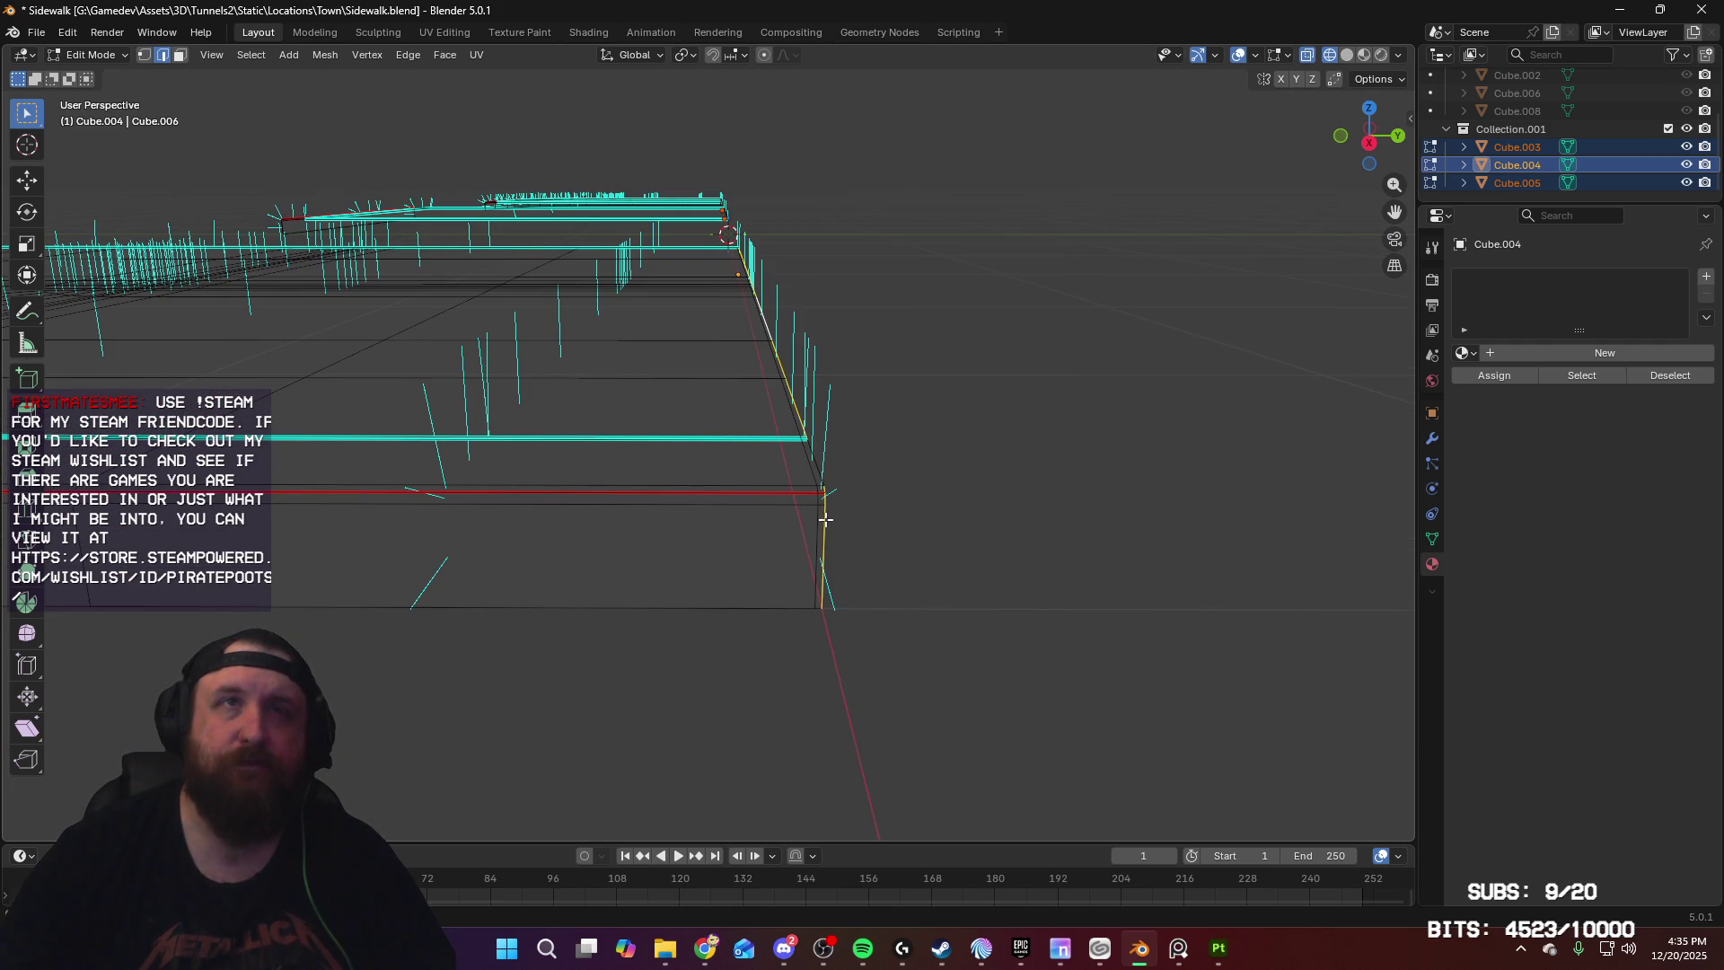
{"action": "mouse_move", "coordinate": [825, 579]}
{"action": "middle_mouse_down"}
{"action": "mouse_move", "coordinate": [827, 493]}
{"action": "mouse_move", "coordinate": [839, 731]}
{"action": "mouse_move", "coordinate": [851, 420]}
{"action": "mouse_move", "coordinate": [897, 530]}
{"action": "mouse_move", "coordinate": [904, 435]}
{"action": "middle_mouse_up"}
{"action": "scroll", "coordinate": [903, 435], "scroll_direction": "up", "scroll_amount": 2}
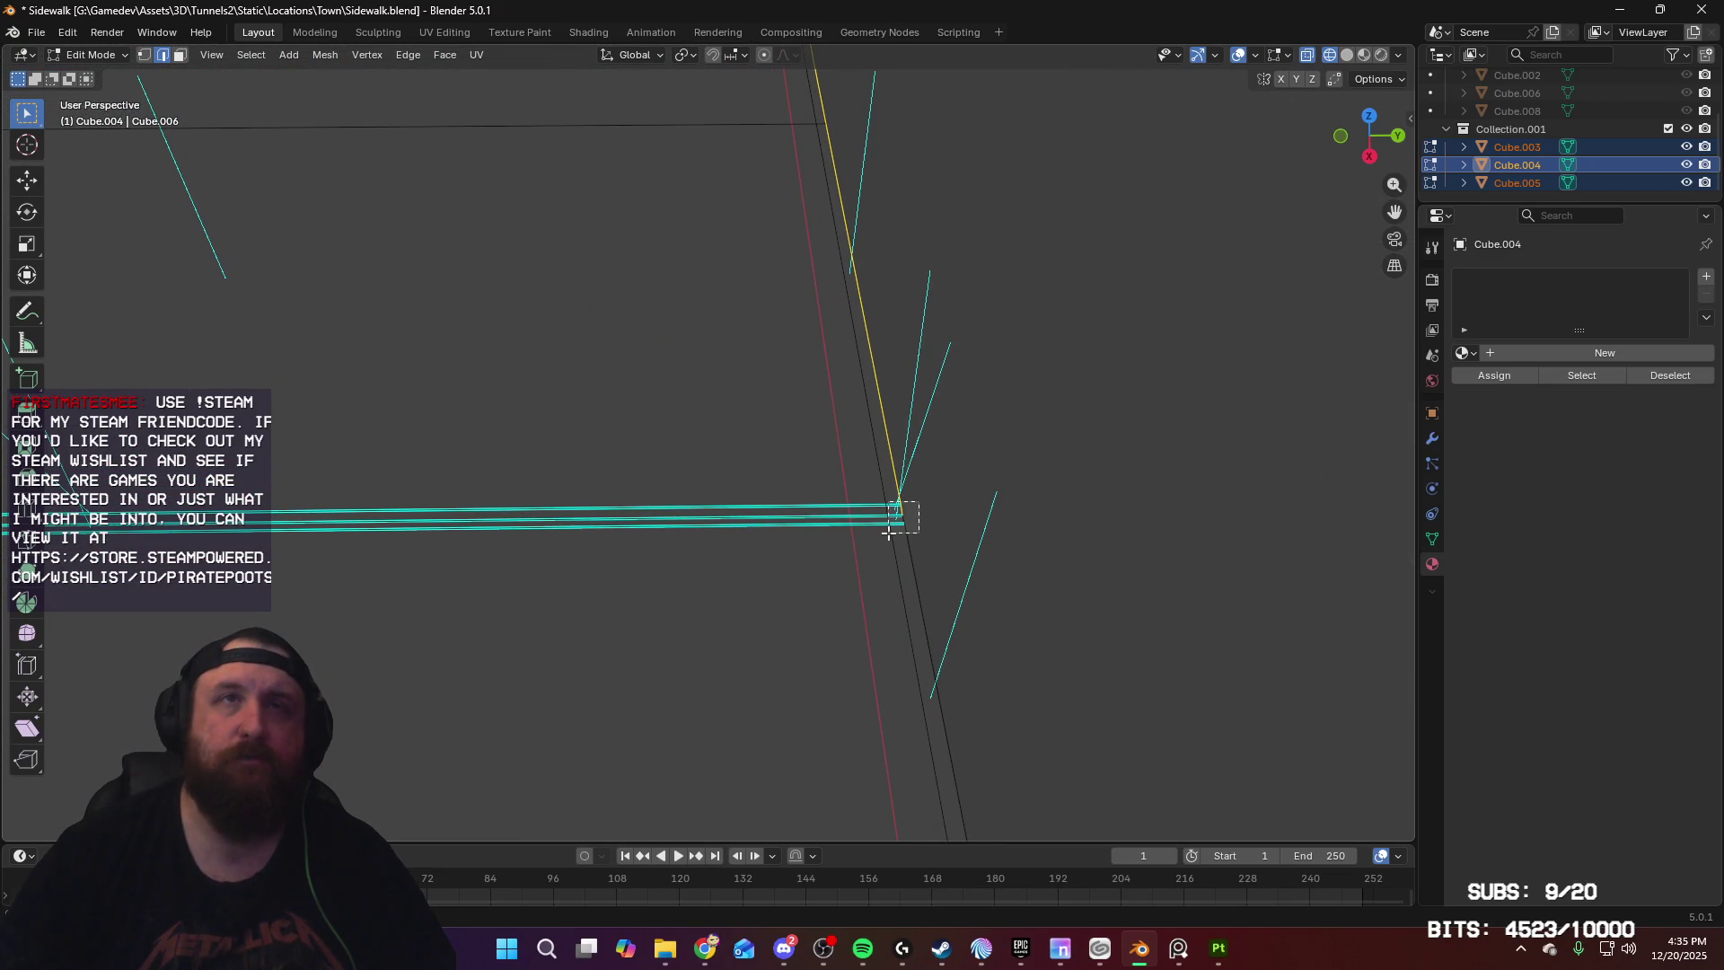
{"action": "scroll", "coordinate": [950, 474], "scroll_direction": "down", "scroll_amount": 2}
{"action": "scroll", "coordinate": [937, 546], "scroll_direction": "down", "scroll_amount": 10}
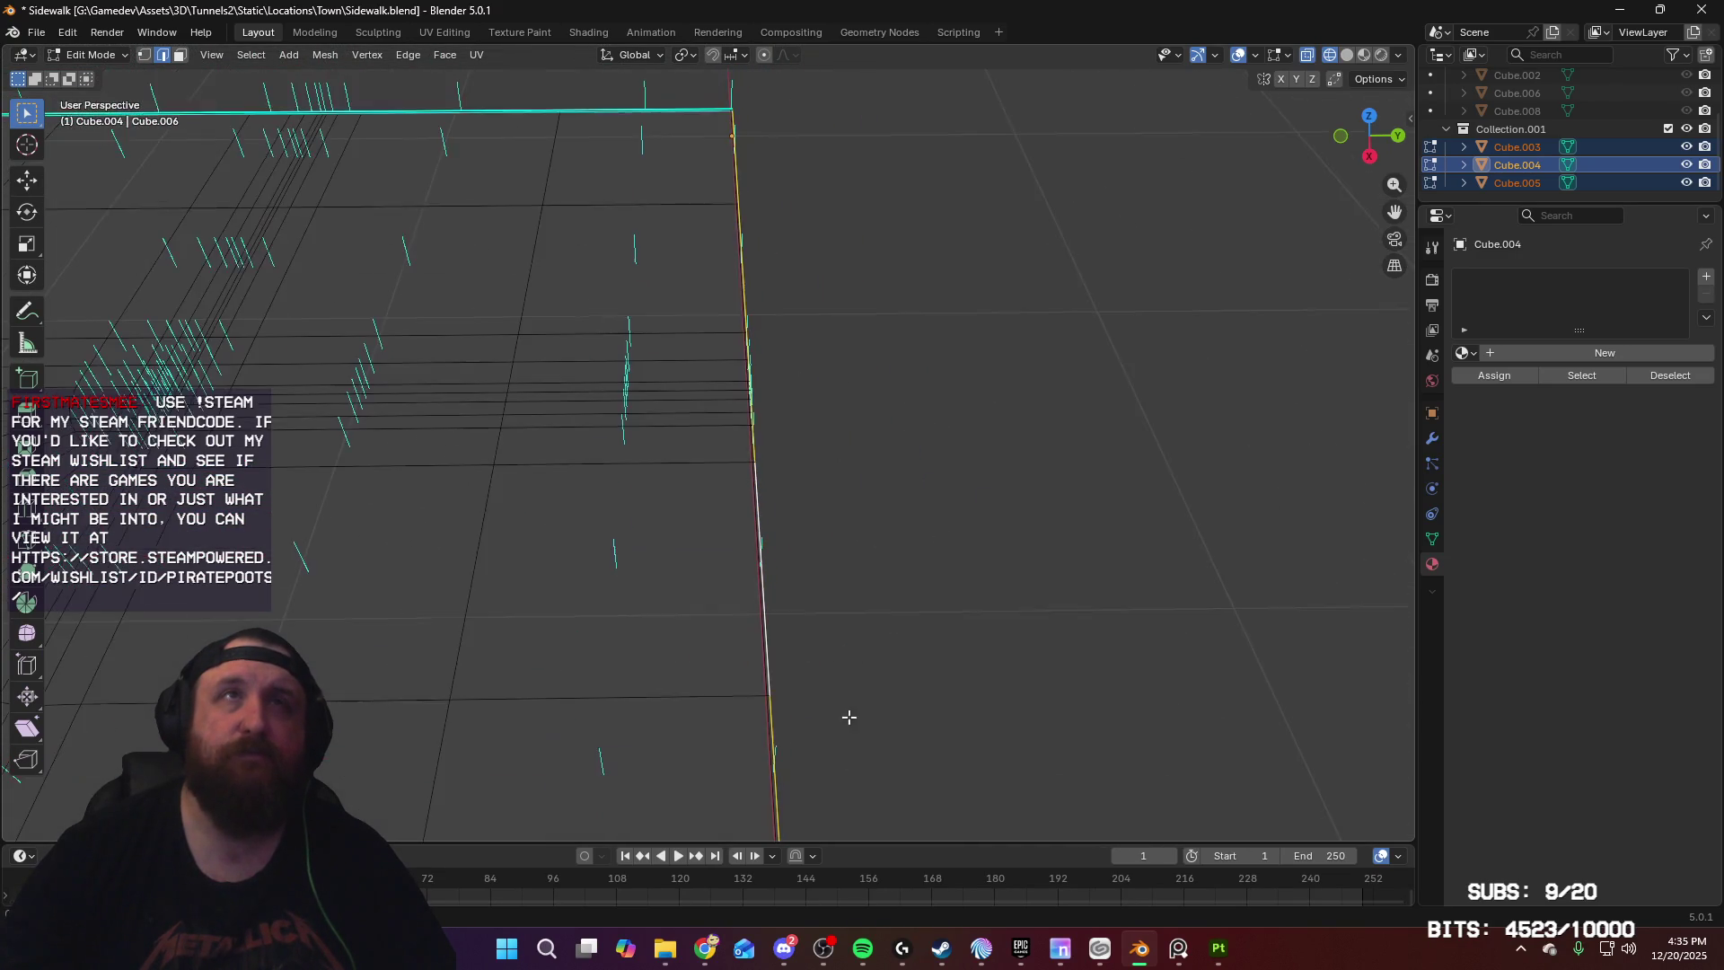
{"action": "scroll", "coordinate": [810, 593], "scroll_direction": "up", "scroll_amount": 5, "text": "shift"}
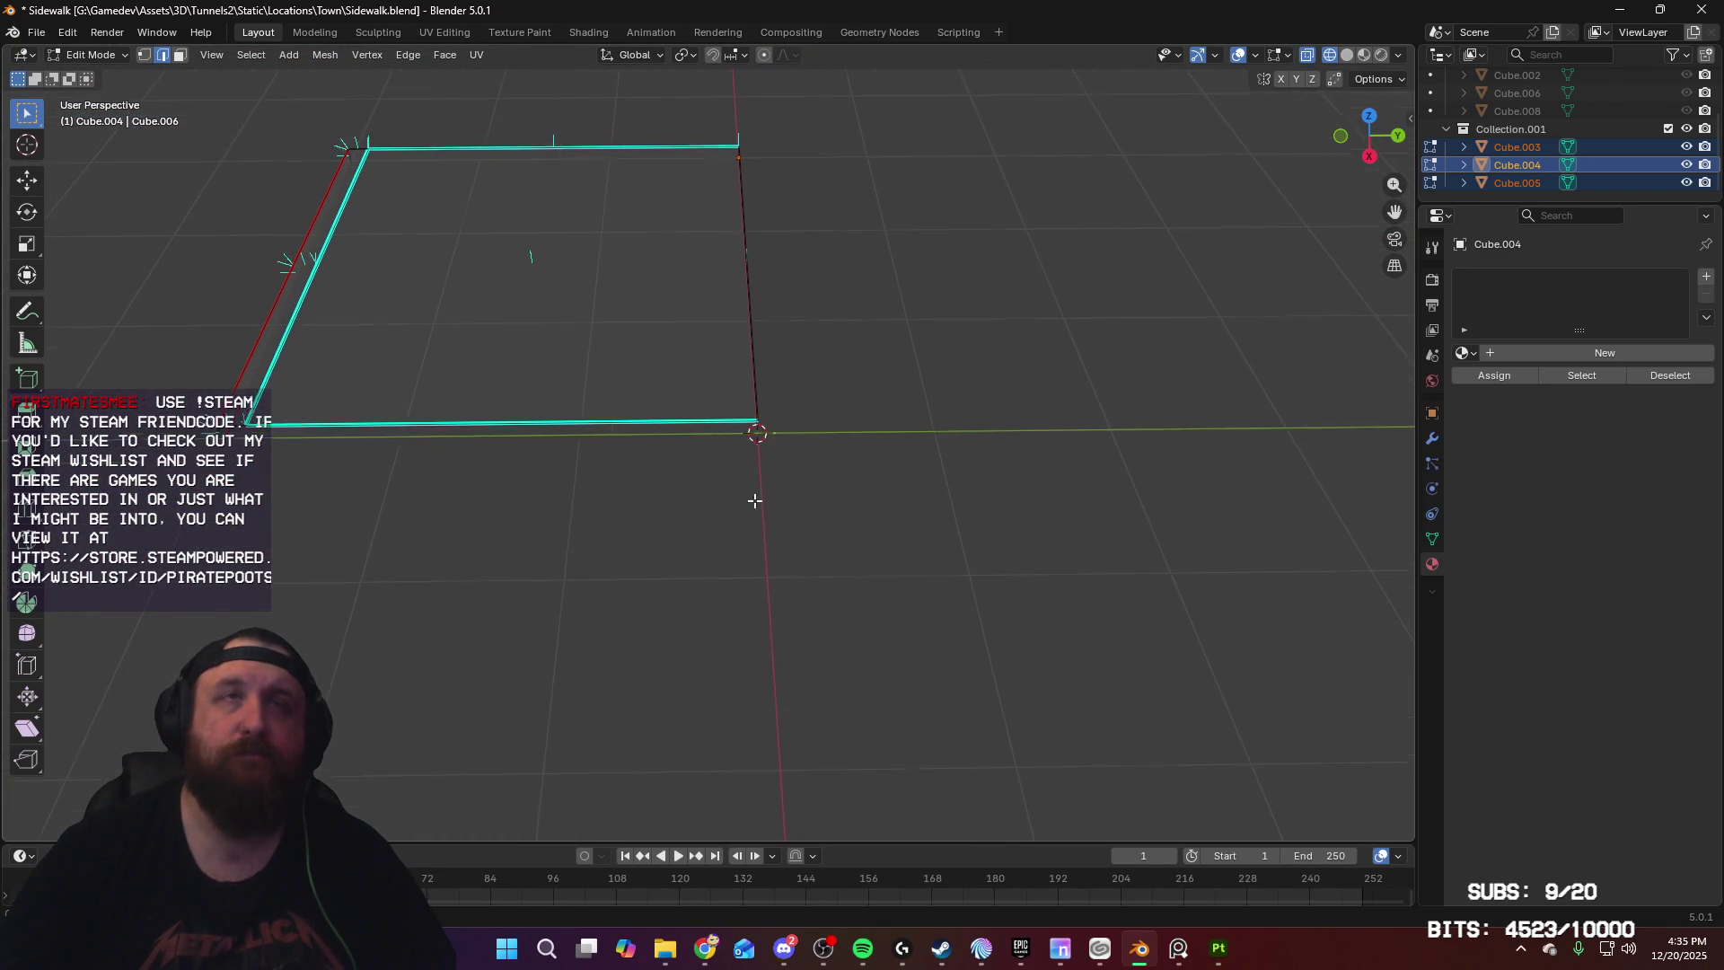
{"action": "mouse_move", "coordinate": [773, 604]}
{"action": "middle_mouse_down"}
{"action": "mouse_move", "coordinate": [700, 548]}
{"action": "mouse_move", "coordinate": [596, 539]}
{"action": "mouse_move", "coordinate": [462, 569]}
{"action": "mouse_move", "coordinate": [808, 604]}
{"action": "mouse_move", "coordinate": [1006, 371]}
{"action": "mouse_move", "coordinate": [981, 365]}
{"action": "mouse_move", "coordinate": [1005, 450]}
{"action": "mouse_move", "coordinate": [1112, 435]}
{"action": "mouse_move", "coordinate": [1291, 518]}
{"action": "mouse_move", "coordinate": [897, 488]}
{"action": "mouse_move", "coordinate": [958, 634]}
{"action": "mouse_move", "coordinate": [754, 569]}
{"action": "mouse_move", "coordinate": [722, 323]}
{"action": "middle_mouse_up"}
{"action": "mouse_move", "coordinate": [795, 660]}
{"action": "middle_mouse_down", "text": "shift"}
{"action": "mouse_move", "coordinate": [819, 346]}
{"action": "mouse_move", "coordinate": [889, 527]}
{"action": "mouse_move", "coordinate": [893, 310]}
{"action": "mouse_move", "coordinate": [916, 420]}
{"action": "mouse_move", "coordinate": [757, 423]}
{"action": "mouse_move", "coordinate": [954, 414]}
{"action": "mouse_move", "coordinate": [1136, 532]}
{"action": "mouse_move", "coordinate": [386, 377]}
{"action": "middle_mouse_up", "text": "shift"}
{"action": "mouse_move", "coordinate": [4, 437]}
{"action": "middle_mouse_down"}
{"action": "mouse_move", "coordinate": [576, 462]}
{"action": "mouse_move", "coordinate": [443, 447]}
{"action": "mouse_move", "coordinate": [442, 493]}
{"action": "mouse_move", "coordinate": [616, 485]}
{"action": "mouse_move", "coordinate": [856, 550]}
{"action": "mouse_move", "coordinate": [558, 423]}
{"action": "mouse_move", "coordinate": [801, 412]}
{"action": "mouse_move", "coordinate": [557, 424]}
{"action": "mouse_move", "coordinate": [935, 353]}
{"action": "mouse_move", "coordinate": [731, 396]}
{"action": "middle_mouse_up"}
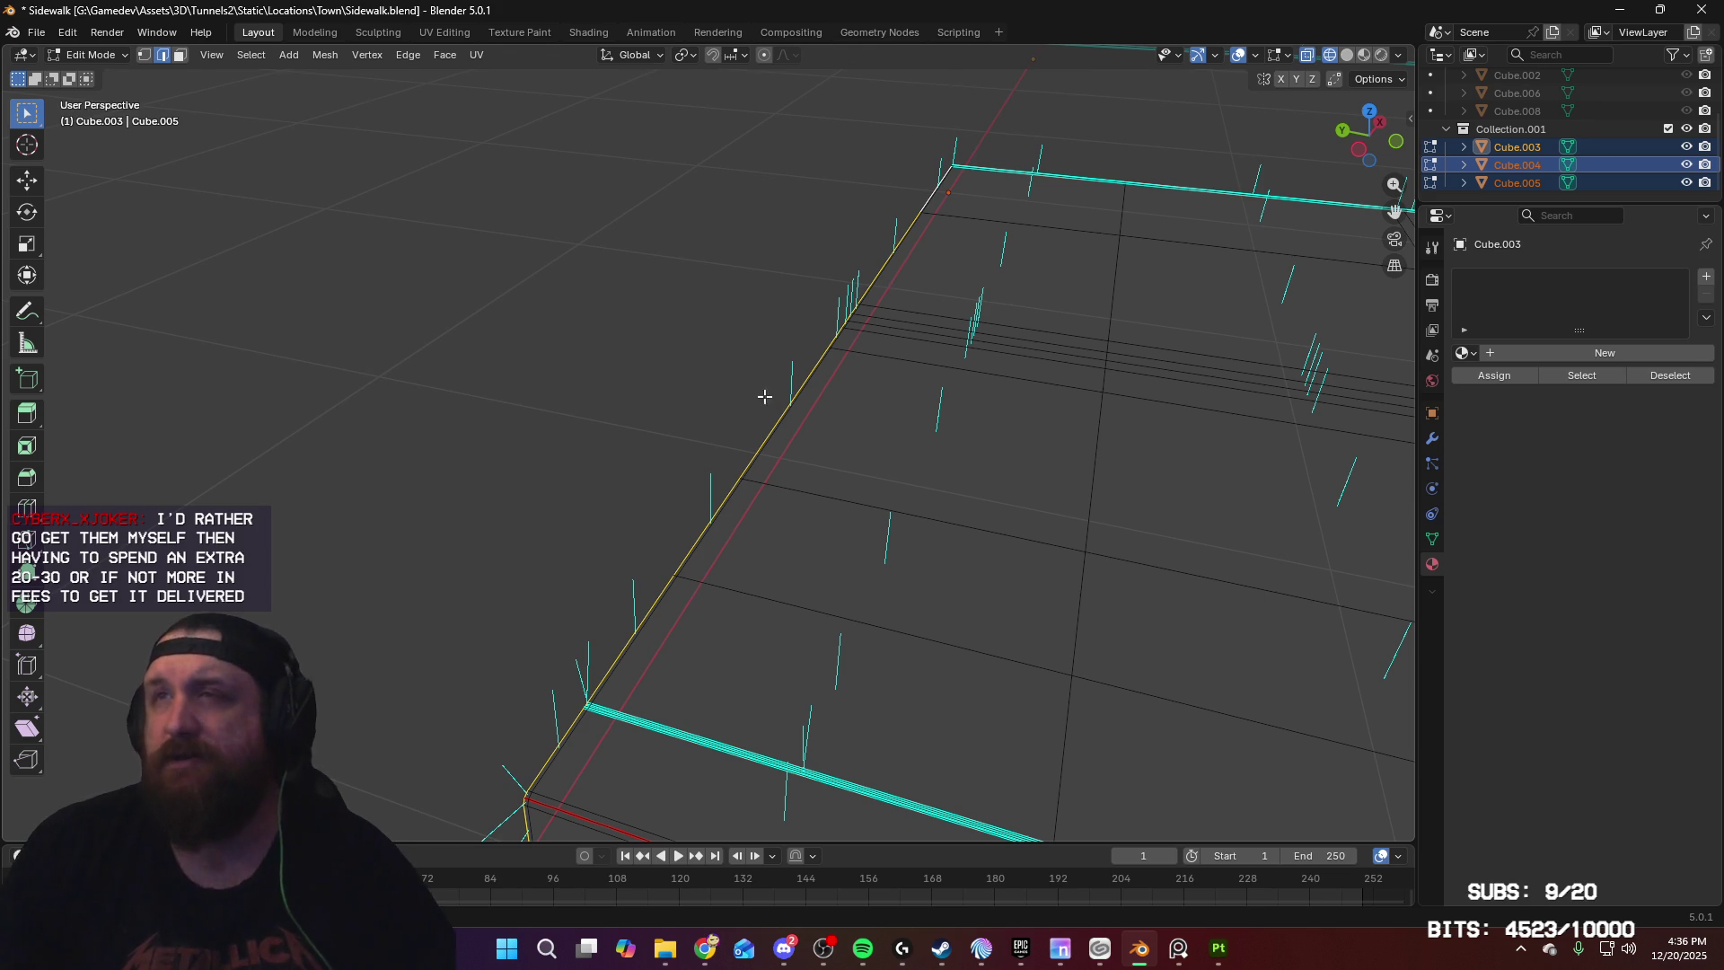
Step: In Right Ortho view, lower the misaligned end edge about 0.39 cm along Z
{"action": "mouse_move", "coordinate": [793, 504]}
{"action": "middle_mouse_down"}
{"action": "mouse_move", "coordinate": [862, 508]}
{"action": "mouse_move", "coordinate": [820, 385]}
{"action": "mouse_move", "coordinate": [812, 418]}
{"action": "middle_mouse_up"}
{"action": "scroll", "coordinate": [812, 417], "scroll_direction": "up", "scroll_amount": 5}
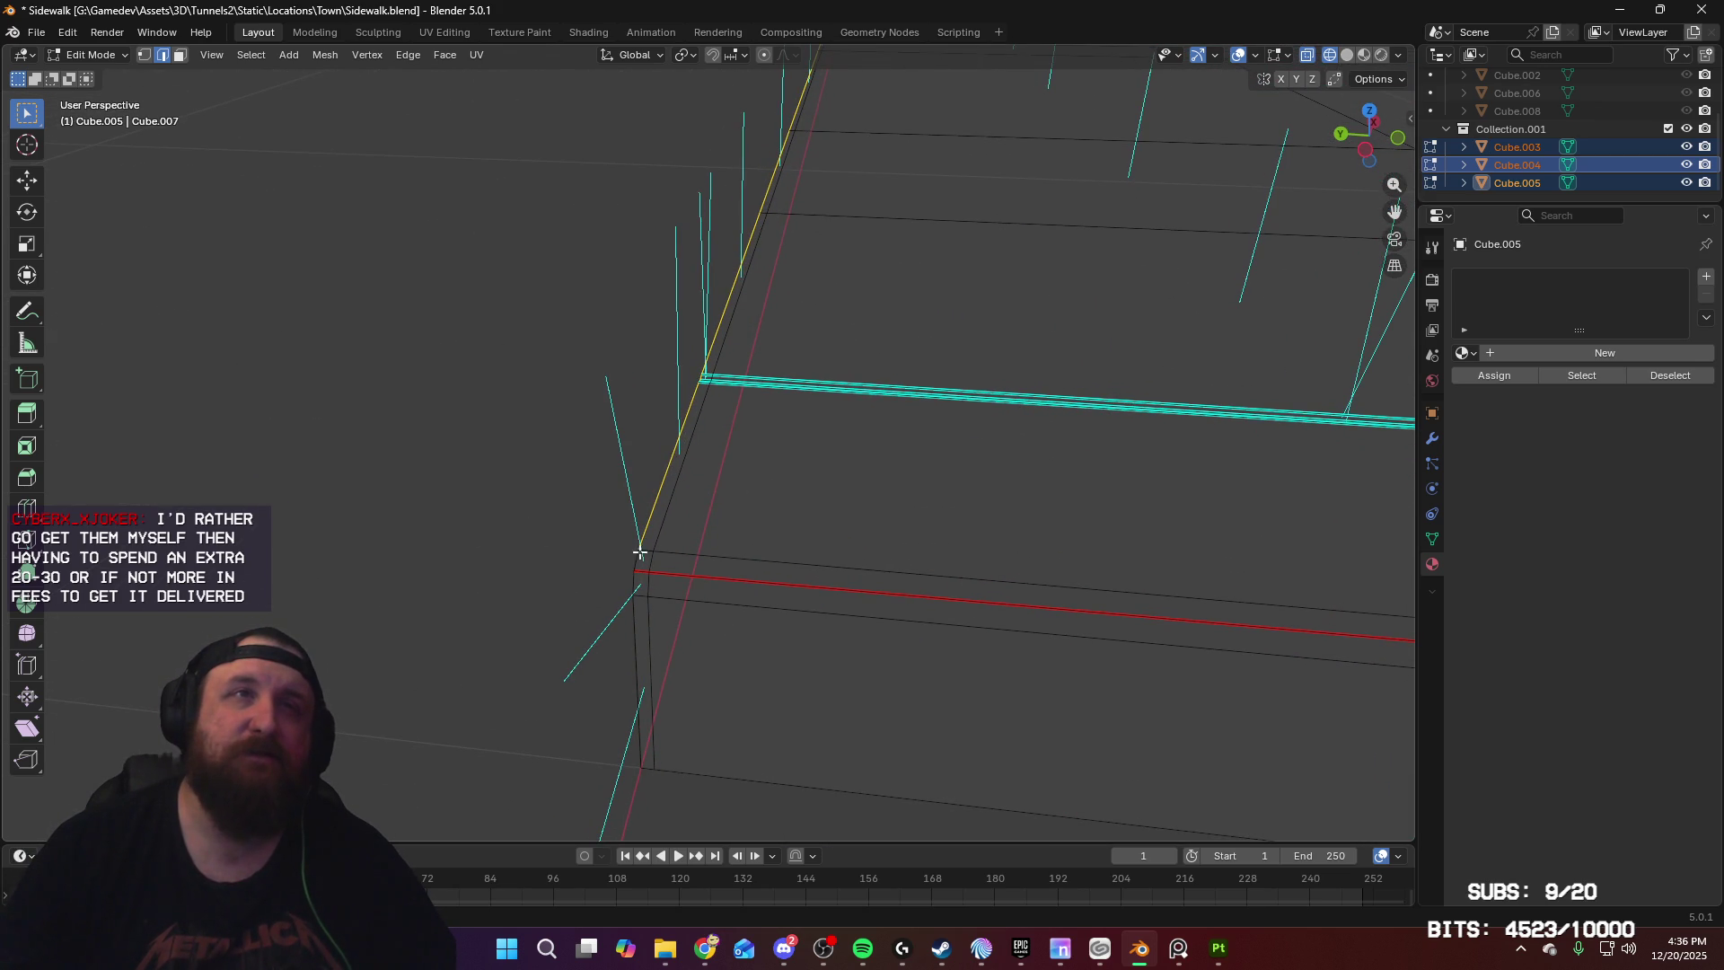
{"action": "mouse_move", "coordinate": [678, 443]}
{"action": "middle_mouse_down"}
{"action": "mouse_move", "coordinate": [1031, 500]}
{"action": "mouse_move", "coordinate": [955, 615]}
{"action": "middle_mouse_up"}
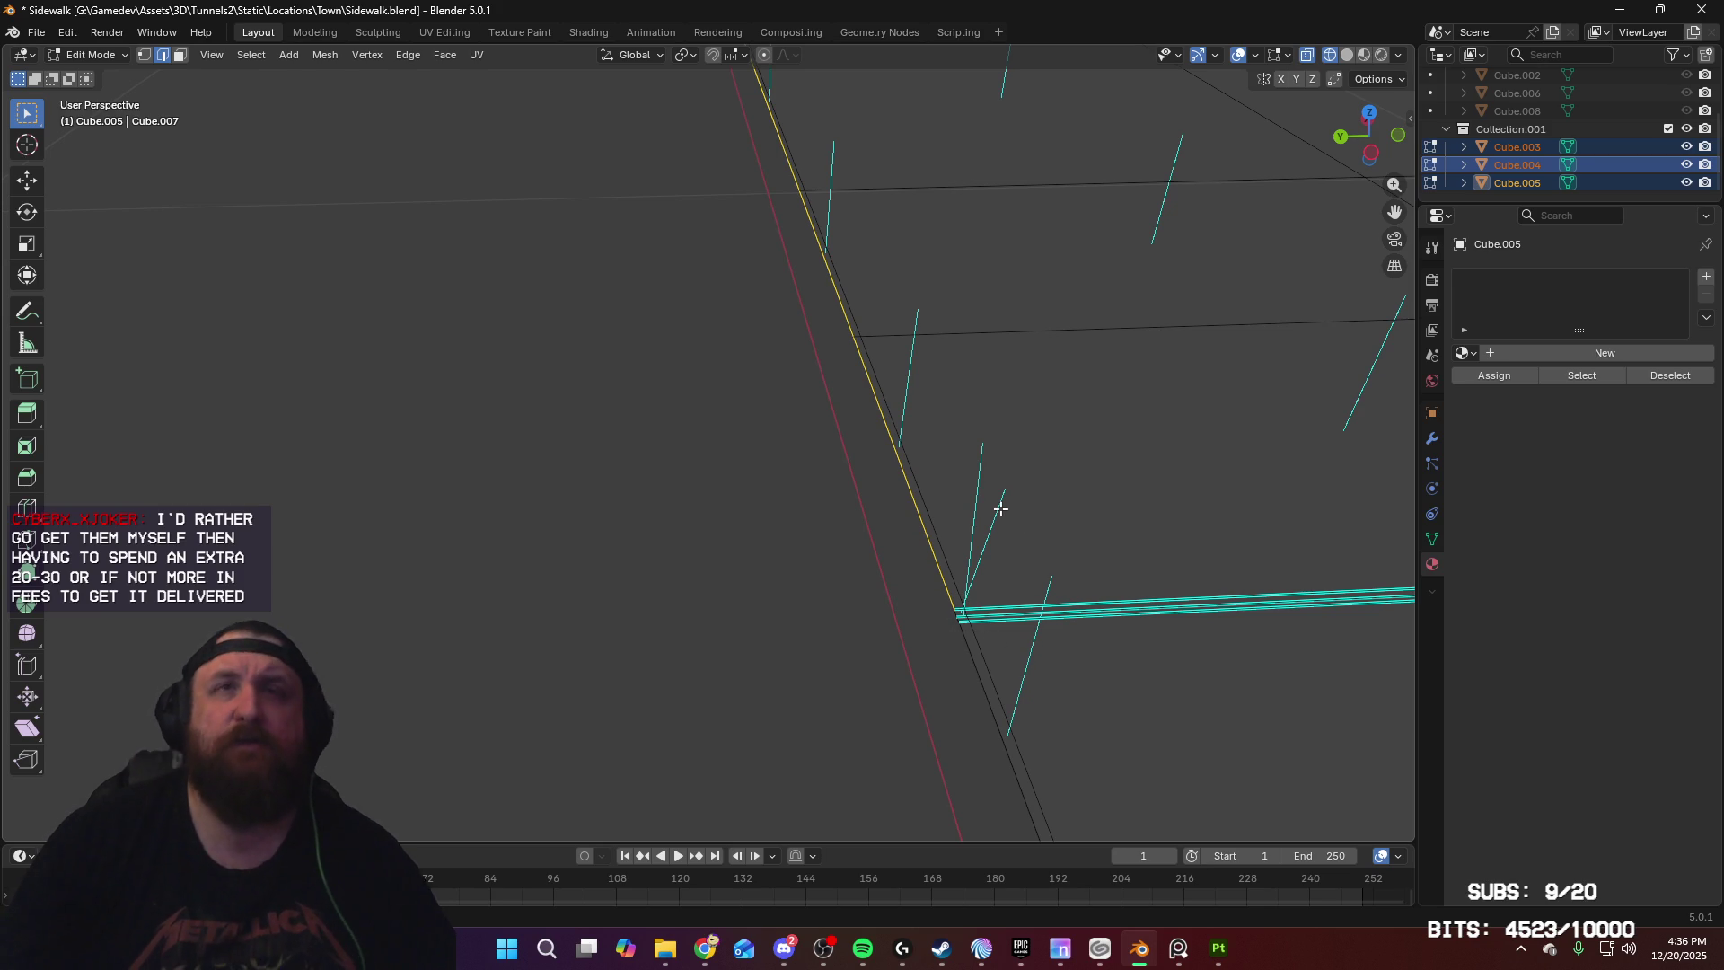
{"action": "key", "text": "KP_3"}
{"action": "middle_click_drag", "start_coordinate": [514, 273], "coordinate": [538, 558], "text": "shift"}
{"action": "scroll", "coordinate": [827, 547], "scroll_direction": "up", "scroll_amount": 5}
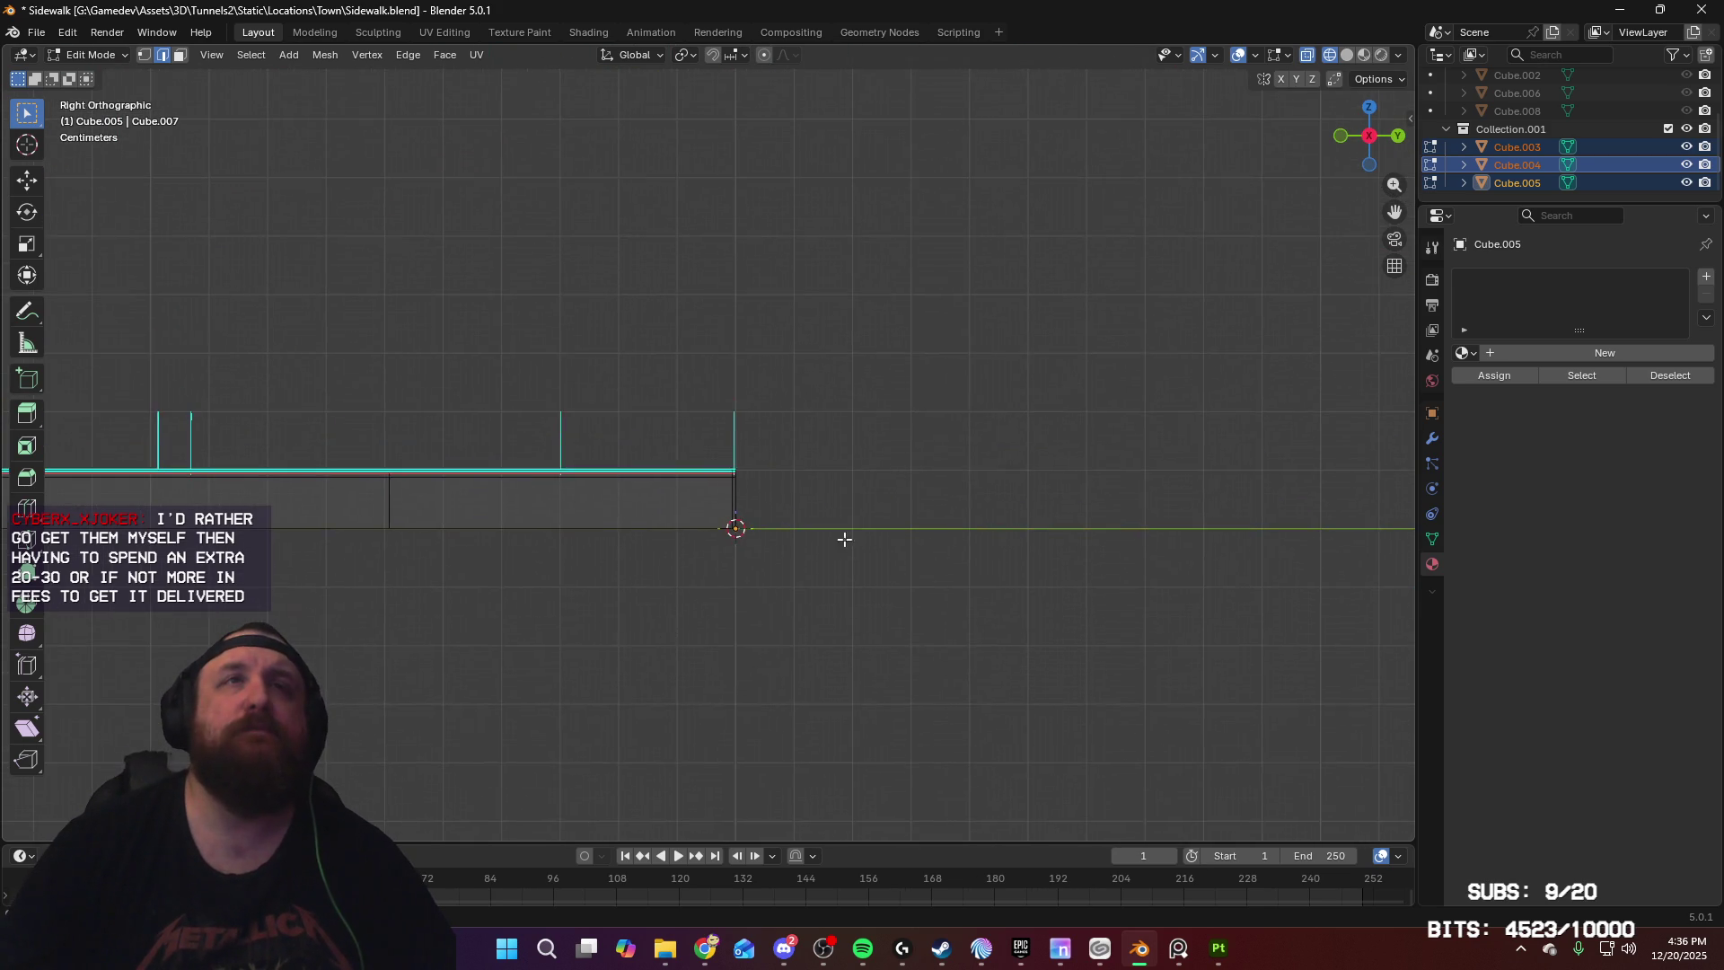
{"action": "mouse_move", "coordinate": [1055, 548]}
{"action": "middle_mouse_down", "text": "shift"}
{"action": "mouse_move", "coordinate": [1016, 490]}
{"action": "mouse_move", "coordinate": [863, 374]}
{"action": "middle_mouse_up", "text": "shift"}
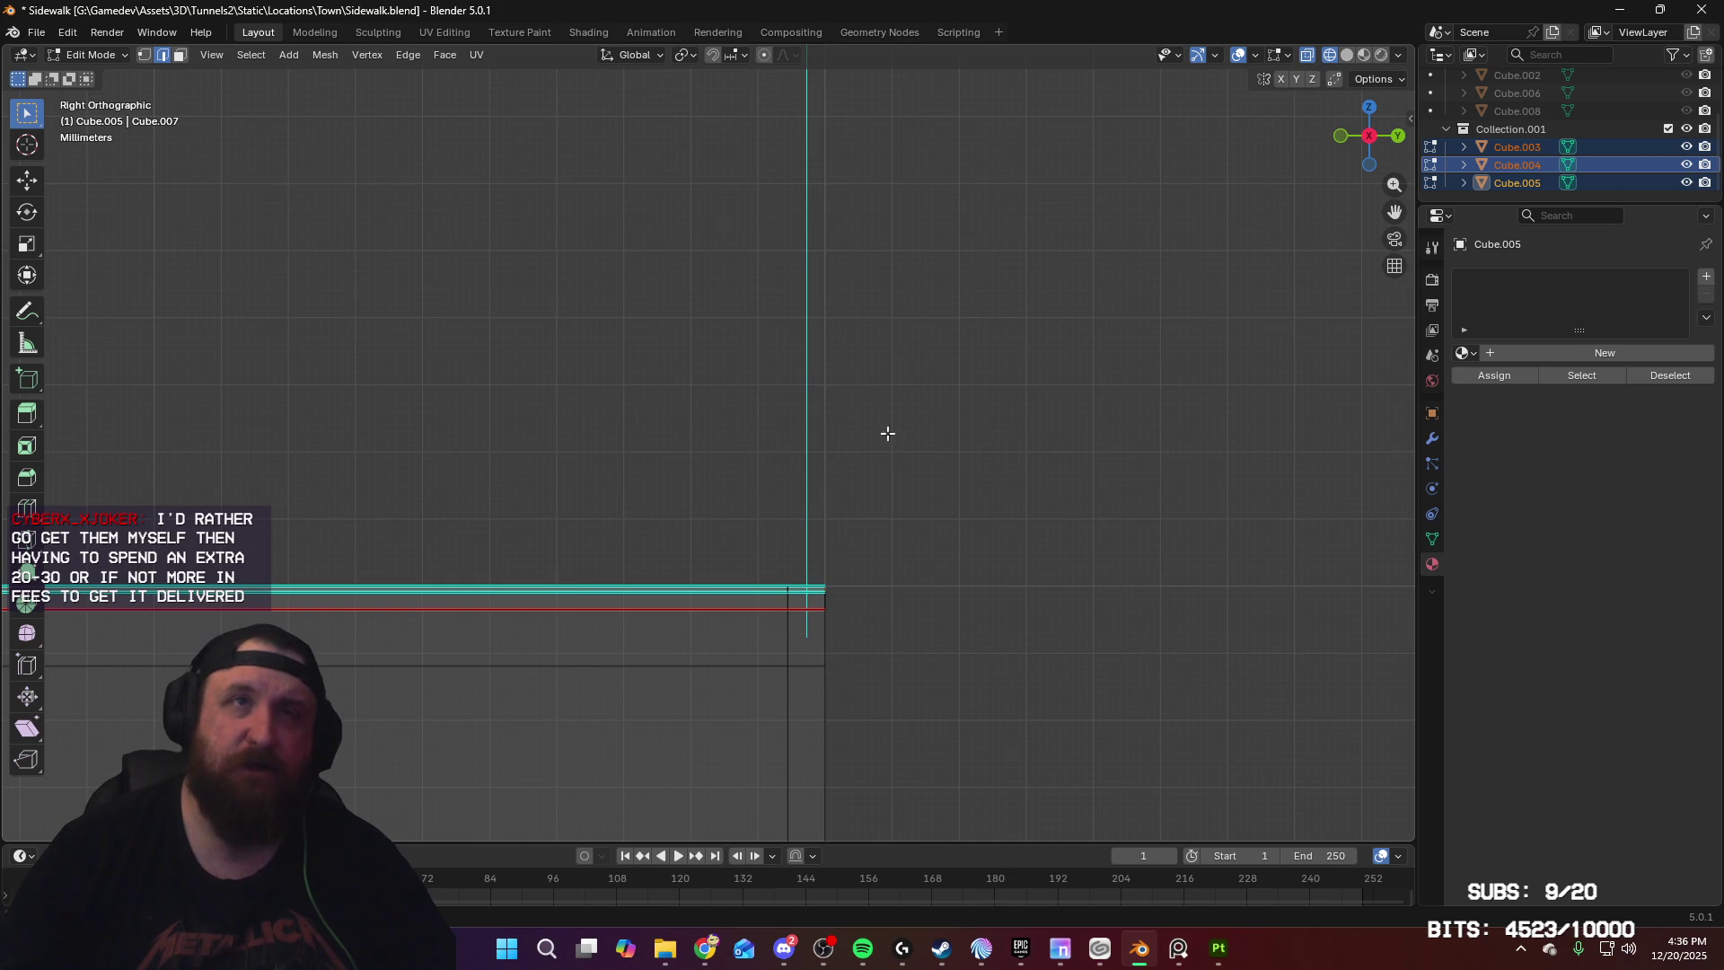
{"action": "key", "text": "g"}
{"action": "key", "text": "z"}
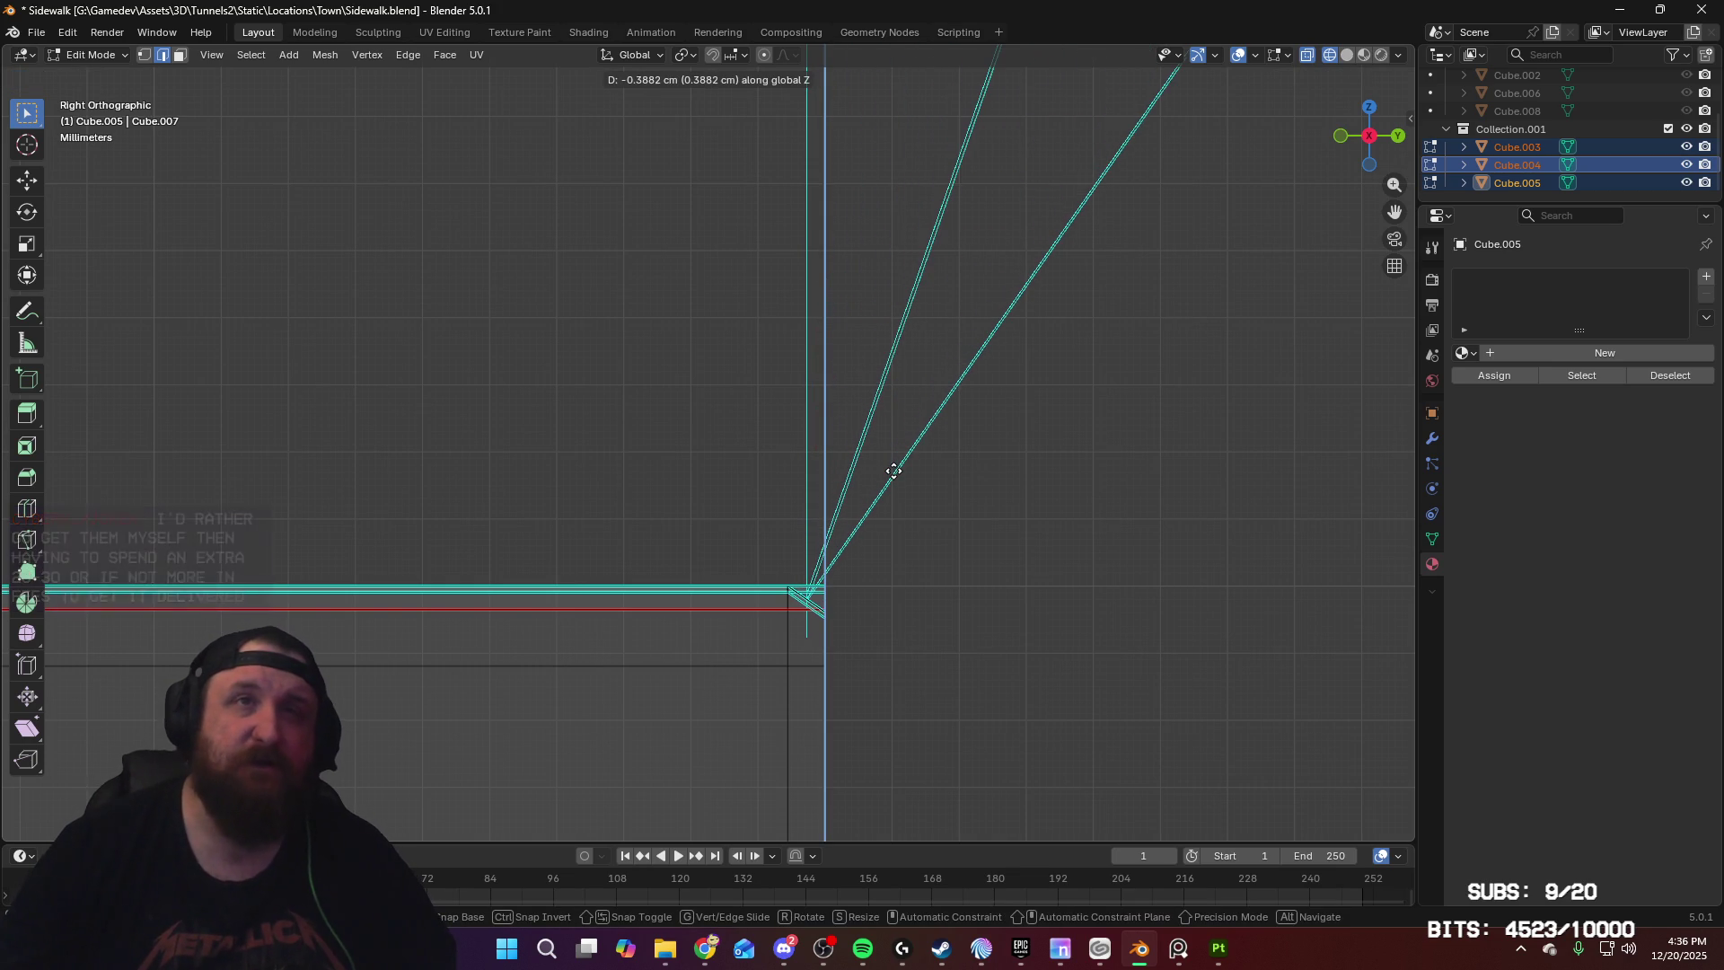
{"action": "left_click", "coordinate": [894, 470]}
Step: Return to Object Mode and select the straight slab Cube.003
{"action": "scroll", "coordinate": [604, 296], "scroll_direction": "down", "scroll_amount": 5}
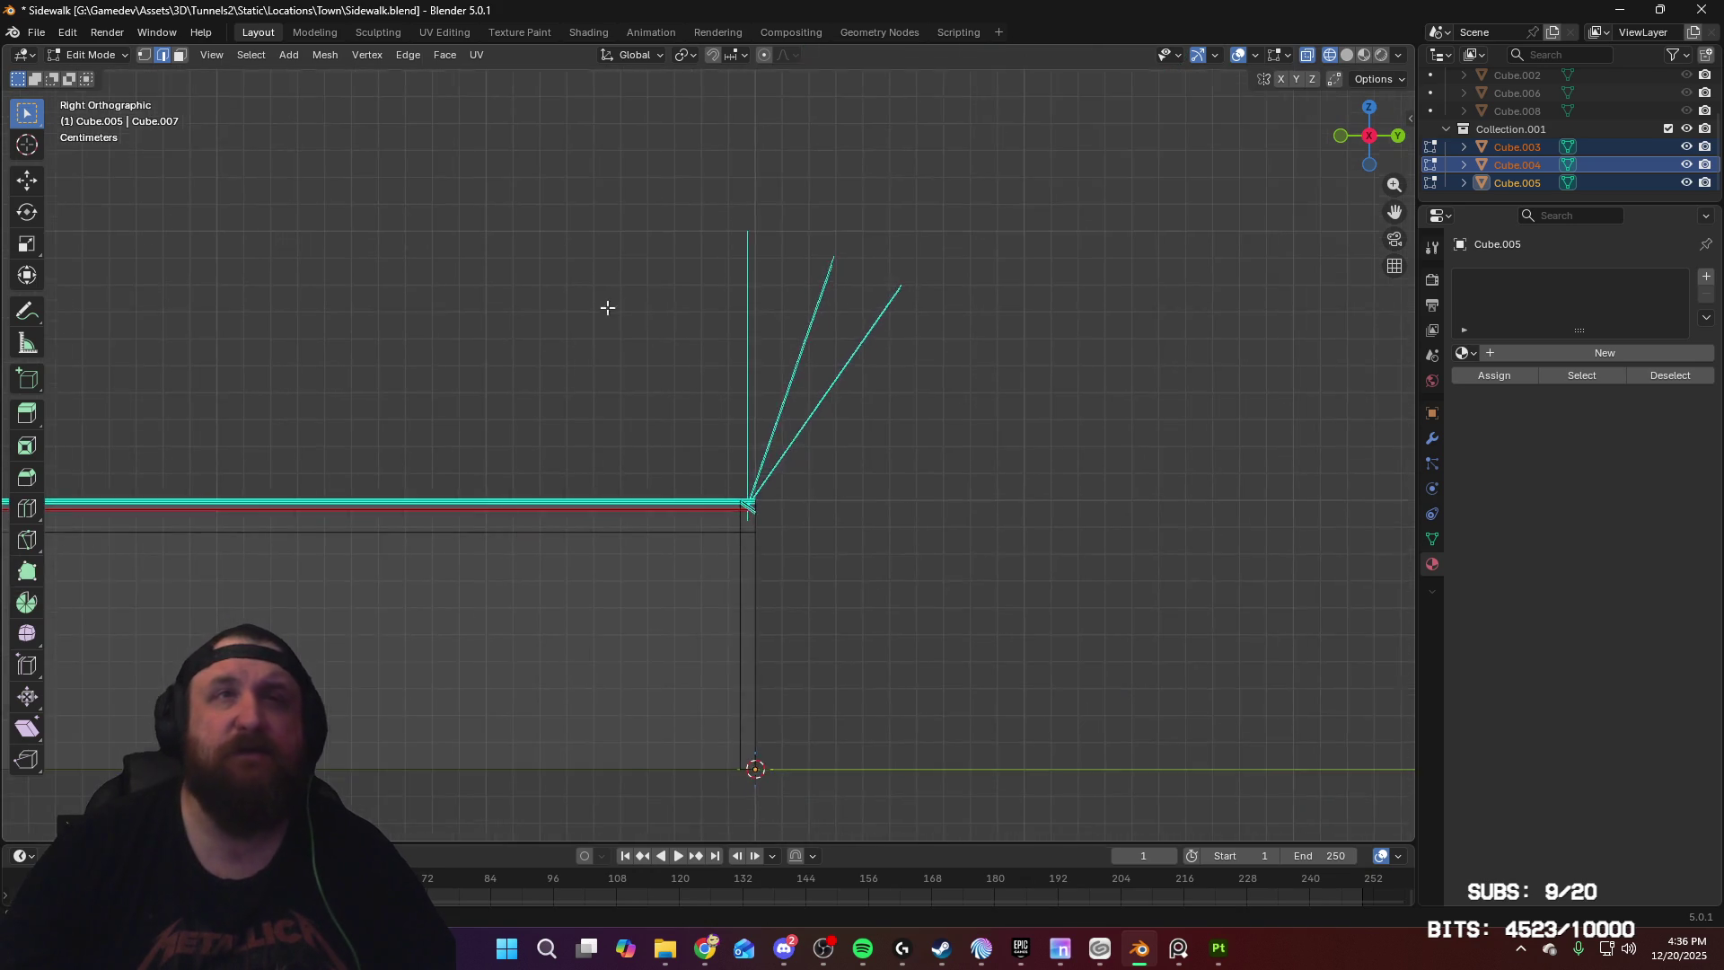
{"action": "mouse_move", "coordinate": [420, 381]}
{"action": "middle_mouse_down"}
{"action": "mouse_move", "coordinate": [547, 444]}
{"action": "mouse_move", "coordinate": [596, 589]}
{"action": "middle_mouse_up"}
{"action": "scroll", "coordinate": [547, 444], "scroll_direction": "down", "scroll_amount": 4}
{"action": "scroll", "coordinate": [596, 589], "scroll_direction": "up", "scroll_amount": 2}
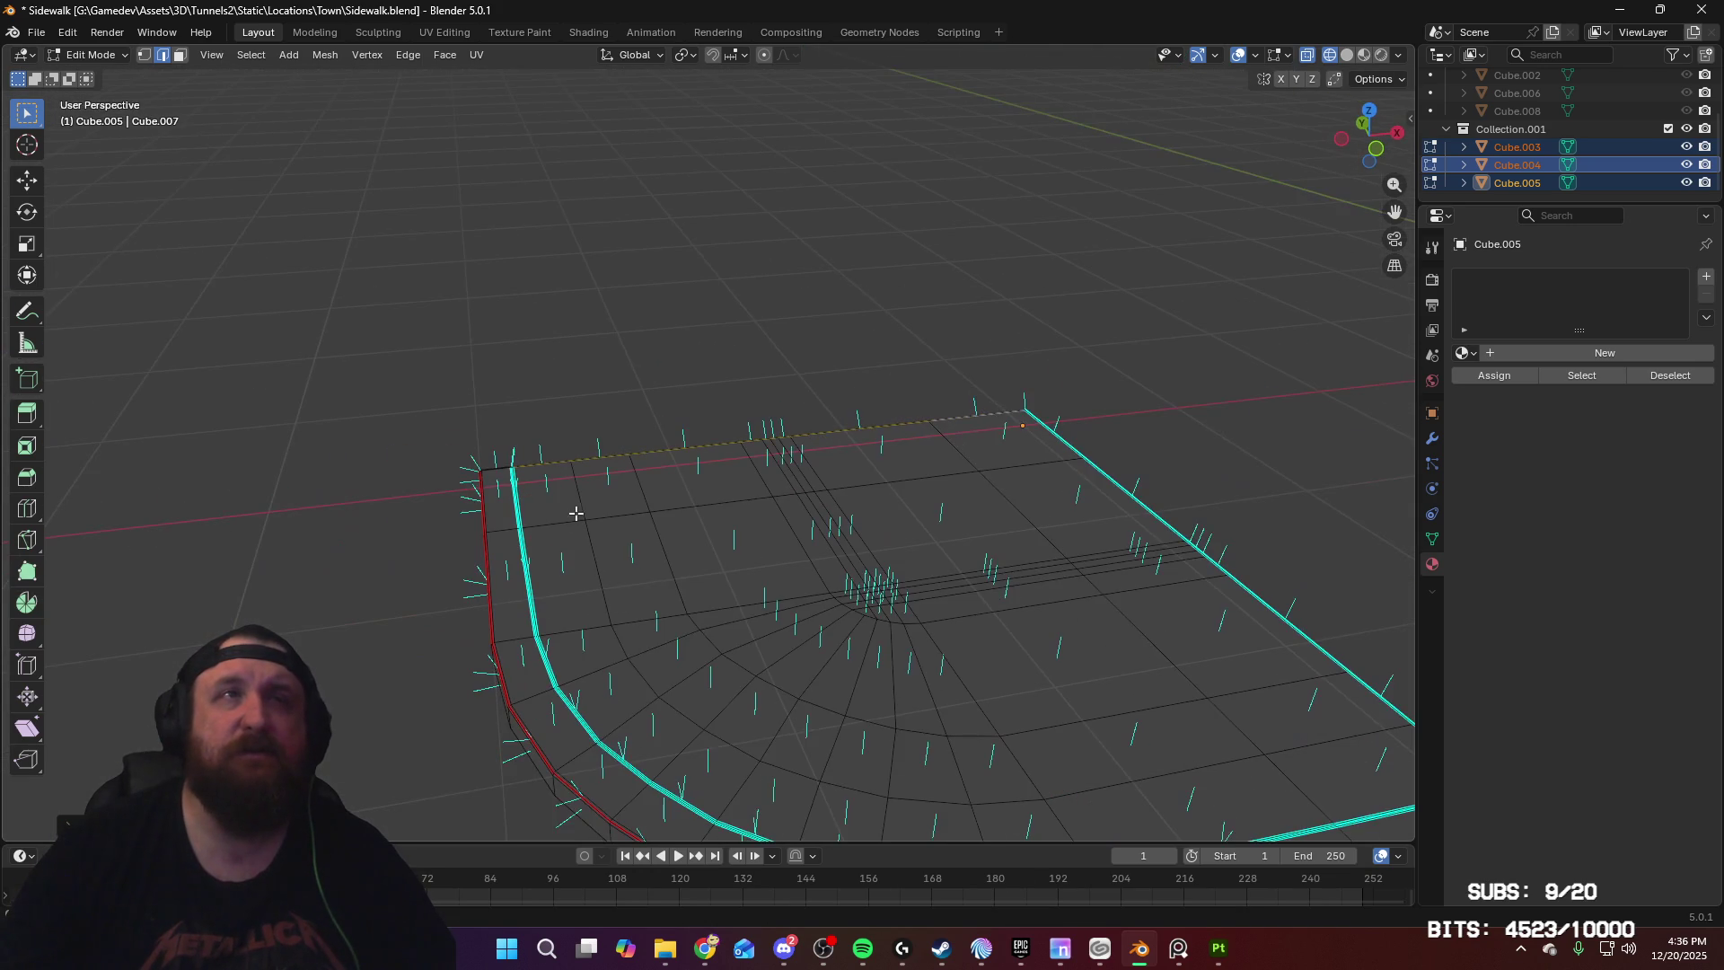
{"action": "scroll", "coordinate": [579, 507], "scroll_direction": "down", "scroll_amount": 3}
{"action": "mouse_move", "coordinate": [579, 507]}
{"action": "middle_mouse_down"}
{"action": "mouse_move", "coordinate": [925, 348]}
{"action": "mouse_move", "coordinate": [773, 400]}
{"action": "mouse_move", "coordinate": [475, 339]}
{"action": "middle_mouse_up"}
{"action": "key", "text": "Tab"}
{"action": "left_click", "coordinate": [925, 347]}
{"action": "scroll", "coordinate": [961, 363], "scroll_direction": "up", "scroll_amount": 3}
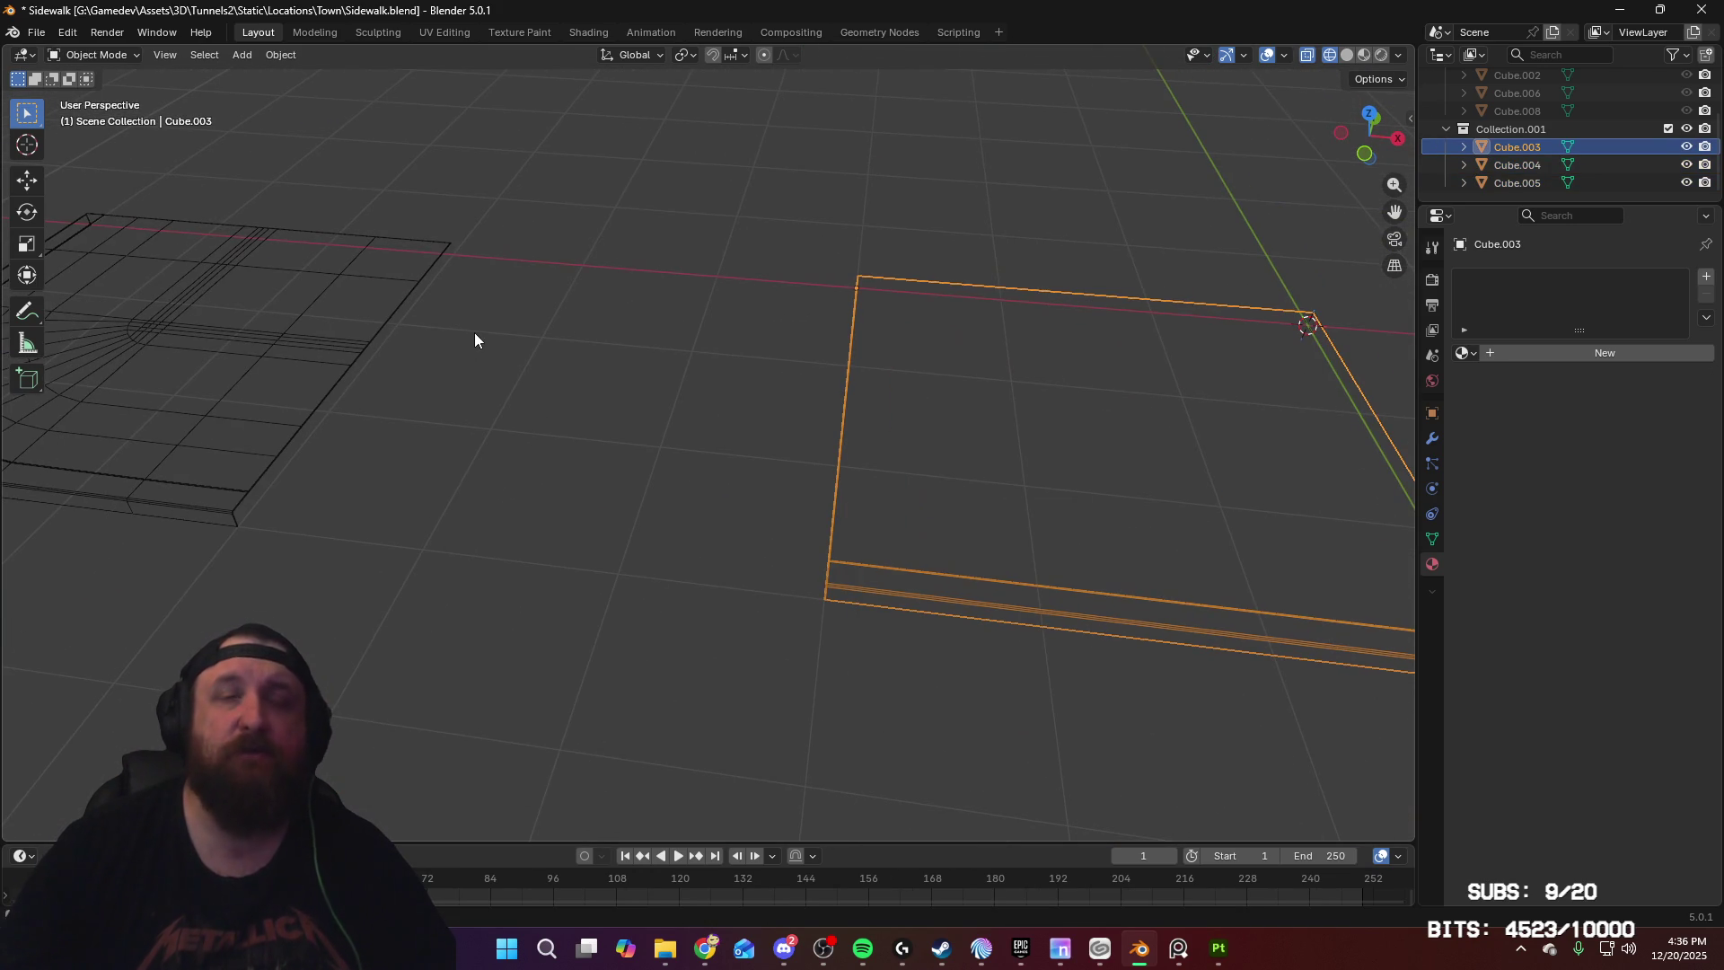
Step: In top view, duplicate straight slab Cube.003 and shift the copy −300 cm along X
{"action": "key", "text": "KP_7"}
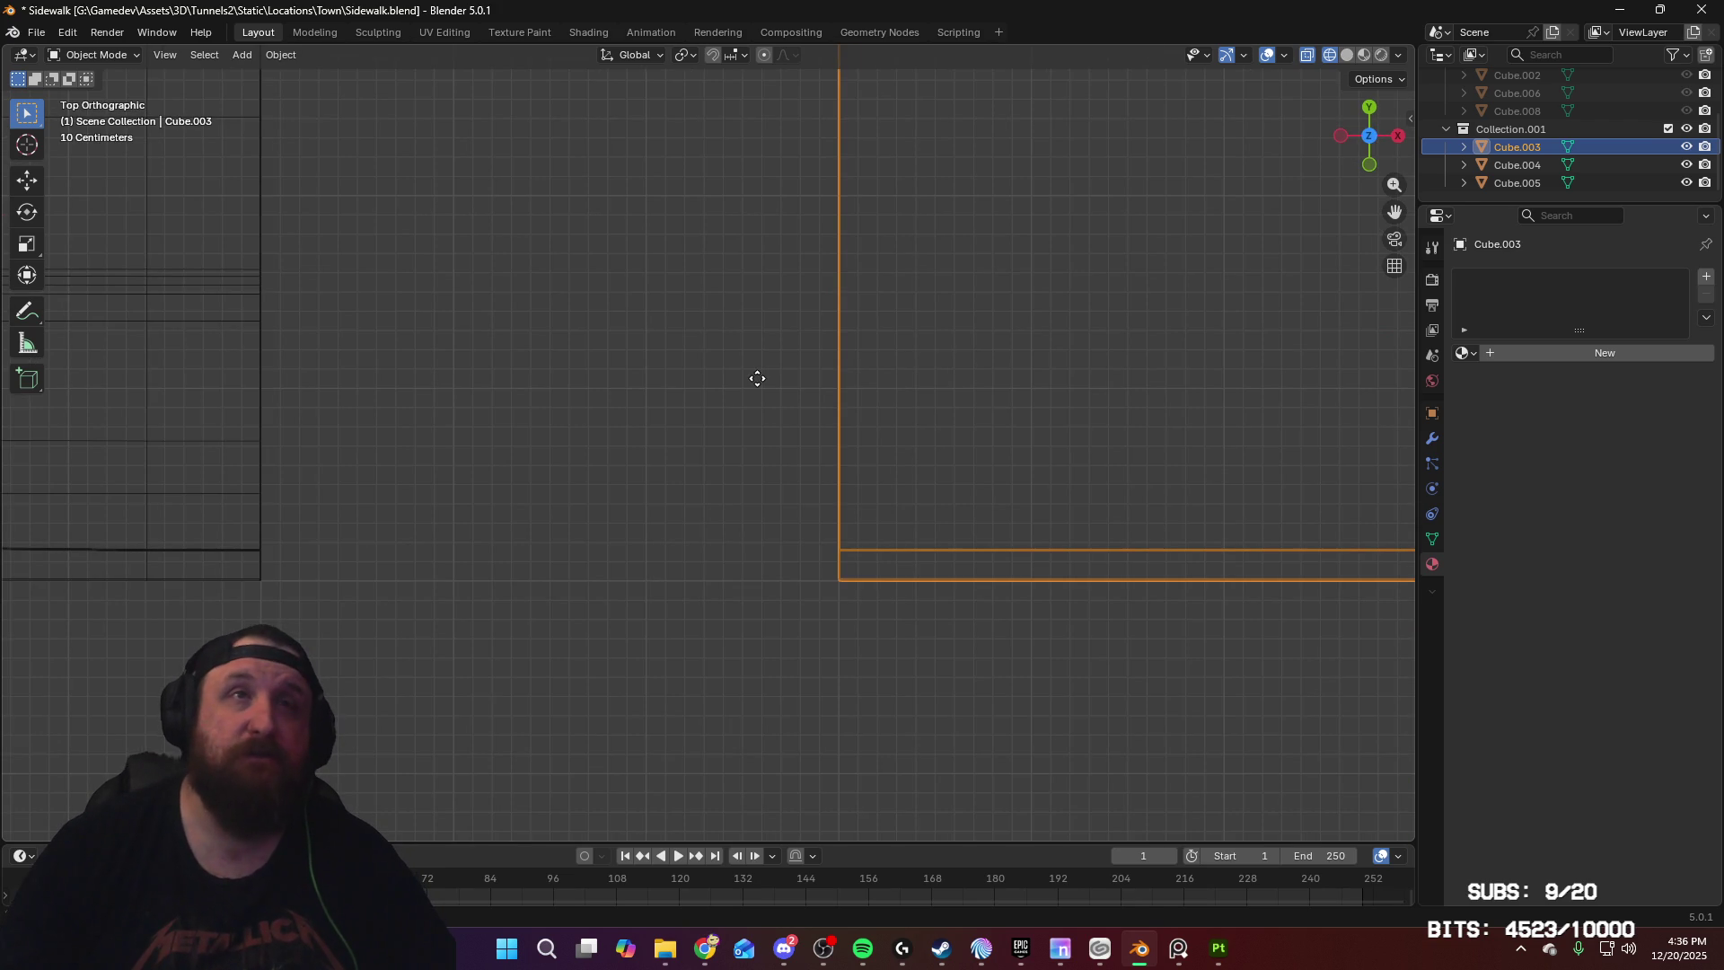
{"action": "key", "text": "shift+d"}
{"action": "key", "text": "x"}
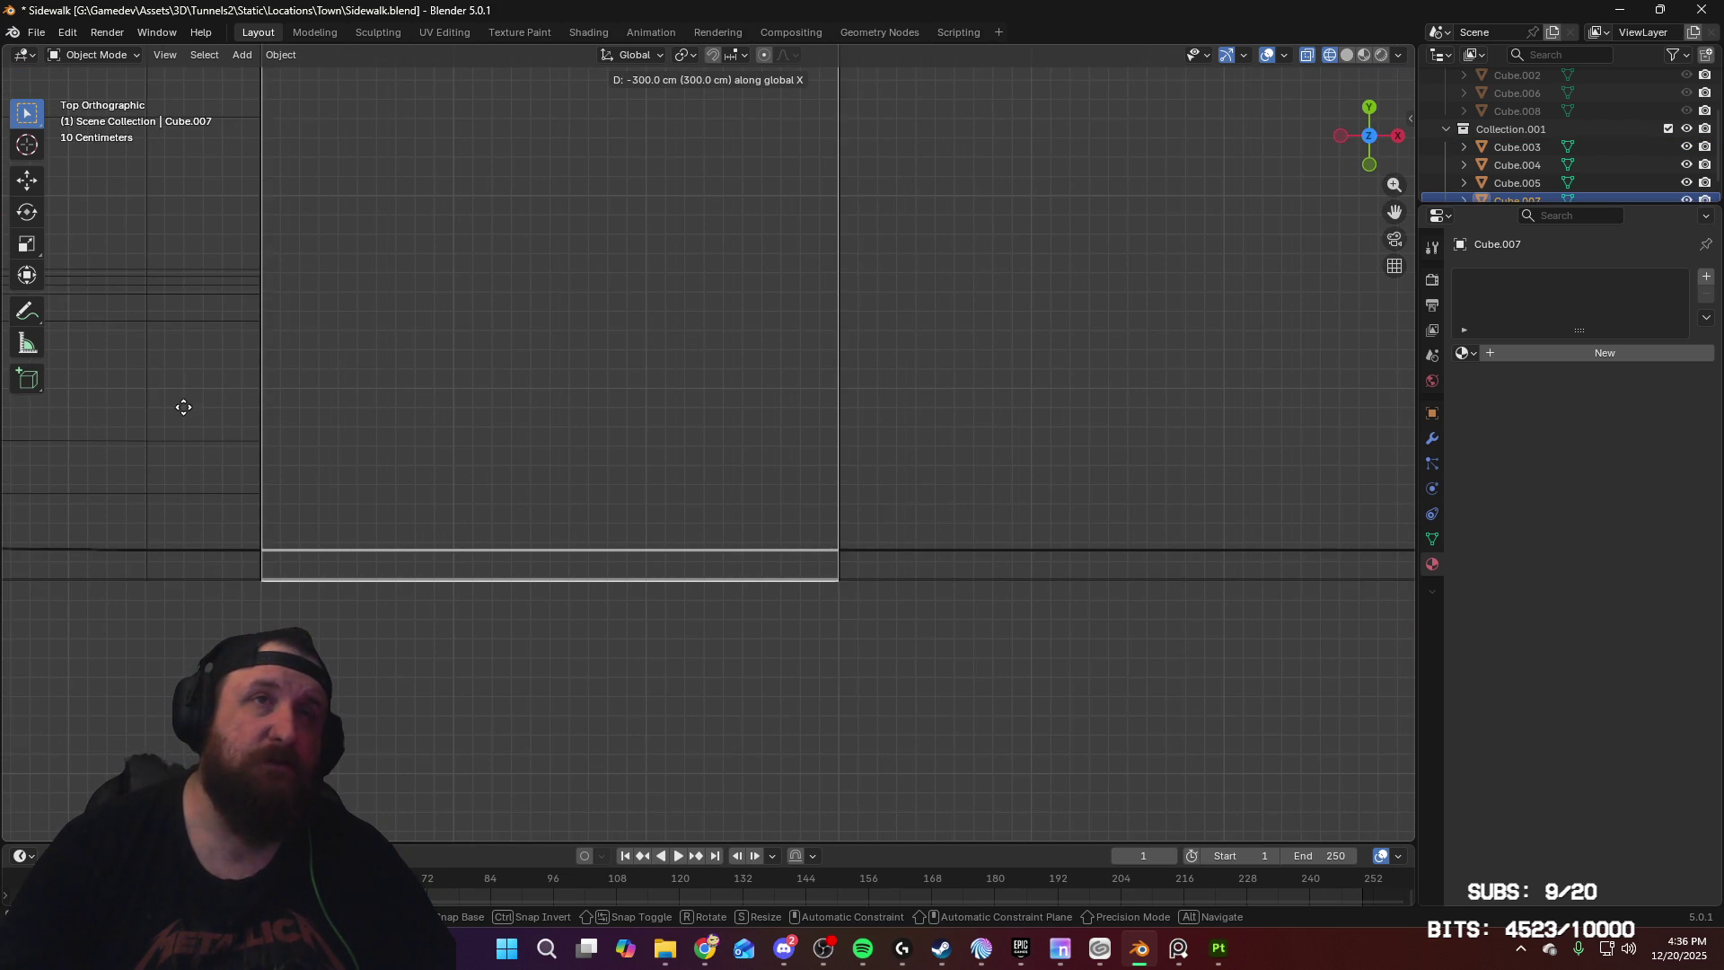
{"action": "left_click", "coordinate": [176, 408]}
{"action": "scroll", "coordinate": [954, 566], "scroll_direction": "down", "scroll_amount": 5, "text": "ctrl"}
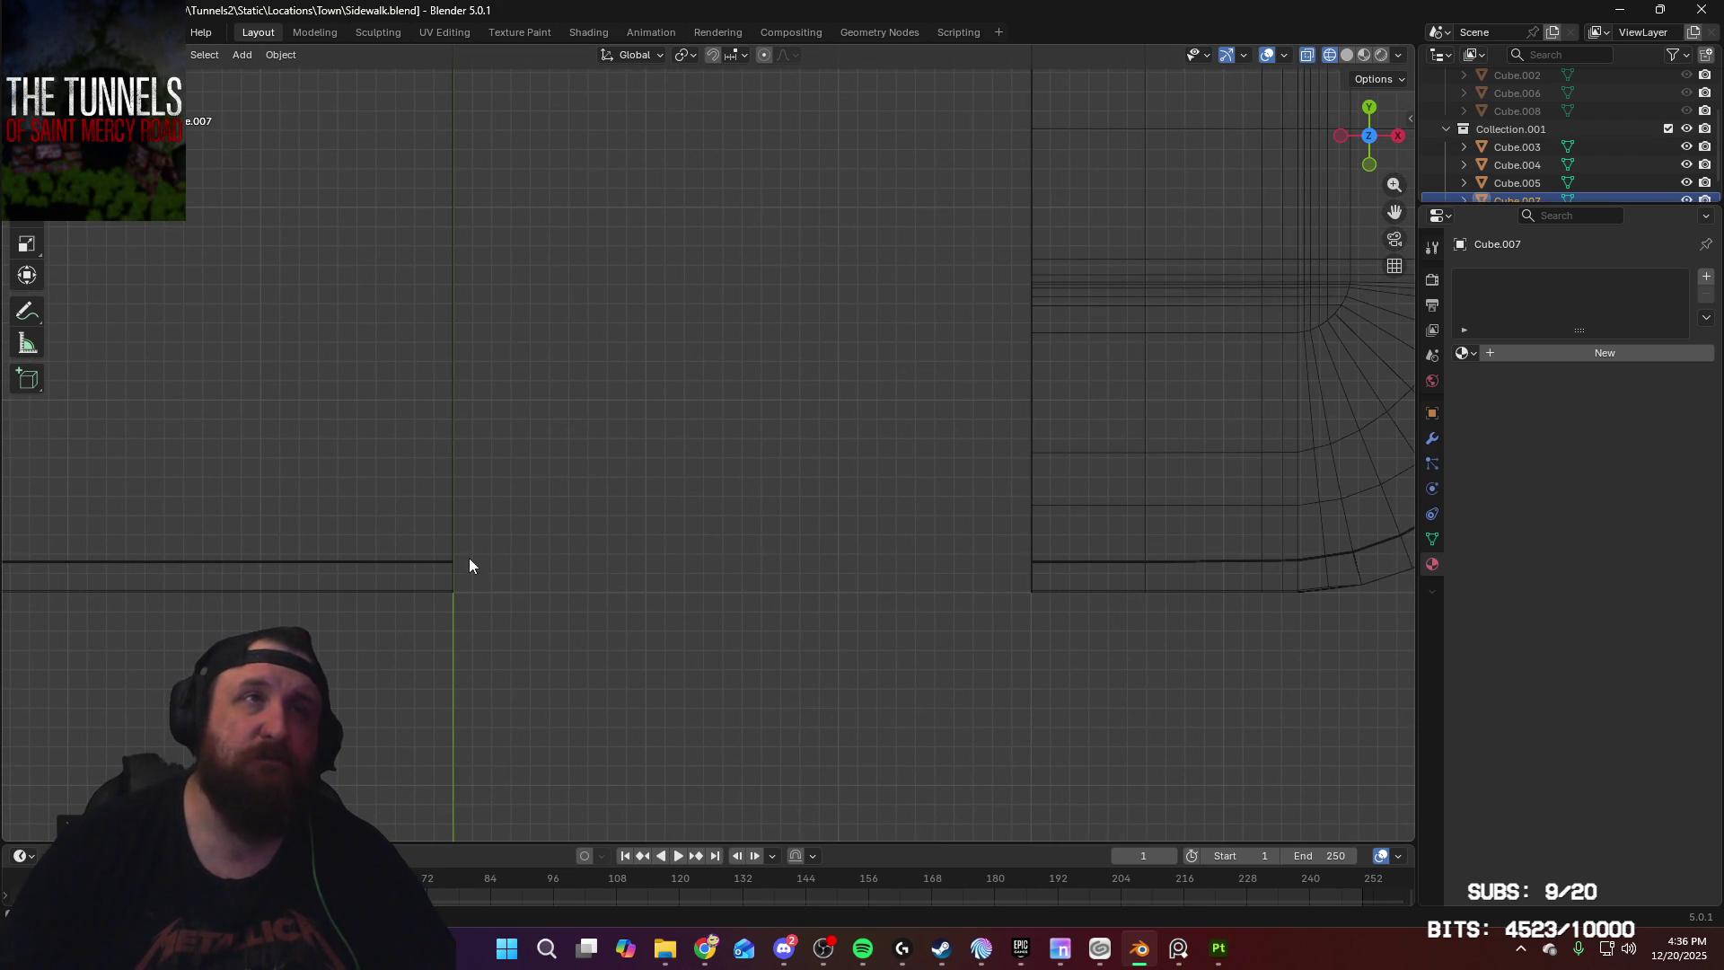
Step: Duplicate the copy Cube.007 and shift the new slab 80 cm along X
{"action": "left_click", "coordinate": [423, 567]}
{"action": "key", "text": "shift+d"}
{"action": "key", "text": "x"}
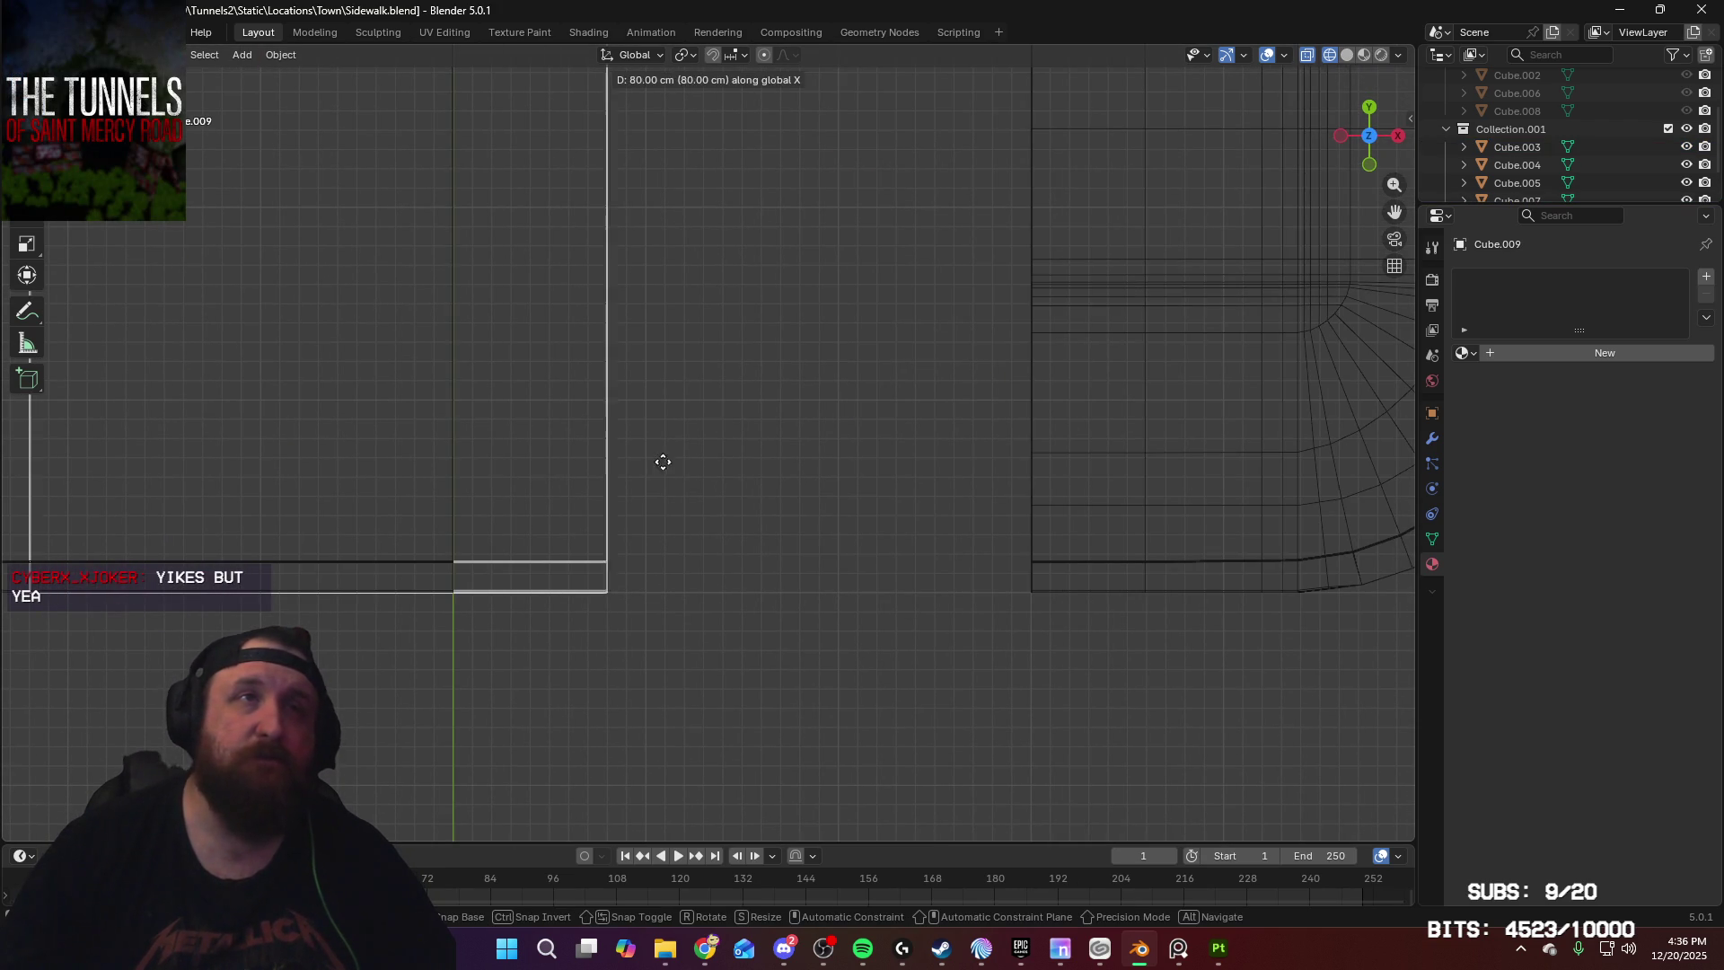
{"action": "left_click", "coordinate": [1069, 479]}
{"action": "scroll", "coordinate": [1070, 434], "scroll_direction": "down", "scroll_amount": 8}
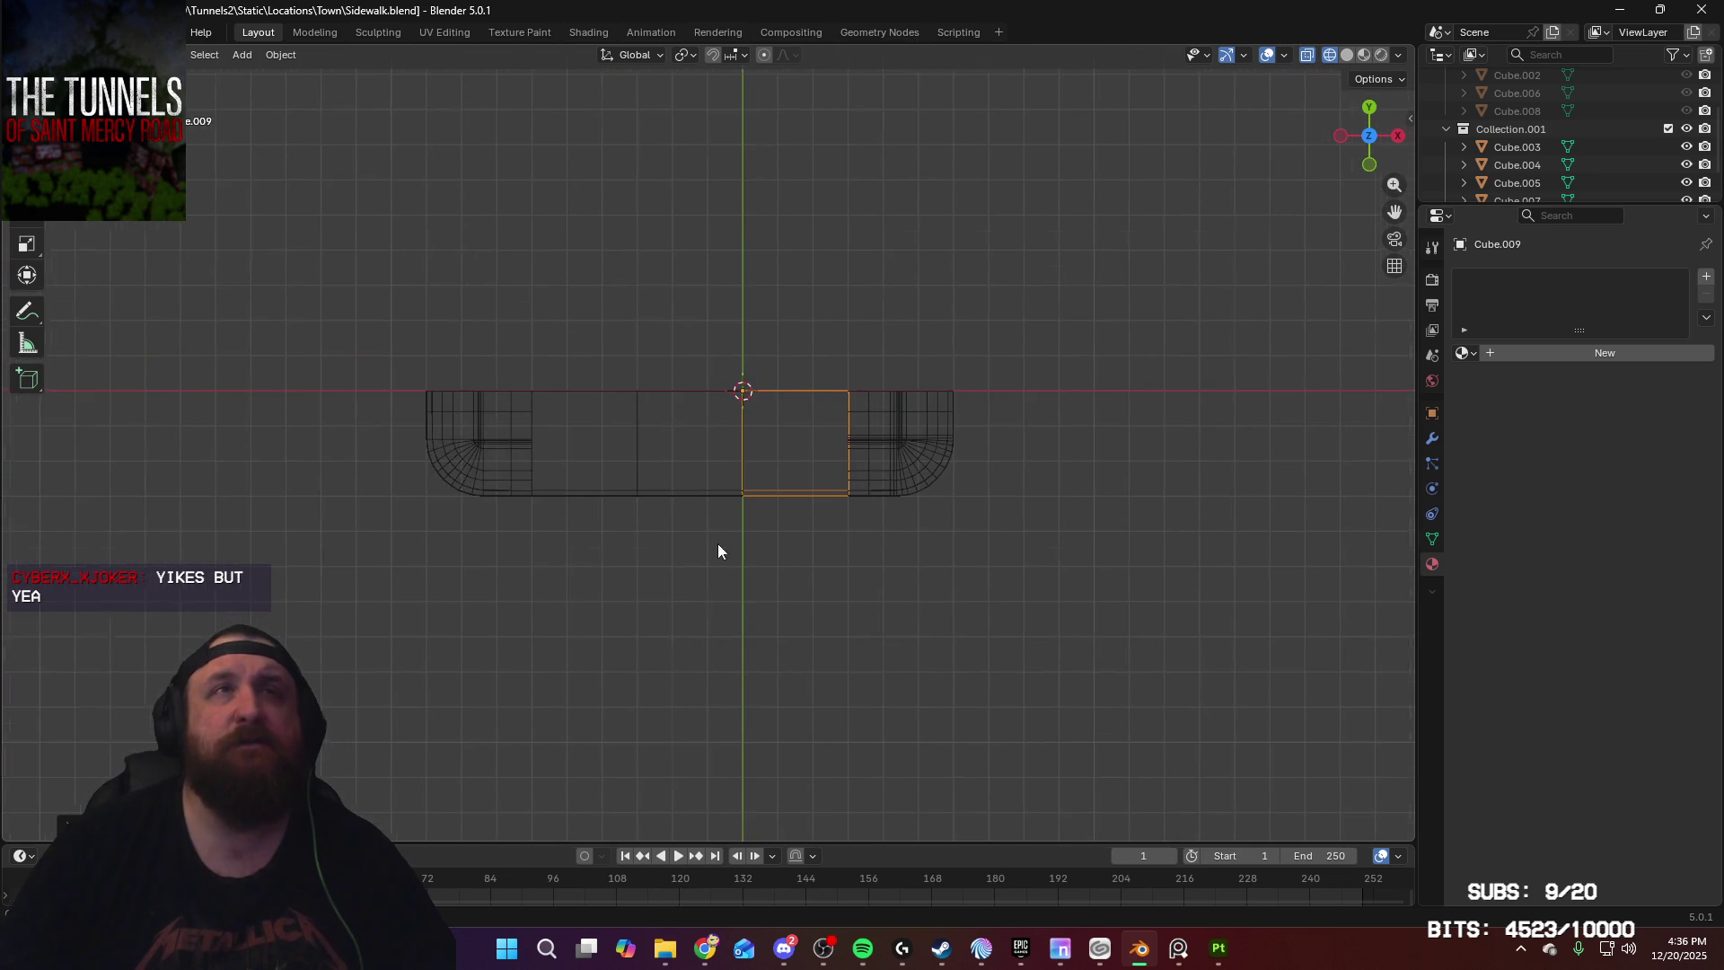
Step: From an angled view, select every sidewalk piece and bring up the File menu
{"action": "mouse_move", "coordinate": [842, 191]}
{"action": "middle_mouse_down"}
{"action": "mouse_move", "coordinate": [808, 289]}
{"action": "mouse_move", "coordinate": [901, 373]}
{"action": "middle_mouse_up"}
{"action": "scroll", "coordinate": [885, 296], "scroll_direction": "up", "scroll_amount": 4}
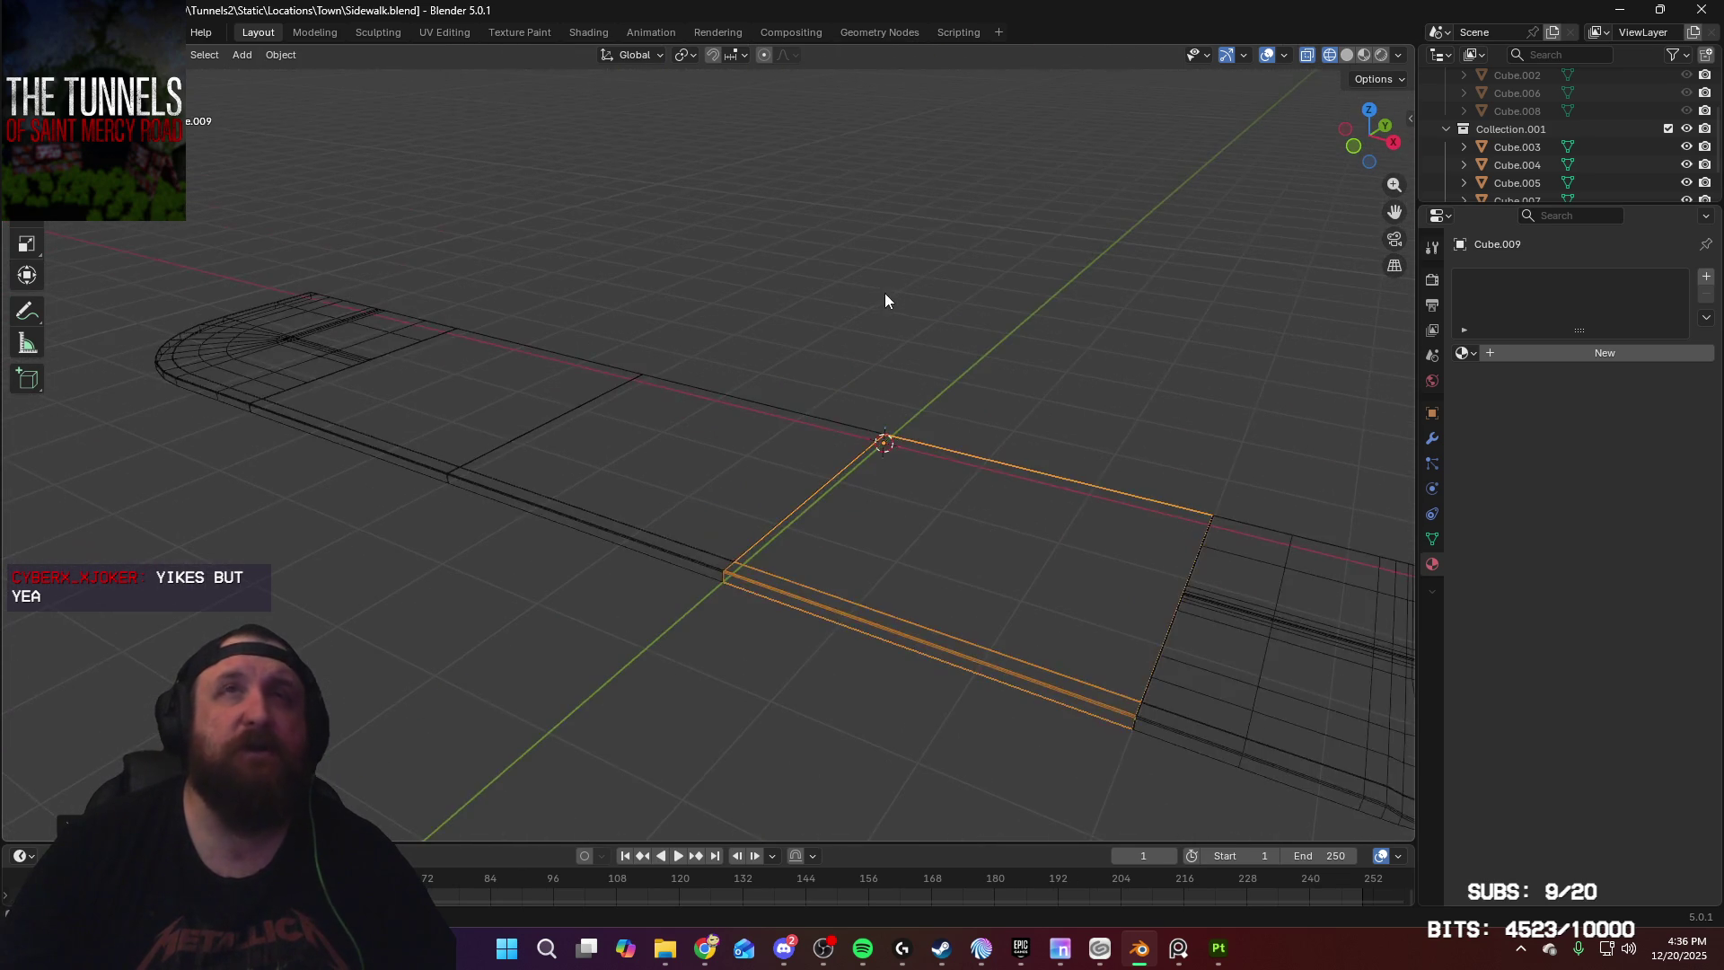
{"action": "scroll", "coordinate": [895, 367], "scroll_direction": "down", "scroll_amount": 2}
{"action": "key", "text": "a"}
{"action": "left_click", "coordinate": [36, 33]}
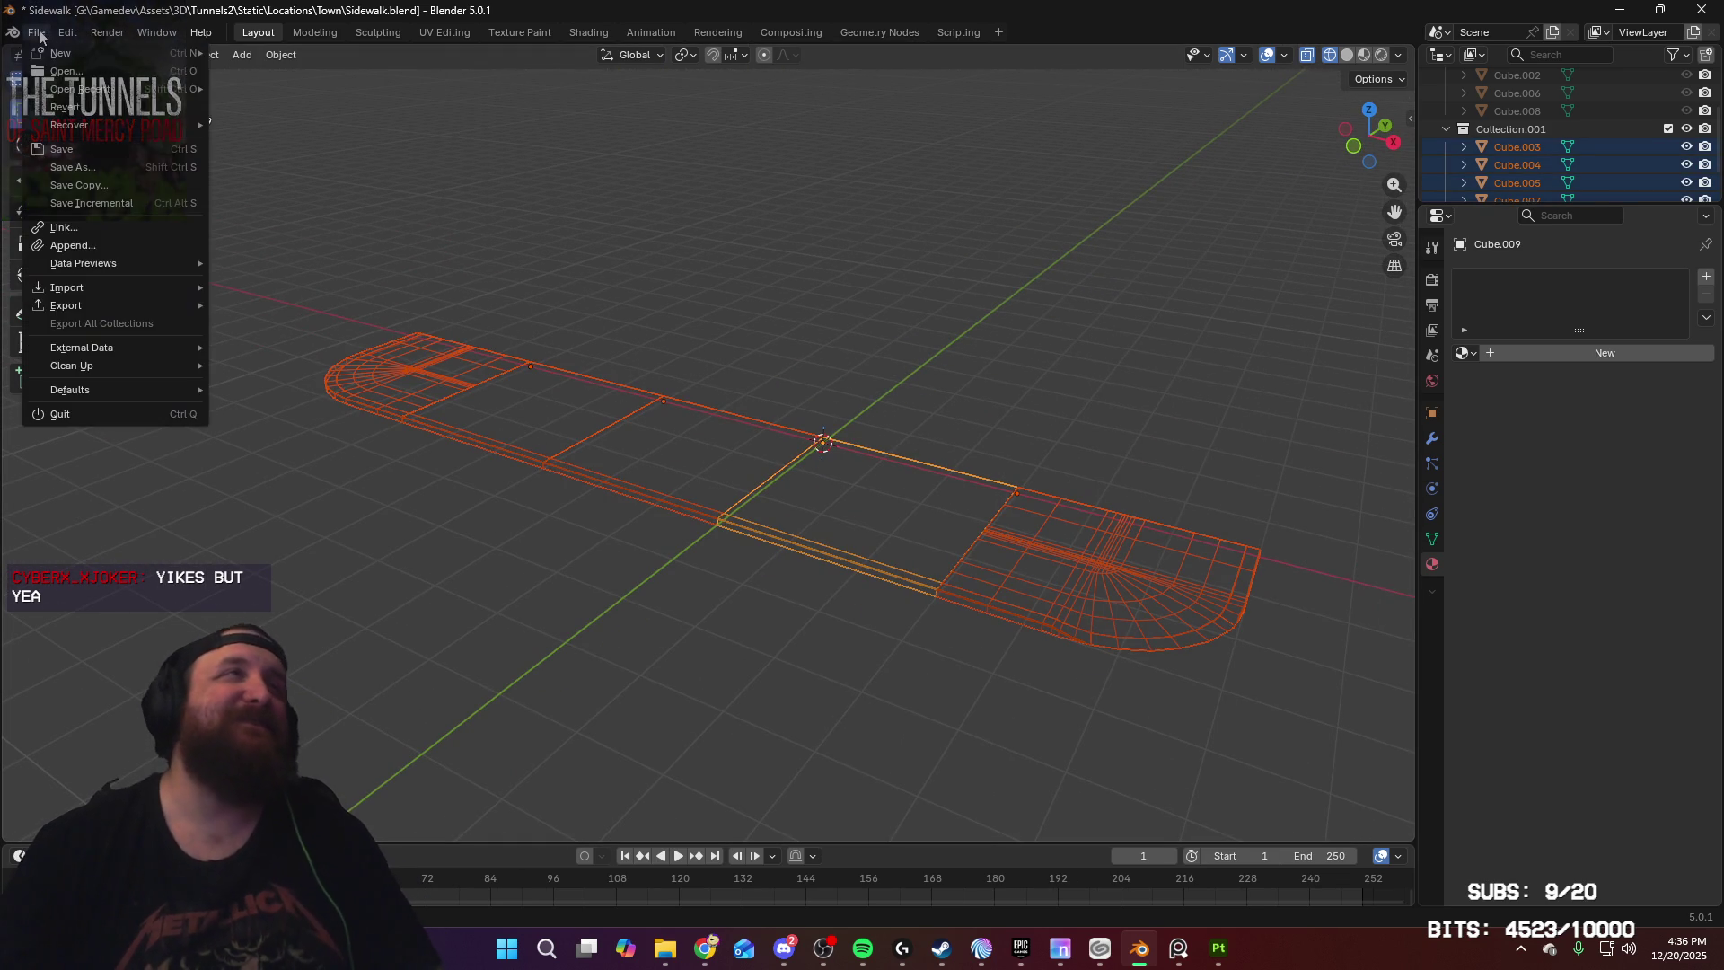
Step: Export the selected pieces as Sidewalk_high.fbx to the Town folder, with Selected Objects on
{"action": "mouse_move", "coordinate": [185, 309]}
{"action": "left_click", "coordinate": [288, 444]}
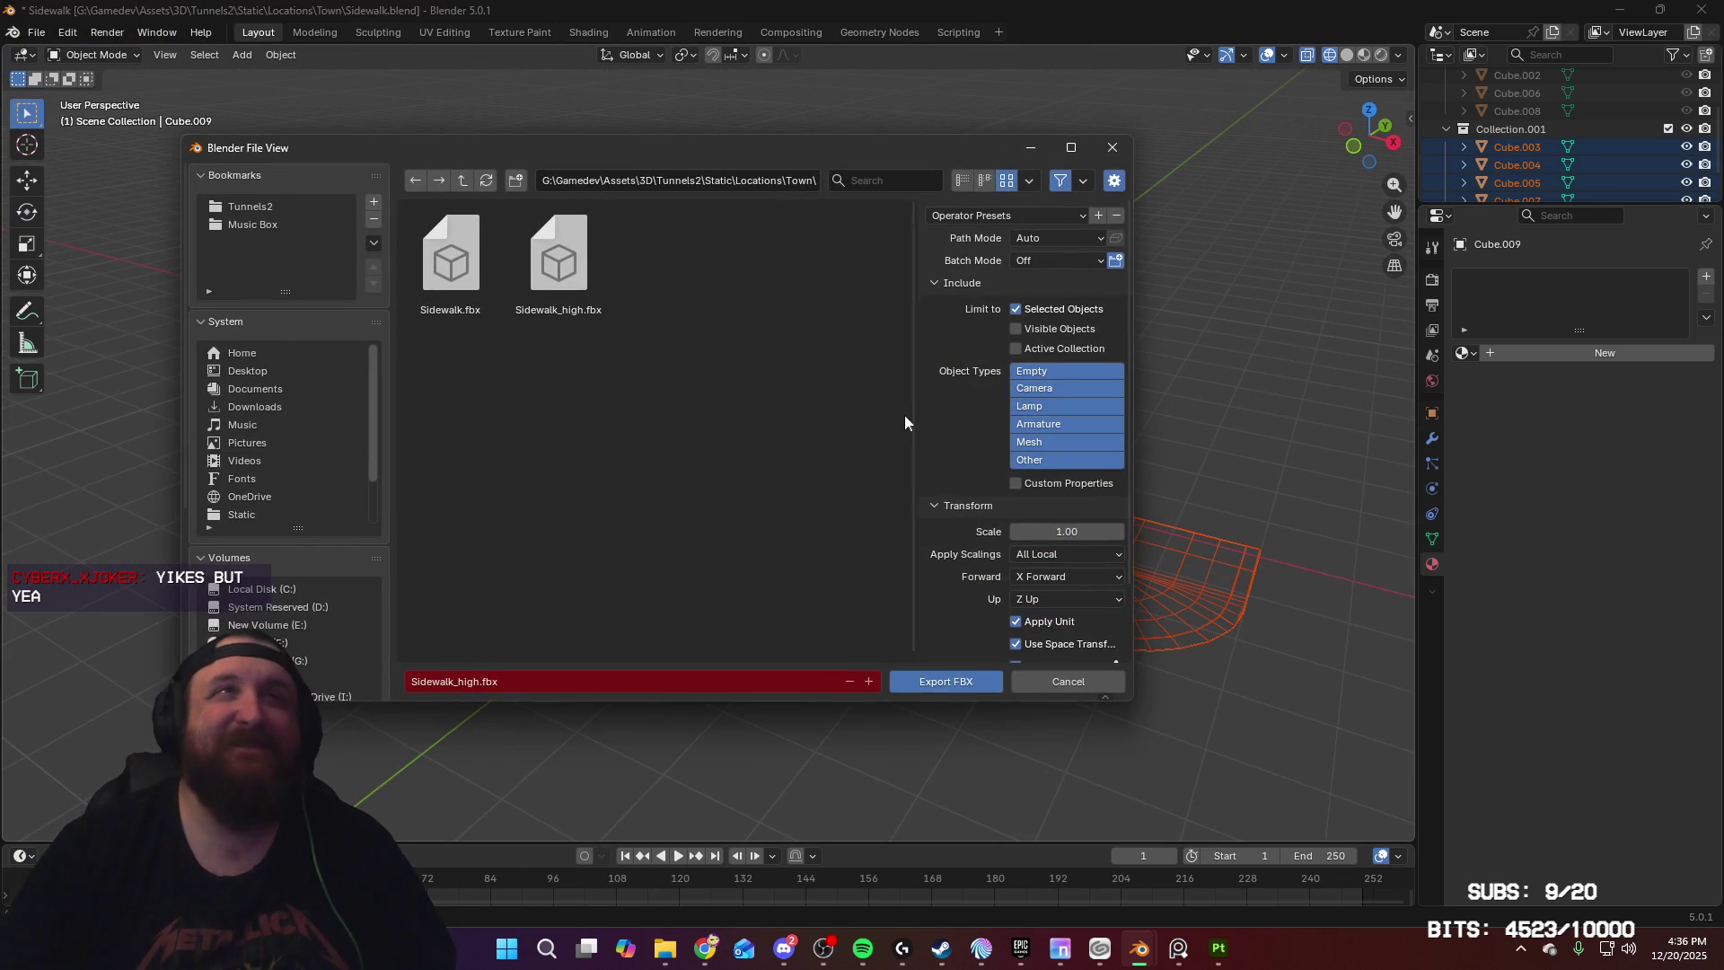
{"action": "left_click", "coordinate": [932, 684]}
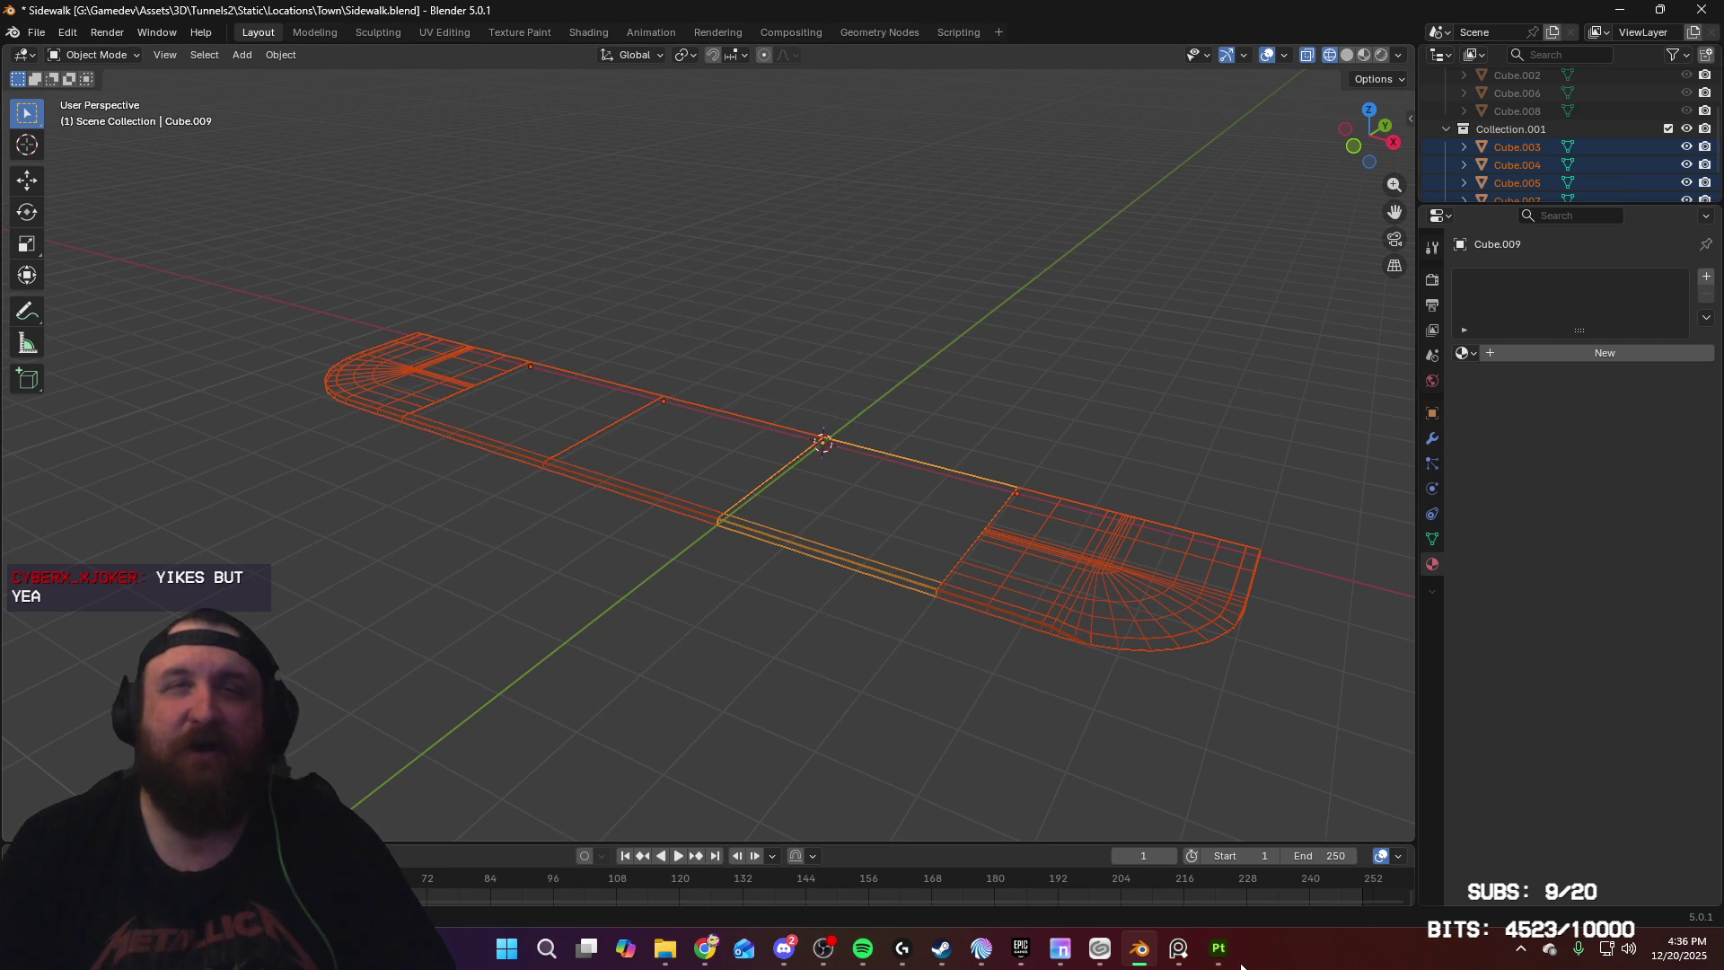
{"action": "mouse_move", "coordinate": [1210, 959]}
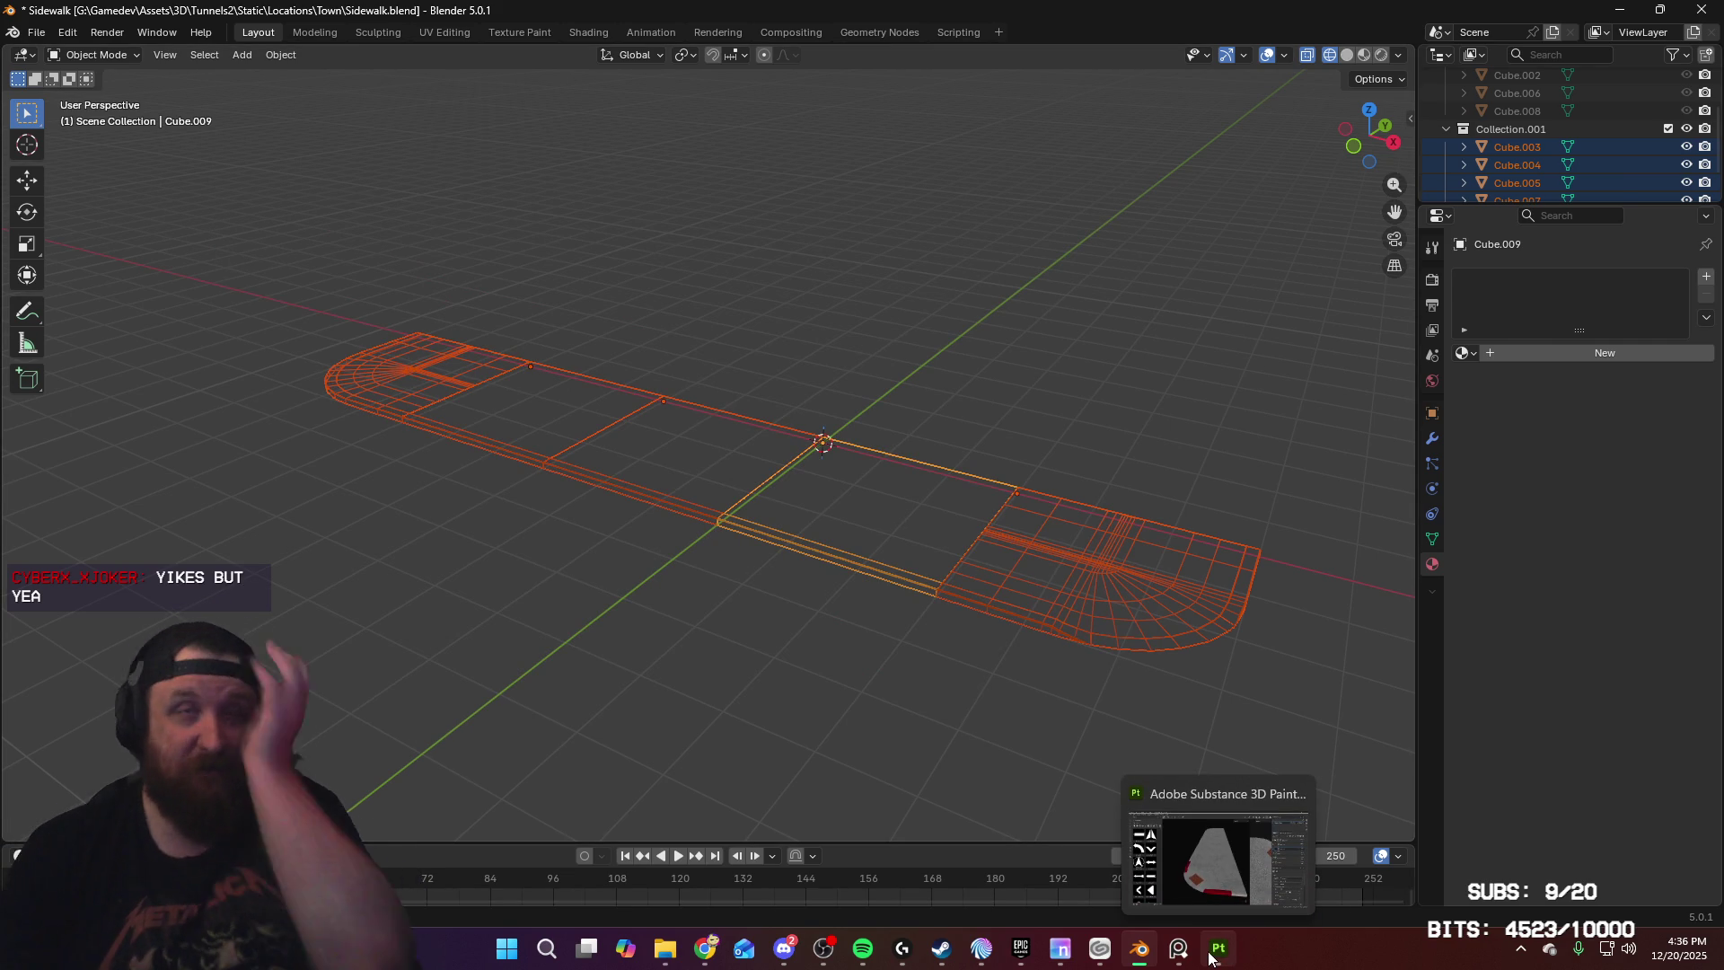
{"action": "mouse_move", "coordinate": [1063, 498]}
{"action": "middle_mouse_down"}
{"action": "mouse_move", "coordinate": [1022, 487]}
{"action": "mouse_move", "coordinate": [844, 669]}
{"action": "mouse_move", "coordinate": [991, 647]}
{"action": "middle_mouse_up"}
Step: Copy the middle straight slab, slide it along X beside the rounded corner, and rotate it around Z
{"action": "left_click", "coordinate": [859, 631]}
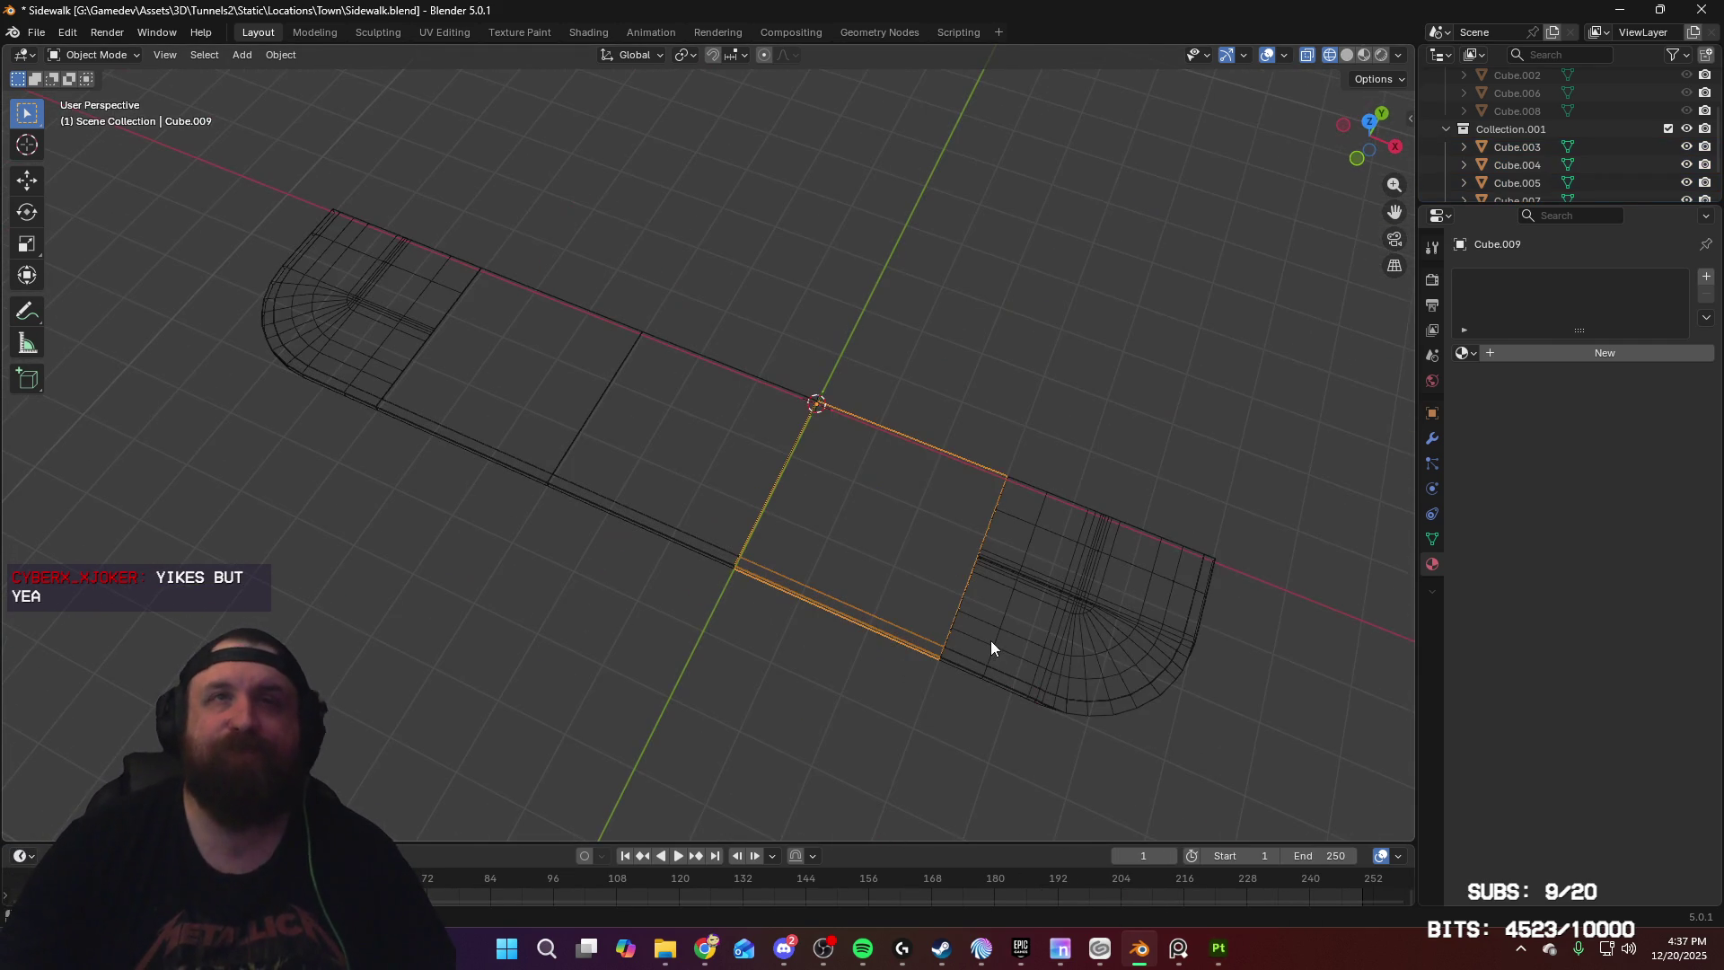
{"action": "key", "text": "KP_7"}
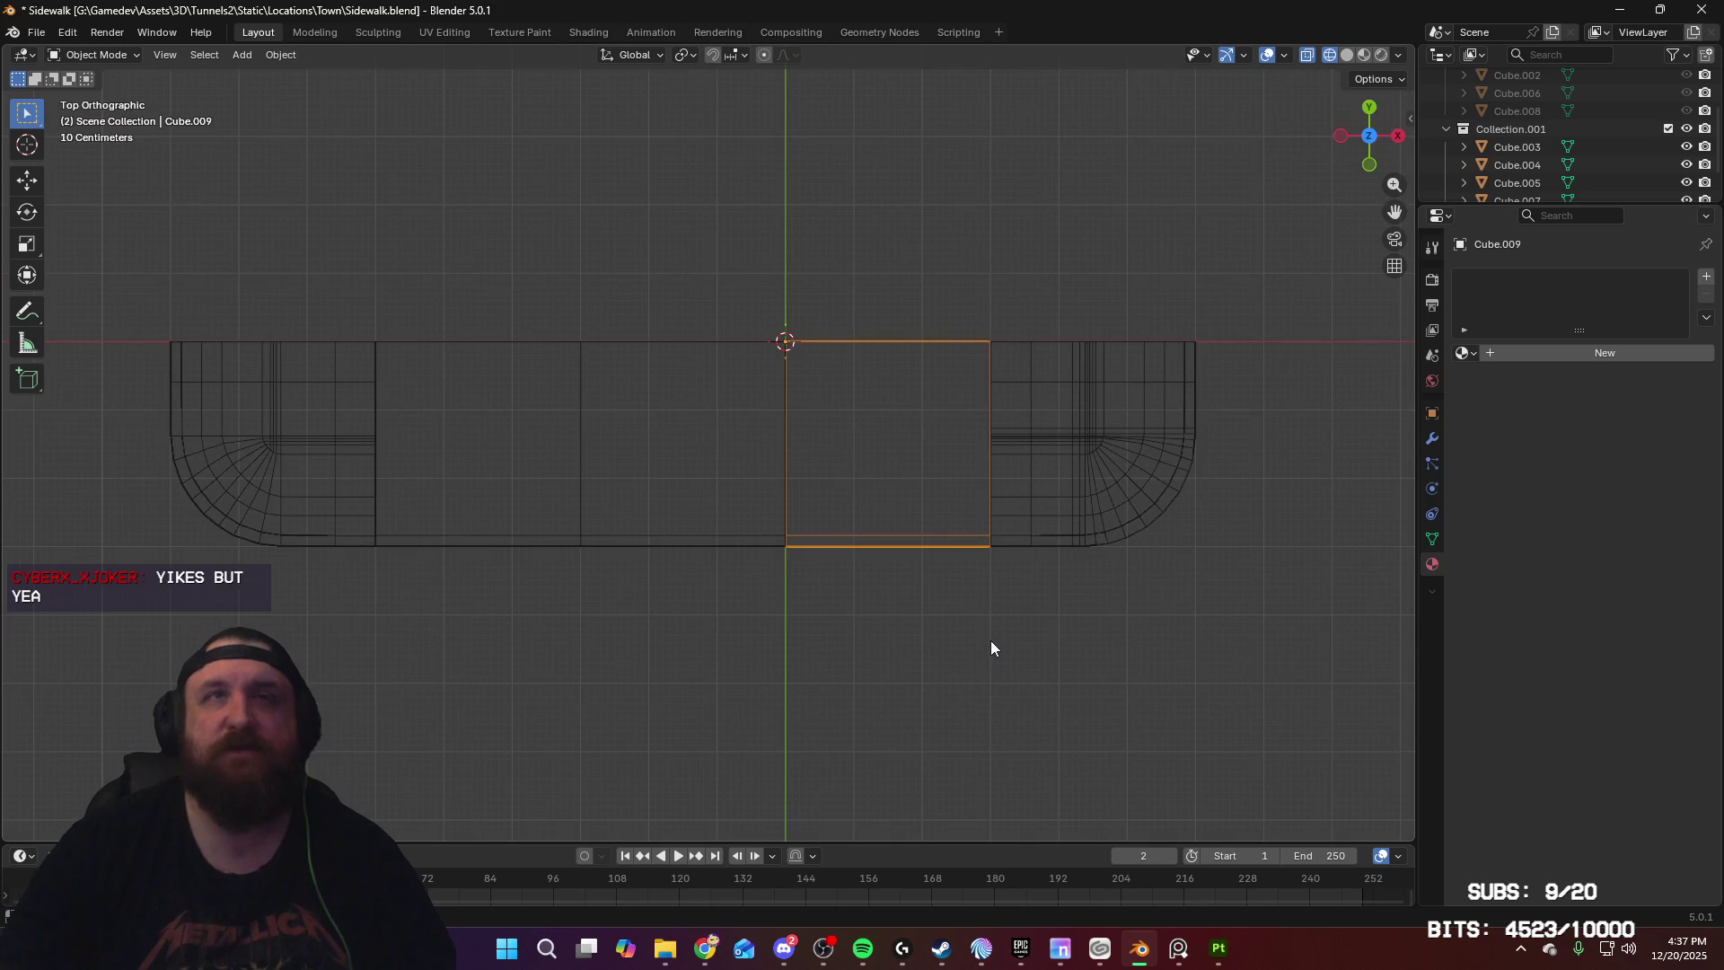
{"action": "middle_click_drag", "start_coordinate": [1150, 508], "coordinate": [742, 579], "text": "shift"}
{"action": "key", "text": "shift+d"}
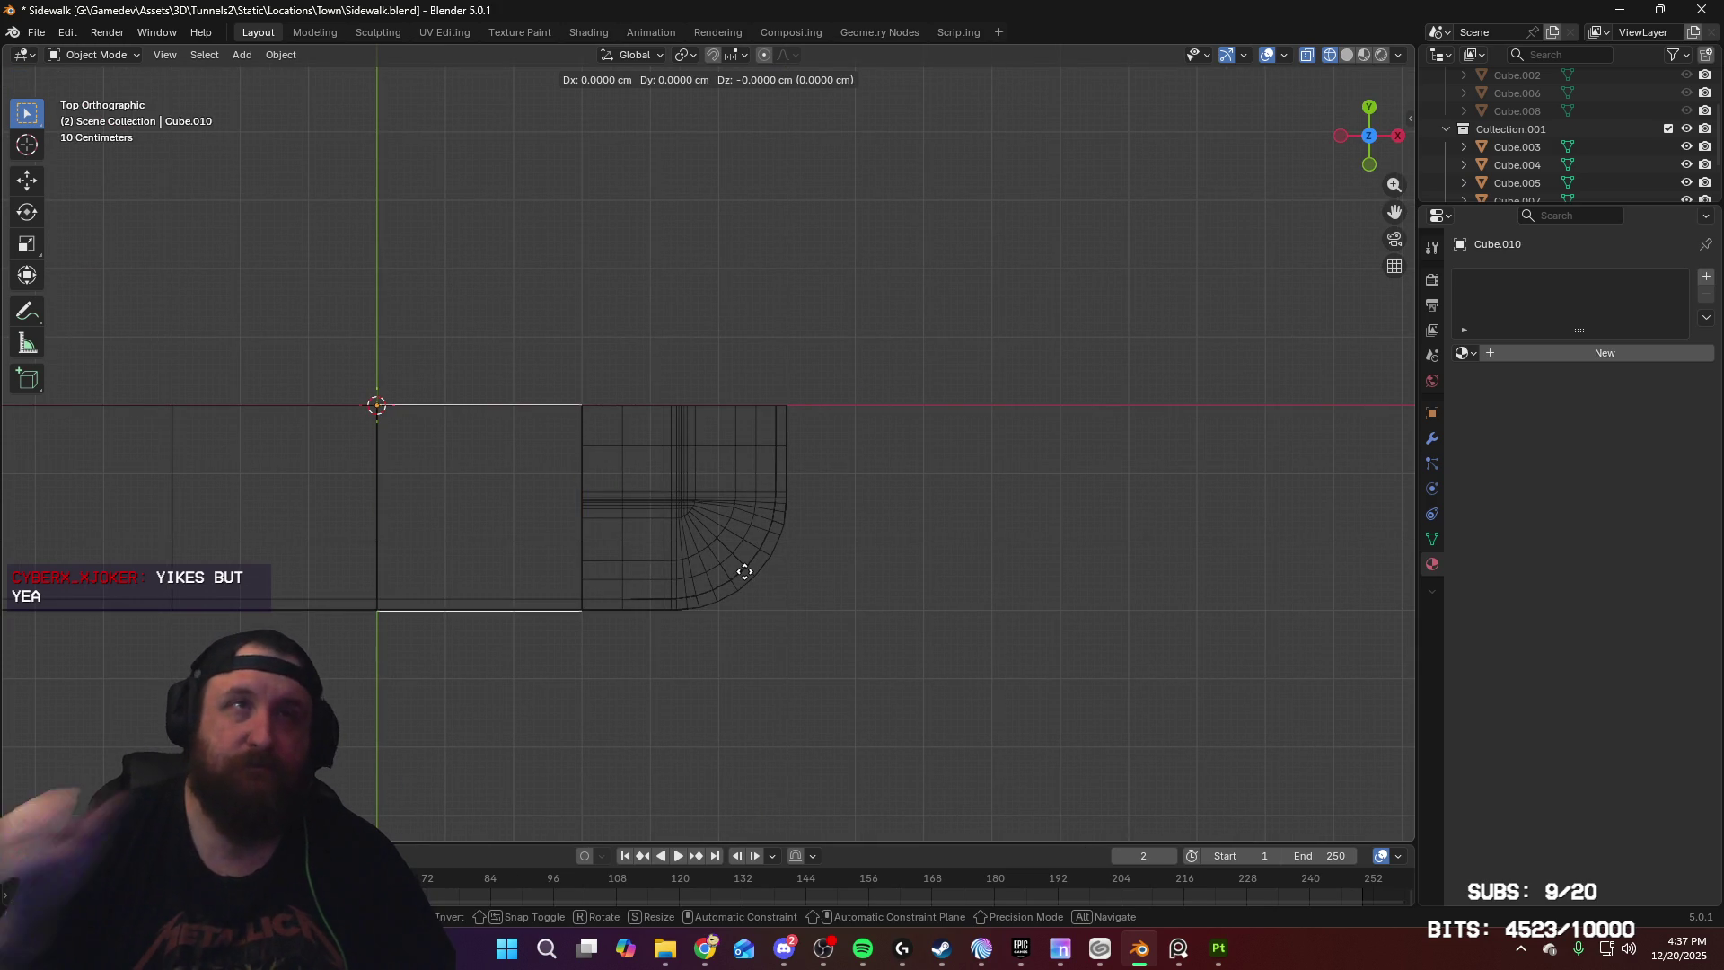
{"action": "key", "text": "x"}
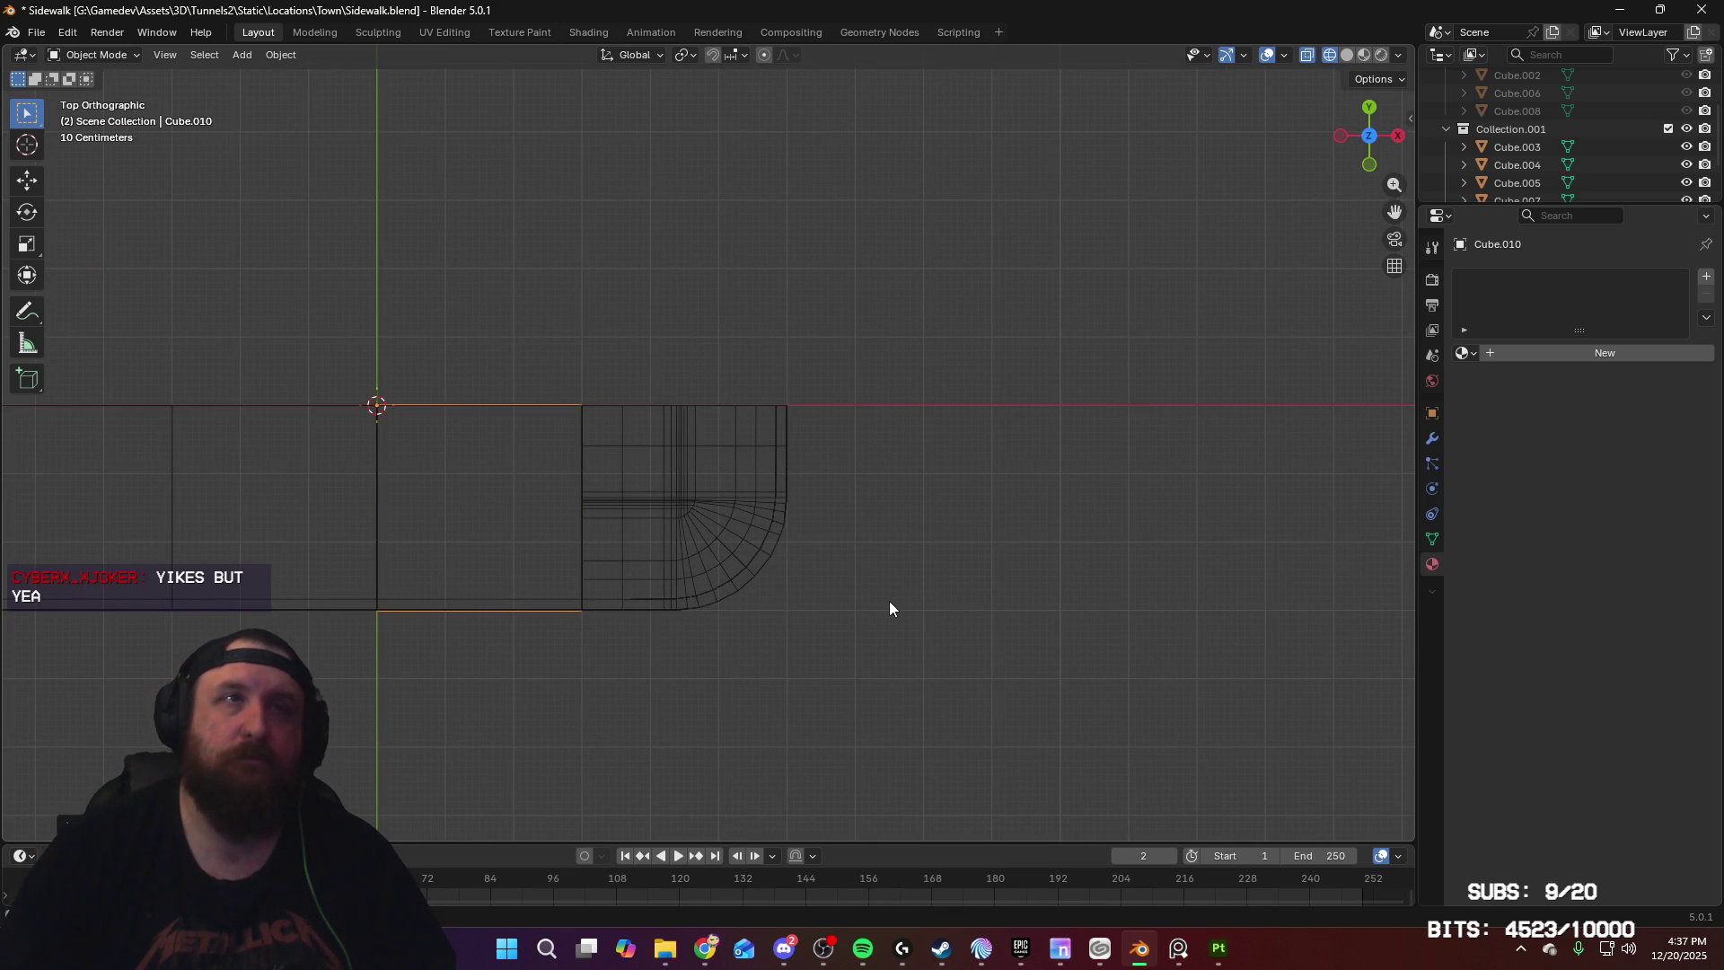
{"action": "left_click", "coordinate": [1096, 618]}
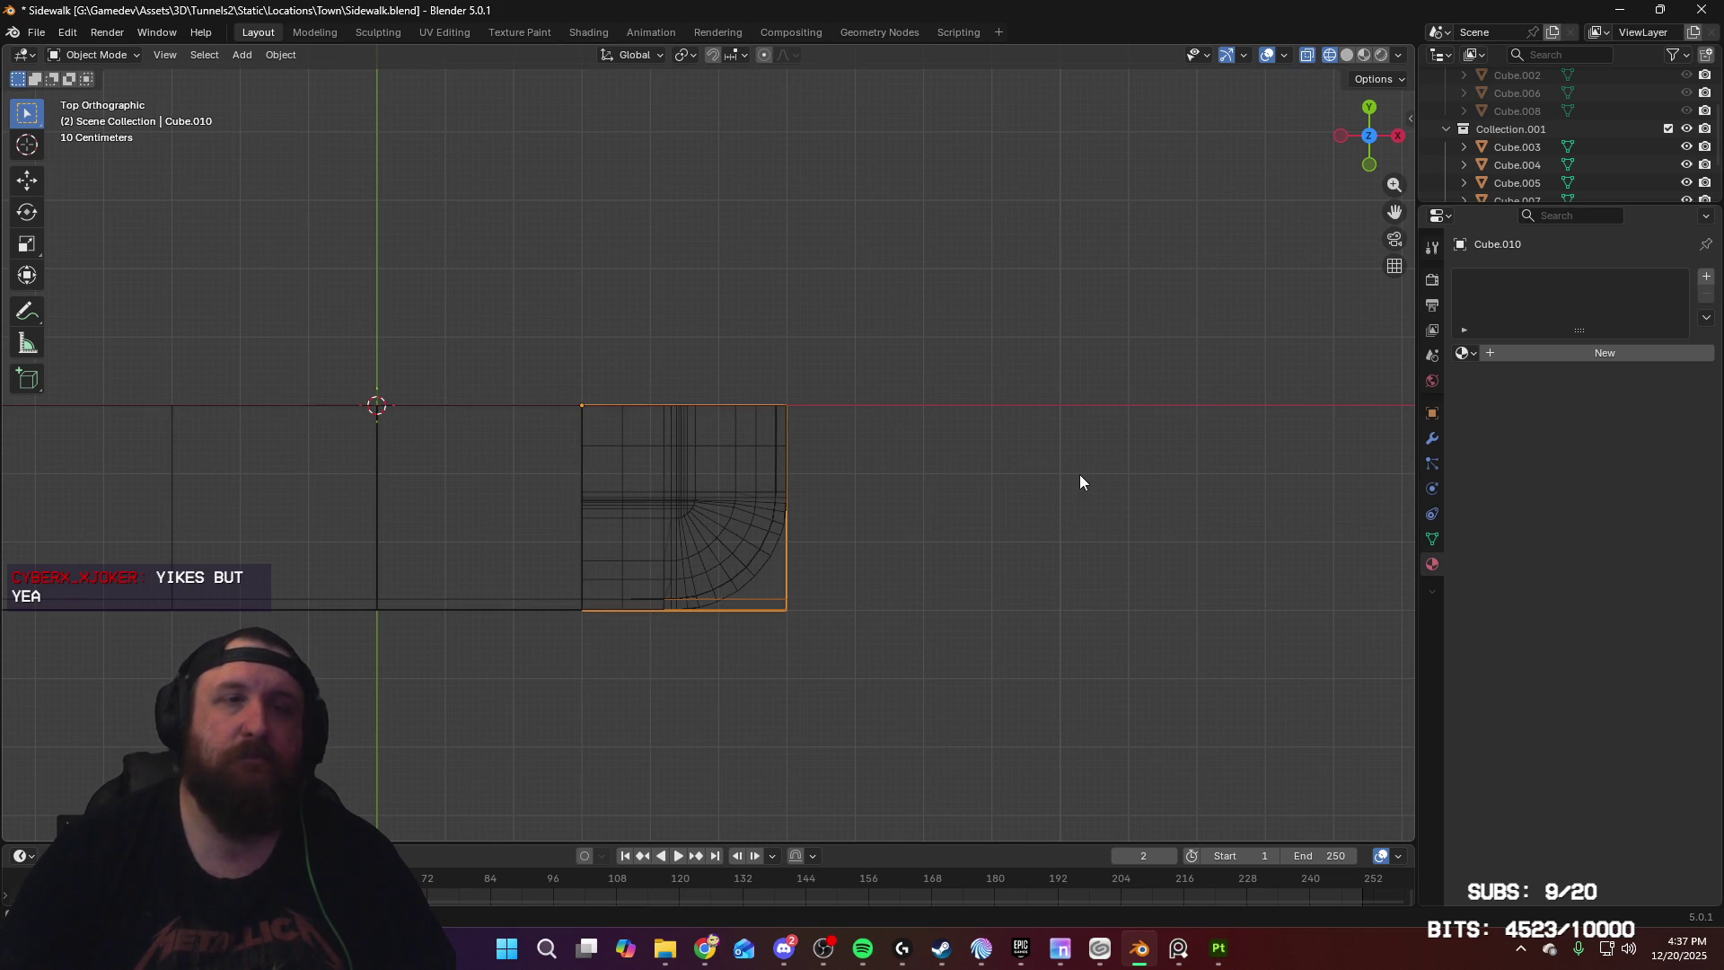
{"action": "key", "text": "r"}
{"action": "key", "text": "z"}
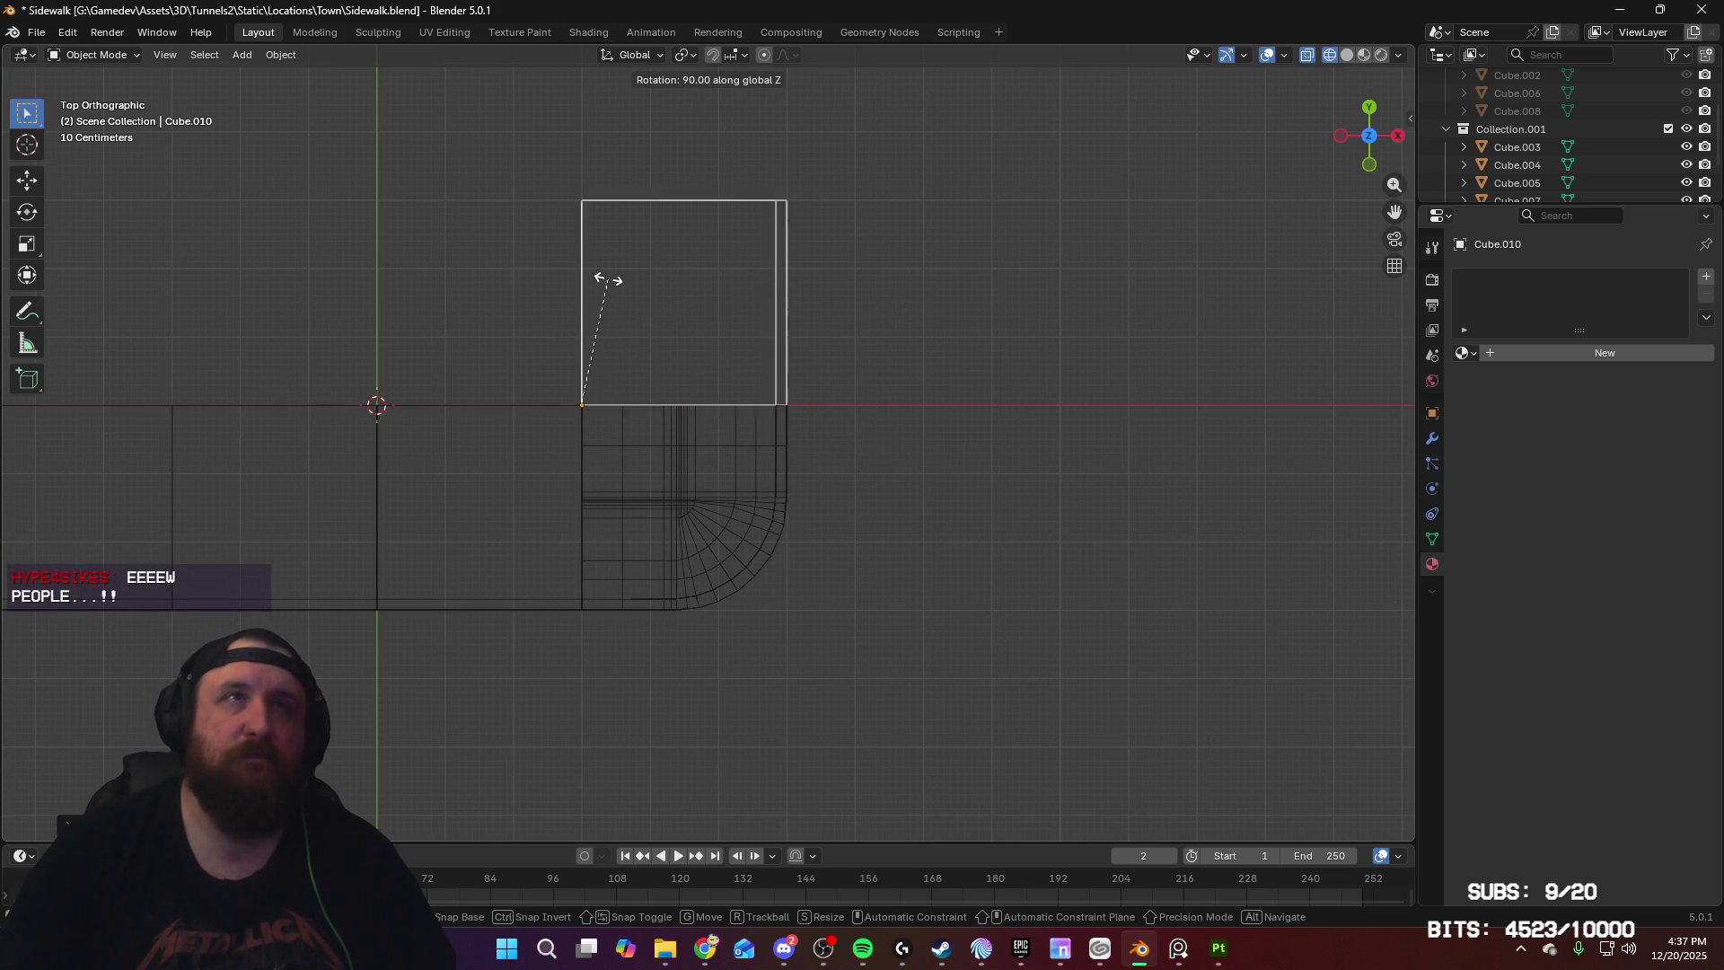
{"action": "left_click", "coordinate": [613, 297]}
Step: Duplicate the slab by the other corner as Cube.011, rotate it −90° and move it 300 cm along Y
{"action": "middle_click_drag", "start_coordinate": [719, 452], "coordinate": [92, 496], "text": "shift"}
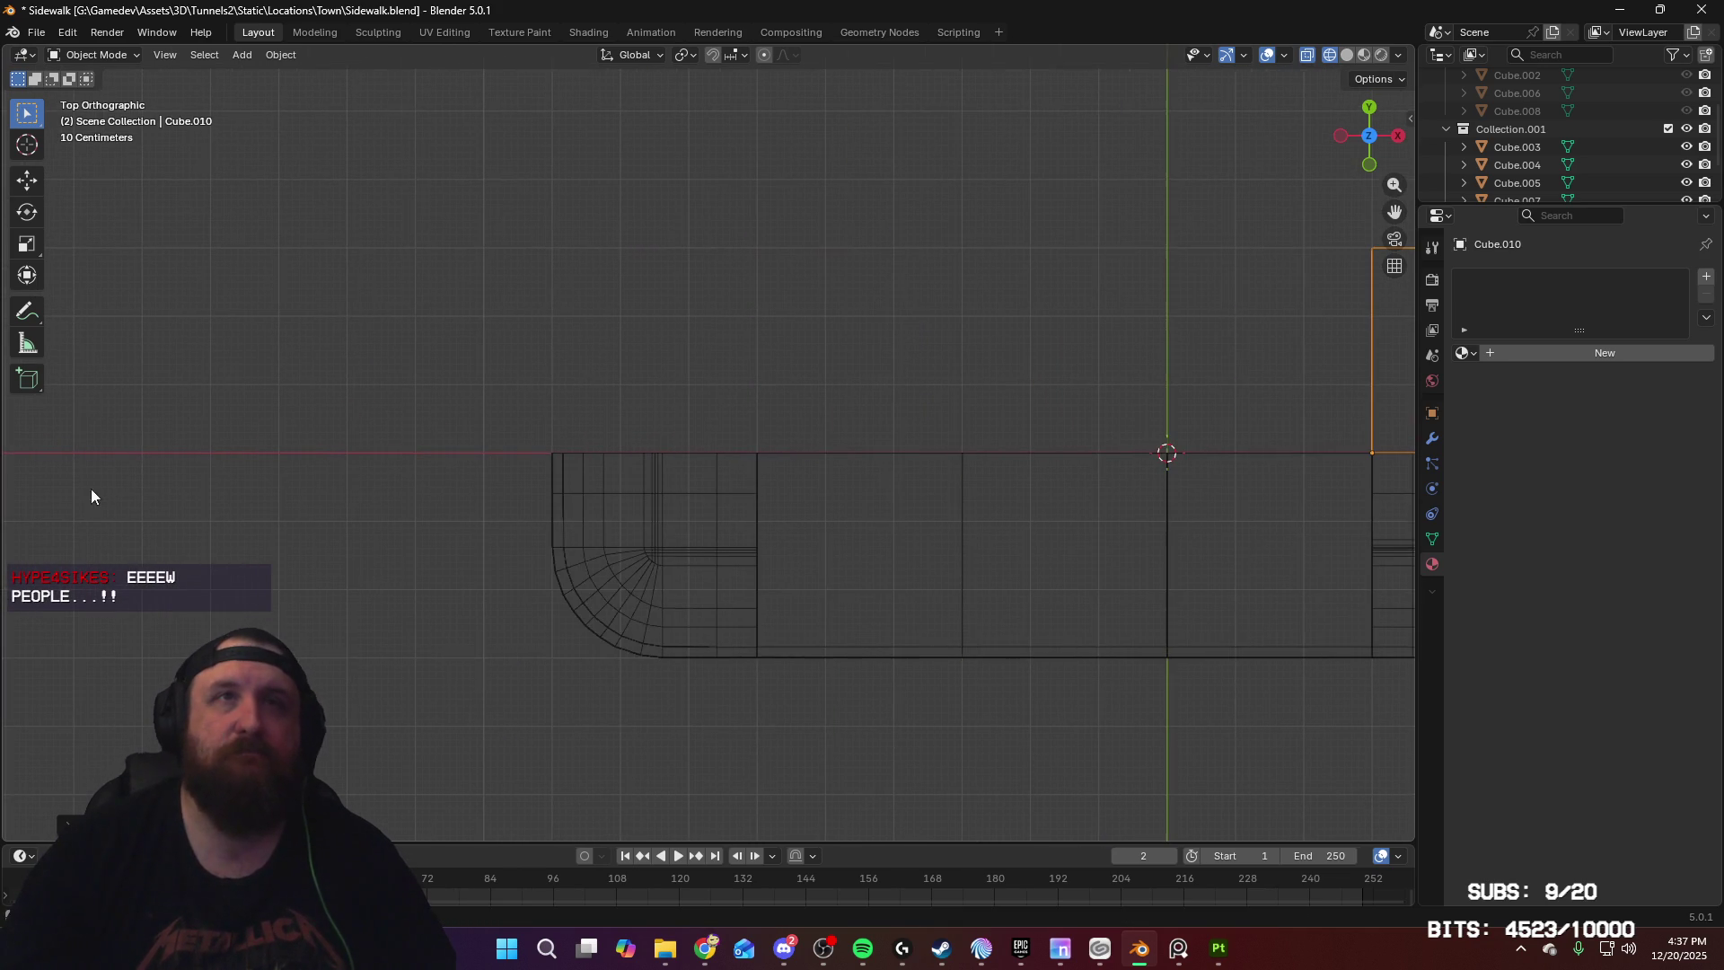
{"action": "left_click", "coordinate": [896, 654]}
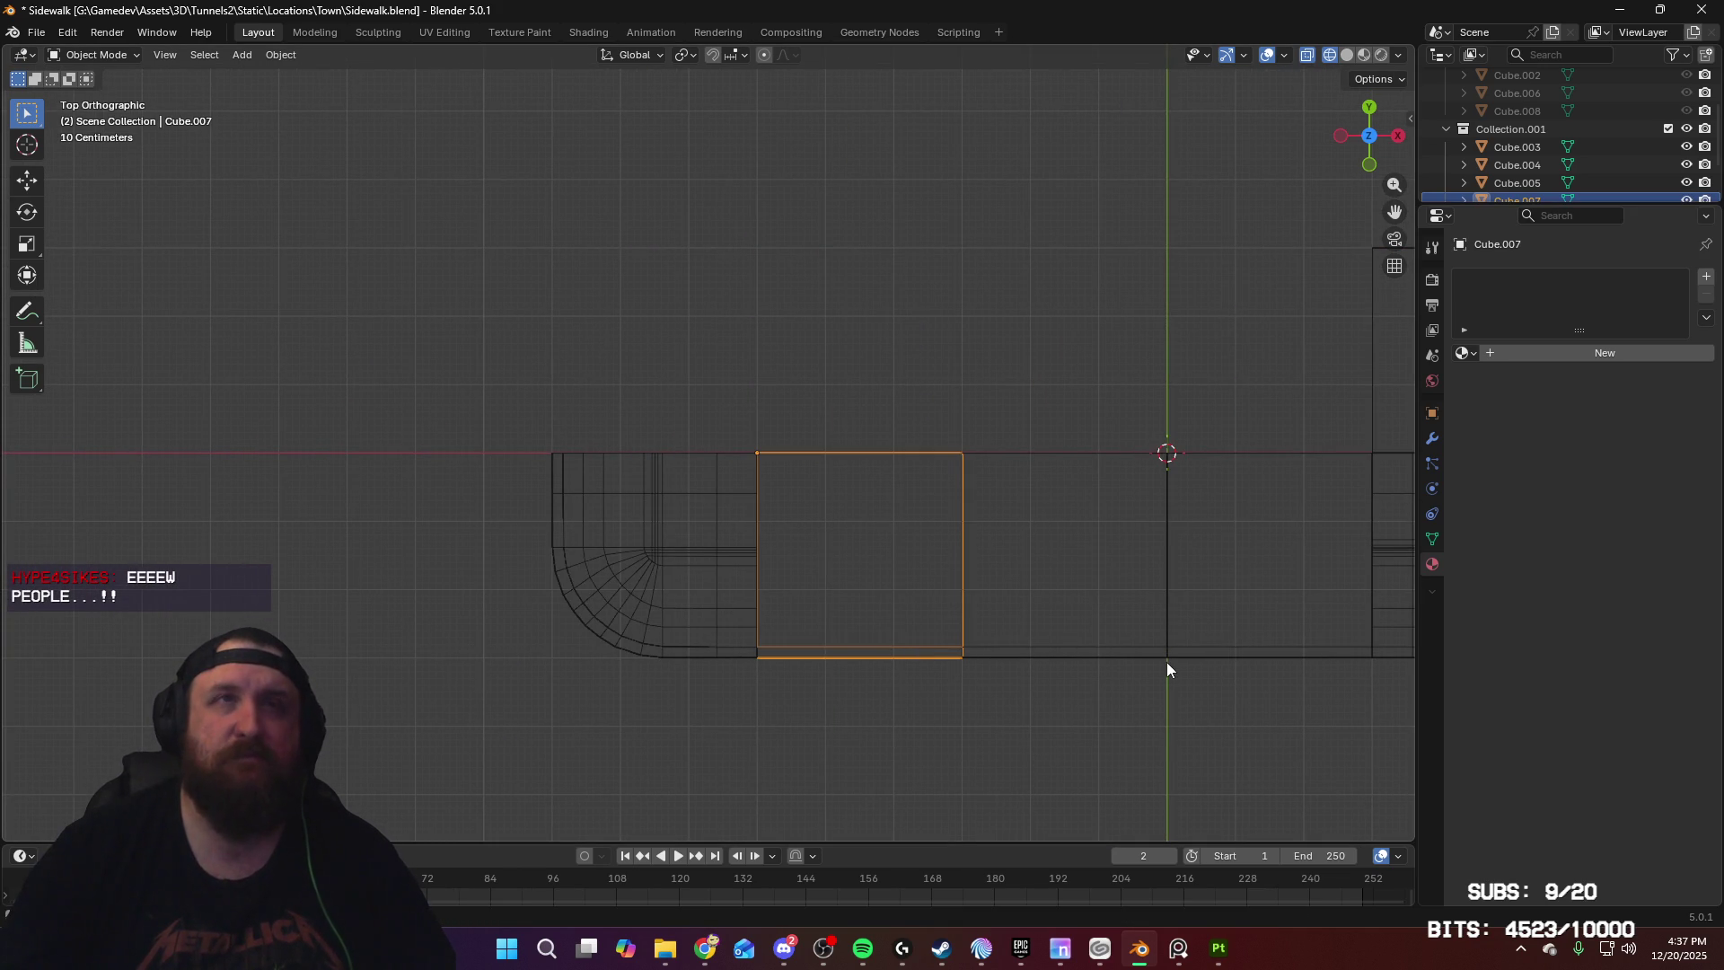
{"action": "key", "text": "shift+d"}
{"action": "key", "text": "z"}
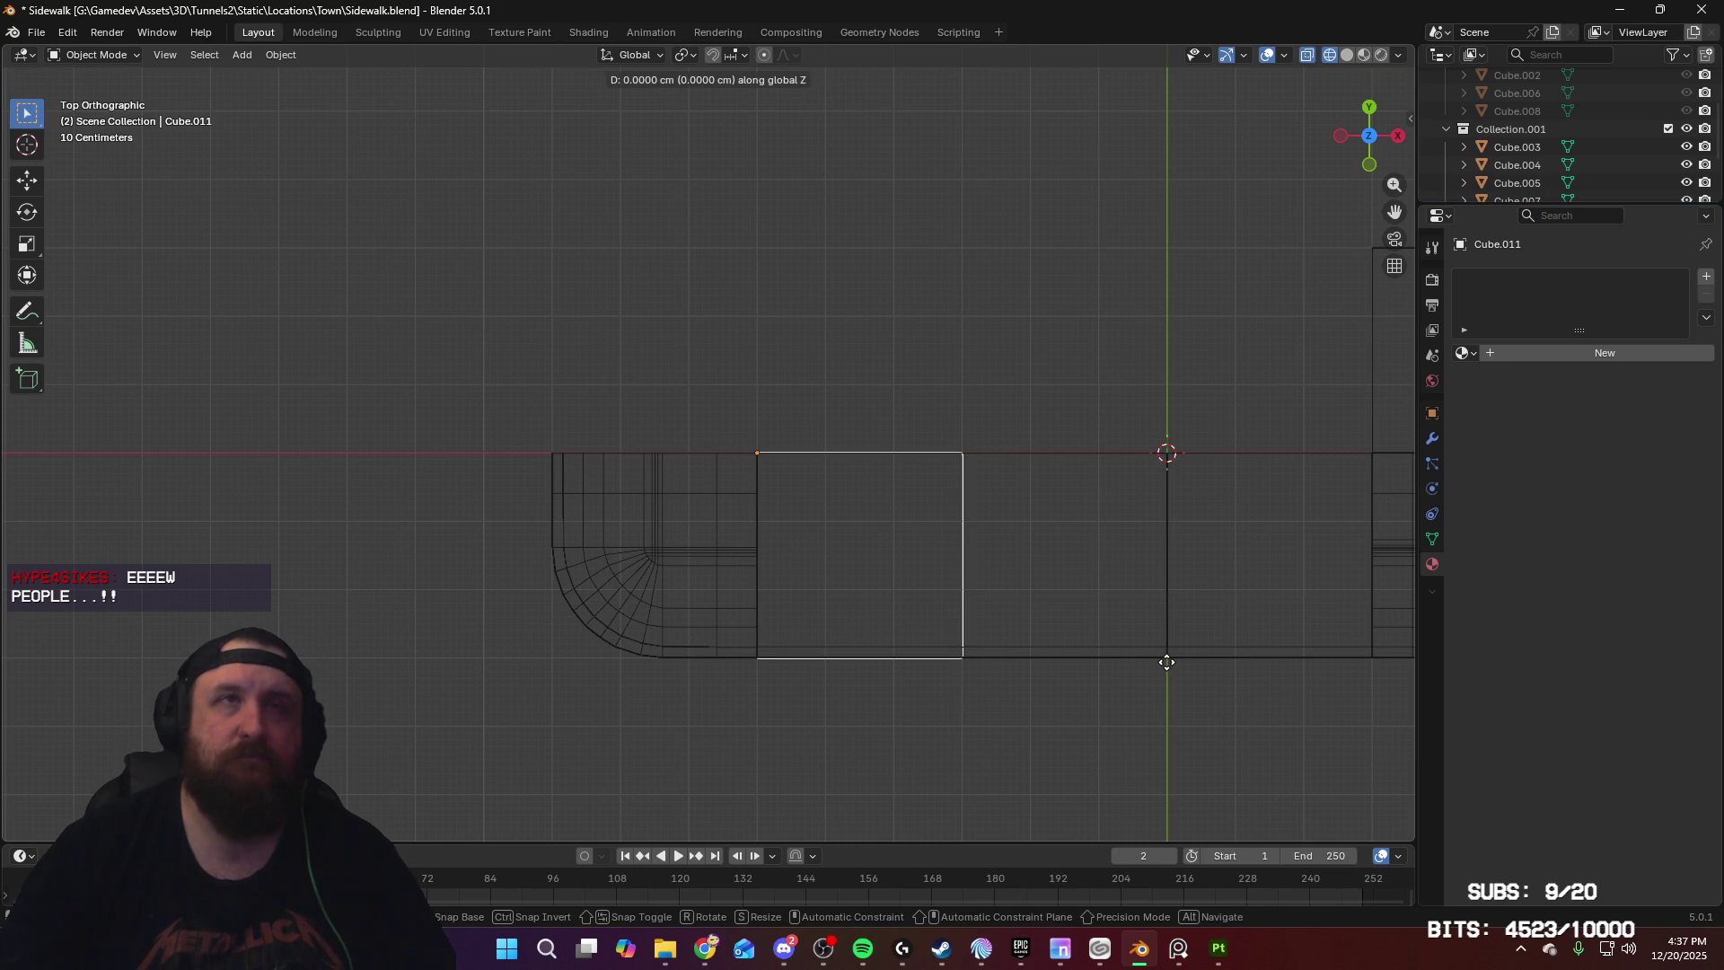
{"action": "right_click", "coordinate": [1167, 662]}
{"action": "key", "text": "r"}
{"action": "key", "text": "z"}
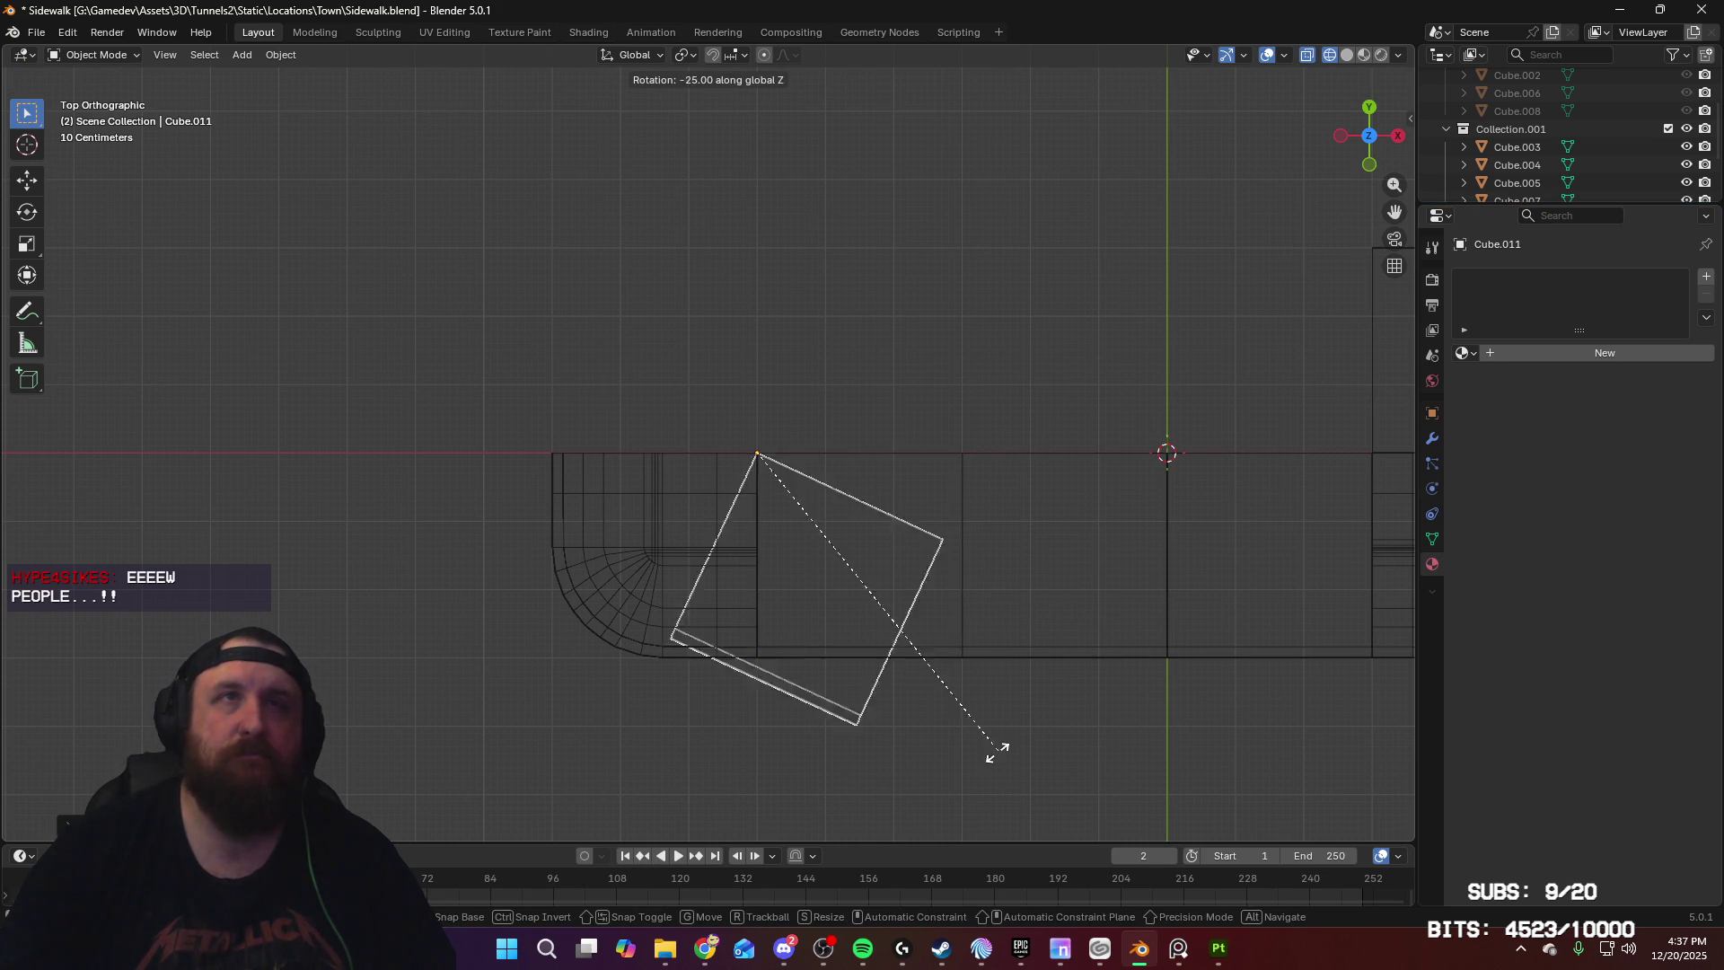
{"action": "left_click", "coordinate": [629, 718]}
{"action": "key", "text": "g"}
{"action": "key", "text": "y"}
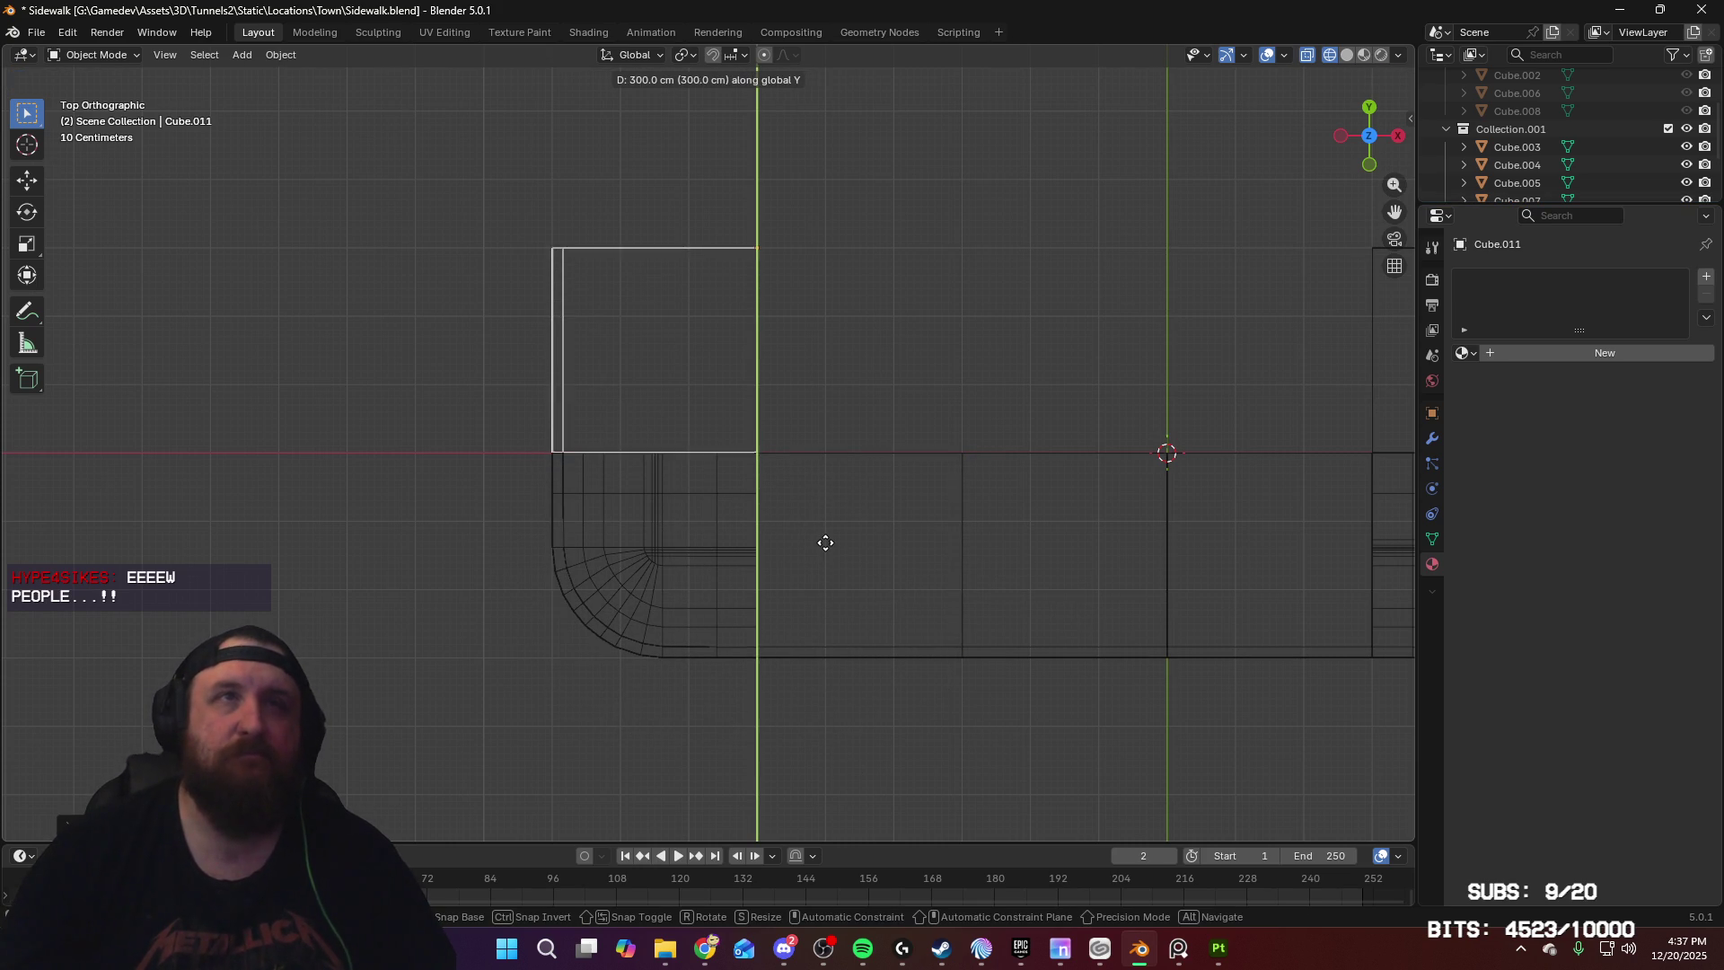
{"action": "left_click", "coordinate": [831, 550]}
Step: Check the new copy's mesh in edit mode, then select all sidewalk pieces for export
{"action": "middle_click_drag", "start_coordinate": [1054, 638], "coordinate": [723, 550], "text": "shift"}
{"action": "scroll", "coordinate": [808, 593], "scroll_direction": "down", "scroll_amount": 1}
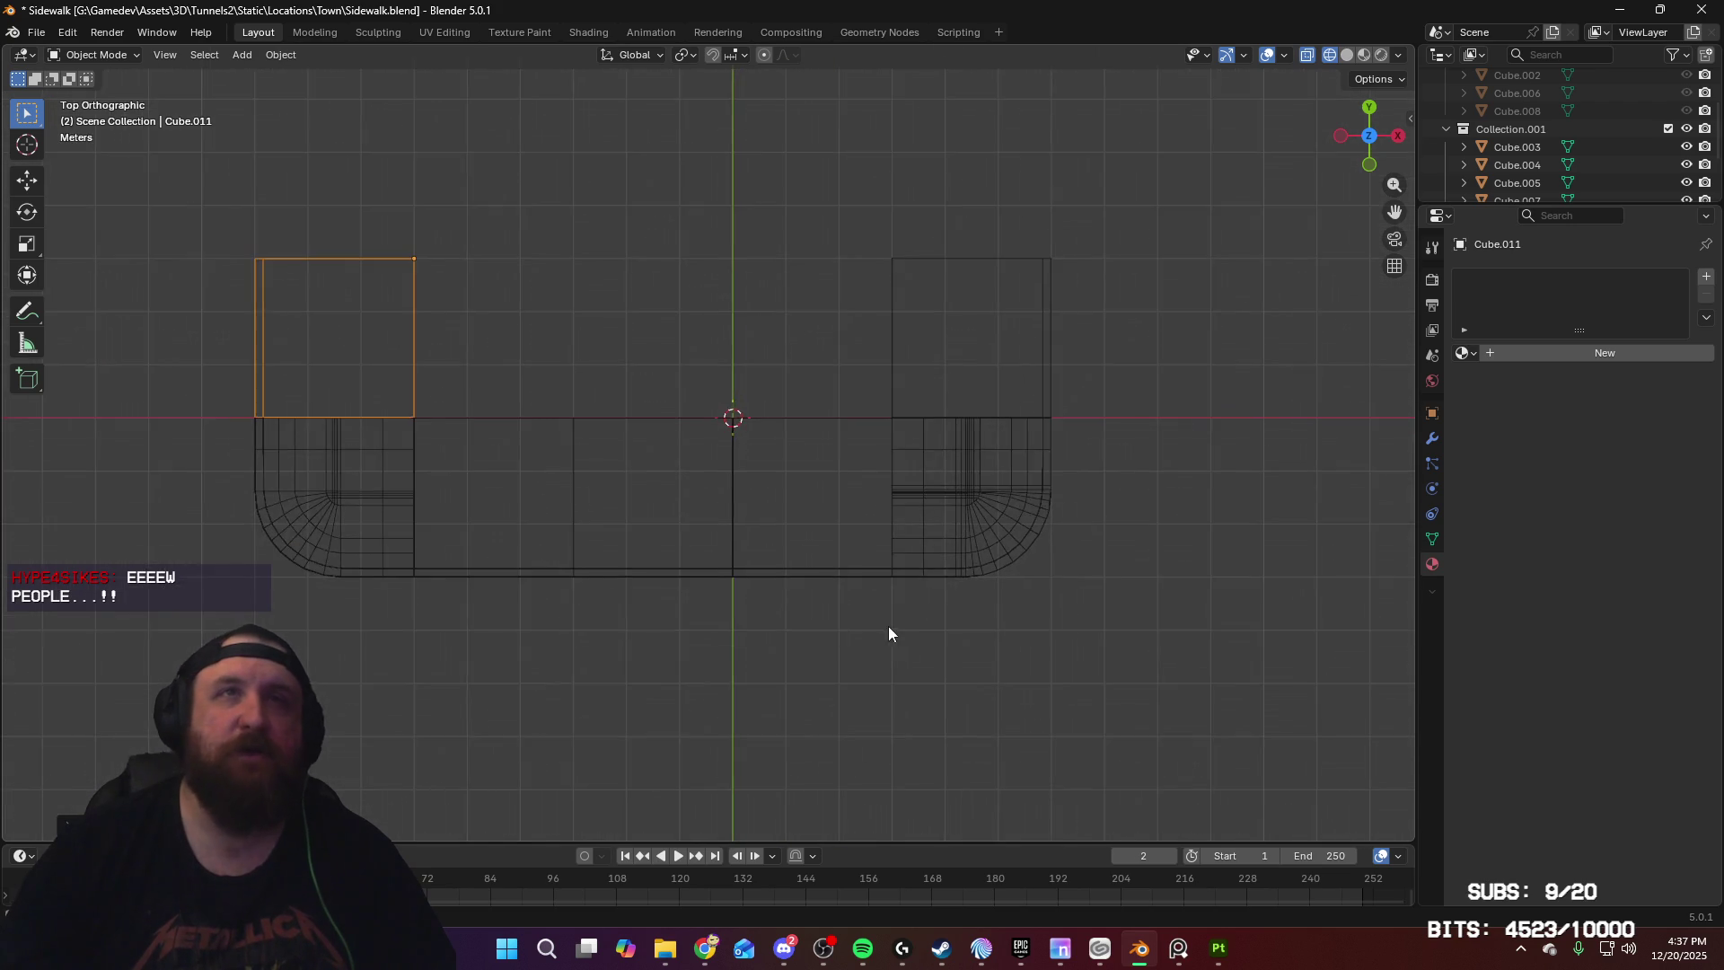
{"action": "middle_click_drag", "start_coordinate": [885, 631], "coordinate": [733, 579]}
{"action": "key", "text": "Tab"}
{"action": "key", "text": "Tab"}
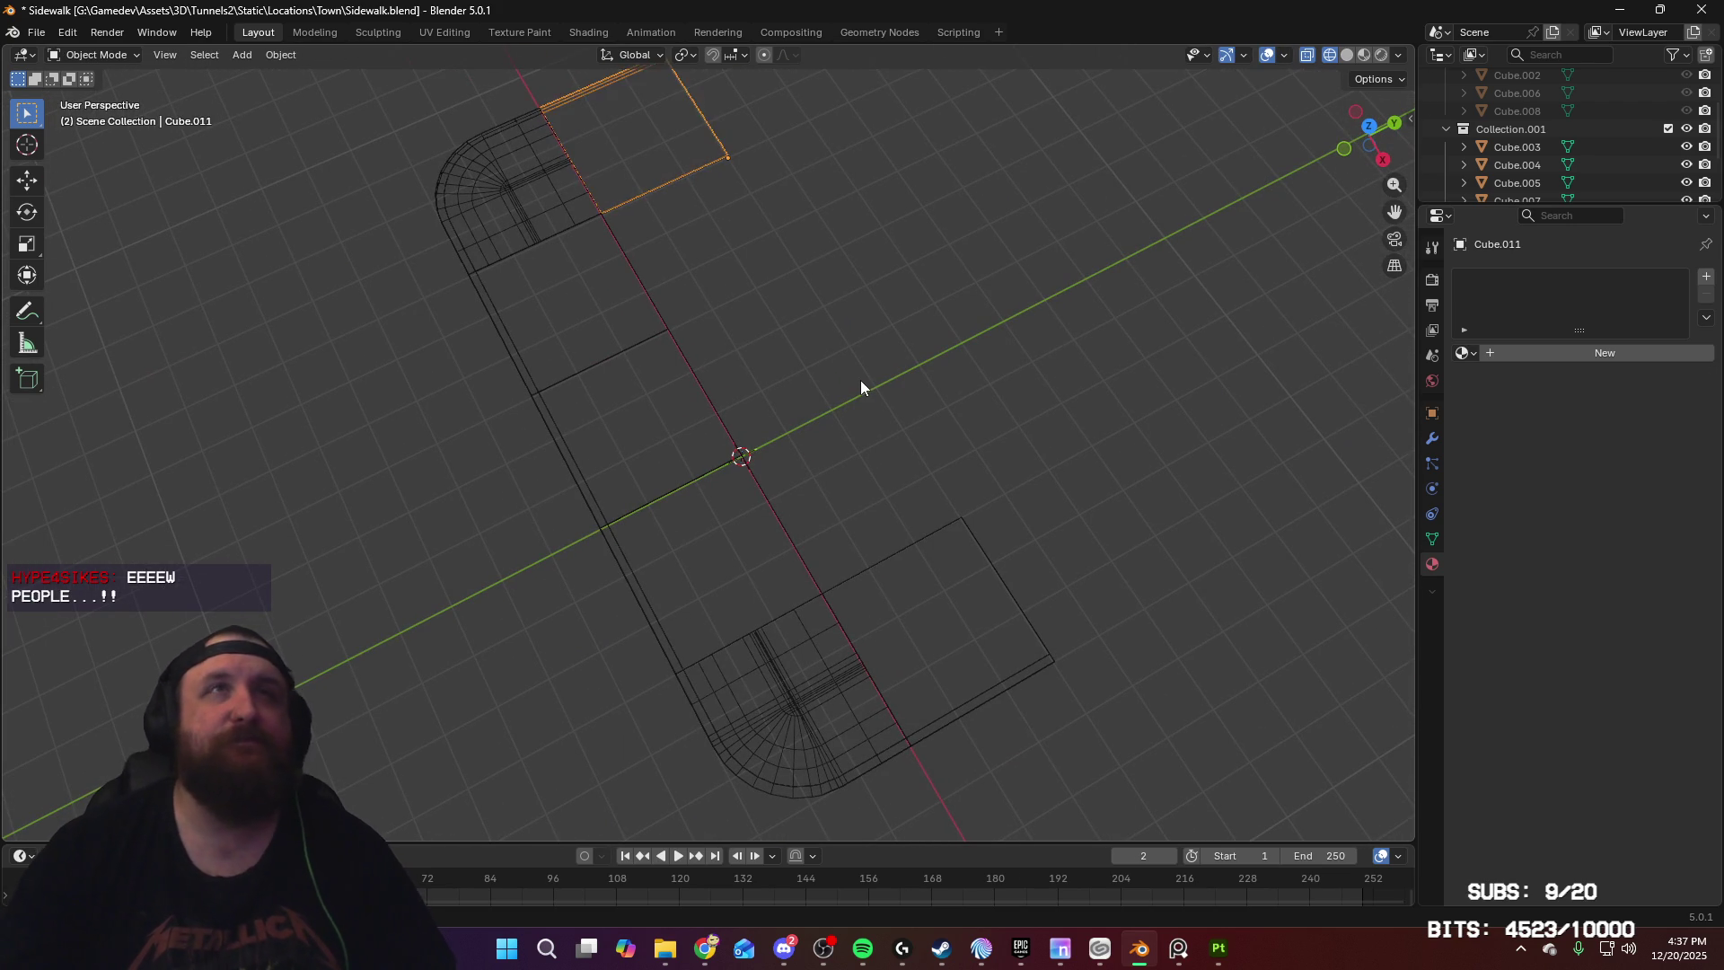
{"action": "key", "text": "a"}
{"action": "left_click", "coordinate": [36, 33]}
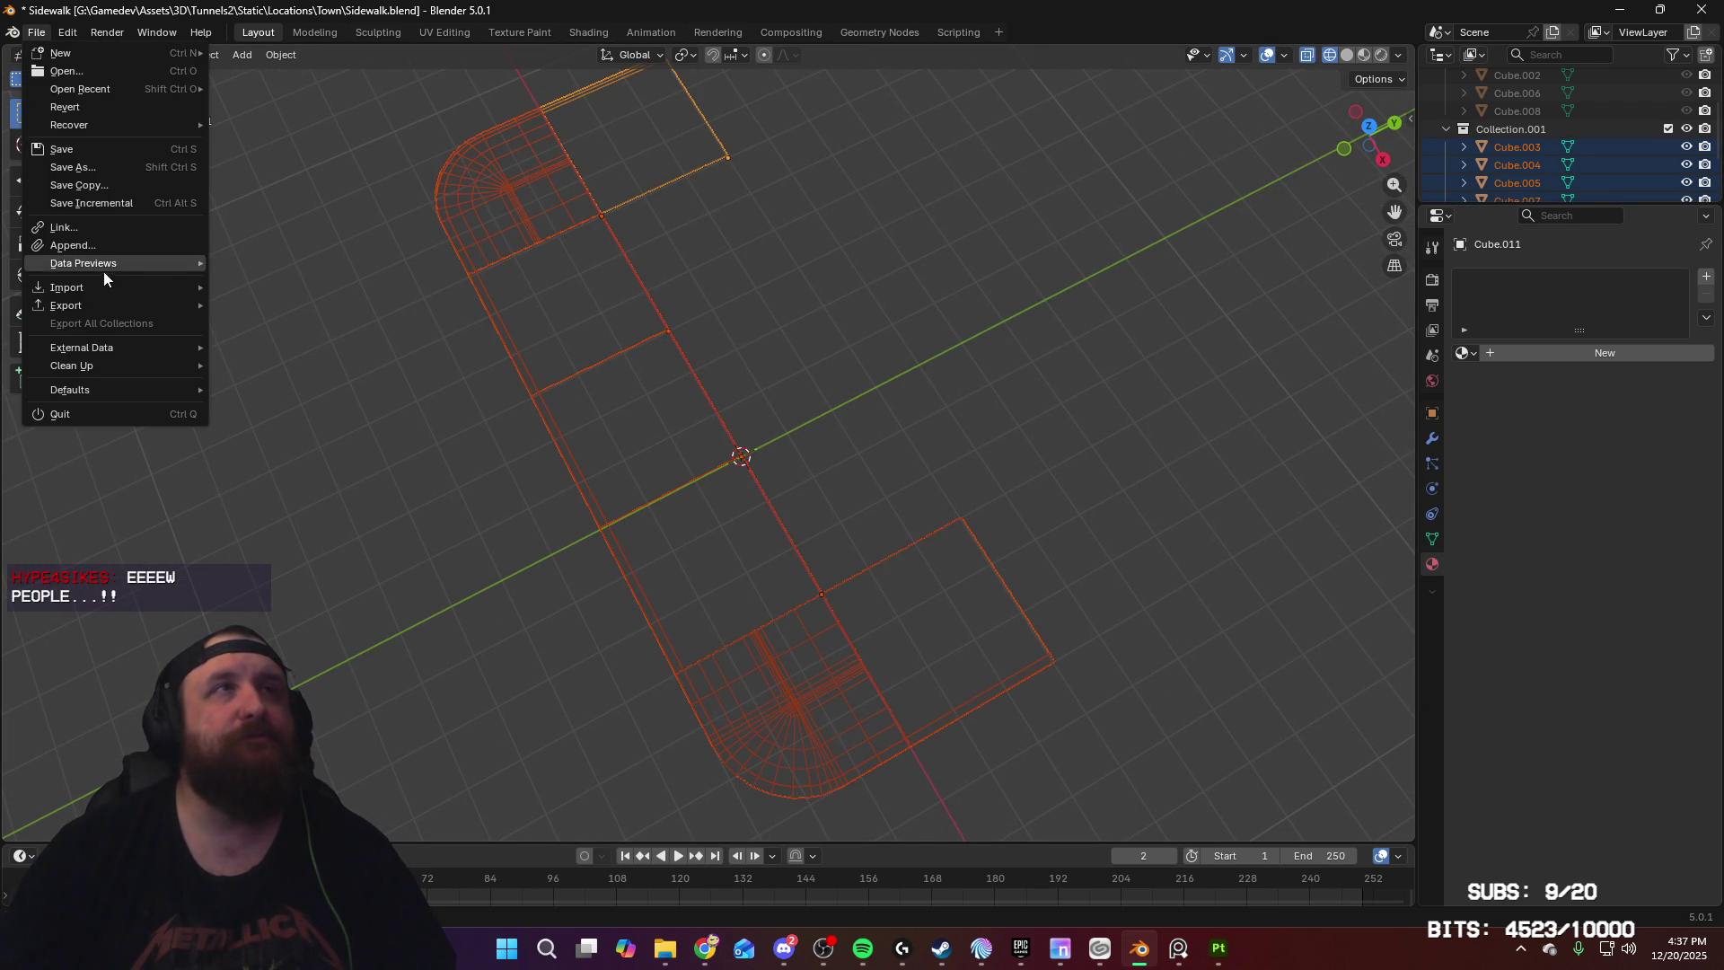
Step: Re-export the sidewalk pieces from Blender as Sidewalk_high.fbx
{"action": "mouse_move", "coordinate": [116, 303]}
{"action": "left_click", "coordinate": [303, 440]}
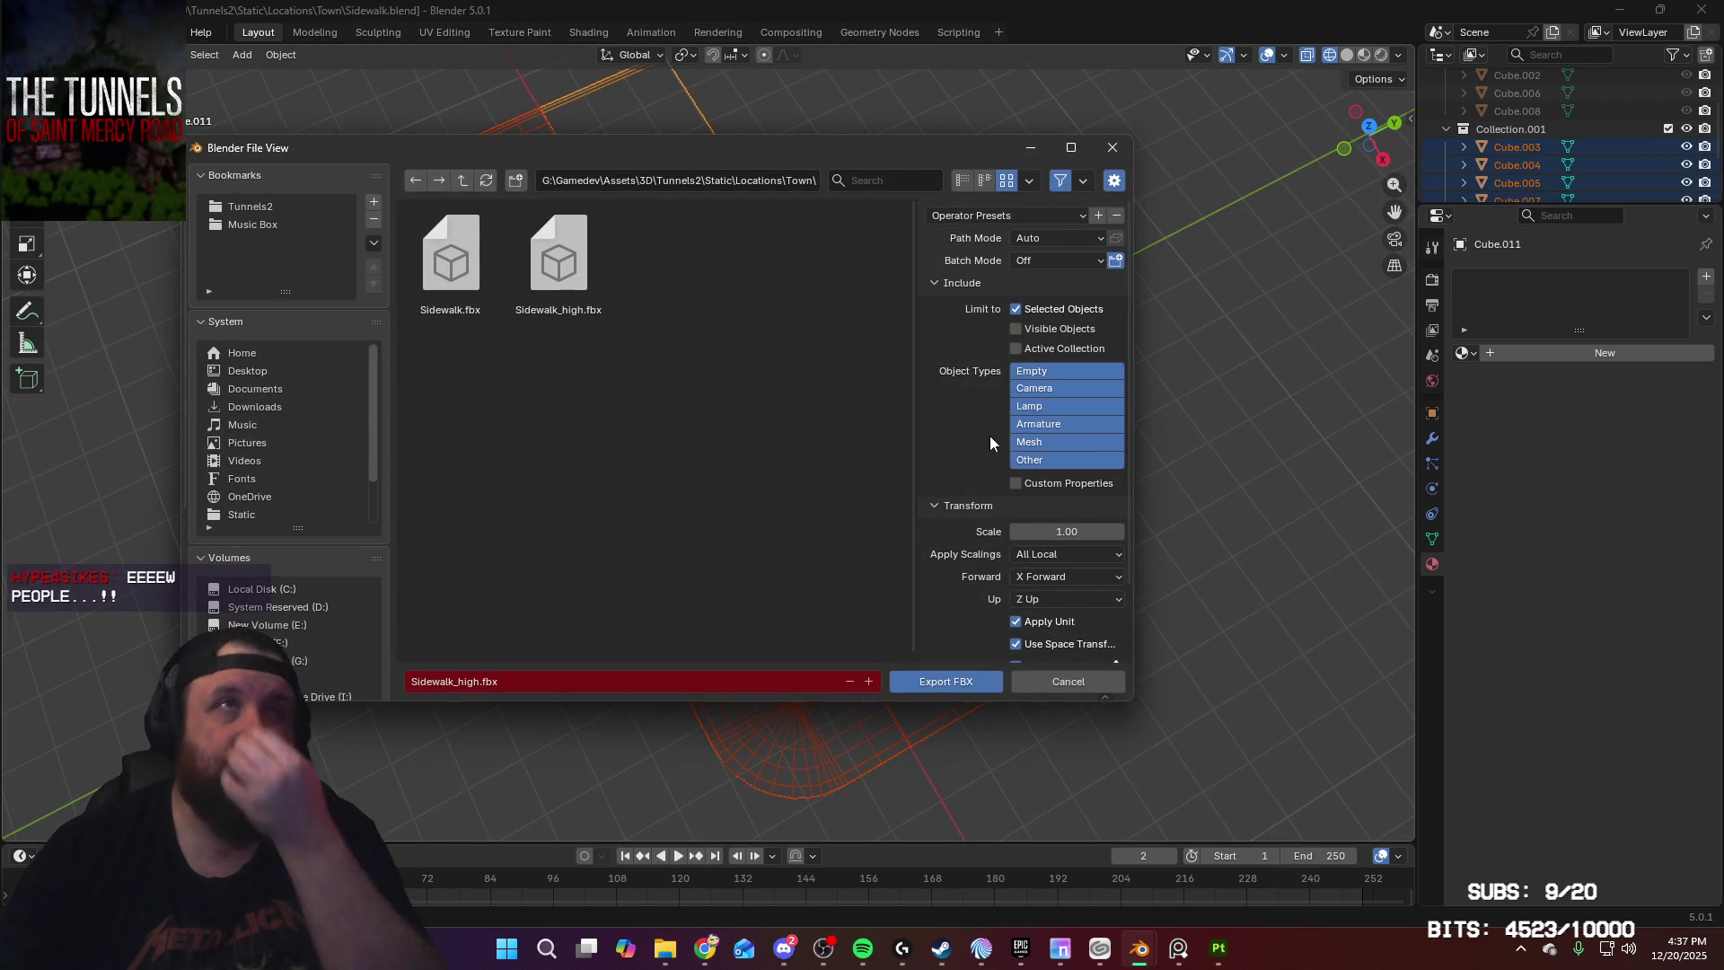
{"action": "left_click", "coordinate": [919, 682]}
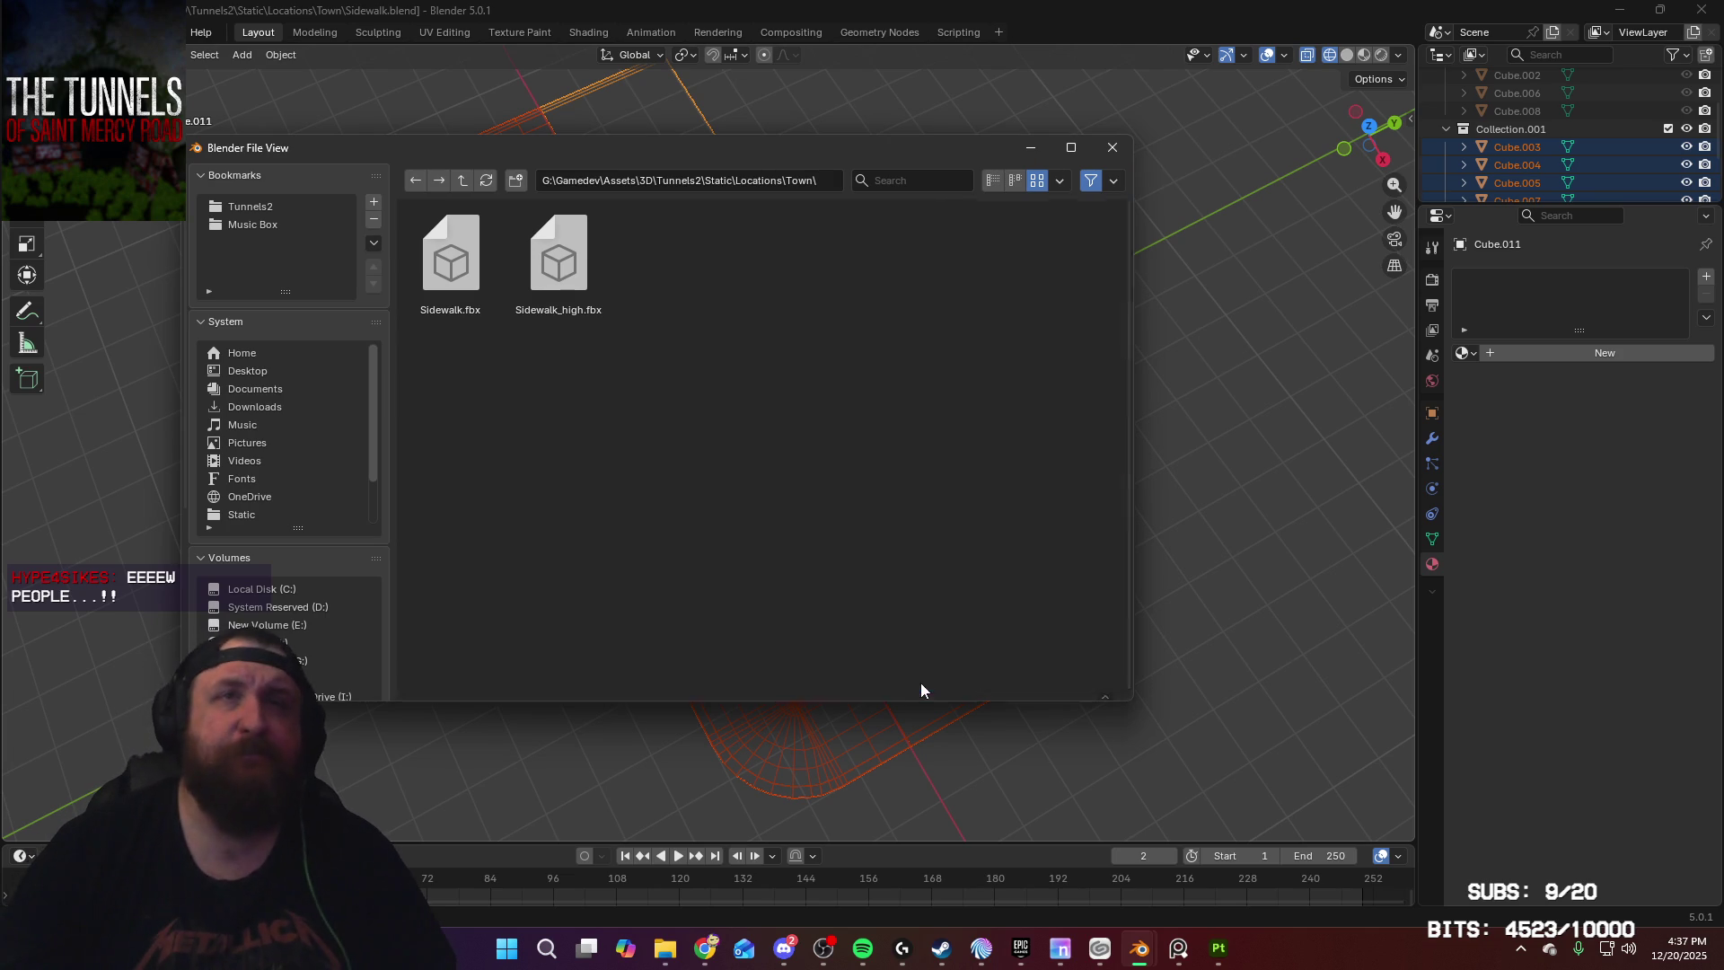
Step: In Substance 3D Painter, rebake DefaultMaterial's mesh maps from the updated mesh
{"action": "left_click", "coordinate": [1214, 957]}
{"action": "left_click", "coordinate": [1301, 67]}
{"action": "left_click", "coordinate": [993, 865]}
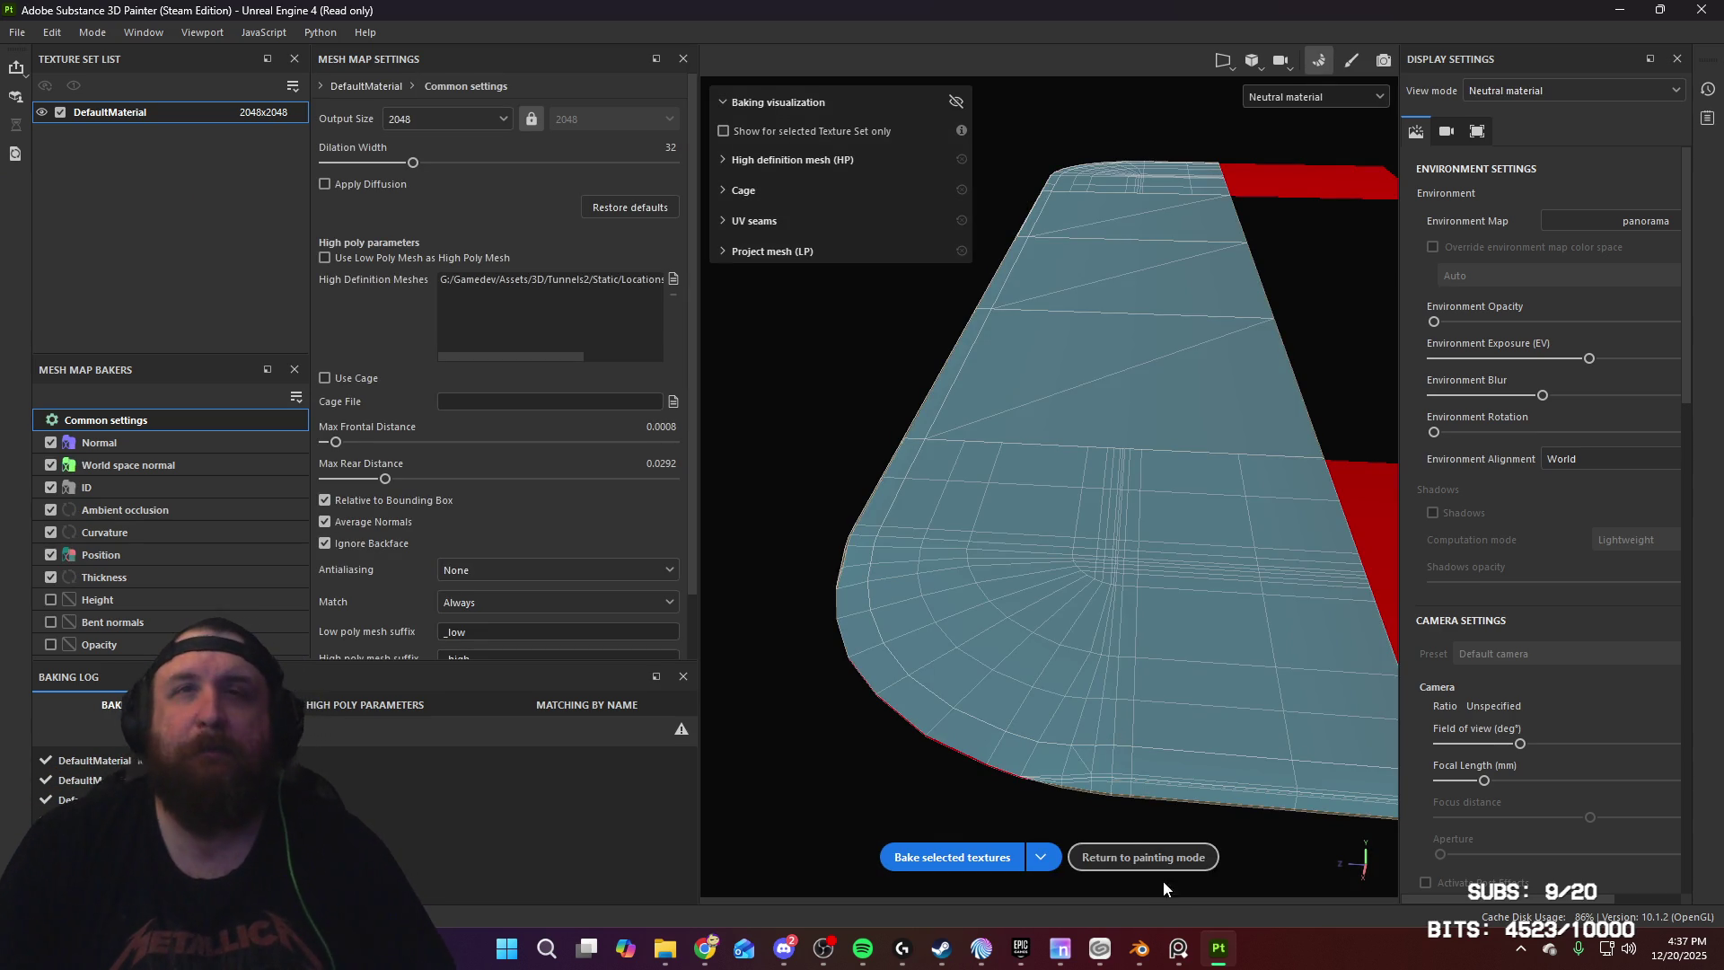
Step: Return to painting mode and orbit to an angled close-up of the rebaked concrete slab
{"action": "left_click", "coordinate": [1164, 865]}
{"action": "mouse_move", "coordinate": [1016, 569]}
{"action": "left_mouse_down", "text": "alt"}
{"action": "mouse_move", "coordinate": [1054, 589]}
{"action": "mouse_move", "coordinate": [736, 497]}
{"action": "left_mouse_up", "text": "alt"}
{"action": "mouse_move", "coordinate": [735, 497]}
{"action": "right_mouse_down", "text": "alt"}
{"action": "mouse_move", "coordinate": [766, 519]}
{"action": "mouse_move", "coordinate": [722, 474]}
{"action": "right_mouse_up", "text": "alt"}
{"action": "mouse_move", "coordinate": [722, 474]}
{"action": "left_mouse_down", "text": "alt"}
{"action": "mouse_move", "coordinate": [751, 704]}
{"action": "mouse_move", "coordinate": [727, 557]}
{"action": "mouse_move", "coordinate": [889, 626]}
{"action": "mouse_move", "coordinate": [800, 763]}
{"action": "mouse_move", "coordinate": [628, 339]}
{"action": "mouse_move", "coordinate": [655, 655]}
{"action": "mouse_move", "coordinate": [1012, 601]}
{"action": "mouse_move", "coordinate": [907, 634]}
{"action": "left_mouse_up", "text": "alt"}
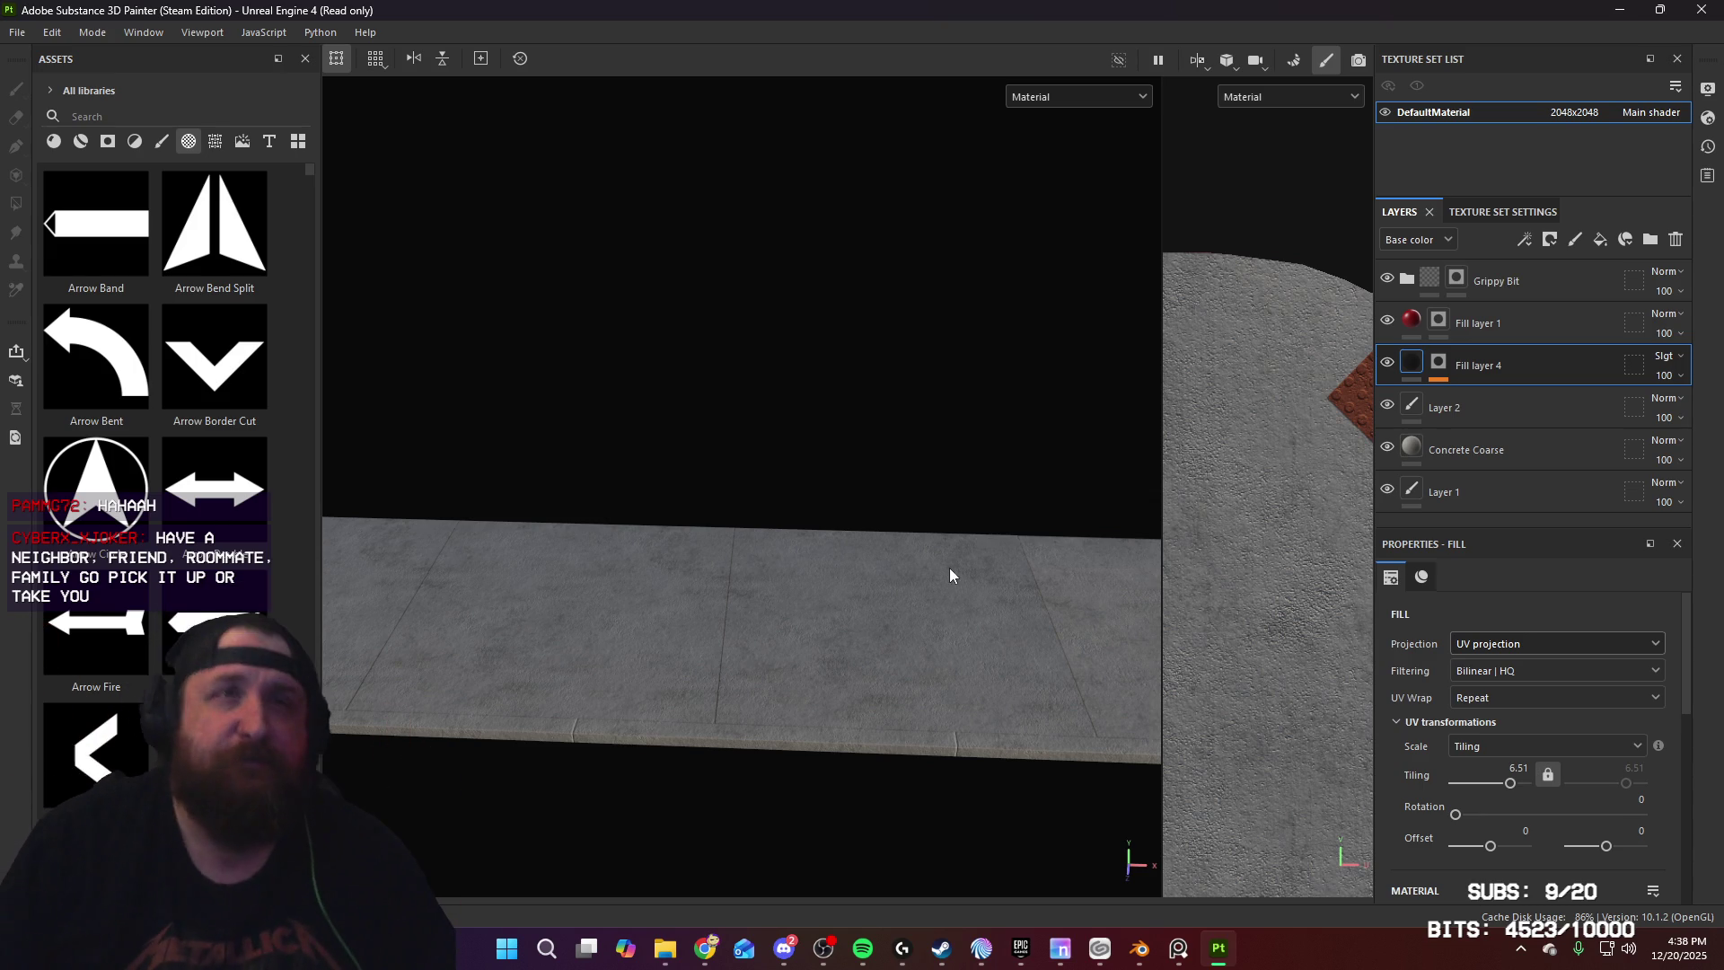
{"action": "left_click_drag", "start_coordinate": [950, 577], "coordinate": [950, 637], "text": "alt"}
{"action": "left_click_drag", "start_coordinate": [843, 612], "coordinate": [849, 616], "text": "alt"}
{"action": "mouse_move", "coordinate": [849, 650]}
{"action": "middle_mouse_down", "text": "alt"}
{"action": "mouse_move", "coordinate": [844, 591]}
{"action": "mouse_move", "coordinate": [629, 570]}
{"action": "mouse_move", "coordinate": [655, 539]}
{"action": "mouse_move", "coordinate": [1212, 538]}
{"action": "mouse_move", "coordinate": [1328, 563]}
{"action": "mouse_move", "coordinate": [728, 593]}
{"action": "mouse_move", "coordinate": [486, 585]}
{"action": "middle_mouse_up", "text": "alt"}
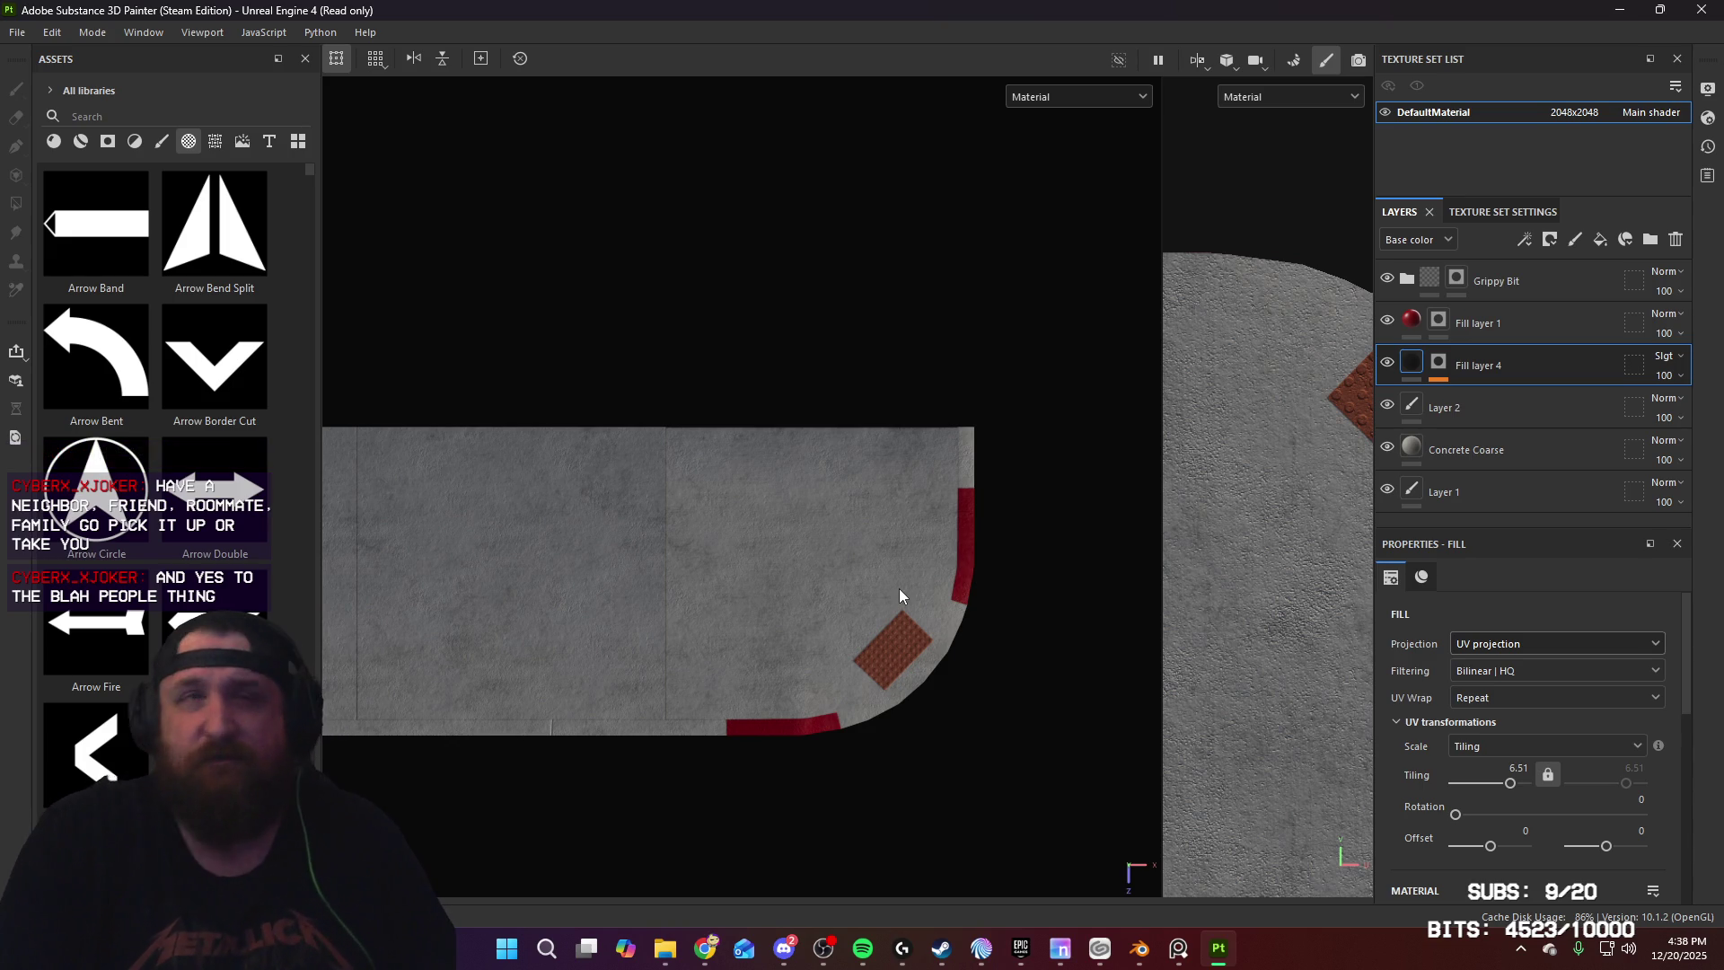
{"action": "mouse_move", "coordinate": [904, 593]}
{"action": "left_mouse_down", "text": "alt"}
{"action": "mouse_move", "coordinate": [908, 550]}
{"action": "mouse_move", "coordinate": [1009, 450]}
{"action": "mouse_move", "coordinate": [1008, 354]}
{"action": "mouse_move", "coordinate": [1131, 365]}
{"action": "mouse_move", "coordinate": [881, 589]}
{"action": "mouse_move", "coordinate": [924, 482]}
{"action": "mouse_move", "coordinate": [780, 514]}
{"action": "mouse_move", "coordinate": [731, 474]}
{"action": "mouse_move", "coordinate": [736, 434]}
{"action": "mouse_move", "coordinate": [816, 461]}
{"action": "mouse_move", "coordinate": [837, 571]}
{"action": "mouse_move", "coordinate": [827, 646]}
{"action": "mouse_move", "coordinate": [789, 685]}
{"action": "mouse_move", "coordinate": [819, 681]}
{"action": "left_mouse_up", "text": "alt"}
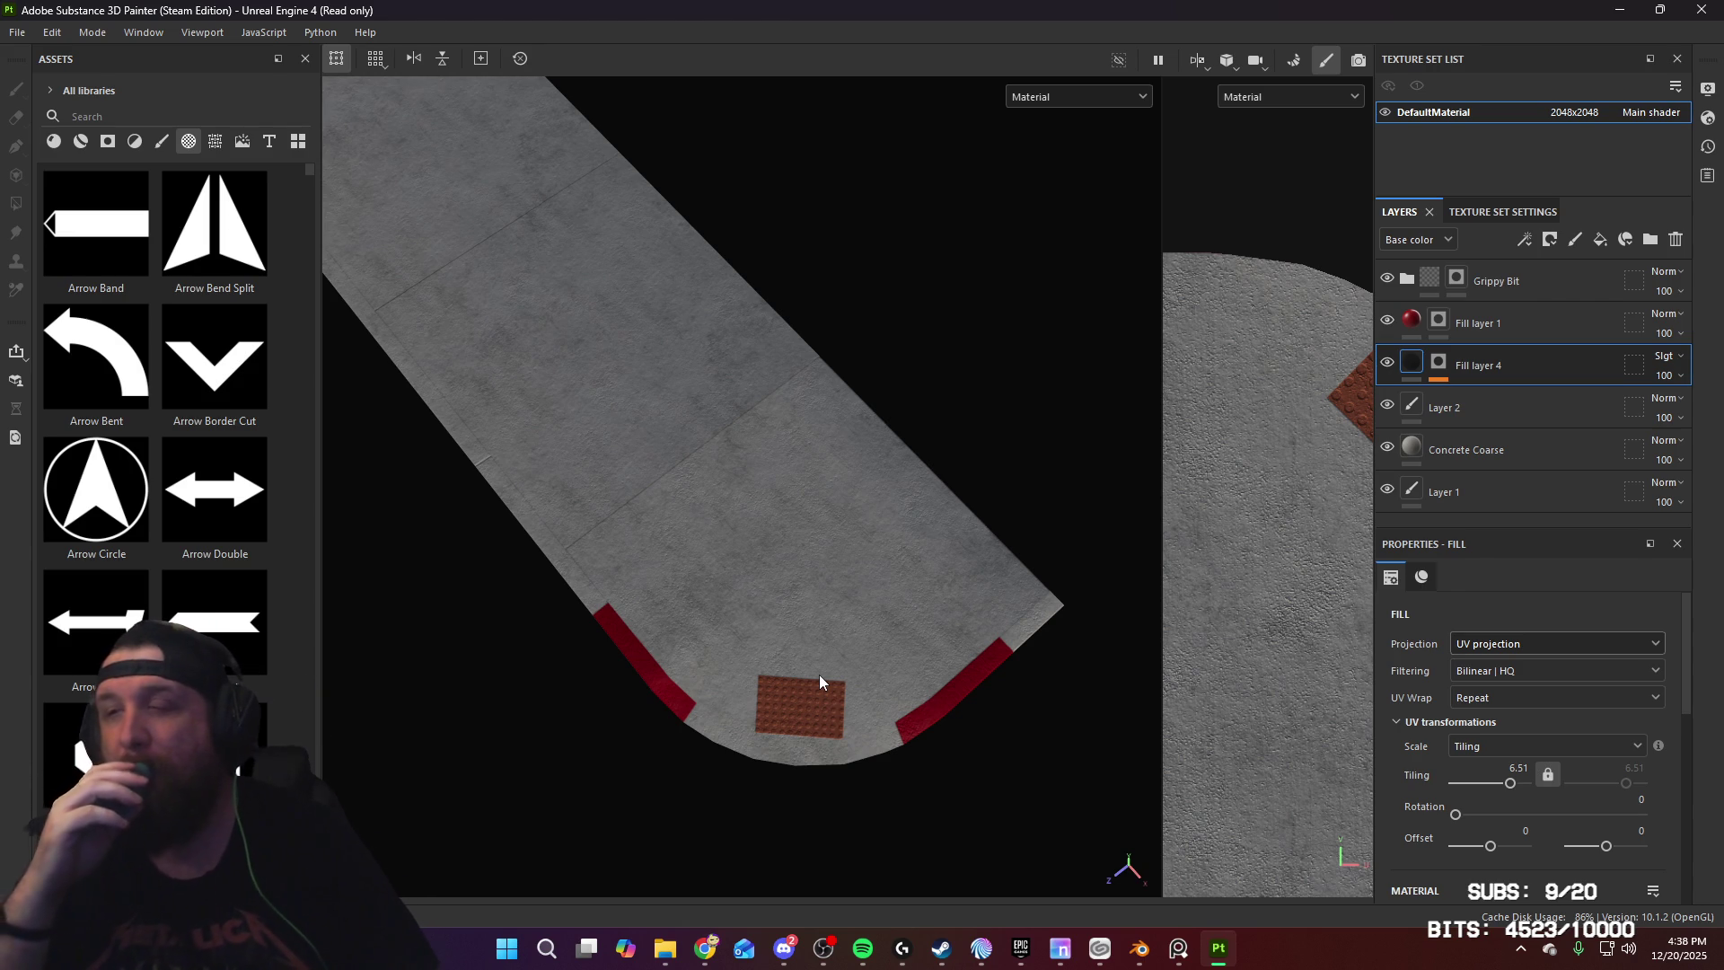
{"action": "mouse_move", "coordinate": [924, 623]}
{"action": "left_mouse_down", "text": "alt"}
{"action": "mouse_move", "coordinate": [946, 462]}
{"action": "mouse_move", "coordinate": [816, 493]}
{"action": "mouse_move", "coordinate": [924, 492]}
{"action": "left_mouse_up", "text": "alt"}
{"action": "left_click_drag", "start_coordinate": [760, 482], "coordinate": [654, 592], "text": "alt"}
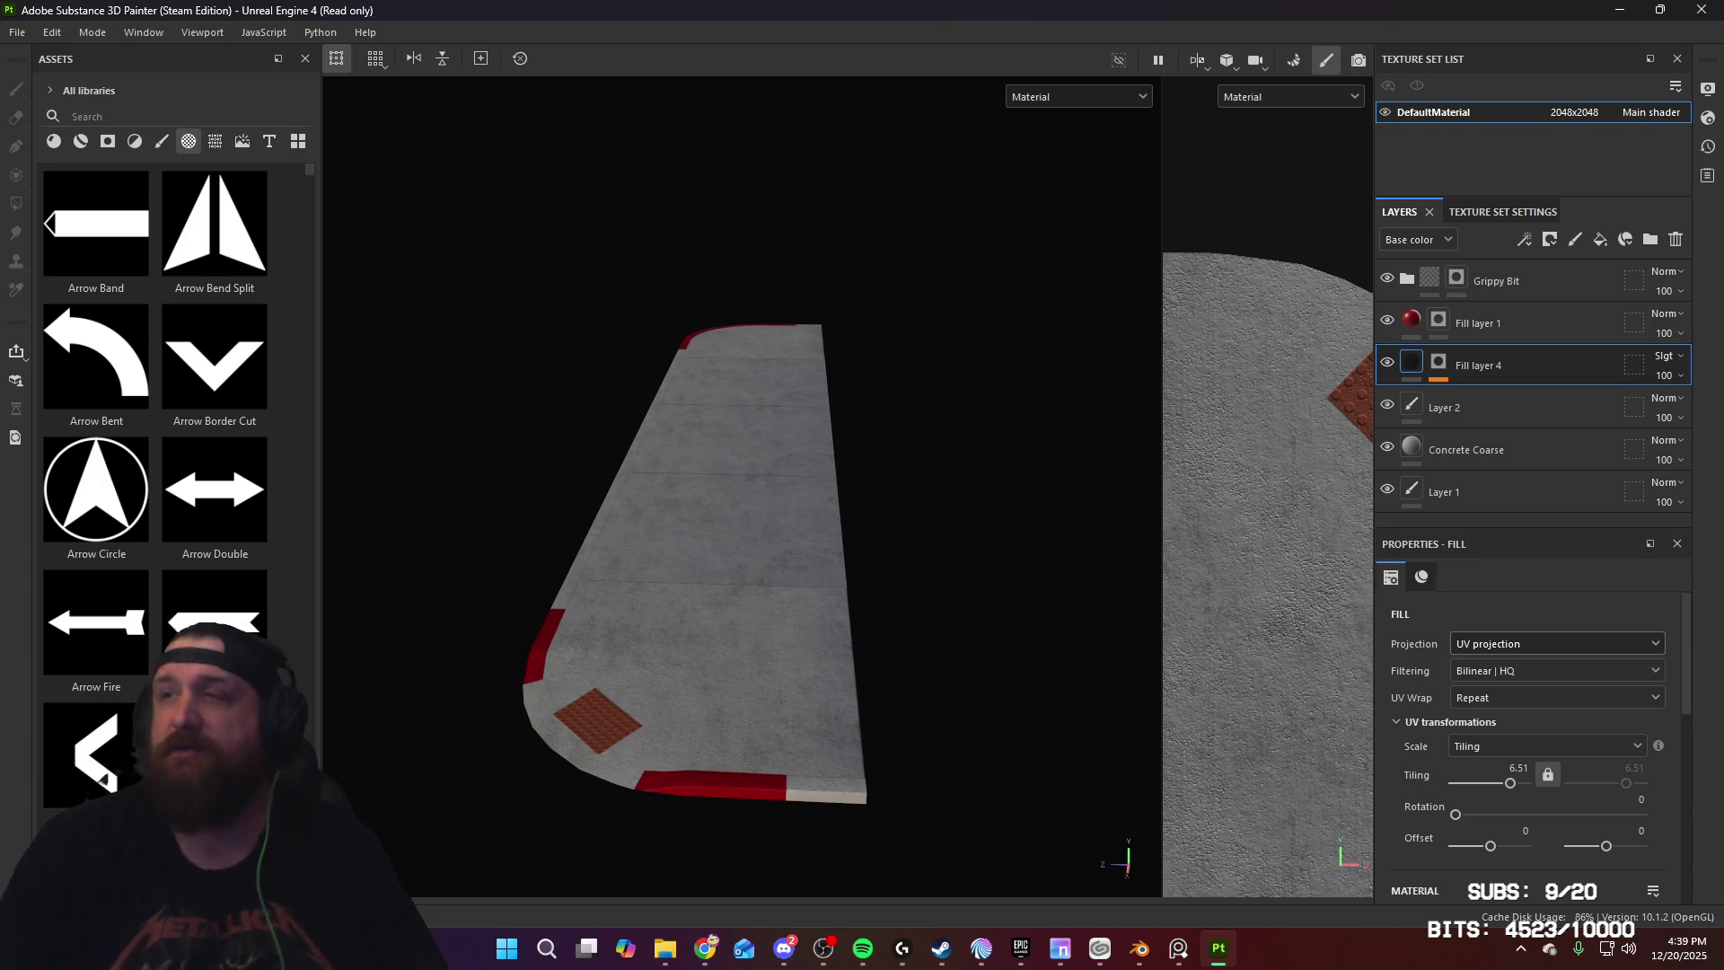
{"action": "key", "text": "alt+Tab"}
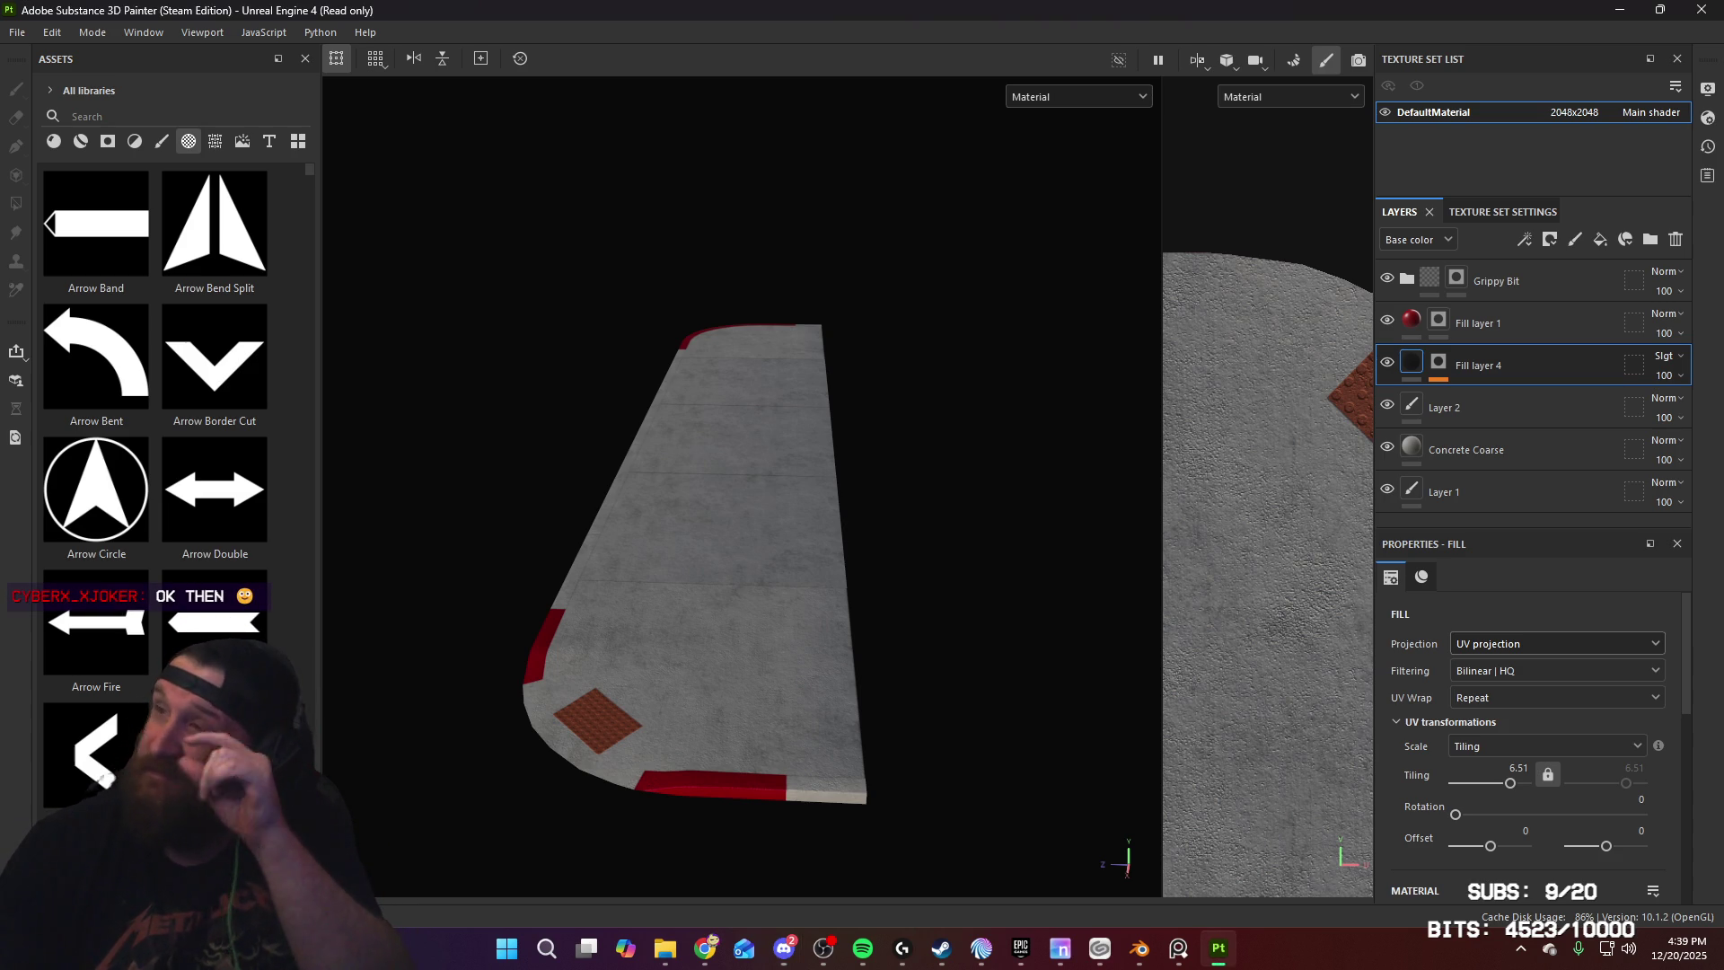
{"action": "mouse_move", "coordinate": [861, 566]}
{"action": "left_mouse_down", "text": "alt"}
{"action": "mouse_move", "coordinate": [808, 569]}
{"action": "mouse_move", "coordinate": [824, 575]}
{"action": "left_mouse_up", "text": "alt"}
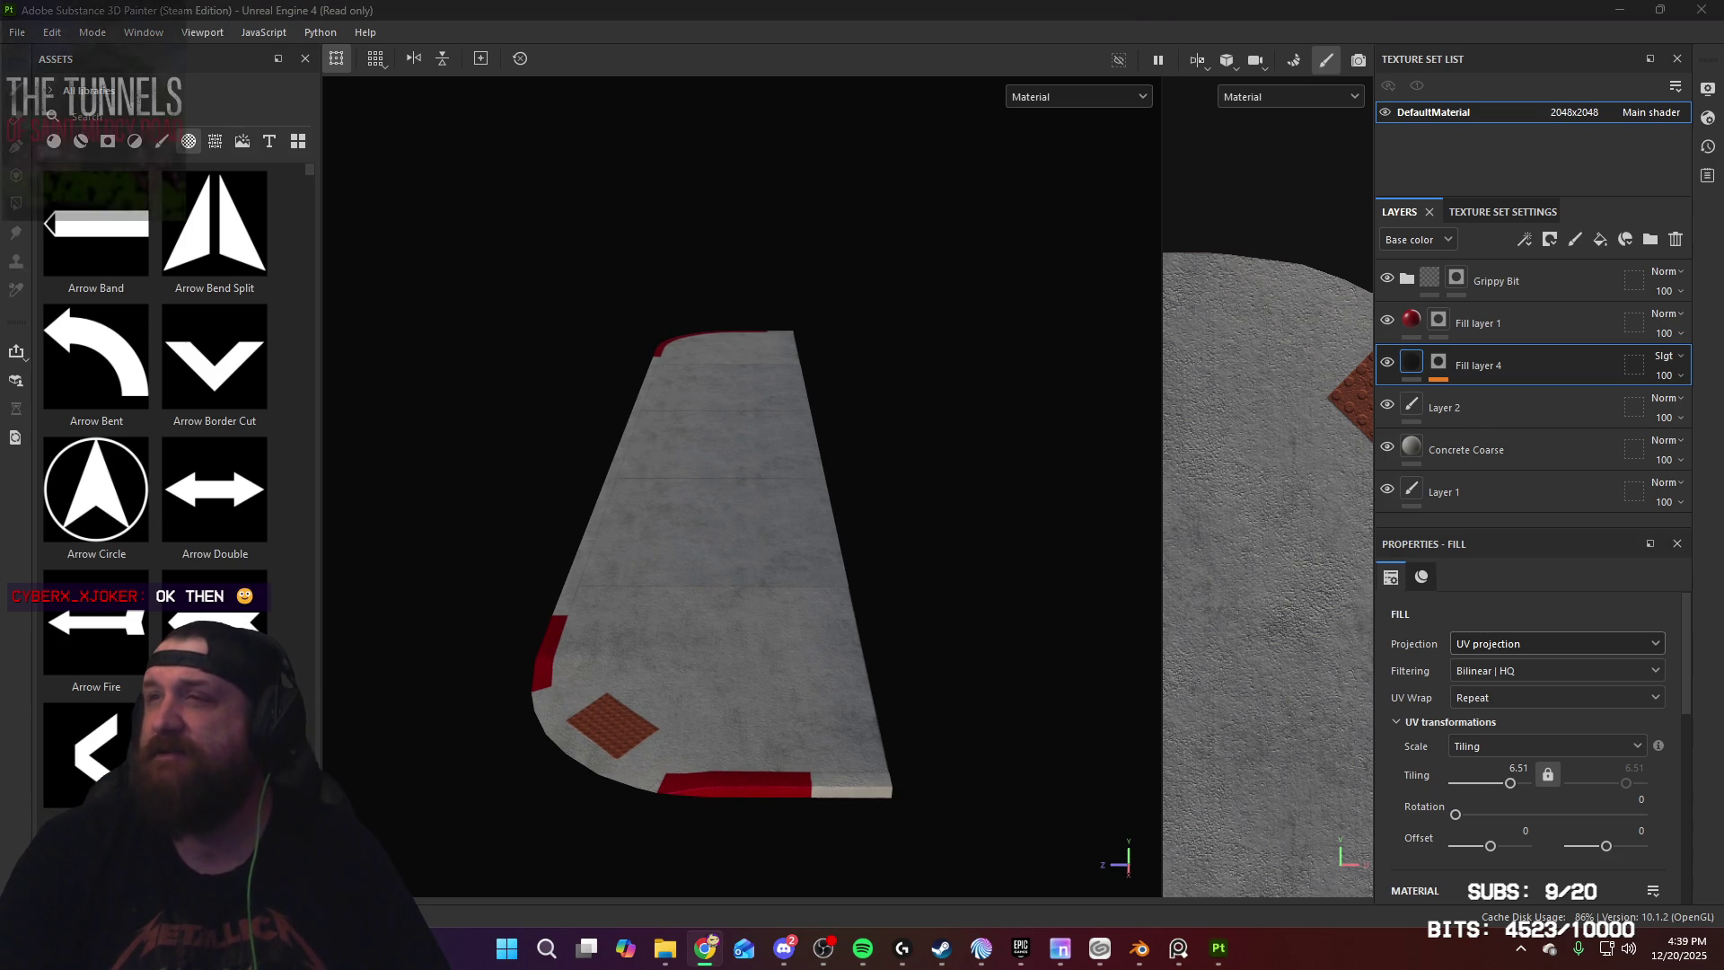
{"action": "mouse_move", "coordinate": [895, 505]}
{"action": "left_mouse_down", "text": "alt"}
{"action": "mouse_move", "coordinate": [824, 366]}
{"action": "mouse_move", "coordinate": [831, 400]}
{"action": "mouse_move", "coordinate": [1189, 412]}
{"action": "mouse_move", "coordinate": [877, 485]}
{"action": "mouse_move", "coordinate": [1208, 469]}
{"action": "mouse_move", "coordinate": [928, 504]}
{"action": "mouse_move", "coordinate": [939, 470]}
{"action": "mouse_move", "coordinate": [647, 458]}
{"action": "mouse_move", "coordinate": [677, 570]}
{"action": "mouse_move", "coordinate": [815, 500]}
{"action": "mouse_move", "coordinate": [766, 512]}
{"action": "mouse_move", "coordinate": [1111, 487]}
{"action": "mouse_move", "coordinate": [874, 450]}
{"action": "mouse_move", "coordinate": [862, 277]}
{"action": "mouse_move", "coordinate": [816, 239]}
{"action": "mouse_move", "coordinate": [808, 400]}
{"action": "left_mouse_up", "text": "alt"}
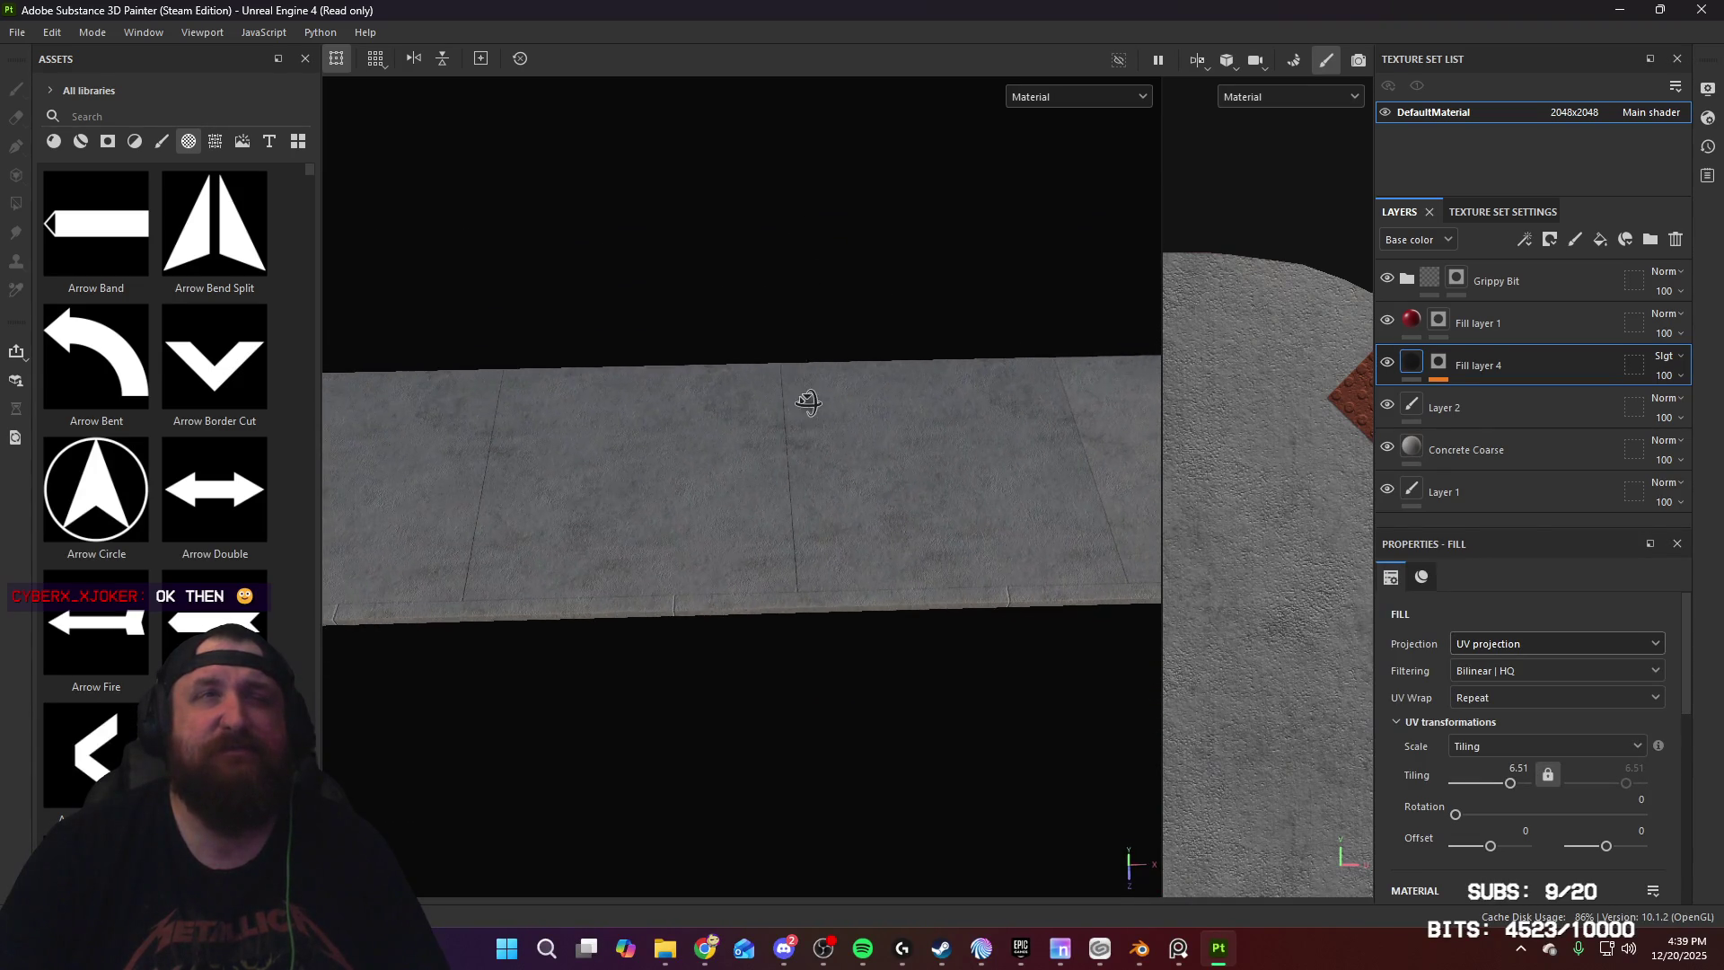
{"action": "mouse_move", "coordinate": [799, 449]}
{"action": "middle_mouse_down", "text": "alt"}
{"action": "mouse_move", "coordinate": [939, 450]}
{"action": "mouse_move", "coordinate": [854, 469]}
{"action": "middle_mouse_up", "text": "alt"}
{"action": "mouse_move", "coordinate": [807, 472]}
{"action": "left_mouse_down", "text": "alt"}
{"action": "mouse_move", "coordinate": [628, 431]}
{"action": "mouse_move", "coordinate": [948, 292]}
{"action": "mouse_move", "coordinate": [908, 377]}
{"action": "mouse_move", "coordinate": [790, 412]}
{"action": "mouse_move", "coordinate": [961, 292]}
{"action": "mouse_move", "coordinate": [839, 401]}
{"action": "mouse_move", "coordinate": [627, 434]}
{"action": "mouse_move", "coordinate": [742, 466]}
{"action": "left_mouse_up", "text": "alt"}
{"action": "mouse_move", "coordinate": [840, 500]}
{"action": "left_mouse_down", "text": "alt"}
{"action": "mouse_move", "coordinate": [647, 504]}
{"action": "mouse_move", "coordinate": [758, 535]}
{"action": "left_mouse_up", "text": "alt"}
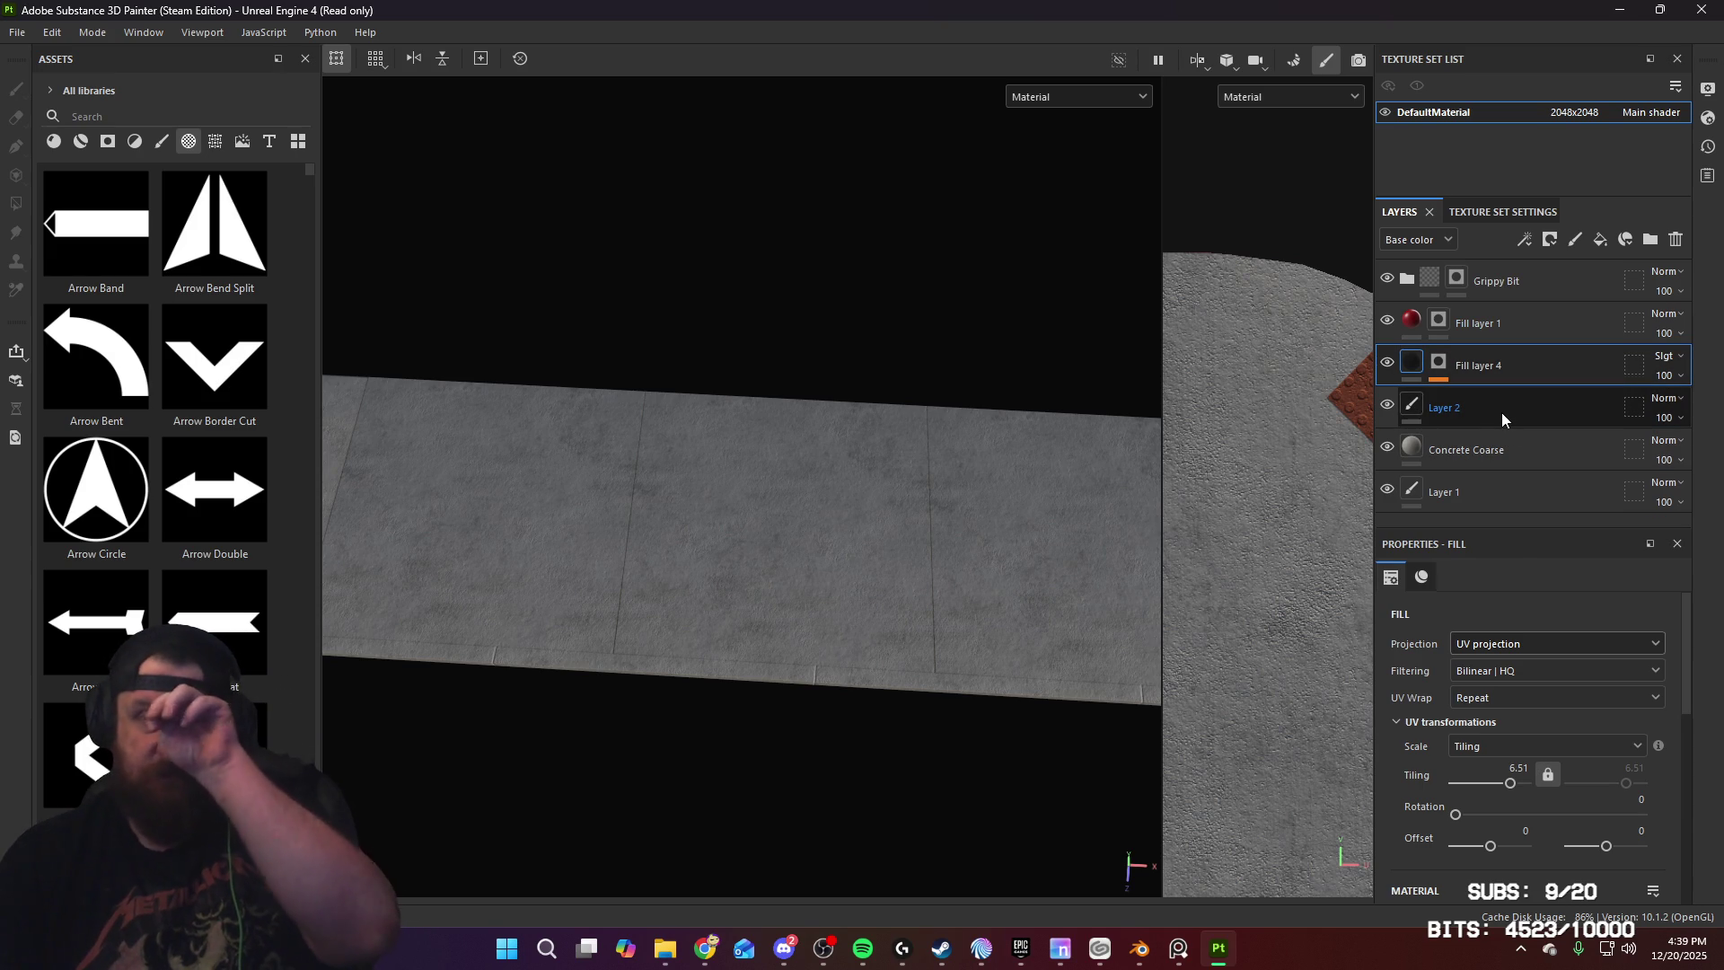
{"action": "mouse_move", "coordinate": [750, 616]}
{"action": "left_mouse_down", "text": "alt"}
{"action": "mouse_move", "coordinate": [797, 490]}
{"action": "mouse_move", "coordinate": [973, 485]}
{"action": "mouse_move", "coordinate": [746, 481]}
{"action": "mouse_move", "coordinate": [1096, 477]}
{"action": "mouse_move", "coordinate": [1092, 503]}
{"action": "mouse_move", "coordinate": [912, 536]}
{"action": "mouse_move", "coordinate": [920, 512]}
{"action": "mouse_move", "coordinate": [996, 503]}
{"action": "left_mouse_up", "text": "alt"}
{"action": "scroll", "coordinate": [847, 501], "scroll_direction": "up", "scroll_amount": 5}
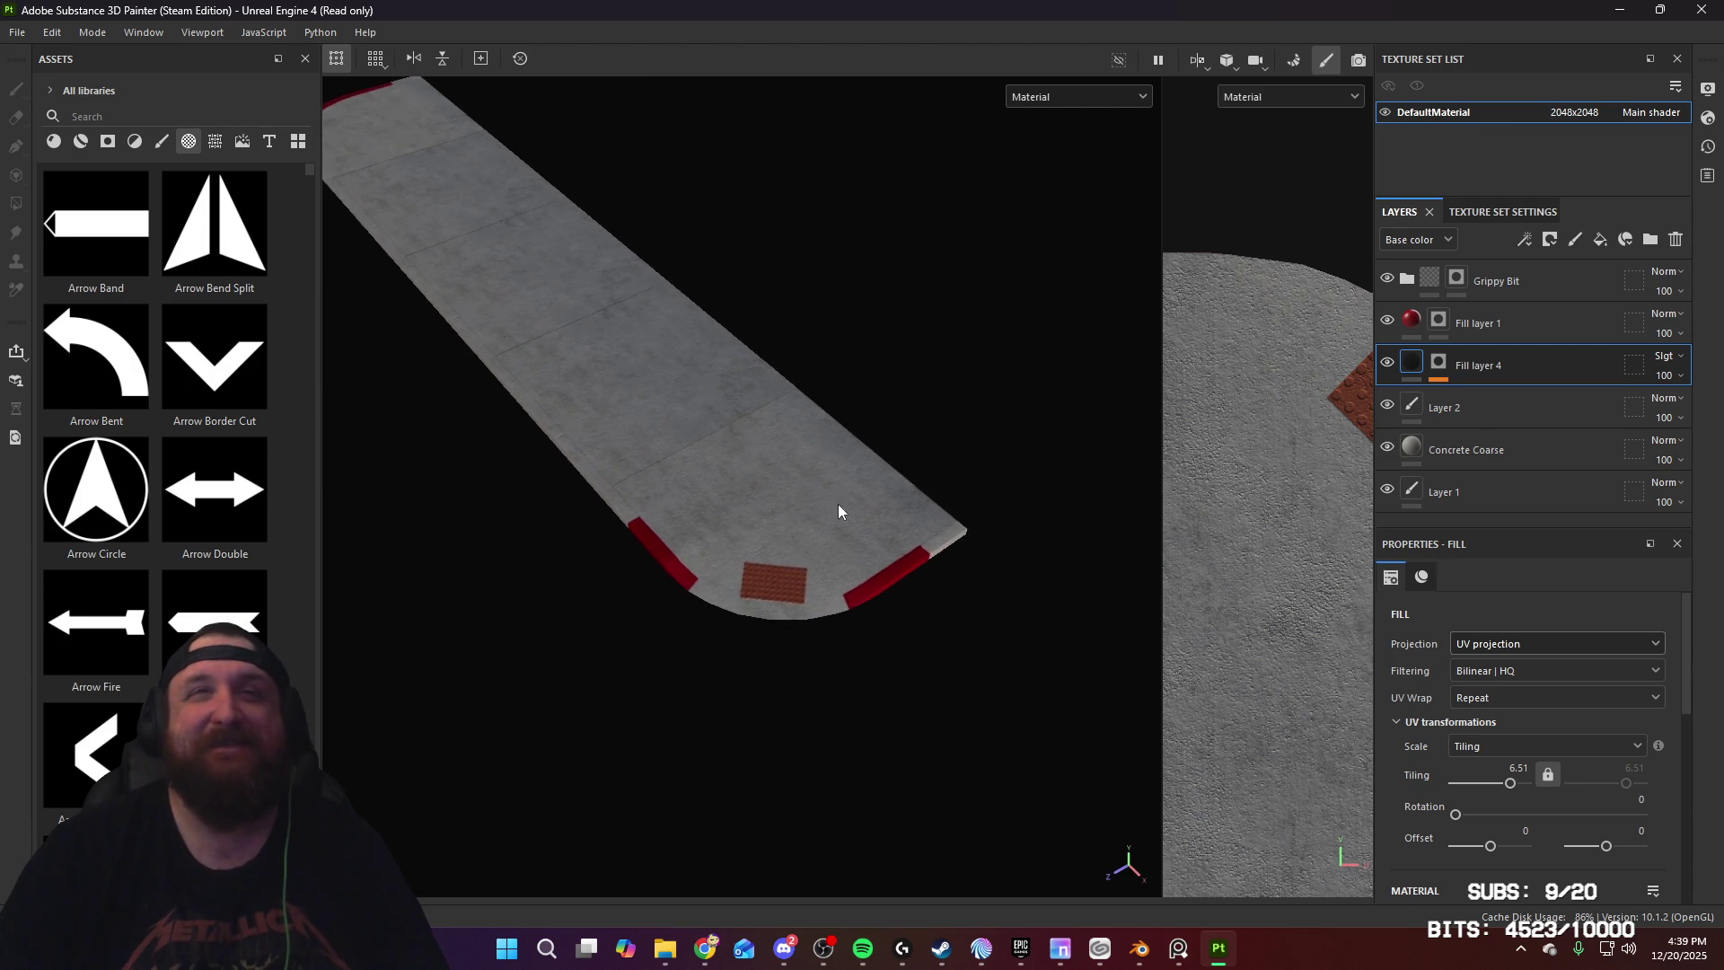
{"action": "mouse_move", "coordinate": [829, 729]}
{"action": "left_mouse_down", "text": "alt"}
{"action": "mouse_move", "coordinate": [897, 731]}
{"action": "mouse_move", "coordinate": [924, 604]}
{"action": "mouse_move", "coordinate": [835, 616]}
{"action": "mouse_move", "coordinate": [1063, 544]}
{"action": "mouse_move", "coordinate": [916, 565]}
{"action": "mouse_move", "coordinate": [858, 596]}
{"action": "mouse_move", "coordinate": [823, 638]}
{"action": "mouse_move", "coordinate": [838, 638]}
{"action": "left_mouse_up", "text": "alt"}
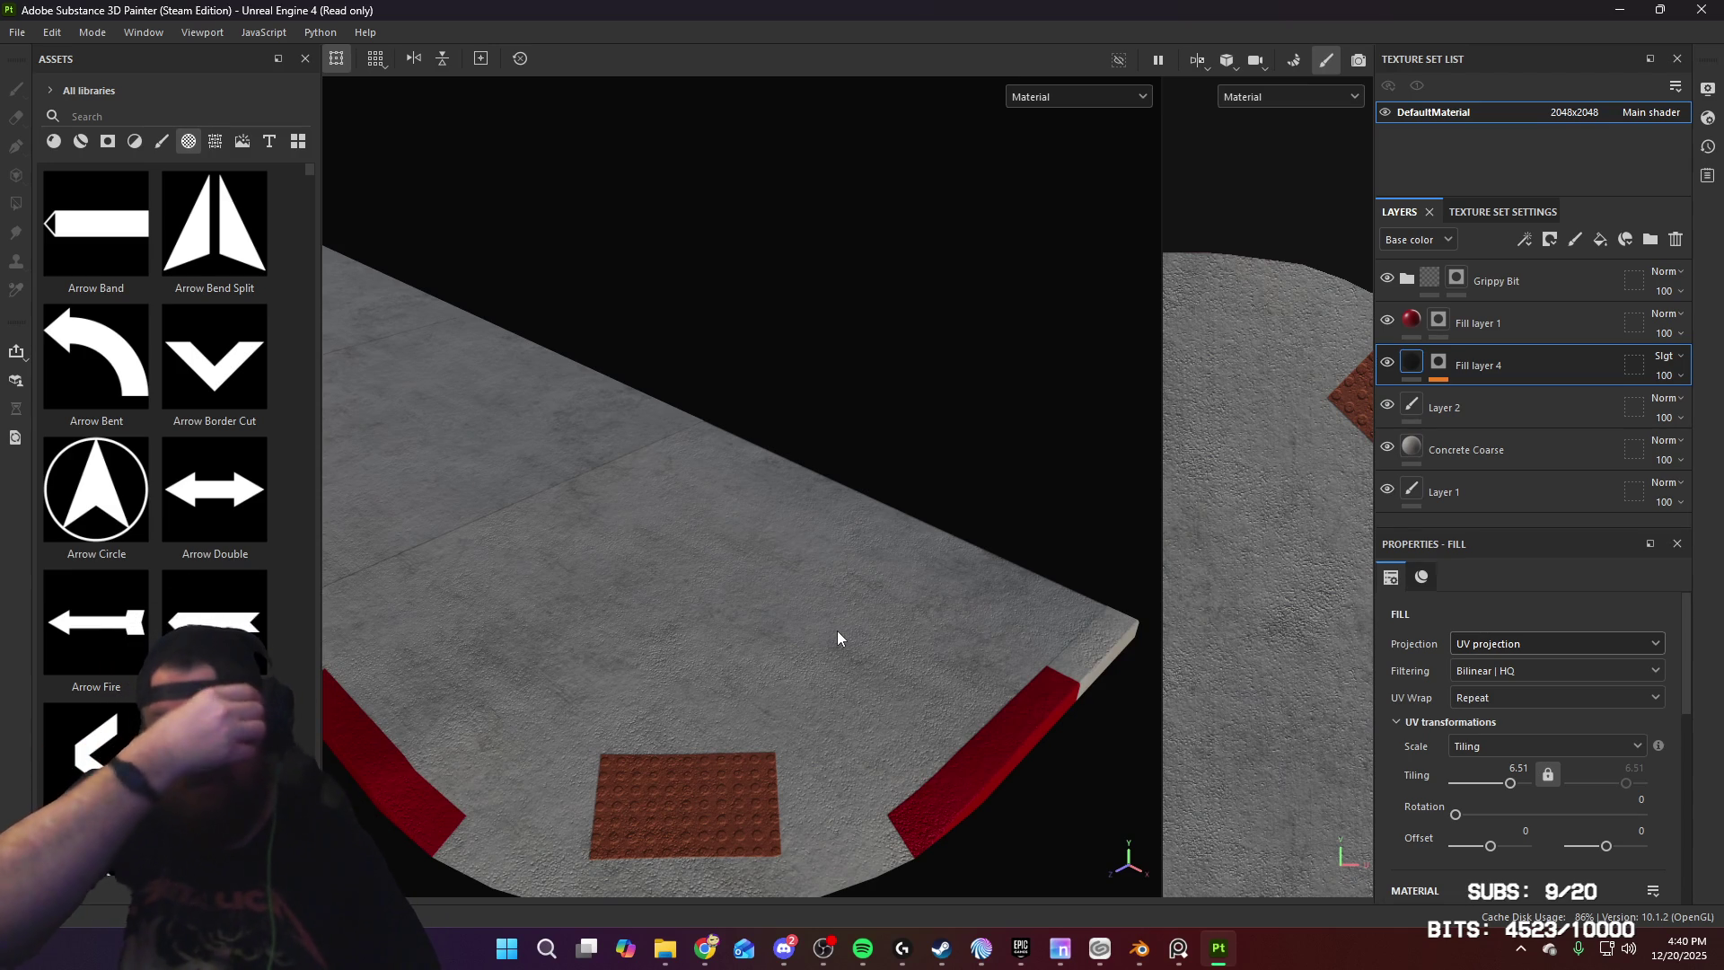
{"action": "mouse_move", "coordinate": [839, 635]}
{"action": "left_mouse_down", "text": "alt"}
{"action": "mouse_move", "coordinate": [847, 600]}
{"action": "mouse_move", "coordinate": [945, 633]}
{"action": "mouse_move", "coordinate": [847, 396]}
{"action": "mouse_move", "coordinate": [996, 524]}
{"action": "mouse_move", "coordinate": [731, 550]}
{"action": "mouse_move", "coordinate": [773, 573]}
{"action": "mouse_move", "coordinate": [692, 623]}
{"action": "mouse_move", "coordinate": [846, 677]}
{"action": "mouse_move", "coordinate": [913, 680]}
{"action": "left_mouse_up", "text": "alt"}
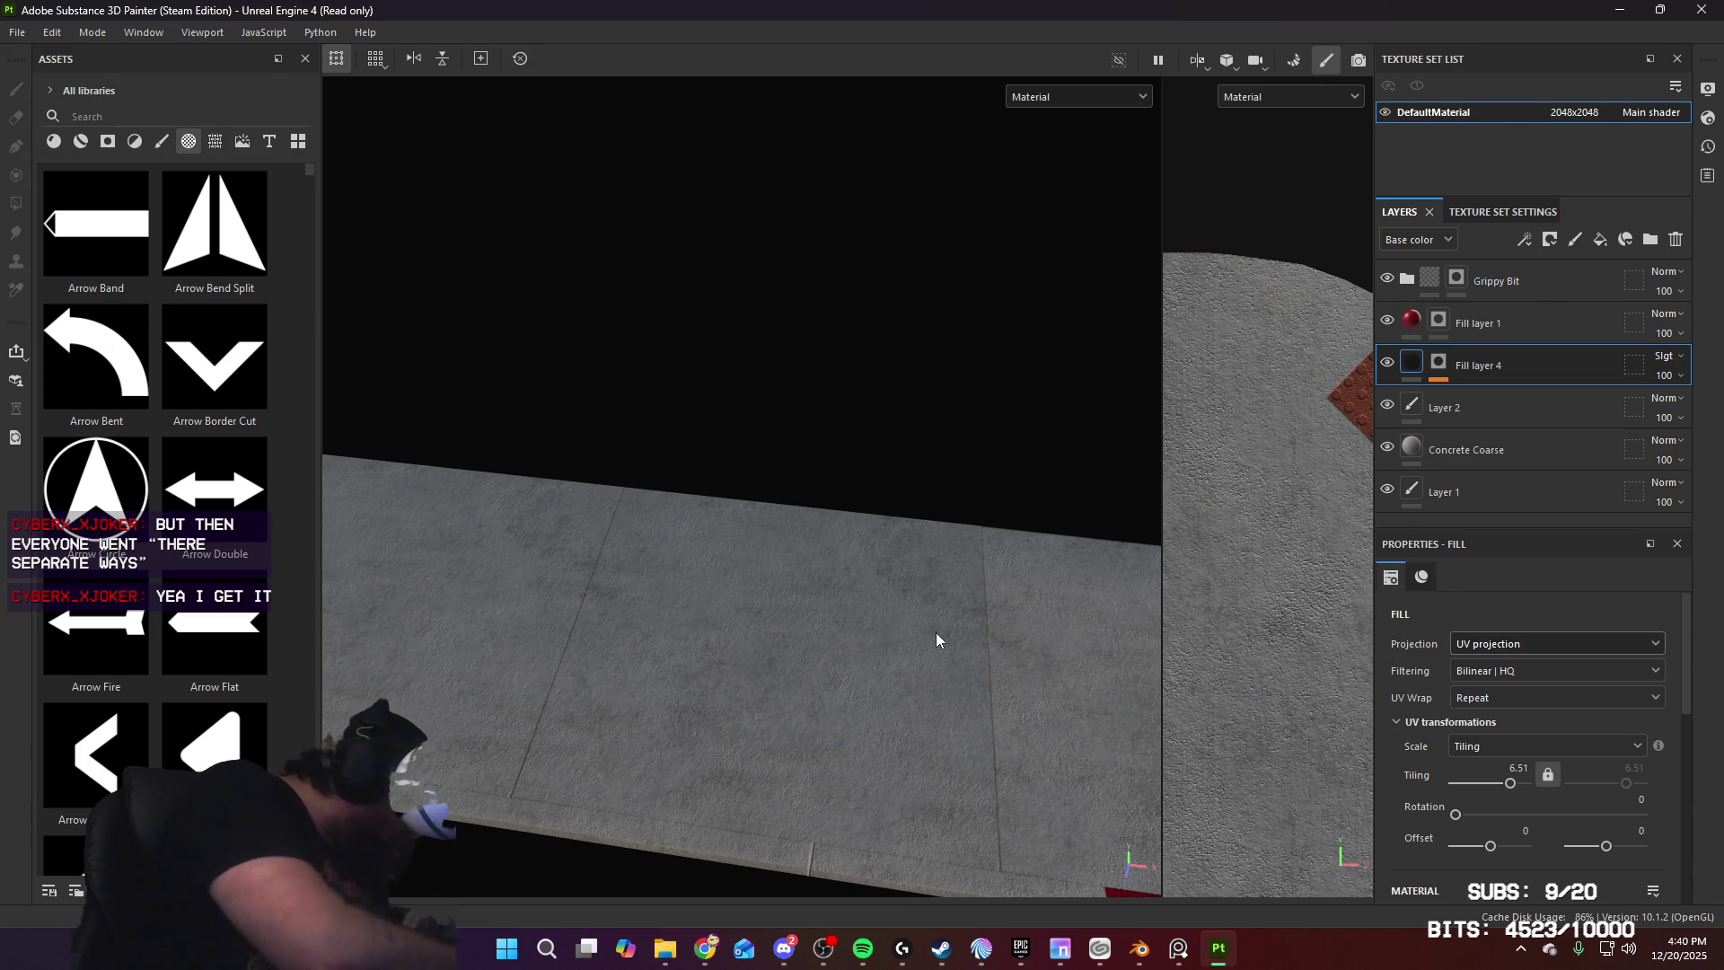
{"action": "mouse_move", "coordinate": [1023, 632]}
{"action": "left_mouse_down", "text": "alt"}
{"action": "mouse_move", "coordinate": [943, 645]}
{"action": "mouse_move", "coordinate": [647, 354]}
{"action": "mouse_move", "coordinate": [709, 392]}
{"action": "mouse_move", "coordinate": [782, 616]}
{"action": "mouse_move", "coordinate": [731, 636]}
{"action": "mouse_move", "coordinate": [800, 542]}
{"action": "mouse_move", "coordinate": [897, 501]}
{"action": "left_mouse_up", "text": "alt"}
Step: Enable roughness 0.3 on Fill layer 1 for glossy red curbs, then select its mask
{"action": "left_click", "coordinate": [1417, 321]}
{"action": "scroll", "coordinate": [1403, 673], "scroll_direction": "down", "scroll_amount": 3}
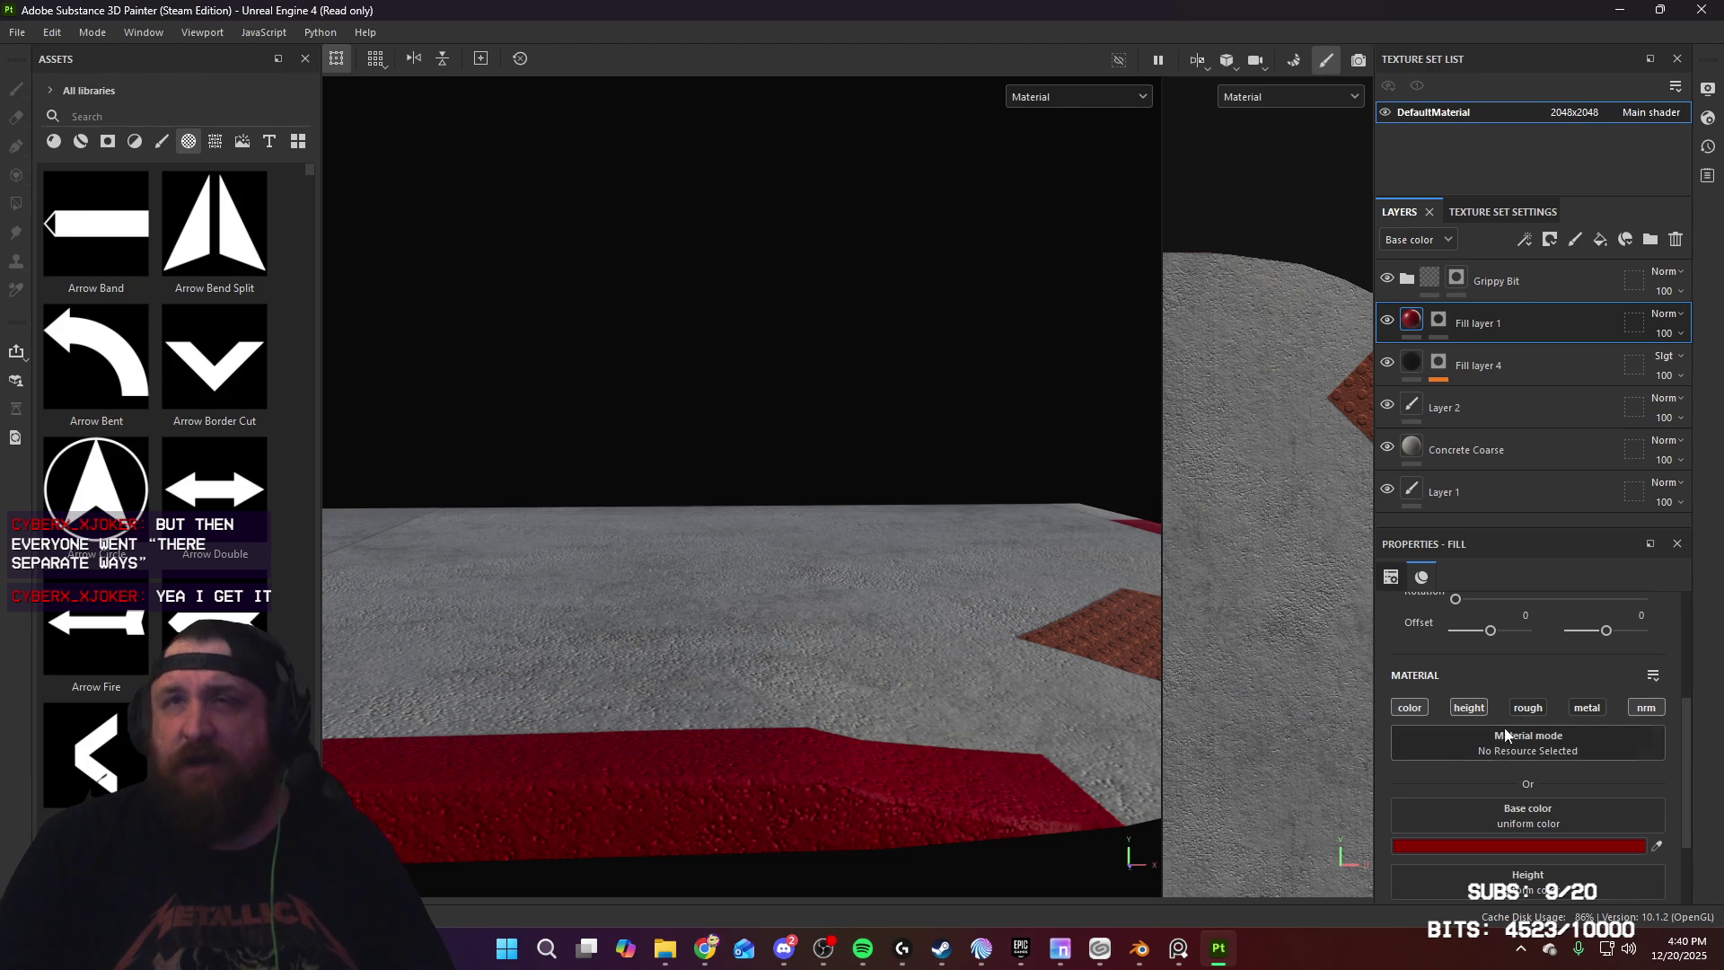
{"action": "left_click", "coordinate": [1529, 708]}
{"action": "mouse_move", "coordinate": [1190, 635]}
{"action": "left_mouse_down", "text": "alt"}
{"action": "mouse_move", "coordinate": [993, 655]}
{"action": "mouse_move", "coordinate": [1023, 628]}
{"action": "mouse_move", "coordinate": [1111, 642]}
{"action": "mouse_move", "coordinate": [1091, 561]}
{"action": "mouse_move", "coordinate": [1062, 562]}
{"action": "left_mouse_up", "text": "alt"}
{"action": "scroll", "coordinate": [1537, 788], "scroll_direction": "down", "scroll_amount": 1}
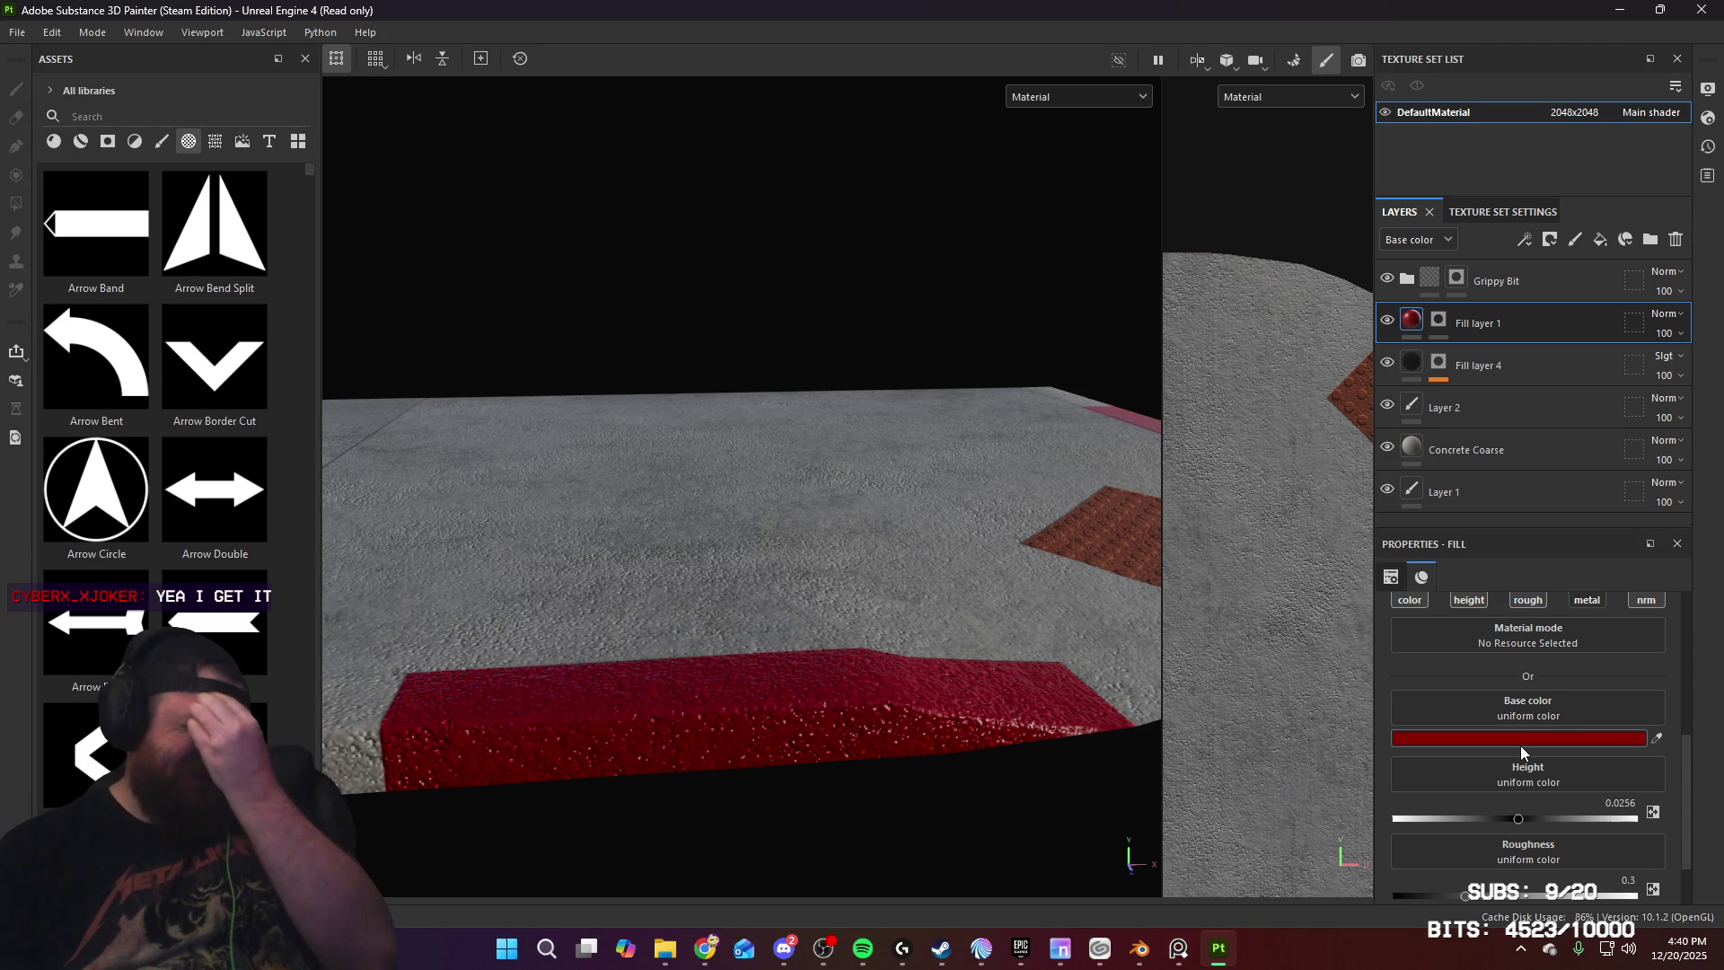
{"action": "mouse_move", "coordinate": [943, 539]}
{"action": "left_mouse_down", "text": "alt"}
{"action": "mouse_move", "coordinate": [894, 535]}
{"action": "mouse_move", "coordinate": [1012, 500]}
{"action": "mouse_move", "coordinate": [828, 552]}
{"action": "left_mouse_up", "text": "alt"}
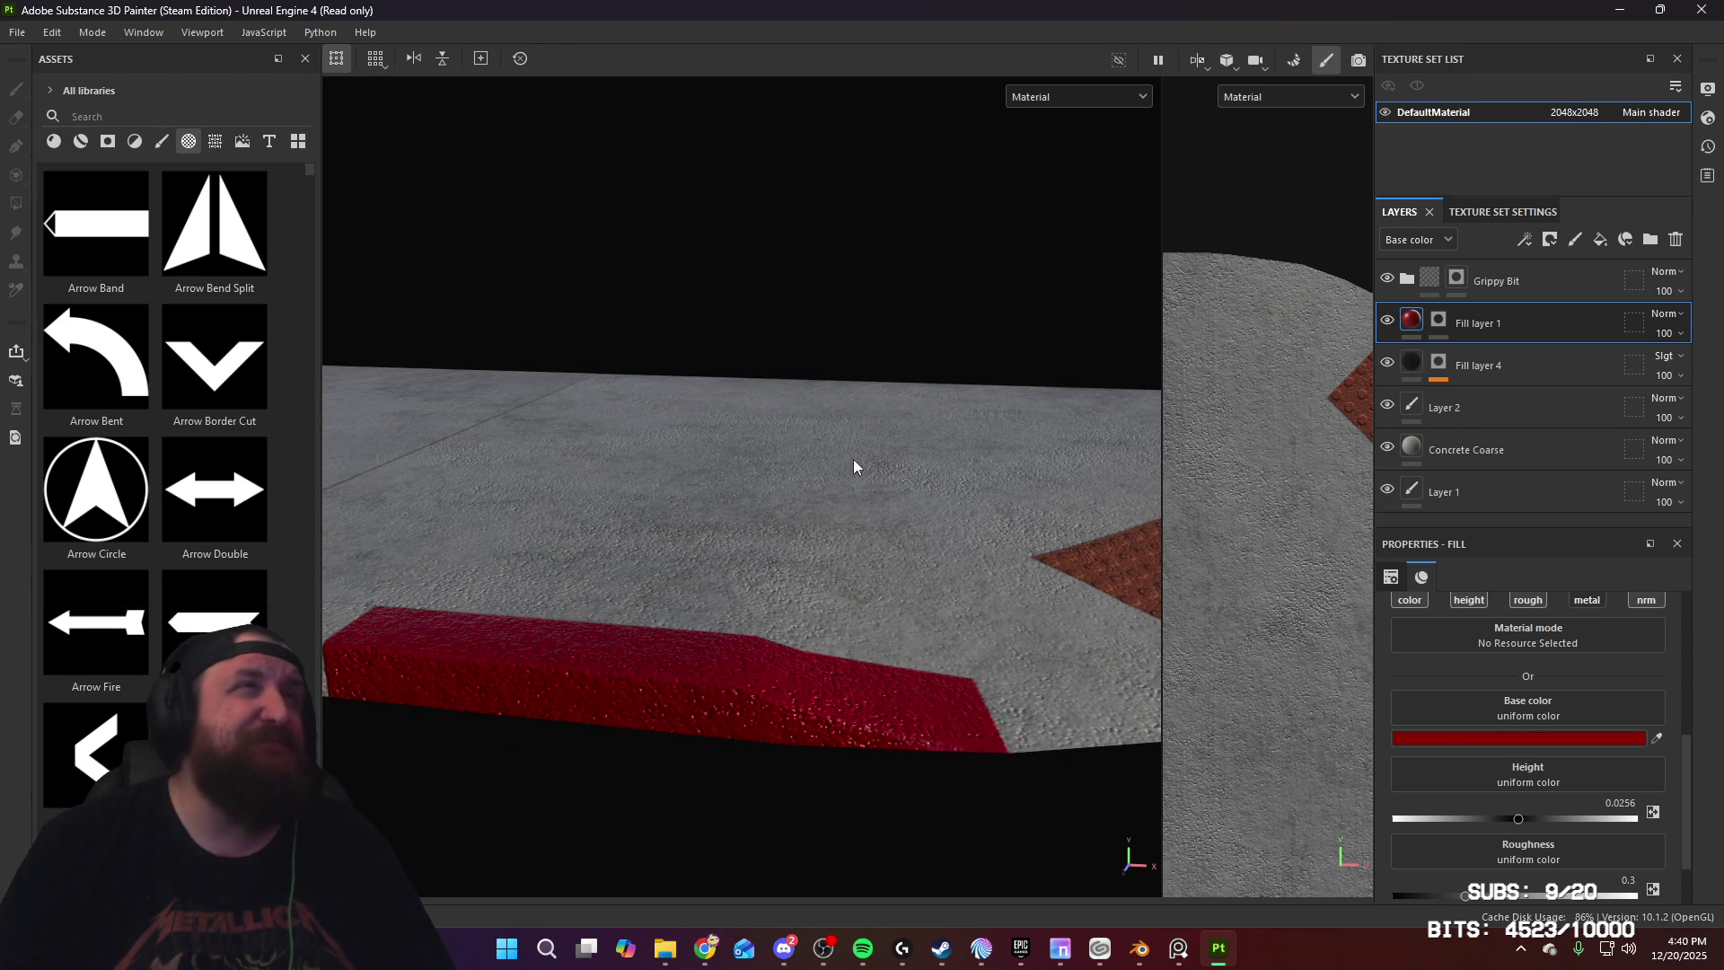
{"action": "left_click", "coordinate": [1437, 330]}
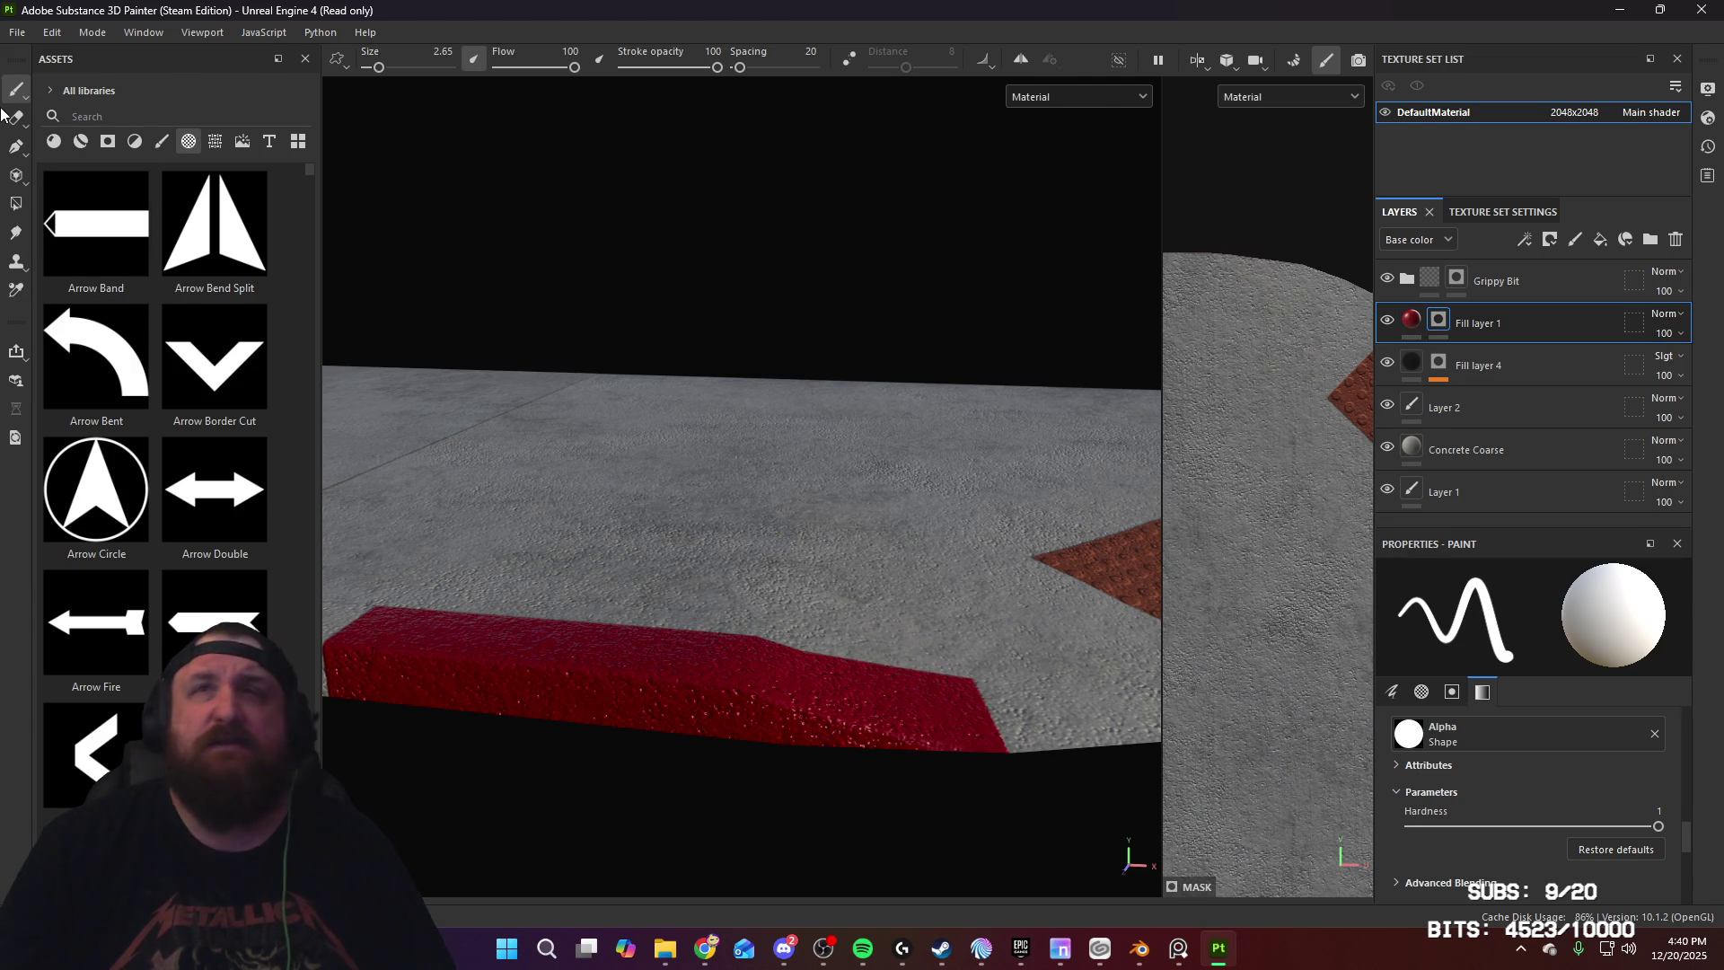
Step: Set Fill layer 1's mask grayscale to 0 and pick the Concrete Light brush via a 'concrete' search
{"action": "left_click", "coordinate": [1483, 691]}
{"action": "left_click_drag", "start_coordinate": [1541, 820], "coordinate": [1278, 812]}
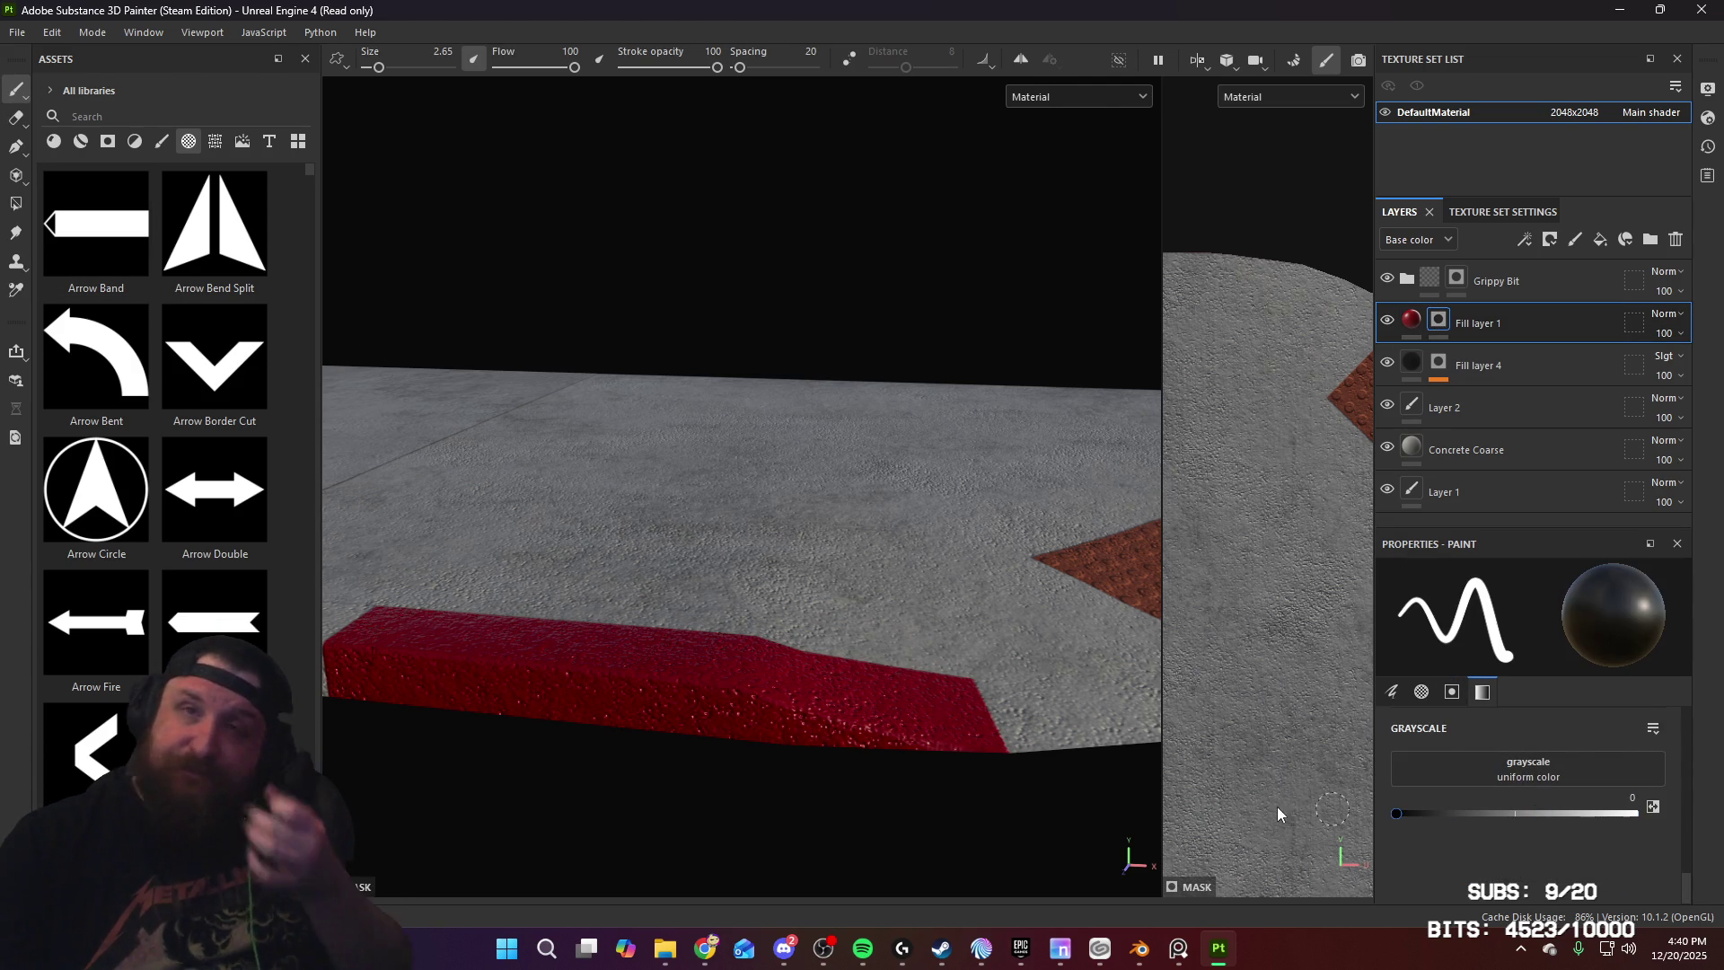
{"action": "left_click", "coordinate": [159, 141]}
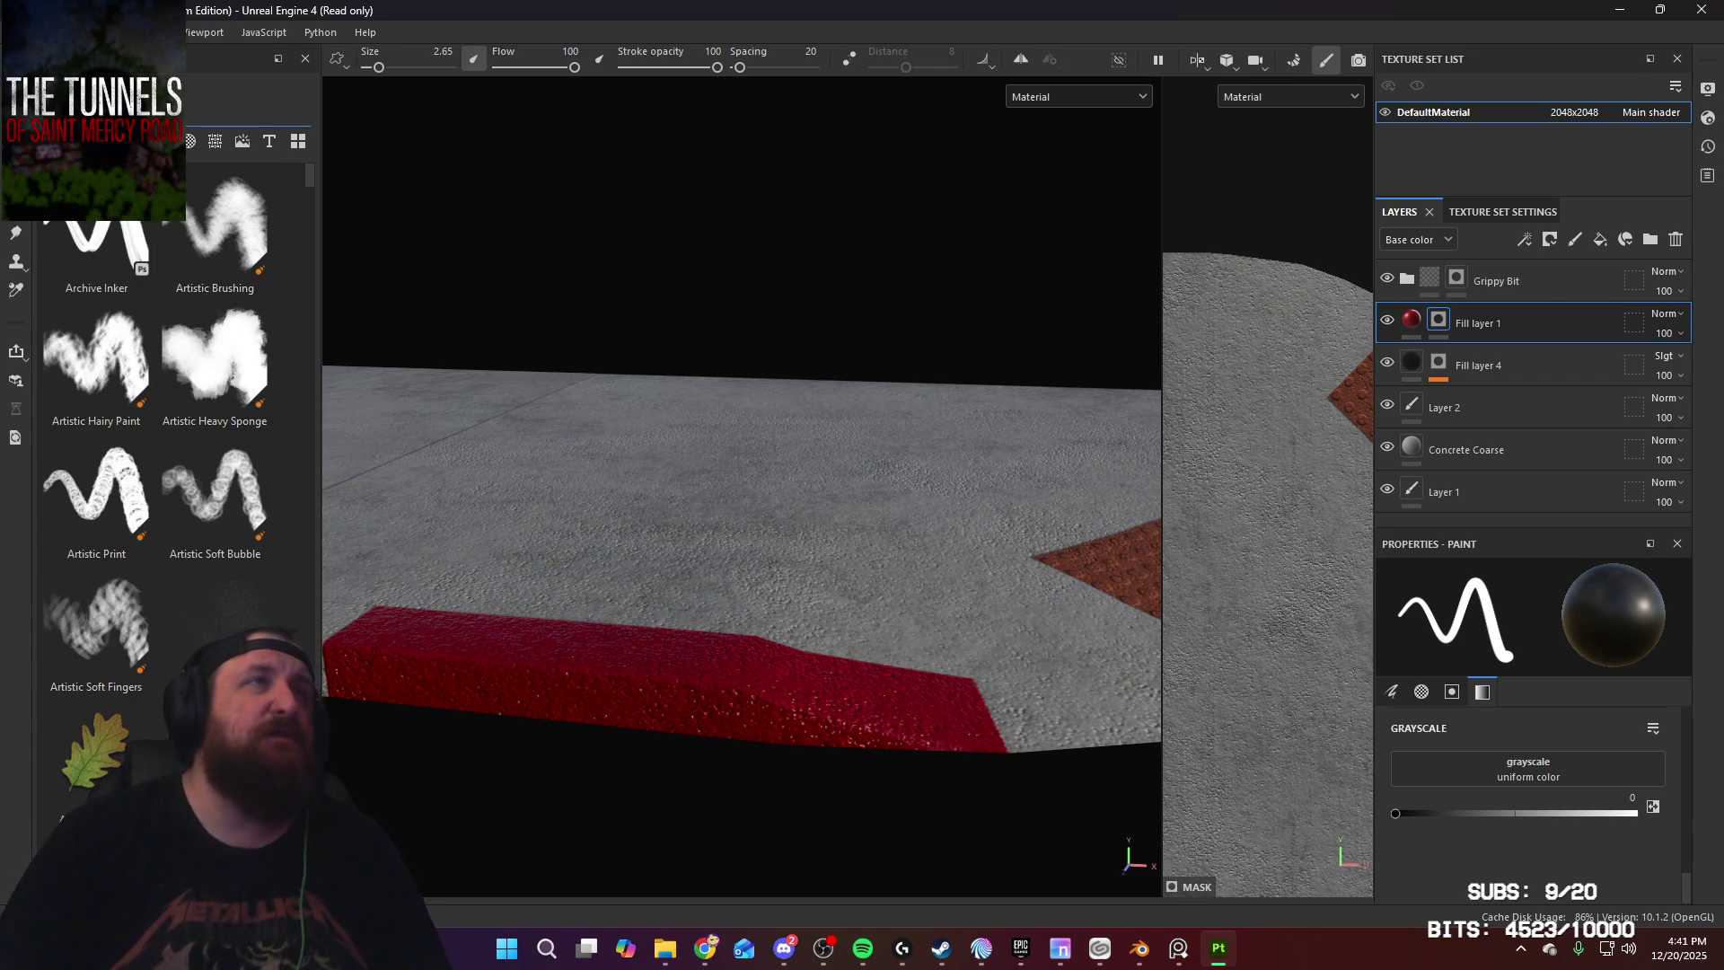
{"action": "scroll", "coordinate": [175, 539], "scroll_direction": "down", "scroll_amount": 5}
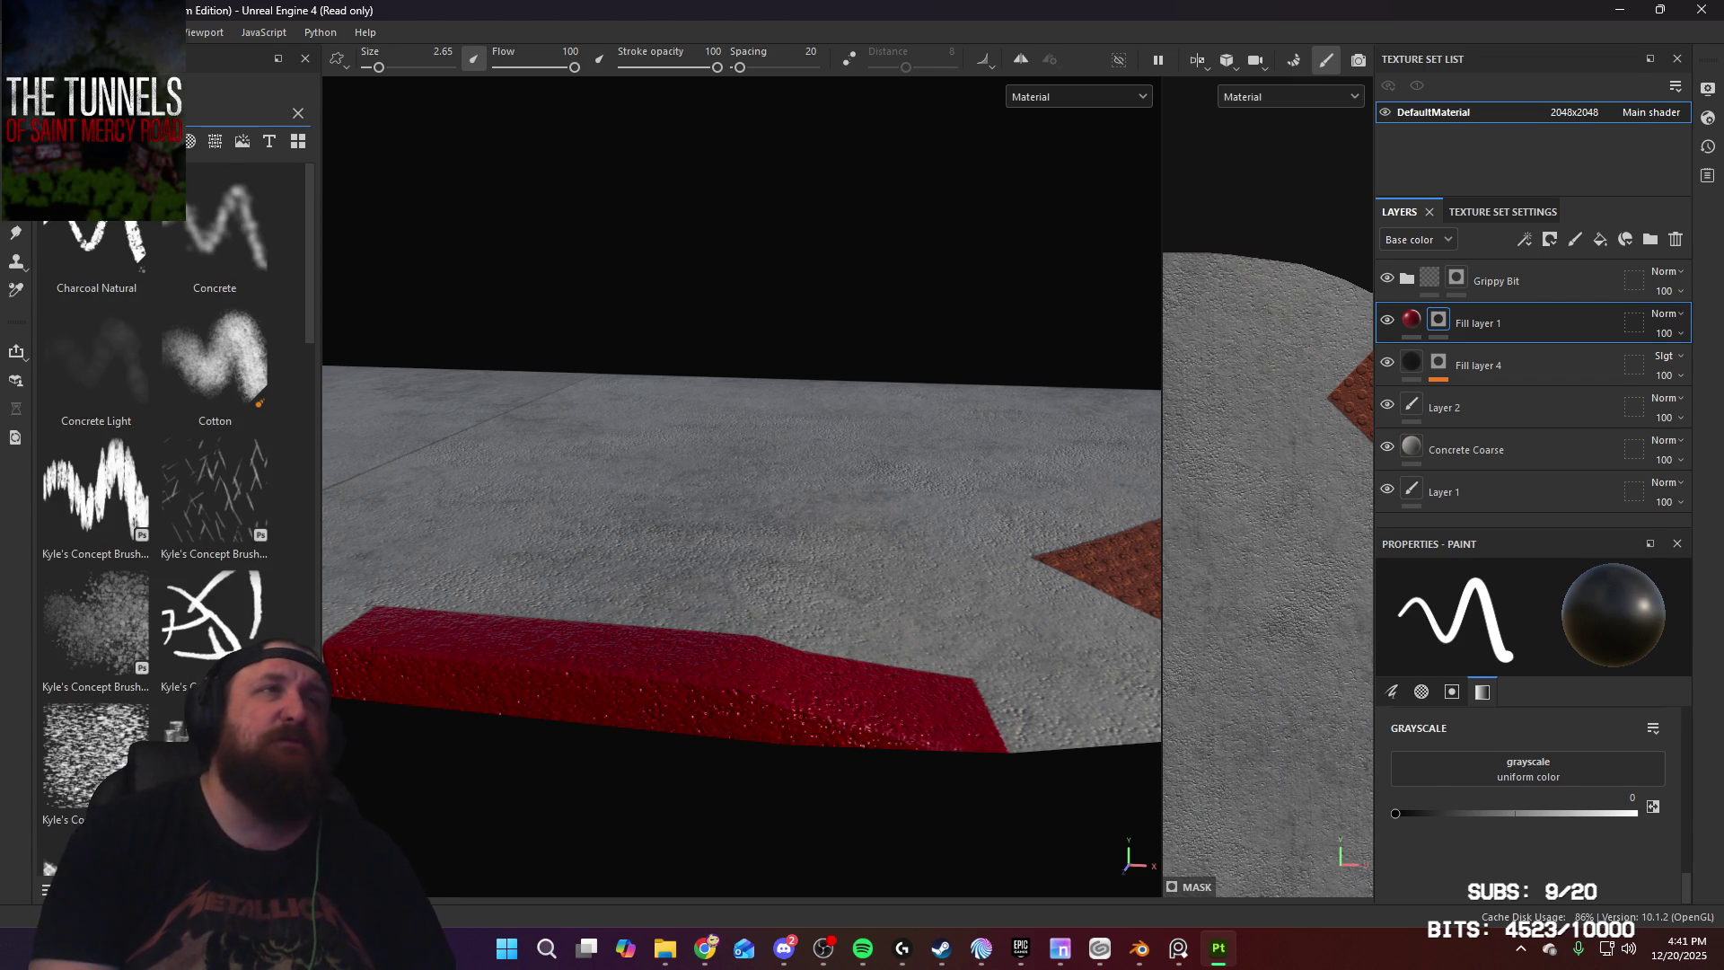
{"action": "type", "text": "concrete"}
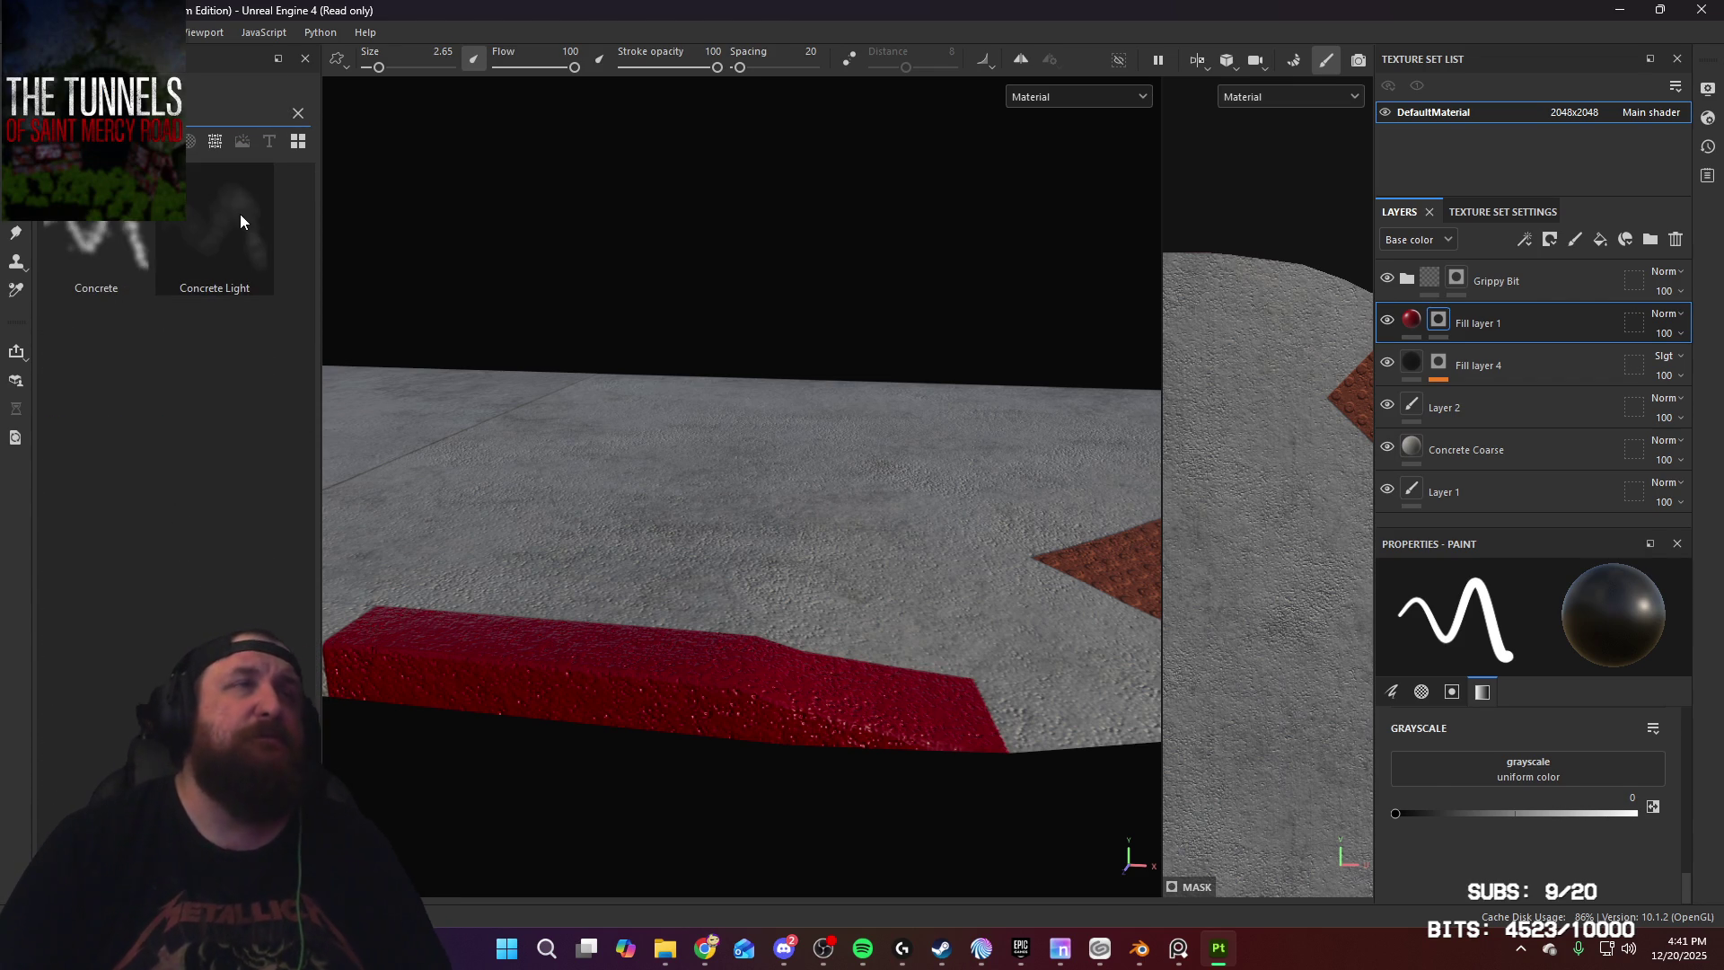
{"action": "left_click", "coordinate": [240, 214]}
Step: Tune the Concrete Light brush size from about 5 up to about 11
{"action": "mouse_move", "coordinate": [721, 595]}
{"action": "left_mouse_down", "text": "alt"}
{"action": "mouse_move", "coordinate": [745, 628]}
{"action": "mouse_move", "coordinate": [731, 770]}
{"action": "left_mouse_up", "text": "alt"}
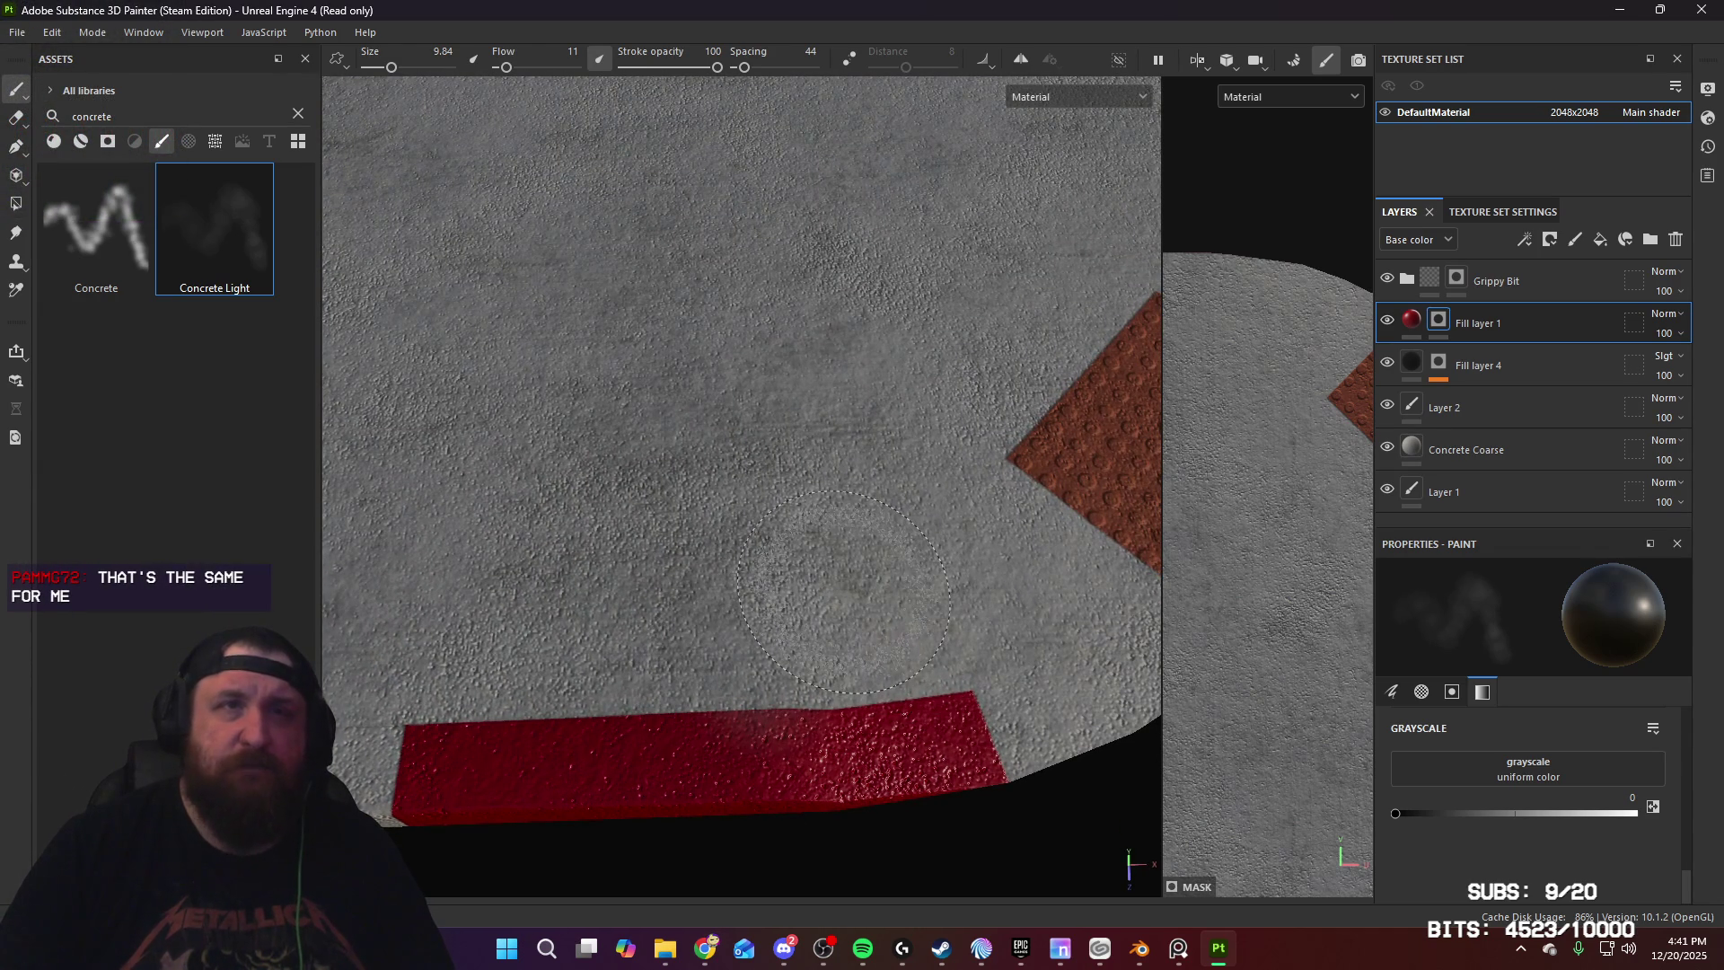
{"action": "right_click_drag", "start_coordinate": [844, 592], "coordinate": [770, 581], "text": "ctrl"}
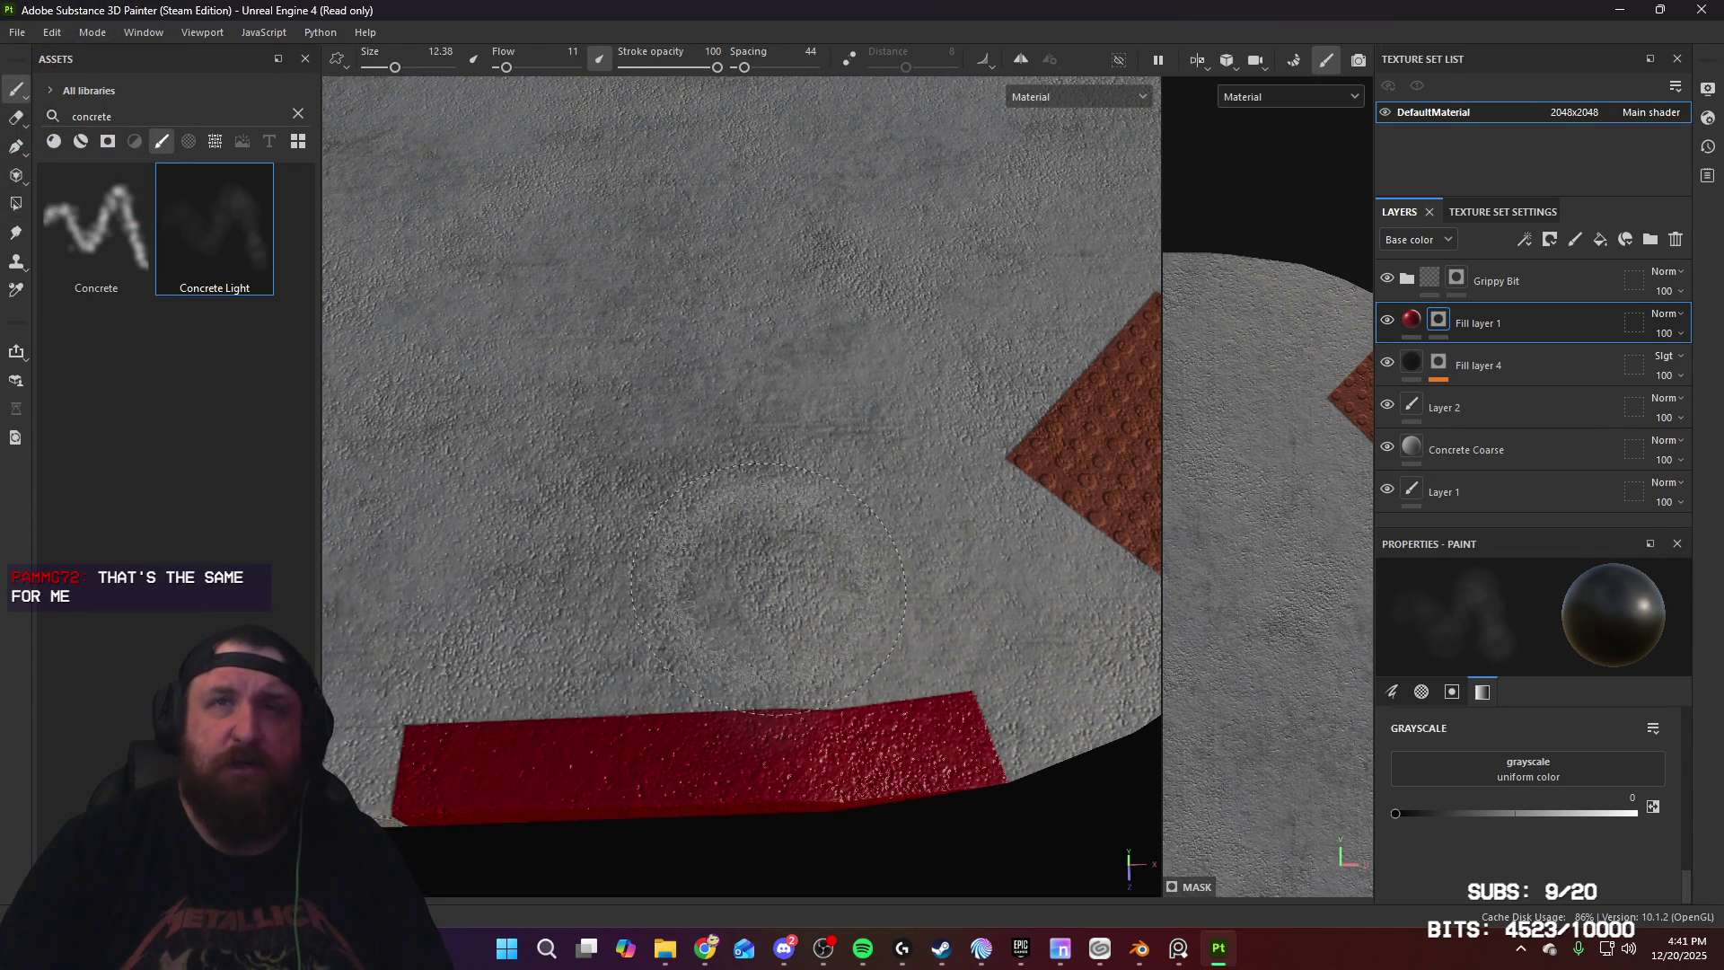
{"action": "key", "text": "4"}
{"action": "left_click", "coordinate": [91, 224]}
{"action": "key", "text": "1"}
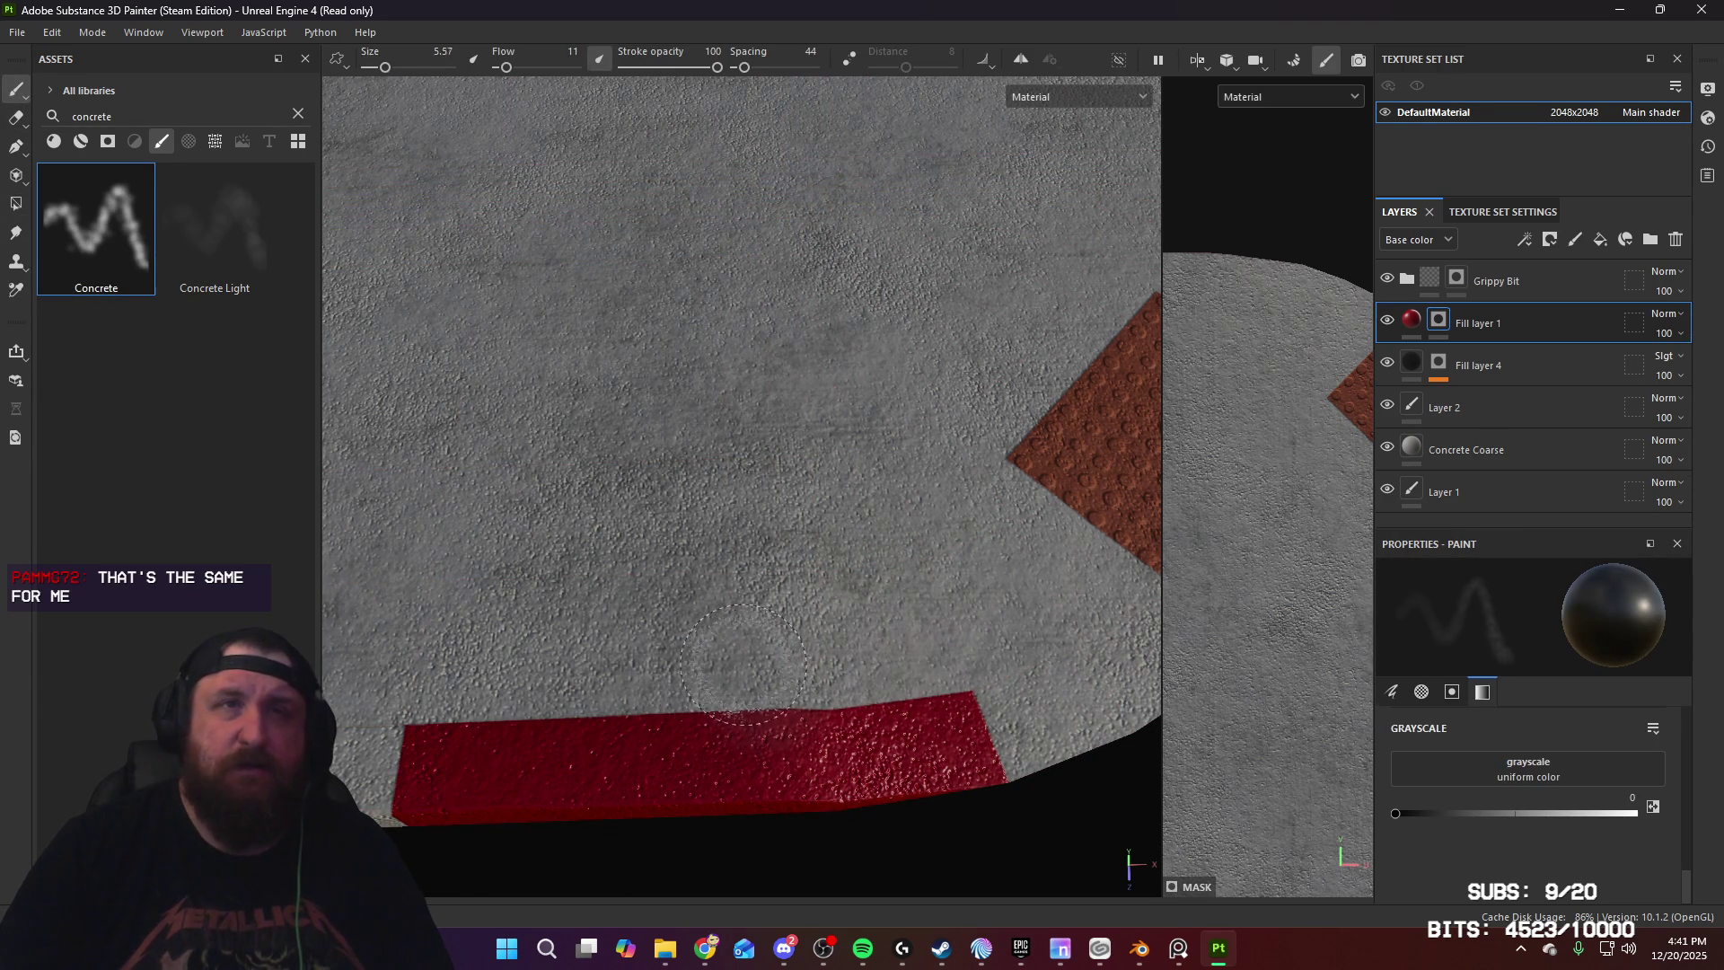
{"action": "right_click_drag", "start_coordinate": [744, 665], "coordinate": [772, 664], "text": "ctrl"}
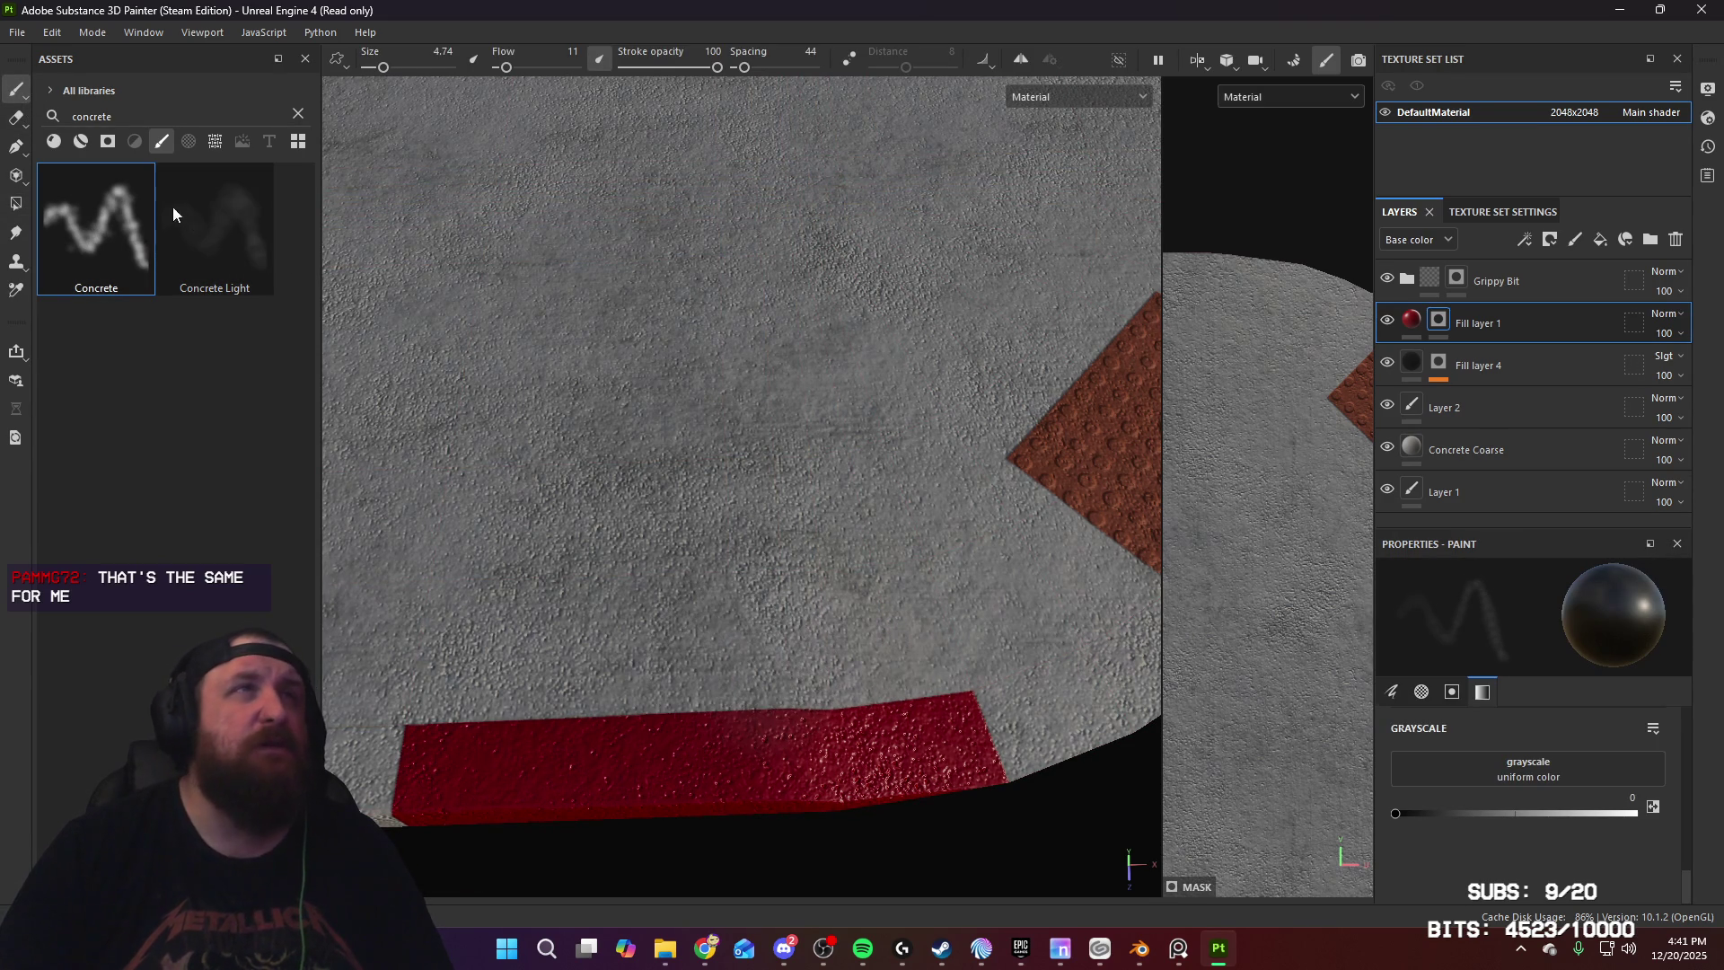
{"action": "left_click", "coordinate": [215, 226]}
{"action": "mouse_move", "coordinate": [699, 627]}
{"action": "right_mouse_down", "text": "ctrl"}
{"action": "mouse_move", "coordinate": [746, 626]}
{"action": "mouse_move", "coordinate": [672, 627]}
{"action": "right_mouse_up", "text": "ctrl"}
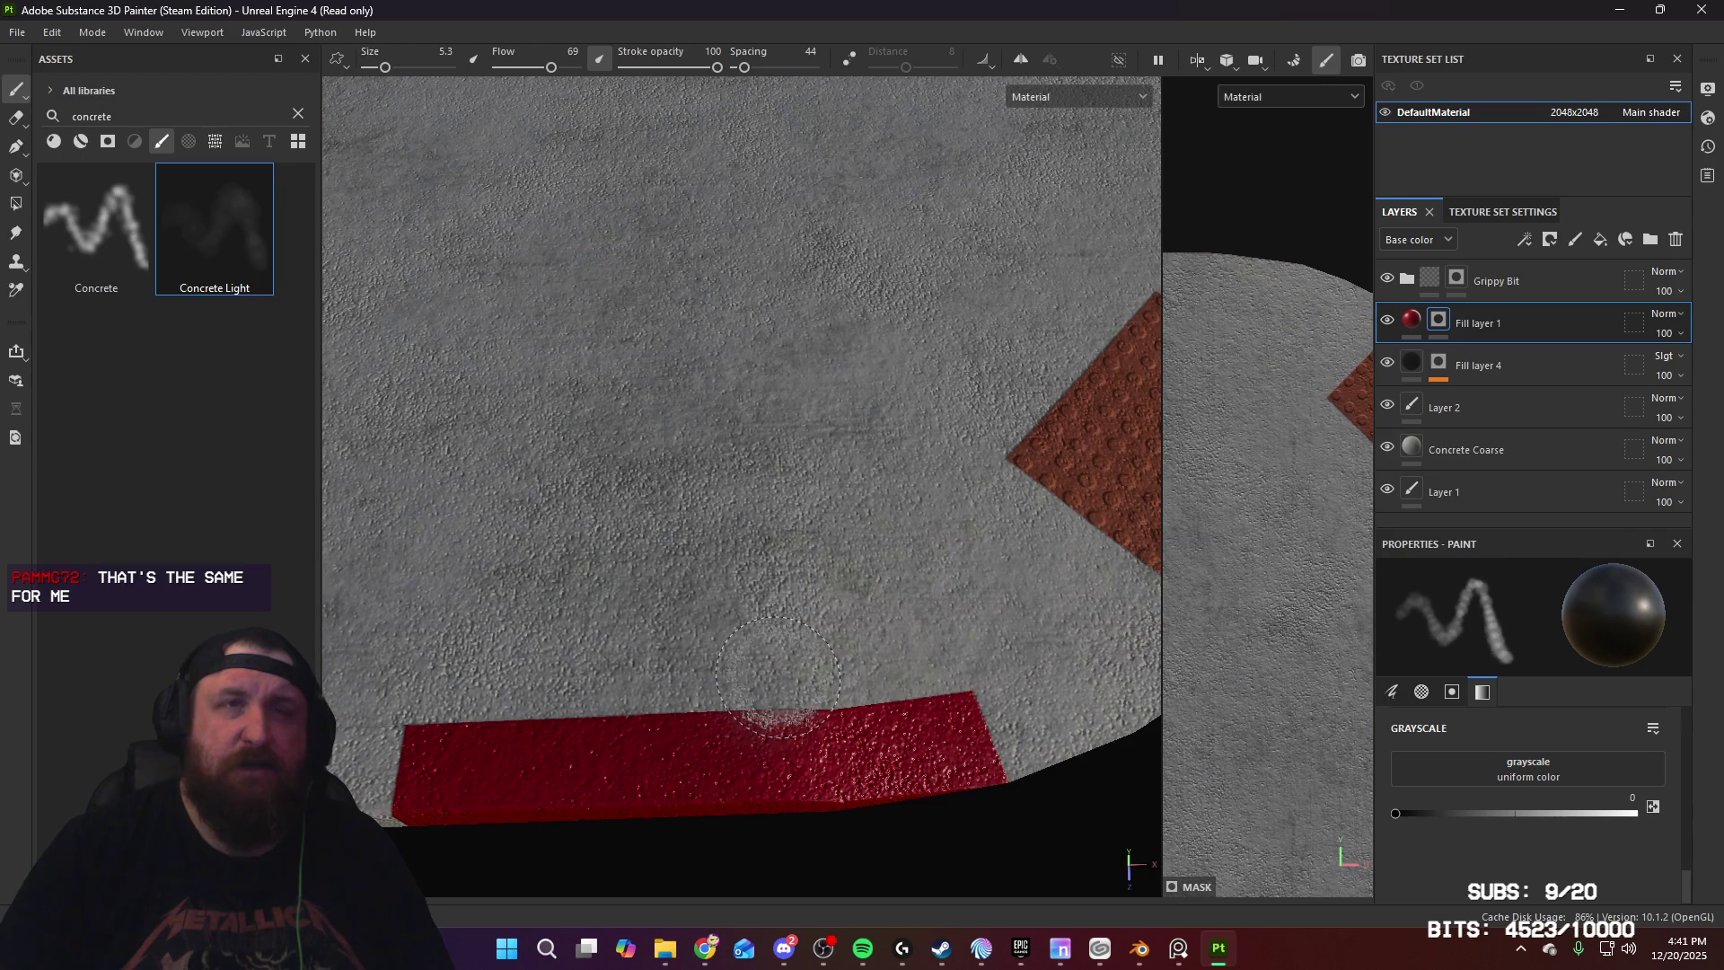
Step: Wear the red curb's edge with a size-1 brush, toggling the red fill to compare
{"action": "mouse_move", "coordinate": [899, 638]}
{"action": "left_mouse_down", "text": "alt"}
{"action": "mouse_move", "coordinate": [704, 577]}
{"action": "mouse_move", "coordinate": [750, 705]}
{"action": "mouse_move", "coordinate": [763, 575]}
{"action": "mouse_move", "coordinate": [900, 581]}
{"action": "left_mouse_up", "text": "alt"}
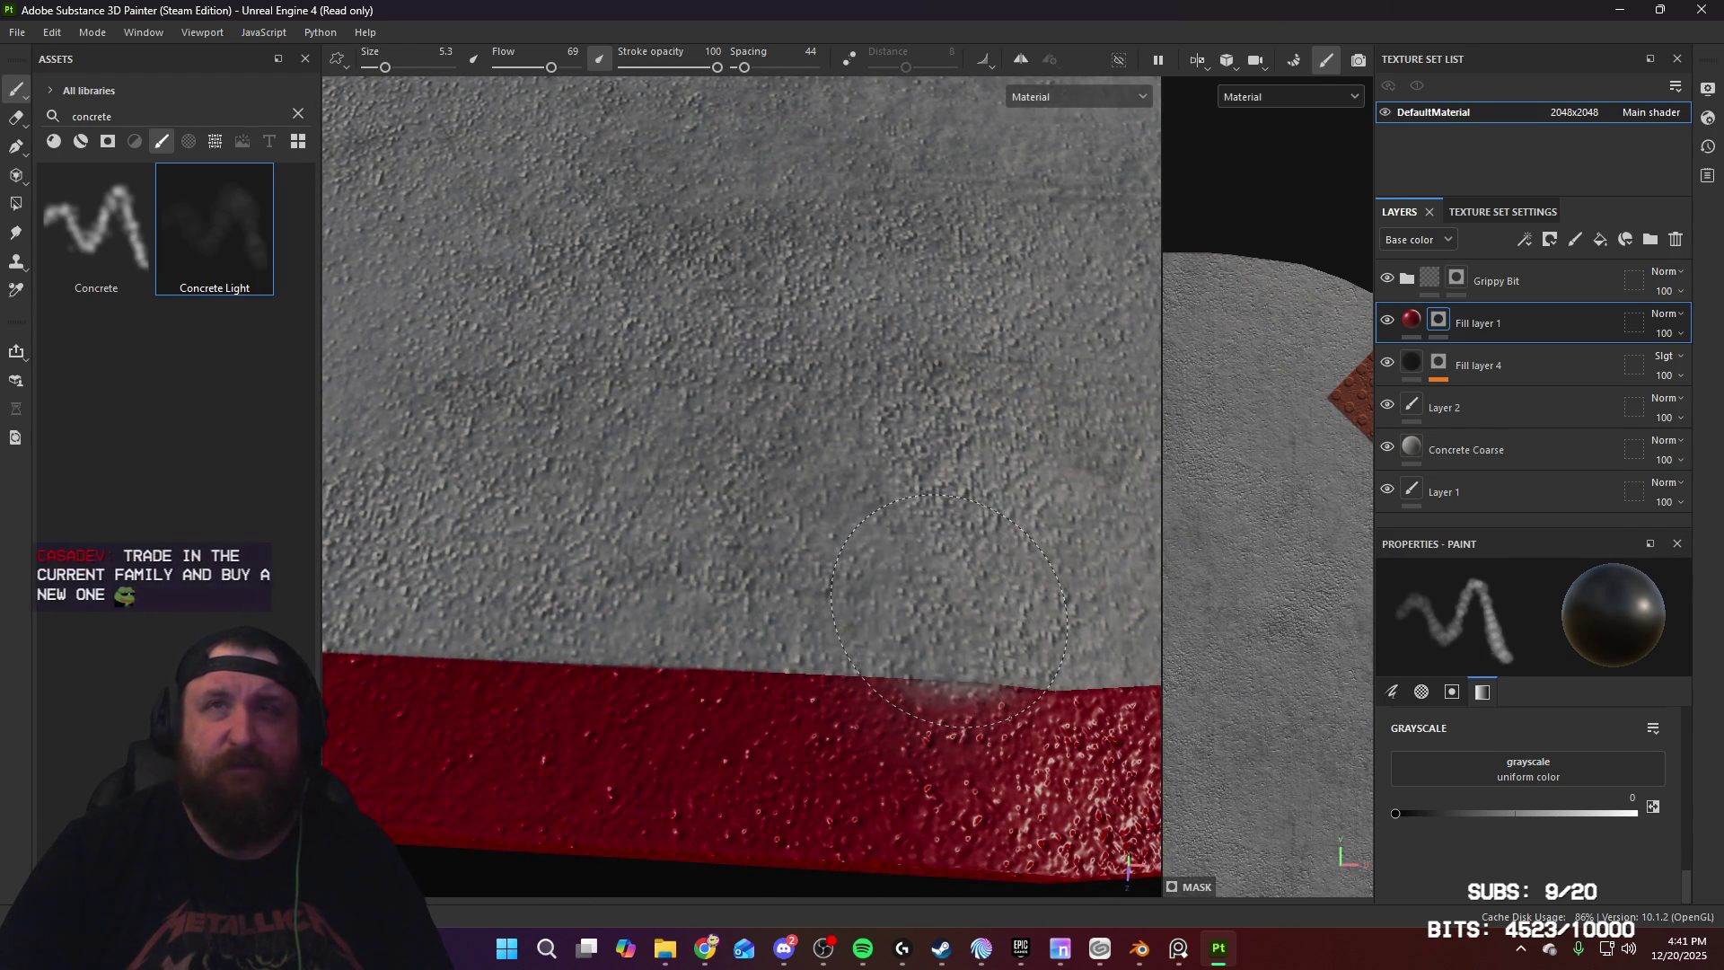
{"action": "mouse_move", "coordinate": [949, 611]}
{"action": "left_mouse_down", "text": "alt"}
{"action": "mouse_move", "coordinate": [794, 568]}
{"action": "mouse_move", "coordinate": [623, 574]}
{"action": "left_mouse_up", "text": "alt"}
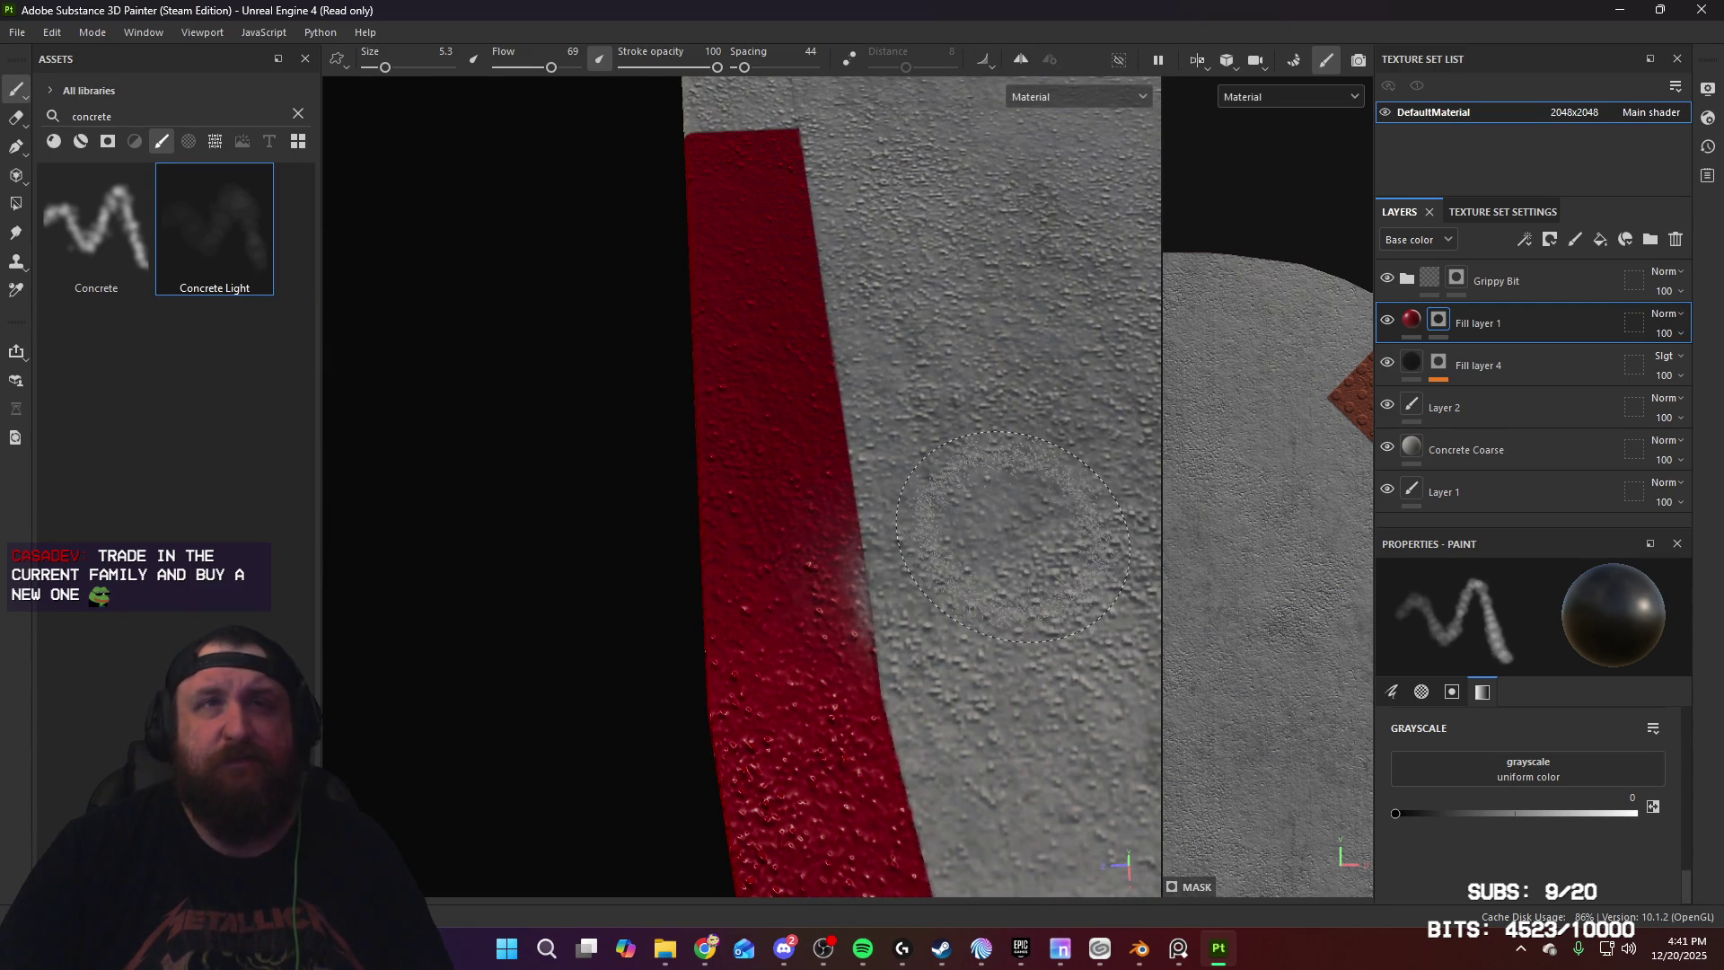
{"action": "right_click_drag", "start_coordinate": [1007, 542], "coordinate": [1006, 536], "text": "ctrl"}
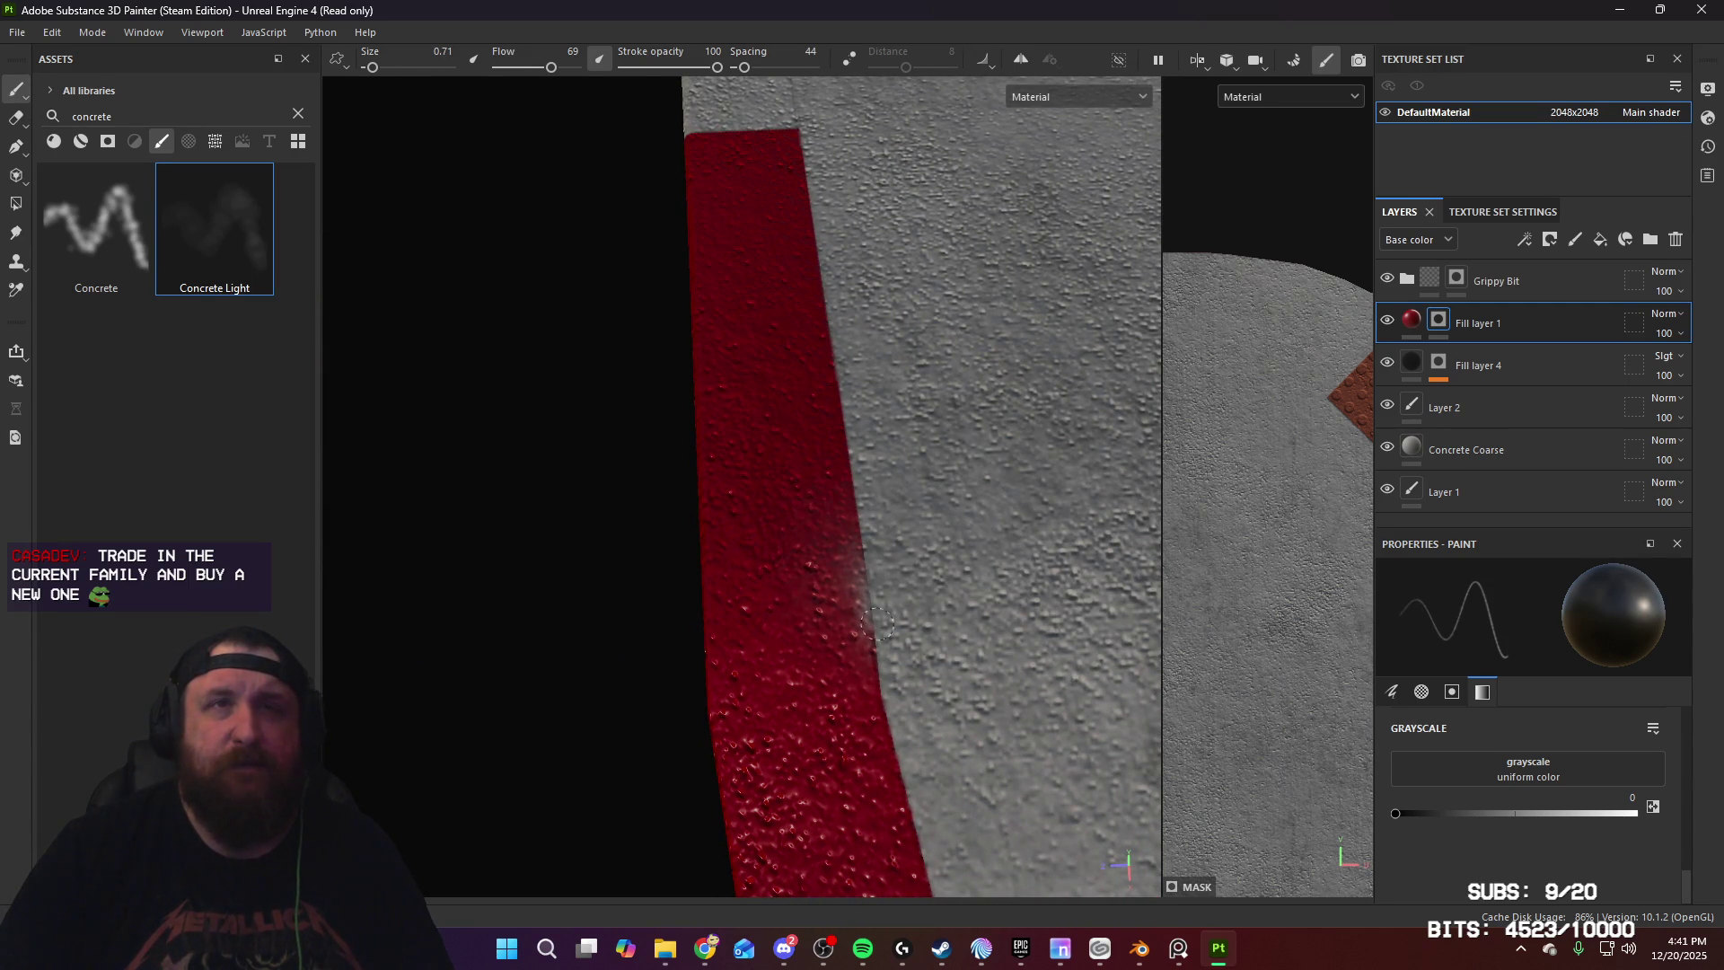
{"action": "mouse_move", "coordinate": [890, 628]}
{"action": "left_mouse_down", "text": "alt"}
{"action": "mouse_move", "coordinate": [796, 542]}
{"action": "mouse_move", "coordinate": [970, 554]}
{"action": "left_mouse_up", "text": "alt"}
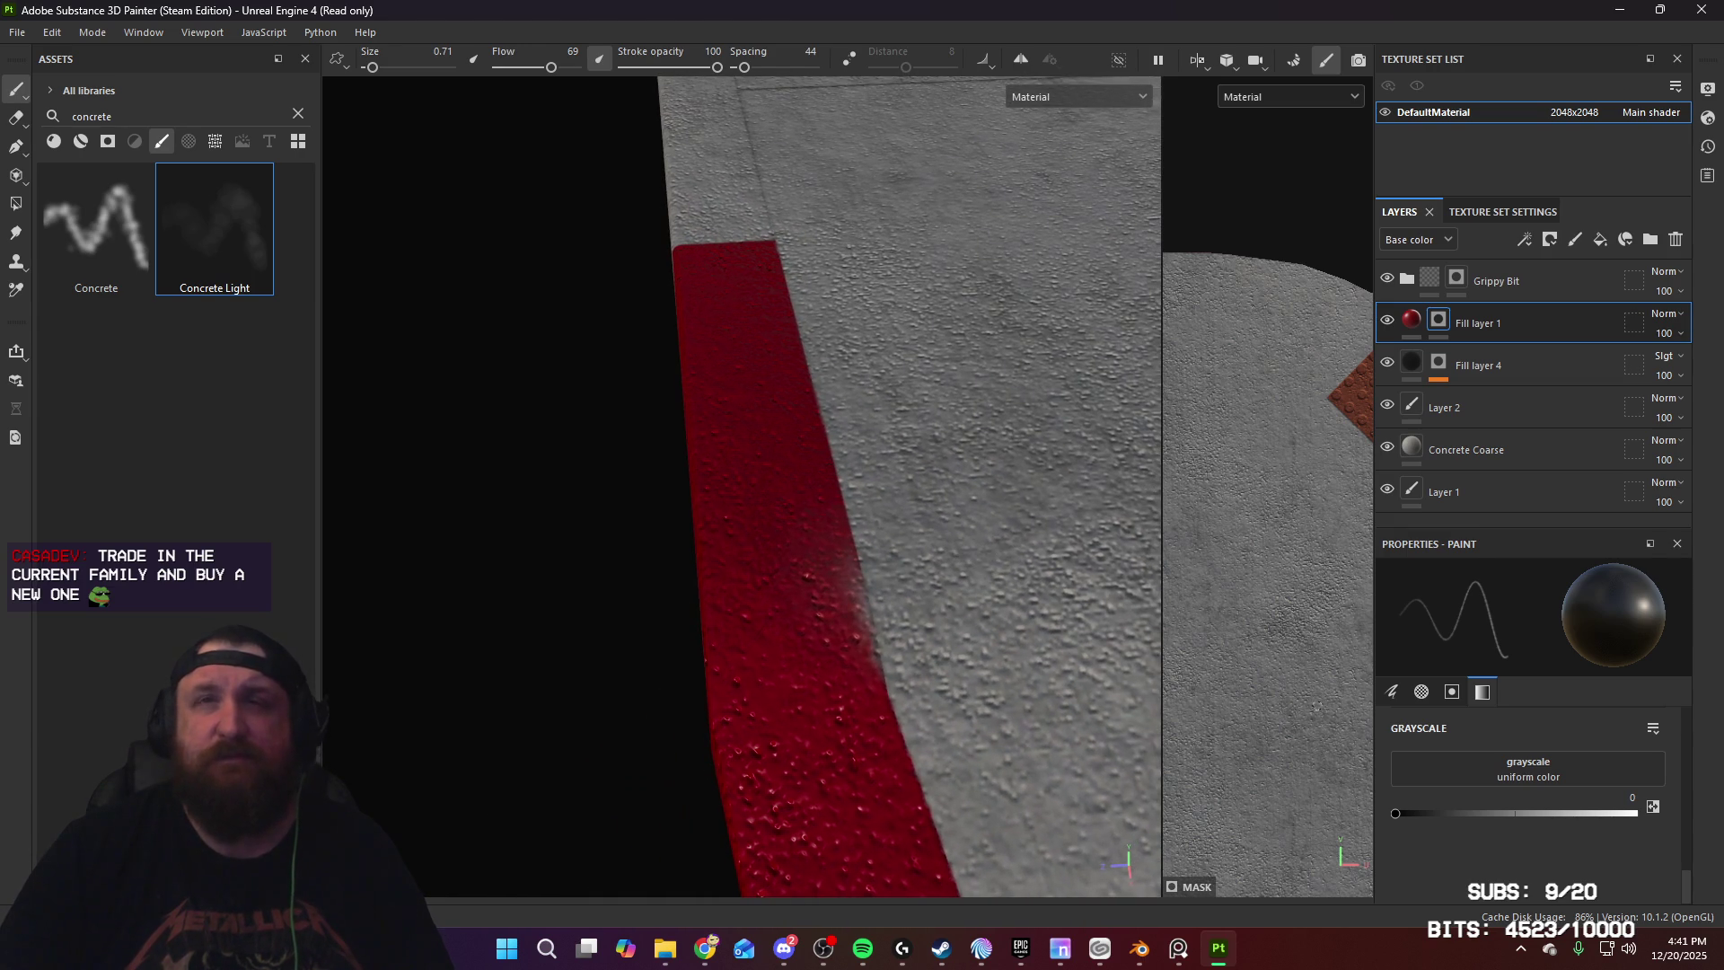
{"action": "left_click", "coordinate": [1388, 325]}
{"action": "left_click", "coordinate": [1387, 326]}
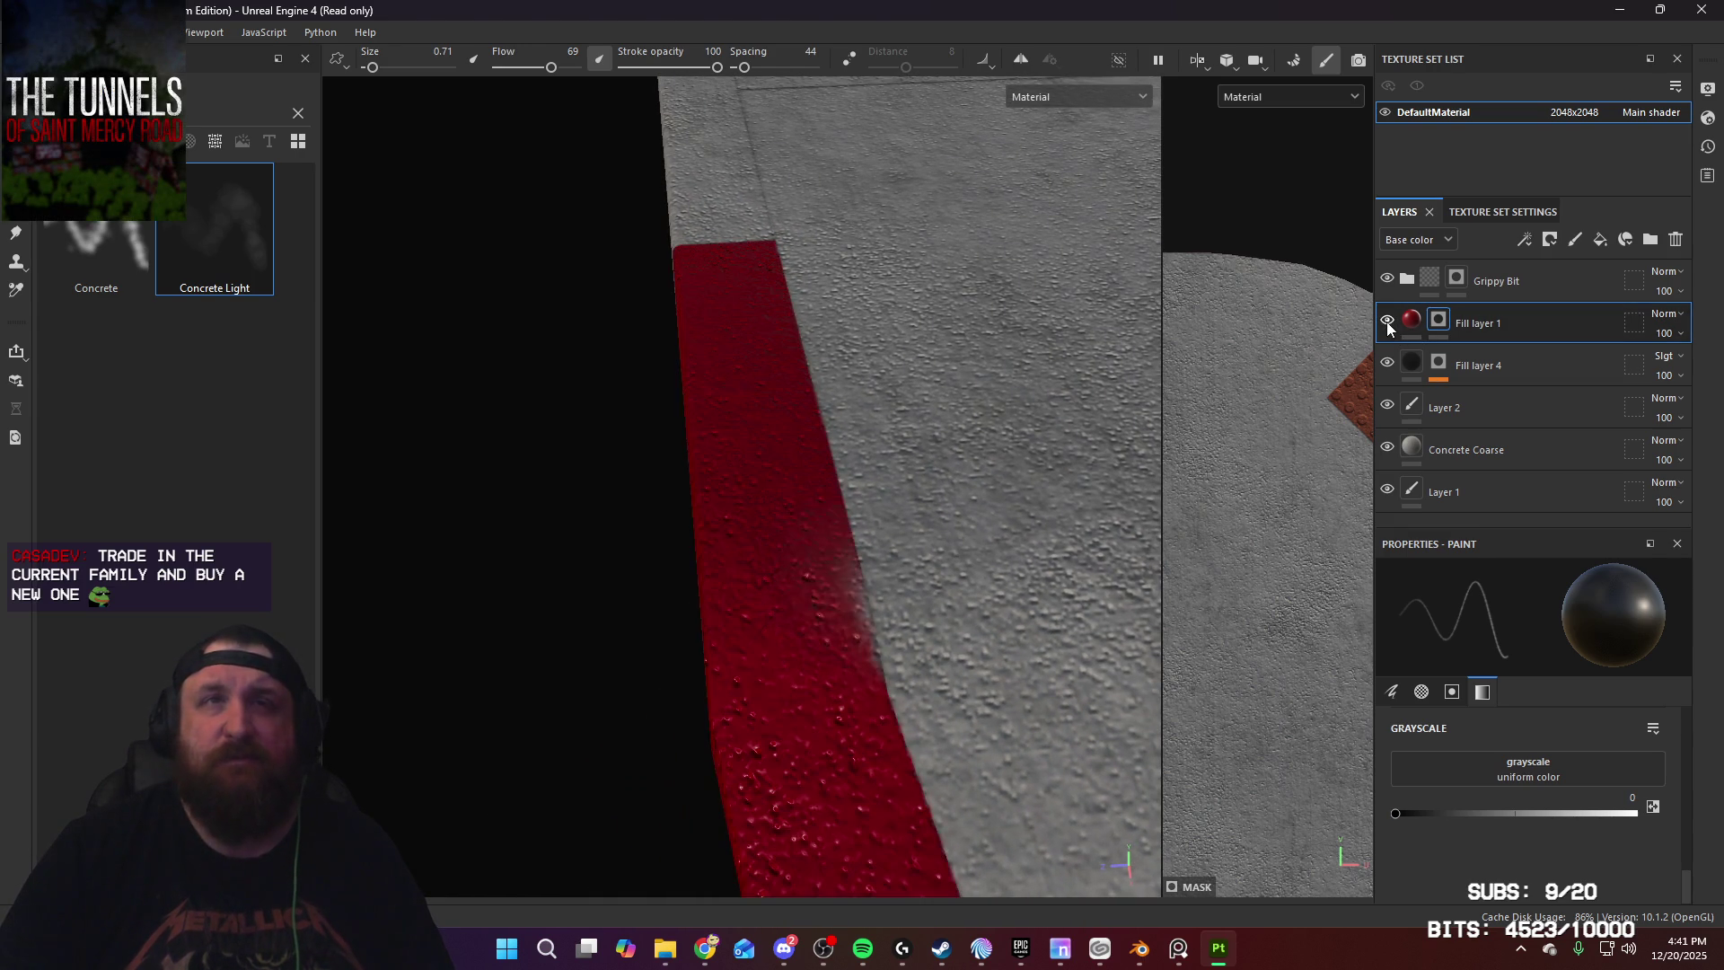
{"action": "mouse_move", "coordinate": [940, 559]}
{"action": "left_mouse_down", "text": "alt"}
{"action": "mouse_move", "coordinate": [911, 564]}
{"action": "mouse_move", "coordinate": [956, 557]}
{"action": "left_mouse_up", "text": "alt"}
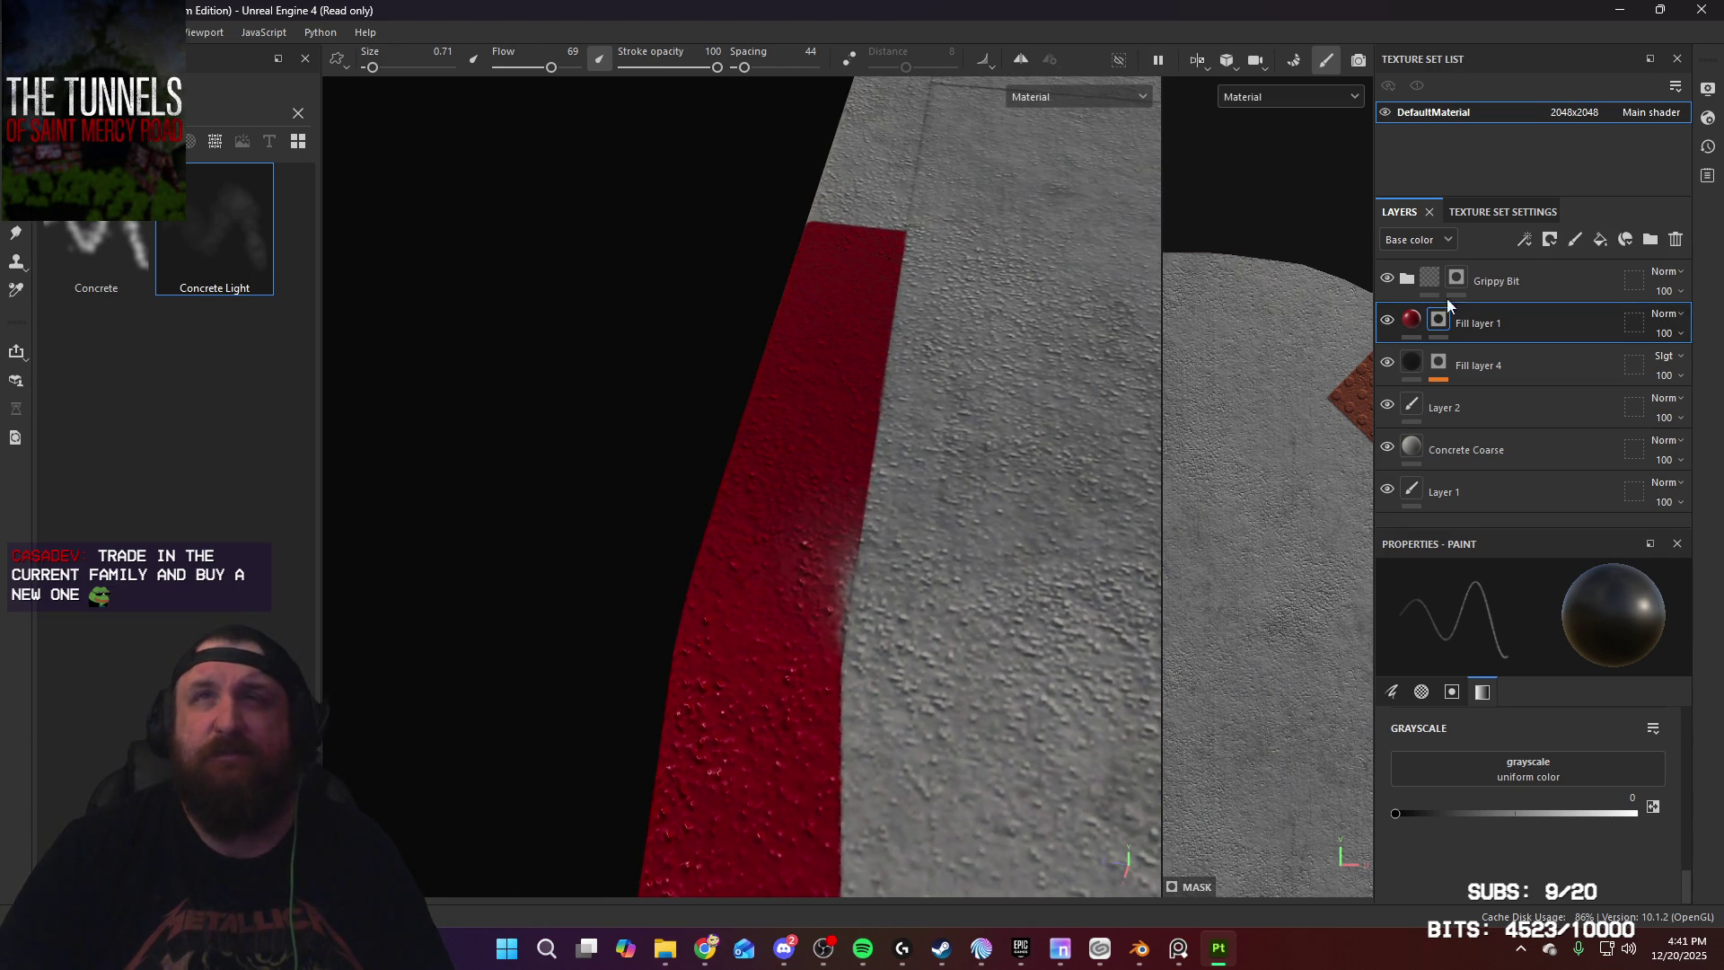
{"action": "left_click", "coordinate": [1410, 321]}
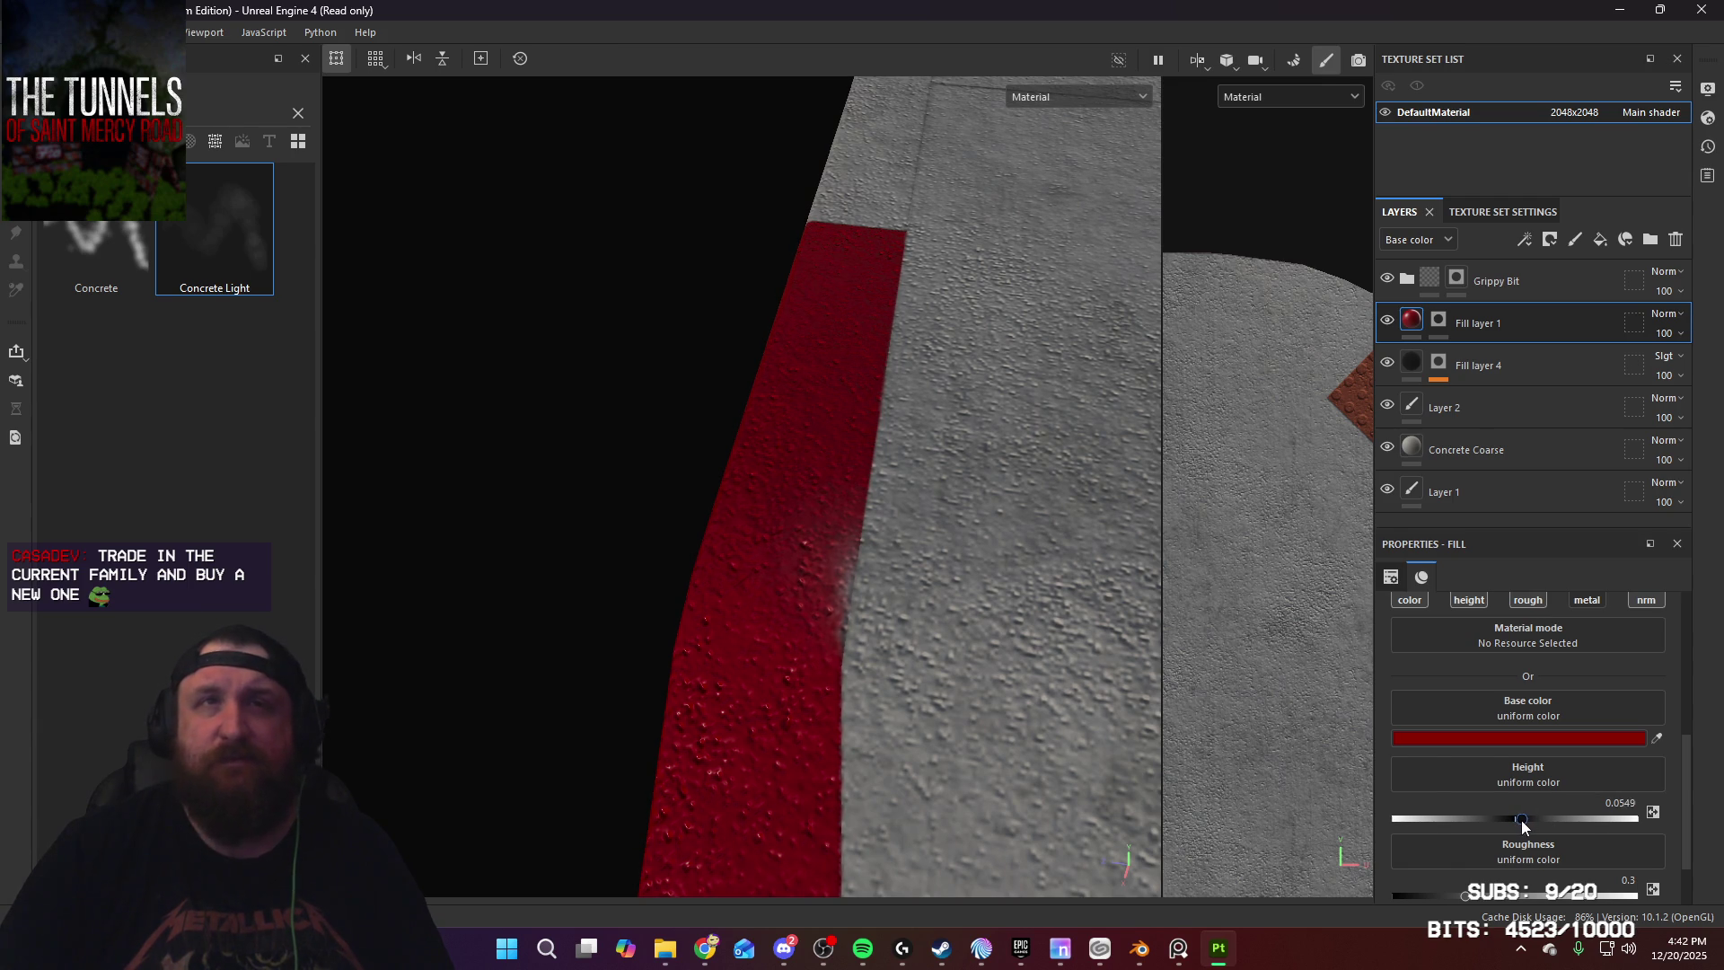
Step: Raise the red fill's height to about 0.1 and search 'dirt' brushes for Fill layer 1's mask
{"action": "left_click_drag", "start_coordinate": [934, 652], "coordinate": [907, 656], "text": "alt"}
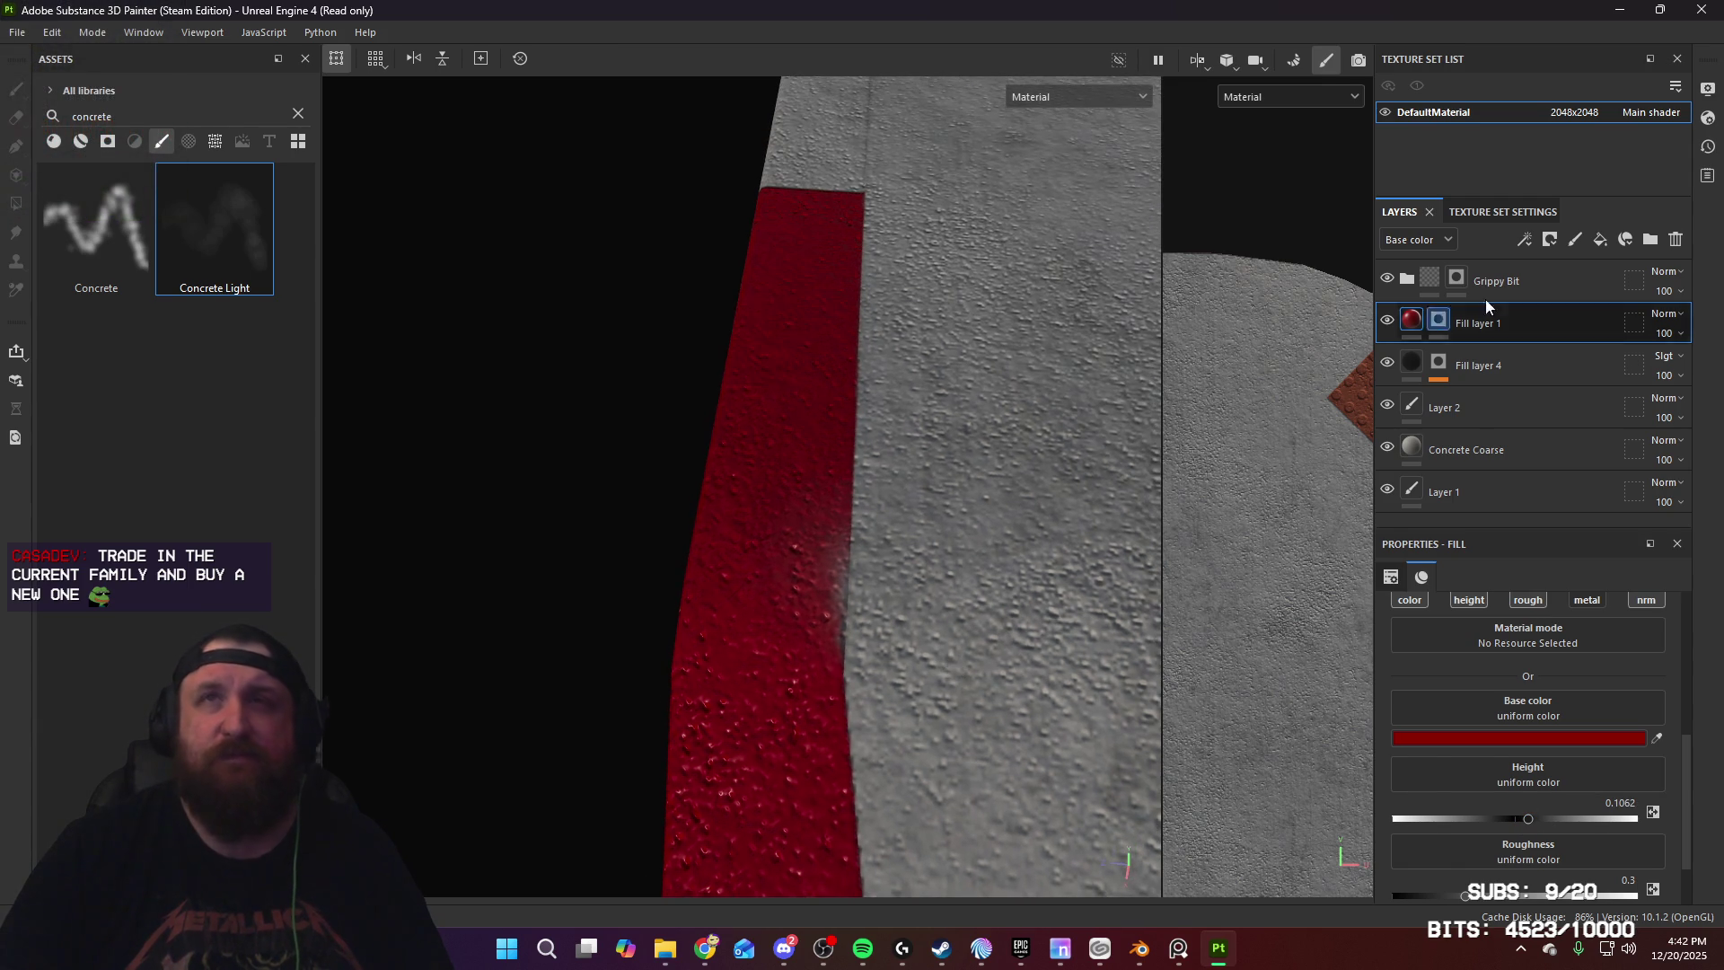
{"action": "left_click", "coordinate": [1441, 321]}
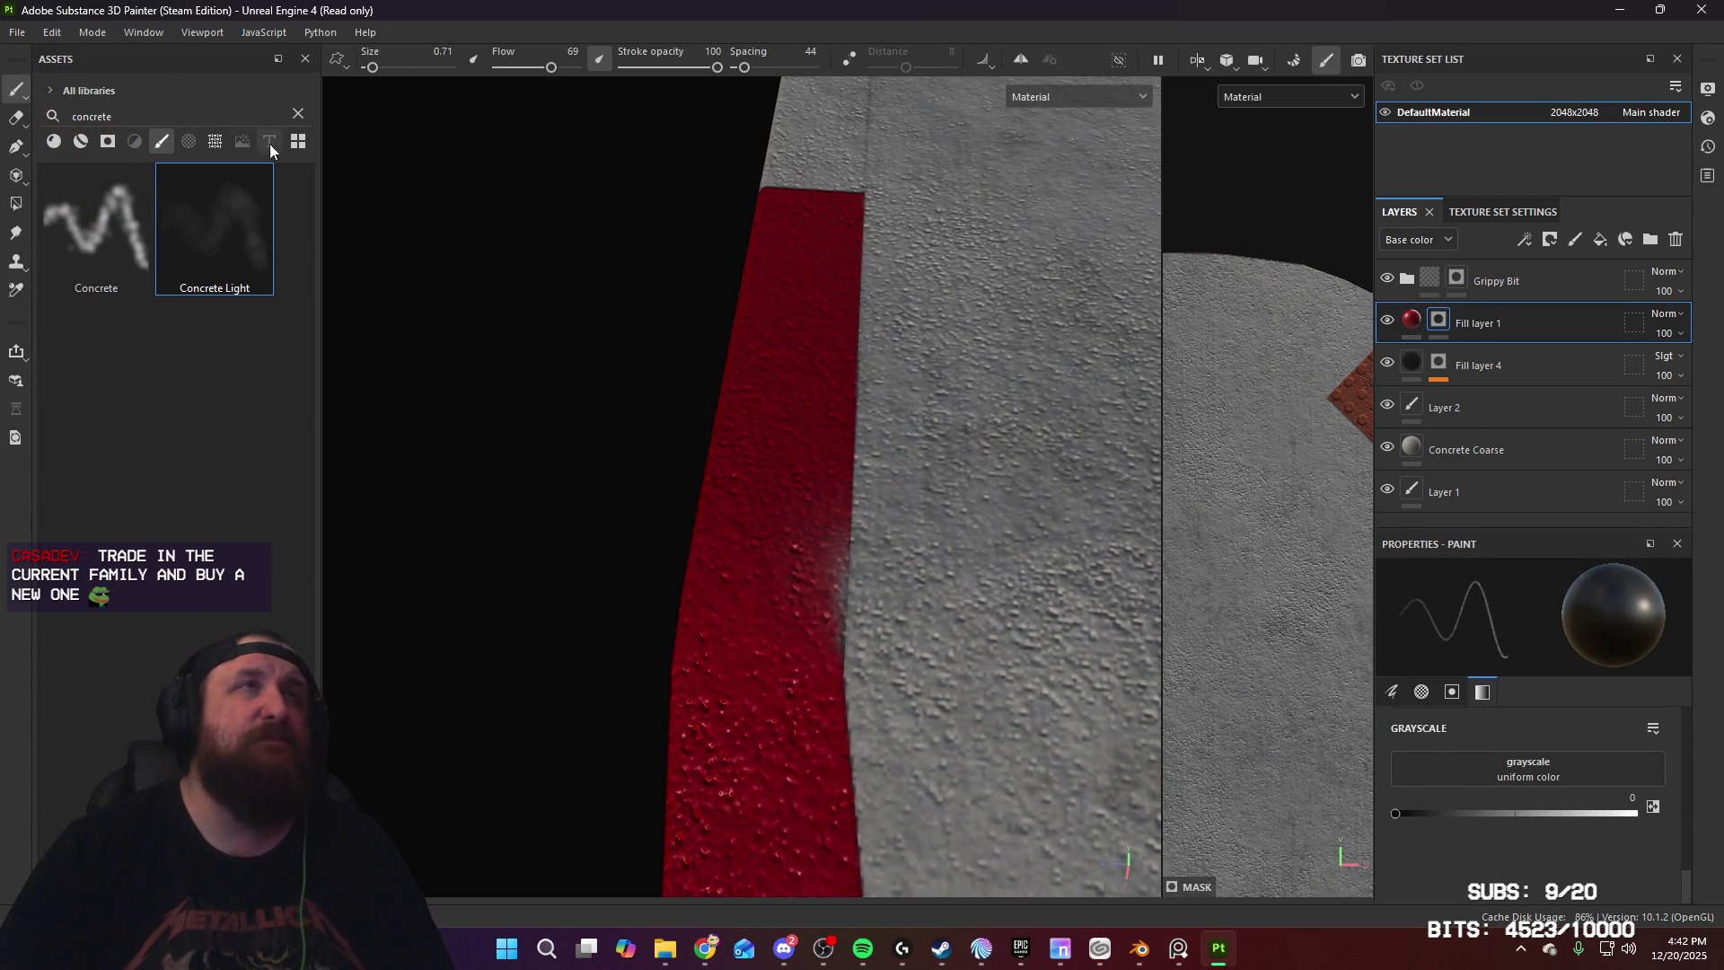
{"action": "double_click", "coordinate": [223, 116]}
{"action": "type", "text": "dirt"}
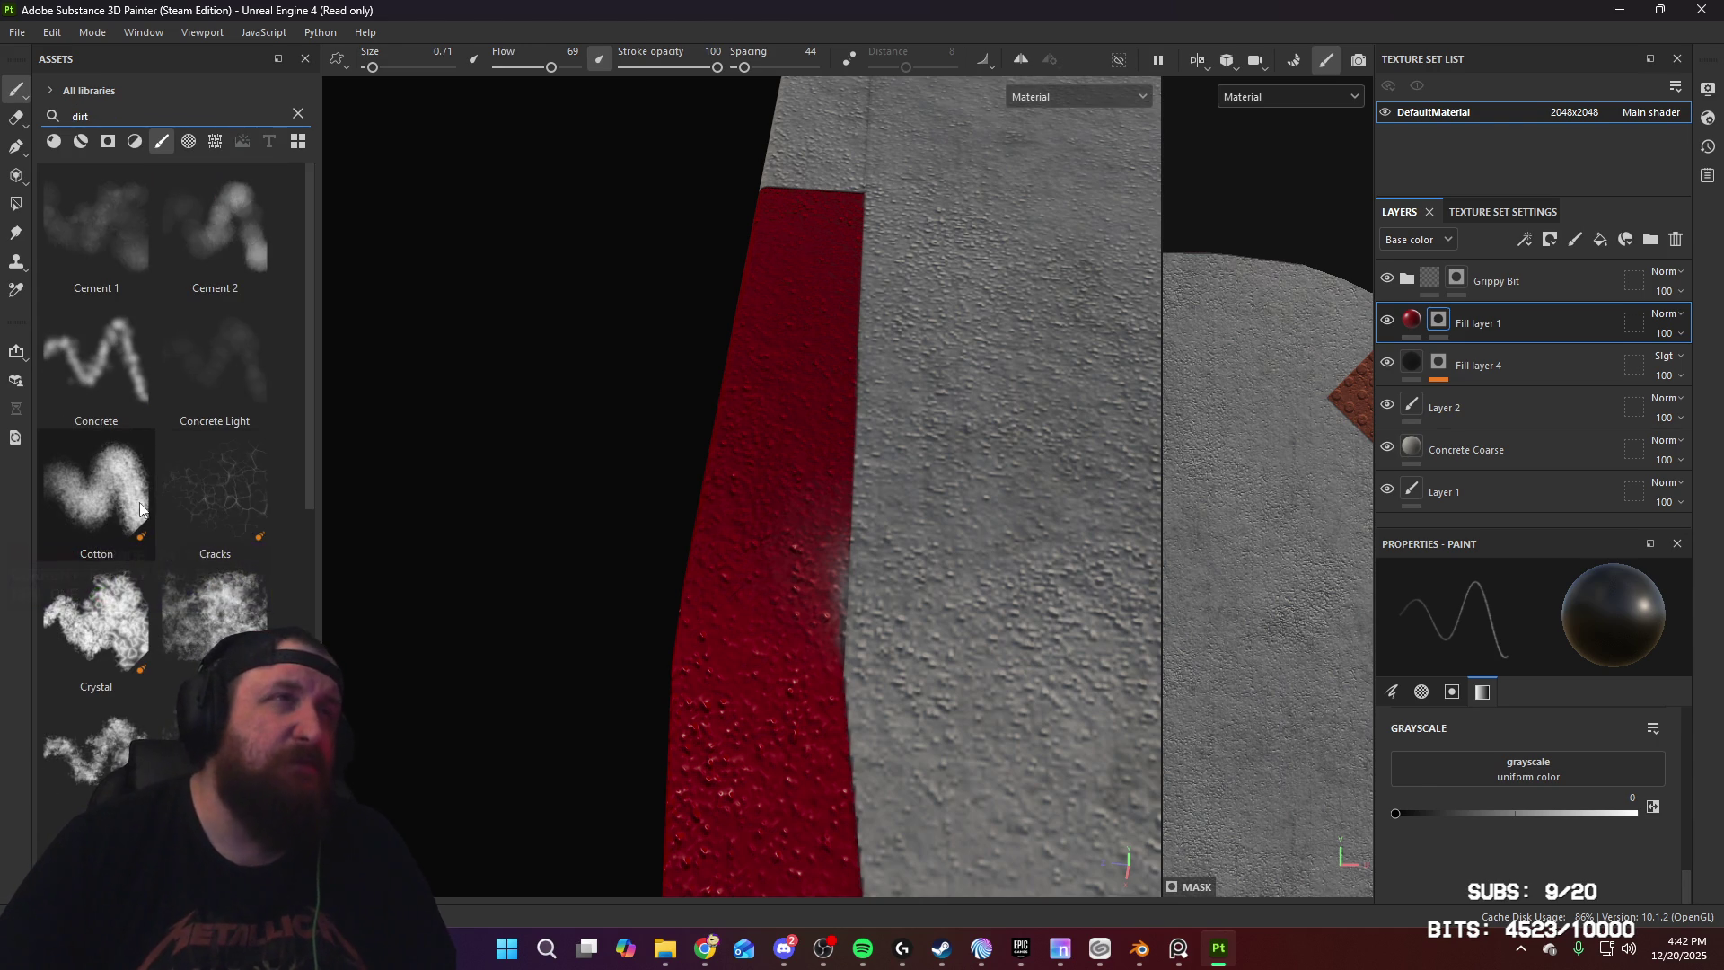
{"action": "left_click", "coordinate": [132, 497]}
Step: Use the cloudy brush beside Crystal at size about 5 to stamp a dirt patch on the curb
{"action": "mouse_move", "coordinate": [599, 557]}
{"action": "right_mouse_down", "text": "ctrl"}
{"action": "mouse_move", "coordinate": [827, 539]}
{"action": "mouse_move", "coordinate": [957, 564]}
{"action": "right_mouse_up", "text": "ctrl"}
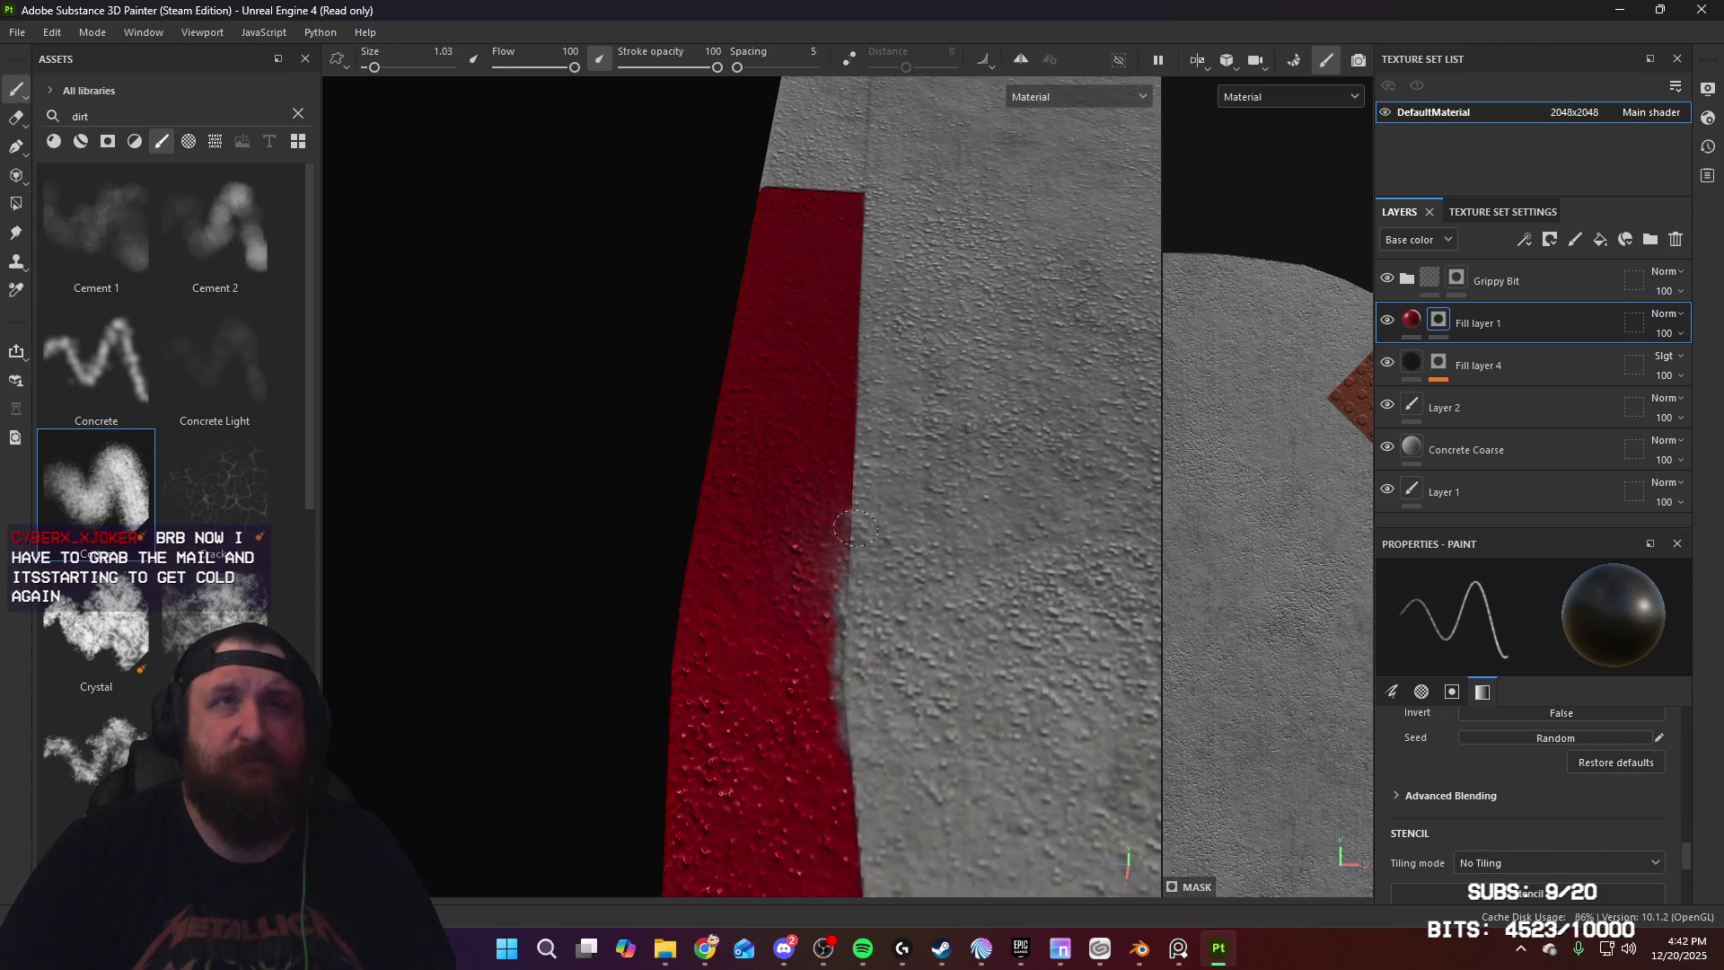
{"action": "left_click", "coordinate": [215, 620]}
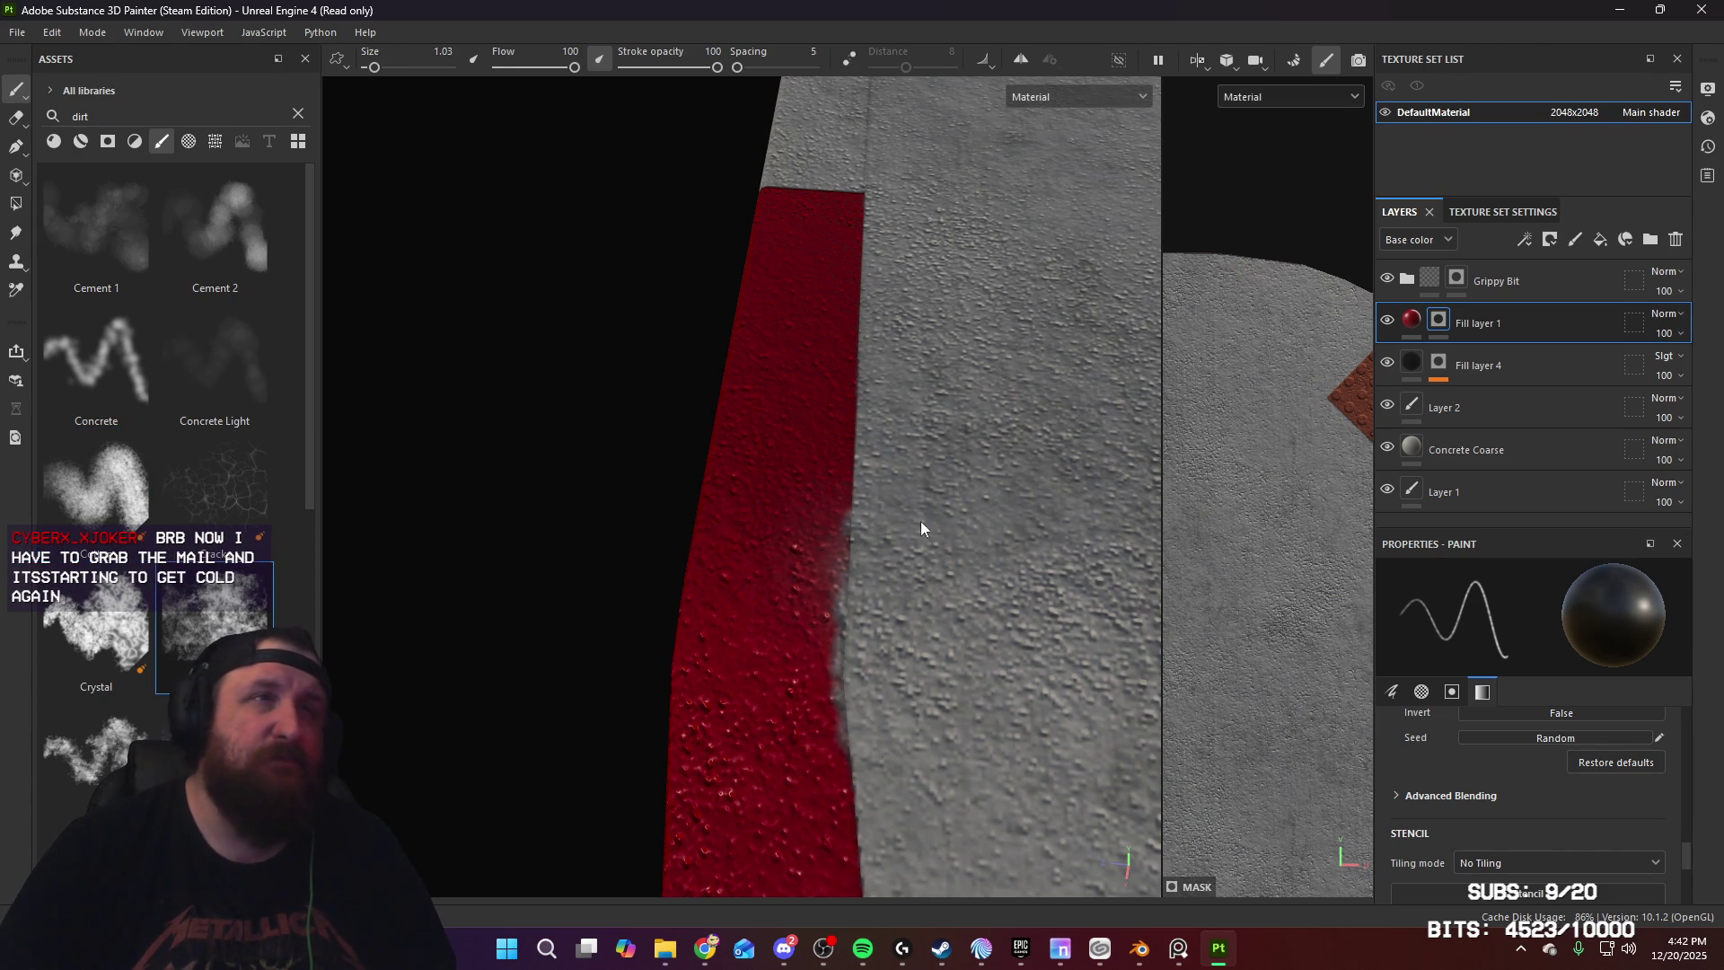
{"action": "mouse_move", "coordinate": [799, 629]}
{"action": "right_mouse_down", "text": "ctrl"}
{"action": "mouse_move", "coordinate": [772, 584]}
{"action": "mouse_move", "coordinate": [878, 533]}
{"action": "right_mouse_up", "text": "ctrl"}
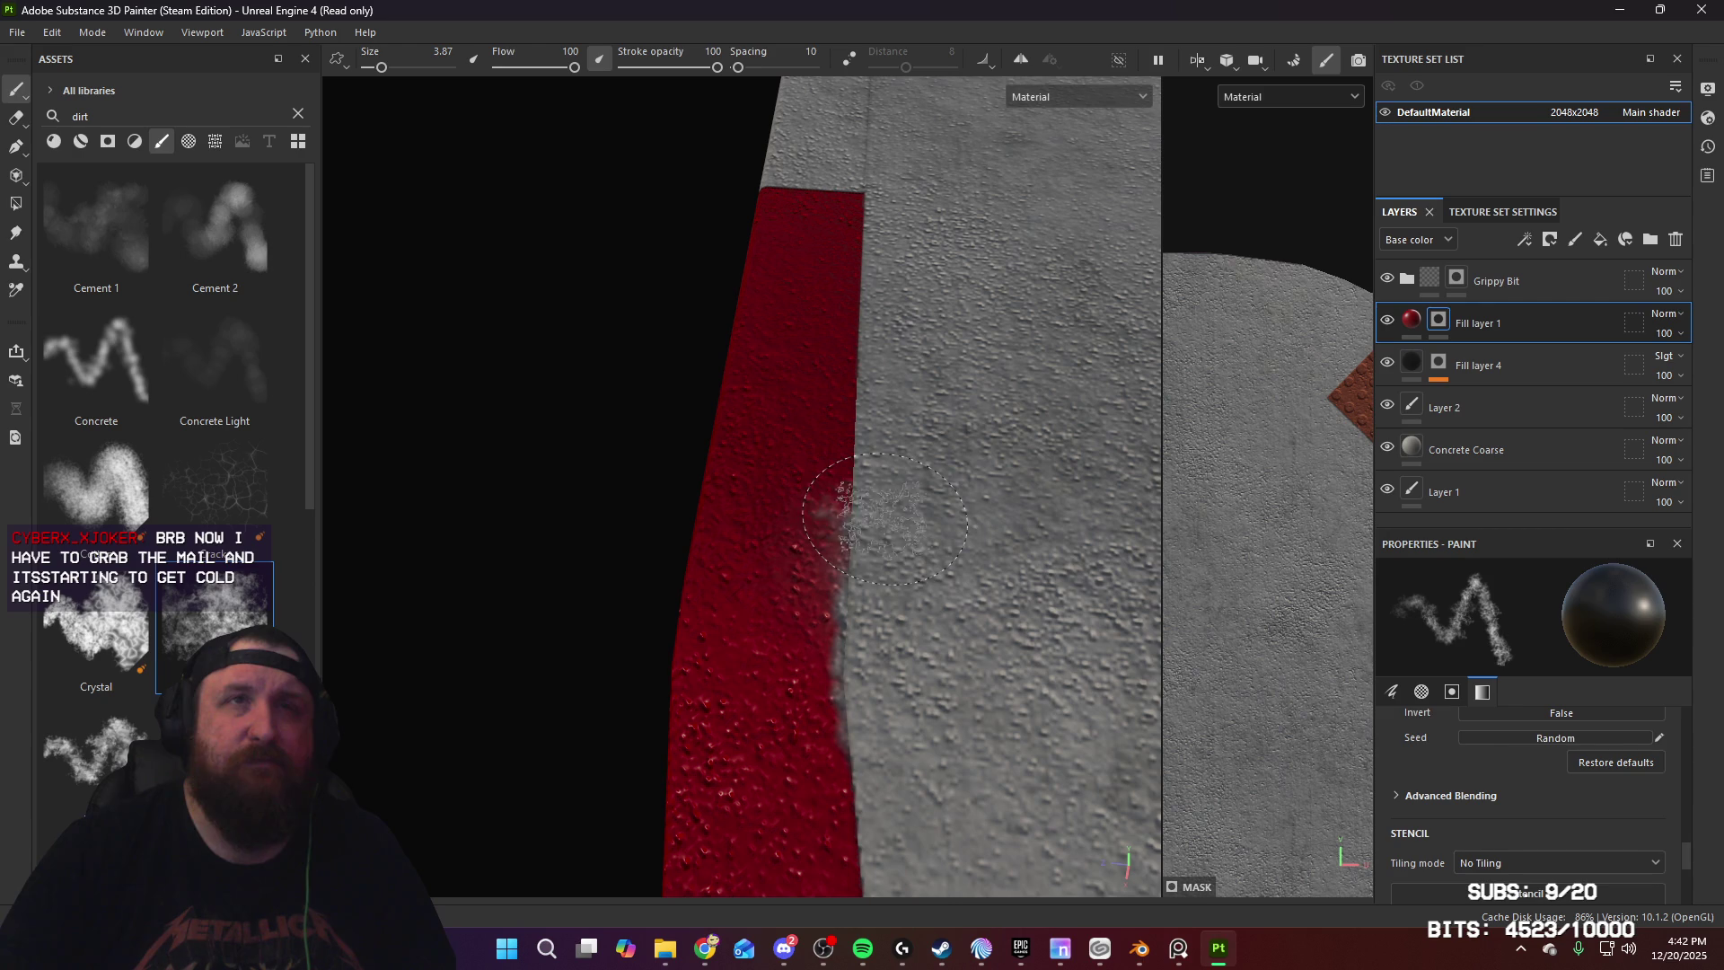
{"action": "mouse_move", "coordinate": [948, 449]}
{"action": "right_mouse_down", "text": "ctrl"}
{"action": "mouse_move", "coordinate": [790, 422]}
{"action": "mouse_move", "coordinate": [789, 385]}
{"action": "mouse_move", "coordinate": [760, 380]}
{"action": "right_mouse_up", "text": "ctrl"}
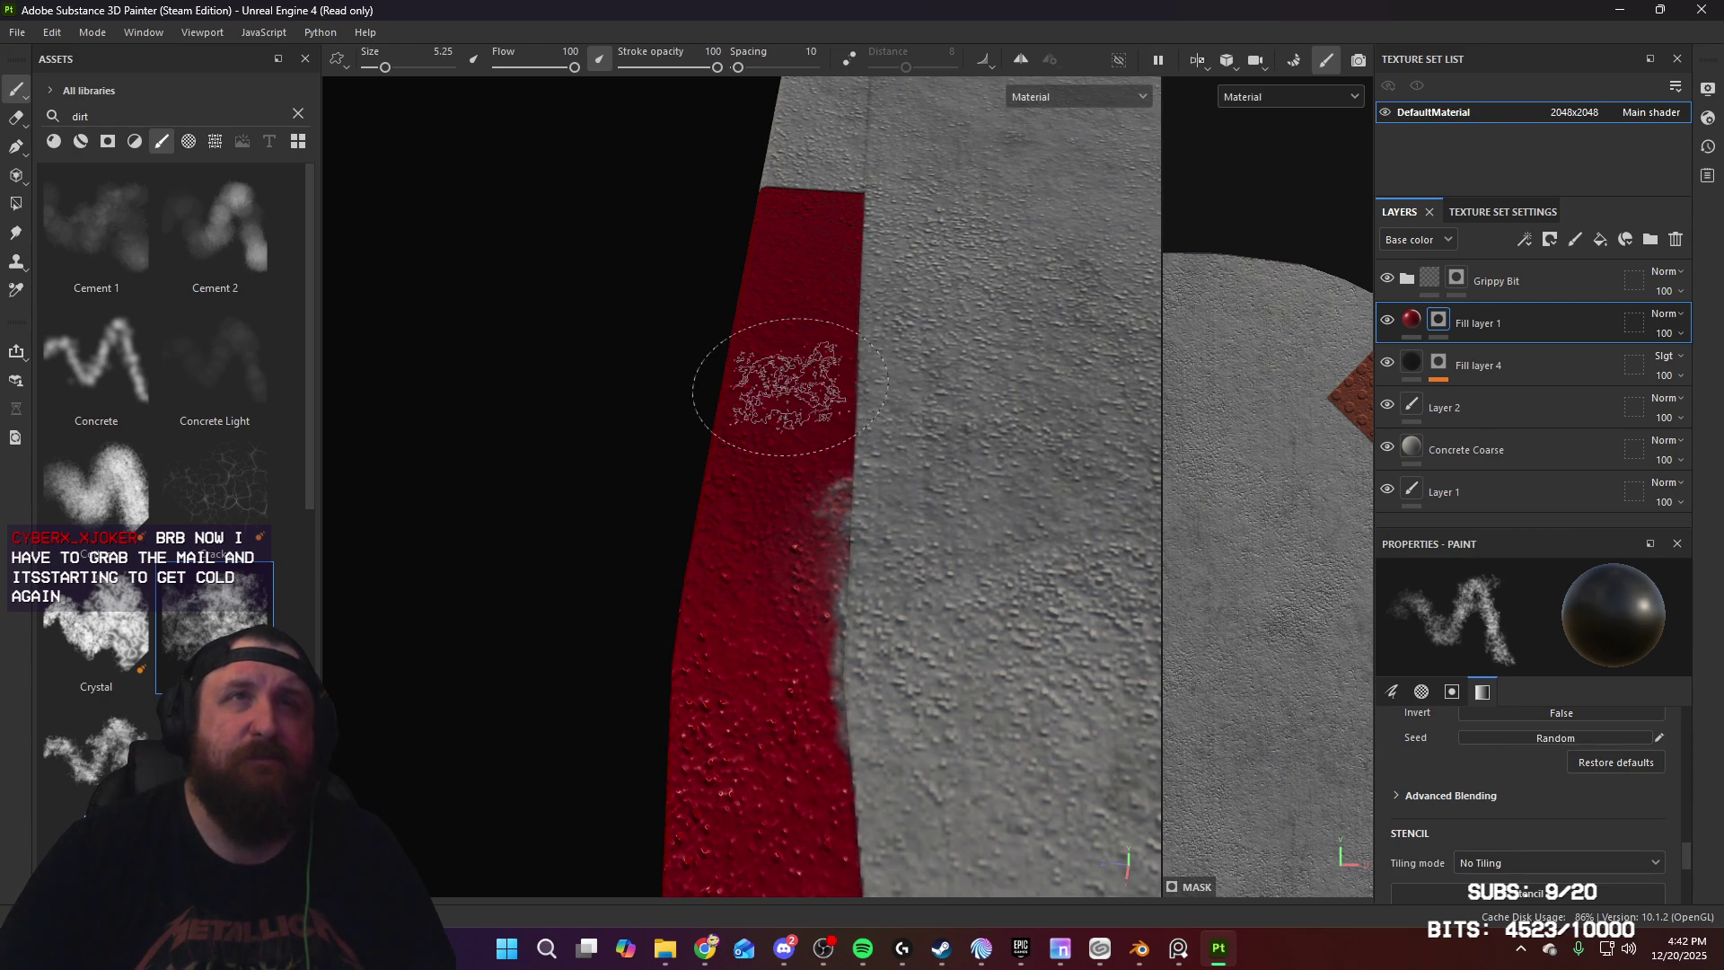
{"action": "left_click_drag", "start_coordinate": [787, 386], "coordinate": [808, 548], "text": "alt"}
{"action": "left_click", "coordinate": [680, 565]}
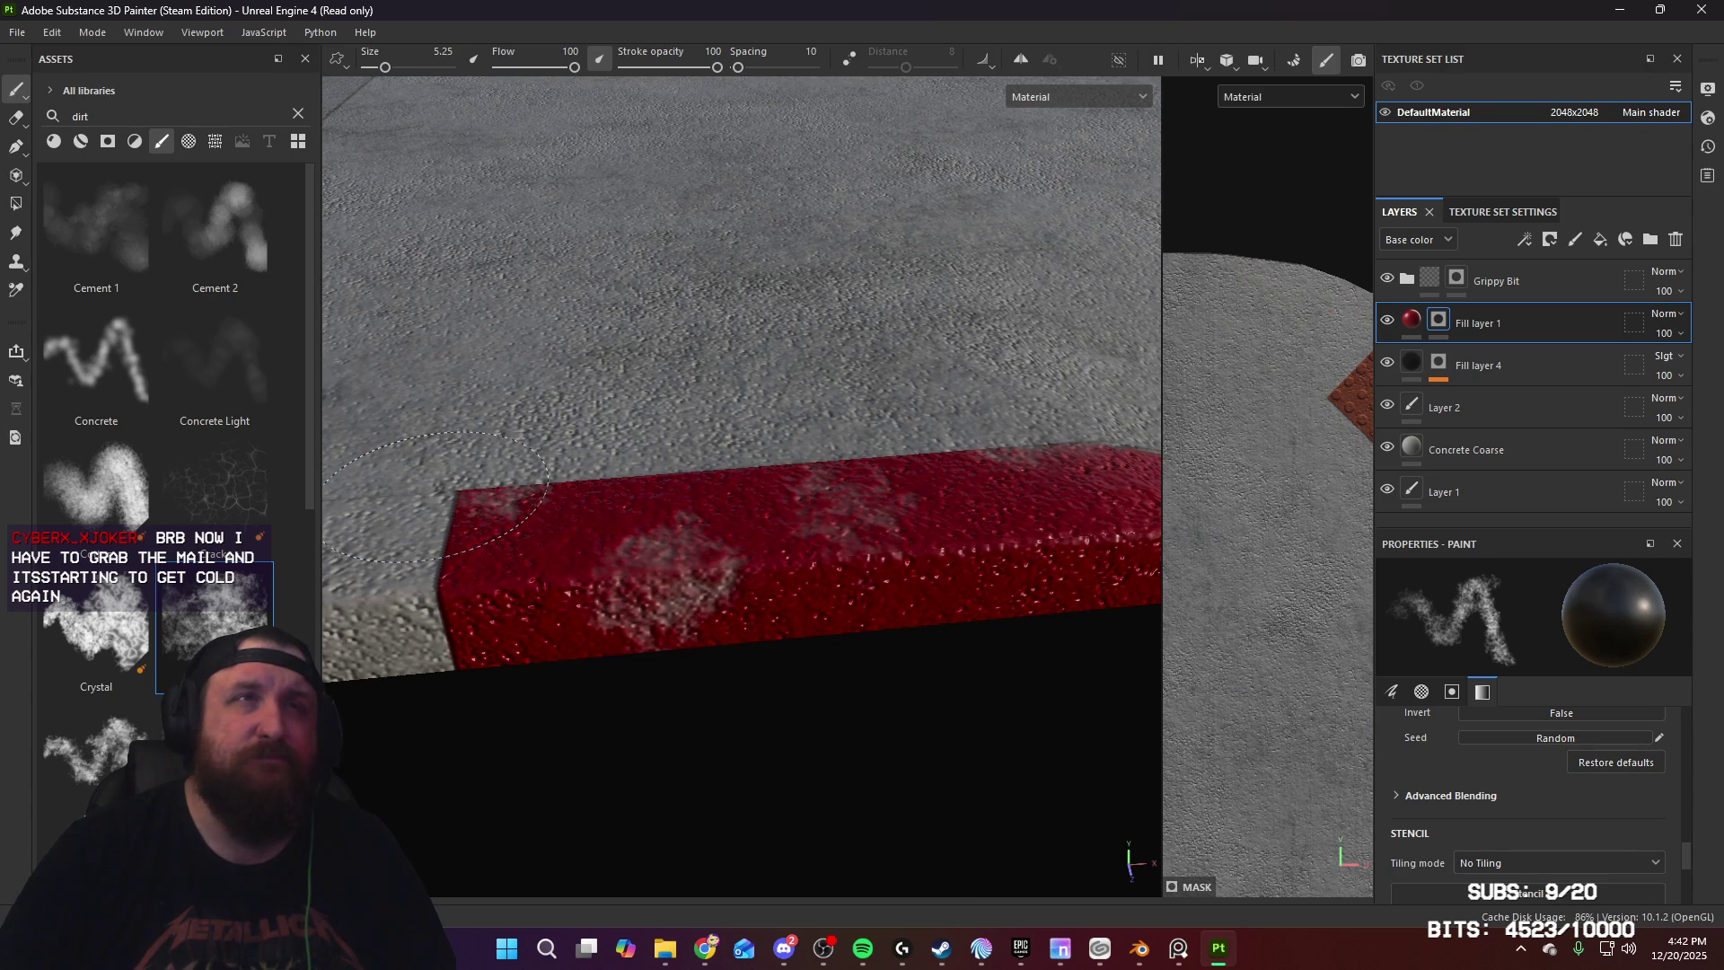
Step: Orbit around the curb, slab and grippy patch to inspect the weathering
{"action": "left_click_drag", "start_coordinate": [574, 512], "coordinate": [620, 582], "text": "alt"}
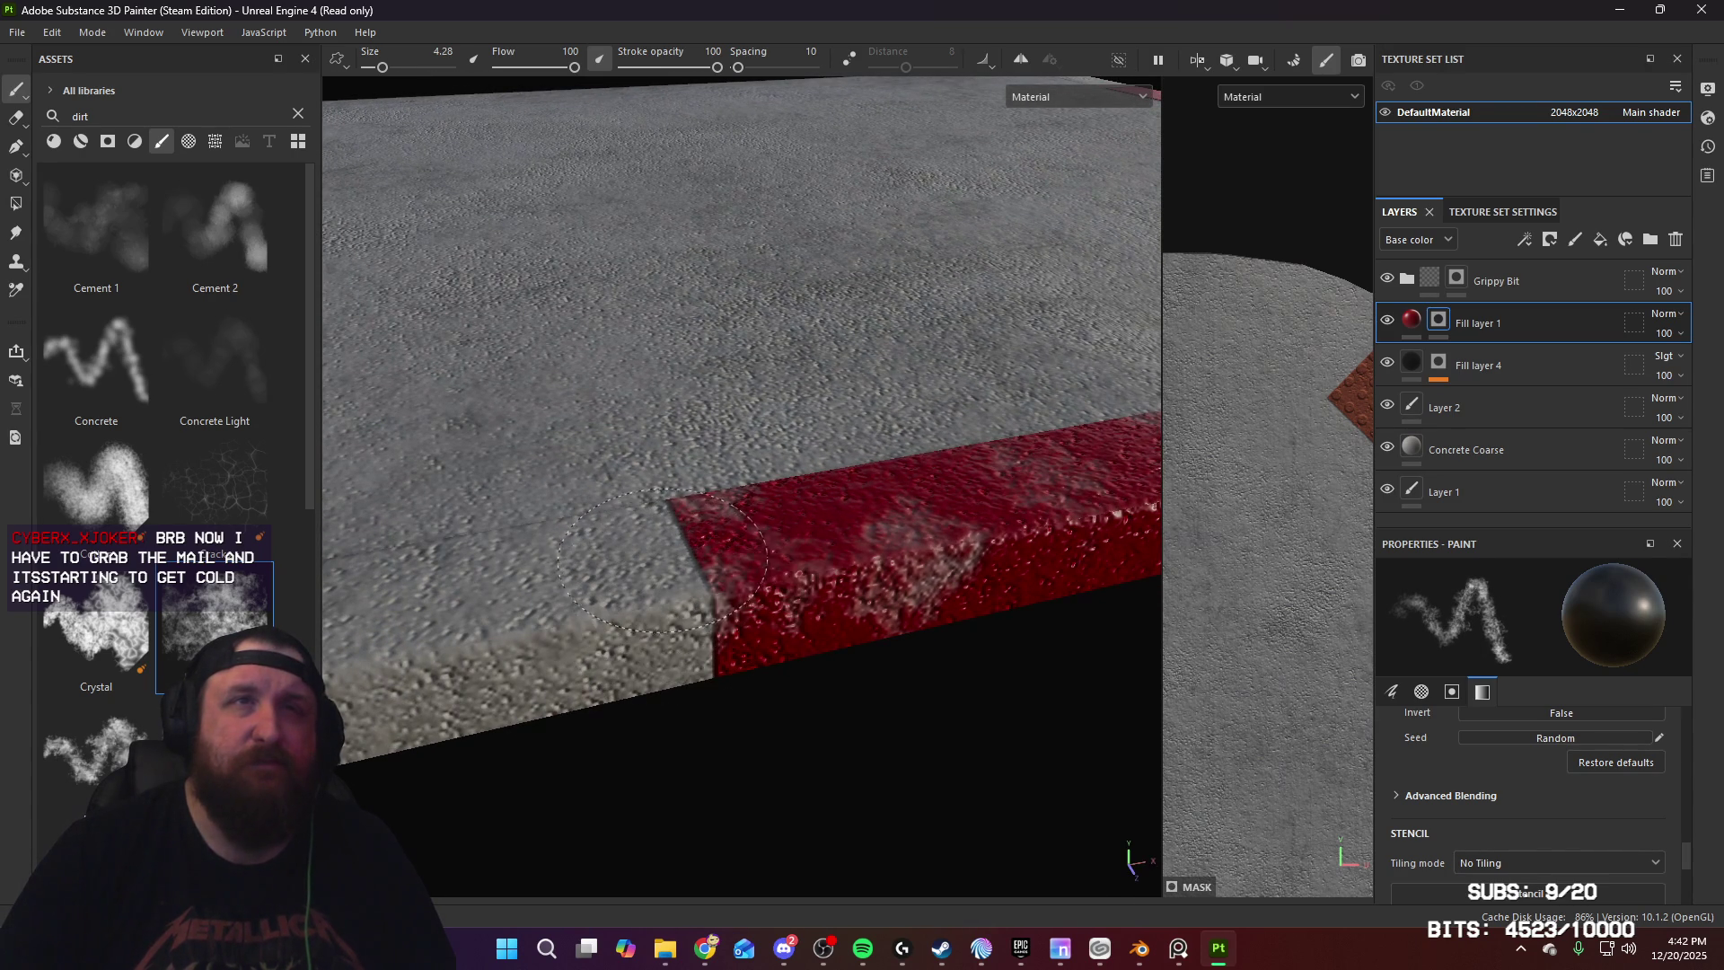
{"action": "mouse_move", "coordinate": [687, 665]}
{"action": "left_mouse_down", "text": "alt"}
{"action": "mouse_move", "coordinate": [843, 647]}
{"action": "mouse_move", "coordinate": [912, 616]}
{"action": "mouse_move", "coordinate": [712, 635]}
{"action": "left_mouse_up", "text": "alt"}
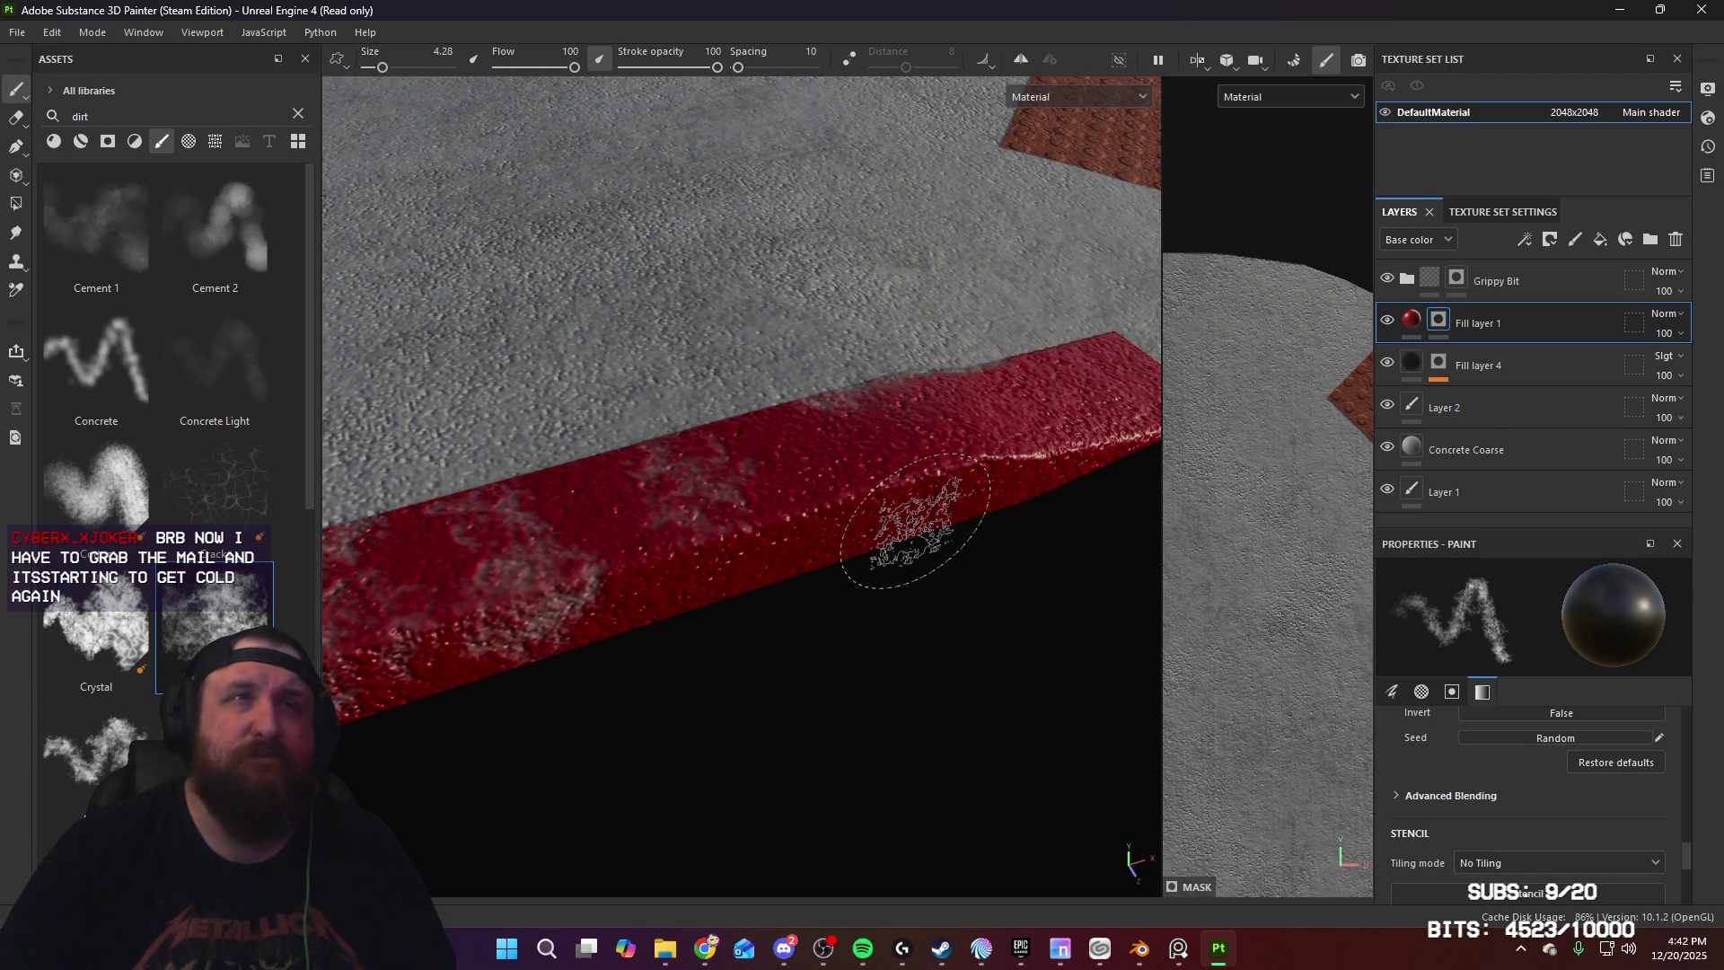
{"action": "mouse_move", "coordinate": [915, 520]}
{"action": "left_mouse_down", "text": "alt"}
{"action": "mouse_move", "coordinate": [886, 577]}
{"action": "mouse_move", "coordinate": [839, 504]}
{"action": "mouse_move", "coordinate": [924, 500]}
{"action": "mouse_move", "coordinate": [787, 552]}
{"action": "left_mouse_up", "text": "alt"}
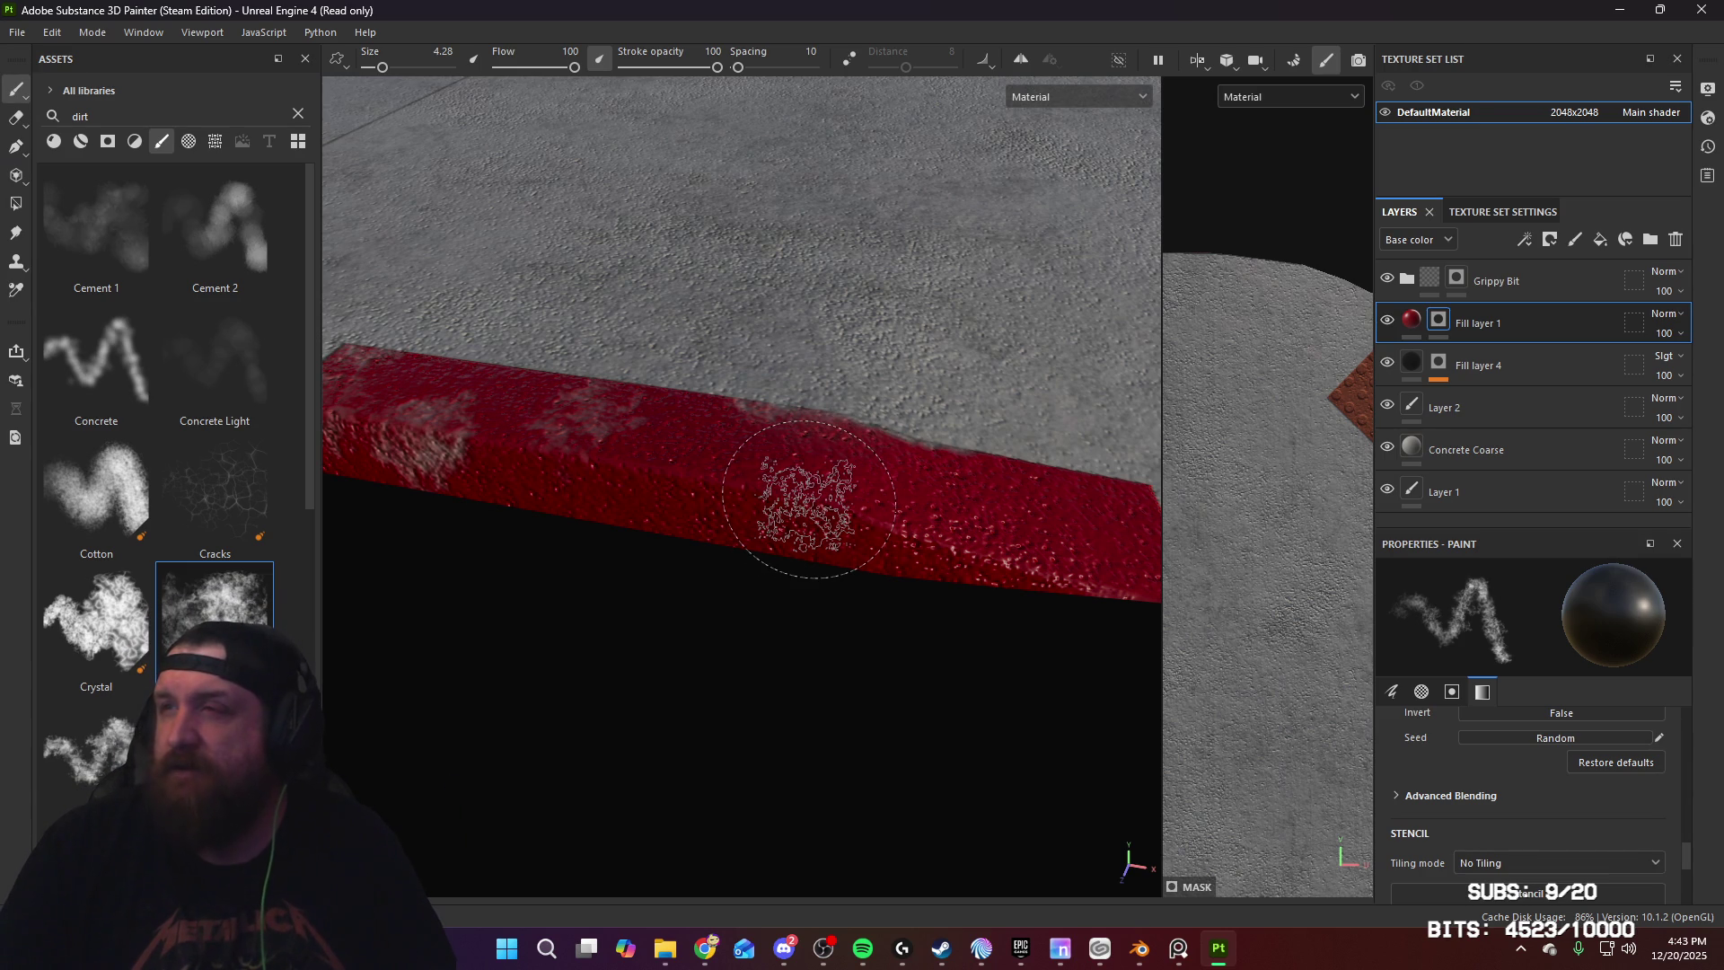
{"action": "mouse_move", "coordinate": [794, 514]}
{"action": "left_mouse_down", "text": "alt"}
{"action": "mouse_move", "coordinate": [839, 569]}
{"action": "mouse_move", "coordinate": [539, 599]}
{"action": "left_mouse_up", "text": "alt"}
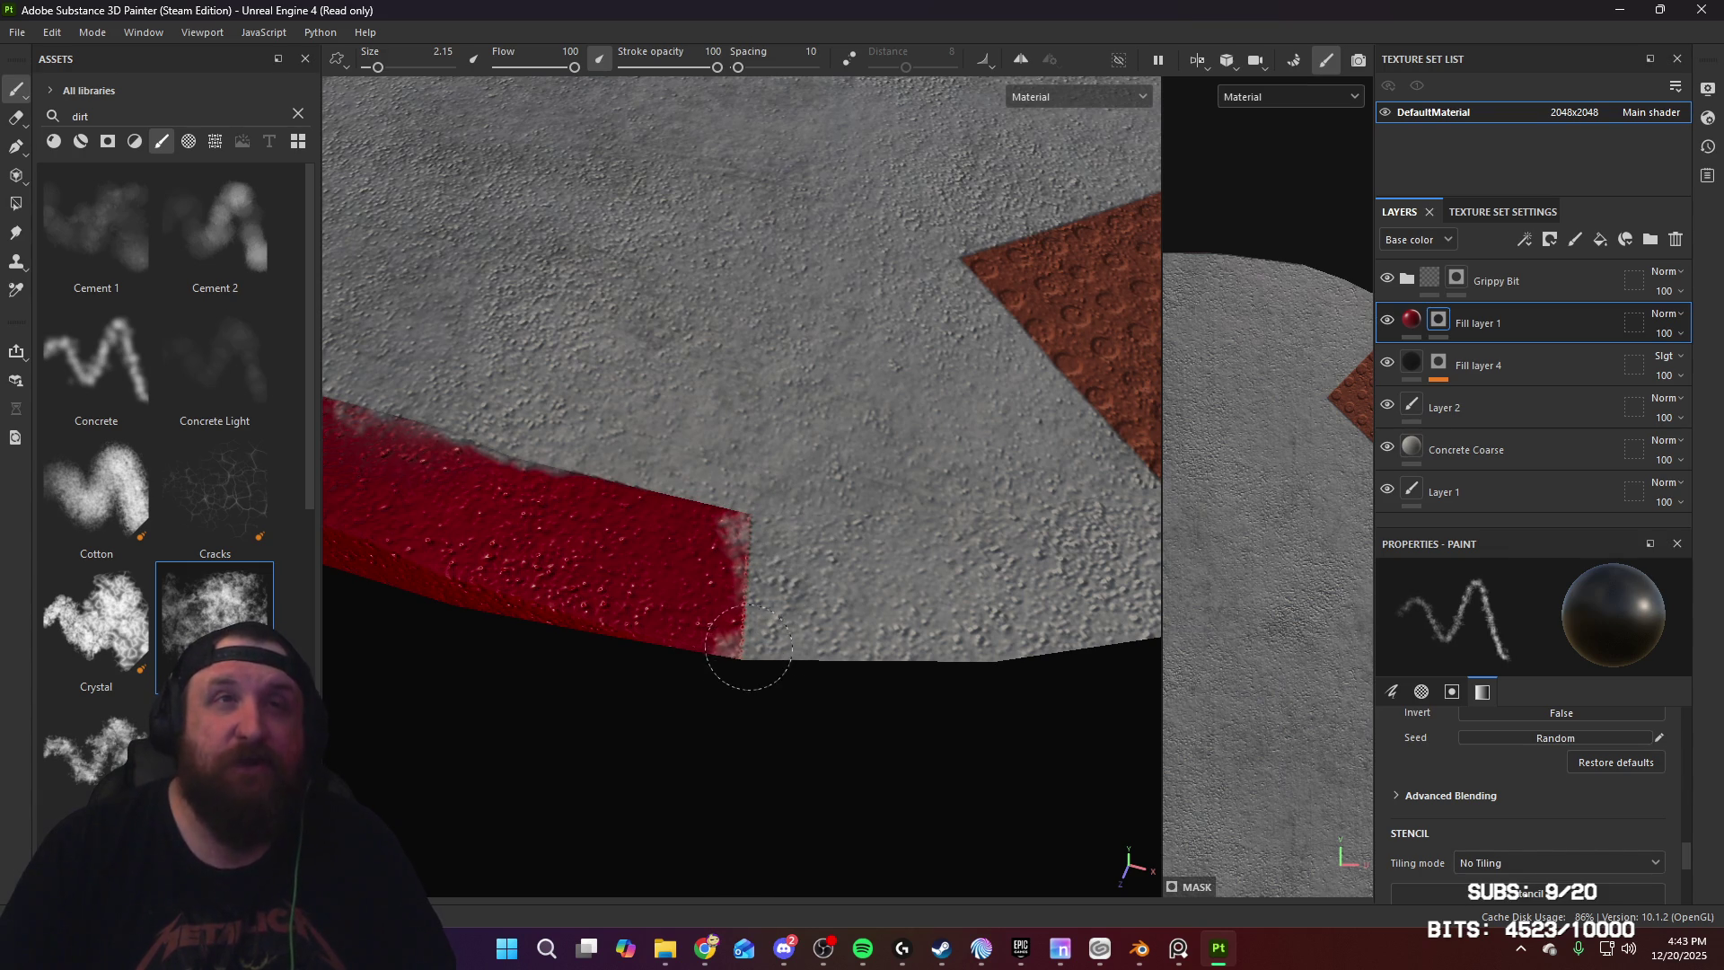
{"action": "mouse_move", "coordinate": [753, 638]}
{"action": "left_mouse_down", "text": "alt"}
{"action": "mouse_move", "coordinate": [797, 510]}
{"action": "mouse_move", "coordinate": [988, 584]}
{"action": "mouse_move", "coordinate": [1224, 573]}
{"action": "mouse_move", "coordinate": [880, 534]}
{"action": "mouse_move", "coordinate": [1033, 502]}
{"action": "mouse_move", "coordinate": [854, 605]}
{"action": "mouse_move", "coordinate": [781, 608]}
{"action": "mouse_move", "coordinate": [882, 597]}
{"action": "mouse_move", "coordinate": [624, 574]}
{"action": "mouse_move", "coordinate": [862, 527]}
{"action": "mouse_move", "coordinate": [833, 533]}
{"action": "mouse_move", "coordinate": [947, 617]}
{"action": "left_mouse_up", "text": "alt"}
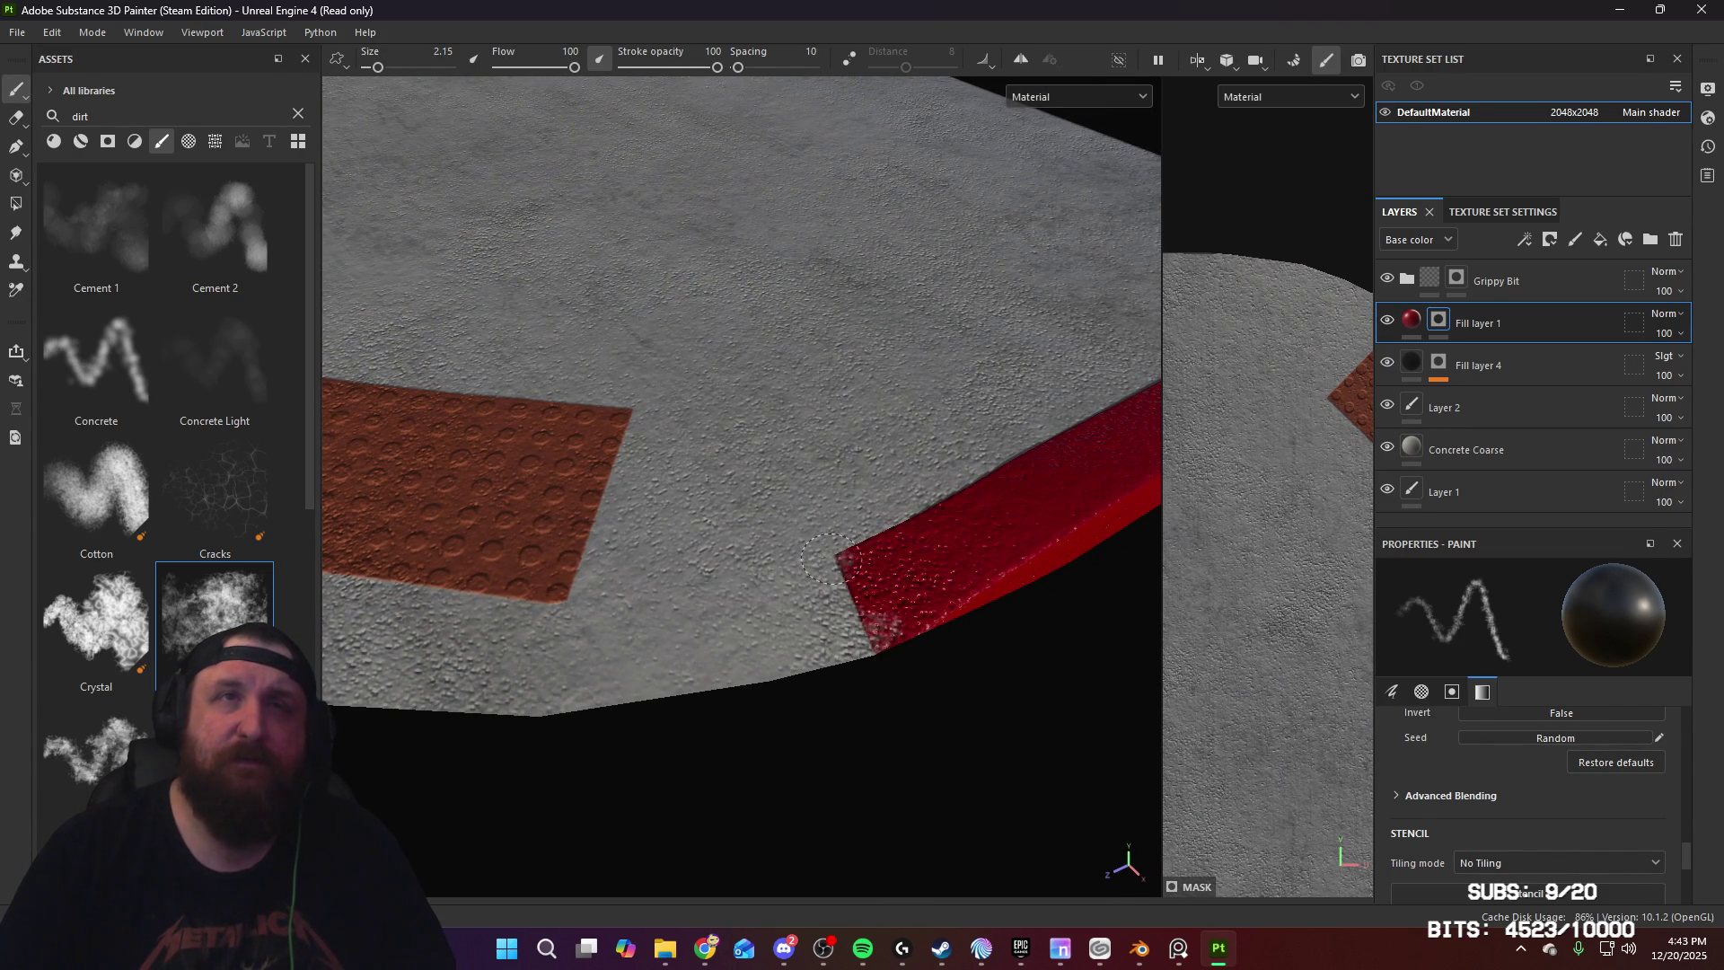
{"action": "left_click_drag", "start_coordinate": [992, 568], "coordinate": [630, 710], "text": "alt"}
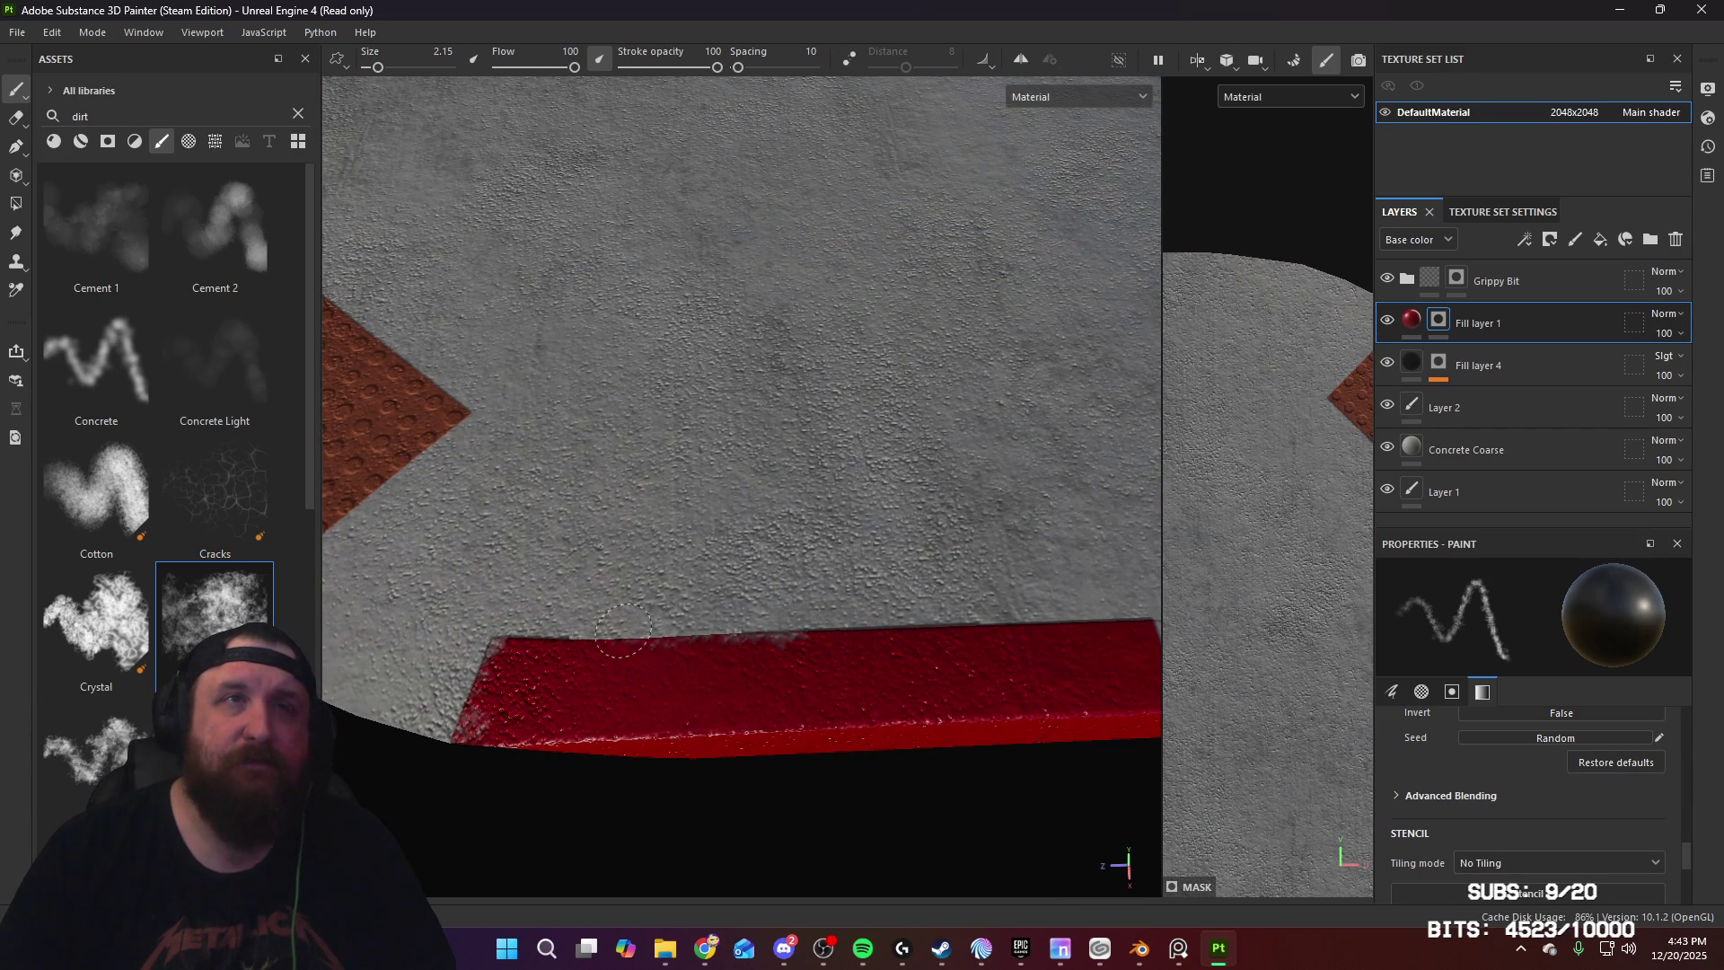
{"action": "left_click_drag", "start_coordinate": [990, 608], "coordinate": [705, 619], "text": "alt"}
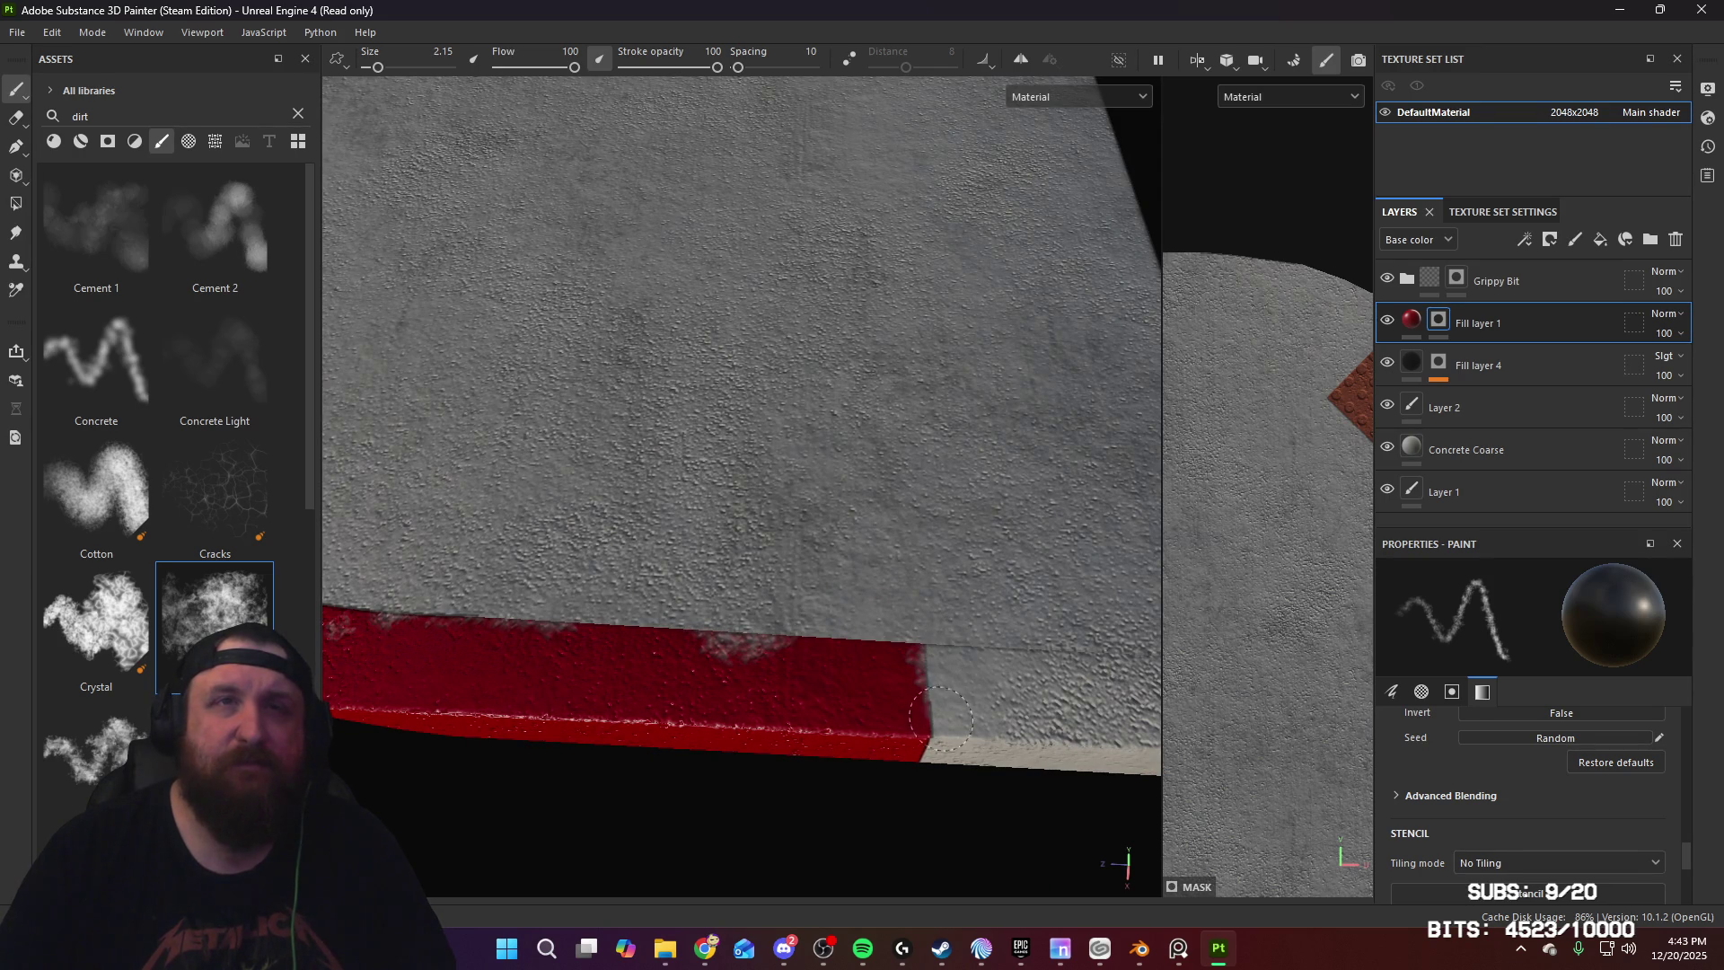
{"action": "left_click_drag", "start_coordinate": [938, 750], "coordinate": [990, 585], "text": "alt"}
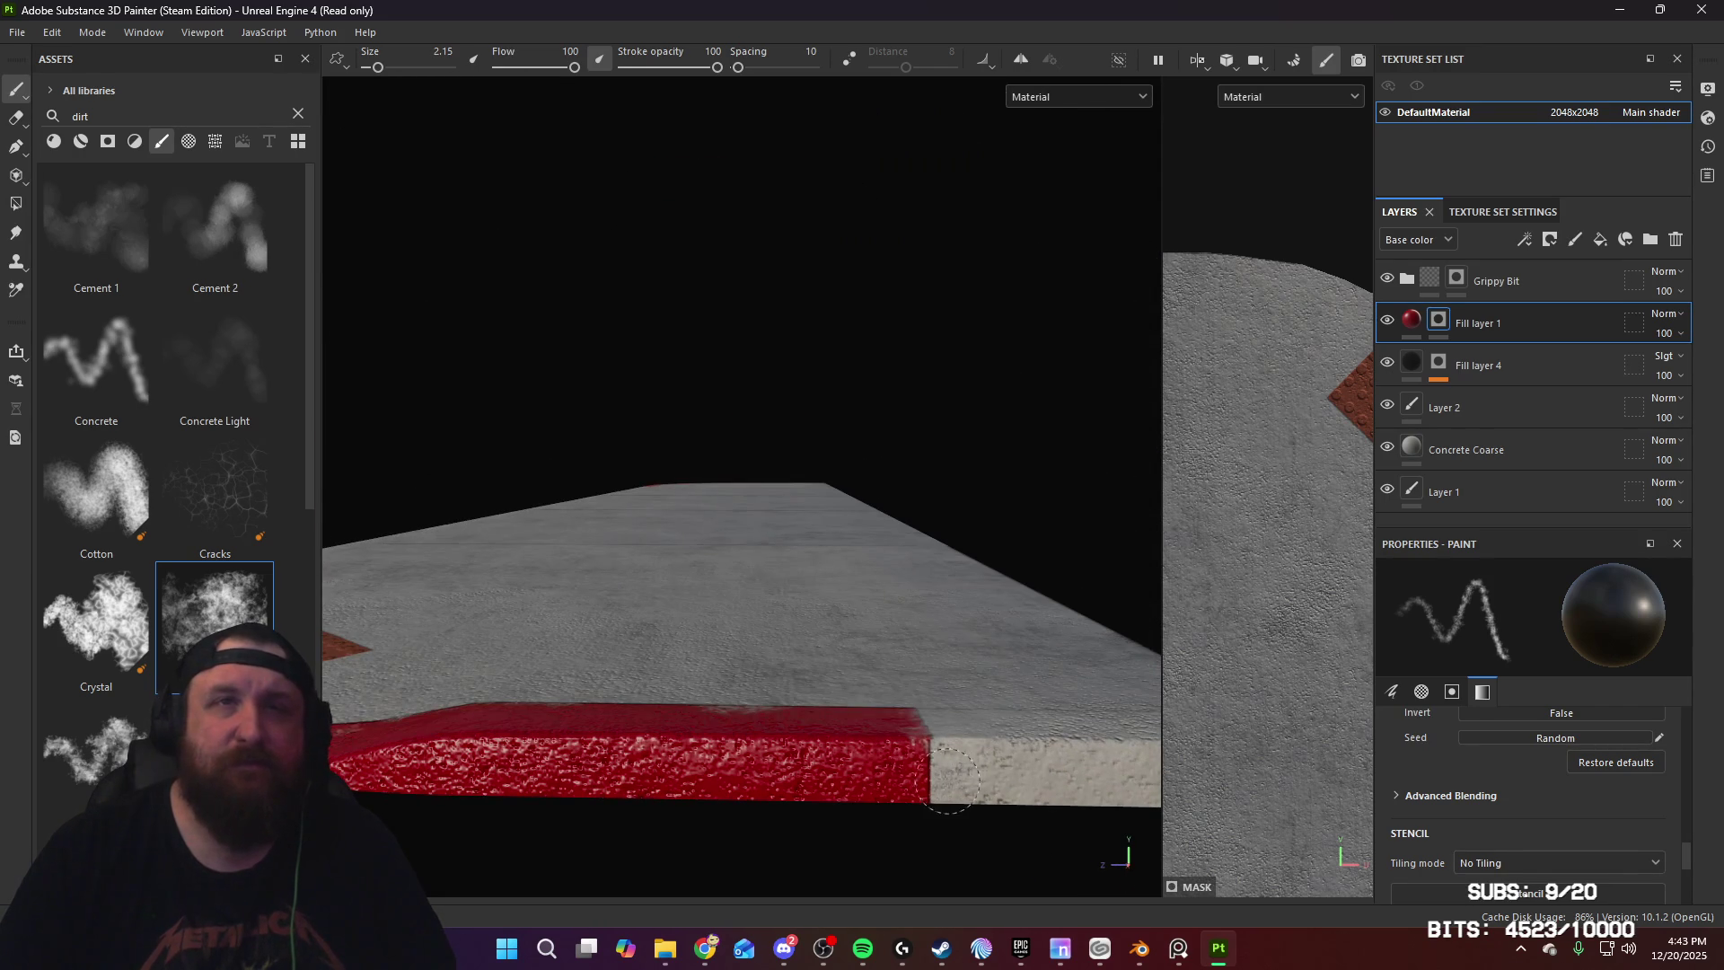
{"action": "mouse_move", "coordinate": [929, 795]}
{"action": "left_mouse_down", "text": "alt"}
{"action": "mouse_move", "coordinate": [646, 763]}
{"action": "mouse_move", "coordinate": [763, 769]}
{"action": "mouse_move", "coordinate": [584, 647]}
{"action": "left_mouse_up", "text": "alt"}
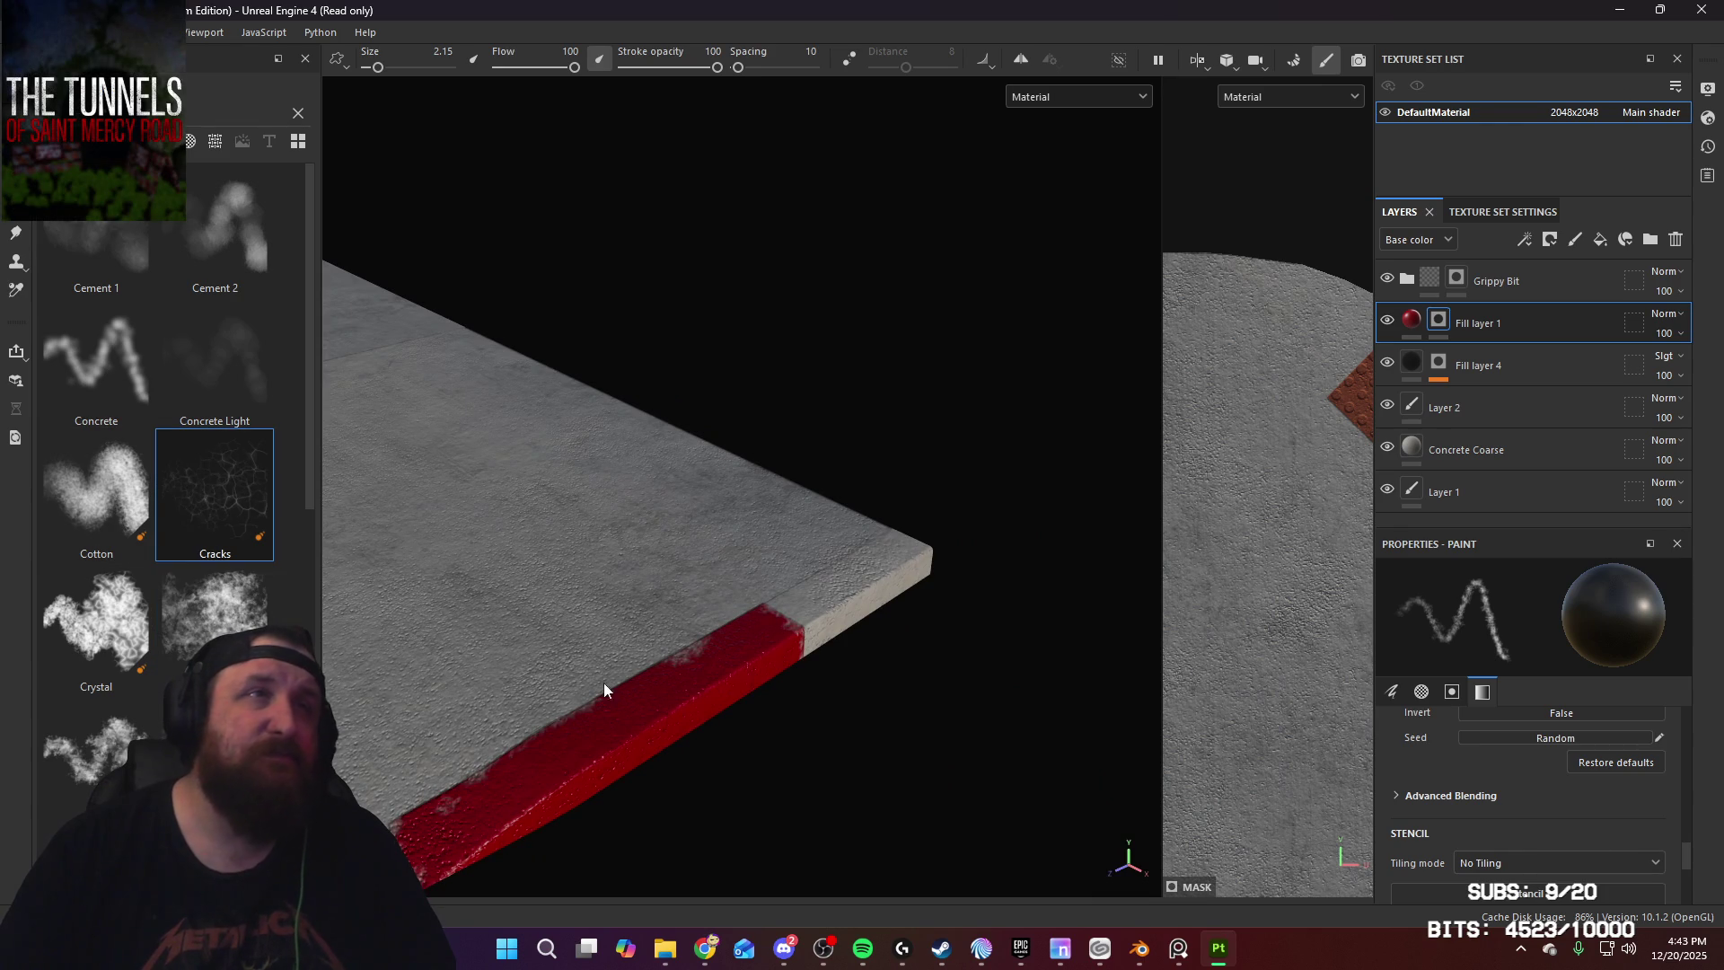
{"action": "mouse_move", "coordinate": [700, 712]}
{"action": "left_mouse_down", "text": "alt"}
{"action": "mouse_move", "coordinate": [578, 712]}
{"action": "mouse_move", "coordinate": [708, 562]}
{"action": "mouse_move", "coordinate": [696, 590]}
{"action": "mouse_move", "coordinate": [755, 558]}
{"action": "mouse_move", "coordinate": [762, 605]}
{"action": "mouse_move", "coordinate": [646, 673]}
{"action": "left_mouse_up", "text": "alt"}
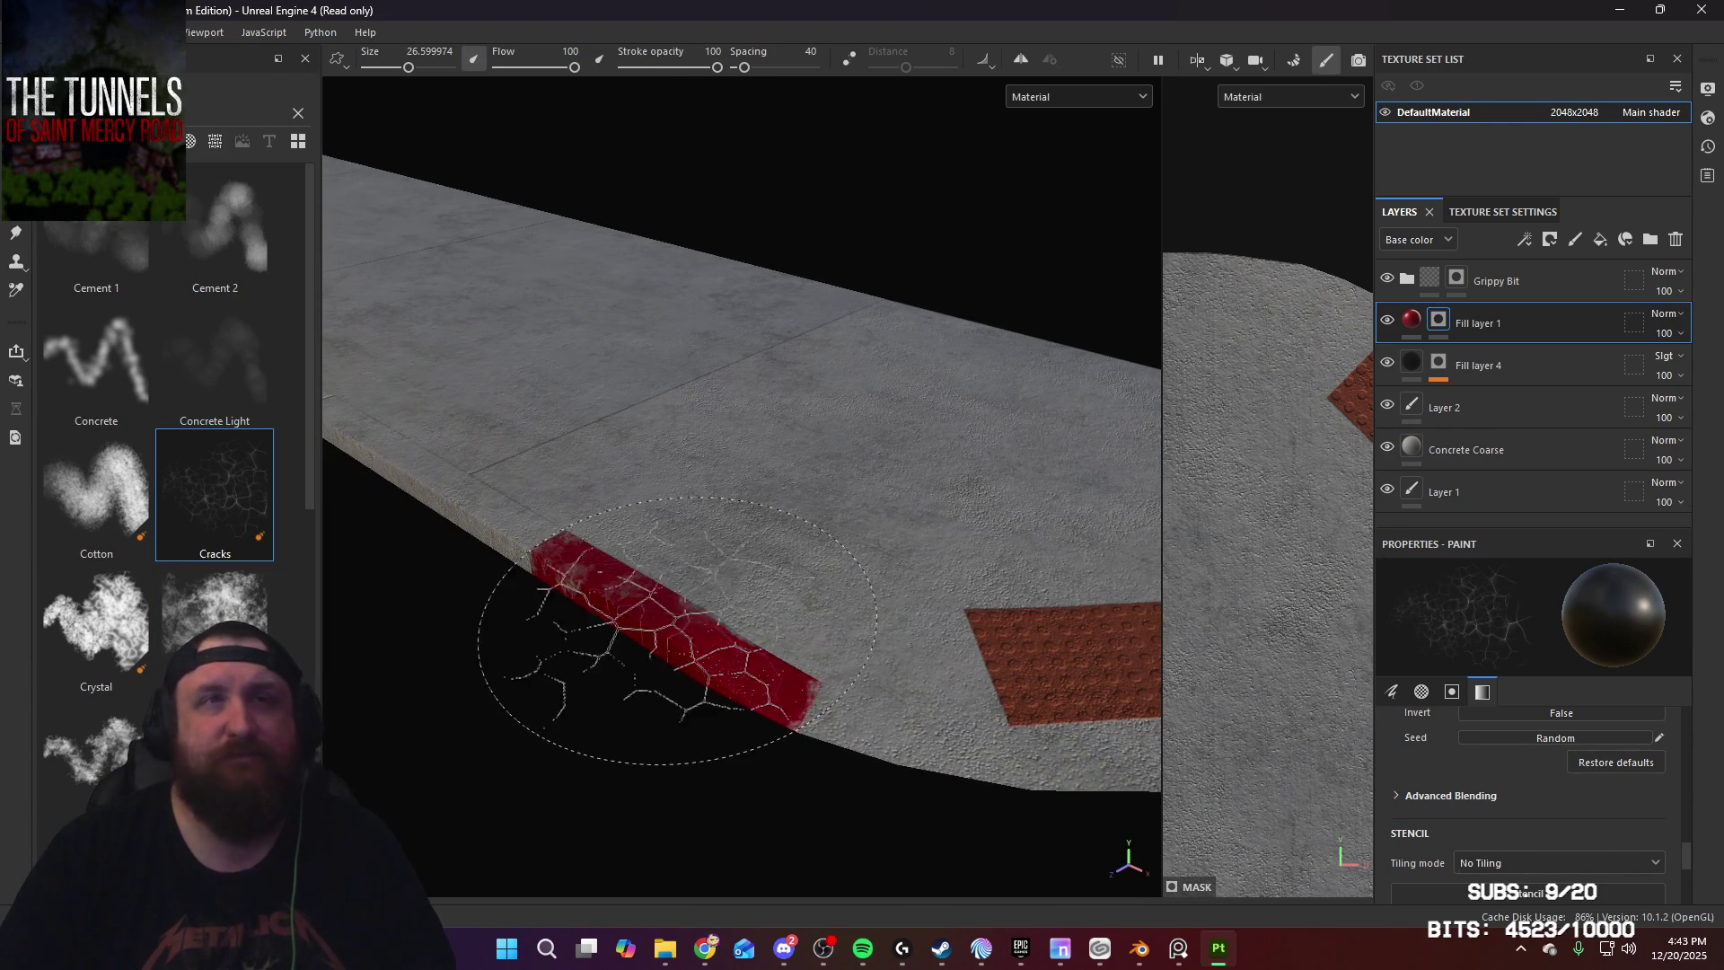
{"action": "mouse_move", "coordinate": [962, 696]}
{"action": "left_mouse_down", "text": "alt"}
{"action": "mouse_move", "coordinate": [913, 601]}
{"action": "mouse_move", "coordinate": [985, 539]}
{"action": "mouse_move", "coordinate": [982, 662]}
{"action": "mouse_move", "coordinate": [936, 687]}
{"action": "mouse_move", "coordinate": [701, 704]}
{"action": "left_mouse_up", "text": "alt"}
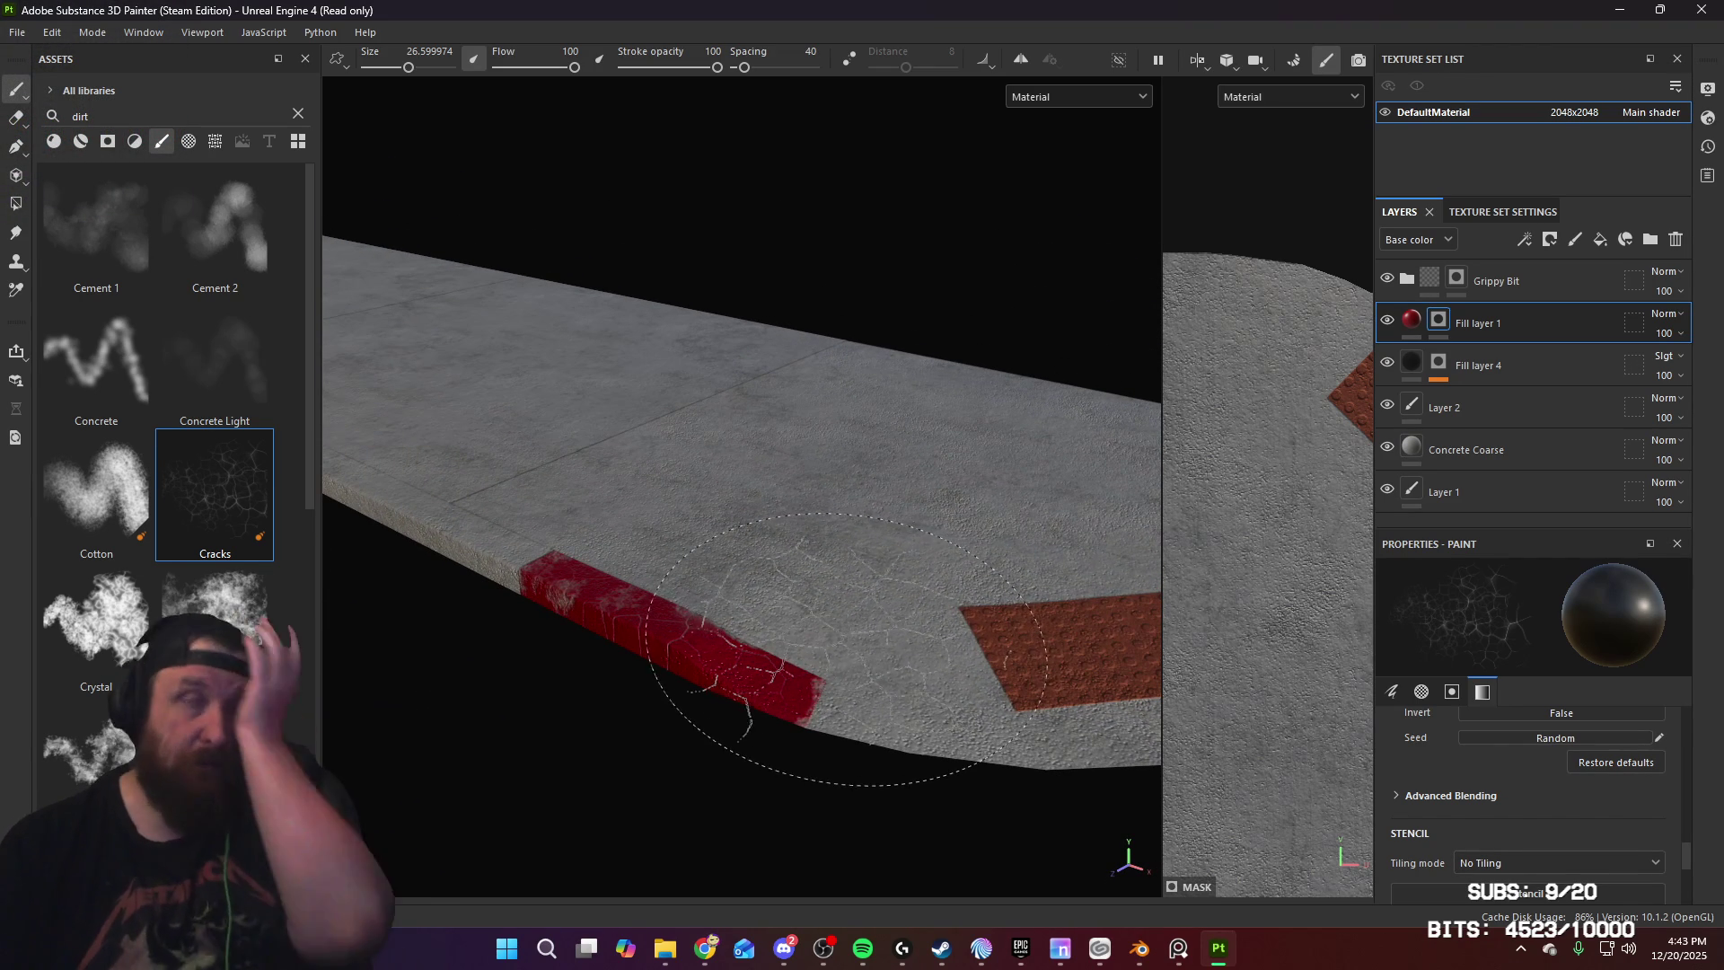
Step: Raise Fill layer 1's roughness to 0.6044 for a matte curb, then try a dirt brush on it
{"action": "left_click", "coordinate": [1411, 318]}
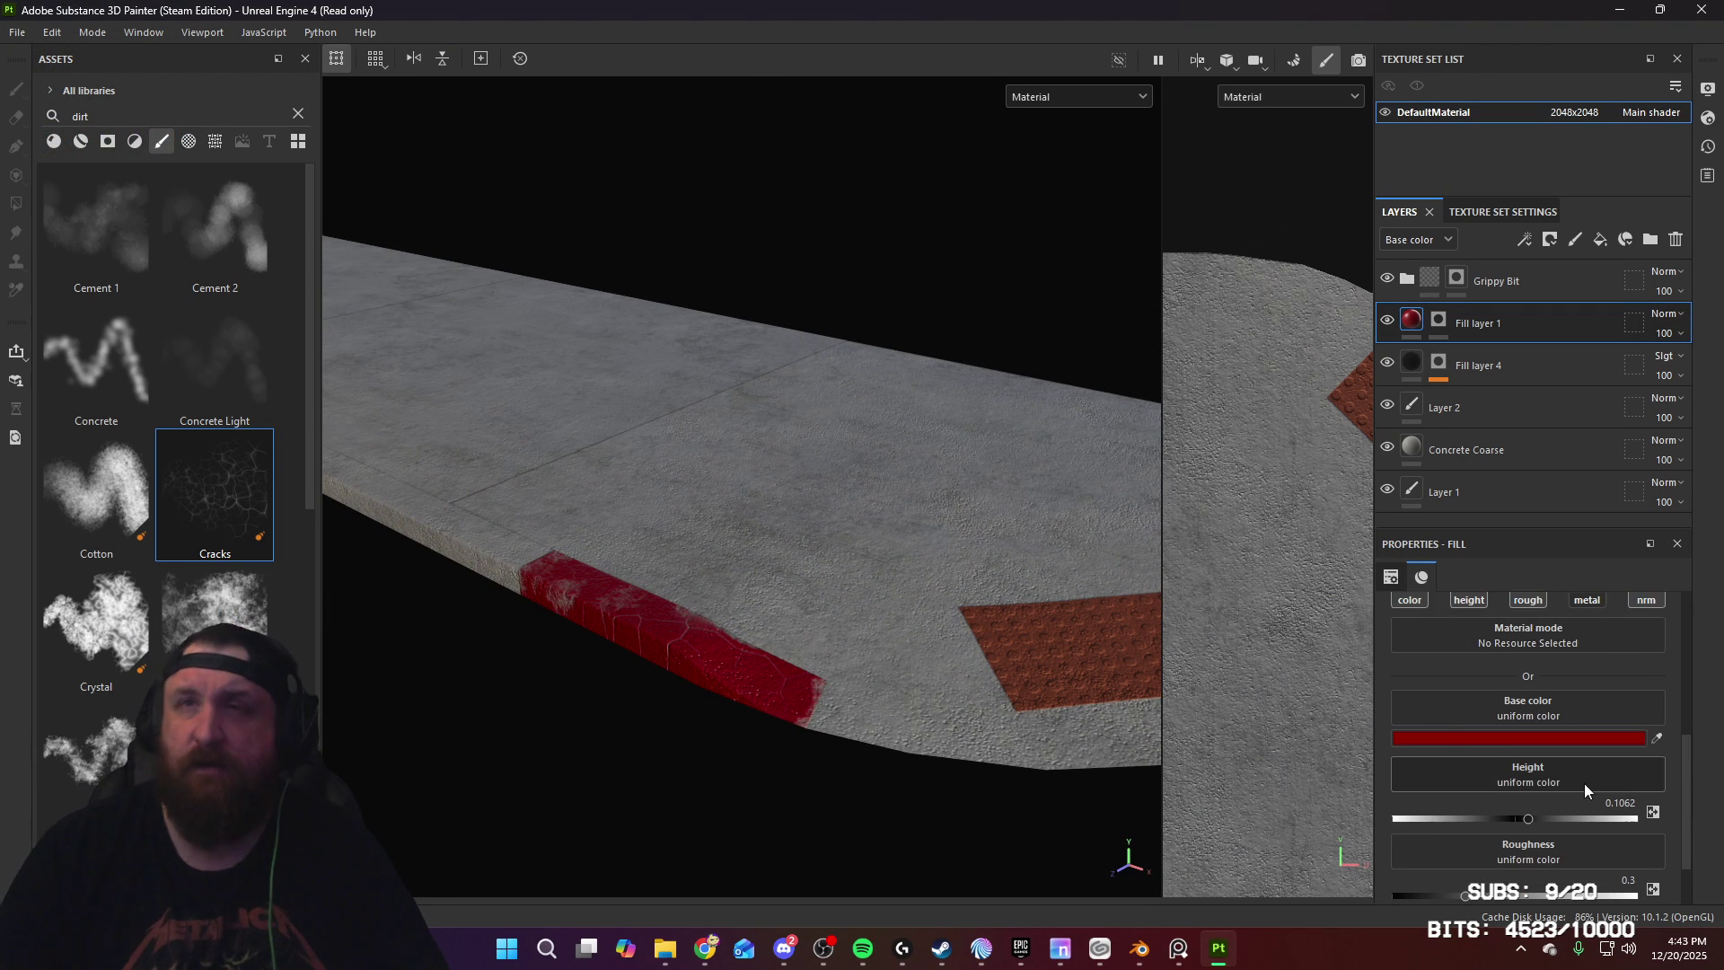
{"action": "scroll", "coordinate": [1577, 802], "scroll_direction": "down", "scroll_amount": 1}
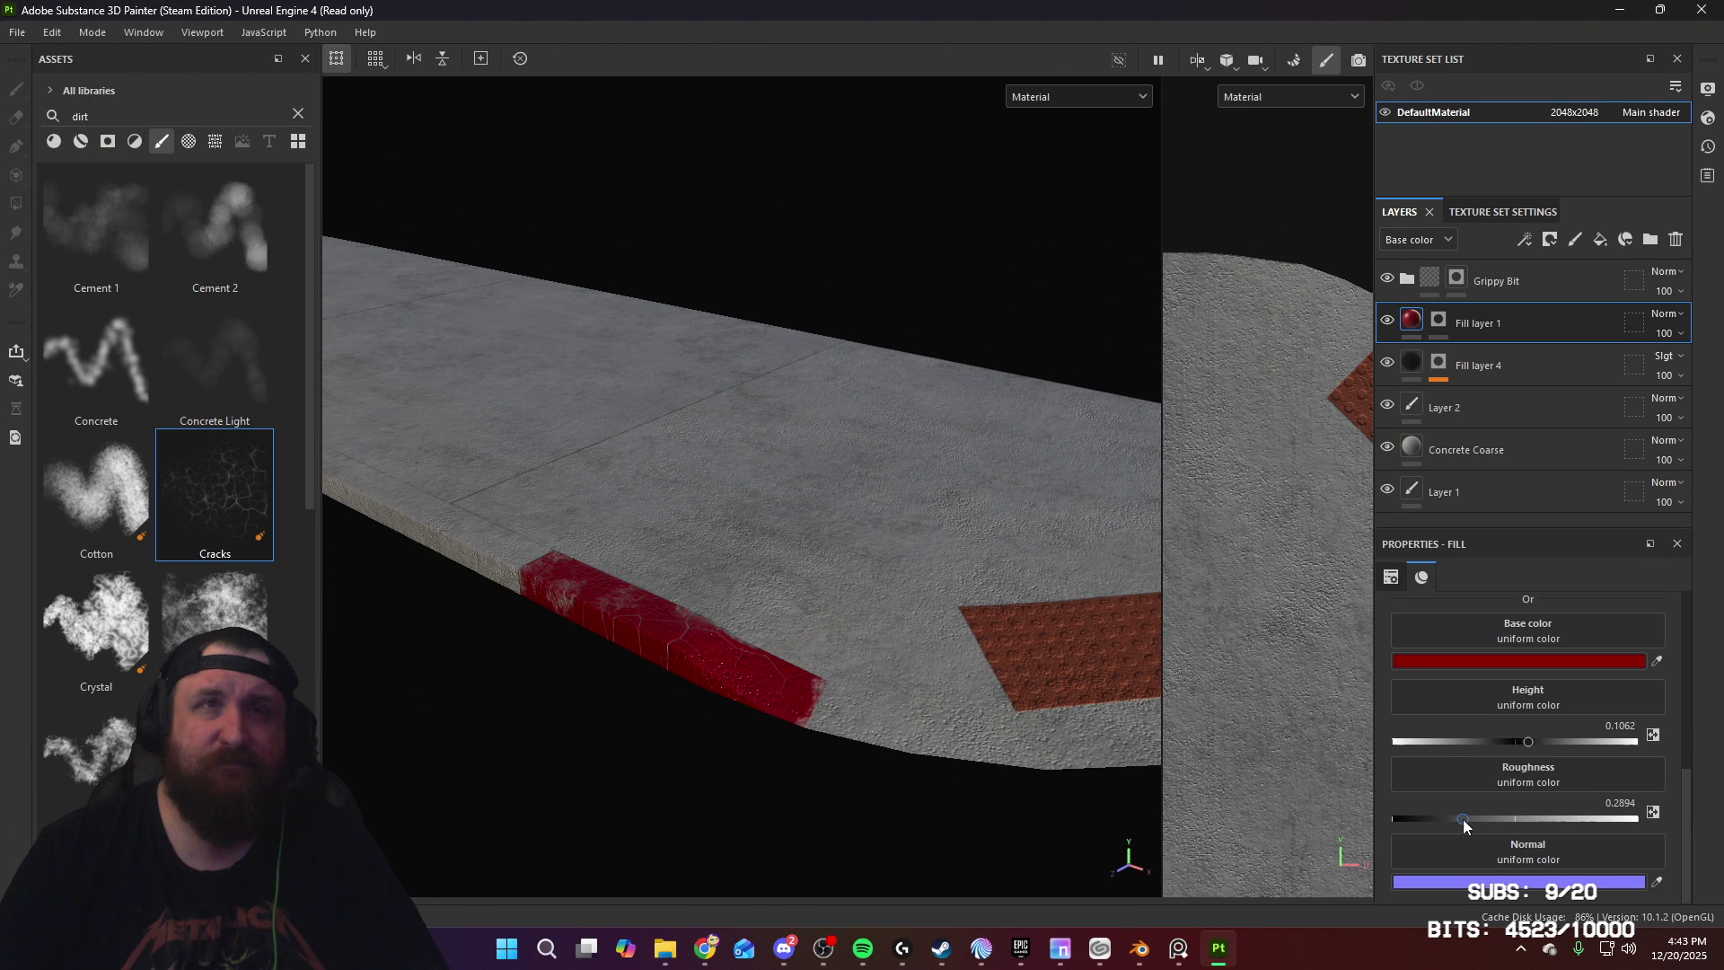
{"action": "scroll", "coordinate": [674, 508], "scroll_direction": "up", "scroll_amount": 5}
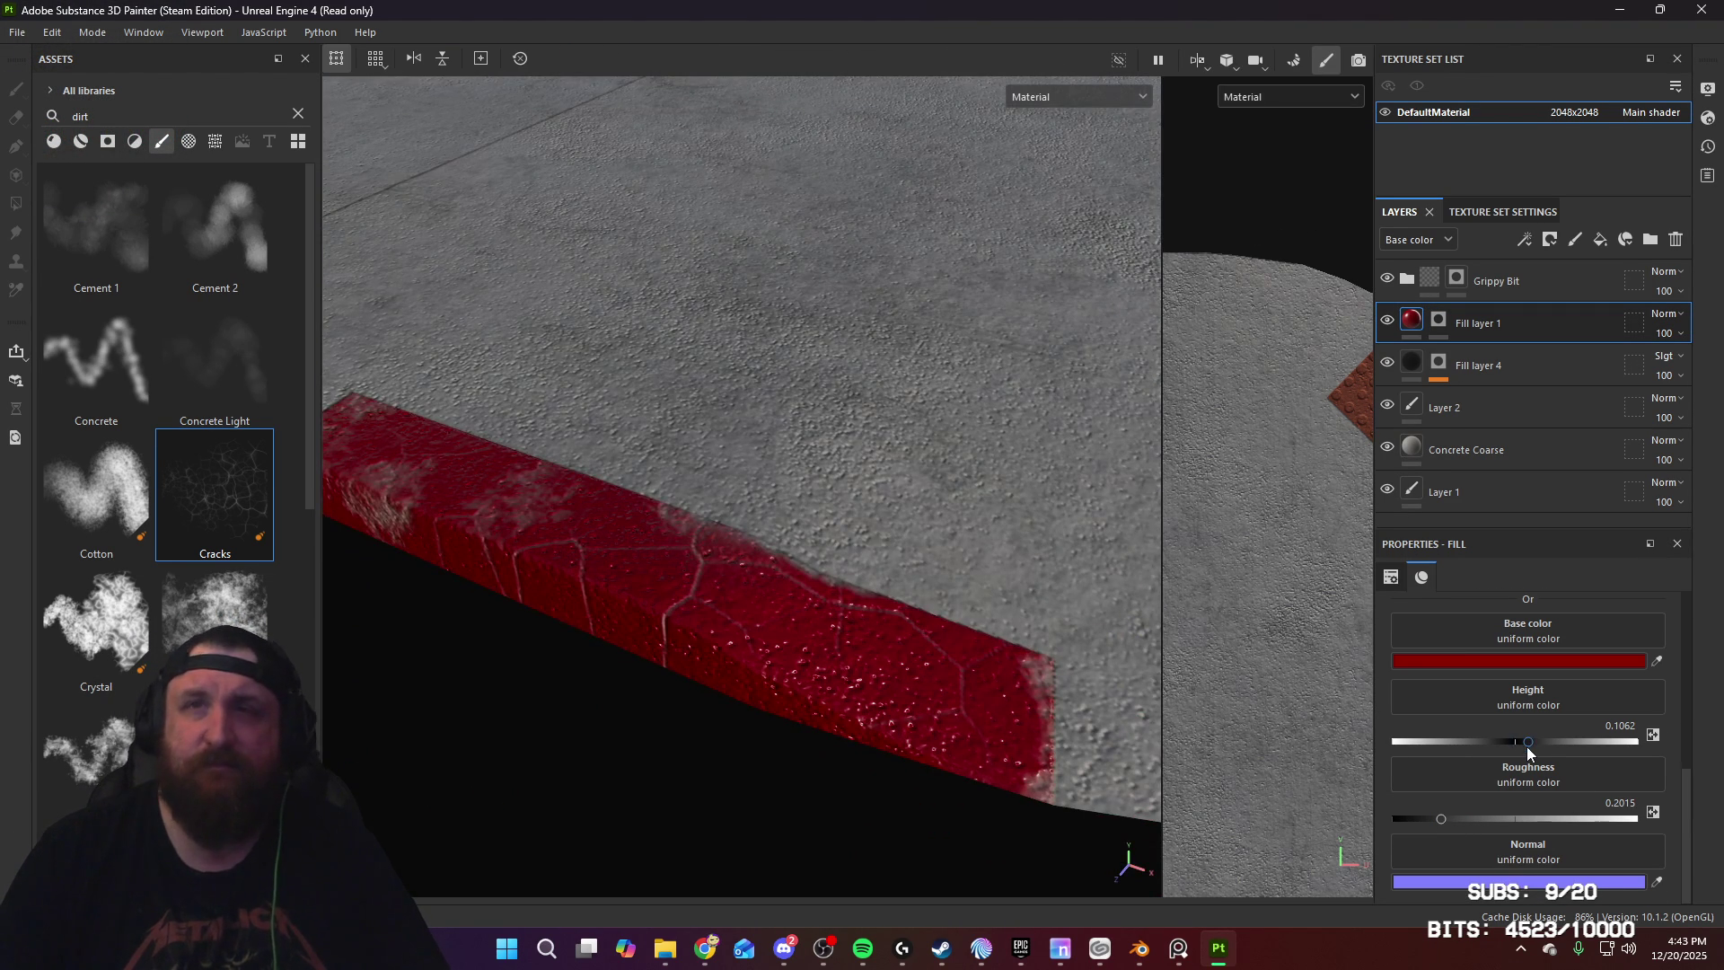
{"action": "mouse_move", "coordinate": [993, 653]}
{"action": "left_mouse_down", "text": "alt"}
{"action": "mouse_move", "coordinate": [535, 574]}
{"action": "mouse_move", "coordinate": [971, 523]}
{"action": "mouse_move", "coordinate": [1147, 527]}
{"action": "mouse_move", "coordinate": [1203, 503]}
{"action": "left_mouse_up", "text": "alt"}
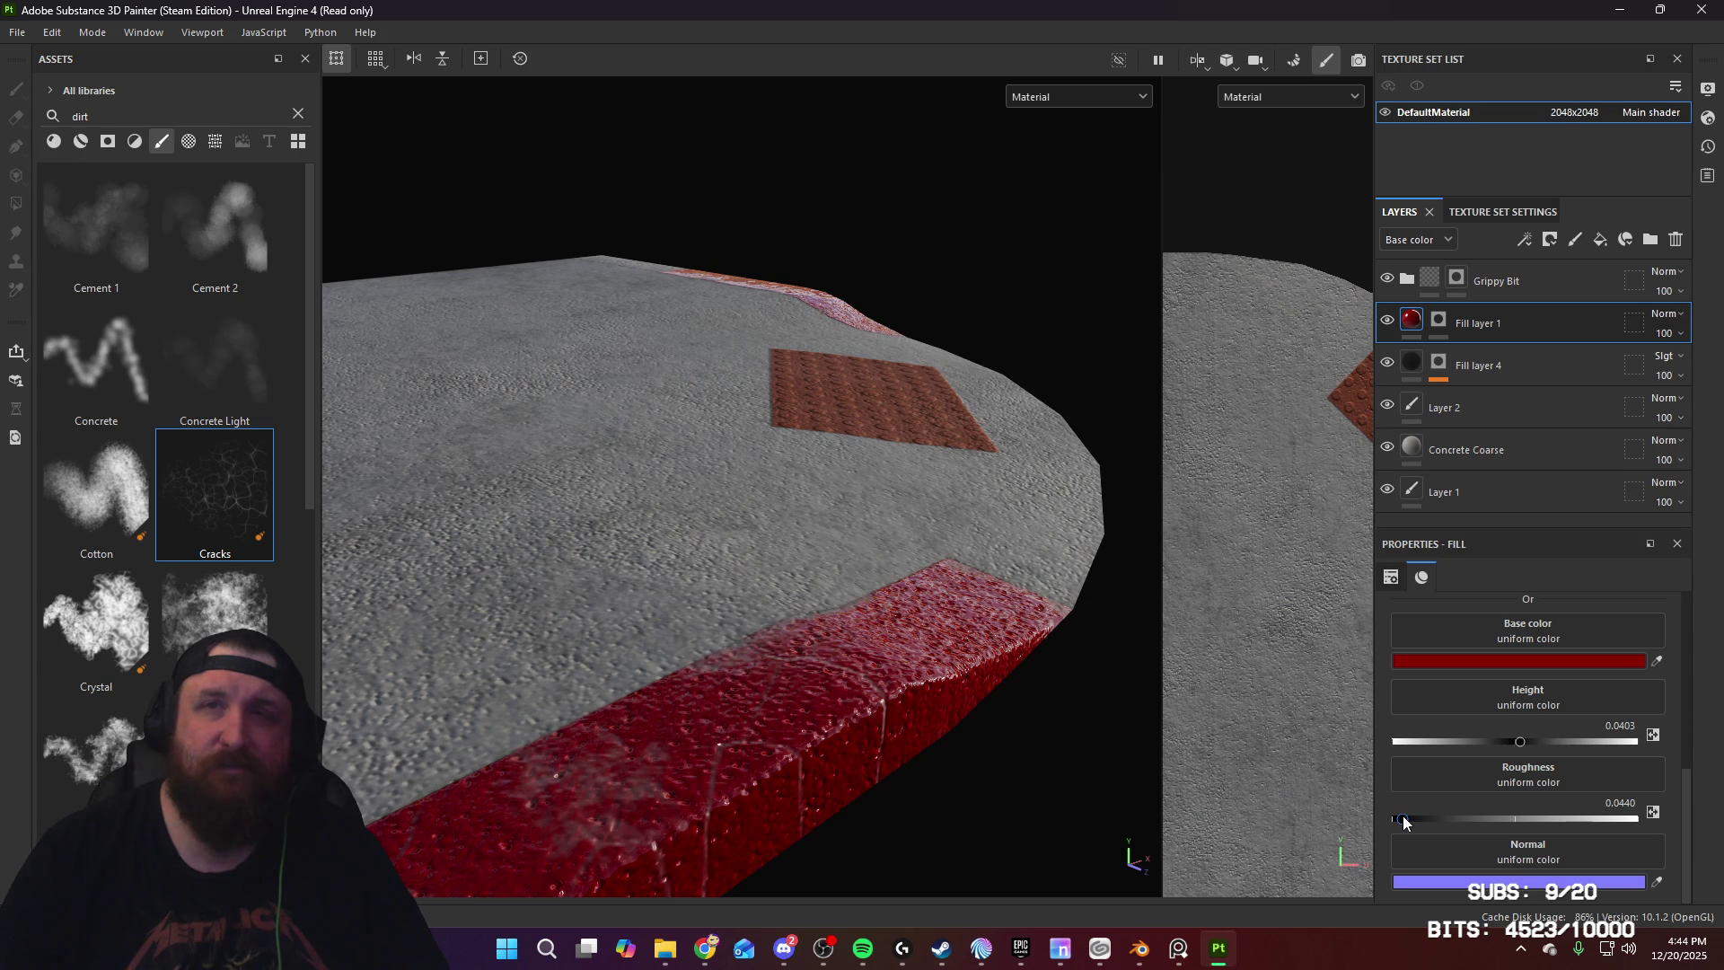
{"action": "mouse_move", "coordinate": [1407, 818]}
{"action": "left_mouse_down"}
{"action": "mouse_move", "coordinate": [1587, 822]}
{"action": "mouse_move", "coordinate": [1540, 823]}
{"action": "left_mouse_up"}
{"action": "mouse_move", "coordinate": [982, 589]}
{"action": "left_mouse_down", "text": "alt"}
{"action": "mouse_move", "coordinate": [1082, 569]}
{"action": "mouse_move", "coordinate": [889, 594]}
{"action": "mouse_move", "coordinate": [704, 585]}
{"action": "mouse_move", "coordinate": [620, 663]}
{"action": "mouse_move", "coordinate": [827, 662]}
{"action": "left_mouse_up", "text": "alt"}
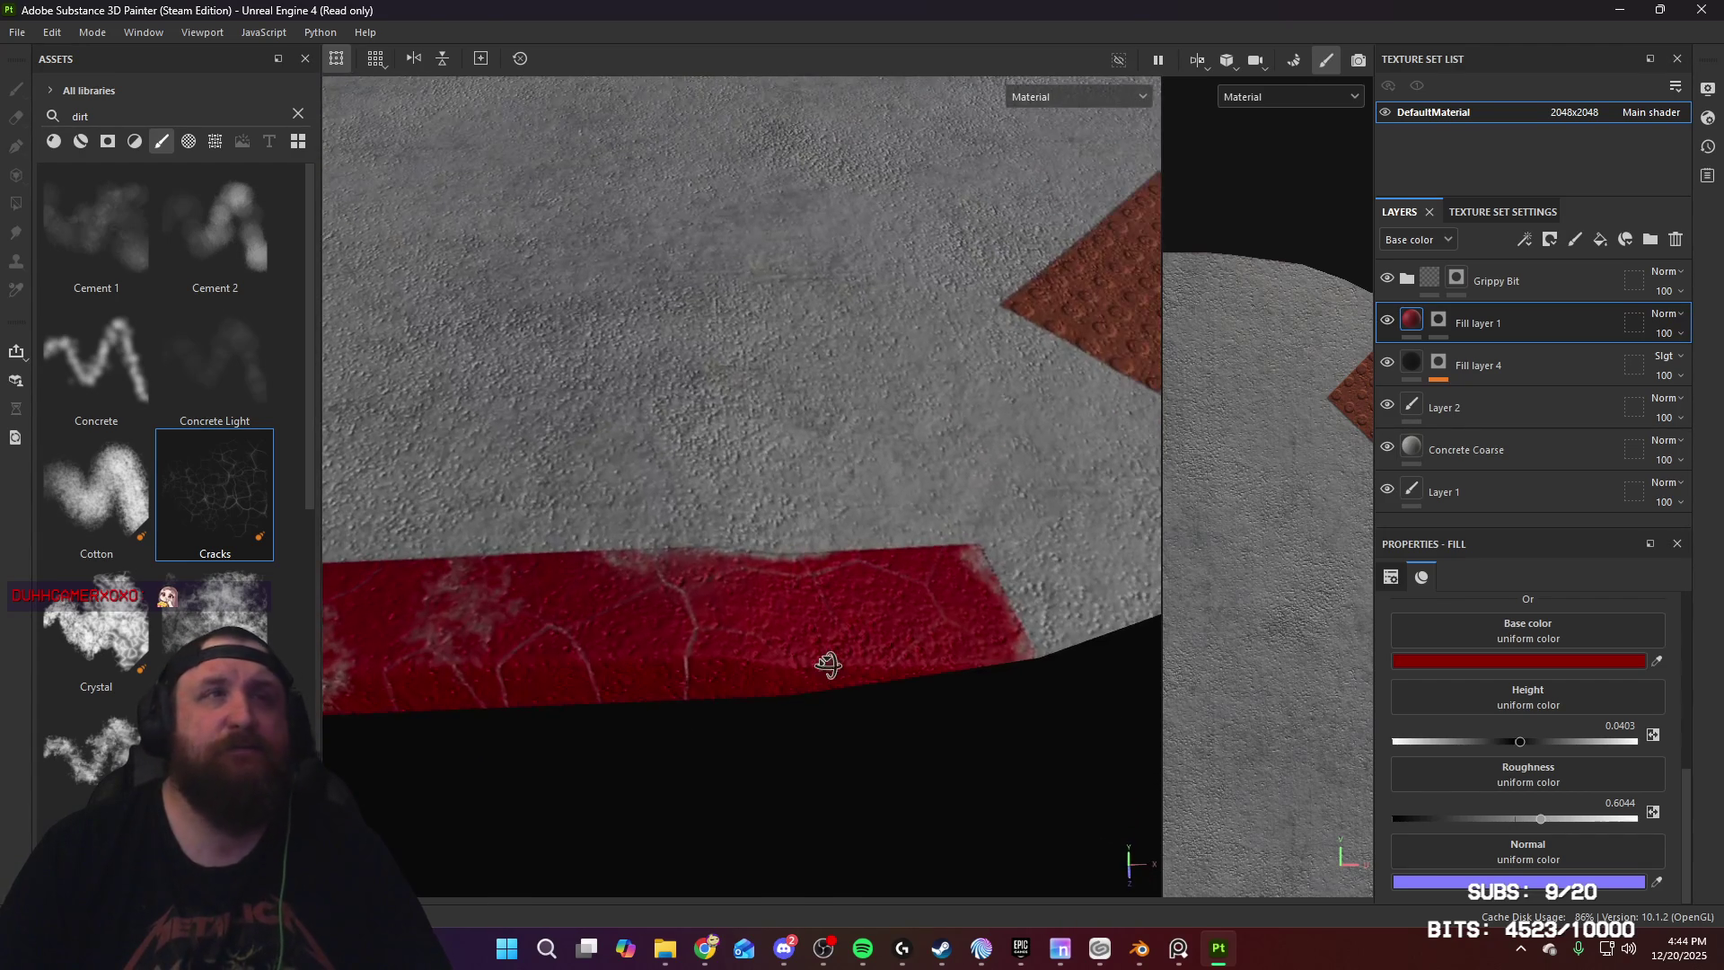
{"action": "left_click", "coordinate": [192, 667]}
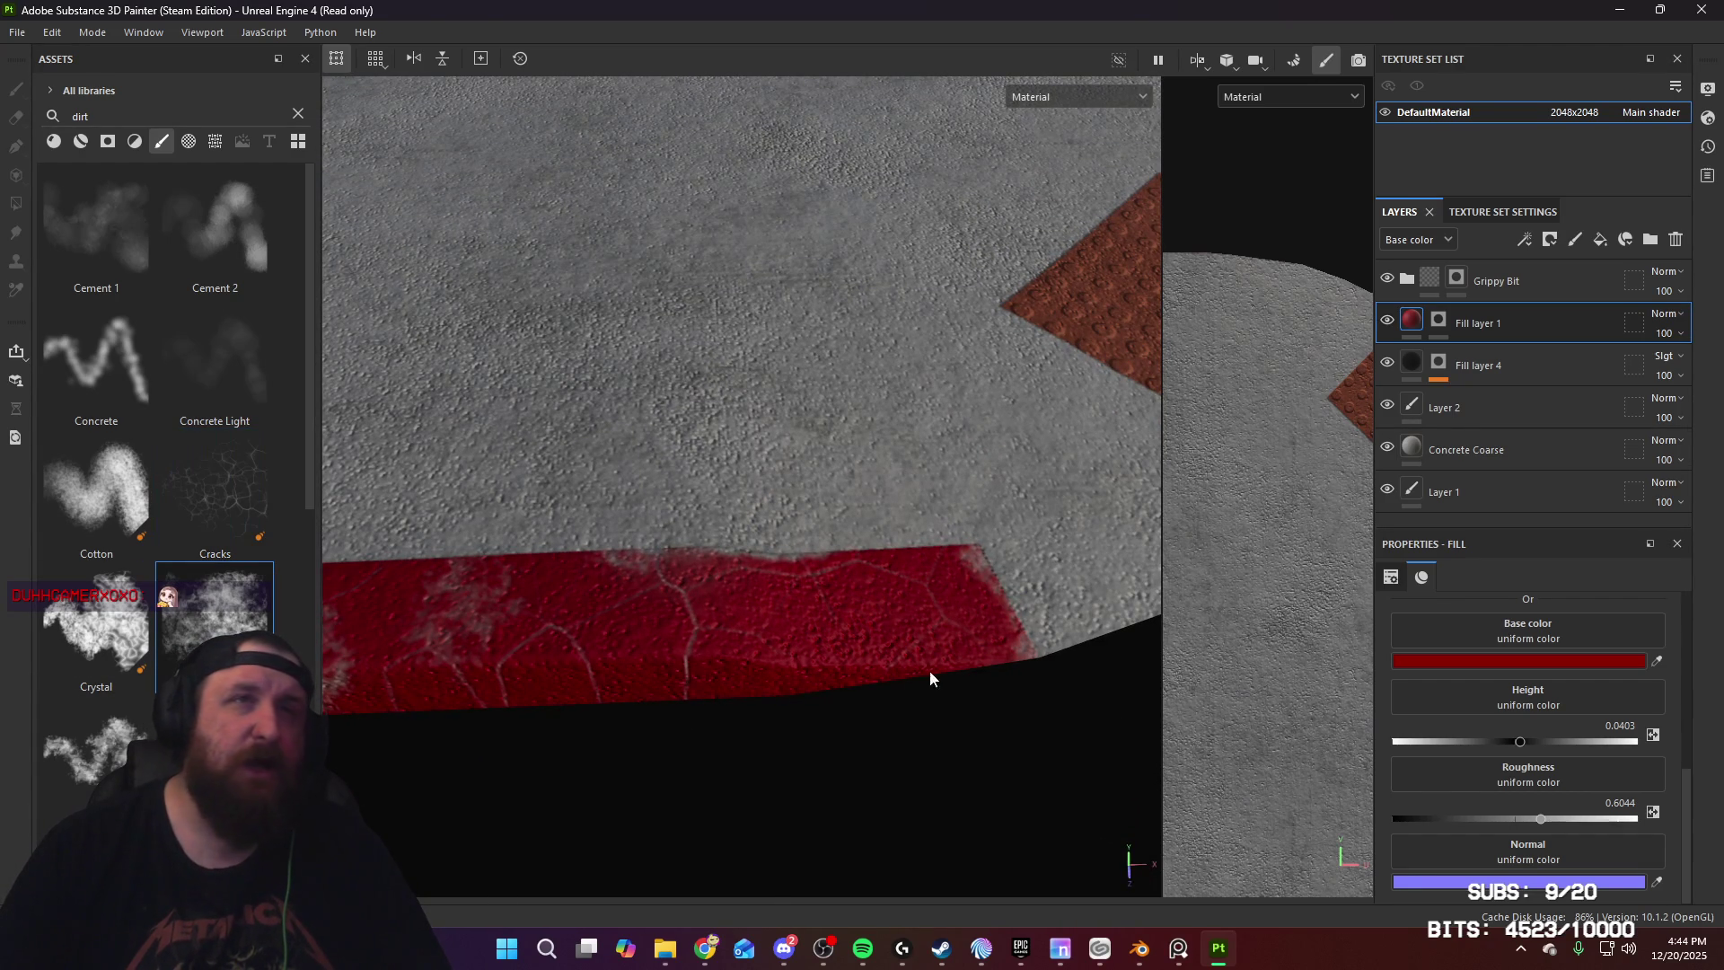
{"action": "left_click_drag", "start_coordinate": [707, 639], "coordinate": [801, 644]}
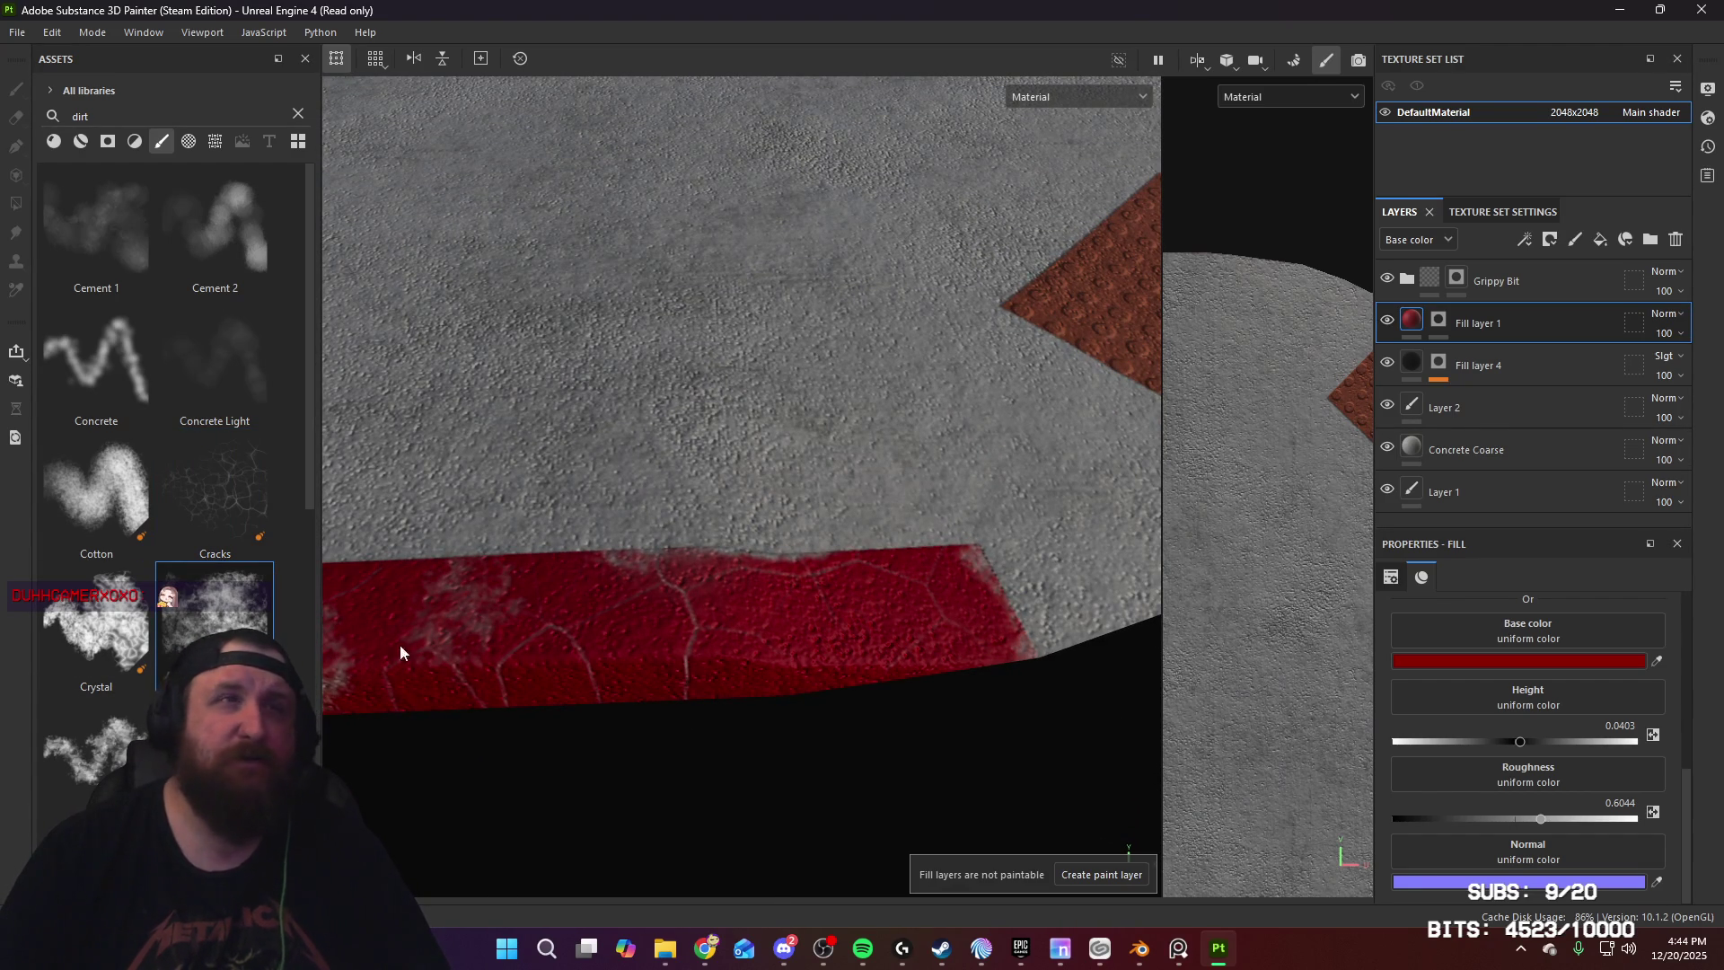
Step: Select Fill layer 4's mask and choose a dirt brush for it
{"action": "left_click", "coordinate": [1438, 365]}
{"action": "left_click", "coordinate": [220, 629]}
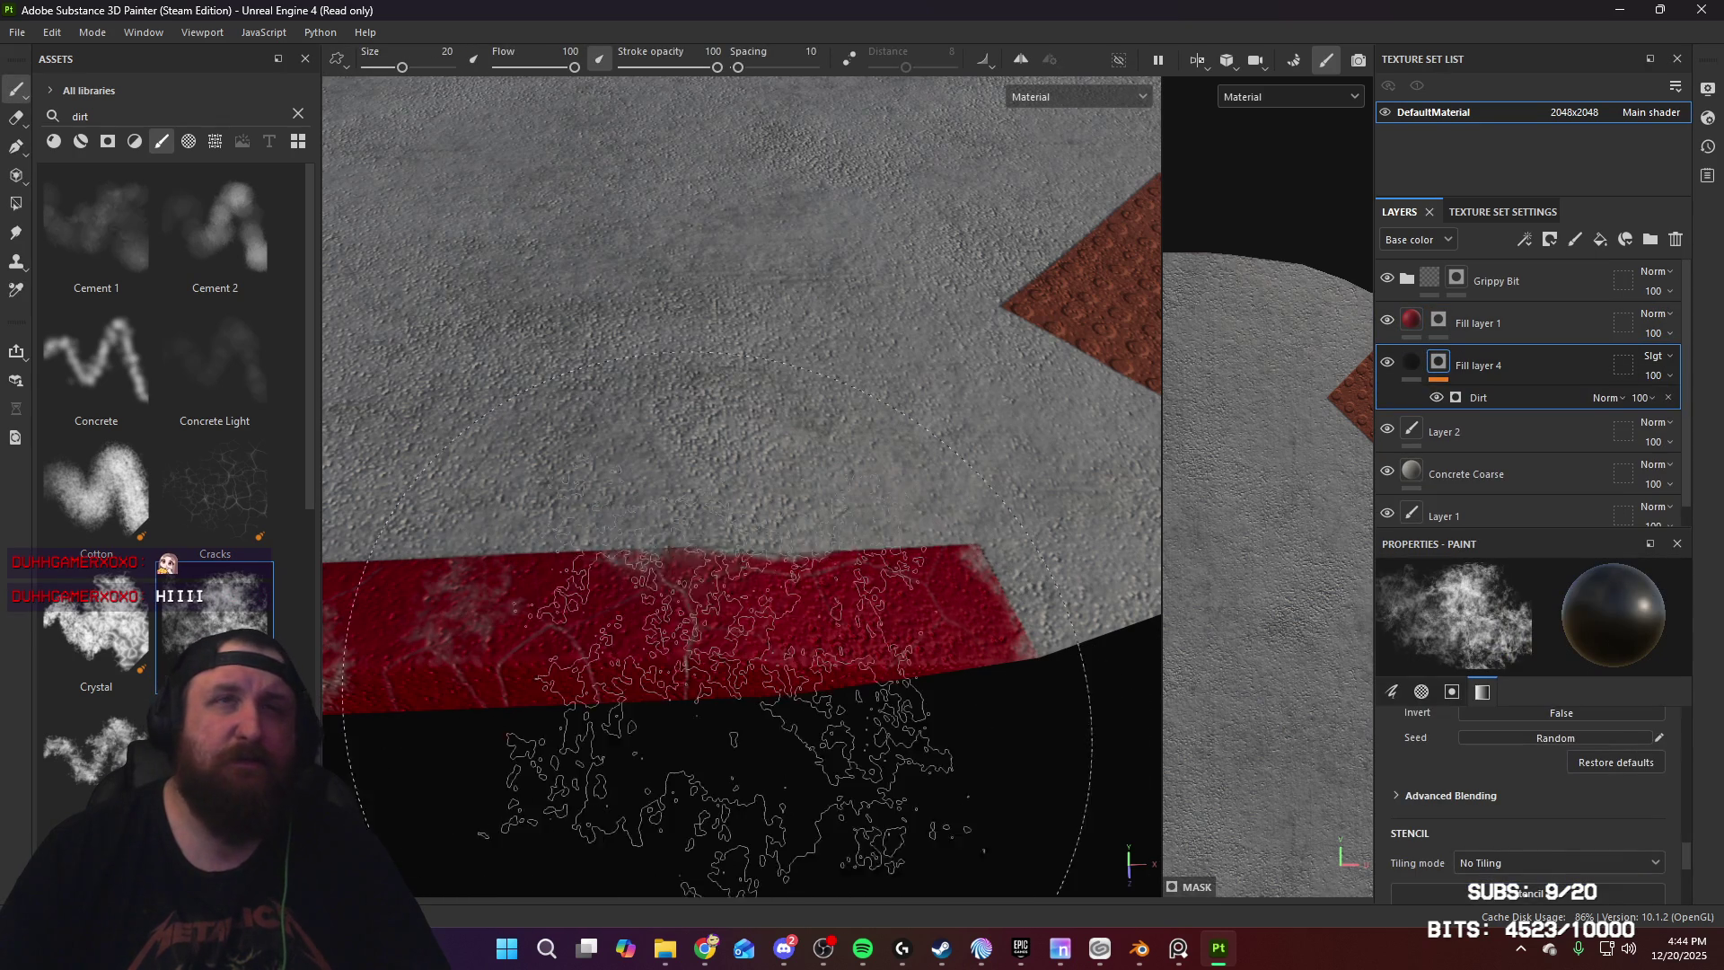
{"action": "mouse_move", "coordinate": [1051, 678]}
{"action": "left_mouse_down", "text": "alt"}
{"action": "mouse_move", "coordinate": [908, 634]}
{"action": "mouse_move", "coordinate": [878, 558]}
{"action": "left_mouse_up", "text": "alt"}
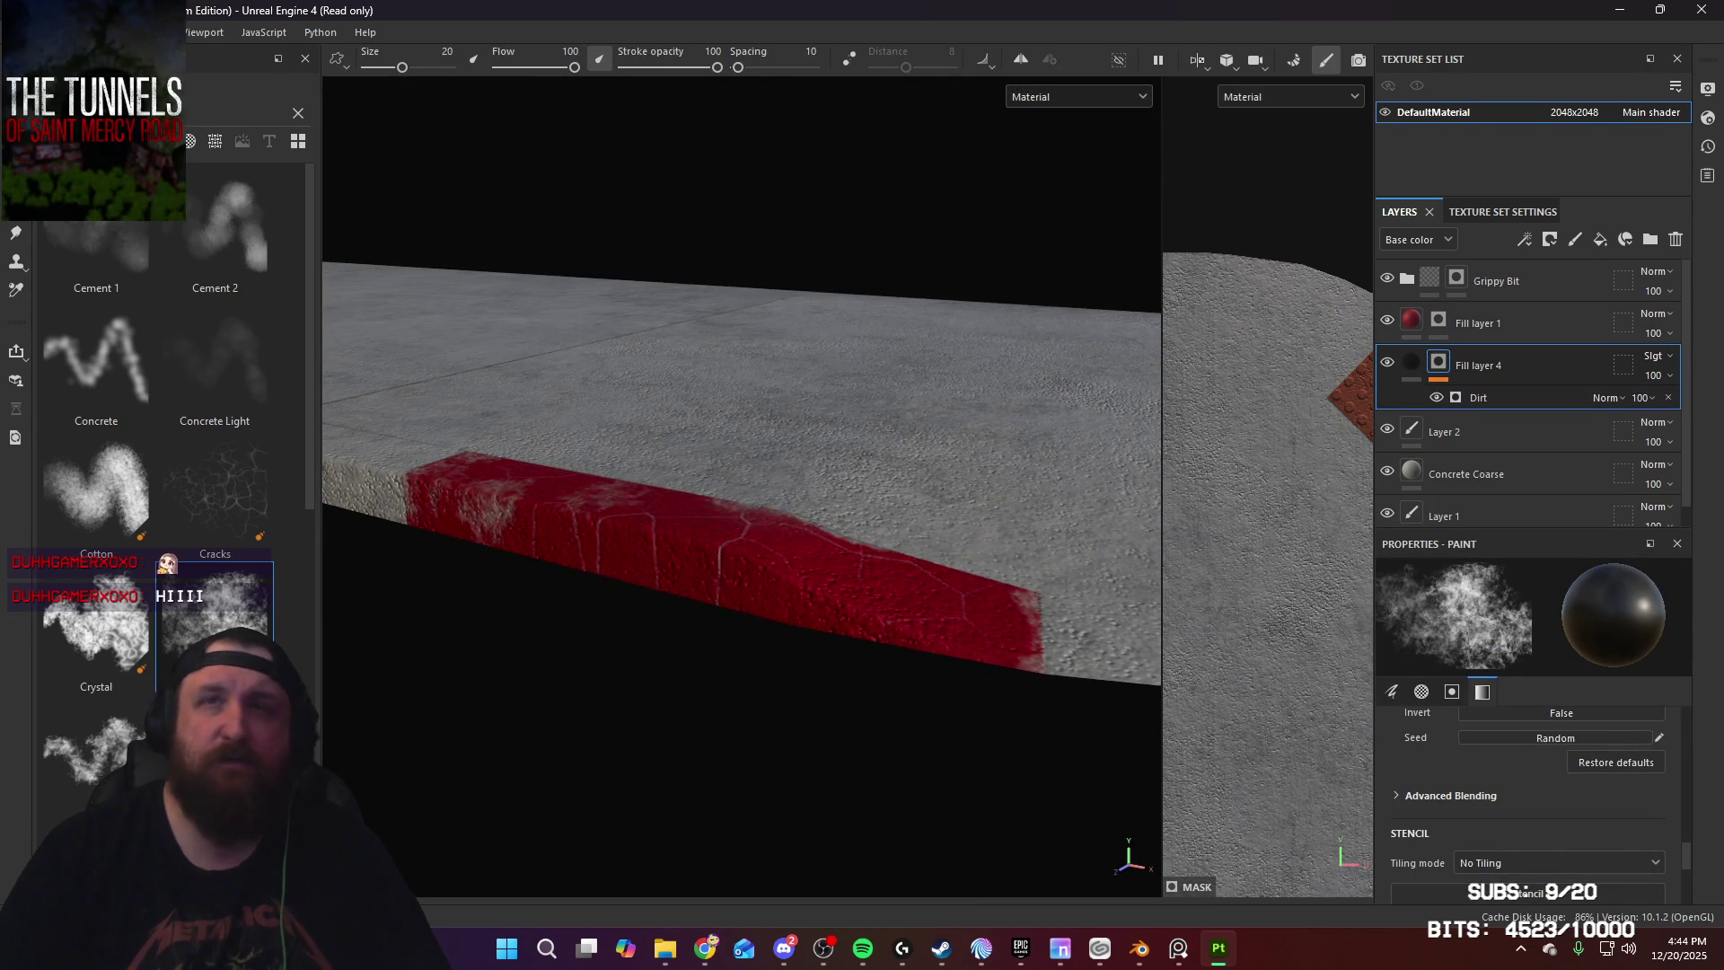
{"action": "scroll", "coordinate": [1513, 809], "scroll_direction": "down", "scroll_amount": 5}
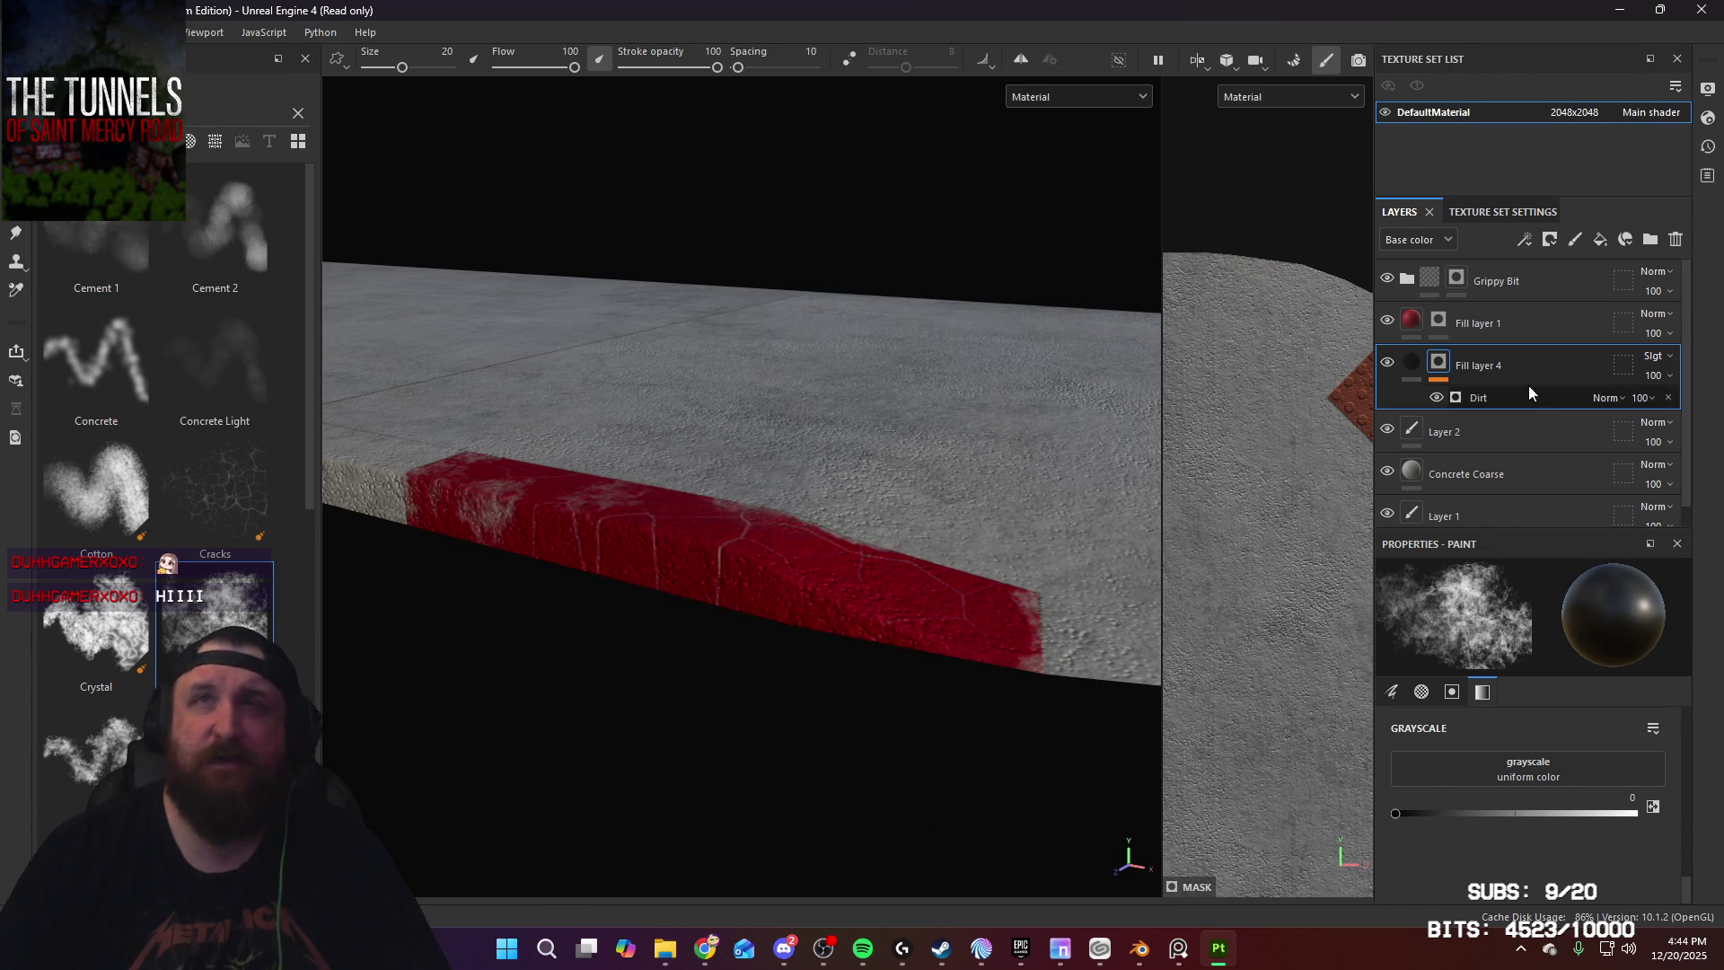
Step: Reselect Fill layer 1's mask, switch to the Concrete Light brush, and orbit around the curb
{"action": "left_click", "coordinate": [1439, 321]}
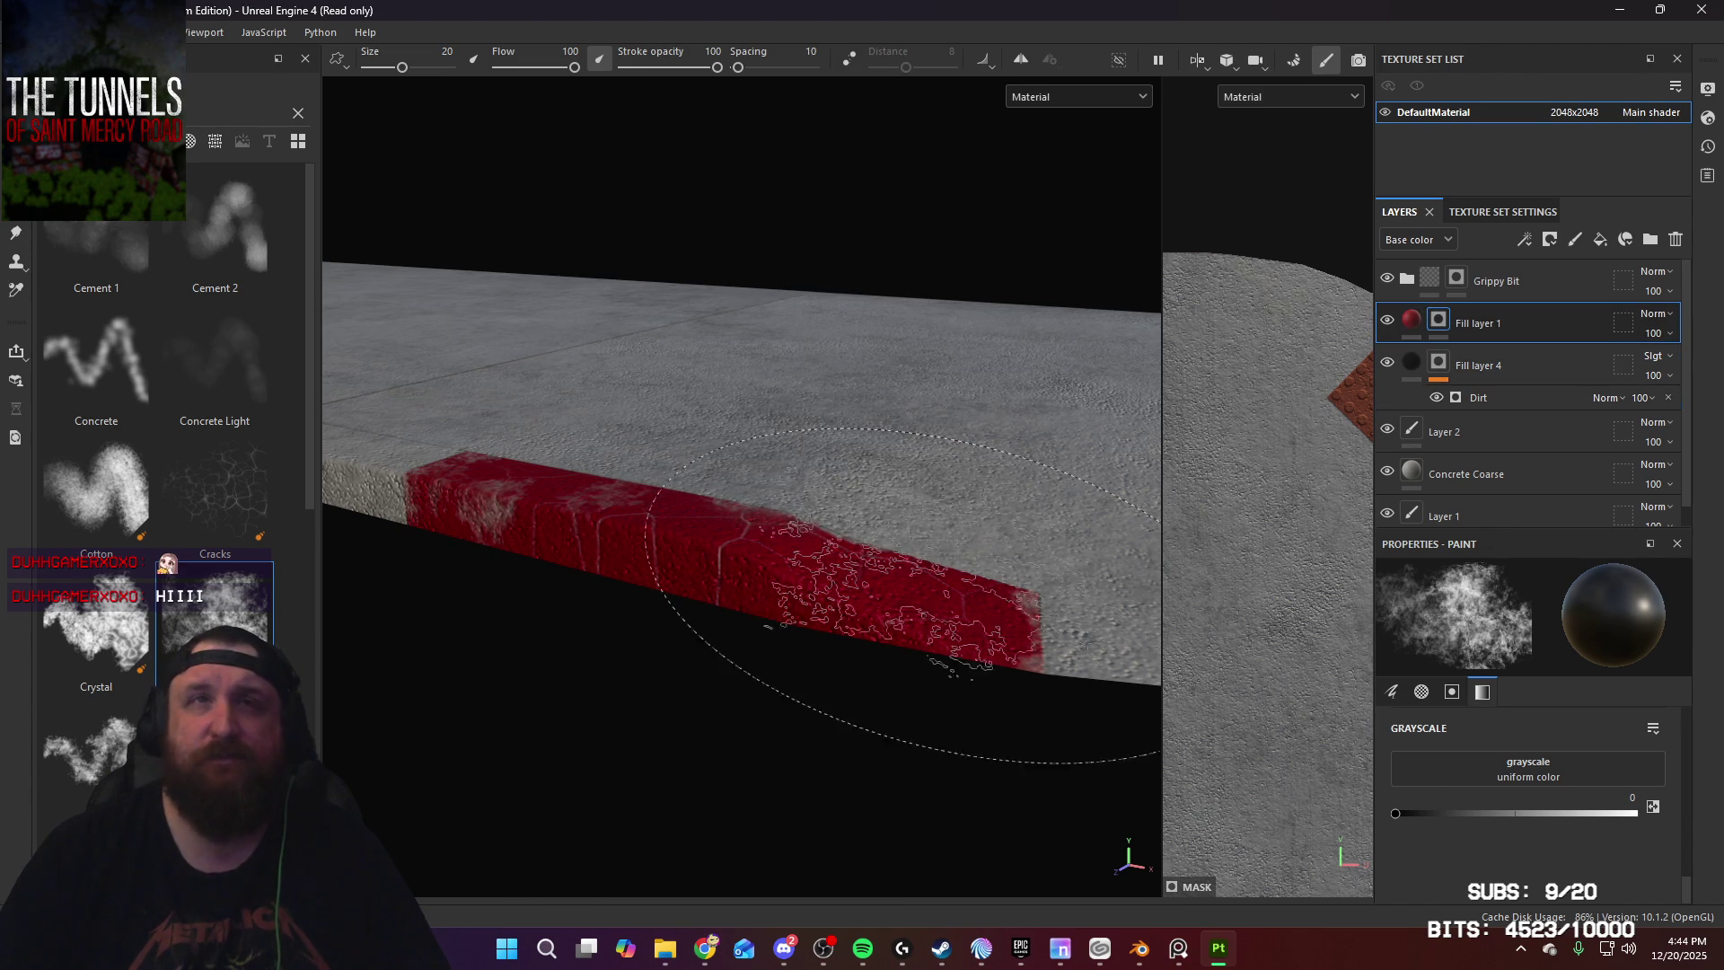
{"action": "left_click_drag", "start_coordinate": [826, 637], "coordinate": [827, 701], "text": "alt"}
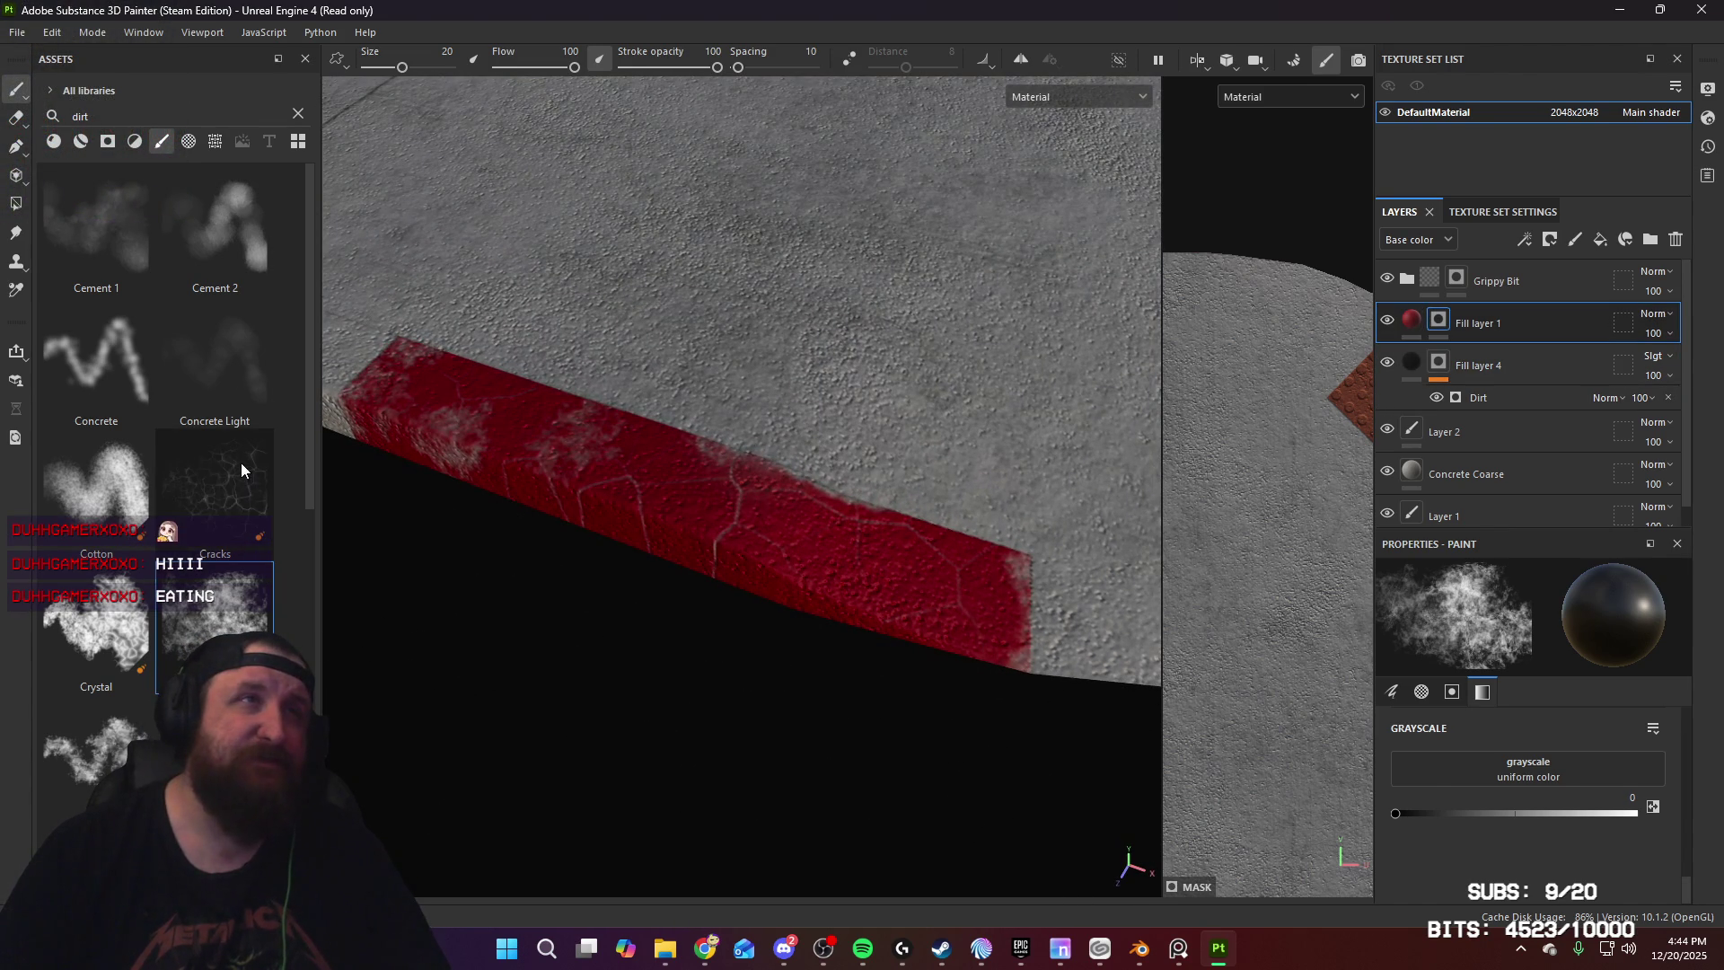
{"action": "left_click", "coordinate": [239, 383]}
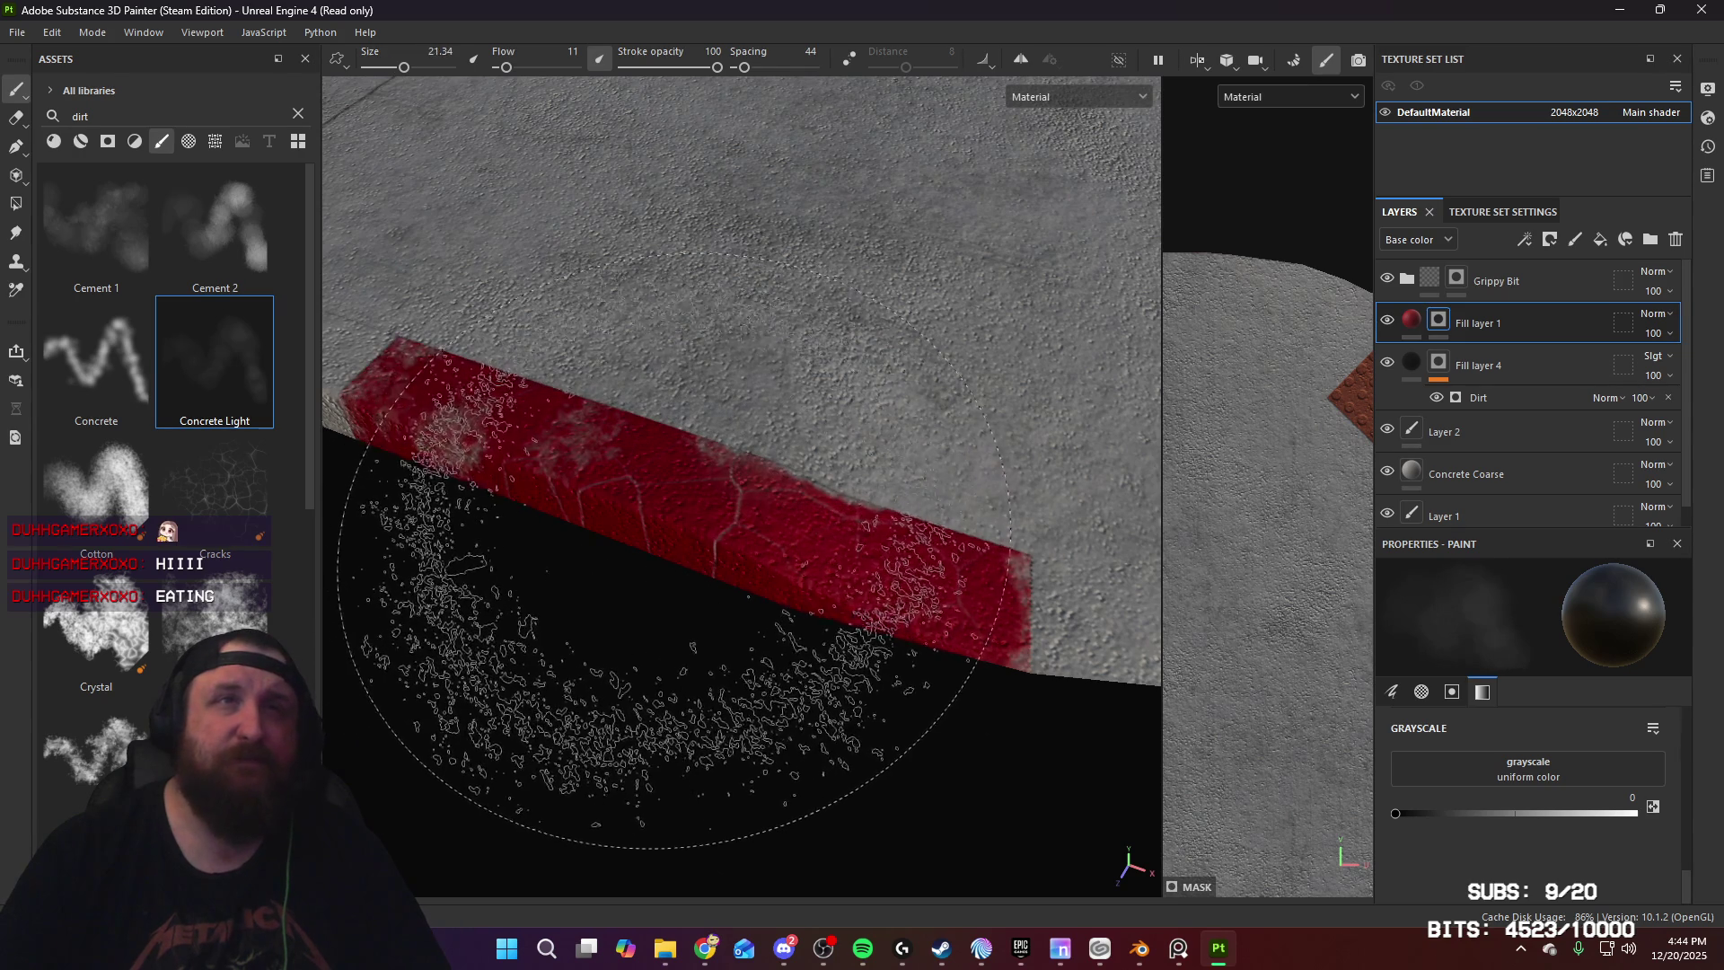
{"action": "mouse_move", "coordinate": [596, 473]}
{"action": "left_mouse_down", "text": "alt"}
{"action": "mouse_move", "coordinate": [646, 504]}
{"action": "mouse_move", "coordinate": [689, 480]}
{"action": "left_mouse_up", "text": "alt"}
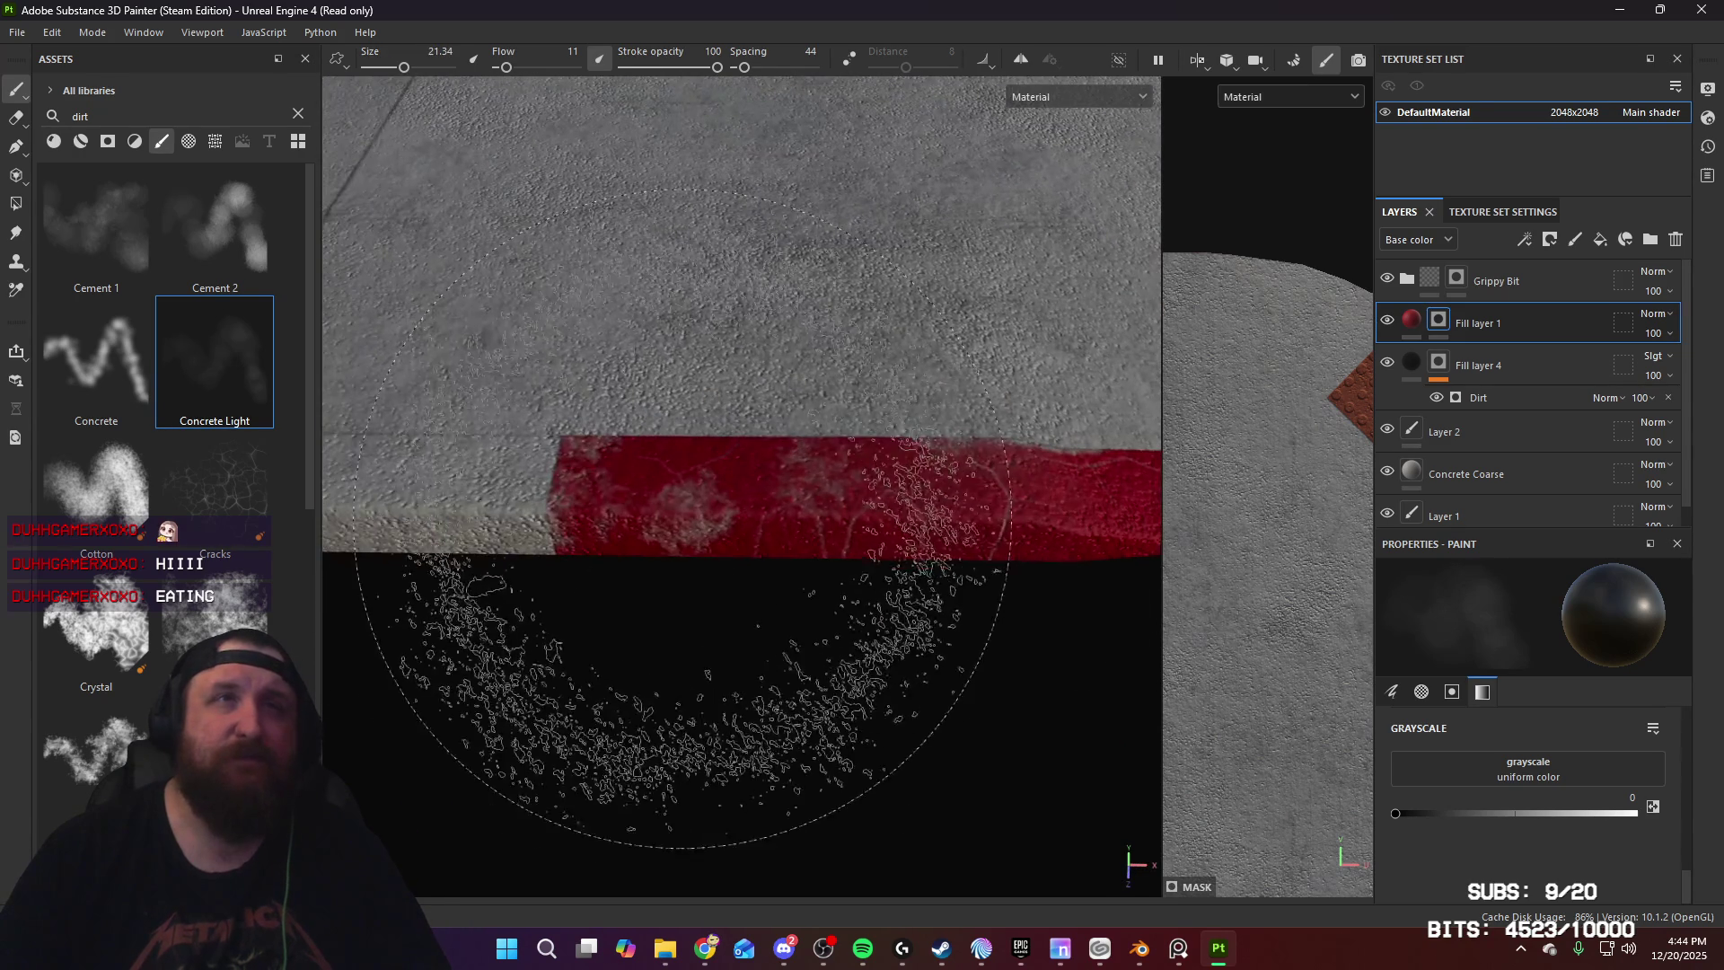
{"action": "mouse_move", "coordinate": [662, 853]}
{"action": "left_mouse_down", "text": "alt"}
{"action": "mouse_move", "coordinate": [858, 601]}
{"action": "mouse_move", "coordinate": [439, 573]}
{"action": "mouse_move", "coordinate": [731, 769]}
{"action": "mouse_move", "coordinate": [664, 826]}
{"action": "mouse_move", "coordinate": [539, 629]}
{"action": "mouse_move", "coordinate": [374, 512]}
{"action": "mouse_move", "coordinate": [693, 548]}
{"action": "left_mouse_up", "text": "alt"}
{"action": "mouse_move", "coordinate": [969, 434]}
{"action": "left_mouse_down", "text": "alt"}
{"action": "mouse_move", "coordinate": [1041, 647]}
{"action": "mouse_move", "coordinate": [943, 683]}
{"action": "mouse_move", "coordinate": [943, 550]}
{"action": "mouse_move", "coordinate": [812, 362]}
{"action": "left_mouse_up", "text": "alt"}
{"action": "left_click_drag", "start_coordinate": [955, 438], "coordinate": [877, 489], "text": "alt"}
{"action": "scroll", "coordinate": [126, 692], "scroll_direction": "down", "scroll_amount": 5}
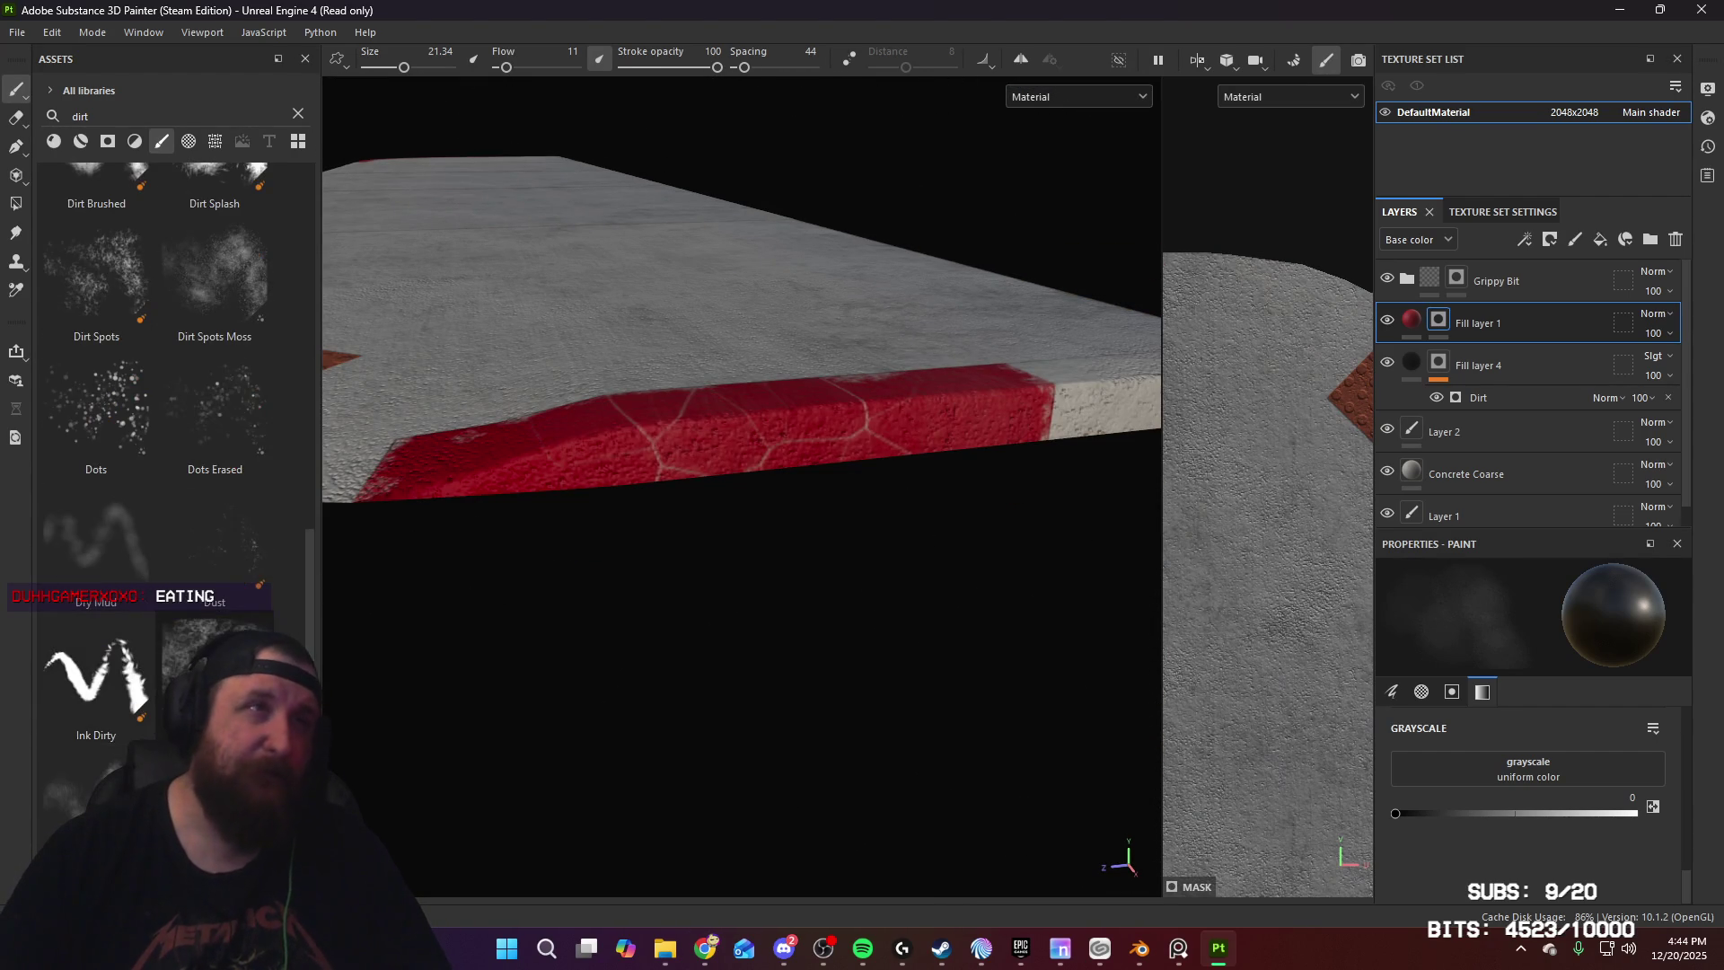
Step: Pick the Dust brush preset and frame the red curb in the viewport
{"action": "left_click", "coordinate": [239, 420]}
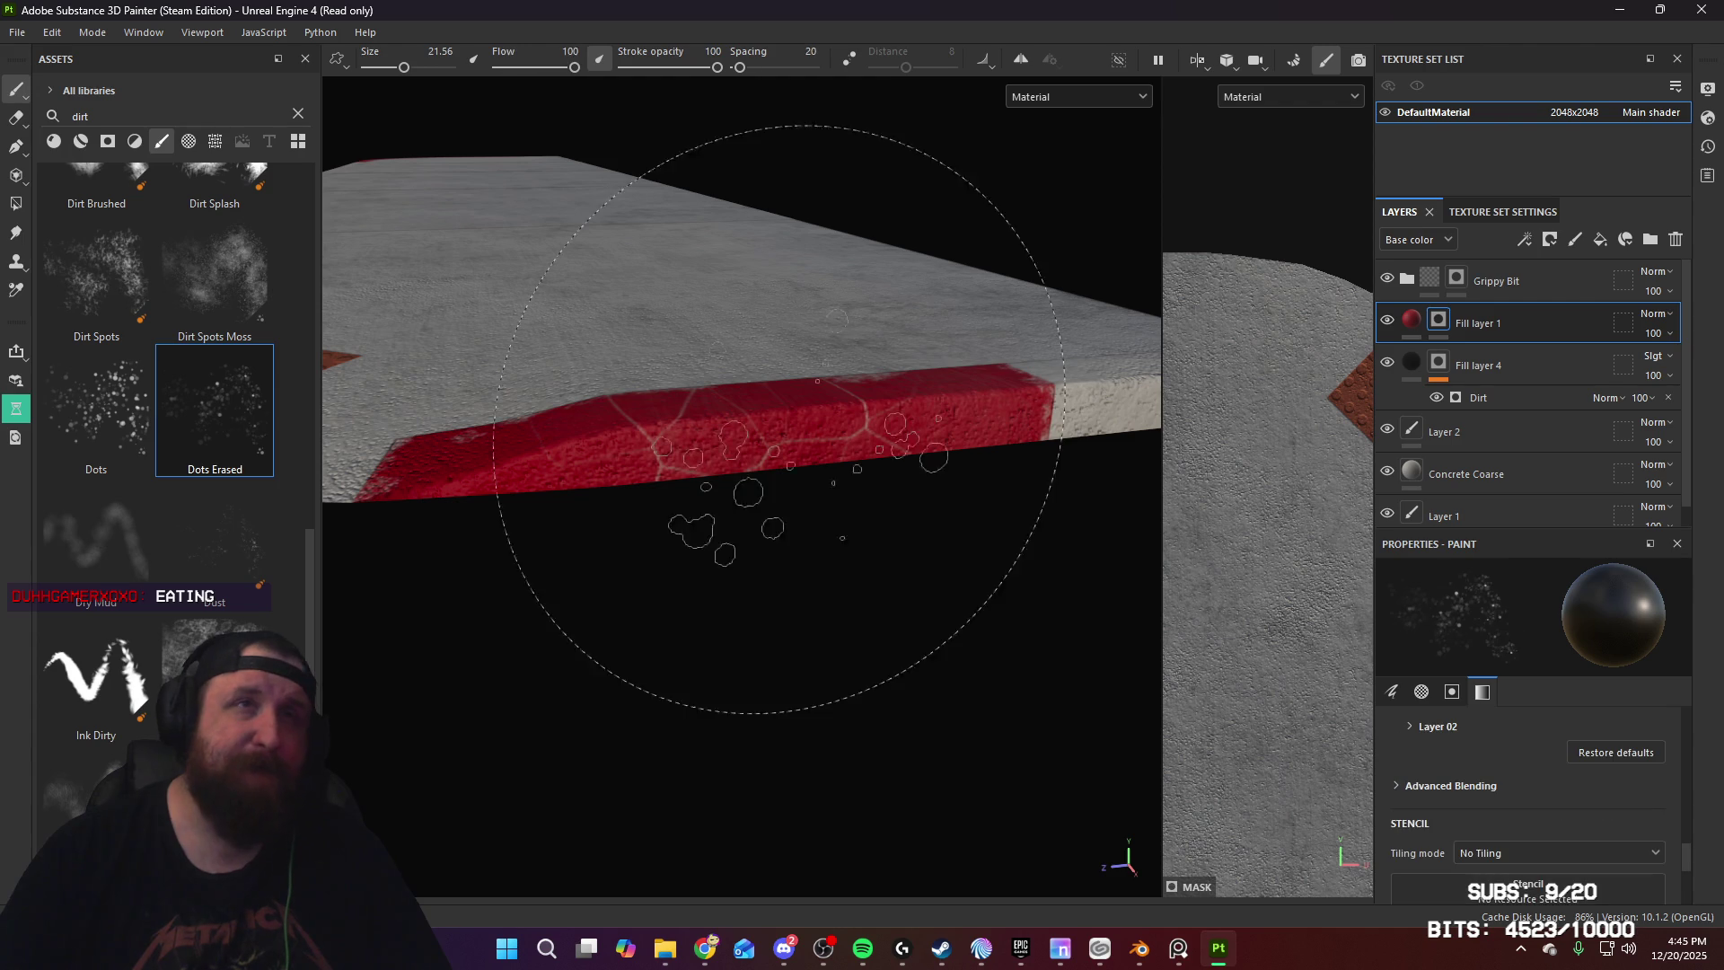
{"action": "left_click_drag", "start_coordinate": [708, 601], "coordinate": [839, 688], "text": "alt"}
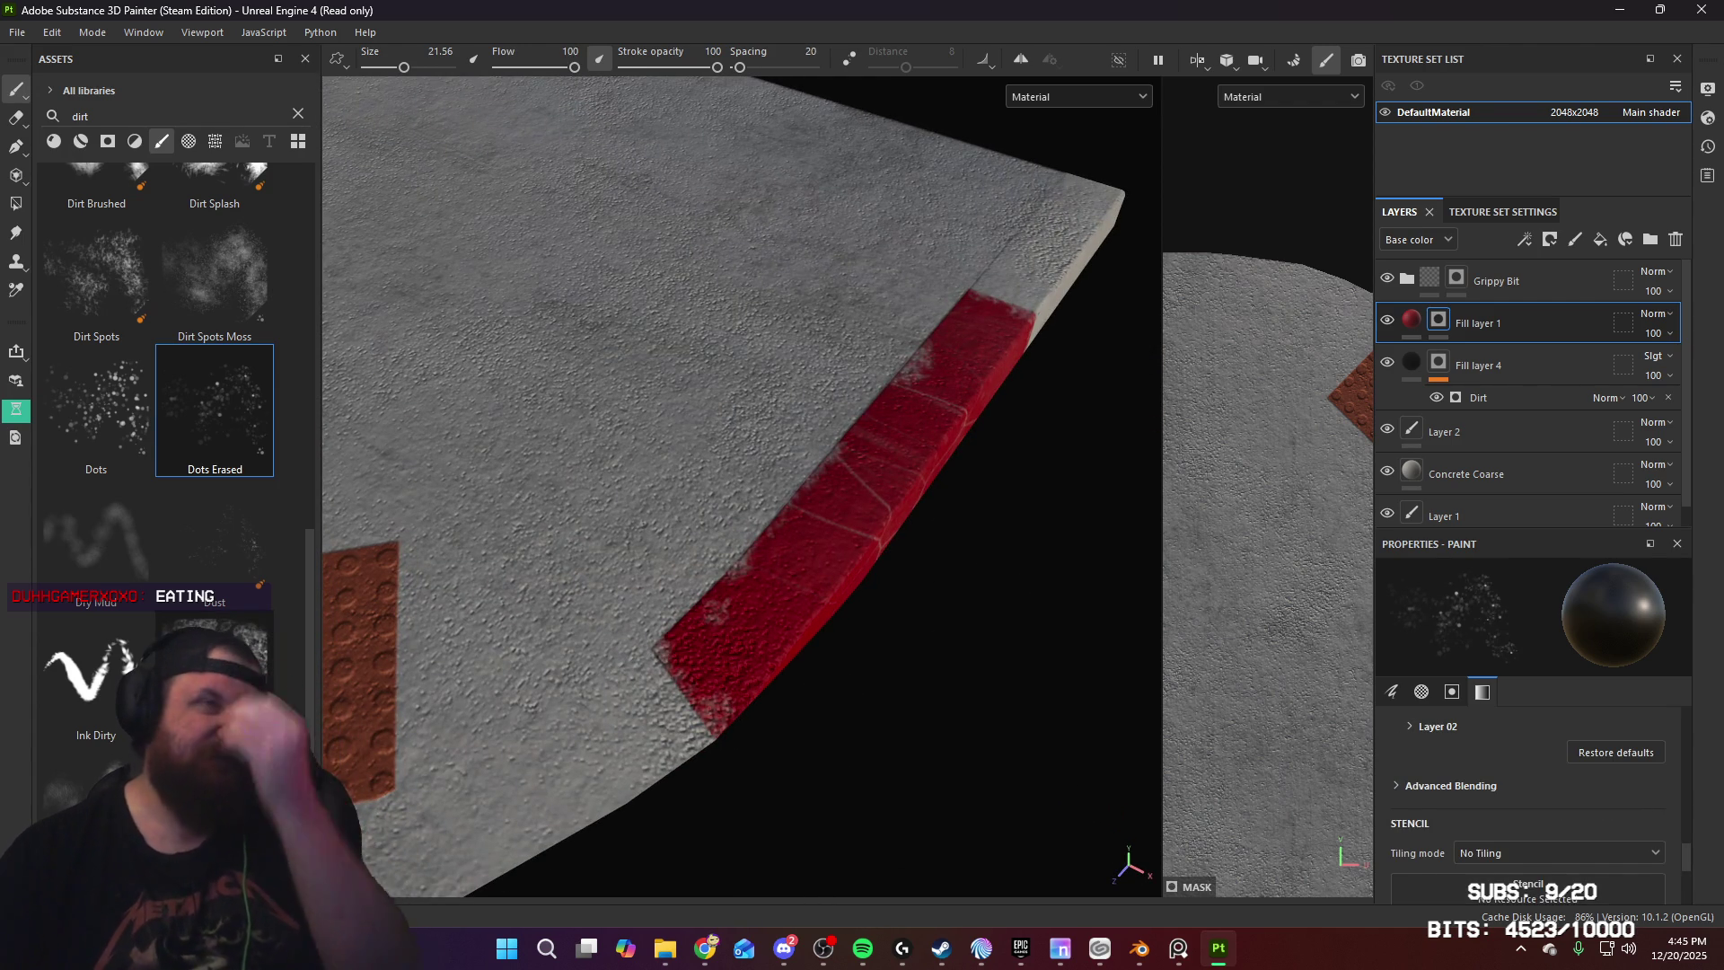
{"action": "left_click", "coordinate": [215, 651]}
{"action": "mouse_move", "coordinate": [791, 620]}
{"action": "left_mouse_down", "text": "alt"}
{"action": "mouse_move", "coordinate": [896, 662]}
{"action": "mouse_move", "coordinate": [695, 582]}
{"action": "left_mouse_up", "text": "alt"}
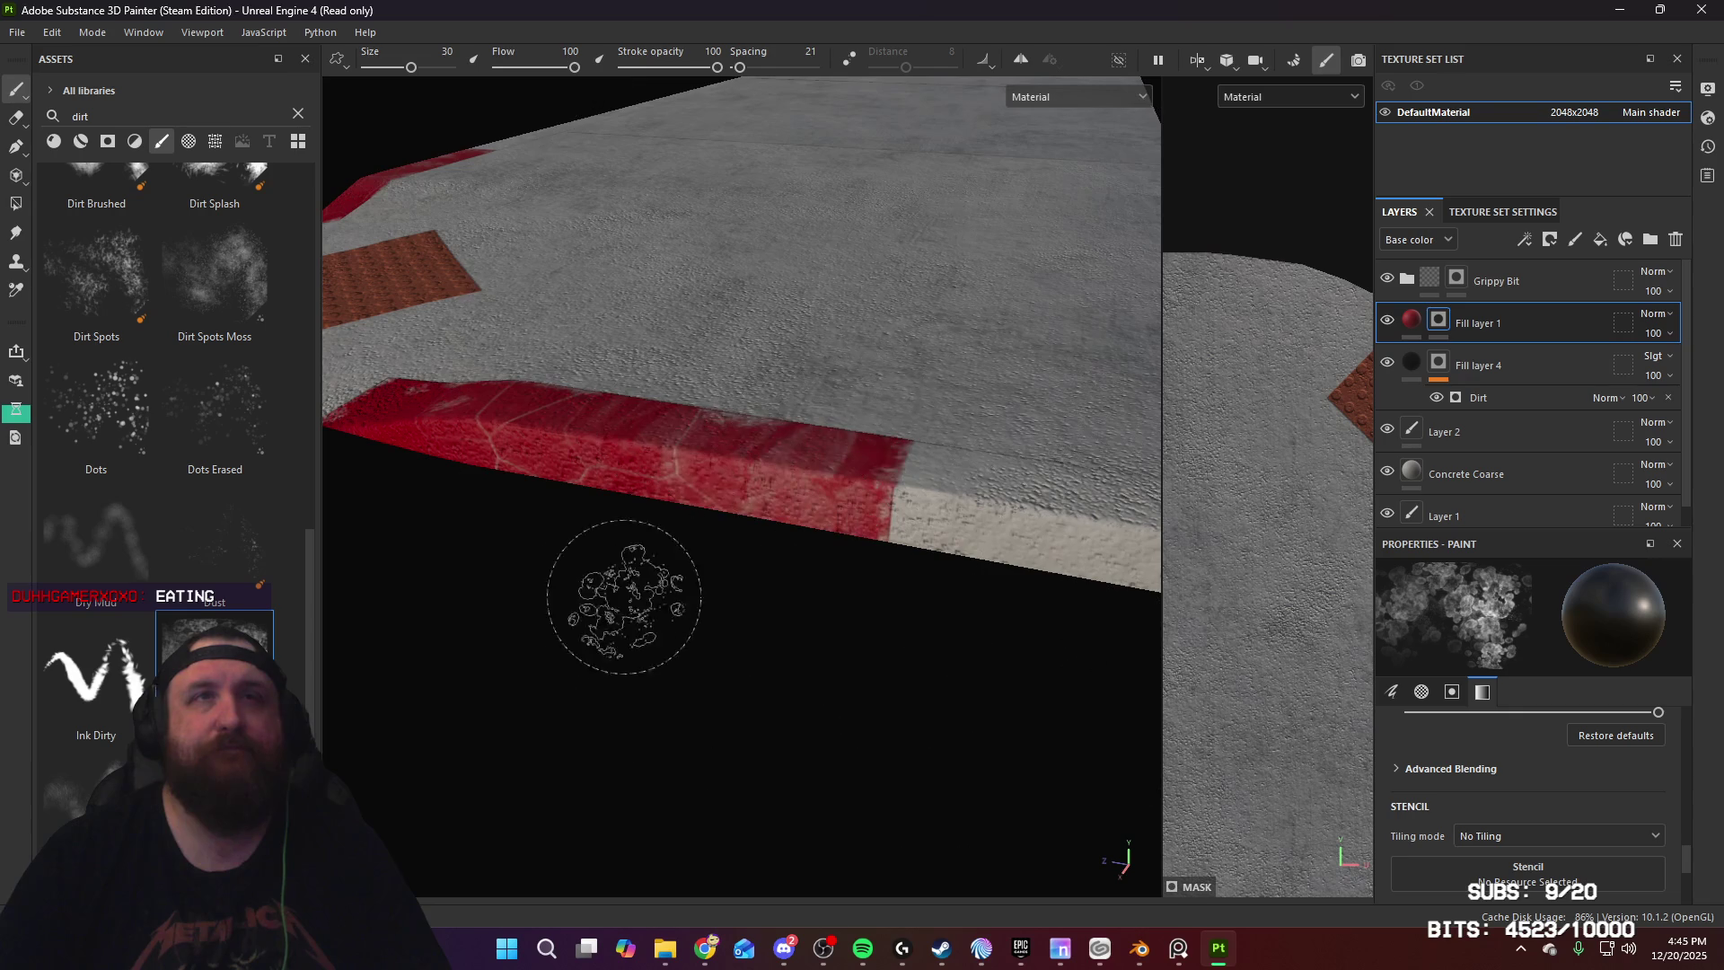
{"action": "mouse_move", "coordinate": [893, 627]}
{"action": "left_mouse_down", "text": "alt"}
{"action": "mouse_move", "coordinate": [730, 682]}
{"action": "mouse_move", "coordinate": [785, 727]}
{"action": "left_mouse_up", "text": "alt"}
{"action": "mouse_move", "coordinate": [566, 685]}
{"action": "left_mouse_down", "text": "alt"}
{"action": "mouse_move", "coordinate": [666, 435]}
{"action": "mouse_move", "coordinate": [596, 531]}
{"action": "mouse_move", "coordinate": [790, 647]}
{"action": "mouse_move", "coordinate": [585, 635]}
{"action": "mouse_move", "coordinate": [754, 585]}
{"action": "mouse_move", "coordinate": [763, 778]}
{"action": "mouse_move", "coordinate": [791, 790]}
{"action": "left_mouse_up", "text": "alt"}
{"action": "scroll", "coordinate": [1540, 808], "scroll_direction": "down", "scroll_amount": 4}
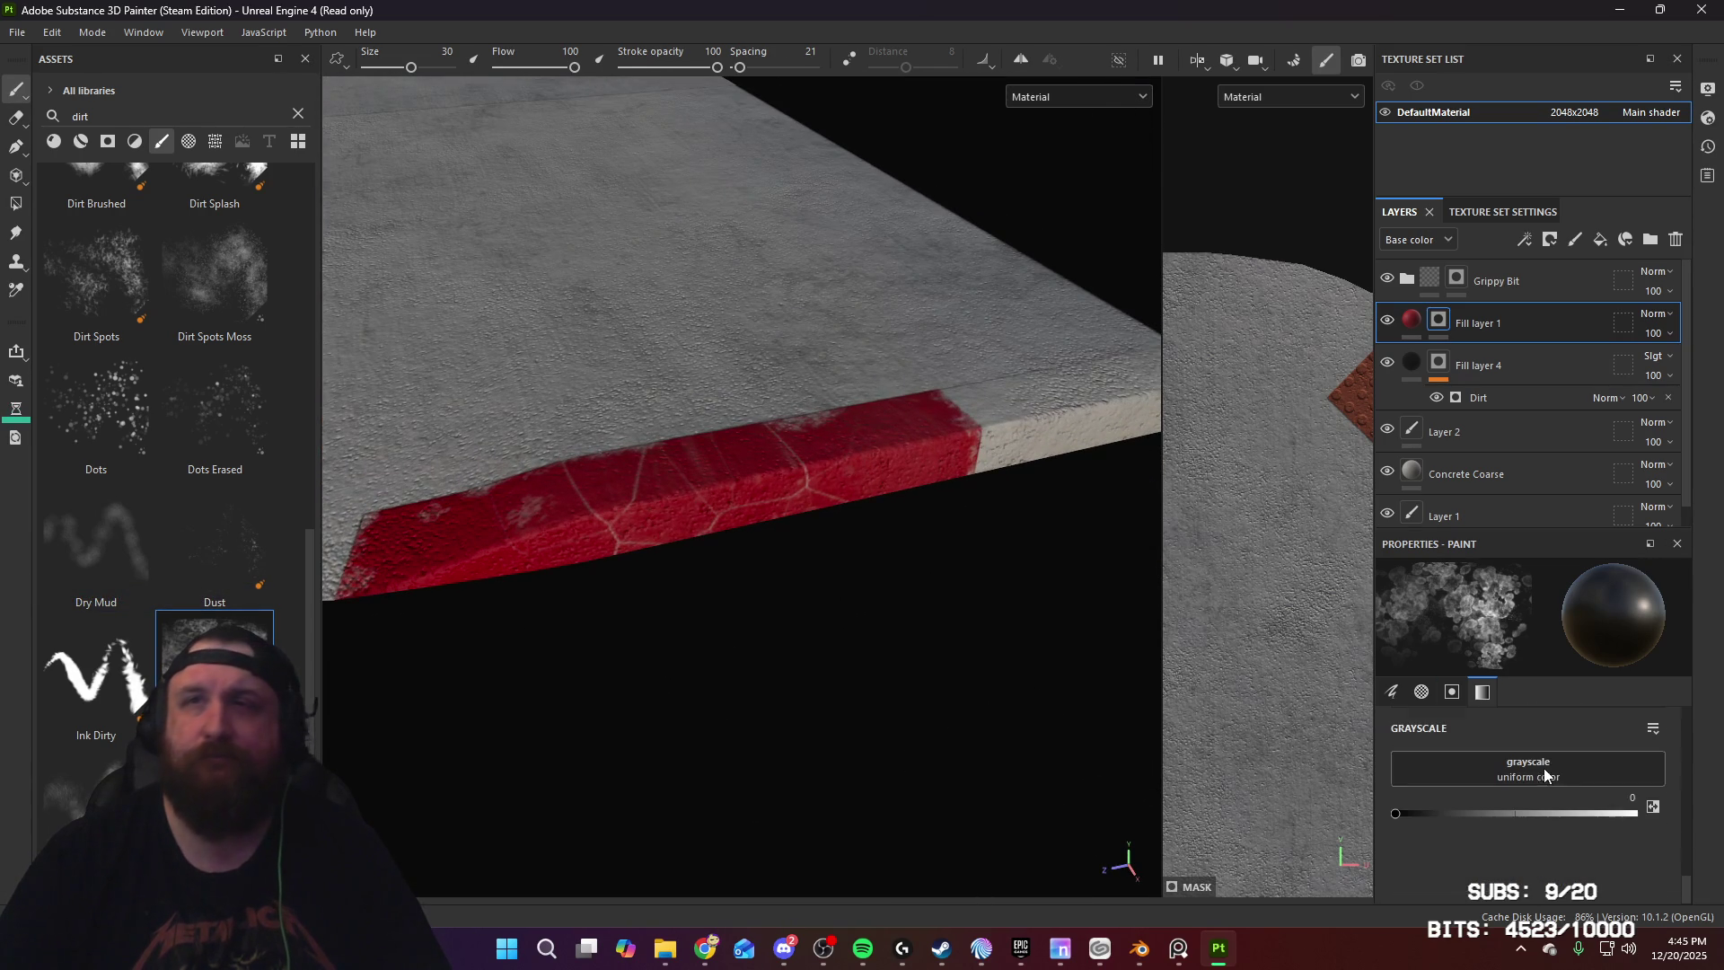
Step: Set the Dust brush to full white (grayscale 1) and shrink it twice with [
{"action": "left_click_drag", "start_coordinate": [1558, 817], "coordinate": [1636, 814]}
{"action": "key", "text": "bracketleft"}
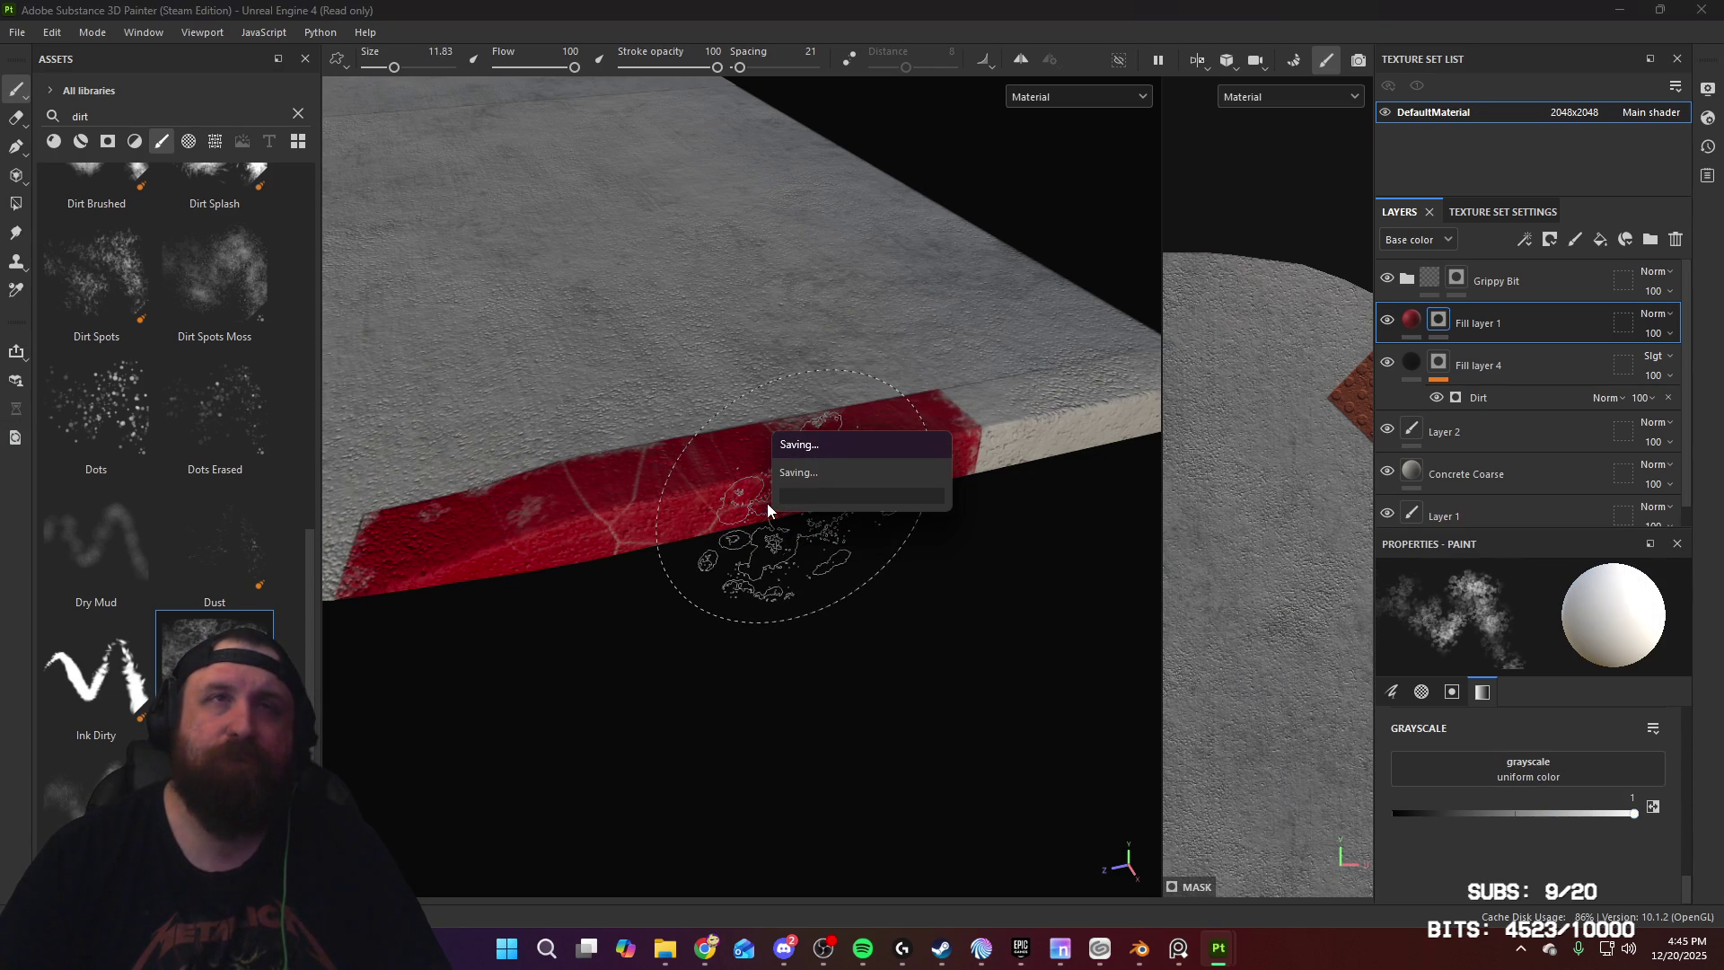
{"action": "key", "text": "bracketleft"}
{"action": "key", "text": "bracketleft"}
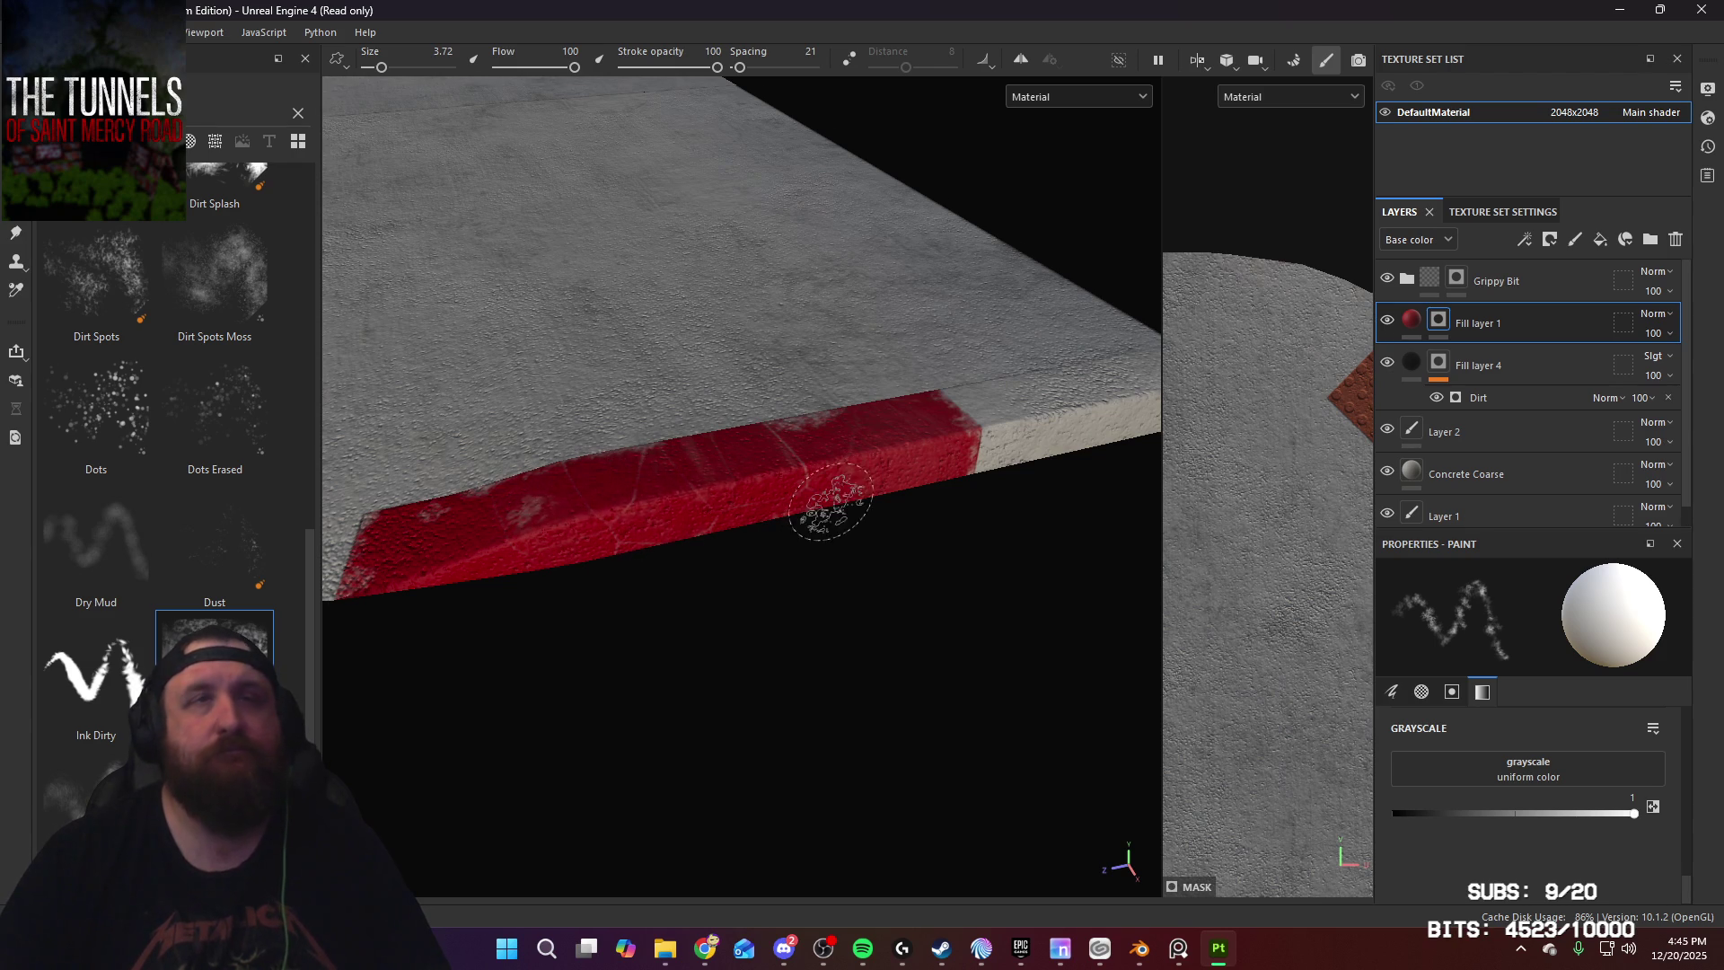
{"action": "left_click_drag", "start_coordinate": [829, 501], "coordinate": [704, 543], "text": "alt"}
{"action": "mouse_move", "coordinate": [932, 500]}
{"action": "left_mouse_down", "text": "alt"}
{"action": "mouse_move", "coordinate": [839, 500]}
{"action": "mouse_move", "coordinate": [670, 542]}
{"action": "mouse_move", "coordinate": [1116, 558]}
{"action": "mouse_move", "coordinate": [1075, 545]}
{"action": "left_mouse_up", "text": "alt"}
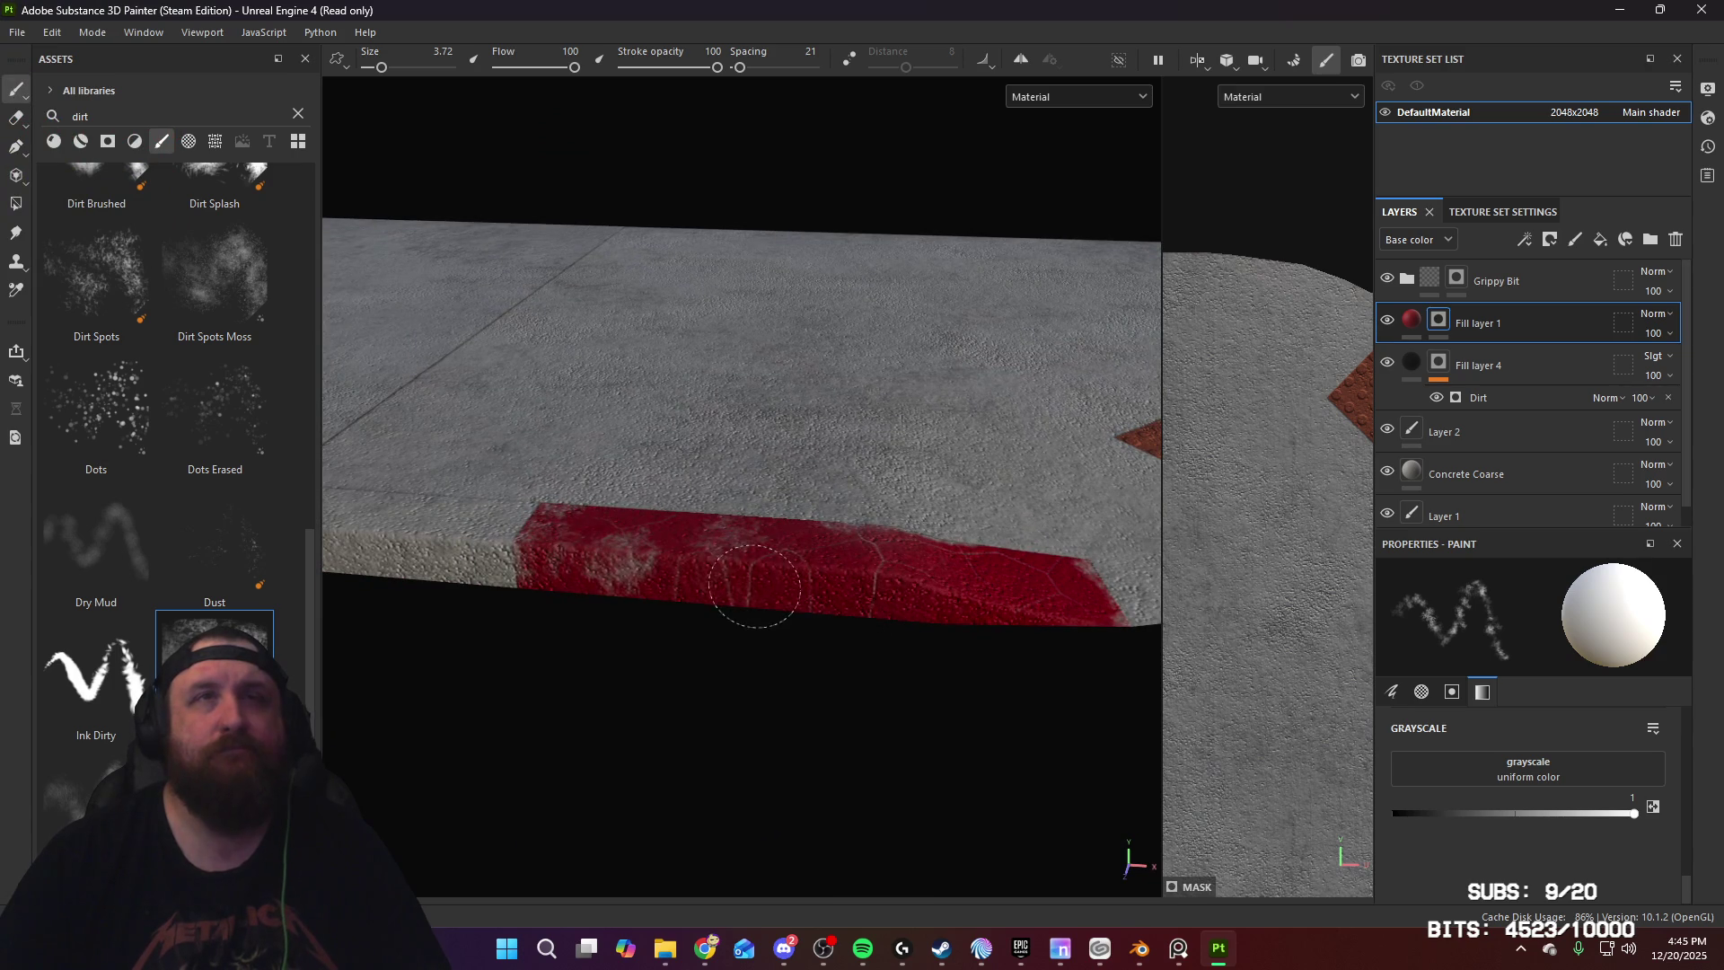
{"action": "mouse_move", "coordinate": [901, 550]}
{"action": "left_mouse_down", "text": "alt"}
{"action": "mouse_move", "coordinate": [839, 685]}
{"action": "mouse_move", "coordinate": [894, 561]}
{"action": "mouse_move", "coordinate": [1054, 584]}
{"action": "mouse_move", "coordinate": [680, 587]}
{"action": "mouse_move", "coordinate": [900, 608]}
{"action": "mouse_move", "coordinate": [569, 607]}
{"action": "mouse_move", "coordinate": [808, 611]}
{"action": "mouse_move", "coordinate": [942, 537]}
{"action": "left_mouse_up", "text": "alt"}
Step: Orbit and zoom along the red curb to check its corner and edges
{"action": "right_click_drag", "start_coordinate": [942, 537], "coordinate": [1006, 611], "text": "alt"}
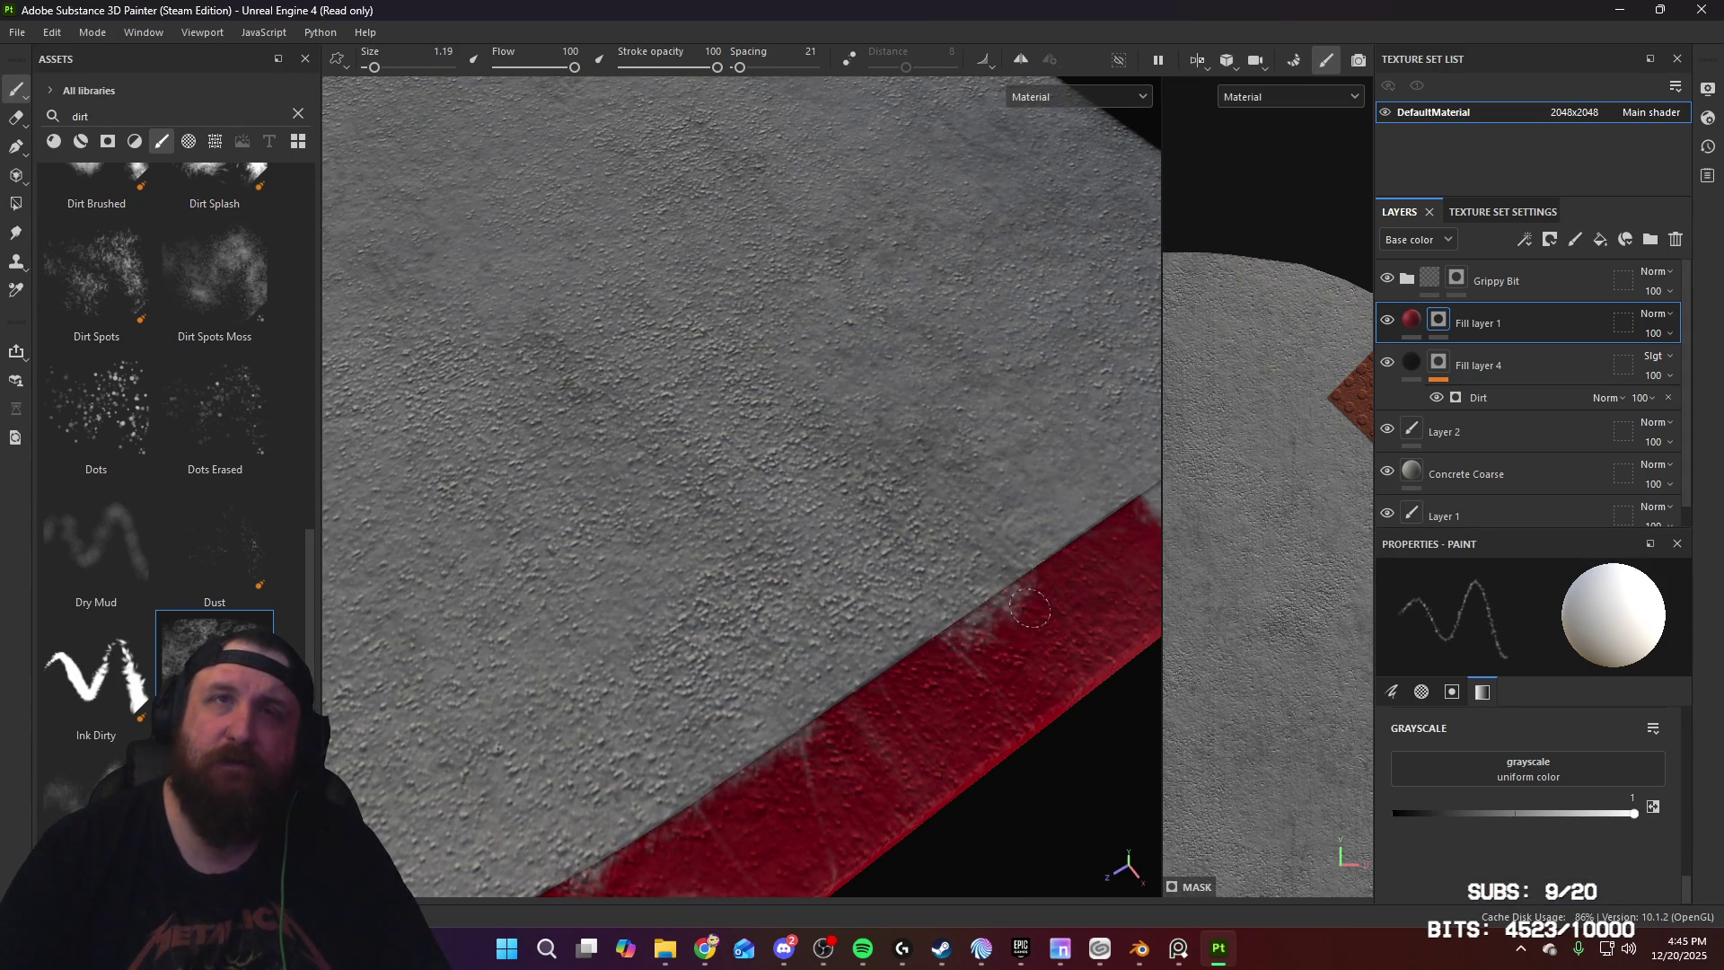
{"action": "mouse_move", "coordinate": [972, 651]}
{"action": "left_mouse_down", "text": "alt"}
{"action": "mouse_move", "coordinate": [978, 682]}
{"action": "mouse_move", "coordinate": [962, 588]}
{"action": "left_mouse_up", "text": "alt"}
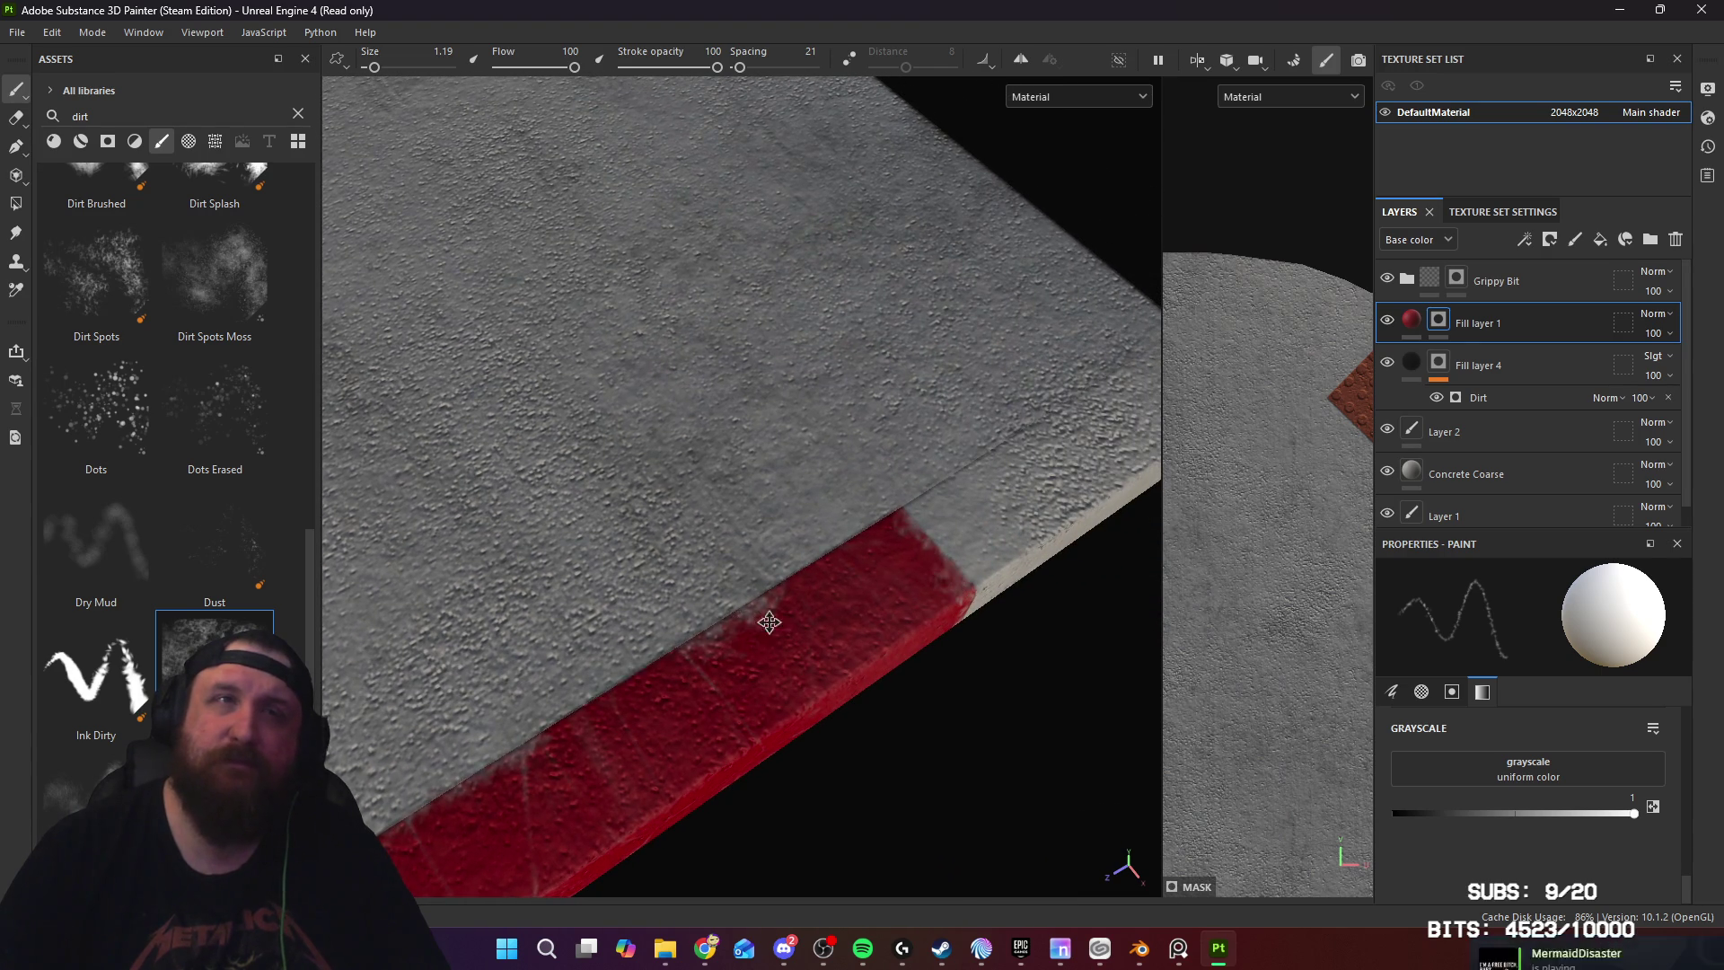
{"action": "left_click_drag", "start_coordinate": [737, 629], "coordinate": [862, 654], "text": "alt"}
{"action": "mouse_move", "coordinate": [674, 781]}
{"action": "left_mouse_down", "text": "alt"}
{"action": "mouse_move", "coordinate": [943, 662]}
{"action": "mouse_move", "coordinate": [723, 704]}
{"action": "left_mouse_up", "text": "alt"}
{"action": "mouse_move", "coordinate": [826, 635]}
{"action": "left_mouse_down", "text": "alt"}
{"action": "mouse_move", "coordinate": [863, 731]}
{"action": "mouse_move", "coordinate": [900, 735]}
{"action": "mouse_move", "coordinate": [641, 693]}
{"action": "mouse_move", "coordinate": [954, 756]}
{"action": "left_mouse_up", "text": "alt"}
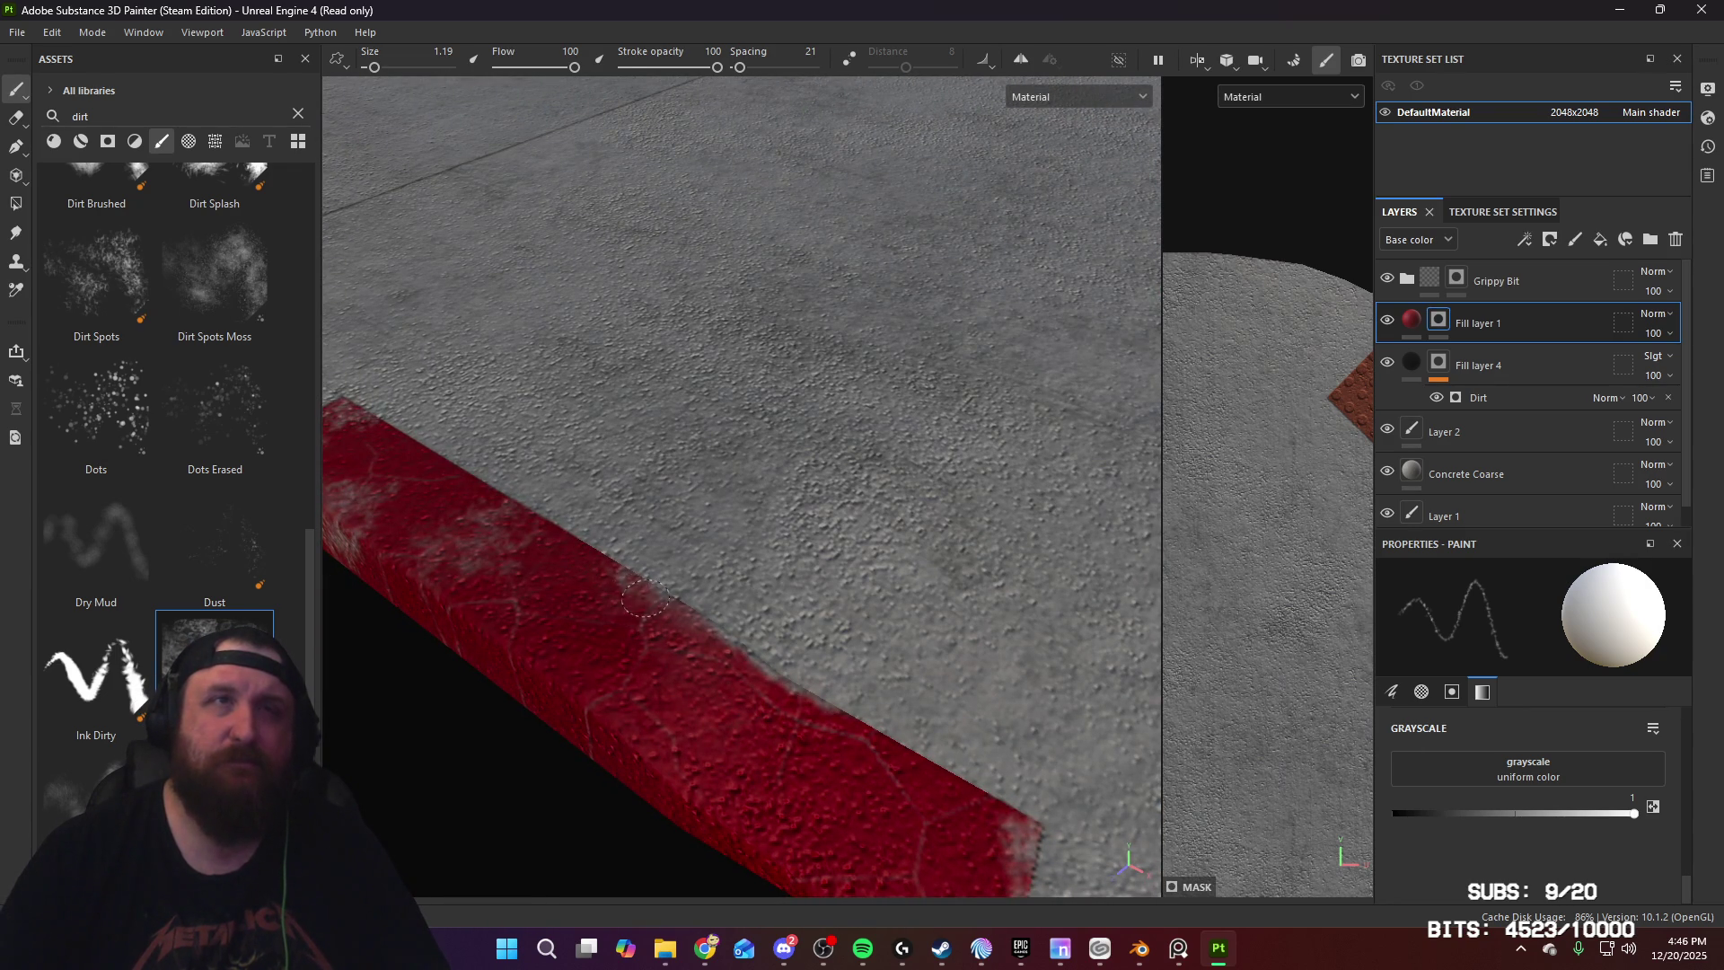
{"action": "mouse_move", "coordinate": [658, 723]}
{"action": "left_mouse_down", "text": "alt"}
{"action": "mouse_move", "coordinate": [854, 677]}
{"action": "mouse_move", "coordinate": [685, 644]}
{"action": "left_mouse_up", "text": "alt"}
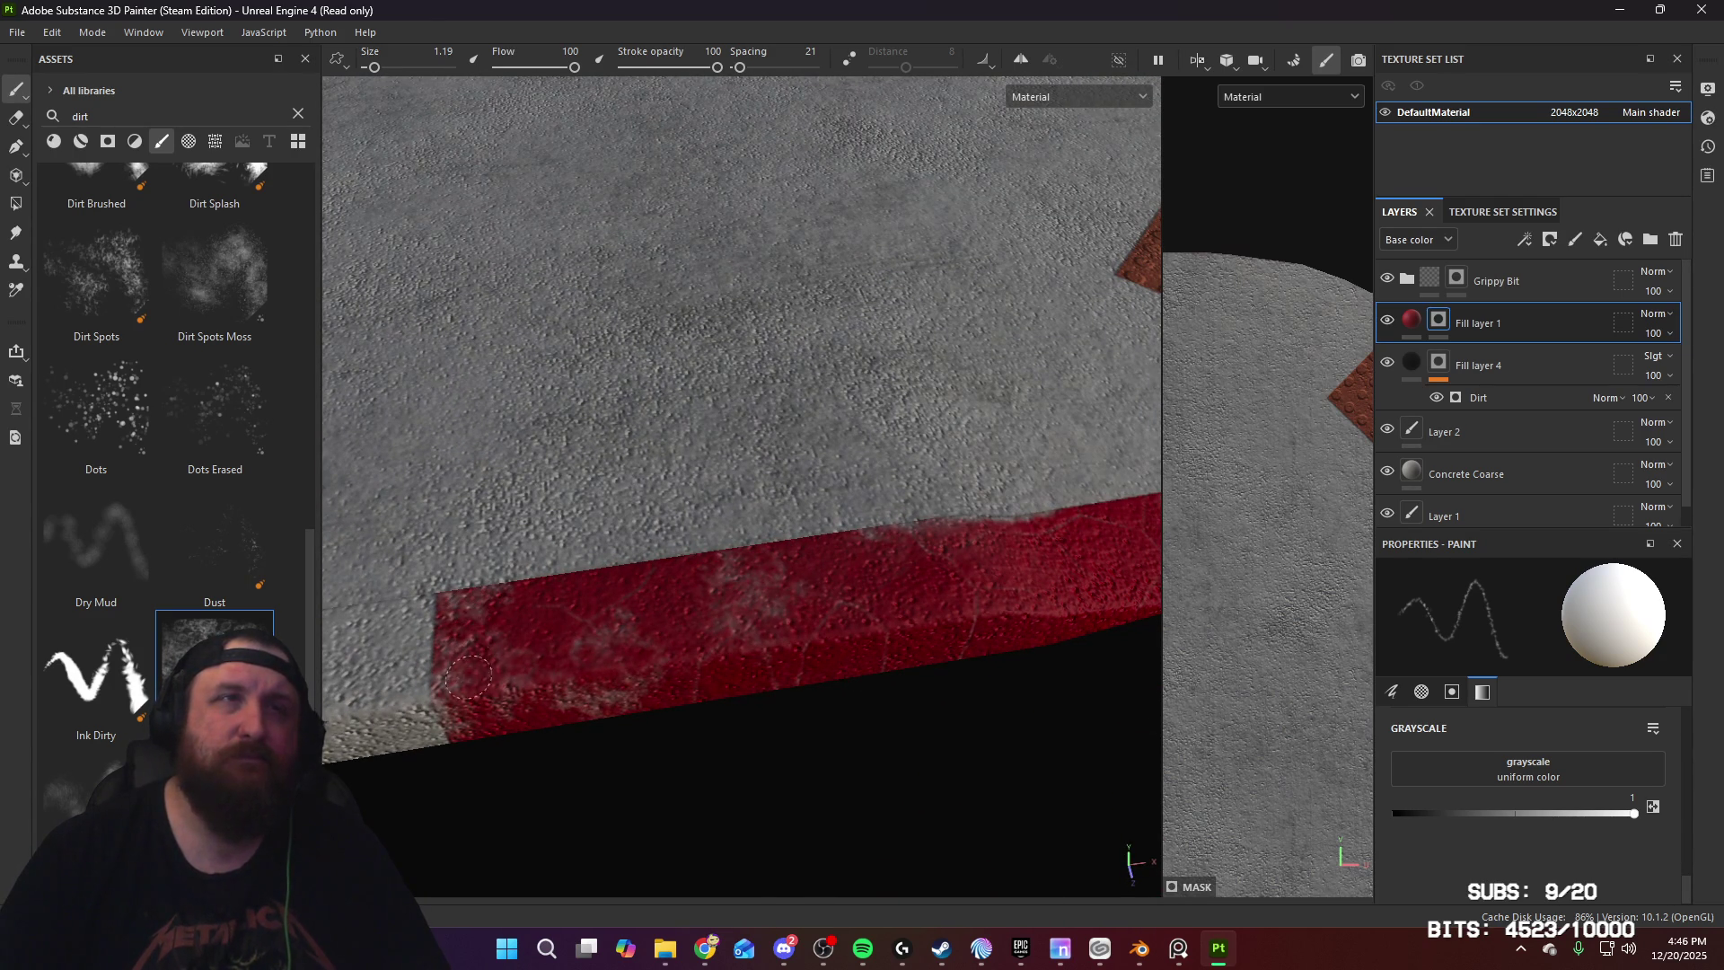
{"action": "scroll", "coordinate": [832, 616], "scroll_direction": "down", "scroll_amount": 5}
{"action": "mouse_move", "coordinate": [831, 616]}
{"action": "left_mouse_down", "text": "alt"}
{"action": "mouse_move", "coordinate": [731, 731]}
{"action": "mouse_move", "coordinate": [881, 866]}
{"action": "left_mouse_up", "text": "alt"}
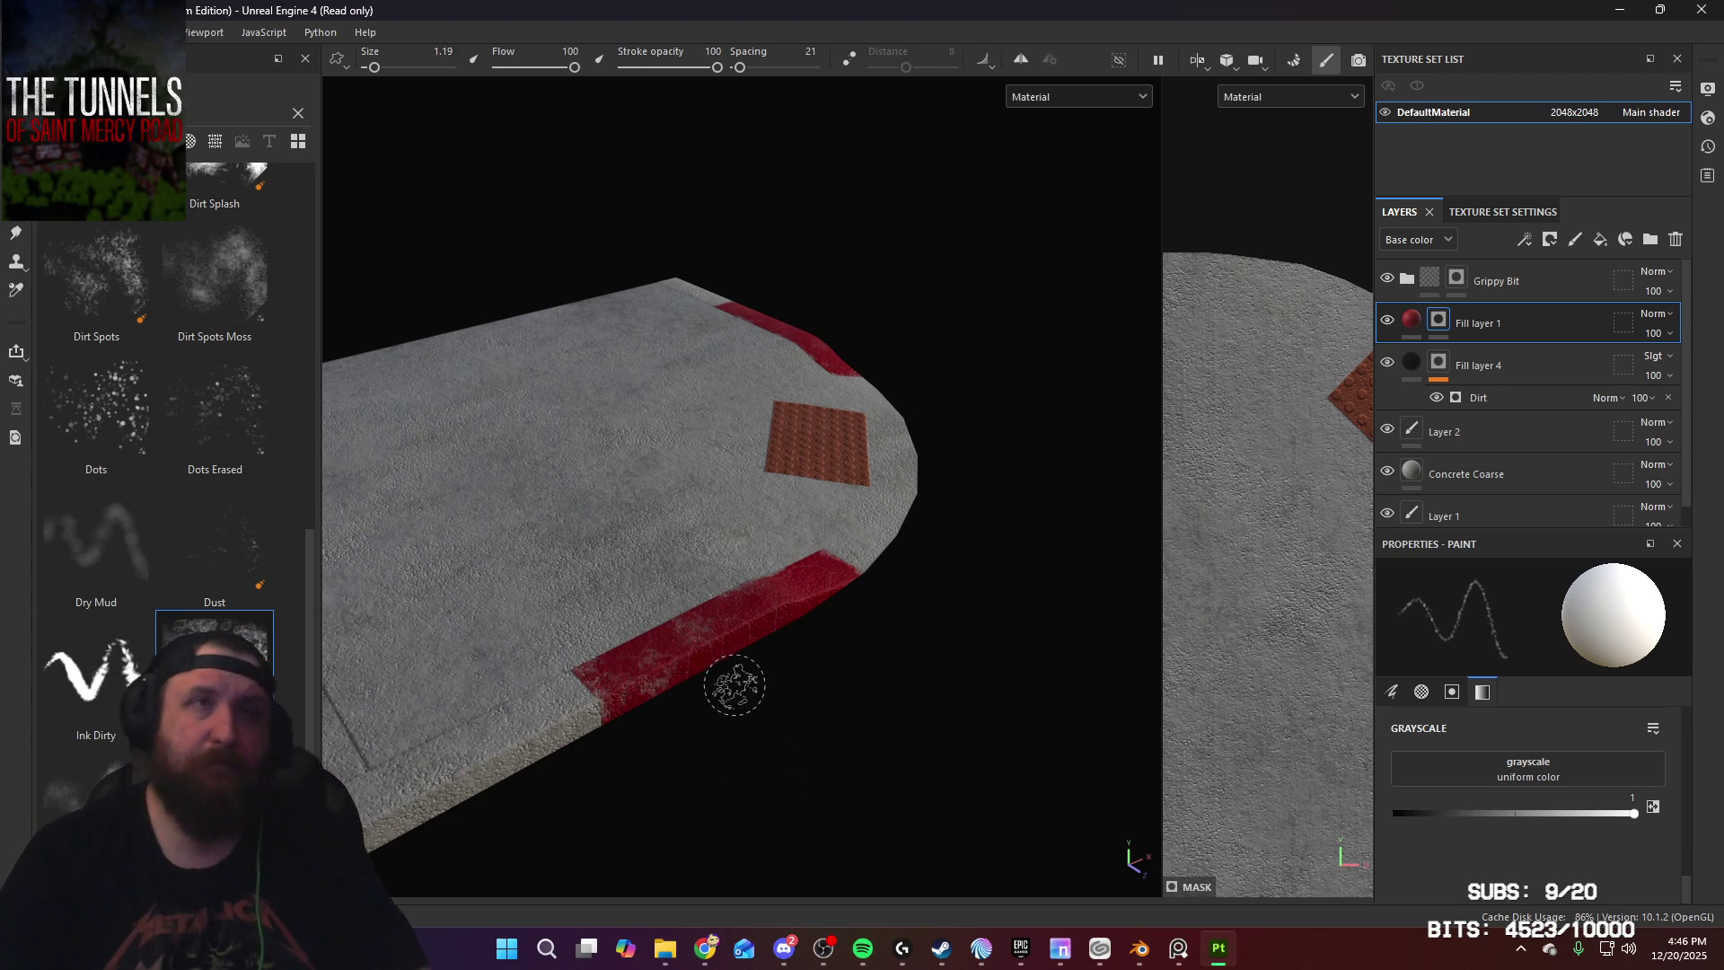
{"action": "left_click_drag", "start_coordinate": [731, 689], "coordinate": [666, 688], "text": "alt"}
{"action": "scroll", "coordinate": [666, 688], "scroll_direction": "up", "scroll_amount": 5}
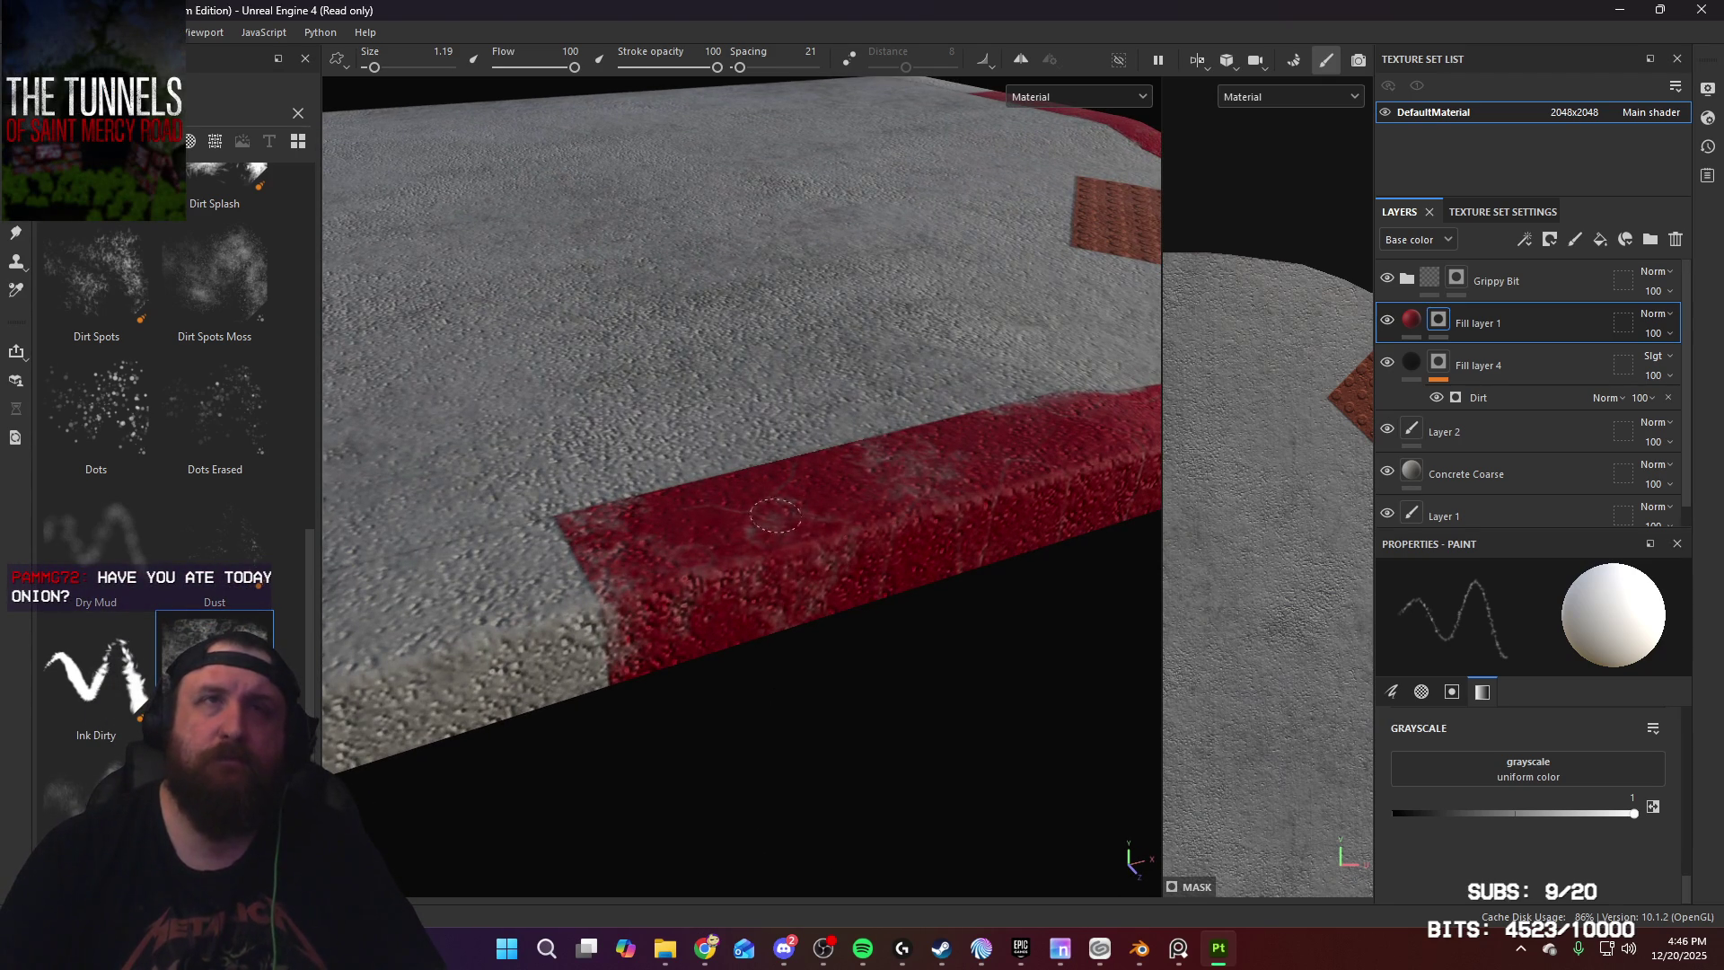
{"action": "mouse_move", "coordinate": [922, 460]}
{"action": "left_mouse_down", "text": "alt"}
{"action": "mouse_move", "coordinate": [584, 551]}
{"action": "mouse_move", "coordinate": [770, 427]}
{"action": "mouse_move", "coordinate": [863, 556]}
{"action": "mouse_move", "coordinate": [639, 634]}
{"action": "left_mouse_up", "text": "alt"}
{"action": "left_click_drag", "start_coordinate": [916, 616], "coordinate": [807, 660], "text": "alt"}
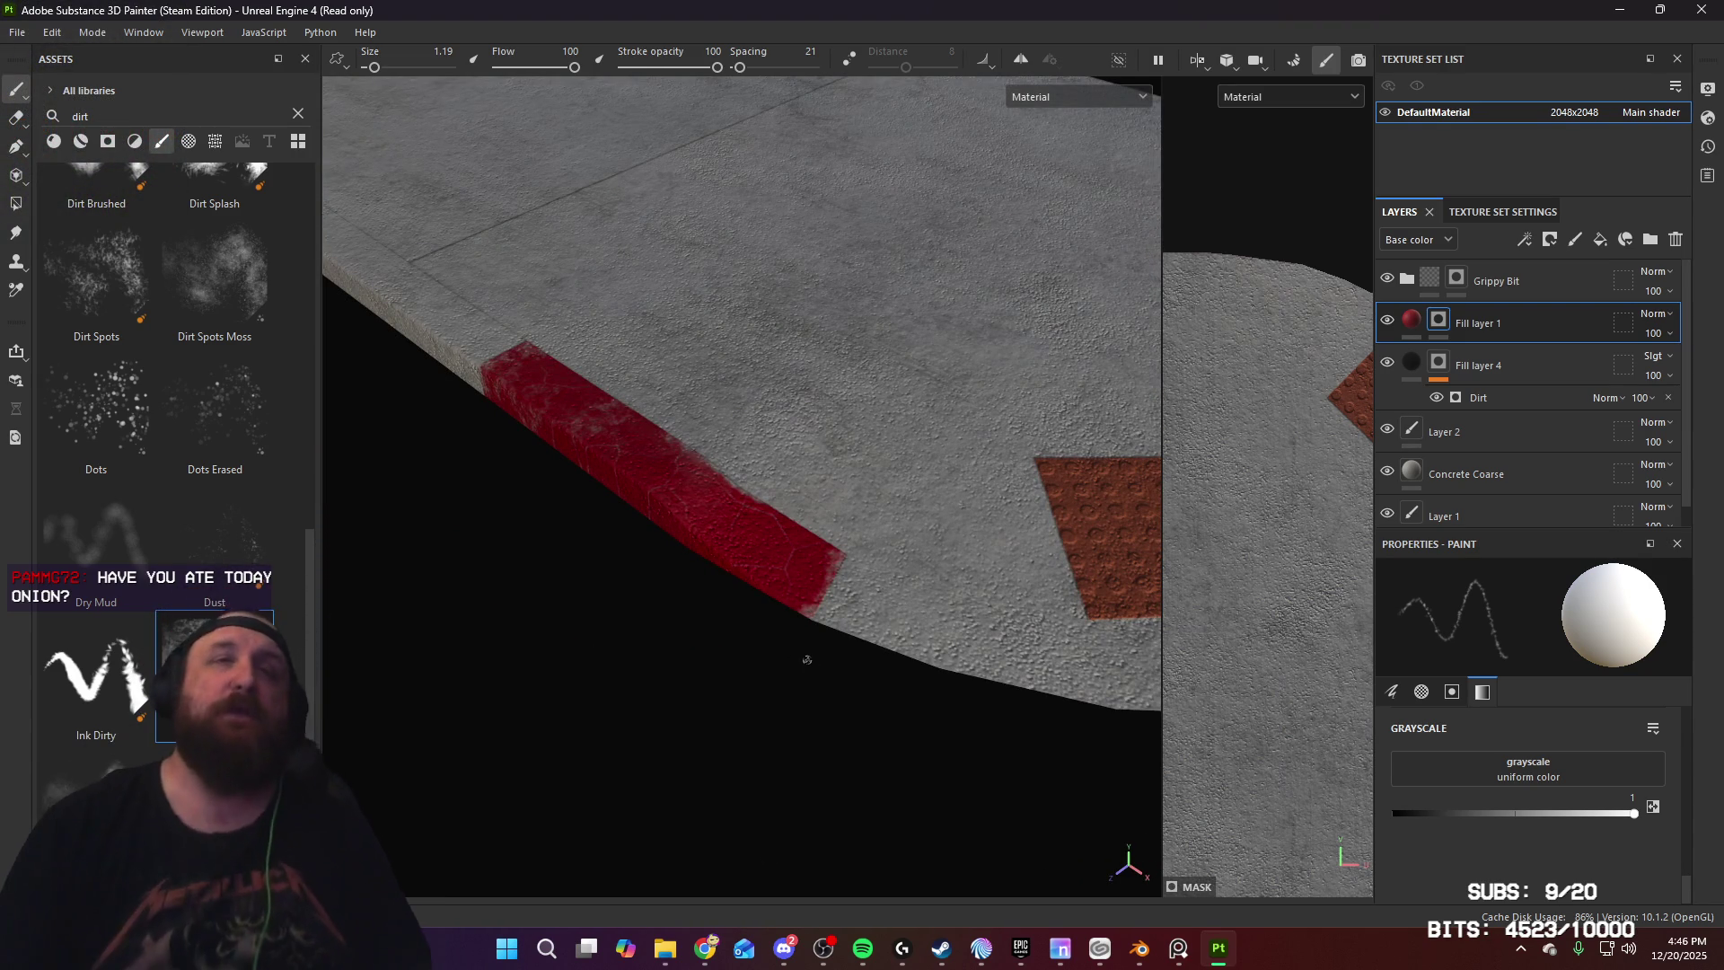
{"action": "left_click_drag", "start_coordinate": [807, 660], "coordinate": [965, 565], "text": "alt"}
{"action": "mouse_move", "coordinate": [505, 654]}
{"action": "left_mouse_down", "text": "alt"}
{"action": "mouse_move", "coordinate": [538, 608]}
{"action": "mouse_move", "coordinate": [900, 566]}
{"action": "mouse_move", "coordinate": [811, 608]}
{"action": "mouse_move", "coordinate": [962, 604]}
{"action": "mouse_move", "coordinate": [789, 542]}
{"action": "mouse_move", "coordinate": [752, 486]}
{"action": "mouse_move", "coordinate": [853, 520]}
{"action": "mouse_move", "coordinate": [1019, 512]}
{"action": "mouse_move", "coordinate": [719, 585]}
{"action": "mouse_move", "coordinate": [1573, 641]}
{"action": "mouse_move", "coordinate": [1482, 669]}
{"action": "mouse_move", "coordinate": [954, 600]}
{"action": "left_mouse_up", "text": "alt"}
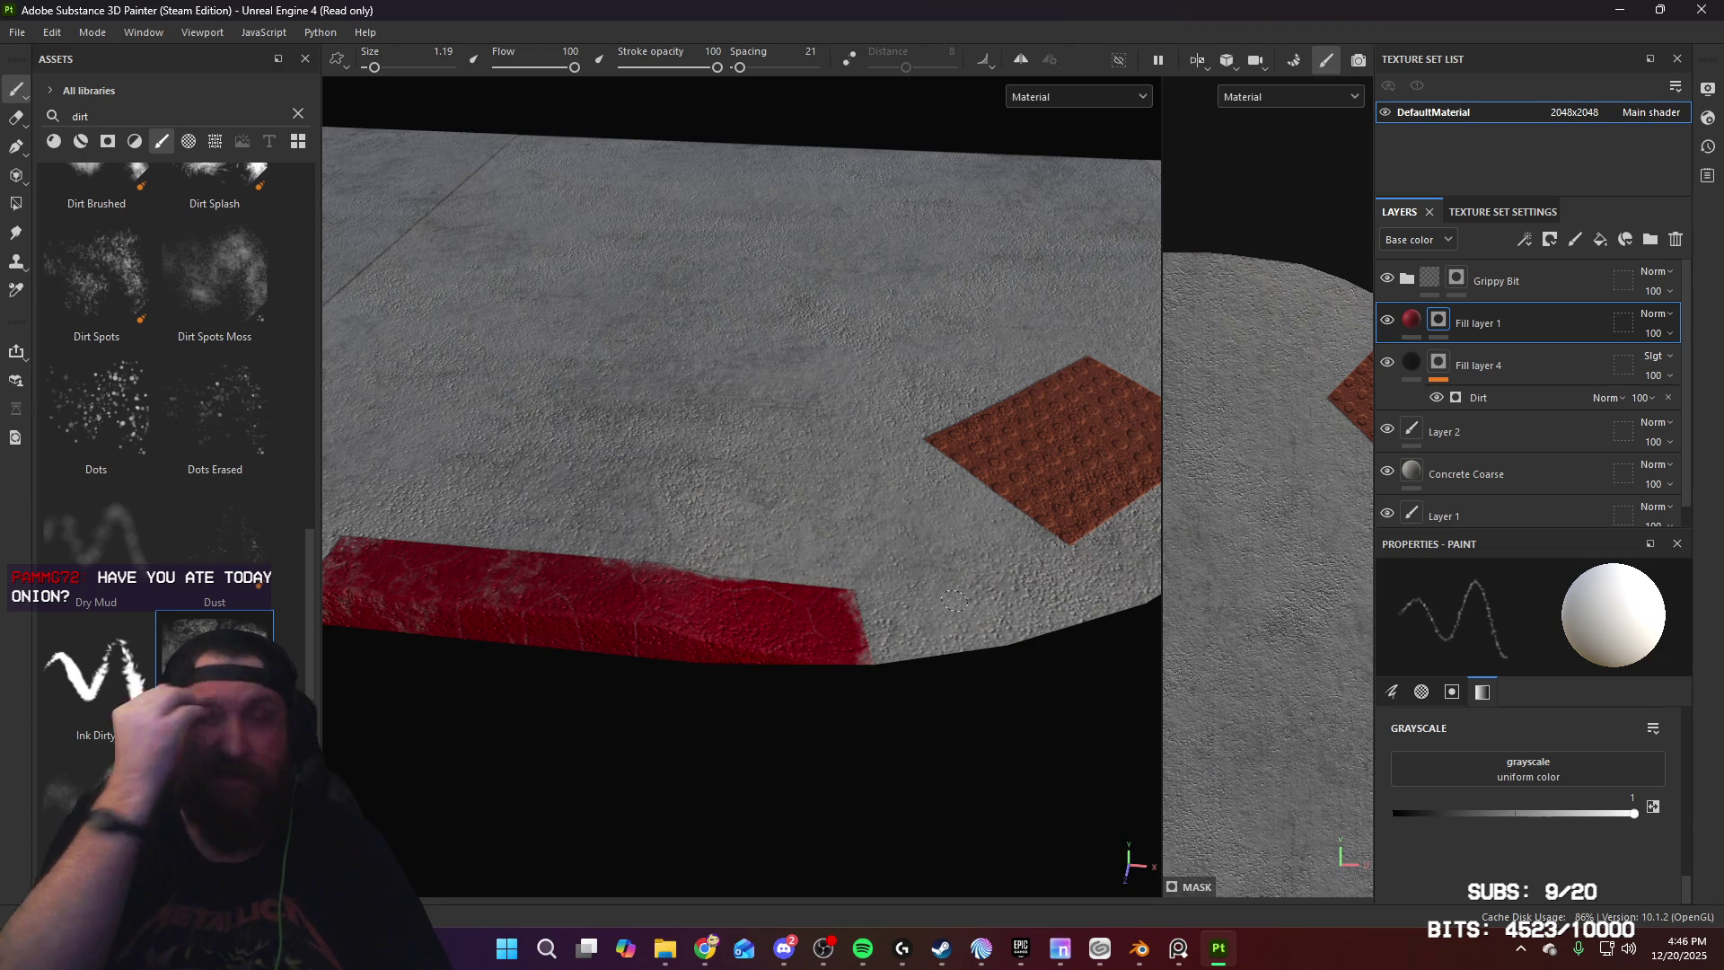
{"action": "mouse_move", "coordinate": [954, 601]}
{"action": "left_mouse_down", "text": "alt"}
{"action": "mouse_move", "coordinate": [752, 550]}
{"action": "mouse_move", "coordinate": [770, 596]}
{"action": "mouse_move", "coordinate": [981, 520]}
{"action": "mouse_move", "coordinate": [997, 482]}
{"action": "mouse_move", "coordinate": [938, 637]}
{"action": "mouse_move", "coordinate": [989, 569]}
{"action": "mouse_move", "coordinate": [900, 346]}
{"action": "left_mouse_up", "text": "alt"}
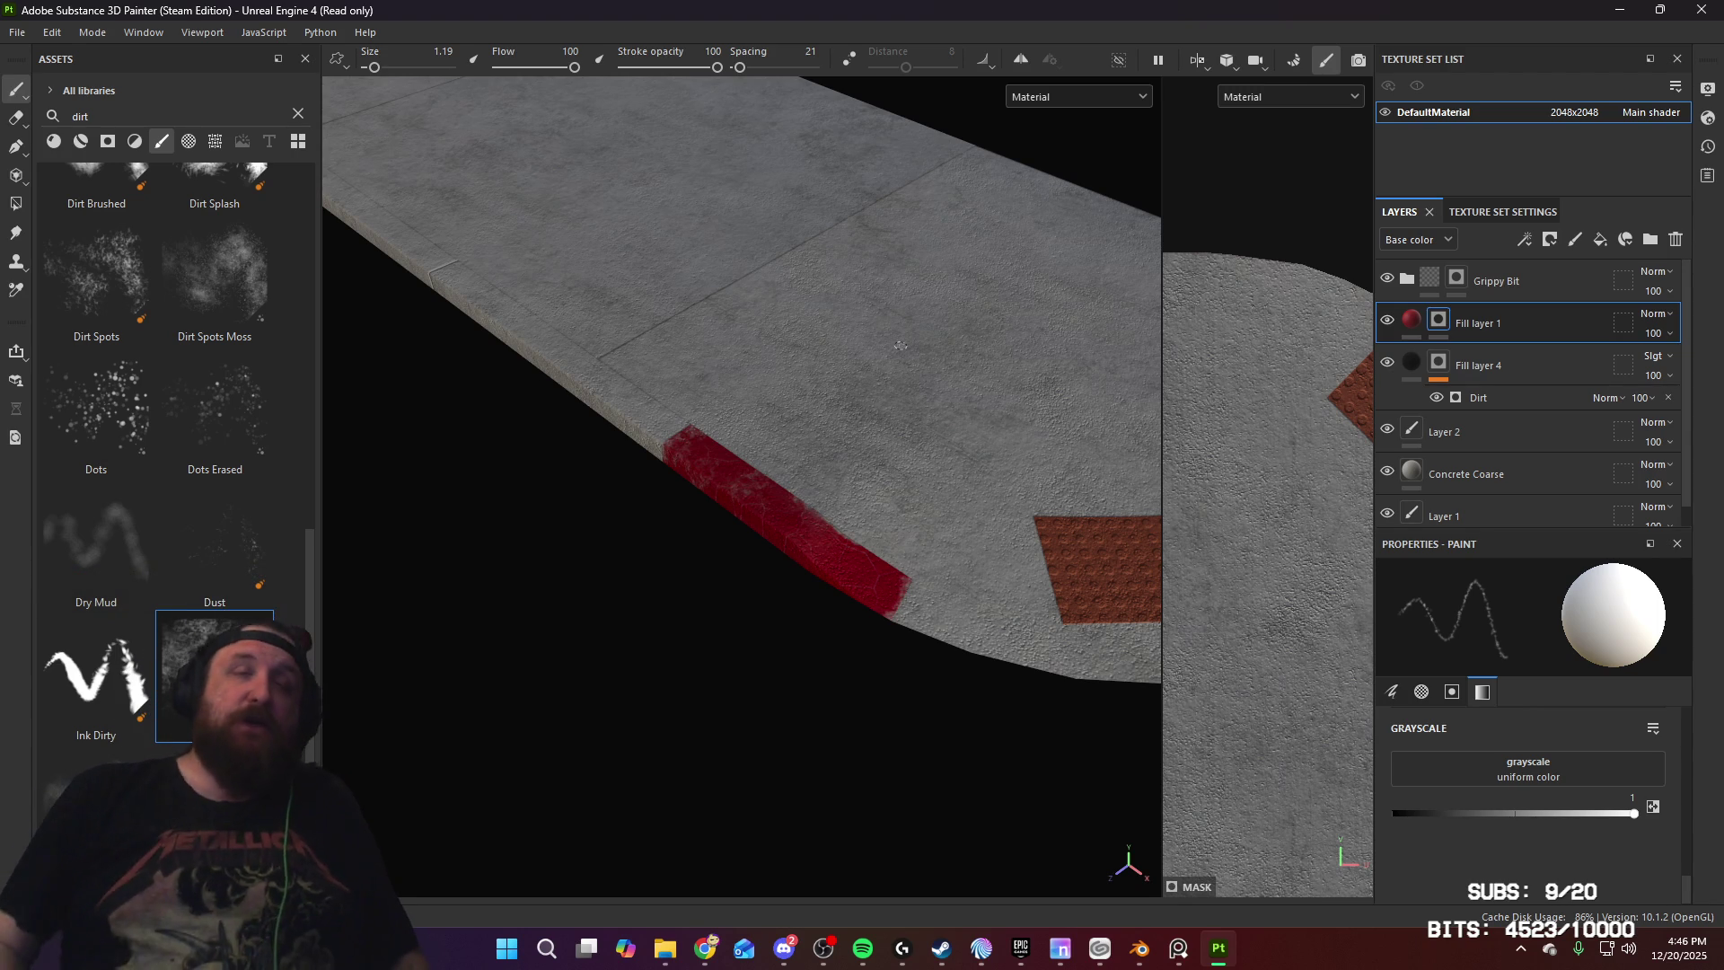
{"action": "left_click_drag", "start_coordinate": [959, 563], "coordinate": [579, 489], "text": "alt"}
{"action": "mouse_move", "coordinate": [1000, 499]}
{"action": "left_mouse_down", "text": "alt"}
{"action": "mouse_move", "coordinate": [943, 502]}
{"action": "mouse_move", "coordinate": [854, 661]}
{"action": "mouse_move", "coordinate": [989, 497]}
{"action": "mouse_move", "coordinate": [746, 458]}
{"action": "mouse_move", "coordinate": [1031, 483]}
{"action": "mouse_move", "coordinate": [754, 522]}
{"action": "mouse_move", "coordinate": [785, 662]}
{"action": "mouse_move", "coordinate": [898, 629]}
{"action": "mouse_move", "coordinate": [1024, 539]}
{"action": "mouse_move", "coordinate": [818, 634]}
{"action": "mouse_move", "coordinate": [859, 655]}
{"action": "mouse_move", "coordinate": [796, 470]}
{"action": "mouse_move", "coordinate": [719, 589]}
{"action": "mouse_move", "coordinate": [1029, 658]}
{"action": "left_mouse_up", "text": "alt"}
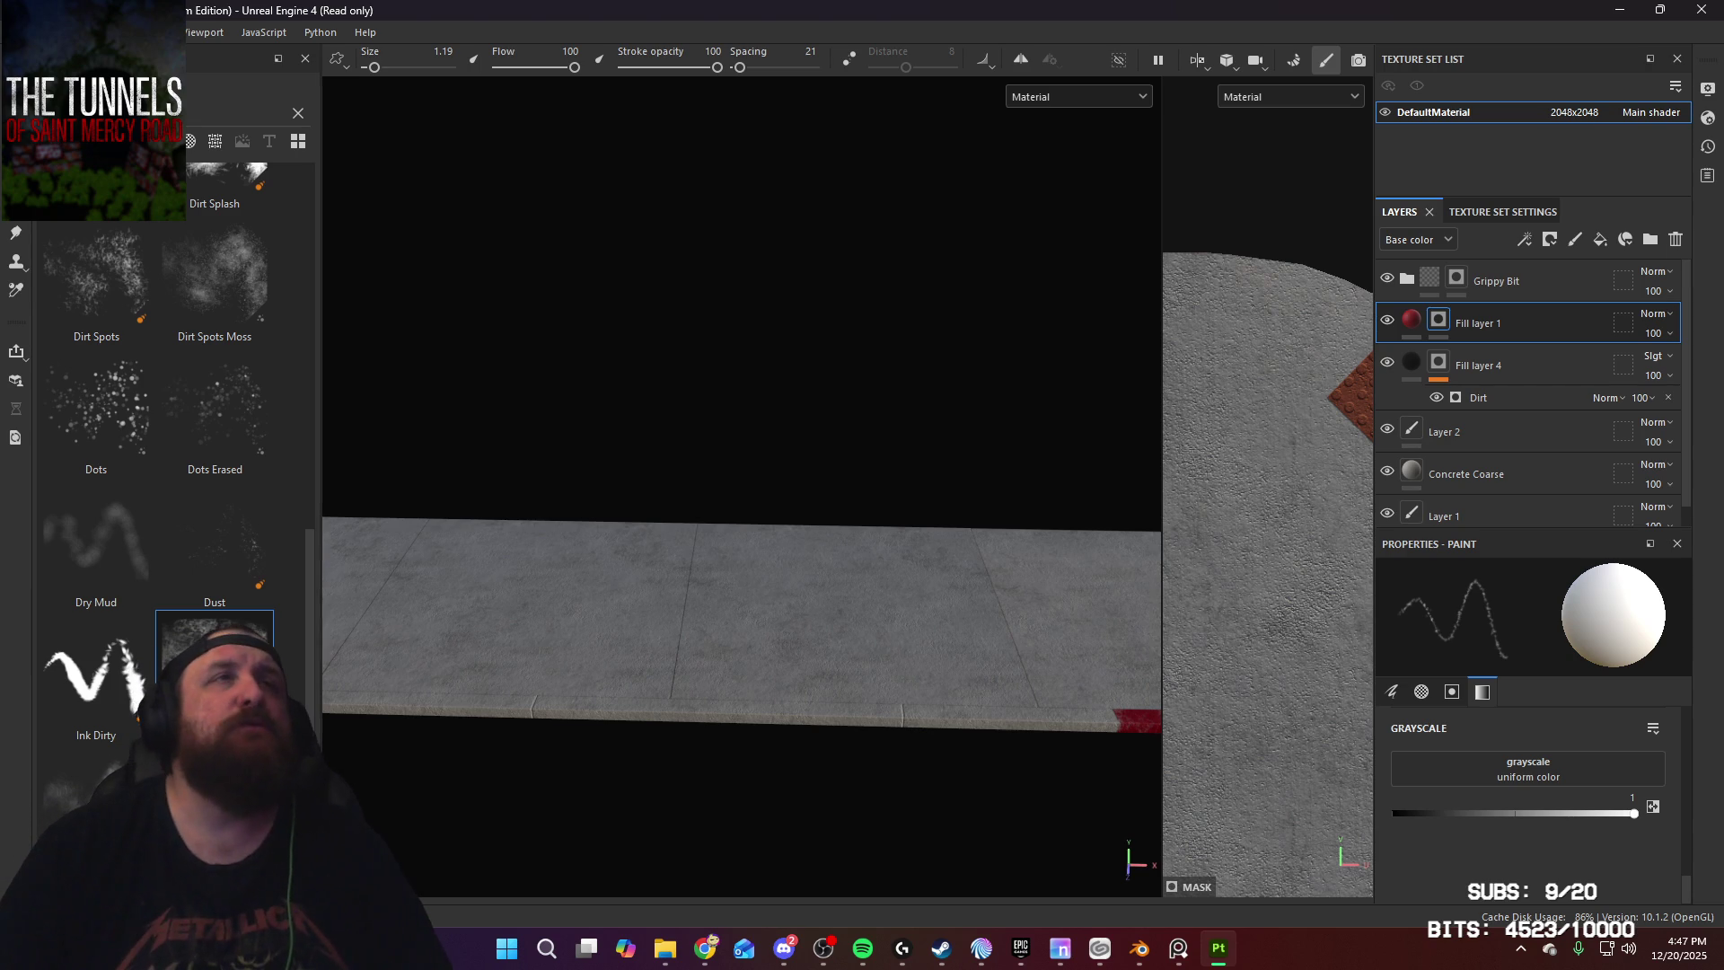
Step: Pick the Cracks brush and add a new paint layer for the cracks
{"action": "scroll", "coordinate": [161, 521], "scroll_direction": "up", "scroll_amount": 5}
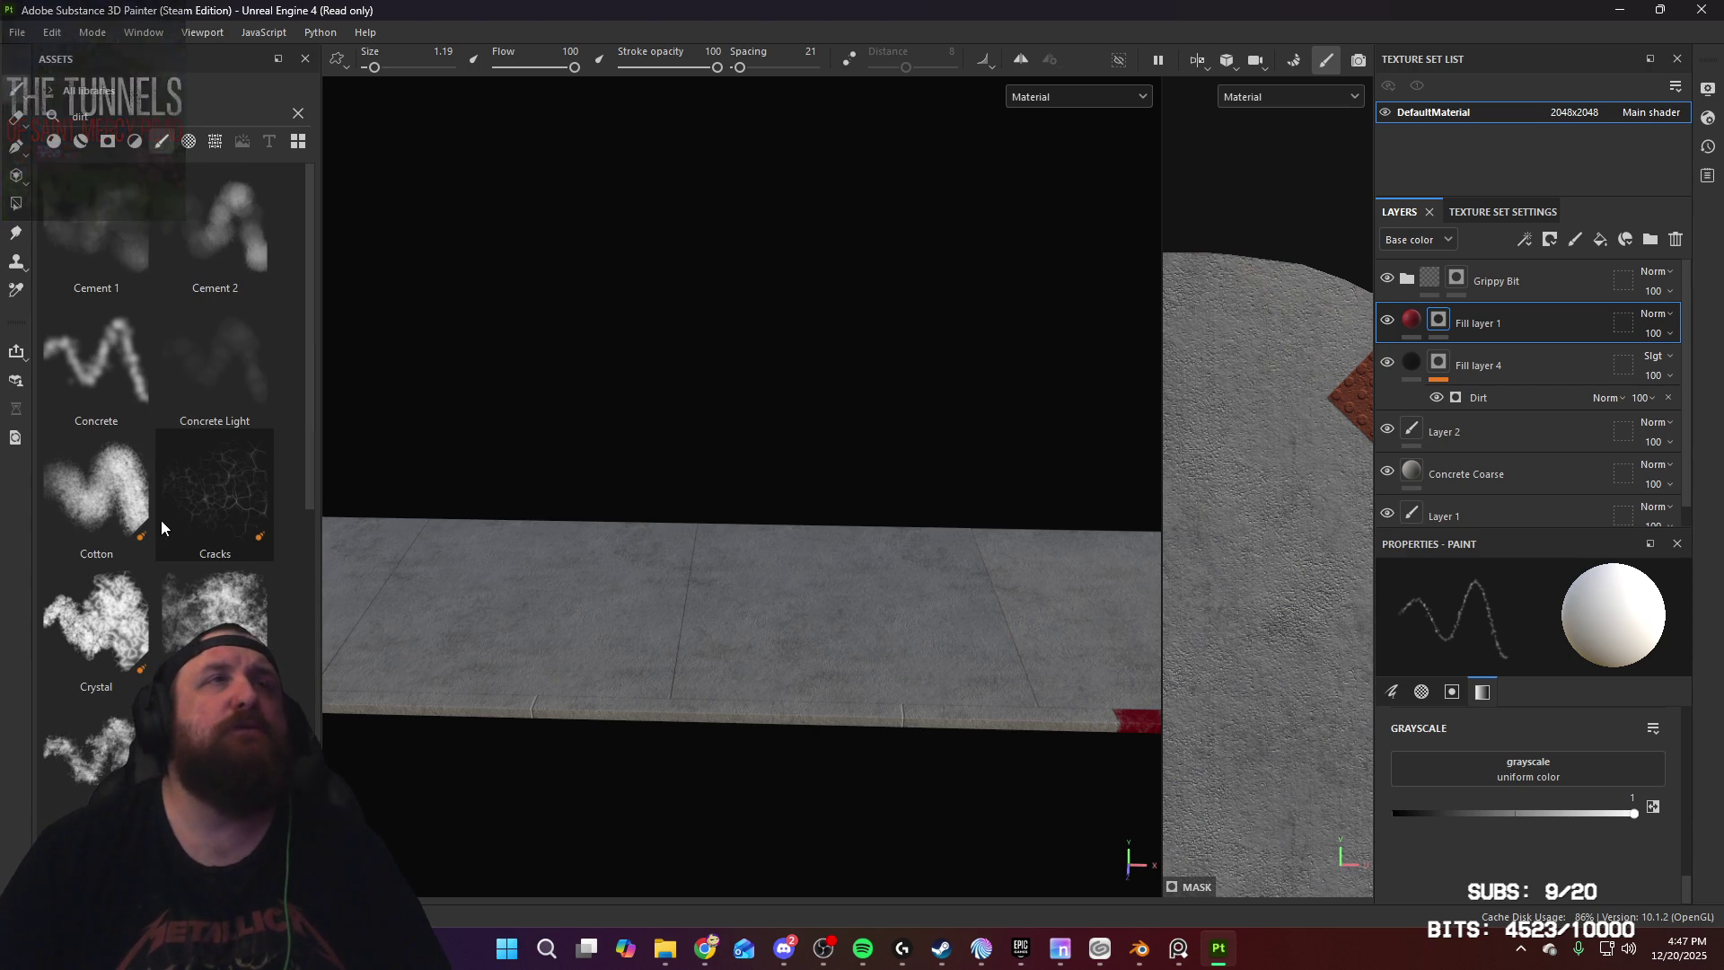
{"action": "left_click", "coordinate": [228, 500]}
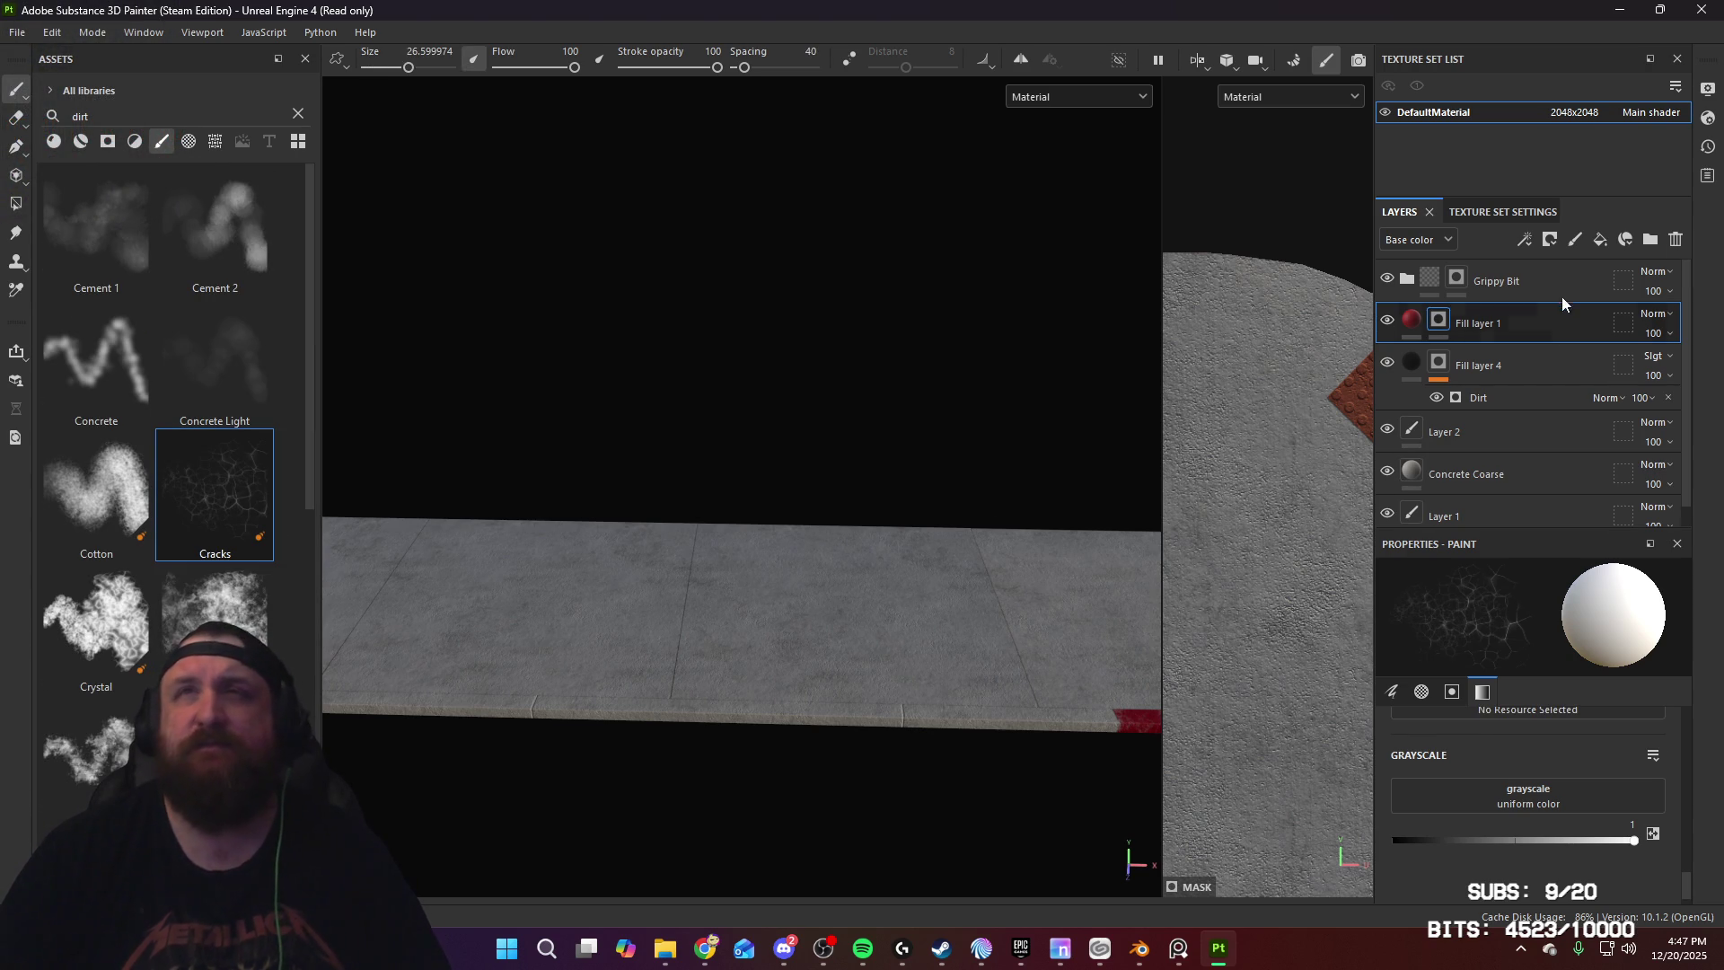
{"action": "left_click", "coordinate": [1577, 239]}
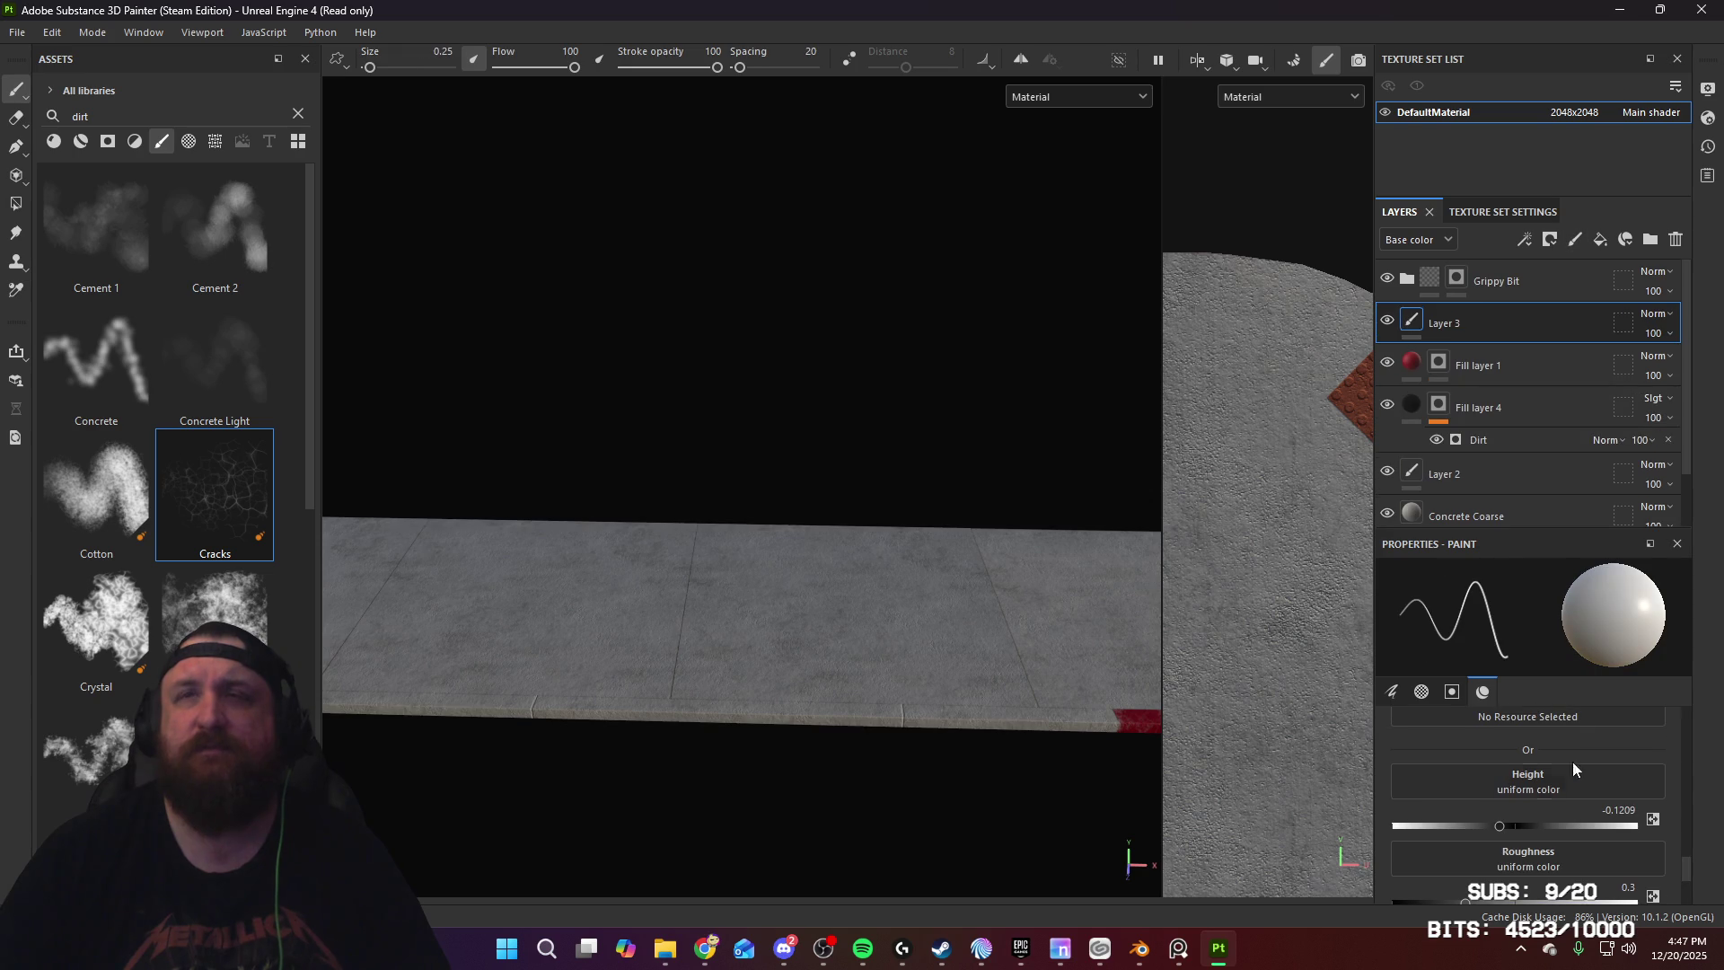
{"action": "scroll", "coordinate": [871, 551], "scroll_direction": "up", "scroll_amount": 3}
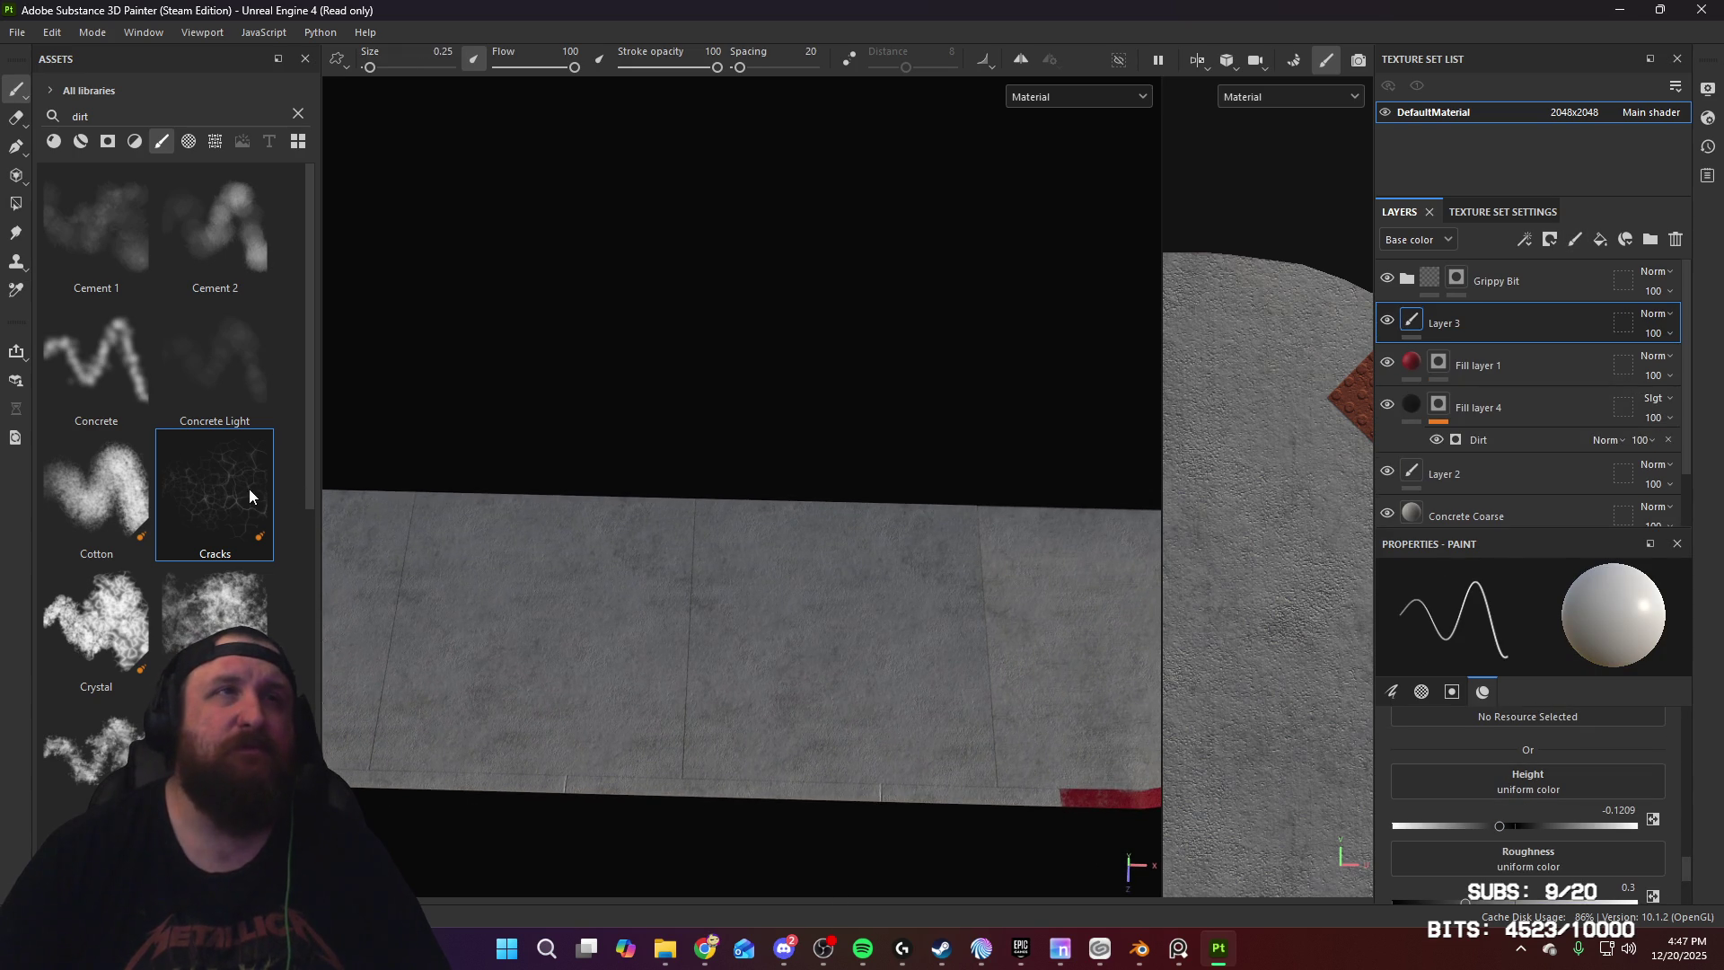
{"action": "left_click", "coordinate": [249, 496]}
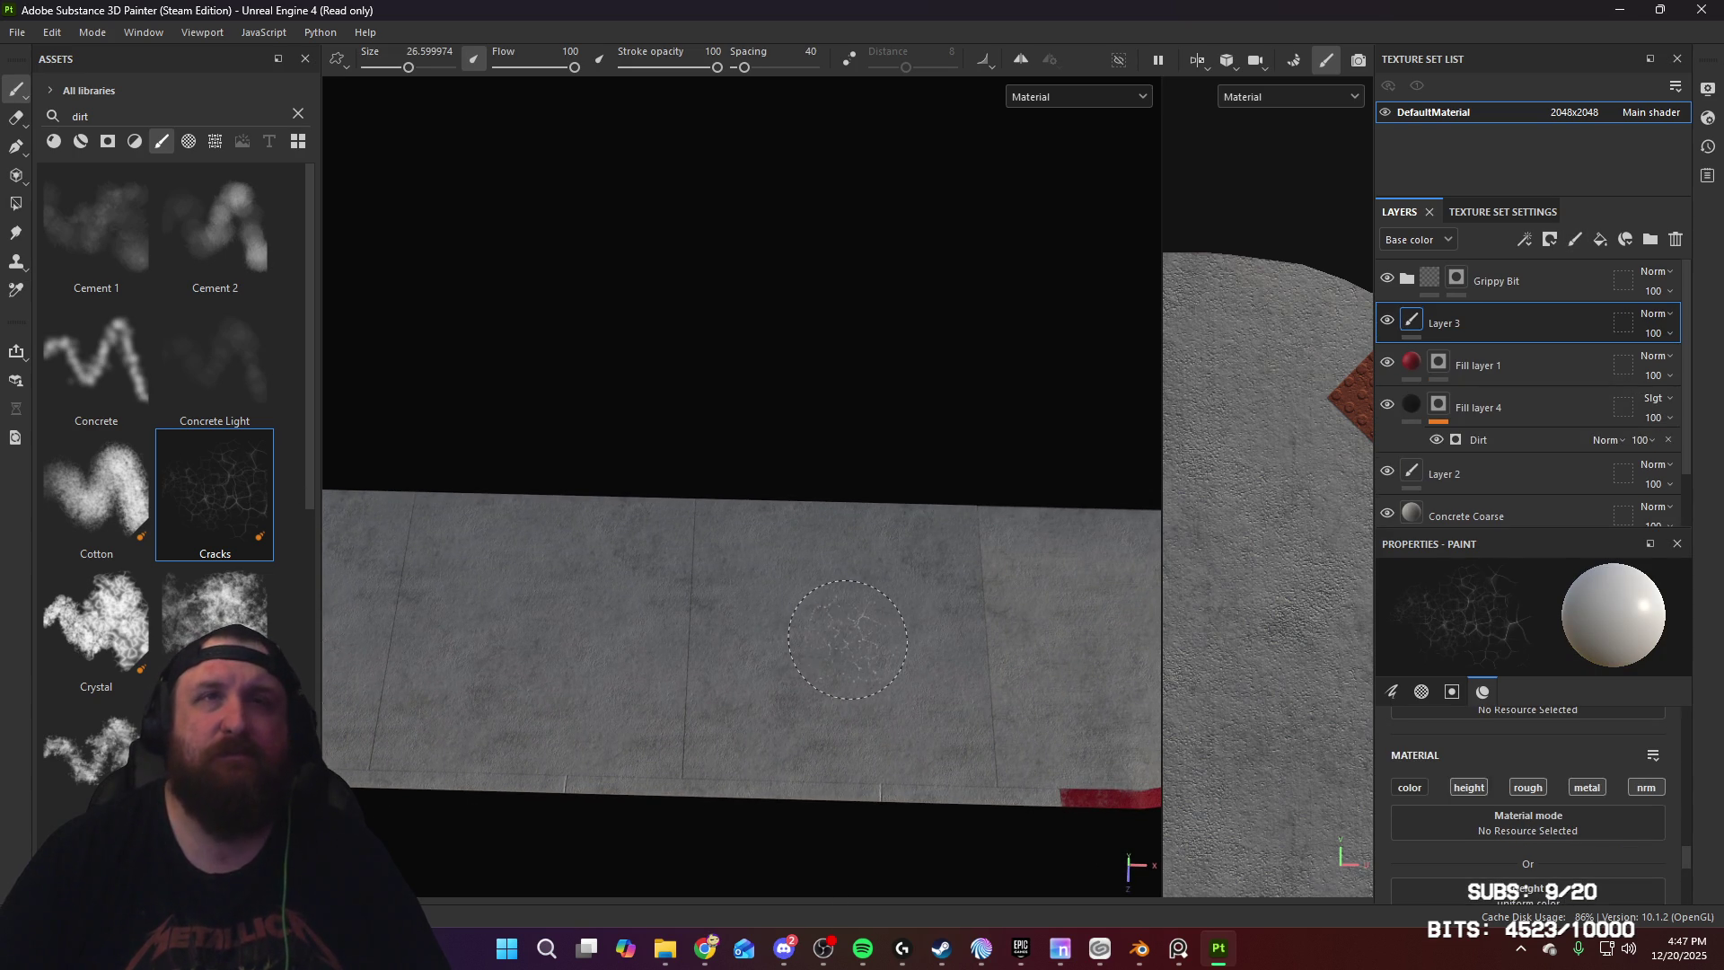
Step: Paint cracks across the slab, resizing the brush from about 40 to 52, then down to 20
{"action": "mouse_move", "coordinate": [973, 725]}
{"action": "left_mouse_down", "text": "alt"}
{"action": "mouse_move", "coordinate": [1033, 808]}
{"action": "mouse_move", "coordinate": [885, 712]}
{"action": "left_mouse_up", "text": "alt"}
{"action": "scroll", "coordinate": [882, 840], "scroll_direction": "up", "scroll_amount": 2}
{"action": "middle_click_drag", "start_coordinate": [911, 723], "coordinate": [911, 553], "text": "alt"}
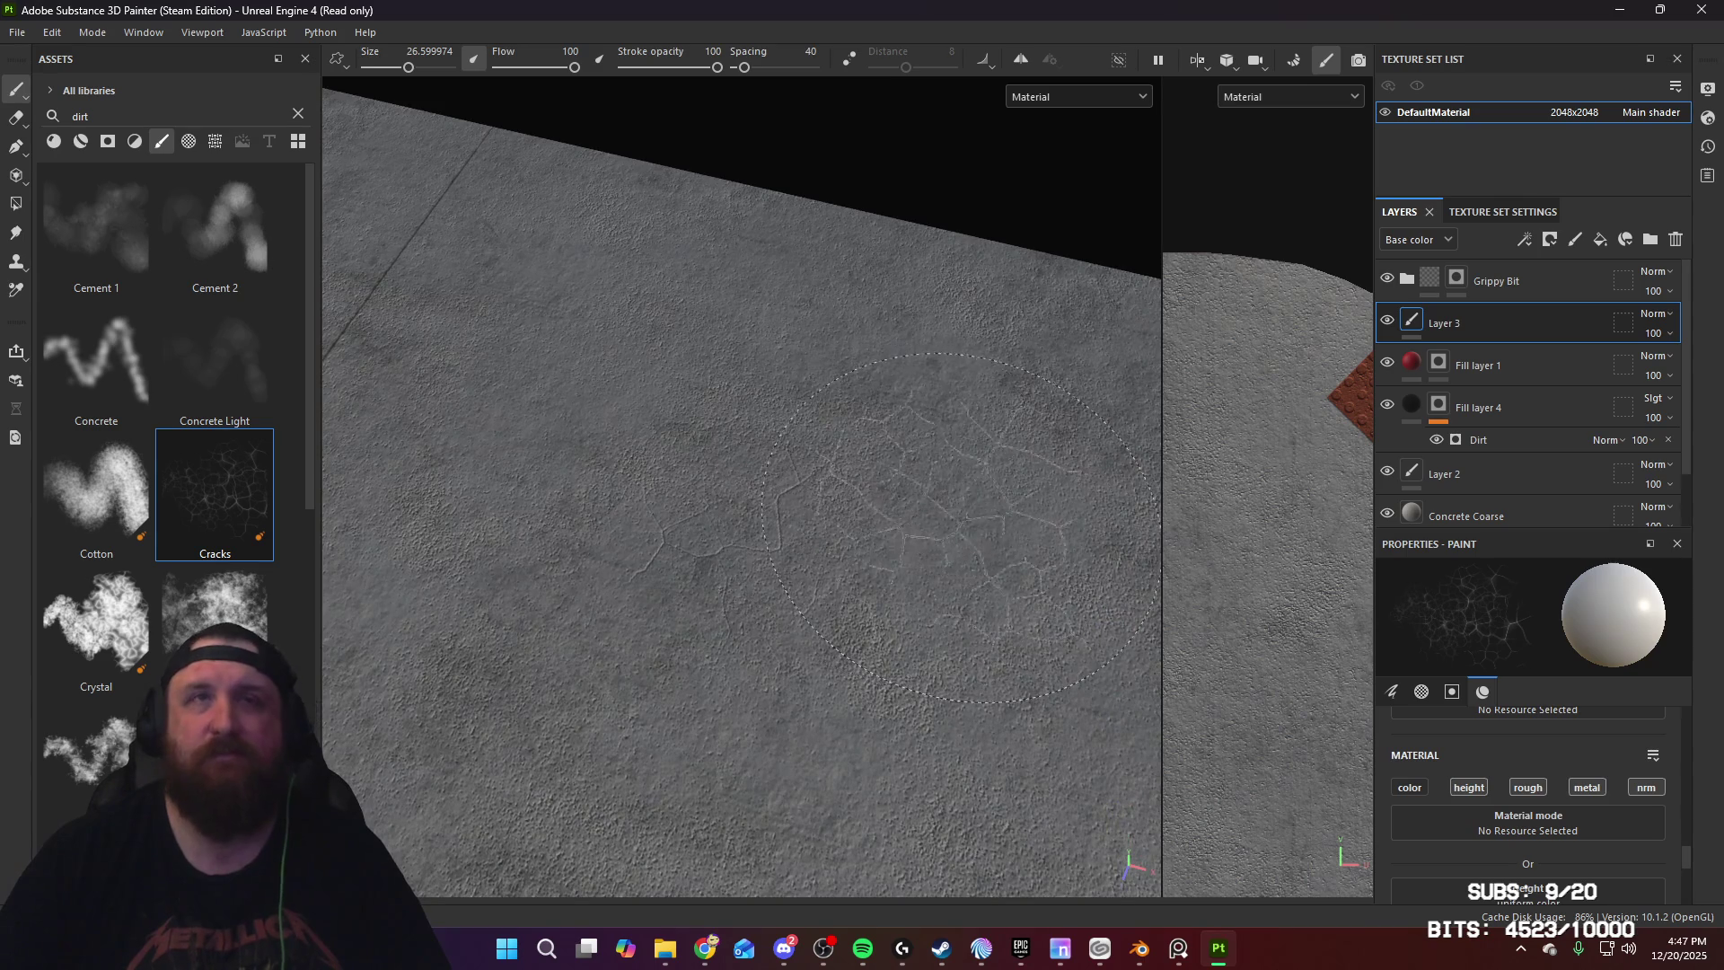
{"action": "right_click_drag", "start_coordinate": [710, 516], "coordinate": [734, 516], "text": "ctrl"}
{"action": "mouse_move", "coordinate": [726, 529]}
{"action": "left_mouse_down", "text": "alt"}
{"action": "mouse_move", "coordinate": [862, 682]}
{"action": "mouse_move", "coordinate": [1035, 470]}
{"action": "mouse_move", "coordinate": [809, 584]}
{"action": "left_mouse_up", "text": "alt"}
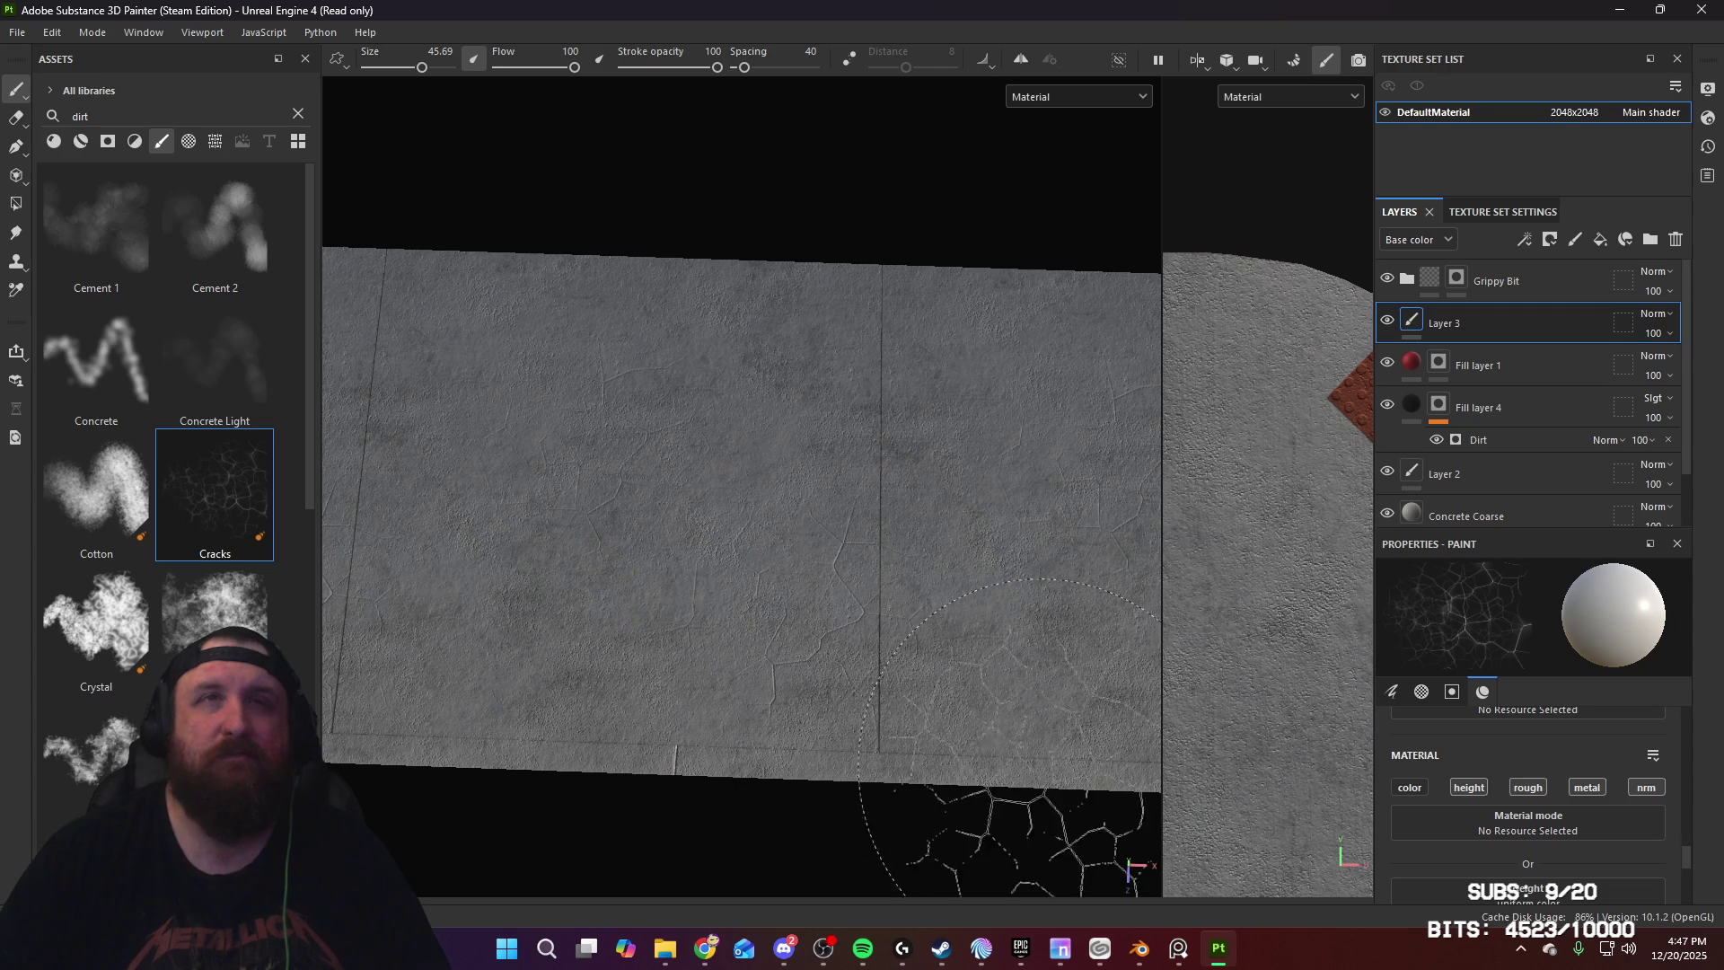
{"action": "key", "text": "ctrl"}
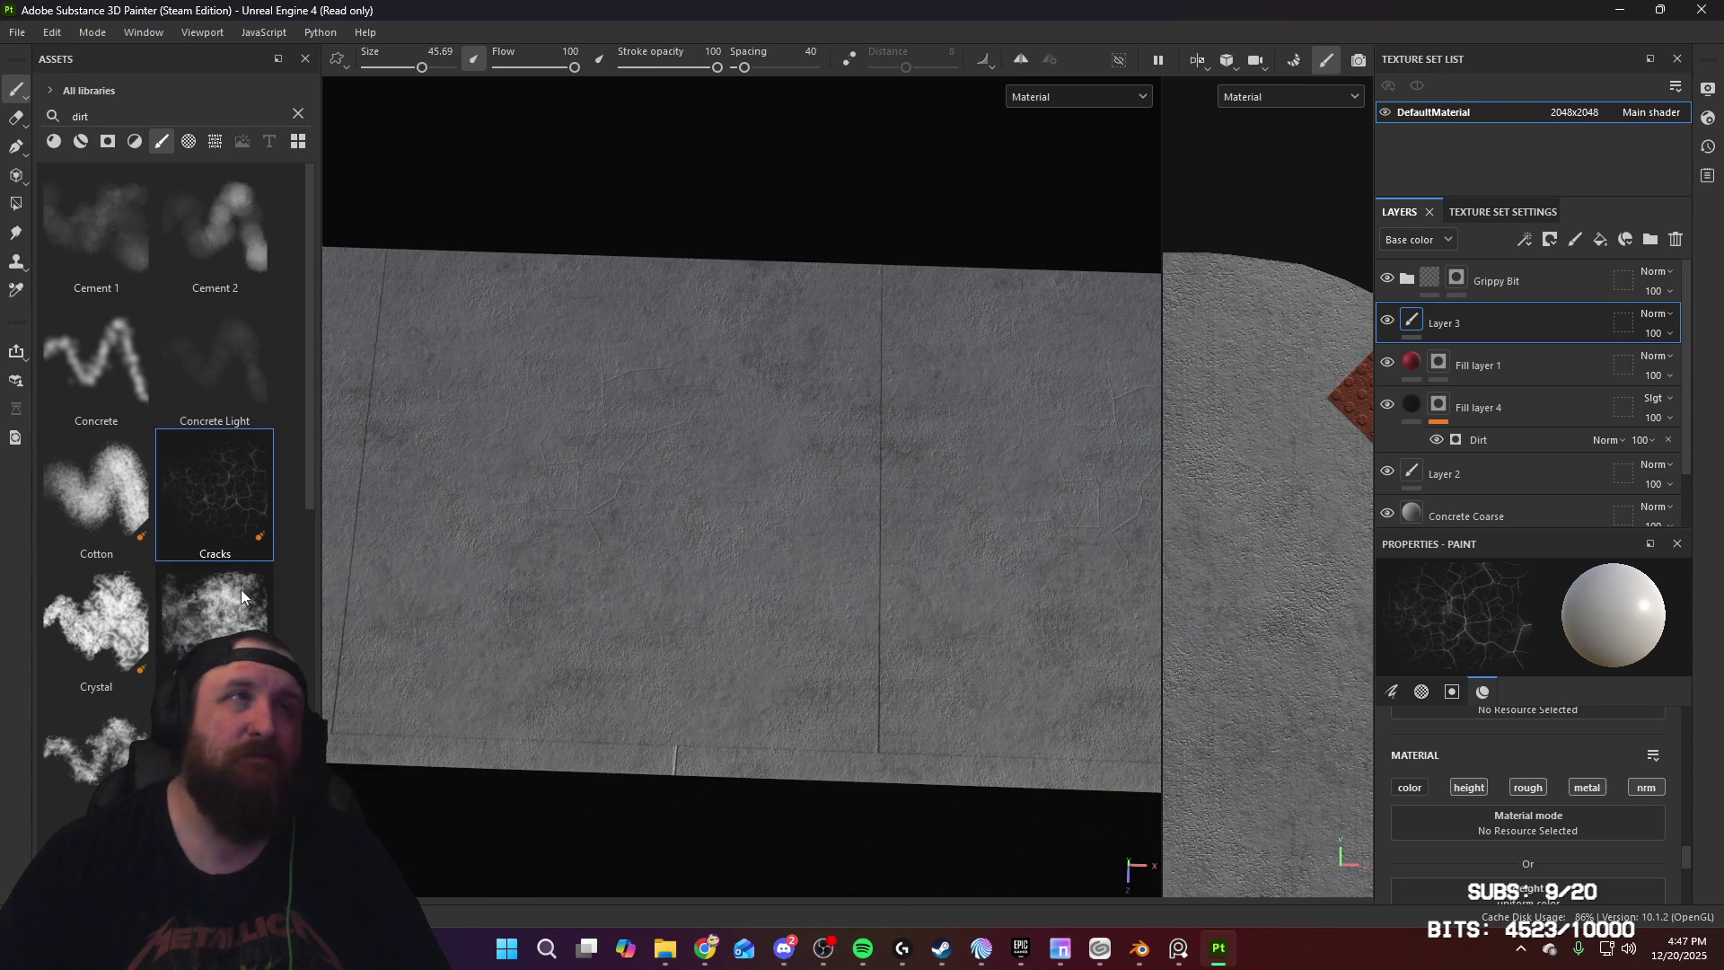
{"action": "key", "text": "bracketright"}
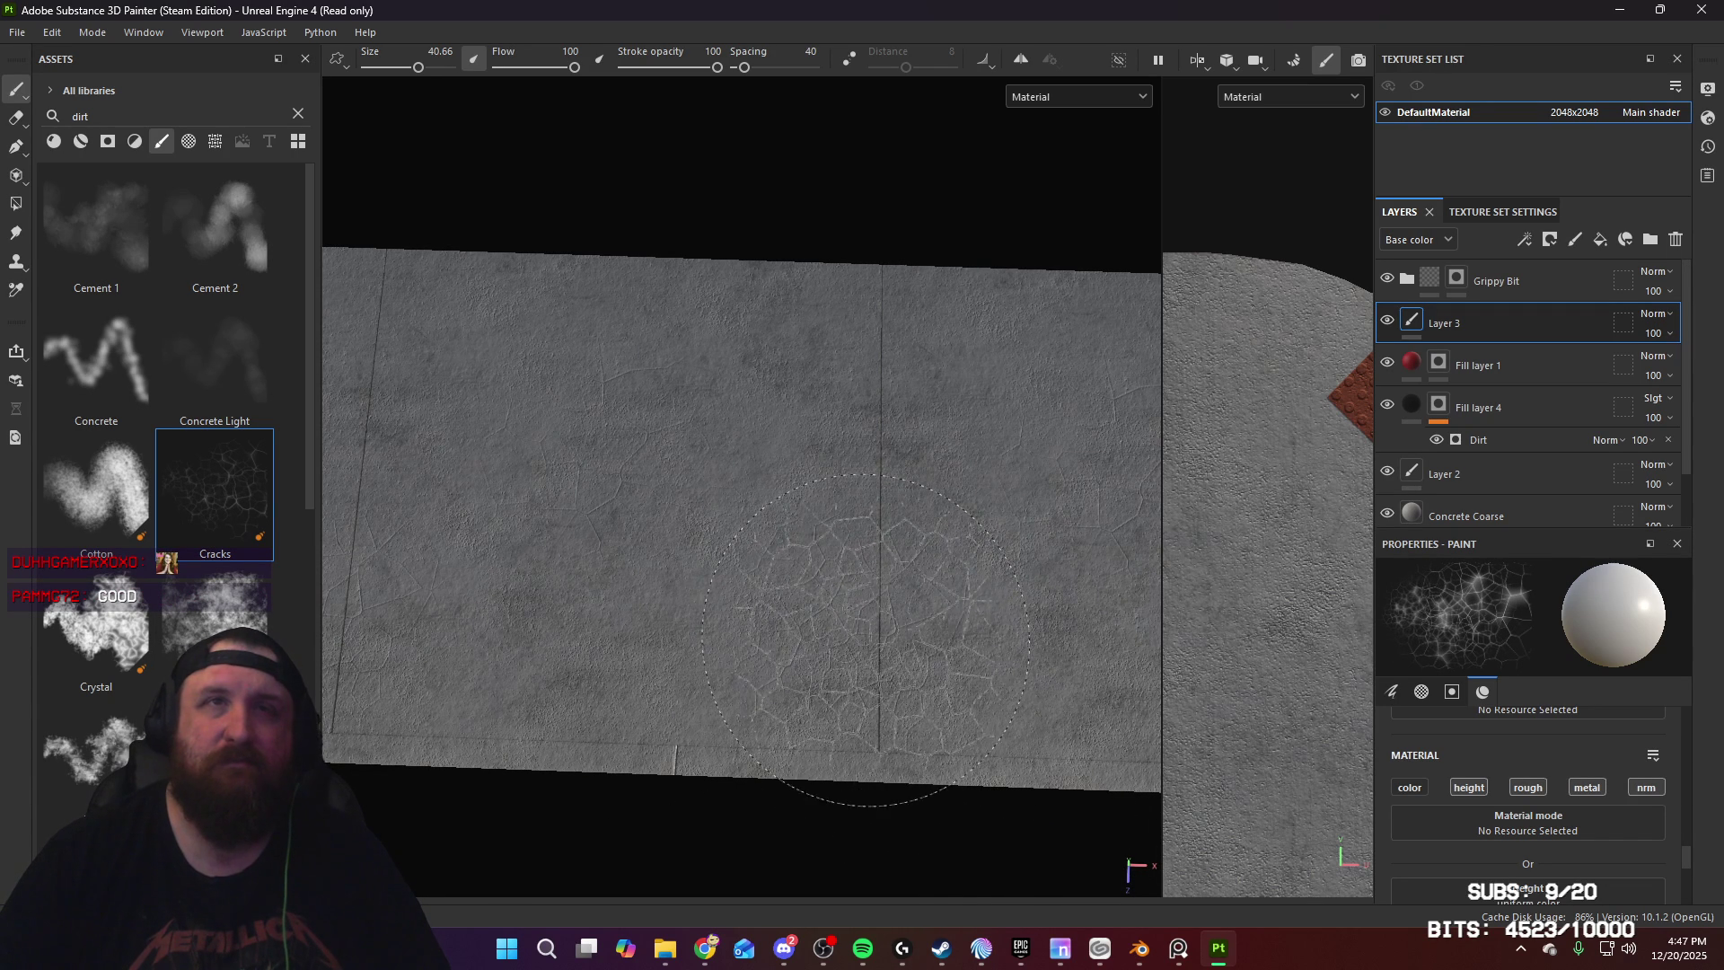
{"action": "mouse_move", "coordinate": [961, 862]}
{"action": "left_mouse_down", "text": "alt"}
{"action": "mouse_move", "coordinate": [1000, 742]}
{"action": "mouse_move", "coordinate": [993, 697]}
{"action": "mouse_move", "coordinate": [941, 696]}
{"action": "left_mouse_up", "text": "alt"}
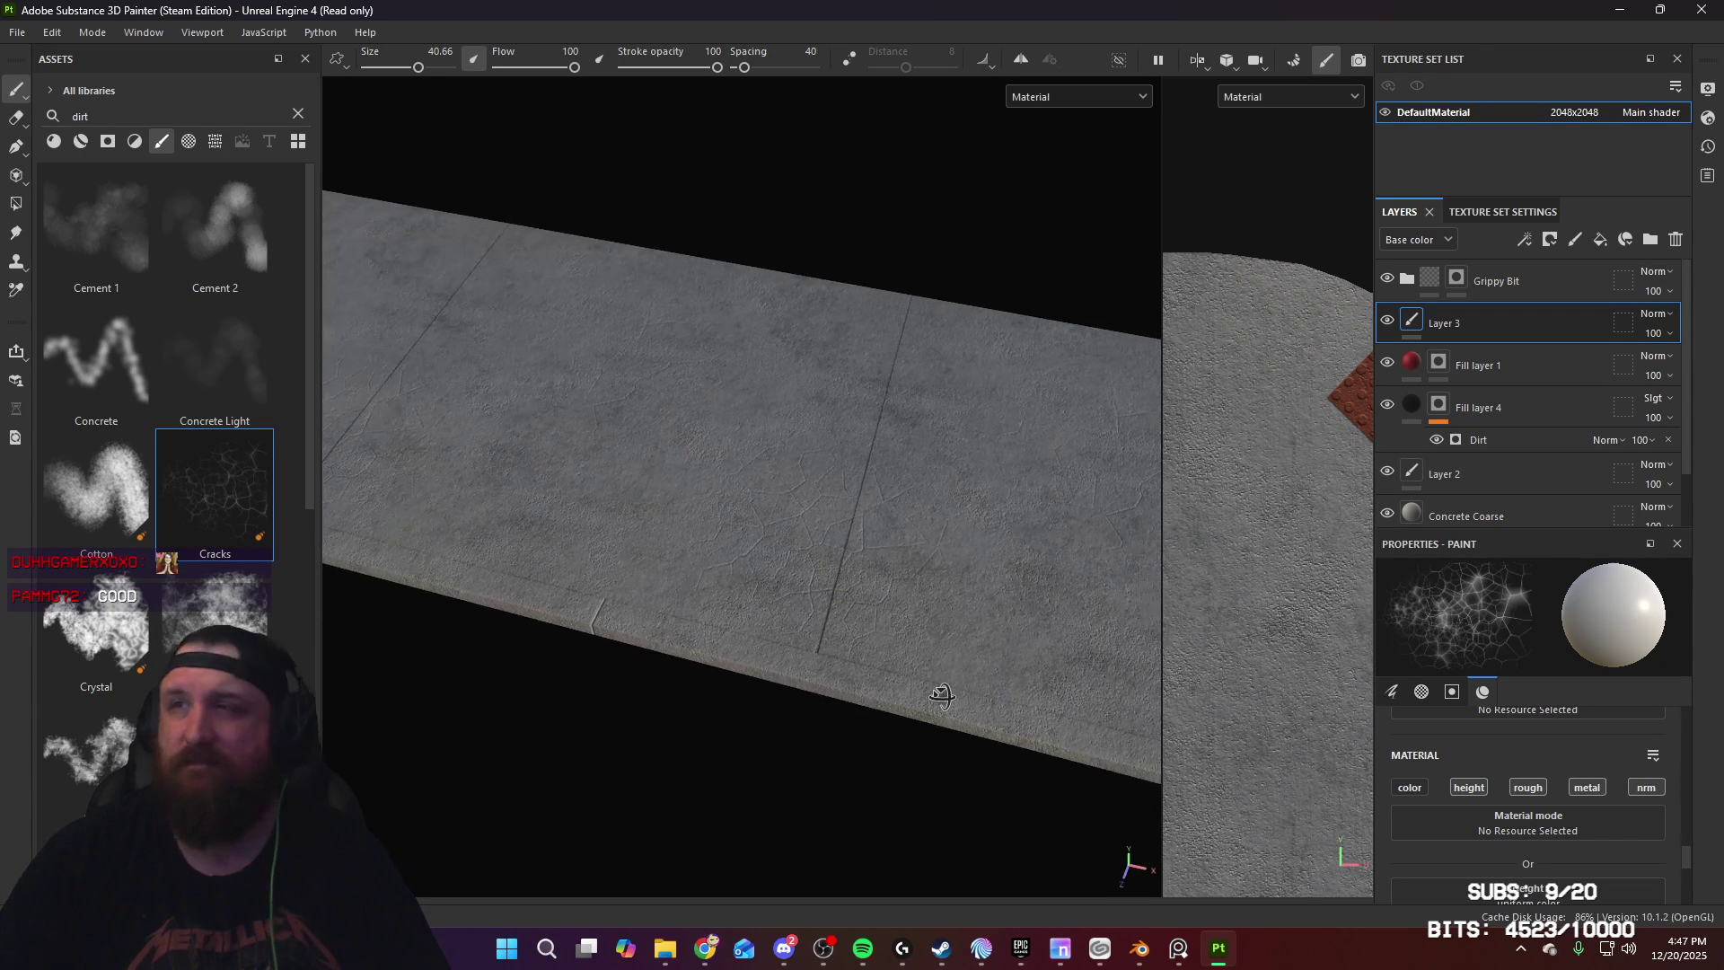
{"action": "left_click_drag", "start_coordinate": [692, 693], "coordinate": [978, 758], "text": "alt"}
{"action": "key", "text": "bracketleft"}
{"action": "key", "text": "bracketleft"}
{"action": "key", "text": "bracketleft"}
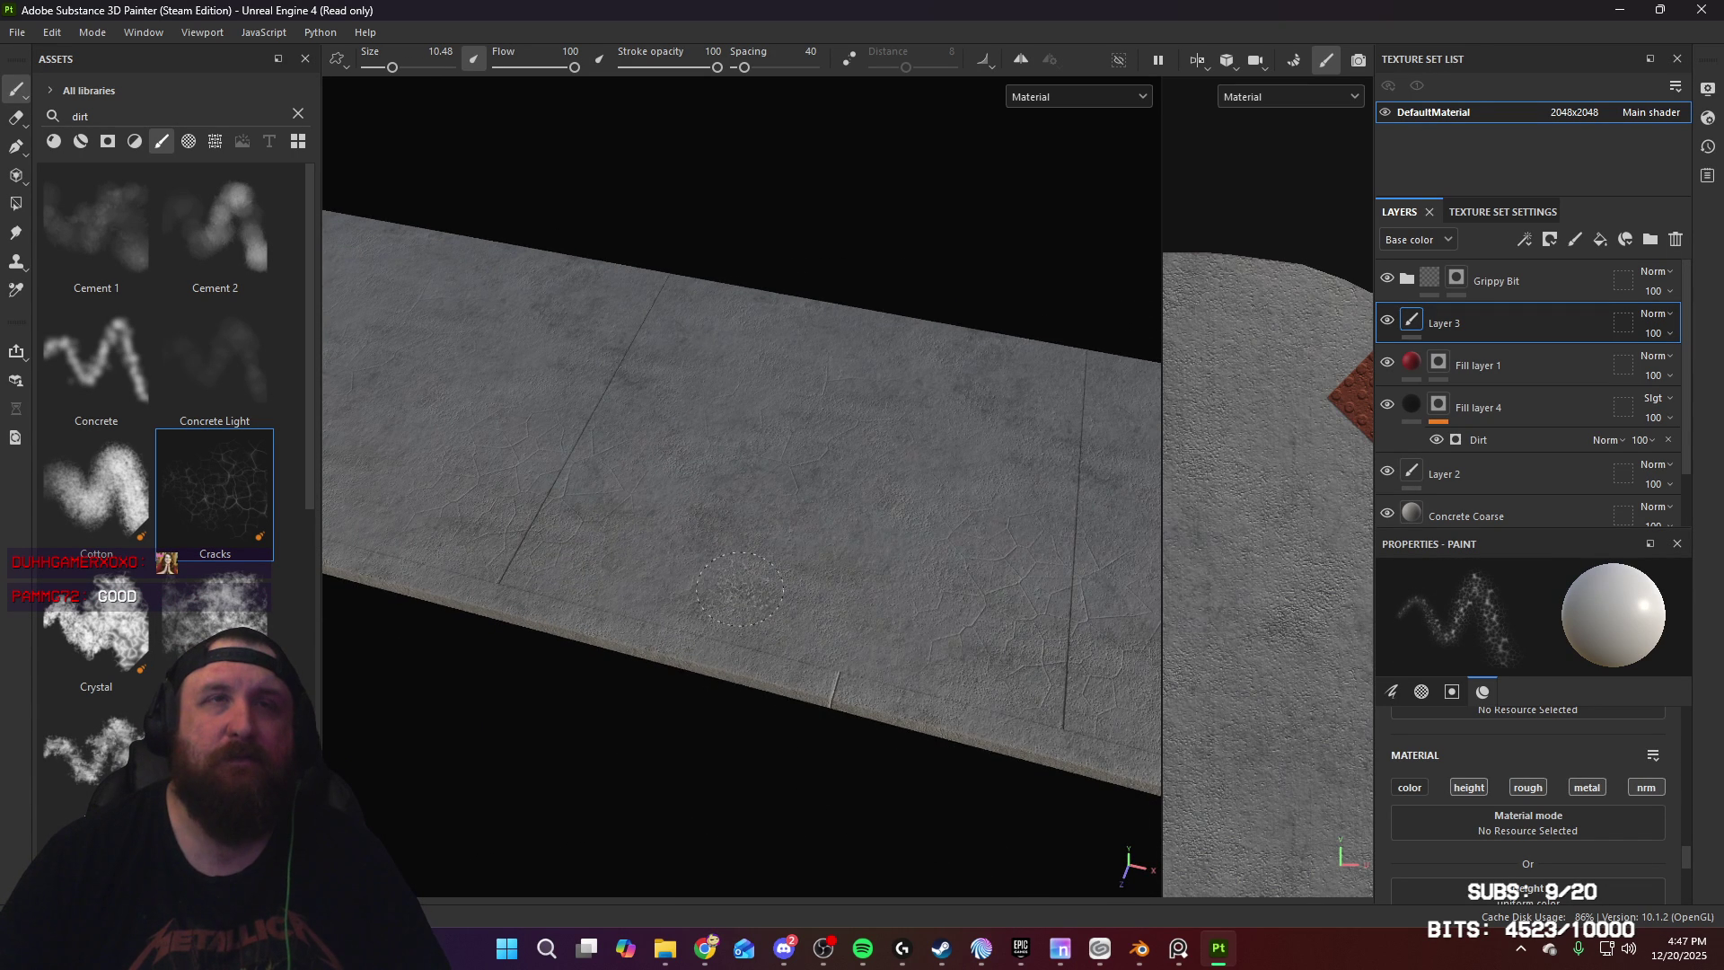
Step: Inspect the cracked slab from several angles and switch to the eraser with E
{"action": "left_click_drag", "start_coordinate": [853, 602], "coordinate": [889, 583], "text": "alt"}
{"action": "mouse_move", "coordinate": [666, 552]}
{"action": "left_mouse_down", "text": "alt"}
{"action": "mouse_move", "coordinate": [854, 627]}
{"action": "mouse_move", "coordinate": [766, 655]}
{"action": "left_mouse_up", "text": "alt"}
{"action": "mouse_move", "coordinate": [766, 655]}
{"action": "right_mouse_down", "text": "alt"}
{"action": "mouse_move", "coordinate": [837, 682]}
{"action": "mouse_move", "coordinate": [820, 635]}
{"action": "right_mouse_up", "text": "alt"}
{"action": "left_click_drag", "start_coordinate": [820, 635], "coordinate": [778, 406], "text": "alt"}
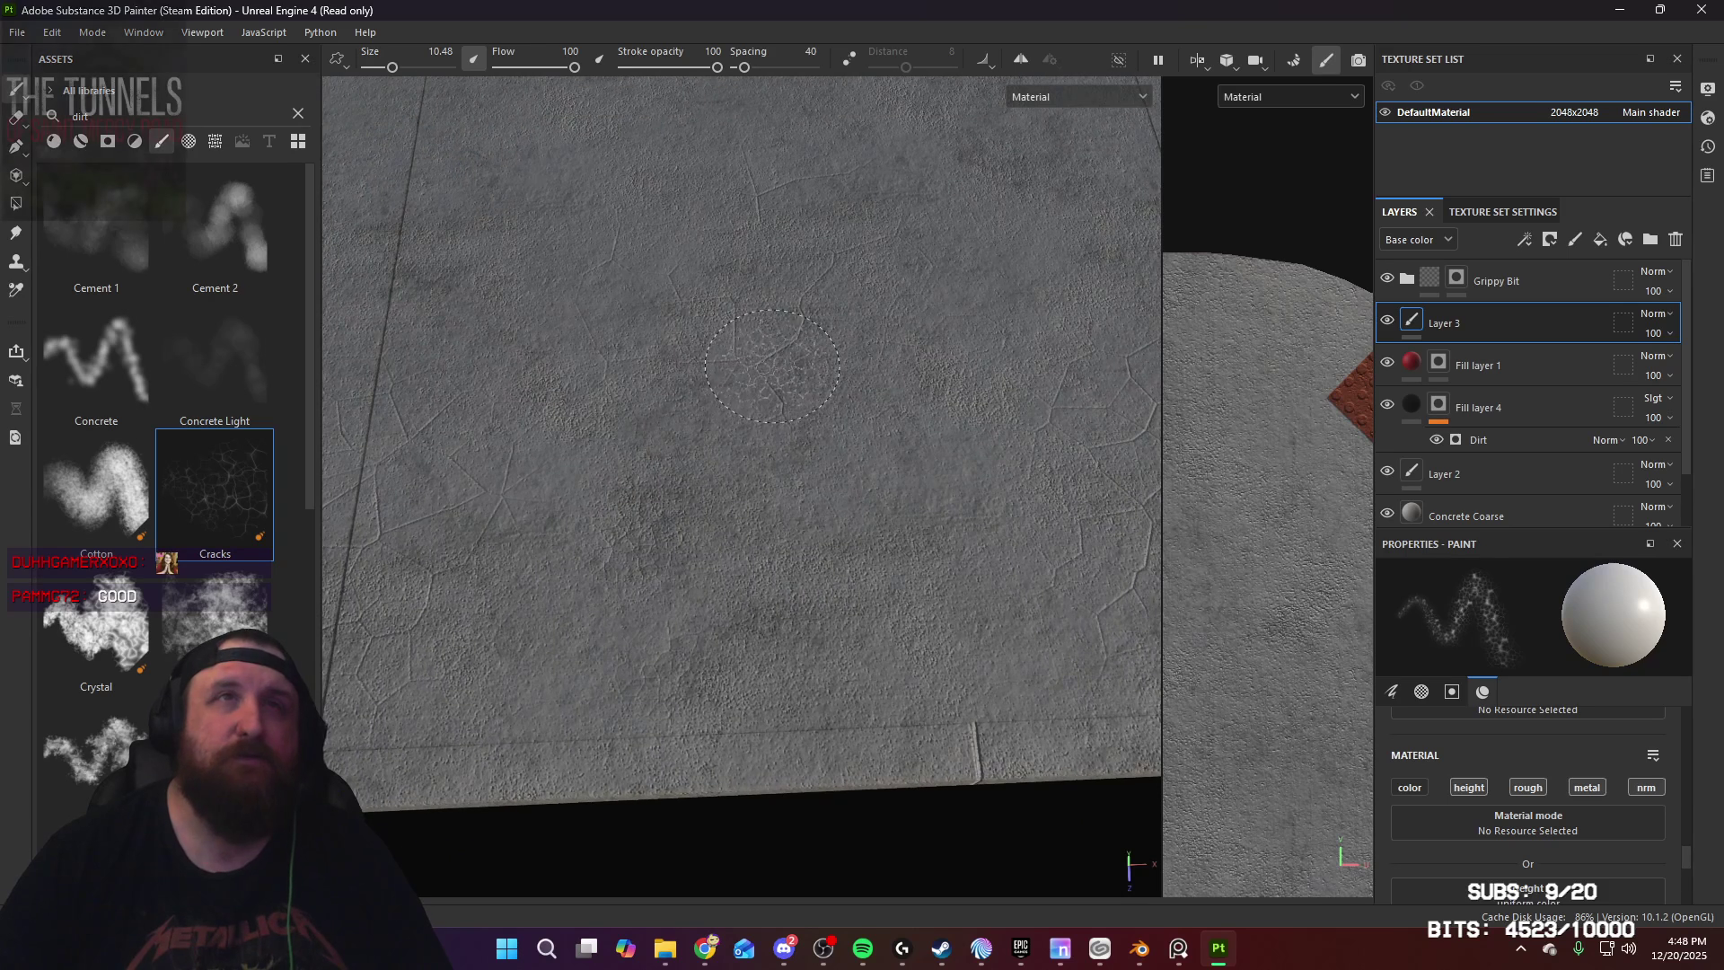
{"action": "mouse_move", "coordinate": [884, 422]}
{"action": "left_mouse_down", "text": "alt"}
{"action": "mouse_move", "coordinate": [820, 584]}
{"action": "mouse_move", "coordinate": [929, 582]}
{"action": "left_mouse_up", "text": "alt"}
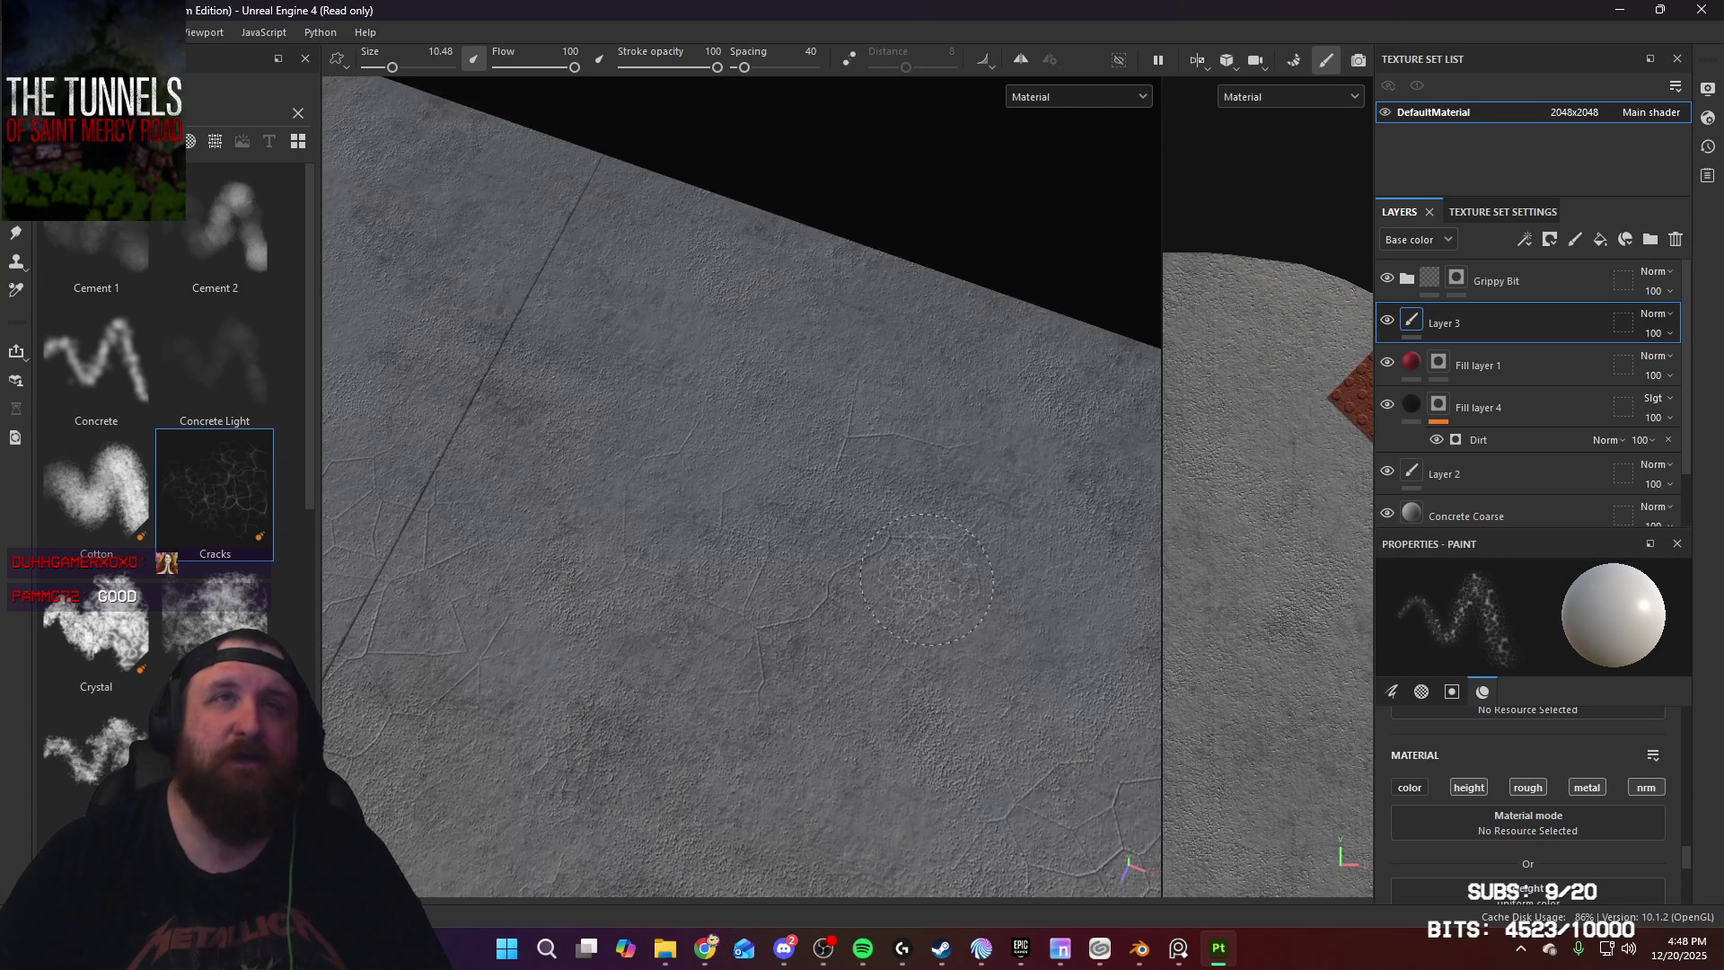
{"action": "scroll", "coordinate": [1569, 843], "scroll_direction": "down", "scroll_amount": 3}
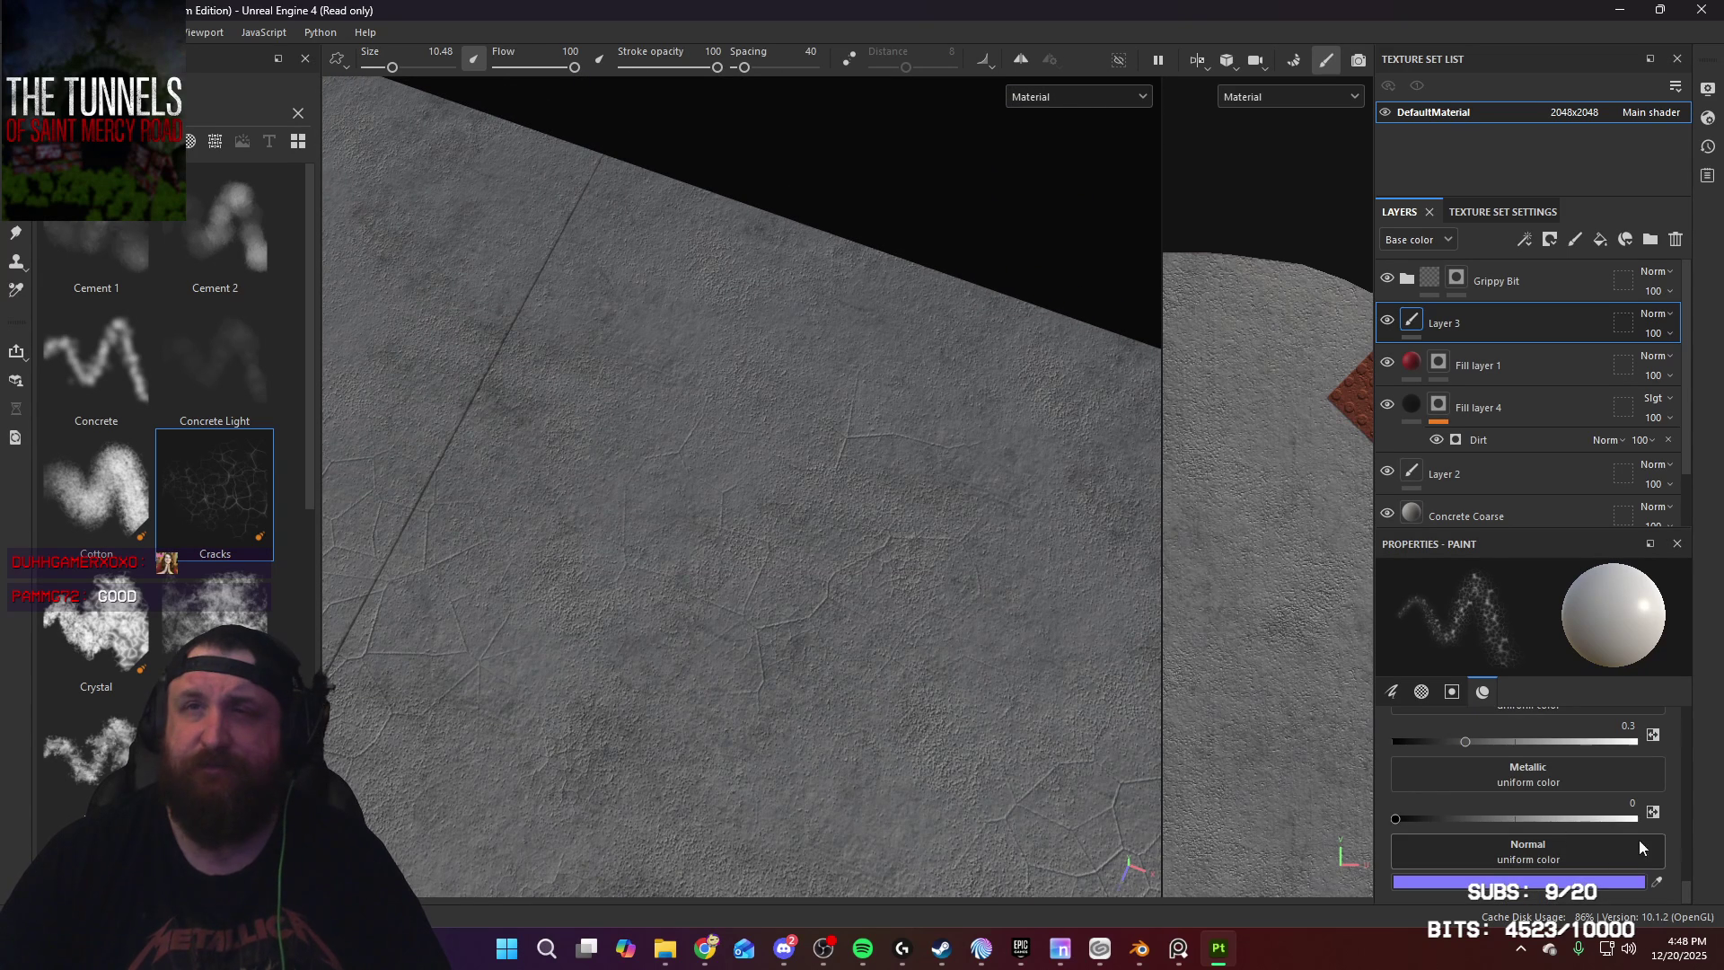
{"action": "scroll", "coordinate": [1639, 812], "scroll_direction": "up", "scroll_amount": 3}
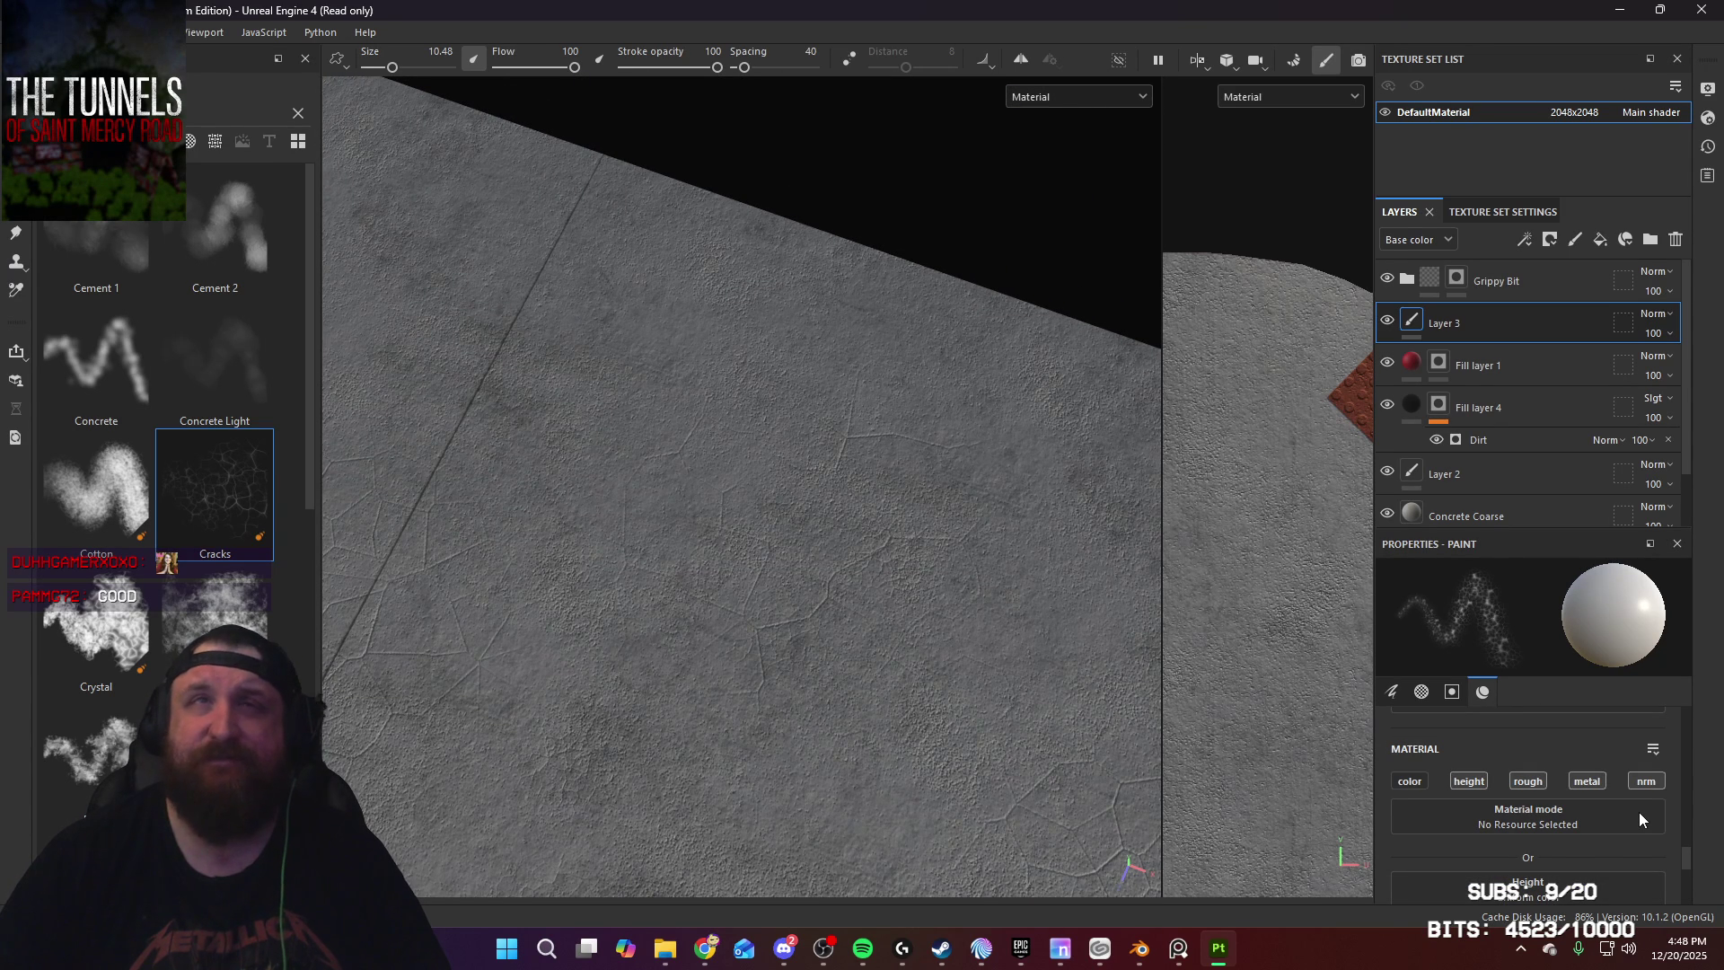
{"action": "key", "text": "e"}
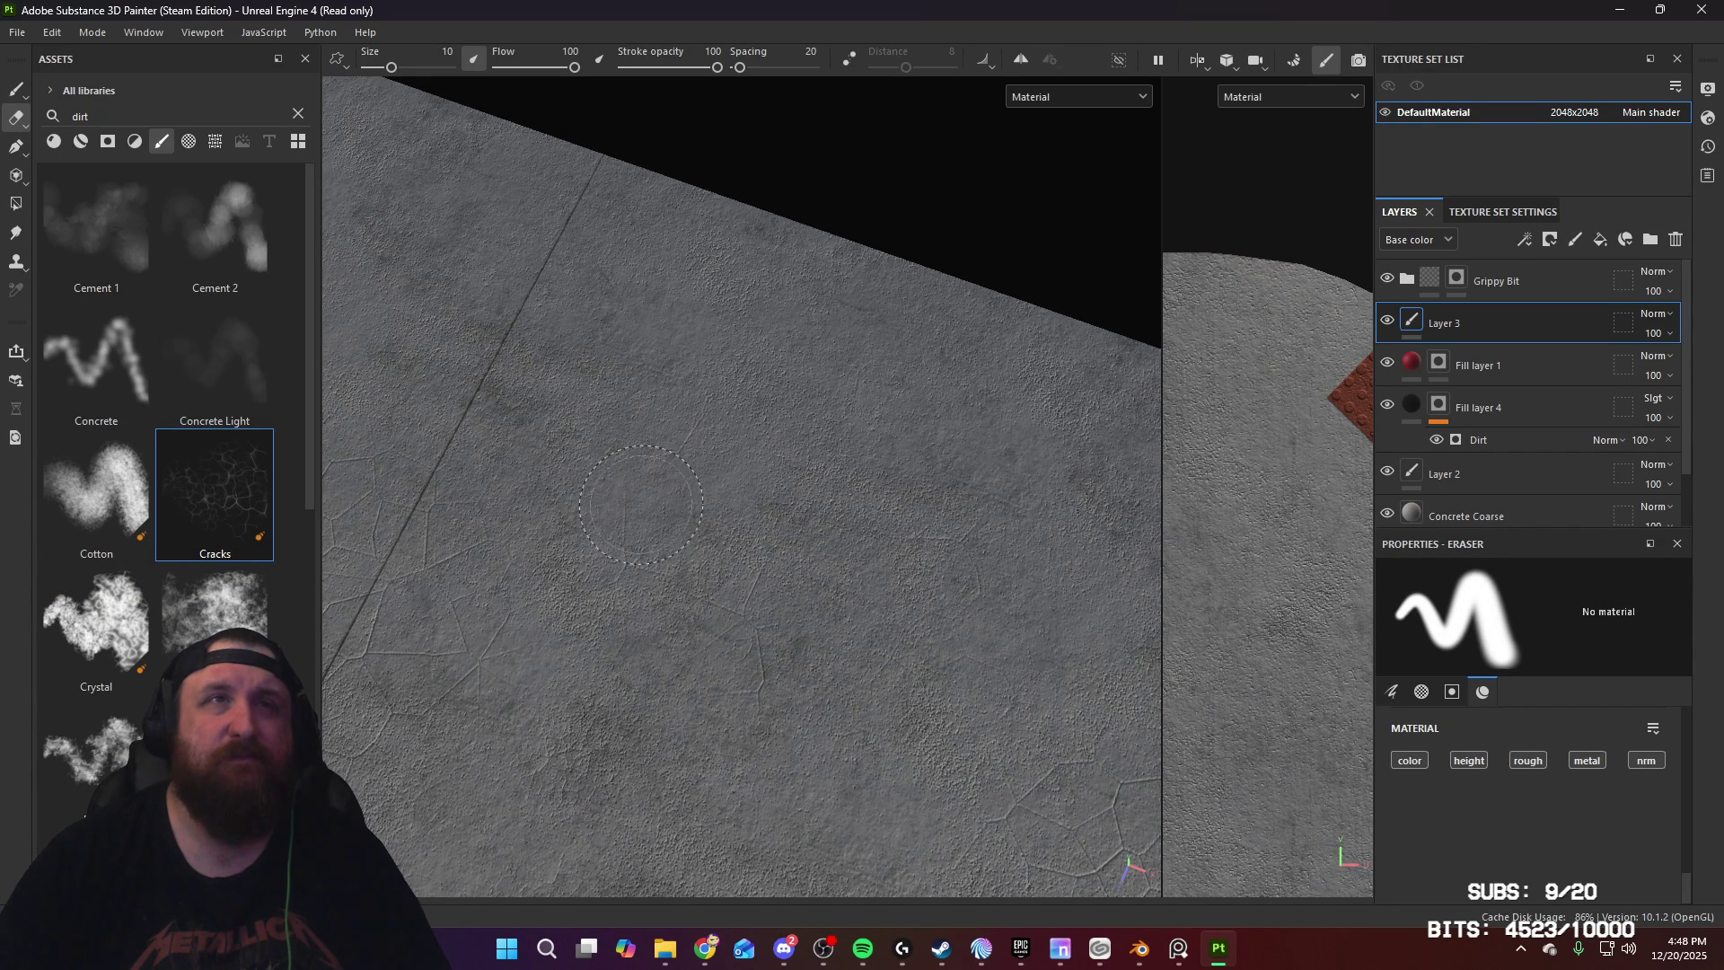
Step: Paint another patch of cracks along the slab with the brush at about 52
{"action": "left_click_drag", "start_coordinate": [485, 681], "coordinate": [787, 546], "text": "alt"}
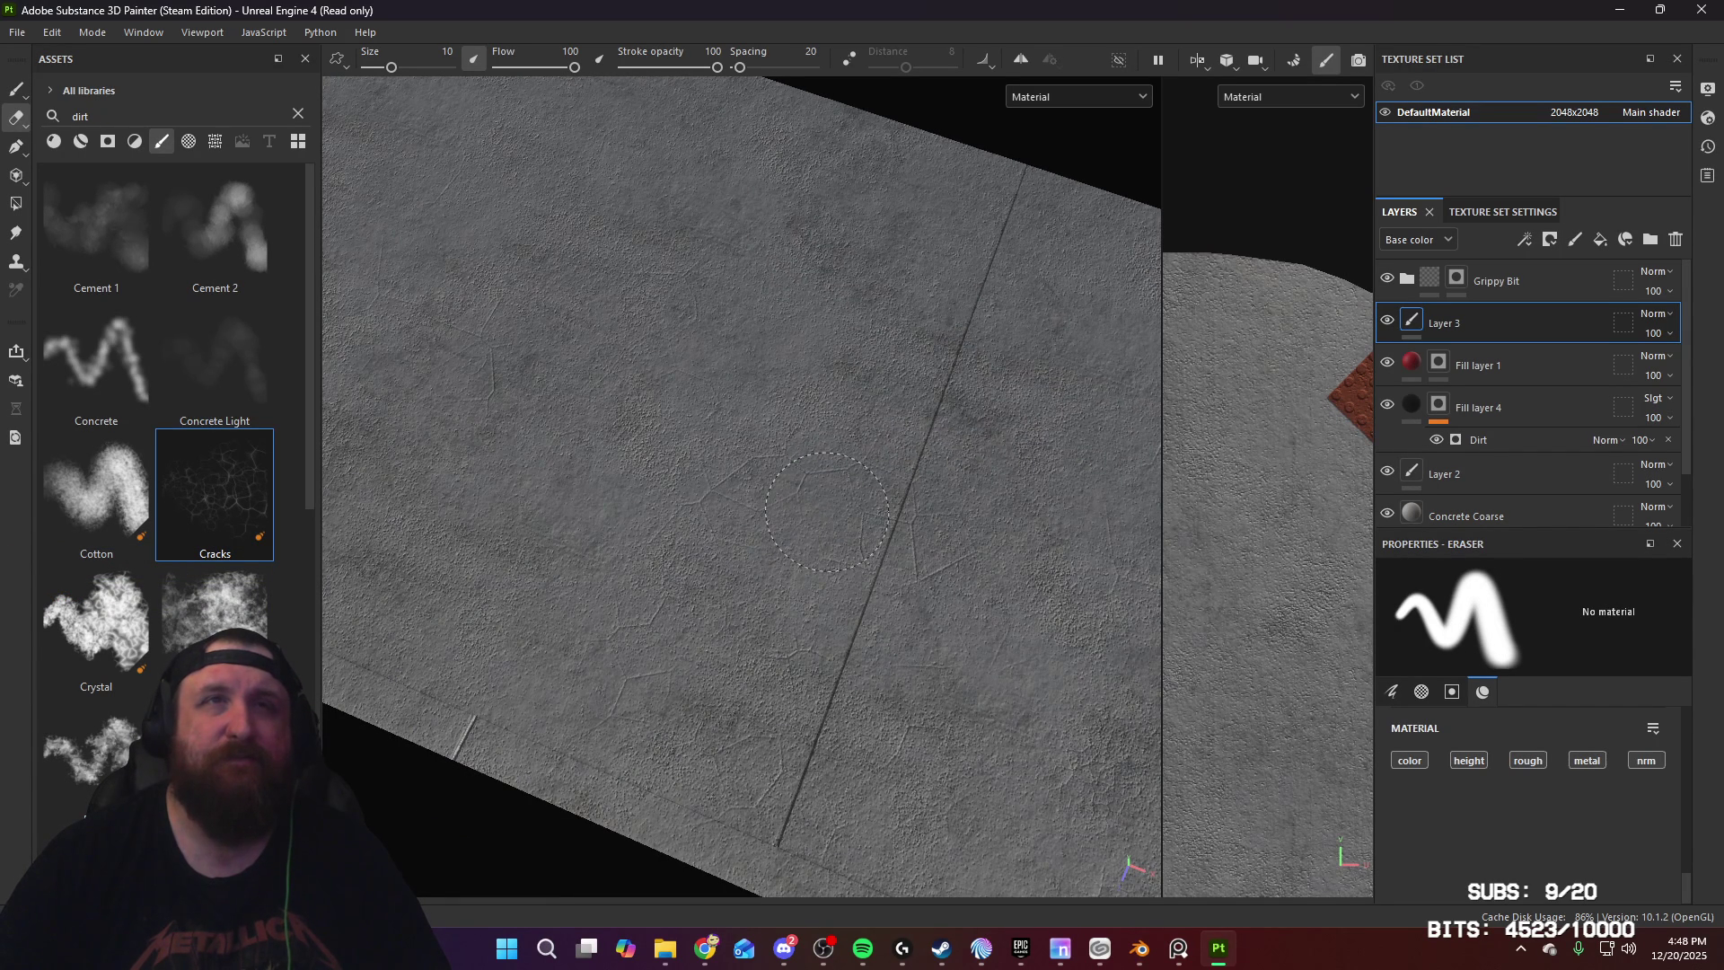
{"action": "mouse_move", "coordinate": [1078, 772]}
{"action": "left_mouse_down", "text": "alt"}
{"action": "mouse_move", "coordinate": [454, 596]}
{"action": "mouse_move", "coordinate": [788, 604]}
{"action": "mouse_move", "coordinate": [751, 735]}
{"action": "left_mouse_up", "text": "alt"}
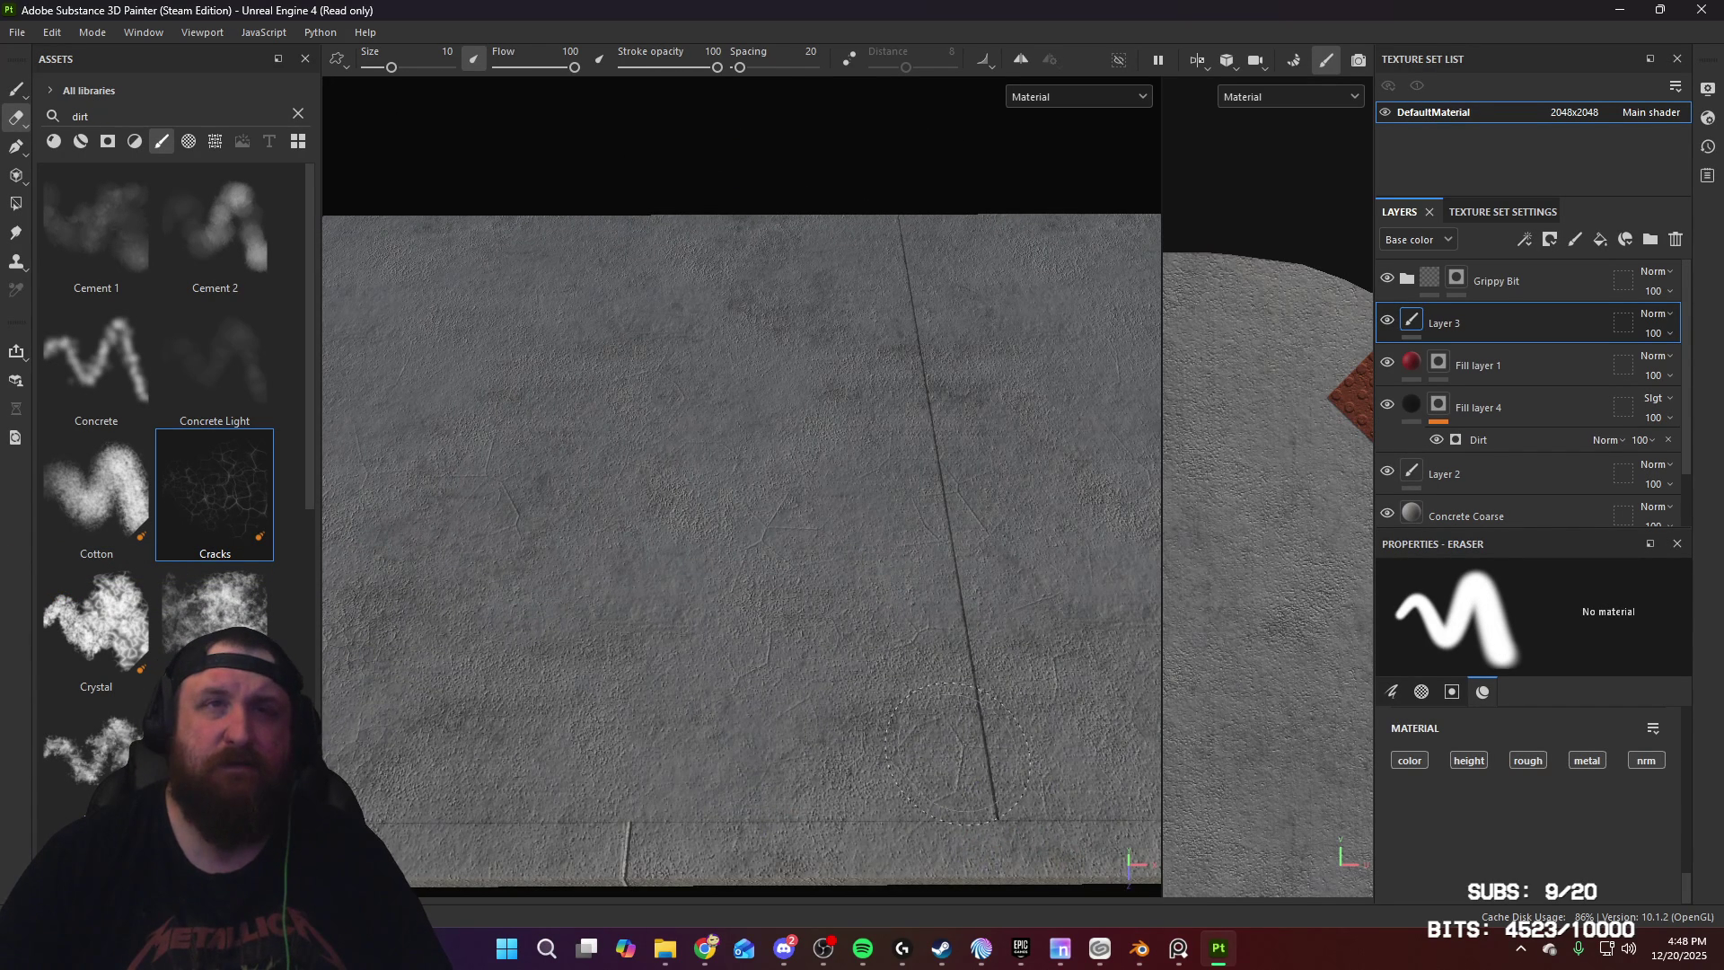
{"action": "left_click_drag", "start_coordinate": [967, 569], "coordinate": [511, 550], "text": "alt"}
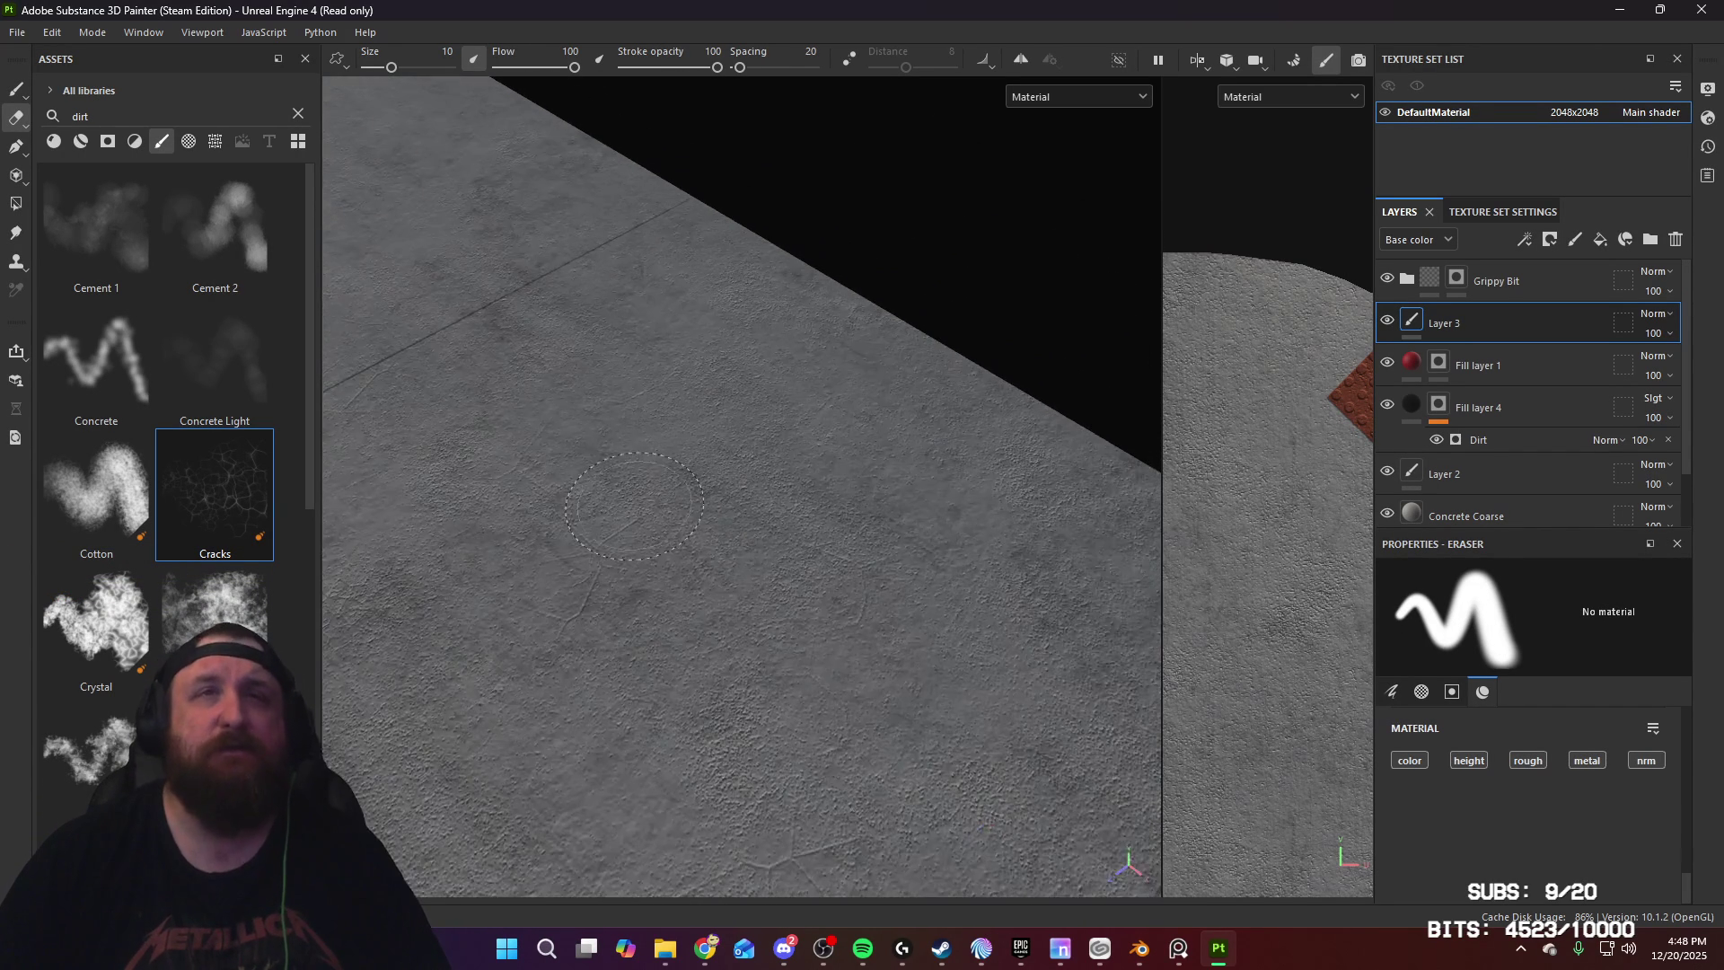
{"action": "mouse_move", "coordinate": [846, 707]}
{"action": "middle_mouse_down", "text": "alt"}
{"action": "mouse_move", "coordinate": [839, 635]}
{"action": "mouse_move", "coordinate": [654, 435]}
{"action": "mouse_move", "coordinate": [730, 520]}
{"action": "middle_mouse_up", "text": "alt"}
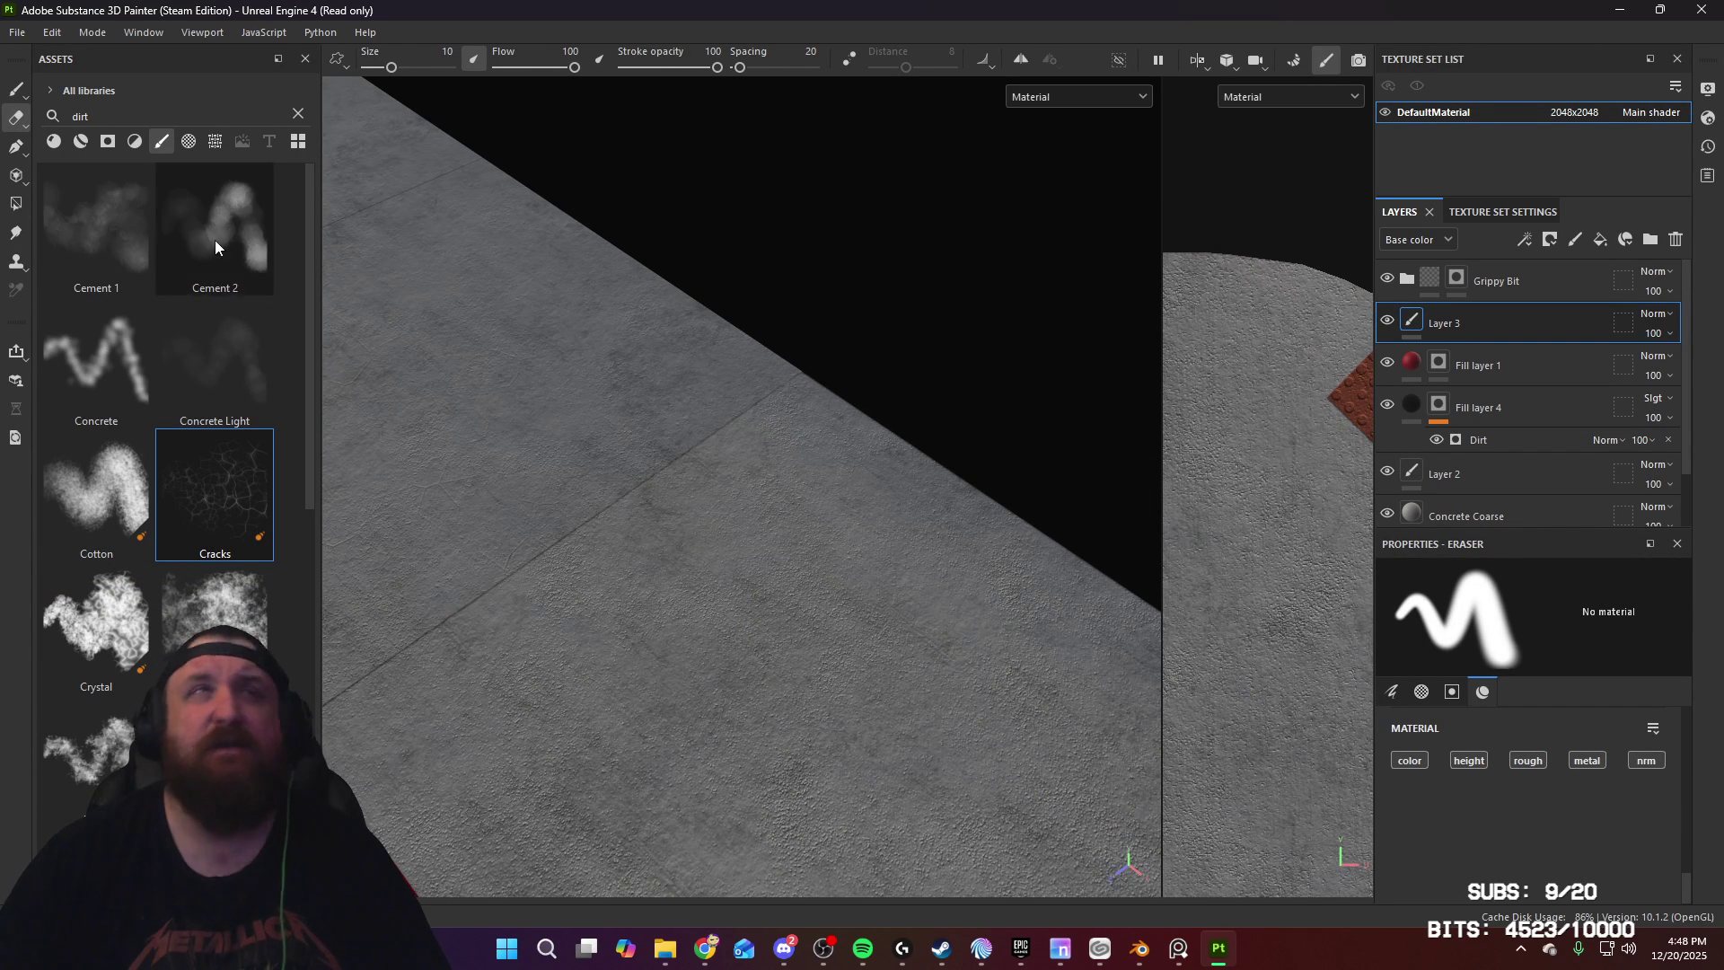
{"action": "left_click", "coordinate": [15, 92]}
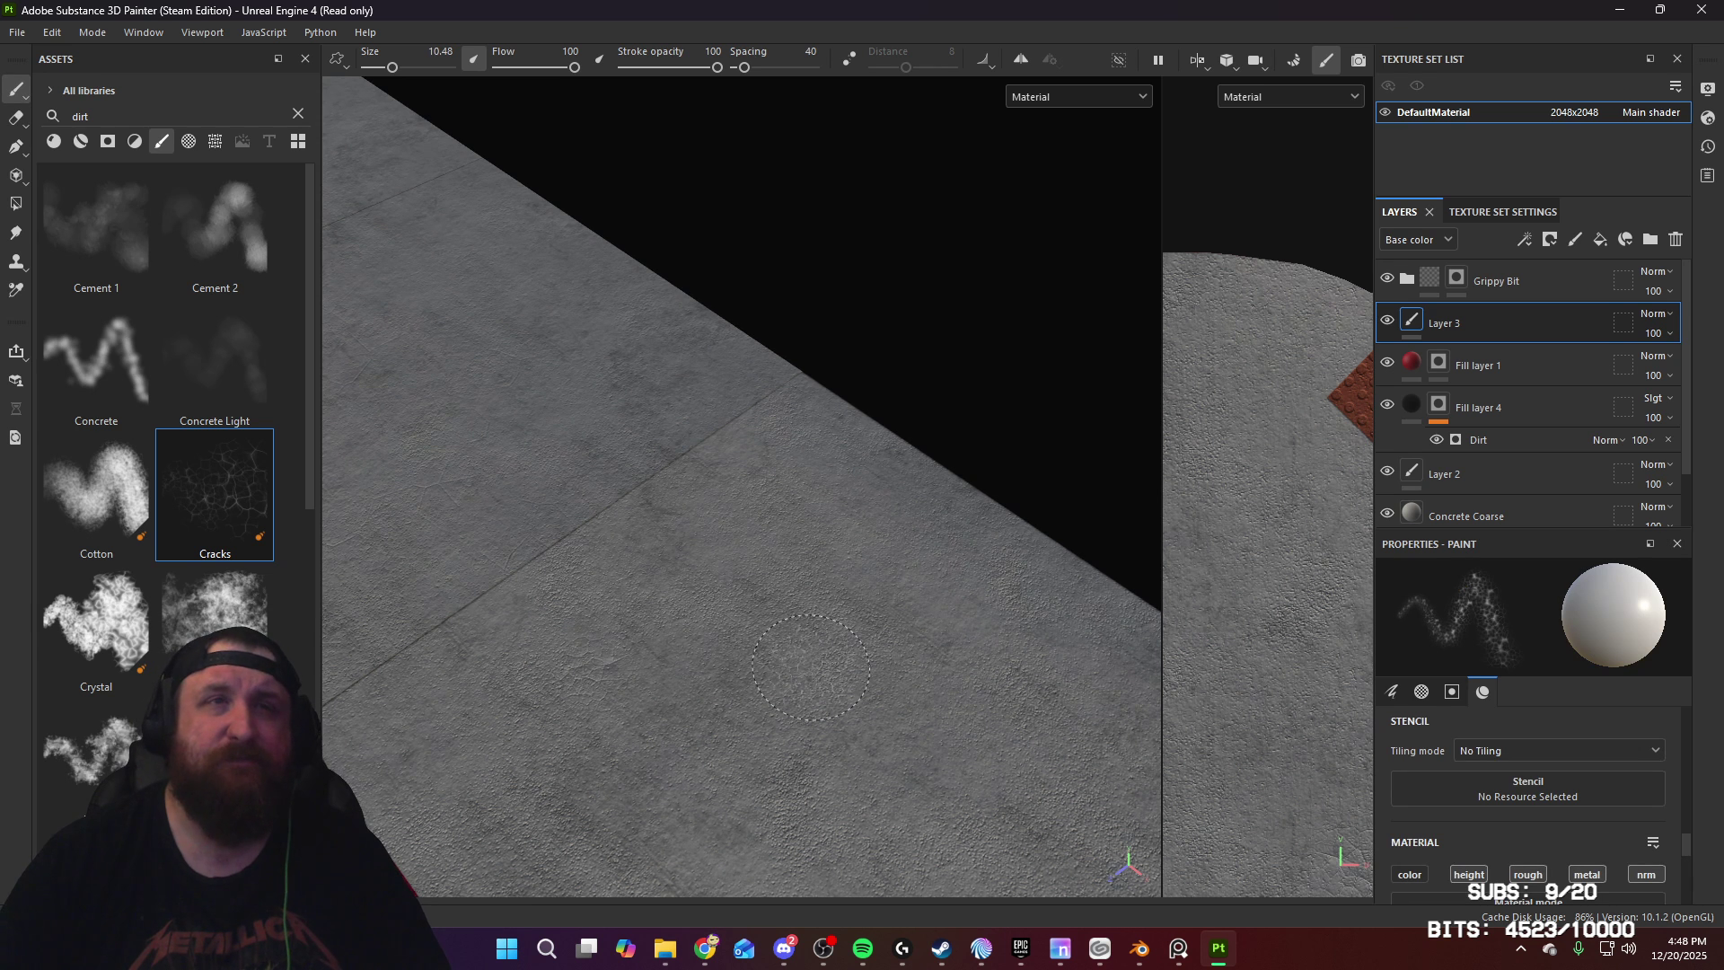
{"action": "right_click_drag", "start_coordinate": [898, 675], "coordinate": [1006, 675], "text": "ctrl"}
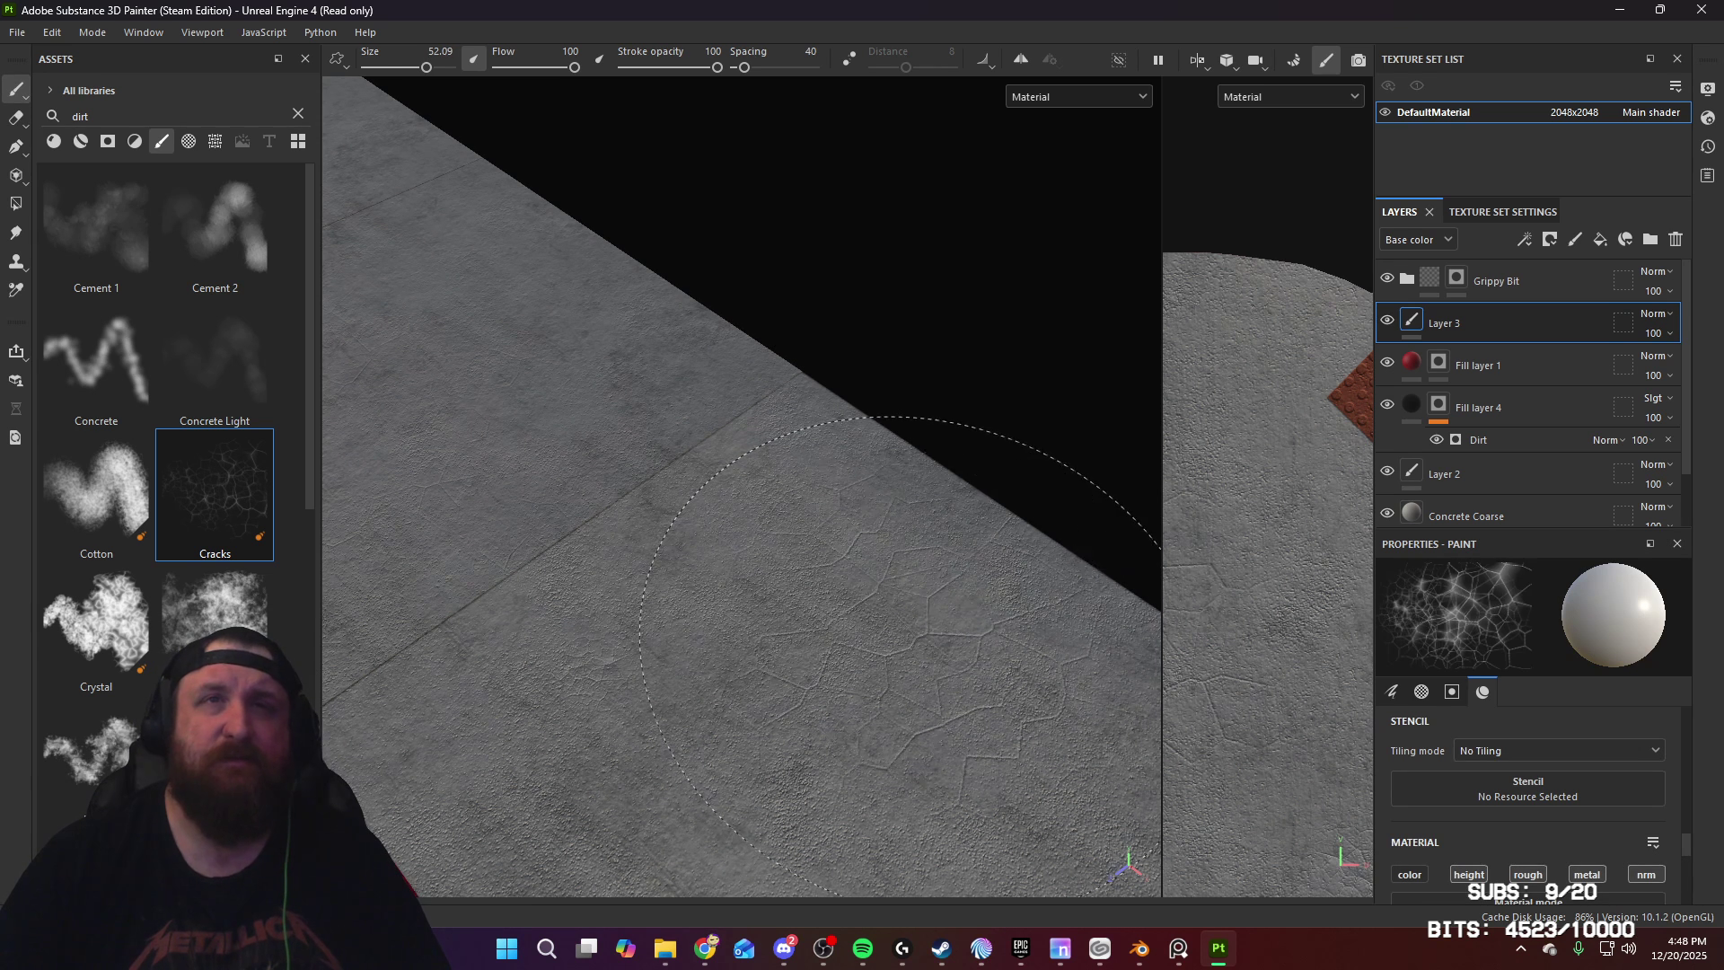
Step: Erase most of the crack lines while orbiting toward the red curb
{"action": "left_click", "coordinate": [16, 120]}
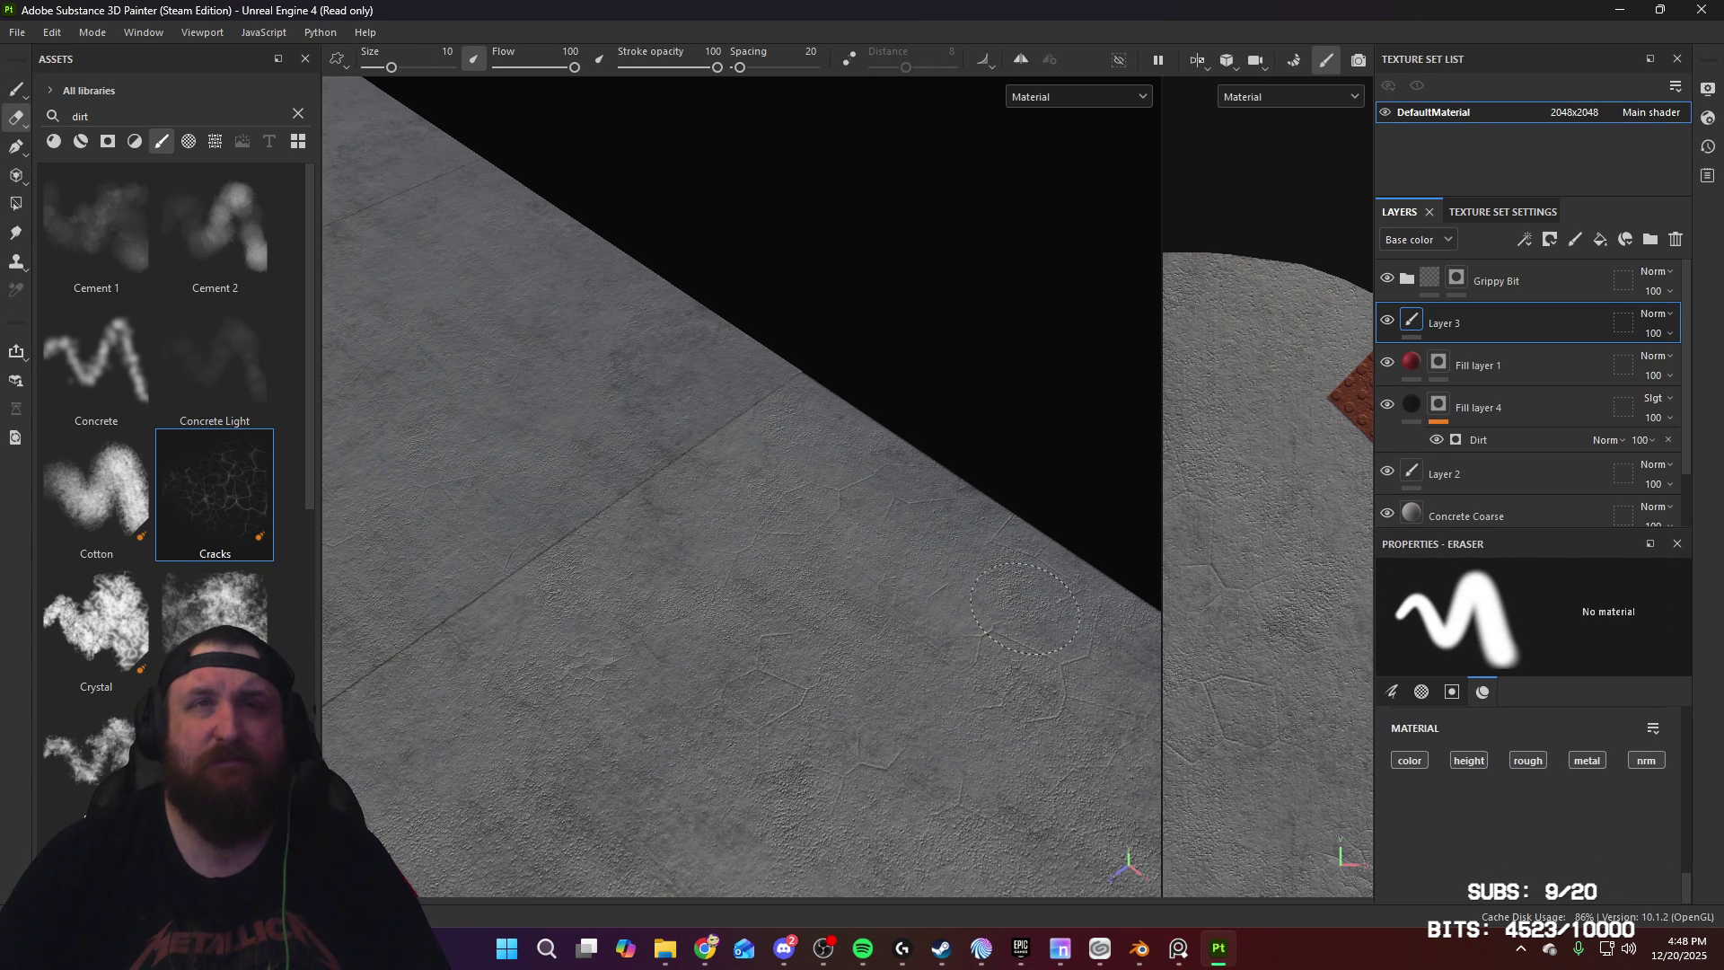
{"action": "left_click_drag", "start_coordinate": [754, 720], "coordinate": [899, 728], "text": "alt"}
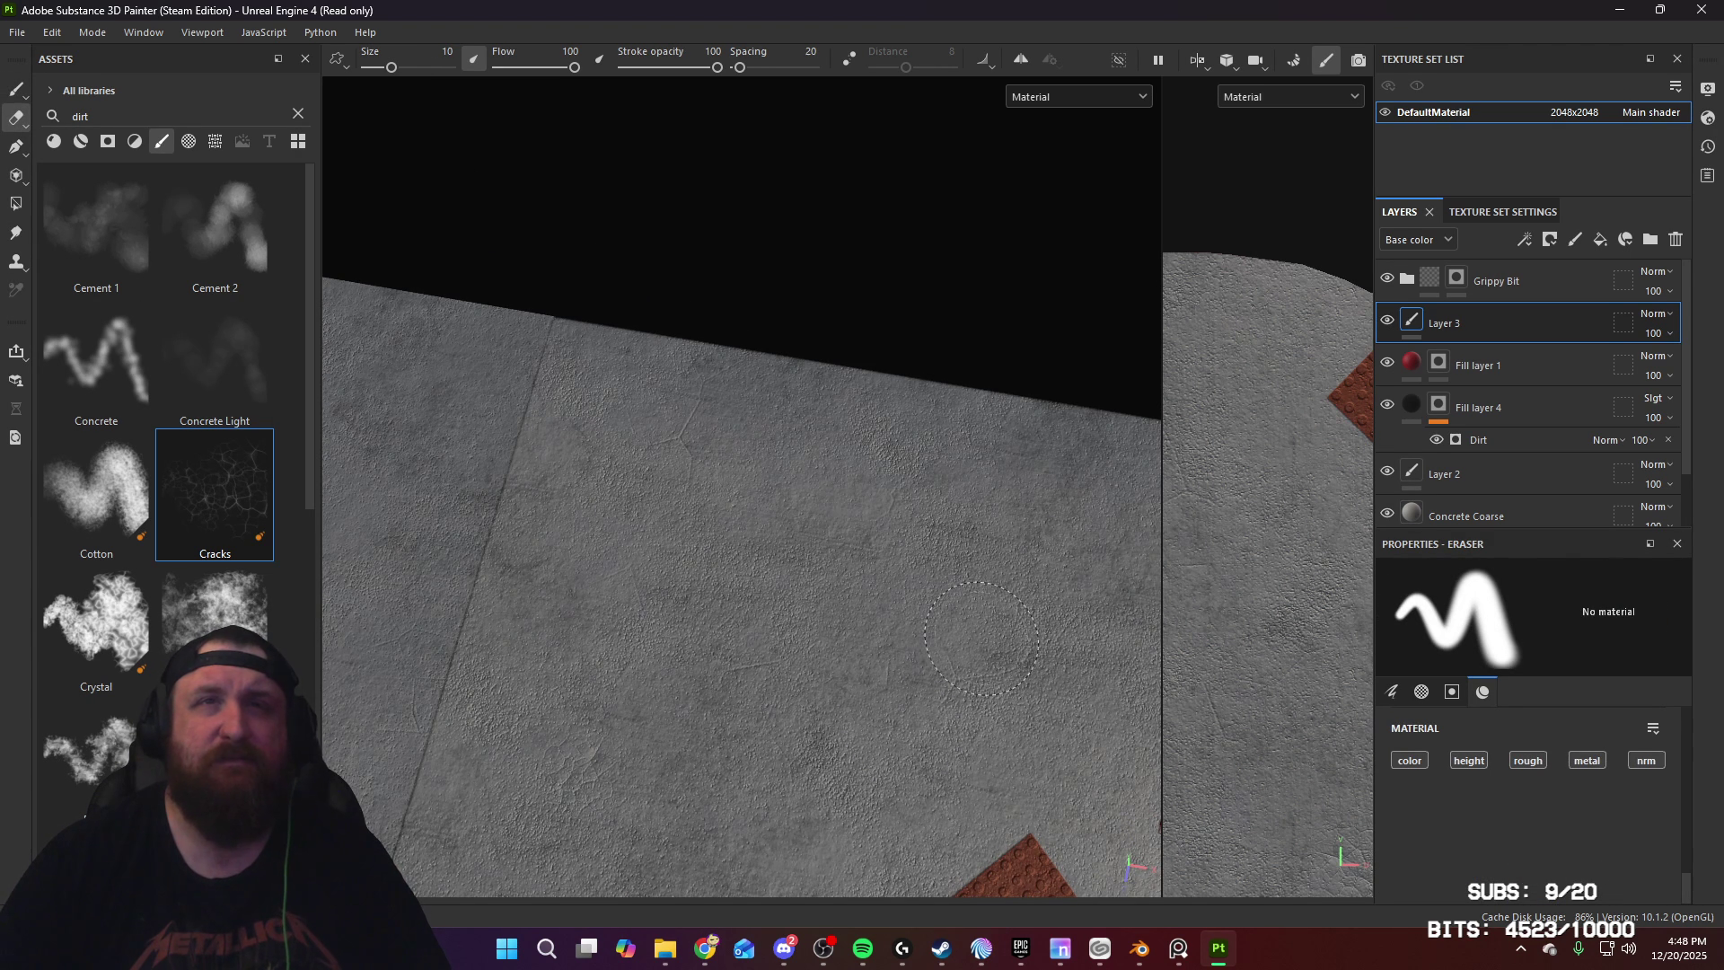
{"action": "mouse_move", "coordinate": [901, 567]}
{"action": "left_mouse_down", "text": "alt"}
{"action": "mouse_move", "coordinate": [751, 550]}
{"action": "mouse_move", "coordinate": [738, 629]}
{"action": "left_mouse_up", "text": "alt"}
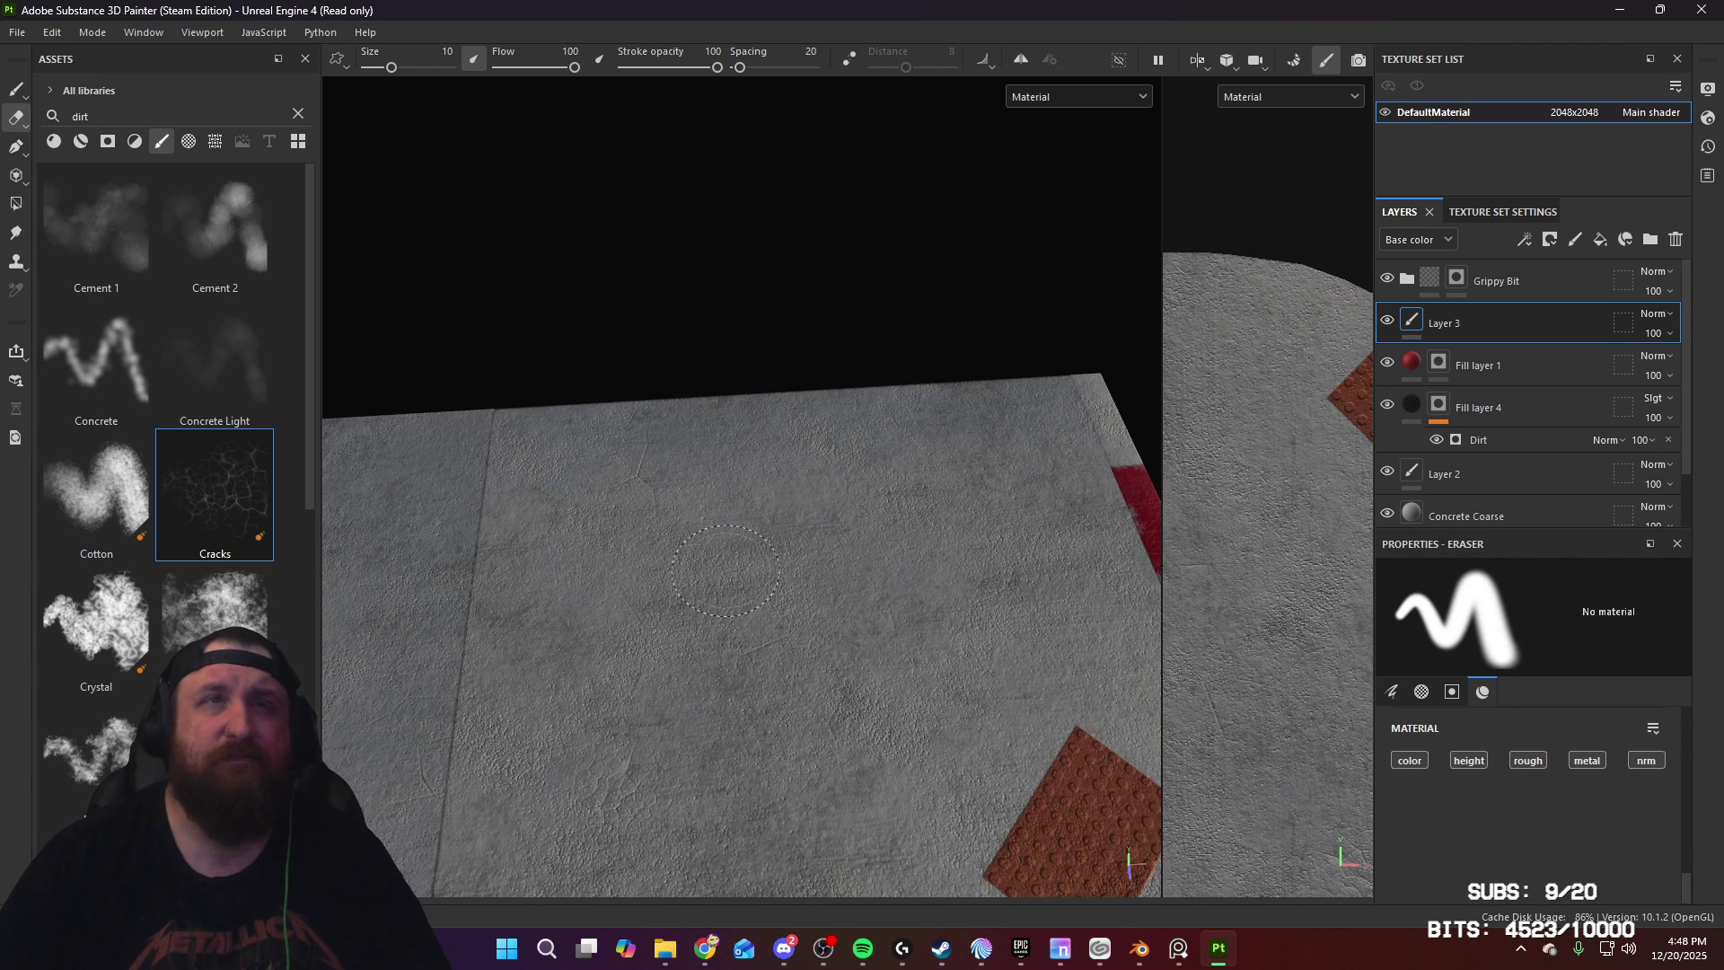
{"action": "mouse_move", "coordinate": [724, 513]}
{"action": "left_mouse_down", "text": "alt"}
{"action": "mouse_move", "coordinate": [685, 700]}
{"action": "mouse_move", "coordinate": [876, 678]}
{"action": "mouse_move", "coordinate": [623, 562]}
{"action": "mouse_move", "coordinate": [1198, 643]}
{"action": "left_mouse_up", "text": "alt"}
{"action": "mouse_move", "coordinate": [1030, 495]}
{"action": "left_mouse_down", "text": "alt"}
{"action": "mouse_move", "coordinate": [925, 520]}
{"action": "mouse_move", "coordinate": [705, 463]}
{"action": "left_mouse_up", "text": "alt"}
{"action": "middle_click_drag", "start_coordinate": [705, 462], "coordinate": [768, 564], "text": "alt"}
{"action": "right_click_drag", "start_coordinate": [768, 563], "coordinate": [1220, 481], "text": "alt"}
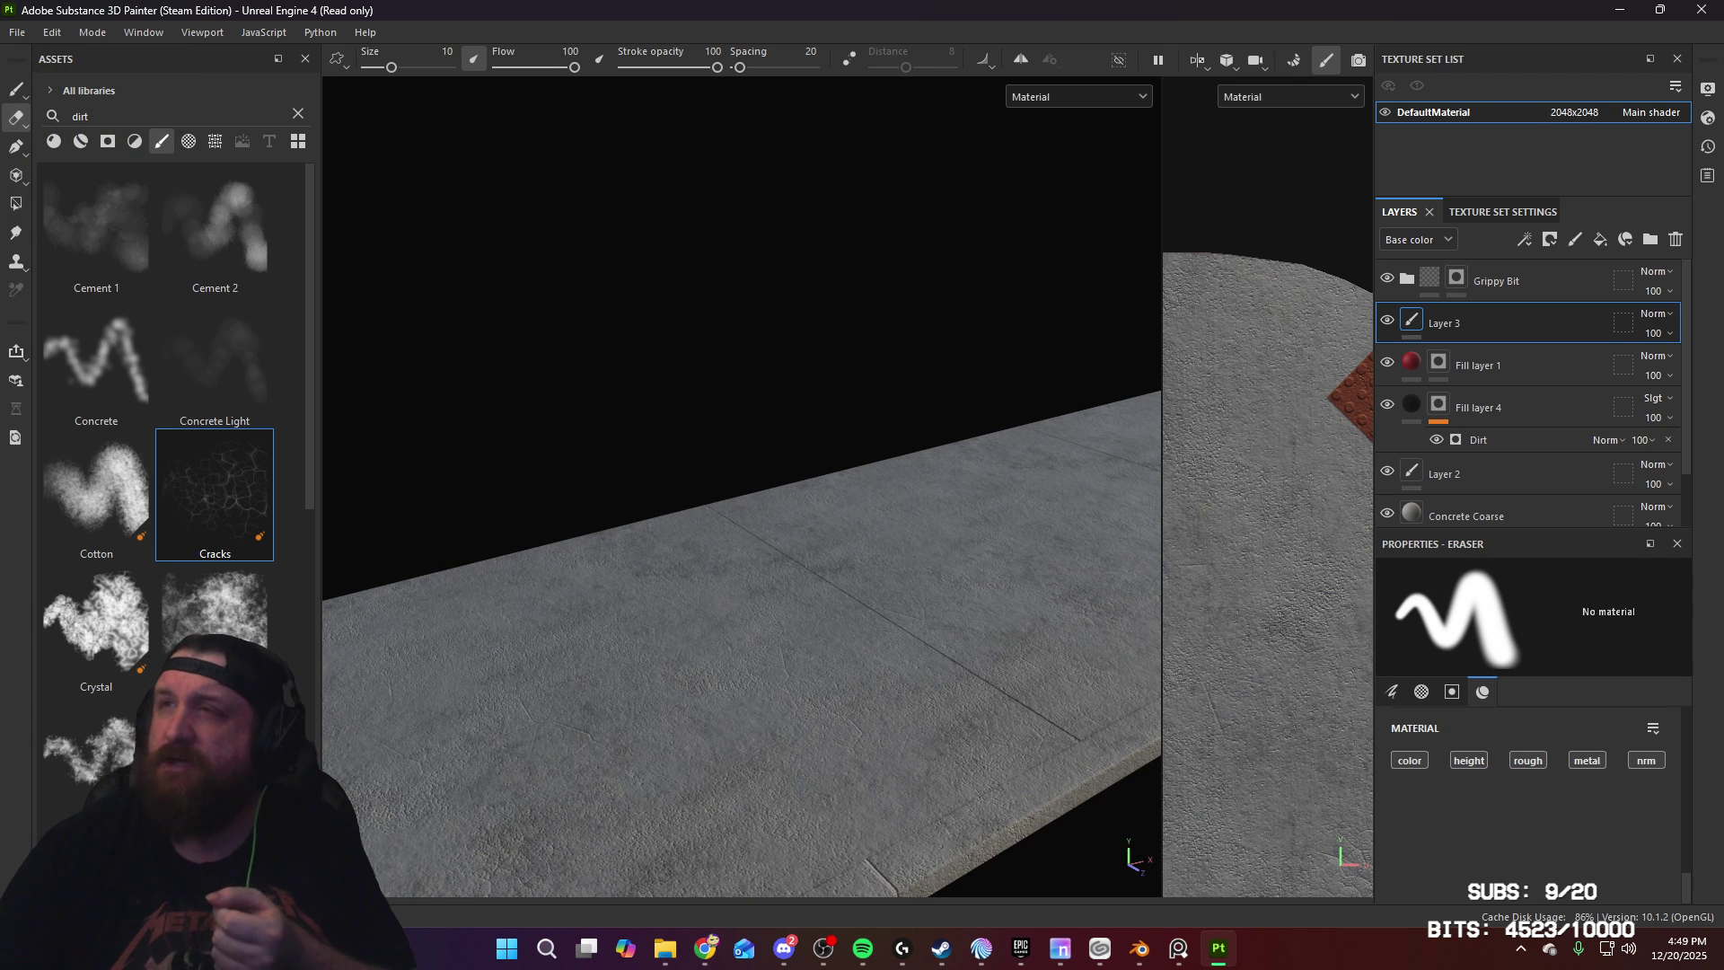
Step: Paint a large patch of cracks onto the slab from a top-down view
{"action": "key", "text": "alt+Tab"}
{"action": "key", "text": "alt+Tab"}
{"action": "left_click_drag", "start_coordinate": [970, 619], "coordinate": [1594, 519], "text": "alt"}
{"action": "mouse_move", "coordinate": [772, 431]}
{"action": "left_mouse_down", "text": "alt"}
{"action": "mouse_move", "coordinate": [844, 503]}
{"action": "mouse_move", "coordinate": [688, 468]}
{"action": "left_mouse_up", "text": "alt"}
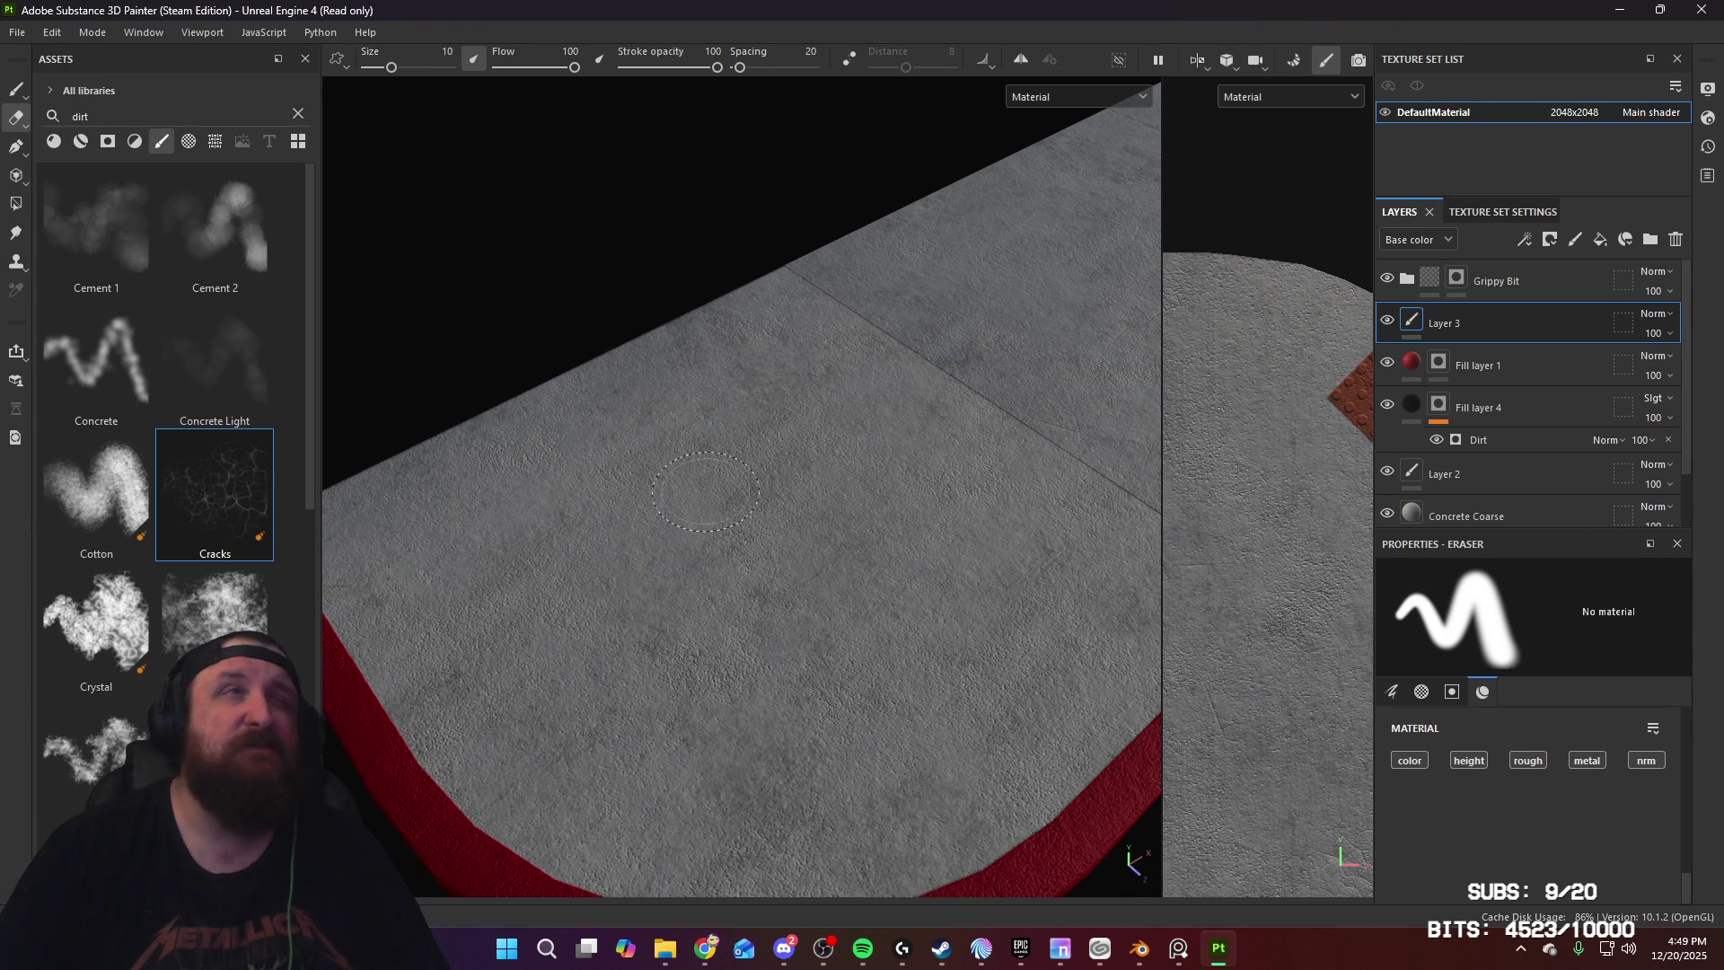
{"action": "left_click", "coordinate": [13, 94]}
{"action": "left_click_drag", "start_coordinate": [539, 503], "coordinate": [808, 539]}
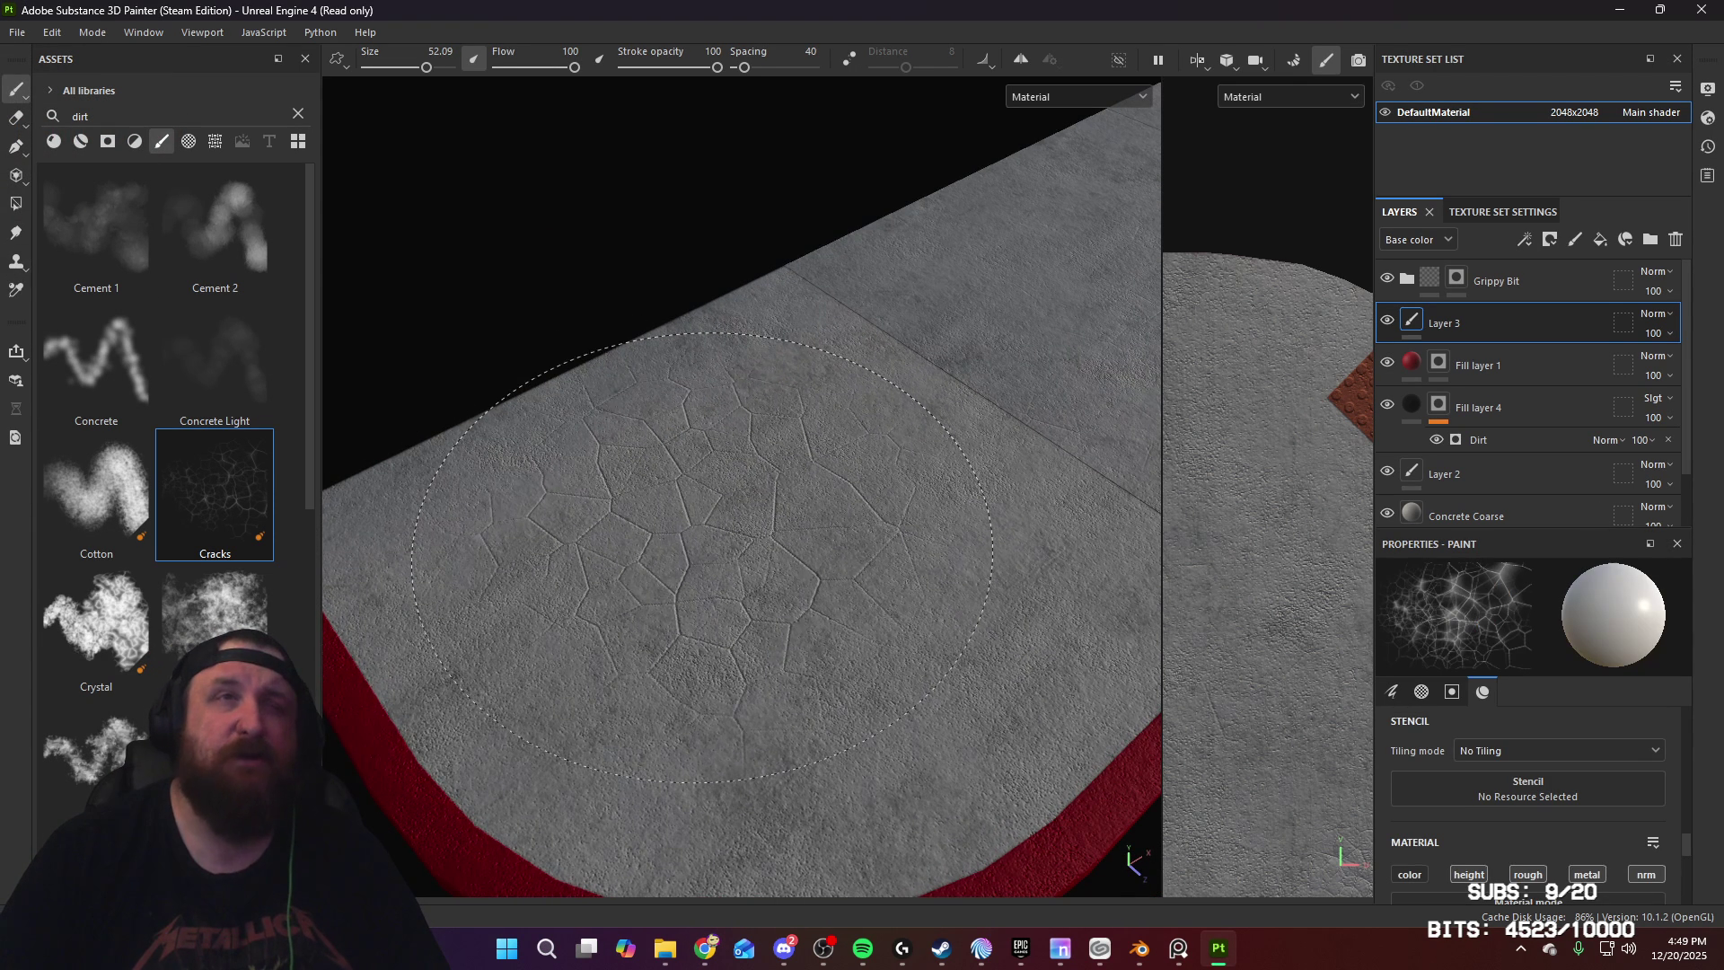
Step: Erase the remaining cracks with the eraser at size about 22 and flow 39
{"action": "left_click", "coordinate": [15, 117]}
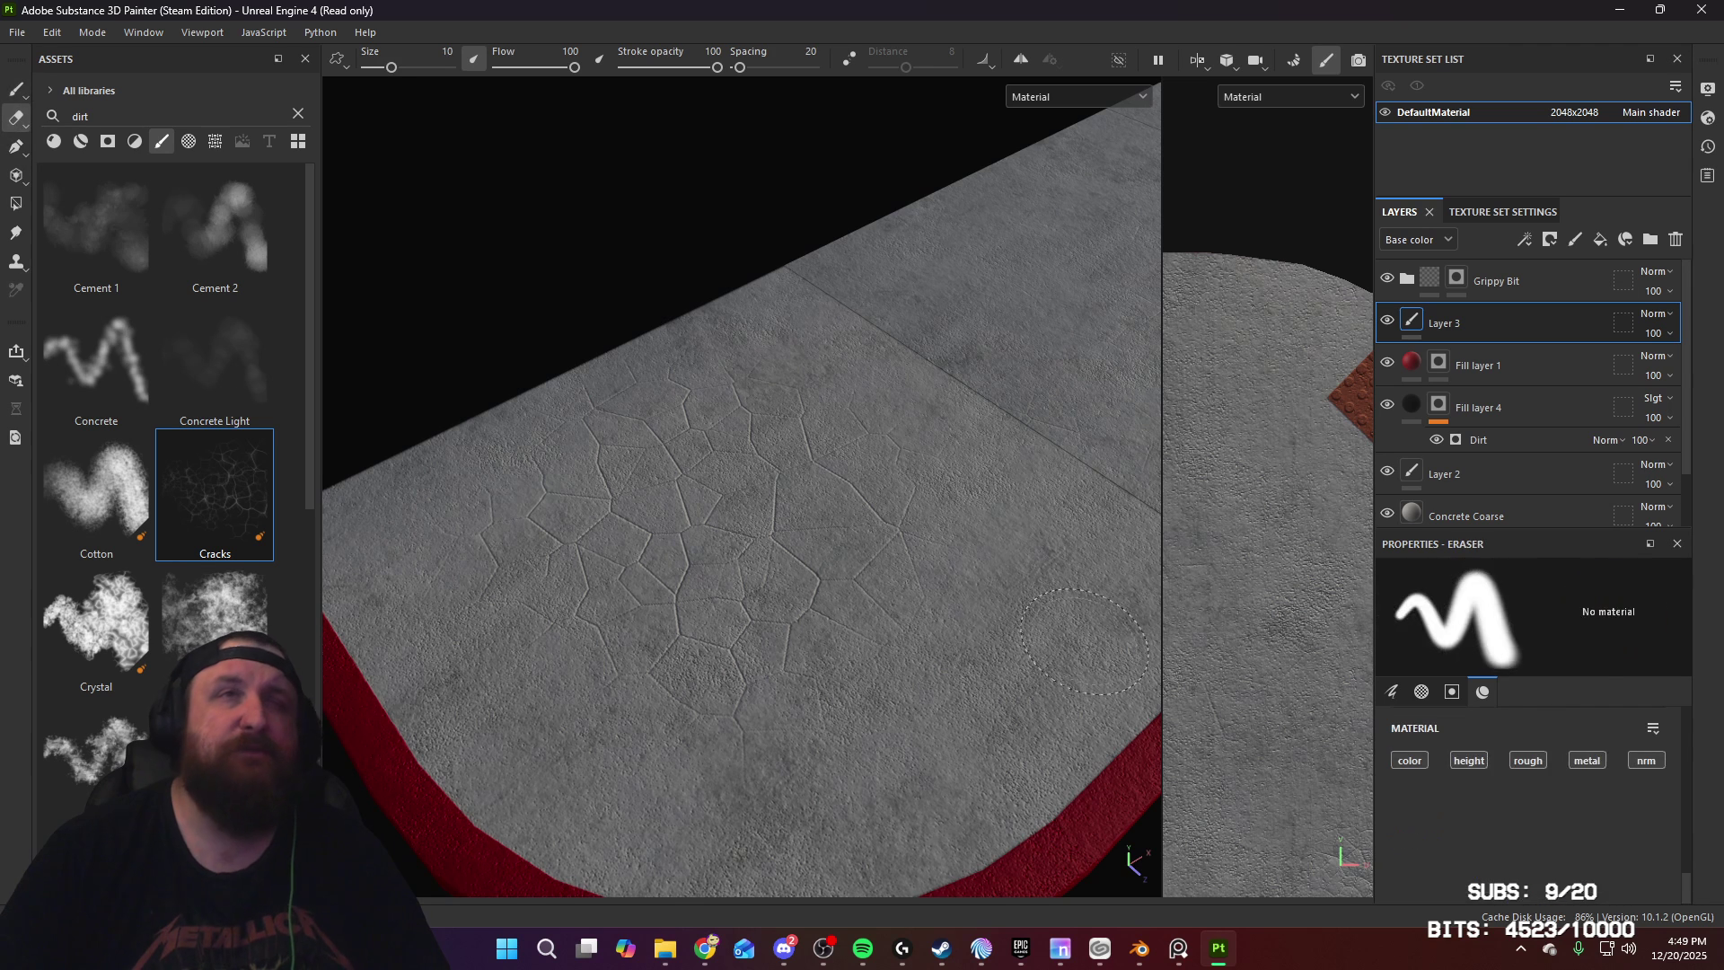
{"action": "right_click_drag", "start_coordinate": [860, 571], "coordinate": [934, 558], "text": "ctrl"}
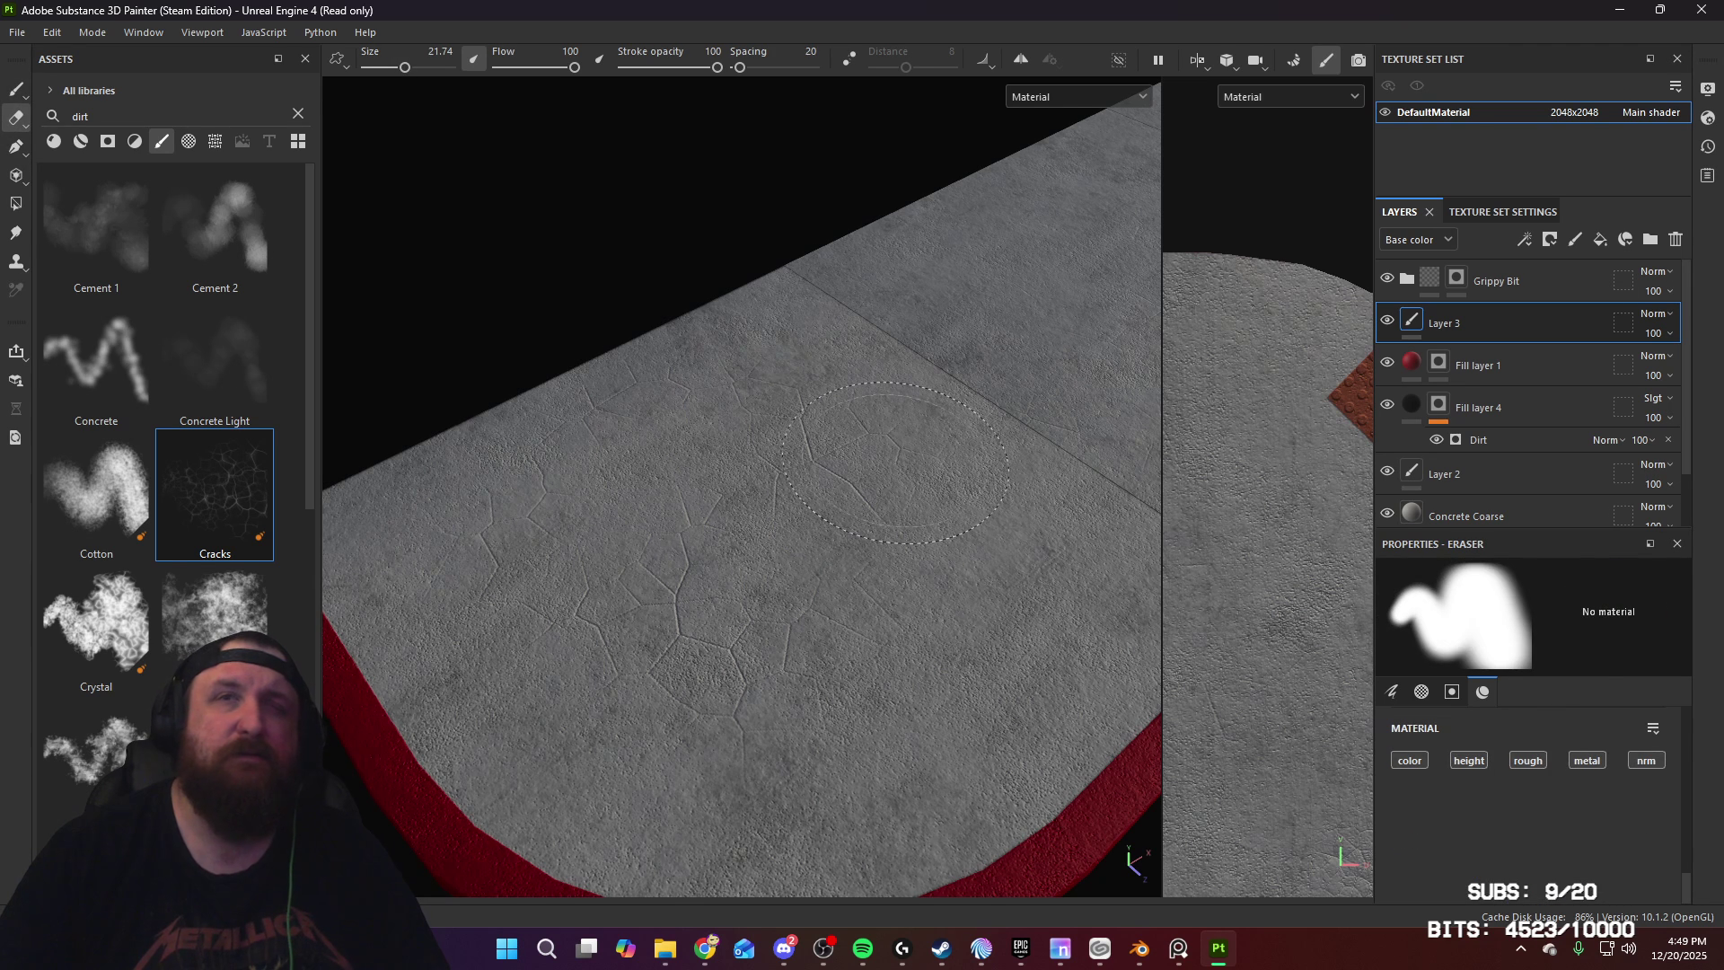
{"action": "left_click_drag", "start_coordinate": [896, 462], "coordinate": [848, 426], "text": "ctrl"}
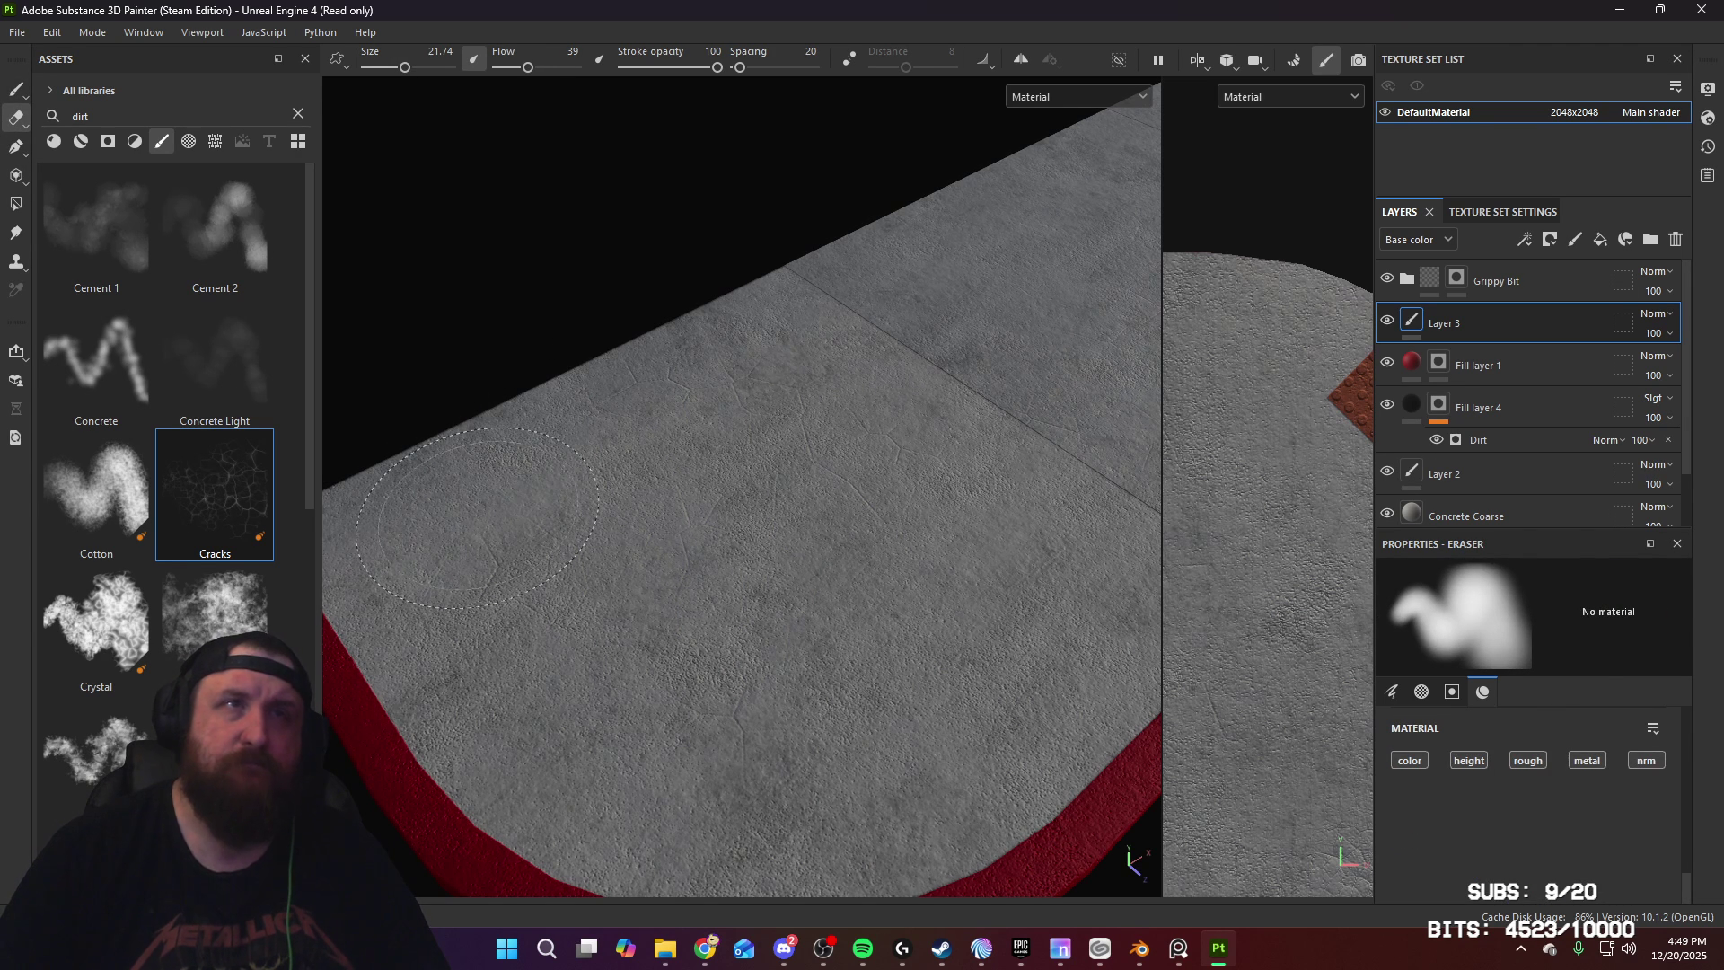
{"action": "left_click_drag", "start_coordinate": [835, 482], "coordinate": [1080, 498], "text": "alt"}
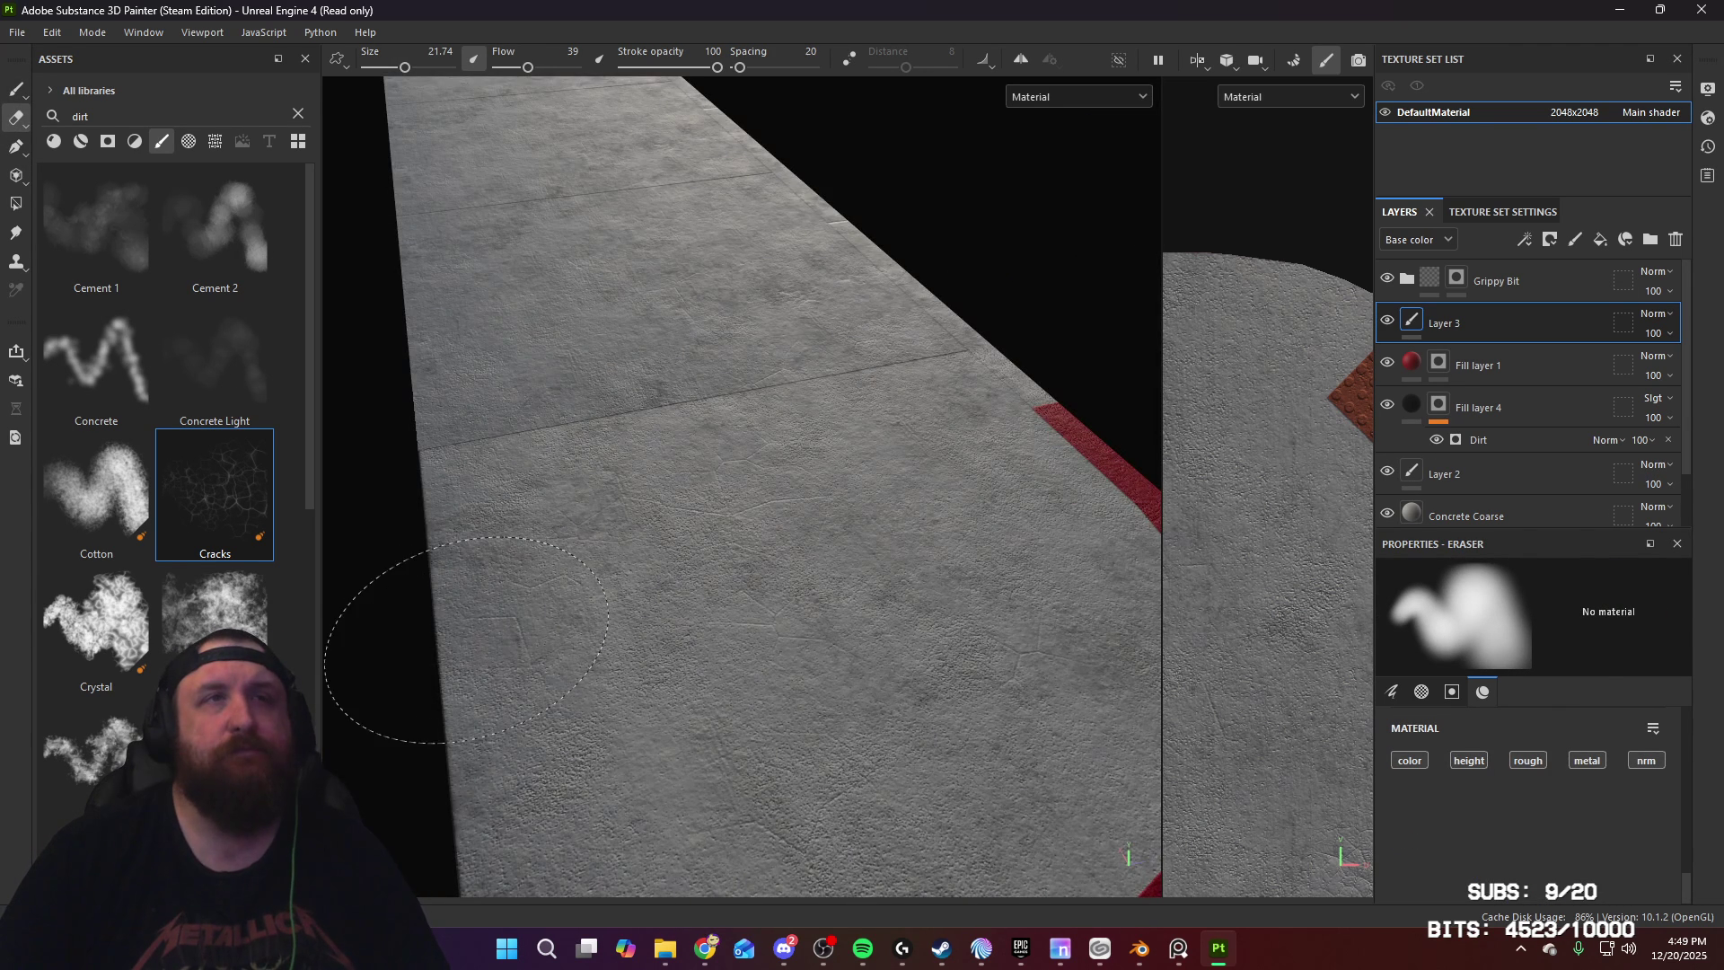
{"action": "mouse_move", "coordinate": [665, 606]}
{"action": "left_mouse_down", "text": "alt"}
{"action": "mouse_move", "coordinate": [677, 624]}
{"action": "mouse_move", "coordinate": [624, 374]}
{"action": "mouse_move", "coordinate": [444, 399]}
{"action": "left_mouse_up", "text": "alt"}
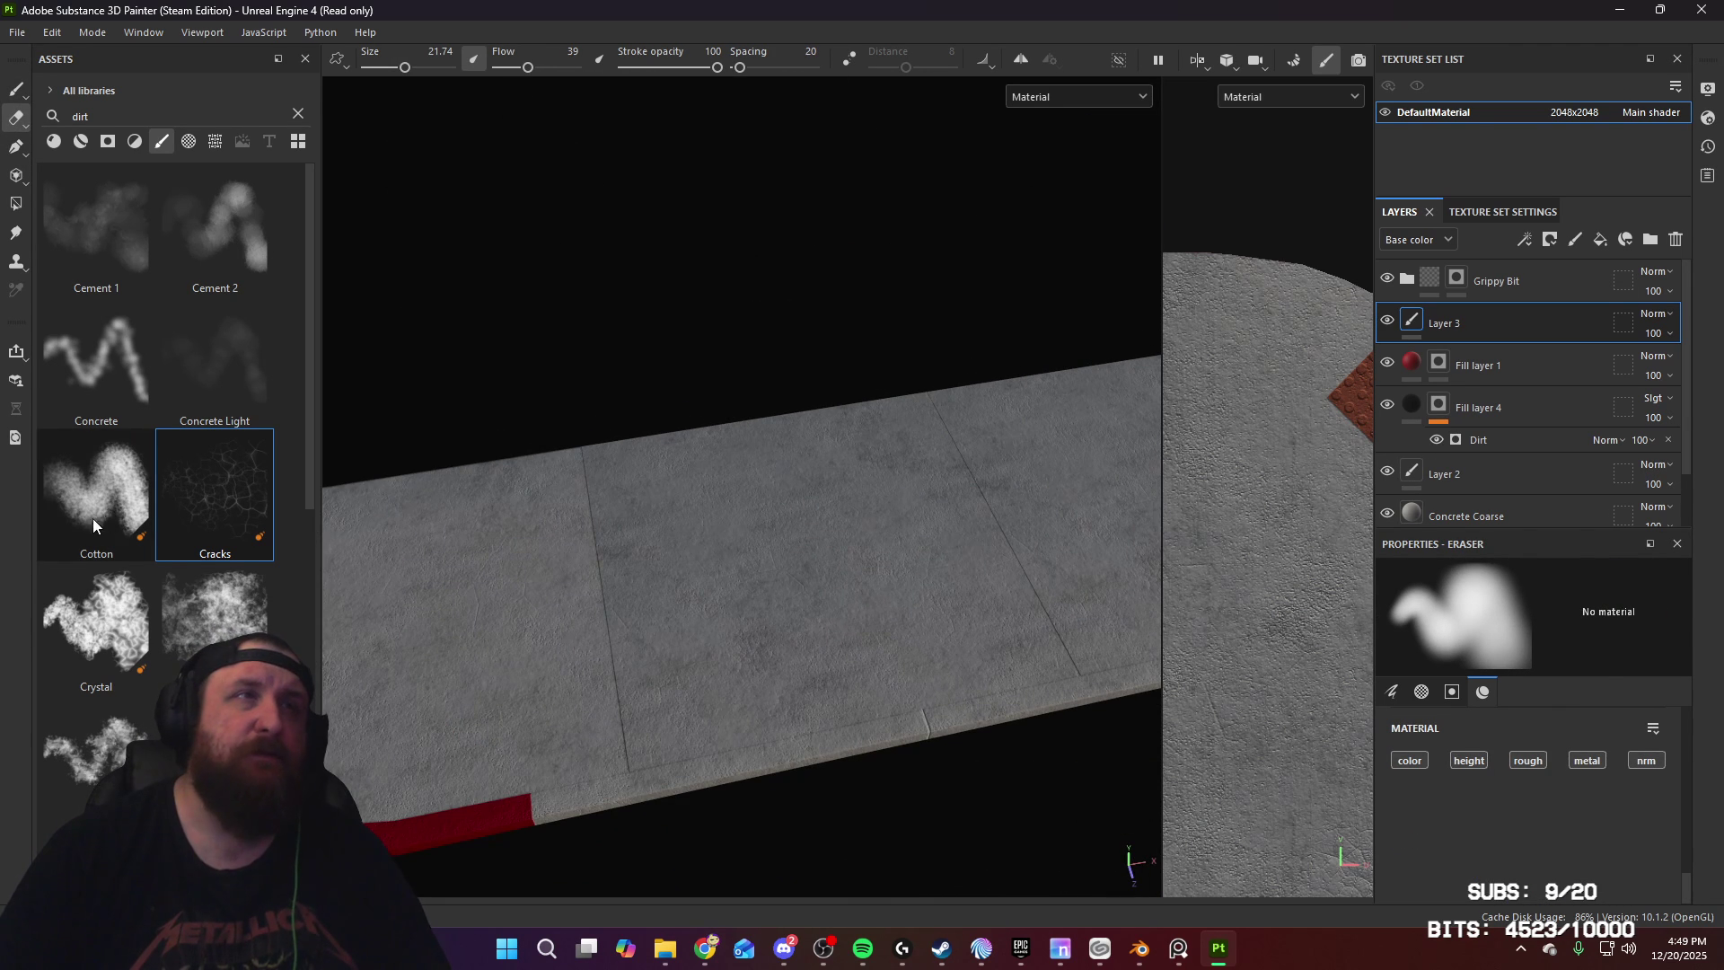
{"action": "mouse_move", "coordinate": [754, 476]}
{"action": "left_mouse_down", "text": "alt"}
{"action": "mouse_move", "coordinate": [739, 530]}
{"action": "mouse_move", "coordinate": [807, 489]}
{"action": "mouse_move", "coordinate": [951, 521]}
{"action": "mouse_move", "coordinate": [896, 504]}
{"action": "mouse_move", "coordinate": [789, 325]}
{"action": "mouse_move", "coordinate": [817, 504]}
{"action": "mouse_move", "coordinate": [800, 454]}
{"action": "mouse_move", "coordinate": [519, 459]}
{"action": "mouse_move", "coordinate": [820, 560]}
{"action": "left_mouse_up", "text": "alt"}
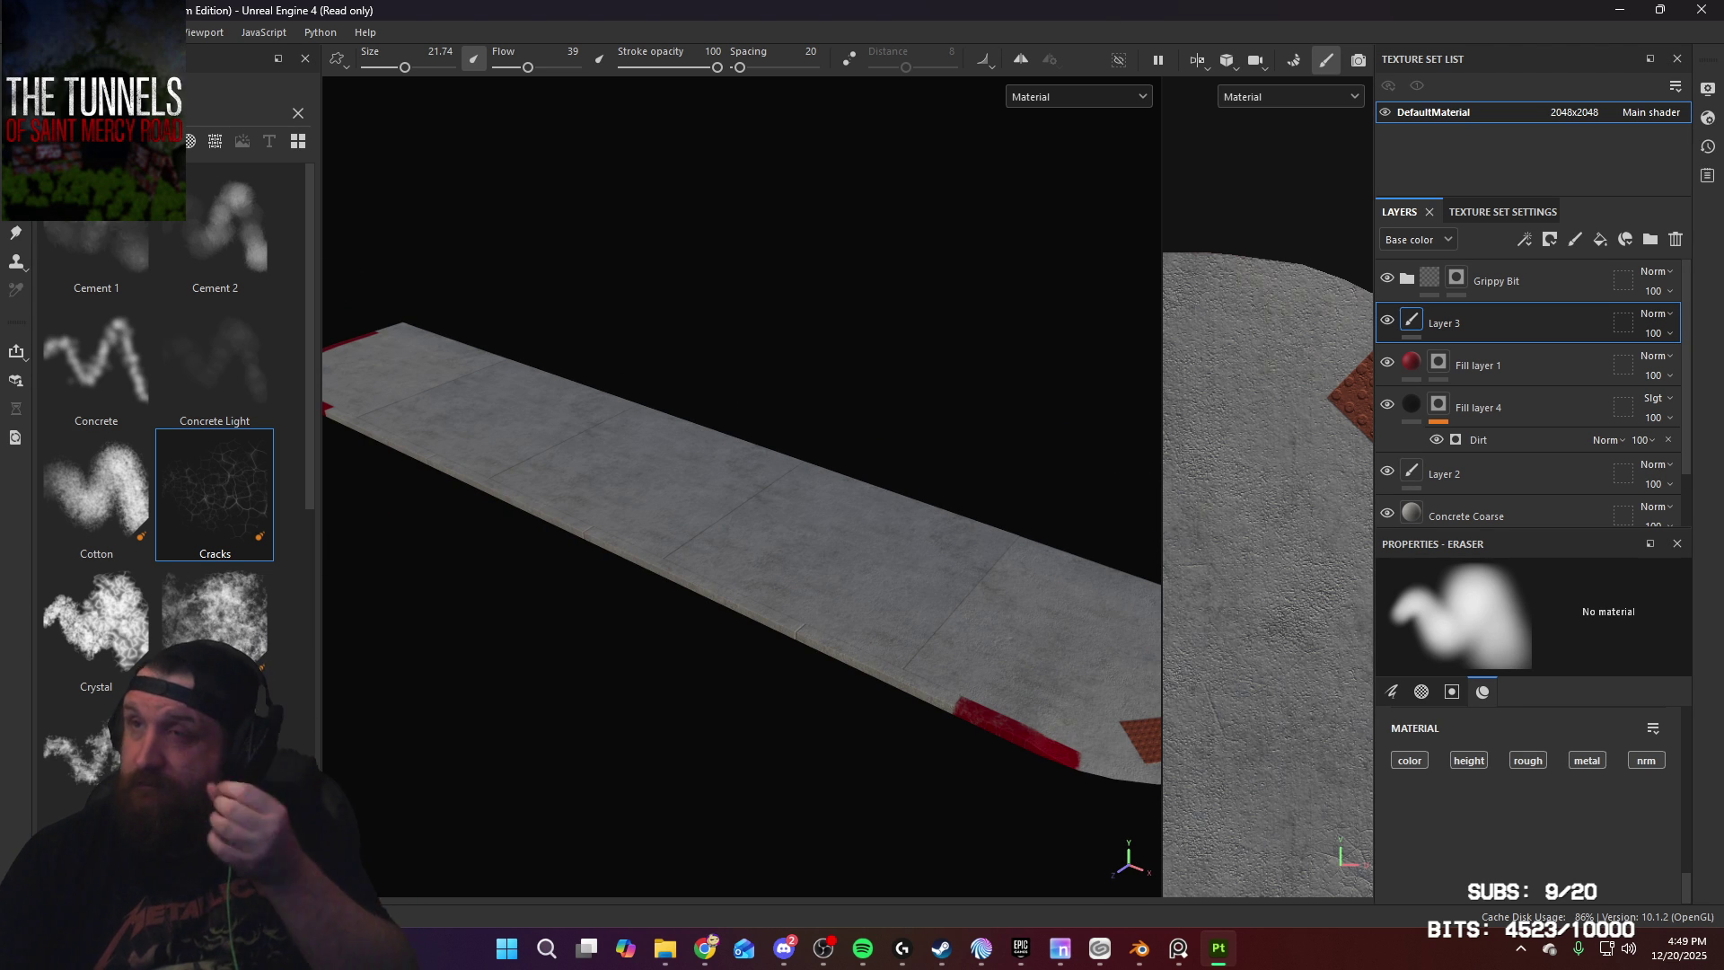
{"action": "mouse_move", "coordinate": [808, 449]}
{"action": "left_mouse_down", "text": "alt"}
{"action": "mouse_move", "coordinate": [961, 624]}
{"action": "mouse_move", "coordinate": [931, 646]}
{"action": "mouse_move", "coordinate": [911, 577]}
{"action": "left_mouse_up", "text": "alt"}
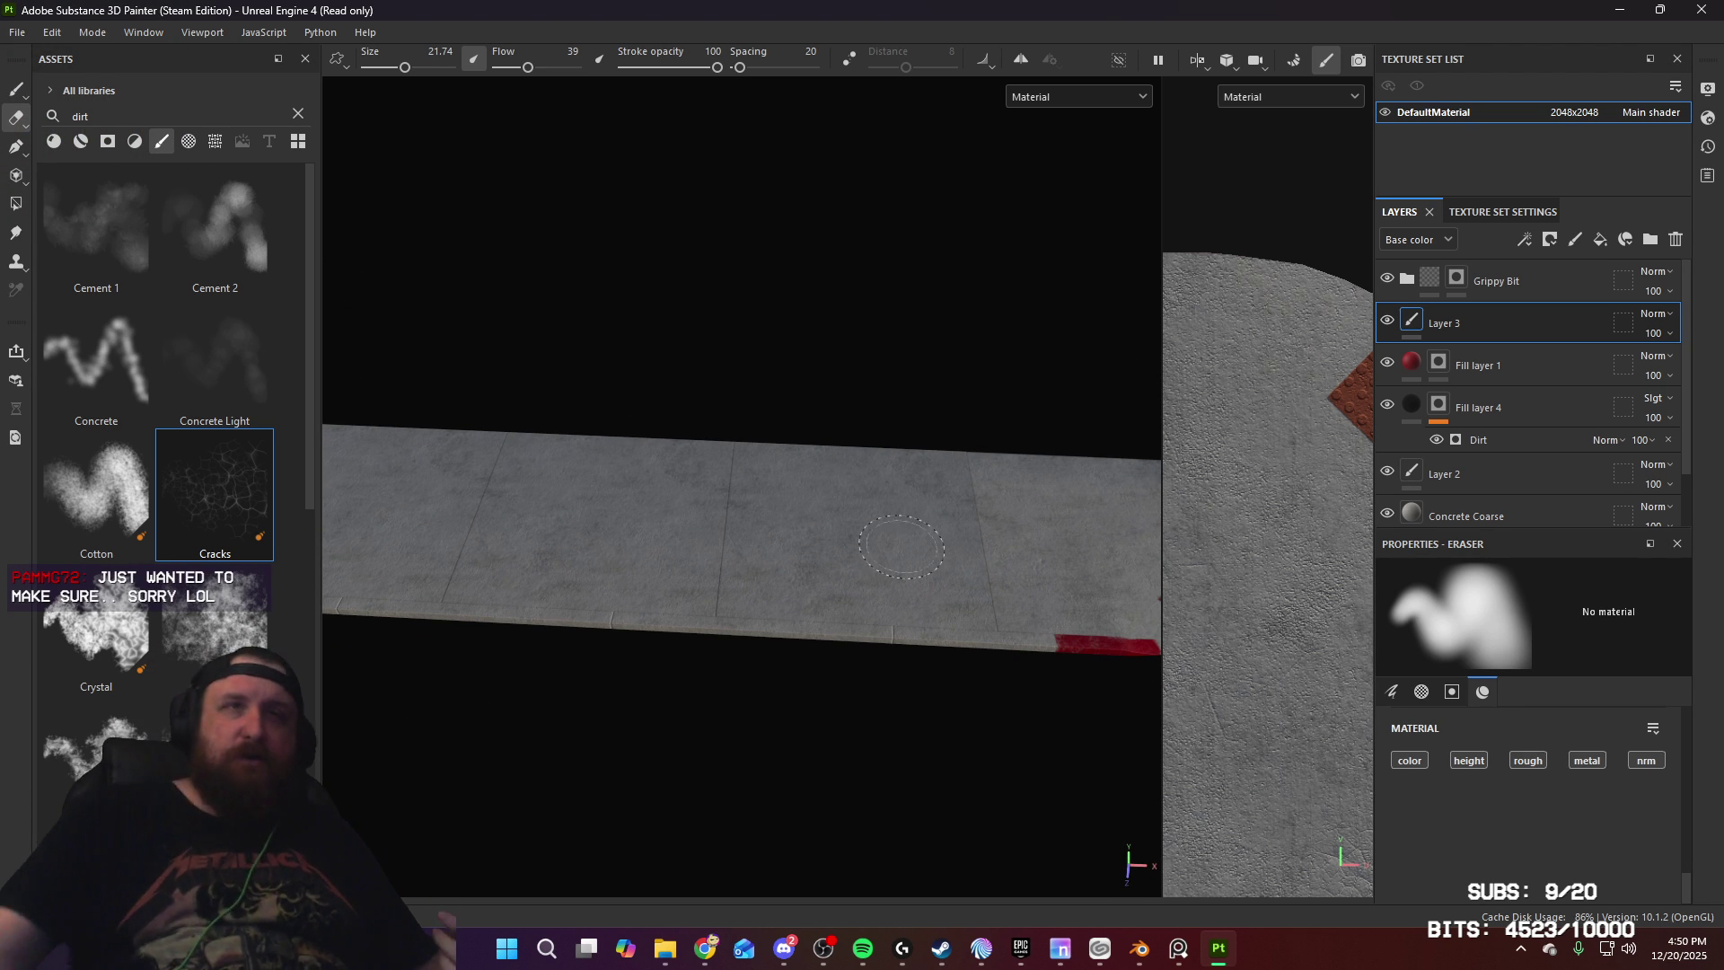
{"action": "mouse_move", "coordinate": [362, 566]}
{"action": "left_mouse_down", "text": "alt"}
{"action": "mouse_move", "coordinate": [790, 590]}
{"action": "mouse_move", "coordinate": [817, 570]}
{"action": "mouse_move", "coordinate": [790, 611]}
{"action": "mouse_move", "coordinate": [800, 650]}
{"action": "mouse_move", "coordinate": [798, 493]}
{"action": "left_mouse_up", "text": "alt"}
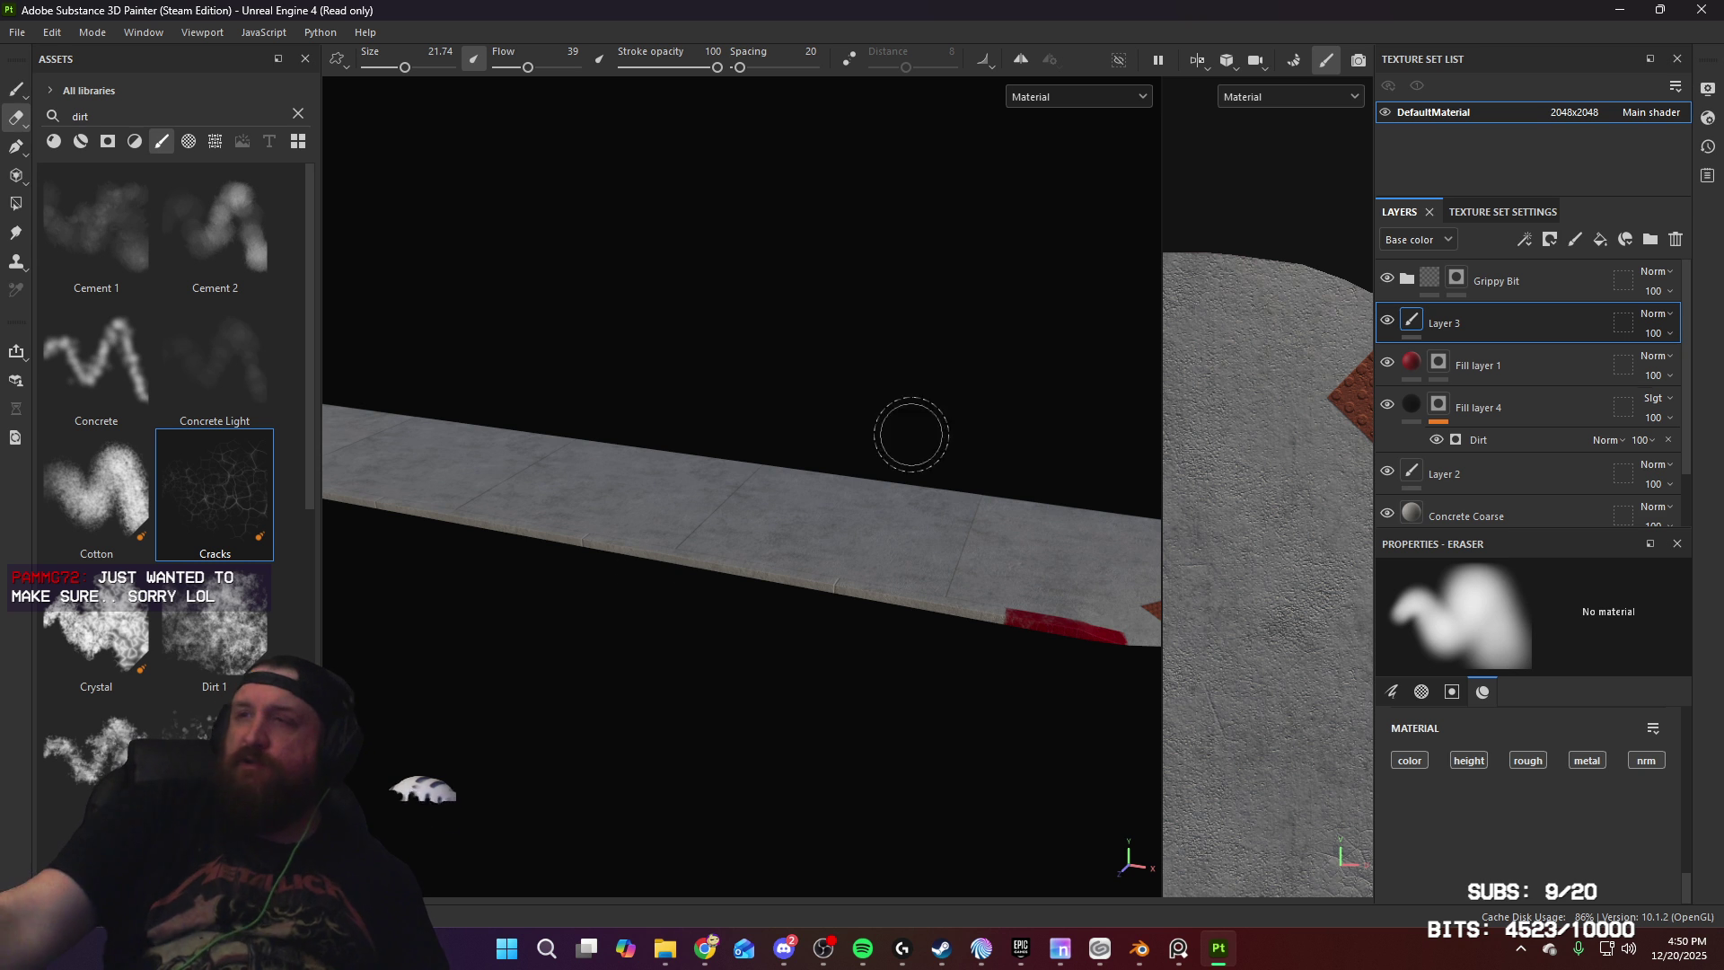
{"action": "key", "text": "alt+Tab"}
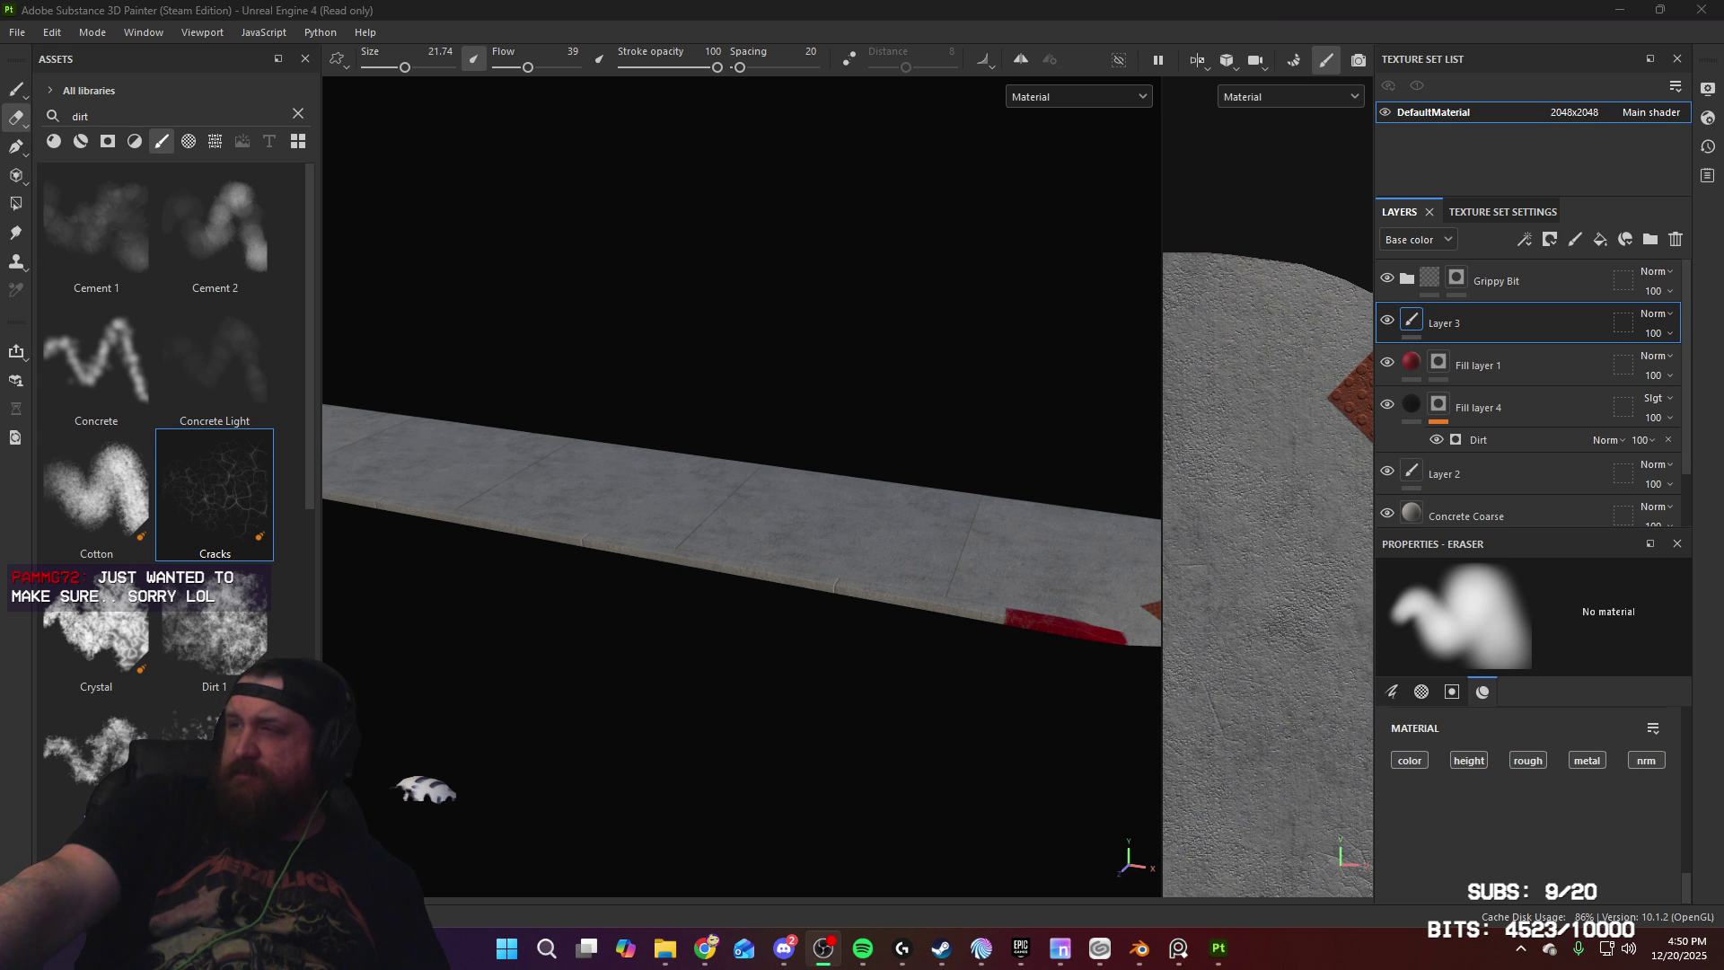
{"action": "left_click_drag", "start_coordinate": [740, 589], "coordinate": [770, 517], "text": "alt"}
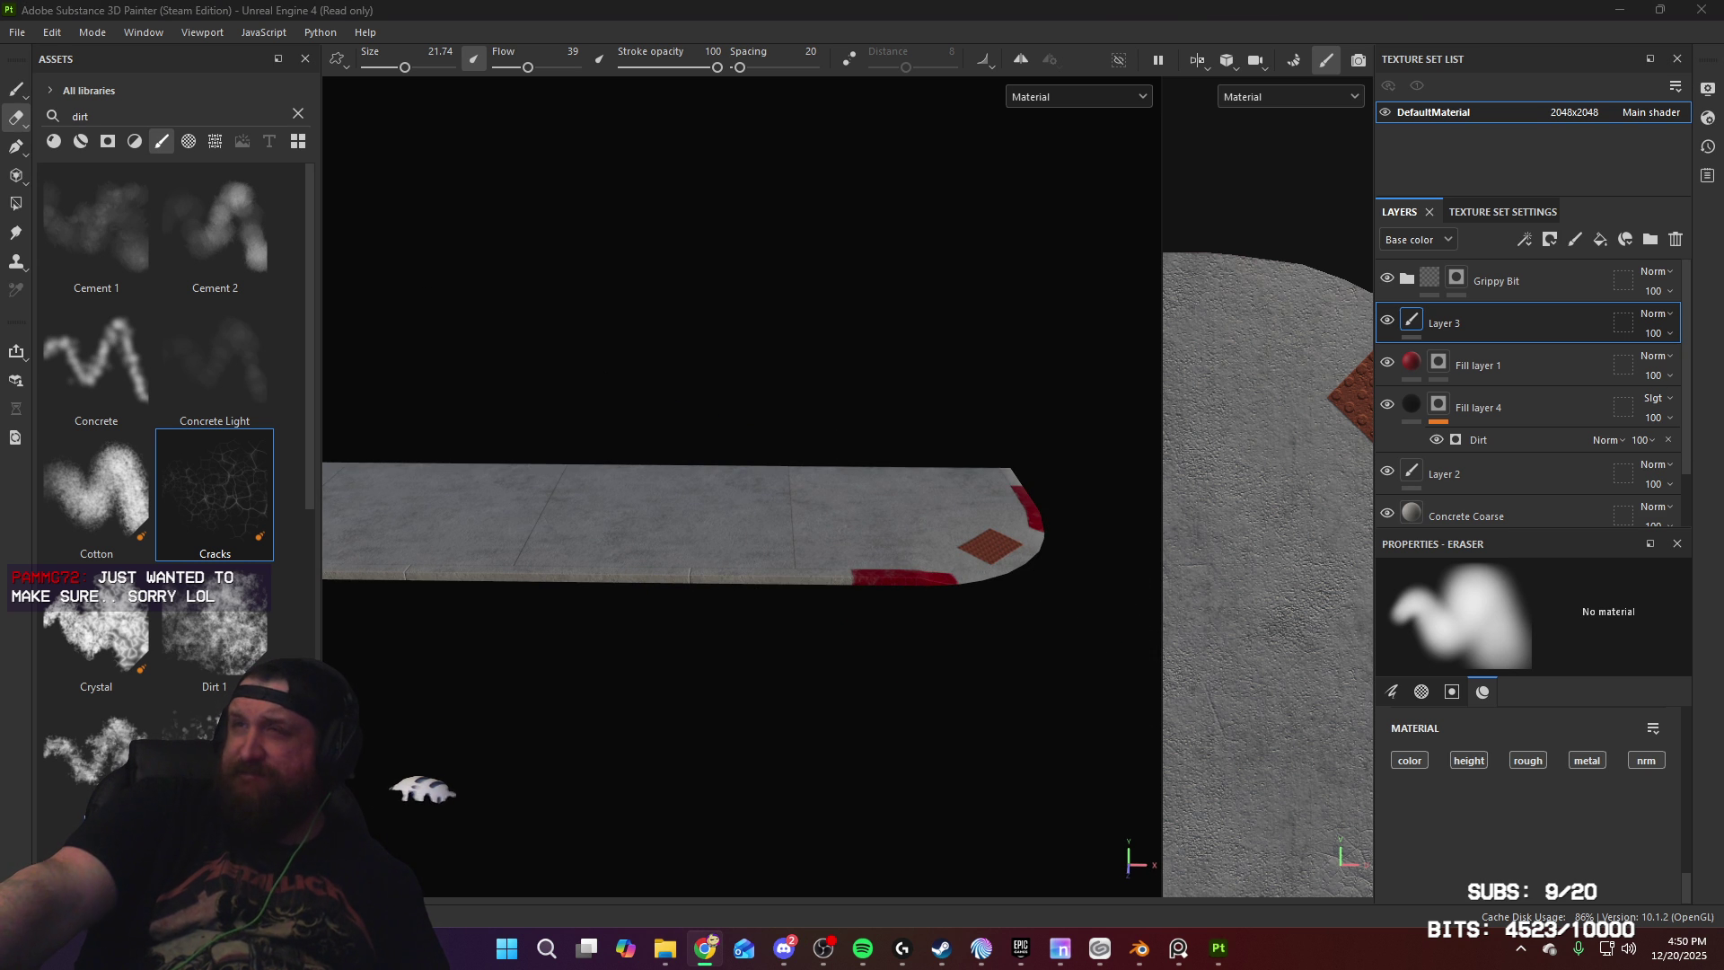
{"action": "mouse_move", "coordinate": [741, 508]}
{"action": "right_mouse_down", "text": "alt"}
{"action": "mouse_move", "coordinate": [672, 545]}
{"action": "mouse_move", "coordinate": [696, 671]}
{"action": "right_mouse_up", "text": "alt"}
{"action": "mouse_move", "coordinate": [696, 671]}
{"action": "left_mouse_down", "text": "alt"}
{"action": "mouse_move", "coordinate": [731, 604]}
{"action": "mouse_move", "coordinate": [793, 558]}
{"action": "mouse_move", "coordinate": [793, 796]}
{"action": "left_mouse_up", "text": "alt"}
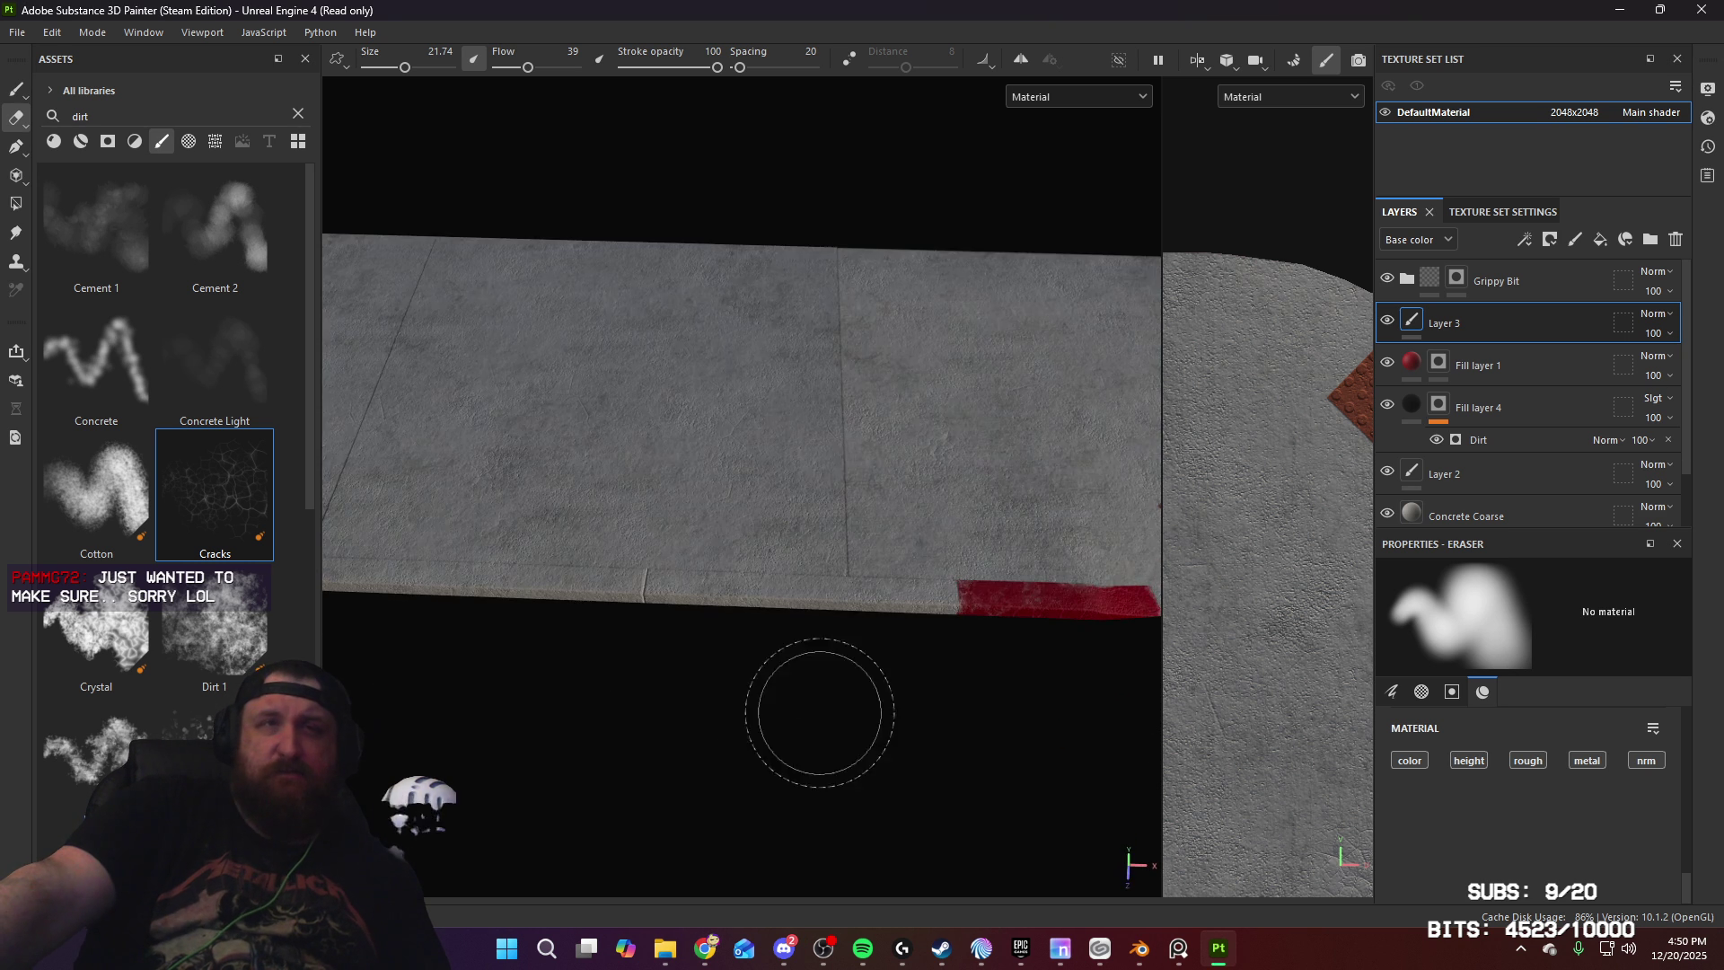
{"action": "mouse_move", "coordinate": [797, 628]}
{"action": "left_mouse_down", "text": "alt"}
{"action": "mouse_move", "coordinate": [813, 656]}
{"action": "mouse_move", "coordinate": [965, 579]}
{"action": "mouse_move", "coordinate": [965, 637]}
{"action": "mouse_move", "coordinate": [932, 327]}
{"action": "left_mouse_up", "text": "alt"}
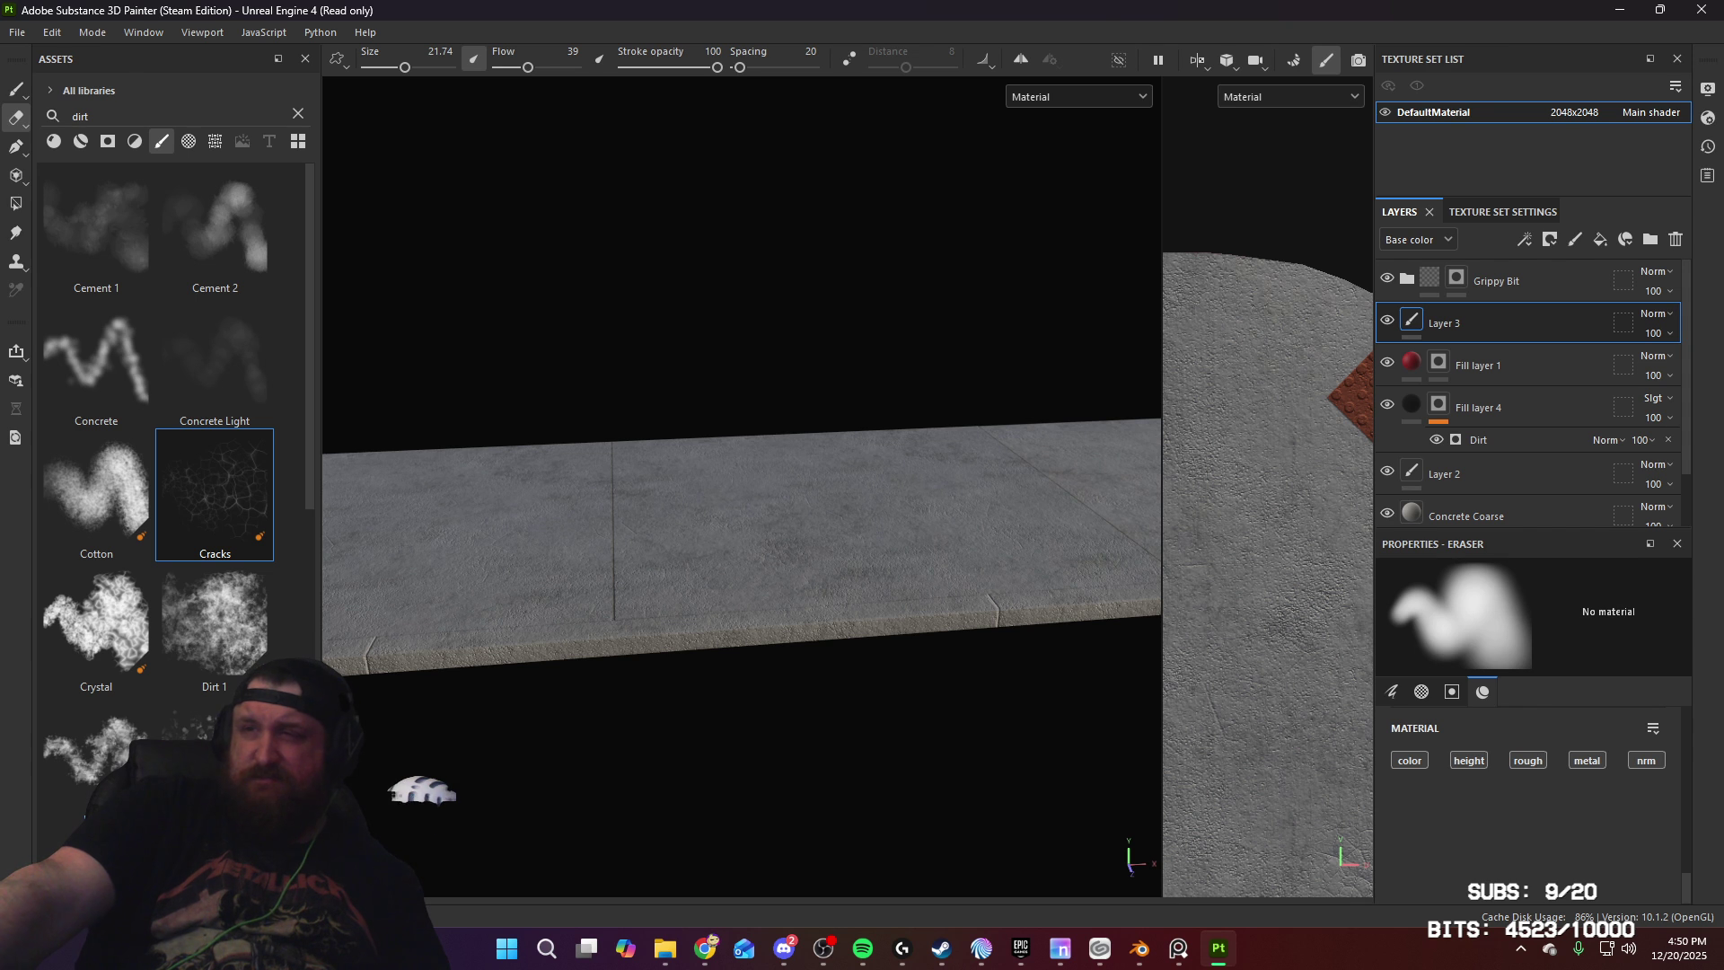
{"action": "left_click_drag", "start_coordinate": [782, 512], "coordinate": [698, 531], "text": "alt"}
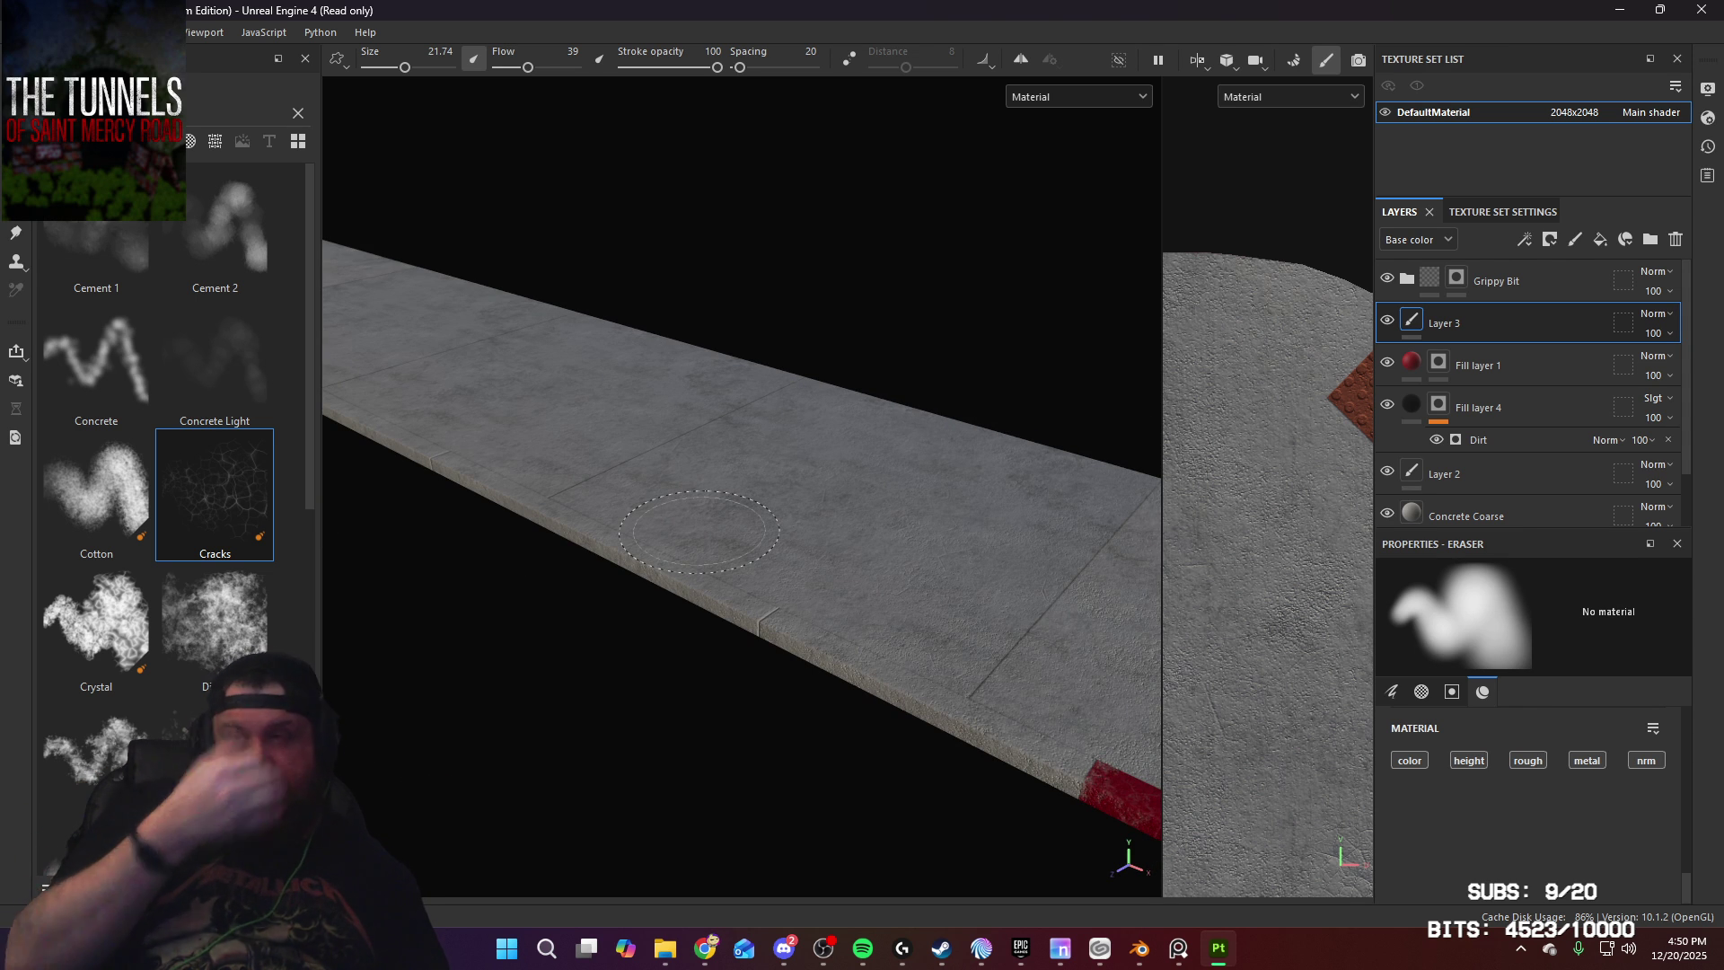
{"action": "mouse_move", "coordinate": [564, 527]}
{"action": "left_mouse_down", "text": "alt"}
{"action": "mouse_move", "coordinate": [628, 527]}
{"action": "mouse_move", "coordinate": [578, 564]}
{"action": "mouse_move", "coordinate": [1084, 532]}
{"action": "left_mouse_up", "text": "alt"}
{"action": "mouse_move", "coordinate": [790, 530]}
{"action": "left_mouse_down", "text": "alt"}
{"action": "mouse_move", "coordinate": [913, 535]}
{"action": "mouse_move", "coordinate": [1104, 476]}
{"action": "mouse_move", "coordinate": [867, 521]}
{"action": "mouse_move", "coordinate": [824, 278]}
{"action": "mouse_move", "coordinate": [1009, 475]}
{"action": "mouse_move", "coordinate": [898, 537]}
{"action": "mouse_move", "coordinate": [646, 519]}
{"action": "left_mouse_up", "text": "alt"}
Step: Save the project as Sidewalk.spp in the Static > Locations > Town folder
{"action": "left_click", "coordinate": [20, 31]}
{"action": "left_click", "coordinate": [203, 219]}
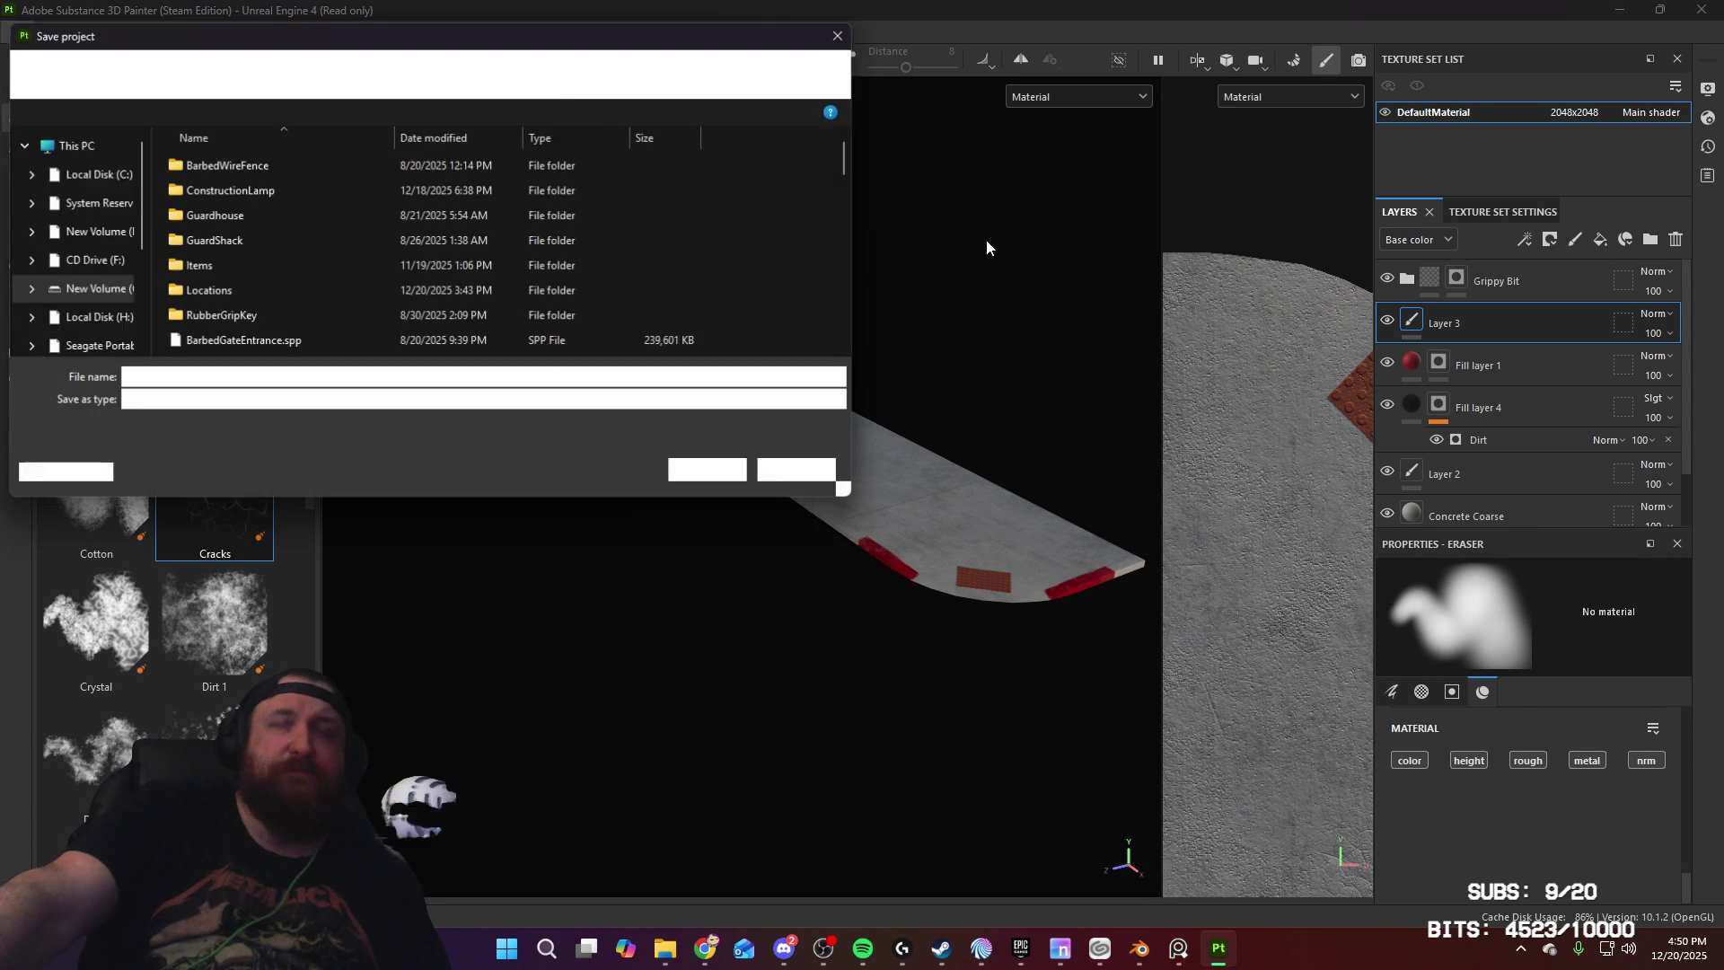
{"action": "scroll", "coordinate": [511, 246], "scroll_direction": "down", "scroll_amount": 2}
{"action": "scroll", "coordinate": [512, 246], "scroll_direction": "up", "scroll_amount": 2}
{"action": "left_click", "coordinate": [233, 296]}
{"action": "double_click", "coordinate": [233, 301]}
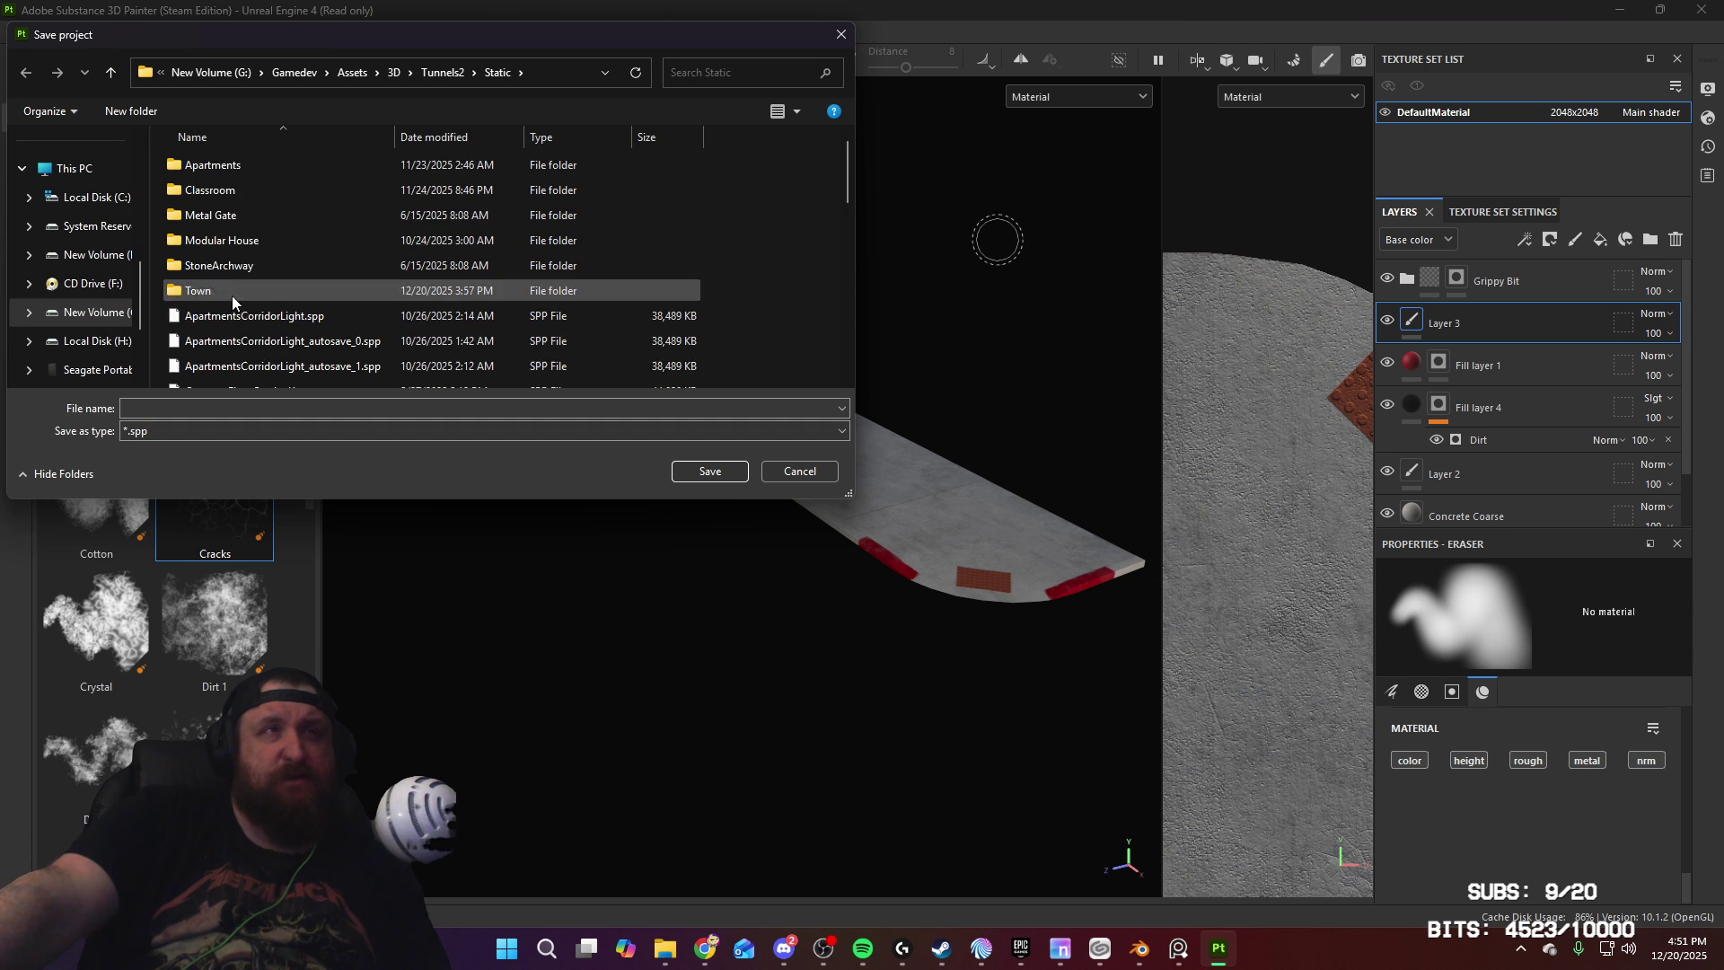
{"action": "double_click", "coordinate": [296, 290]}
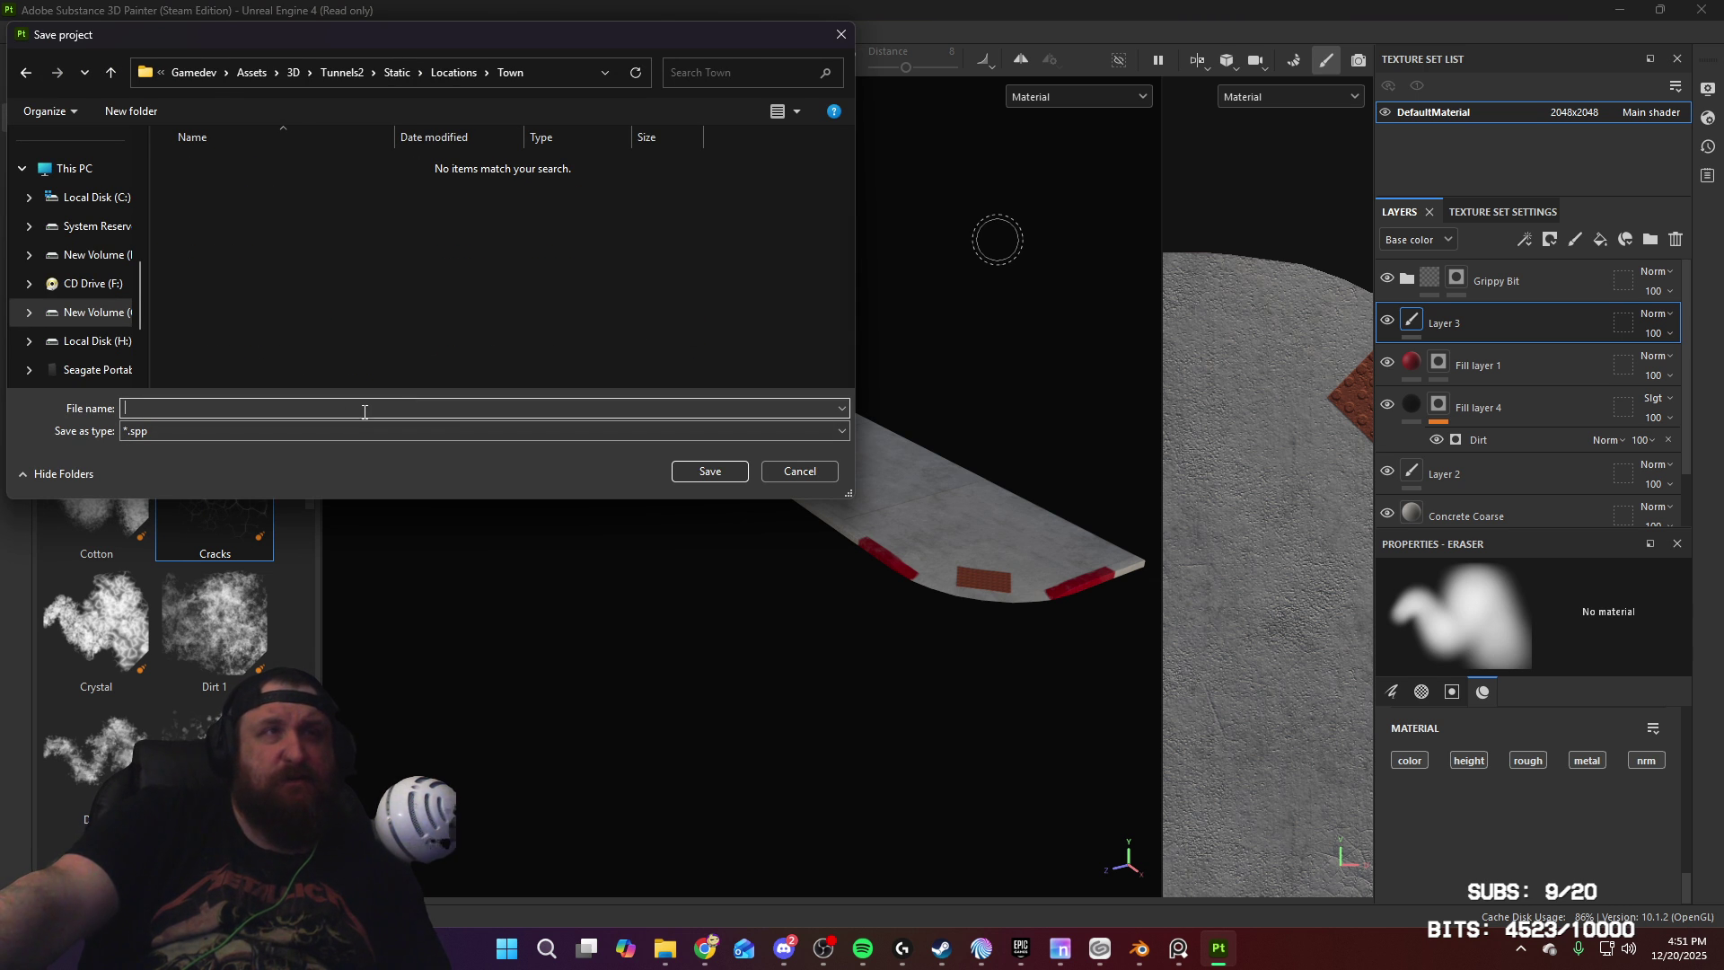
{"action": "left_click", "coordinate": [365, 411]}
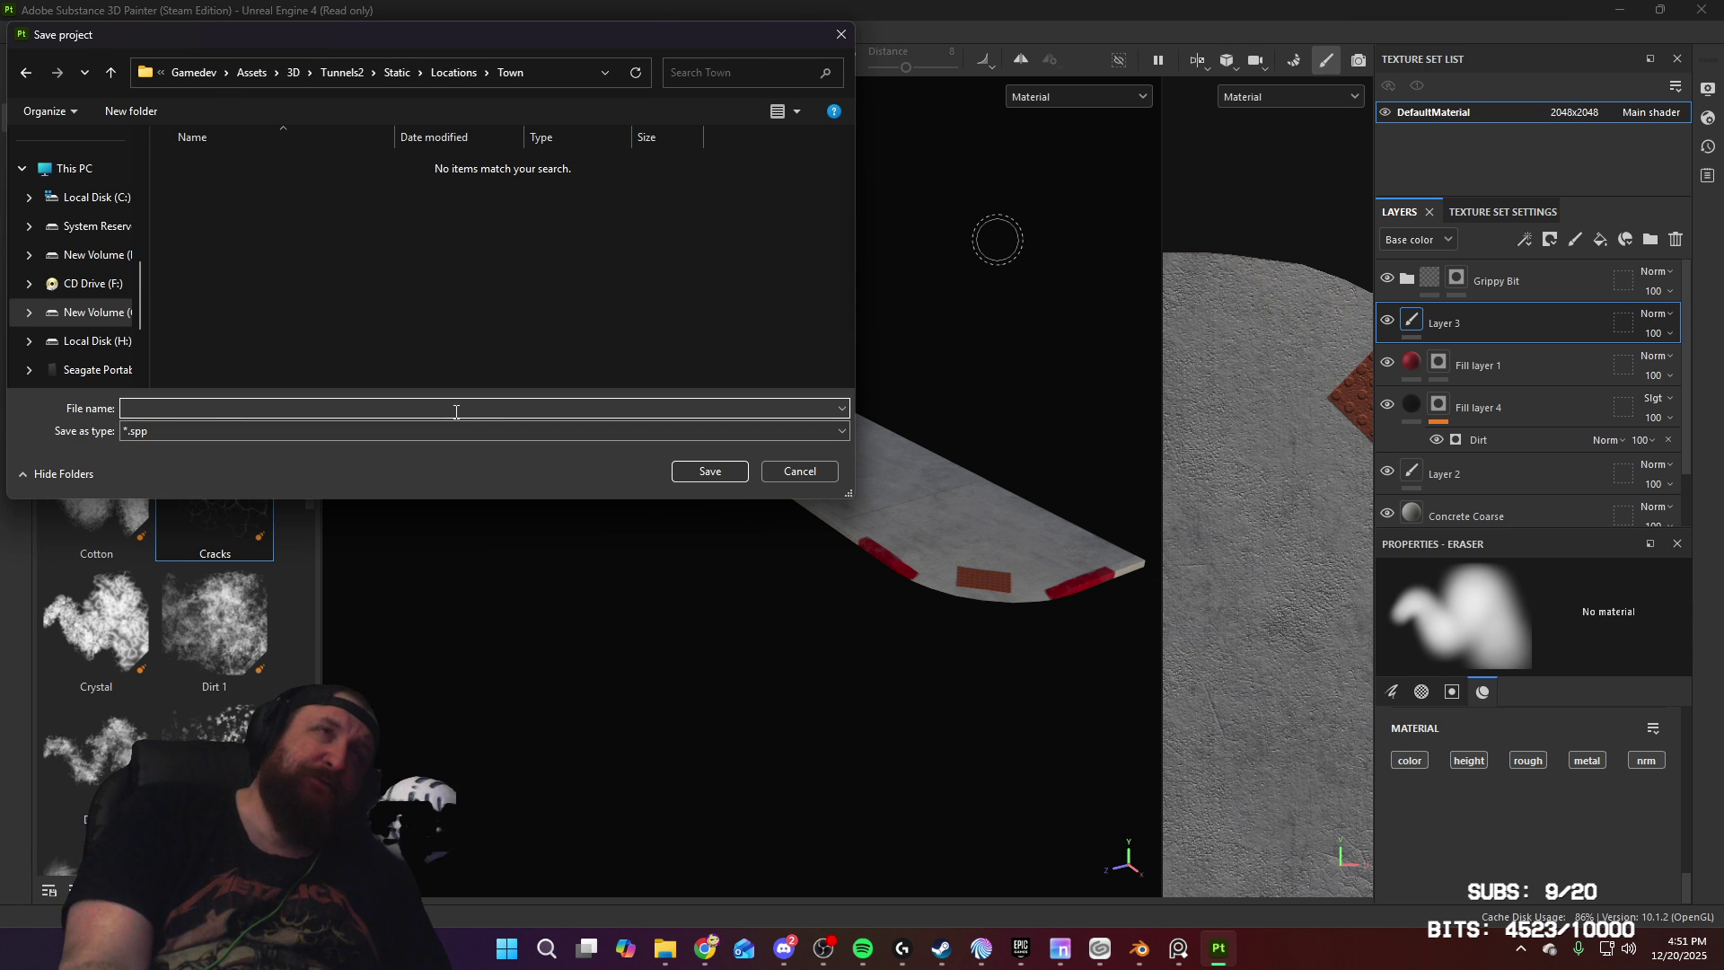
{"action": "type", "text": "Sidewalk"}
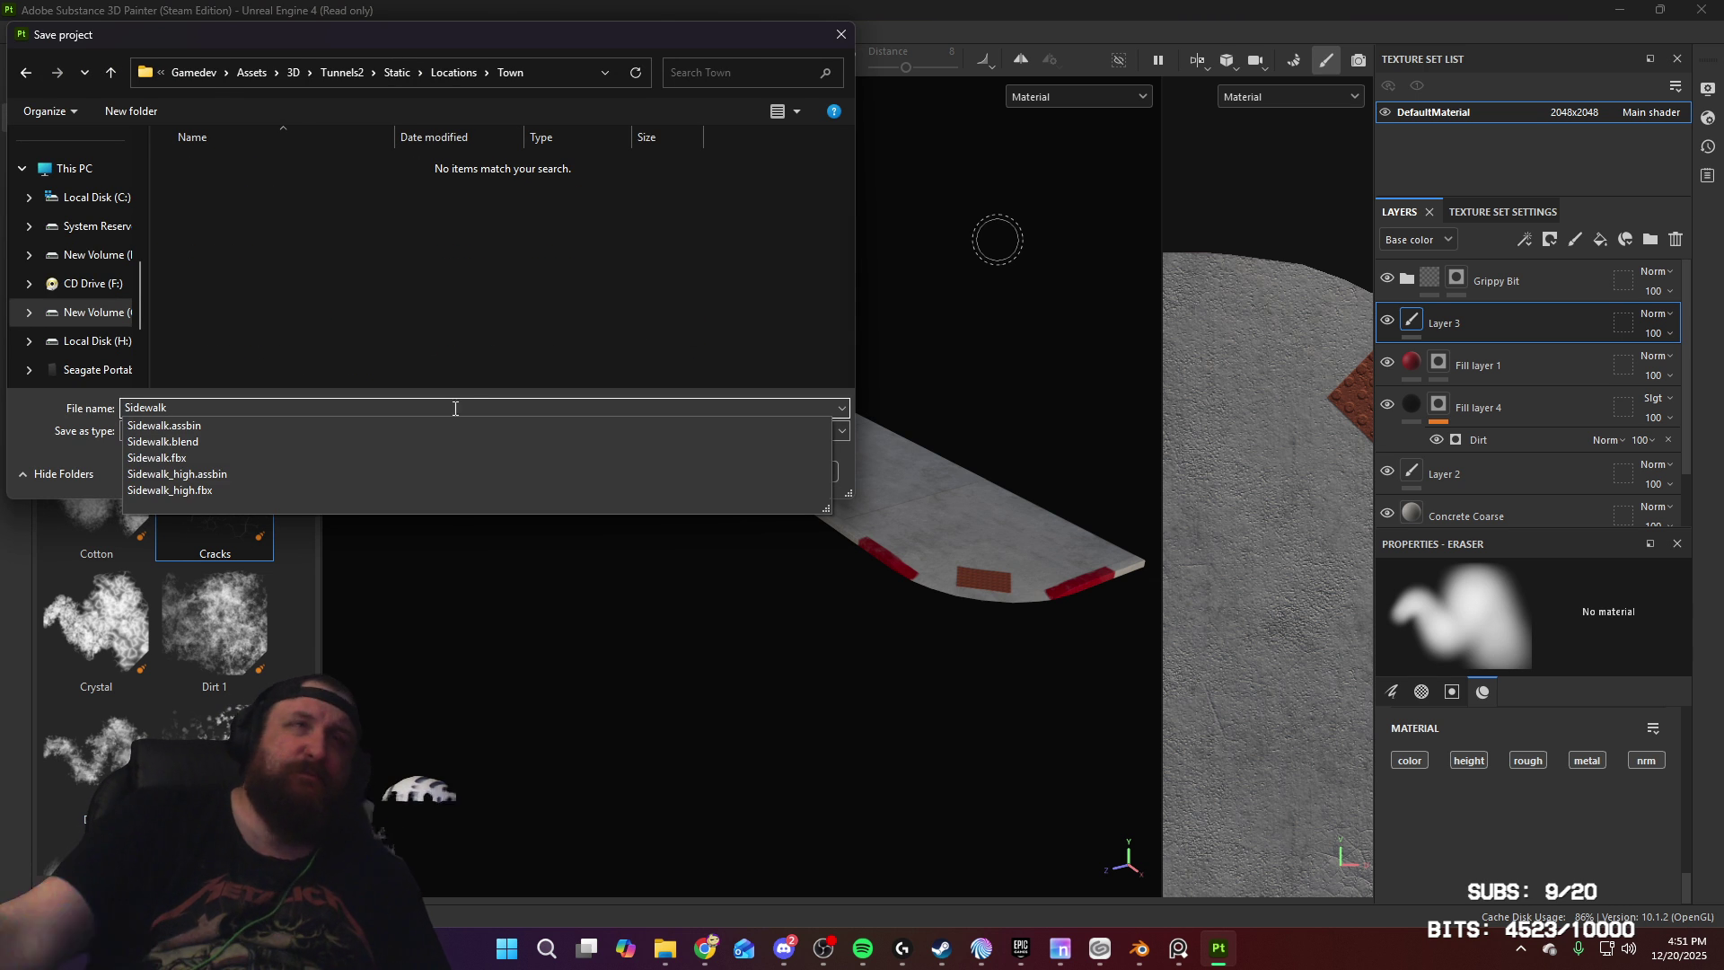
{"action": "left_click", "coordinate": [542, 347]}
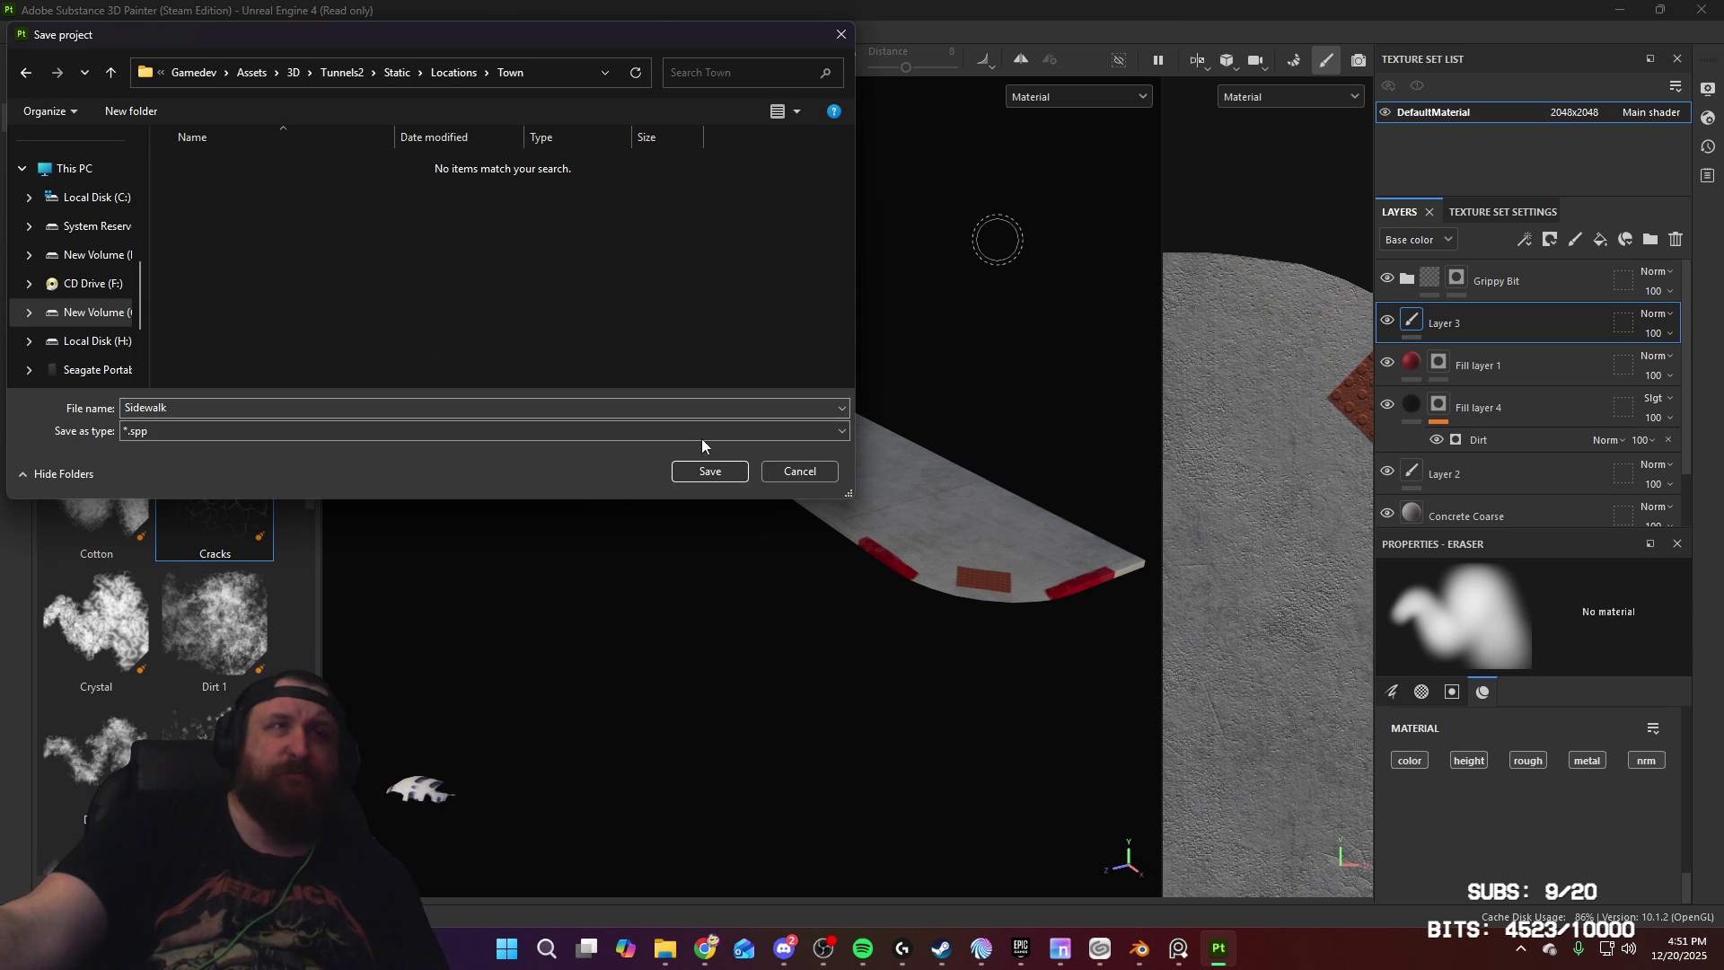
{"action": "left_click", "coordinate": [709, 471]}
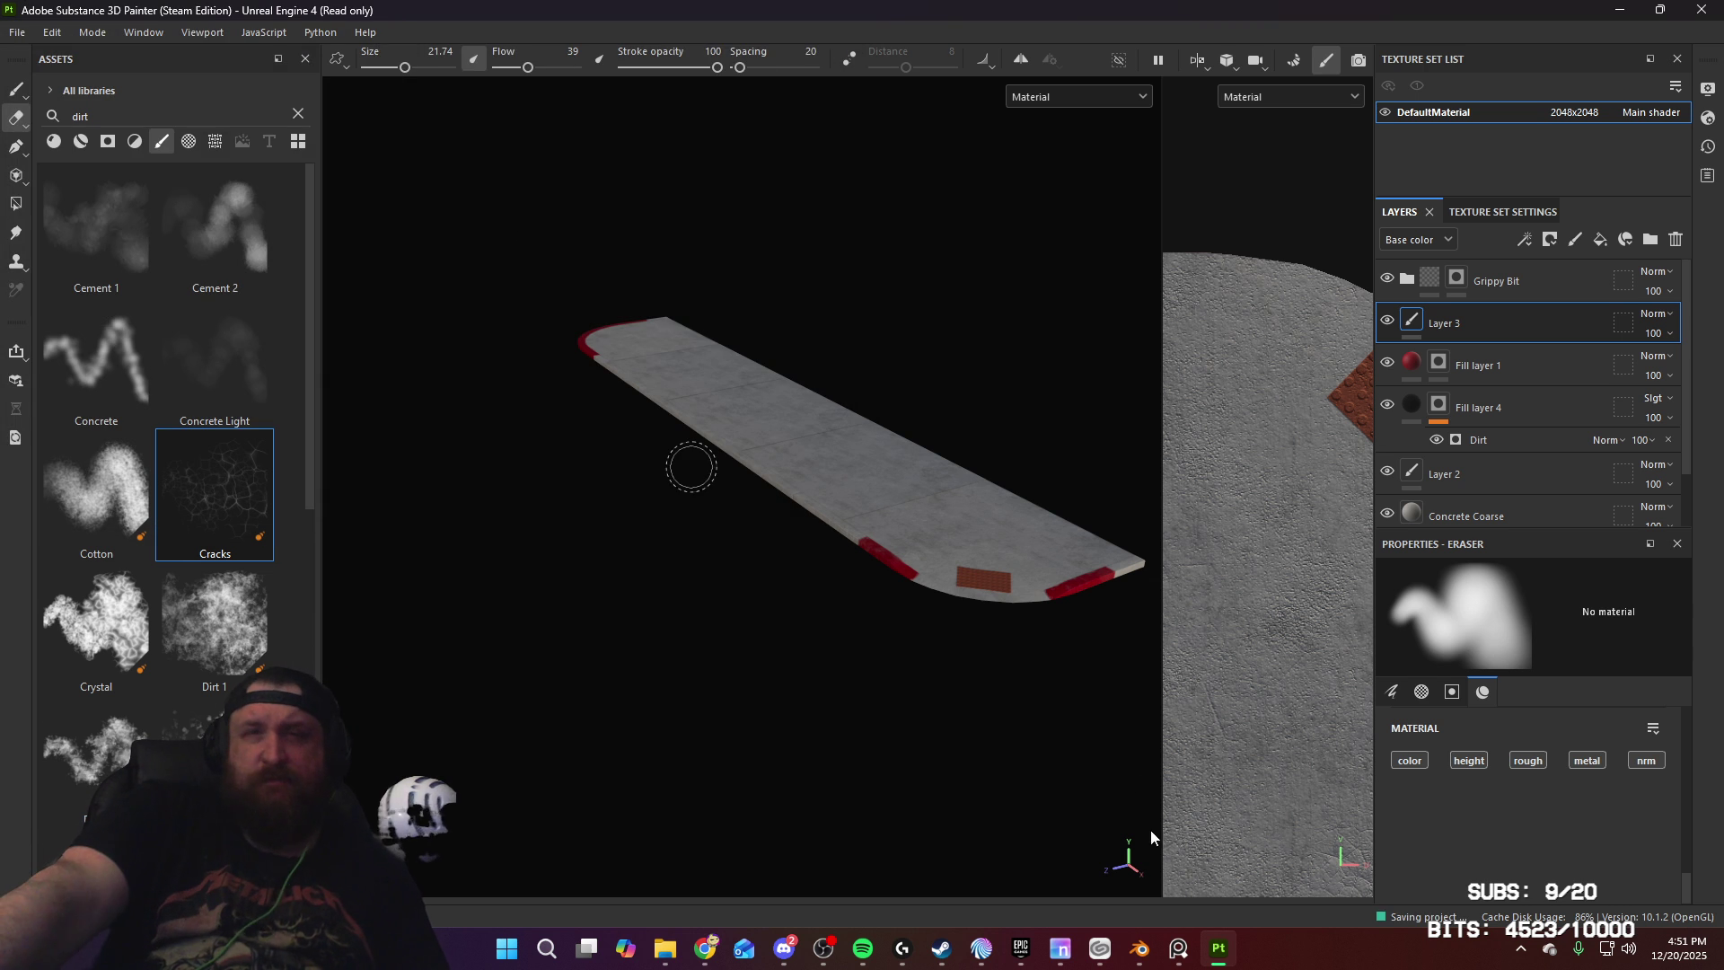
{"action": "left_click", "coordinate": [1142, 959]}
Step: Delete Cube.009 and a neighbouring piece, then undo both deletions with Ctrl+Z
{"action": "mouse_move", "coordinate": [979, 503]}
{"action": "middle_mouse_down"}
{"action": "mouse_move", "coordinate": [945, 413]}
{"action": "mouse_move", "coordinate": [1020, 363]}
{"action": "middle_mouse_up"}
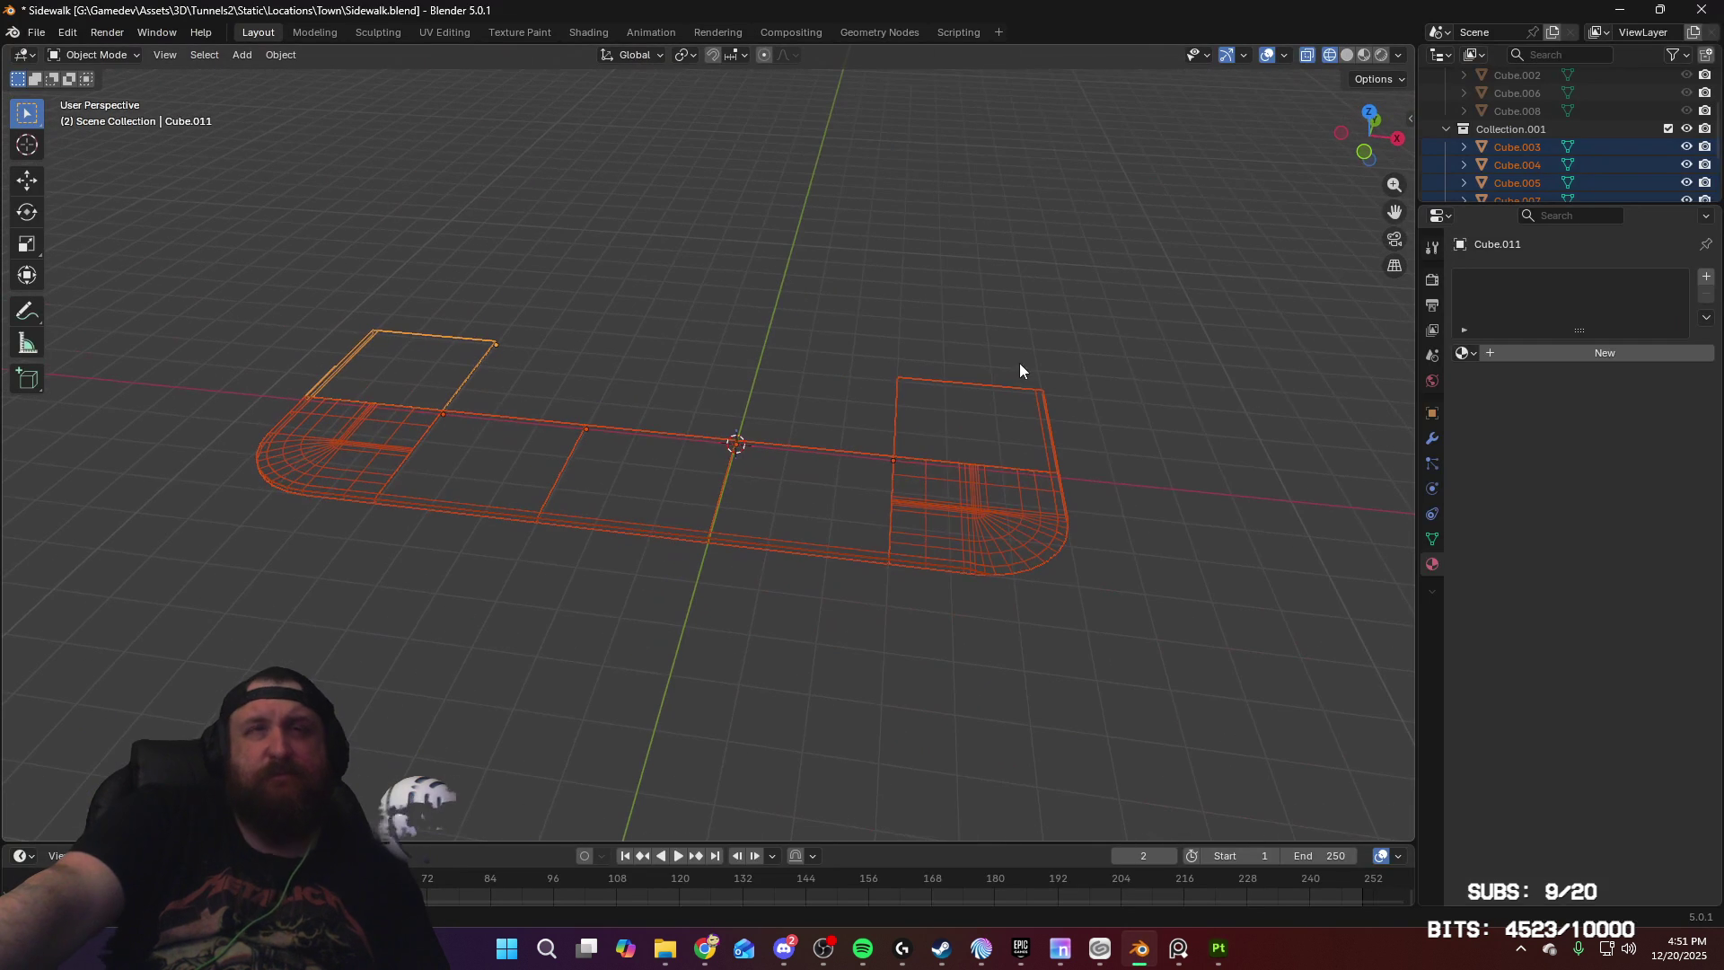
{"action": "left_click", "coordinate": [832, 458]}
{"action": "key", "text": "Delete"}
{"action": "left_click", "coordinate": [546, 429]}
{"action": "key", "text": "Delete"}
{"action": "left_click", "coordinate": [898, 400]}
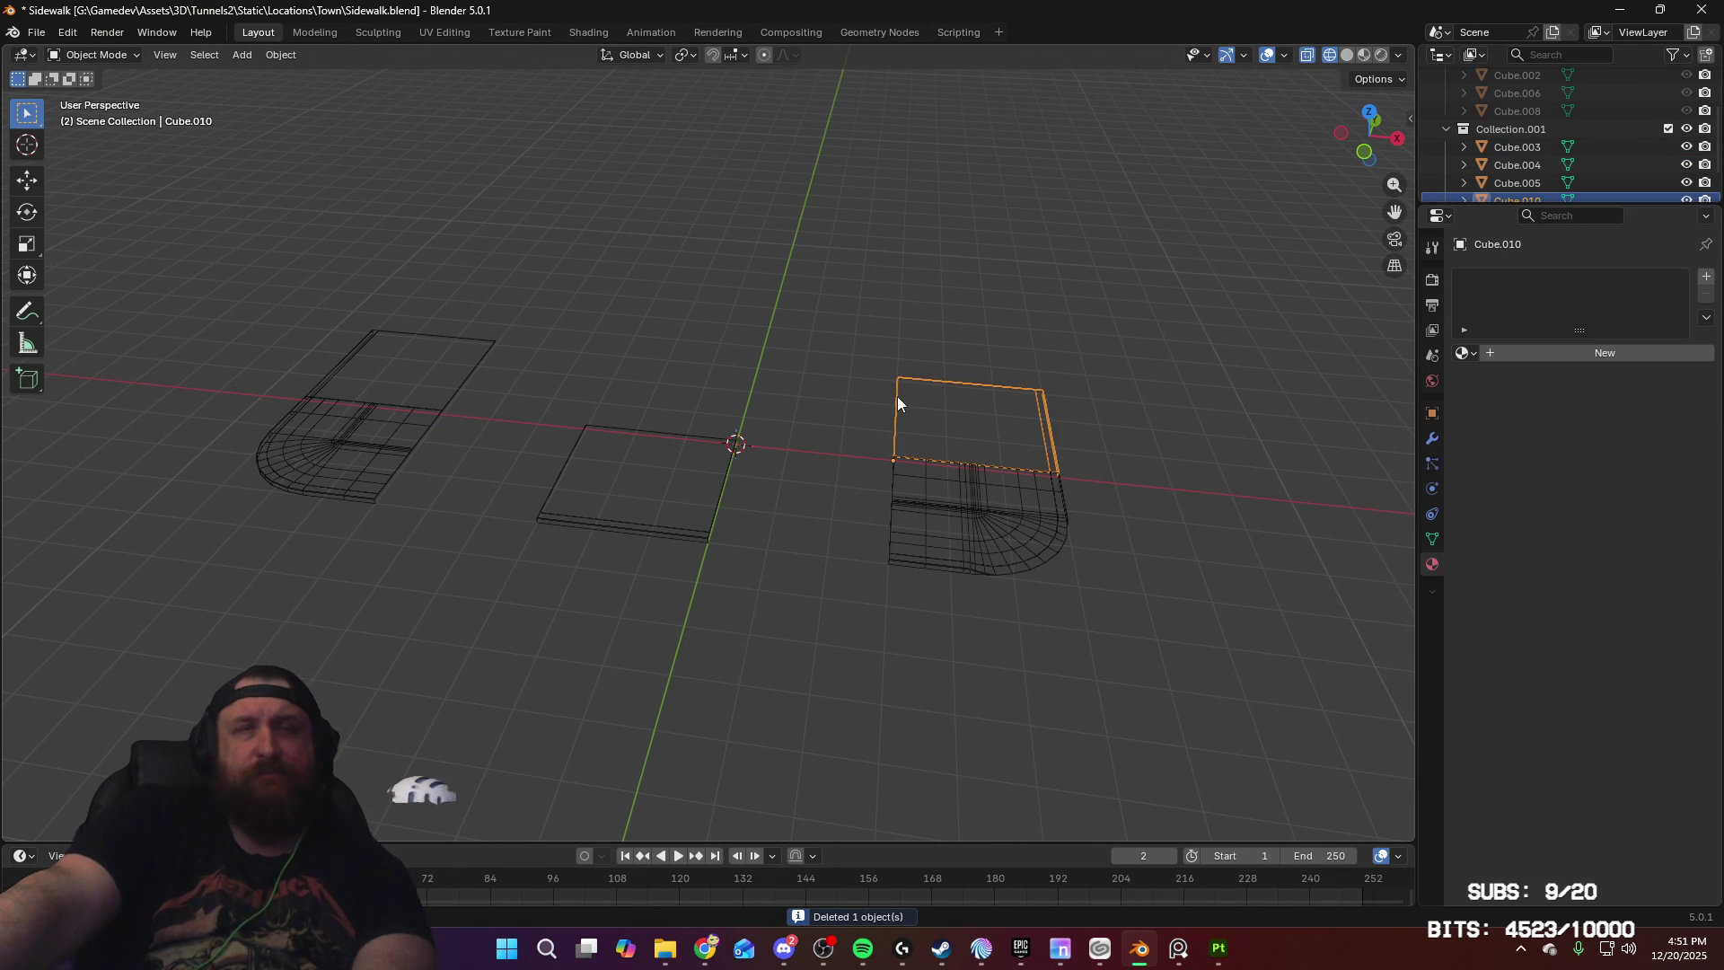
{"action": "key", "text": "ctrl+z"}
{"action": "key", "text": "ctrl+z"}
{"action": "key", "text": "ctrl+z"}
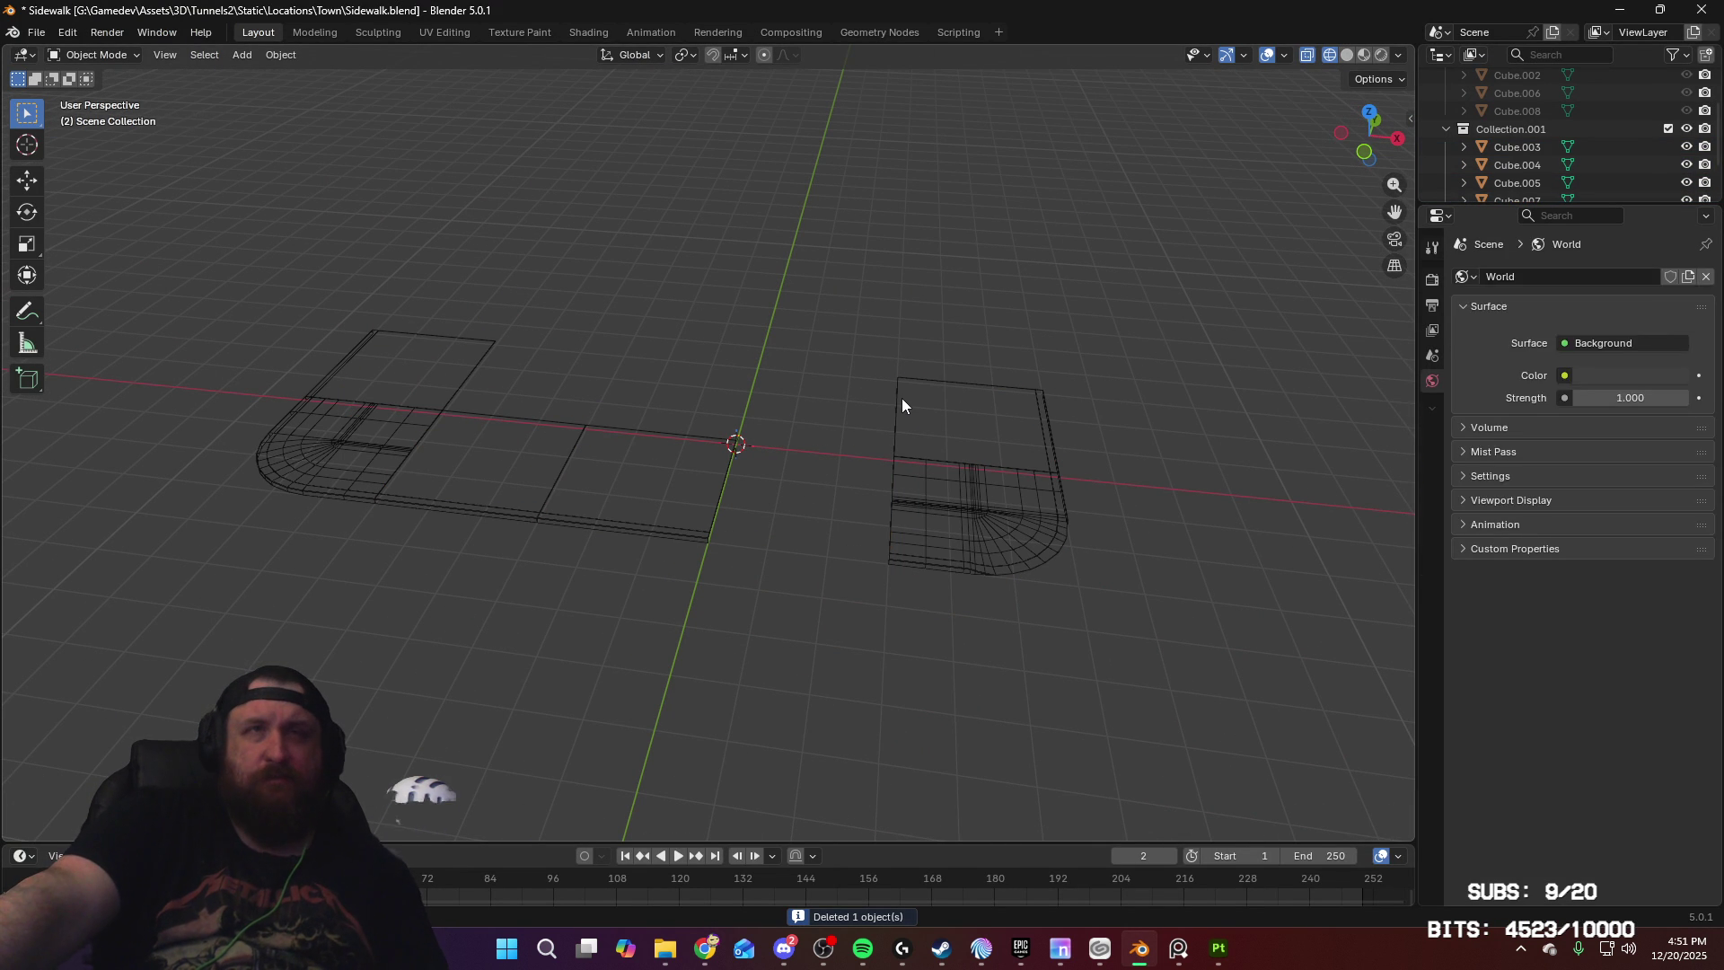
{"action": "key", "text": "ctrl+z"}
Step: Hide Collection.001 in the Outliner, then select the flat slab and curb corner Cube.001
{"action": "scroll", "coordinate": [1539, 163], "scroll_direction": "up", "scroll_amount": 4}
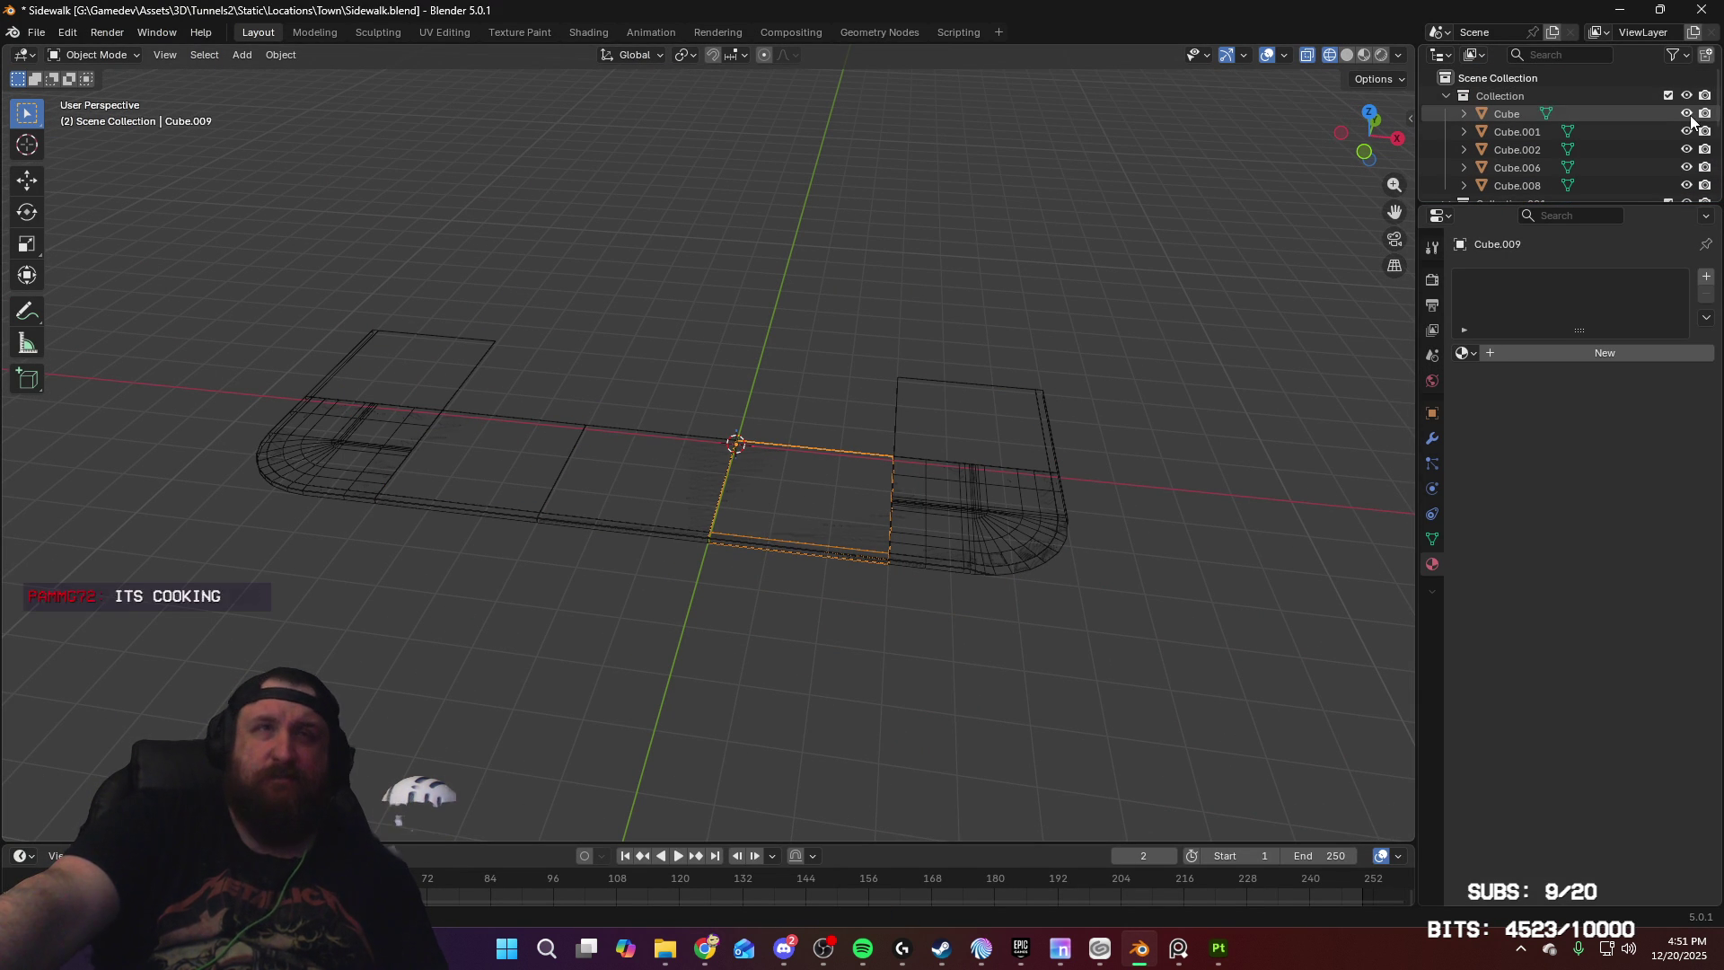
{"action": "left_click", "coordinate": [972, 287]}
{"action": "scroll", "coordinate": [720, 443], "scroll_direction": "up", "scroll_amount": 5}
{"action": "left_click", "coordinate": [724, 441]}
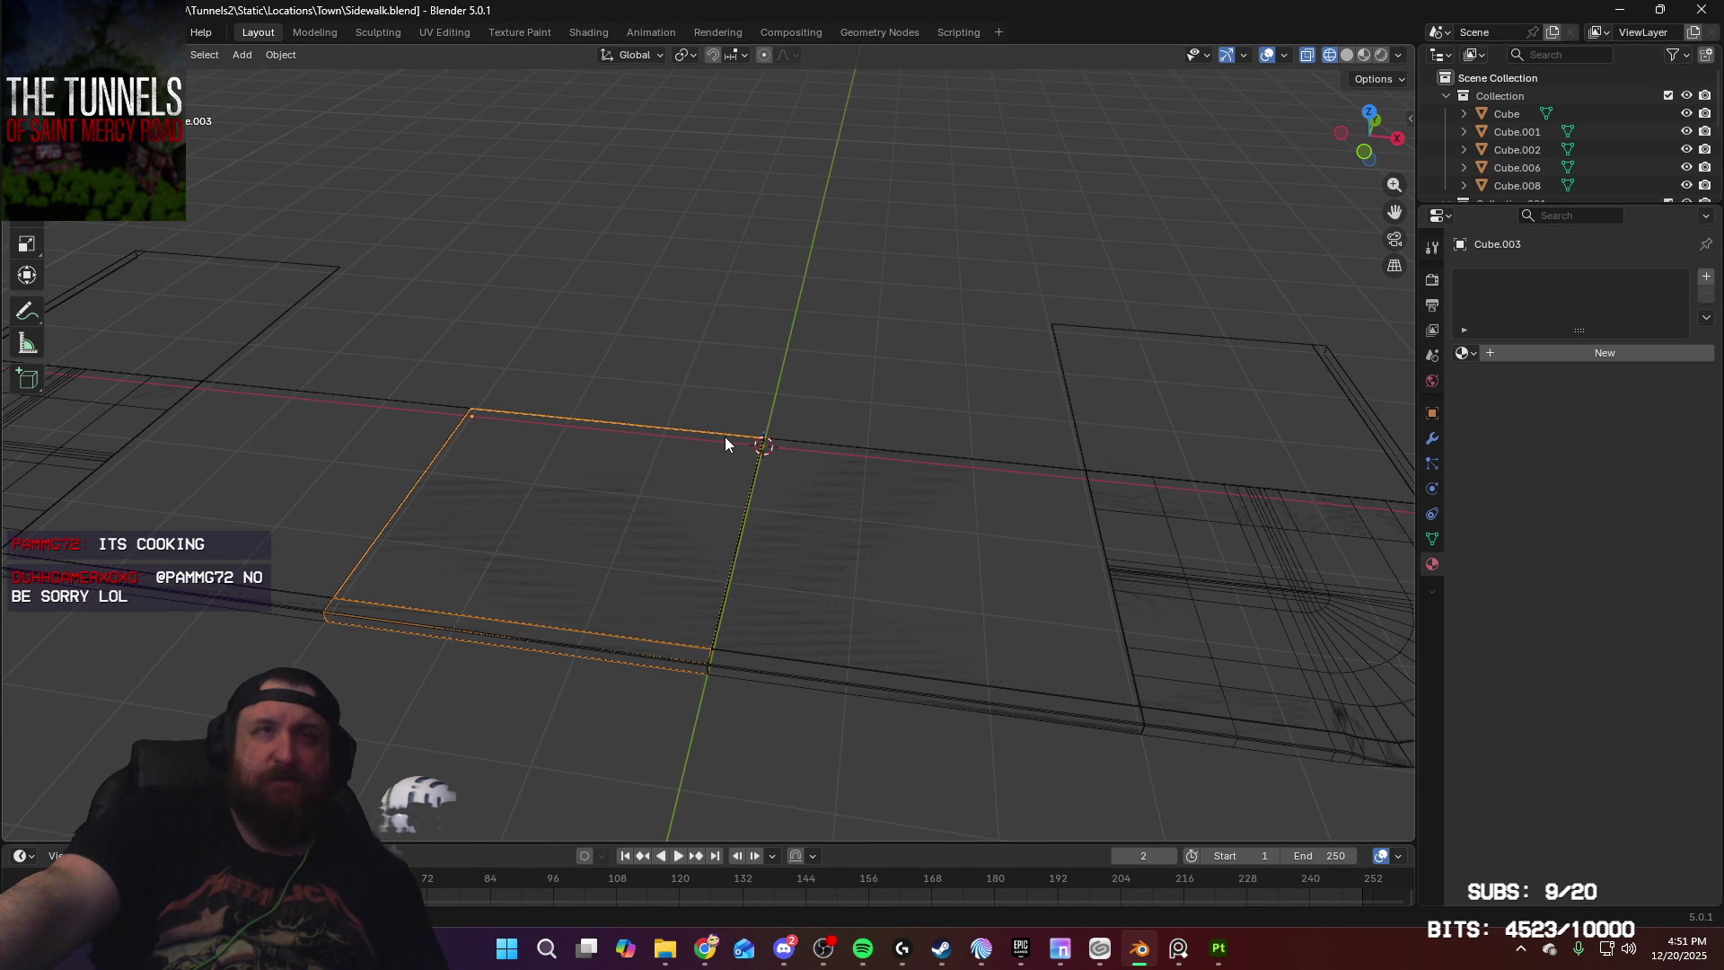
{"action": "left_click", "coordinate": [859, 445]}
{"action": "middle_click_drag", "start_coordinate": [998, 385], "coordinate": [716, 321]}
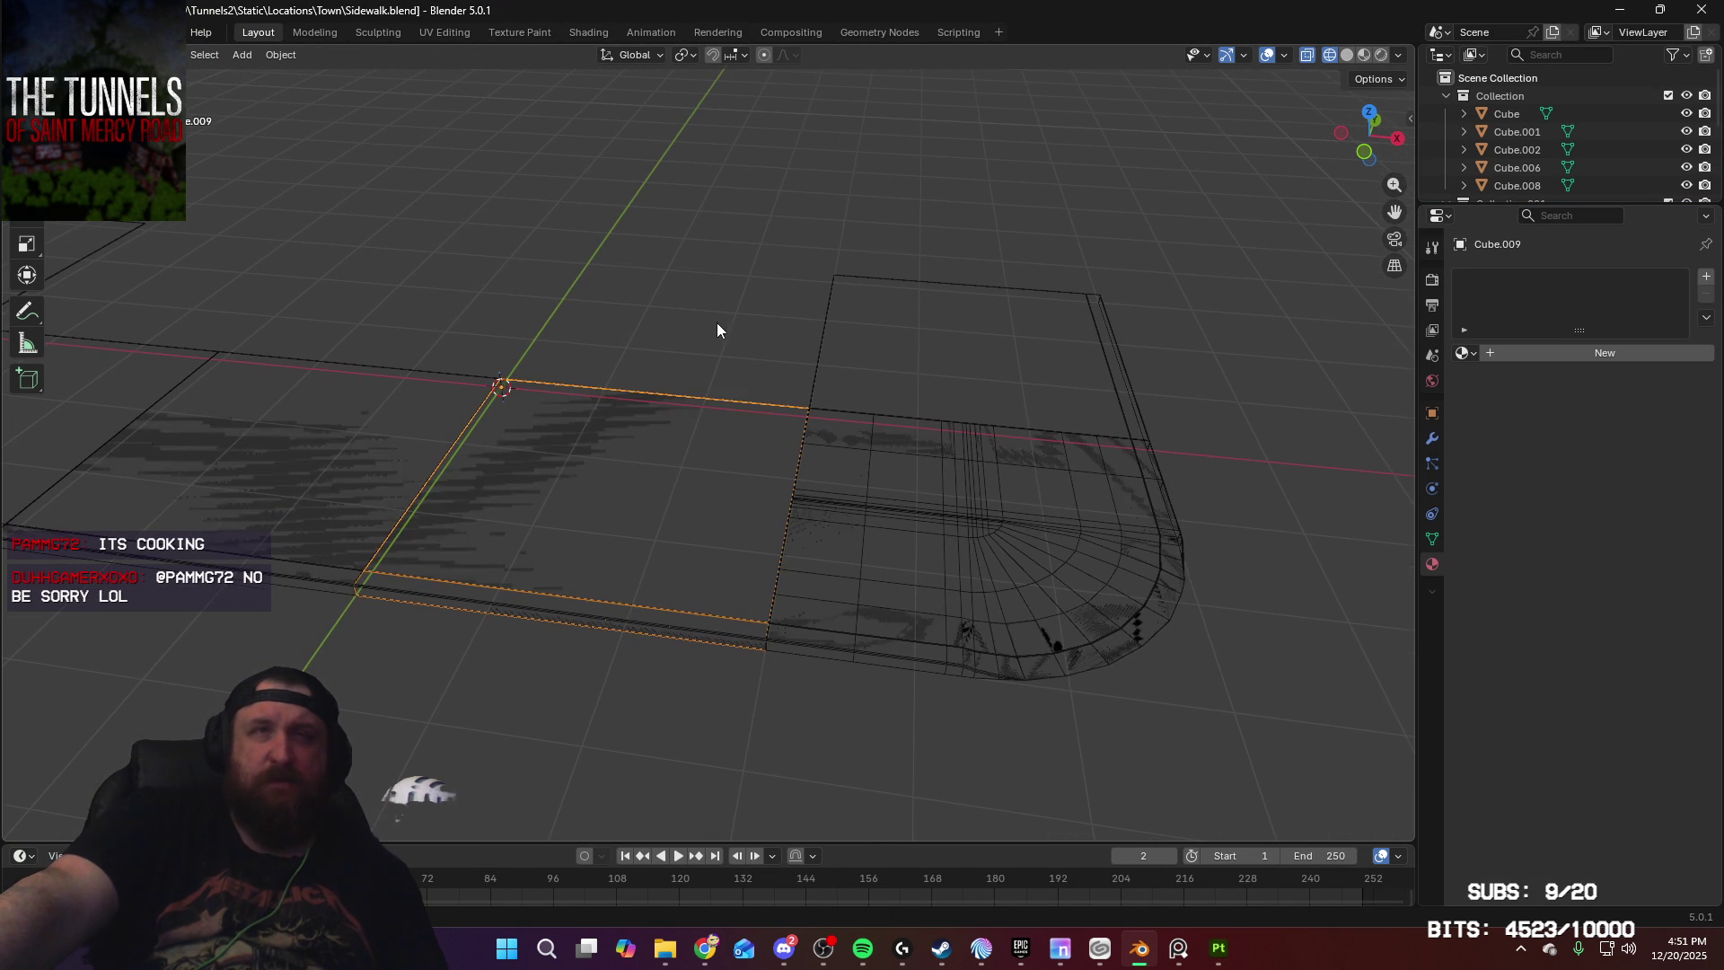
{"action": "scroll", "coordinate": [1608, 185], "scroll_direction": "down", "scroll_amount": 2}
{"action": "left_click", "coordinate": [1687, 132]}
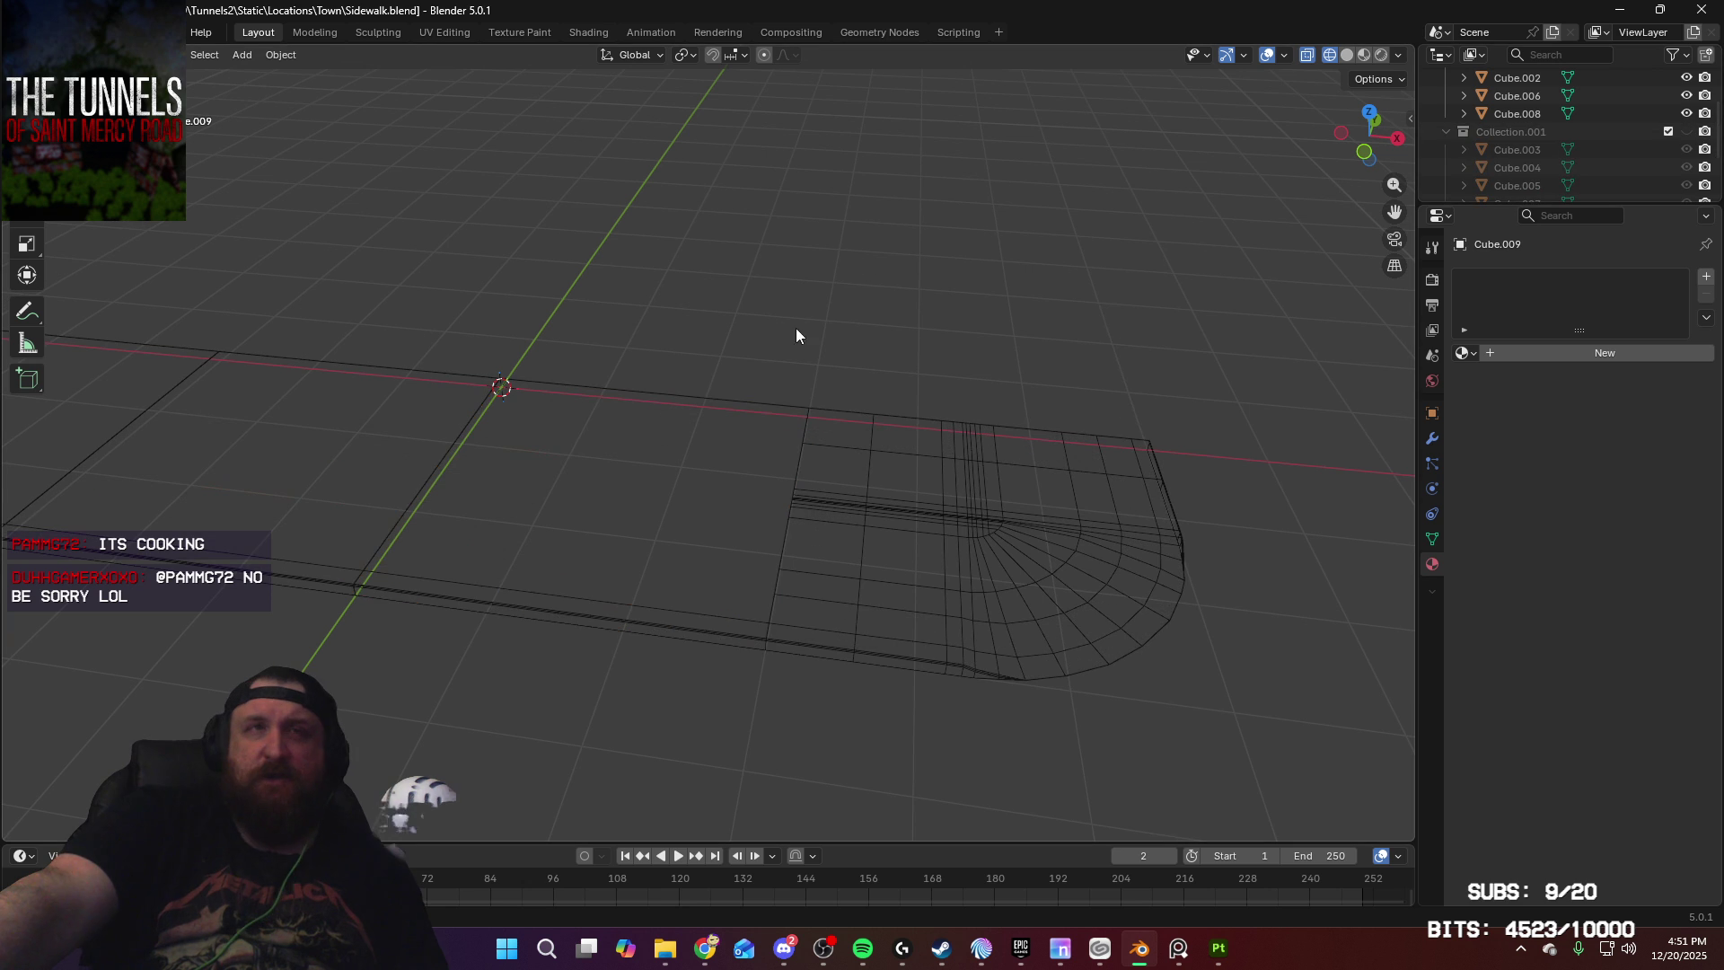
{"action": "left_click", "coordinate": [748, 405]}
{"action": "left_click", "coordinate": [975, 445]}
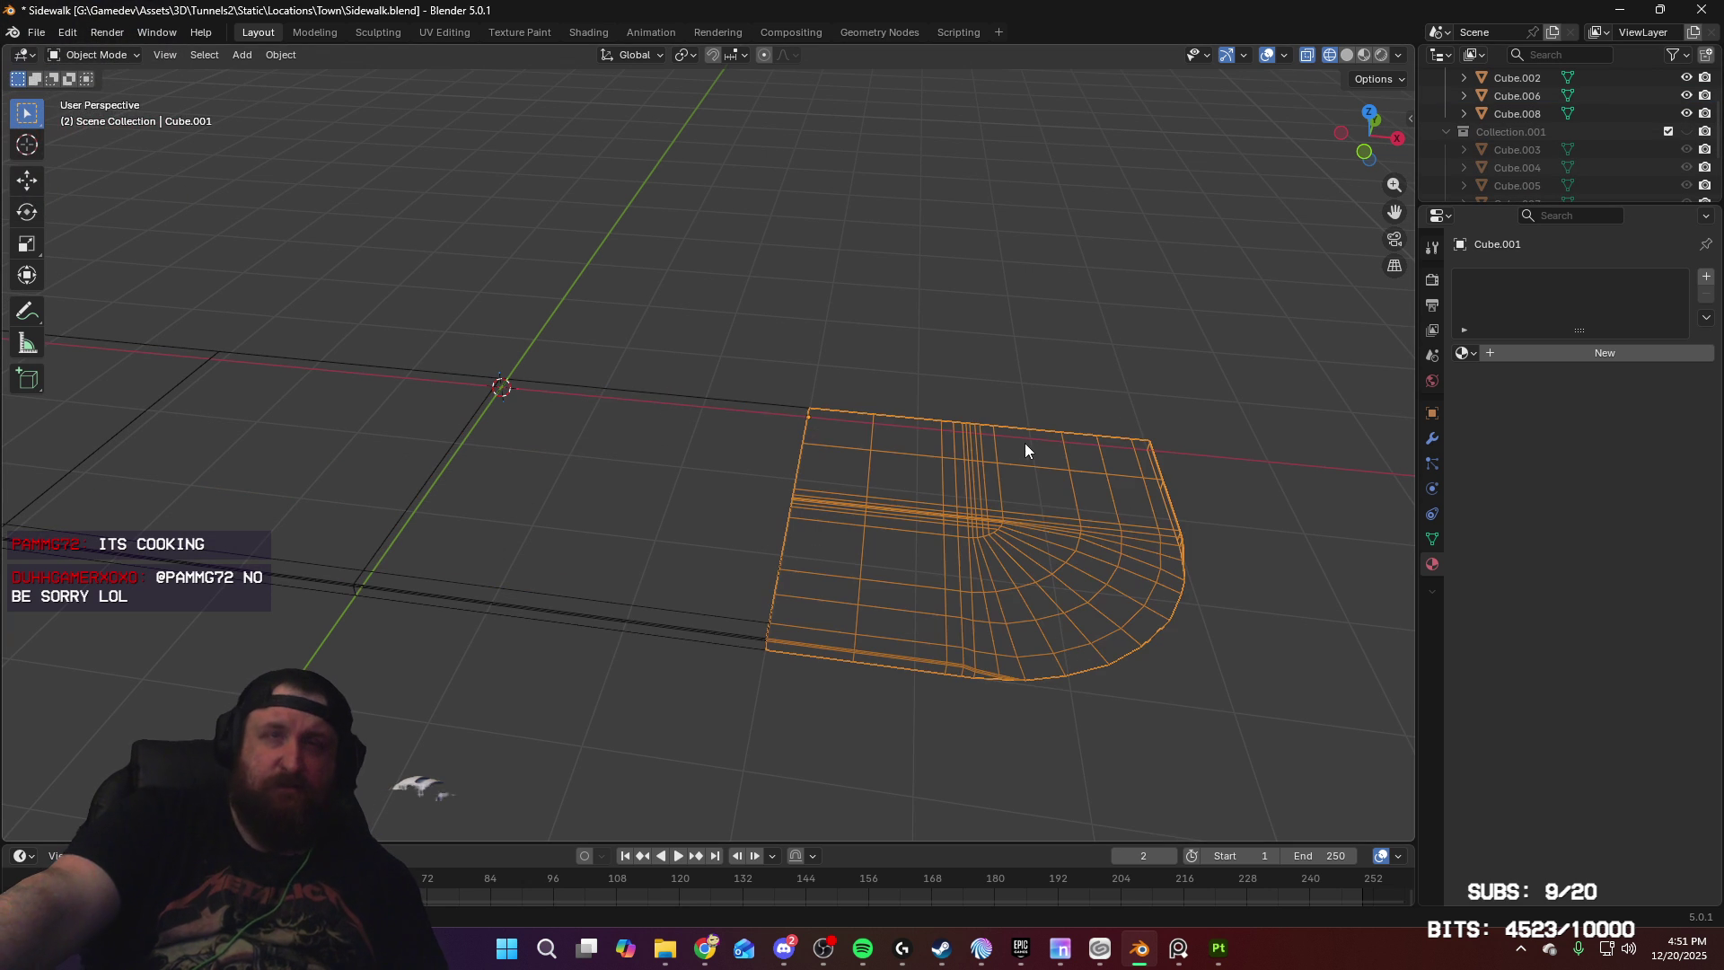
Step: Move Cube.001 along the X axis and select the left slab Cube.002
{"action": "key", "text": "g"}
{"action": "key", "text": "x"}
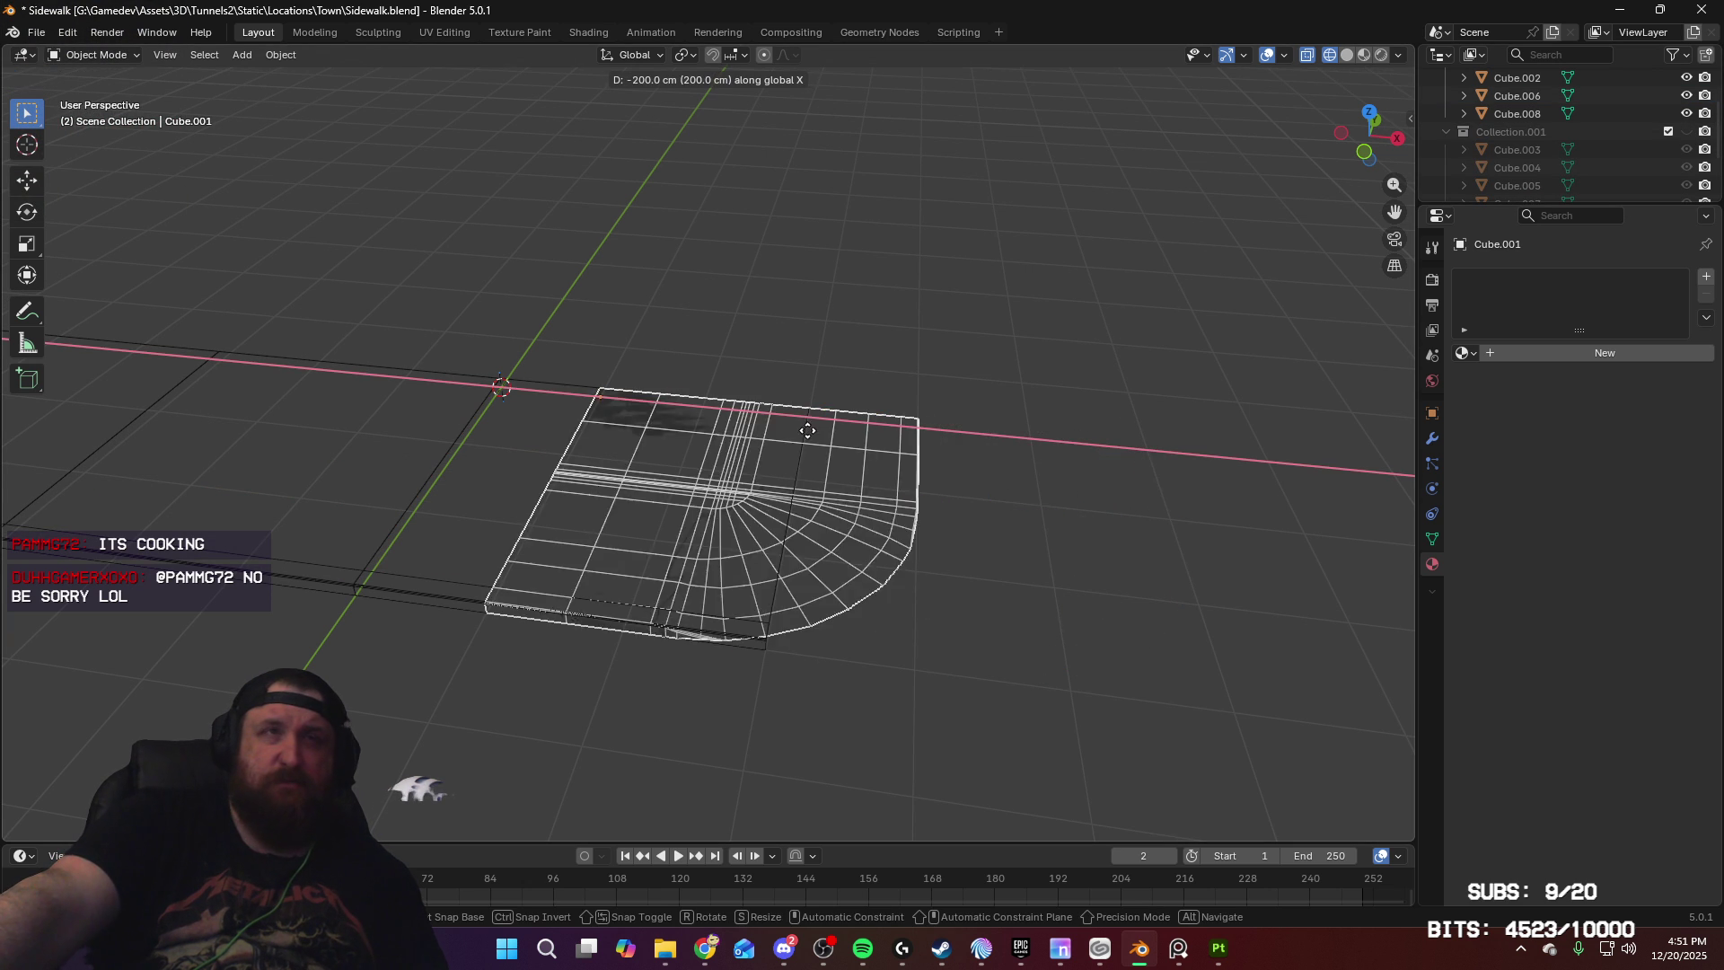
{"action": "left_click", "coordinate": [705, 432]}
{"action": "mouse_move", "coordinate": [589, 447]}
{"action": "middle_mouse_down"}
{"action": "mouse_move", "coordinate": [604, 442]}
{"action": "mouse_move", "coordinate": [497, 465]}
{"action": "mouse_move", "coordinate": [747, 462]}
{"action": "mouse_move", "coordinate": [478, 515]}
{"action": "middle_mouse_up"}
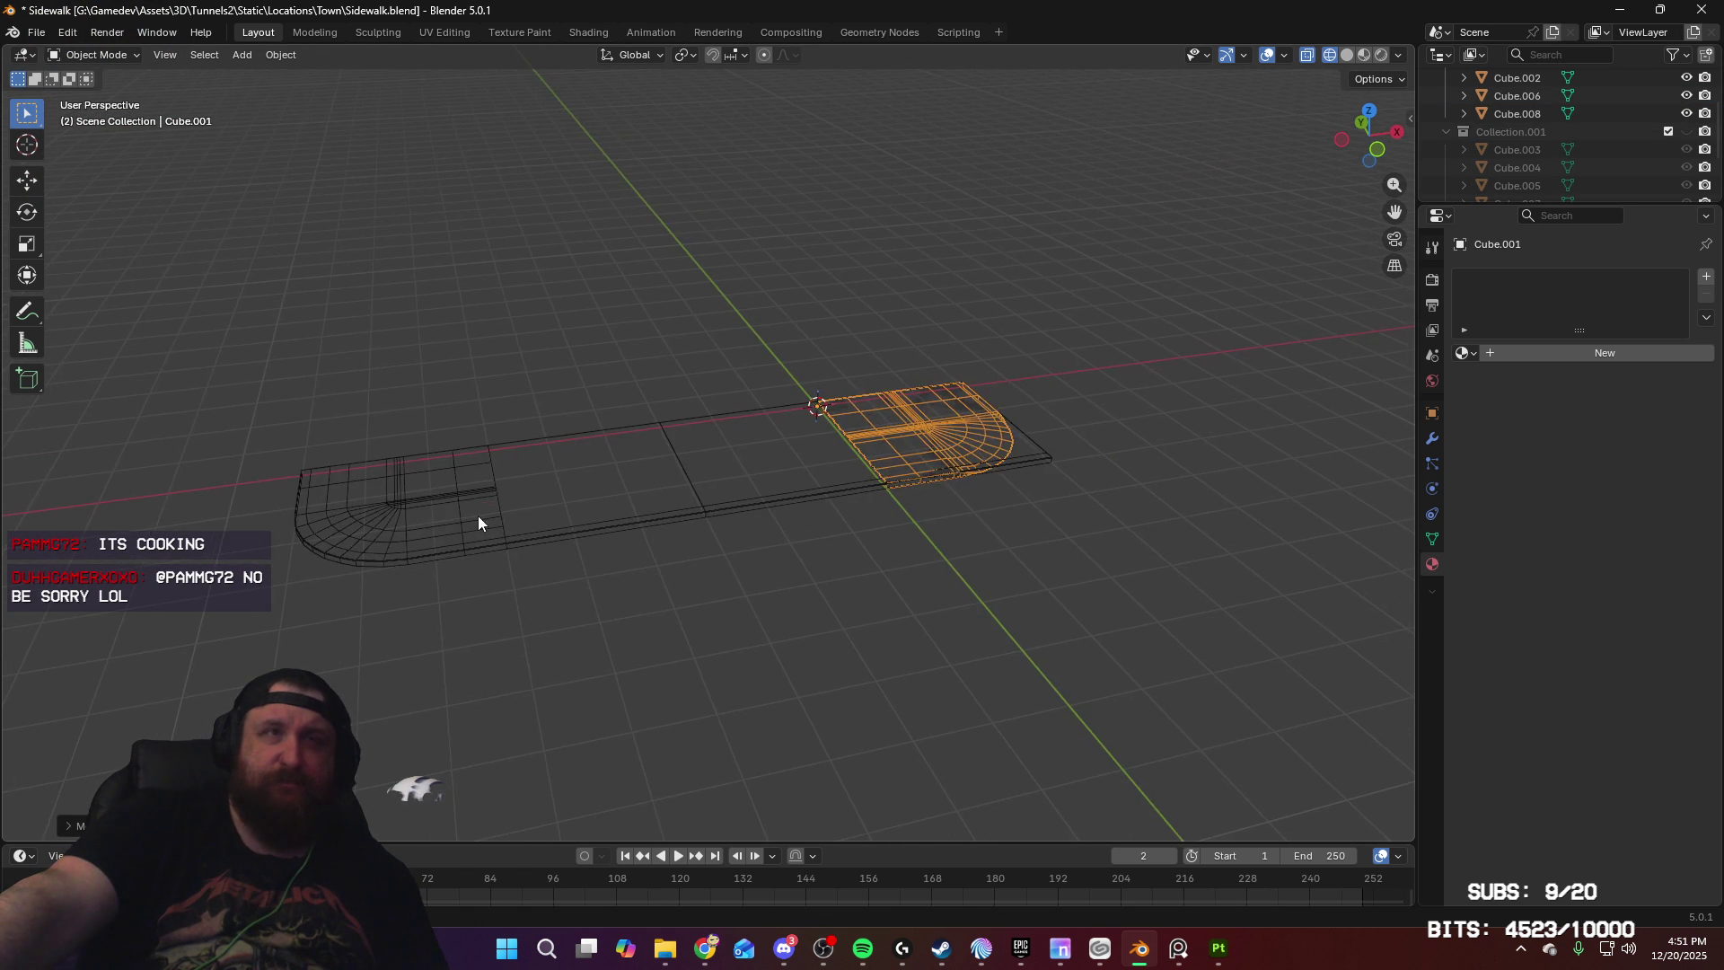
{"action": "left_click", "coordinate": [477, 515]}
{"action": "middle_click_drag", "start_coordinate": [865, 460], "coordinate": [688, 486]}
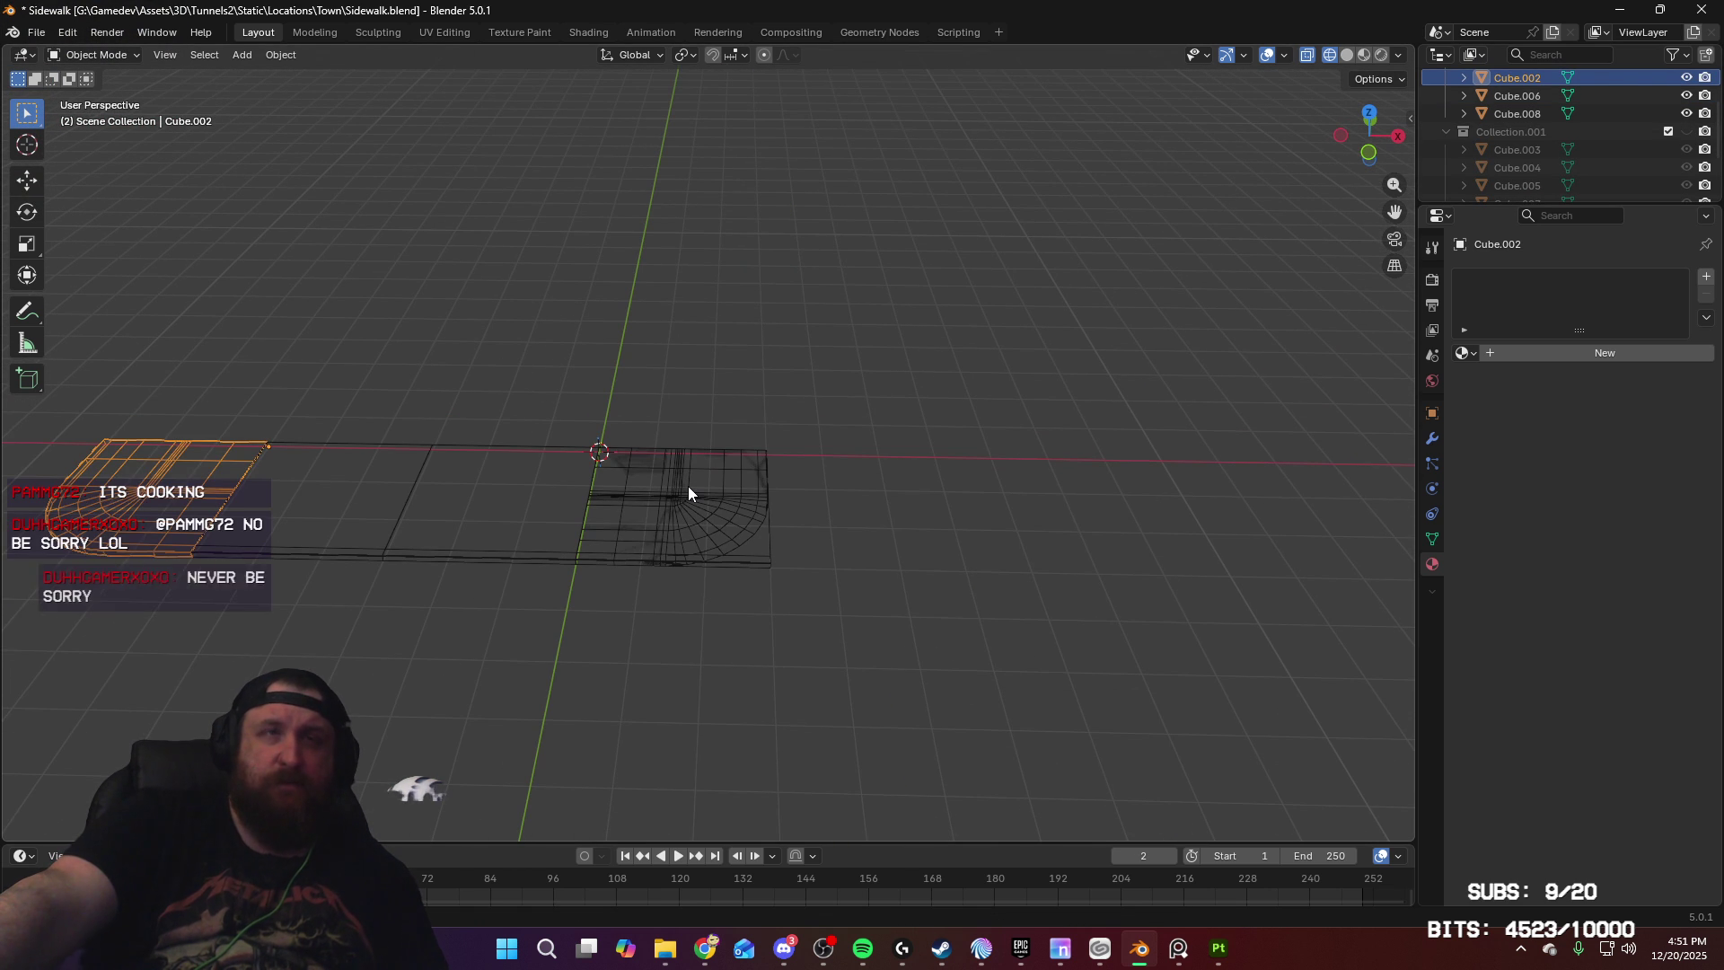
Step: Rotate Cube.002 90° about Z and slide it along X onto the other mesh
{"action": "key", "text": "r"}
{"action": "key", "text": "z"}
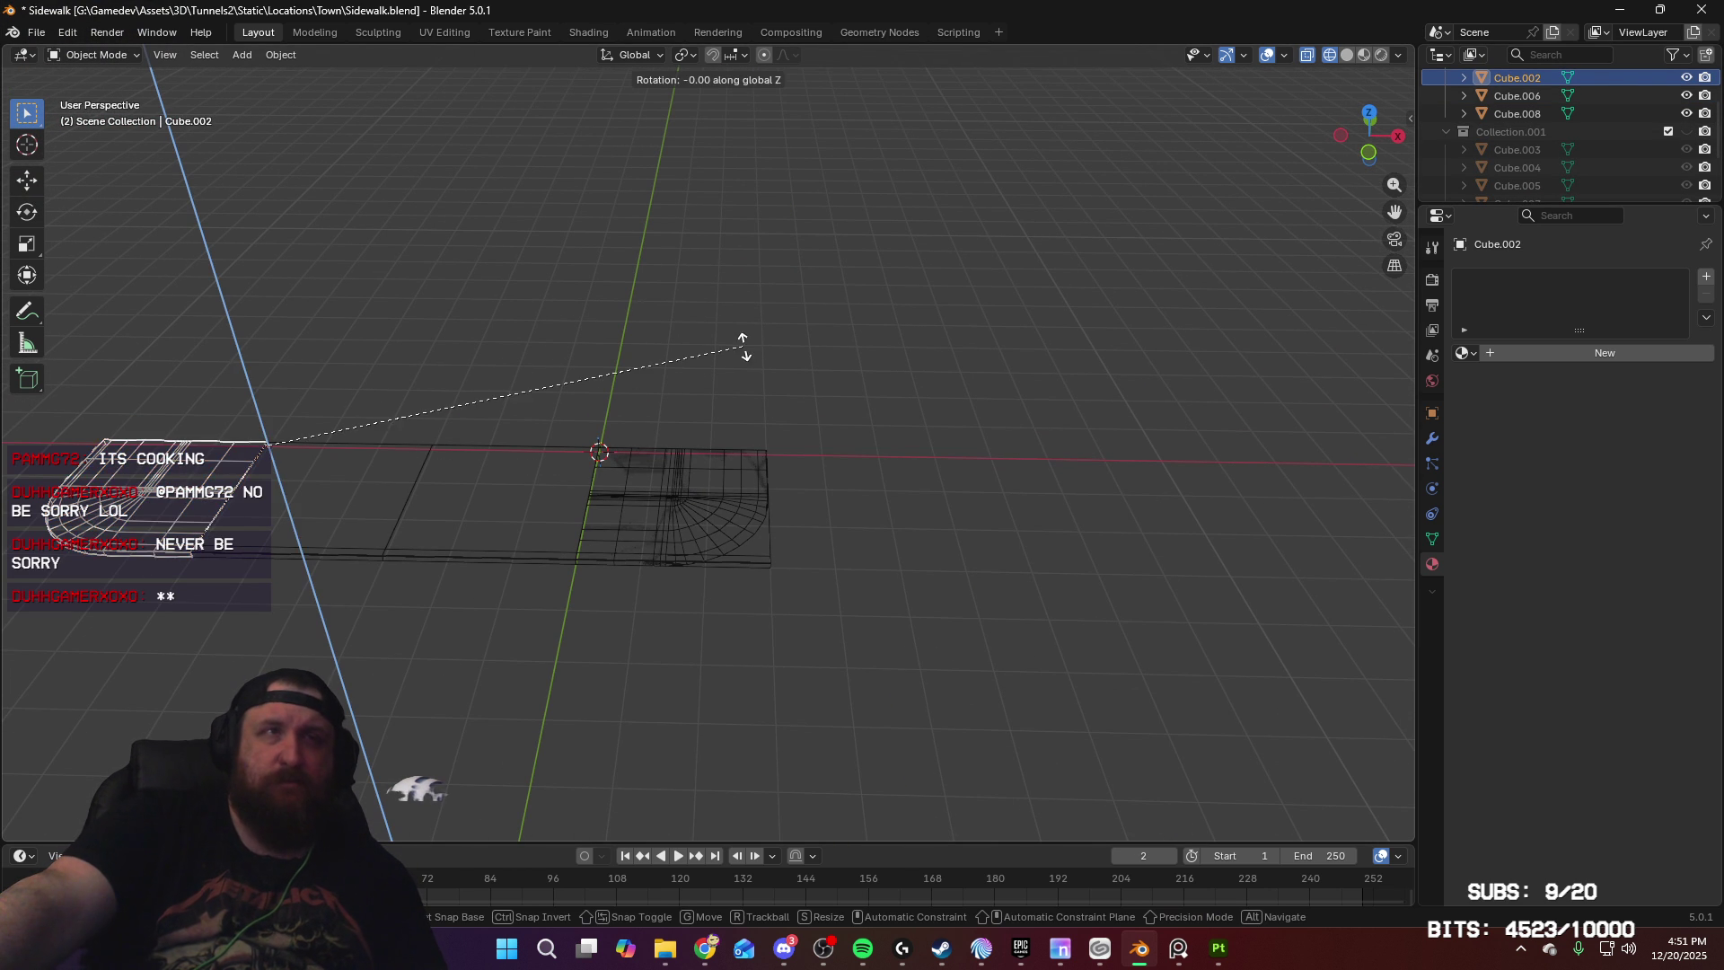
{"action": "left_click", "coordinate": [229, 260]}
{"action": "key", "text": "g"}
{"action": "key", "text": "x"}
{"action": "left_click", "coordinate": [699, 336]}
{"action": "mouse_move", "coordinate": [698, 329]}
{"action": "middle_mouse_down"}
{"action": "mouse_move", "coordinate": [747, 479]}
{"action": "mouse_move", "coordinate": [801, 406]}
{"action": "mouse_move", "coordinate": [837, 467]}
{"action": "middle_mouse_up"}
Step: Hide the flat Cube plane and Cube.008, leaving the Cube.006 corner piece selected
{"action": "left_click", "coordinate": [488, 494]}
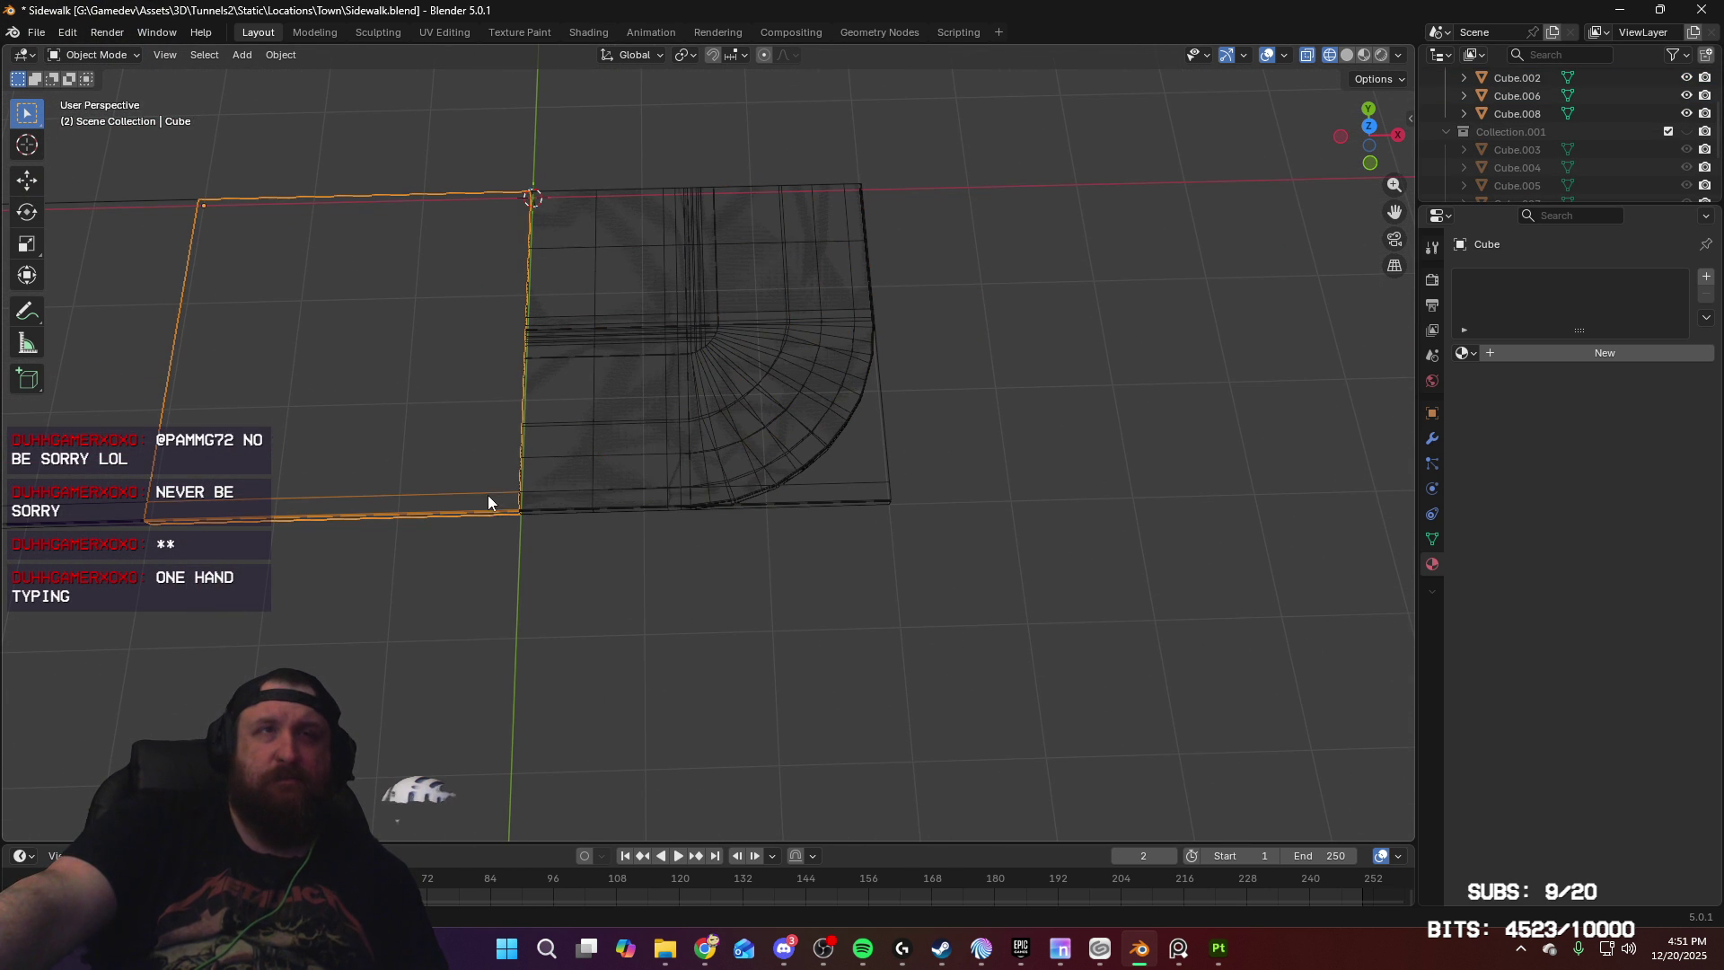
{"action": "scroll", "coordinate": [1647, 135], "scroll_direction": "up", "scroll_amount": 2}
{"action": "scroll", "coordinate": [1647, 134], "scroll_direction": "up", "scroll_amount": 2}
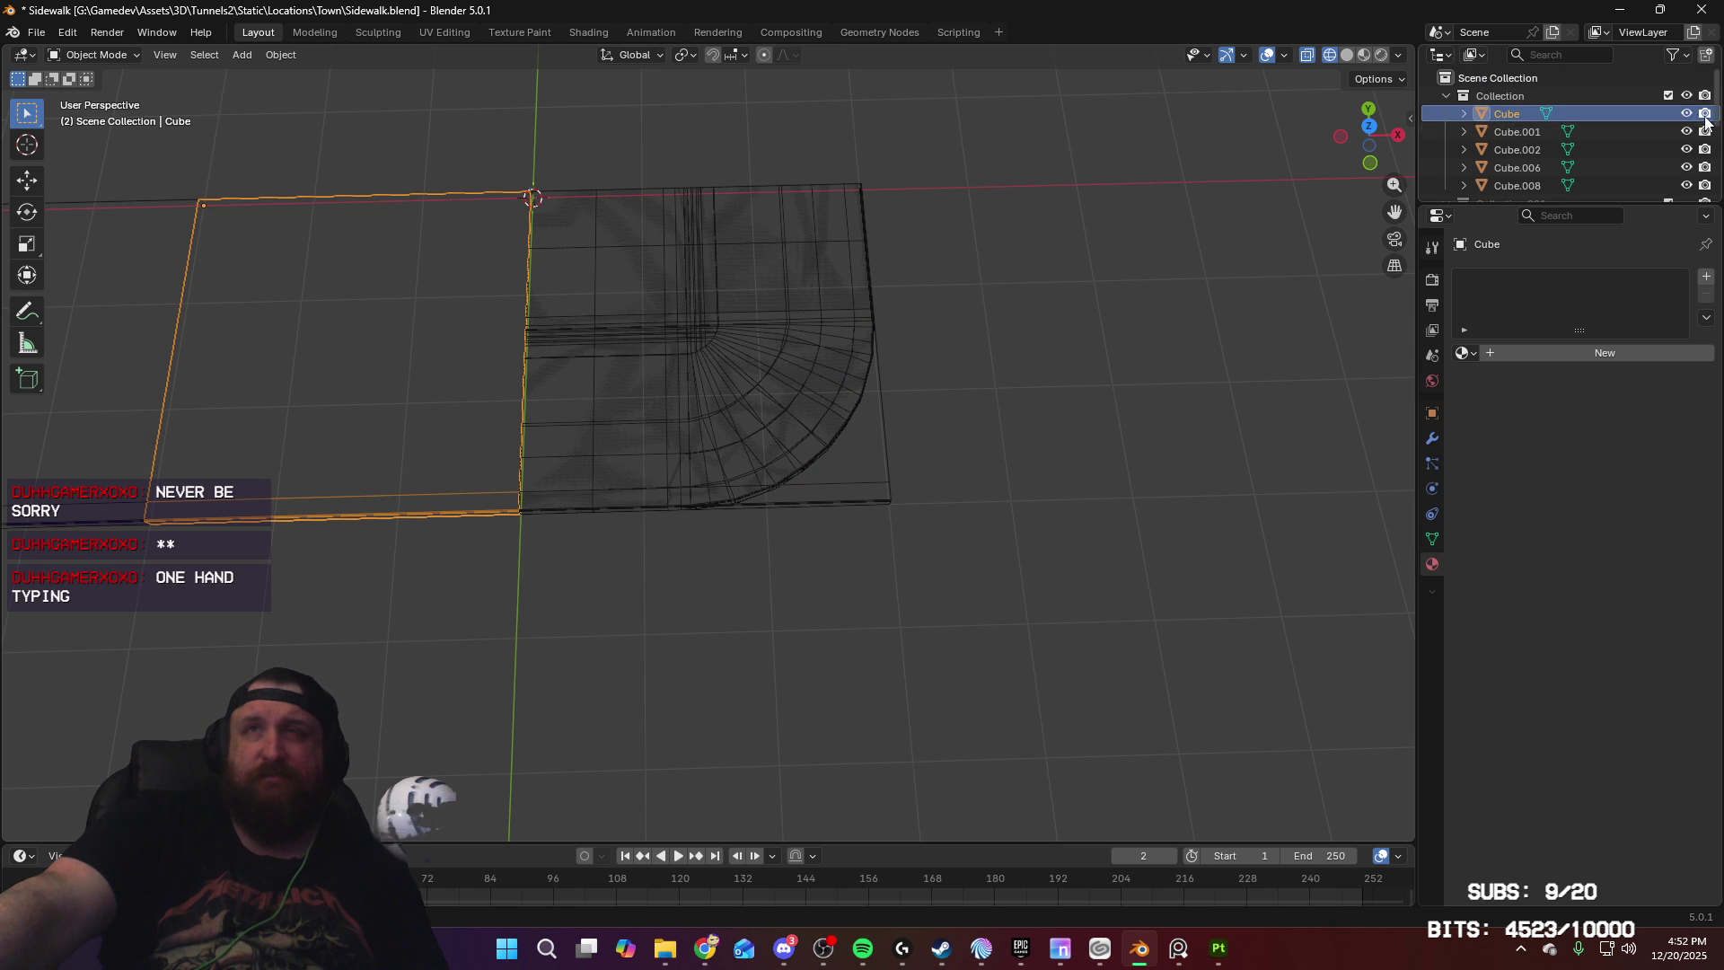
{"action": "key", "text": "h"}
{"action": "left_click", "coordinate": [126, 517]}
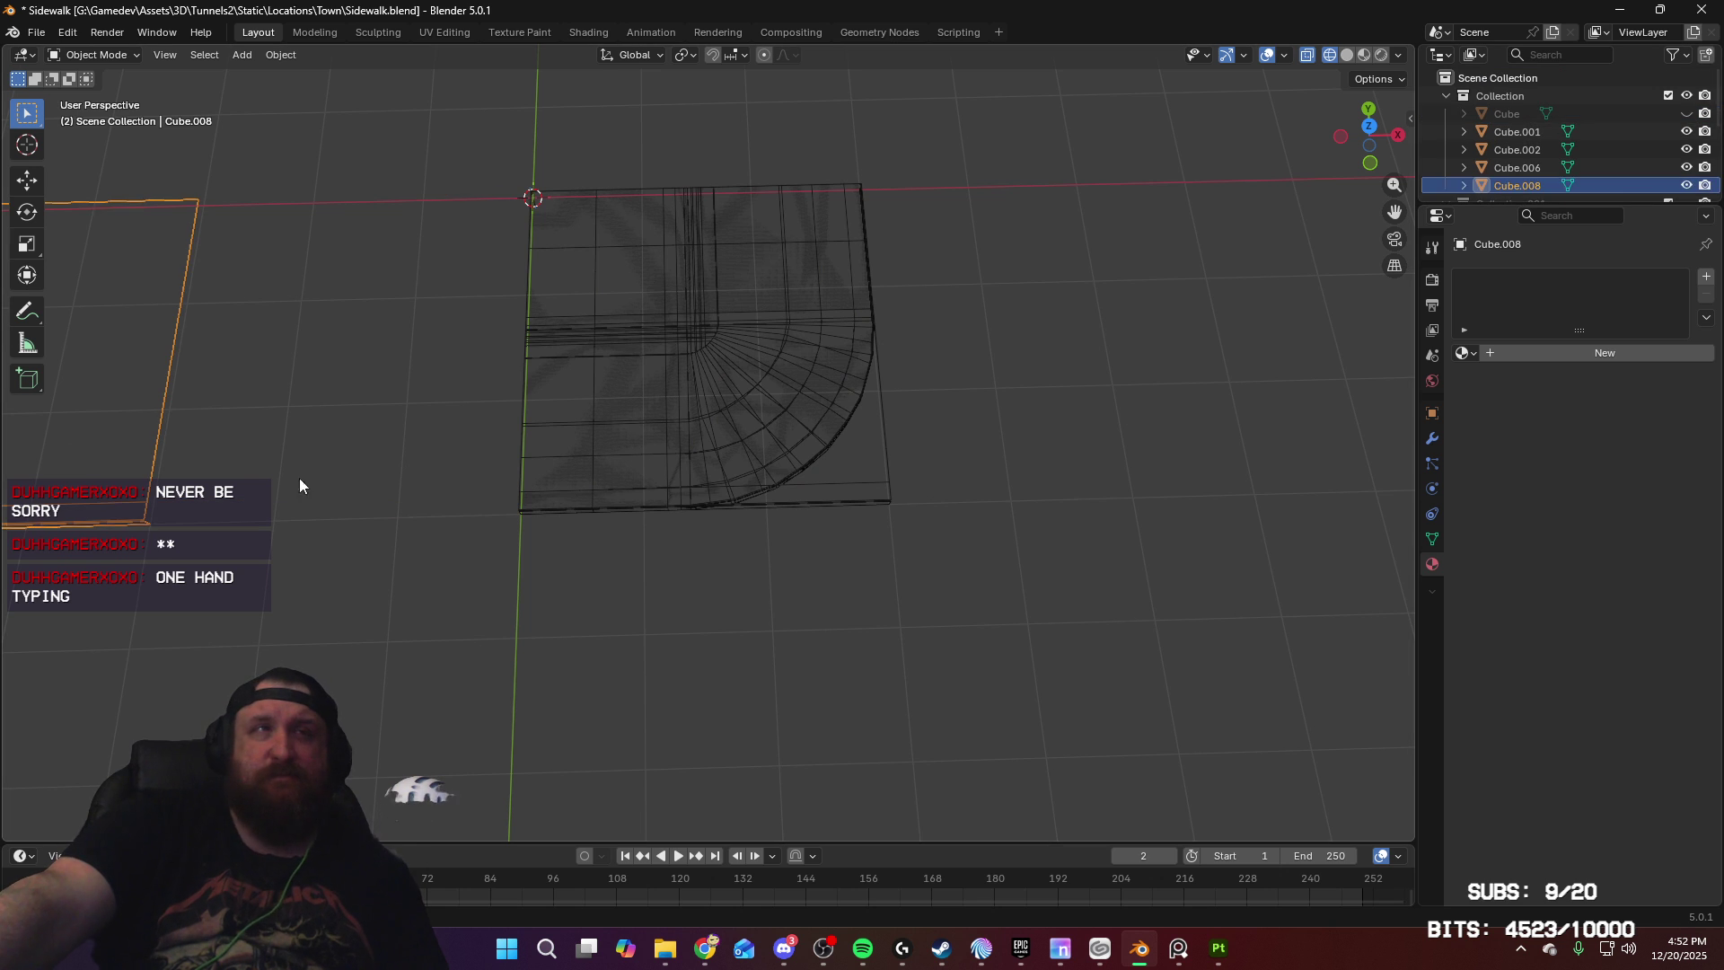
{"action": "left_click", "coordinate": [1688, 186]}
{"action": "left_click", "coordinate": [881, 493]}
{"action": "mouse_move", "coordinate": [991, 449]}
{"action": "middle_mouse_down"}
{"action": "mouse_move", "coordinate": [913, 419]}
{"action": "mouse_move", "coordinate": [882, 445]}
{"action": "middle_mouse_up"}
{"action": "scroll", "coordinate": [994, 447], "scroll_direction": "up", "scroll_amount": 2}
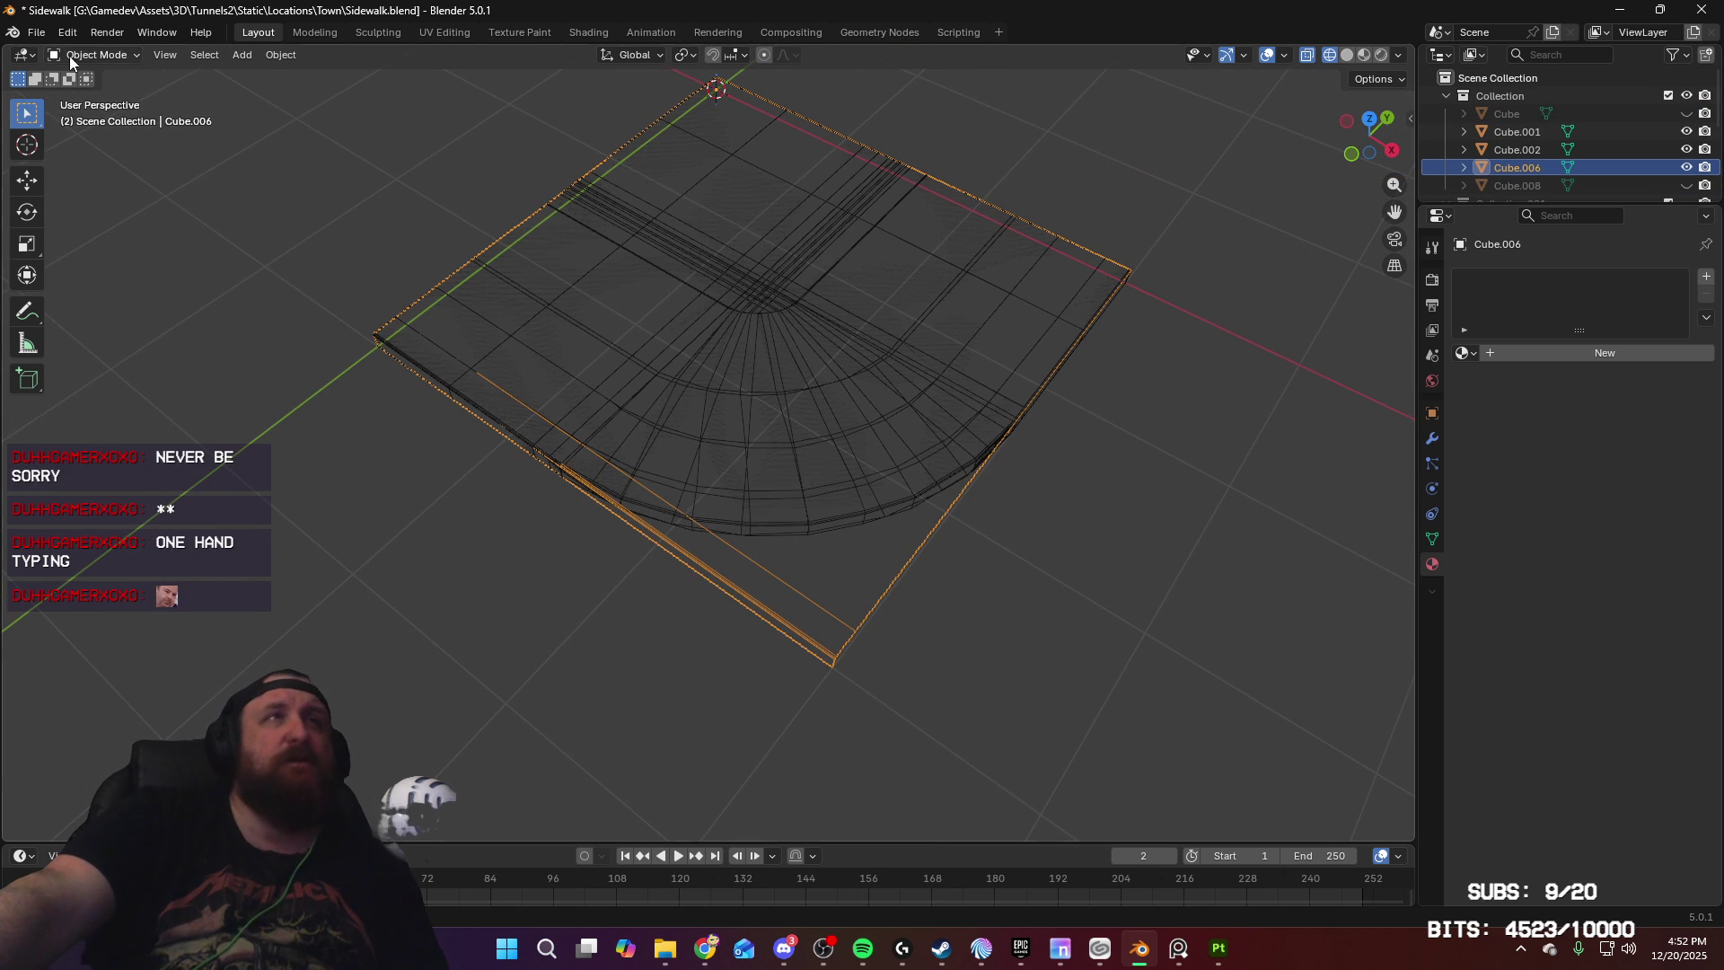
Step: Export Cube.006 to FBX as Sidewalk_A.fbx
{"action": "left_click", "coordinate": [36, 32]}
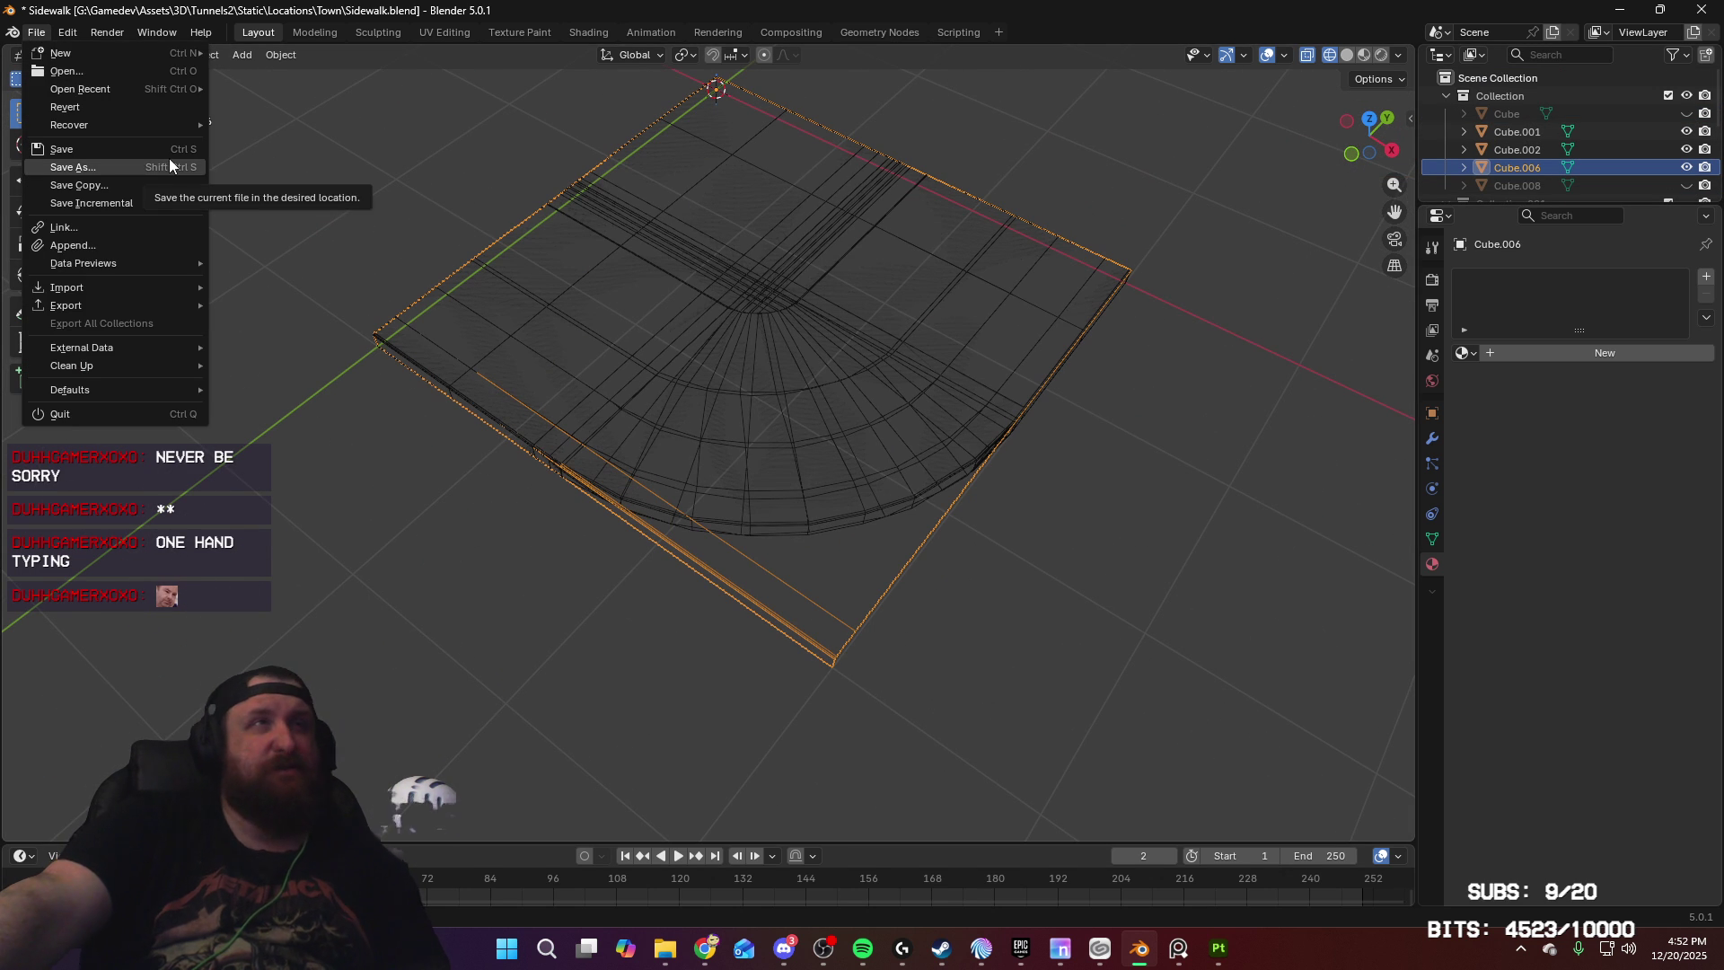
{"action": "mouse_move", "coordinate": [188, 306]}
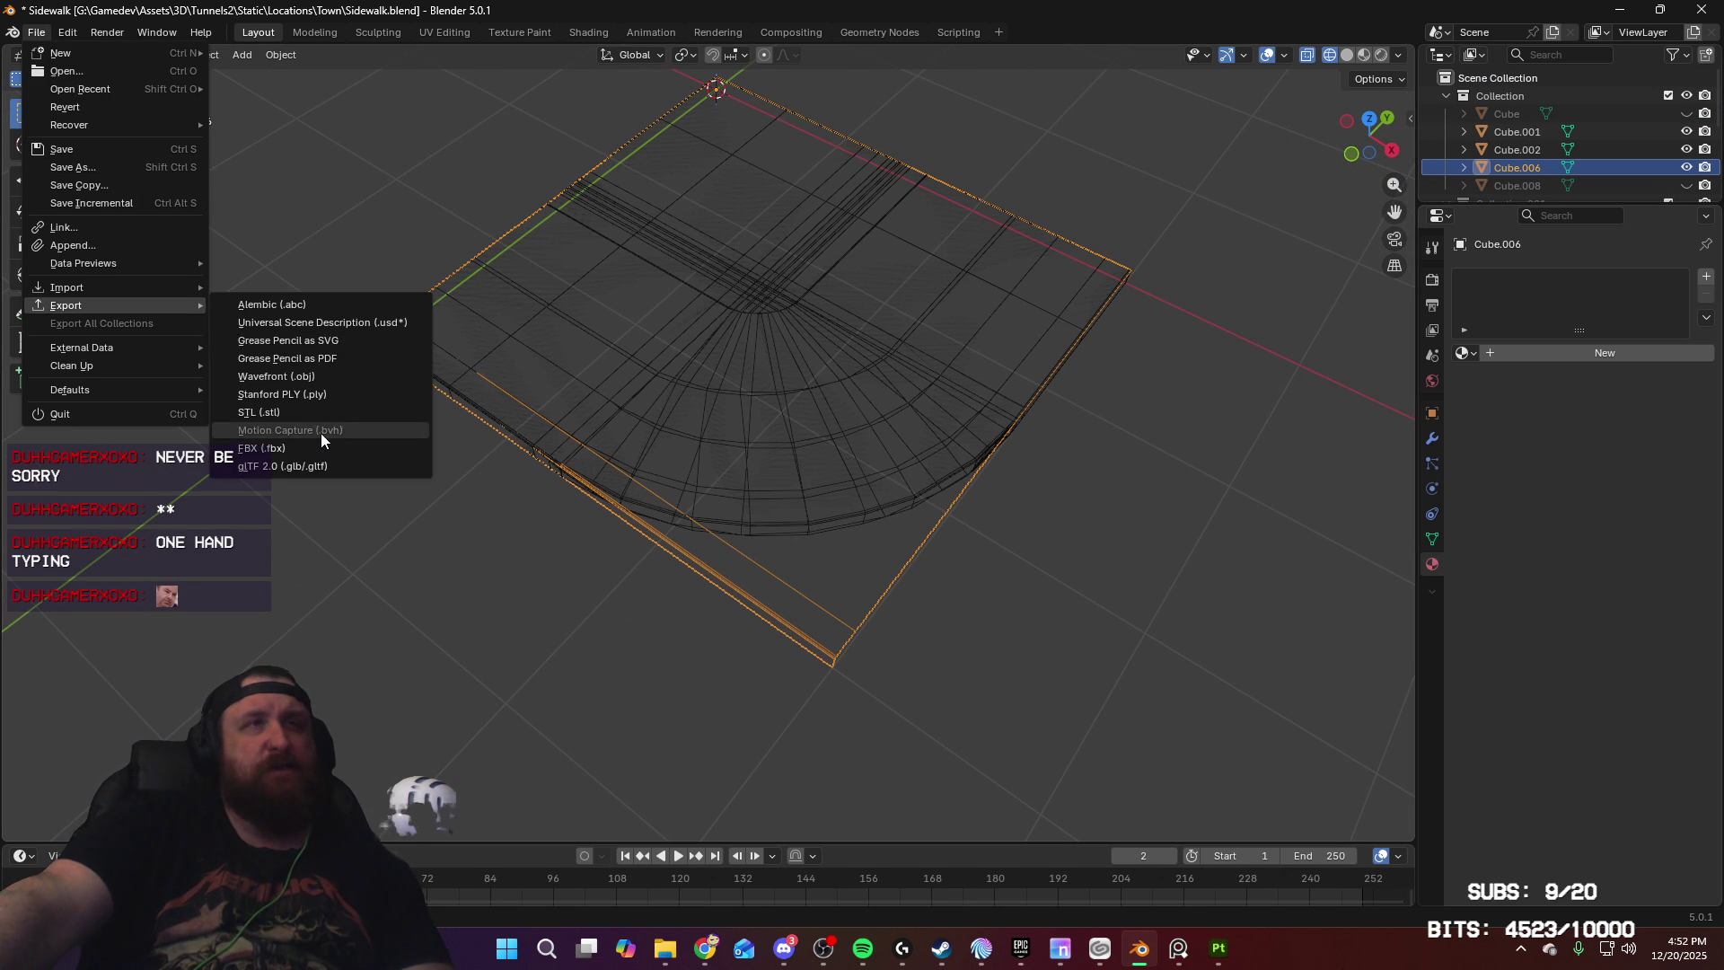
{"action": "left_click", "coordinate": [321, 447]}
{"action": "left_click", "coordinate": [553, 685]}
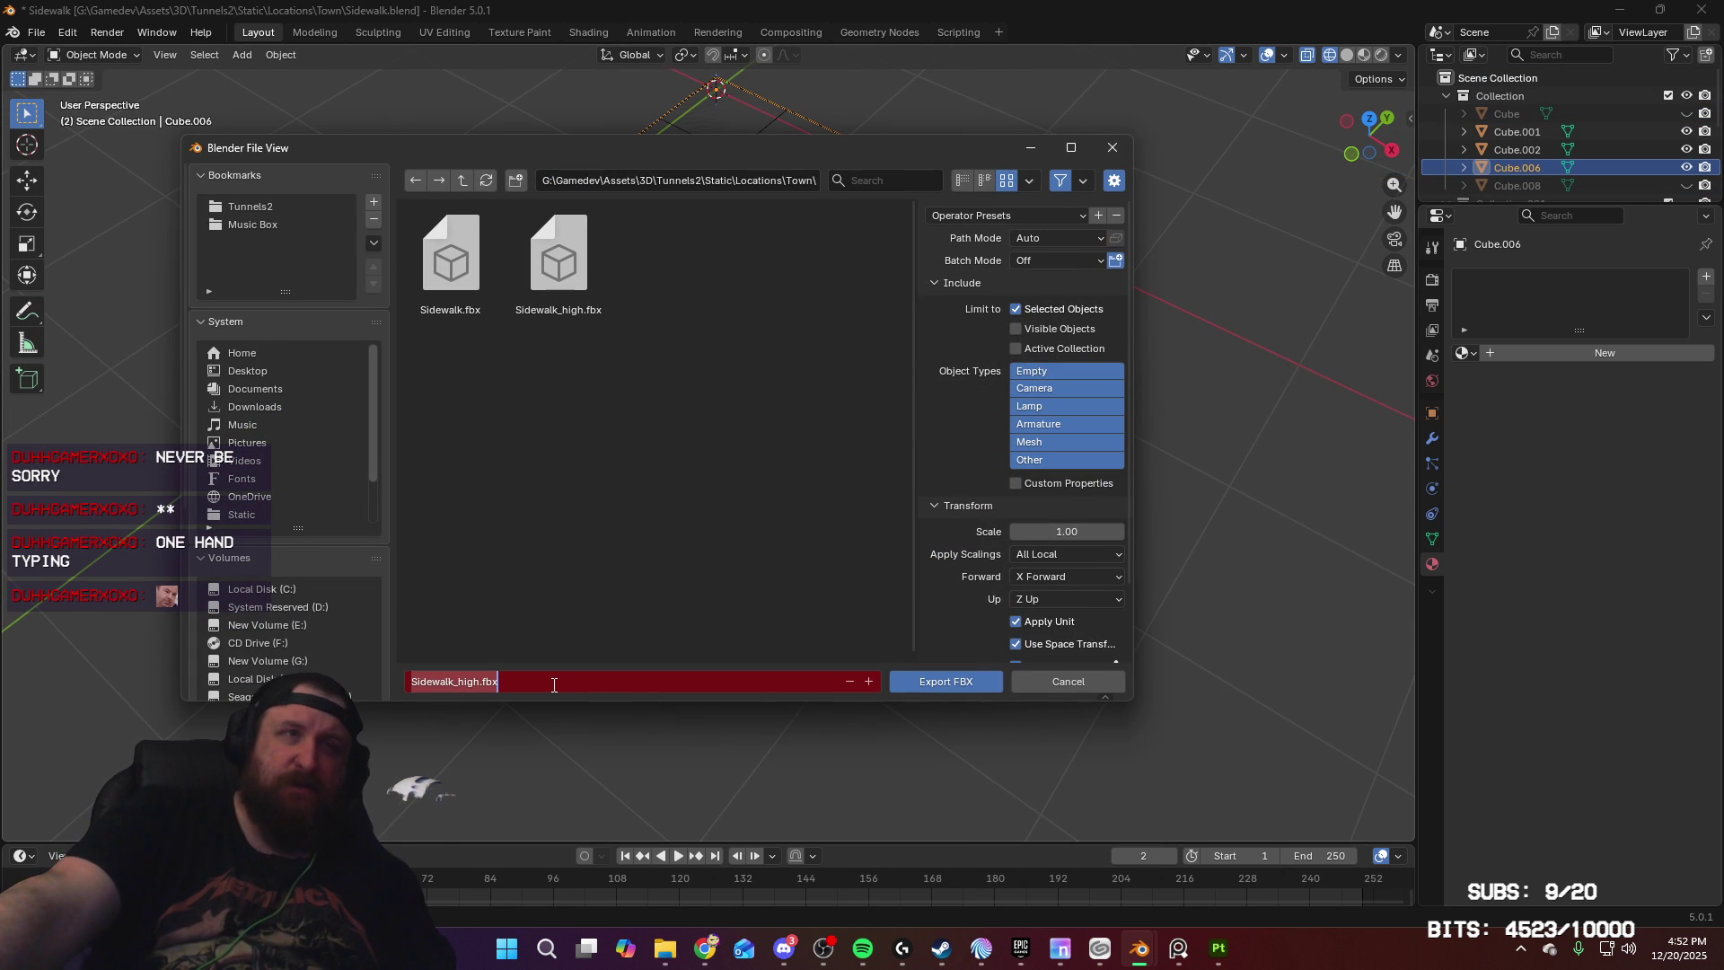
{"action": "type", "text": "Side"}
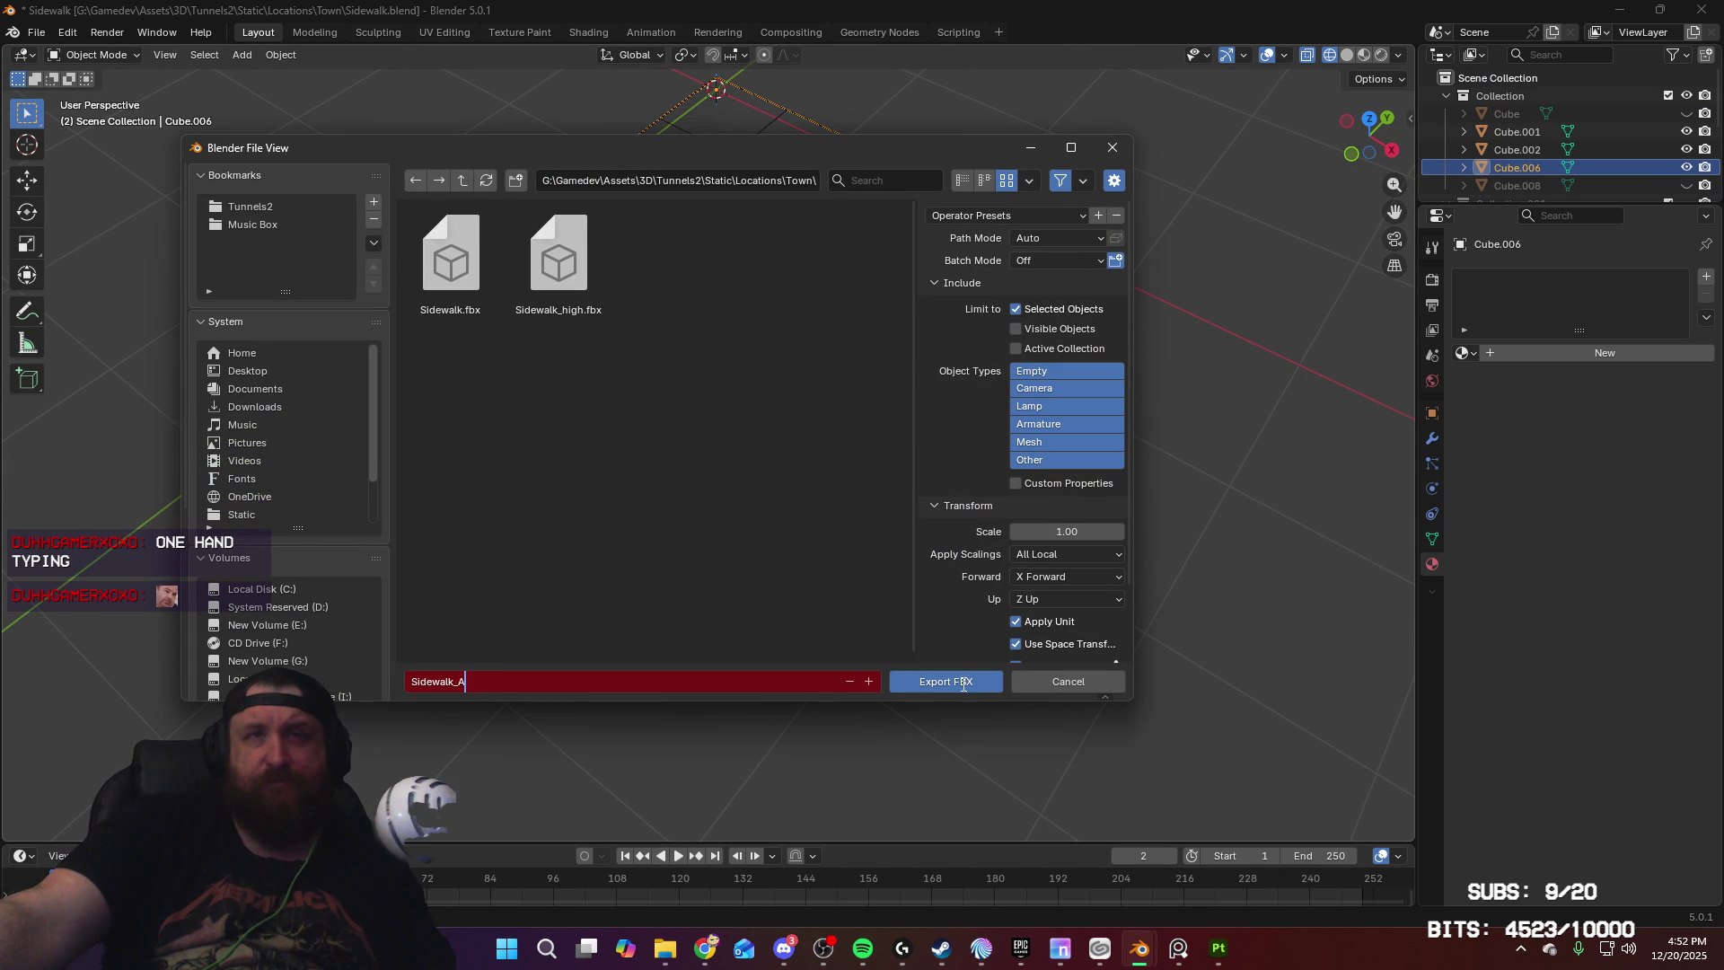
{"action": "left_click", "coordinate": [961, 684]}
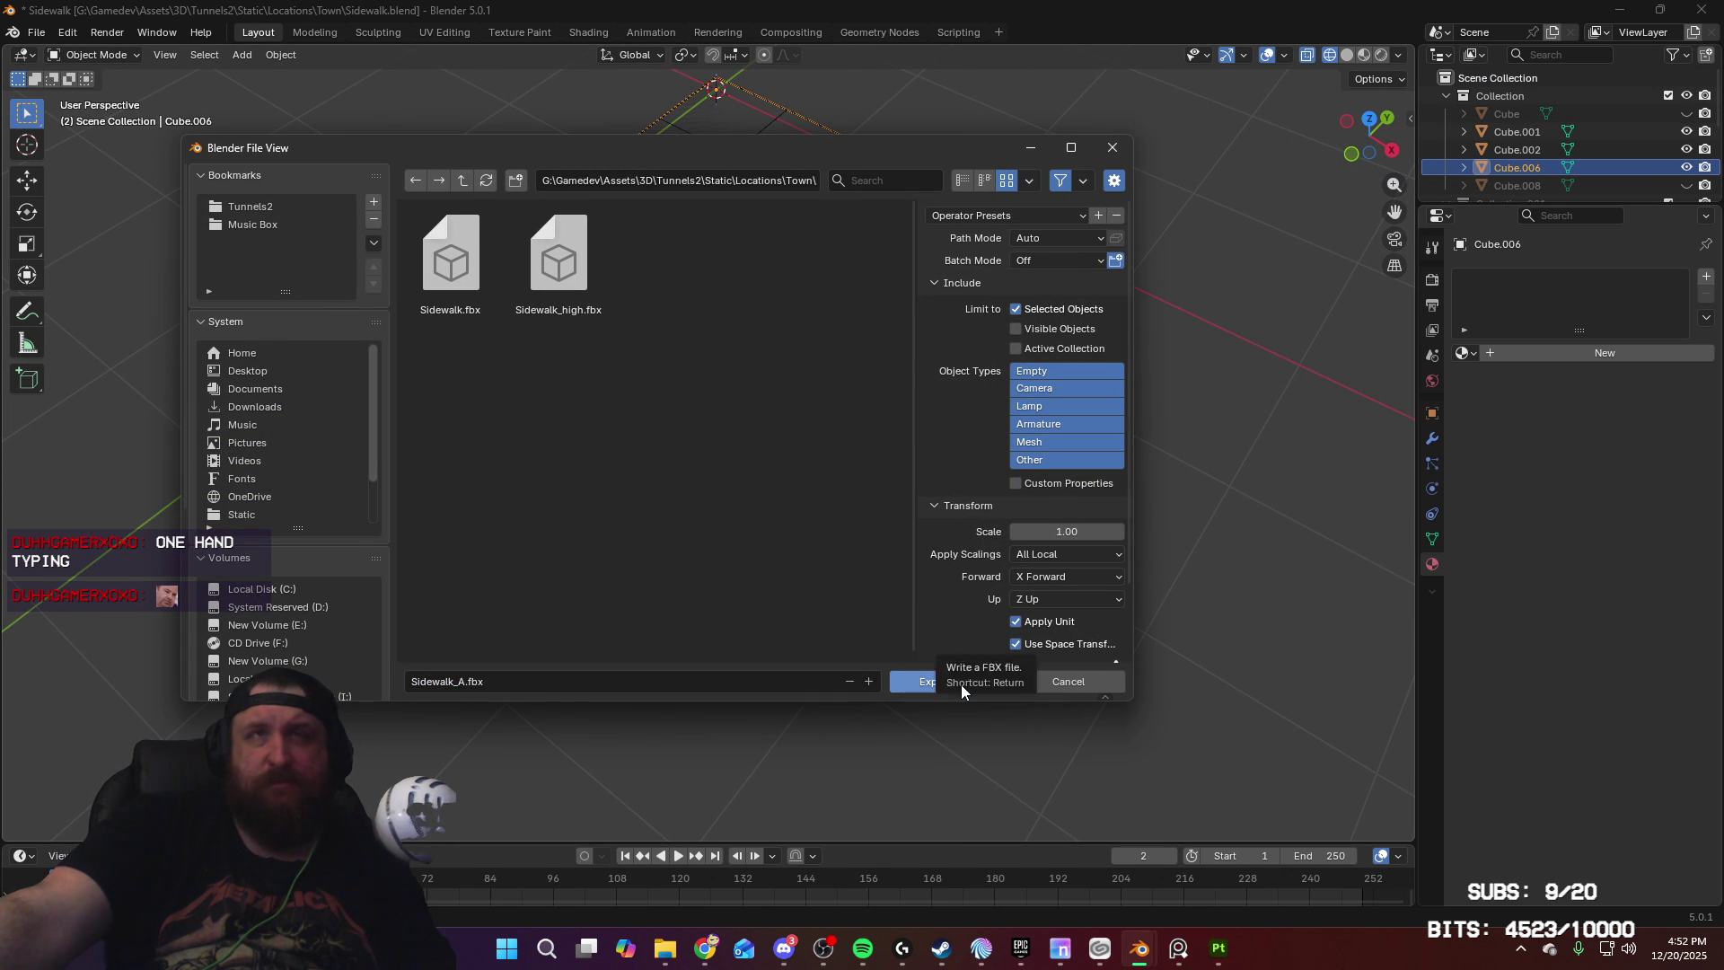
{"action": "left_click", "coordinate": [960, 684]}
Step: Select the curved Cube.002 piece and export it as Sidewalk_Corner_A.fbx
{"action": "left_click", "coordinate": [908, 512]}
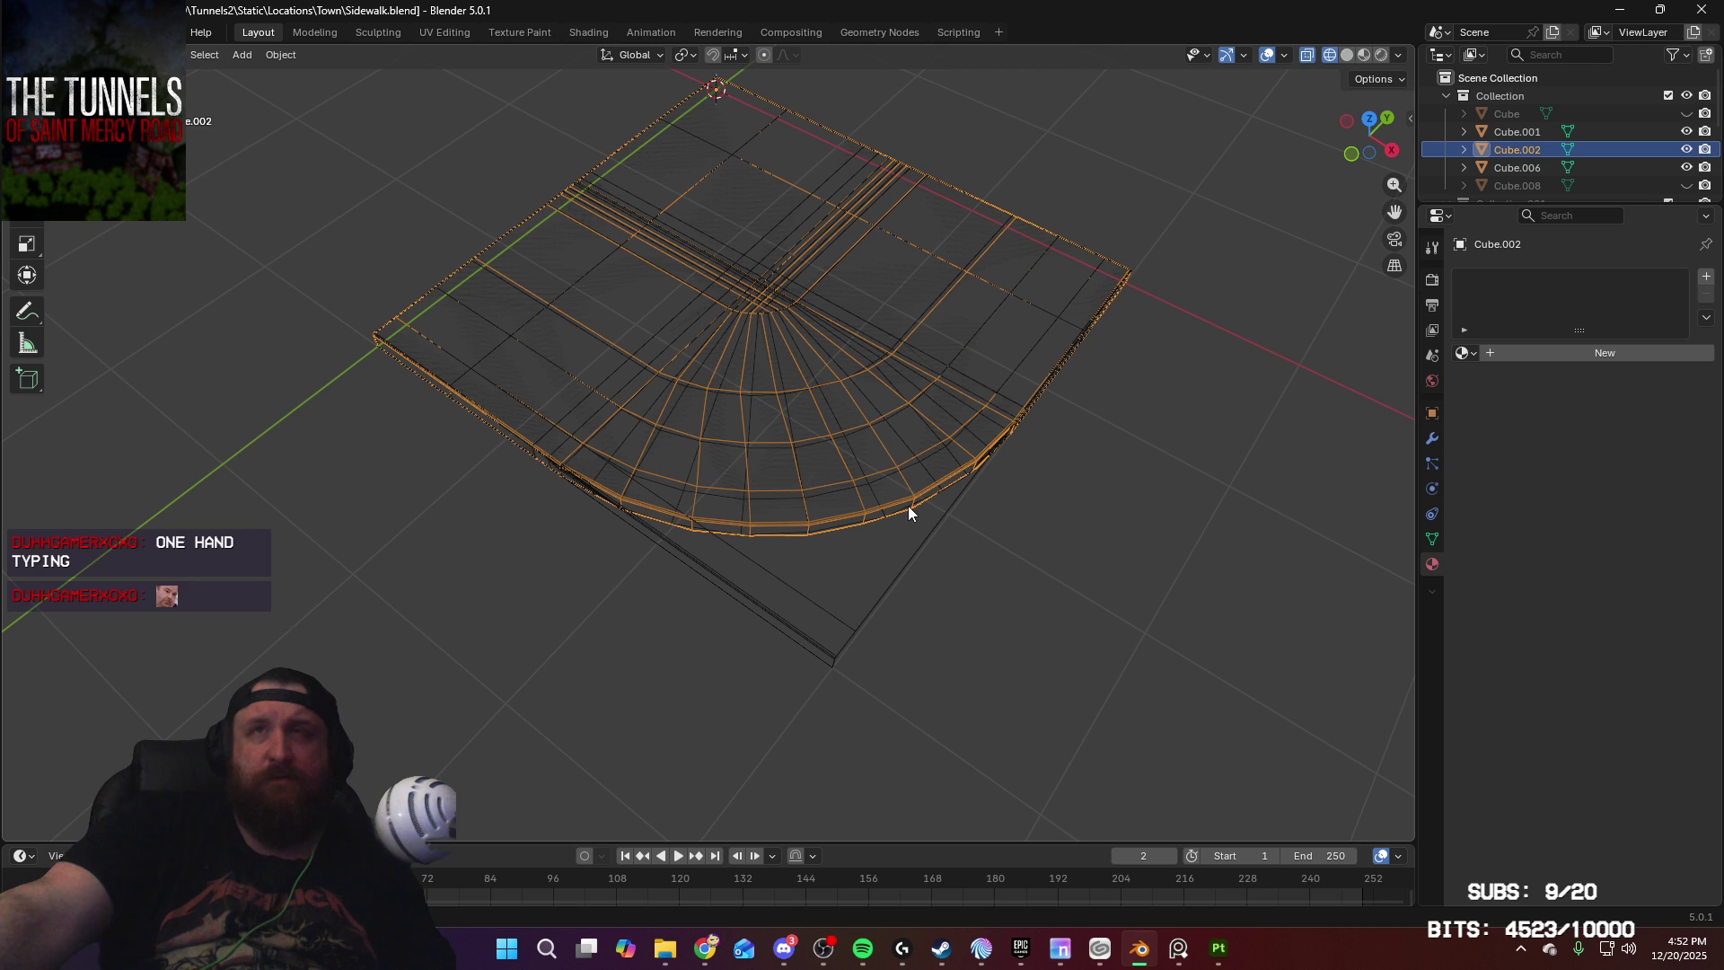
{"action": "left_click", "coordinate": [41, 32]}
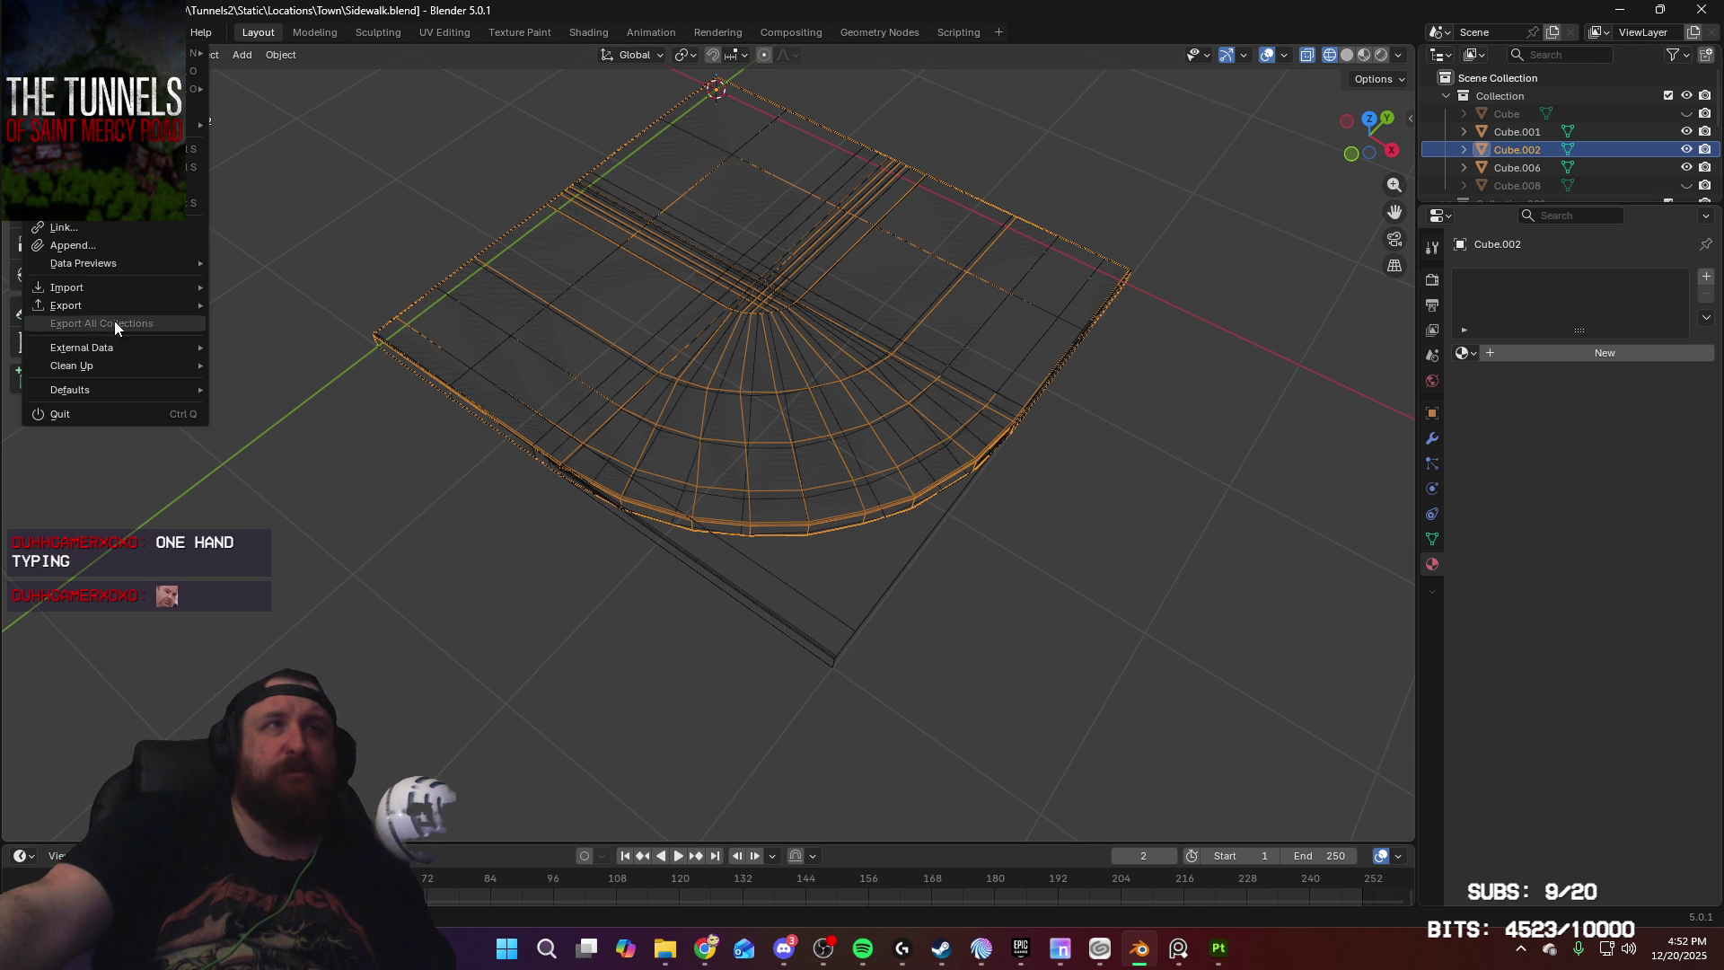
{"action": "mouse_move", "coordinate": [126, 303]}
{"action": "left_click", "coordinate": [313, 431]}
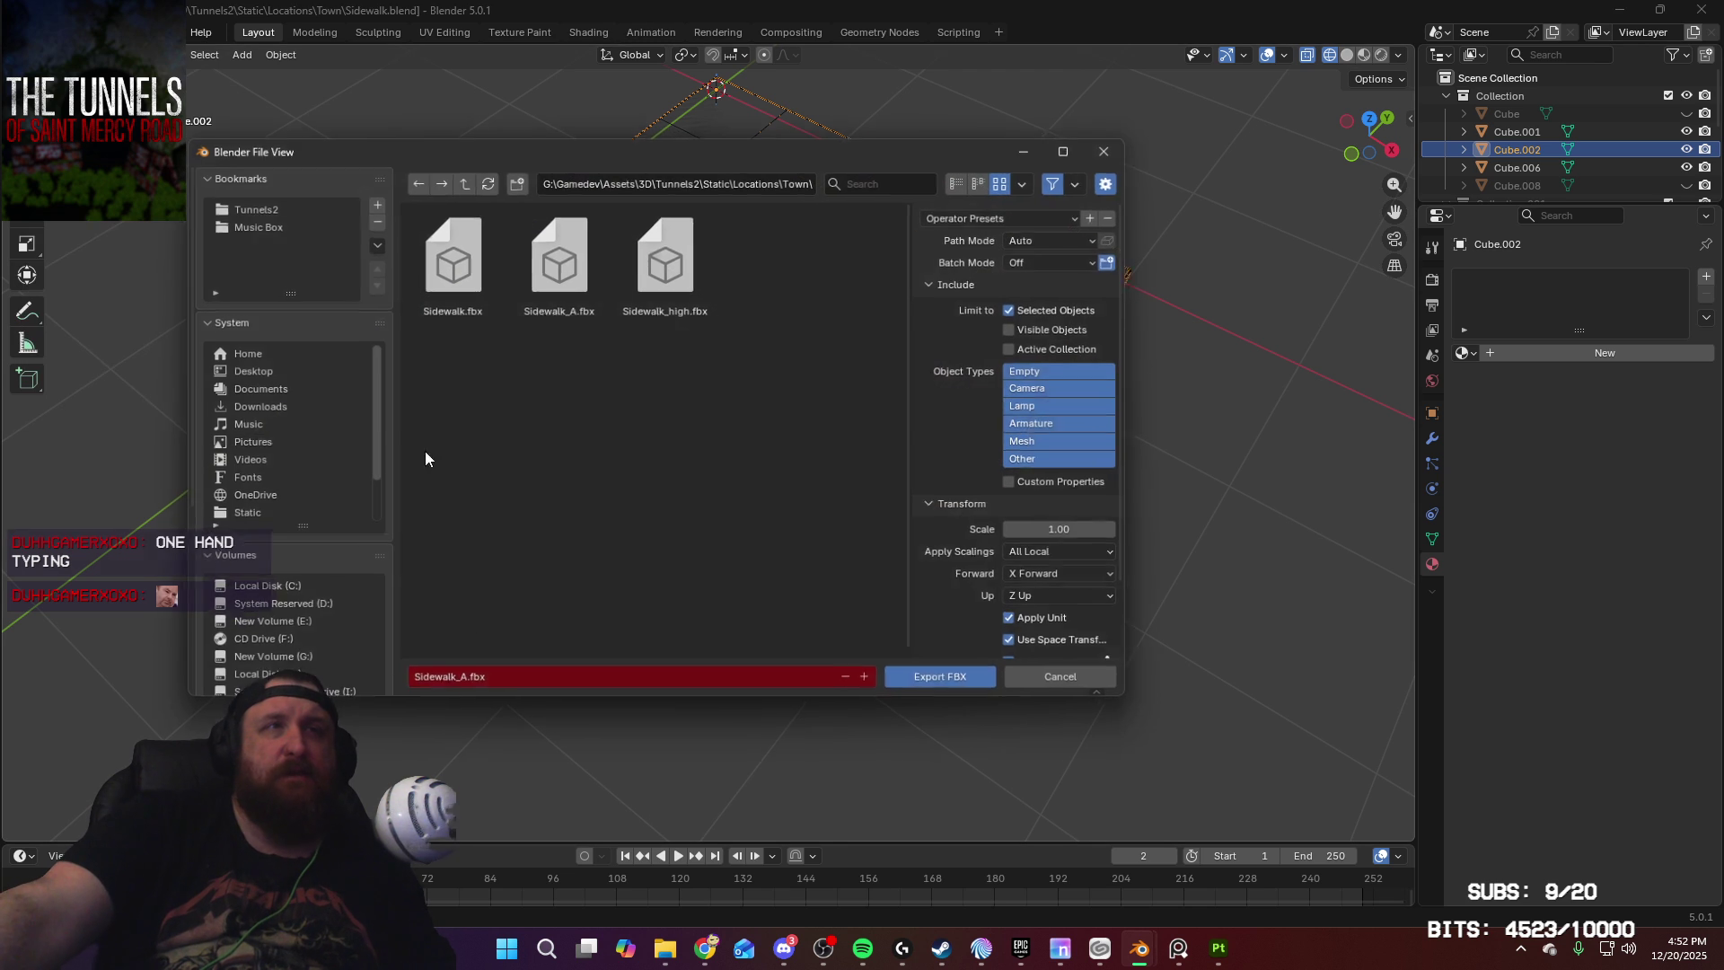
{"action": "left_click", "coordinate": [537, 679]}
{"action": "type", "text": "Sidewalk_C"}
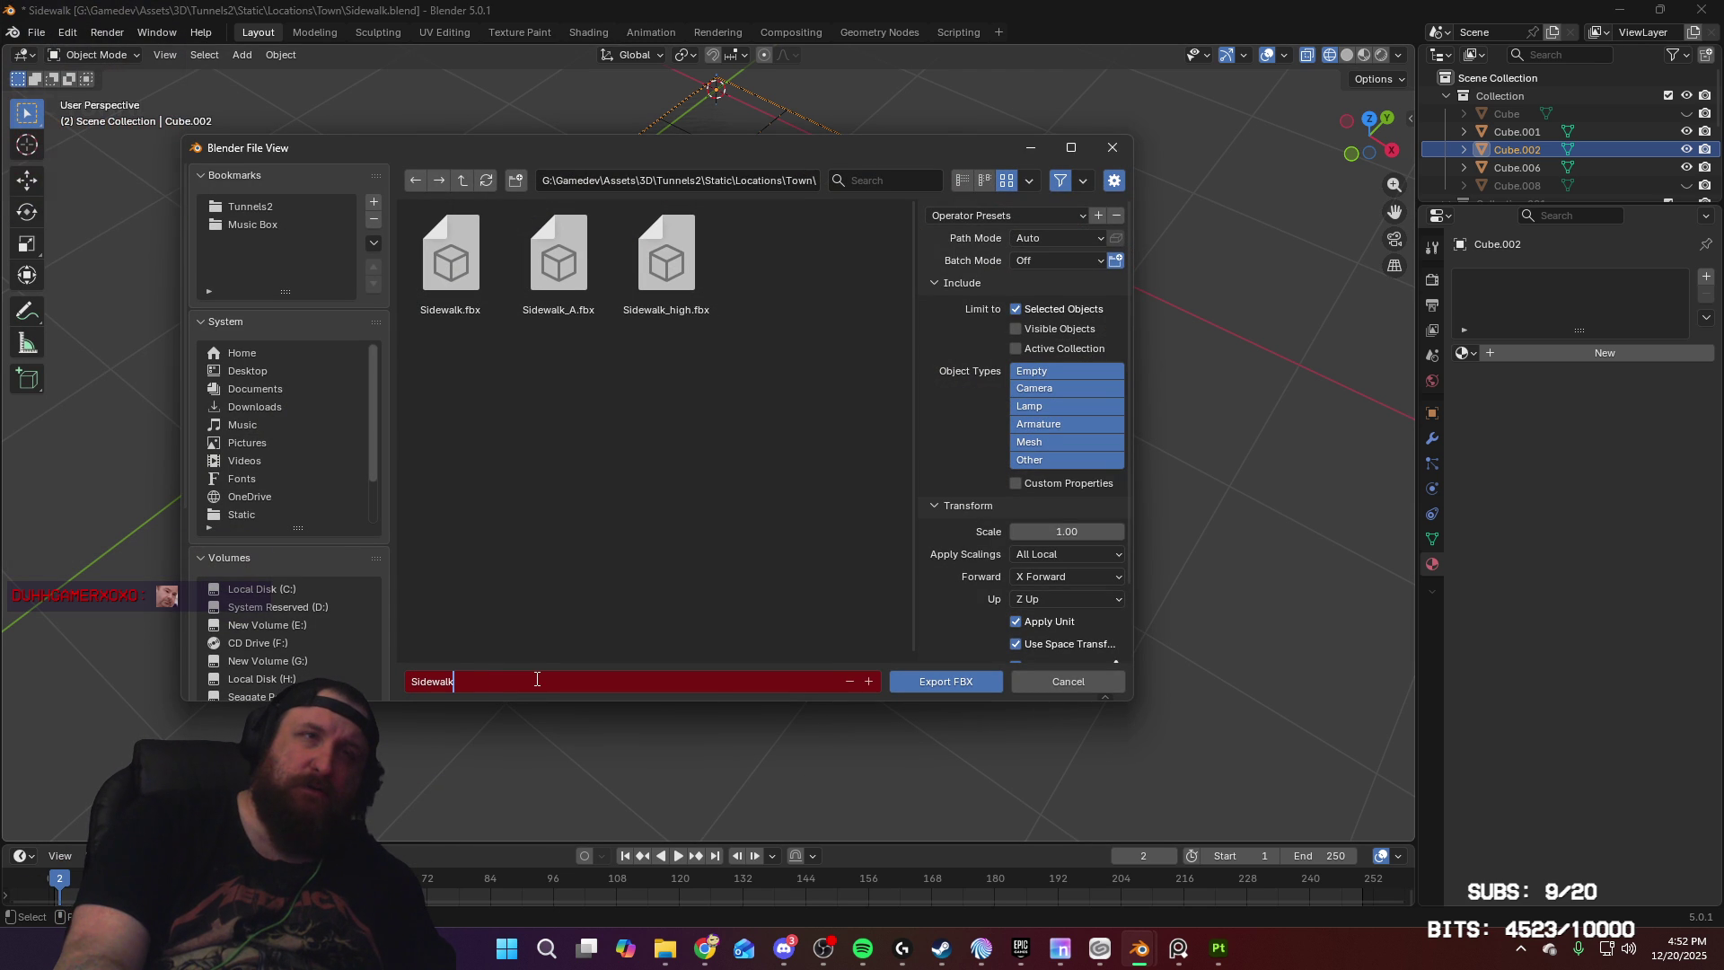
{"action": "type", "text": "orner_"}
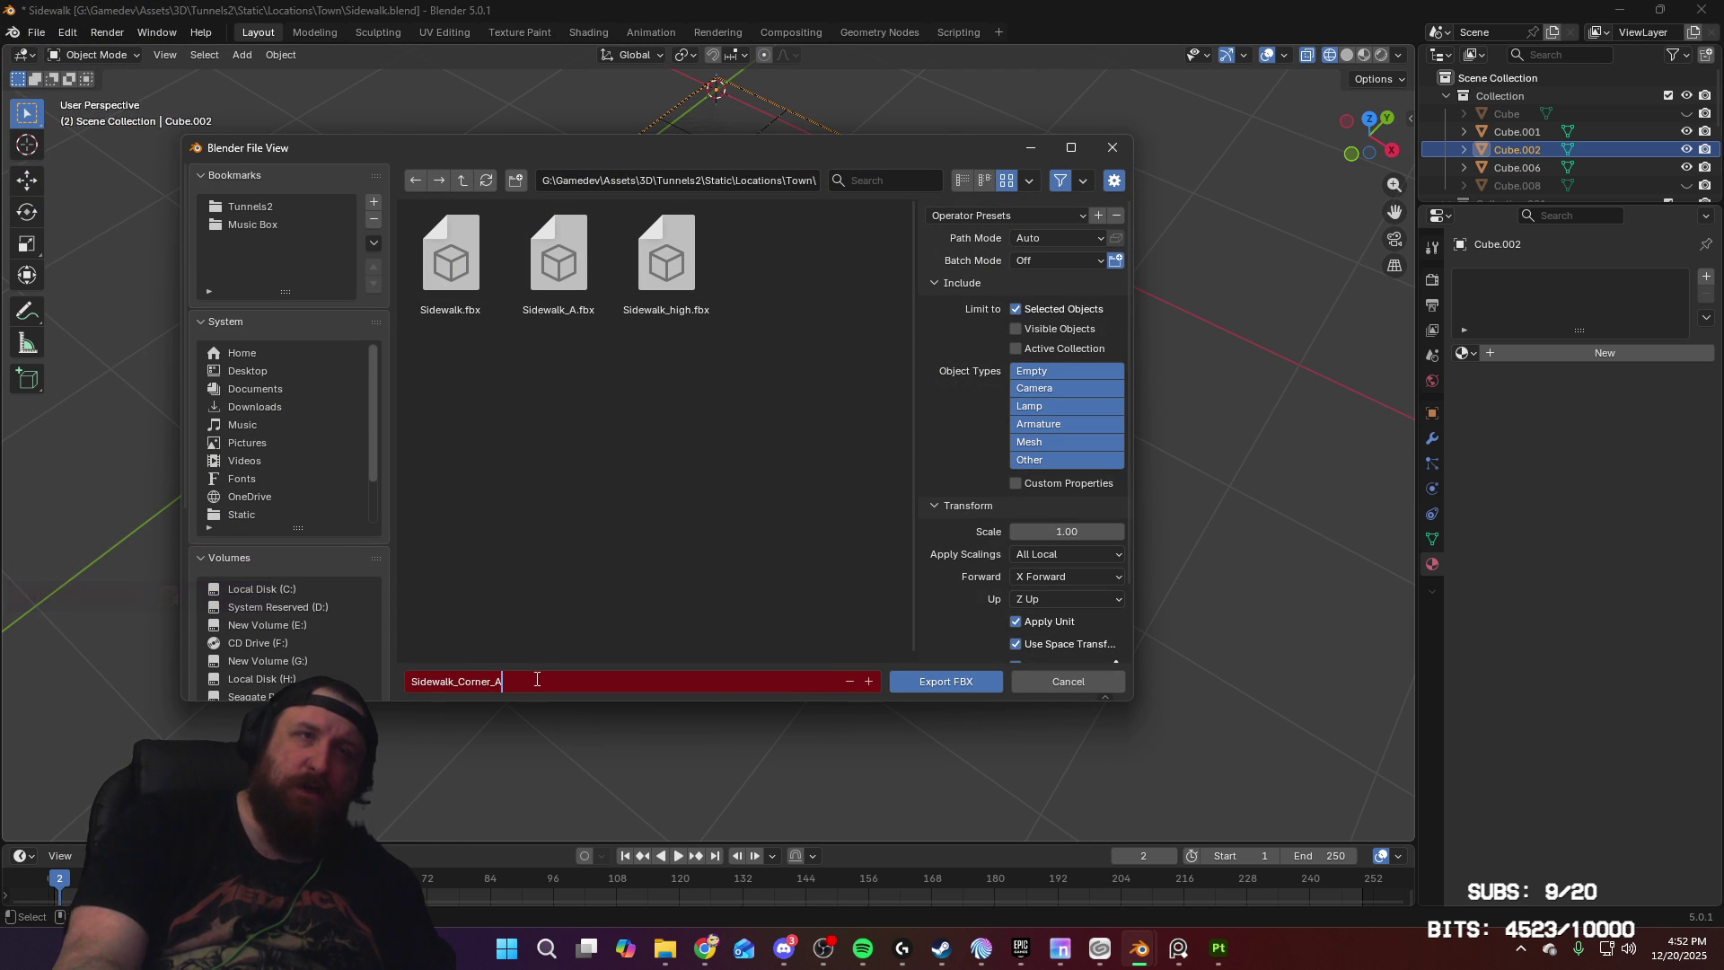
{"action": "type", "text": "A"}
{"action": "key", "text": "Return"}
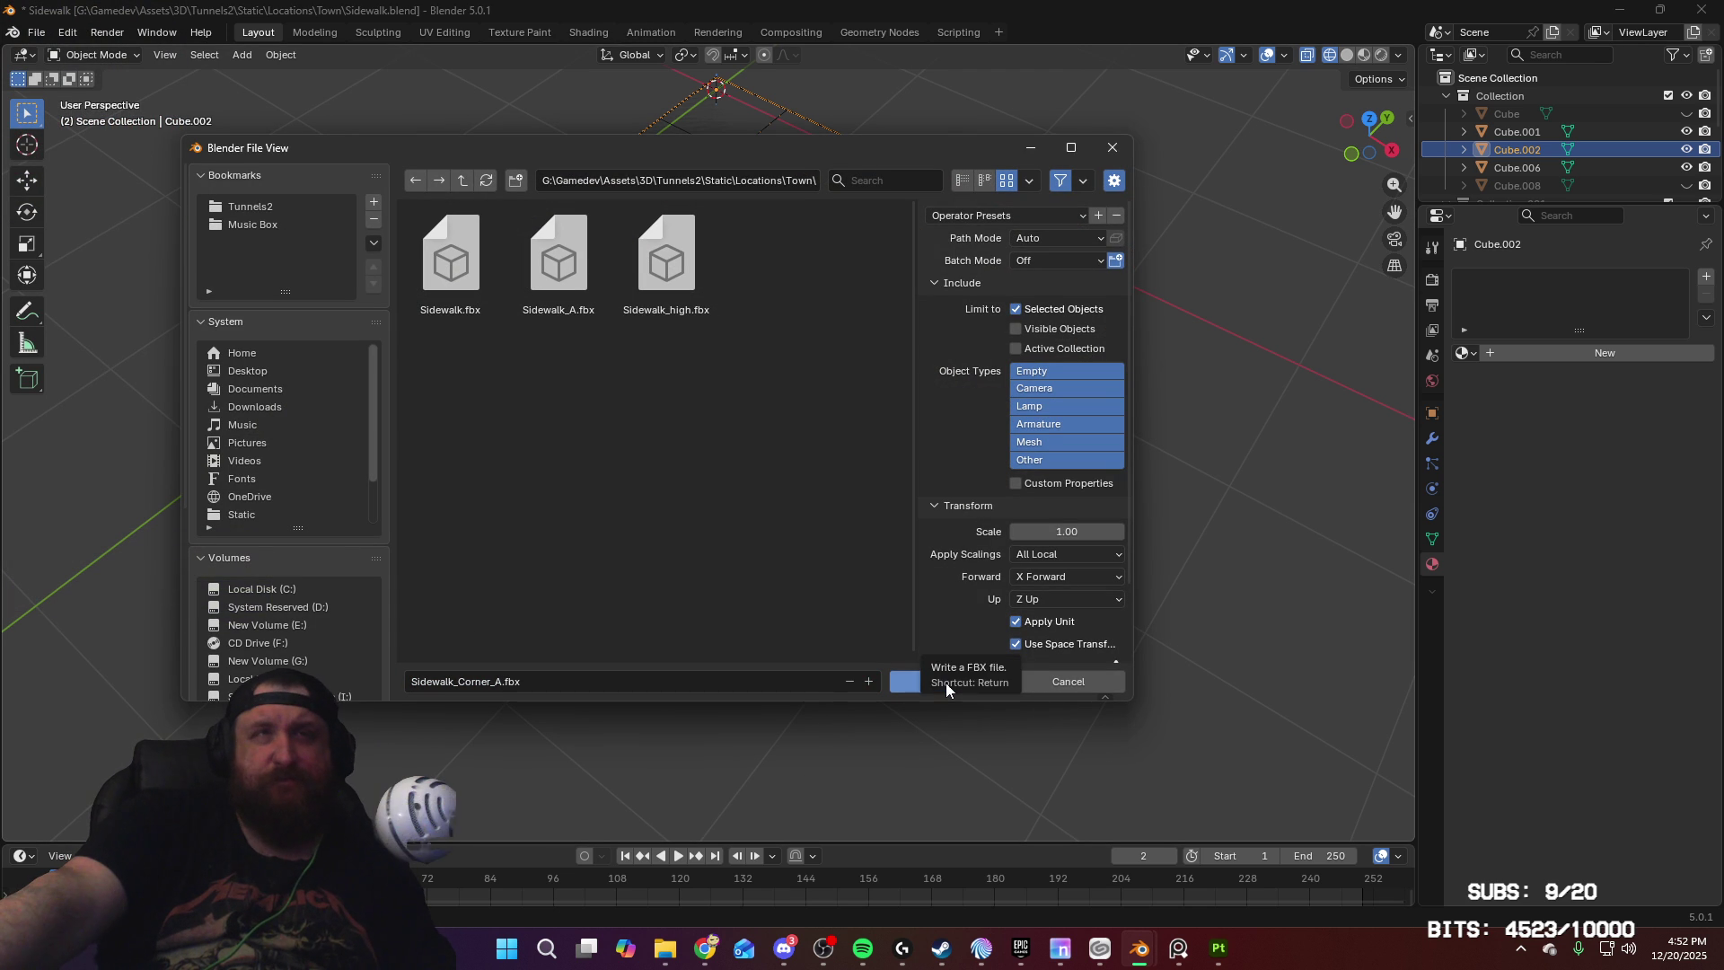
{"action": "left_click", "coordinate": [945, 683]}
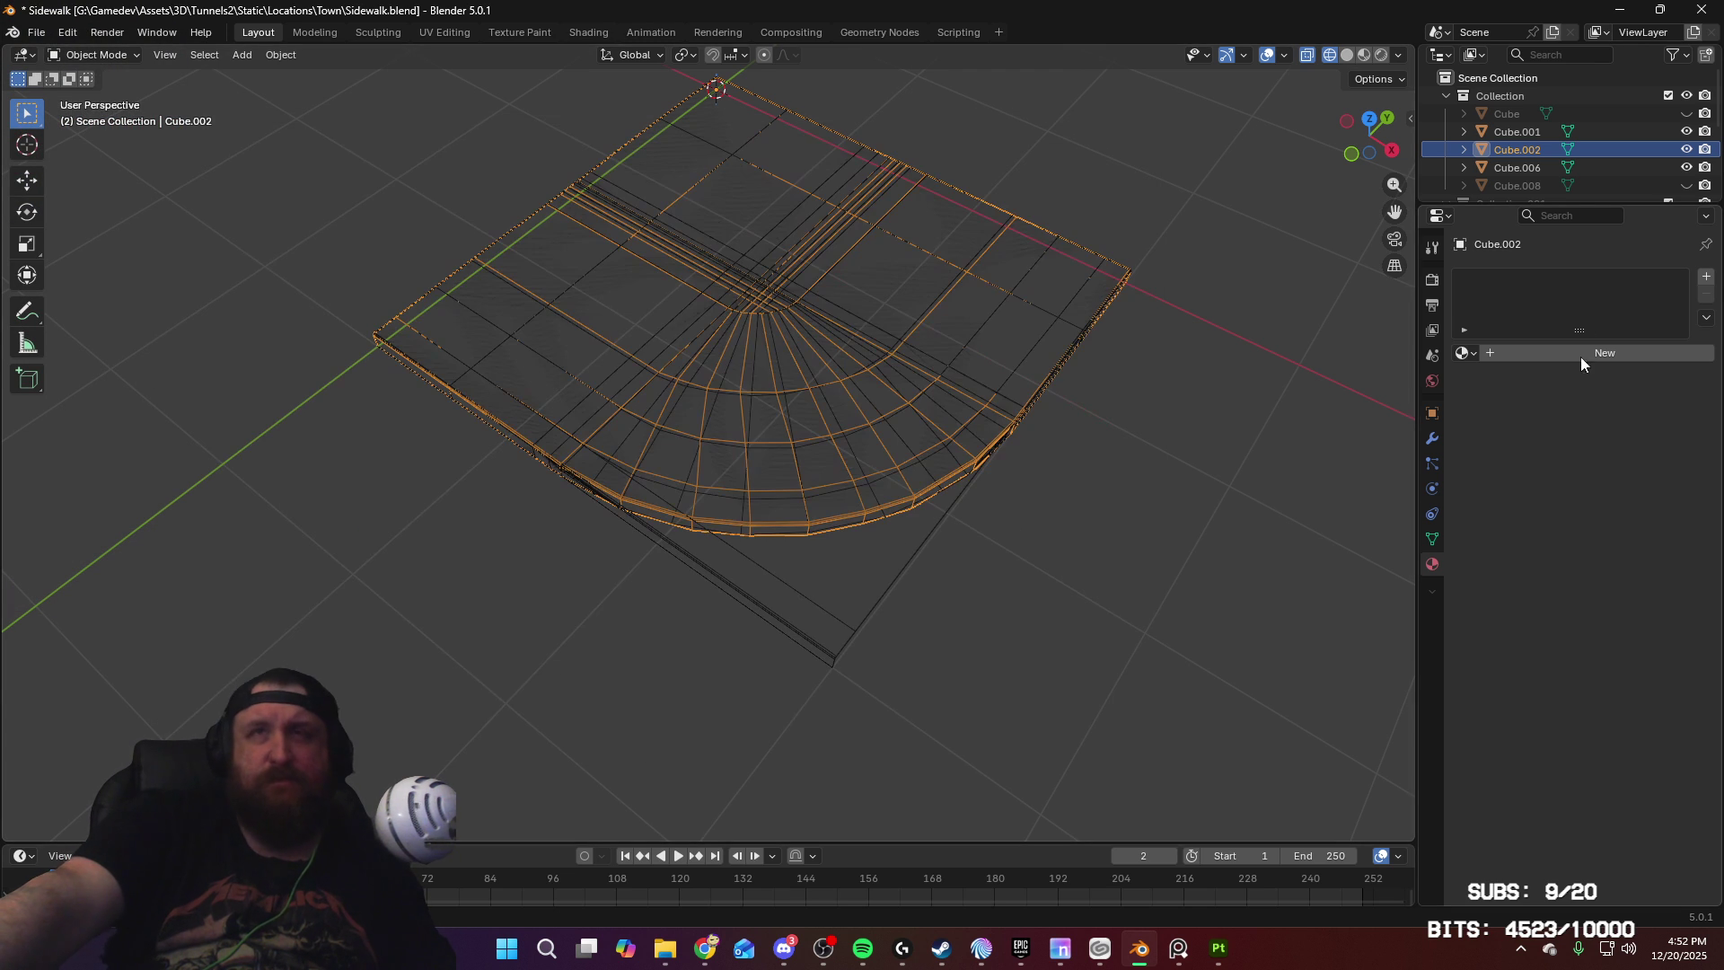
{"action": "left_click", "coordinate": [956, 462]}
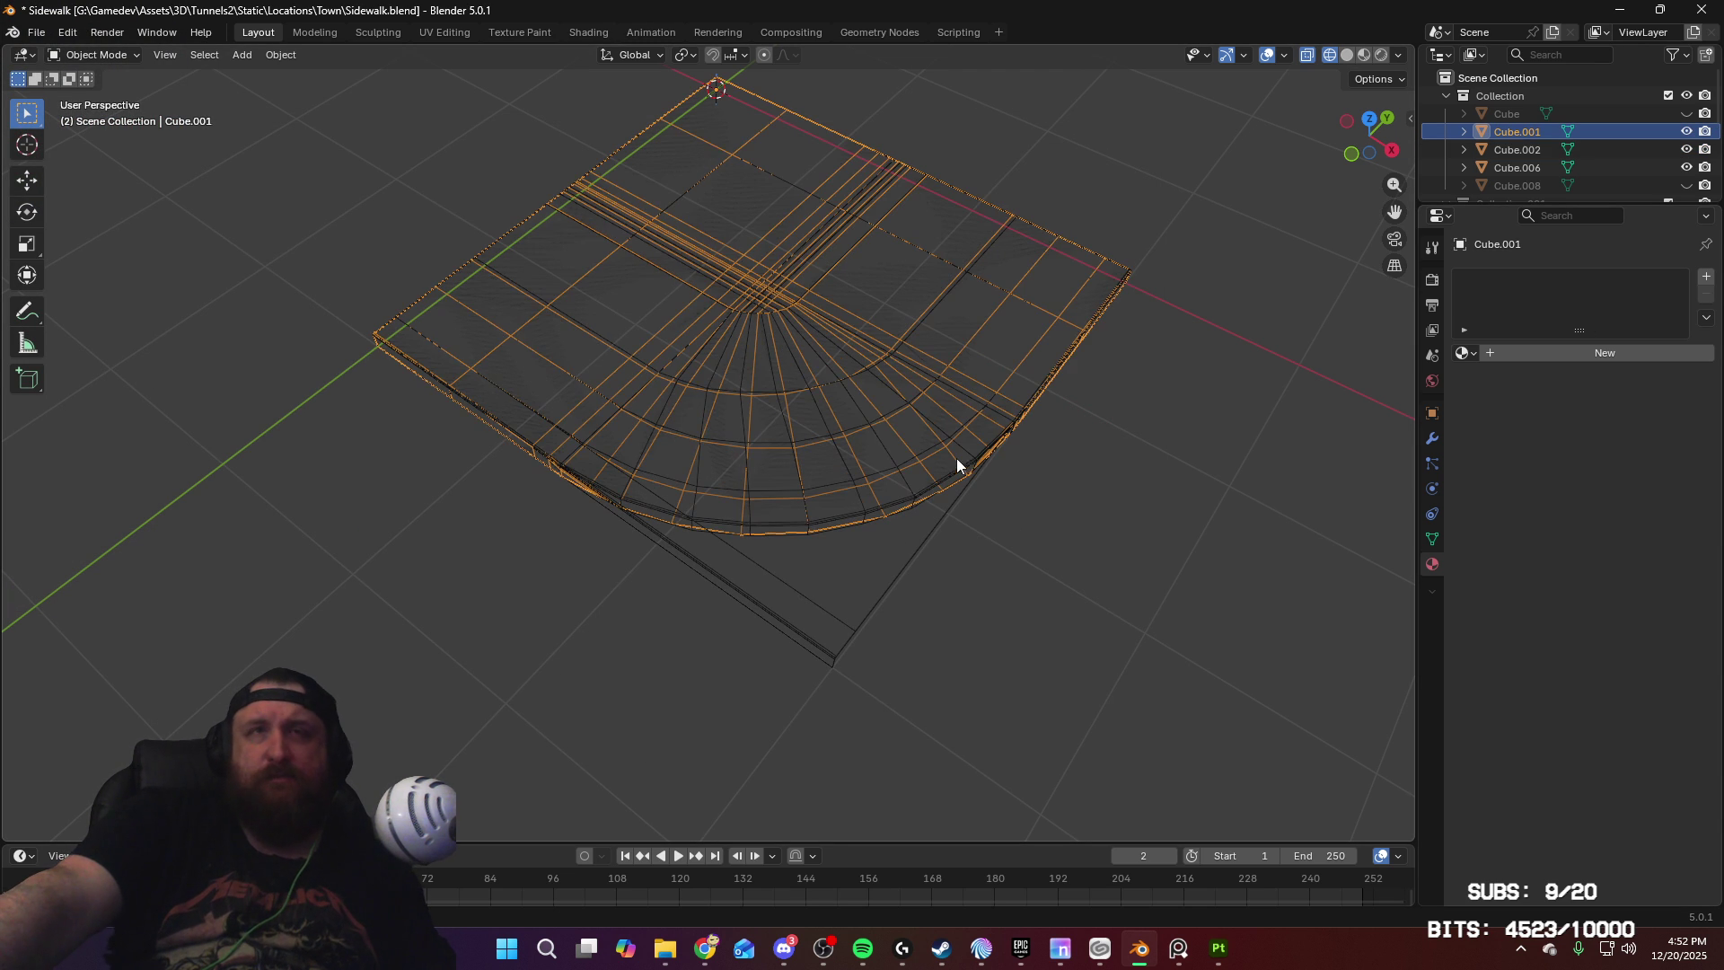
Step: Start an FBX export of Cube.001, changing the file name's A suffix to Sidewalk_Corner_B.fbx
{"action": "left_click", "coordinate": [37, 36]}
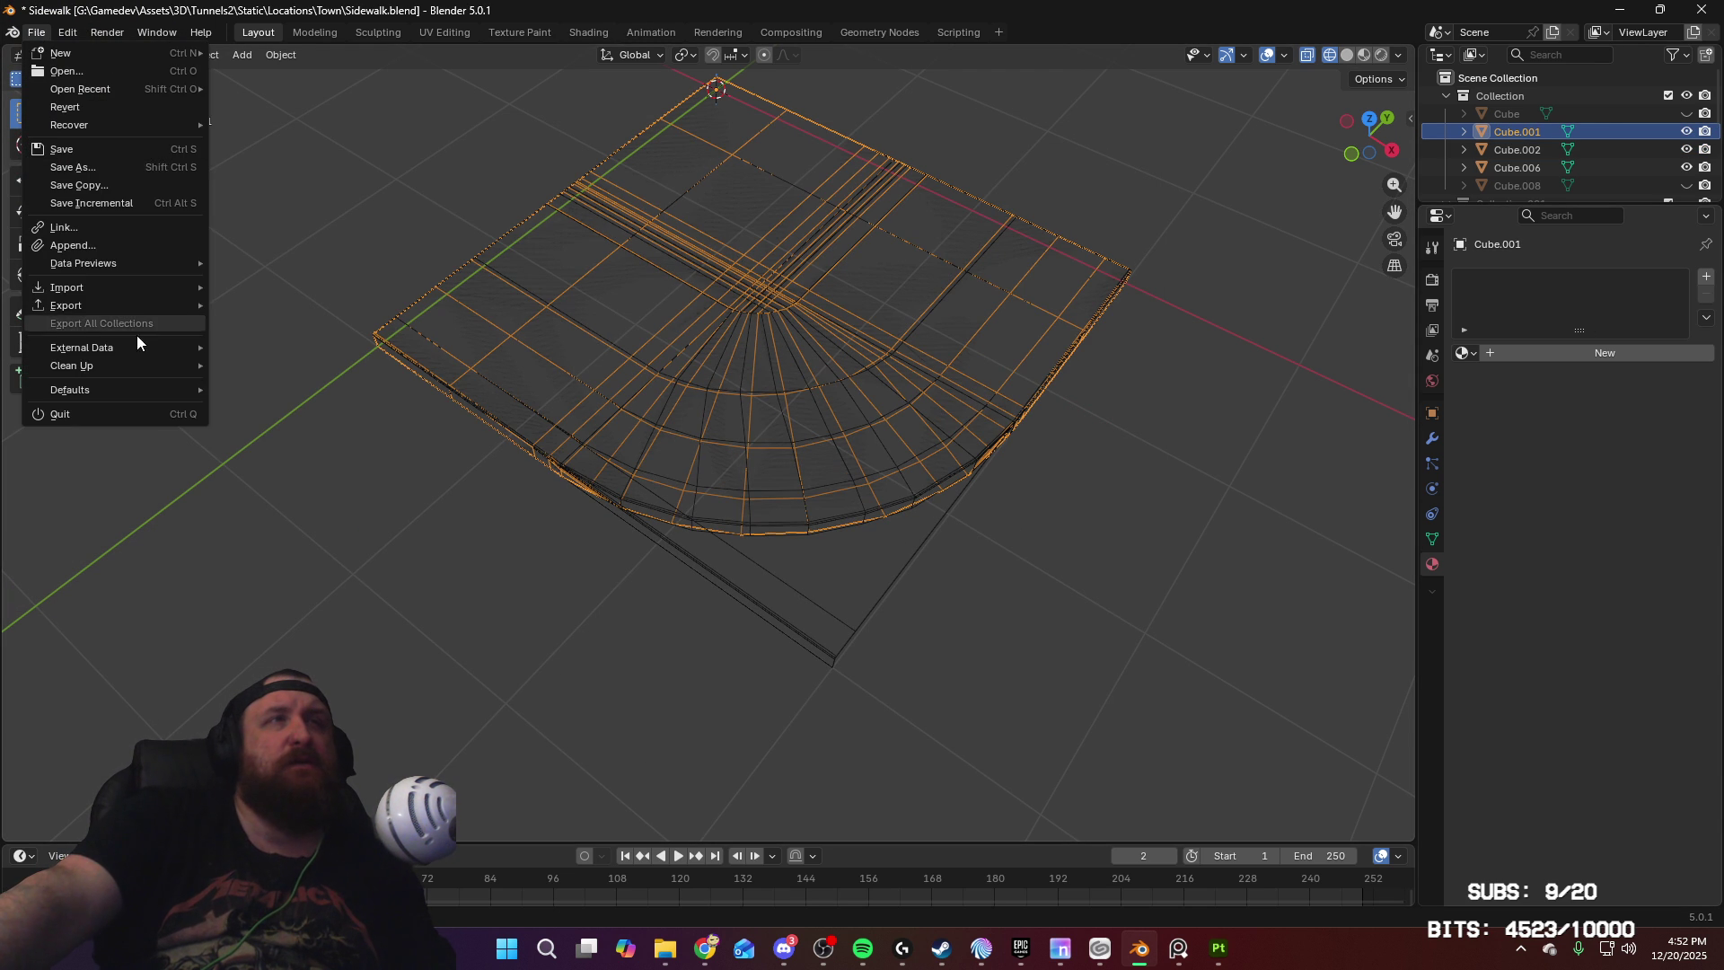
{"action": "mouse_move", "coordinate": [164, 300]}
{"action": "left_click", "coordinate": [293, 449]}
{"action": "left_click", "coordinate": [489, 684]}
{"action": "left_click", "coordinate": [488, 684]}
{"action": "key", "text": "BackSpace"}
{"action": "type", "text": "B"}
{"action": "left_click", "coordinate": [584, 498]}
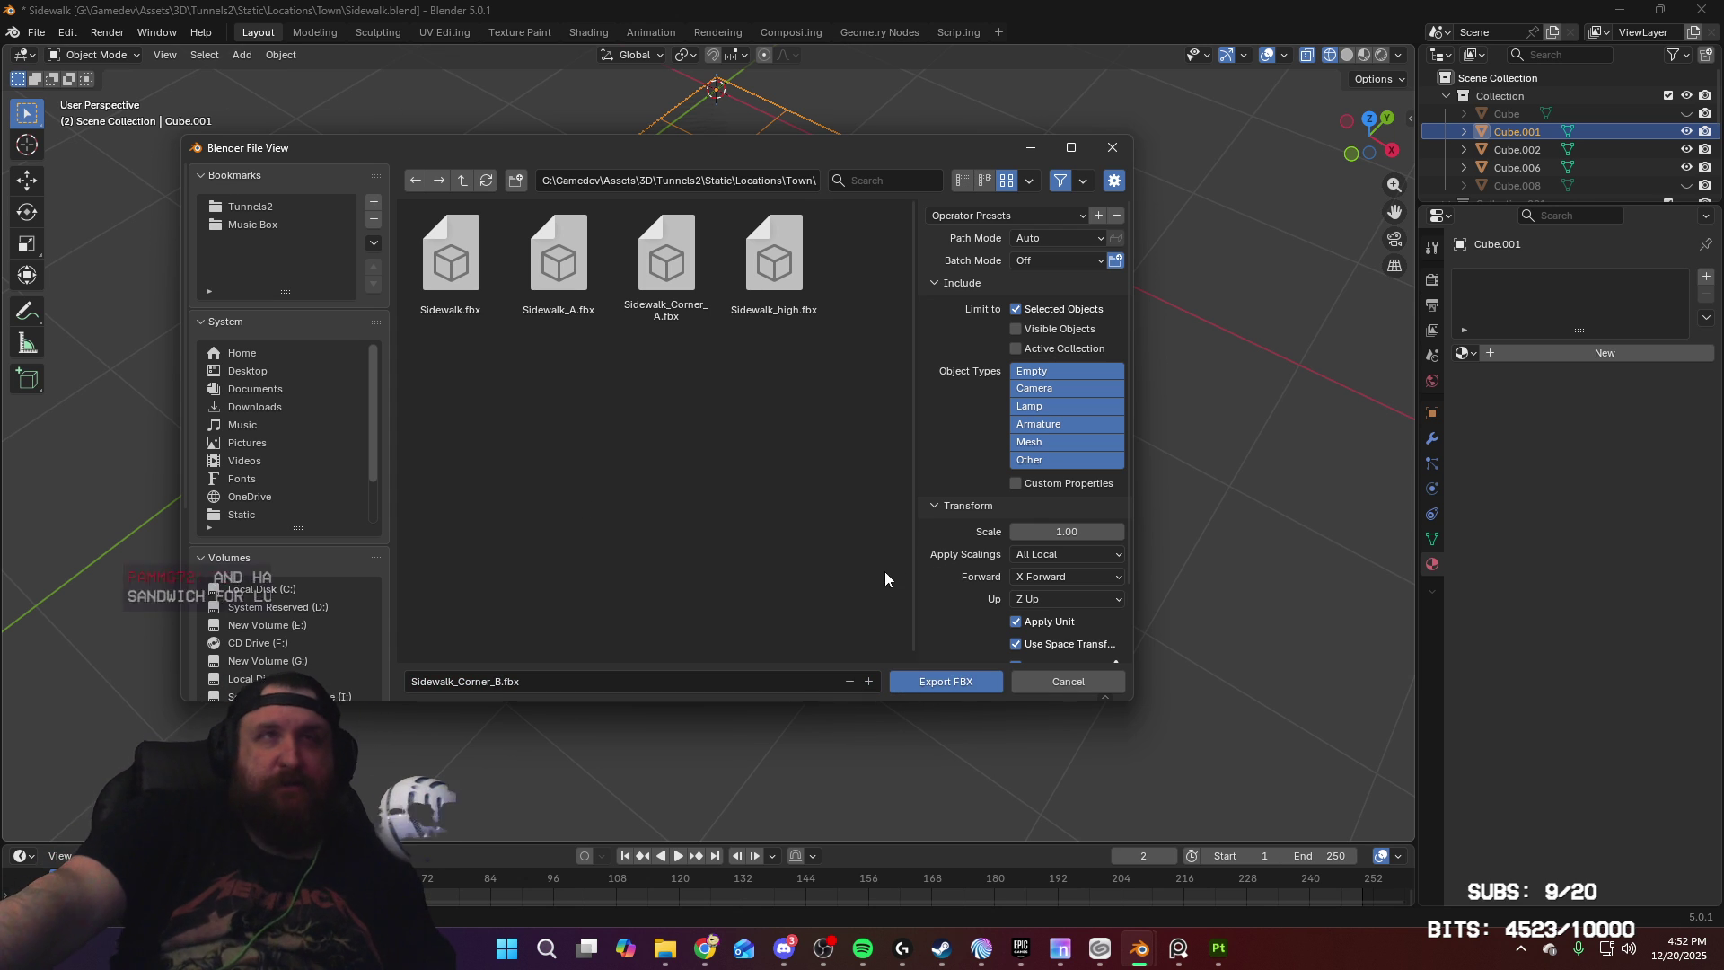
Step: Export Cube.001 as Sidewalk_Corner_B.fbx, then deselect it in the viewport
{"action": "left_click", "coordinate": [934, 686]}
{"action": "mouse_move", "coordinate": [1120, 585]}
{"action": "middle_mouse_down"}
{"action": "mouse_move", "coordinate": [1039, 530]}
{"action": "mouse_move", "coordinate": [1105, 481]}
{"action": "mouse_move", "coordinate": [1004, 531]}
{"action": "middle_mouse_up"}
{"action": "scroll", "coordinate": [1097, 607], "scroll_direction": "down", "scroll_amount": 4}
{"action": "left_click", "coordinate": [1009, 488]}
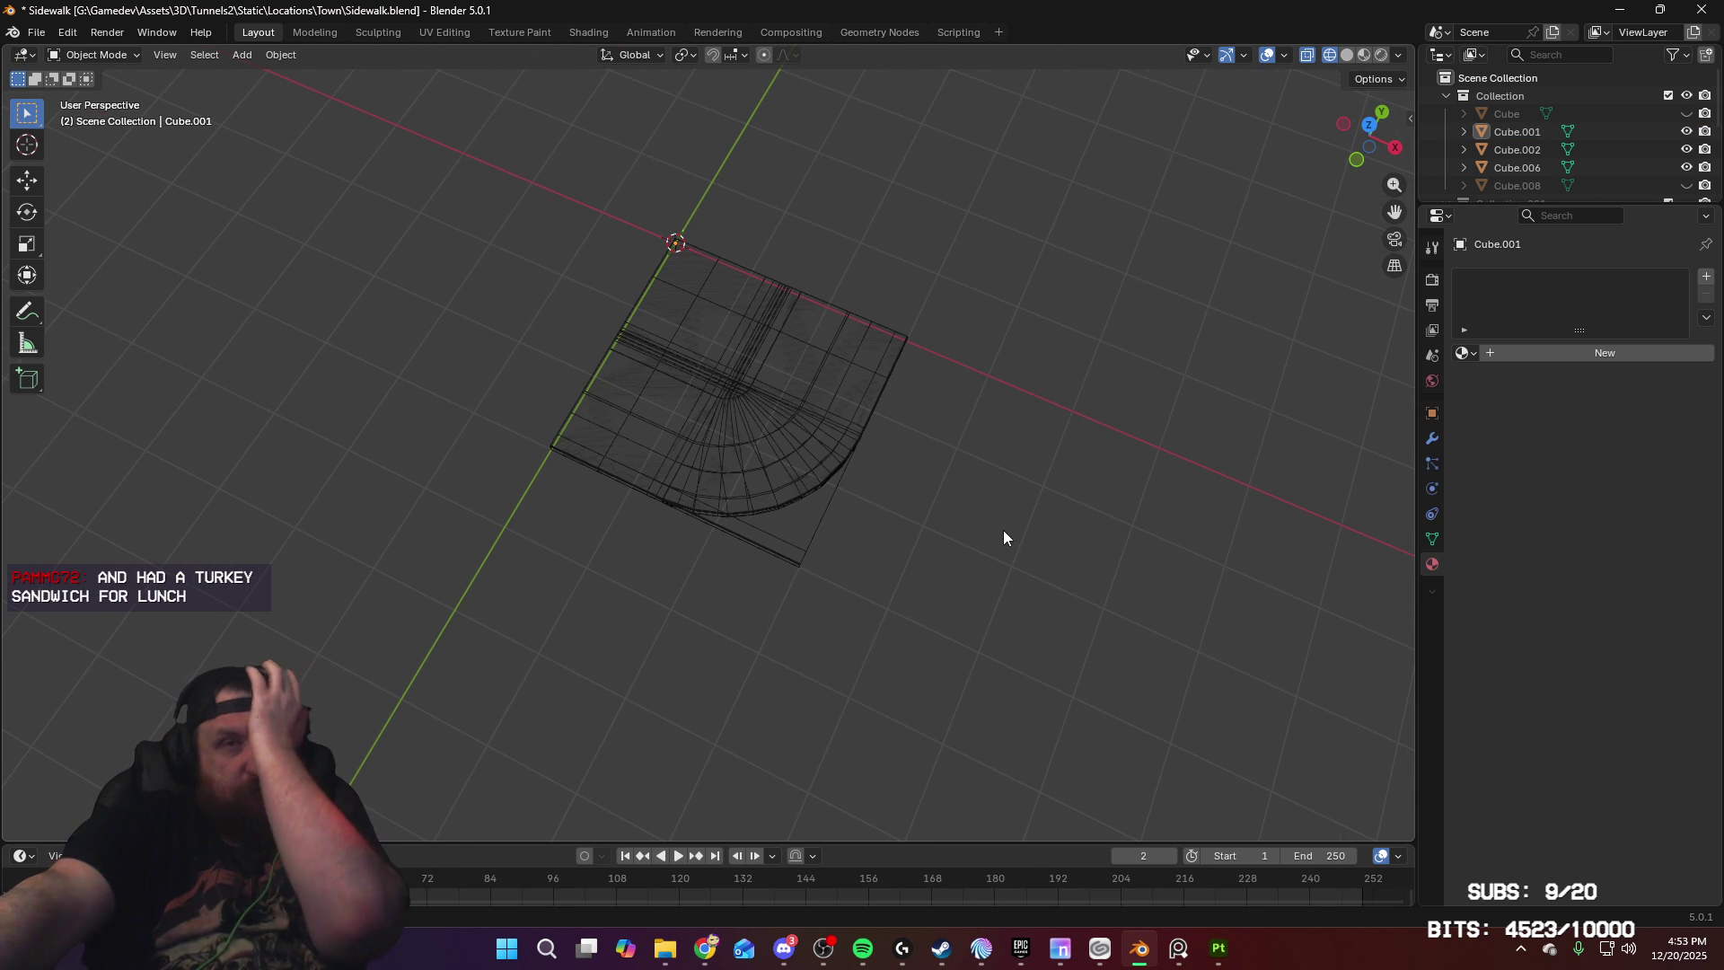
Step: Orbit and zoom around the sidewalk mesh to inspect its curved corner side
{"action": "mouse_move", "coordinate": [1016, 434]}
{"action": "middle_mouse_down"}
{"action": "mouse_move", "coordinate": [1004, 421]}
{"action": "mouse_move", "coordinate": [1039, 539]}
{"action": "middle_mouse_up"}
{"action": "scroll", "coordinate": [1047, 433], "scroll_direction": "up", "scroll_amount": 3}
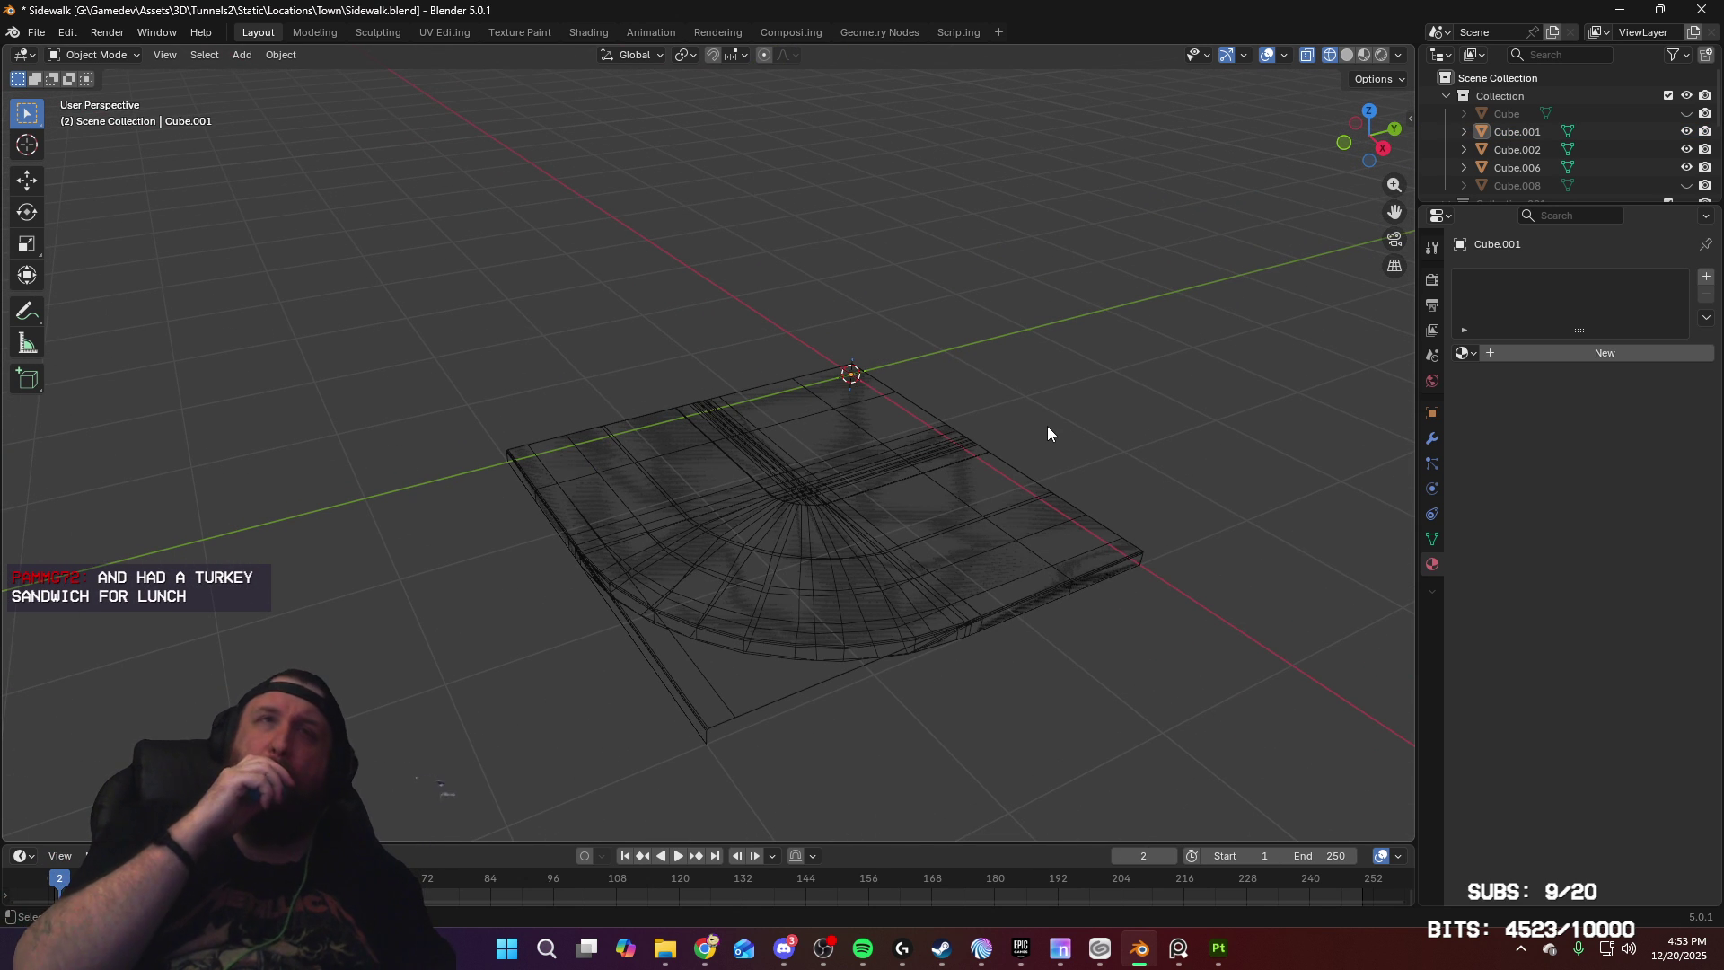
{"action": "mouse_move", "coordinate": [983, 496]}
{"action": "middle_mouse_down"}
{"action": "mouse_move", "coordinate": [1096, 474]}
{"action": "mouse_move", "coordinate": [1146, 474]}
{"action": "mouse_move", "coordinate": [1147, 489]}
{"action": "middle_mouse_up"}
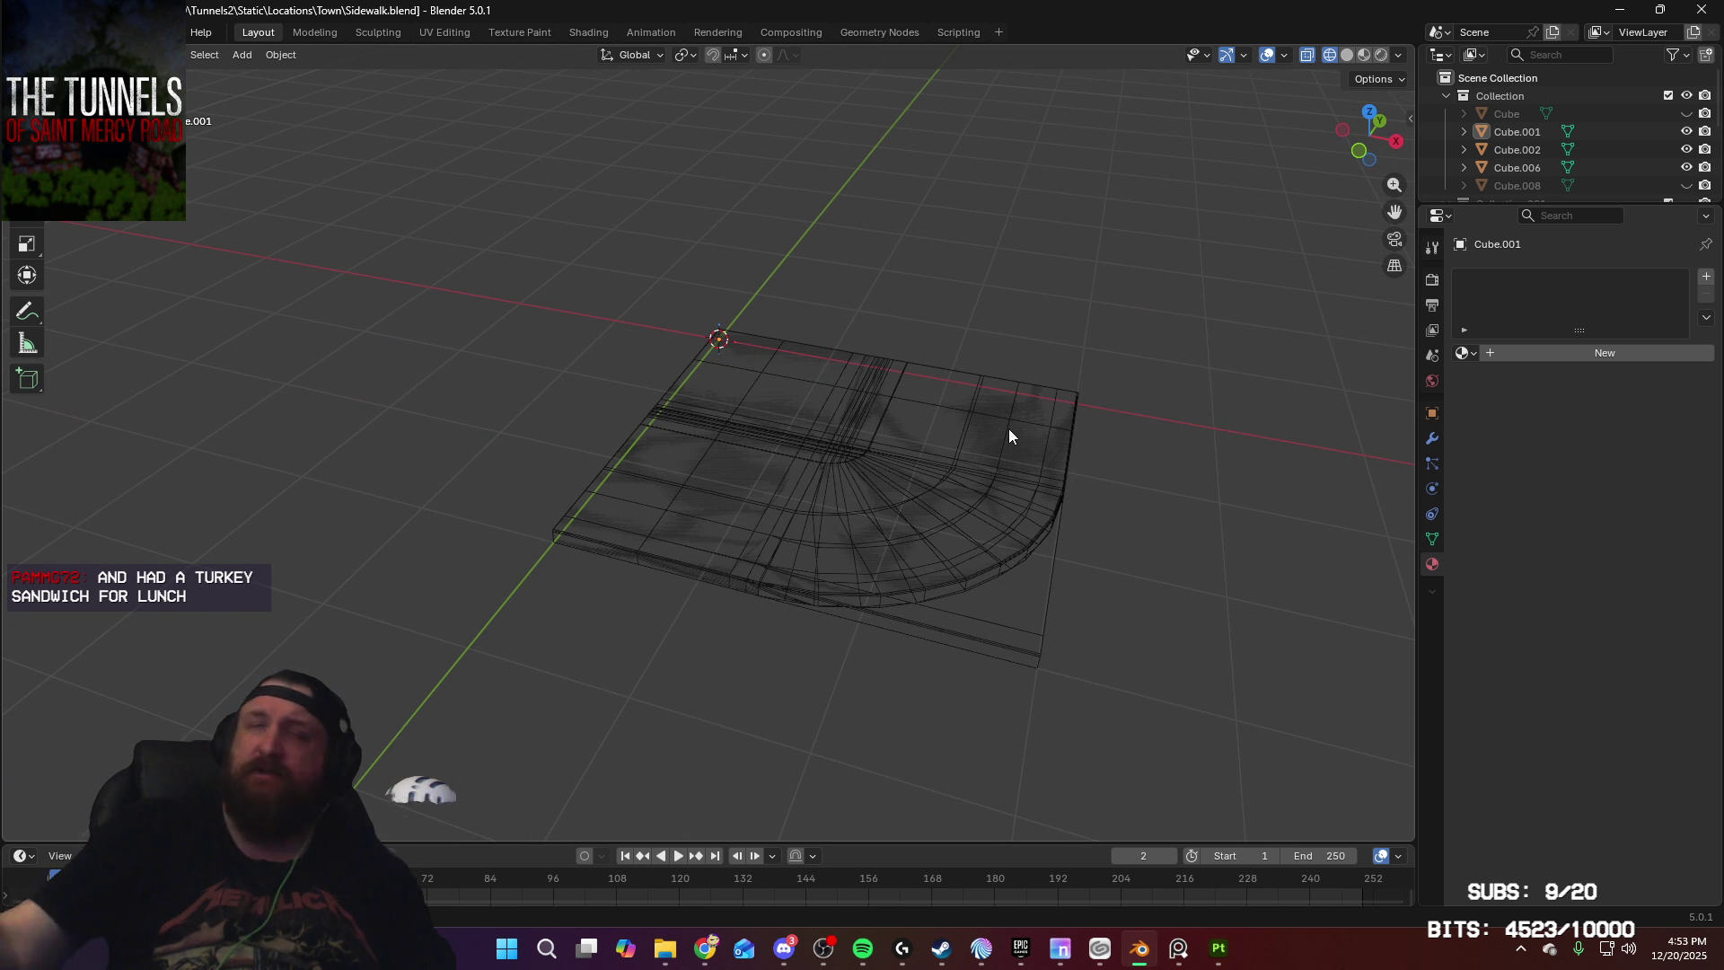
{"action": "middle_click_drag", "start_coordinate": [1178, 355], "coordinate": [1133, 340]}
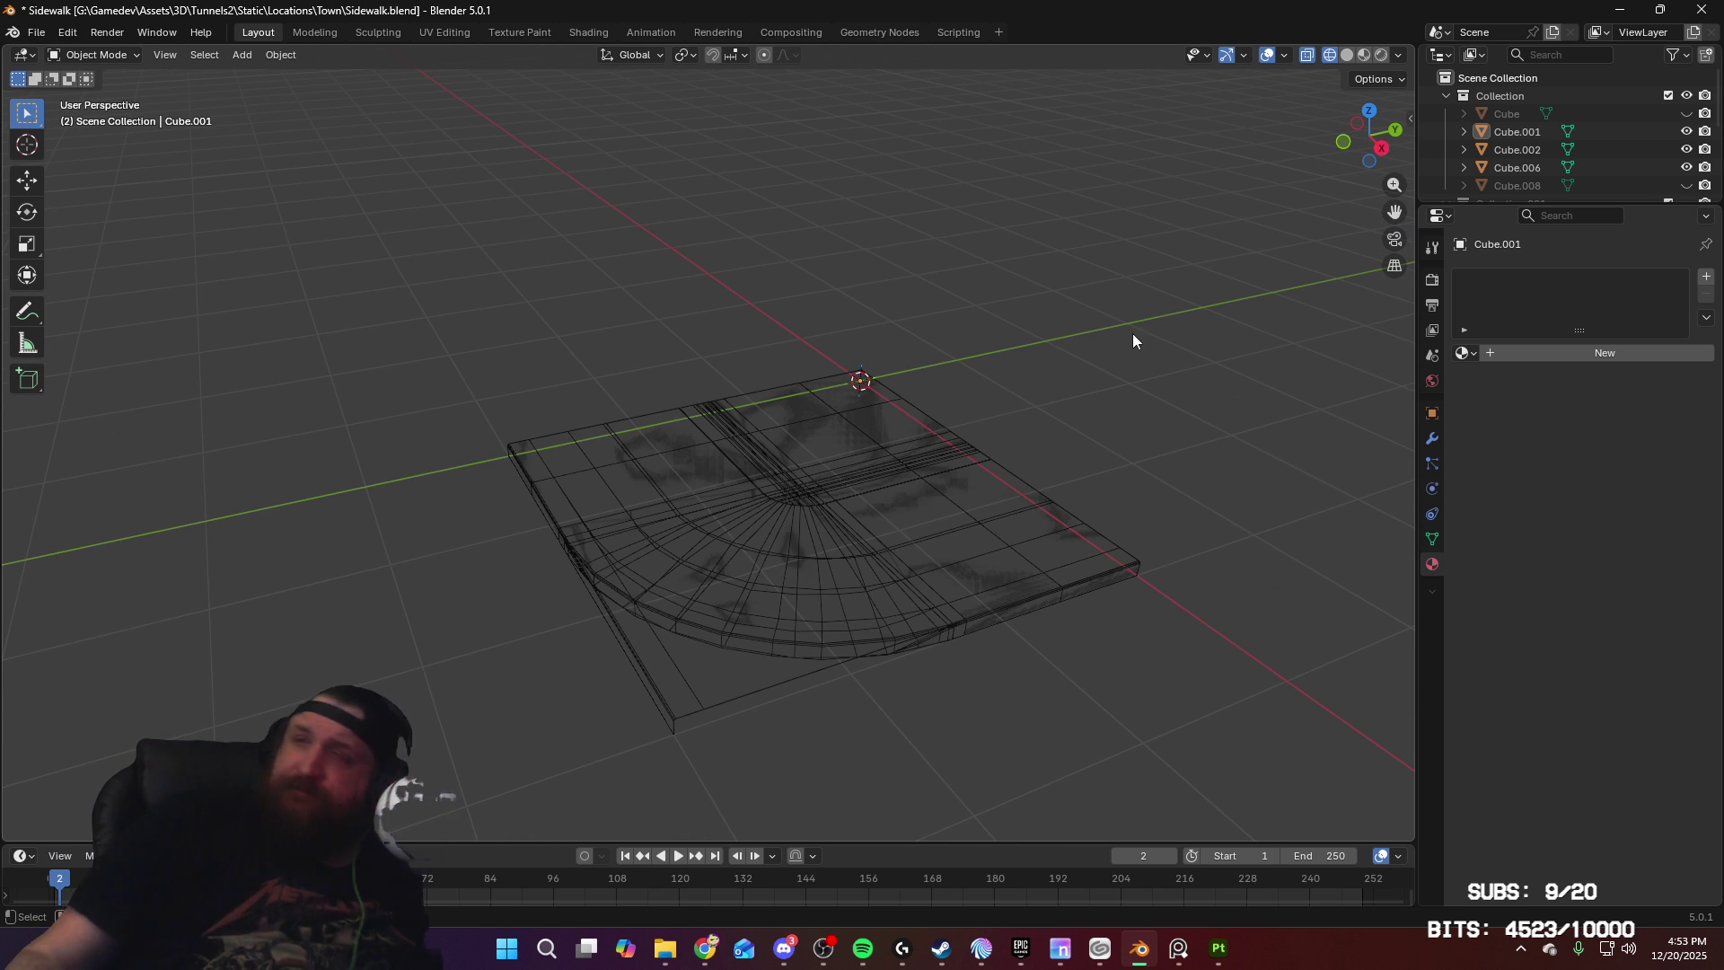
{"action": "mouse_move", "coordinate": [1089, 354]}
{"action": "middle_mouse_down"}
{"action": "mouse_move", "coordinate": [1200, 354]}
{"action": "mouse_move", "coordinate": [1205, 401]}
{"action": "mouse_move", "coordinate": [1096, 389]}
{"action": "middle_mouse_up"}
{"action": "scroll", "coordinate": [1123, 440], "scroll_direction": "up", "scroll_amount": 1}
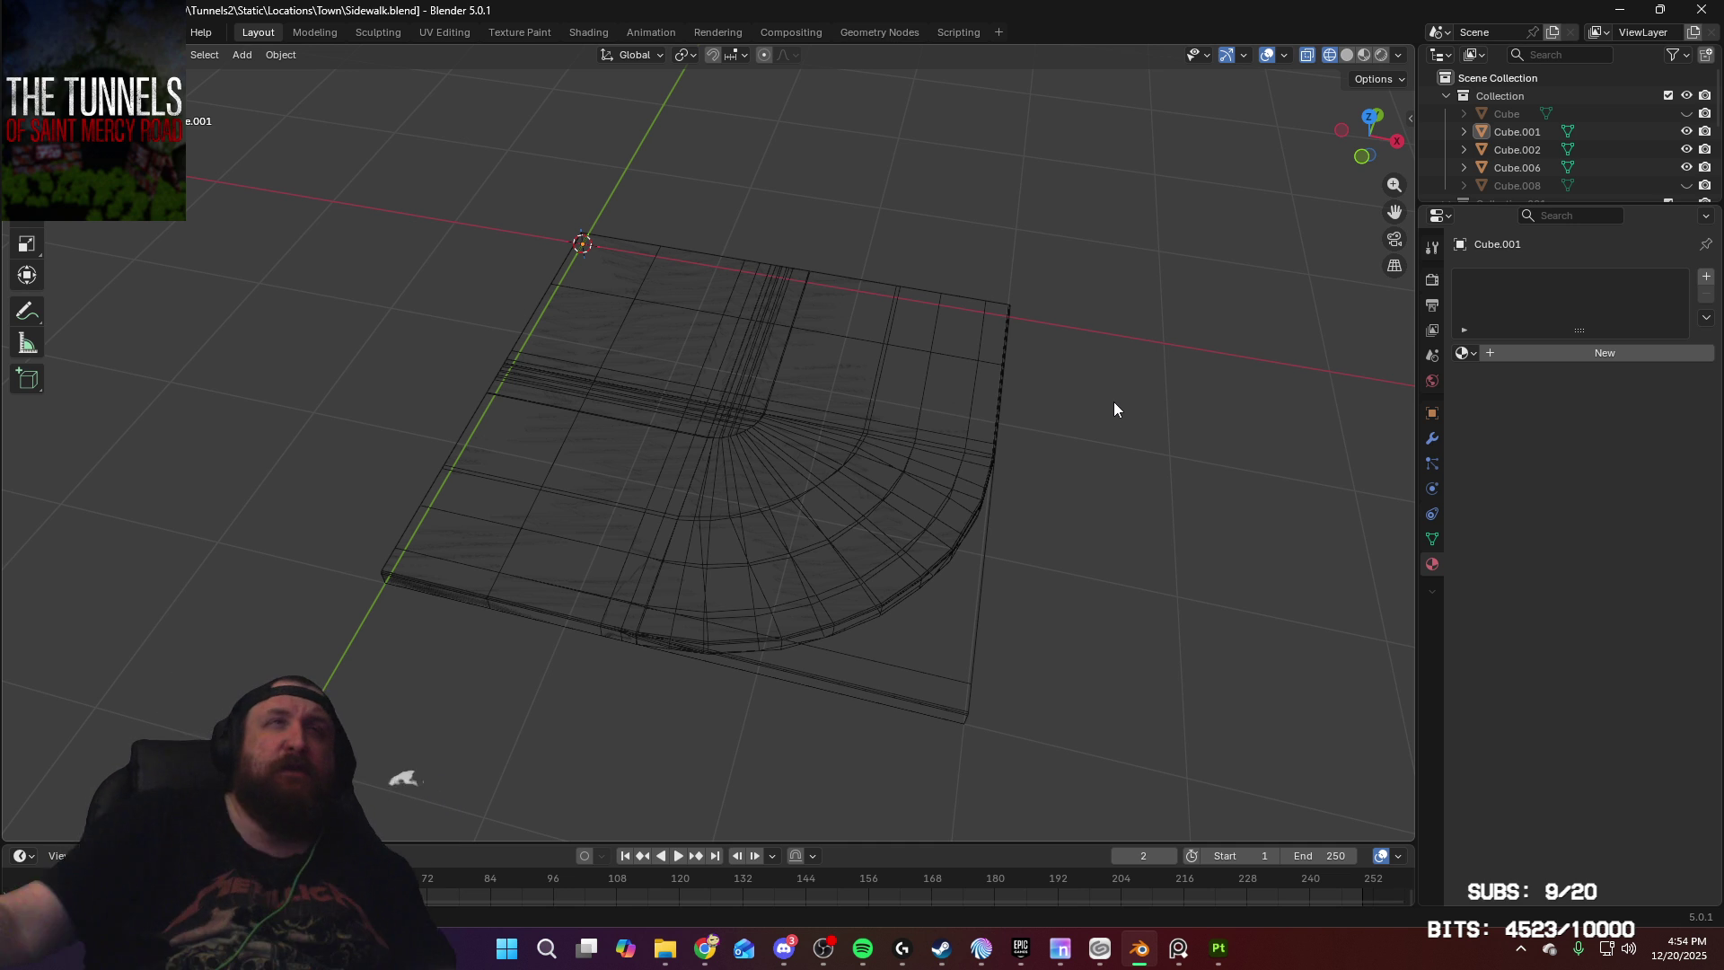
{"action": "mouse_move", "coordinate": [1182, 418]}
{"action": "middle_mouse_down"}
{"action": "mouse_move", "coordinate": [1083, 402]}
{"action": "mouse_move", "coordinate": [1047, 366]}
{"action": "mouse_move", "coordinate": [1108, 374]}
{"action": "mouse_move", "coordinate": [1116, 427]}
{"action": "mouse_move", "coordinate": [1032, 390]}
{"action": "middle_mouse_up"}
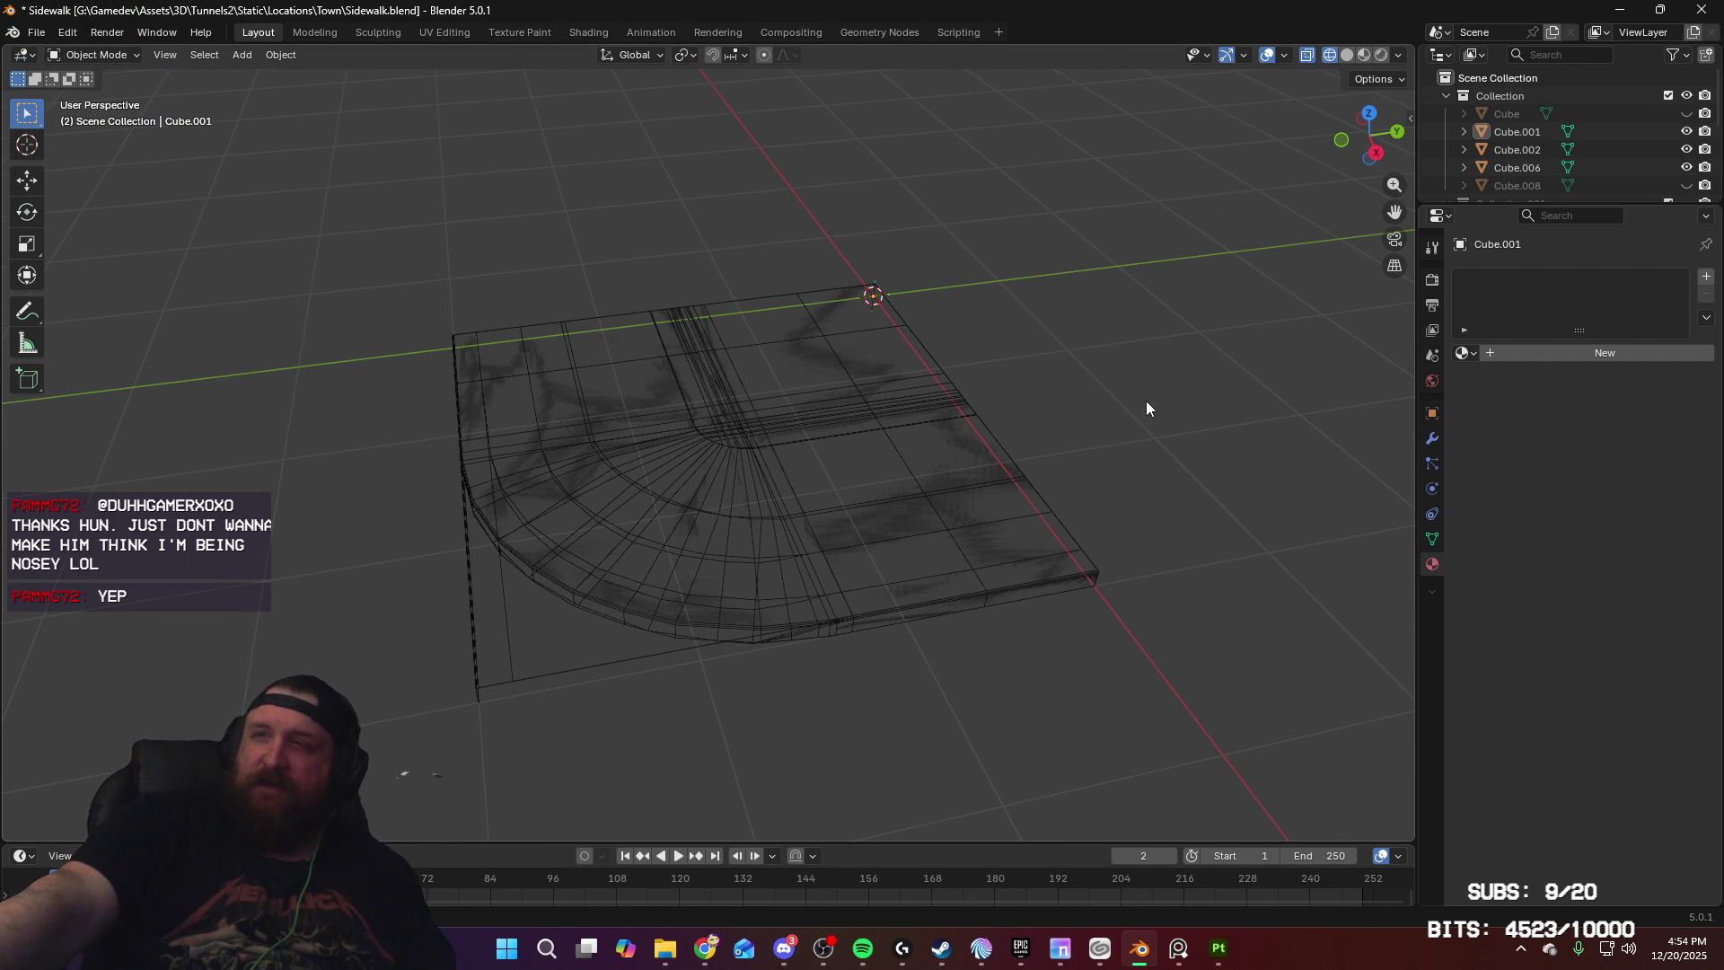
{"action": "mouse_move", "coordinate": [1119, 417]}
{"action": "middle_mouse_down"}
{"action": "mouse_move", "coordinate": [1216, 388]}
{"action": "mouse_move", "coordinate": [1169, 438]}
{"action": "mouse_move", "coordinate": [1128, 411]}
{"action": "middle_mouse_up"}
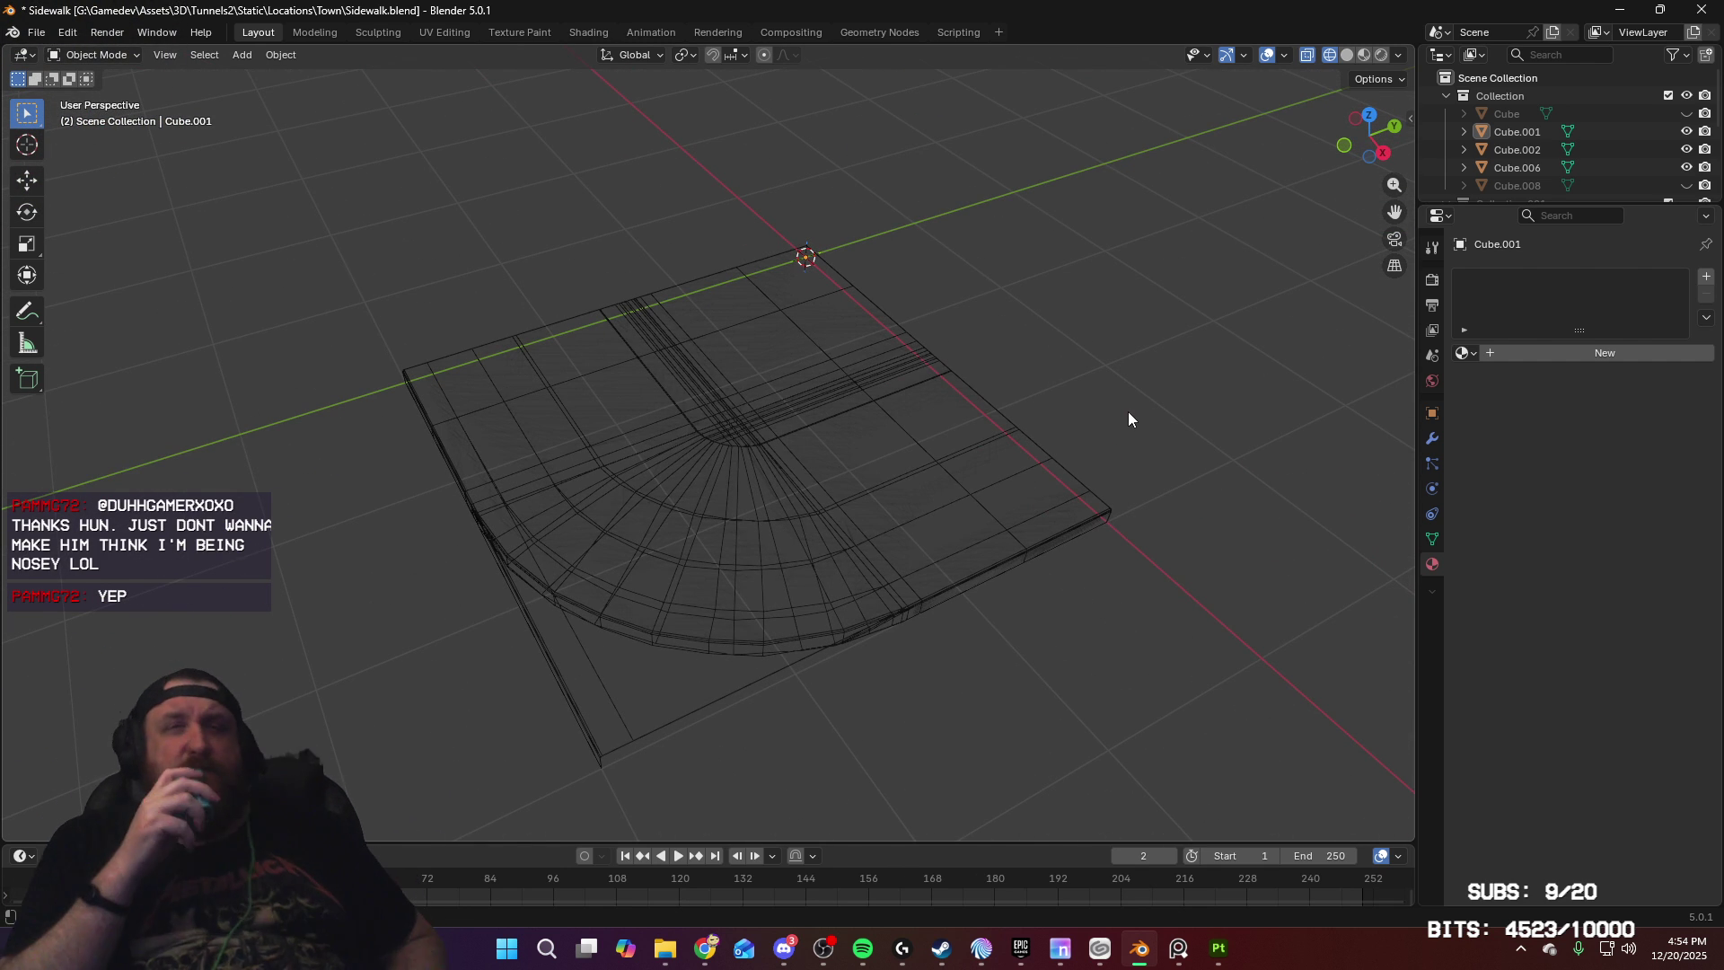
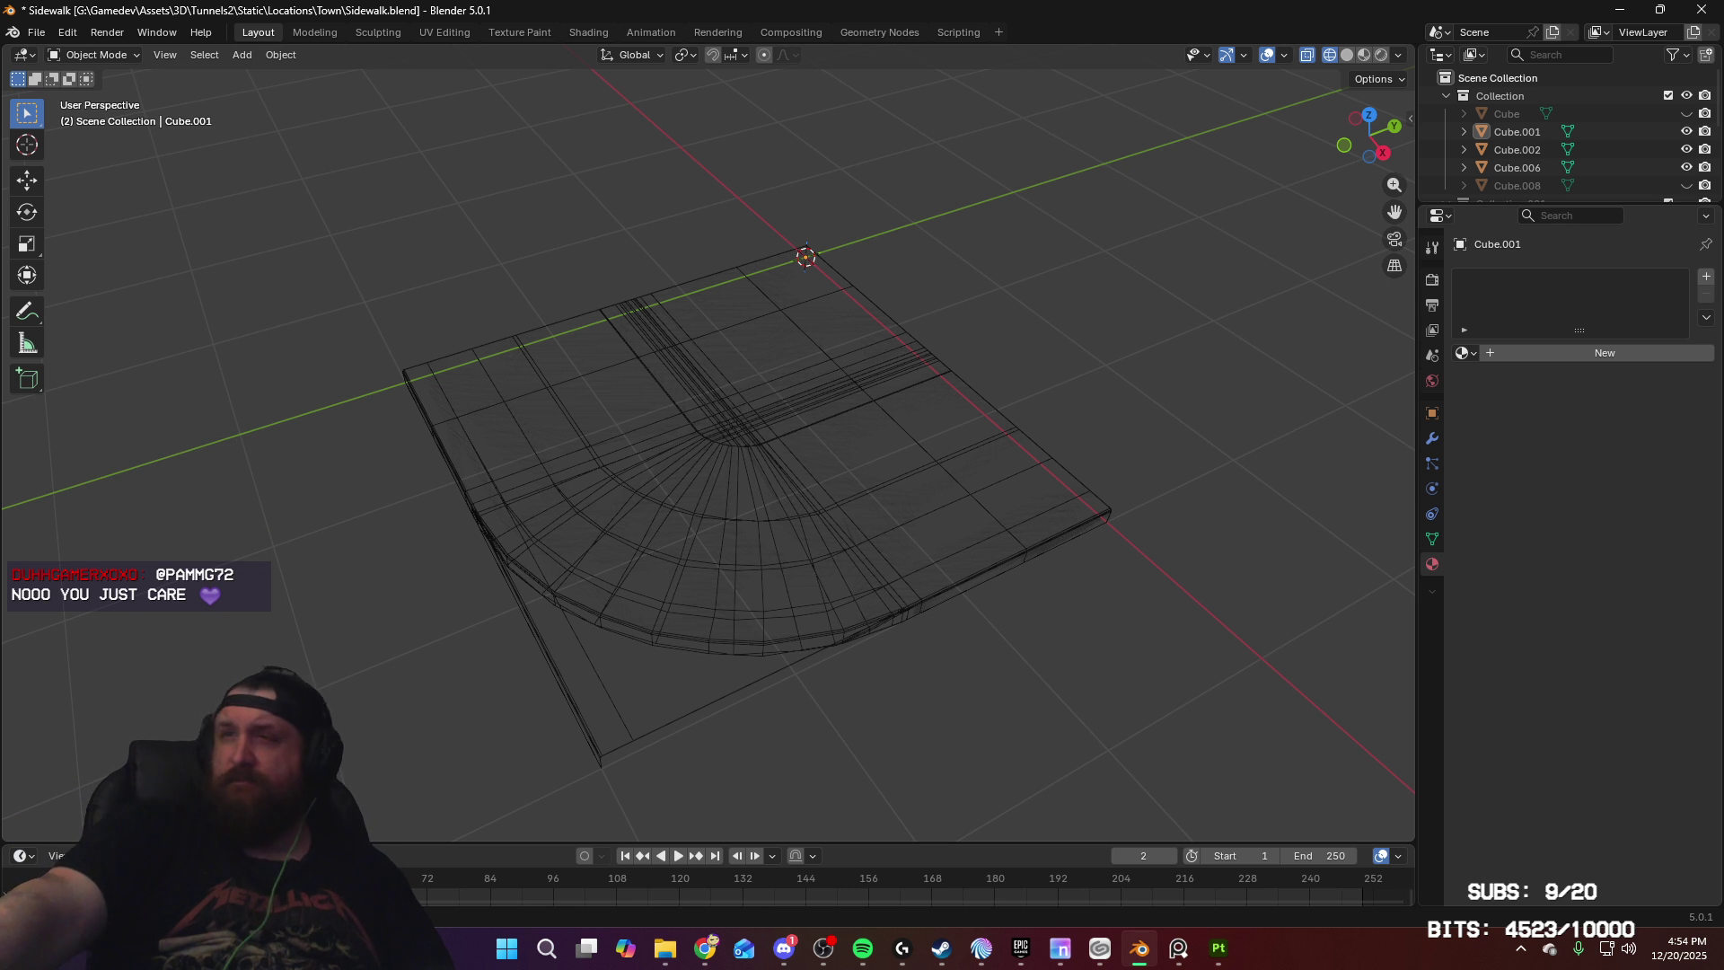
Step: Orbit around the sidewalk corner mesh, then switch to the Sidewalk project in Substance 3D Painter
{"action": "mouse_move", "coordinate": [1042, 519]}
{"action": "middle_mouse_down"}
{"action": "mouse_move", "coordinate": [1105, 454]}
{"action": "mouse_move", "coordinate": [1151, 508]}
{"action": "mouse_move", "coordinate": [1056, 549]}
{"action": "mouse_move", "coordinate": [993, 527]}
{"action": "mouse_move", "coordinate": [1031, 477]}
{"action": "middle_mouse_up"}
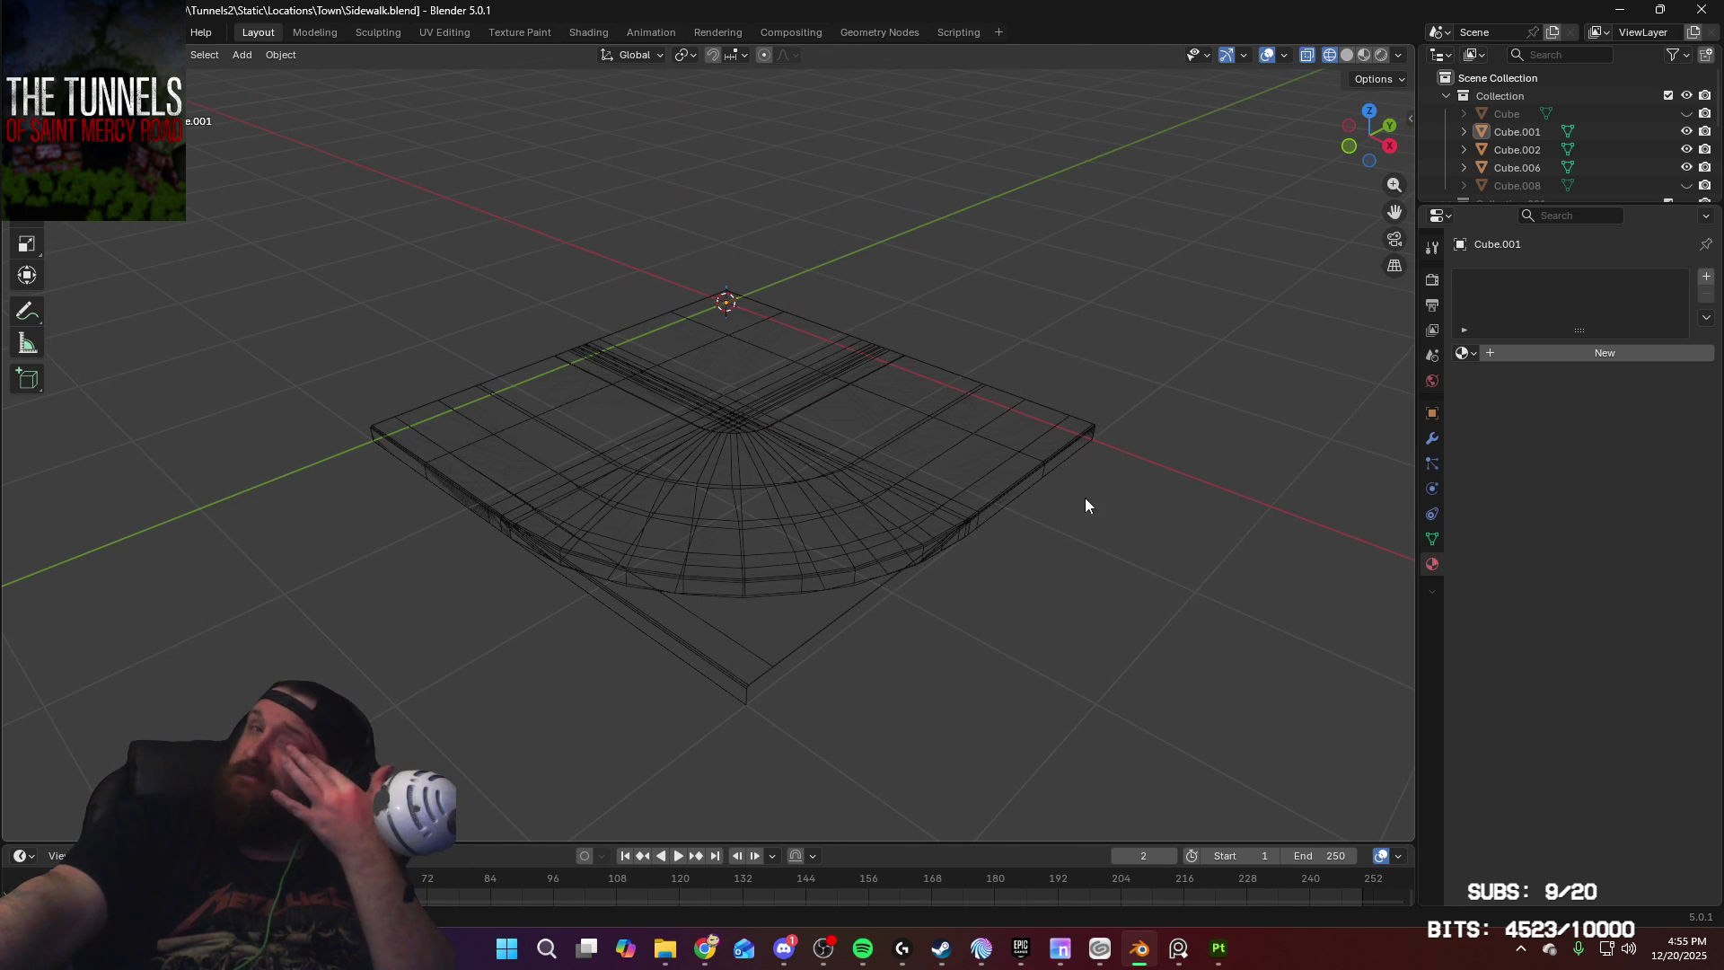
{"action": "mouse_move", "coordinate": [1065, 602]}
{"action": "middle_mouse_down"}
{"action": "mouse_move", "coordinate": [982, 623]}
{"action": "mouse_move", "coordinate": [1079, 629]}
{"action": "middle_mouse_up"}
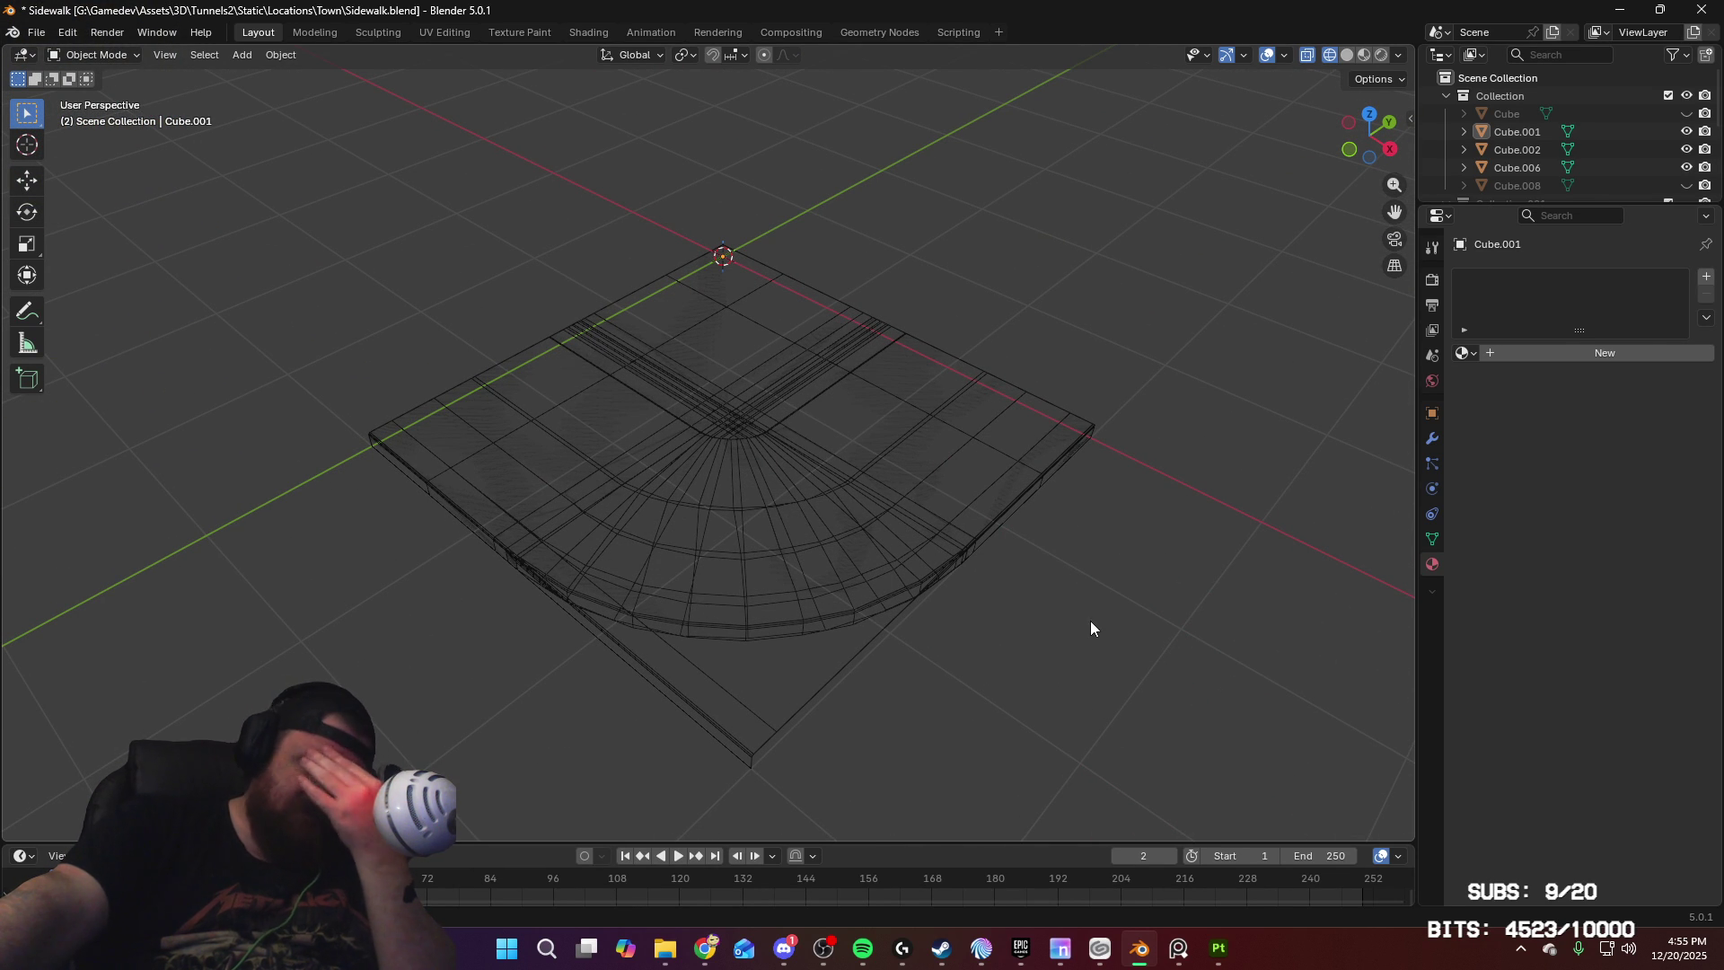
{"action": "left_click", "coordinate": [1219, 949]}
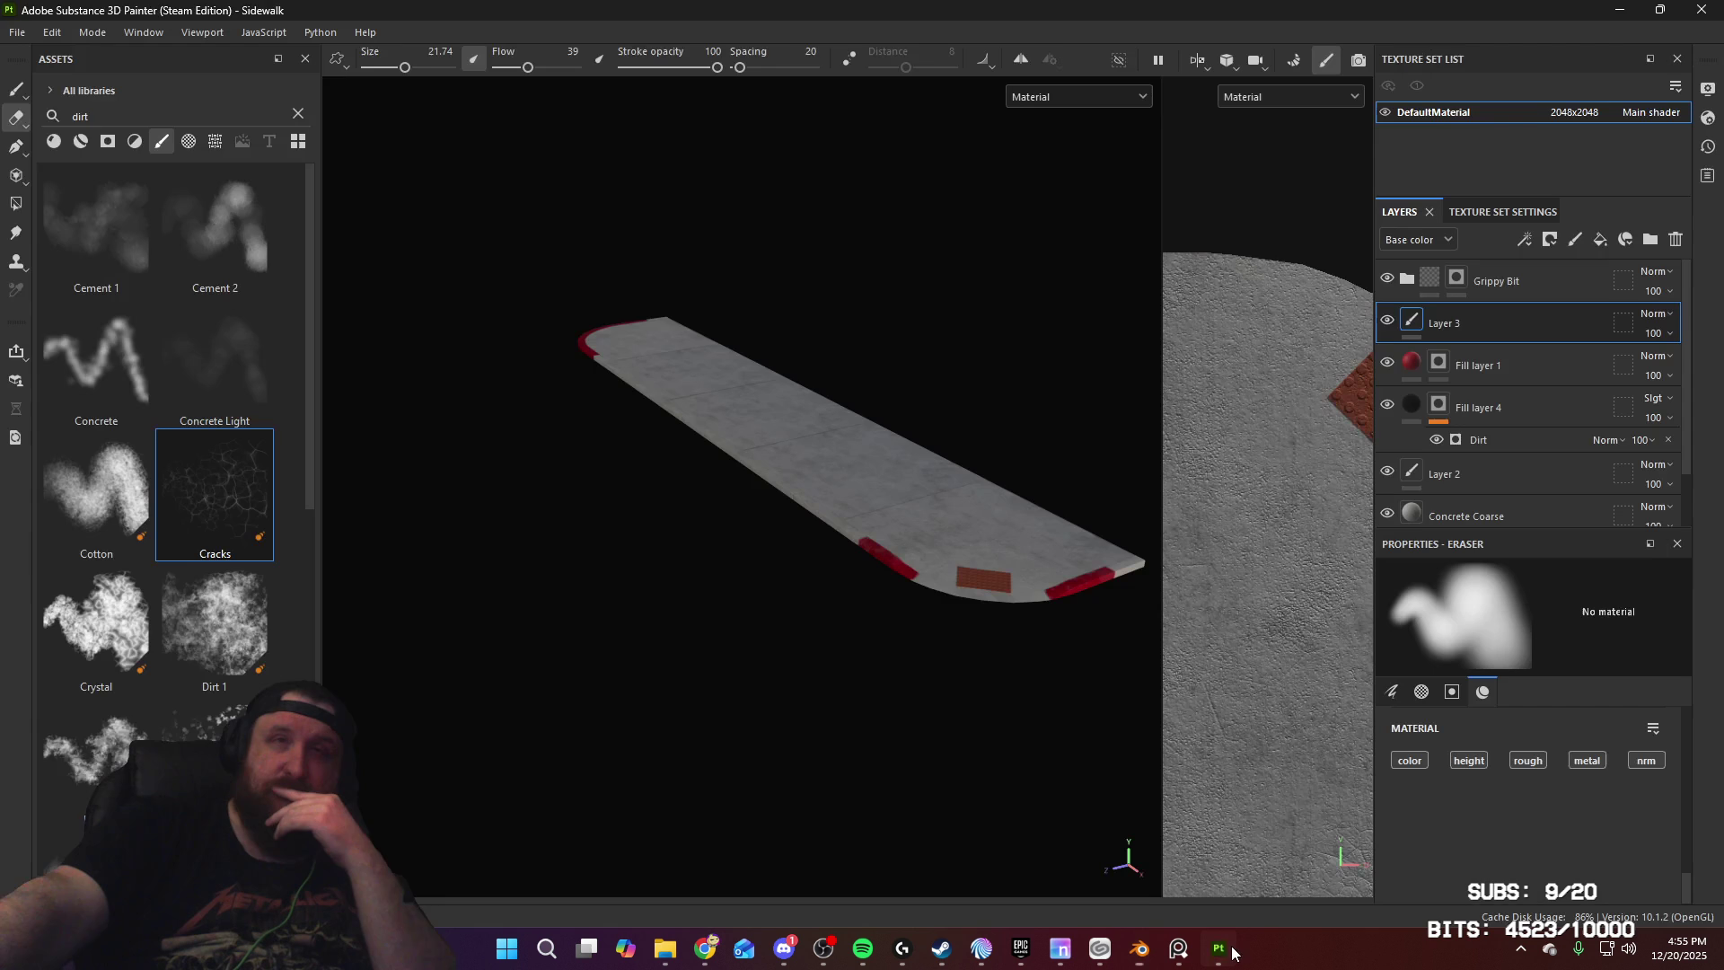
Step: Try the OnionUnreal4 template in Export Textures, then close without exporting
{"action": "left_click", "coordinate": [16, 32]}
{"action": "left_click", "coordinate": [112, 315]}
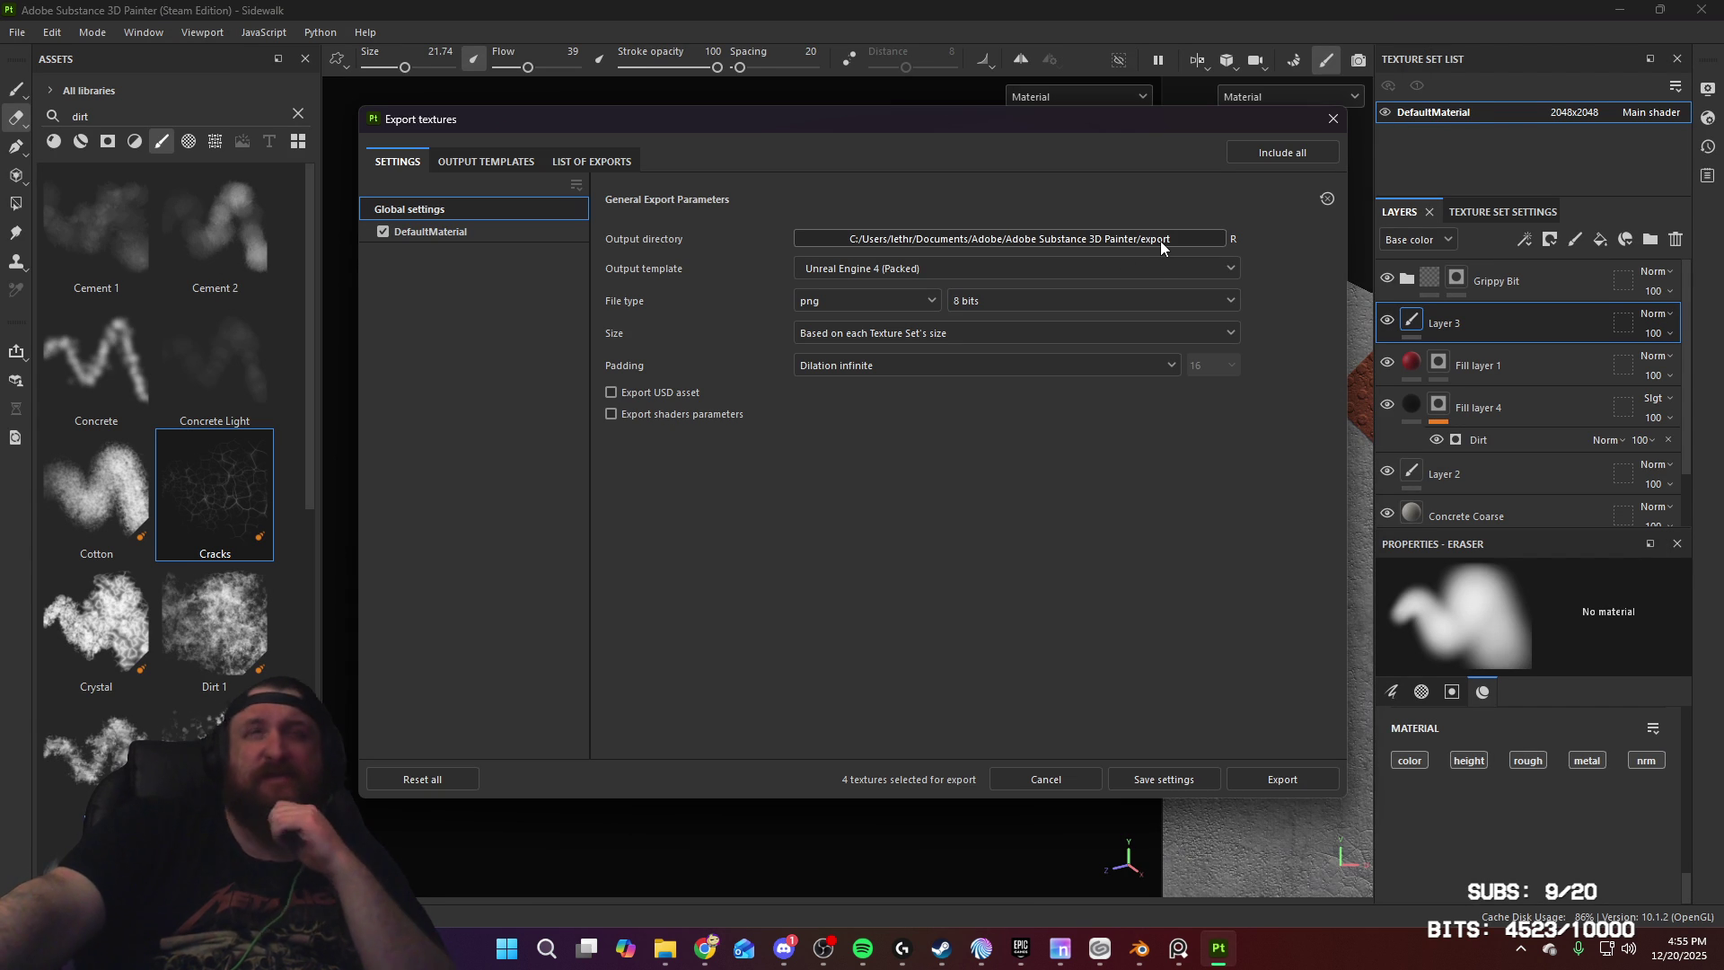
{"action": "left_click", "coordinate": [1081, 273]}
{"action": "scroll", "coordinate": [1021, 327], "scroll_direction": "up", "scroll_amount": 3}
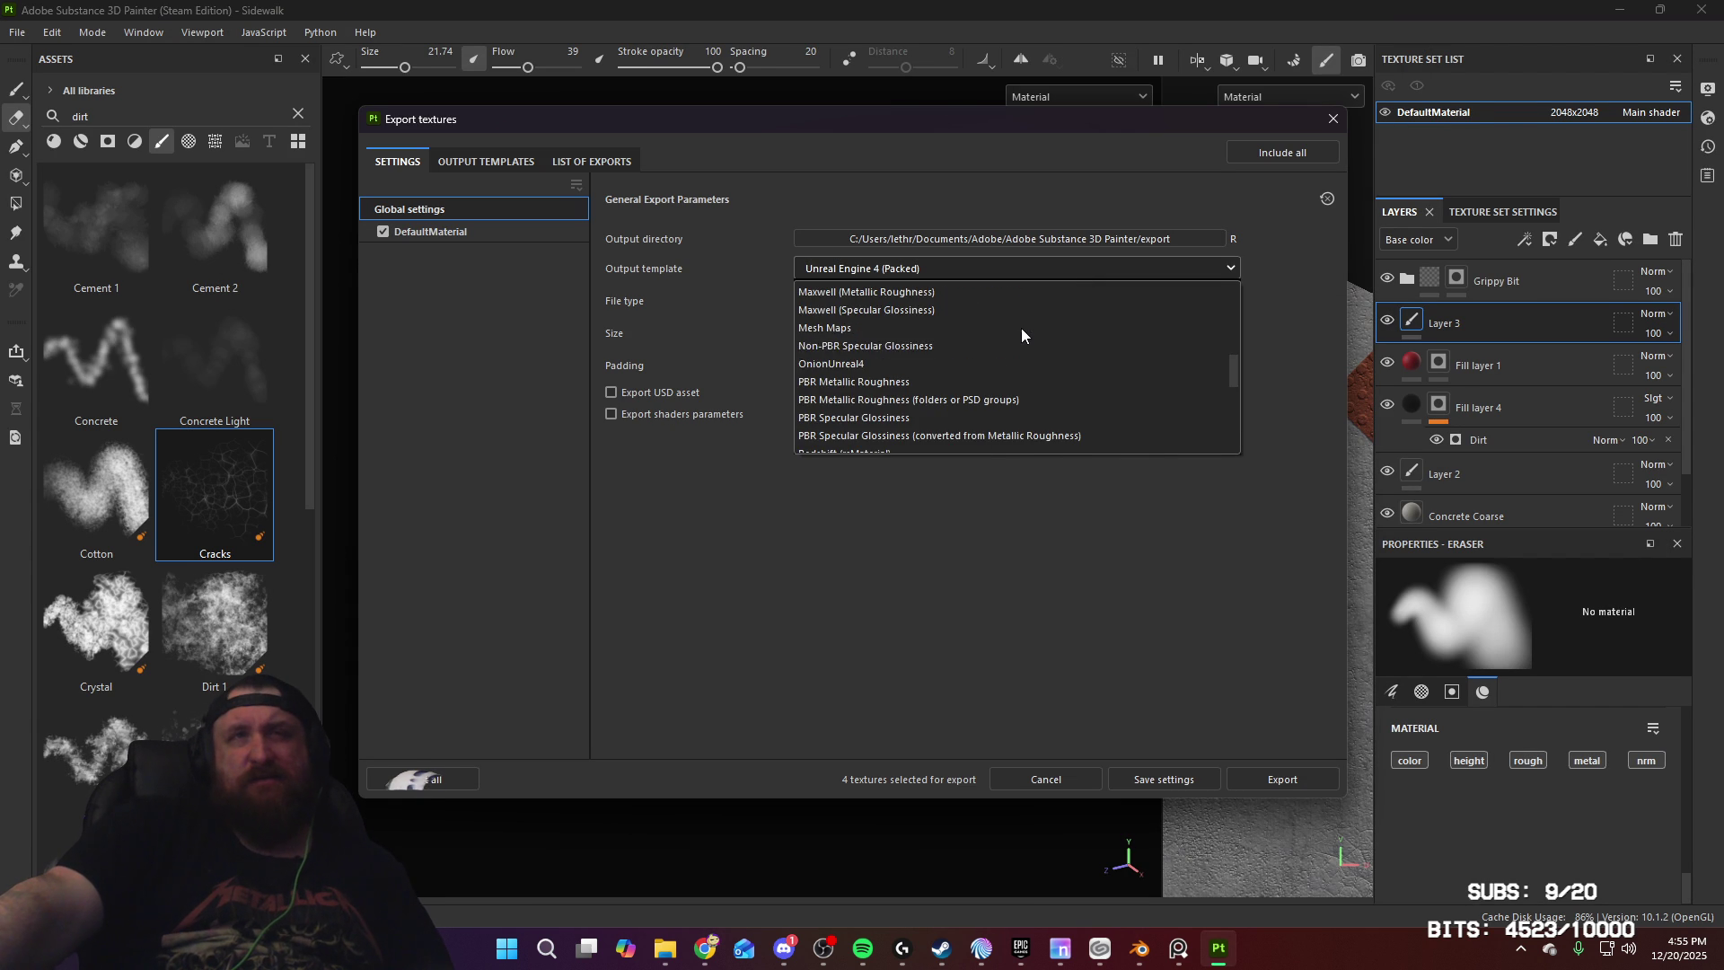
{"action": "left_click", "coordinate": [948, 354]}
{"action": "left_click", "coordinate": [1130, 241]}
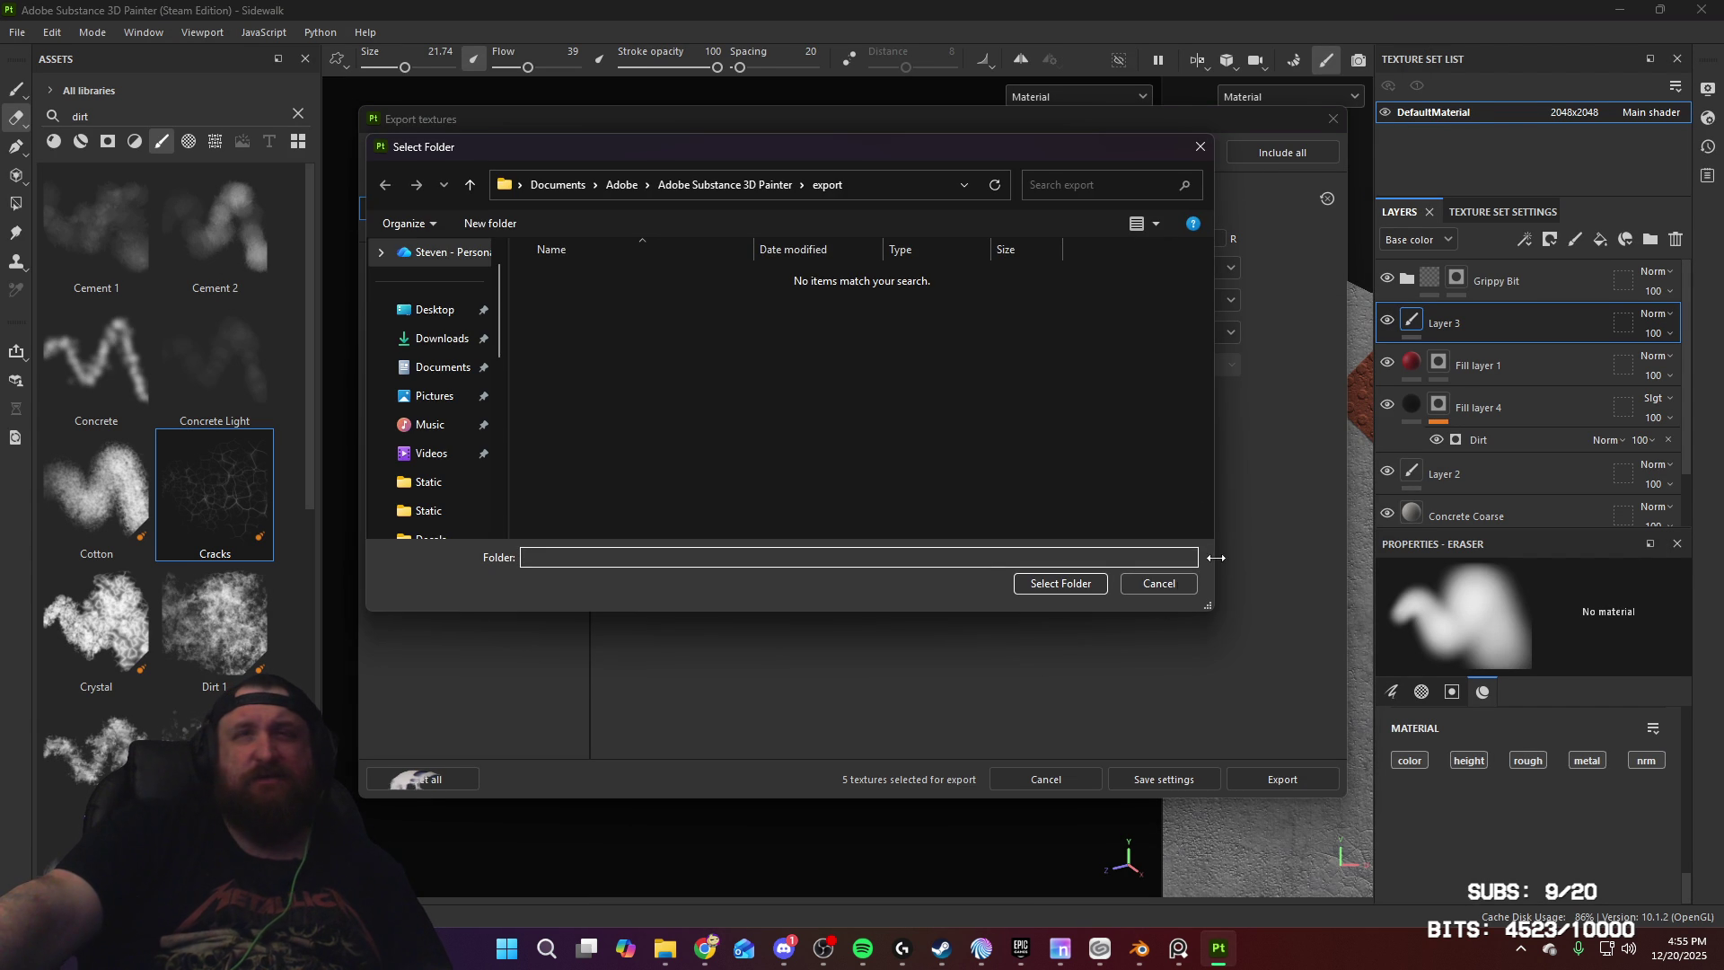
{"action": "left_click", "coordinate": [1160, 585]}
{"action": "left_click", "coordinate": [1333, 119]}
Step: Rename the DefaultMaterial texture set to Sidewalk_A
{"action": "double_click", "coordinate": [1473, 114]}
{"action": "type", "text": "Sidewa"}
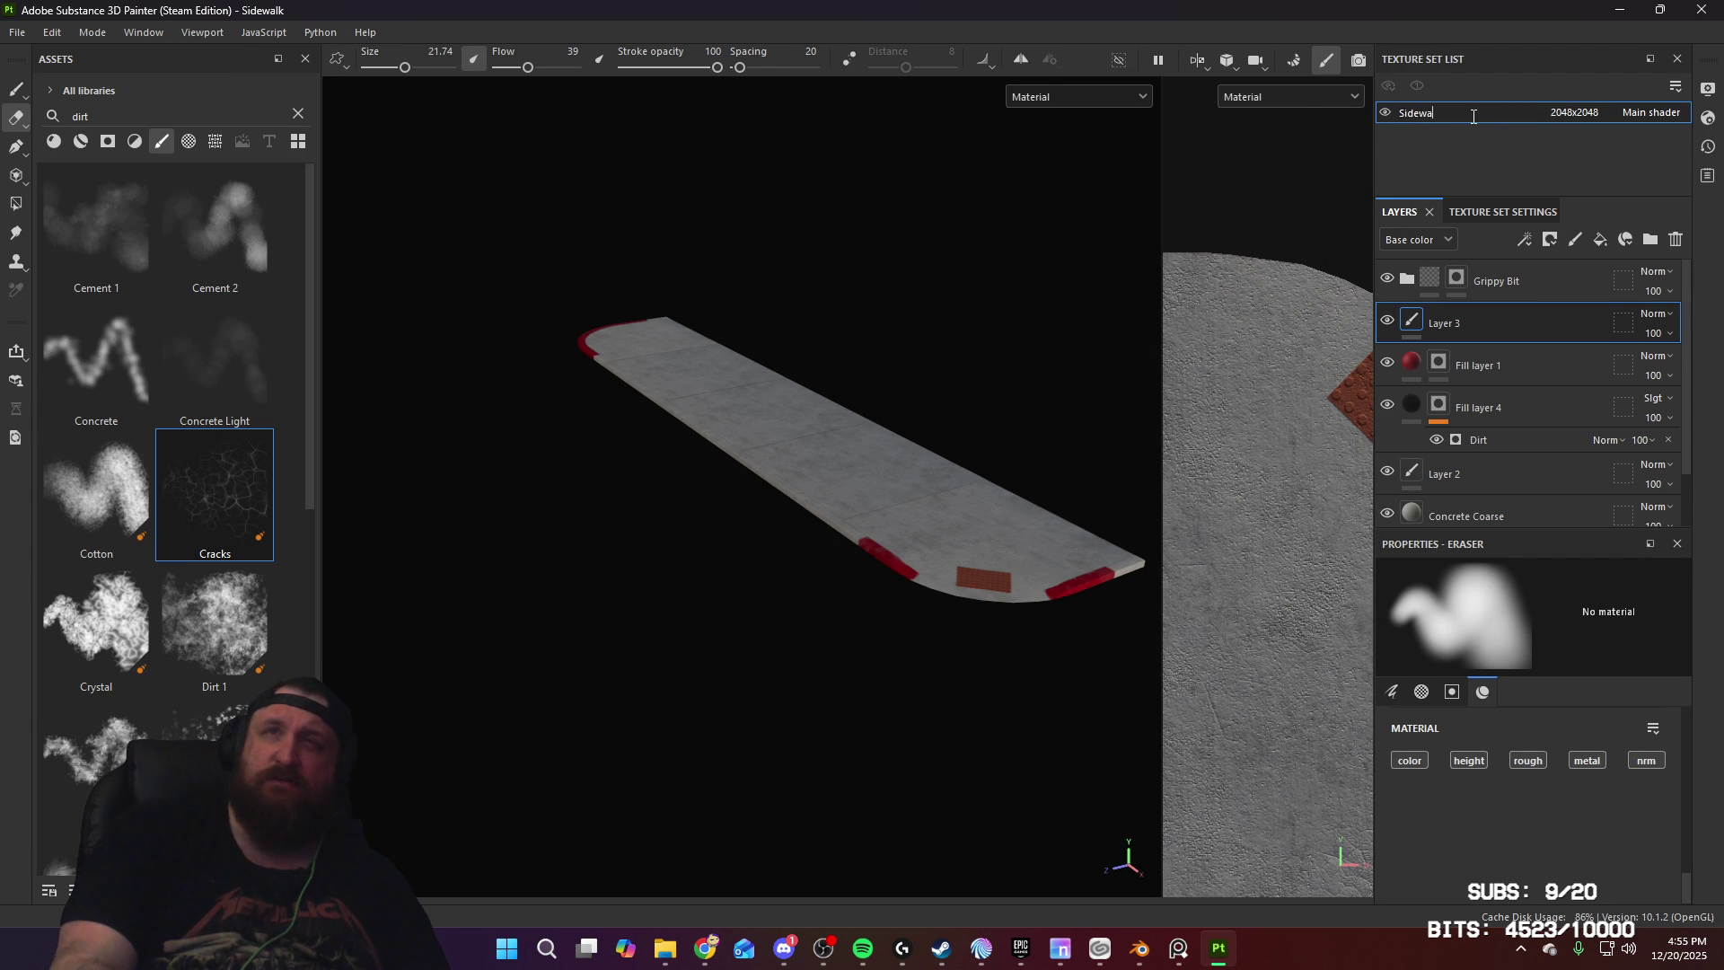
{"action": "type", "text": "lk_A"}
{"action": "key", "text": "Return"}
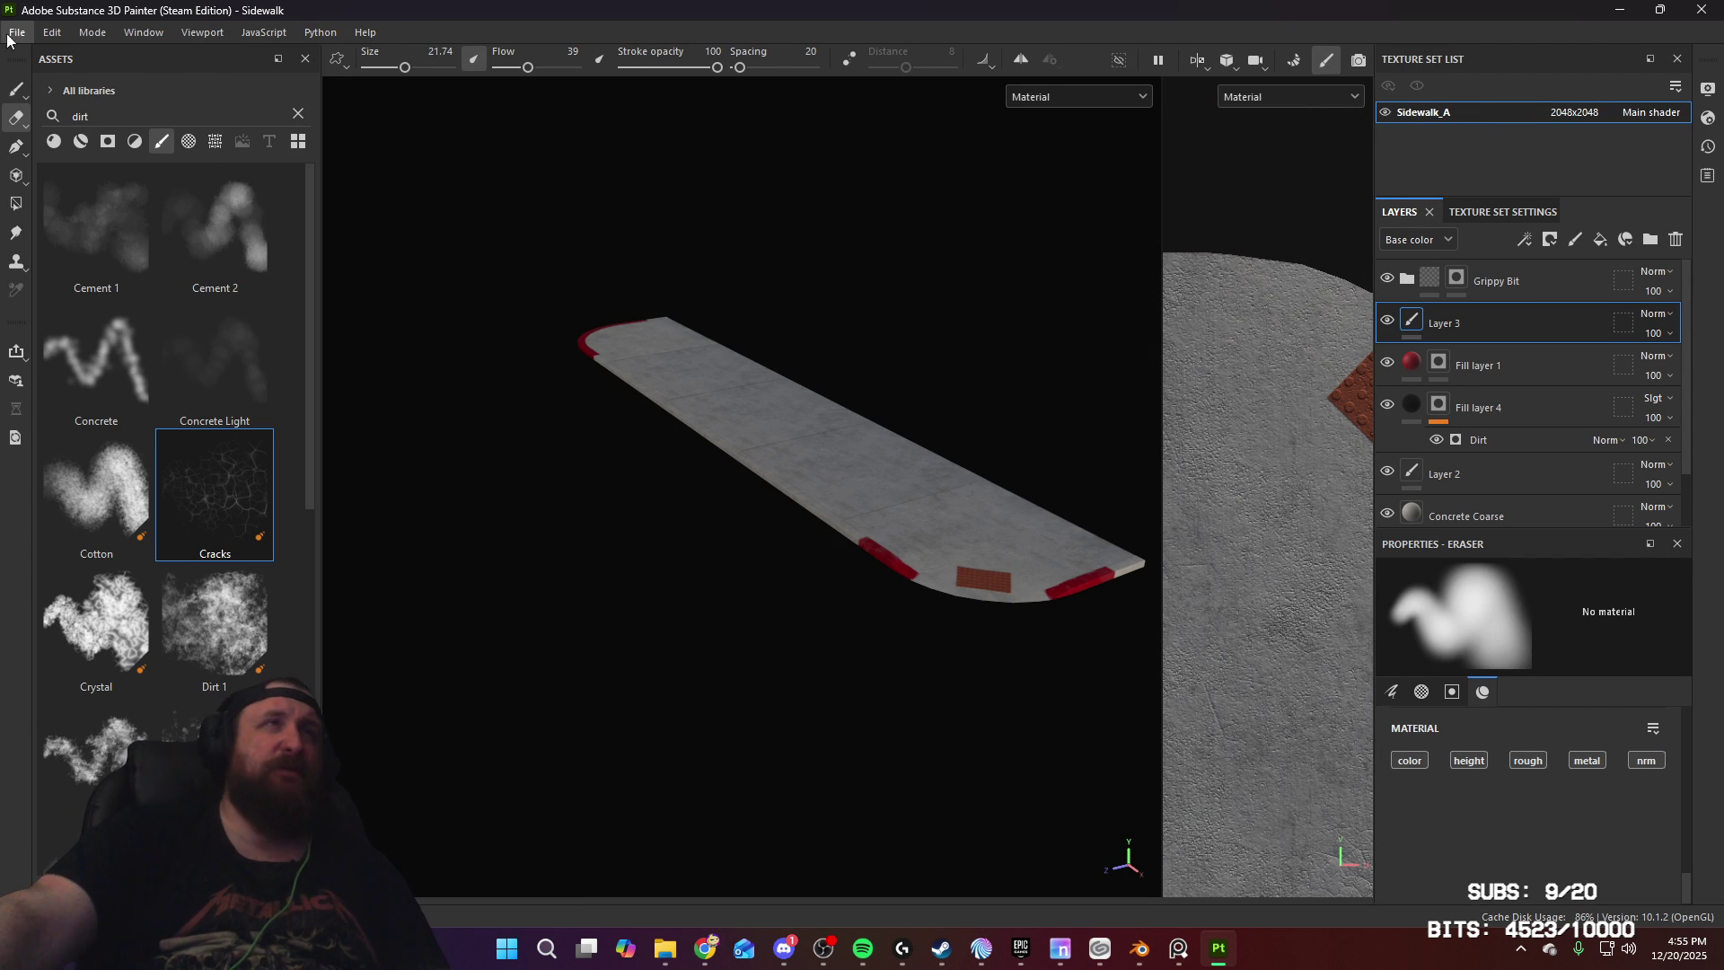
Step: Reopen Export Textures and choose the OnionUnreal4 output template
{"action": "left_click", "coordinate": [16, 33]}
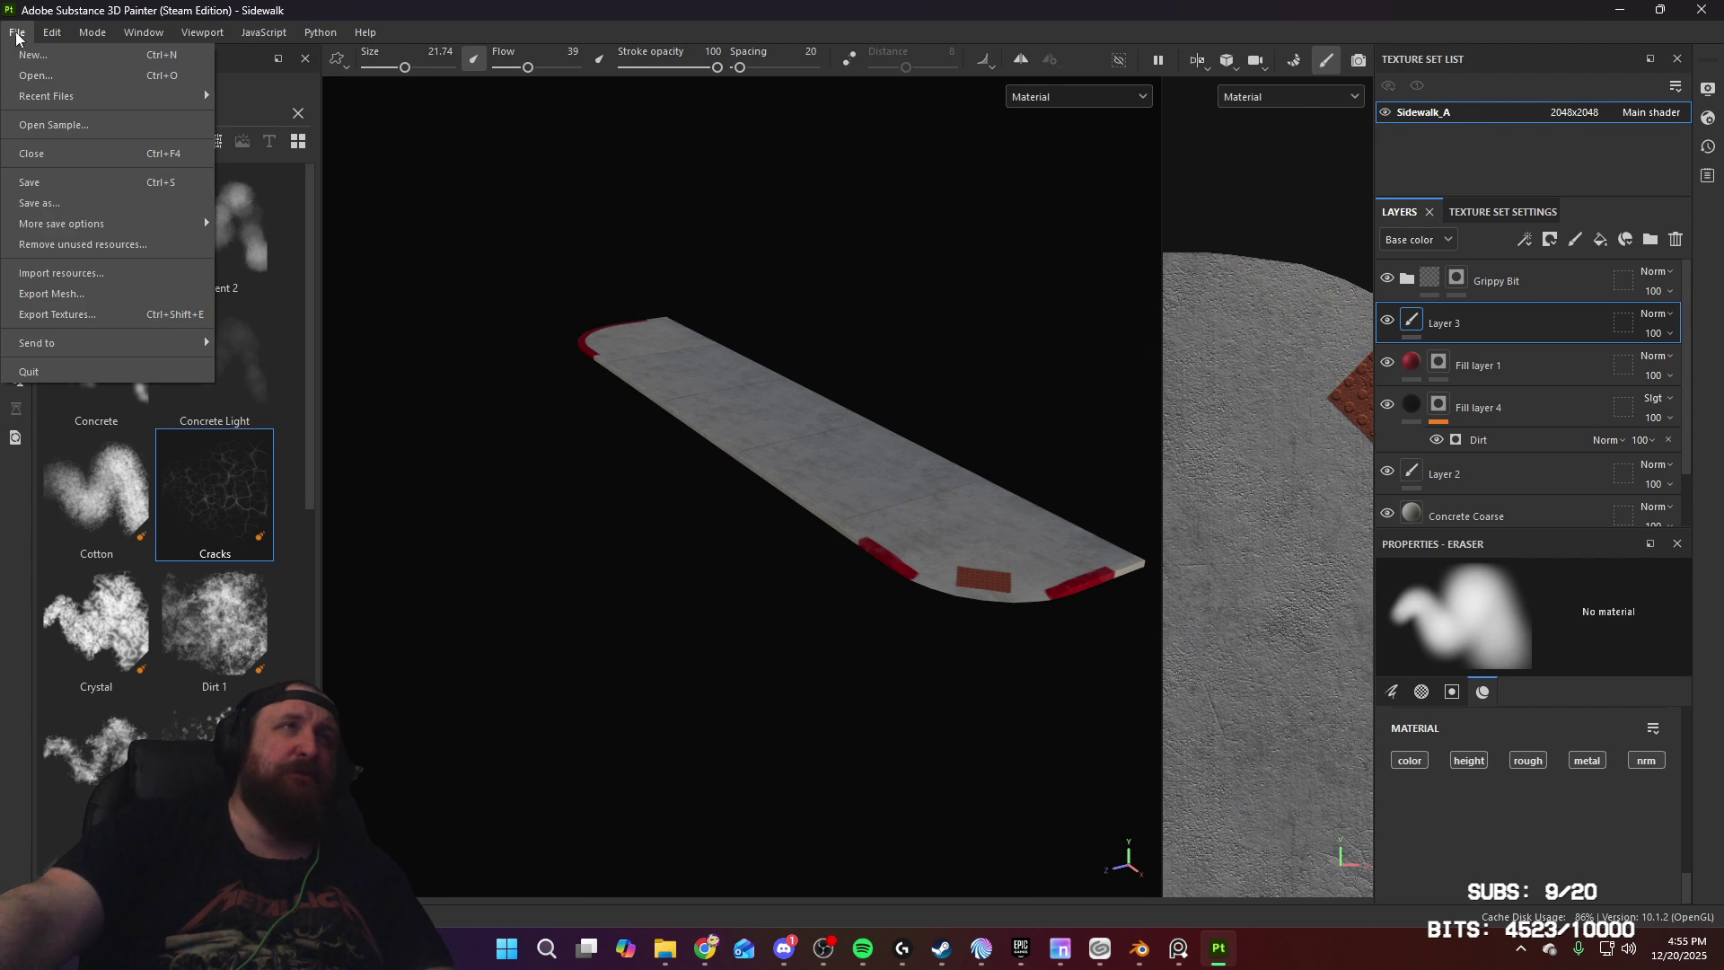
{"action": "left_click", "coordinate": [99, 318]}
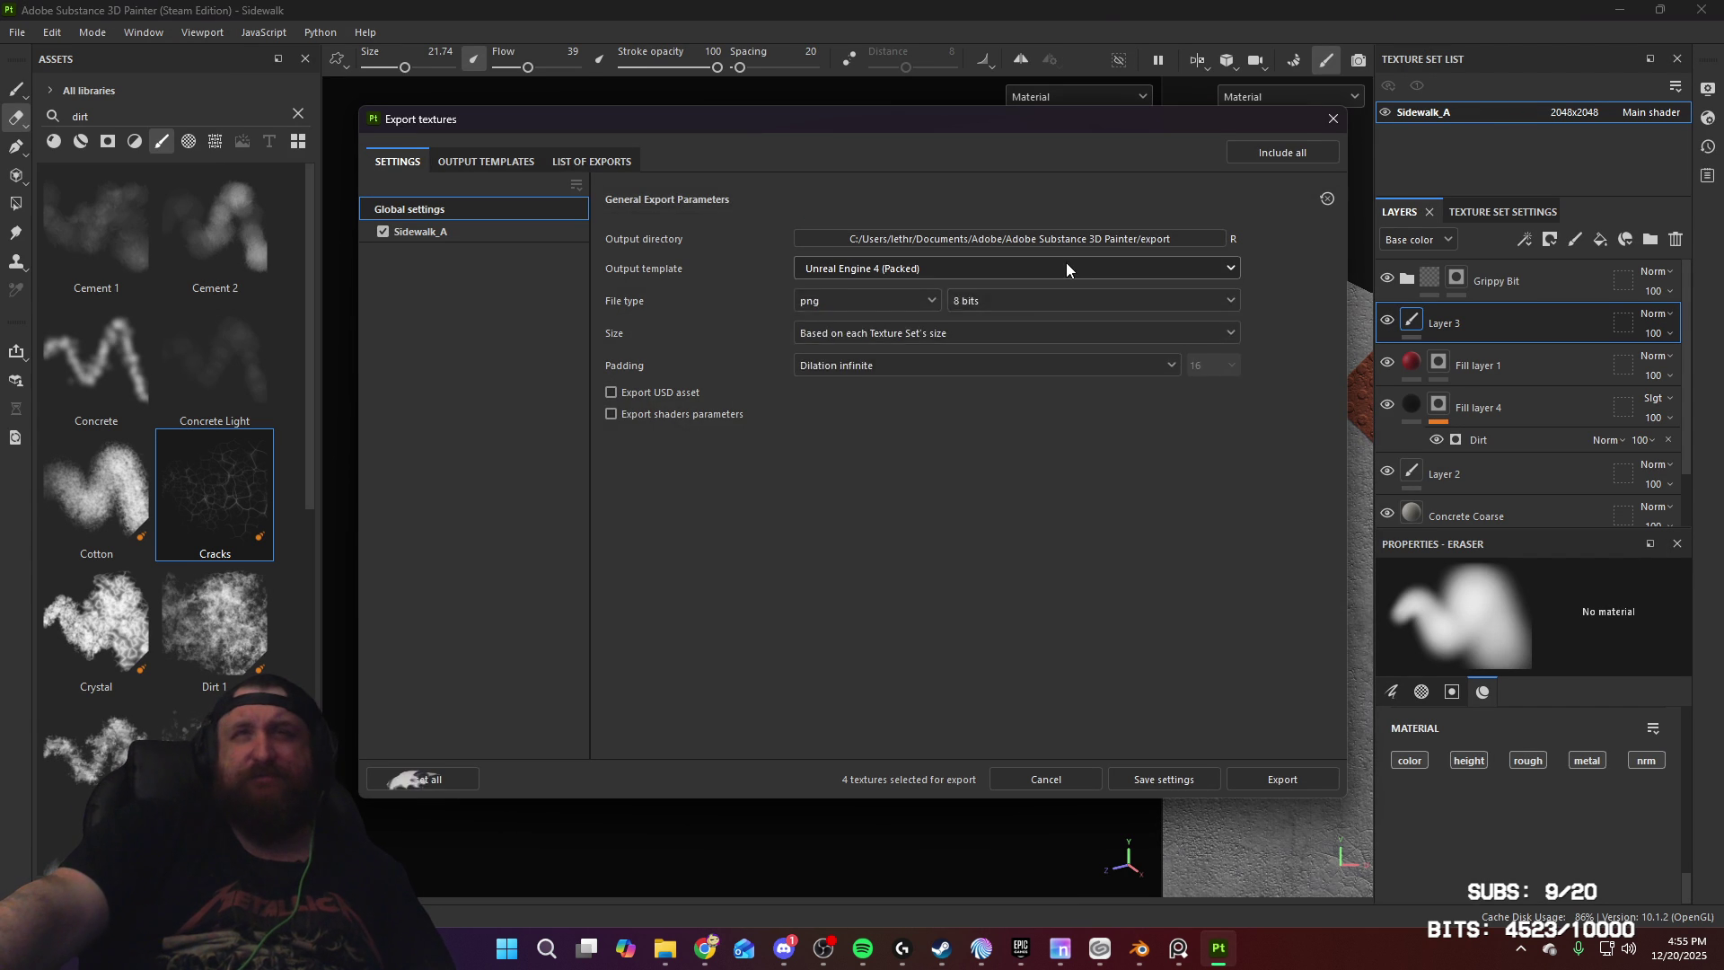
{"action": "left_click", "coordinate": [1065, 265]}
{"action": "scroll", "coordinate": [979, 342], "scroll_direction": "down", "scroll_amount": 5}
{"action": "left_click", "coordinate": [934, 363]}
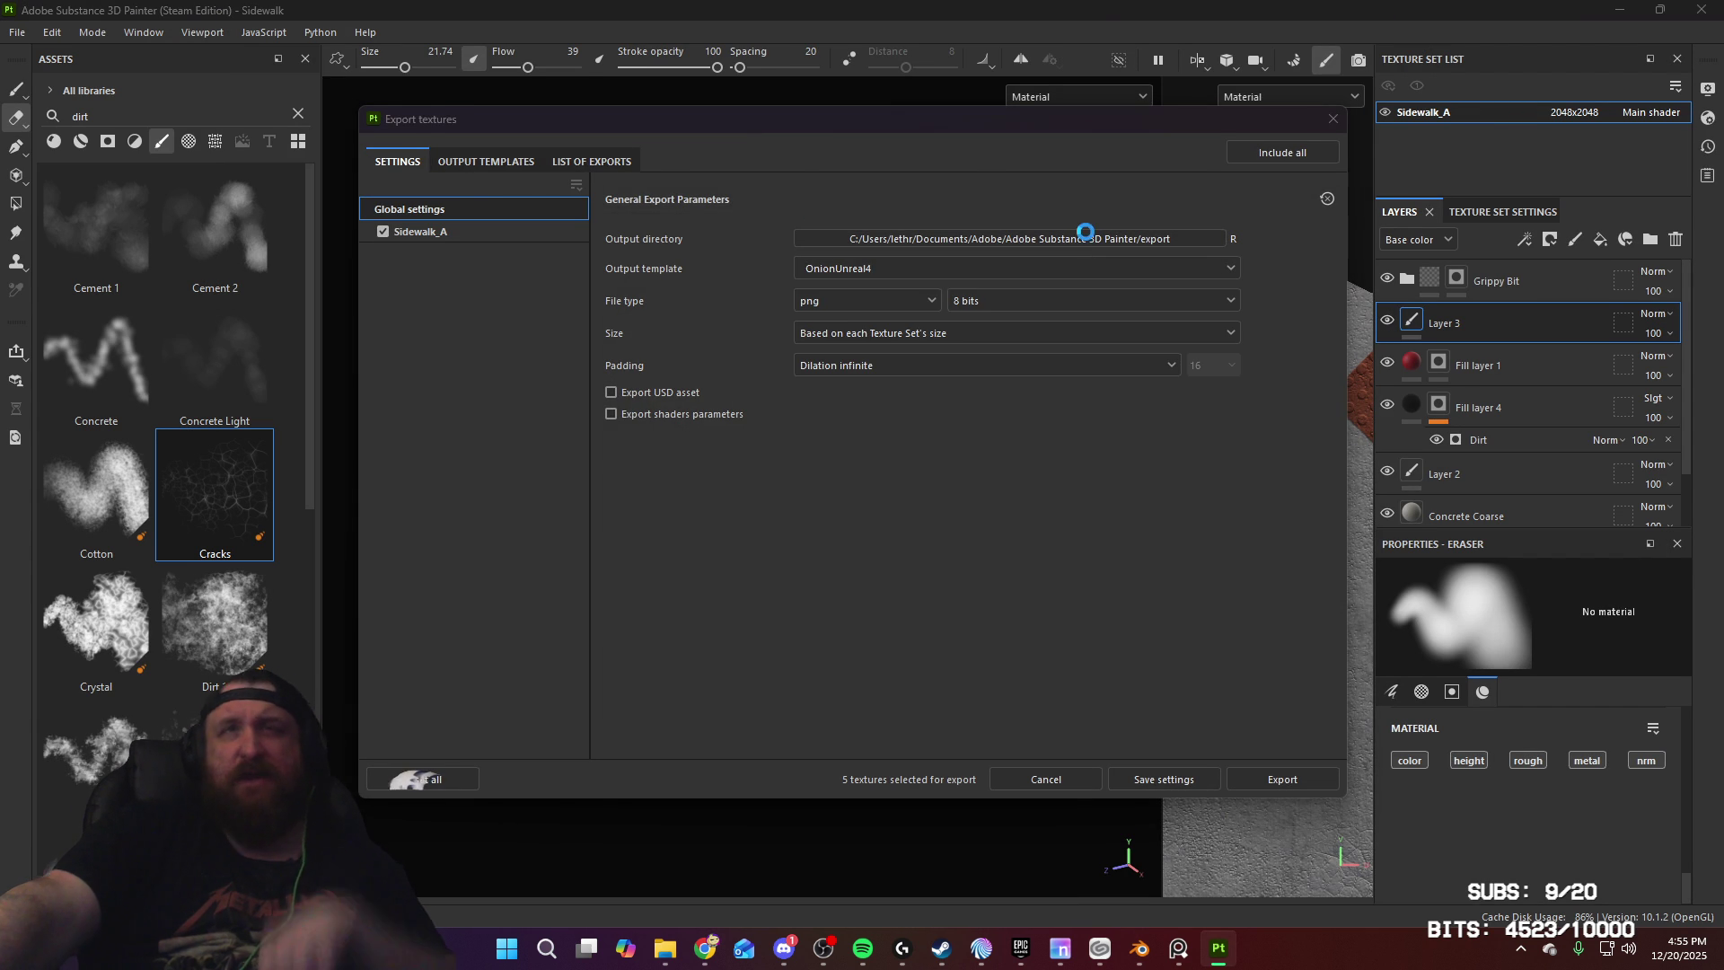
Step: Set the output folder to Static/Locations/Town and export the five Sidewalk_A textures
{"action": "left_click", "coordinate": [1086, 236]}
{"action": "scroll", "coordinate": [449, 323], "scroll_direction": "up", "scroll_amount": 1}
{"action": "scroll", "coordinate": [449, 359], "scroll_direction": "down", "scroll_amount": 3}
{"action": "left_click", "coordinate": [433, 316]}
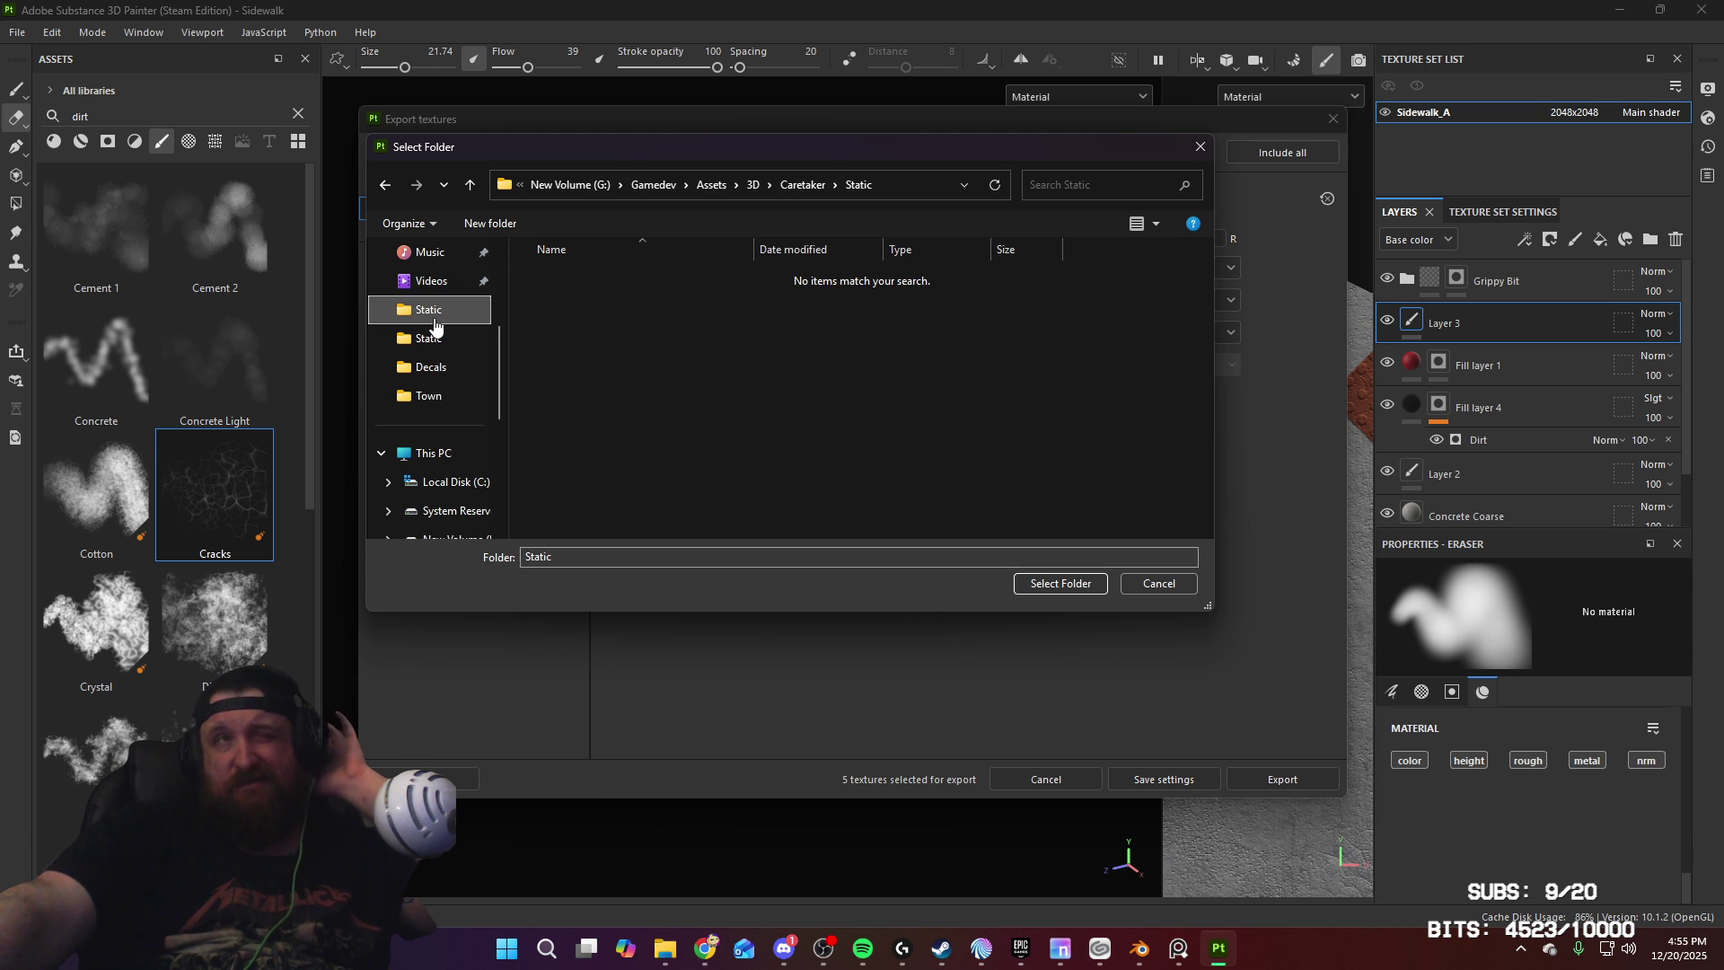
{"action": "left_click", "coordinate": [439, 338]}
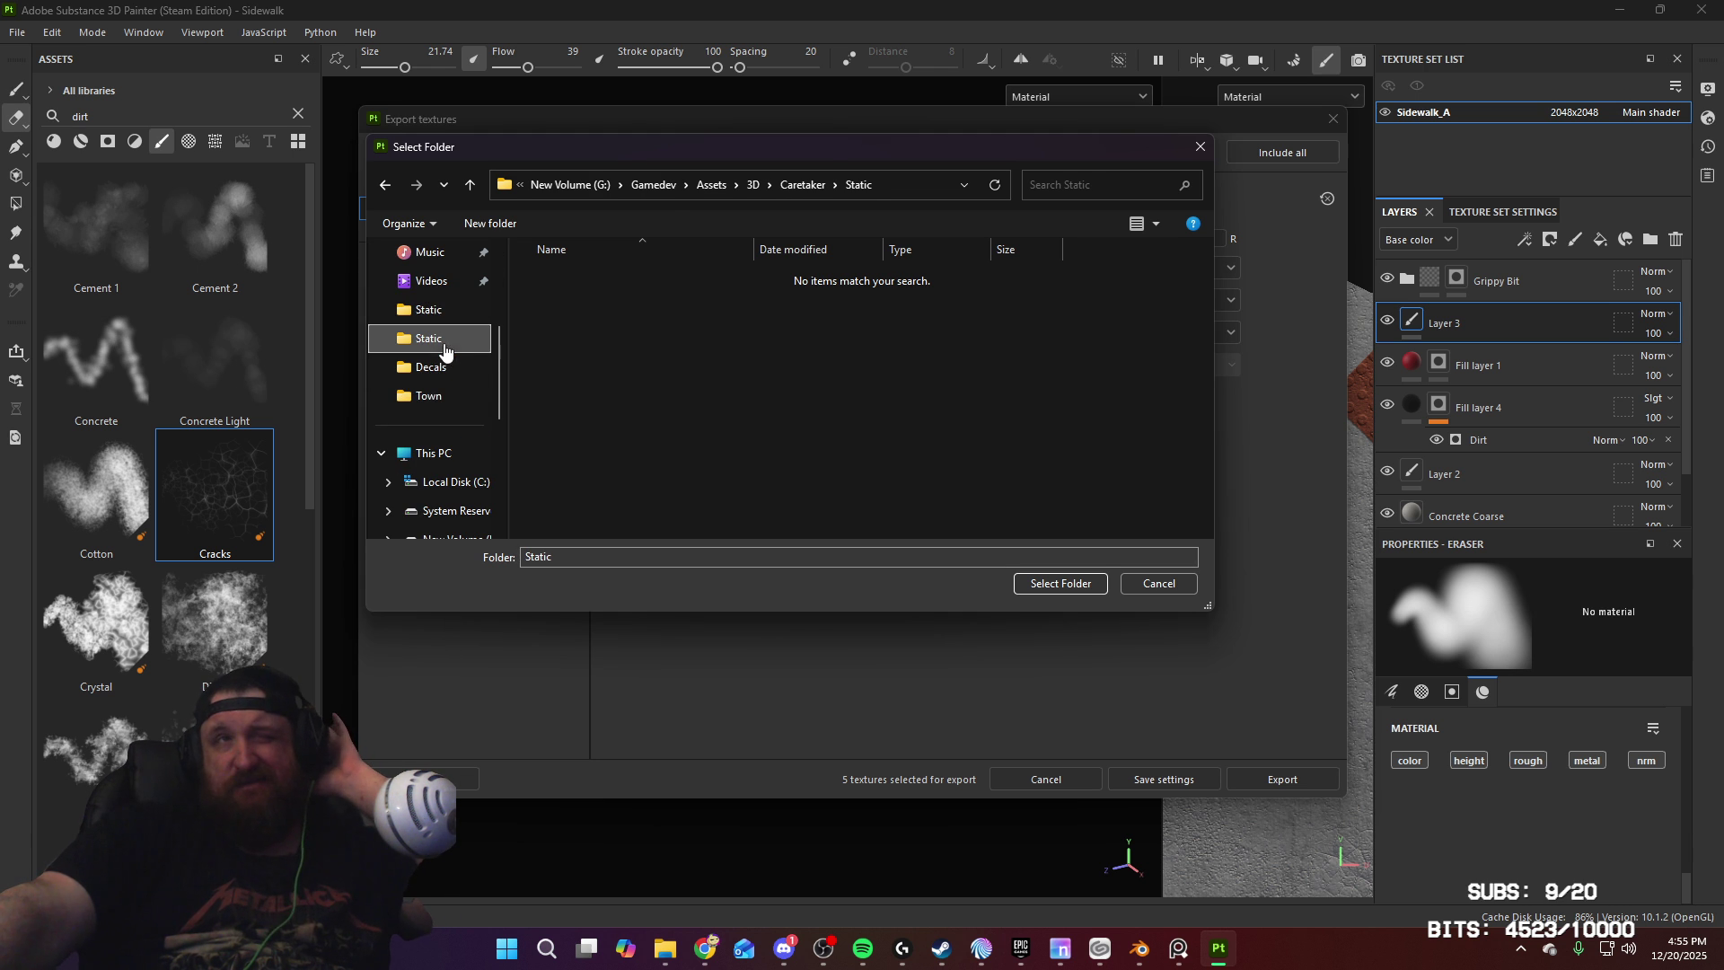
{"action": "double_click", "coordinate": [621, 404]}
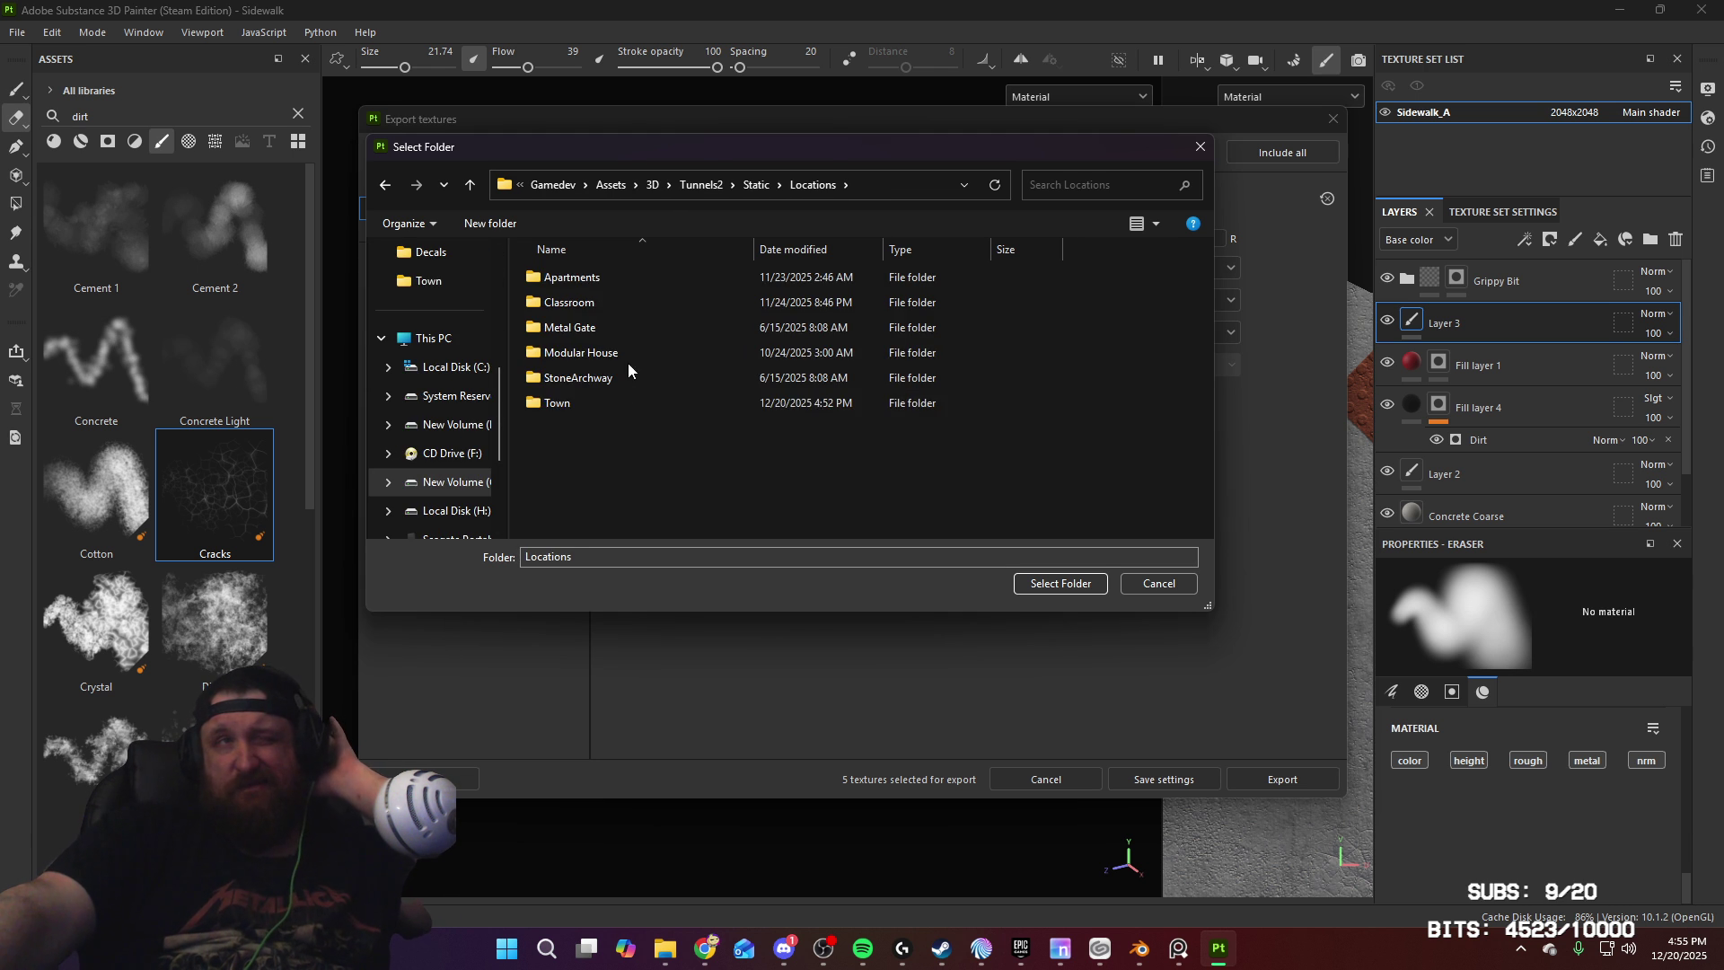
{"action": "double_click", "coordinate": [614, 403]}
{"action": "left_click", "coordinate": [1033, 585]}
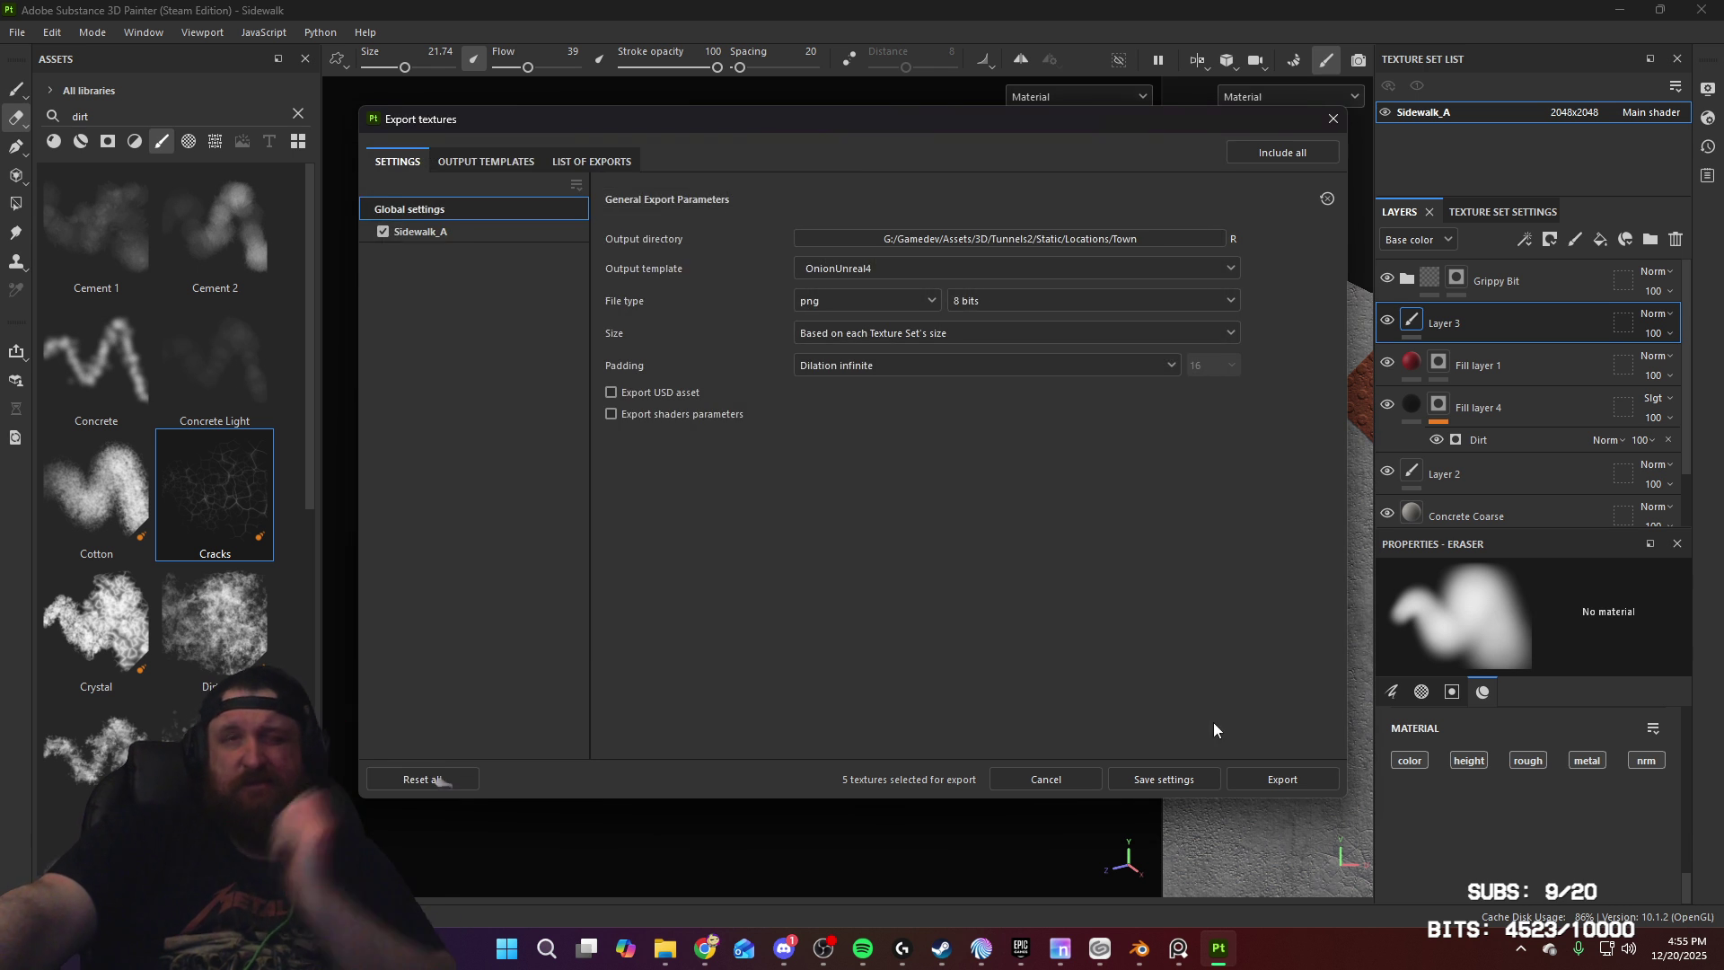
{"action": "left_click", "coordinate": [1291, 779]}
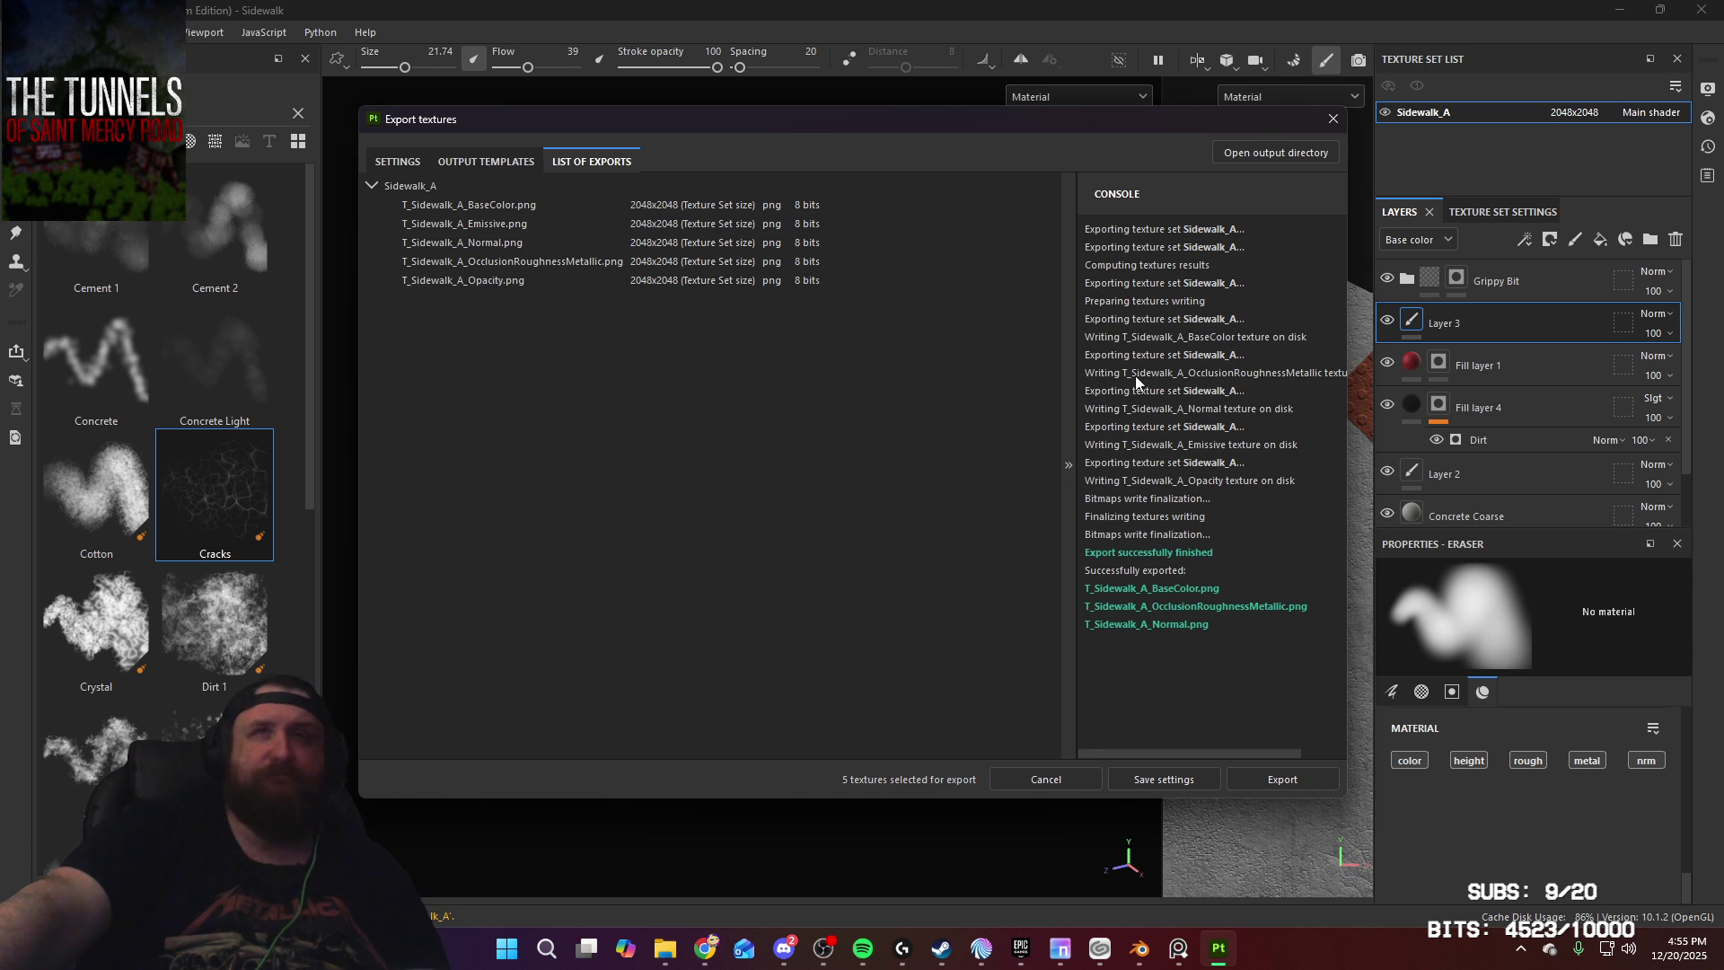
{"action": "left_click", "coordinate": [1333, 119]}
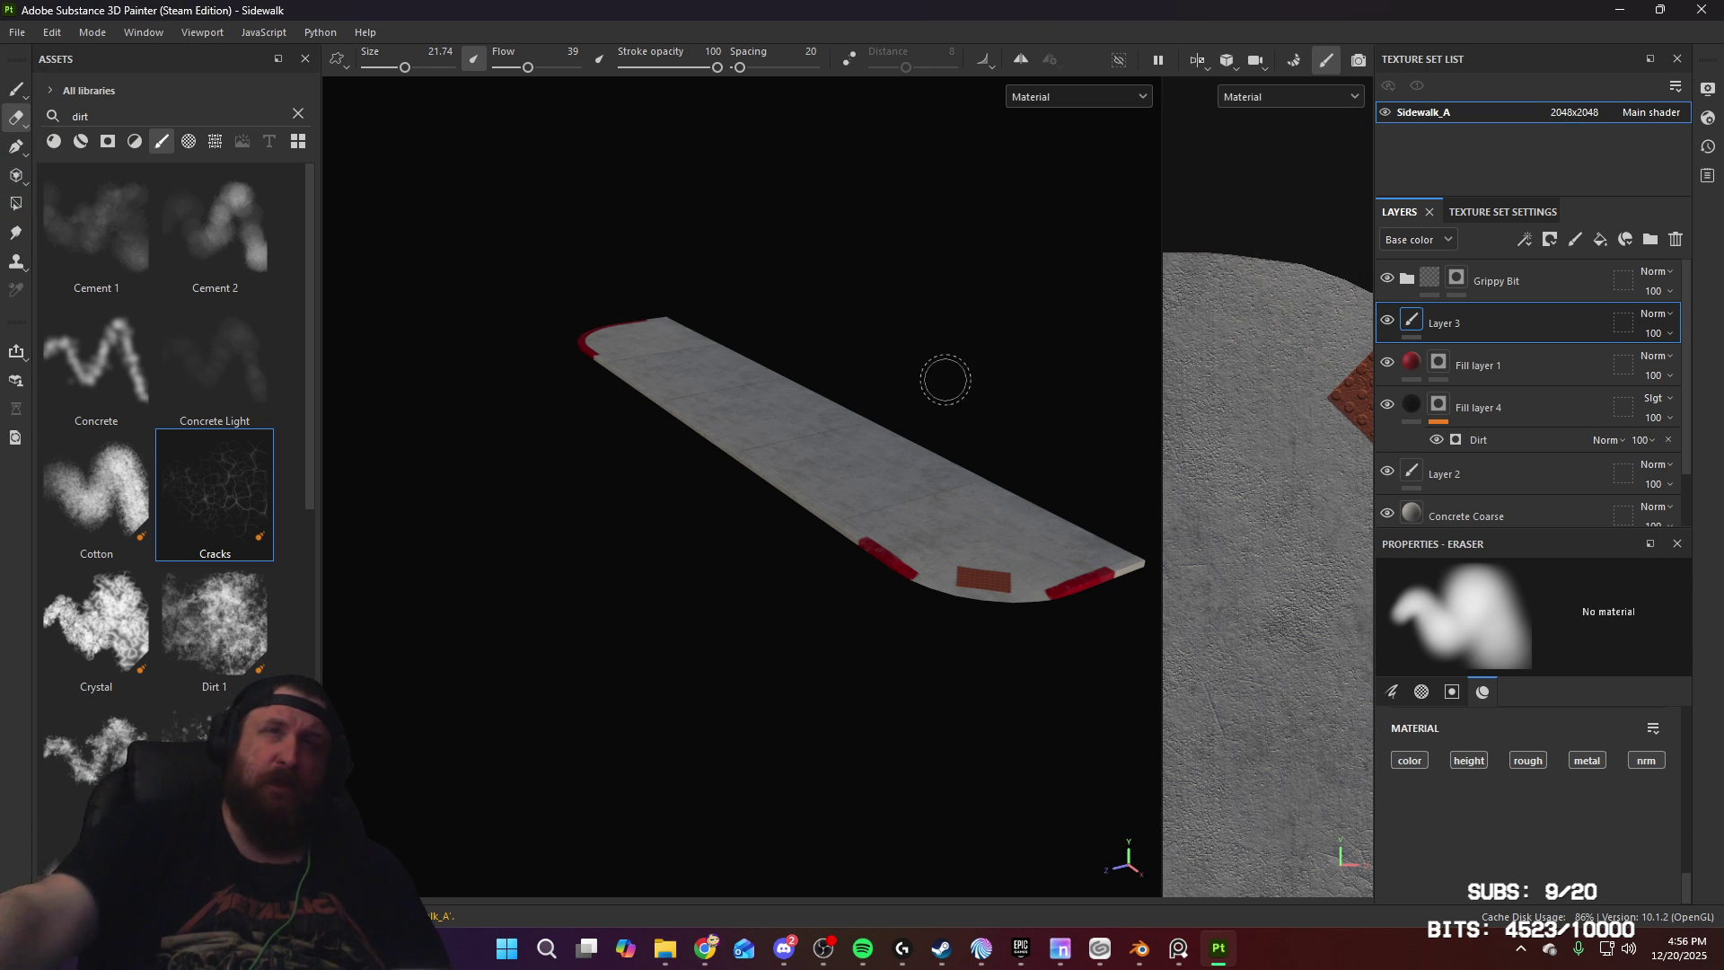
Step: Orbit the textured sidewalk strip end-on and diagonally, then return to Blender
{"action": "mouse_move", "coordinate": [965, 390]}
{"action": "left_mouse_down", "text": "alt"}
{"action": "mouse_move", "coordinate": [935, 412]}
{"action": "mouse_move", "coordinate": [825, 410]}
{"action": "left_mouse_up", "text": "alt"}
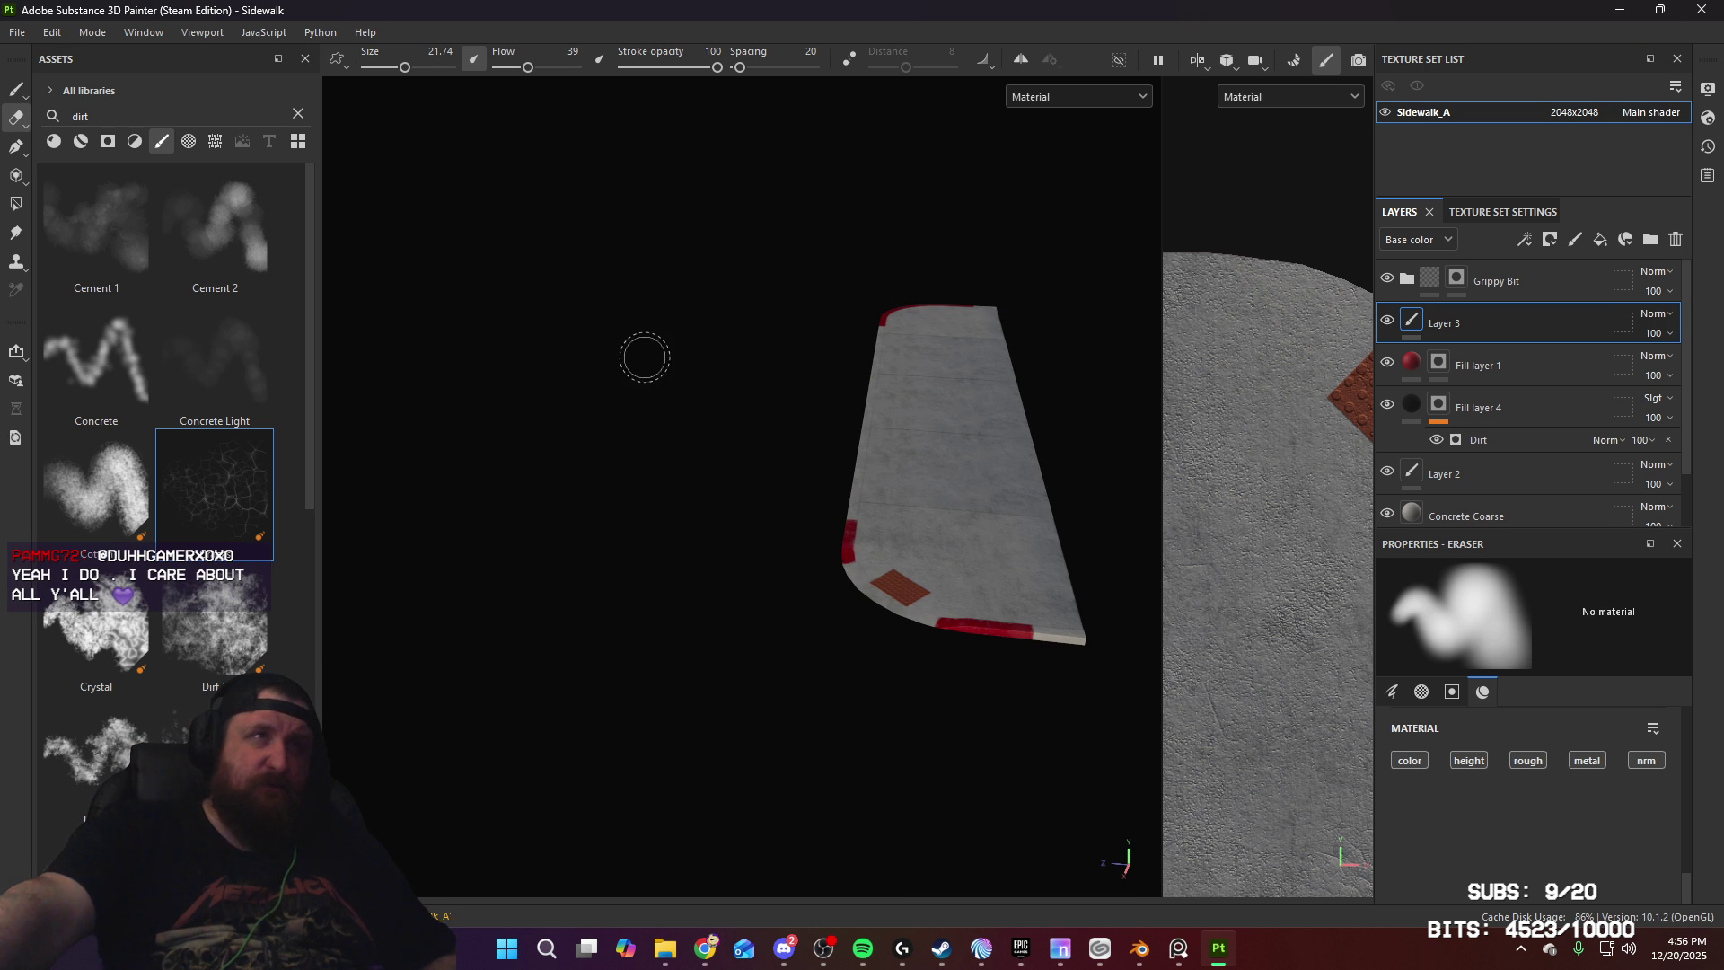
{"action": "mouse_move", "coordinate": [673, 377]}
{"action": "left_mouse_down", "text": "alt"}
{"action": "mouse_move", "coordinate": [823, 384]}
{"action": "mouse_move", "coordinate": [974, 434]}
{"action": "mouse_move", "coordinate": [950, 431]}
{"action": "left_mouse_up", "text": "alt"}
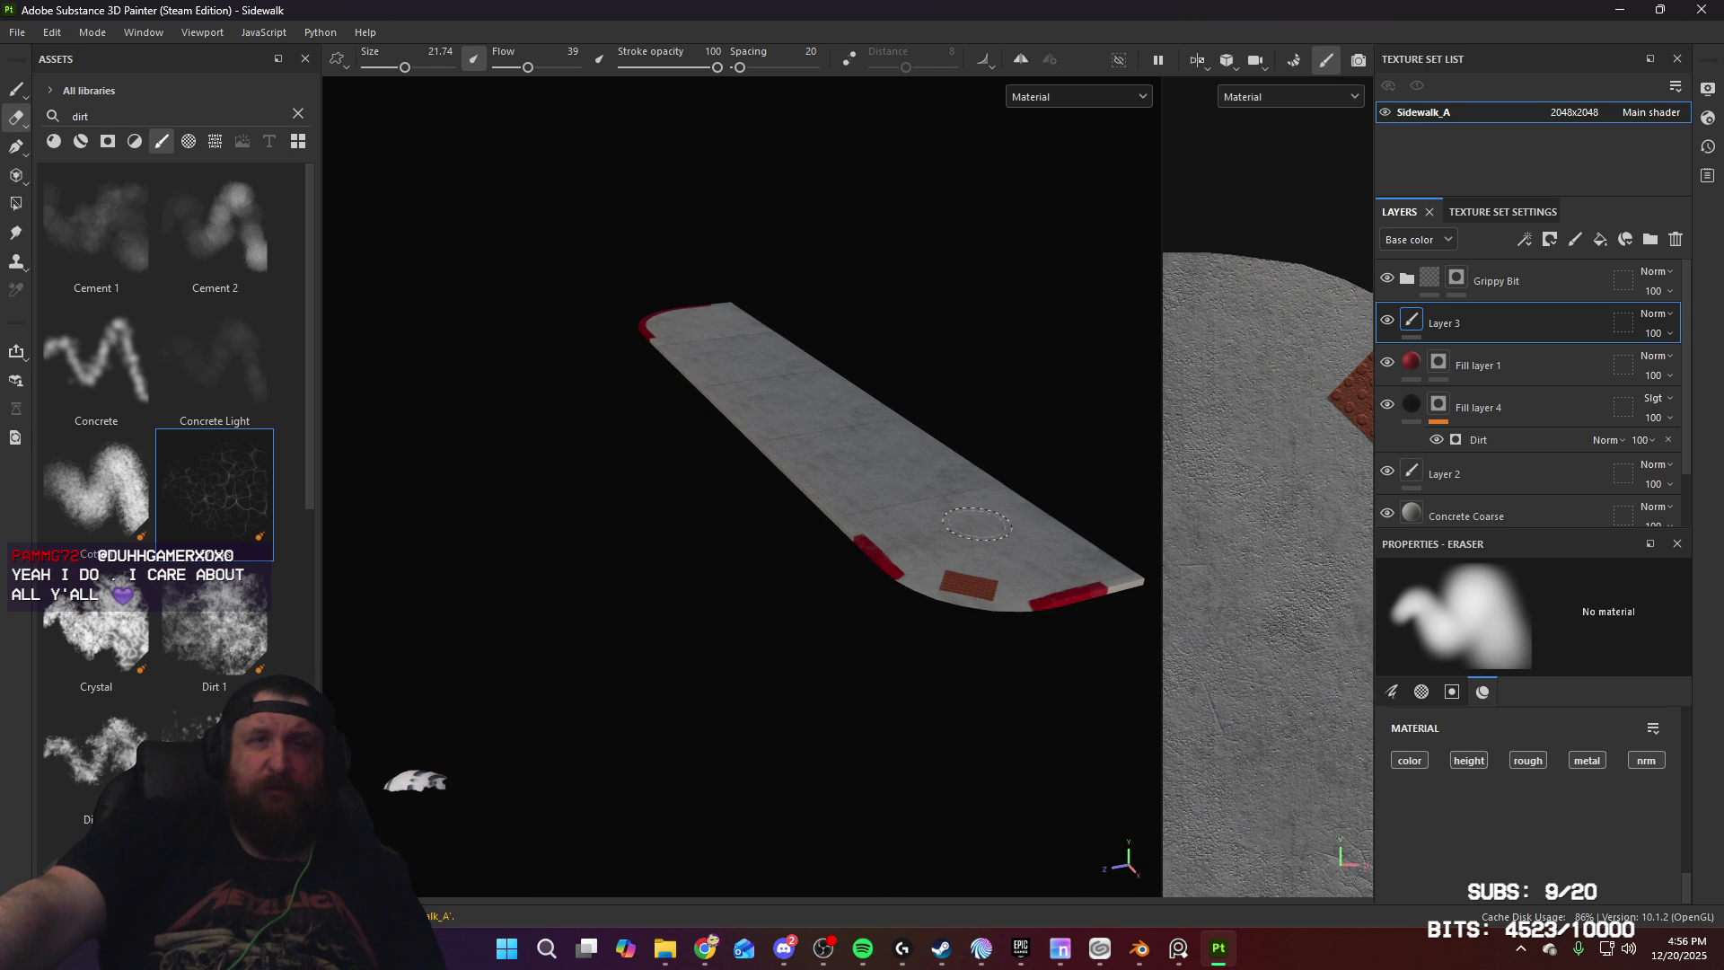
{"action": "left_click", "coordinate": [1140, 948]}
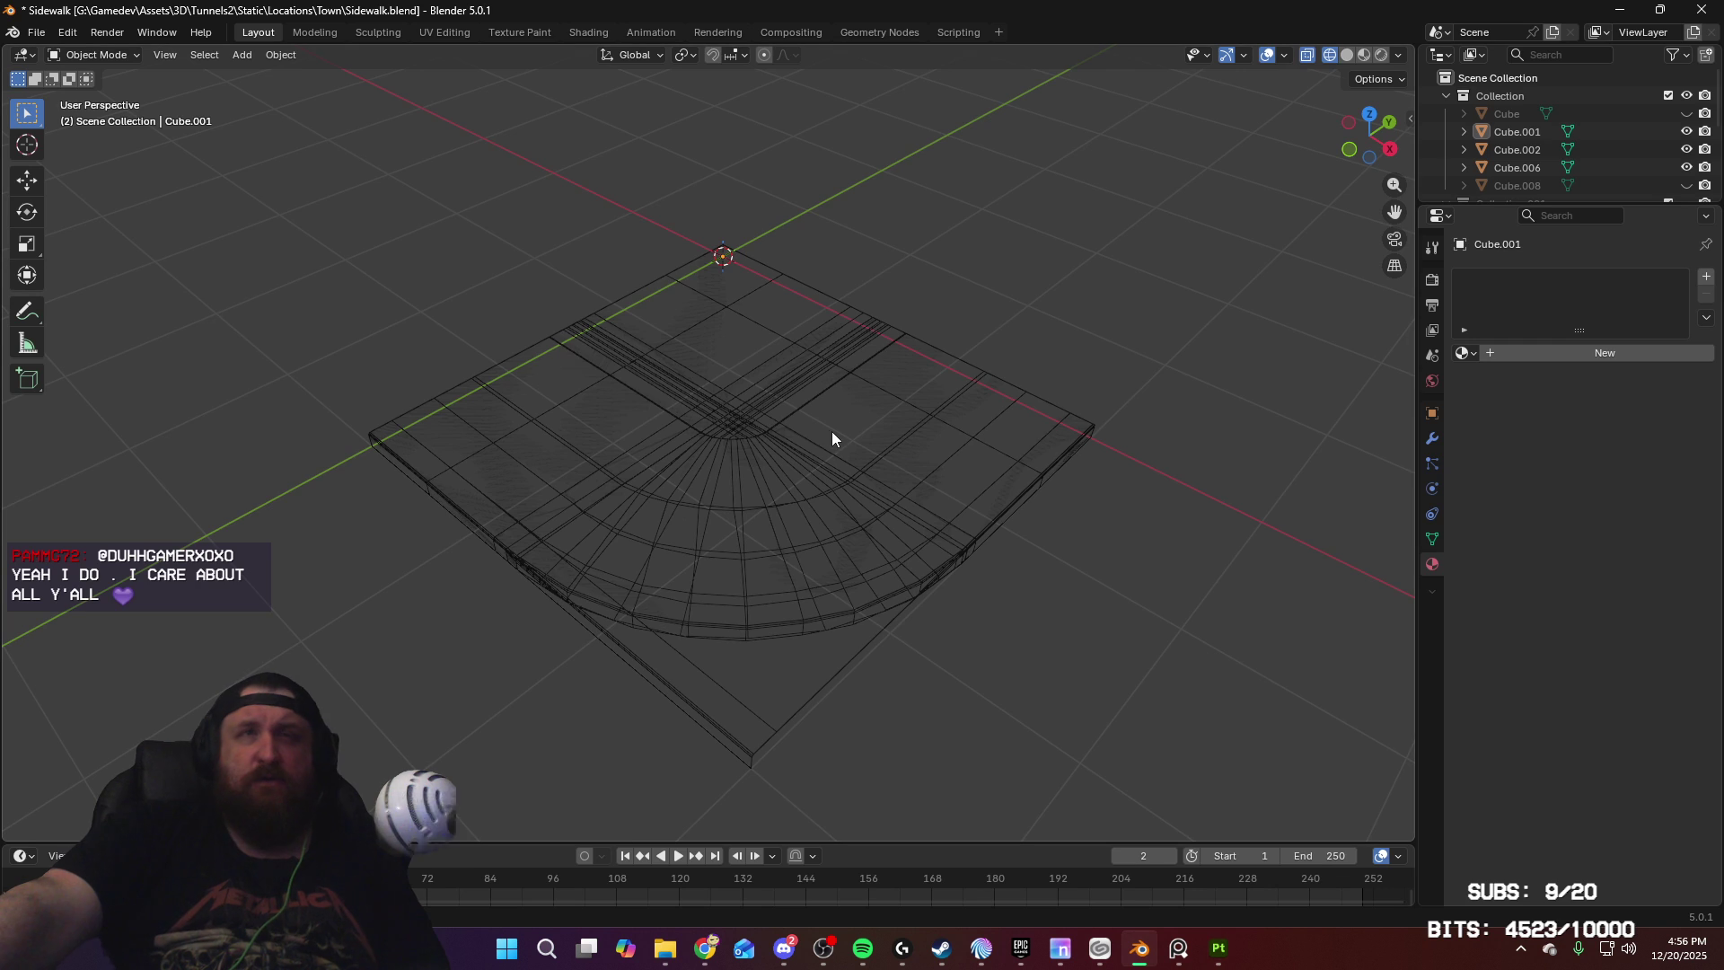
Step: Select the Cube.001 corner piece by cycling through the overlapping meshes
{"action": "middle_click_drag", "start_coordinate": [907, 460], "coordinate": [946, 454]}
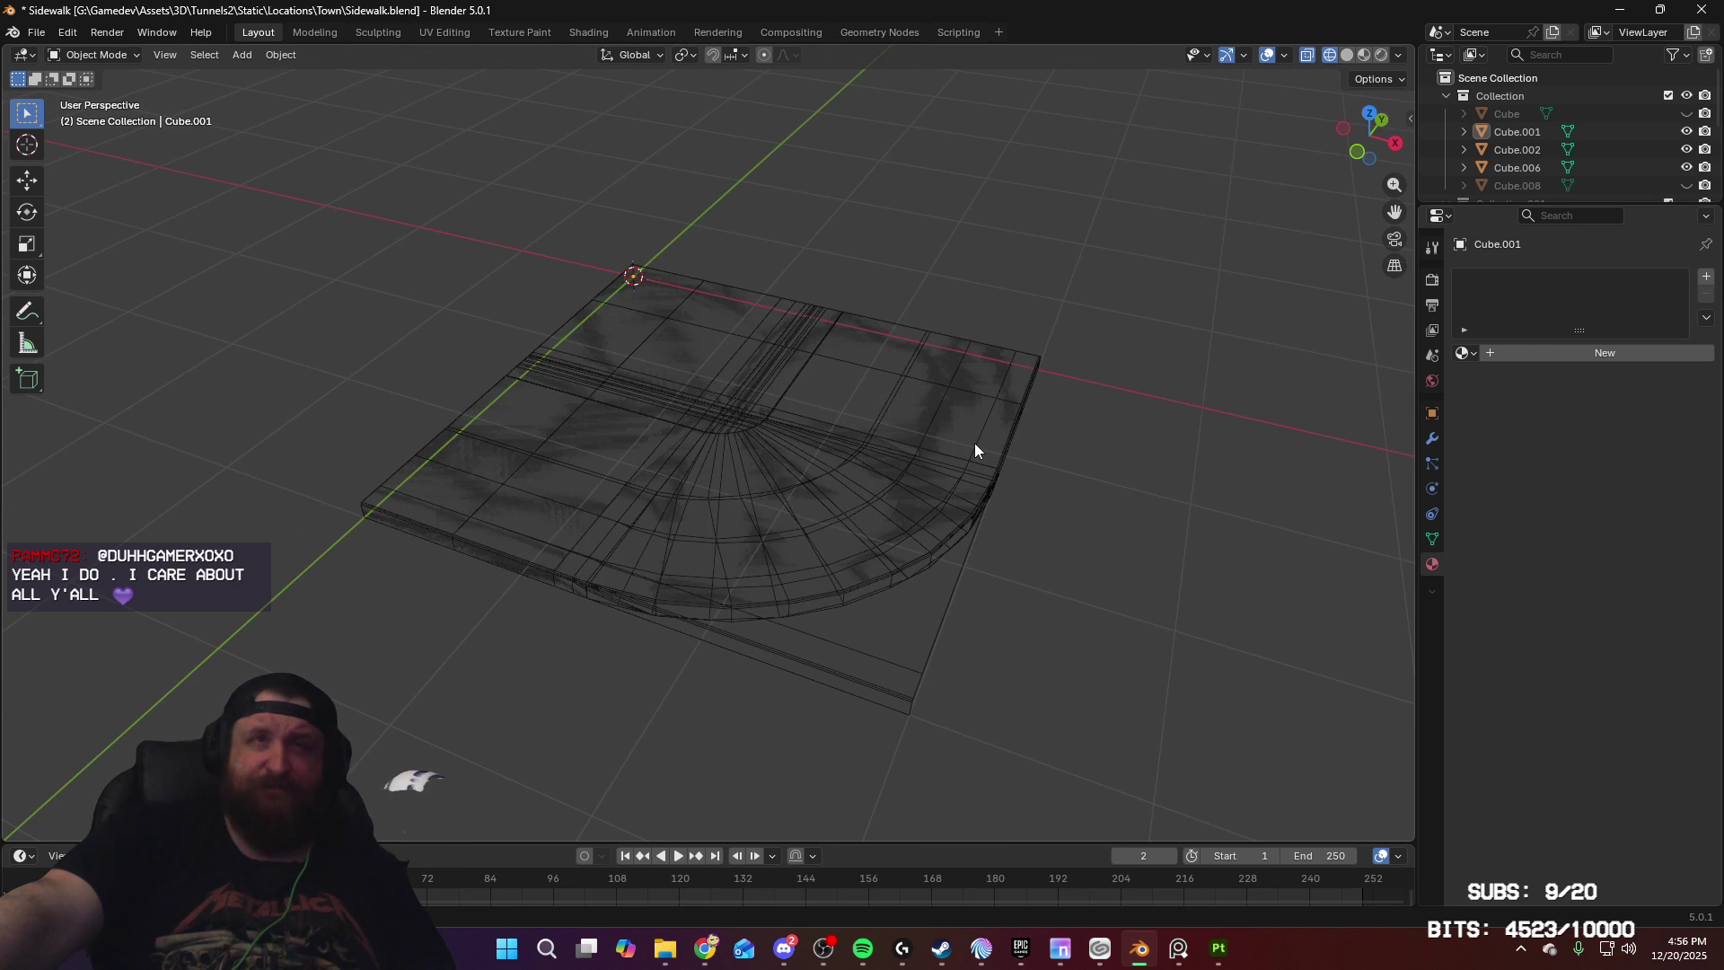
{"action": "left_click", "coordinate": [975, 445]}
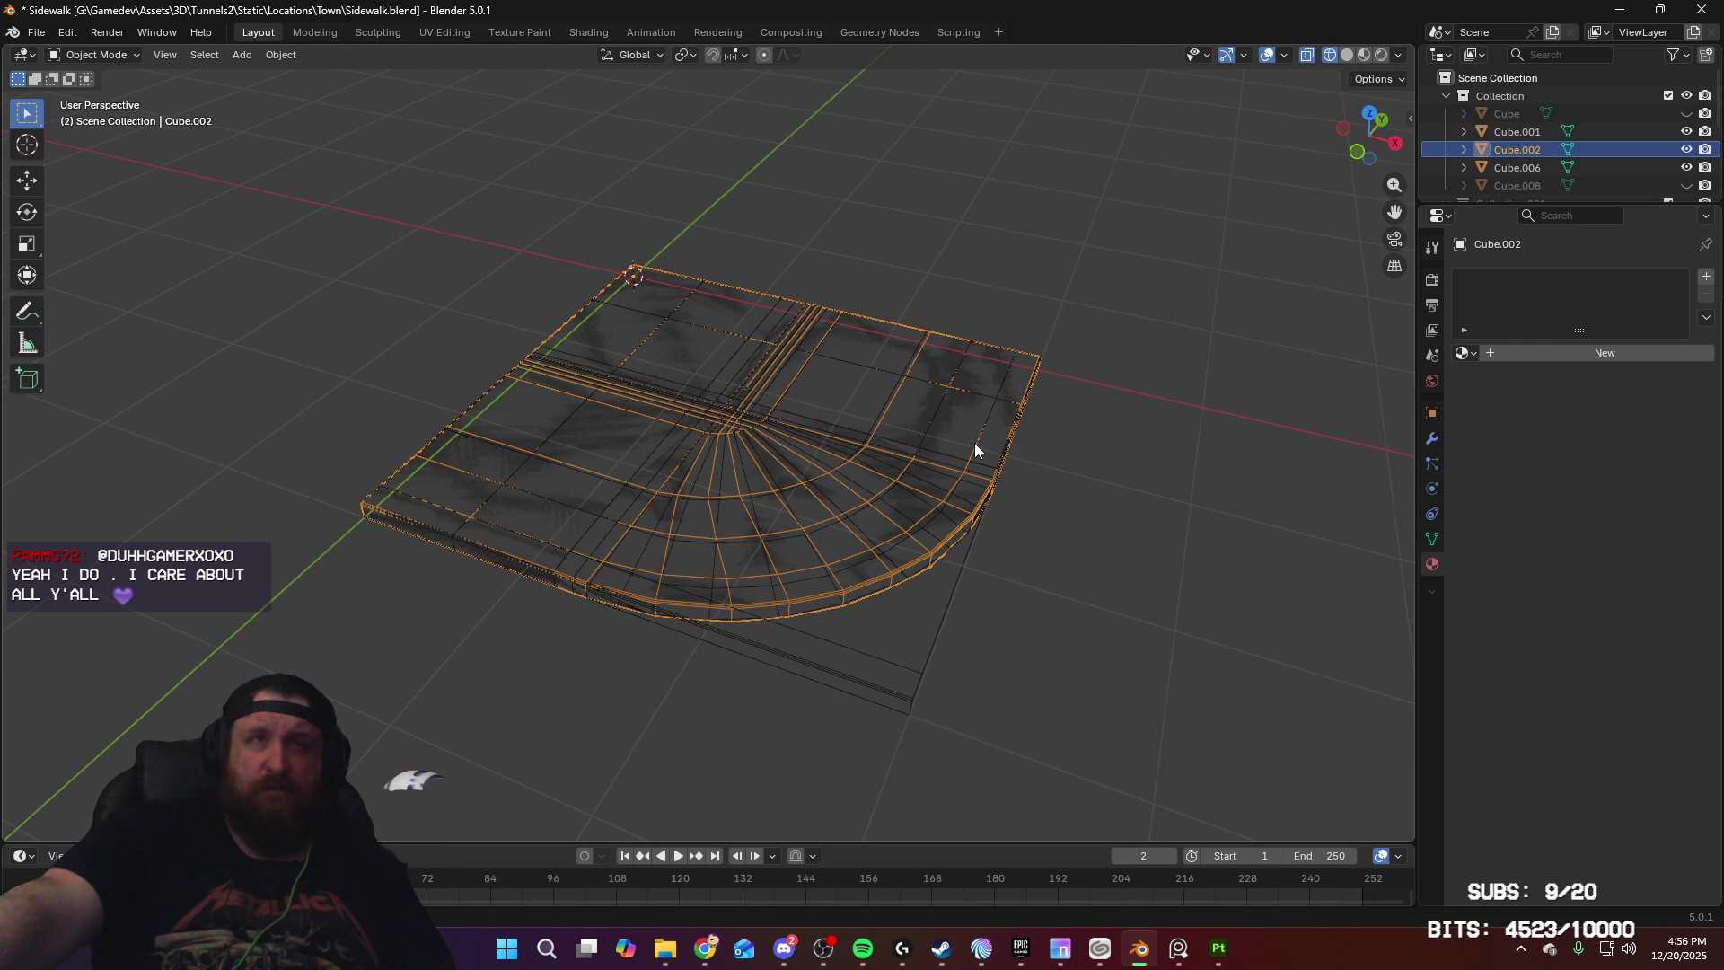
{"action": "left_click", "coordinate": [975, 445]}
{"action": "left_click", "coordinate": [975, 444]}
{"action": "left_click", "coordinate": [976, 445]}
{"action": "left_click", "coordinate": [975, 445]}
{"action": "left_click", "coordinate": [975, 444]}
{"action": "left_click", "coordinate": [975, 444]}
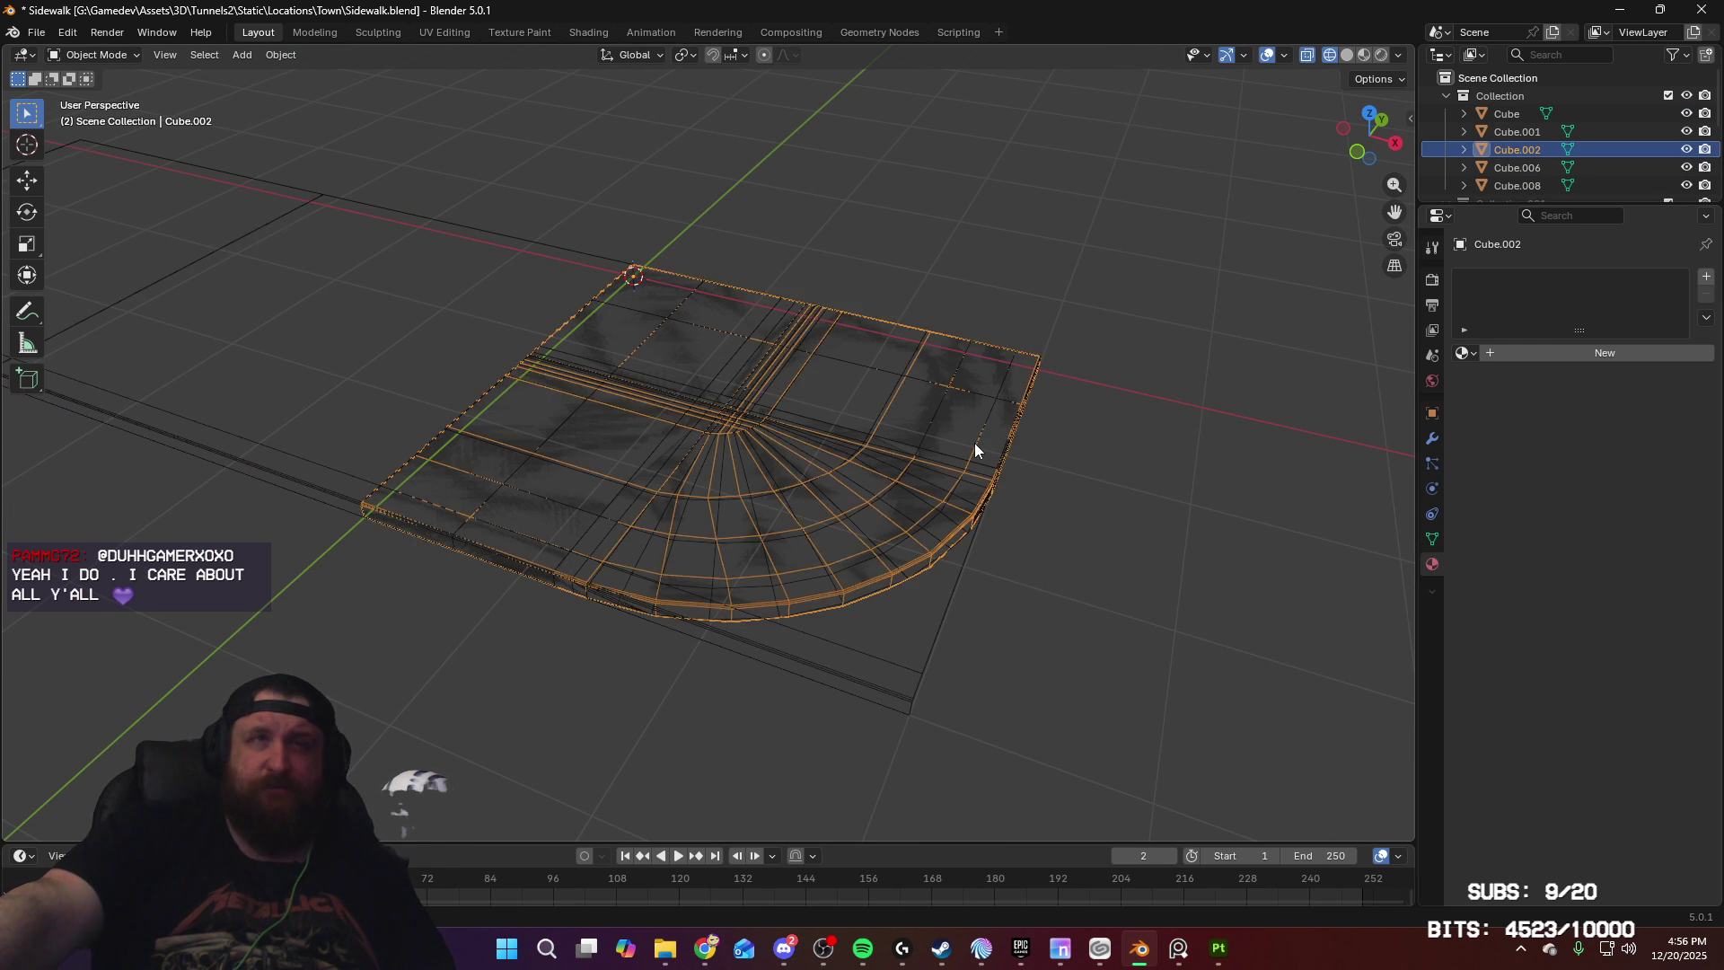
{"action": "left_click", "coordinate": [976, 444]}
{"action": "left_click", "coordinate": [975, 444]}
{"action": "left_click", "coordinate": [975, 445]}
Step: Add Cube.006 and the remaining sidewalk pieces to the selection, then duplicate them along X
{"action": "scroll", "coordinate": [975, 445], "scroll_direction": "down", "scroll_amount": 4}
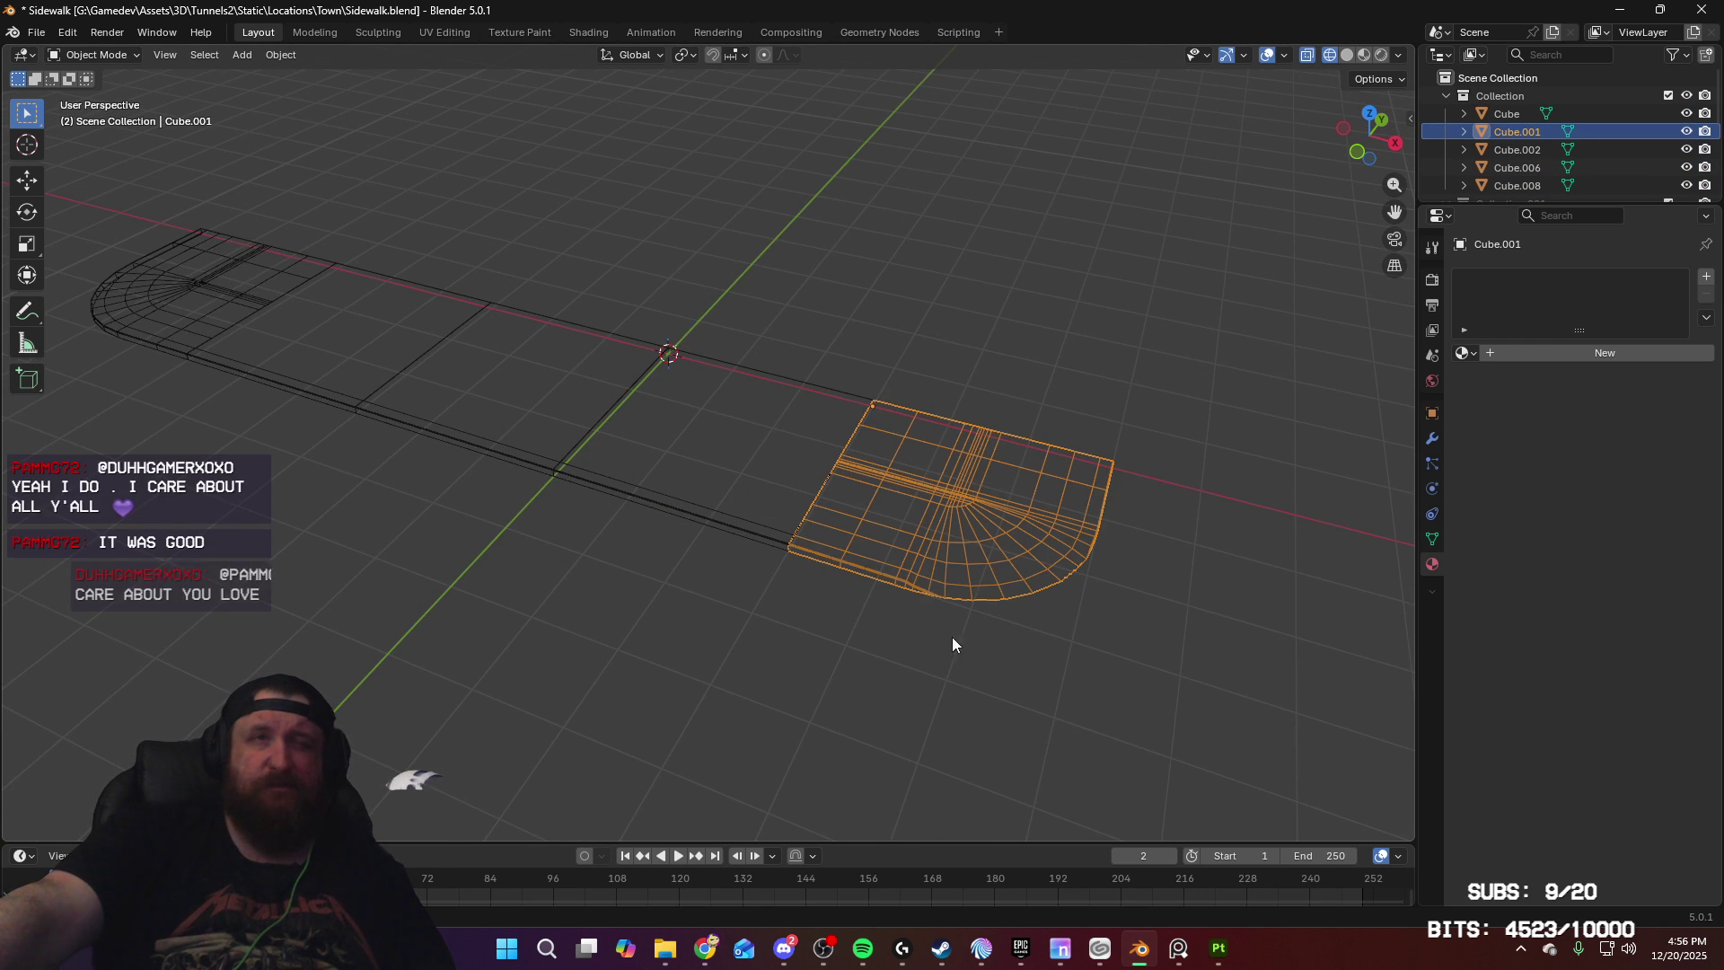
{"action": "mouse_move", "coordinate": [865, 495]}
{"action": "middle_mouse_down"}
{"action": "mouse_move", "coordinate": [751, 494]}
{"action": "mouse_move", "coordinate": [856, 499]}
{"action": "middle_mouse_up"}
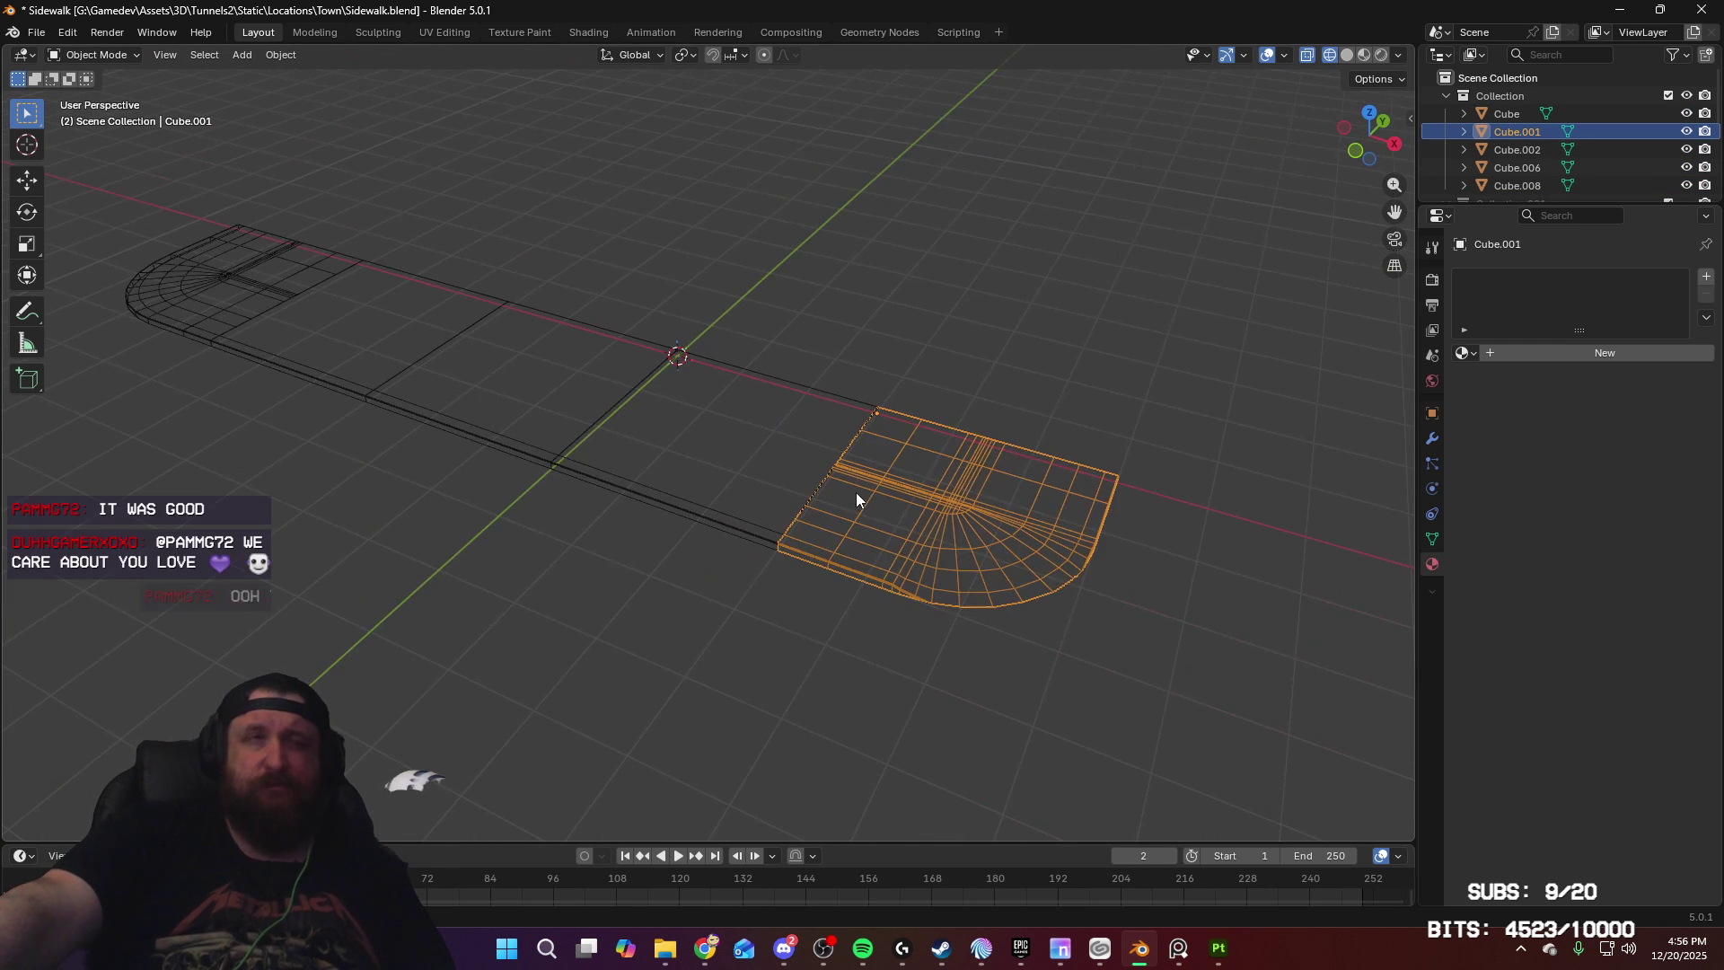
{"action": "left_click", "coordinate": [746, 537]}
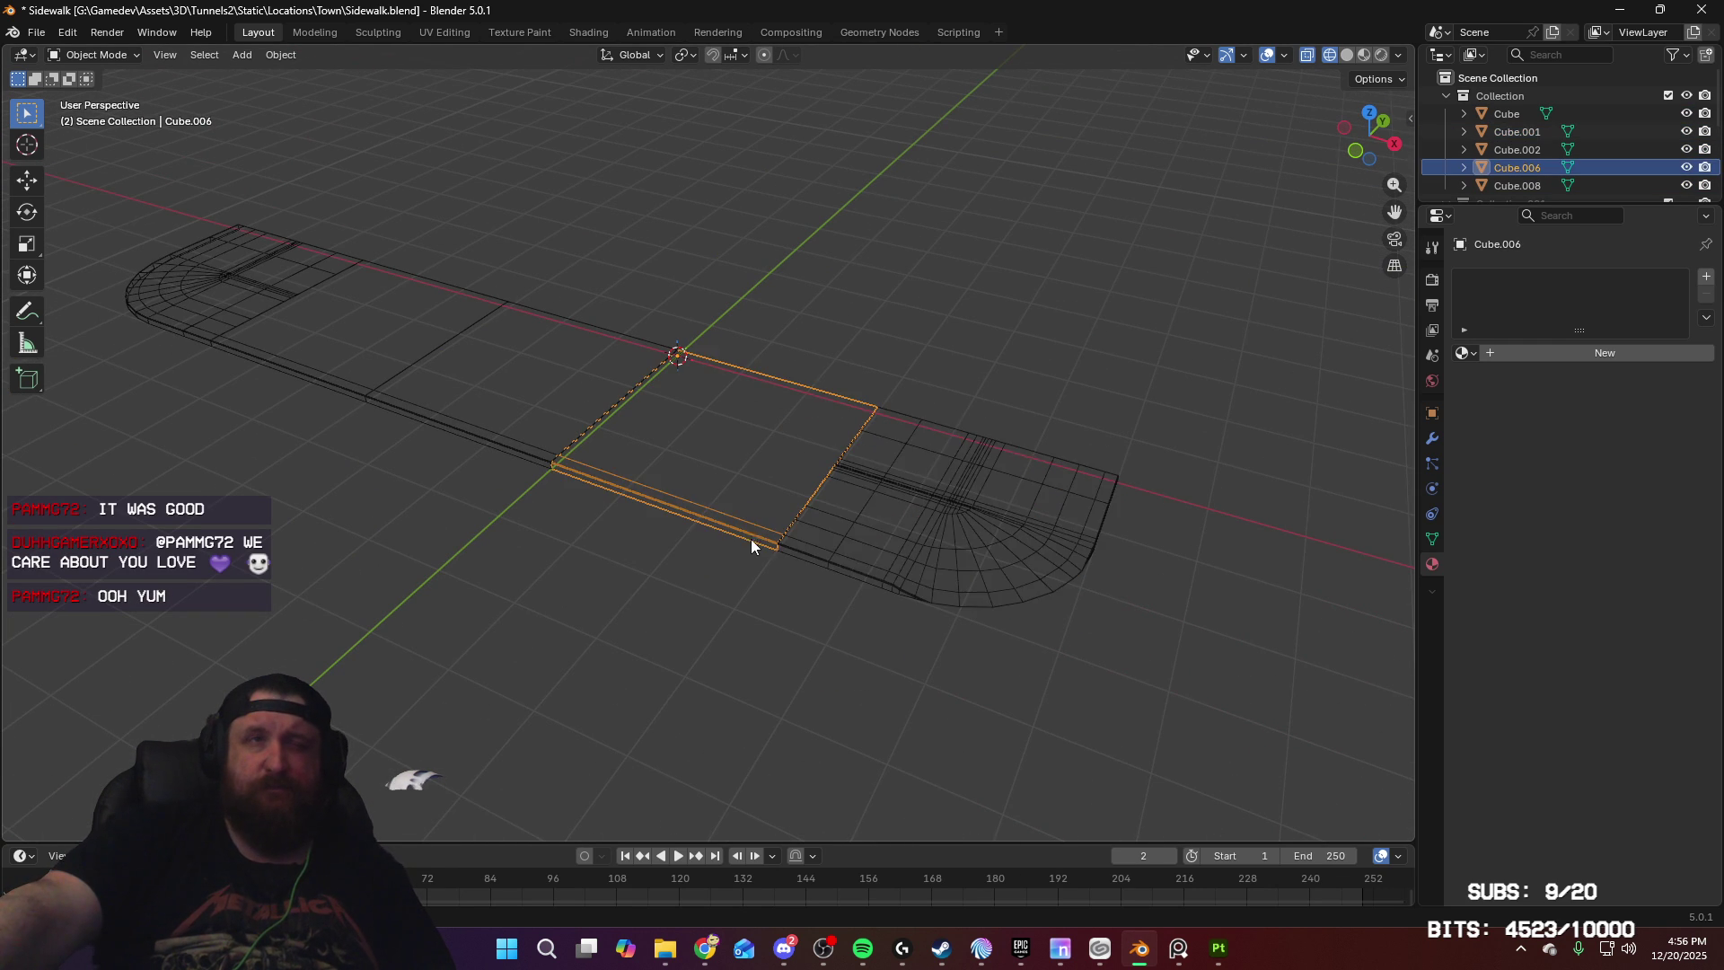
{"action": "left_click", "coordinate": [849, 566], "text": "shift"}
{"action": "left_click", "coordinate": [509, 452], "text": "shift"}
{"action": "left_click", "coordinate": [269, 359], "text": "shift"}
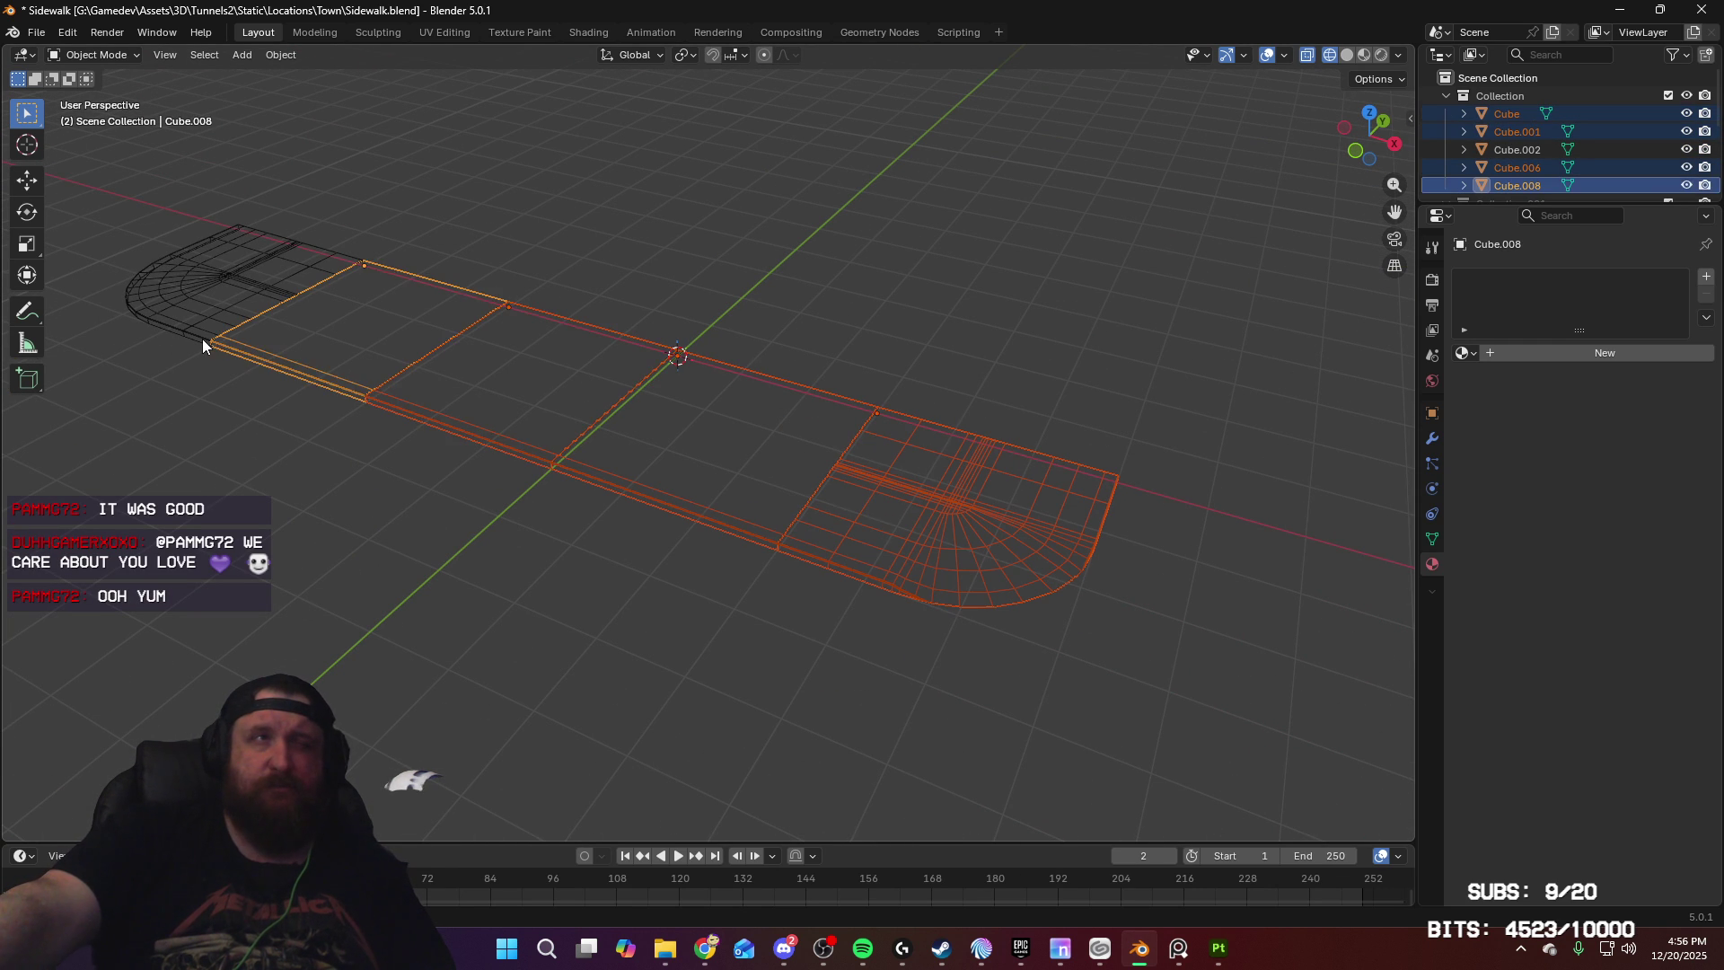
{"action": "left_click", "coordinate": [251, 354], "text": "shift"}
{"action": "mouse_move", "coordinate": [251, 354]}
{"action": "middle_mouse_down"}
{"action": "mouse_move", "coordinate": [752, 439]}
{"action": "mouse_move", "coordinate": [689, 434]}
{"action": "mouse_move", "coordinate": [897, 408]}
{"action": "mouse_move", "coordinate": [918, 555]}
{"action": "mouse_move", "coordinate": [934, 569]}
{"action": "mouse_move", "coordinate": [1047, 554]}
{"action": "middle_mouse_up"}
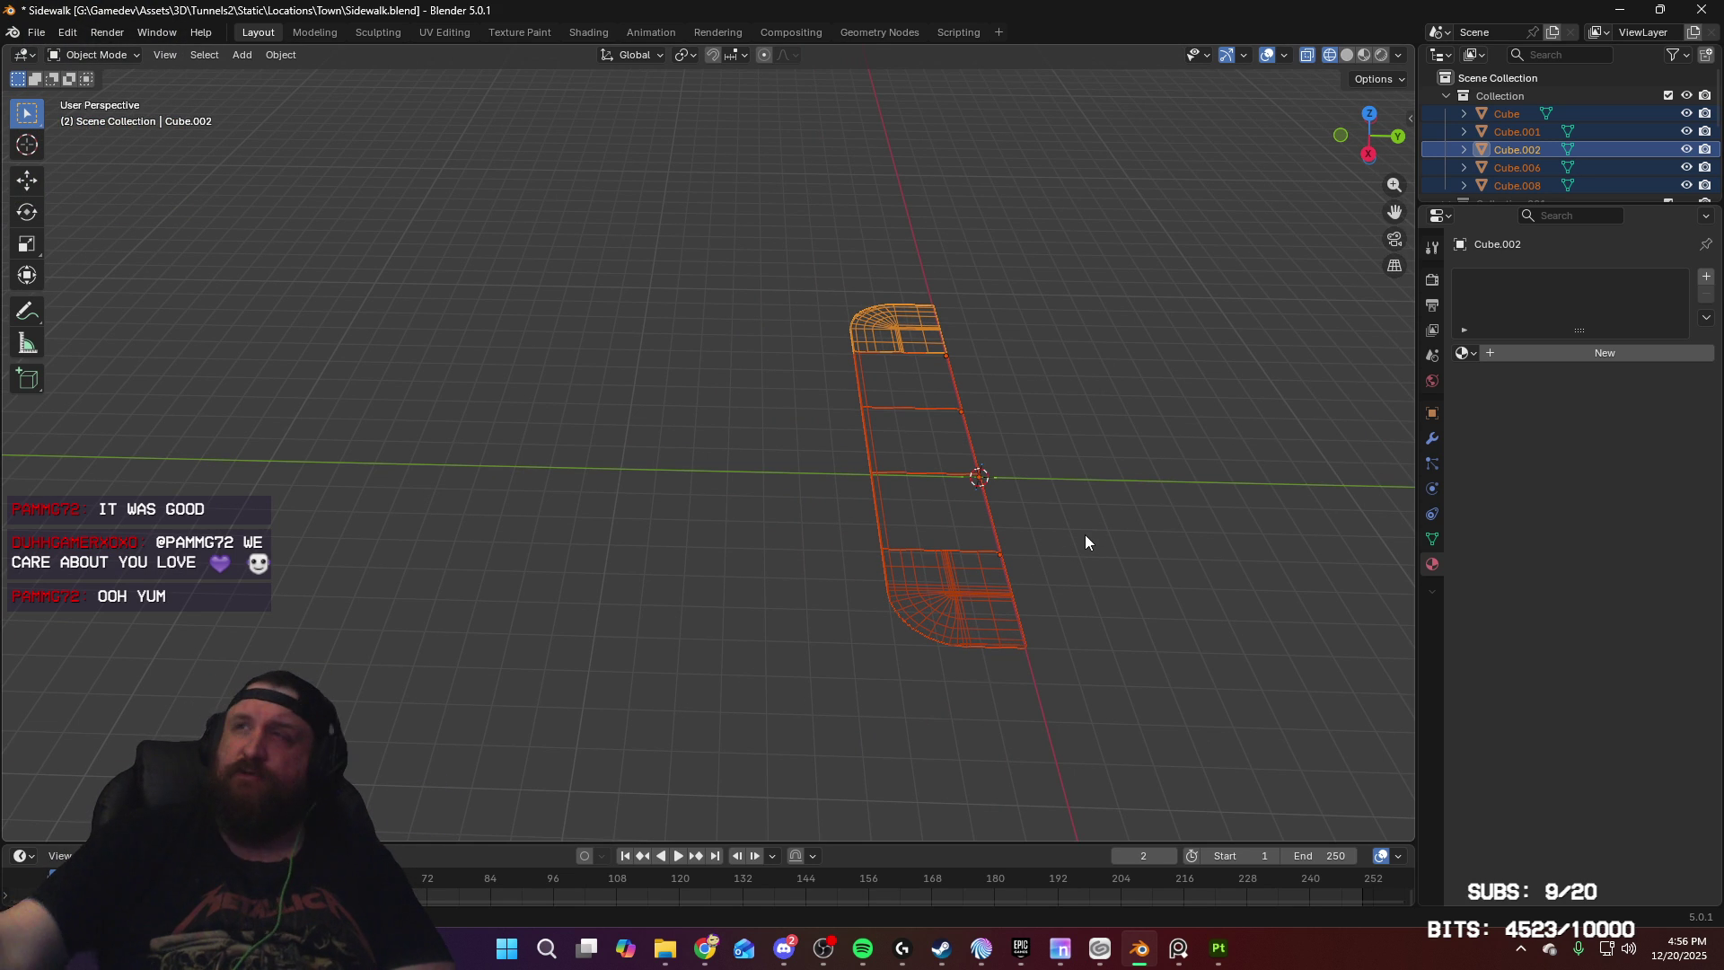
{"action": "middle_click_drag", "start_coordinate": [1145, 472], "coordinate": [1144, 484]}
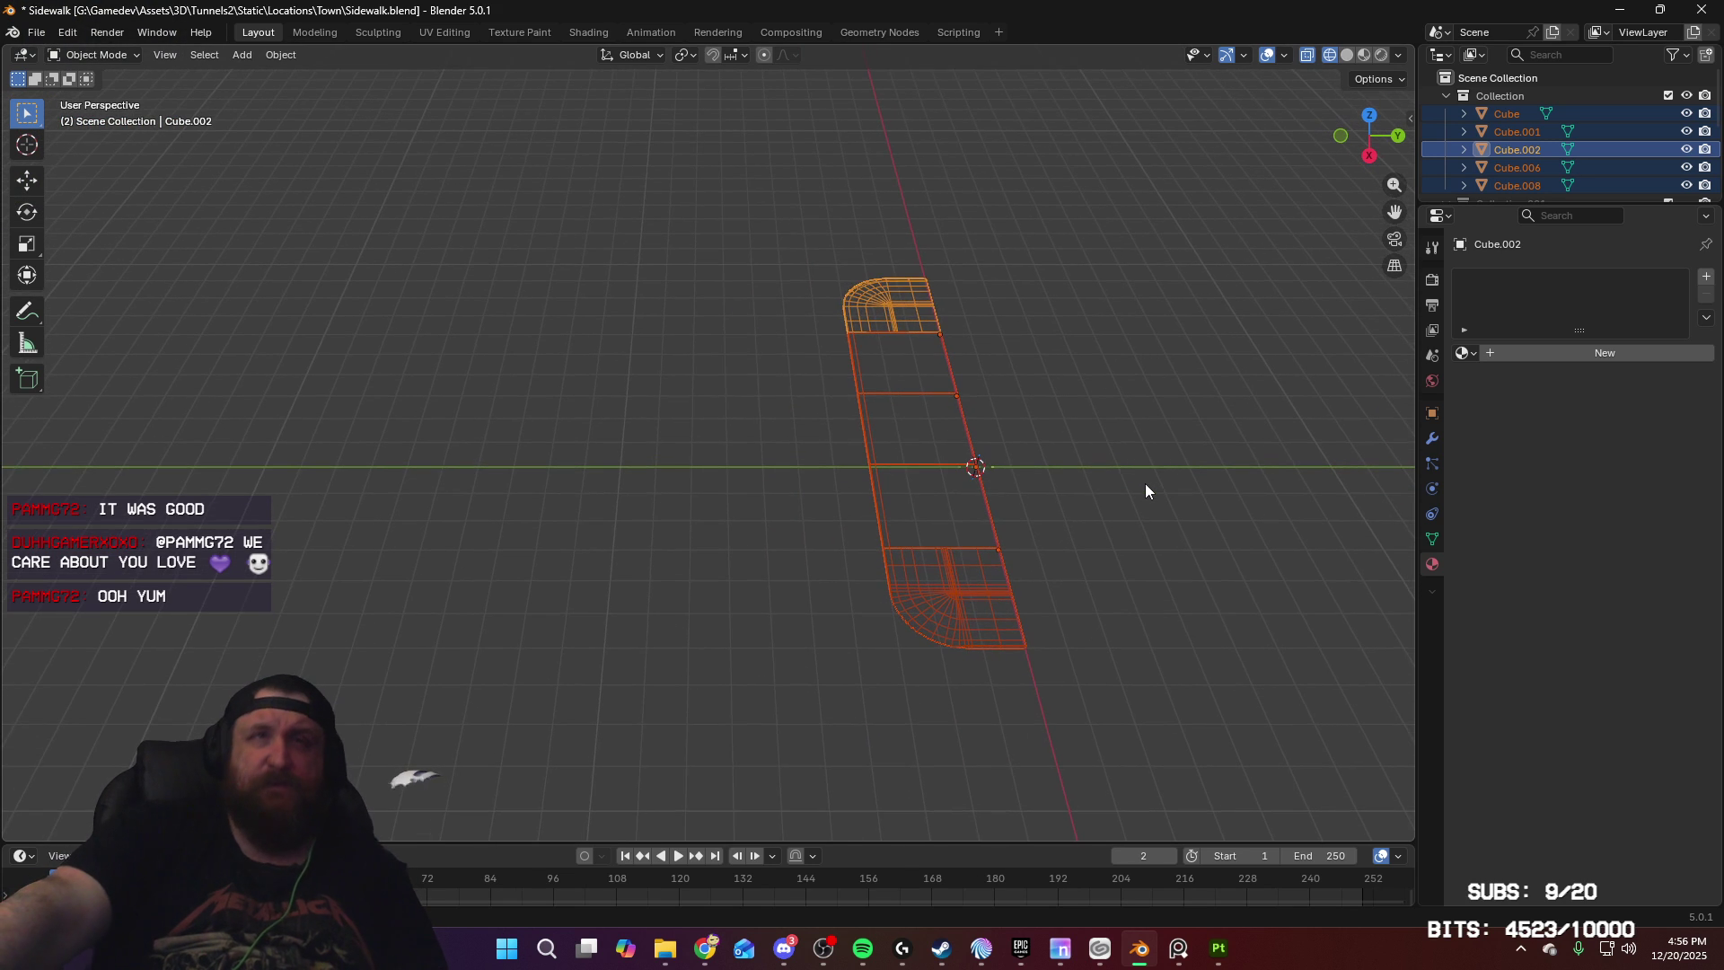
{"action": "middle_click_drag", "start_coordinate": [1028, 458], "coordinate": [1129, 436], "text": "shift"}
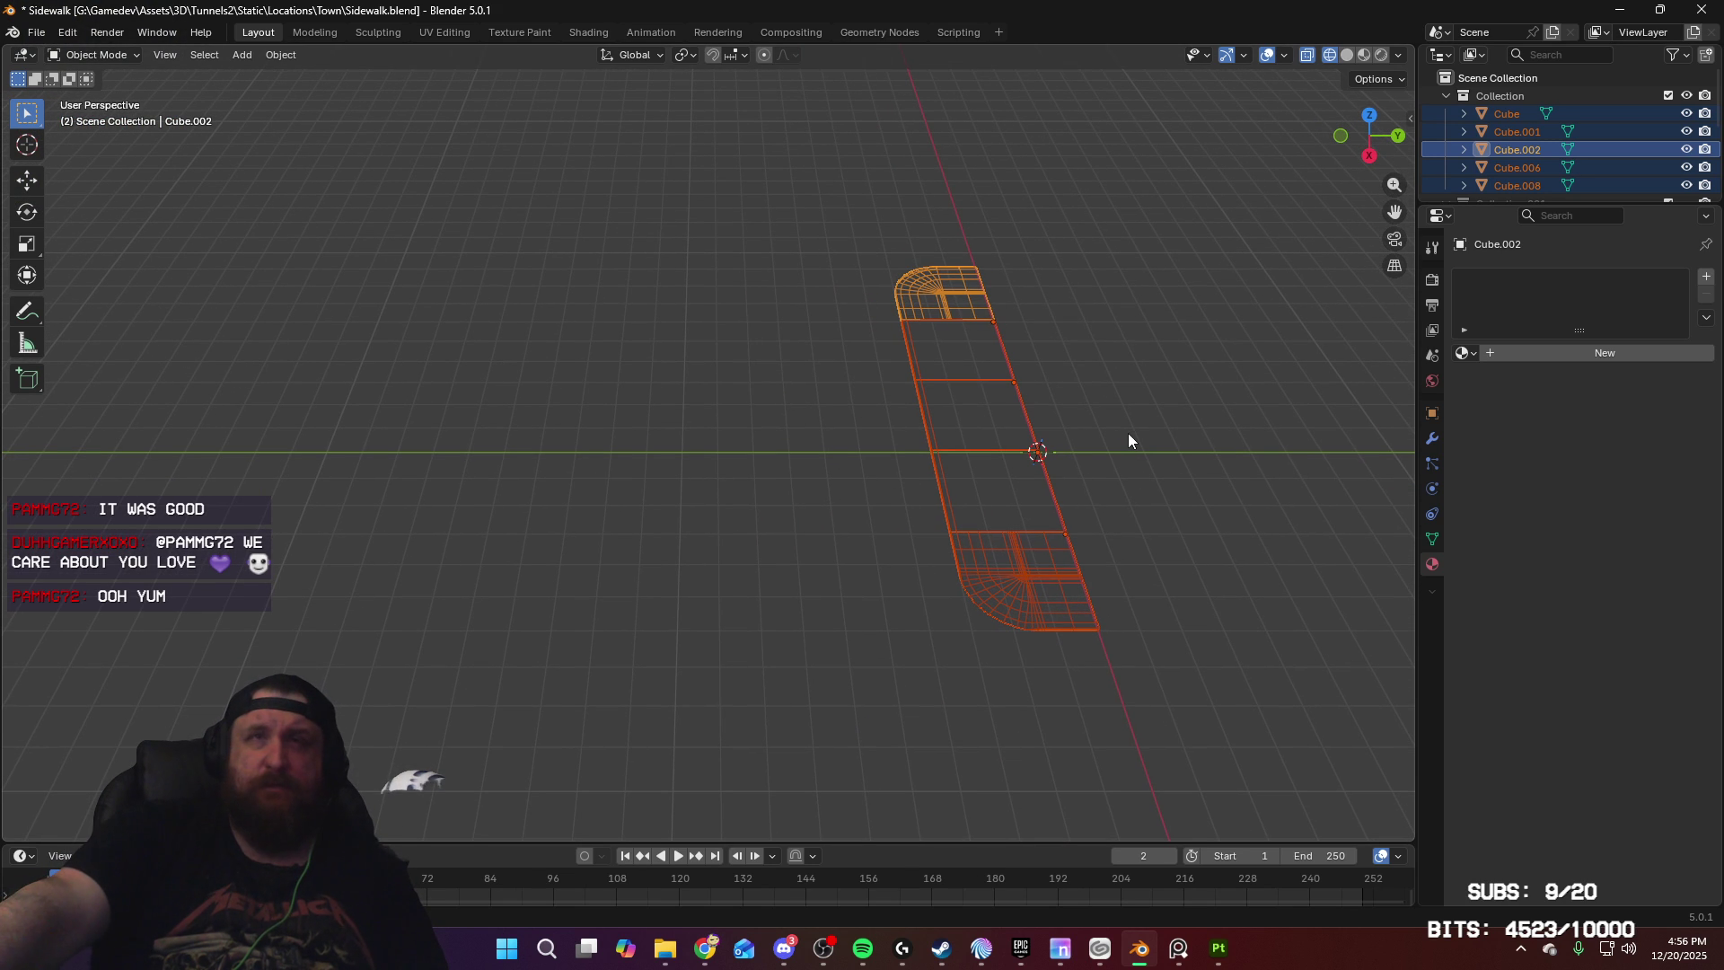
{"action": "key", "text": "shift+d"}
{"action": "key", "text": "x"}
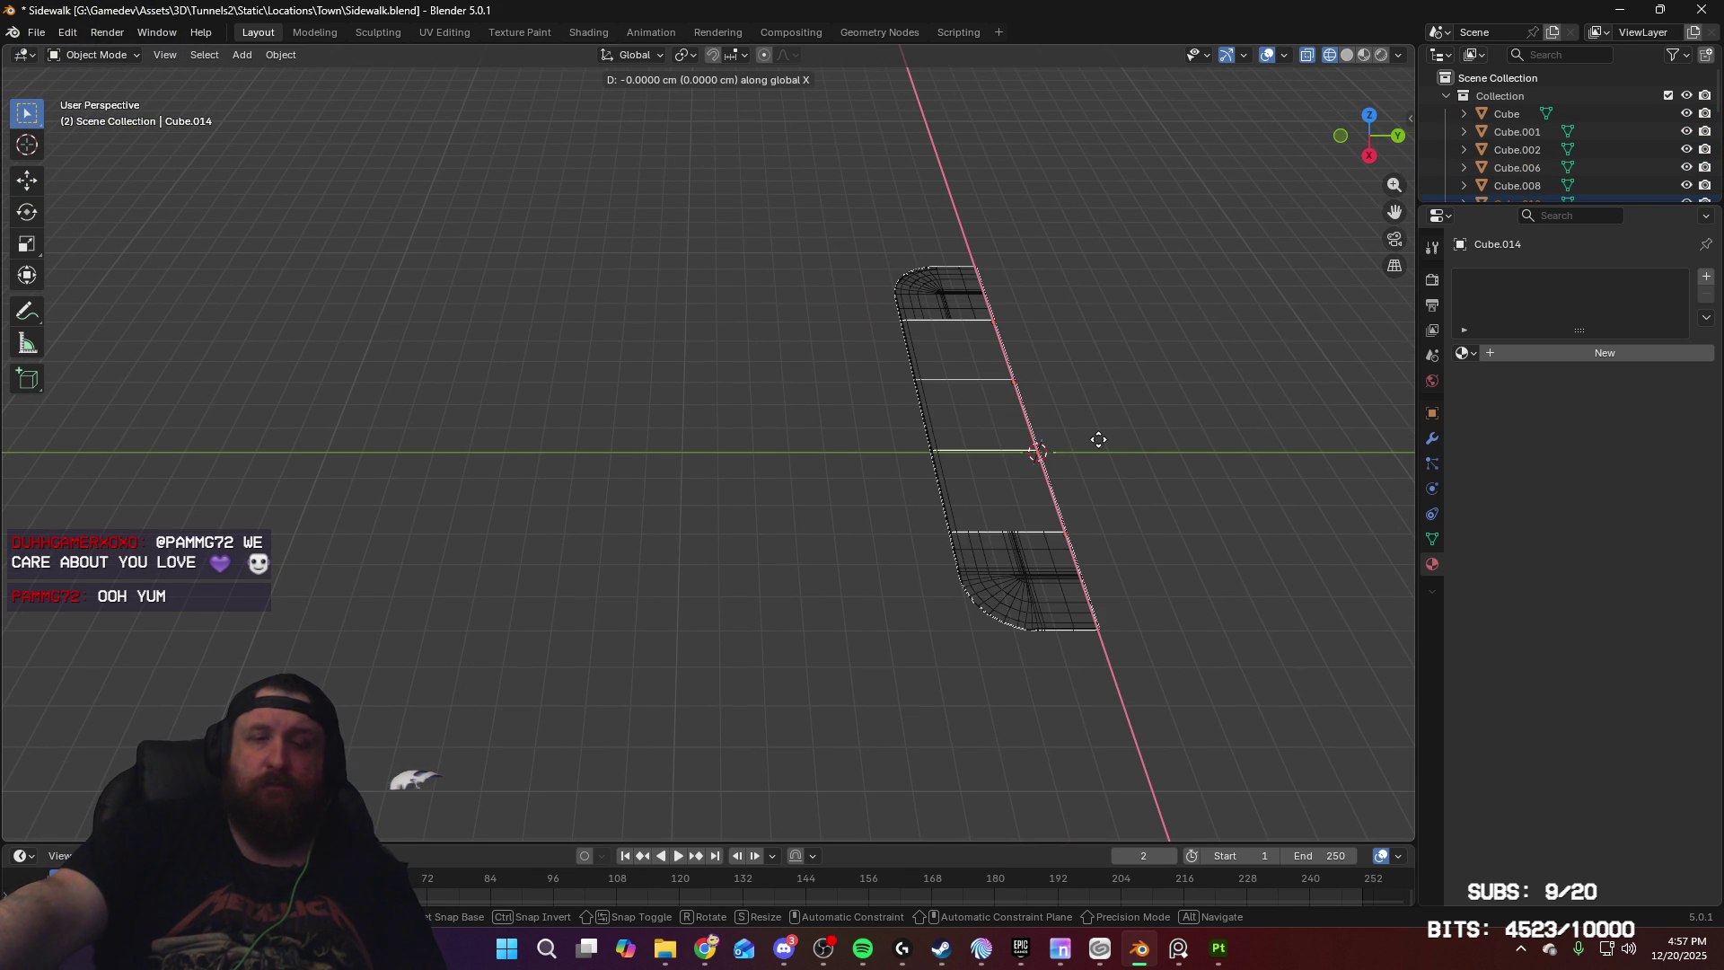
Step: Move the duplicate along Y beside the original and turn it 180° around Z
{"action": "key", "text": "y"}
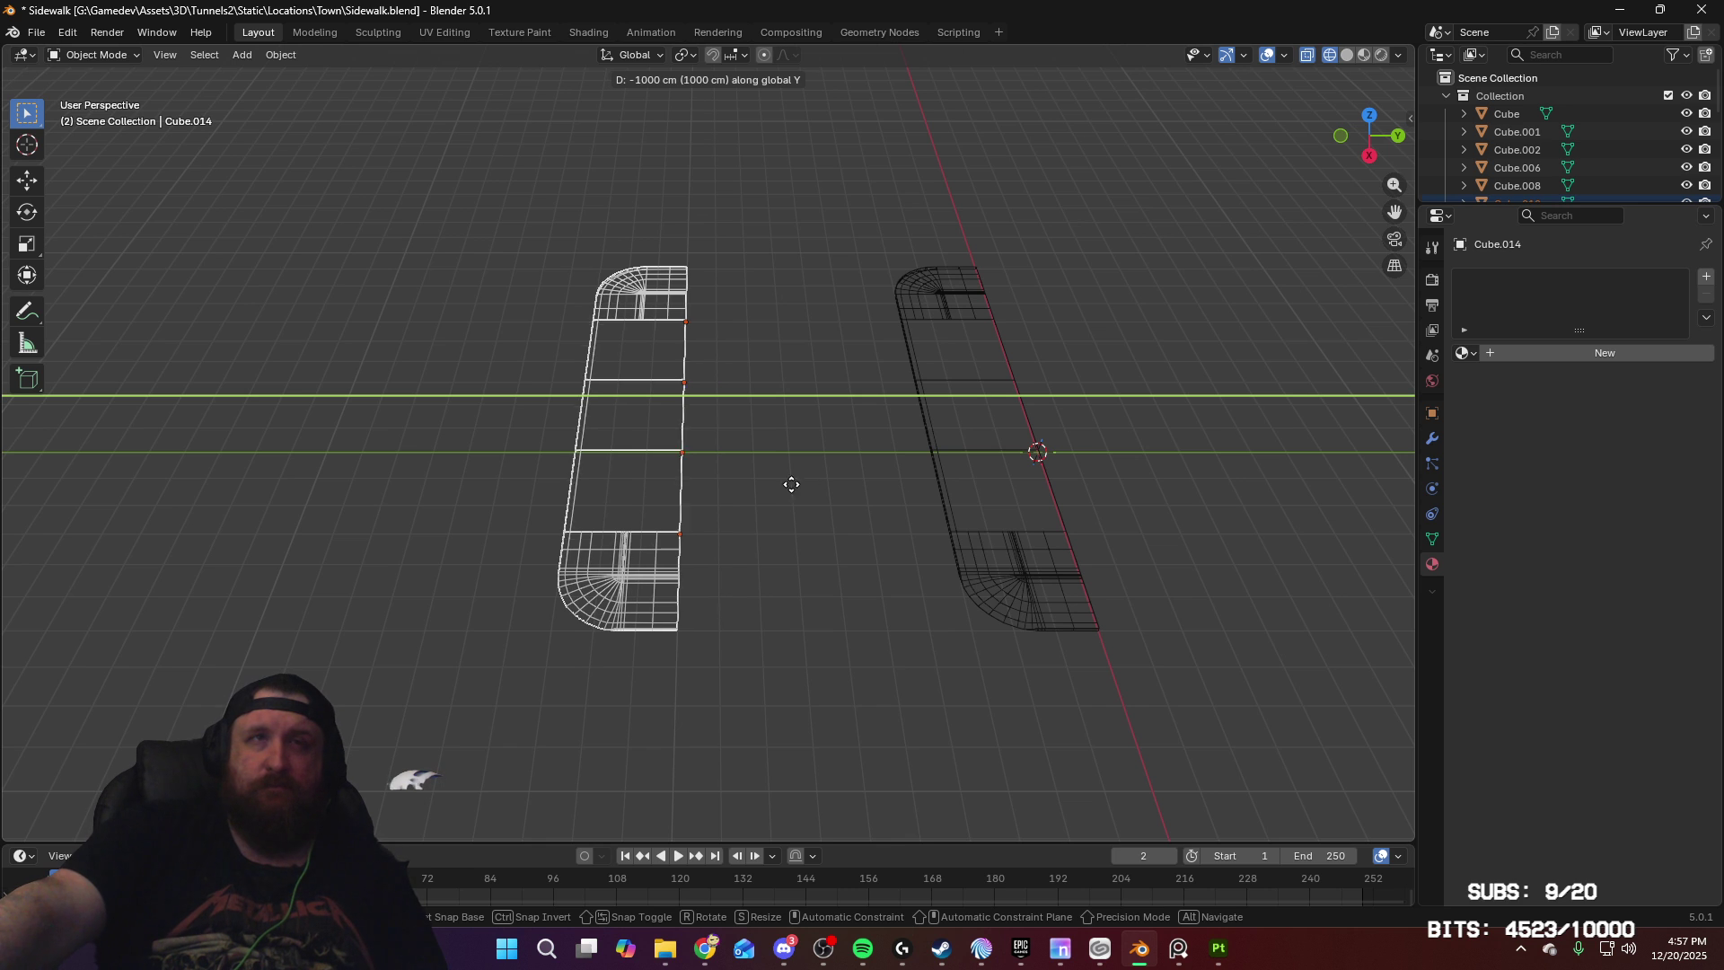
{"action": "left_click", "coordinate": [730, 492]}
{"action": "key", "text": "r"}
{"action": "key", "text": "z"}
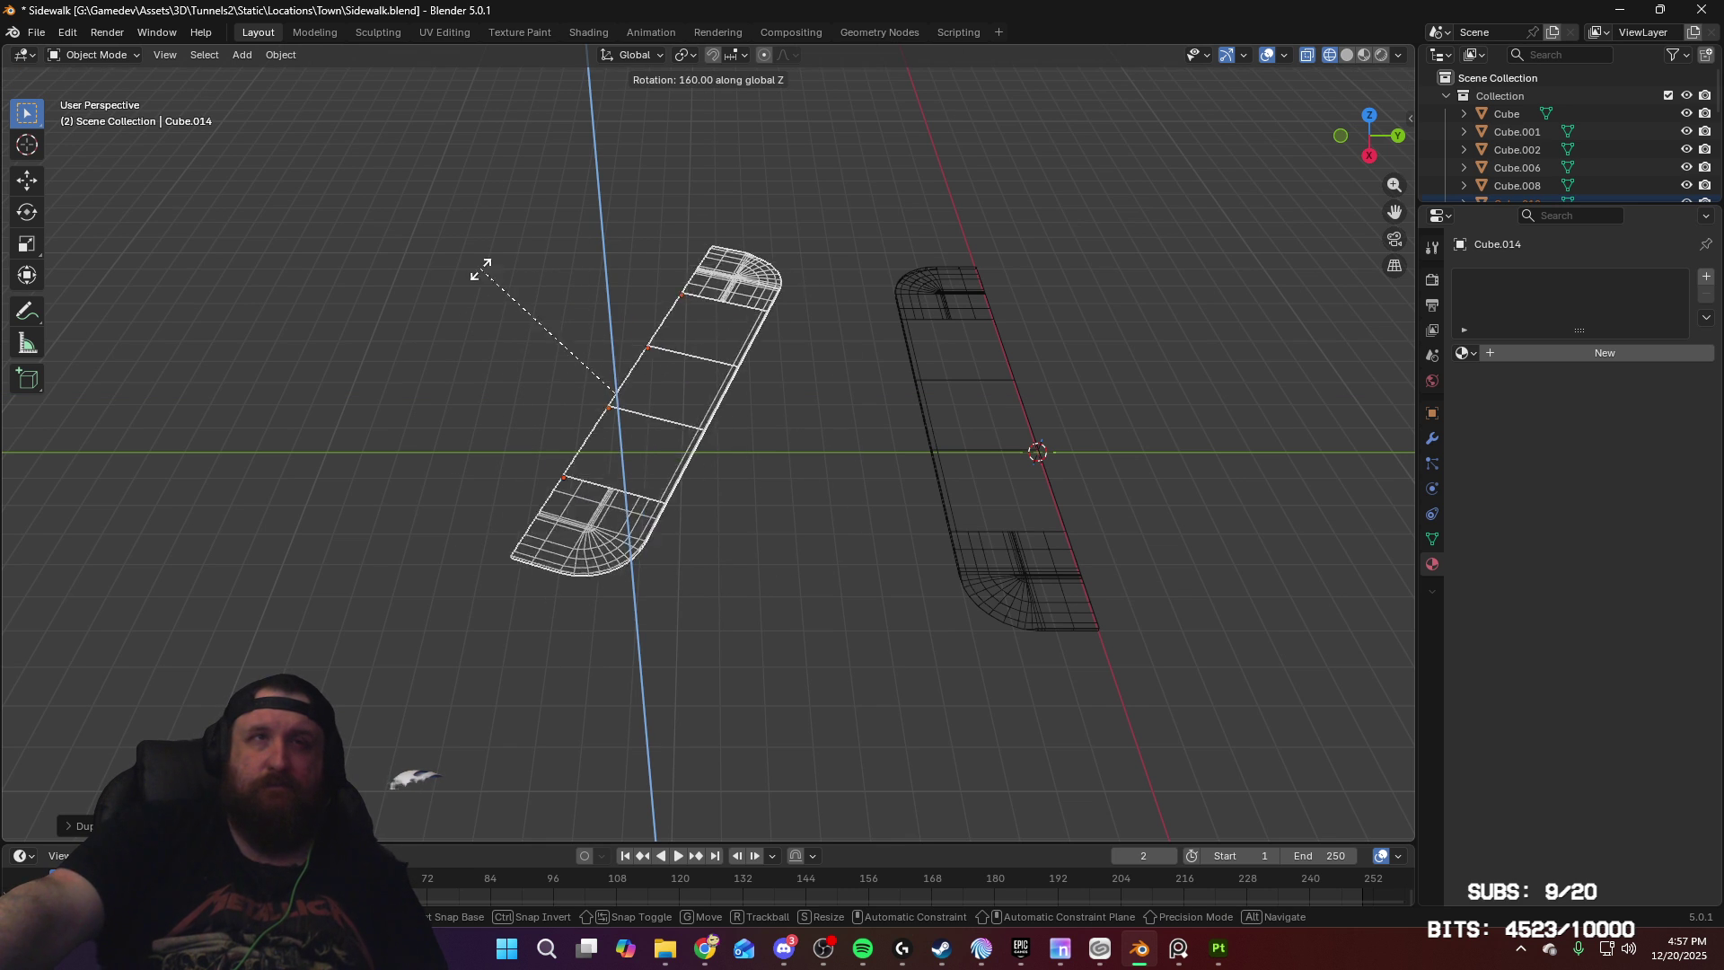
{"action": "left_click", "coordinate": [446, 310]}
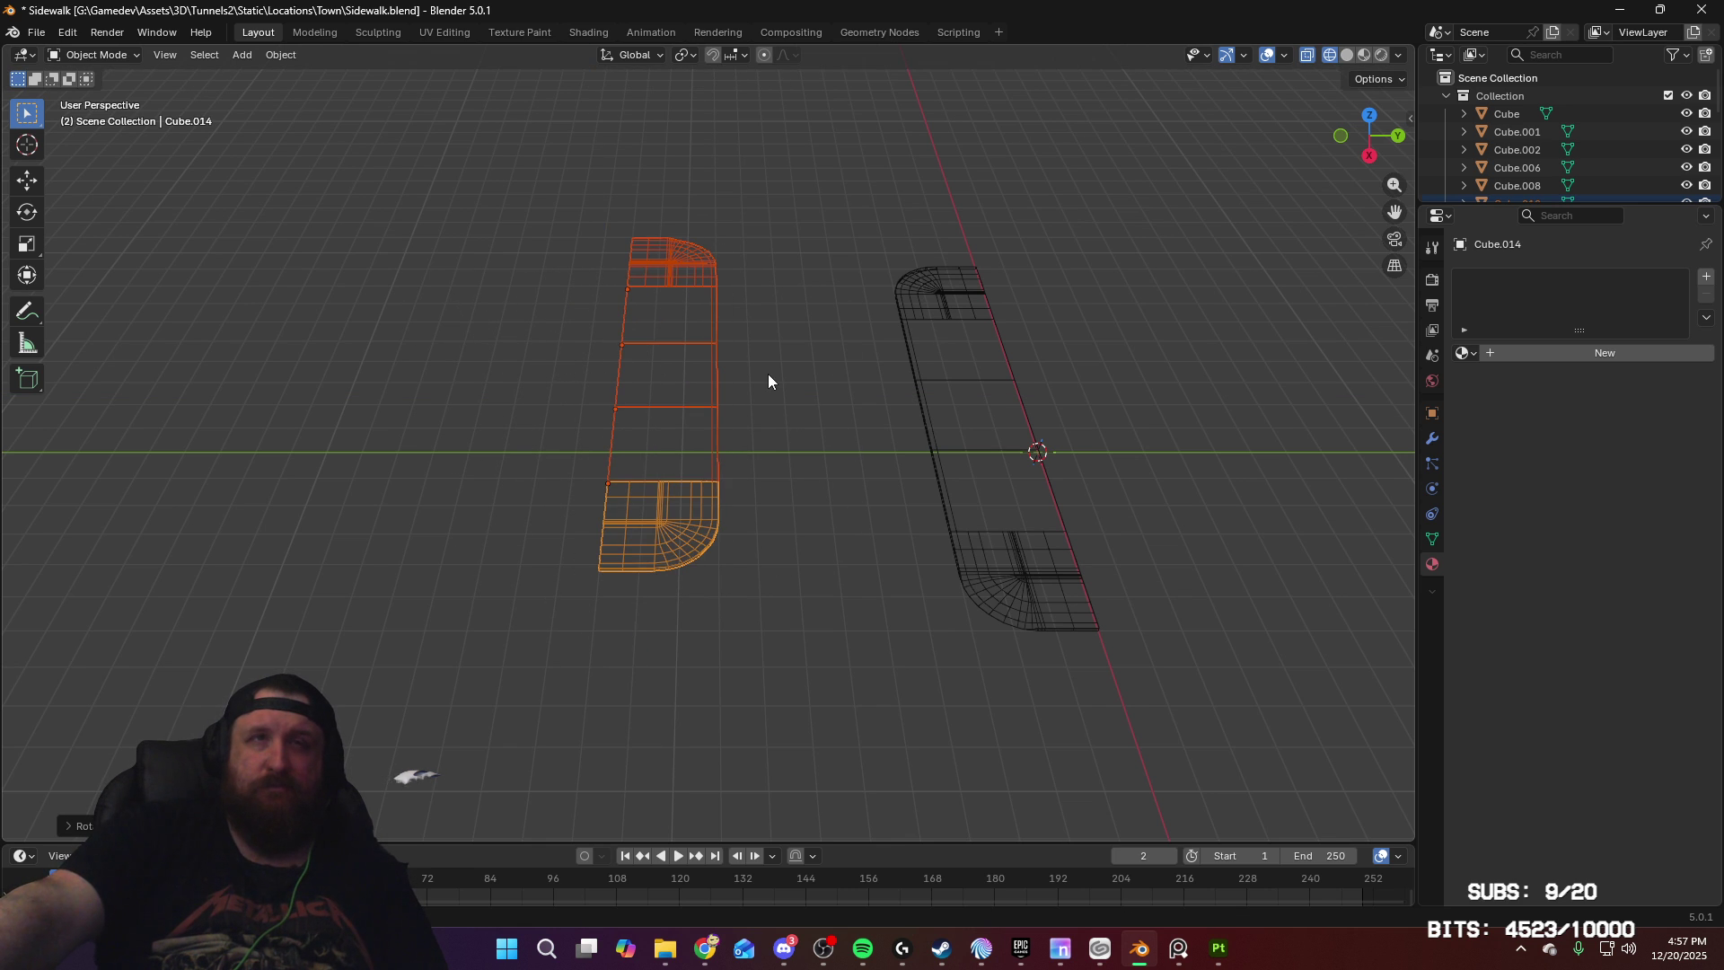
Step: In top view, switch the pivot to Active Element and rotate the copy to lie level
{"action": "key", "text": "KP_7"}
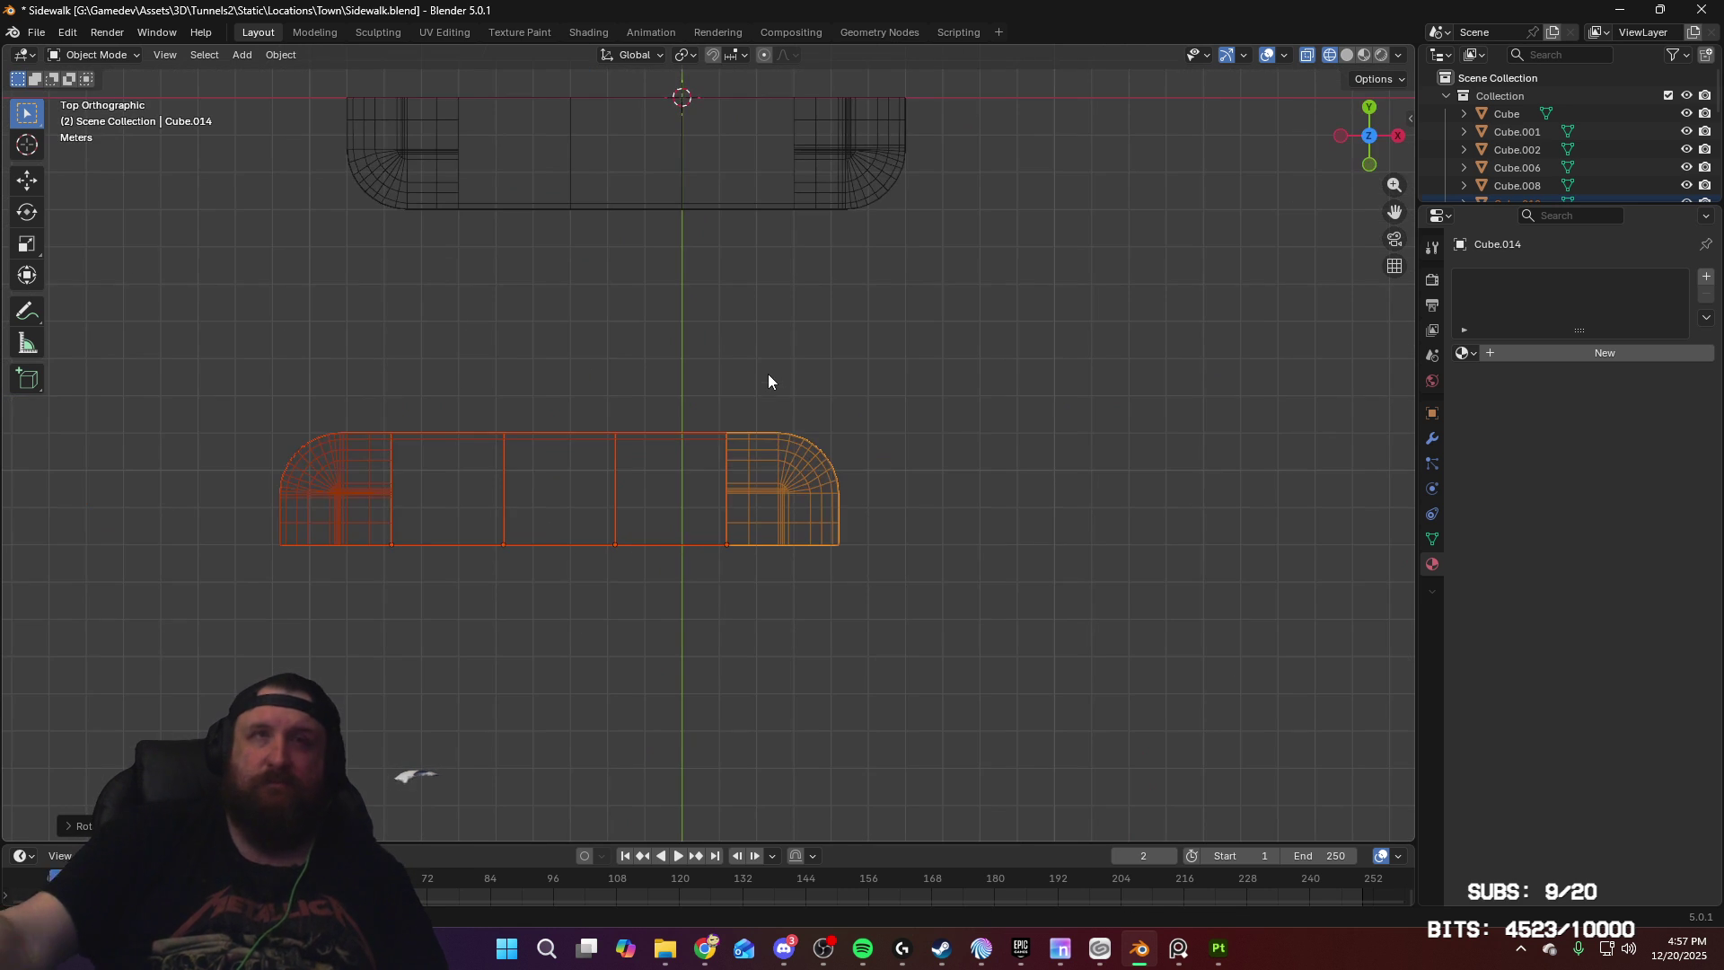
{"action": "key", "text": "g"}
{"action": "key", "text": "x"}
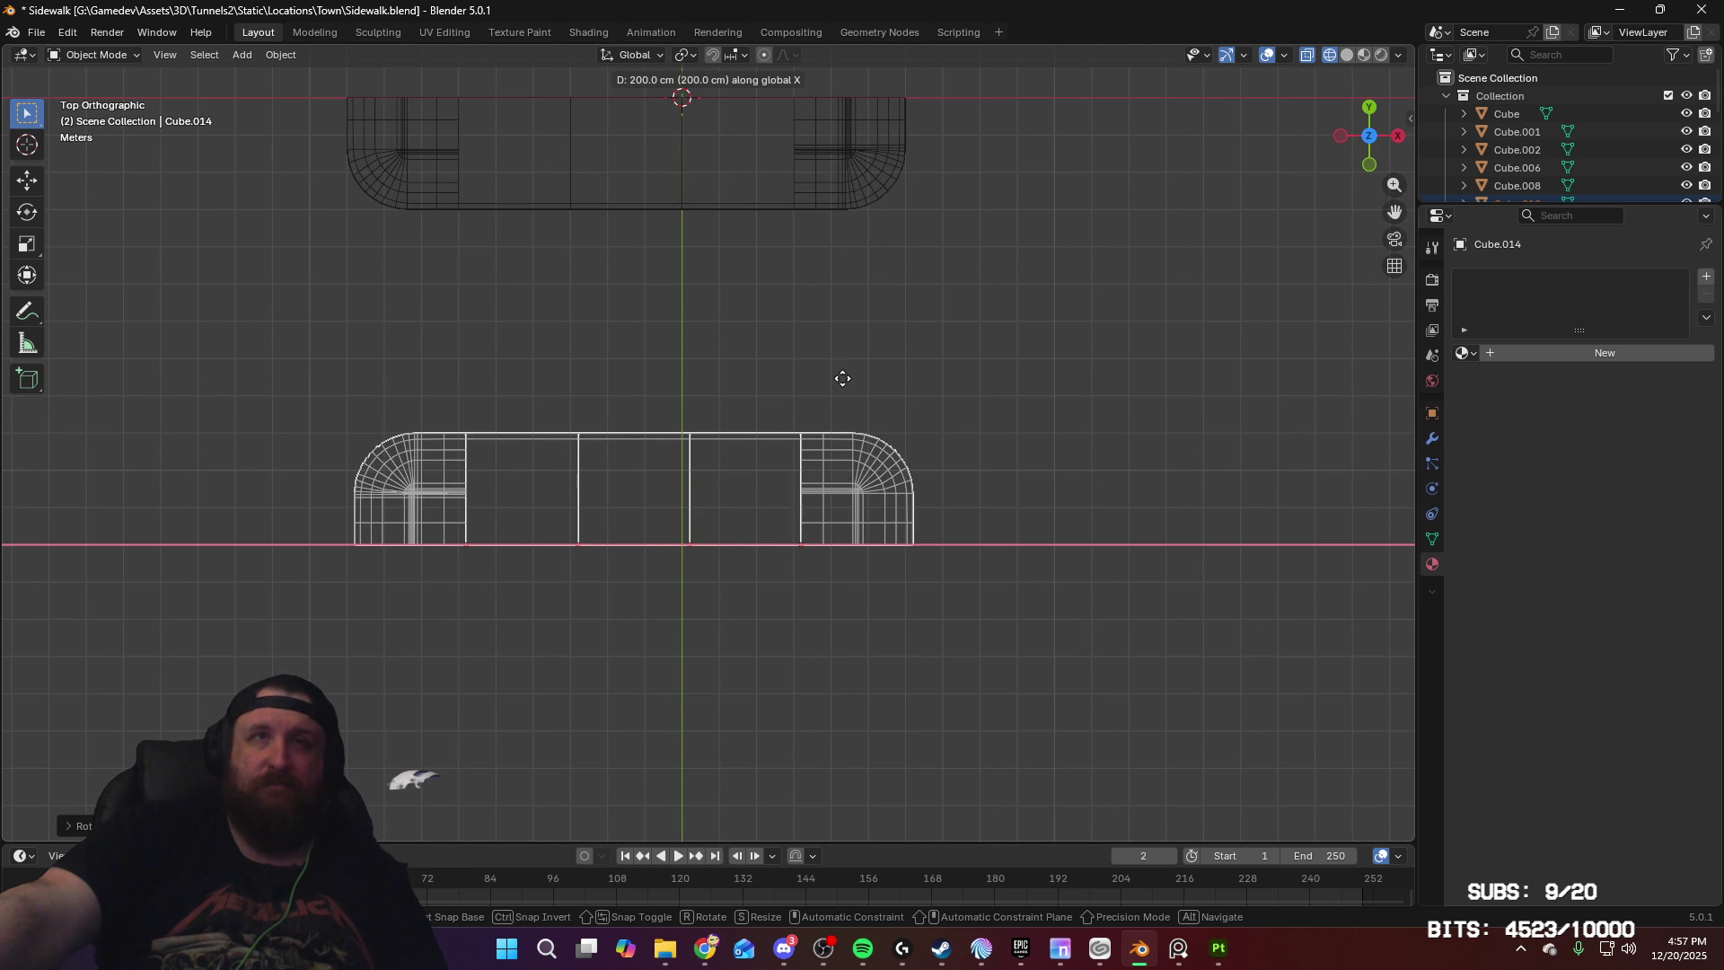
{"action": "right_click", "coordinate": [863, 382]}
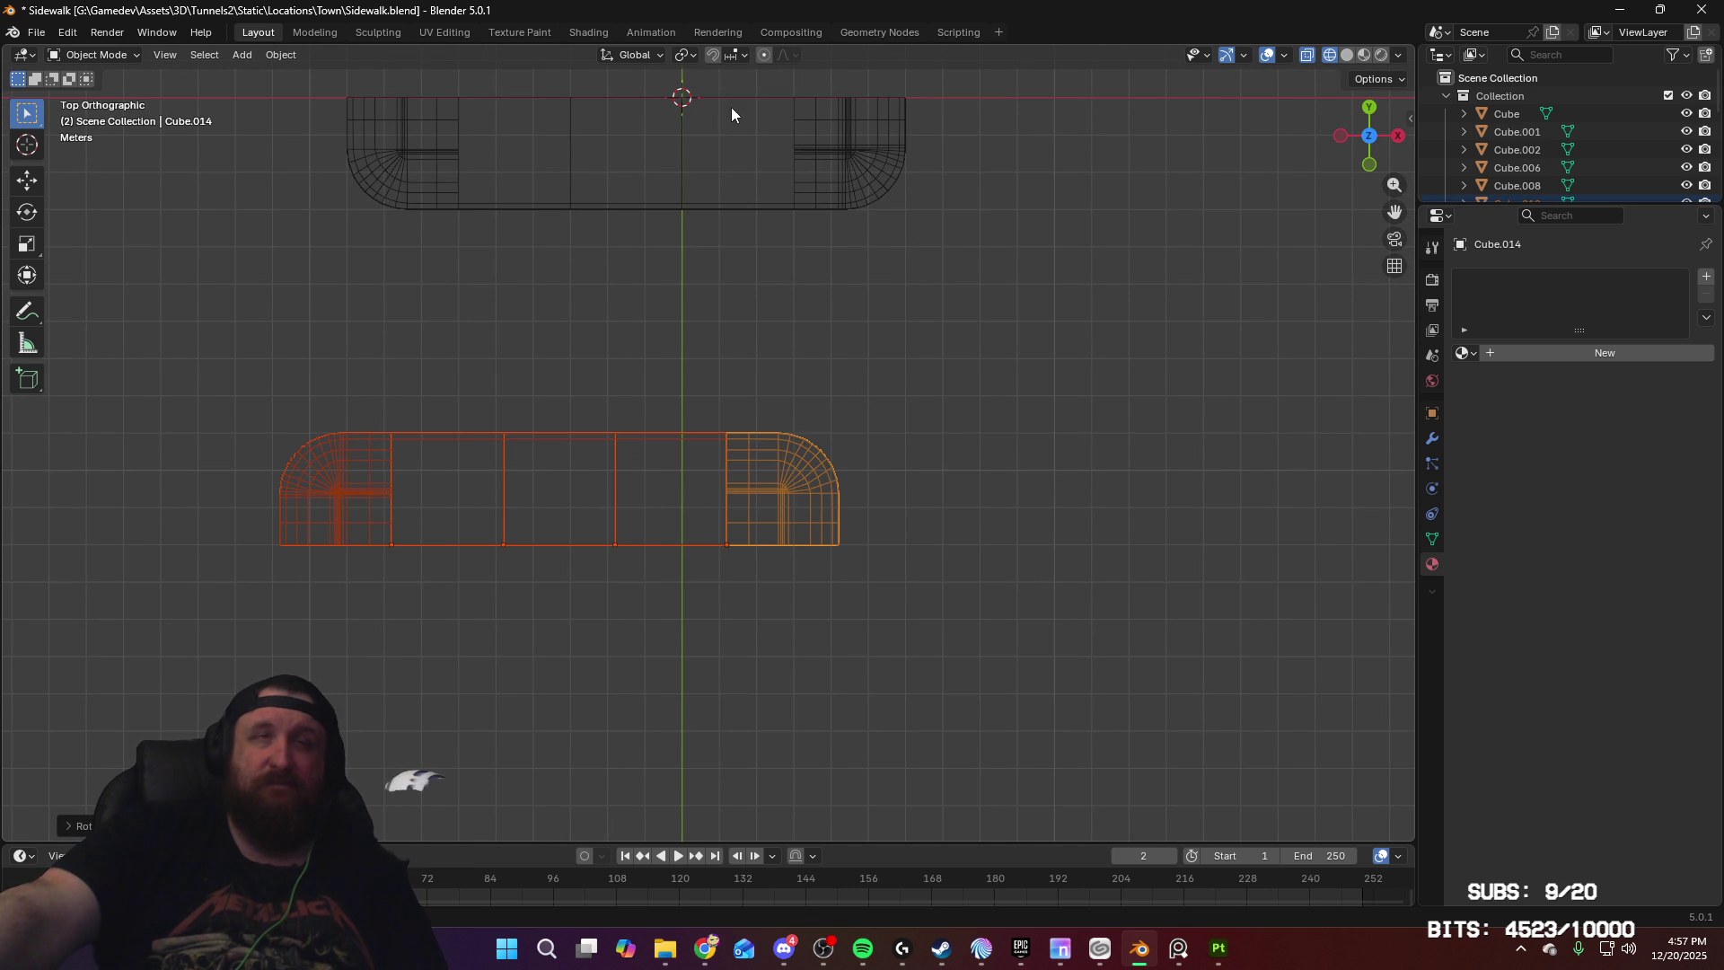
{"action": "key", "text": "shift+r"}
{"action": "left_click", "coordinate": [676, 54]}
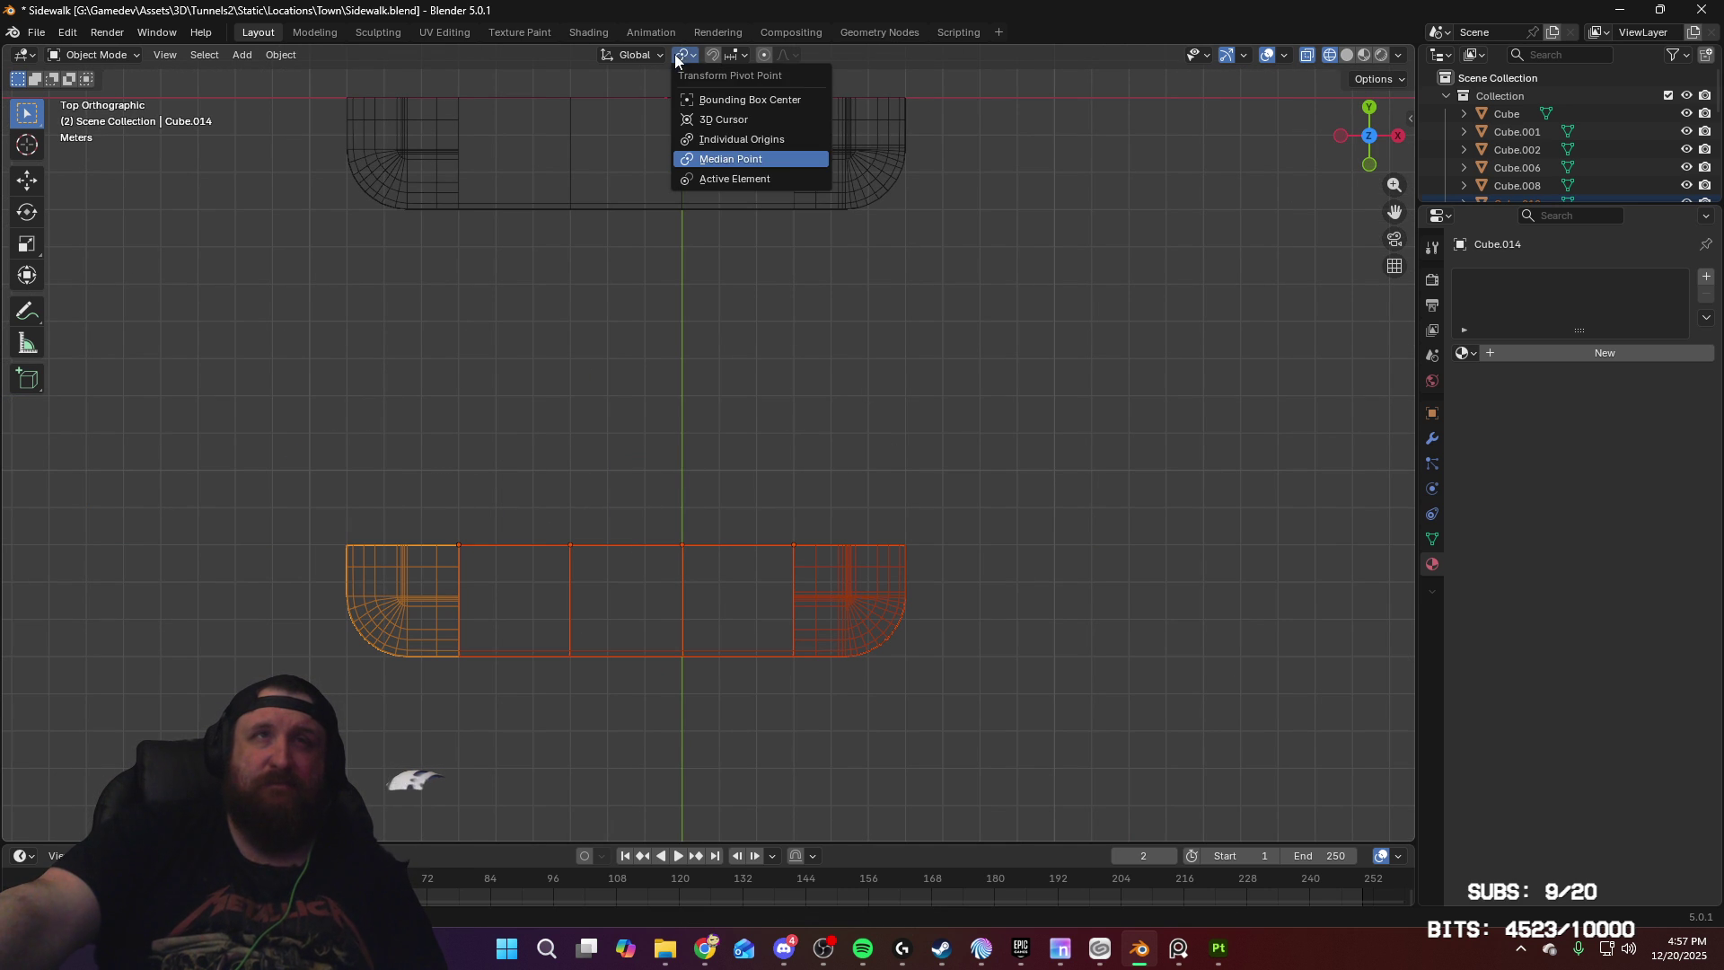
{"action": "left_click", "coordinate": [779, 180]}
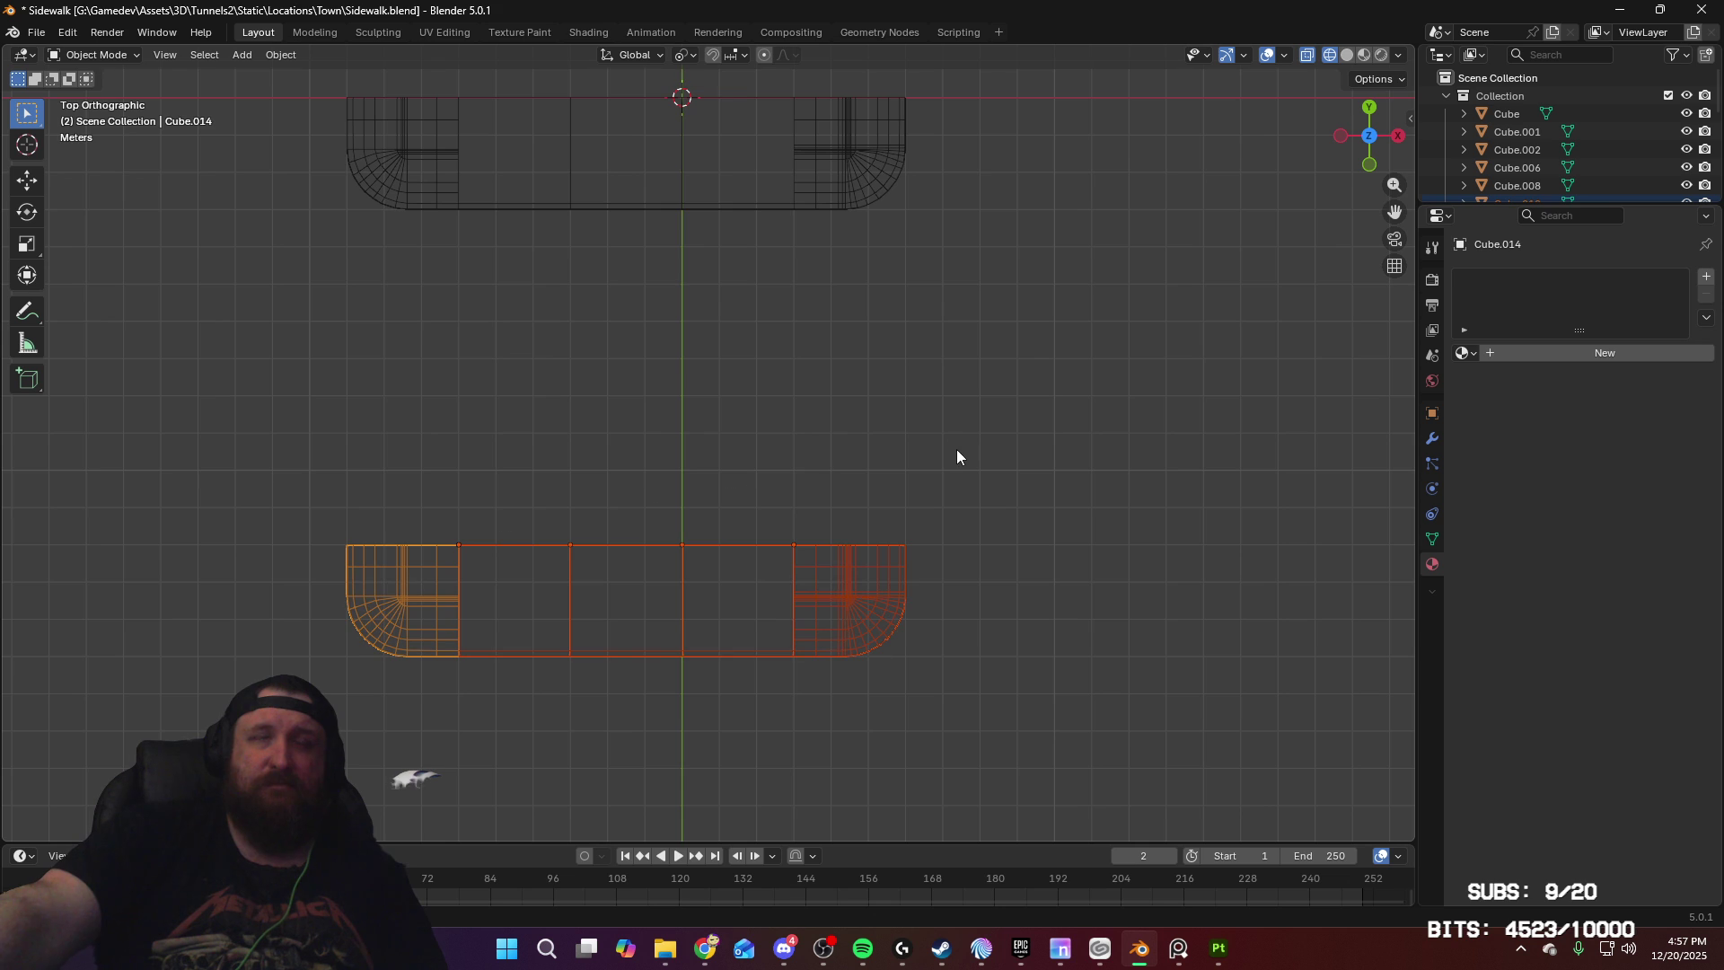
{"action": "key", "text": "r"}
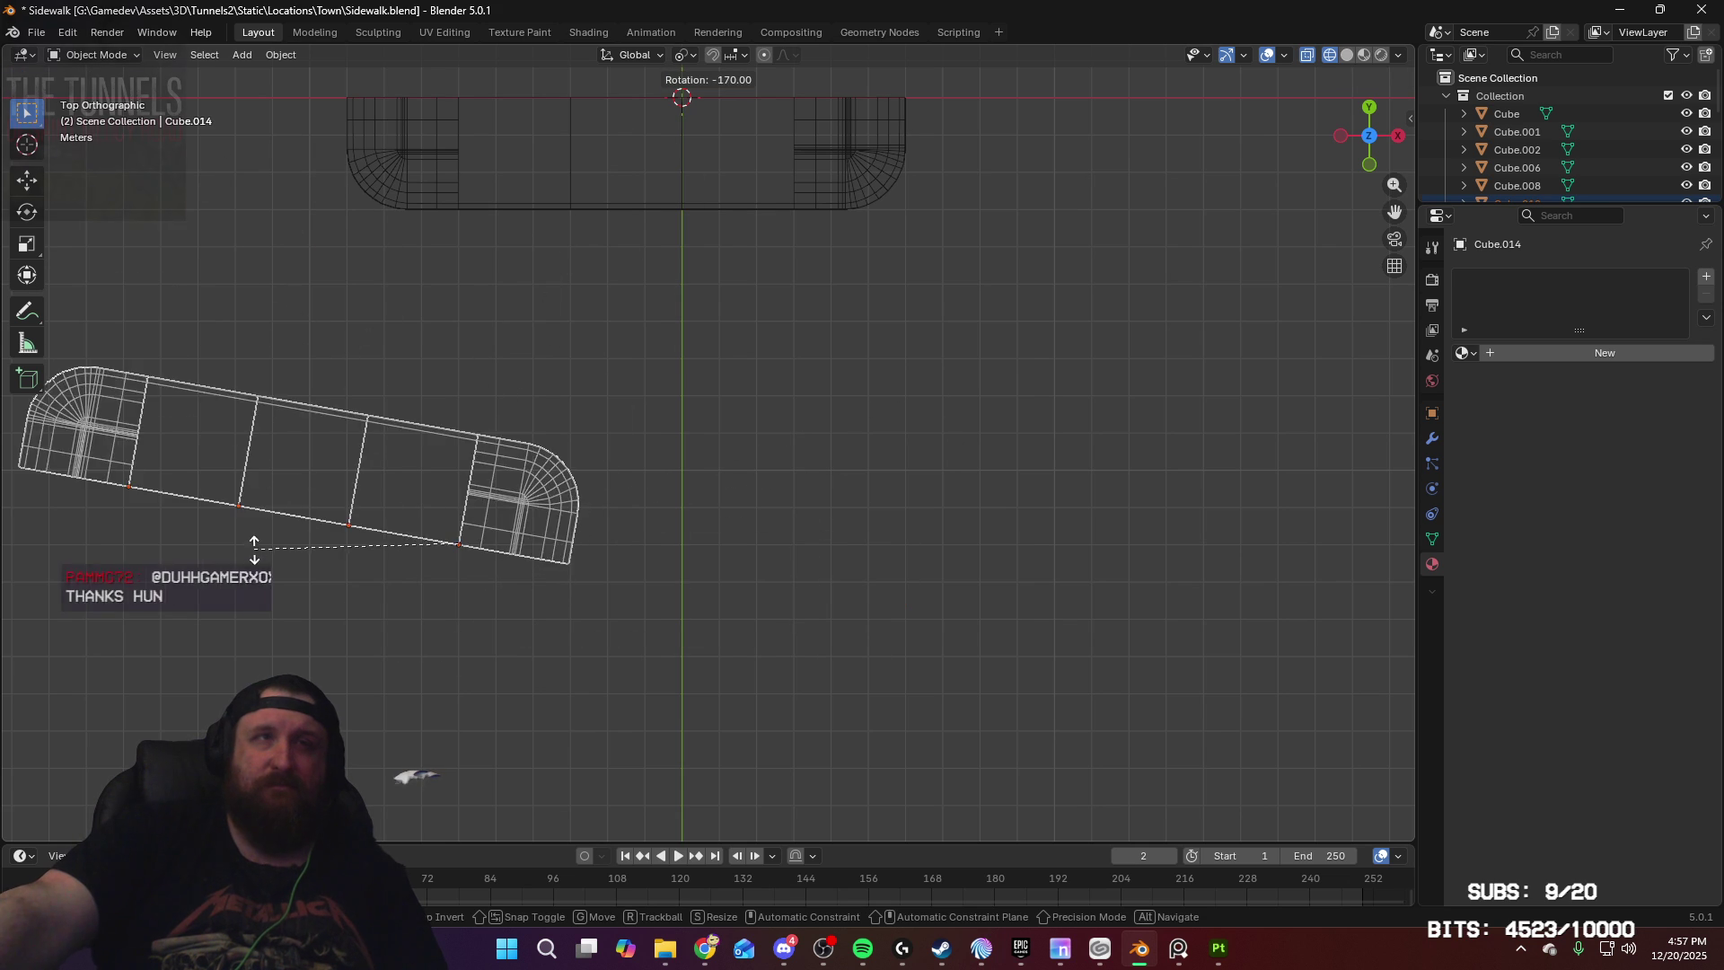
{"action": "left_click", "coordinate": [242, 590]}
Step: Move the copy along X and Y so it lies parallel to the original strip
{"action": "key", "text": "g"}
{"action": "key", "text": "x"}
{"action": "left_click", "coordinate": [576, 595]}
{"action": "middle_click_drag", "start_coordinate": [866, 419], "coordinate": [660, 289]}
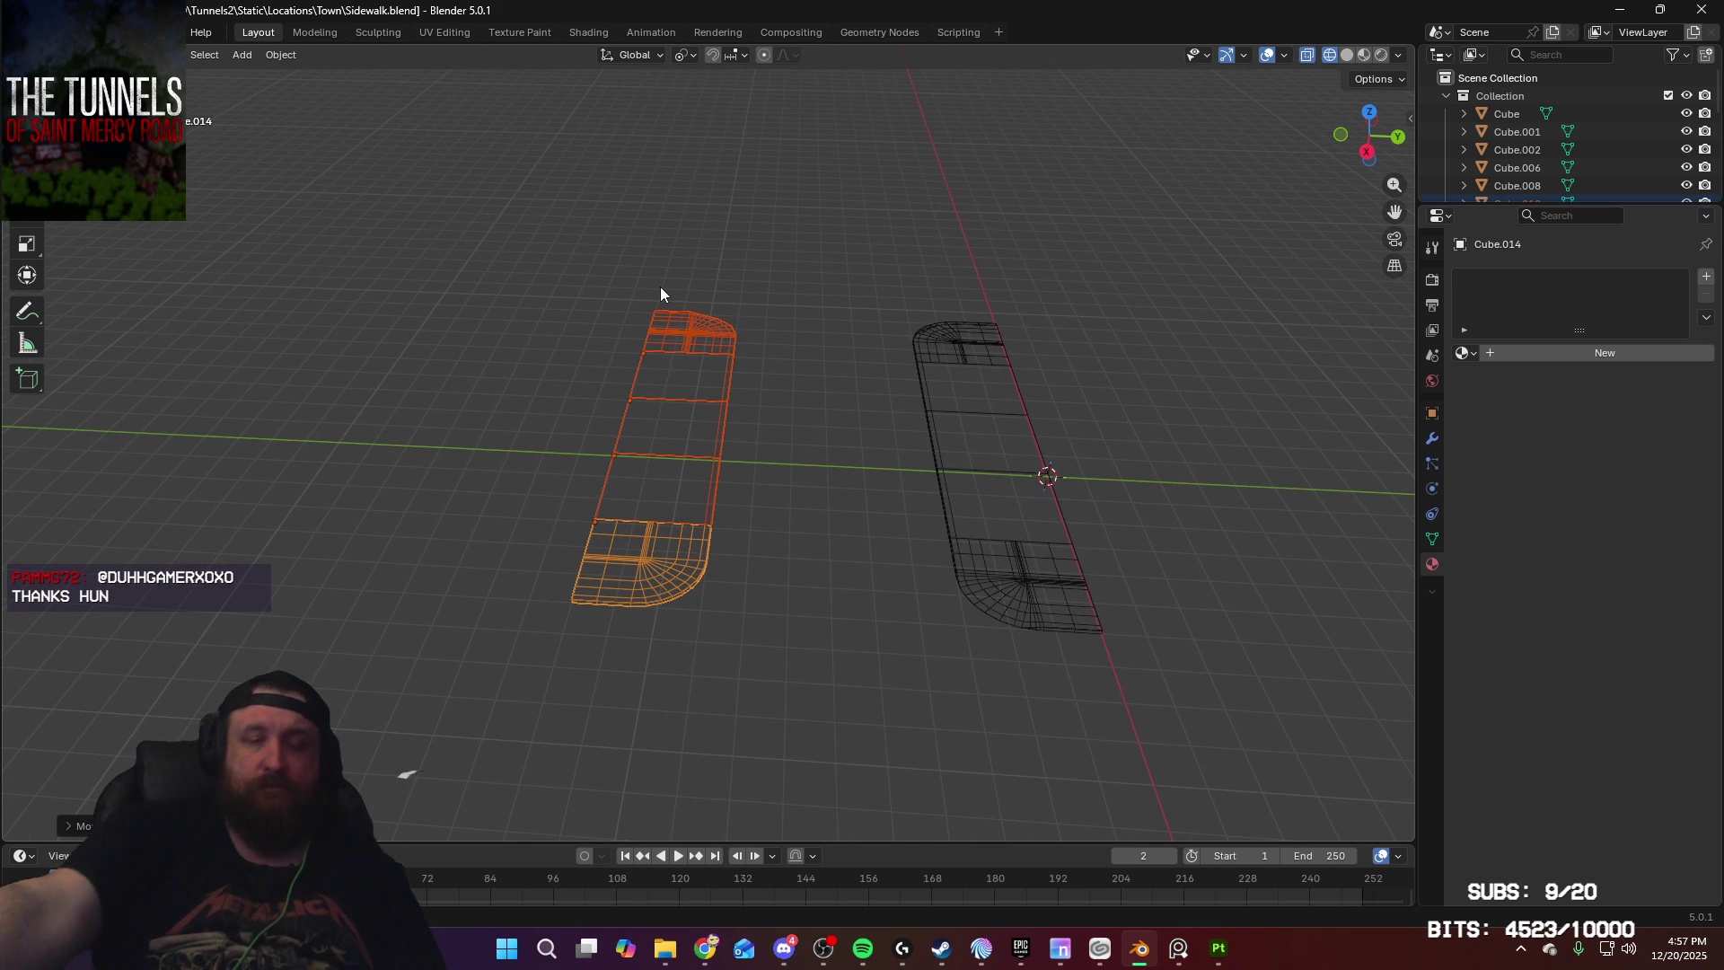
{"action": "key", "text": "g"}
{"action": "key", "text": "x"}
{"action": "key", "text": "y"}
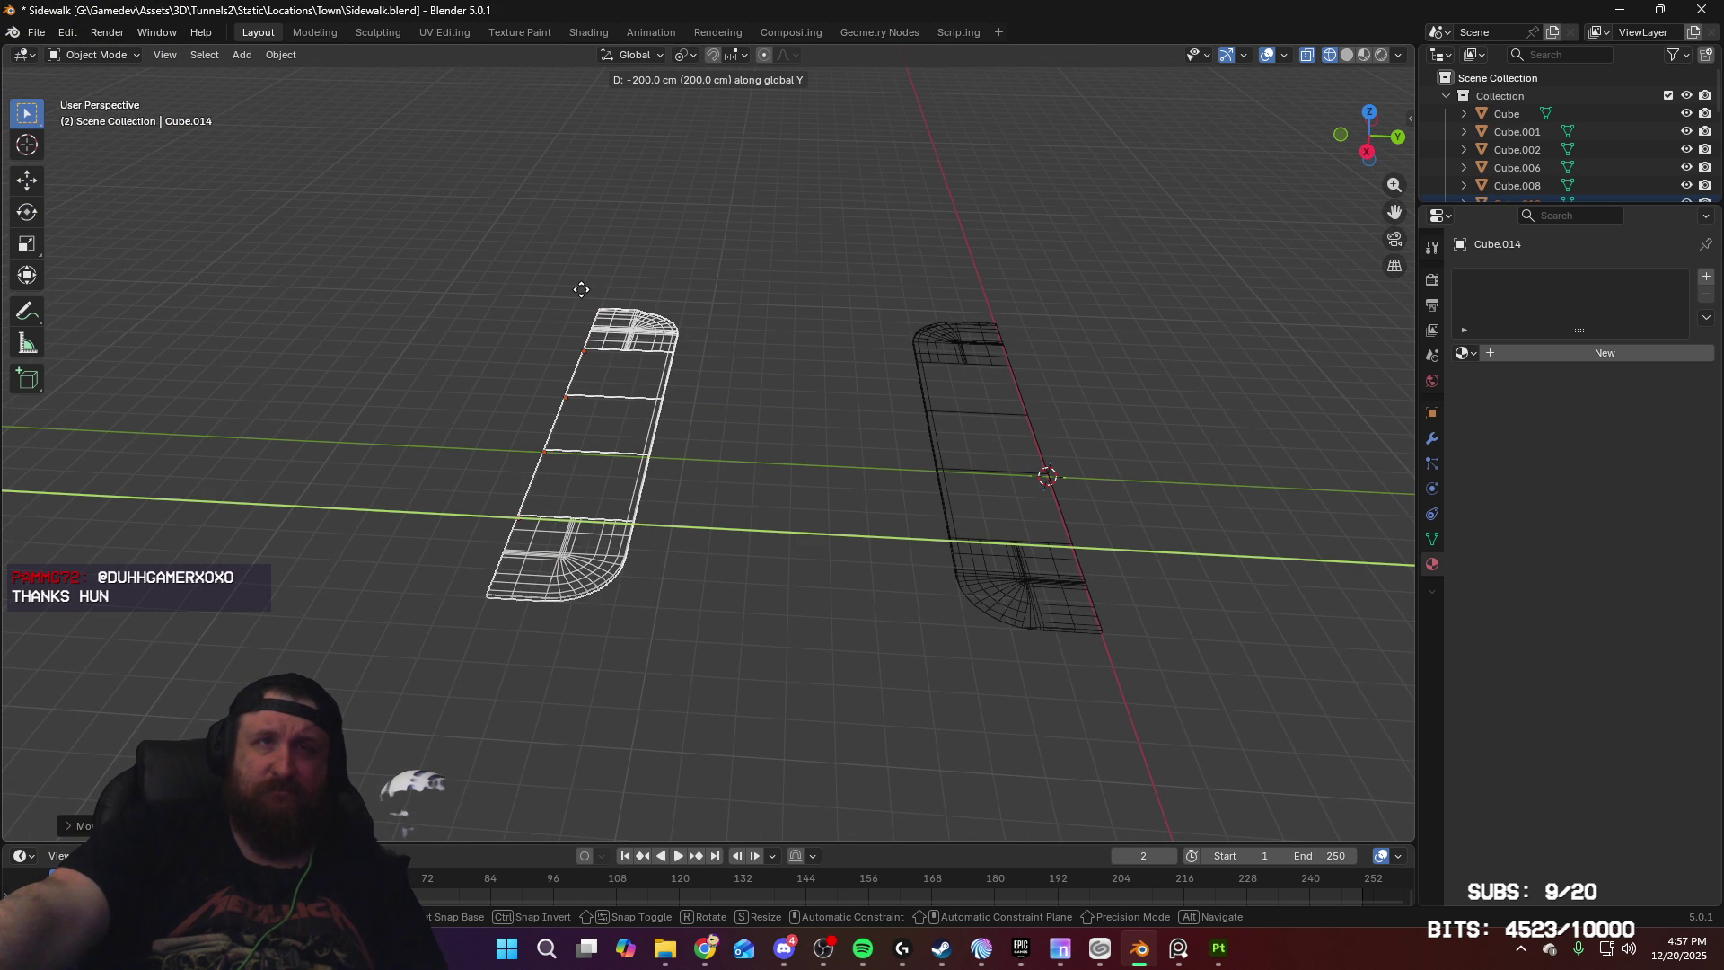
{"action": "left_click", "coordinate": [551, 291]}
{"action": "mouse_move", "coordinate": [875, 350]}
{"action": "middle_mouse_down"}
{"action": "mouse_move", "coordinate": [736, 368]}
{"action": "mouse_move", "coordinate": [950, 350]}
{"action": "mouse_move", "coordinate": [877, 392]}
{"action": "mouse_move", "coordinate": [912, 373]}
{"action": "mouse_move", "coordinate": [1004, 413]}
{"action": "middle_mouse_up"}
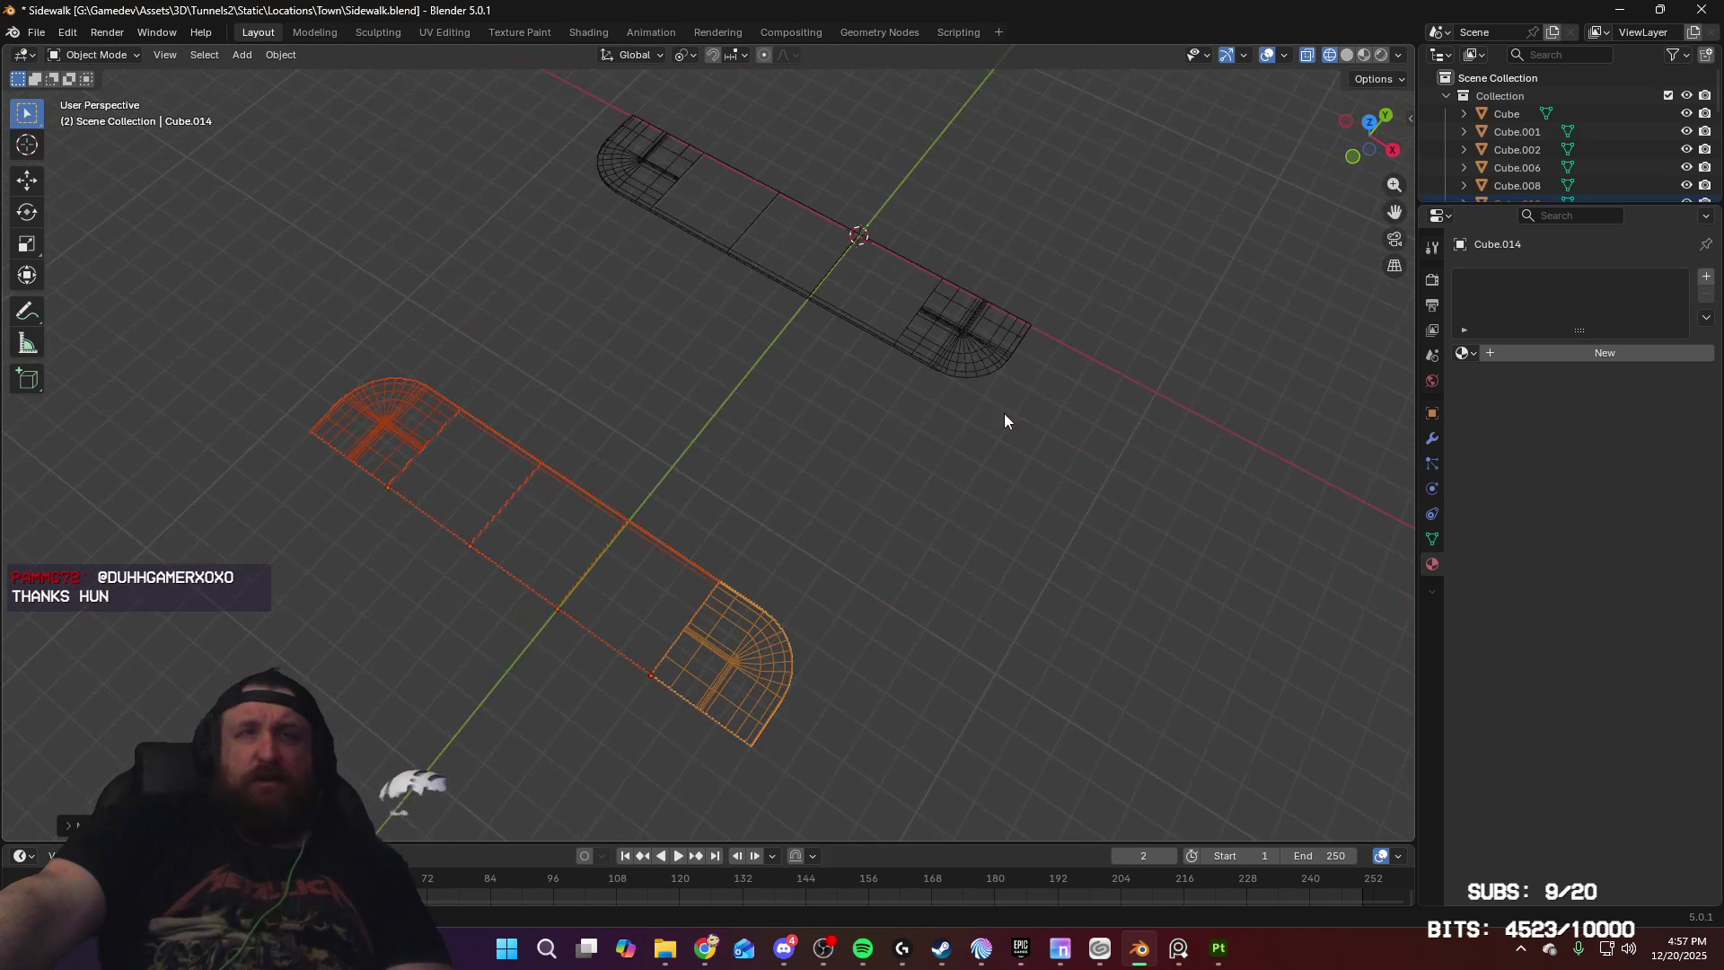
Step: Select all the sidewalk pieces of both strips and switch to top view
{"action": "left_click", "coordinate": [984, 361], "text": "shift"}
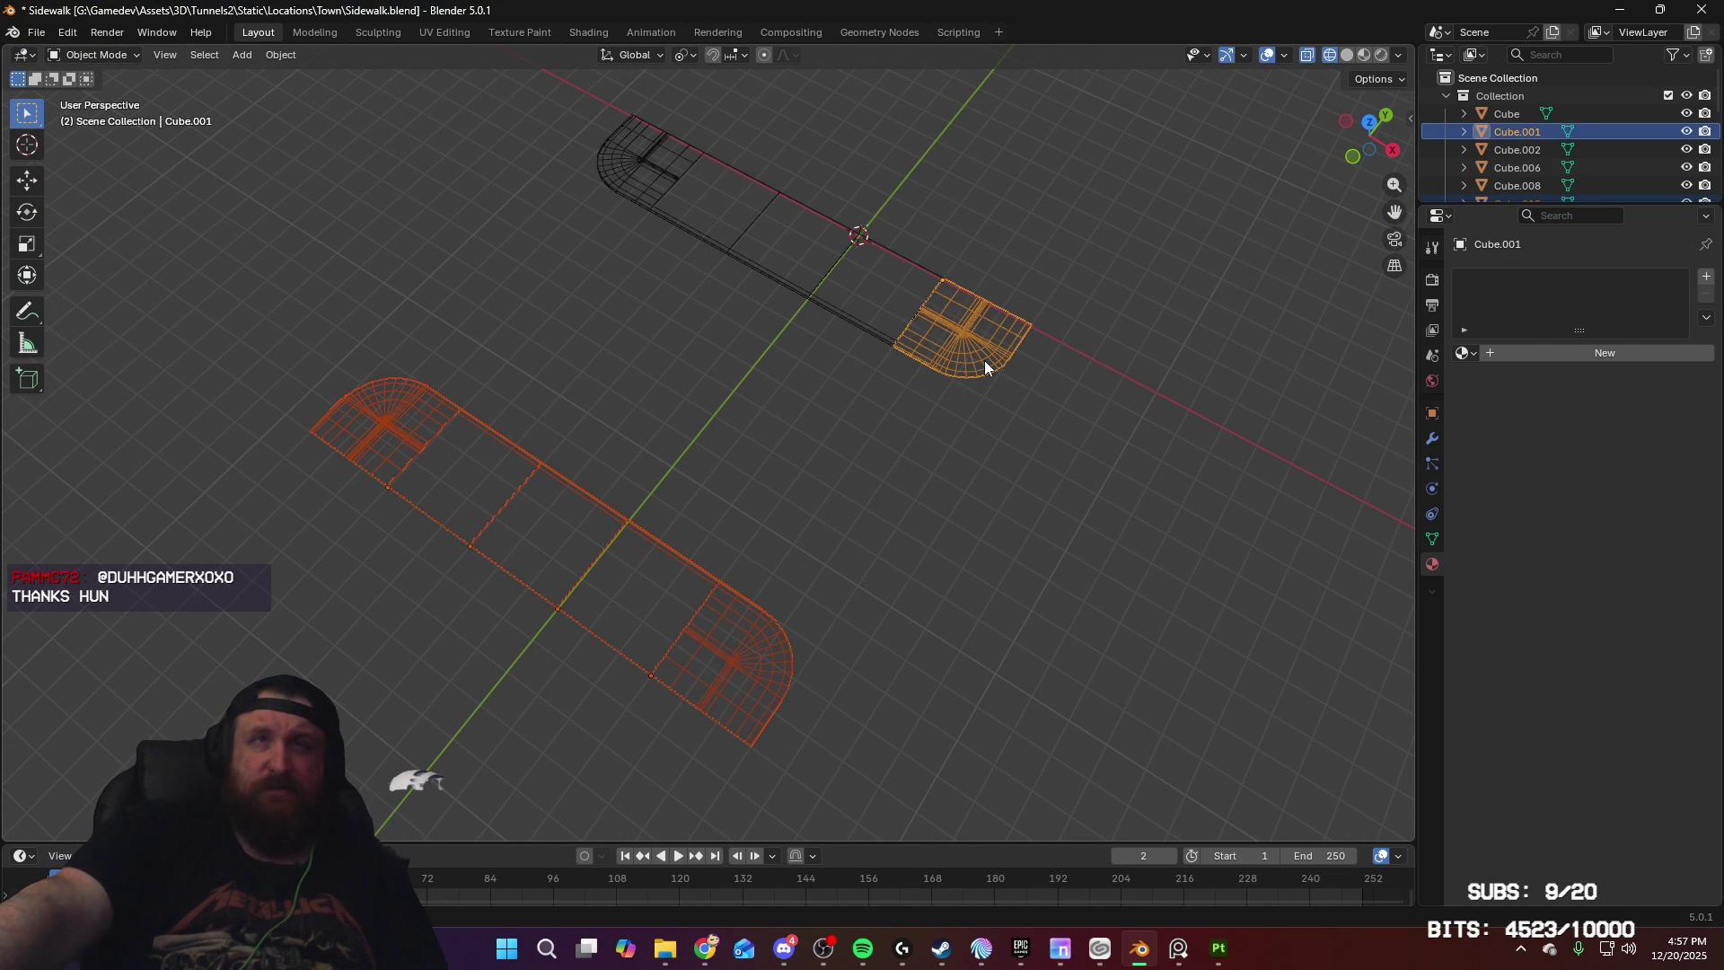
{"action": "left_click", "coordinate": [876, 330], "text": "shift"}
{"action": "left_click", "coordinate": [718, 243], "text": "shift"}
{"action": "left_click", "coordinate": [682, 226], "text": "shift"}
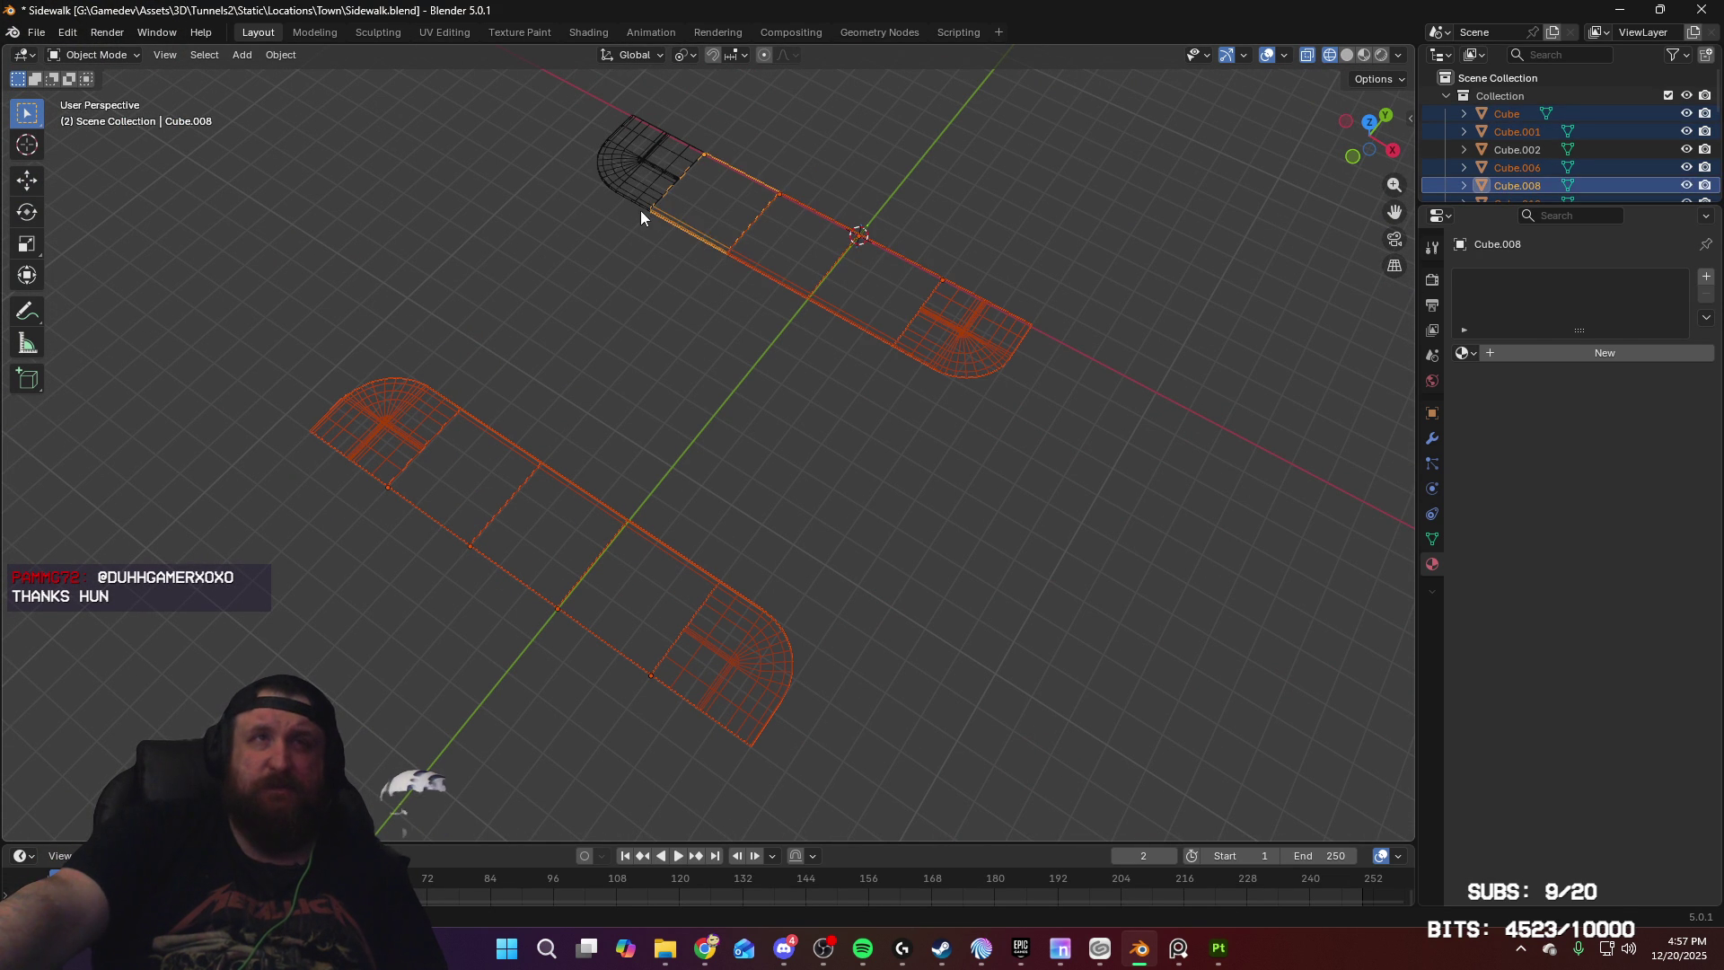
{"action": "left_click", "coordinate": [639, 205], "text": "shift"}
{"action": "mouse_move", "coordinate": [637, 201]}
{"action": "middle_mouse_down"}
{"action": "mouse_move", "coordinate": [693, 376]}
{"action": "mouse_move", "coordinate": [901, 369]}
{"action": "mouse_move", "coordinate": [1024, 414]}
{"action": "middle_mouse_up"}
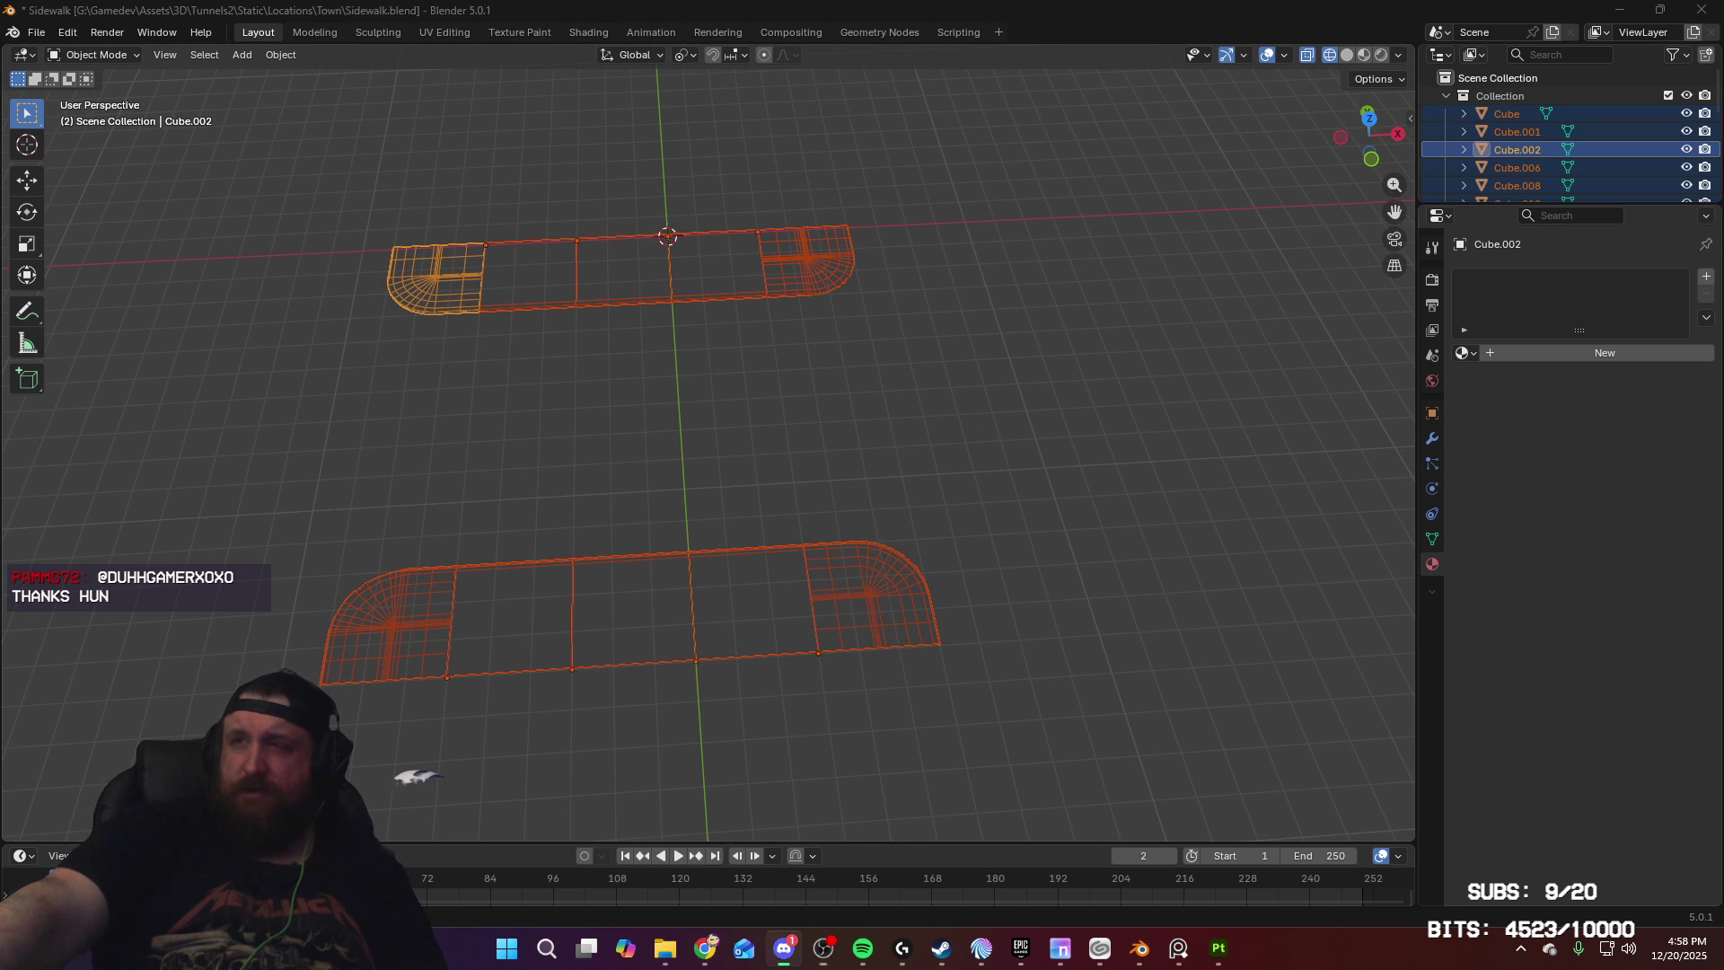
{"action": "mouse_move", "coordinate": [1211, 598]}
{"action": "middle_mouse_down"}
{"action": "mouse_move", "coordinate": [973, 520]}
{"action": "mouse_move", "coordinate": [1063, 531]}
{"action": "mouse_move", "coordinate": [908, 500]}
{"action": "mouse_move", "coordinate": [892, 524]}
{"action": "middle_mouse_up"}
{"action": "key", "text": "KP_7"}
Step: Duplicate both strips and place the copies 2200 cm further along X
{"action": "key", "text": "shift+d"}
{"action": "key", "text": "x"}
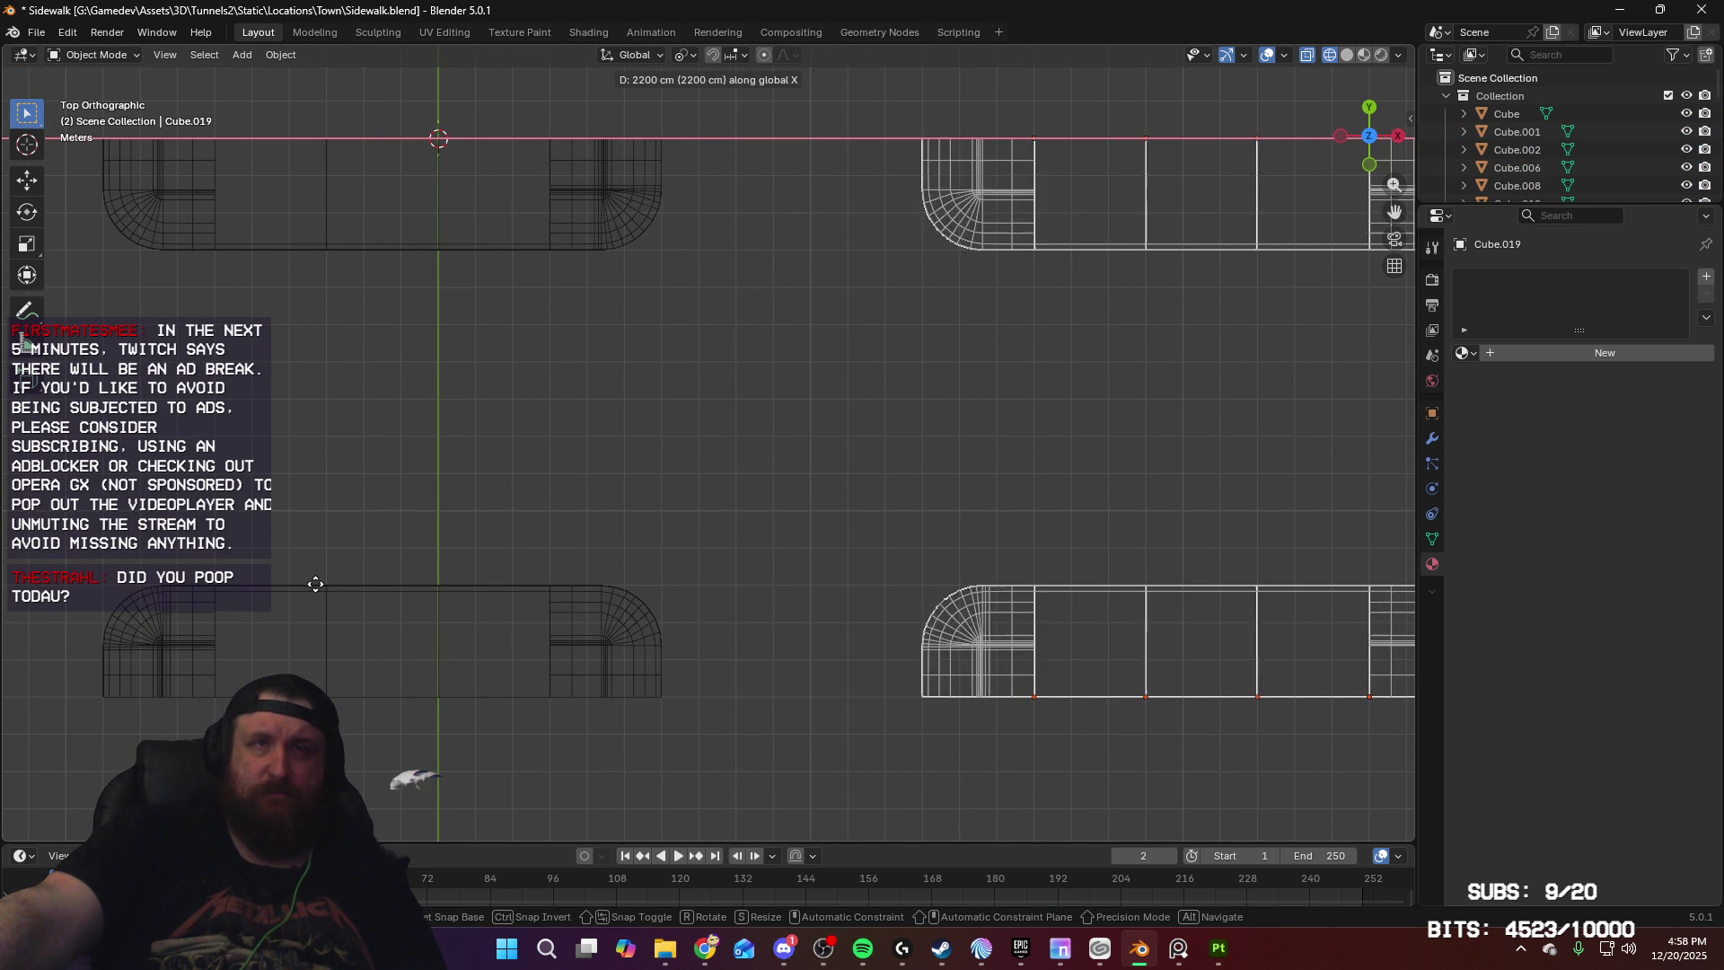
{"action": "left_click", "coordinate": [381, 588]}
{"action": "mouse_move", "coordinate": [478, 543]}
{"action": "middle_mouse_down"}
{"action": "mouse_move", "coordinate": [708, 550]}
{"action": "mouse_move", "coordinate": [596, 482]}
{"action": "mouse_move", "coordinate": [680, 608]}
{"action": "mouse_move", "coordinate": [633, 505]}
{"action": "mouse_move", "coordinate": [654, 429]}
{"action": "mouse_move", "coordinate": [724, 464]}
{"action": "mouse_move", "coordinate": [810, 460]}
{"action": "middle_mouse_up"}
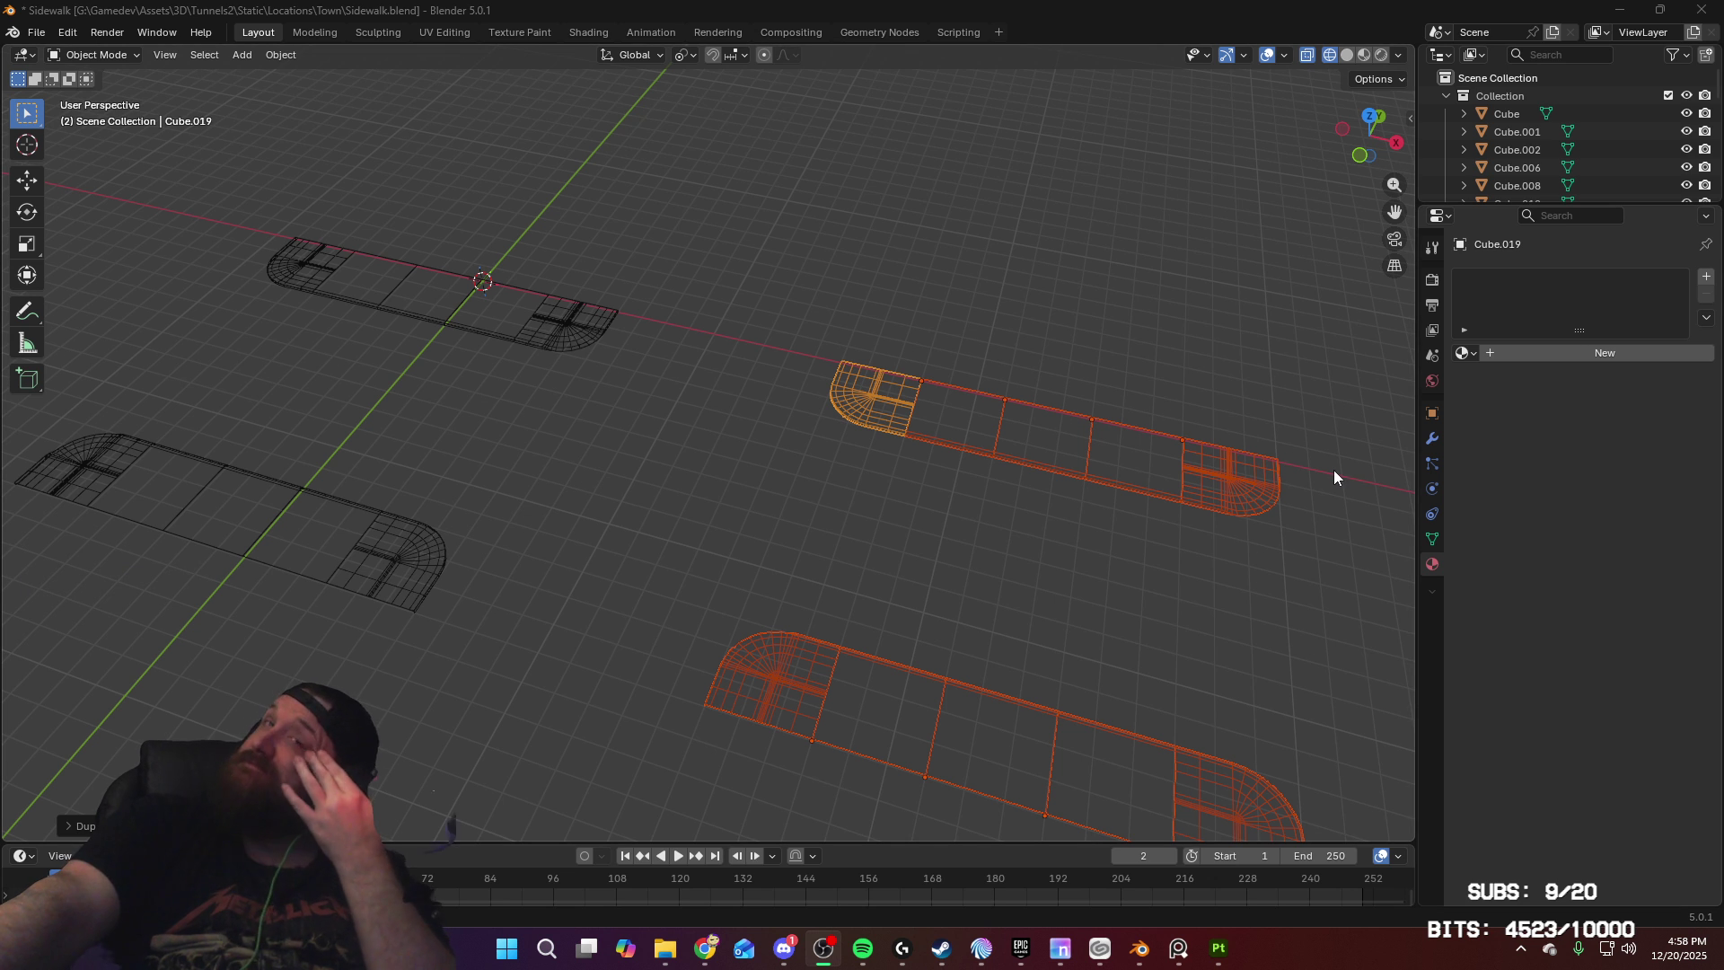
Step: Select two straight middle sections and duplicate them
{"action": "left_click", "coordinate": [955, 444]}
{"action": "left_click", "coordinate": [1012, 459], "text": "shift"}
{"action": "key", "text": "shift+d"}
{"action": "left_click", "coordinate": [1079, 326]}
{"action": "mouse_move", "coordinate": [1079, 326]}
{"action": "middle_mouse_down"}
{"action": "mouse_move", "coordinate": [952, 352]}
{"action": "mouse_move", "coordinate": [1078, 350]}
{"action": "middle_mouse_up"}
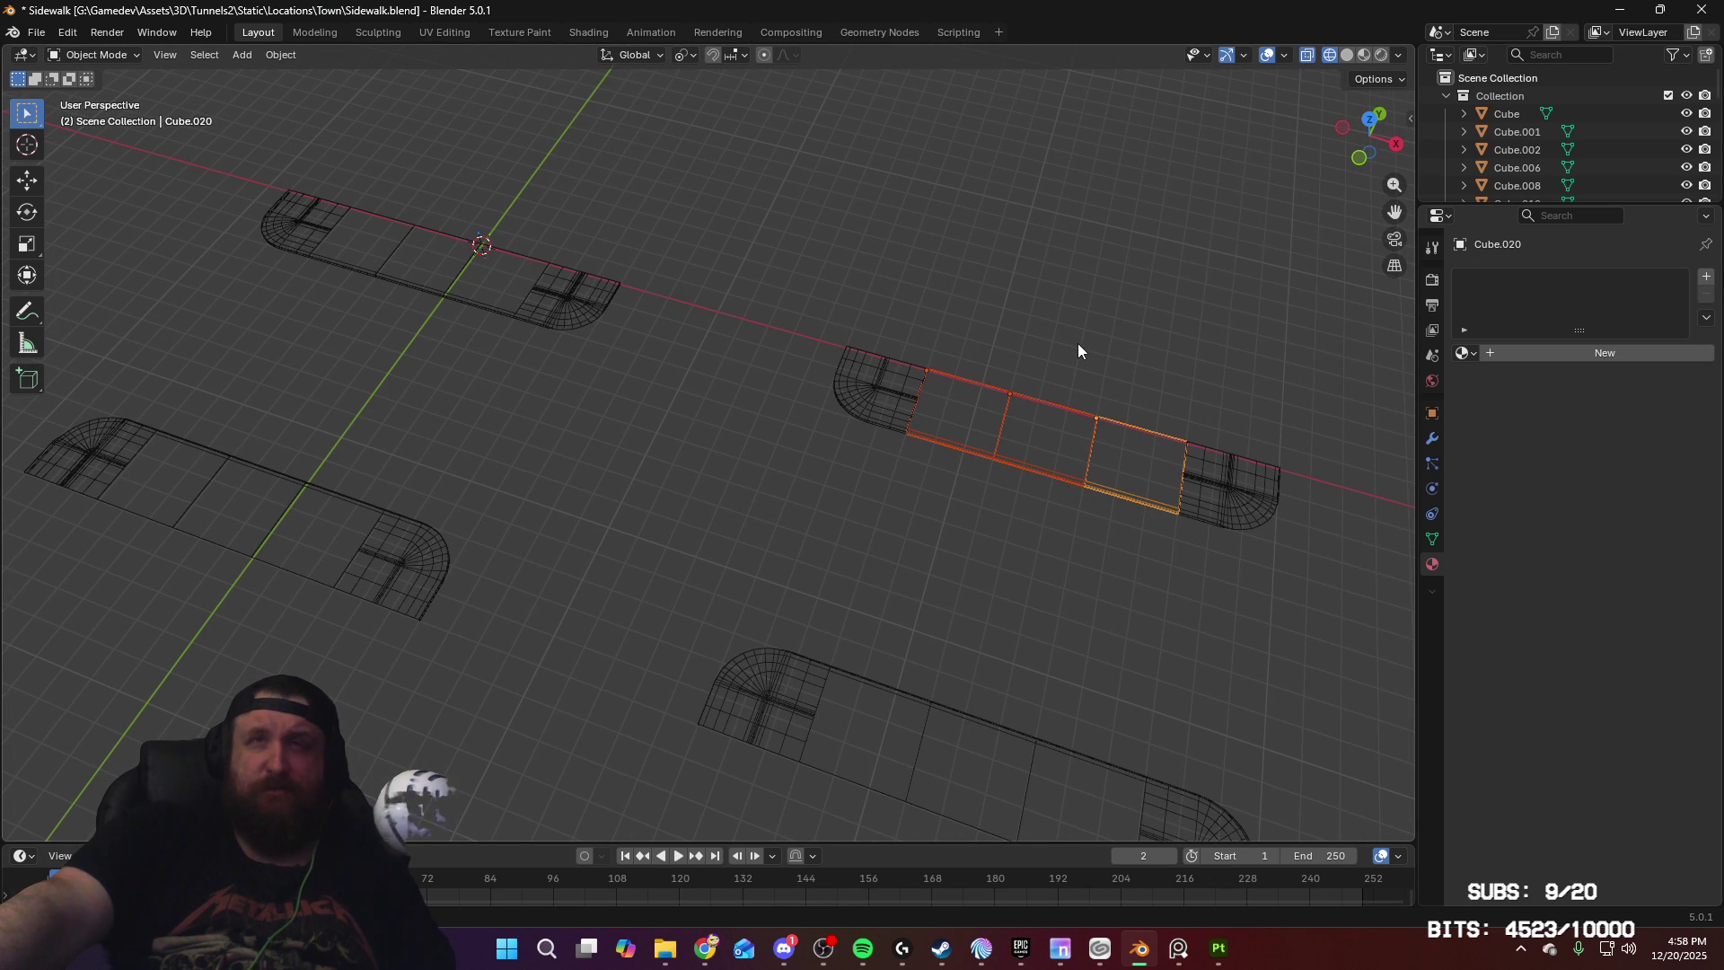
Step: Duplicate the middle sections again and rotate them around Z to stand crosswise
{"action": "key", "text": "shift+d"}
{"action": "key", "text": "x"}
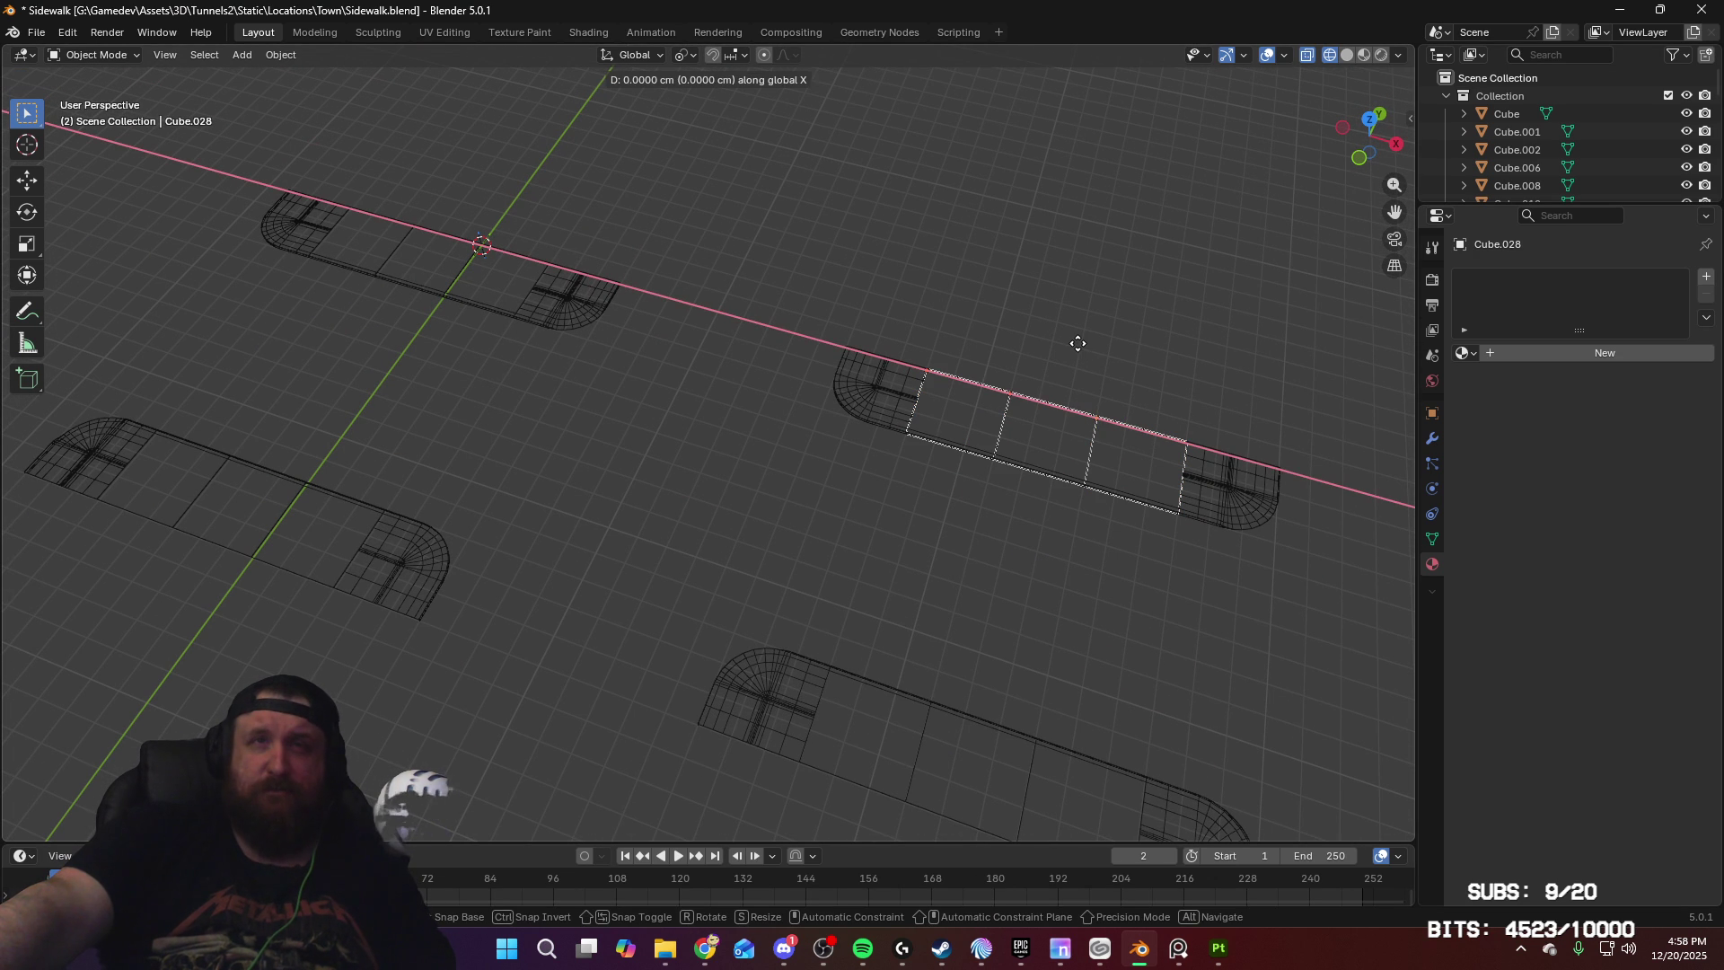
{"action": "key", "text": "z"}
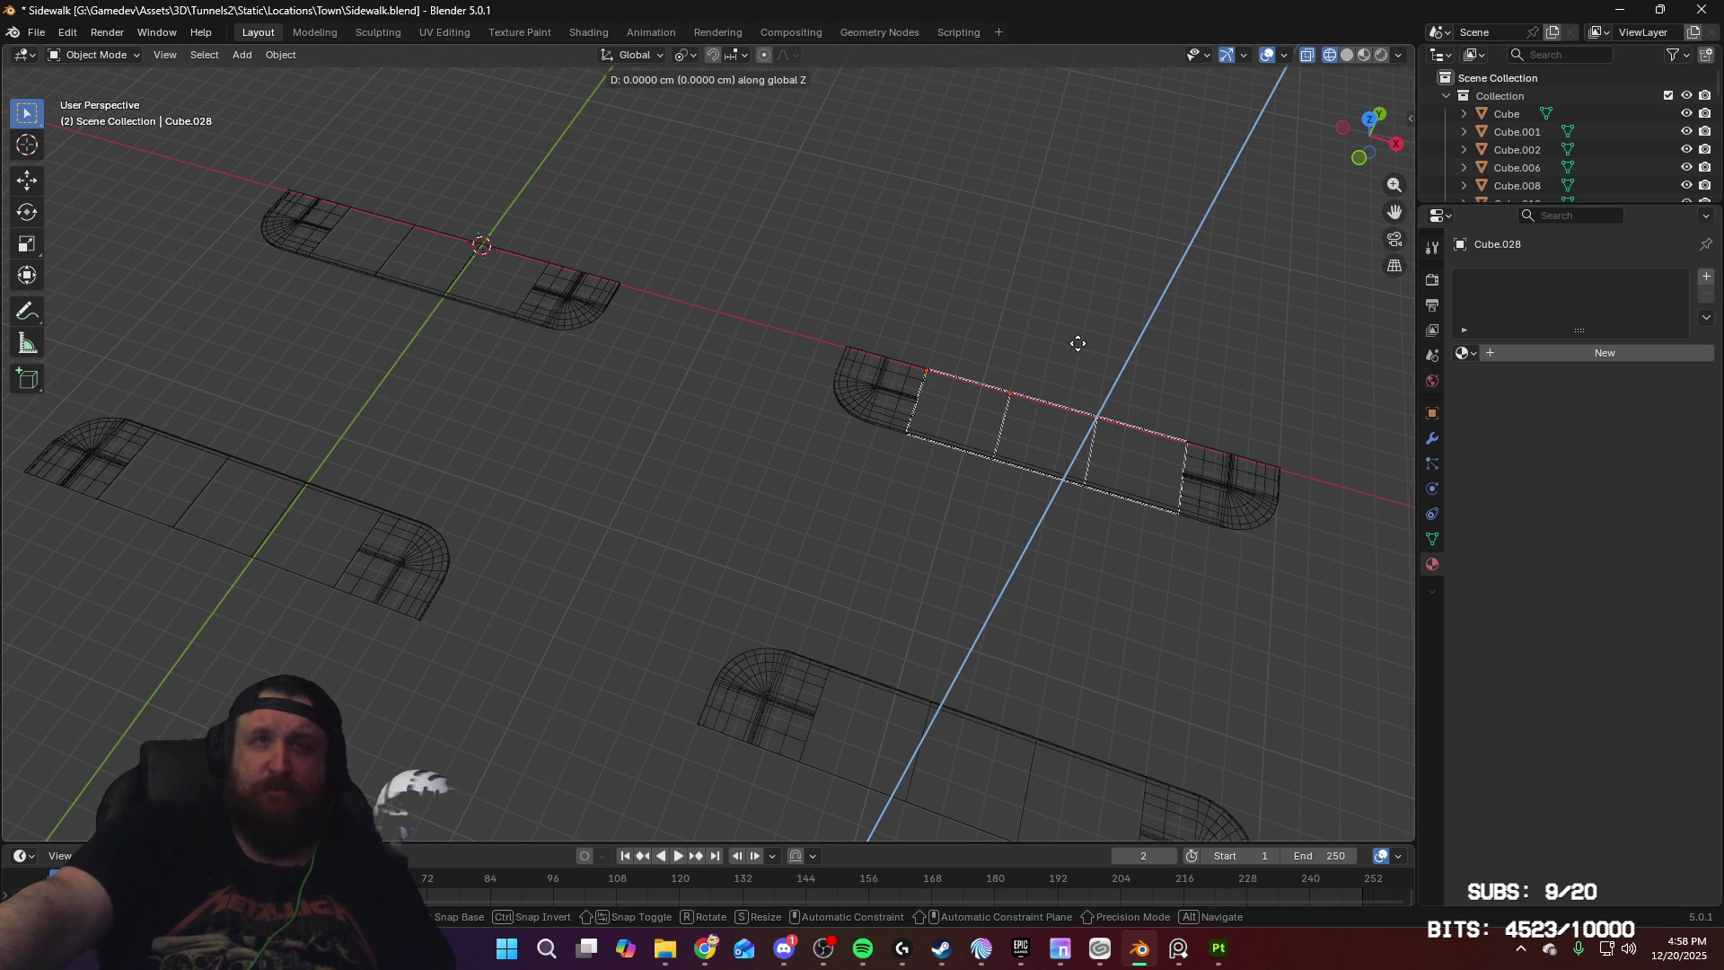
{"action": "right_click", "coordinate": [979, 419]}
{"action": "key", "text": "r"}
{"action": "key", "text": "z"}
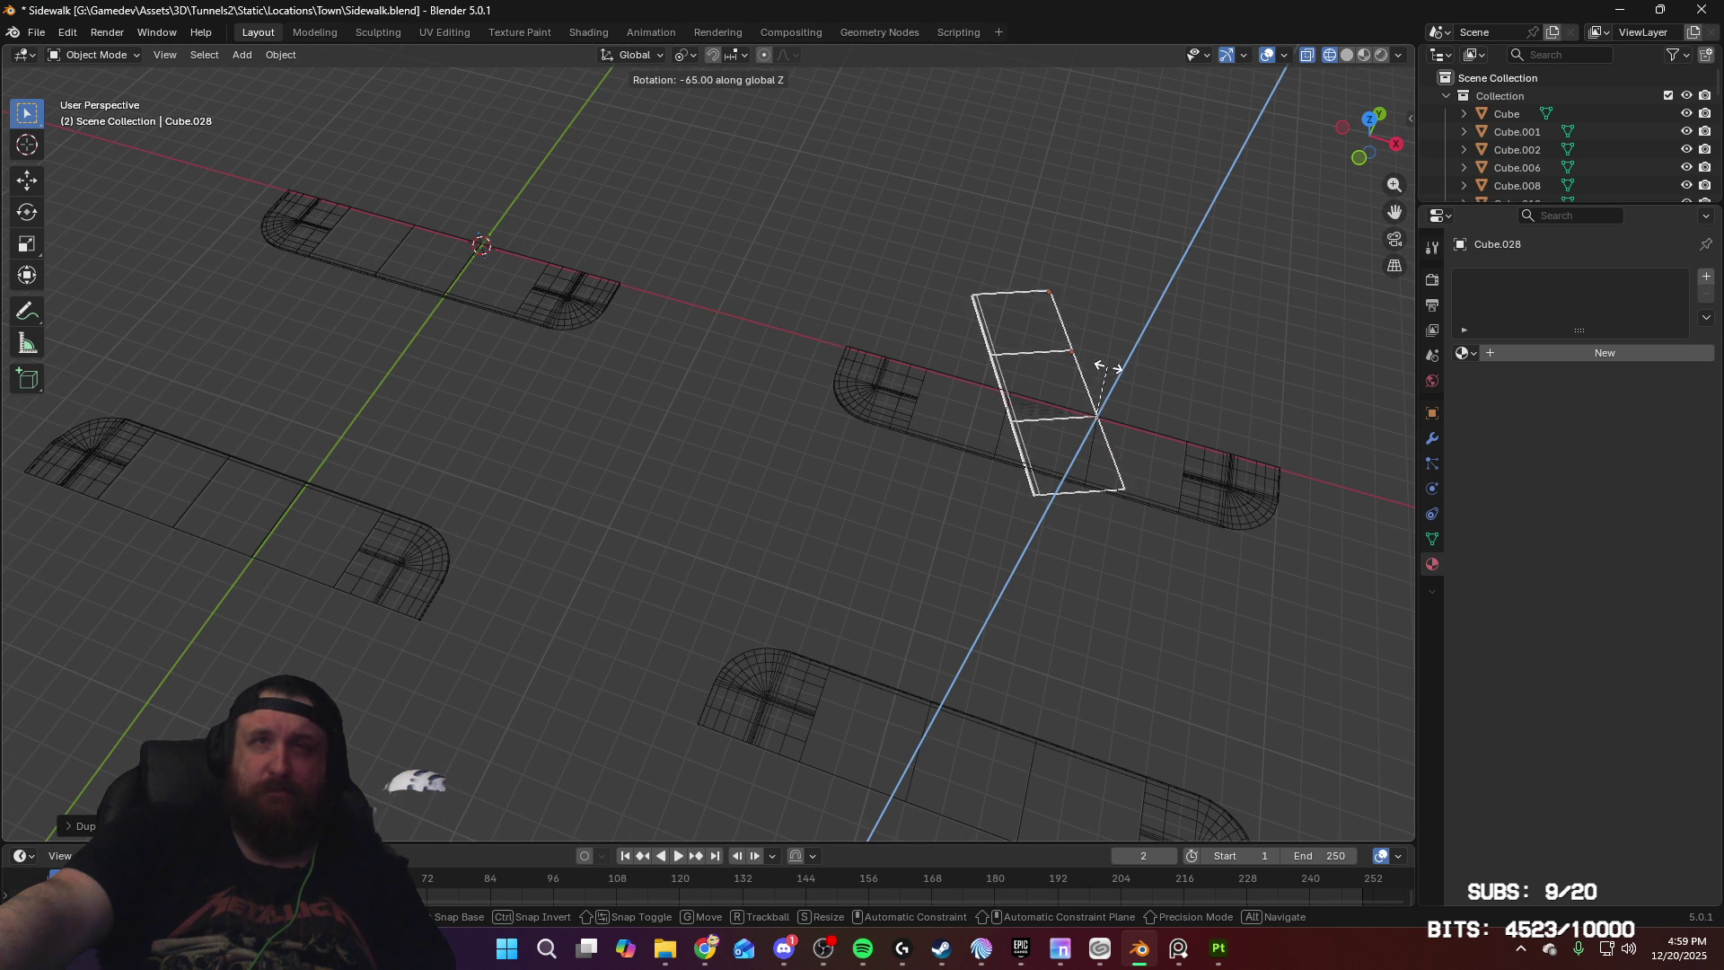
{"action": "left_click", "coordinate": [1139, 362]}
Step: Move the crosswise sections along X and Y against the rounded sidewalk end
{"action": "key", "text": "g"}
{"action": "key", "text": "y"}
{"action": "key", "text": "x"}
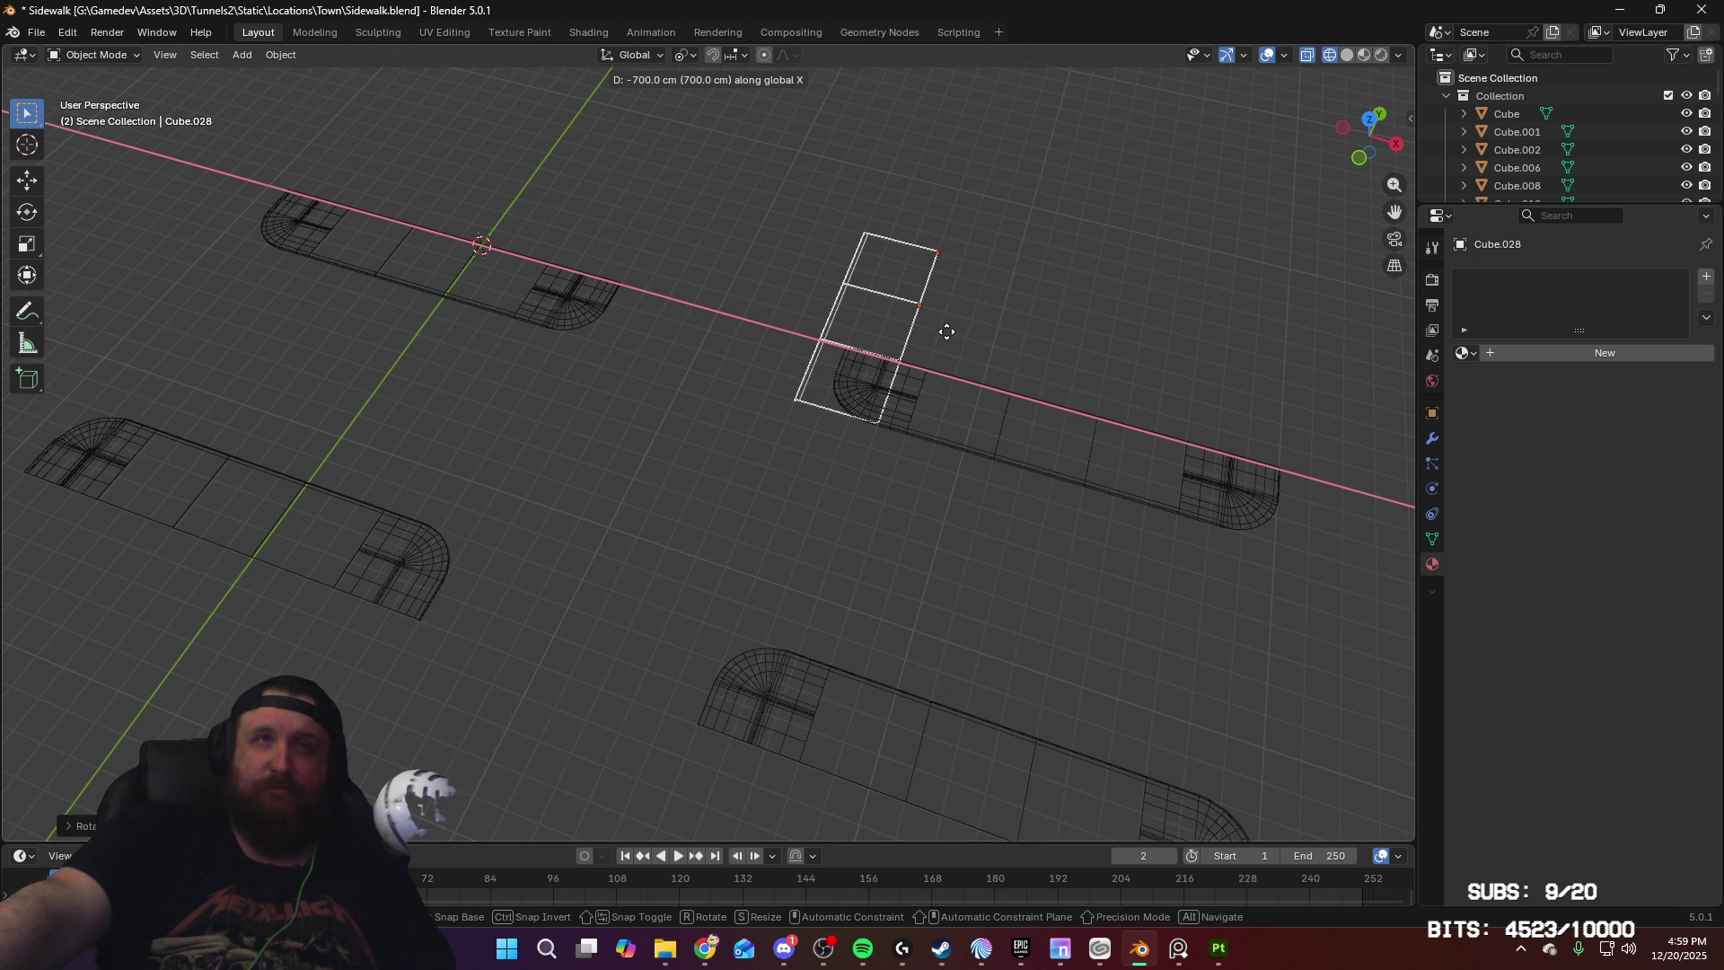
{"action": "left_click", "coordinate": [952, 332]}
{"action": "mouse_move", "coordinate": [952, 333]}
{"action": "middle_mouse_down"}
{"action": "mouse_move", "coordinate": [1118, 347]}
{"action": "mouse_move", "coordinate": [1079, 381]}
{"action": "mouse_move", "coordinate": [800, 357]}
{"action": "middle_mouse_up"}
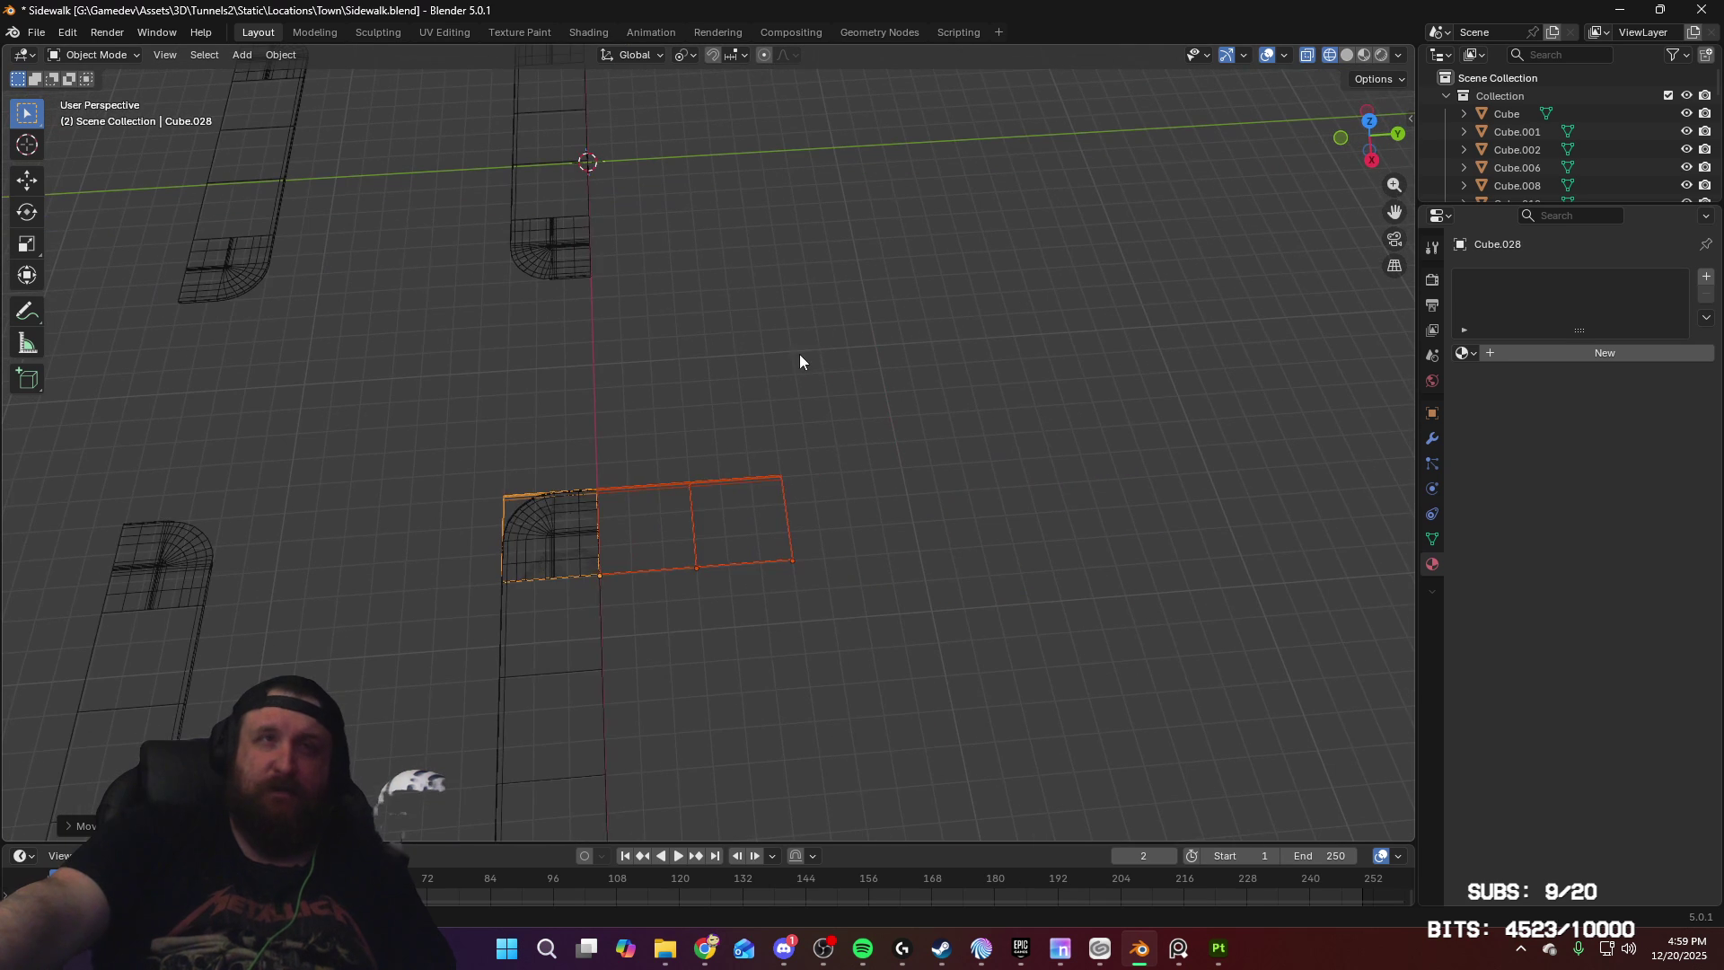
{"action": "key", "text": "g"}
{"action": "key", "text": "x"}
{"action": "key", "text": "y"}
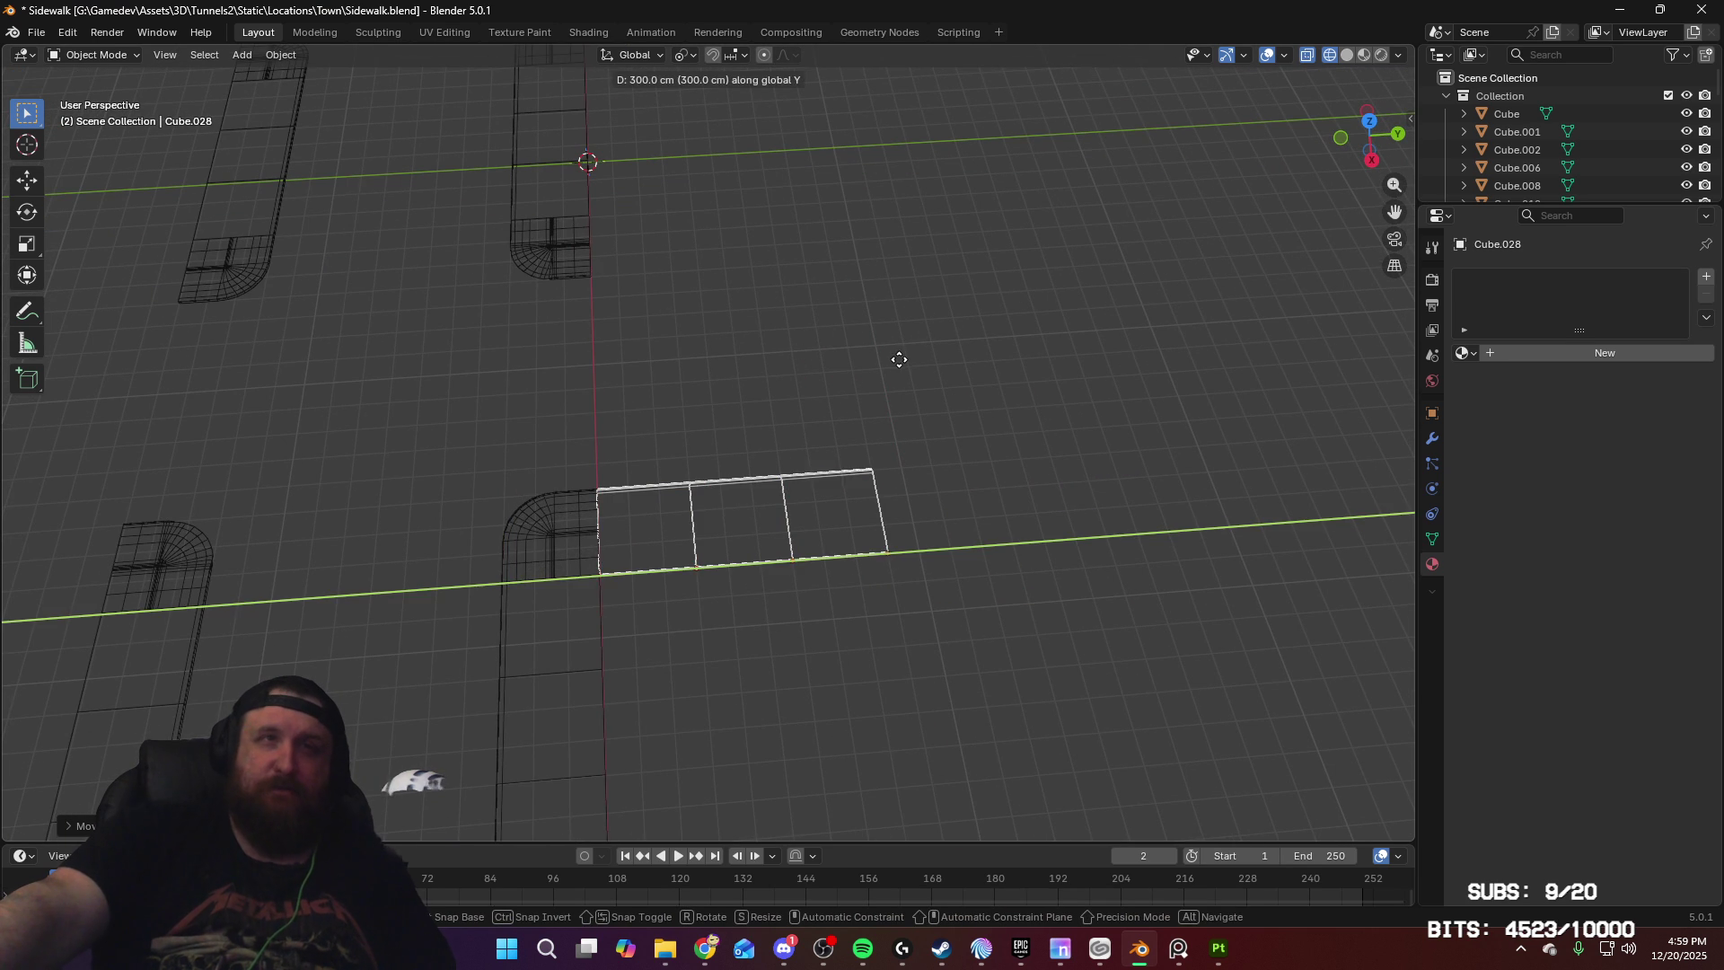
{"action": "left_click", "coordinate": [898, 360]}
{"action": "middle_click_drag", "start_coordinate": [898, 359], "coordinate": [782, 366]}
{"action": "middle_click_drag", "start_coordinate": [697, 351], "coordinate": [1103, 352], "text": "shift"}
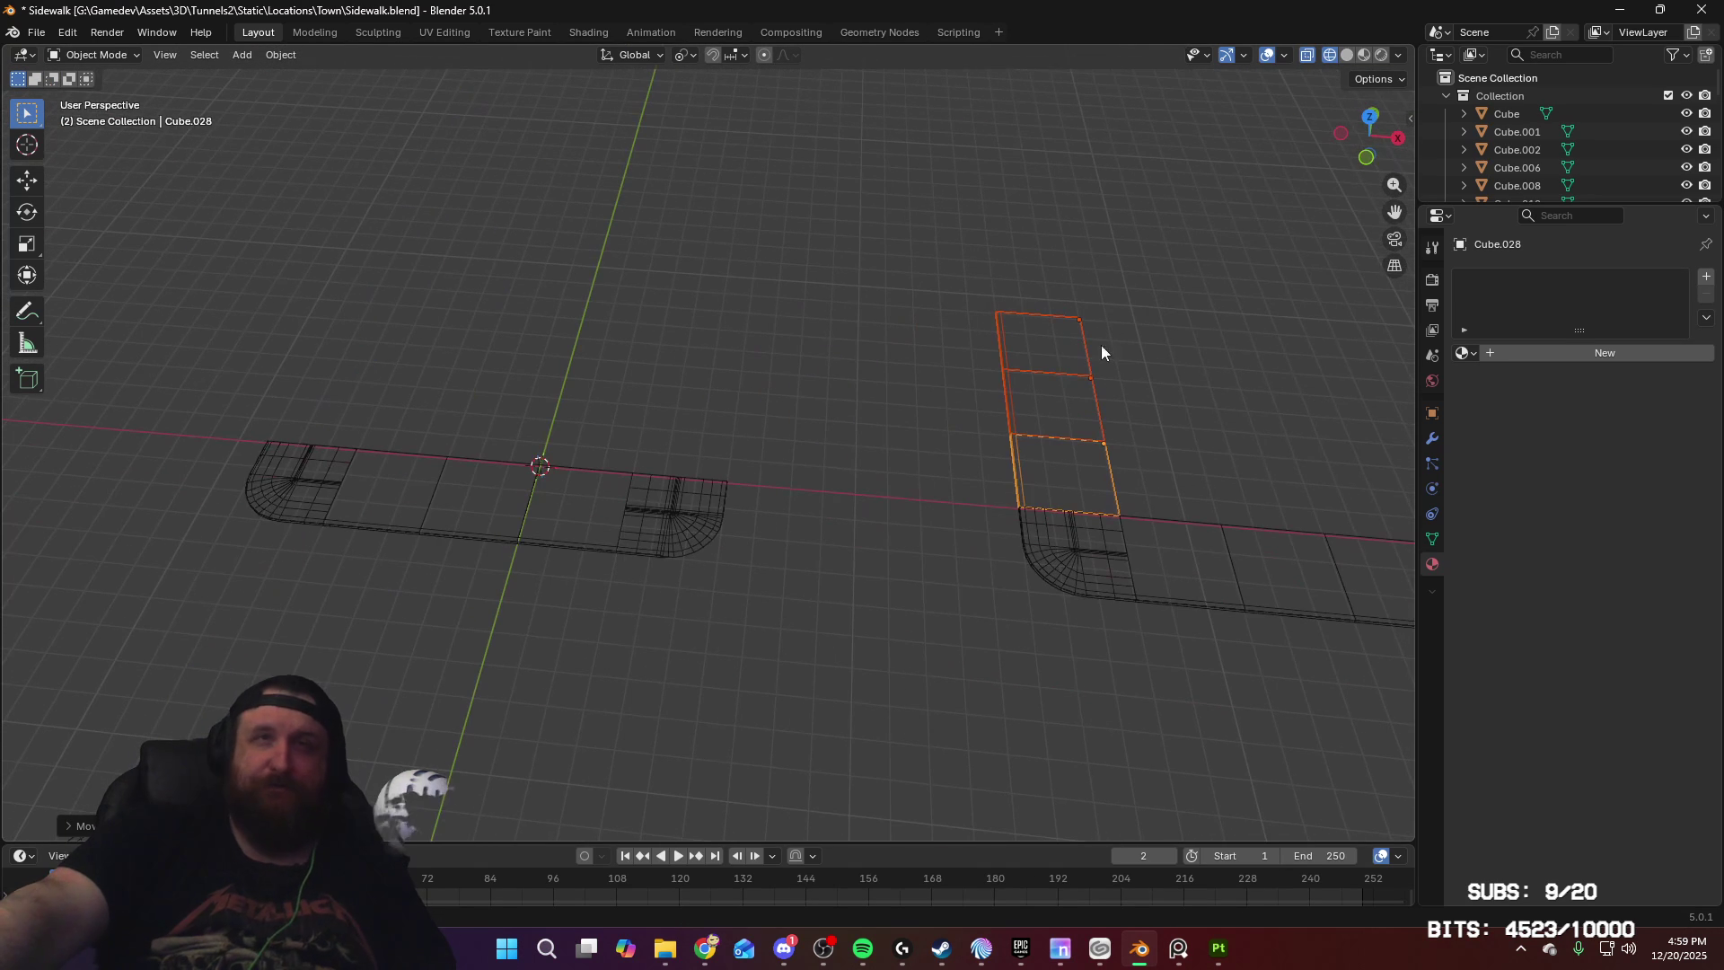
Step: Duplicate the crosswise sections and shift the copy along X and Y beside them
{"action": "key", "text": "shift+d"}
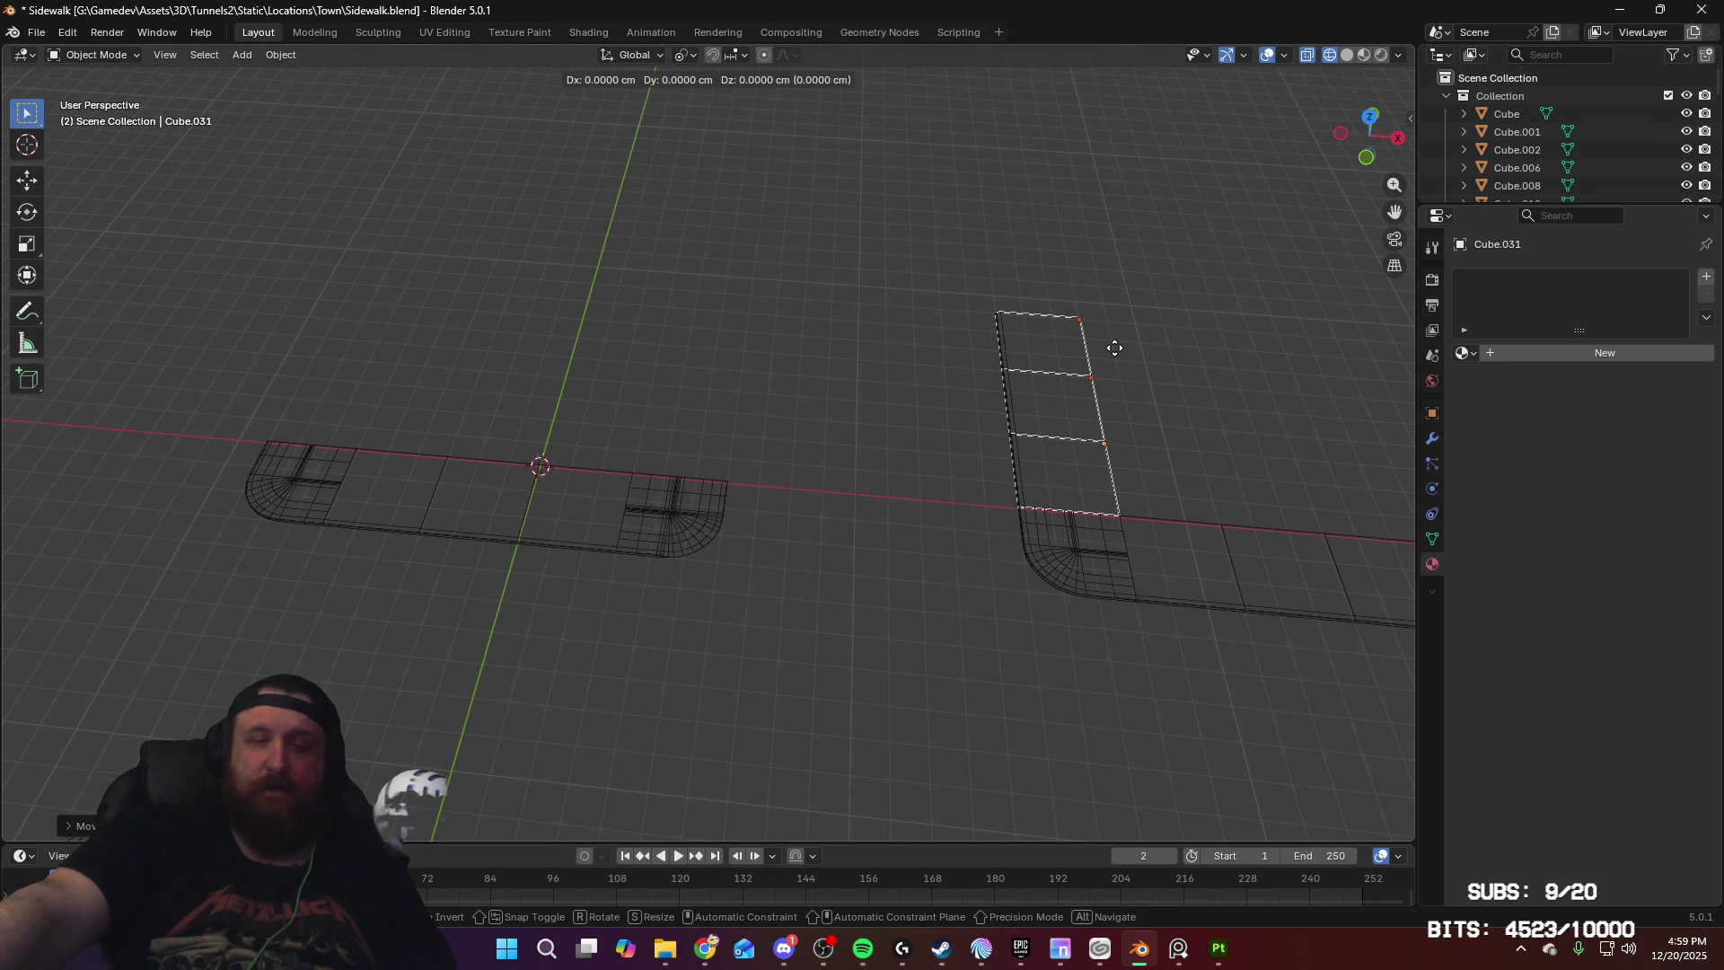
{"action": "key", "text": "r"}
{"action": "key", "text": "z"}
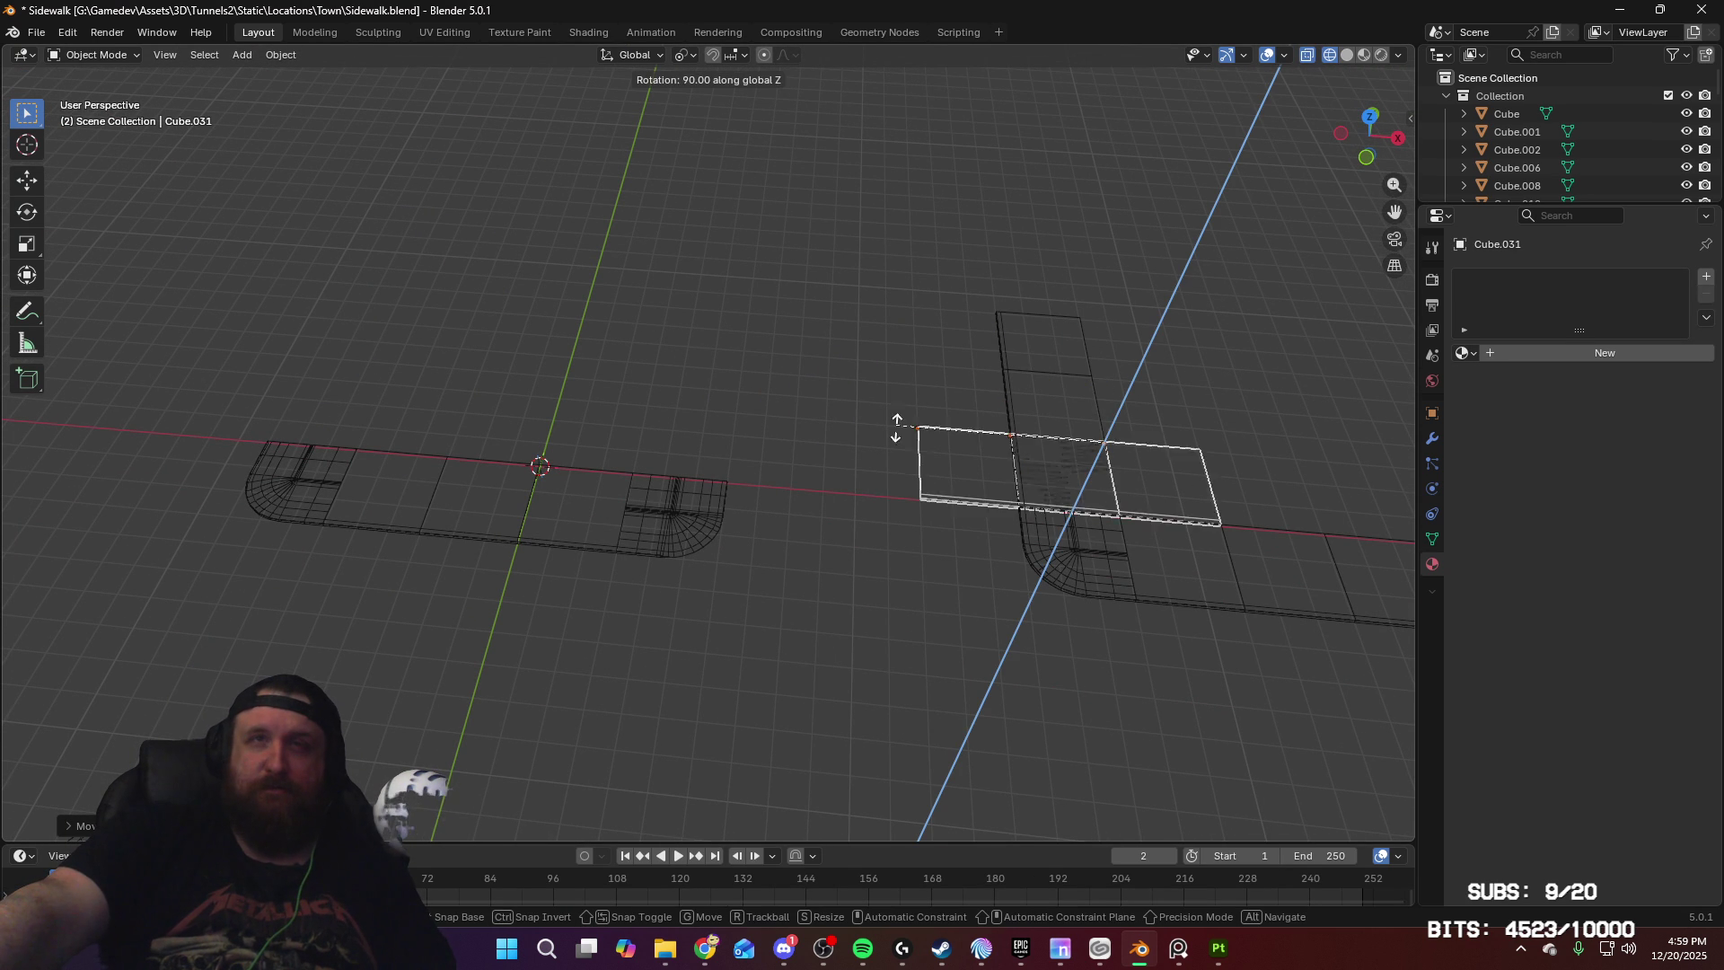
{"action": "key", "text": "Escape"}
{"action": "key", "text": "g"}
{"action": "key", "text": "x"}
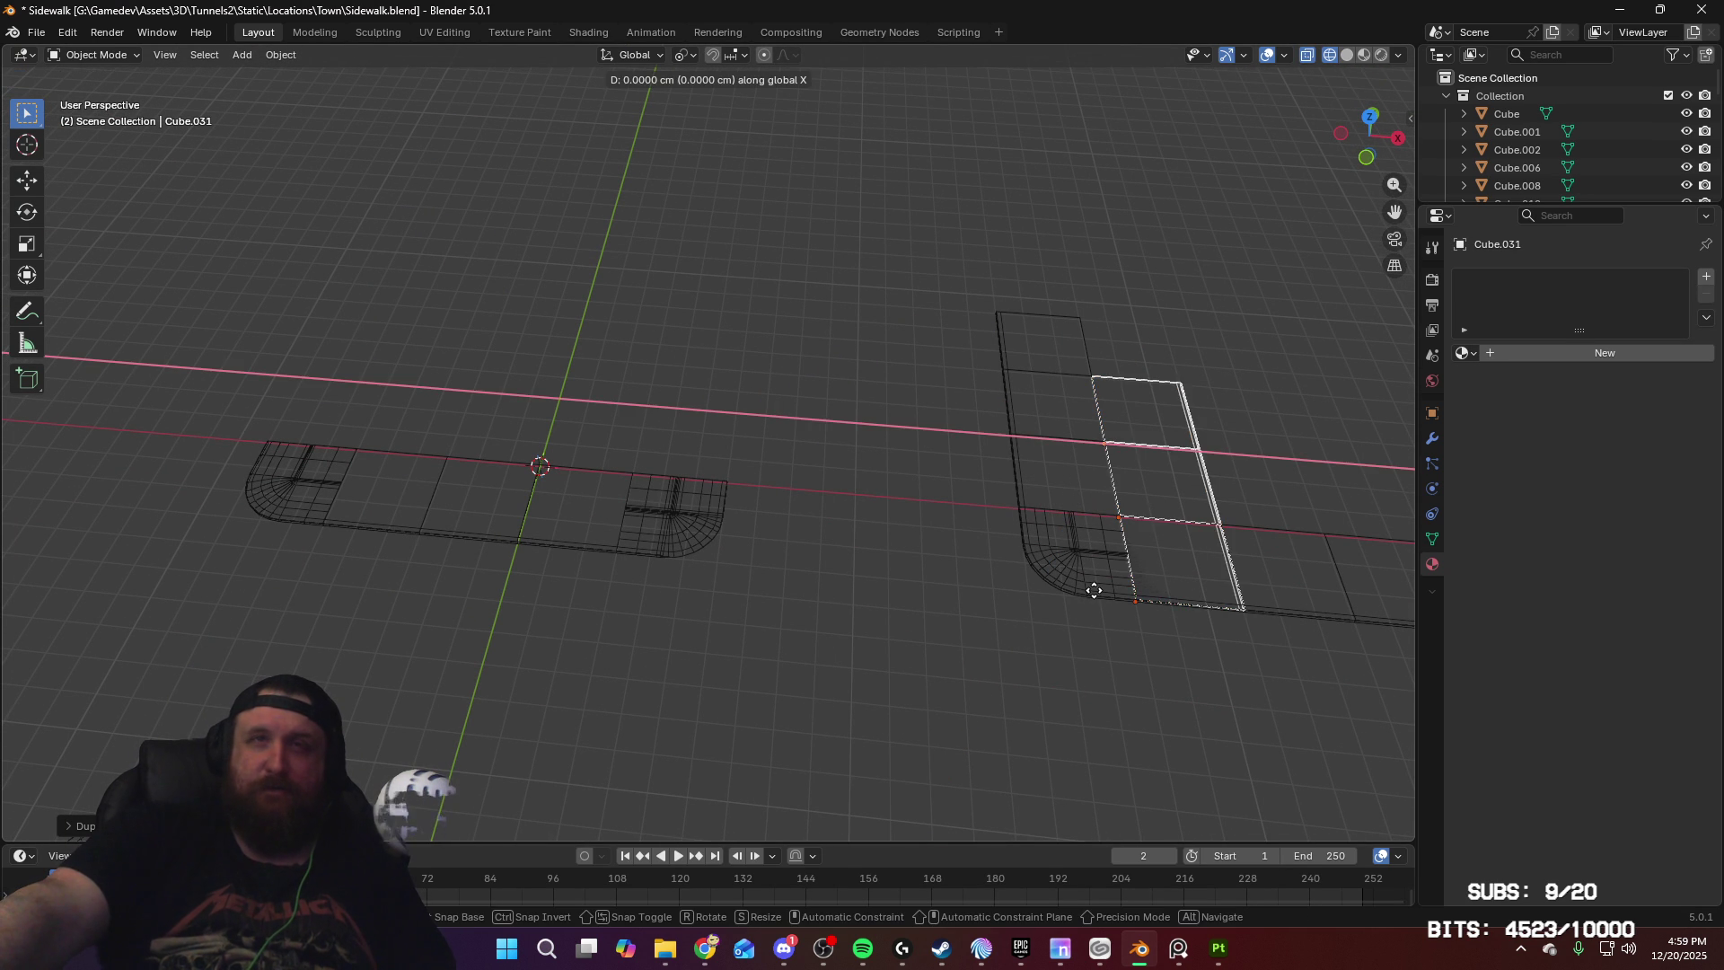
{"action": "left_click", "coordinate": [634, 564]}
{"action": "mouse_move", "coordinate": [633, 564]}
{"action": "middle_mouse_down"}
{"action": "mouse_move", "coordinate": [771, 460]}
{"action": "mouse_move", "coordinate": [683, 455]}
{"action": "mouse_move", "coordinate": [718, 542]}
{"action": "mouse_move", "coordinate": [1003, 453]}
{"action": "middle_mouse_up"}
{"action": "key", "text": "g"}
{"action": "key", "text": "y"}
{"action": "left_click", "coordinate": [773, 455]}
Step: Select three lower panels, duplicate them and move the copies along Y into place
{"action": "left_click", "coordinate": [1016, 564], "text": "shift"}
{"action": "left_click", "coordinate": [1098, 557], "text": "shift"}
{"action": "left_click", "coordinate": [1193, 560], "text": "shift"}
{"action": "key", "text": "shift+d"}
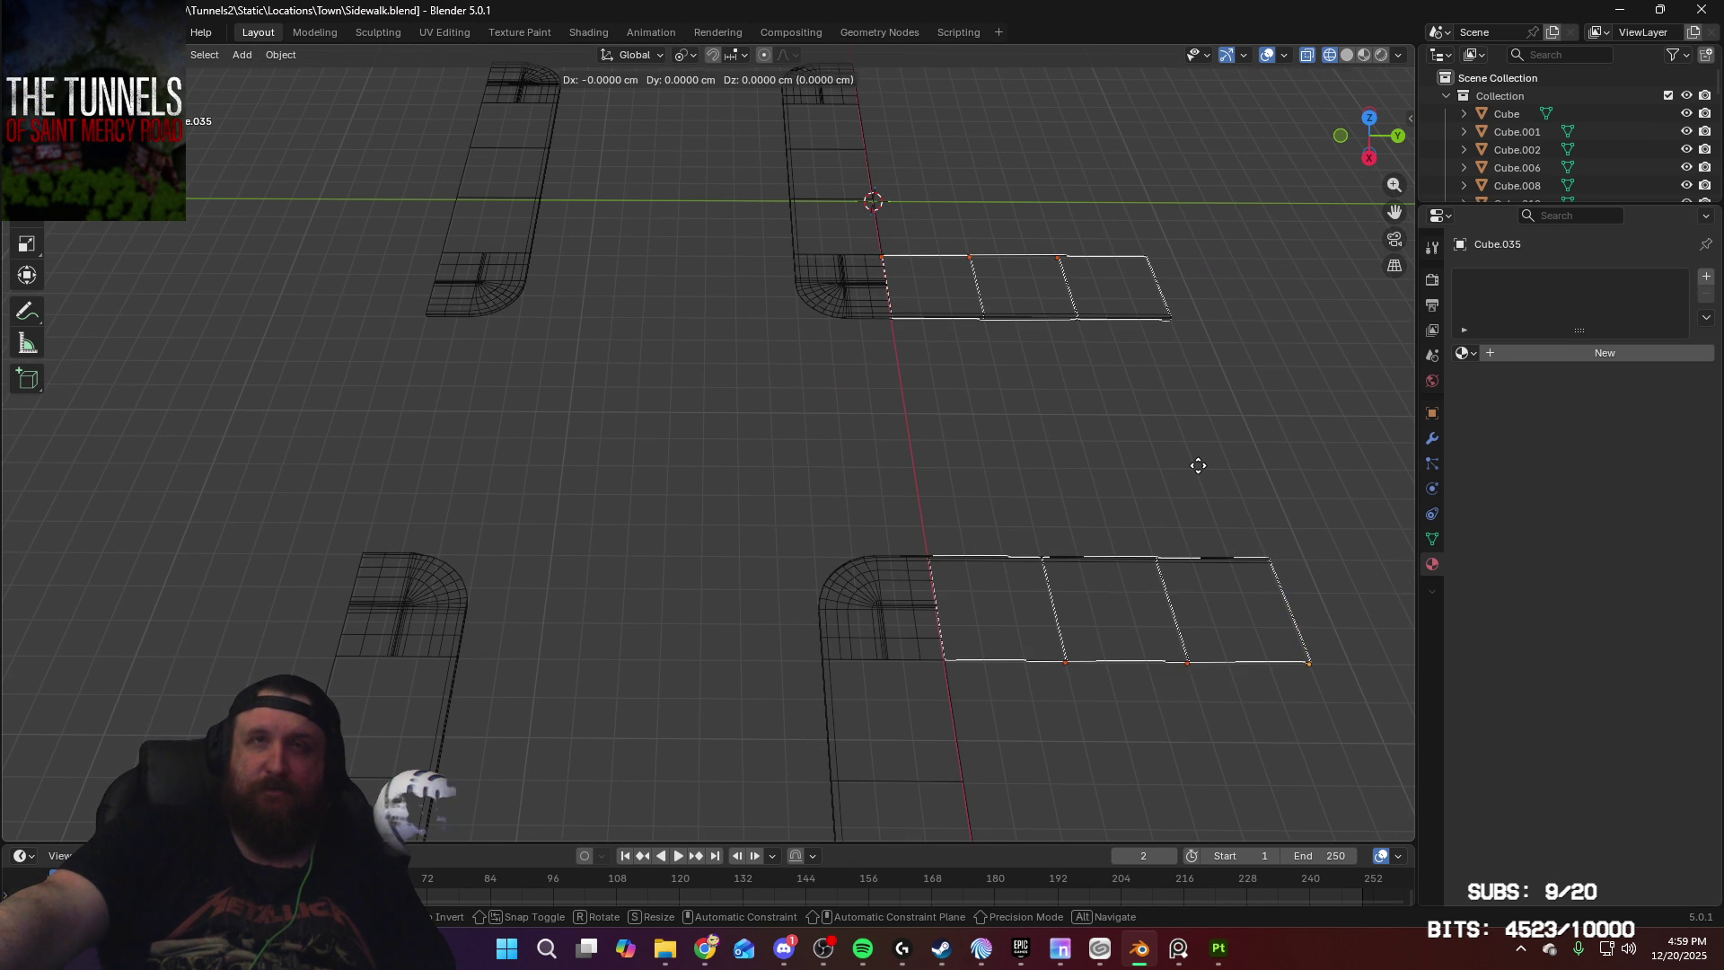
{"action": "key", "text": "y"}
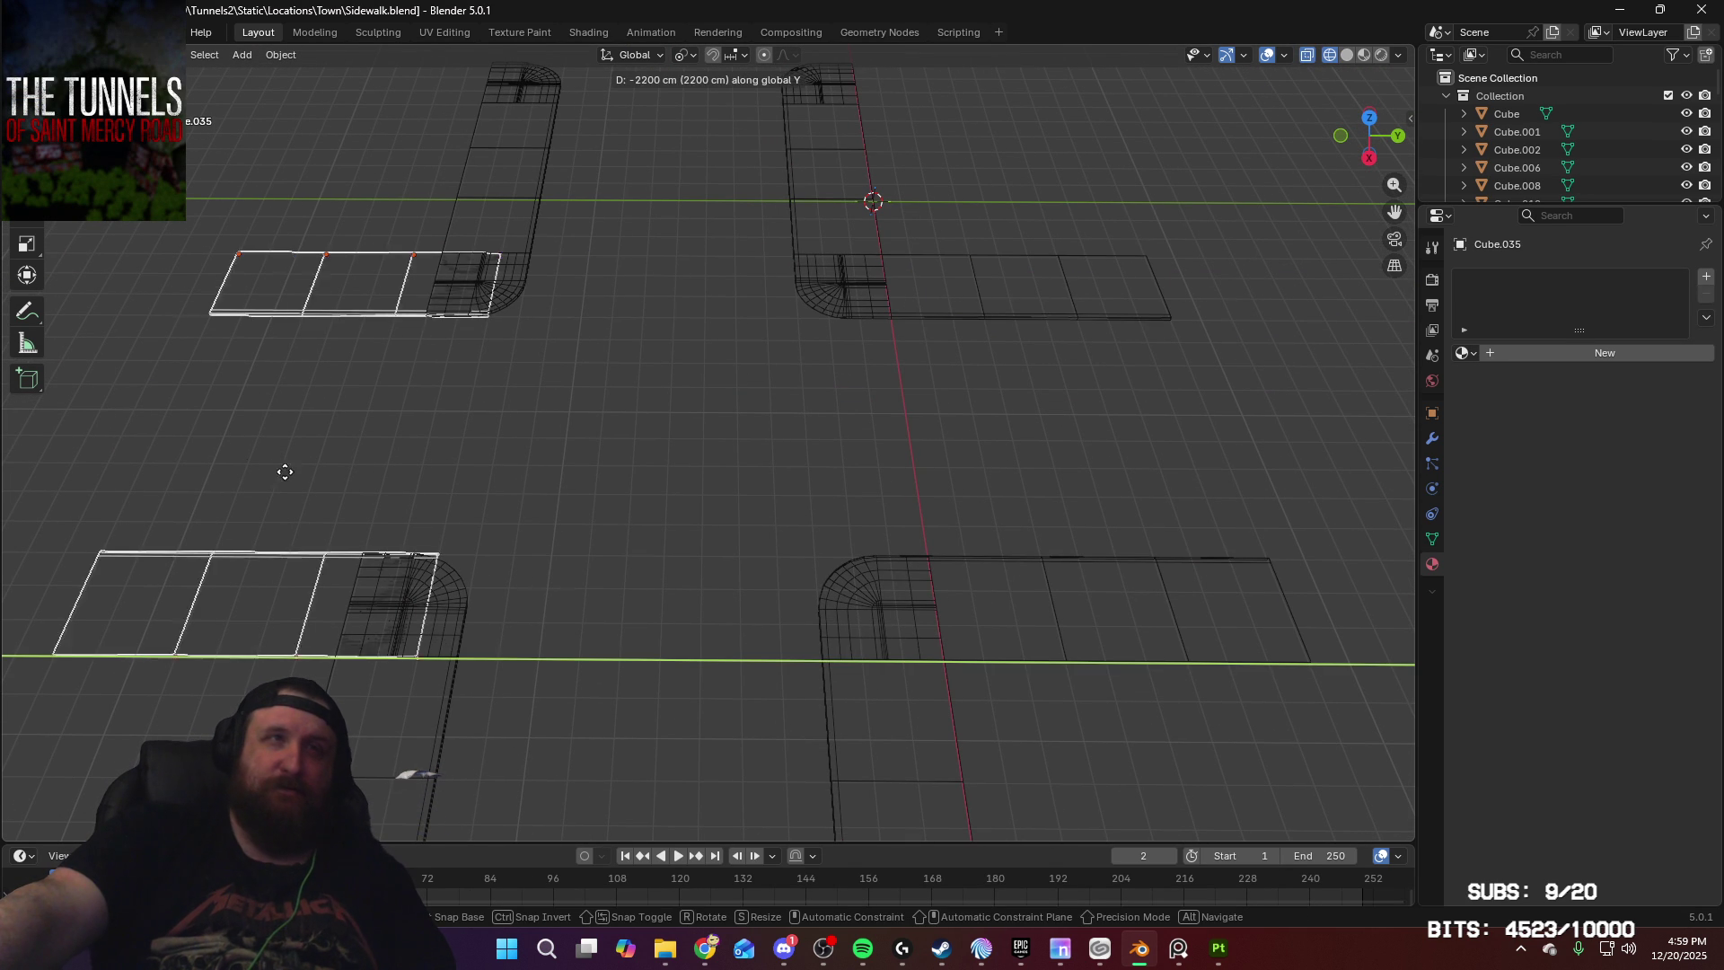
{"action": "left_click", "coordinate": [224, 466]}
{"action": "mouse_move", "coordinate": [447, 471]}
{"action": "middle_mouse_down"}
{"action": "mouse_move", "coordinate": [711, 445]}
{"action": "mouse_move", "coordinate": [907, 353]}
{"action": "middle_mouse_up"}
{"action": "scroll", "coordinate": [909, 377], "scroll_direction": "down", "scroll_amount": 2}
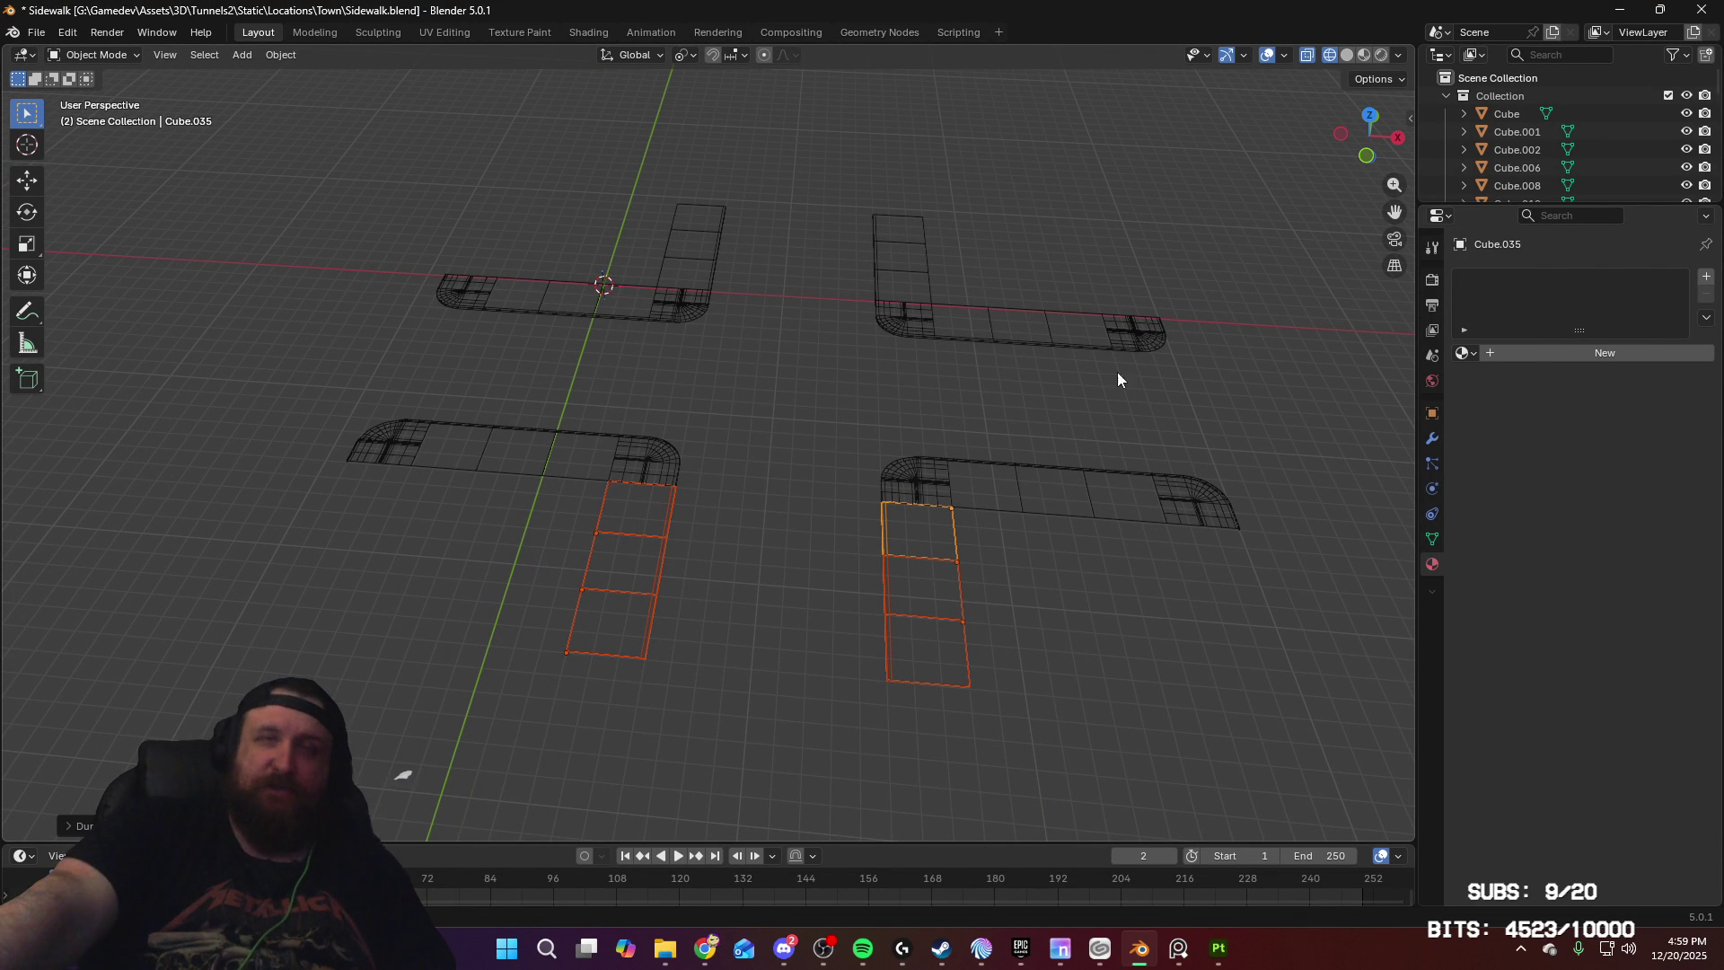
{"action": "mouse_move", "coordinate": [1145, 372]}
{"action": "middle_mouse_down"}
{"action": "mouse_move", "coordinate": [961, 416]}
{"action": "mouse_move", "coordinate": [828, 395]}
{"action": "mouse_move", "coordinate": [838, 379]}
{"action": "mouse_move", "coordinate": [949, 369]}
{"action": "mouse_move", "coordinate": [853, 422]}
{"action": "middle_mouse_up"}
Step: Orbit around the four L-shaped sidewalk corners and open the Add menu in the viewport header
{"action": "scroll", "coordinate": [853, 422], "scroll_direction": "up", "scroll_amount": 3}
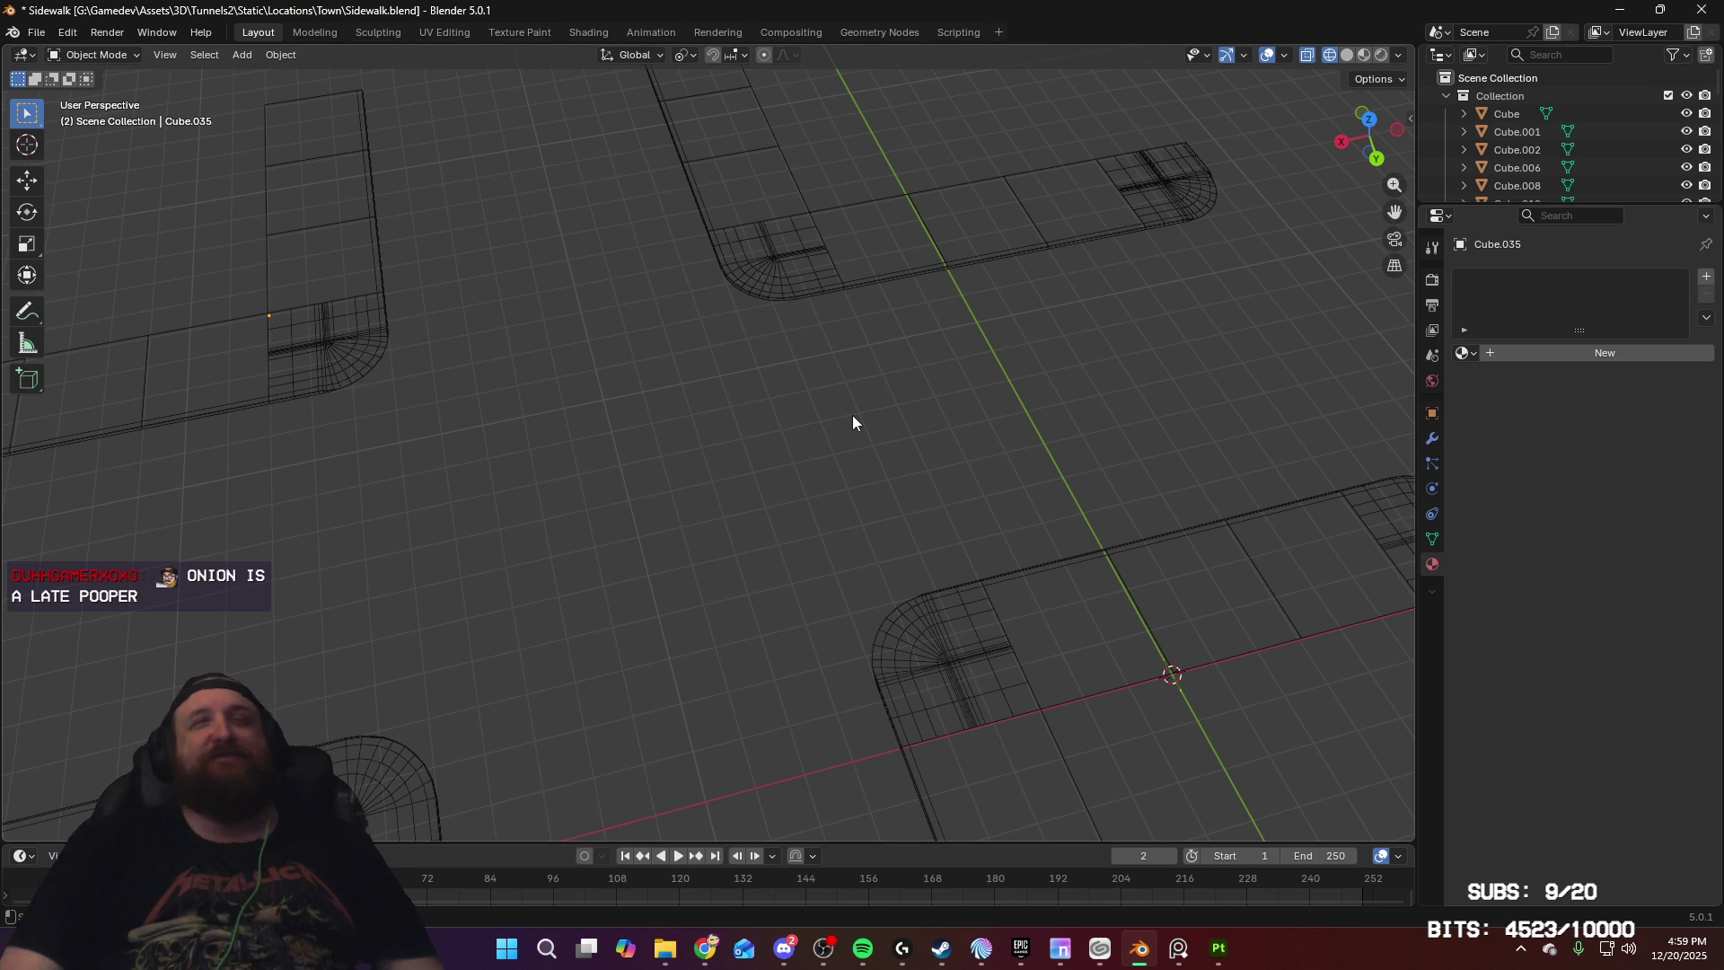
{"action": "mouse_move", "coordinate": [963, 423]}
{"action": "middle_mouse_down"}
{"action": "mouse_move", "coordinate": [1139, 493]}
{"action": "mouse_move", "coordinate": [1166, 493]}
{"action": "mouse_move", "coordinate": [1193, 452]}
{"action": "middle_mouse_up"}
{"action": "middle_click_drag", "start_coordinate": [1069, 341], "coordinate": [935, 327]}
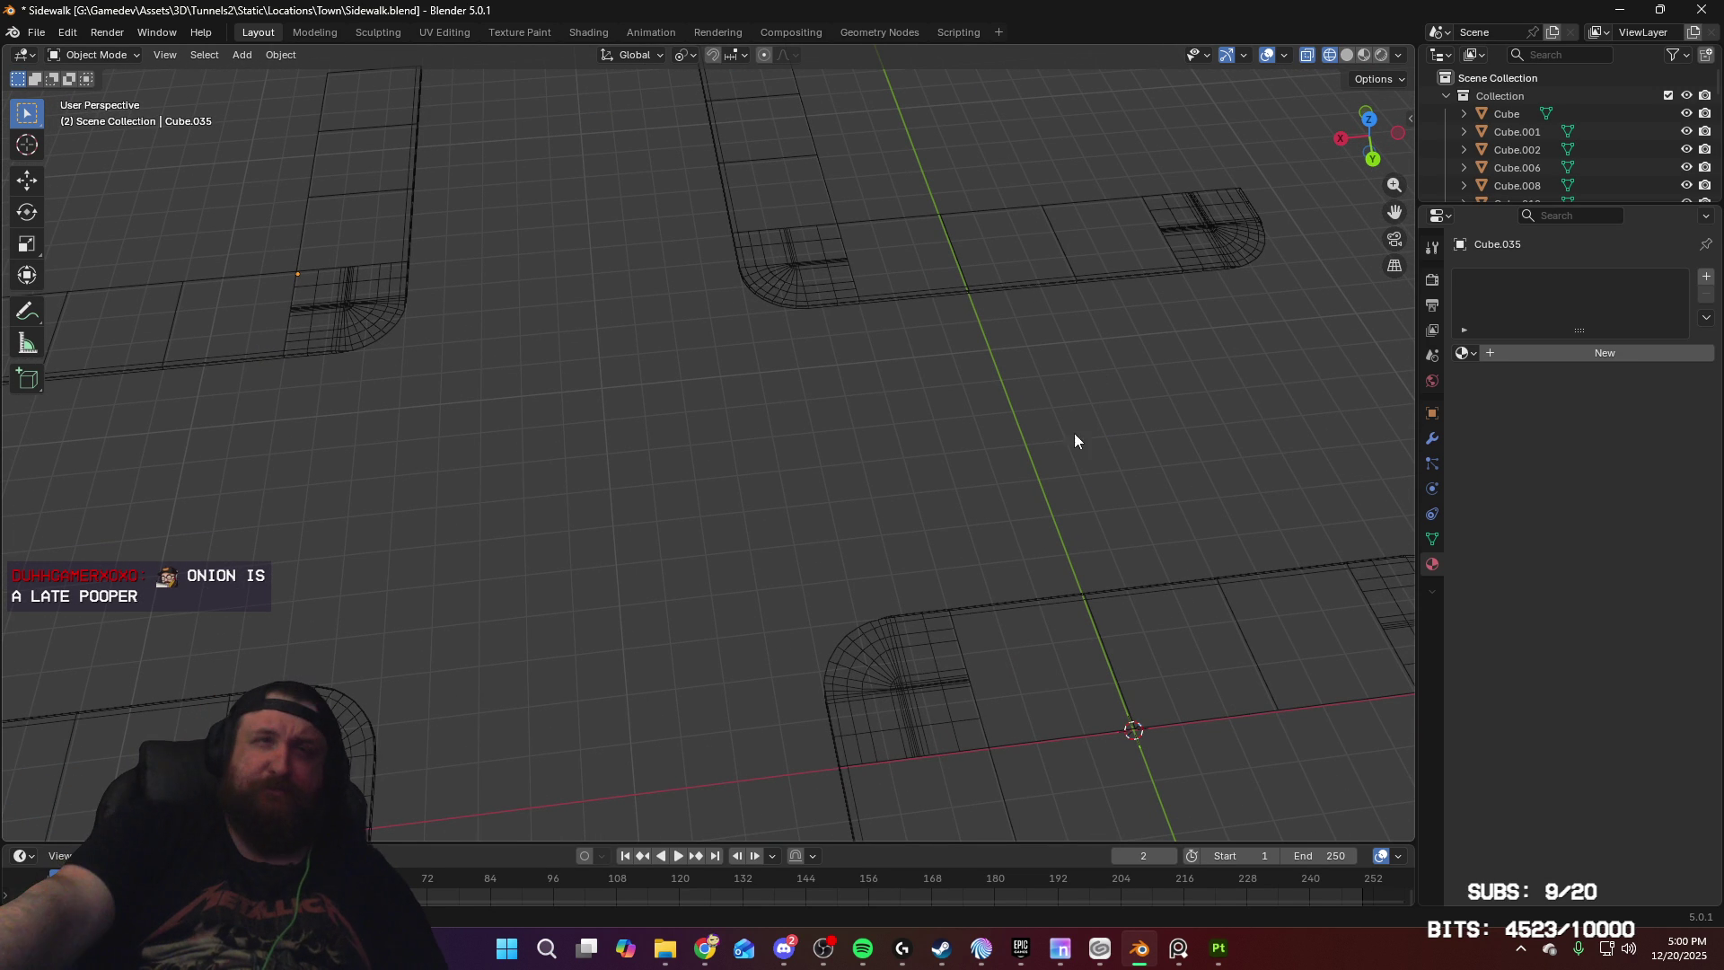
{"action": "mouse_move", "coordinate": [918, 396]}
{"action": "middle_mouse_down"}
{"action": "mouse_move", "coordinate": [1100, 370]}
{"action": "mouse_move", "coordinate": [889, 406]}
{"action": "middle_mouse_up"}
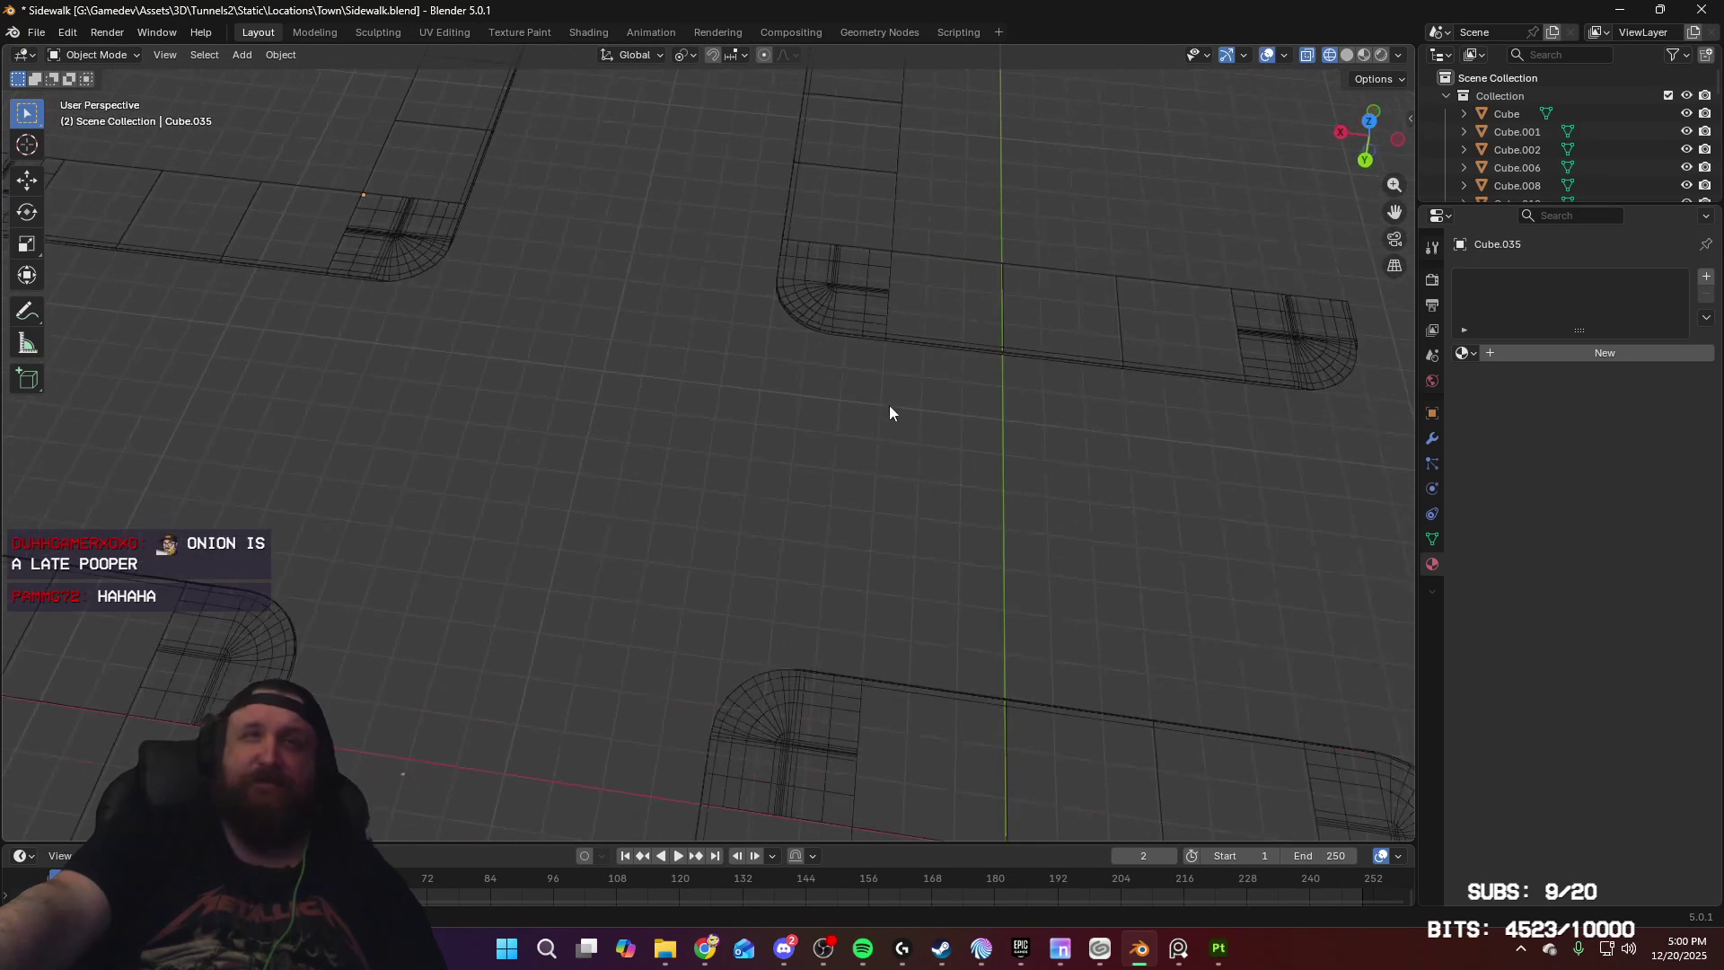
{"action": "left_click", "coordinate": [253, 57]}
Step: Add a plane and set its X and Y dimensions to 300 cm
{"action": "mouse_move", "coordinate": [262, 80]}
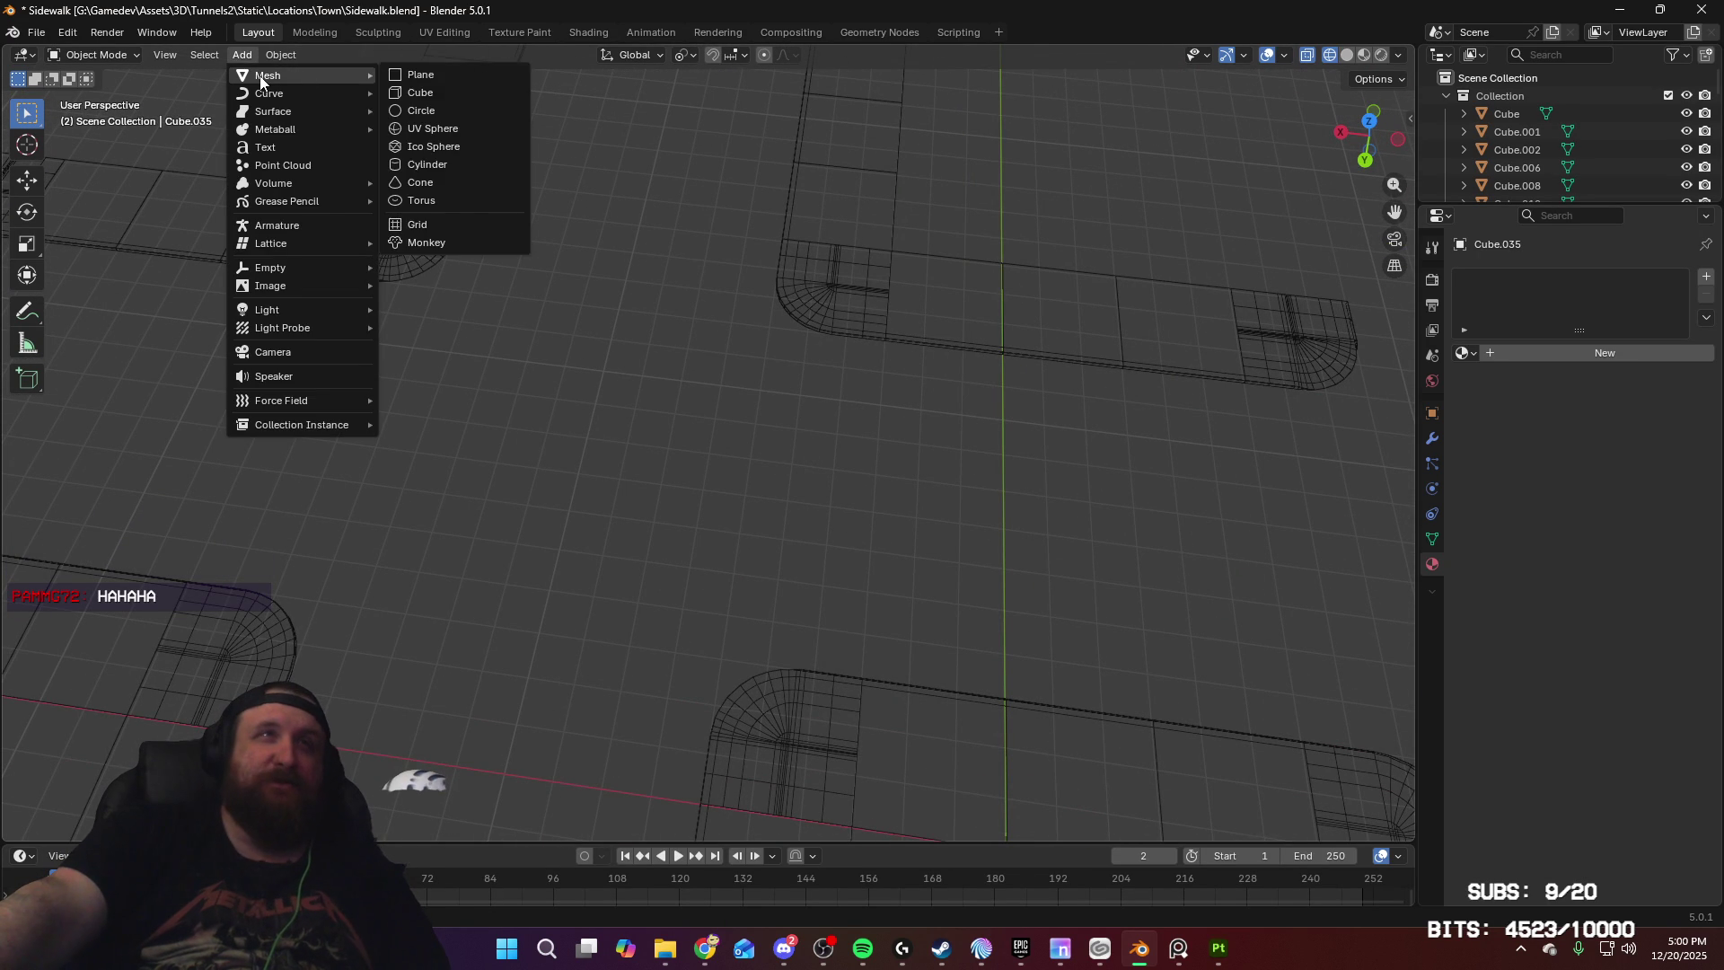
{"action": "left_click", "coordinate": [429, 79]}
{"action": "mouse_move", "coordinate": [849, 310]}
{"action": "middle_mouse_down"}
{"action": "mouse_move", "coordinate": [908, 386]}
{"action": "mouse_move", "coordinate": [1113, 373]}
{"action": "mouse_move", "coordinate": [805, 592]}
{"action": "mouse_move", "coordinate": [1020, 435]}
{"action": "mouse_move", "coordinate": [1070, 477]}
{"action": "middle_mouse_up"}
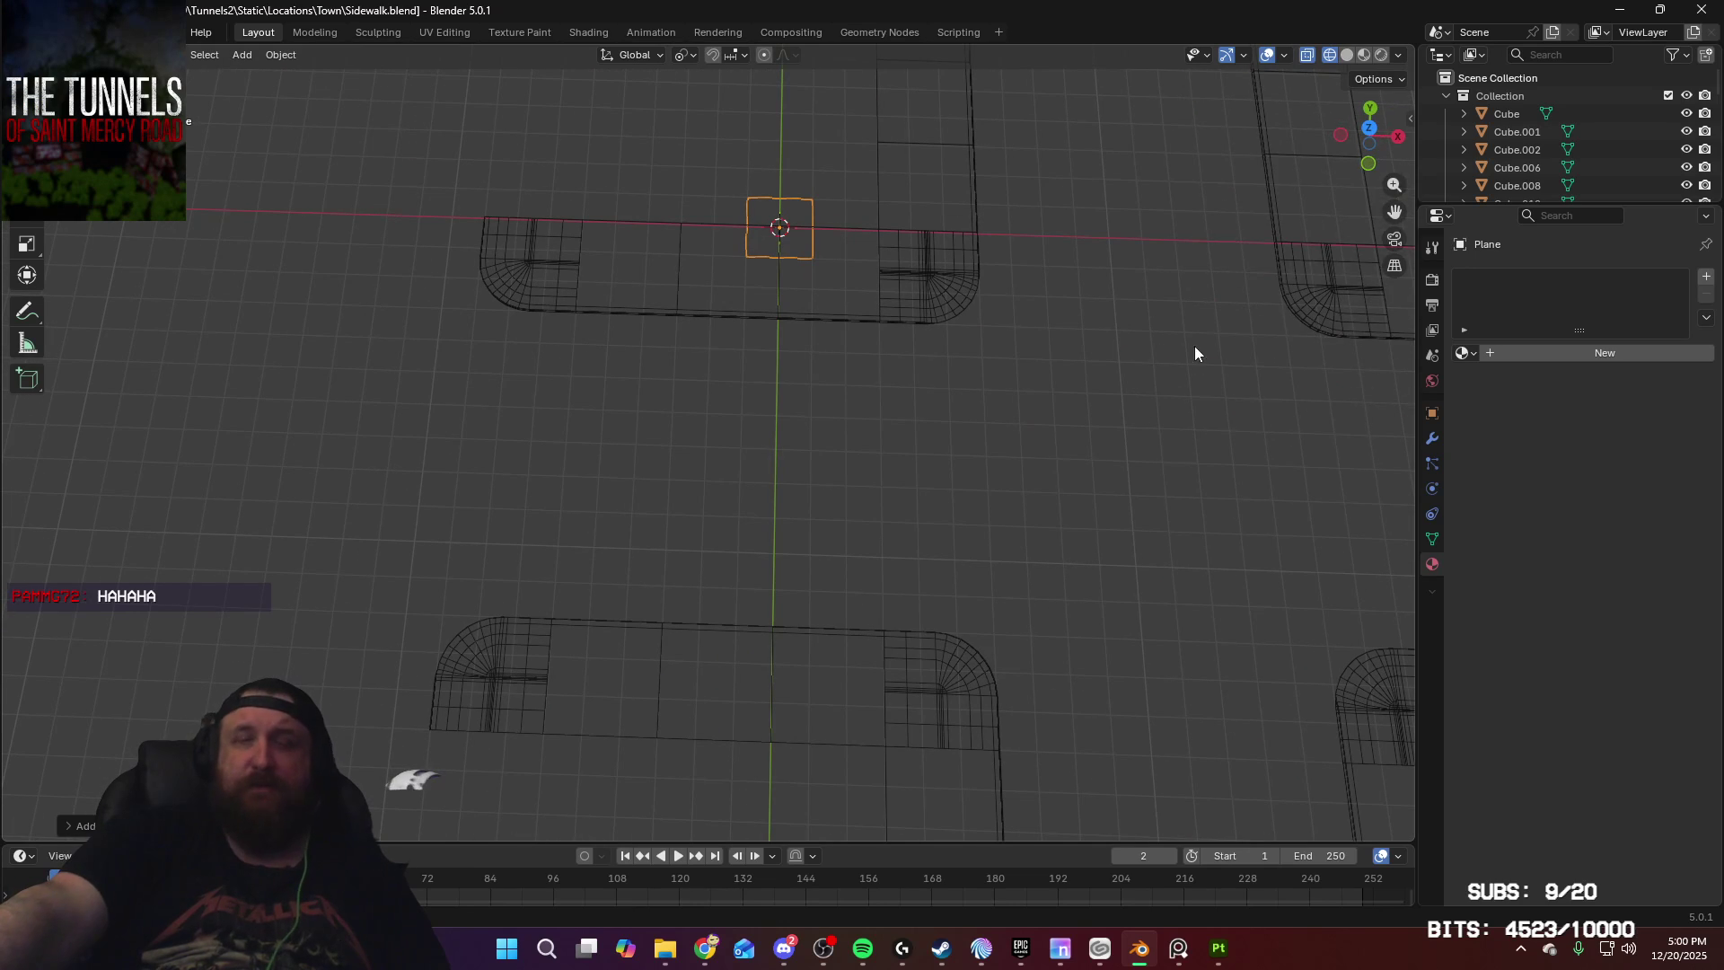
{"action": "key", "text": "n"}
{"action": "left_click", "coordinate": [1313, 390]}
{"action": "type", "text": "300"}
{"action": "key", "text": "Tab"}
{"action": "type", "text": "300"}
{"action": "key", "text": "Return"}
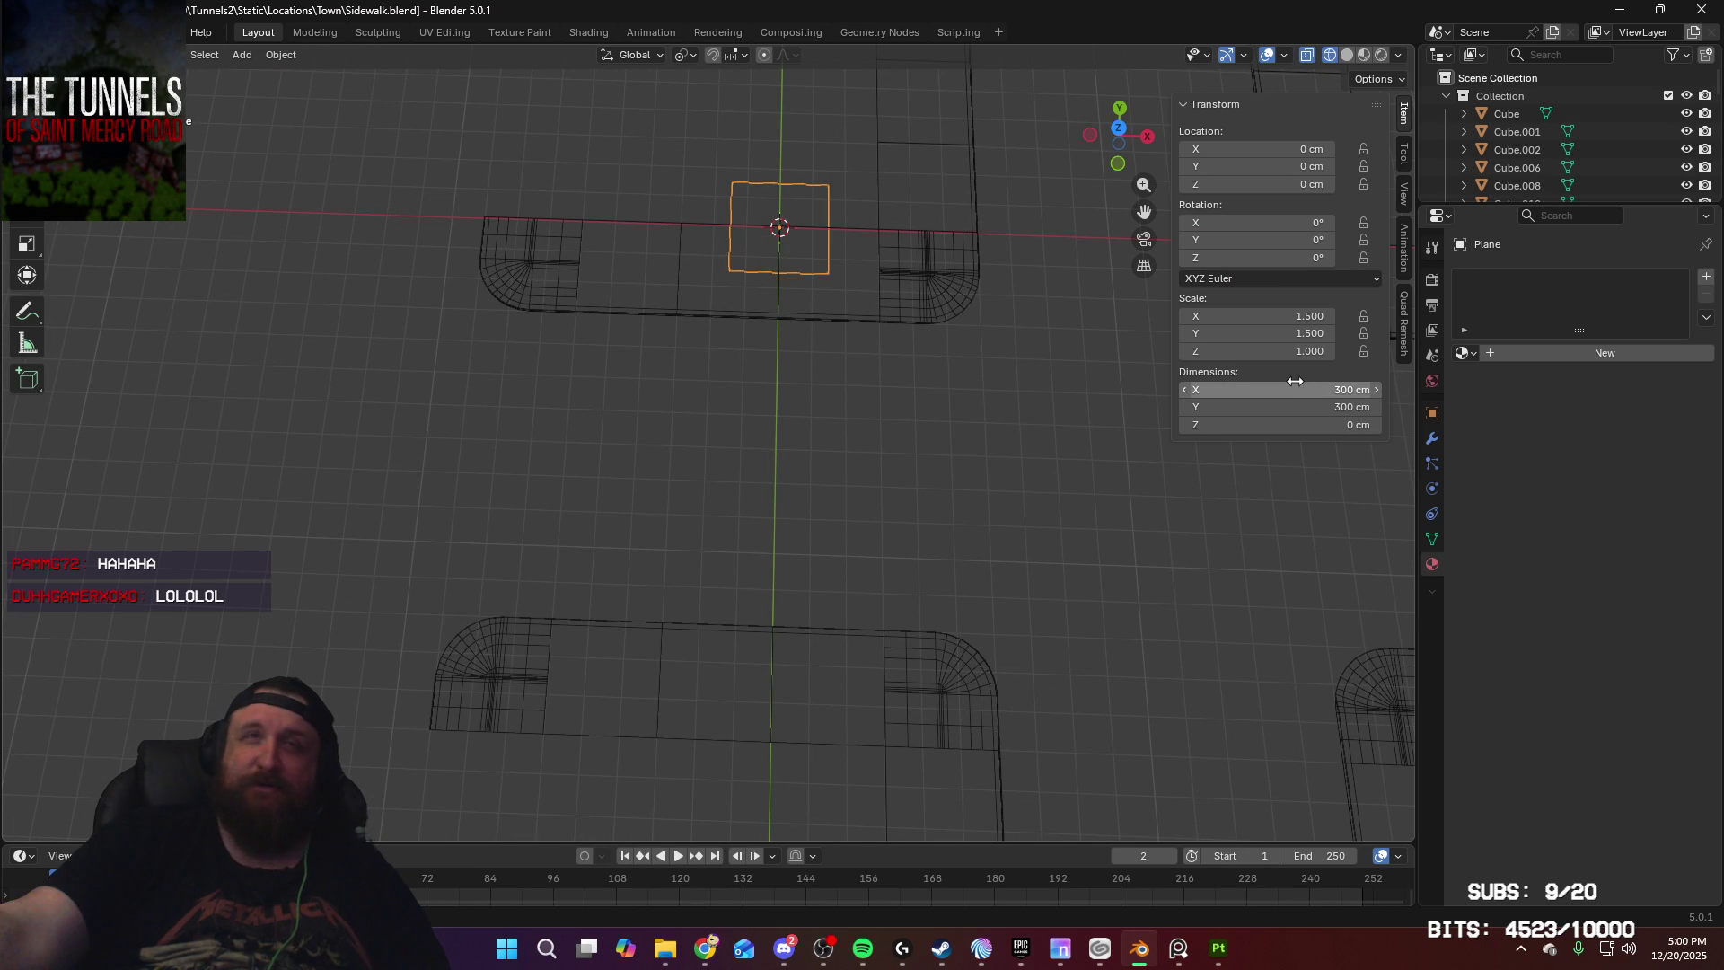
Step: In top view, try moving the plane along Y, then undo the move
{"action": "key", "text": "KP_7"}
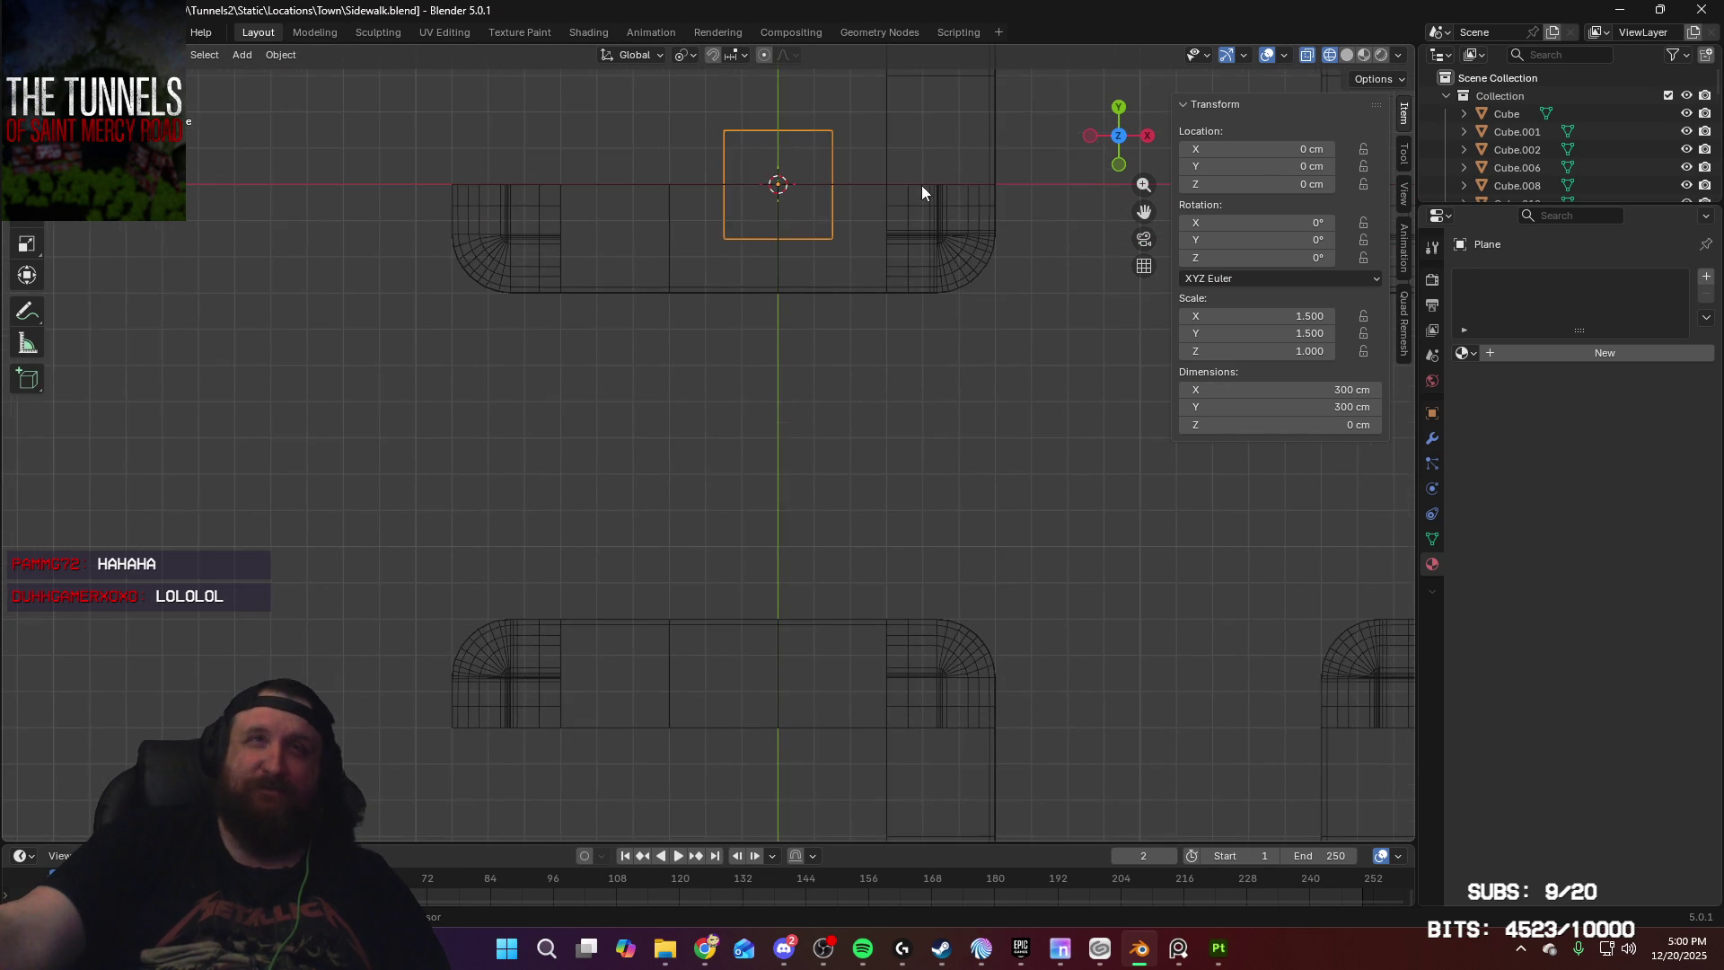
{"action": "middle_click_drag", "start_coordinate": [922, 185], "coordinate": [855, 289], "text": "shift"}
{"action": "key", "text": "g"}
{"action": "key", "text": "y"}
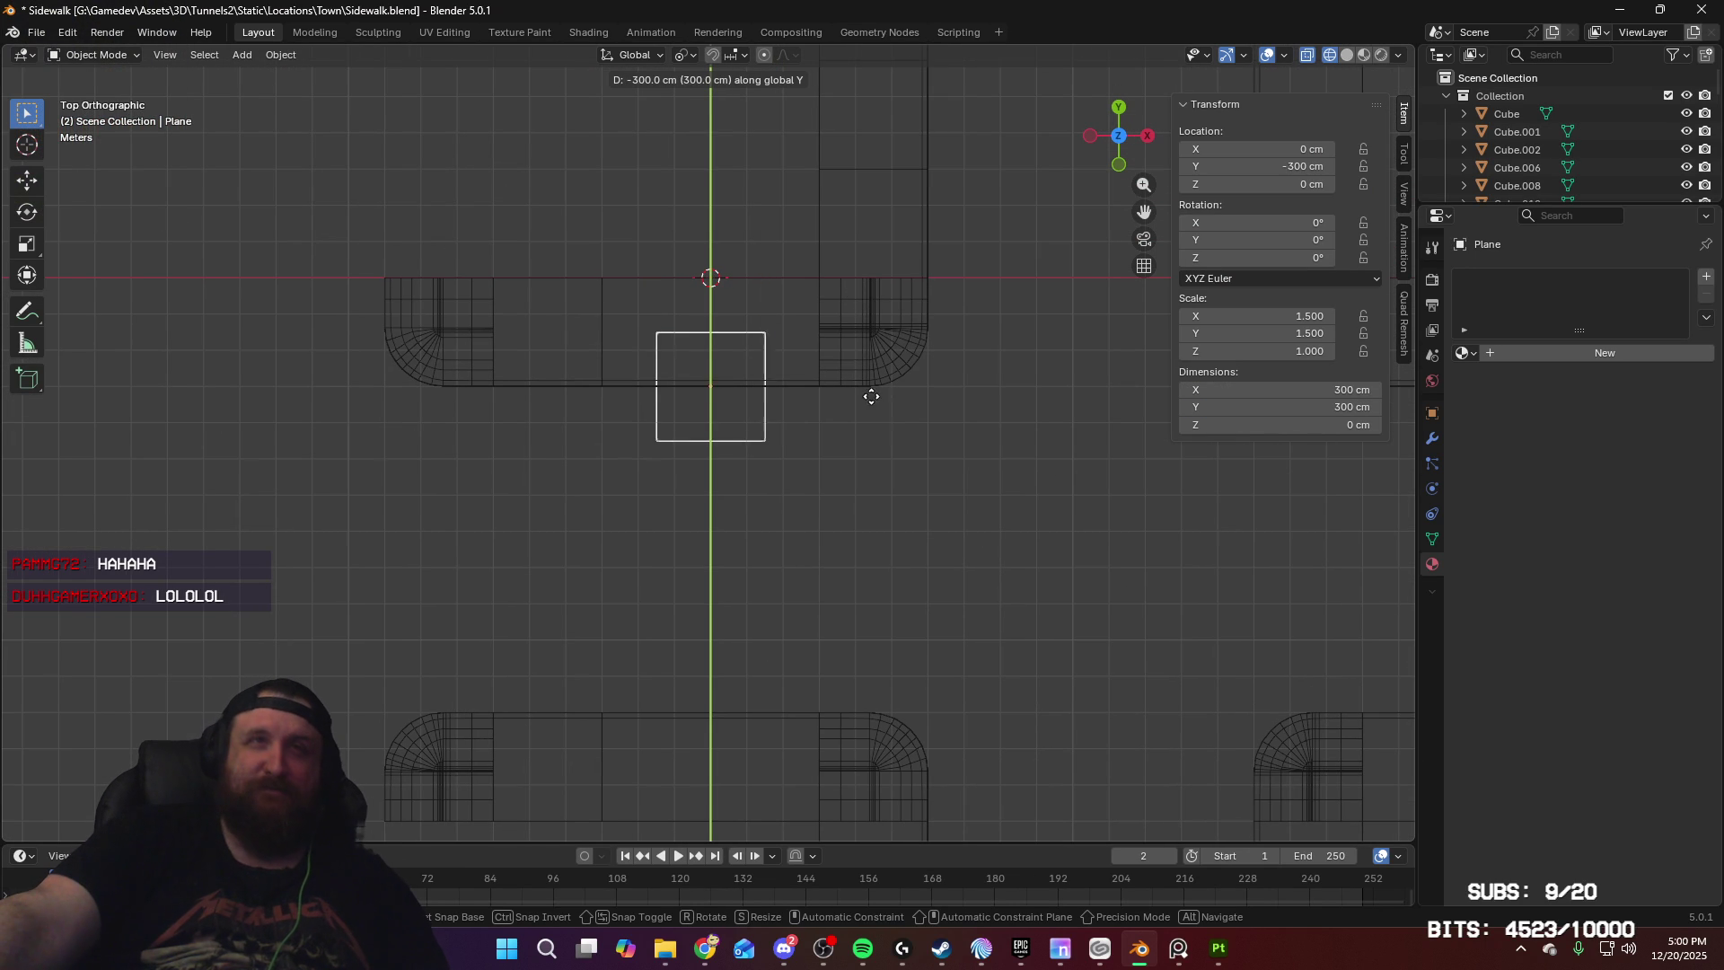
{"action": "left_click", "coordinate": [878, 479]}
{"action": "key", "text": "ctrl+z"}
{"action": "middle_click_drag", "start_coordinate": [887, 433], "coordinate": [891, 503], "text": "shift"}
{"action": "scroll", "coordinate": [923, 432], "scroll_direction": "up", "scroll_amount": 7}
{"action": "middle_click_drag", "start_coordinate": [935, 304], "coordinate": [913, 580], "text": "shift"}
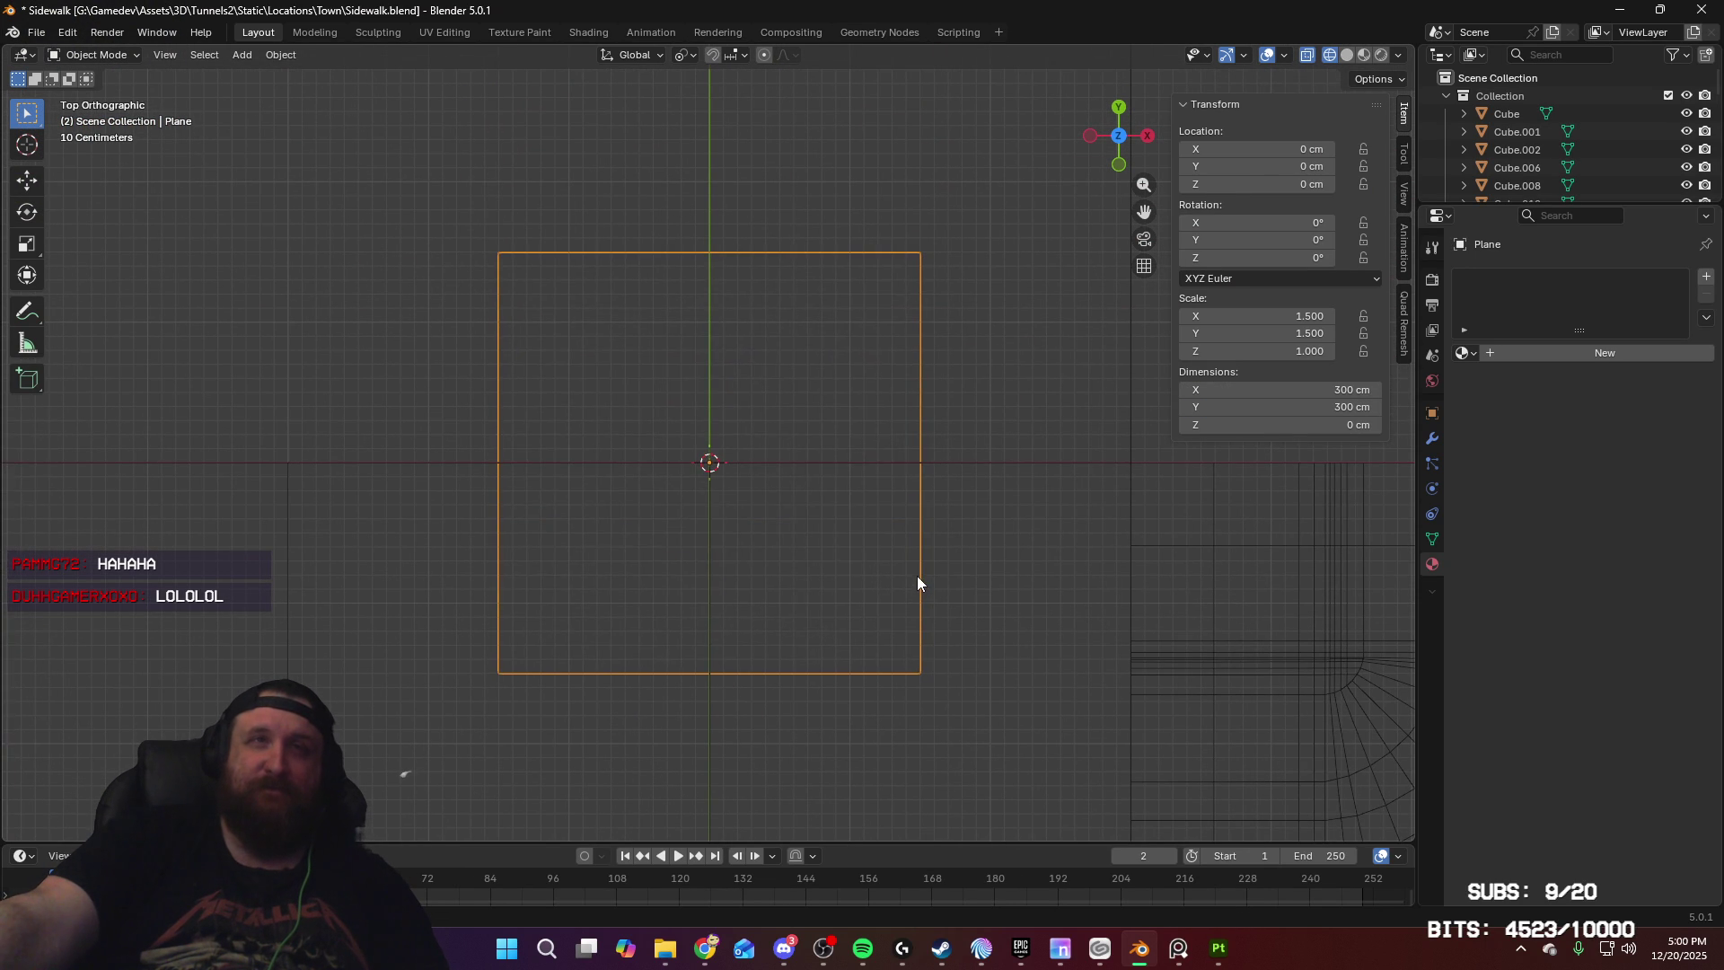
Step: In Edit Mode, shift the face 100 cm right and 100 cm down, putting the origin at a corner
{"action": "key", "text": "Tab"}
{"action": "key", "text": "g"}
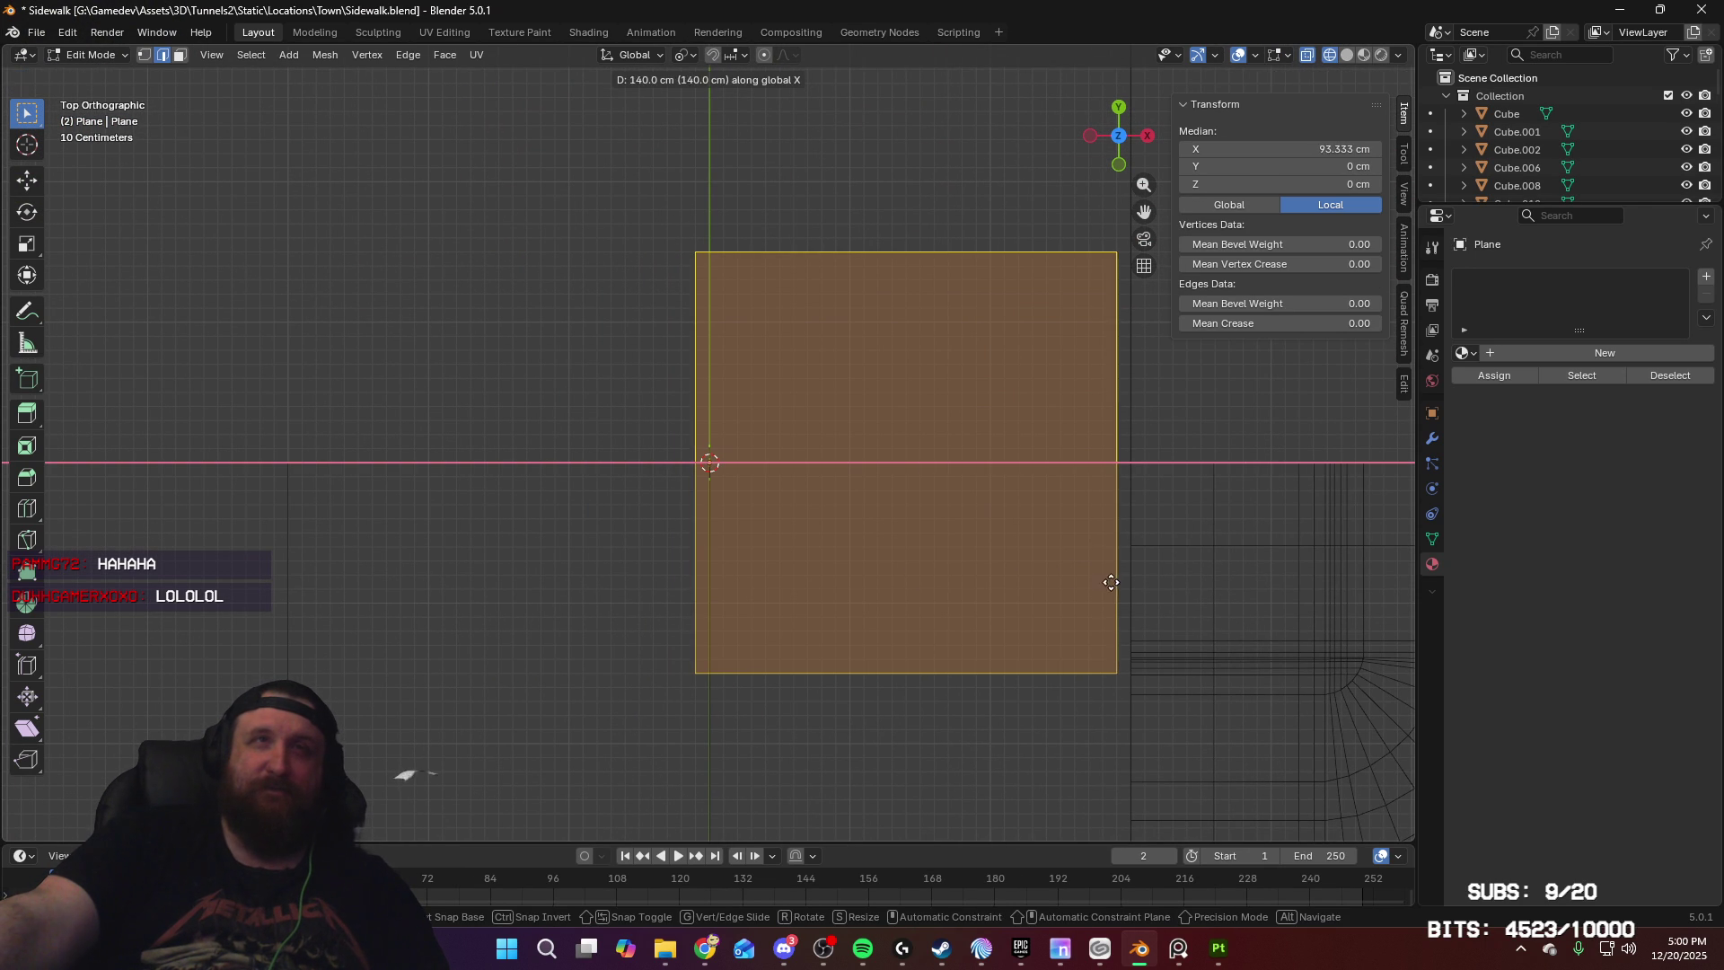
{"action": "left_click", "coordinate": [1125, 585]}
{"action": "key", "text": "g"}
{"action": "key", "text": "y"}
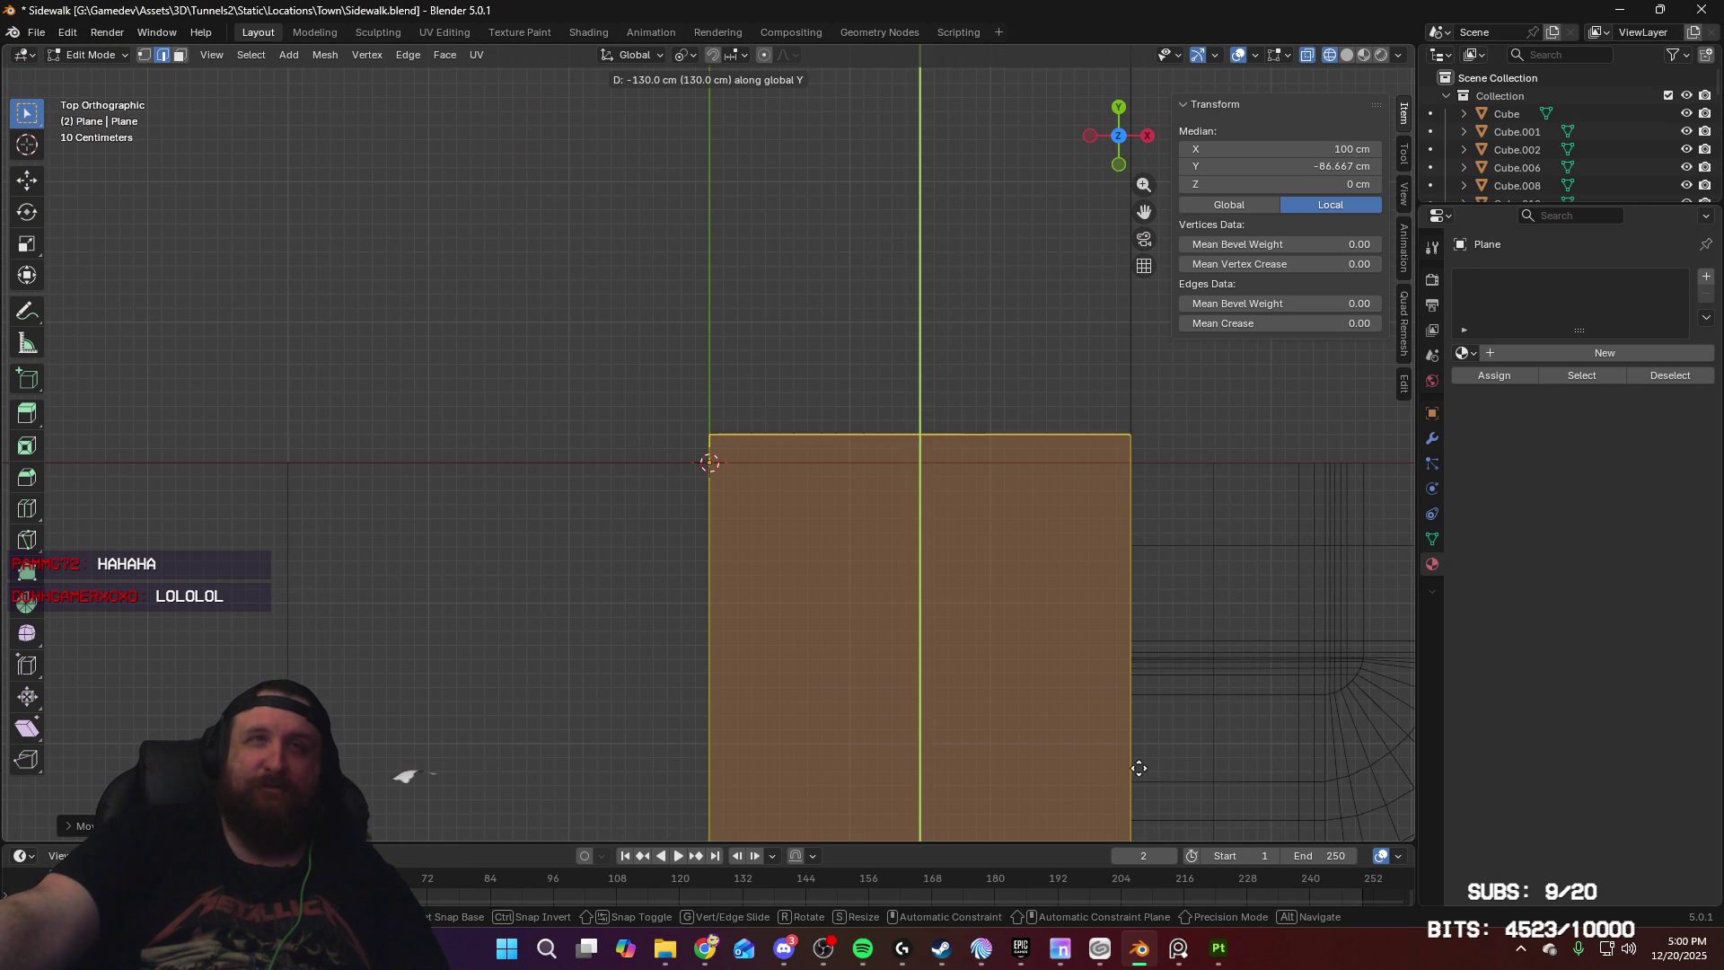
{"action": "left_click", "coordinate": [1136, 795]}
{"action": "scroll", "coordinate": [1013, 564], "scroll_direction": "down", "scroll_amount": 4}
{"action": "key", "text": "Tab"}
Step: Move the plane along Y to -300 cm beside the sidewalk corner
{"action": "scroll", "coordinate": [984, 663], "scroll_direction": "down", "scroll_amount": 1}
{"action": "middle_click_drag", "start_coordinate": [984, 662], "coordinate": [918, 462], "text": "shift"}
{"action": "key", "text": "g"}
{"action": "key", "text": "y"}
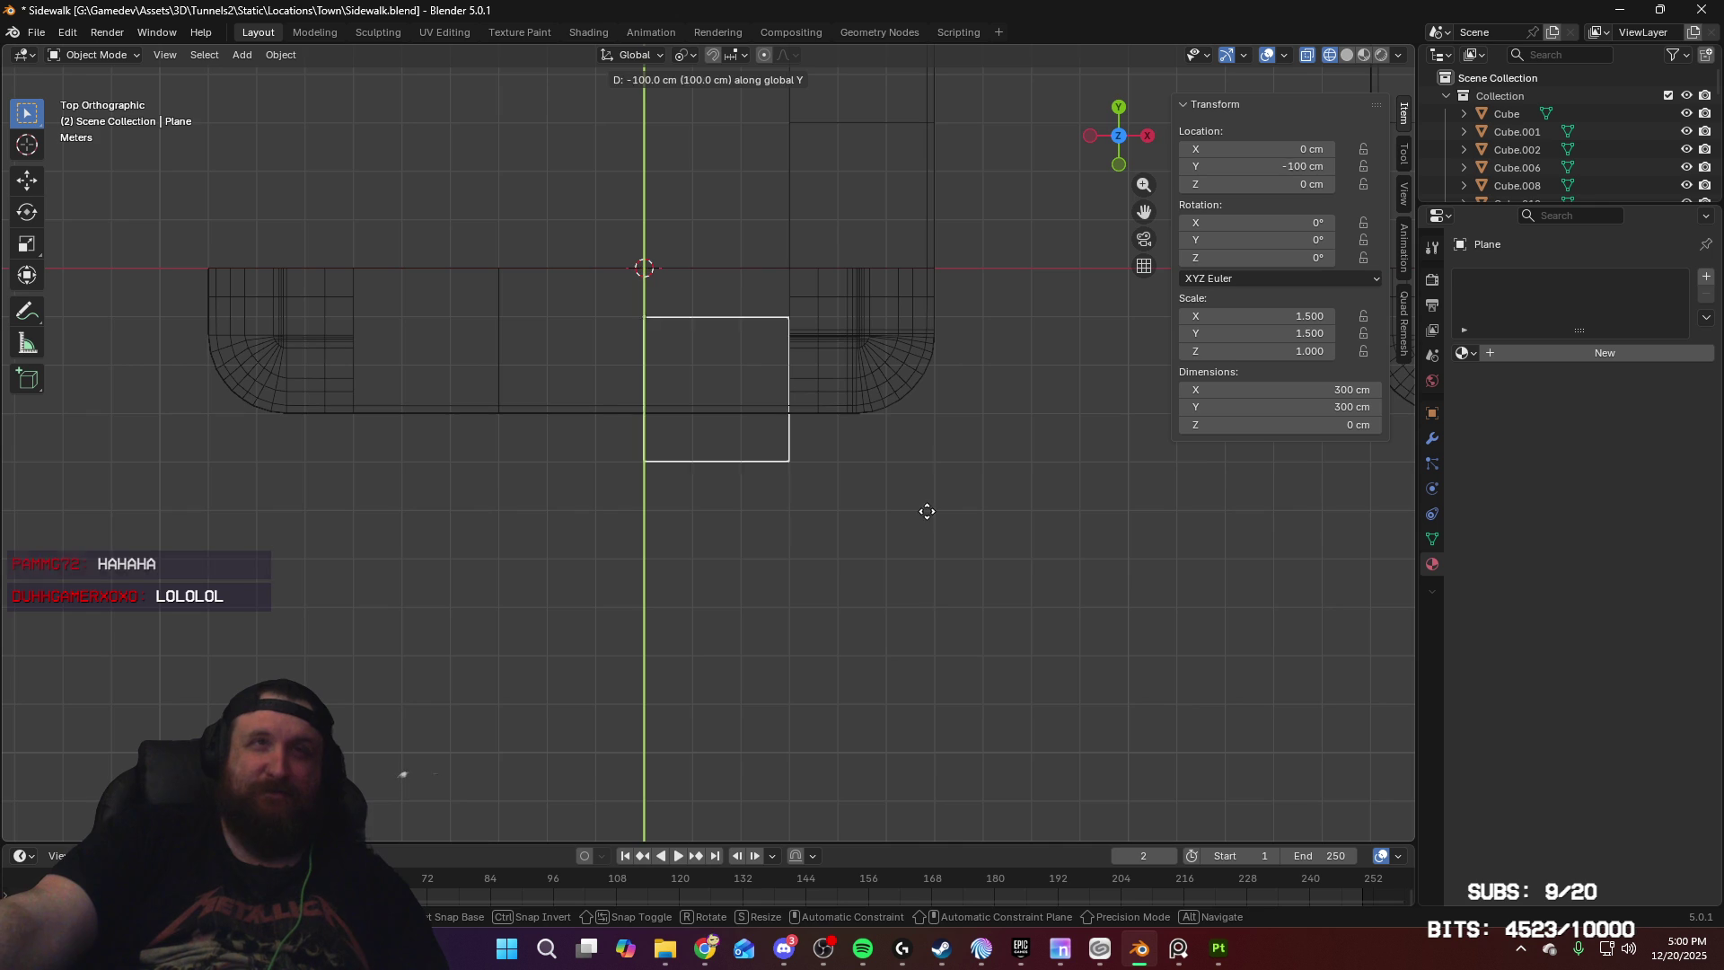
{"action": "left_click", "coordinate": [951, 607]}
{"action": "scroll", "coordinate": [956, 483], "scroll_direction": "down", "scroll_amount": 2}
{"action": "mouse_move", "coordinate": [970, 503]}
{"action": "middle_mouse_down", "text": "shift"}
{"action": "mouse_move", "coordinate": [919, 488]}
{"action": "mouse_move", "coordinate": [957, 451]}
{"action": "mouse_move", "coordinate": [1014, 462]}
{"action": "middle_mouse_up", "text": "shift"}
Step: Duplicate the plane 300 cm along X and switch the viewport to solid shading
{"action": "key", "text": "shift+d"}
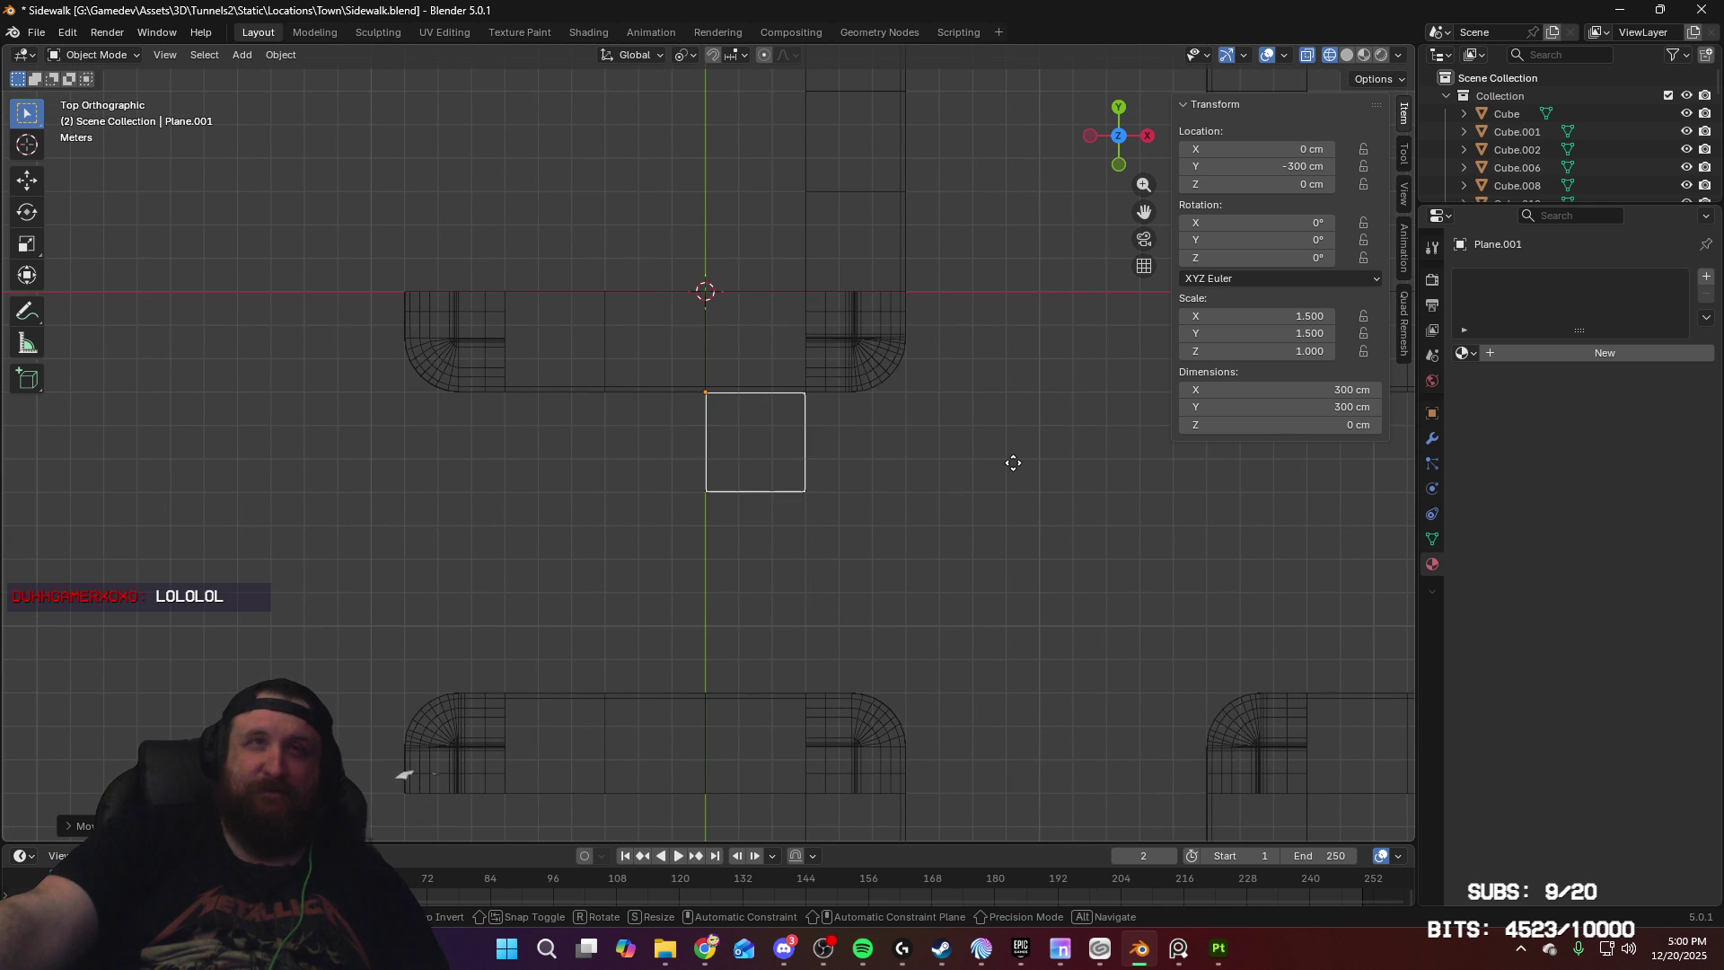
{"action": "key", "text": "x"}
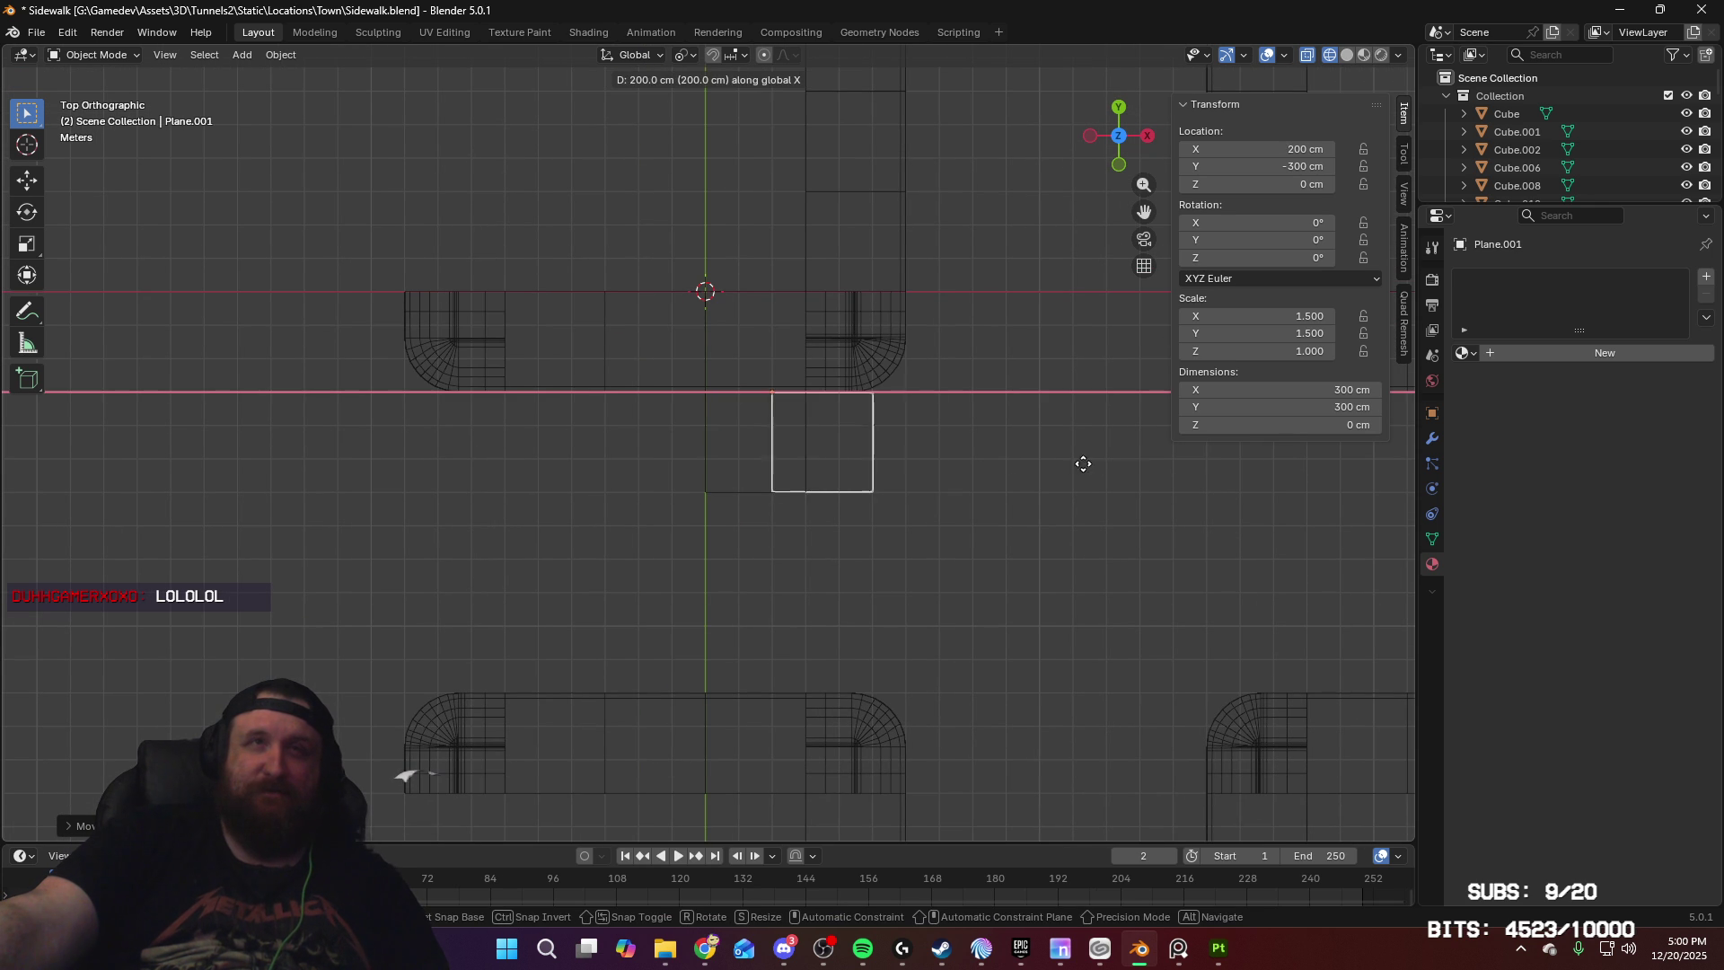
{"action": "left_click", "coordinate": [1117, 477]}
{"action": "mouse_move", "coordinate": [1016, 461]}
{"action": "middle_mouse_down", "text": "shift"}
{"action": "mouse_move", "coordinate": [862, 445]}
{"action": "mouse_move", "coordinate": [860, 384]}
{"action": "mouse_move", "coordinate": [885, 452]}
{"action": "mouse_move", "coordinate": [878, 308]}
{"action": "mouse_move", "coordinate": [928, 408]}
{"action": "mouse_move", "coordinate": [952, 364]}
{"action": "middle_mouse_up", "text": "shift"}
{"action": "left_click", "coordinate": [1347, 55]}
{"action": "mouse_move", "coordinate": [996, 270]}
{"action": "middle_mouse_down"}
{"action": "mouse_move", "coordinate": [957, 284]}
{"action": "mouse_move", "coordinate": [1063, 301]}
{"action": "mouse_move", "coordinate": [1020, 311]}
{"action": "mouse_move", "coordinate": [1034, 336]}
{"action": "mouse_move", "coordinate": [1017, 359]}
{"action": "middle_mouse_up"}
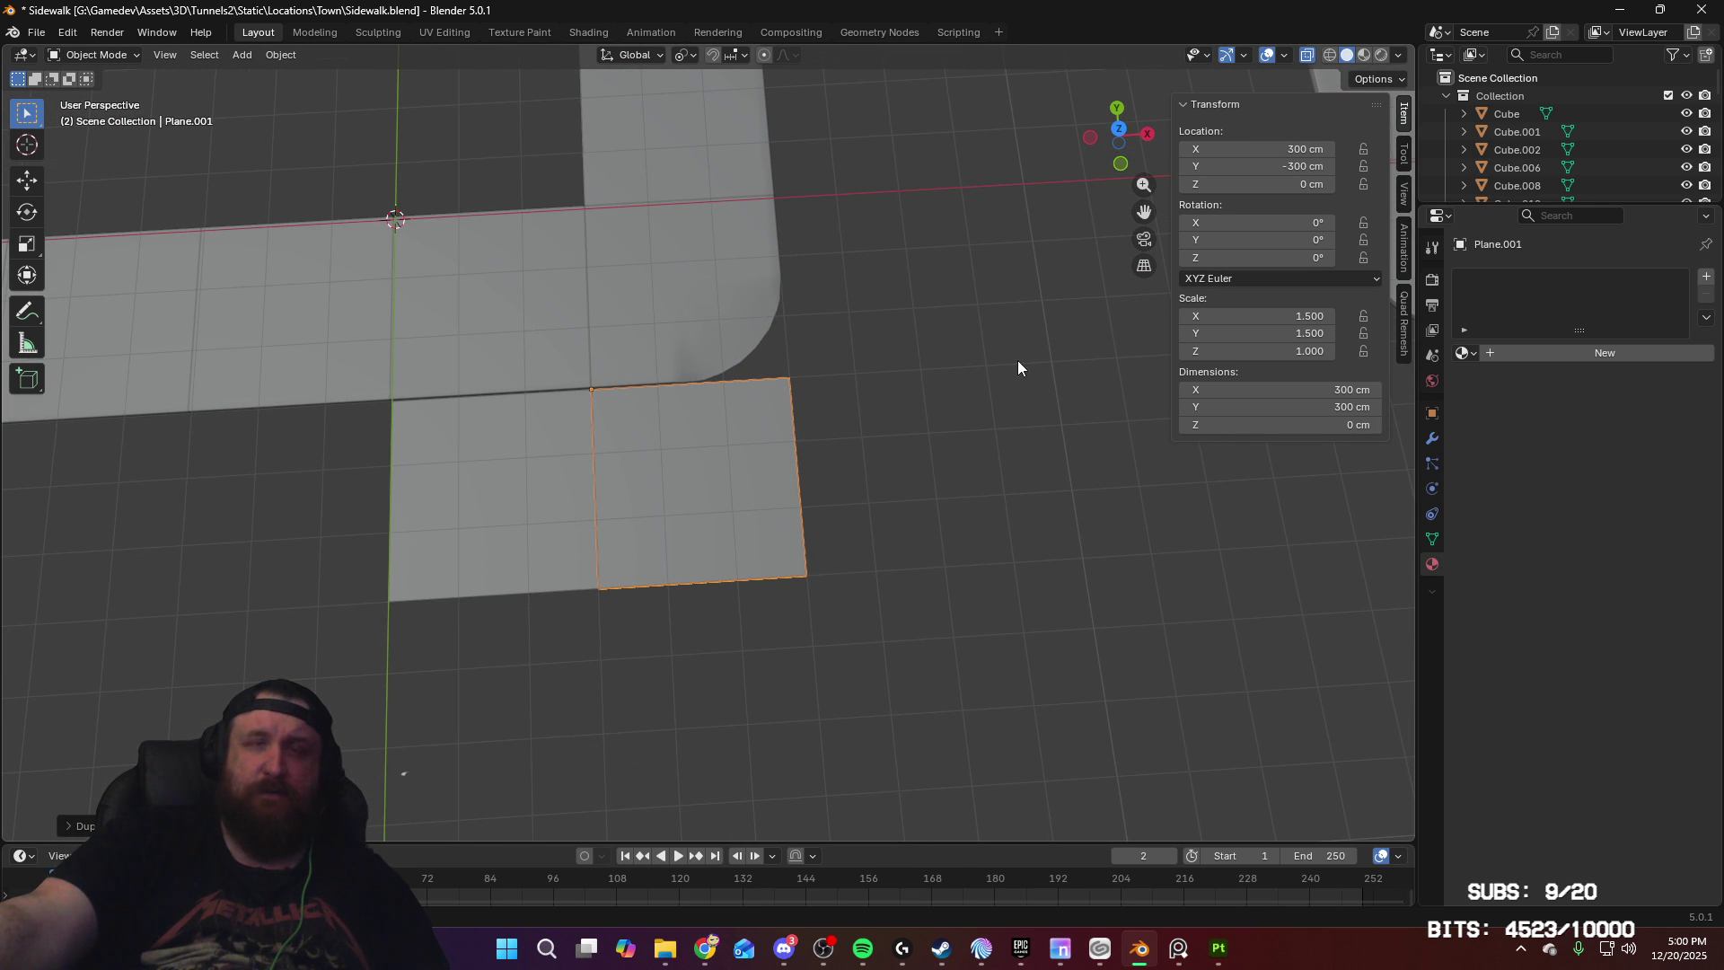
Step: Look over the town street reference photos in PureRef, then dismiss them
{"action": "mouse_move", "coordinate": [710, 938]}
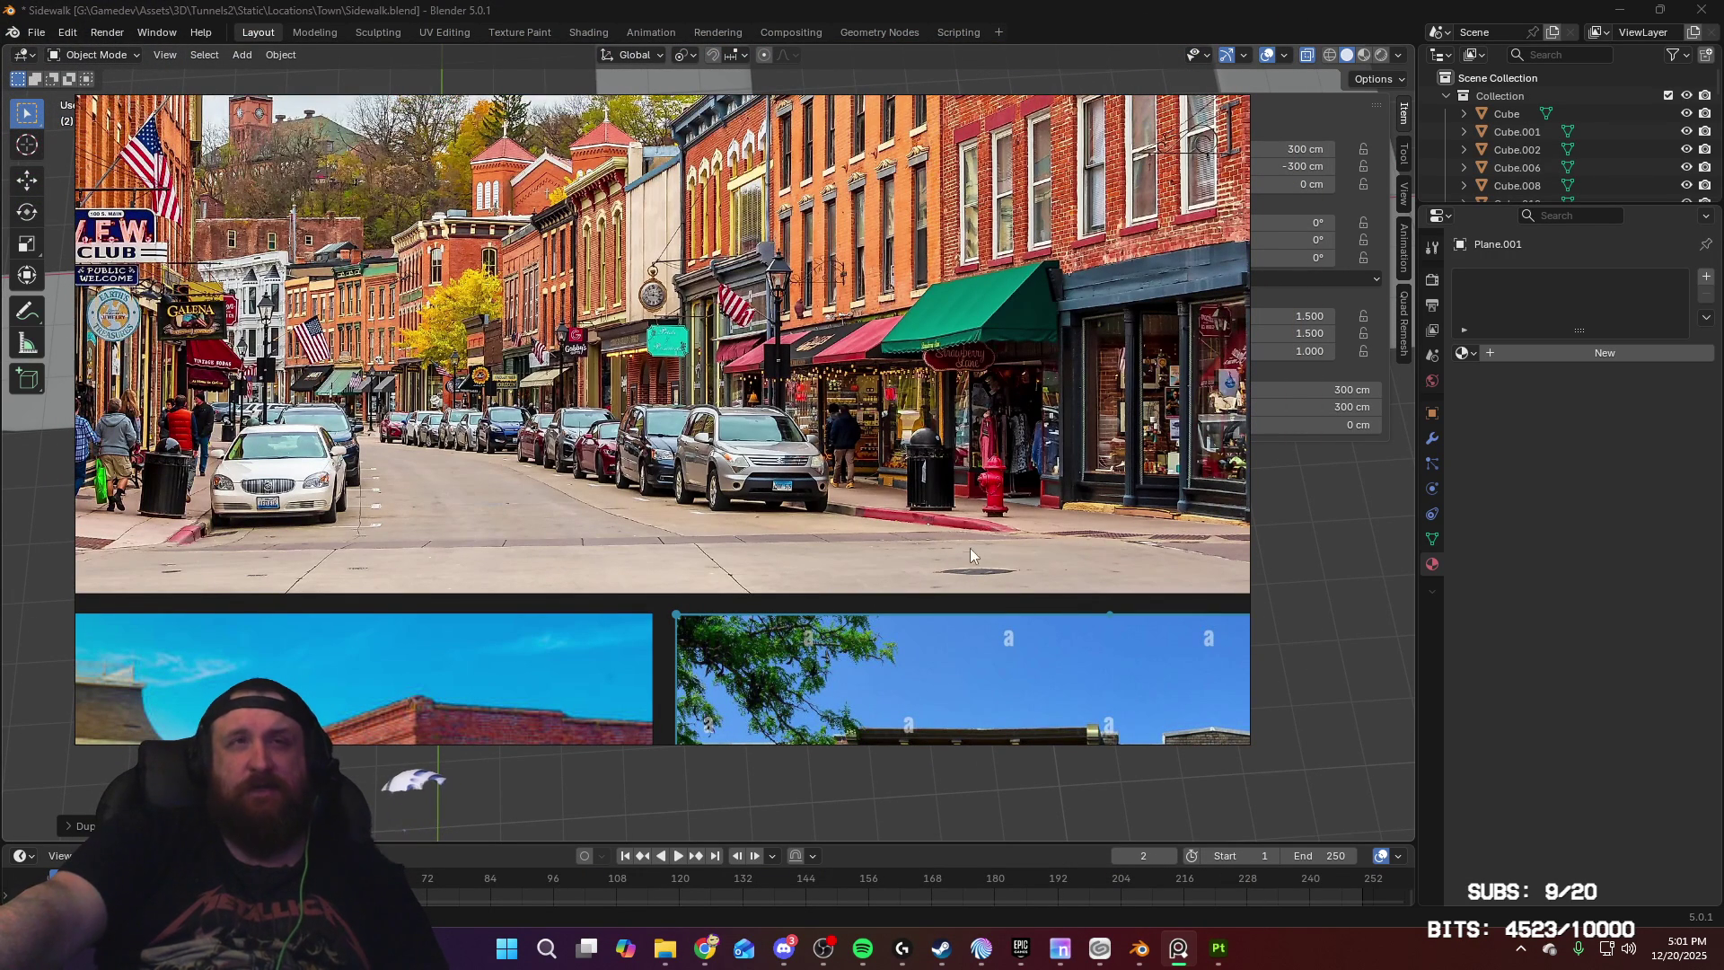
{"action": "mouse_move", "coordinate": [538, 94]}
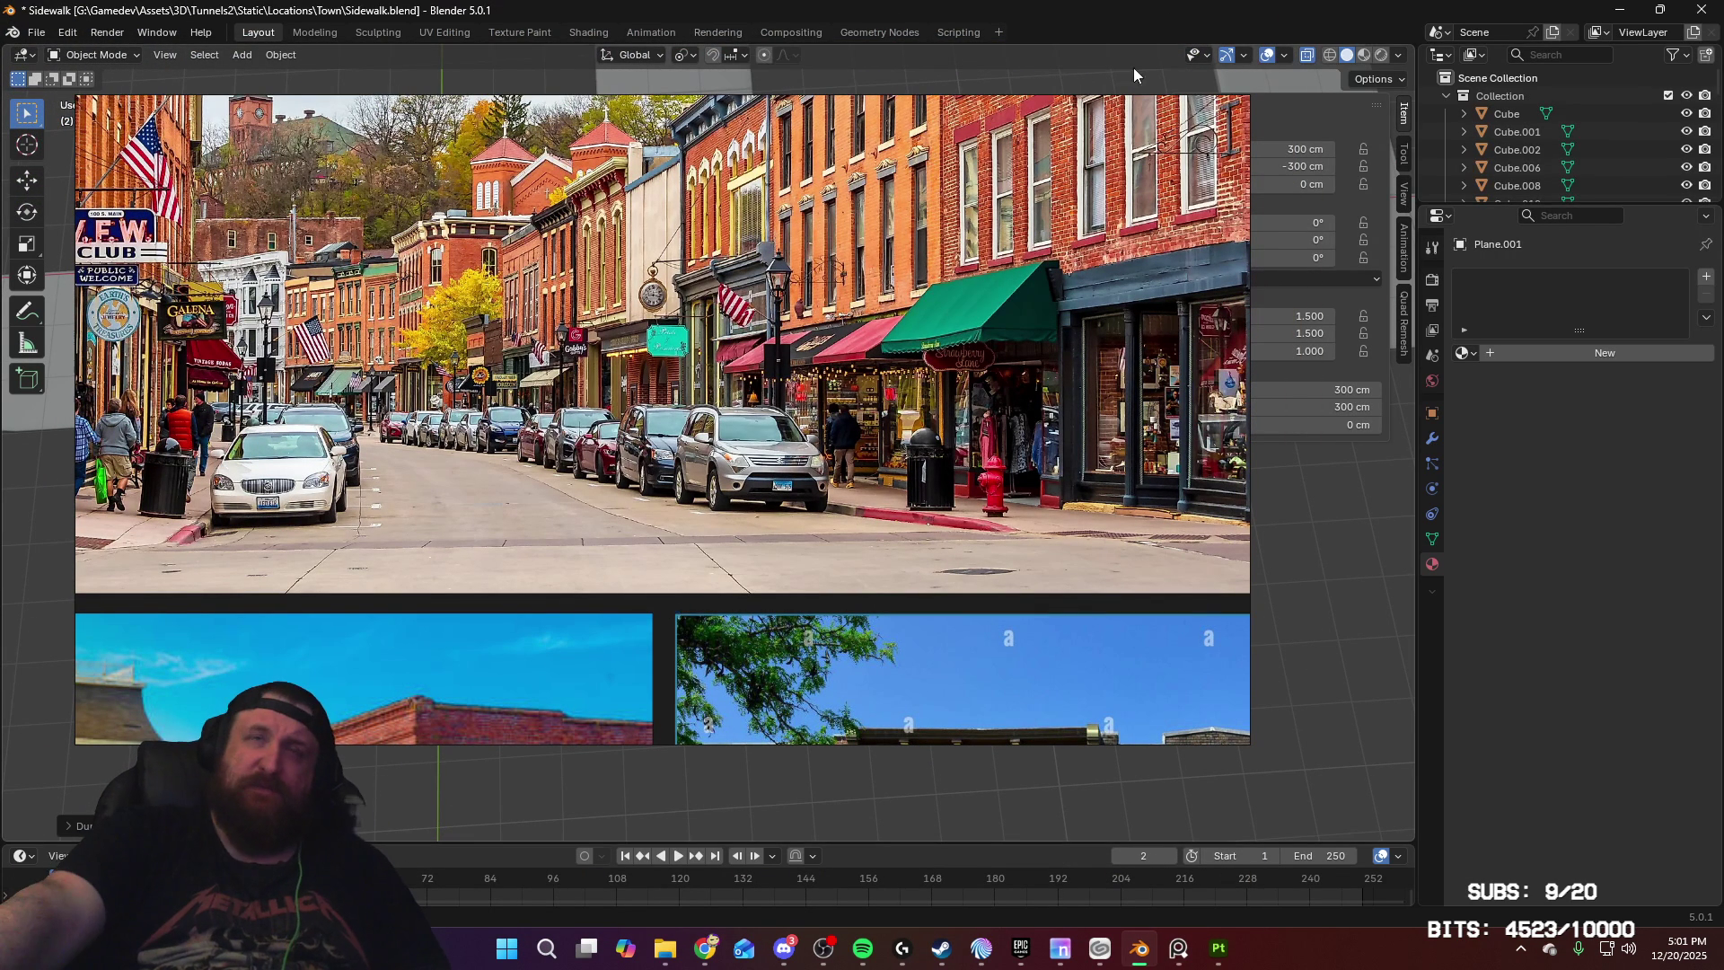
{"action": "left_click", "coordinate": [1089, 182]}
Step: Hide the reference window and delete the duplicated road plane Plane.001
{"action": "key", "text": "super+Down"}
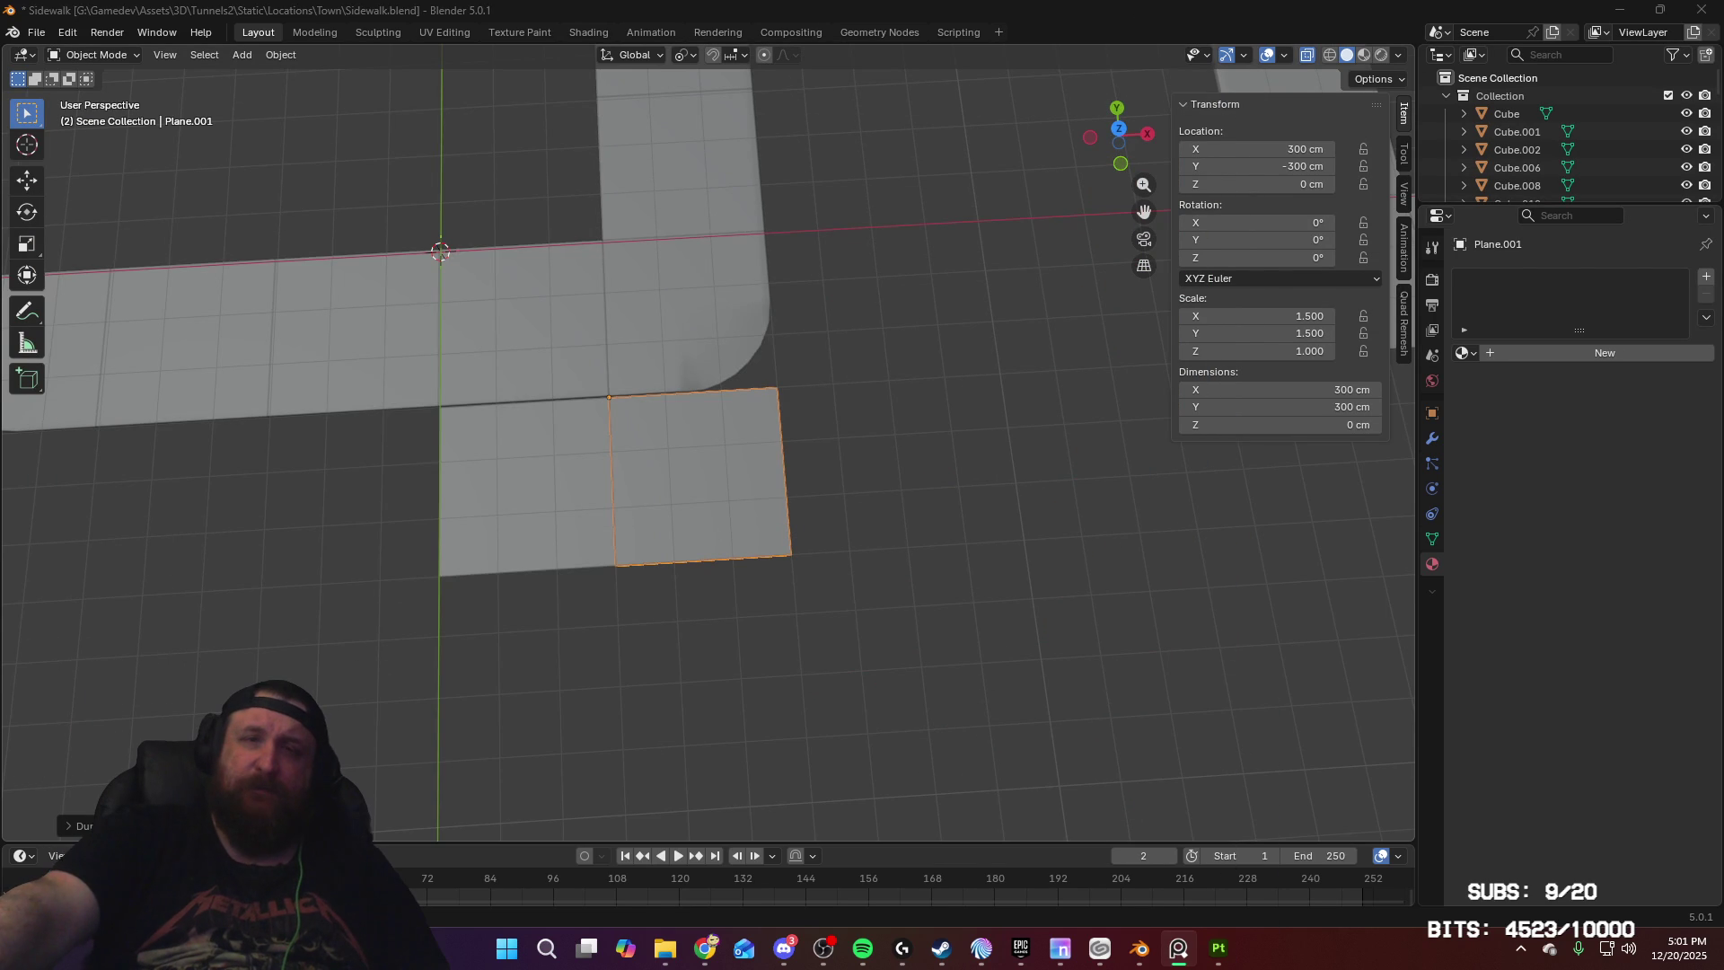
{"action": "mouse_move", "coordinate": [913, 412]}
{"action": "middle_mouse_down"}
{"action": "mouse_move", "coordinate": [930, 303]}
{"action": "mouse_move", "coordinate": [747, 294]}
{"action": "middle_mouse_up"}
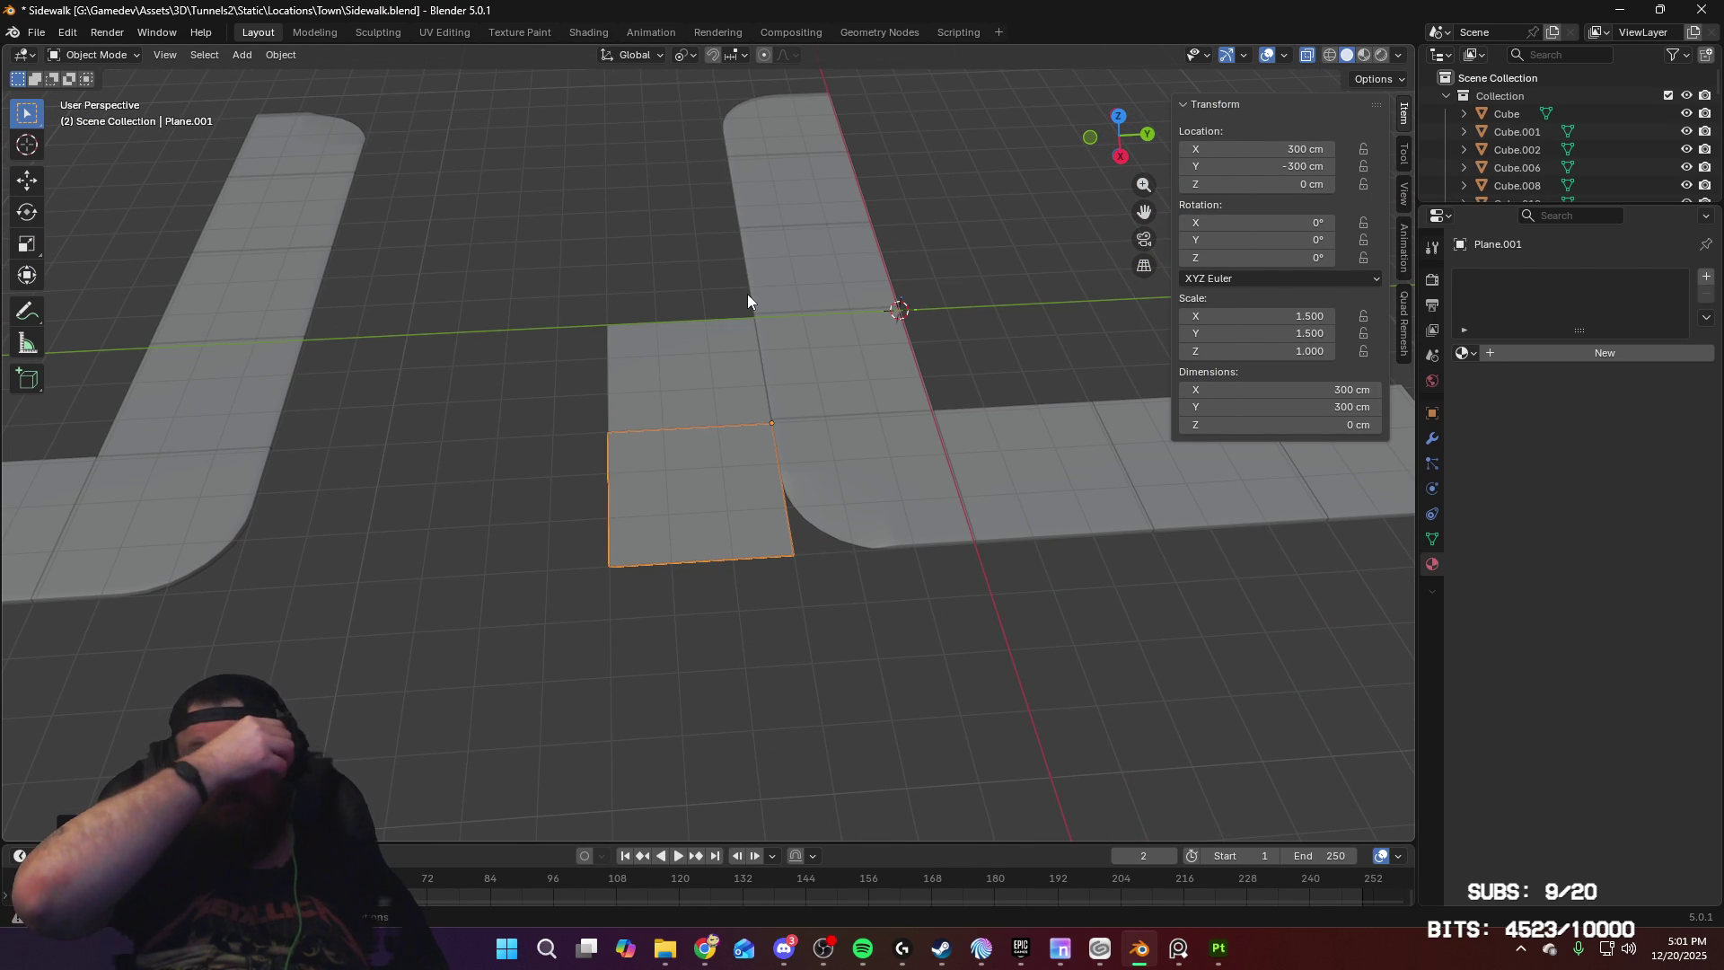
{"action": "left_click", "coordinate": [1047, 334]}
{"action": "left_click", "coordinate": [694, 524]}
{"action": "key", "text": "Delete"}
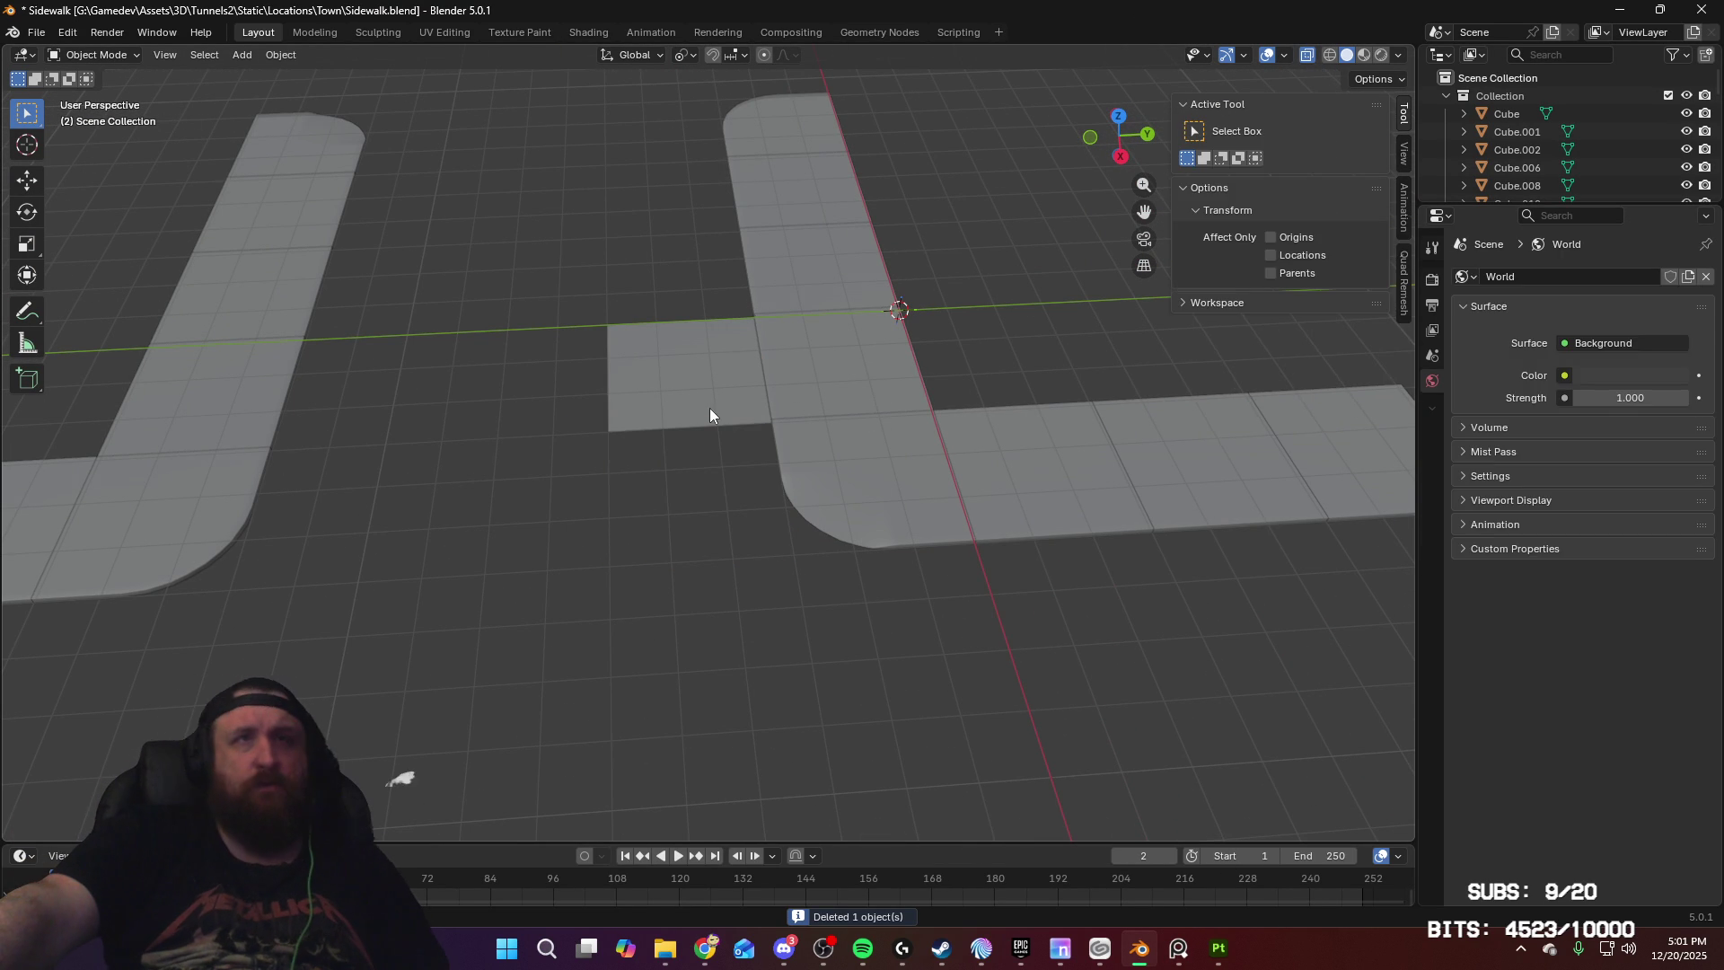
{"action": "left_click", "coordinate": [709, 407]}
{"action": "middle_click_drag", "start_coordinate": [802, 361], "coordinate": [1035, 450]}
Step: Move the remaining road plane along Y to 0 in the sidewalk corner
{"action": "key", "text": "g"}
{"action": "key", "text": "y"}
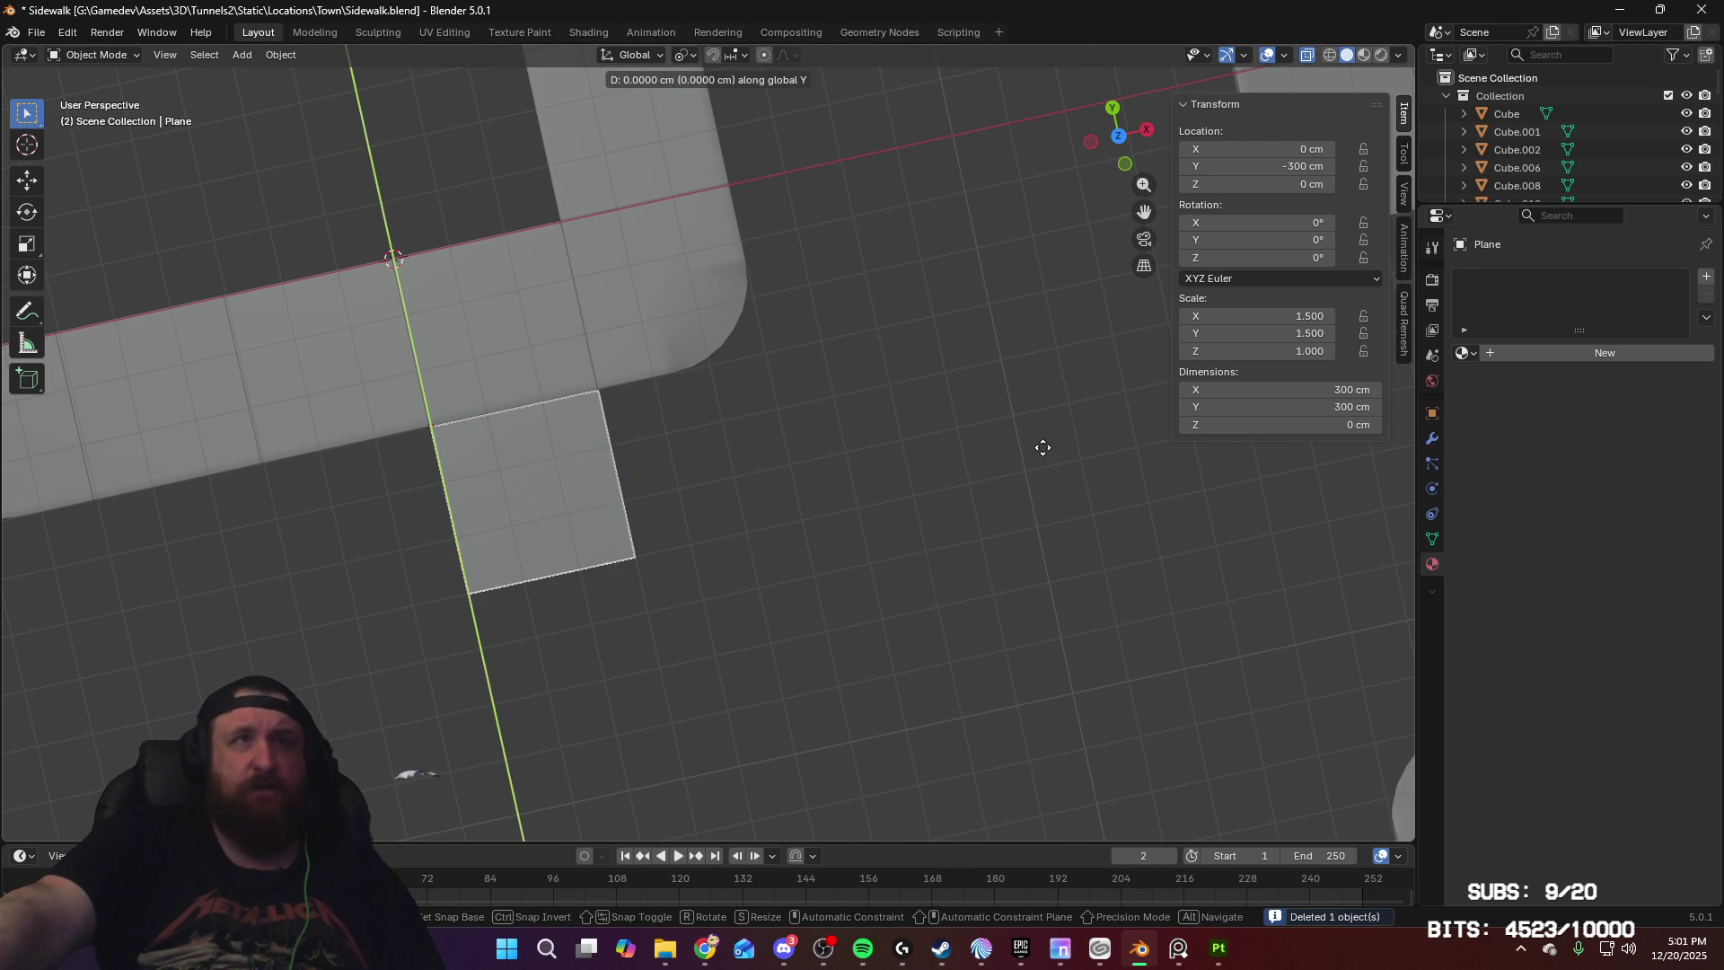
{"action": "left_click", "coordinate": [1003, 273]}
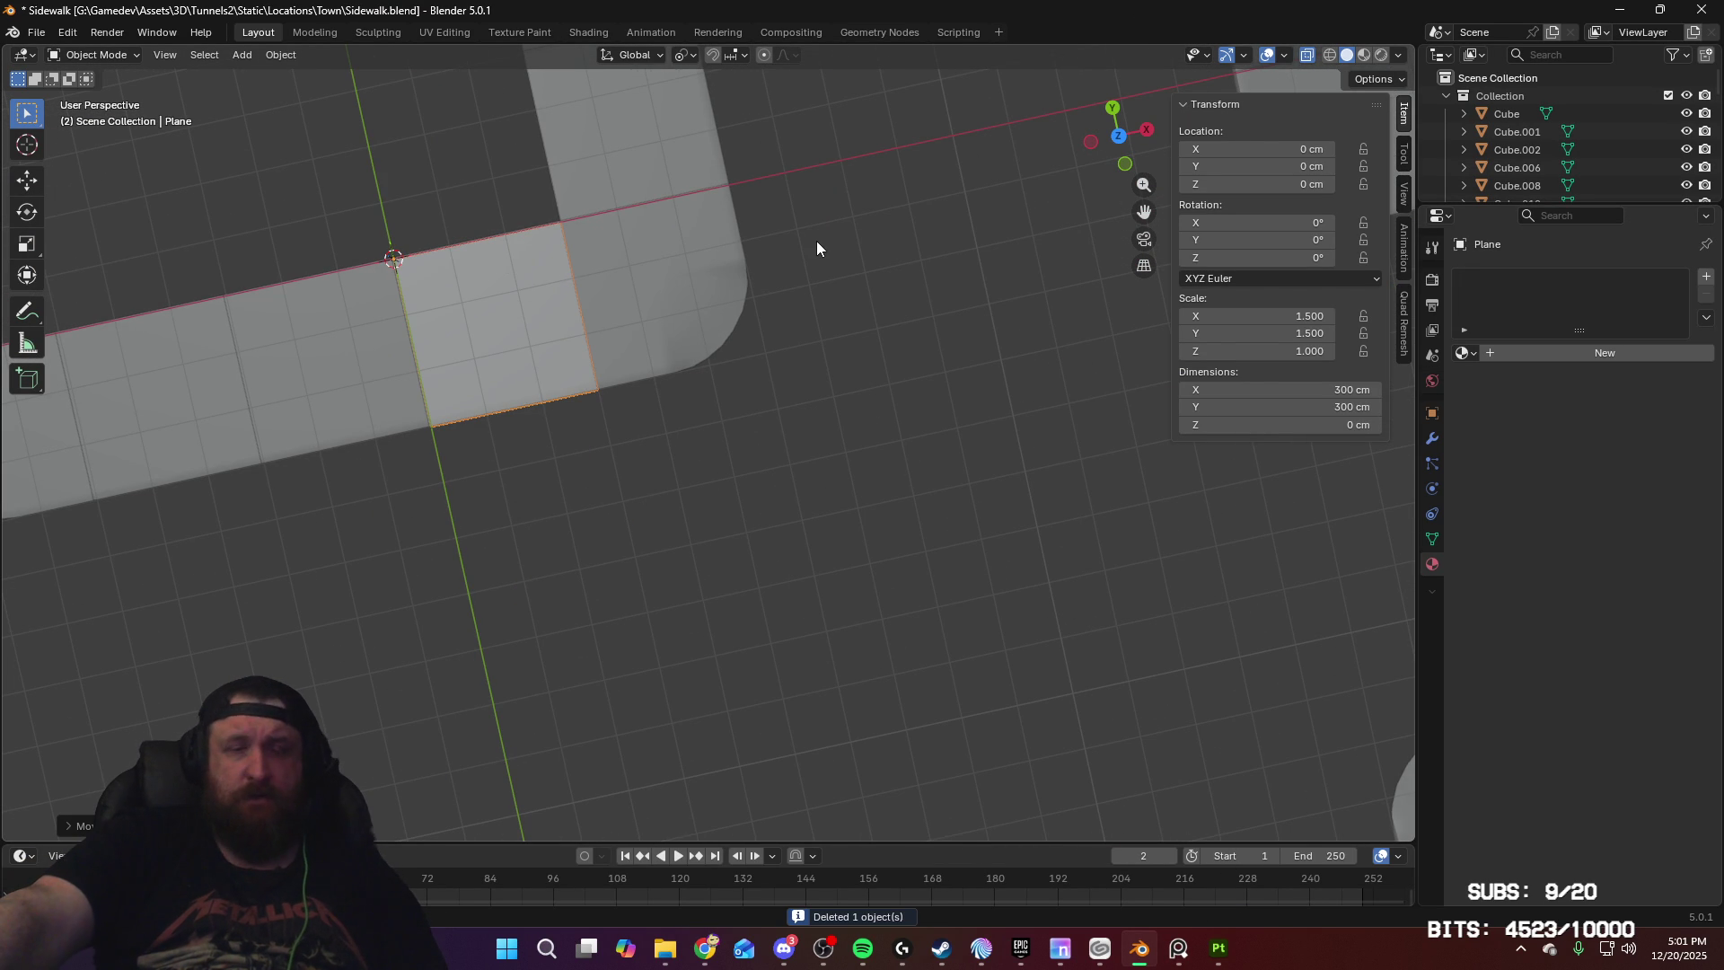
{"action": "mouse_move", "coordinate": [698, 320]}
{"action": "middle_mouse_down"}
{"action": "mouse_move", "coordinate": [936, 456]}
{"action": "mouse_move", "coordinate": [873, 343]}
{"action": "mouse_move", "coordinate": [928, 294]}
{"action": "mouse_move", "coordinate": [980, 369]}
{"action": "middle_mouse_up"}
{"action": "mouse_move", "coordinate": [916, 489]}
{"action": "middle_mouse_down"}
{"action": "mouse_move", "coordinate": [913, 404]}
{"action": "mouse_move", "coordinate": [914, 458]}
{"action": "middle_mouse_up"}
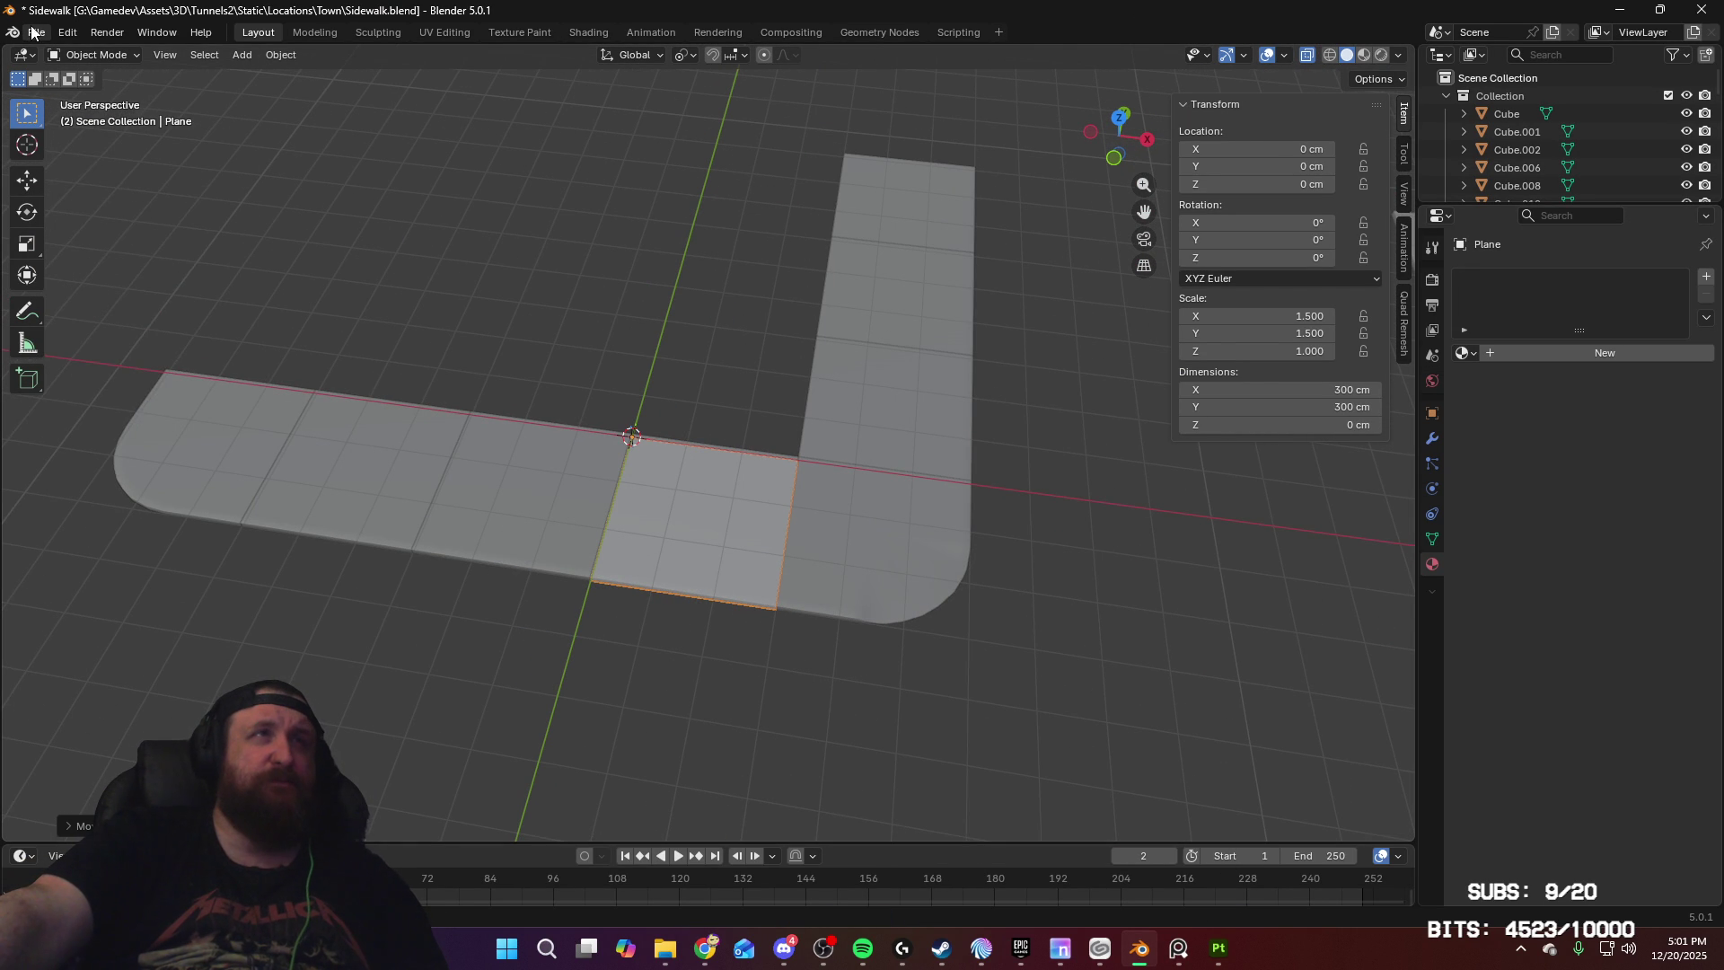
Step: Save Sidewalk.blend, then delete the remaining road plane
{"action": "left_click", "coordinate": [33, 27]}
{"action": "left_click", "coordinate": [115, 152]}
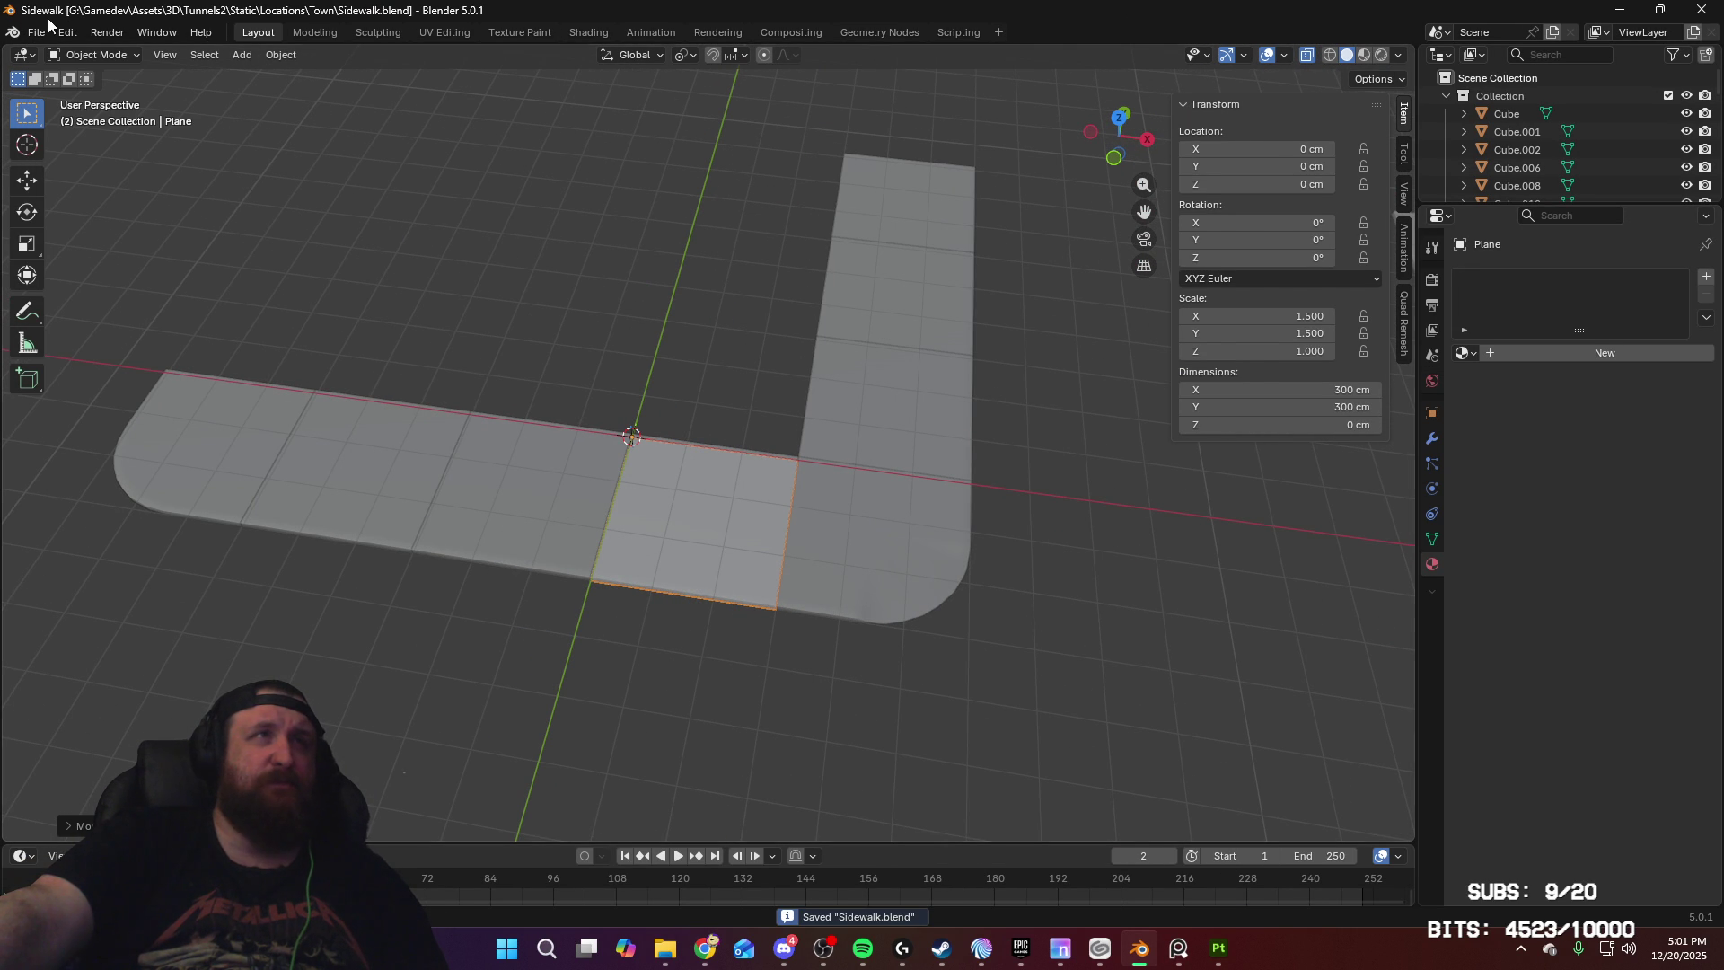
{"action": "key", "text": "Delete"}
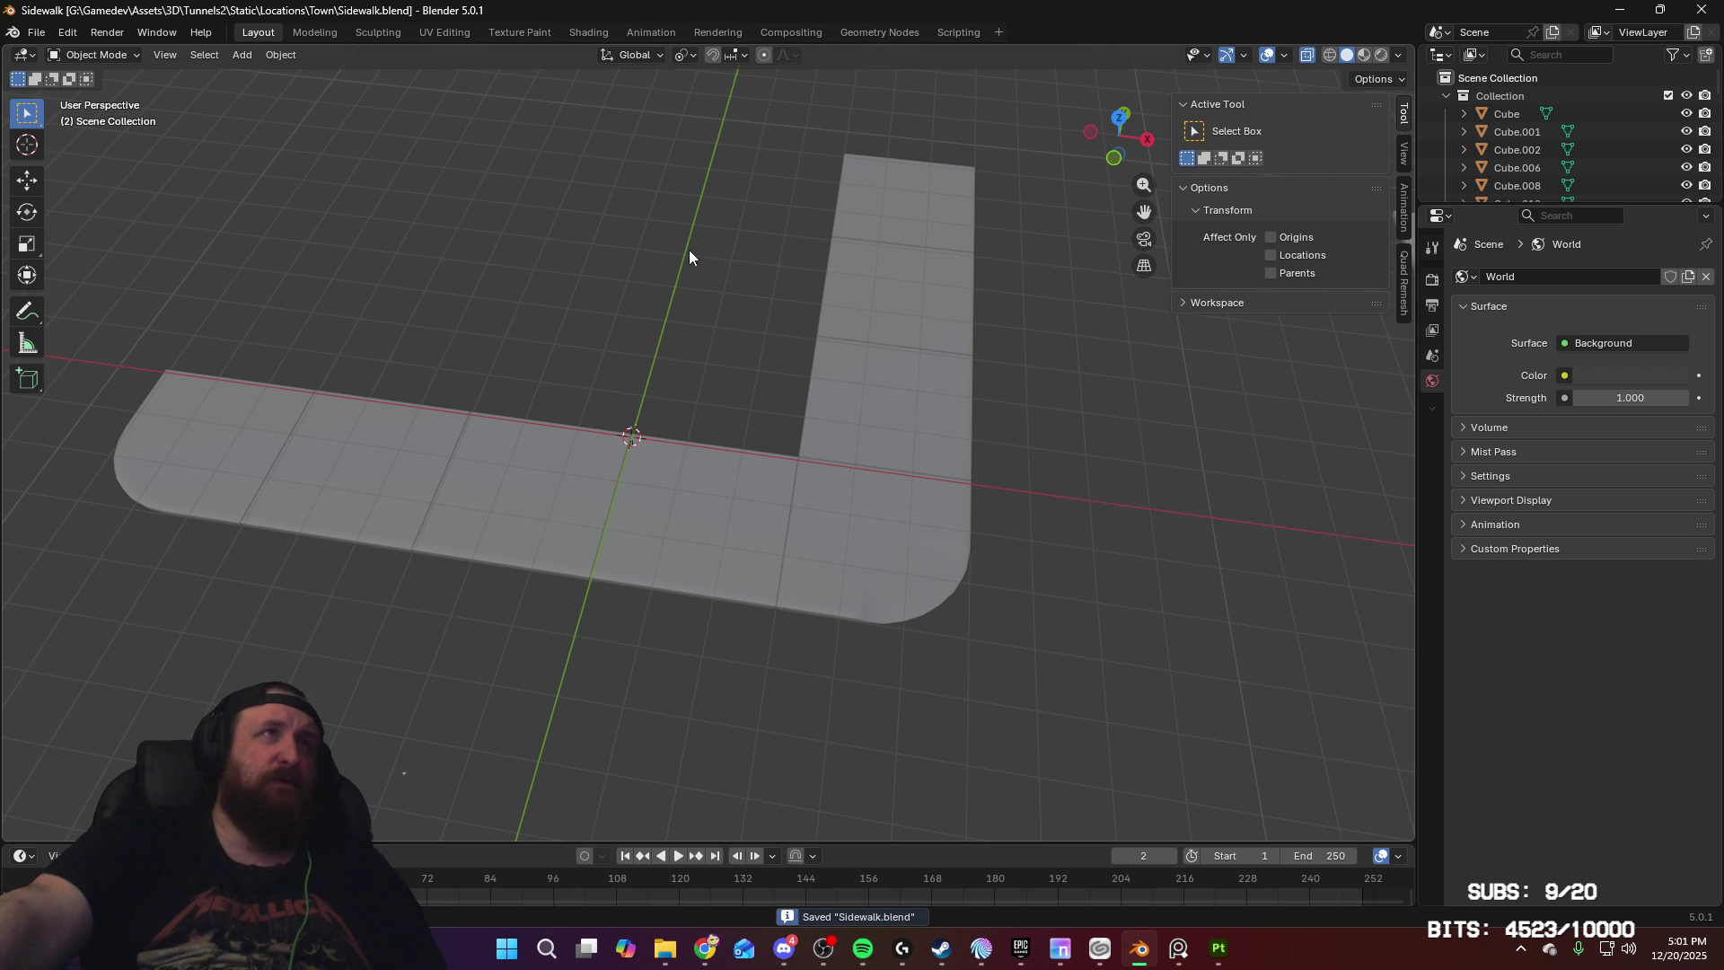
{"action": "left_click", "coordinate": [40, 29]}
Step: Start a new General scene and delete all its default objects
{"action": "mouse_move", "coordinate": [50, 53]}
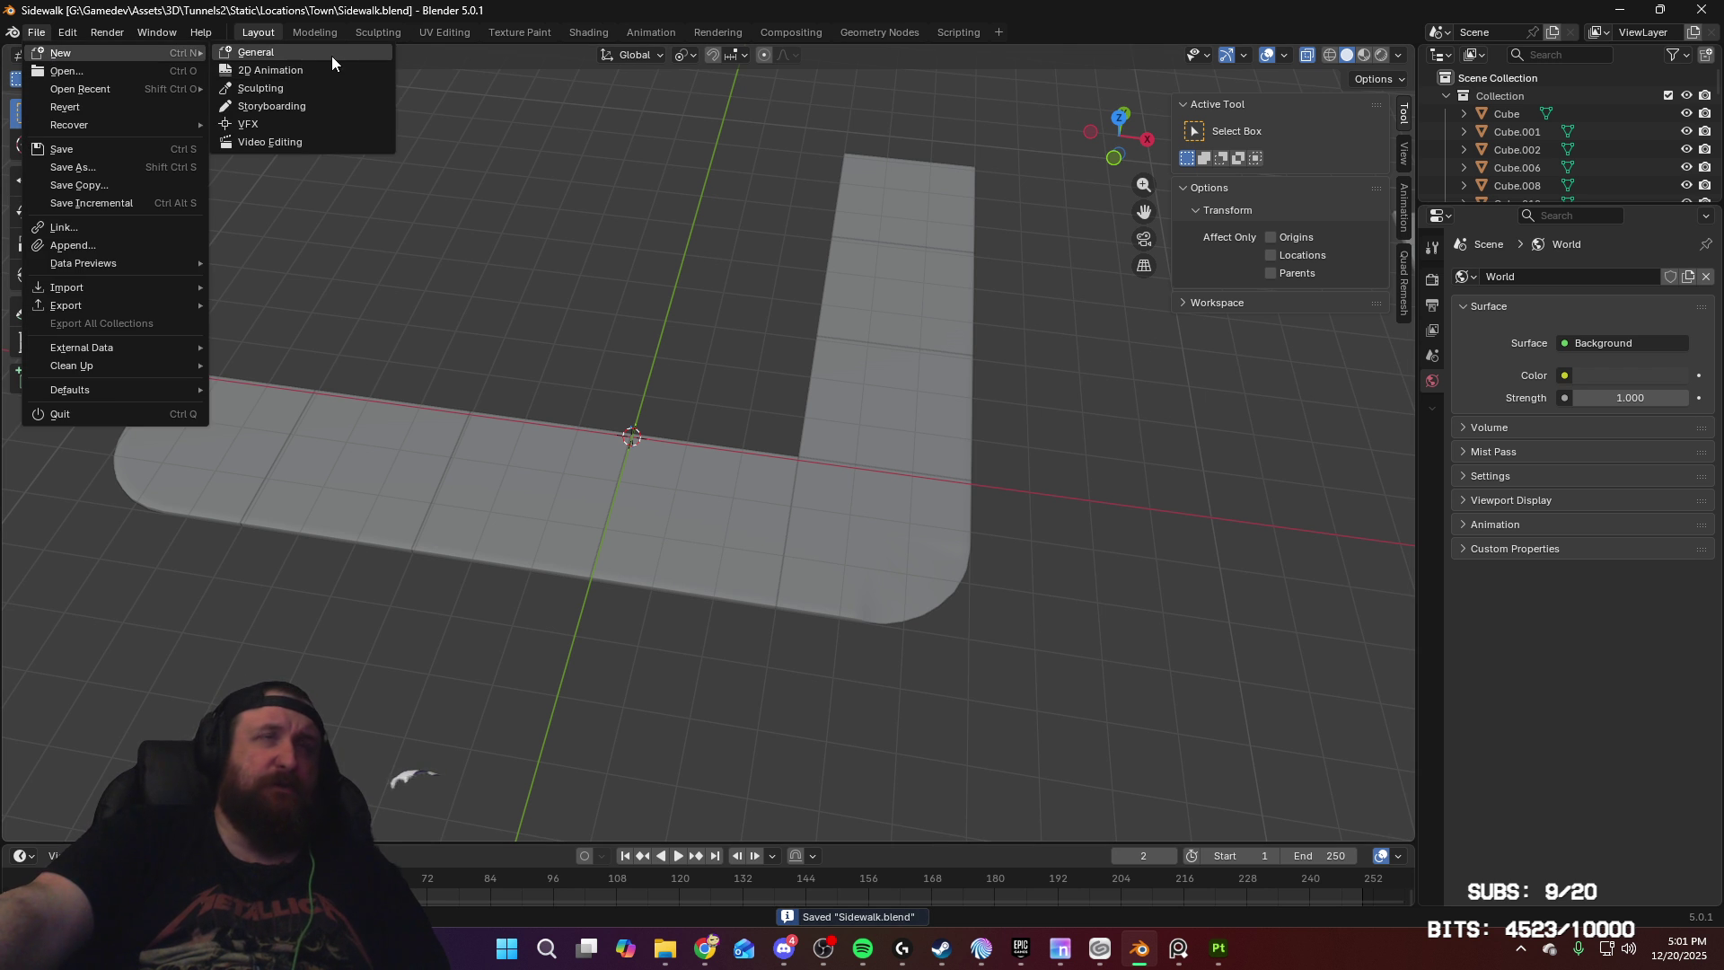
{"action": "left_click", "coordinate": [332, 56]}
{"action": "mouse_move", "coordinate": [795, 367]}
{"action": "middle_mouse_down"}
{"action": "mouse_move", "coordinate": [847, 451]}
{"action": "mouse_move", "coordinate": [870, 417]}
{"action": "middle_mouse_up"}
{"action": "key", "text": "a"}
{"action": "key", "text": "Delete"}
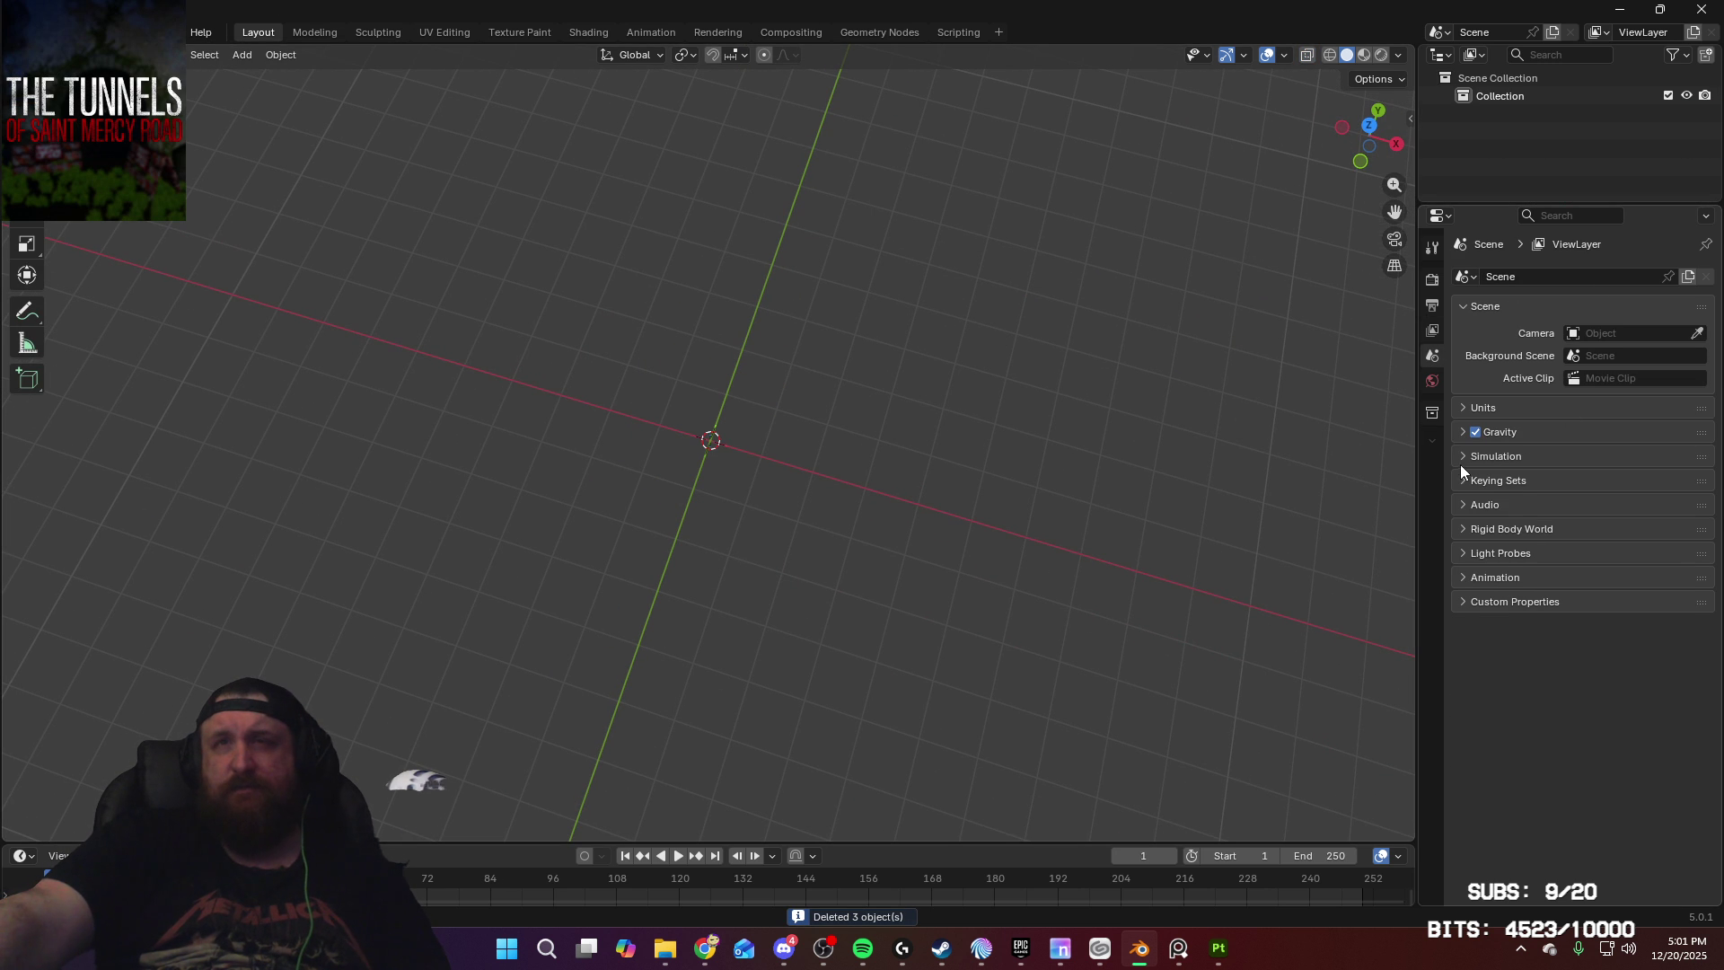
Step: Set the scene's length unit to centimetres
{"action": "left_click", "coordinate": [1473, 407]}
{"action": "left_click", "coordinate": [1636, 519]}
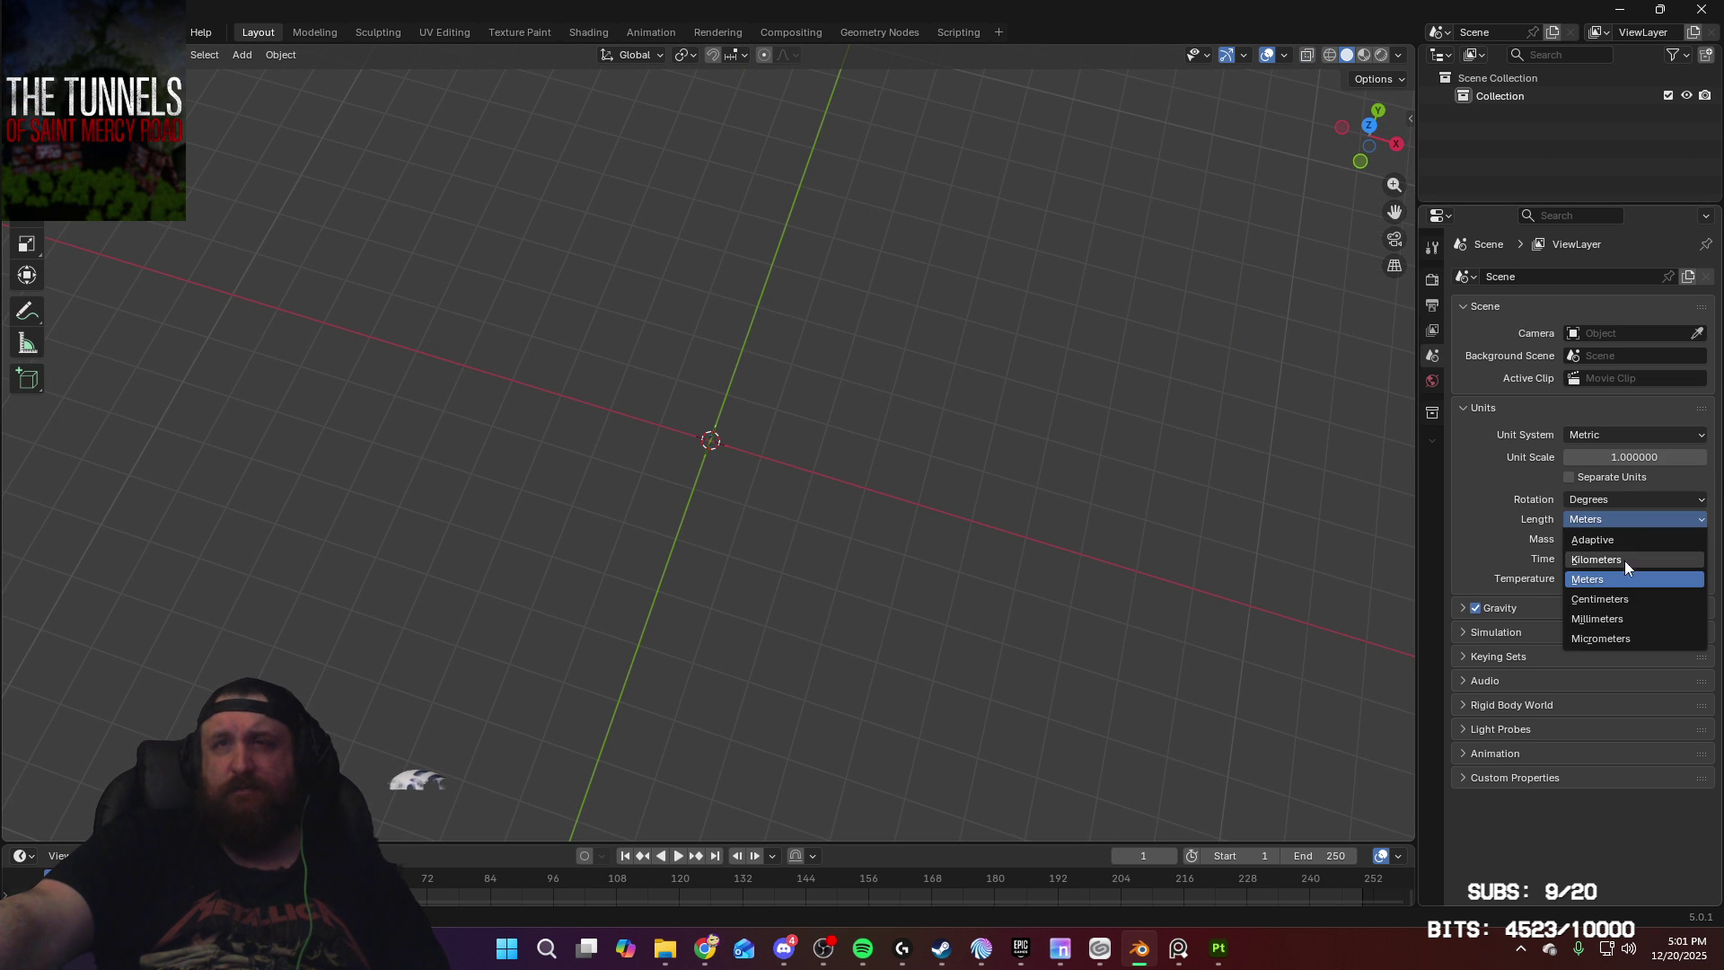
{"action": "left_click", "coordinate": [1627, 598]}
{"action": "middle_click_drag", "start_coordinate": [758, 319], "coordinate": [809, 293]}
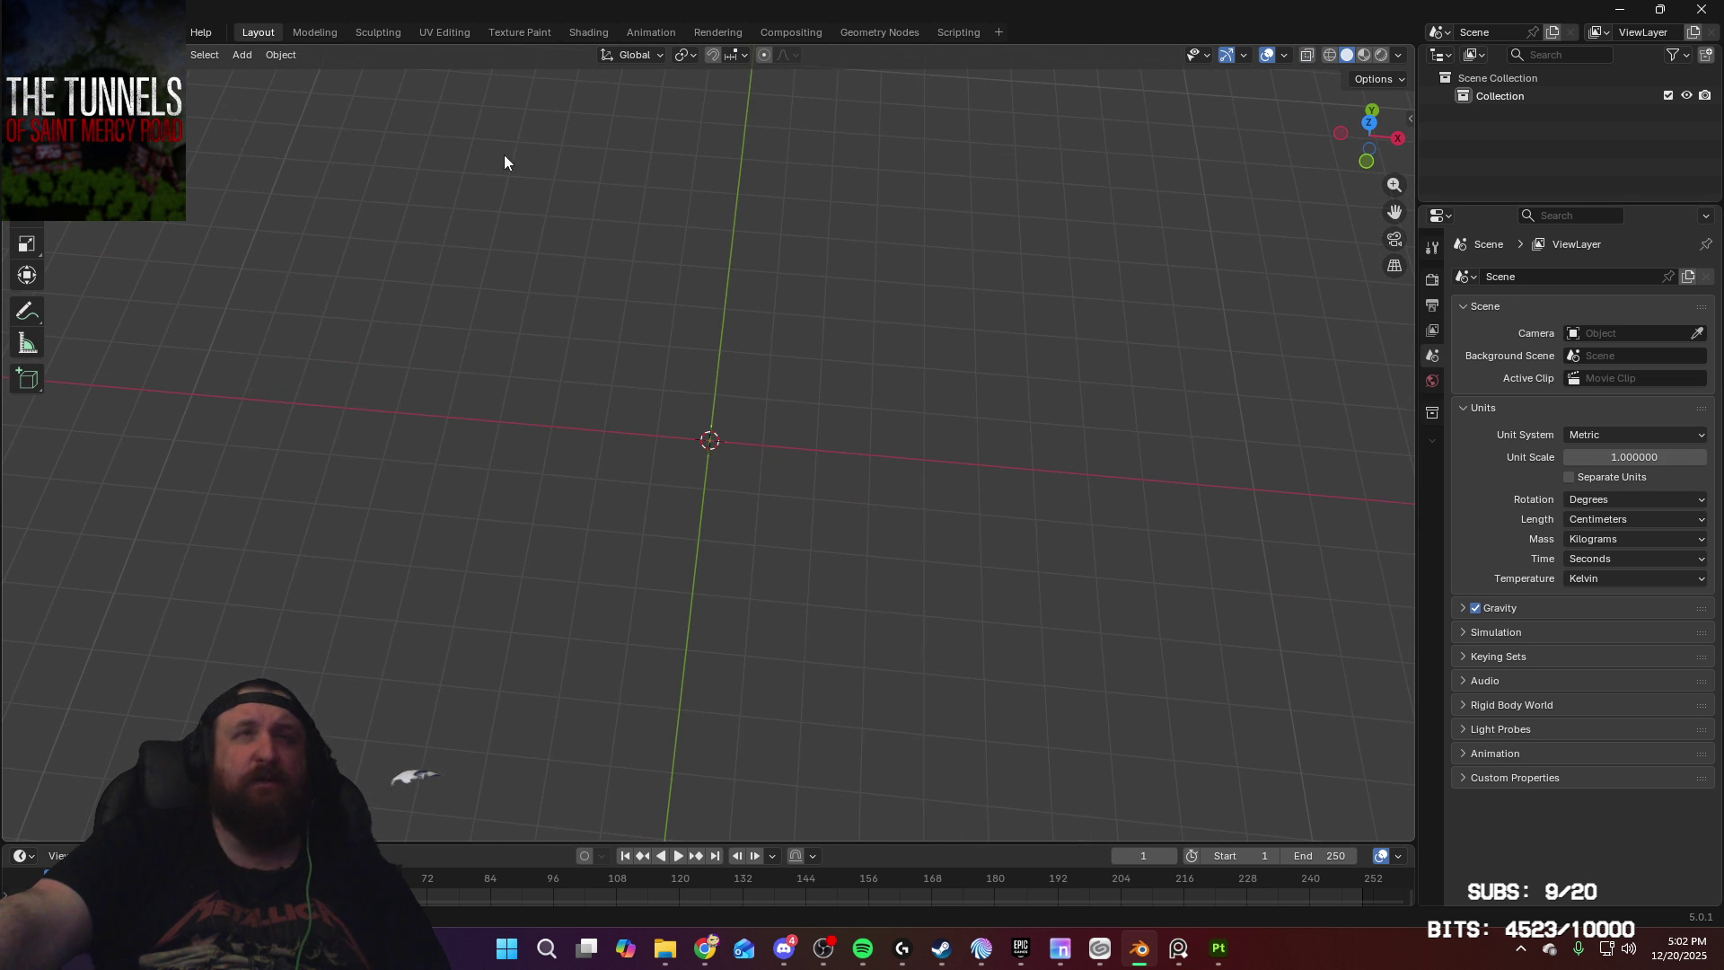
Step: Add a plane and set its X and Y dimensions to 300 cm
{"action": "left_click", "coordinate": [242, 55]}
{"action": "mouse_move", "coordinate": [325, 79]}
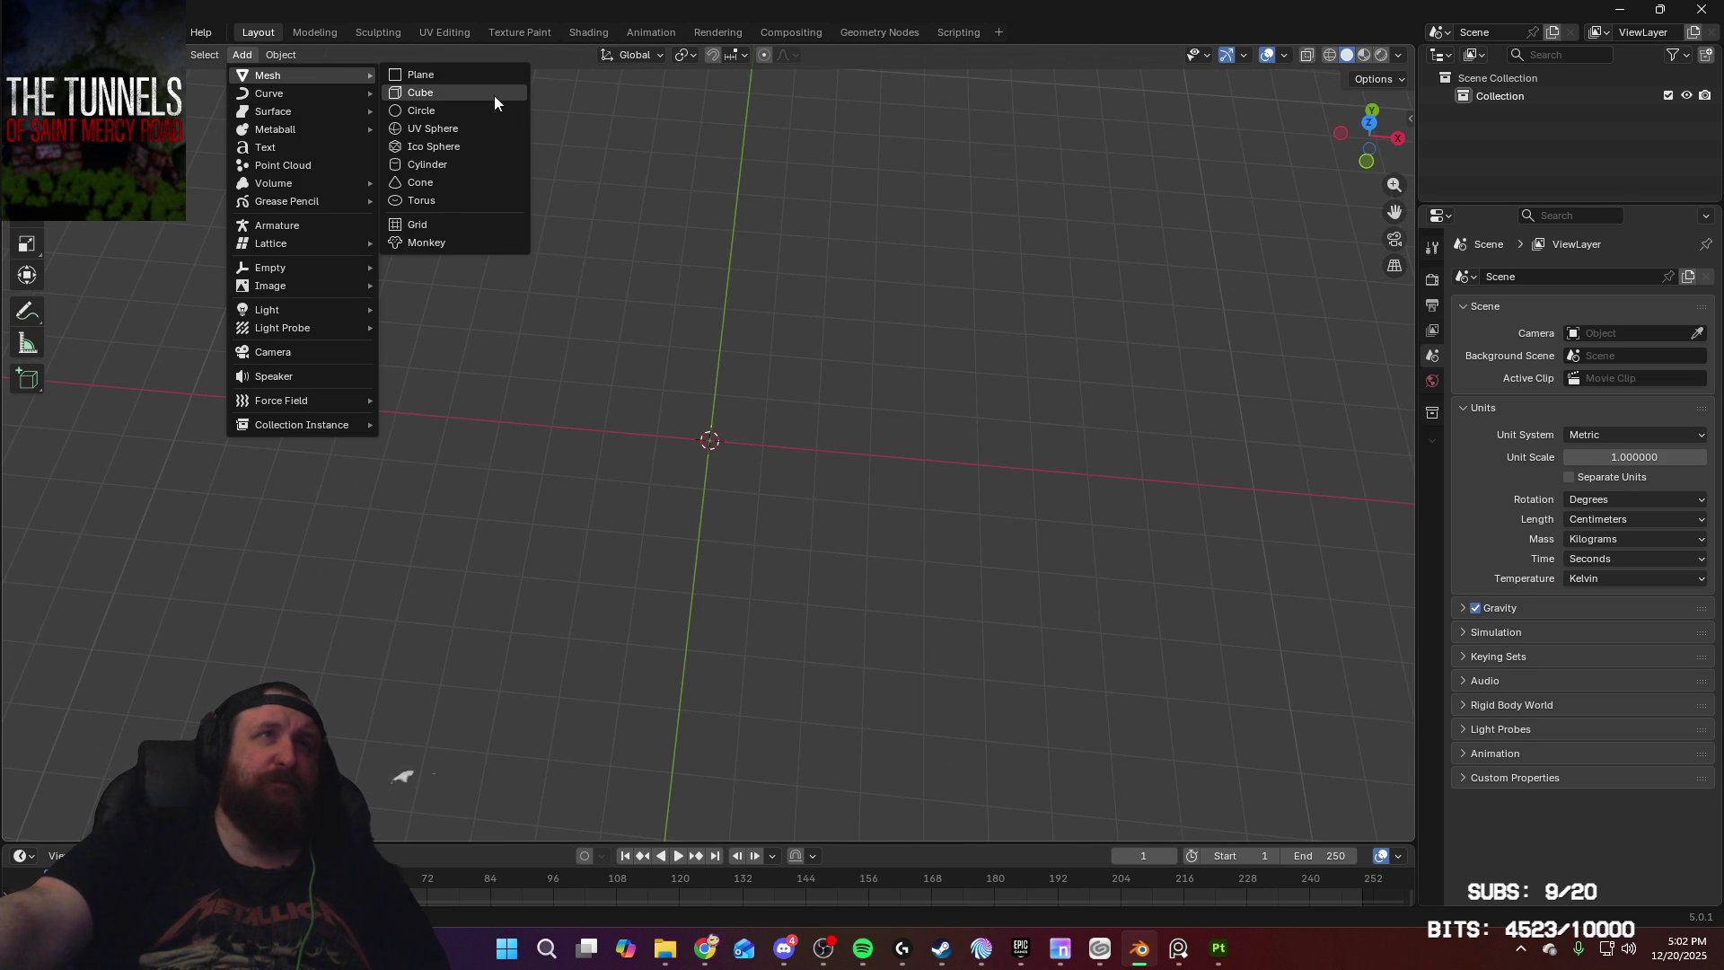
{"action": "left_click", "coordinate": [491, 73]}
{"action": "mouse_move", "coordinate": [815, 320]}
{"action": "middle_mouse_down"}
{"action": "mouse_move", "coordinate": [846, 352]}
{"action": "mouse_move", "coordinate": [822, 352]}
{"action": "middle_mouse_up"}
{"action": "key", "text": "n"}
{"action": "left_click", "coordinate": [1345, 389]}
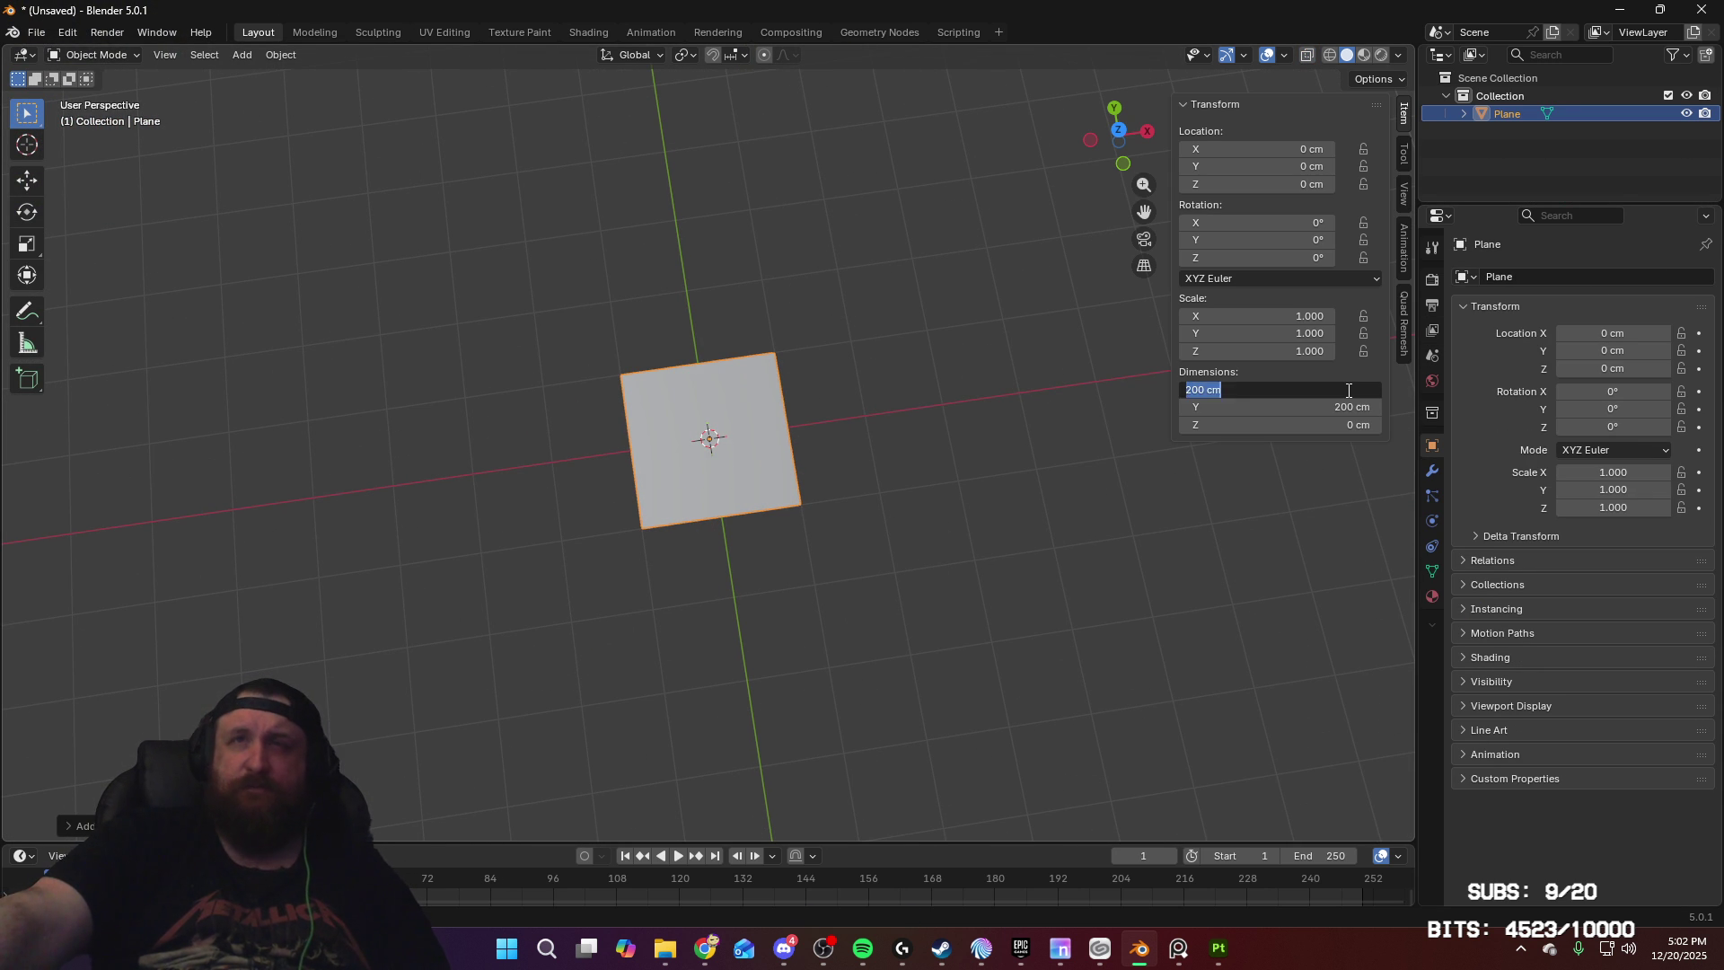
{"action": "type", "text": "300"}
{"action": "key", "text": "Tab"}
{"action": "type", "text": "300"}
{"action": "key", "text": "Return"}
{"action": "key", "text": "KP_7"}
{"action": "scroll", "coordinate": [956, 341], "scroll_direction": "up", "scroll_amount": 4}
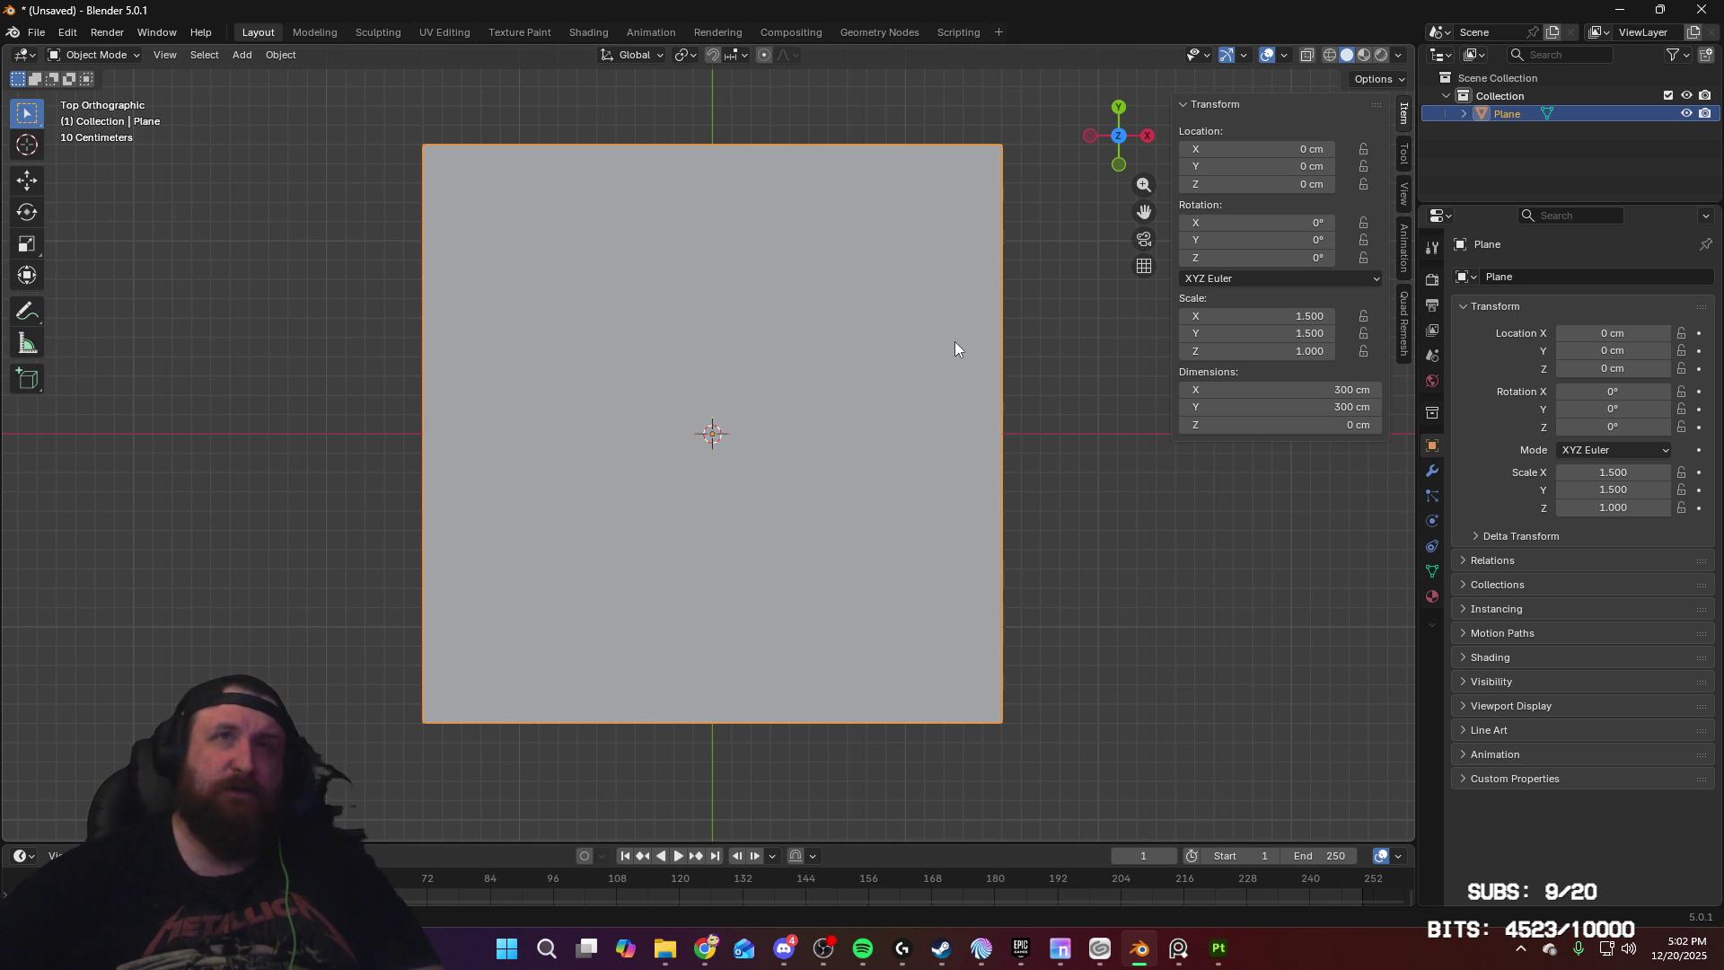
{"action": "middle_click_drag", "start_coordinate": [992, 319], "coordinate": [983, 375], "text": "shift"}
Step: In Edit Mode, shift the plane's face along X and Y so the origin sits at a corner
{"action": "key", "text": "Tab"}
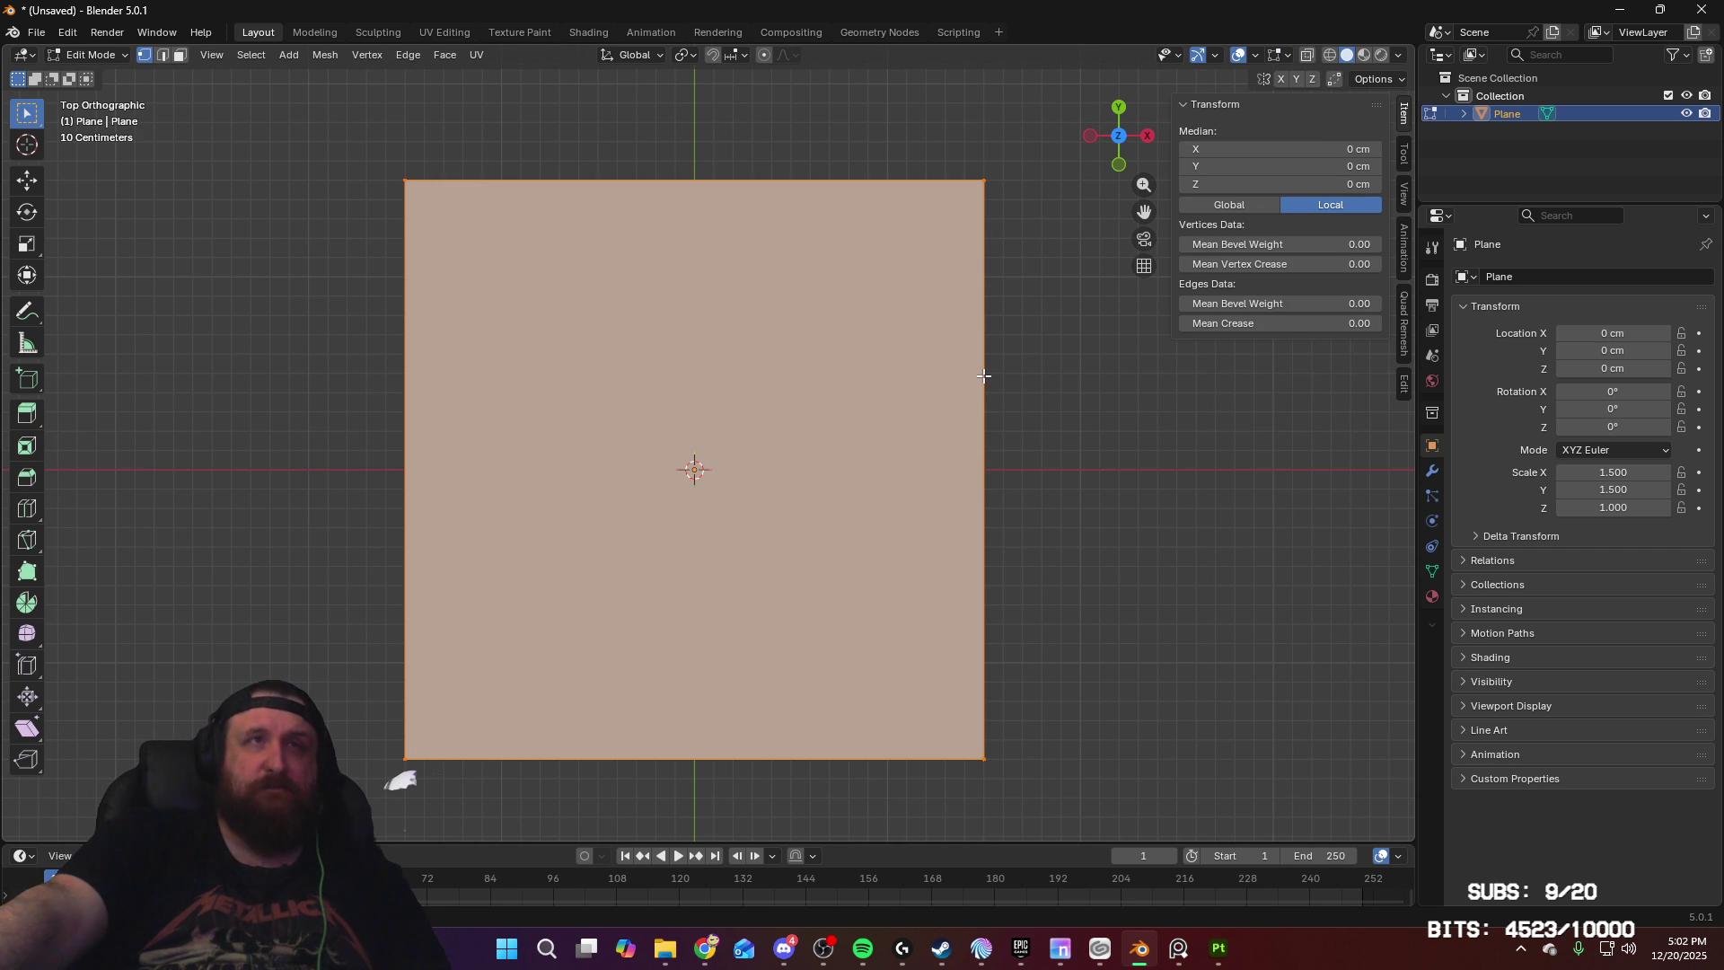
{"action": "key", "text": "g"}
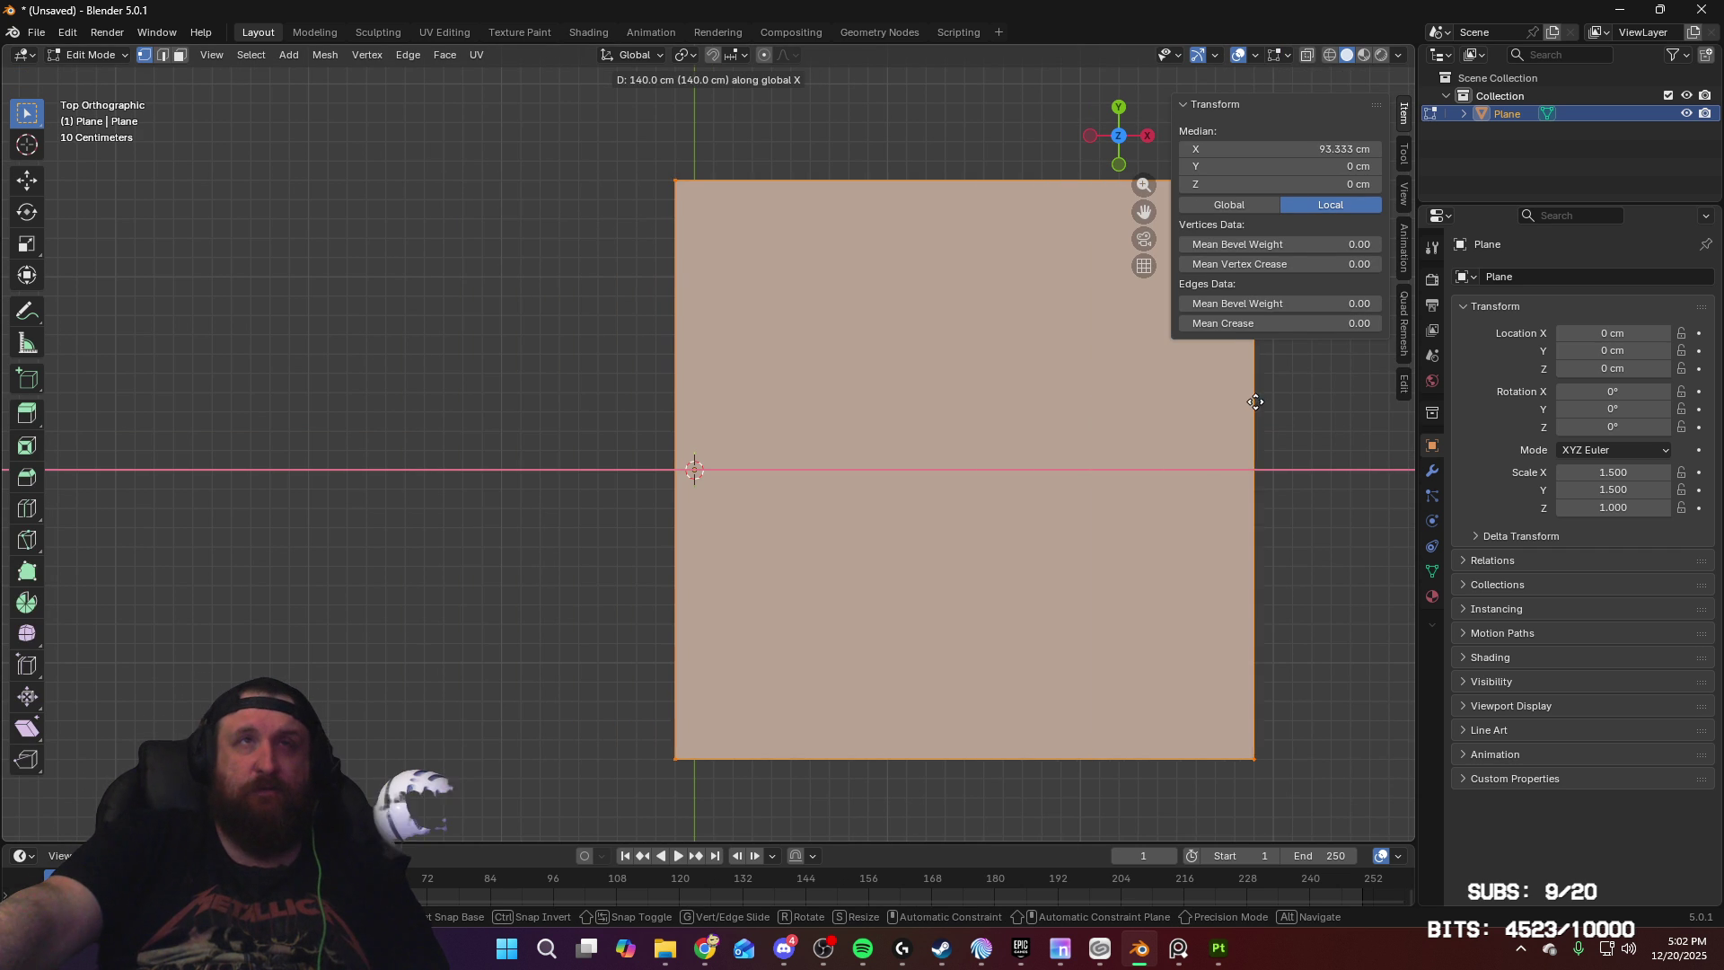
{"action": "left_click", "coordinate": [1269, 405]}
{"action": "middle_click_drag", "start_coordinate": [1009, 285], "coordinate": [838, 308], "text": "shift"}
{"action": "key", "text": "g"}
{"action": "key", "text": "y"}
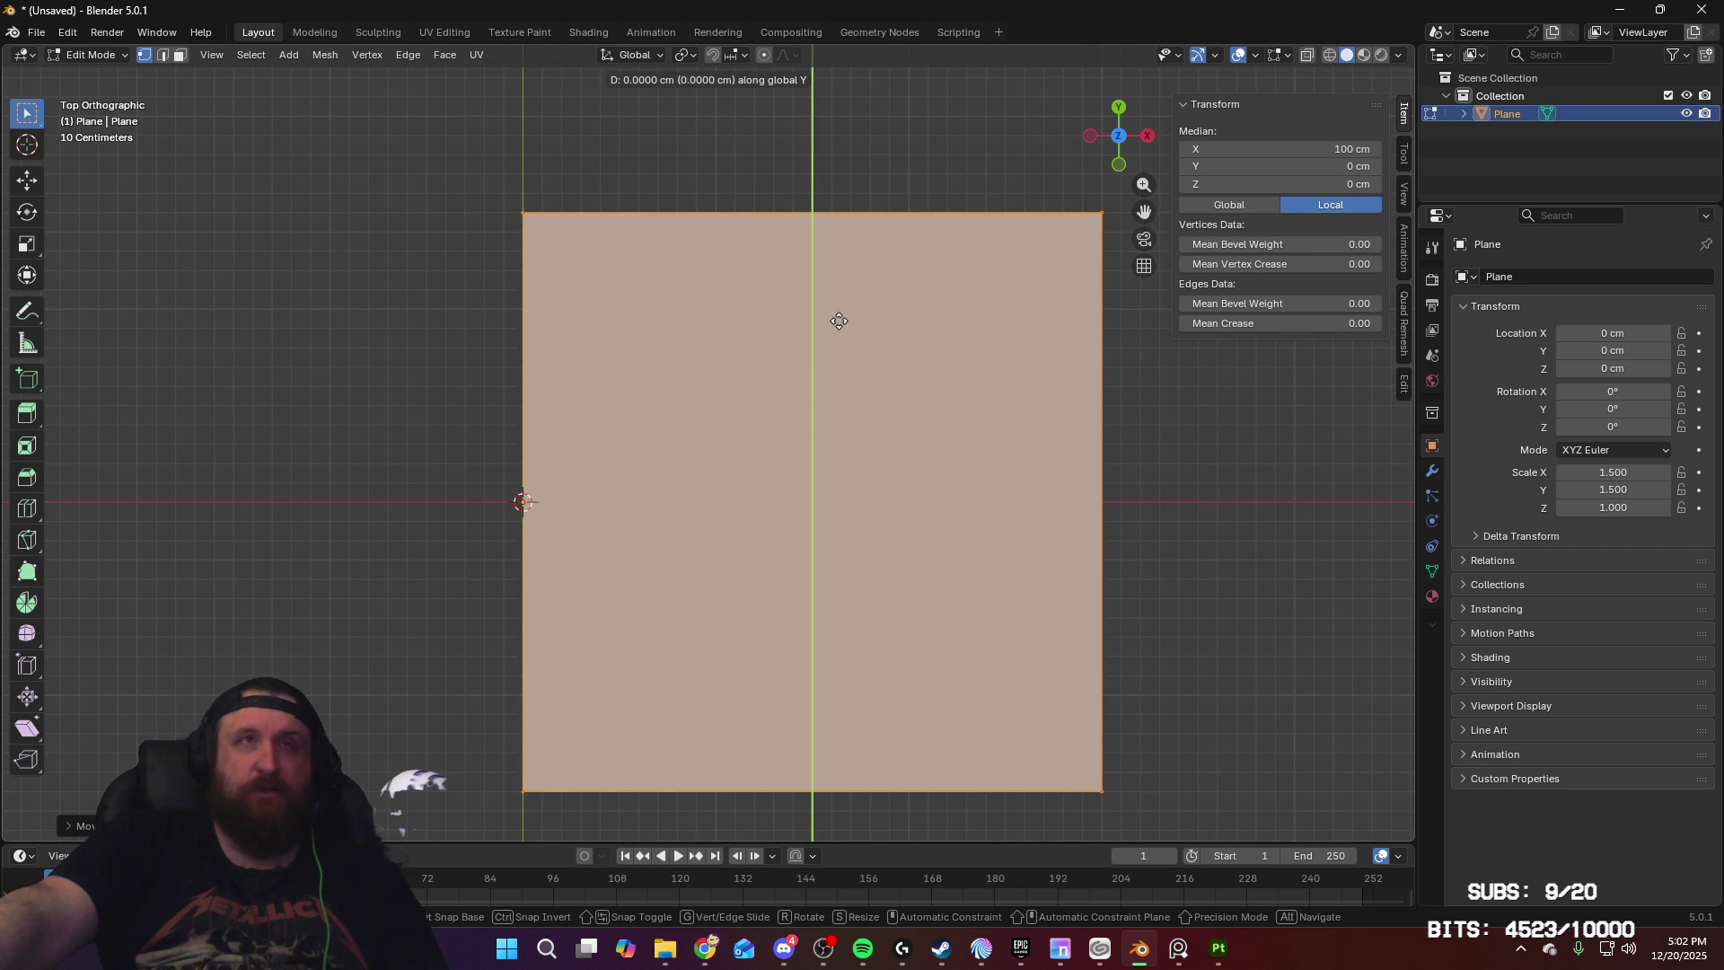
{"action": "left_click", "coordinate": [877, 611]}
{"action": "middle_click_drag", "start_coordinate": [877, 611], "coordinate": [931, 412]}
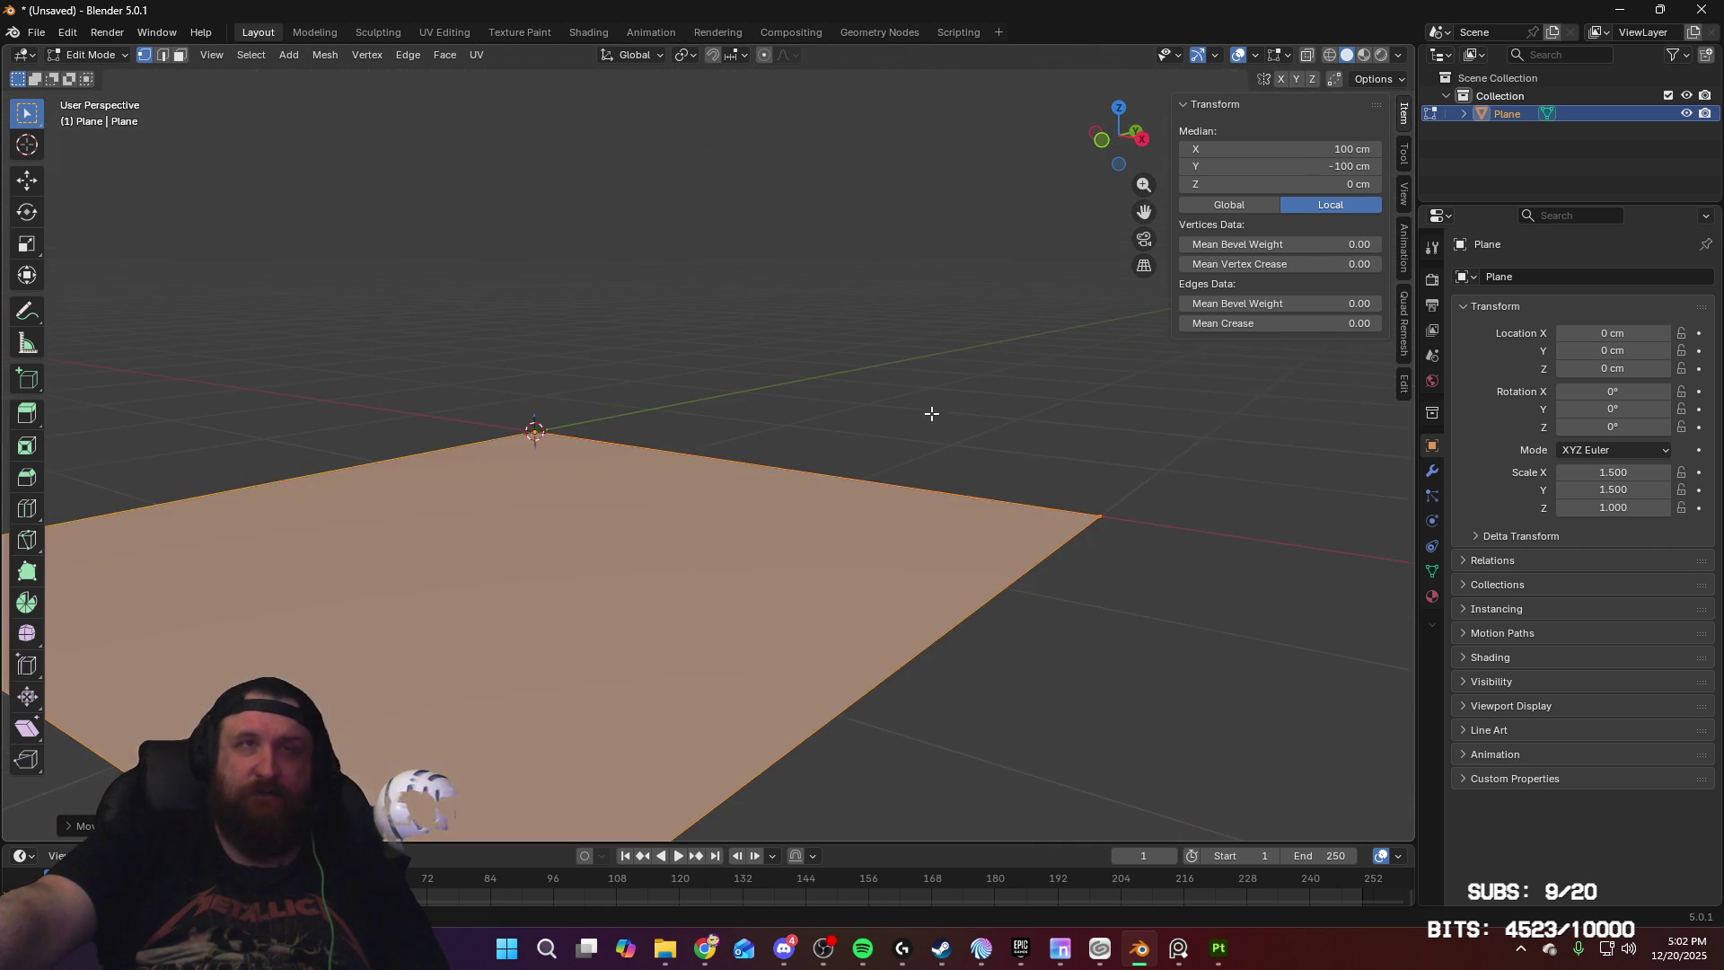
{"action": "key", "text": "Tab"}
{"action": "scroll", "coordinate": [835, 277], "scroll_direction": "down", "scroll_amount": 5}
{"action": "middle_click_drag", "start_coordinate": [841, 355], "coordinate": [889, 452]}
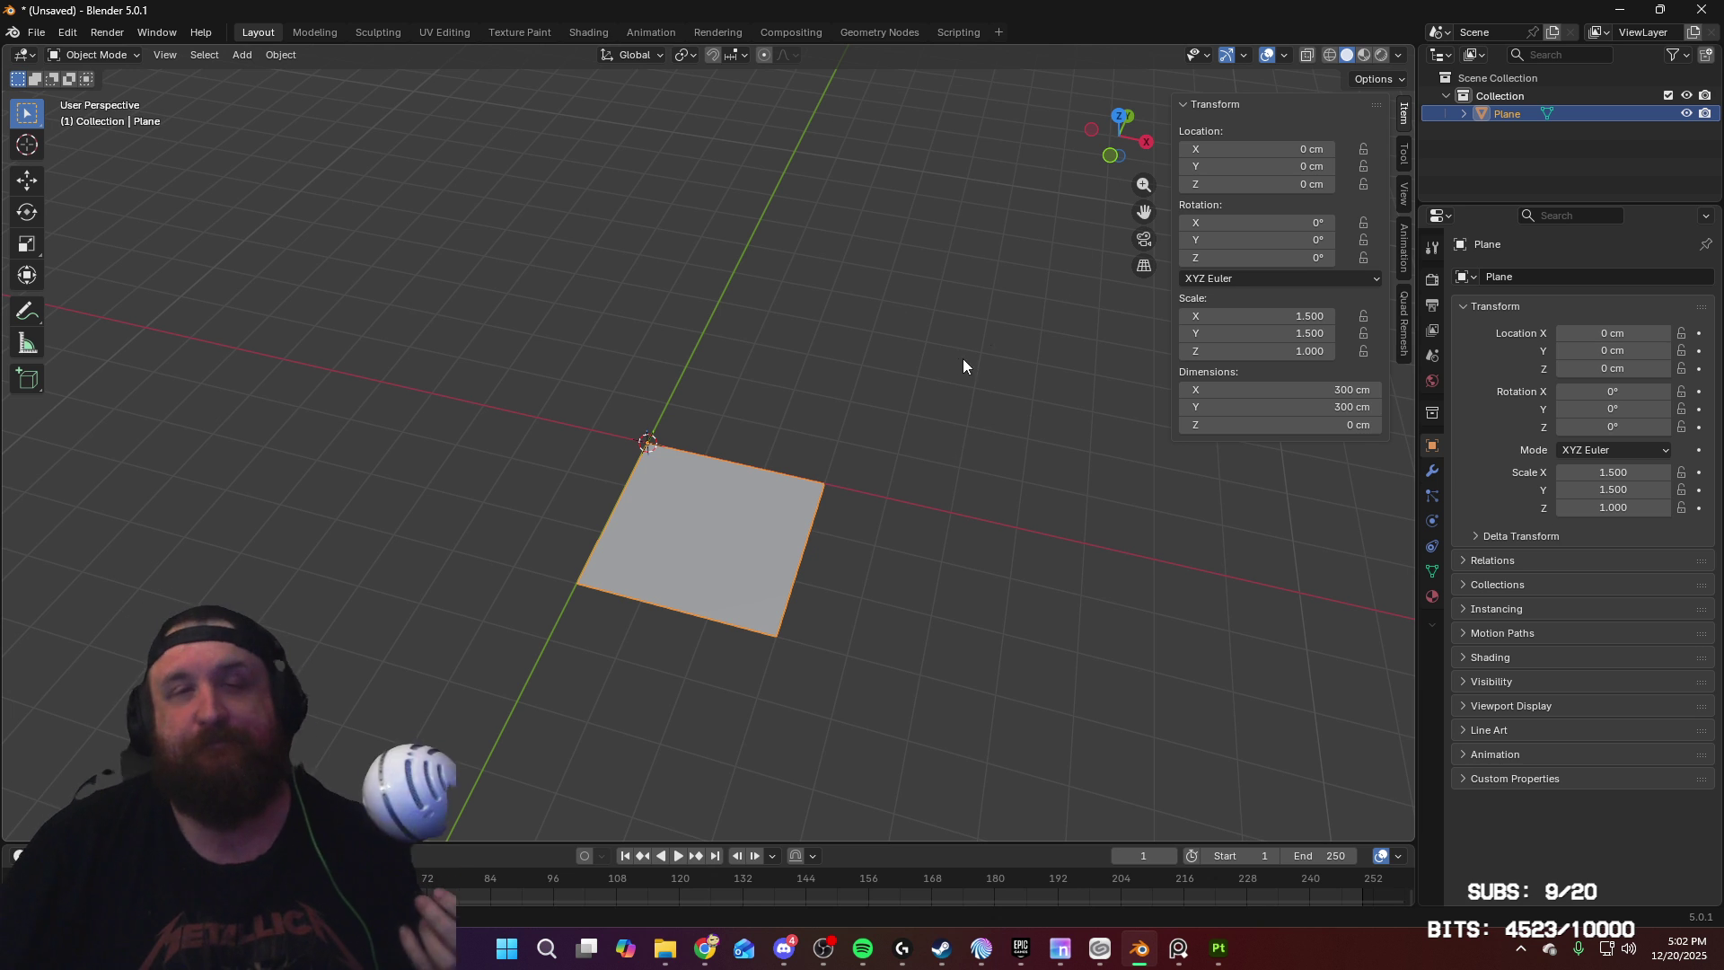
Step: In top view, make a test duplicate of the plane, cancel and delete it, keeping the original selected
{"action": "left_click", "coordinate": [787, 957]}
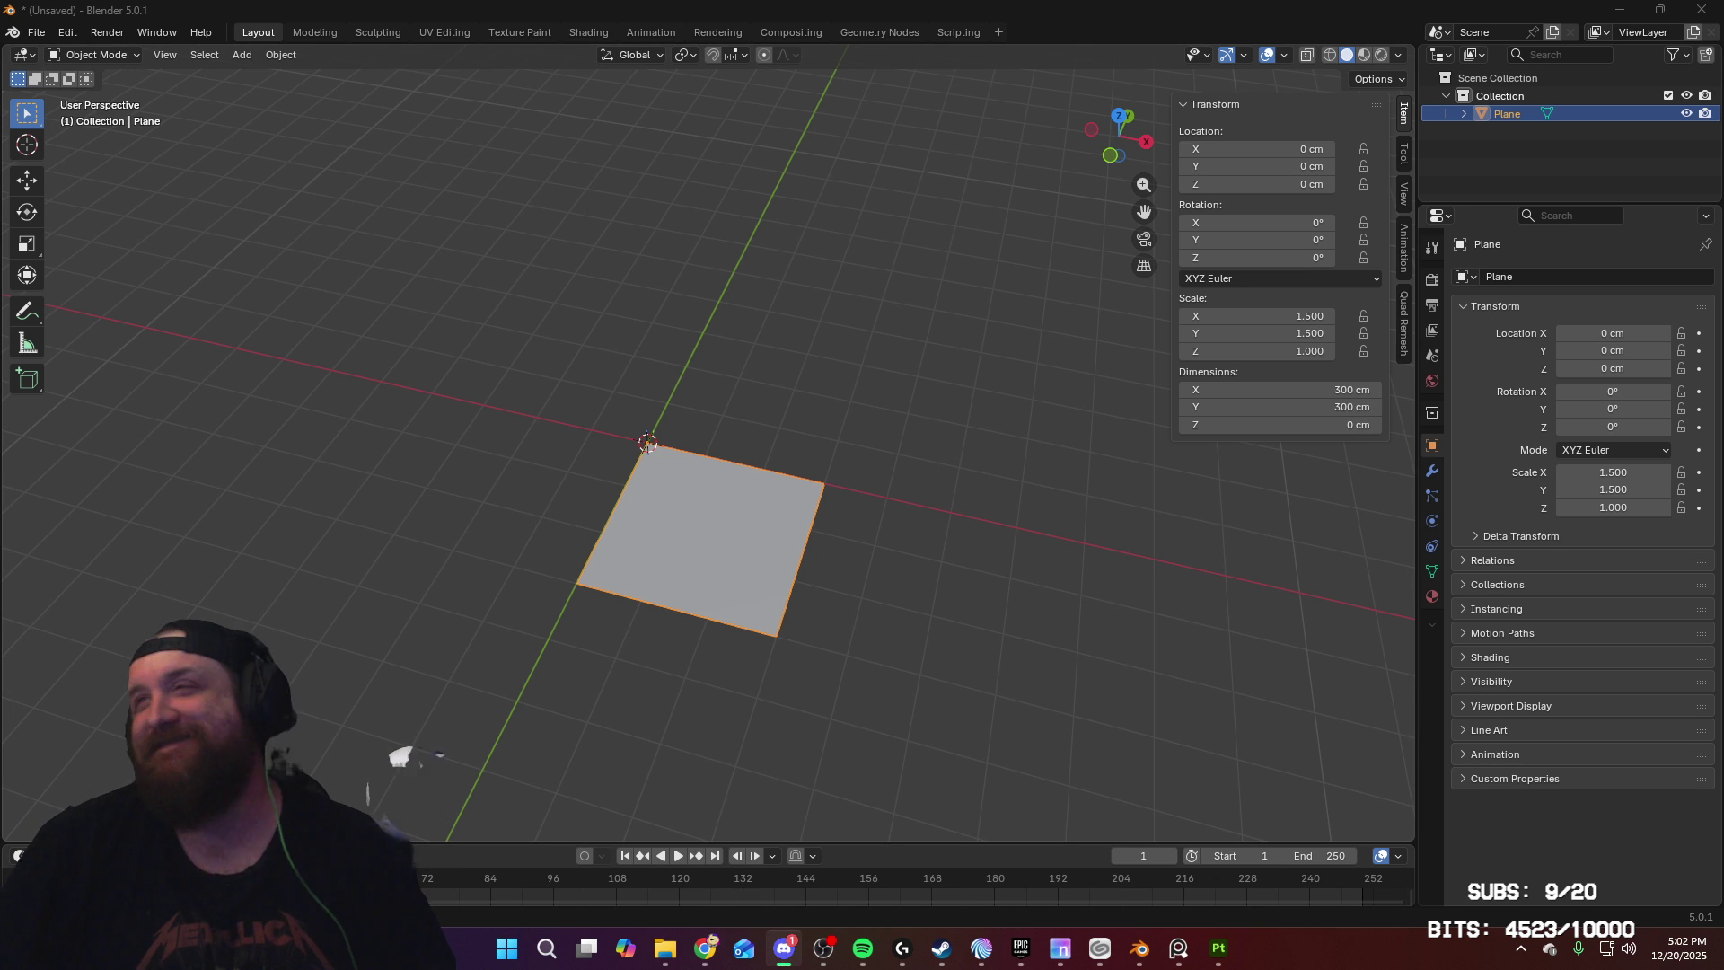
{"action": "mouse_move", "coordinate": [1205, 515]}
{"action": "middle_mouse_down"}
{"action": "mouse_move", "coordinate": [874, 477]}
{"action": "mouse_move", "coordinate": [898, 481]}
{"action": "mouse_move", "coordinate": [886, 381]}
{"action": "middle_mouse_up"}
{"action": "key", "text": "KP_7"}
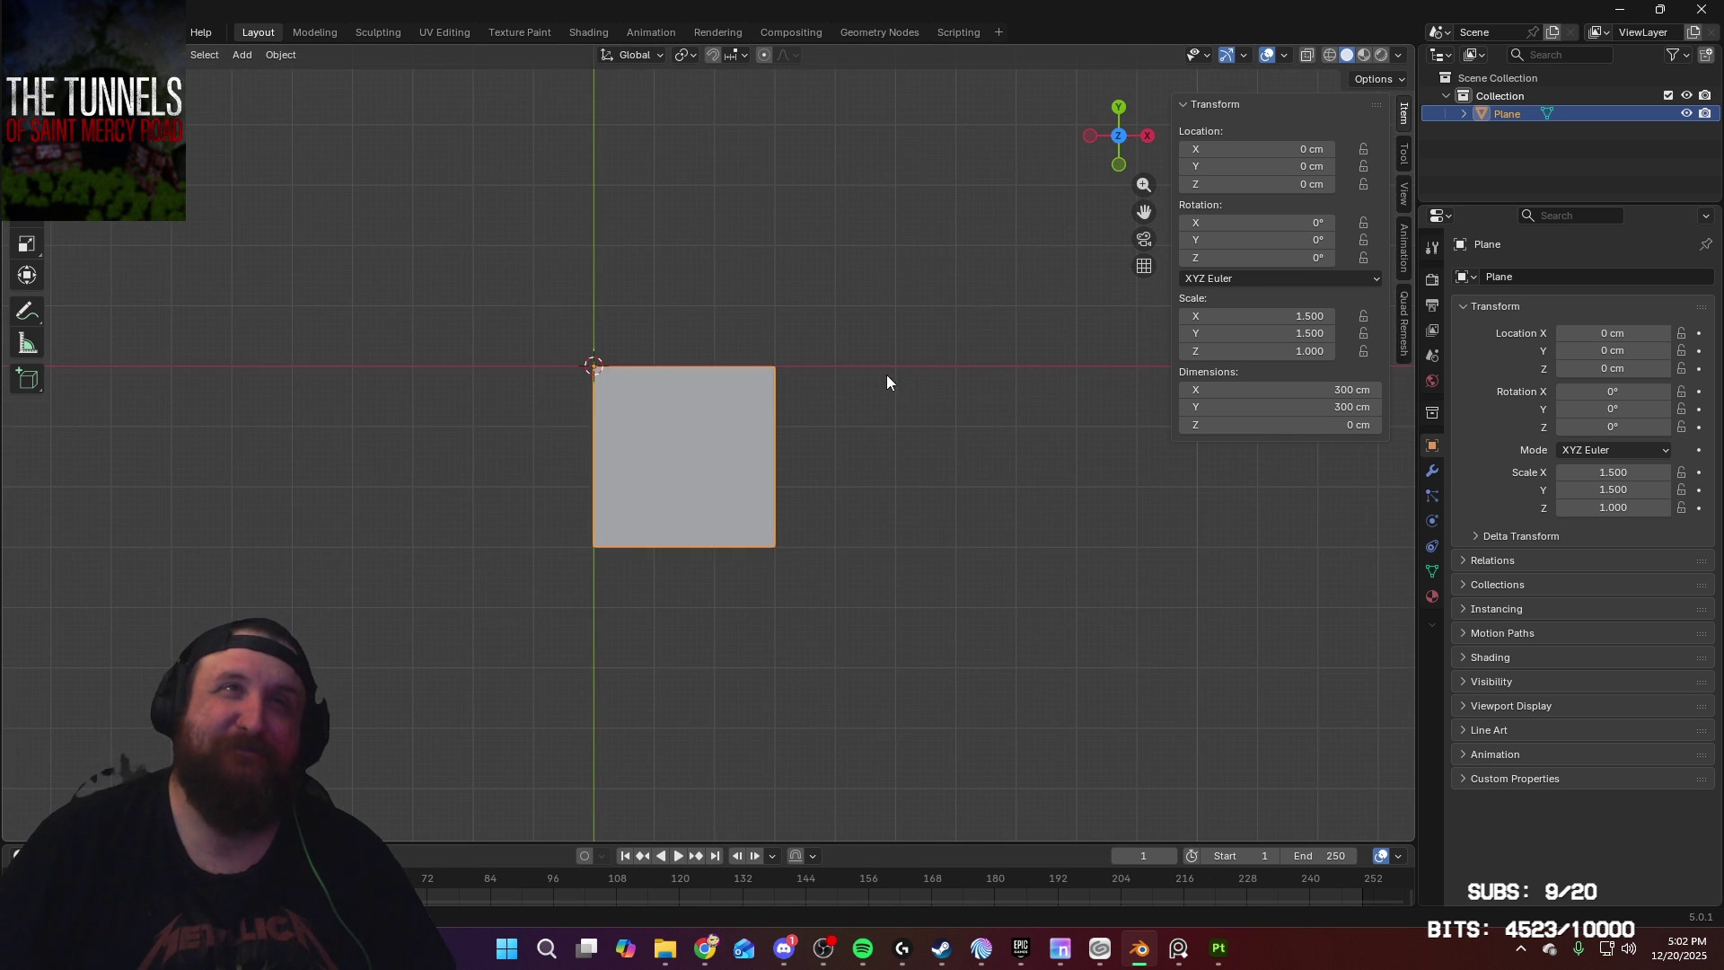
{"action": "key", "text": "shift+d"}
{"action": "key", "text": "x"}
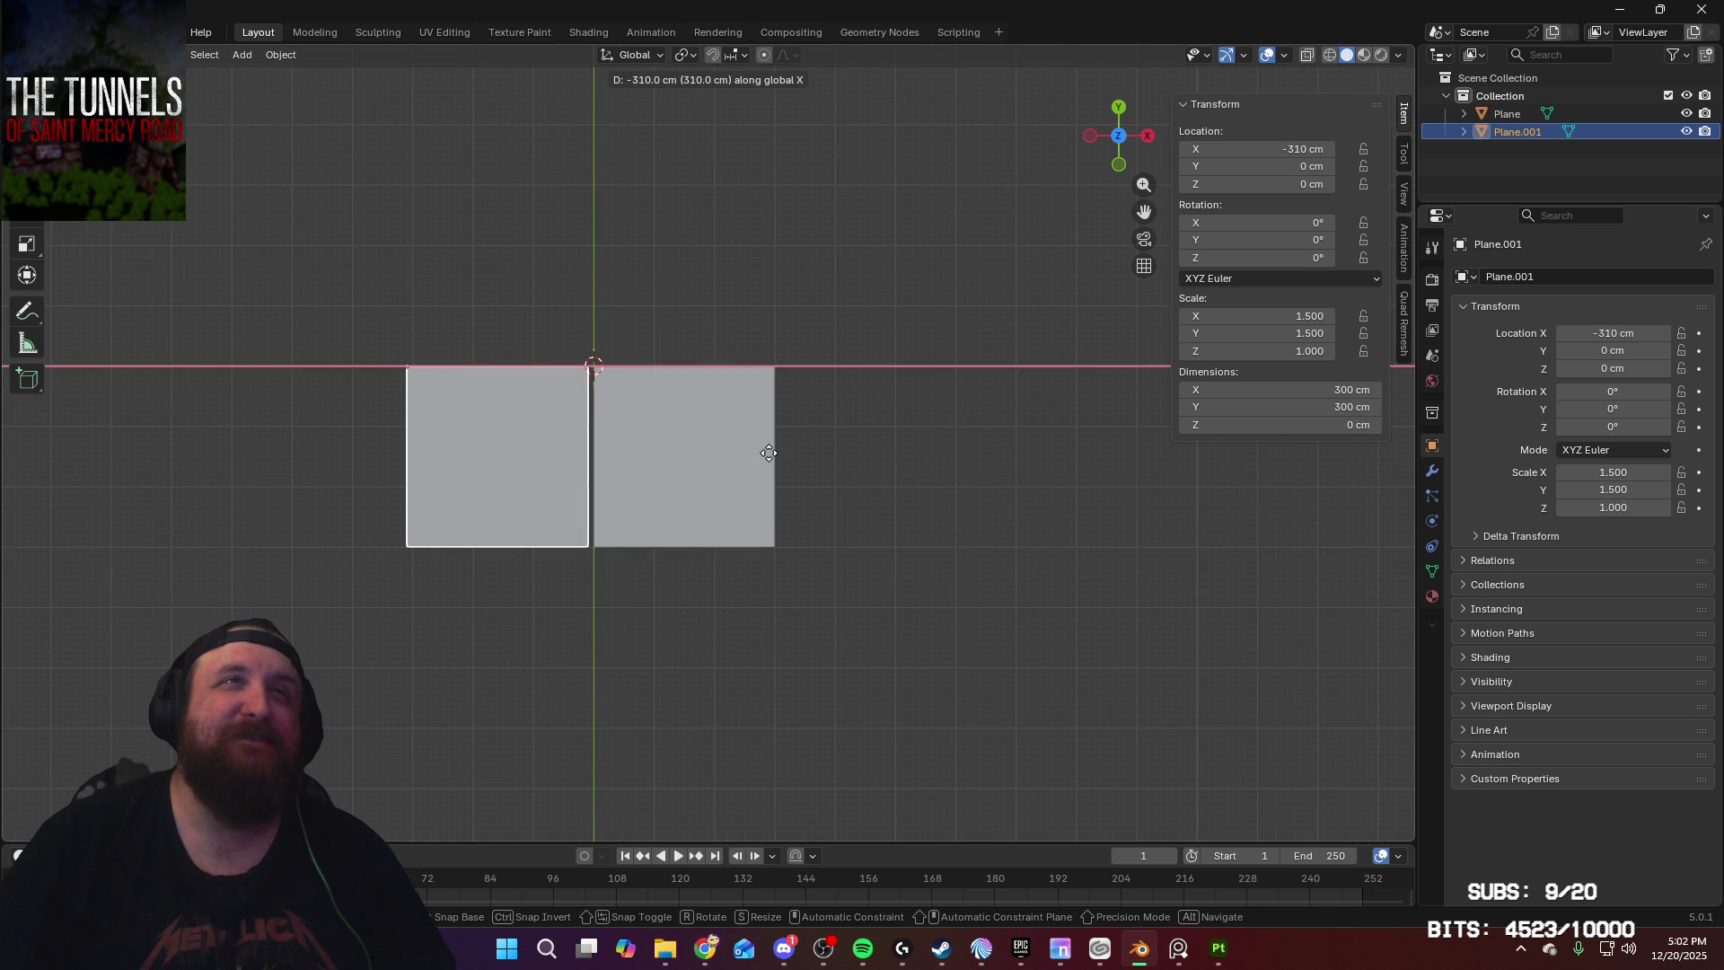
{"action": "key", "text": "Escape"}
{"action": "key", "text": "Delete"}
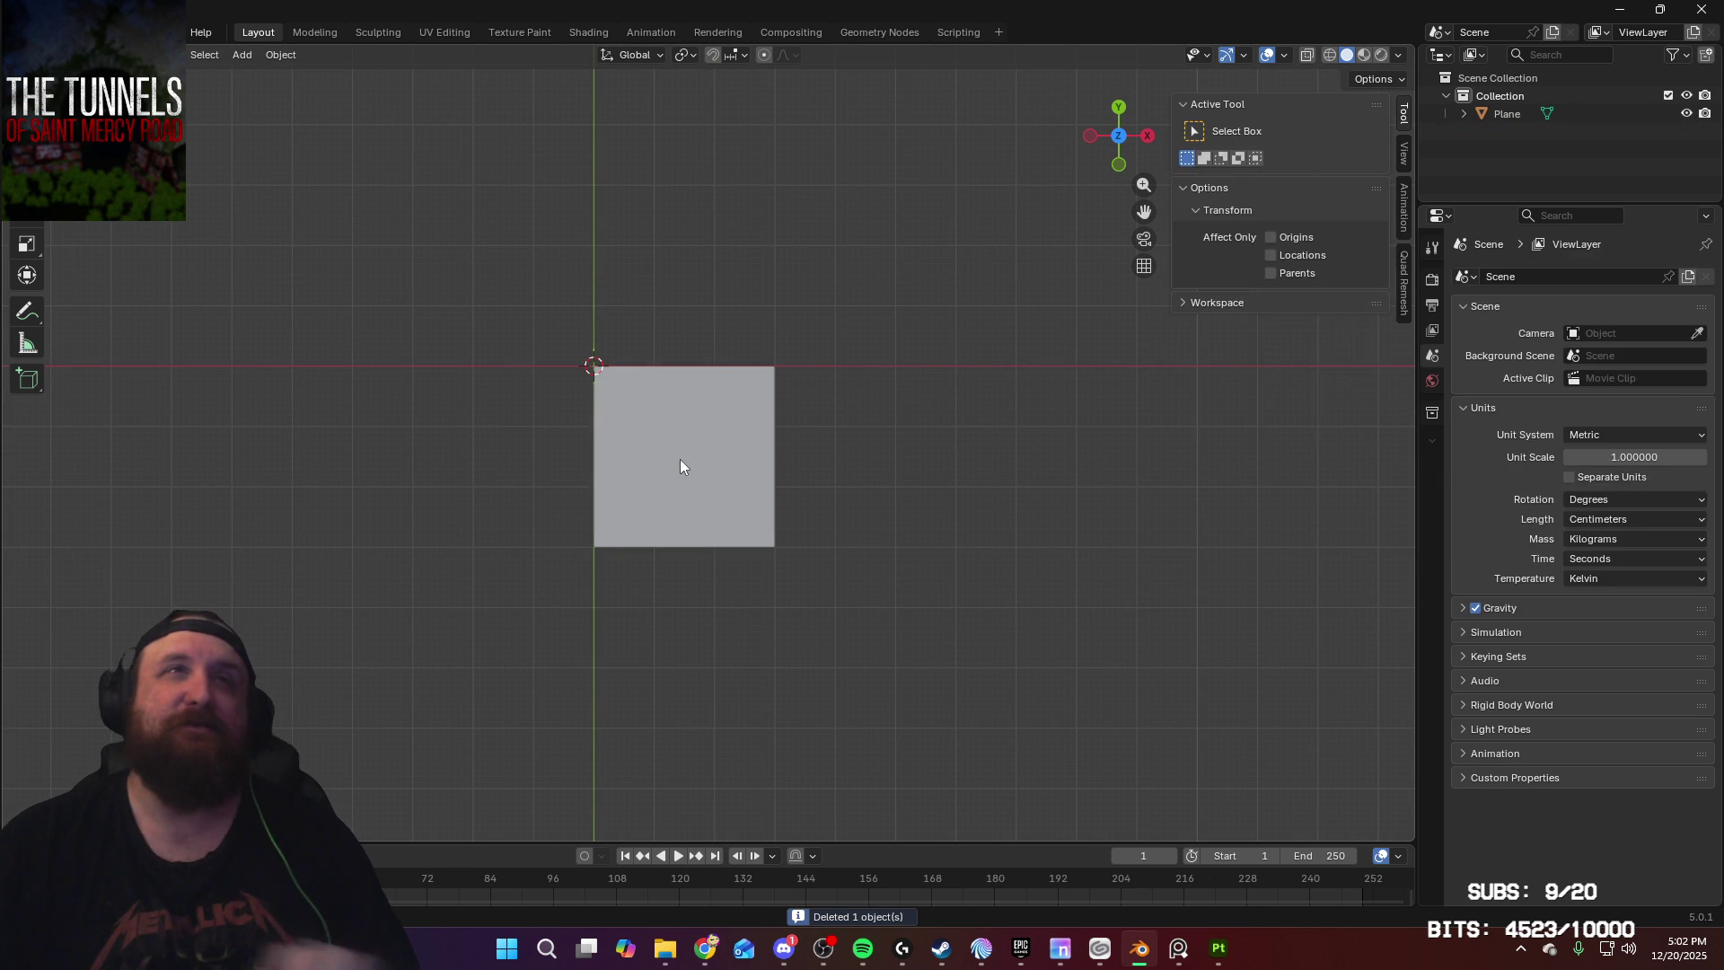
{"action": "left_click", "coordinate": [681, 460]}
Step: Unwrap the plane's UVs in the UV Editing workspace and return to Layout
{"action": "left_click", "coordinate": [440, 33]}
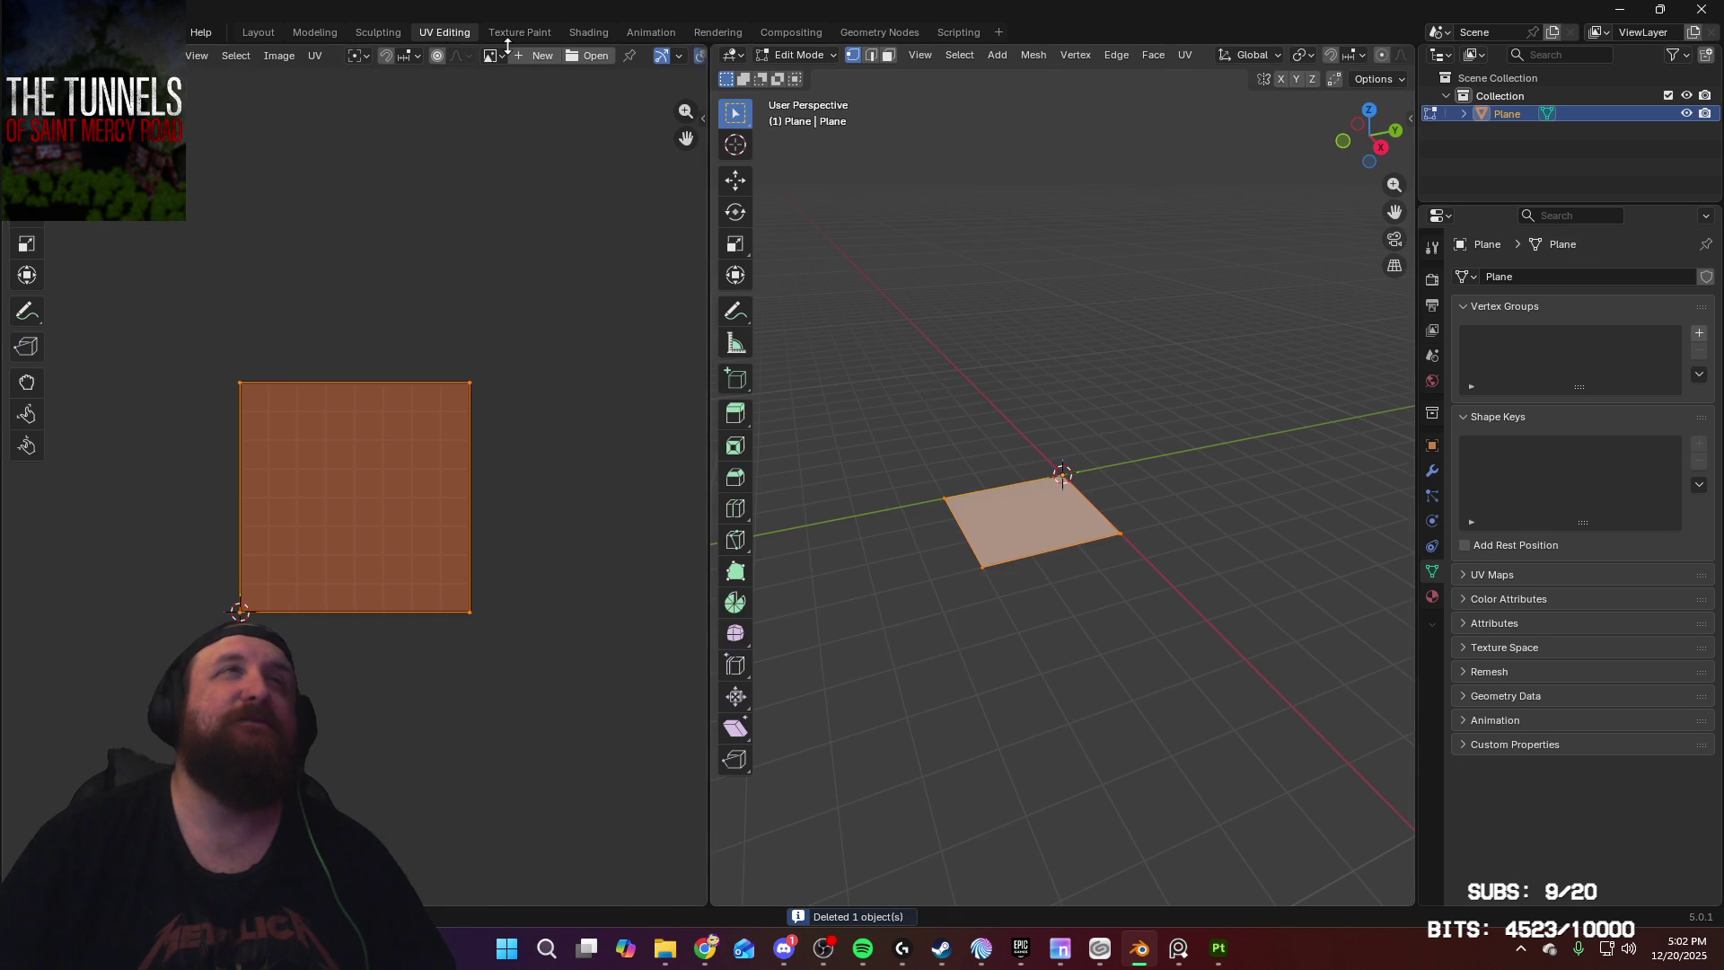
{"action": "key", "text": "u"}
{"action": "left_click", "coordinate": [980, 400]}
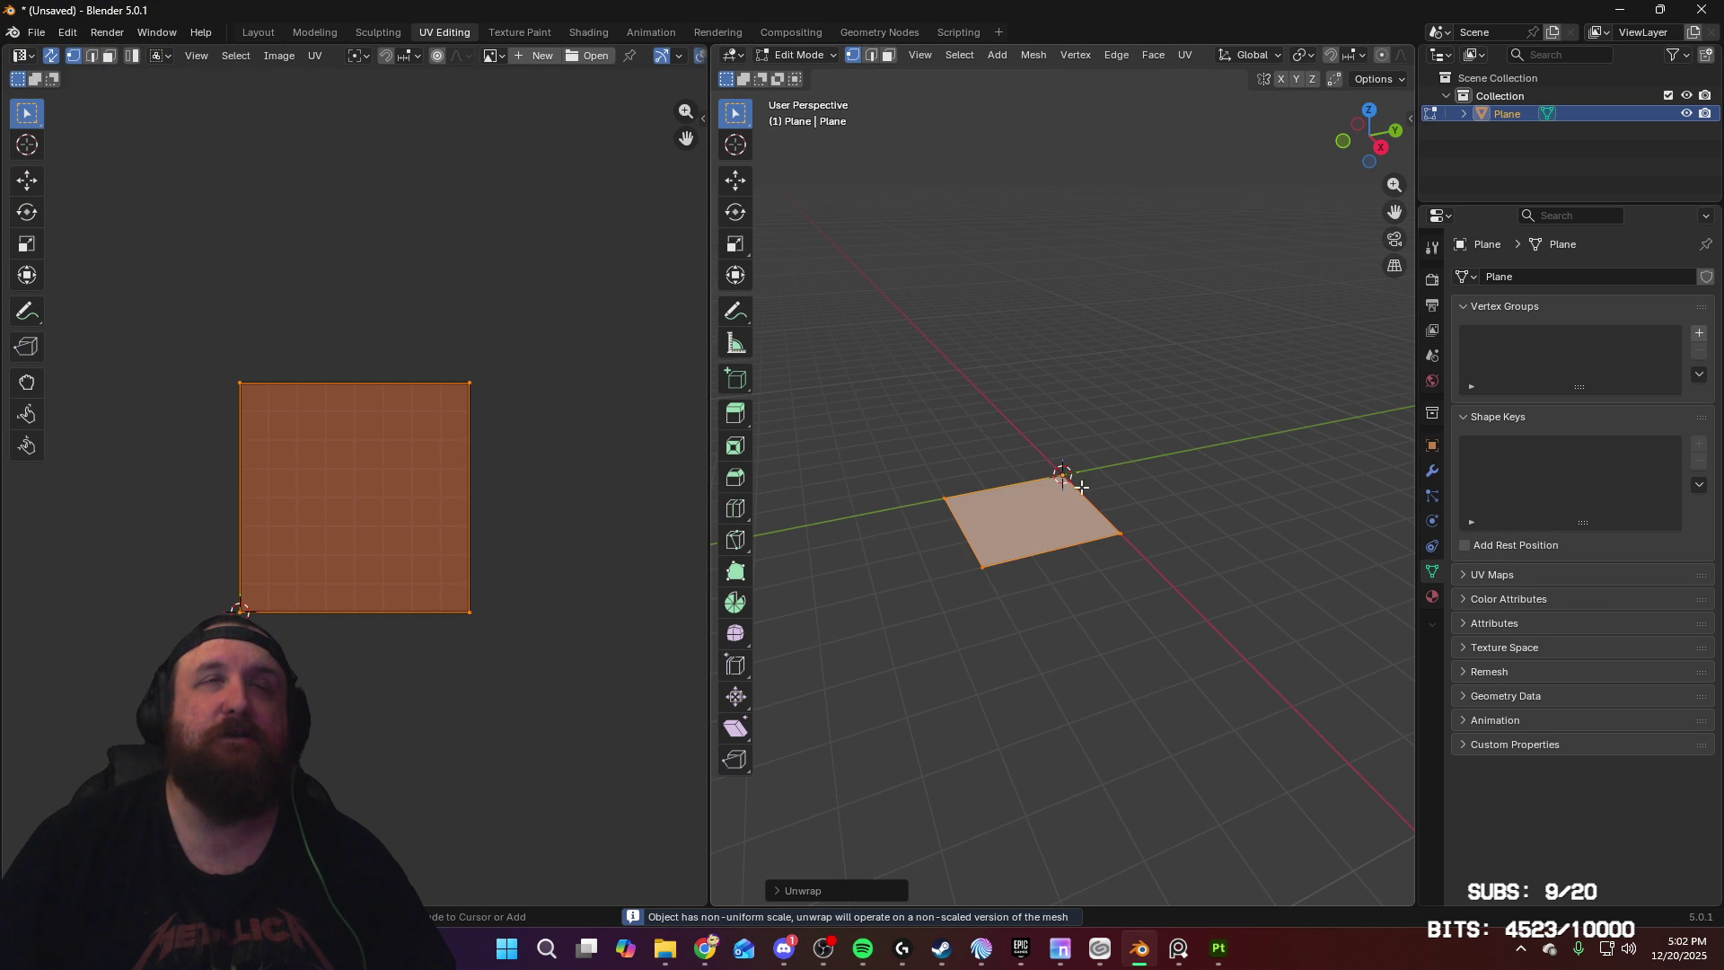
{"action": "scroll", "coordinate": [1070, 490], "scroll_direction": "up", "scroll_amount": 4}
{"action": "middle_click_drag", "start_coordinate": [1113, 400], "coordinate": [1240, 475]}
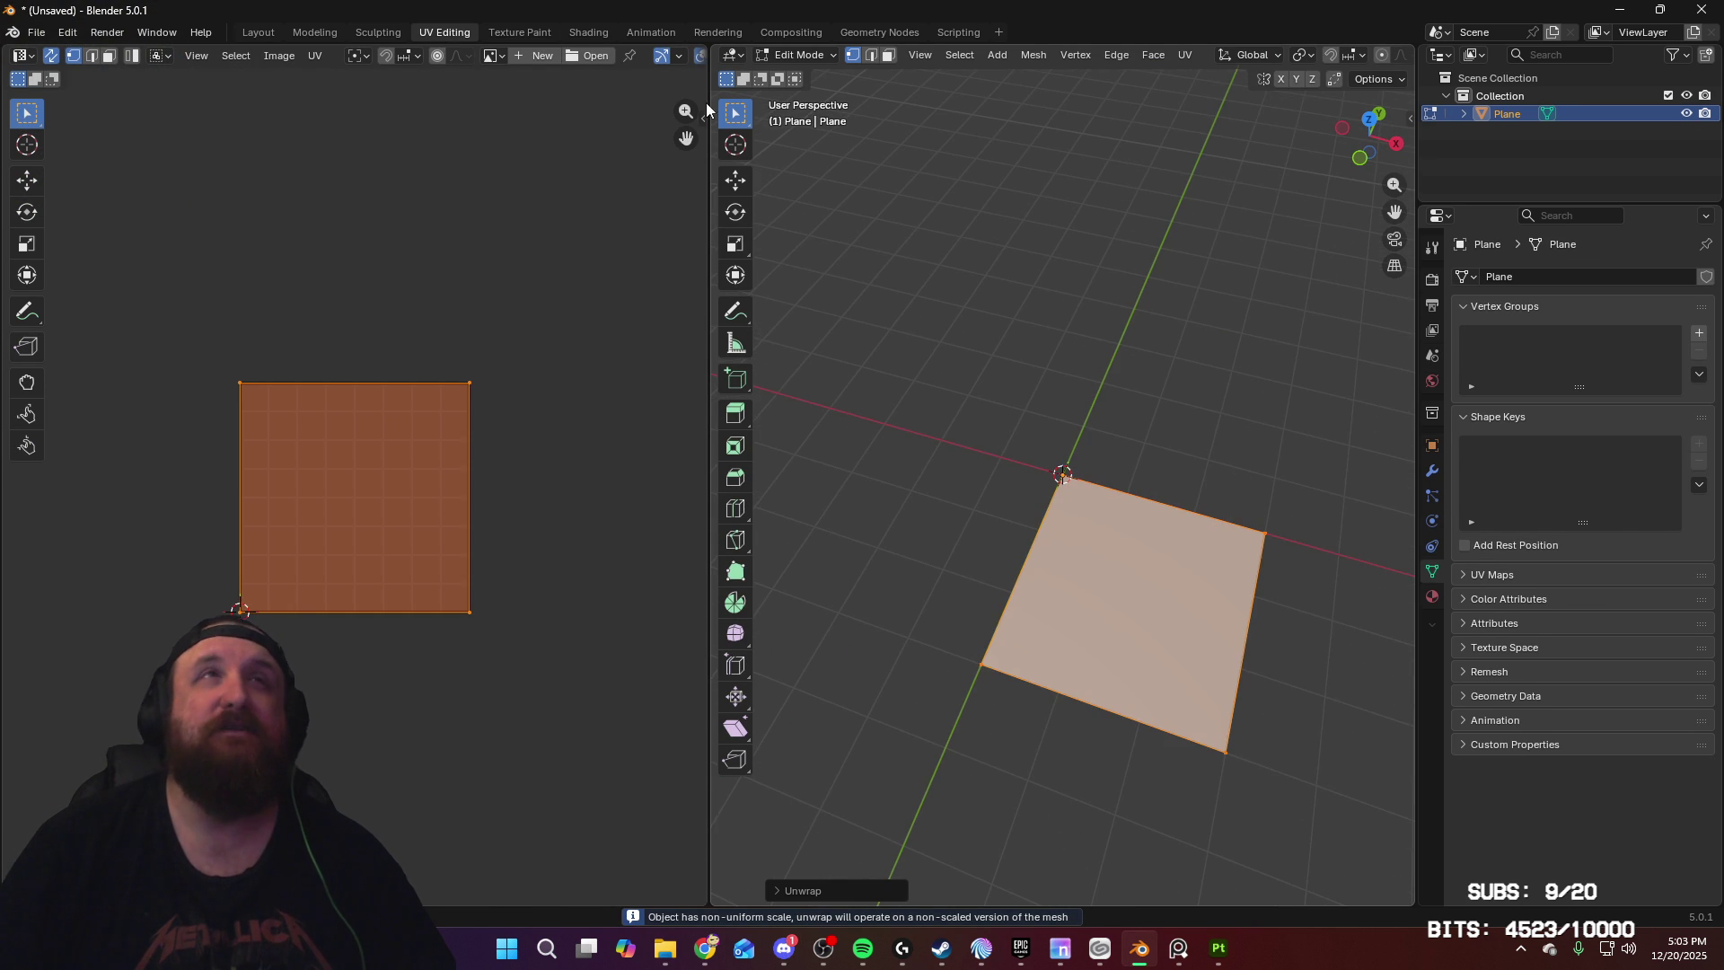
{"action": "key", "text": "Tab"}
{"action": "left_click", "coordinate": [257, 32]}
Step: Apply all transforms so the scale reads 1.000, then unwrap the UVs again
{"action": "key", "text": "ctrl+a"}
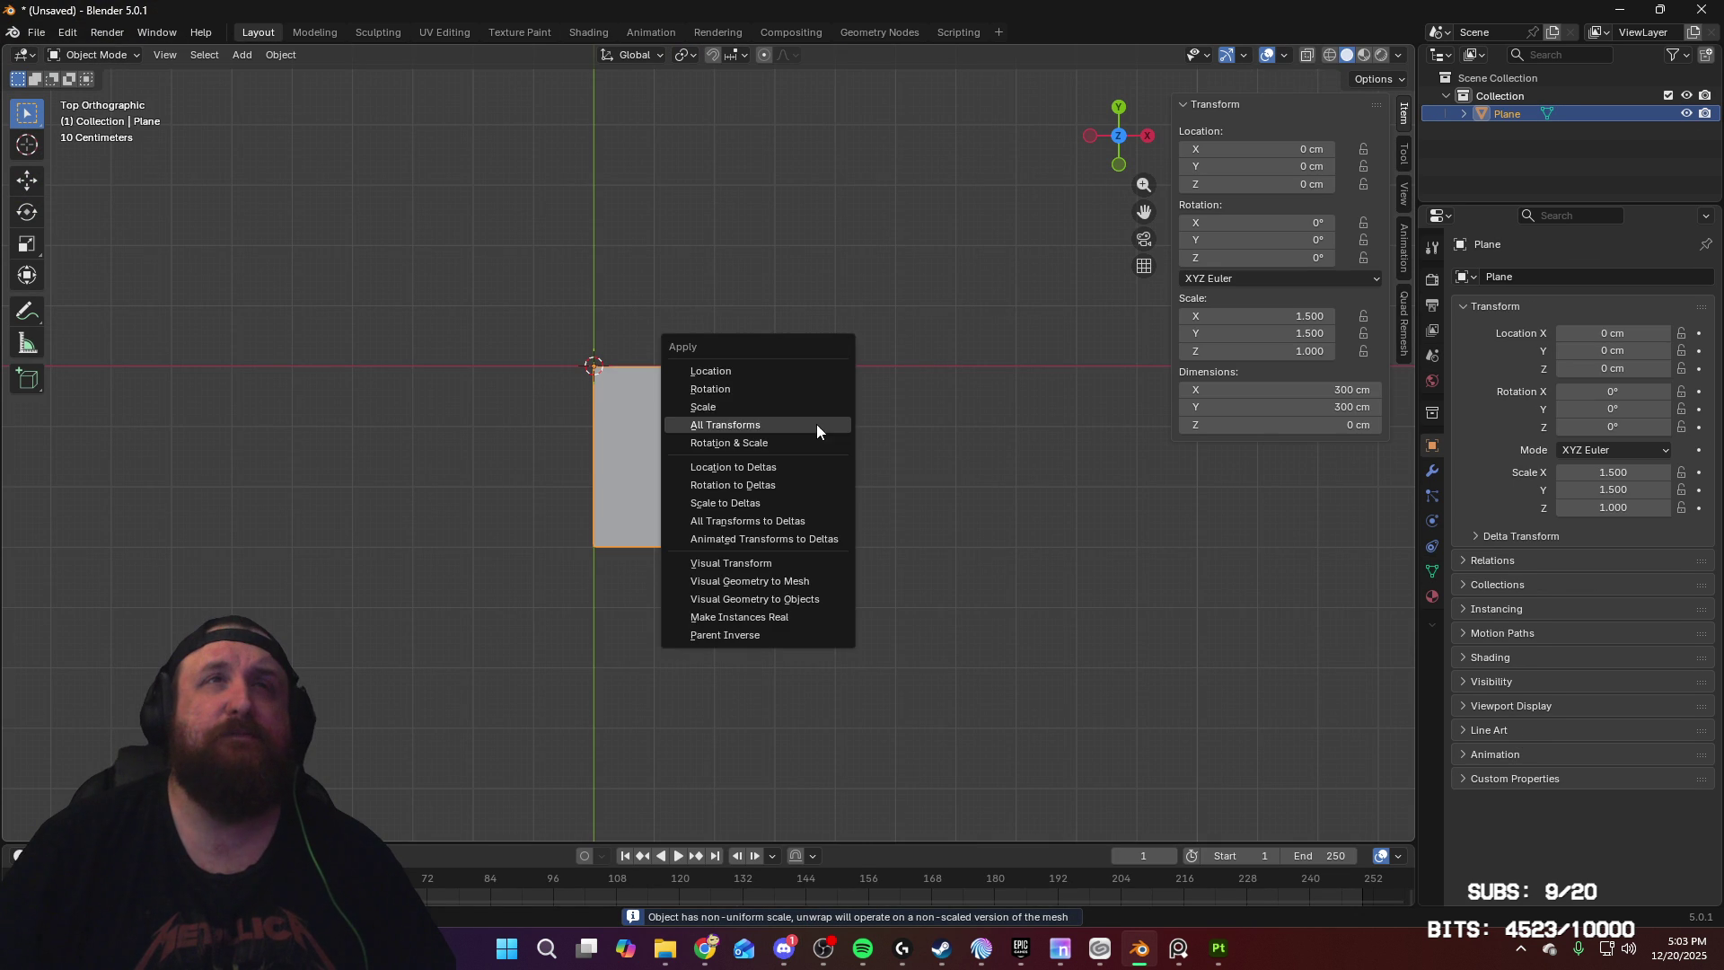
{"action": "left_click", "coordinate": [817, 424]}
{"action": "left_click", "coordinate": [459, 31]}
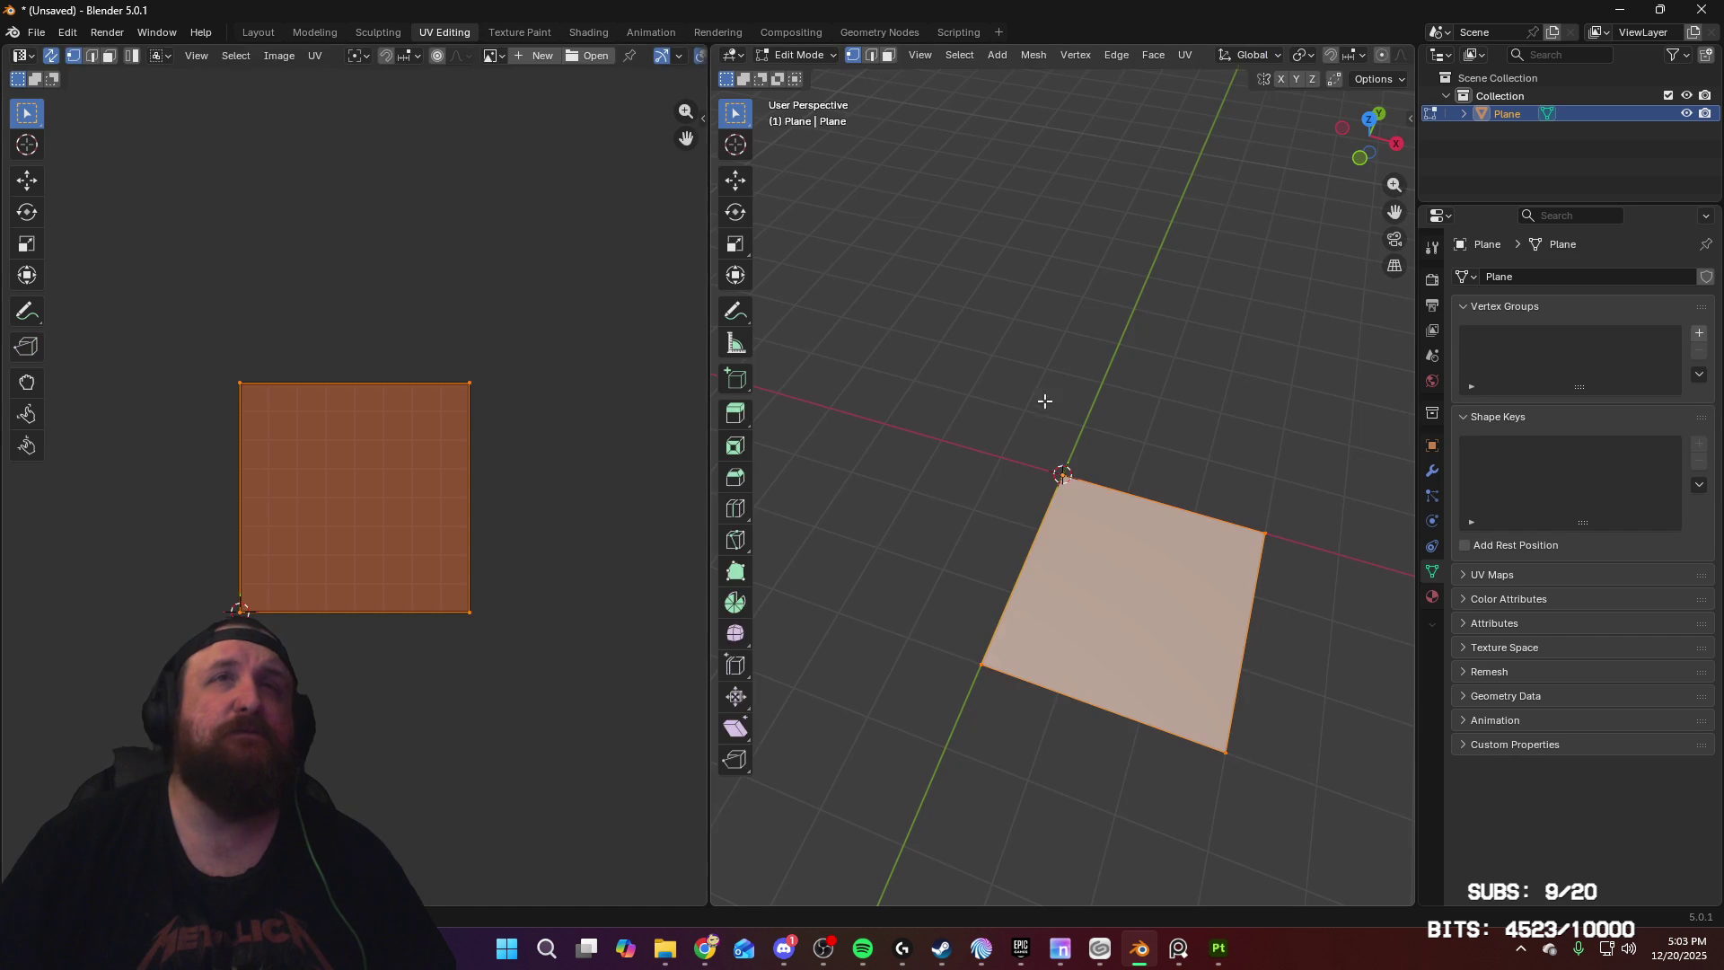
{"action": "key", "text": "u"}
{"action": "left_click", "coordinate": [1101, 441]}
{"action": "key", "text": "Tab"}
{"action": "left_click", "coordinate": [258, 32]}
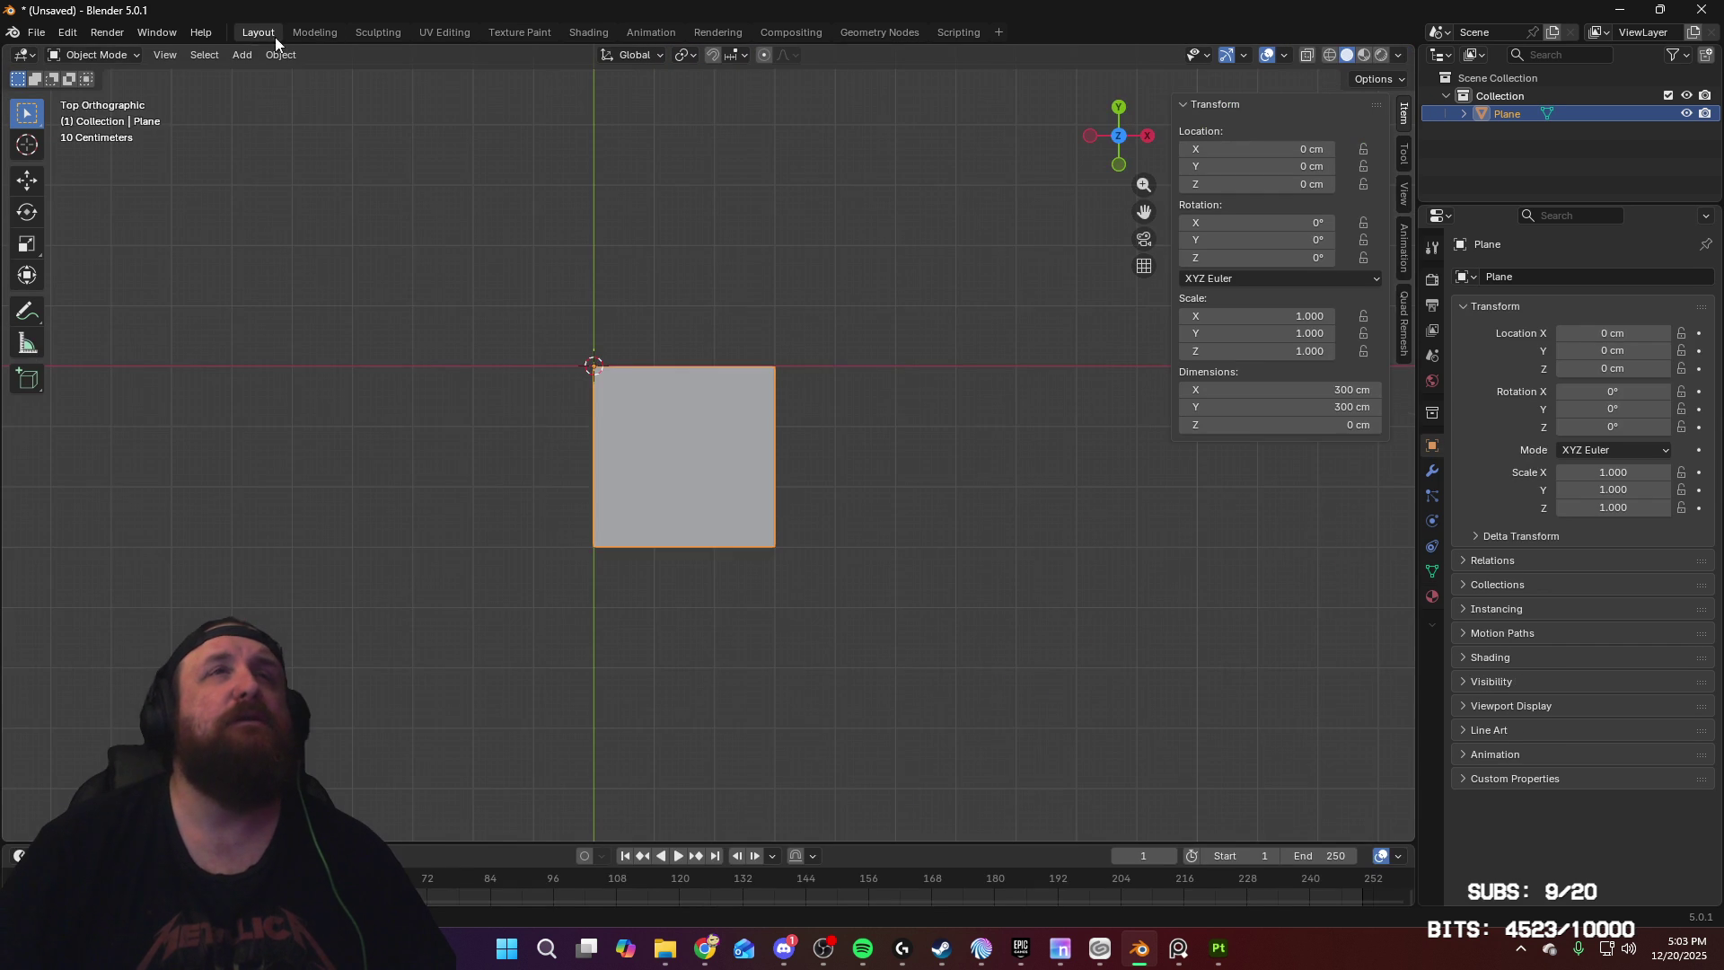
Step: Duplicate the plane 300 cm left and right along X and select the row of three
{"action": "key", "text": "shift+d"}
{"action": "key", "text": "x"}
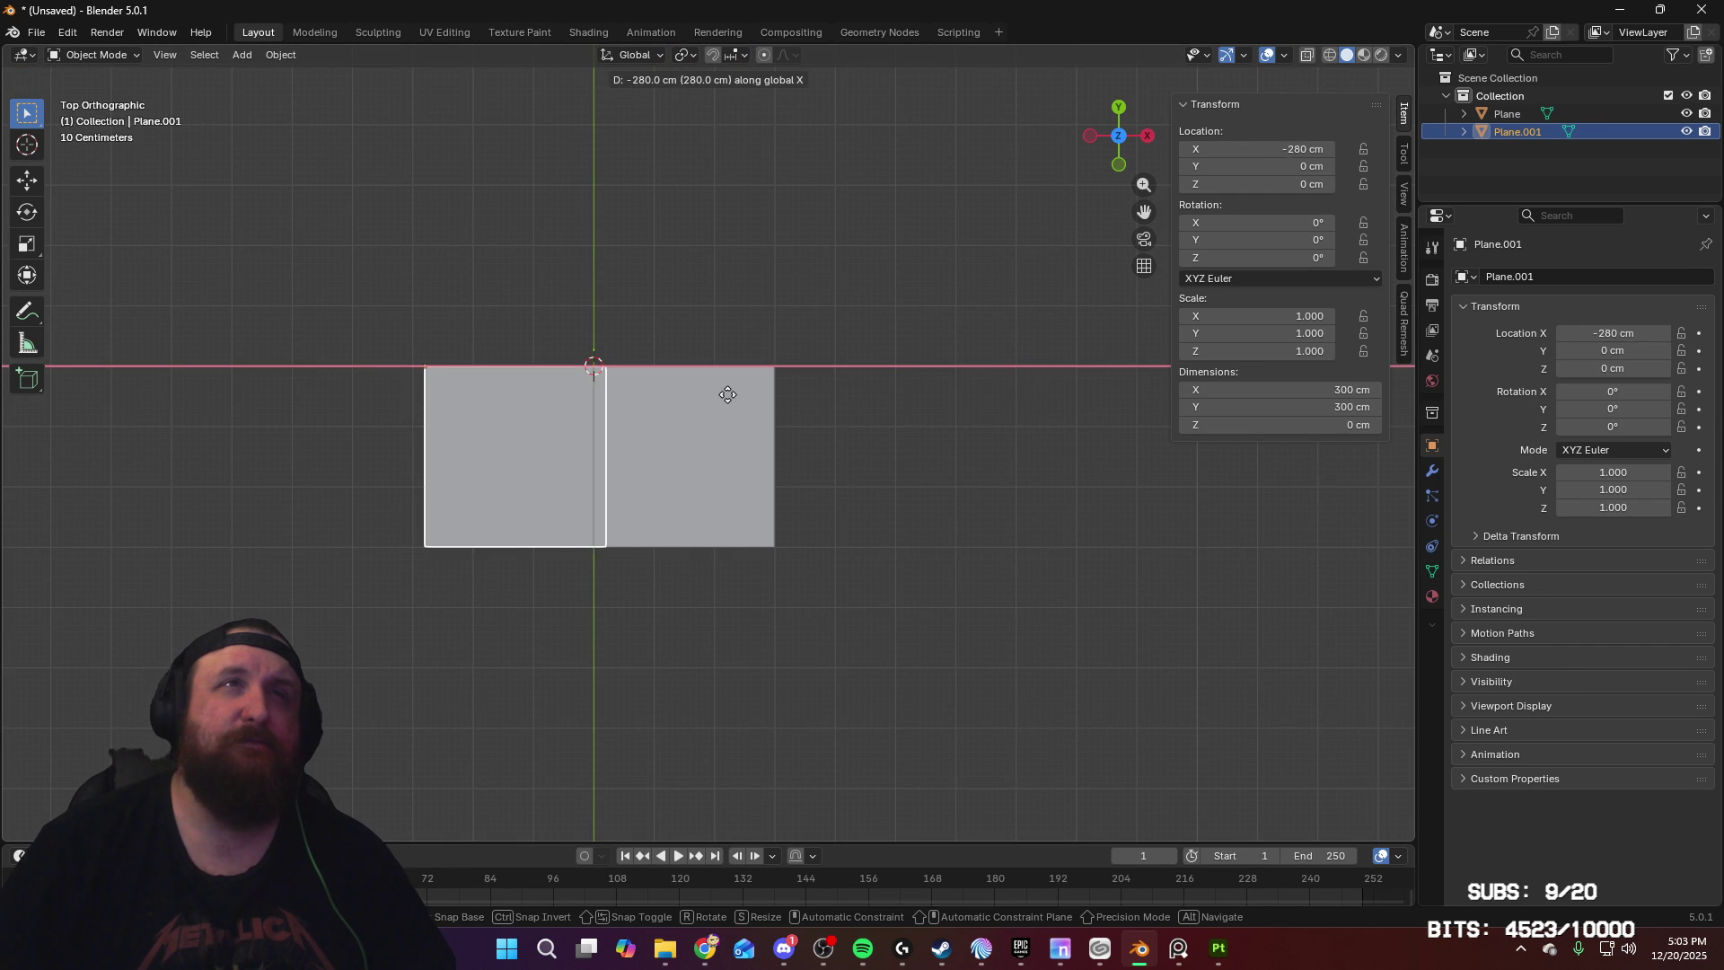
{"action": "left_click", "coordinate": [719, 392]}
{"action": "key", "text": "shift+d"}
{"action": "key", "text": "x"}
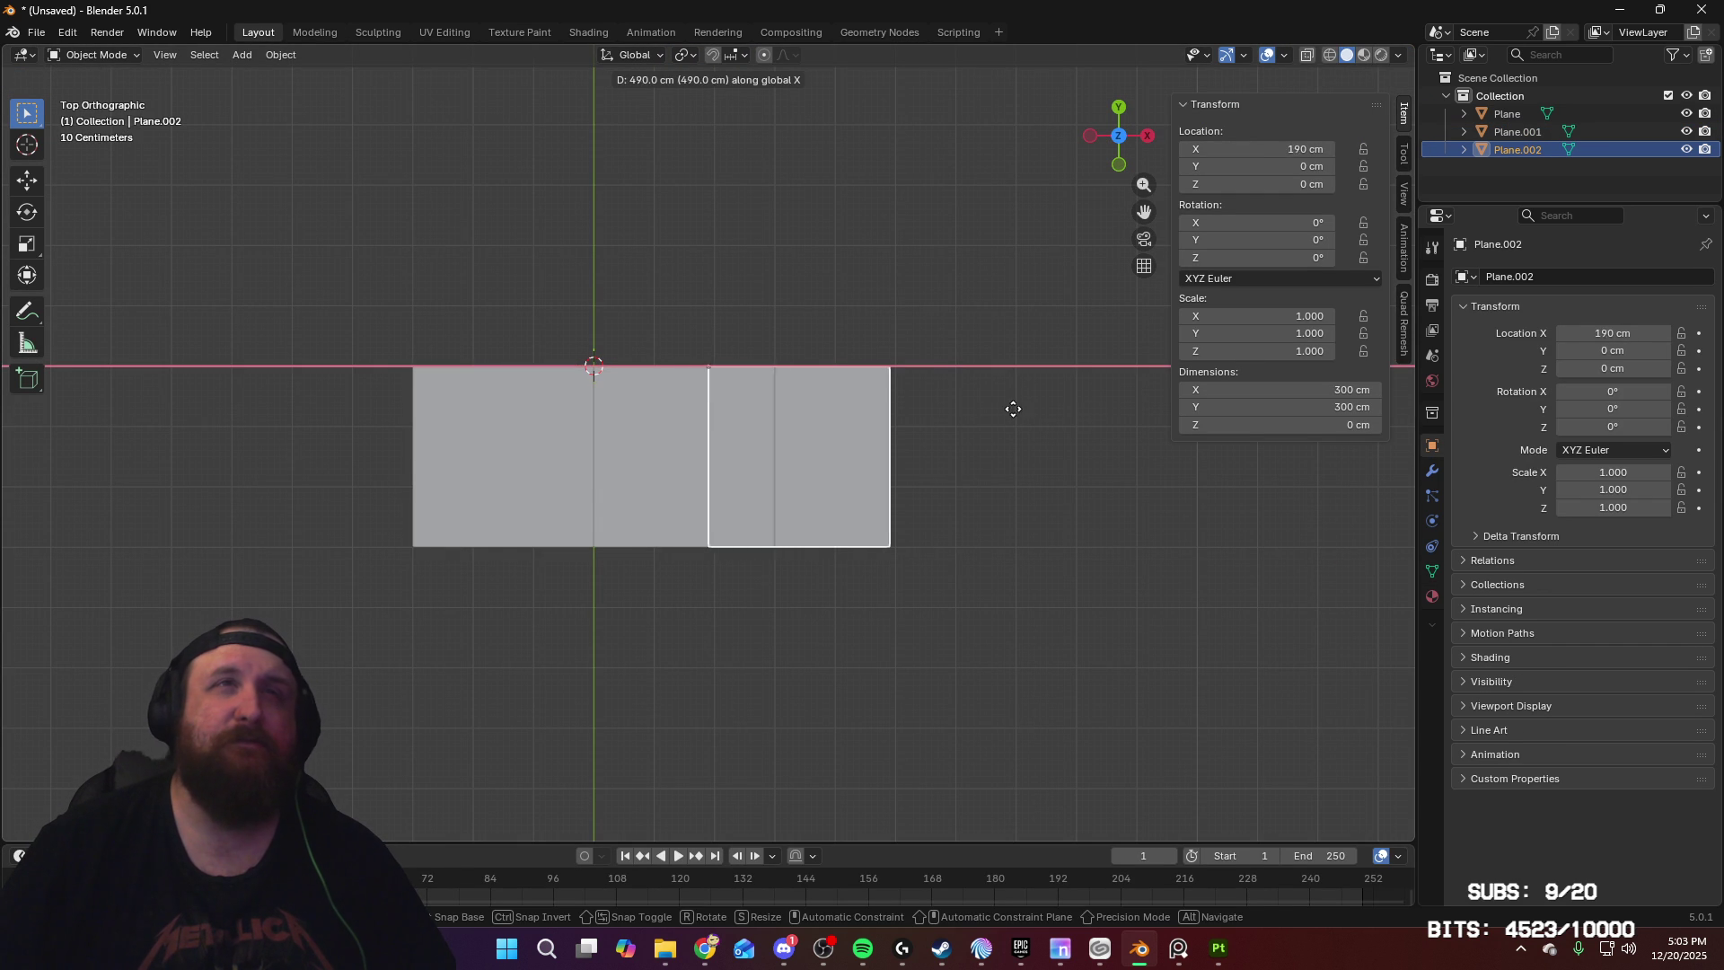
{"action": "left_click", "coordinate": [1078, 416]}
{"action": "left_click", "coordinate": [612, 436], "text": "shift"}
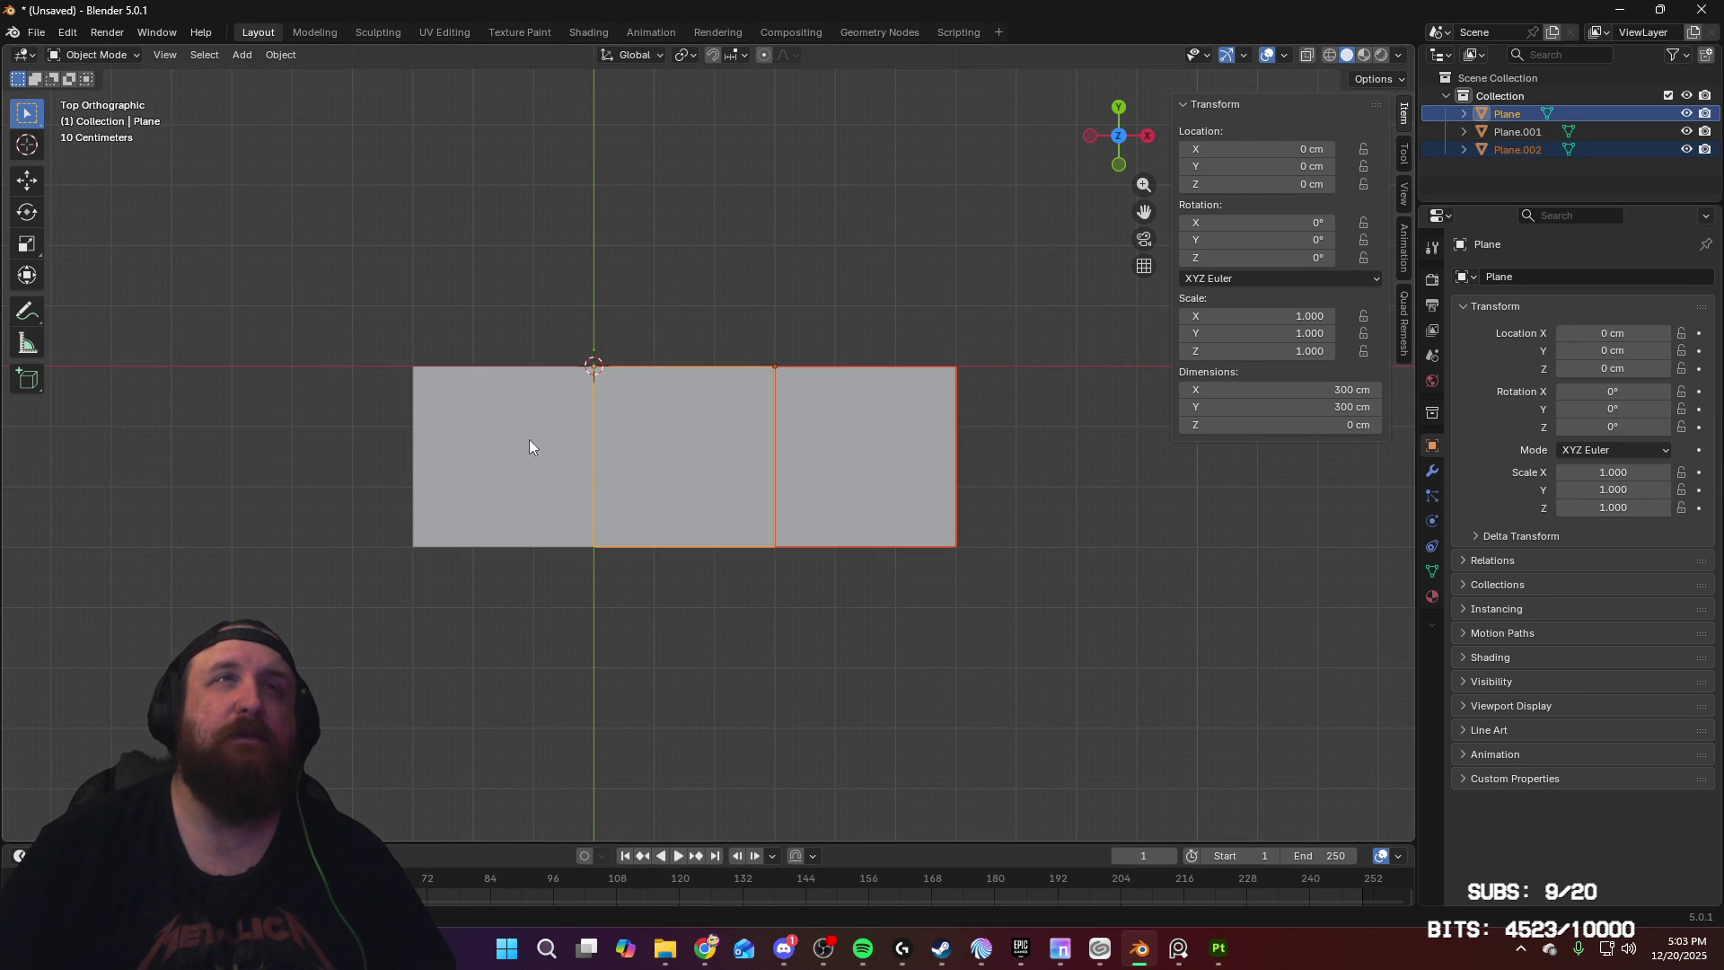
{"action": "left_click", "coordinate": [530, 440], "text": "shift"}
Step: Copy the three-plane row along Y, once above and once below the original row
{"action": "key", "text": "shift+d"}
{"action": "key", "text": "x"}
{"action": "key", "text": "y"}
{"action": "left_click", "coordinate": [926, 283]}
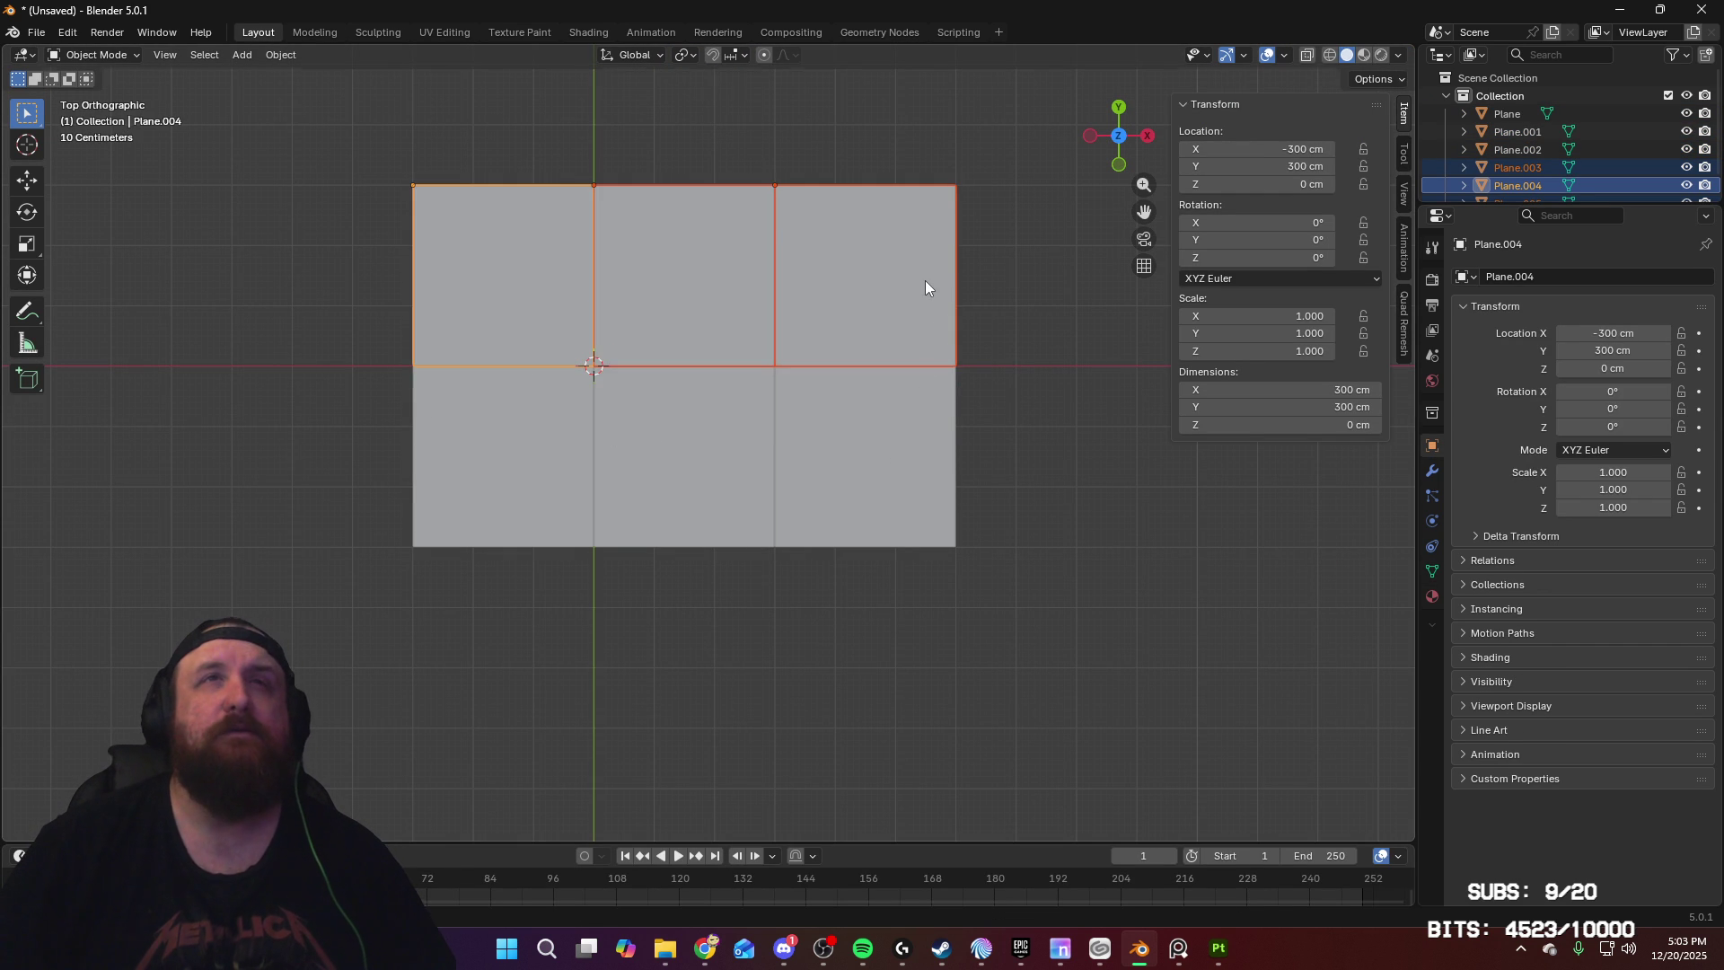
{"action": "key", "text": "shift+d"}
{"action": "key", "text": "y"}
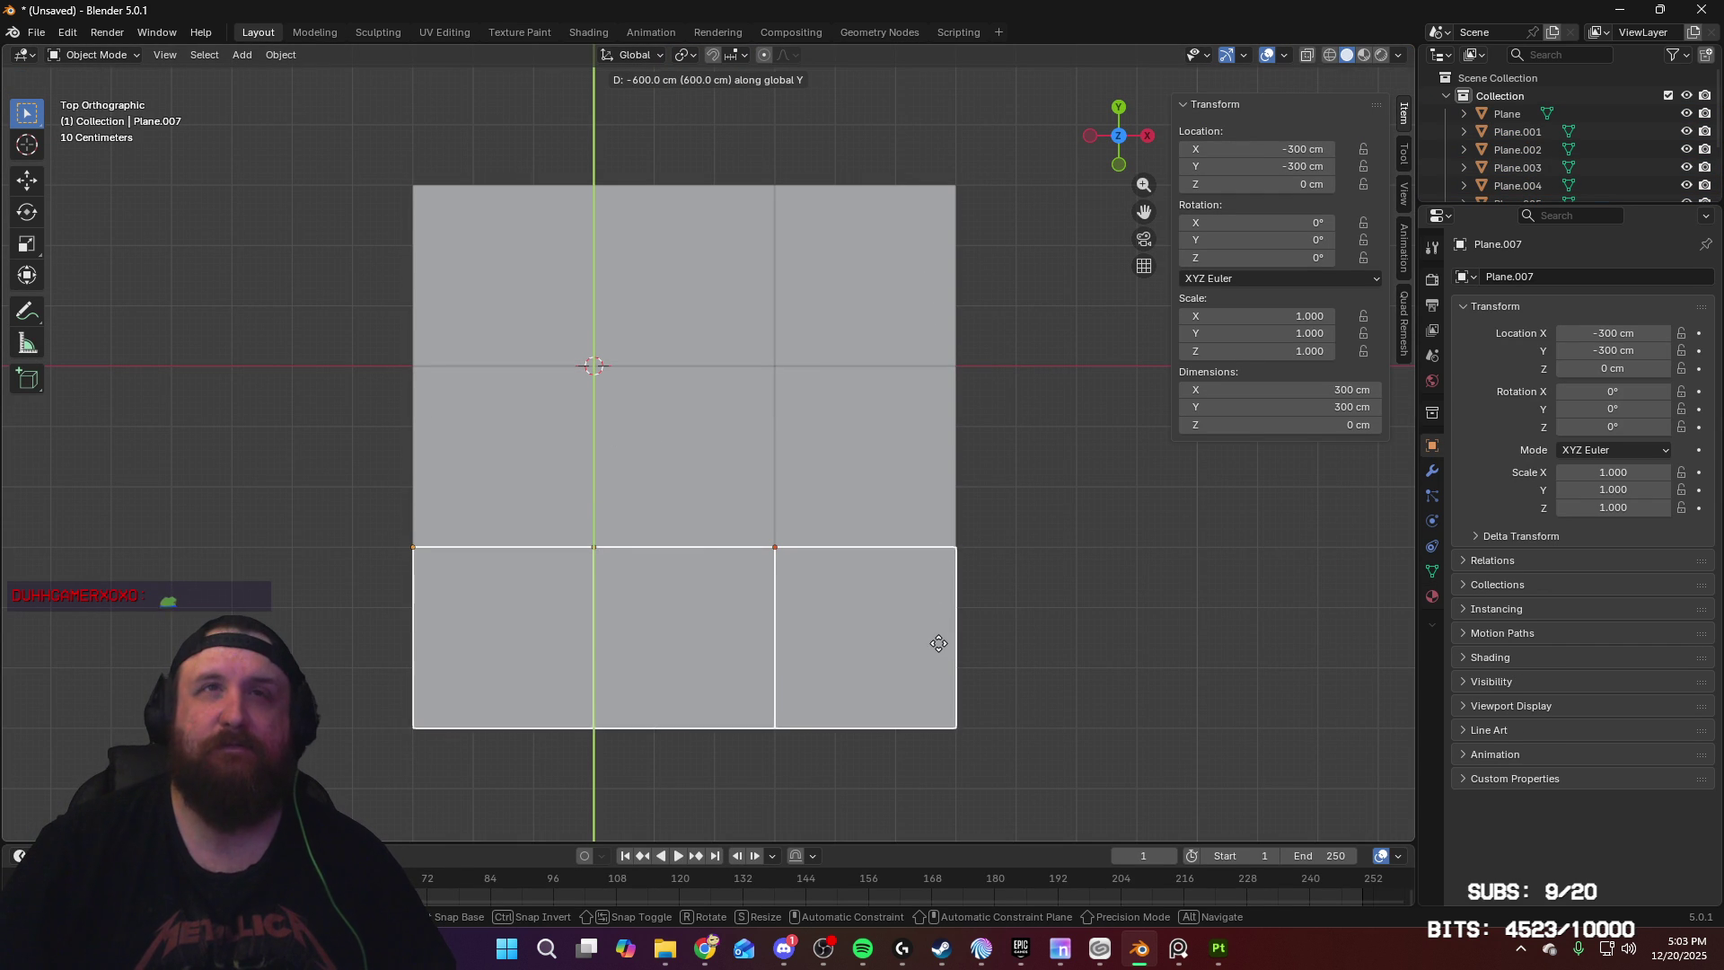
{"action": "left_click", "coordinate": [936, 642]}
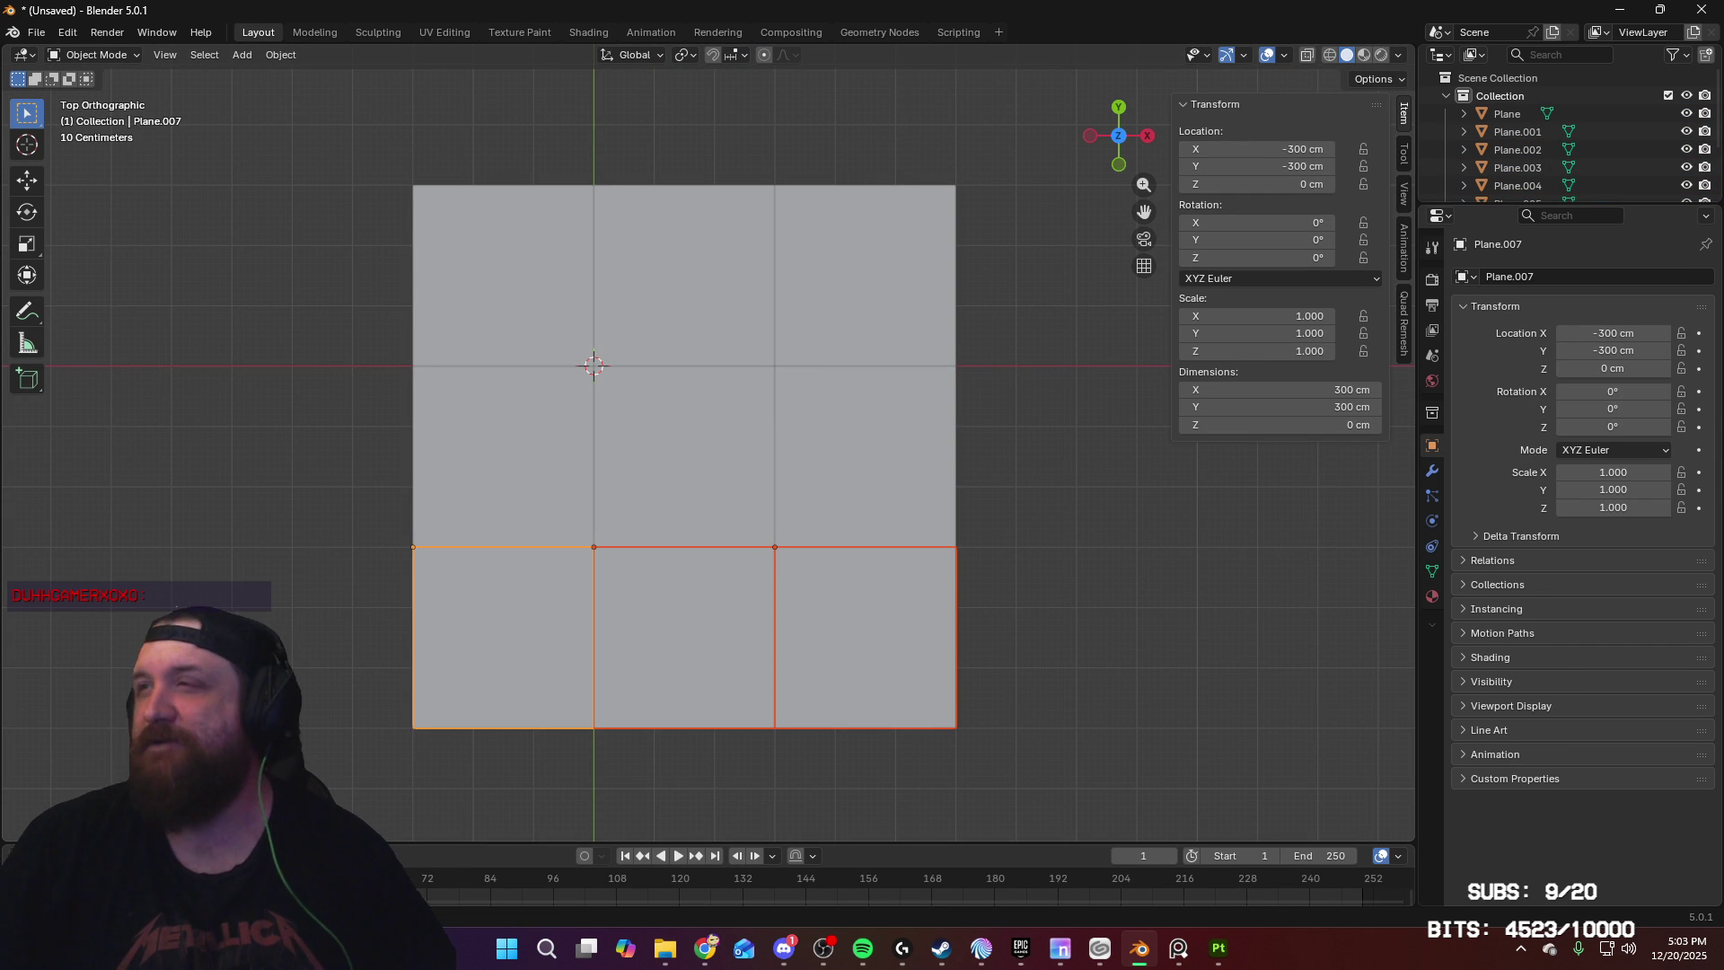
{"action": "key", "text": "alt+Tab"}
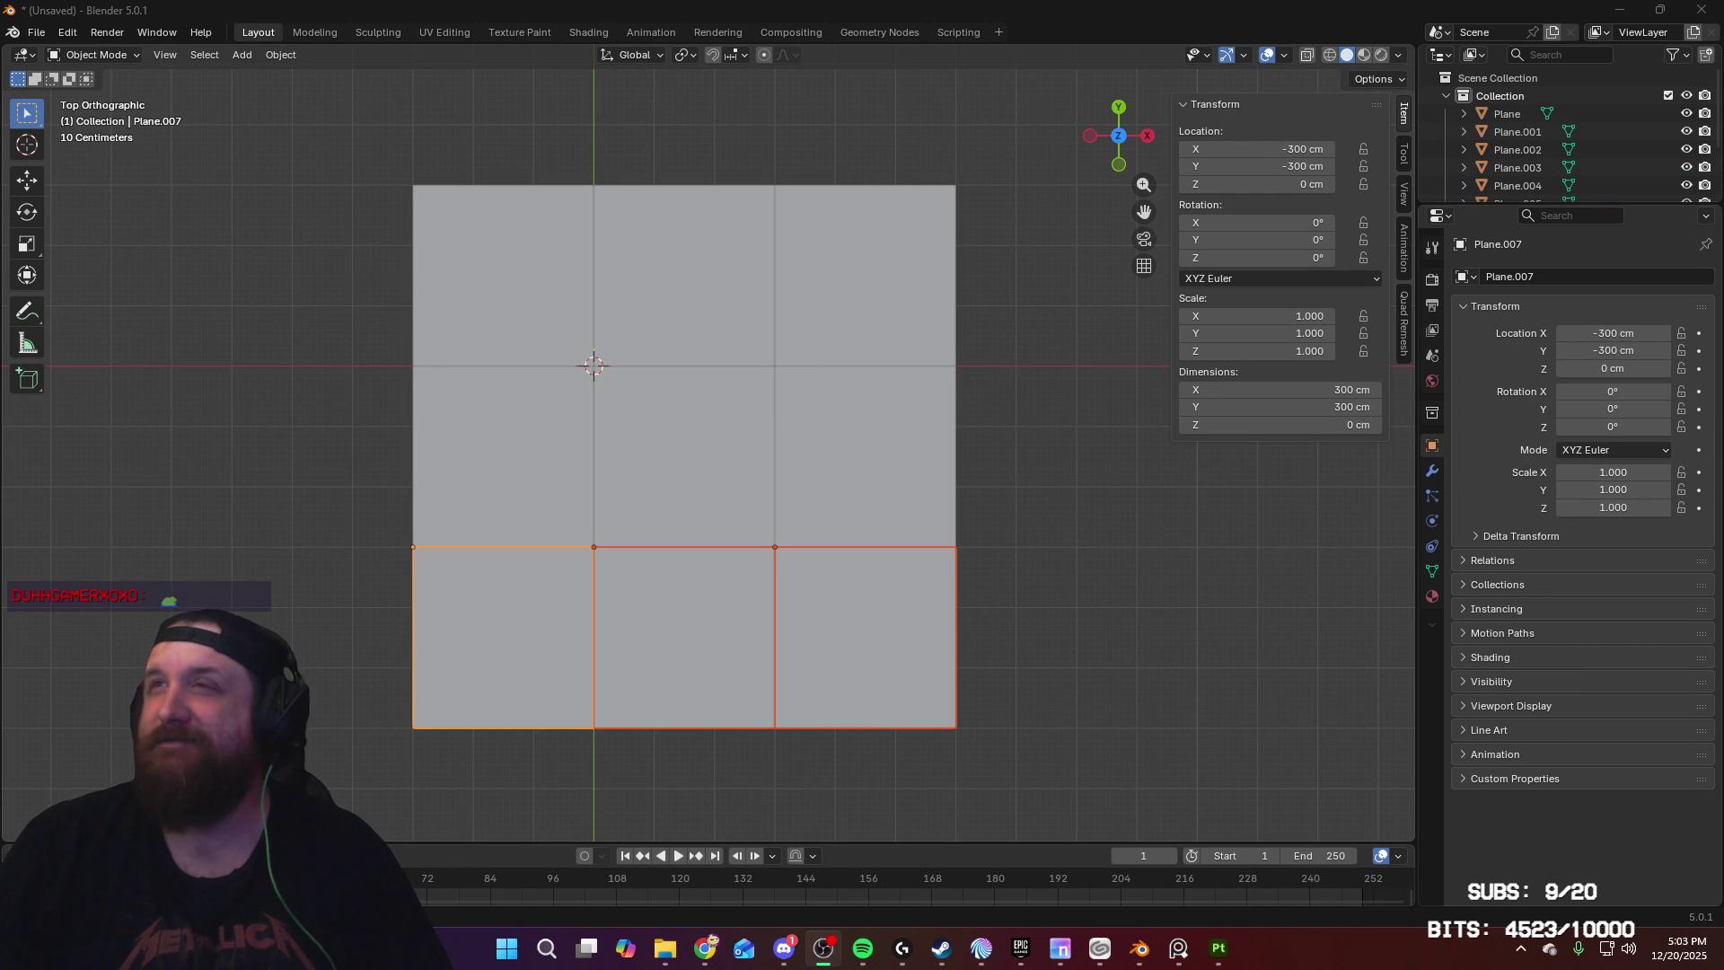
{"action": "mouse_move", "coordinate": [790, 381]}
{"action": "middle_mouse_down"}
{"action": "mouse_move", "coordinate": [950, 315]}
{"action": "mouse_move", "coordinate": [902, 244]}
{"action": "middle_mouse_up"}
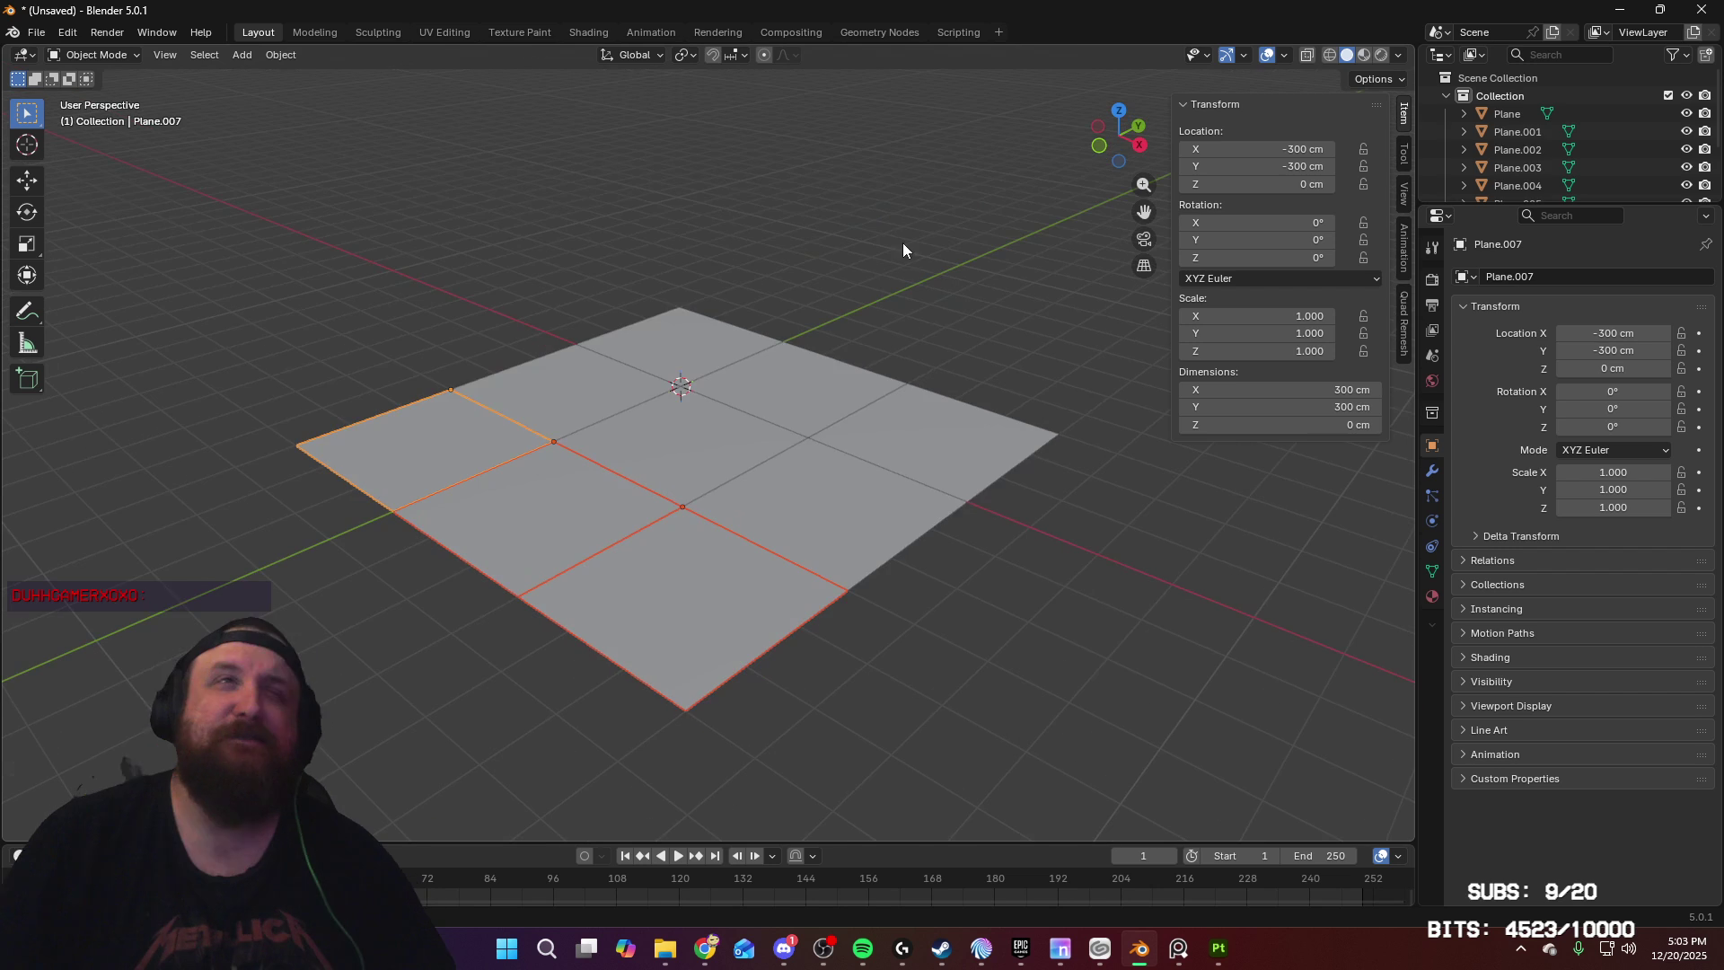
Step: Select only the center plane and begin an FBX export
{"action": "key", "text": "a"}
{"action": "left_click", "coordinate": [34, 33]}
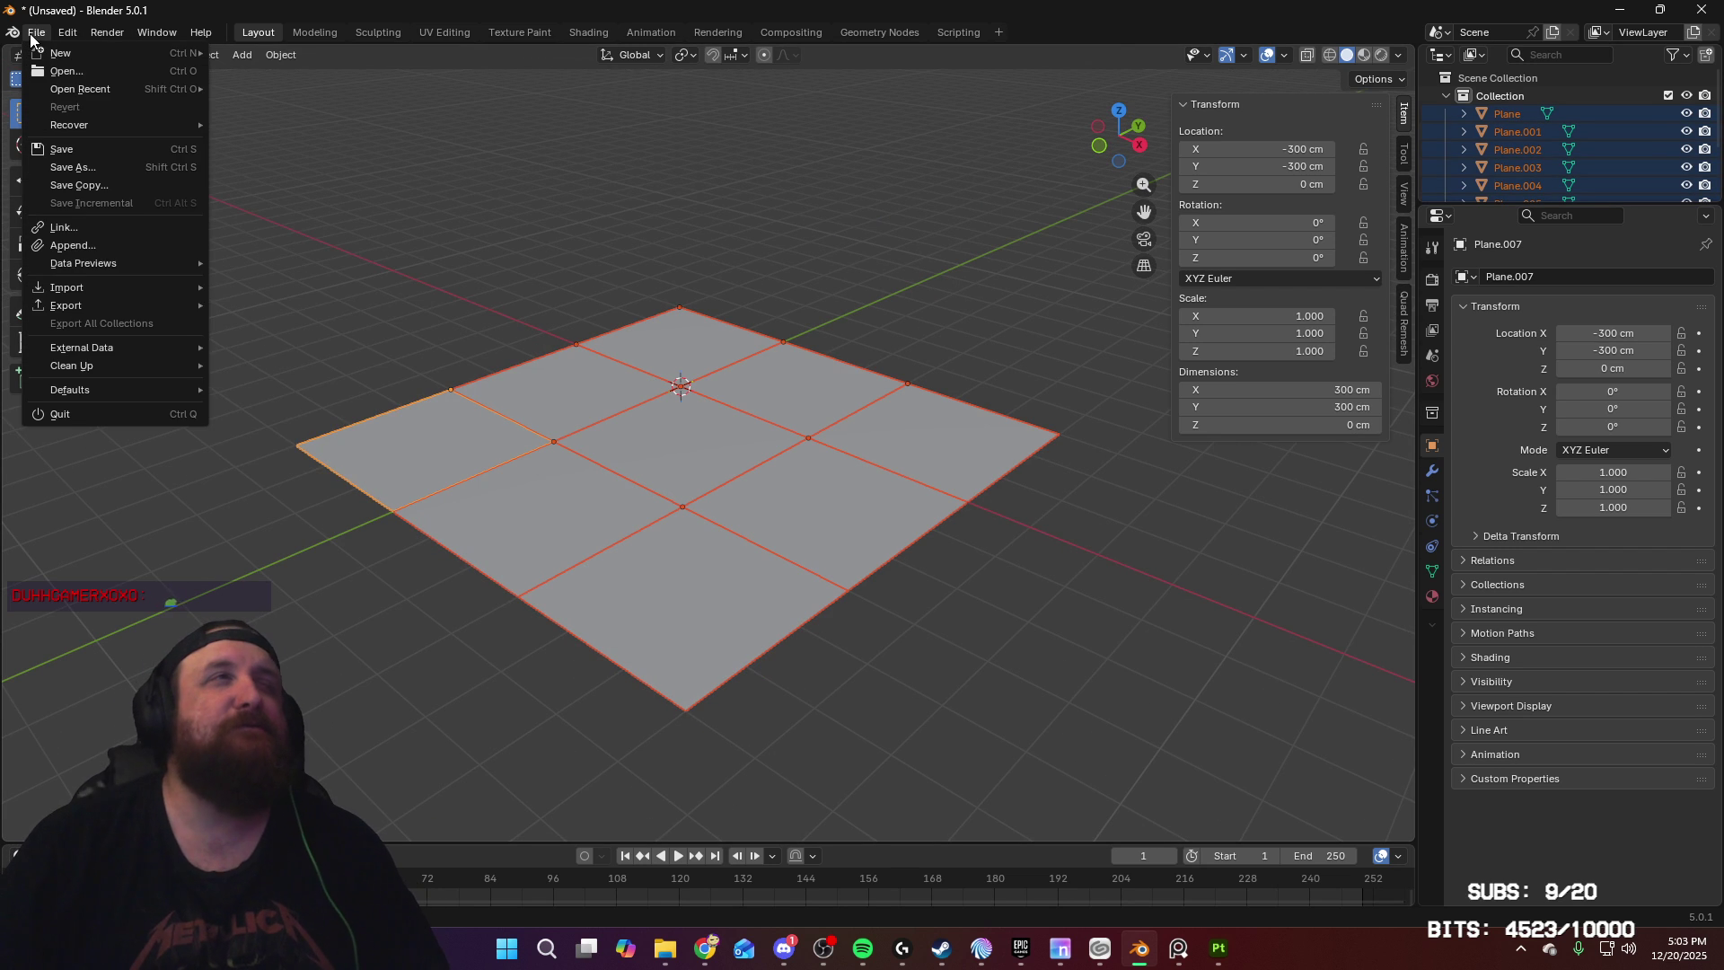
{"action": "mouse_move", "coordinate": [111, 308]}
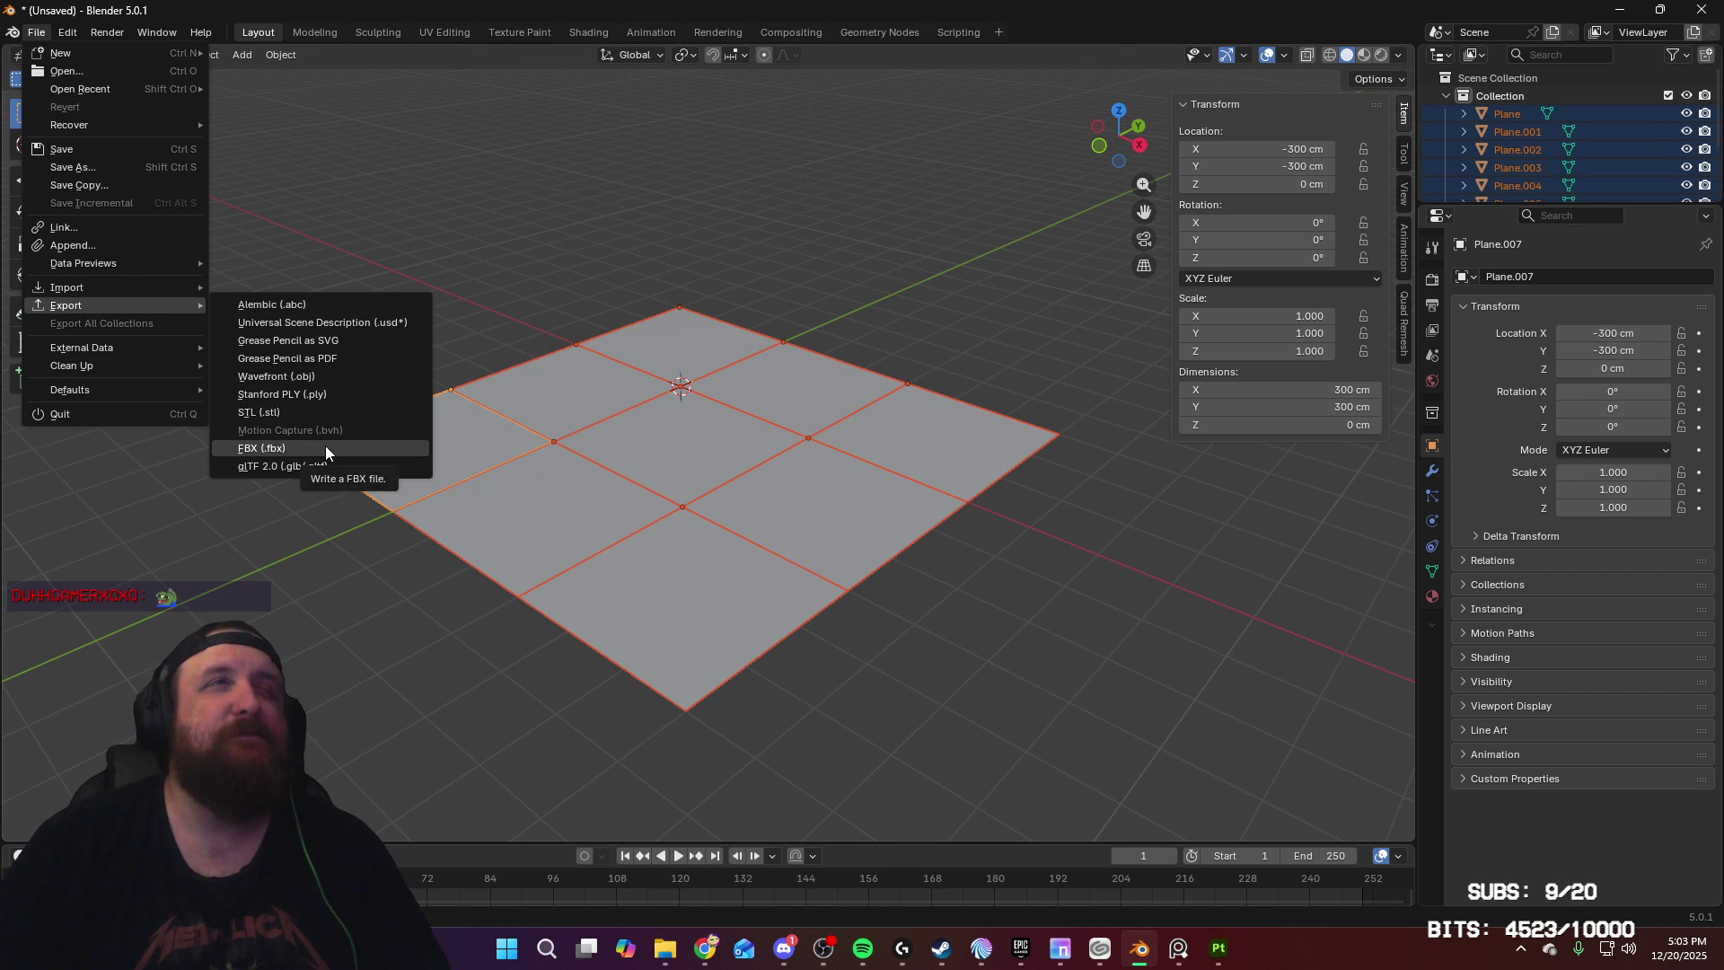
{"action": "left_click", "coordinate": [929, 309]}
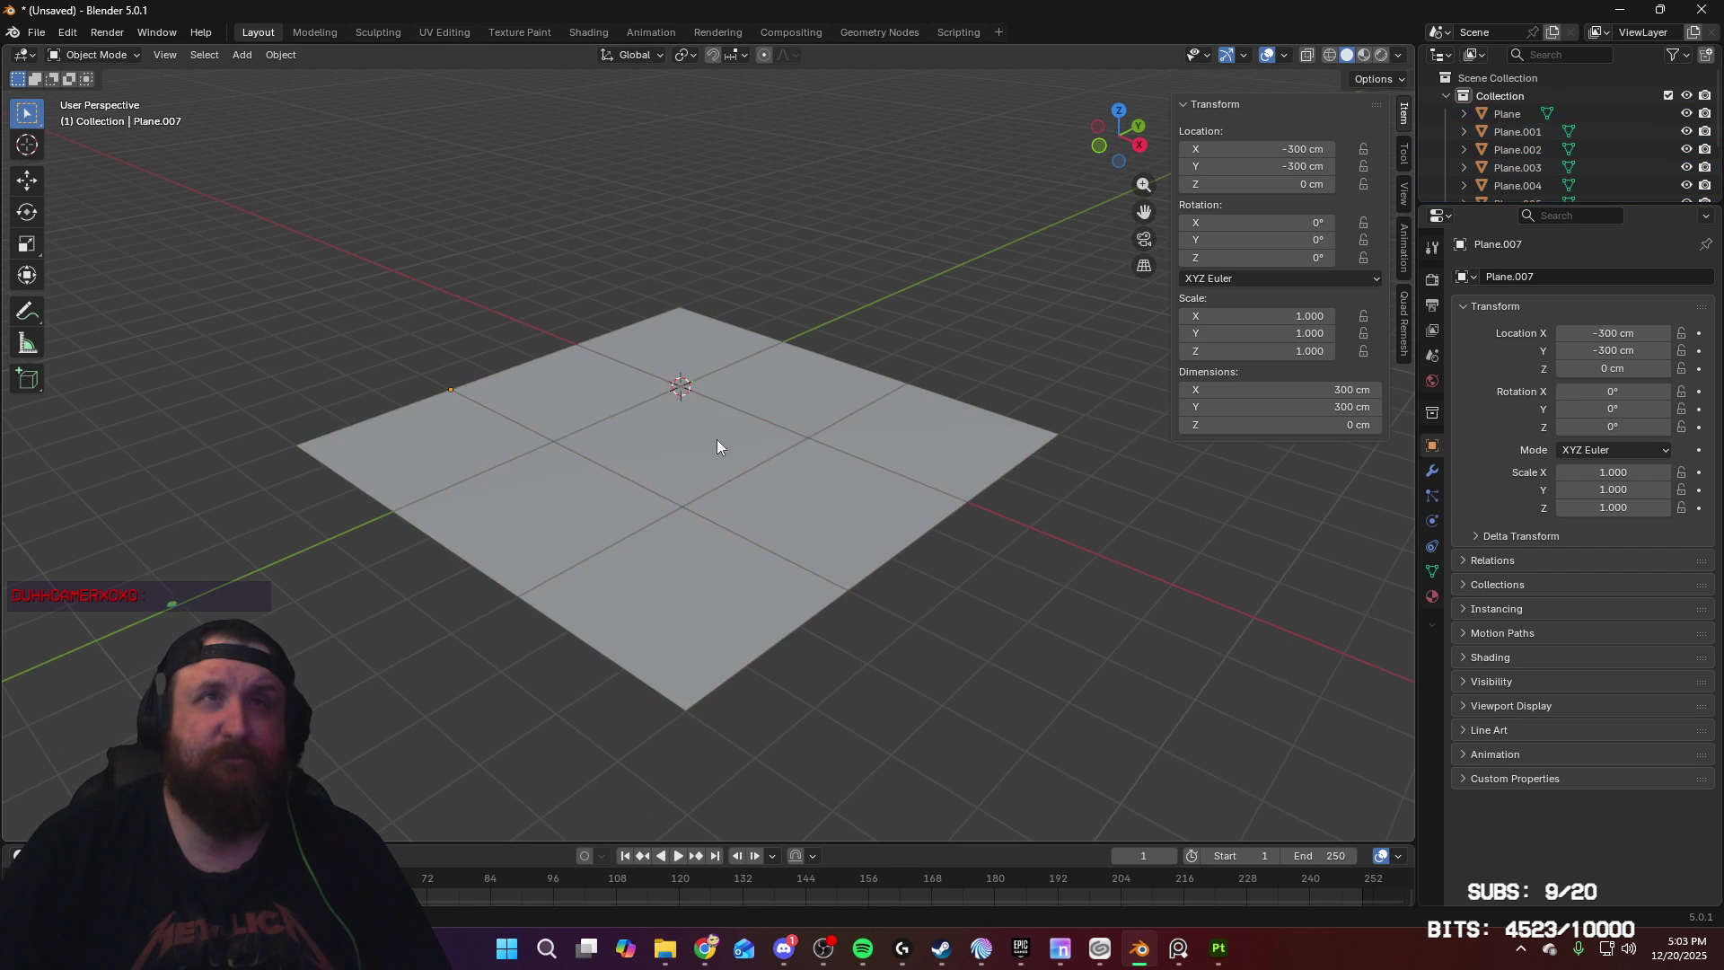
{"action": "left_click", "coordinate": [717, 439]}
{"action": "left_click", "coordinate": [34, 33]}
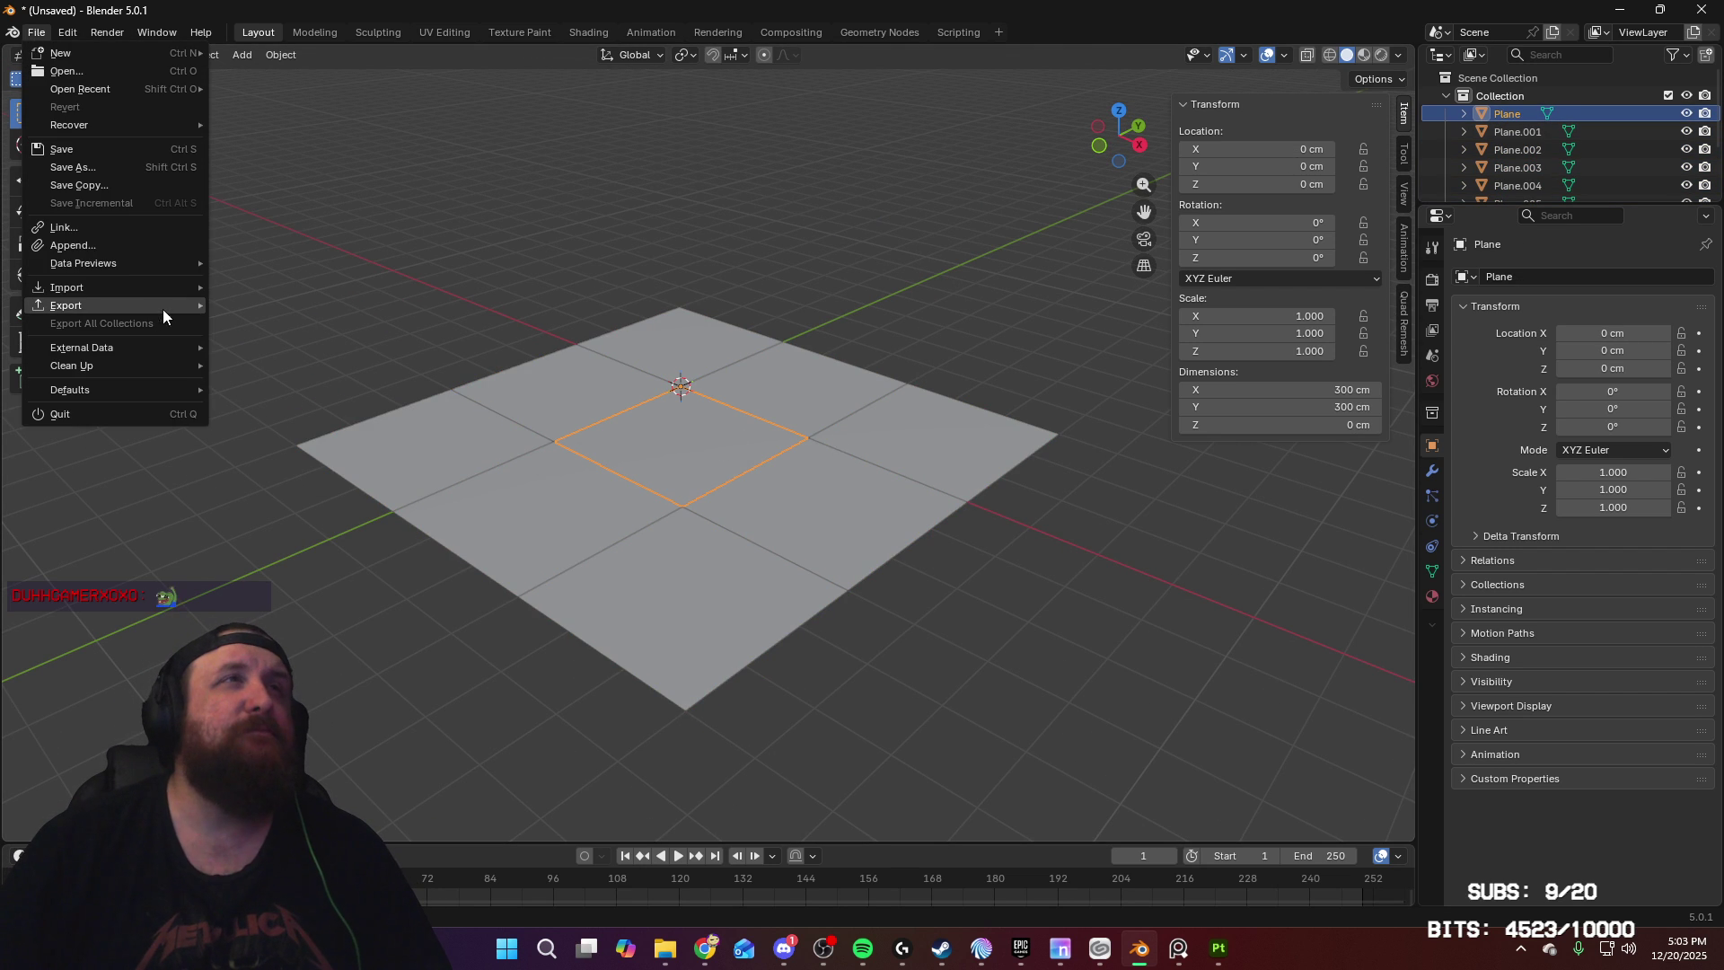
{"action": "mouse_move", "coordinate": [163, 307]}
{"action": "left_click", "coordinate": [330, 454]}
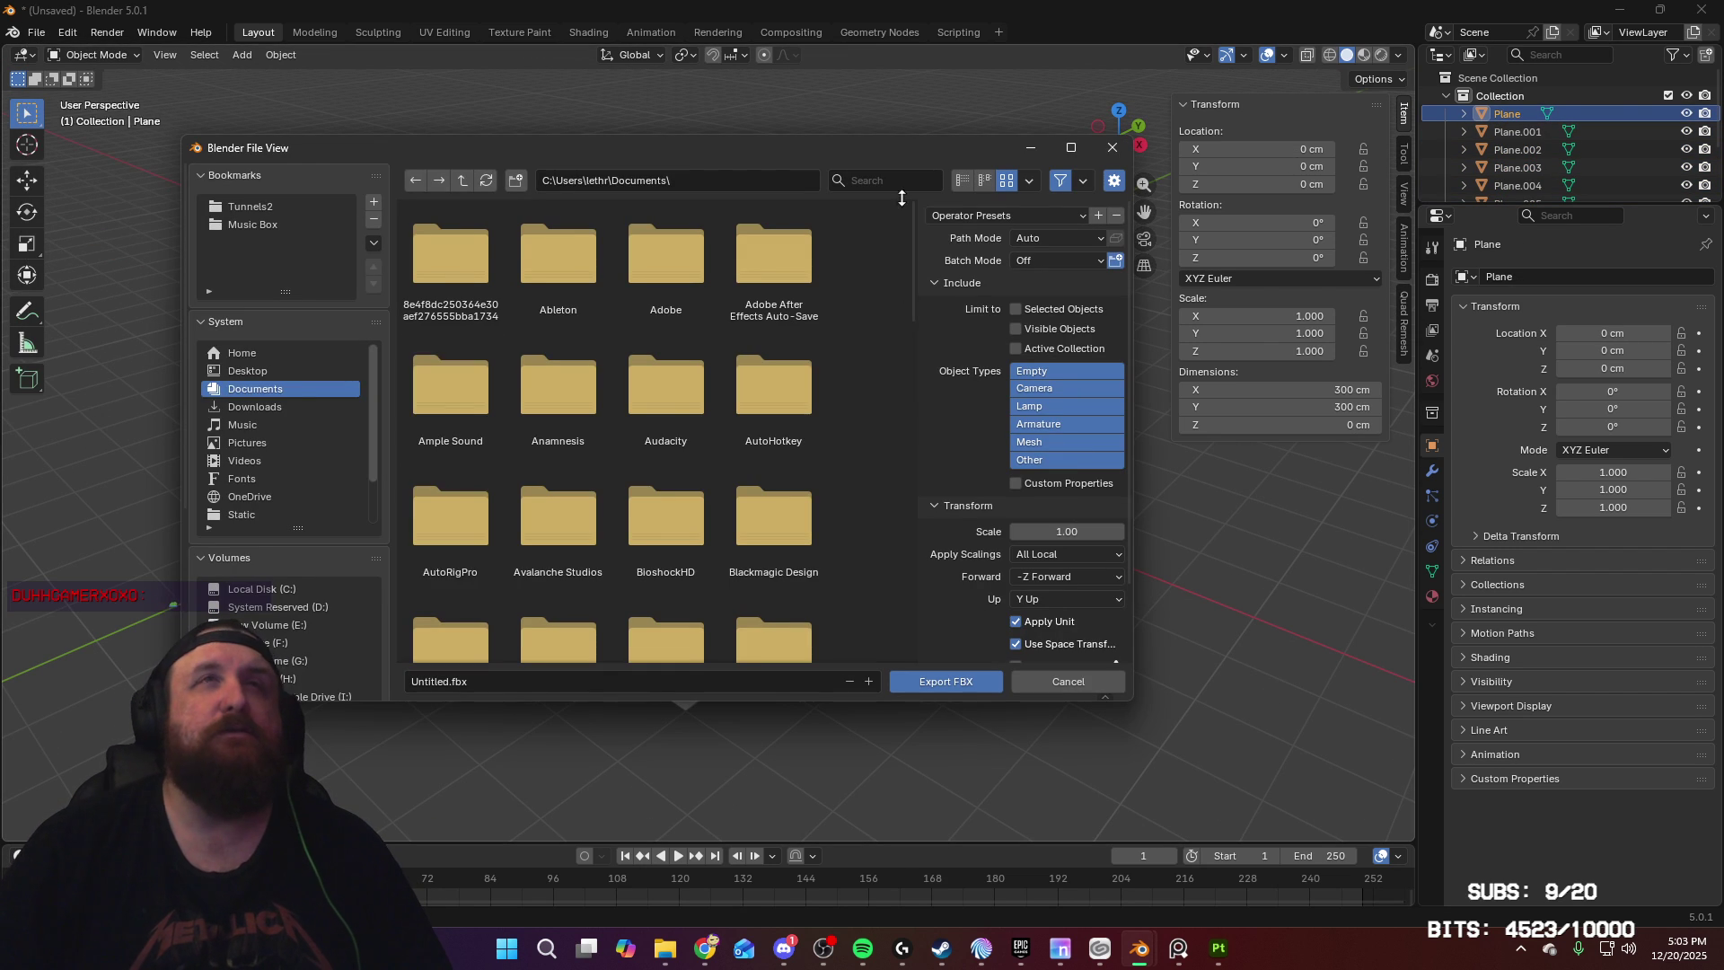
Step: Export the plane as Road.fbx into Tunnels2\Static\Locations\Town using the saved export preset
{"action": "left_click", "coordinate": [260, 207]}
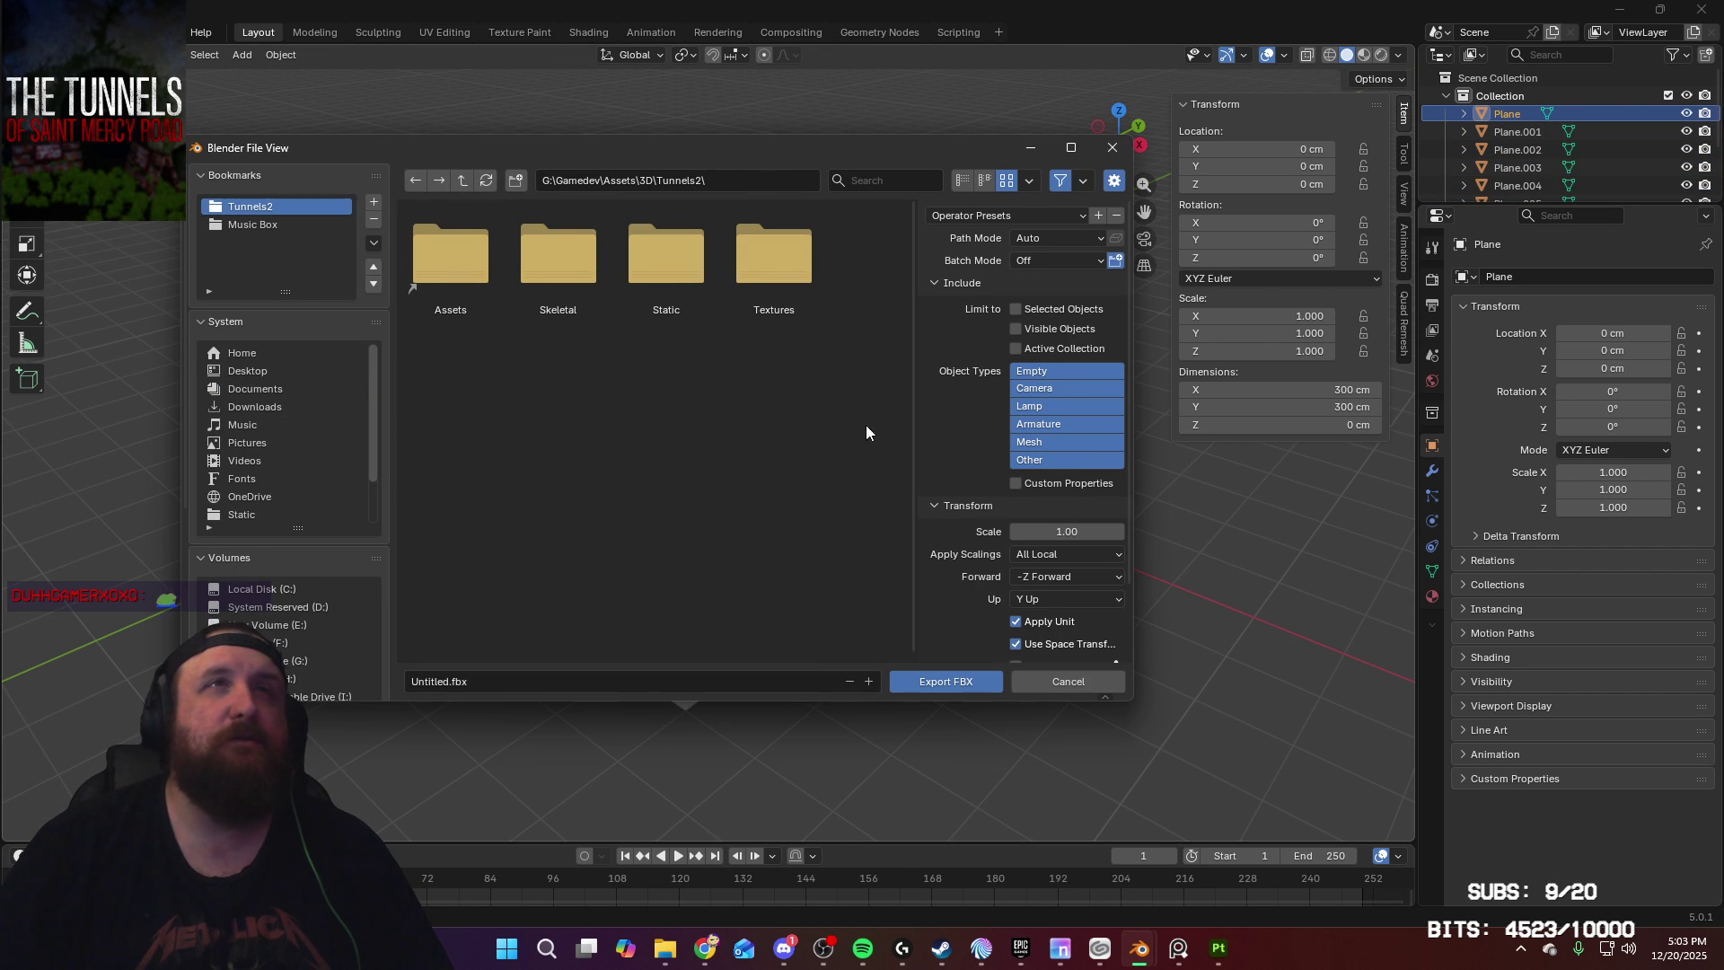
{"action": "double_click", "coordinate": [666, 271]}
{"action": "double_click", "coordinate": [666, 272]}
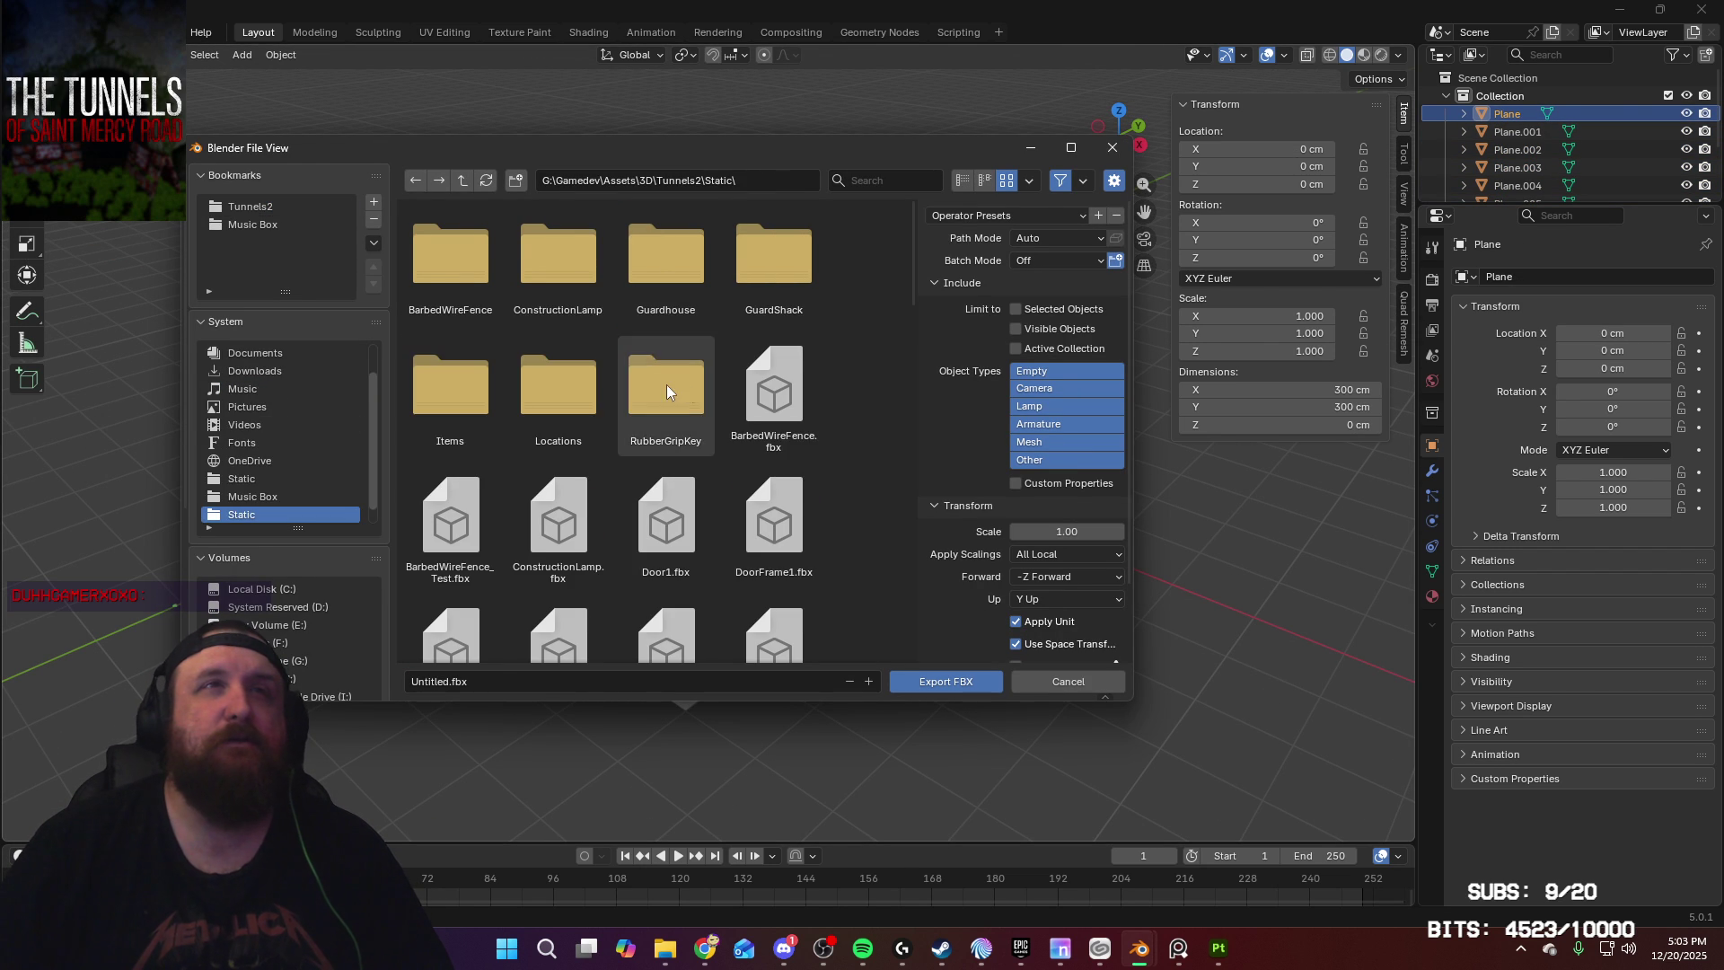
{"action": "left_click", "coordinate": [1058, 221]}
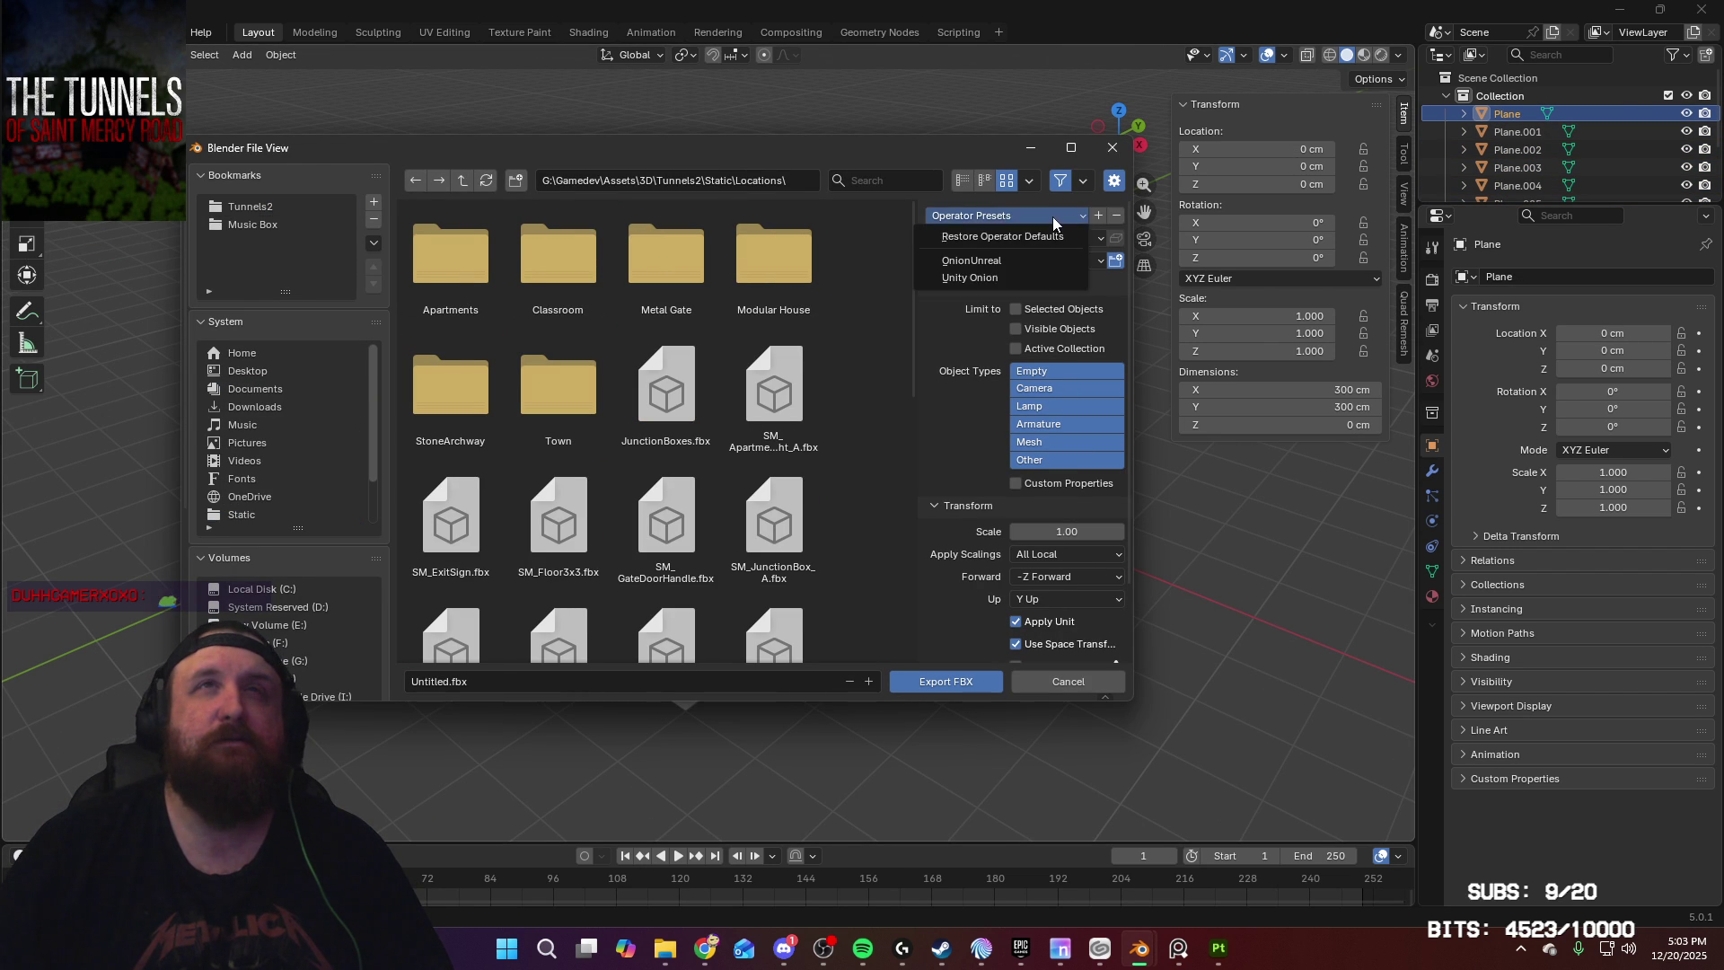
{"action": "left_click", "coordinate": [1010, 264]}
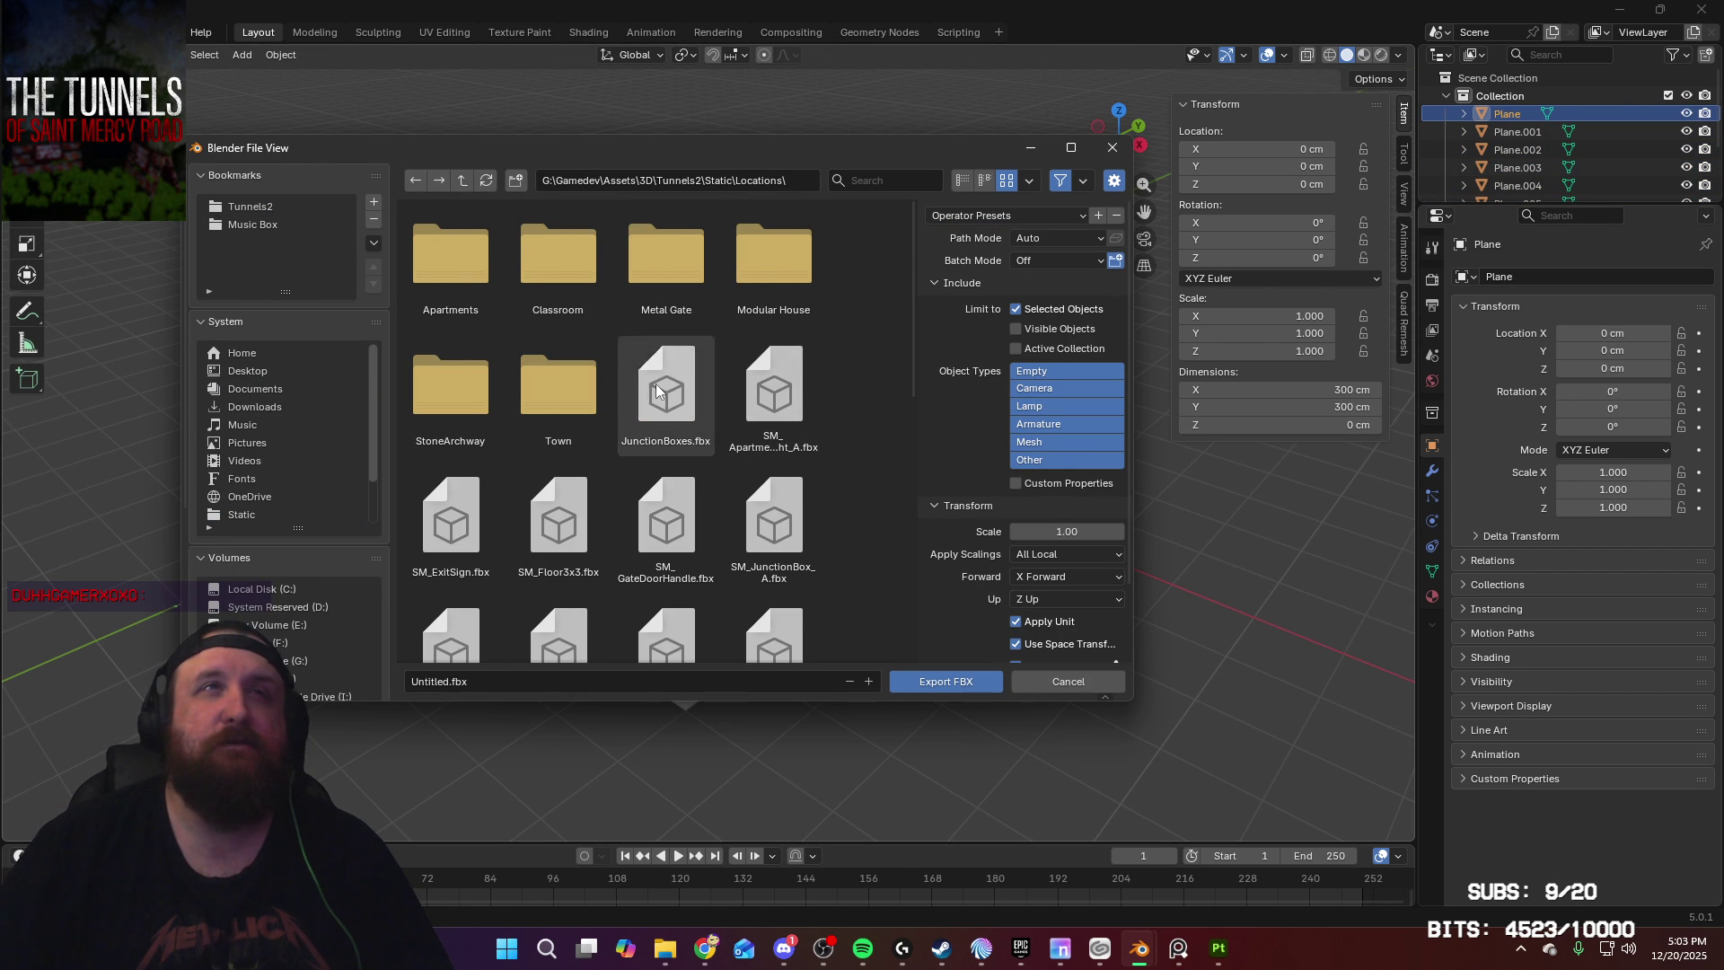
{"action": "double_click", "coordinate": [548, 397]}
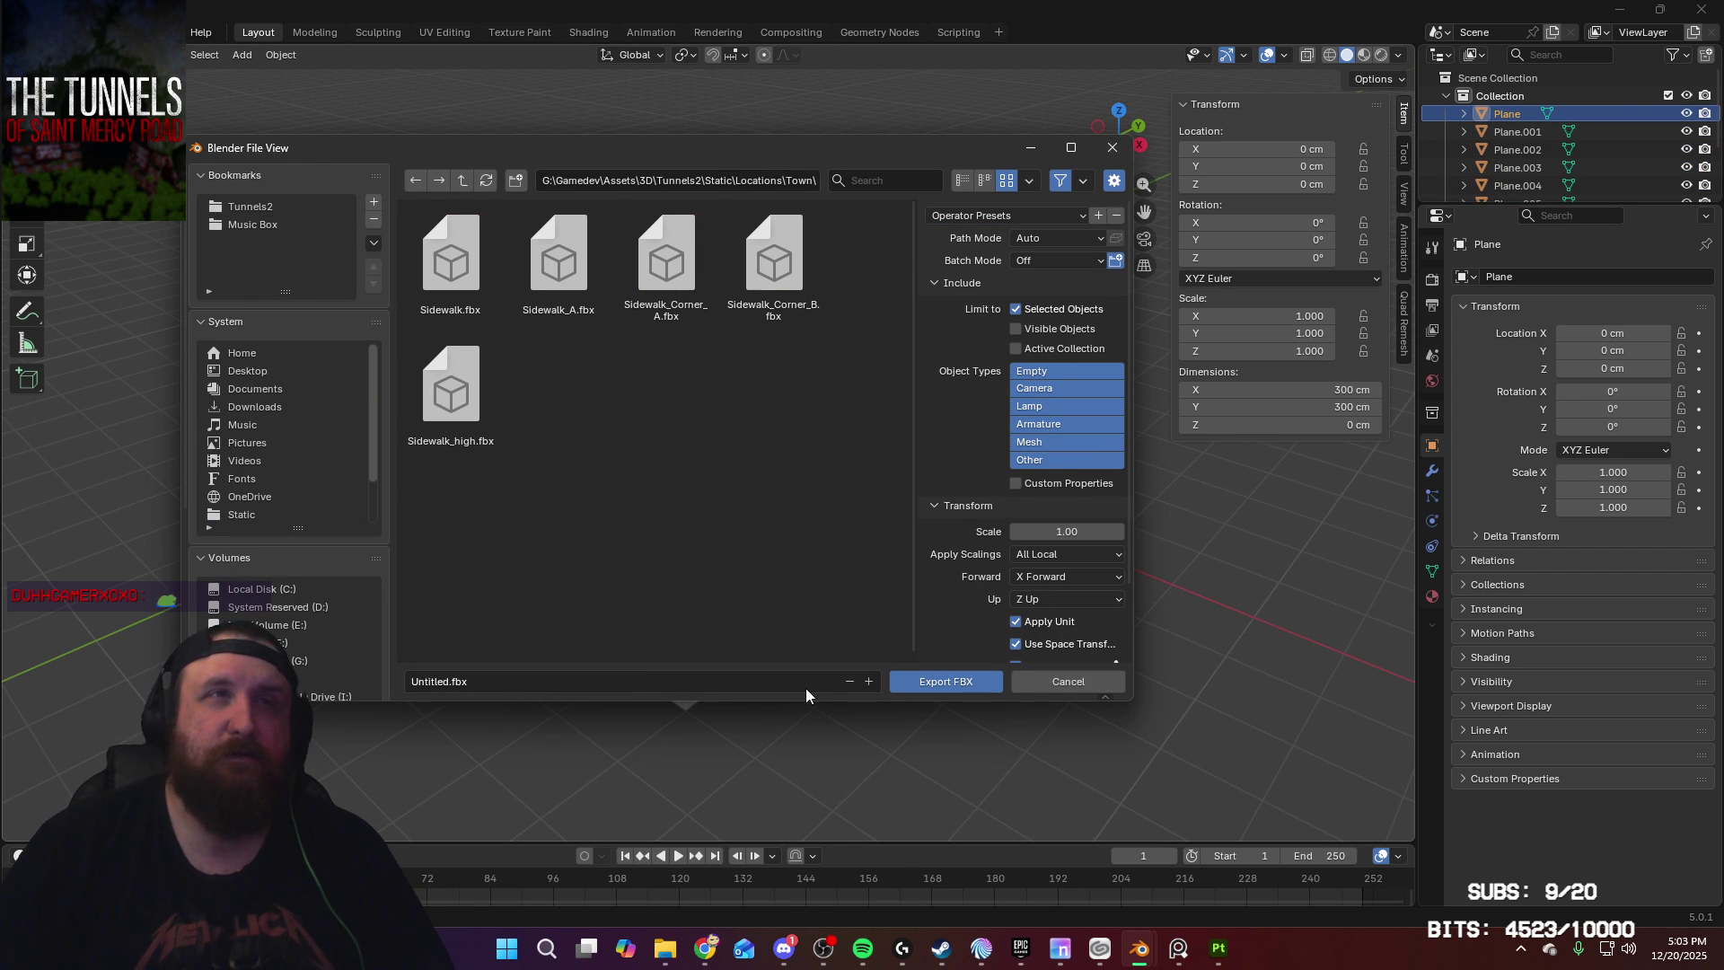
{"action": "left_click", "coordinate": [648, 675]}
{"action": "type", "text": "Road"}
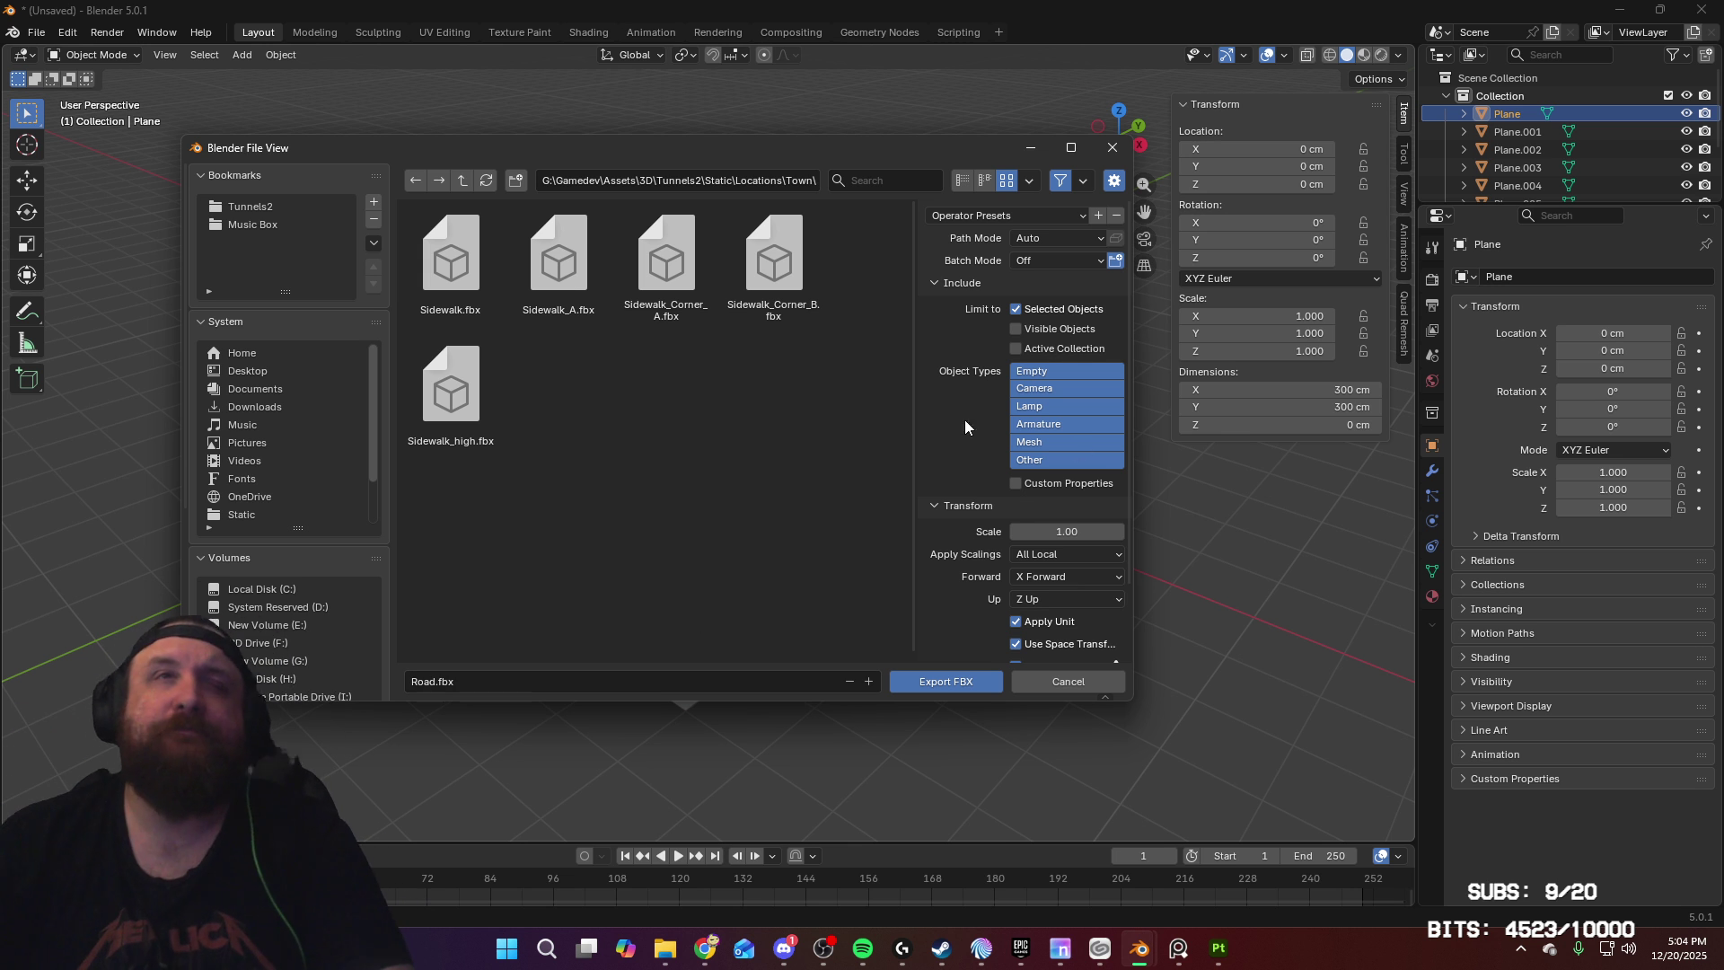
{"action": "scroll", "coordinate": [946, 437], "scroll_direction": "down", "scroll_amount": 3}
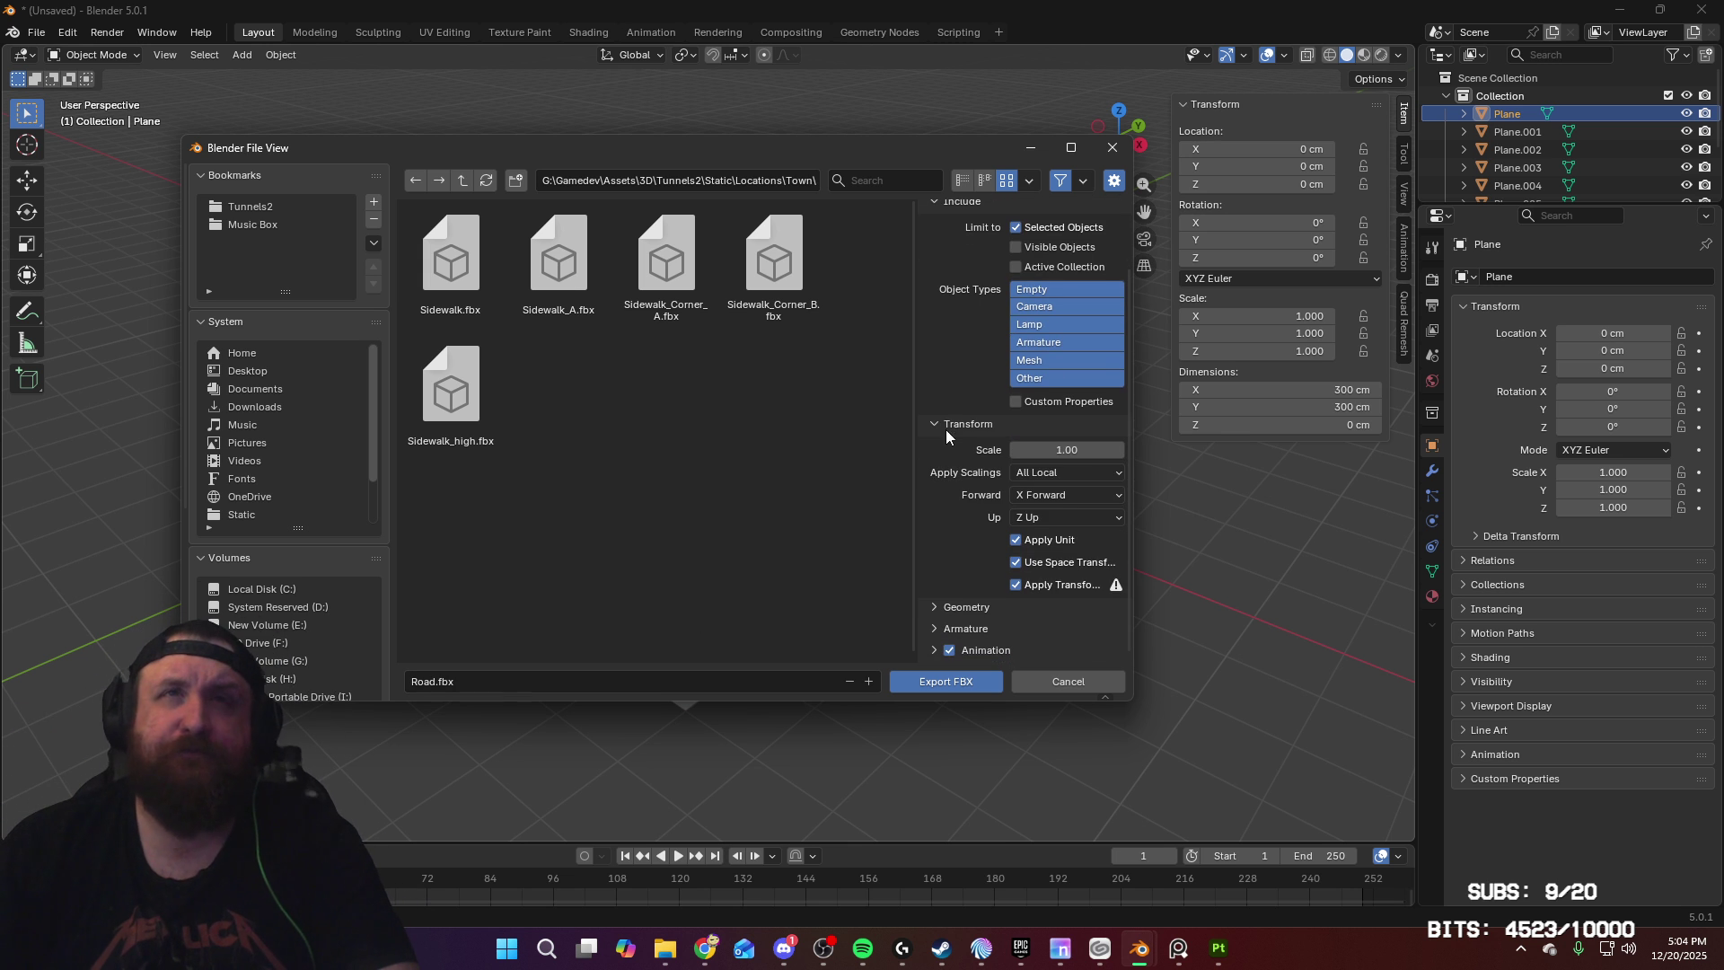
{"action": "left_click", "coordinate": [943, 690]}
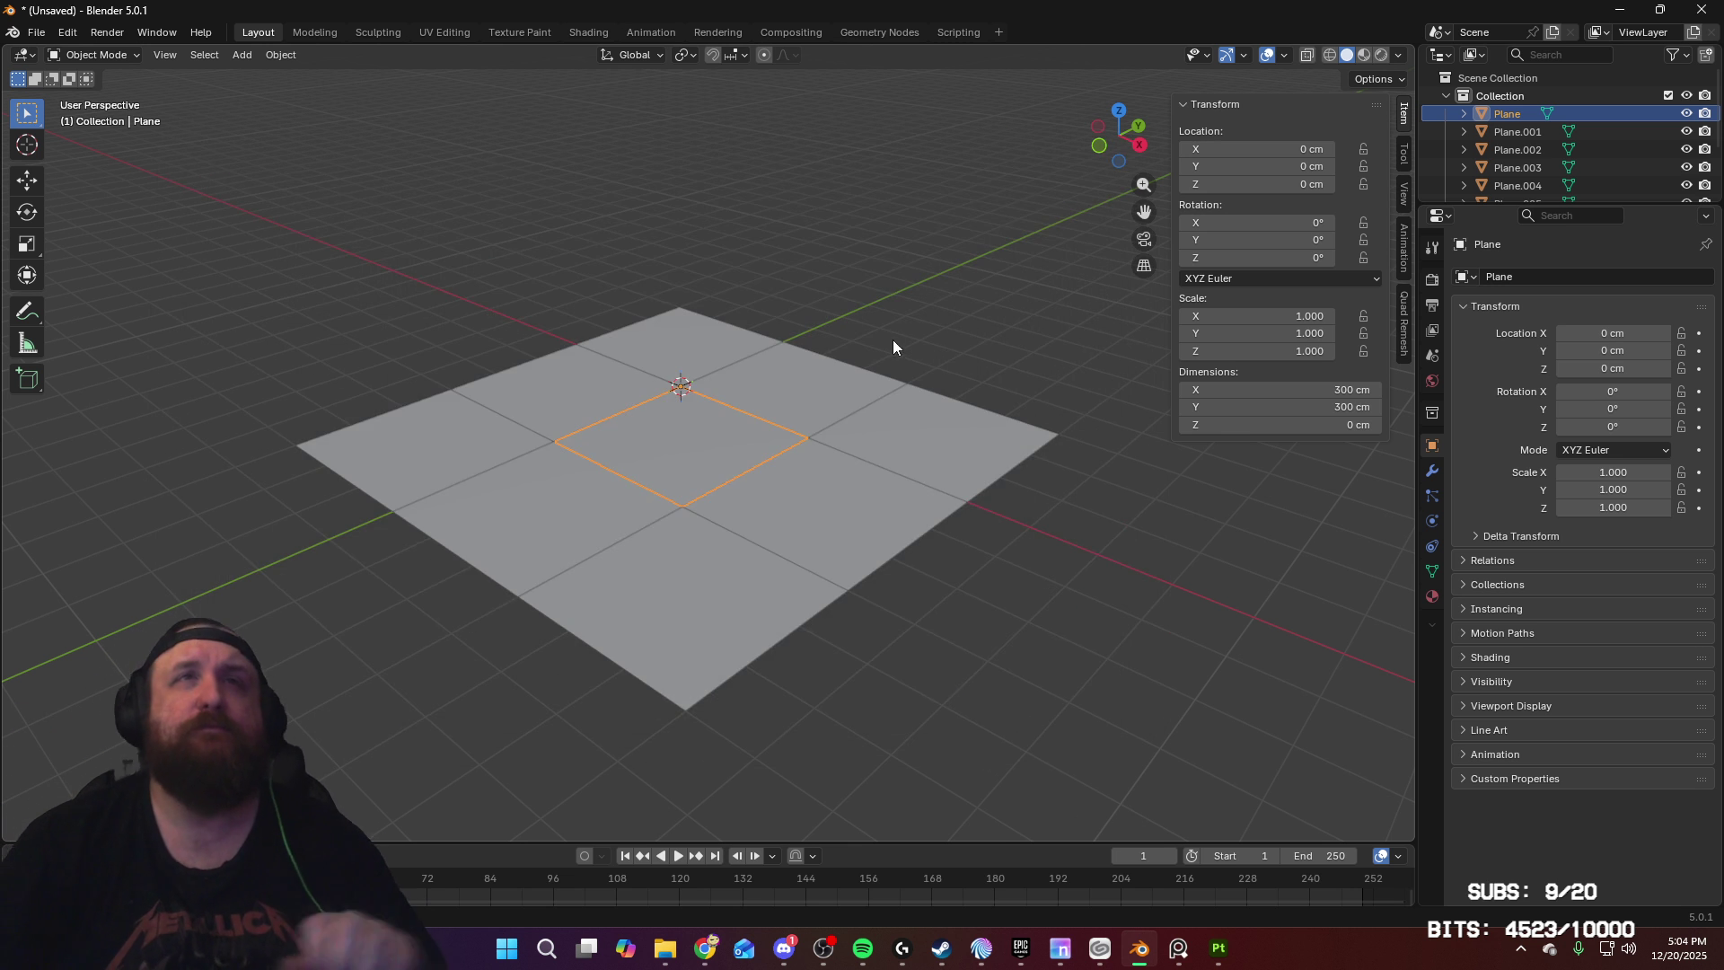
Step: Select all planes and export them to the same folder as Road_triplanar.fbx
{"action": "middle_click_drag", "start_coordinate": [893, 346], "coordinate": [967, 373]}
{"action": "key", "text": "a"}
{"action": "left_click", "coordinate": [32, 34]}
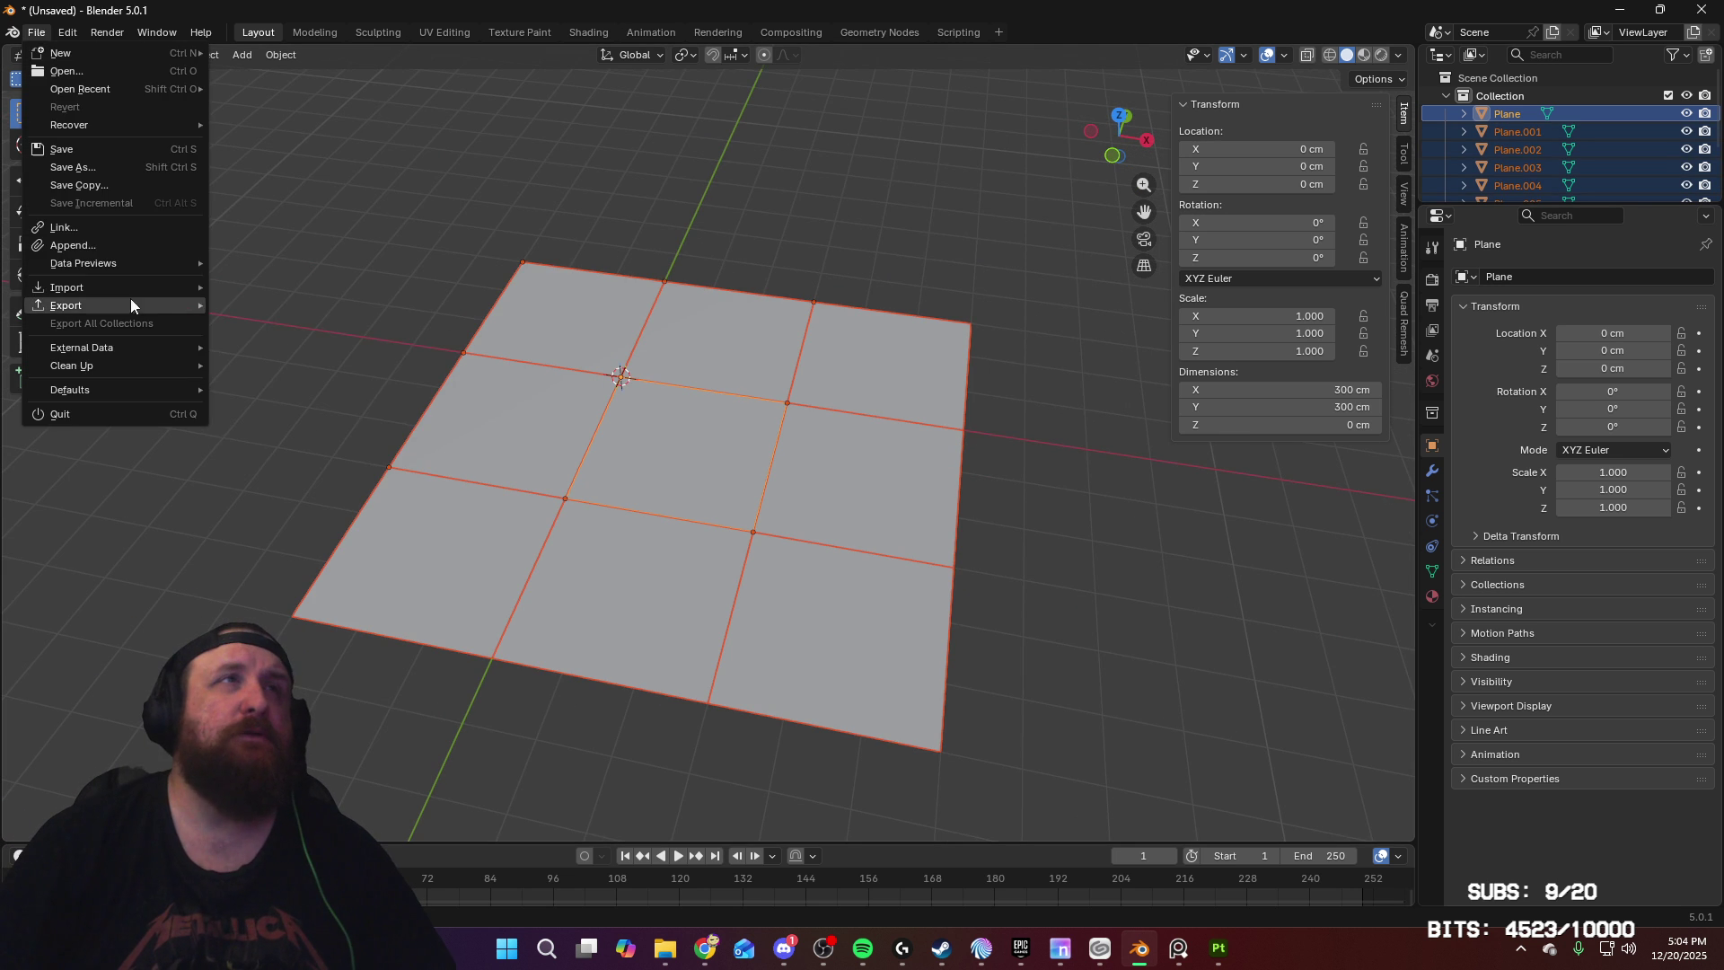
{"action": "mouse_move", "coordinate": [131, 301]}
{"action": "left_click", "coordinate": [281, 449]}
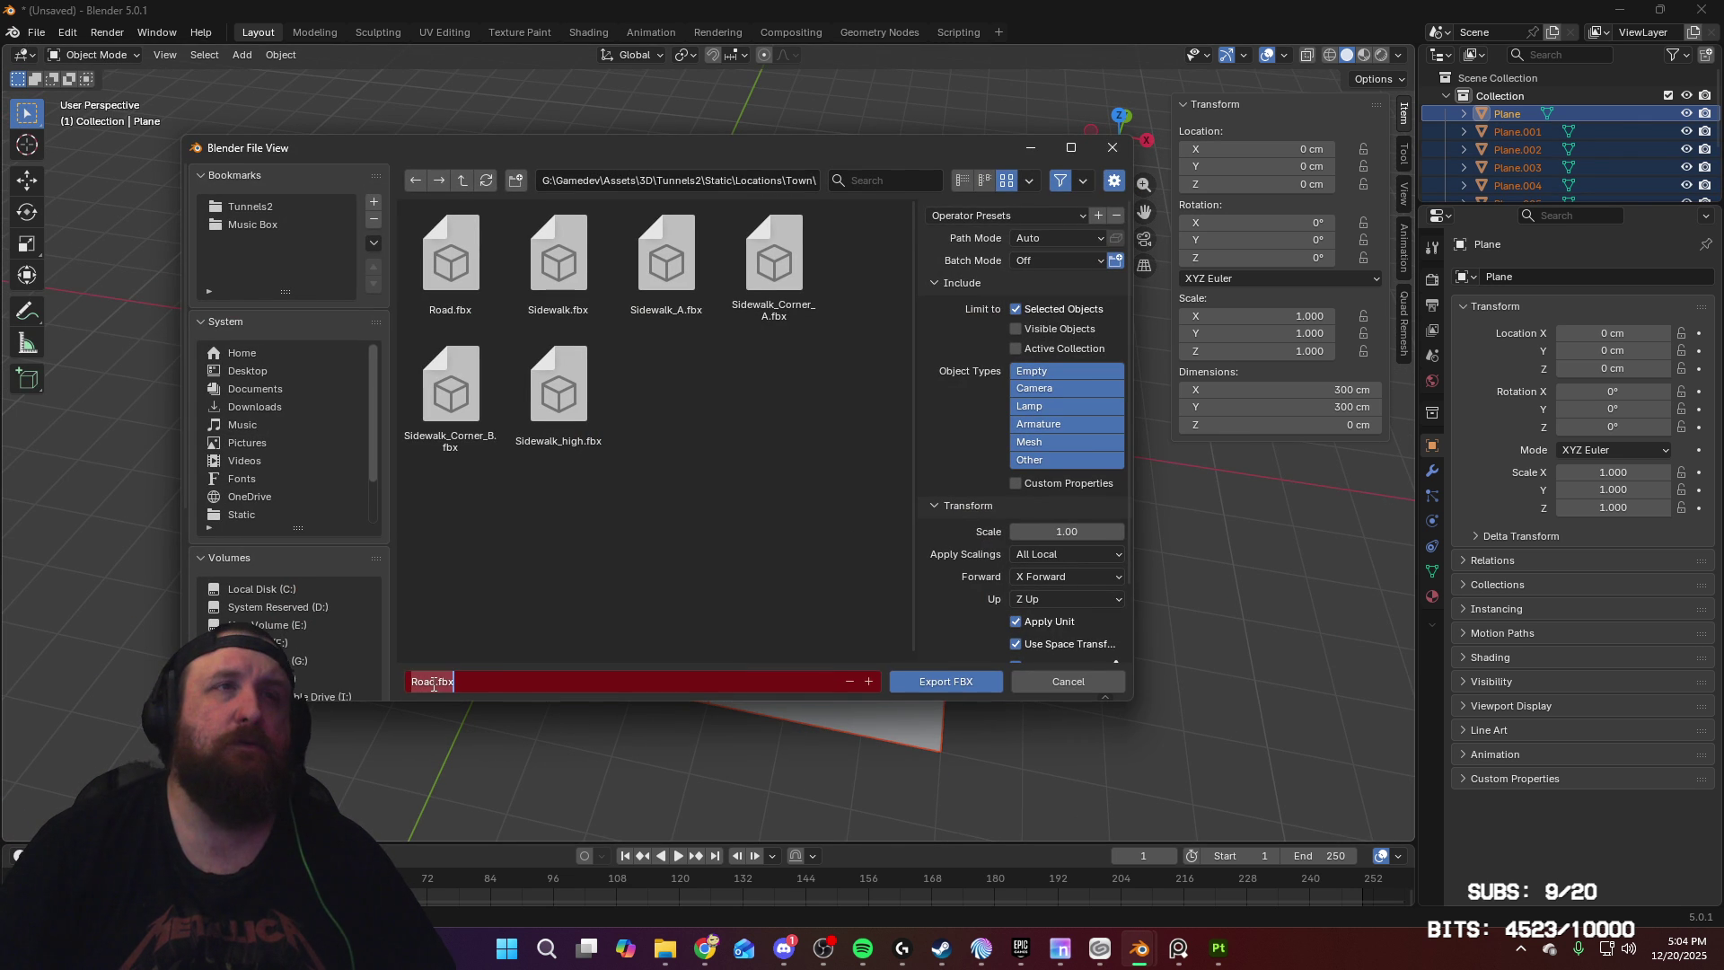
{"action": "type", "text": "_triplanar"}
{"action": "left_click", "coordinate": [501, 657]}
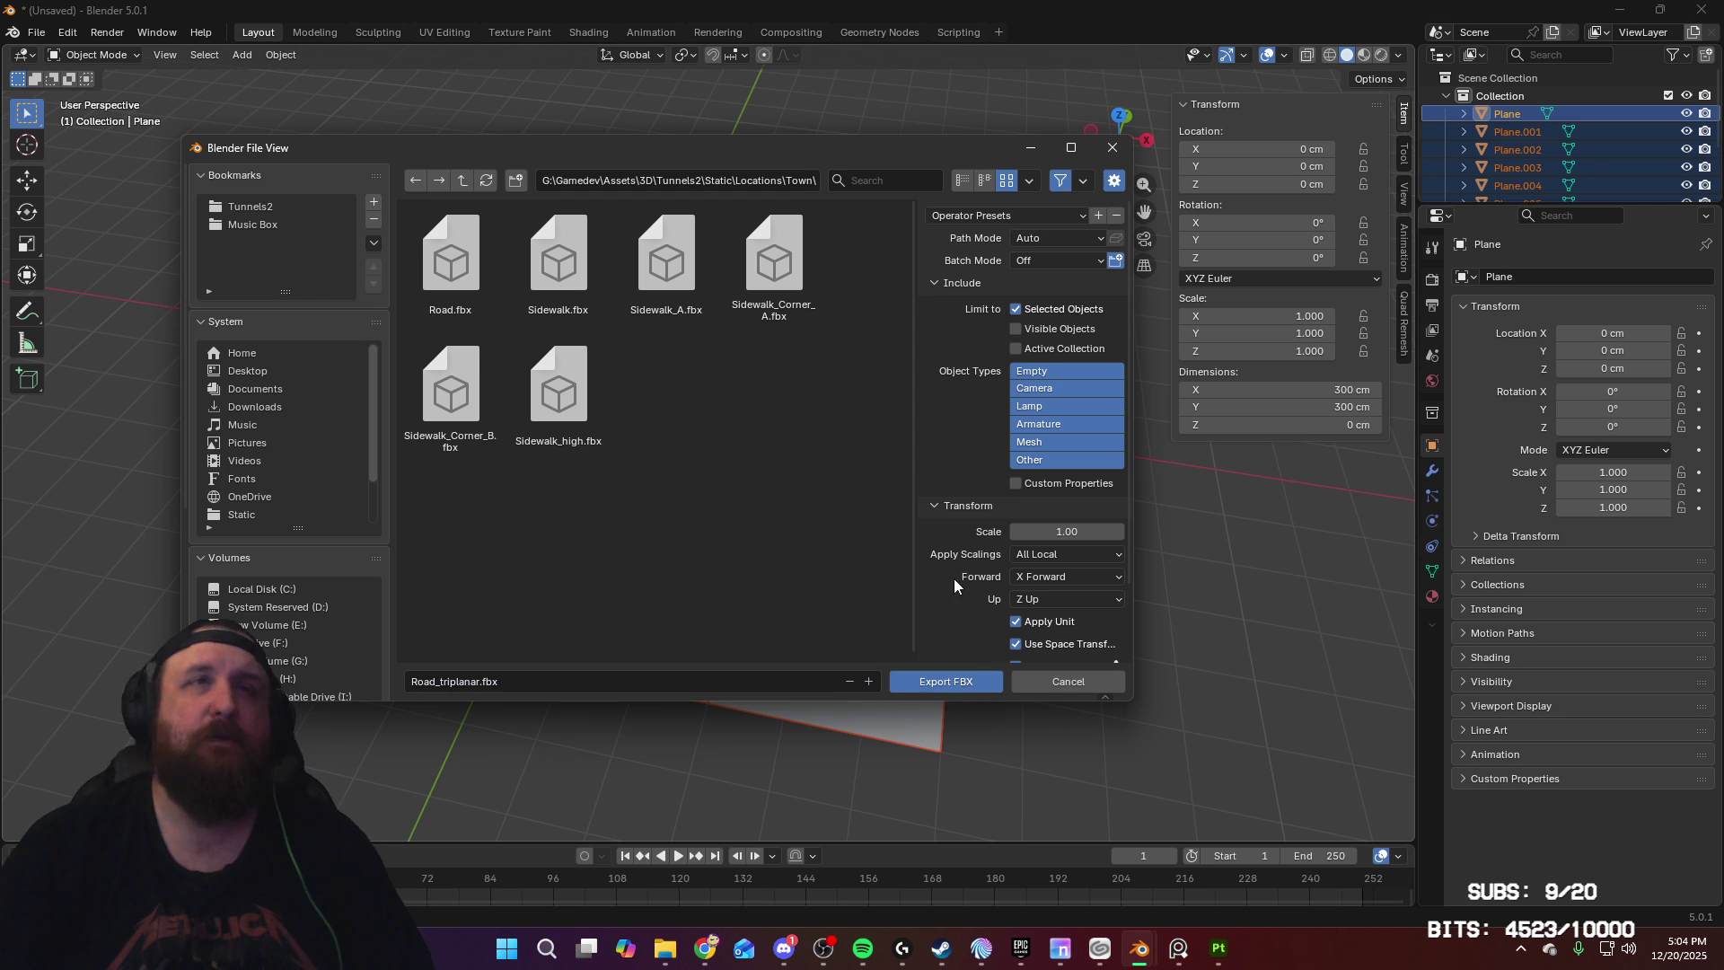
{"action": "left_click", "coordinate": [957, 684]}
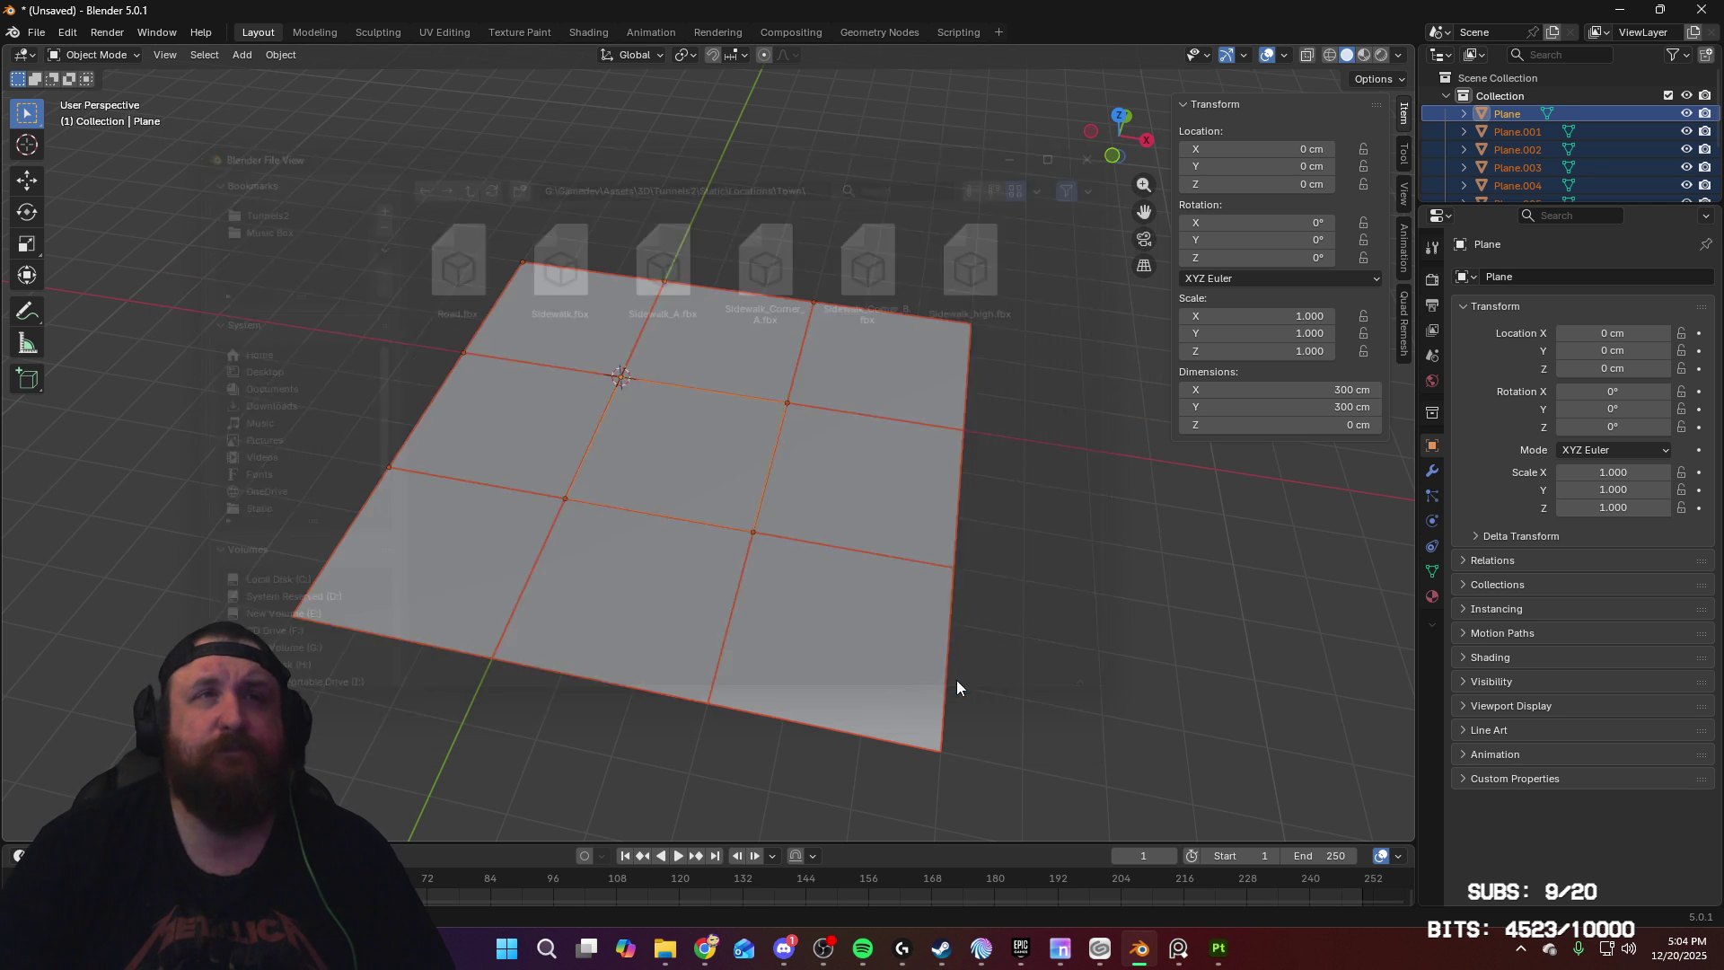
Step: Tilt the textured plane into perspective and zoom in on the Concrete Asphalt surface
{"action": "mouse_move", "coordinate": [1223, 946]}
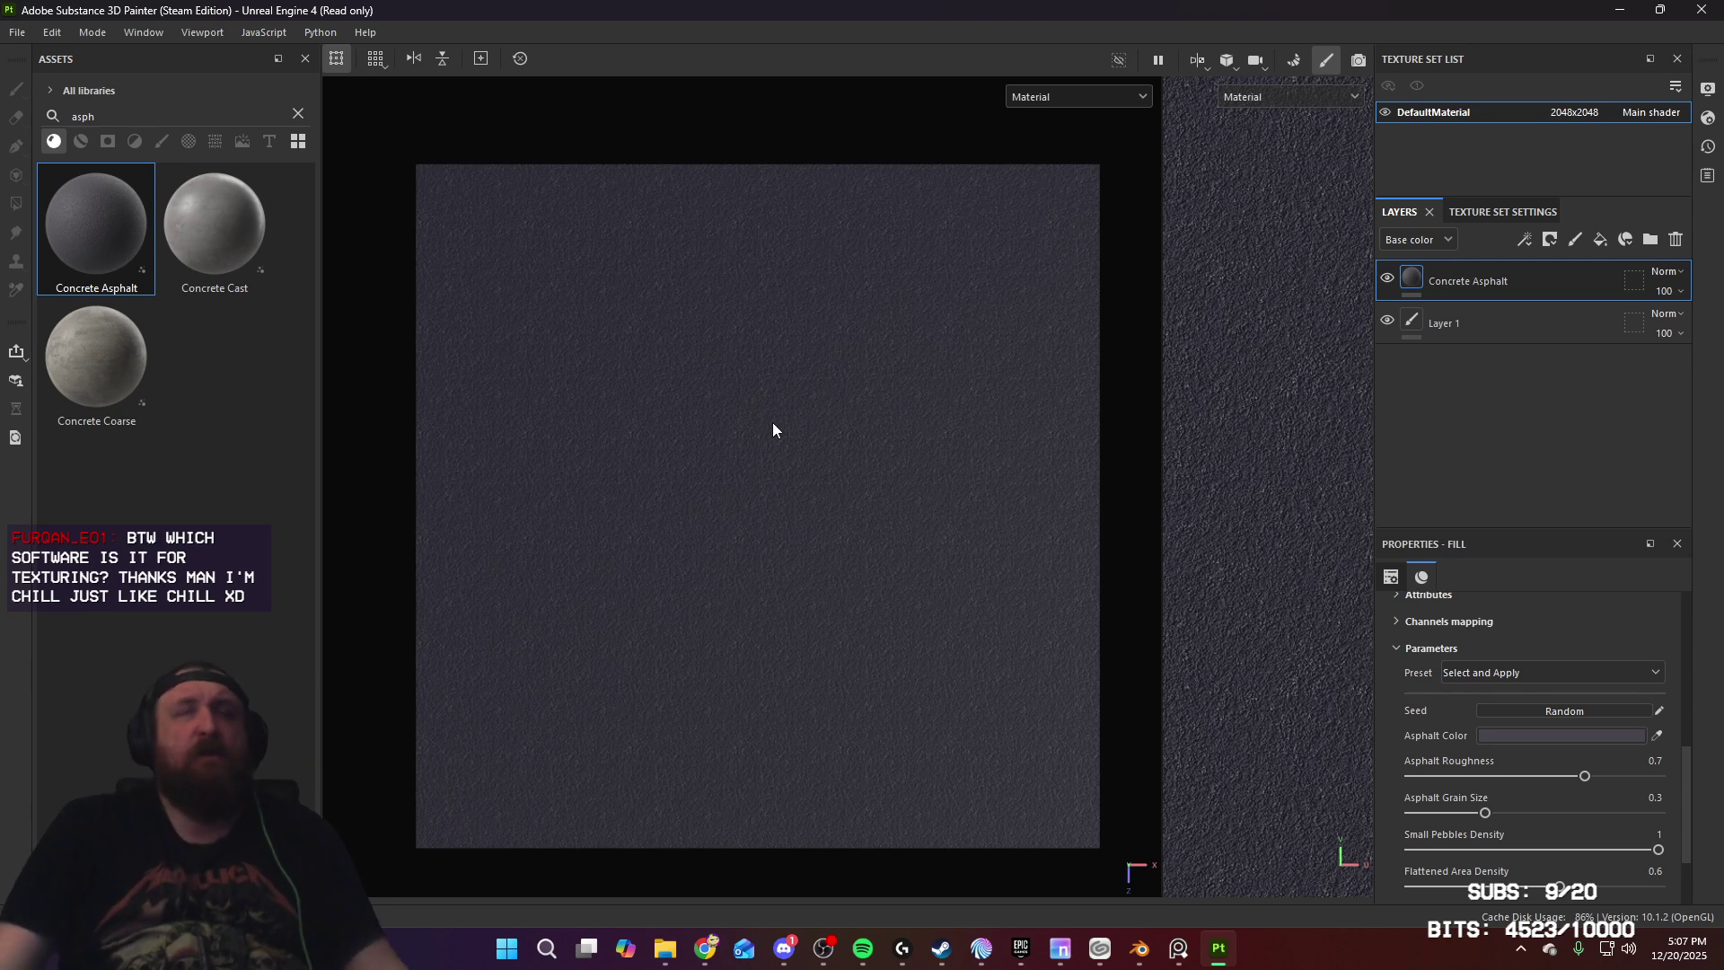
{"action": "middle_click_drag", "start_coordinate": [816, 469], "coordinate": [850, 504]}
{"action": "mouse_move", "coordinate": [850, 504]}
{"action": "left_mouse_down", "text": "alt"}
{"action": "mouse_move", "coordinate": [685, 359]}
{"action": "mouse_move", "coordinate": [749, 403]}
{"action": "mouse_move", "coordinate": [862, 566]}
{"action": "mouse_move", "coordinate": [762, 416]}
{"action": "left_mouse_up", "text": "alt"}
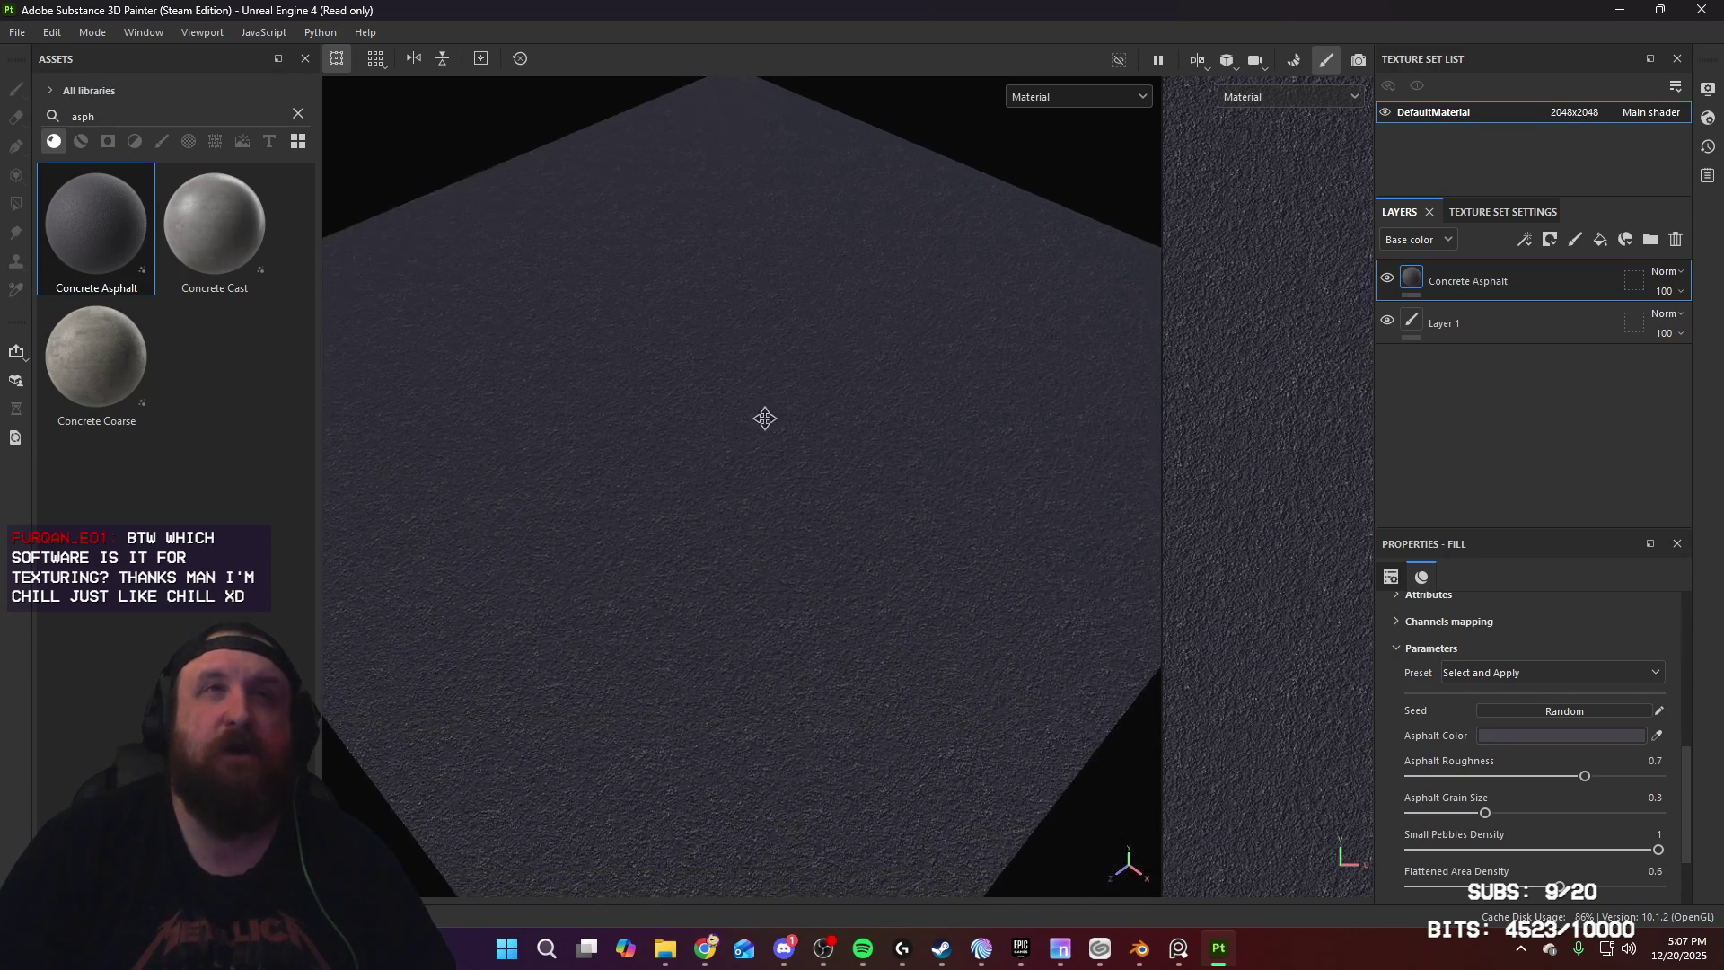
{"action": "mouse_move", "coordinate": [847, 470]}
{"action": "left_mouse_down", "text": "alt"}
{"action": "mouse_move", "coordinate": [715, 392]}
{"action": "mouse_move", "coordinate": [754, 443]}
{"action": "mouse_move", "coordinate": [839, 462]}
{"action": "left_mouse_up", "text": "alt"}
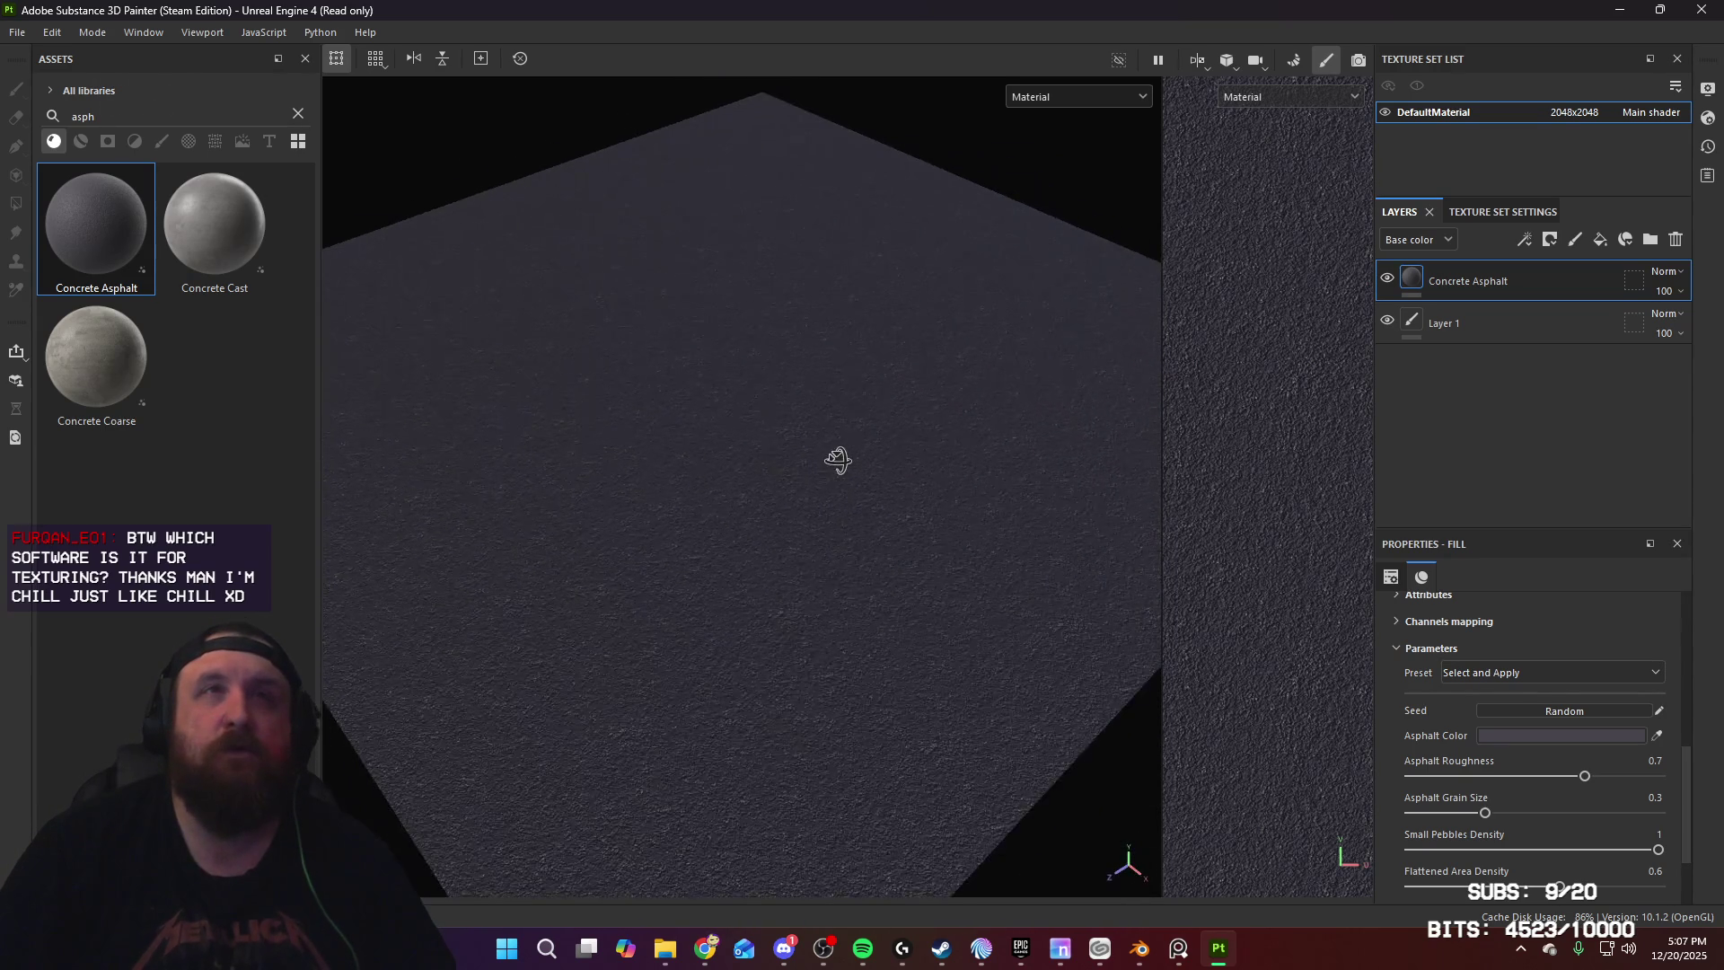
{"action": "middle_click_drag", "start_coordinate": [854, 461], "coordinate": [858, 477]}
{"action": "right_click_drag", "start_coordinate": [858, 477], "coordinate": [877, 569], "text": "alt"}
{"action": "middle_click_drag", "start_coordinate": [878, 569], "coordinate": [886, 536]}
{"action": "left_click_drag", "start_coordinate": [886, 536], "coordinate": [874, 388], "text": "alt"}
{"action": "right_click_drag", "start_coordinate": [876, 396], "coordinate": [885, 458], "text": "alt"}
{"action": "middle_click_drag", "start_coordinate": [885, 458], "coordinate": [889, 508]}
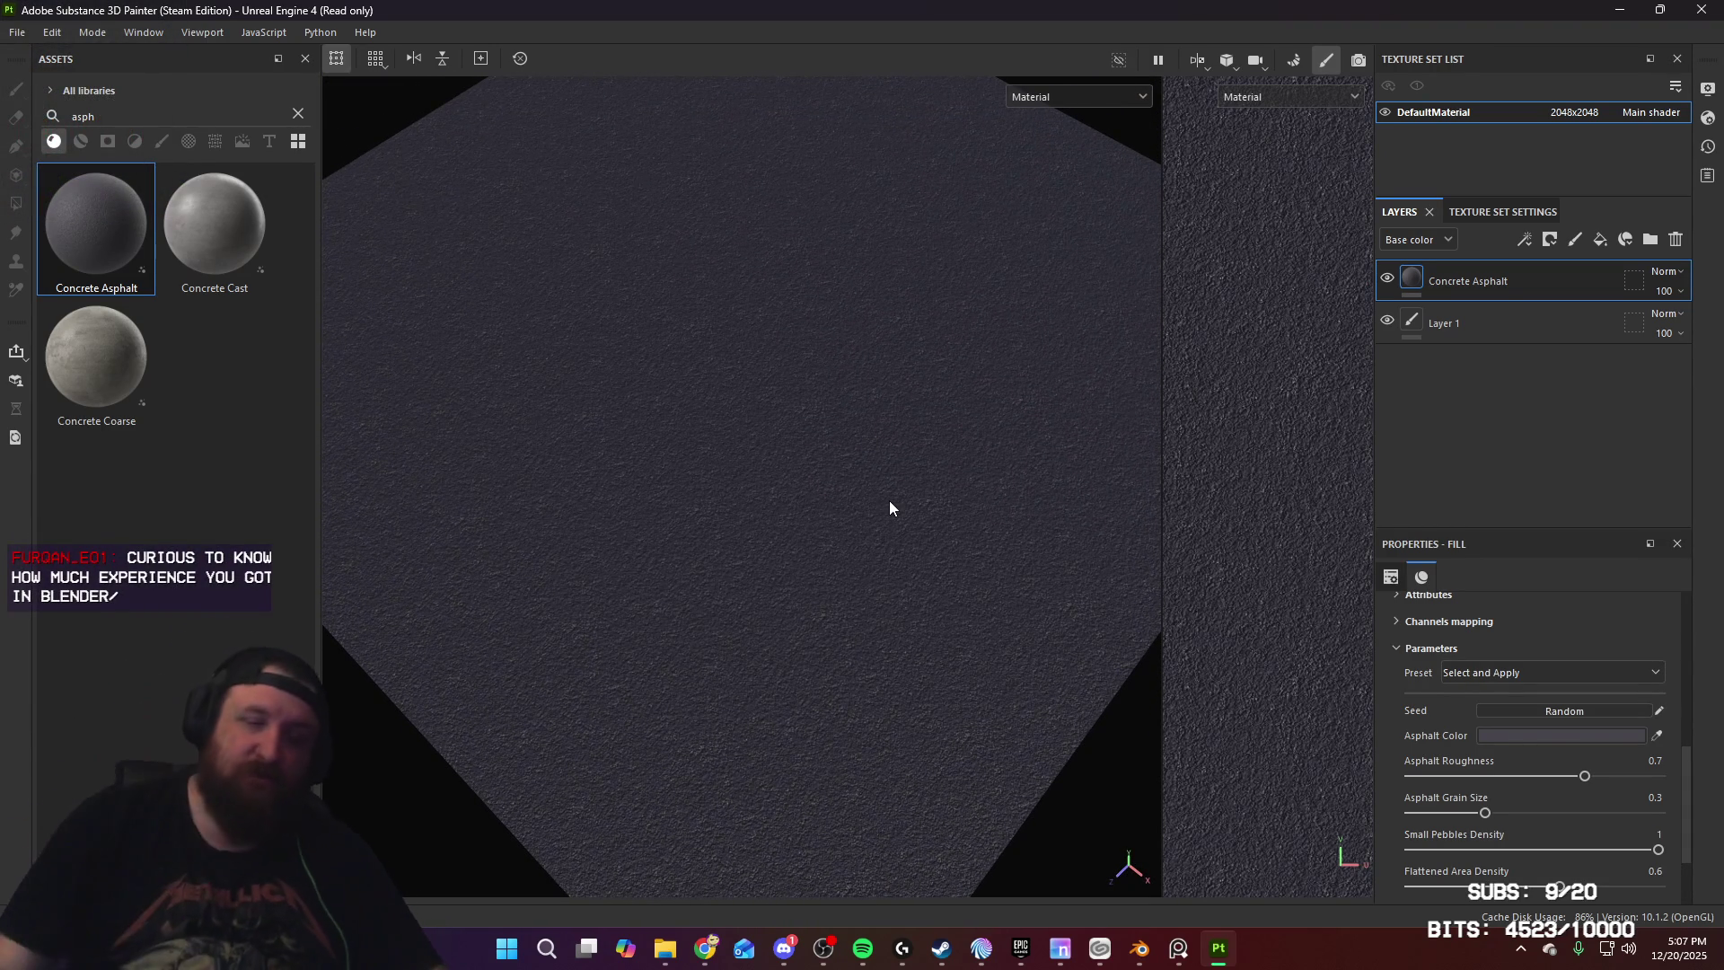
Step: Orbit and pan around the plane to inspect the asphalt from many angles
{"action": "mouse_move", "coordinate": [1086, 569]}
{"action": "left_mouse_down", "text": "alt"}
{"action": "mouse_move", "coordinate": [854, 520]}
{"action": "mouse_move", "coordinate": [870, 477]}
{"action": "mouse_move", "coordinate": [750, 539]}
{"action": "mouse_move", "coordinate": [831, 515]}
{"action": "mouse_move", "coordinate": [905, 543]}
{"action": "mouse_move", "coordinate": [932, 504]}
{"action": "mouse_move", "coordinate": [916, 454]}
{"action": "mouse_move", "coordinate": [928, 485]}
{"action": "mouse_move", "coordinate": [1030, 502]}
{"action": "mouse_move", "coordinate": [1254, 500]}
{"action": "mouse_move", "coordinate": [864, 507]}
{"action": "left_mouse_up", "text": "alt"}
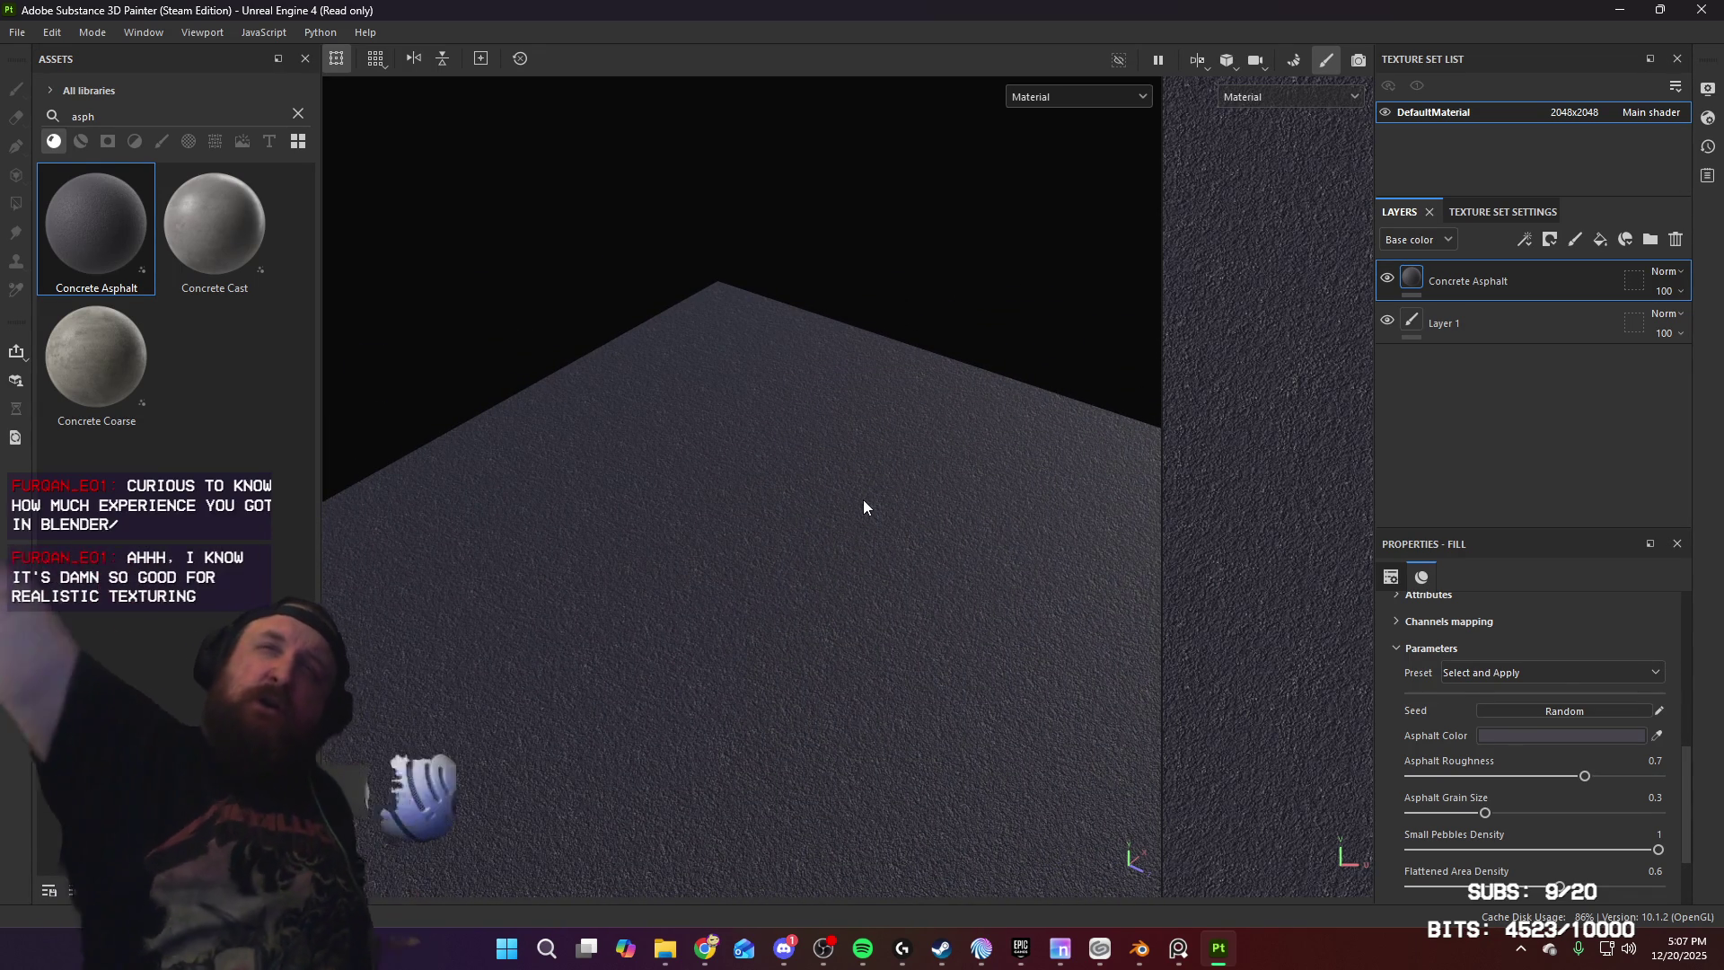
{"action": "mouse_move", "coordinate": [884, 498]}
{"action": "left_mouse_down", "text": "alt"}
{"action": "mouse_move", "coordinate": [560, 510]}
{"action": "mouse_move", "coordinate": [631, 512]}
{"action": "mouse_move", "coordinate": [596, 485]}
{"action": "left_mouse_up", "text": "alt"}
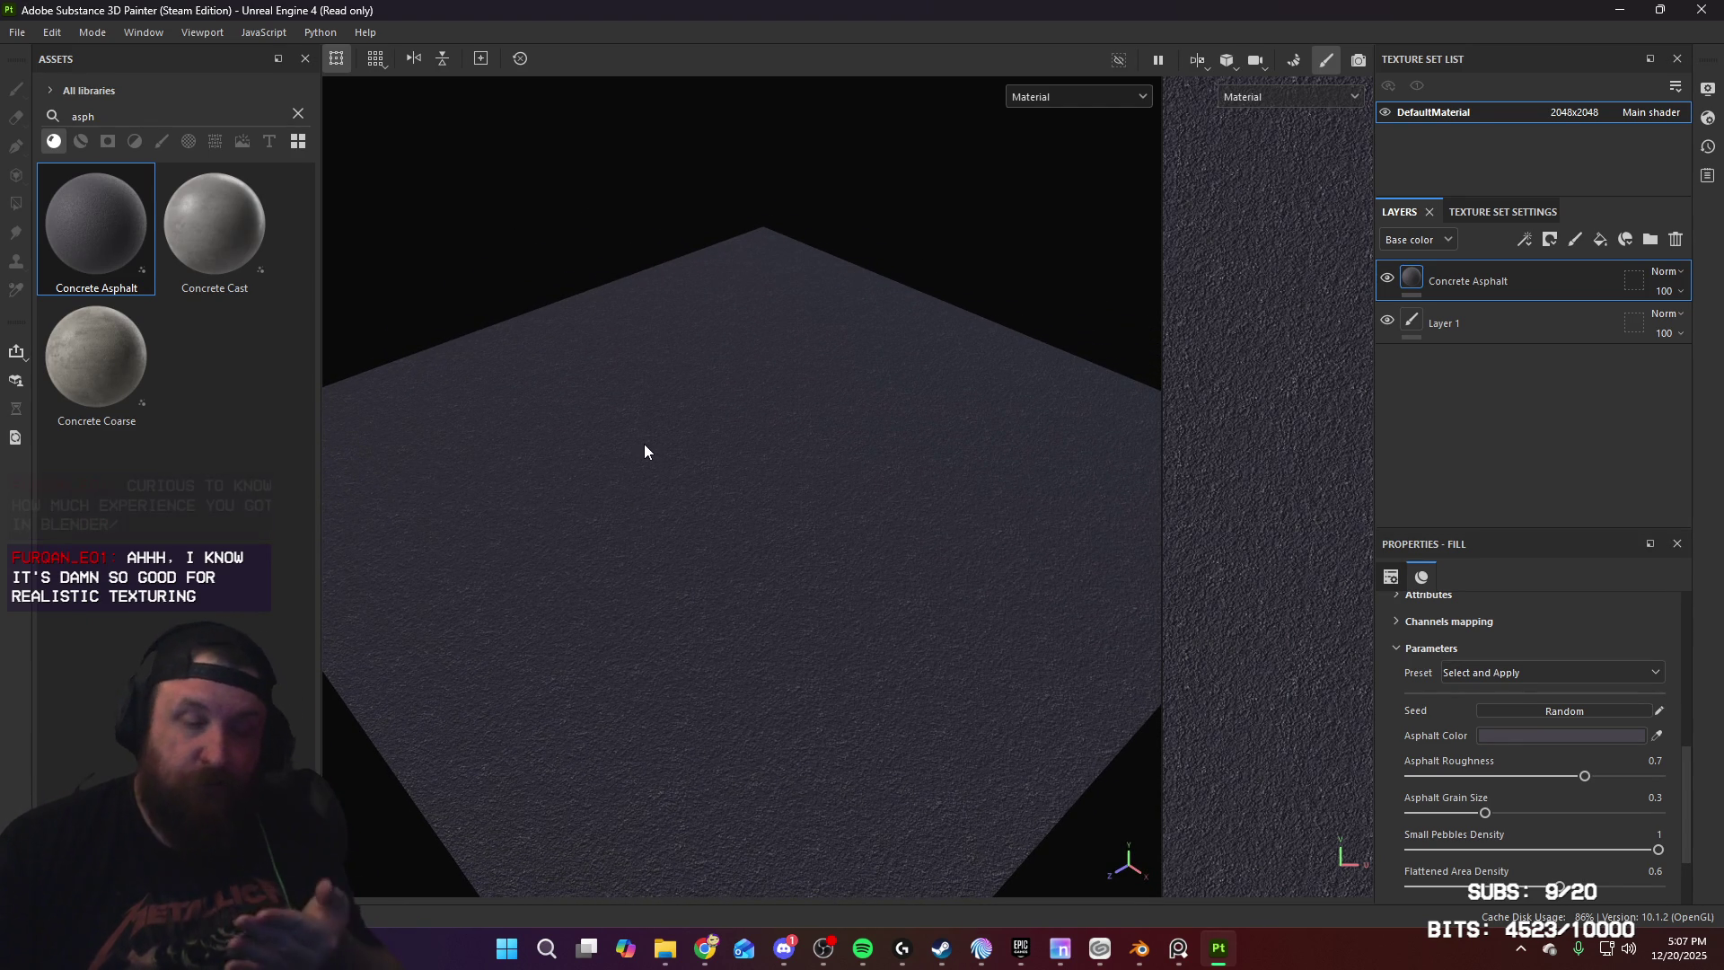
{"action": "mouse_move", "coordinate": [793, 480]}
{"action": "left_mouse_down", "text": "alt"}
{"action": "mouse_move", "coordinate": [820, 557]}
{"action": "mouse_move", "coordinate": [812, 539]}
{"action": "mouse_move", "coordinate": [805, 558]}
{"action": "mouse_move", "coordinate": [800, 485]}
{"action": "mouse_move", "coordinate": [1097, 469]}
{"action": "mouse_move", "coordinate": [763, 504]}
{"action": "mouse_move", "coordinate": [850, 427]}
{"action": "mouse_move", "coordinate": [847, 508]}
{"action": "mouse_move", "coordinate": [828, 422]}
{"action": "left_mouse_up", "text": "alt"}
{"action": "left_click_drag", "start_coordinate": [883, 494], "coordinate": [812, 501], "text": "alt"}
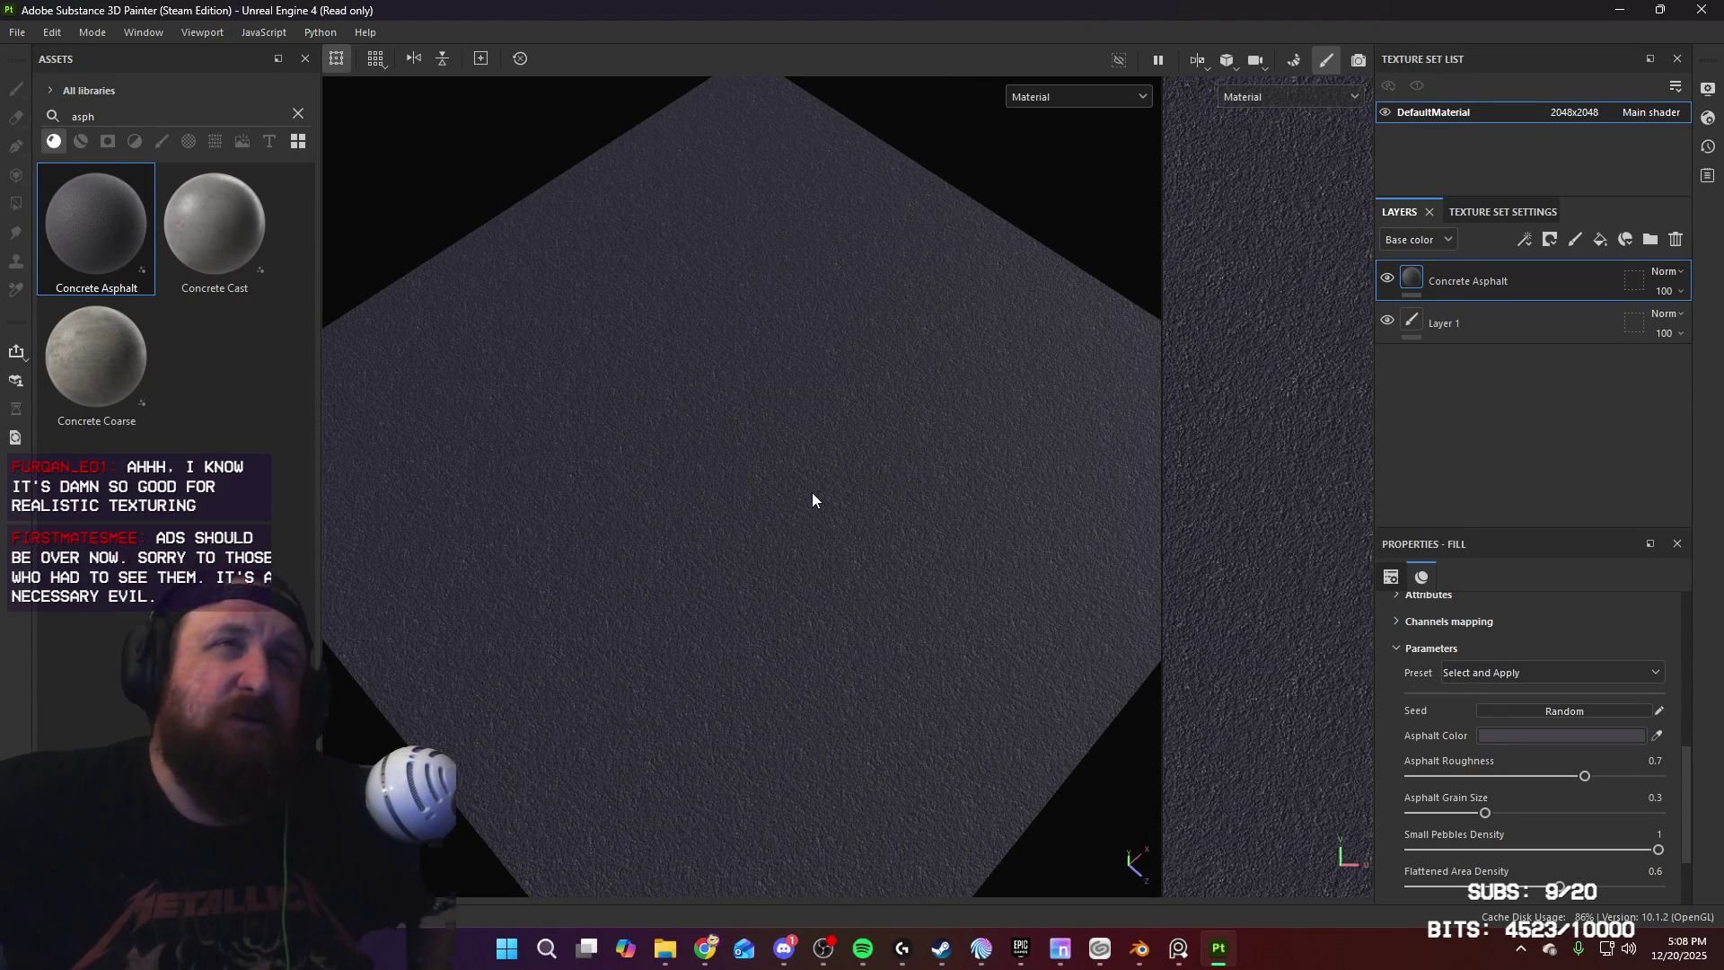
{"action": "mouse_move", "coordinate": [812, 500]}
{"action": "left_mouse_down", "text": "alt"}
{"action": "mouse_move", "coordinate": [754, 539]}
{"action": "mouse_move", "coordinate": [762, 481]}
{"action": "mouse_move", "coordinate": [843, 512]}
{"action": "mouse_move", "coordinate": [694, 495]}
{"action": "mouse_move", "coordinate": [935, 535]}
{"action": "mouse_move", "coordinate": [643, 554]}
{"action": "left_mouse_up", "text": "alt"}
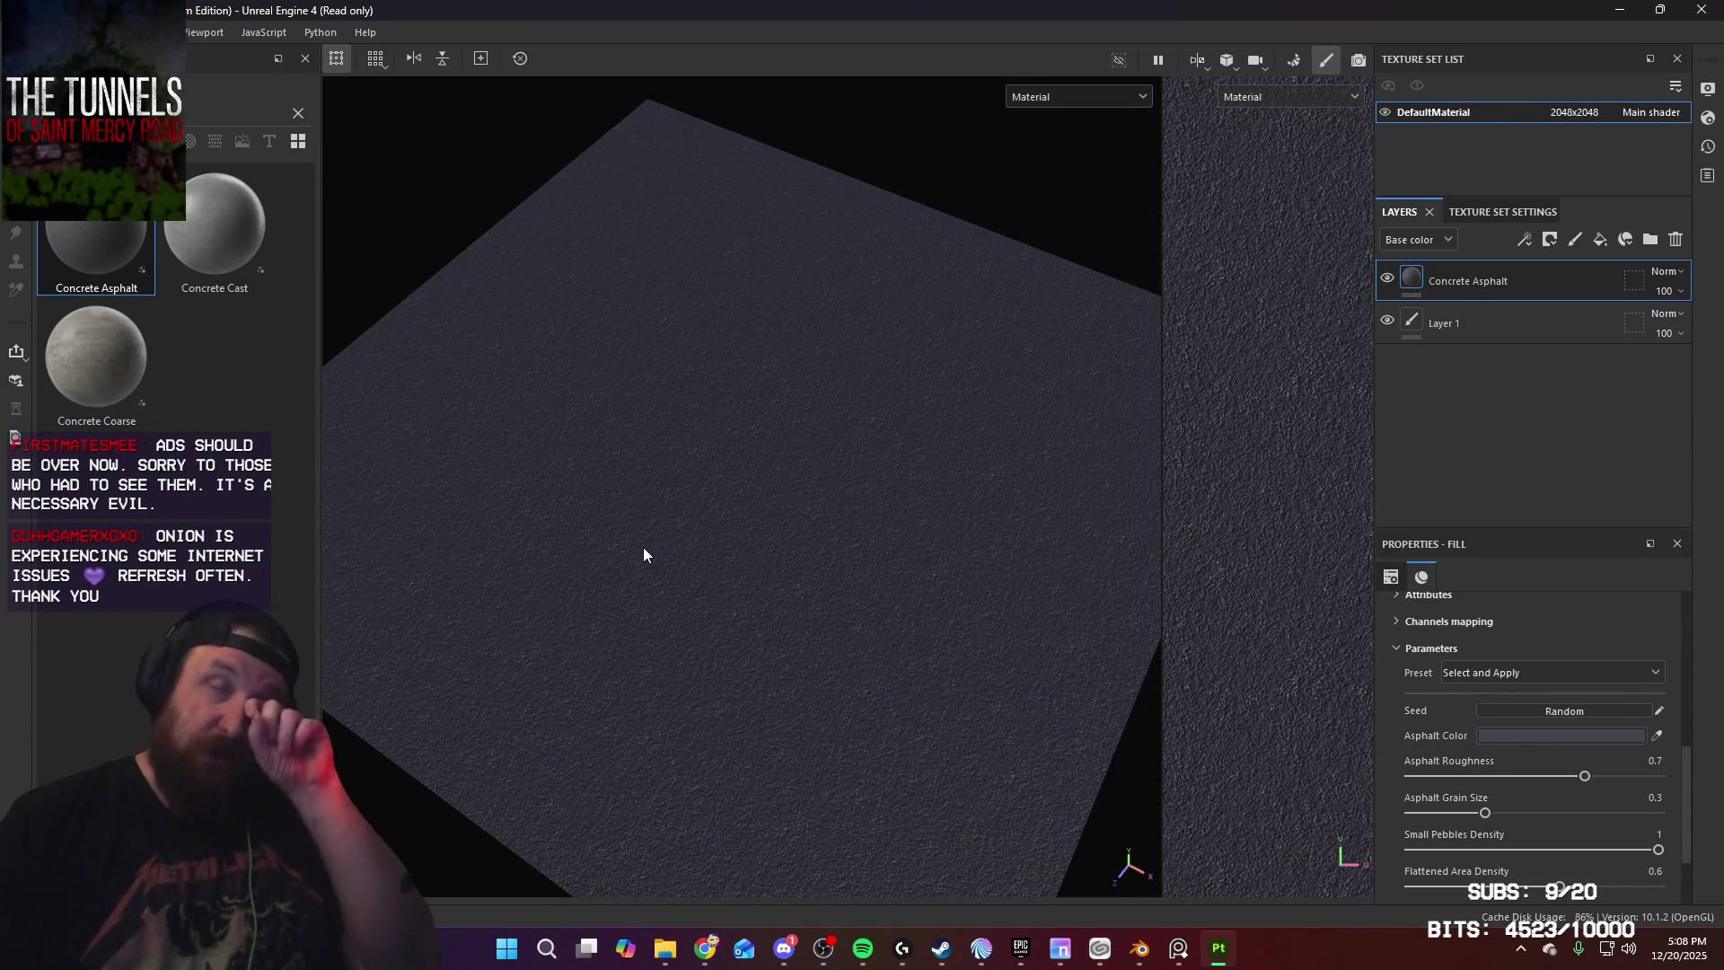
{"action": "mouse_move", "coordinate": [643, 555]}
{"action": "left_mouse_down", "text": "alt"}
{"action": "mouse_move", "coordinate": [627, 589]}
{"action": "mouse_move", "coordinate": [819, 600]}
{"action": "mouse_move", "coordinate": [727, 609]}
{"action": "mouse_move", "coordinate": [942, 645]}
{"action": "left_mouse_up", "text": "alt"}
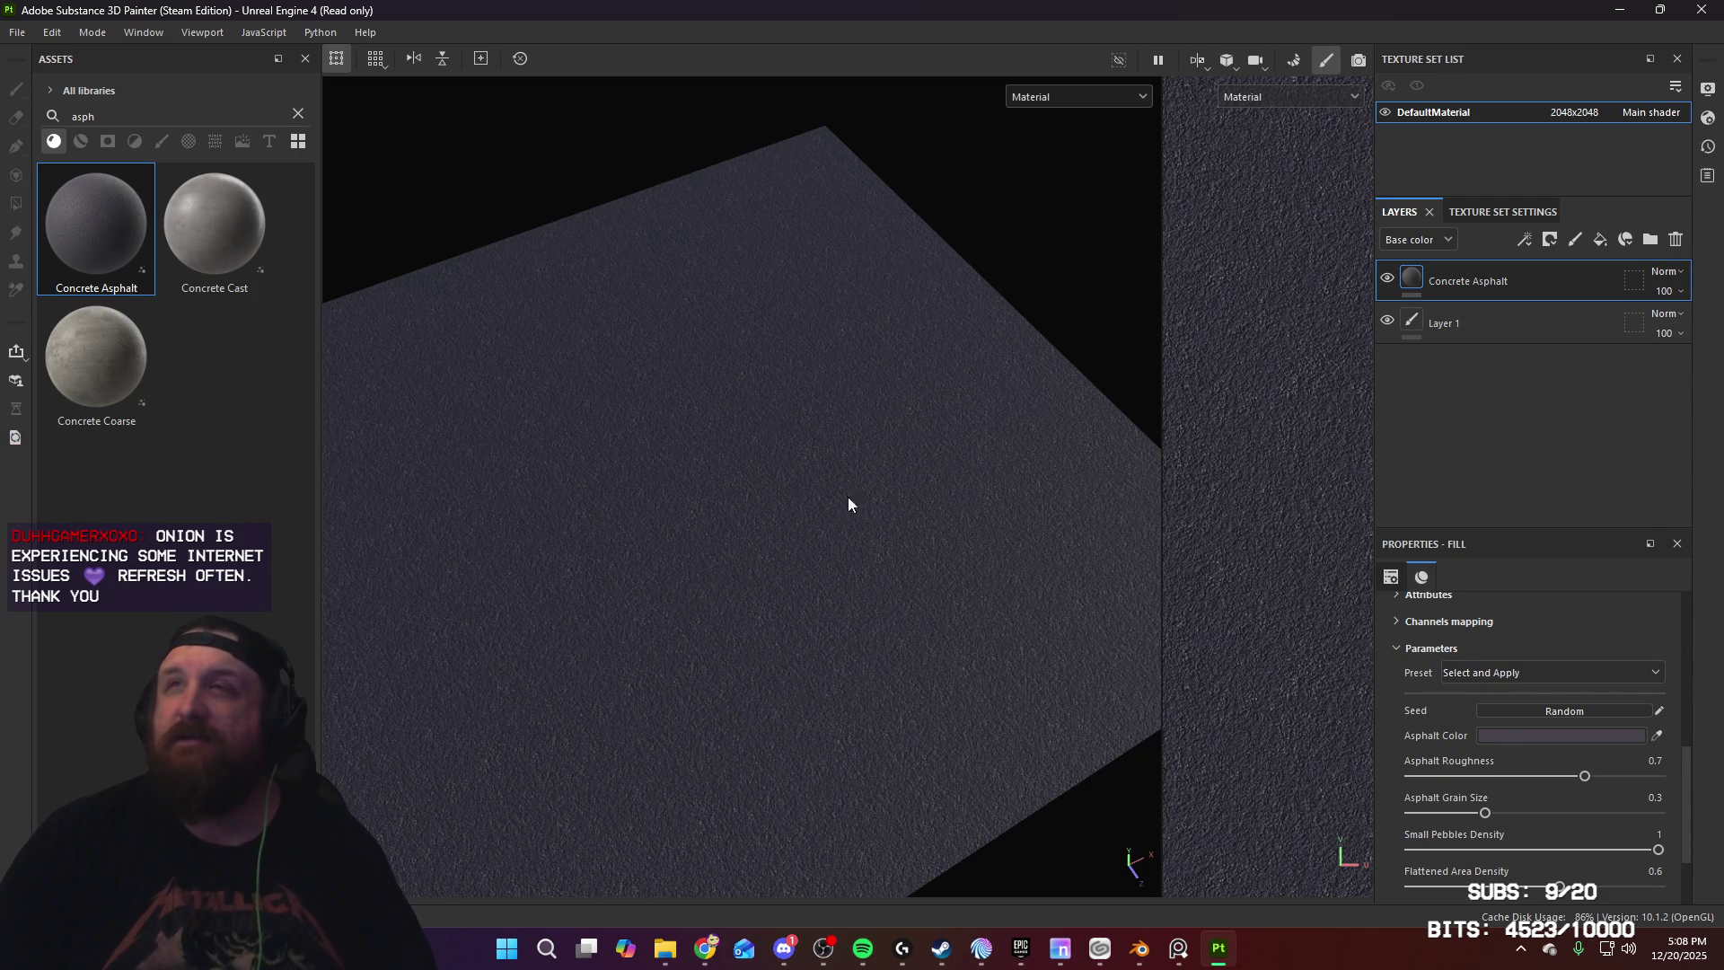
{"action": "mouse_move", "coordinate": [780, 525]}
{"action": "left_mouse_down", "text": "alt"}
{"action": "mouse_move", "coordinate": [739, 520]}
{"action": "mouse_move", "coordinate": [766, 512]}
{"action": "mouse_move", "coordinate": [808, 539]}
{"action": "mouse_move", "coordinate": [838, 527]}
{"action": "mouse_move", "coordinate": [828, 512]}
{"action": "left_mouse_up", "text": "alt"}
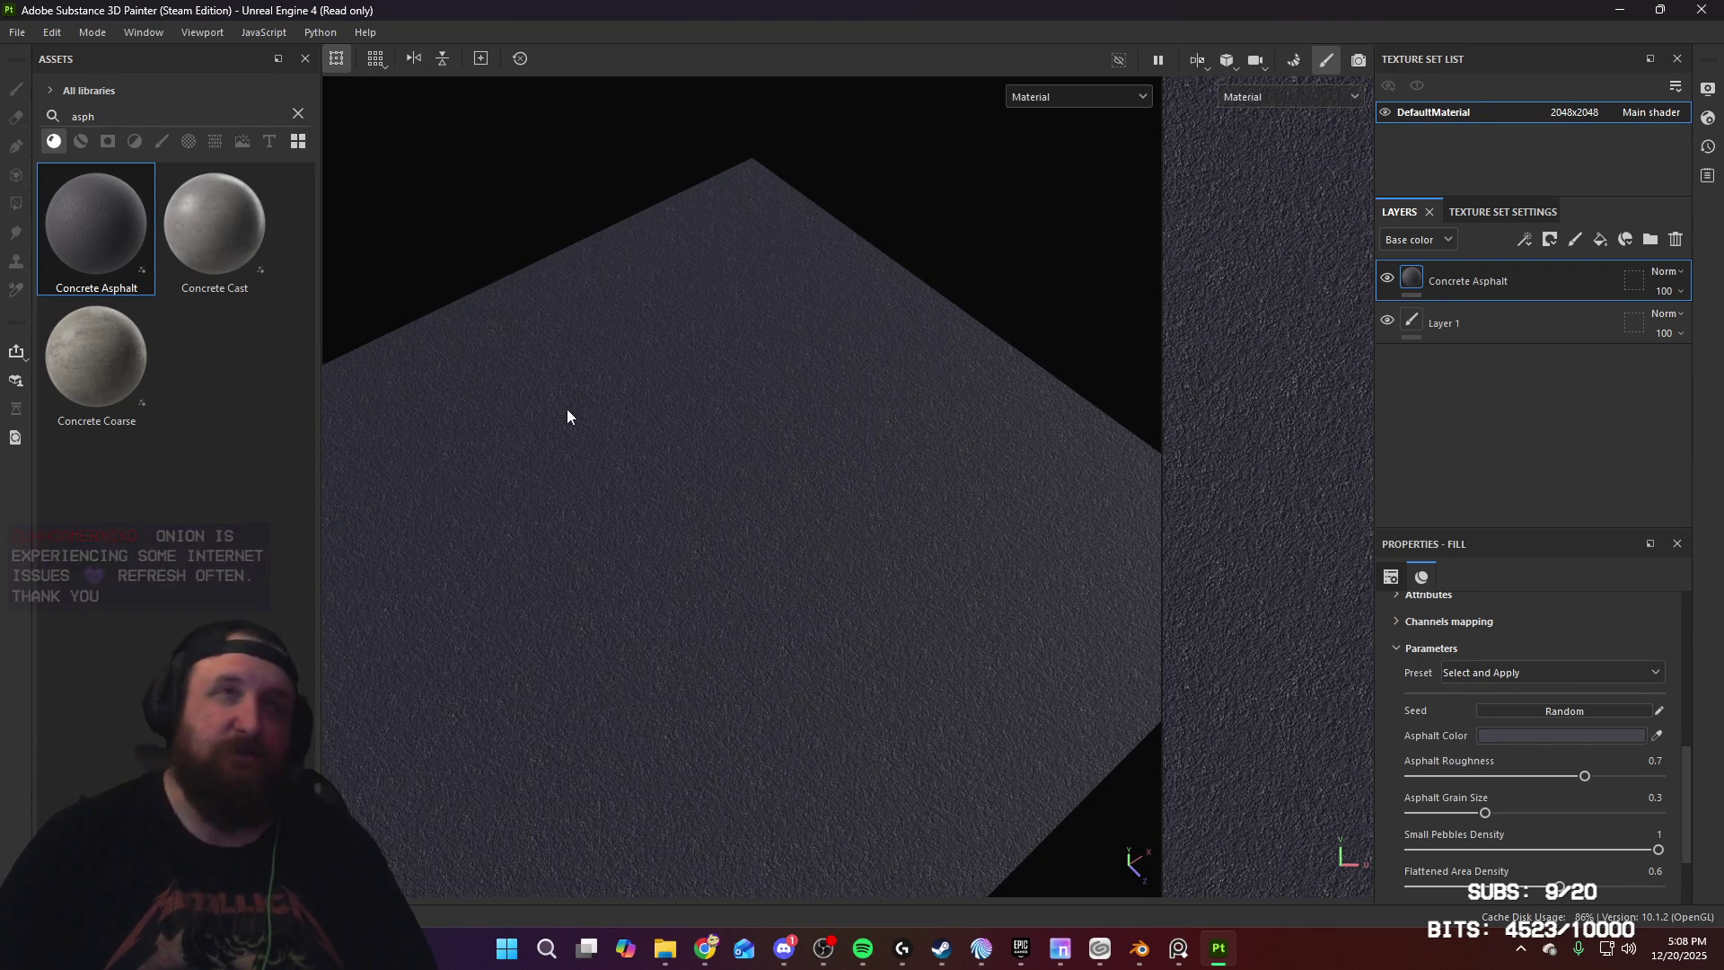
{"action": "left_click_drag", "start_coordinate": [728, 434], "coordinate": [808, 377], "text": "alt"}
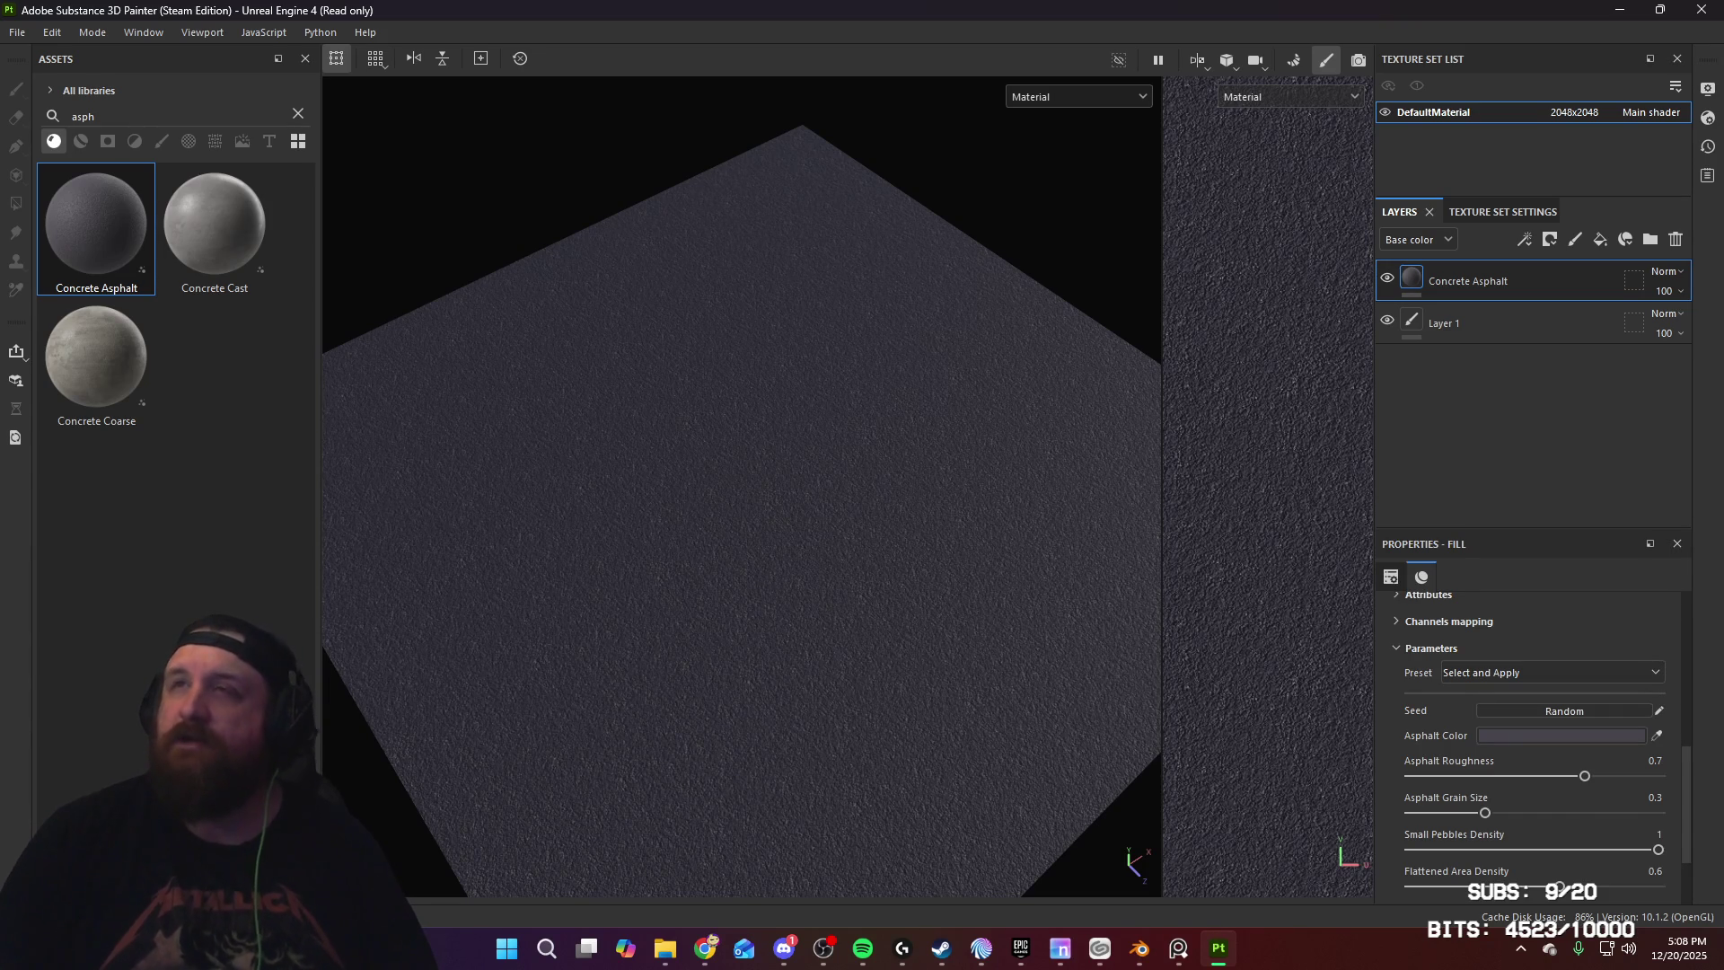
{"action": "mouse_move", "coordinate": [677, 331]}
{"action": "left_mouse_down", "text": "alt"}
{"action": "mouse_move", "coordinate": [800, 440]}
{"action": "mouse_move", "coordinate": [677, 427]}
{"action": "mouse_move", "coordinate": [703, 477]}
{"action": "mouse_move", "coordinate": [671, 508]}
{"action": "mouse_move", "coordinate": [713, 416]}
{"action": "left_mouse_up", "text": "alt"}
{"action": "mouse_move", "coordinate": [712, 415]}
{"action": "right_mouse_down", "text": "alt"}
{"action": "mouse_move", "coordinate": [762, 502]}
{"action": "mouse_move", "coordinate": [770, 585]}
{"action": "right_mouse_up", "text": "alt"}
{"action": "mouse_move", "coordinate": [808, 565]}
{"action": "left_mouse_down", "text": "alt"}
{"action": "mouse_move", "coordinate": [789, 396]}
{"action": "mouse_move", "coordinate": [769, 414]}
{"action": "mouse_move", "coordinate": [781, 339]}
{"action": "mouse_move", "coordinate": [927, 261]}
{"action": "mouse_move", "coordinate": [881, 281]}
{"action": "mouse_move", "coordinate": [931, 477]}
{"action": "mouse_move", "coordinate": [874, 450]}
{"action": "mouse_move", "coordinate": [794, 506]}
{"action": "mouse_move", "coordinate": [731, 500]}
{"action": "mouse_move", "coordinate": [755, 520]}
{"action": "left_mouse_up", "text": "alt"}
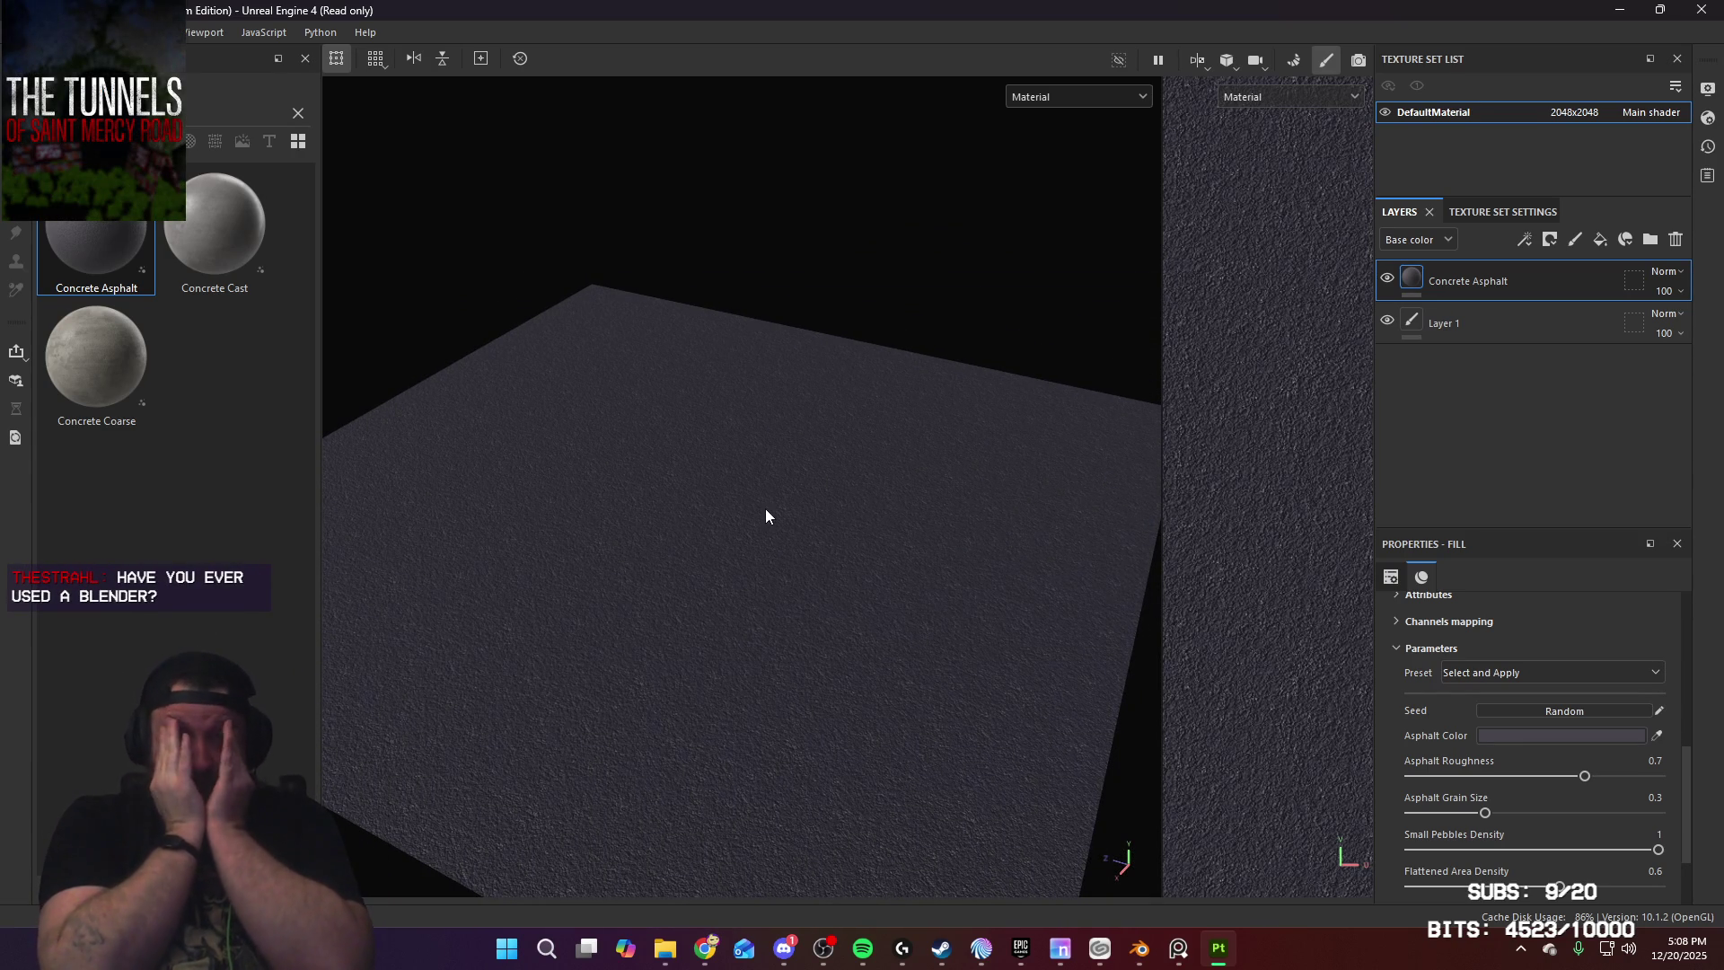
{"action": "mouse_move", "coordinate": [746, 523]}
{"action": "left_mouse_down", "text": "alt"}
{"action": "mouse_move", "coordinate": [842, 426]}
{"action": "mouse_move", "coordinate": [884, 464]}
{"action": "mouse_move", "coordinate": [716, 483]}
{"action": "mouse_move", "coordinate": [773, 469]}
{"action": "mouse_move", "coordinate": [796, 426]}
{"action": "mouse_move", "coordinate": [838, 401]}
{"action": "mouse_move", "coordinate": [832, 446]}
{"action": "mouse_move", "coordinate": [877, 497]}
{"action": "mouse_move", "coordinate": [859, 445]}
{"action": "left_mouse_up", "text": "alt"}
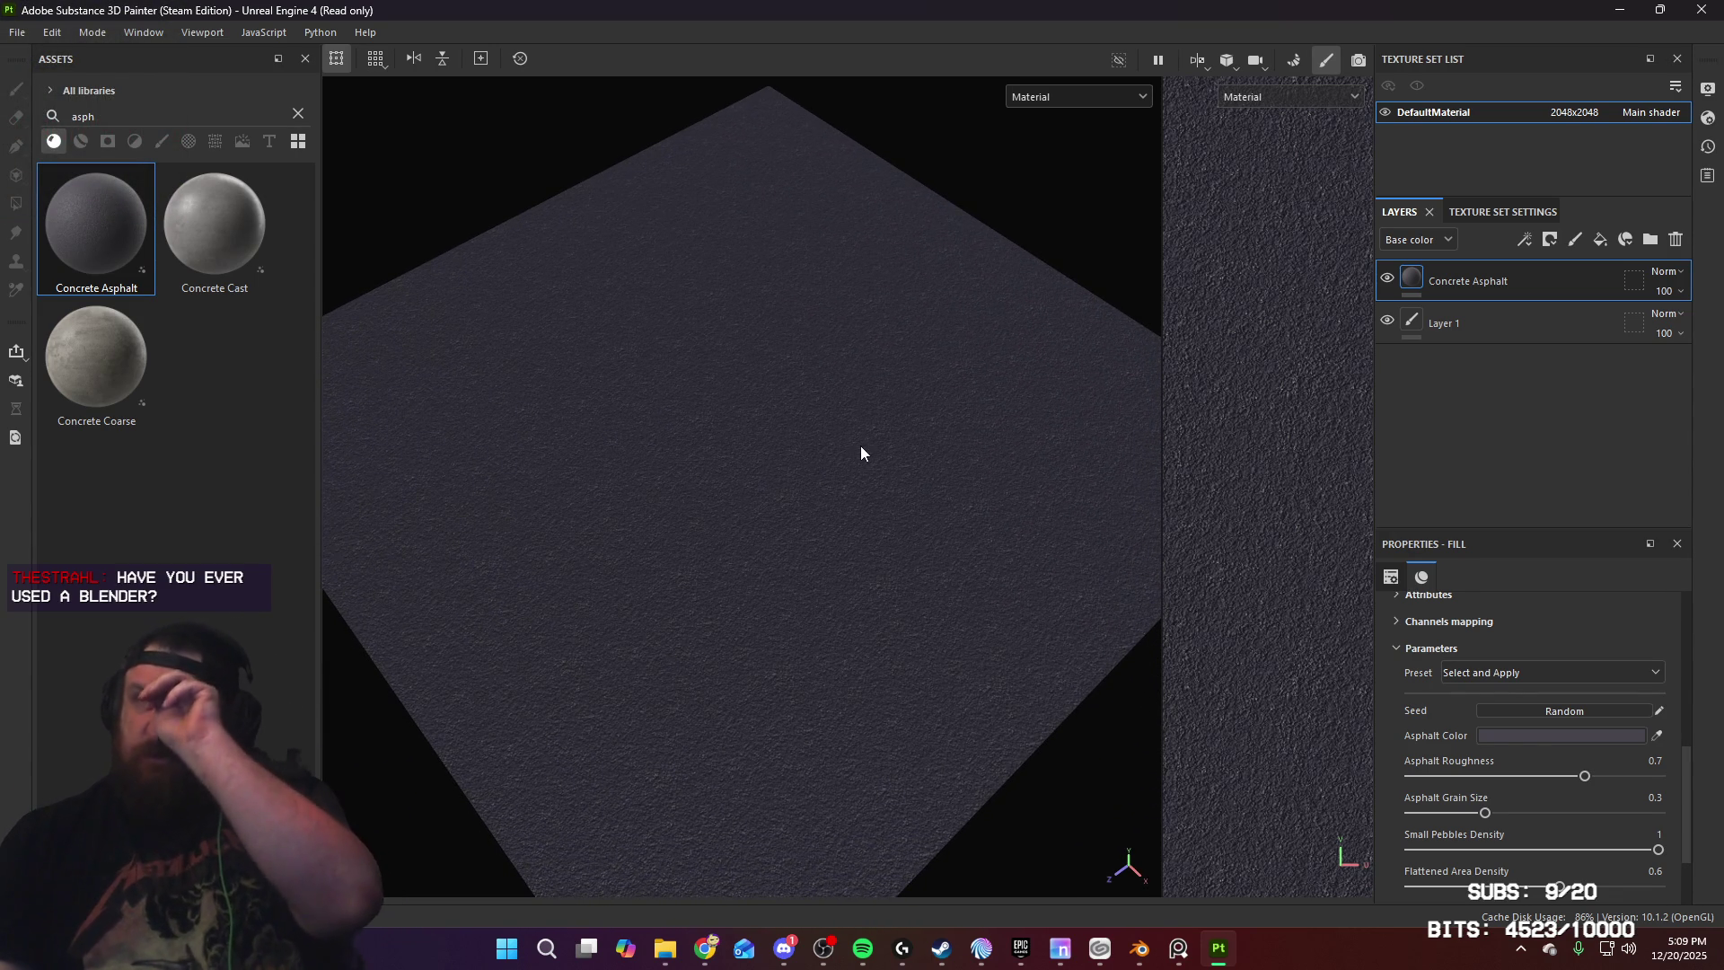
{"action": "mouse_move", "coordinate": [697, 408]}
{"action": "left_mouse_down", "text": "alt"}
{"action": "mouse_move", "coordinate": [612, 339]}
{"action": "mouse_move", "coordinate": [616, 401]}
{"action": "mouse_move", "coordinate": [717, 400]}
{"action": "left_mouse_up", "text": "alt"}
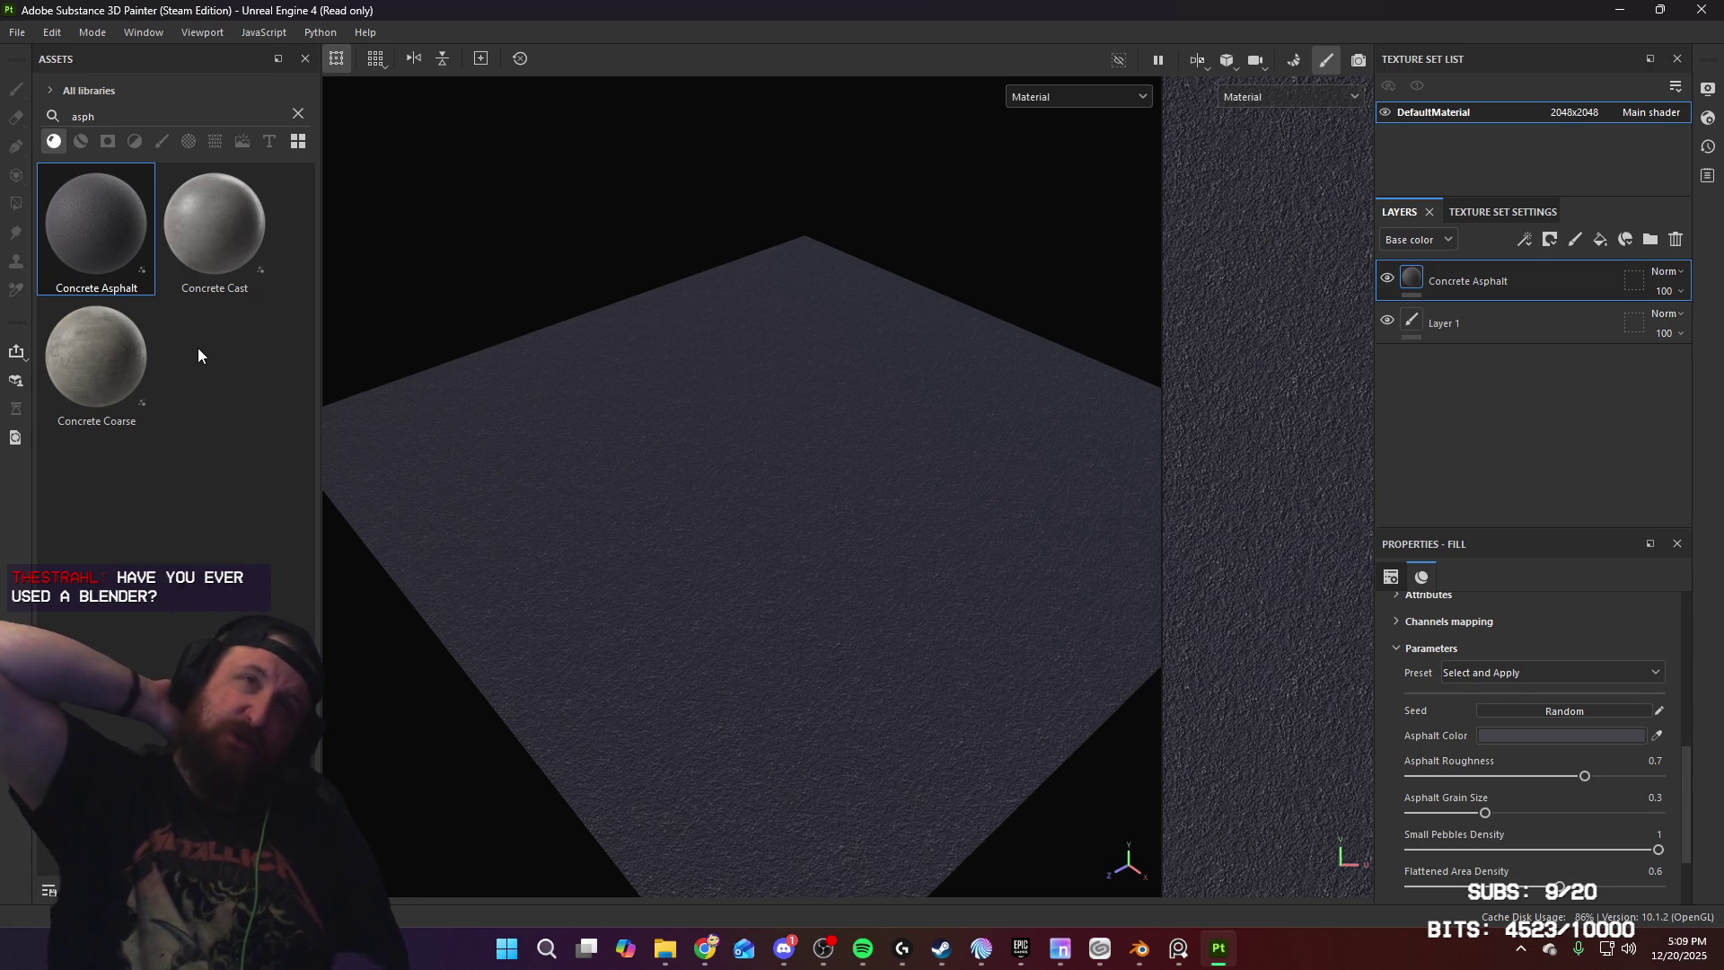
{"action": "mouse_move", "coordinate": [541, 304]}
{"action": "left_mouse_down", "text": "alt"}
{"action": "mouse_move", "coordinate": [685, 423]}
{"action": "mouse_move", "coordinate": [581, 435]}
{"action": "mouse_move", "coordinate": [941, 467]}
{"action": "left_mouse_up", "text": "alt"}
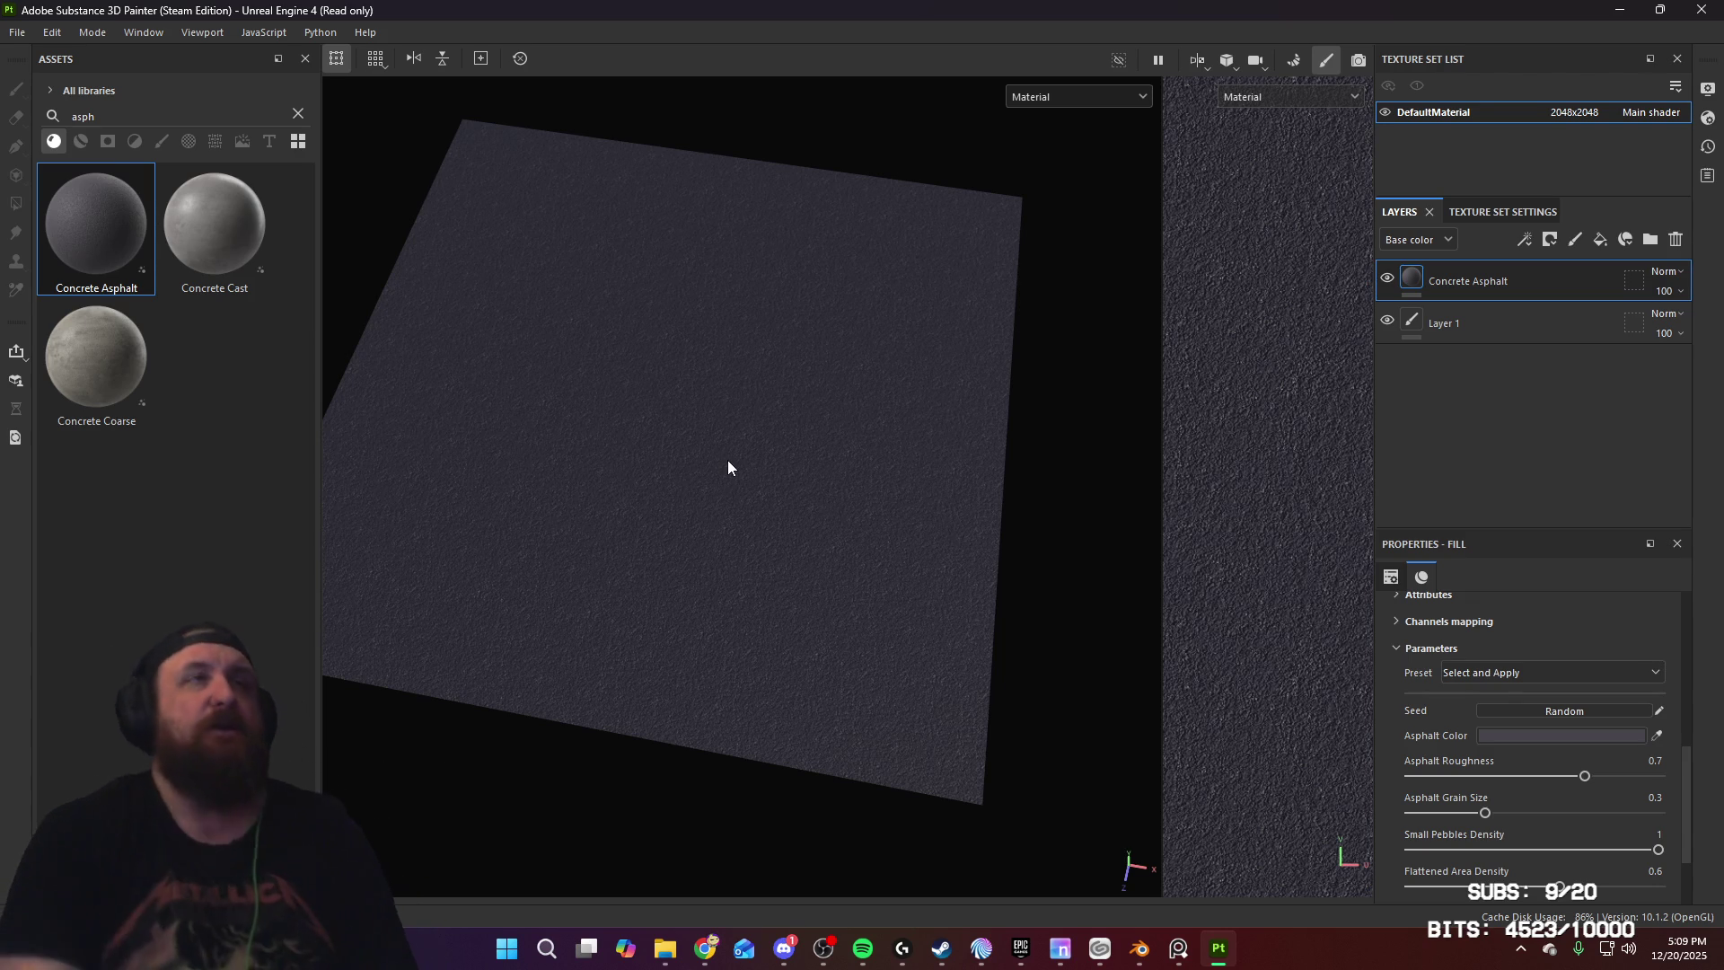
{"action": "mouse_move", "coordinate": [770, 488]}
{"action": "left_mouse_down", "text": "alt"}
{"action": "mouse_move", "coordinate": [749, 485]}
{"action": "mouse_move", "coordinate": [735, 517]}
{"action": "left_mouse_up", "text": "alt"}
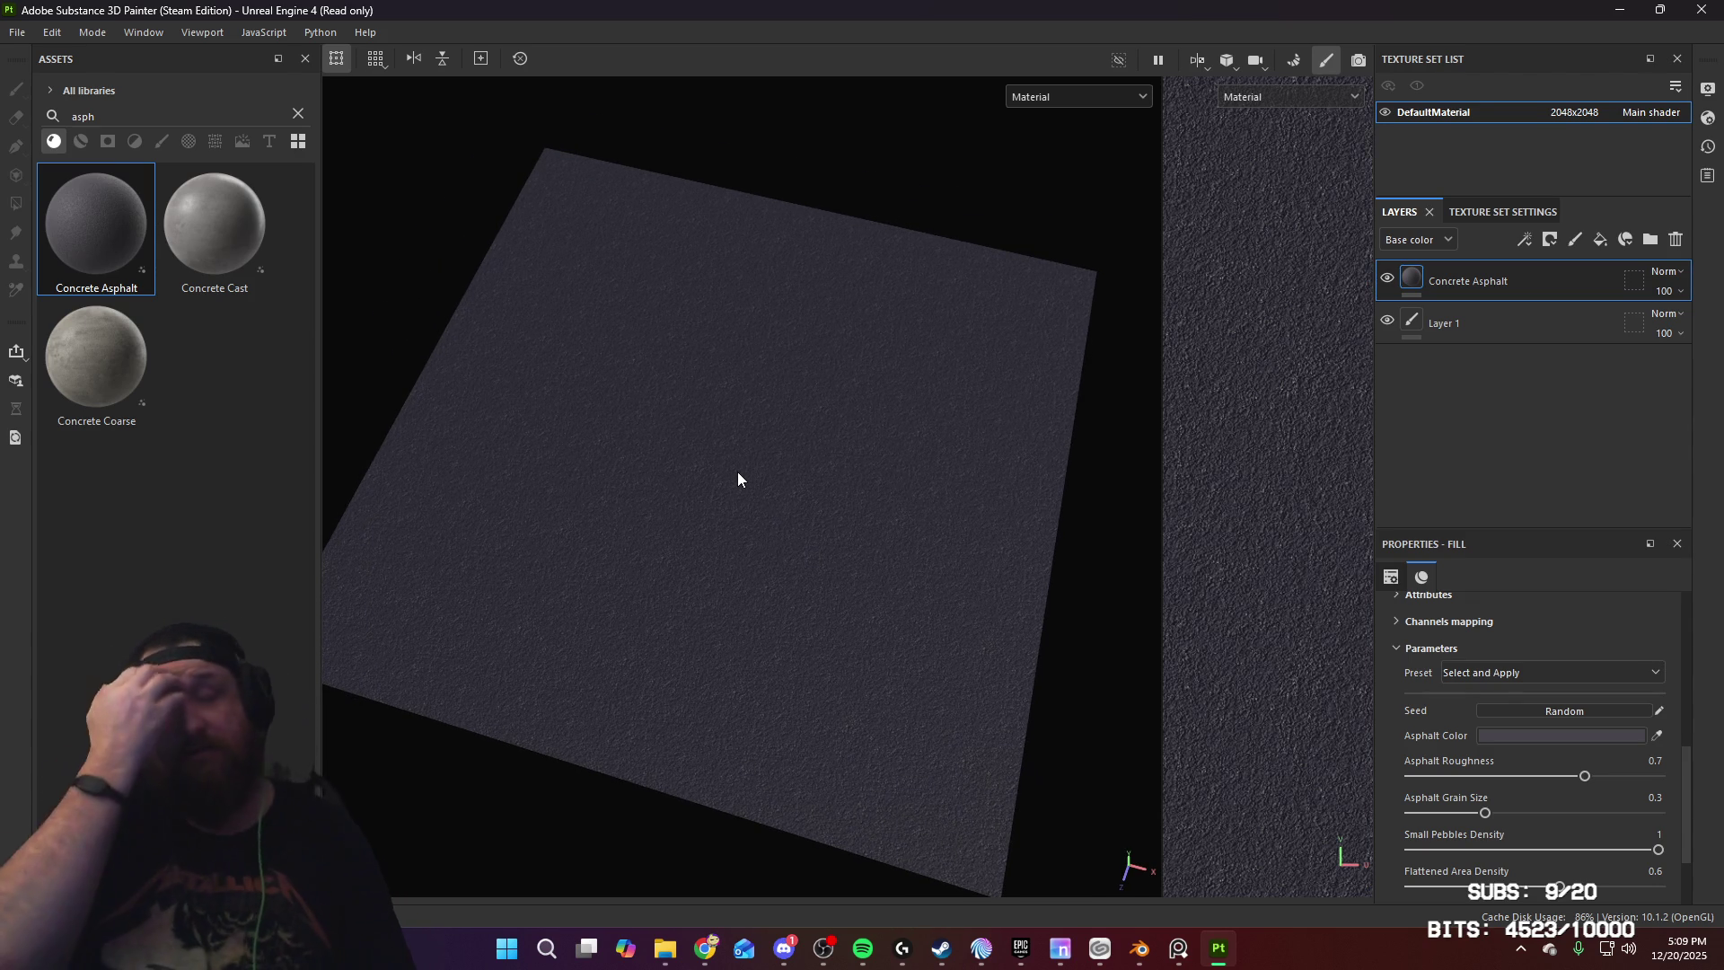
{"action": "mouse_move", "coordinate": [775, 436]}
{"action": "left_mouse_down", "text": "alt"}
{"action": "mouse_move", "coordinate": [789, 443]}
{"action": "mouse_move", "coordinate": [764, 448]}
{"action": "mouse_move", "coordinate": [851, 359]}
{"action": "mouse_move", "coordinate": [889, 407]}
{"action": "mouse_move", "coordinate": [616, 435]}
{"action": "mouse_move", "coordinate": [870, 420]}
{"action": "mouse_move", "coordinate": [850, 374]}
{"action": "mouse_move", "coordinate": [853, 459]}
{"action": "left_mouse_up", "text": "alt"}
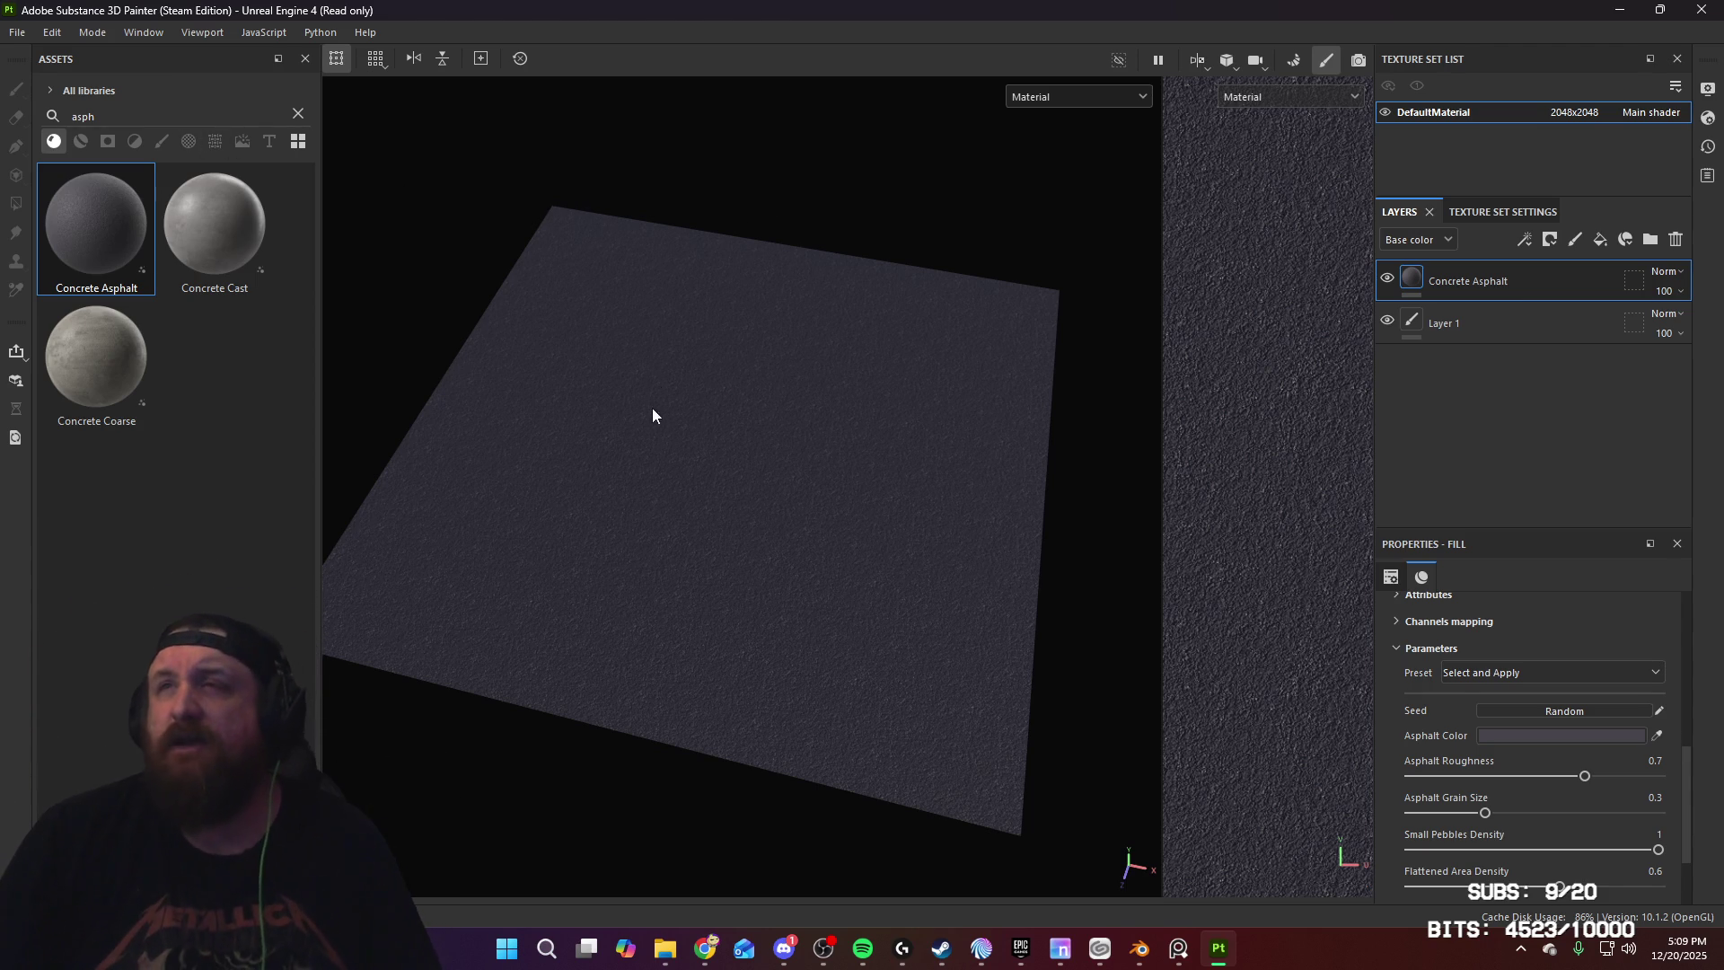
{"action": "left_click_drag", "start_coordinate": [695, 431], "coordinate": [635, 454], "text": "alt"}
{"action": "mouse_move", "coordinate": [677, 455]}
{"action": "middle_mouse_down", "text": "alt"}
{"action": "mouse_move", "coordinate": [722, 456]}
{"action": "mouse_move", "coordinate": [727, 438]}
{"action": "middle_mouse_up", "text": "alt"}
{"action": "left_click_drag", "start_coordinate": [728, 440], "coordinate": [677, 461], "text": "alt"}
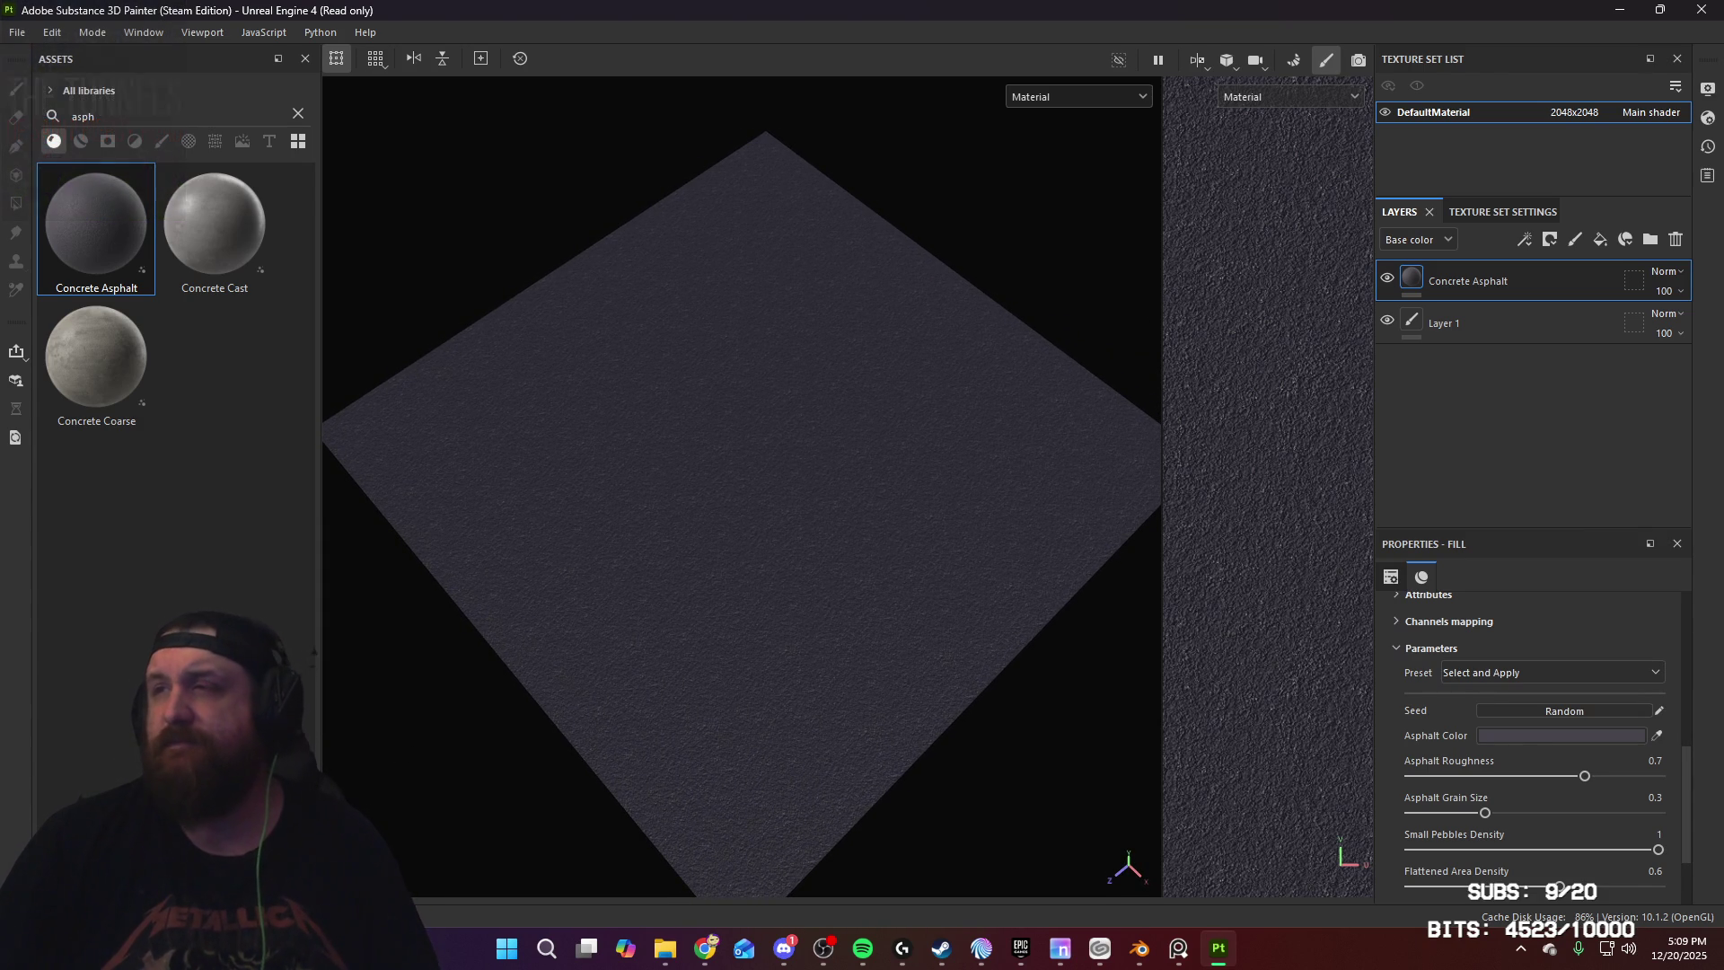
Step: Add a new fill layer above the Concrete Asphalt layer
{"action": "key", "text": "alt+Tab"}
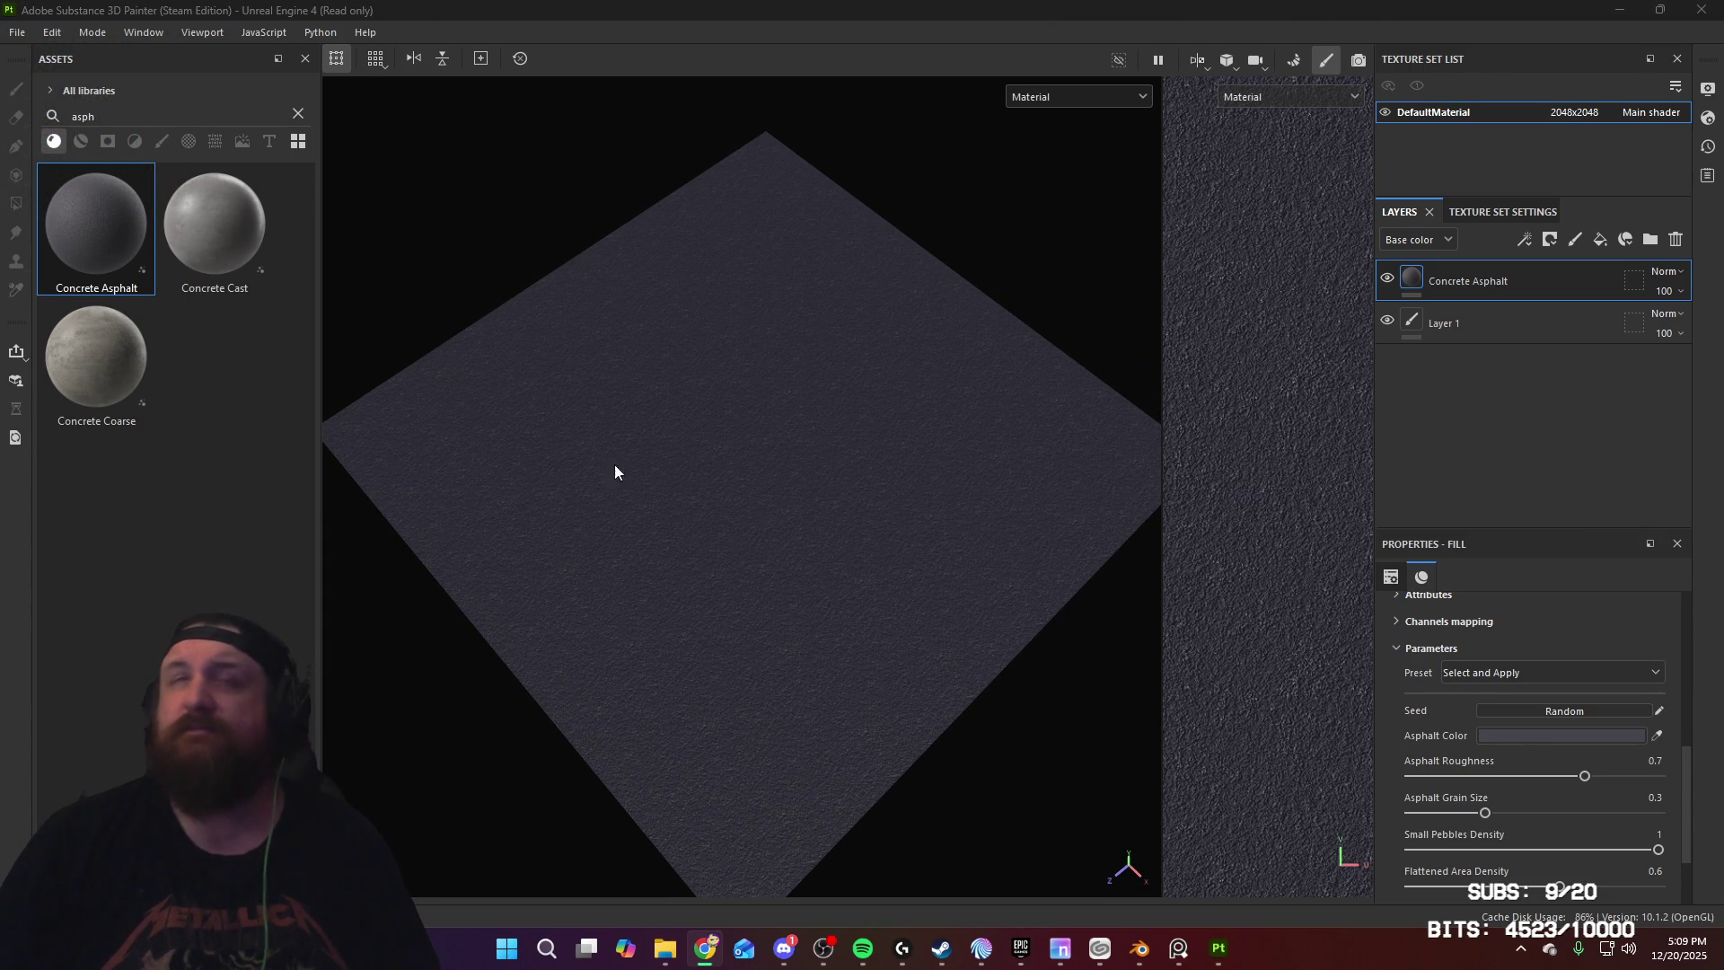
{"action": "key", "text": "alt+Tab"}
{"action": "mouse_move", "coordinate": [662, 482]}
{"action": "left_mouse_down", "text": "alt"}
{"action": "mouse_move", "coordinate": [708, 458]}
{"action": "mouse_move", "coordinate": [727, 469]}
{"action": "mouse_move", "coordinate": [716, 440]}
{"action": "mouse_move", "coordinate": [797, 466]}
{"action": "mouse_move", "coordinate": [781, 597]}
{"action": "mouse_move", "coordinate": [785, 511]}
{"action": "mouse_move", "coordinate": [821, 550]}
{"action": "mouse_move", "coordinate": [889, 566]}
{"action": "mouse_move", "coordinate": [781, 551]}
{"action": "mouse_move", "coordinate": [746, 527]}
{"action": "mouse_move", "coordinate": [878, 542]}
{"action": "mouse_move", "coordinate": [871, 512]}
{"action": "mouse_move", "coordinate": [874, 540]}
{"action": "left_mouse_up", "text": "alt"}
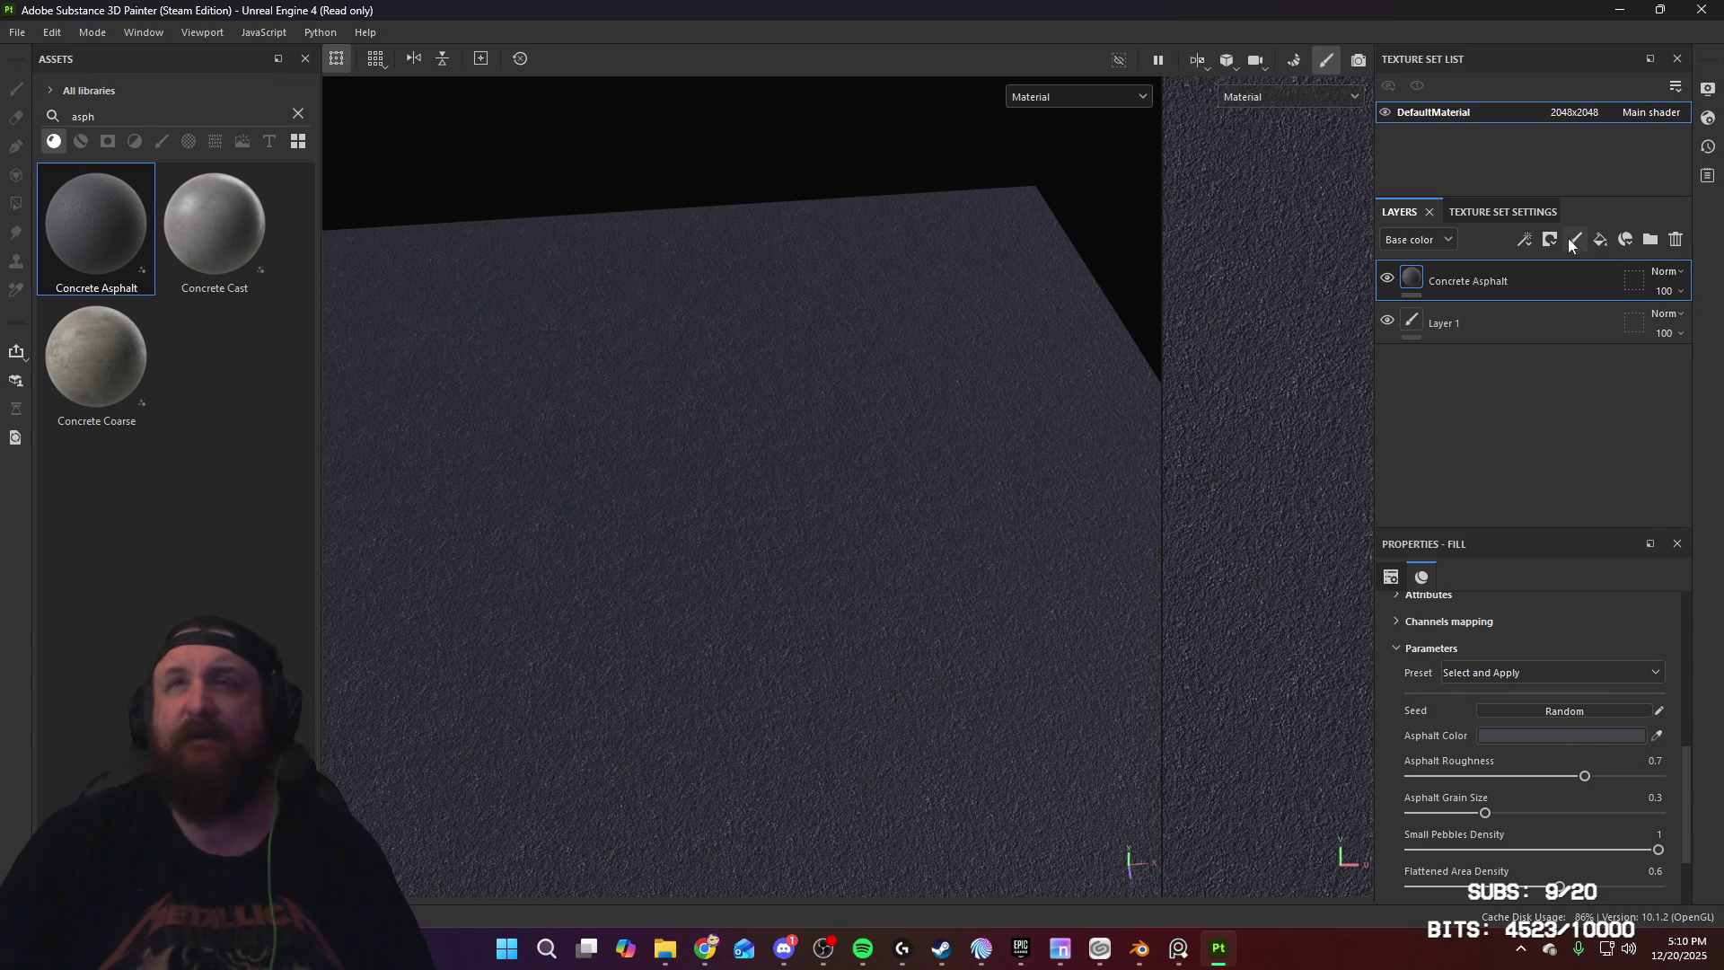
{"action": "left_click", "coordinate": [1602, 241]}
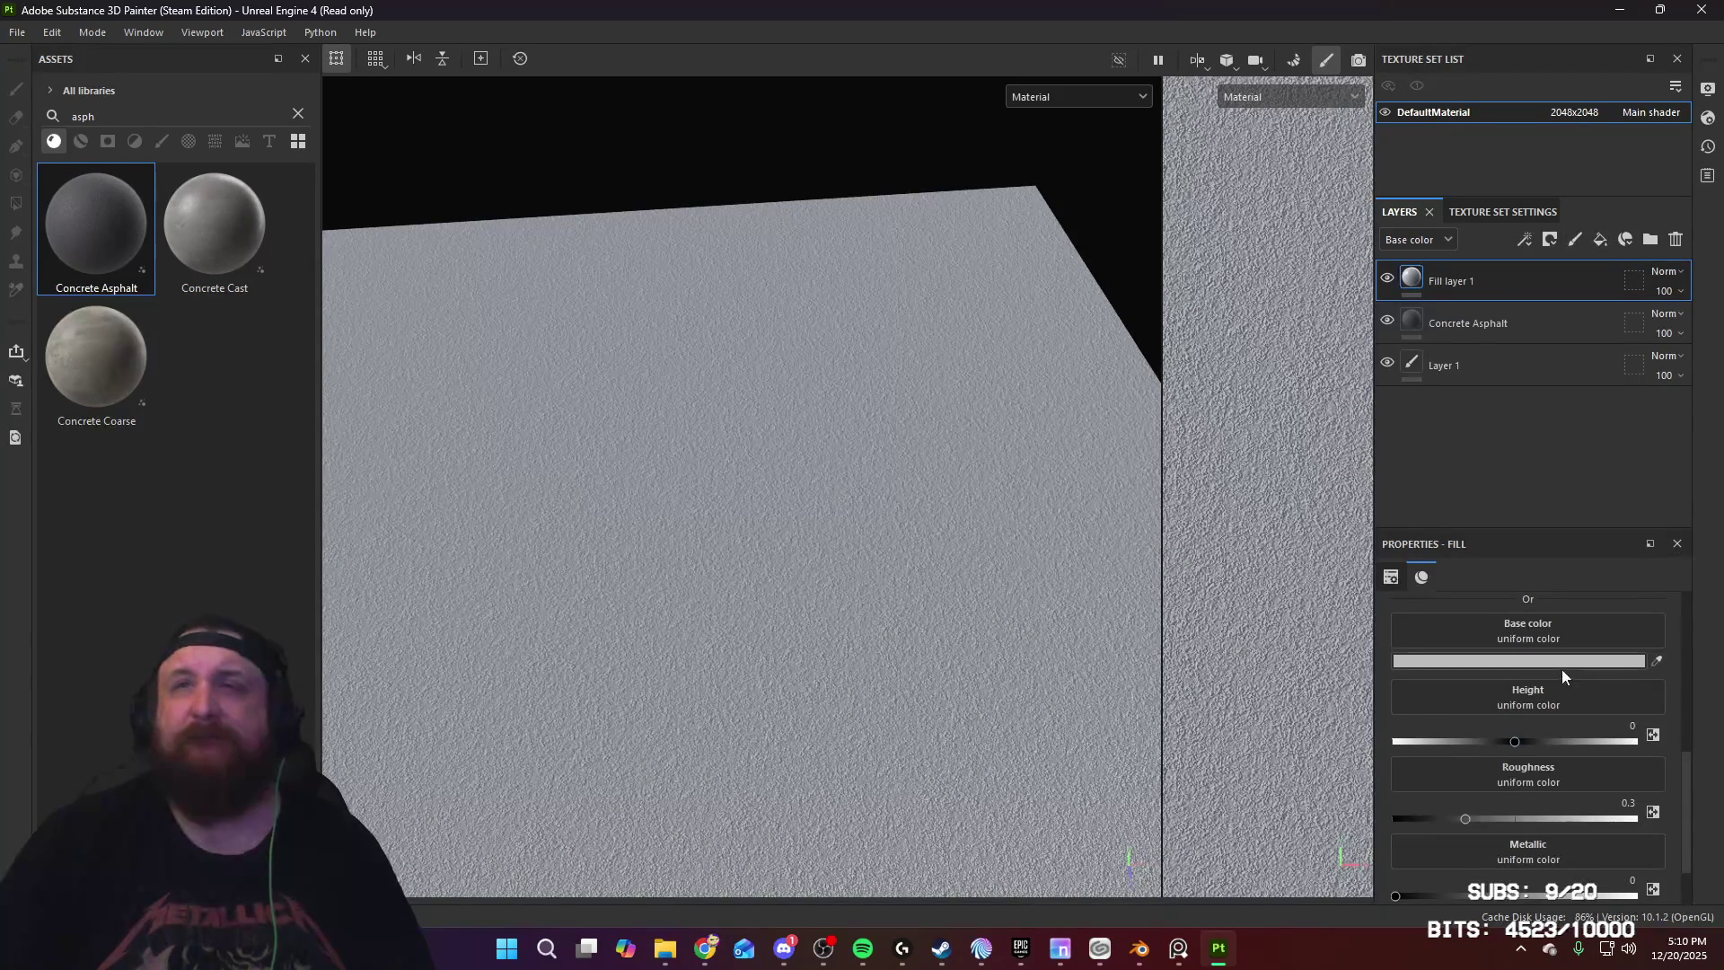
Step: Give the fill layer a black base colour and roughness 1
{"action": "left_click", "coordinate": [1563, 661]}
{"action": "left_click_drag", "start_coordinate": [1397, 639], "coordinate": [1248, 887]}
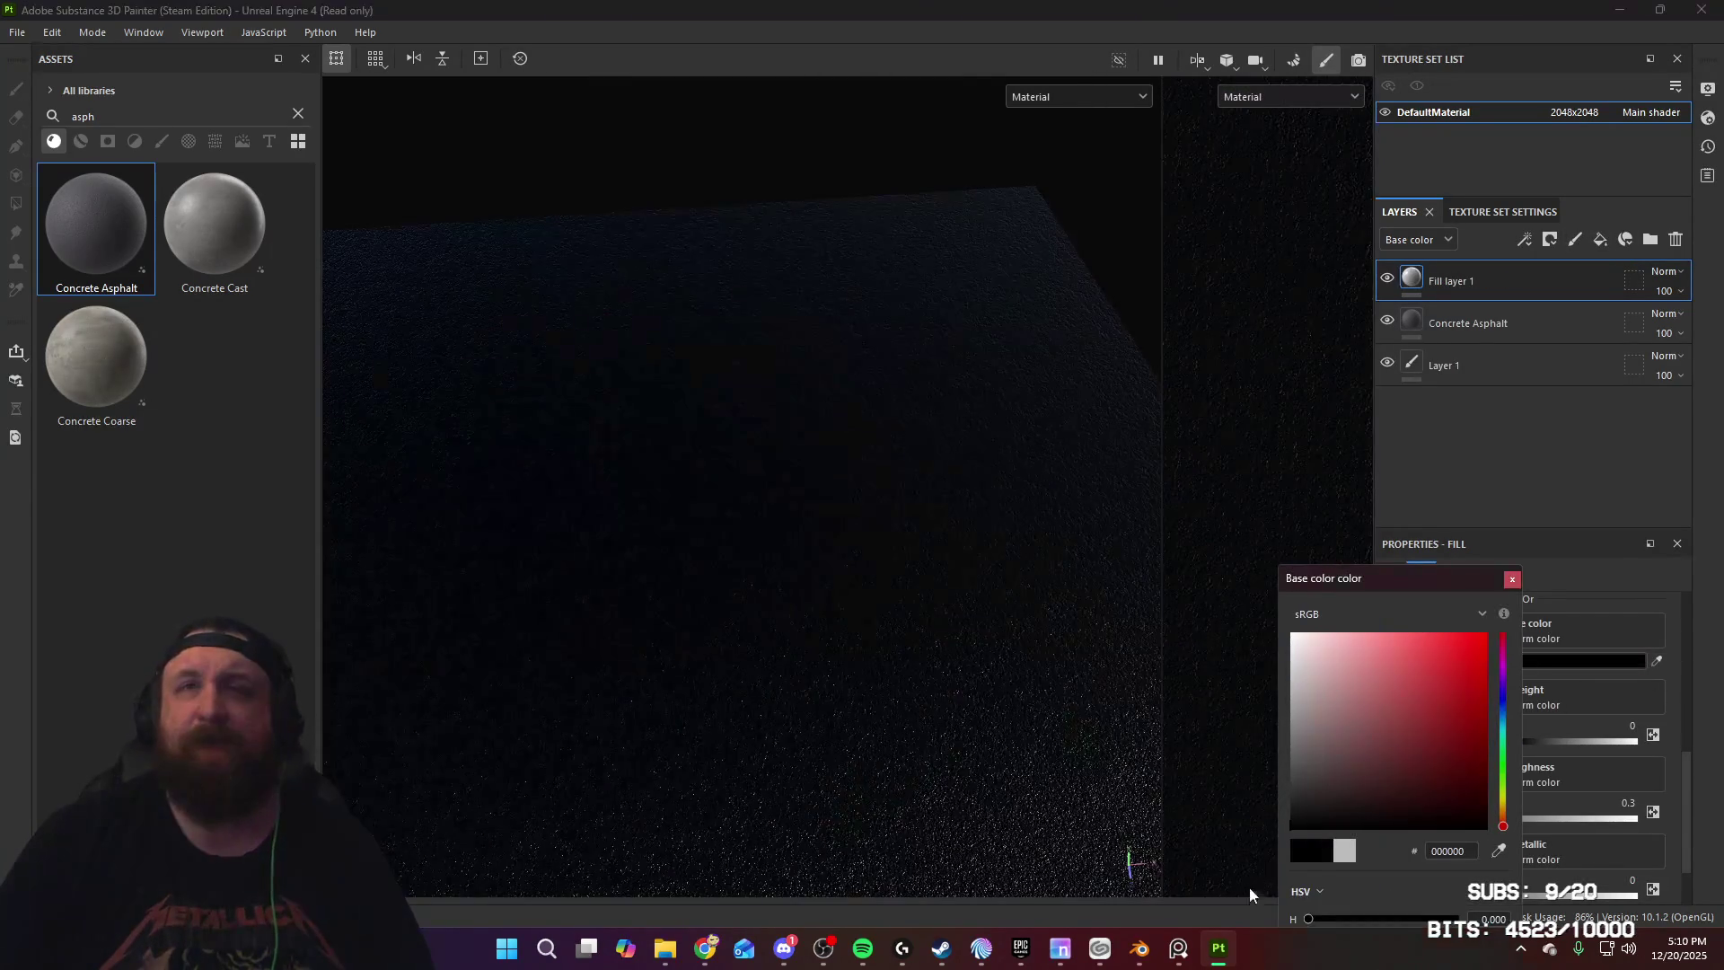
{"action": "left_click", "coordinate": [1511, 580]}
{"action": "scroll", "coordinate": [1507, 687], "scroll_direction": "down", "scroll_amount": 2}
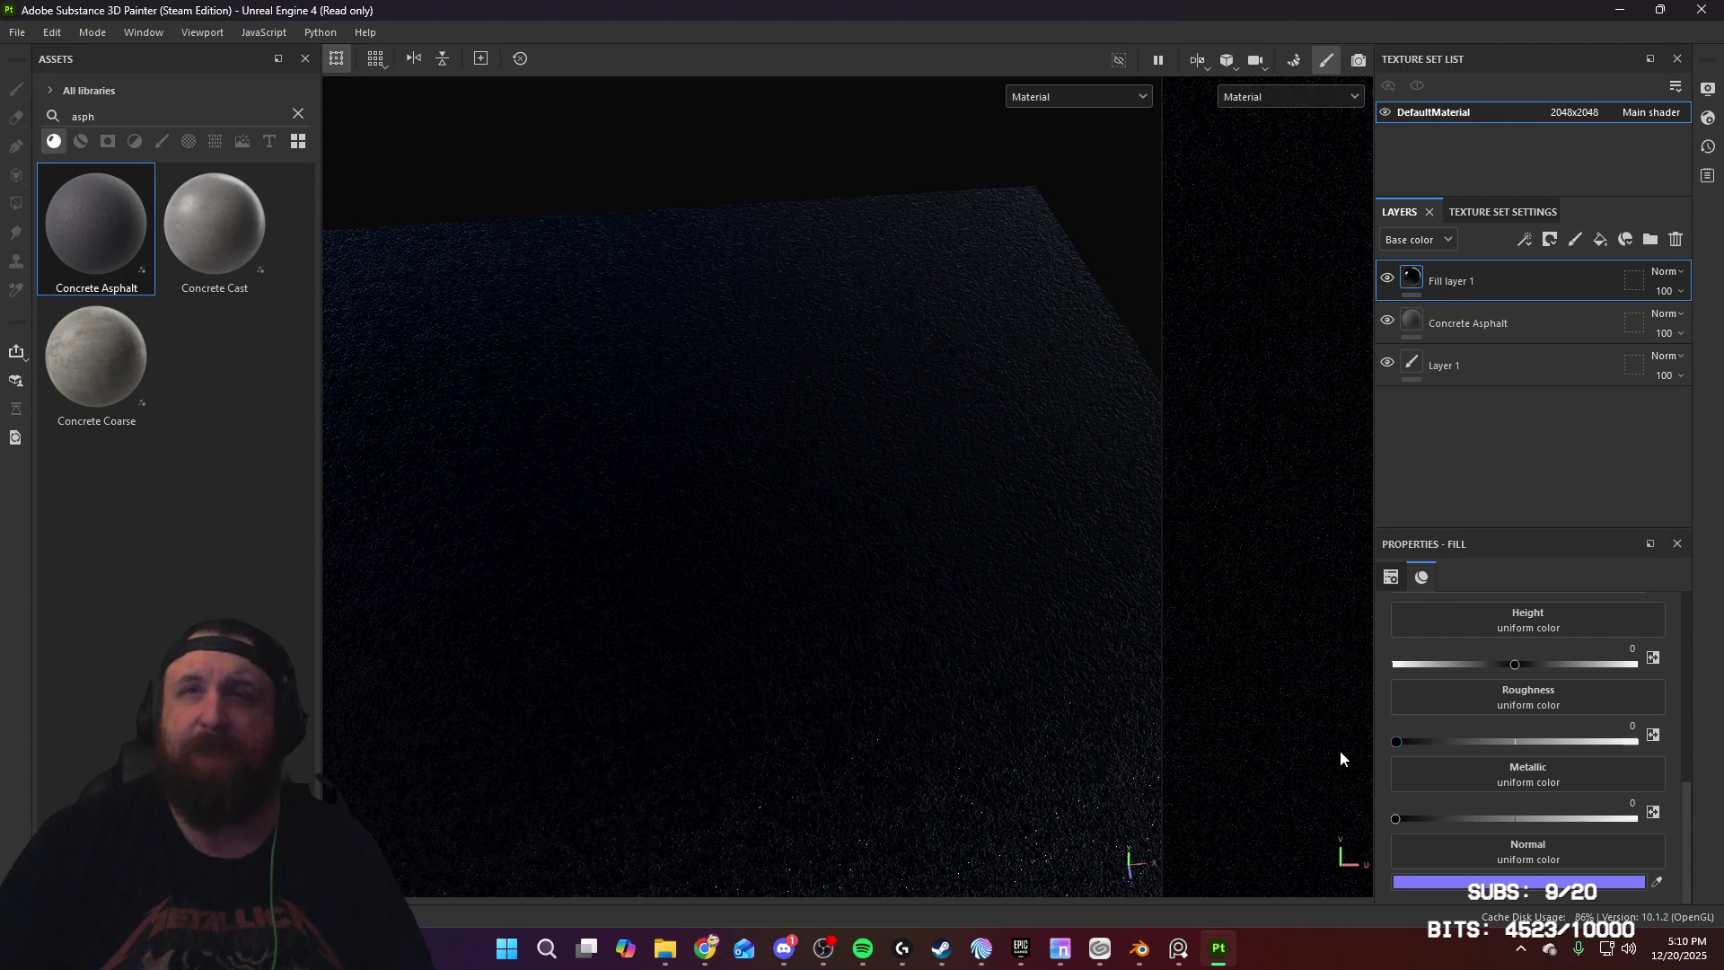
{"action": "left_click", "coordinate": [1635, 742]}
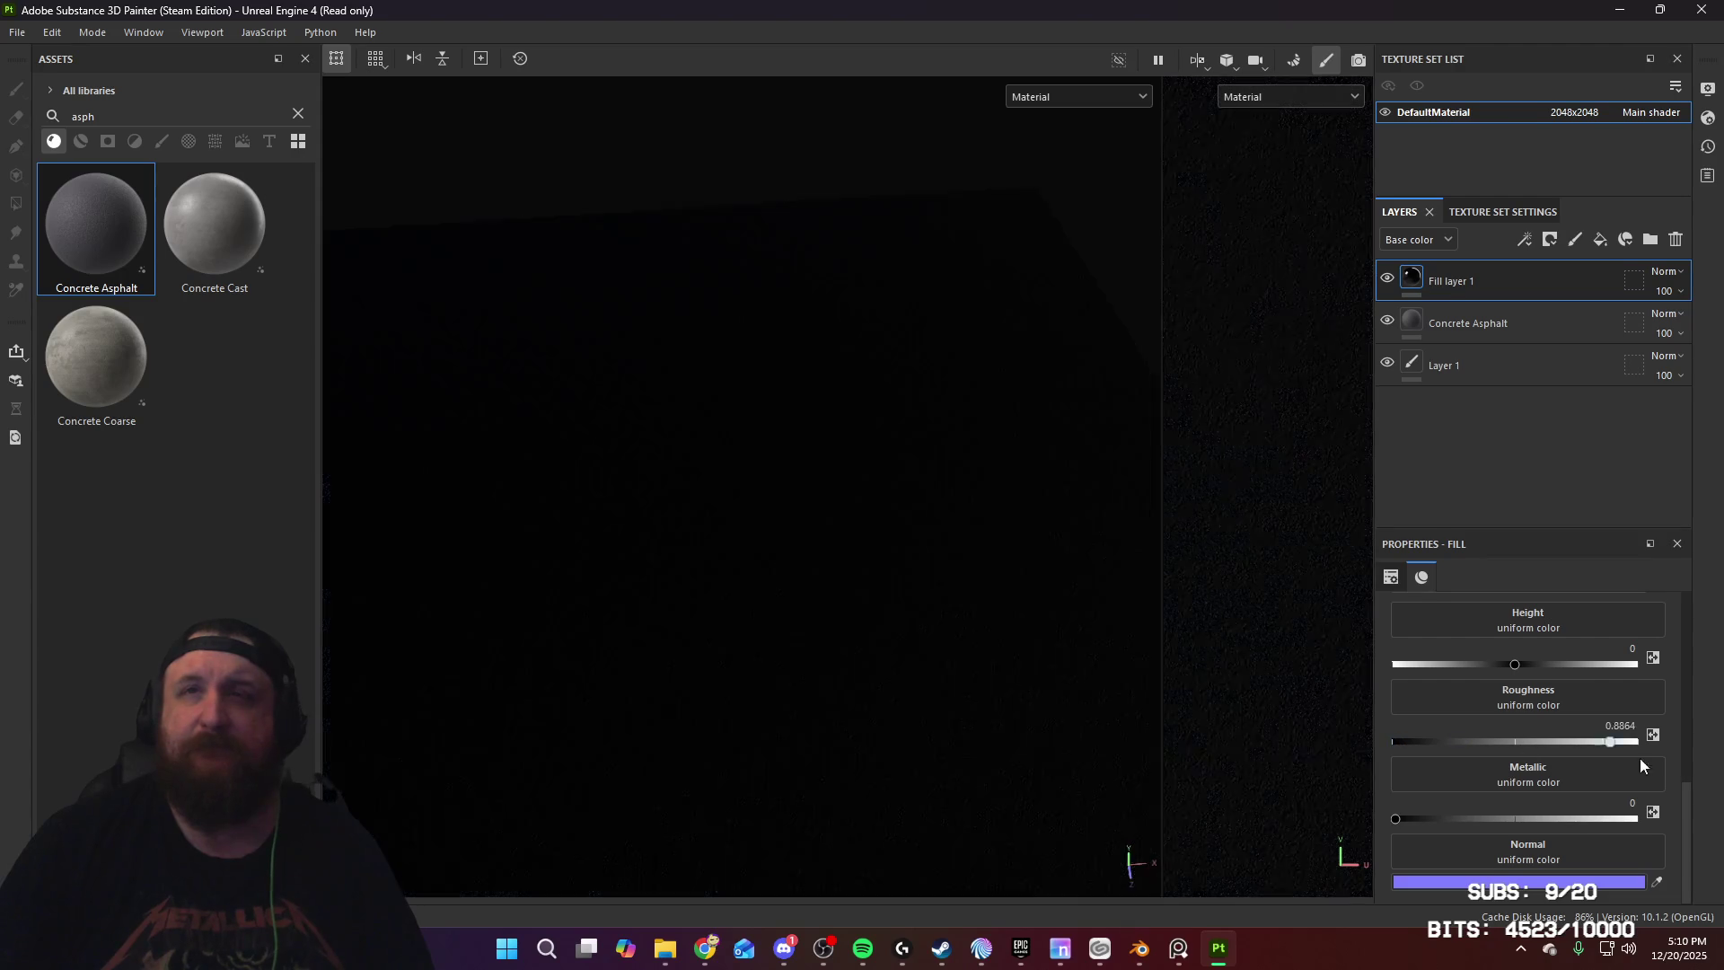
Step: Add a black mask with a Dirt generator to the fill layer
{"action": "left_click", "coordinate": [1565, 238]}
{"action": "left_click", "coordinate": [1611, 293]}
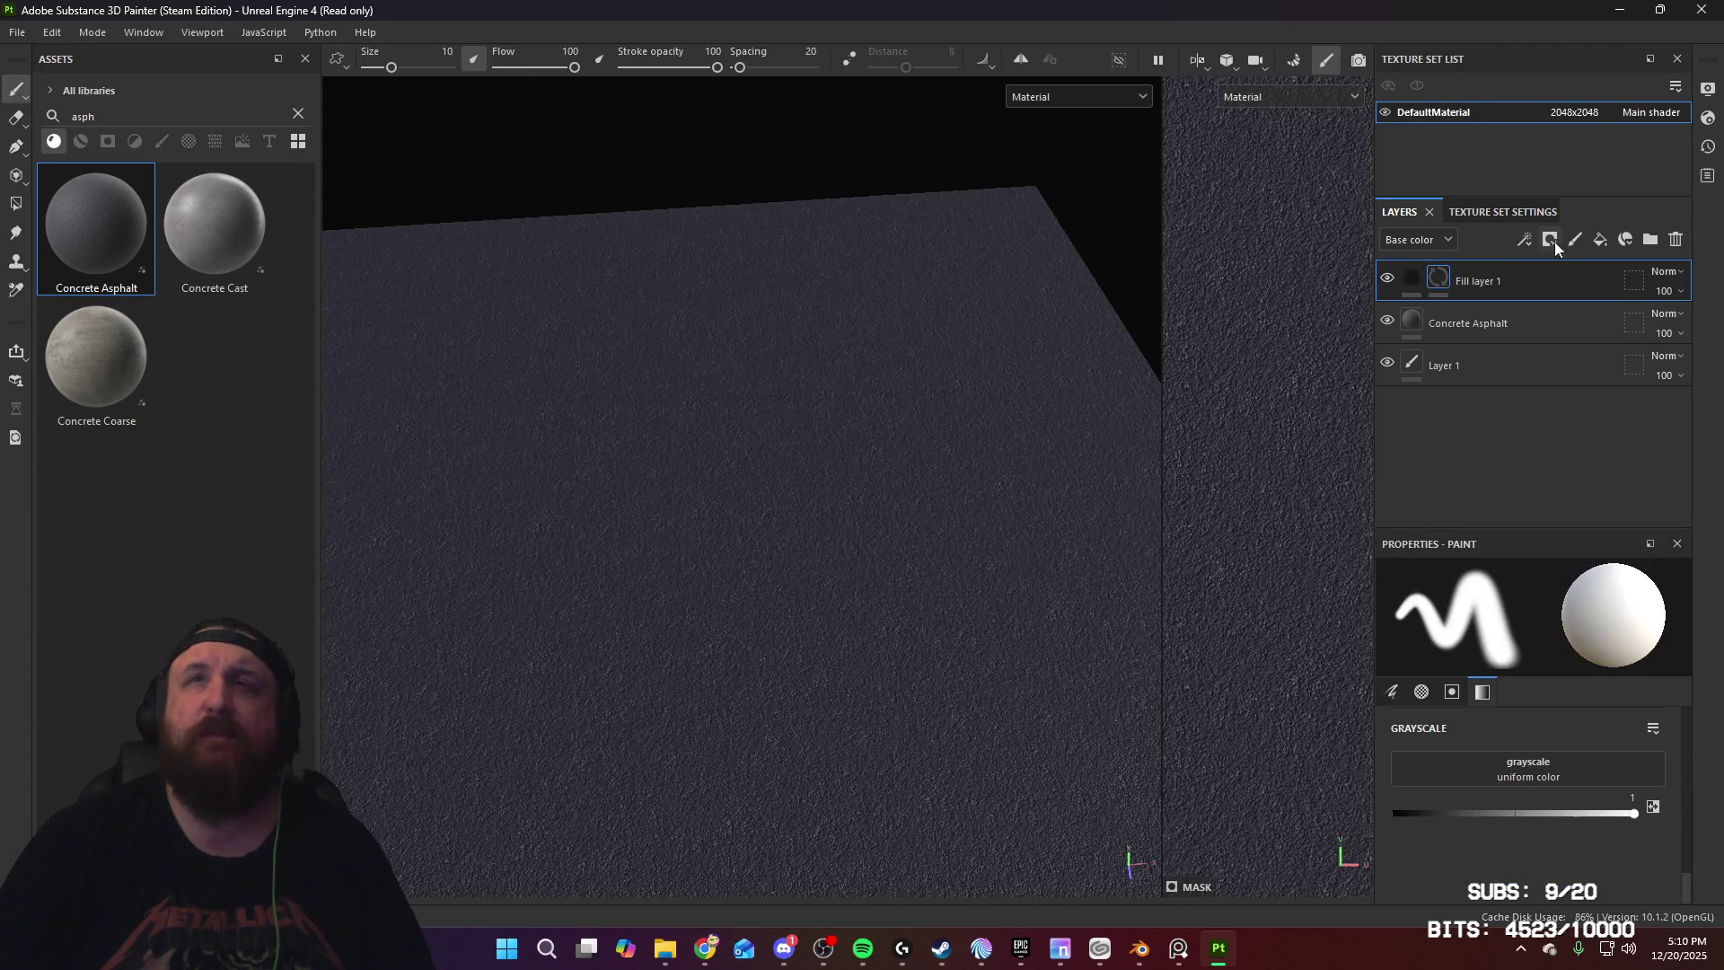
{"action": "left_click", "coordinate": [1552, 241]}
{"action": "left_click", "coordinate": [1547, 272]}
{"action": "left_click", "coordinate": [1528, 639]}
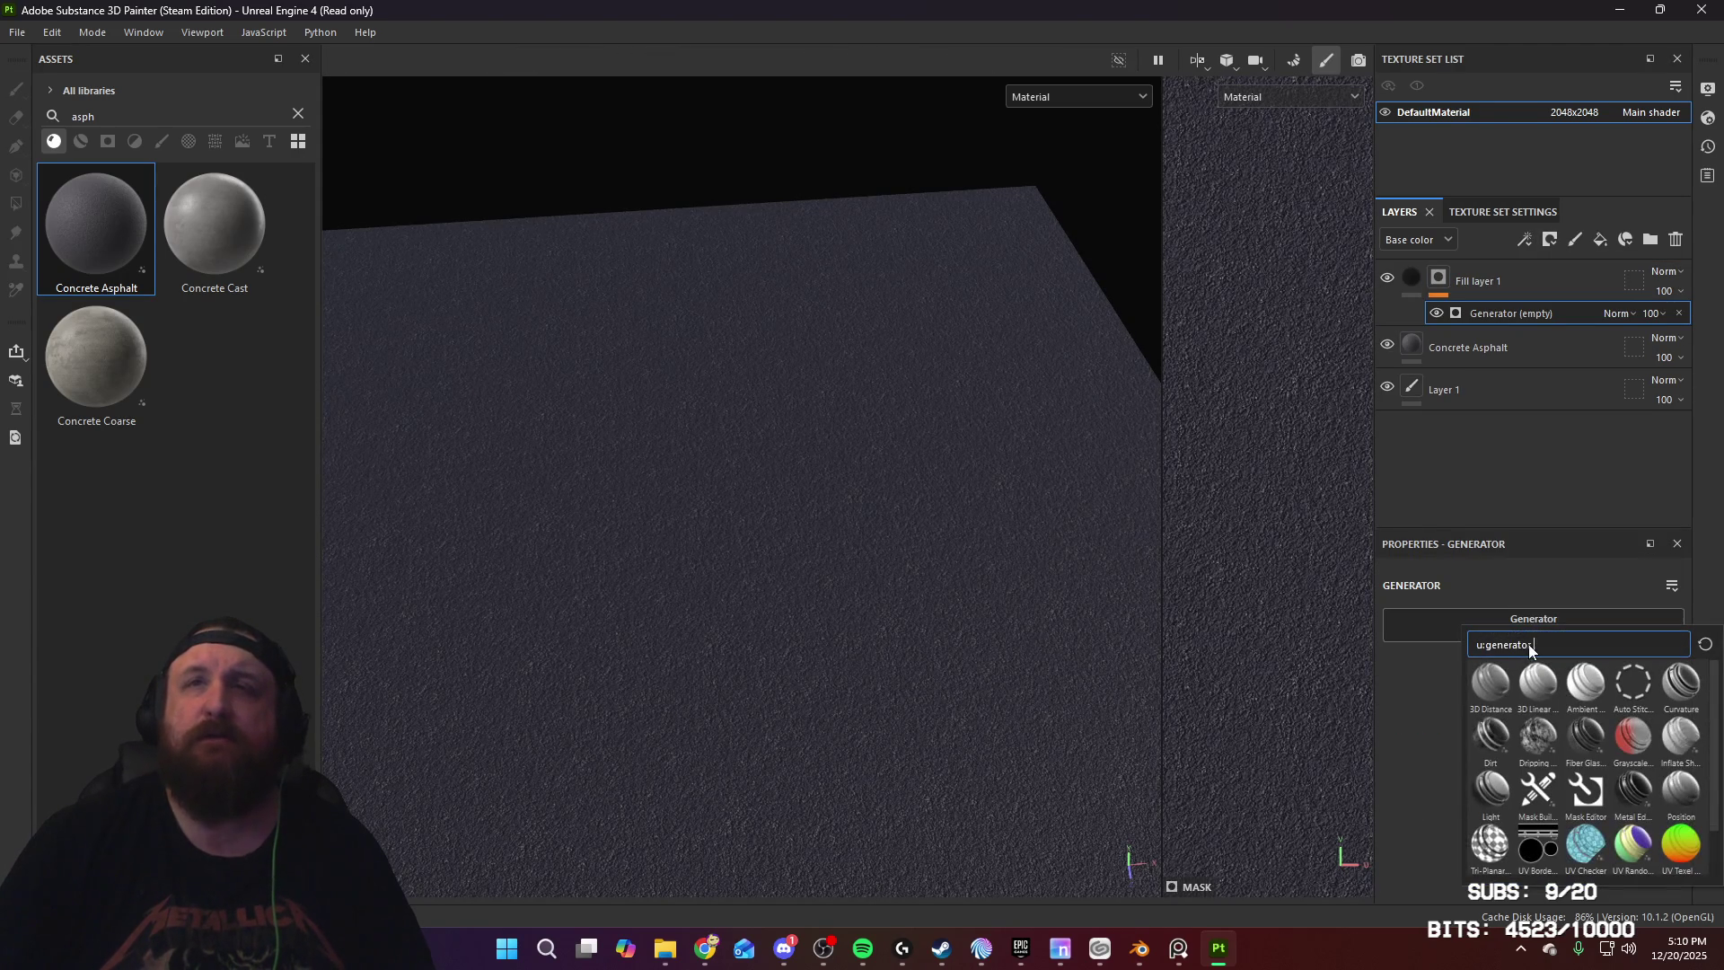
{"action": "left_click", "coordinate": [1495, 740]}
{"action": "mouse_move", "coordinate": [847, 533]}
{"action": "left_mouse_down", "text": "alt"}
{"action": "mouse_move", "coordinate": [795, 550]}
{"action": "mouse_move", "coordinate": [859, 444]}
{"action": "mouse_move", "coordinate": [902, 561]}
{"action": "mouse_move", "coordinate": [790, 489]}
{"action": "mouse_move", "coordinate": [812, 519]}
{"action": "left_mouse_up", "text": "alt"}
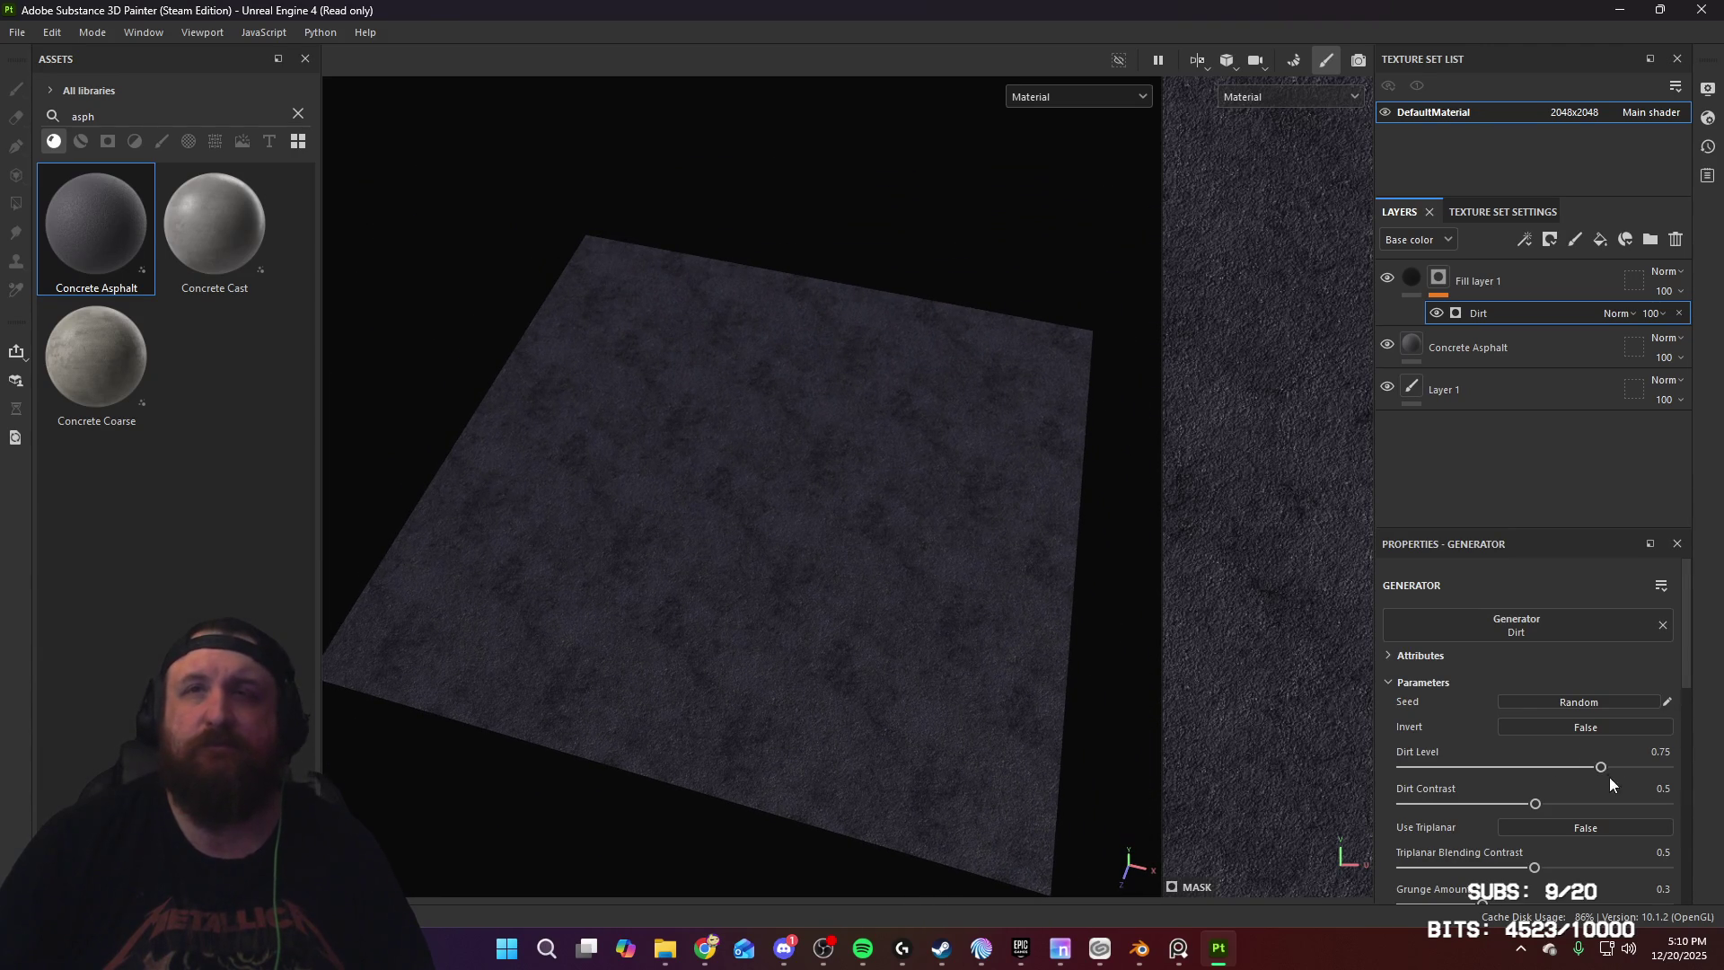
Step: Adjust the Dirt generator's Dirt Level and check the mask's effect
{"action": "left_click", "coordinate": [1613, 768]}
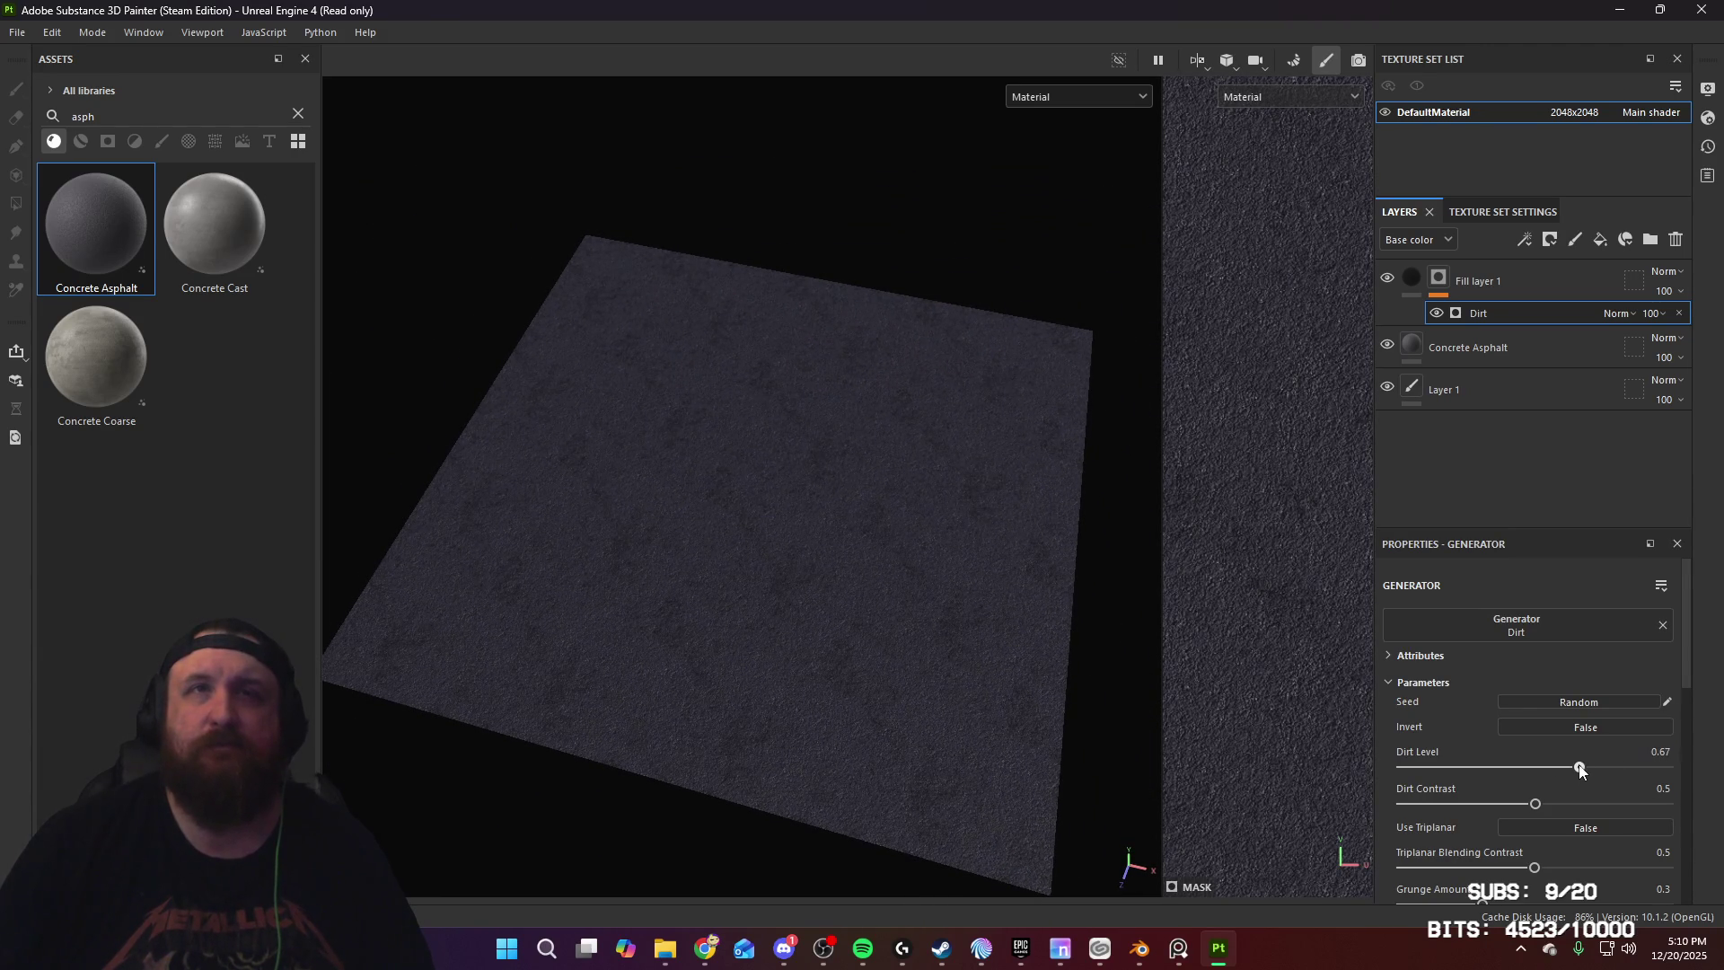
{"action": "scroll", "coordinate": [1485, 682], "scroll_direction": "down", "scroll_amount": 1}
{"action": "scroll", "coordinate": [1478, 651], "scroll_direction": "up", "scroll_amount": 1}
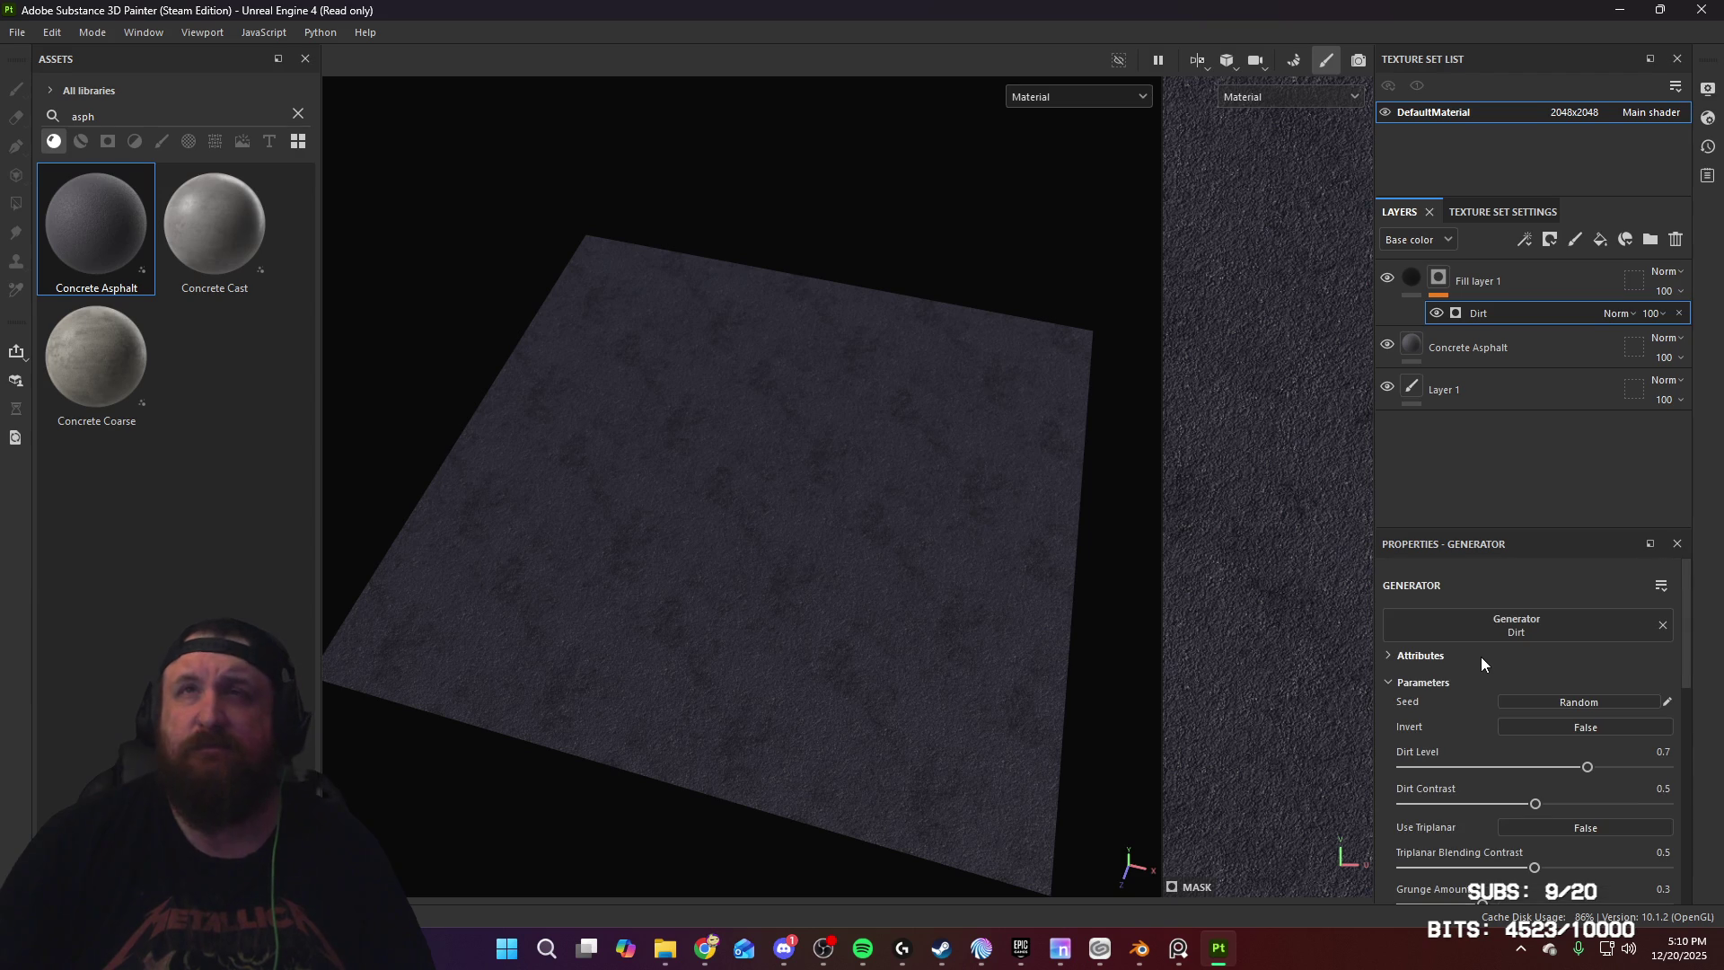
{"action": "left_click", "coordinate": [1441, 277]}
{"action": "scroll", "coordinate": [1542, 736], "scroll_direction": "up", "scroll_amount": 5}
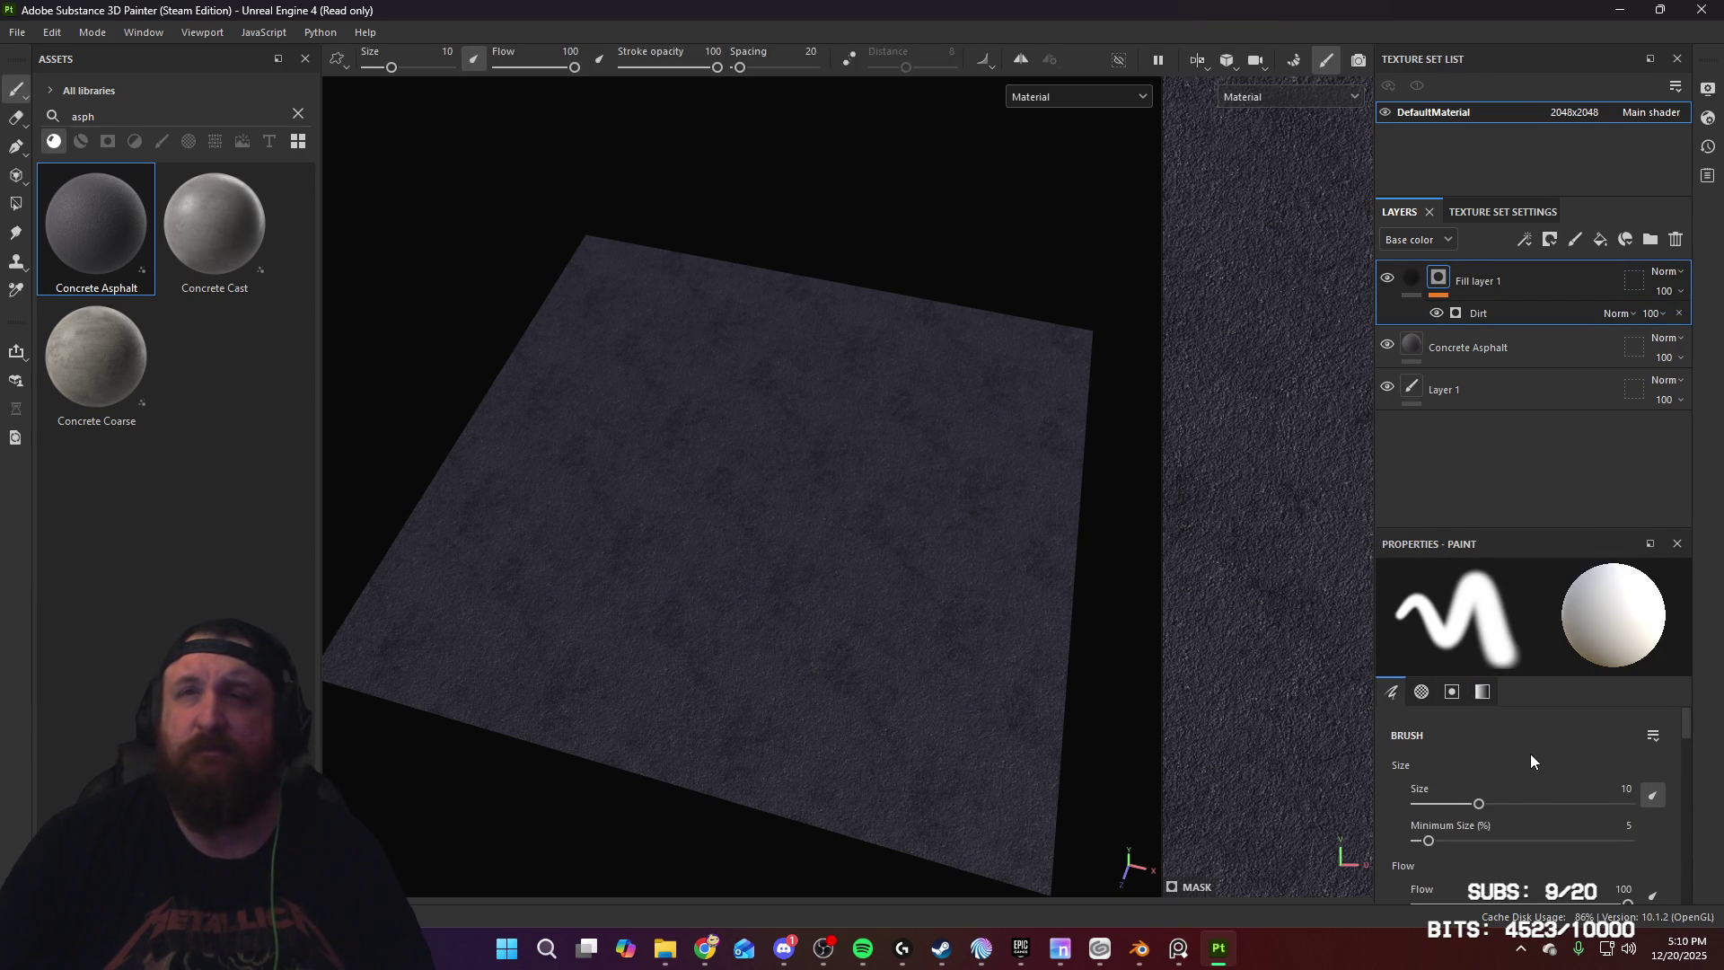
{"action": "scroll", "coordinate": [1530, 753], "scroll_direction": "down", "scroll_amount": 2}
{"action": "mouse_move", "coordinate": [1092, 649]}
{"action": "left_mouse_down", "text": "alt"}
{"action": "mouse_move", "coordinate": [862, 546]}
{"action": "mouse_move", "coordinate": [874, 497]}
{"action": "mouse_move", "coordinate": [898, 503]}
{"action": "left_mouse_up", "text": "alt"}
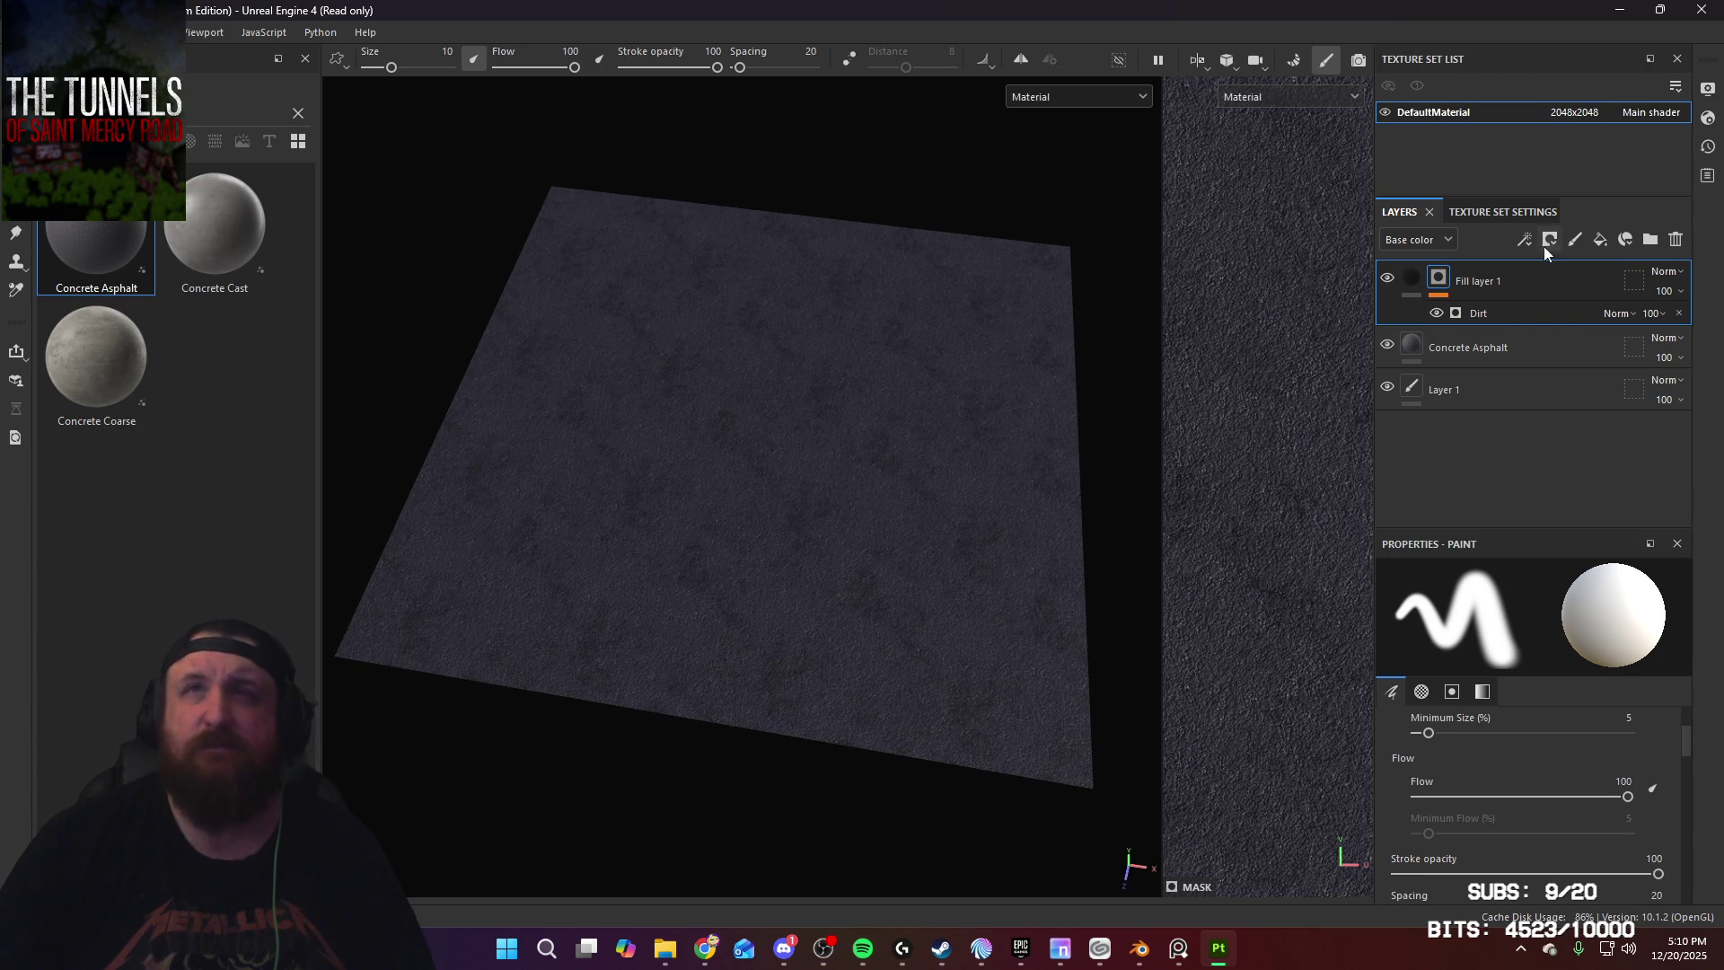
Step: Set Grunge Amount 0.42, Dirt Level 0.54, and enable triplanar with blending contrast 0.5
{"action": "left_click", "coordinate": [1482, 316]}
{"action": "scroll", "coordinate": [1564, 817], "scroll_direction": "down", "scroll_amount": 3}
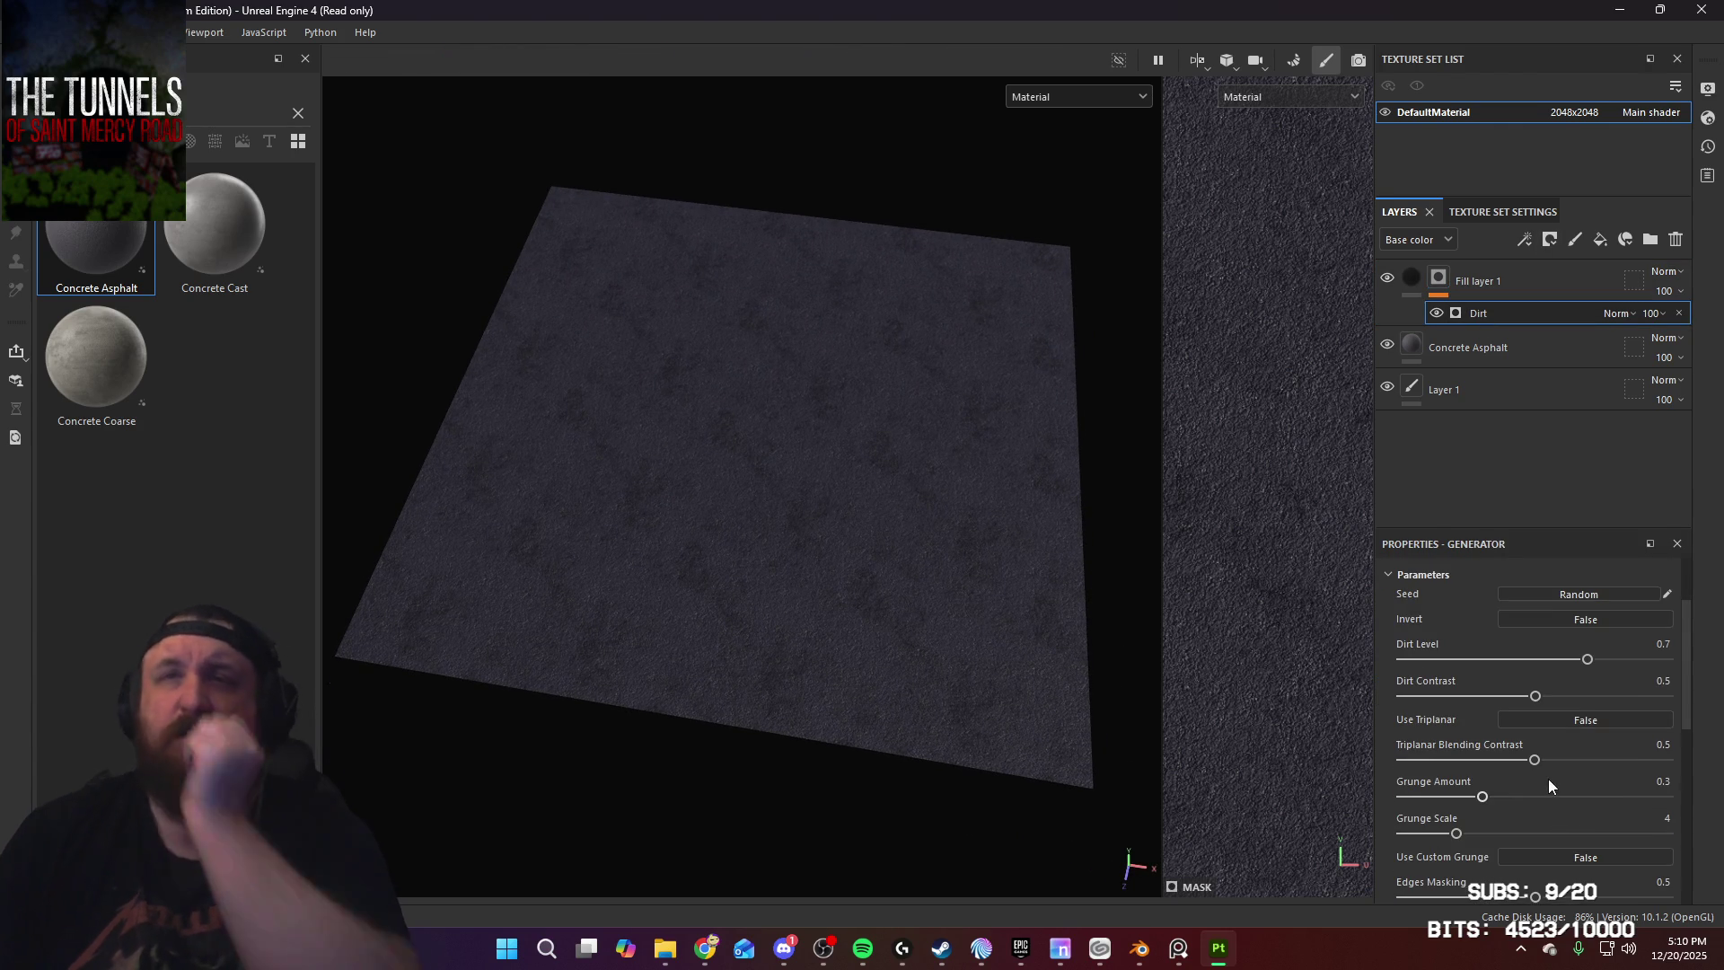
{"action": "left_click_drag", "start_coordinate": [1482, 797], "coordinate": [1500, 797]}
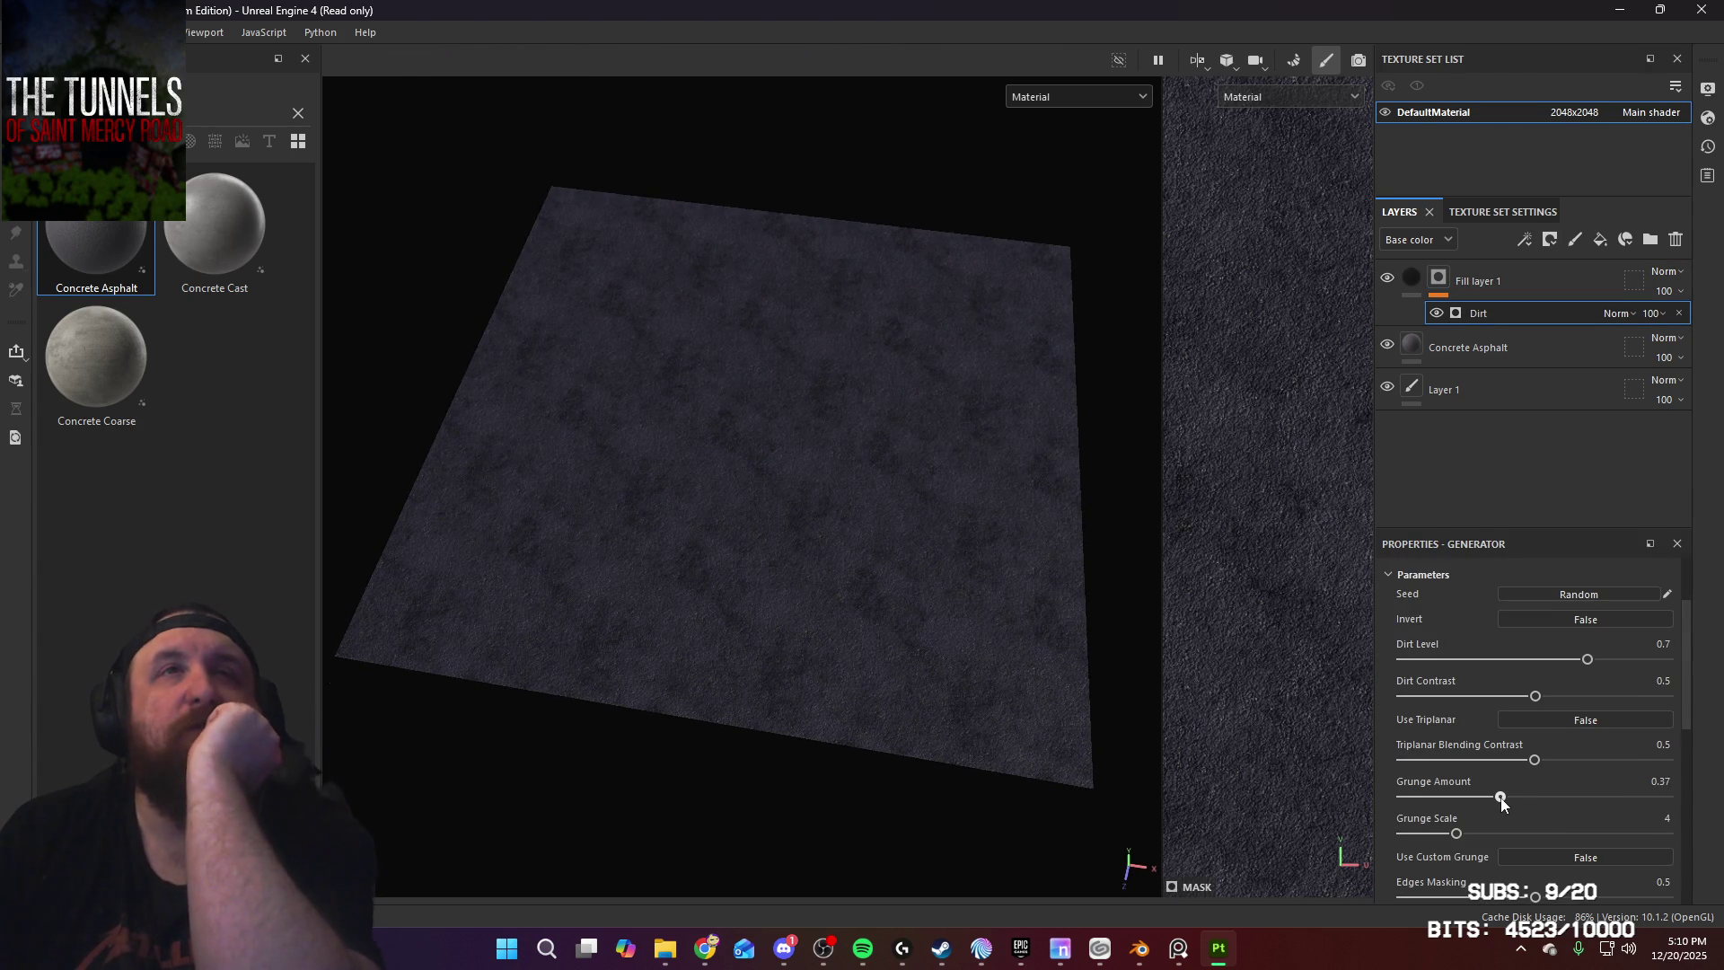
{"action": "left_click_drag", "start_coordinate": [1571, 660], "coordinate": [1553, 661]}
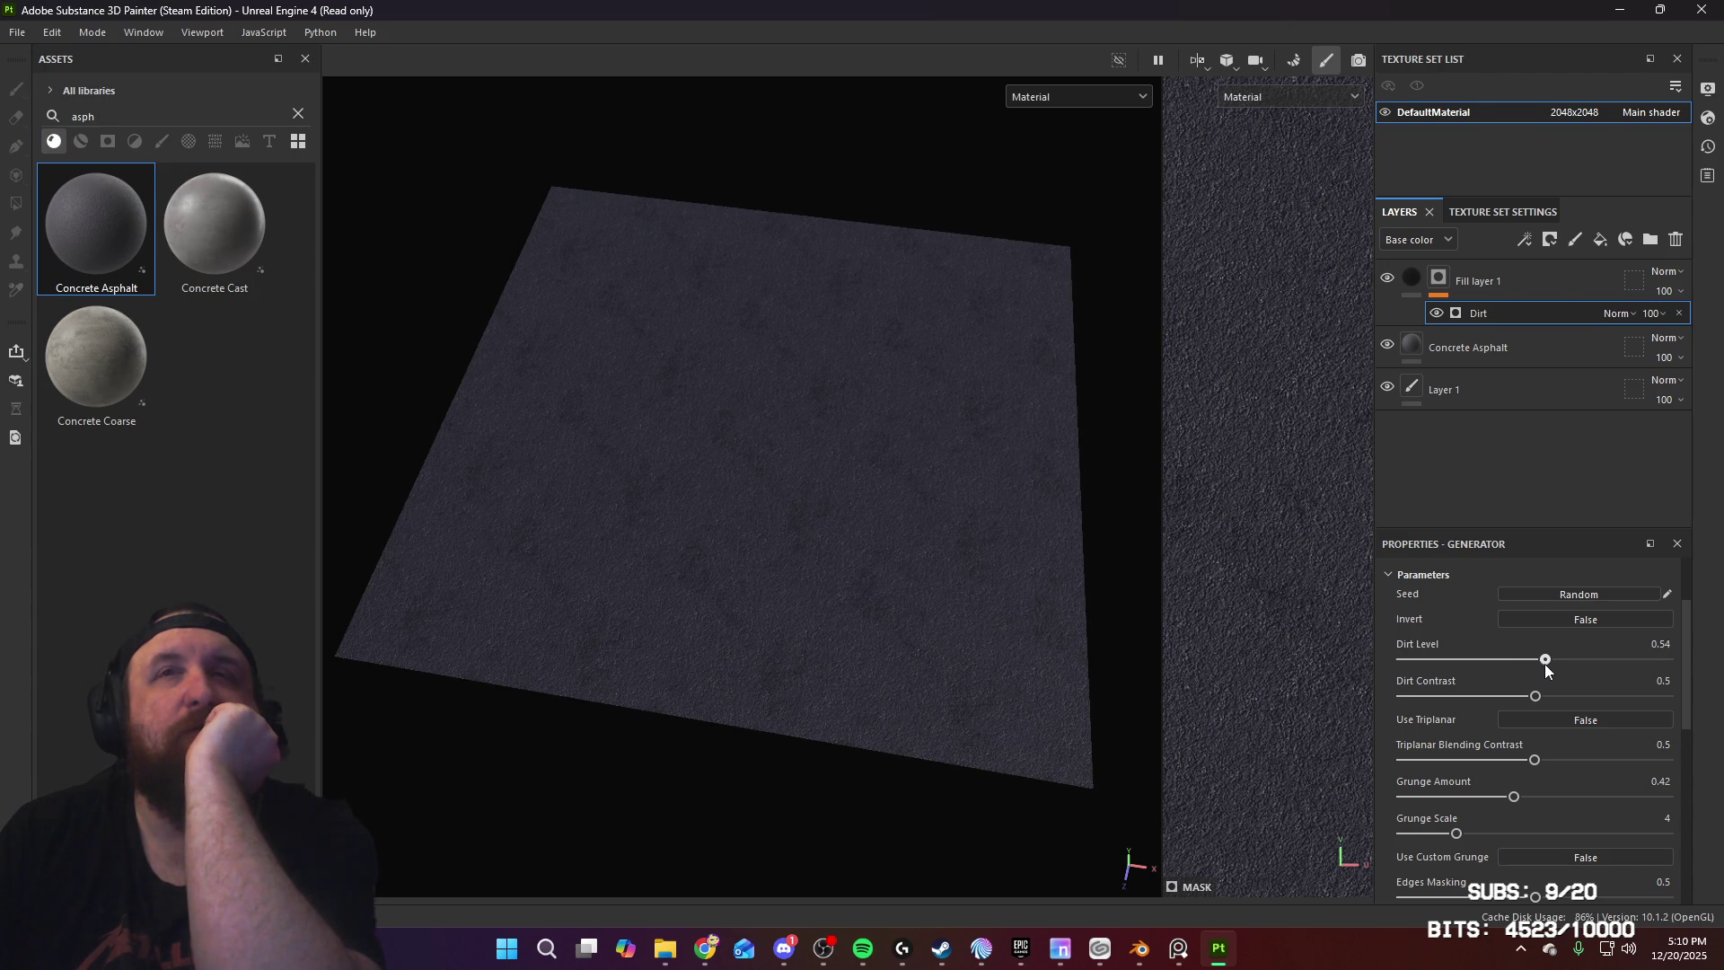
{"action": "left_click", "coordinate": [1566, 723]}
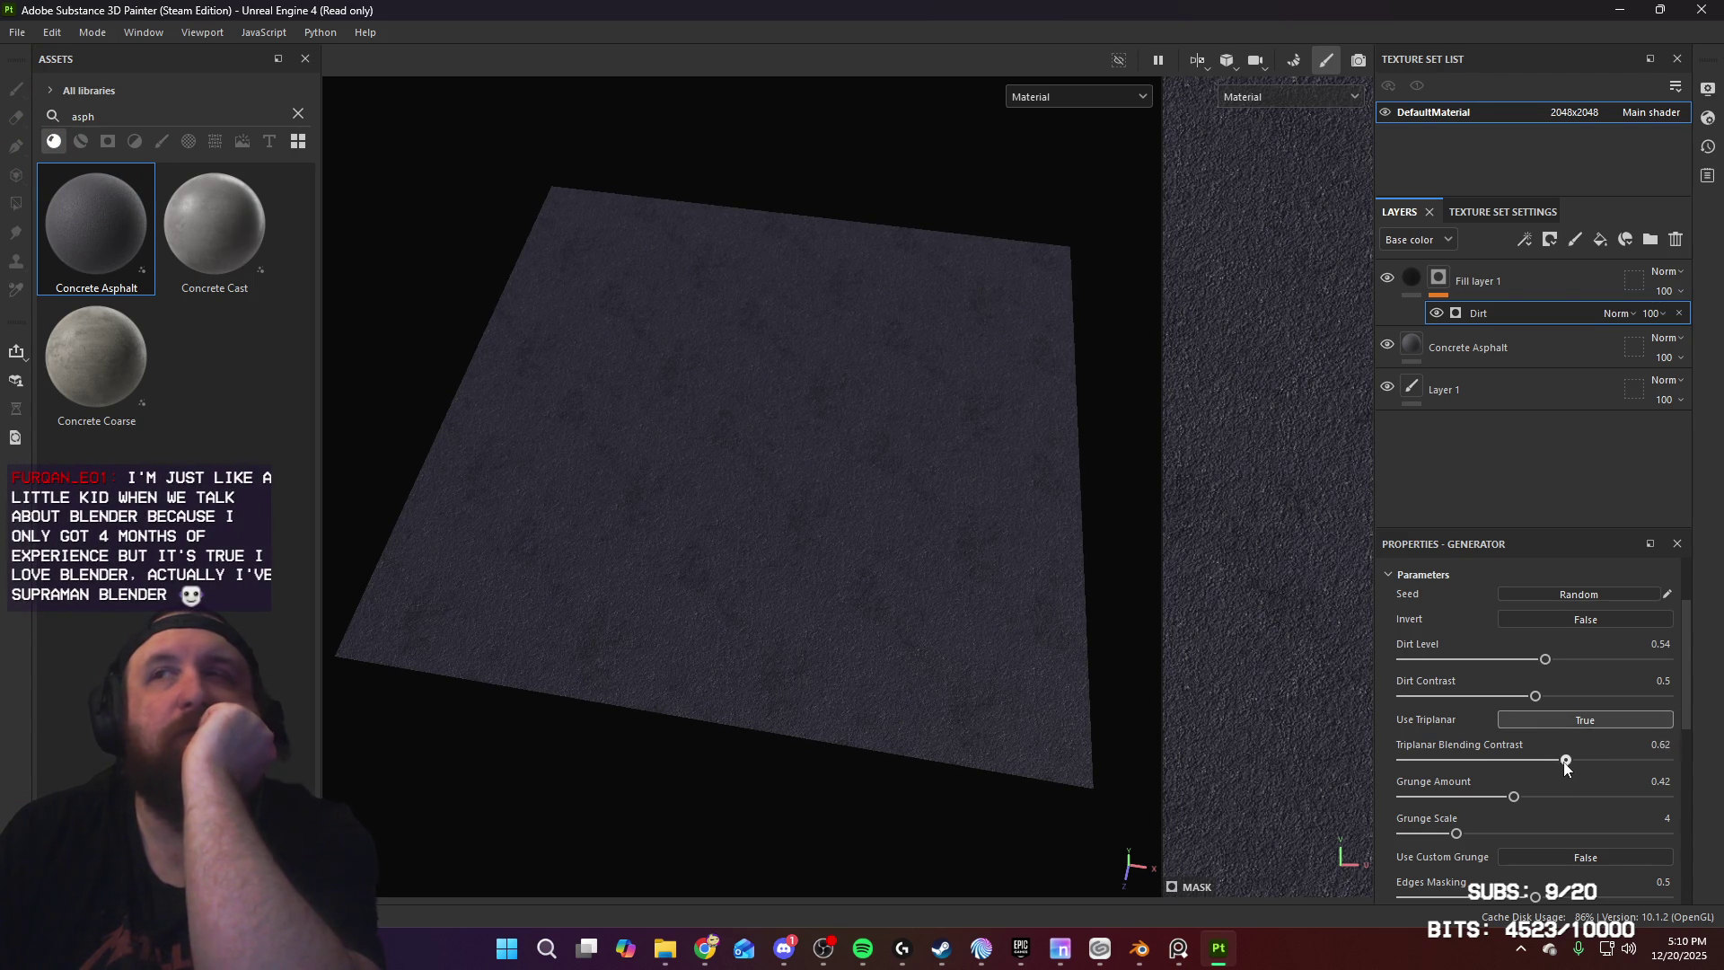
{"action": "left_click_drag", "start_coordinate": [1540, 761], "coordinate": [1535, 761]}
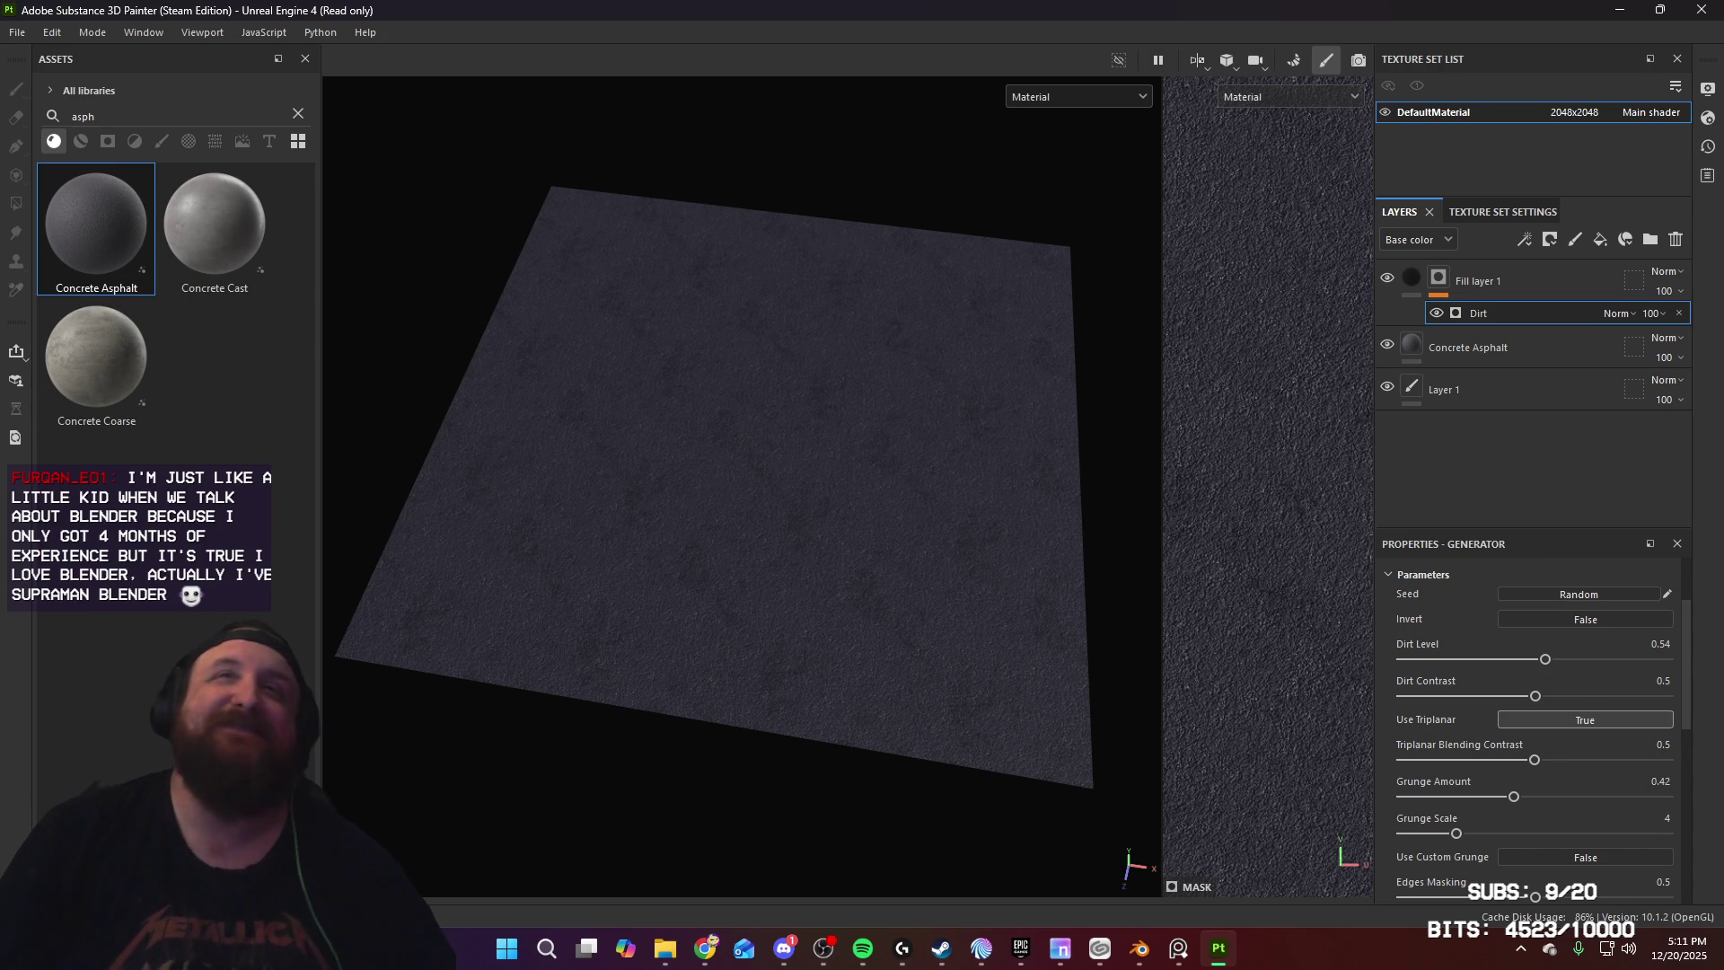
Step: Delete the dirt Fill layer 1 and add a paint layer with black colour and larger brush
{"action": "left_click", "coordinate": [1521, 279]}
{"action": "key", "text": "Delete"}
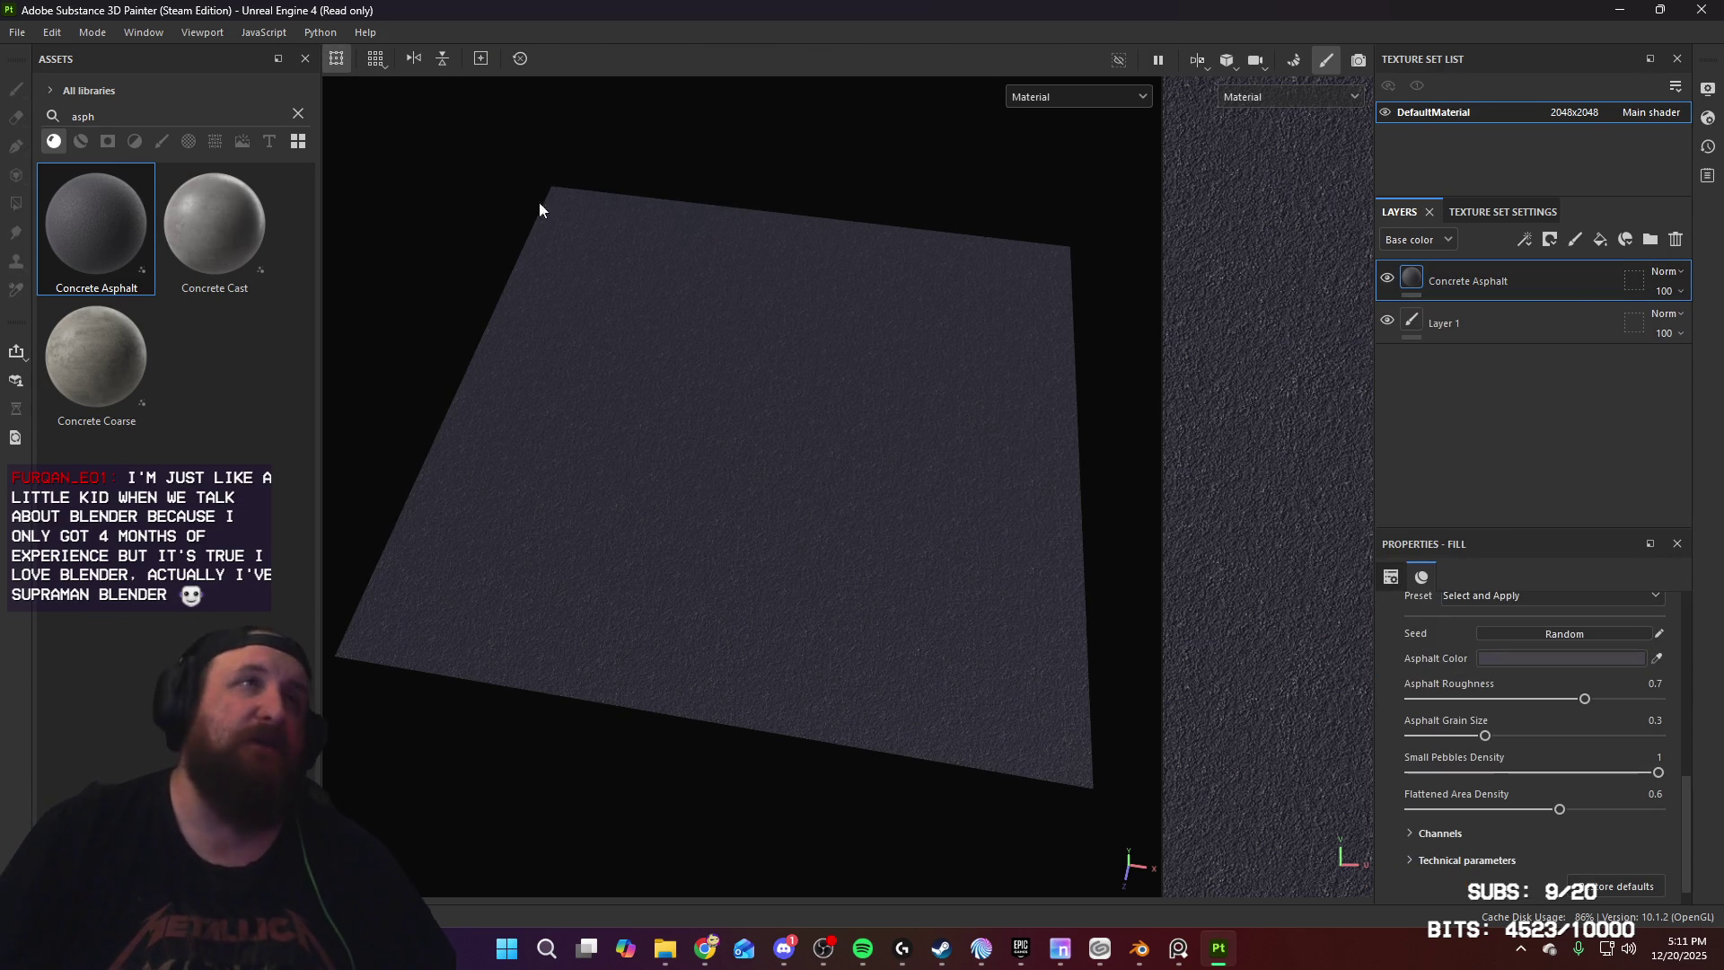
{"action": "left_click", "coordinate": [1577, 240]}
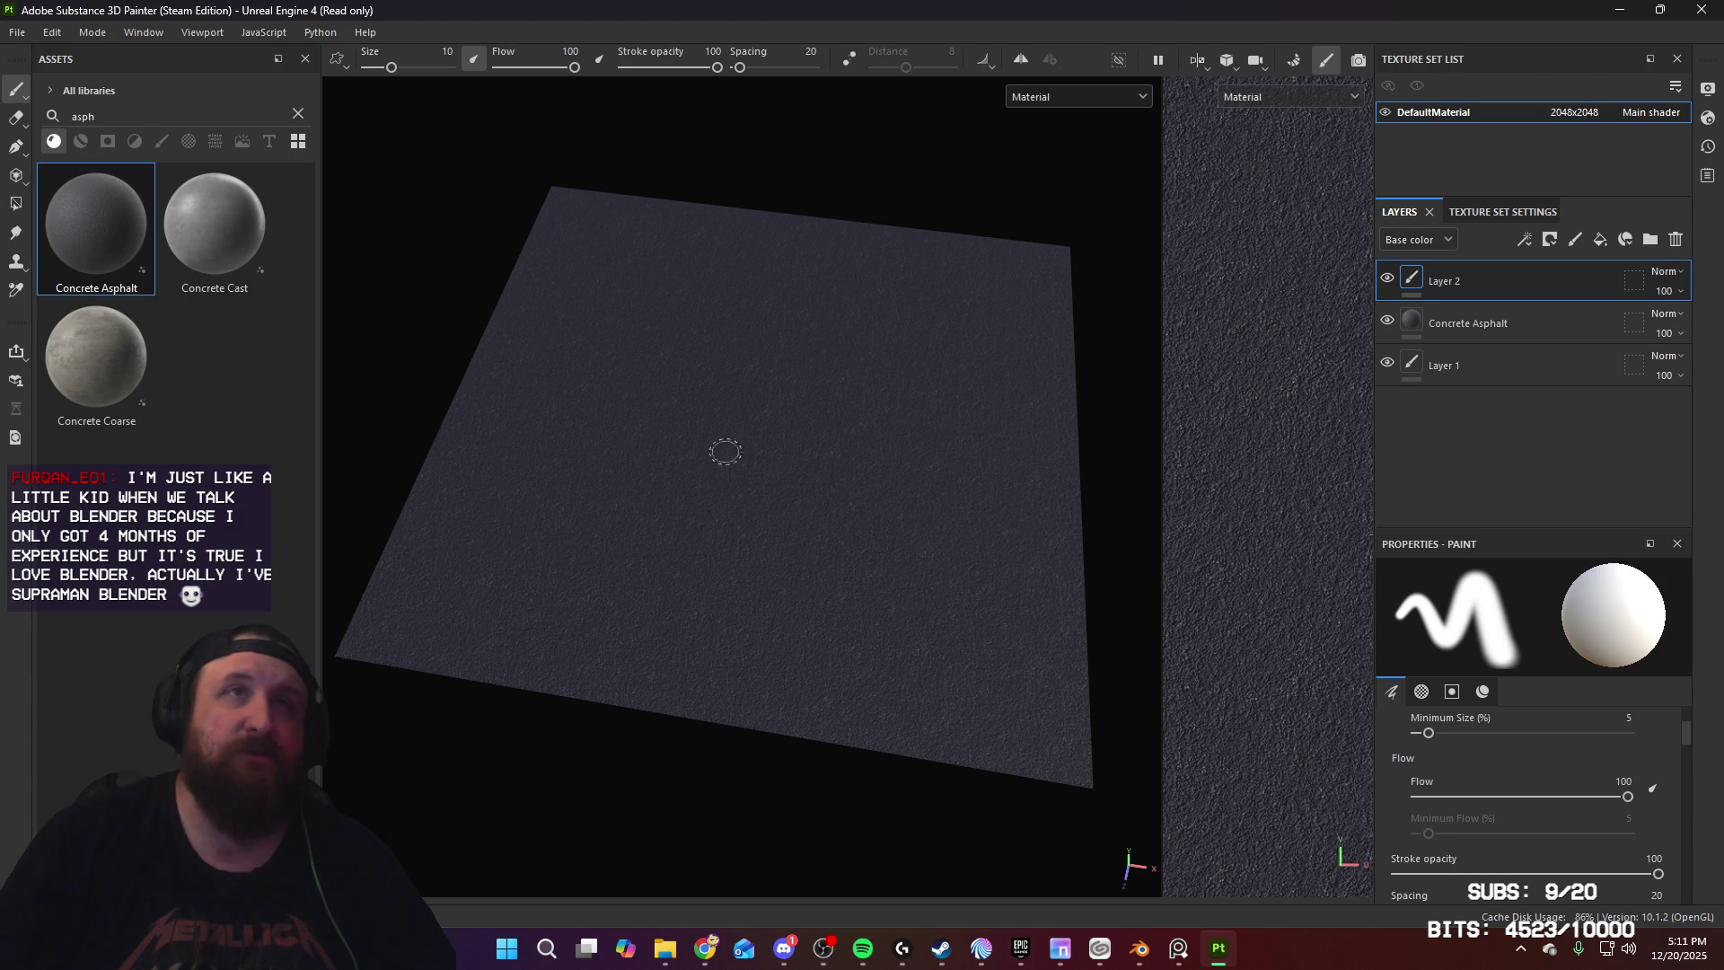
{"action": "right_click_drag", "start_coordinate": [709, 438], "coordinate": [764, 438], "text": "ctrl"}
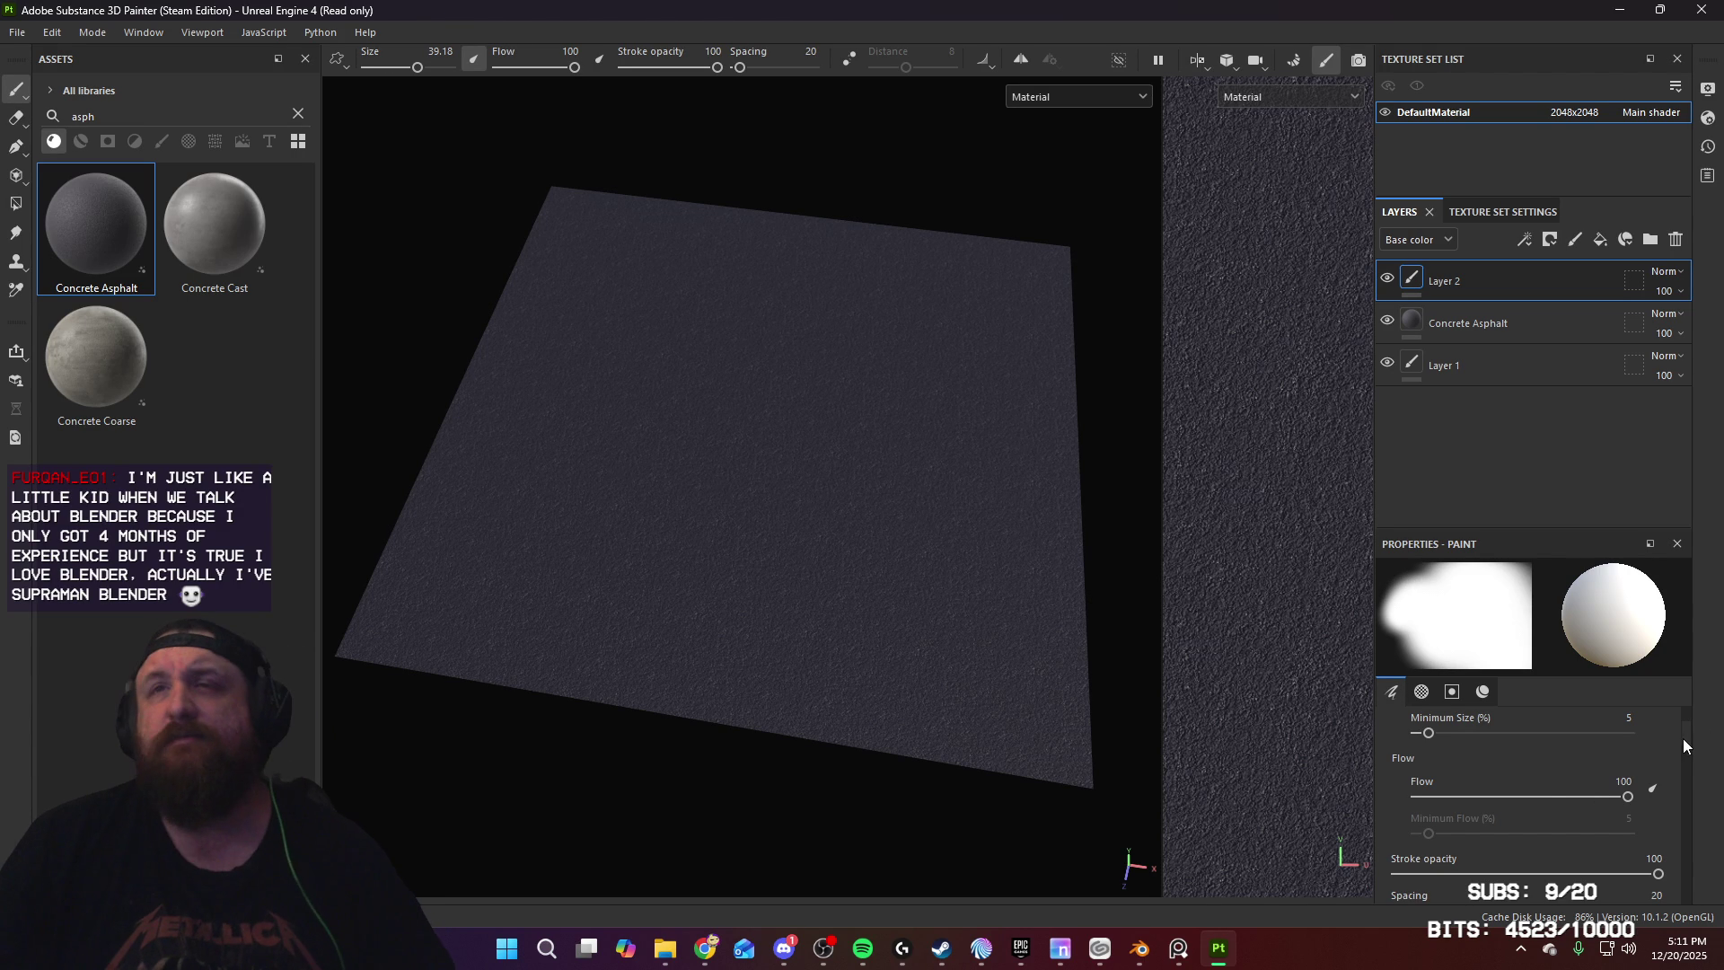
{"action": "mouse_move", "coordinate": [1683, 735]}
{"action": "left_mouse_down"}
{"action": "mouse_move", "coordinate": [1682, 719]}
{"action": "mouse_move", "coordinate": [1688, 864]}
{"action": "left_mouse_up"}
{"action": "left_click", "coordinate": [1613, 846]}
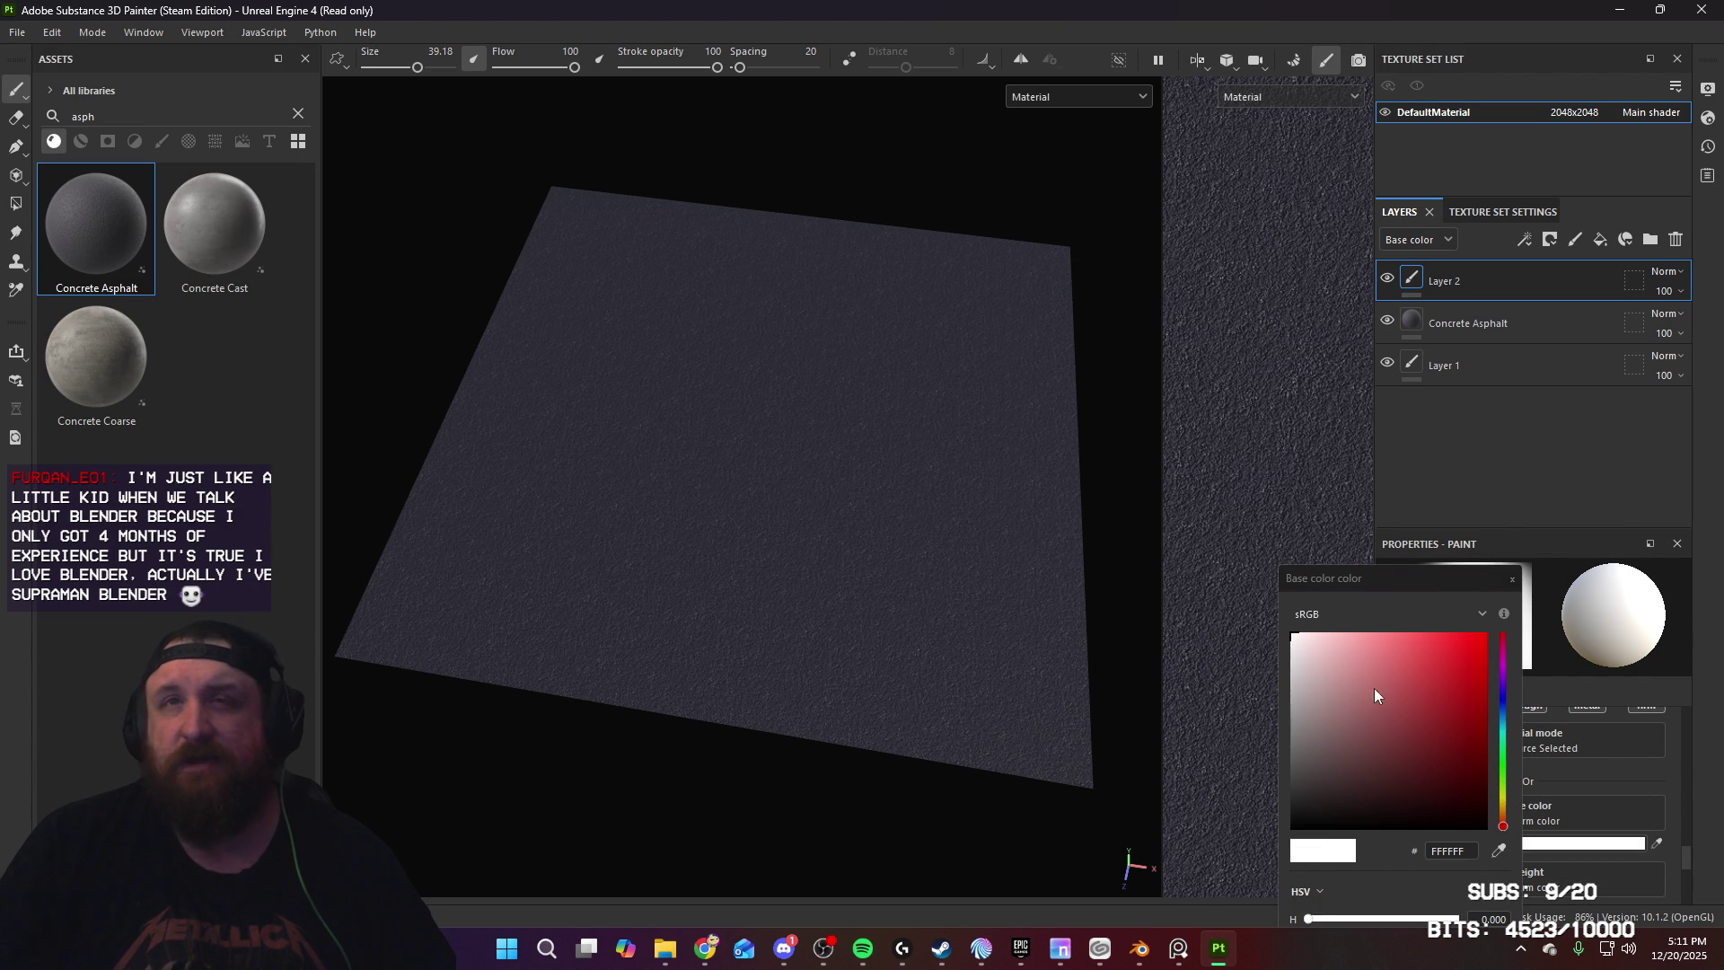
{"action": "left_click", "coordinate": [1293, 828]}
{"action": "left_click", "coordinate": [1511, 580]}
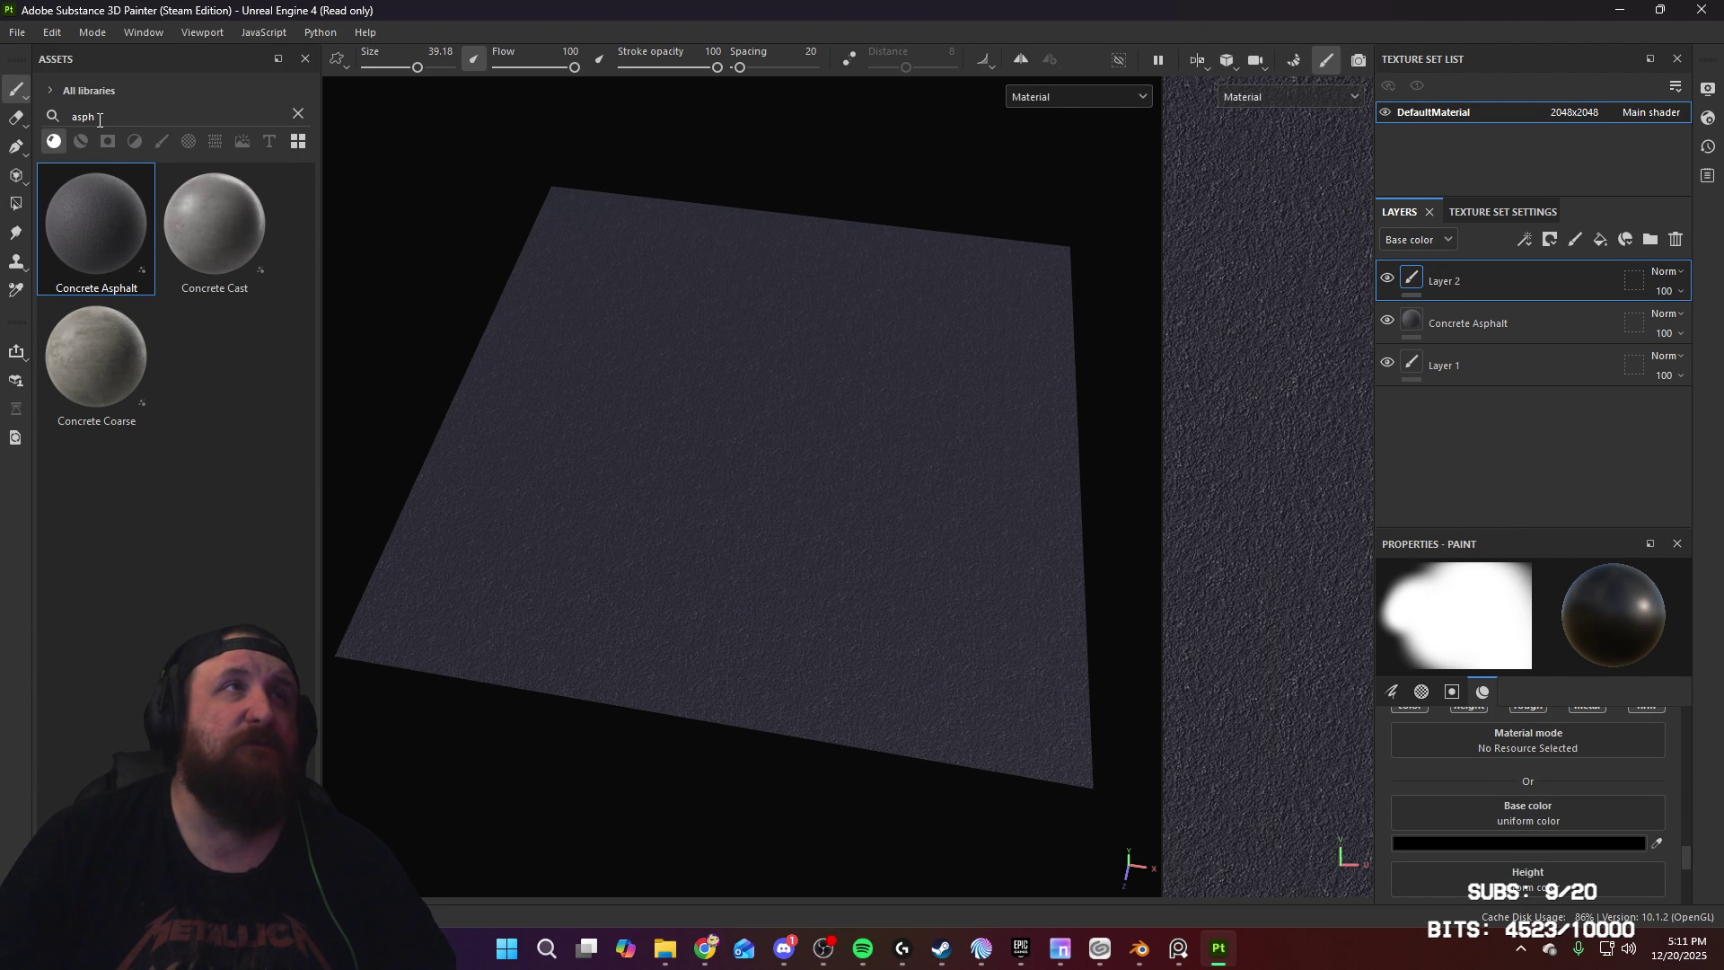
Step: Filter the assets to brushes and pick the Concrete Light brush
{"action": "left_click", "coordinate": [297, 114]}
{"action": "left_click", "coordinate": [189, 141]}
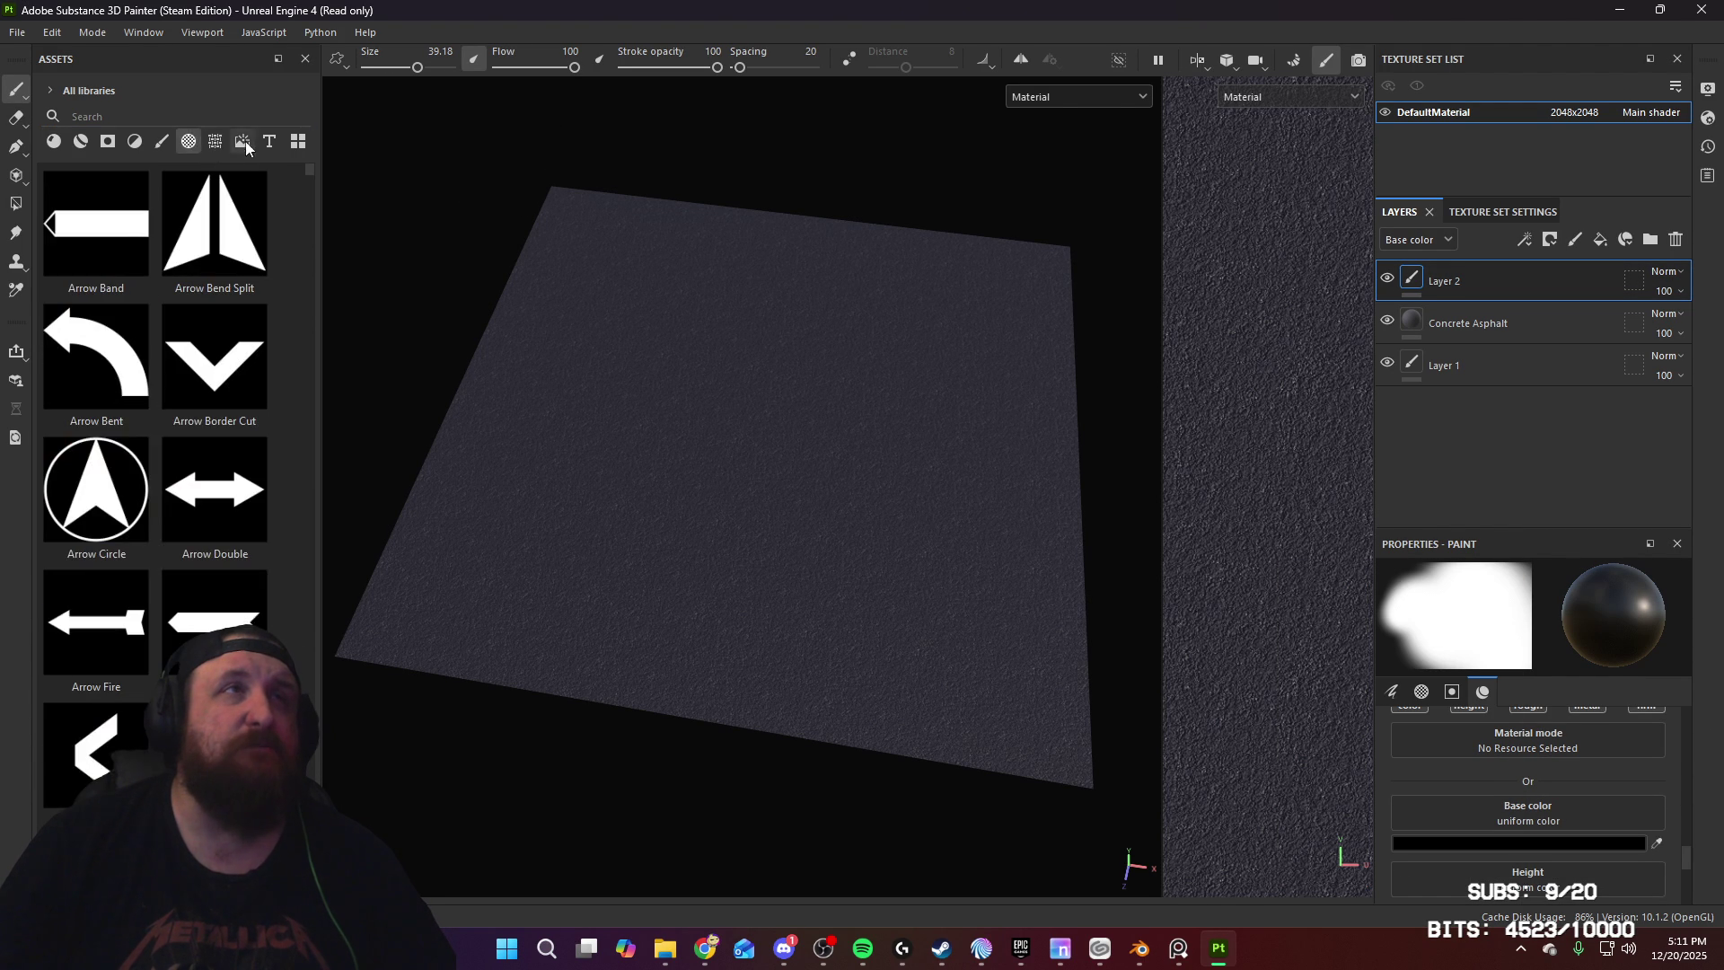
{"action": "left_click", "coordinate": [220, 140]}
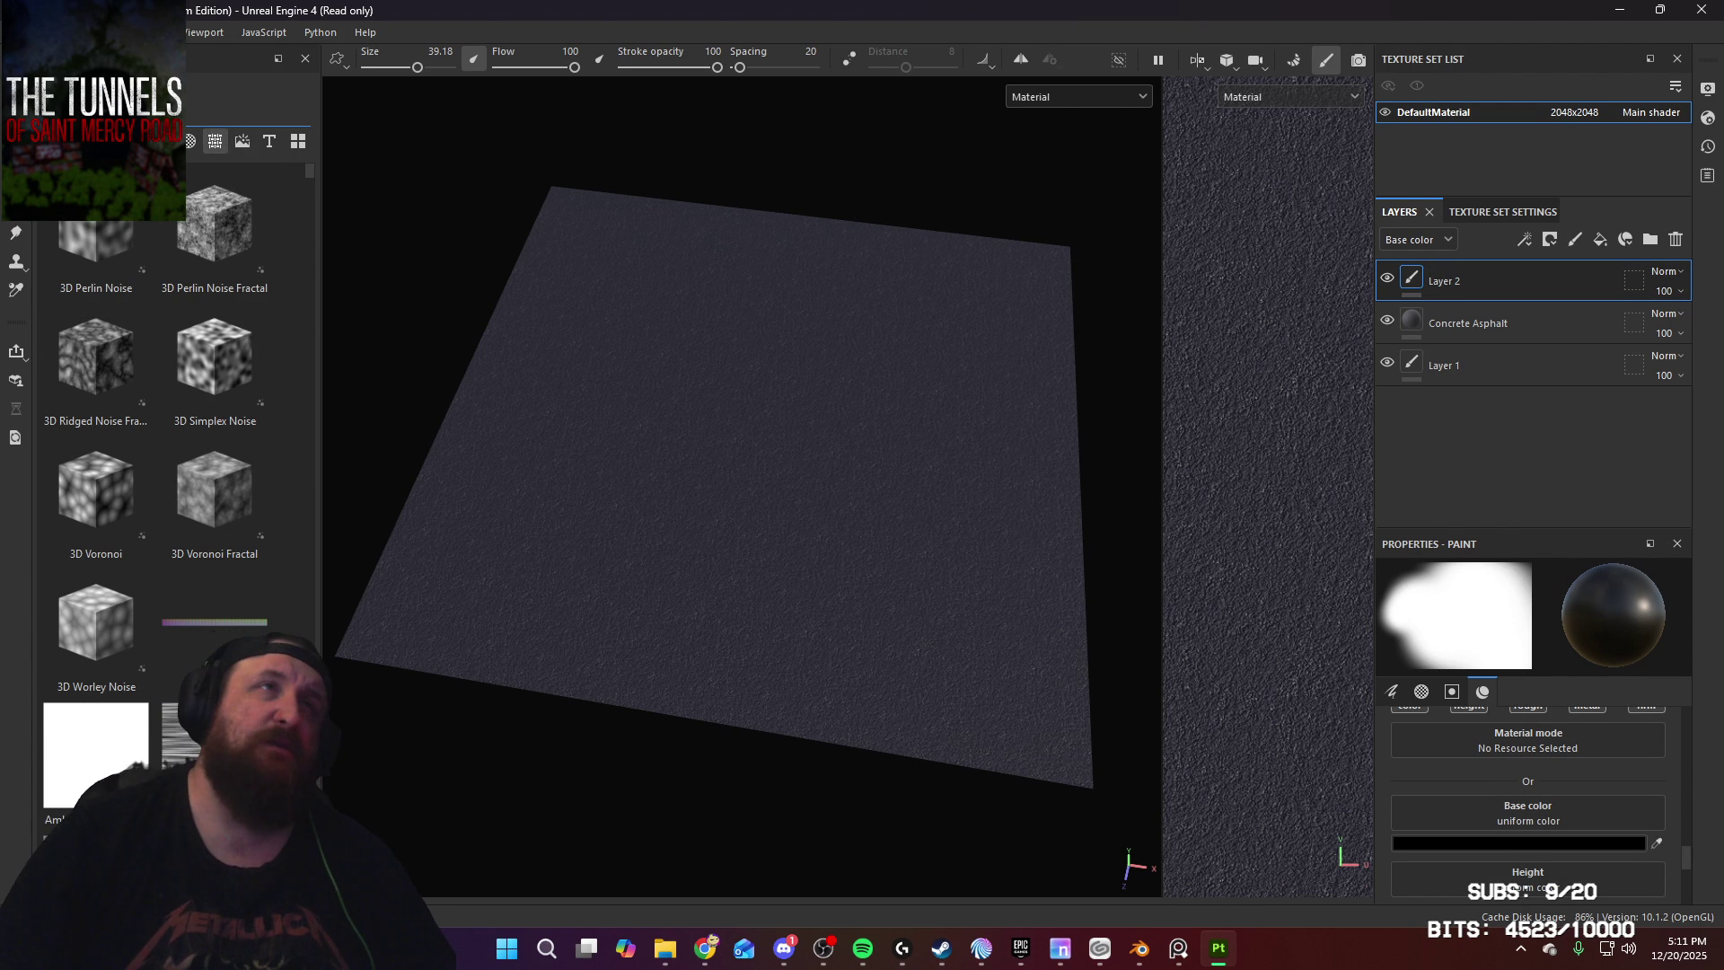
{"action": "left_click", "coordinate": [163, 141]}
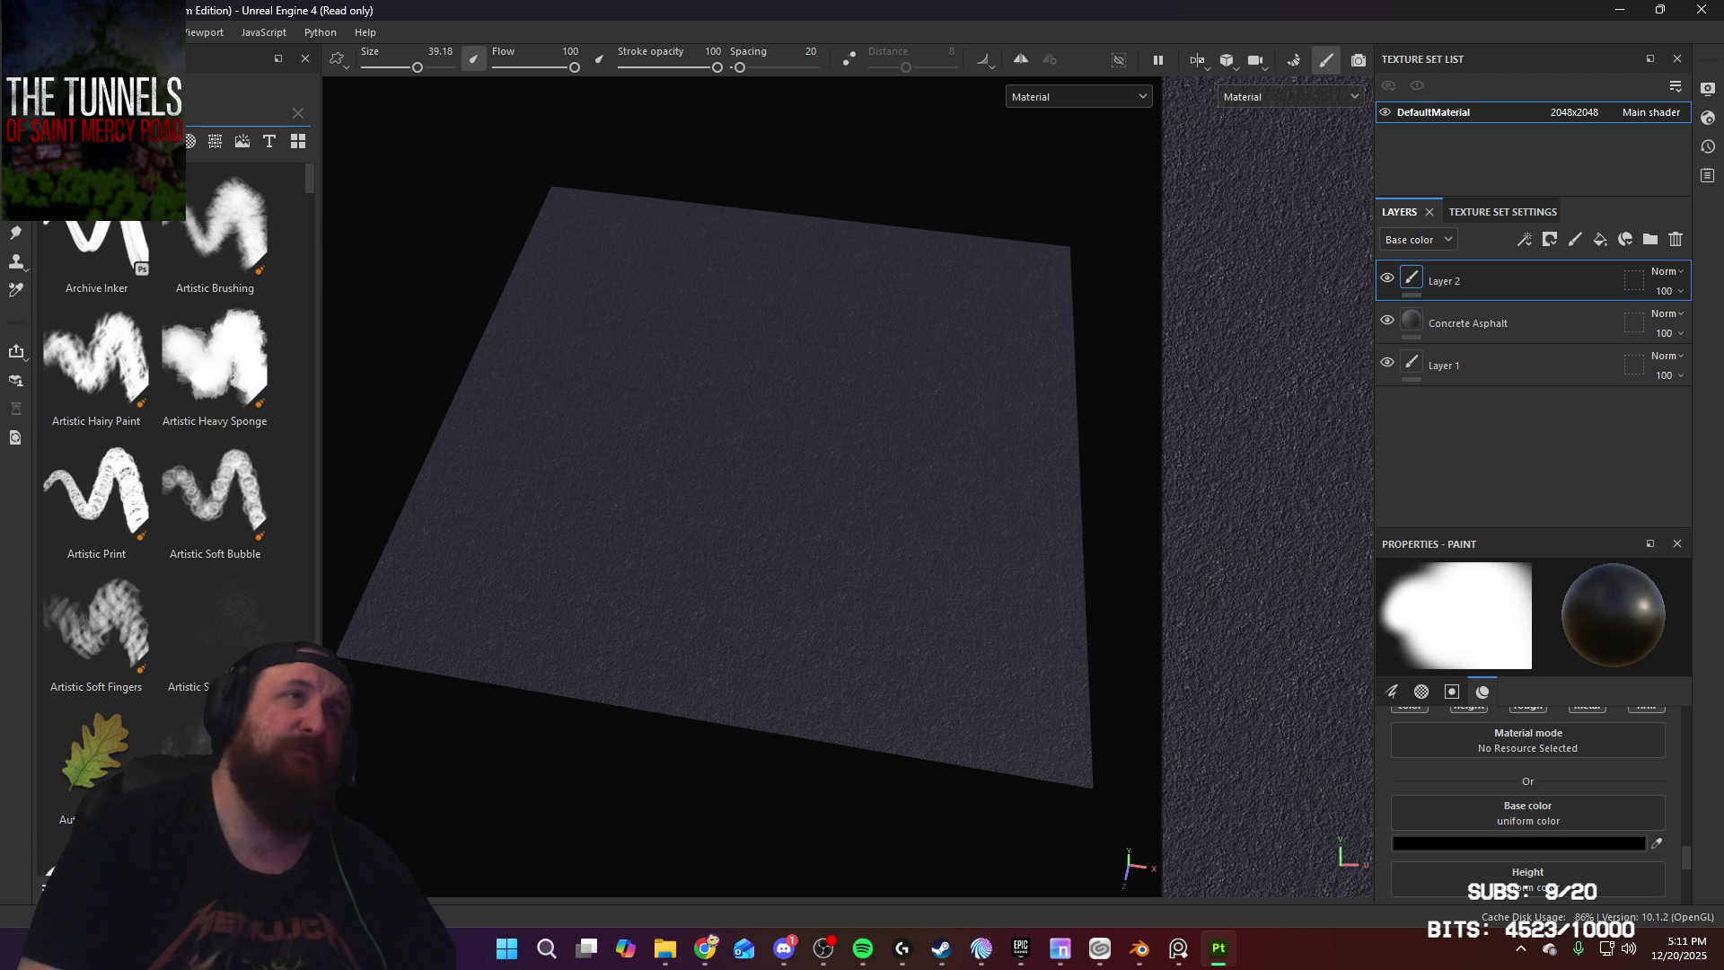
{"action": "left_click", "coordinate": [190, 245]}
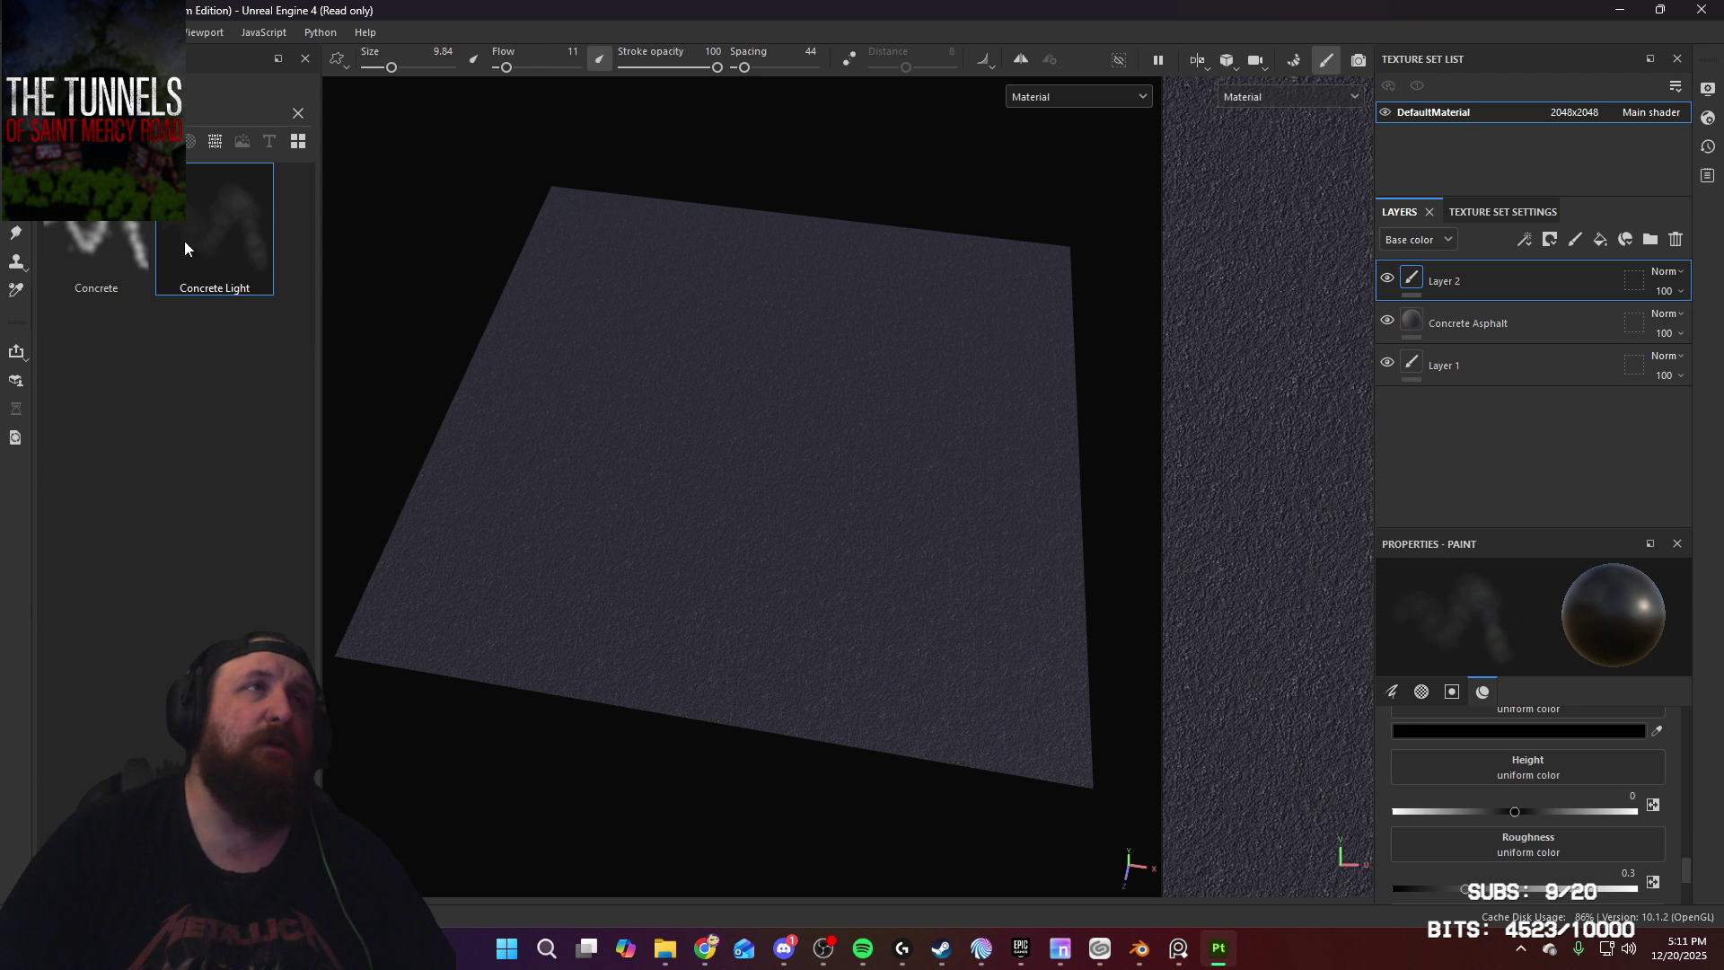
Step: Enlarge the brush to 100, then switch to the eraser with Concrete Light at size 68.18
{"action": "right_click_drag", "start_coordinate": [730, 528], "coordinate": [790, 536], "text": "ctrl"}
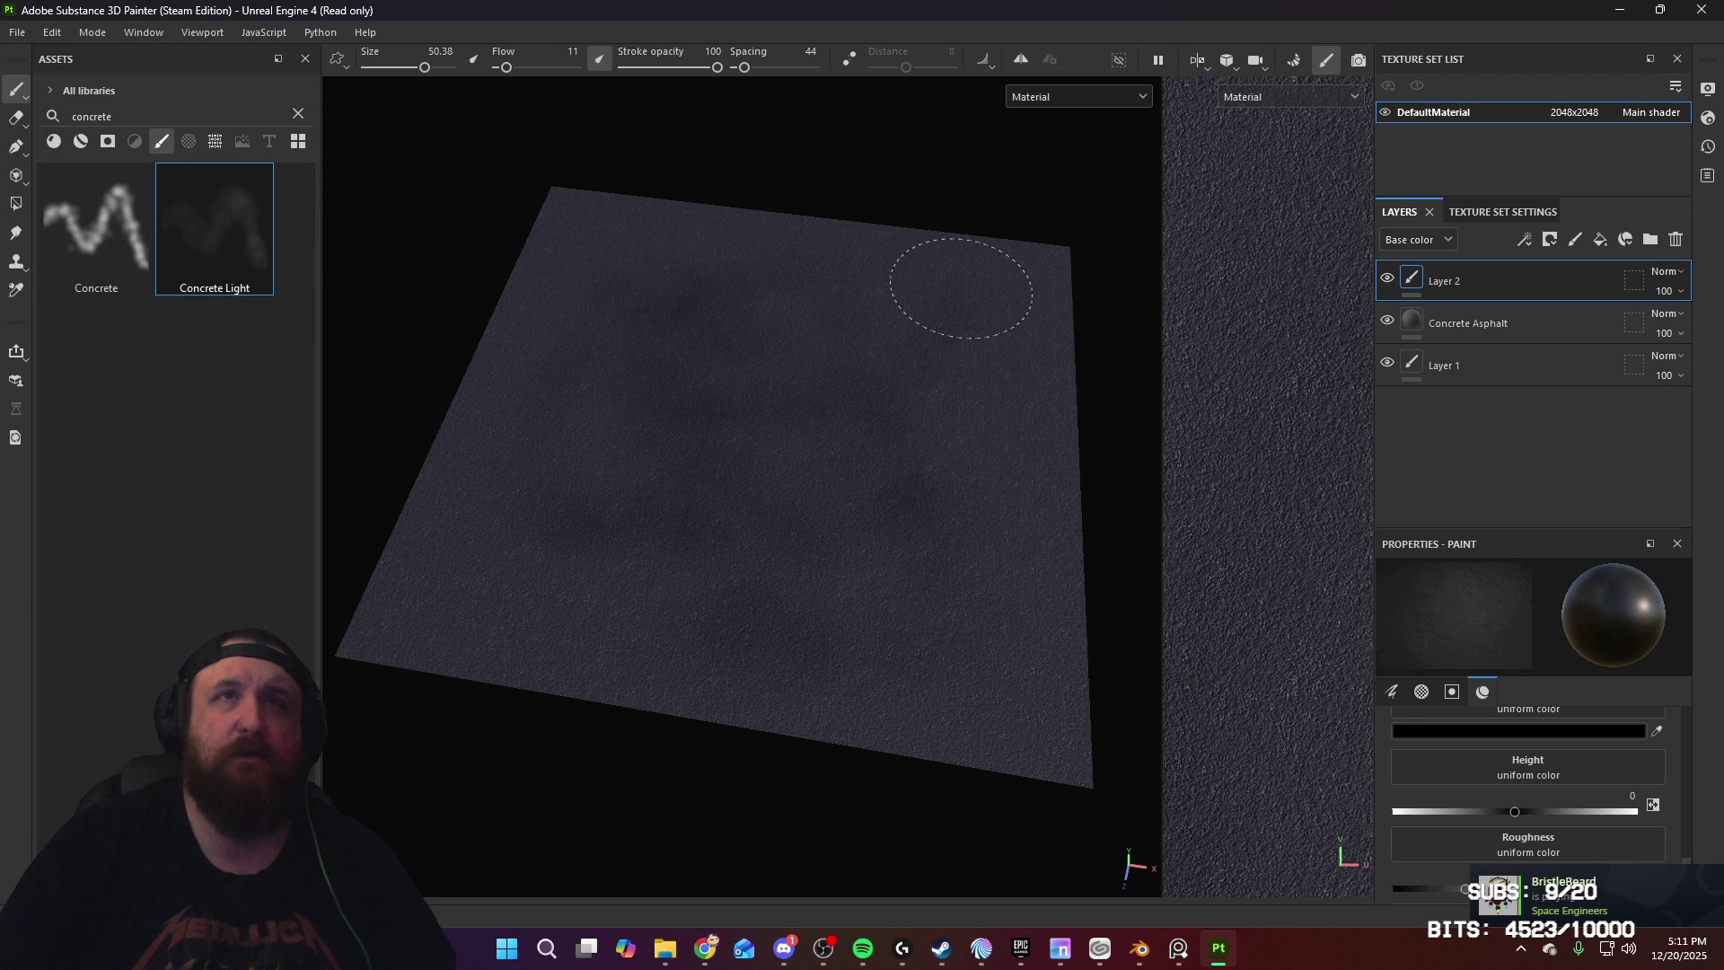
{"action": "mouse_move", "coordinate": [827, 404]}
{"action": "left_mouse_down", "text": "alt"}
{"action": "mouse_move", "coordinate": [804, 481]}
{"action": "mouse_move", "coordinate": [881, 477]}
{"action": "mouse_move", "coordinate": [817, 420]}
{"action": "left_mouse_up", "text": "alt"}
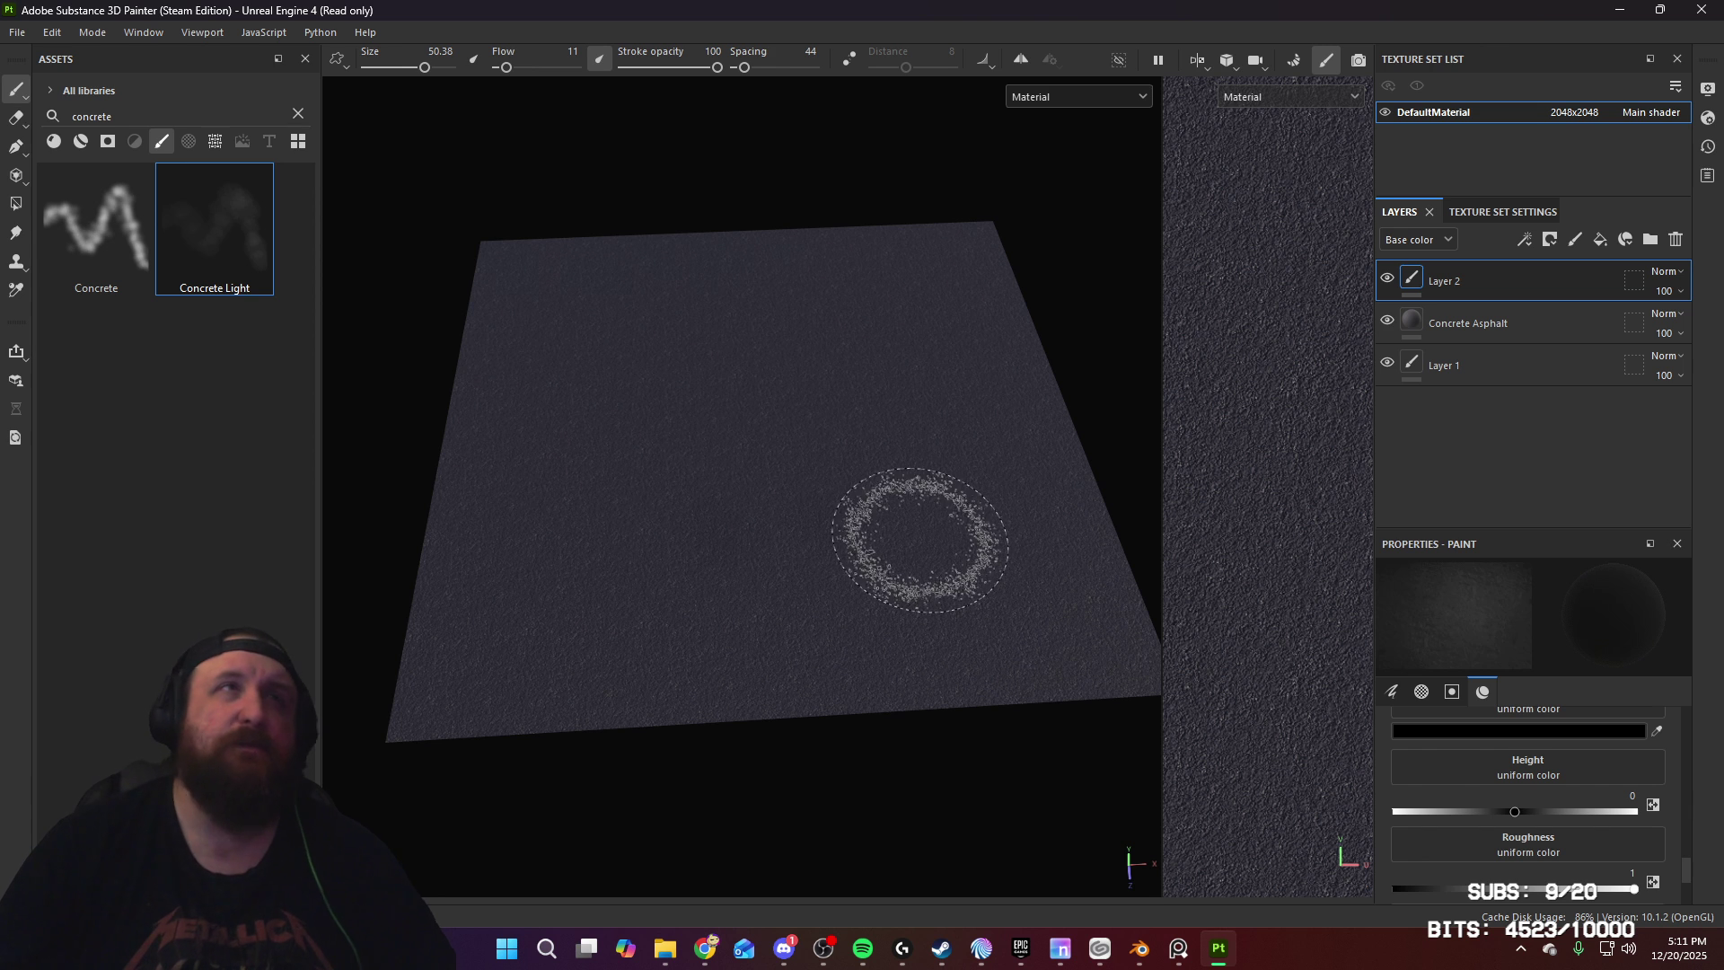
{"action": "mouse_move", "coordinate": [716, 401]}
{"action": "right_mouse_down", "text": "ctrl"}
{"action": "mouse_move", "coordinate": [702, 389]}
{"action": "mouse_move", "coordinate": [794, 370]}
{"action": "mouse_move", "coordinate": [753, 373]}
{"action": "right_mouse_up", "text": "ctrl"}
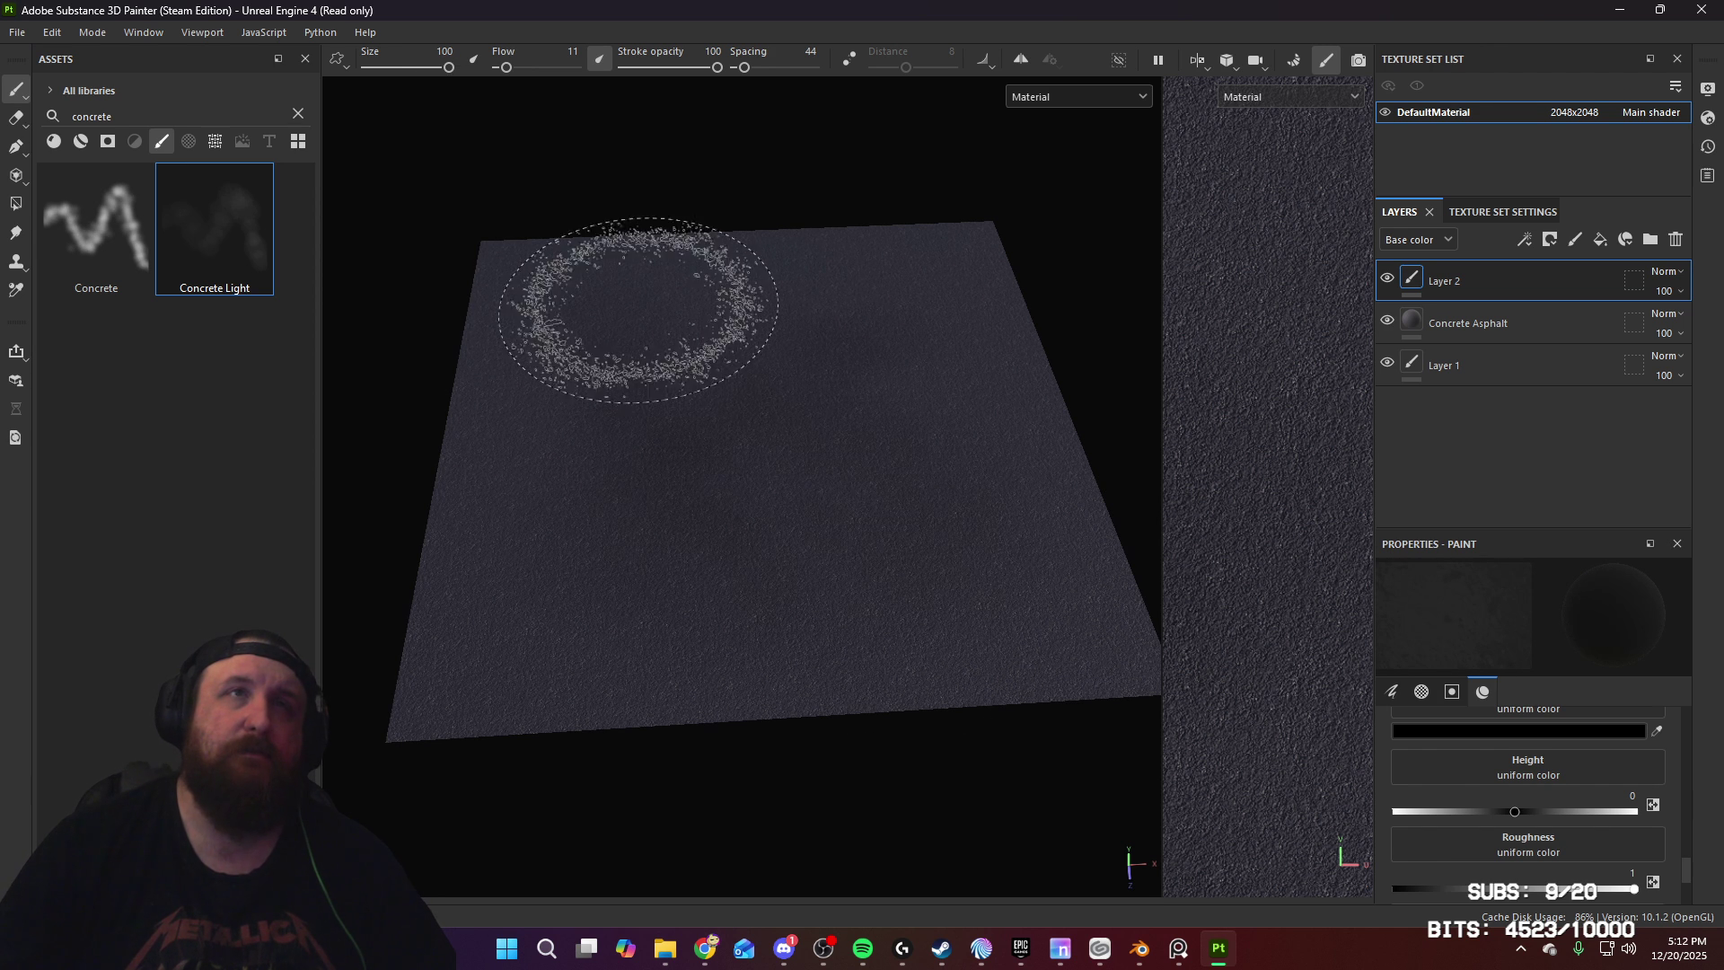
{"action": "left_click", "coordinate": [17, 117]}
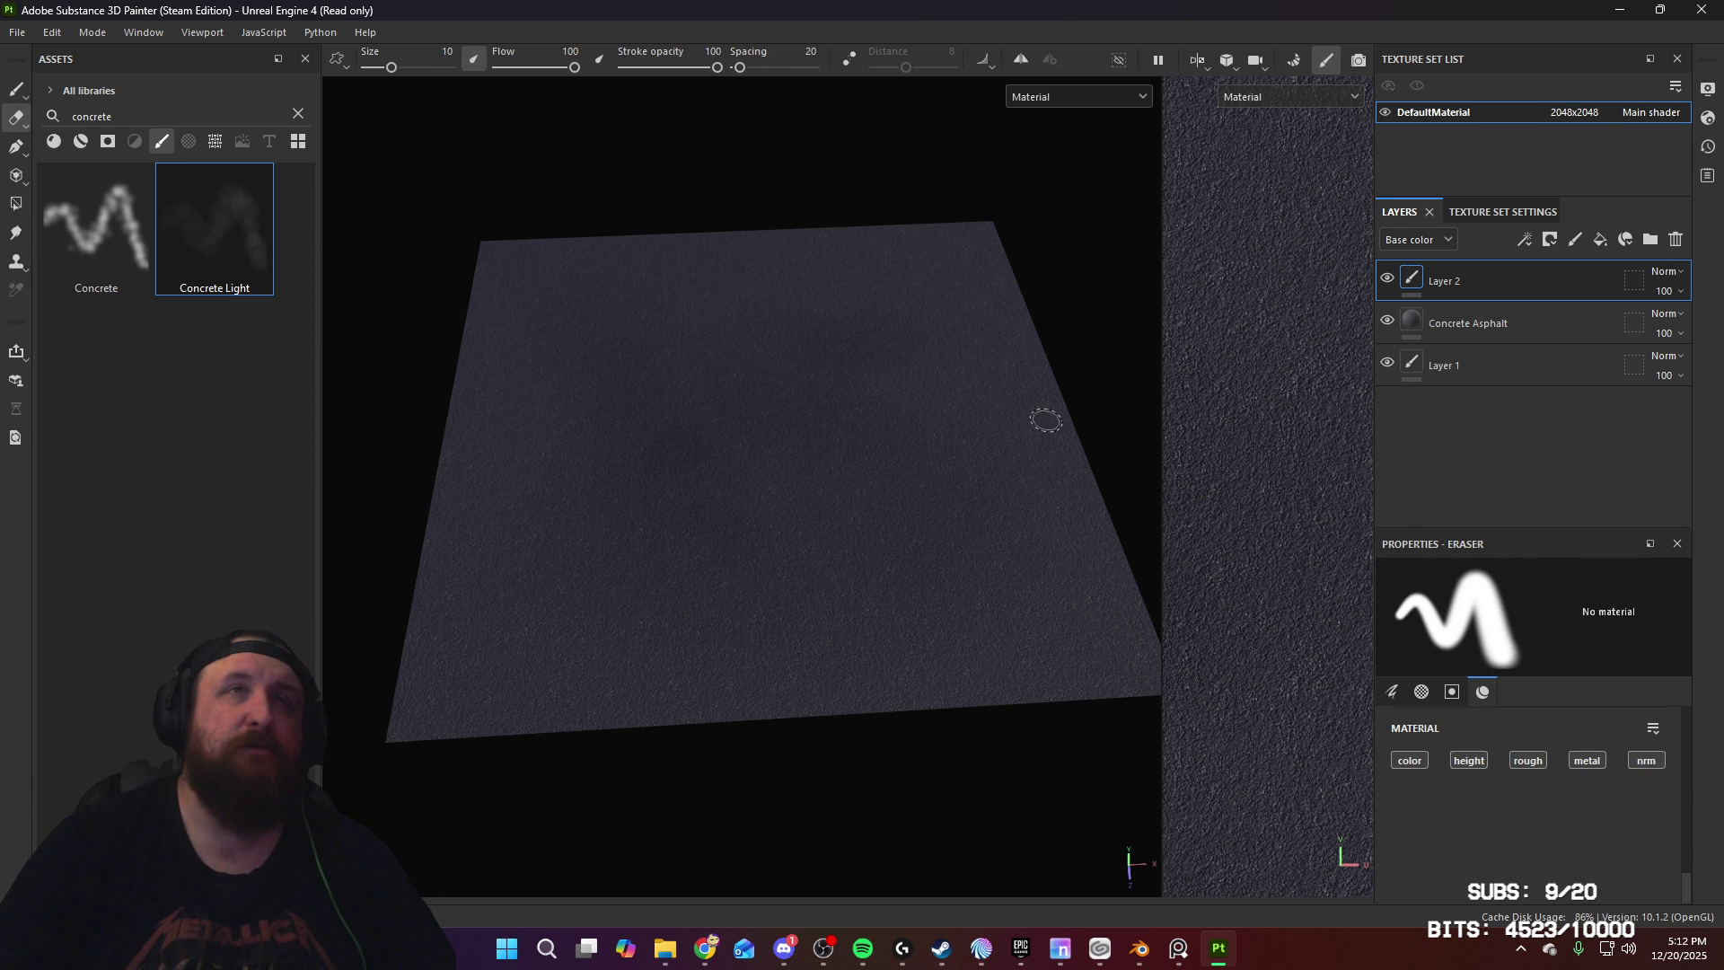
{"action": "left_click", "coordinate": [214, 280]}
{"action": "mouse_move", "coordinate": [947, 613]}
{"action": "right_mouse_down", "text": "ctrl"}
{"action": "mouse_move", "coordinate": [913, 585]}
{"action": "mouse_move", "coordinate": [1048, 616]}
{"action": "mouse_move", "coordinate": [997, 672]}
{"action": "right_mouse_up", "text": "ctrl"}
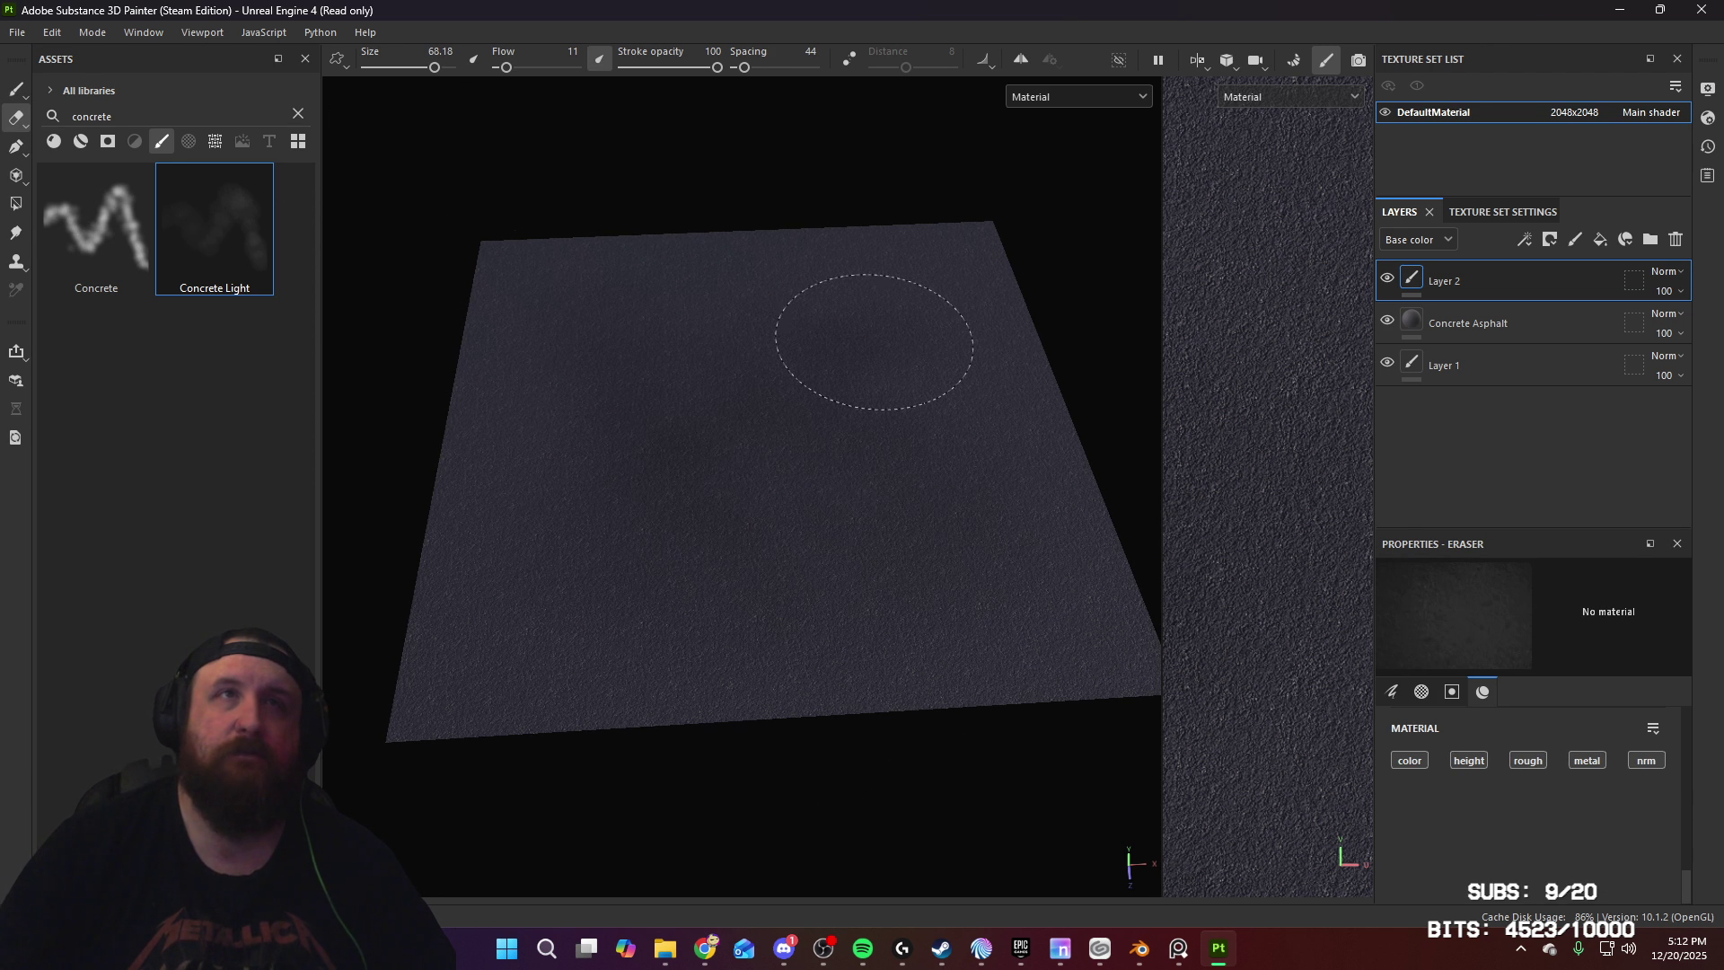
Step: Orbit the road plane to a straight-on top view with the eraser active
{"action": "mouse_move", "coordinate": [923, 520]}
{"action": "left_mouse_down", "text": "alt"}
{"action": "mouse_move", "coordinate": [808, 531]}
{"action": "mouse_move", "coordinate": [908, 501]}
{"action": "mouse_move", "coordinate": [882, 512]}
{"action": "mouse_move", "coordinate": [843, 415]}
{"action": "mouse_move", "coordinate": [870, 354]}
{"action": "mouse_move", "coordinate": [1009, 460]}
{"action": "left_mouse_up", "text": "alt"}
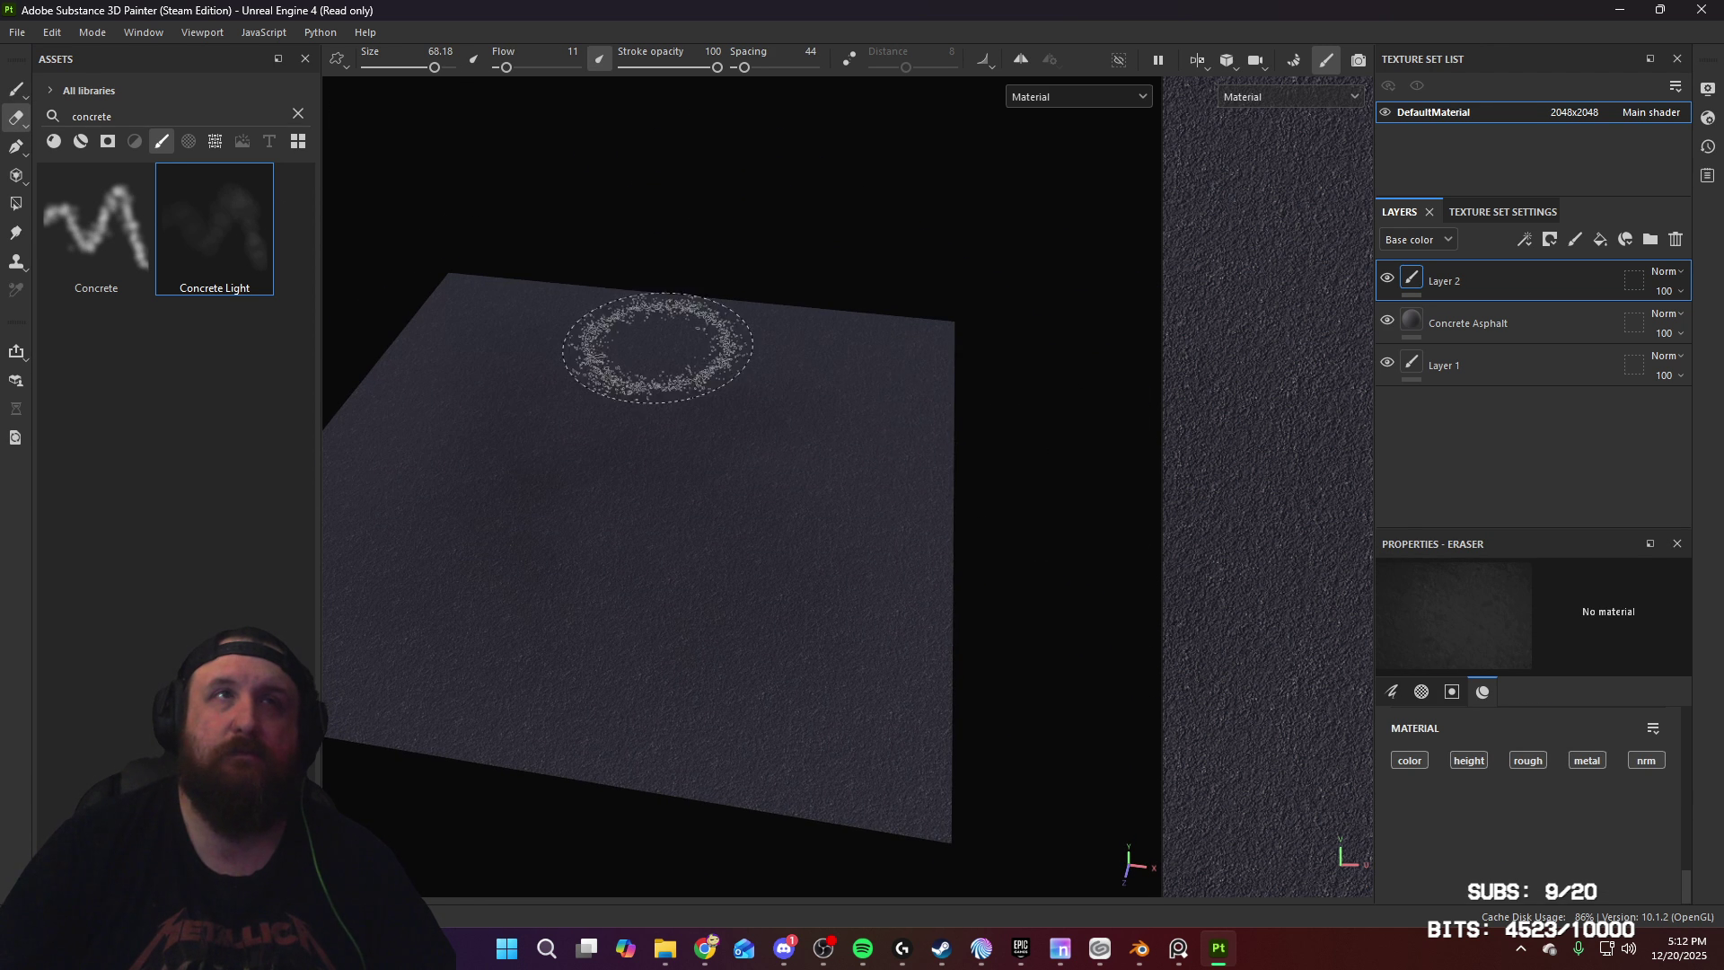
{"action": "mouse_move", "coordinate": [606, 518]}
{"action": "left_mouse_down", "text": "alt"}
{"action": "mouse_move", "coordinate": [800, 547]}
{"action": "mouse_move", "coordinate": [712, 469]}
{"action": "mouse_move", "coordinate": [704, 435]}
{"action": "mouse_move", "coordinate": [978, 562]}
{"action": "mouse_move", "coordinate": [973, 631]}
{"action": "mouse_move", "coordinate": [863, 581]}
{"action": "mouse_move", "coordinate": [715, 618]}
{"action": "left_mouse_up", "text": "alt"}
{"action": "middle_click_drag", "start_coordinate": [715, 618], "coordinate": [697, 627], "text": "alt"}
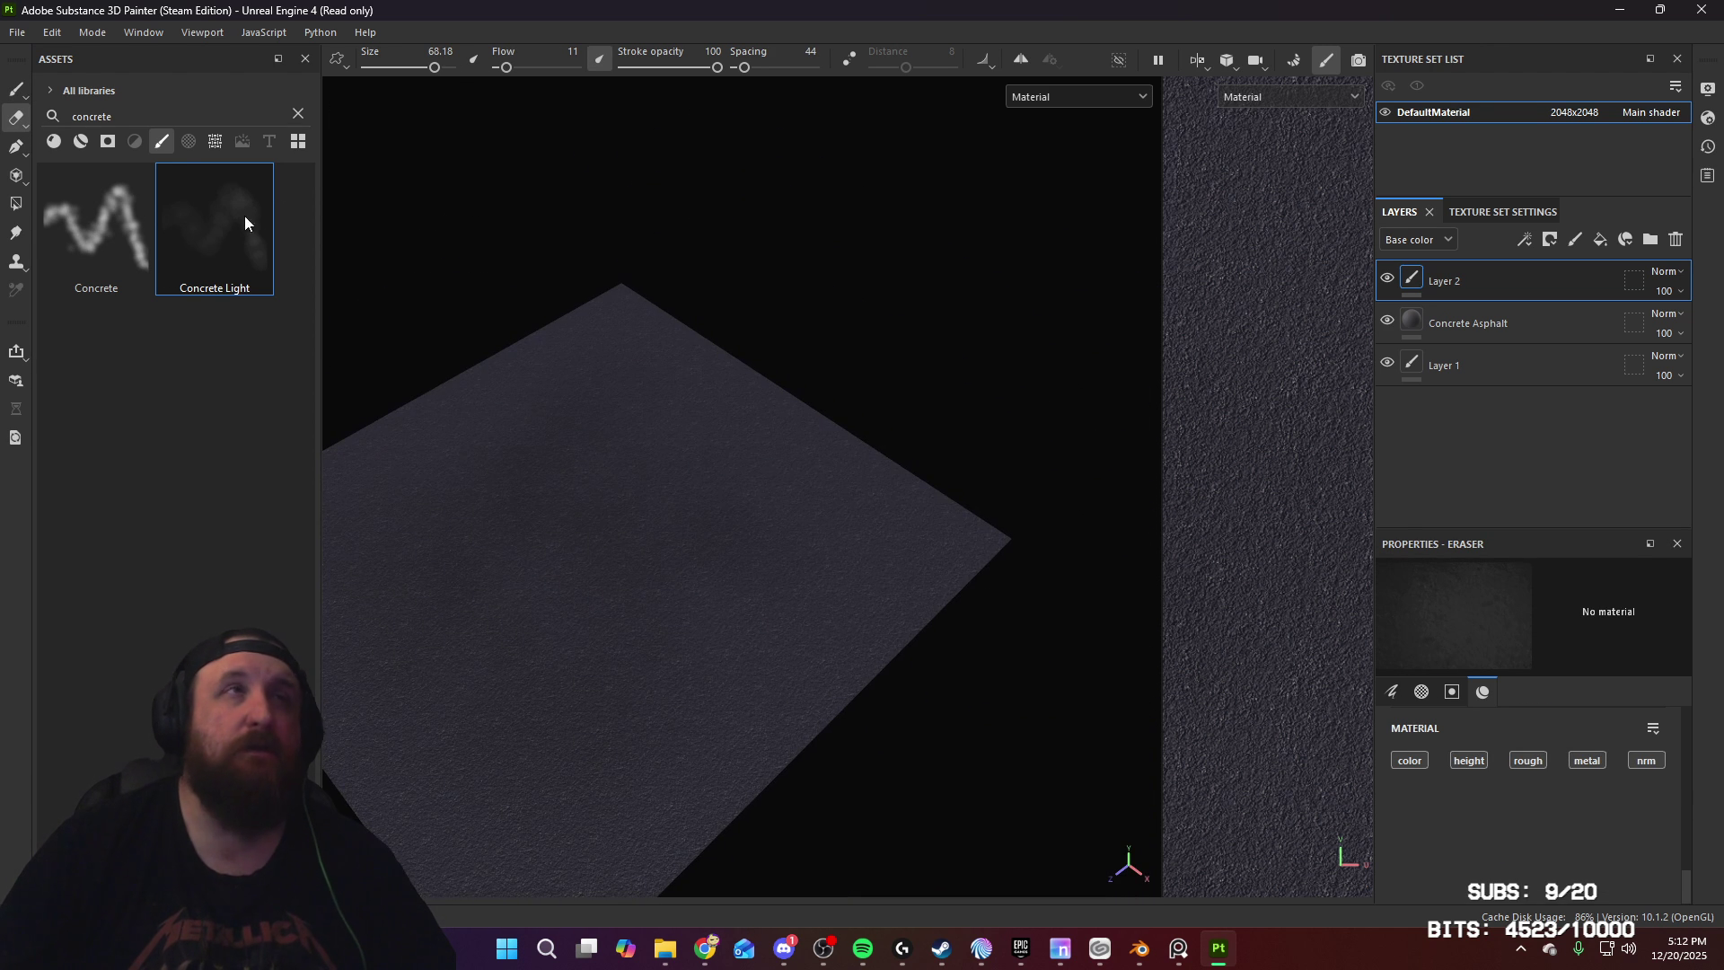
{"action": "left_click", "coordinate": [11, 91]}
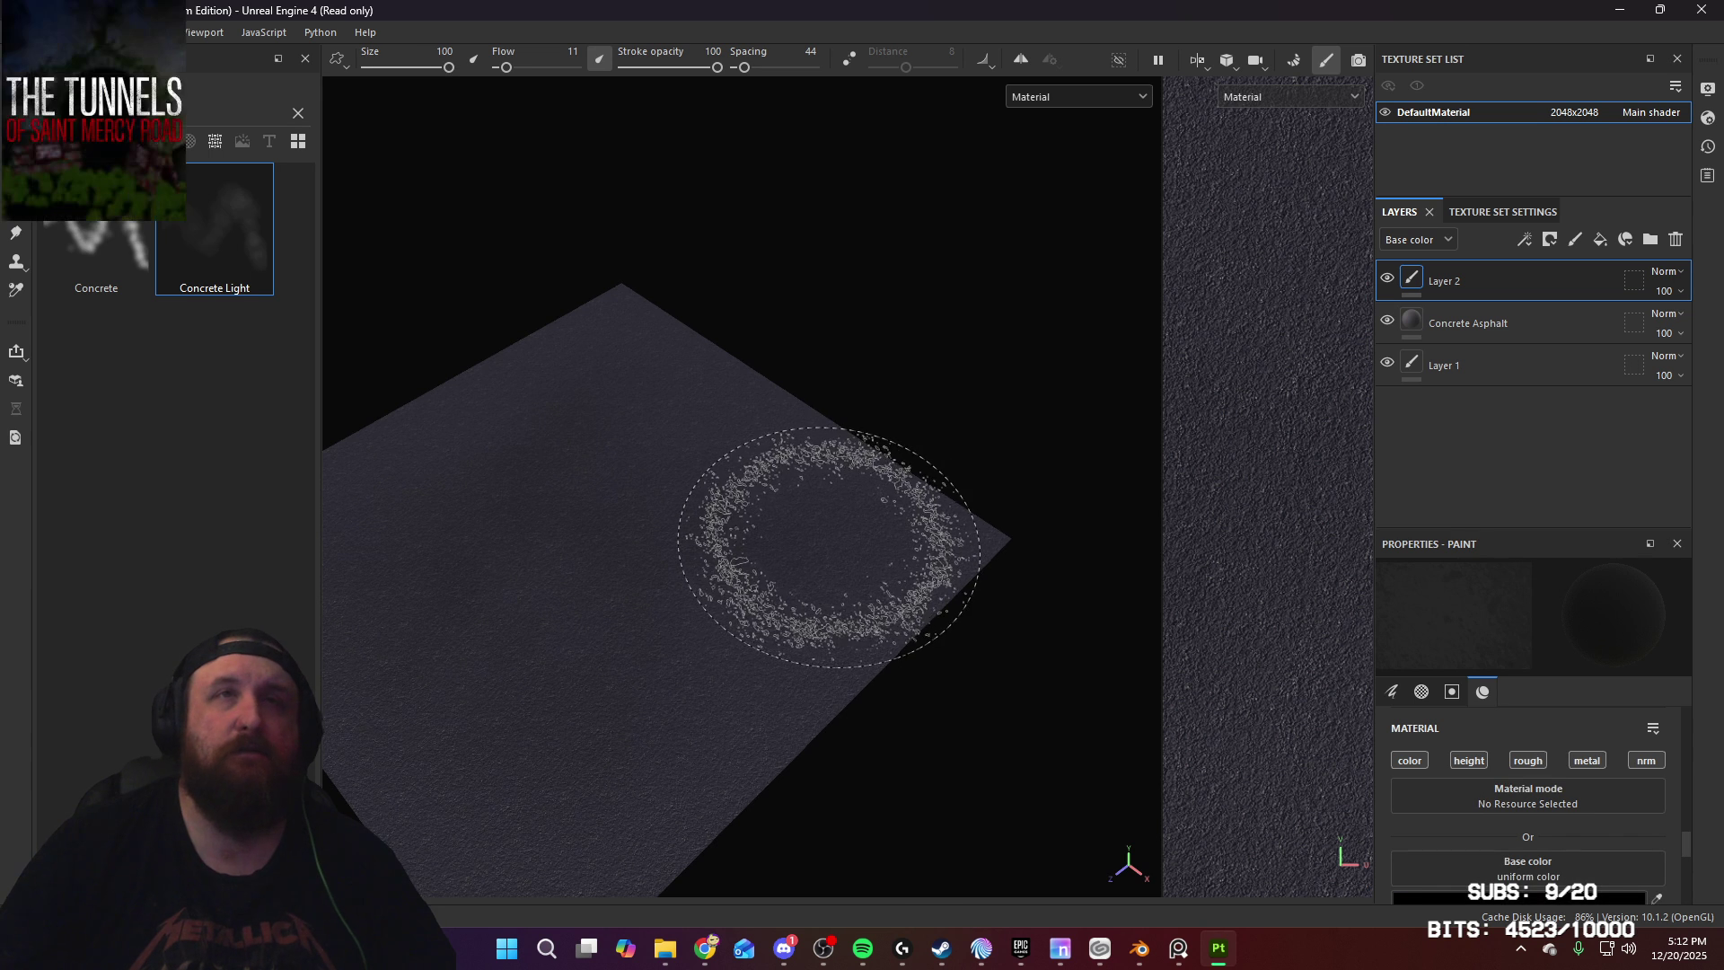
{"action": "left_click_drag", "start_coordinate": [588, 462], "coordinate": [923, 473], "text": "alt"}
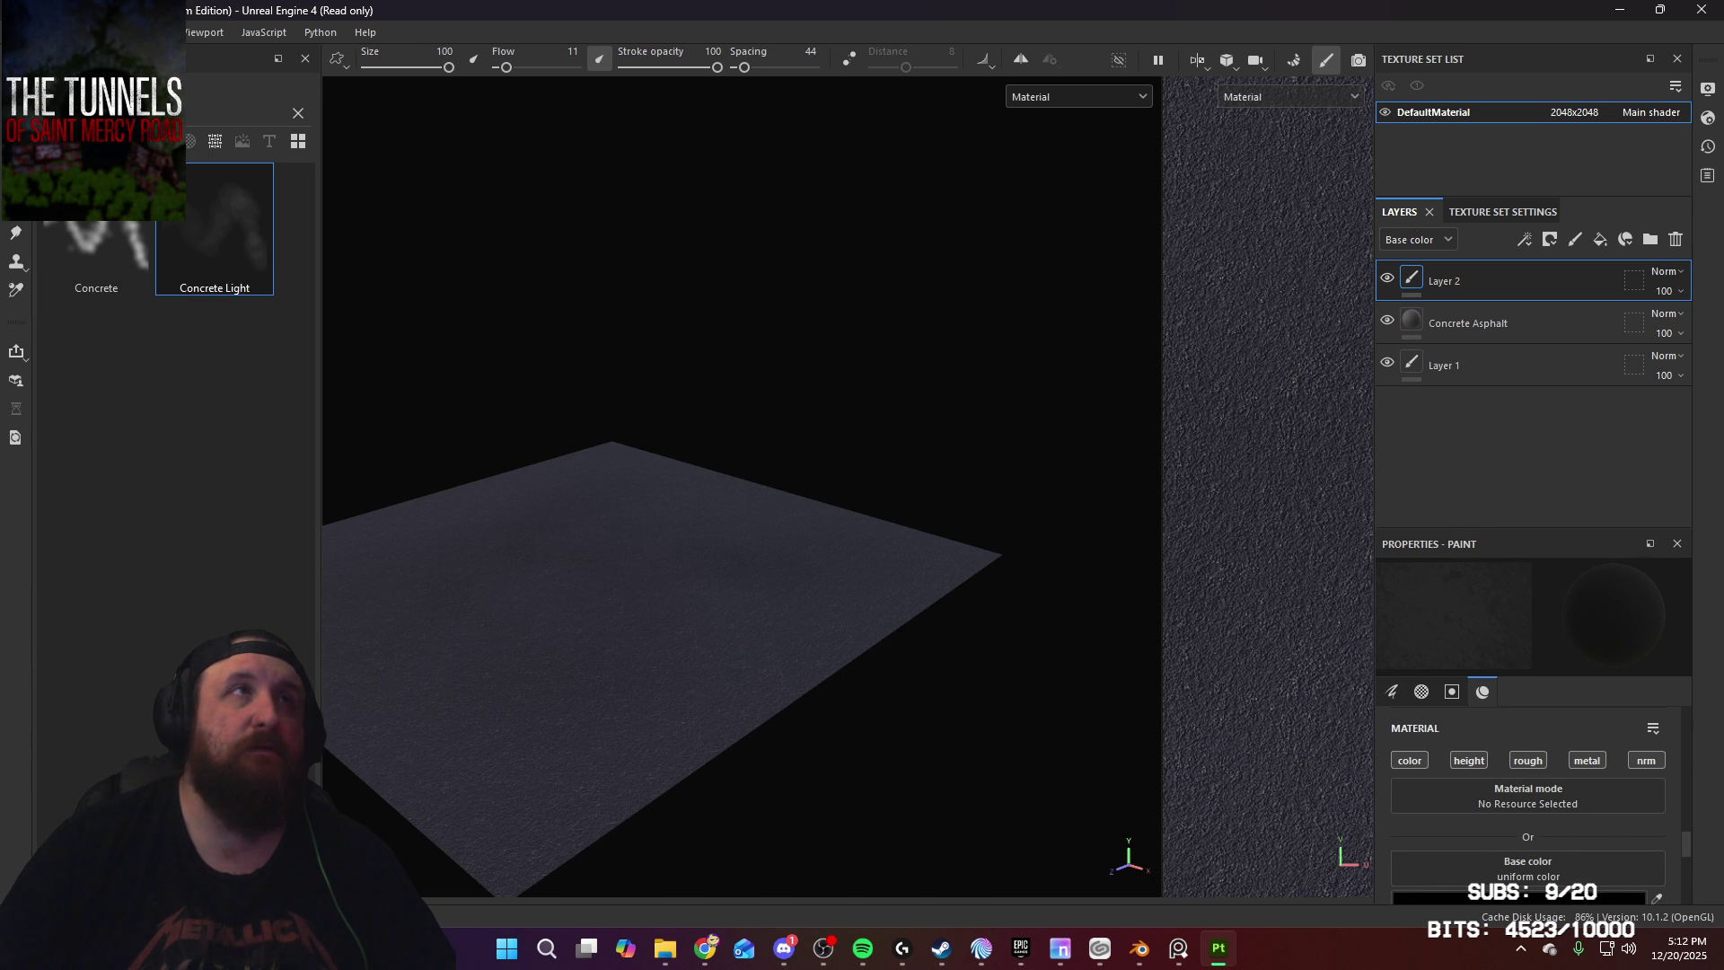
{"action": "key", "text": "2"}
{"action": "mouse_move", "coordinate": [1047, 500]}
{"action": "left_mouse_down", "text": "alt"}
{"action": "mouse_move", "coordinate": [1020, 512]}
{"action": "mouse_move", "coordinate": [1012, 596]}
{"action": "left_mouse_up", "text": "alt"}
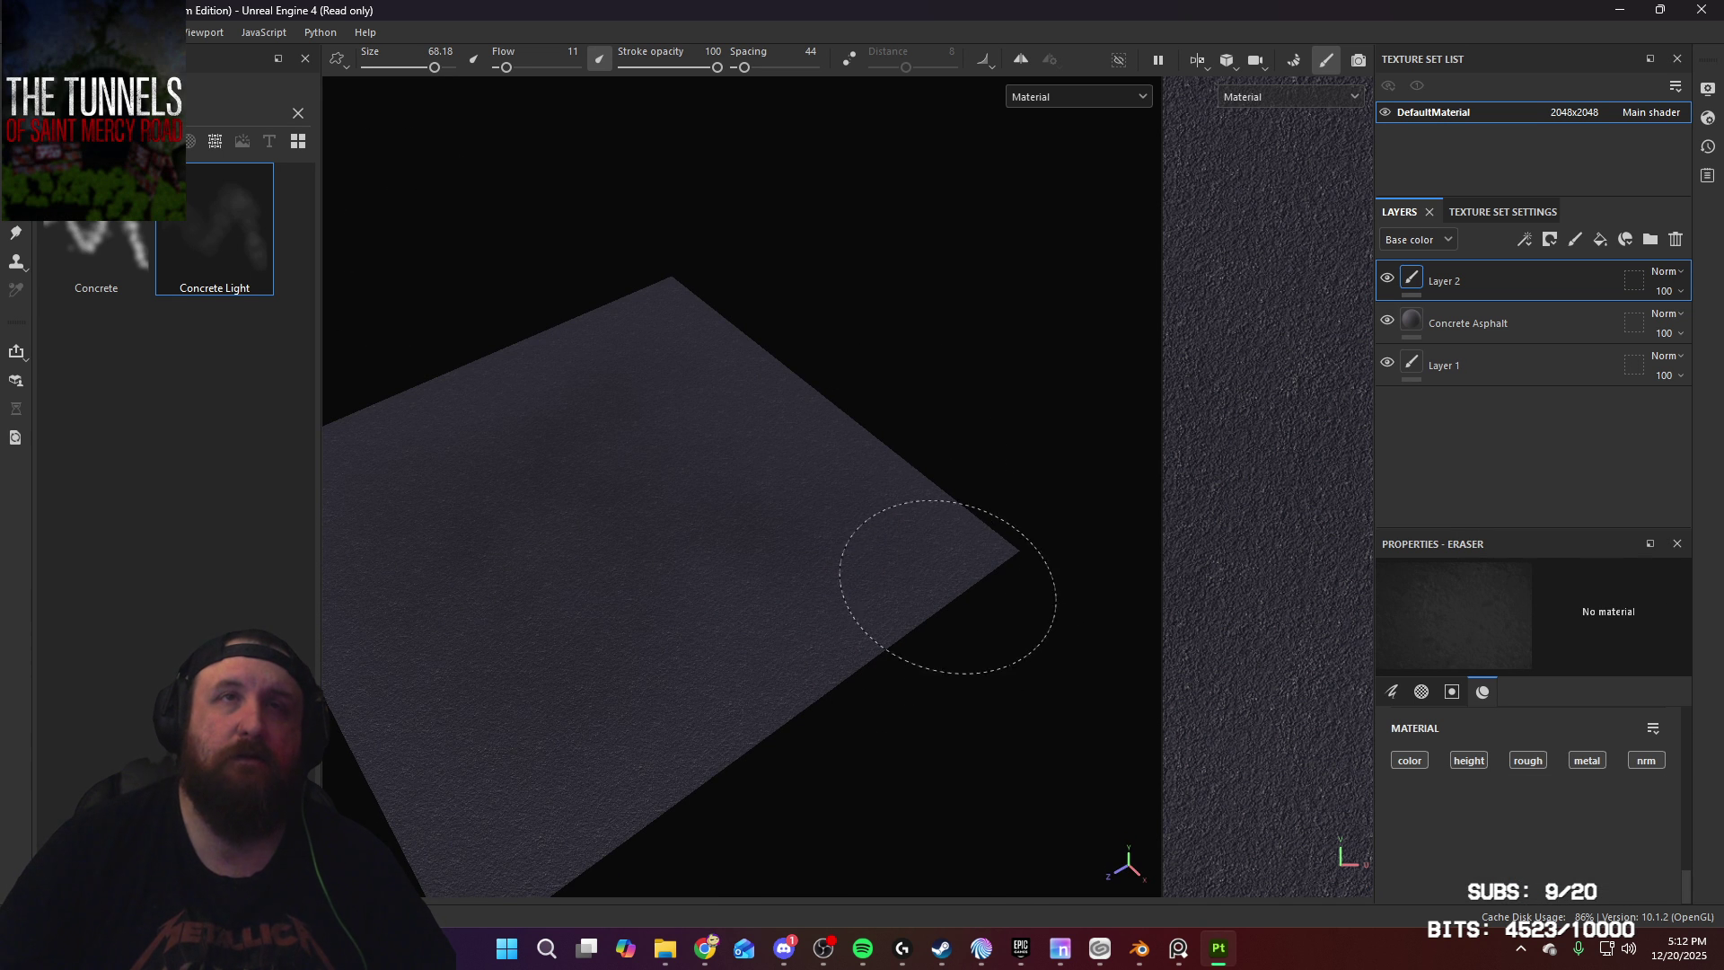
{"action": "mouse_move", "coordinate": [957, 585]}
{"action": "left_mouse_down", "text": "alt"}
{"action": "mouse_move", "coordinate": [743, 692]}
{"action": "mouse_move", "coordinate": [897, 608]}
{"action": "mouse_move", "coordinate": [817, 550]}
{"action": "mouse_move", "coordinate": [716, 570]}
{"action": "mouse_move", "coordinate": [1005, 672]}
{"action": "mouse_move", "coordinate": [727, 697]}
{"action": "mouse_move", "coordinate": [878, 758]}
{"action": "mouse_move", "coordinate": [820, 596]}
{"action": "mouse_move", "coordinate": [945, 694]}
{"action": "mouse_move", "coordinate": [1042, 724]}
{"action": "left_mouse_up", "text": "alt"}
{"action": "middle_click_drag", "start_coordinate": [1043, 724], "coordinate": [898, 575], "text": "alt"}
{"action": "scroll", "coordinate": [736, 593], "scroll_direction": "up", "scroll_amount": 4}
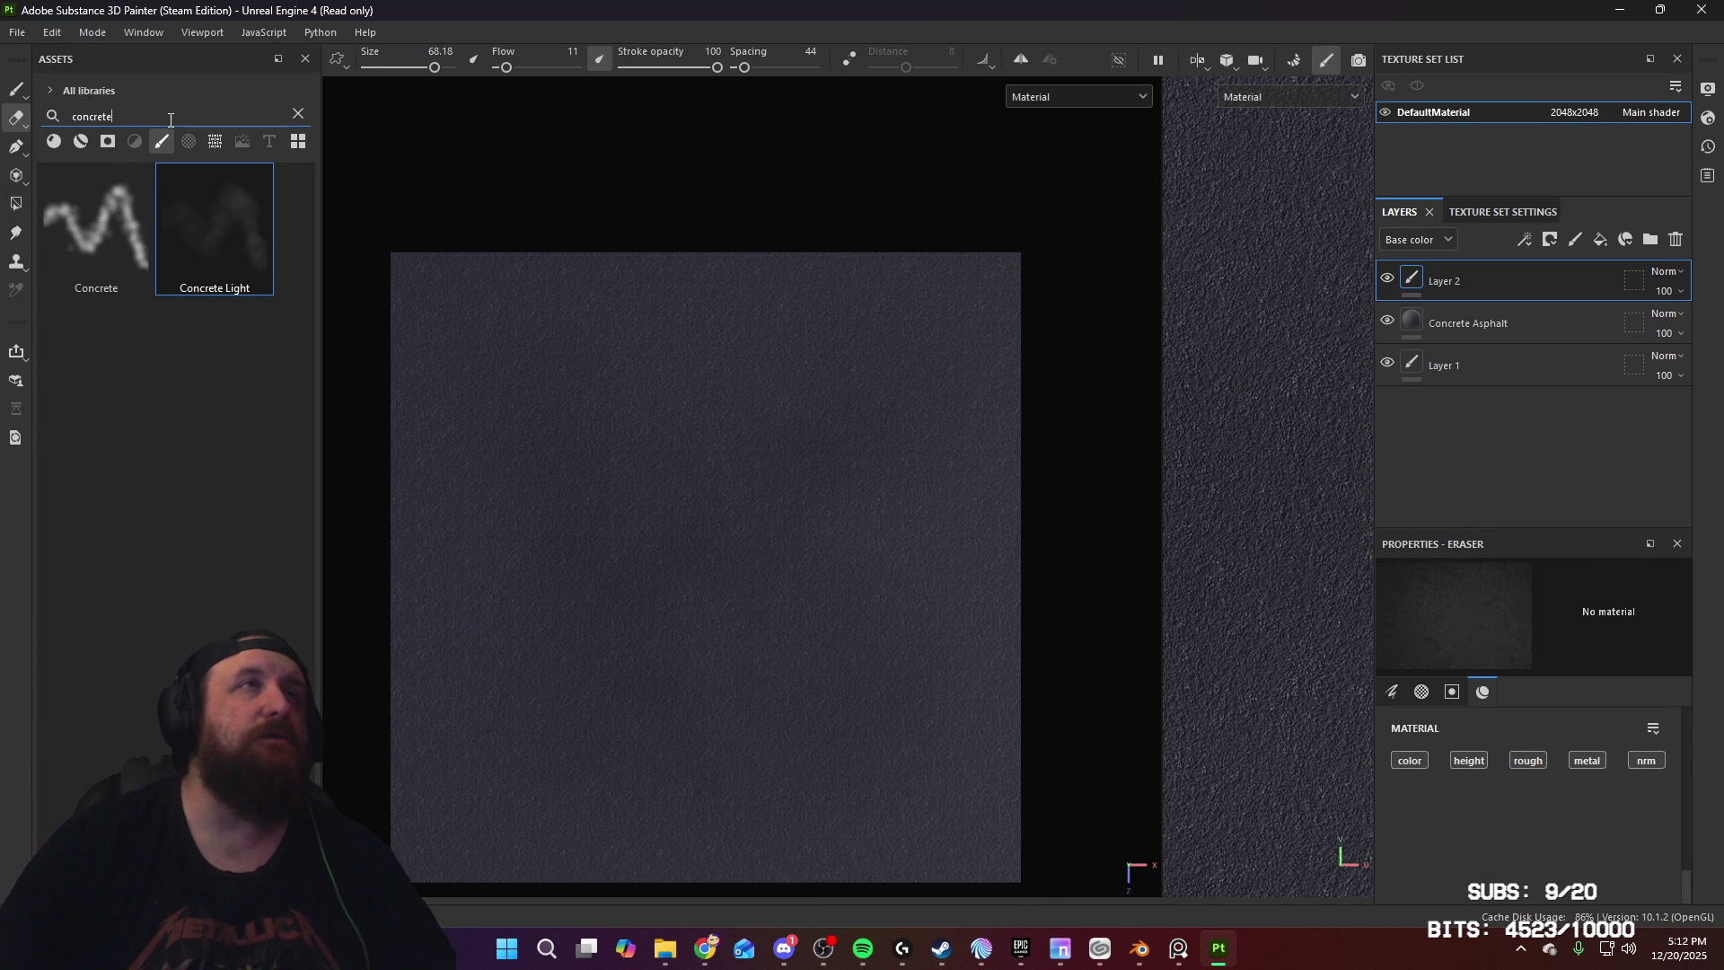
{"action": "key", "text": "BackSpace"}
{"action": "key", "text": "BackSpace"}
{"action": "key", "text": "BackSpace"}
Step: Search assets for 'crack', add a new paint layer and load the Cracks brush
{"action": "type", "text": "cra"}
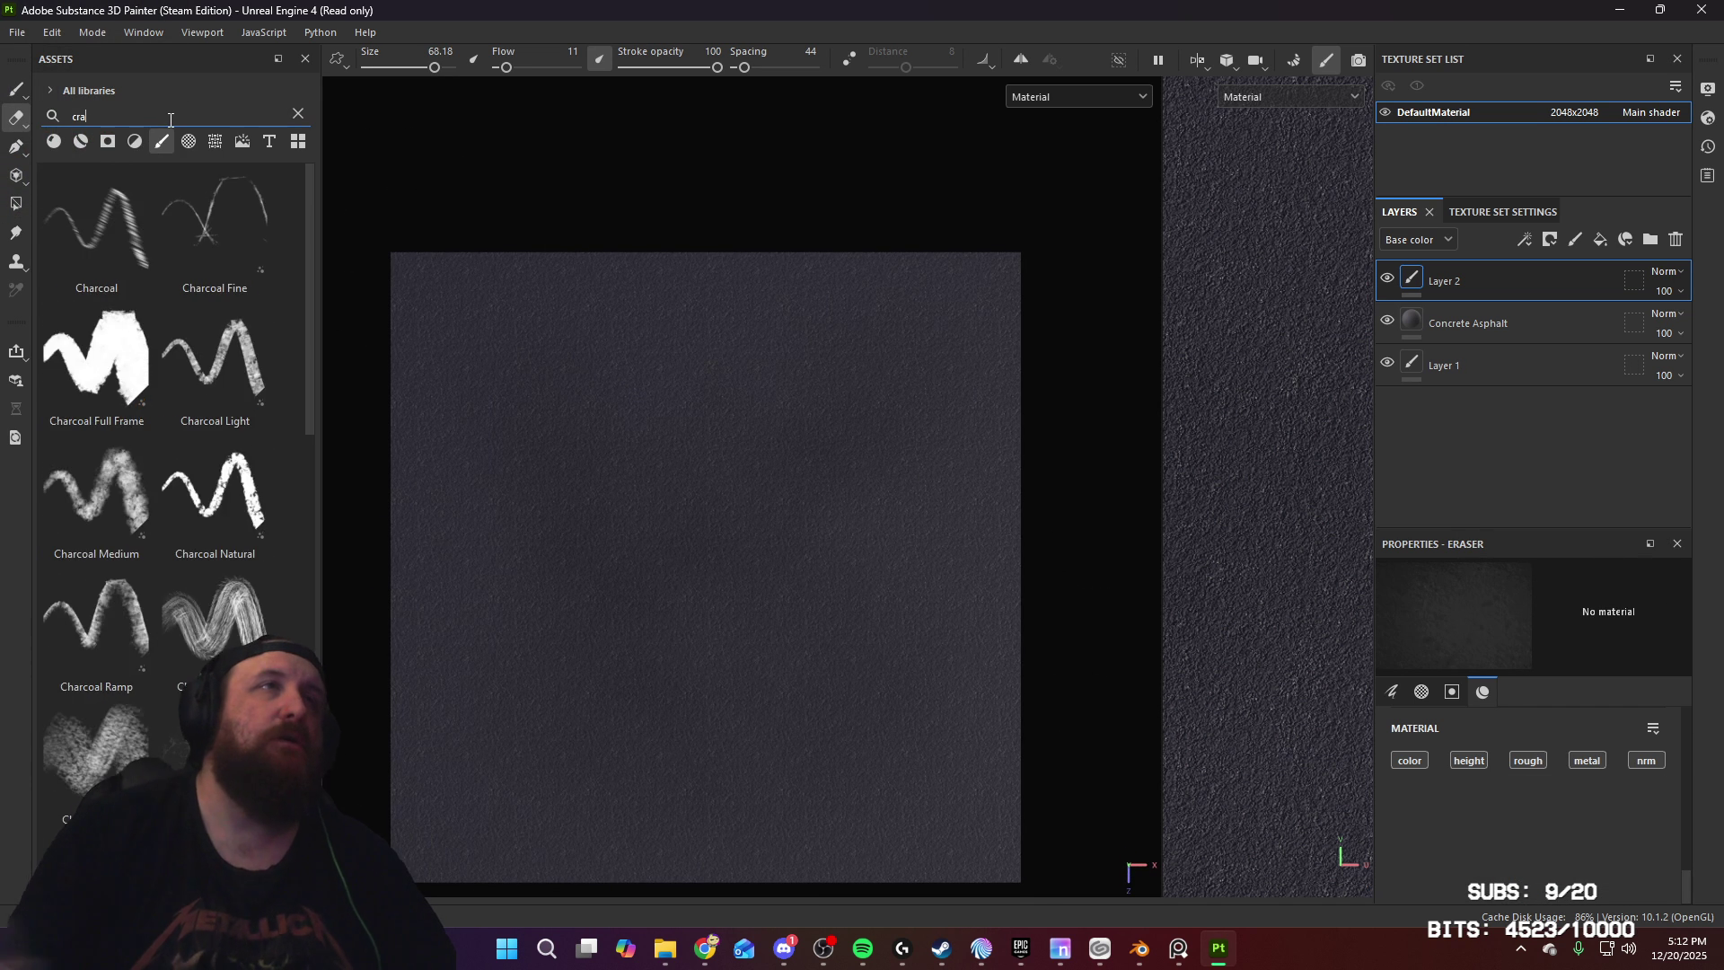
{"action": "type", "text": "ck"}
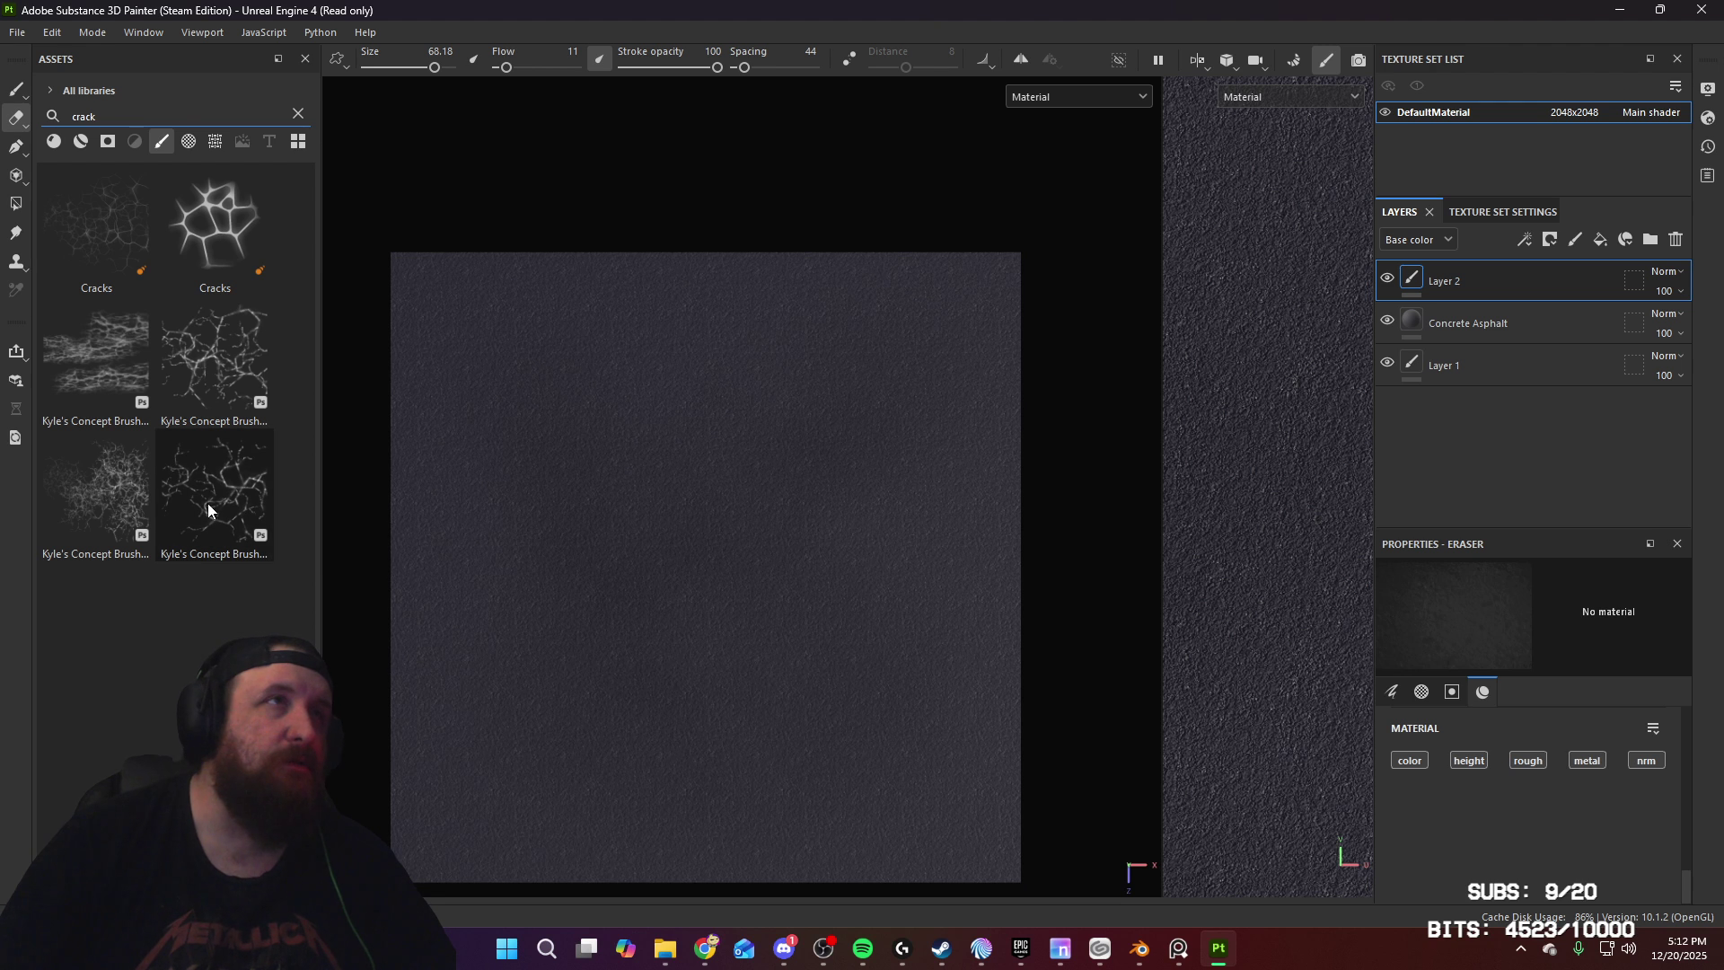
{"action": "left_click", "coordinate": [105, 225]}
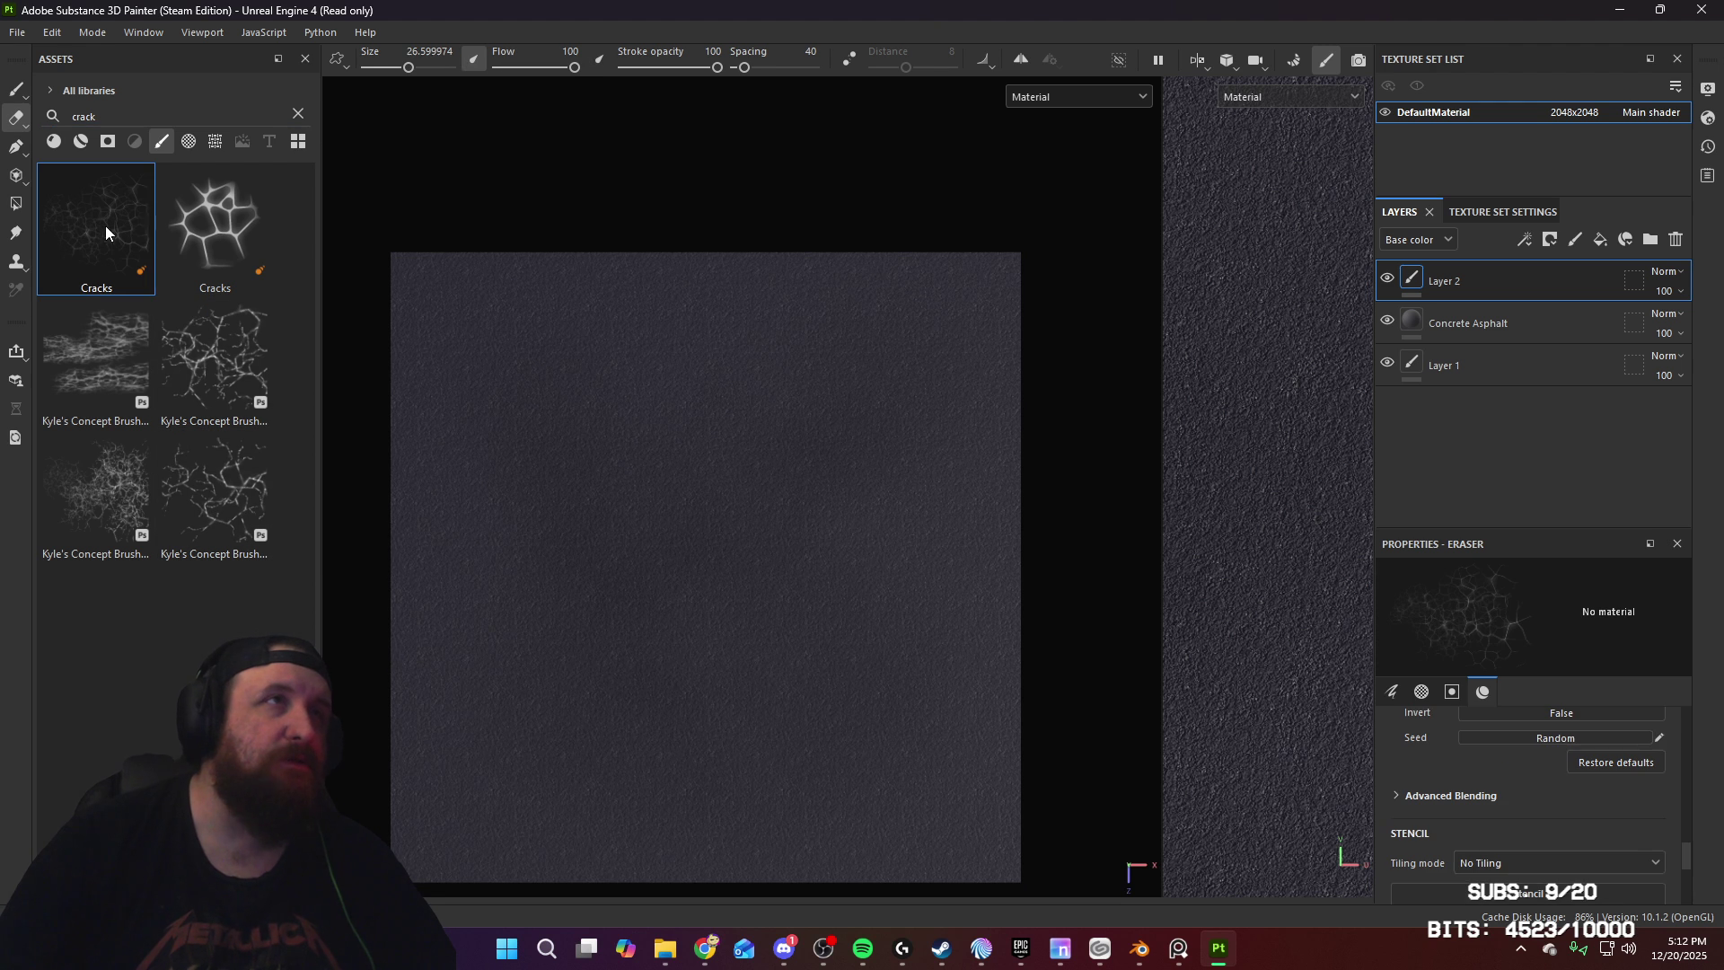
{"action": "left_click", "coordinate": [1575, 241]}
{"action": "scroll", "coordinate": [1586, 832], "scroll_direction": "up", "scroll_amount": 10}
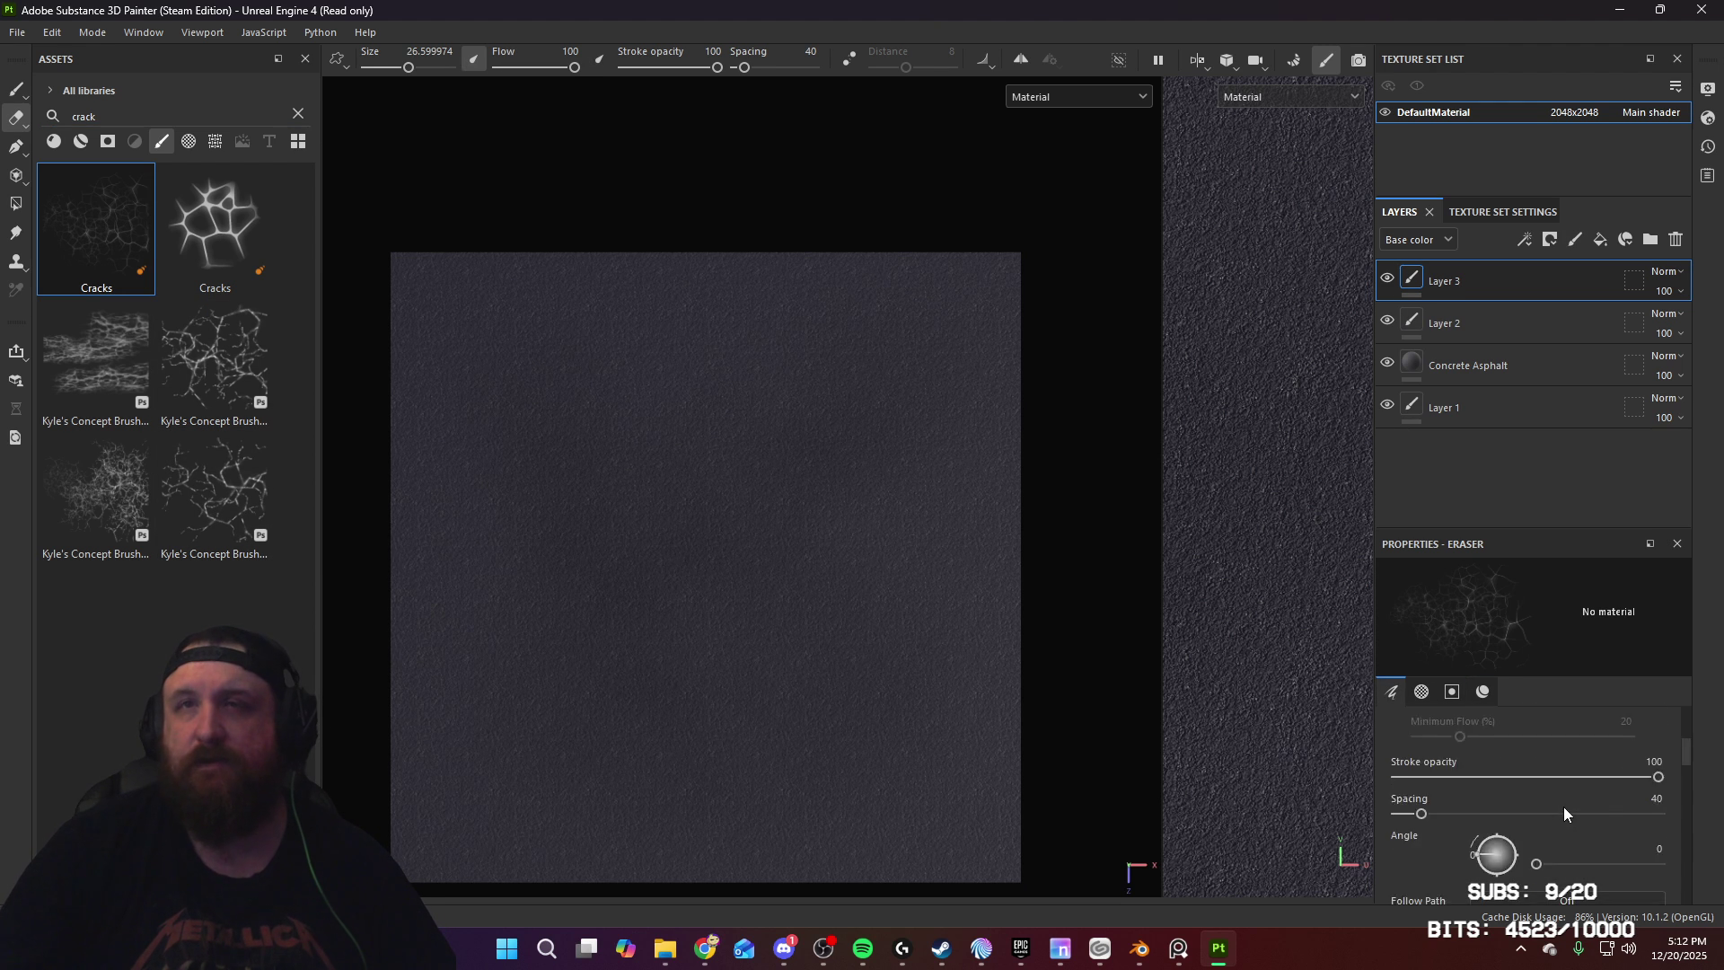
{"action": "left_click", "coordinate": [15, 90]}
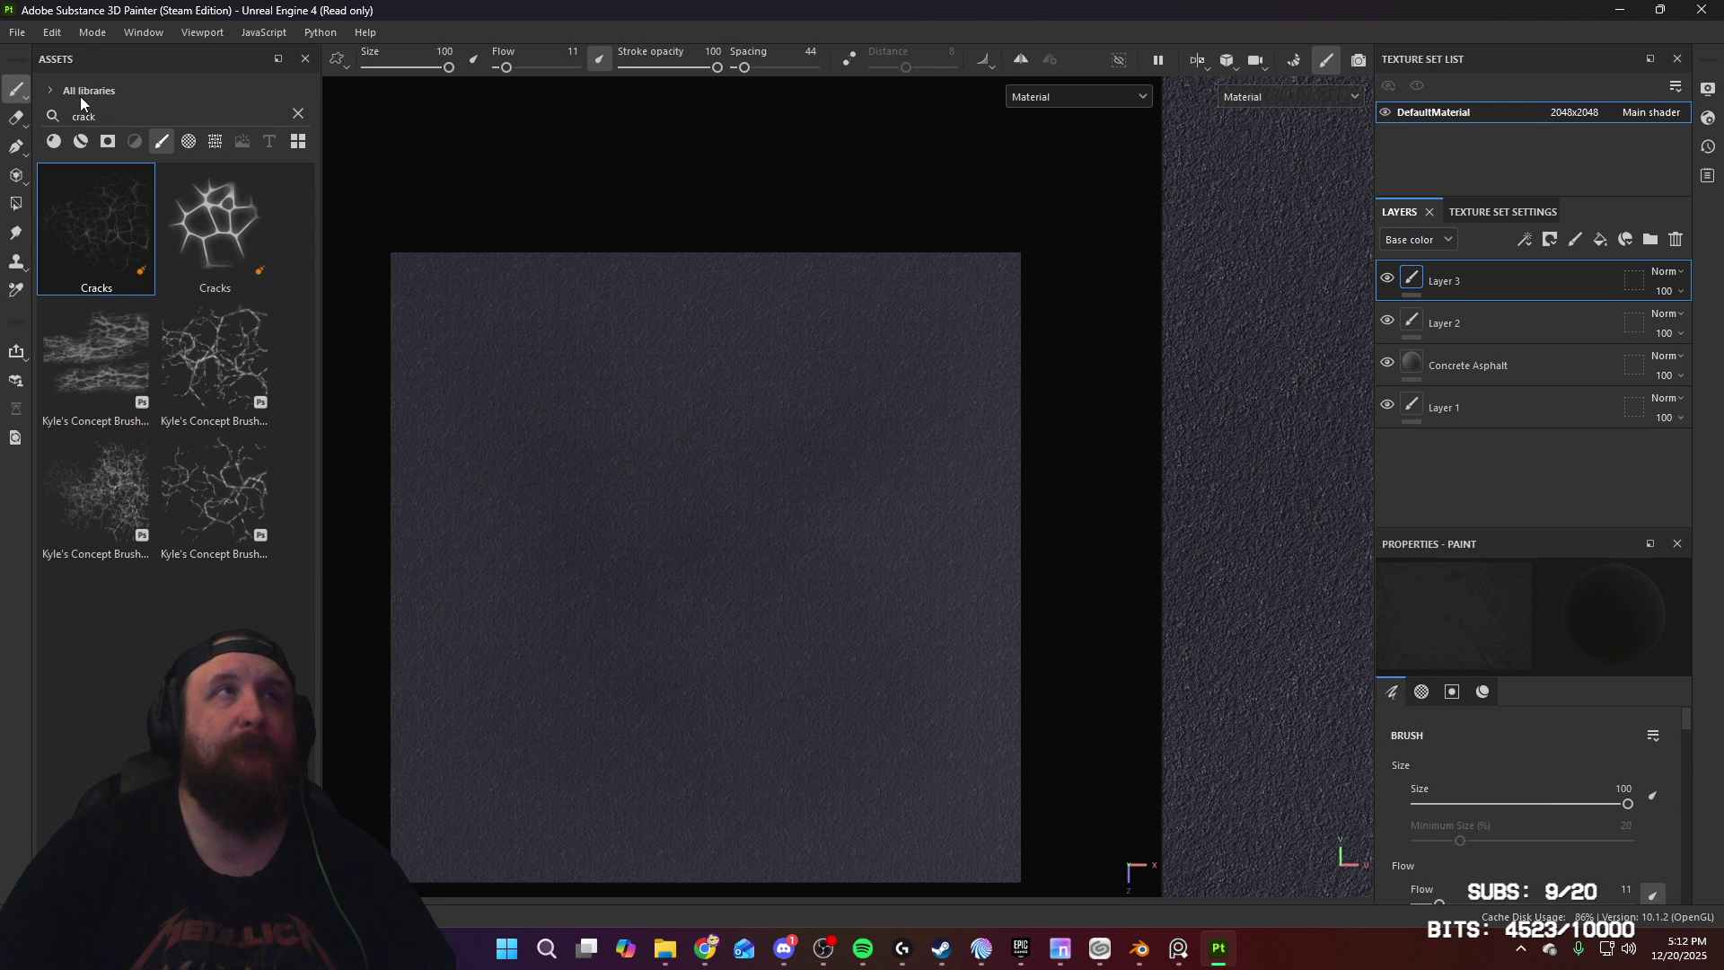
{"action": "left_click", "coordinate": [153, 251]}
Step: Turn off the brush's colour channel and lower its height to -0.1062
{"action": "scroll", "coordinate": [1517, 799], "scroll_direction": "down", "scroll_amount": 10}
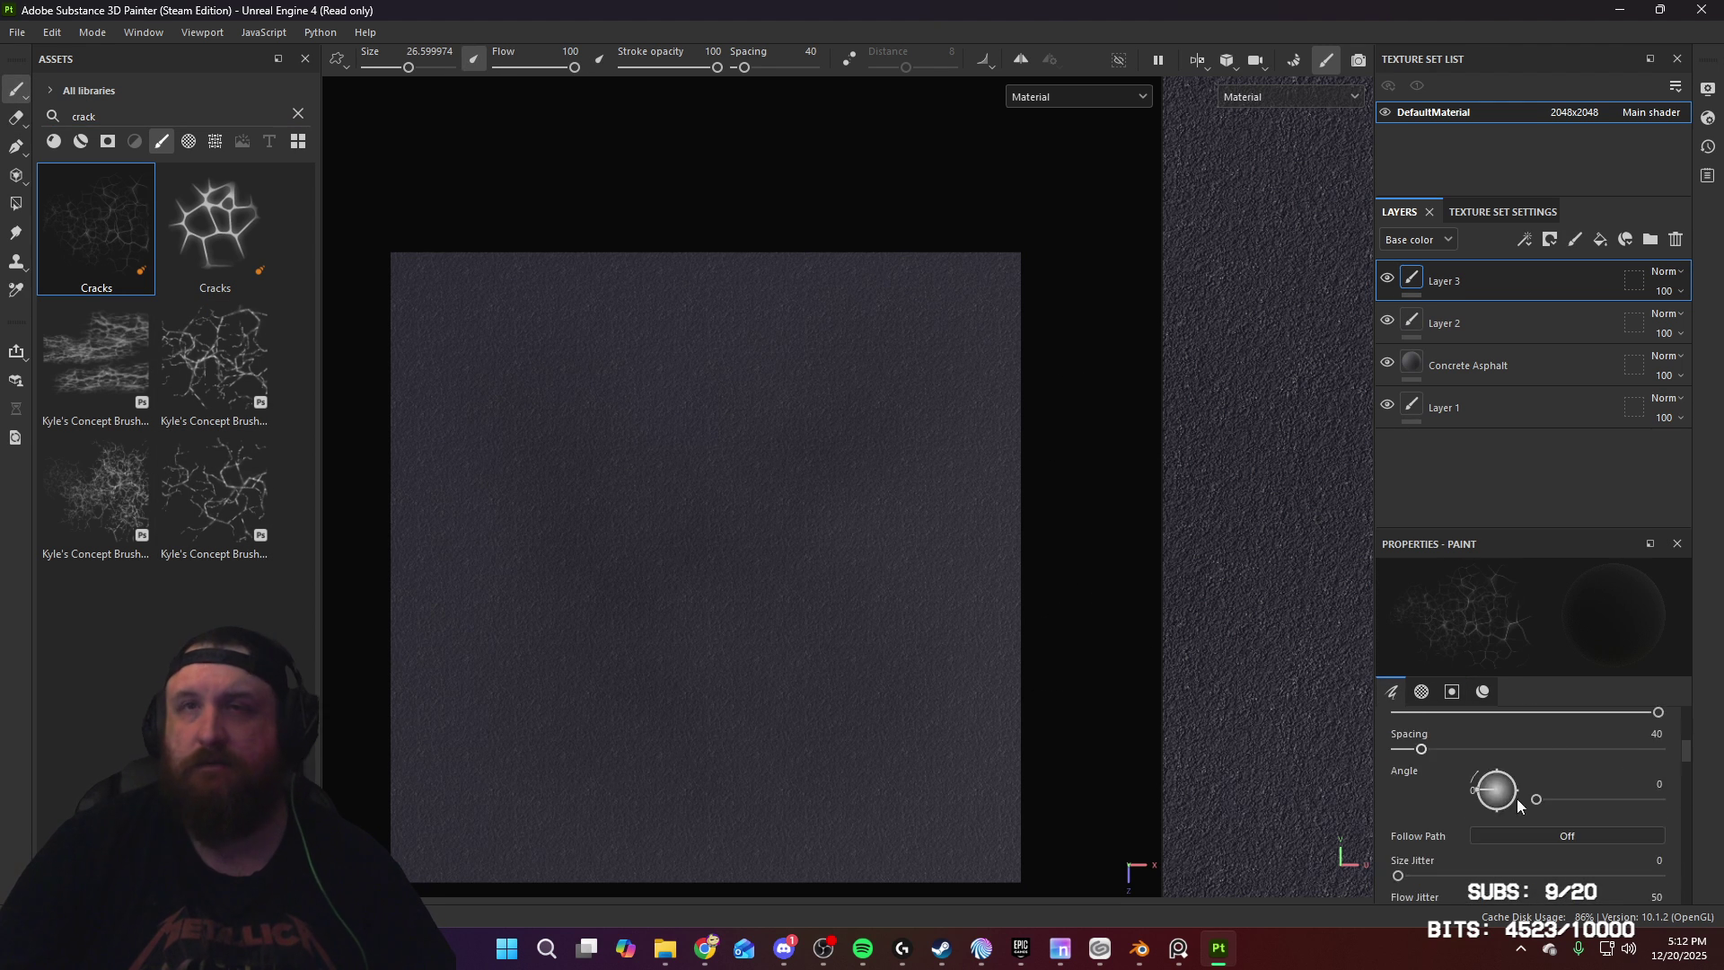
{"action": "scroll", "coordinate": [1557, 821], "scroll_direction": "down", "scroll_amount": 5}
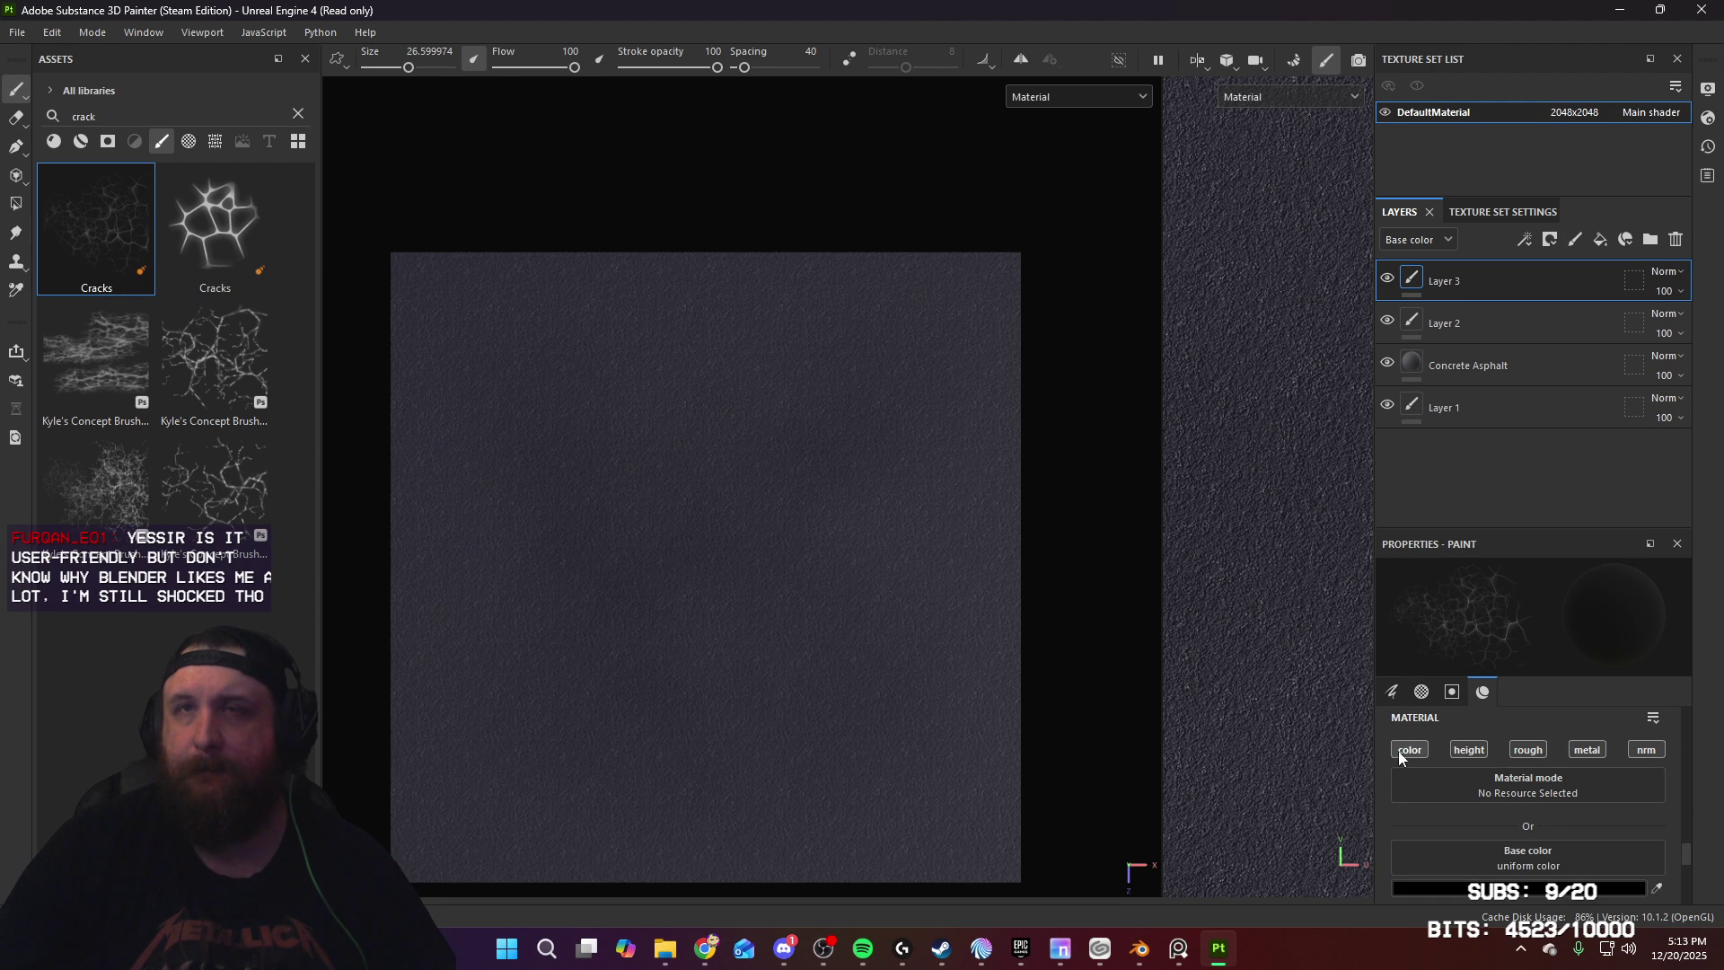
{"action": "left_click", "coordinate": [1401, 751]}
{"action": "scroll", "coordinate": [1576, 820], "scroll_direction": "down", "scroll_amount": 2}
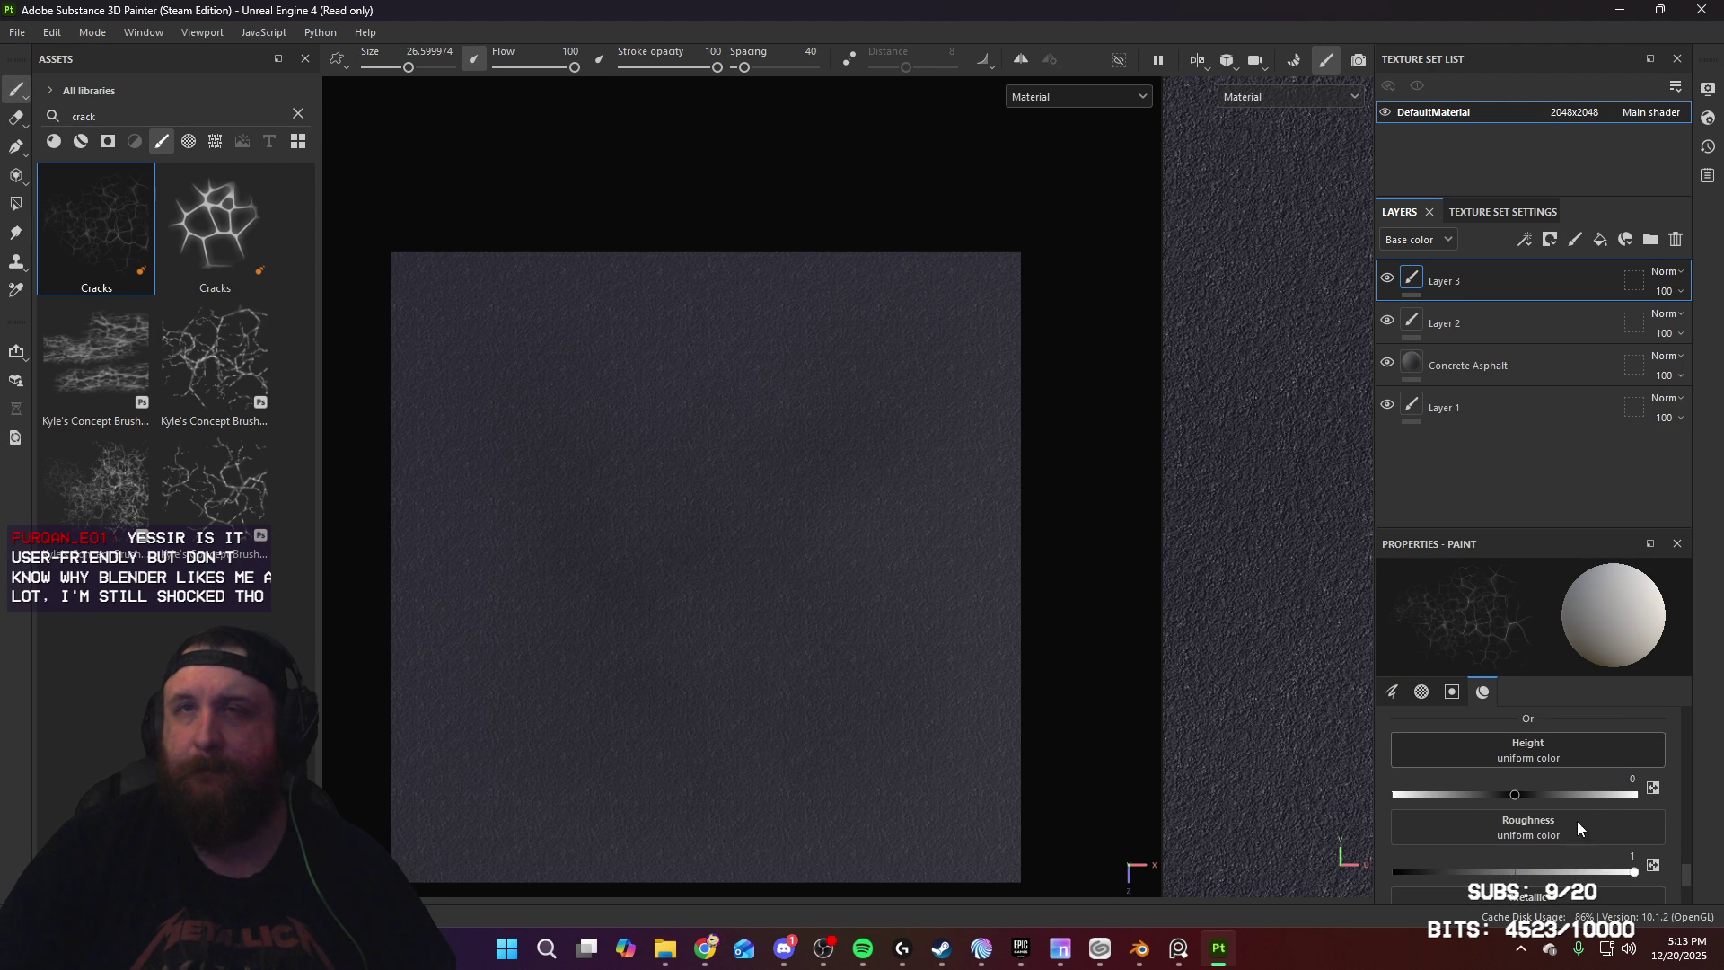
{"action": "left_click_drag", "start_coordinate": [1516, 792], "coordinate": [1513, 792]}
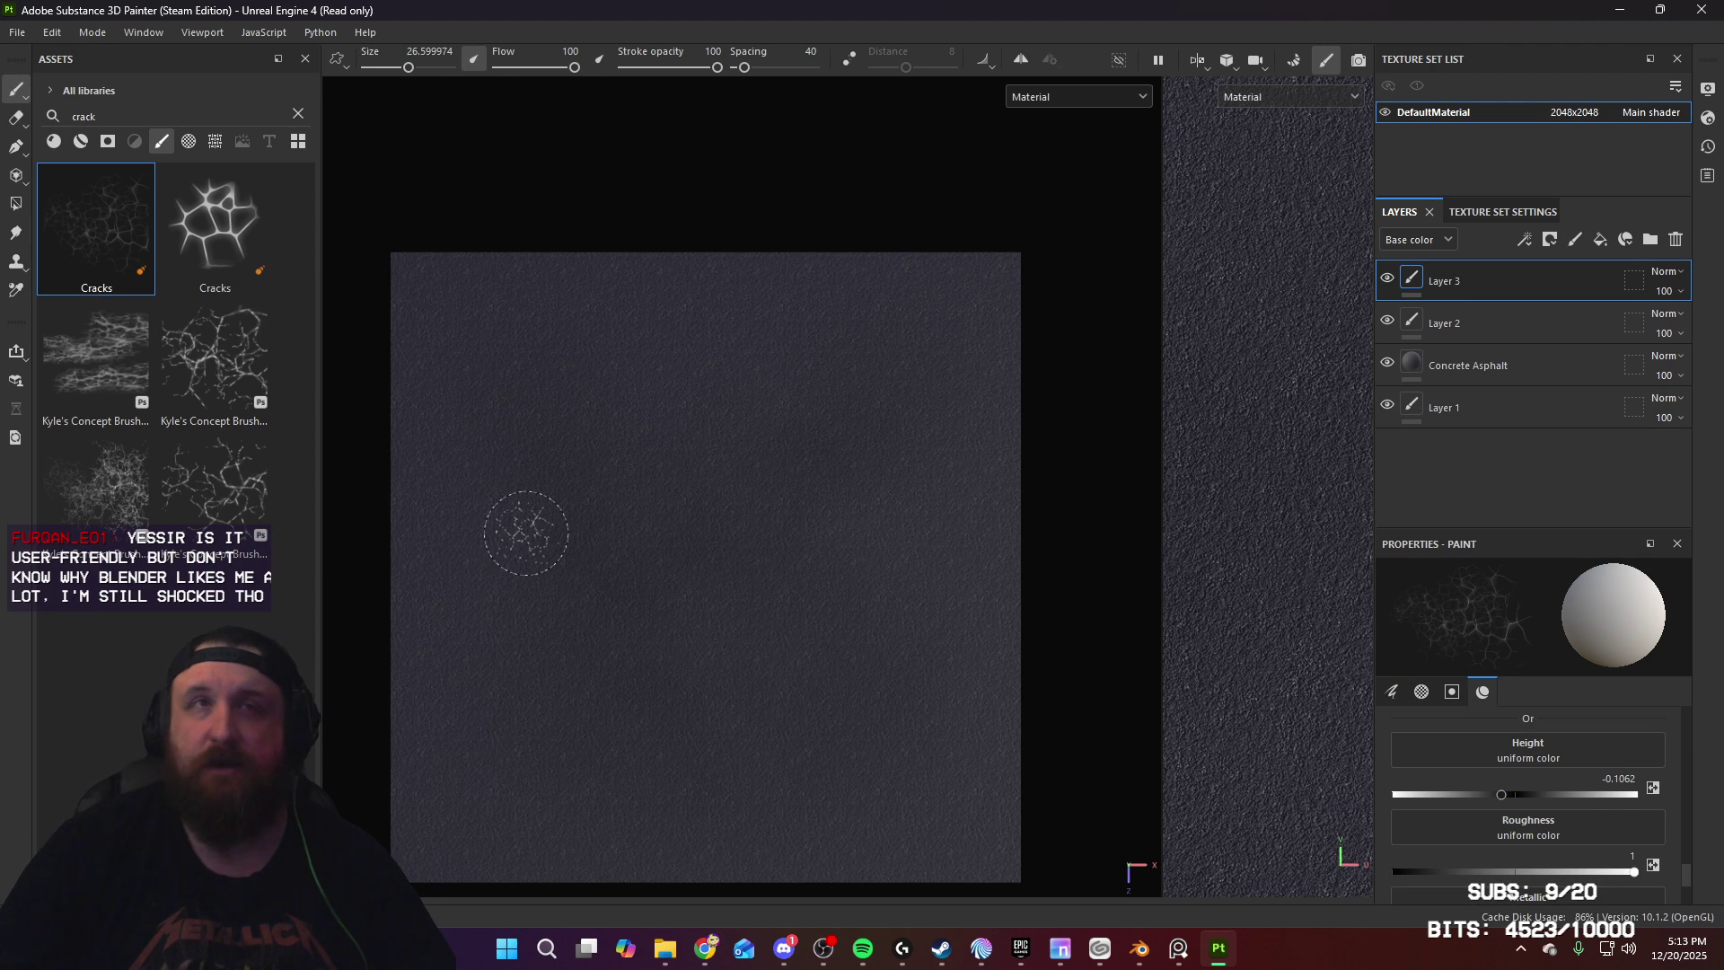
Step: Enlarge the Cracks brush to size 86.47
{"action": "right_click_drag", "start_coordinate": [565, 531], "coordinate": [647, 530], "text": "ctrl"}
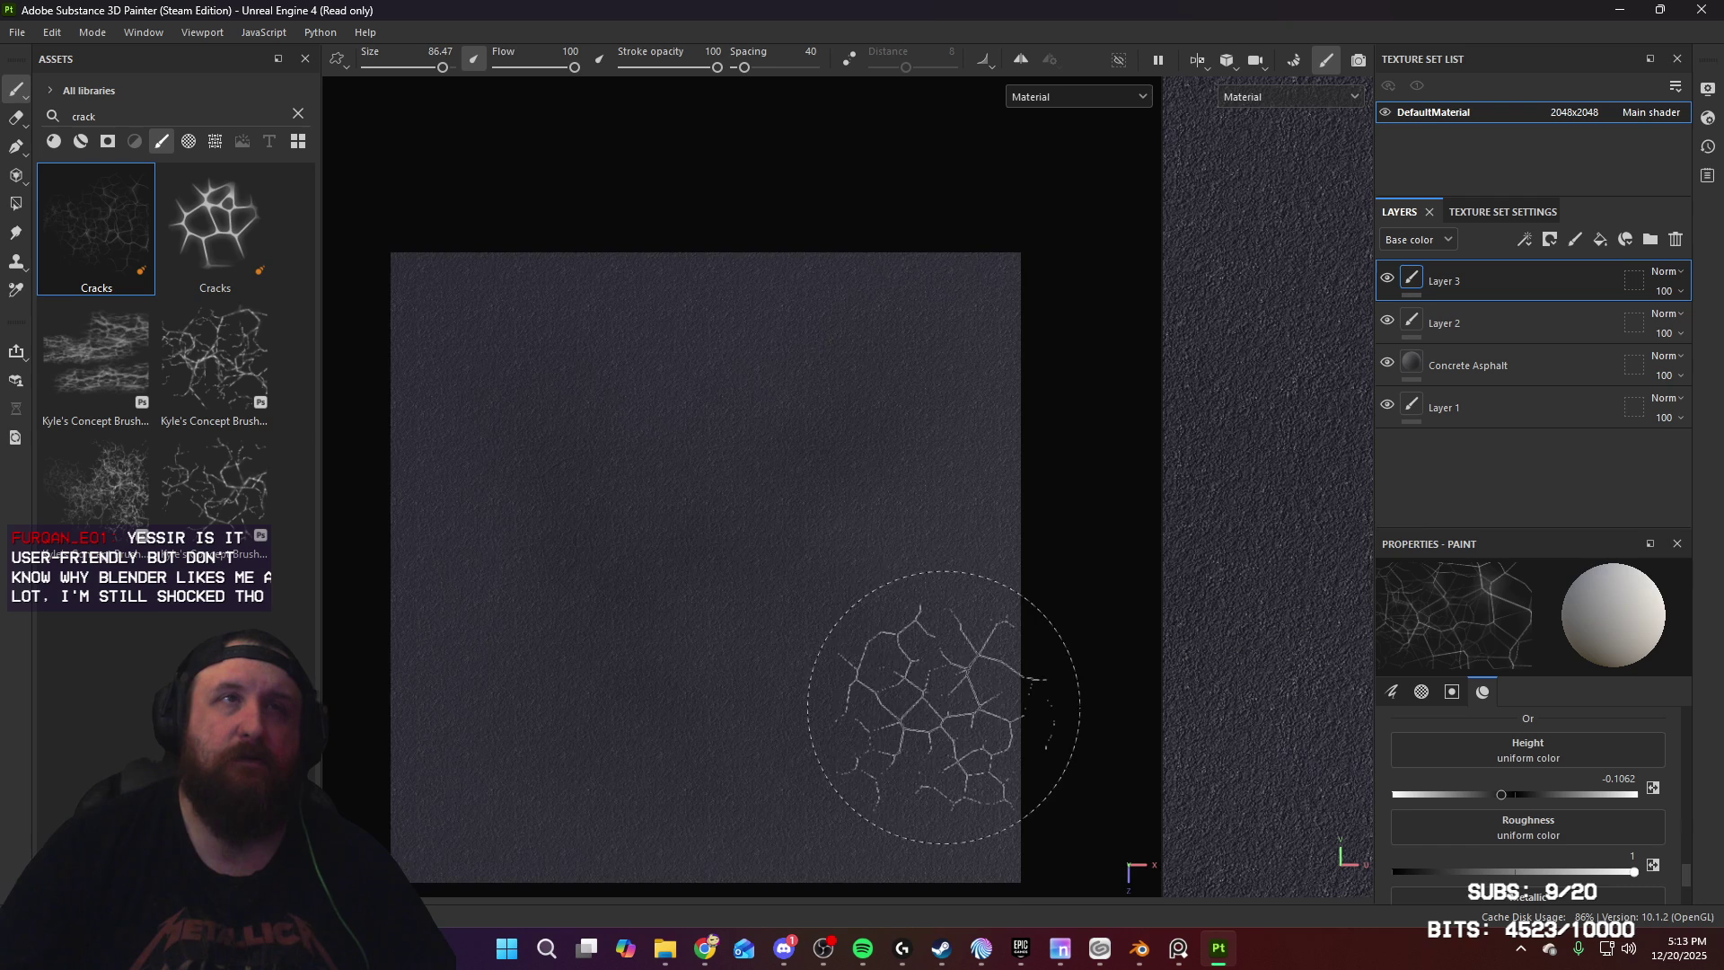
{"action": "left_click_drag", "start_coordinate": [732, 674], "coordinate": [577, 442], "text": "alt"}
{"action": "scroll", "coordinate": [646, 781], "scroll_direction": "up", "scroll_amount": 5}
{"action": "scroll", "coordinate": [780, 761], "scroll_direction": "up", "scroll_amount": 2}
{"action": "scroll", "coordinate": [850, 716], "scroll_direction": "down", "scroll_amount": 10}
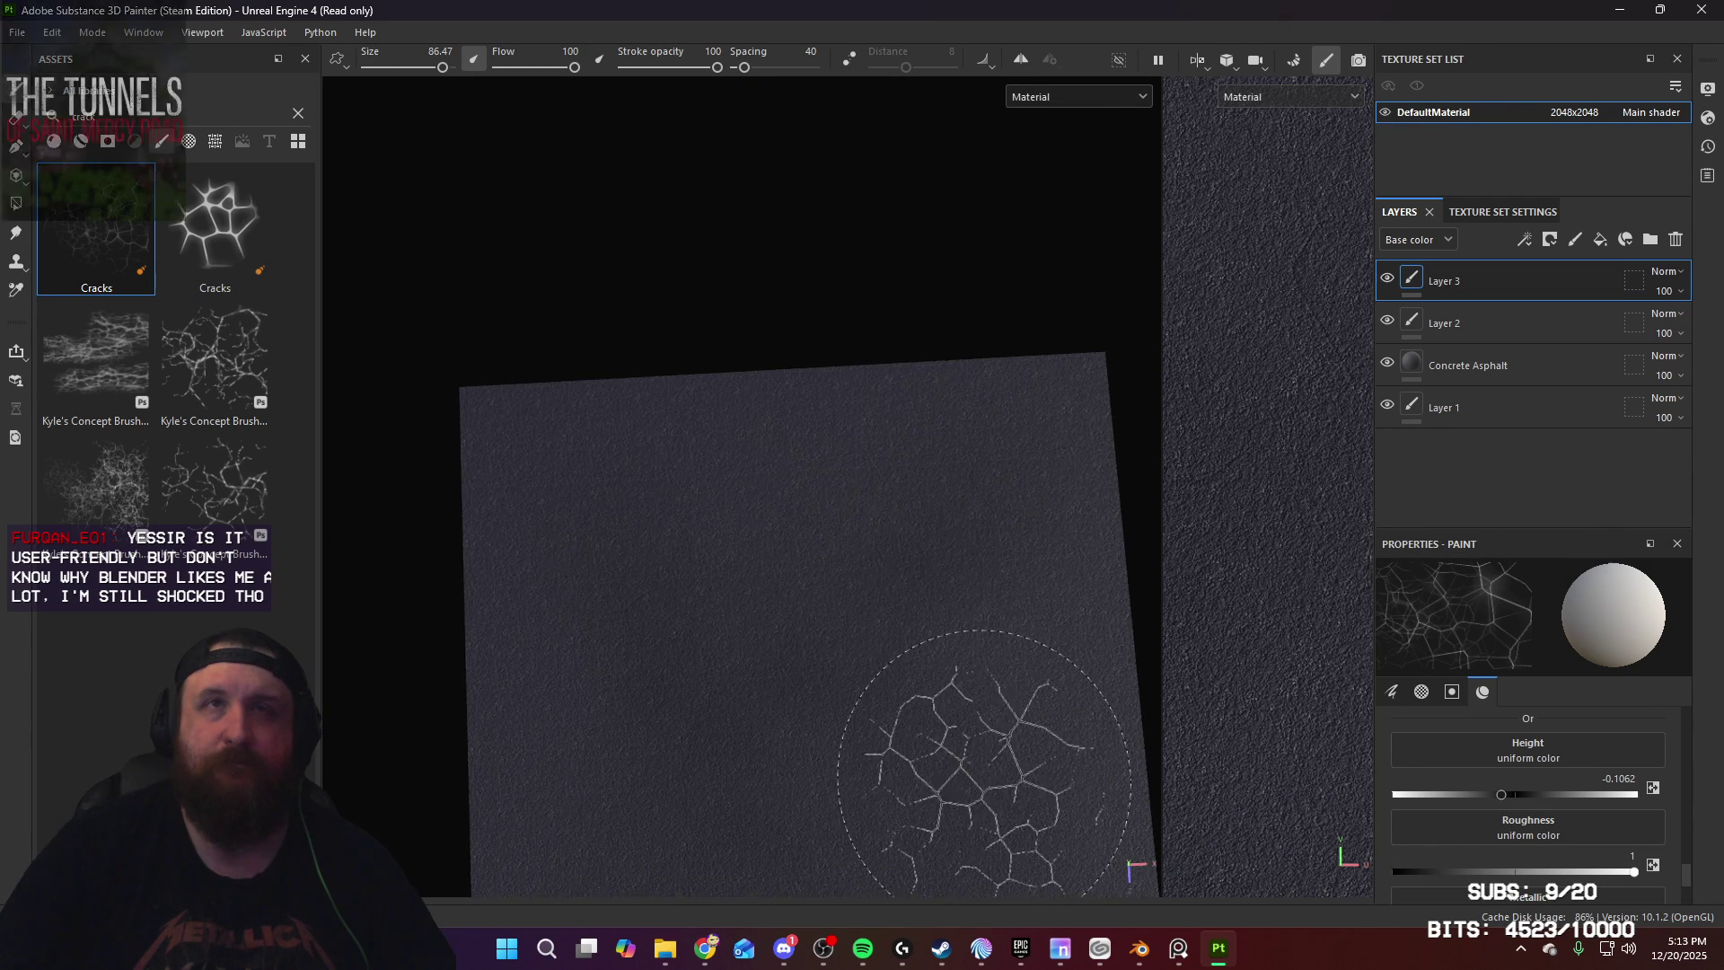
Step: Orbit and zoom around the plane, ending on a top-down view
{"action": "middle_click_drag", "start_coordinate": [961, 750], "coordinate": [977, 577], "text": "alt"}
{"action": "left_click_drag", "start_coordinate": [908, 477], "coordinate": [836, 547], "text": "alt"}
{"action": "scroll", "coordinate": [836, 547], "scroll_direction": "up", "scroll_amount": 2}
{"action": "mouse_move", "coordinate": [866, 736]}
{"action": "left_mouse_down", "text": "alt"}
{"action": "mouse_move", "coordinate": [929, 674]}
{"action": "mouse_move", "coordinate": [789, 751]}
{"action": "mouse_move", "coordinate": [731, 431]}
{"action": "mouse_move", "coordinate": [827, 655]}
{"action": "left_mouse_up", "text": "alt"}
{"action": "scroll", "coordinate": [824, 558], "scroll_direction": "up", "scroll_amount": 2}
{"action": "mouse_move", "coordinate": [823, 558]}
{"action": "left_mouse_down", "text": "alt"}
{"action": "mouse_move", "coordinate": [770, 752]}
{"action": "mouse_move", "coordinate": [765, 693]}
{"action": "mouse_move", "coordinate": [827, 596]}
{"action": "left_mouse_up", "text": "alt"}
{"action": "scroll", "coordinate": [816, 816], "scroll_direction": "up", "scroll_amount": 3}
{"action": "mouse_move", "coordinate": [951, 569]}
{"action": "left_mouse_down", "text": "alt"}
{"action": "mouse_move", "coordinate": [721, 658]}
{"action": "mouse_move", "coordinate": [773, 766]}
{"action": "mouse_move", "coordinate": [1027, 827]}
{"action": "mouse_move", "coordinate": [1104, 716]}
{"action": "mouse_move", "coordinate": [1355, 531]}
{"action": "mouse_move", "coordinate": [1405, 539]}
{"action": "mouse_move", "coordinate": [1189, 611]}
{"action": "mouse_move", "coordinate": [571, 710]}
{"action": "left_mouse_up", "text": "alt"}
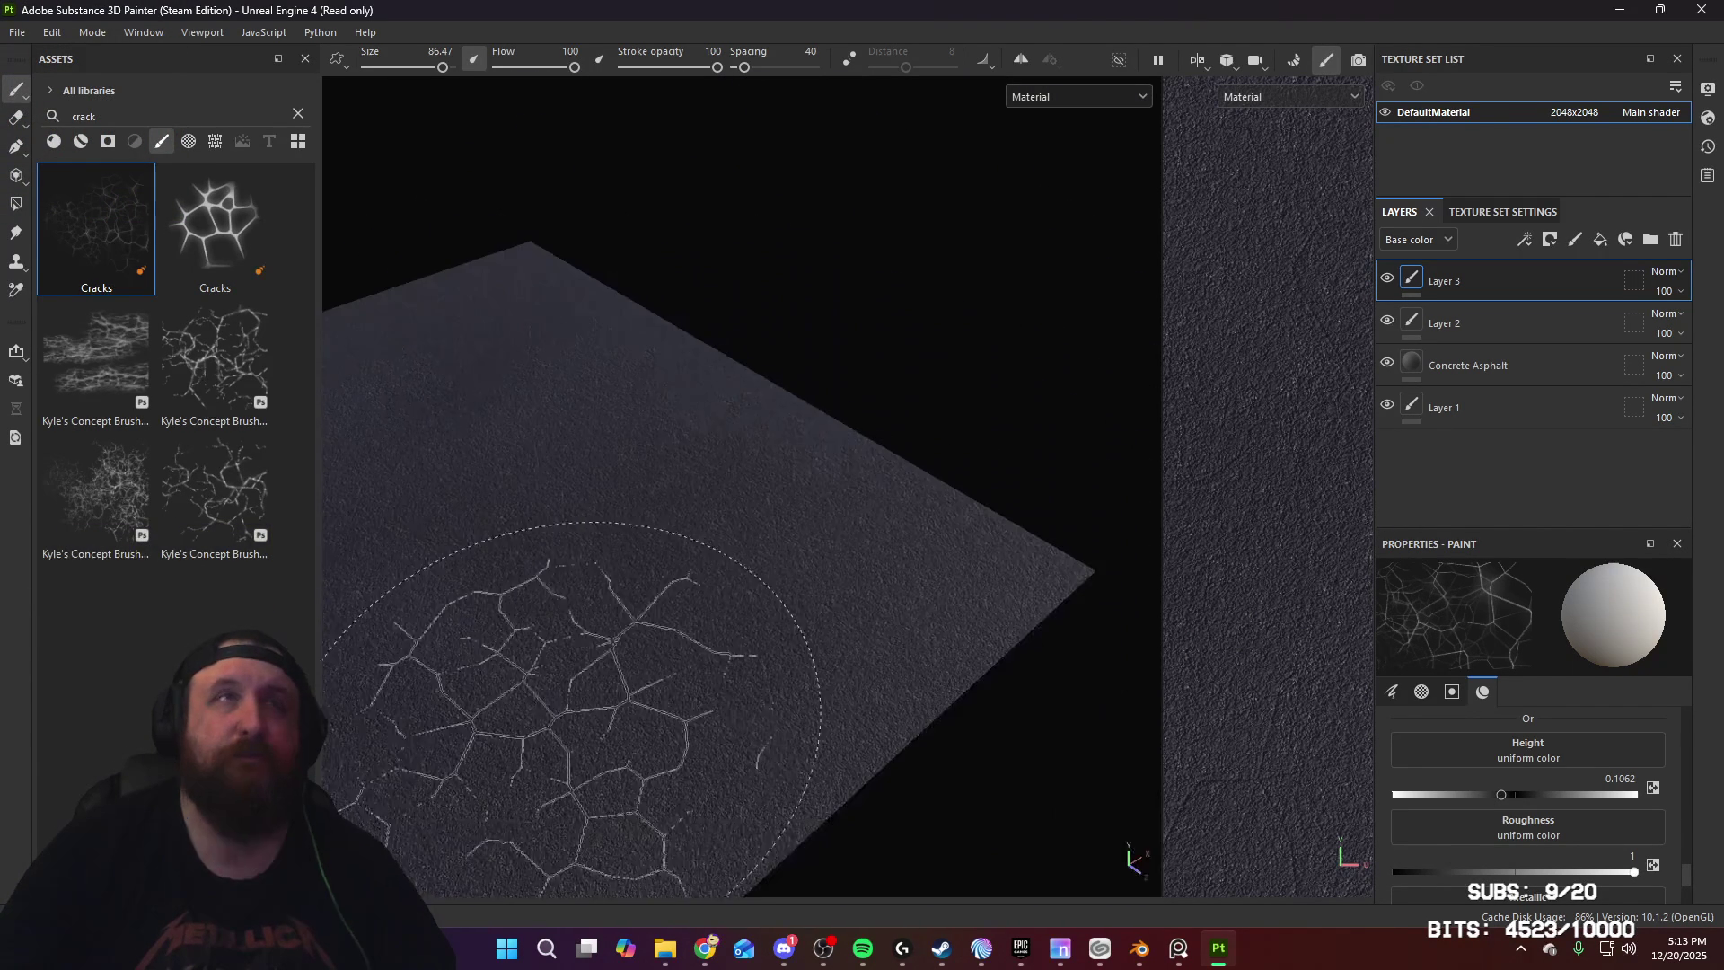
{"action": "scroll", "coordinate": [538, 647], "scroll_direction": "down", "scroll_amount": 5}
{"action": "mouse_move", "coordinate": [751, 396]}
{"action": "left_mouse_down", "text": "alt"}
{"action": "mouse_move", "coordinate": [885, 493]}
{"action": "mouse_move", "coordinate": [810, 738]}
{"action": "left_mouse_up", "text": "alt"}
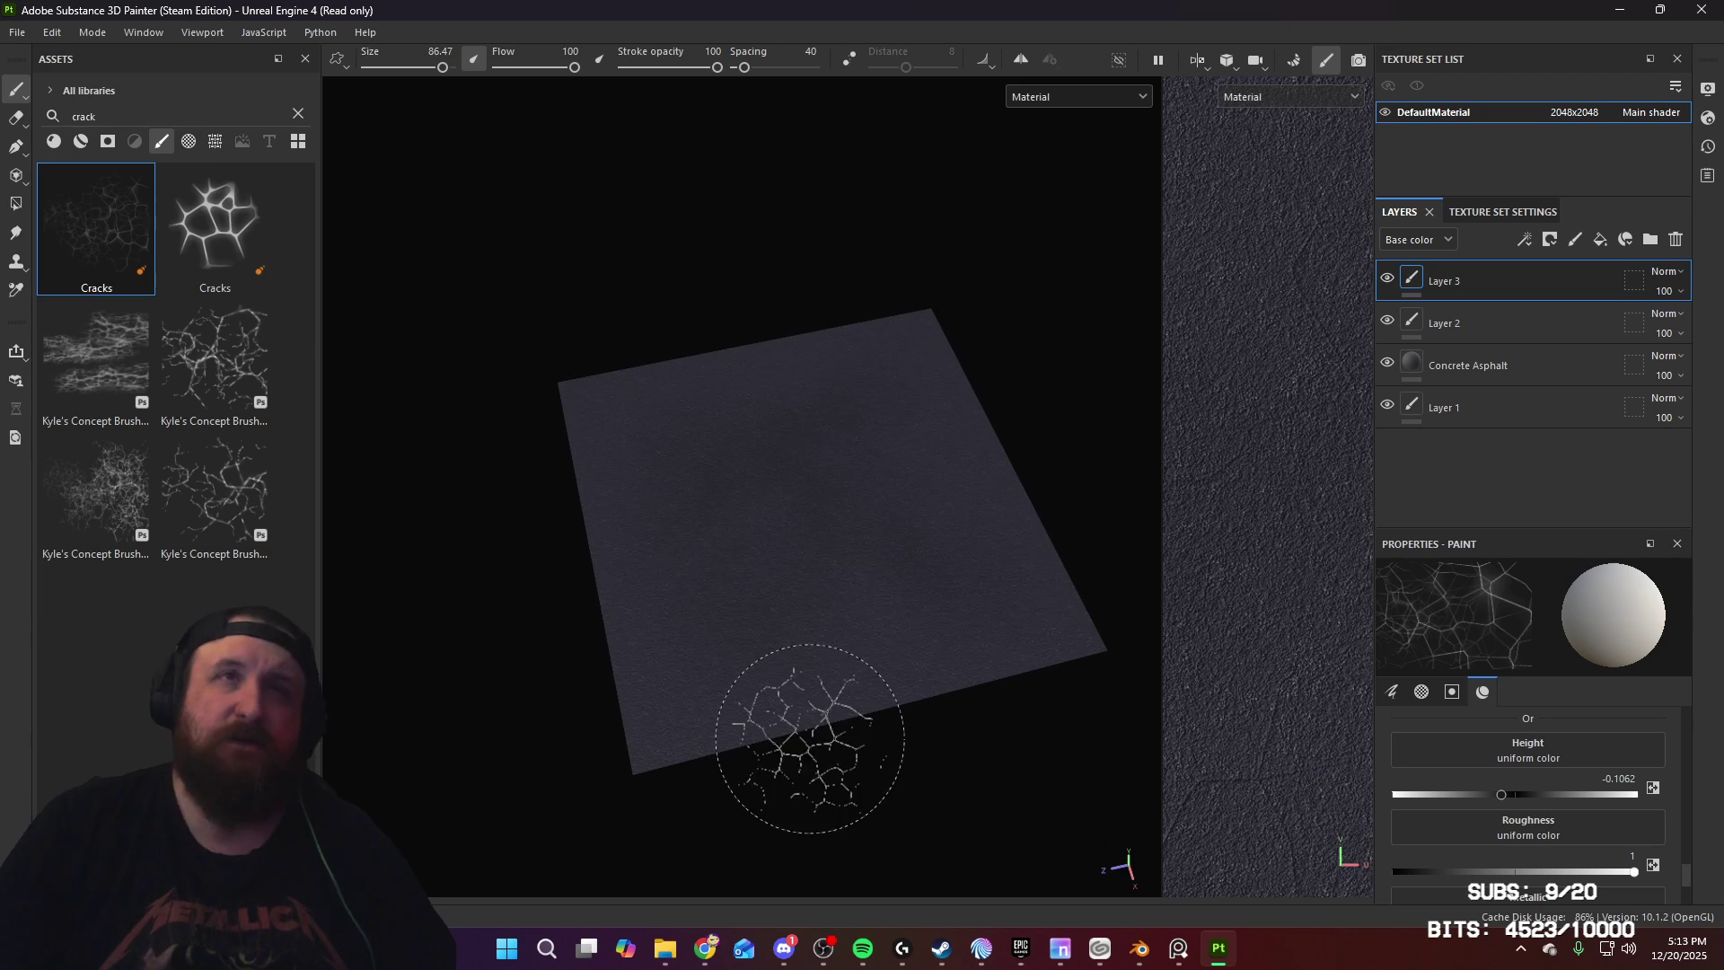
{"action": "left_click", "coordinate": [17, 32]}
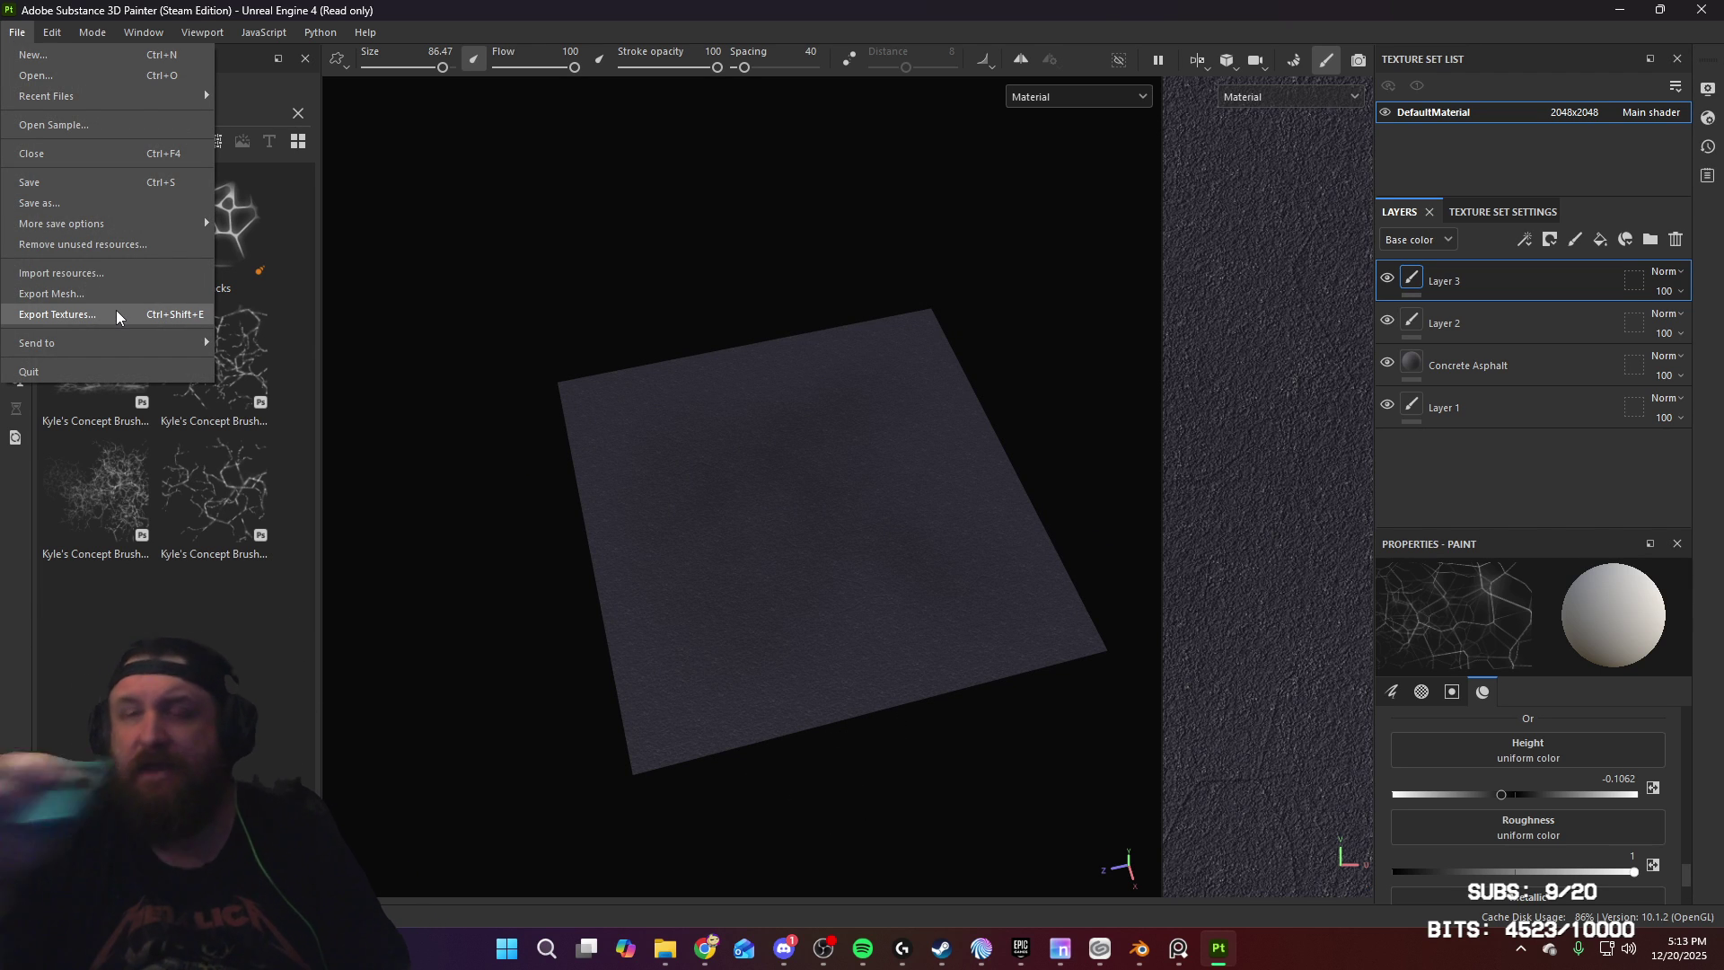
Step: Rename the DefaultMaterial texture set to Road_A and save the project as Road
{"action": "double_click", "coordinate": [1437, 114]}
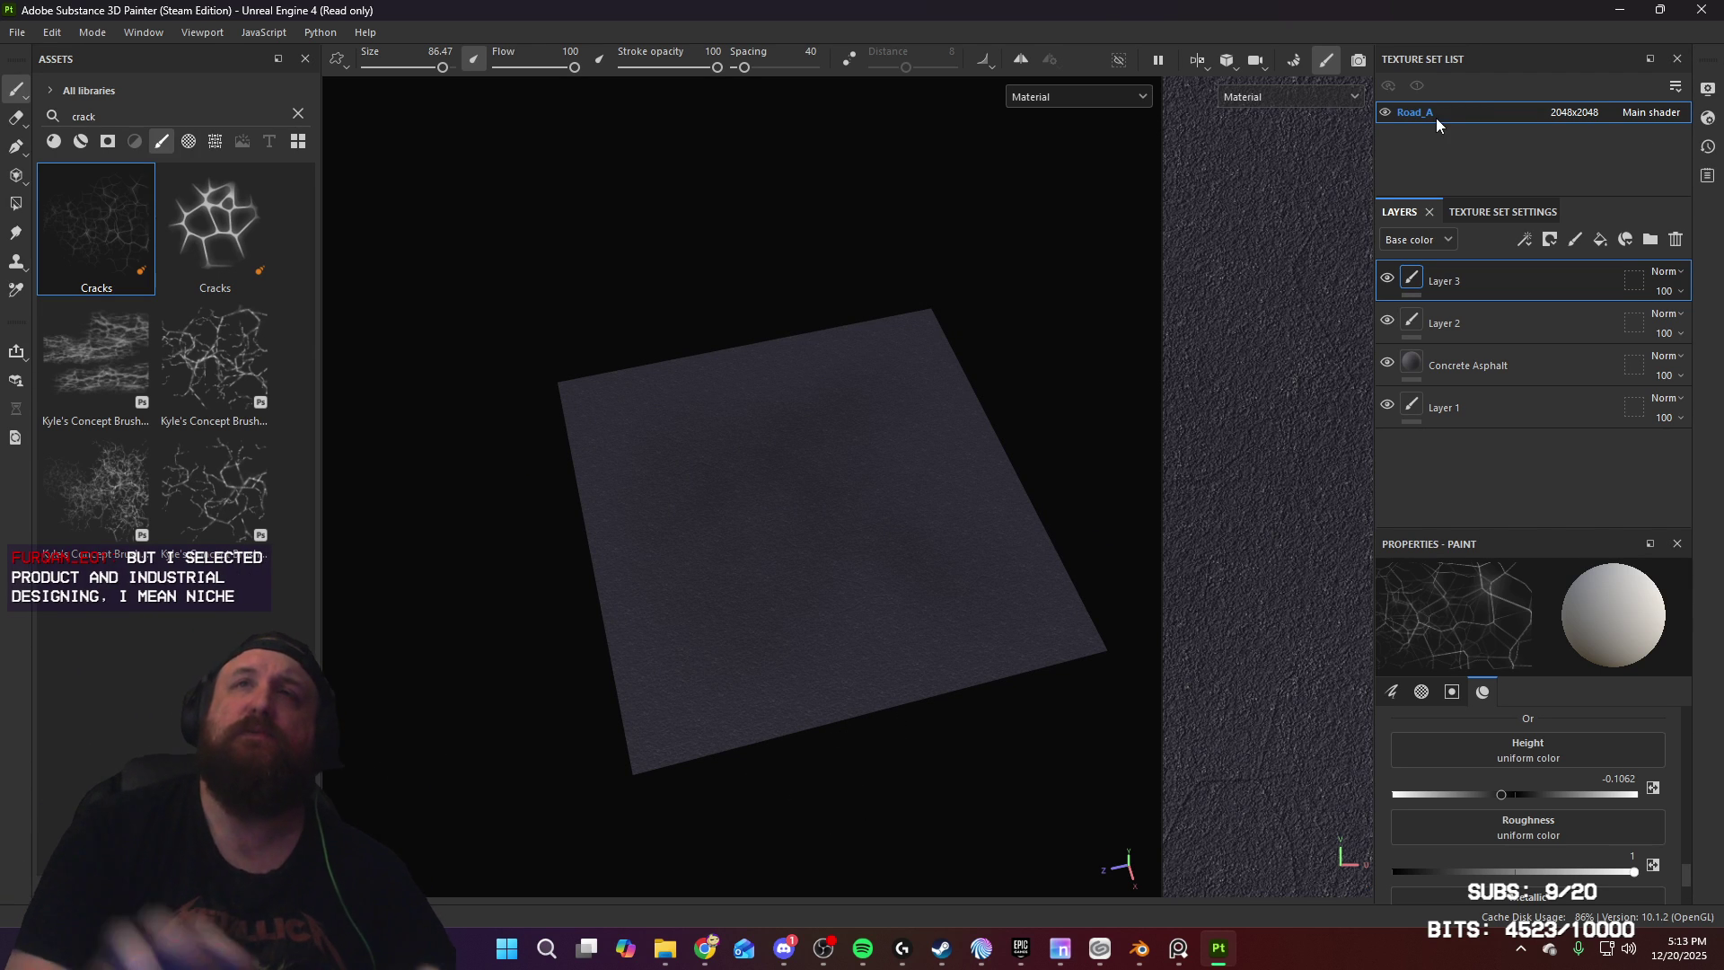
{"action": "key", "text": "Return"}
{"action": "left_click", "coordinate": [18, 33]}
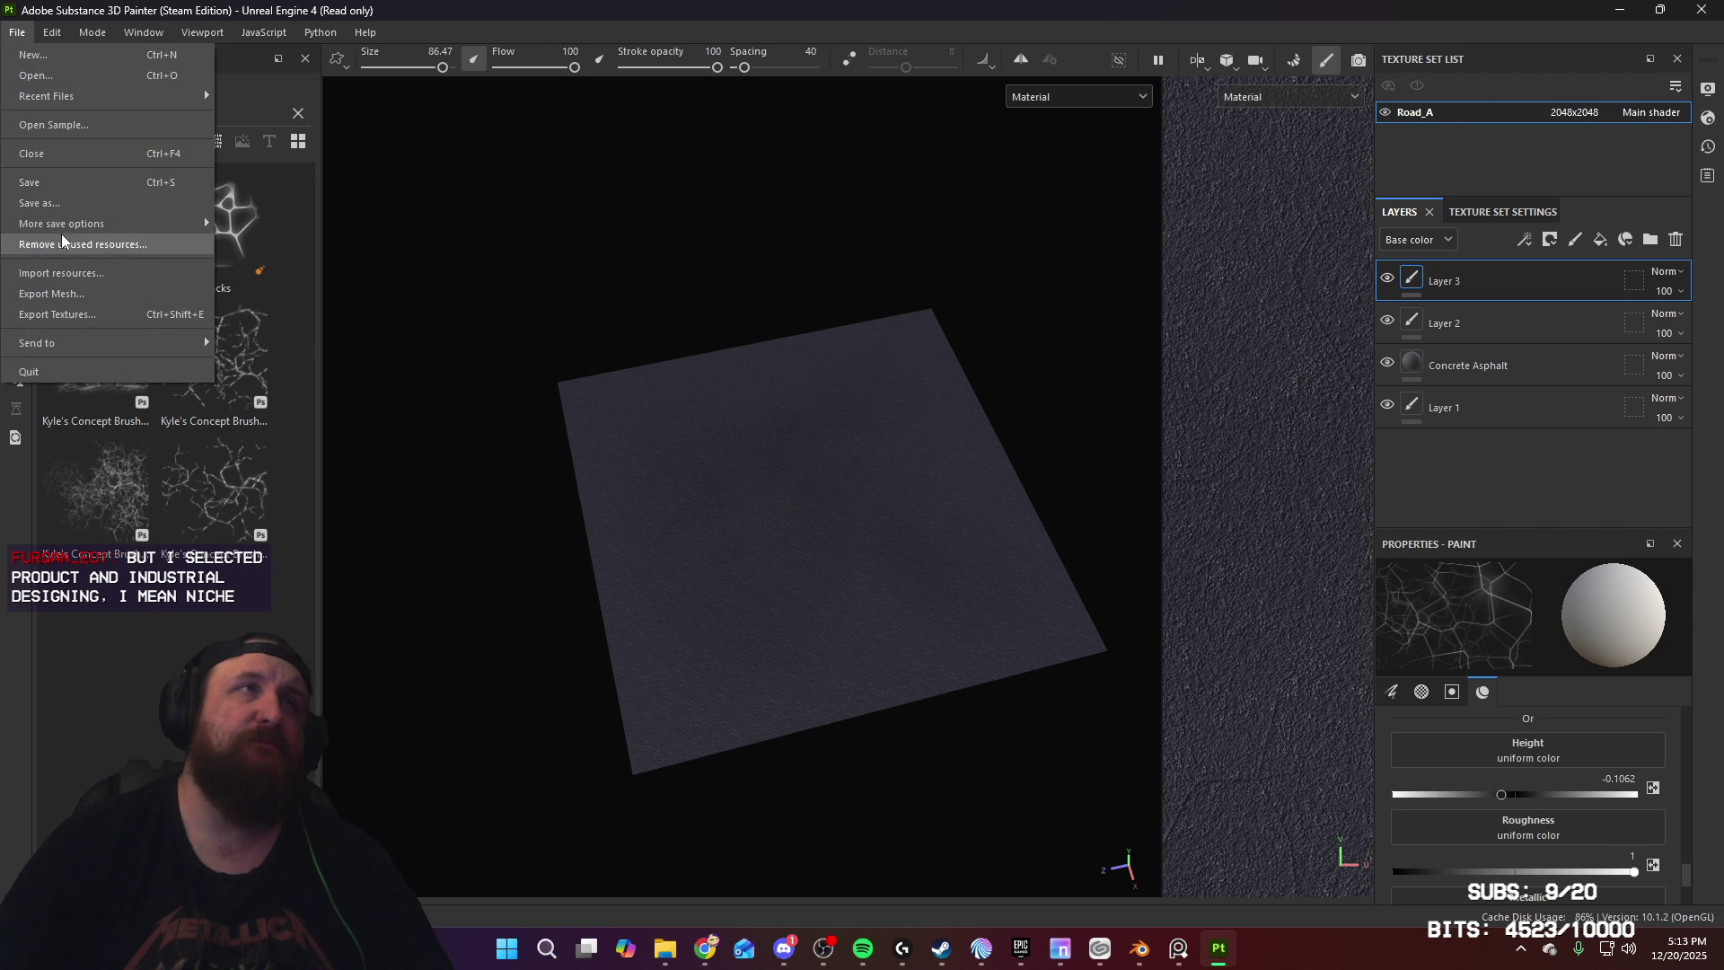
{"action": "left_click", "coordinate": [81, 205]}
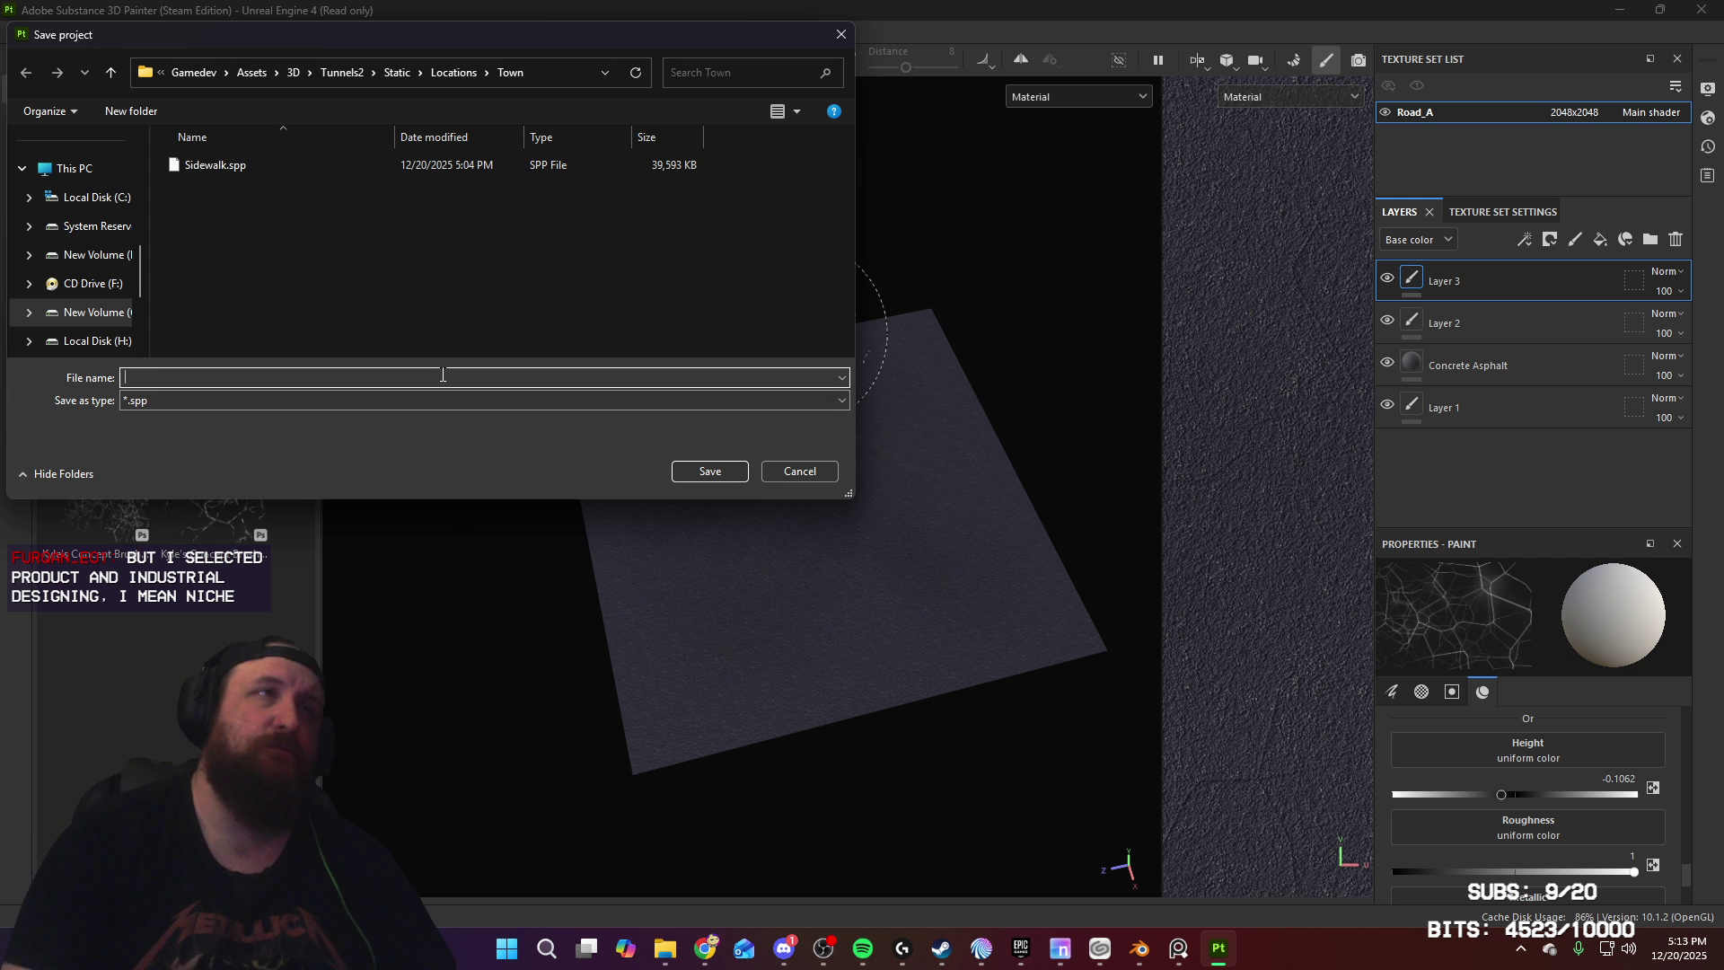
{"action": "type", "text": "Road"}
{"action": "left_click", "coordinate": [714, 469]}
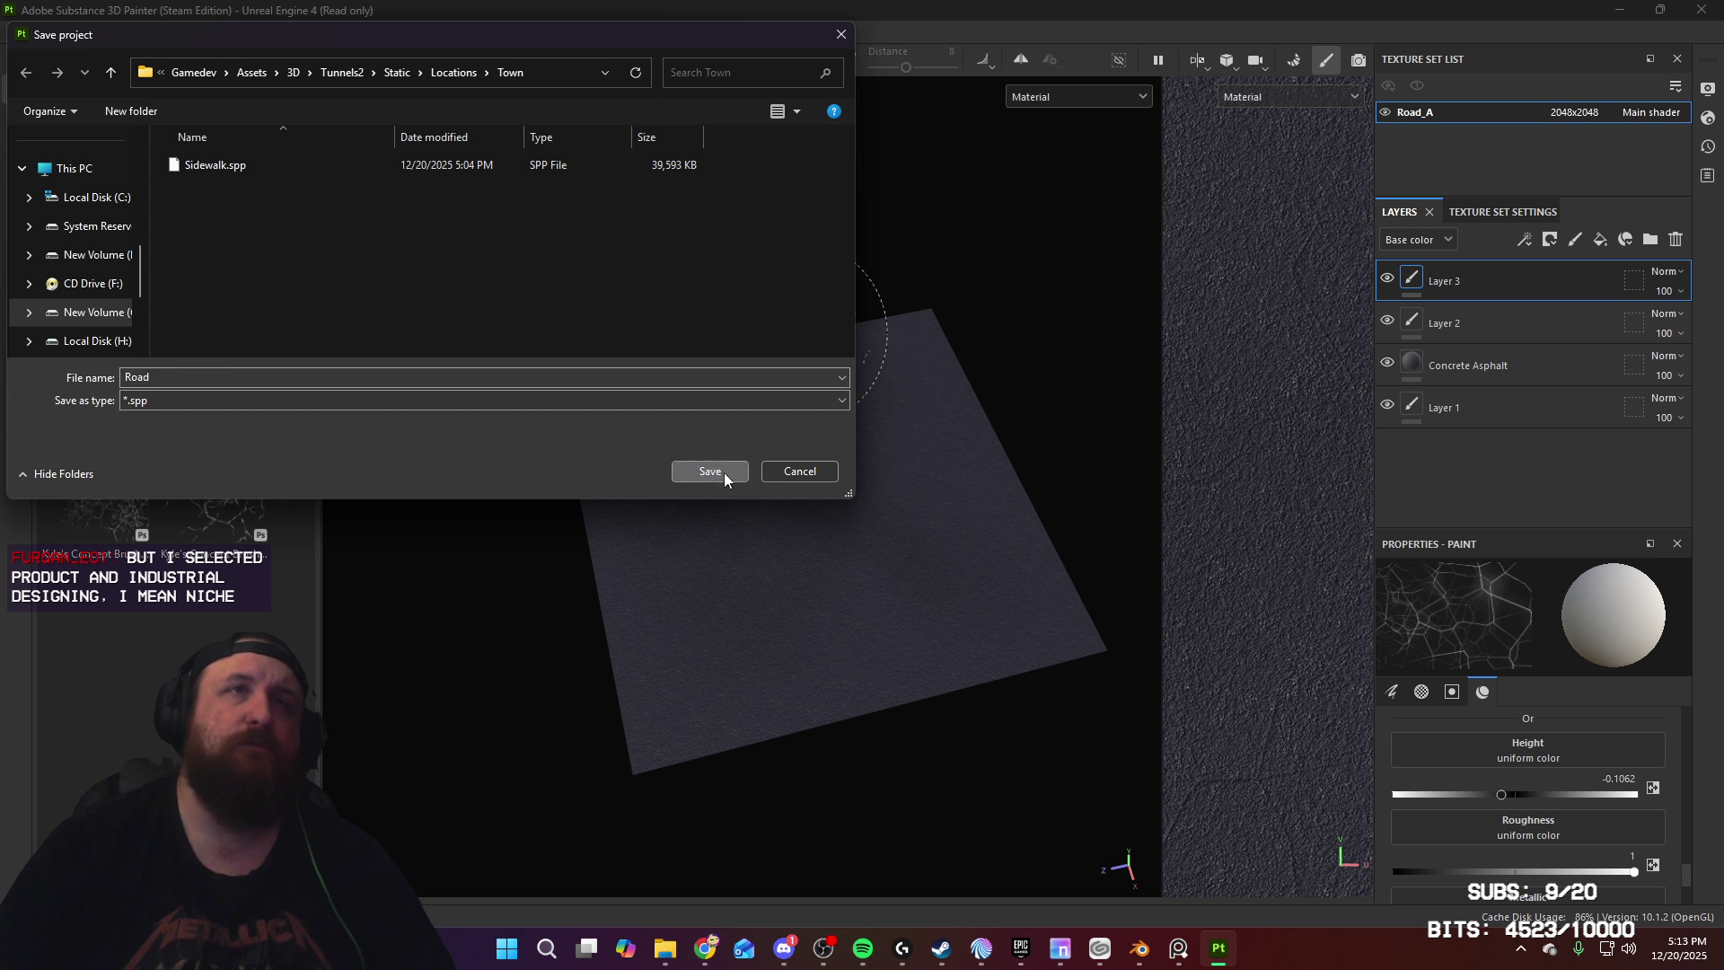
{"action": "left_click", "coordinate": [724, 472]}
{"action": "left_click", "coordinate": [17, 33]}
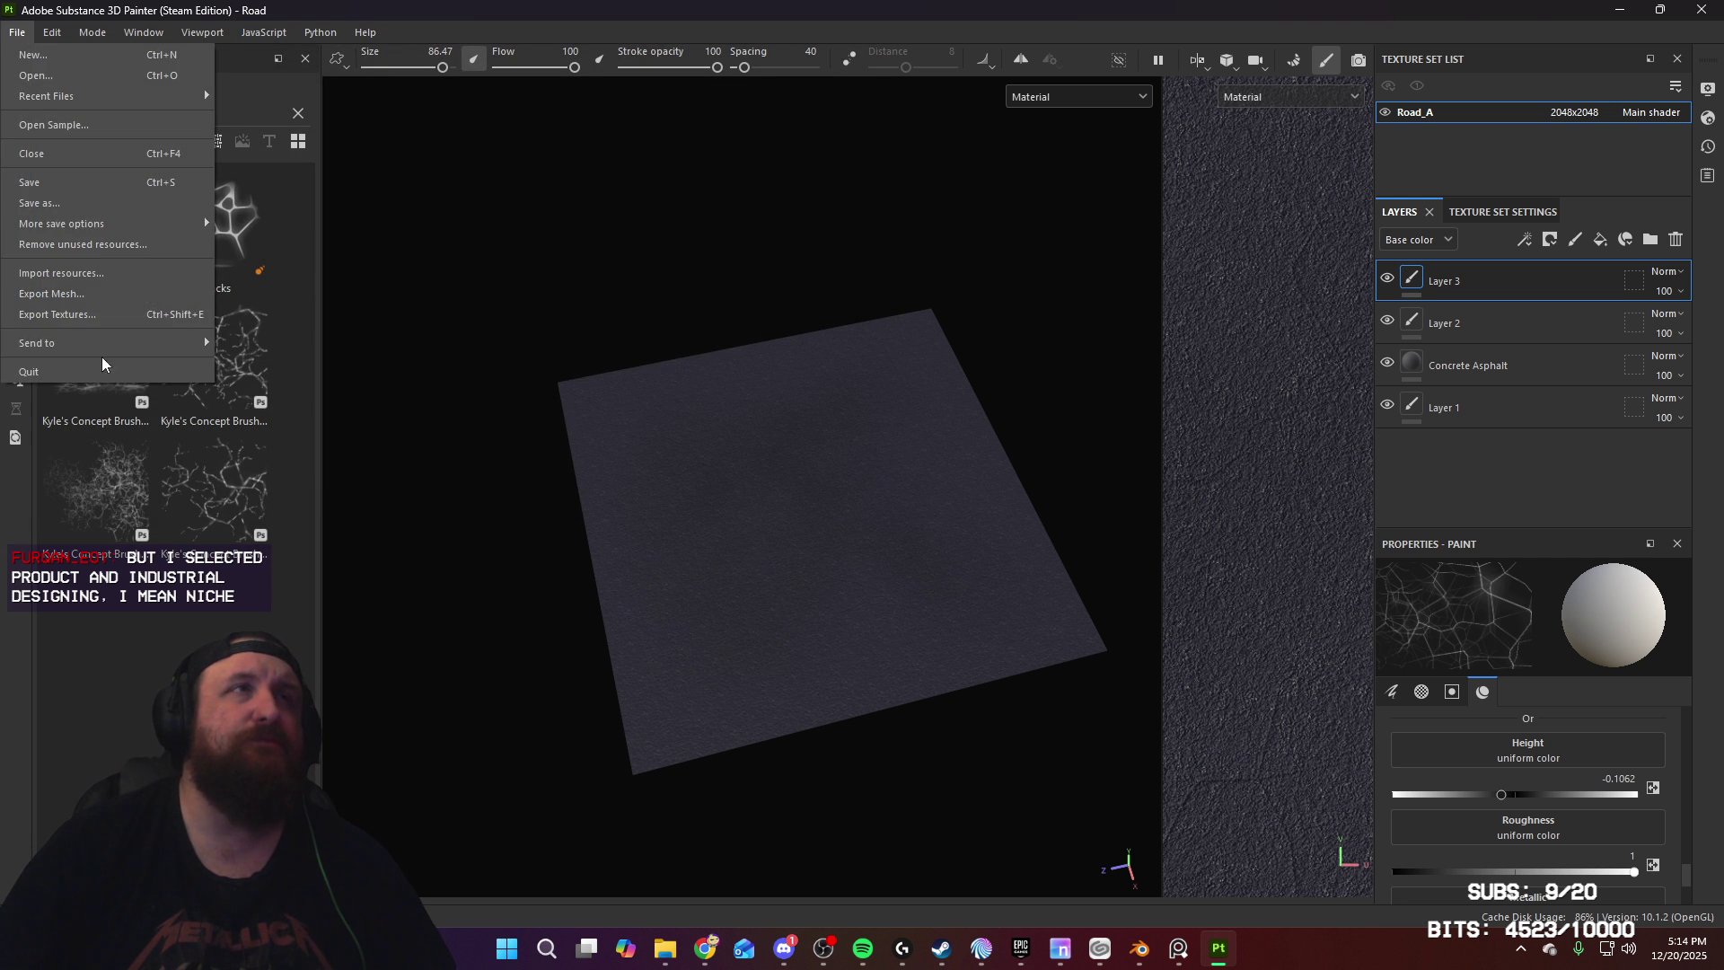
Step: Set the texture export output directory to Static assets > Locations > Town
{"action": "key", "text": "Escape"}
{"action": "key", "text": "ctrl+shift+e"}
{"action": "left_click", "coordinate": [1182, 235]}
{"action": "scroll", "coordinate": [467, 364], "scroll_direction": "down", "scroll_amount": 5}
{"action": "scroll", "coordinate": [462, 361], "scroll_direction": "up", "scroll_amount": 5}
{"action": "left_click", "coordinate": [450, 422]}
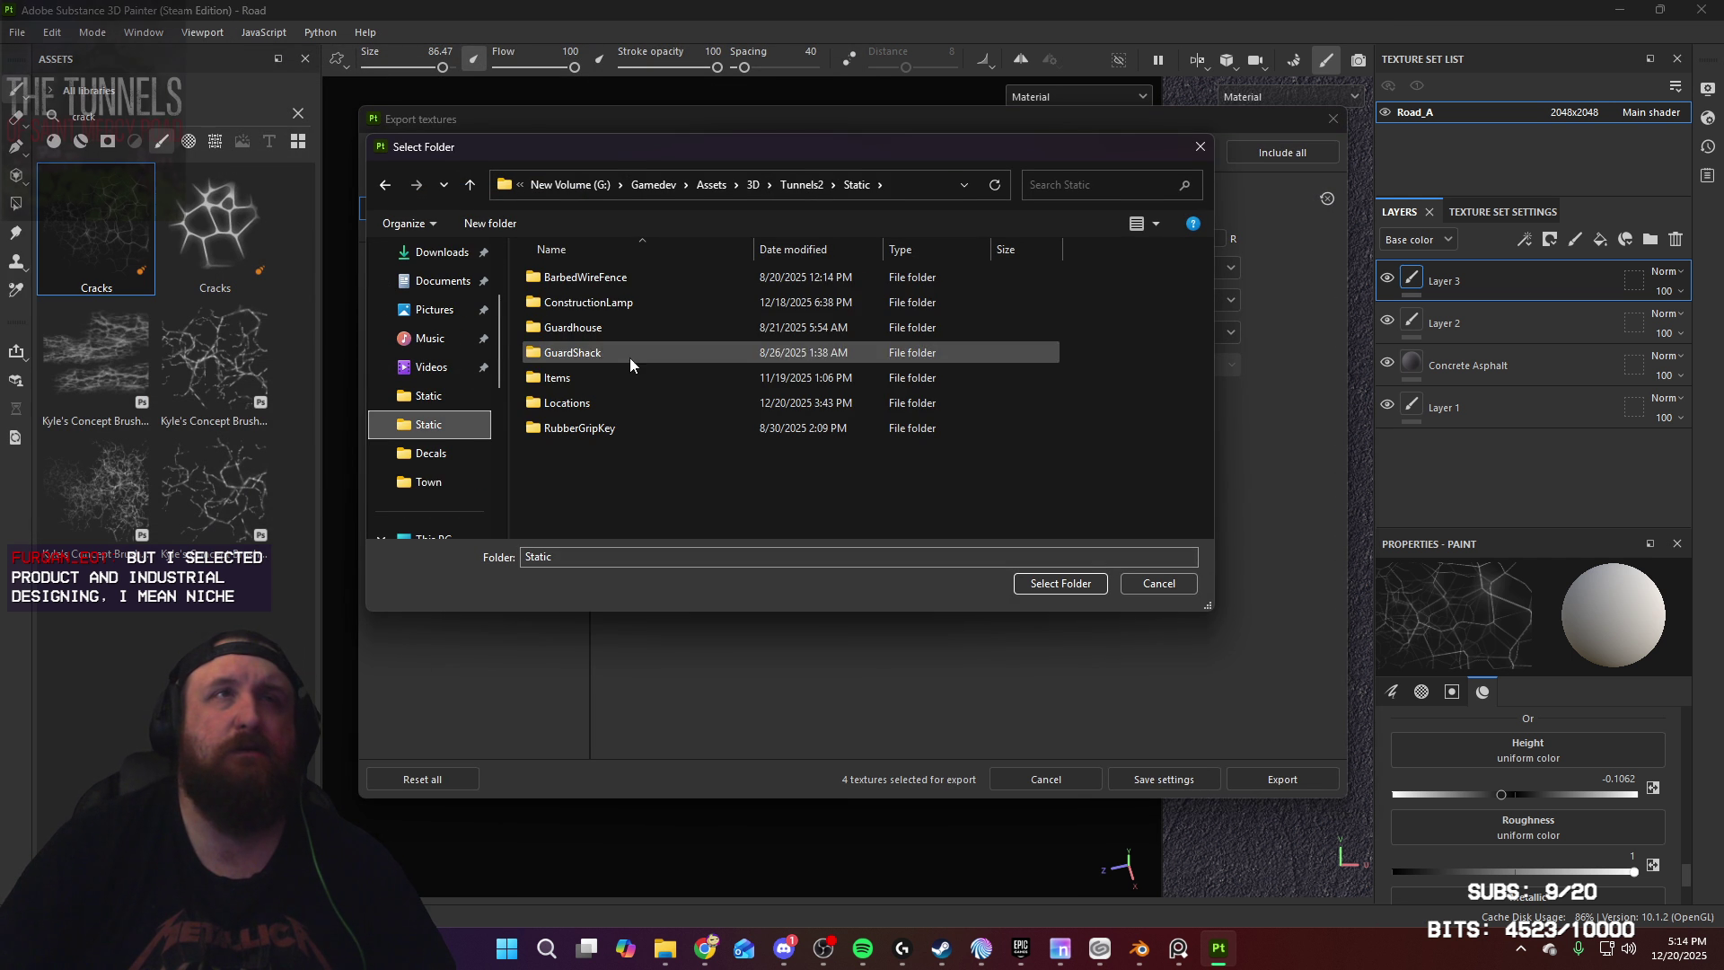
{"action": "double_click", "coordinate": [610, 402]}
{"action": "double_click", "coordinate": [639, 404]}
{"action": "left_click", "coordinate": [1059, 584]}
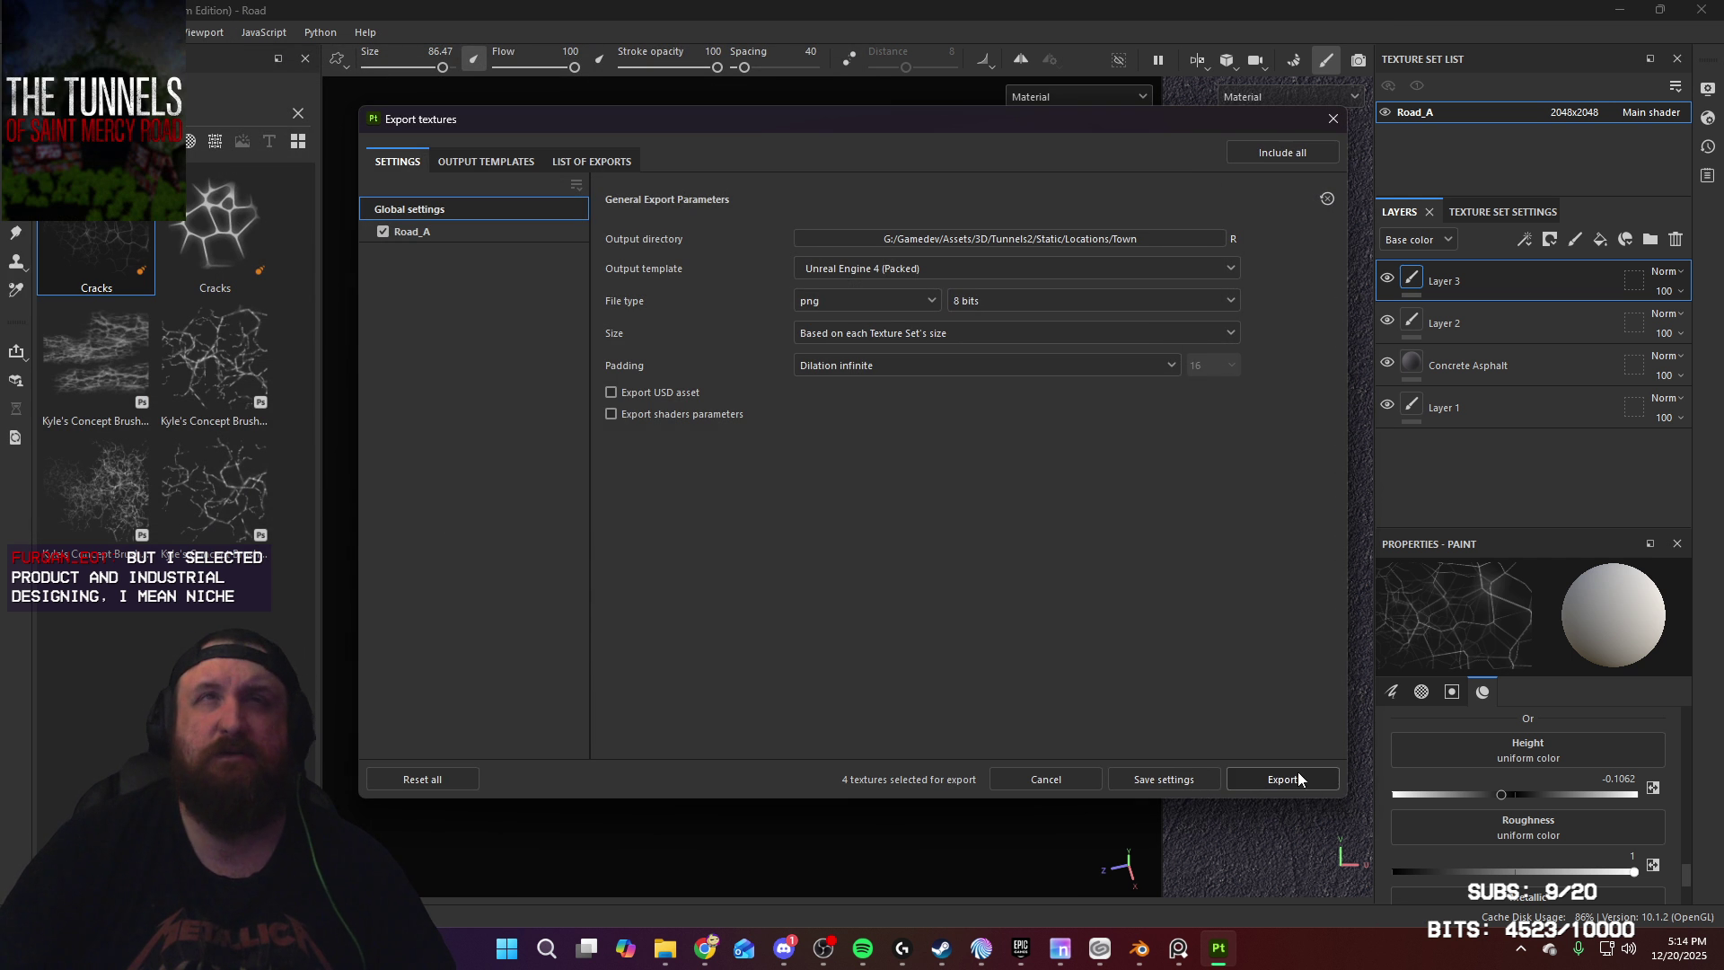
Step: Choose the OnionUnreal4 export template, export the Road_A textures, and close the export window
{"action": "left_click", "coordinate": [1100, 269]}
{"action": "scroll", "coordinate": [918, 387], "scroll_direction": "up", "scroll_amount": 5}
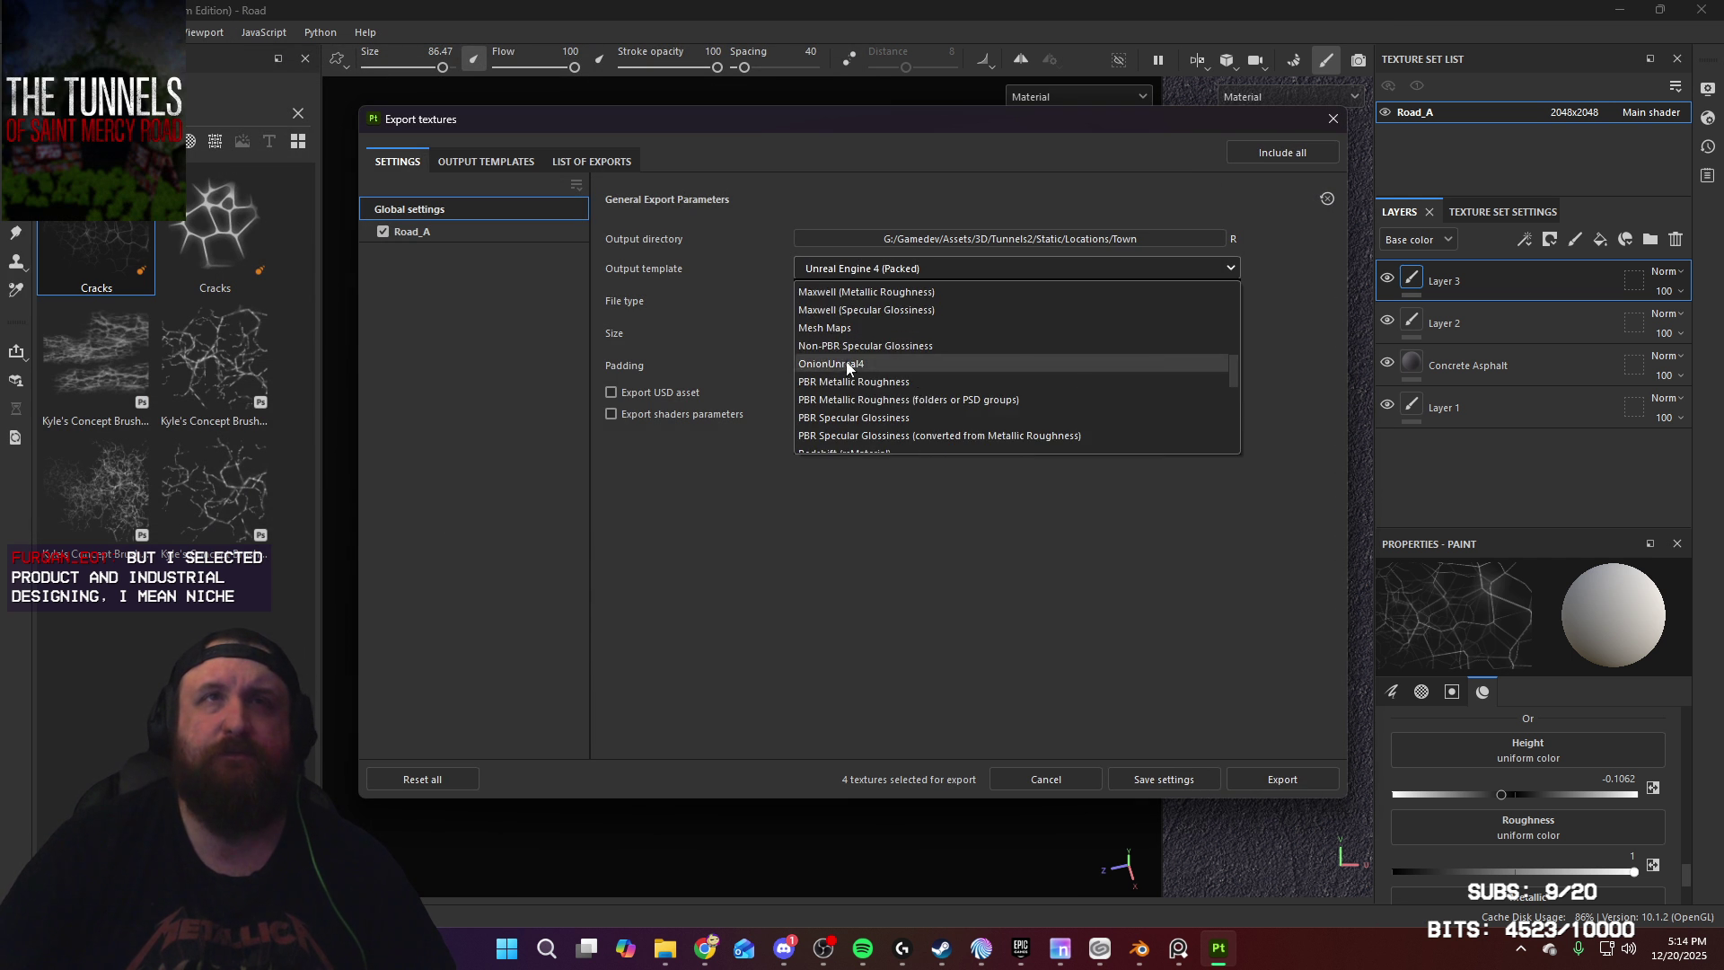
{"action": "left_click", "coordinate": [849, 369]}
{"action": "left_click", "coordinate": [1269, 770]}
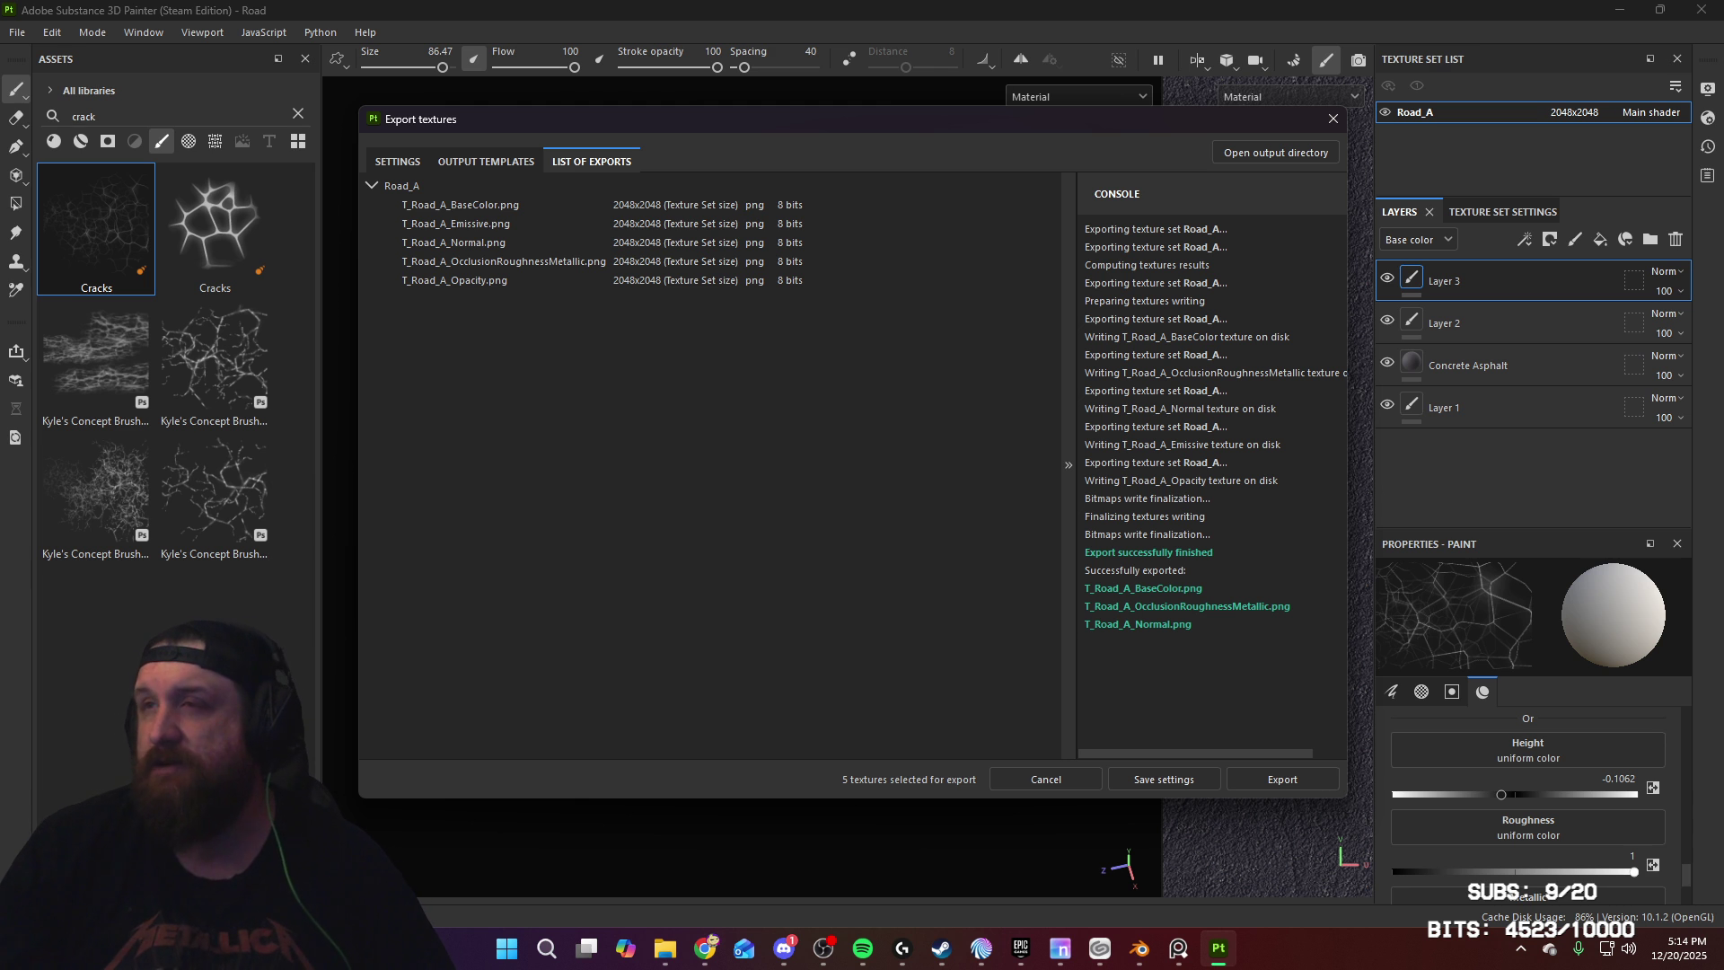
{"action": "left_click", "coordinate": [1335, 125]}
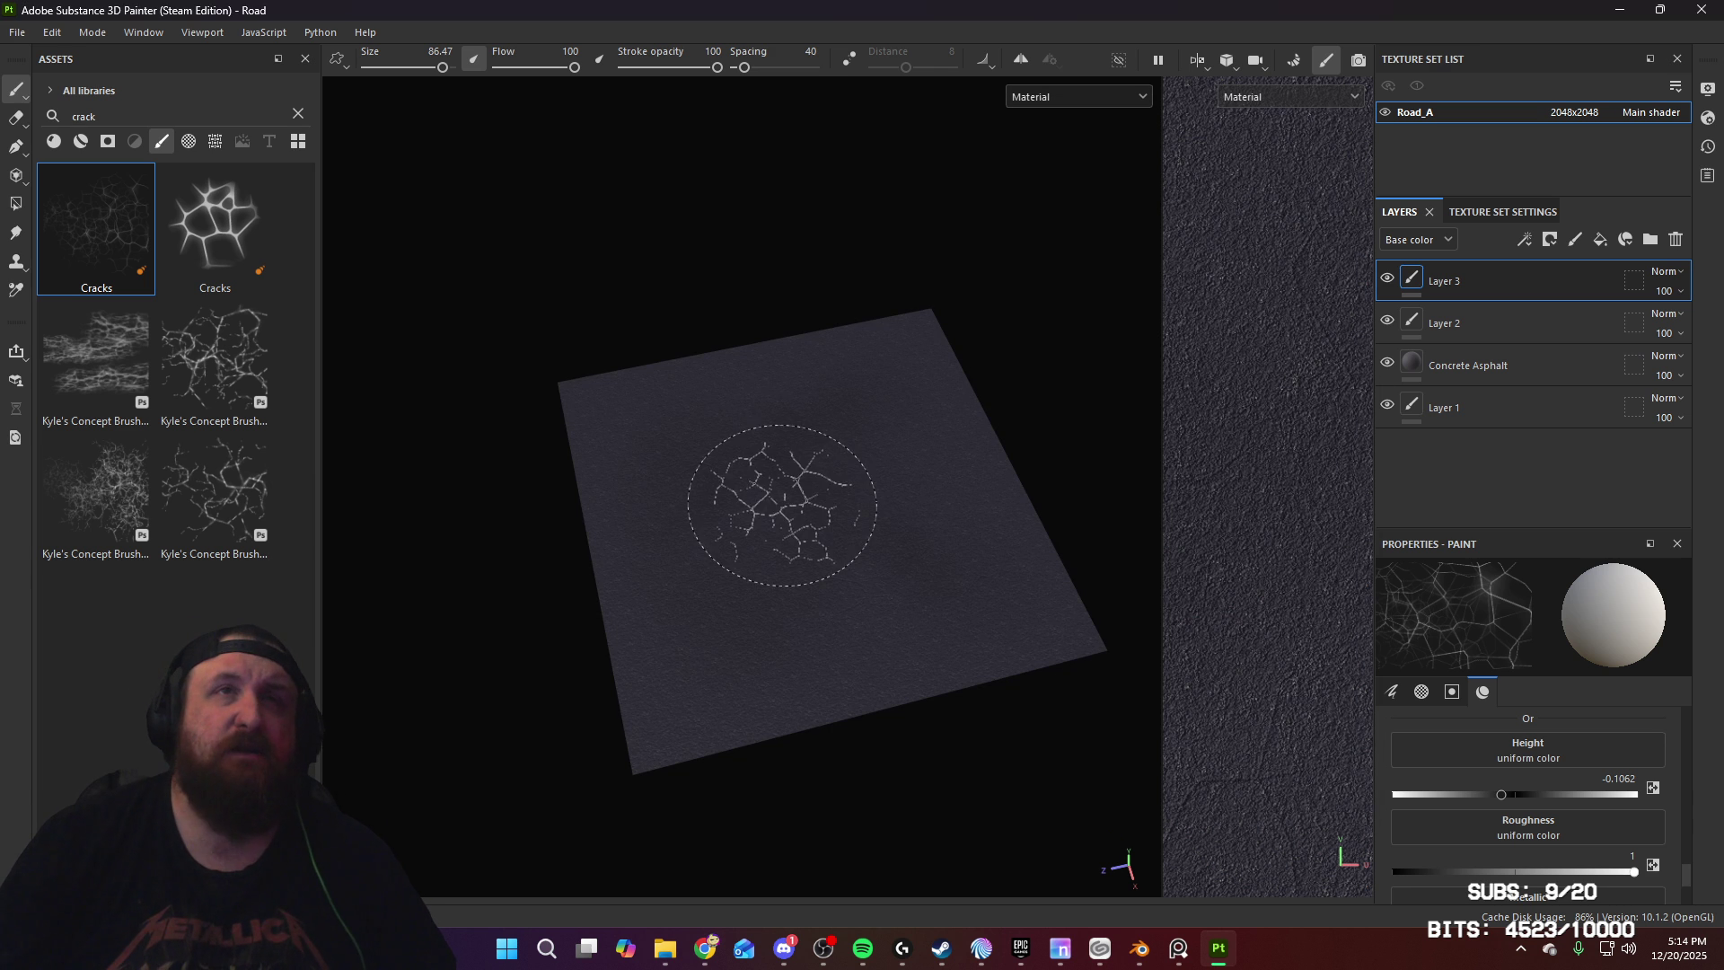
Step: Reopen Export Textures from the menus, export the road textures again, and close the window
{"action": "left_click", "coordinate": [22, 32]}
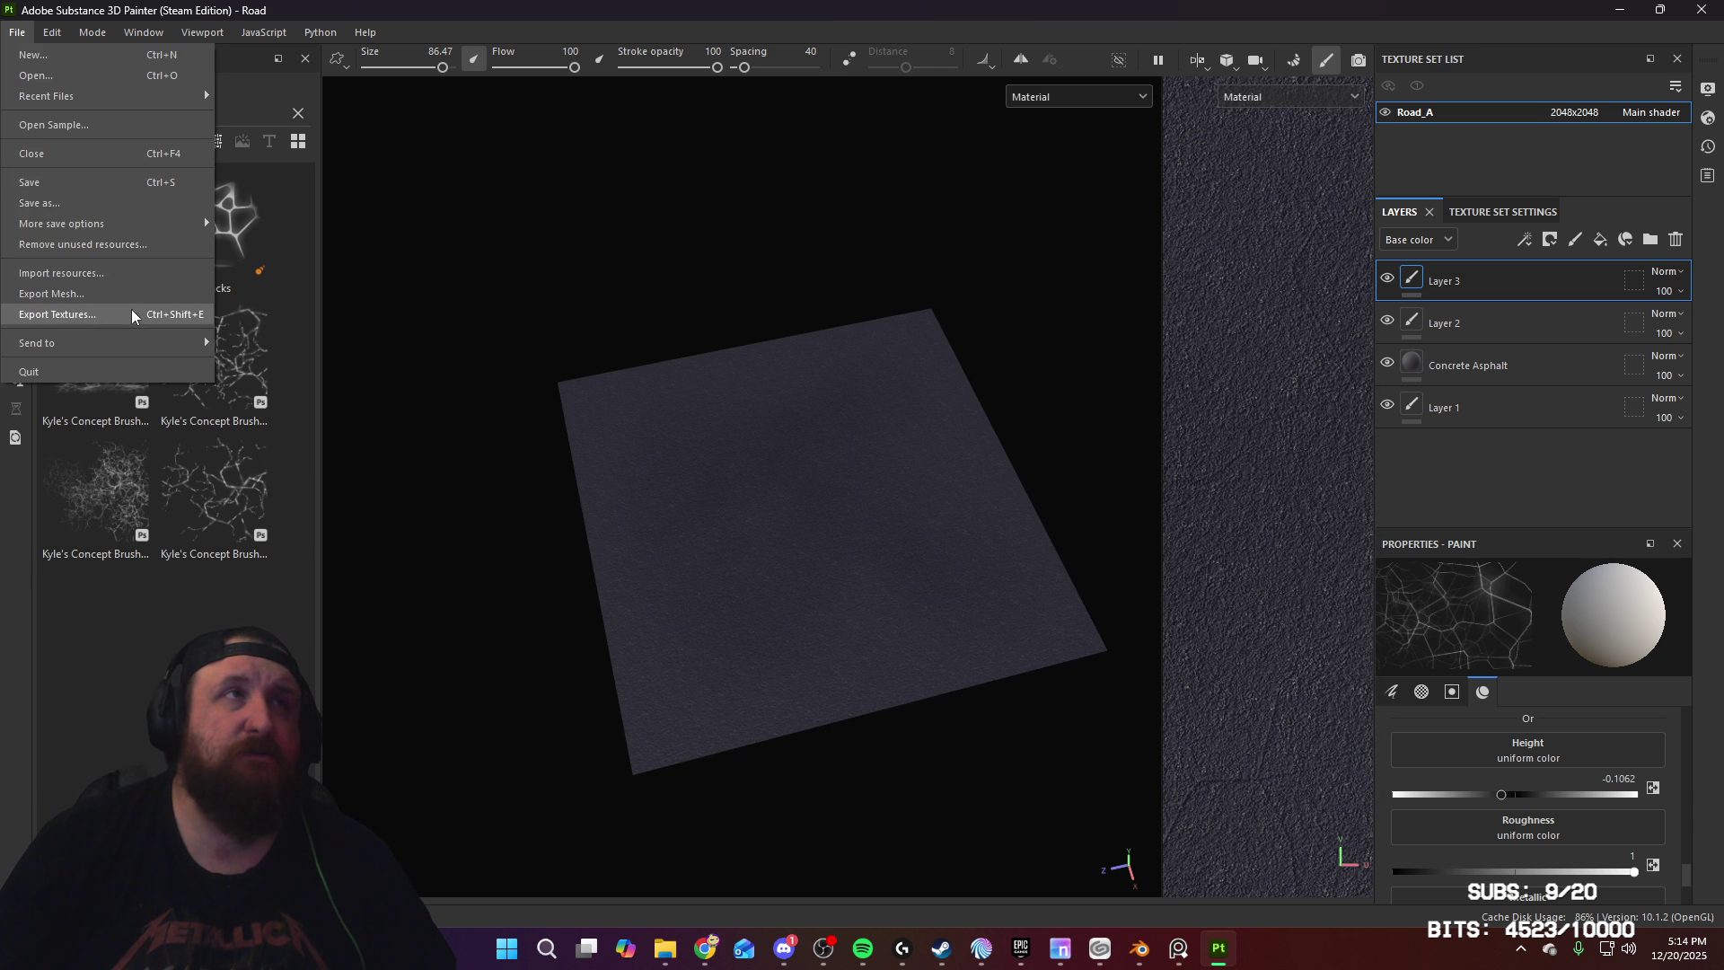
{"action": "left_click", "coordinate": [136, 185]}
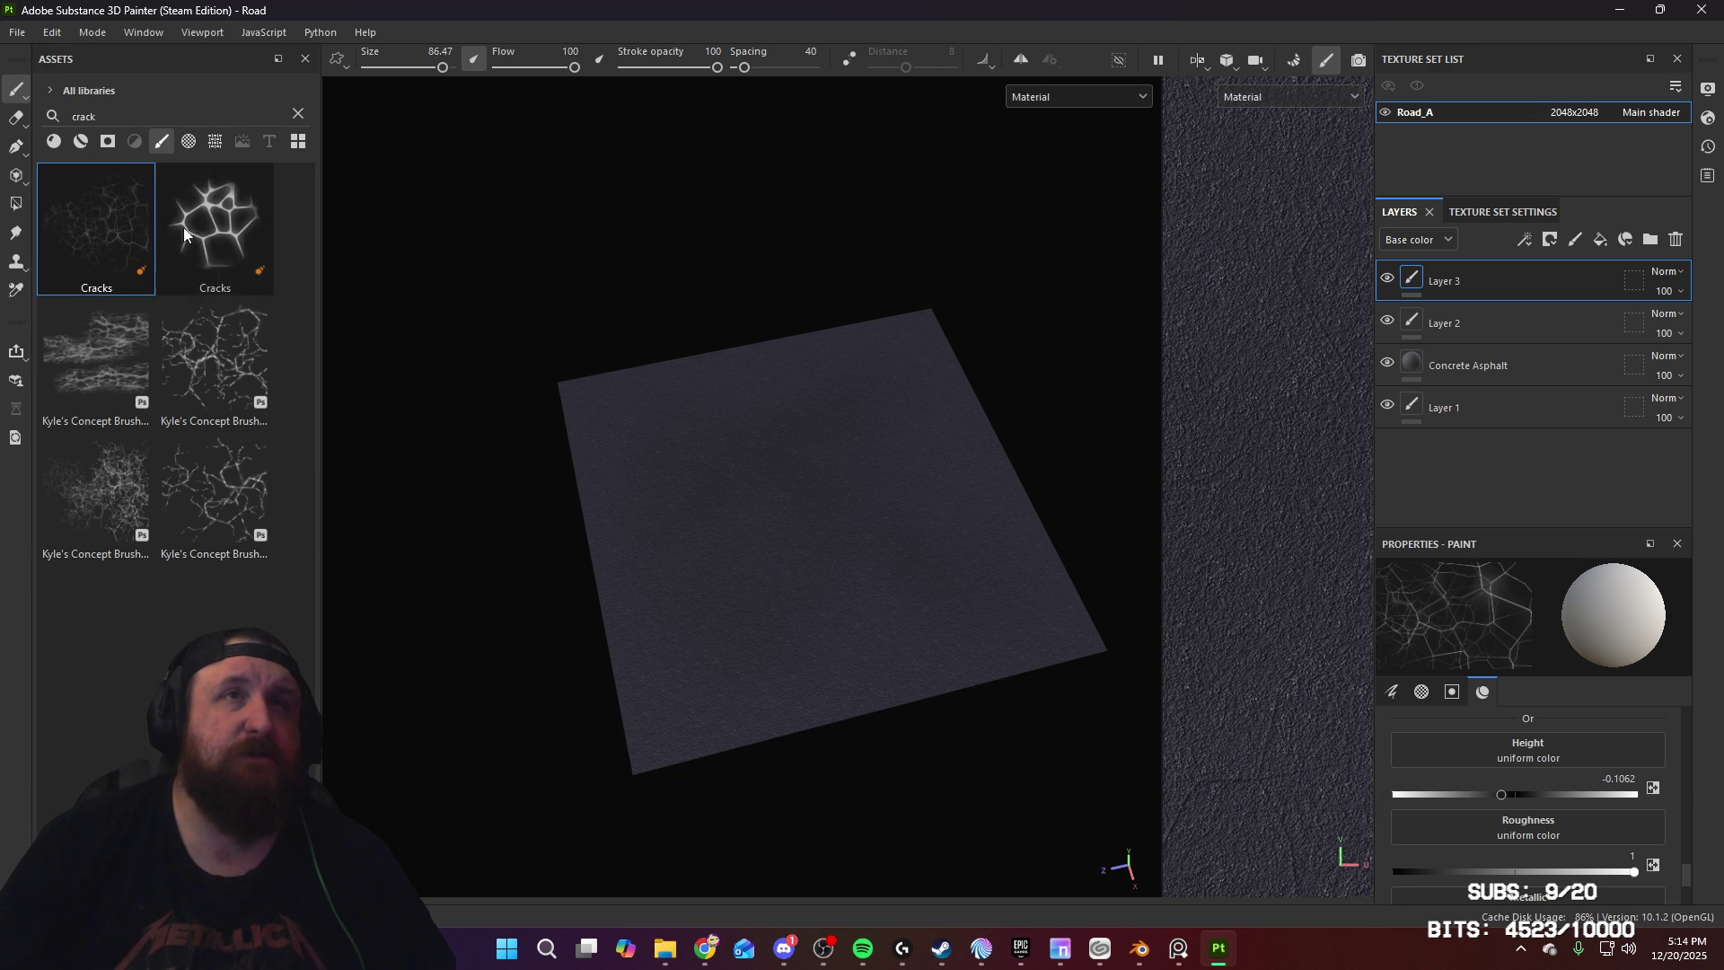
{"action": "mouse_move", "coordinate": [723, 523]}
{"action": "left_mouse_down", "text": "alt"}
{"action": "mouse_move", "coordinate": [785, 489]}
{"action": "mouse_move", "coordinate": [889, 546]}
{"action": "left_mouse_up", "text": "alt"}
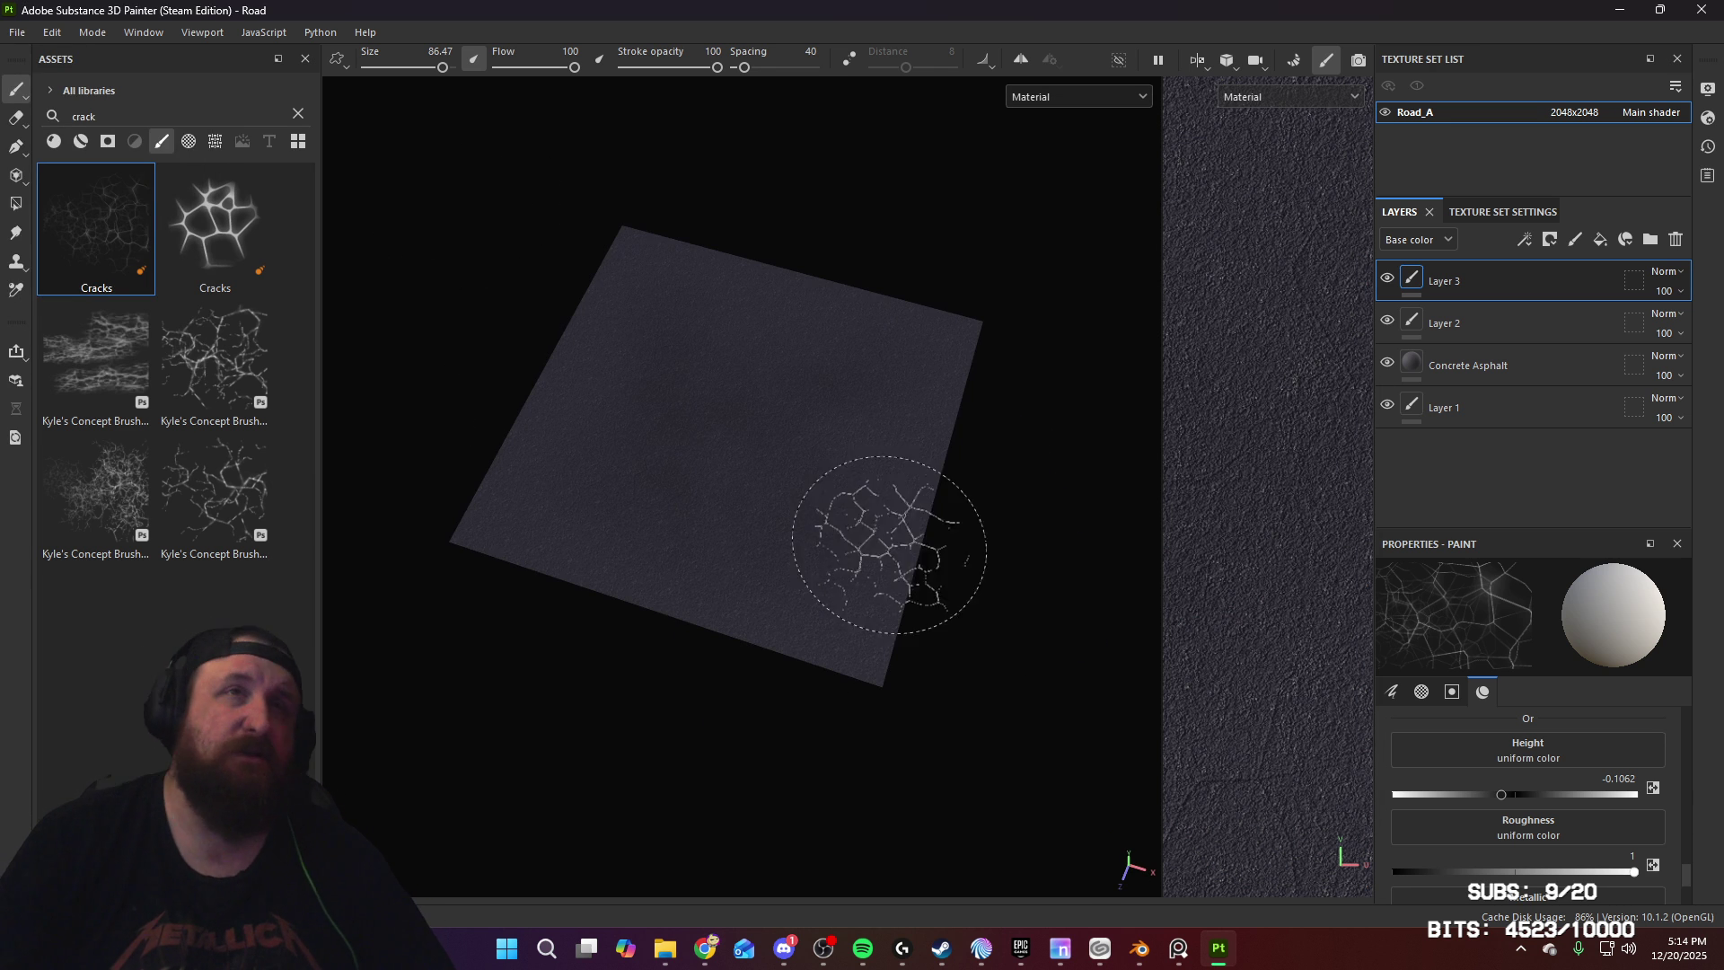
{"action": "left_click", "coordinate": [52, 32]}
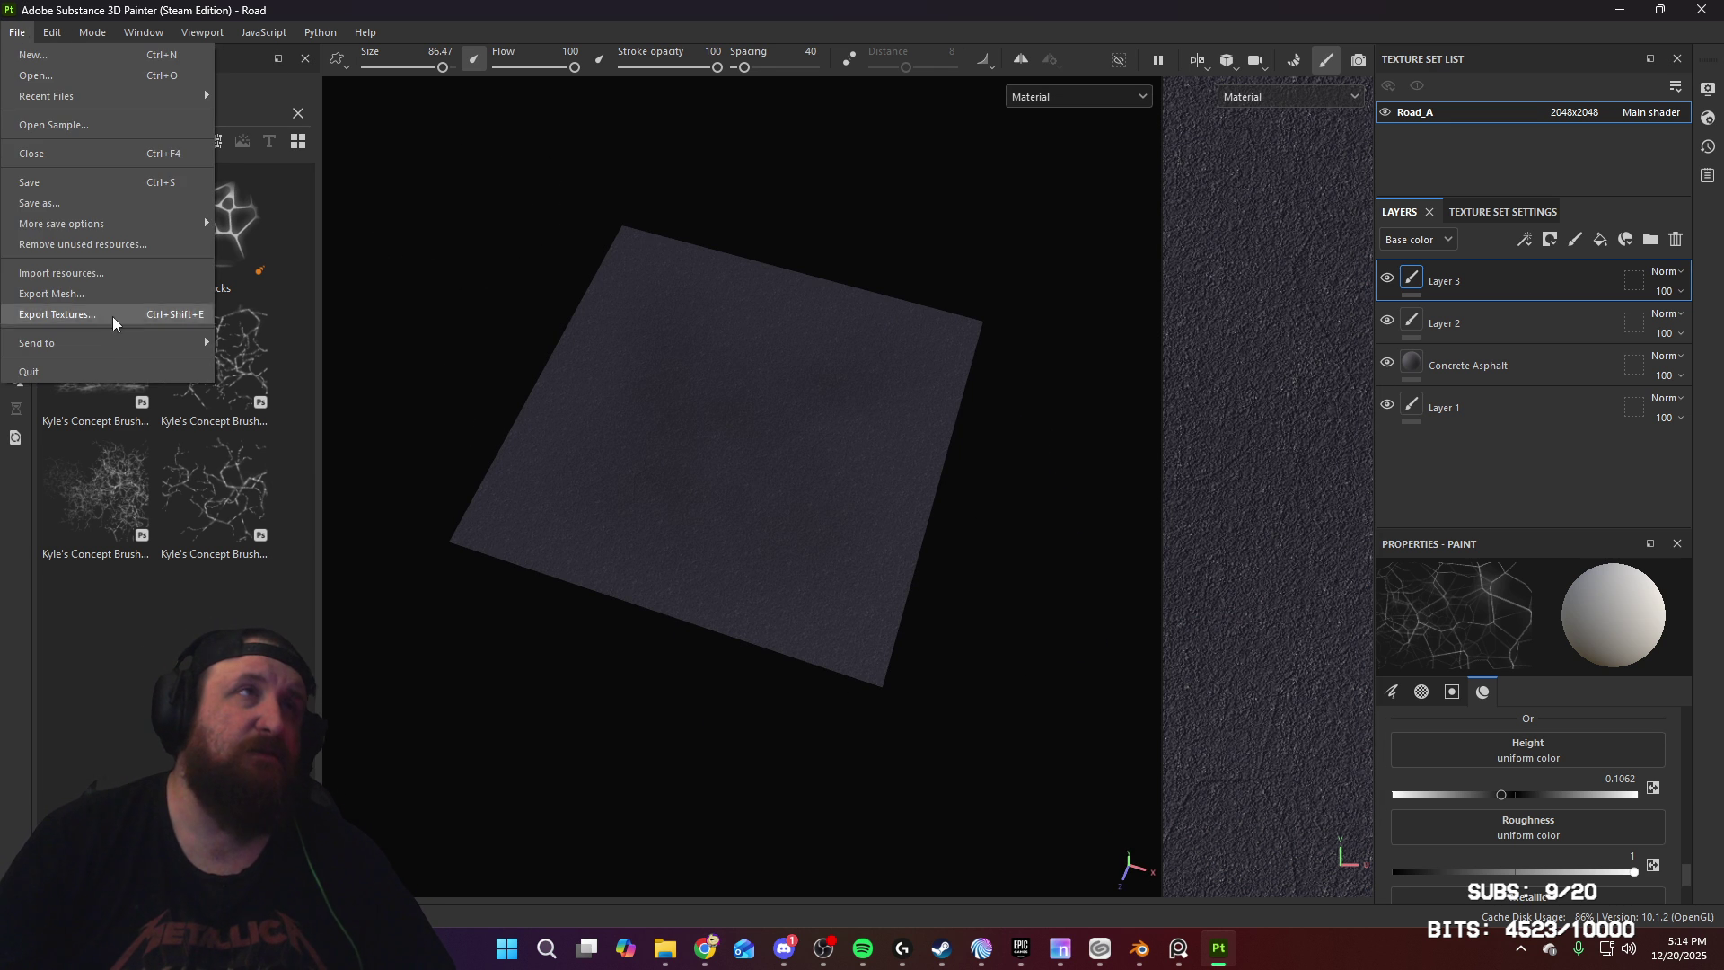
{"action": "left_click", "coordinate": [117, 339]}
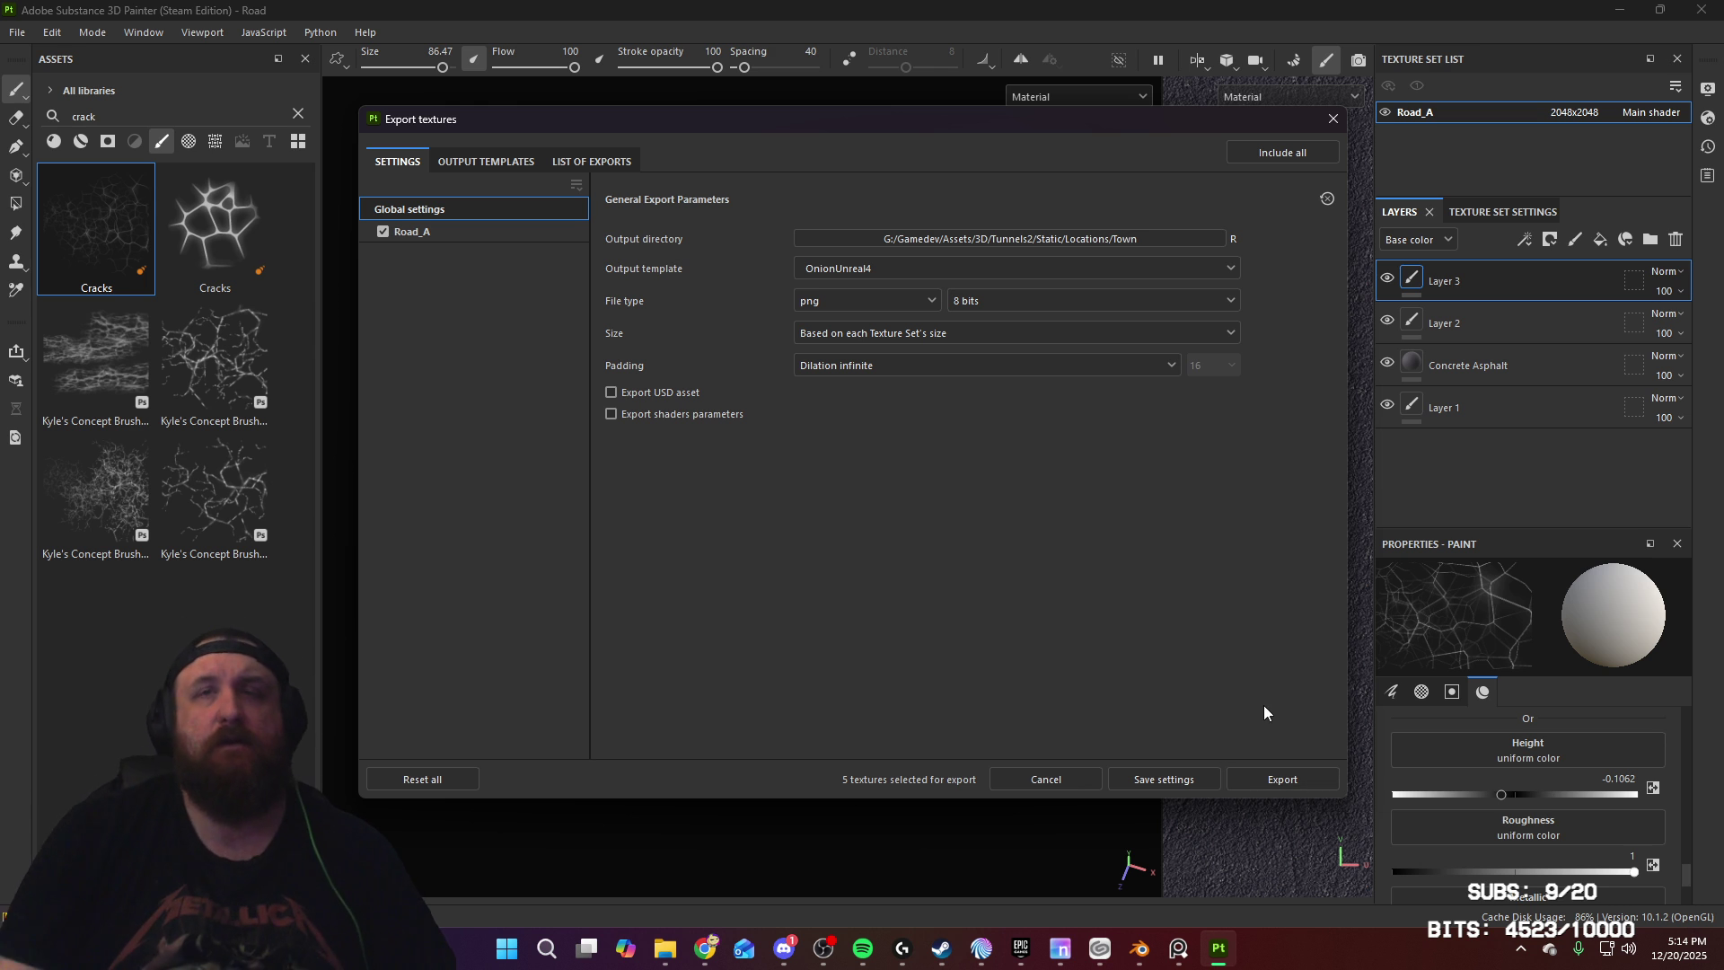
{"action": "left_click", "coordinate": [1311, 779]}
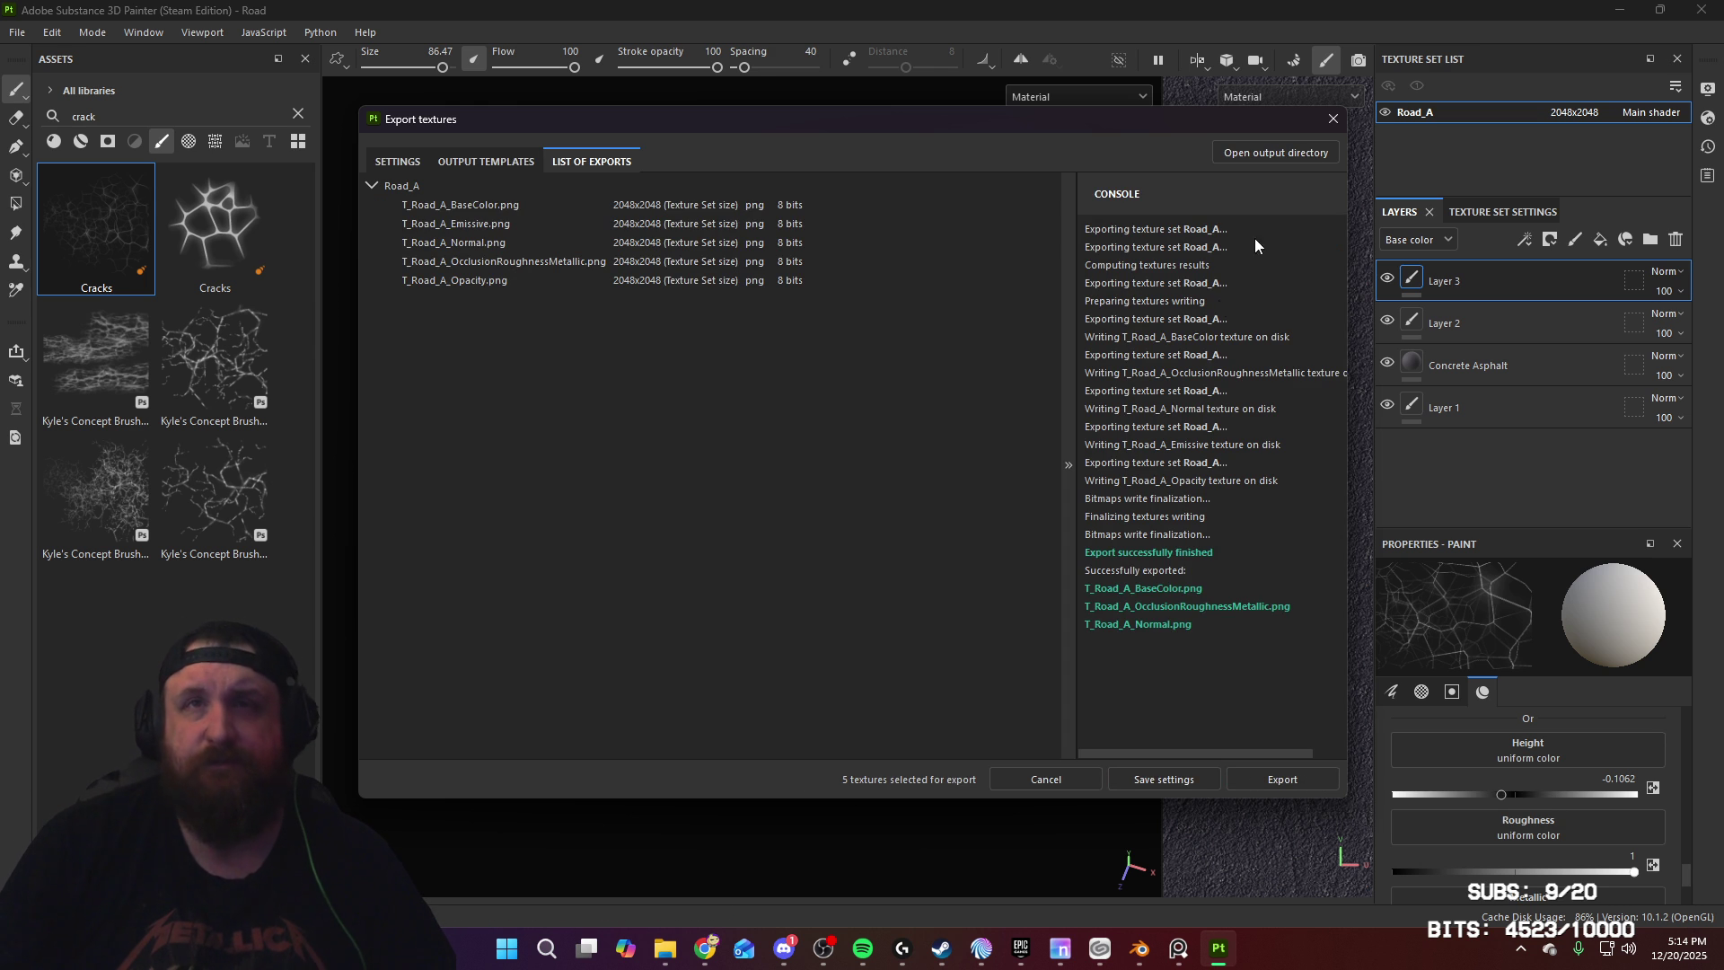
{"action": "left_click", "coordinate": [1332, 119]}
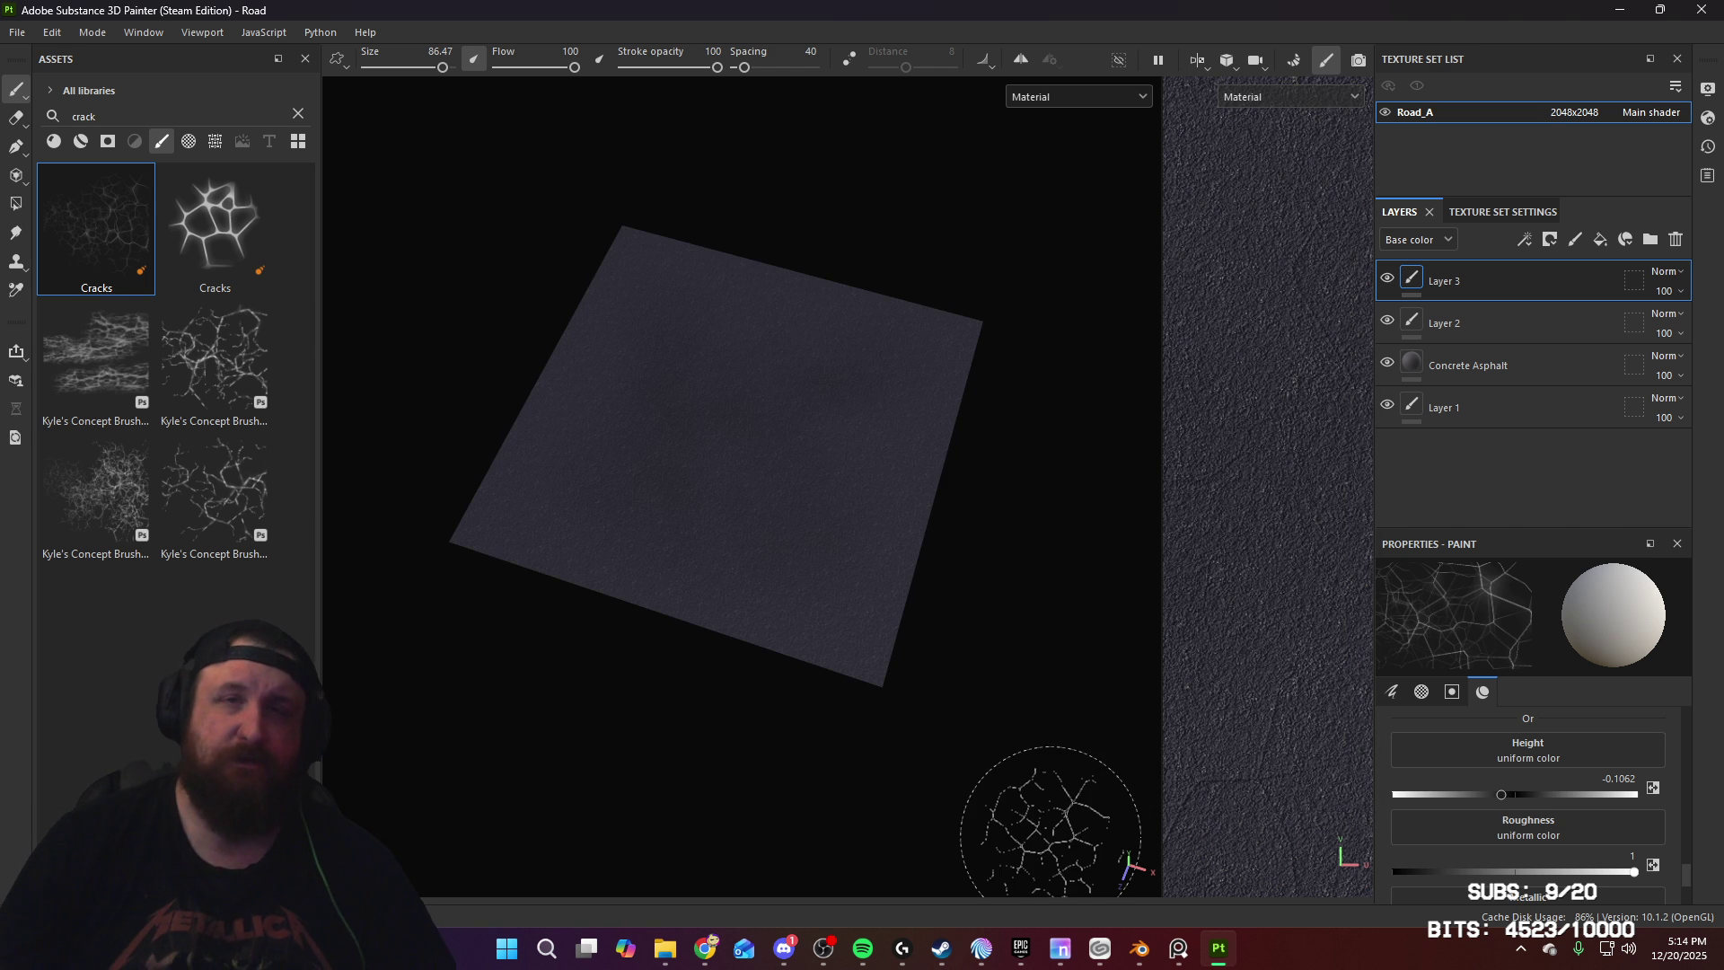
{"action": "mouse_move", "coordinate": [955, 537]}
{"action": "left_mouse_down", "text": "alt"}
{"action": "mouse_move", "coordinate": [843, 464]}
{"action": "mouse_move", "coordinate": [812, 477]}
{"action": "mouse_move", "coordinate": [853, 485]}
{"action": "left_mouse_up", "text": "alt"}
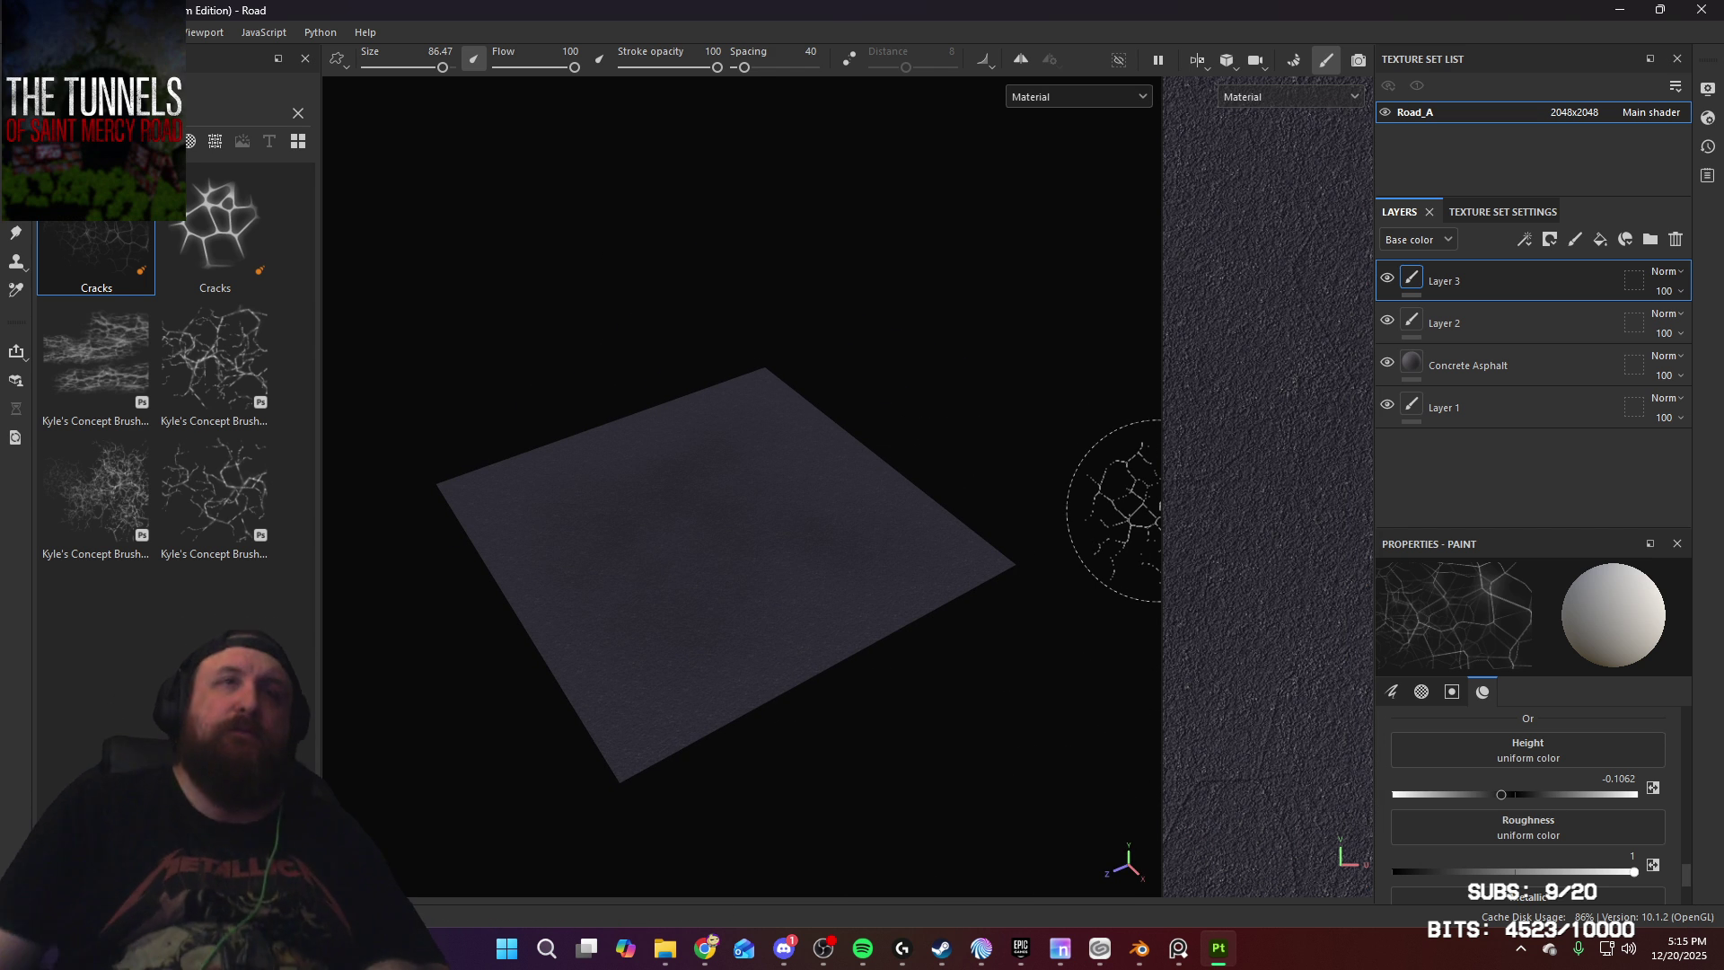
{"action": "left_click_drag", "start_coordinate": [968, 437], "coordinate": [984, 510], "text": "alt"}
{"action": "mouse_move", "coordinate": [967, 575]}
{"action": "left_mouse_down", "text": "alt"}
{"action": "mouse_move", "coordinate": [935, 547]}
{"action": "mouse_move", "coordinate": [951, 581]}
{"action": "mouse_move", "coordinate": [885, 501]}
{"action": "mouse_move", "coordinate": [898, 530]}
{"action": "left_mouse_up", "text": "alt"}
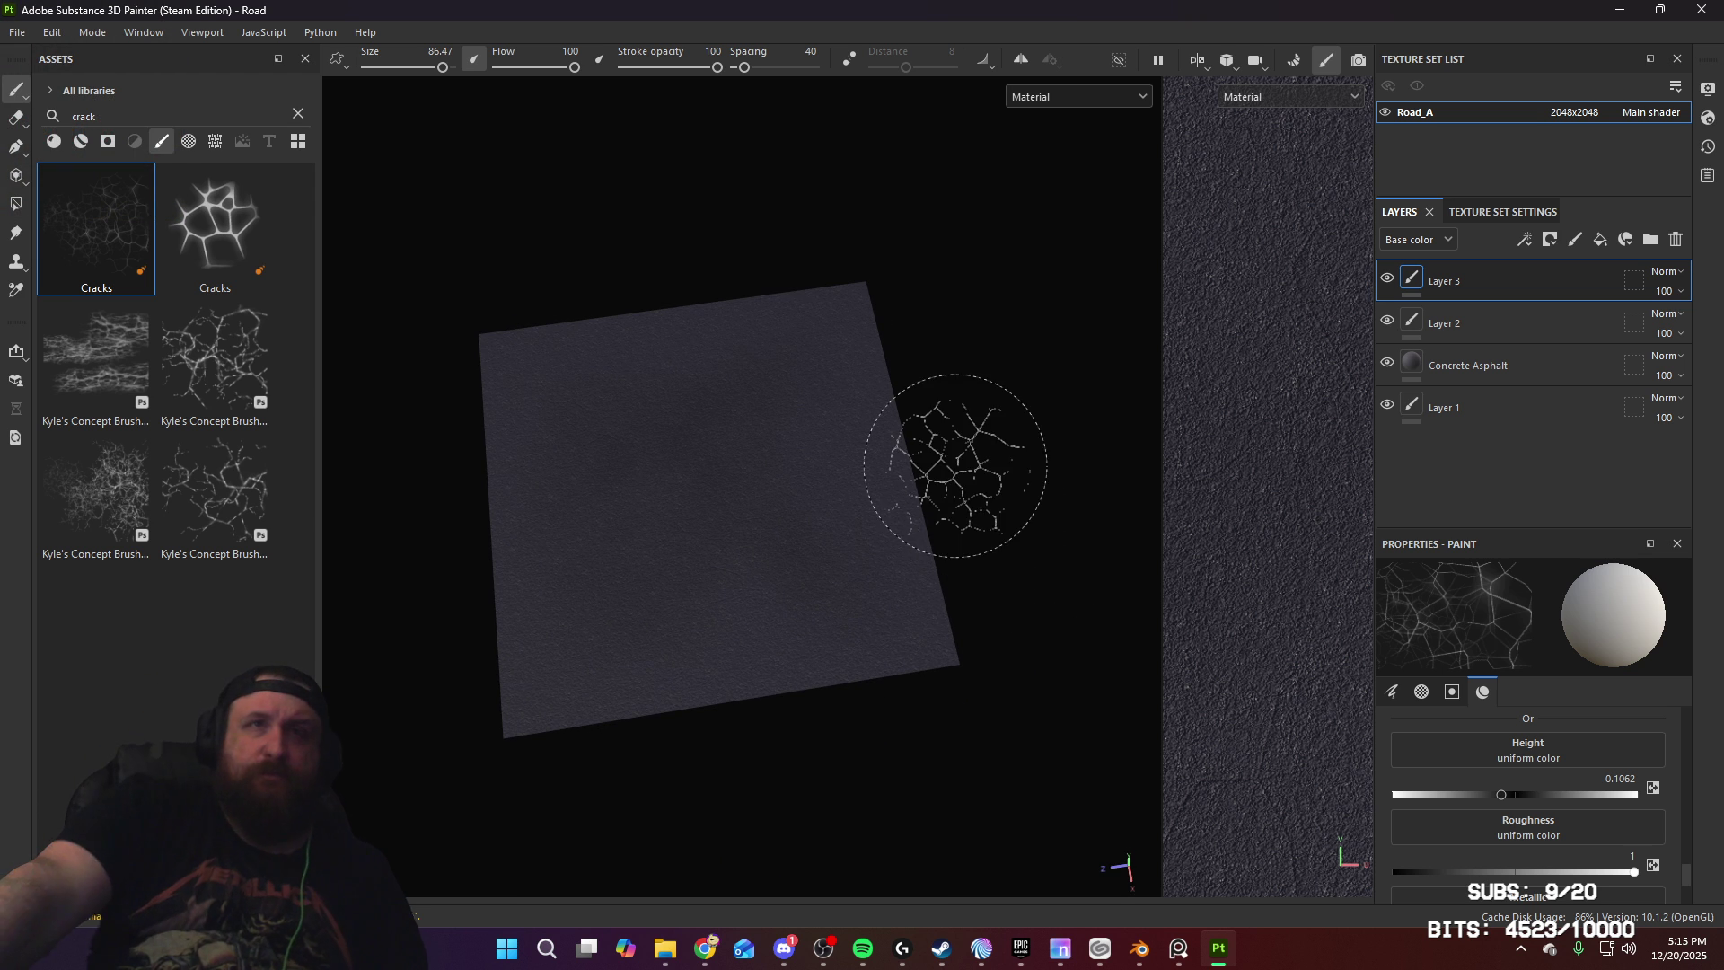
{"action": "mouse_move", "coordinate": [969, 527]}
{"action": "left_mouse_down", "text": "alt"}
{"action": "mouse_move", "coordinate": [892, 462]}
{"action": "mouse_move", "coordinate": [889, 435]}
{"action": "mouse_move", "coordinate": [1009, 474]}
{"action": "left_mouse_up", "text": "alt"}
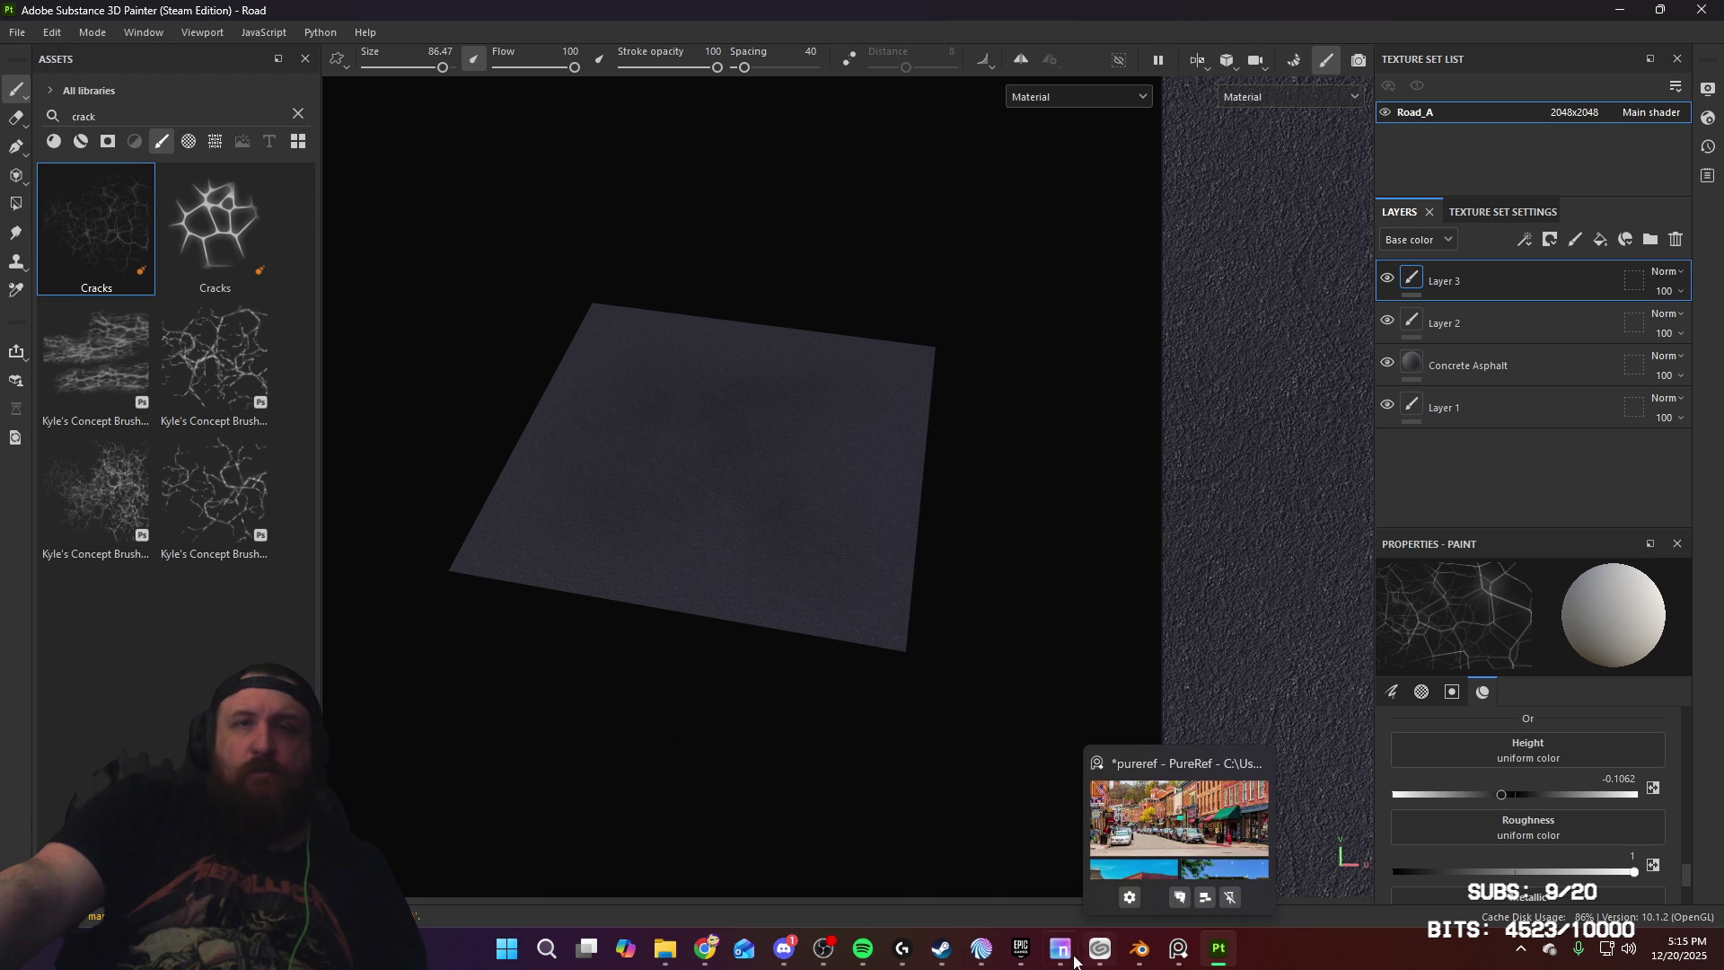
{"action": "mouse_move", "coordinate": [1013, 962]}
{"action": "left_click_drag", "start_coordinate": [847, 500], "coordinate": [970, 477], "text": "alt"}
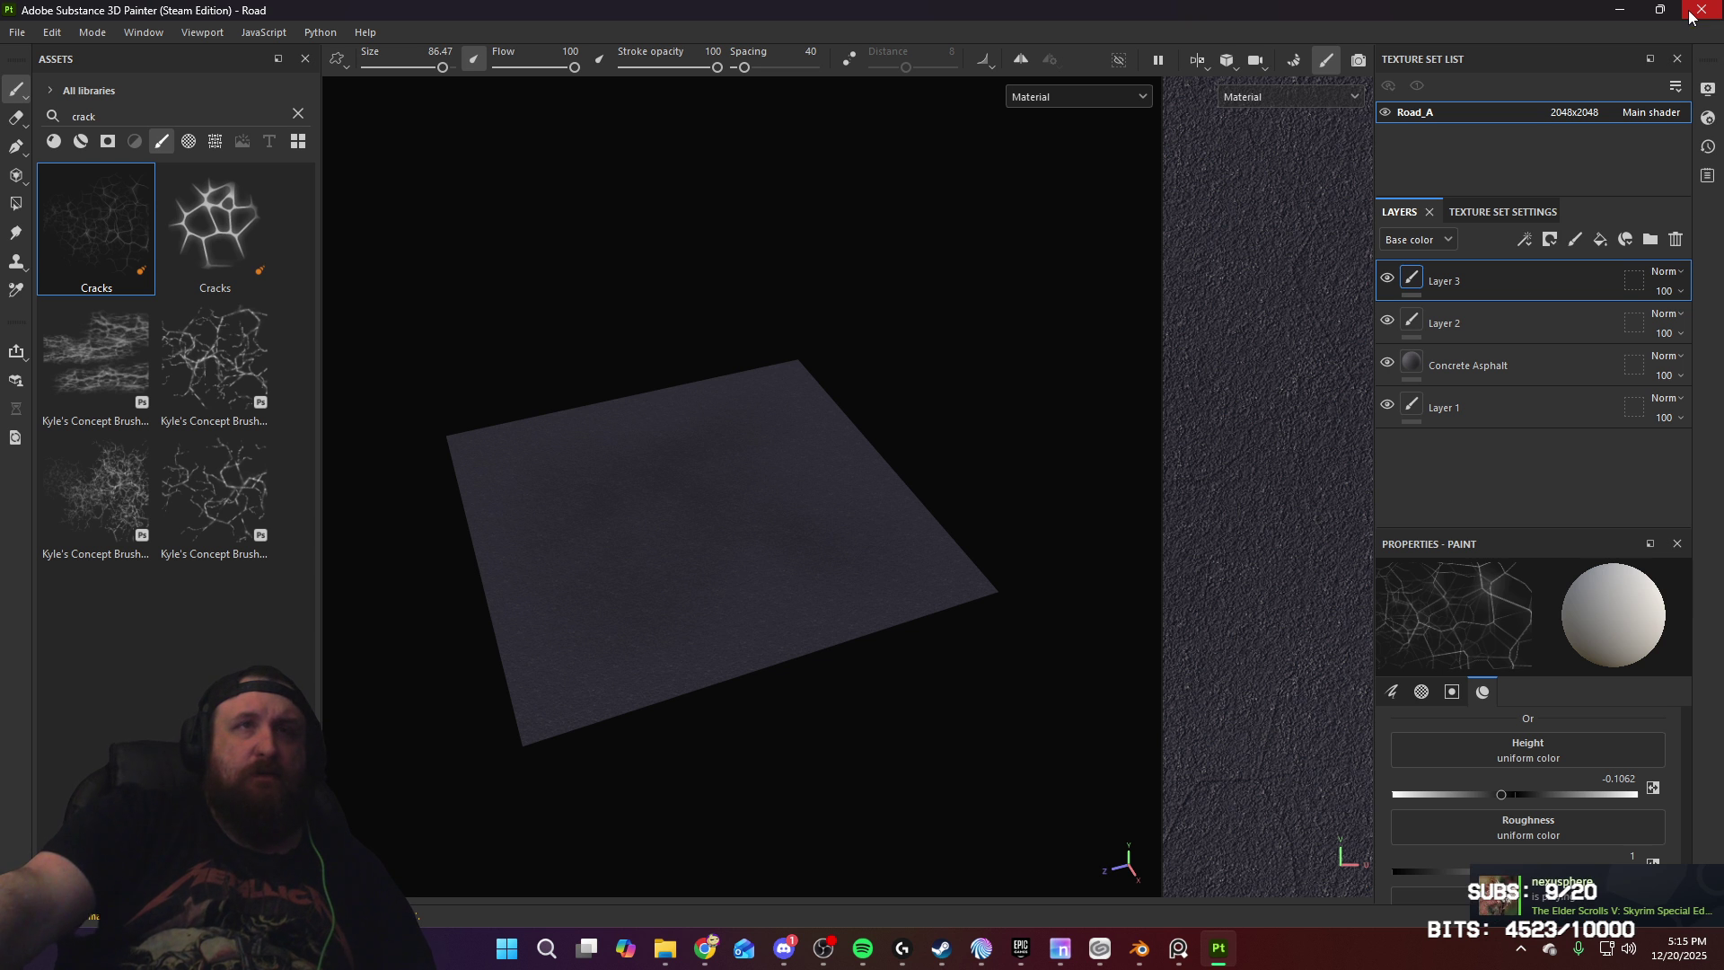
{"action": "left_click", "coordinate": [18, 32]}
Step: Close the Painter project, save the Blender scene as Road.blend in Town, and quit Blender
{"action": "left_click", "coordinate": [63, 161]}
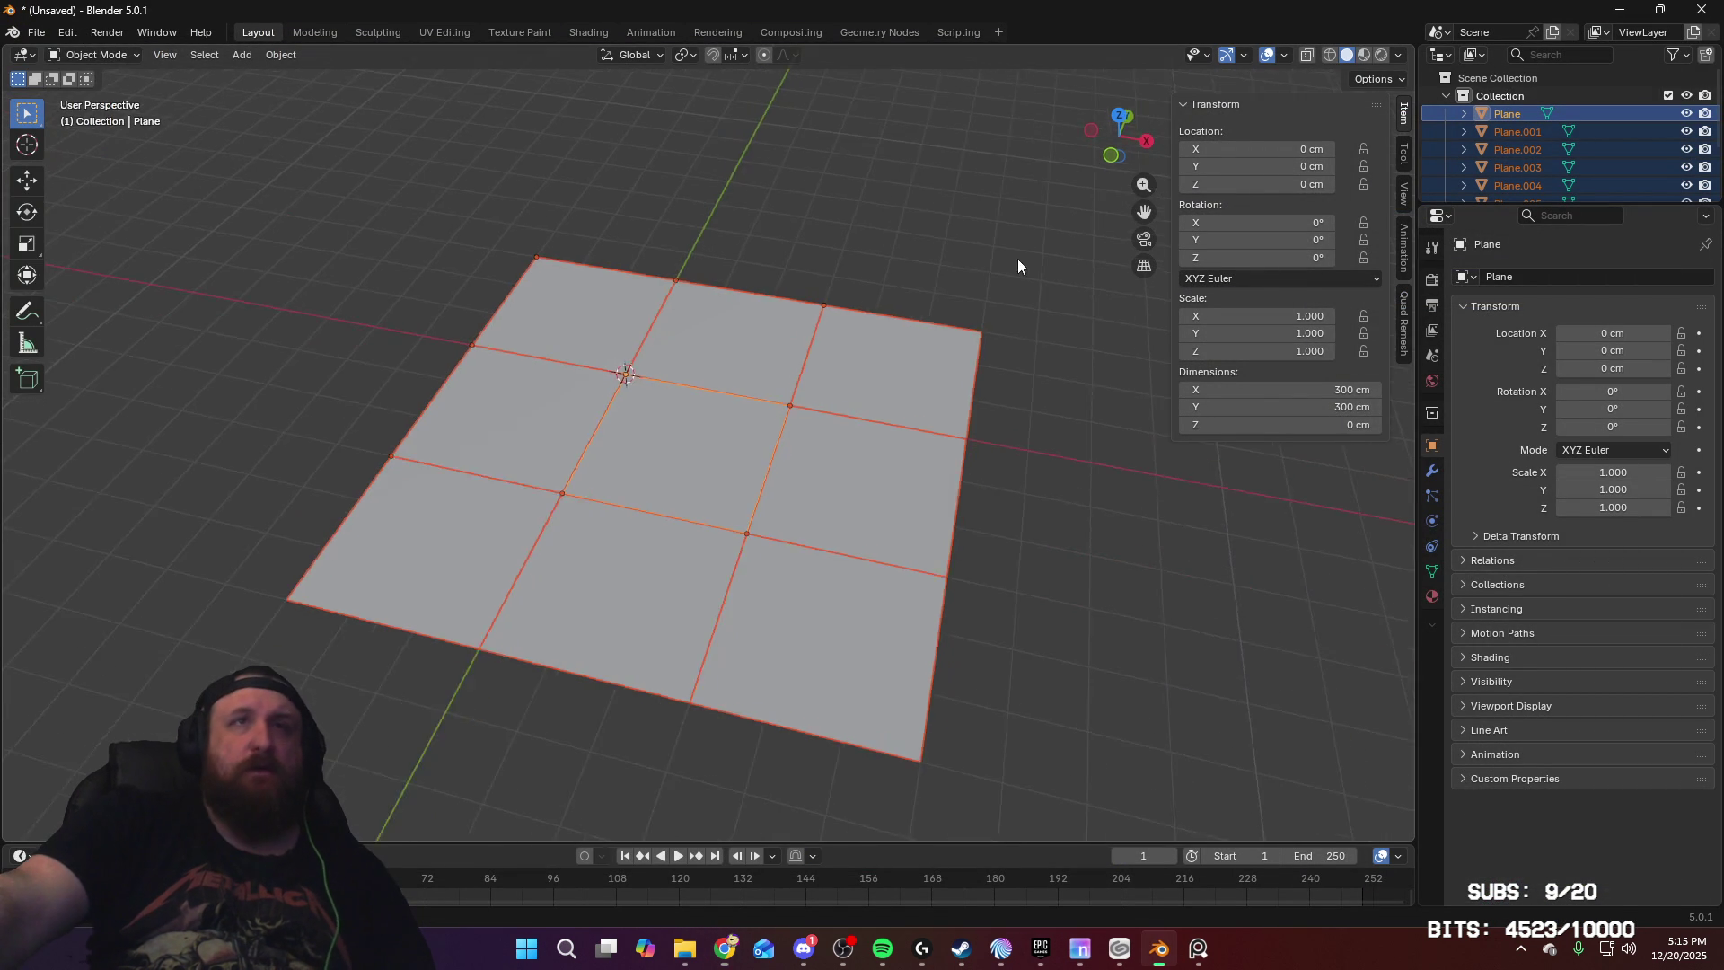
{"action": "left_click", "coordinate": [38, 33]}
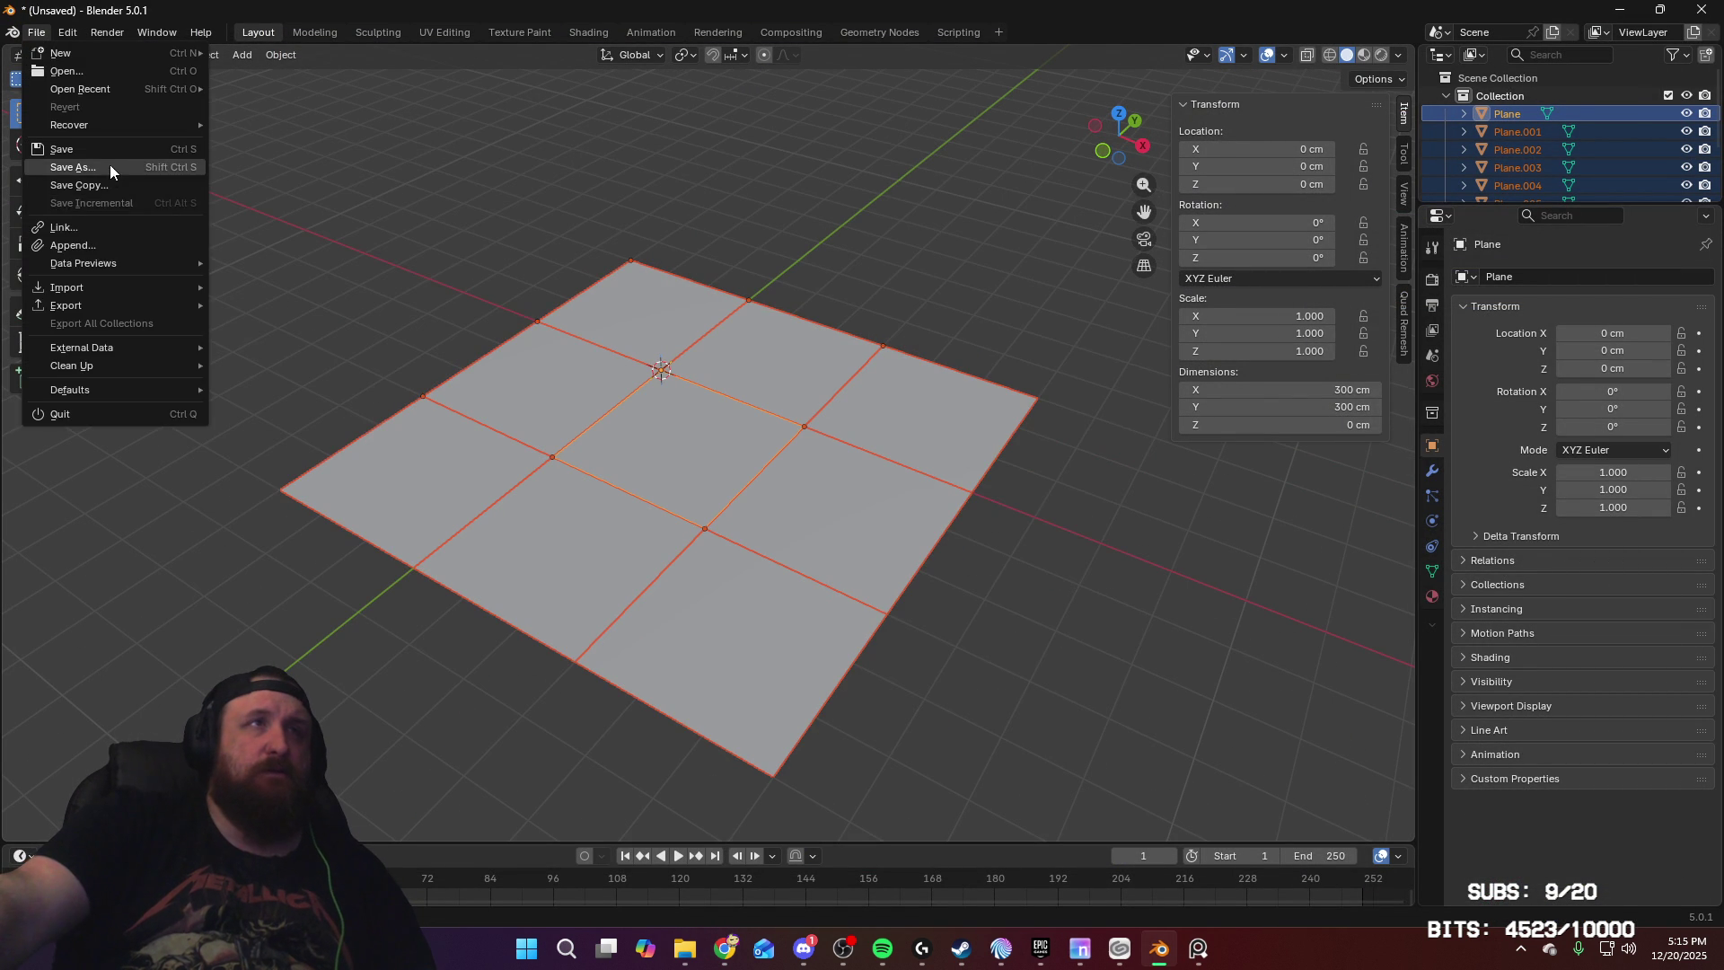
{"action": "left_click", "coordinate": [110, 167]}
{"action": "left_click", "coordinate": [546, 689]}
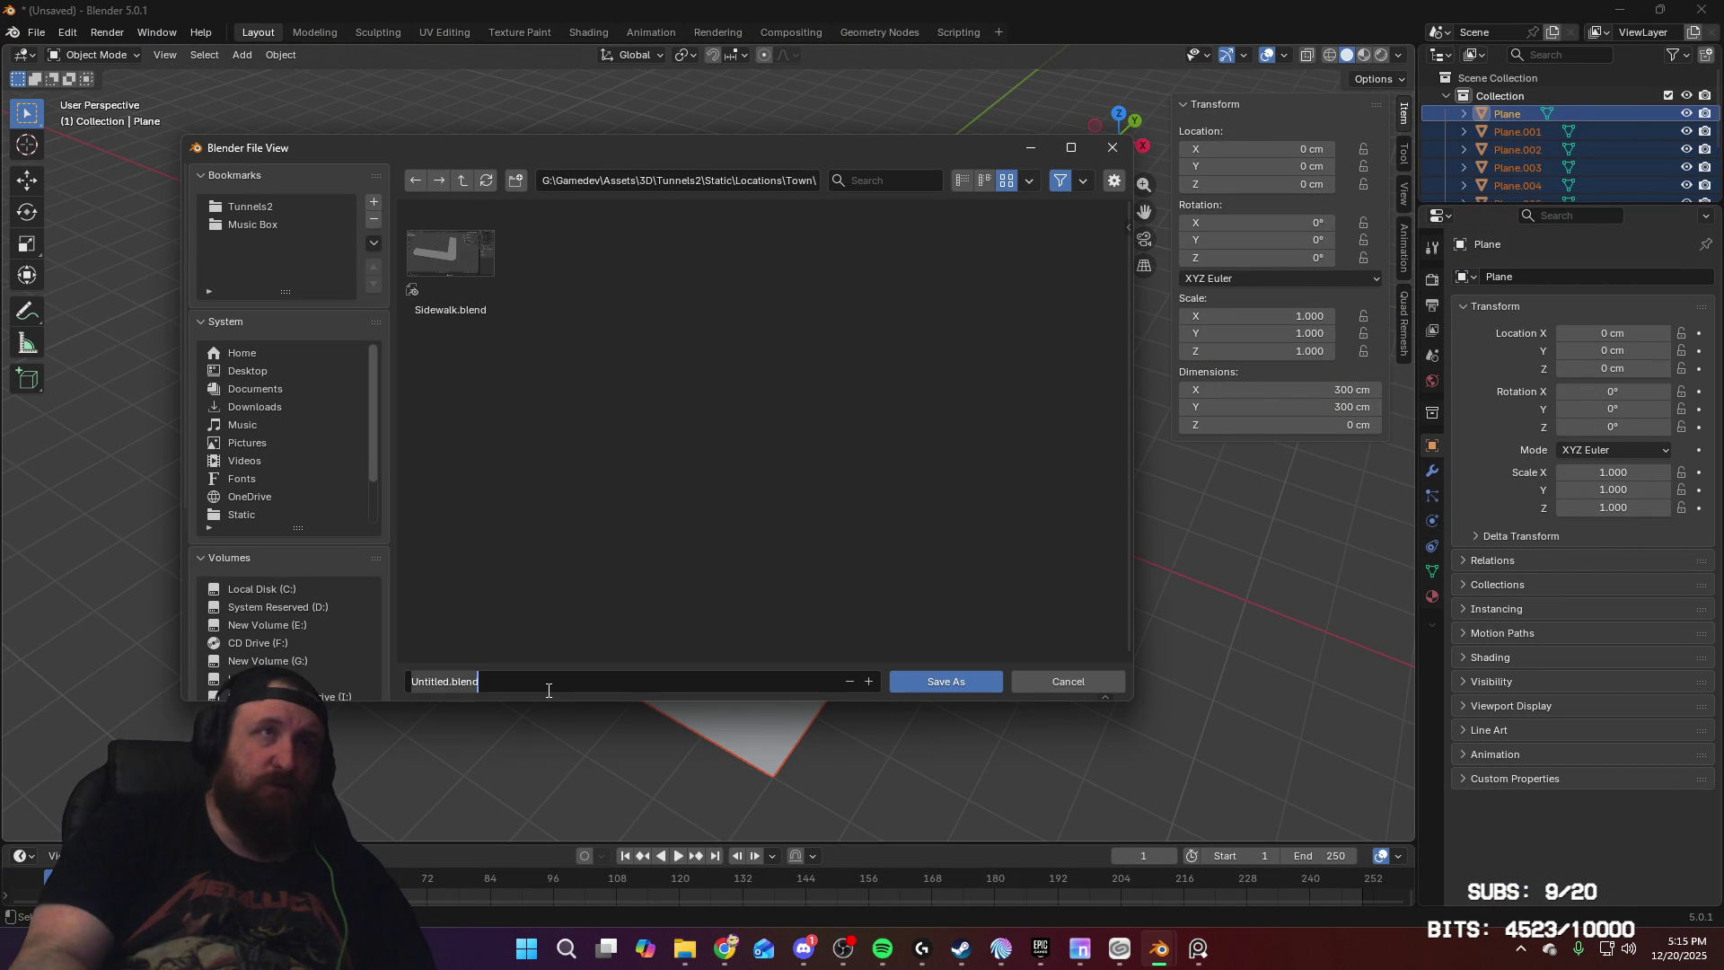
{"action": "type", "text": "Road"}
{"action": "key", "text": "Return"}
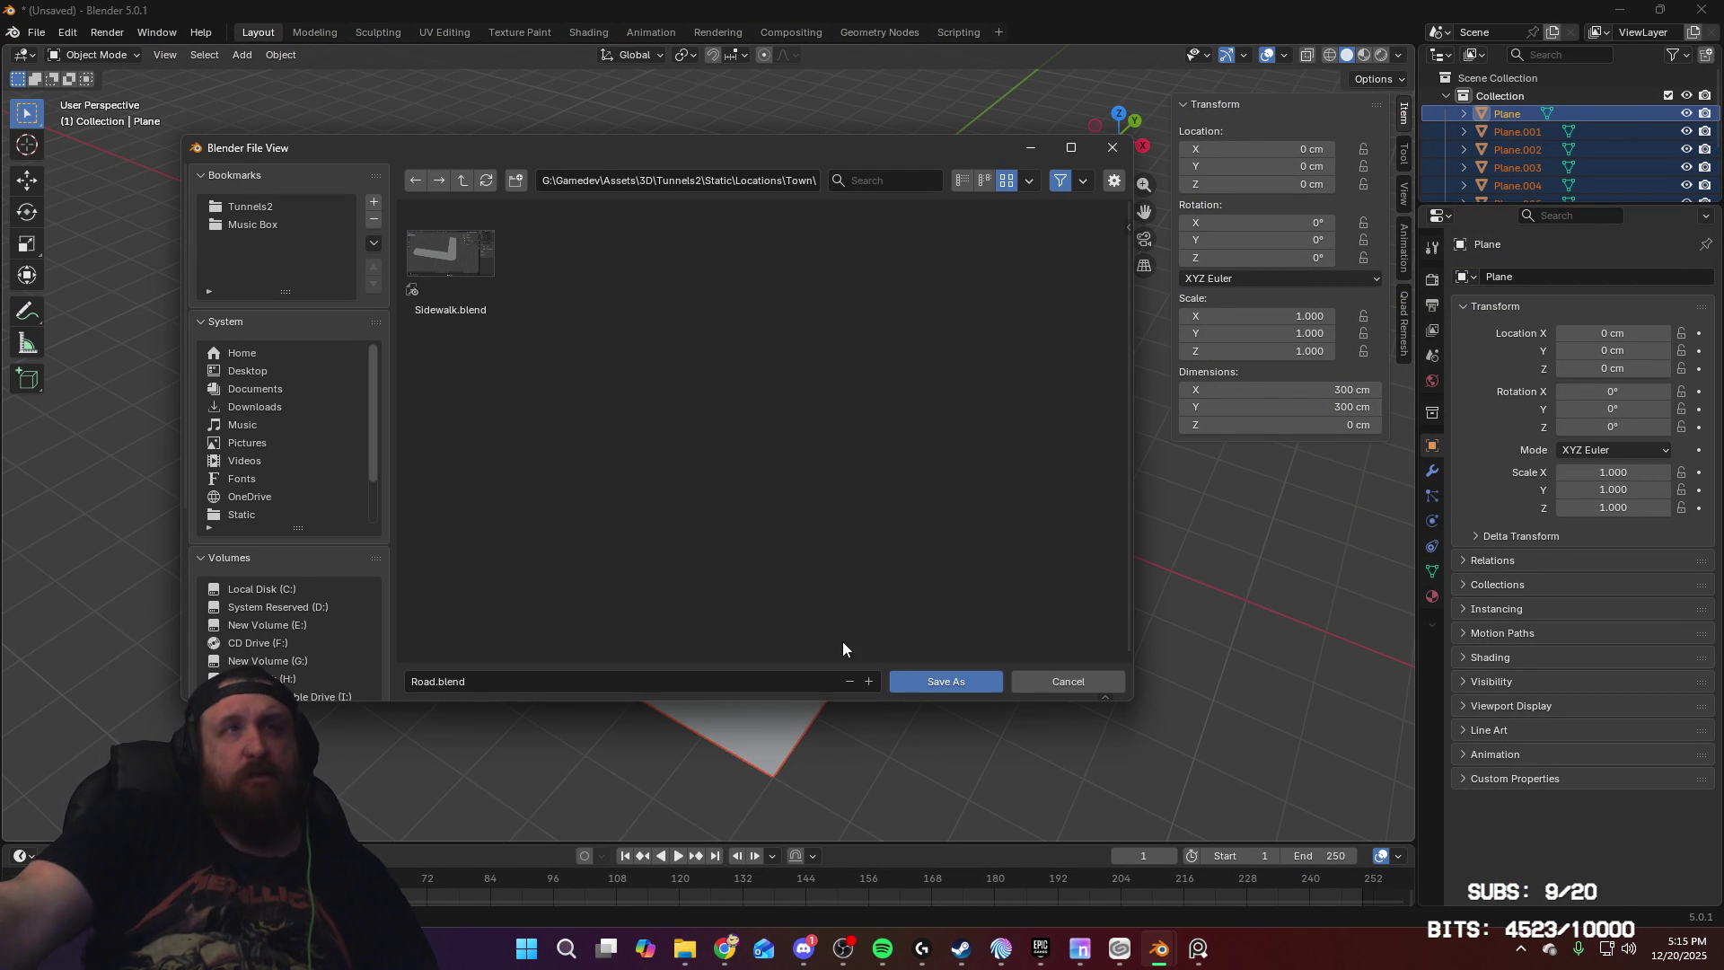
{"action": "left_click", "coordinate": [930, 680]}
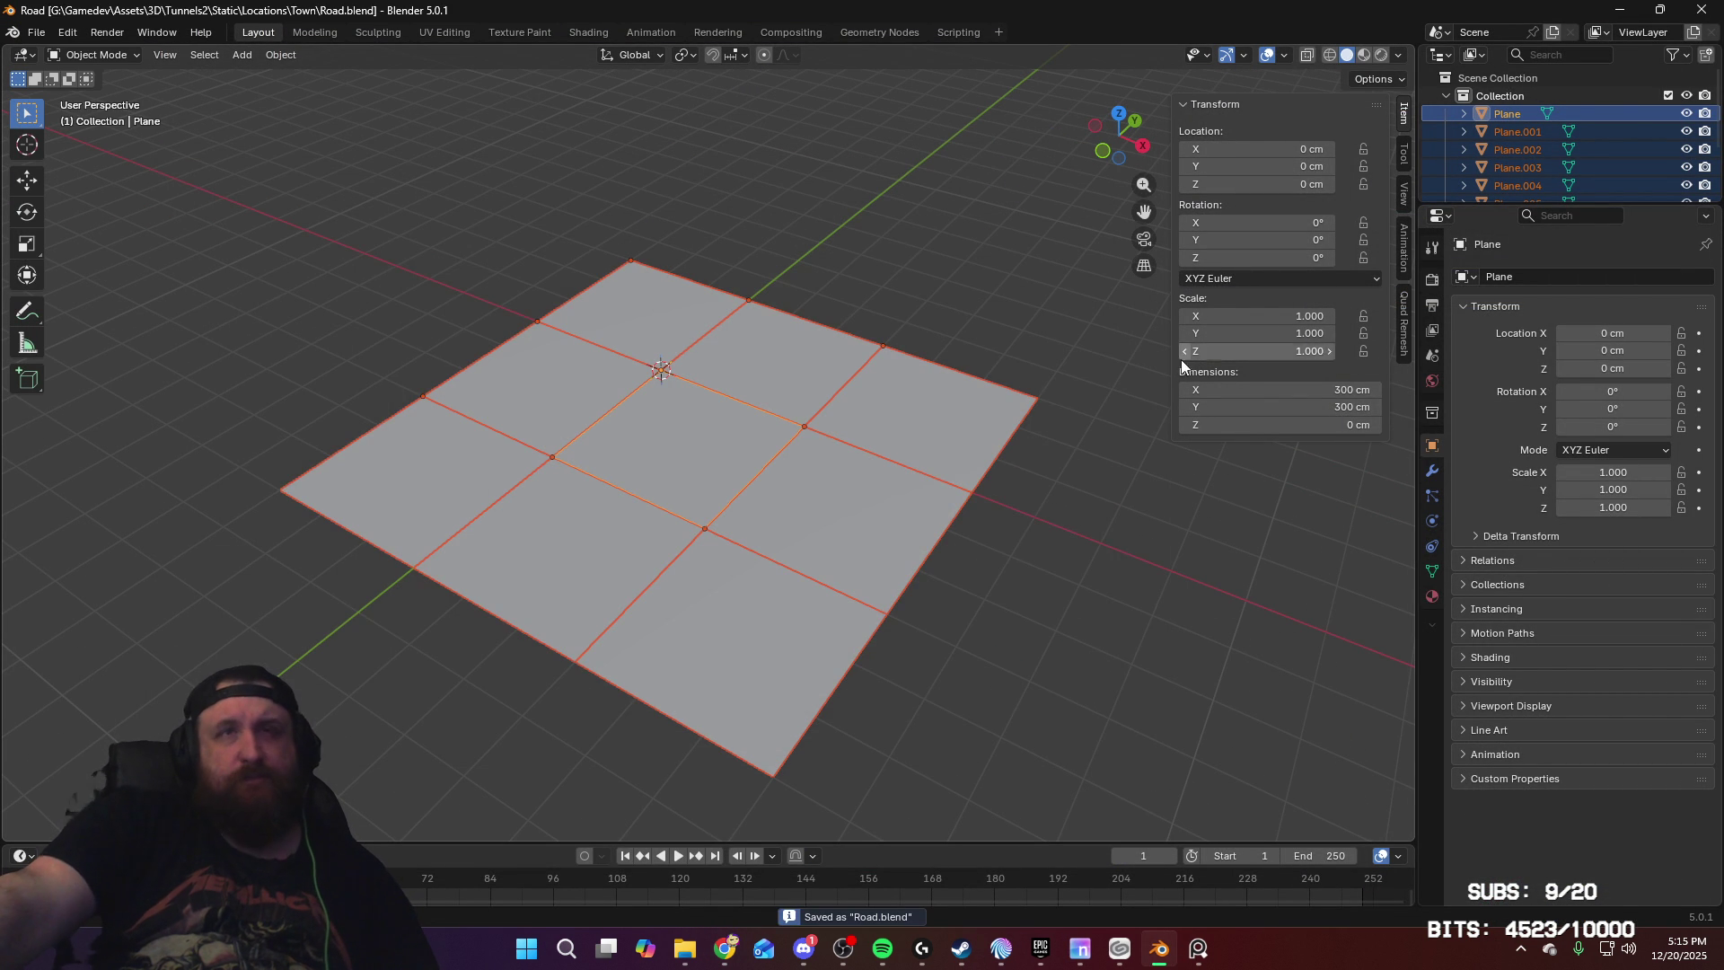
{"action": "left_click", "coordinate": [1700, 15]}
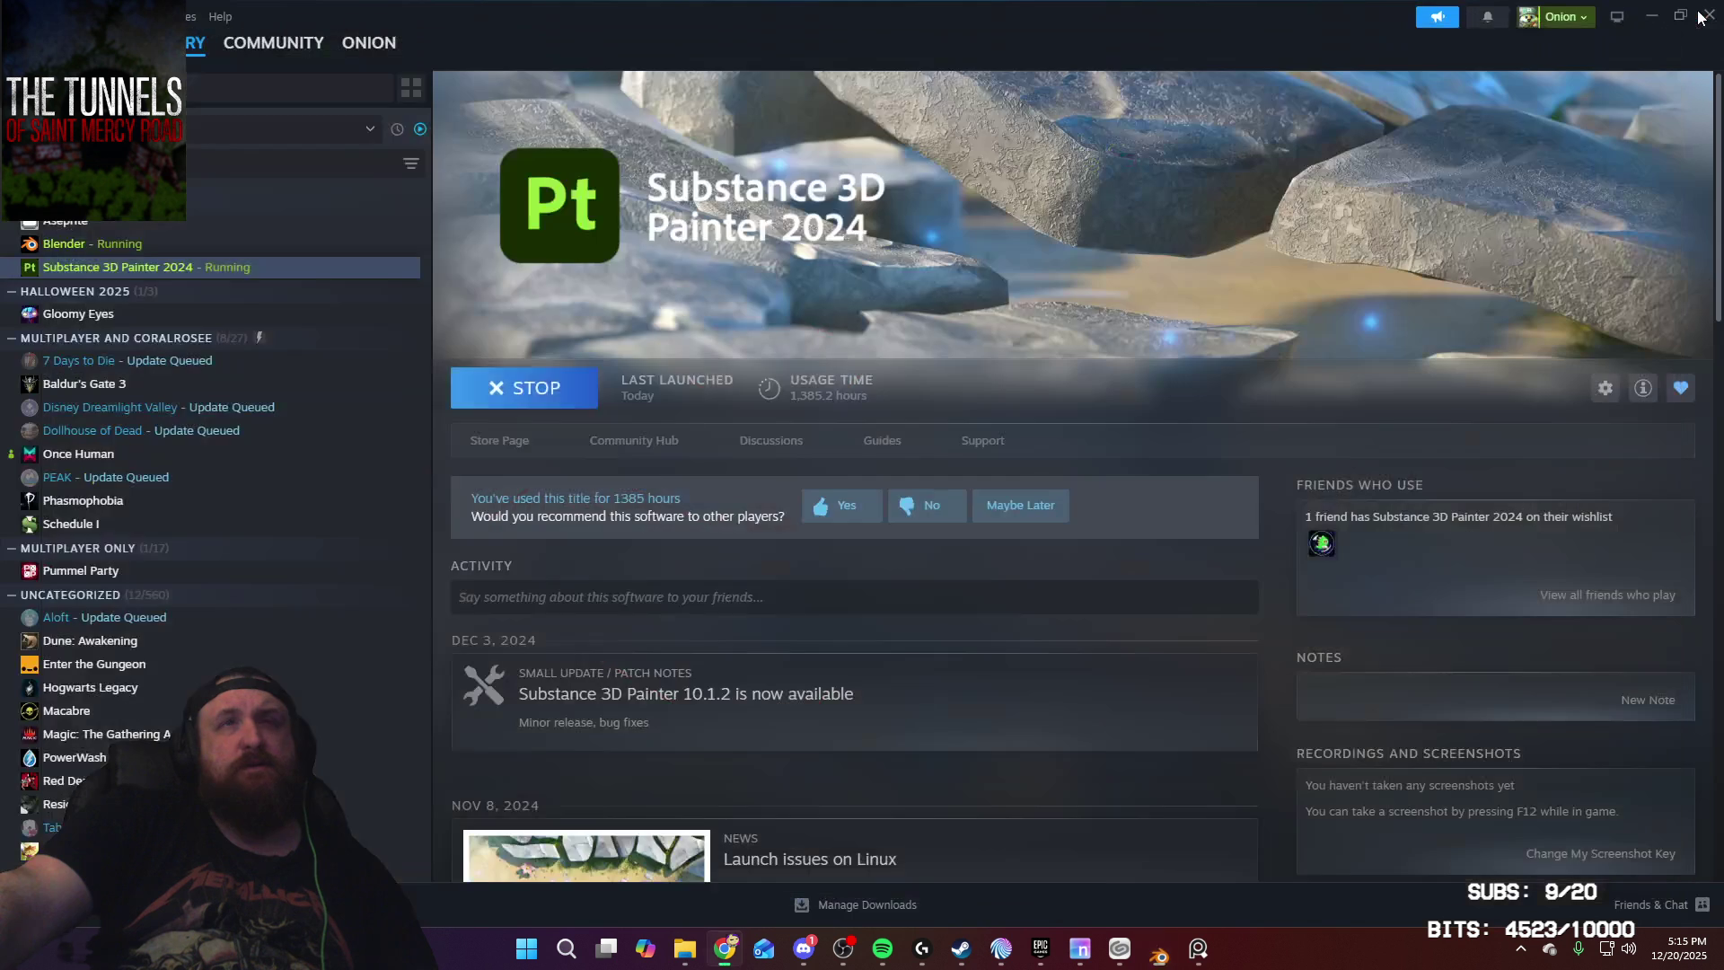
Step: Launch the Tunnels2 Unreal Engine 5.7 project from My Projects in the Epic Games Launcher
{"action": "left_click", "coordinate": [1064, 955]}
{"action": "scroll", "coordinate": [577, 408], "scroll_direction": "down", "scroll_amount": 3}
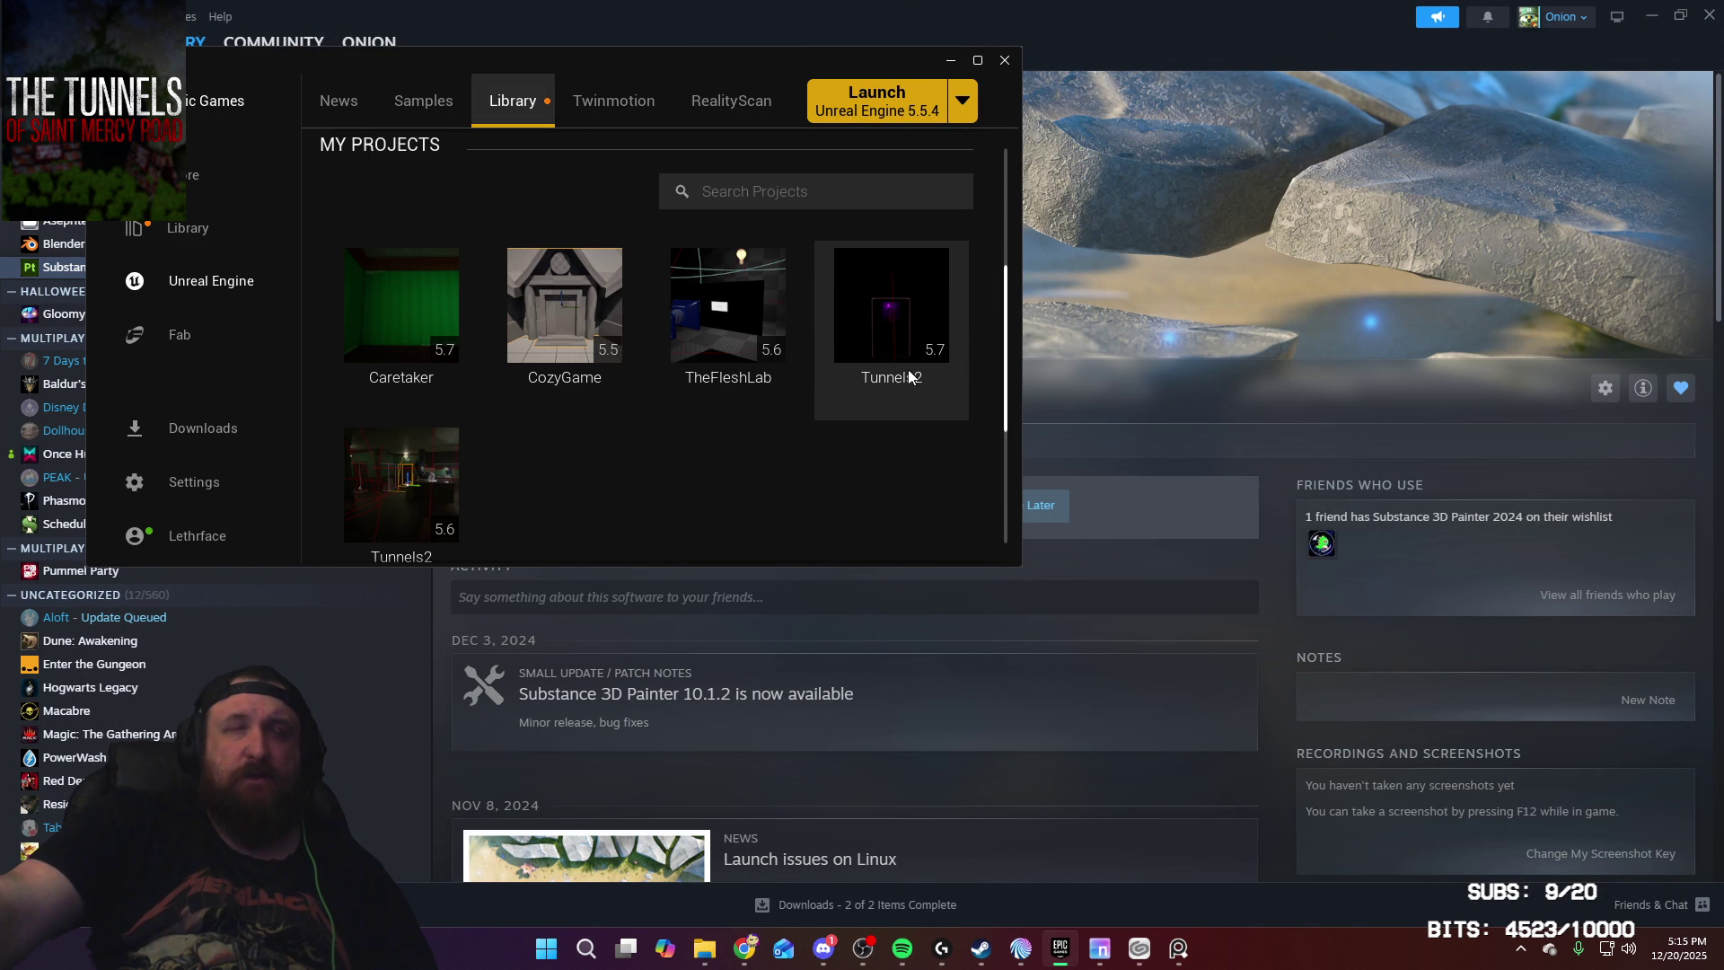
{"action": "double_click", "coordinate": [909, 327]}
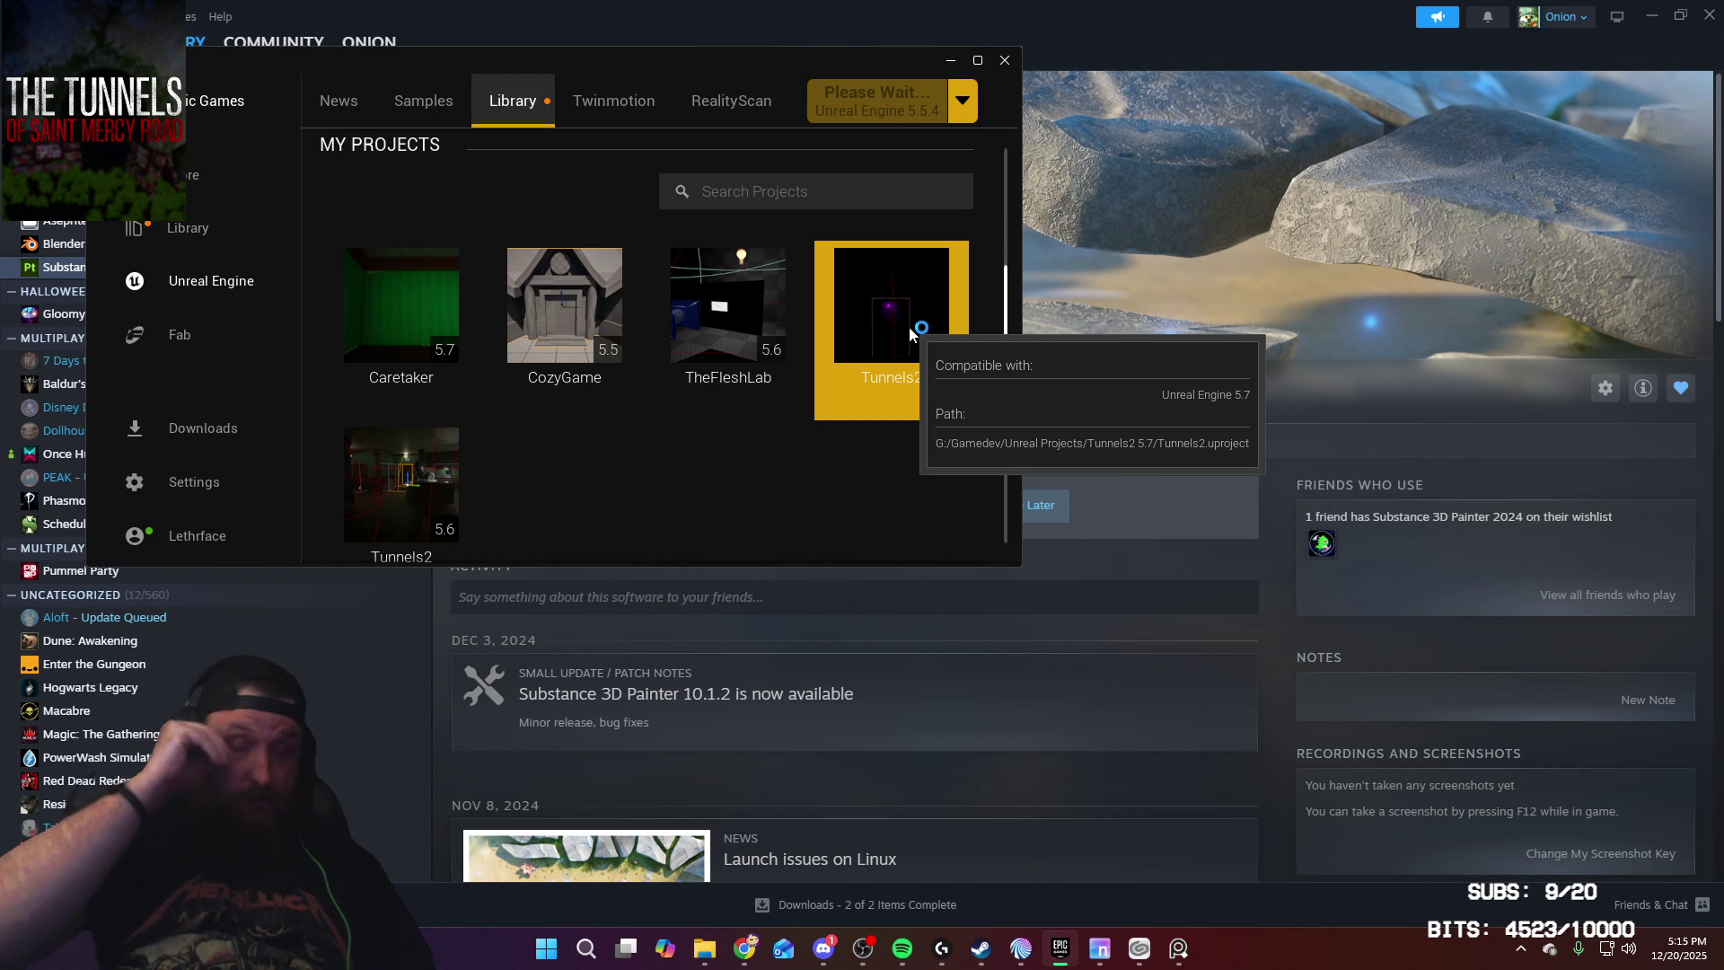
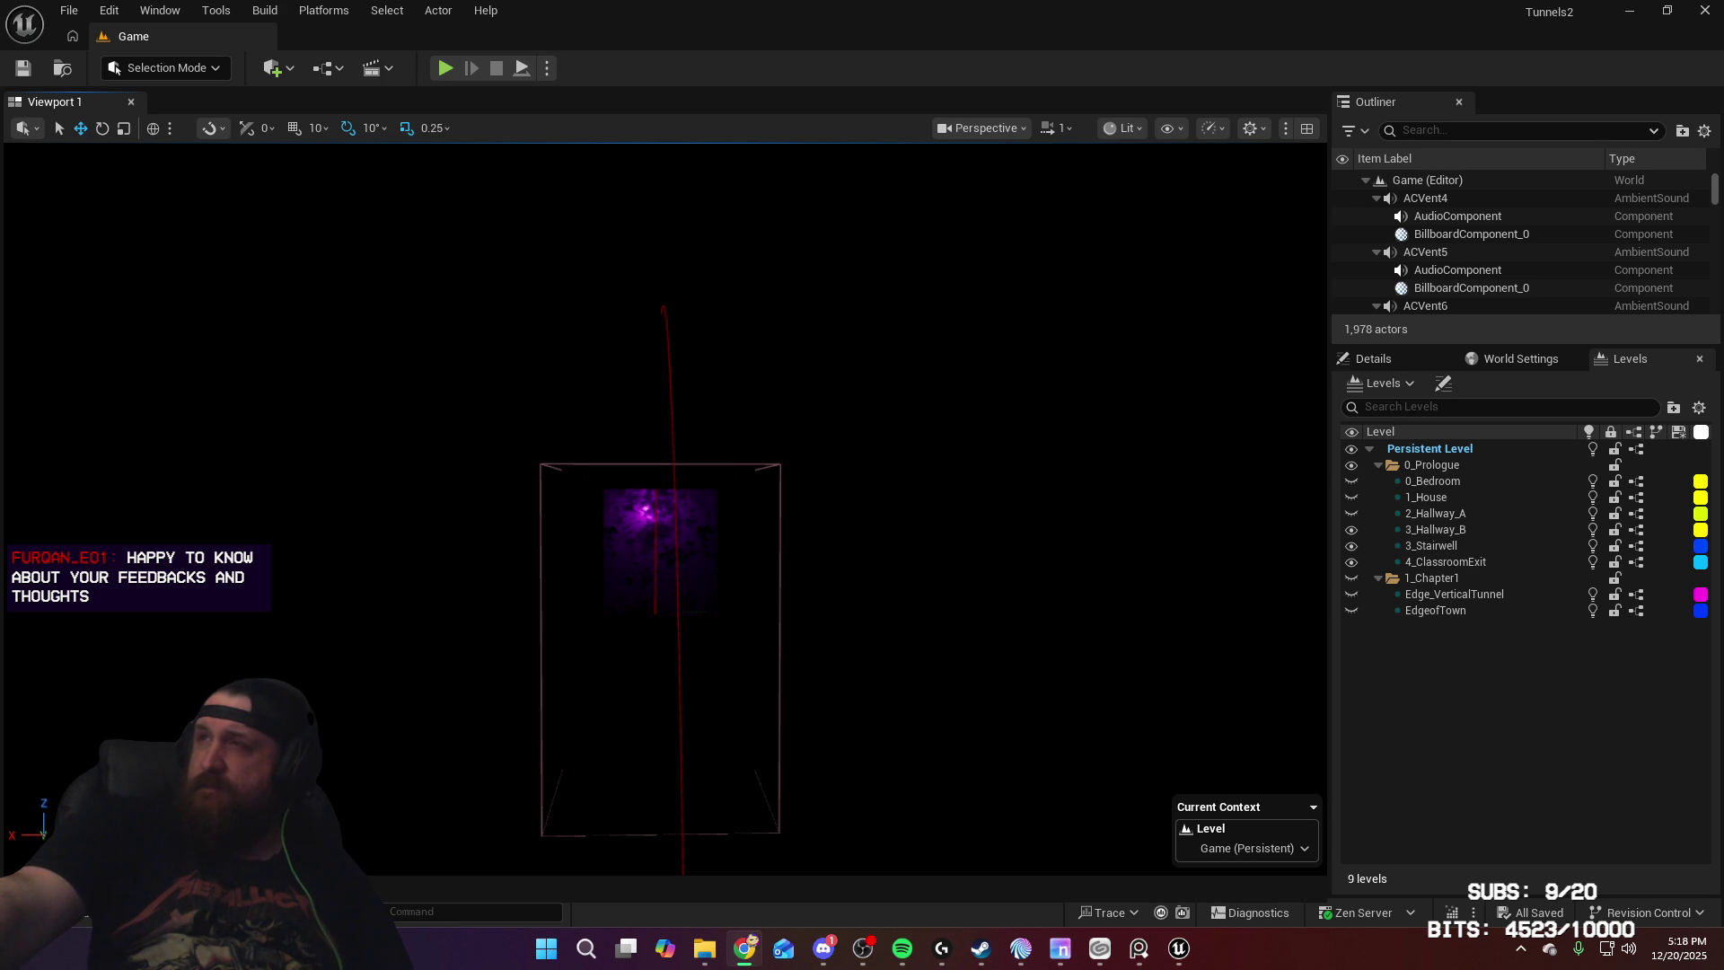
Step: Switch to Chrome and scroll through the Water bottle artwork's renders and Blender screenshots, then back up
{"action": "key", "text": "alt+Tab"}
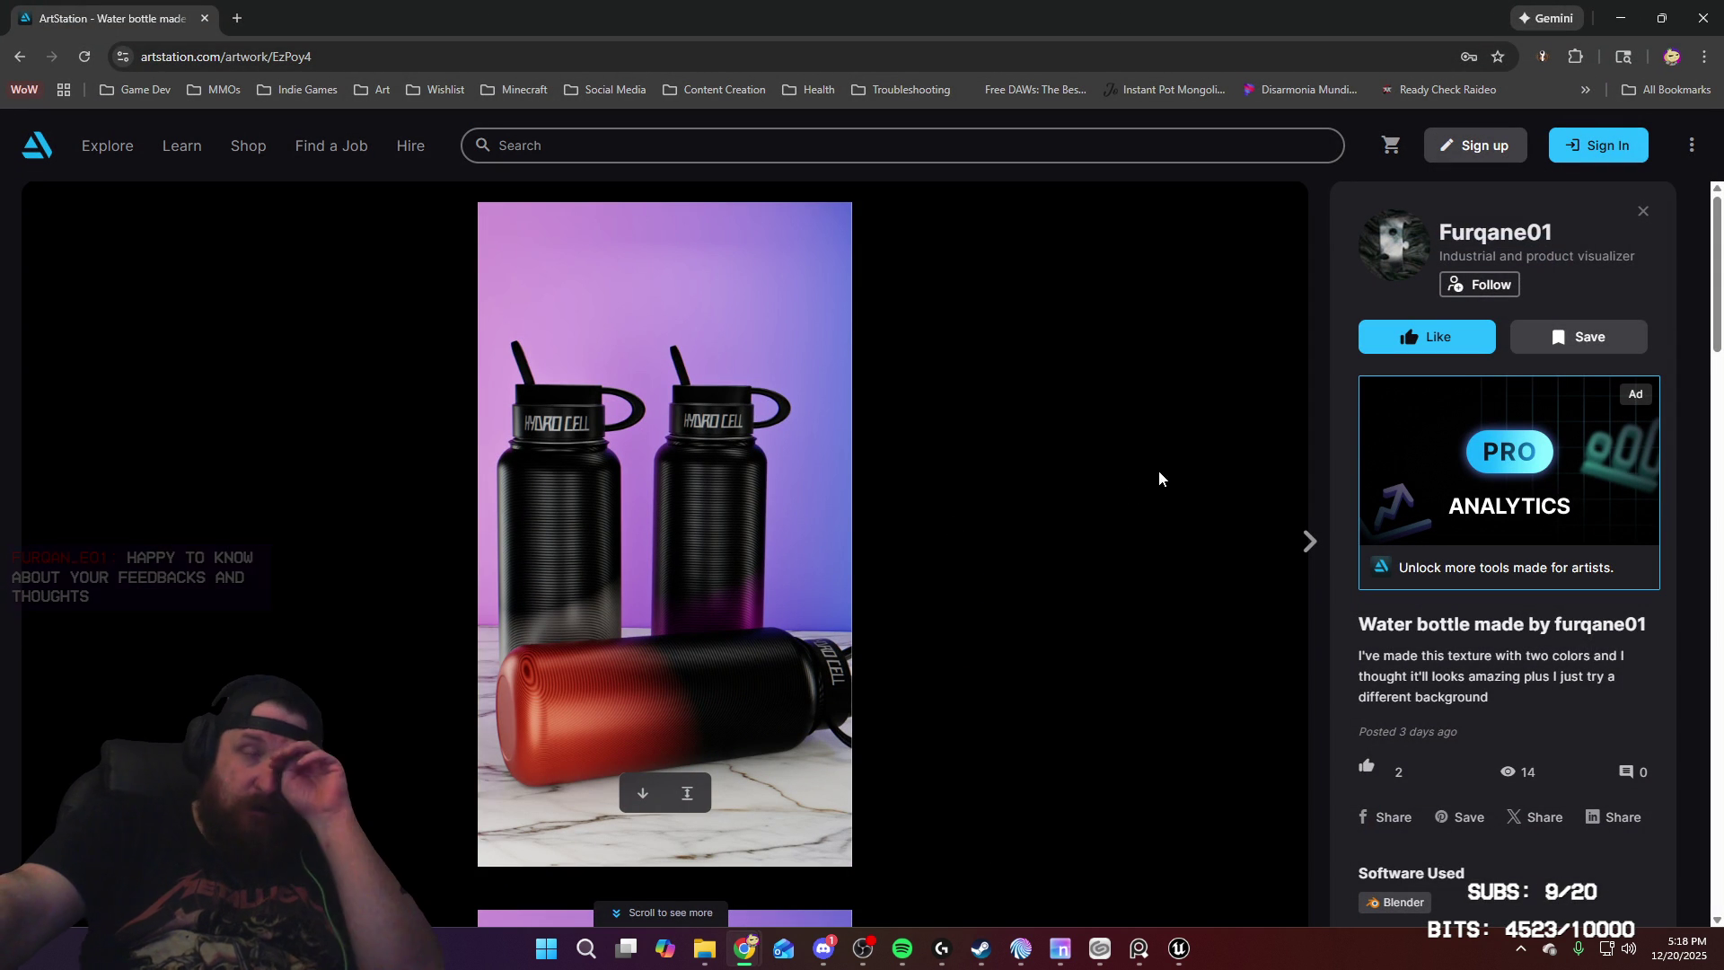
{"action": "scroll", "coordinate": [904, 530], "scroll_direction": "down", "scroll_amount": 7}
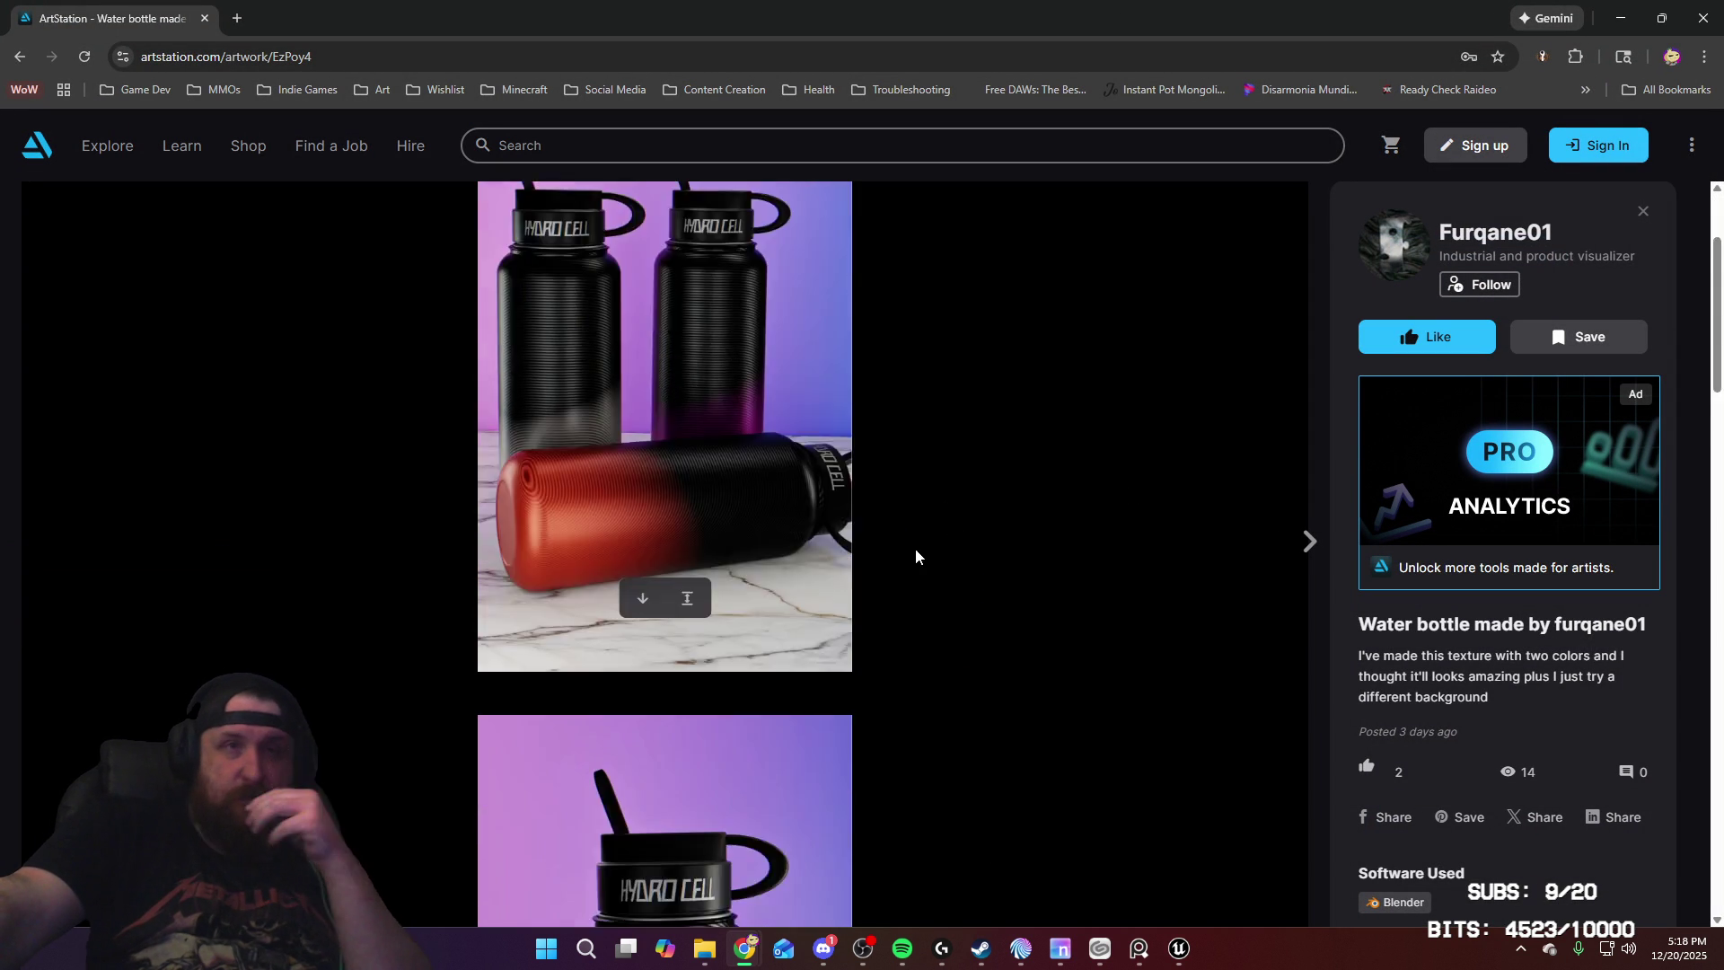
{"action": "scroll", "coordinate": [933, 539], "scroll_direction": "down", "scroll_amount": 8}
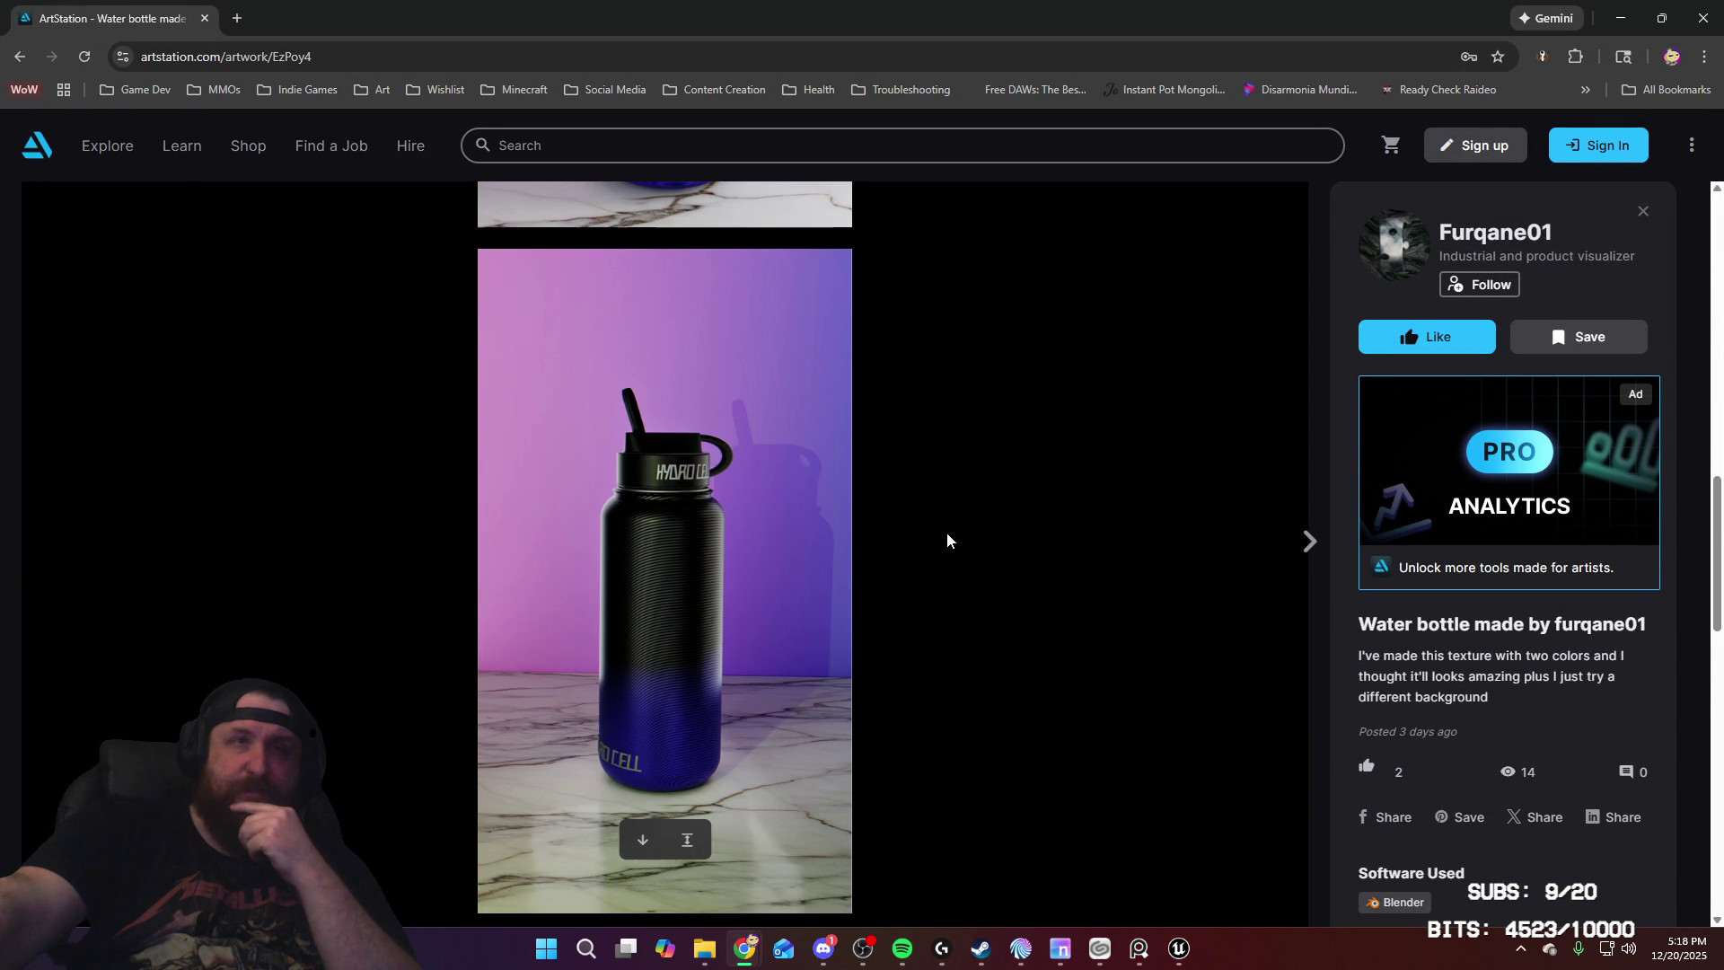
{"action": "scroll", "coordinate": [947, 532], "scroll_direction": "down", "scroll_amount": 9}
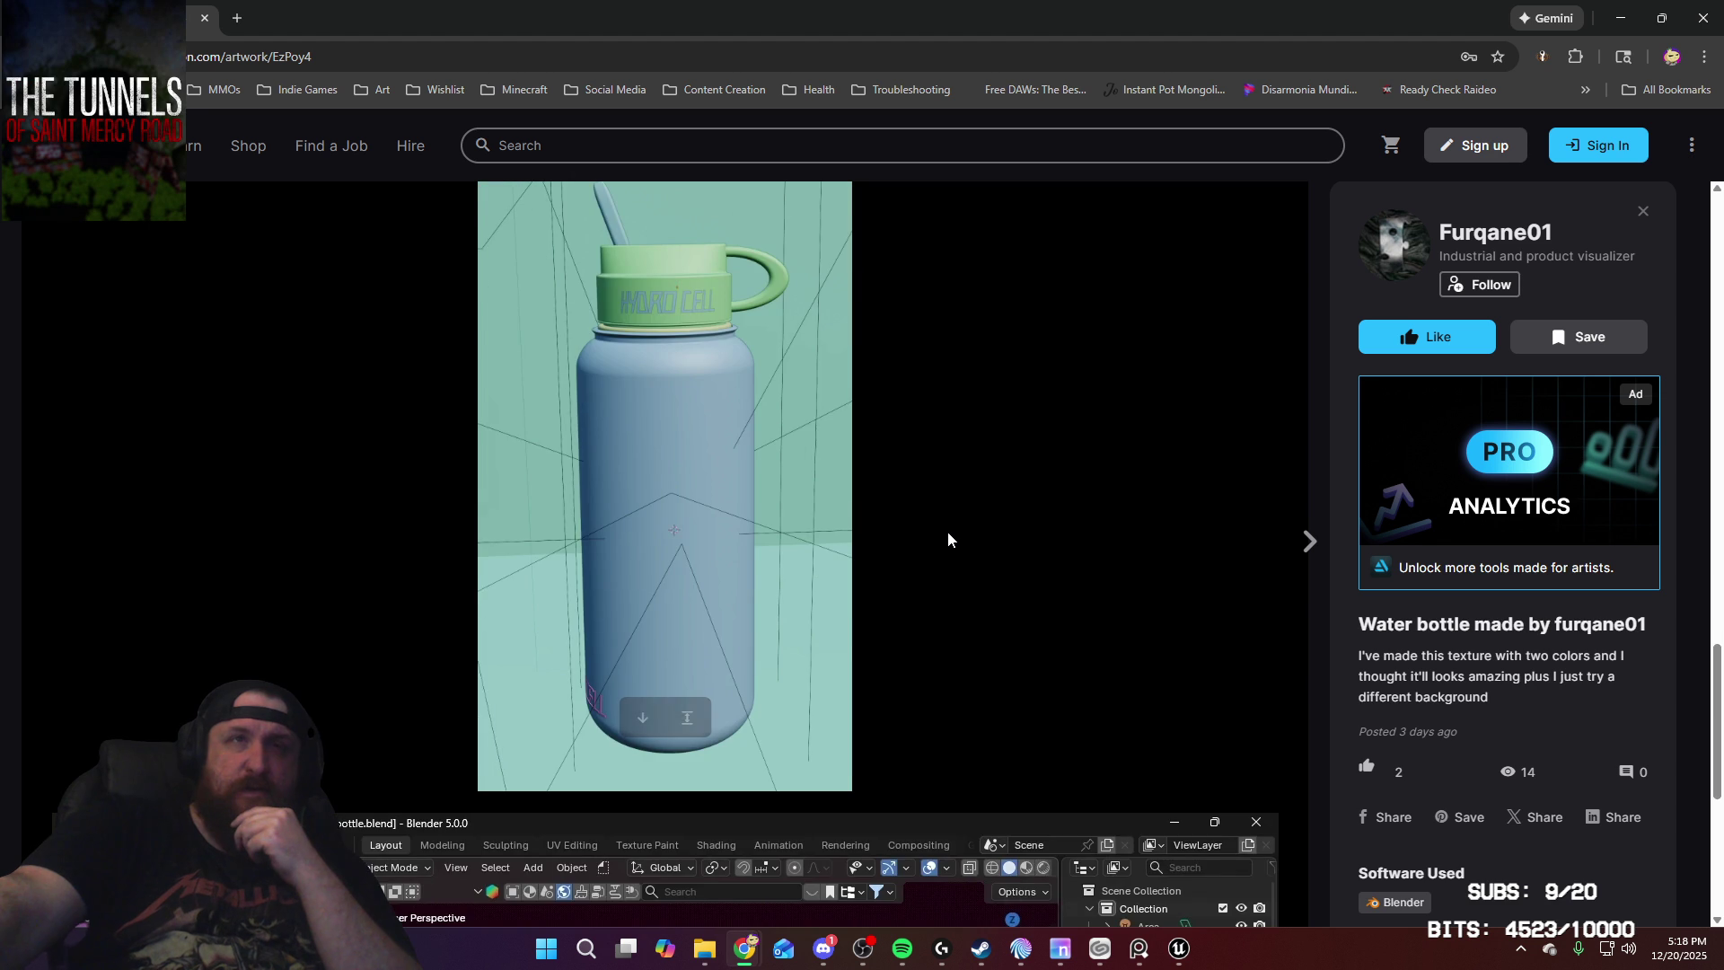
{"action": "scroll", "coordinate": [949, 539], "scroll_direction": "down", "scroll_amount": 3}
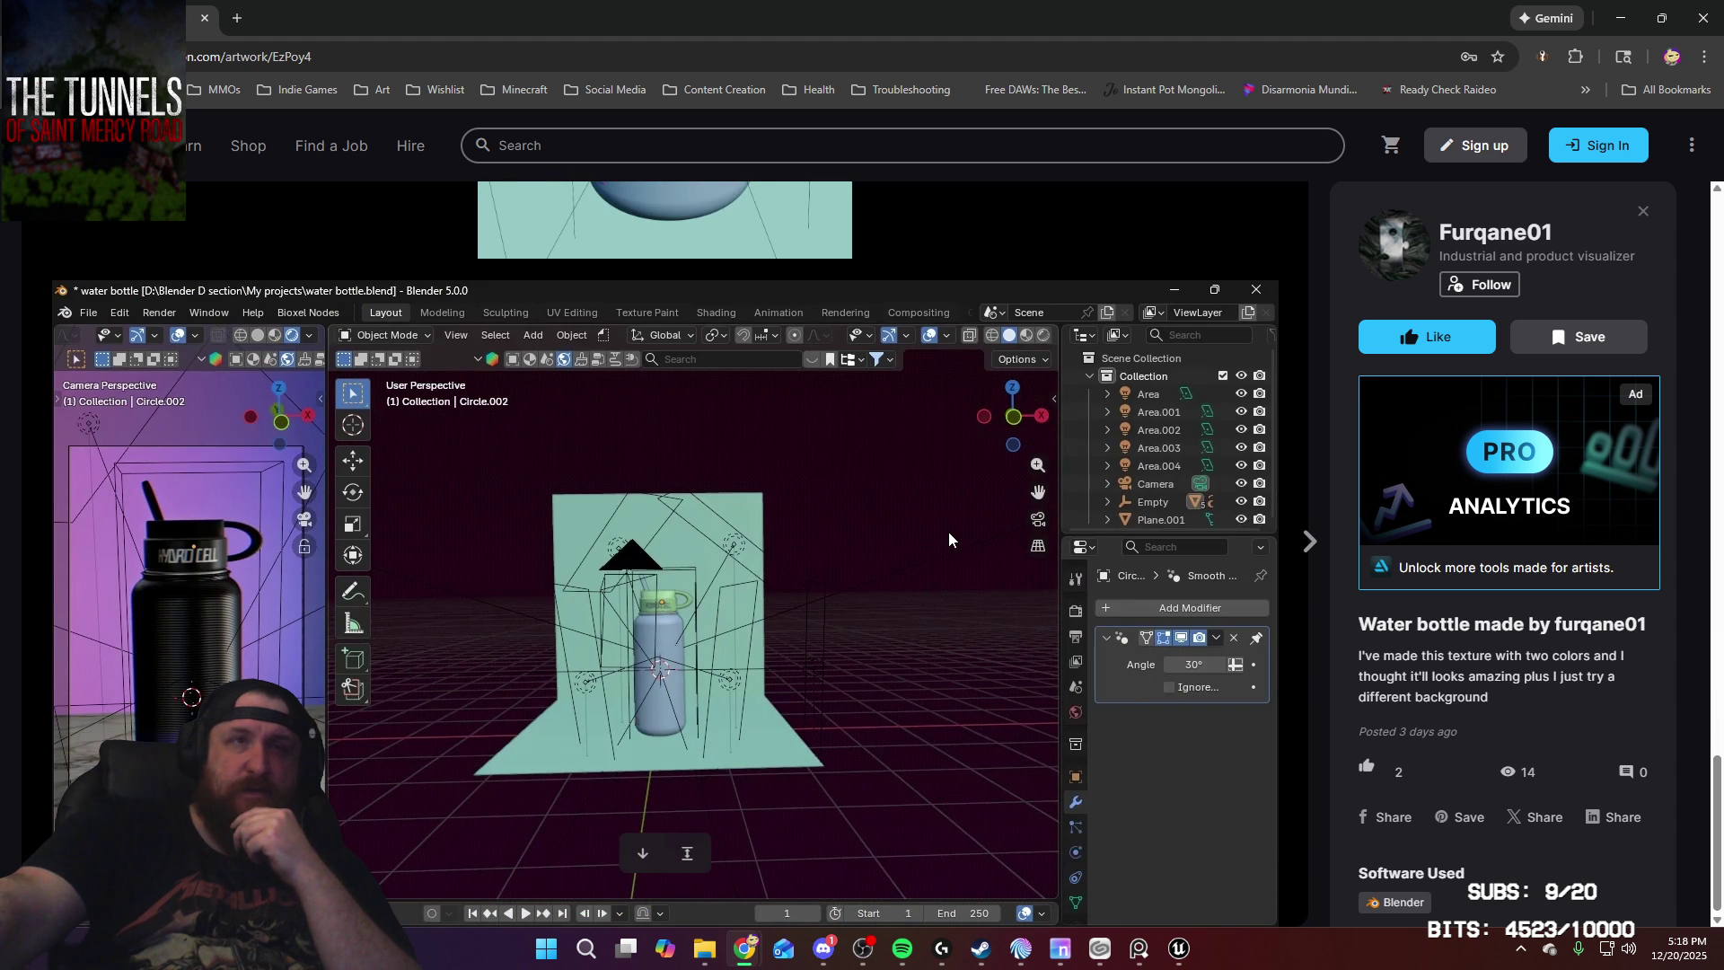
{"action": "scroll", "coordinate": [948, 531], "scroll_direction": "up", "scroll_amount": 15}
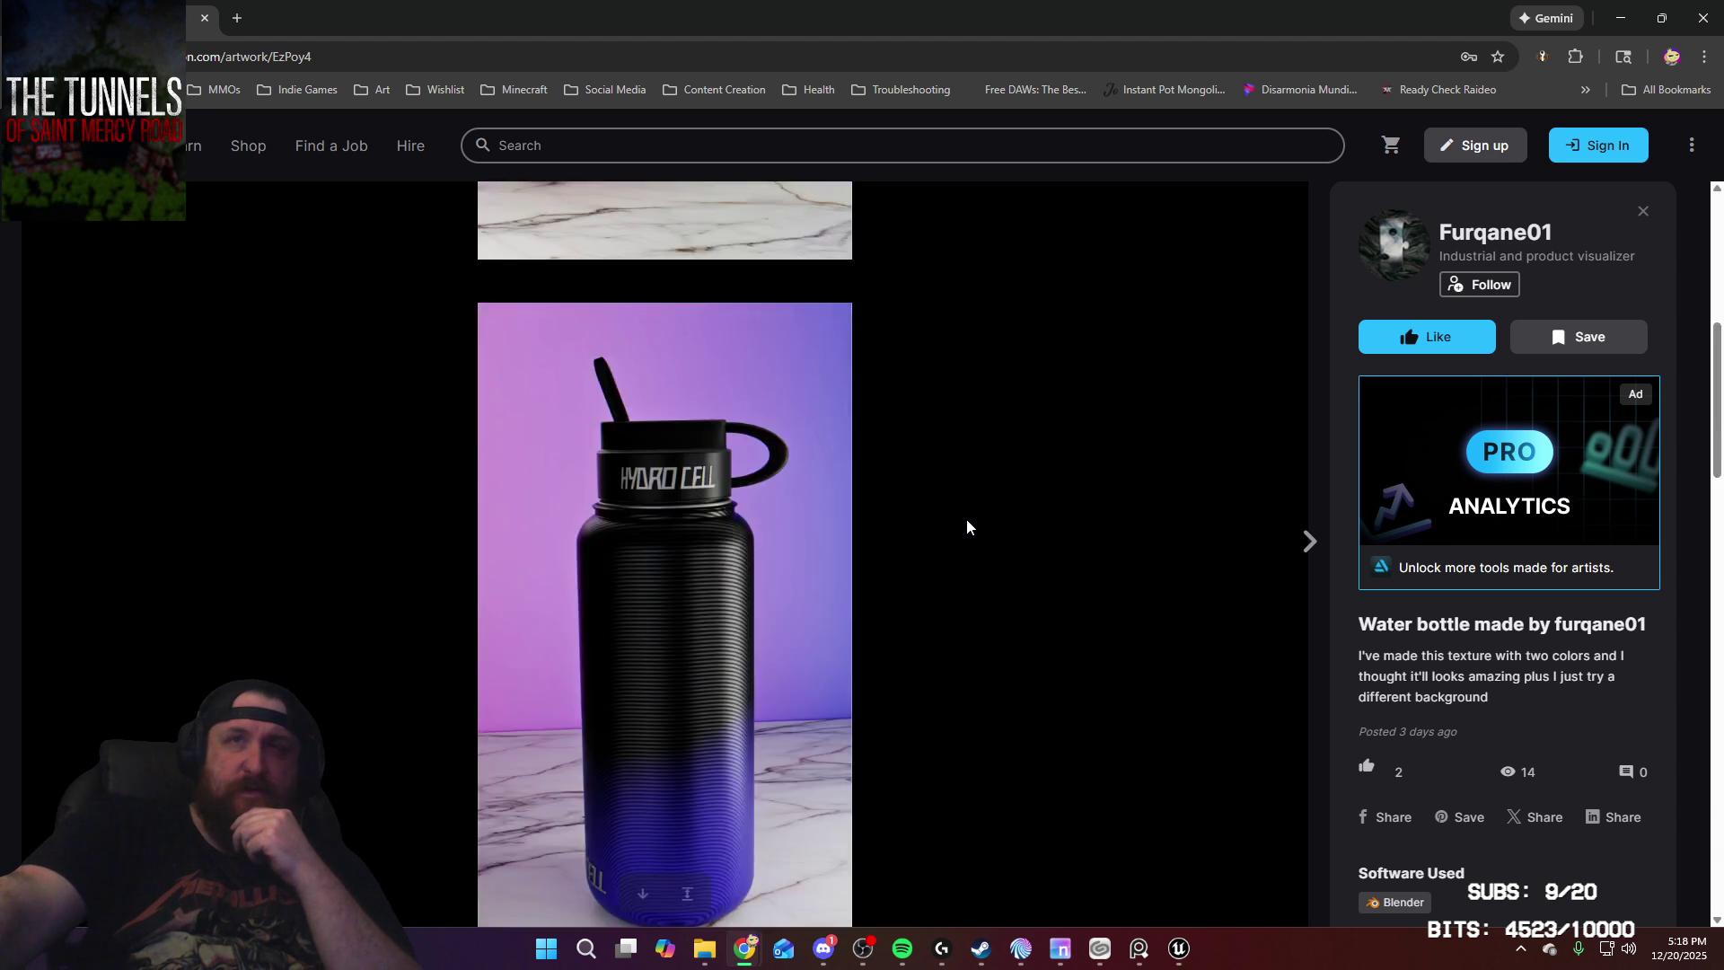
{"action": "scroll", "coordinate": [1149, 301], "scroll_direction": "up", "scroll_amount": 2}
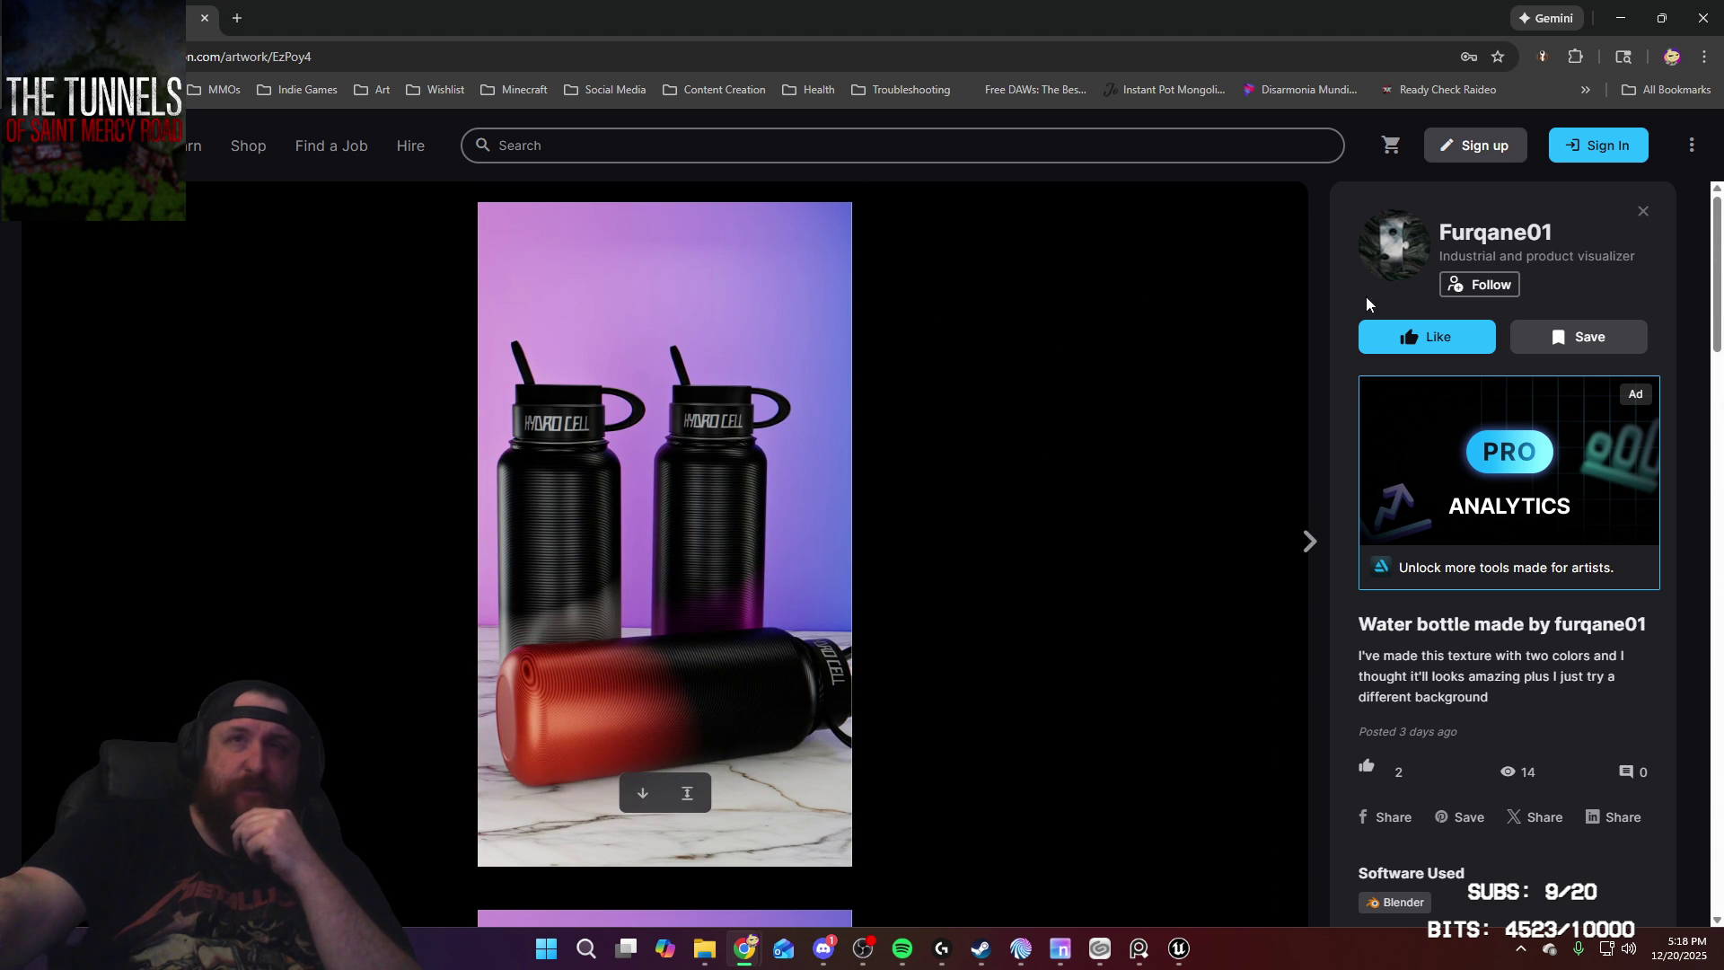
Step: Go back to the artist's profile and browse the green cosmetic product artwork's images
{"action": "left_click", "coordinate": [1643, 212]}
{"action": "scroll", "coordinate": [957, 494], "scroll_direction": "down", "scroll_amount": 2}
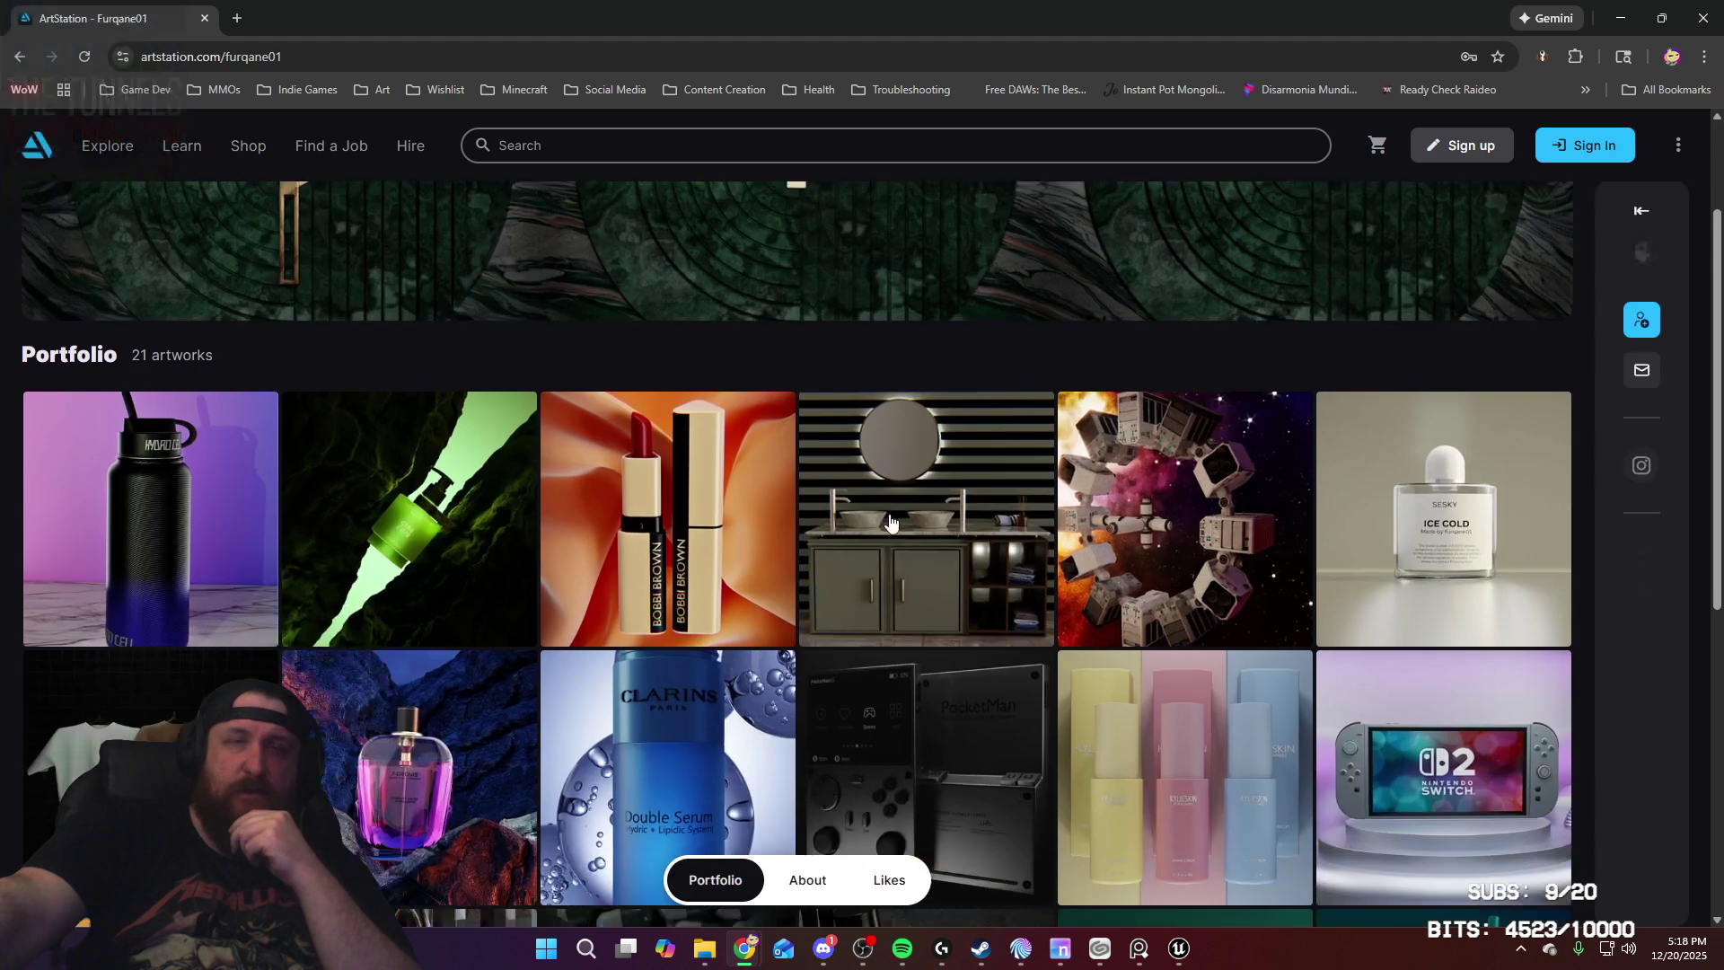
{"action": "scroll", "coordinate": [876, 512], "scroll_direction": "down", "scroll_amount": 1}
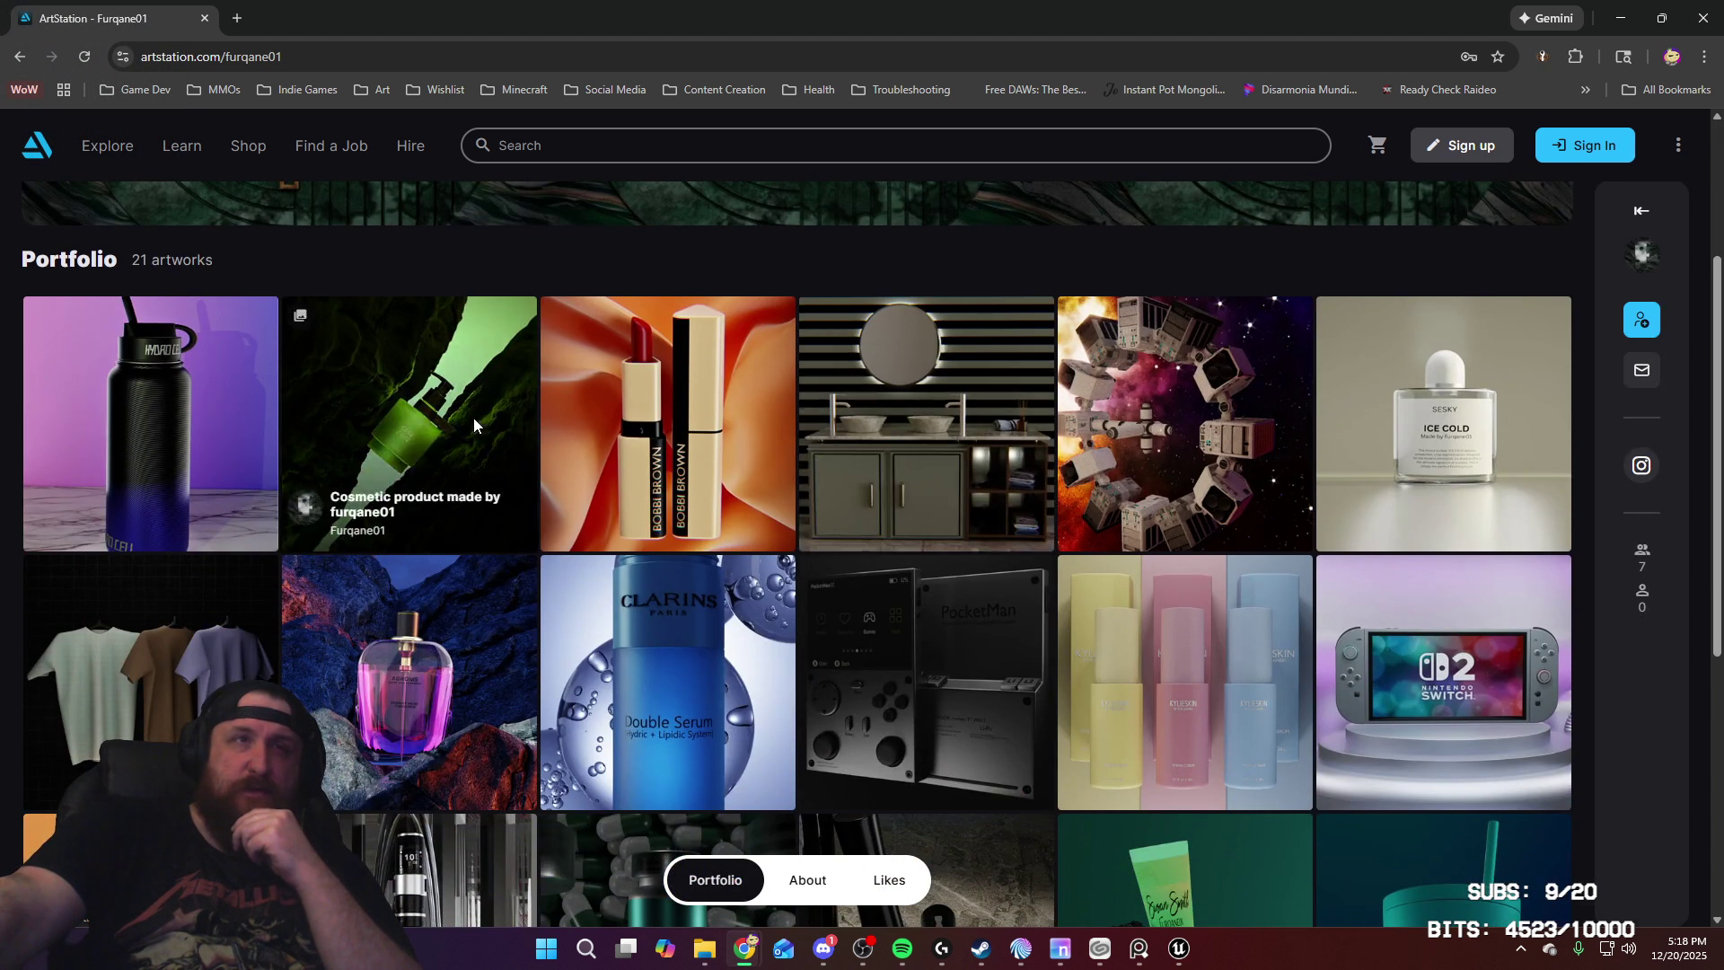
{"action": "left_click", "coordinate": [472, 418]}
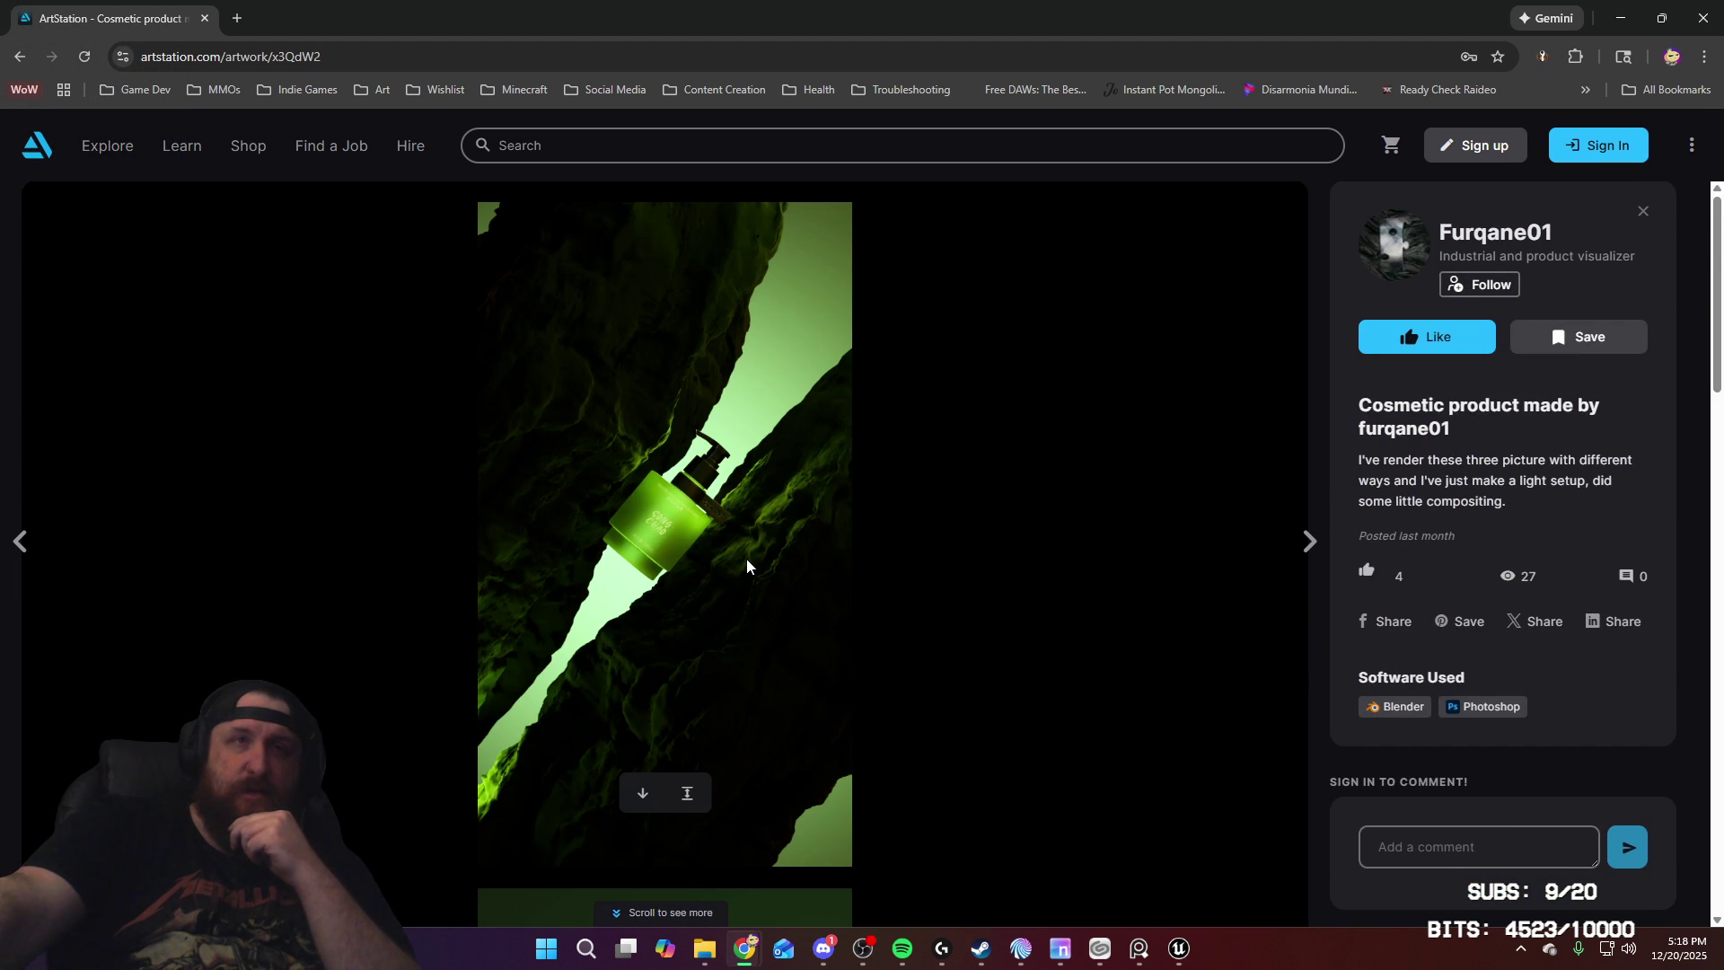
{"action": "scroll", "coordinate": [746, 559], "scroll_direction": "down", "scroll_amount": 6}
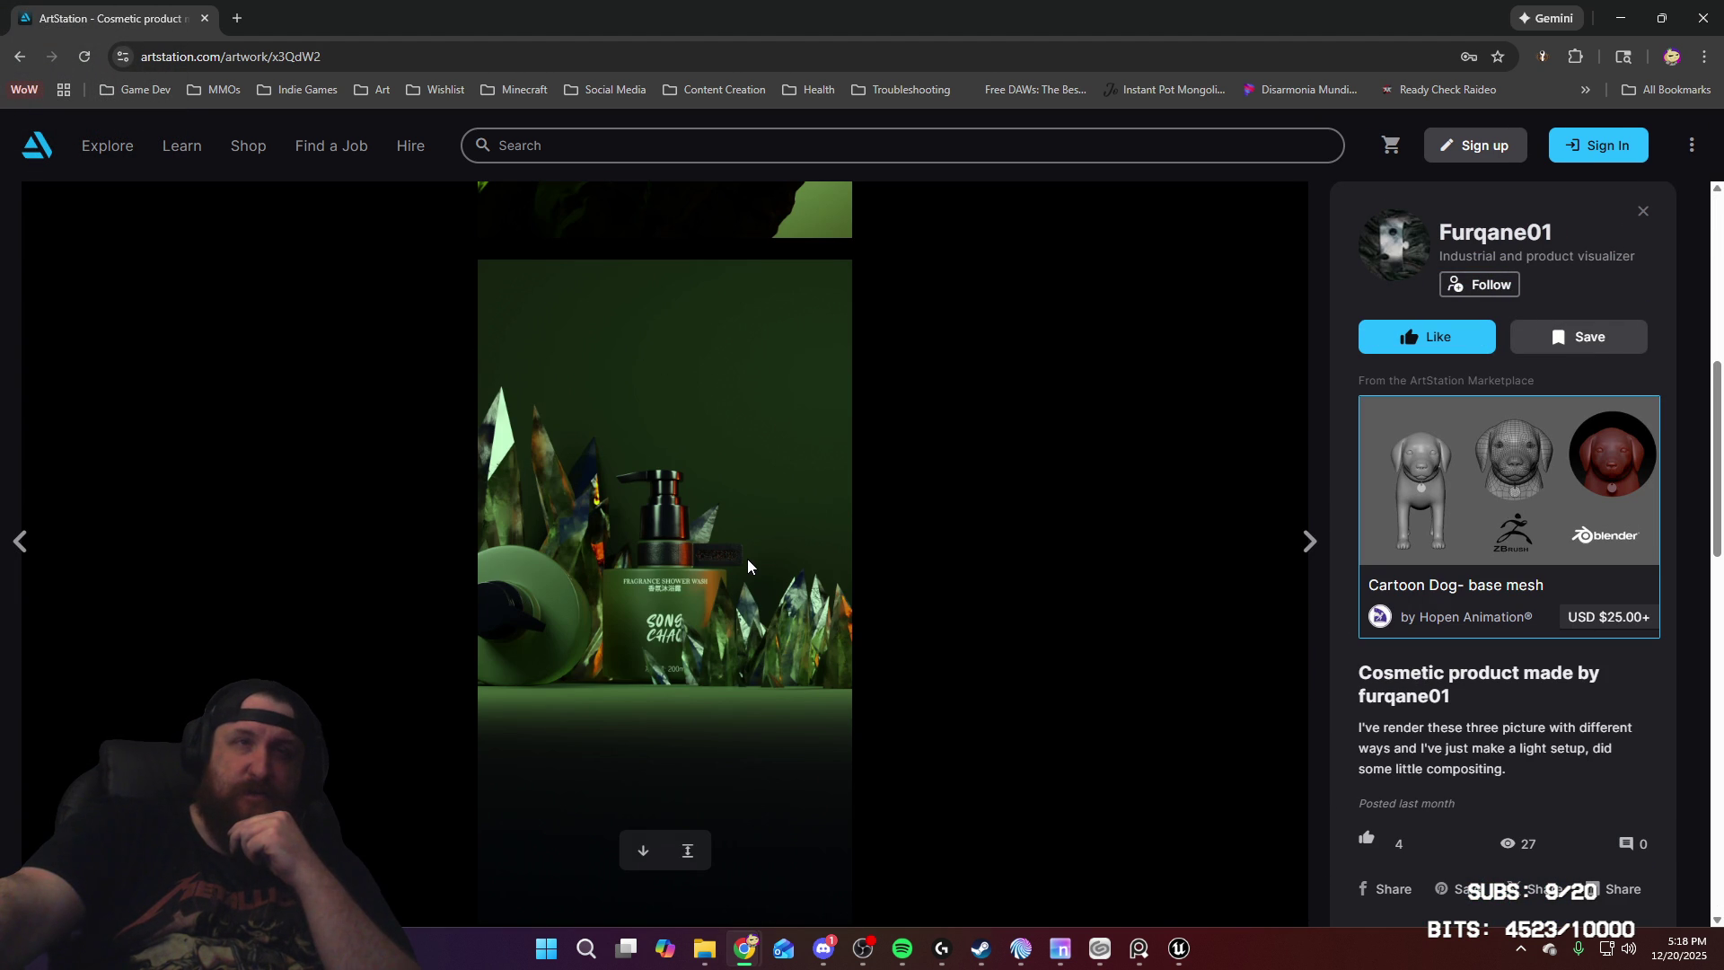
{"action": "scroll", "coordinate": [747, 559], "scroll_direction": "down", "scroll_amount": 6}
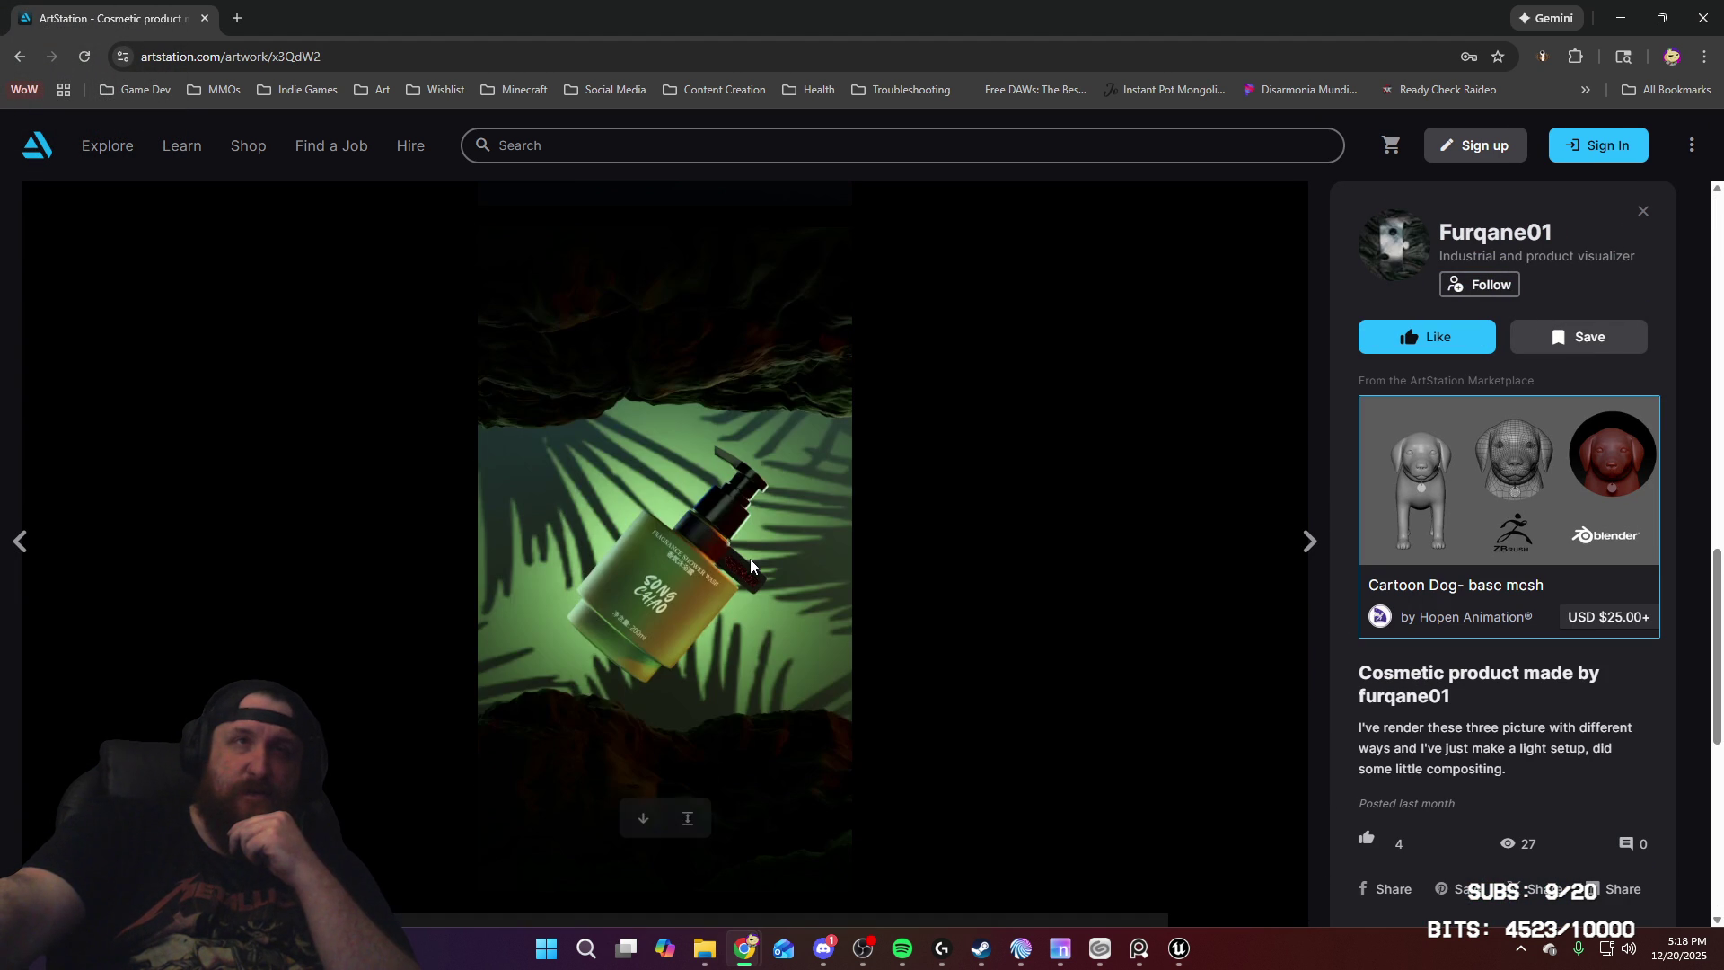
{"action": "scroll", "coordinate": [750, 557], "scroll_direction": "down", "scroll_amount": 6}
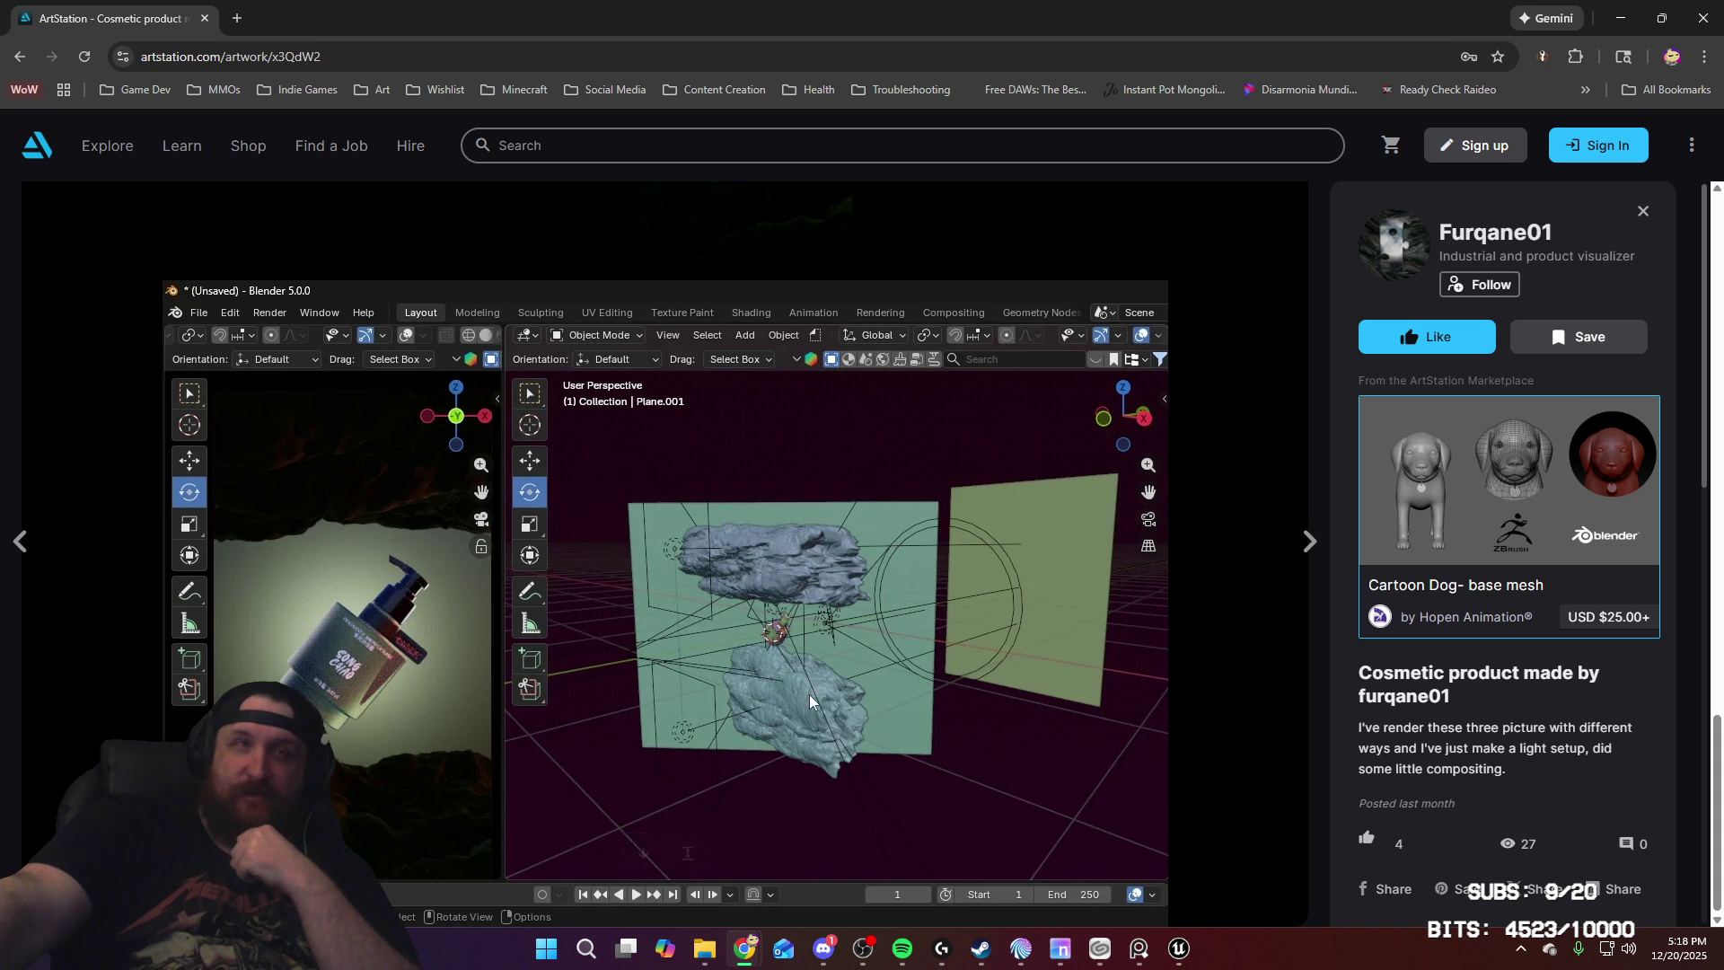
{"action": "scroll", "coordinate": [935, 443], "scroll_direction": "down", "scroll_amount": 10}
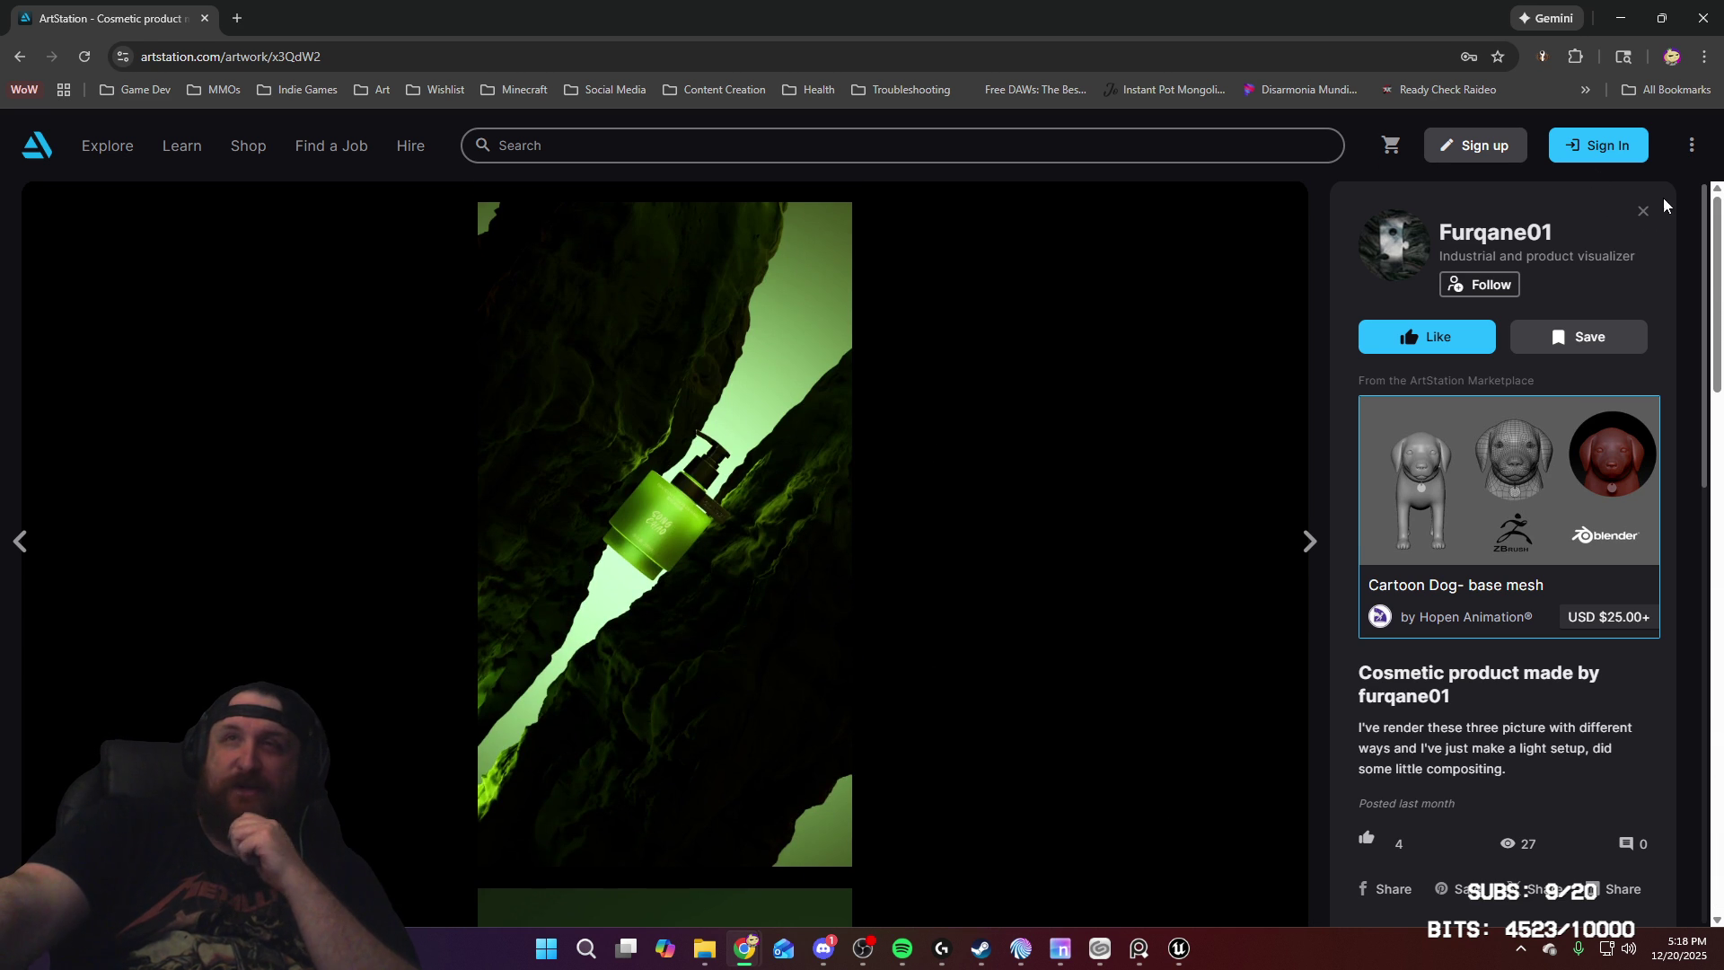
Step: Open the PocketMan console artwork and scroll through its renders and Blender screenshot
{"action": "left_click", "coordinate": [1643, 211]}
{"action": "left_click", "coordinate": [935, 654]}
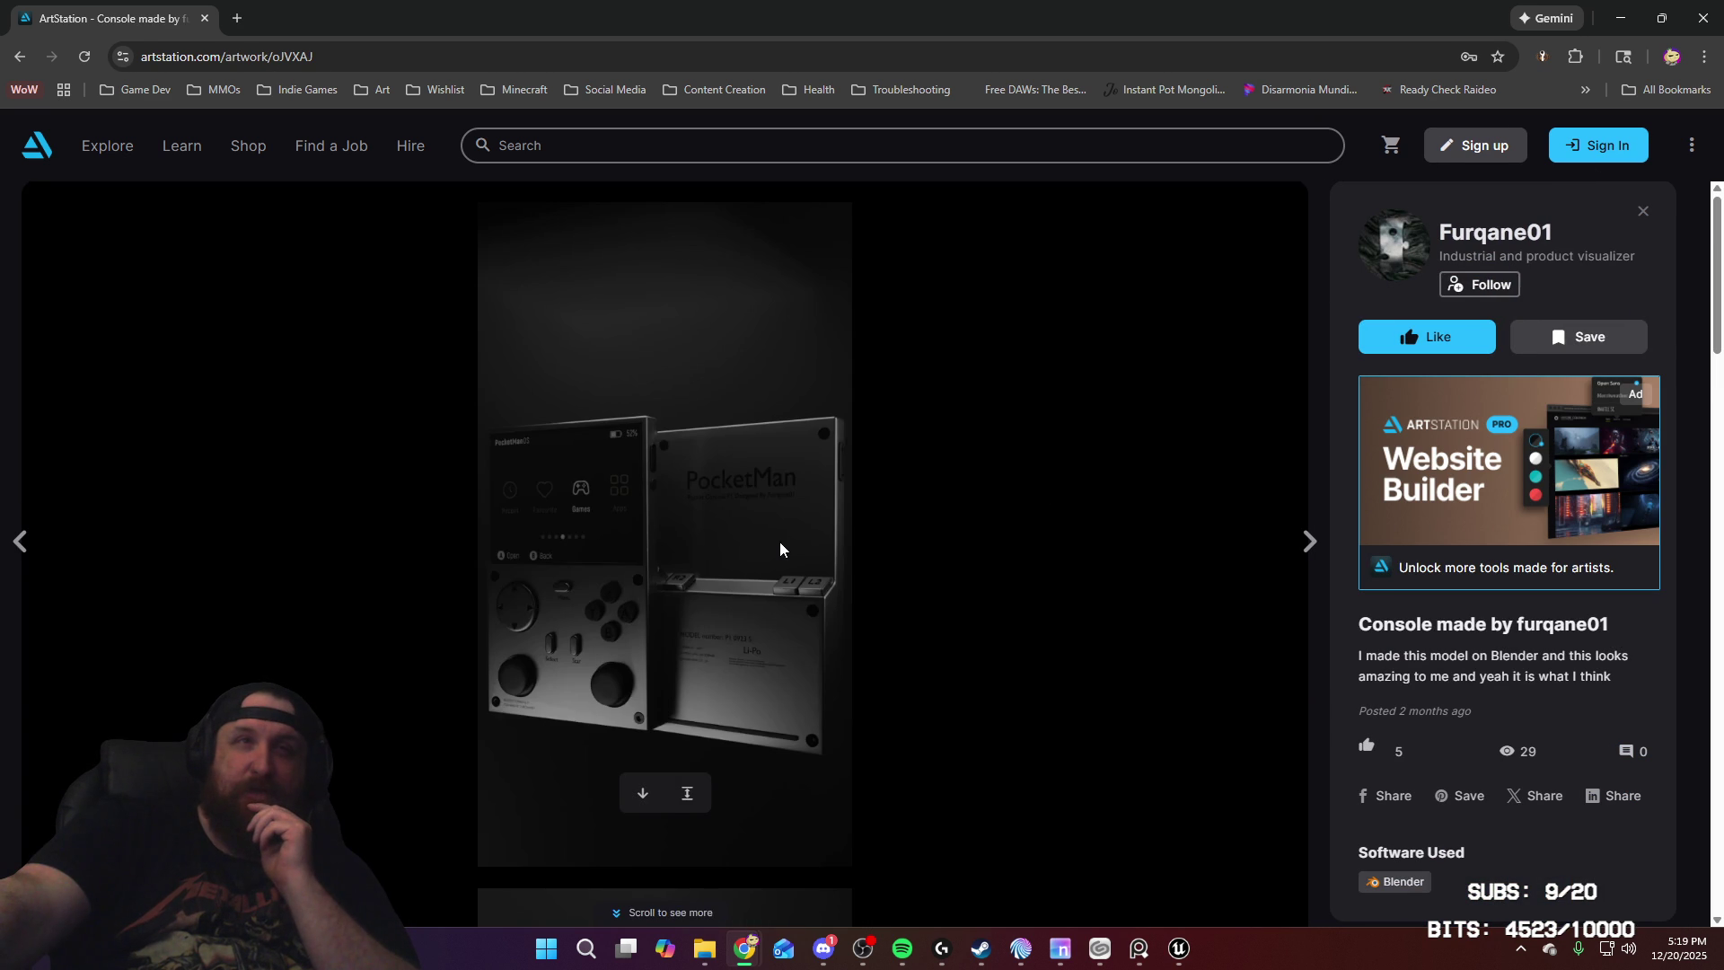
{"action": "scroll", "coordinate": [780, 541], "scroll_direction": "down", "scroll_amount": 5}
{"action": "scroll", "coordinate": [780, 542], "scroll_direction": "down", "scroll_amount": 3}
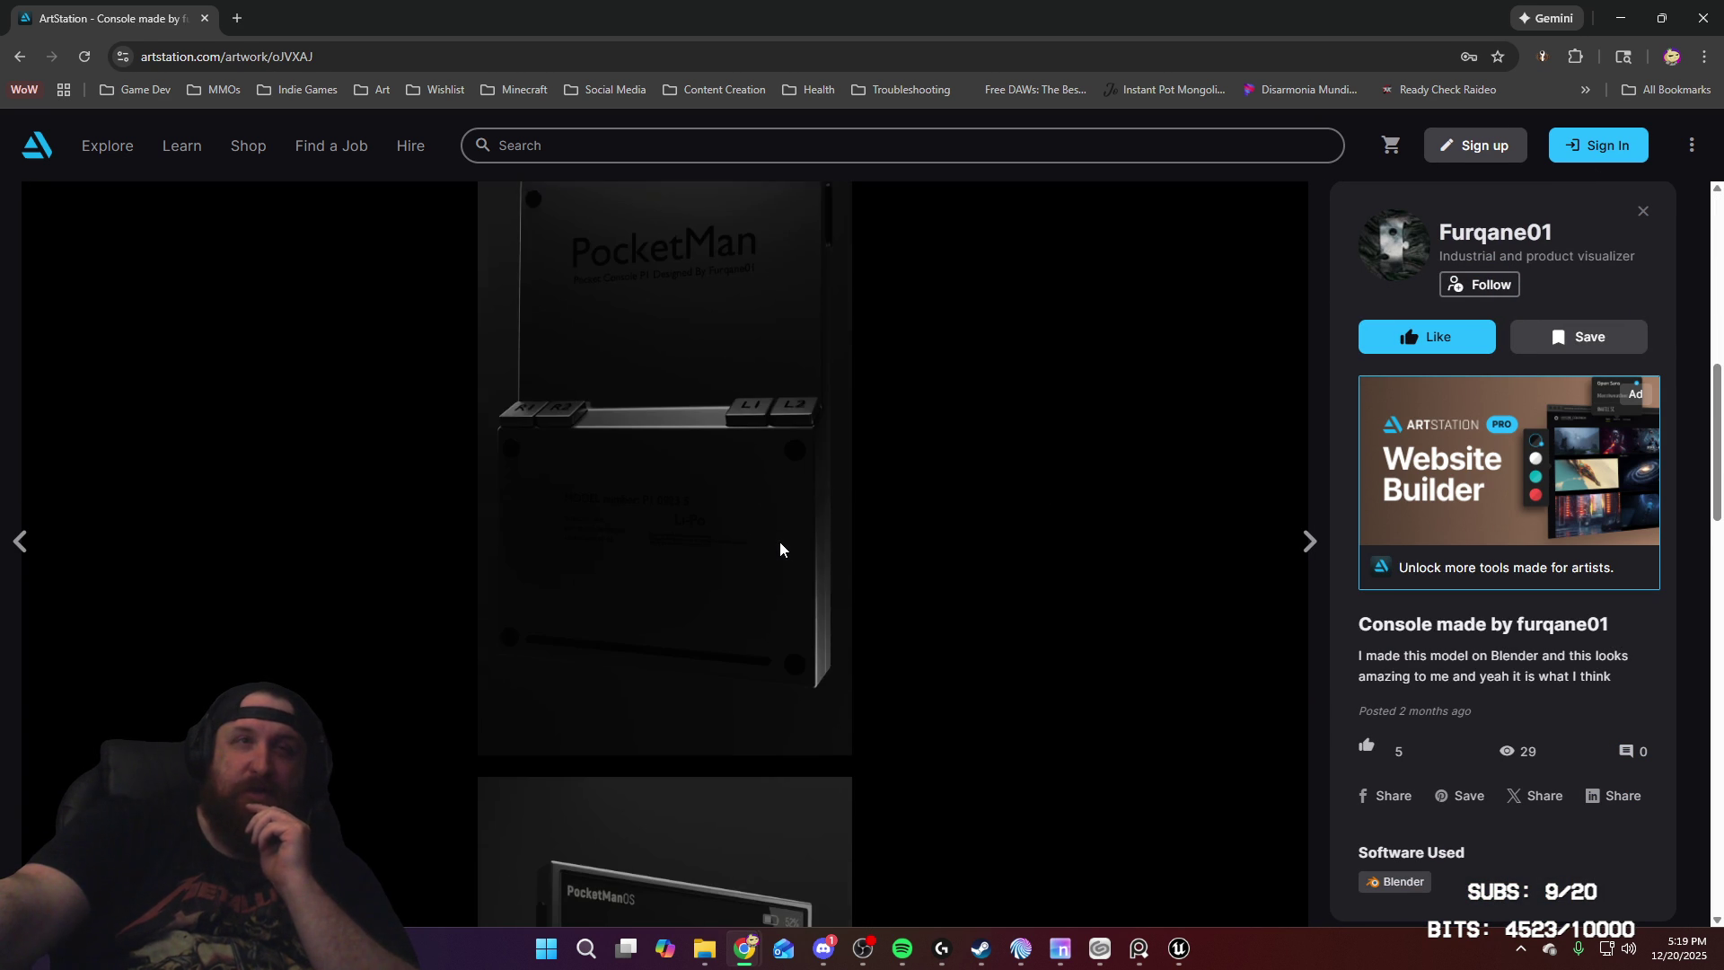
{"action": "scroll", "coordinate": [779, 541], "scroll_direction": "down", "scroll_amount": 3}
{"action": "scroll", "coordinate": [779, 542], "scroll_direction": "down", "scroll_amount": 3}
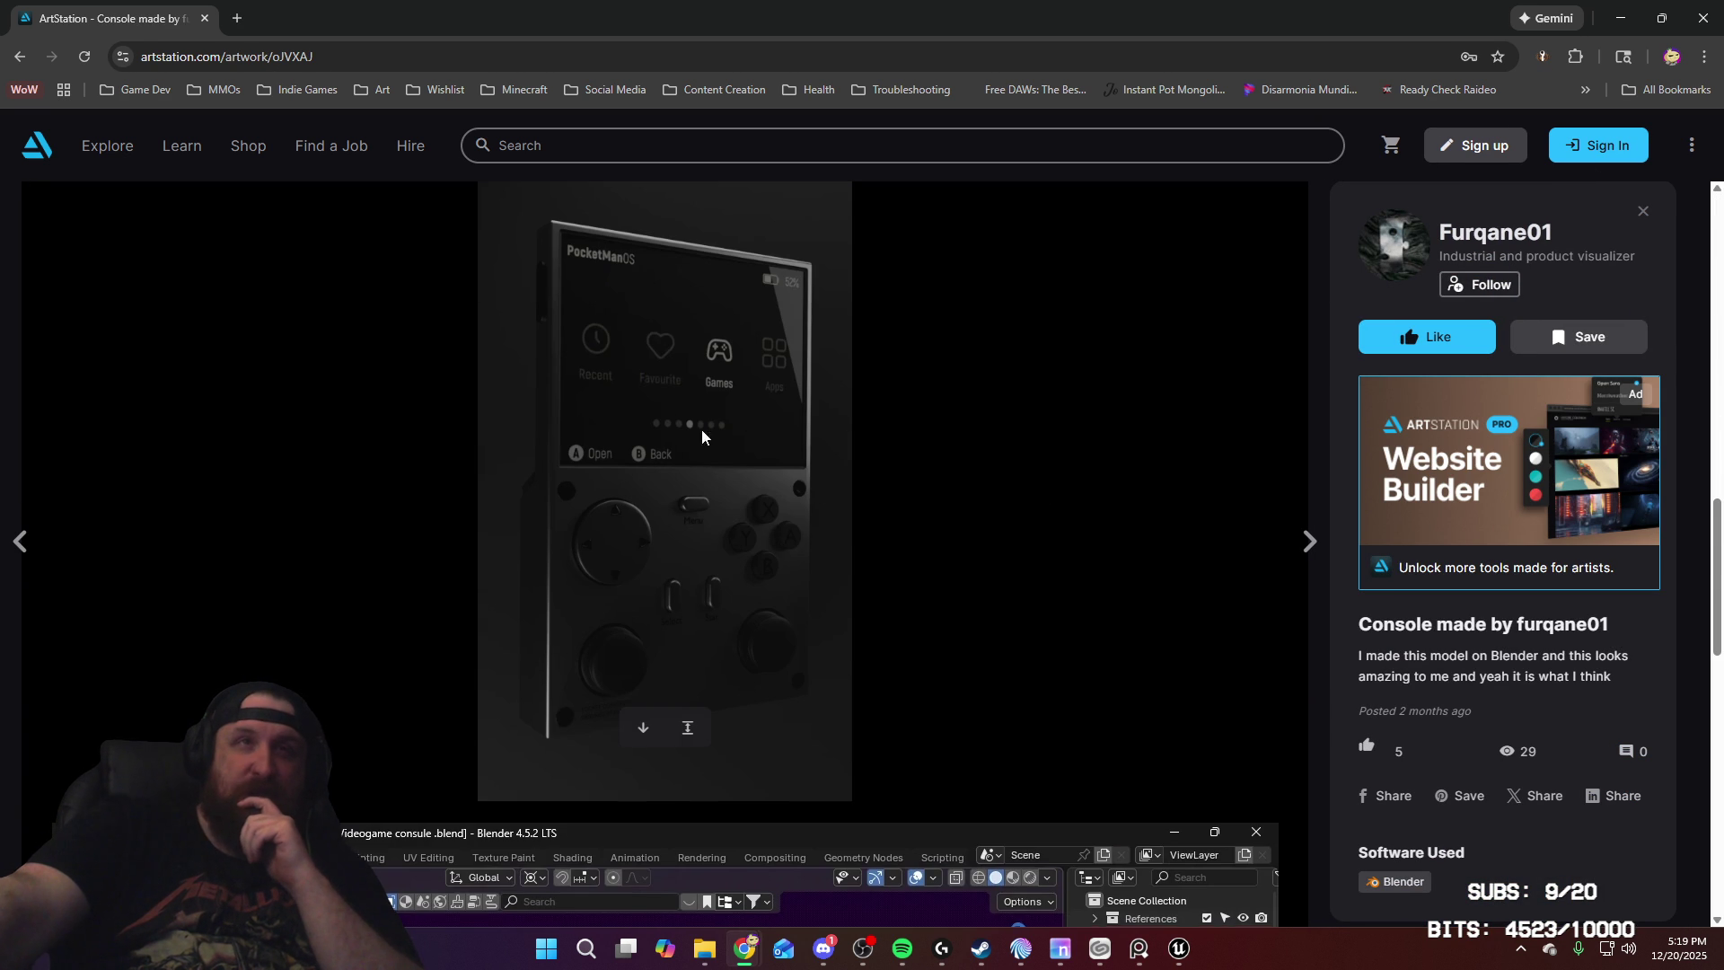
{"action": "scroll", "coordinate": [787, 476], "scroll_direction": "down", "scroll_amount": 5}
{"action": "scroll", "coordinate": [788, 476], "scroll_direction": "up", "scroll_amount": 5}
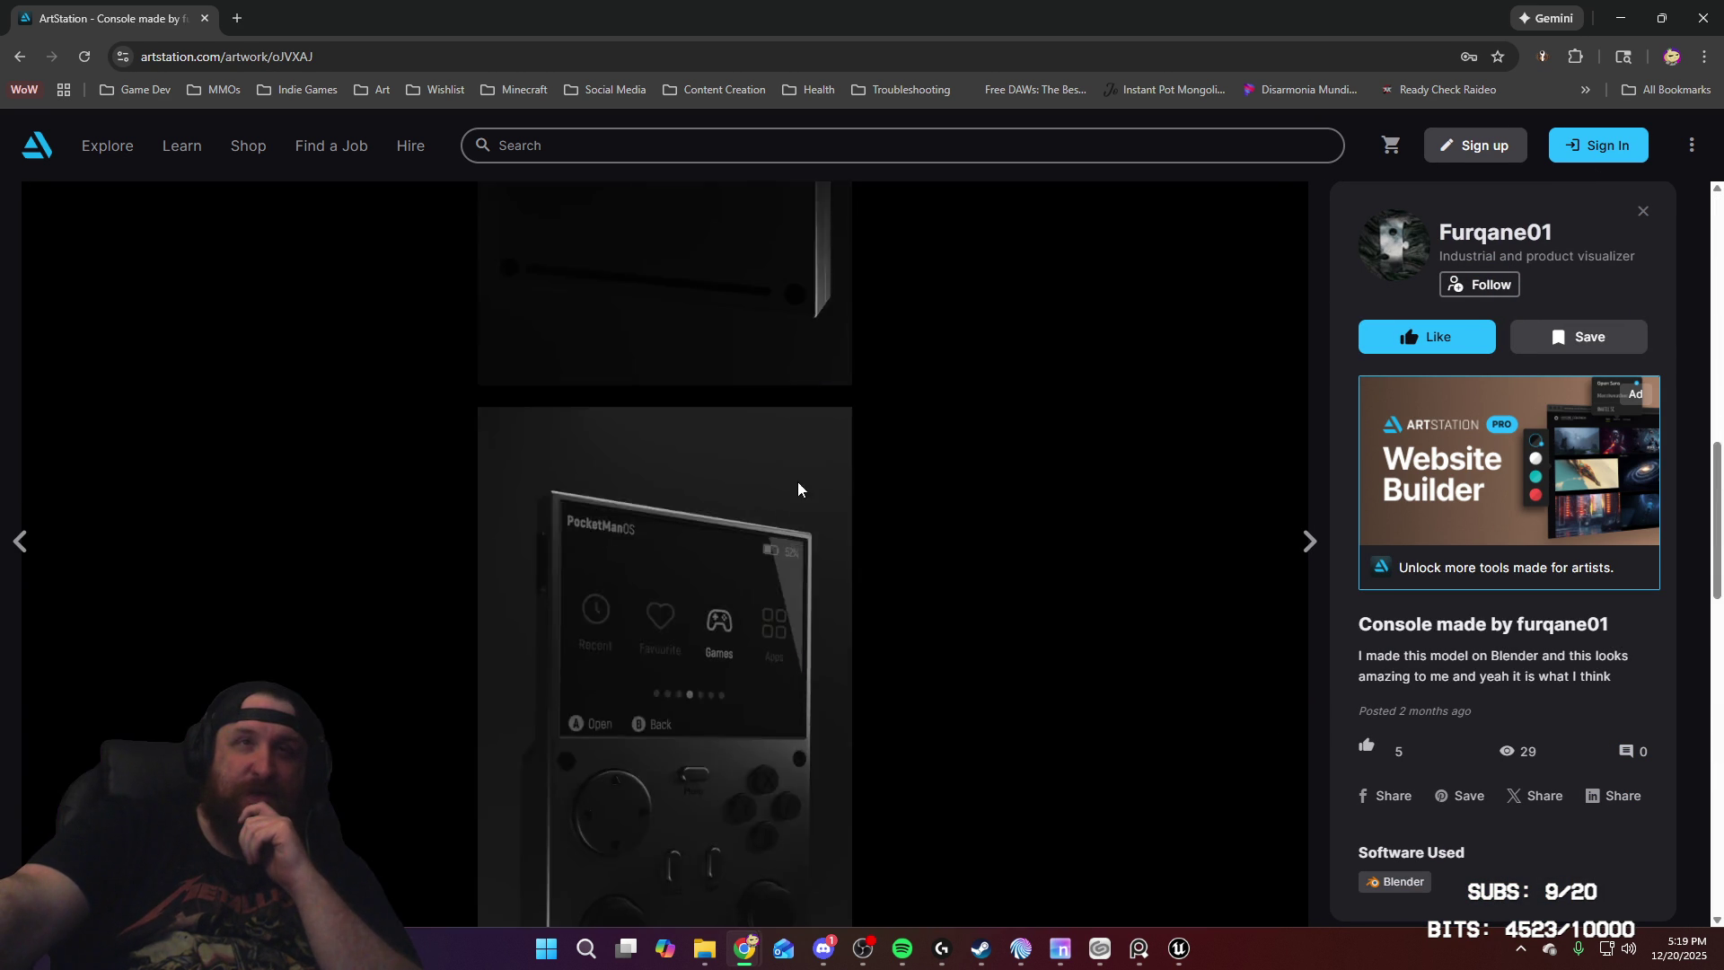
{"action": "scroll", "coordinate": [808, 503], "scroll_direction": "down", "scroll_amount": 10}
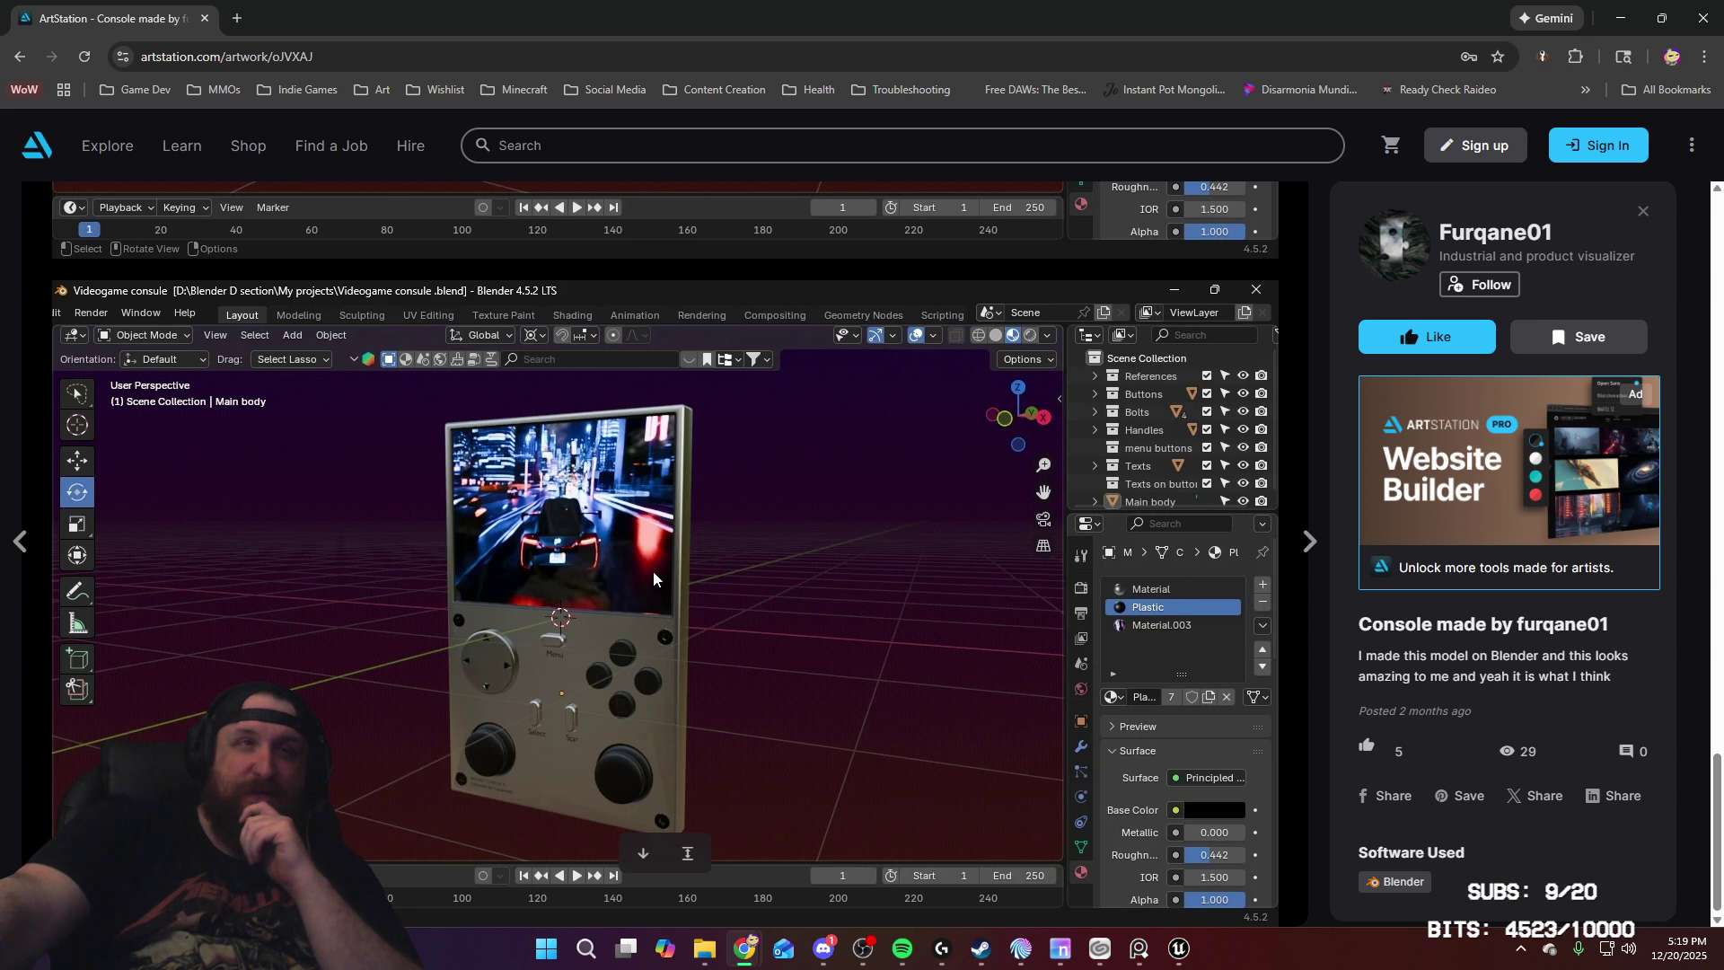
{"action": "scroll", "coordinate": [656, 580], "scroll_direction": "up", "scroll_amount": 10}
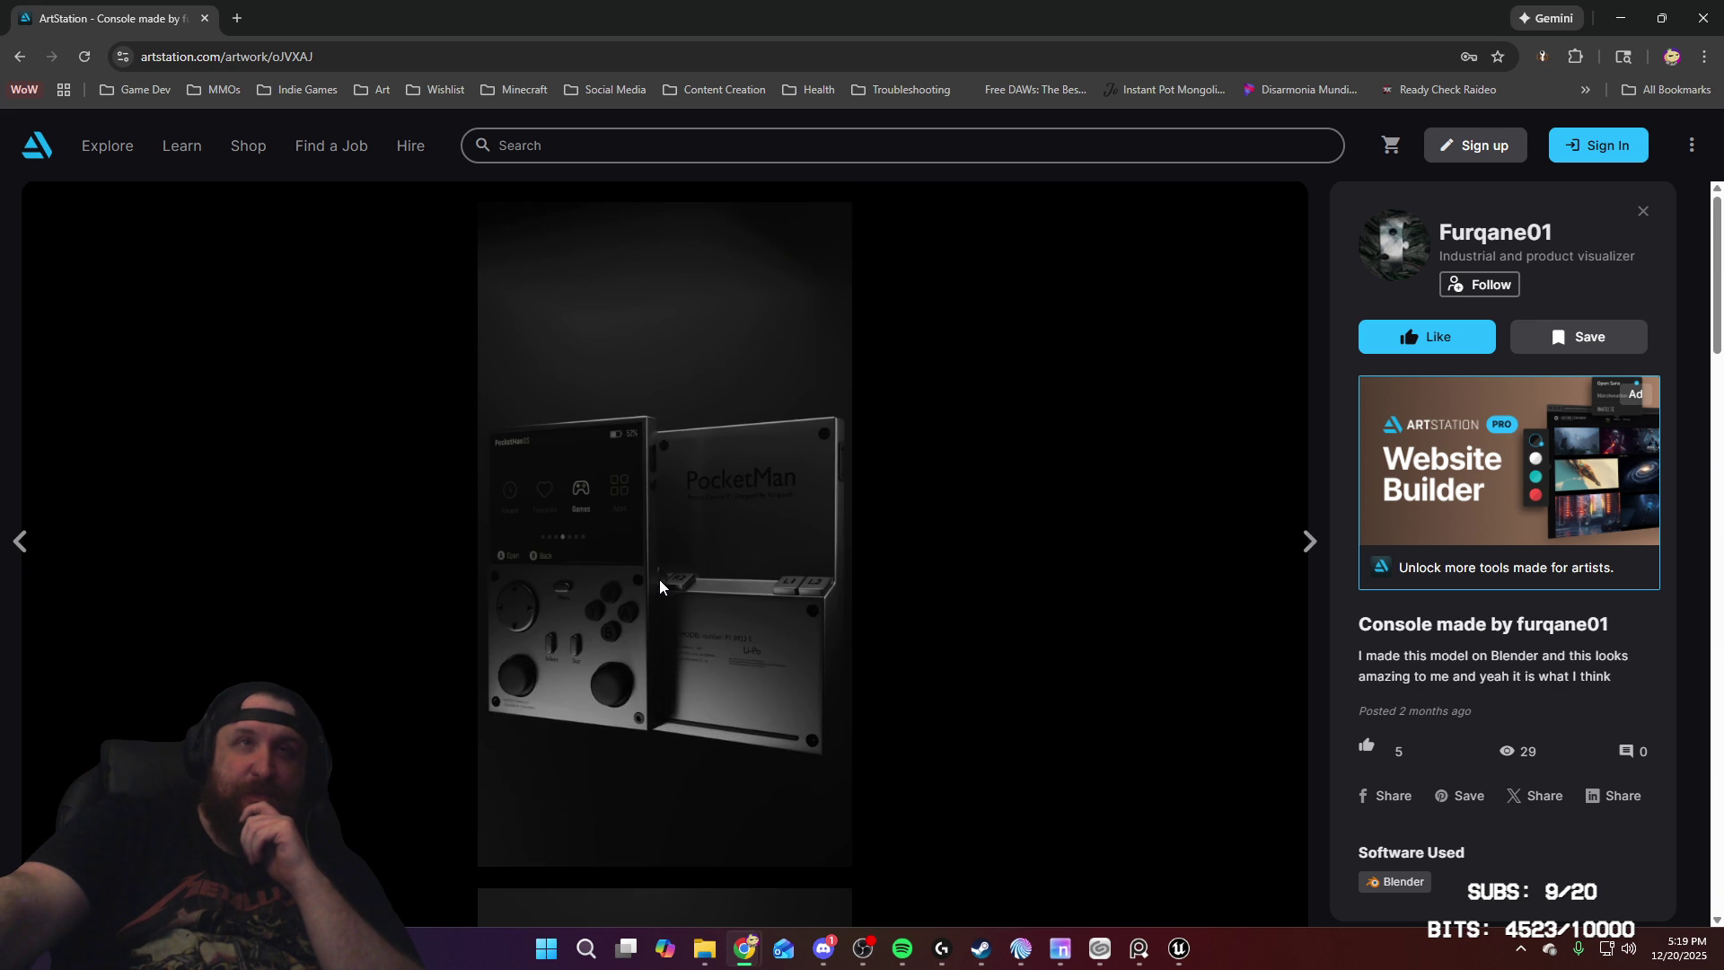
Step: Open the teal simple modern water bottle artwork from the portfolio and scroll through its images
{"action": "left_click", "coordinate": [1643, 210]}
{"action": "scroll", "coordinate": [1066, 527], "scroll_direction": "down", "scroll_amount": 5}
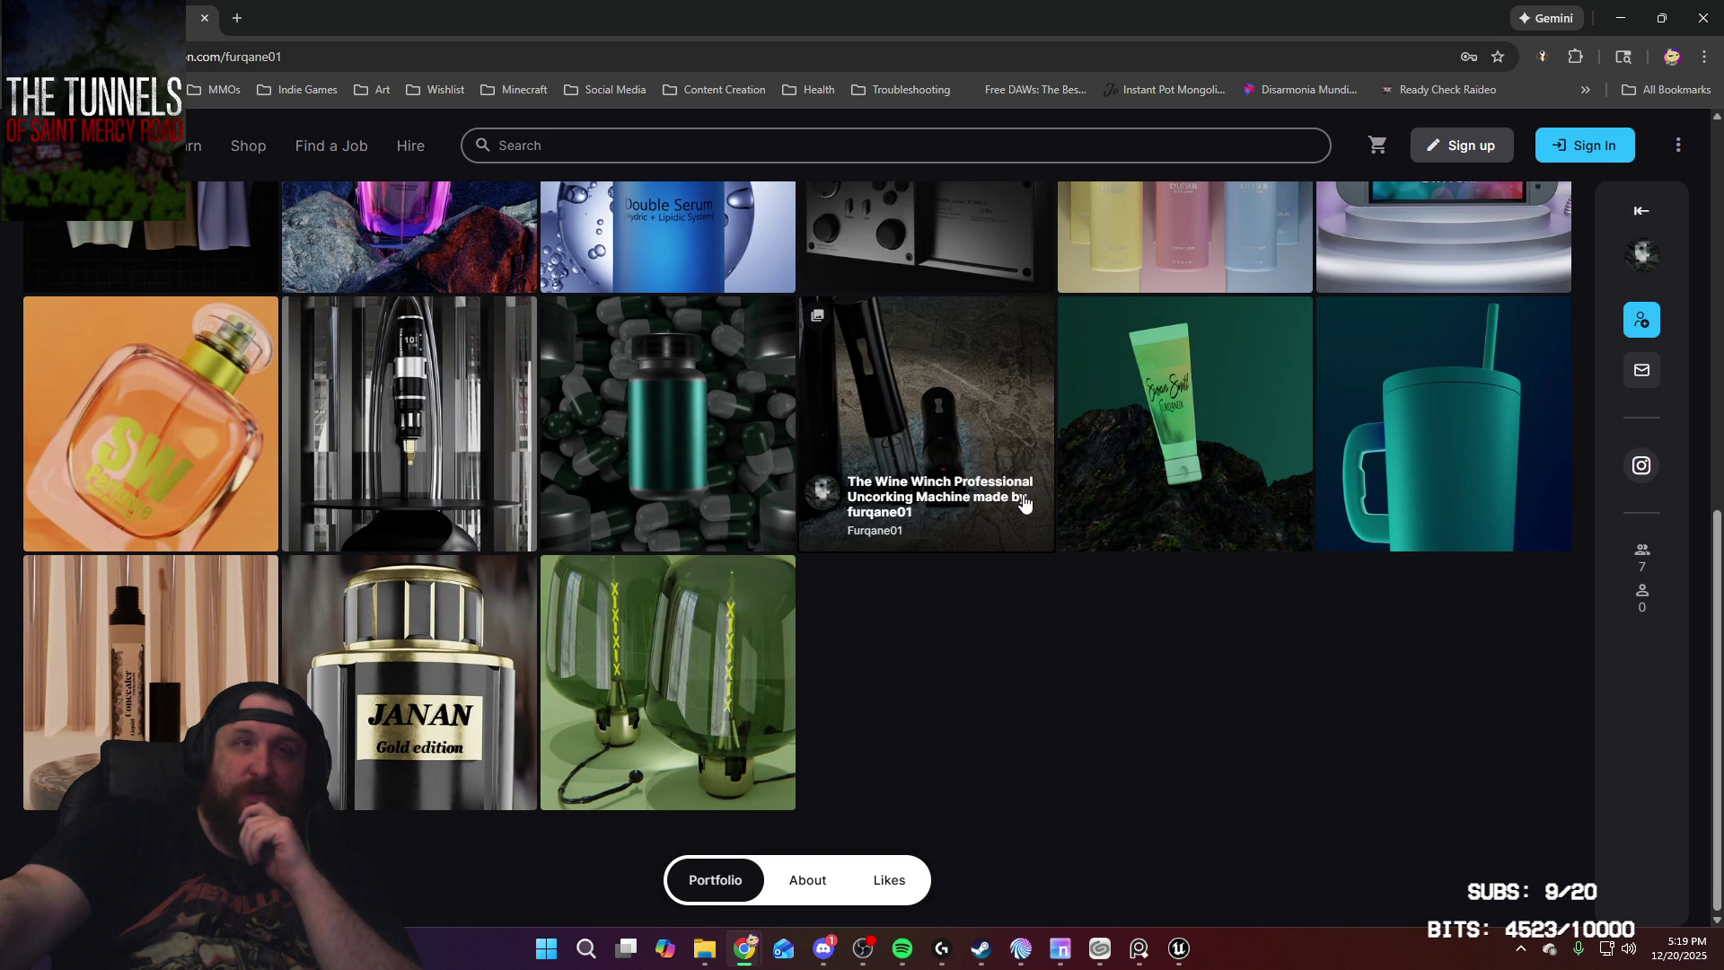
{"action": "scroll", "coordinate": [1268, 536], "scroll_direction": "up", "scroll_amount": 3}
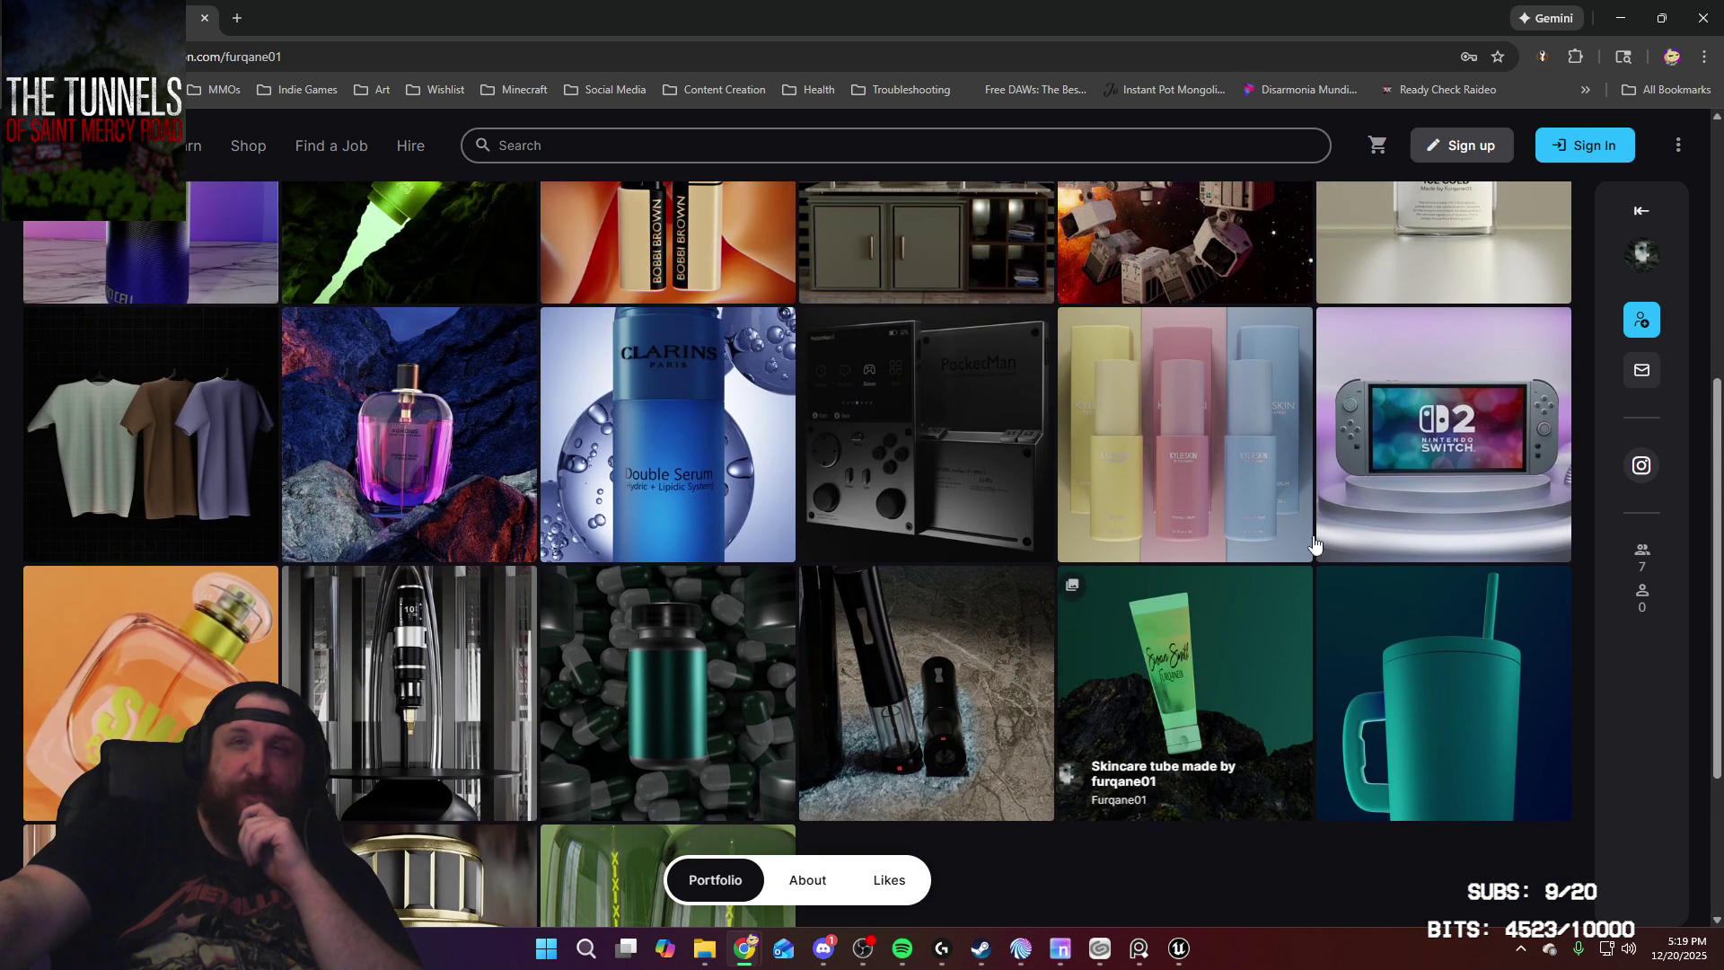
{"action": "left_click", "coordinate": [1439, 689]}
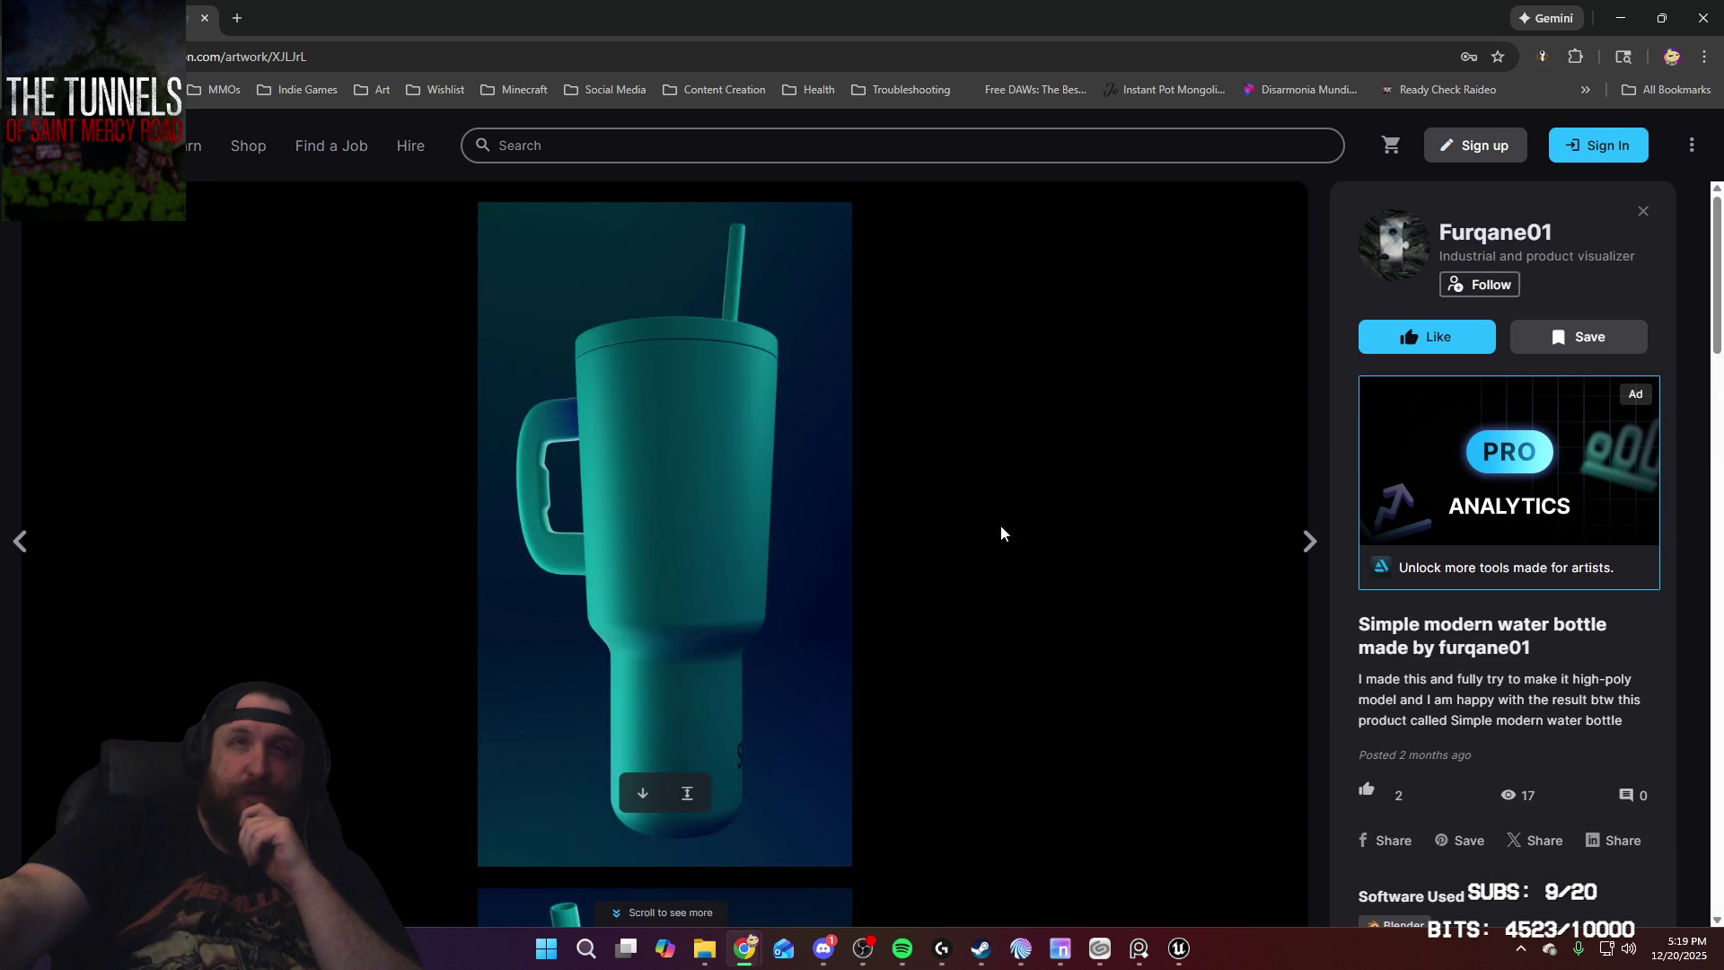
{"action": "scroll", "coordinate": [1001, 535], "scroll_direction": "down", "scroll_amount": 5}
{"action": "scroll", "coordinate": [999, 536], "scroll_direction": "up", "scroll_amount": 3}
{"action": "scroll", "coordinate": [1000, 530], "scroll_direction": "down", "scroll_amount": 10}
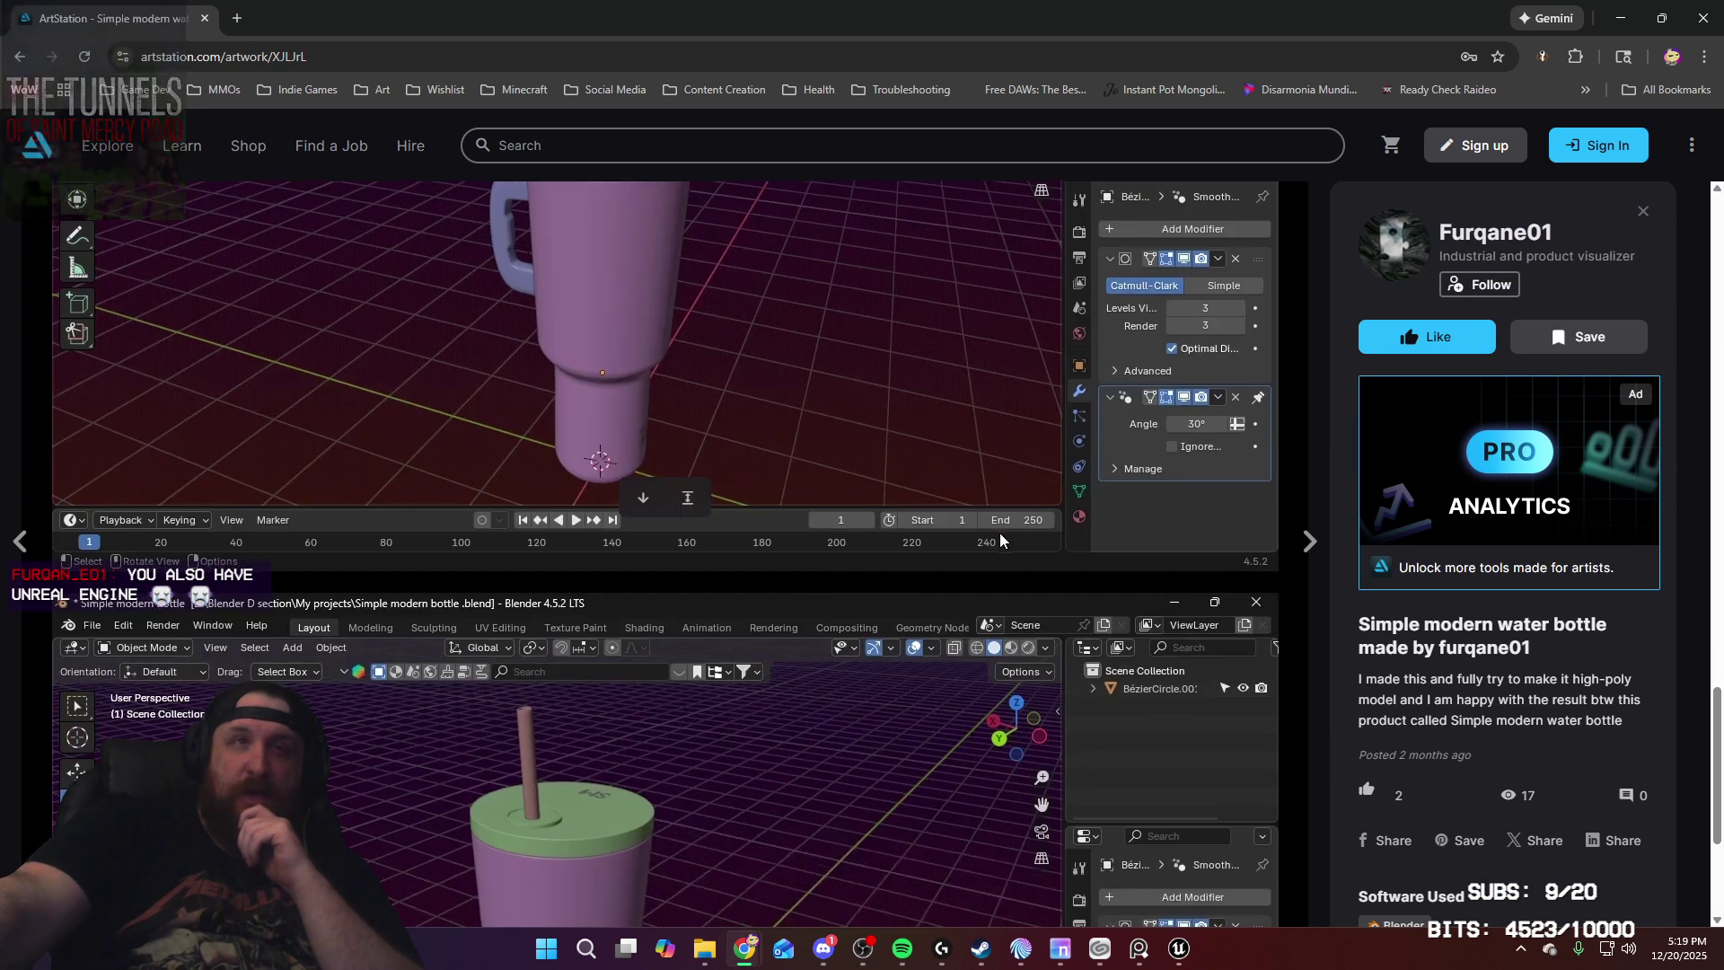
{"action": "scroll", "coordinate": [1058, 480], "scroll_direction": "up", "scroll_amount": 15}
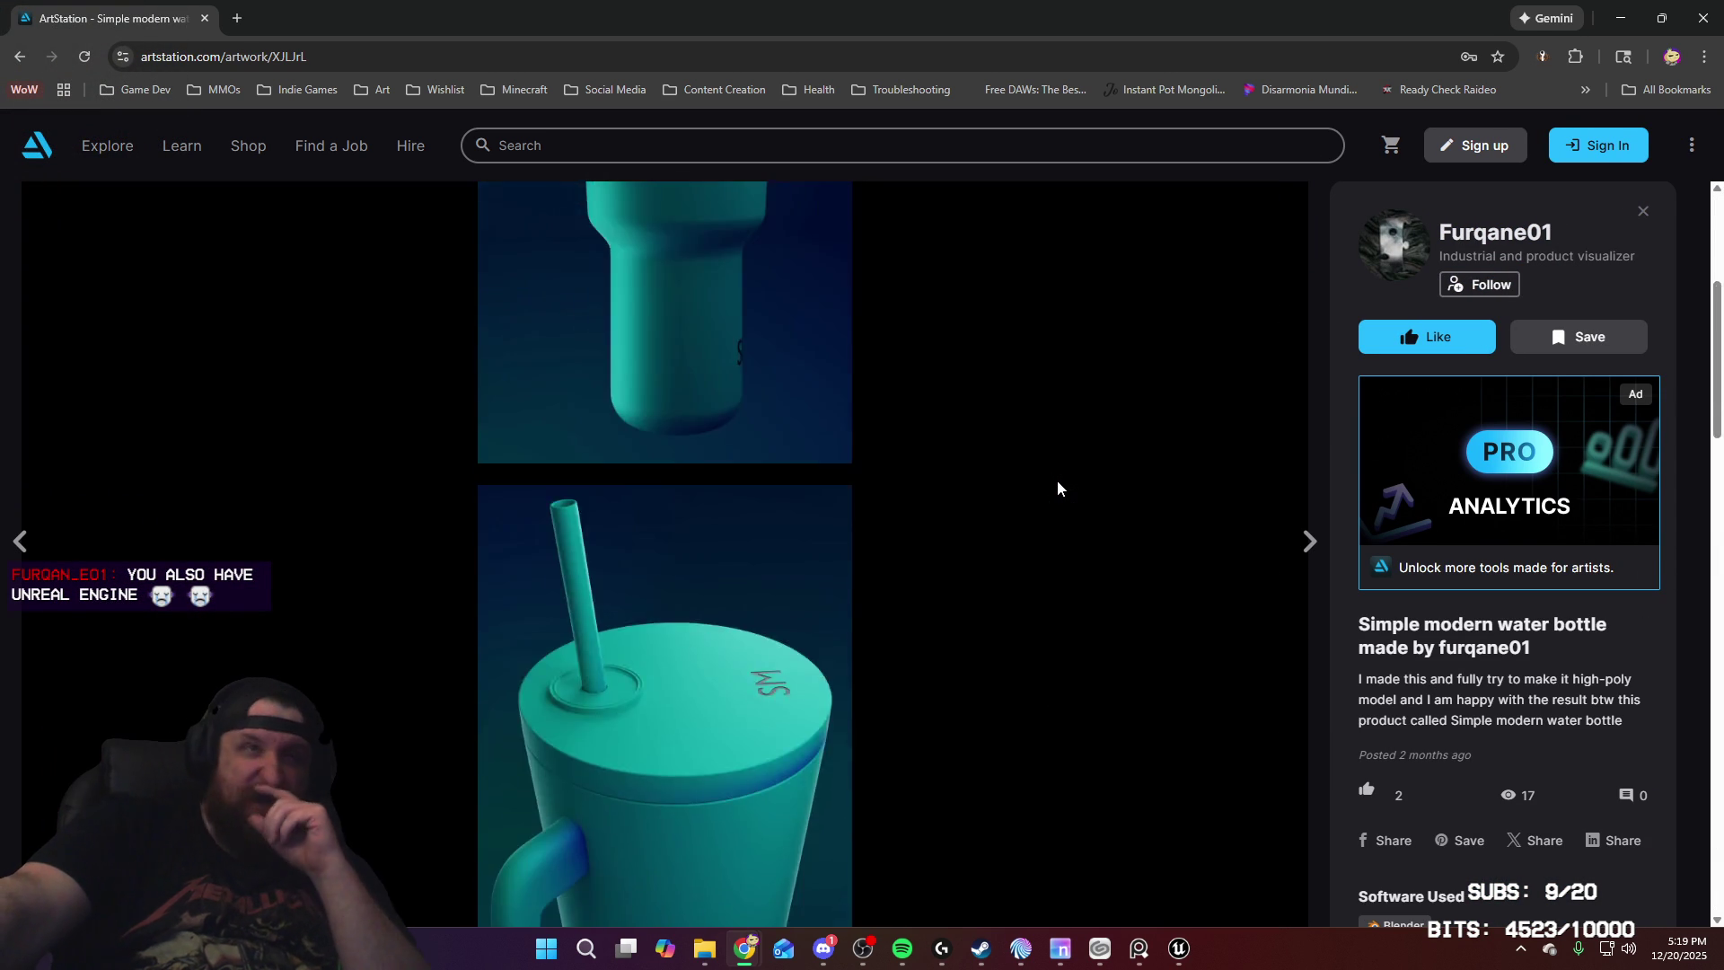
Step: Close the artwork, scroll the profile back to the top, and return to Unreal Editor
{"action": "left_click", "coordinate": [1641, 215]}
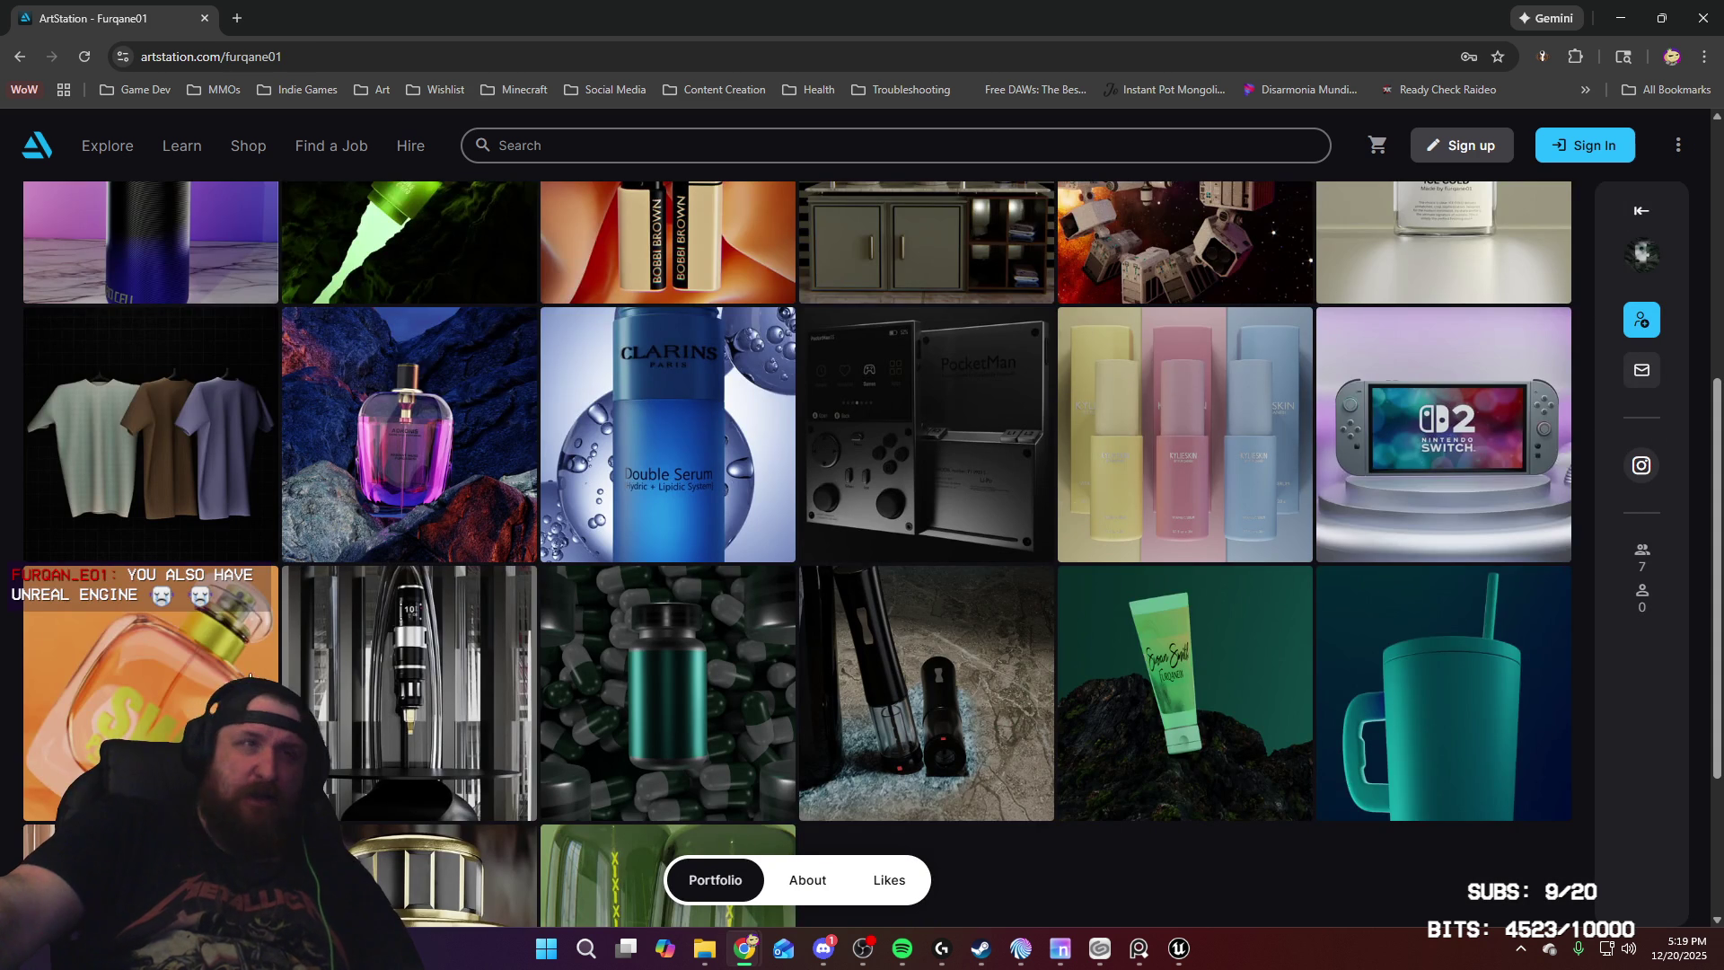
{"action": "scroll", "coordinate": [1069, 333], "scroll_direction": "down", "scroll_amount": 3}
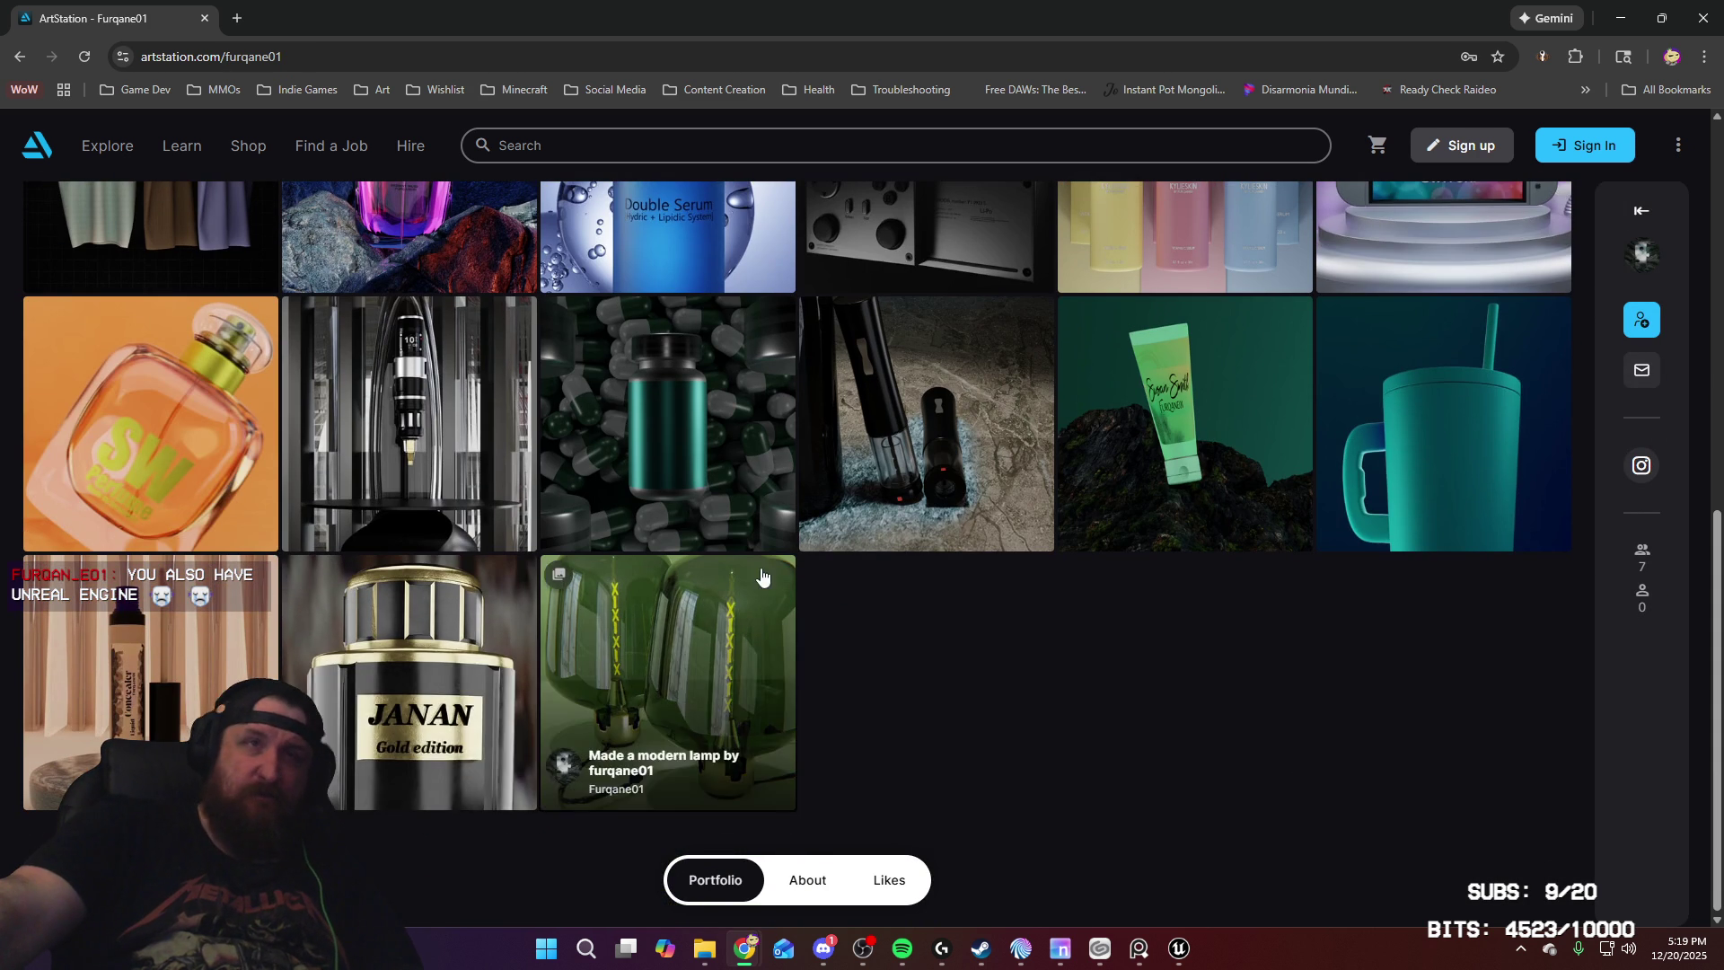
{"action": "scroll", "coordinate": [635, 450], "scroll_direction": "up", "scroll_amount": 3}
{"action": "scroll", "coordinate": [636, 451], "scroll_direction": "up", "scroll_amount": 5}
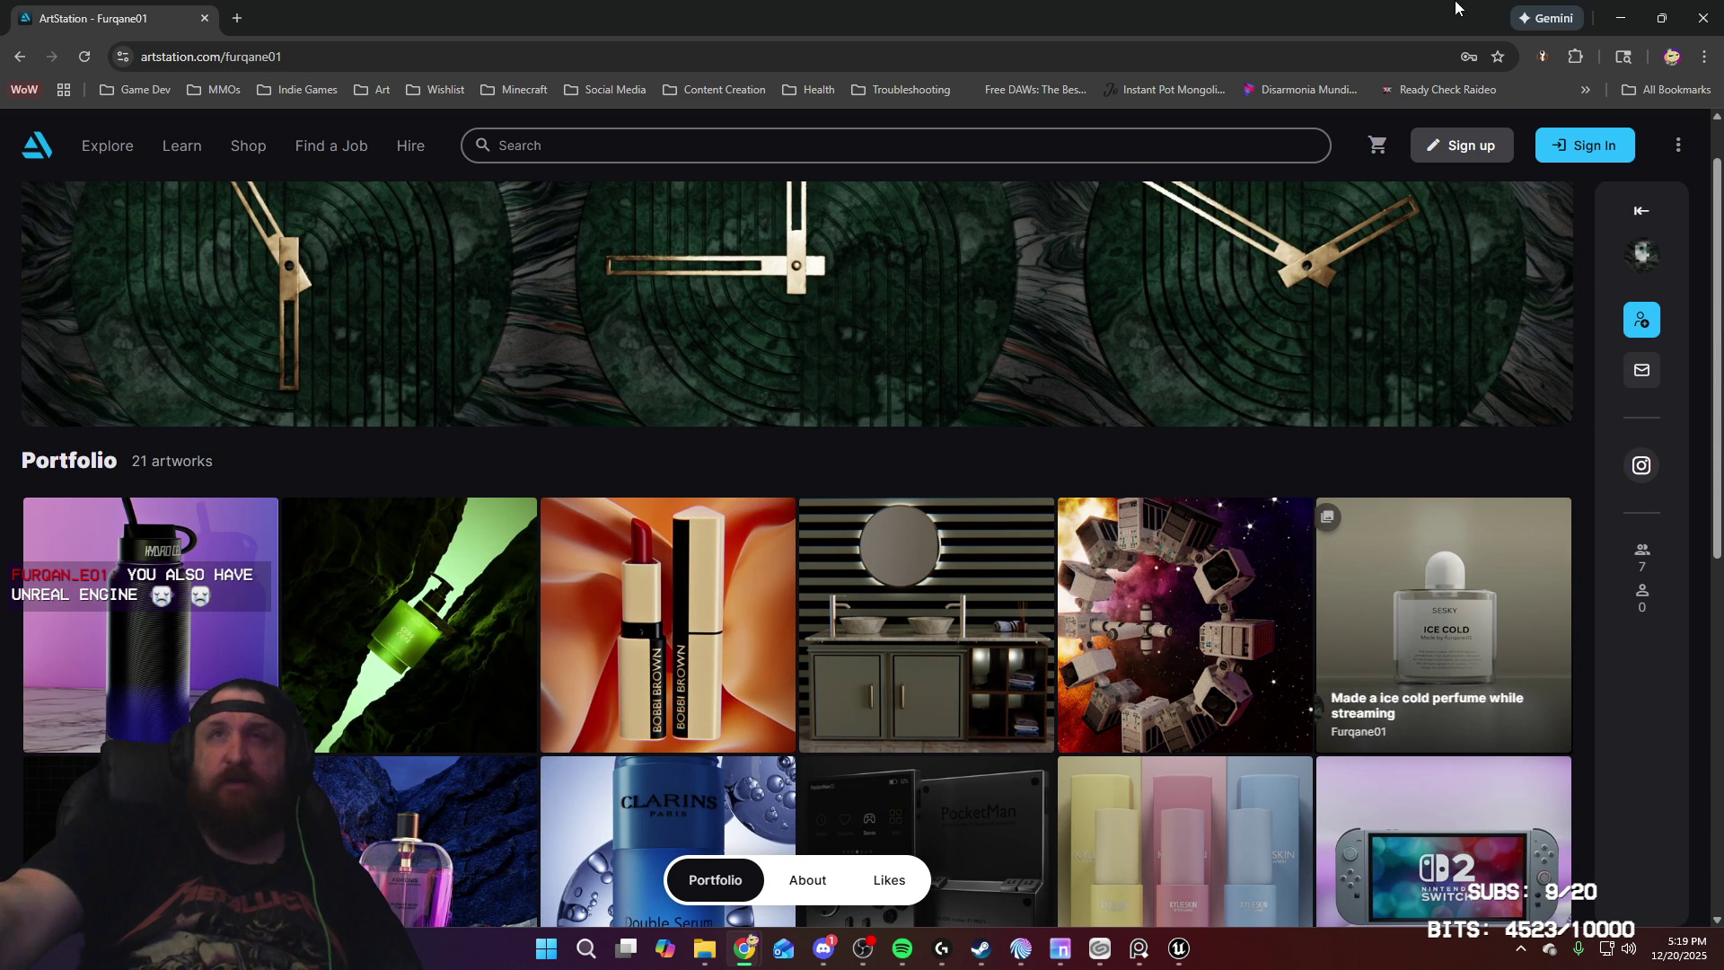
{"action": "left_click", "coordinate": [1664, 12]}
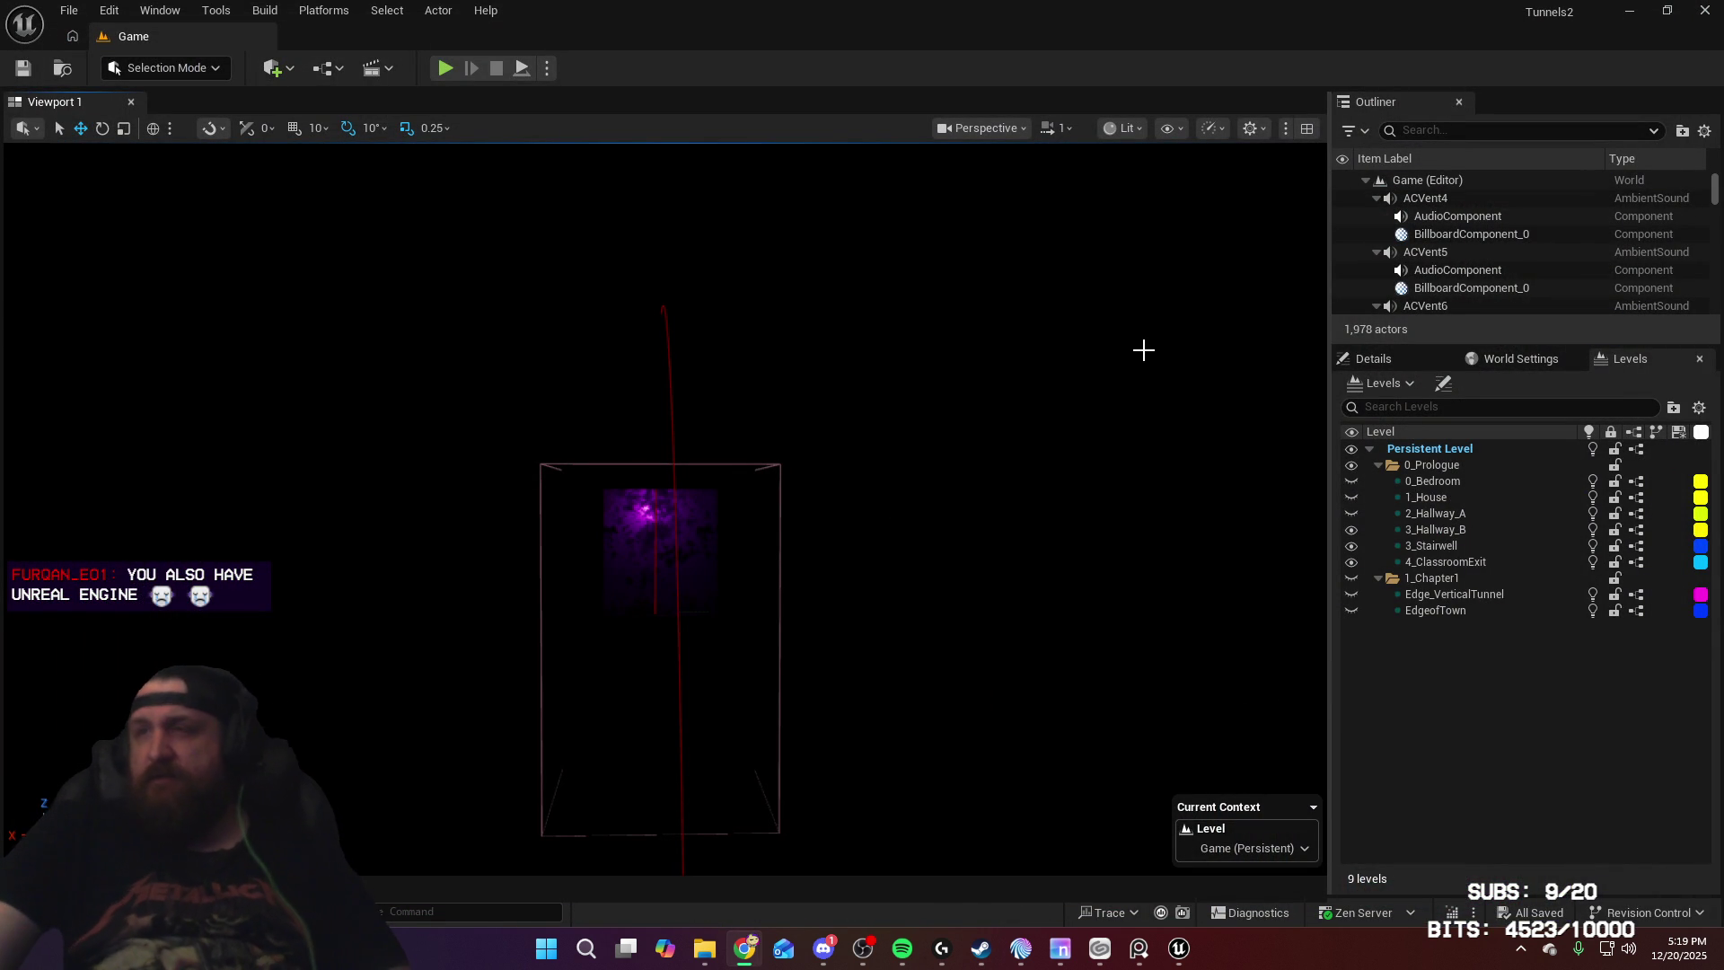
{"action": "mouse_move", "coordinate": [1074, 381]}
{"action": "right_mouse_down"}
{"action": "mouse_move", "coordinate": [952, 395]}
{"action": "mouse_move", "coordinate": [1024, 396]}
{"action": "mouse_move", "coordinate": [966, 401]}
{"action": "right_mouse_up"}
{"action": "key", "text": "w"}
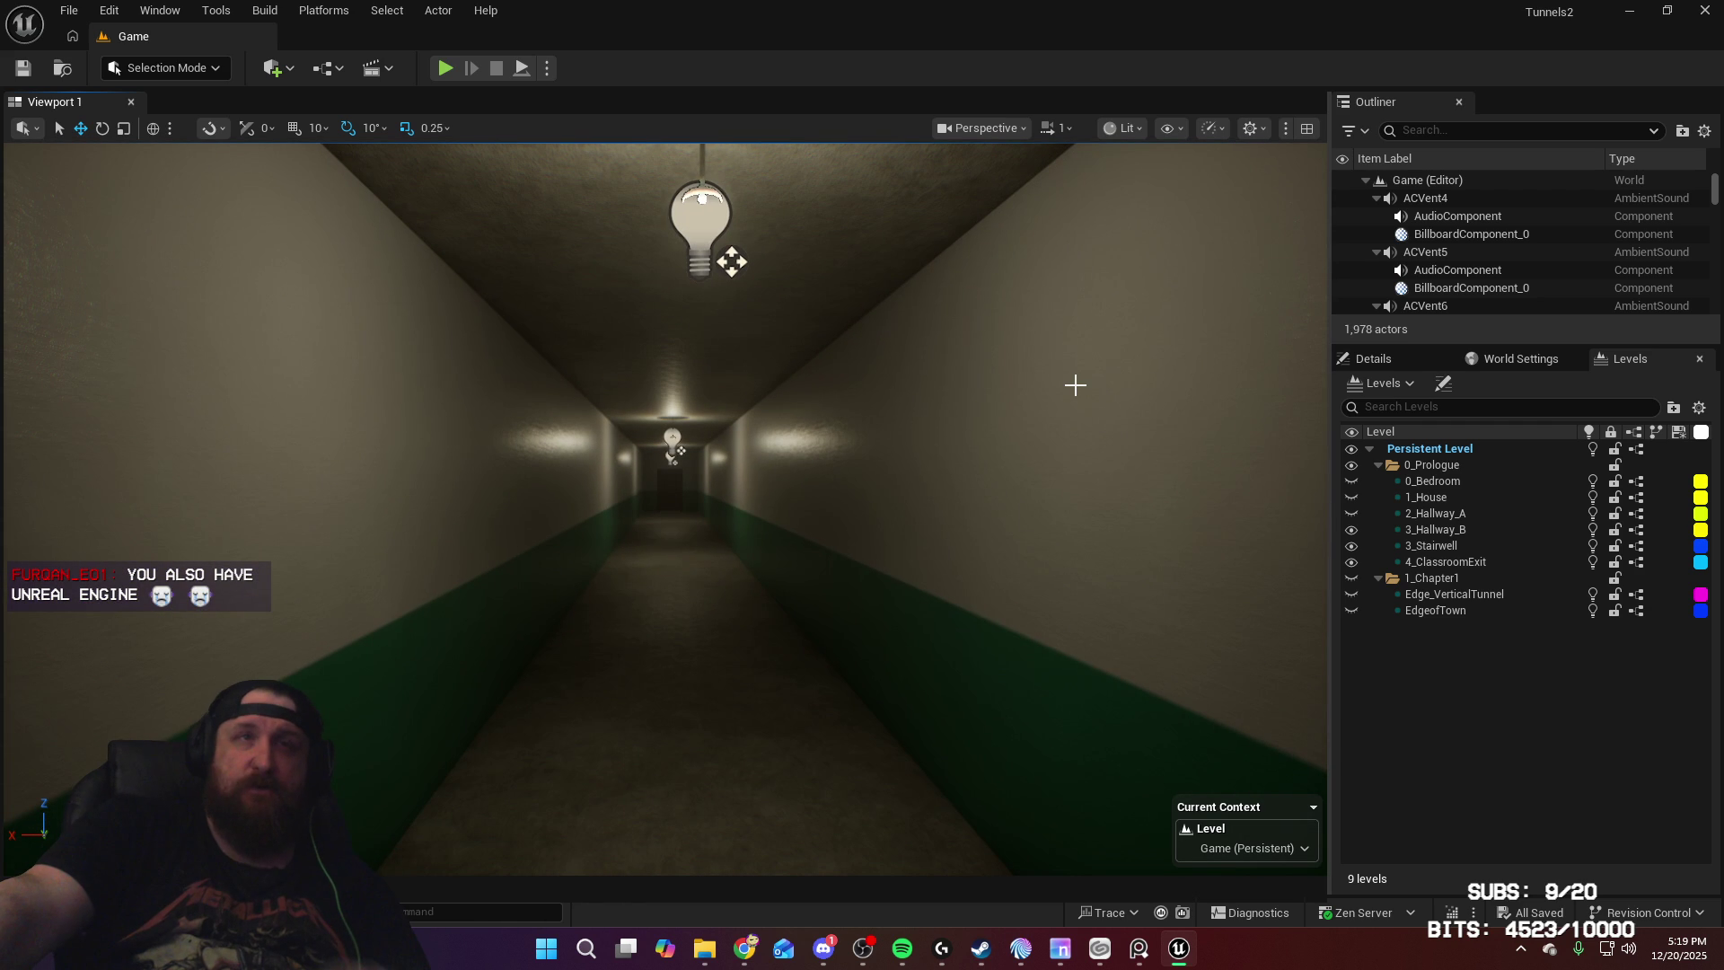
{"action": "key", "text": "w"}
{"action": "right_click_drag", "start_coordinate": [1095, 422], "coordinate": [1095, 413]}
{"action": "right_click_drag", "start_coordinate": [1110, 475], "coordinate": [1109, 475]}
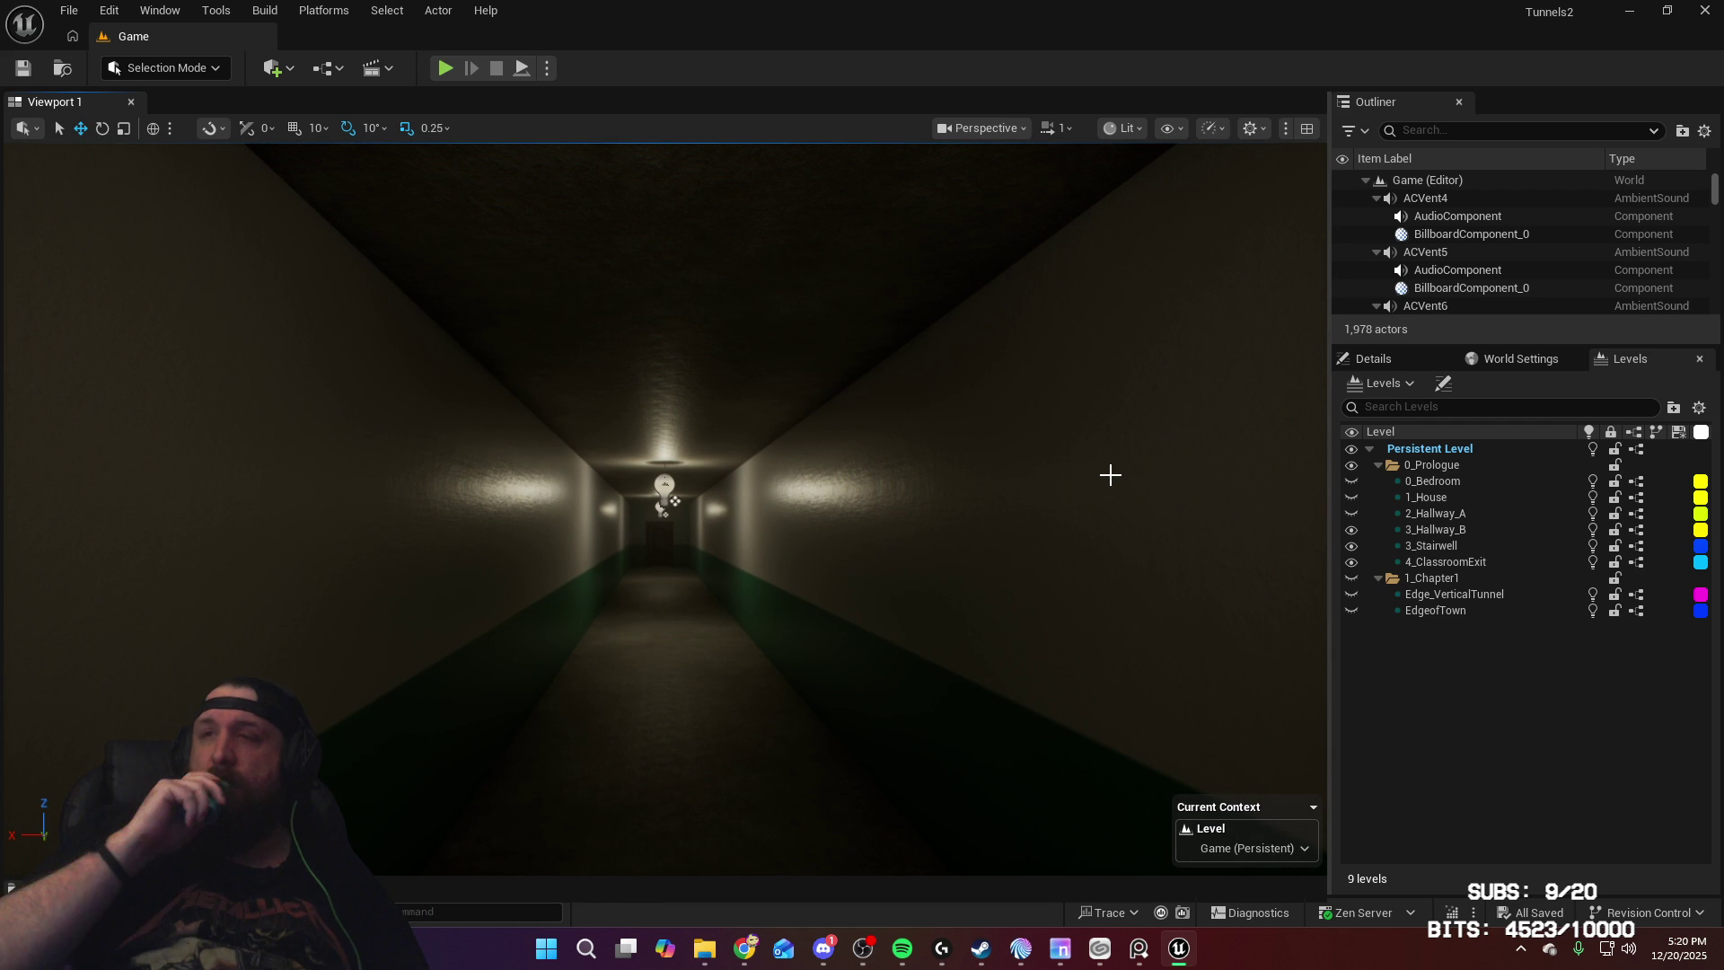
{"action": "mouse_move", "coordinate": [1113, 474]}
{"action": "right_mouse_down"}
{"action": "mouse_move", "coordinate": [1101, 508]}
{"action": "mouse_move", "coordinate": [1033, 503]}
{"action": "mouse_move", "coordinate": [1123, 498]}
{"action": "right_mouse_up"}
{"action": "key", "text": "w"}
{"action": "key", "text": "w"}
{"action": "mouse_move", "coordinate": [1010, 499]}
{"action": "right_mouse_down"}
{"action": "mouse_move", "coordinate": [990, 501]}
{"action": "mouse_move", "coordinate": [1257, 514]}
{"action": "right_mouse_up"}
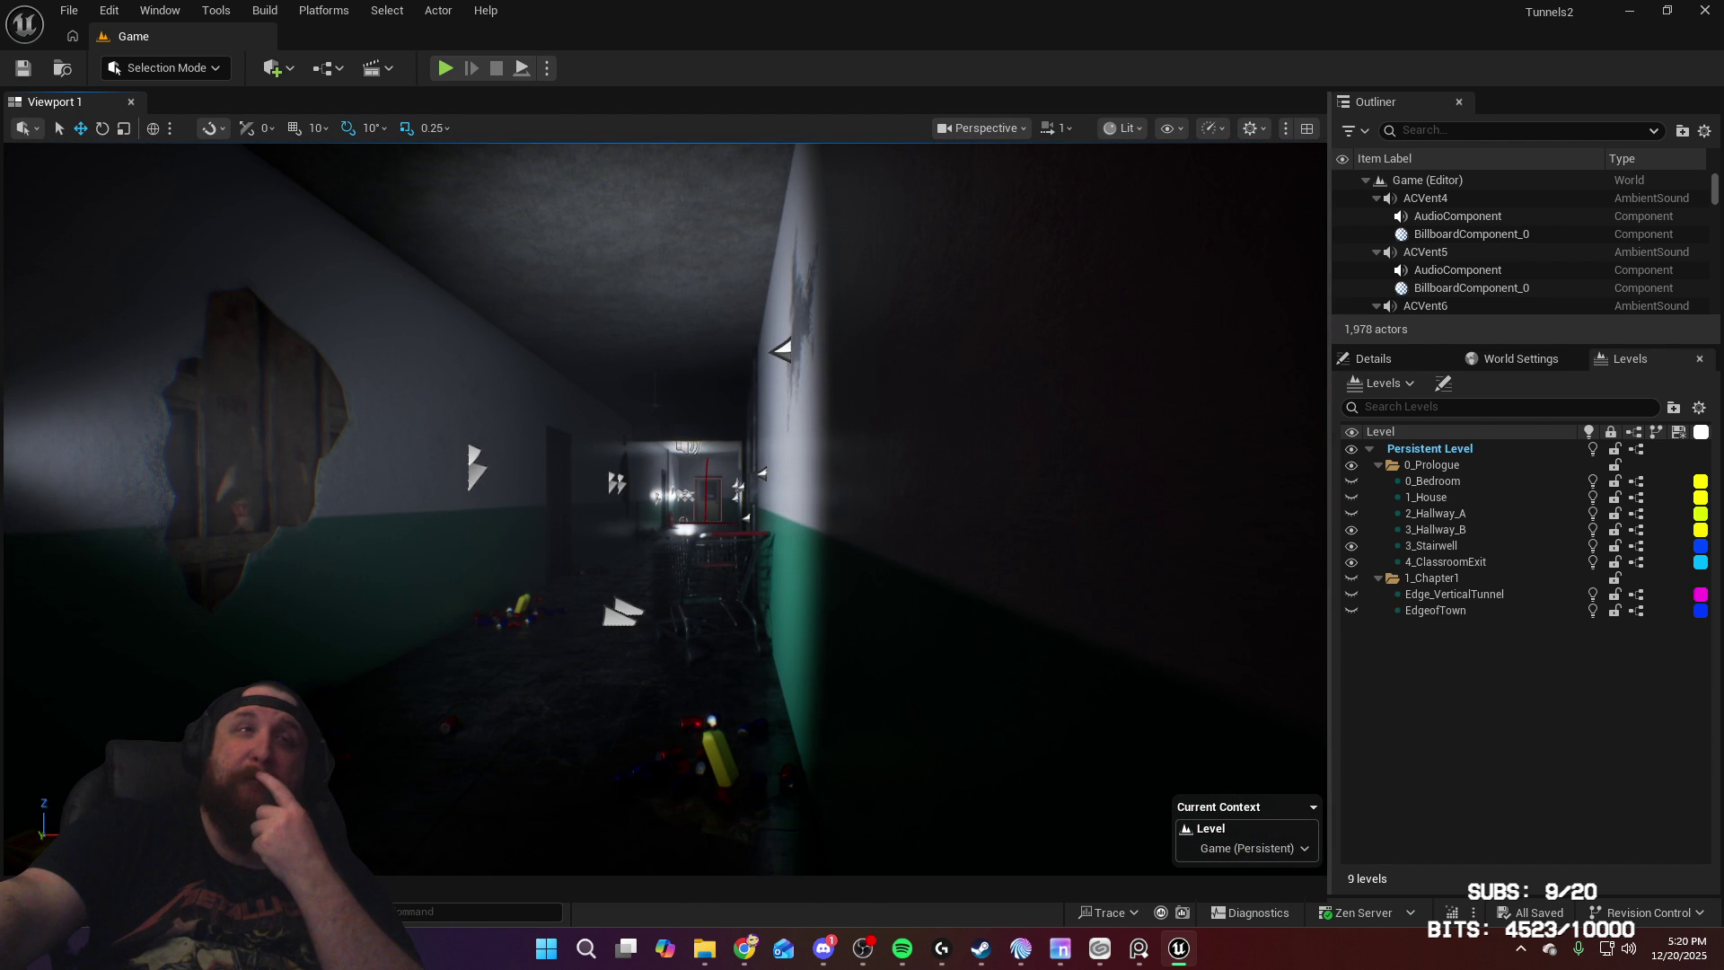
{"action": "left_click_drag", "start_coordinate": [841, 539], "coordinate": [841, 538]}
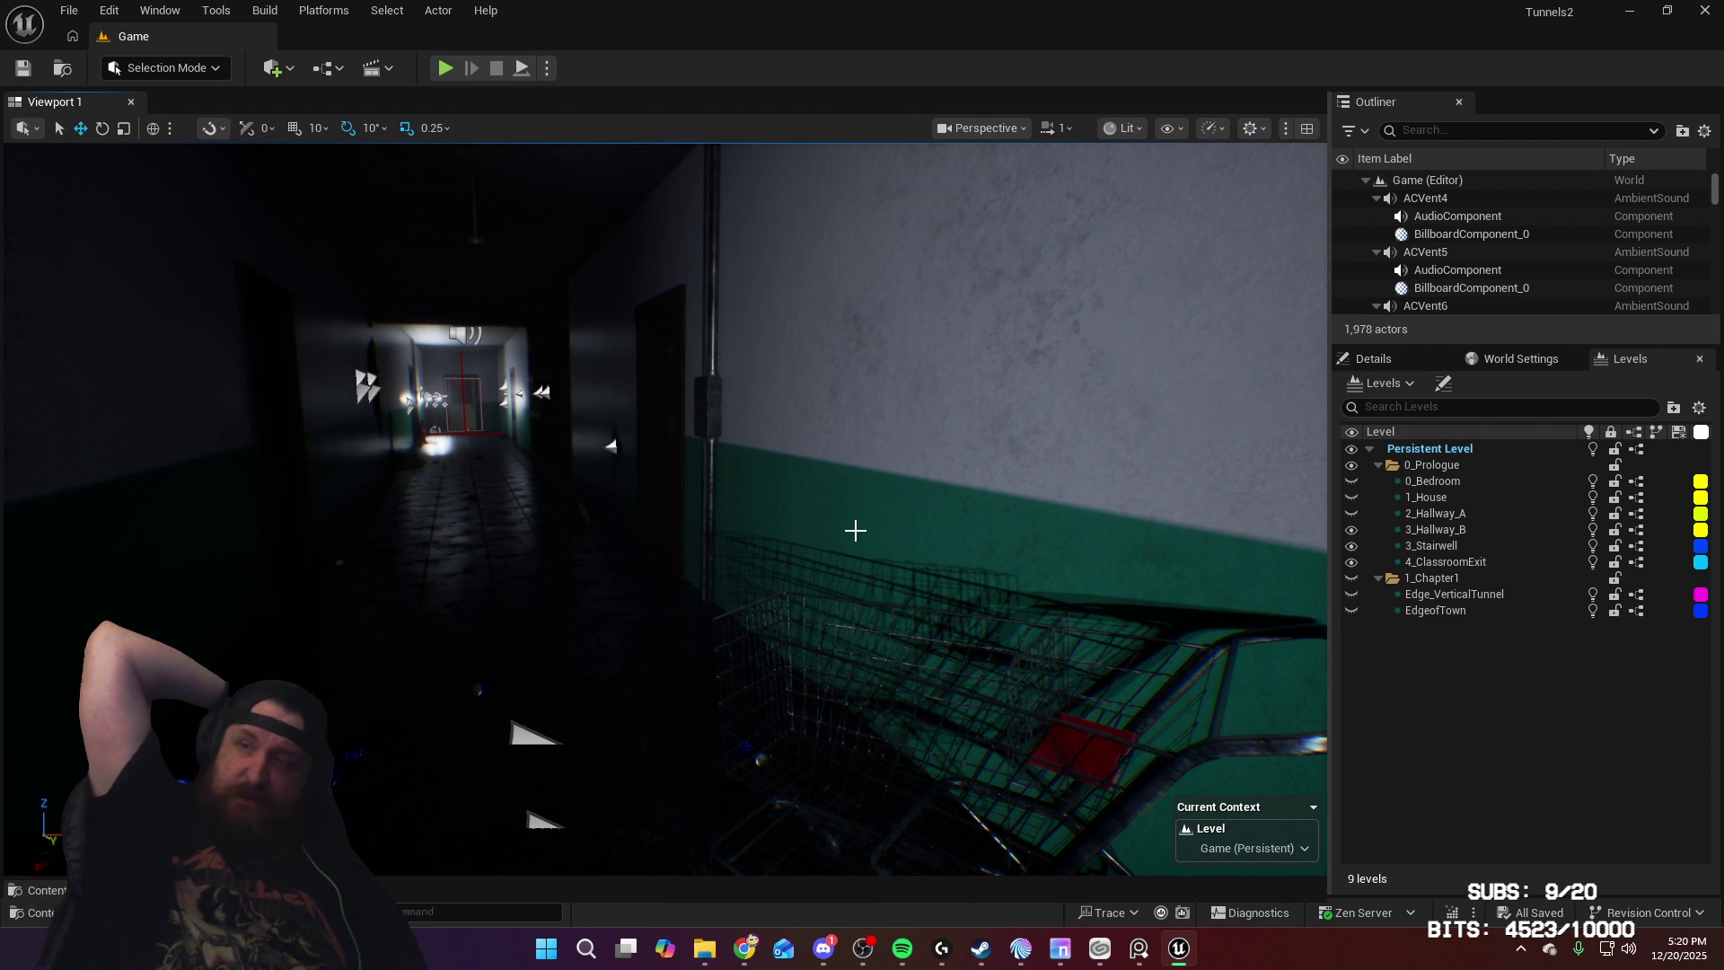
{"action": "left_click_drag", "start_coordinate": [1020, 431], "coordinate": [850, 335]}
{"action": "left_click_drag", "start_coordinate": [536, 396], "coordinate": [536, 396]}
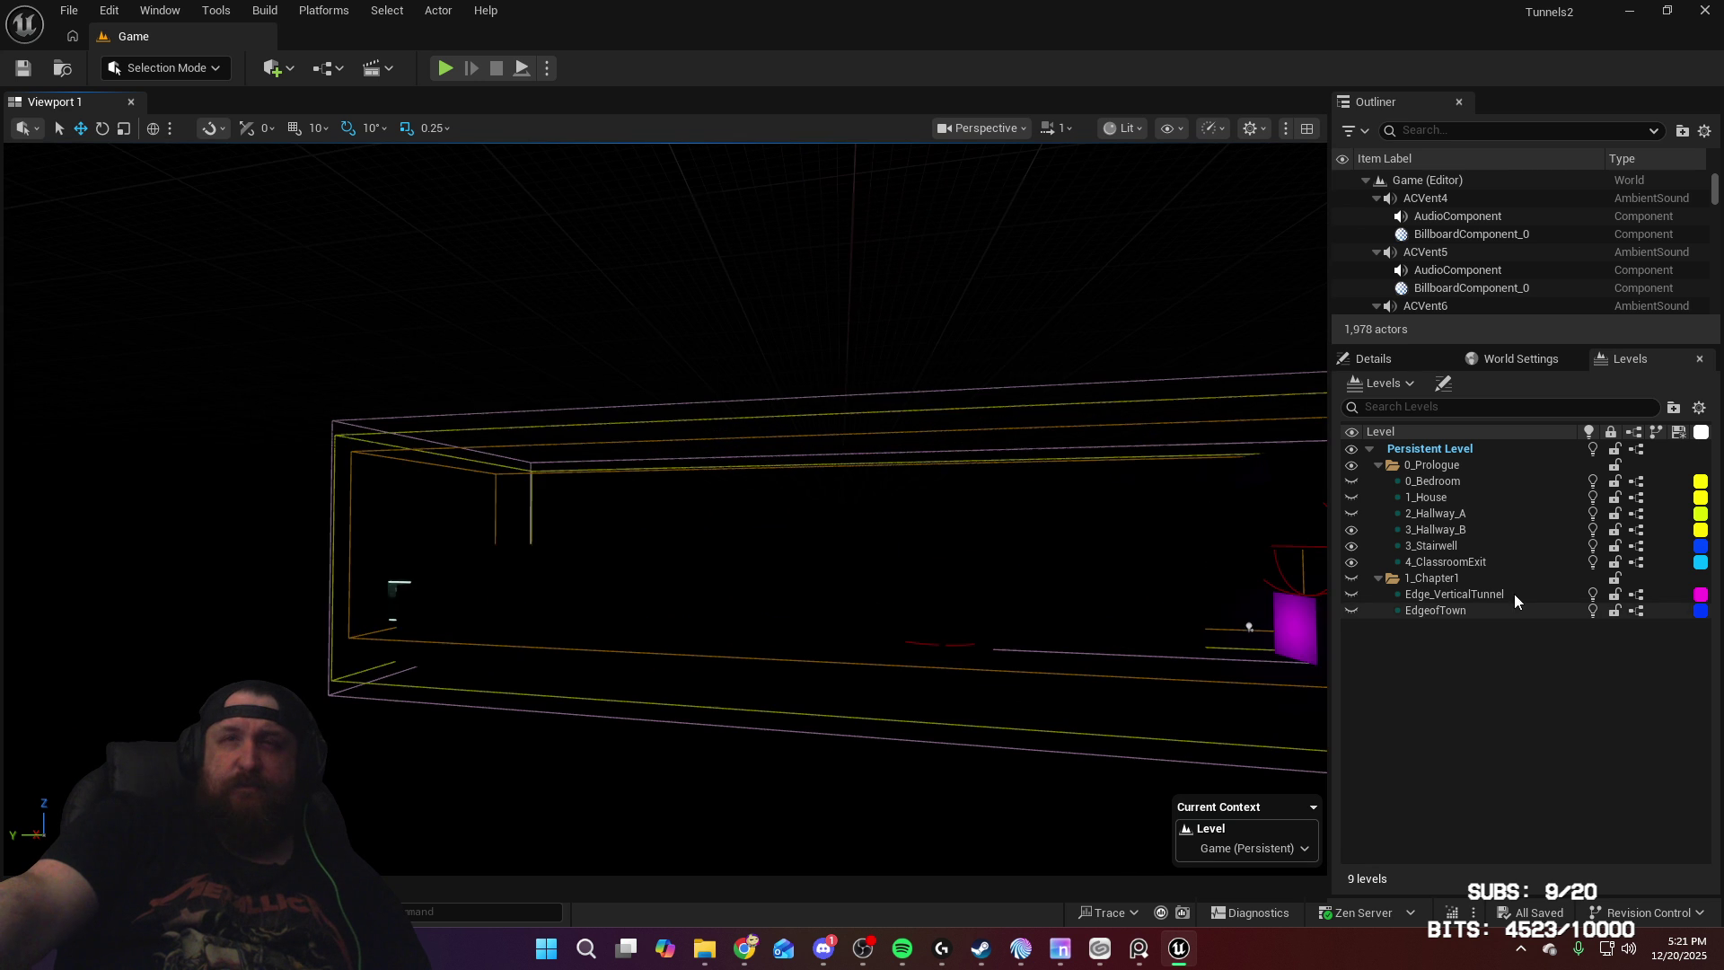
Step: Toggle 1_Chapter1 visibility, close the Message Log, and hide Edge_VerticalTunnel and EdgeofTown
{"action": "left_click", "coordinate": [1348, 584]}
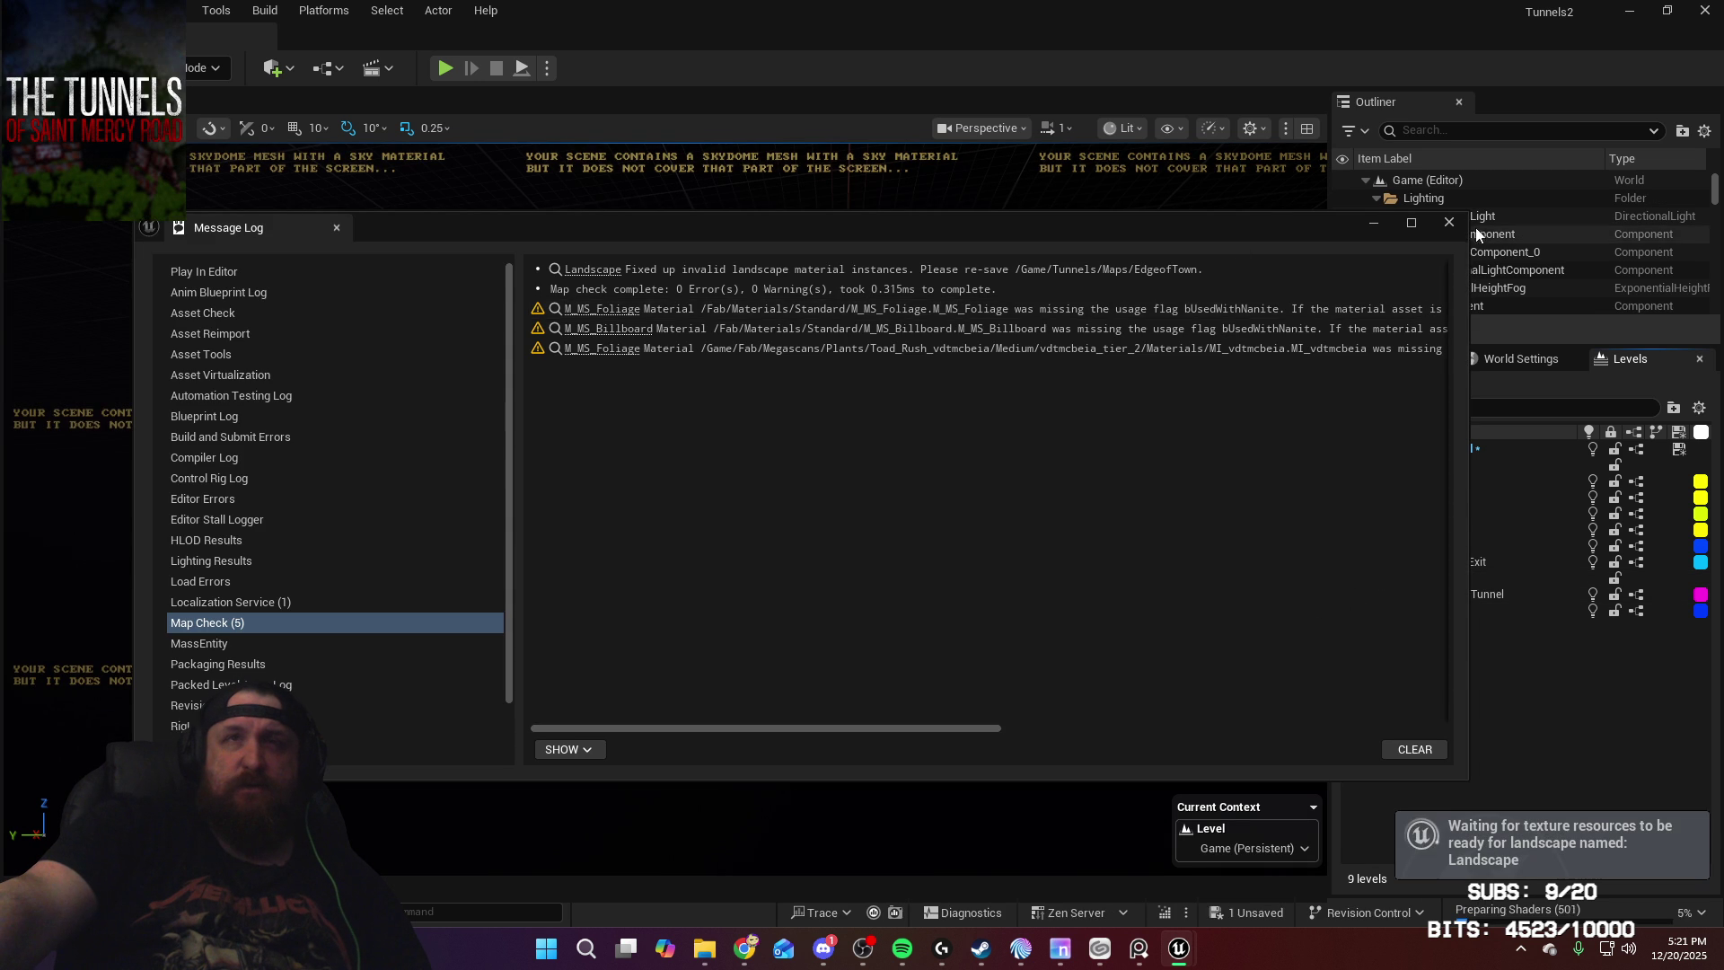
{"action": "left_click", "coordinate": [1450, 223]}
{"action": "left_click", "coordinate": [1352, 596]}
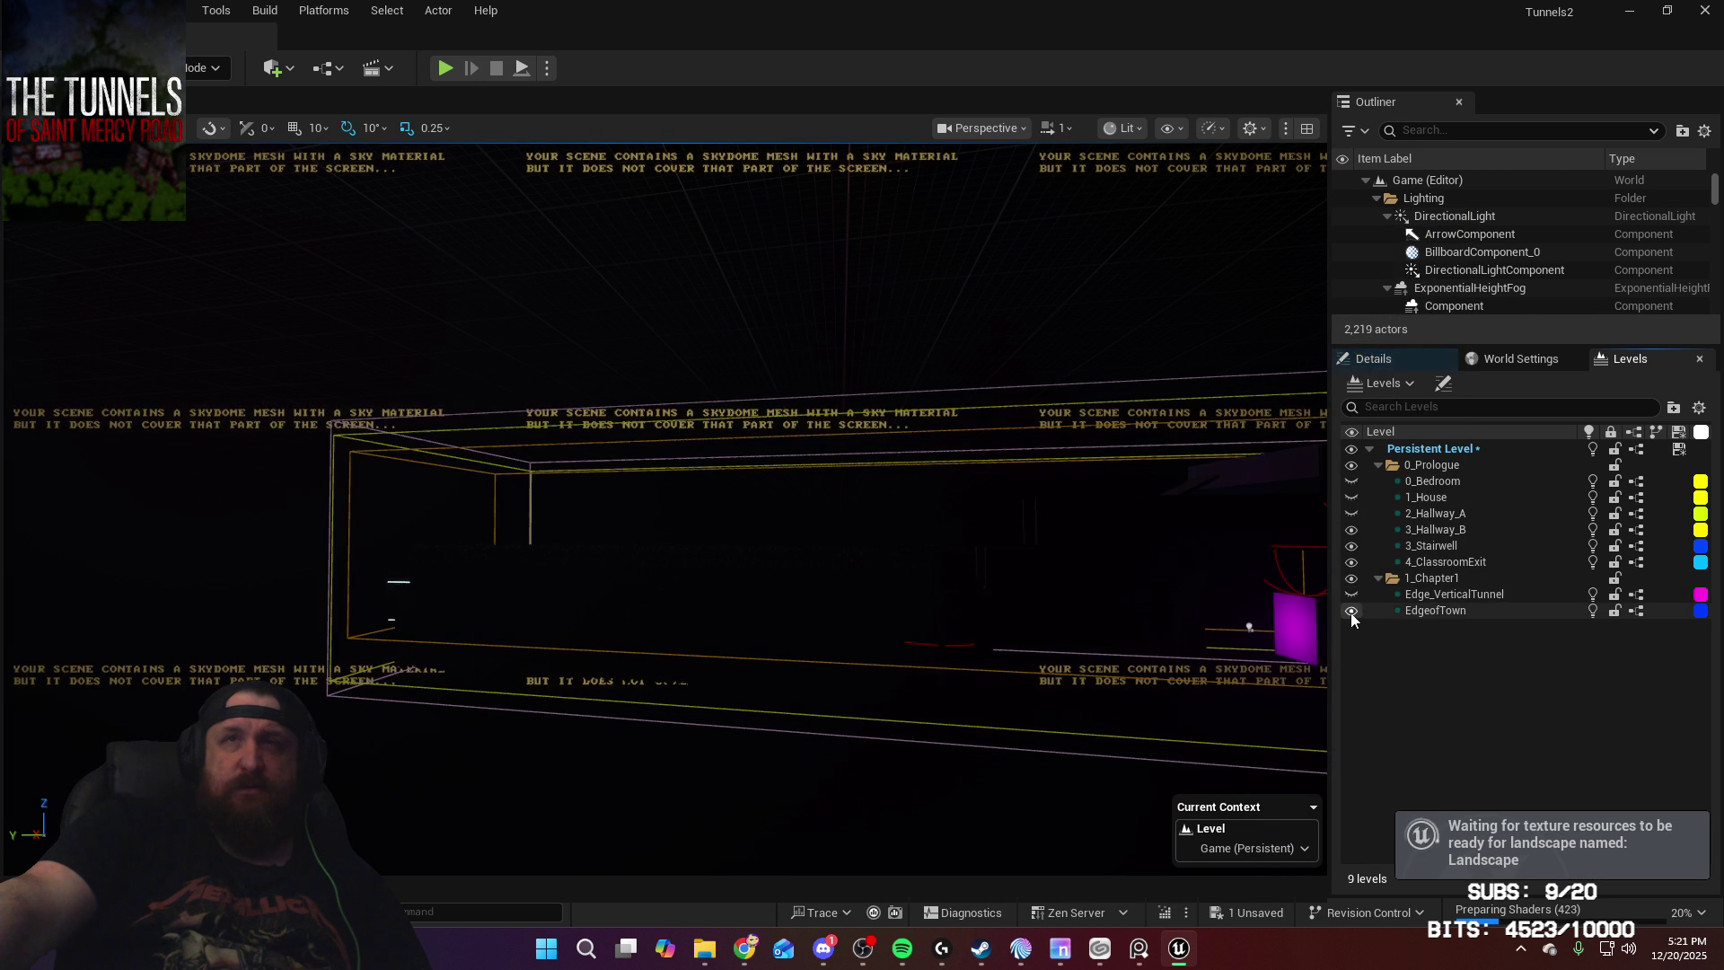
{"action": "left_click", "coordinate": [1352, 611]}
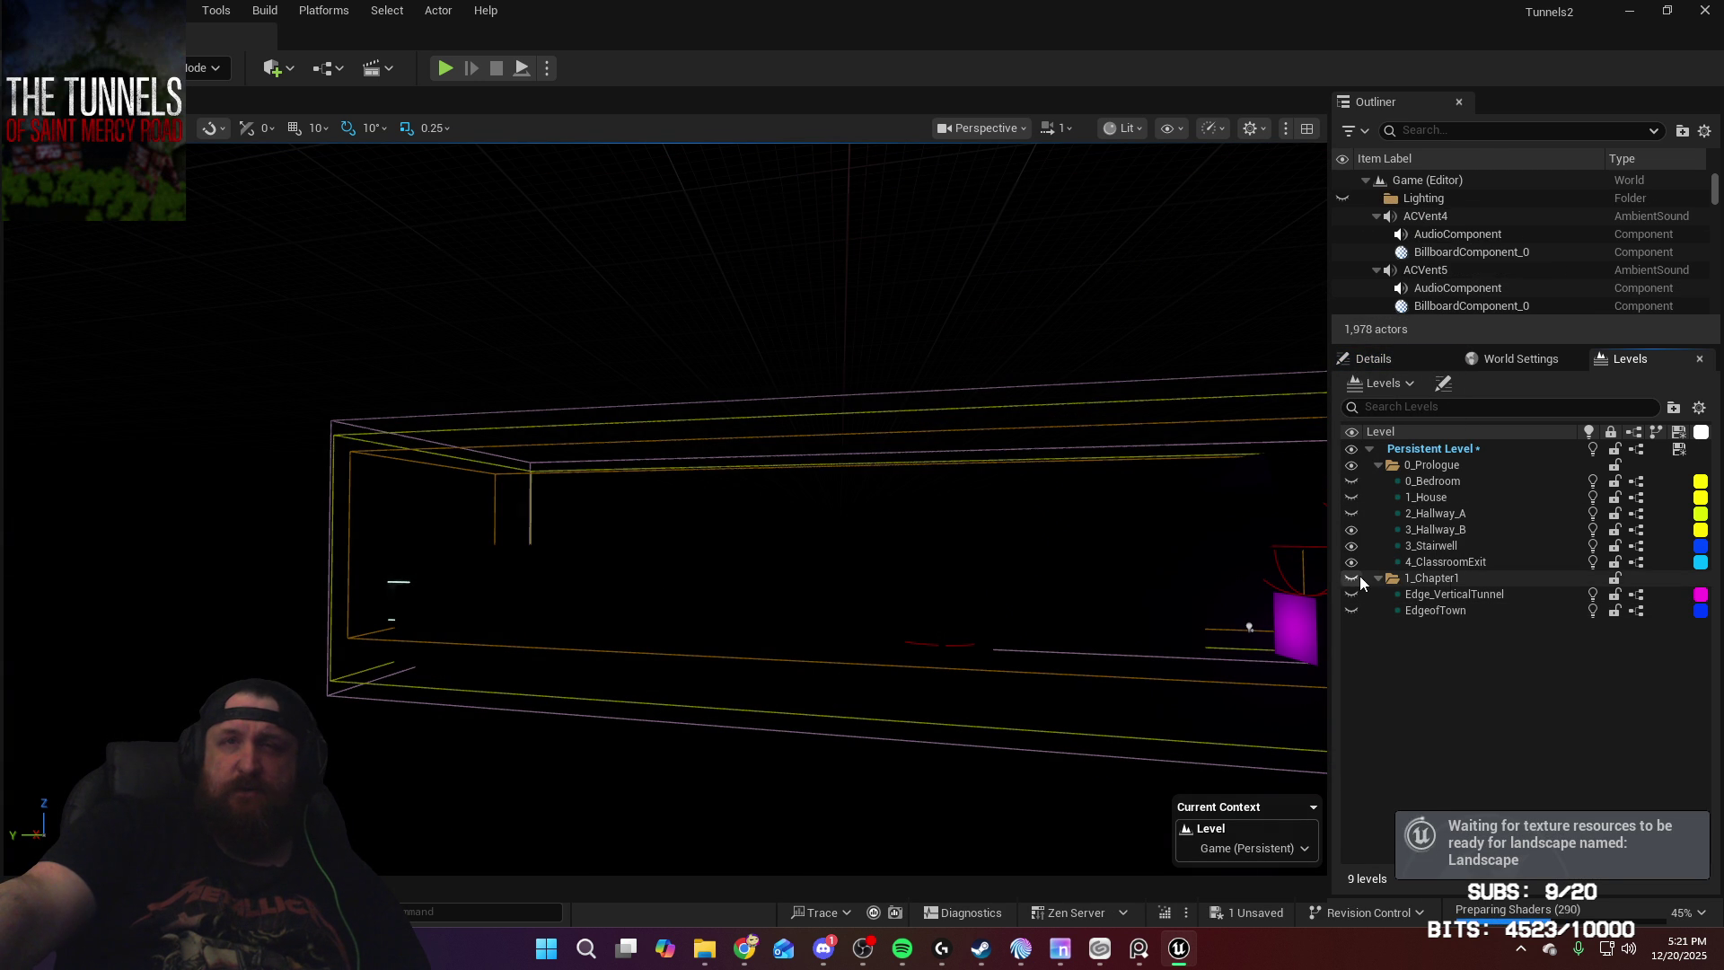
{"action": "right_click", "coordinate": [1452, 580]}
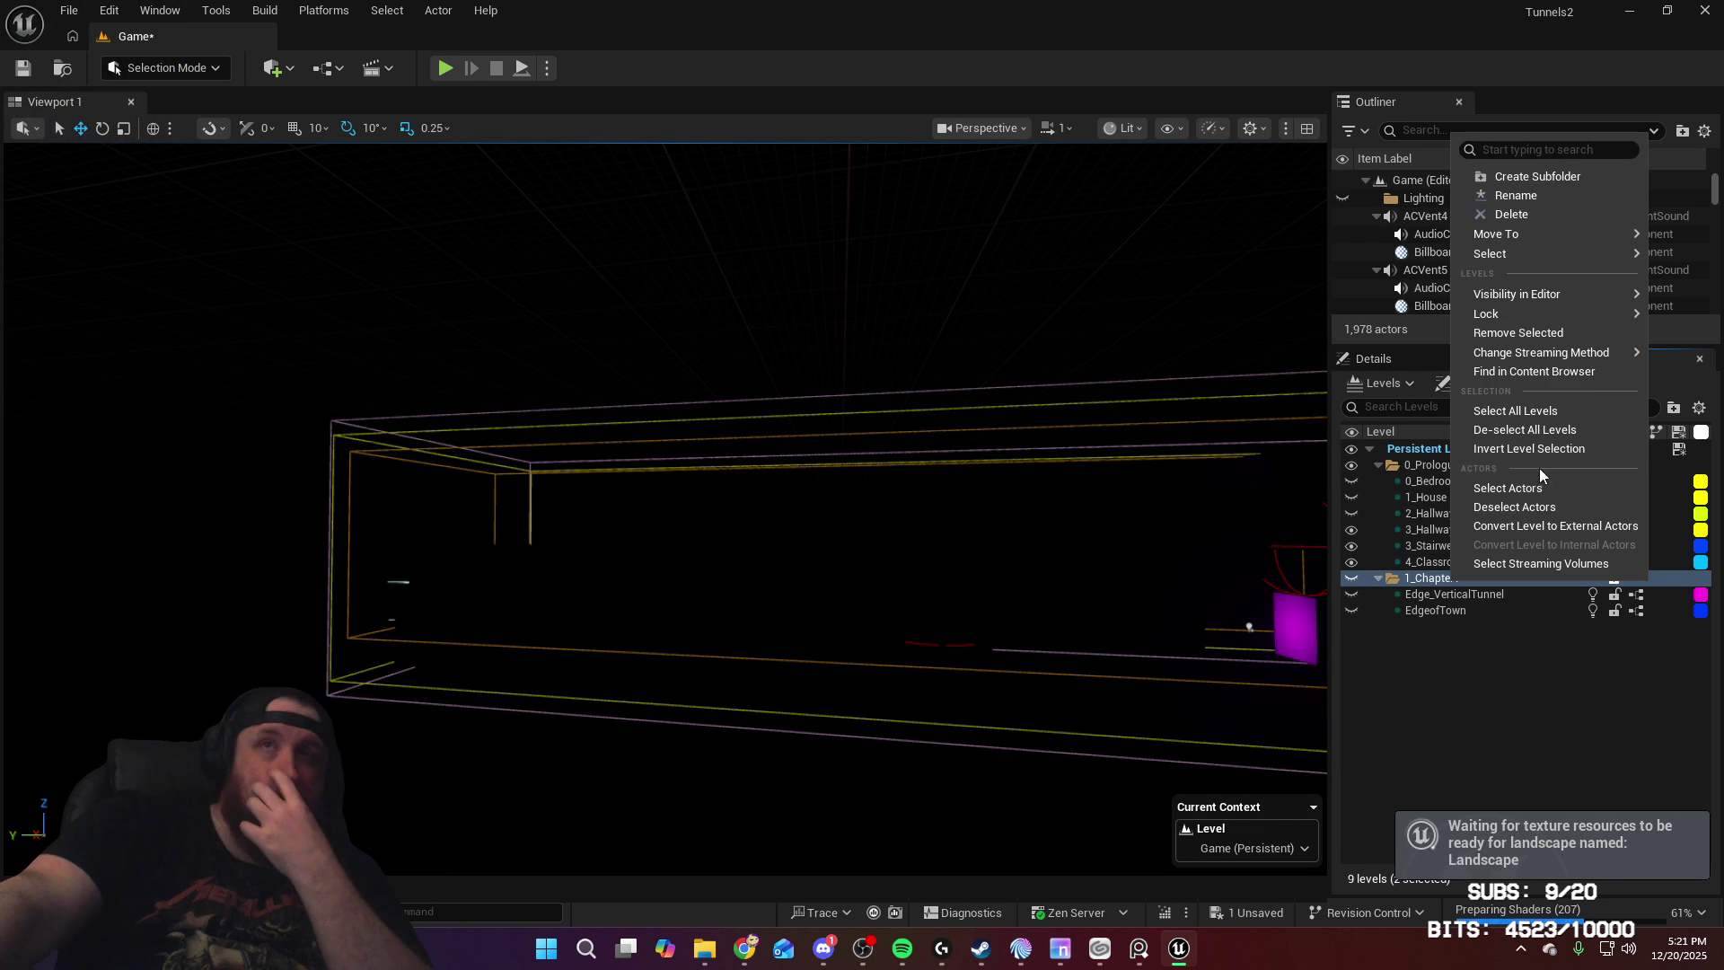
{"action": "left_click", "coordinate": [1537, 731]}
Step: Start a new level from the Levels menu using the Empty Level template
{"action": "left_click", "coordinate": [1412, 383]}
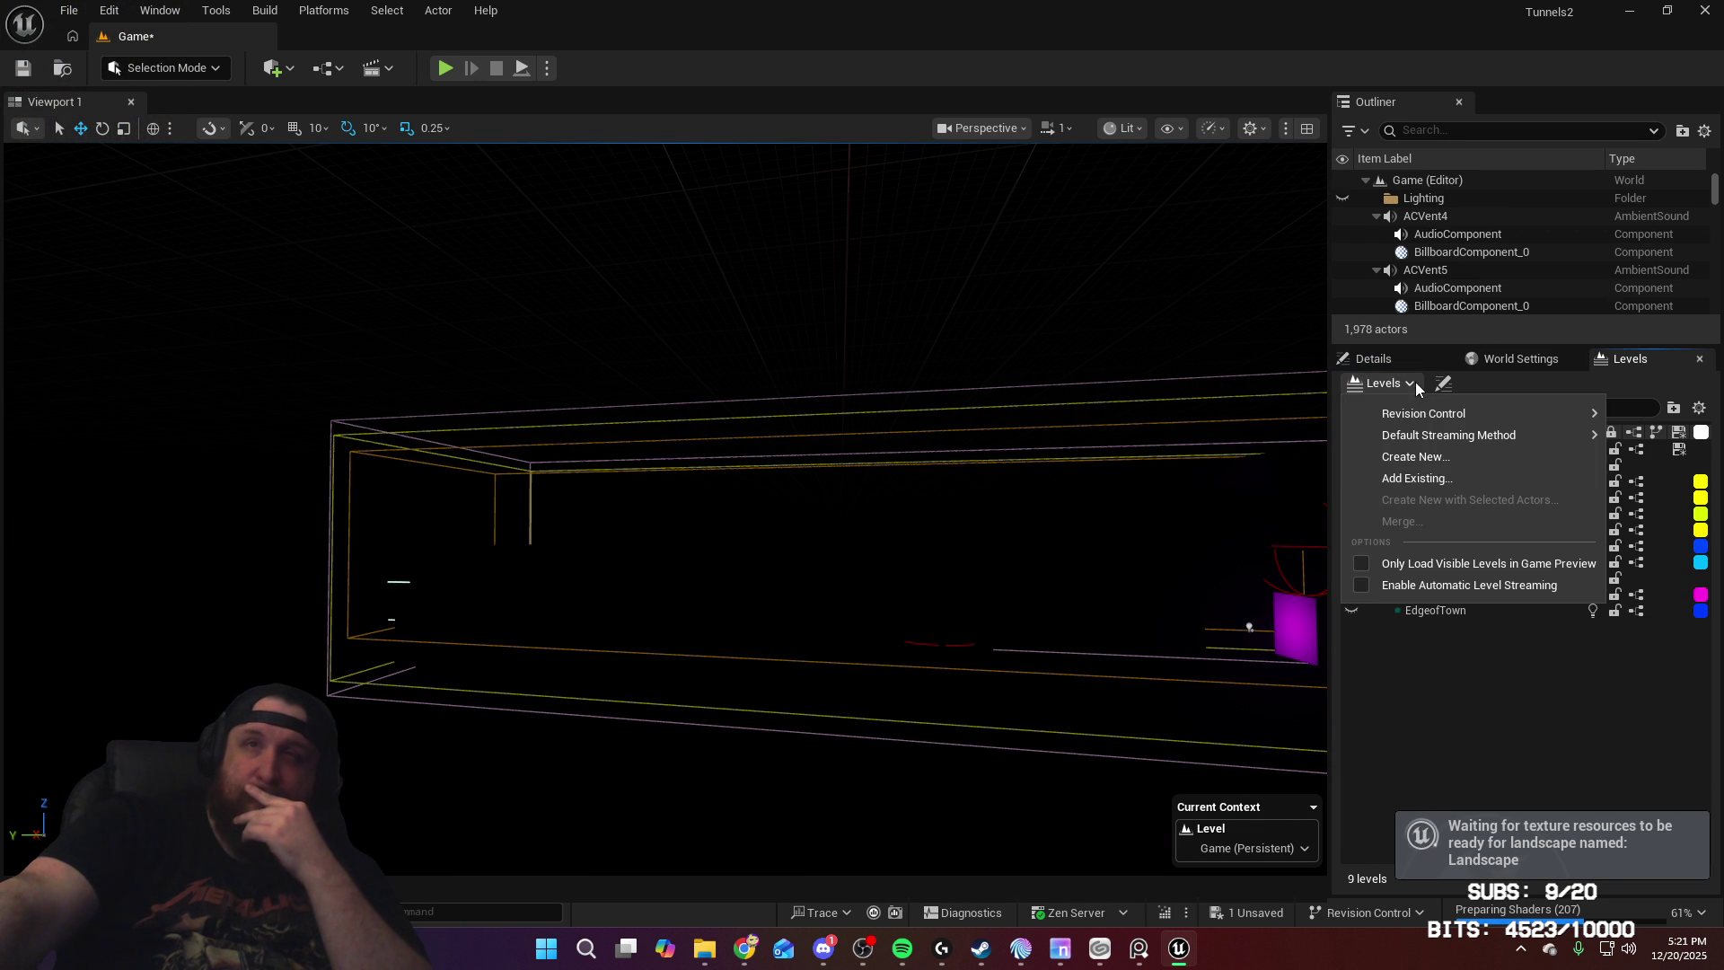
{"action": "left_click", "coordinate": [1462, 464]}
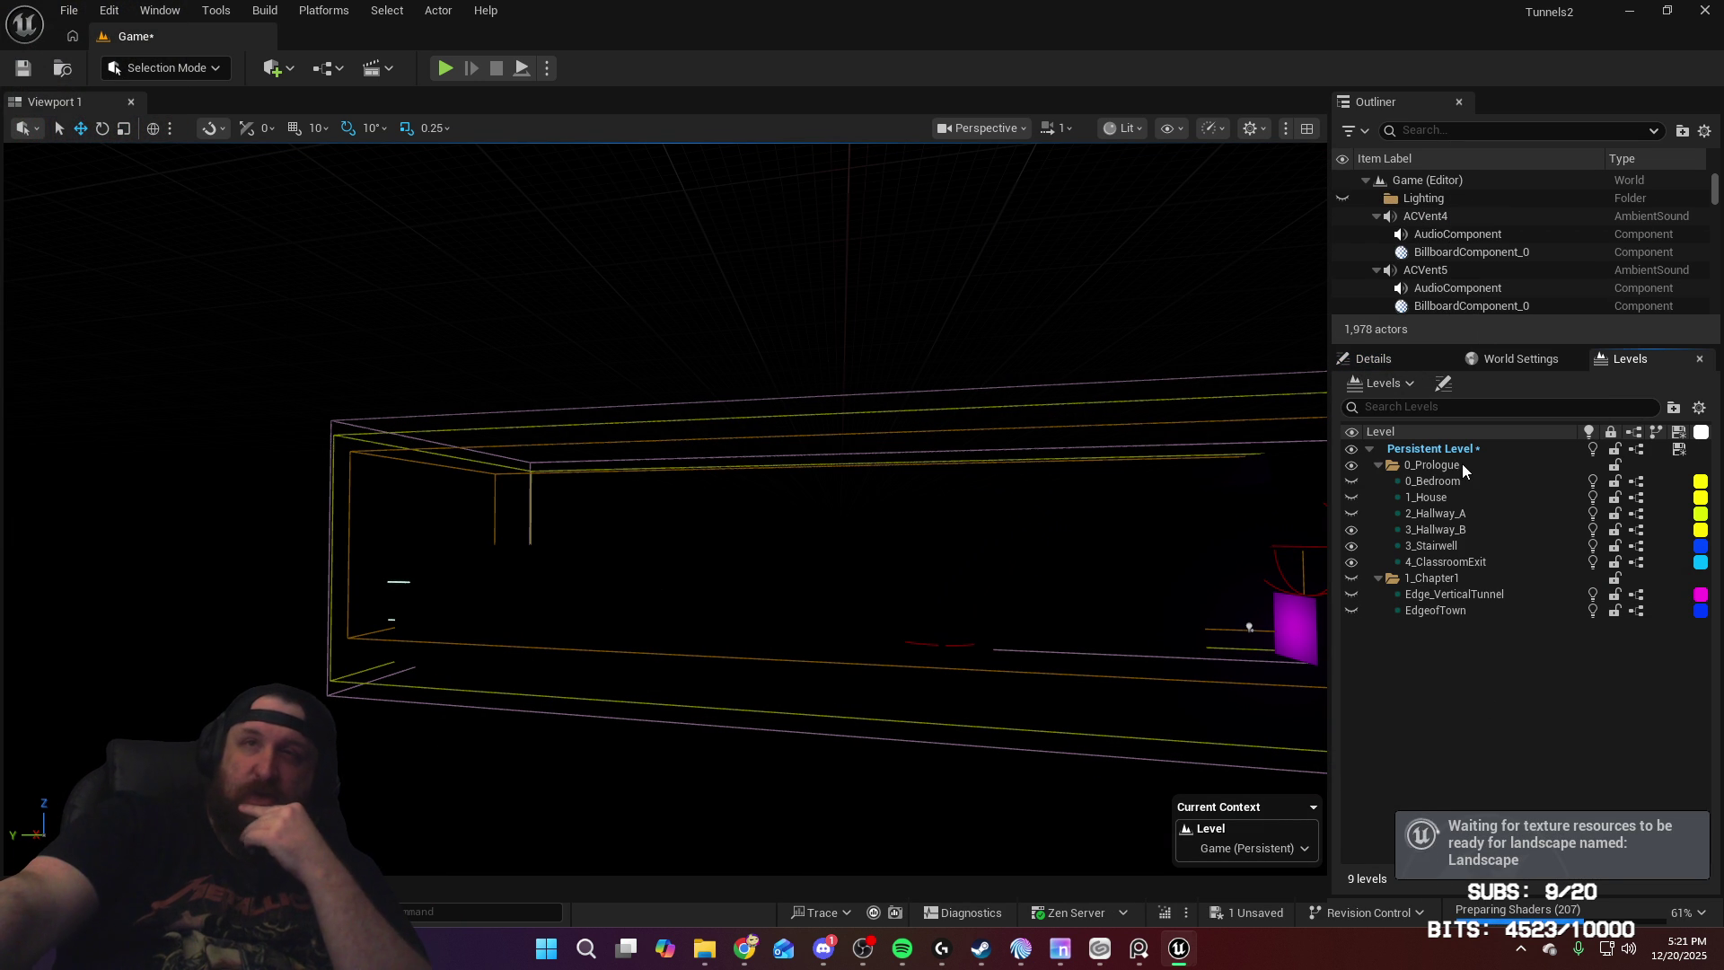
{"action": "left_click", "coordinate": [808, 370]}
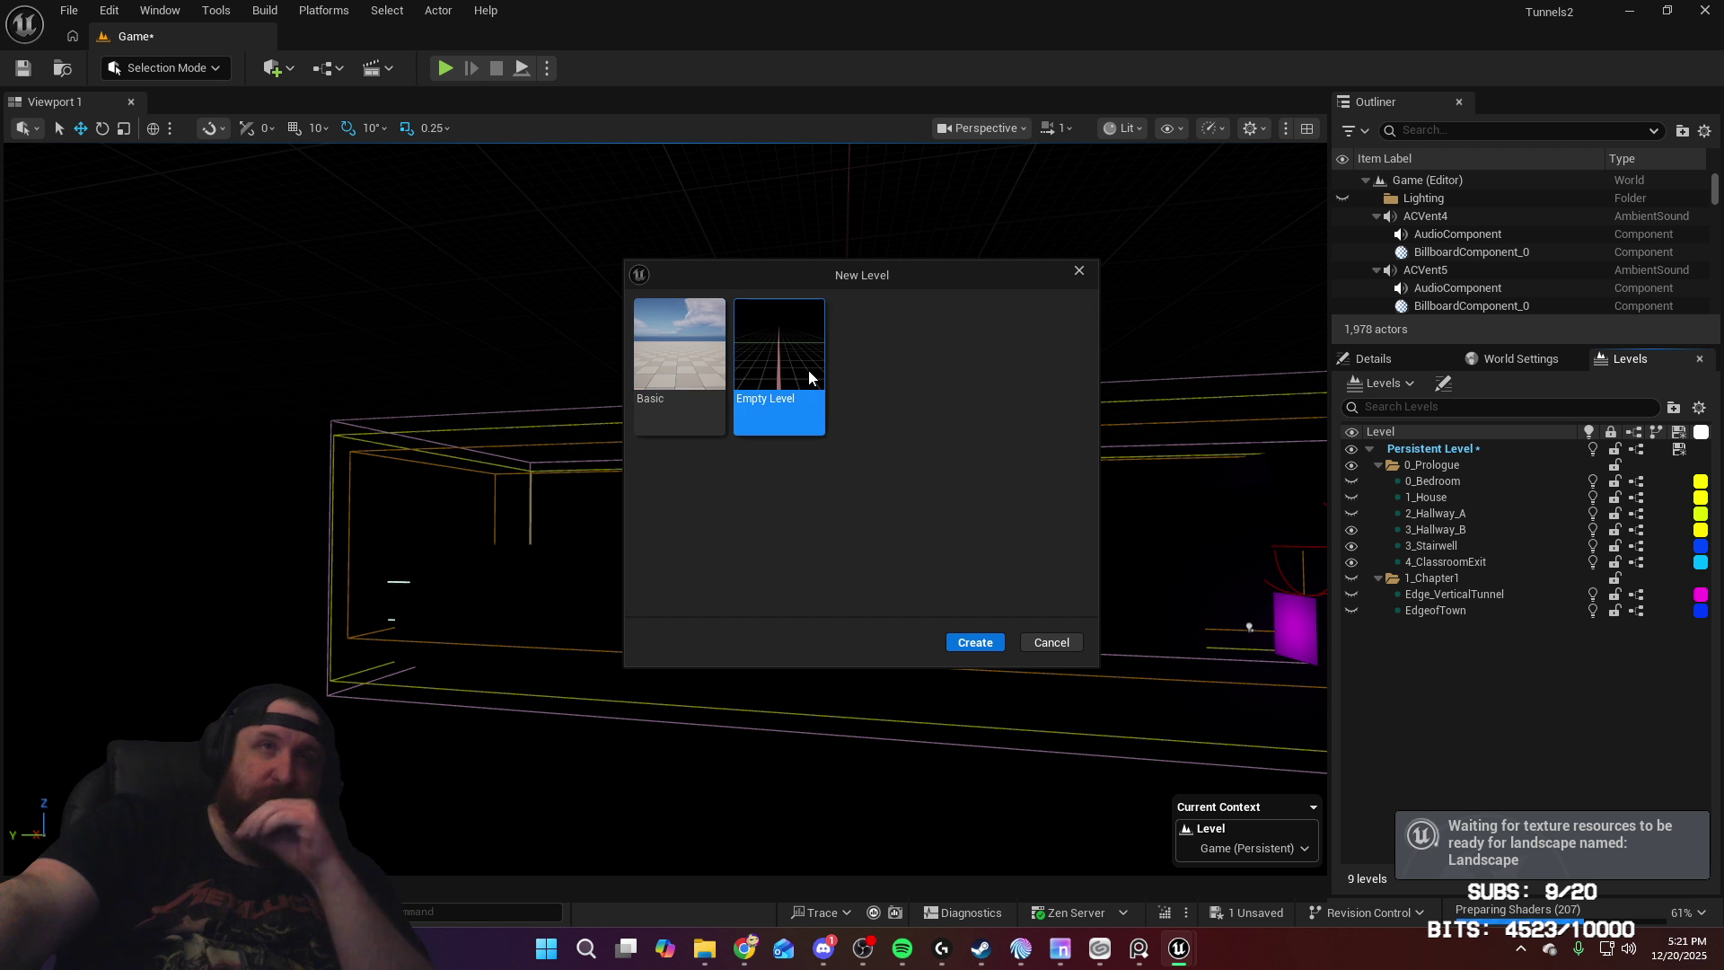
Step: Create the empty level and save it as 1_1_TownSquare in Content/Tunnels/Maps
{"action": "left_click", "coordinate": [974, 642]}
{"action": "double_click", "coordinate": [796, 476]}
{"action": "double_click", "coordinate": [1098, 296]}
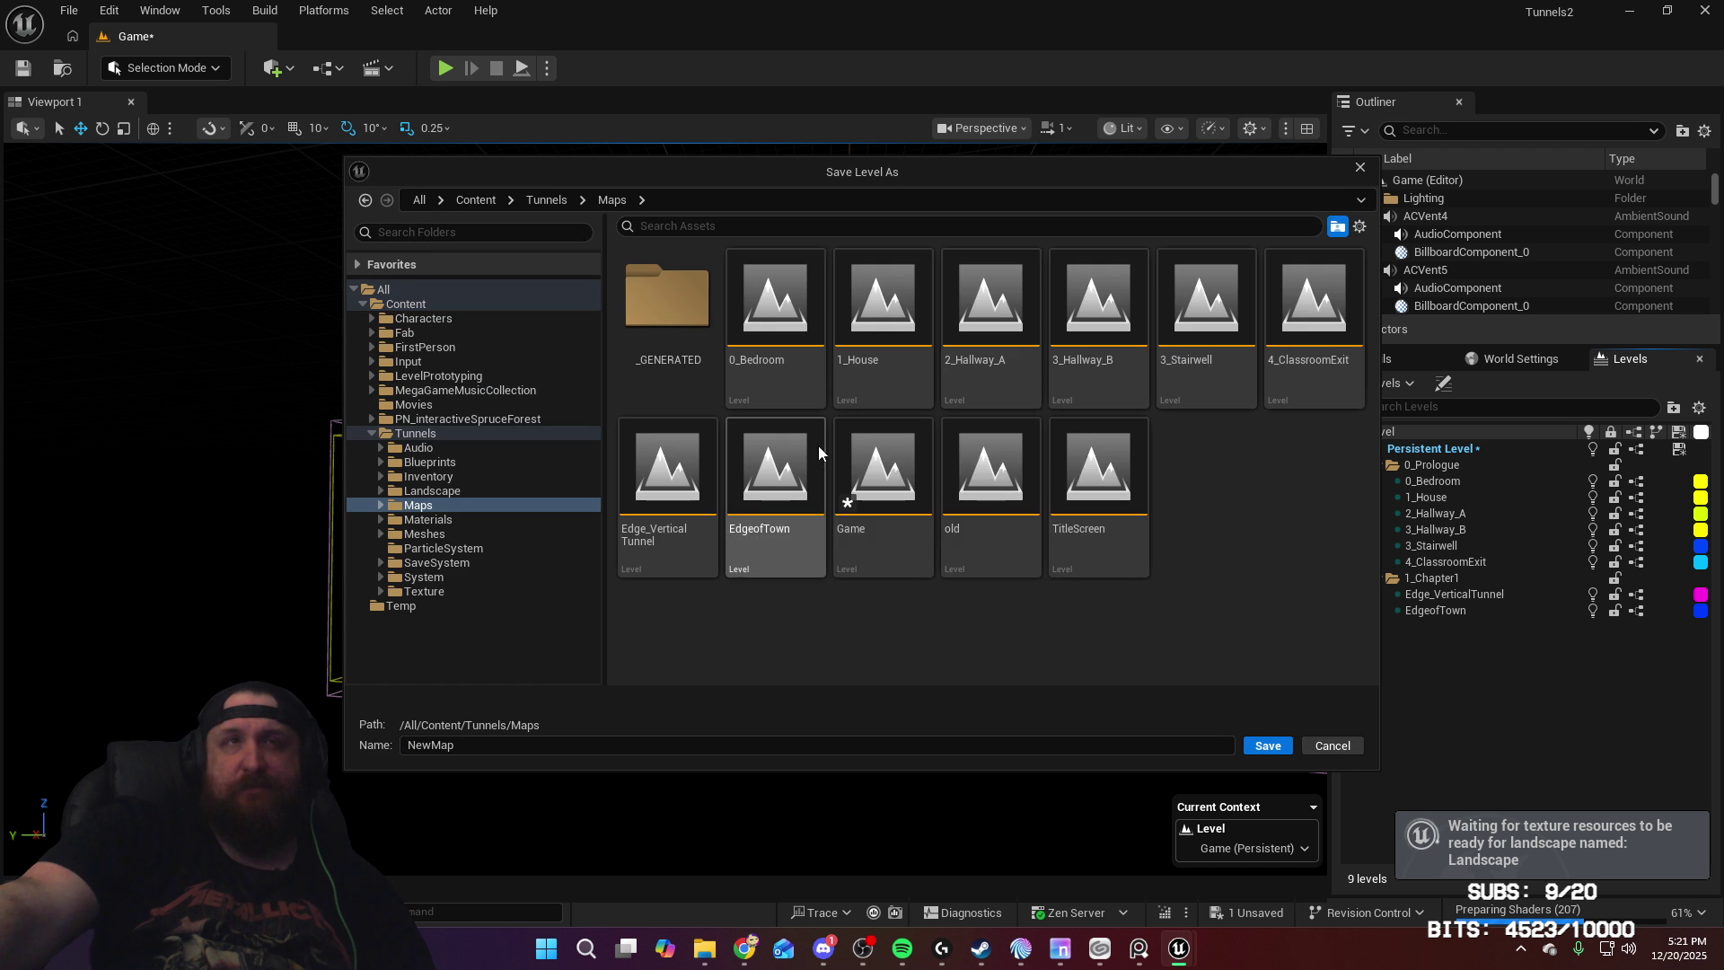
{"action": "left_click", "coordinate": [842, 745]}
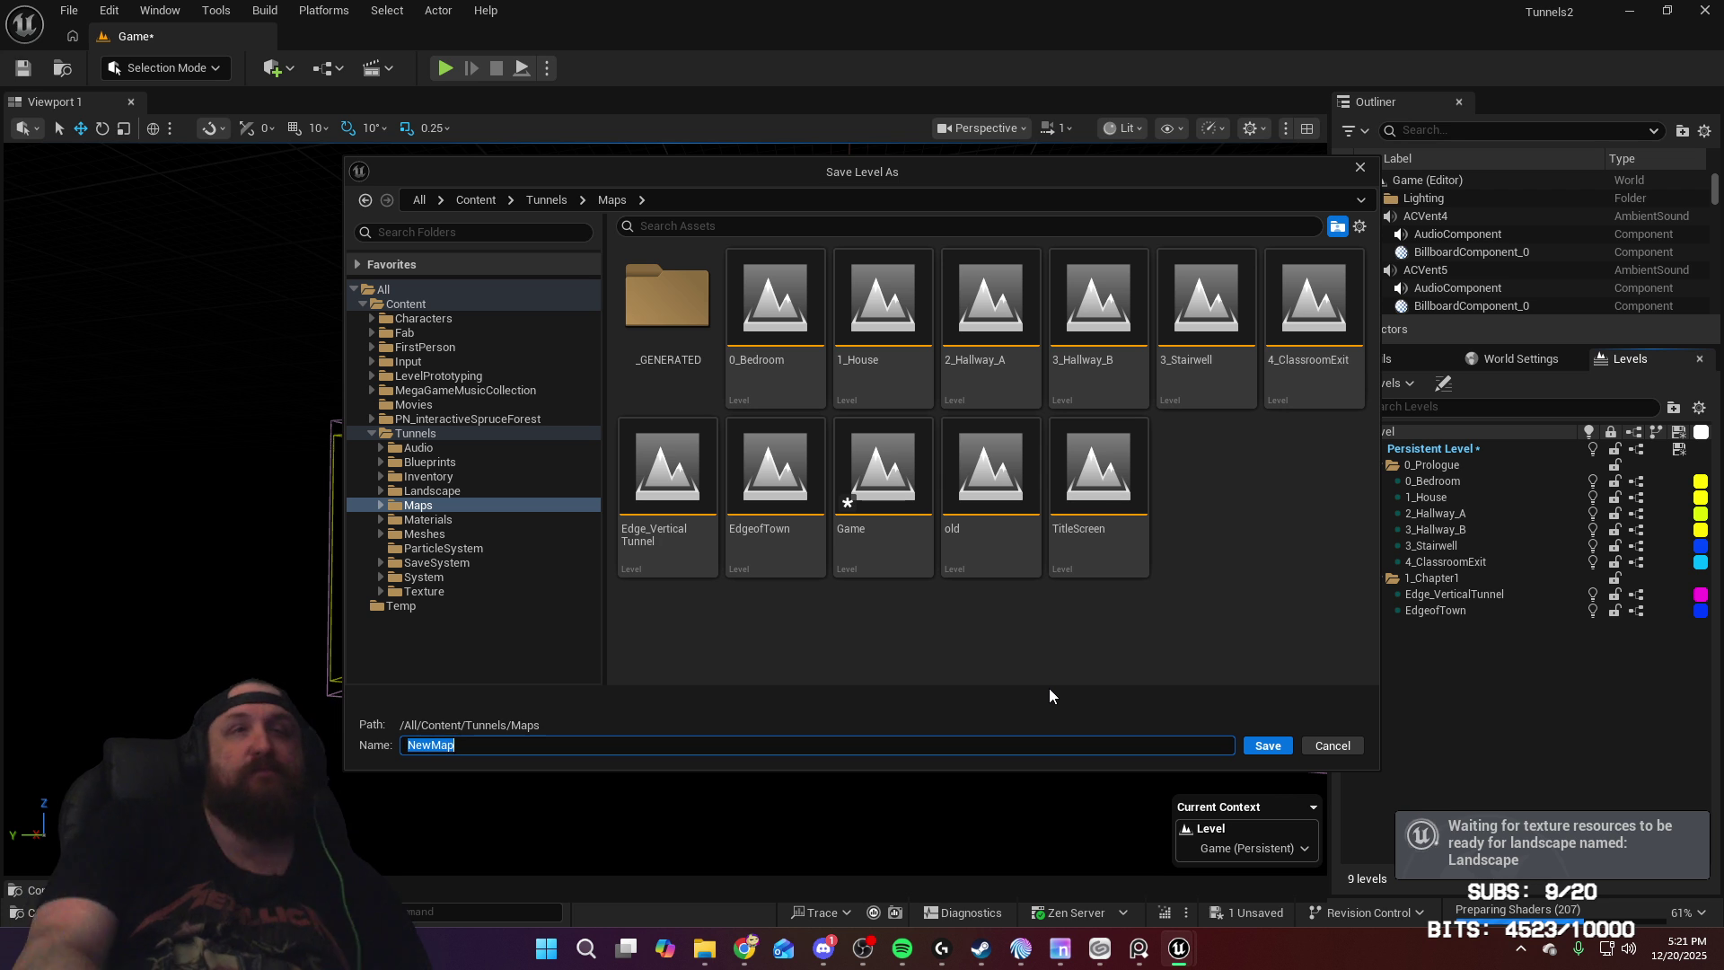
{"action": "type", "text": "1_1_Town"}
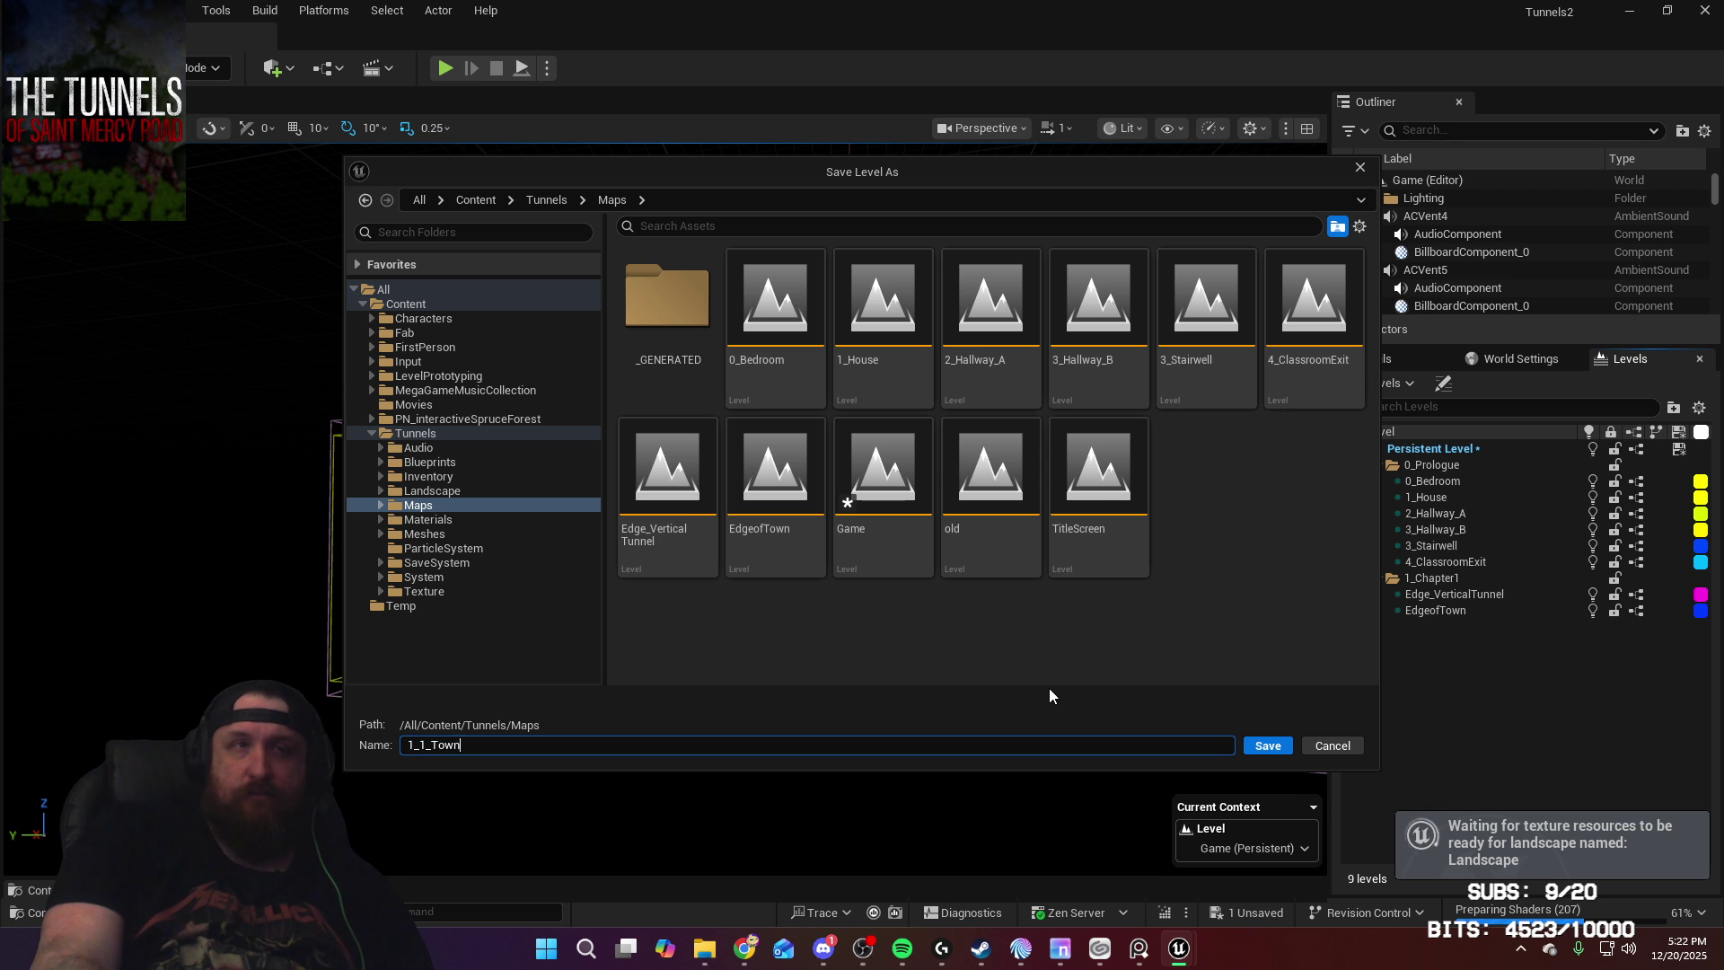
{"action": "type", "text": "Square"}
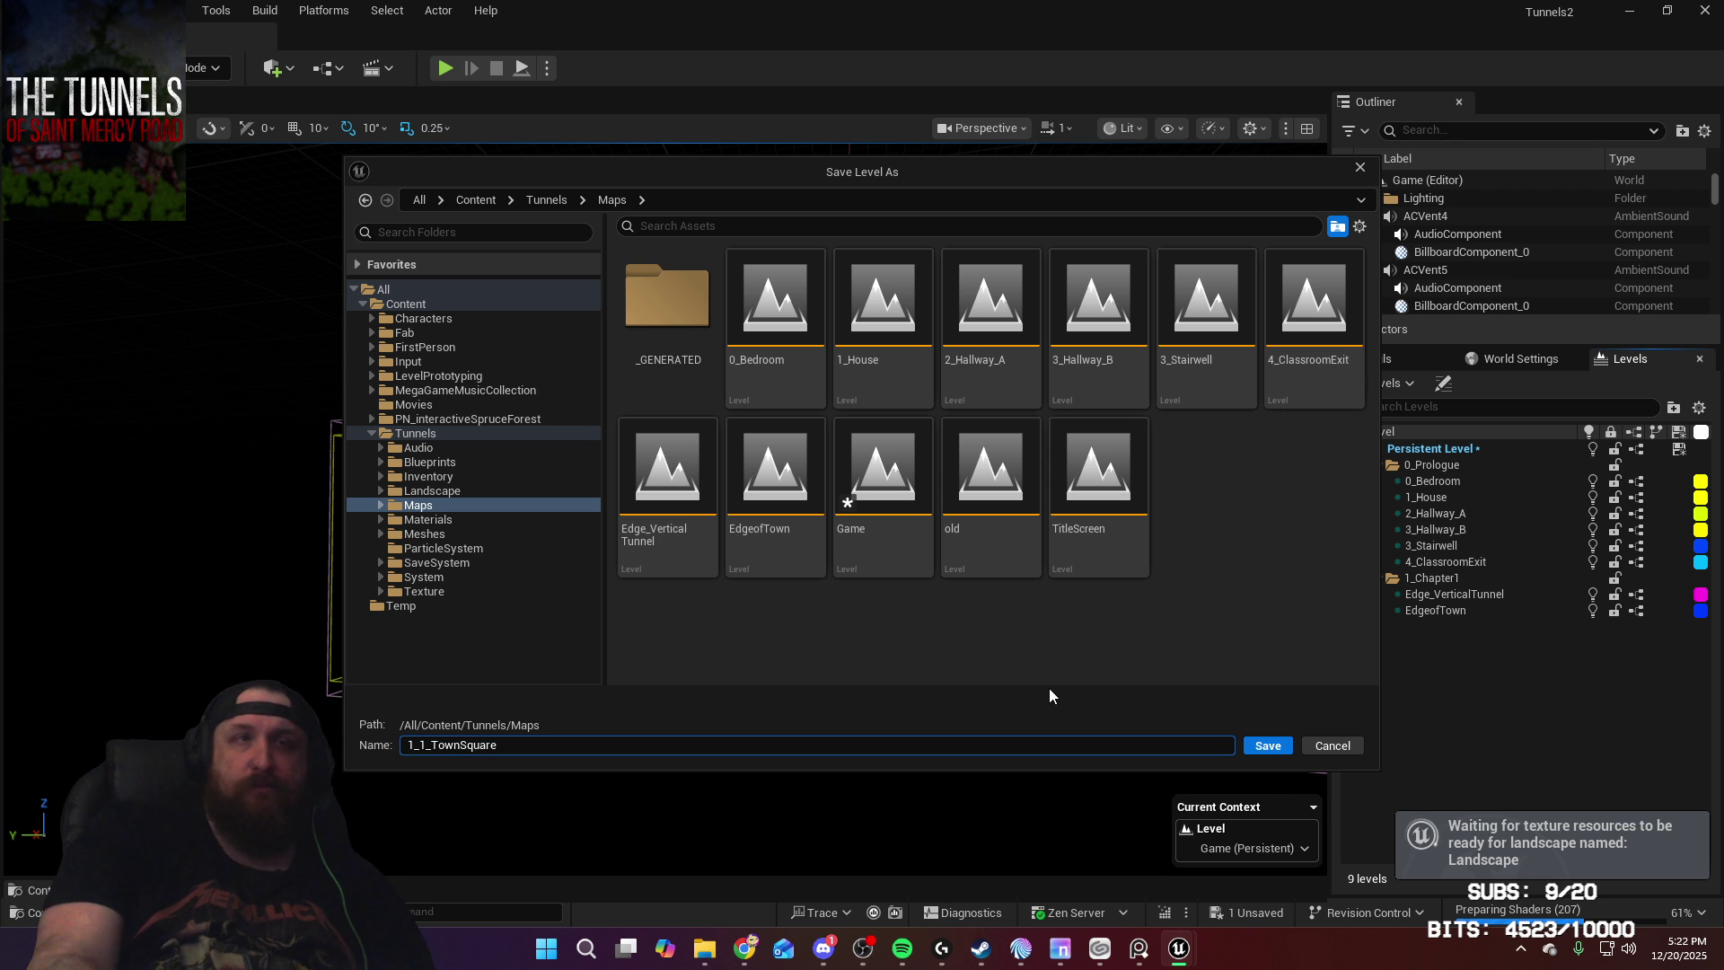
{"action": "left_click", "coordinate": [1260, 749]}
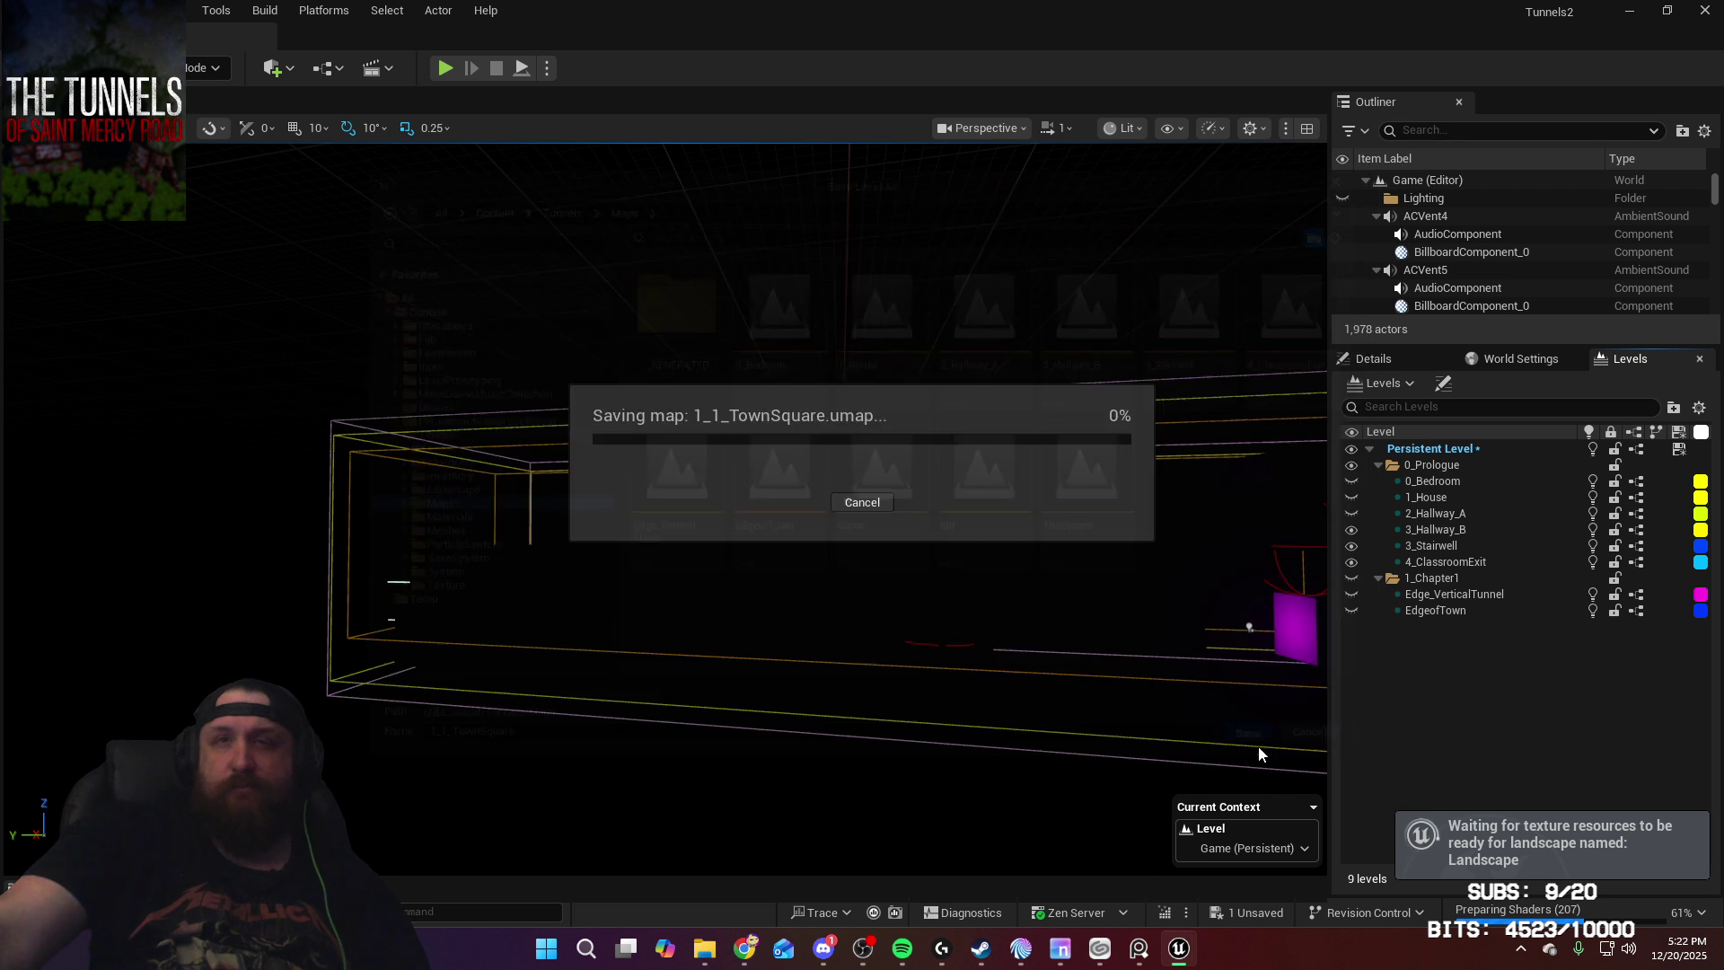
{"action": "key", "text": "Up"}
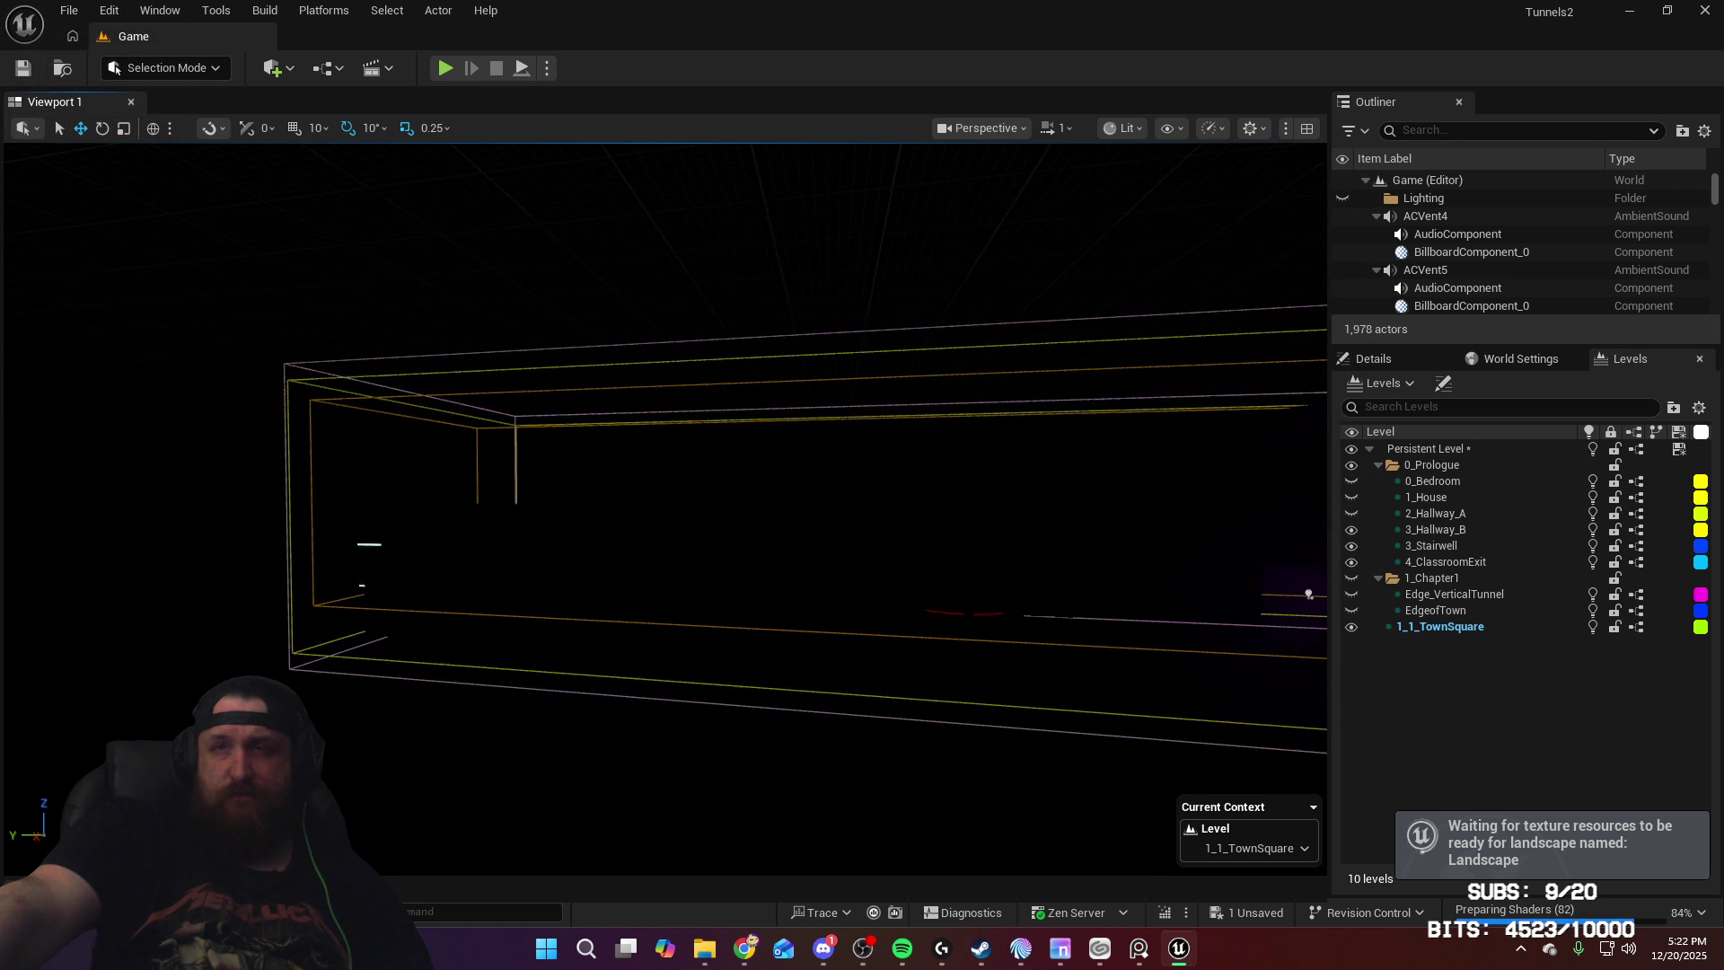
{"action": "key", "text": "Up"}
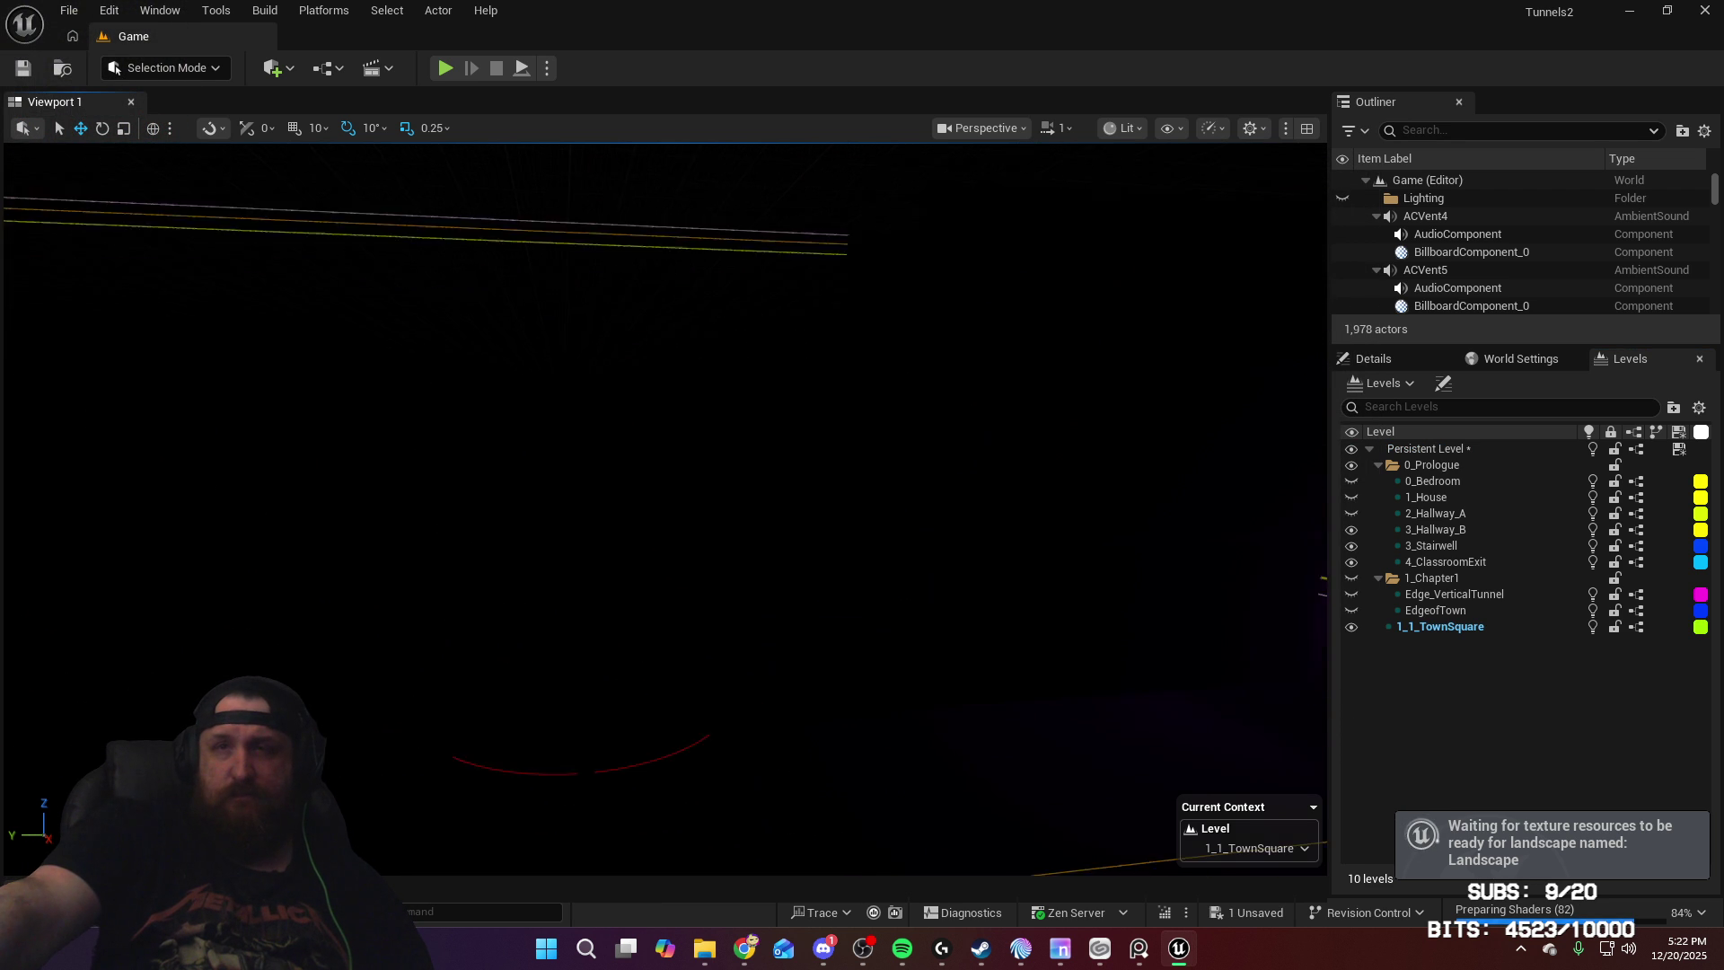
Step: Switch the viewport to Unlit mode and fly down the corridor toward the wooden door
{"action": "key", "text": "Up"}
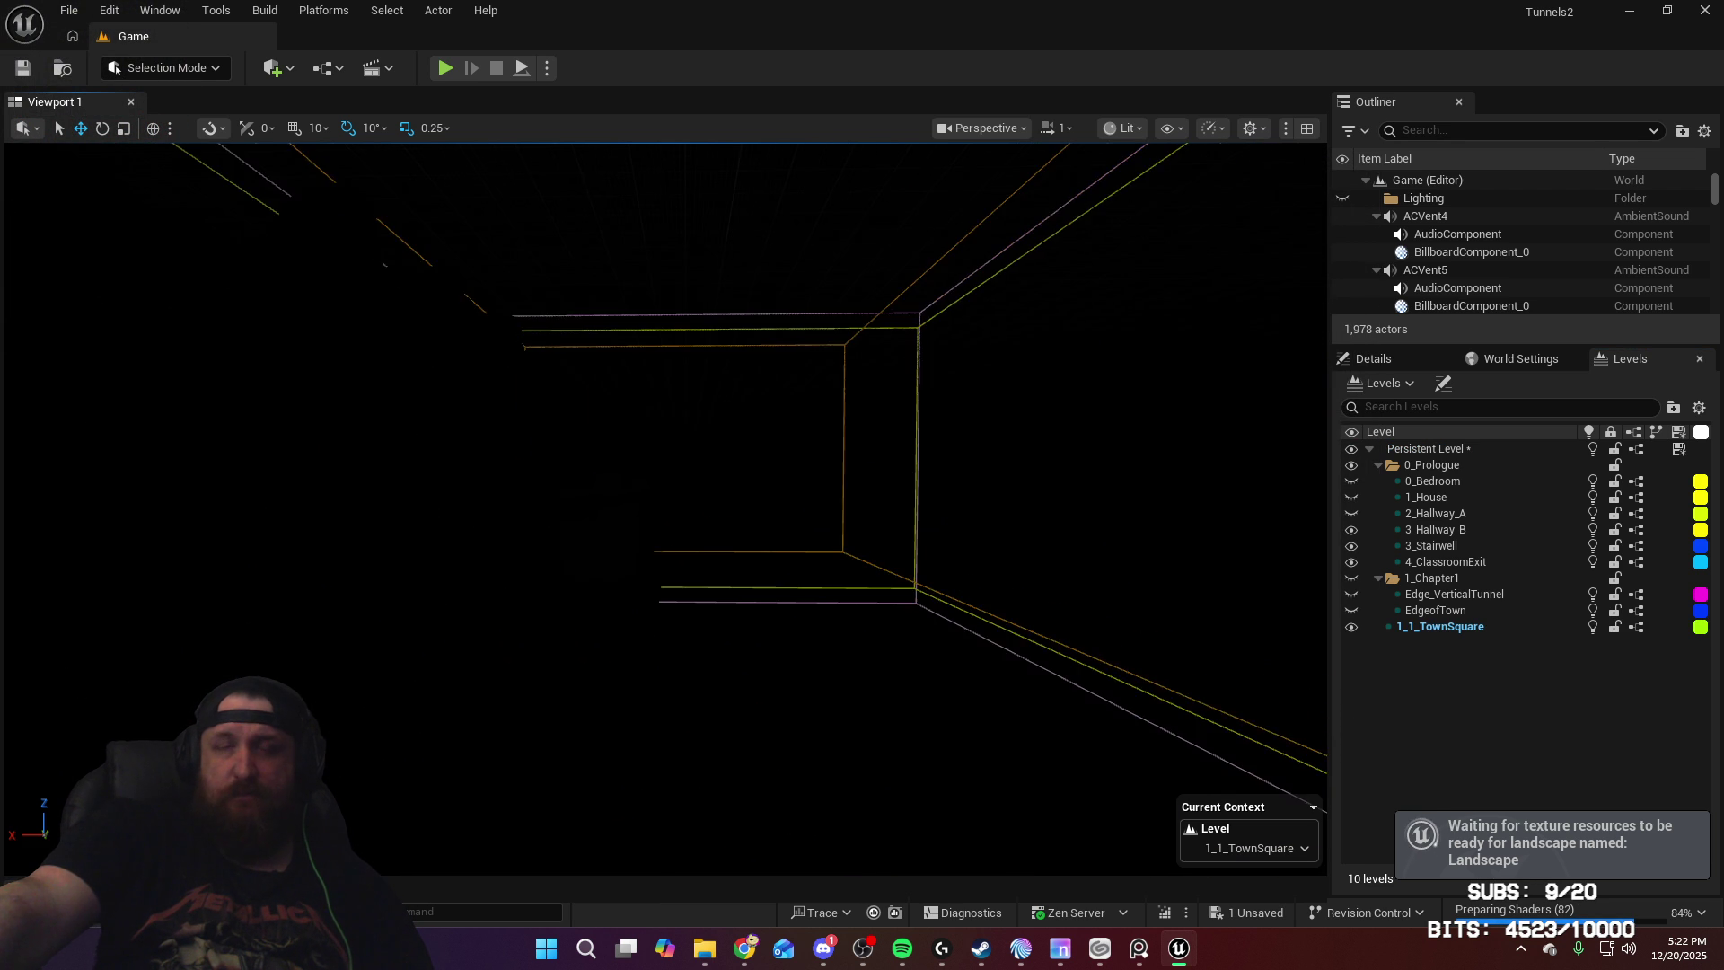
{"action": "left_click", "coordinate": [1136, 131]}
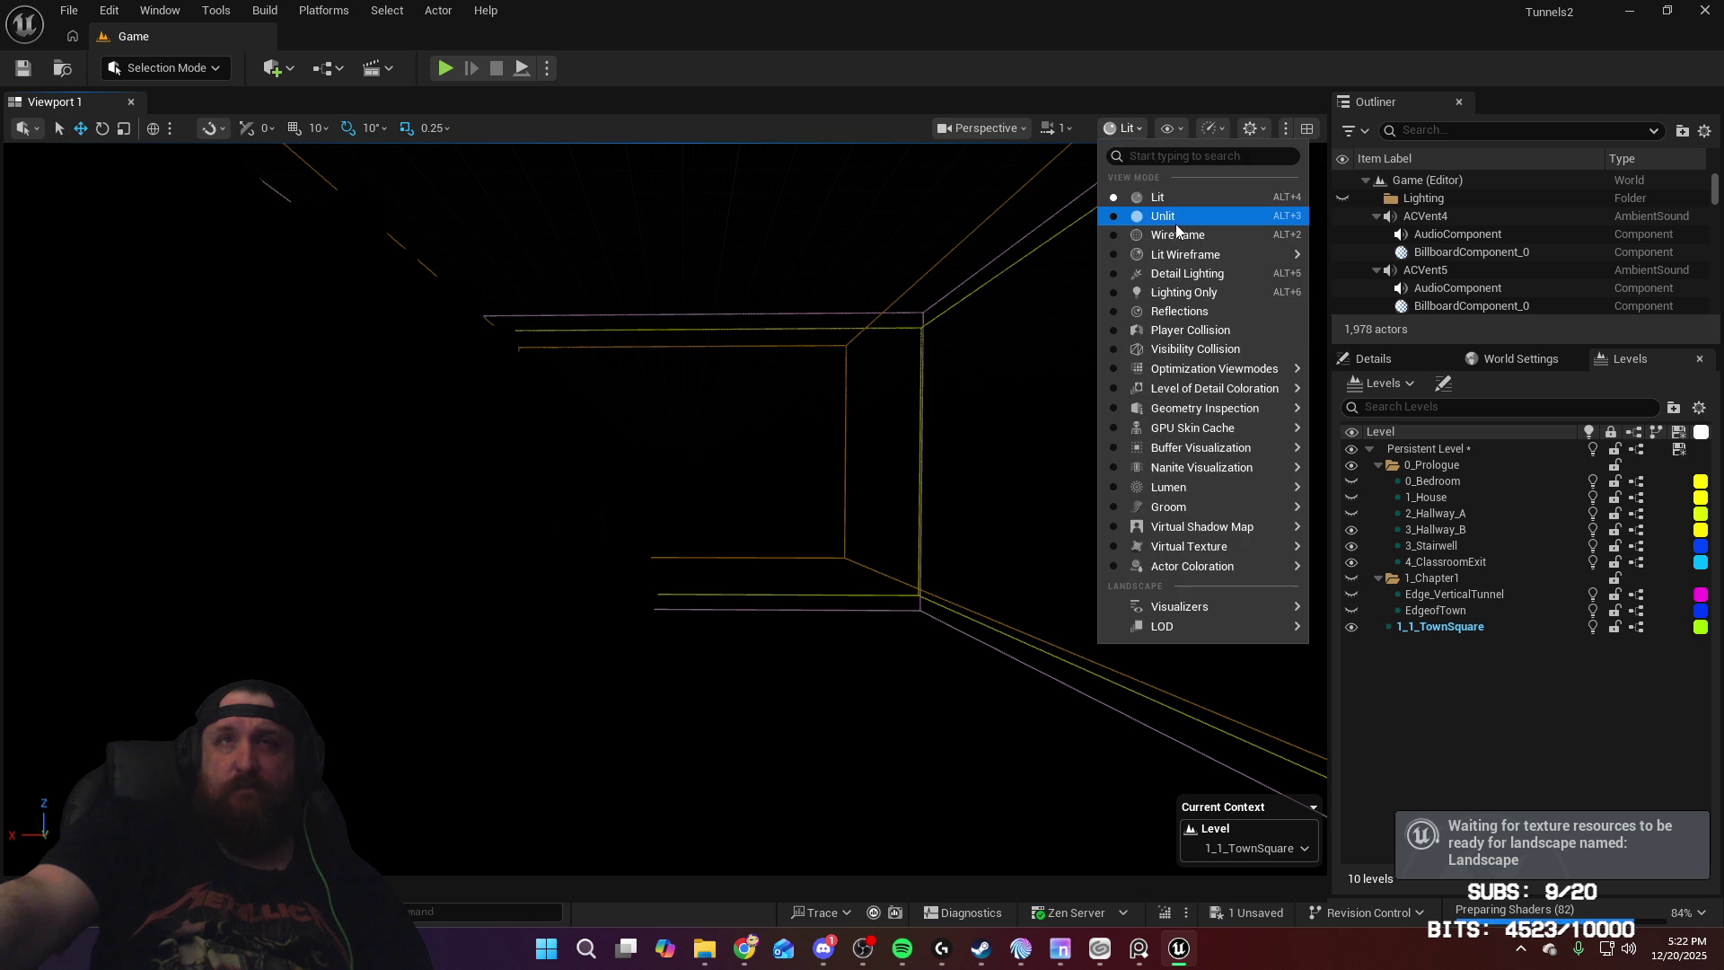
{"action": "left_click", "coordinate": [1145, 212]}
{"action": "right_click_drag", "start_coordinate": [1178, 257], "coordinate": [1078, 278]}
{"action": "key", "text": "Up"}
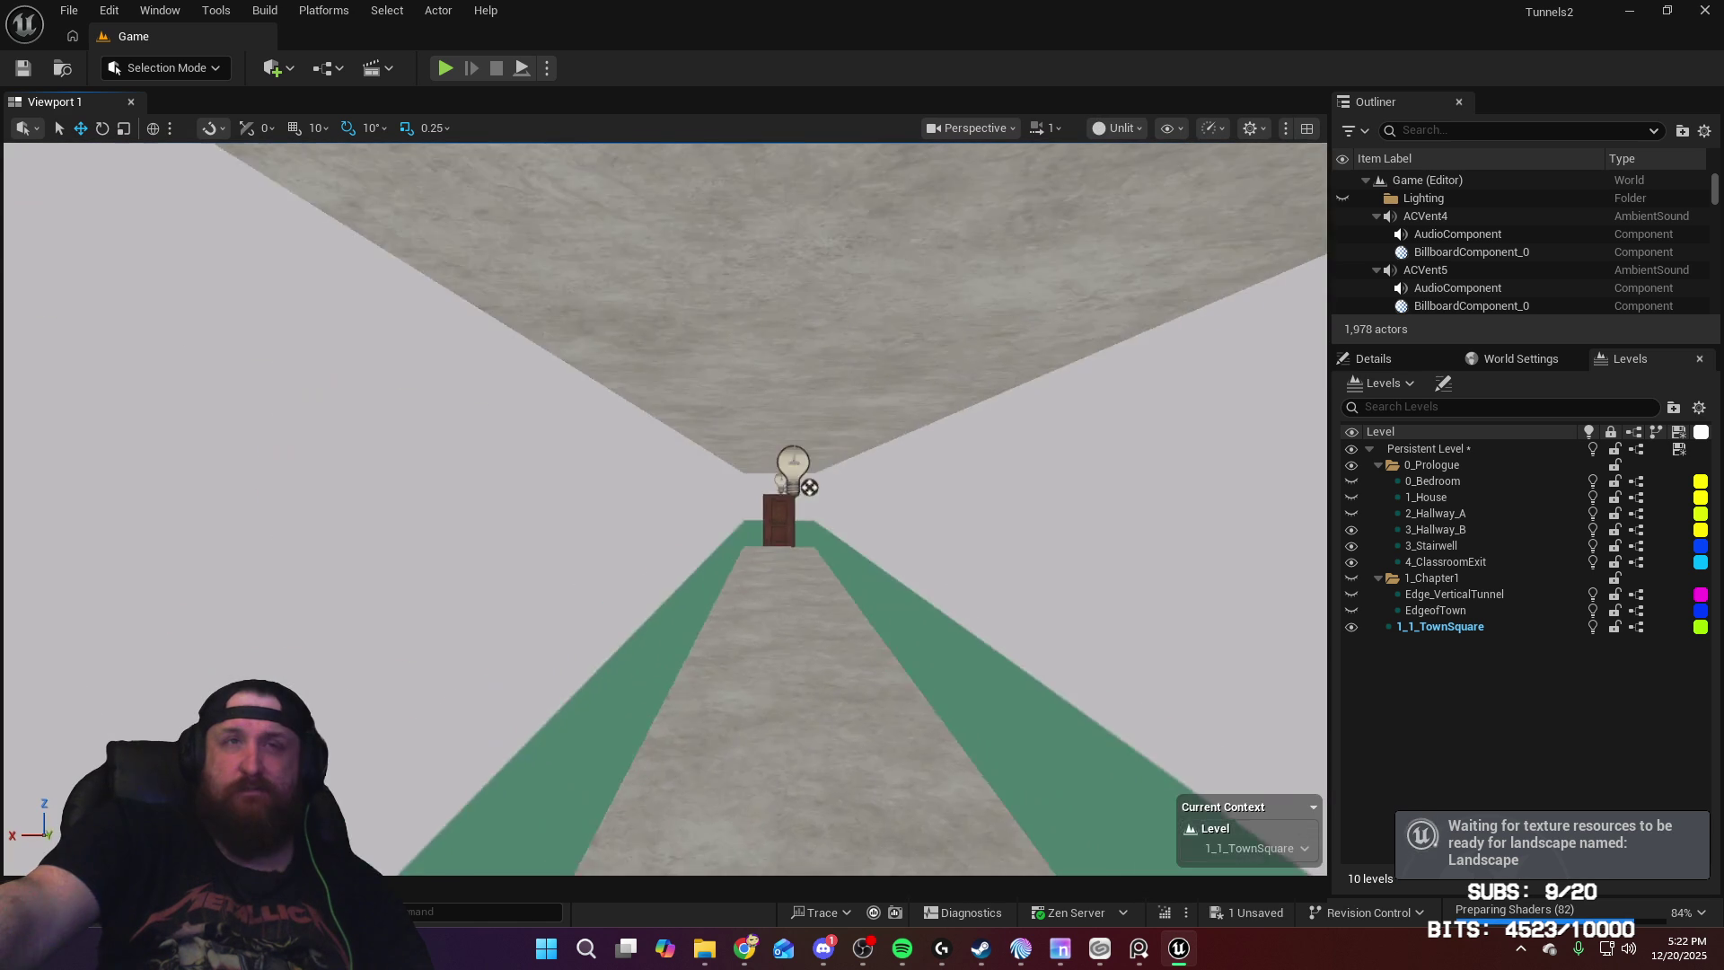
{"action": "key", "text": "Up"}
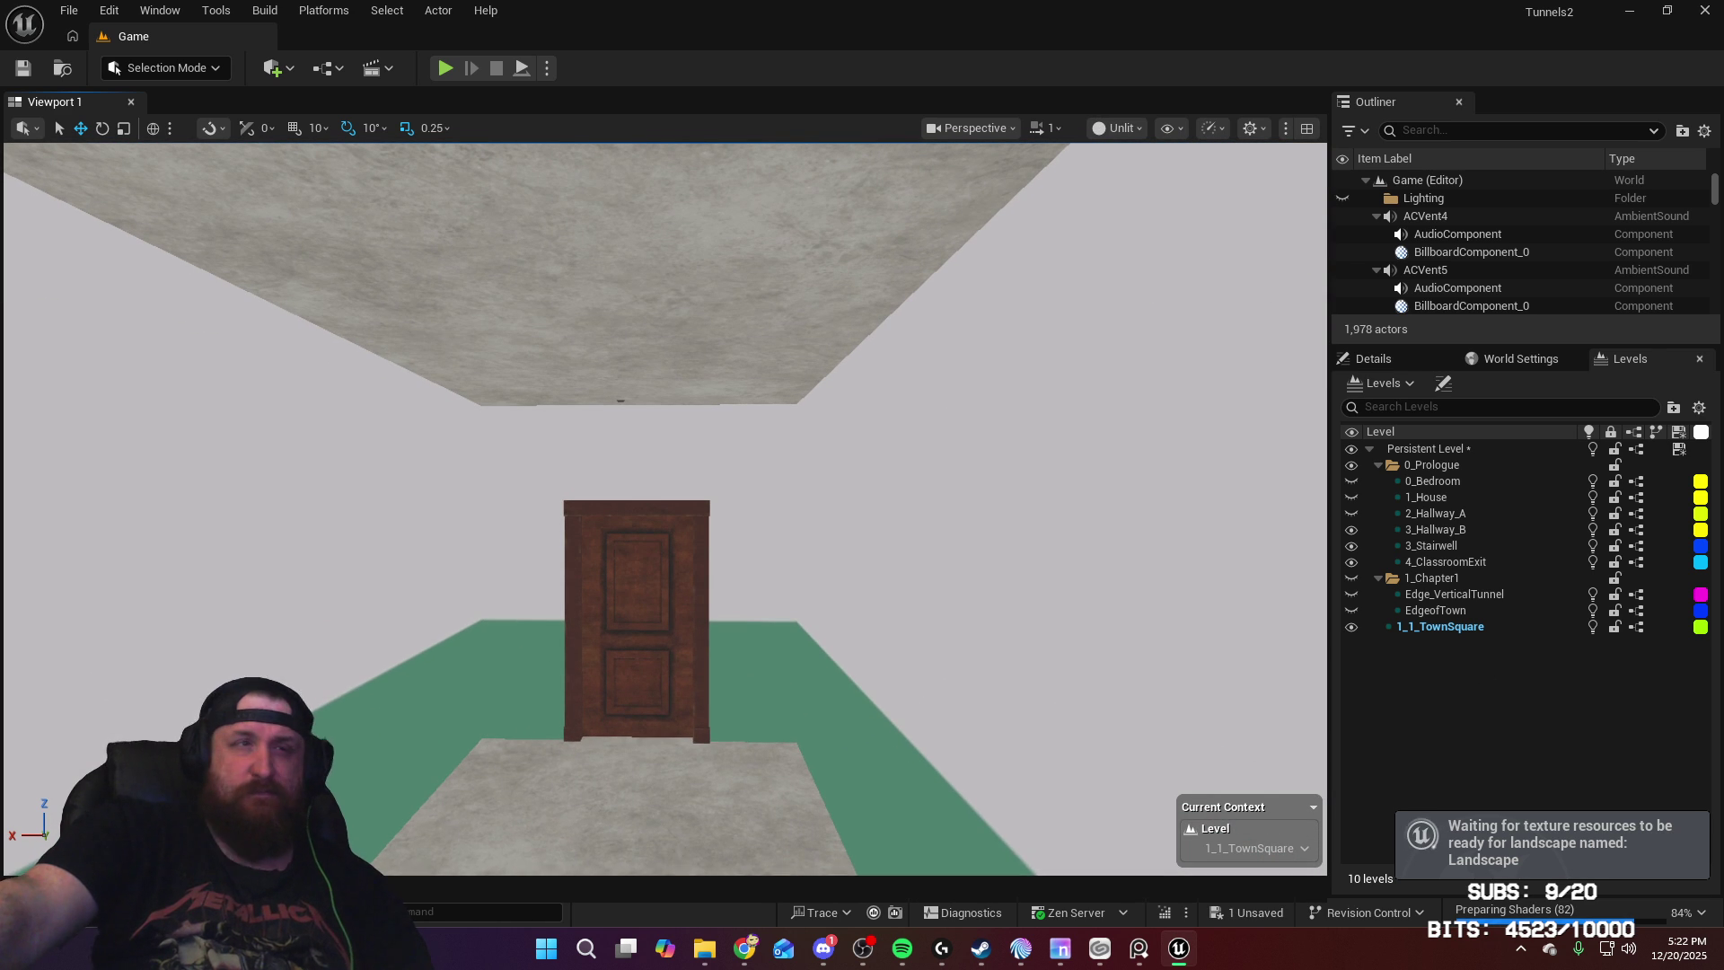
{"action": "key", "text": "ctrl+space"}
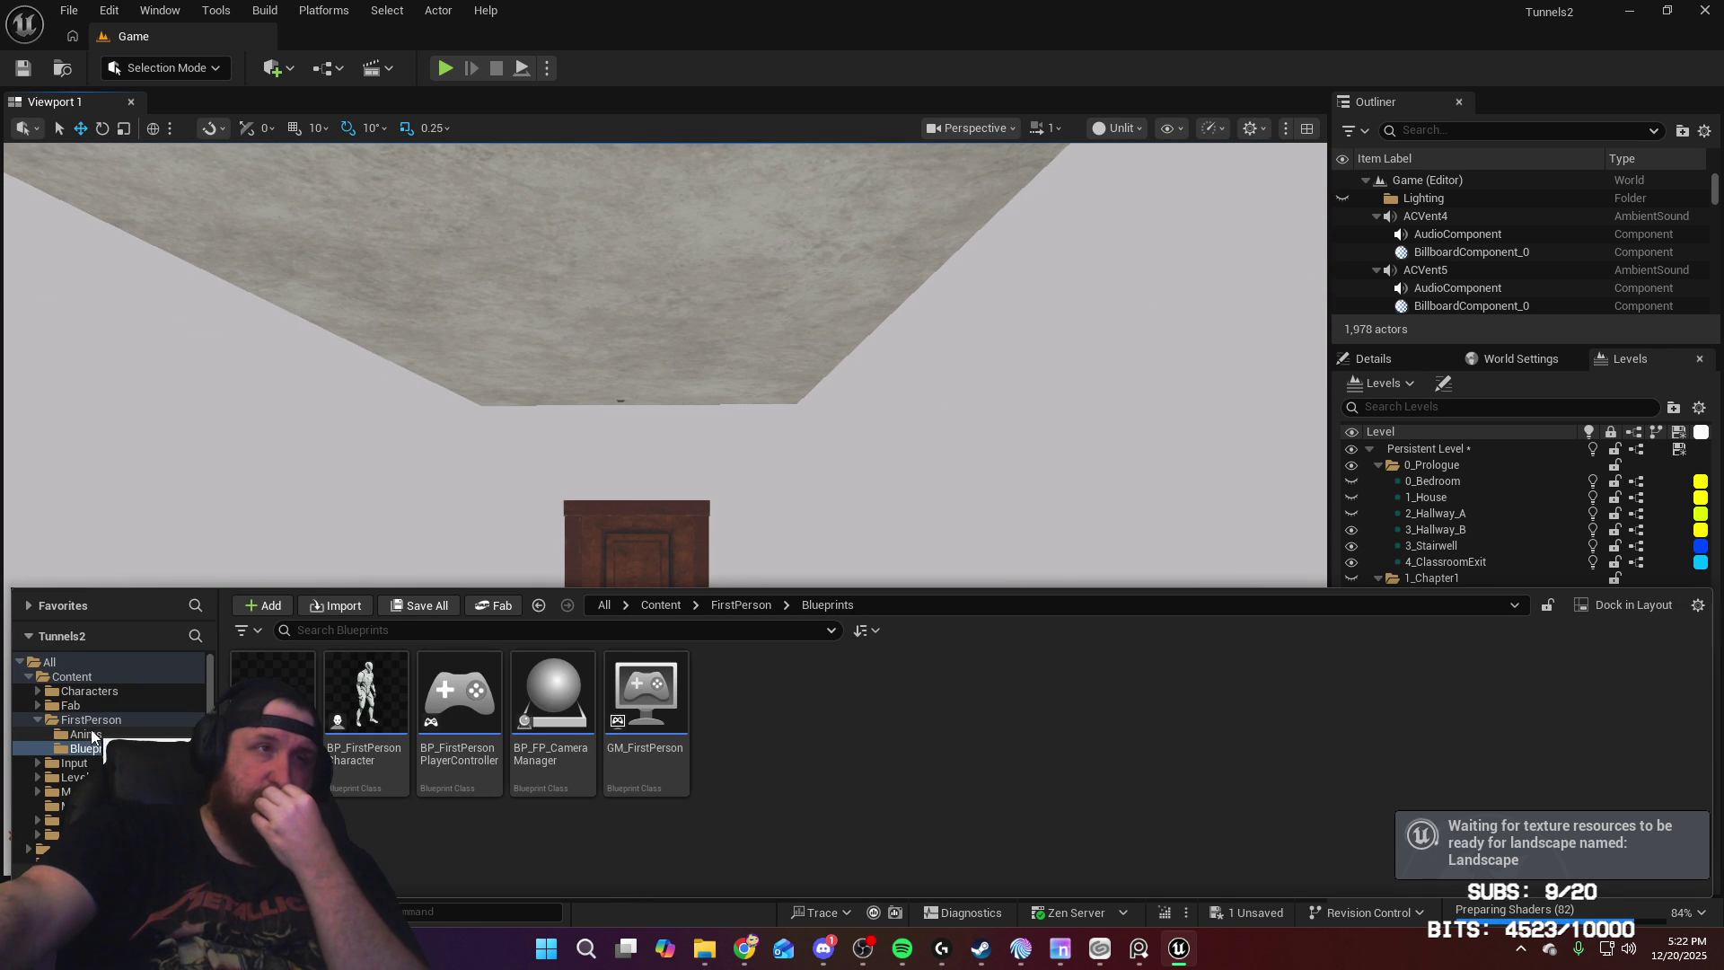
Step: Browse the Content Browser to the Tunnels/Meshes/Static folder
{"action": "scroll", "coordinate": [98, 740], "scroll_direction": "down", "scroll_amount": 1}
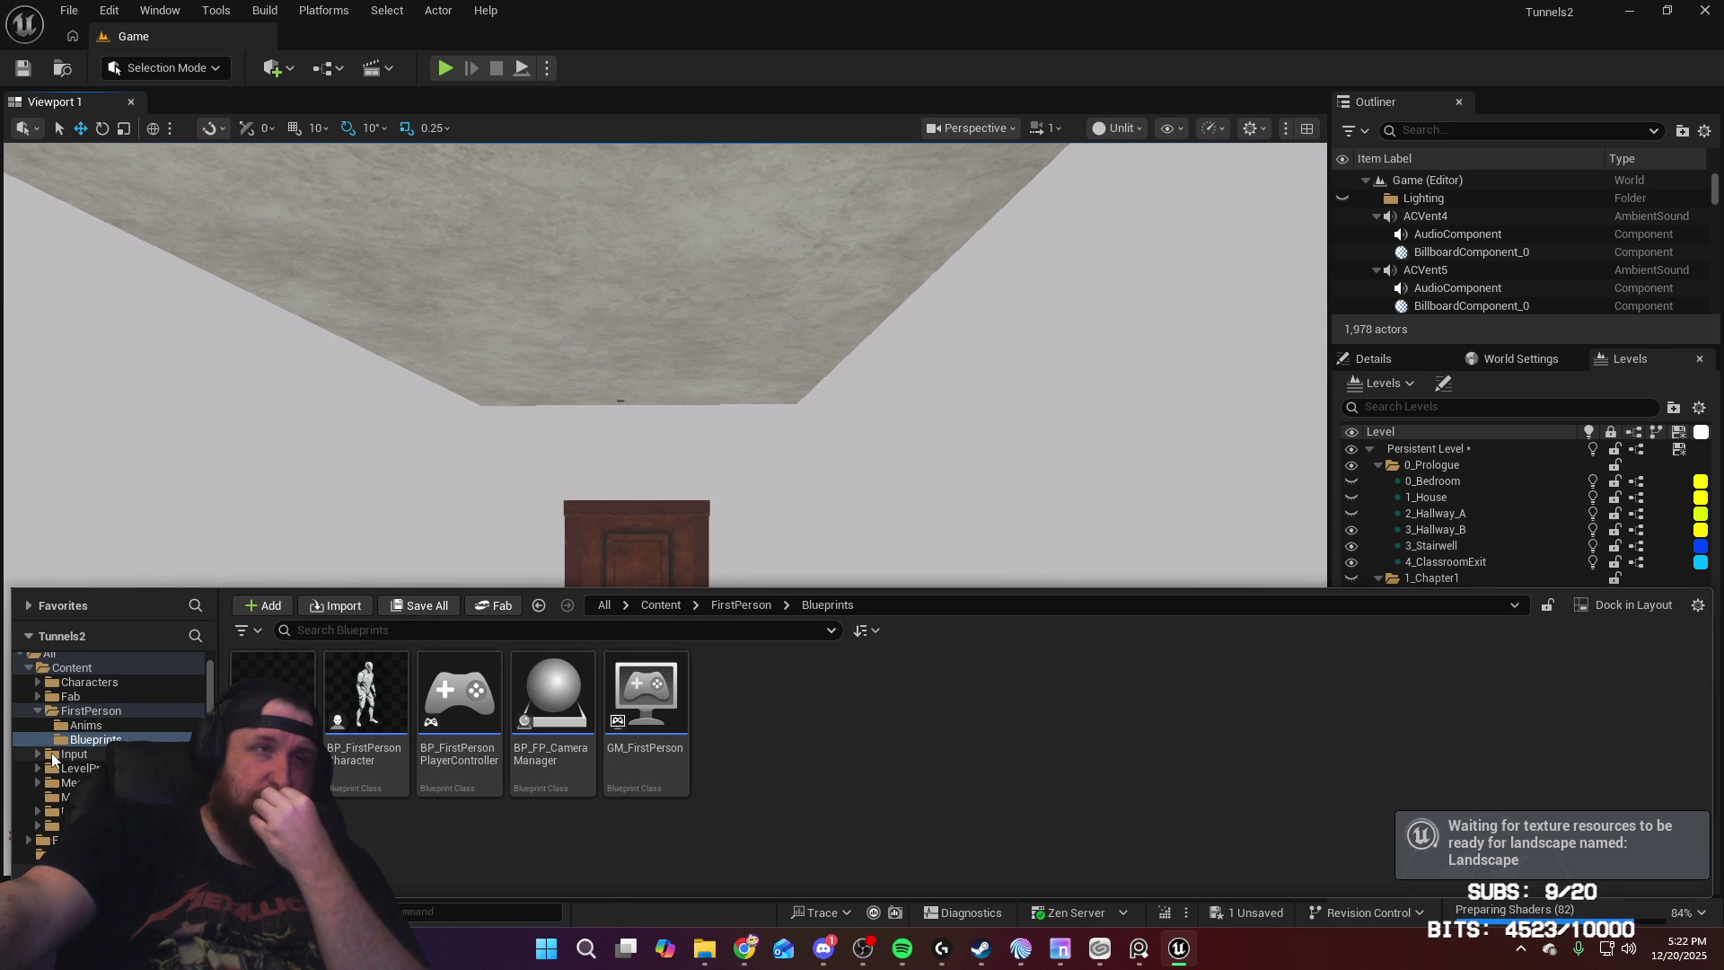
{"action": "left_click", "coordinate": [57, 824]}
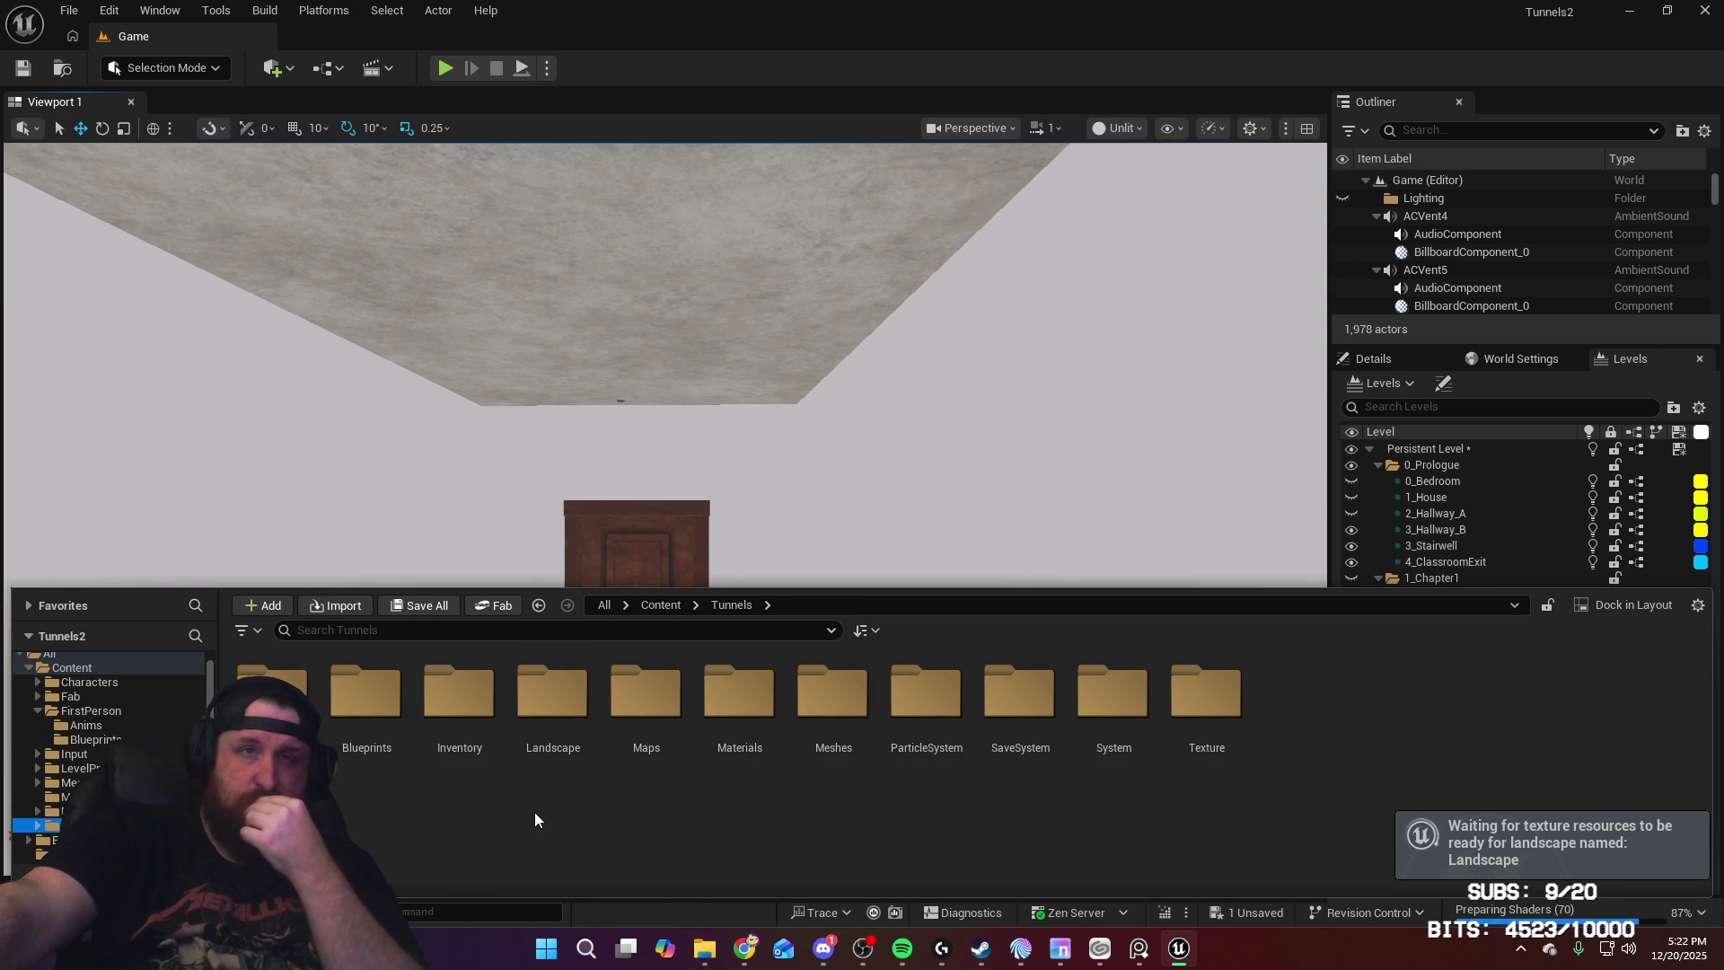
{"action": "double_click", "coordinate": [844, 696]}
{"action": "double_click", "coordinate": [402, 704]}
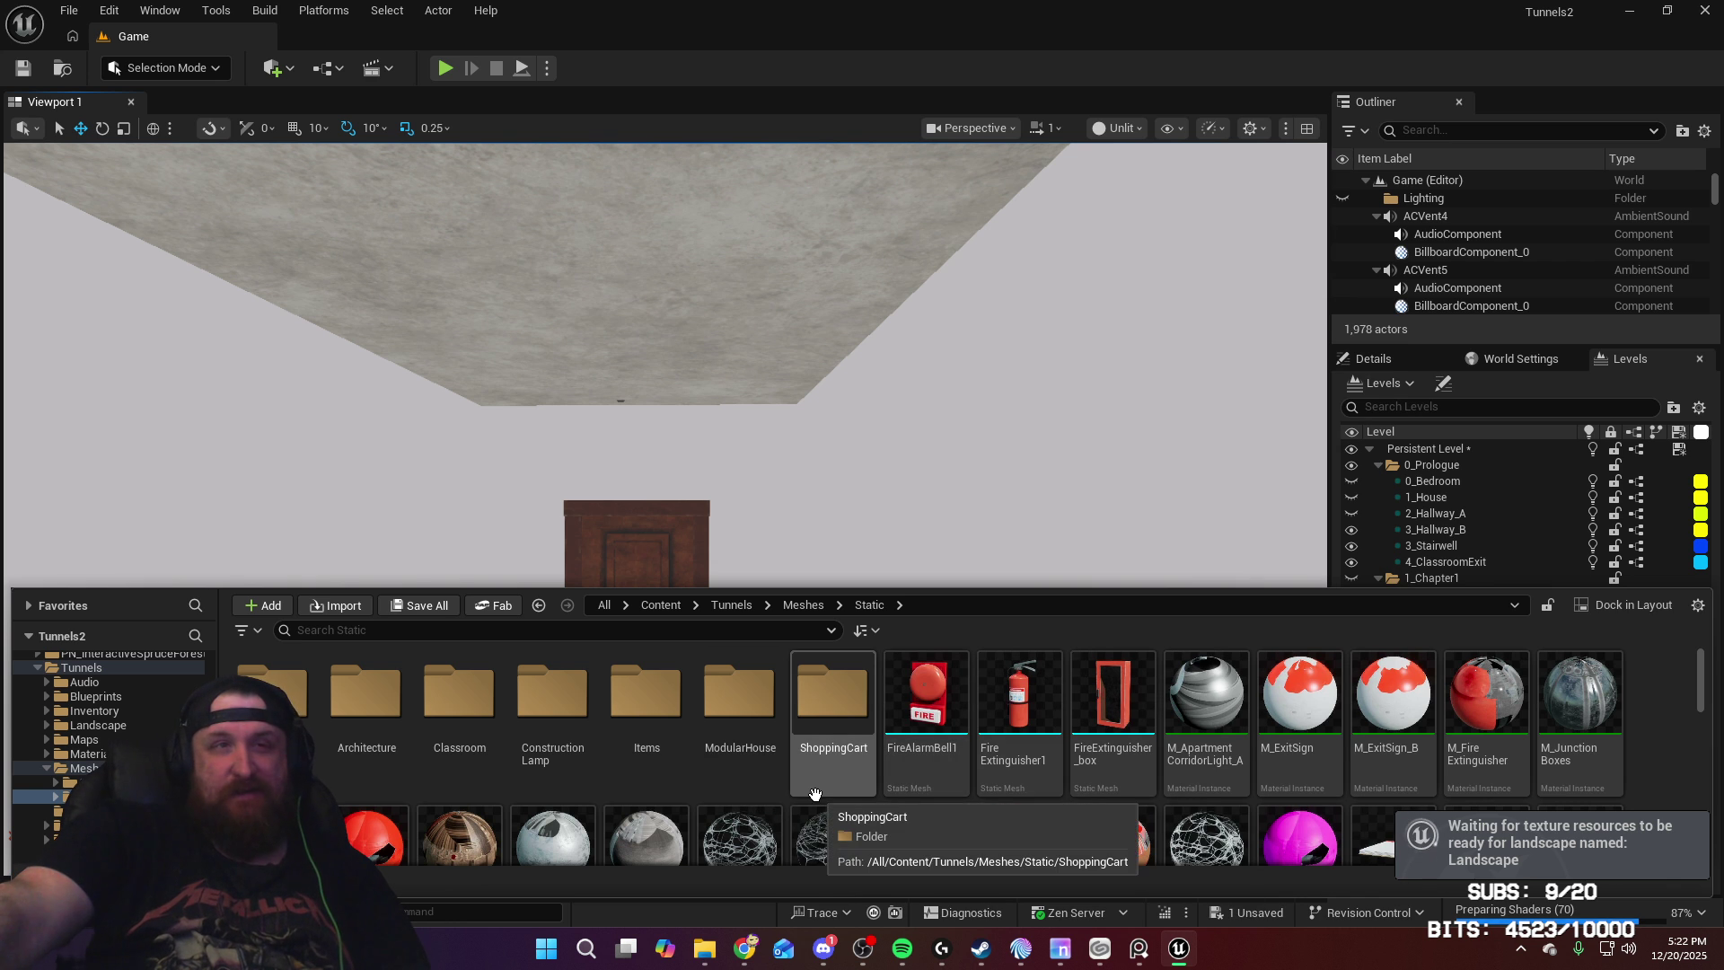
{"action": "scroll", "coordinate": [1667, 732], "scroll_direction": "down", "scroll_amount": 5}
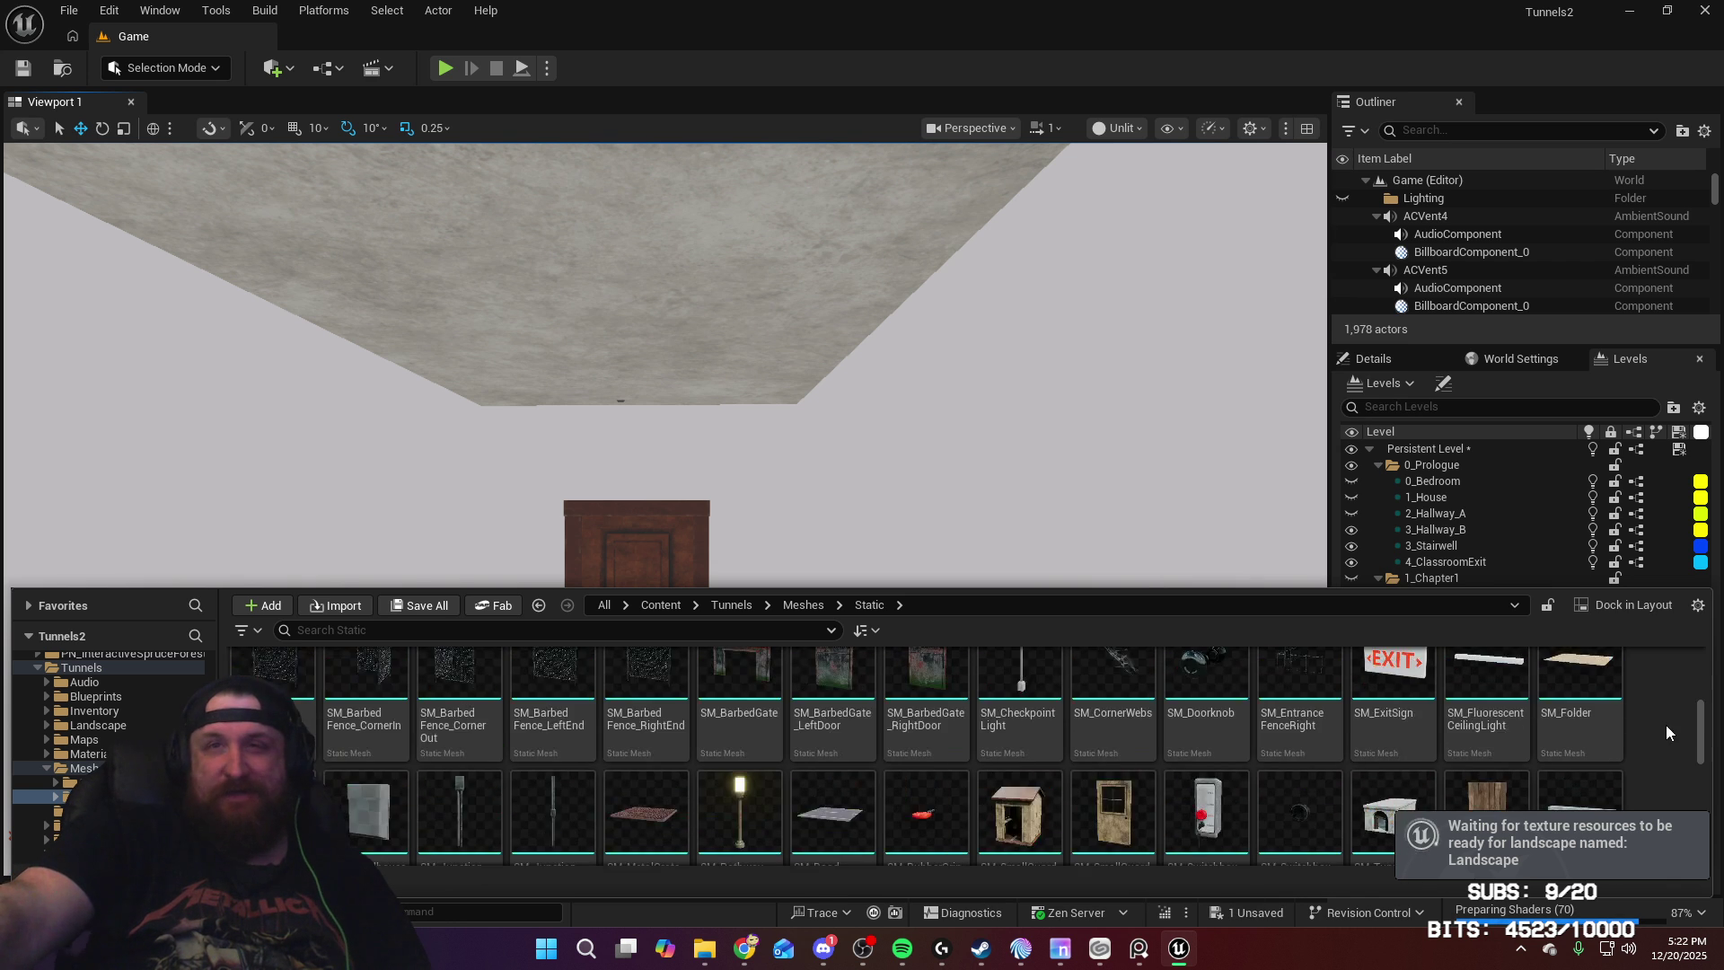
{"action": "left_click_drag", "start_coordinate": [1703, 728], "coordinate": [1699, 666]}
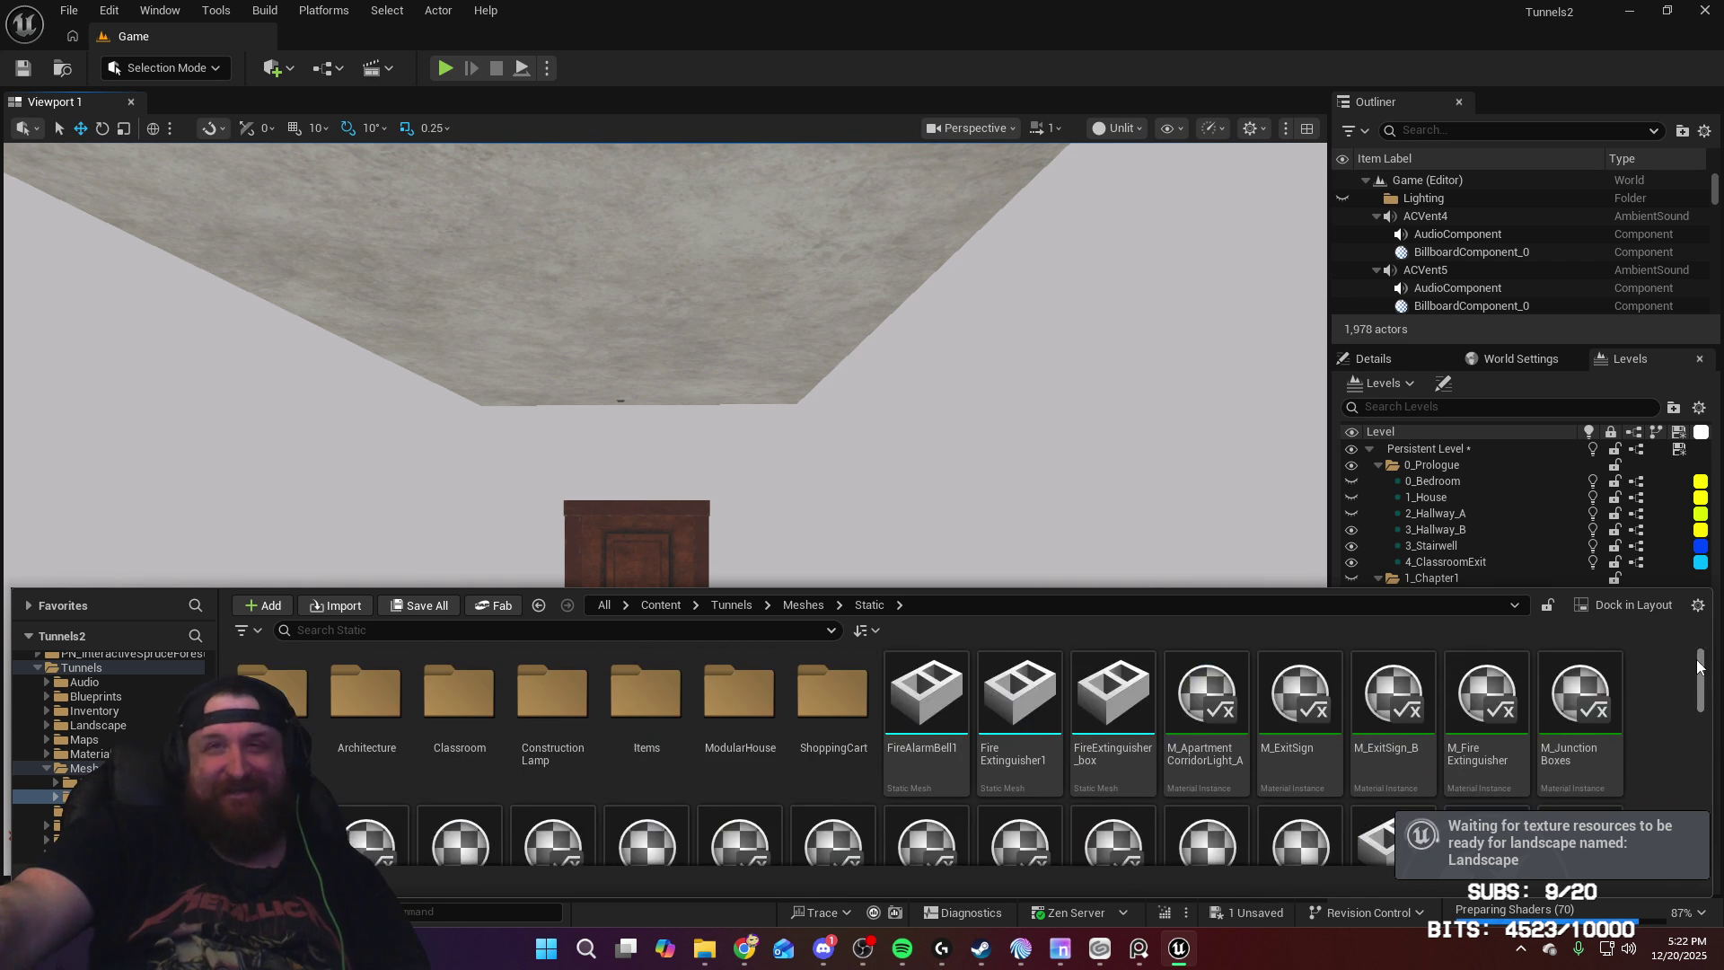
Step: Create a Locations folder in Static with a Town folder inside it
{"action": "right_click", "coordinate": [1651, 720]}
{"action": "left_click", "coordinate": [1565, 345]}
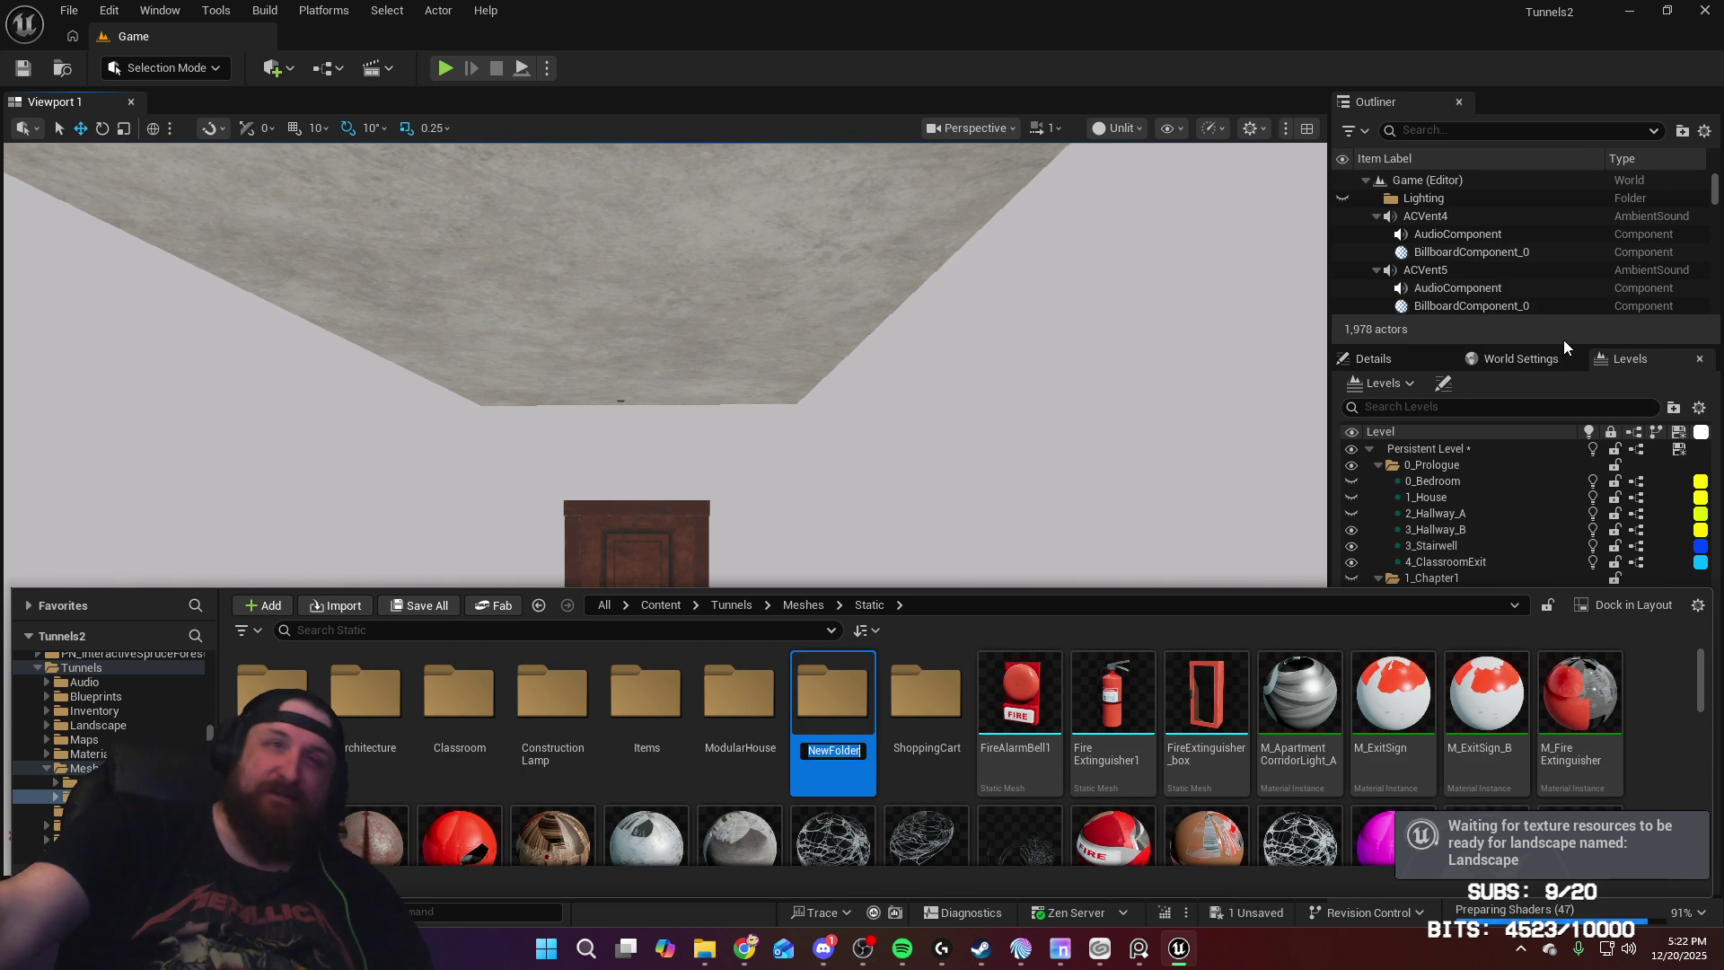
{"action": "type", "text": "Lodtions"}
{"action": "key", "text": "Return"}
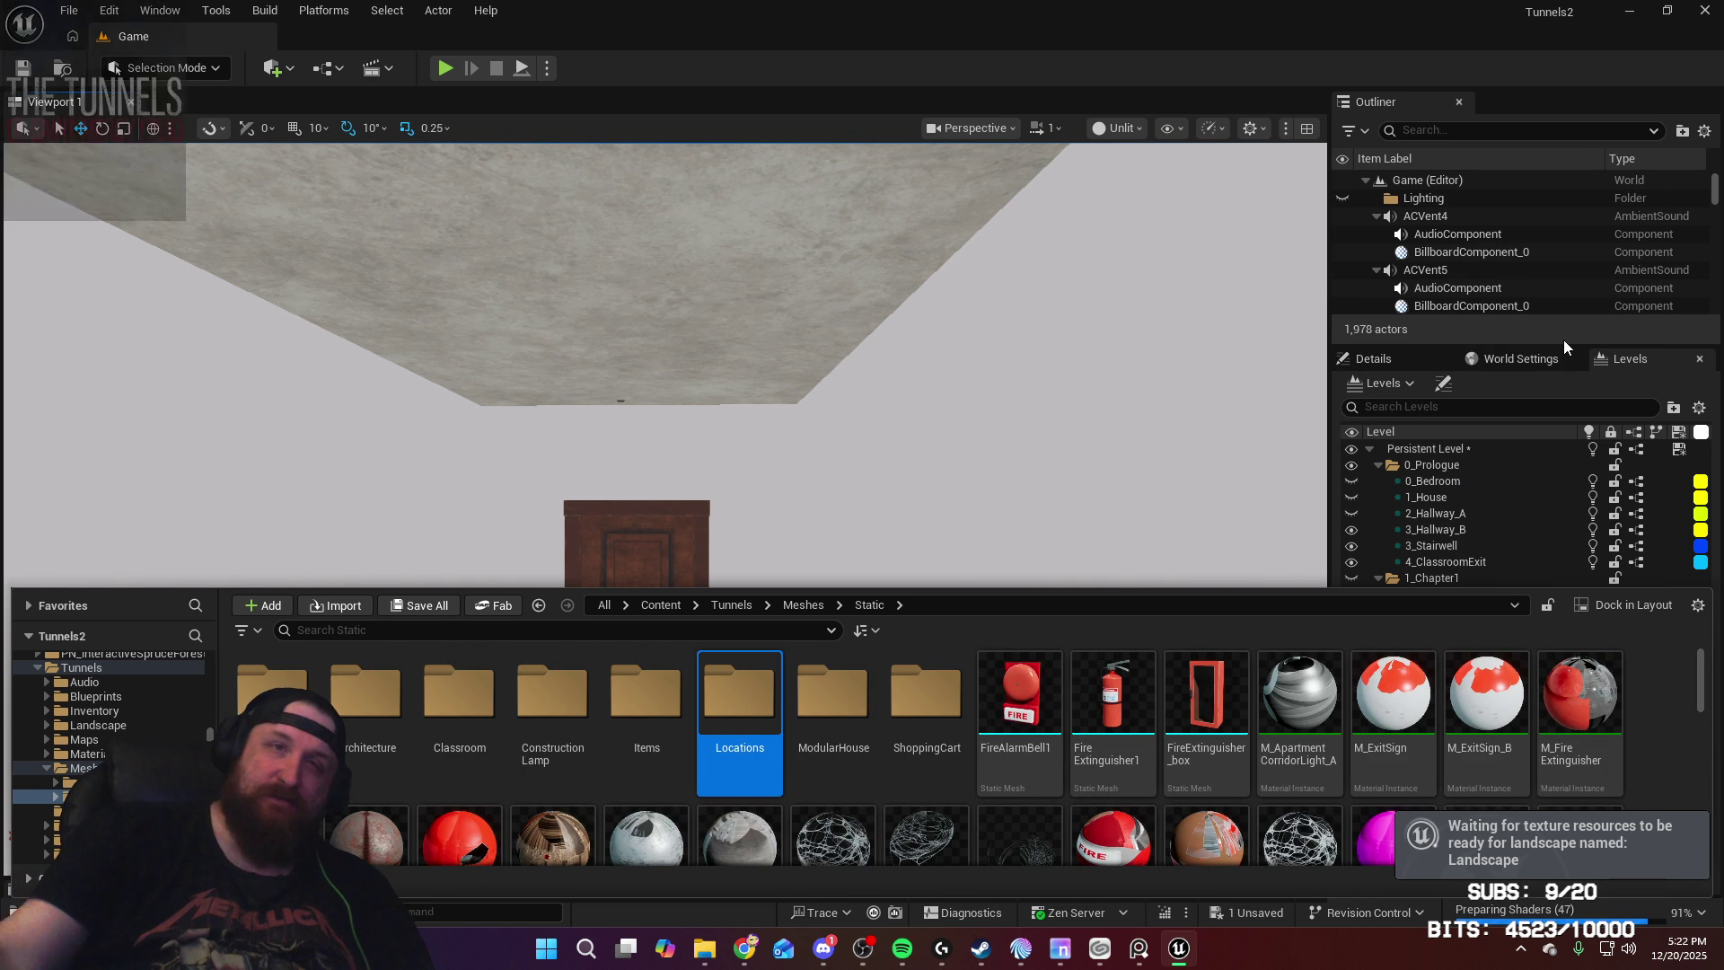
{"action": "double_click", "coordinate": [718, 756]}
{"action": "right_click", "coordinate": [718, 764]}
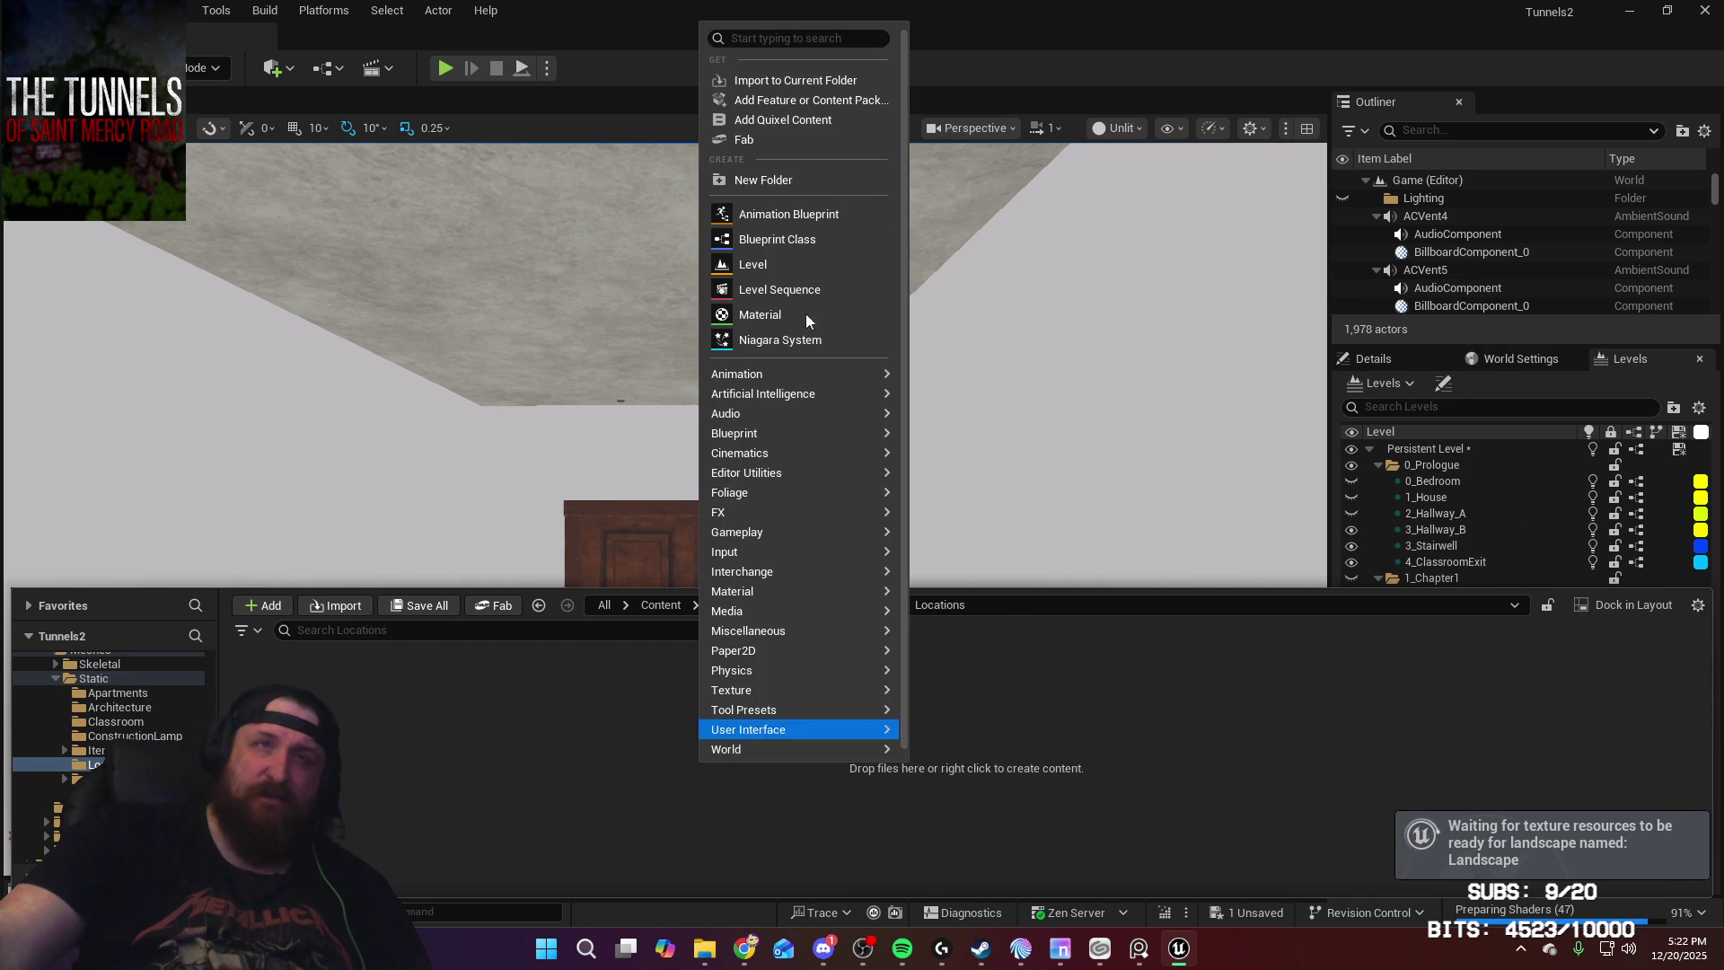
{"action": "left_click", "coordinate": [830, 182]}
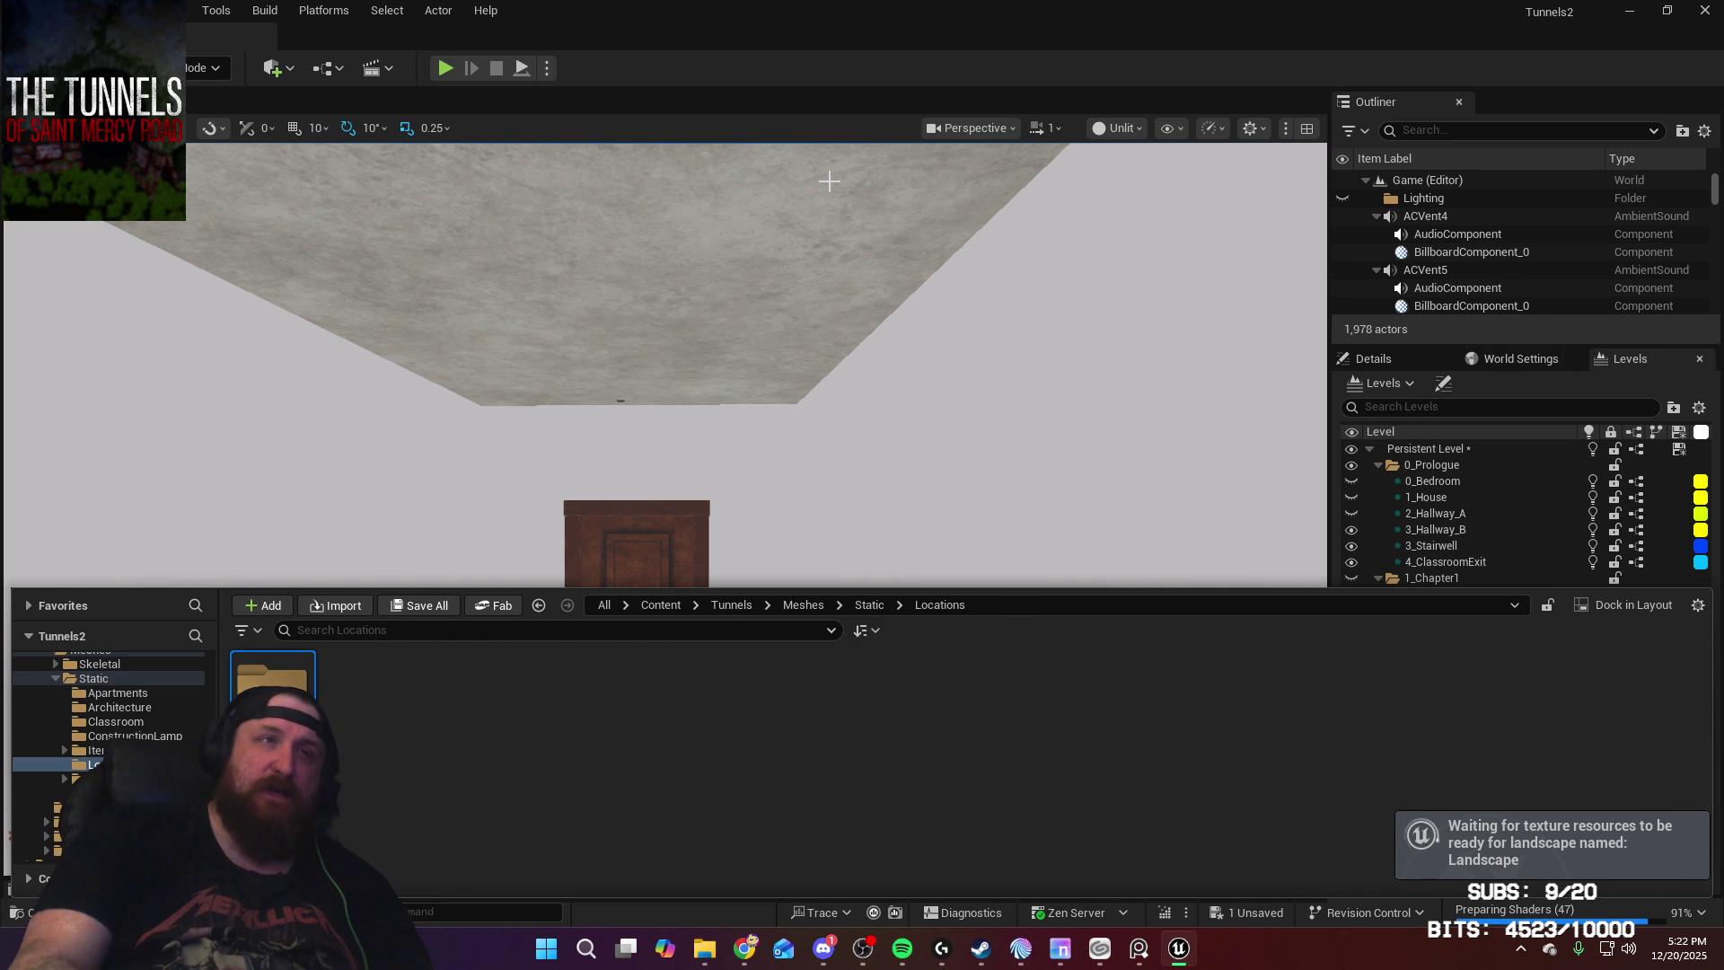
Step: Add Road and Sidewalk folders inside Town and open the Sidewalk folder
{"action": "double_click", "coordinate": [272, 687]}
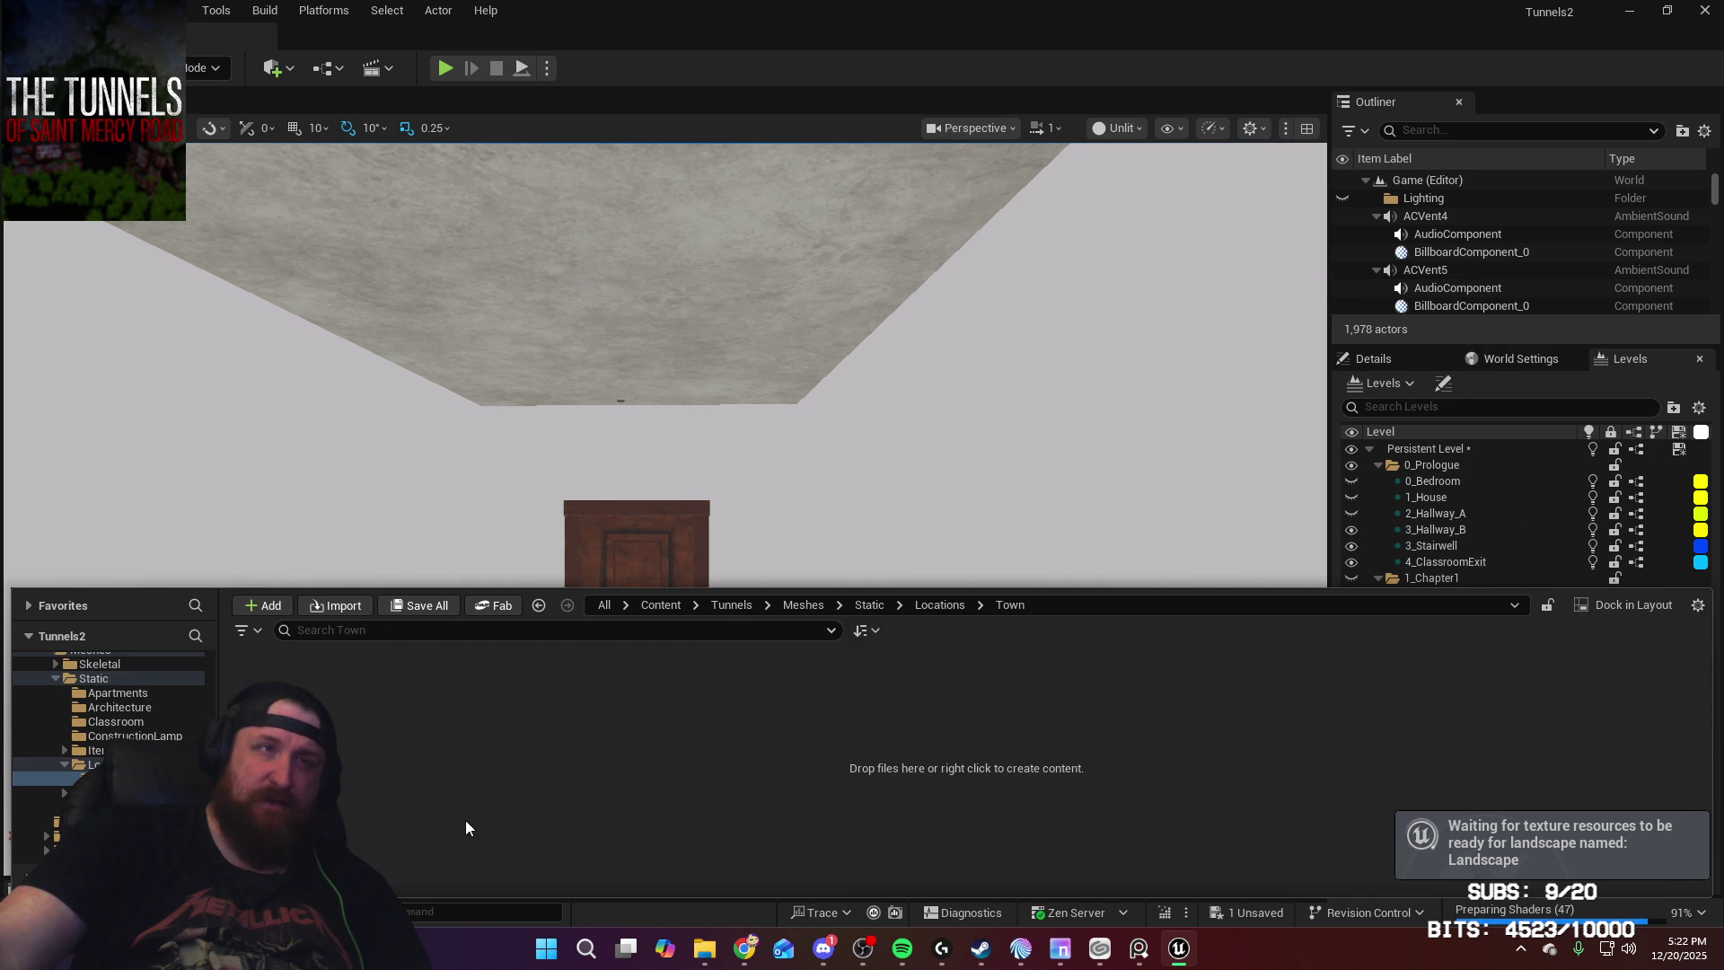
{"action": "right_click", "coordinate": [462, 817]}
{"action": "left_click", "coordinate": [582, 242]}
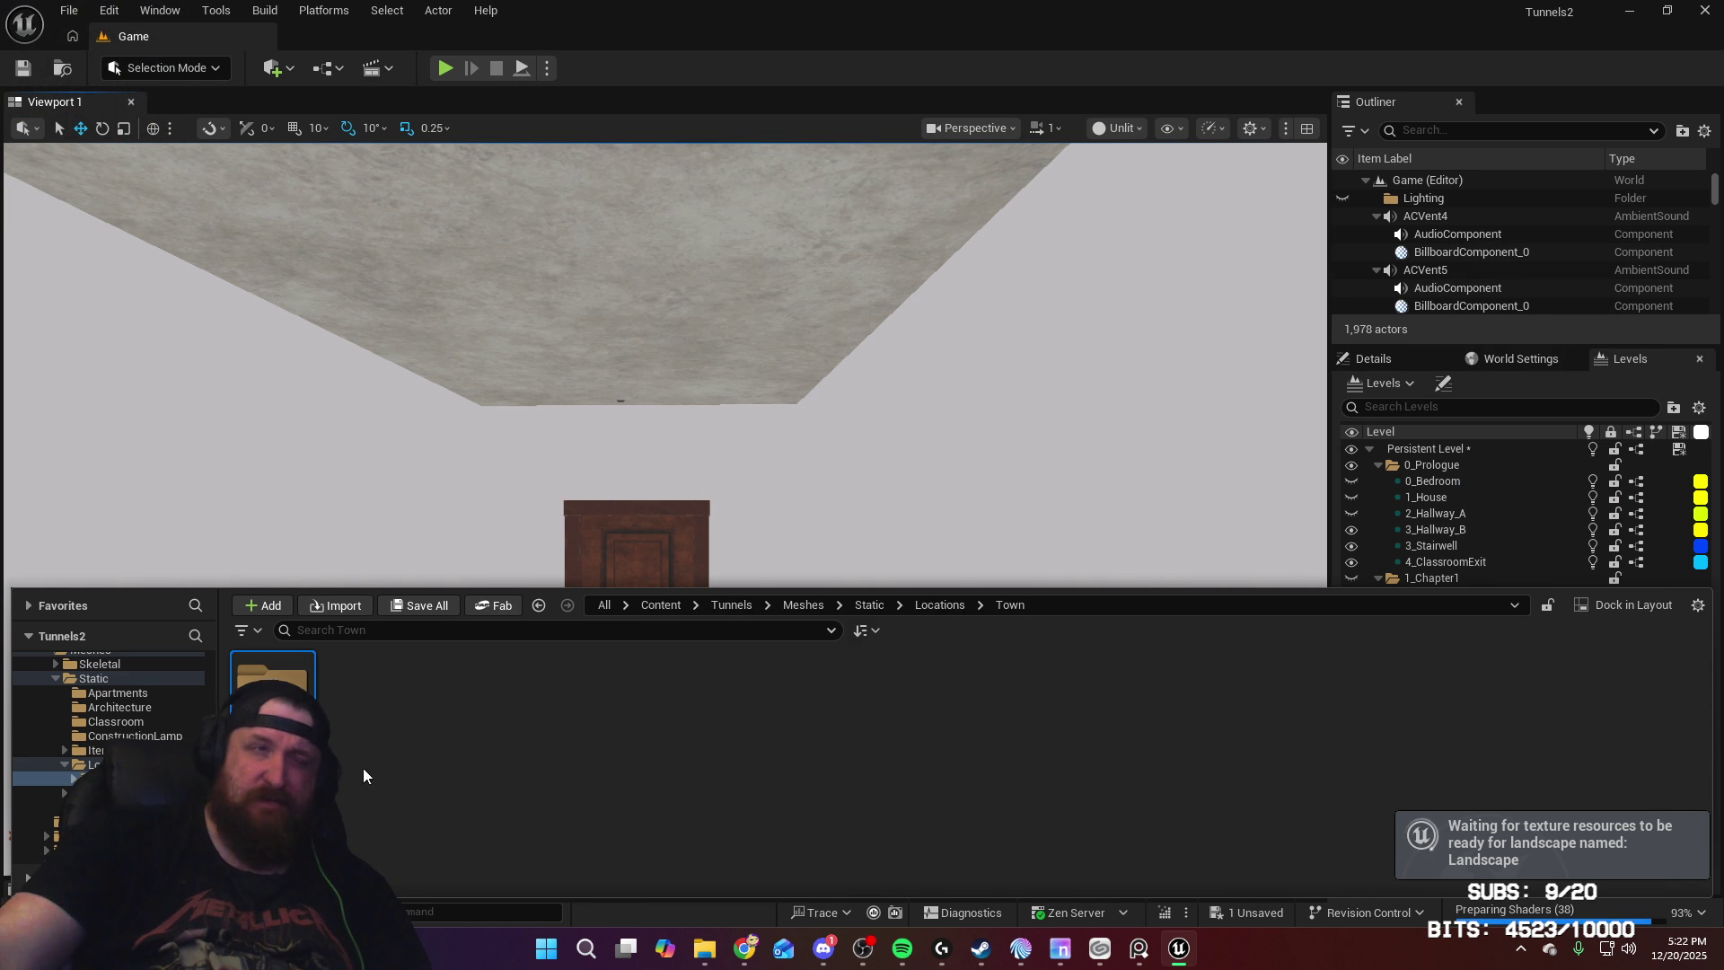
{"action": "right_click", "coordinate": [395, 759]}
{"action": "left_click", "coordinate": [525, 174]}
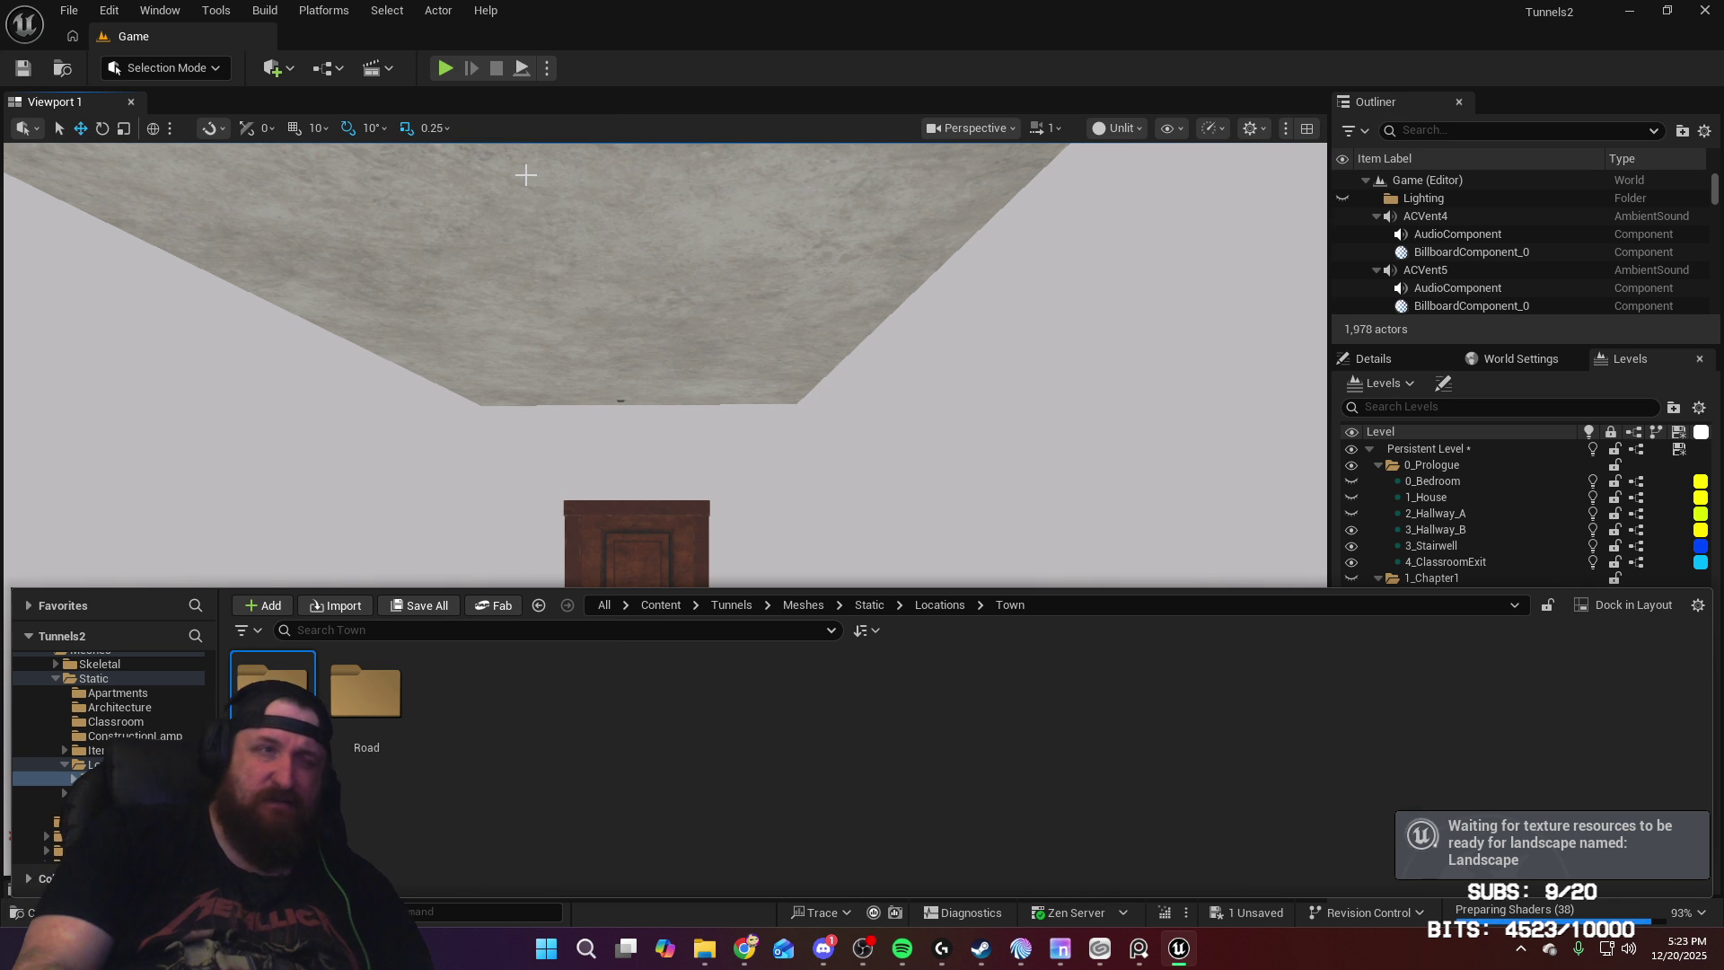
{"action": "left_click", "coordinate": [365, 696]}
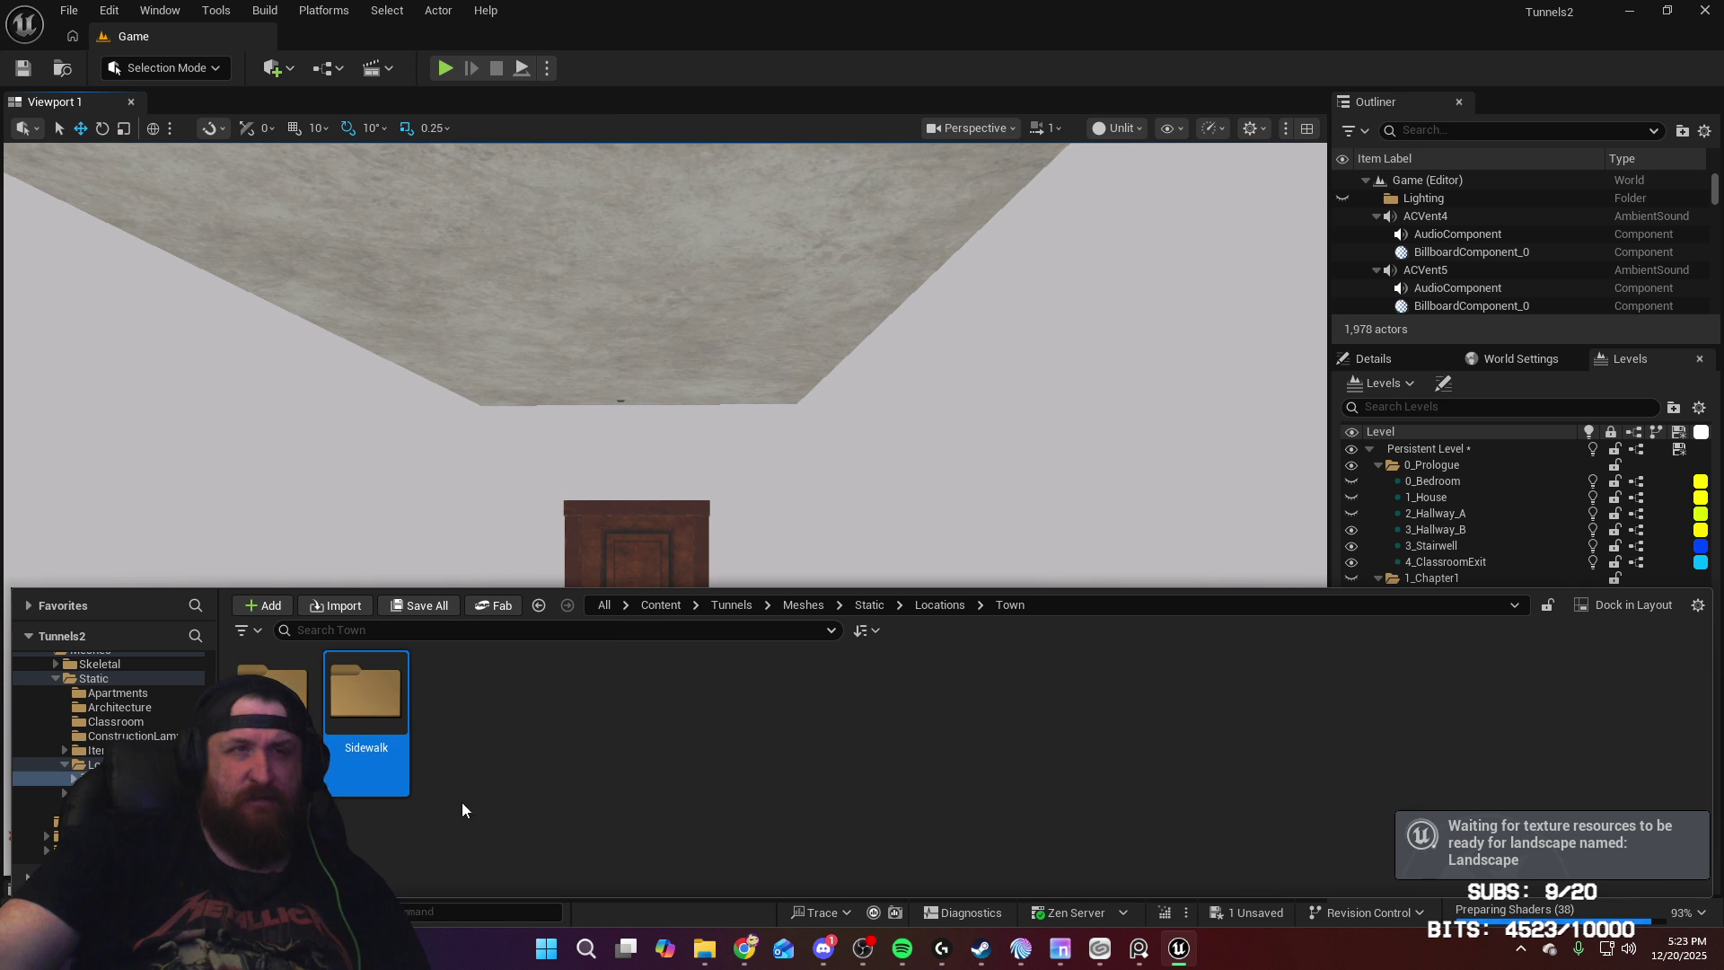
{"action": "double_click", "coordinate": [365, 696]}
Step: Bring up the file explorer window with the source files alongside Unreal Editor
{"action": "mouse_move", "coordinate": [710, 955]}
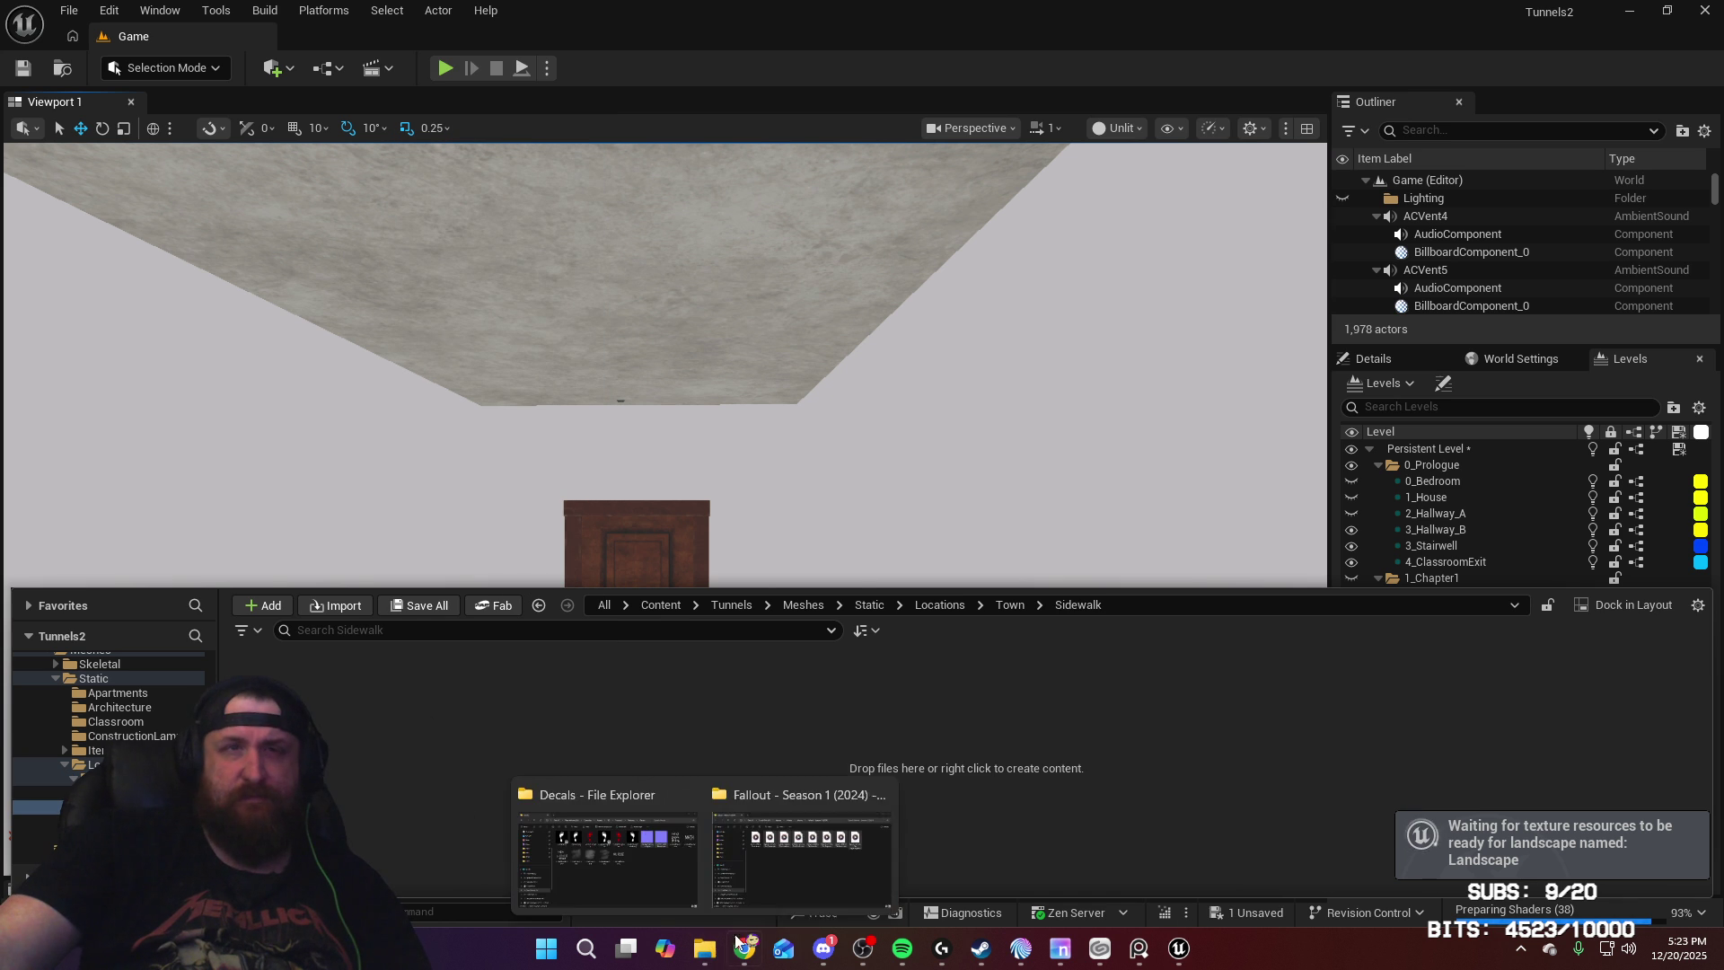
{"action": "left_click", "coordinate": [657, 861]}
{"action": "key", "text": "alt+Tab"}
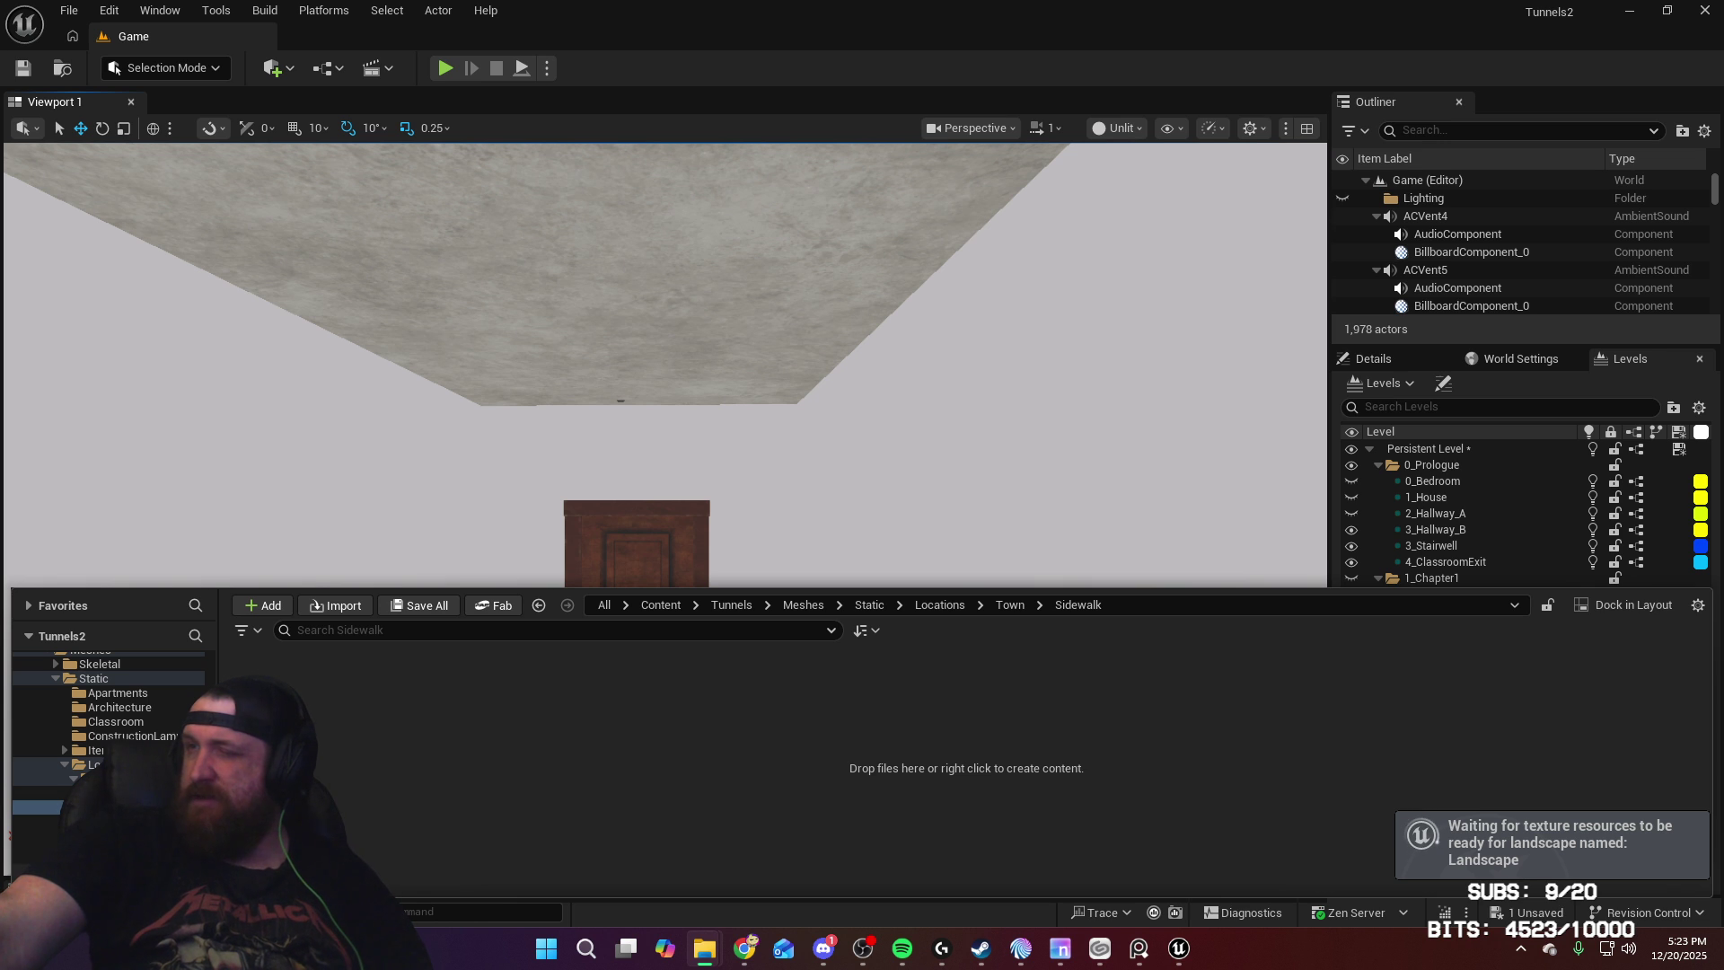
Step: Import Sidewalk_A.fbx into the Sidewalk folder and save the Sidewalk_Corner_A and _B meshes
{"action": "left_click_drag", "start_coordinate": [667, 790], "coordinate": [665, 790]}
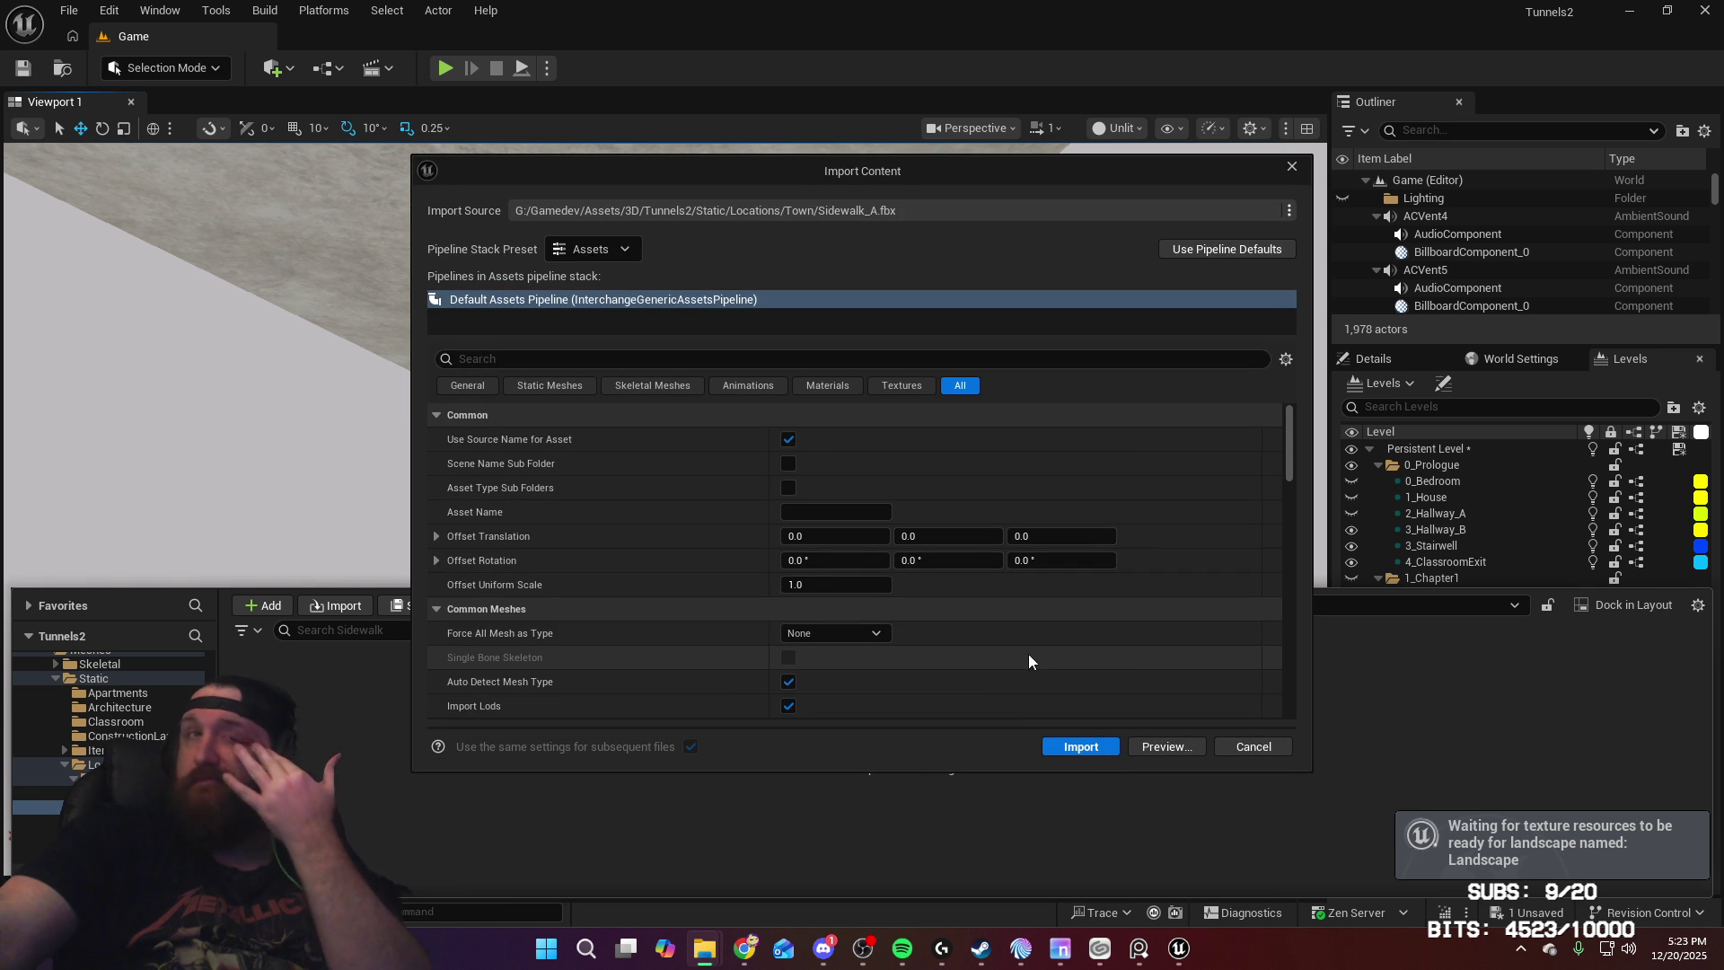
{"action": "left_click", "coordinate": [1081, 748]}
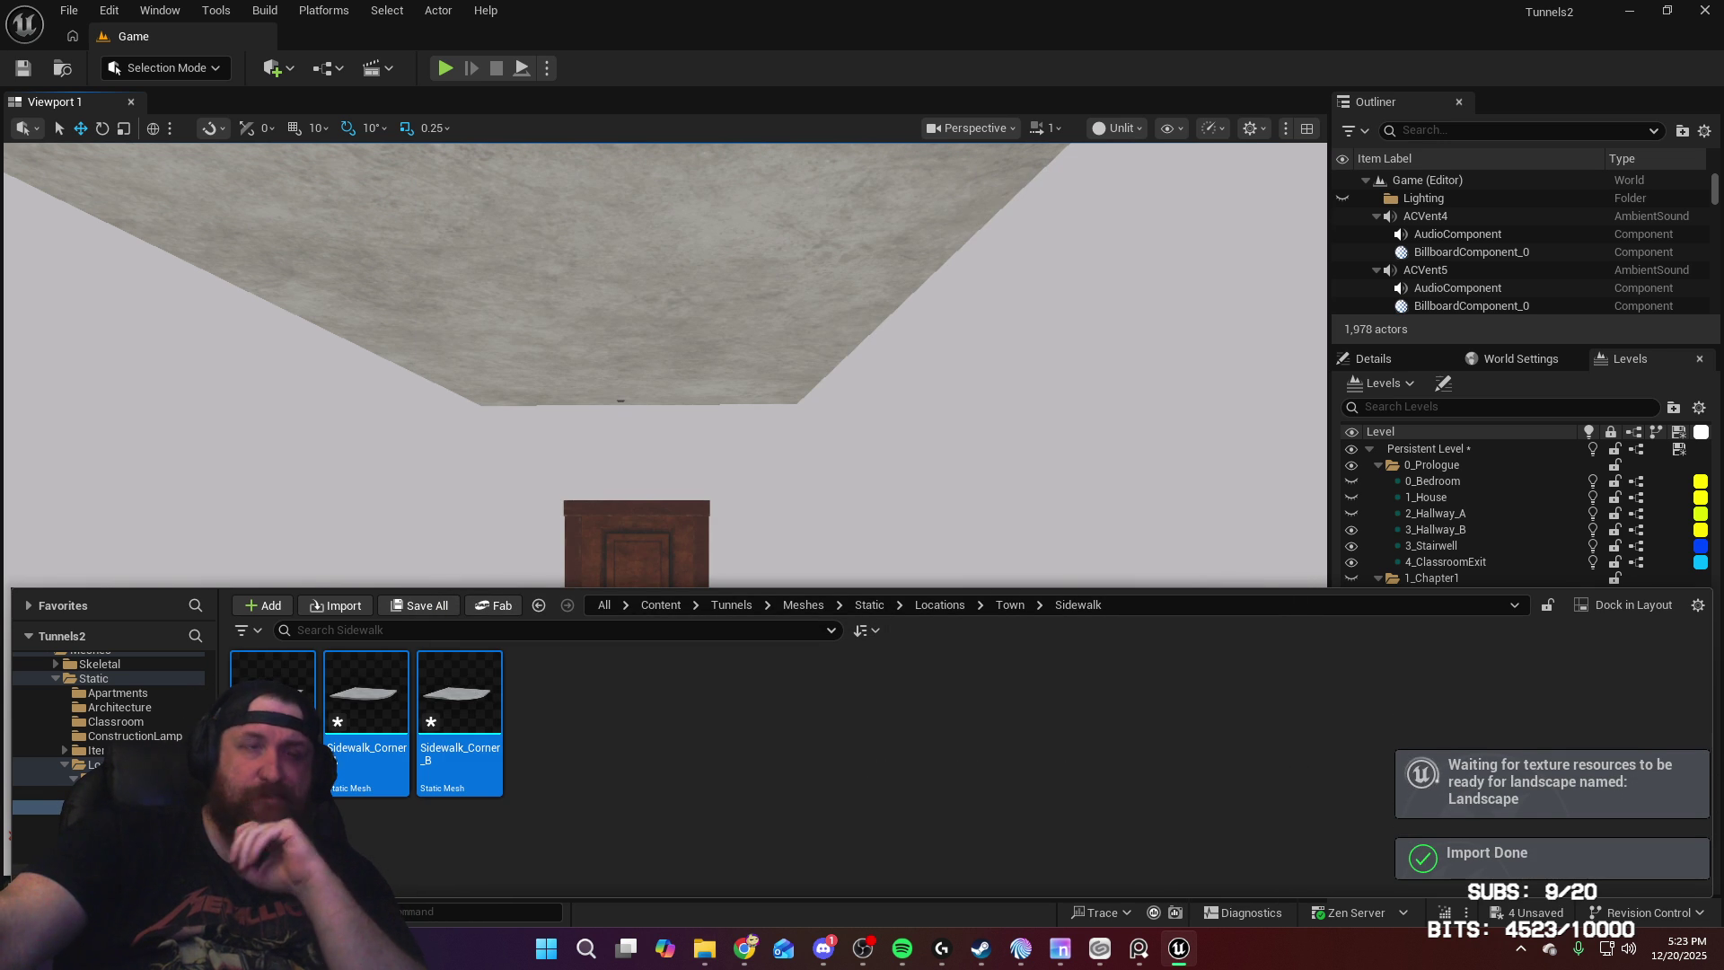
{"action": "right_click", "coordinate": [403, 716]}
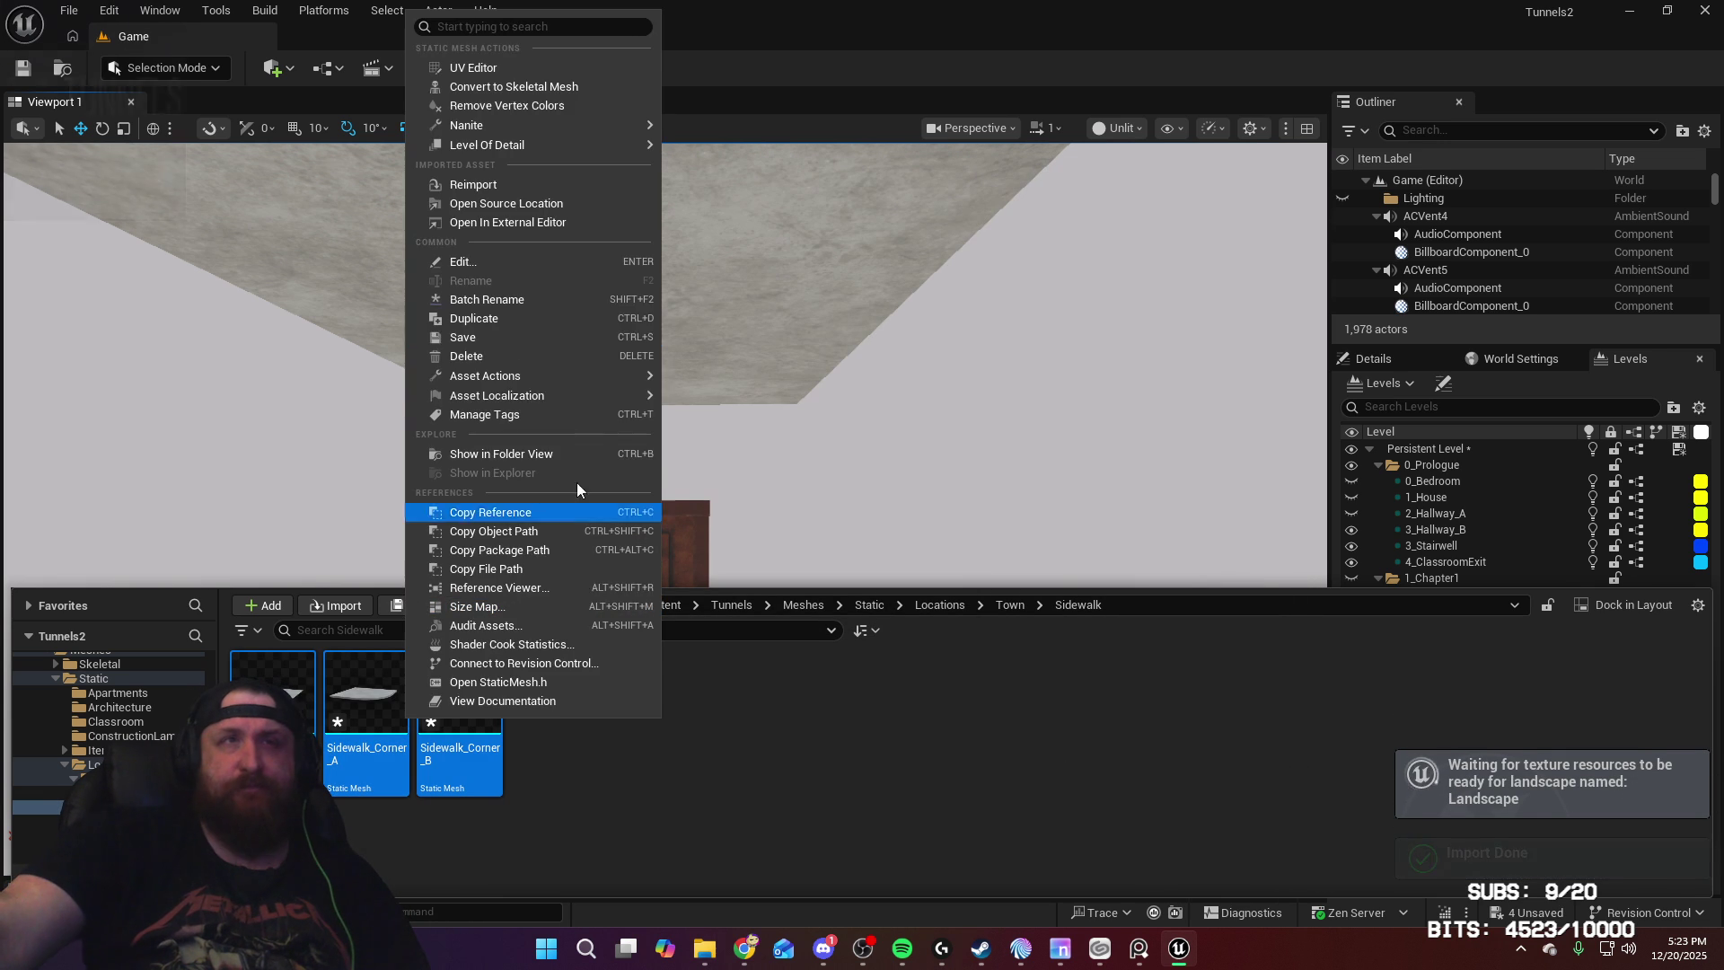
{"action": "left_click", "coordinate": [520, 338]}
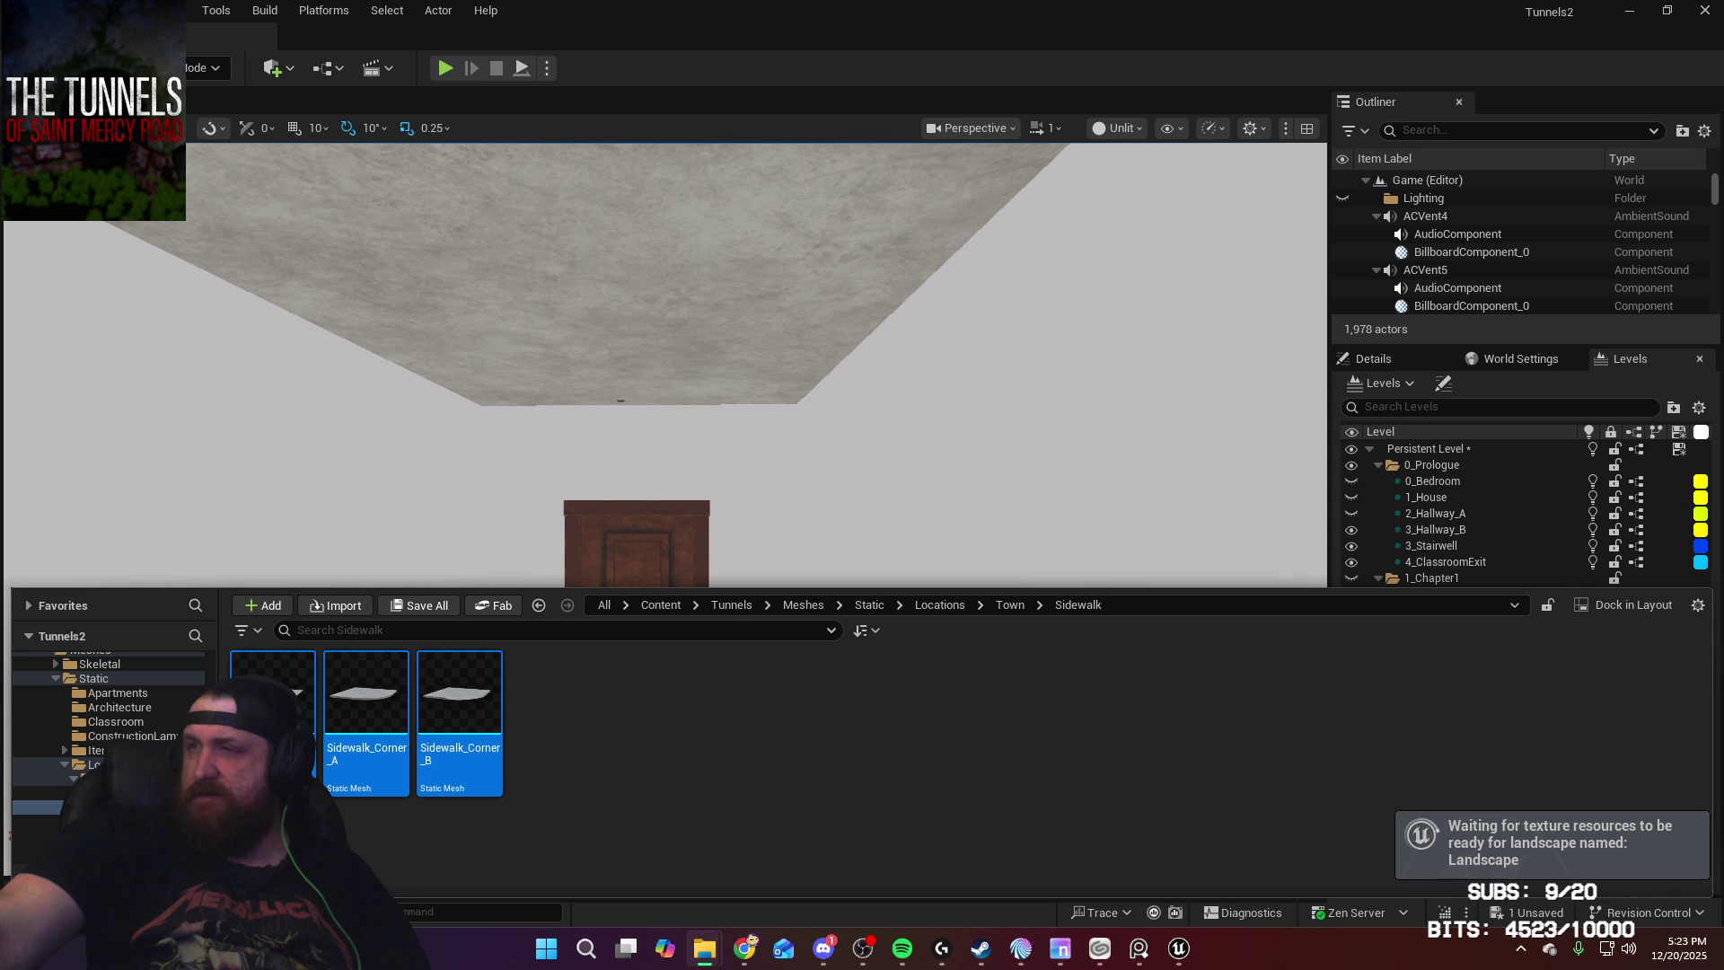
Step: Import the T_Sidewalk_A BaseColor, Normal and Occlusion-Roughness textures and save them
{"action": "left_click_drag", "start_coordinate": [651, 790], "coordinate": [660, 790]}
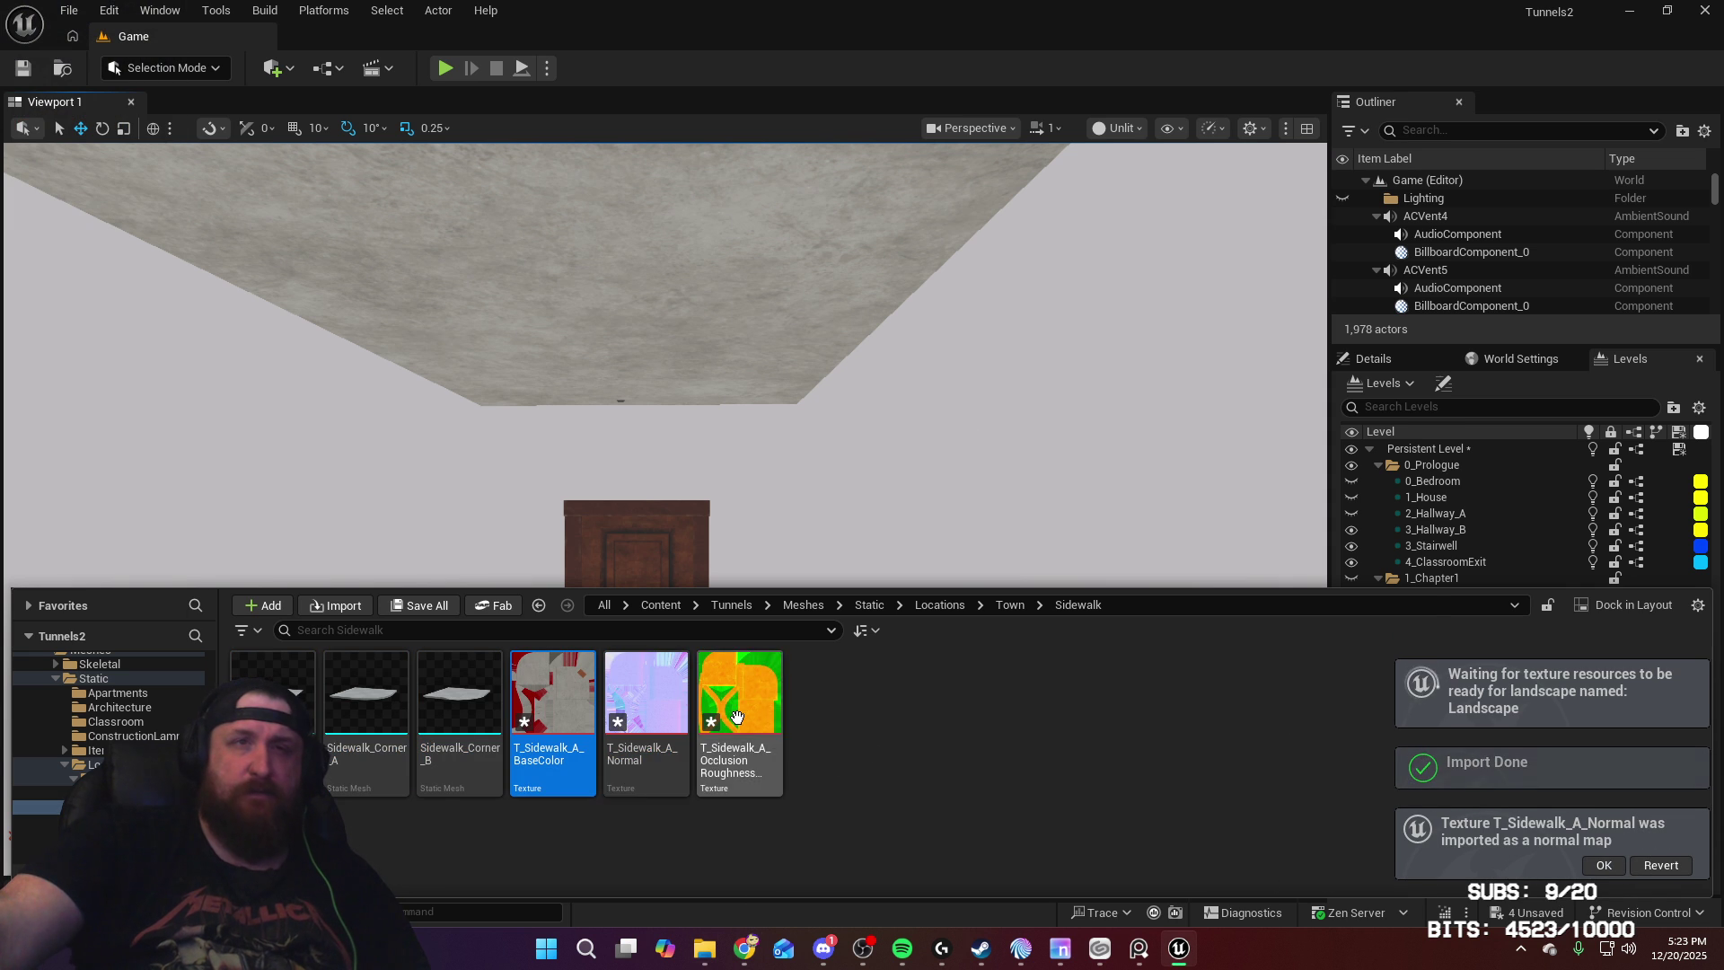
{"action": "right_click", "coordinate": [738, 719]}
{"action": "left_click", "coordinate": [886, 358]}
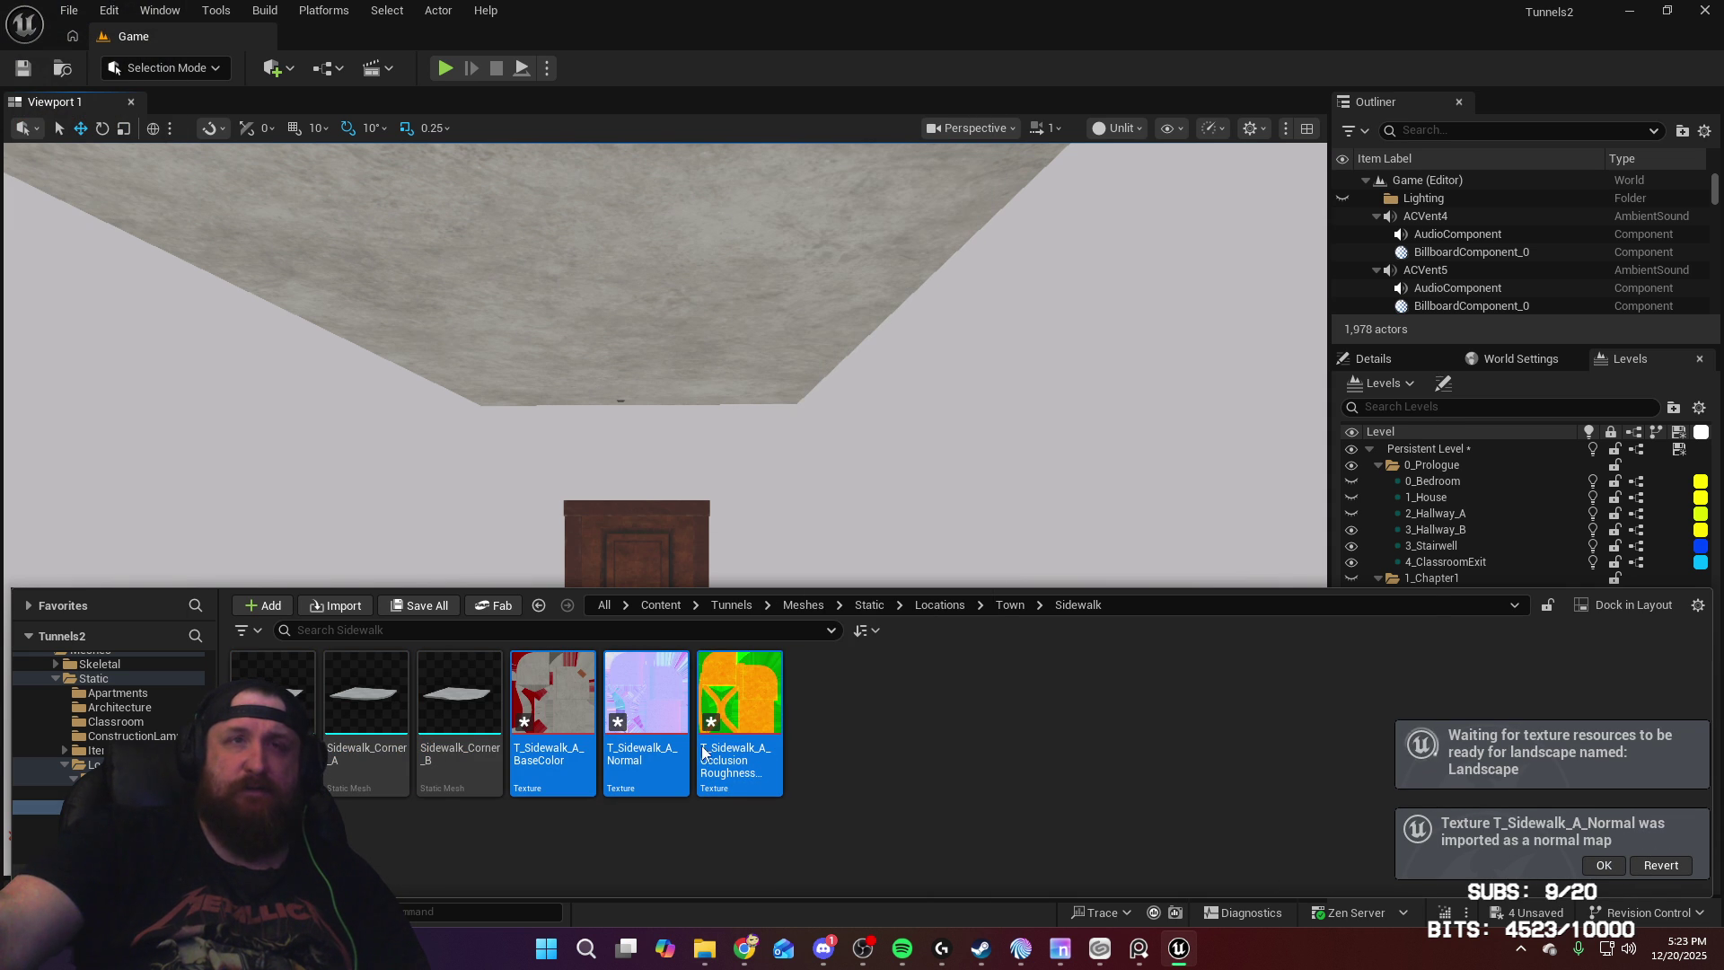
Step: Set the T_Sidewalk_A occlusion-roughness texture's compression to Masks (no sRGB), save, and close its editor
{"action": "left_click", "coordinate": [765, 711]}
{"action": "left_click", "coordinate": [1417, 368]}
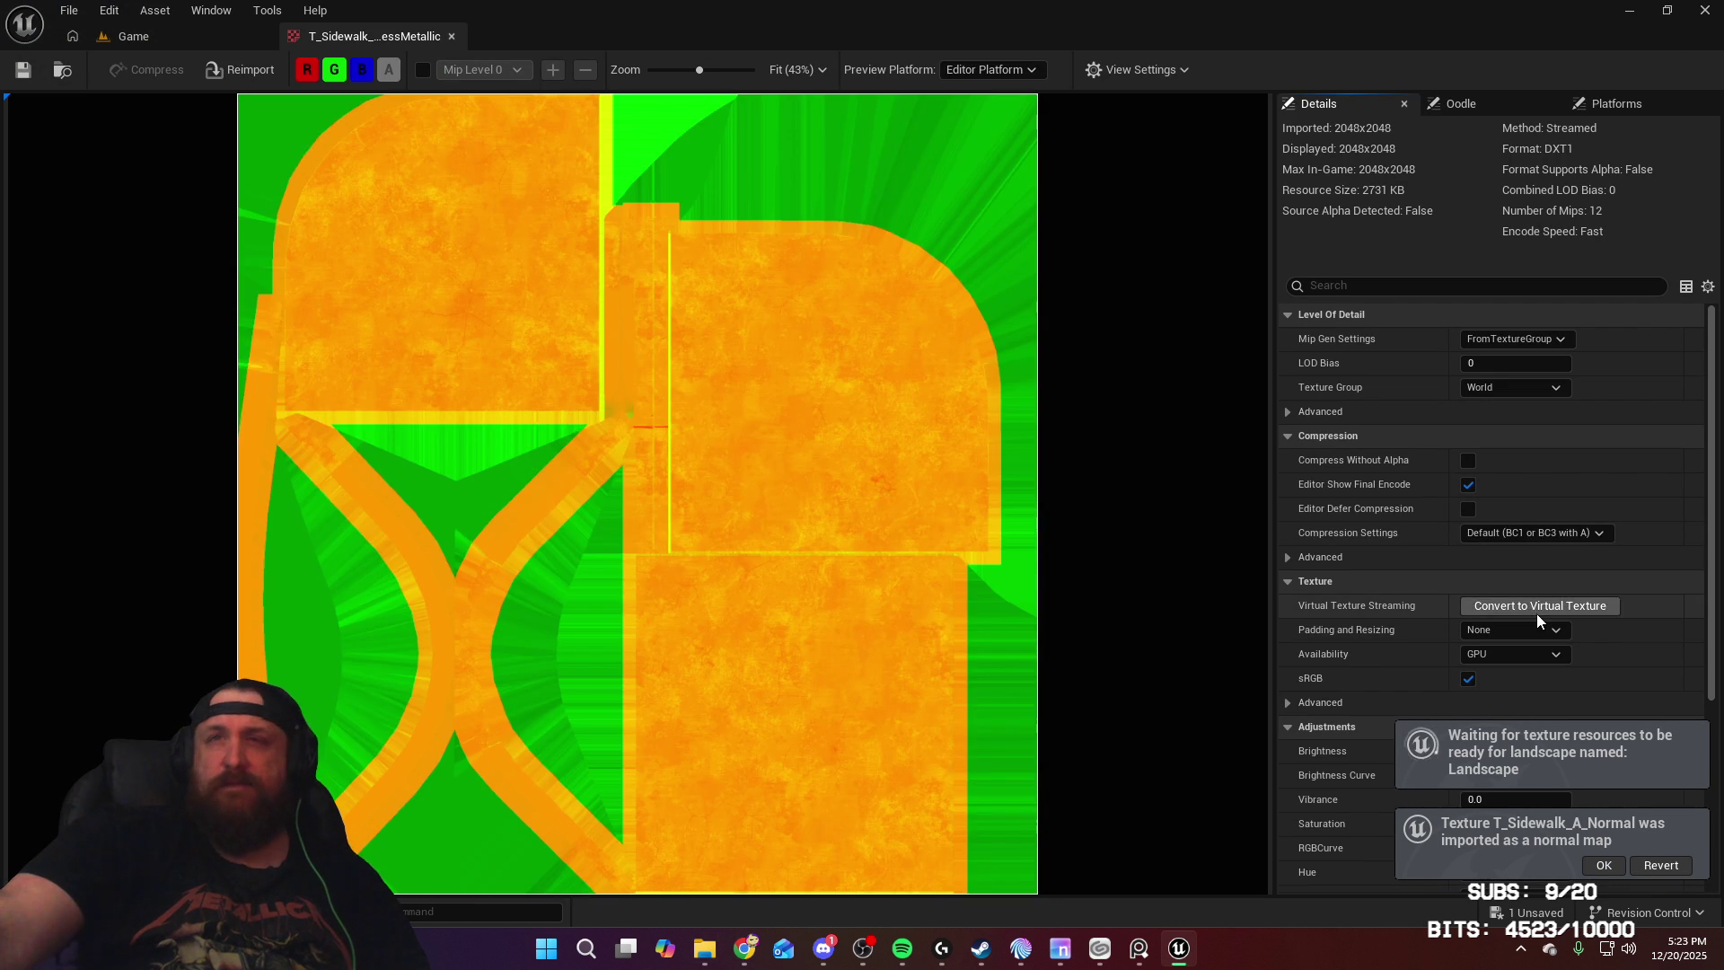
{"action": "left_click", "coordinate": [1537, 610]}
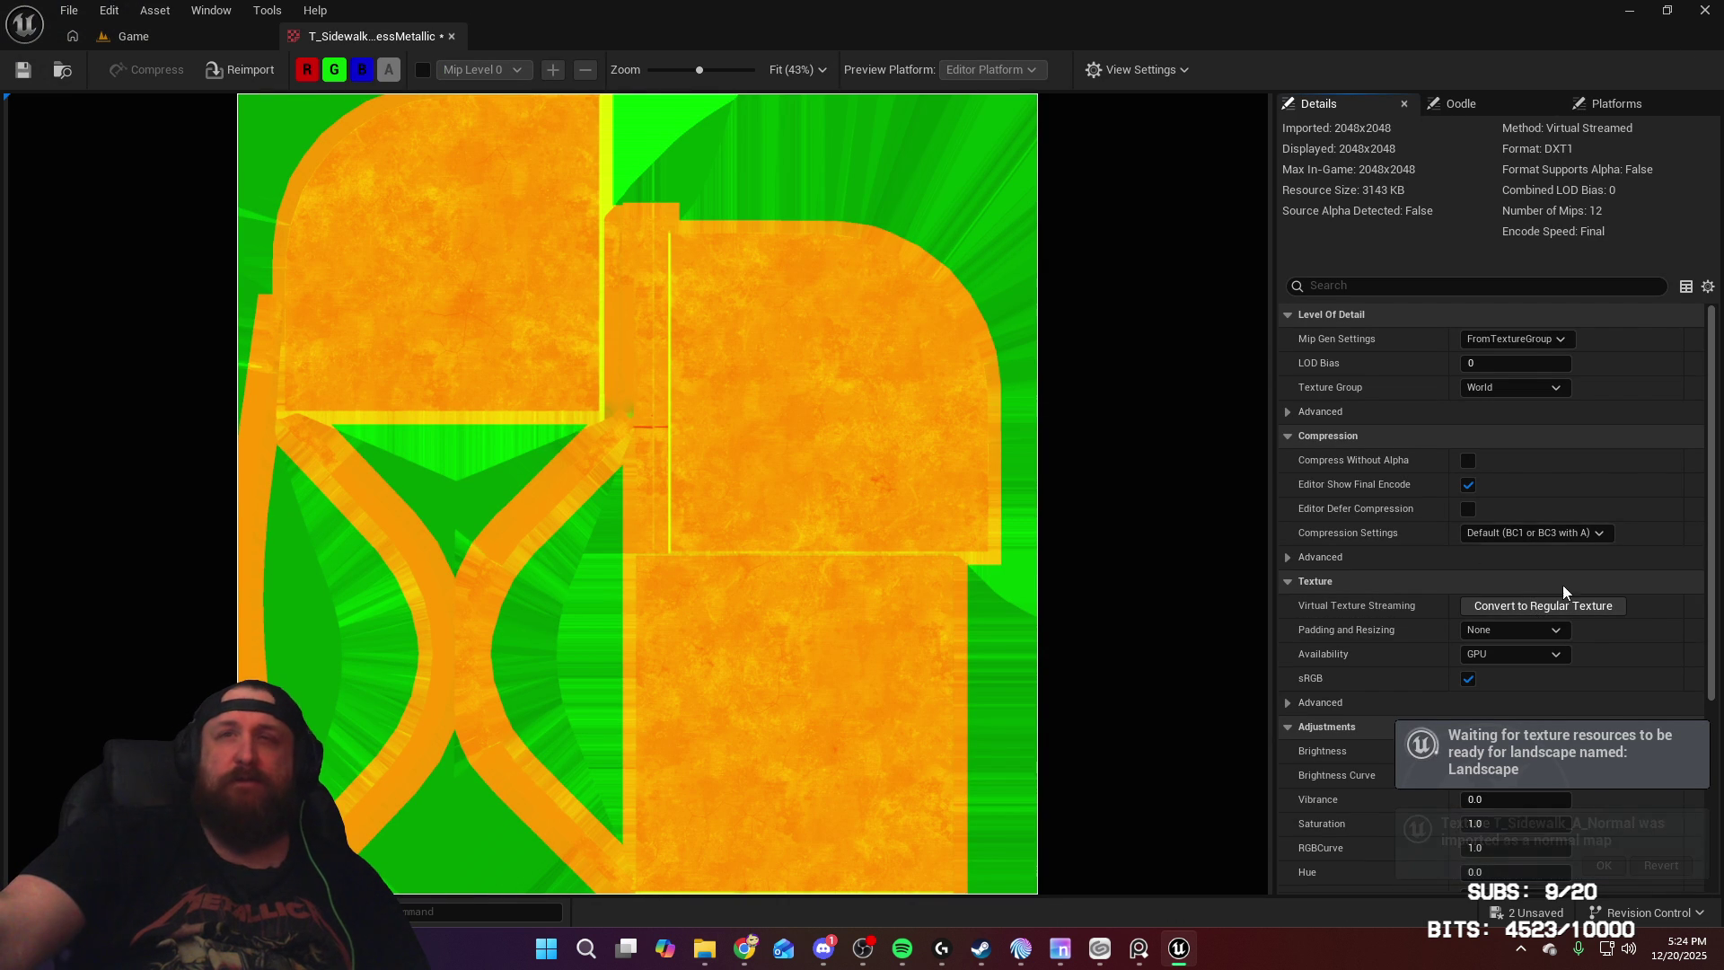
{"action": "left_click", "coordinate": [1582, 607]}
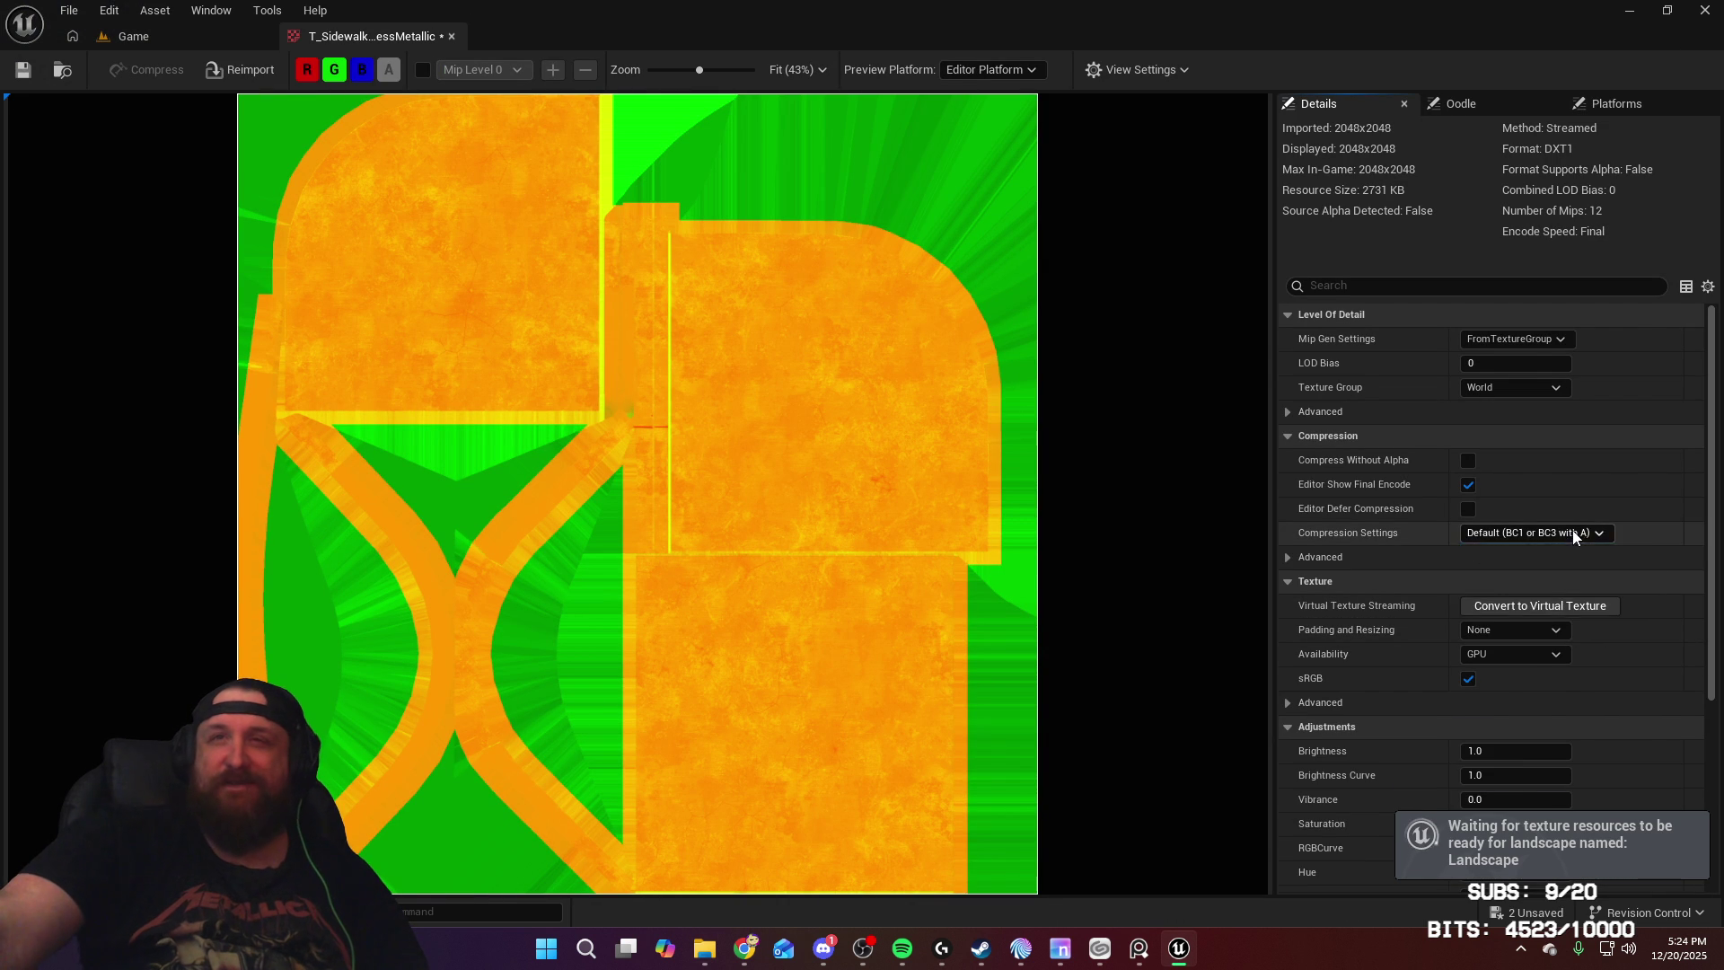
{"action": "left_click", "coordinate": [1571, 533]}
{"action": "left_click", "coordinate": [1560, 583]}
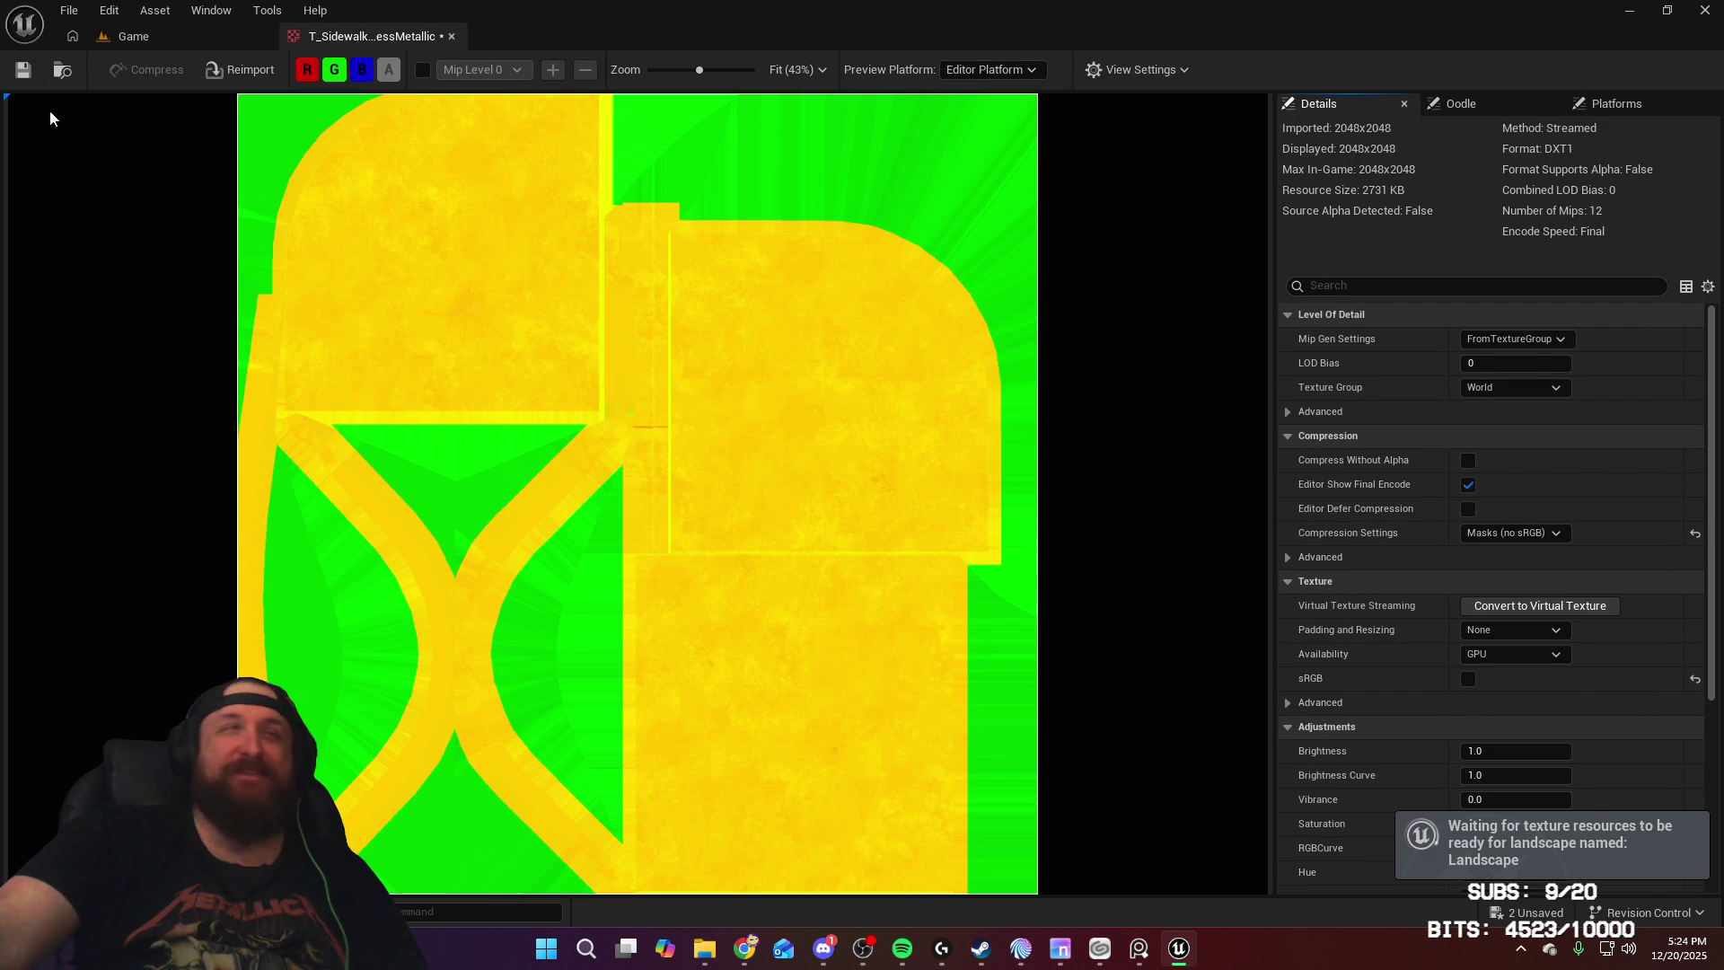
{"action": "left_click", "coordinate": [27, 71]}
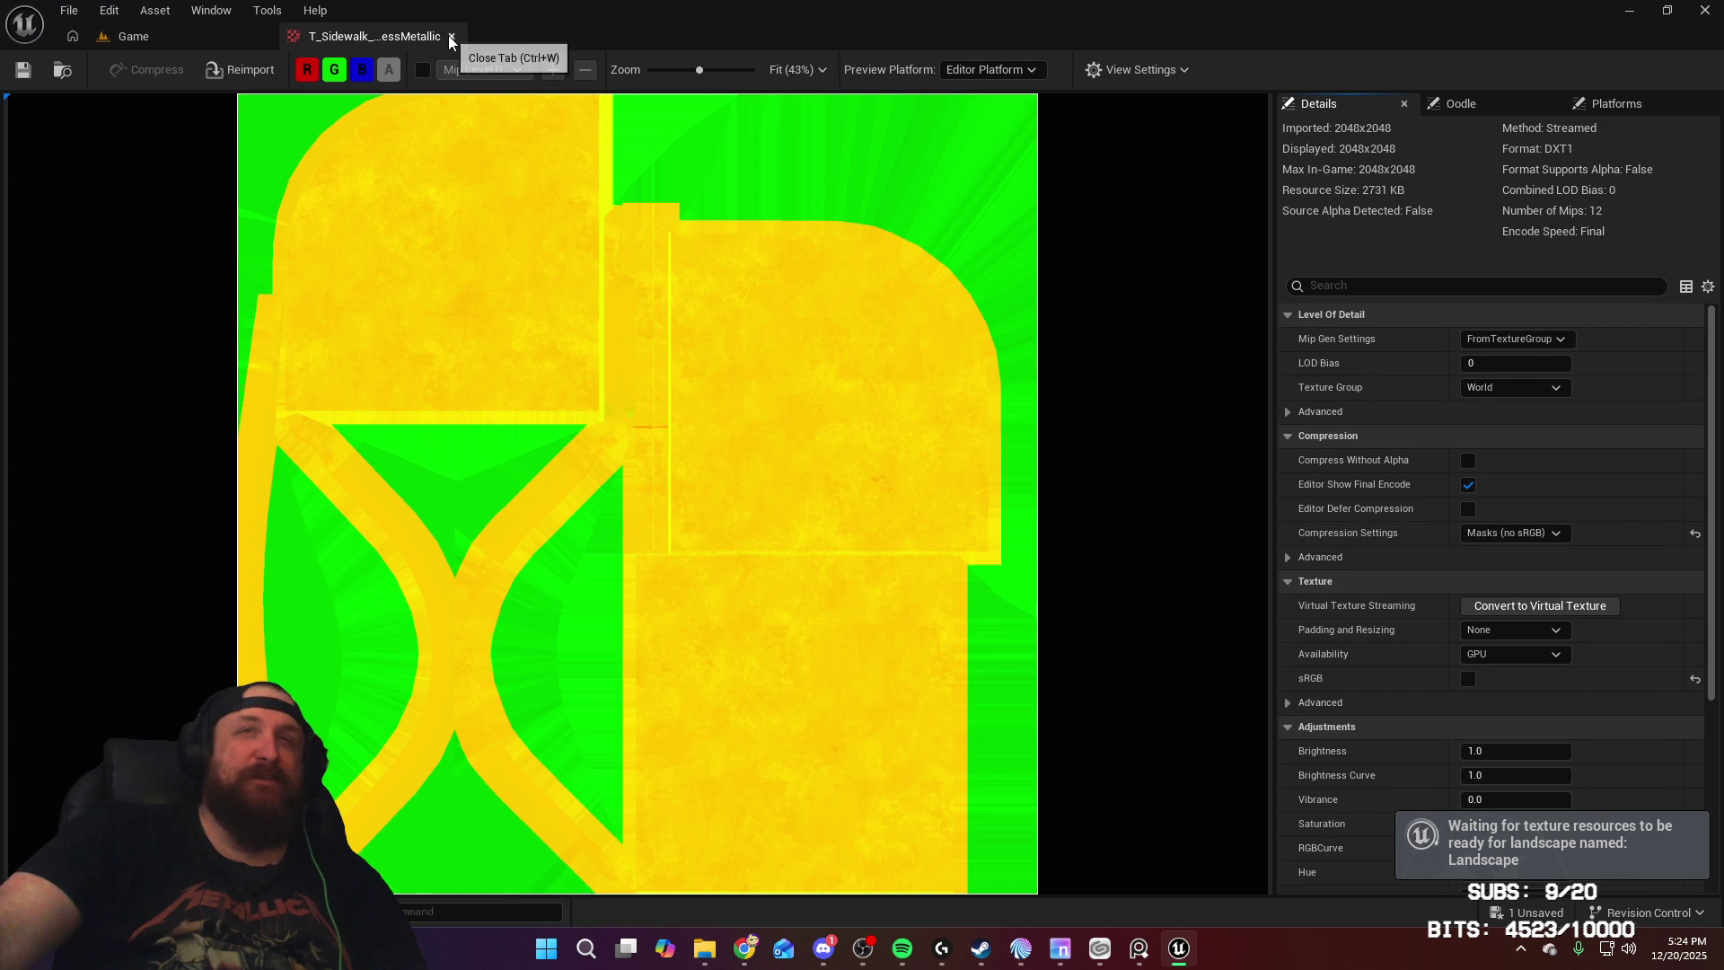
{"action": "left_click", "coordinate": [451, 36]}
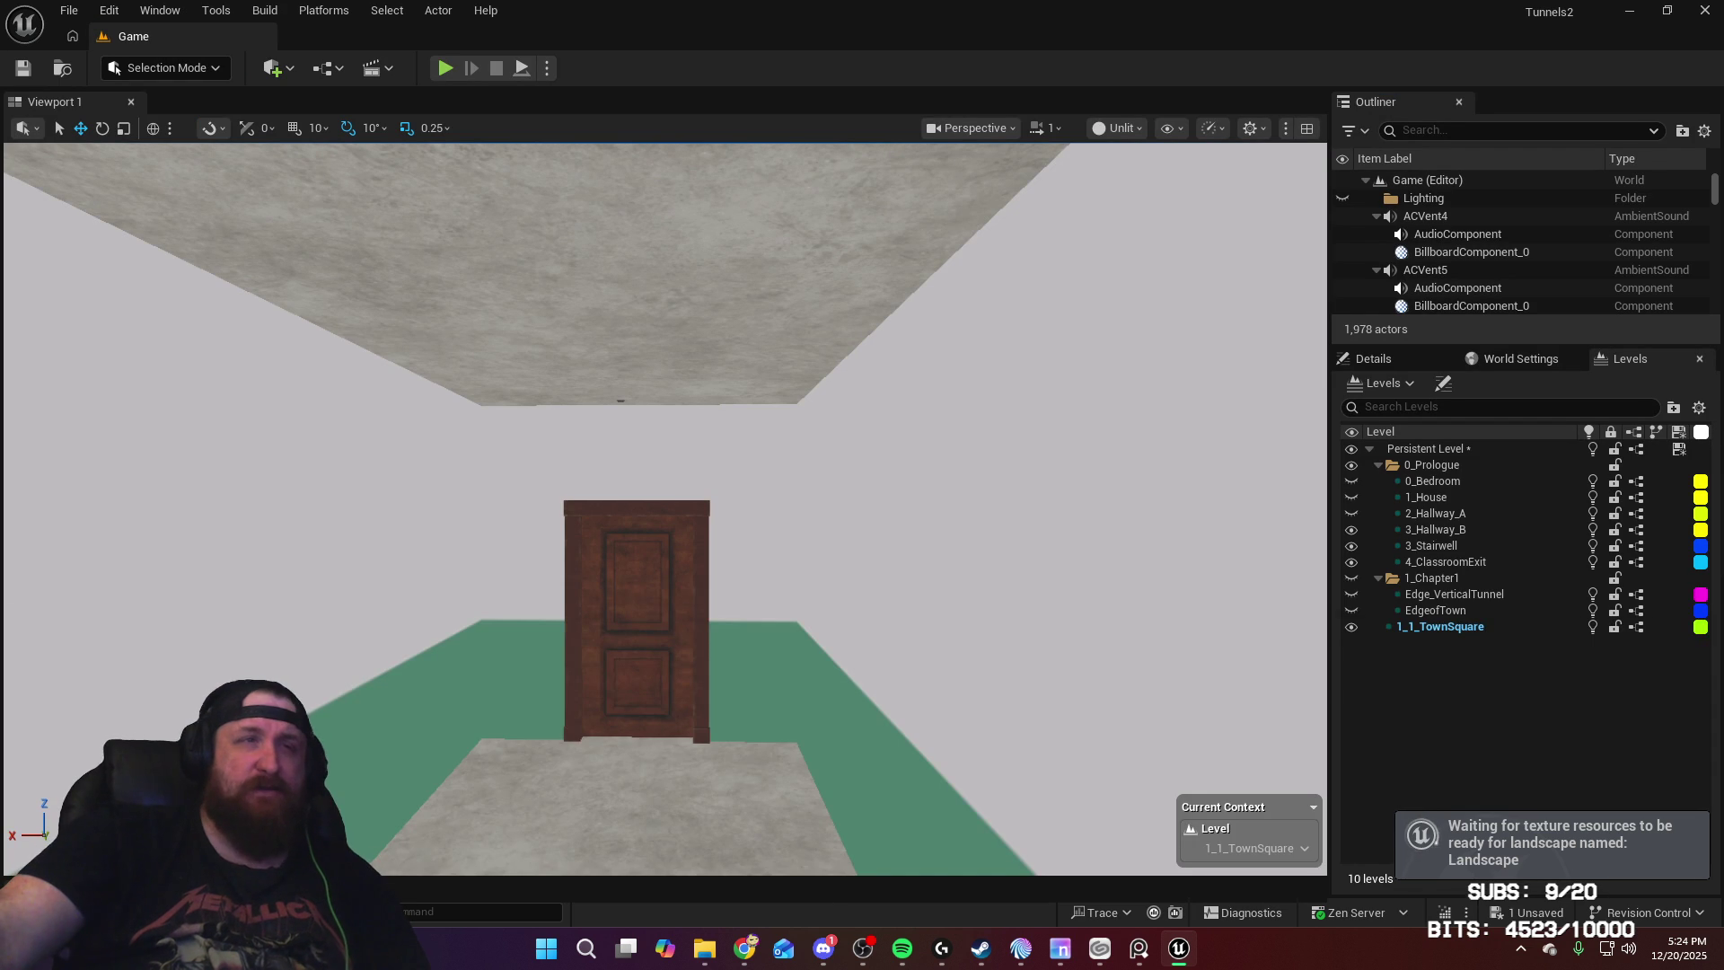
Step: Create a material instance named MI_Sidewalk_A in the Sidewalk folder and open it
{"action": "key", "text": "ctrl+space"}
{"action": "right_click", "coordinate": [902, 747]}
{"action": "mouse_move", "coordinate": [1042, 578]}
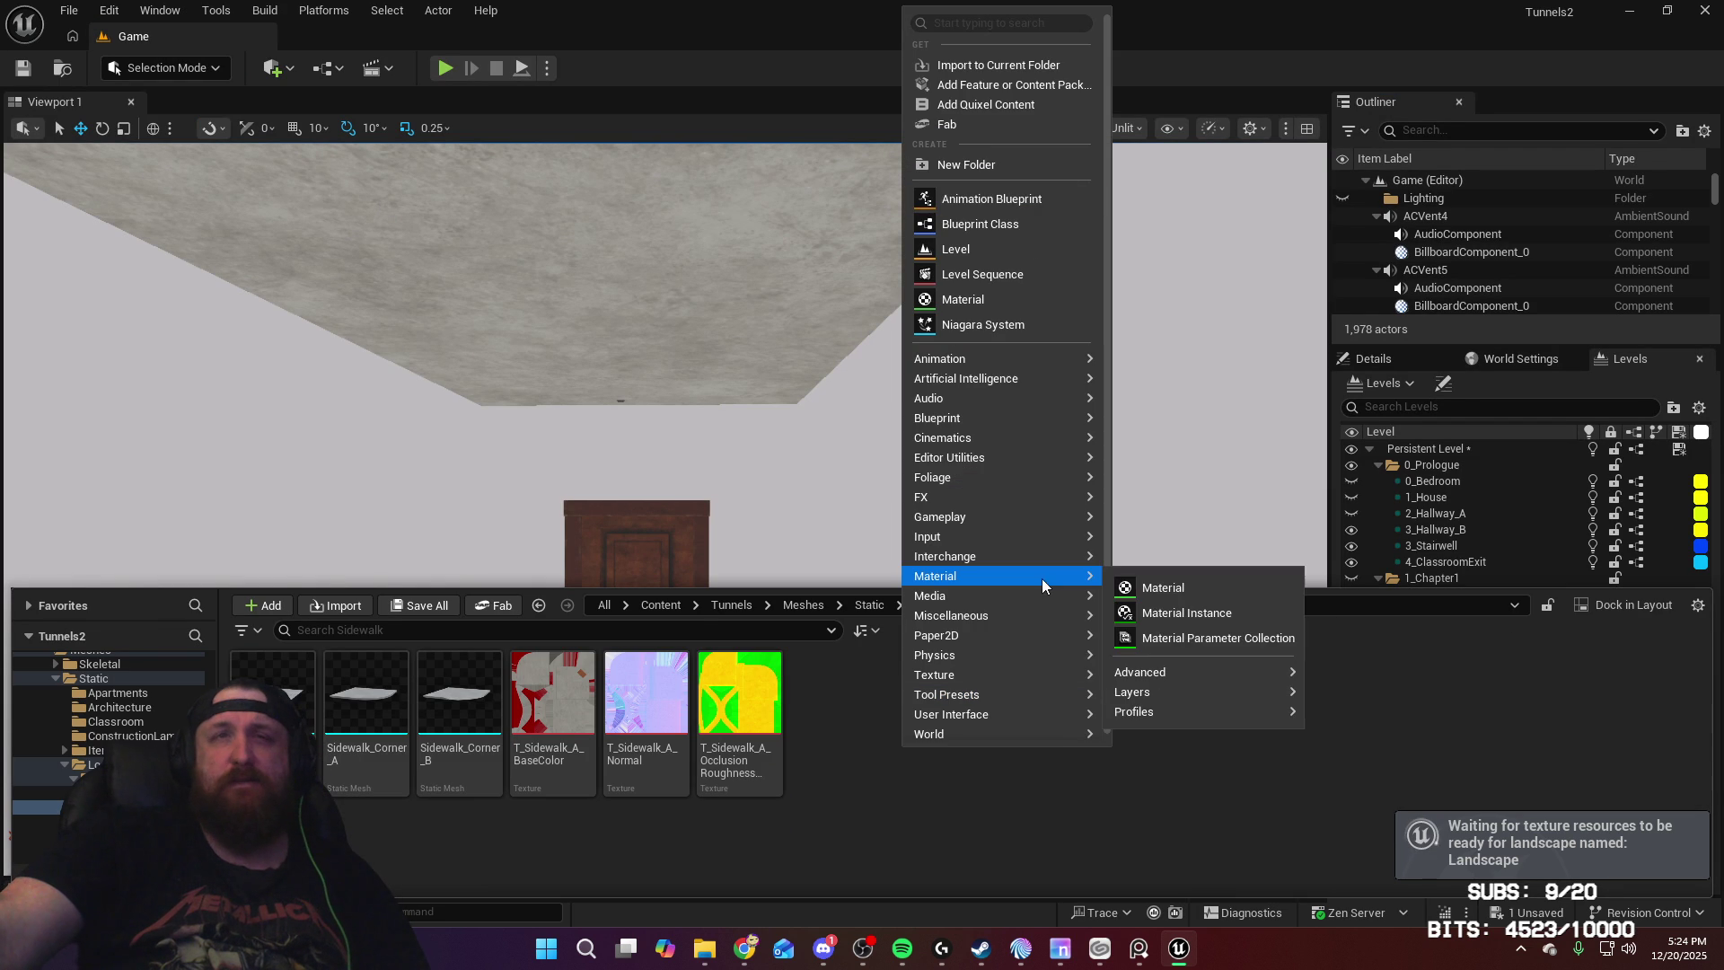
{"action": "left_click", "coordinate": [1186, 619]}
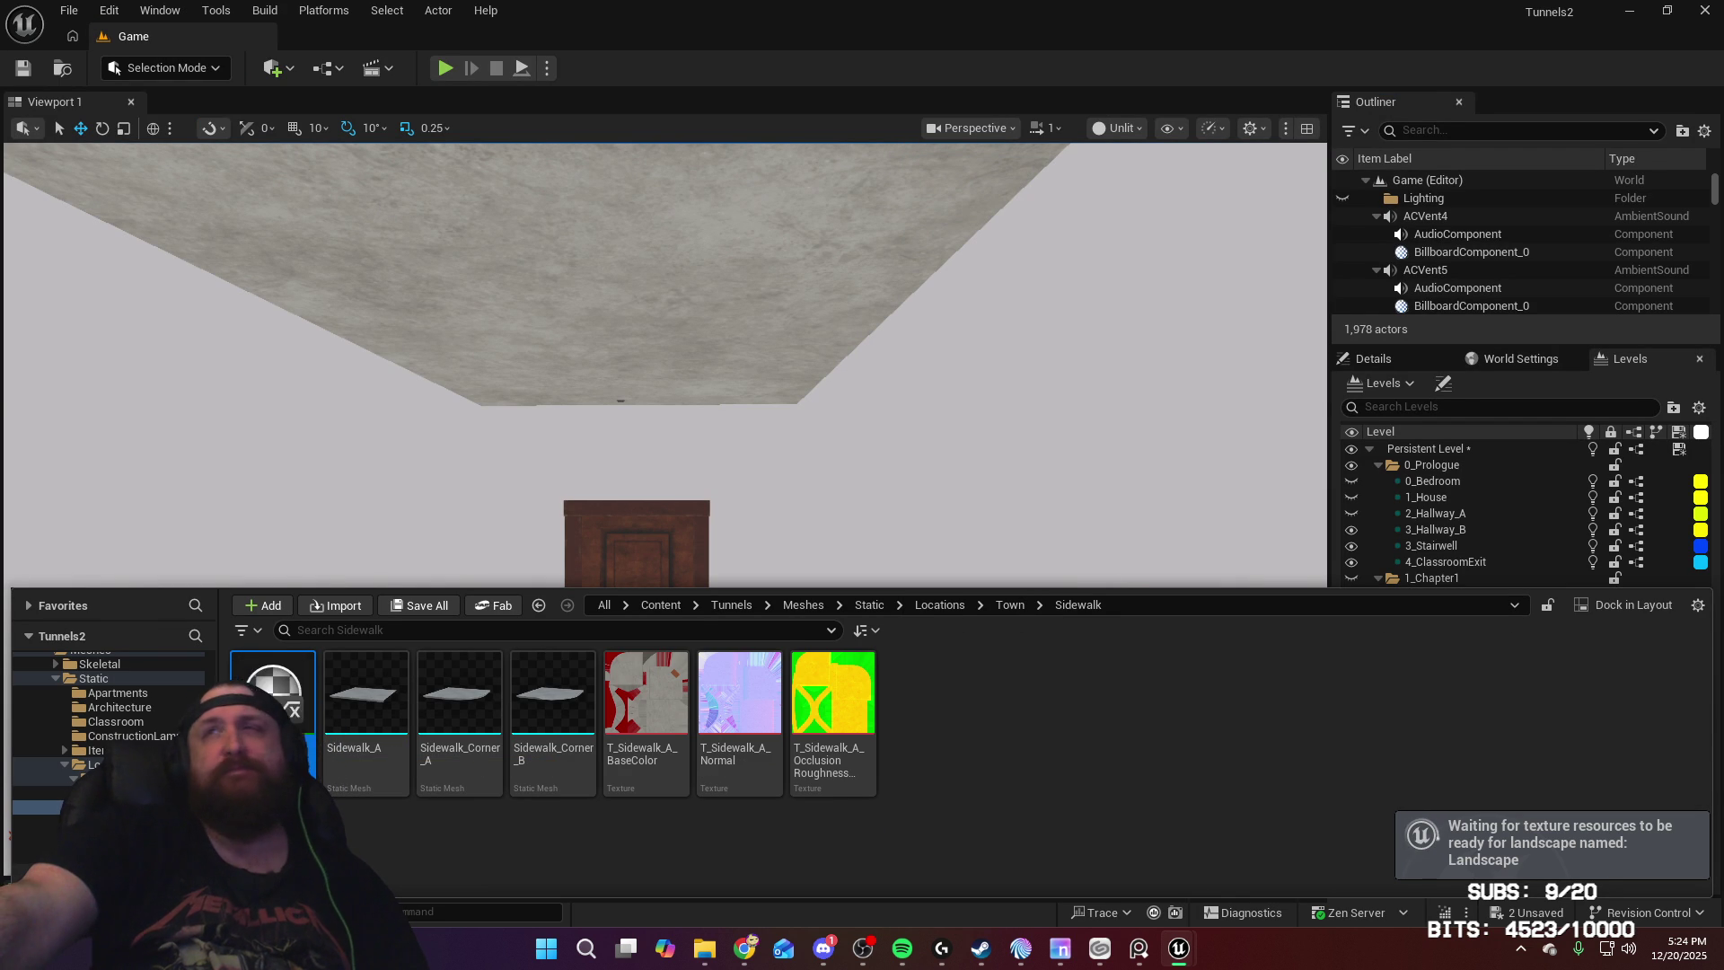
{"action": "double_click", "coordinate": [272, 692]}
Step: Set the instance's parent to the default material
{"action": "left_click", "coordinate": [1578, 237]}
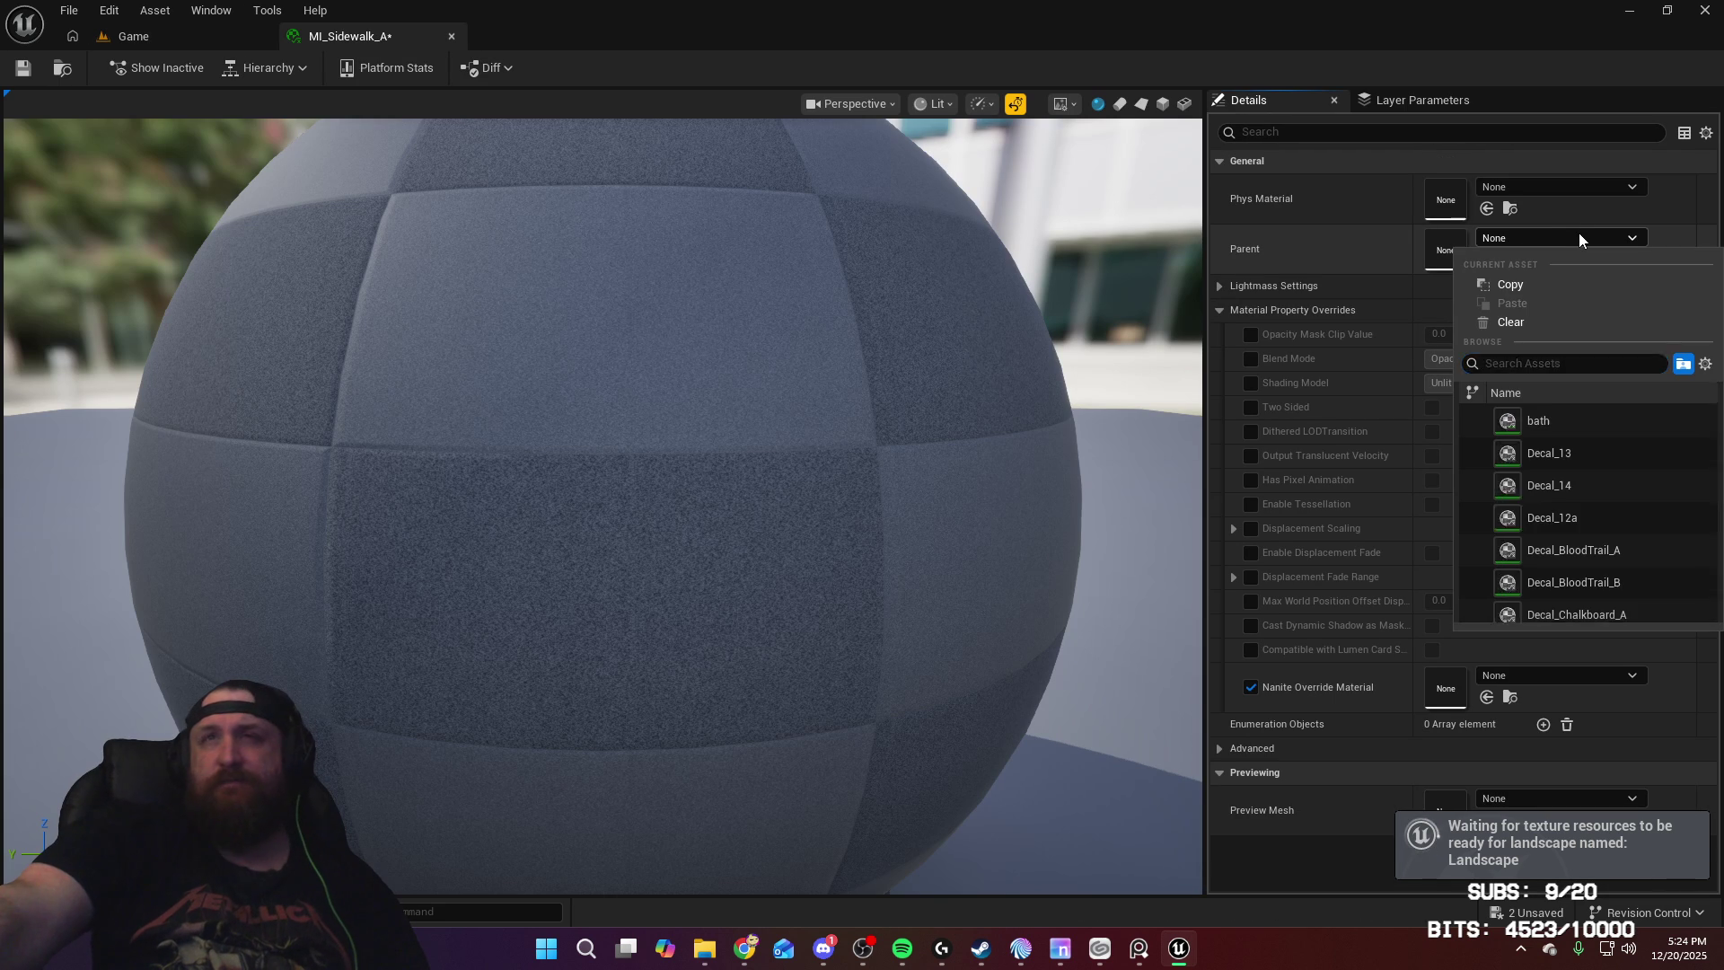
{"action": "type", "text": "default"}
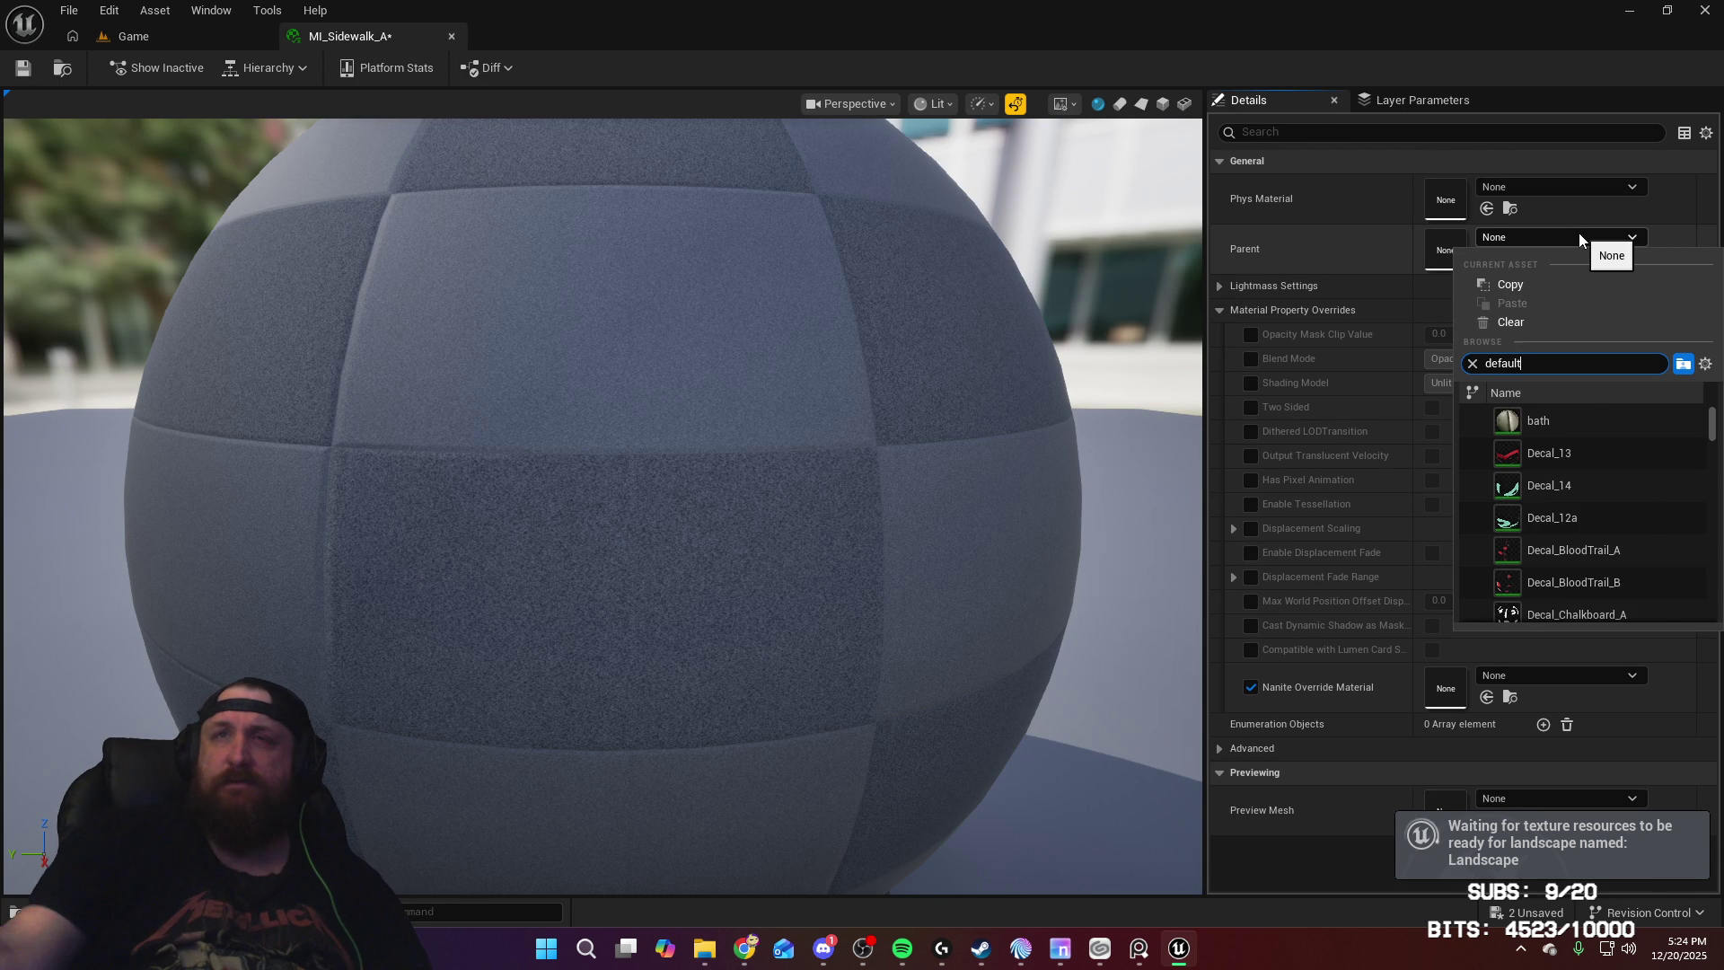
{"action": "left_click", "coordinate": [1656, 510]}
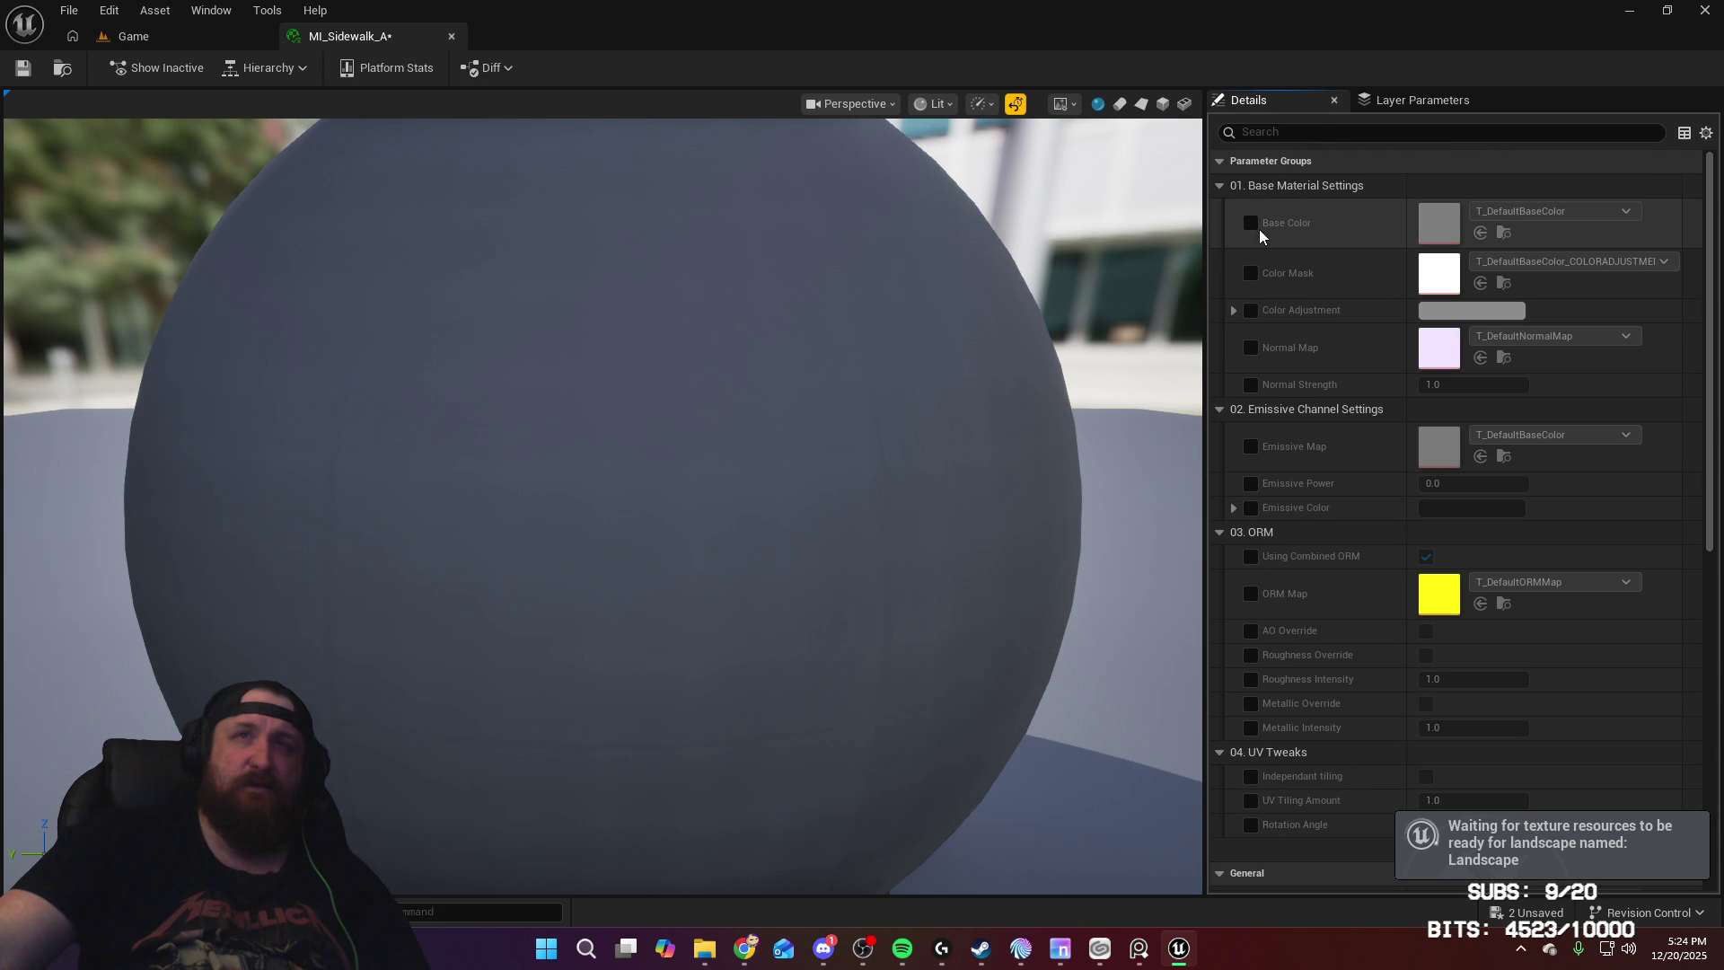
Step: Enable the Base Color, Normal Map, Normal Strength, Using Combined ORM and ORM Map overrides
{"action": "left_click", "coordinate": [1251, 224]}
{"action": "left_click", "coordinate": [1251, 347]}
{"action": "left_click", "coordinate": [1251, 385]}
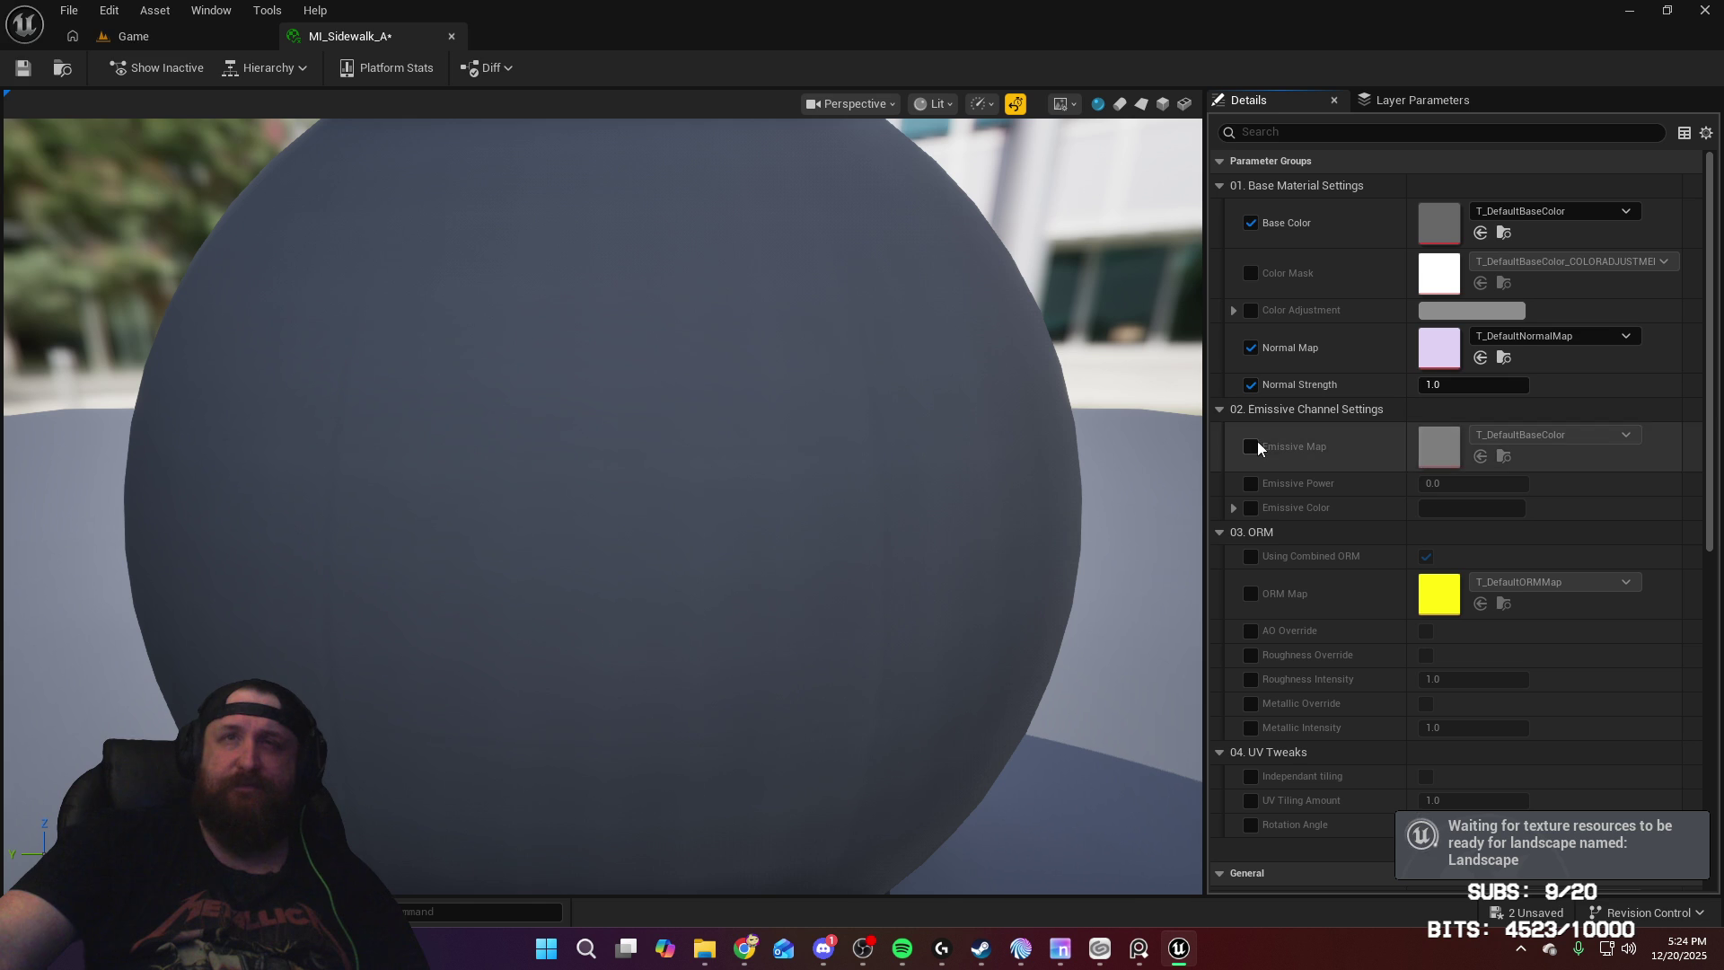
{"action": "left_click", "coordinate": [1250, 446]}
{"action": "left_click", "coordinate": [1250, 447]}
{"action": "left_click", "coordinate": [1249, 556]}
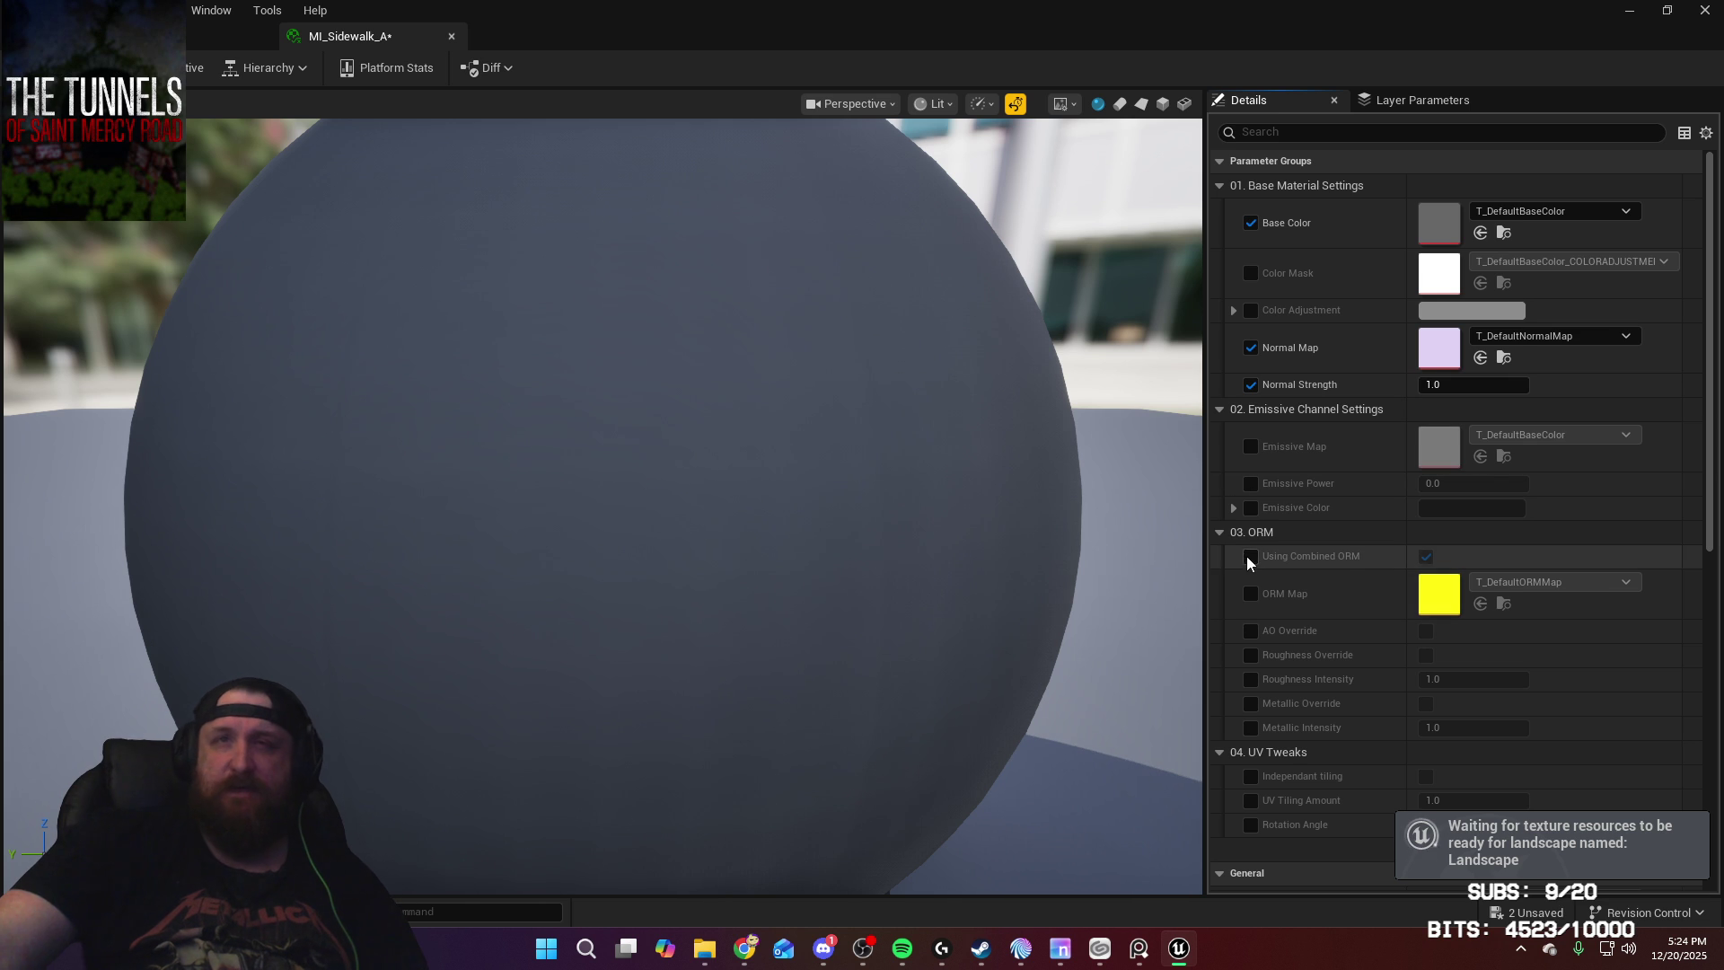
{"action": "left_click", "coordinate": [1251, 594]}
Step: Assign T_Sidewalk_A_BaseColor, T_Sidewalk_A_Normal and the sidewalk ORM texture to their slots
{"action": "key", "text": "ctrl+space"}
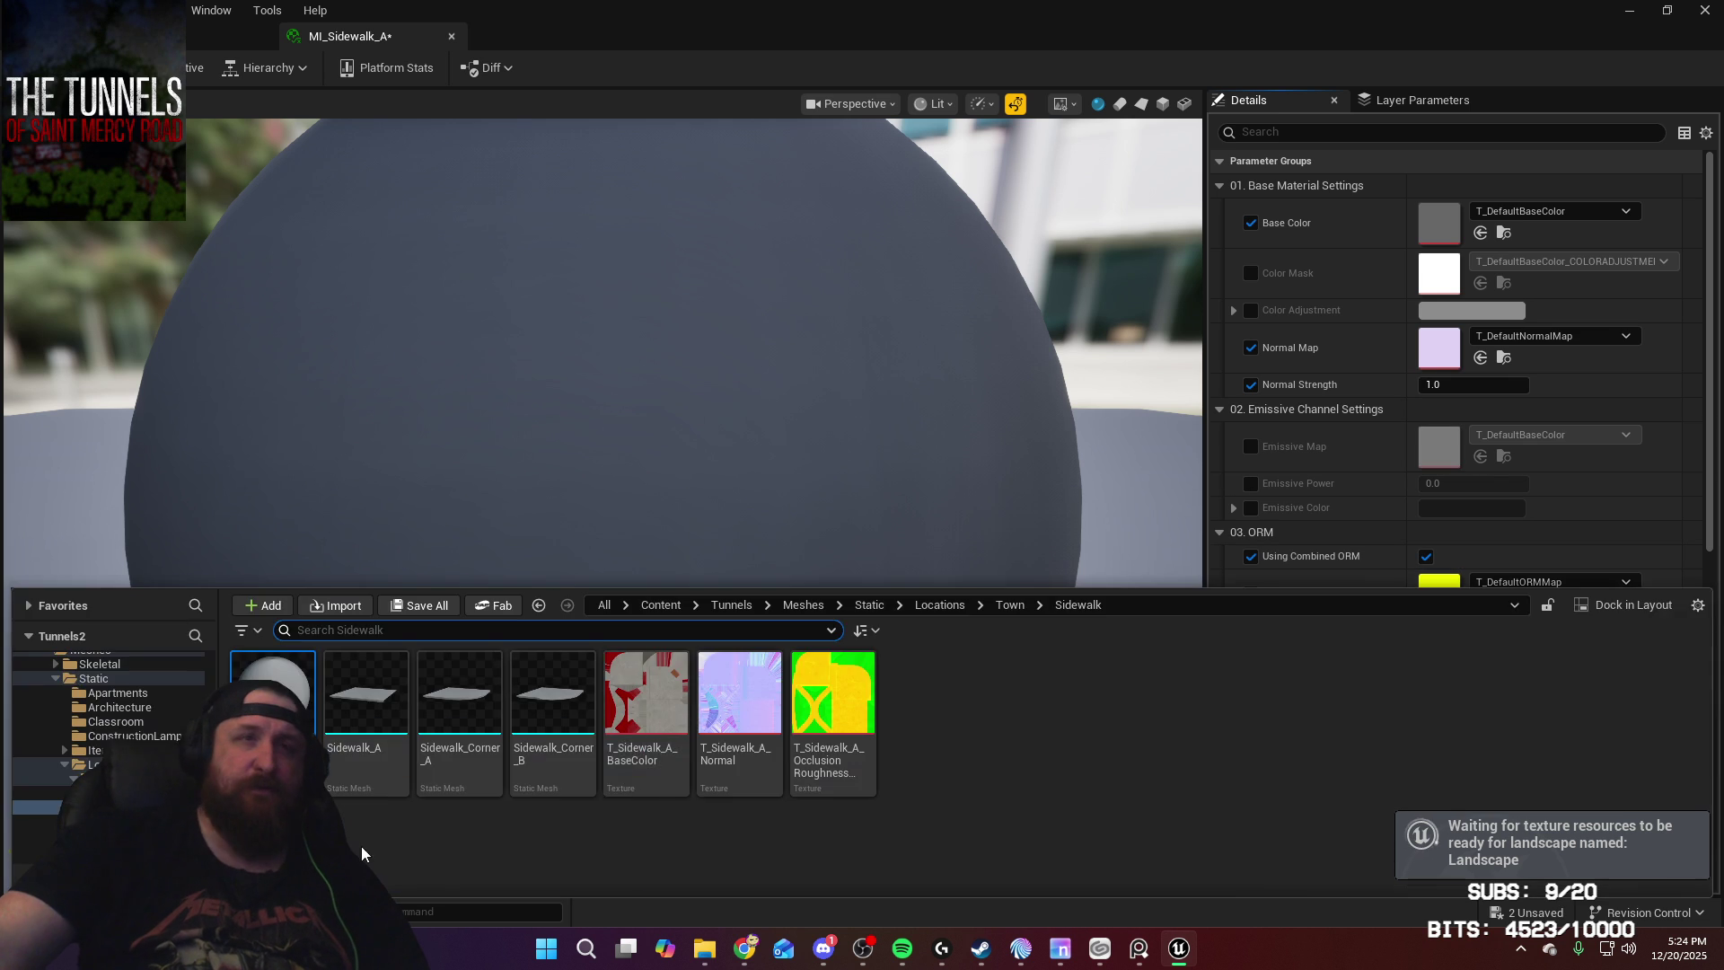
{"action": "mouse_move", "coordinate": [651, 718]}
{"action": "left_mouse_down"}
{"action": "mouse_move", "coordinate": [1093, 385]}
{"action": "mouse_move", "coordinate": [1450, 231]}
{"action": "left_mouse_up"}
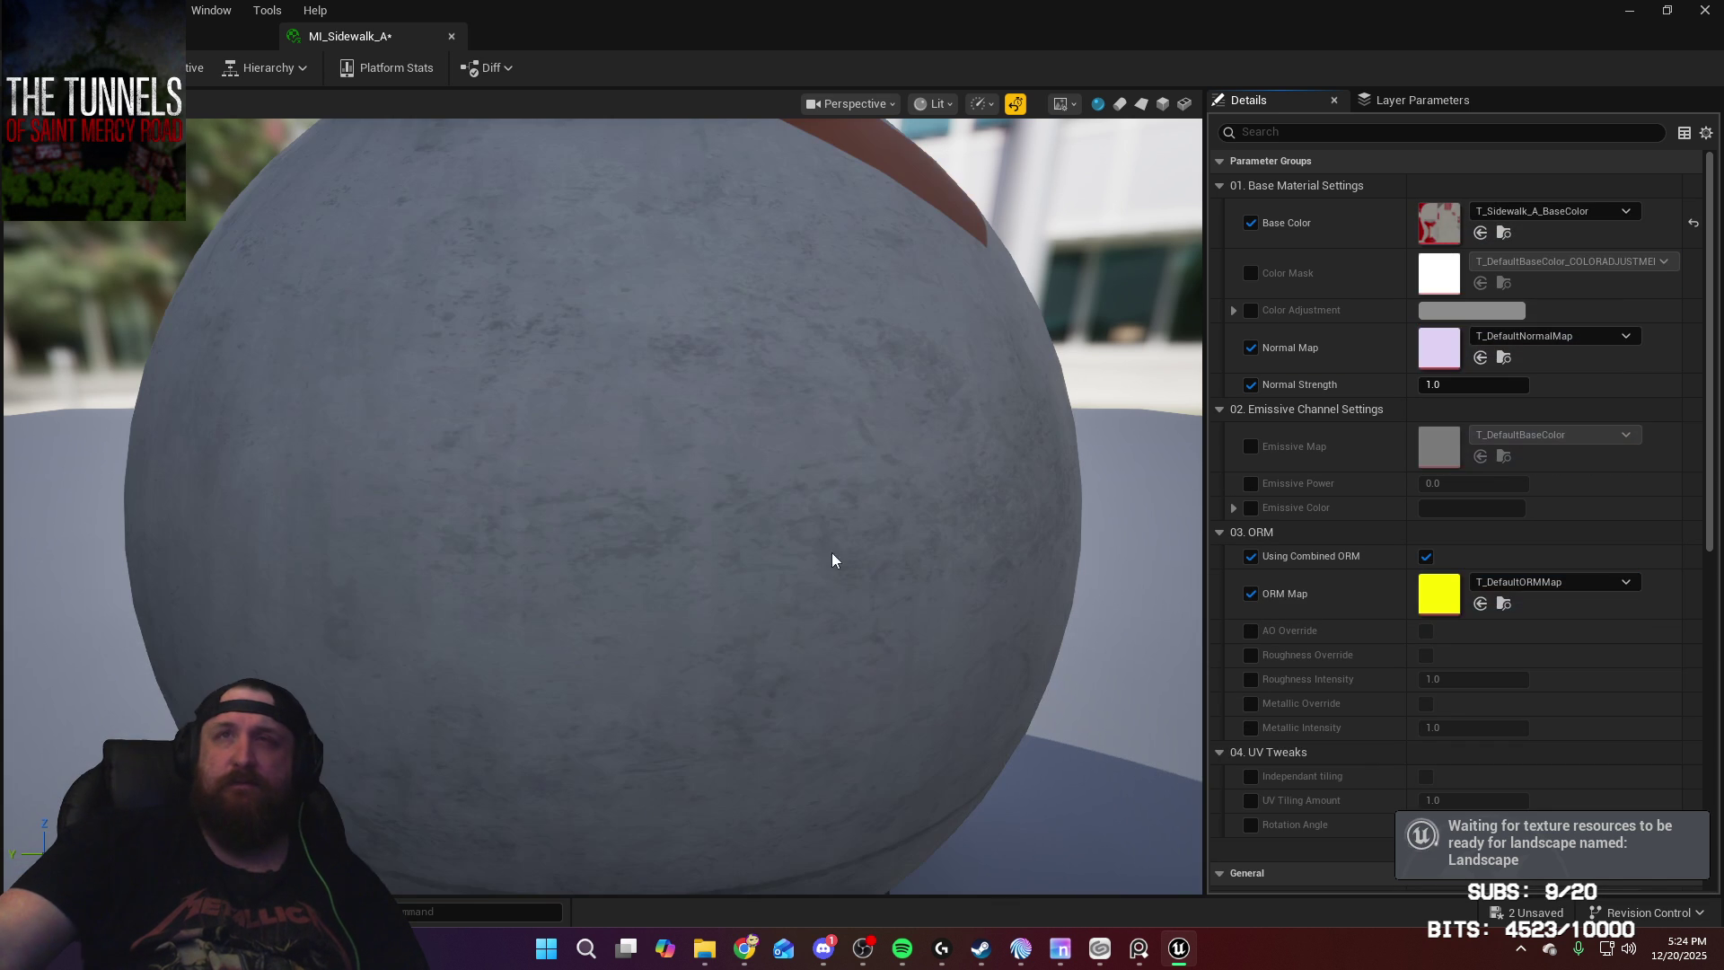
{"action": "key", "text": "ctrl+space"}
{"action": "mouse_move", "coordinate": [741, 718]}
{"action": "left_mouse_down"}
{"action": "mouse_move", "coordinate": [1410, 348]}
{"action": "mouse_move", "coordinate": [1442, 353]}
{"action": "left_mouse_up"}
{"action": "key", "text": "ctrl+space"}
{"action": "mouse_move", "coordinate": [844, 718]}
{"action": "left_mouse_down"}
{"action": "mouse_move", "coordinate": [1423, 370]}
{"action": "mouse_move", "coordinate": [1428, 600]}
{"action": "left_mouse_up"}
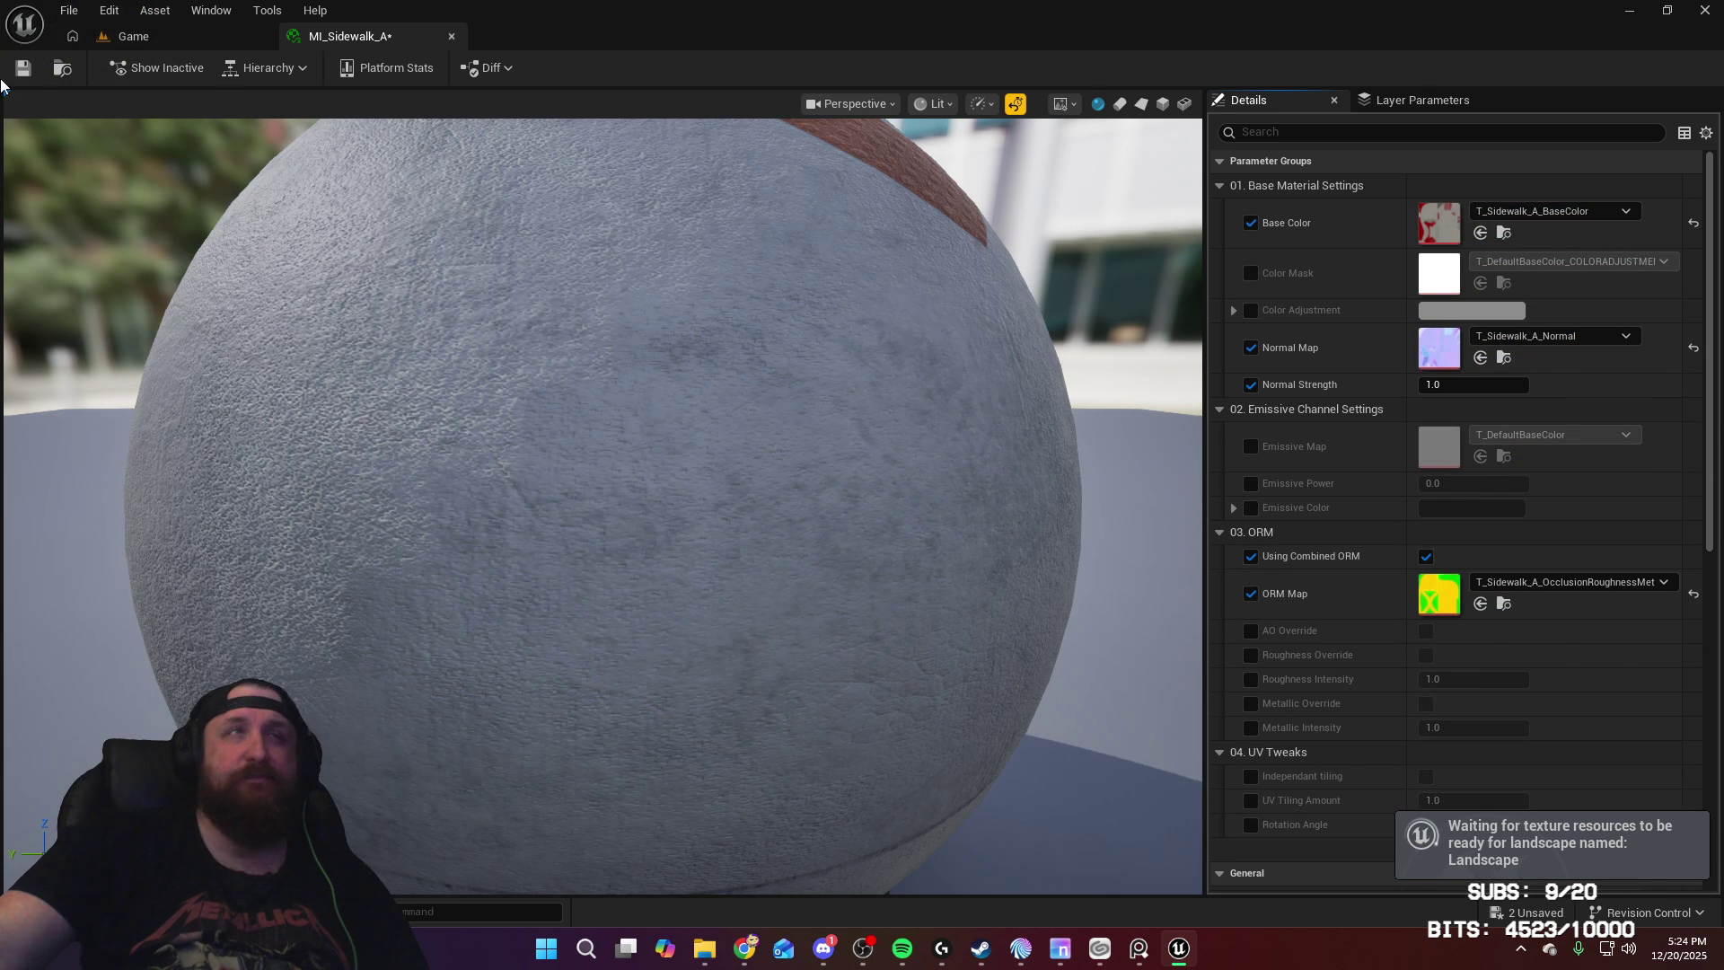
Step: Save MI_Sidewalk_A and return to the Game level viewport
{"action": "left_click", "coordinate": [30, 73]}
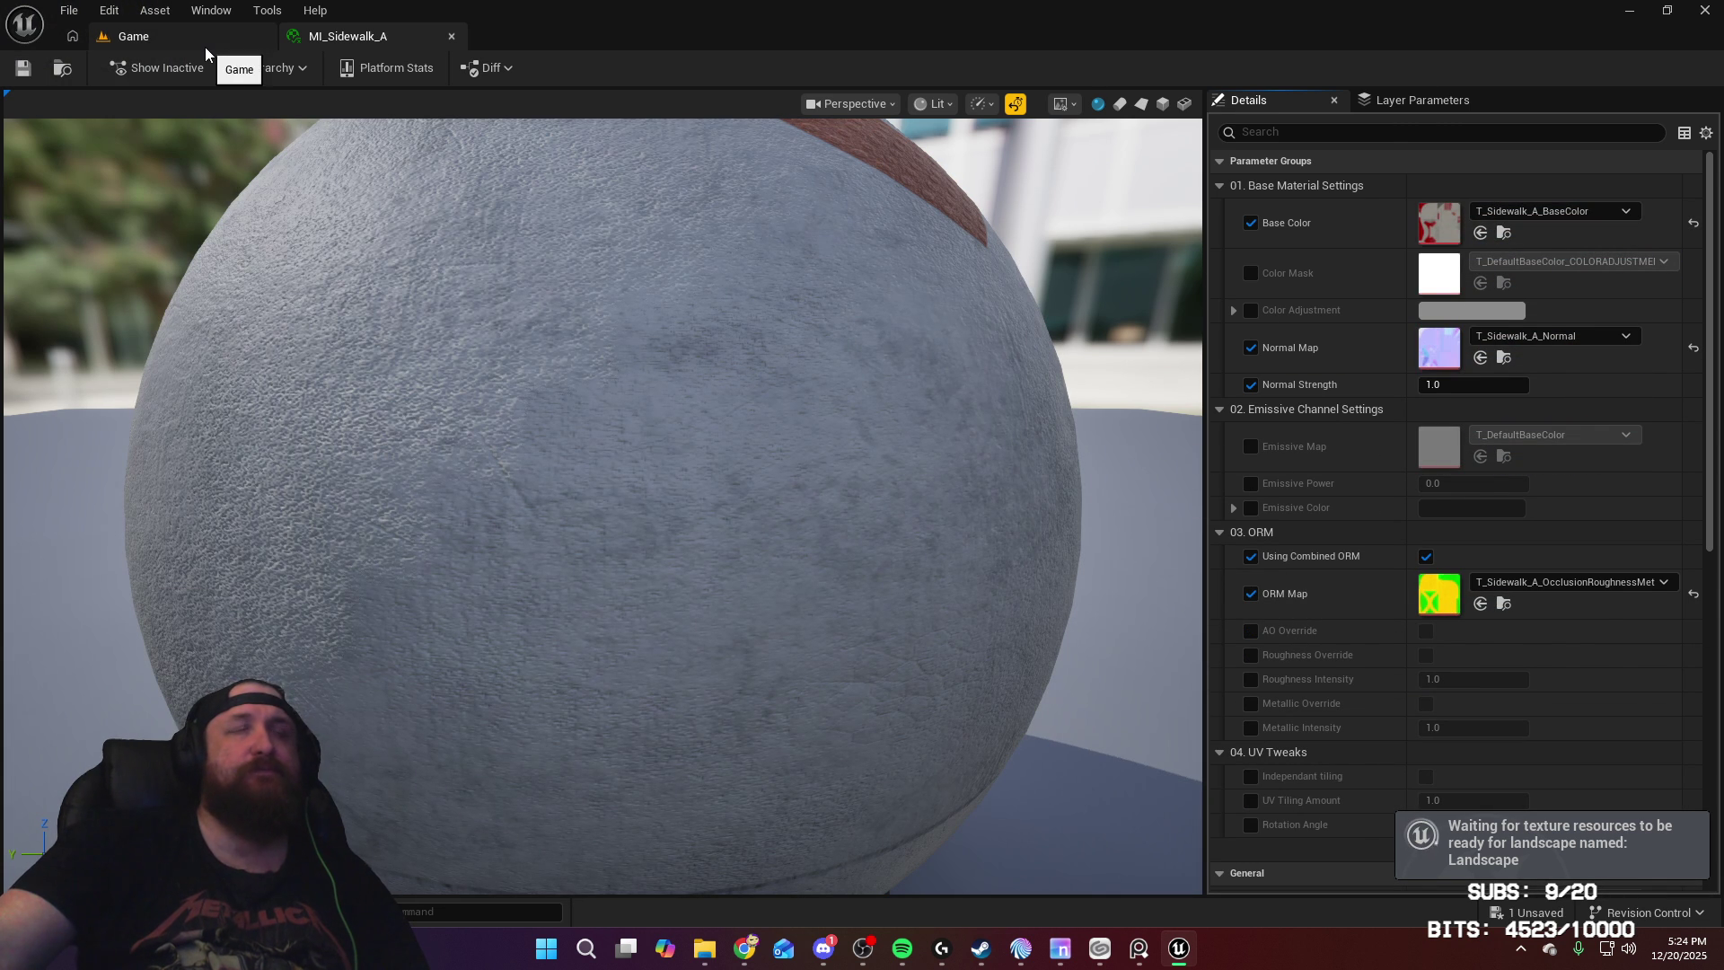
{"action": "left_click", "coordinate": [205, 47]}
{"action": "mouse_move", "coordinate": [539, 449]}
{"action": "right_mouse_down"}
{"action": "mouse_move", "coordinate": [630, 449]}
{"action": "mouse_move", "coordinate": [561, 449]}
{"action": "right_mouse_up"}
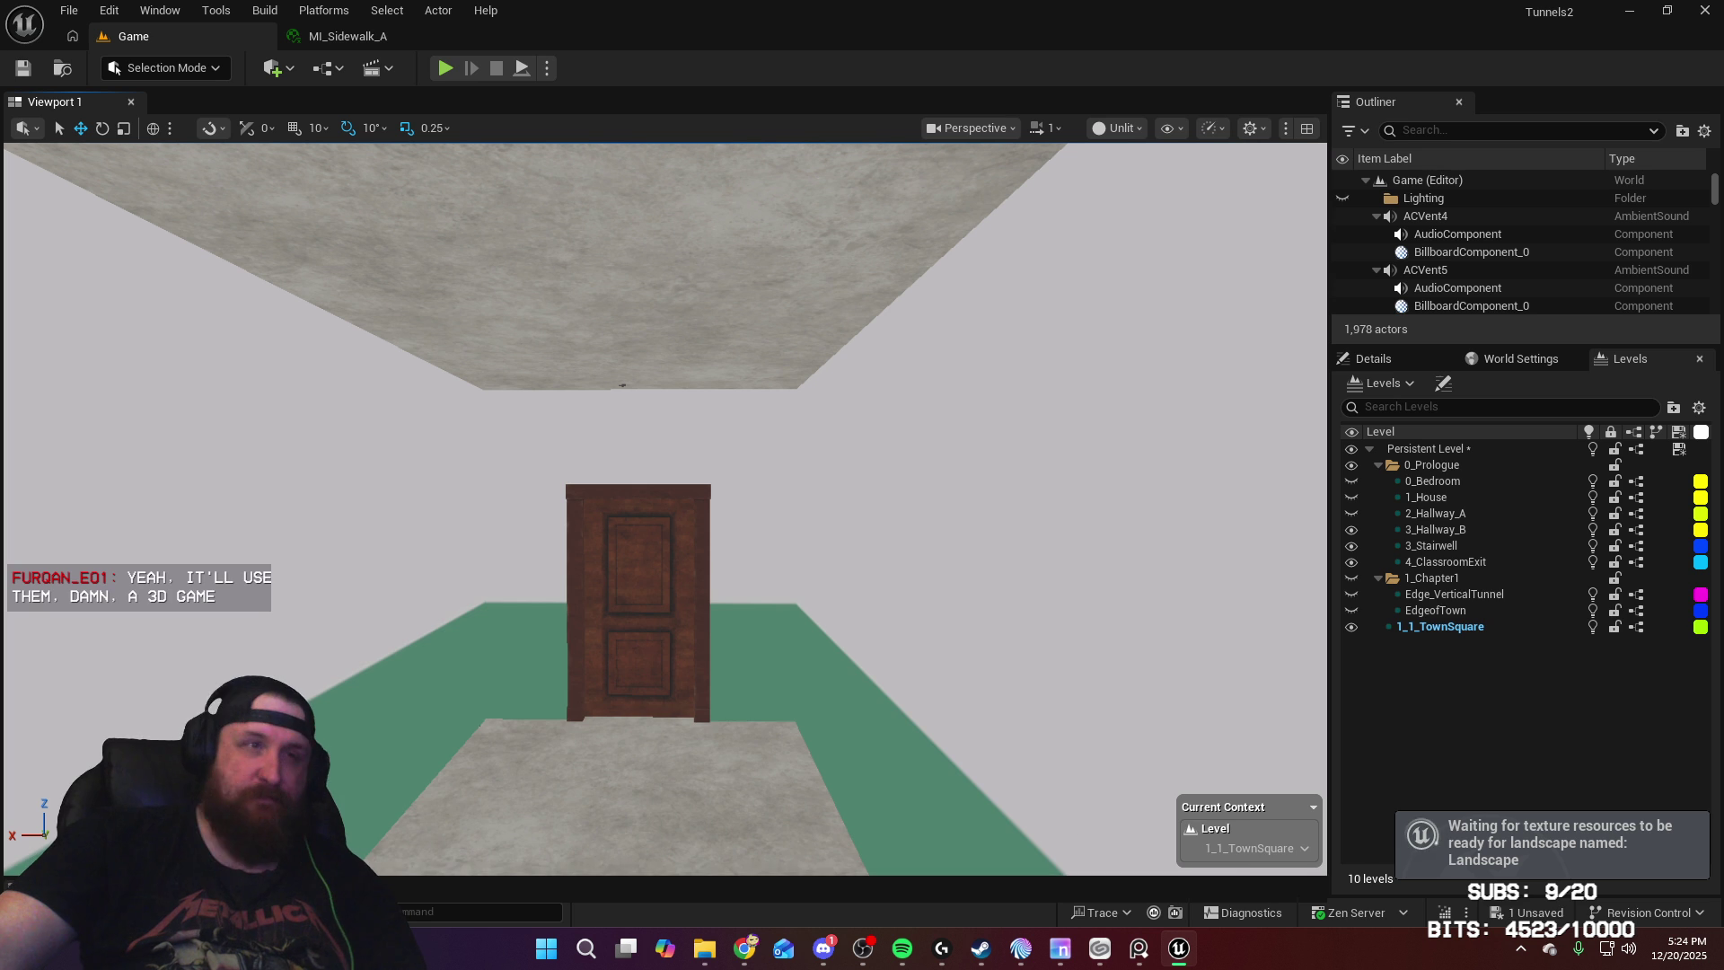
Step: Open the empty Town/Road folder in the Content Drawer and bring up File Explorer with the road files
{"action": "key", "text": "ctrl+space"}
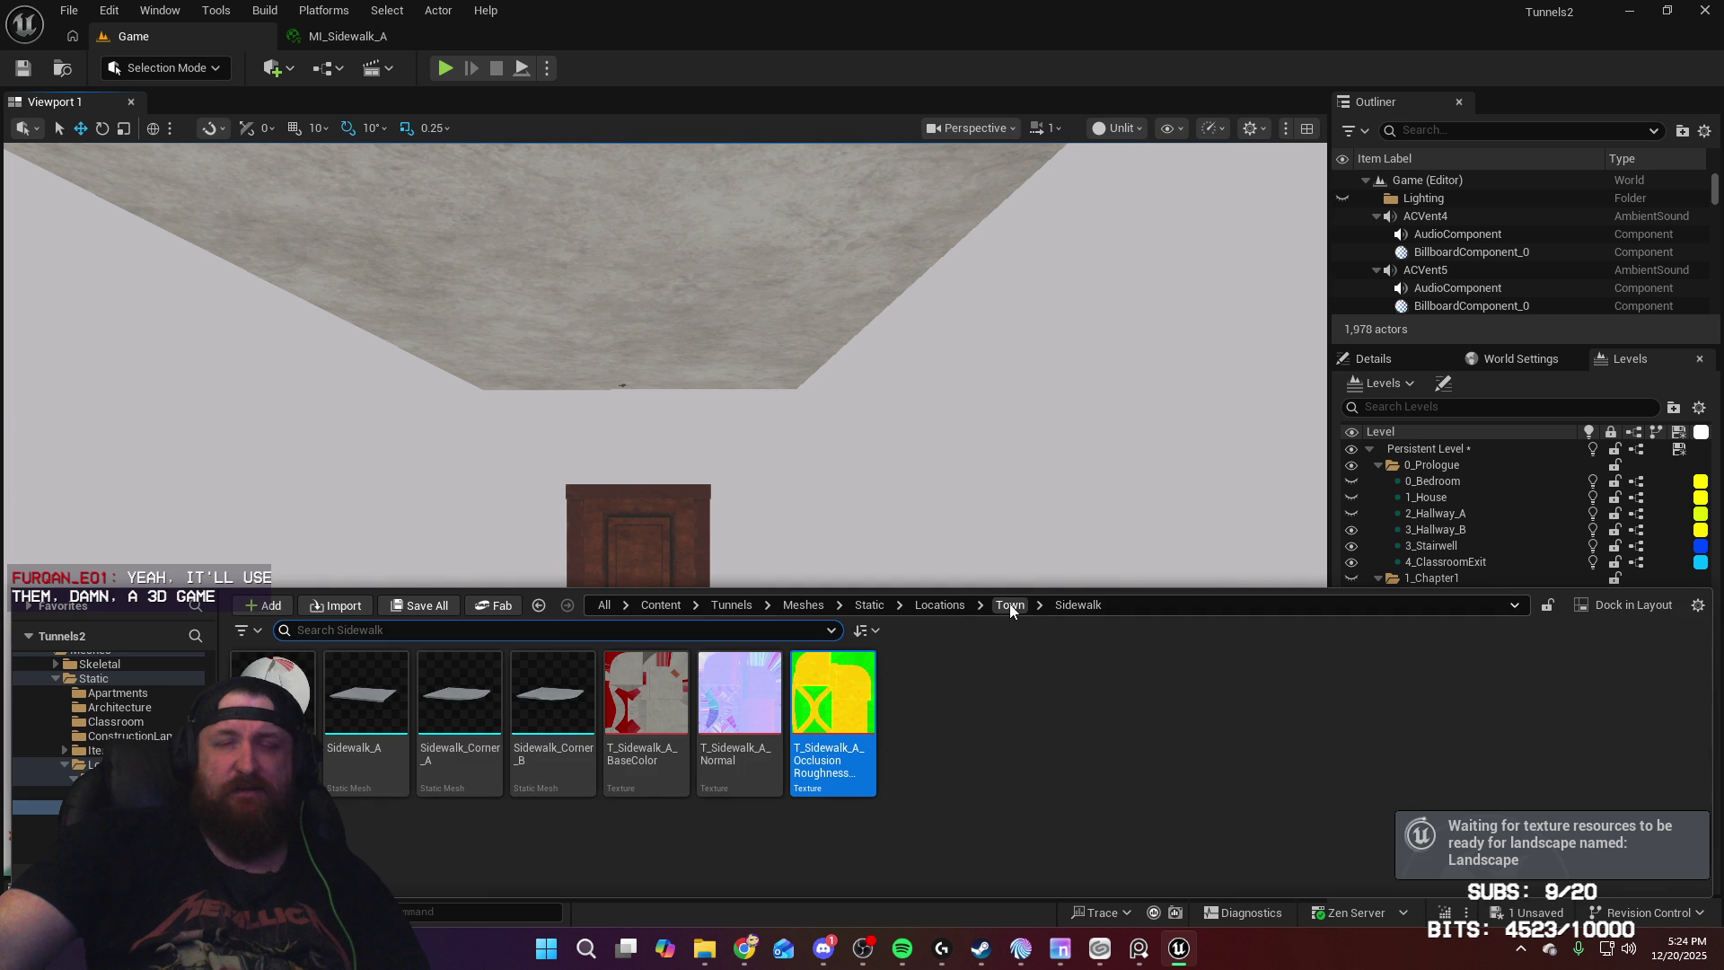
{"action": "left_click", "coordinate": [1011, 604]}
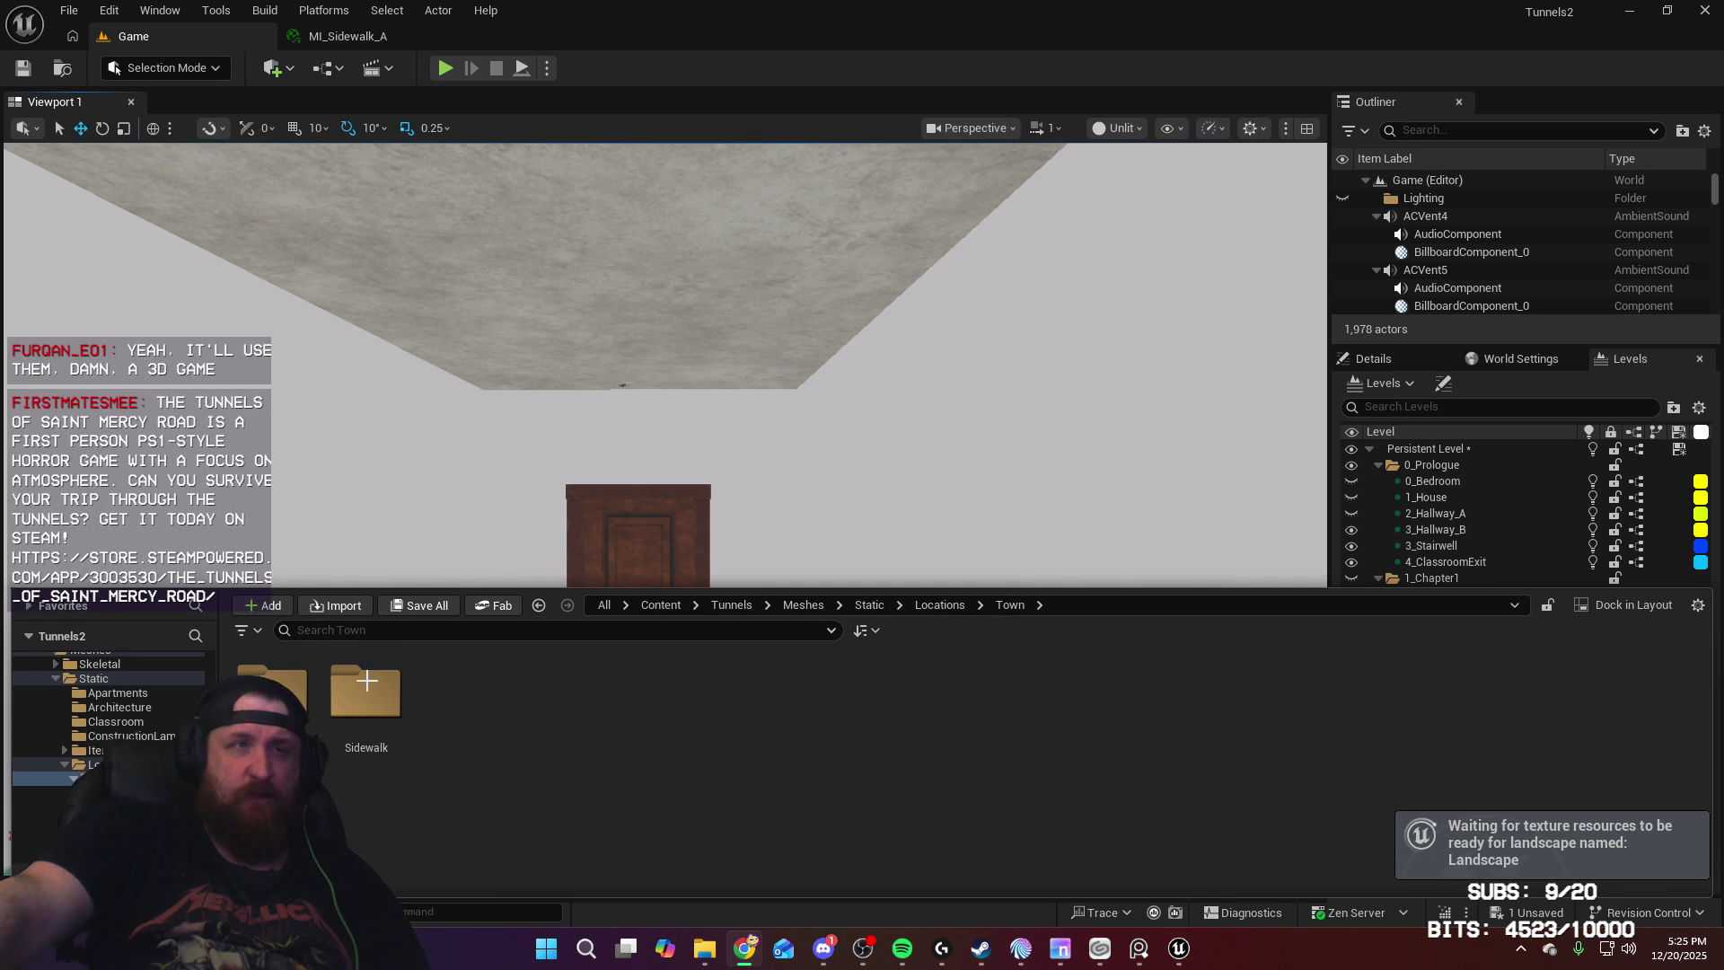
{"action": "double_click", "coordinate": [272, 691]}
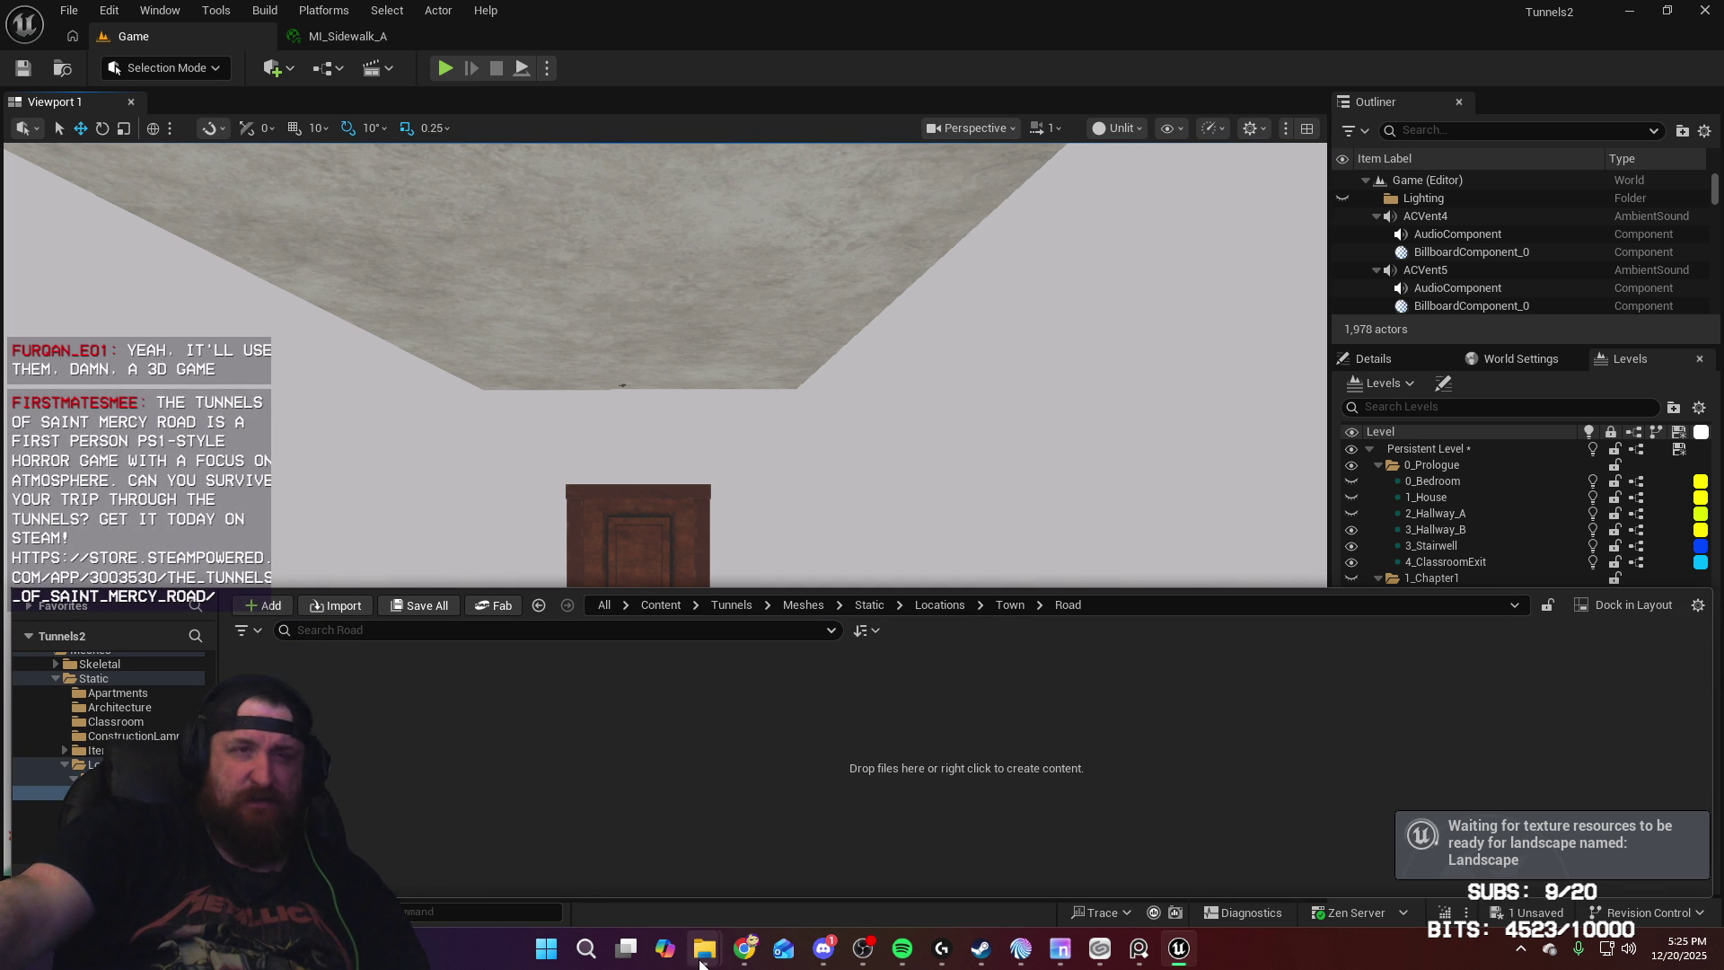
{"action": "mouse_move", "coordinate": [704, 948]}
{"action": "left_click", "coordinate": [625, 860]}
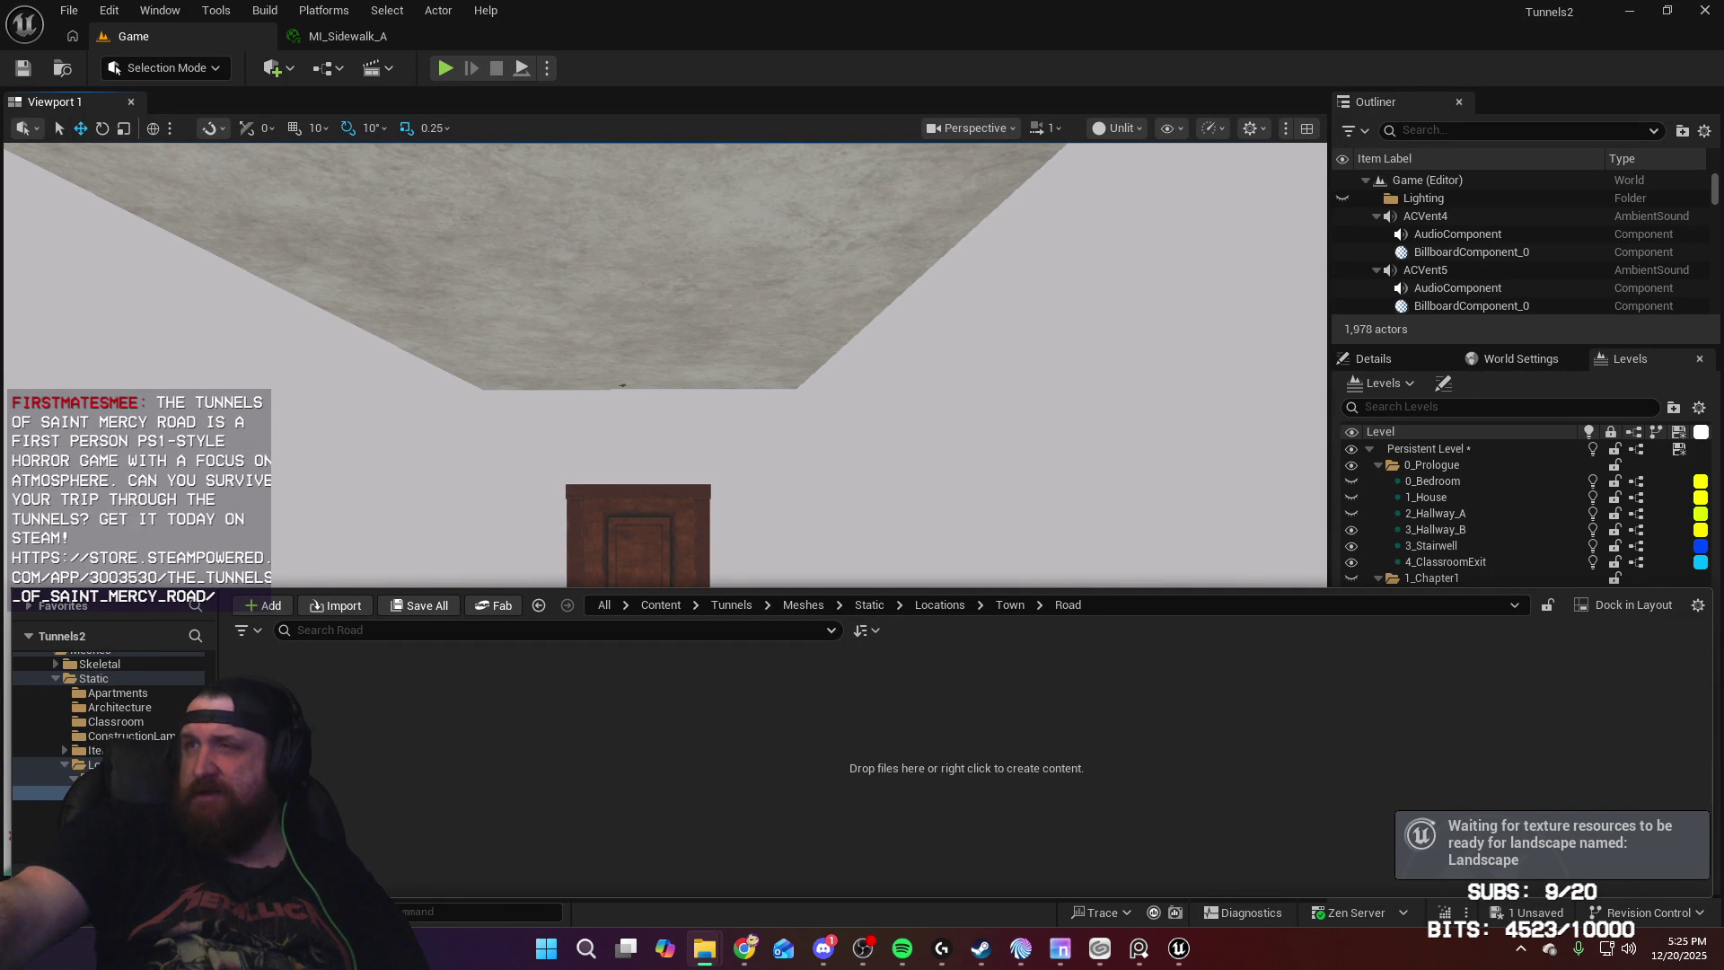
Step: Import Road.fbx and its textures, and set the road ORM texture's compression to Masks (no sRGB)
{"action": "left_click_drag", "start_coordinate": [337, 925], "coordinate": [504, 767]}
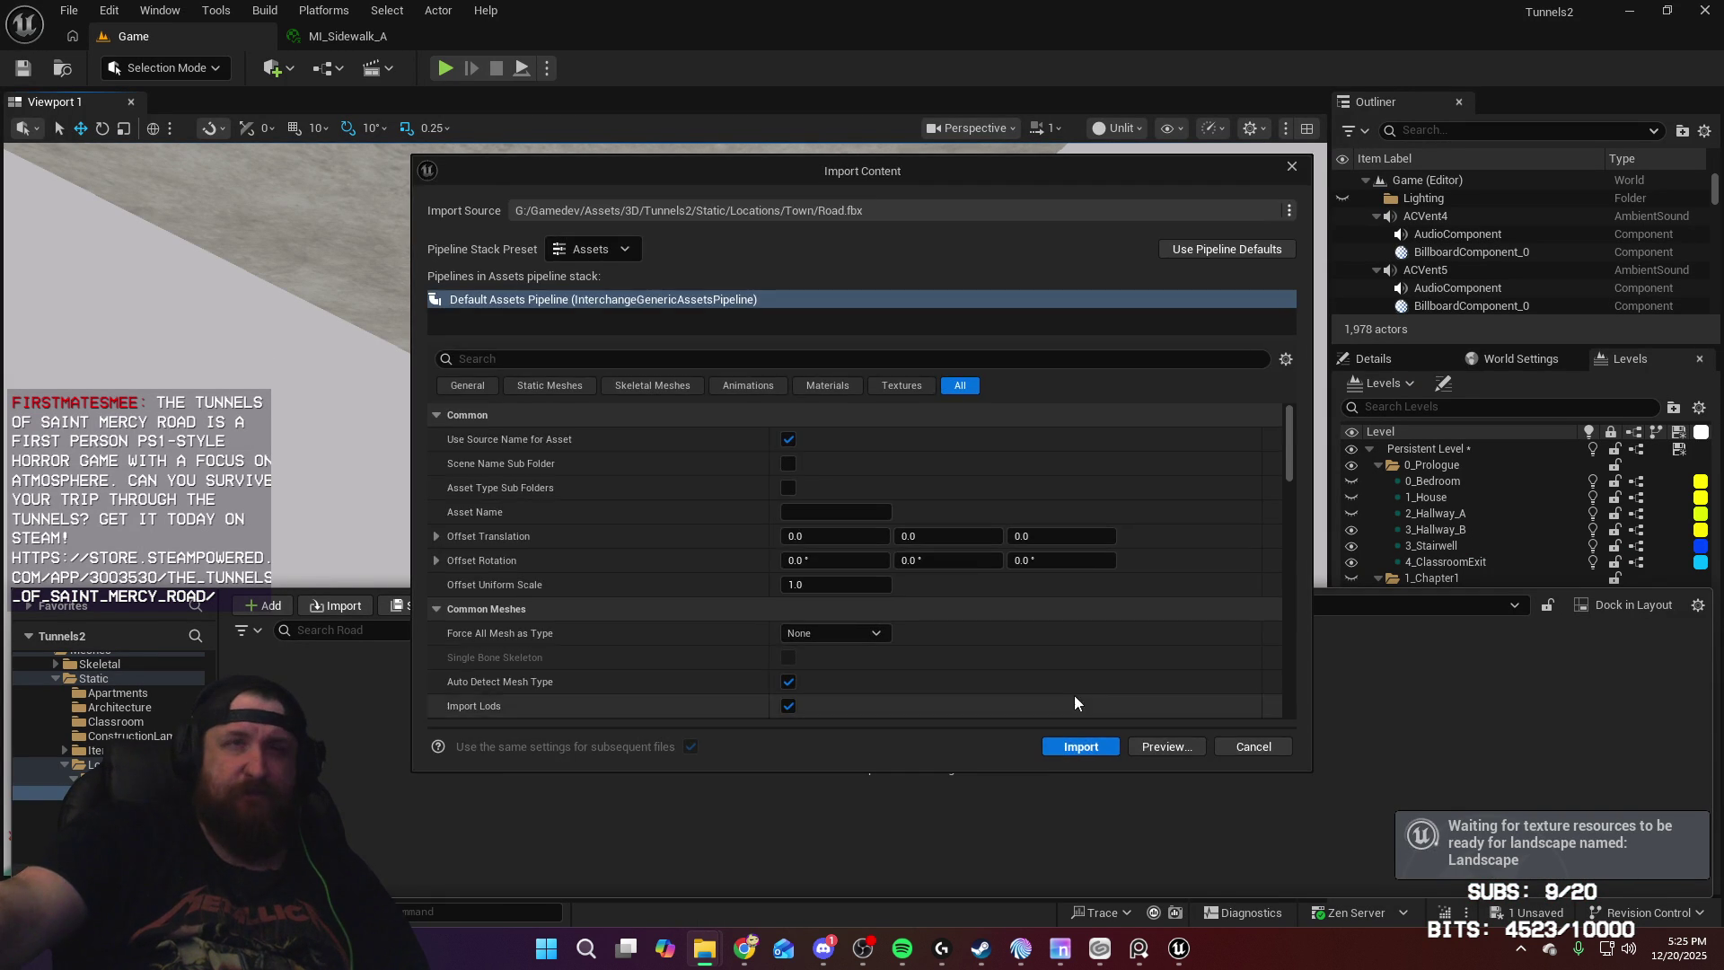
{"action": "left_click", "coordinate": [1068, 753]}
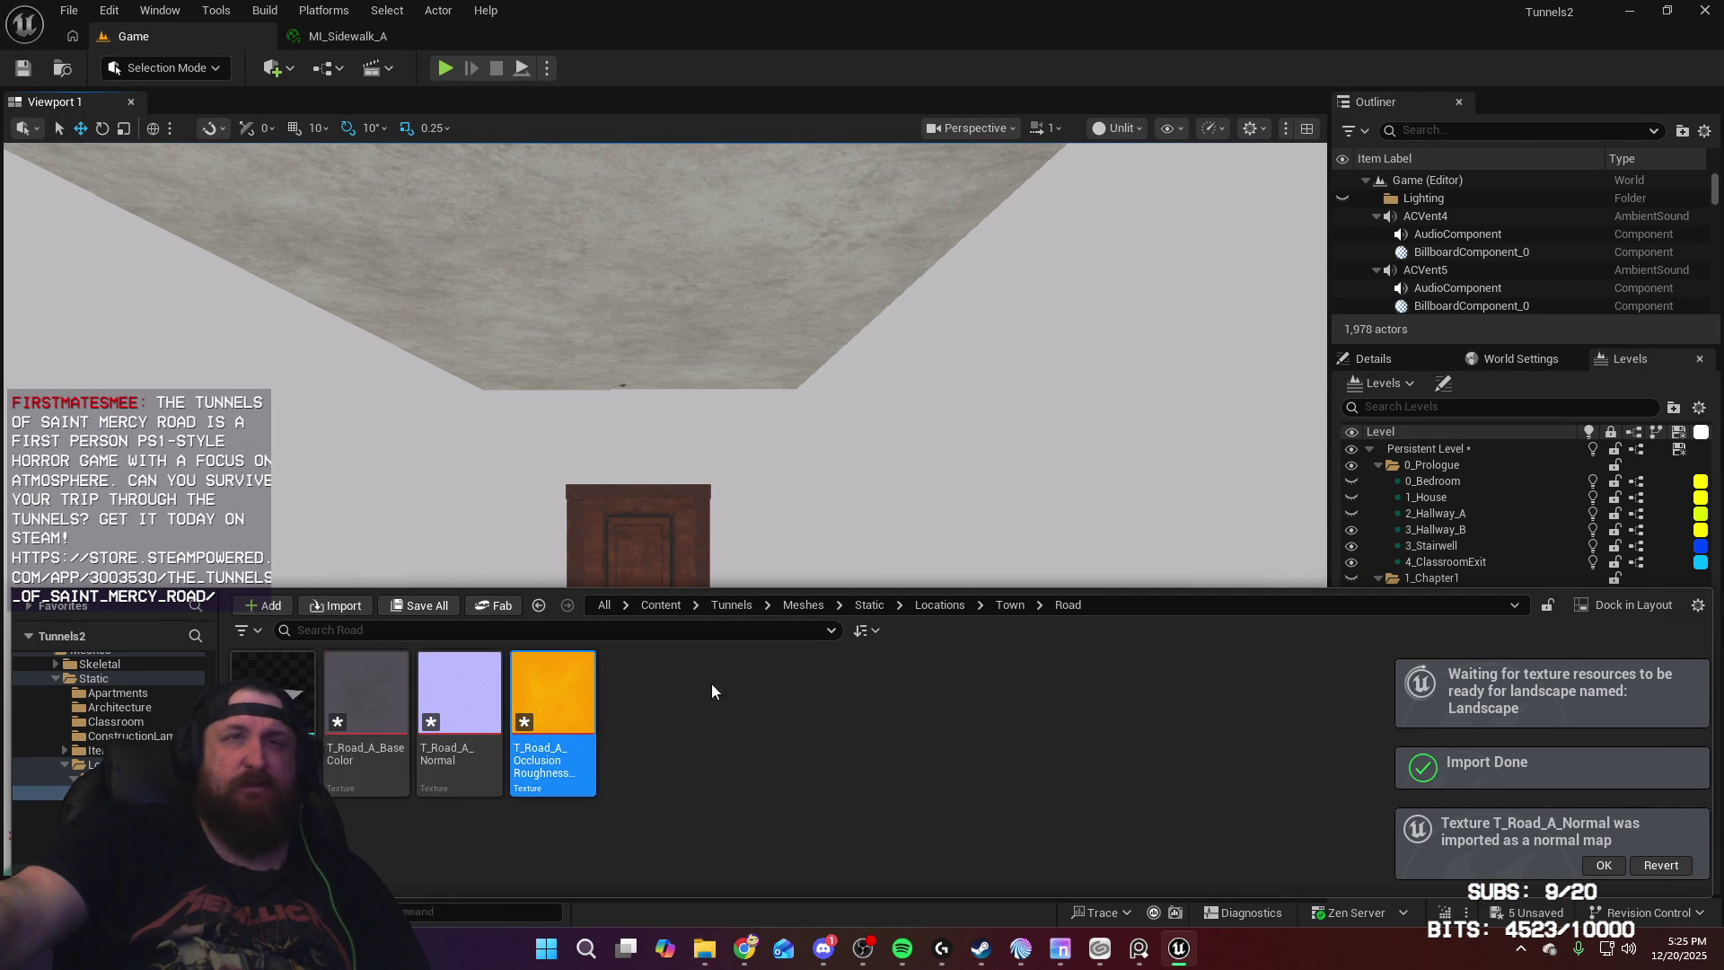
{"action": "double_click", "coordinate": [541, 727]}
{"action": "left_click", "coordinate": [1535, 533]}
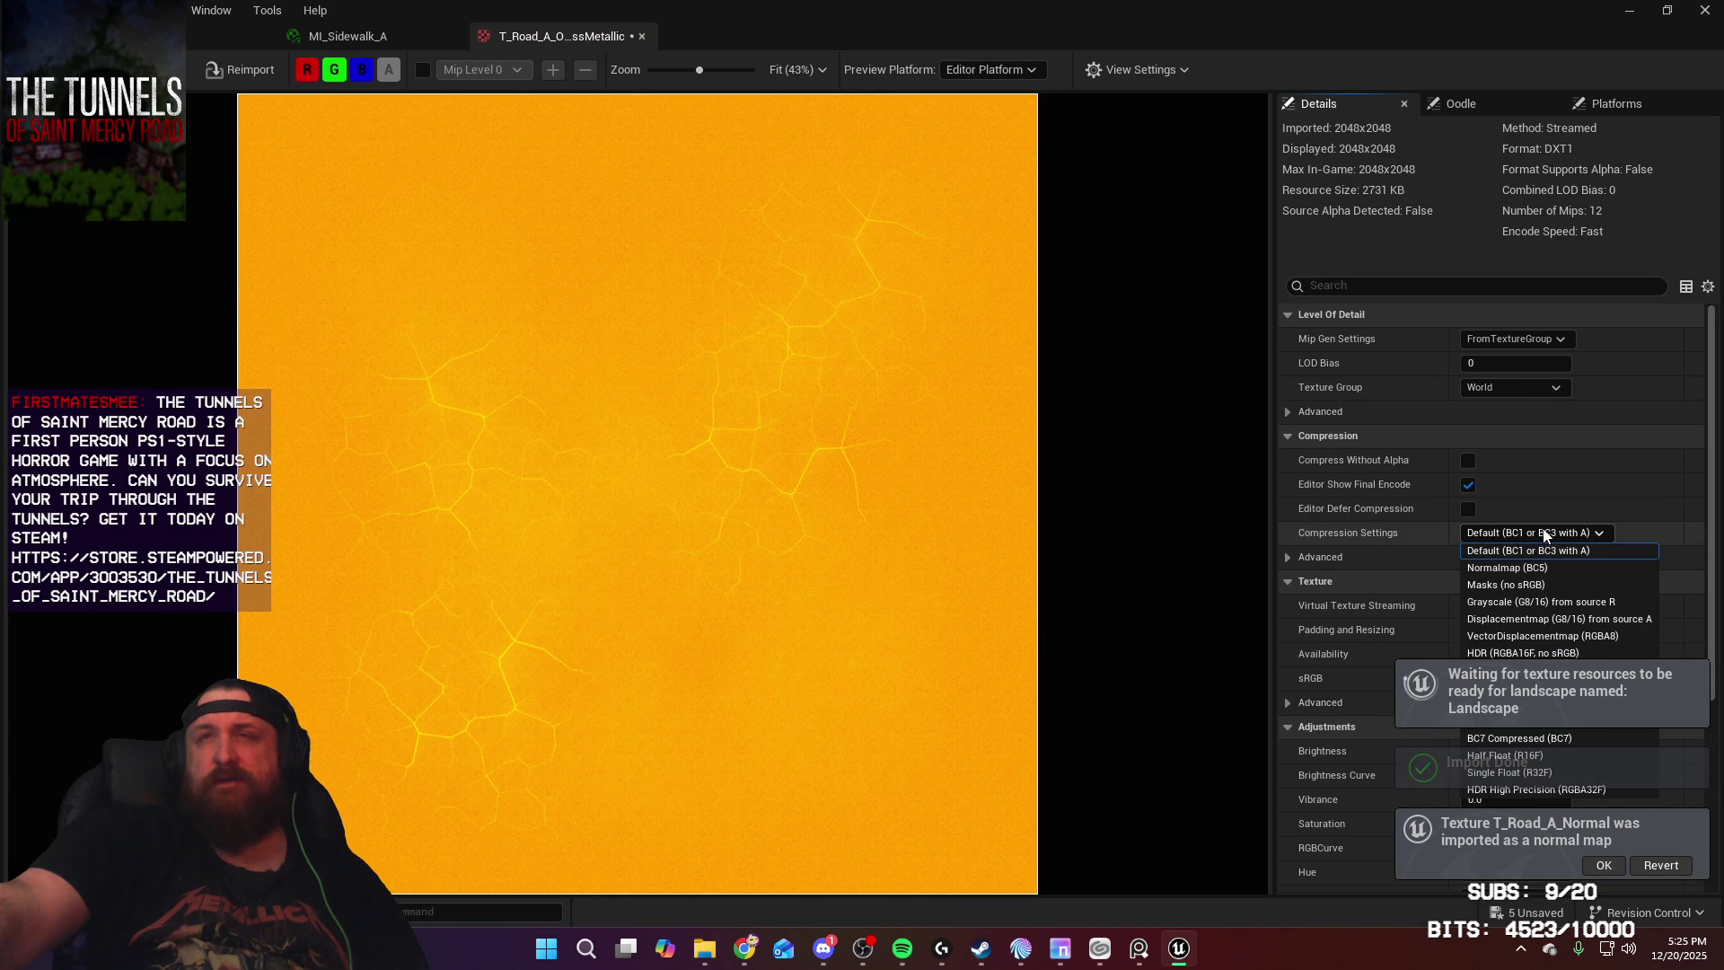
{"action": "left_click", "coordinate": [1535, 585]}
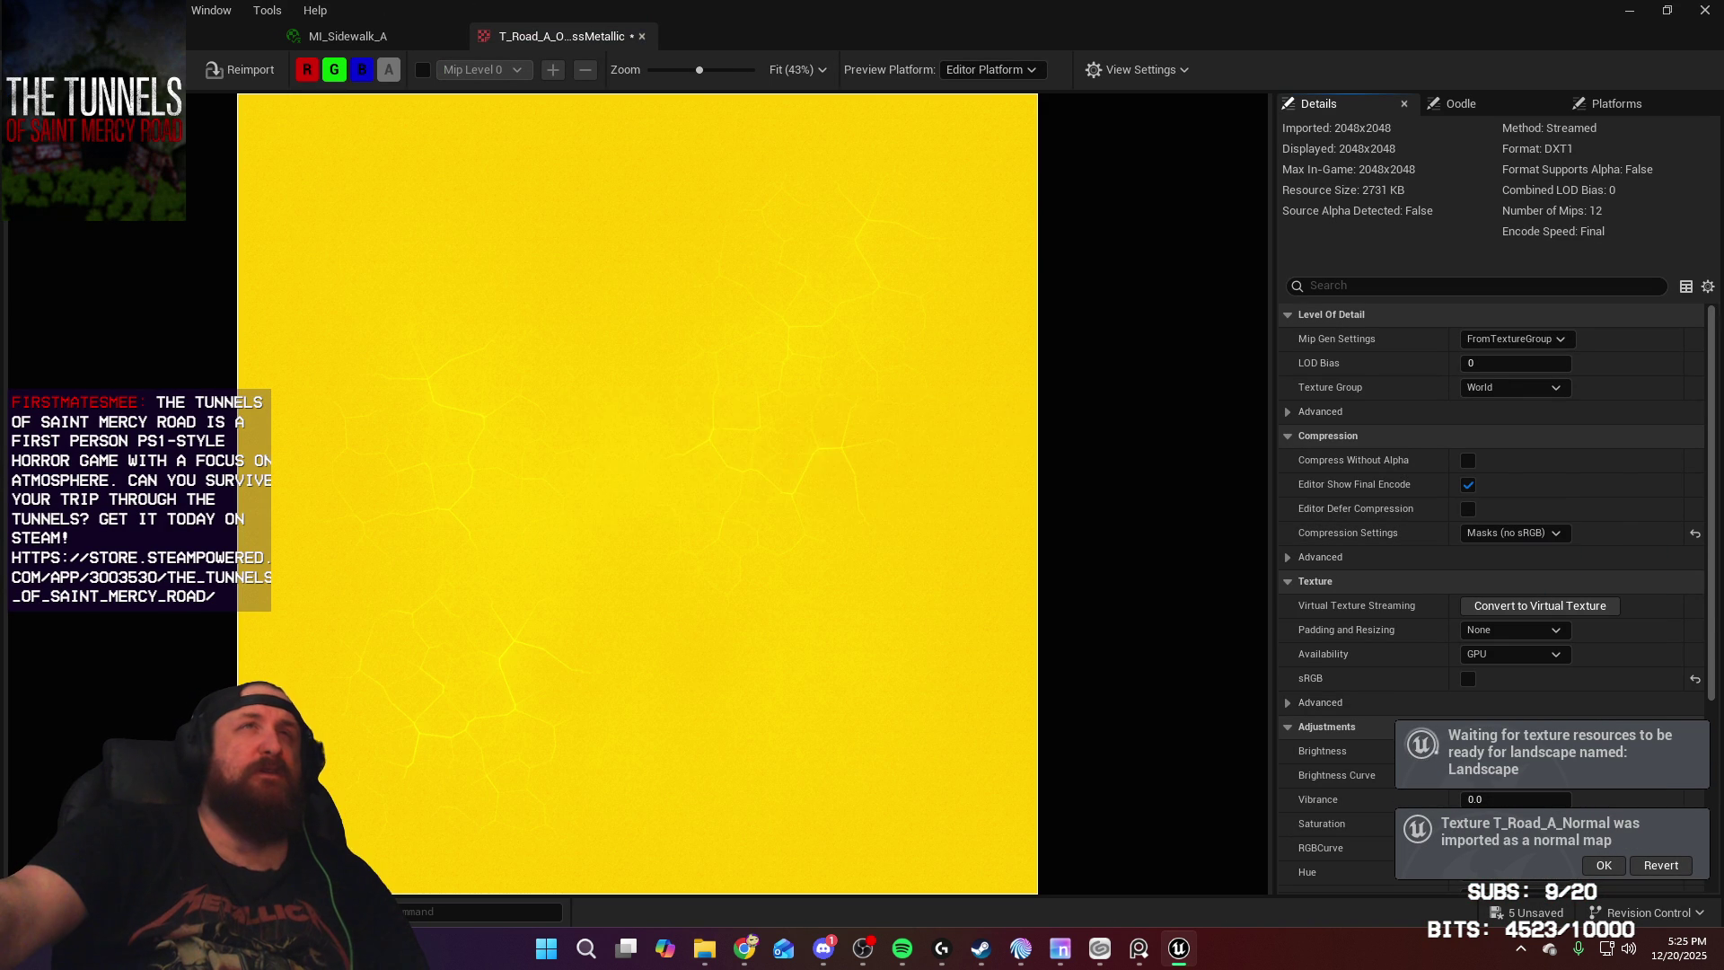
{"action": "left_click", "coordinate": [641, 36]}
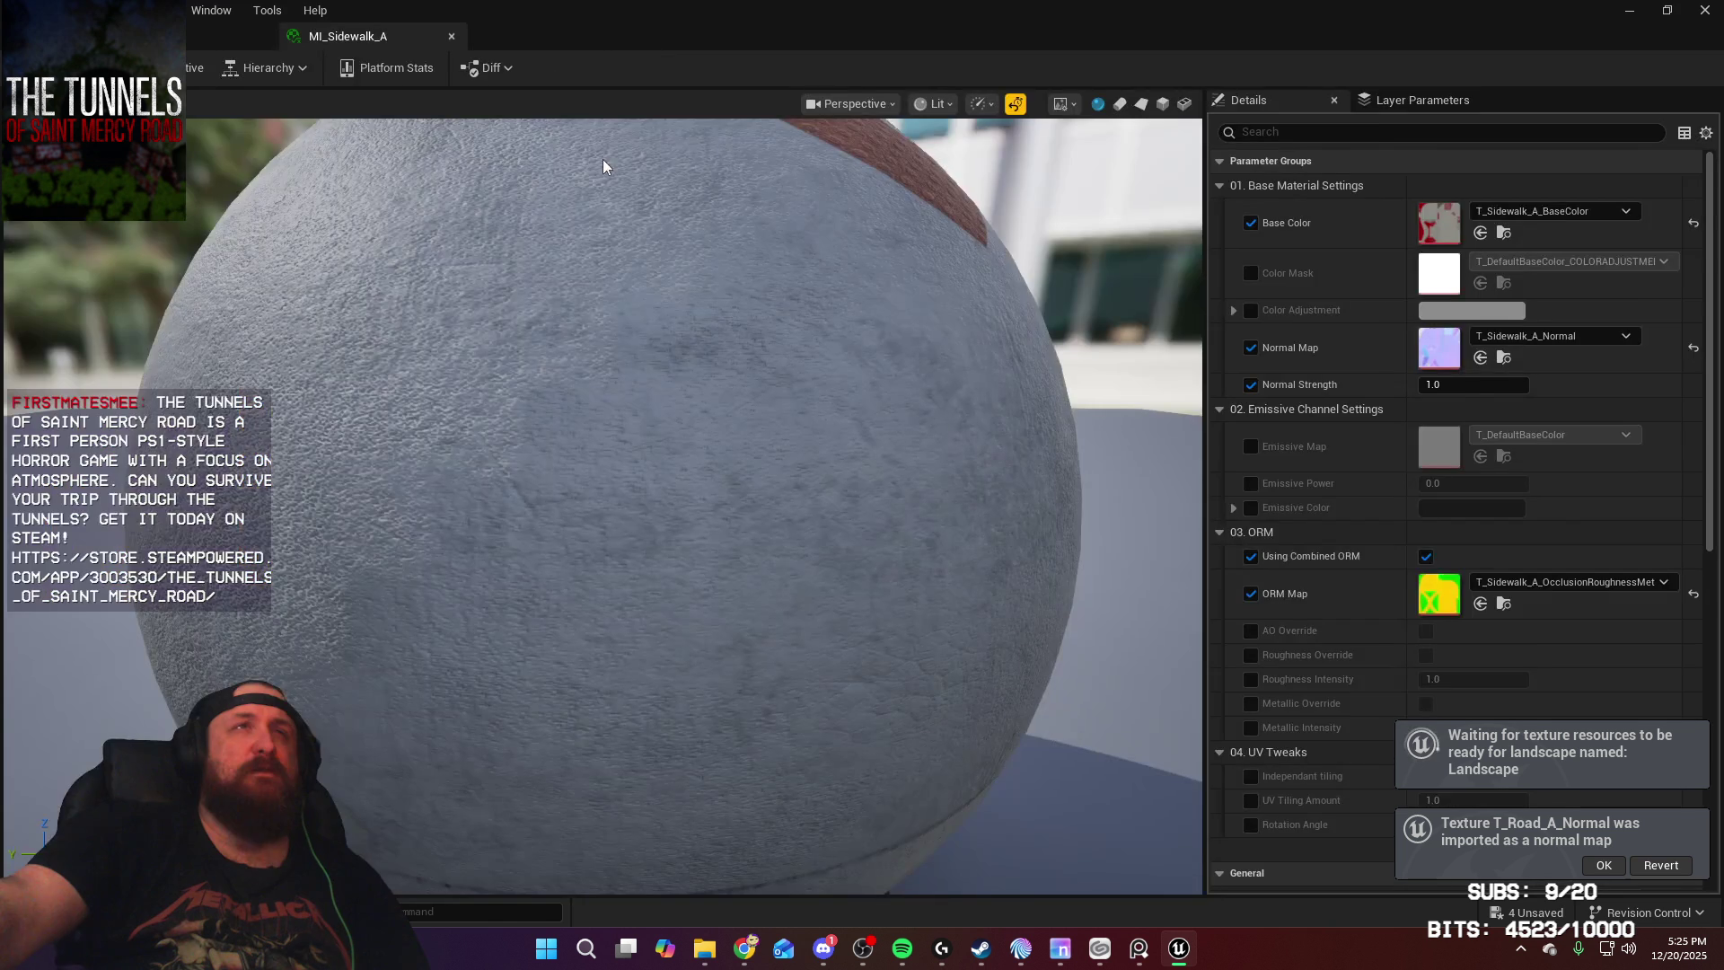
{"action": "key", "text": "ctrl+space"}
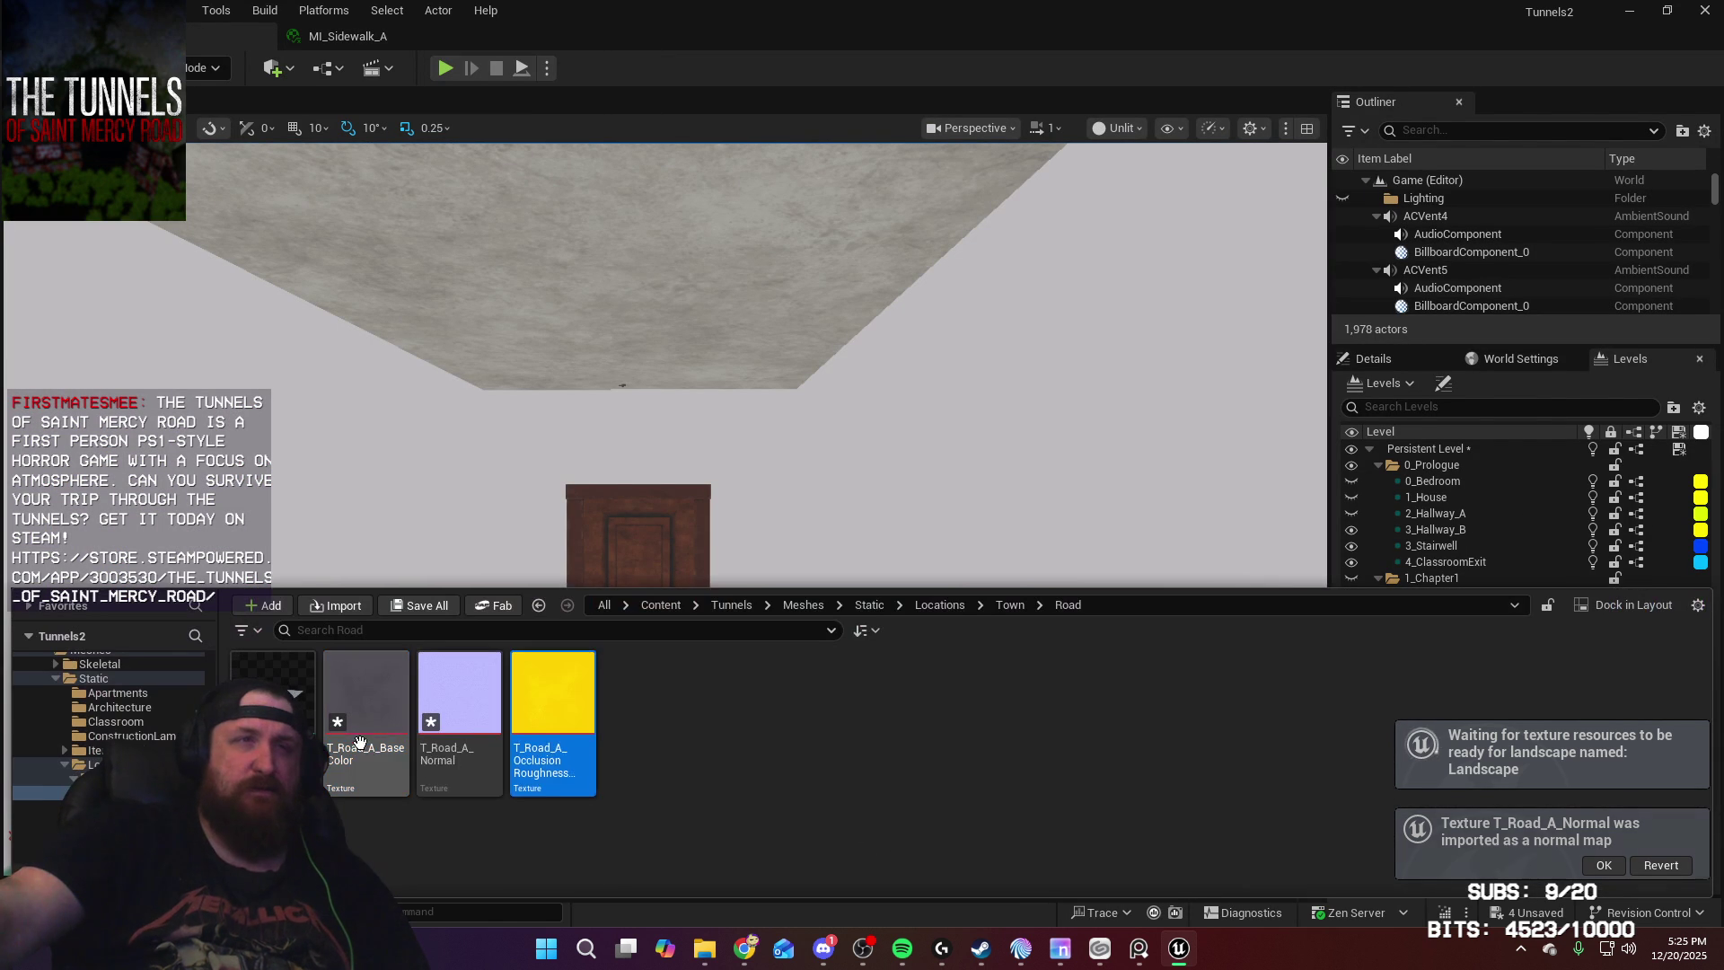
Step: Save the T_Road_A textures and add a new Material Instance to the Road folder
{"action": "right_click", "coordinate": [454, 710]}
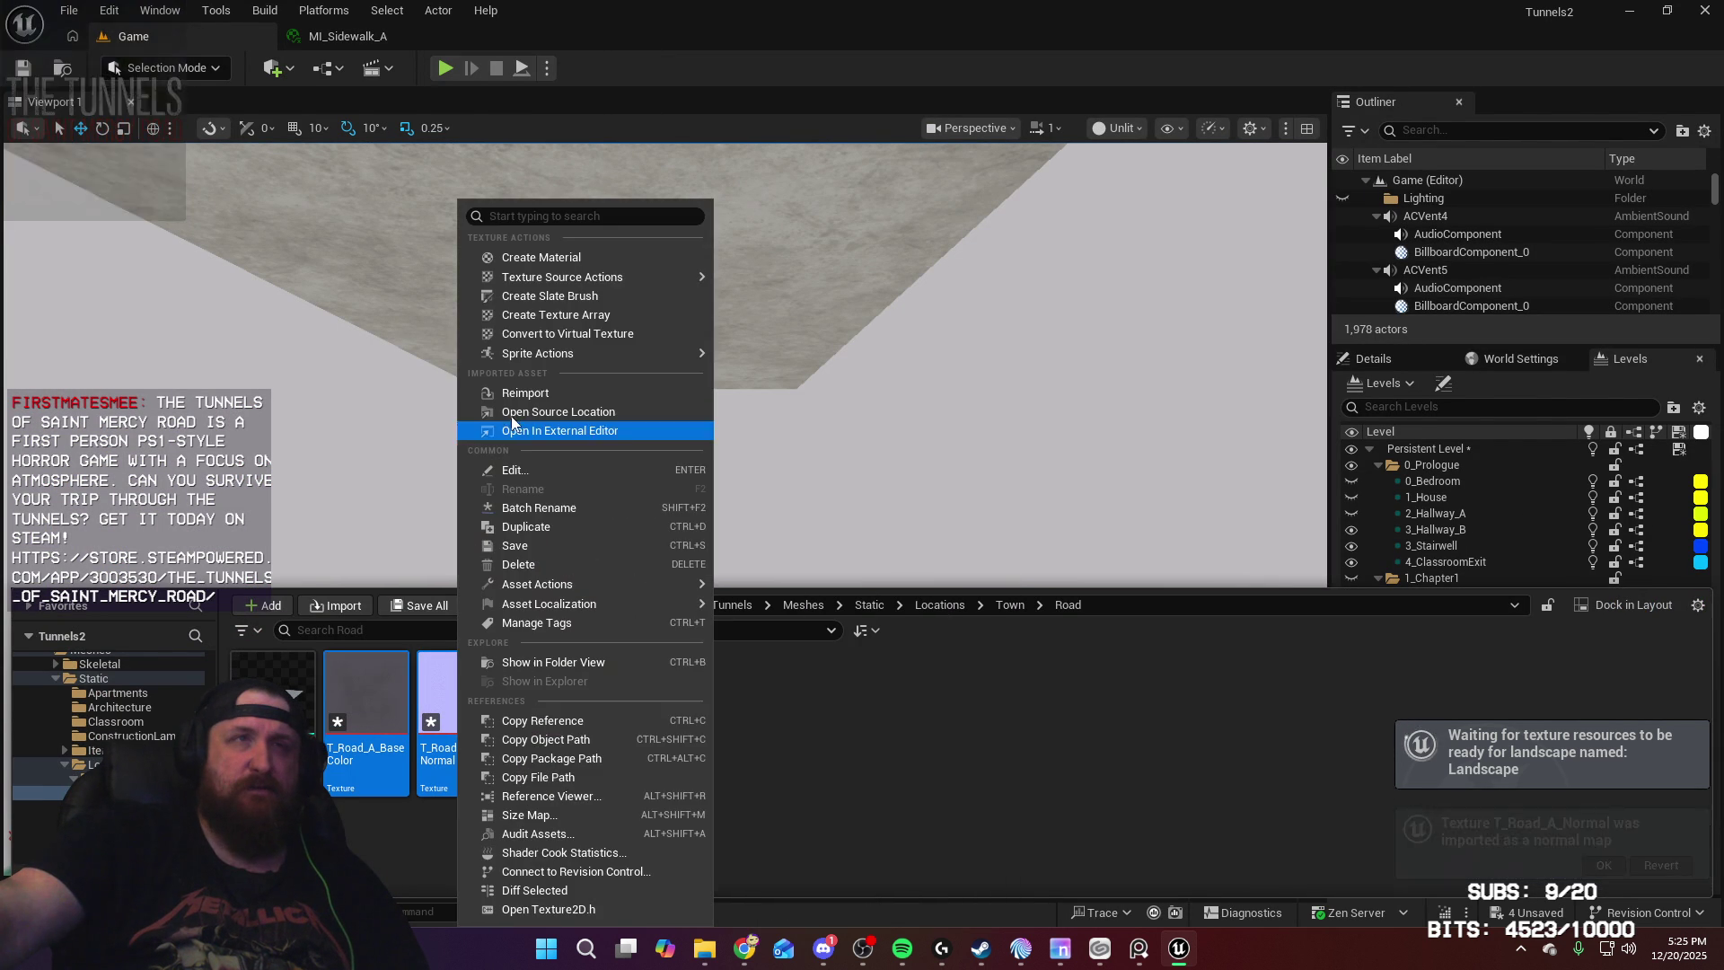
{"action": "left_click", "coordinate": [541, 546]}
{"action": "right_click", "coordinate": [701, 786]}
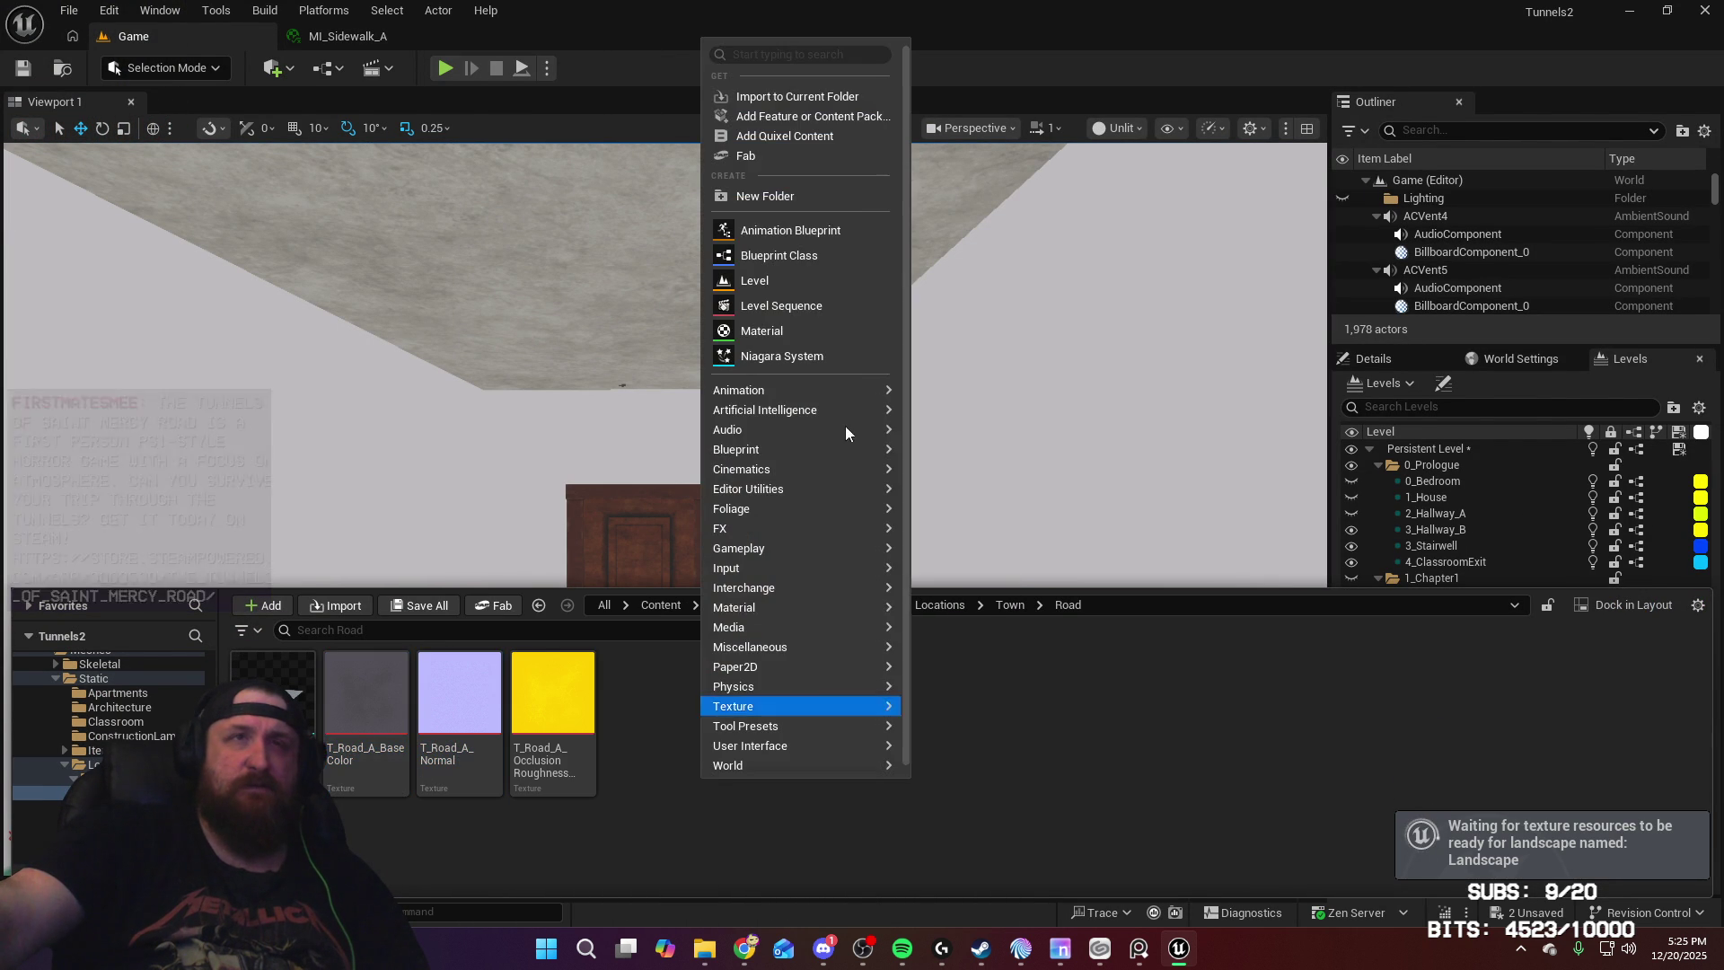
{"action": "mouse_move", "coordinate": [821, 609]}
{"action": "left_click", "coordinate": [1039, 644]}
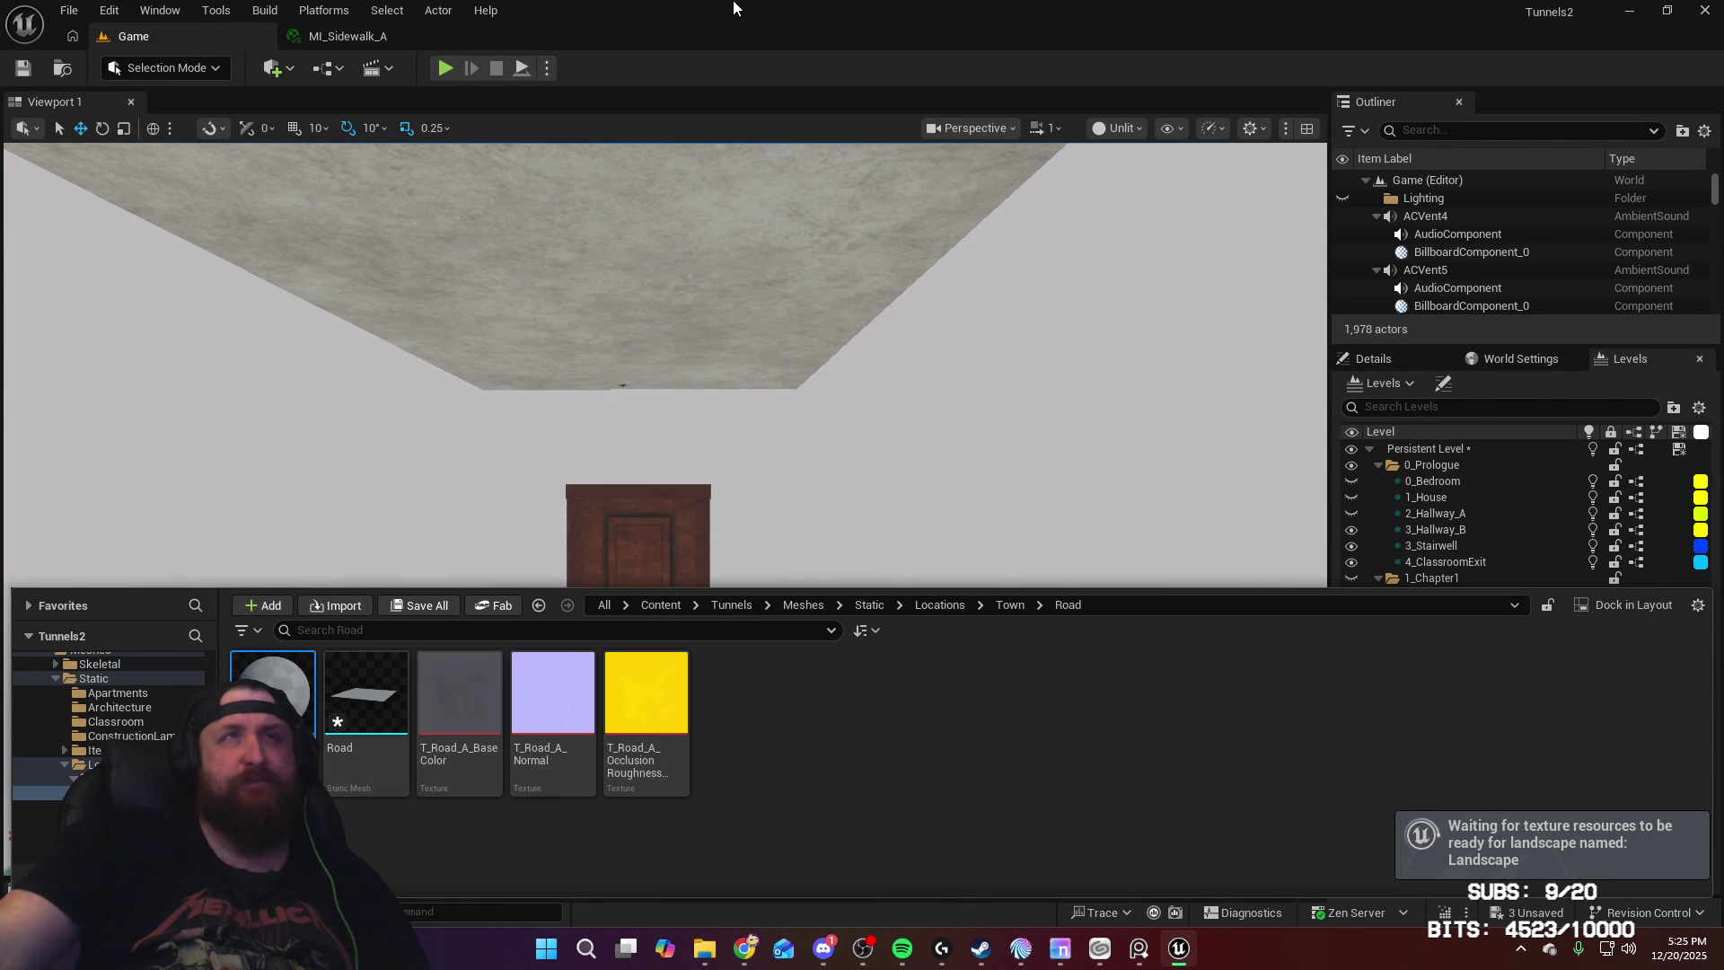
Step: Parent MI_Road_A to the default material and enable the Base Color, Normal, Normal Strength and ORM overrides
{"action": "double_click", "coordinate": [273, 691]}
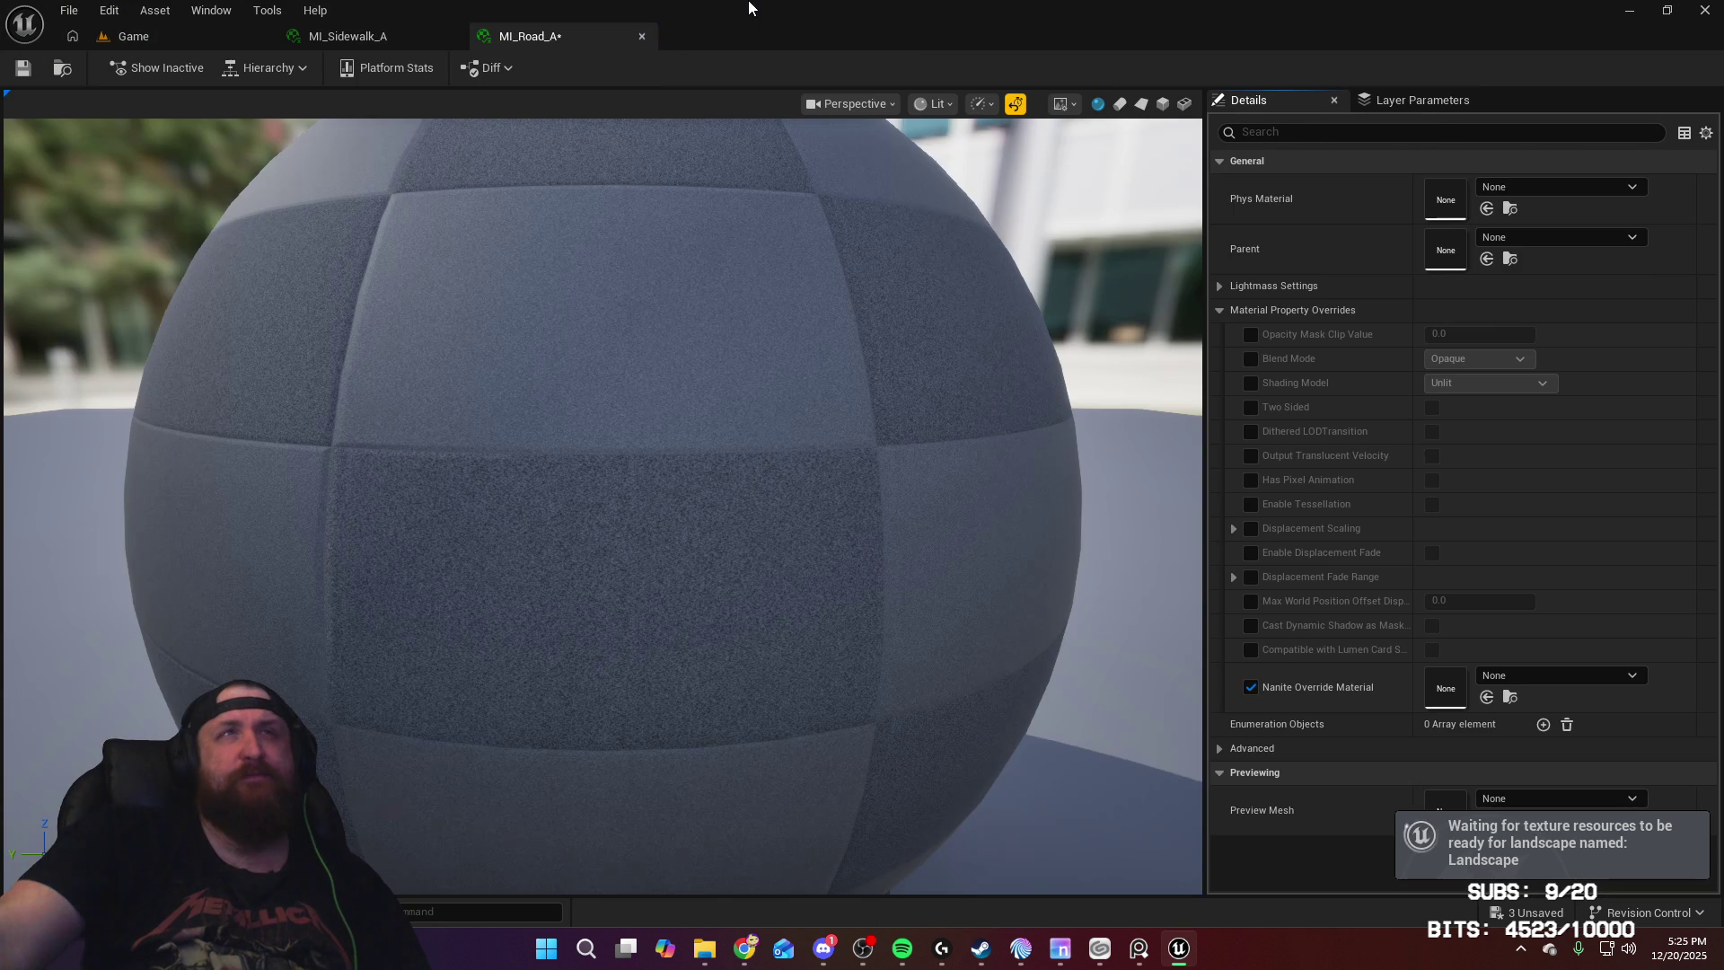
{"action": "left_click", "coordinate": [1635, 240]}
{"action": "type", "text": "default"}
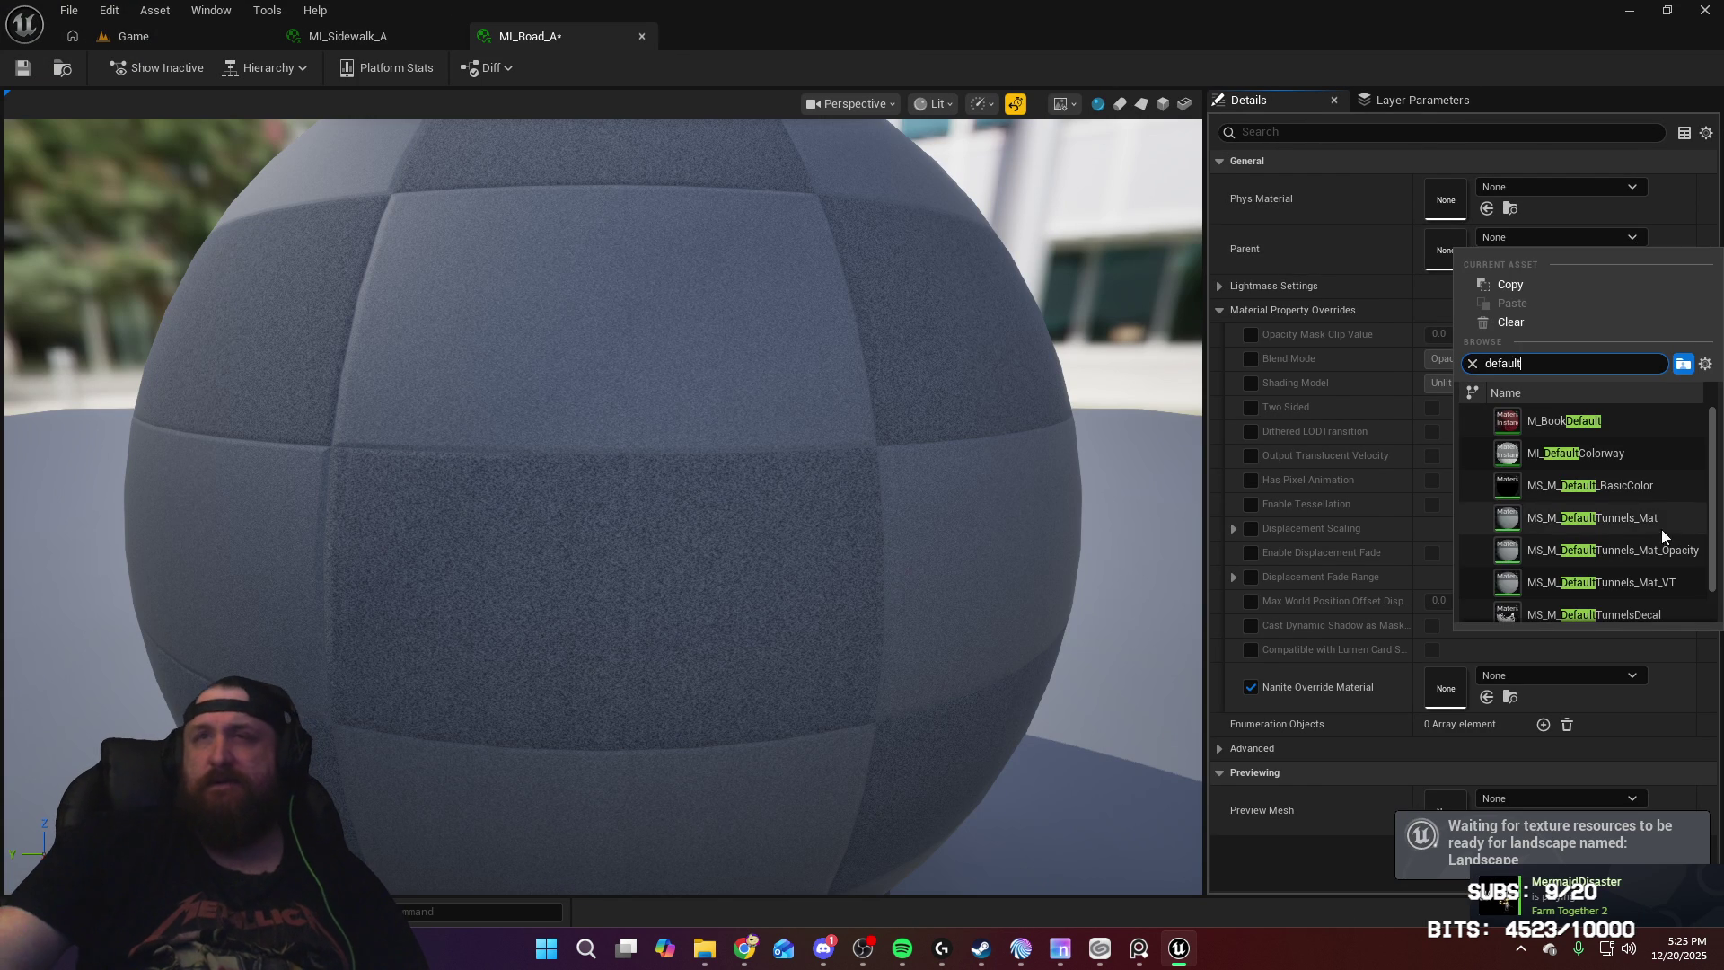
{"action": "left_click", "coordinate": [1626, 520]}
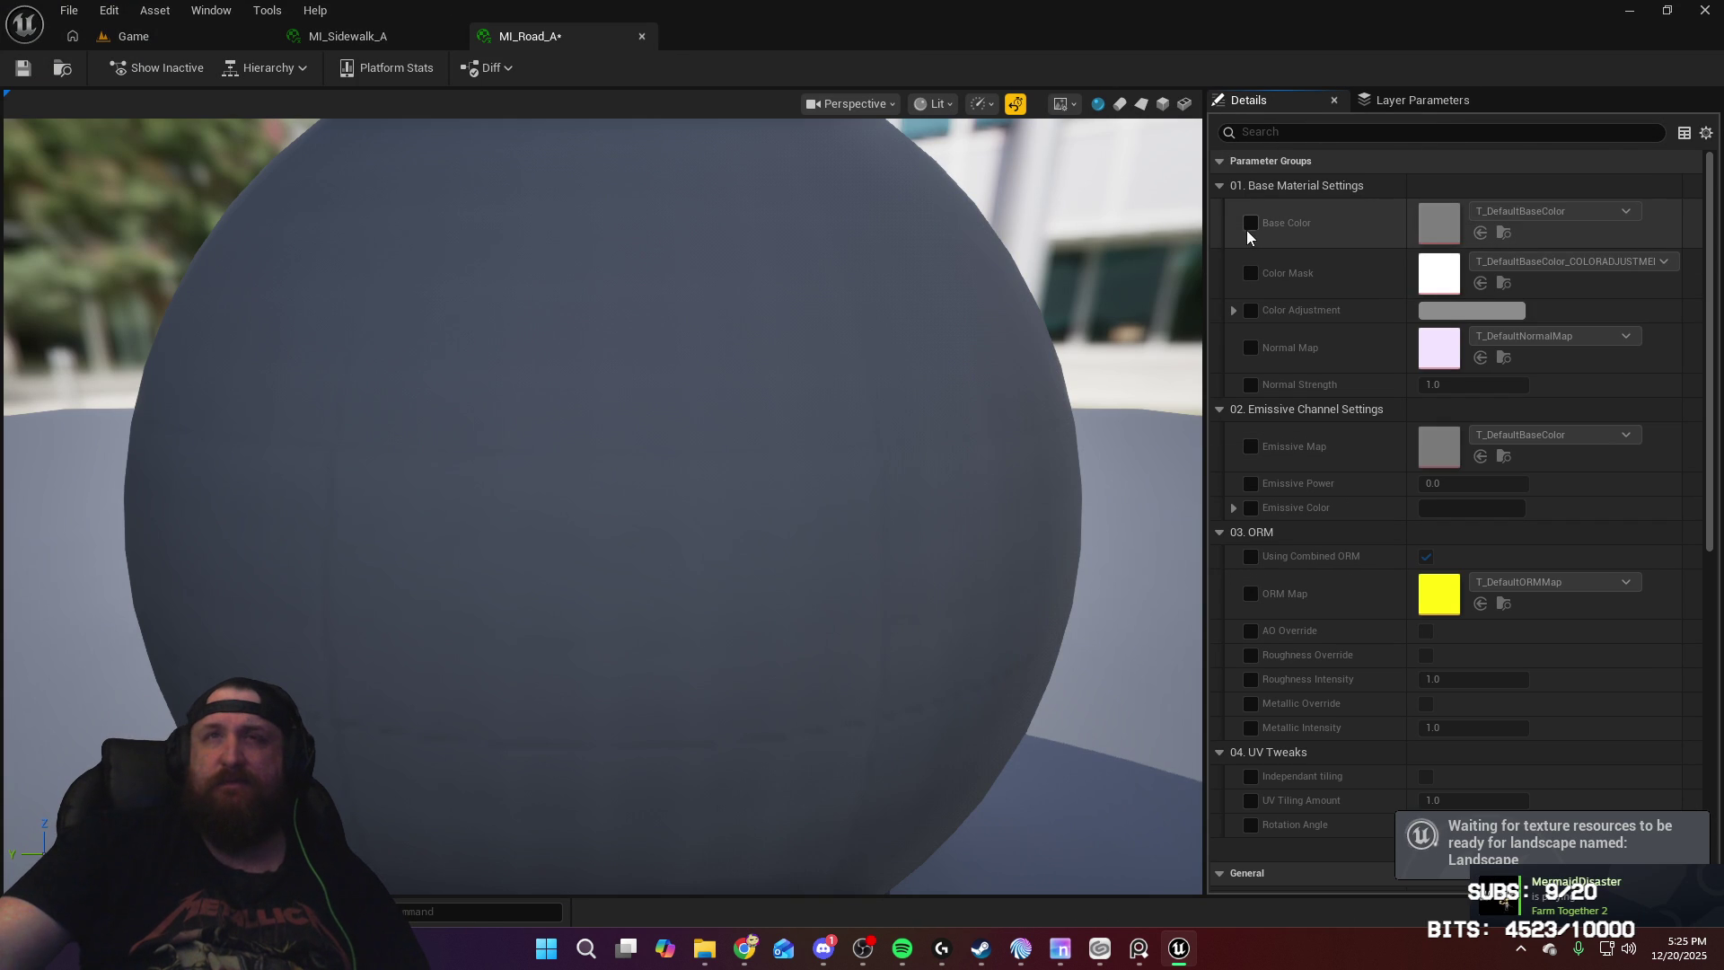
{"action": "left_click", "coordinate": [1248, 225]}
{"action": "left_click", "coordinate": [1250, 347]}
{"action": "left_click", "coordinate": [1250, 385]}
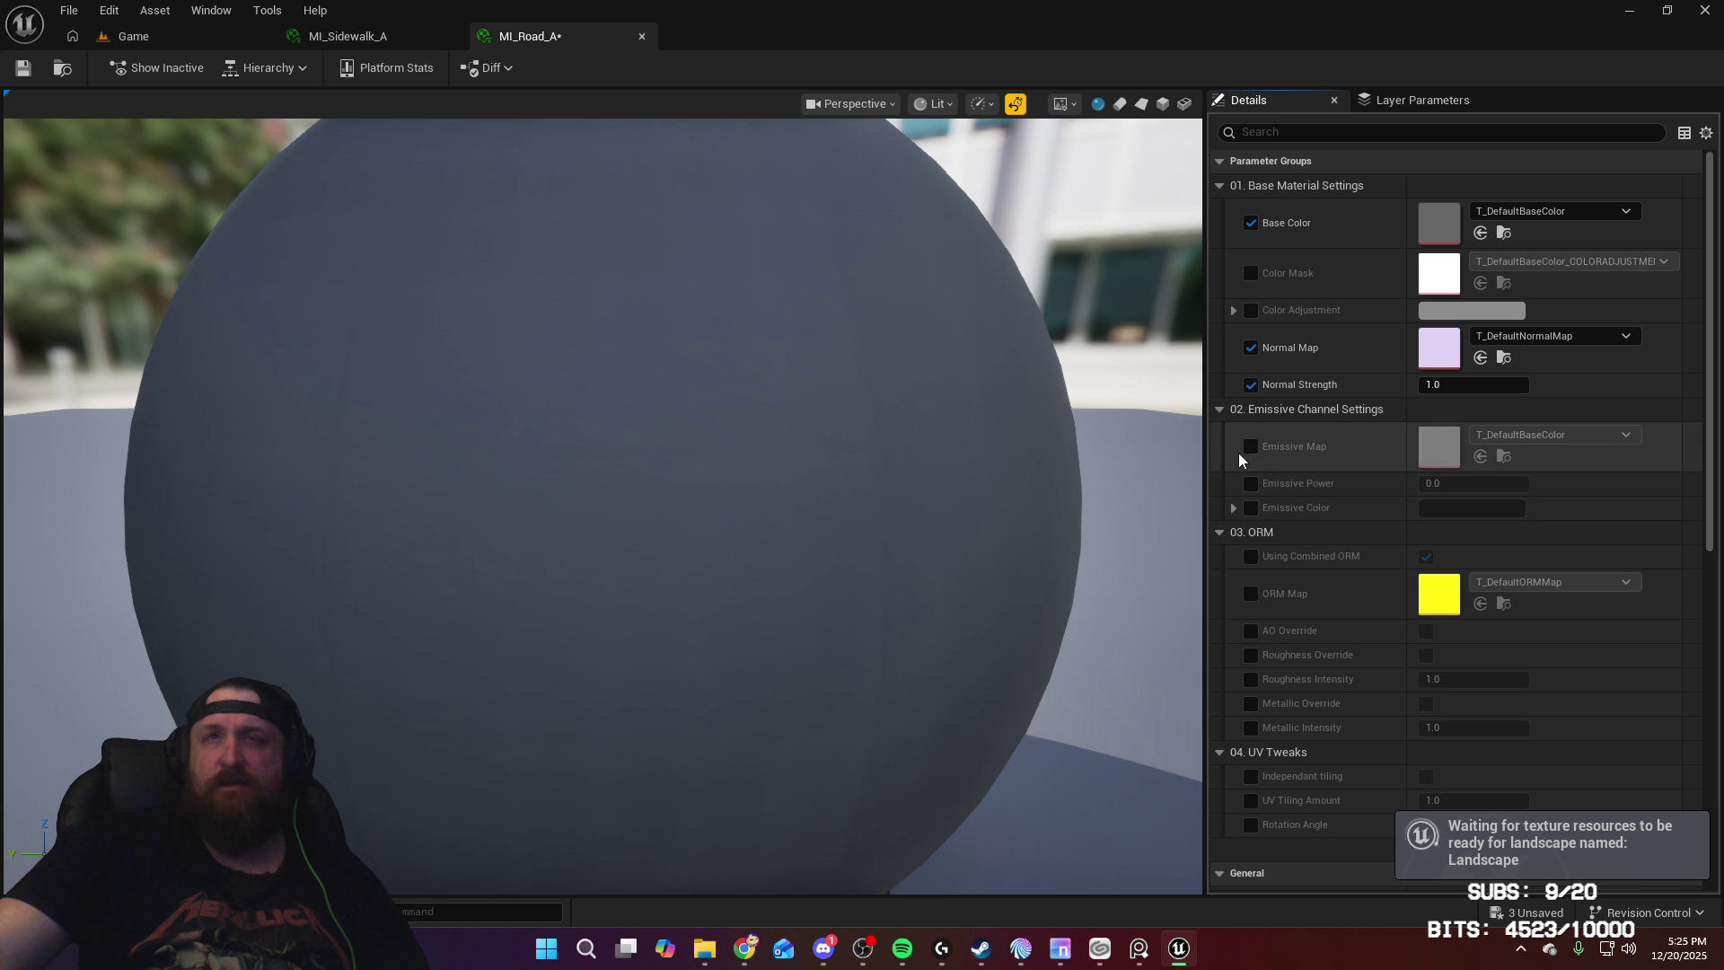
{"action": "left_click", "coordinate": [1251, 556]}
{"action": "left_click", "coordinate": [1252, 594]}
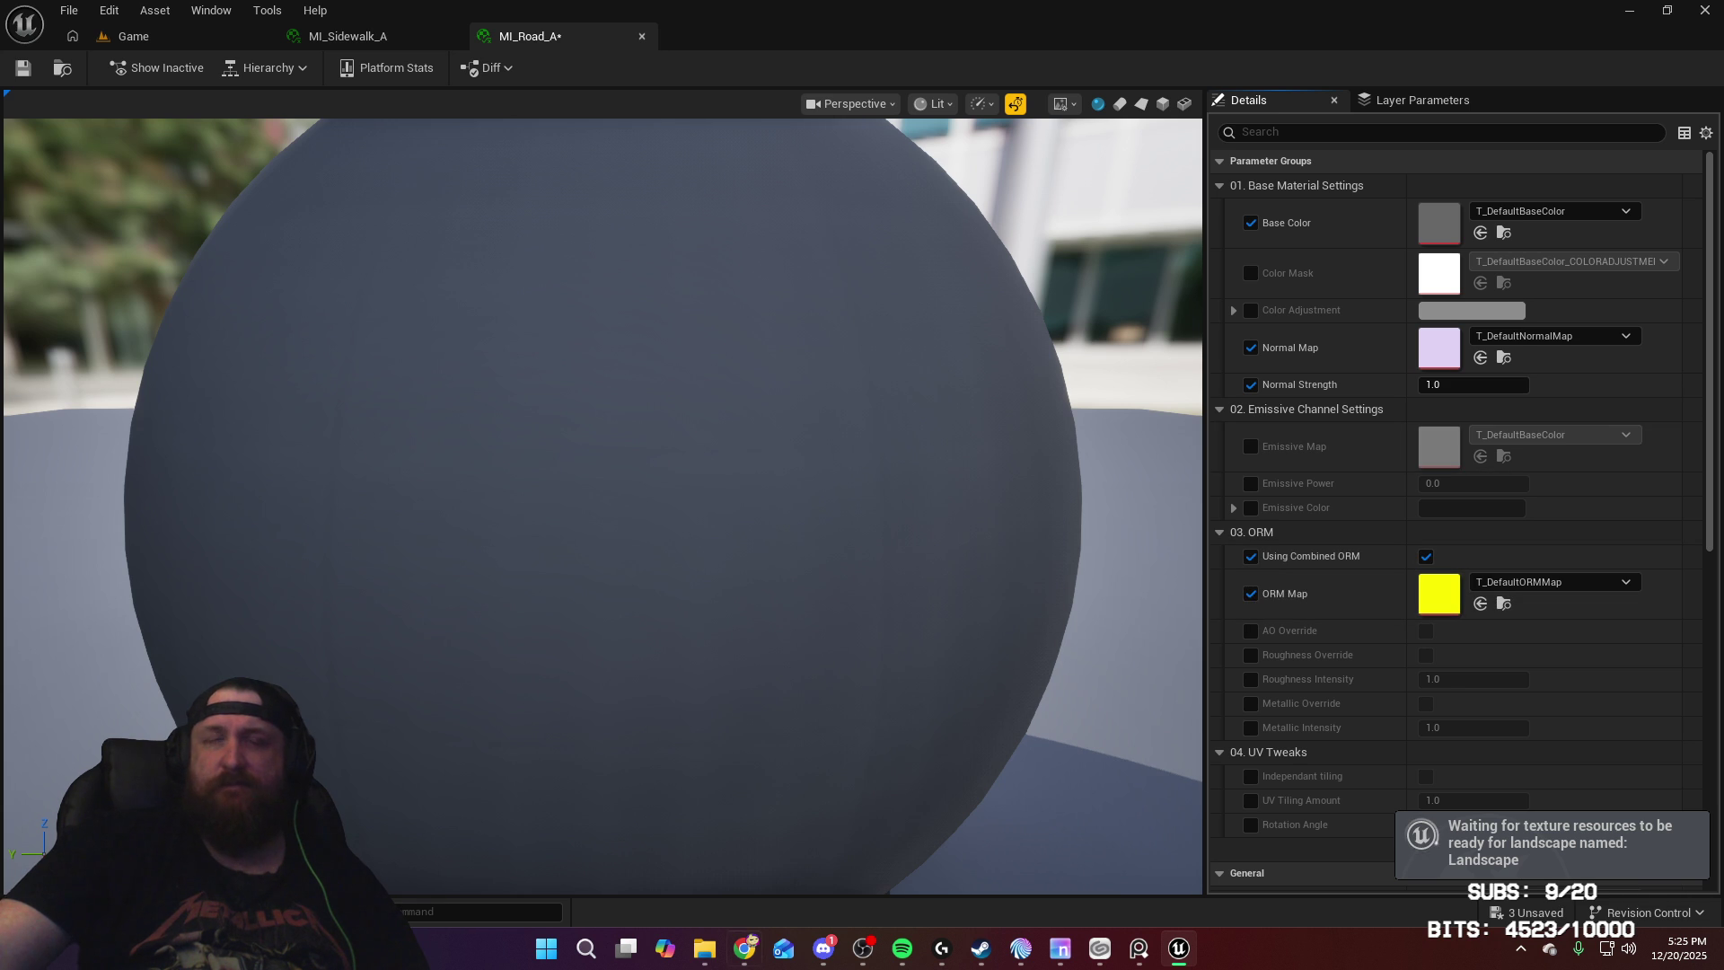
Step: Fill the slots with T_Road_A BaseColor, Normal and ORM textures, then save MI_Road_A
{"action": "key", "text": "ctrl+space"}
{"action": "mouse_move", "coordinate": [462, 790]}
{"action": "left_mouse_down"}
{"action": "mouse_move", "coordinate": [911, 238]}
{"action": "mouse_move", "coordinate": [1492, 224]}
{"action": "left_mouse_up"}
{"action": "key", "text": "ctrl+space"}
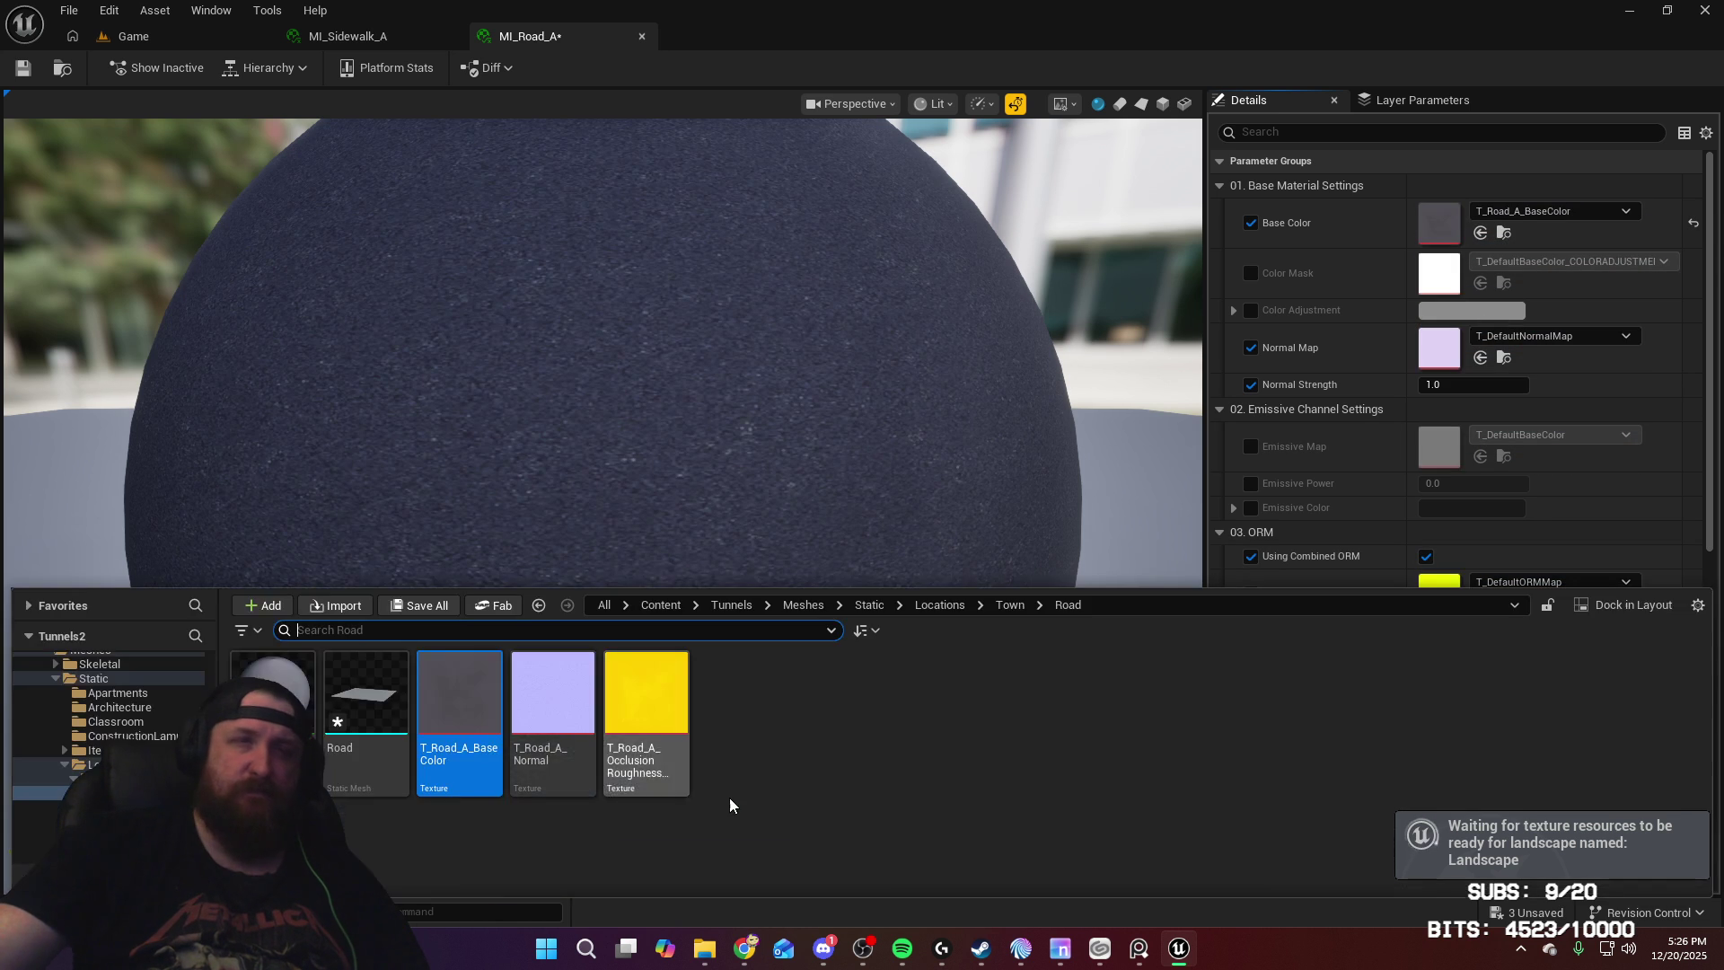
{"action": "mouse_move", "coordinate": [561, 705]}
{"action": "left_mouse_down"}
{"action": "mouse_move", "coordinate": [1244, 324]}
{"action": "mouse_move", "coordinate": [1446, 355]}
{"action": "left_mouse_up"}
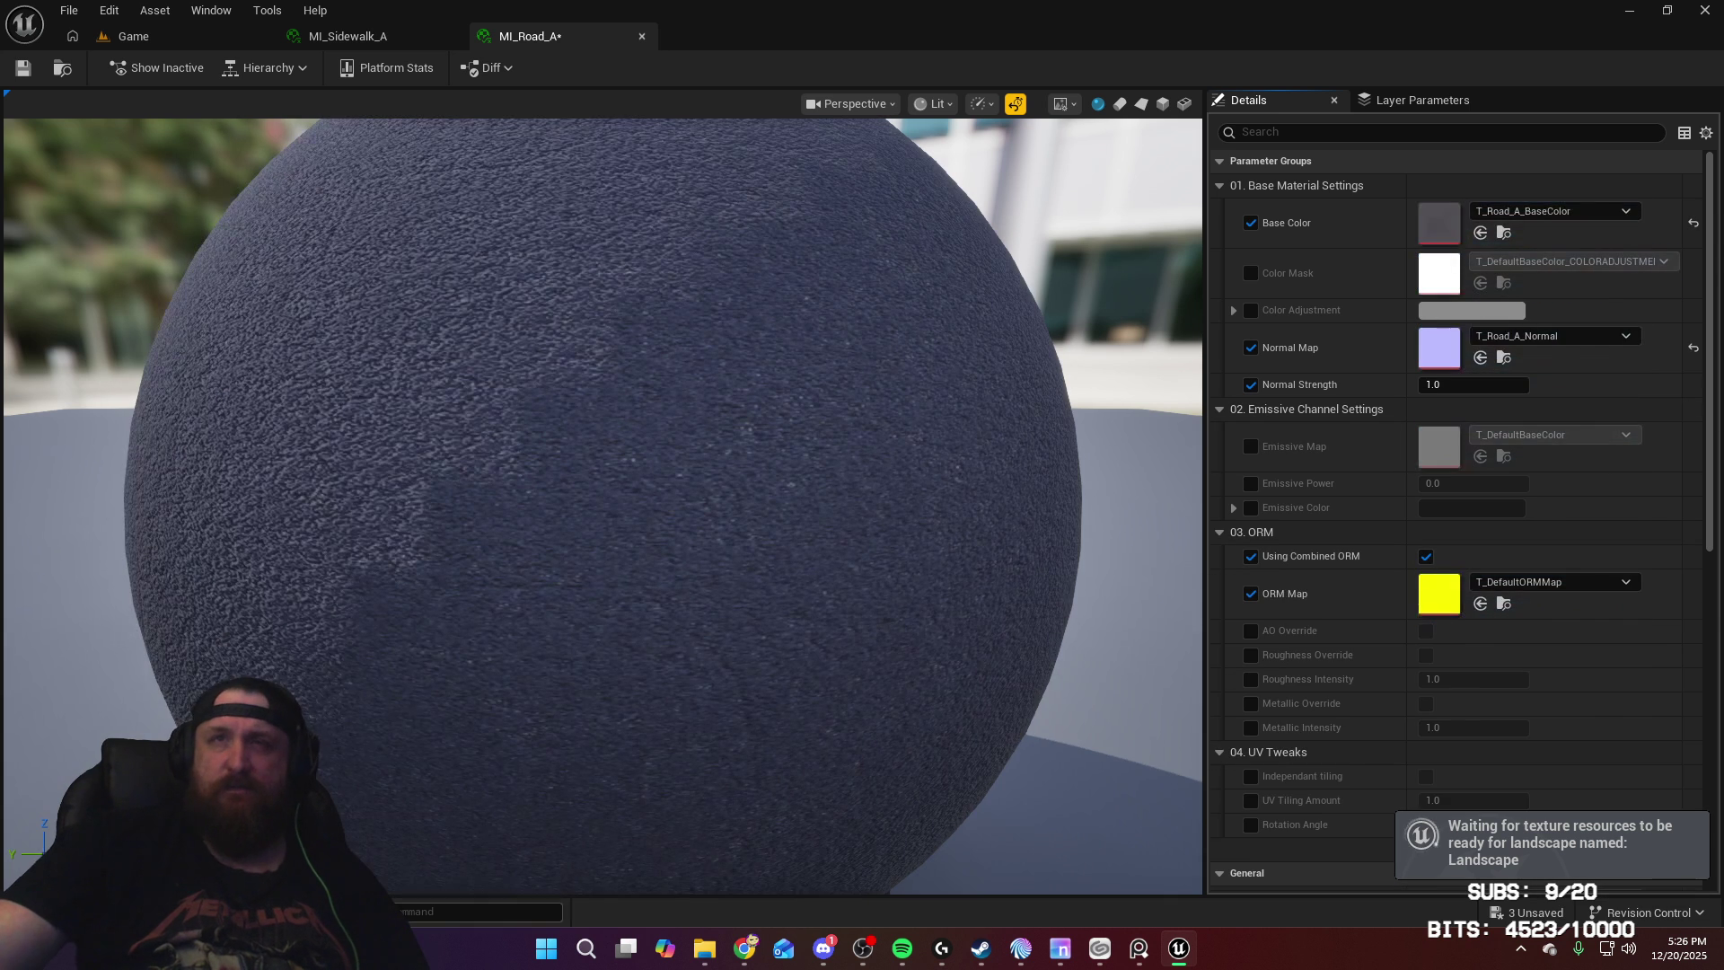
{"action": "key", "text": "ctrl+space"}
{"action": "left_click", "coordinate": [638, 723]}
{"action": "mouse_move", "coordinate": [638, 723]}
{"action": "left_mouse_down"}
{"action": "mouse_move", "coordinate": [1446, 616]}
{"action": "mouse_move", "coordinate": [1437, 595]}
{"action": "left_mouse_up"}
{"action": "left_click", "coordinate": [21, 69]}
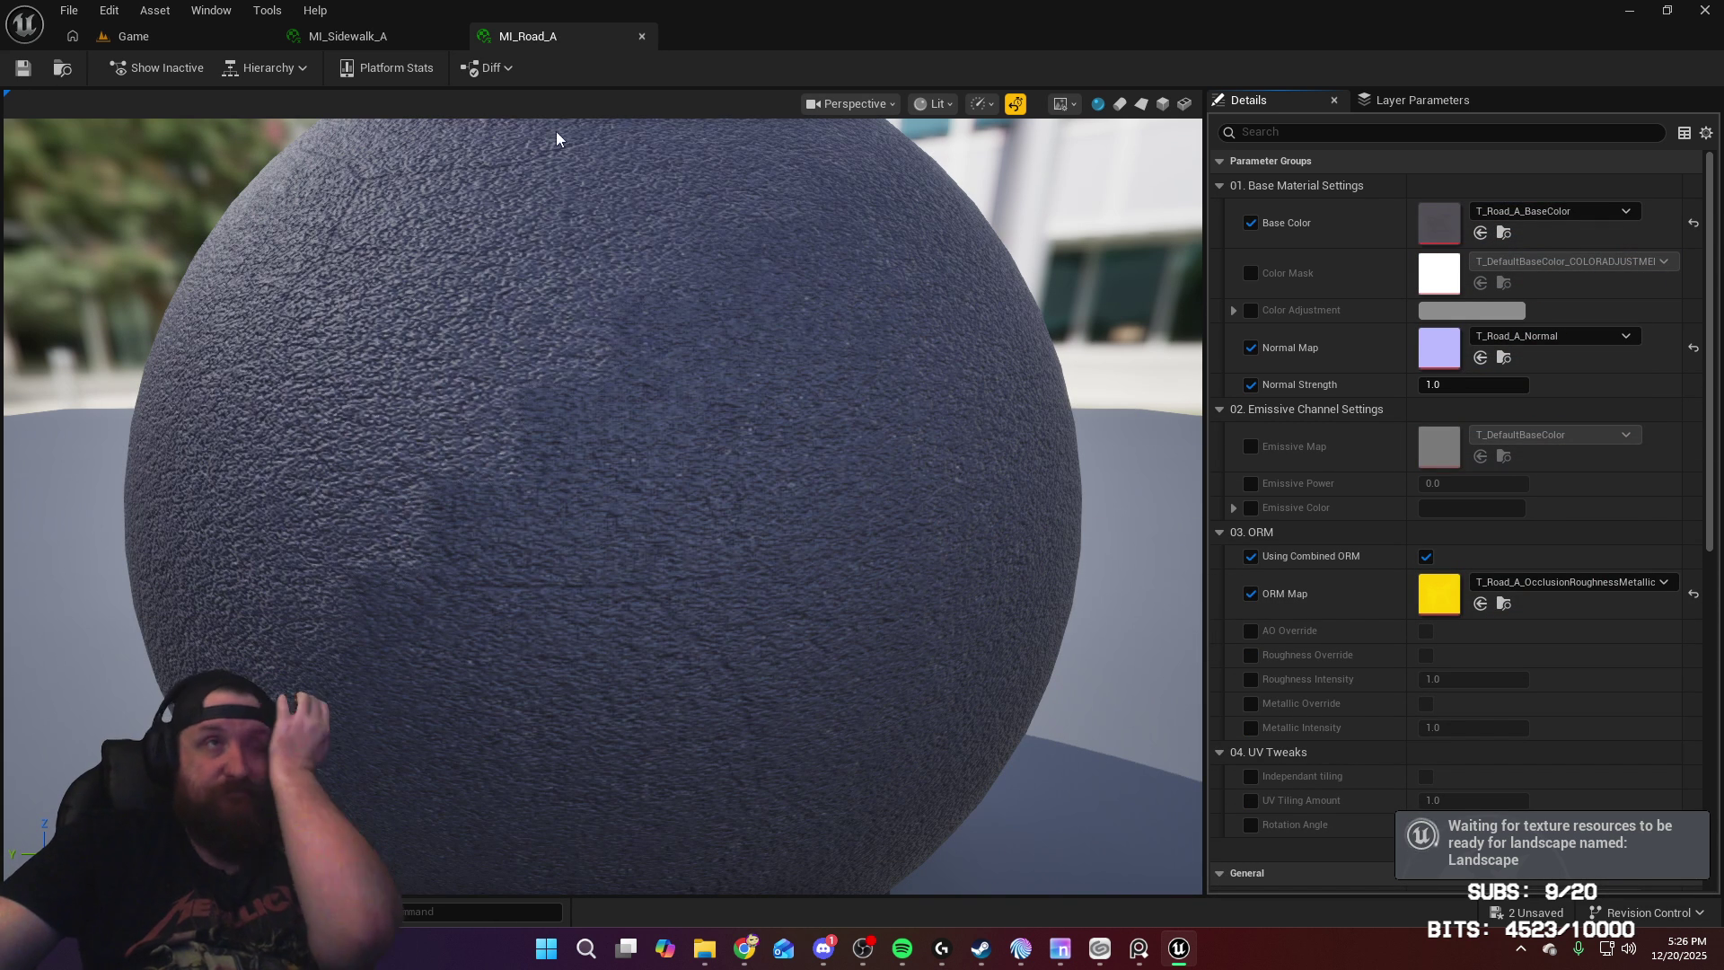
{"action": "left_click", "coordinate": [641, 38]}
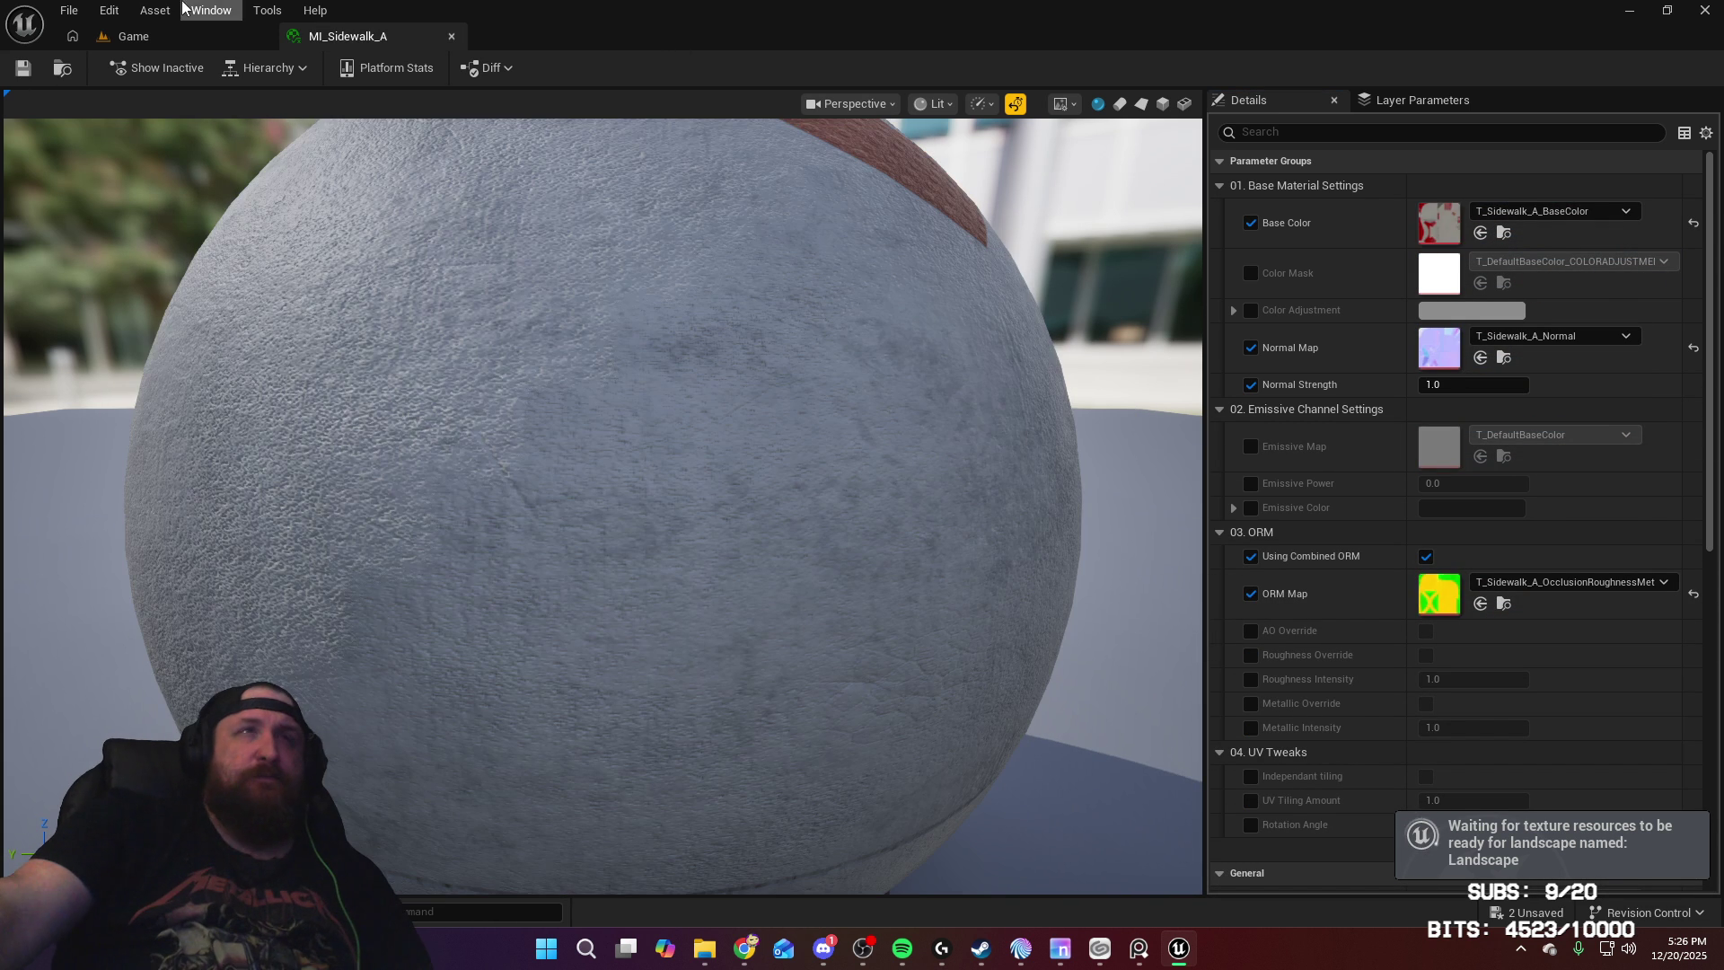
Step: Put MI_Road_A on Element 0 of the Road static mesh
{"action": "left_click", "coordinate": [451, 36]}
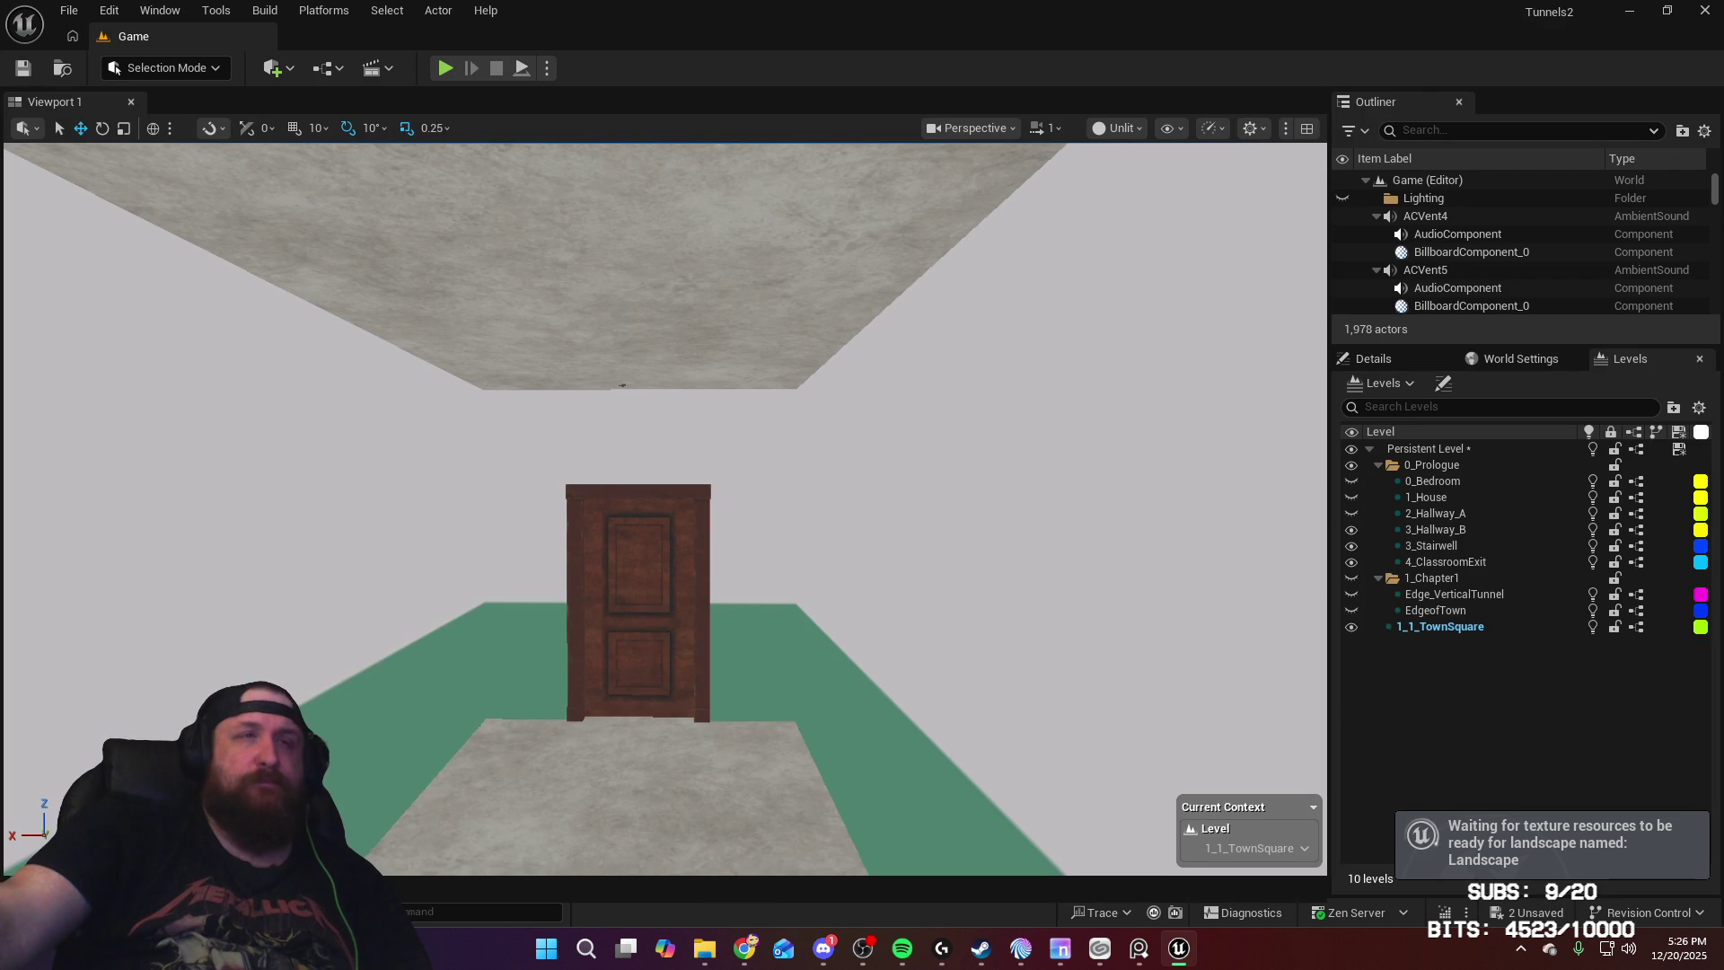
{"action": "left_click", "coordinate": [153, 912]}
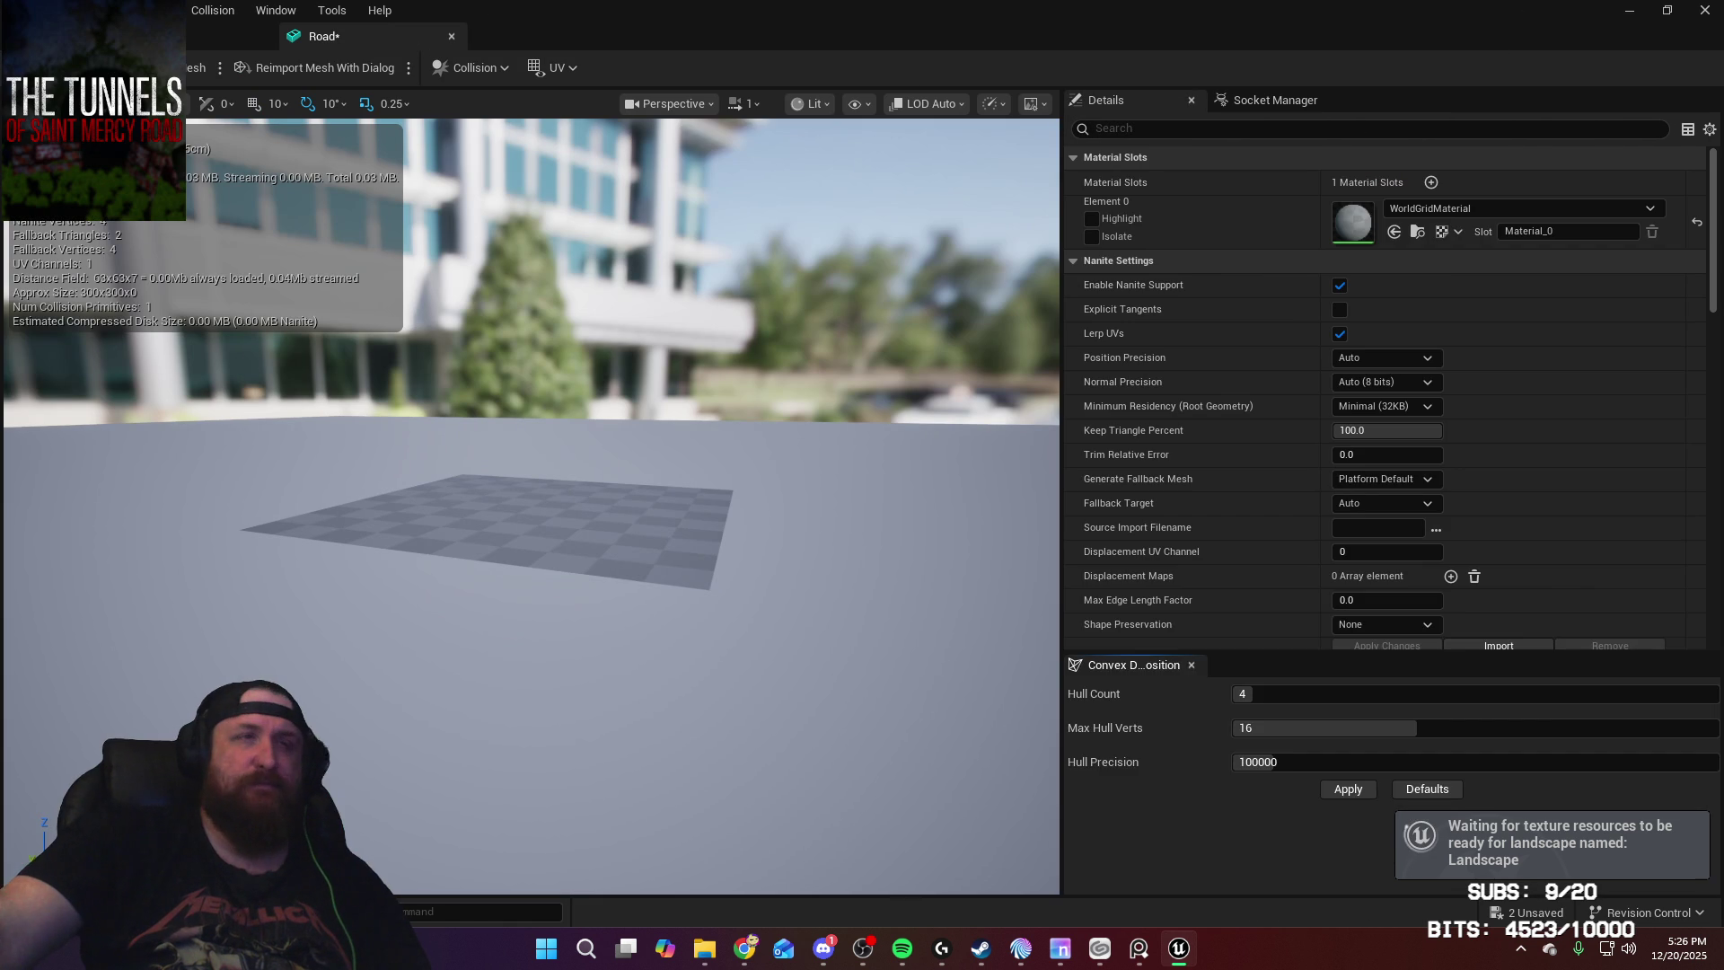
{"action": "left_click", "coordinate": [153, 913]}
{"action": "mouse_move", "coordinate": [472, 719]}
{"action": "left_mouse_down"}
{"action": "mouse_move", "coordinate": [450, 500]}
{"action": "mouse_move", "coordinate": [1366, 234]}
{"action": "left_mouse_up"}
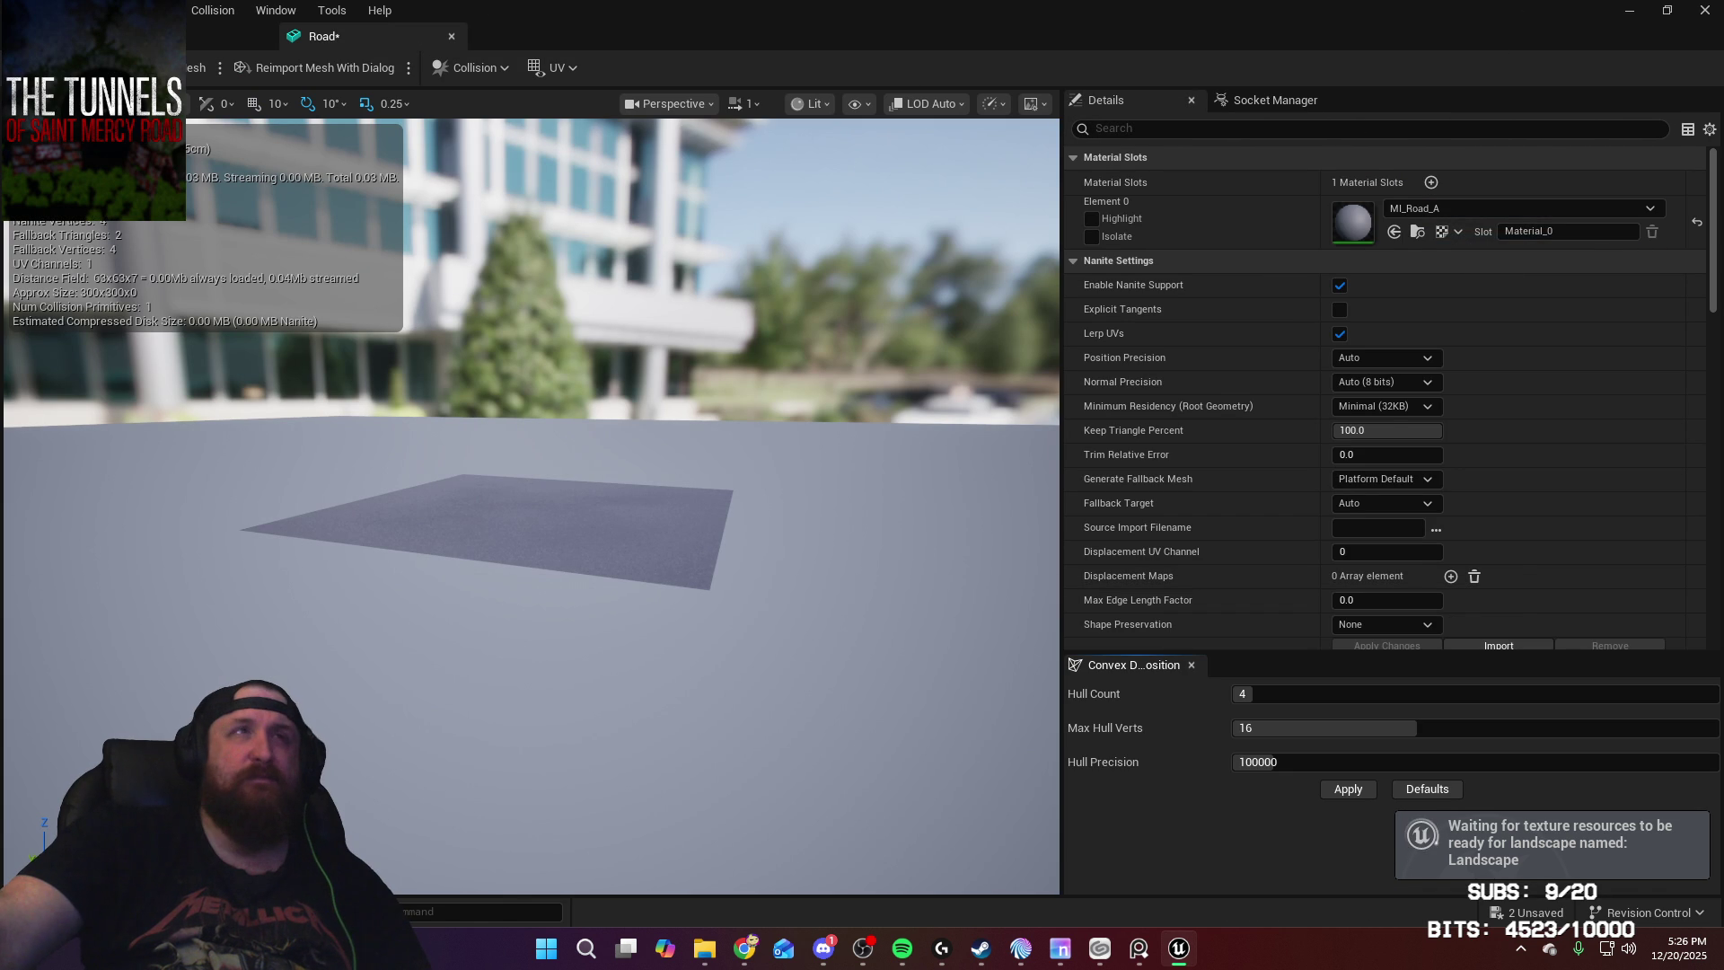
{"action": "left_click", "coordinate": [452, 36]}
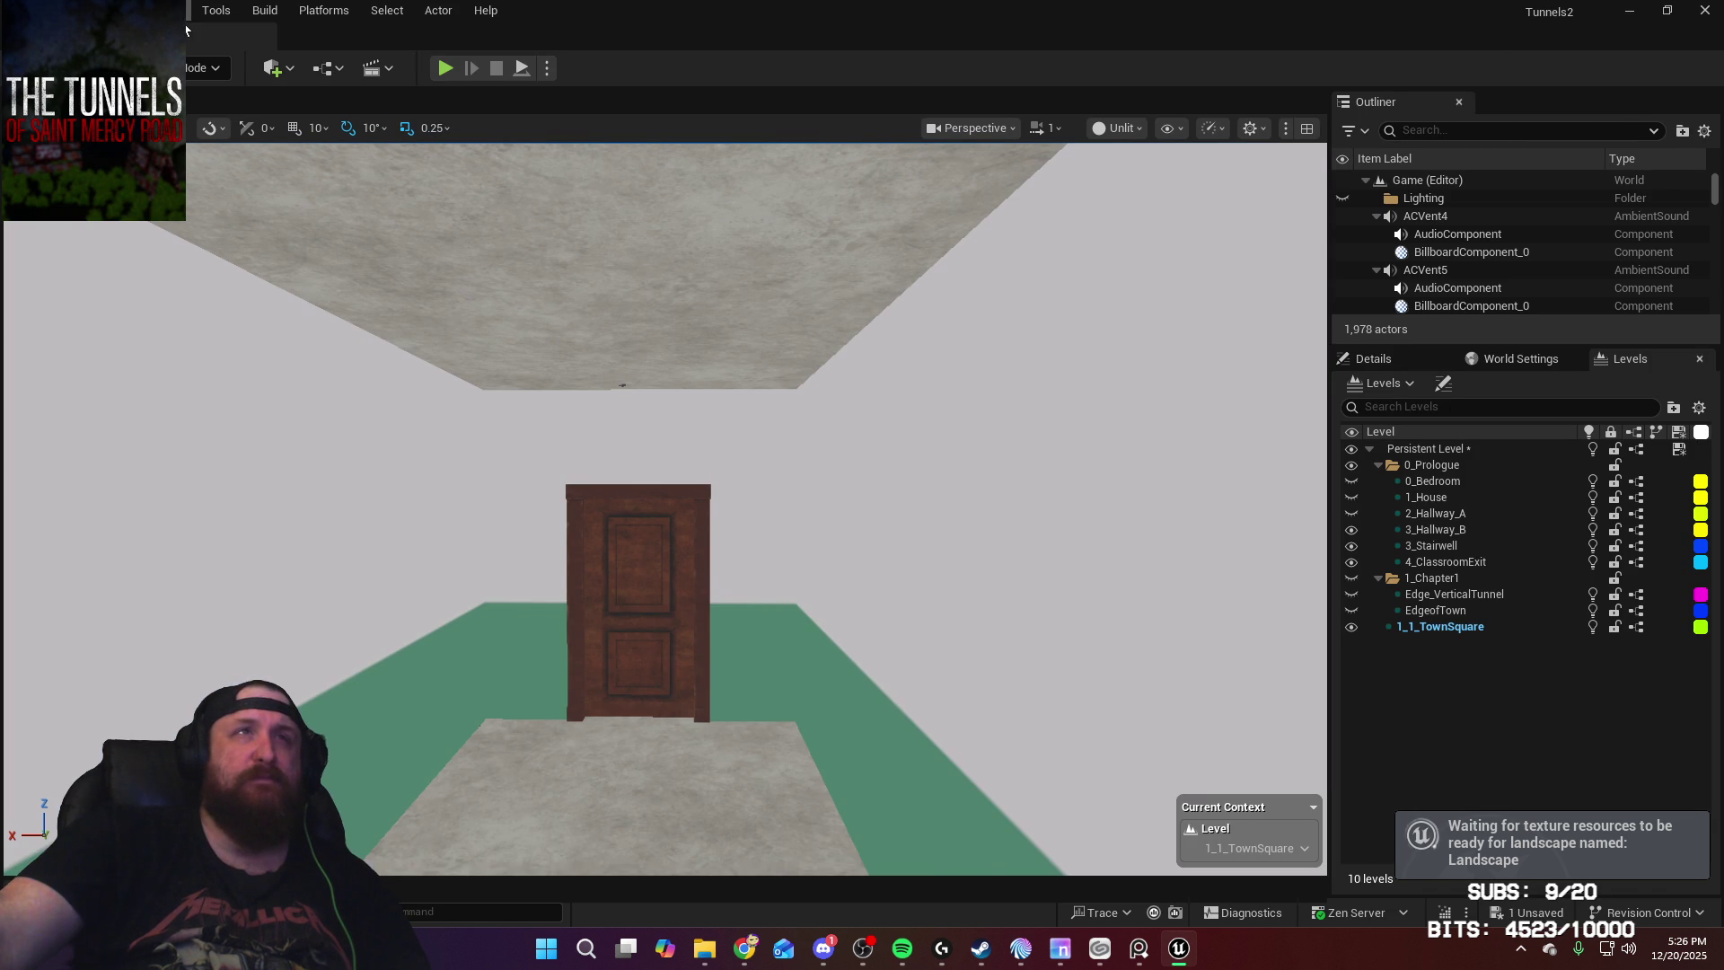
Step: Go back up to Town and open the Sidewalk folder
{"action": "left_click", "coordinate": [153, 912]}
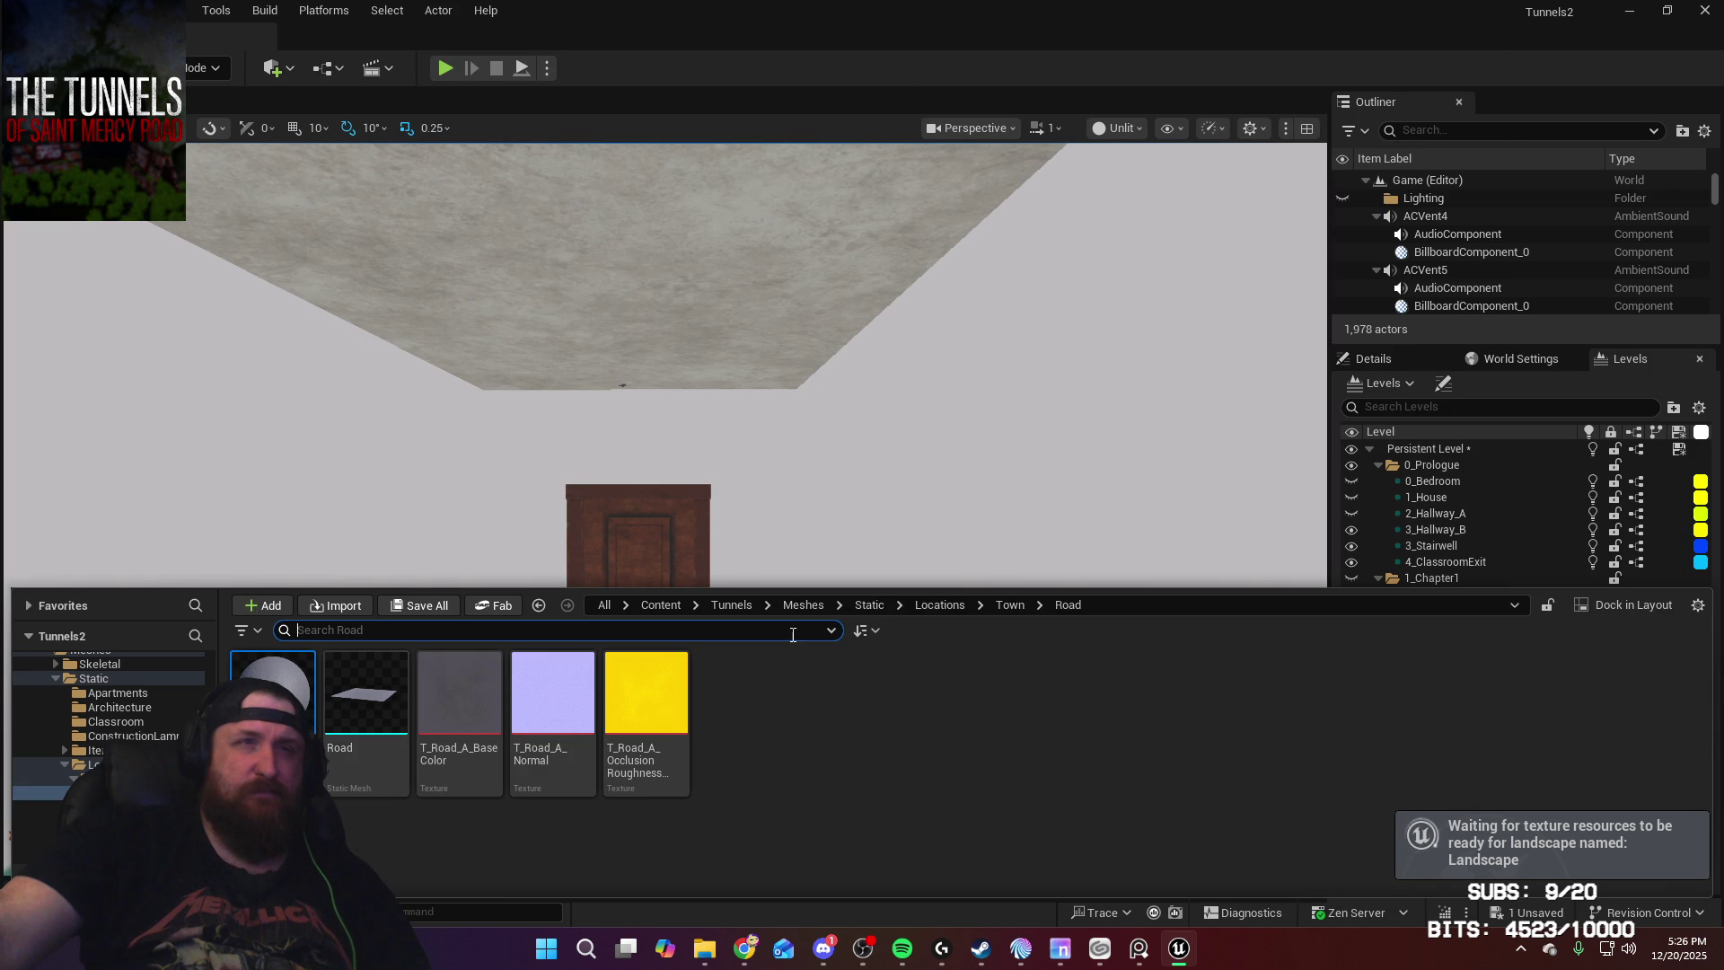
{"action": "left_click", "coordinate": [1010, 605]}
{"action": "double_click", "coordinate": [393, 702]}
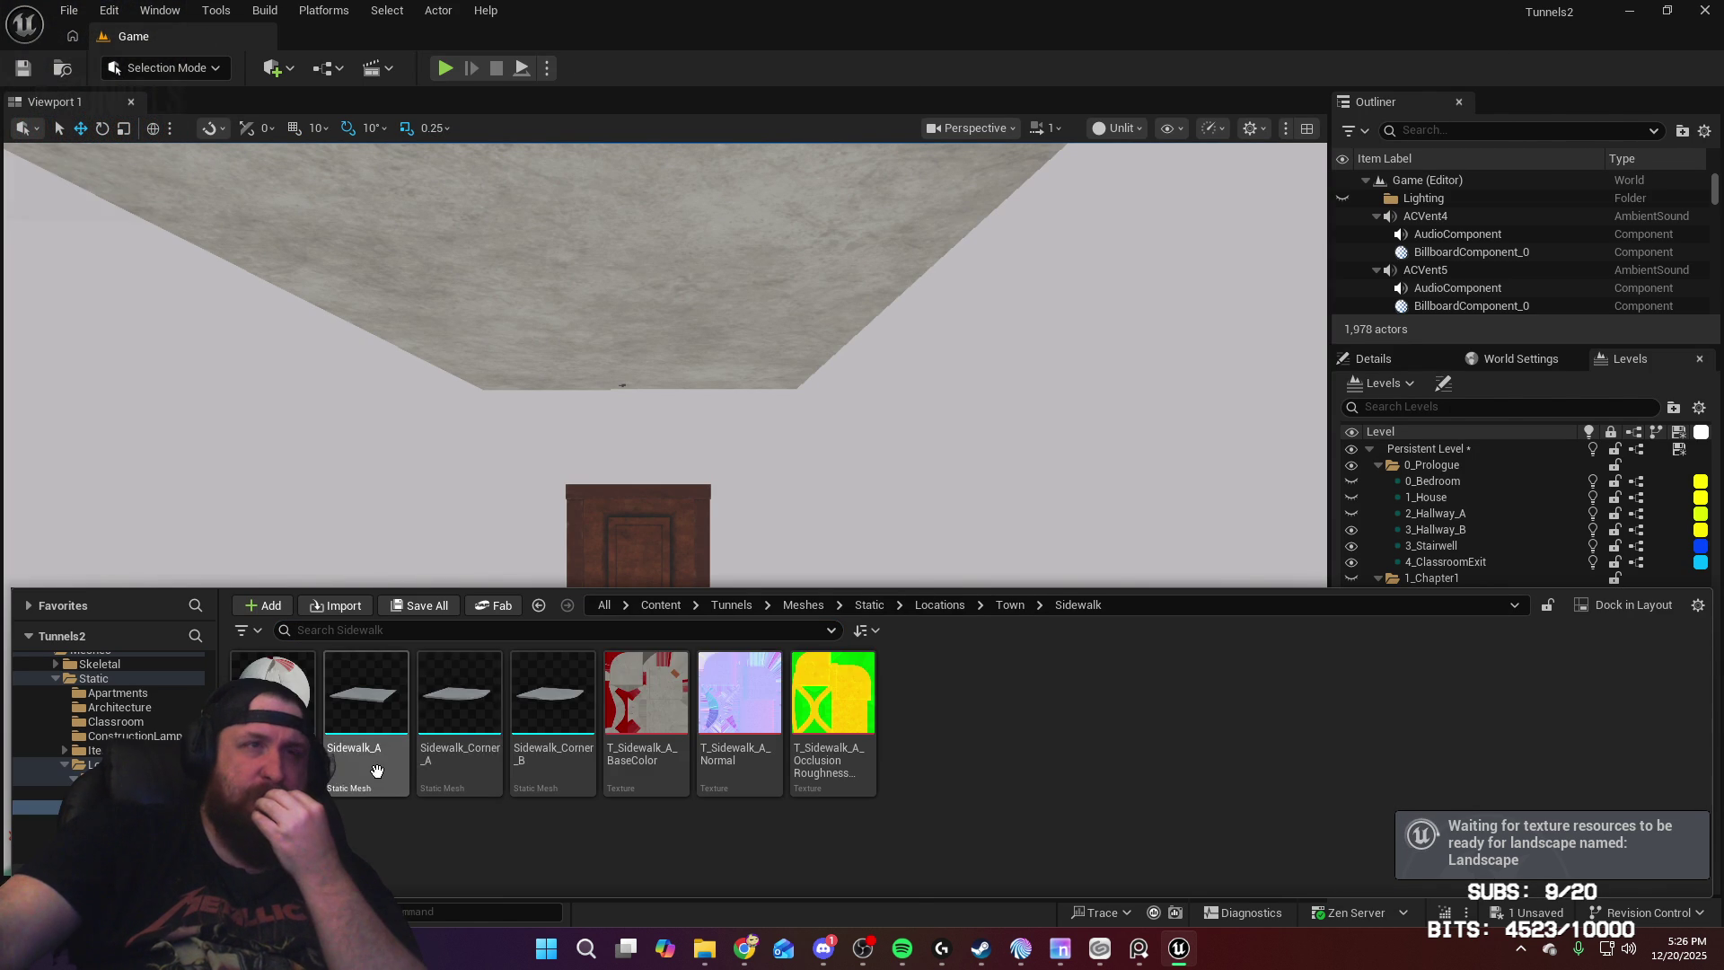
Step: Give the Sidewalk_A mesh the MI_Sidewalk_A material and save it
{"action": "left_click", "coordinate": [398, 723]}
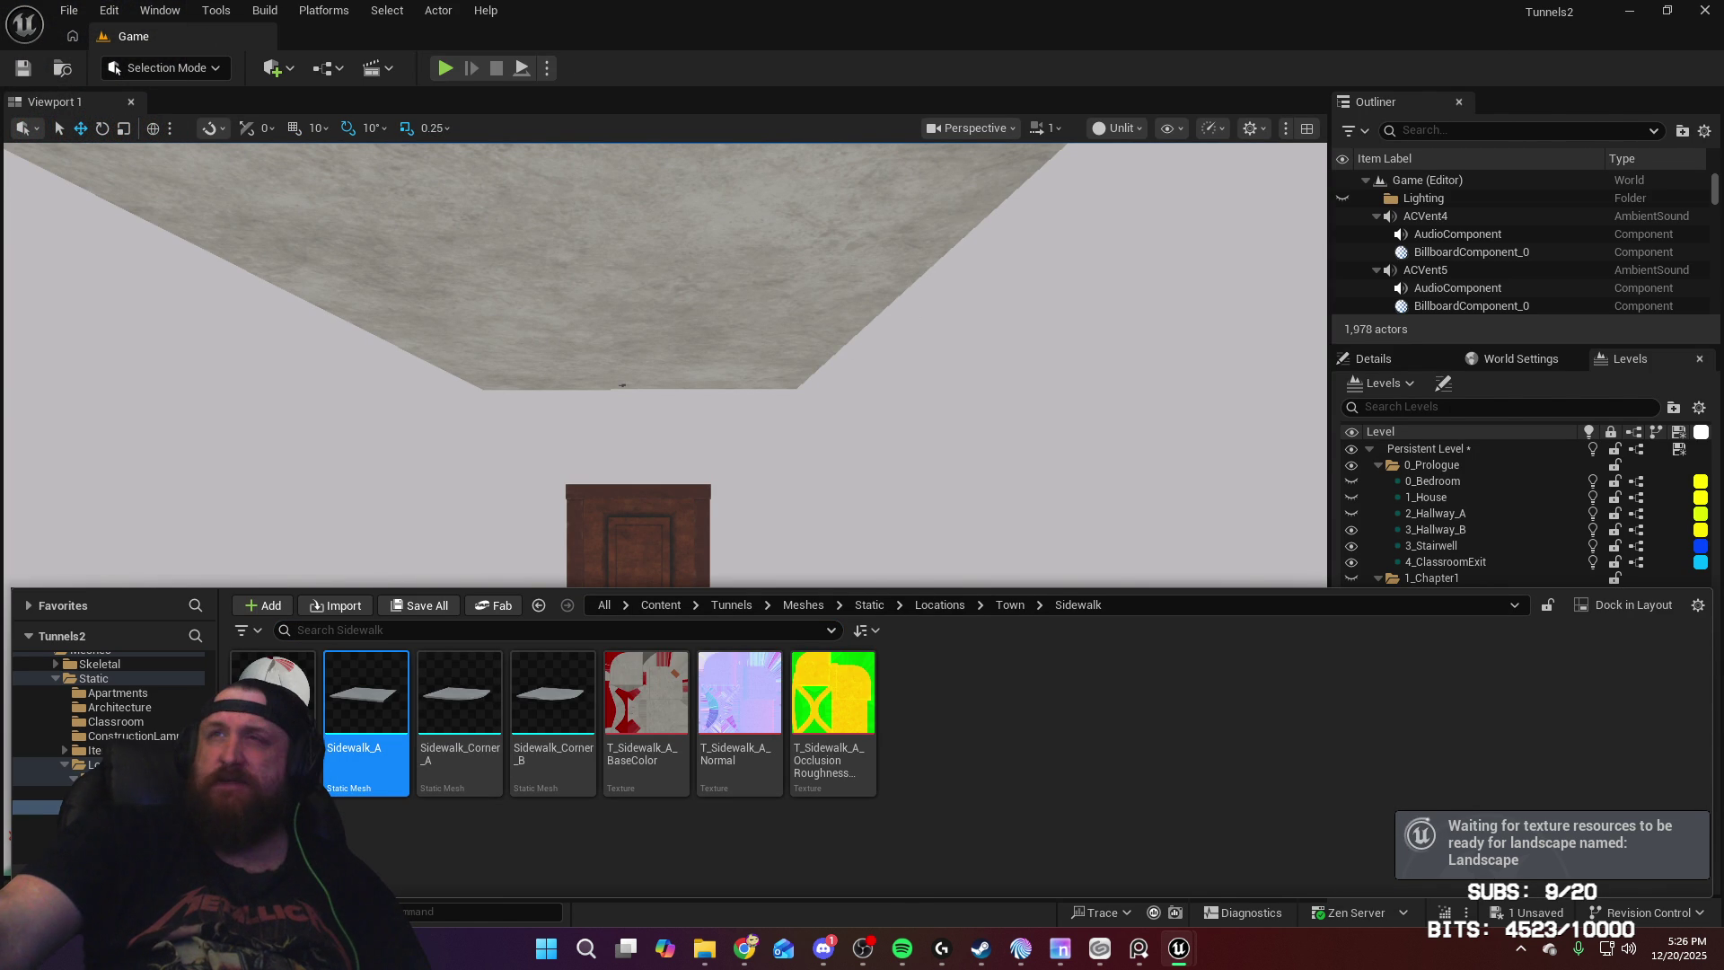
{"action": "key", "text": "Return"}
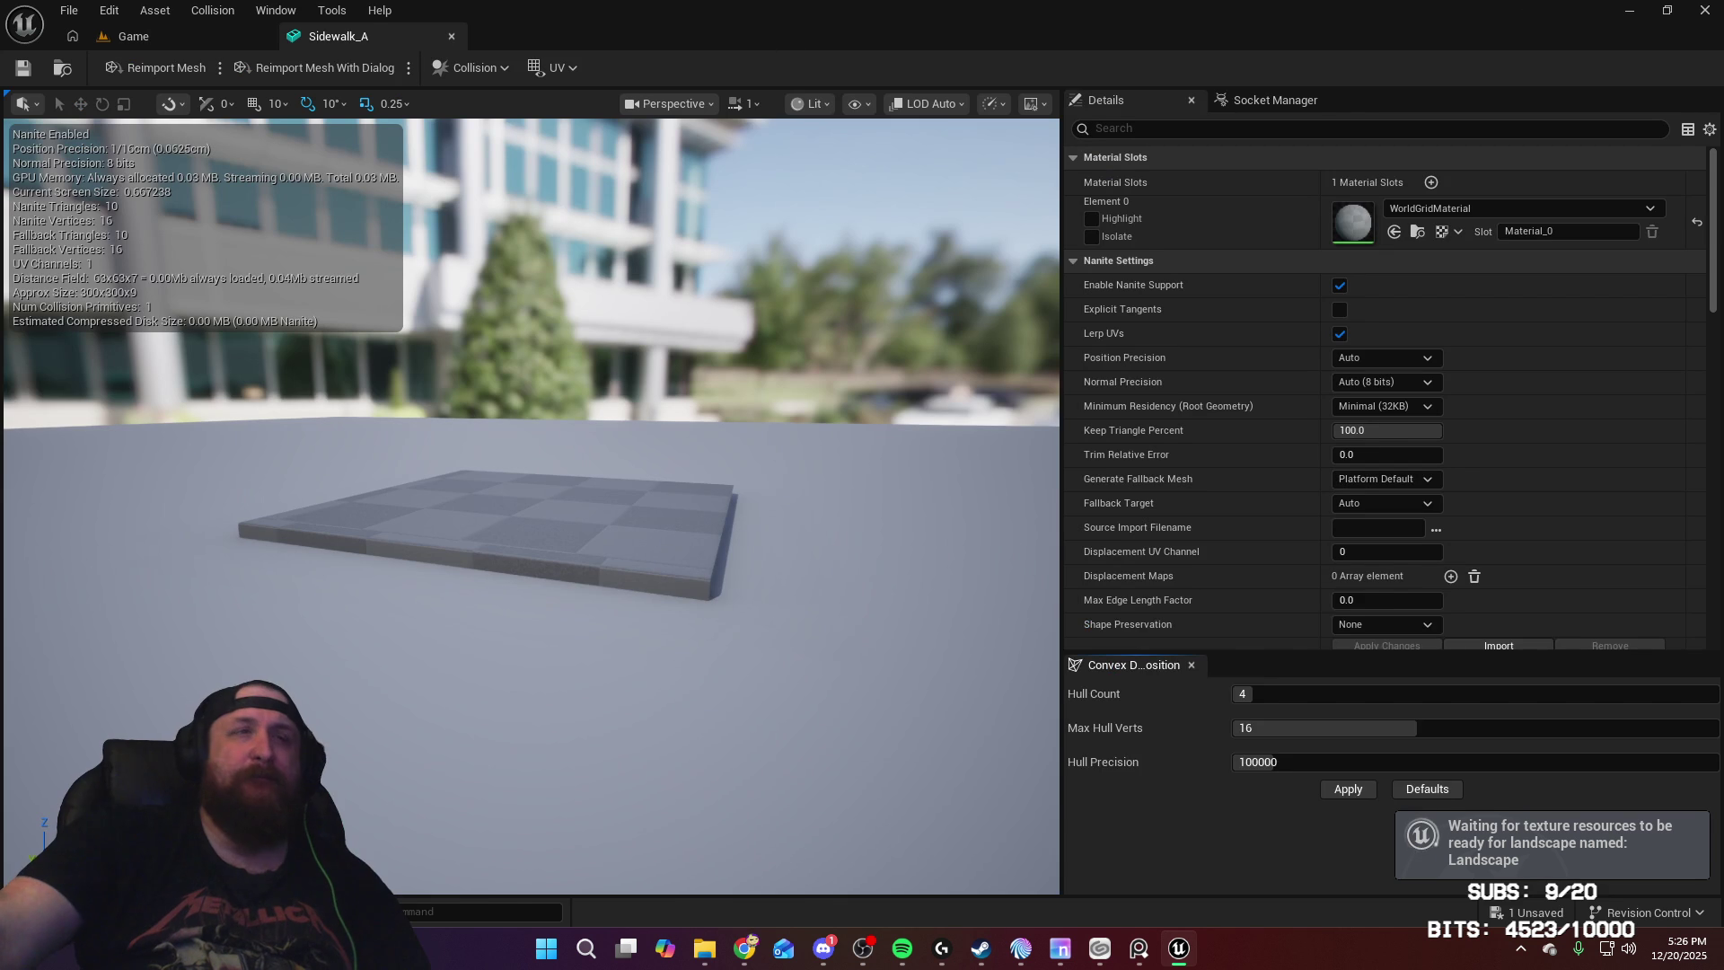
{"action": "key", "text": "ctrl+space"}
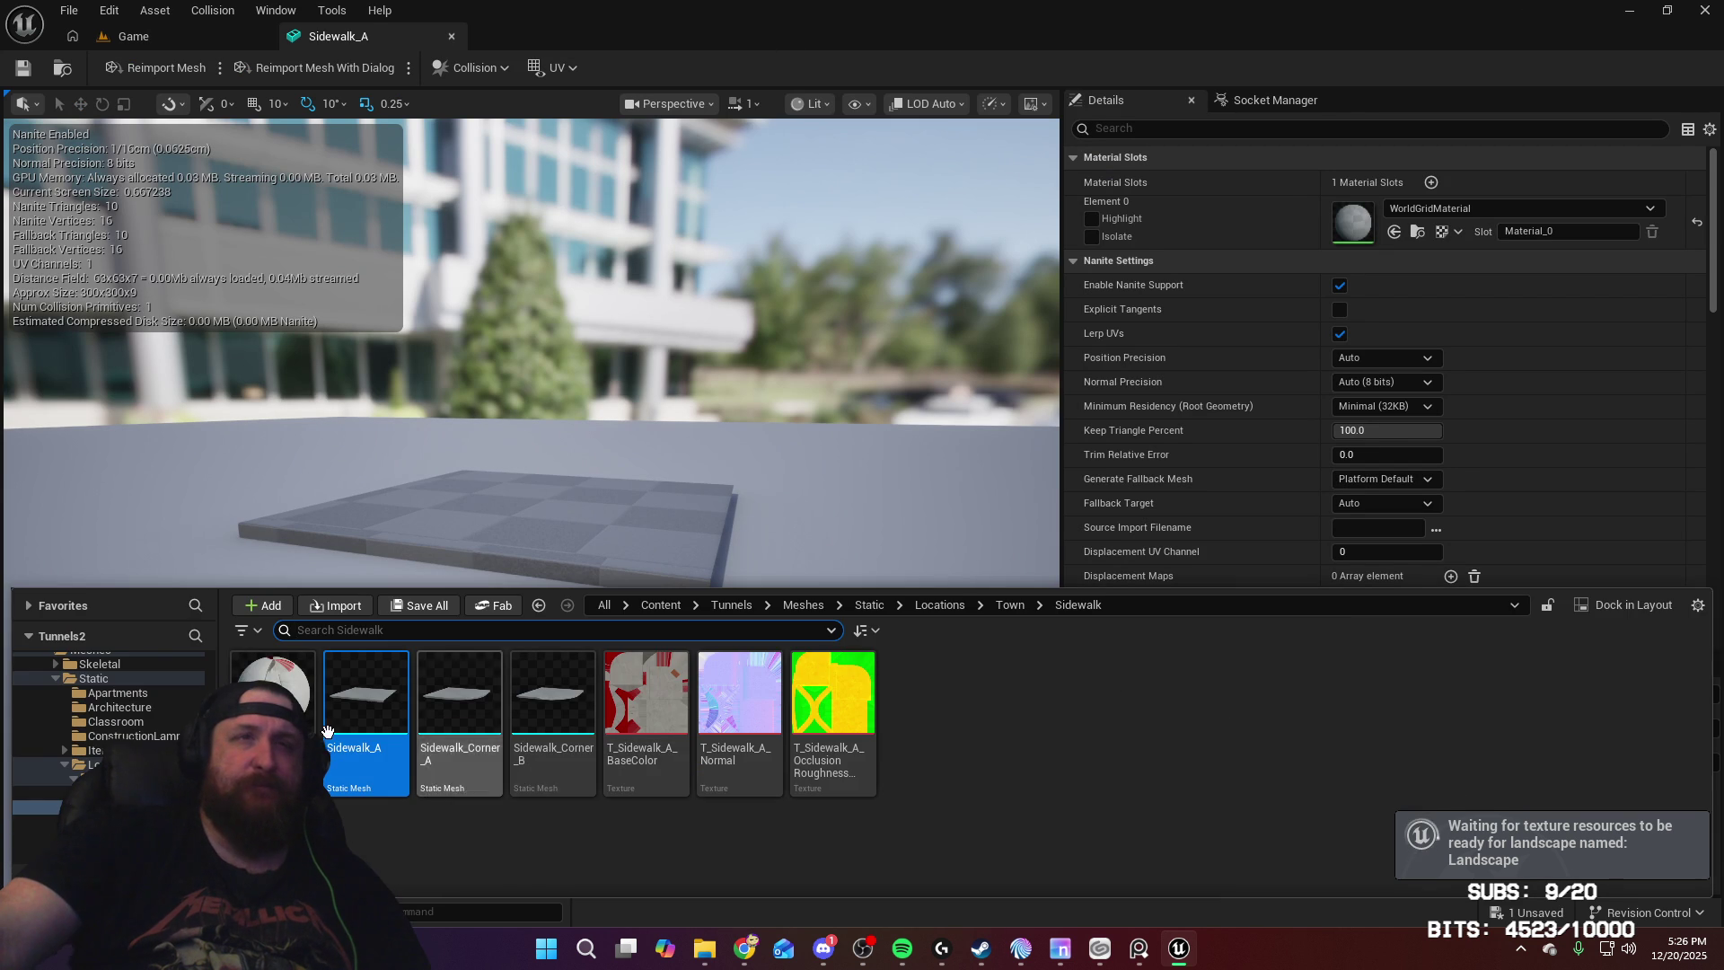
{"action": "left_click_drag", "start_coordinate": [272, 696], "coordinate": [1351, 222]}
{"action": "left_click_drag", "start_coordinate": [701, 441], "coordinate": [179, 151]}
{"action": "key", "text": "ctrl+s"}
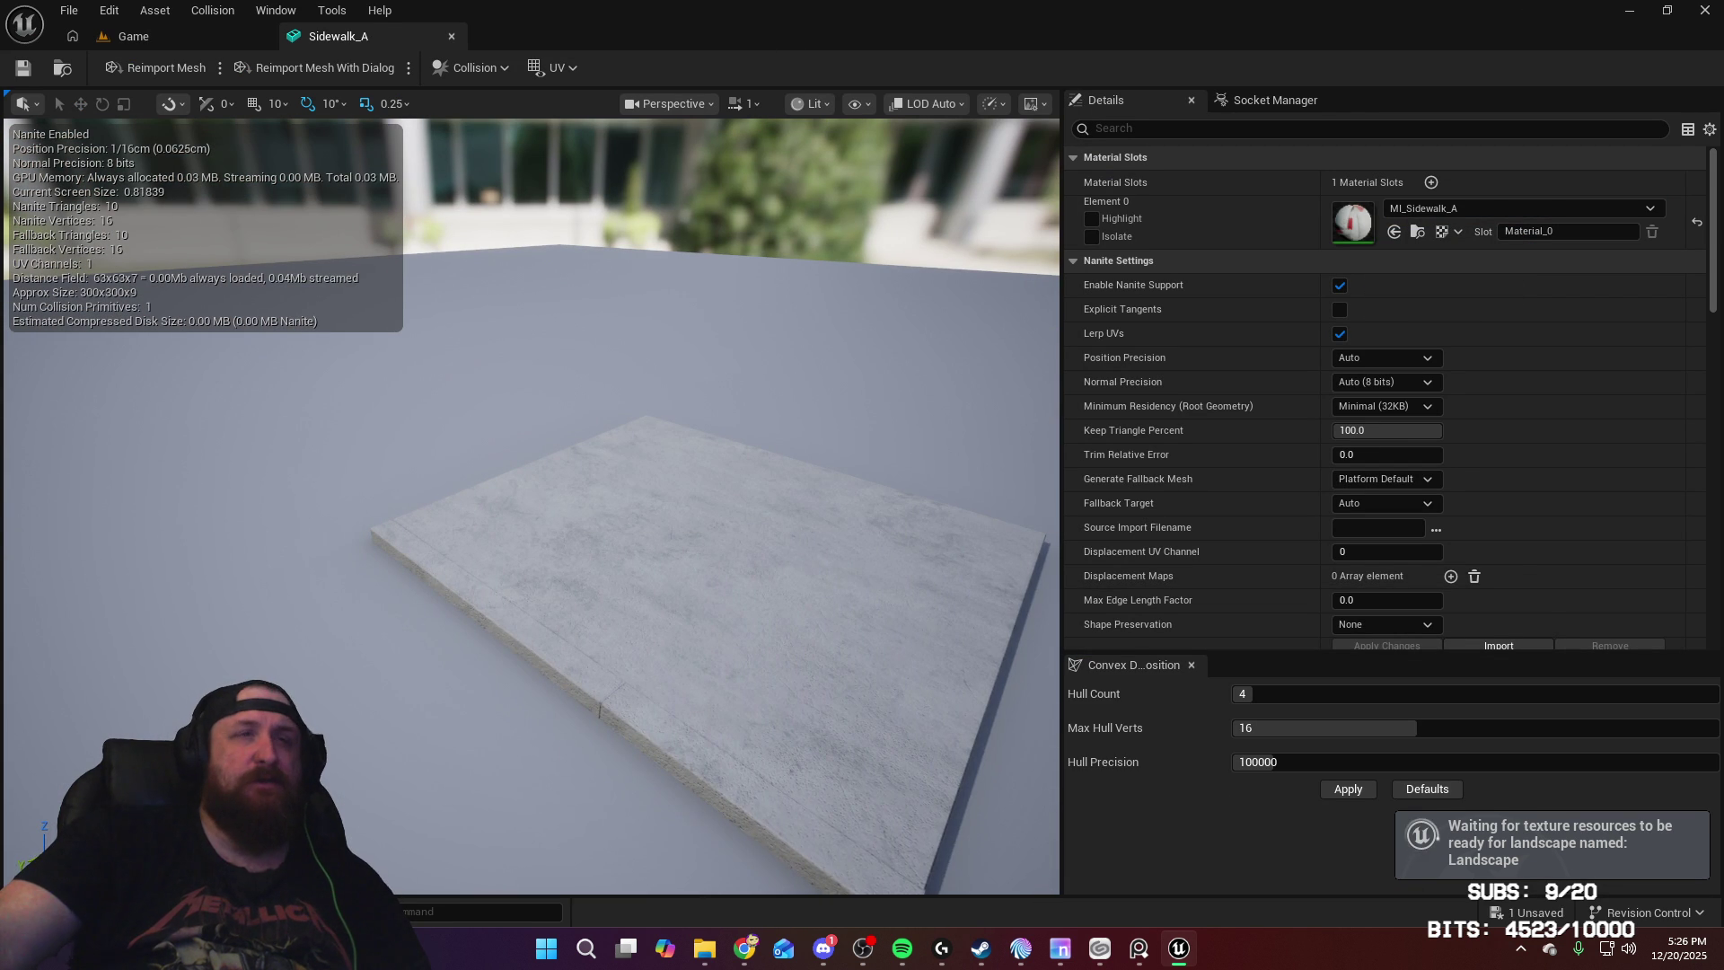
Step: Assign MI_Sidewalk_A to Sidewalk_Corner_A and save it
{"action": "key", "text": "ctrl+space"}
{"action": "left_click", "coordinate": [474, 700]}
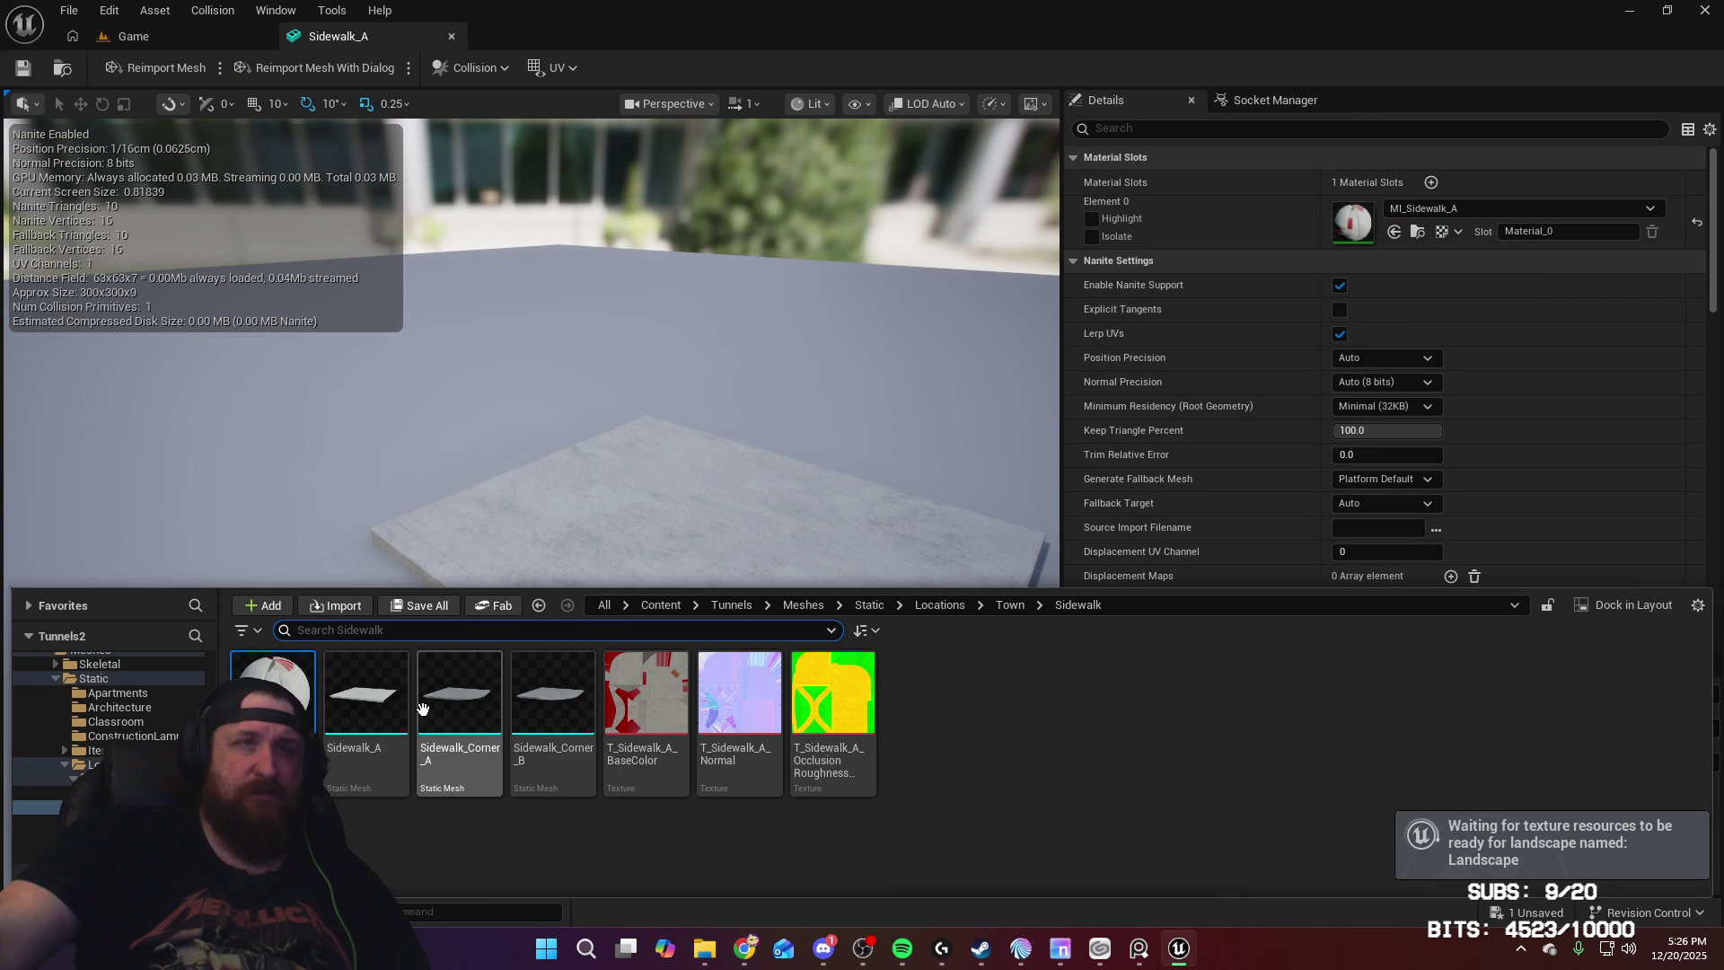
{"action": "double_click", "coordinate": [476, 703]}
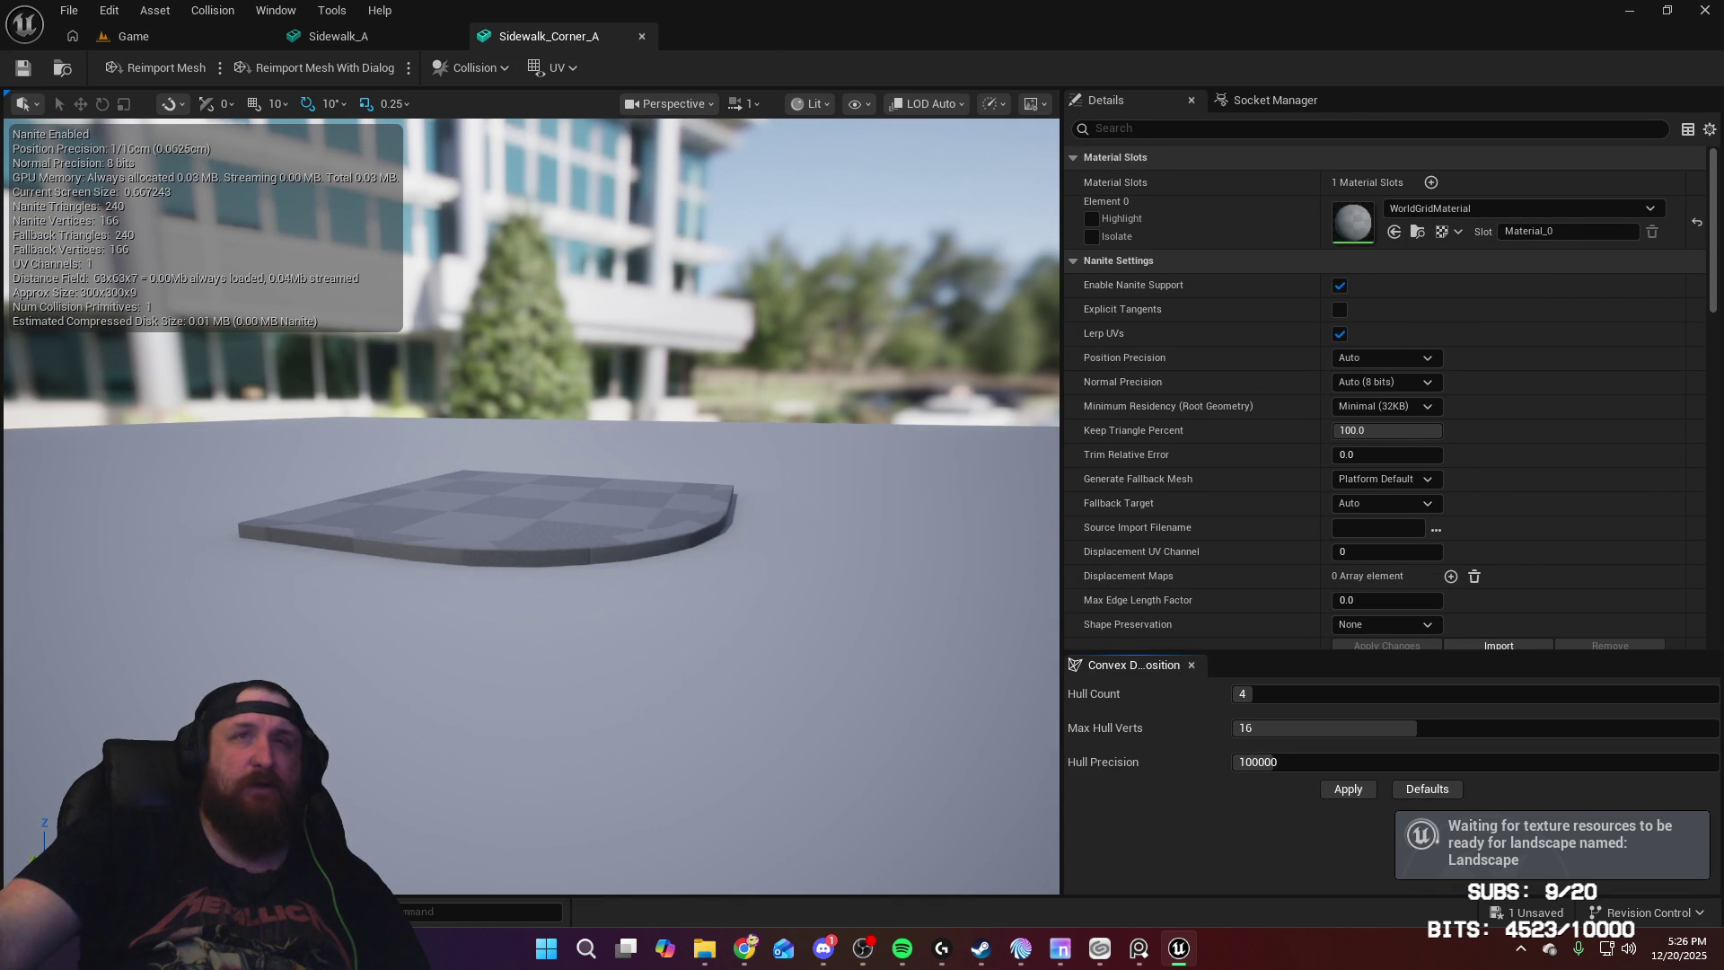
{"action": "key", "text": "ctrl+space"}
{"action": "mouse_move", "coordinate": [538, 705]}
{"action": "left_mouse_down"}
{"action": "mouse_move", "coordinate": [1284, 341]}
{"action": "mouse_move", "coordinate": [1353, 223]}
{"action": "left_mouse_up"}
{"action": "left_click", "coordinate": [22, 67]}
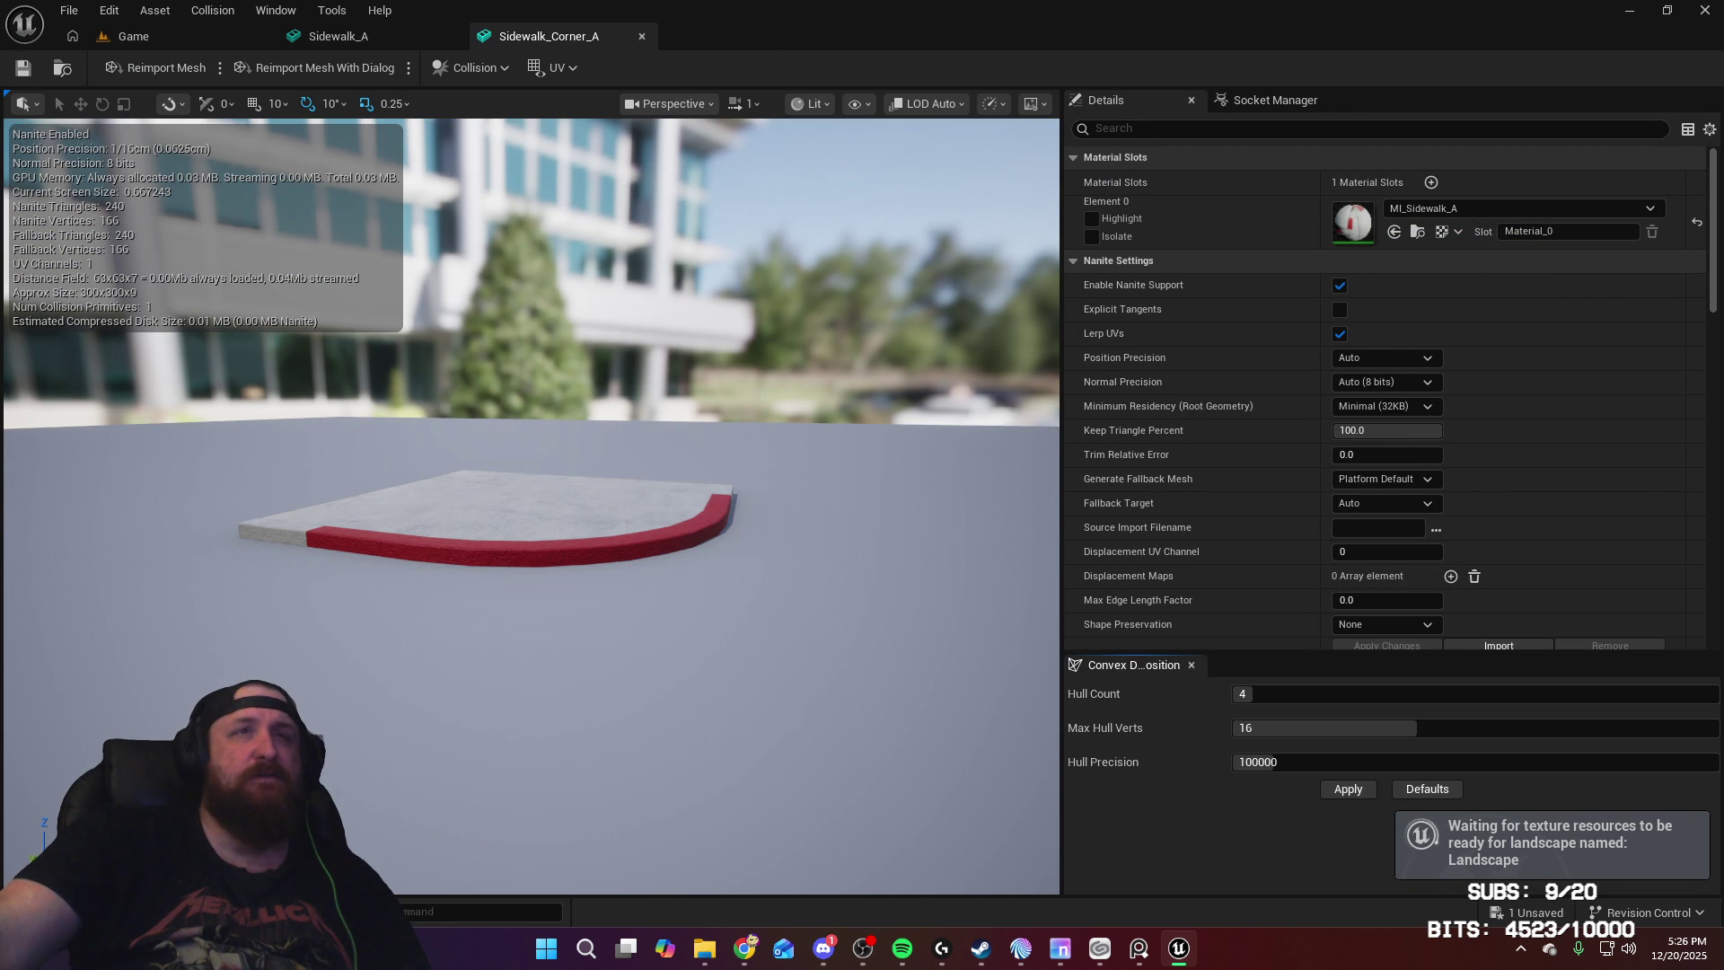
Step: Assign MI_Sidewalk_A to Sidewalk_Corner_B and inspect its red tactile pad
{"action": "left_click", "coordinate": [54, 911]}
{"action": "left_click", "coordinate": [541, 705]}
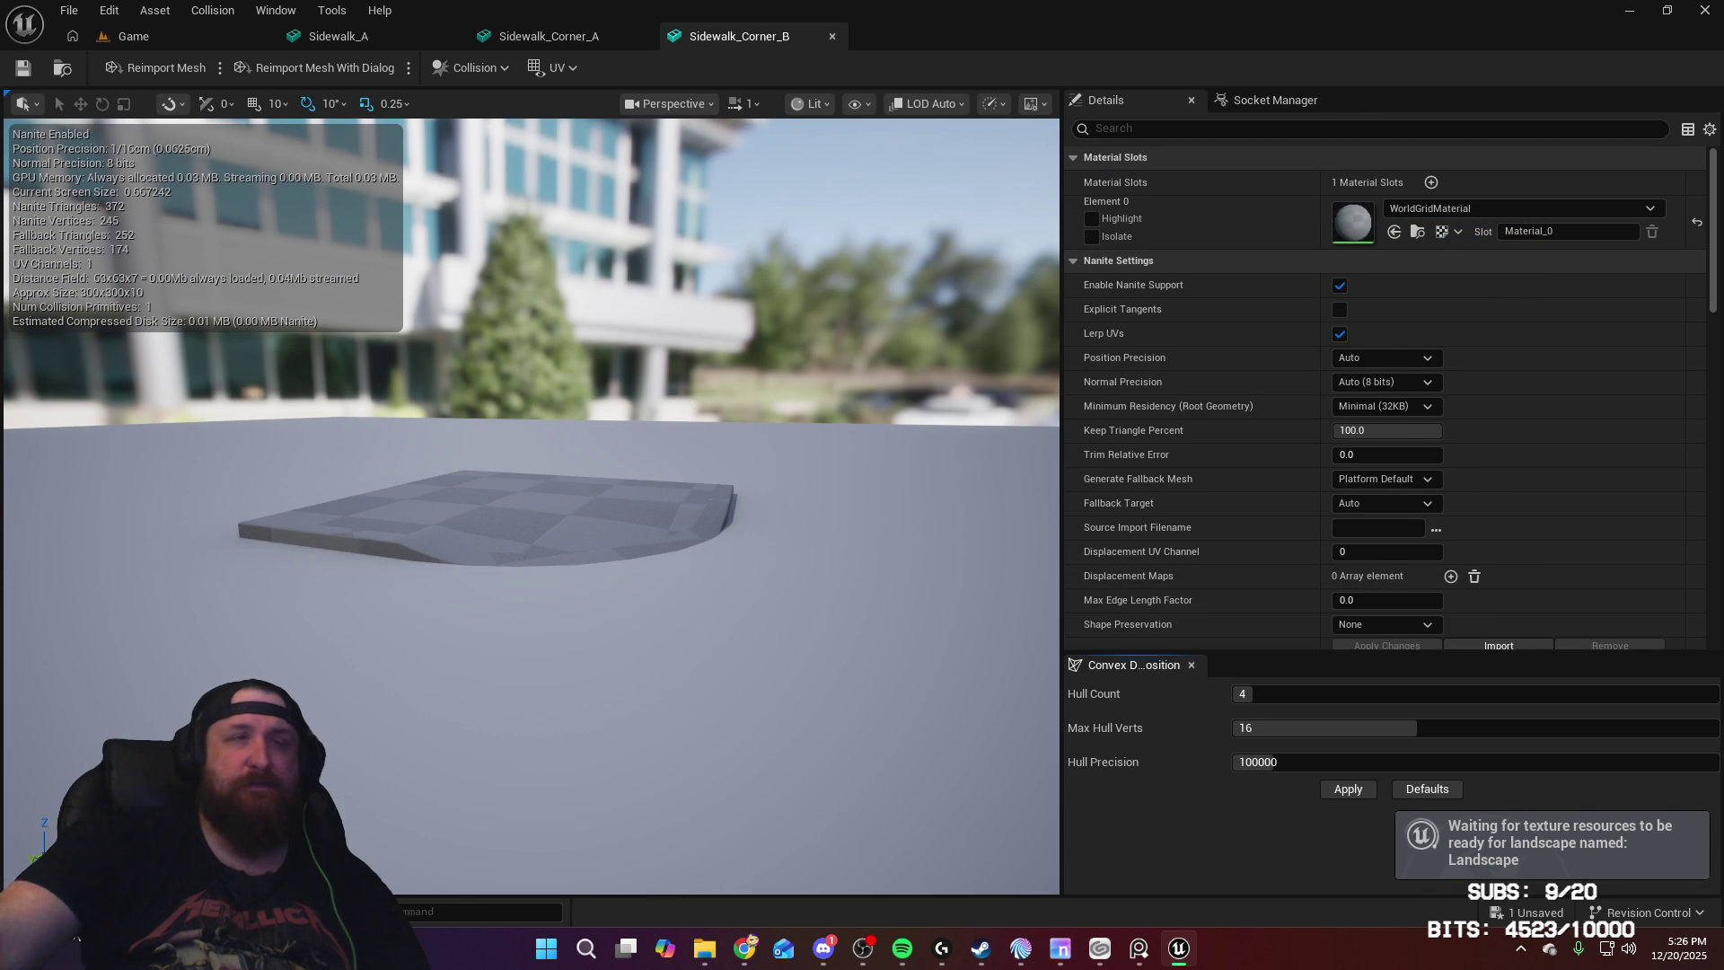
{"action": "left_click", "coordinate": [56, 912]}
{"action": "left_click_drag", "start_coordinate": [643, 704], "coordinate": [1383, 224]}
{"action": "left_click_drag", "start_coordinate": [363, 243], "coordinate": [350, 115]}
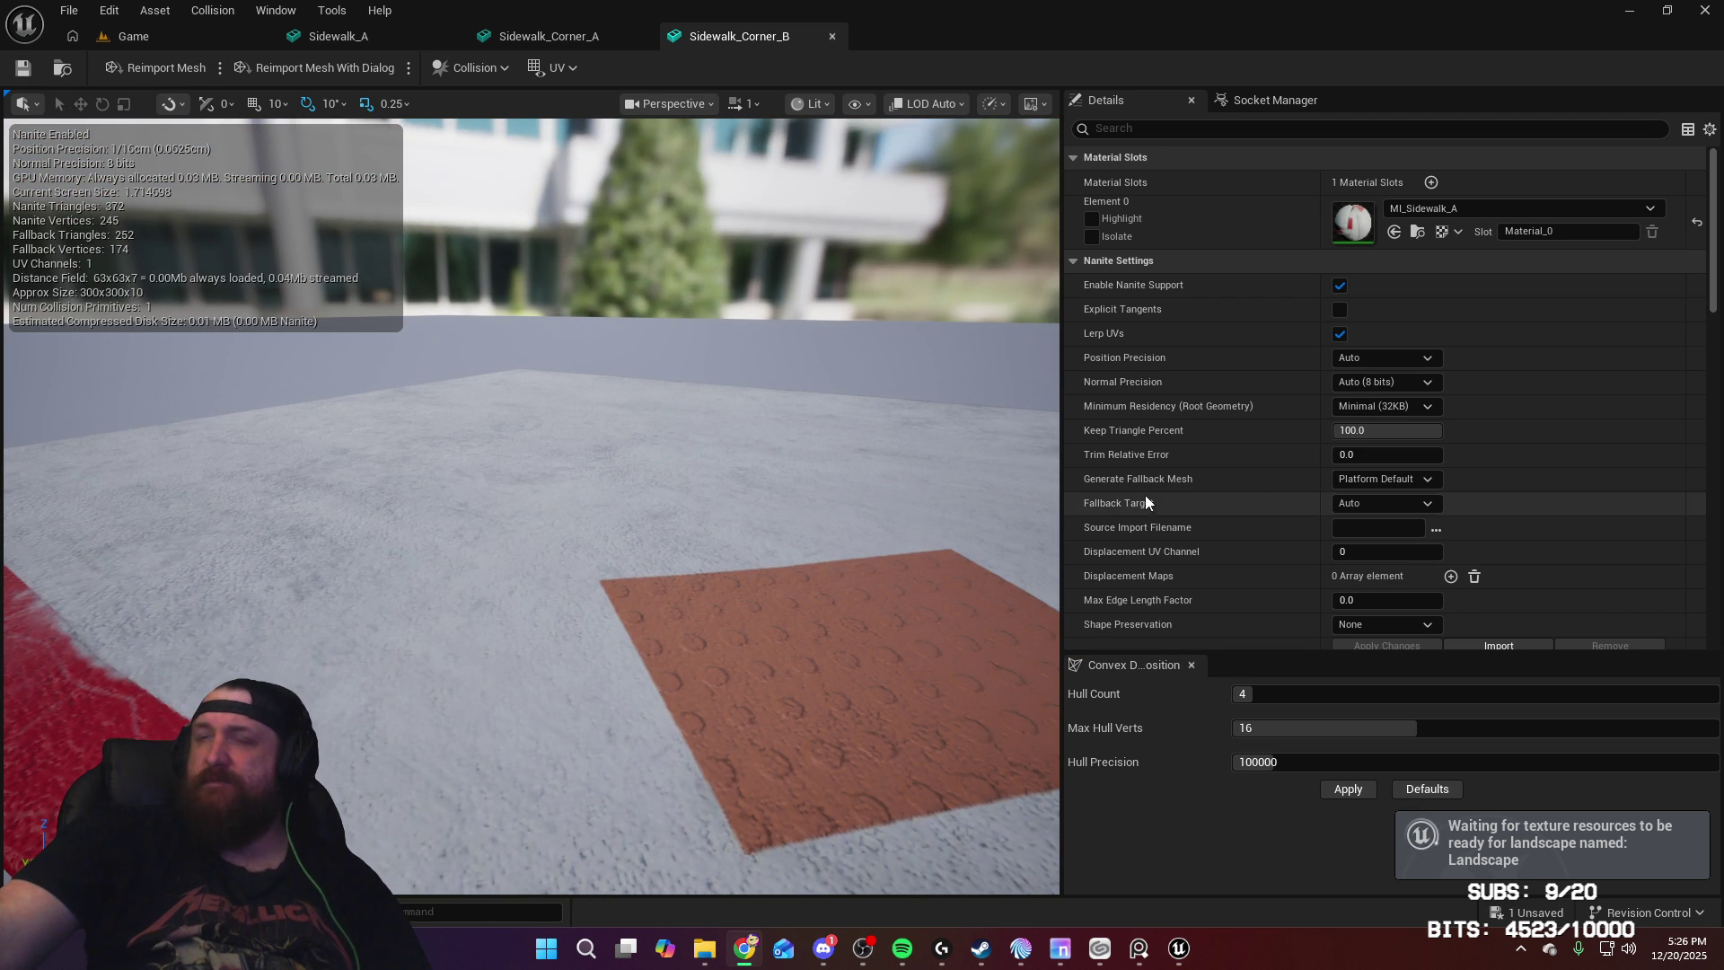
{"action": "key", "text": "f"}
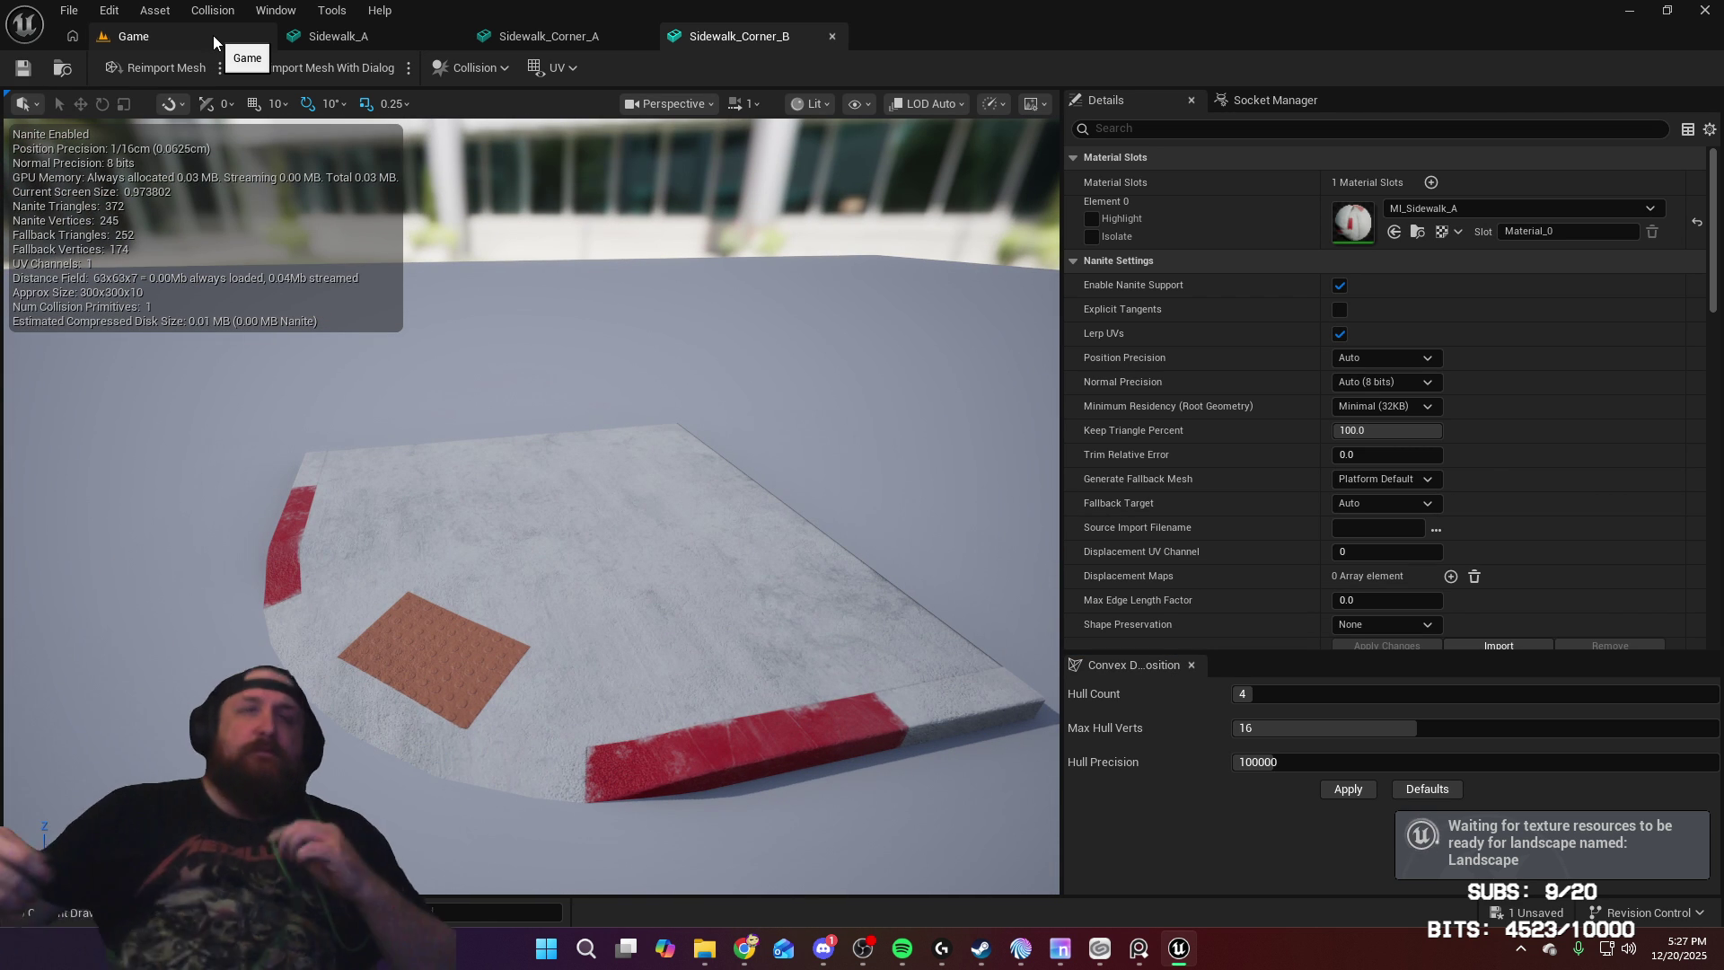
{"action": "left_click_drag", "start_coordinate": [563, 588], "coordinate": [512, 280]}
Step: Look over the curved Sidewalk_Corner_A mesh, then return to the Game level
{"action": "left_click", "coordinate": [595, 36]}
{"action": "mouse_move", "coordinate": [538, 539]}
{"action": "left_mouse_down"}
{"action": "mouse_move", "coordinate": [539, 270]}
{"action": "mouse_move", "coordinate": [629, 359]}
{"action": "left_mouse_up"}
{"action": "mouse_move", "coordinate": [605, 477]}
{"action": "left_mouse_down"}
{"action": "mouse_move", "coordinate": [619, 539]}
{"action": "mouse_move", "coordinate": [605, 478]}
{"action": "mouse_move", "coordinate": [675, 512]}
{"action": "mouse_move", "coordinate": [675, 566]}
{"action": "left_mouse_up"}
{"action": "left_click_drag", "start_coordinate": [780, 432], "coordinate": [779, 406]}
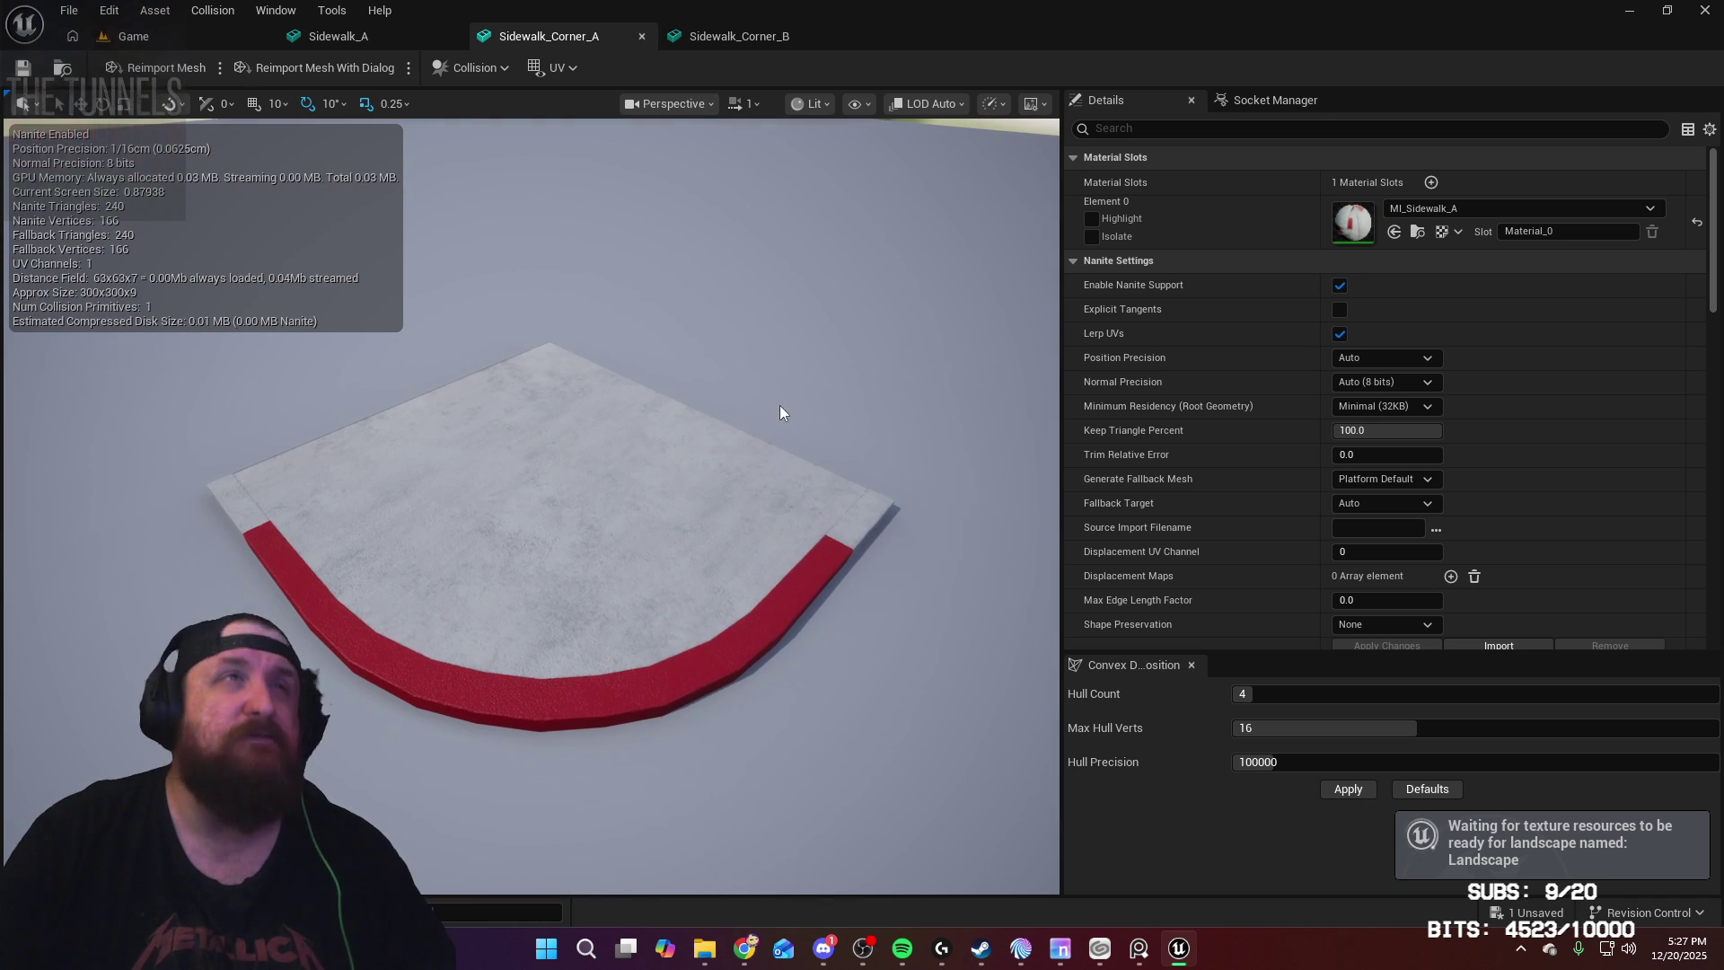
{"action": "left_click", "coordinate": [142, 37]}
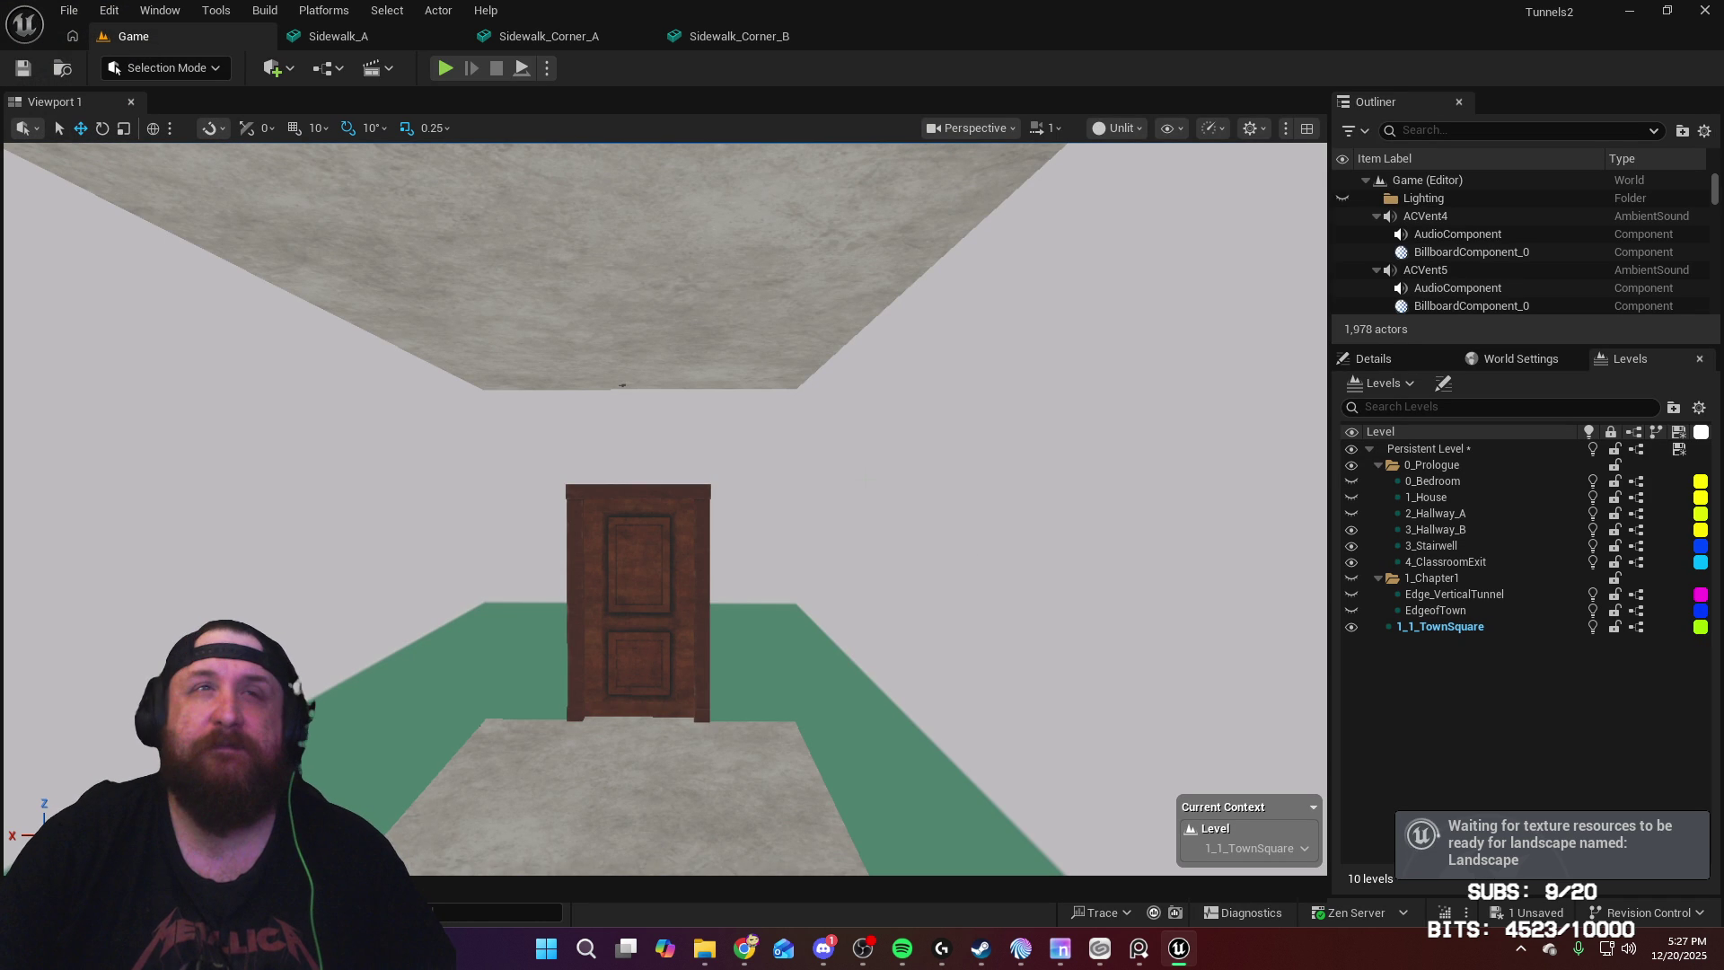
Step: Select the 1_1_TownSquare level, pull back for an overview, and show the Sidewalk assets
{"action": "left_click", "coordinate": [1455, 627]}
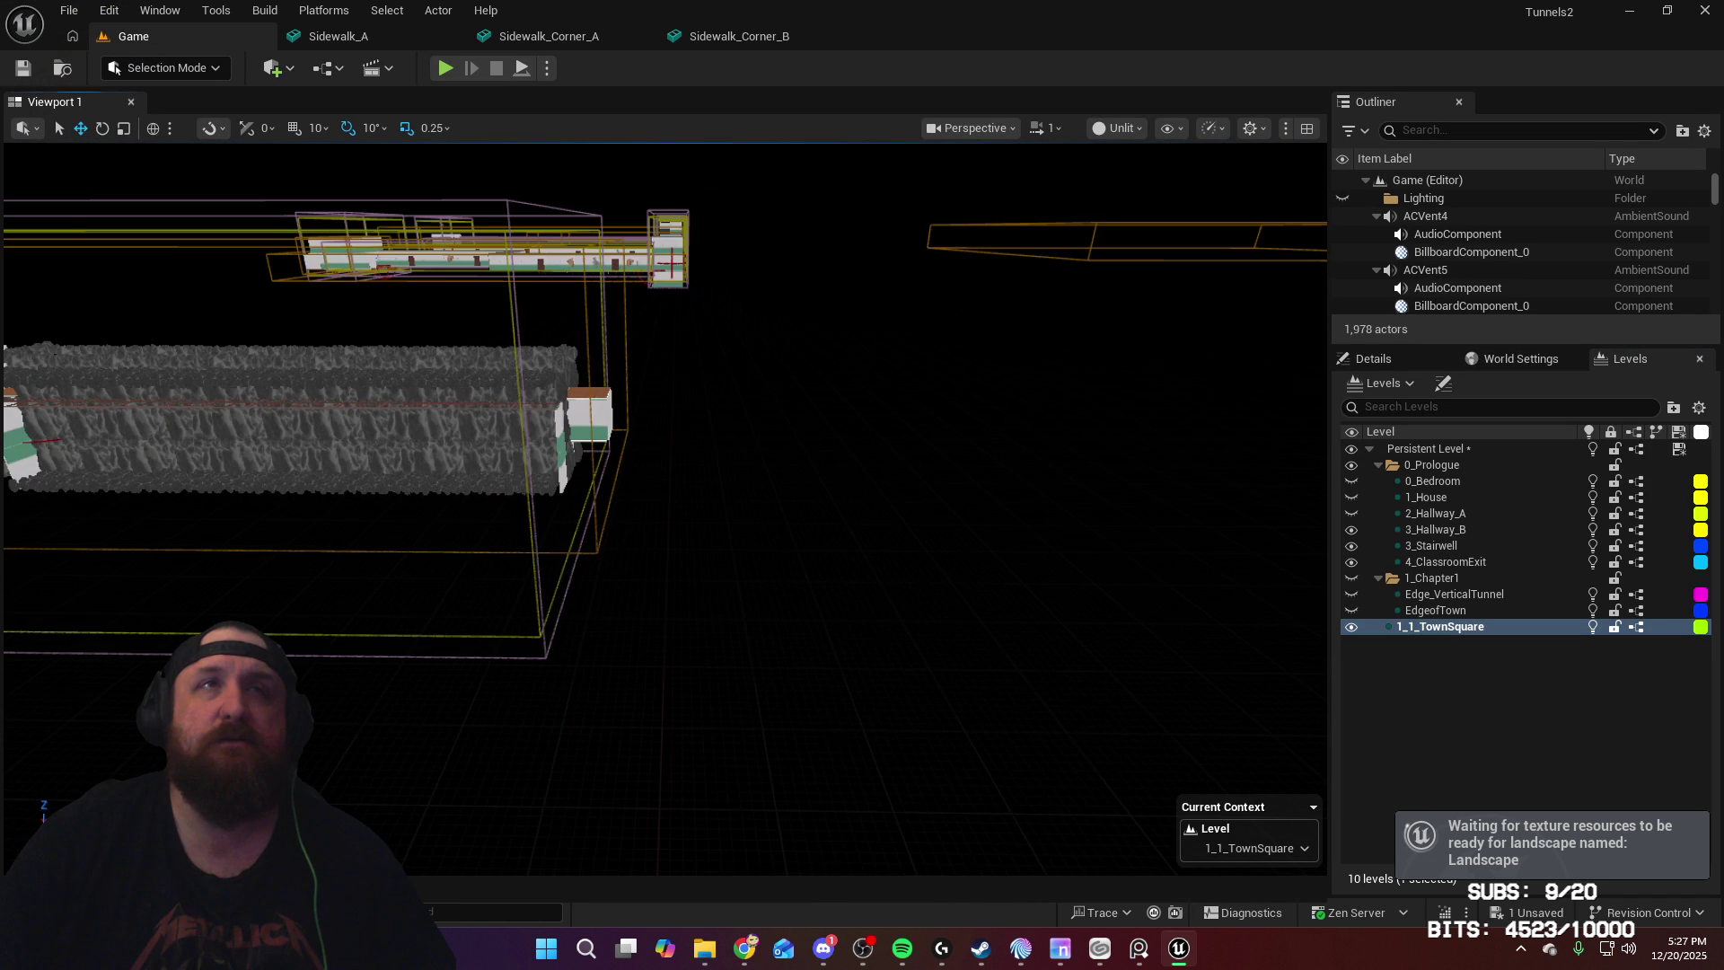
{"action": "mouse_move", "coordinate": [686, 525]}
{"action": "left_mouse_down"}
{"action": "mouse_move", "coordinate": [754, 565]}
{"action": "mouse_move", "coordinate": [867, 572]}
{"action": "mouse_move", "coordinate": [907, 549]}
{"action": "mouse_move", "coordinate": [670, 508]}
{"action": "mouse_move", "coordinate": [696, 515]}
{"action": "left_mouse_up"}
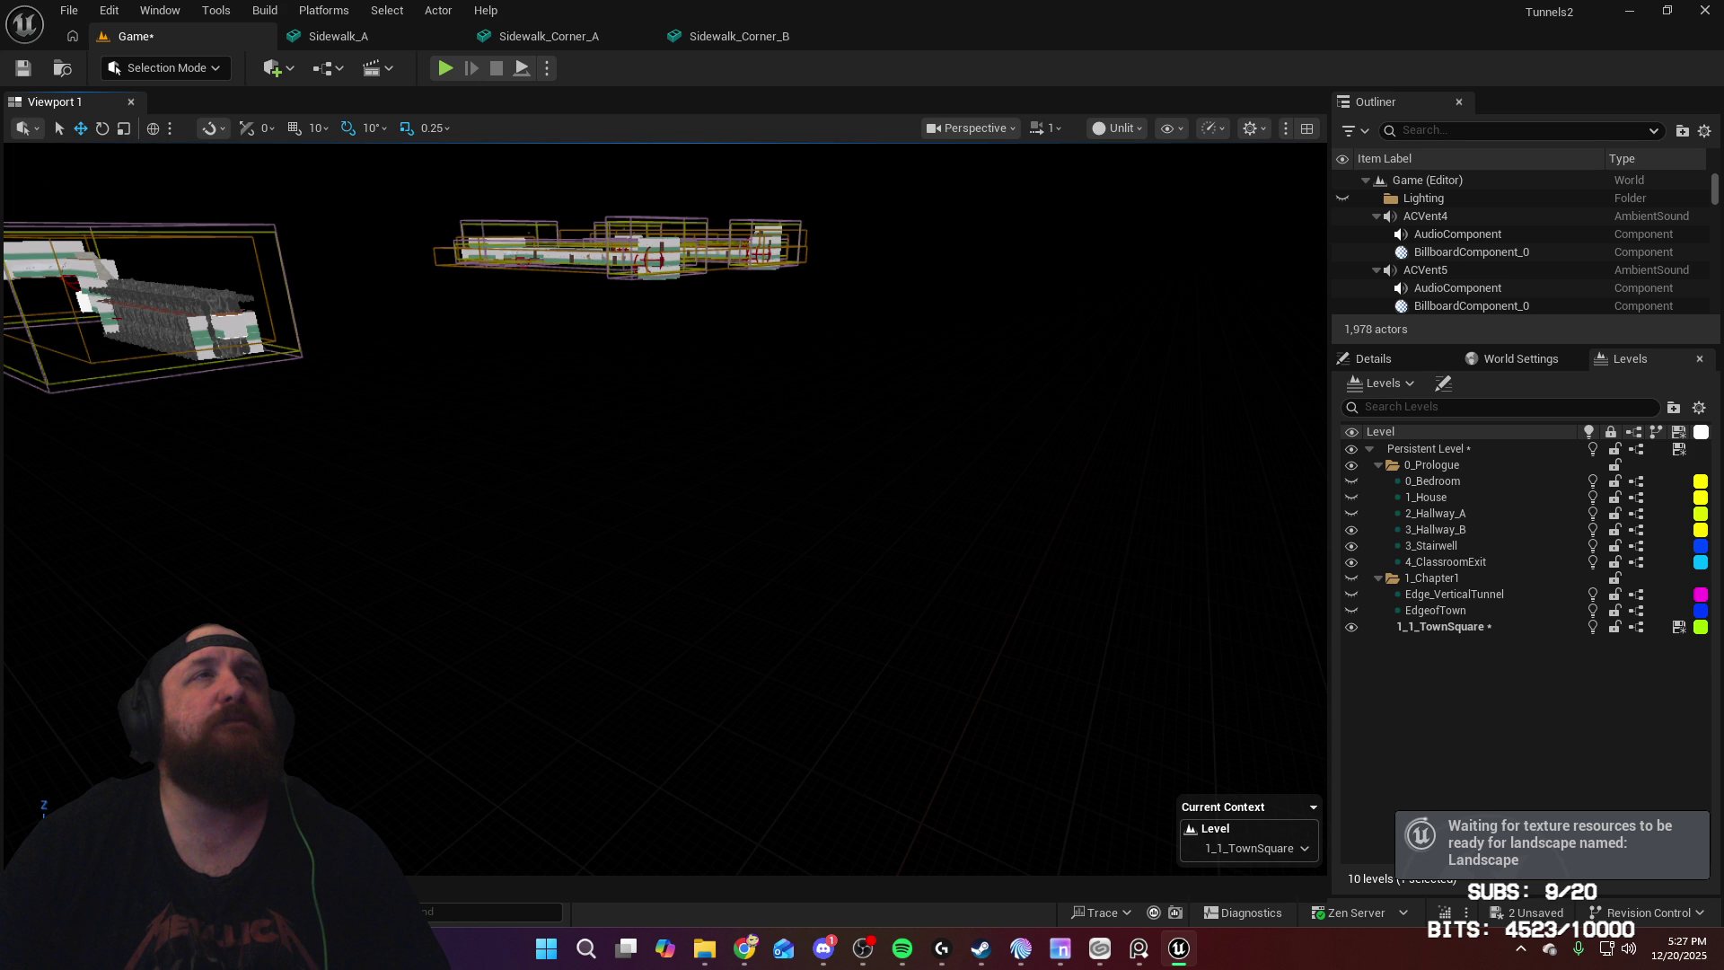
{"action": "key", "text": "ctrl+space"}
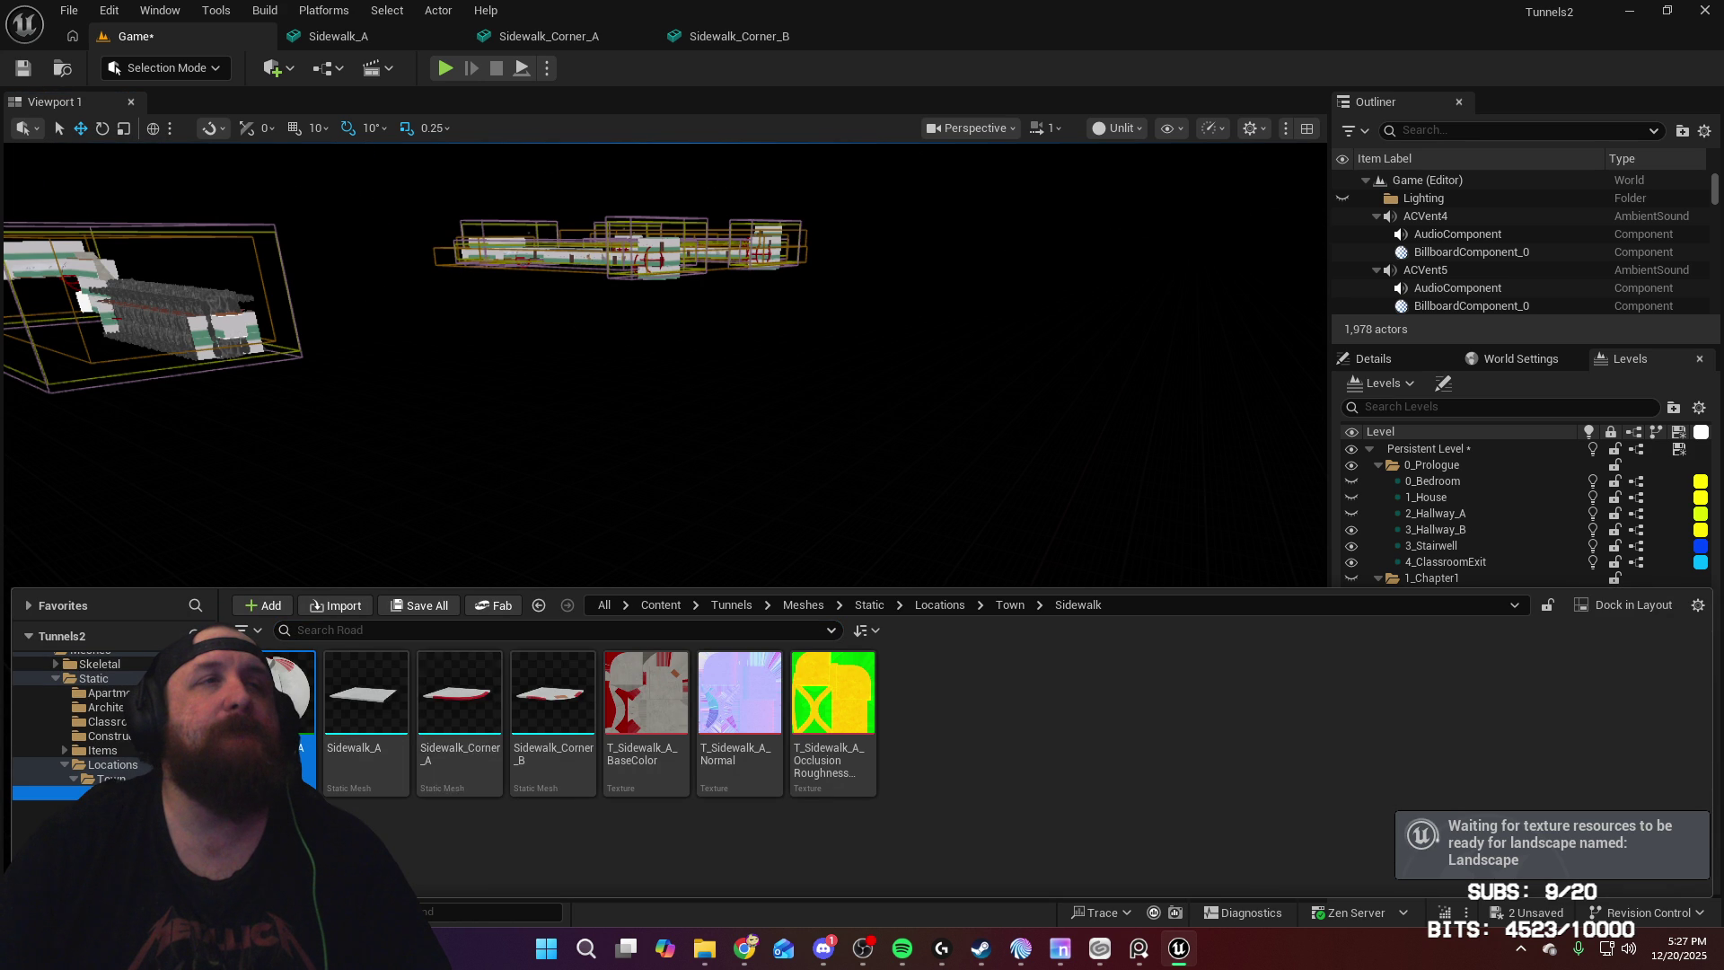
Step: Place the Road mesh into the level and set its Z location to 0
{"action": "key", "text": "alt+Left"}
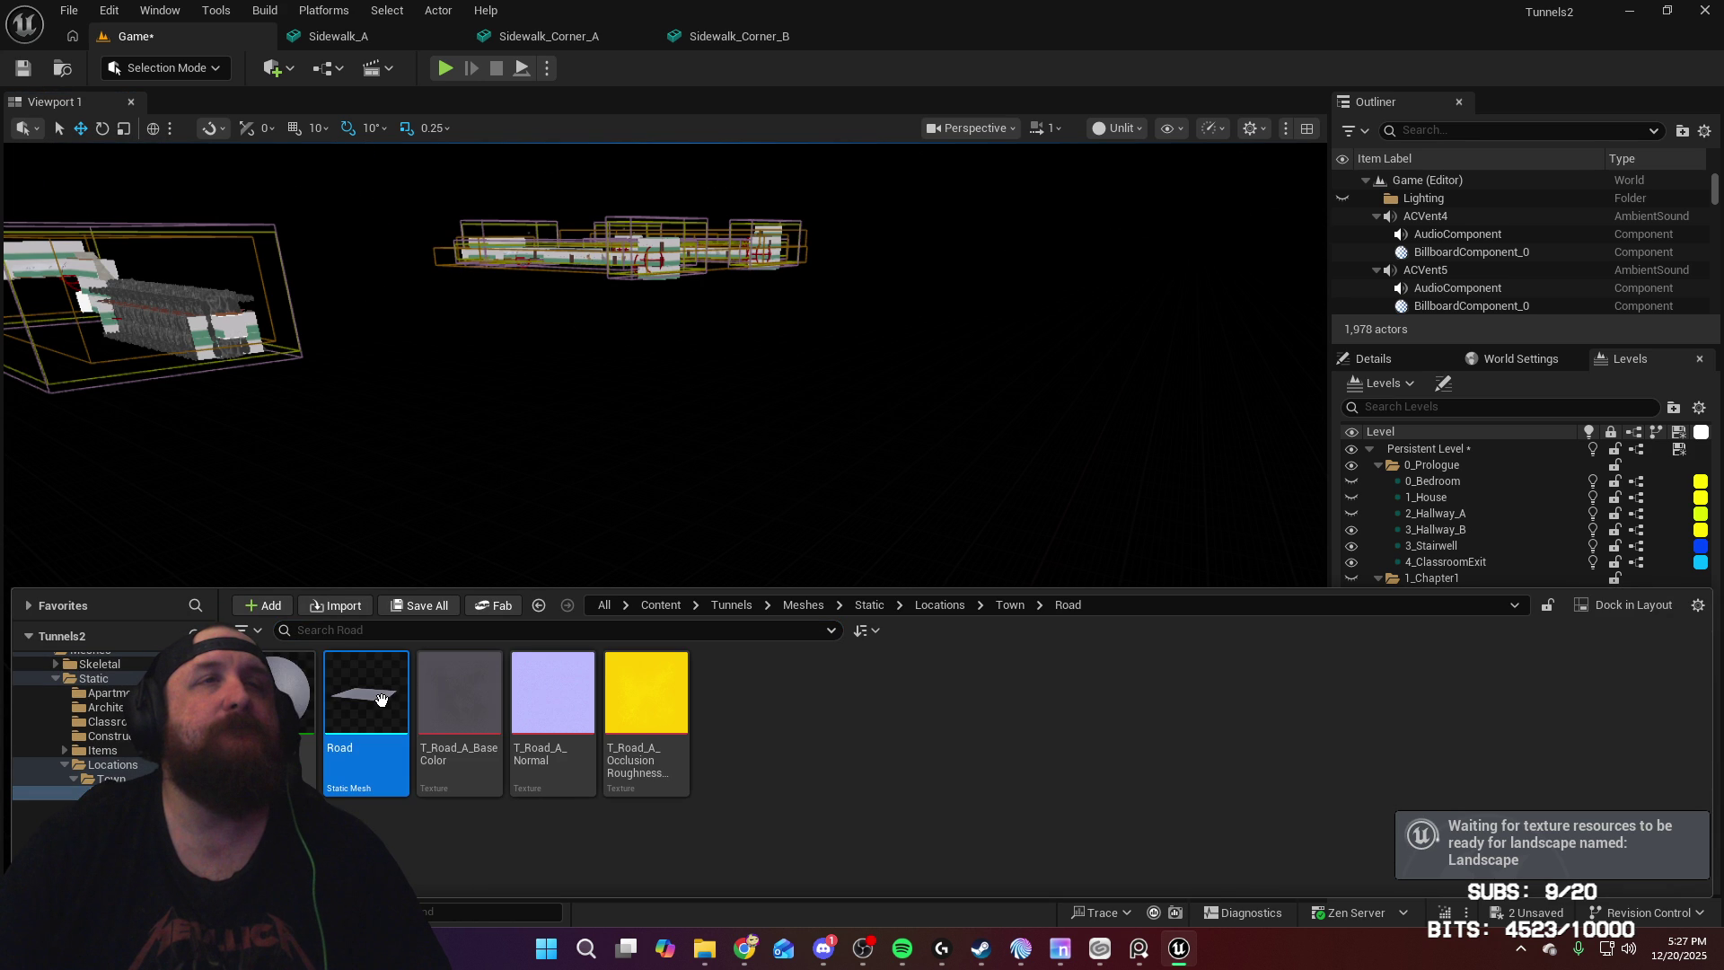
{"action": "left_click_drag", "start_coordinate": [380, 698], "coordinate": [827, 662]}
{"action": "key", "text": "f"}
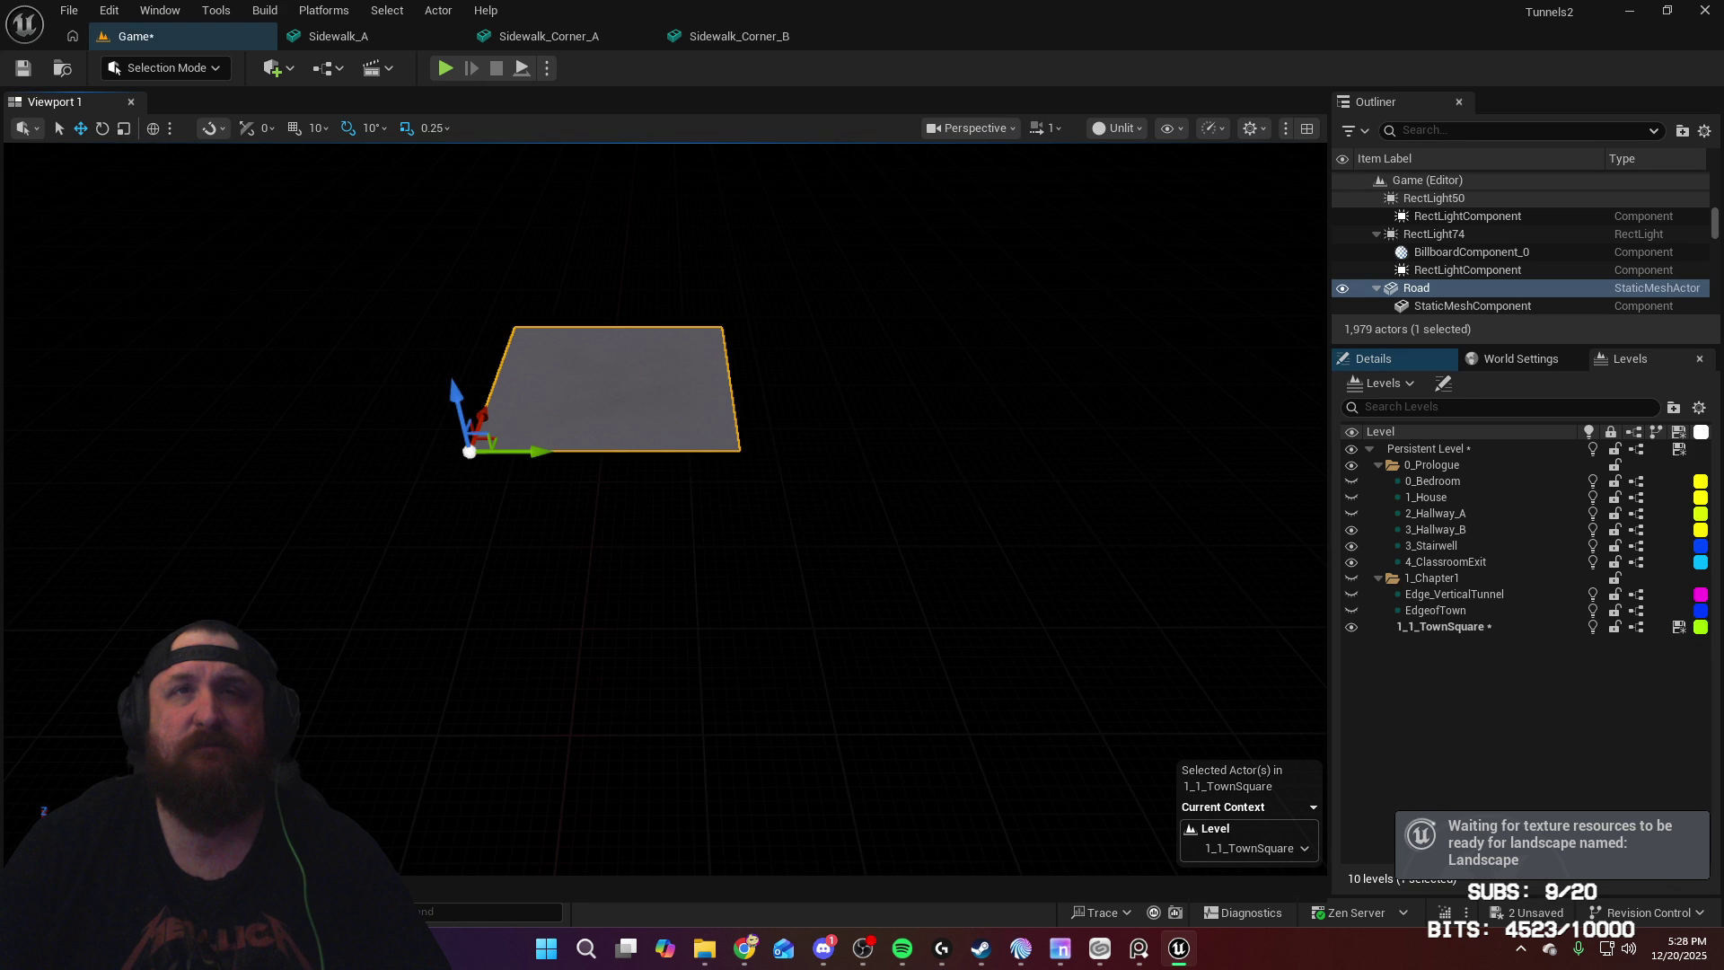
{"action": "left_click", "coordinate": [1374, 358]}
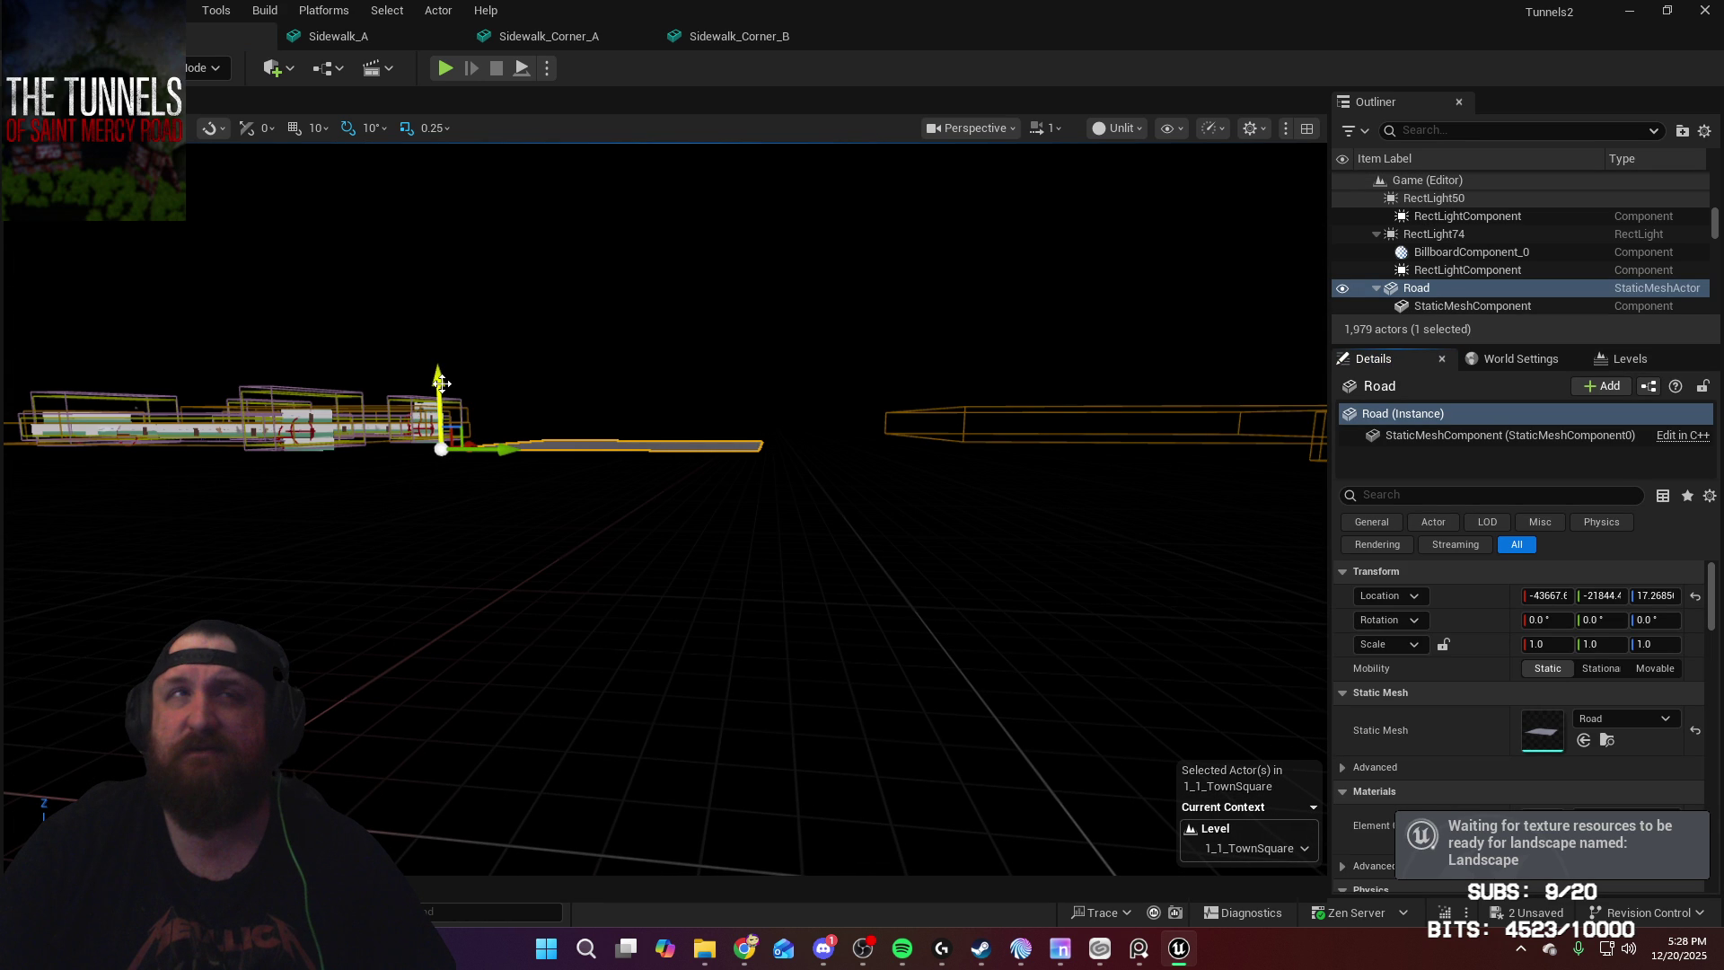
{"action": "left_click_drag", "start_coordinate": [440, 383], "coordinate": [439, 563]}
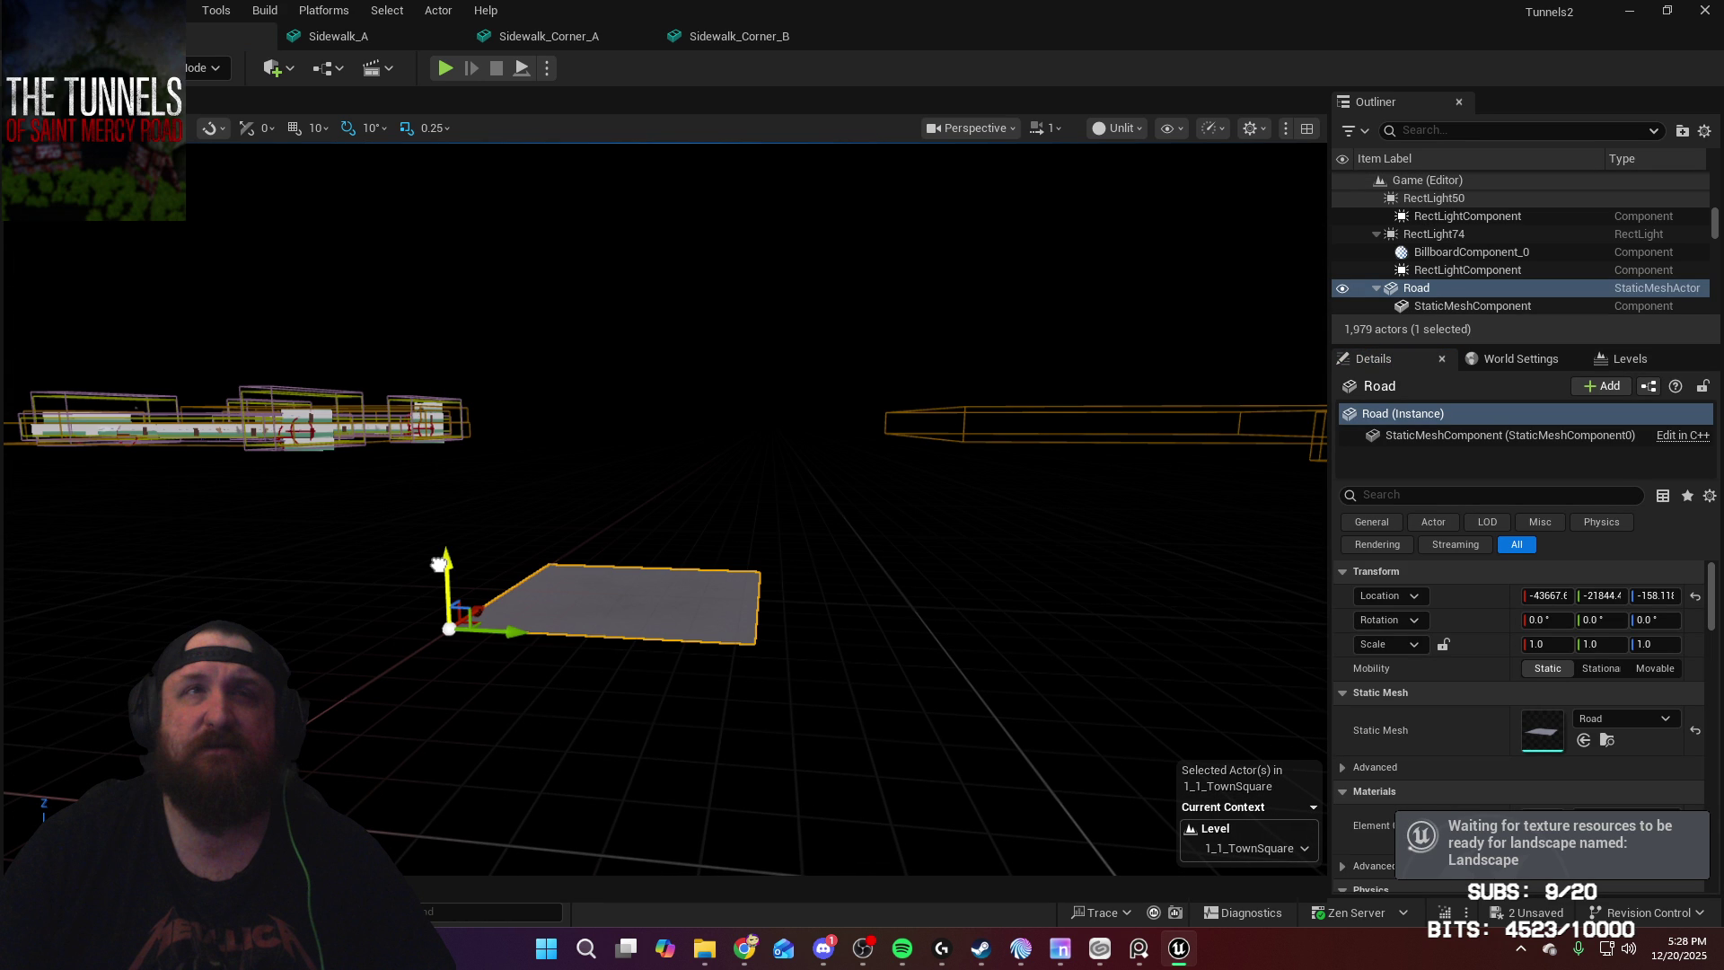
{"action": "key", "text": "f"}
{"action": "left_click", "coordinate": [1655, 595]}
{"action": "type", "text": "0"}
{"action": "key", "text": "Return"}
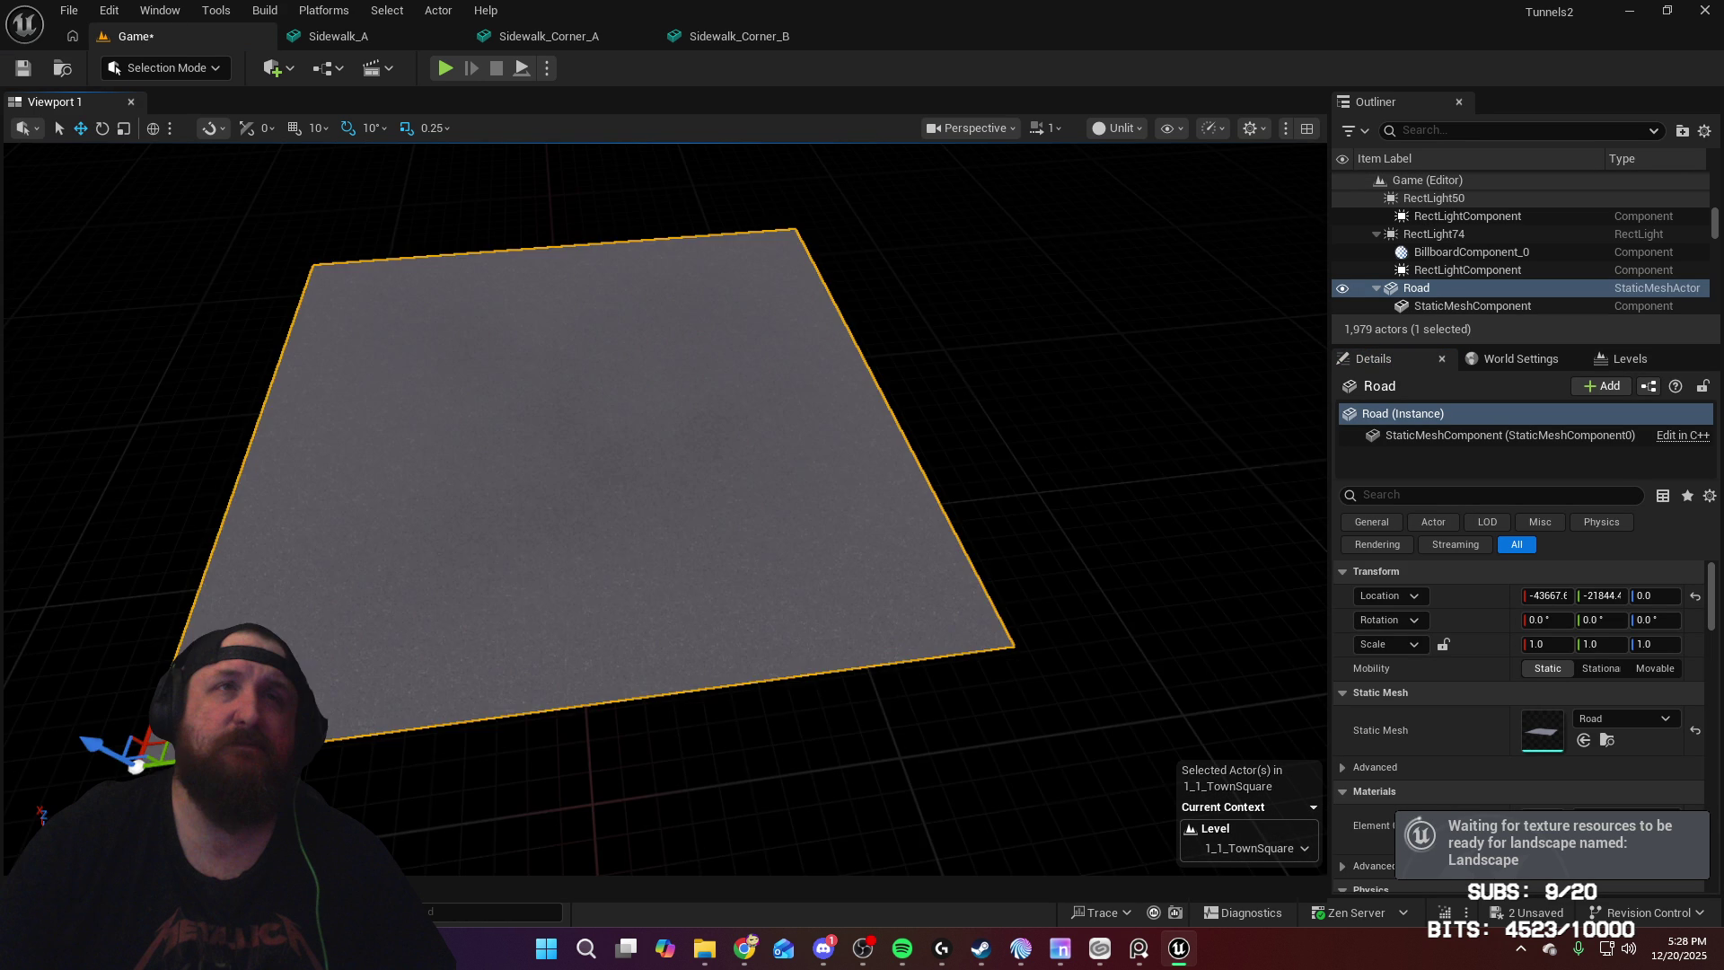
{"action": "key", "text": "f"}
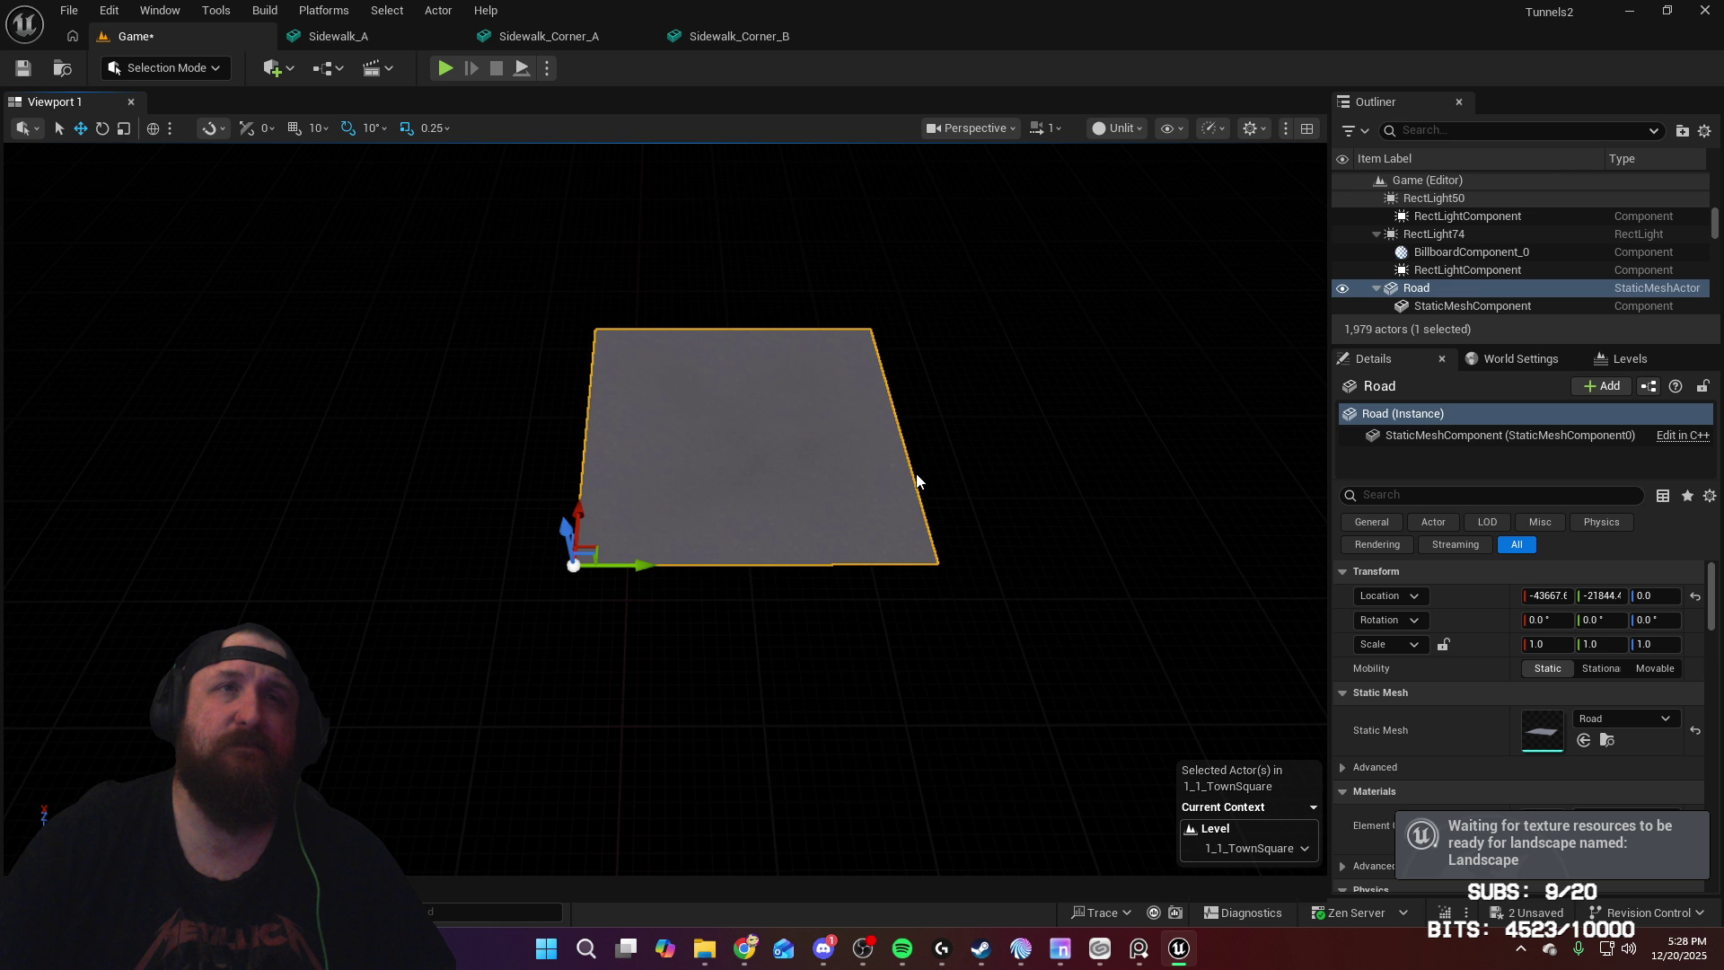
Step: Duplicate the road tile and delete the original
{"action": "left_click_drag", "start_coordinate": [635, 565], "coordinate": [632, 566], "text": "alt"}
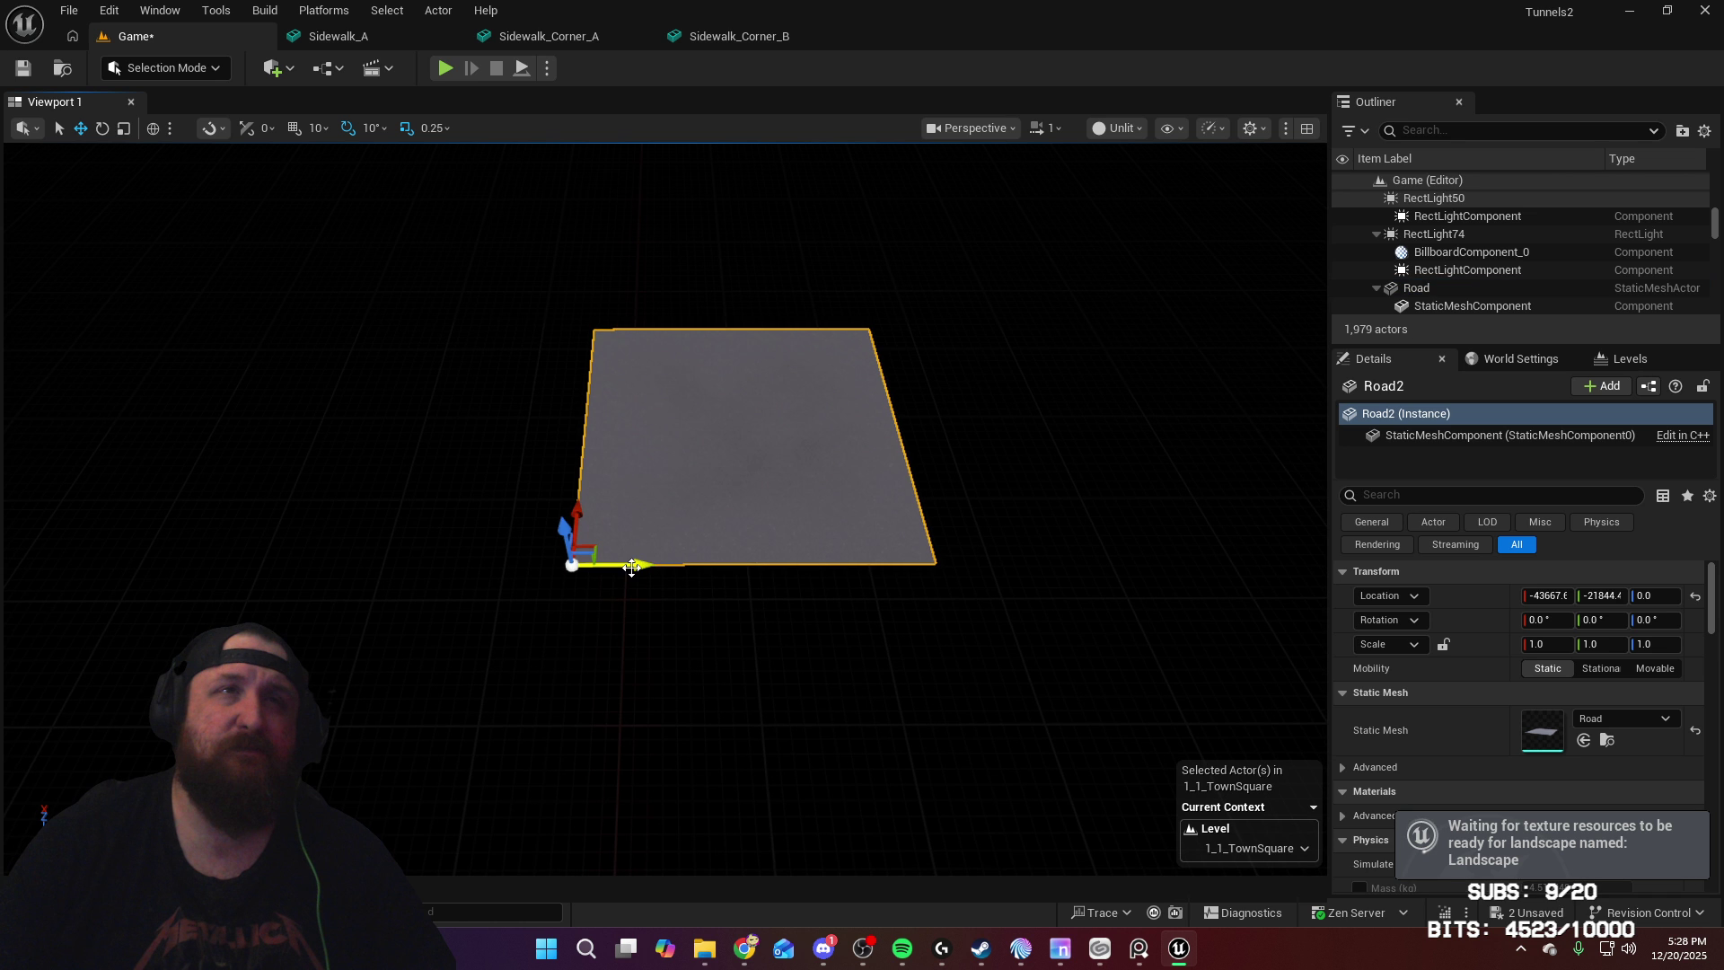
{"action": "left_click", "coordinate": [685, 515]}
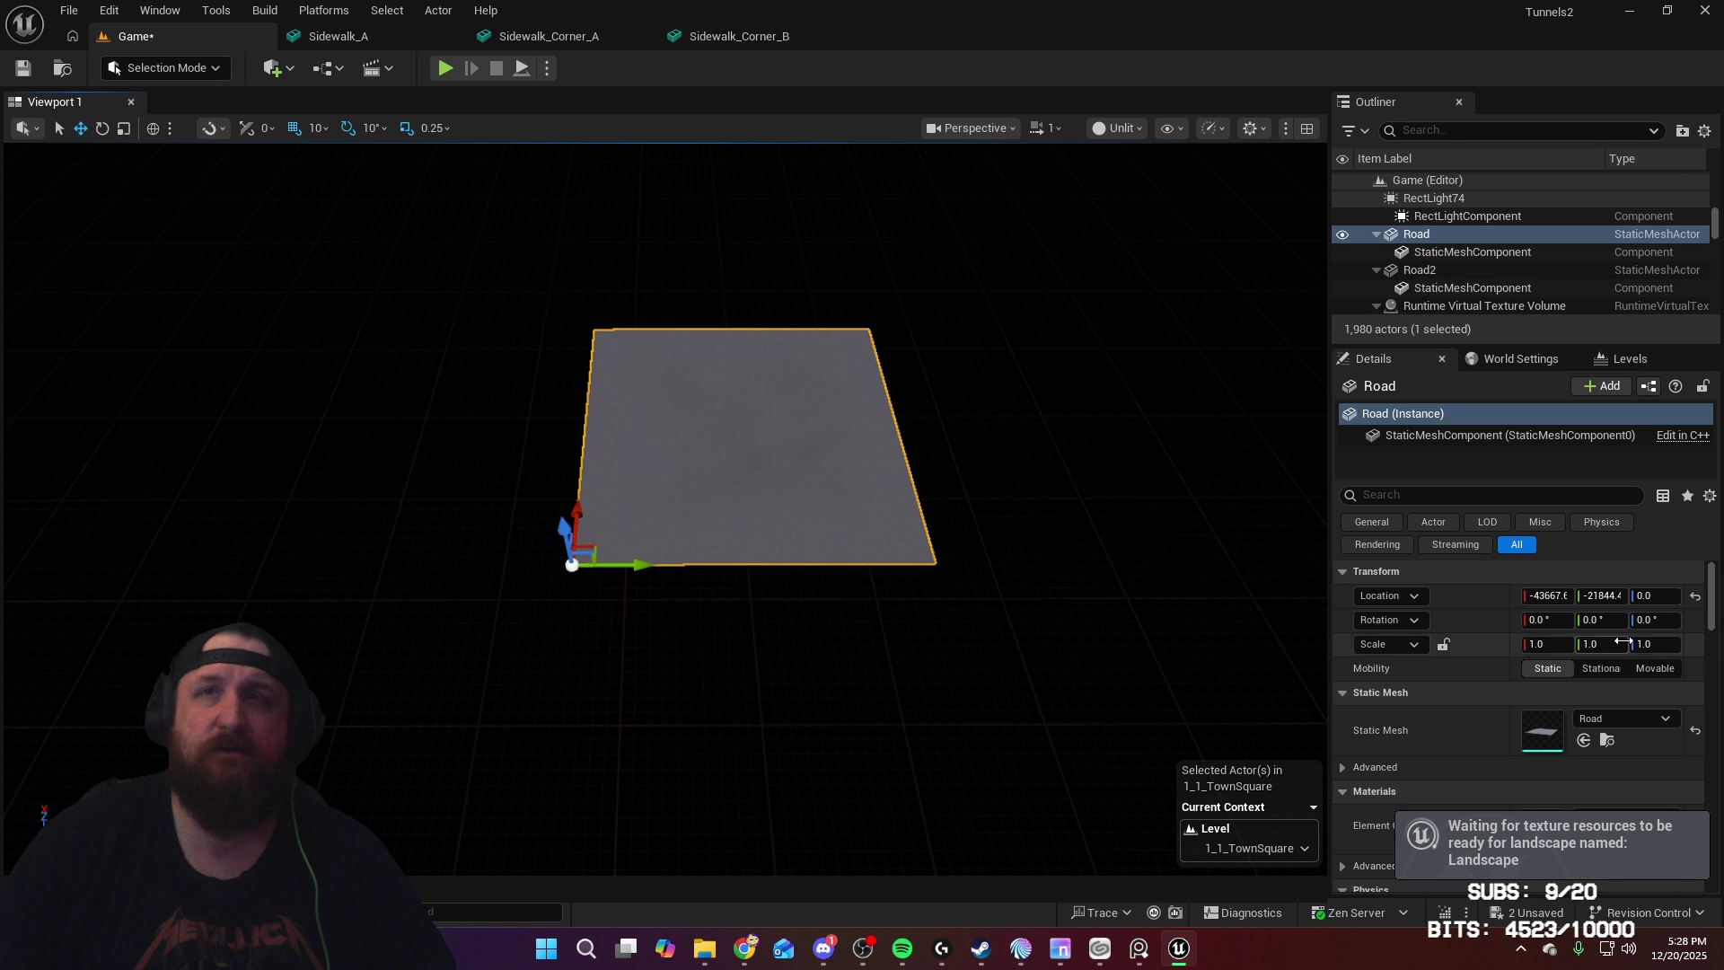
{"action": "left_click", "coordinate": [1542, 599]}
{"action": "left_click_drag", "start_coordinate": [1544, 597], "coordinate": [1582, 596]}
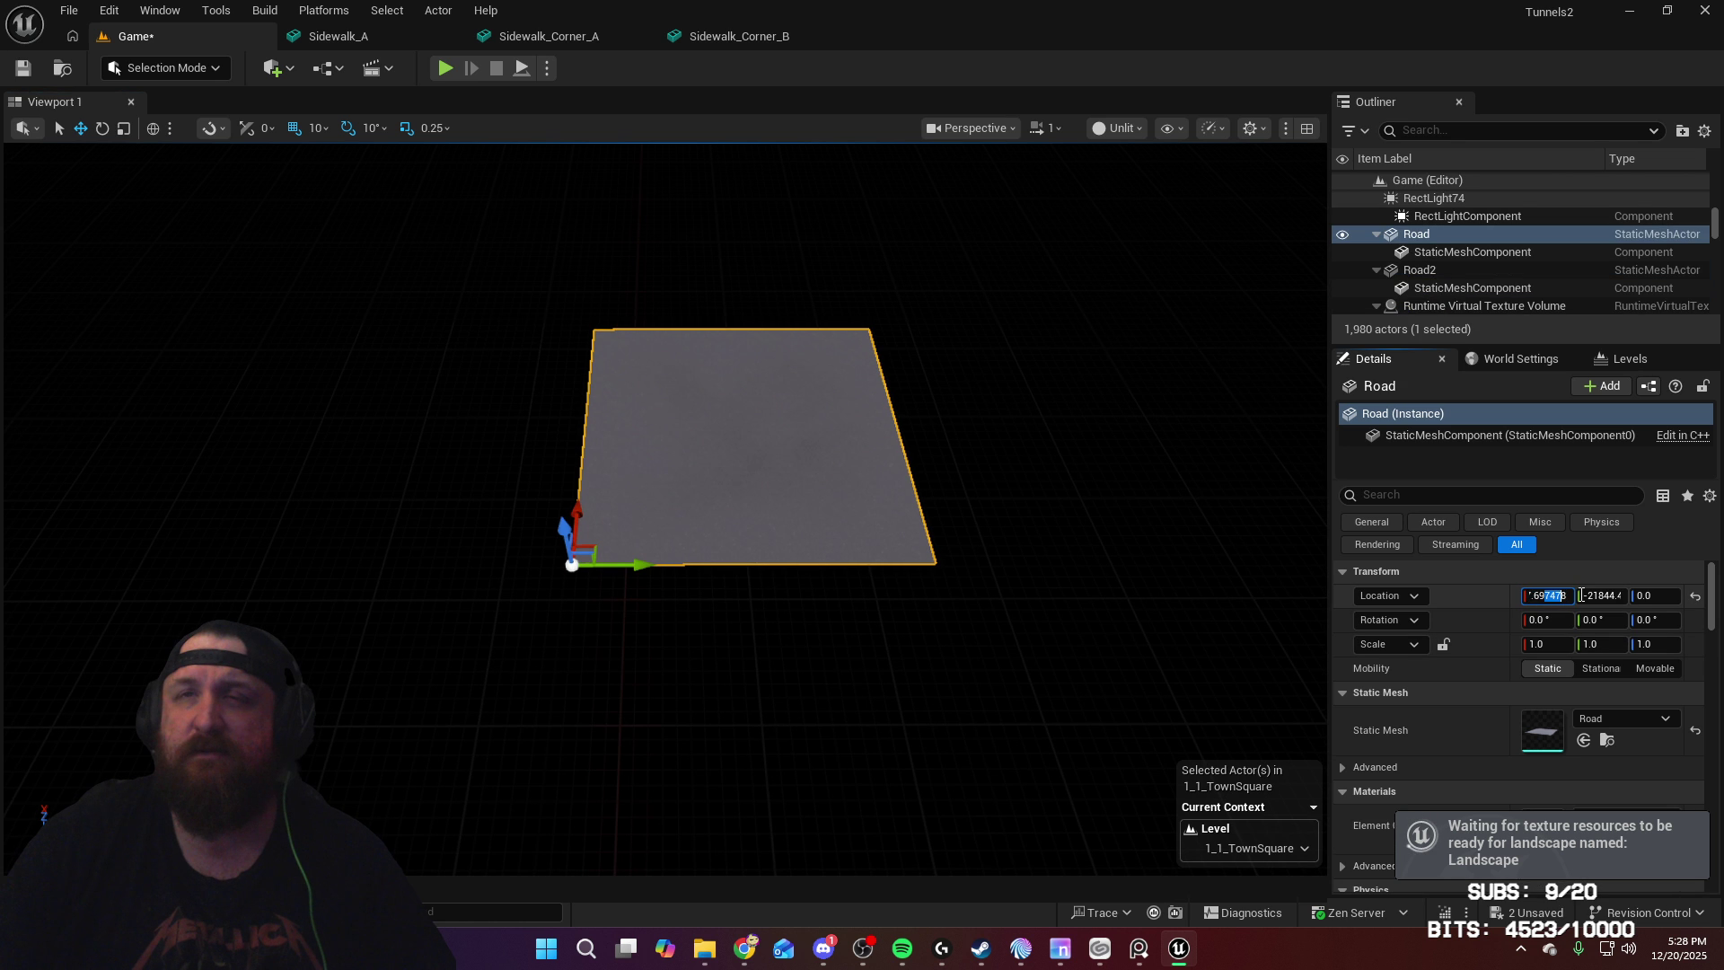
{"action": "left_click", "coordinate": [887, 530]}
{"action": "key", "text": "Delete"}
Step: Round the duplicate's location values to X 43670 and Y -21840
{"action": "left_click", "coordinate": [1546, 597]}
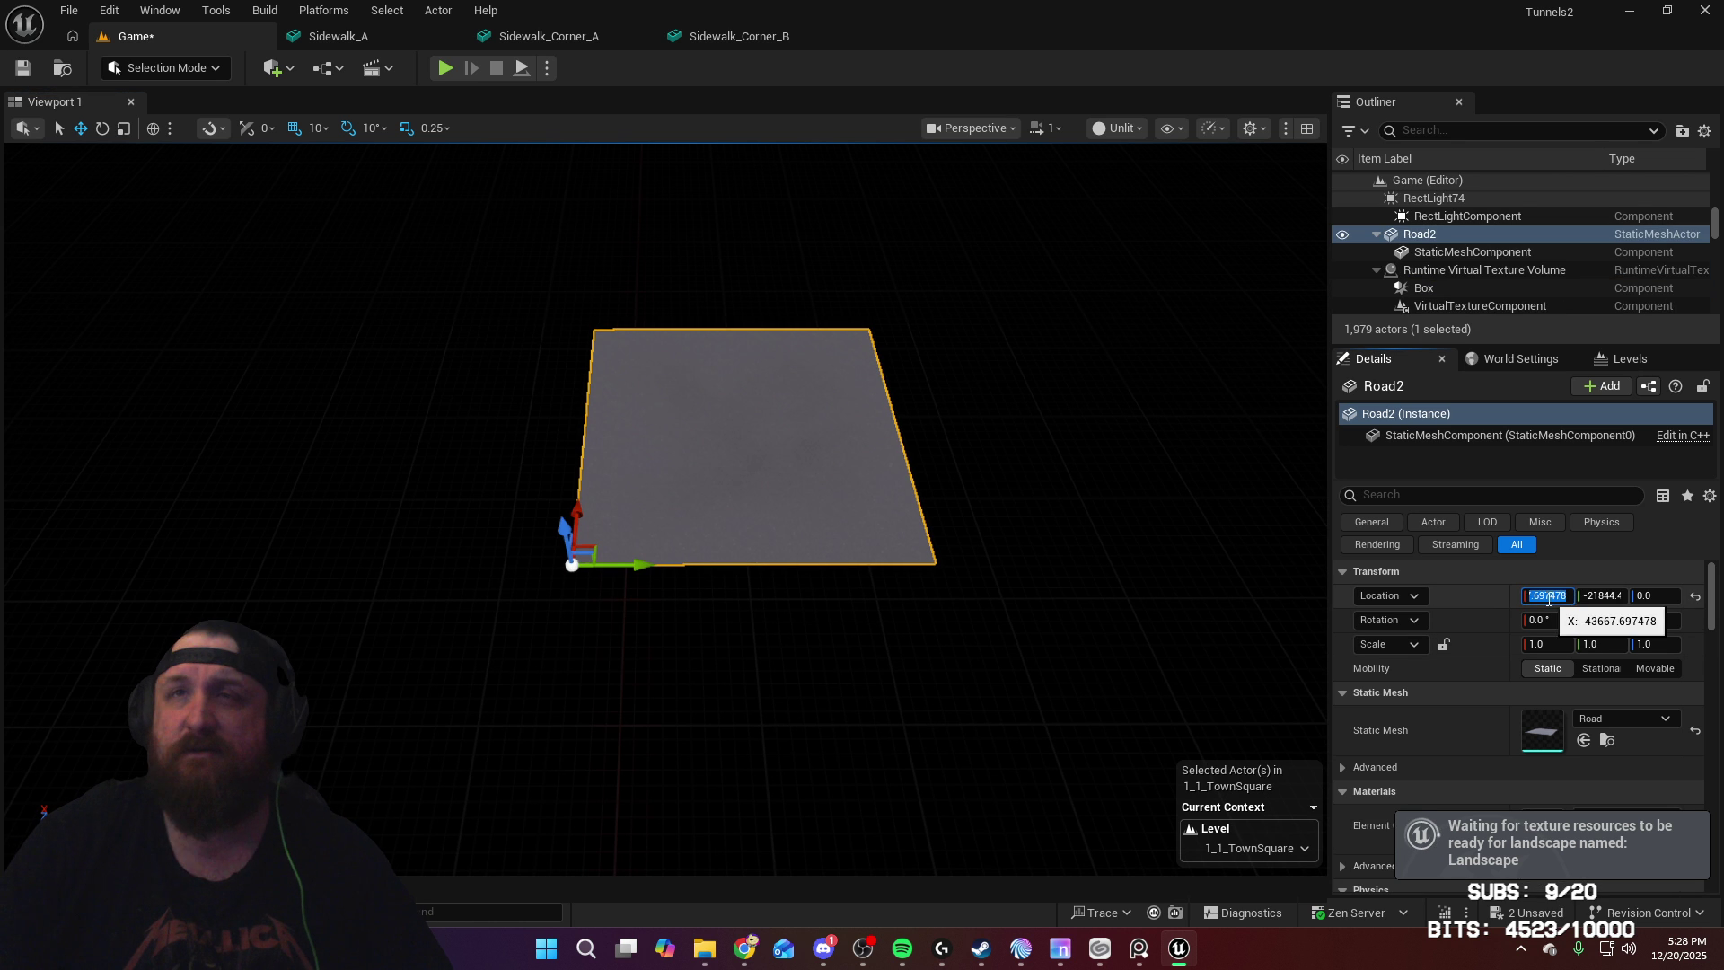
{"action": "left_click_drag", "start_coordinate": [1551, 596], "coordinate": [1568, 595]}
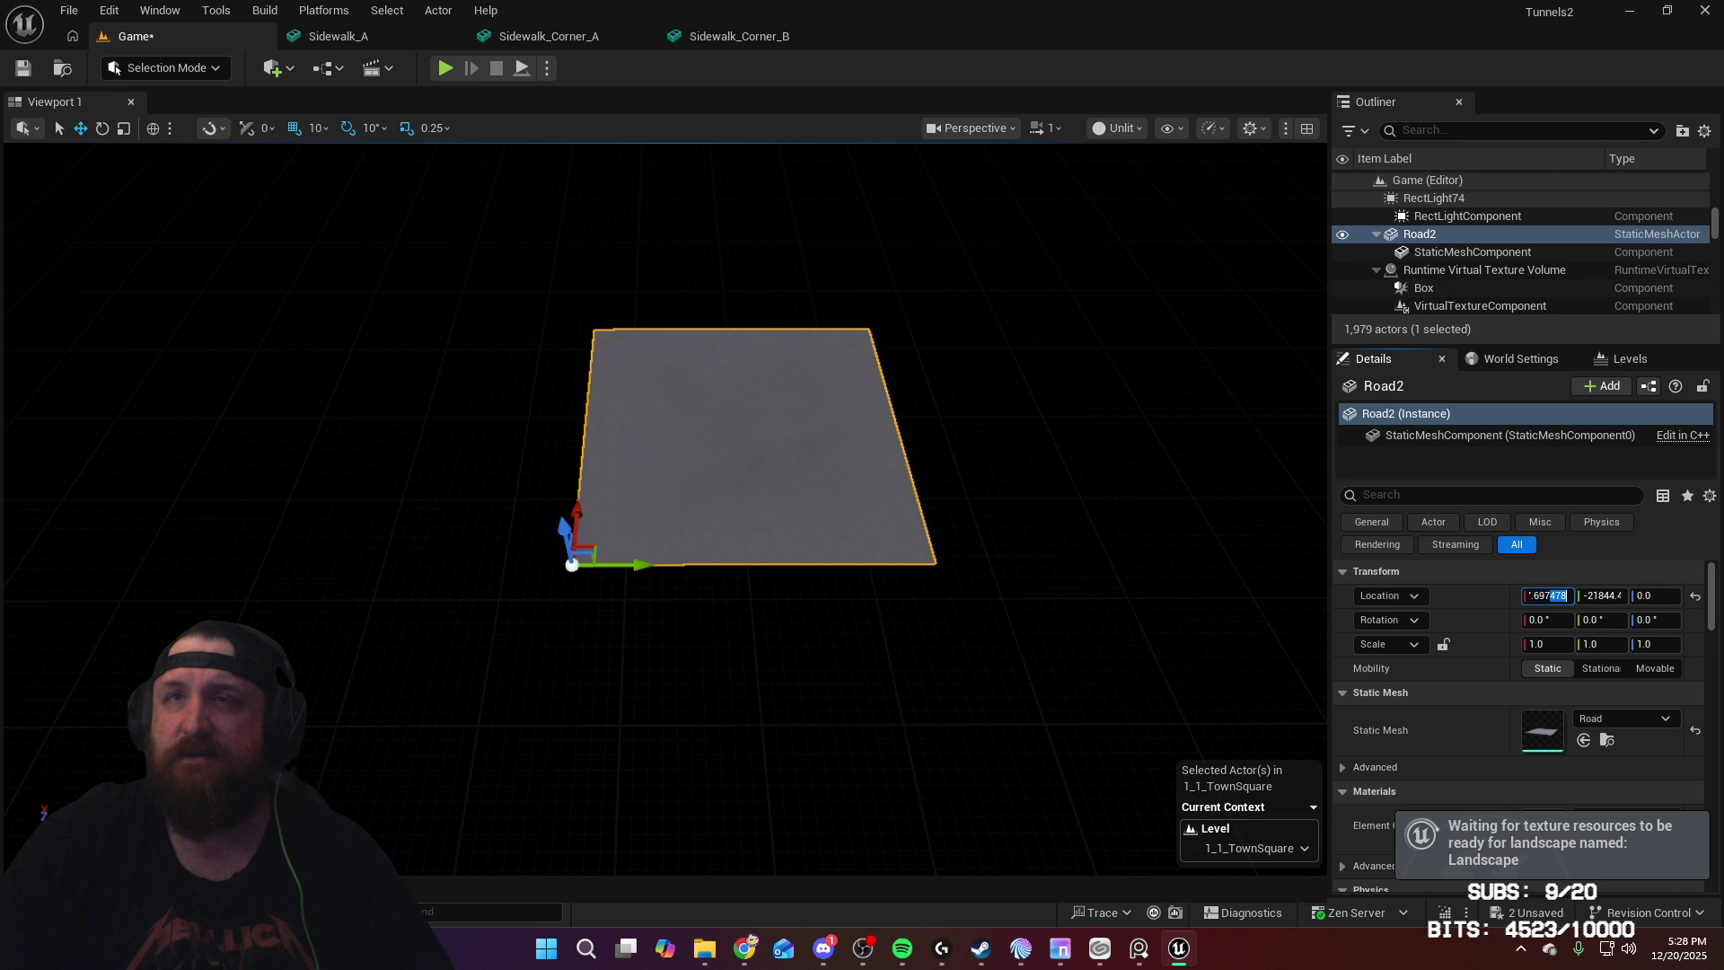
{"action": "key", "text": "BackSpace"}
{"action": "key", "text": "BackSpace"}
{"action": "key", "text": "BackSpace"}
{"action": "key", "text": "BackSpace"}
{"action": "key", "text": "BackSpace"}
{"action": "type", "text": "70"}
{"action": "key", "text": "Return"}
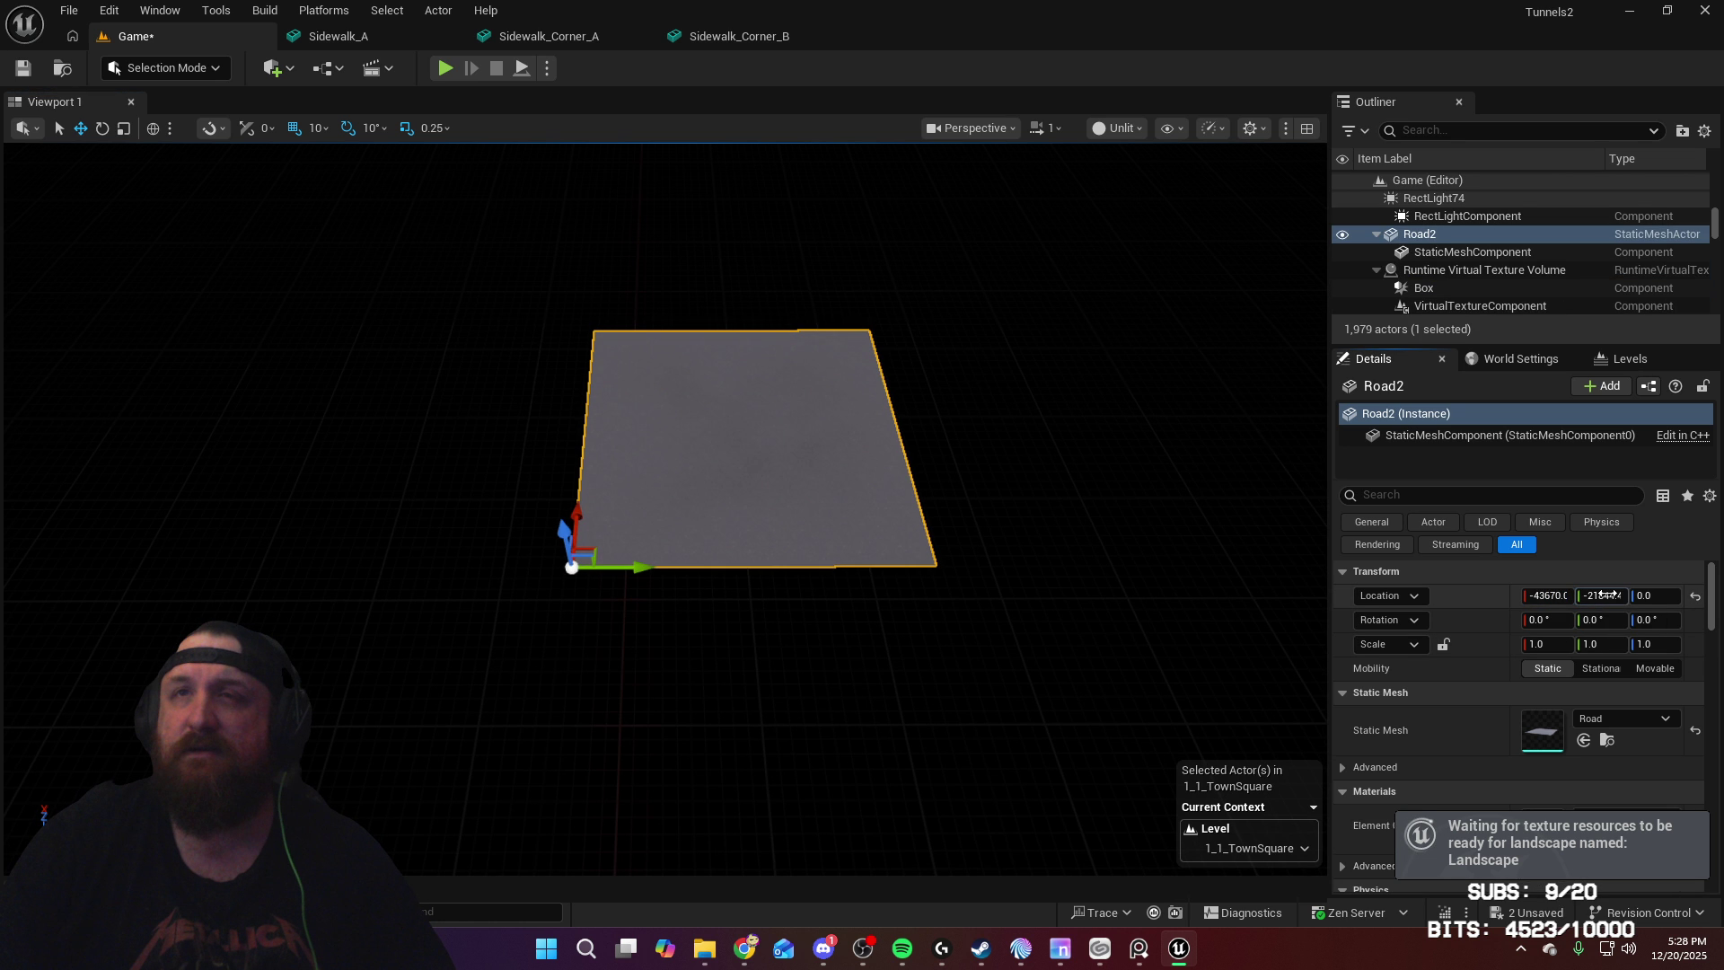
{"action": "left_click", "coordinate": [1606, 595]}
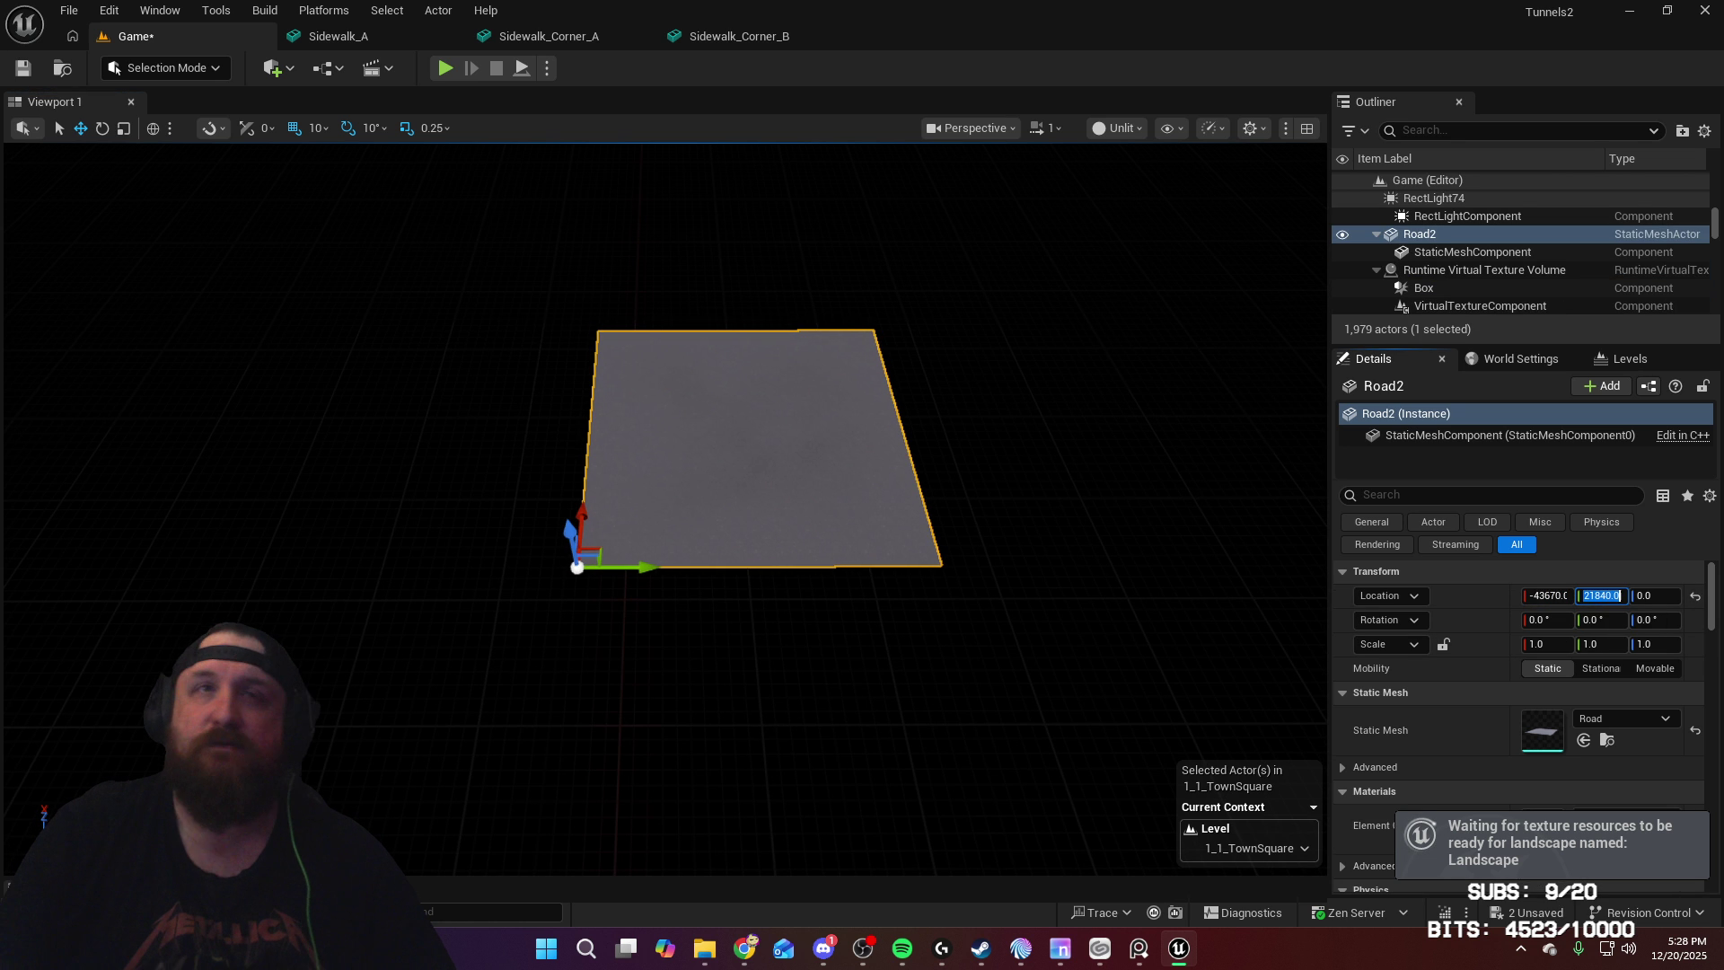
{"action": "type", "text": "0"}
{"action": "key", "text": "Return"}
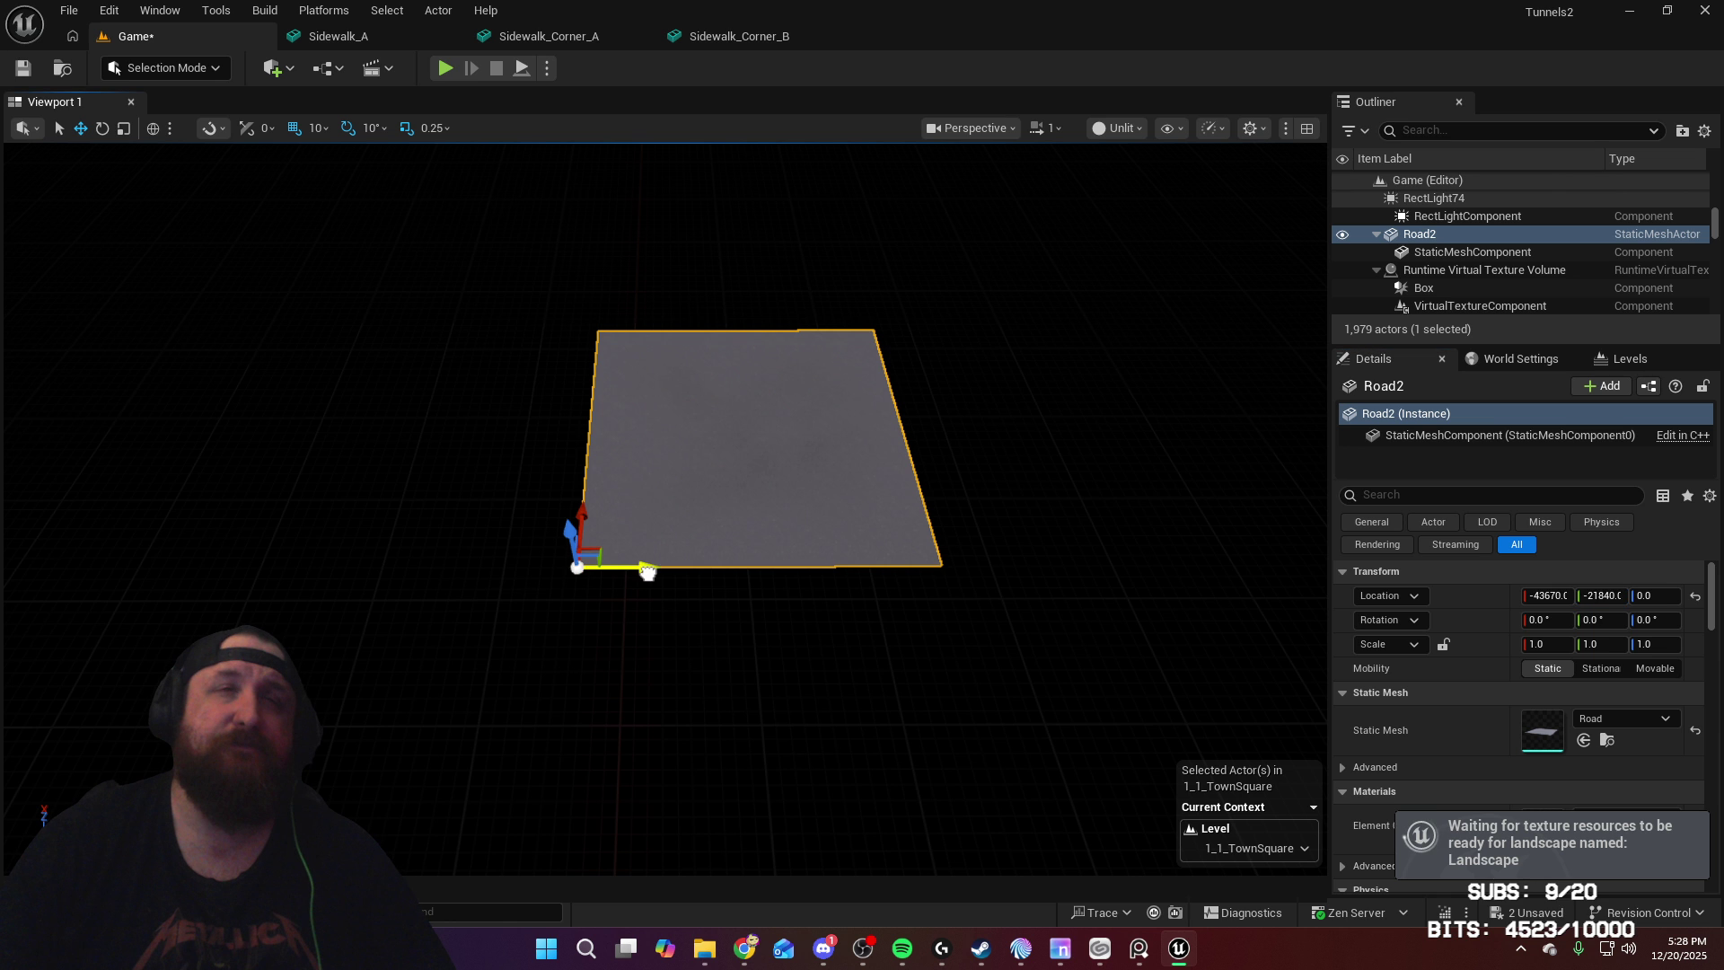
Step: Nudge Road2 with the gizmo to X -43700 and Y -21800
{"action": "left_click_drag", "start_coordinate": [647, 571], "coordinate": [683, 571]}
{"action": "right_click_drag", "start_coordinate": [682, 571], "coordinate": [982, 566]}
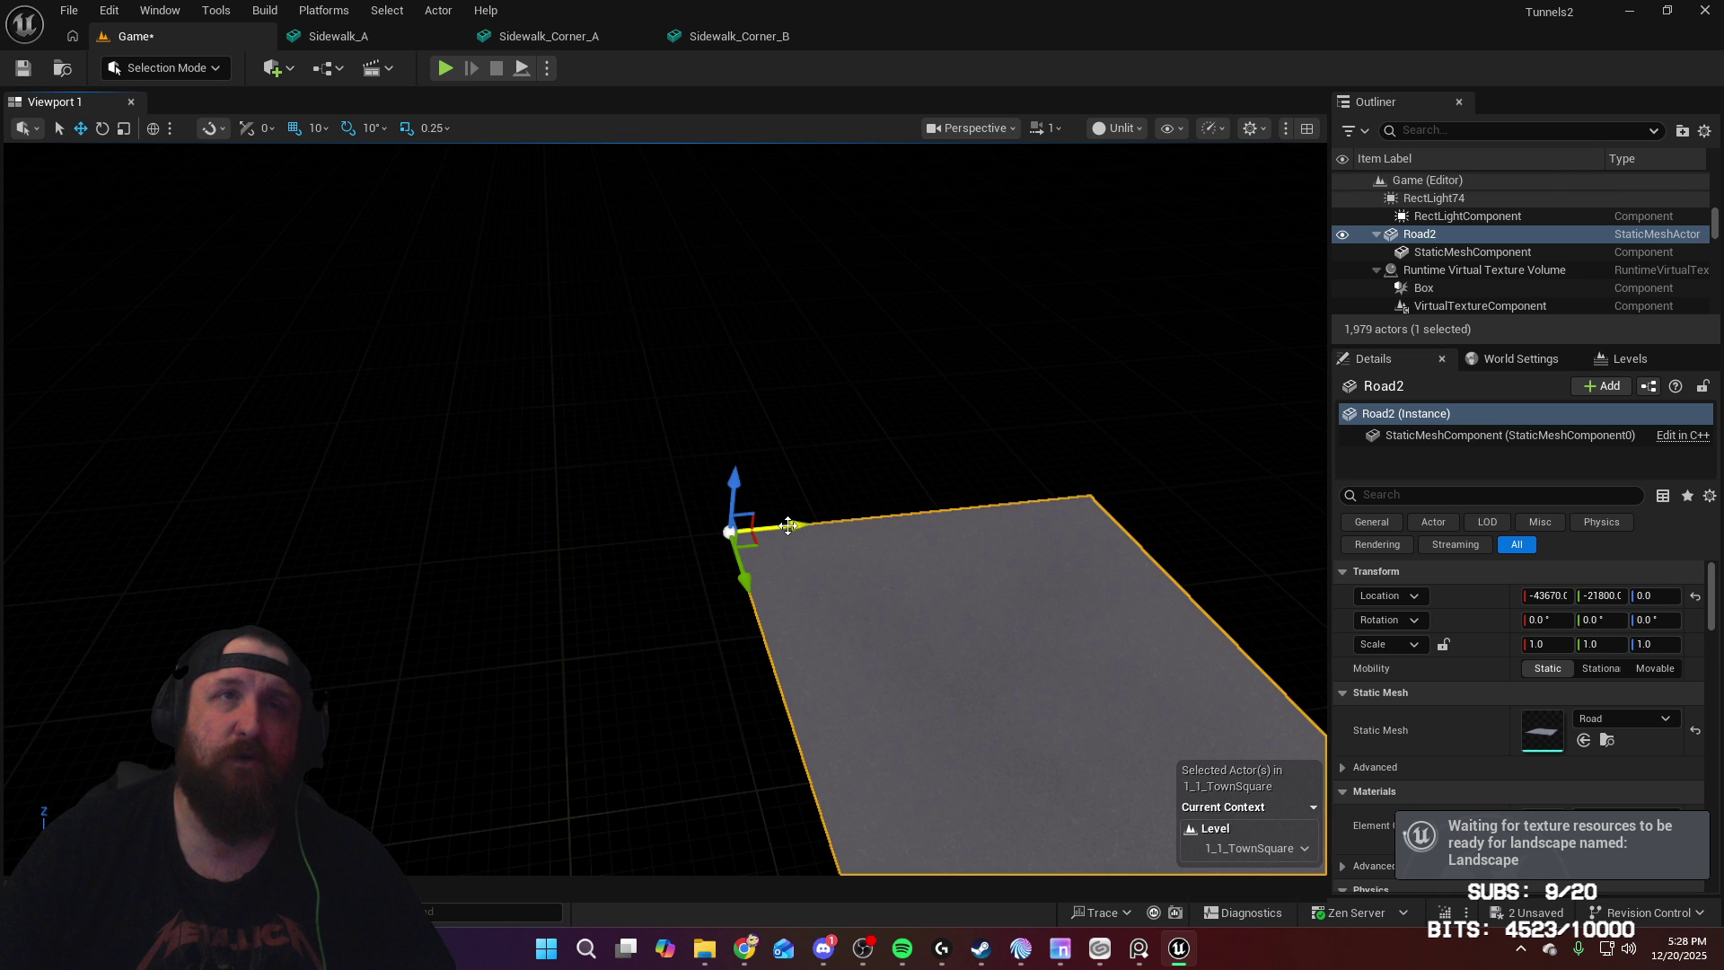
{"action": "left_click_drag", "start_coordinate": [788, 525], "coordinate": [778, 527]}
{"action": "right_click_drag", "start_coordinate": [778, 527], "coordinate": [898, 584]}
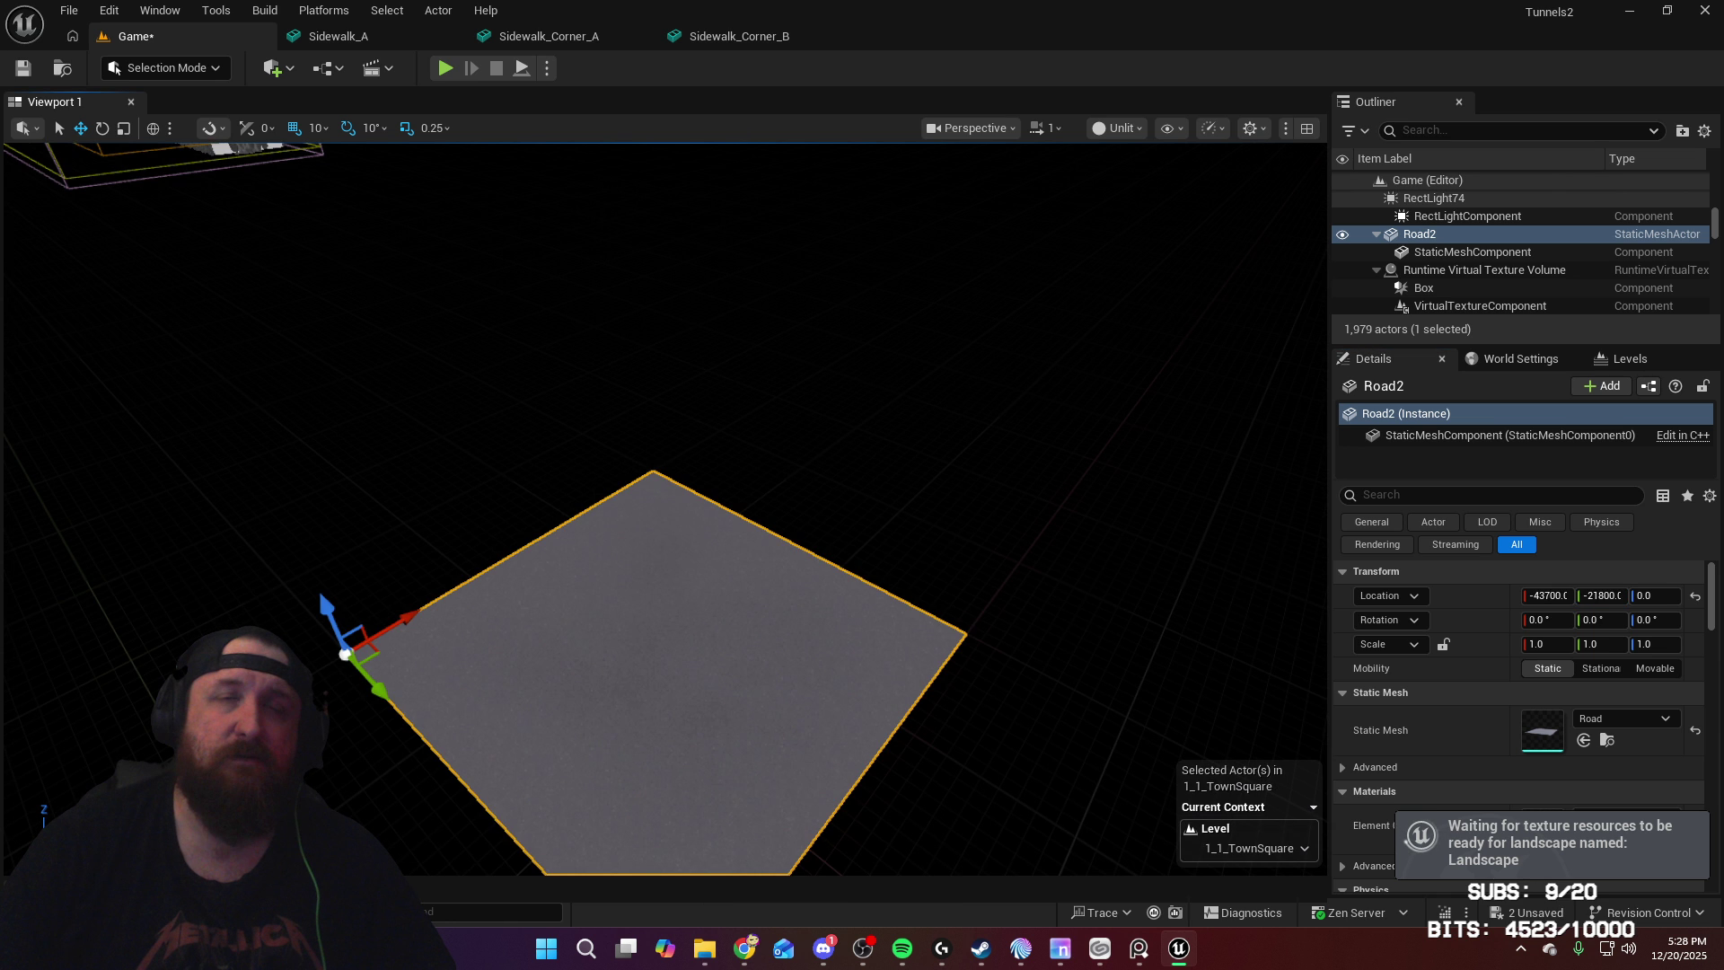
Step: Move Road2 along Y to -11580
{"action": "scroll", "coordinate": [916, 352], "scroll_direction": "down", "scroll_amount": 10}
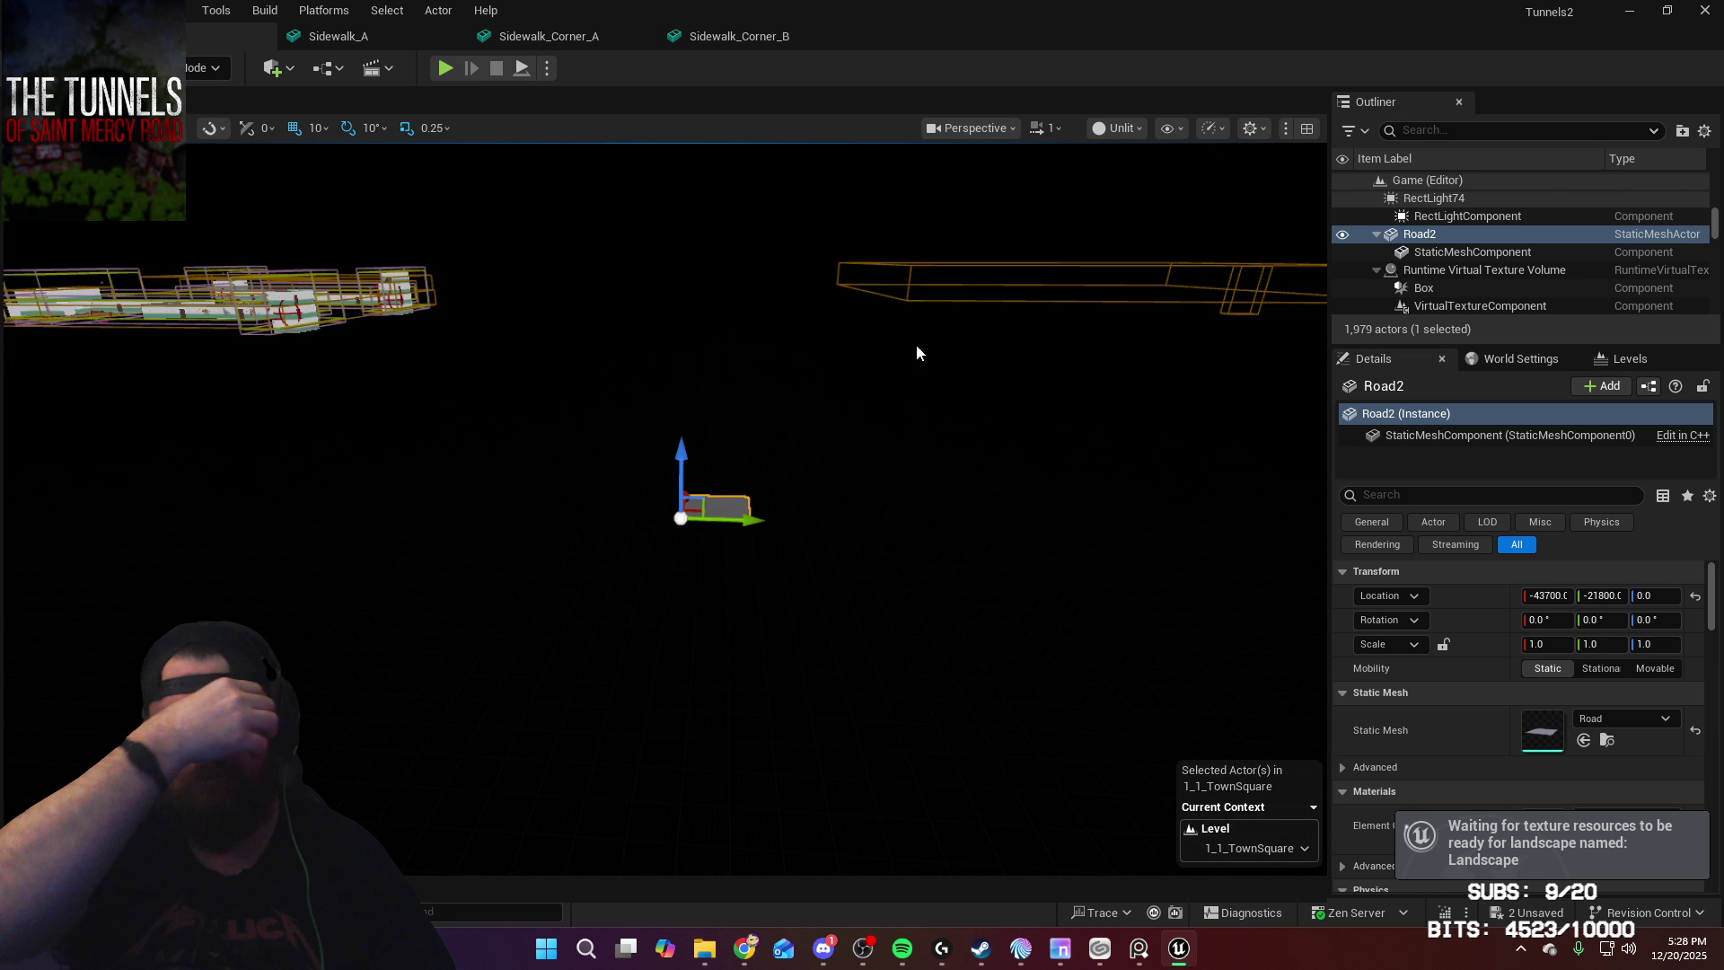
{"action": "right_click_drag", "start_coordinate": [916, 350], "coordinate": [988, 404]}
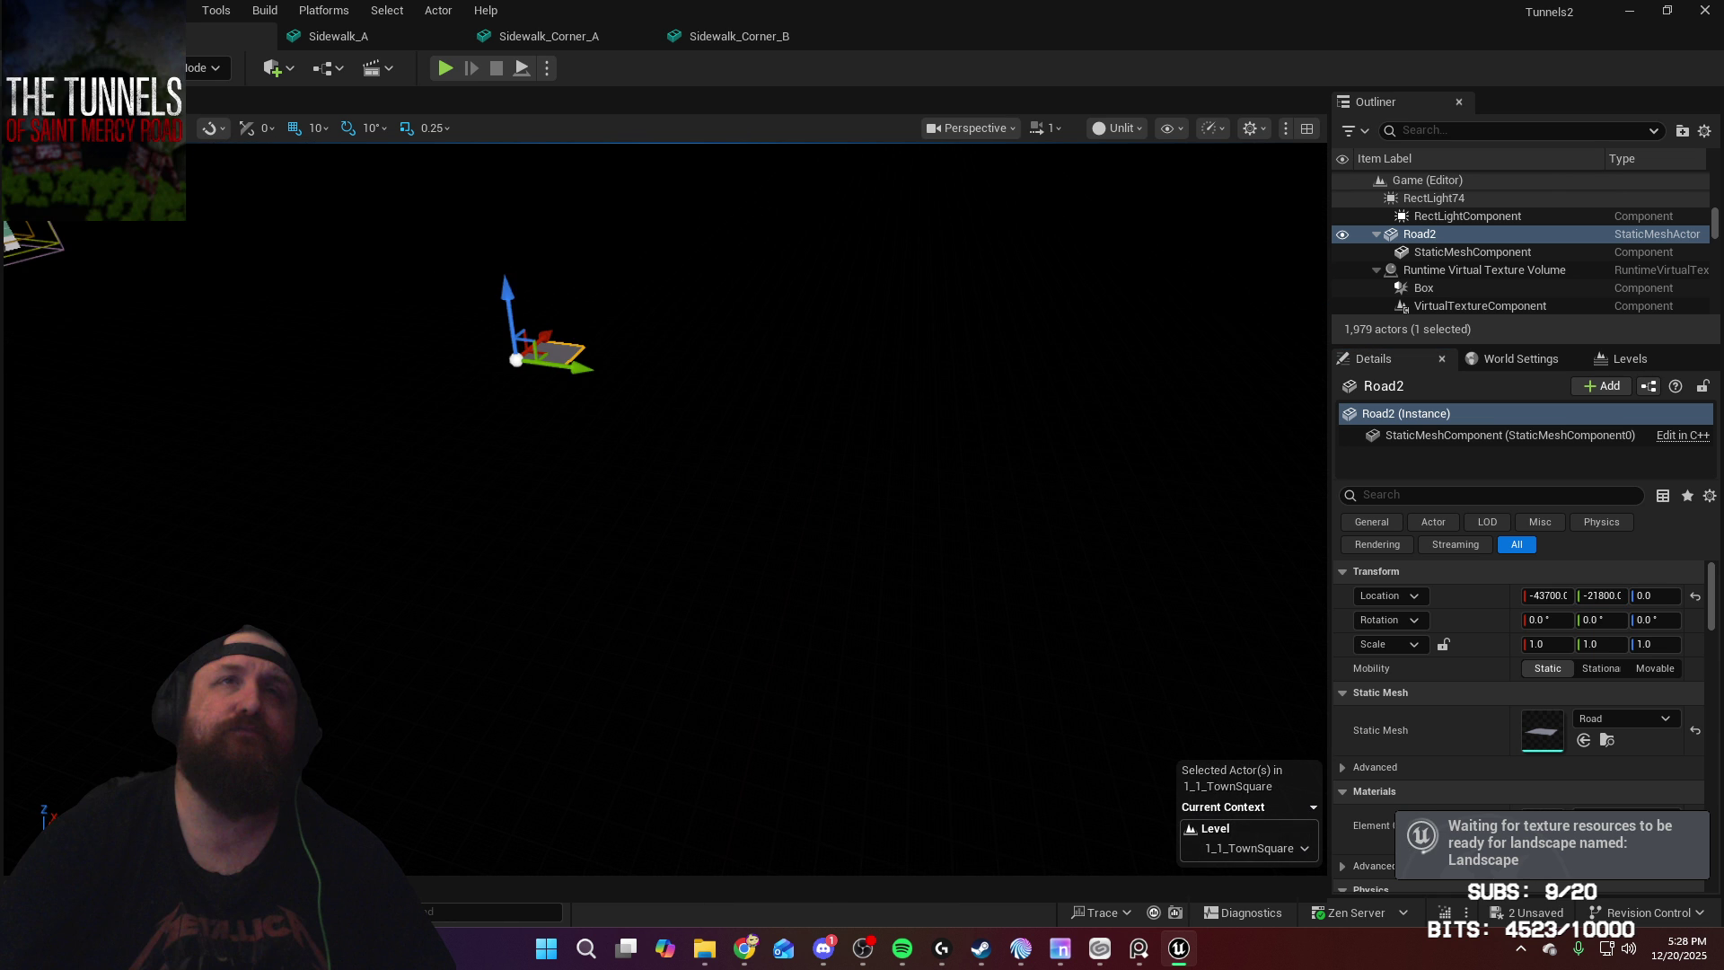
{"action": "right_click_drag", "start_coordinate": [494, 429], "coordinate": [494, 428]}
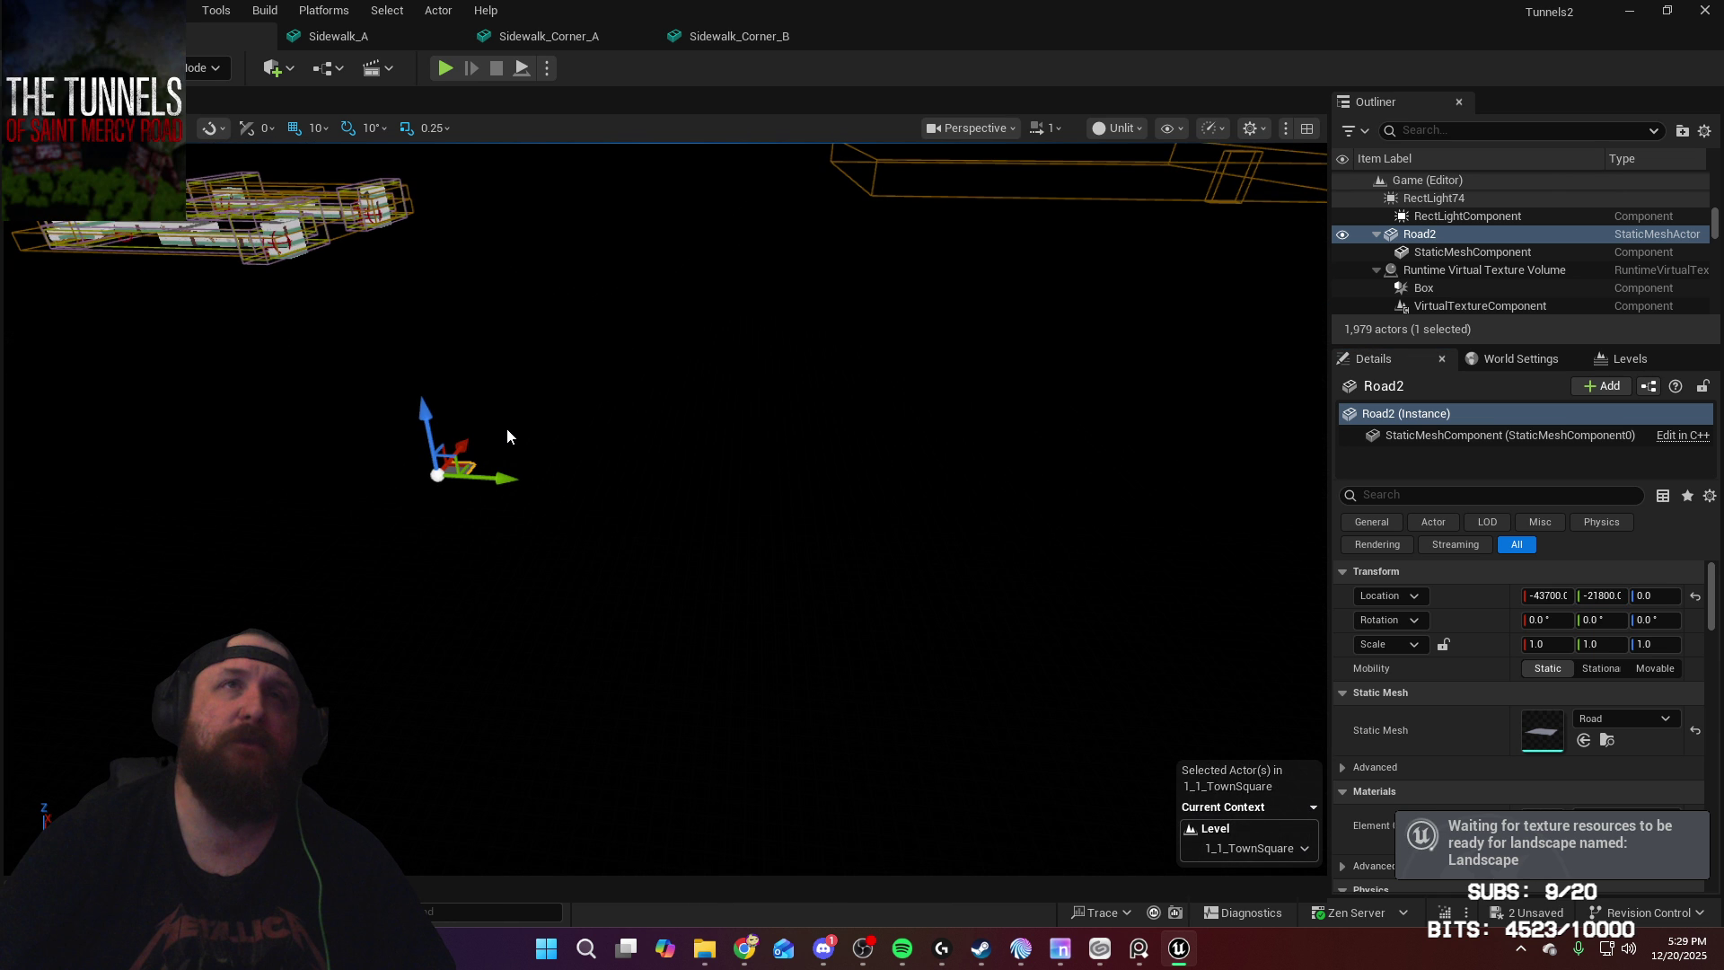
{"action": "left_click_drag", "start_coordinate": [507, 428], "coordinate": [1005, 560]}
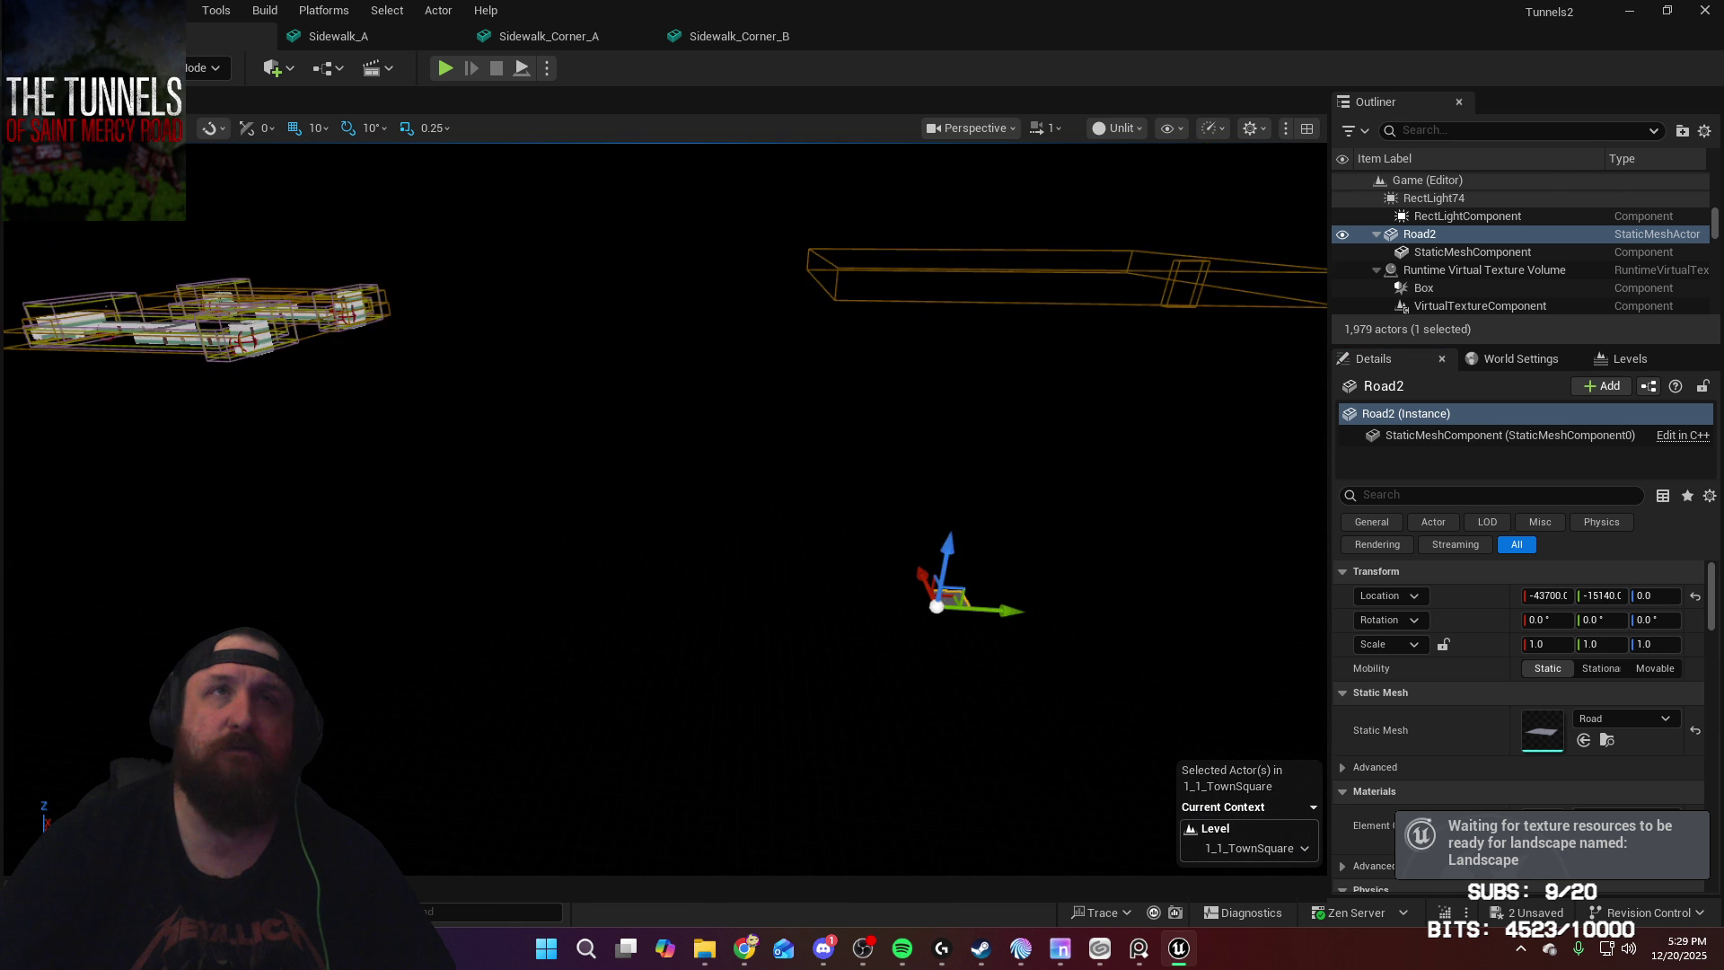
{"action": "right_click_drag", "start_coordinate": [665, 509], "coordinate": [664, 510]}
{"action": "right_click_drag", "start_coordinate": [683, 595], "coordinate": [682, 595]}
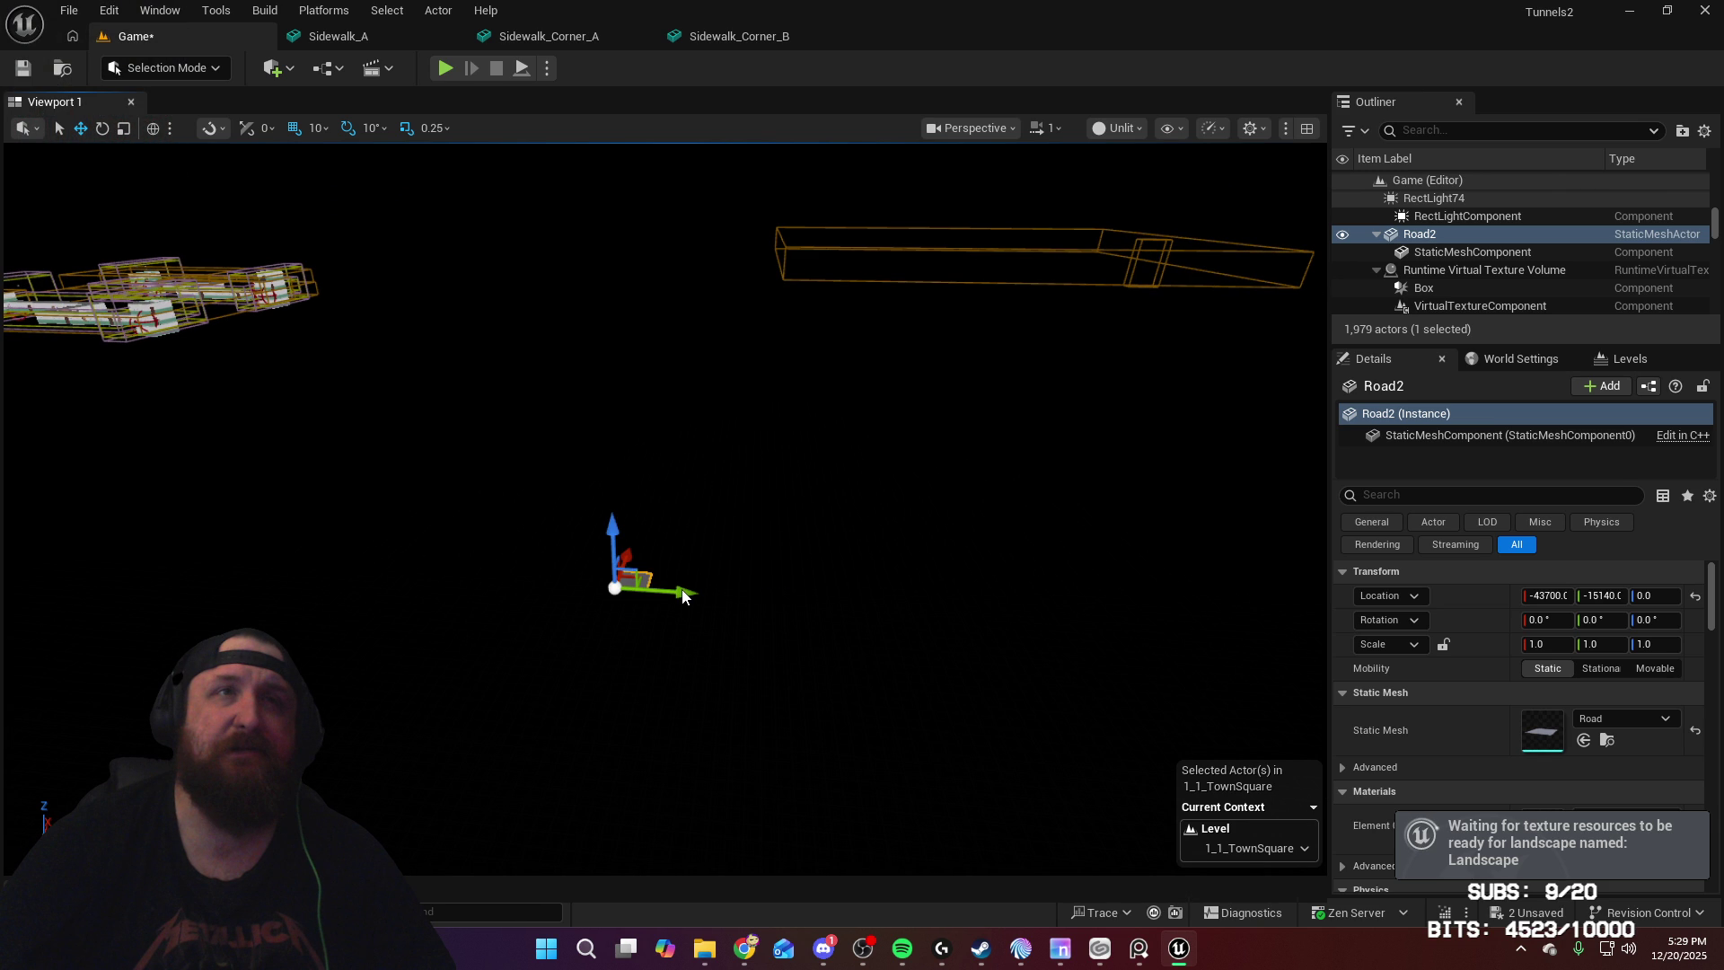
{"action": "left_click_drag", "start_coordinate": [682, 595], "coordinate": [731, 512]}
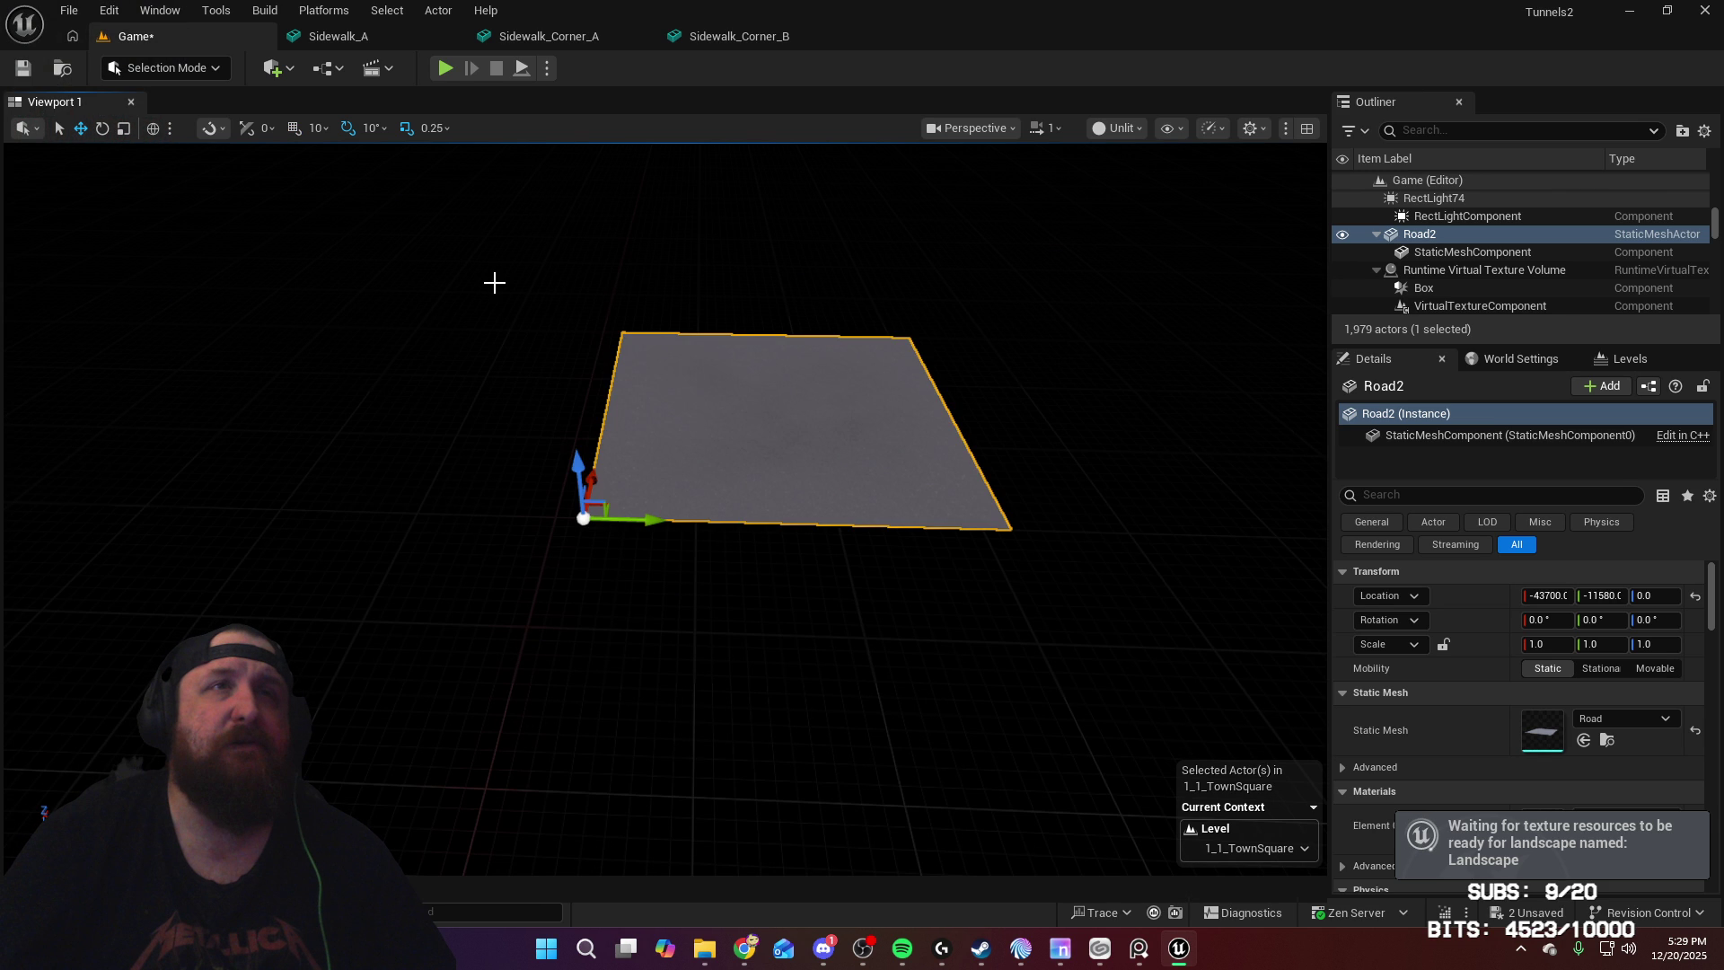
Step: Alt-drag a copy, Road3, beside Road2, then duplicate both tiles
{"action": "left_click_drag", "start_coordinate": [628, 519], "coordinate": [217, 468], "text": "alt"}
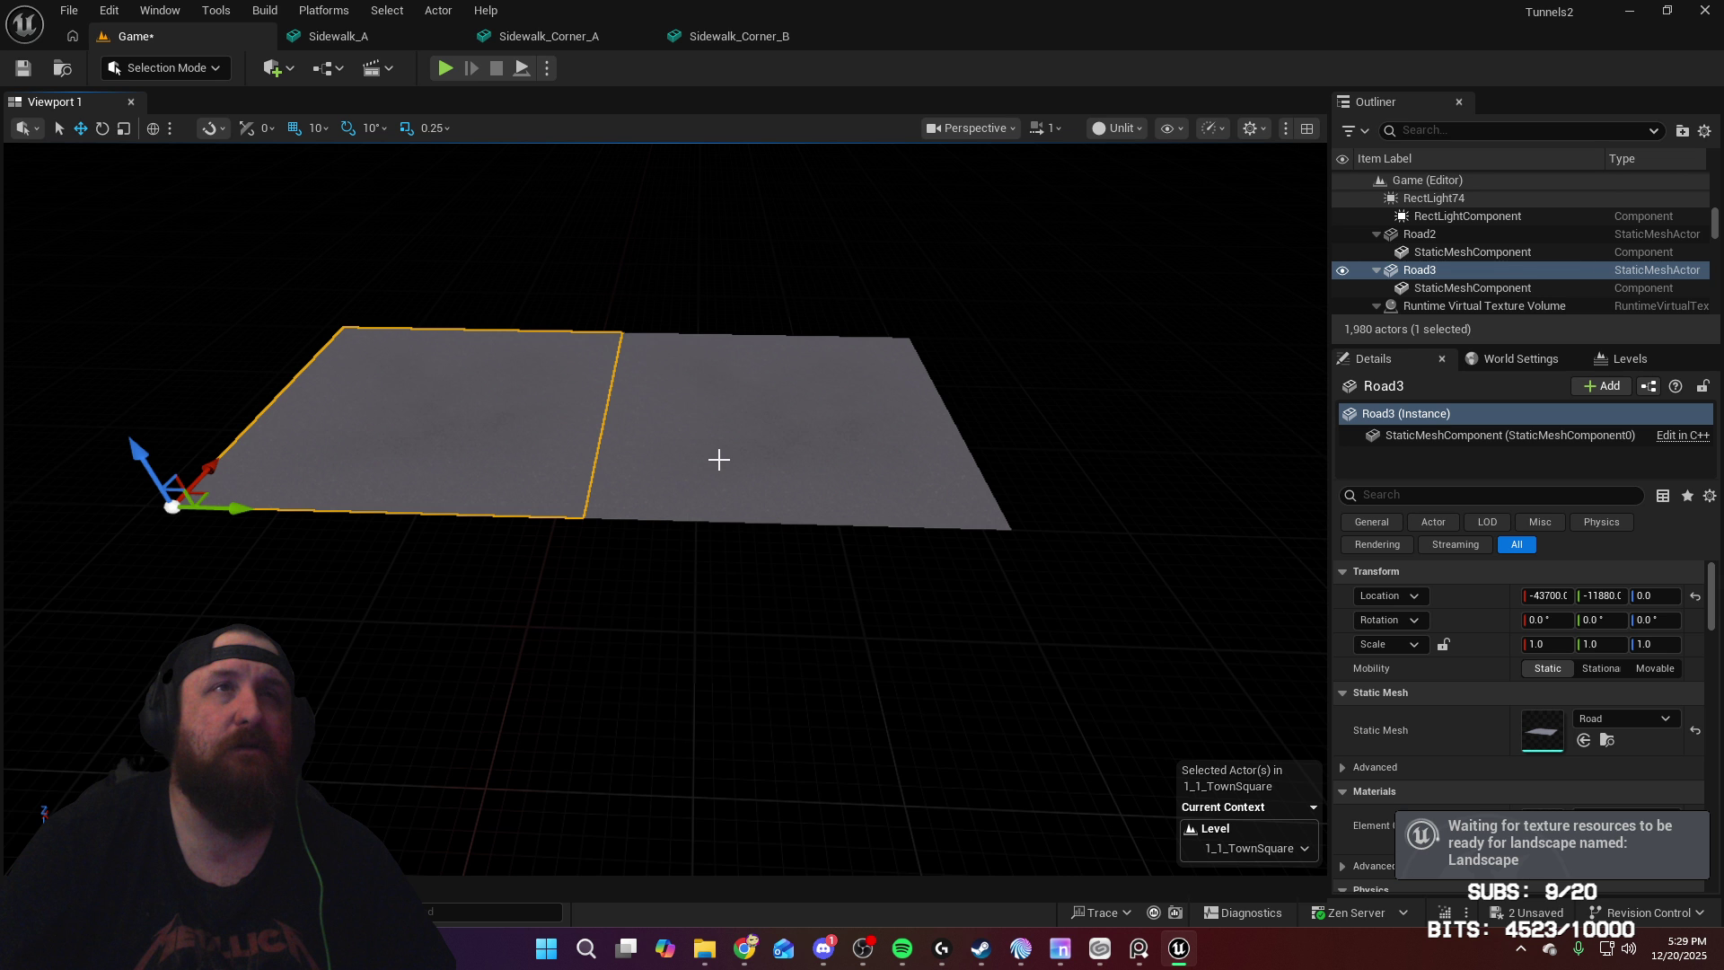
{"action": "left_click", "coordinate": [719, 460], "text": "ctrl"}
{"action": "key", "text": "ctrl+d"}
Step: Duplicate road tiles into a six-tile block, copy it and slide it flush along Y
{"action": "key", "text": "f"}
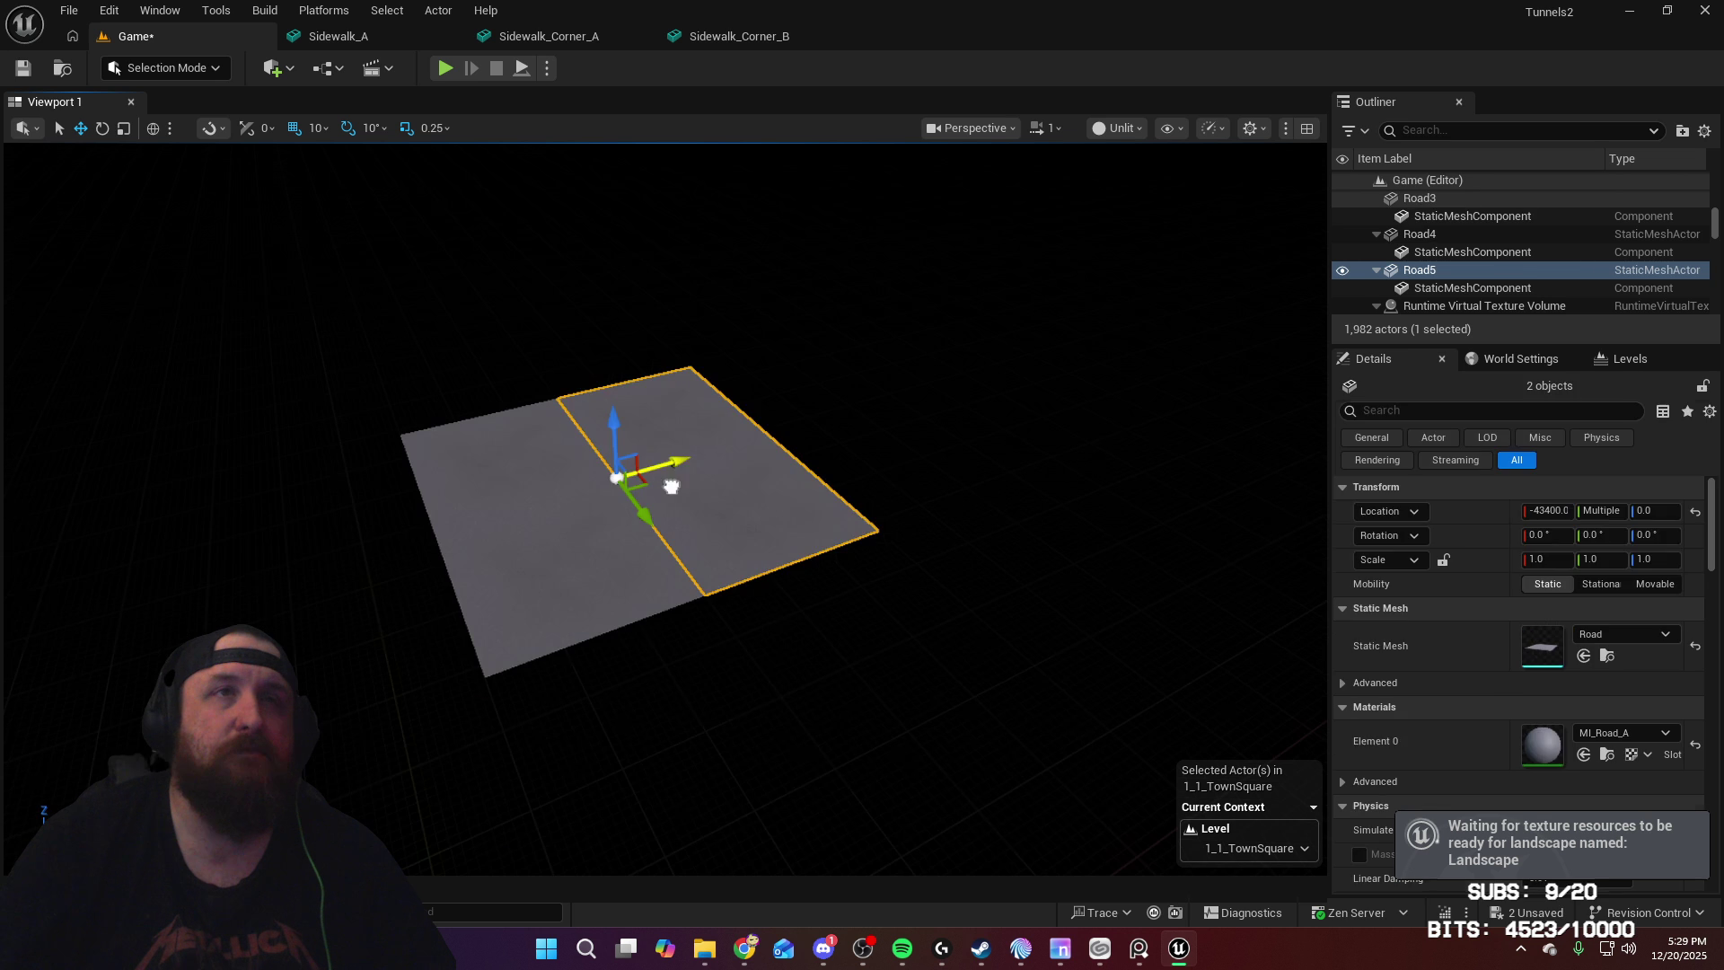
{"action": "left_click", "coordinate": [526, 463]}
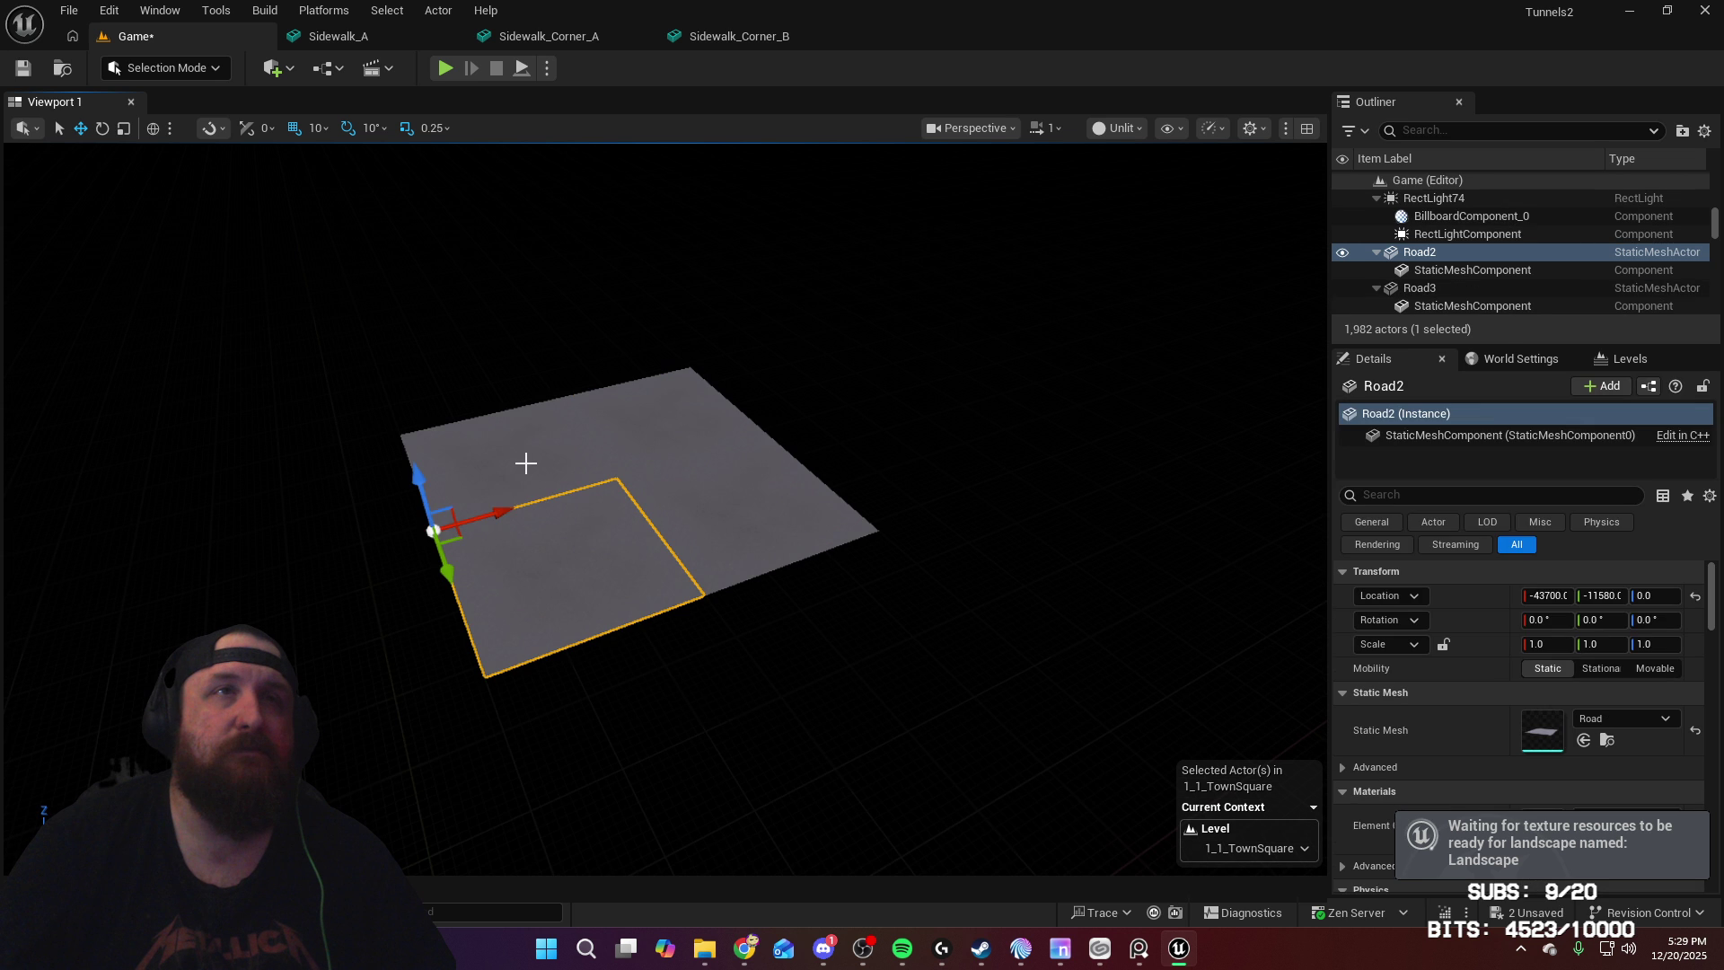
{"action": "left_click", "coordinate": [643, 450], "text": "ctrl"}
{"action": "key", "text": "ctrl+d"}
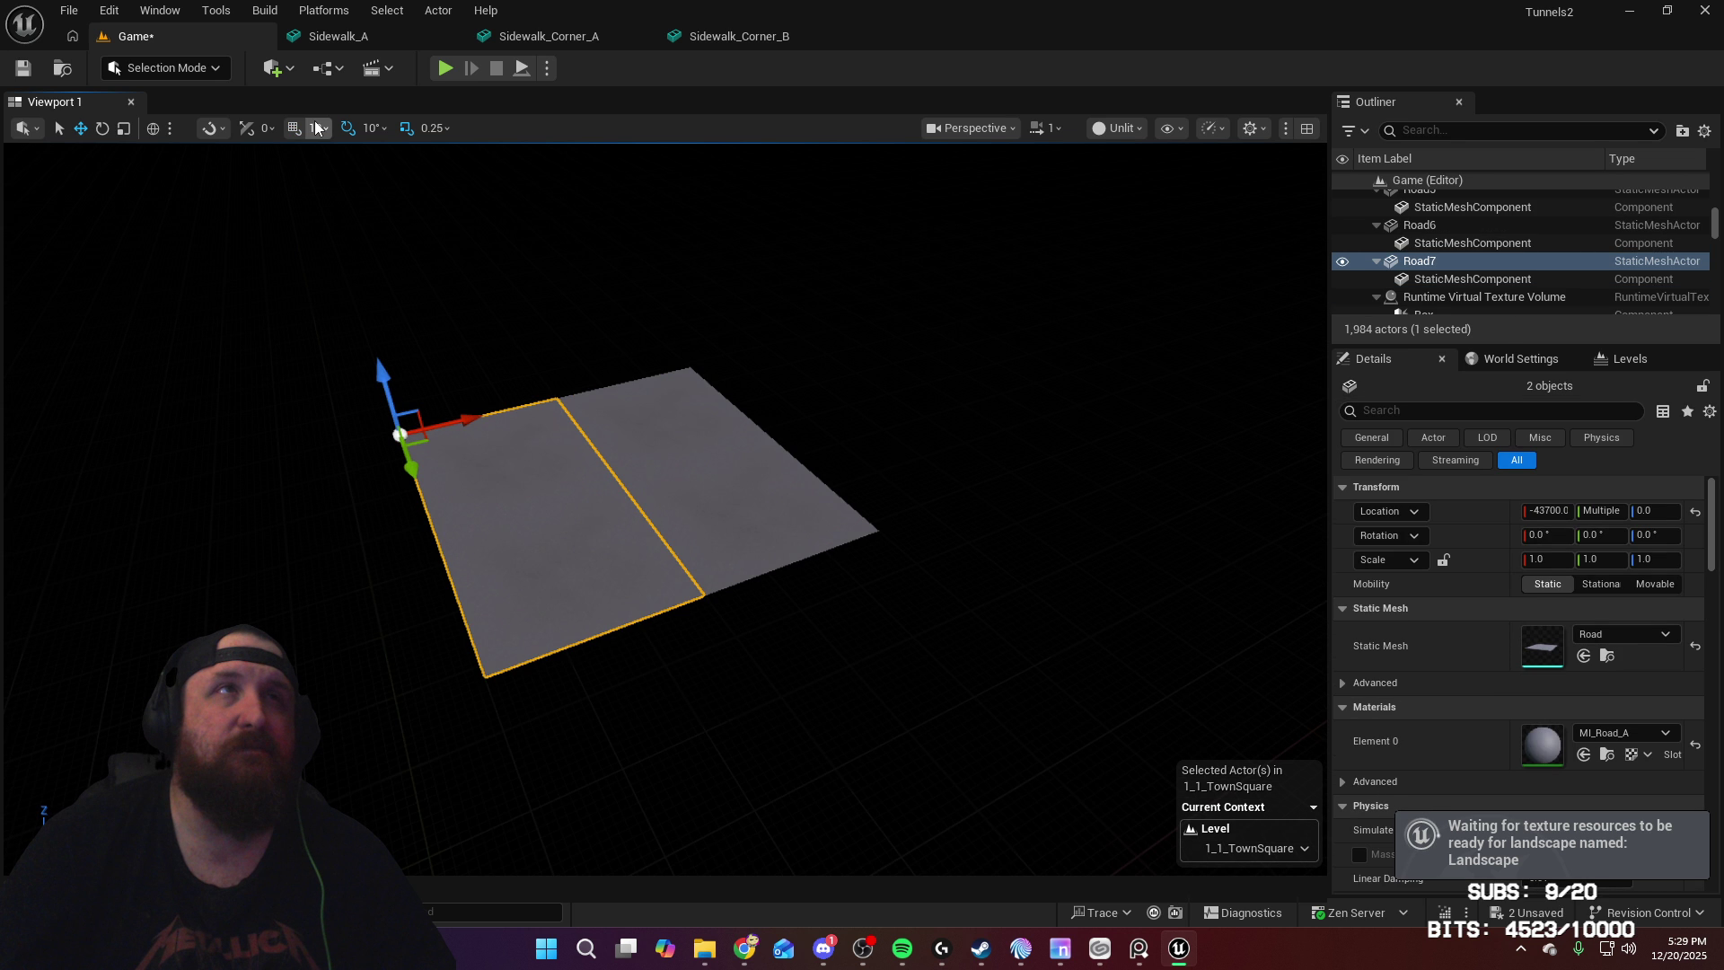
{"action": "mouse_move", "coordinate": [750, 565]}
{"action": "left_mouse_down"}
{"action": "mouse_move", "coordinate": [588, 573]}
{"action": "mouse_move", "coordinate": [667, 545]}
{"action": "left_mouse_up"}
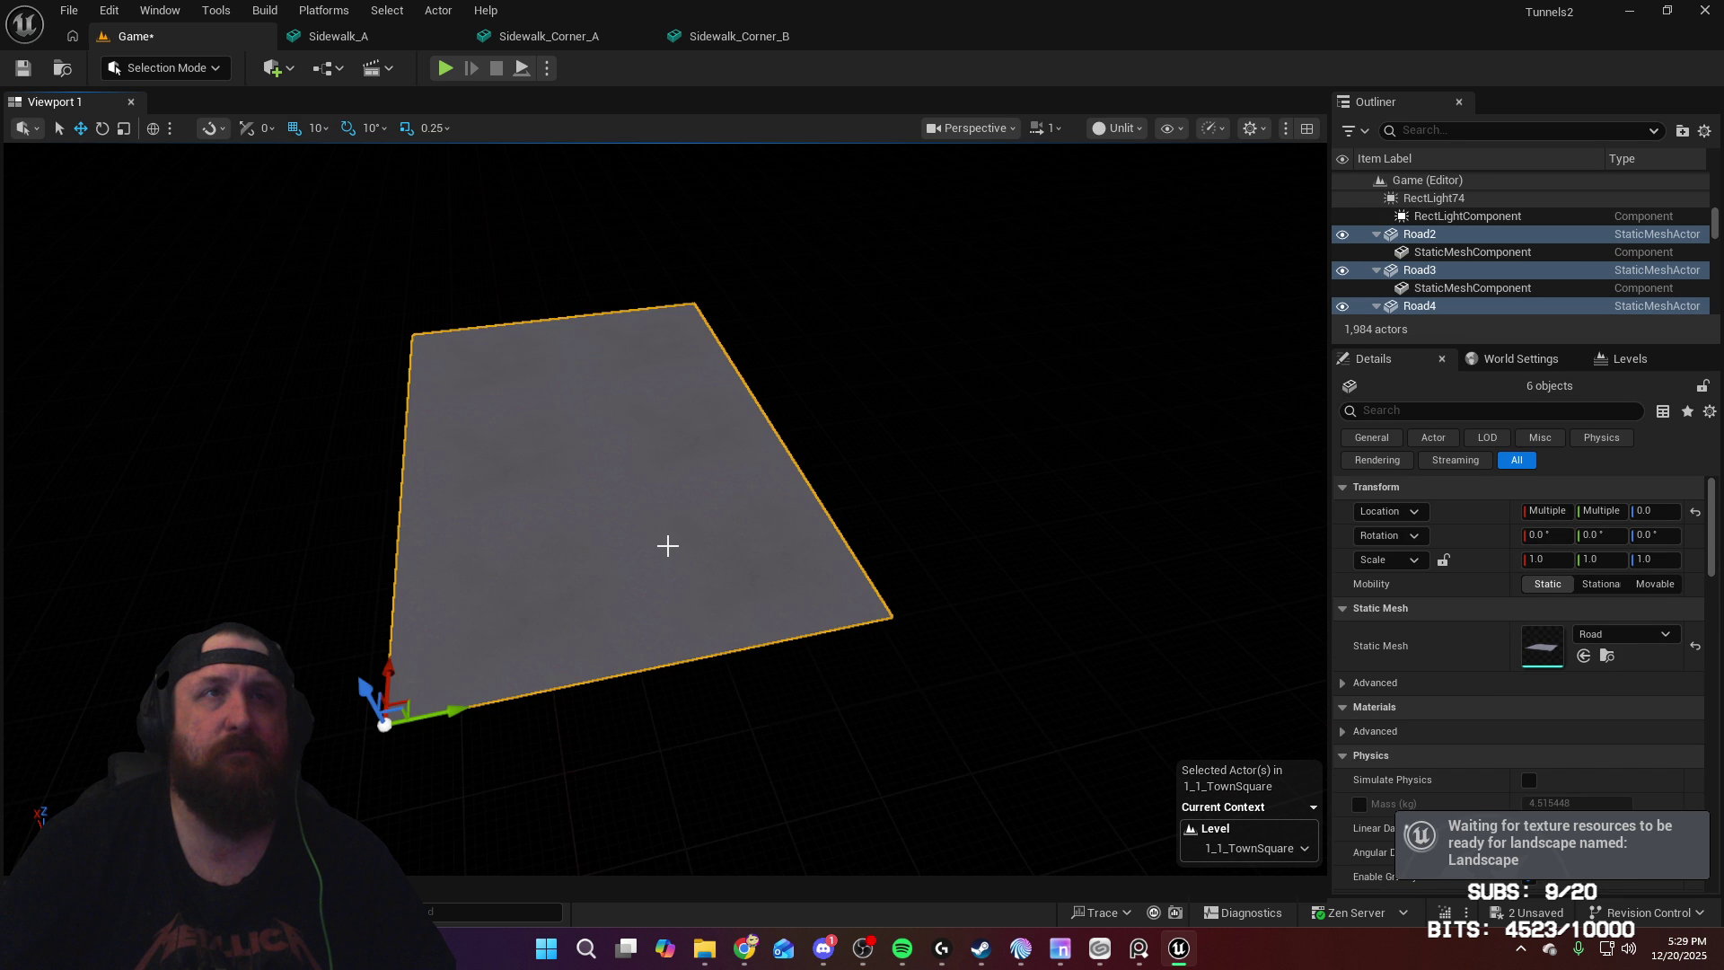
{"action": "middle_click_drag", "start_coordinate": [667, 545], "coordinate": [545, 509]}
{"action": "key", "text": "ctrl+z"}
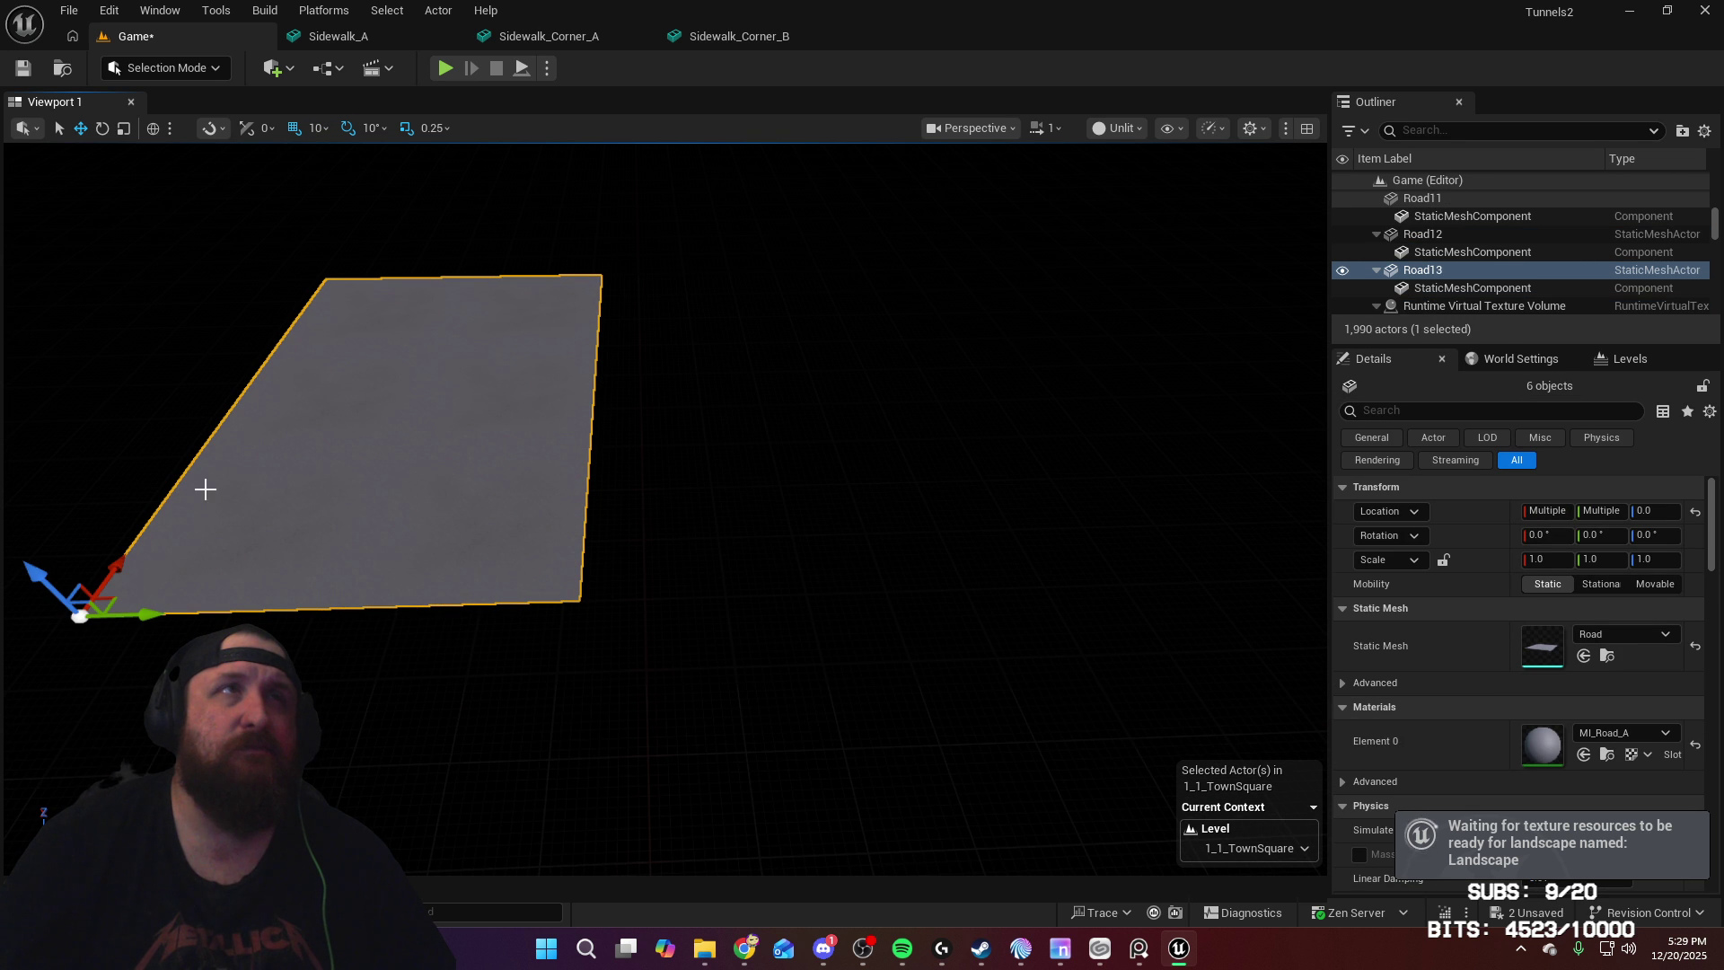
{"action": "mouse_move", "coordinate": [148, 614]}
{"action": "left_mouse_down"}
{"action": "mouse_move", "coordinate": [731, 628]}
{"action": "mouse_move", "coordinate": [646, 639]}
{"action": "left_mouse_up"}
{"action": "left_click_drag", "start_coordinate": [407, 577], "coordinate": [566, 556], "text": "alt"}
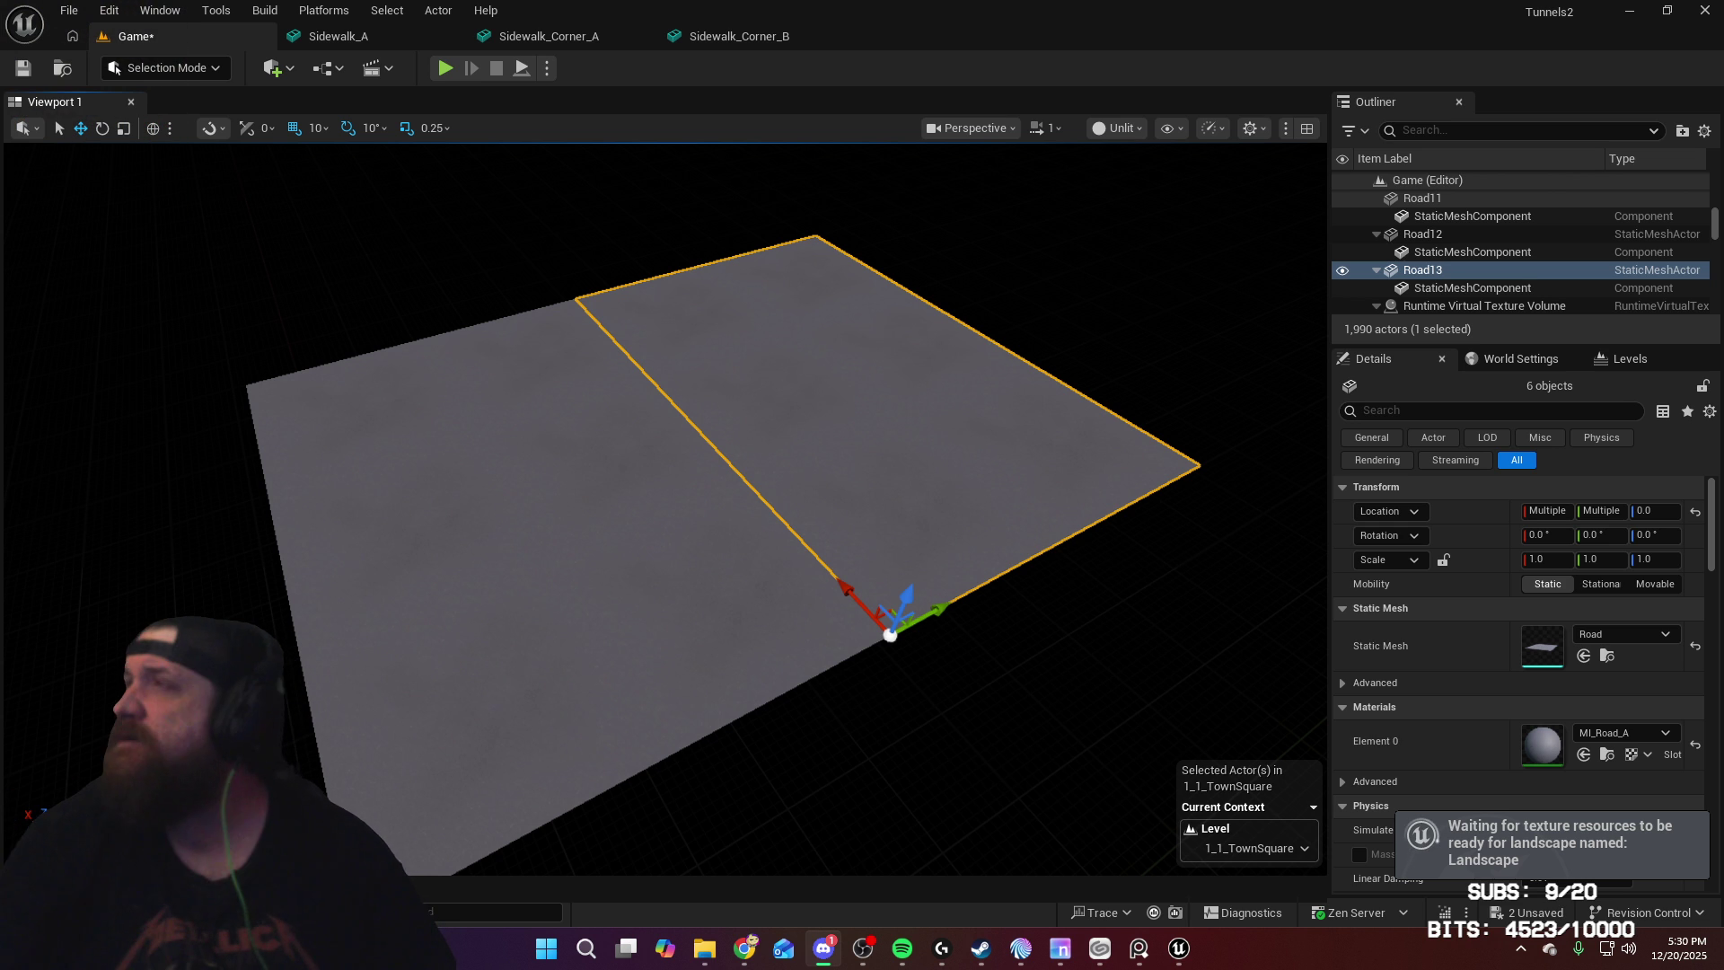
{"action": "mouse_move", "coordinate": [911, 582]}
{"action": "left_mouse_down", "text": "alt"}
{"action": "mouse_move", "coordinate": [923, 500]}
{"action": "mouse_move", "coordinate": [794, 509]}
{"action": "left_mouse_up", "text": "alt"}
Step: Select road tiles up to Road3 and turn the view toward the road's edge
{"action": "left_click", "coordinate": [771, 514]}
{"action": "left_click", "coordinate": [571, 539]}
{"action": "left_click", "coordinate": [343, 540]}
{"action": "left_click", "coordinate": [785, 557]}
{"action": "left_click_drag", "start_coordinate": [784, 557], "coordinate": [857, 556]}
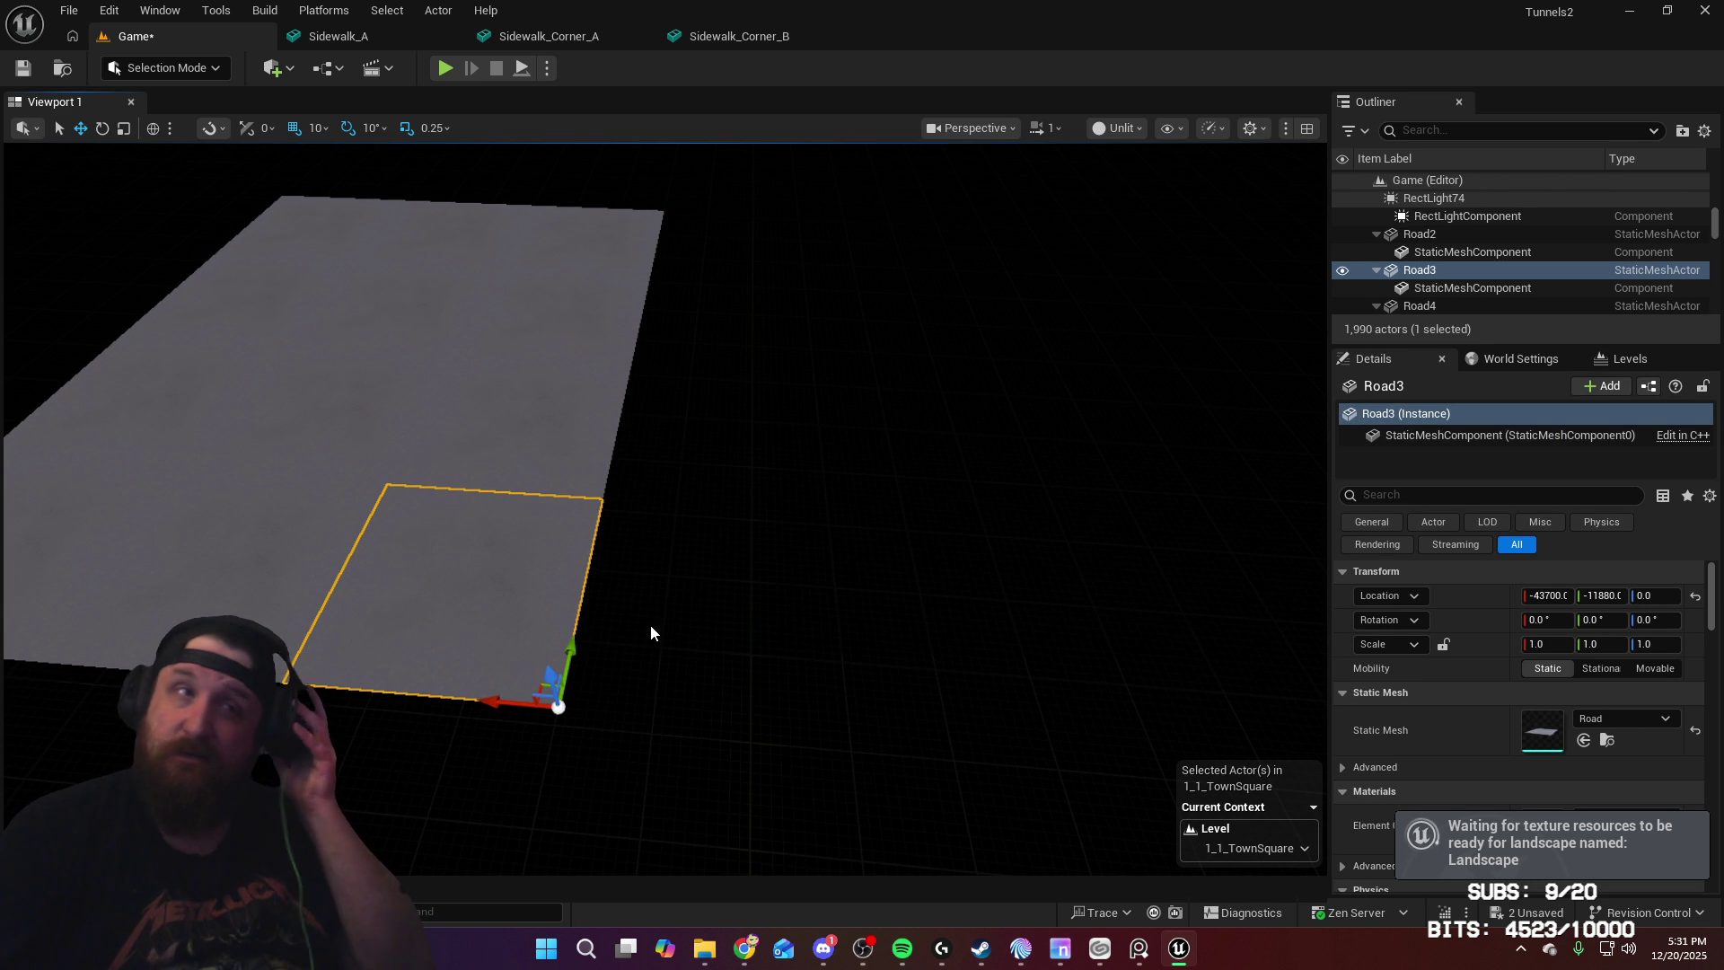
Step: Drop a Sidewalk_A slab from the Town/Sidewalk folder into the level
{"action": "key", "text": "ctrl+space"}
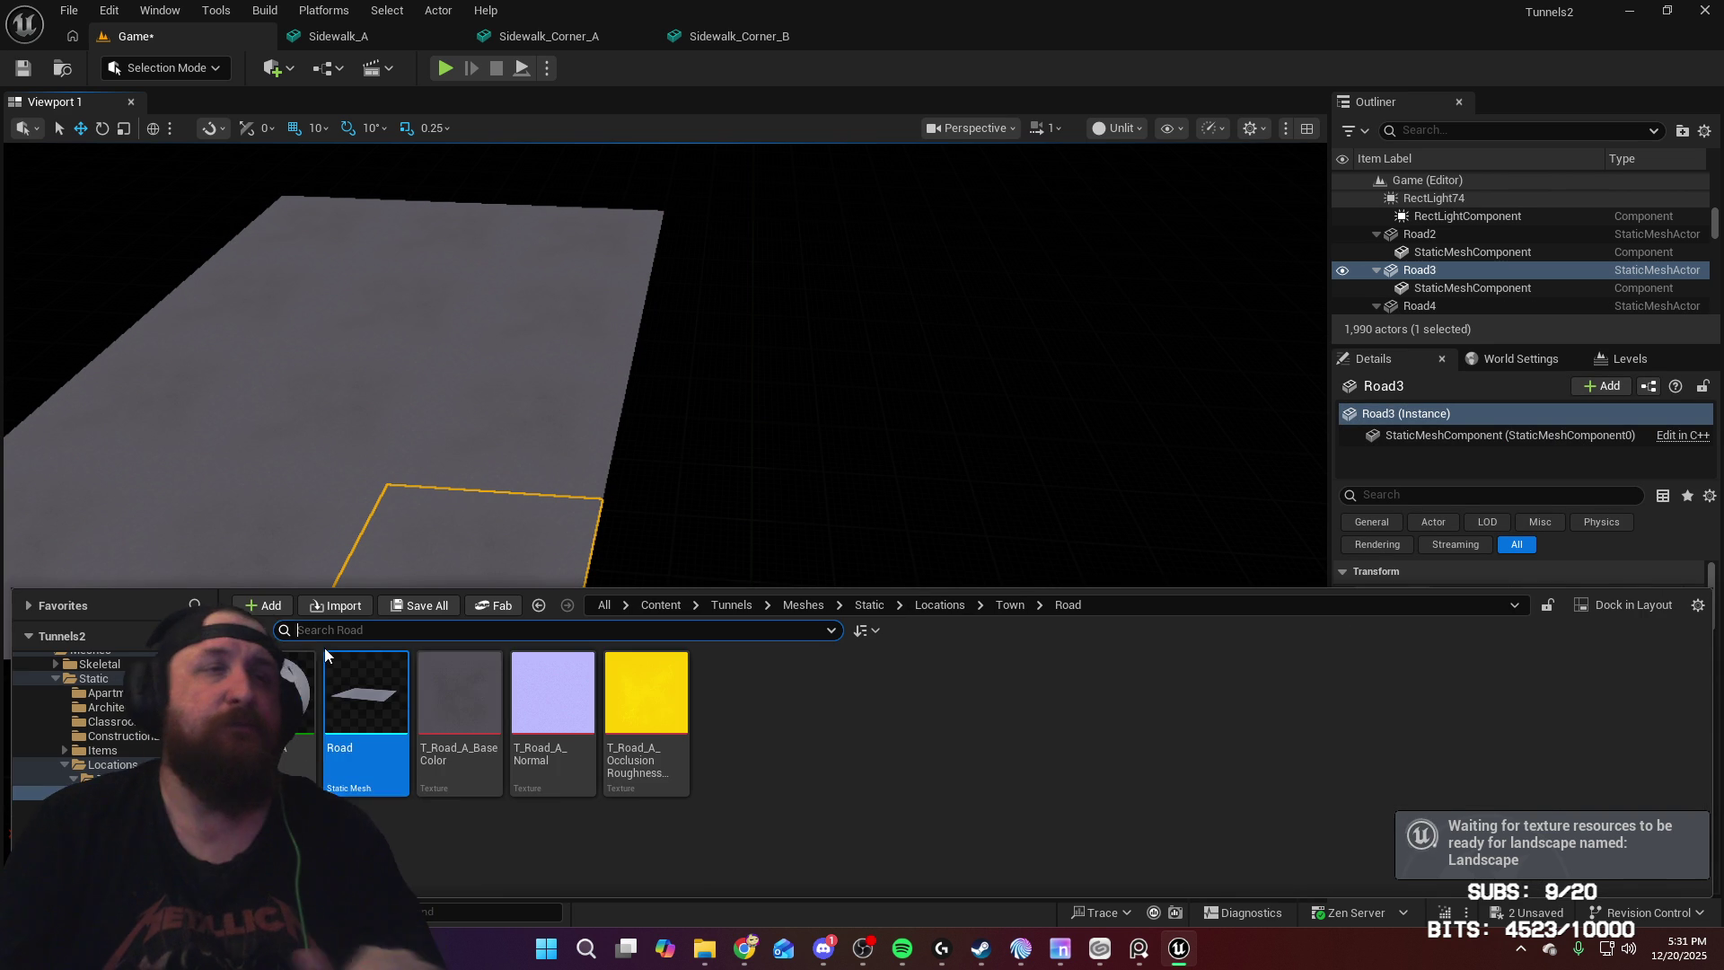
{"action": "left_click", "coordinate": [98, 807]}
{"action": "mouse_move", "coordinate": [365, 696]}
{"action": "left_mouse_down"}
{"action": "mouse_move", "coordinate": [578, 500]}
{"action": "mouse_move", "coordinate": [643, 519]}
{"action": "mouse_move", "coordinate": [579, 519]}
{"action": "left_mouse_up"}
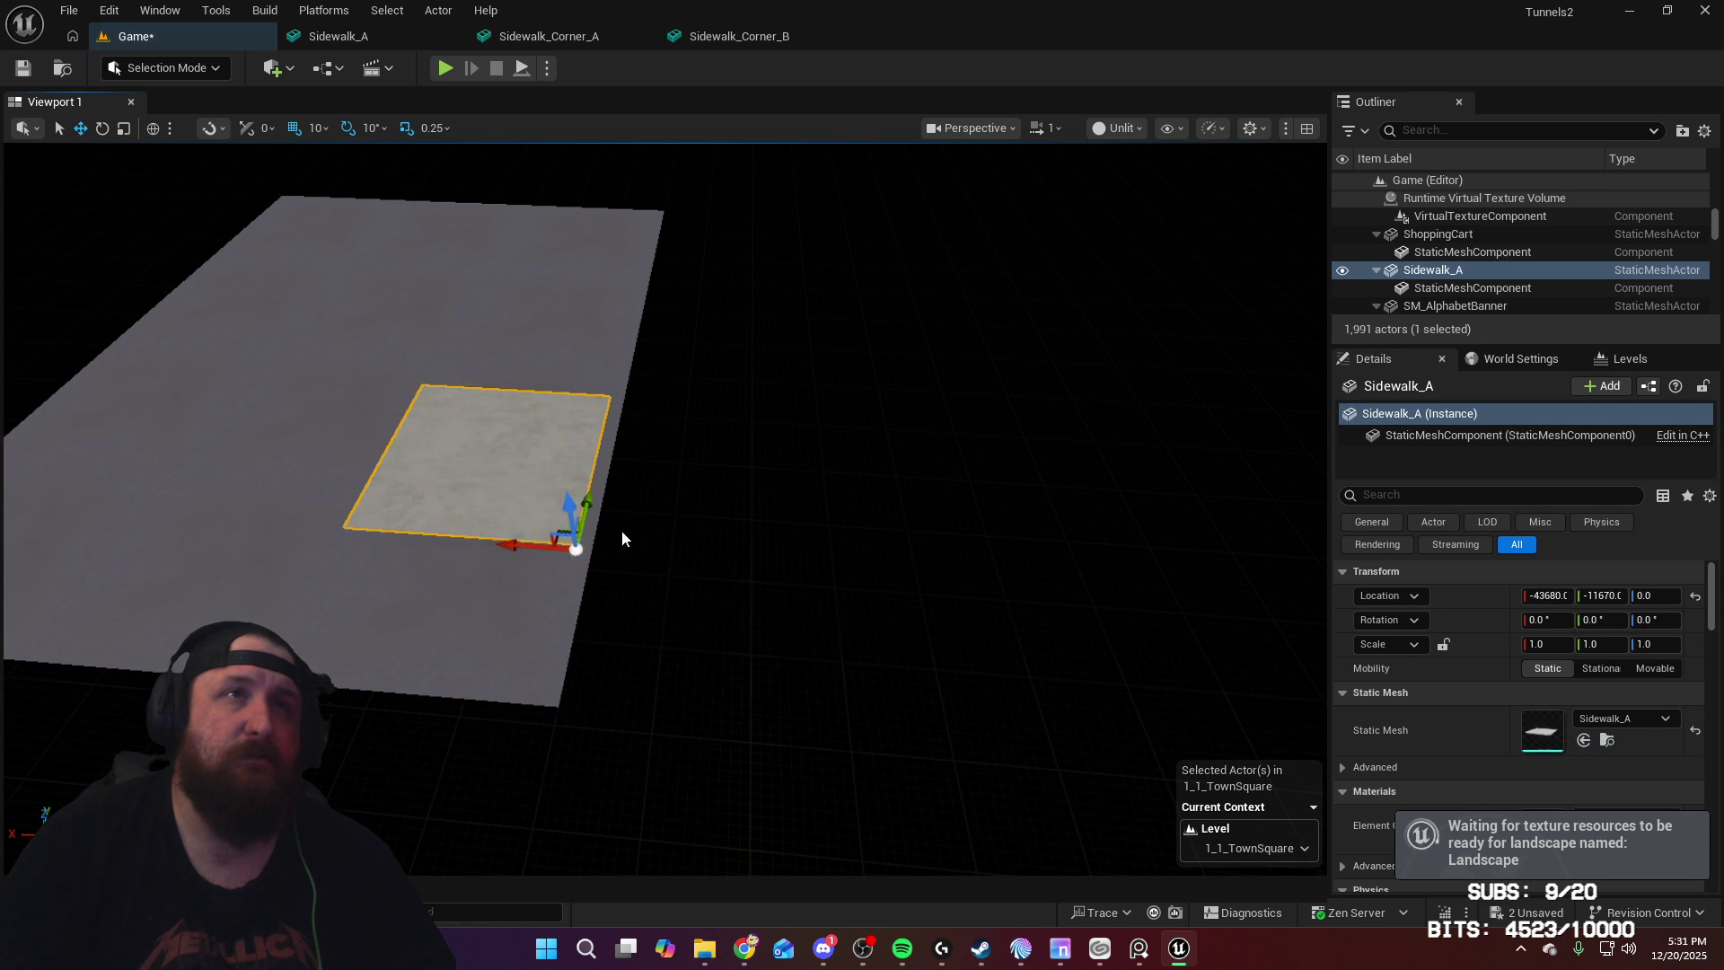
{"action": "scroll", "coordinate": [702, 485], "scroll_direction": "up", "scroll_amount": 10}
Step: Rotate the slab -90° and snap it to -44000, -11580, 0 against the road edge
{"action": "key", "text": "e"}
{"action": "mouse_move", "coordinate": [1096, 416]}
{"action": "left_mouse_down"}
{"action": "mouse_move", "coordinate": [1159, 472]}
{"action": "mouse_move", "coordinate": [1194, 462]}
{"action": "mouse_move", "coordinate": [1167, 476]}
{"action": "left_mouse_up"}
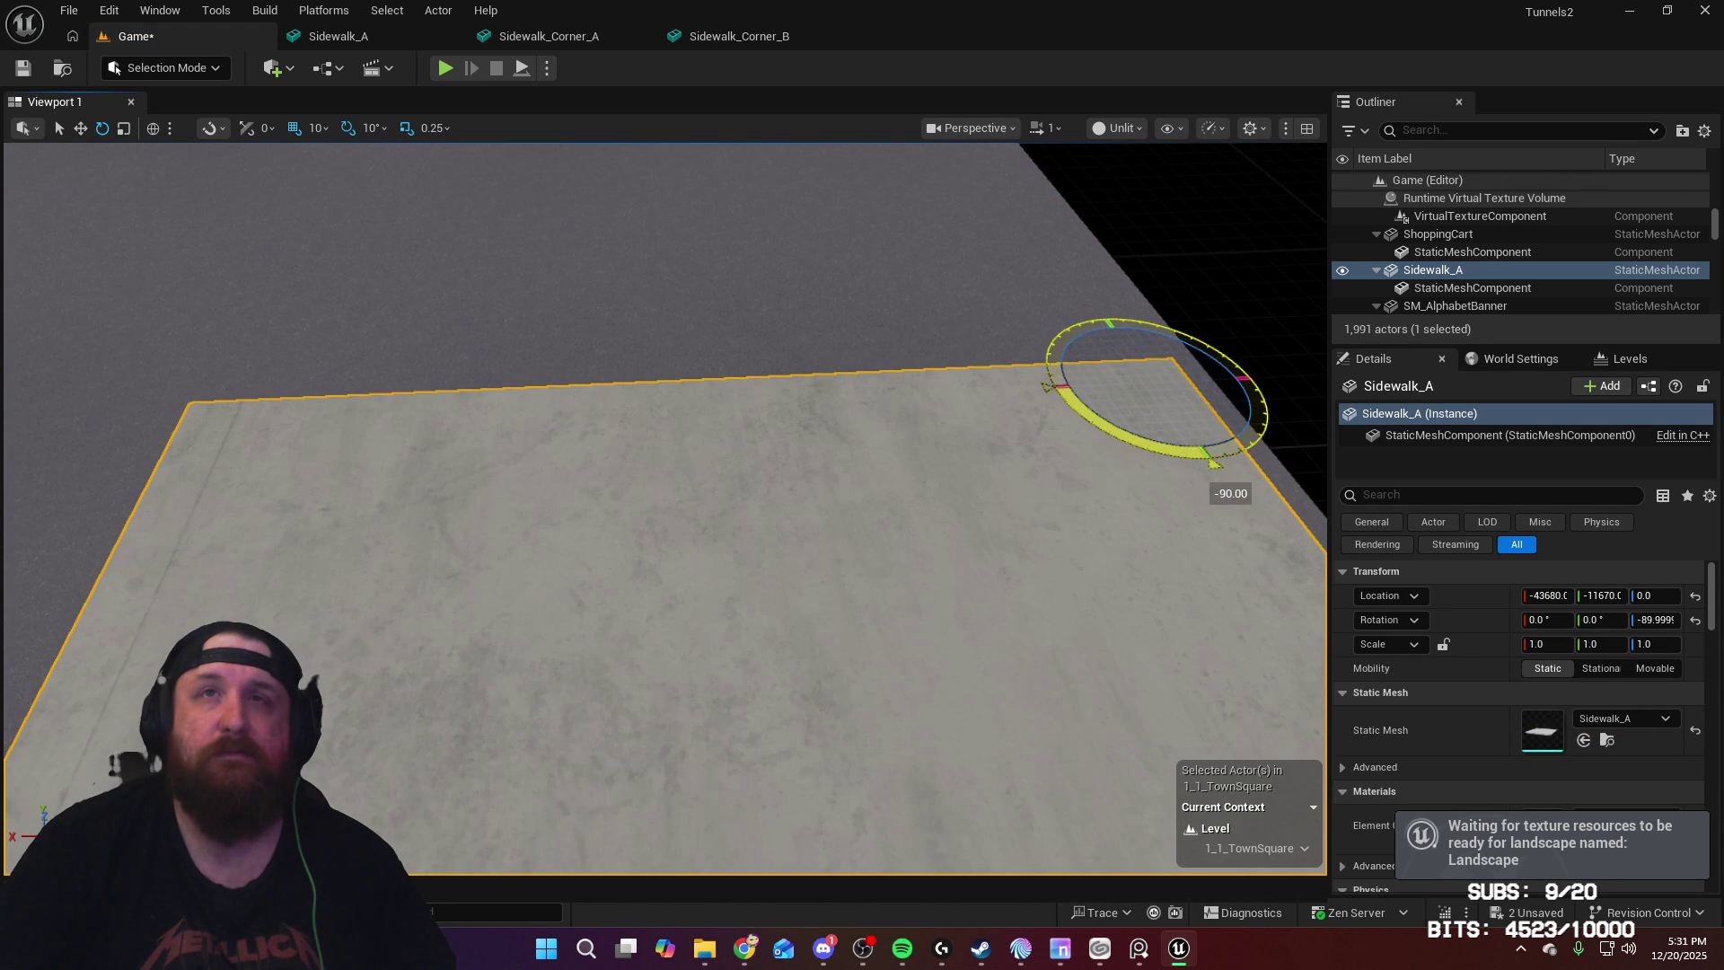
{"action": "scroll", "coordinate": [884, 404], "scroll_direction": "down", "scroll_amount": 5}
{"action": "key", "text": "w"}
{"action": "right_click_drag", "start_coordinate": [885, 404], "coordinate": [722, 411]}
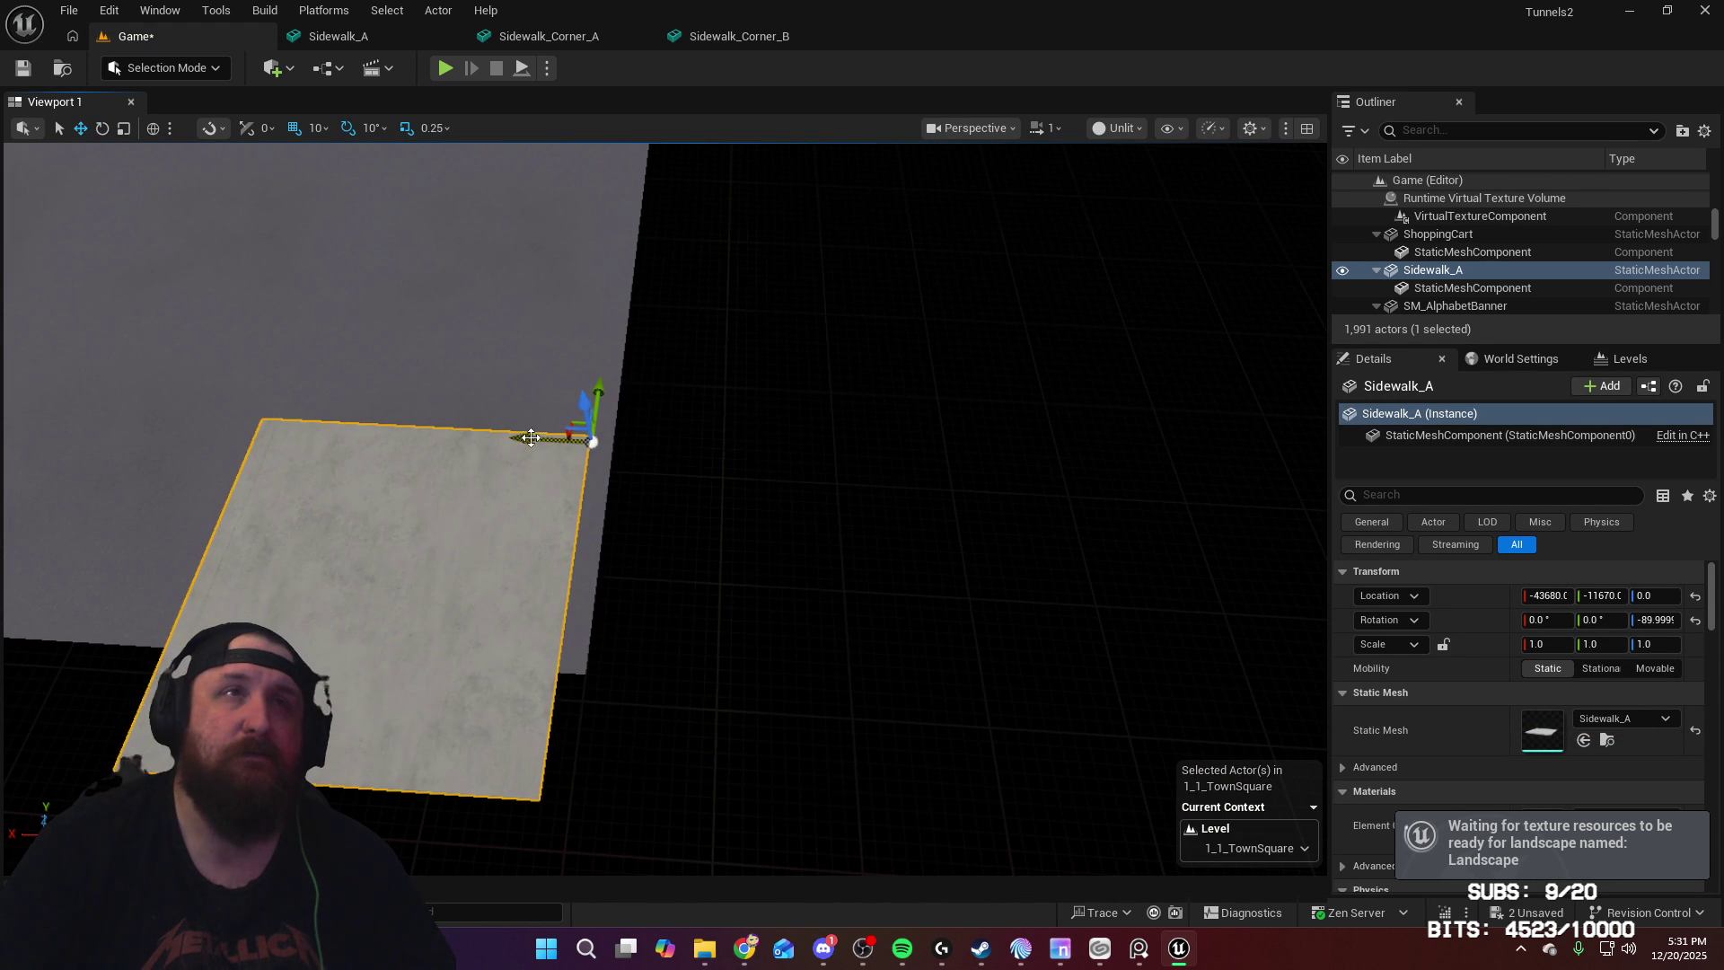
{"action": "left_click_drag", "start_coordinate": [531, 437], "coordinate": [889, 489]}
{"action": "right_click_drag", "start_coordinate": [585, 459], "coordinate": [584, 458]}
{"action": "right_click_drag", "start_coordinate": [558, 203], "coordinate": [558, 203]}
{"action": "left_click_drag", "start_coordinate": [553, 183], "coordinate": [446, 188]}
{"action": "right_click_drag", "start_coordinate": [830, 420], "coordinate": [830, 420]}
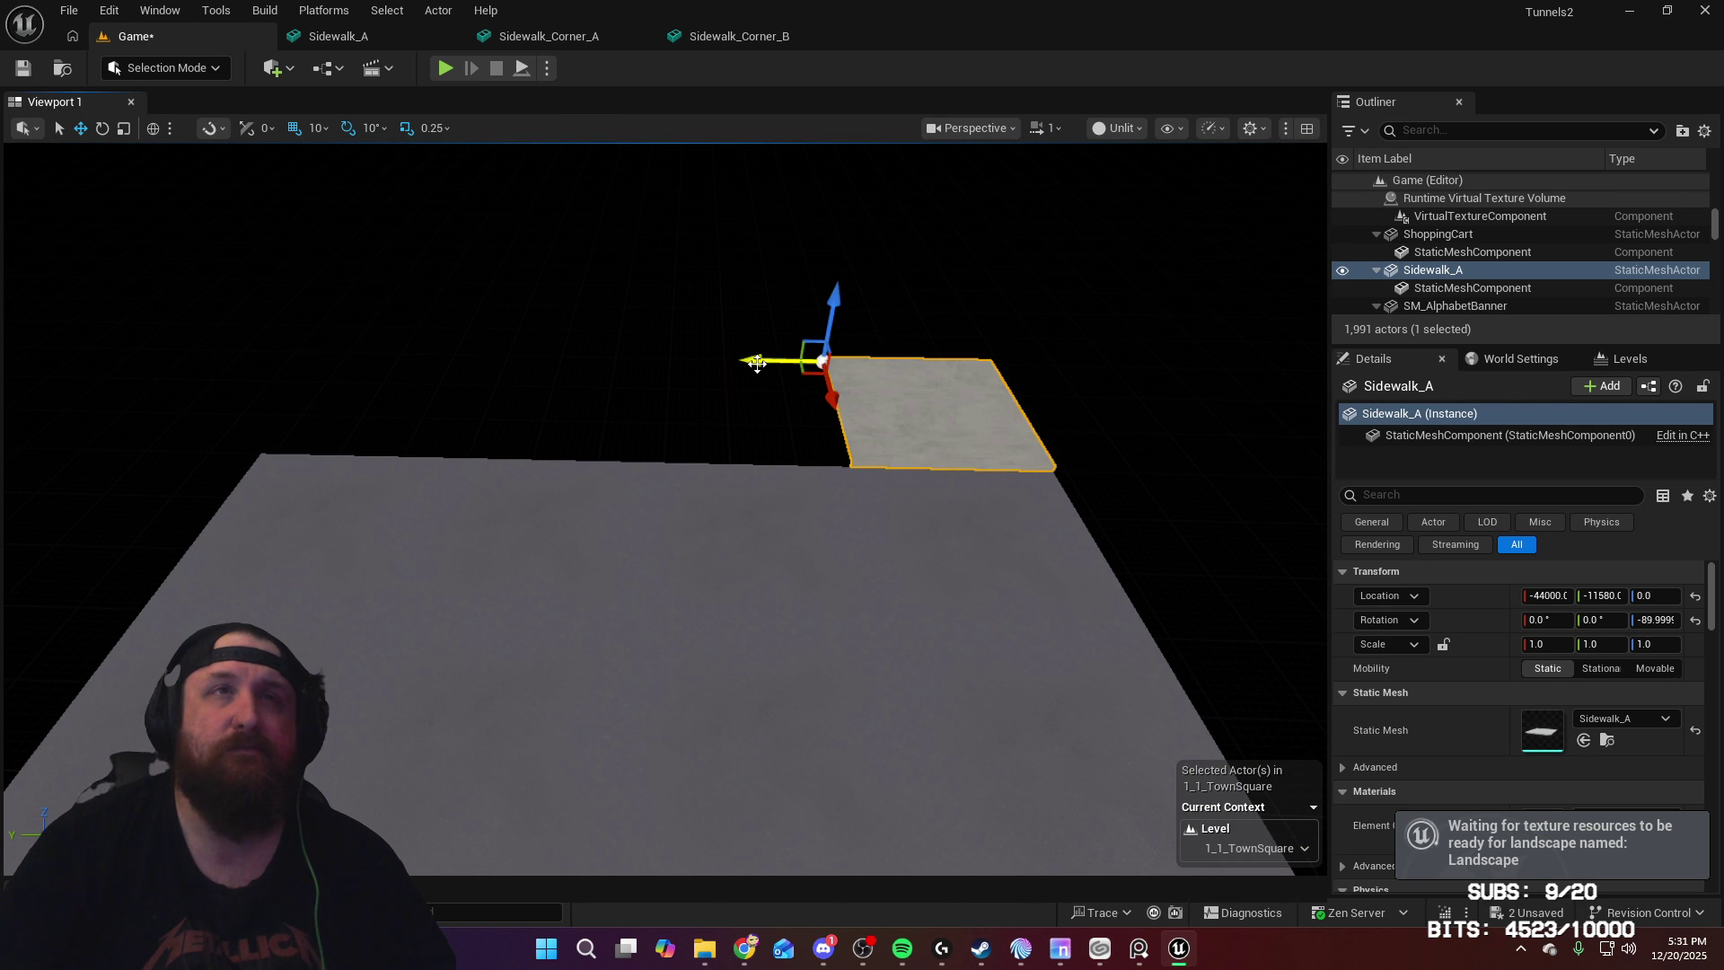
Step: Undo an accidental sidewalk copy and orbit around the slab
{"action": "left_click_drag", "start_coordinate": [758, 358], "coordinate": [757, 362], "text": "alt"}
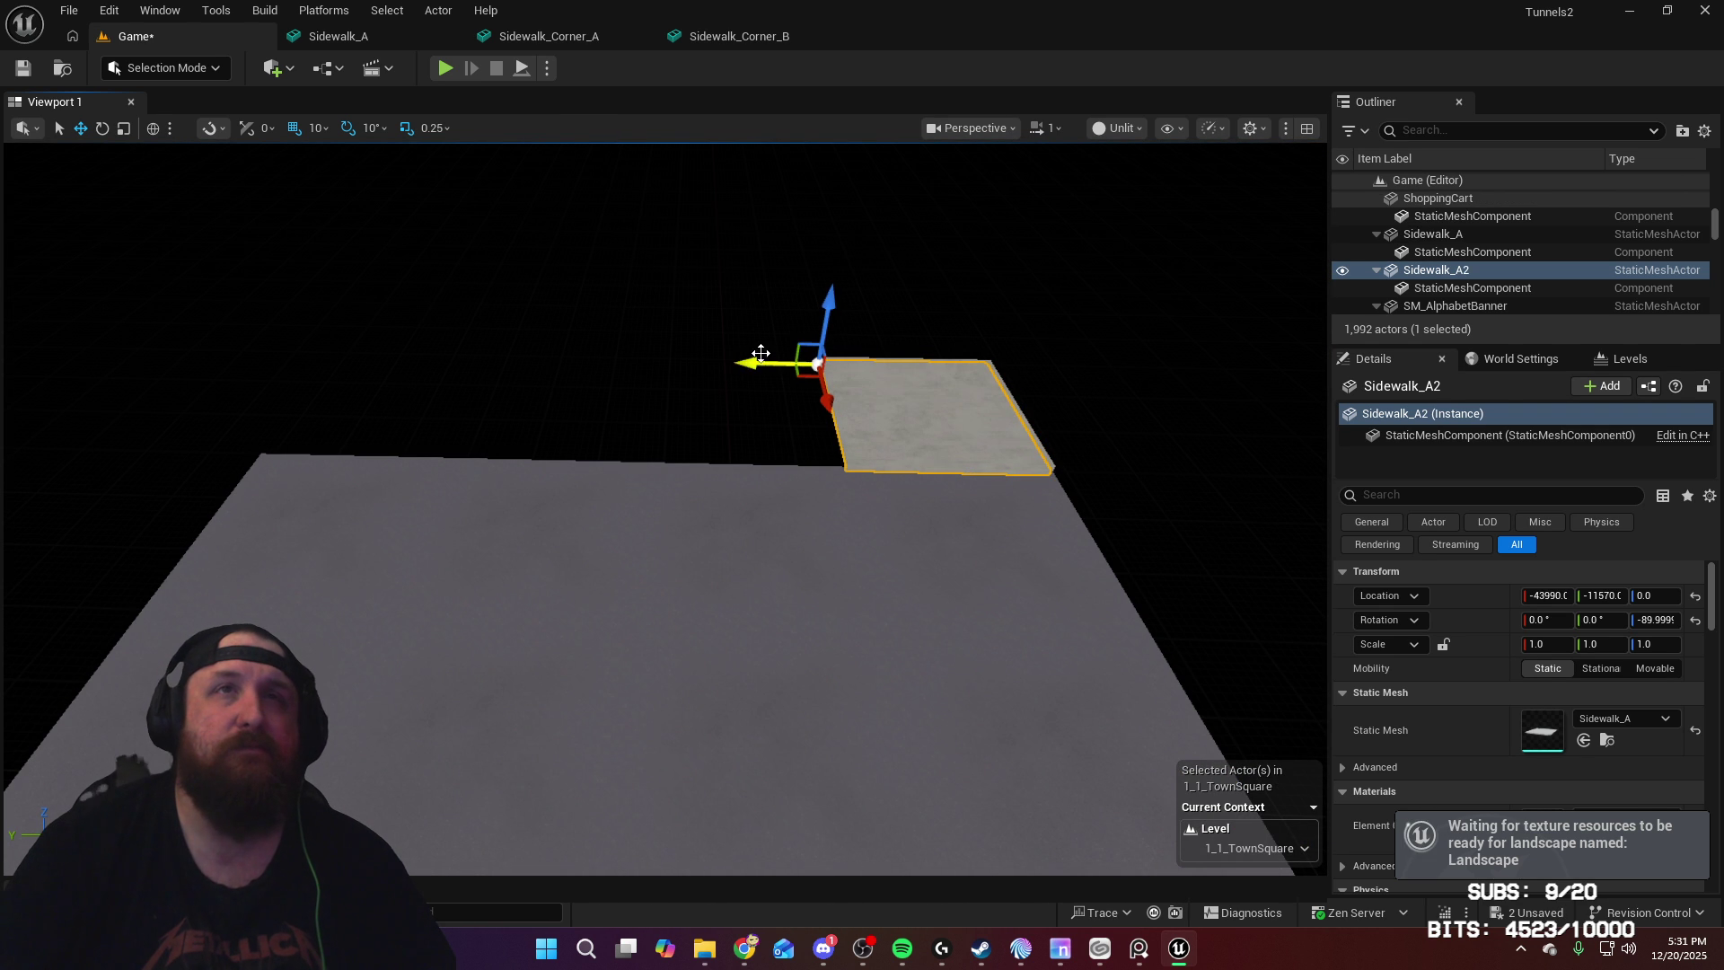
{"action": "key", "text": "ctrl+z"}
{"action": "right_click_drag", "start_coordinate": [581, 211], "coordinate": [581, 211]}
{"action": "right_click_drag", "start_coordinate": [630, 131], "coordinate": [631, 131]}
{"action": "right_click_drag", "start_coordinate": [719, 291], "coordinate": [719, 291]}
Step: Duplicate the sidewalk slabs along Y to extend the strip through Sidewalk_A4
{"action": "key", "text": "ctrl+d"}
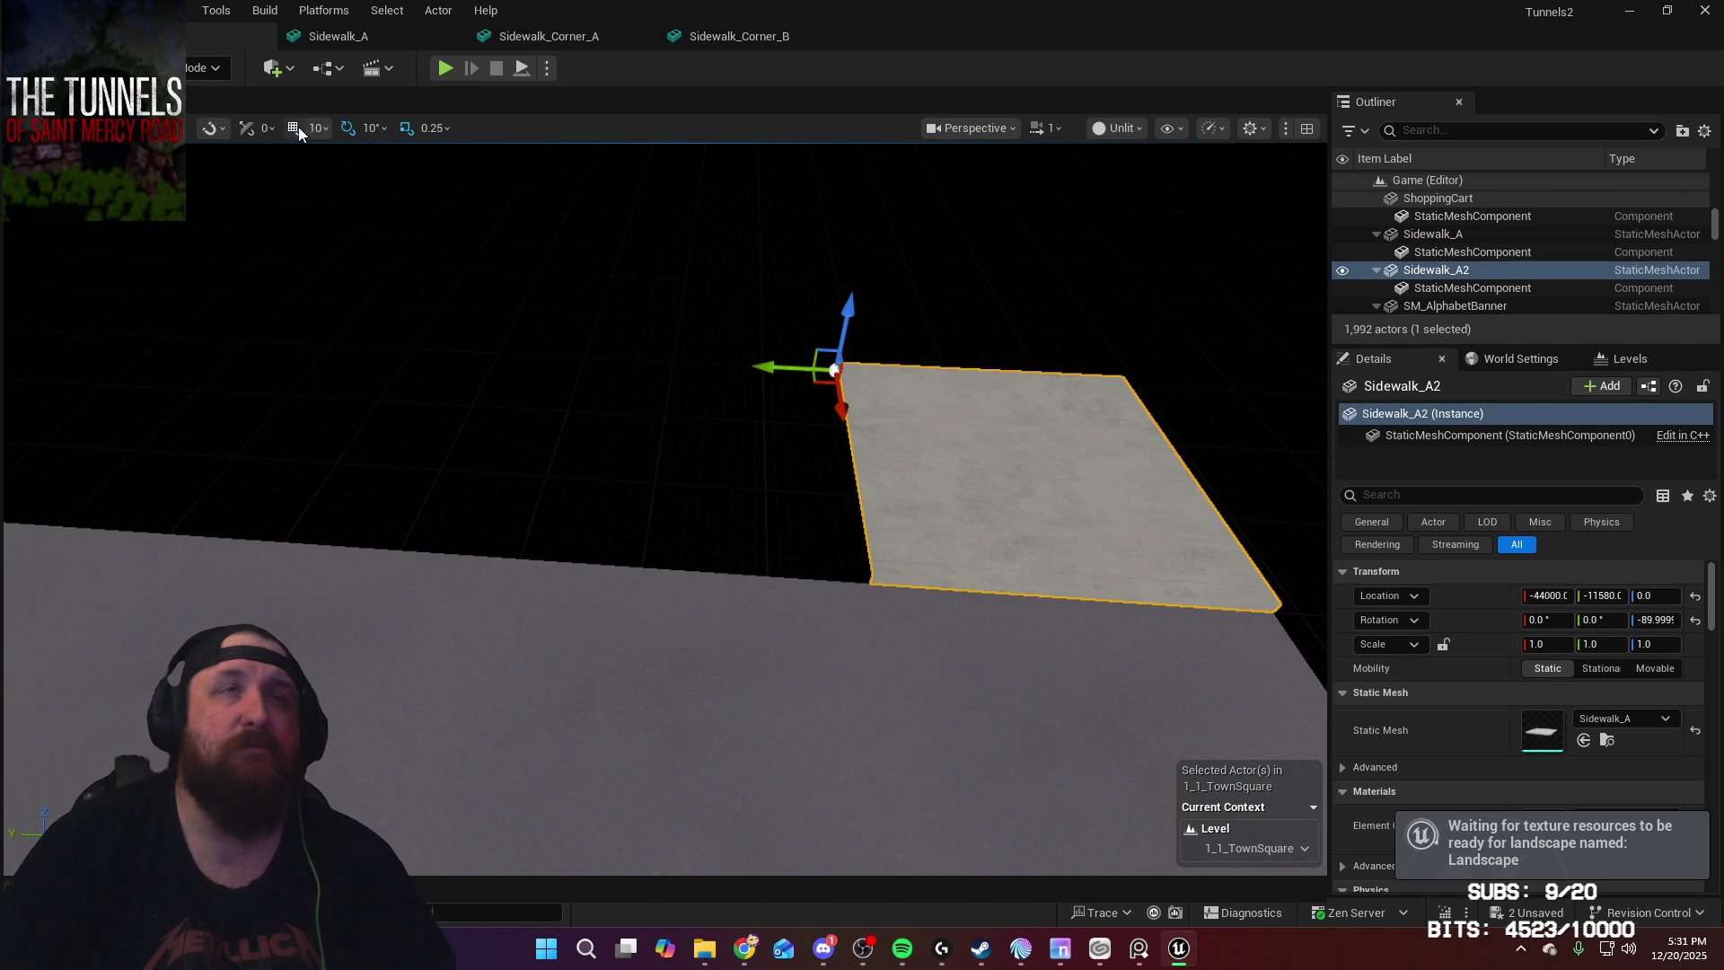
{"action": "mouse_move", "coordinate": [763, 366]}
{"action": "left_mouse_down"}
{"action": "mouse_move", "coordinate": [485, 346]}
{"action": "mouse_move", "coordinate": [503, 352]}
{"action": "left_mouse_up"}
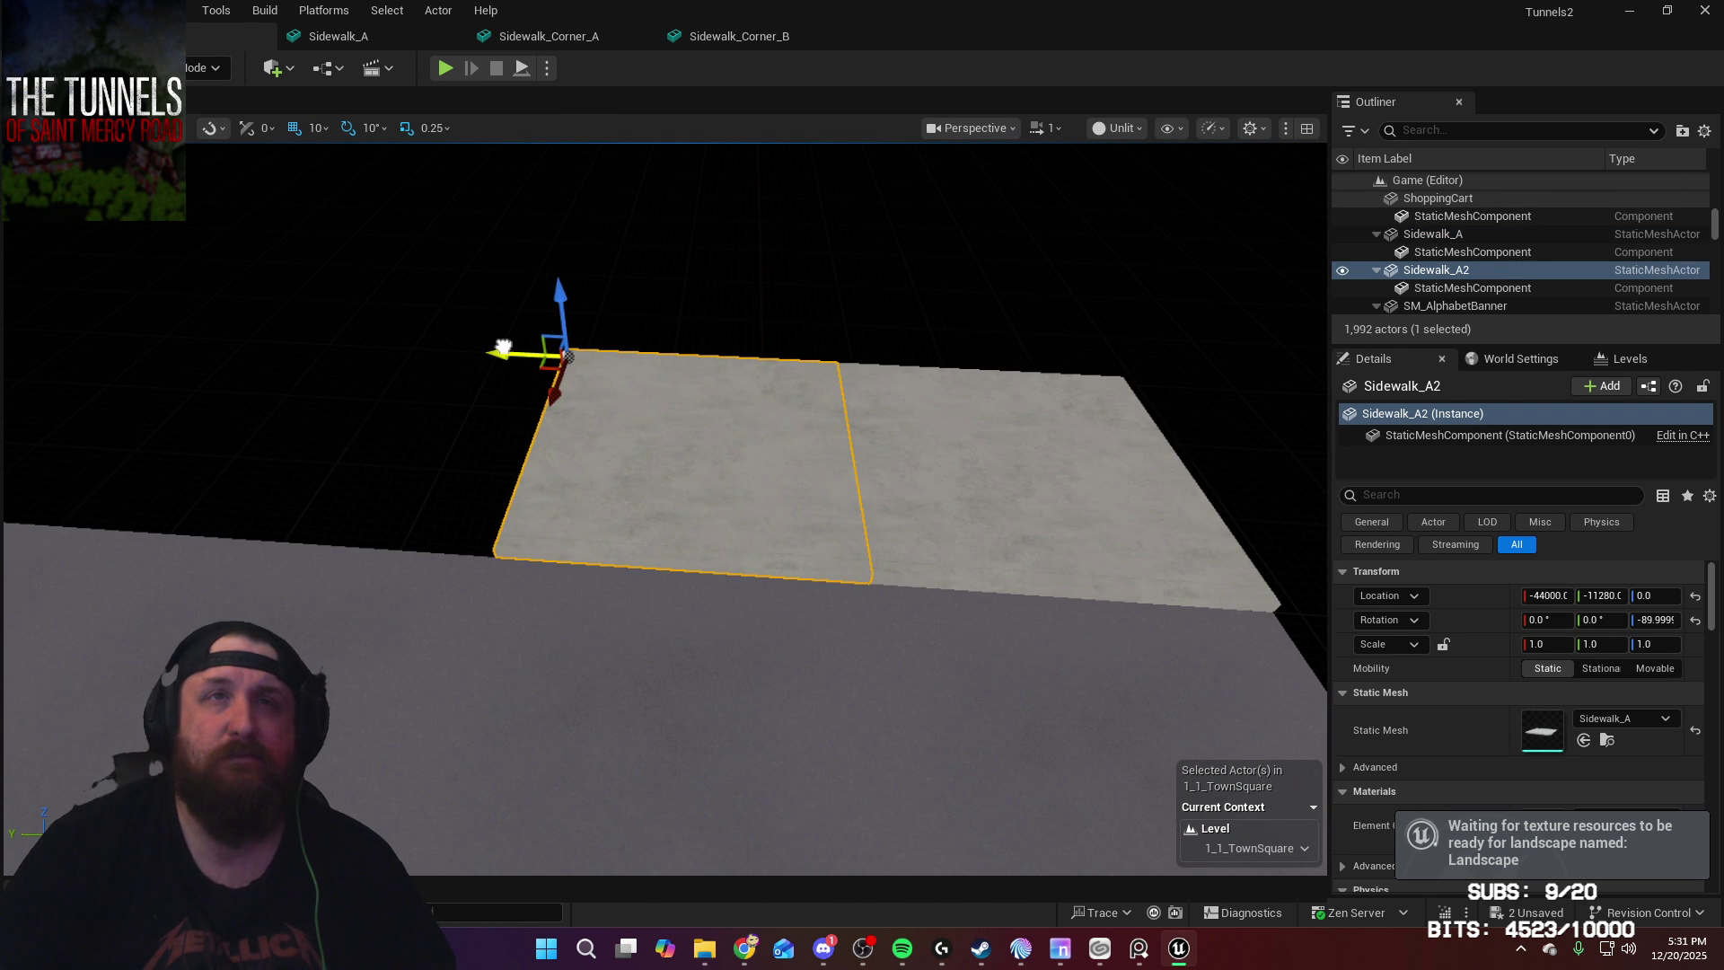
{"action": "left_click", "coordinate": [908, 447], "text": "ctrl"}
{"action": "right_click_drag", "start_coordinate": [731, 435], "coordinate": [731, 435]}
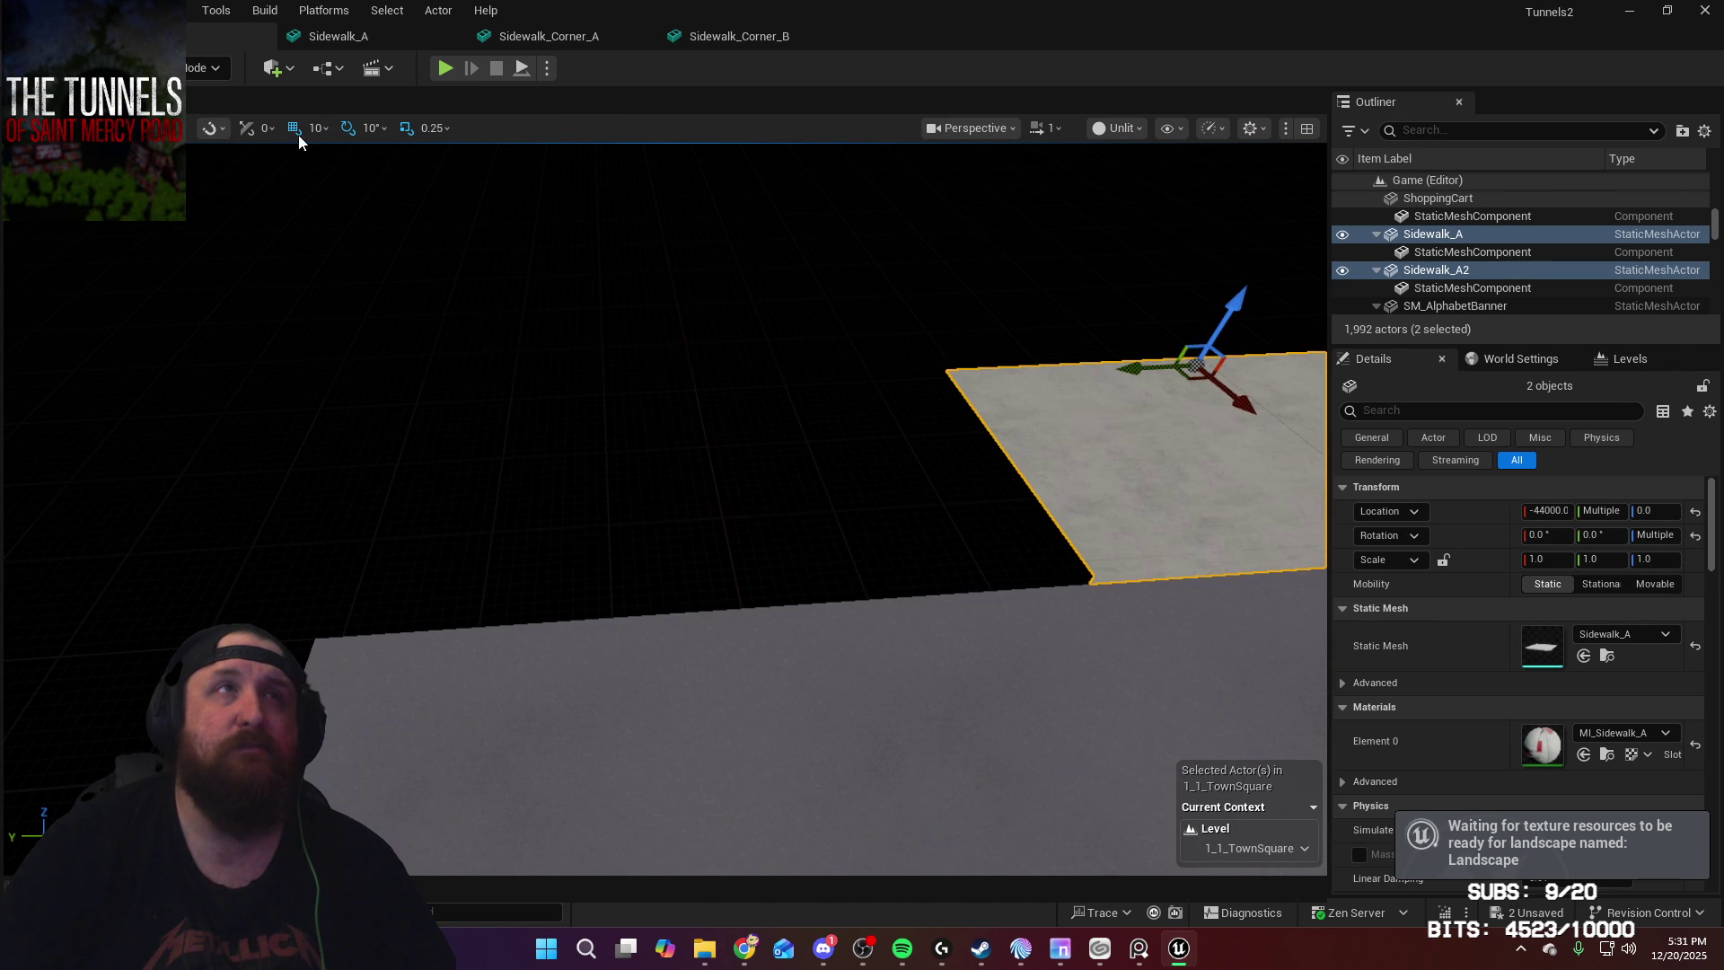
{"action": "key", "text": "ctrl+d"}
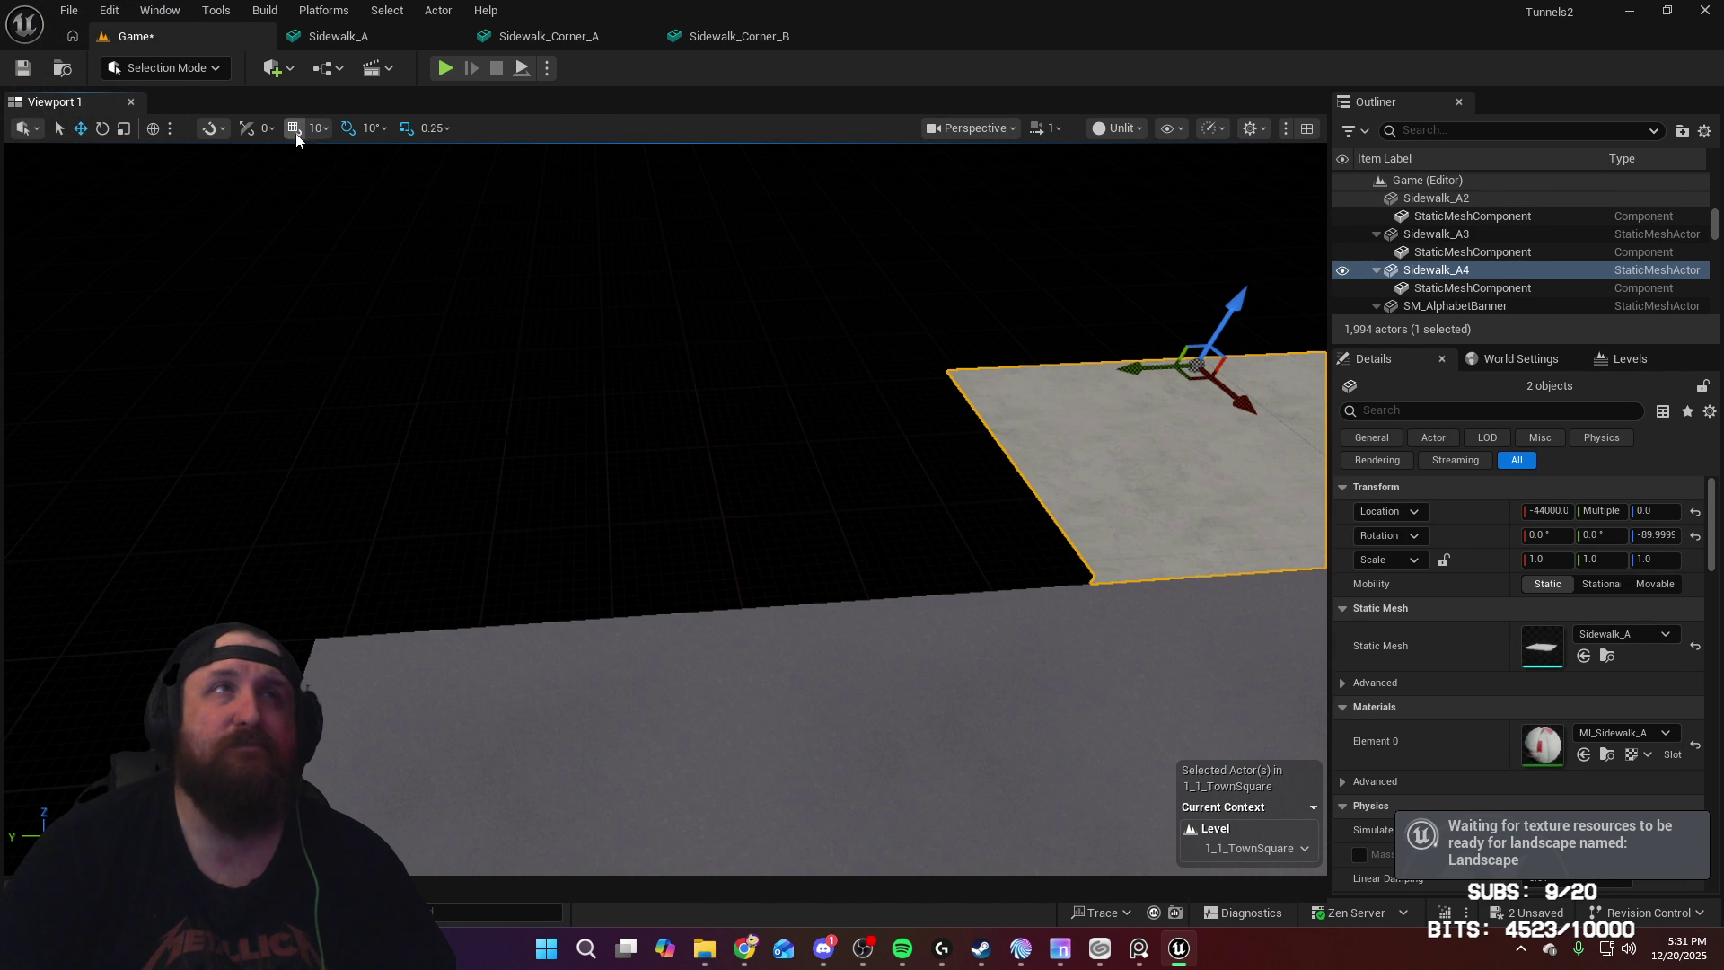
{"action": "mouse_move", "coordinate": [1132, 367]}
{"action": "left_mouse_down"}
{"action": "mouse_move", "coordinate": [574, 423]}
{"action": "mouse_move", "coordinate": [615, 428]}
{"action": "left_mouse_up"}
{"action": "right_click_drag", "start_coordinate": [615, 429], "coordinate": [615, 429]}
{"action": "right_click_drag", "start_coordinate": [1031, 519], "coordinate": [1031, 519]}
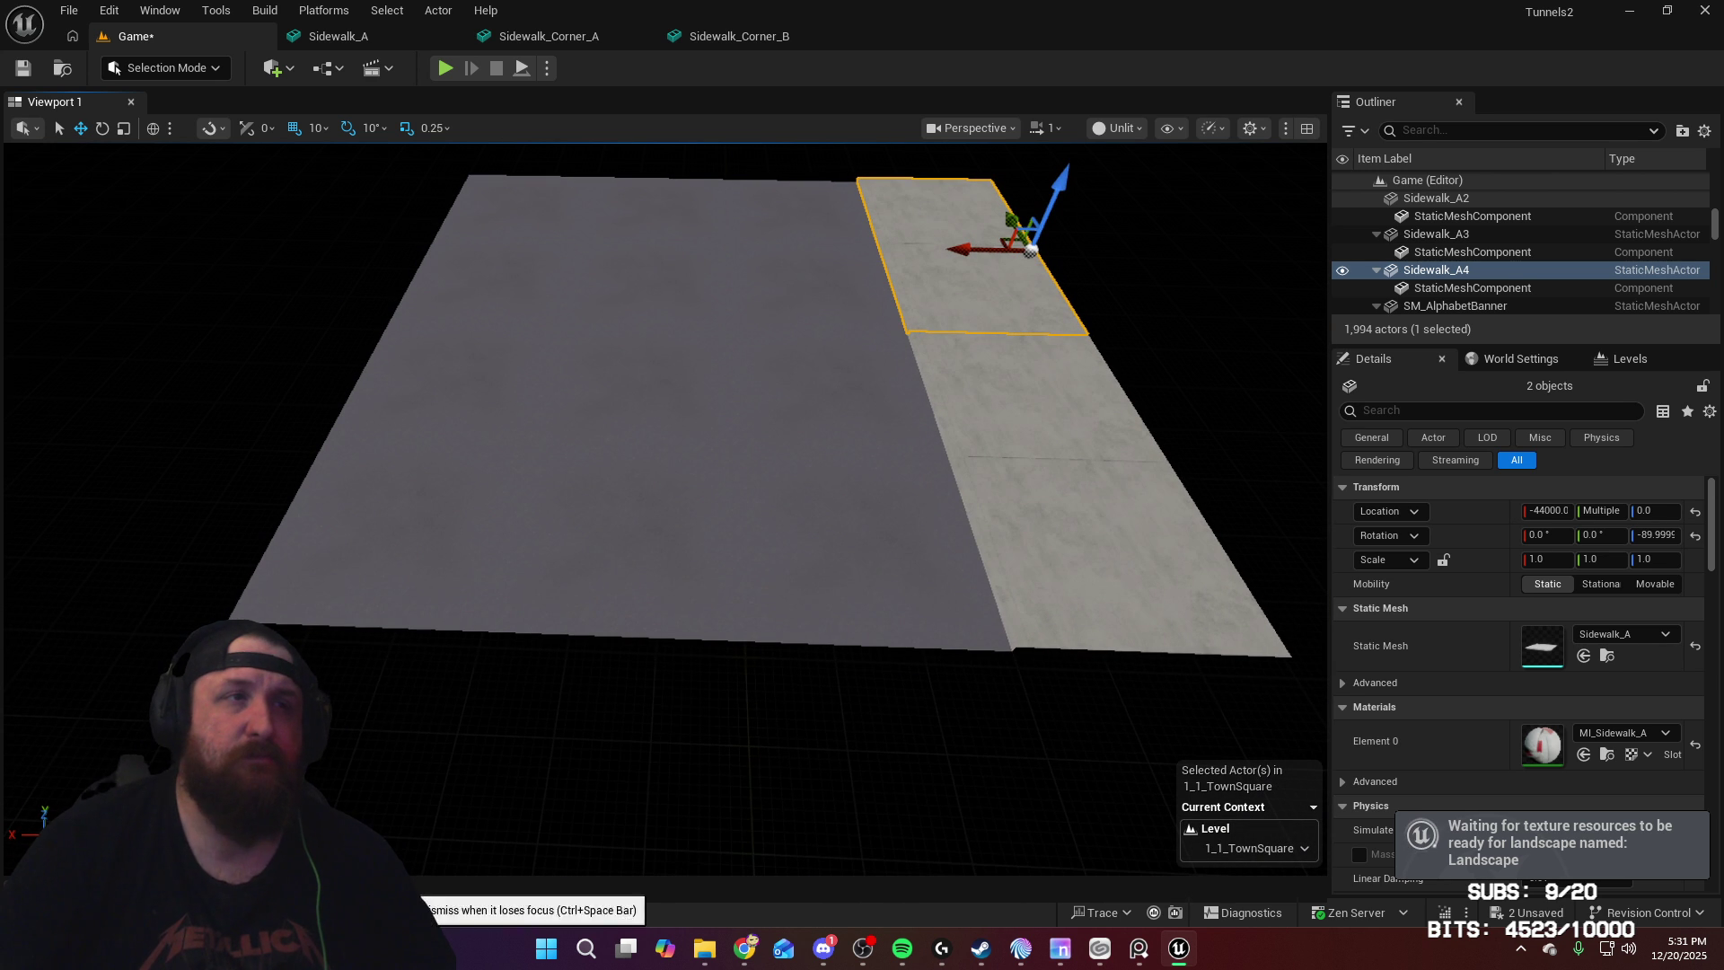
Step: Place a Sidewalk_Corner_A rotated -90° at -44000, -11880, 0 at the strip's end
{"action": "left_click", "coordinate": [409, 912]}
{"action": "mouse_move", "coordinate": [459, 696]}
{"action": "left_mouse_down"}
{"action": "mouse_move", "coordinate": [665, 577]}
{"action": "mouse_move", "coordinate": [781, 431]}
{"action": "left_mouse_up"}
{"action": "mouse_move", "coordinate": [822, 545]}
{"action": "left_mouse_down", "text": "alt"}
{"action": "mouse_move", "coordinate": [628, 565]}
{"action": "mouse_move", "coordinate": [608, 579]}
{"action": "mouse_move", "coordinate": [697, 628]}
{"action": "mouse_move", "coordinate": [769, 519]}
{"action": "mouse_move", "coordinate": [637, 637]}
{"action": "left_mouse_up", "text": "alt"}
{"action": "key", "text": "e"}
{"action": "key", "text": "w"}
{"action": "mouse_move", "coordinate": [545, 530]}
{"action": "left_mouse_down"}
{"action": "mouse_move", "coordinate": [768, 577]}
{"action": "mouse_move", "coordinate": [656, 539]}
{"action": "mouse_move", "coordinate": [628, 504]}
{"action": "mouse_move", "coordinate": [1042, 503]}
{"action": "mouse_move", "coordinate": [1015, 485]}
{"action": "mouse_move", "coordinate": [754, 642]}
{"action": "mouse_move", "coordinate": [664, 575]}
{"action": "mouse_move", "coordinate": [787, 596]}
{"action": "left_mouse_up"}
{"action": "left_click", "coordinate": [806, 607]}
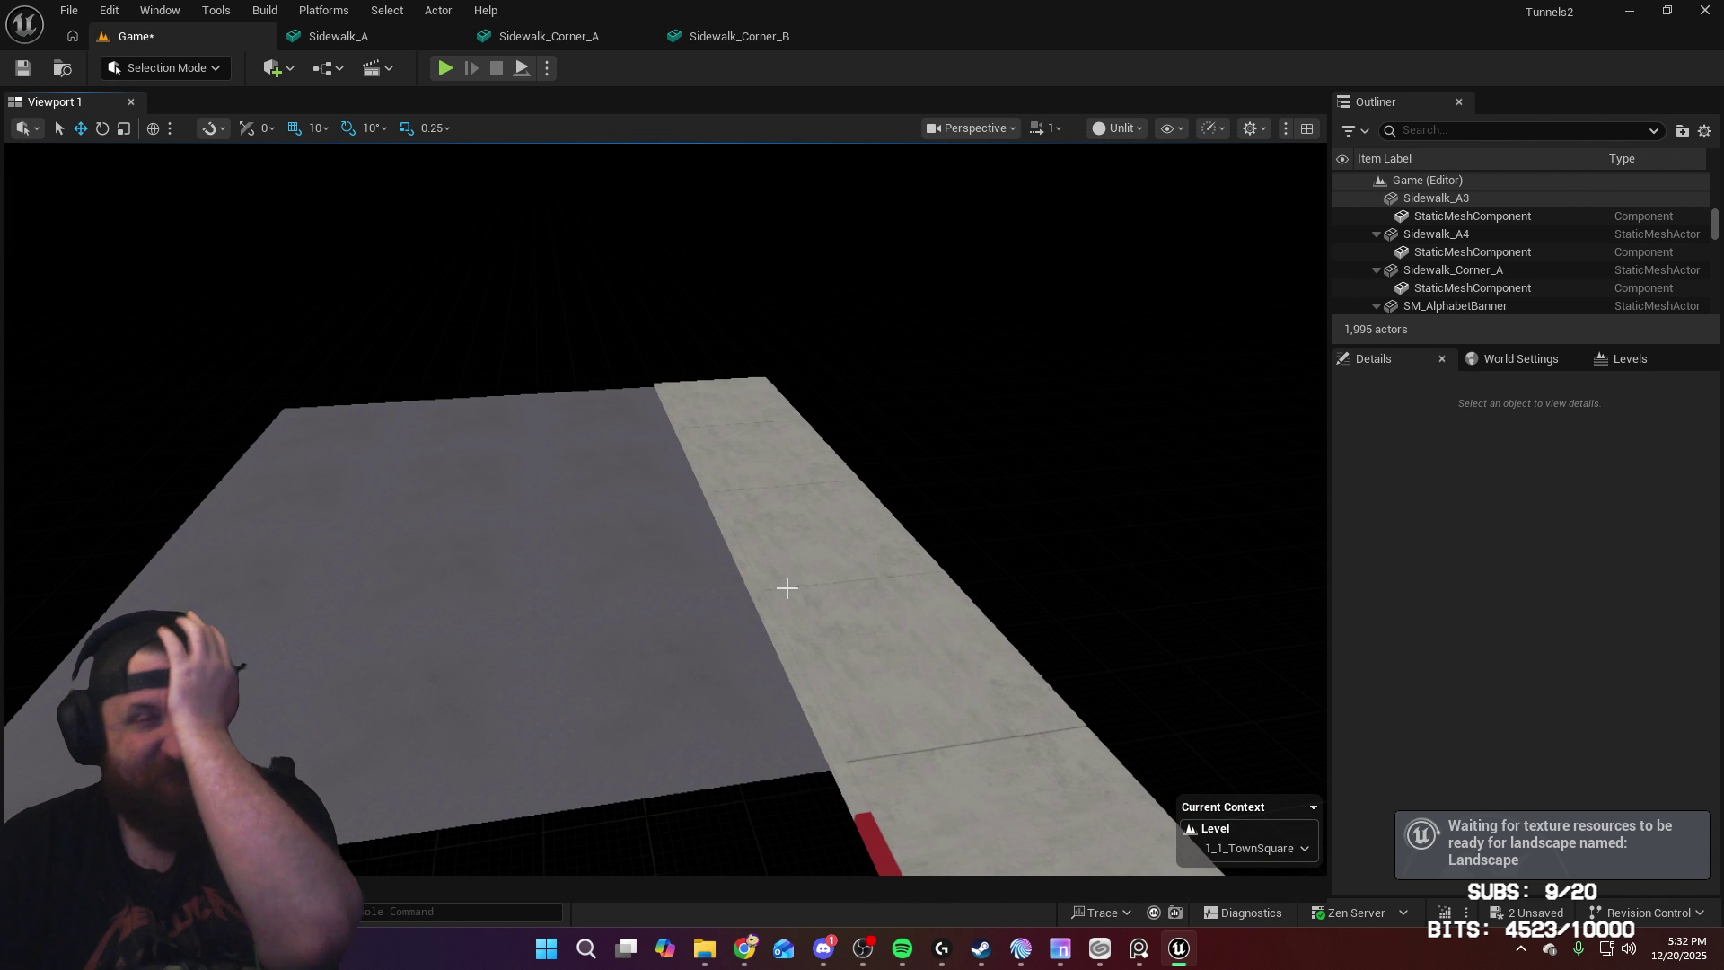
{"action": "mouse_move", "coordinate": [786, 587]}
{"action": "left_mouse_down", "text": "alt"}
{"action": "mouse_move", "coordinate": [736, 529]}
{"action": "mouse_move", "coordinate": [708, 558]}
{"action": "left_mouse_up", "text": "alt"}
Step: Slide three selected road tiles along Y to -12210
{"action": "left_click", "coordinate": [718, 499]}
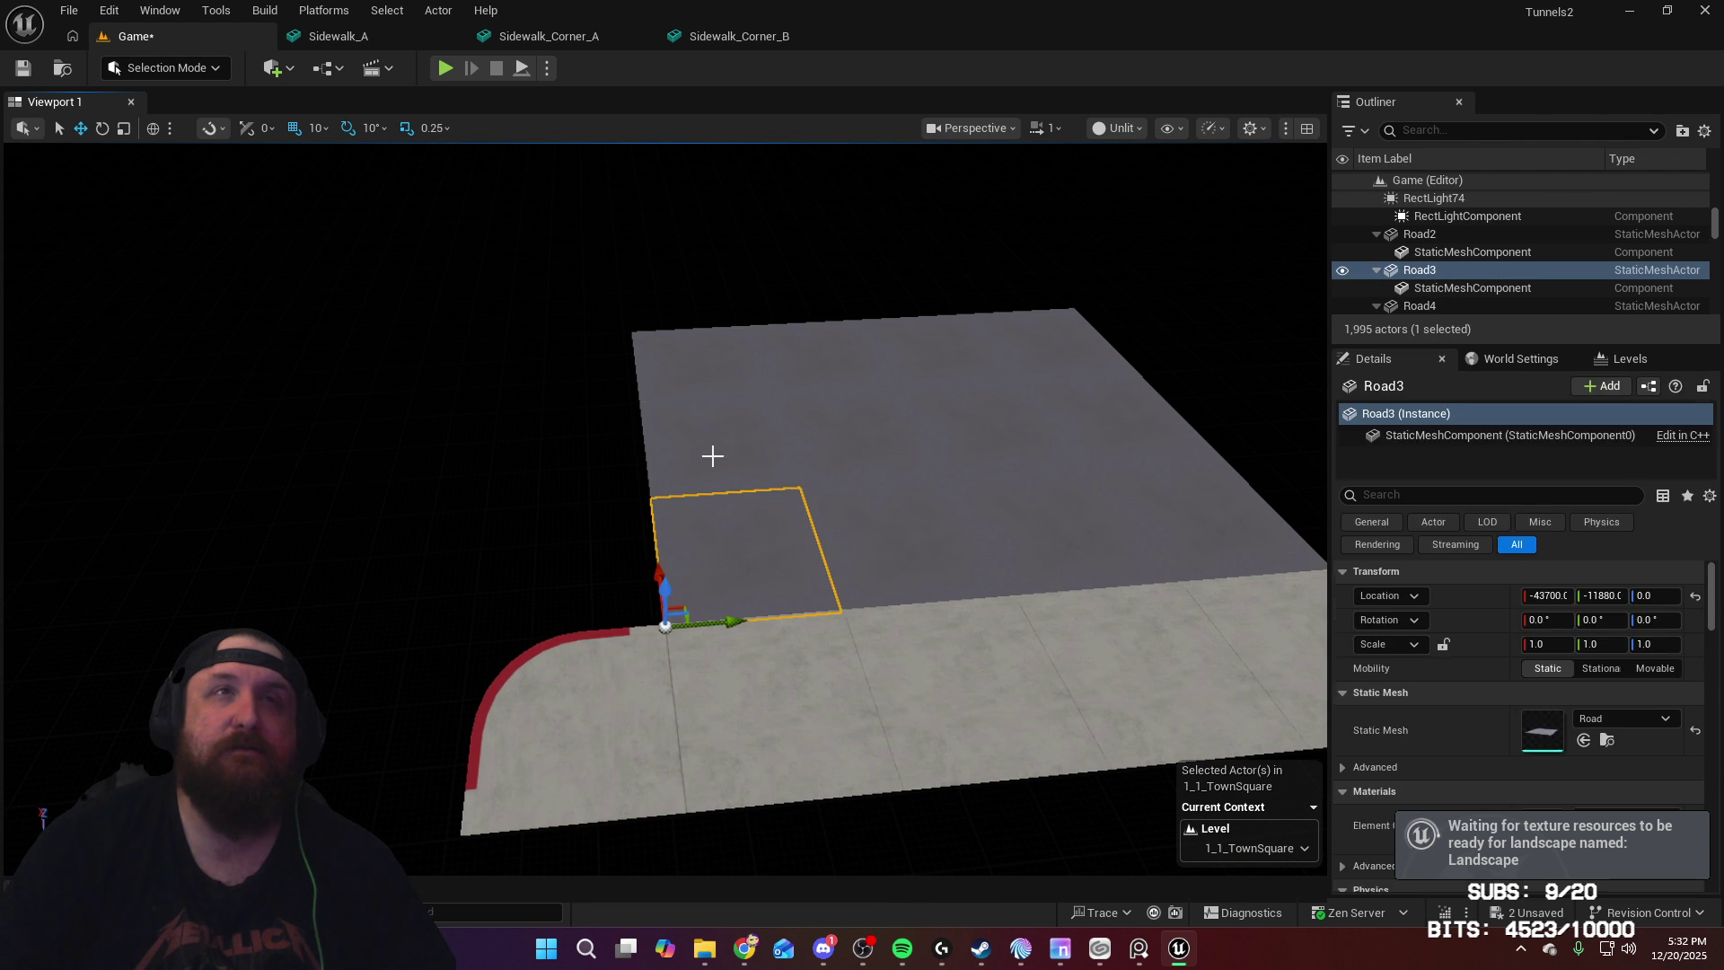
{"action": "left_click", "coordinate": [712, 456], "text": "ctrl"}
{"action": "left_click", "coordinate": [700, 381], "text": "ctrl"}
{"action": "left_click_drag", "start_coordinate": [817, 459], "coordinate": [796, 366], "text": "alt"}
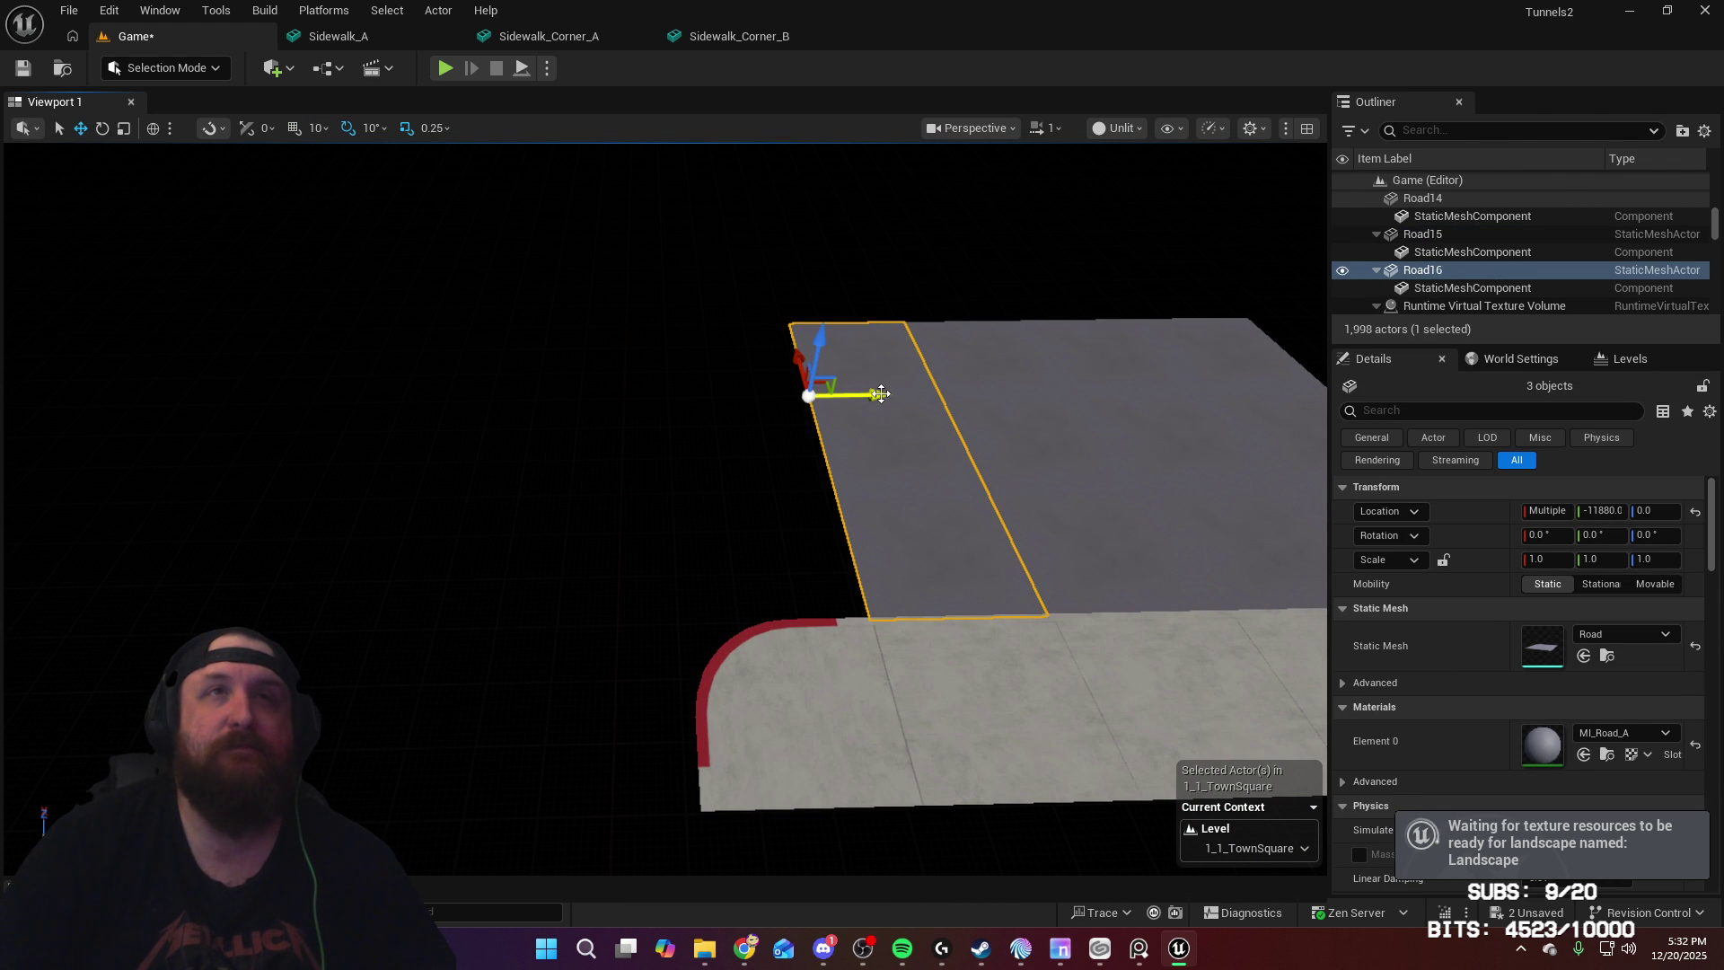
{"action": "left_click_drag", "start_coordinate": [876, 392], "coordinate": [733, 401]}
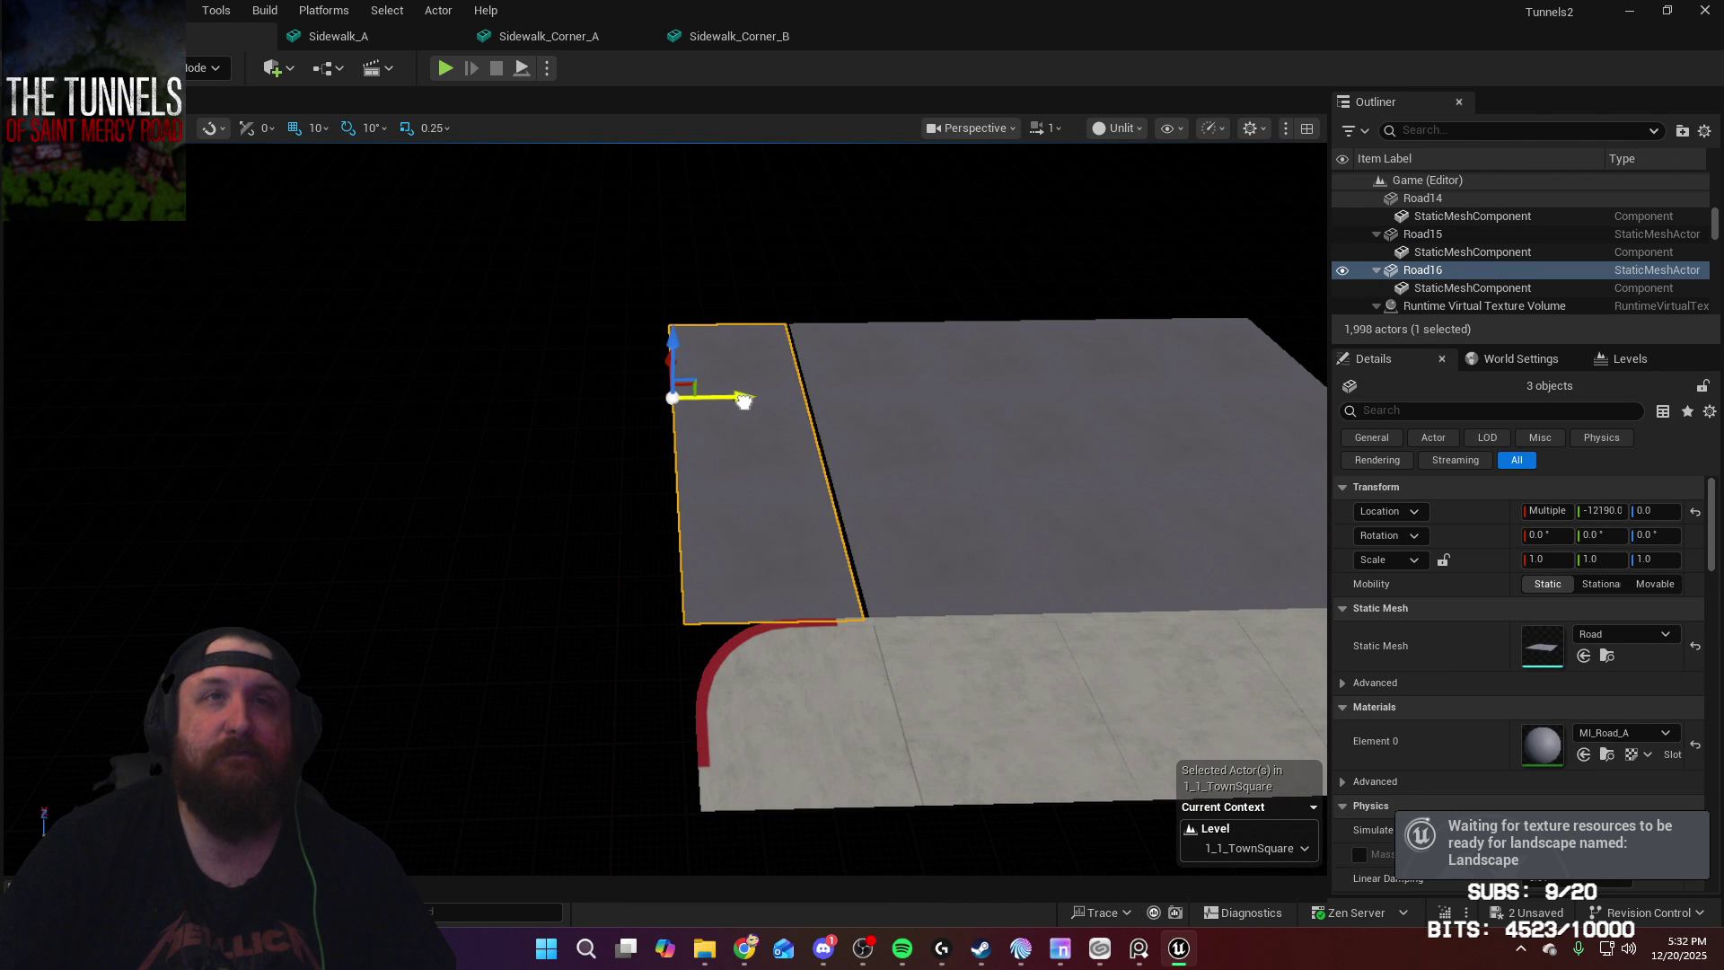
{"action": "right_click_drag", "start_coordinate": [744, 401], "coordinate": [527, 619]}
Step: Slide the Road14 tile along X under the rounded sidewalk corner
{"action": "left_click", "coordinate": [641, 593]}
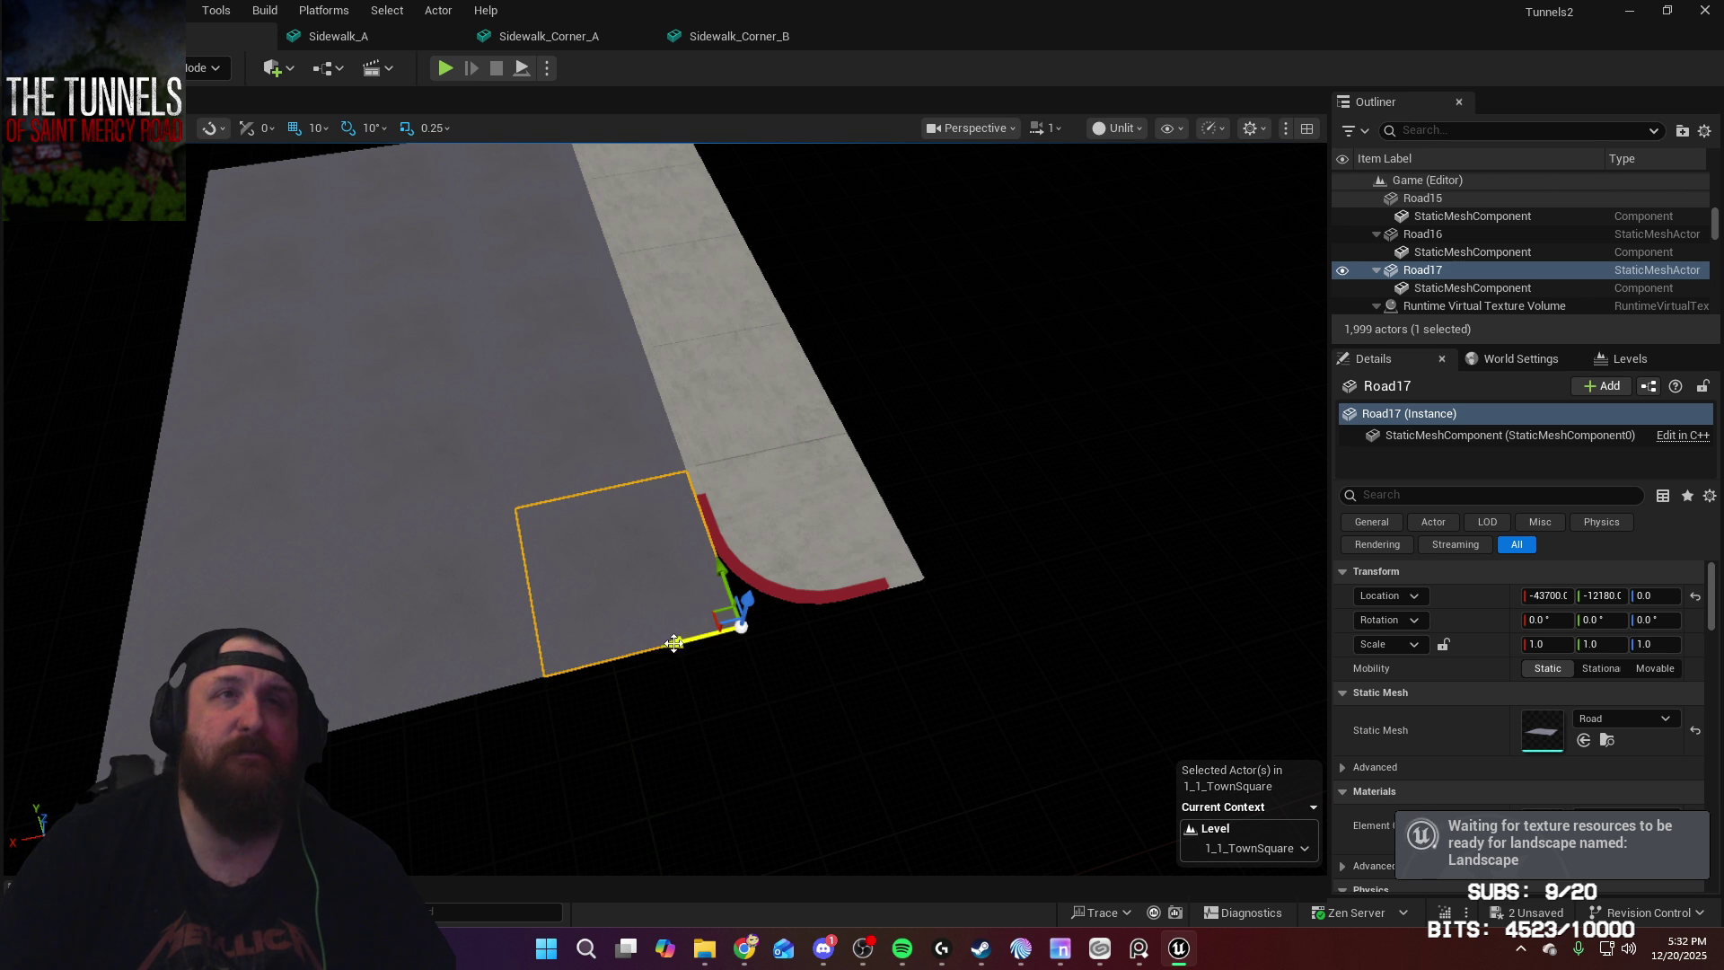
{"action": "left_click_drag", "start_coordinate": [678, 639], "coordinate": [878, 623]}
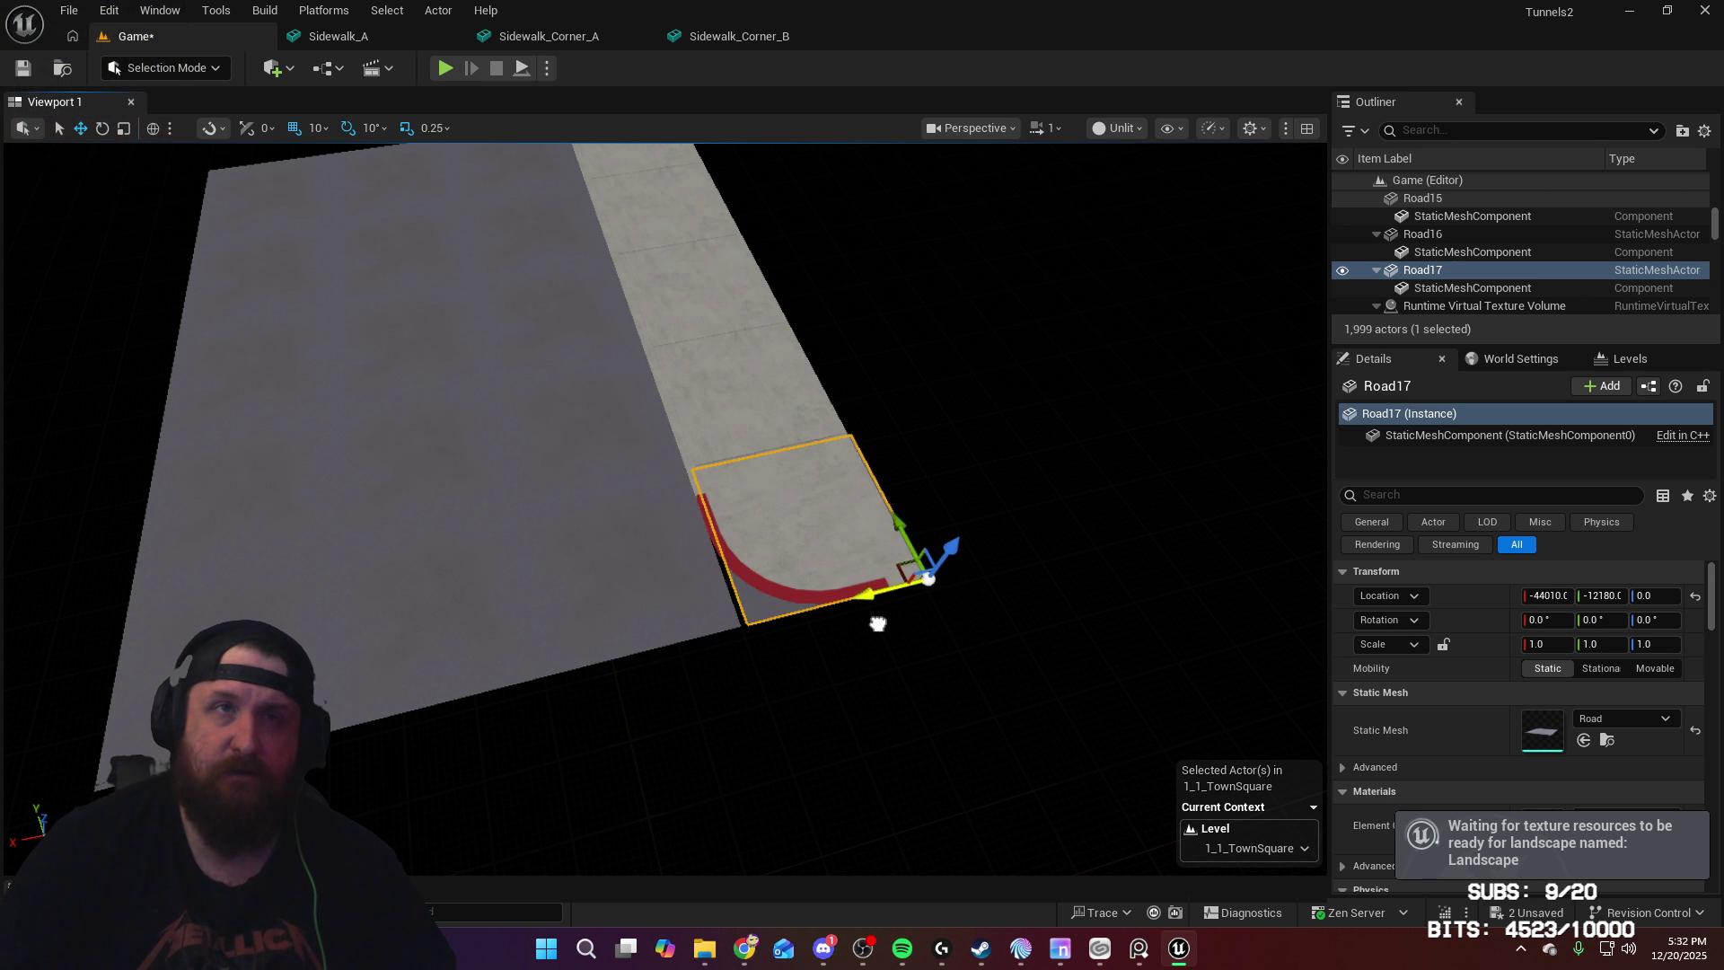
{"action": "right_click_drag", "start_coordinate": [874, 630], "coordinate": [719, 616]}
Step: Duplicate Road16 and move the new Road18 along X to -42800, -12180, 0
{"action": "left_click", "coordinate": [844, 634]}
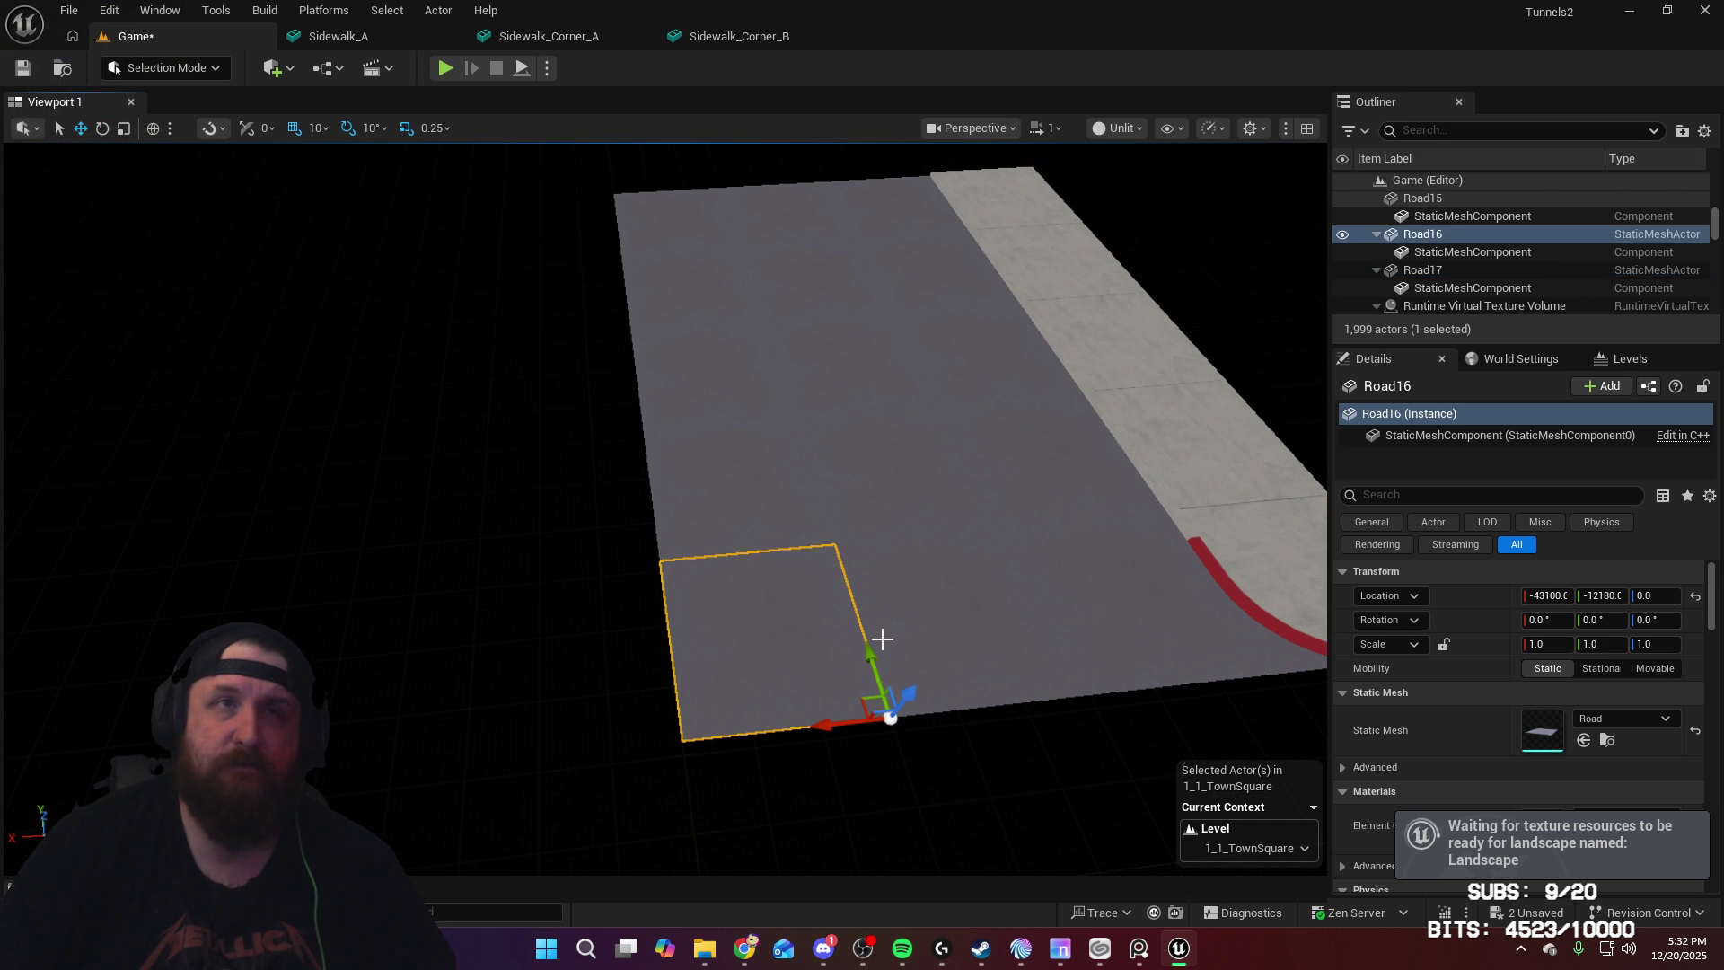
{"action": "key", "text": "ctrl+d"}
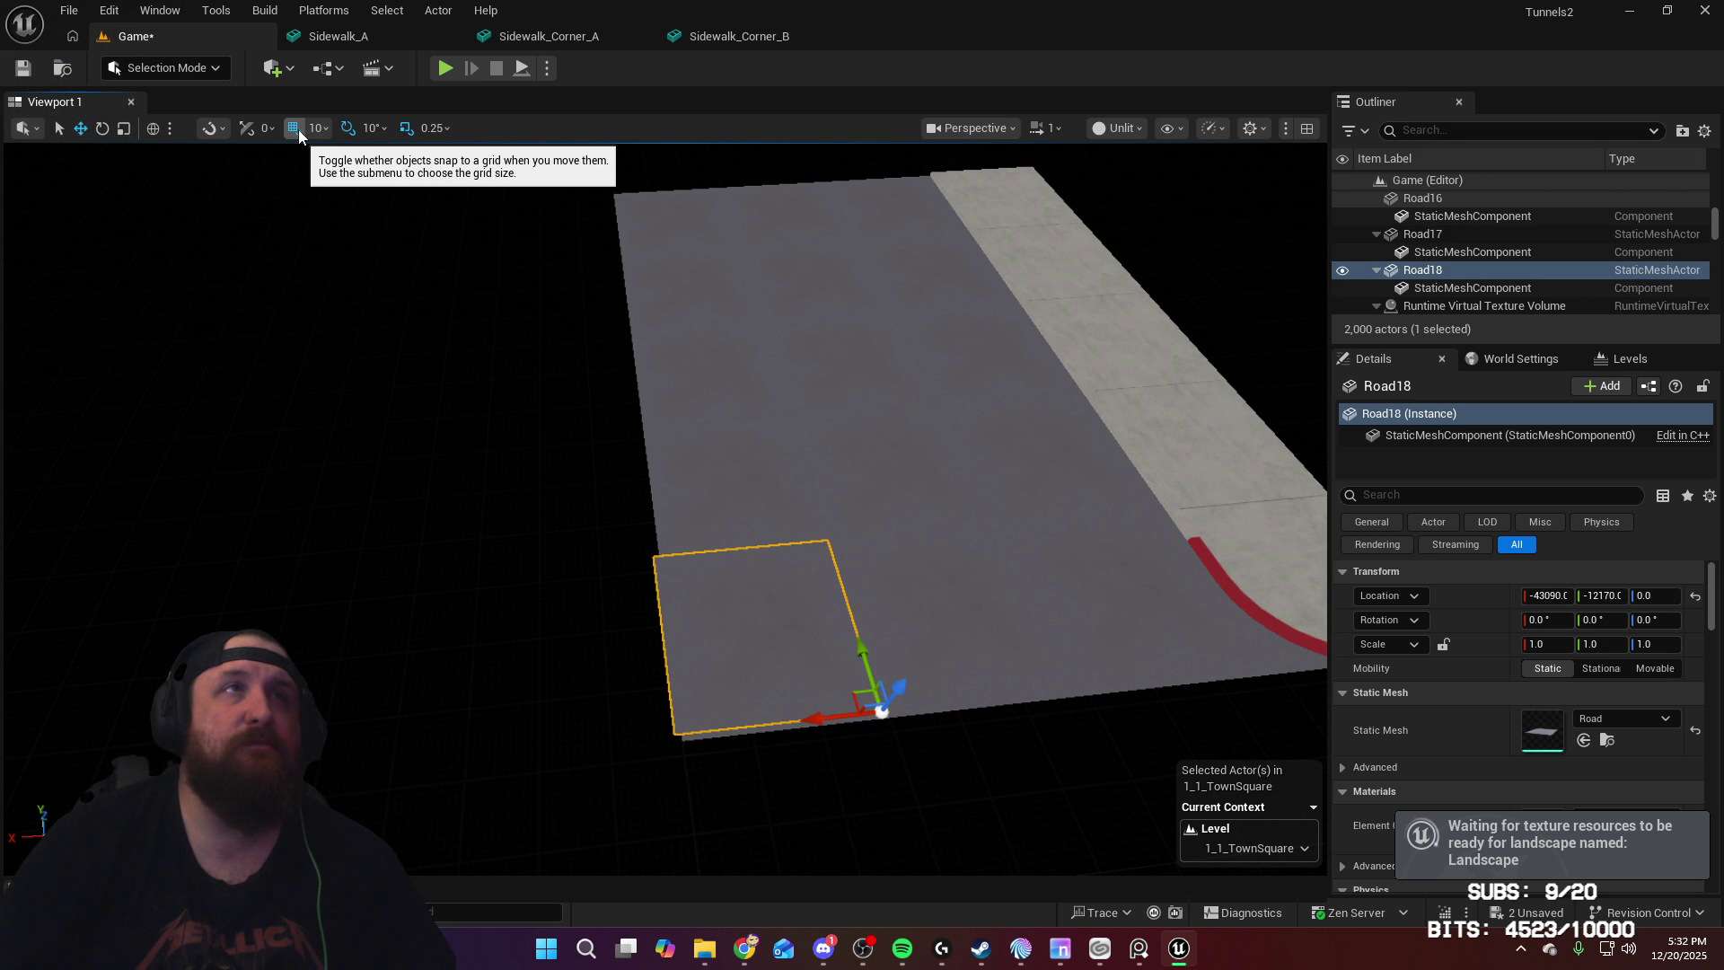
{"action": "key", "text": "ctrl+z"}
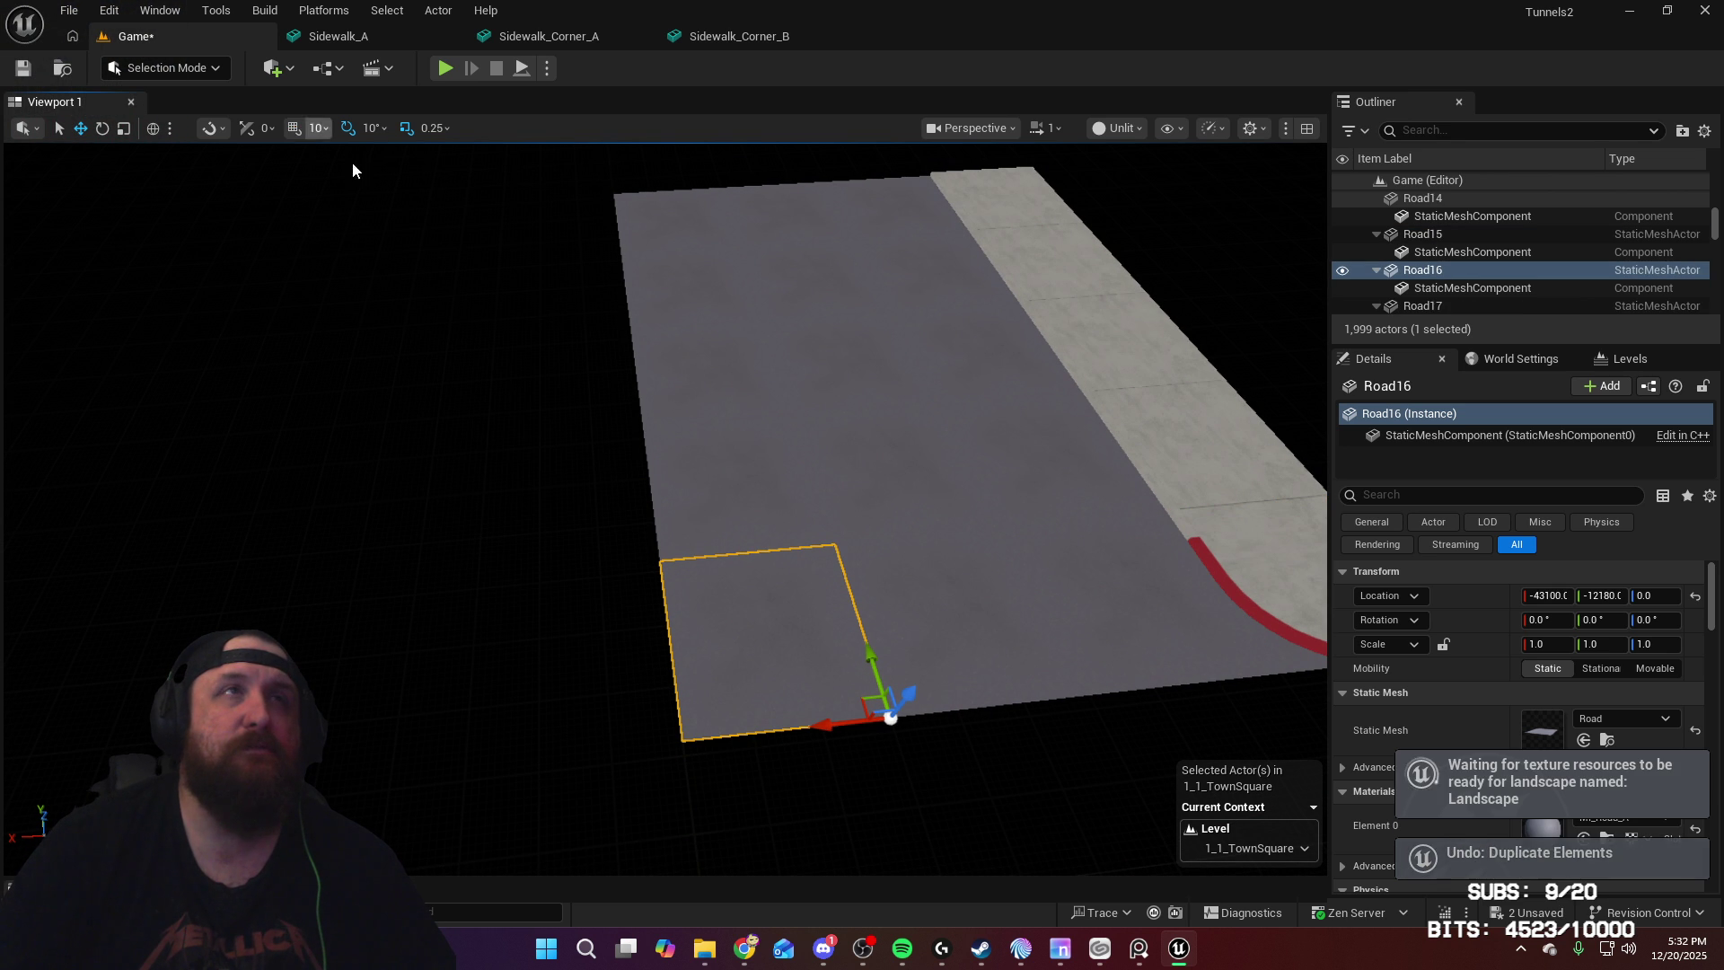
{"action": "key", "text": "ctrl+y"}
{"action": "mouse_move", "coordinate": [822, 723]}
{"action": "left_mouse_down"}
{"action": "mouse_move", "coordinate": [512, 751]}
{"action": "mouse_move", "coordinate": [610, 752]}
{"action": "left_mouse_up"}
{"action": "right_click_drag", "start_coordinate": [723, 401], "coordinate": [722, 401]}
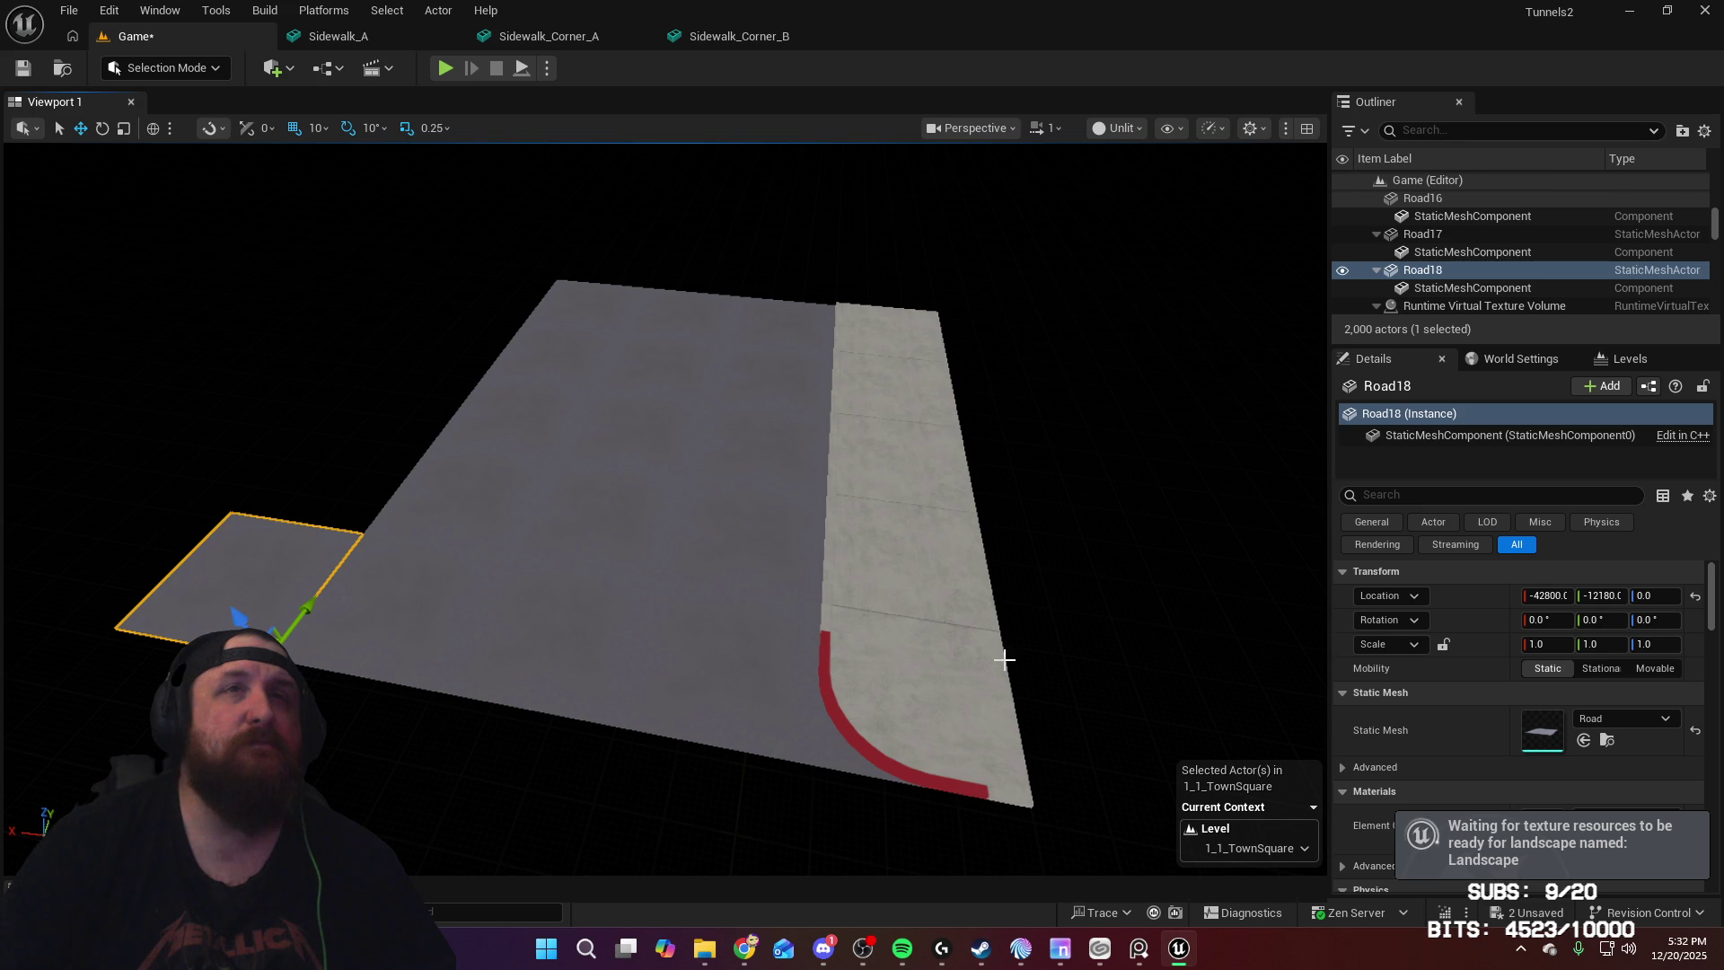
{"action": "mouse_move", "coordinate": [924, 676]}
{"action": "right_mouse_down"}
{"action": "mouse_move", "coordinate": [888, 668]}
{"action": "mouse_move", "coordinate": [375, 807]}
{"action": "right_mouse_up"}
Step: Replace Sidewalk_Corner_A with a Sidewalk_Corner_B piece from the Content Browser
{"action": "left_click", "coordinate": [887, 668]}
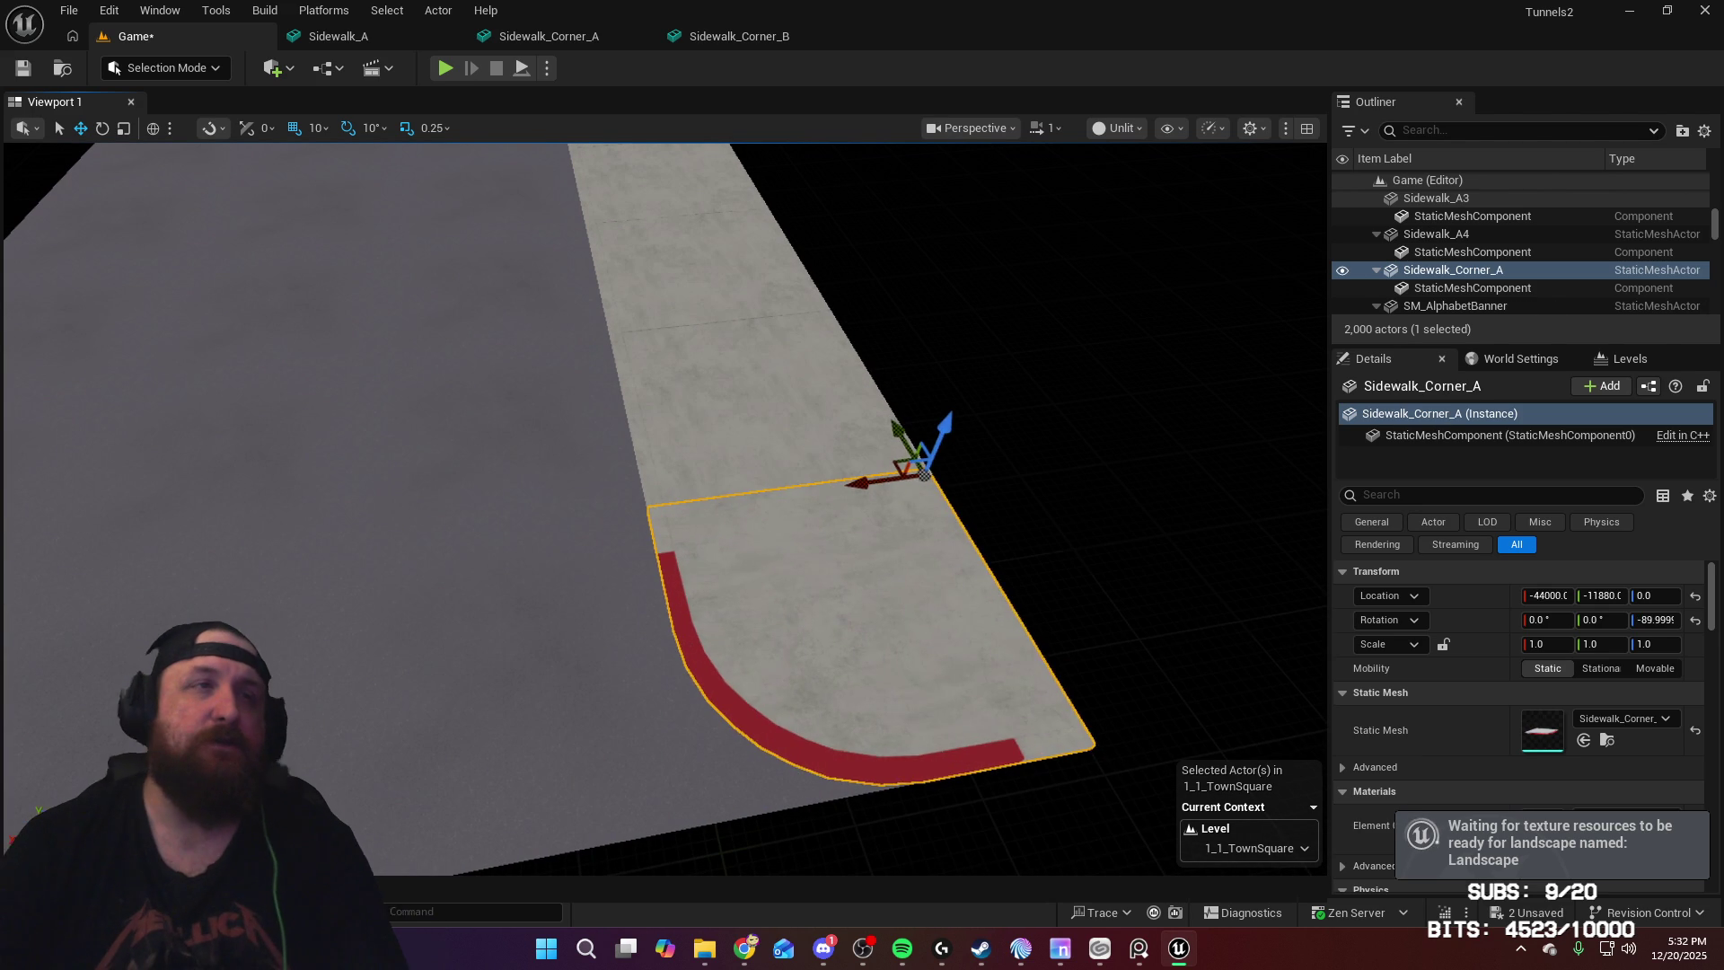
{"action": "key", "text": "Delete"}
{"action": "key", "text": "ctrl+space"}
{"action": "mouse_move", "coordinate": [554, 710]}
{"action": "left_mouse_down"}
{"action": "mouse_move", "coordinate": [542, 533]}
{"action": "mouse_move", "coordinate": [596, 600]}
{"action": "left_mouse_up"}
Step: Rotate Sidewalk_Corner_B -90° and move it to X -44000 against the sidewalk
{"action": "key", "text": "e"}
{"action": "mouse_move", "coordinate": [583, 705]}
{"action": "left_mouse_down"}
{"action": "mouse_move", "coordinate": [521, 691]}
{"action": "mouse_move", "coordinate": [536, 690]}
{"action": "left_mouse_up"}
{"action": "key", "text": "w"}
{"action": "mouse_move", "coordinate": [519, 623]}
{"action": "left_mouse_down", "text": "shift"}
{"action": "mouse_move", "coordinate": [931, 608]}
{"action": "mouse_move", "coordinate": [805, 538]}
{"action": "mouse_move", "coordinate": [743, 550]}
{"action": "left_mouse_up", "text": "shift"}
{"action": "left_click_drag", "start_coordinate": [614, 546], "coordinate": [623, 546], "text": "shift"}
{"action": "mouse_move", "coordinate": [623, 546]}
{"action": "right_mouse_down"}
{"action": "mouse_move", "coordinate": [500, 501]}
{"action": "mouse_move", "coordinate": [582, 439]}
{"action": "right_mouse_up"}
{"action": "left_click_drag", "start_coordinate": [582, 439], "coordinate": [466, 461]}
{"action": "mouse_move", "coordinate": [466, 462]}
{"action": "right_mouse_down"}
{"action": "mouse_move", "coordinate": [431, 462]}
{"action": "mouse_move", "coordinate": [628, 539]}
{"action": "mouse_move", "coordinate": [709, 525]}
{"action": "mouse_move", "coordinate": [687, 445]}
{"action": "mouse_move", "coordinate": [628, 445]}
{"action": "mouse_move", "coordinate": [629, 495]}
{"action": "right_mouse_up"}
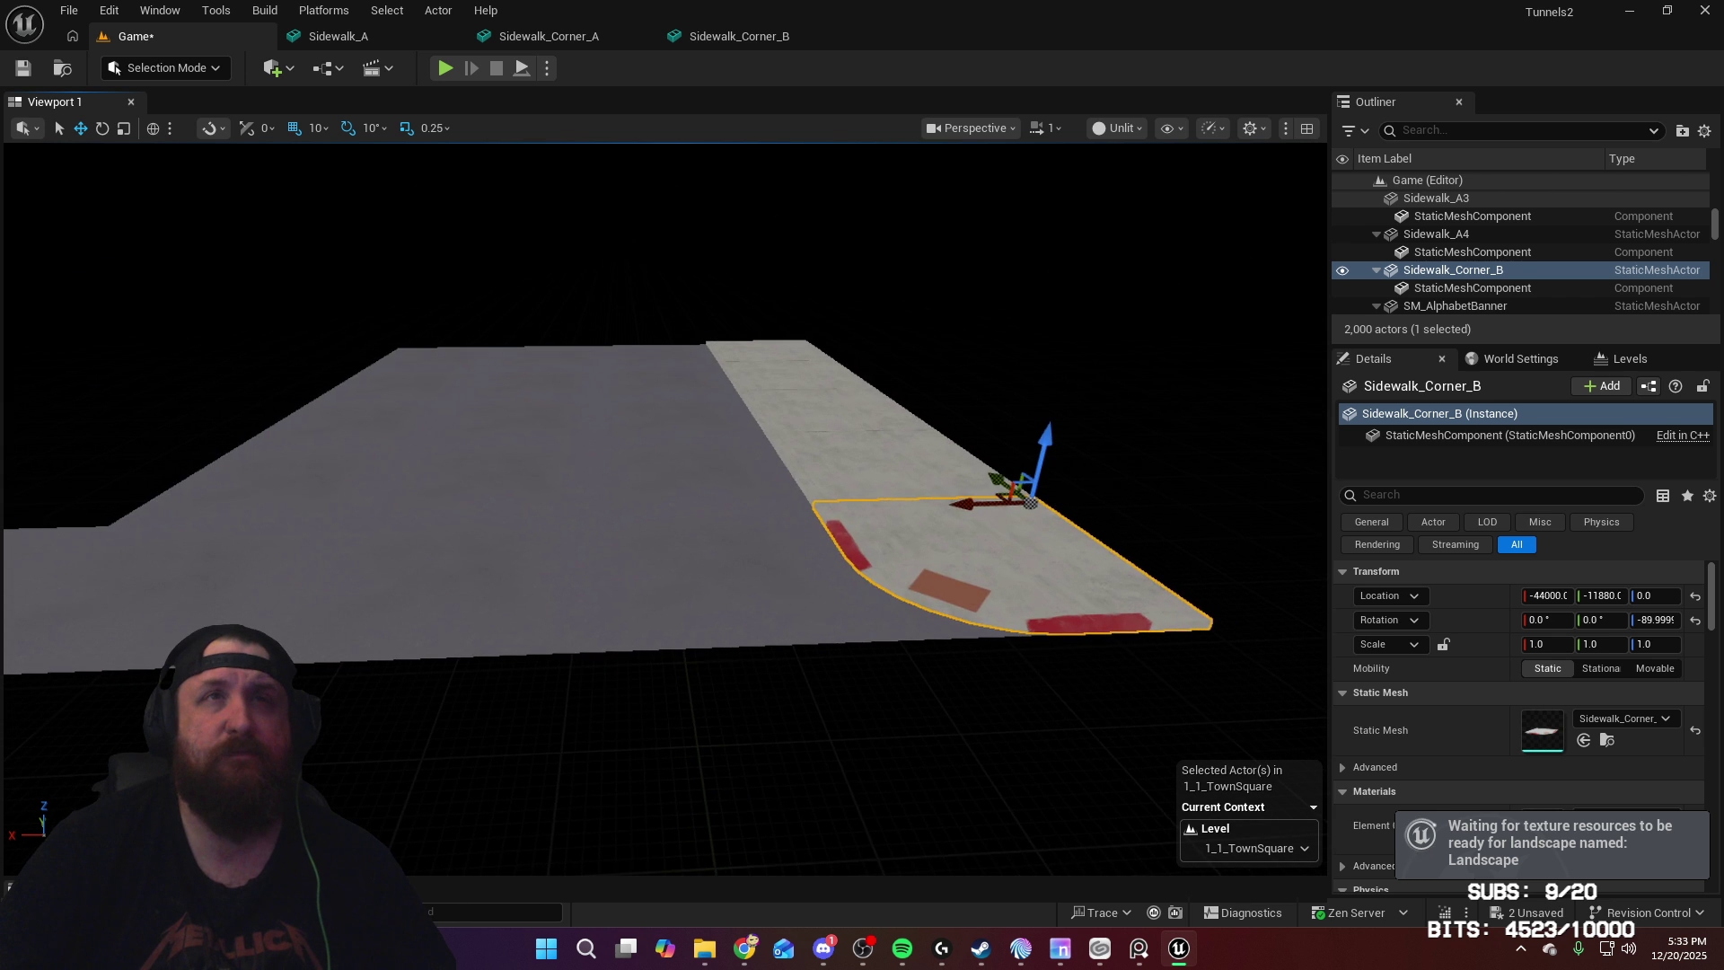
Step: Duplicate the five sidewalk pieces and slide the copied strip along X
{"action": "right_click_drag", "start_coordinate": [964, 616], "coordinate": [934, 616]}
{"action": "left_click", "coordinate": [911, 399], "text": "ctrl"}
{"action": "left_click", "coordinate": [862, 364], "text": "ctrl"}
{"action": "left_click", "coordinate": [839, 352], "text": "ctrl"}
{"action": "left_click", "coordinate": [835, 345], "text": "ctrl"}
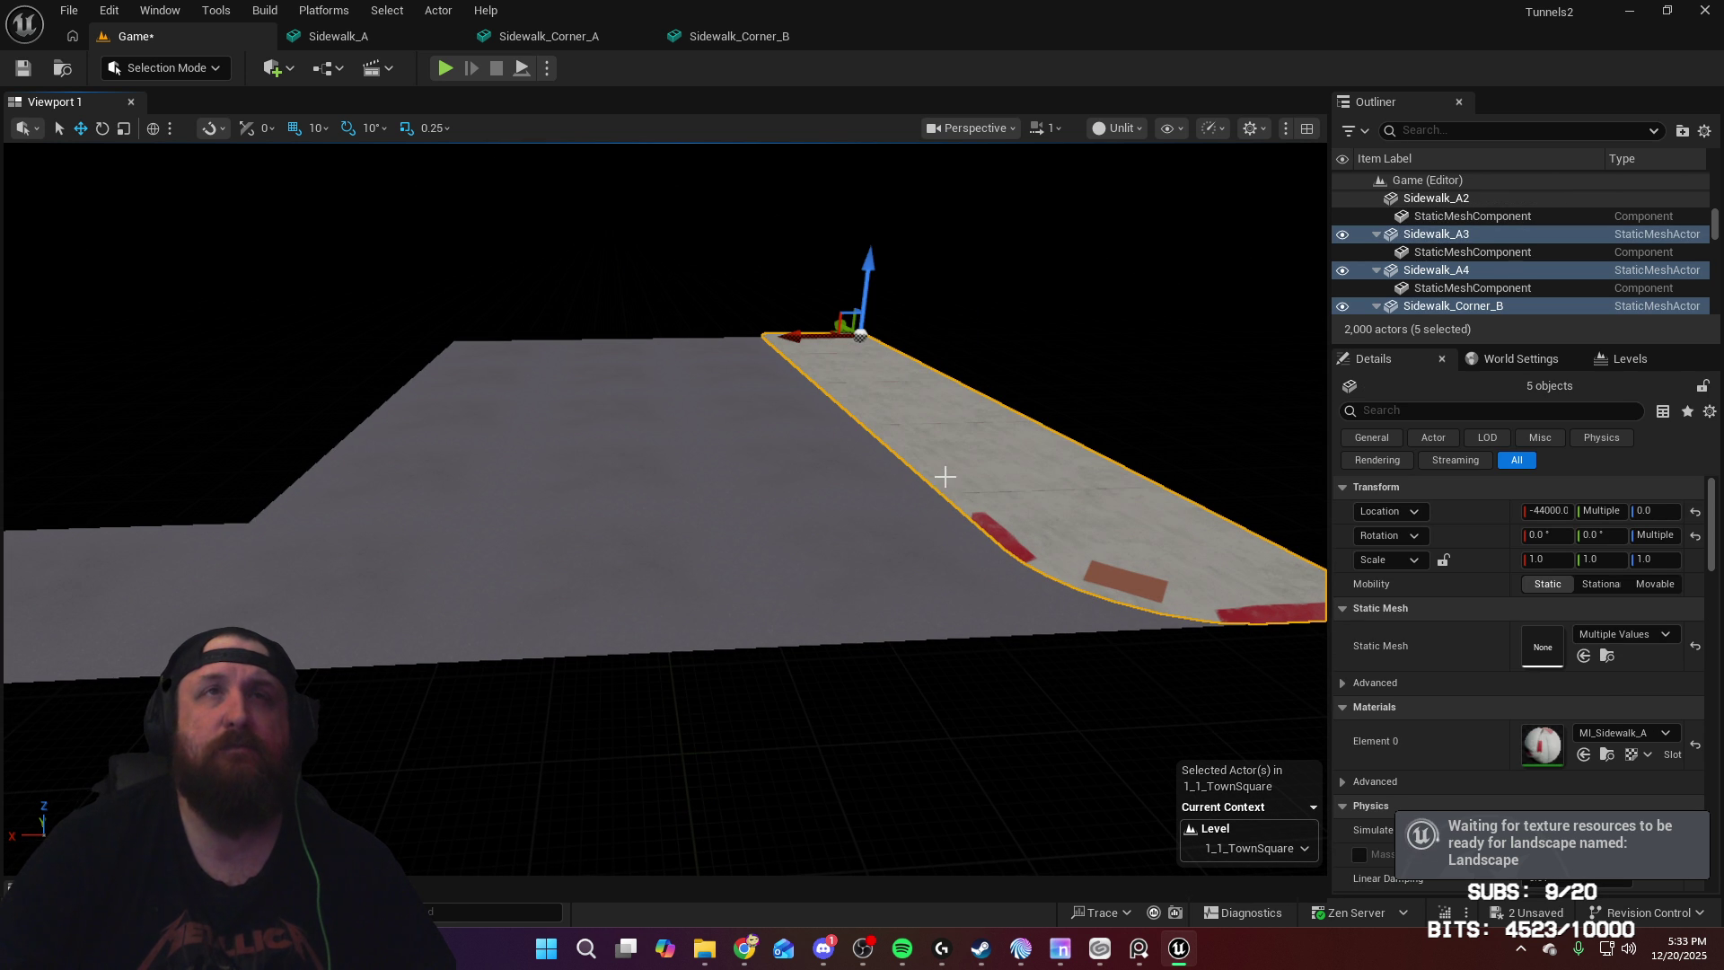
{"action": "key", "text": "ctrl+d"}
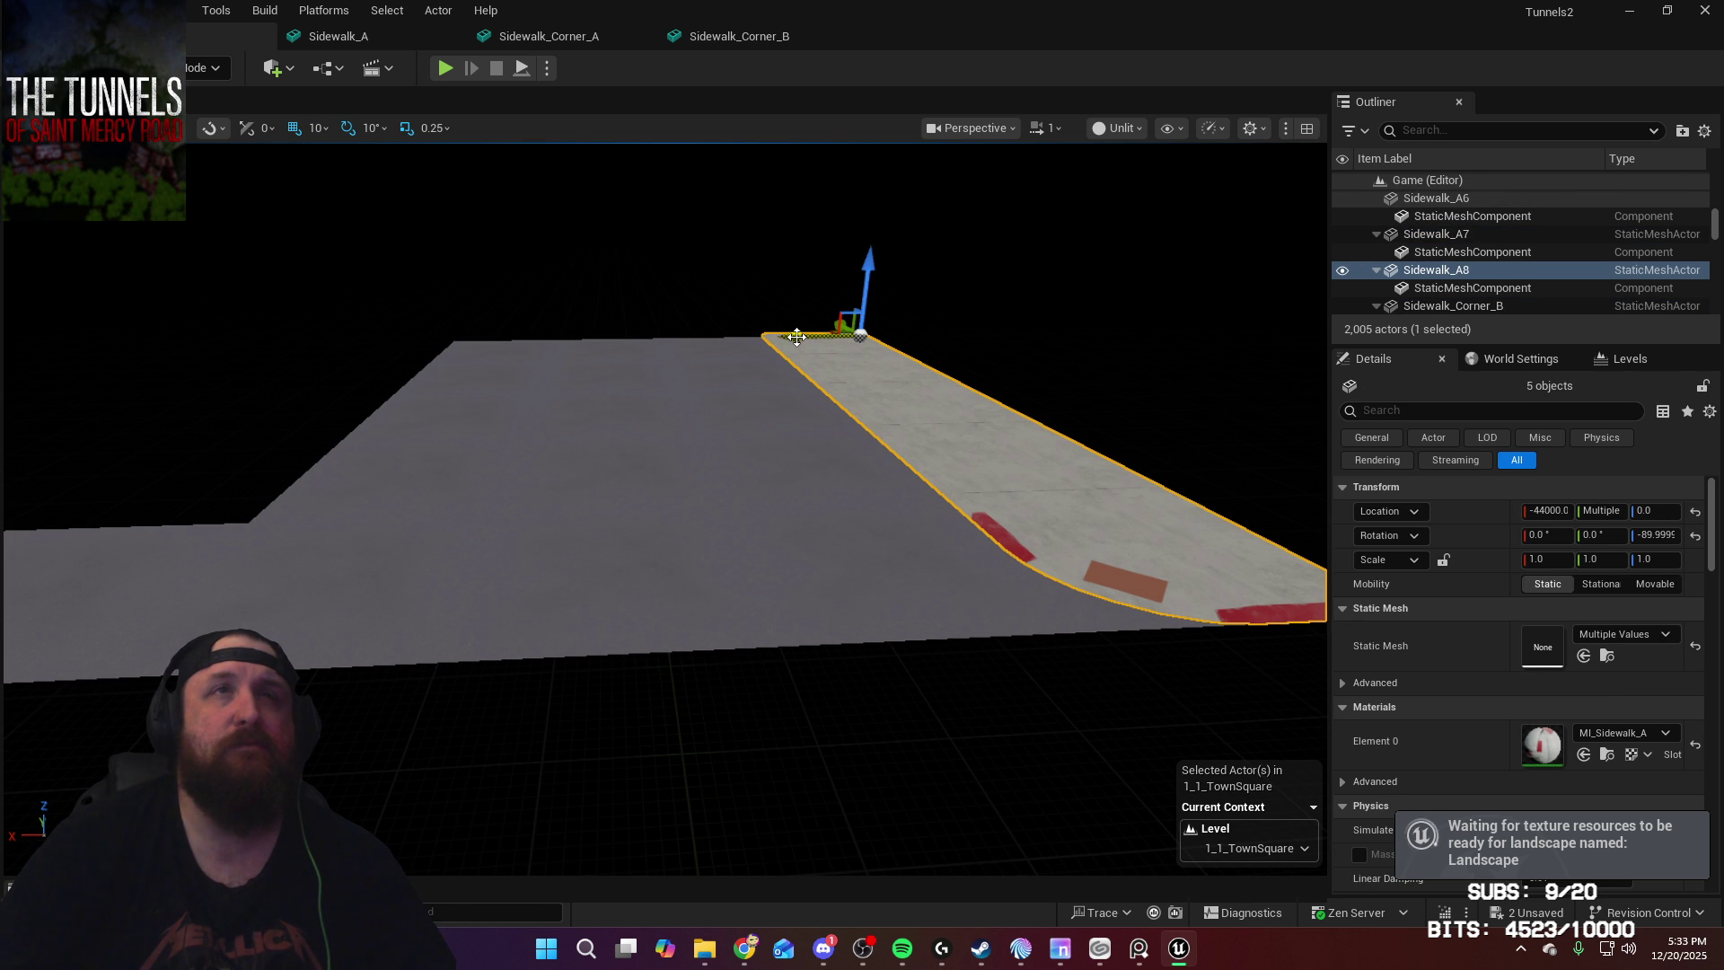
{"action": "mouse_move", "coordinate": [796, 337]}
{"action": "left_mouse_down"}
{"action": "mouse_move", "coordinate": [431, 366]}
{"action": "mouse_move", "coordinate": [567, 321]}
{"action": "mouse_move", "coordinate": [493, 323]}
{"action": "left_mouse_up"}
{"action": "right_click_drag", "start_coordinate": [493, 322], "coordinate": [574, 332]}
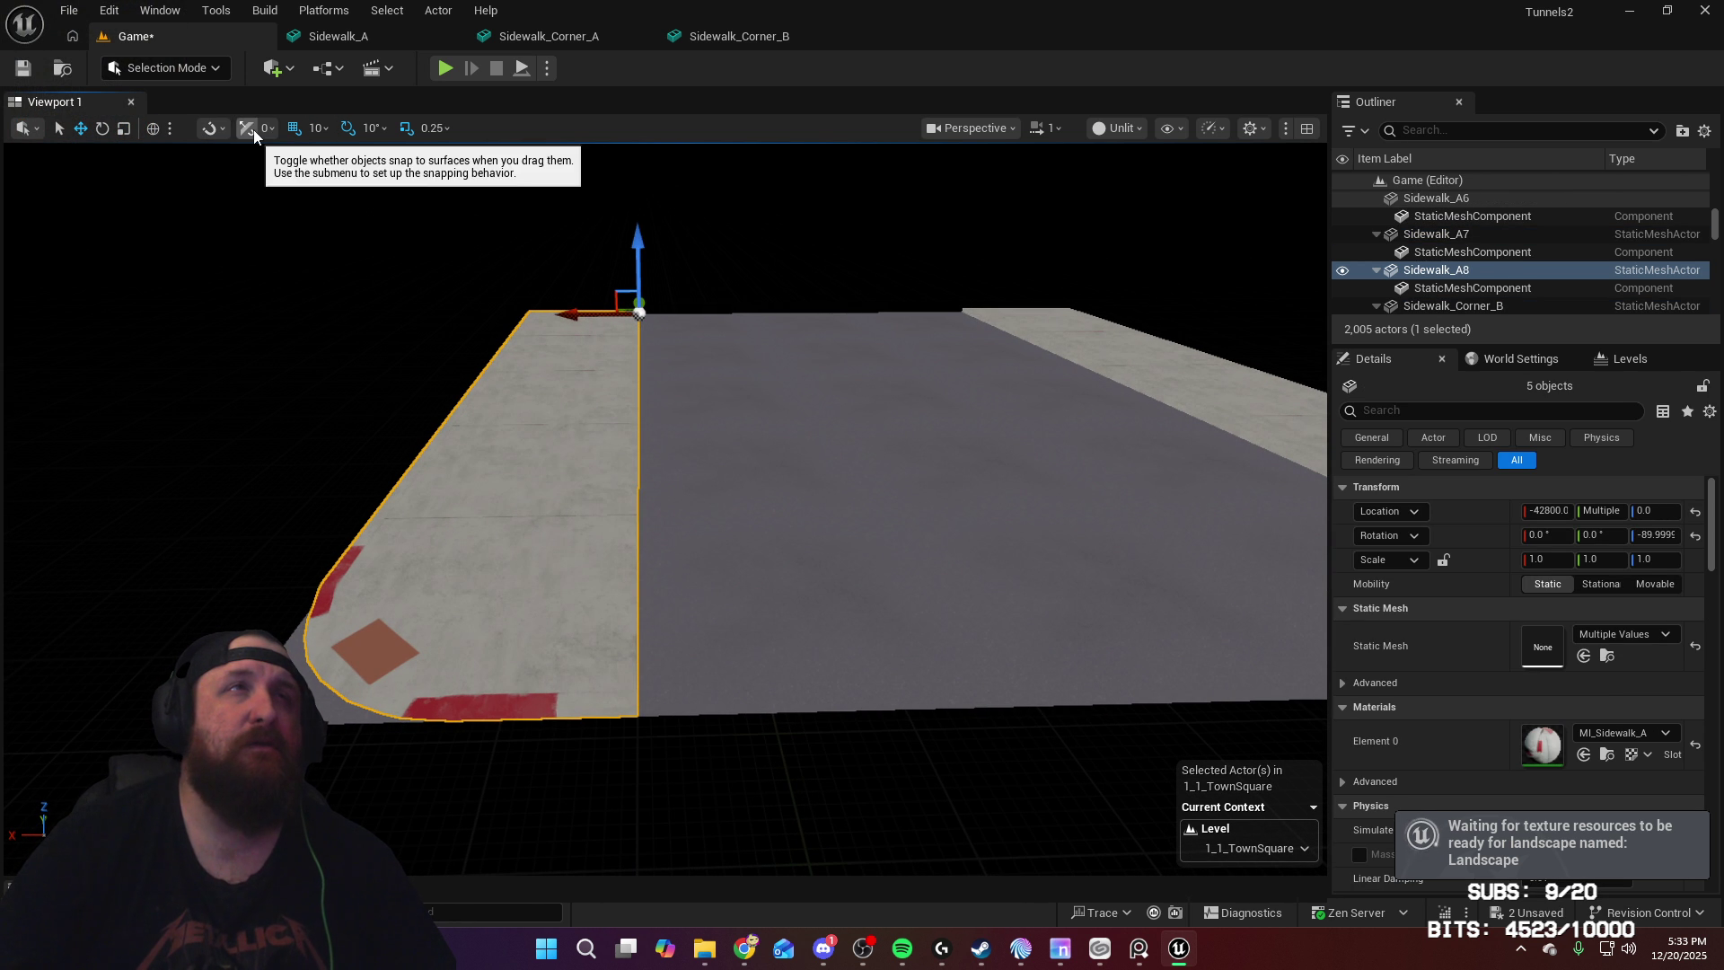
Step: Rotate the copied strip in local space and position it along X and Y on the opposite side
{"action": "left_click", "coordinate": [153, 131]}
{"action": "left_click", "coordinate": [207, 177]}
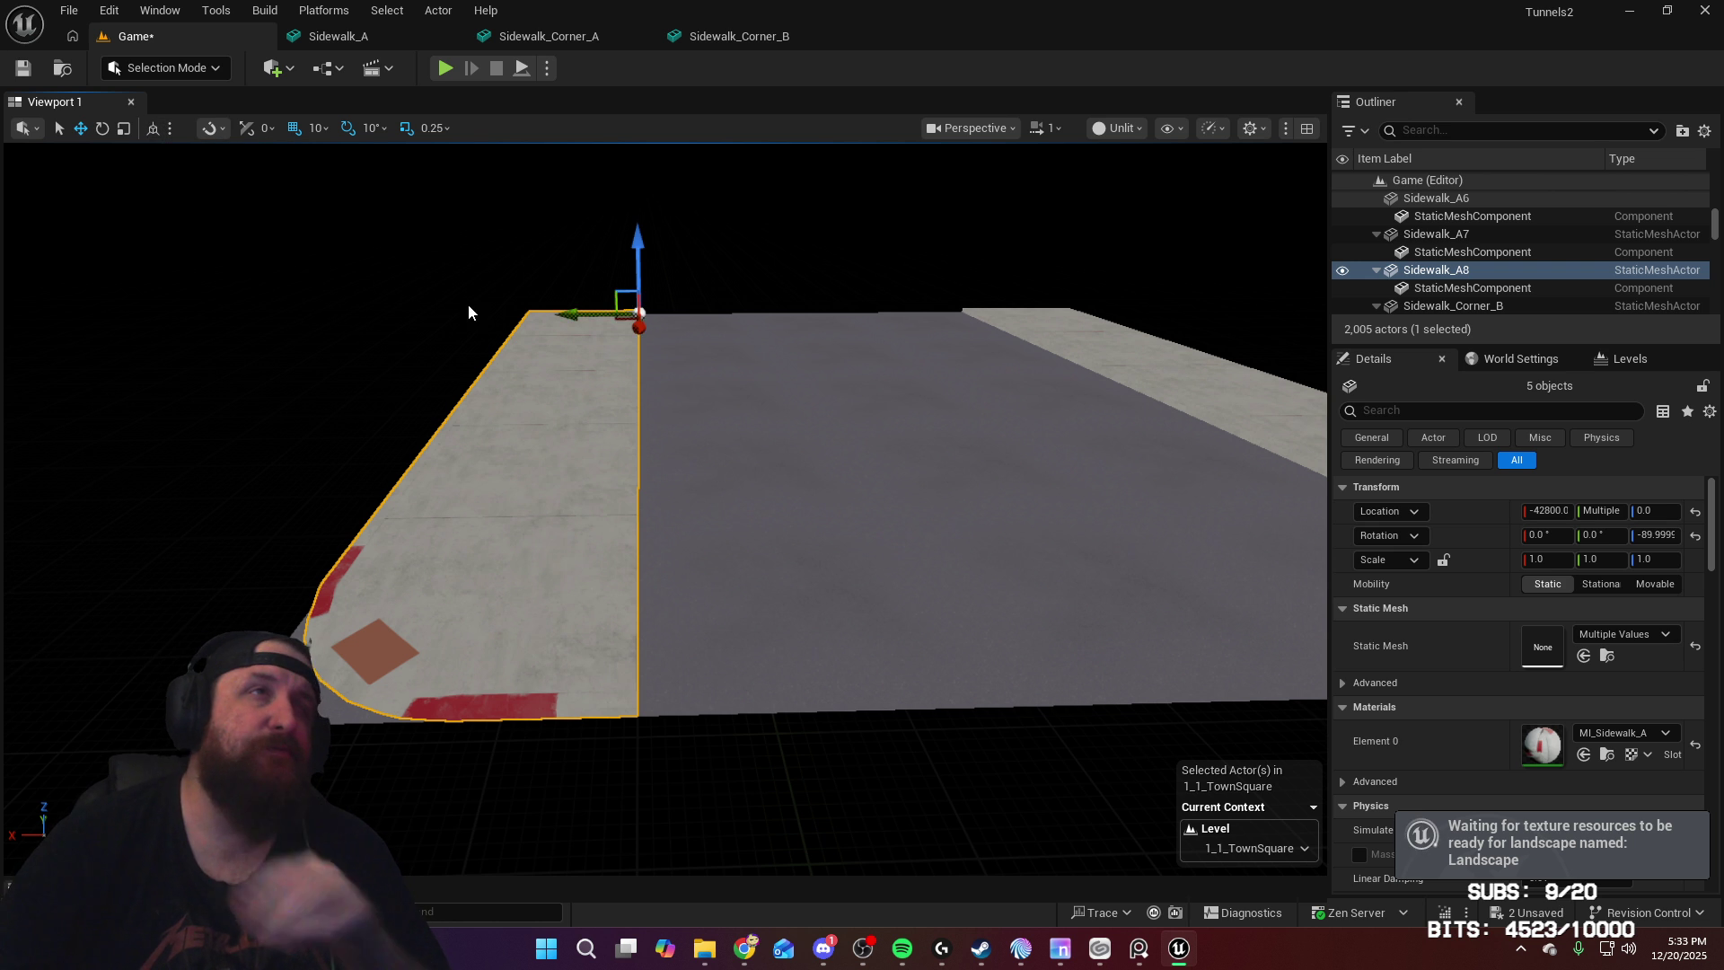
{"action": "key", "text": "e"}
{"action": "mouse_move", "coordinate": [654, 338]}
{"action": "left_mouse_down"}
{"action": "mouse_move", "coordinate": [727, 313]}
{"action": "mouse_move", "coordinate": [643, 303]}
{"action": "left_mouse_up"}
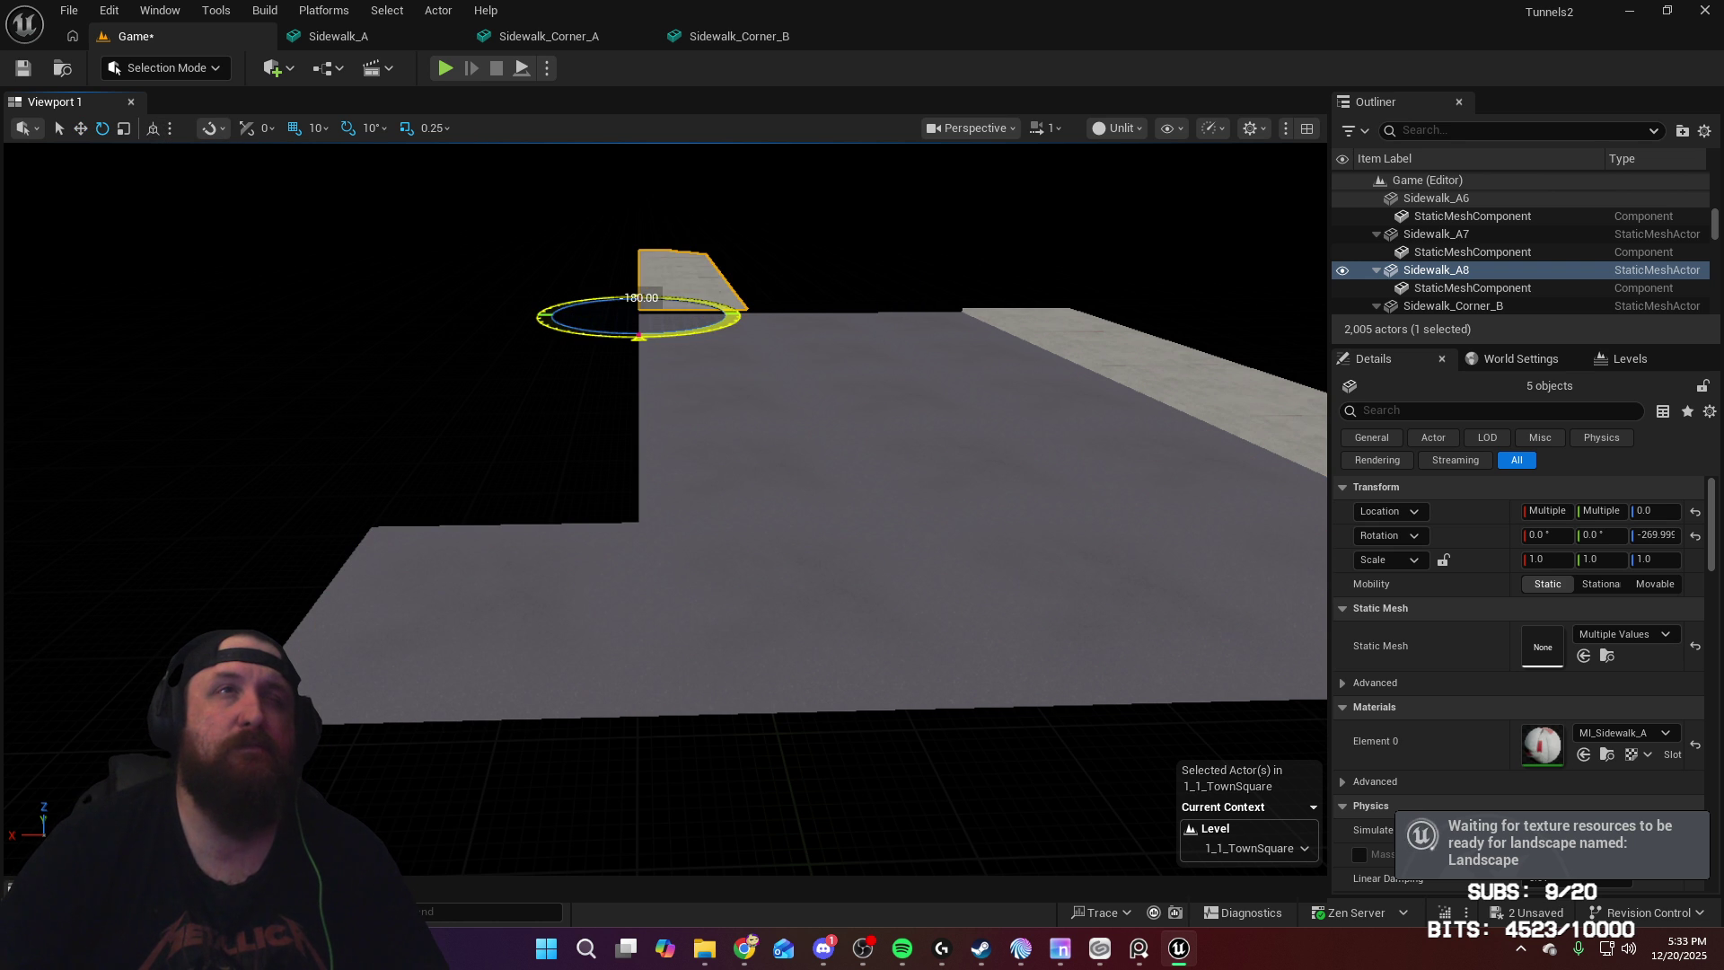
{"action": "left_click", "coordinate": [32, 135]}
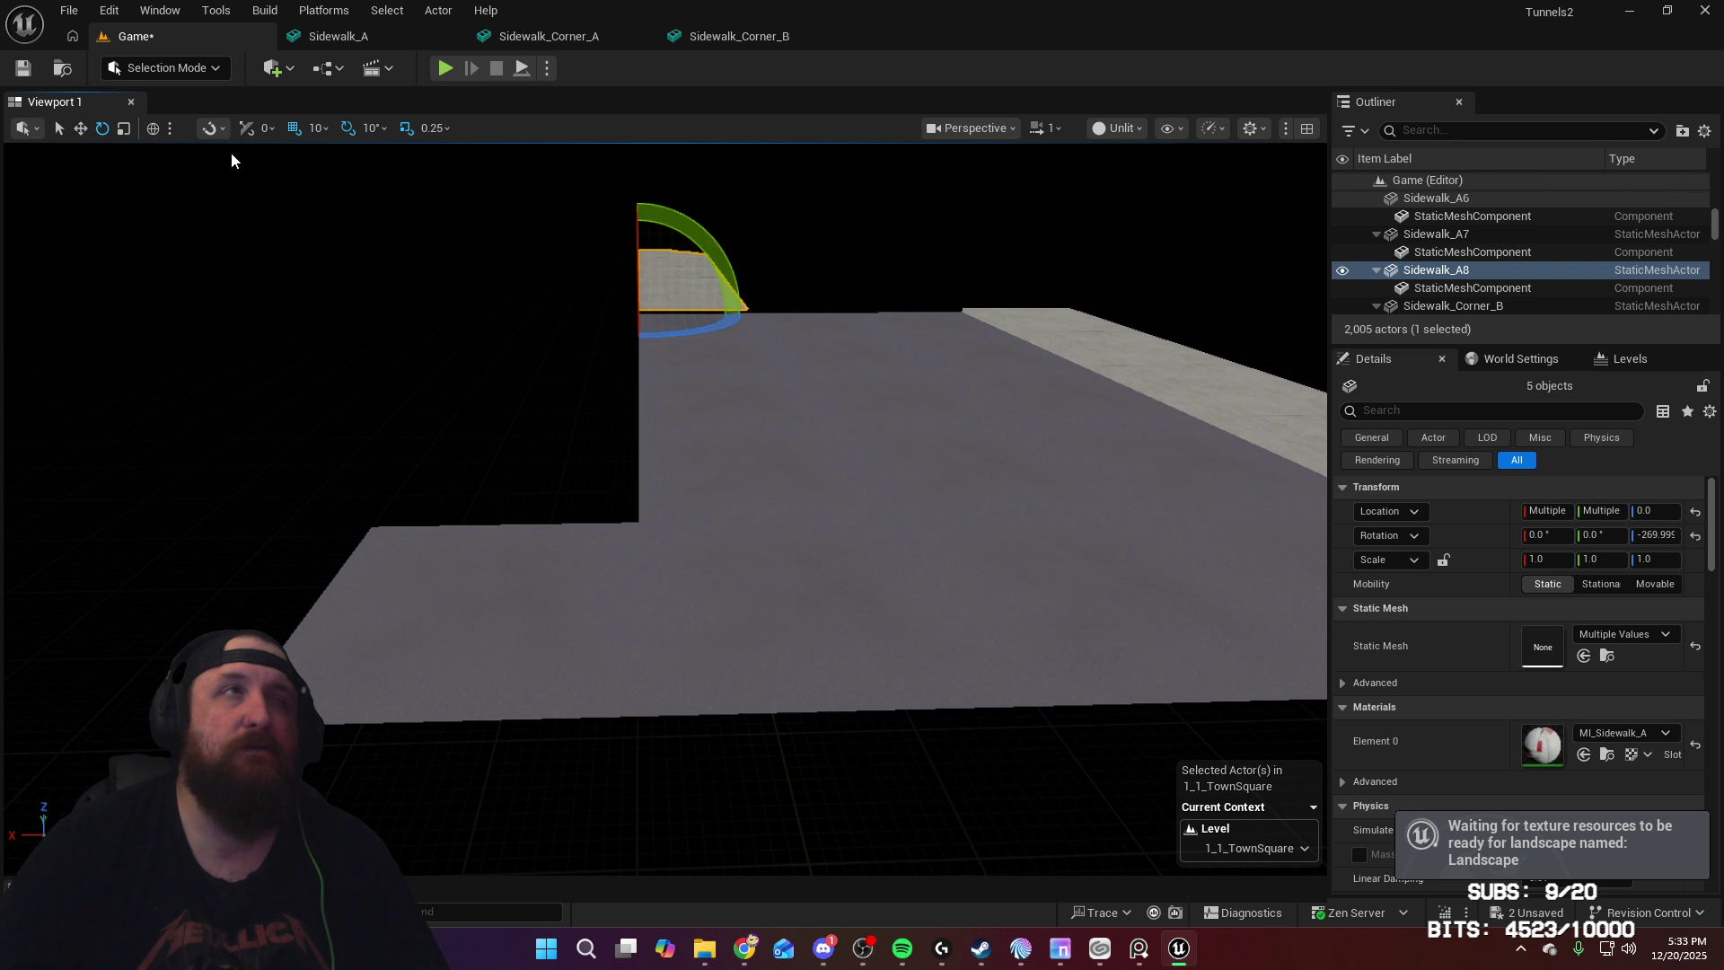
{"action": "key", "text": "w"}
{"action": "left_click_drag", "start_coordinate": [561, 314], "coordinate": [496, 316]}
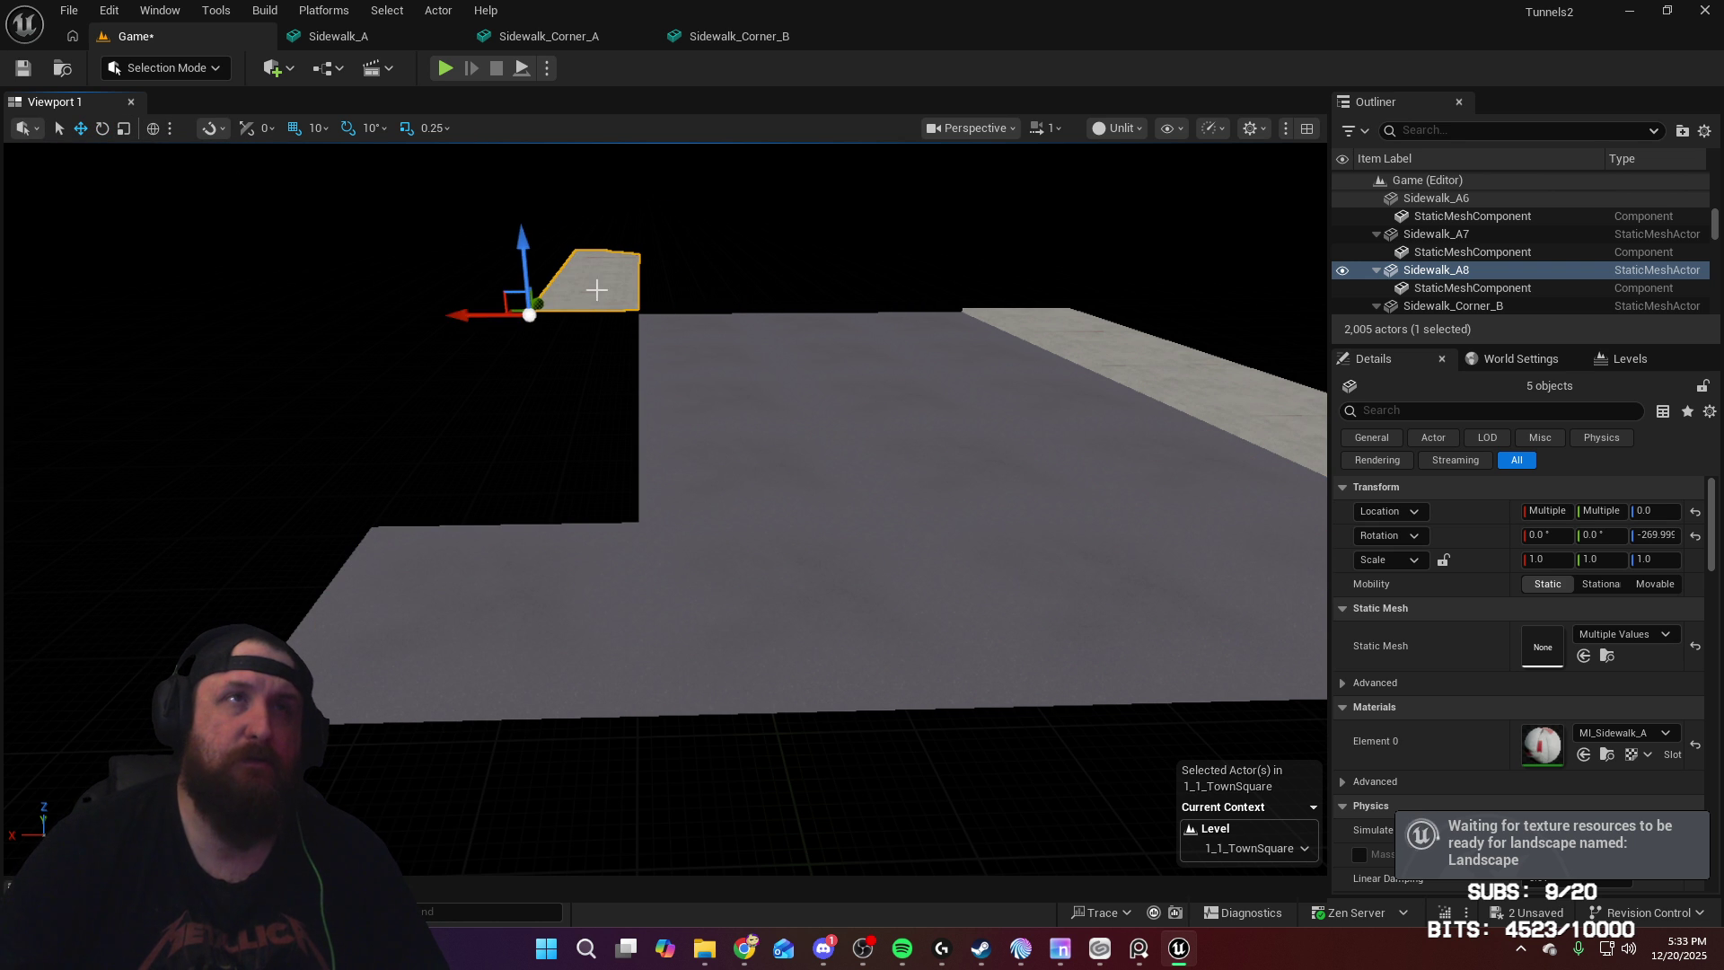
{"action": "left_click_drag", "start_coordinate": [541, 303], "coordinate": [517, 511]}
{"action": "mouse_move", "coordinate": [528, 509]}
{"action": "right_mouse_down"}
{"action": "mouse_move", "coordinate": [454, 498]}
{"action": "mouse_move", "coordinate": [836, 460]}
{"action": "right_mouse_up"}
{"action": "left_click_drag", "start_coordinate": [398, 449], "coordinate": [479, 458]}
Step: Move Sidewalk_Corner_B2 to -42500, -11880, 0 and rotate it to about -180°
{"action": "right_click_drag", "start_coordinate": [709, 502], "coordinate": [826, 501]}
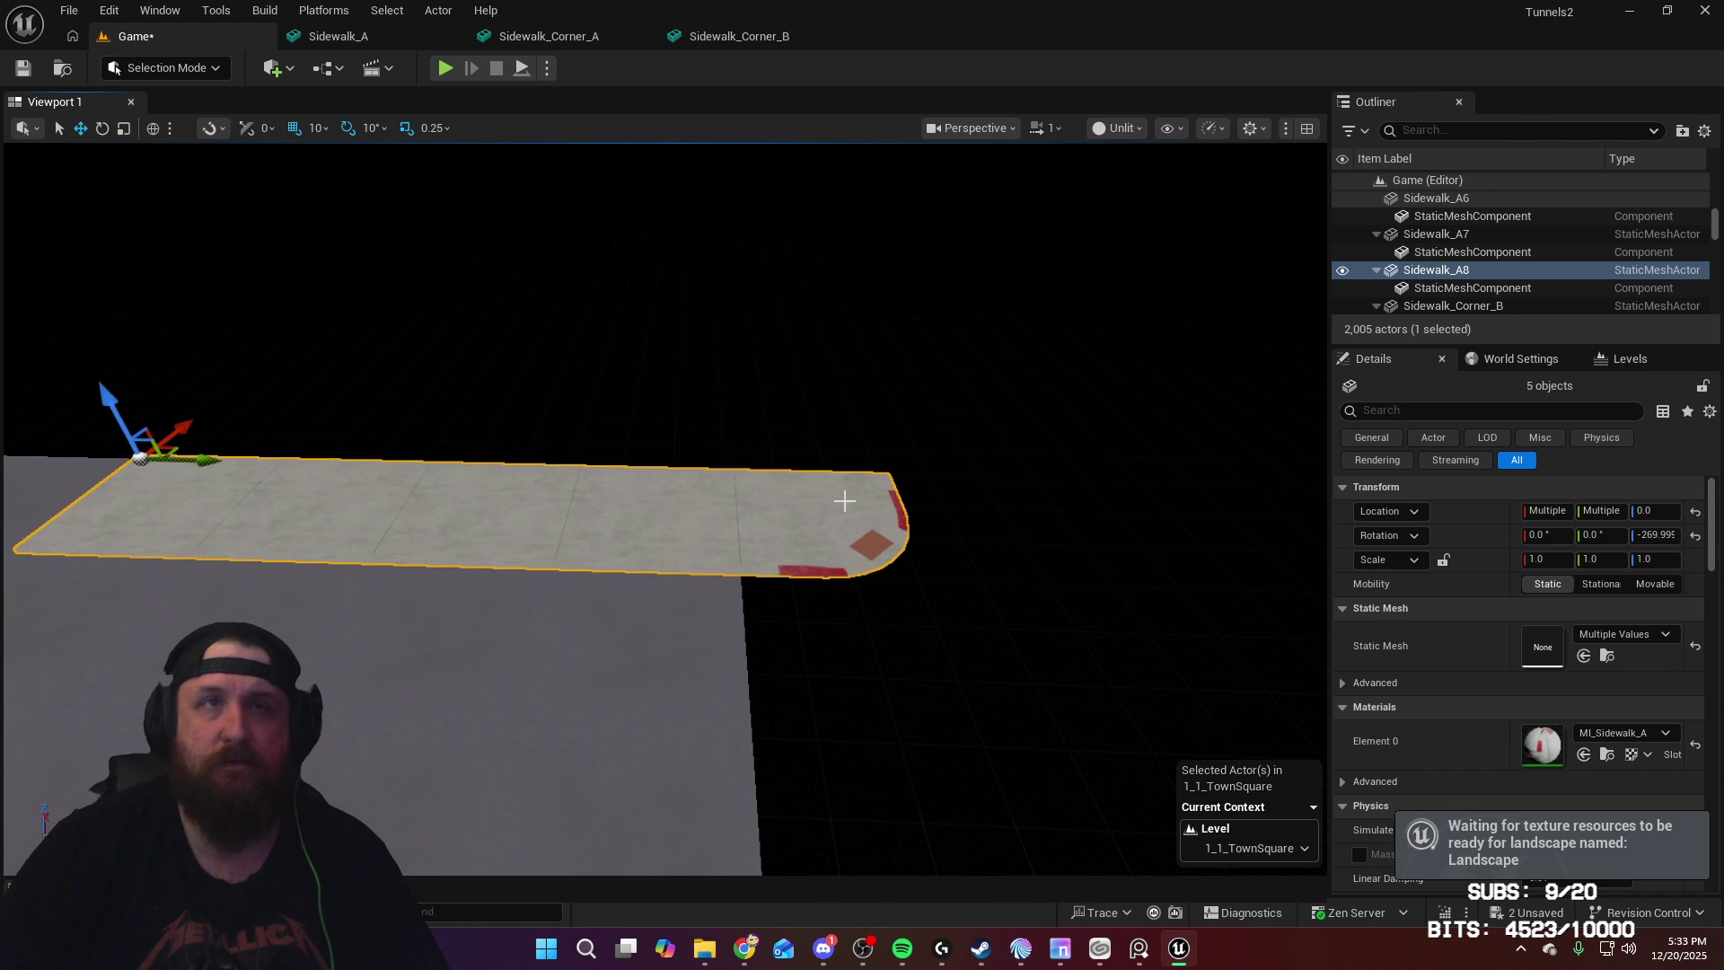
{"action": "left_click", "coordinate": [881, 500]}
{"action": "left_click_drag", "start_coordinate": [817, 478], "coordinate": [634, 485]}
{"action": "mouse_move", "coordinate": [635, 485]}
{"action": "right_mouse_down"}
{"action": "mouse_move", "coordinate": [289, 470]}
{"action": "mouse_move", "coordinate": [476, 494]}
{"action": "right_mouse_up"}
{"action": "left_click_drag", "start_coordinate": [780, 485], "coordinate": [486, 522]}
{"action": "right_click_drag", "start_coordinate": [486, 521], "coordinate": [557, 512]}
{"action": "key", "text": "e"}
{"action": "mouse_move", "coordinate": [552, 656]}
{"action": "left_mouse_down"}
{"action": "mouse_move", "coordinate": [575, 628]}
{"action": "mouse_move", "coordinate": [539, 574]}
{"action": "mouse_move", "coordinate": [644, 536]}
{"action": "mouse_move", "coordinate": [827, 525]}
{"action": "left_mouse_up"}
{"action": "key", "text": "w"}
{"action": "right_click_drag", "start_coordinate": [834, 526], "coordinate": [1025, 557]}
{"action": "mouse_move", "coordinate": [913, 512]}
{"action": "right_mouse_down"}
{"action": "mouse_move", "coordinate": [852, 502]}
{"action": "mouse_move", "coordinate": [891, 510]}
{"action": "right_mouse_up"}
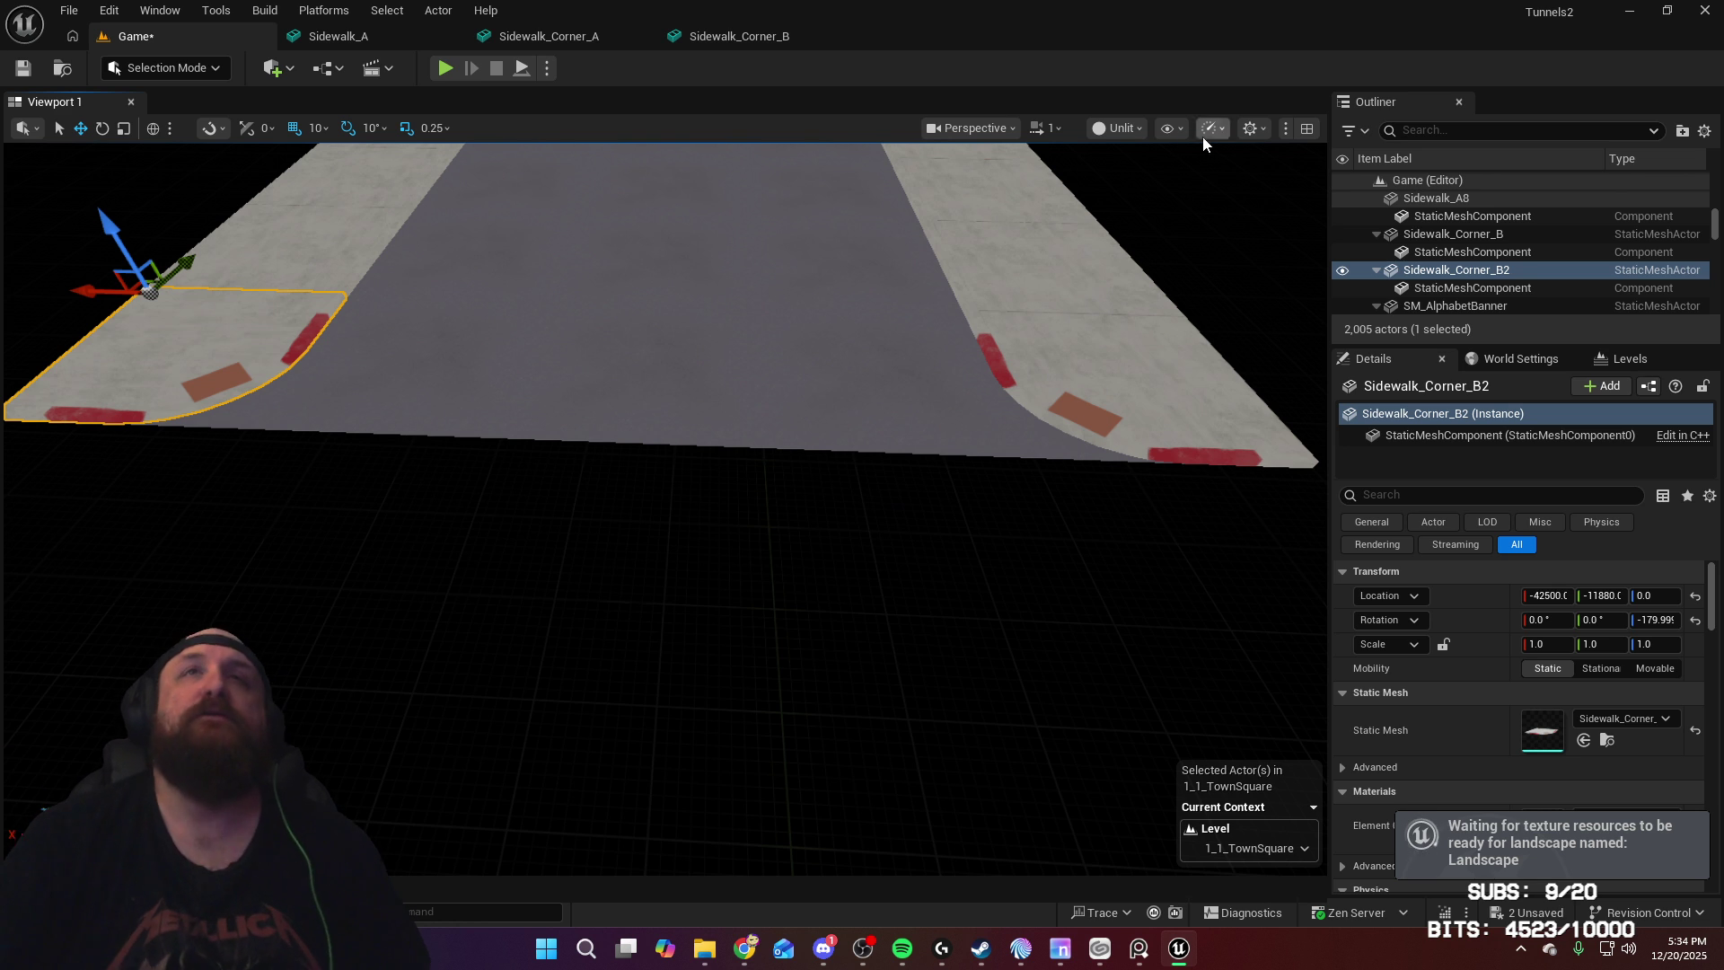
{"action": "left_click", "coordinate": [1168, 129]}
Step: Switch the viewport to Lit rendering
{"action": "left_click", "coordinate": [1135, 131]}
{"action": "left_click", "coordinate": [1134, 131]}
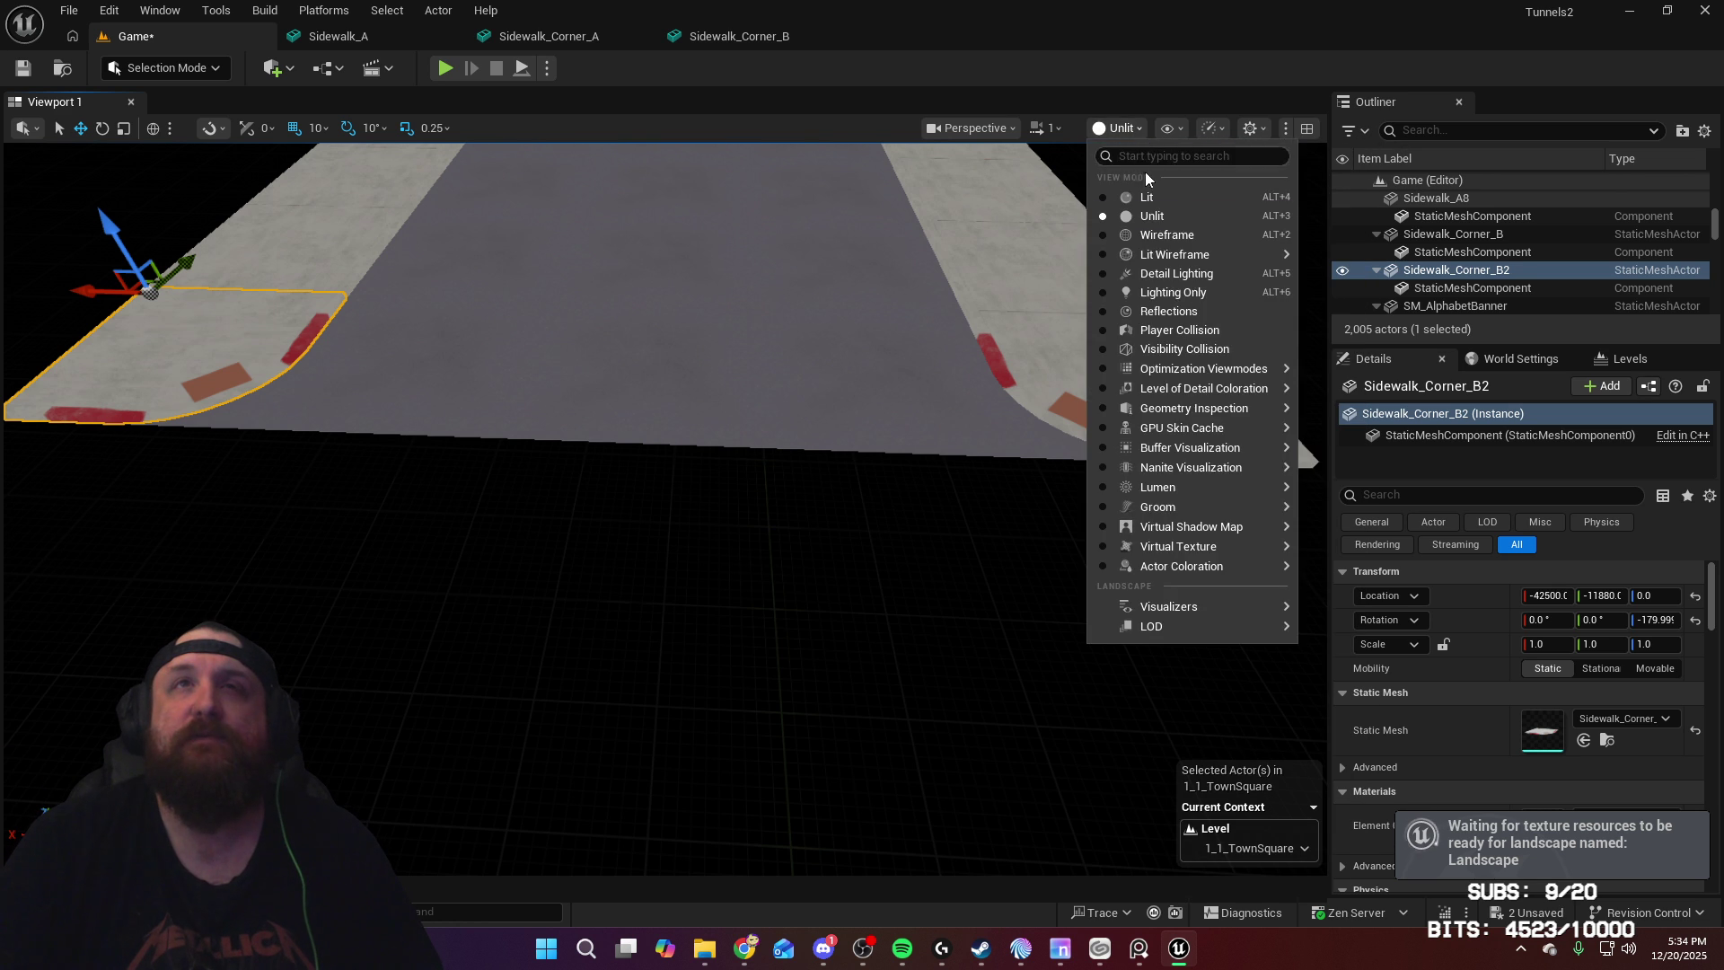
{"action": "left_click", "coordinate": [1142, 196]}
{"action": "right_click_drag", "start_coordinate": [582, 256], "coordinate": [584, 216]}
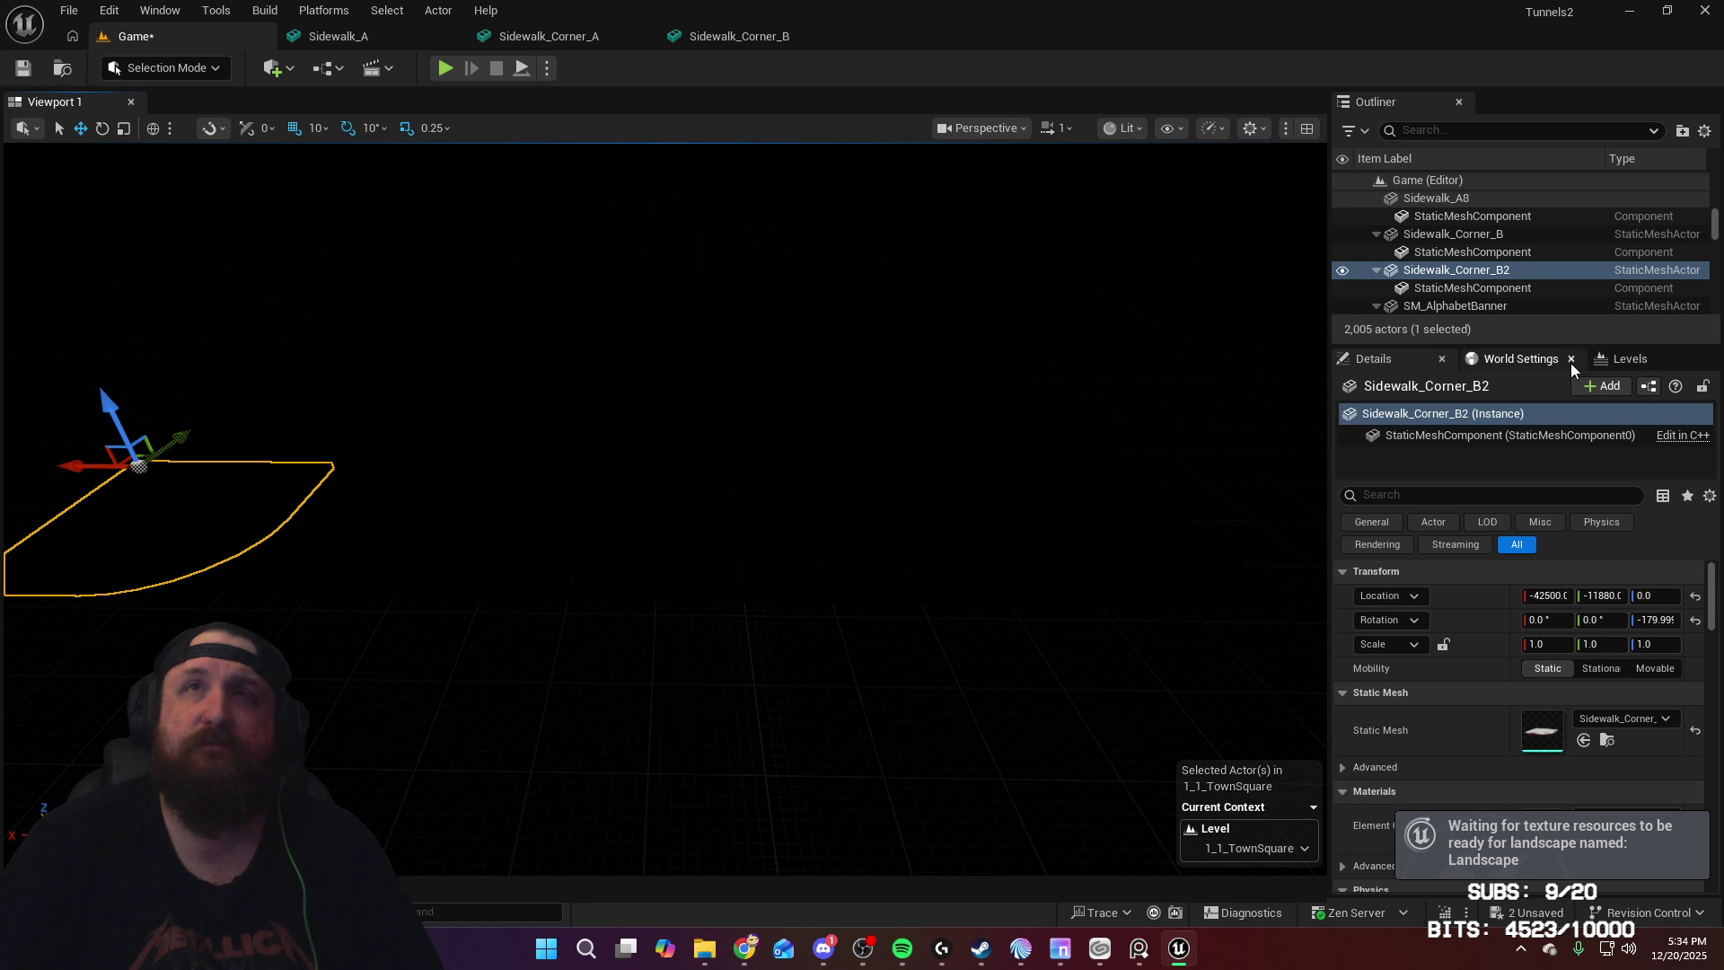
{"action": "left_click", "coordinate": [1625, 360]}
{"action": "mouse_move", "coordinate": [731, 177]}
{"action": "right_mouse_down"}
{"action": "mouse_move", "coordinate": [646, 178]}
{"action": "mouse_move", "coordinate": [731, 177]}
{"action": "right_mouse_up"}
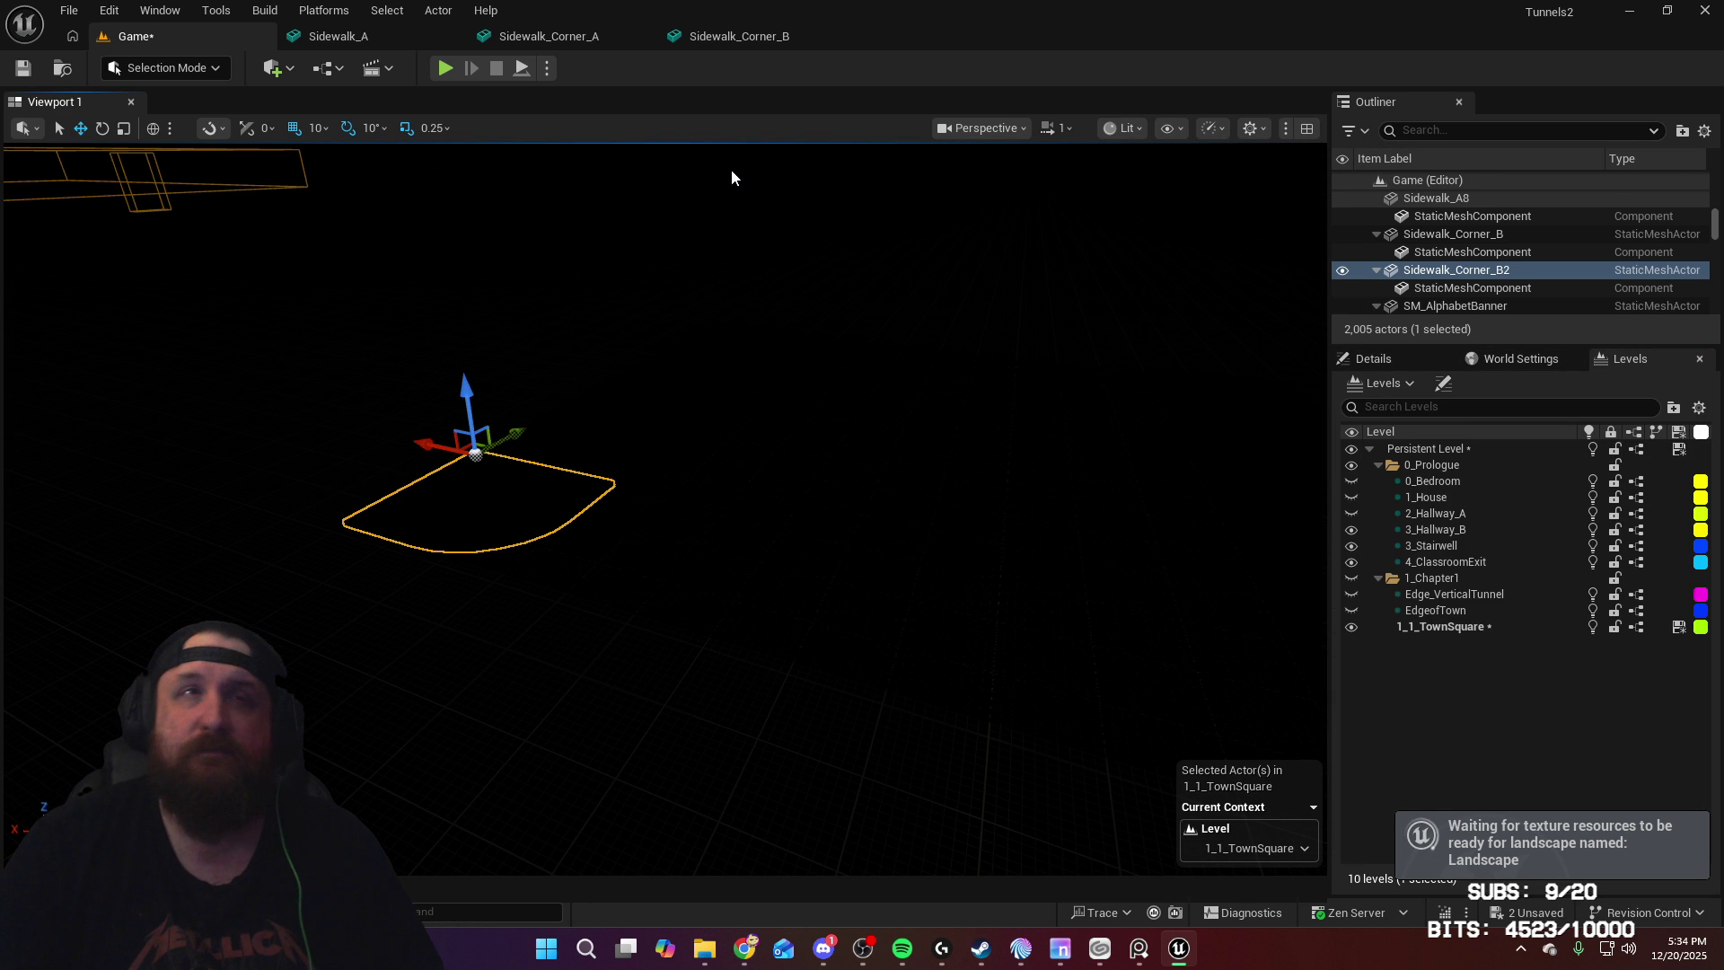
Step: Add a Sky Light and raise it above the street
{"action": "left_click", "coordinate": [289, 72]}
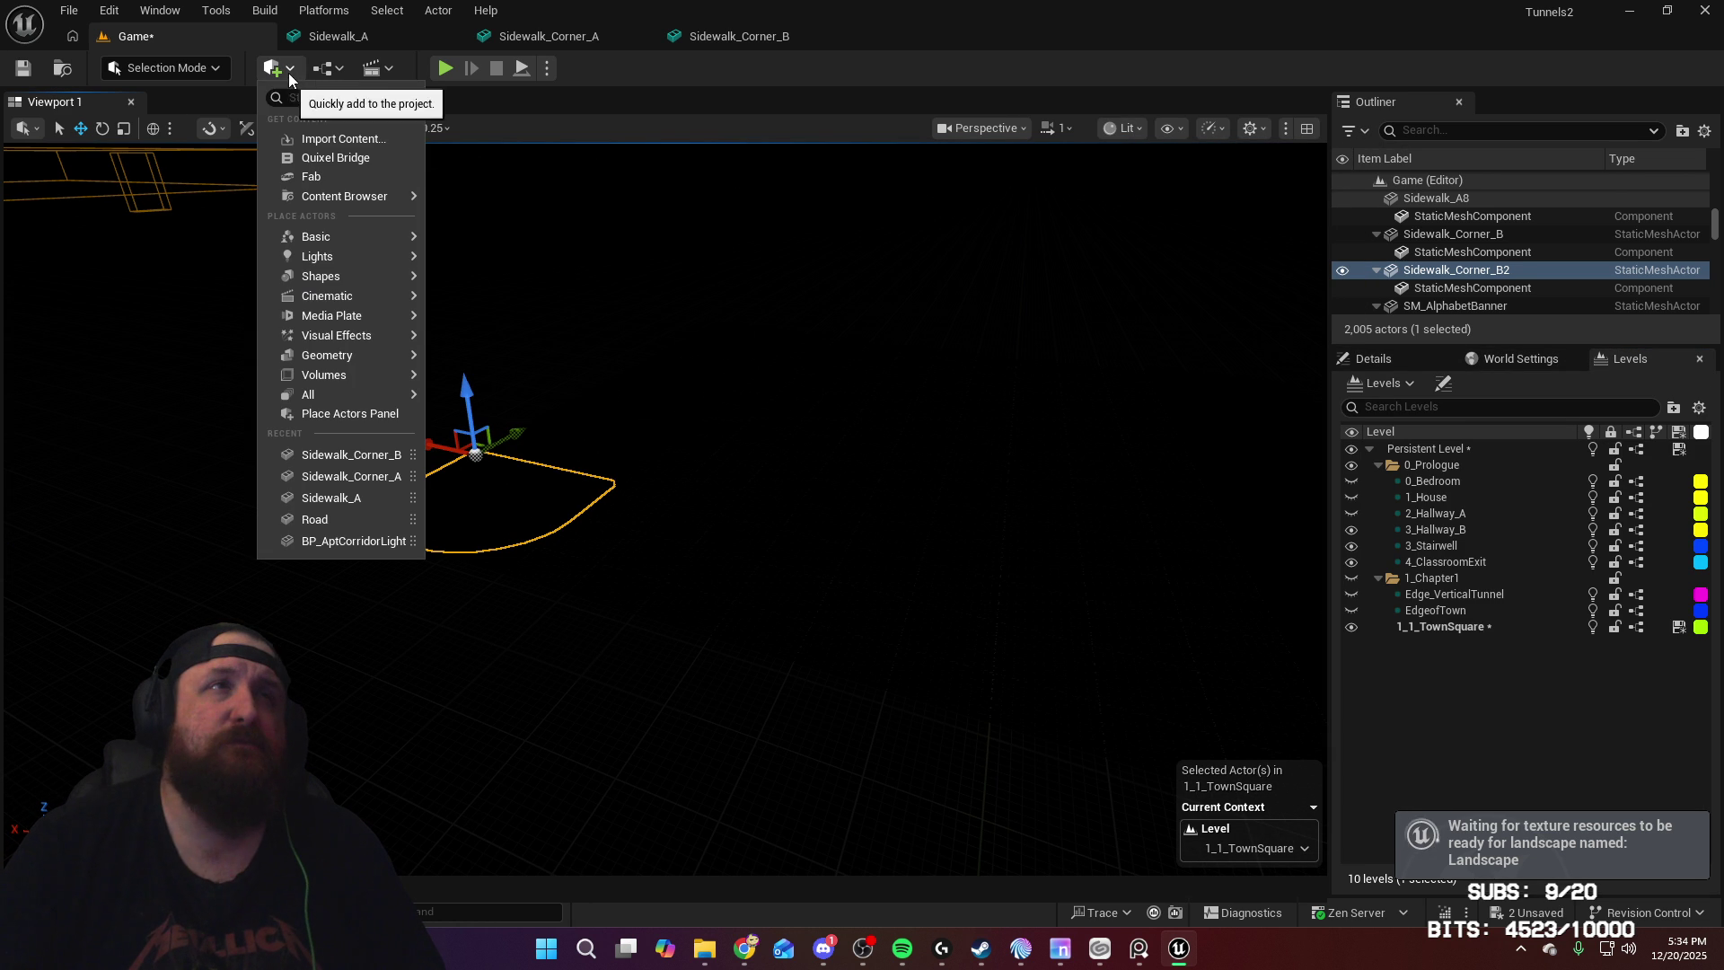
{"action": "mouse_move", "coordinate": [338, 255]}
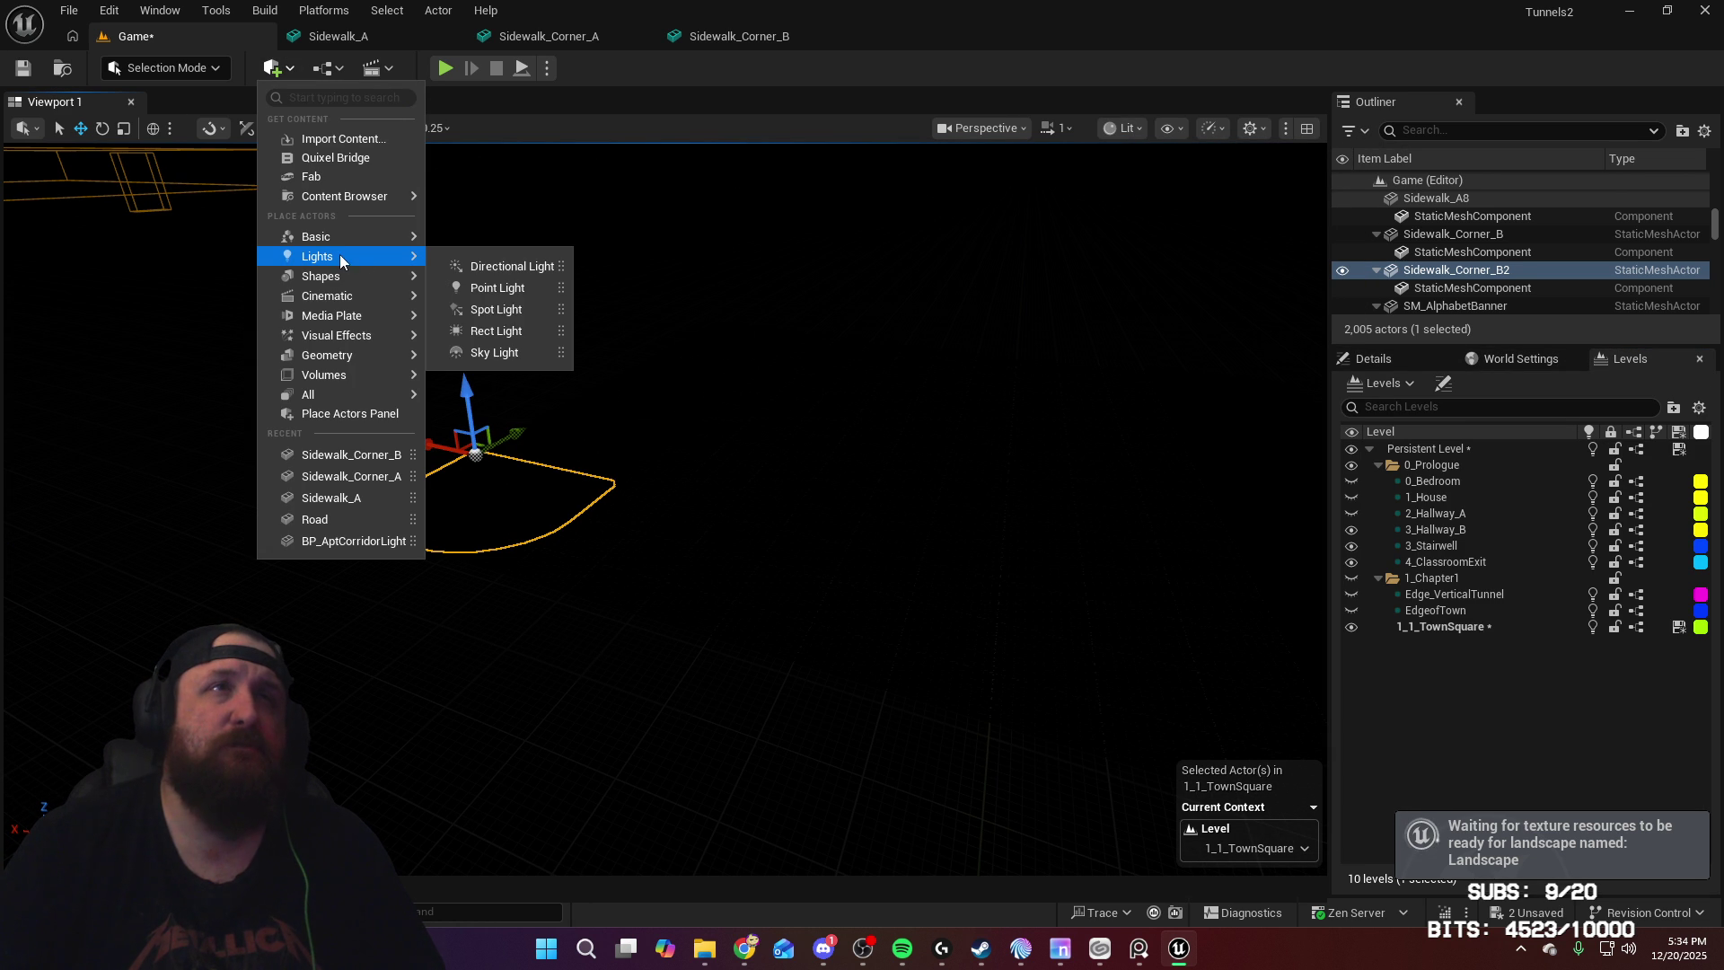
{"action": "left_click", "coordinate": [527, 351]}
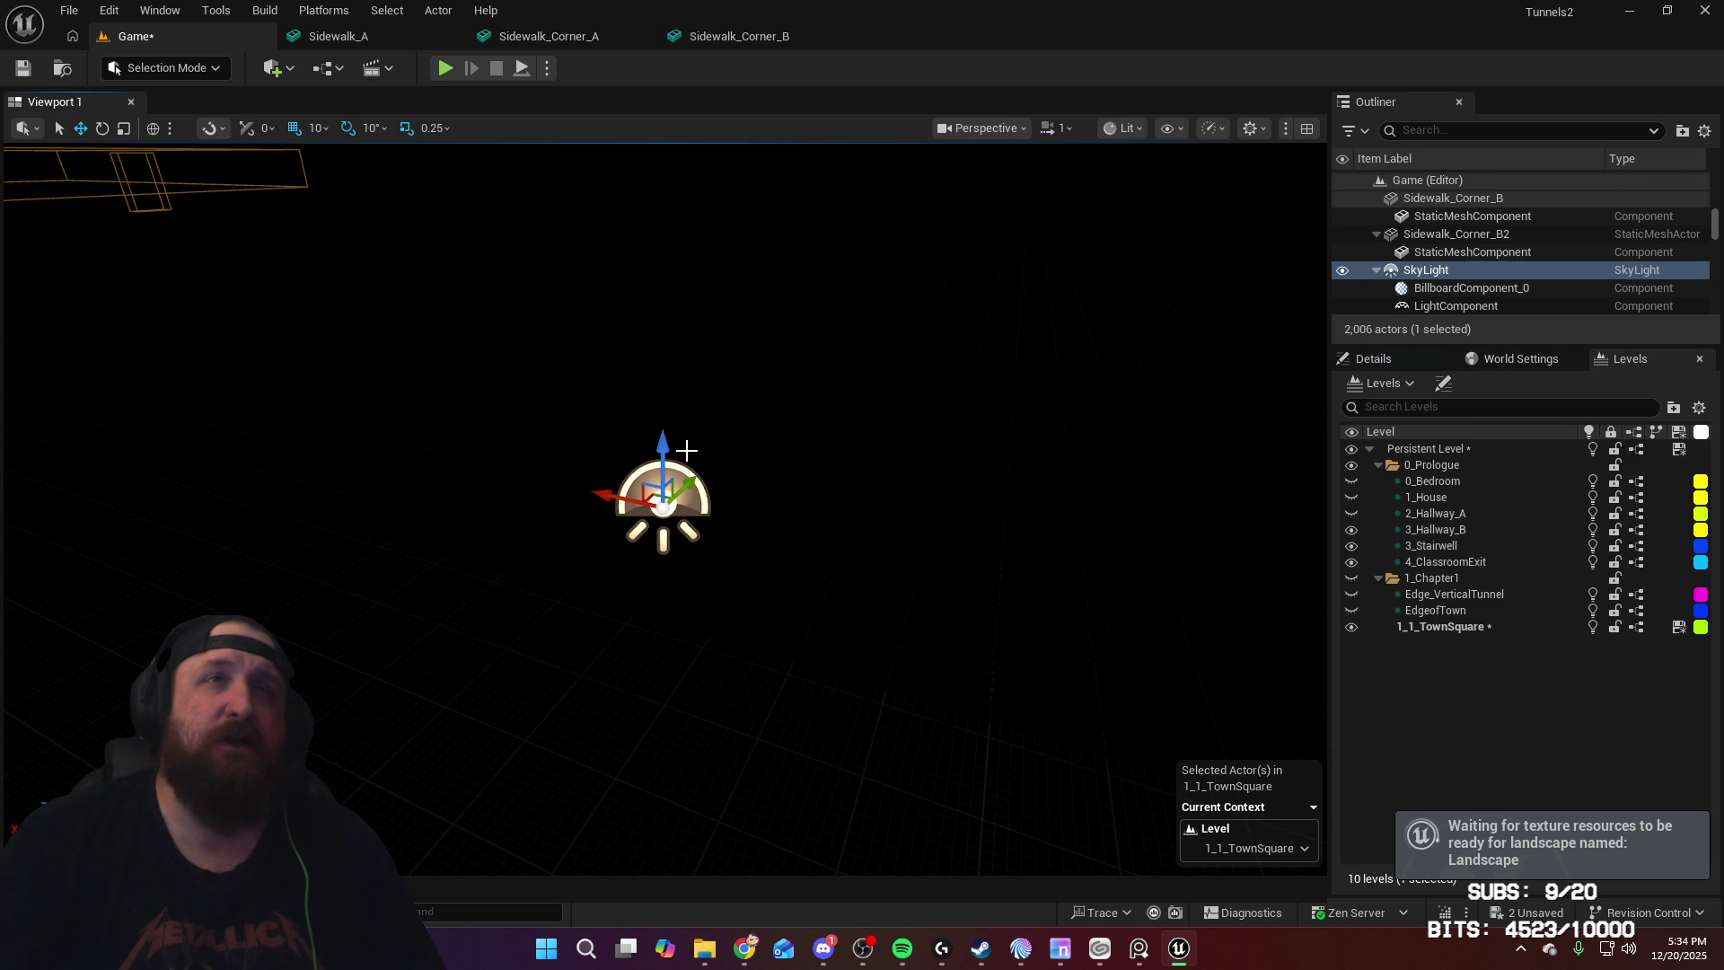
{"action": "left_click_drag", "start_coordinate": [666, 447], "coordinate": [667, 298]}
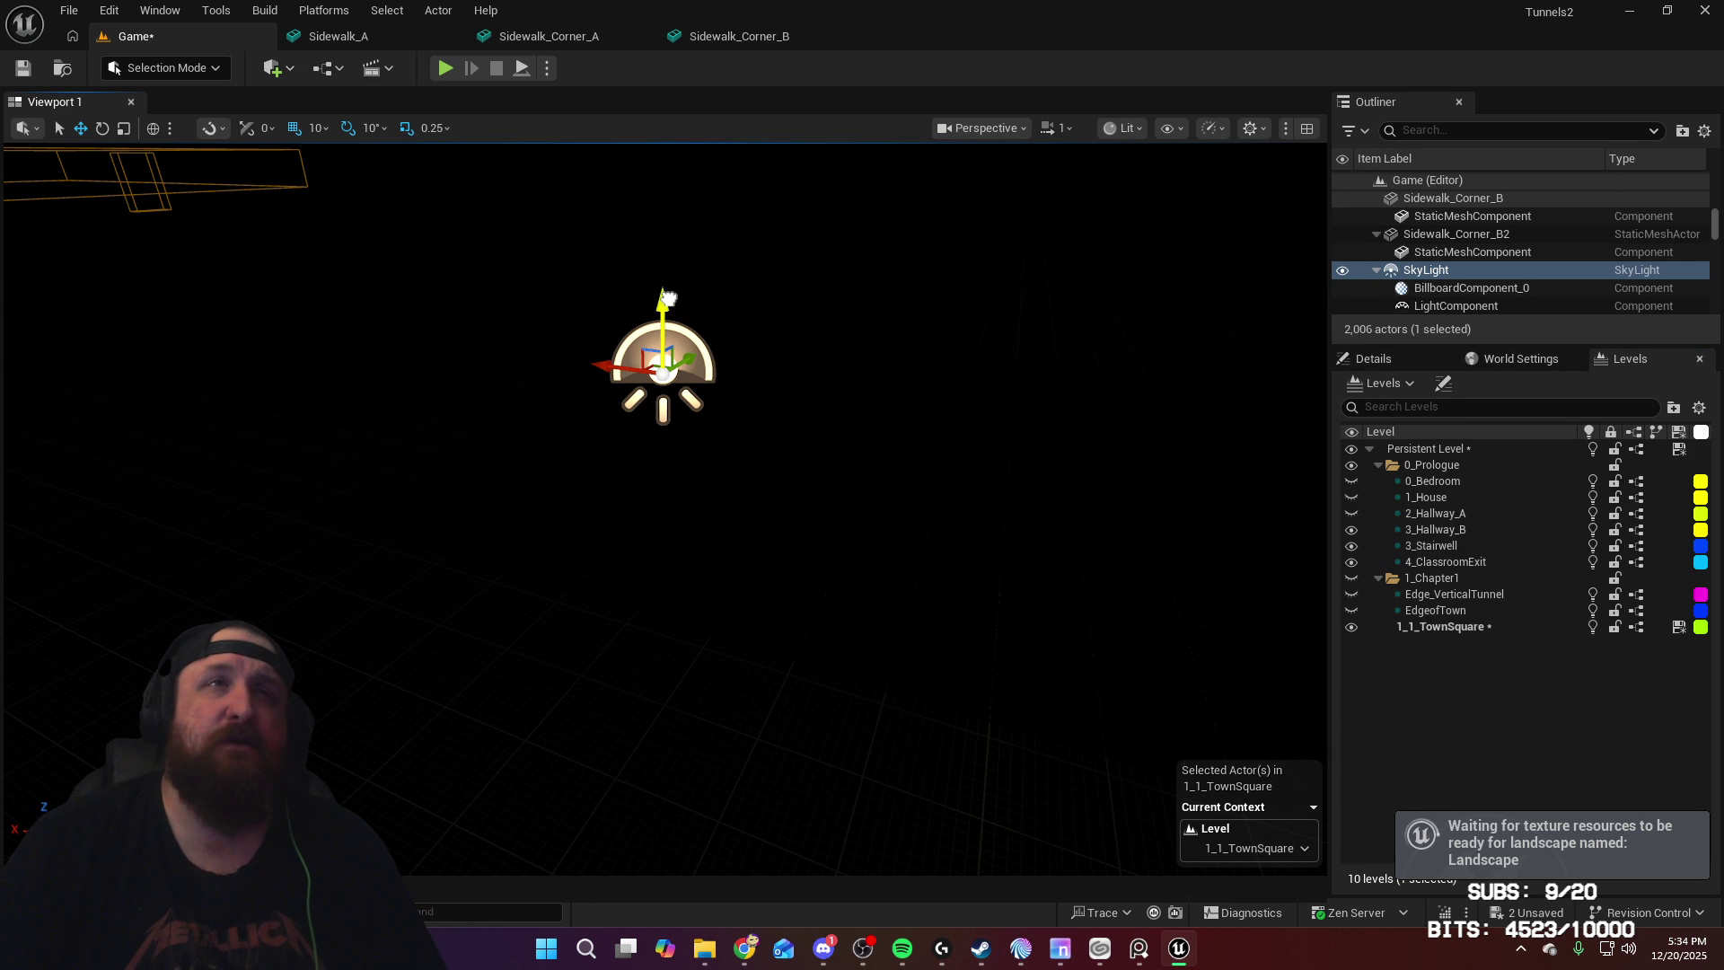
Step: Add a Directional Light and tilt it by 10 degrees
{"action": "left_click", "coordinate": [289, 72]}
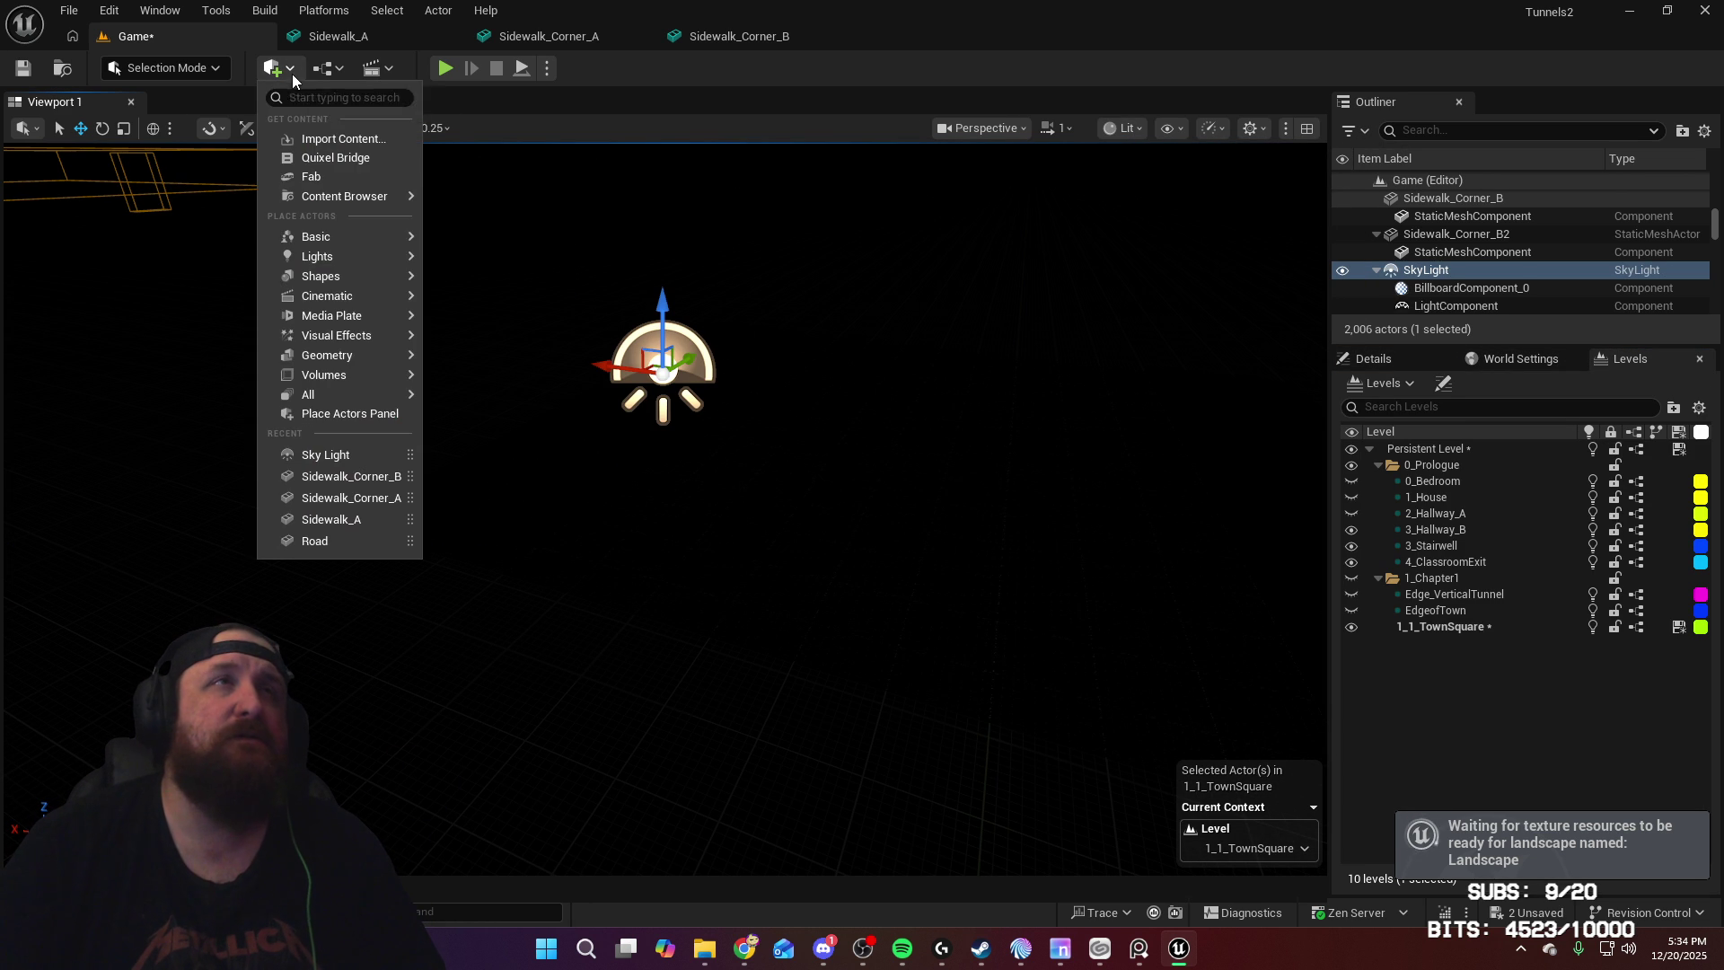
{"action": "mouse_move", "coordinate": [365, 258]}
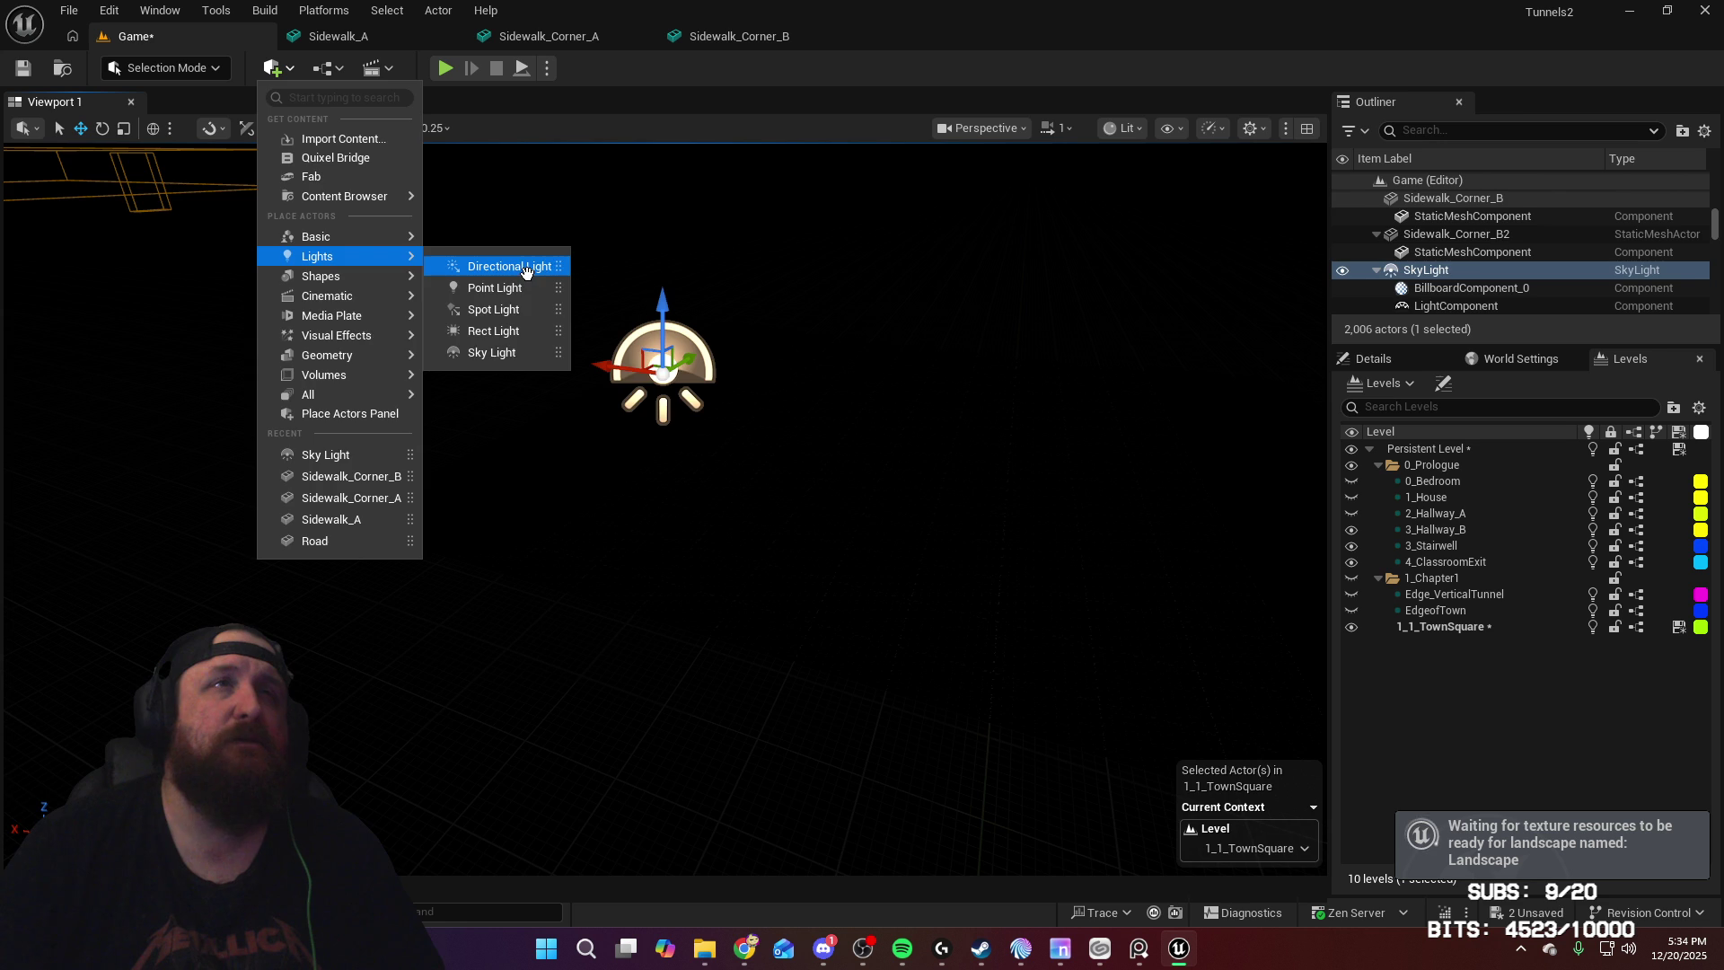
{"action": "left_click", "coordinate": [530, 273]}
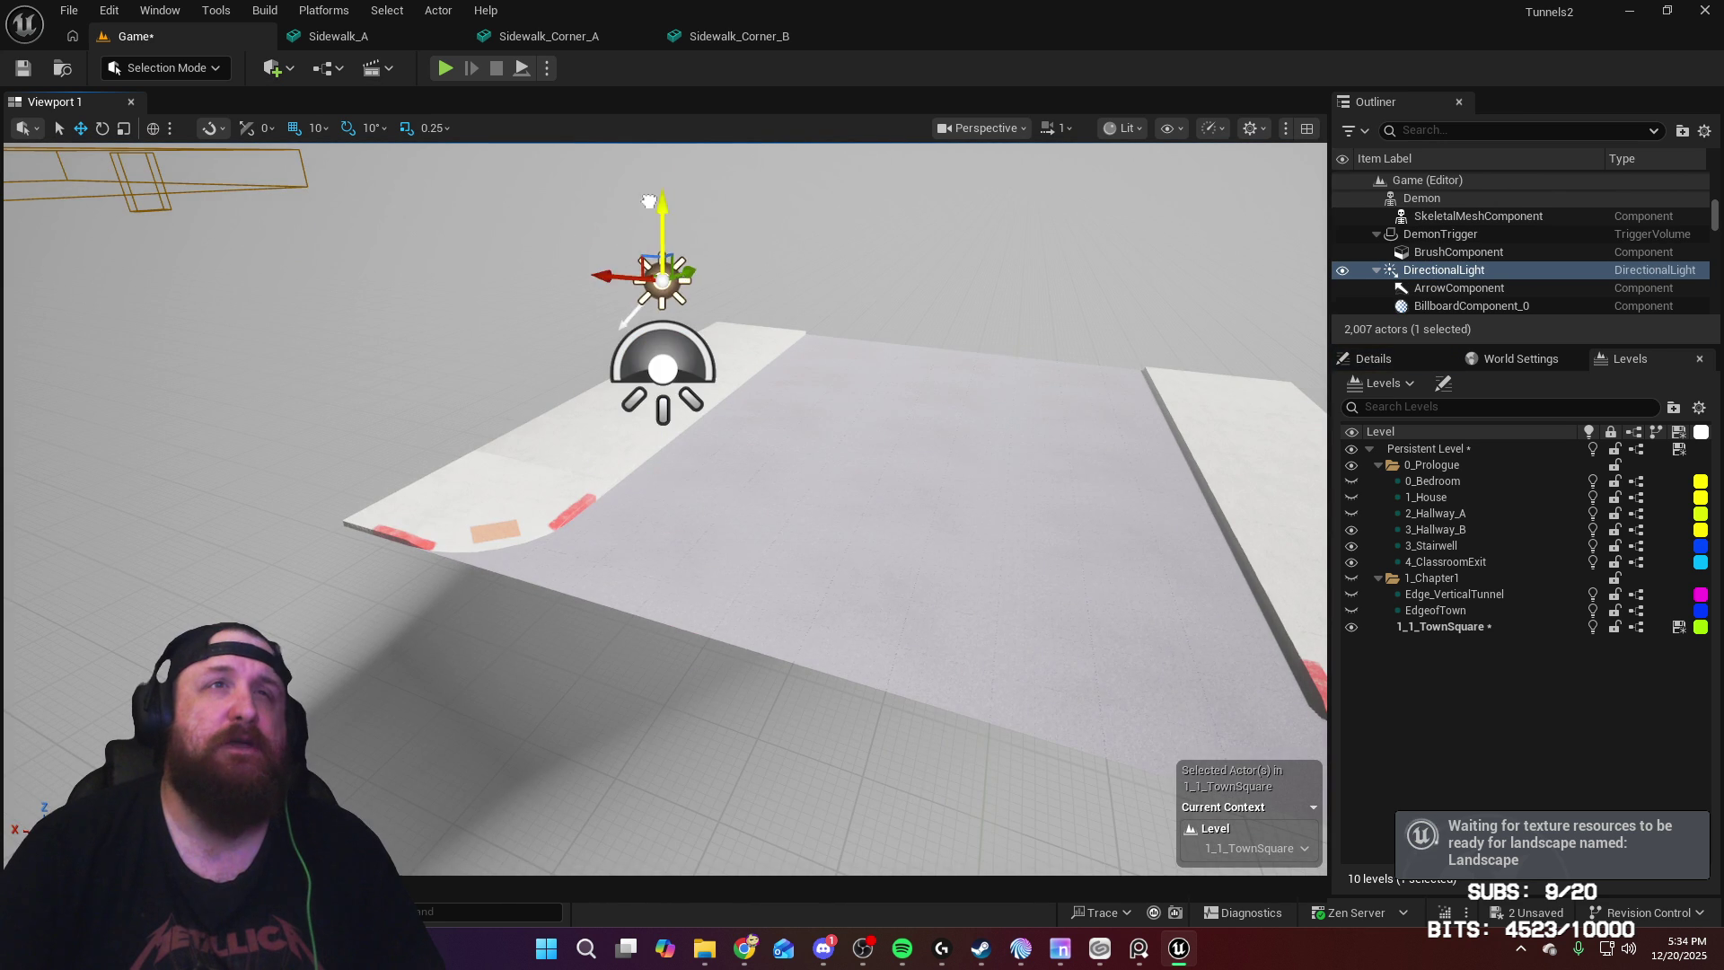
{"action": "right_click_drag", "start_coordinate": [817, 308], "coordinate": [817, 308]}
{"action": "key", "text": "e"}
{"action": "left_click_drag", "start_coordinate": [771, 313], "coordinate": [791, 409]}
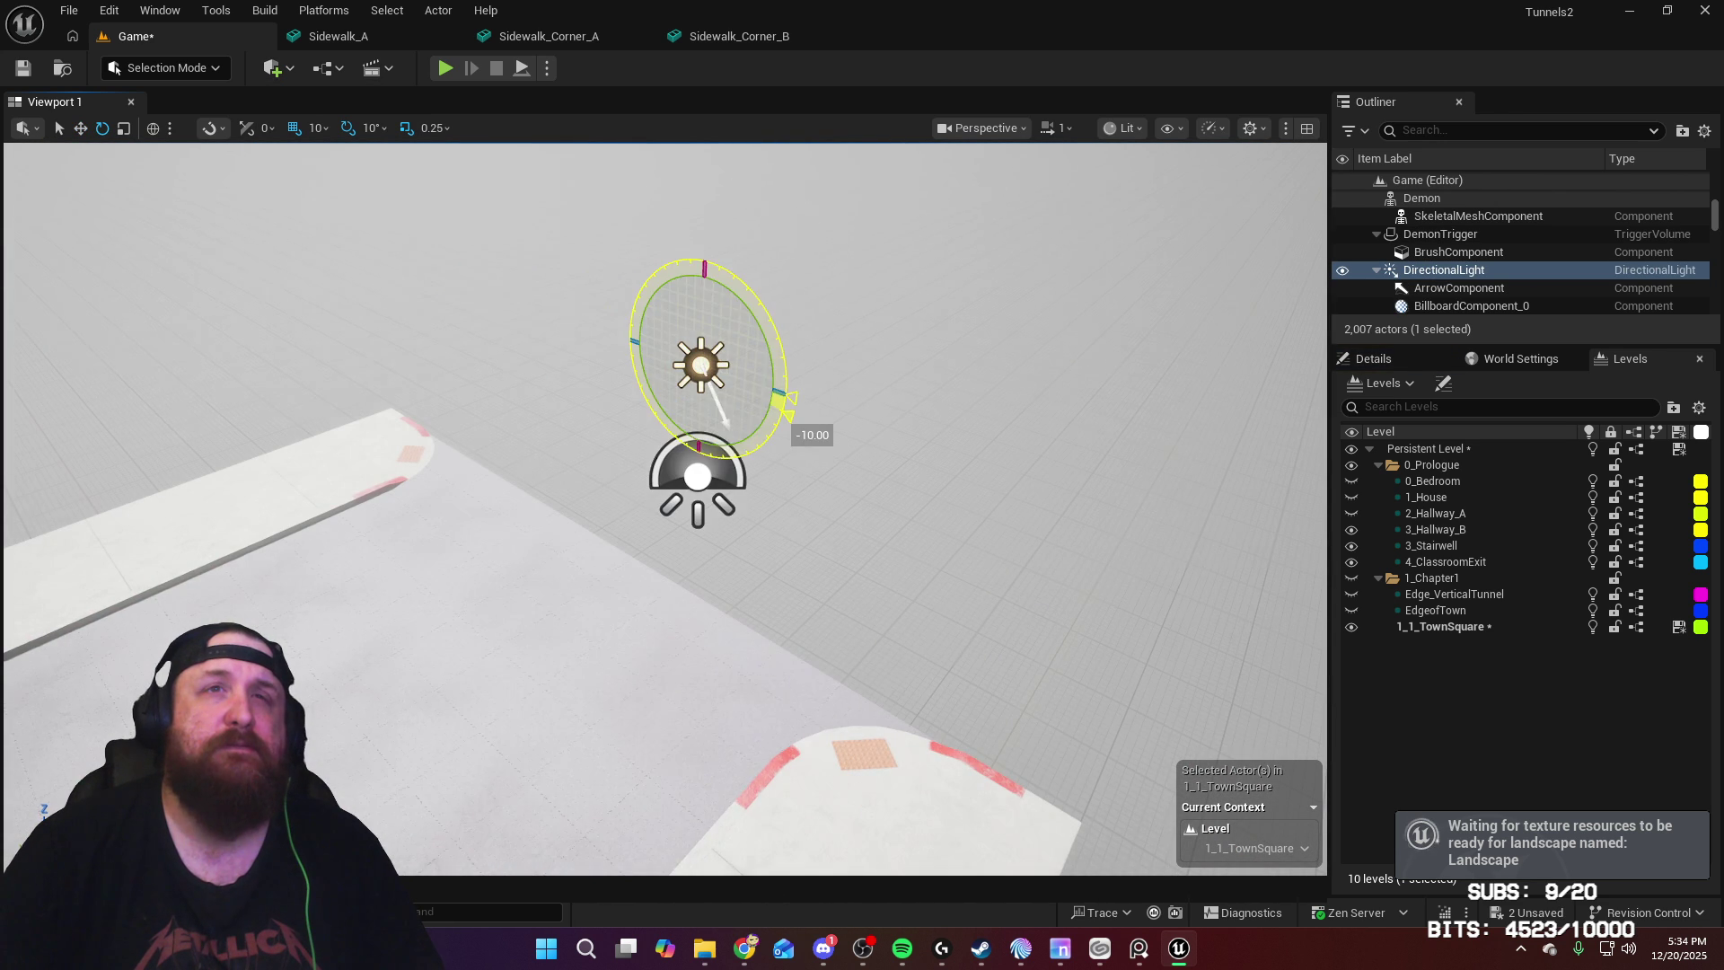
{"action": "right_click_drag", "start_coordinate": [790, 408], "coordinate": [1376, 339]}
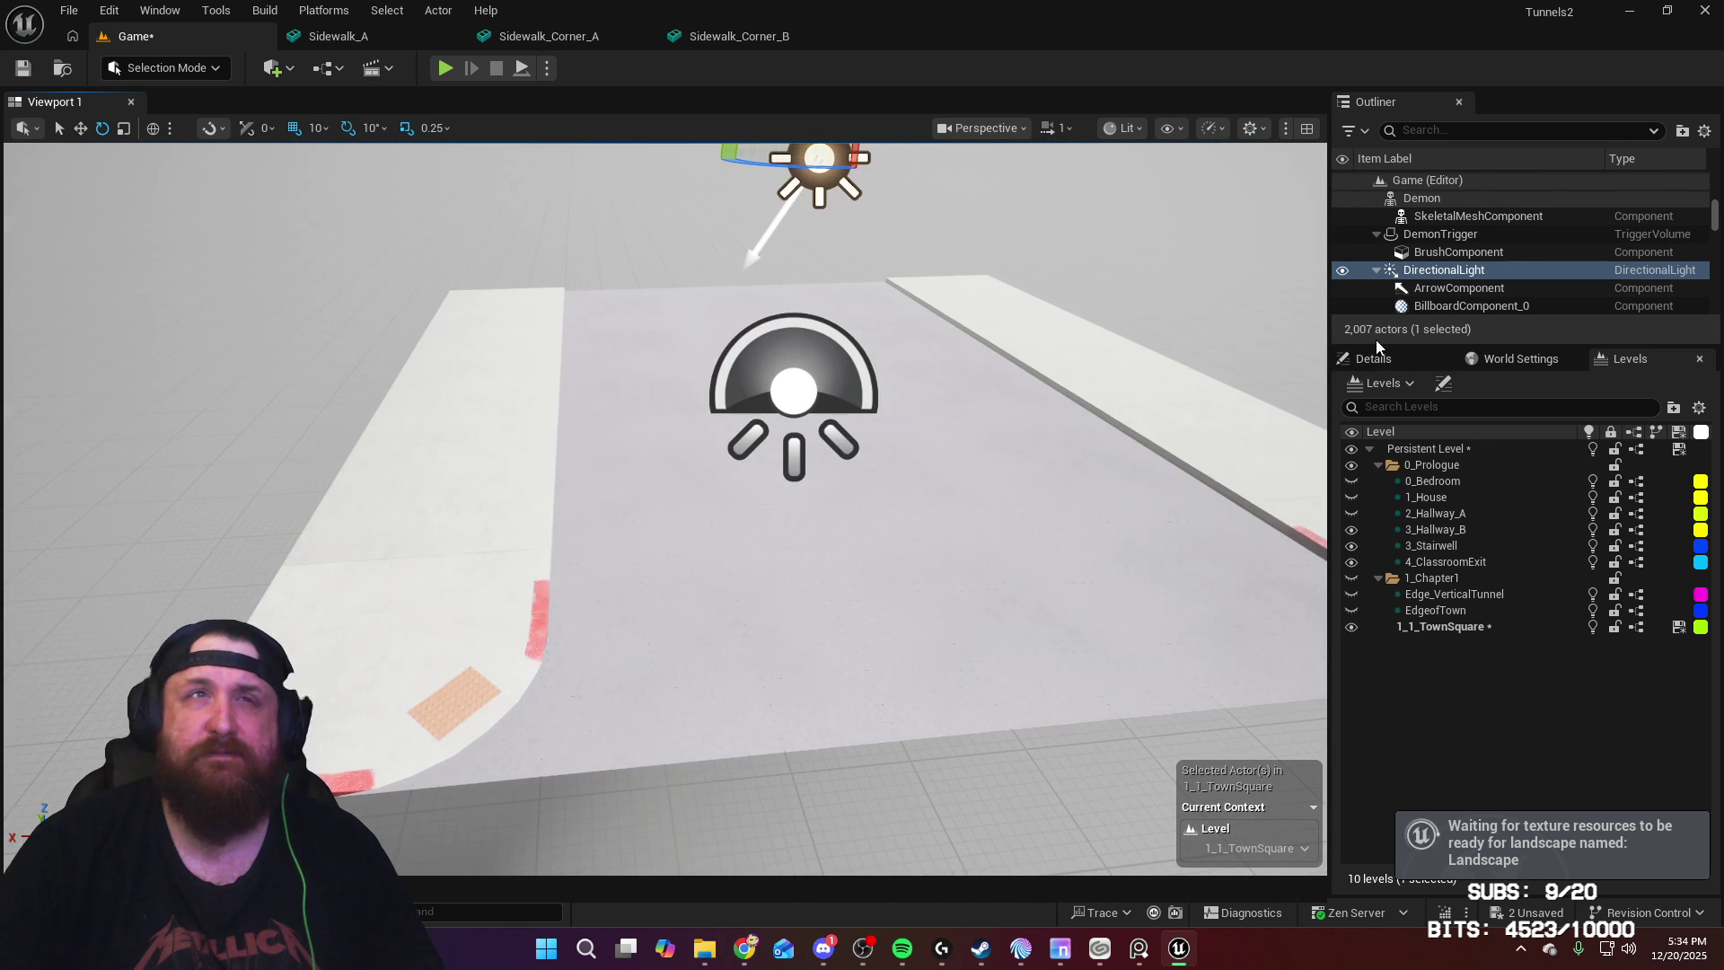
Step: Set the Directional Light's colour to dark blue (hex 344369)
{"action": "left_click", "coordinate": [1379, 359]}
{"action": "scroll", "coordinate": [1479, 686], "scroll_direction": "down", "scroll_amount": 2}
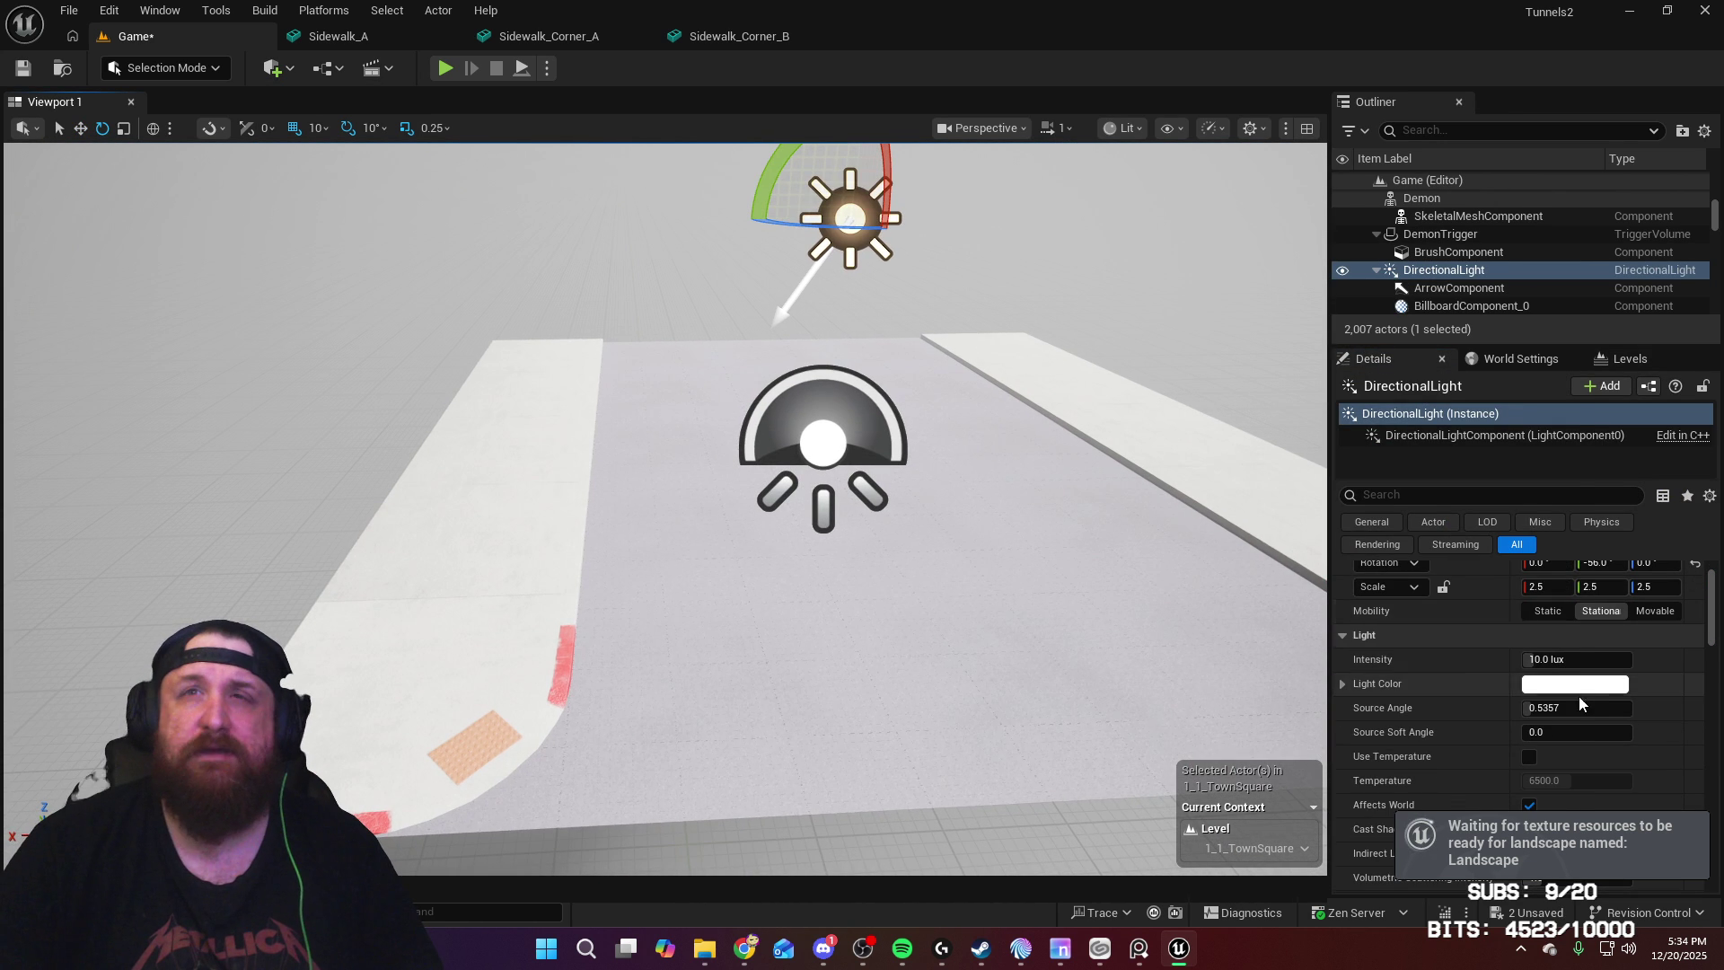
{"action": "left_click", "coordinate": [1576, 686]}
{"action": "left_click_drag", "start_coordinate": [1255, 533], "coordinate": [1222, 494]}
{"action": "left_click_drag", "start_coordinate": [1433, 489], "coordinate": [1455, 611]}
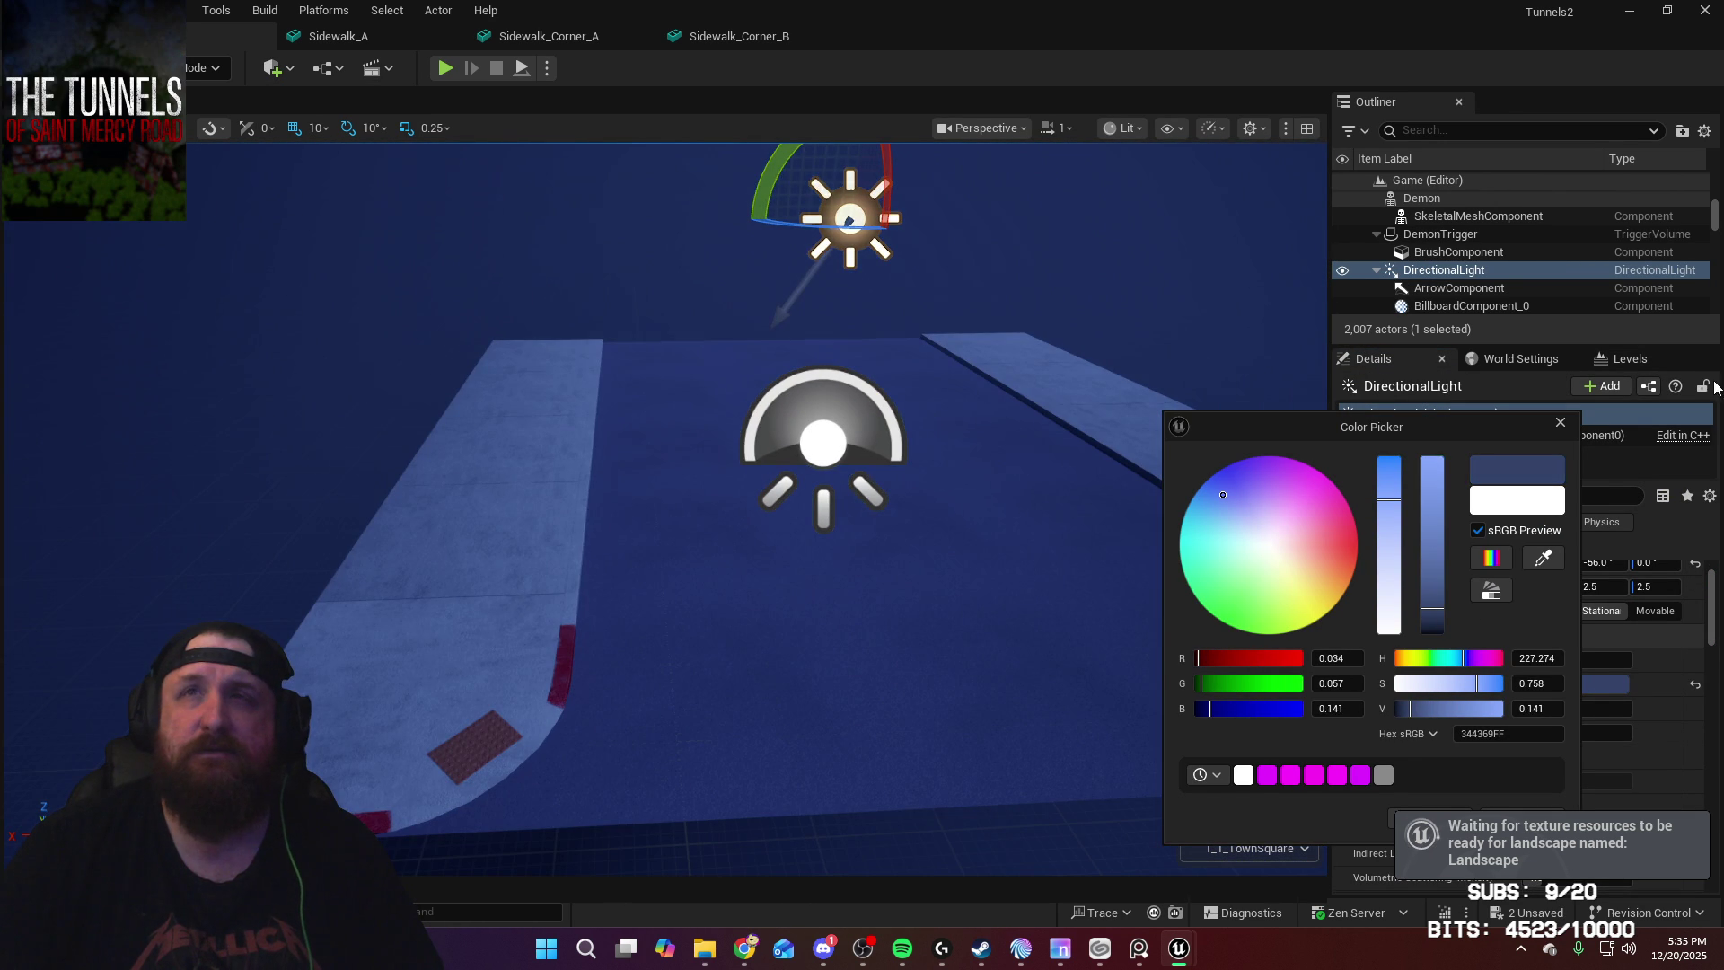
Step: Close the colour picker and tilt the directional light to a new angle
{"action": "left_click", "coordinate": [1560, 424]}
{"action": "mouse_move", "coordinate": [793, 262]}
{"action": "right_mouse_down"}
{"action": "mouse_move", "coordinate": [862, 225]}
{"action": "mouse_move", "coordinate": [835, 216]}
{"action": "mouse_move", "coordinate": [880, 211]}
{"action": "right_mouse_up"}
{"action": "mouse_move", "coordinate": [631, 243]}
{"action": "left_mouse_down"}
{"action": "mouse_move", "coordinate": [623, 207]}
{"action": "mouse_move", "coordinate": [815, 389]}
{"action": "left_mouse_up"}
{"action": "mouse_move", "coordinate": [815, 388]}
{"action": "right_mouse_down"}
{"action": "mouse_move", "coordinate": [786, 423]}
{"action": "mouse_move", "coordinate": [115, 69]}
{"action": "mouse_move", "coordinate": [122, 153]}
{"action": "right_mouse_up"}
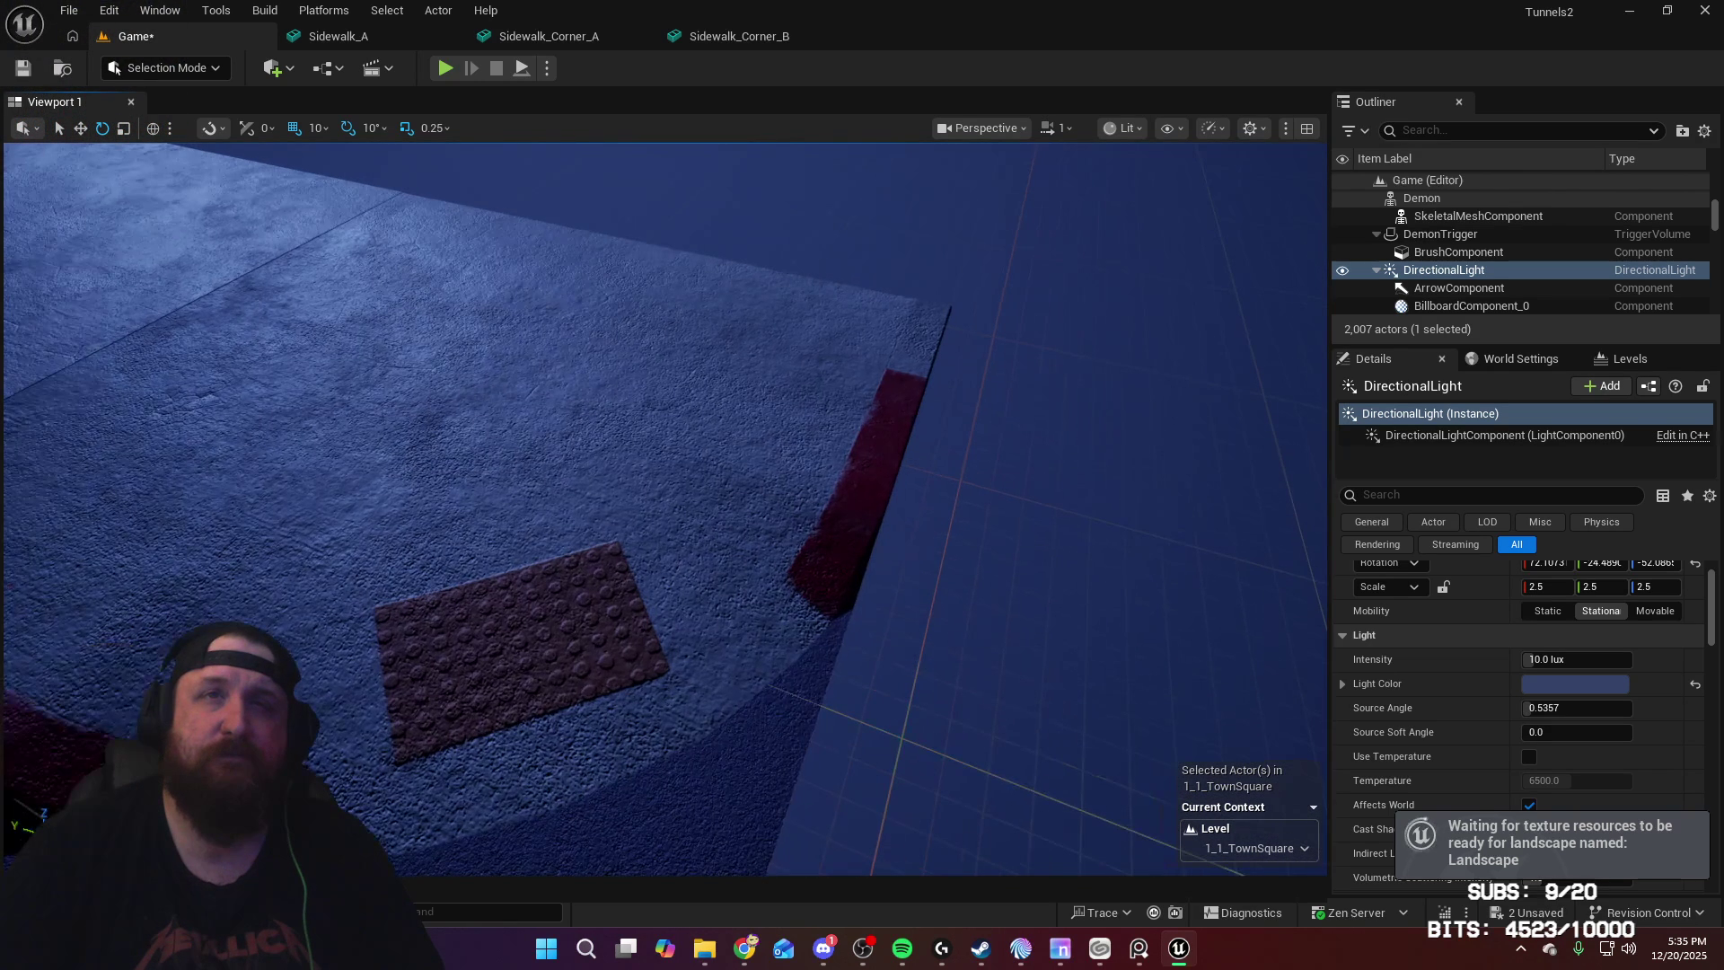
{"action": "right_click_drag", "start_coordinate": [1182, 482], "coordinate": [1182, 482]}
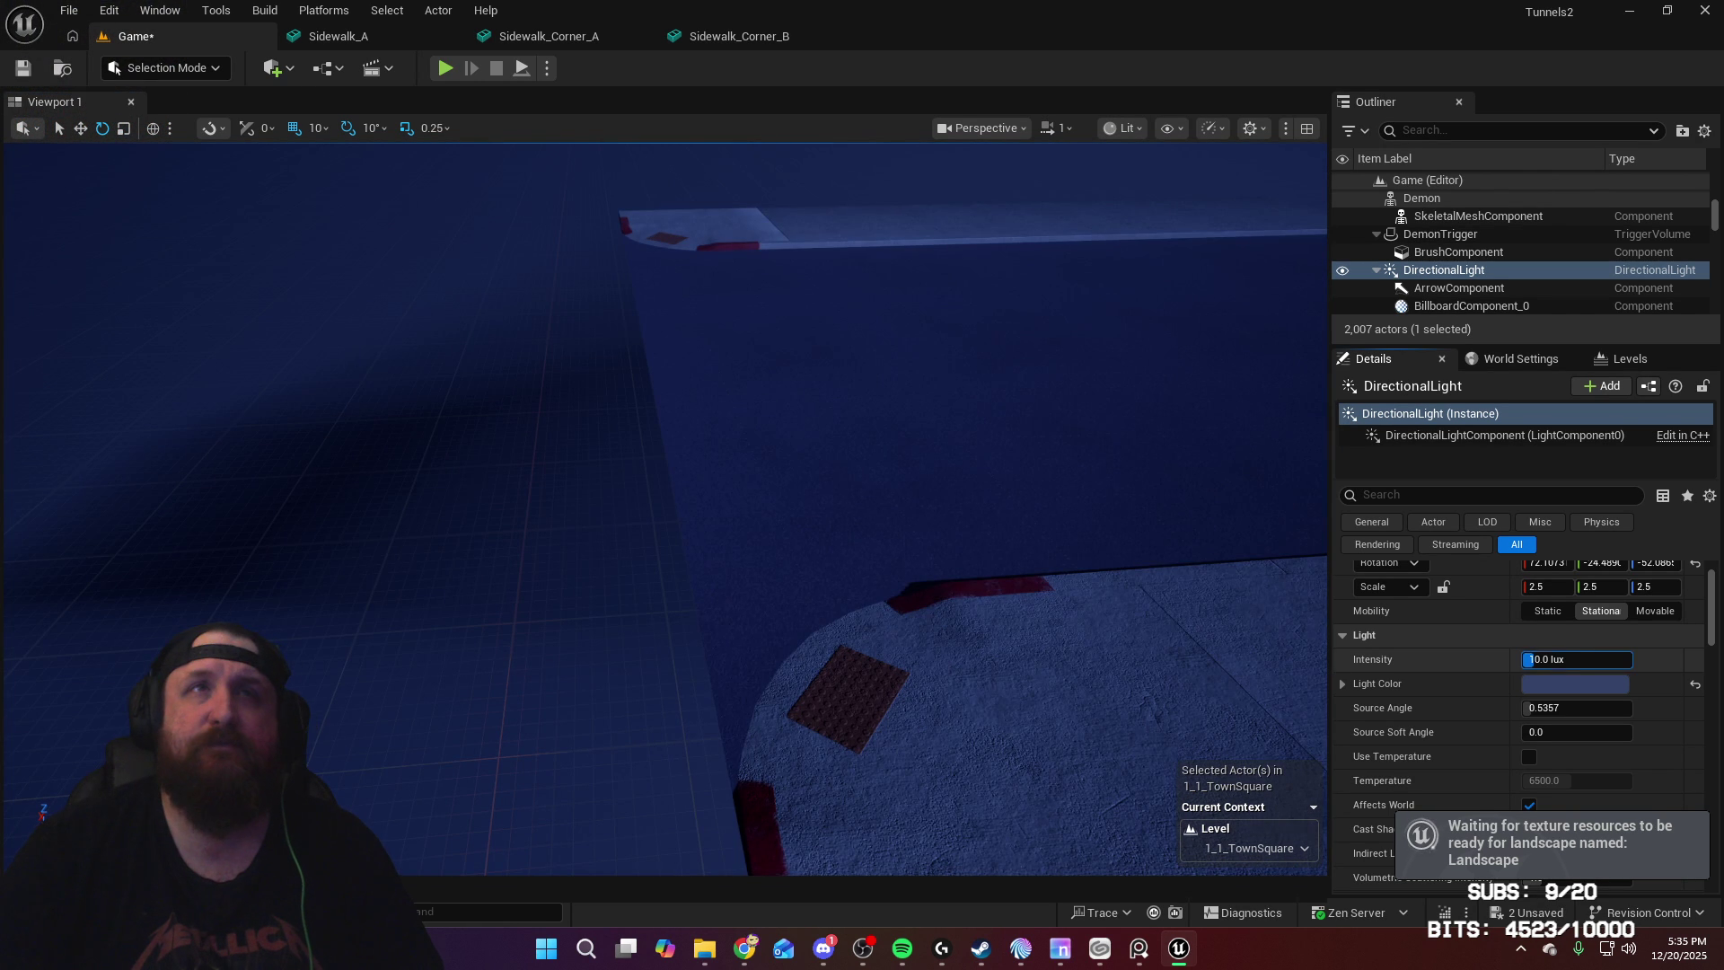
Step: Lower the directional light's intensity to about 4.33 lux and inspect the darkened sidewalk
{"action": "left_click_drag", "start_coordinate": [1577, 659], "coordinate": [1528, 659]}
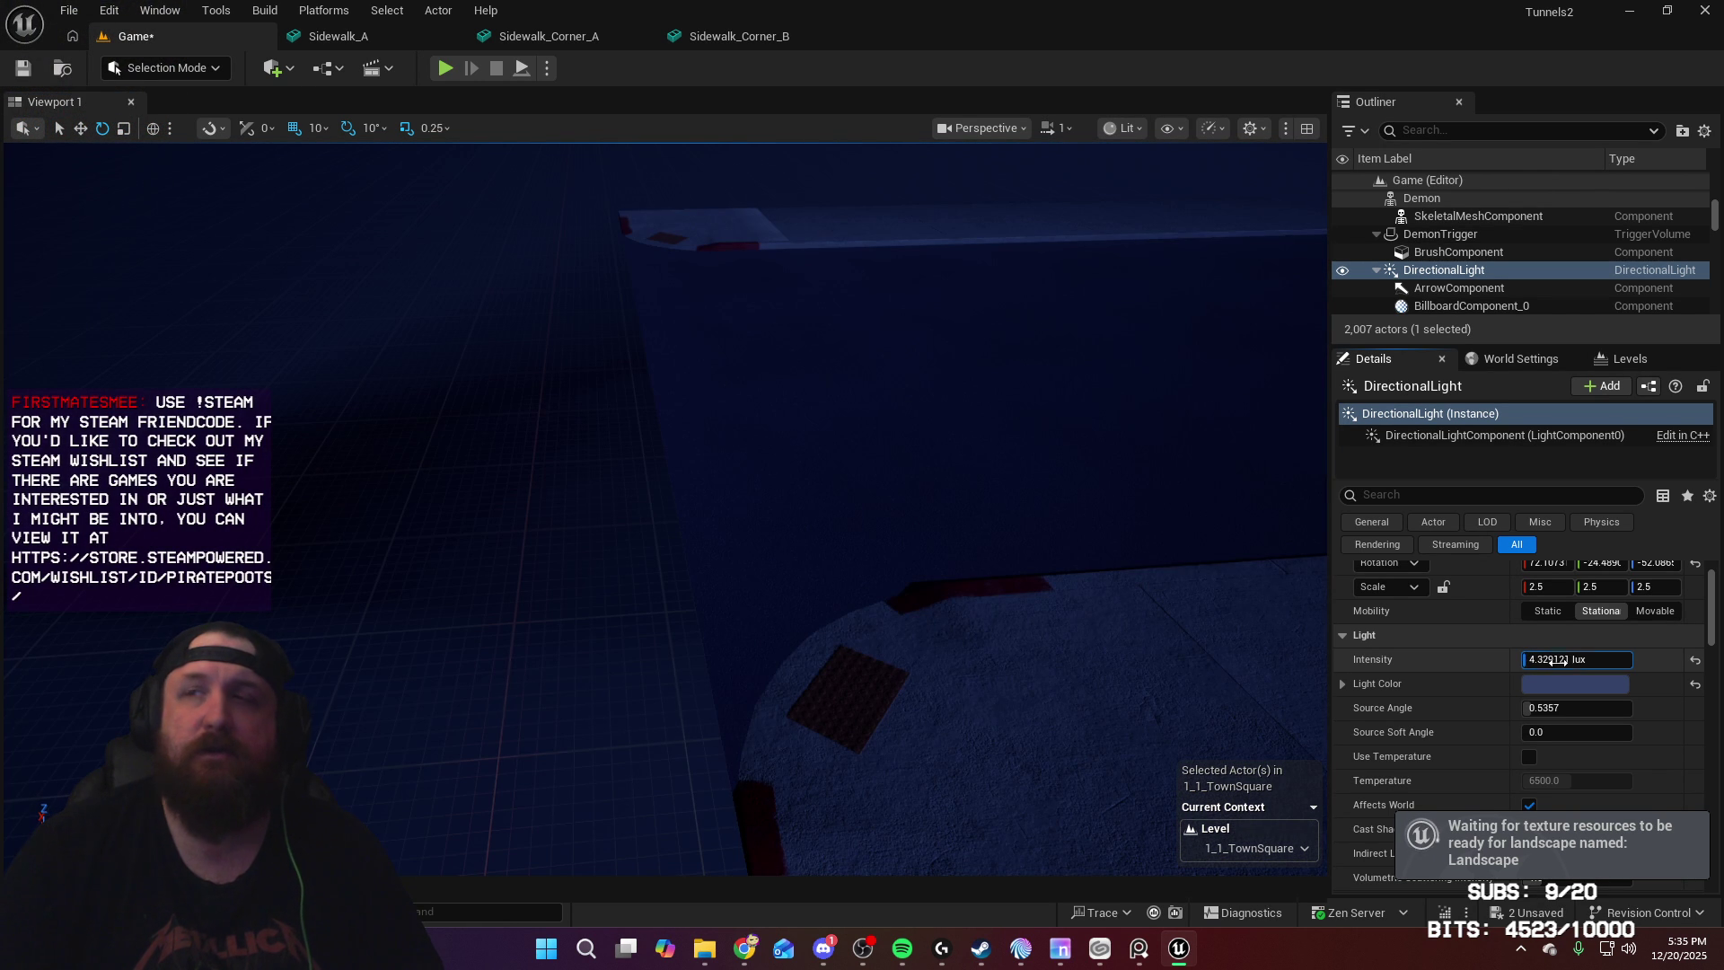
{"action": "right_click_drag", "start_coordinate": [961, 516], "coordinate": [962, 516]}
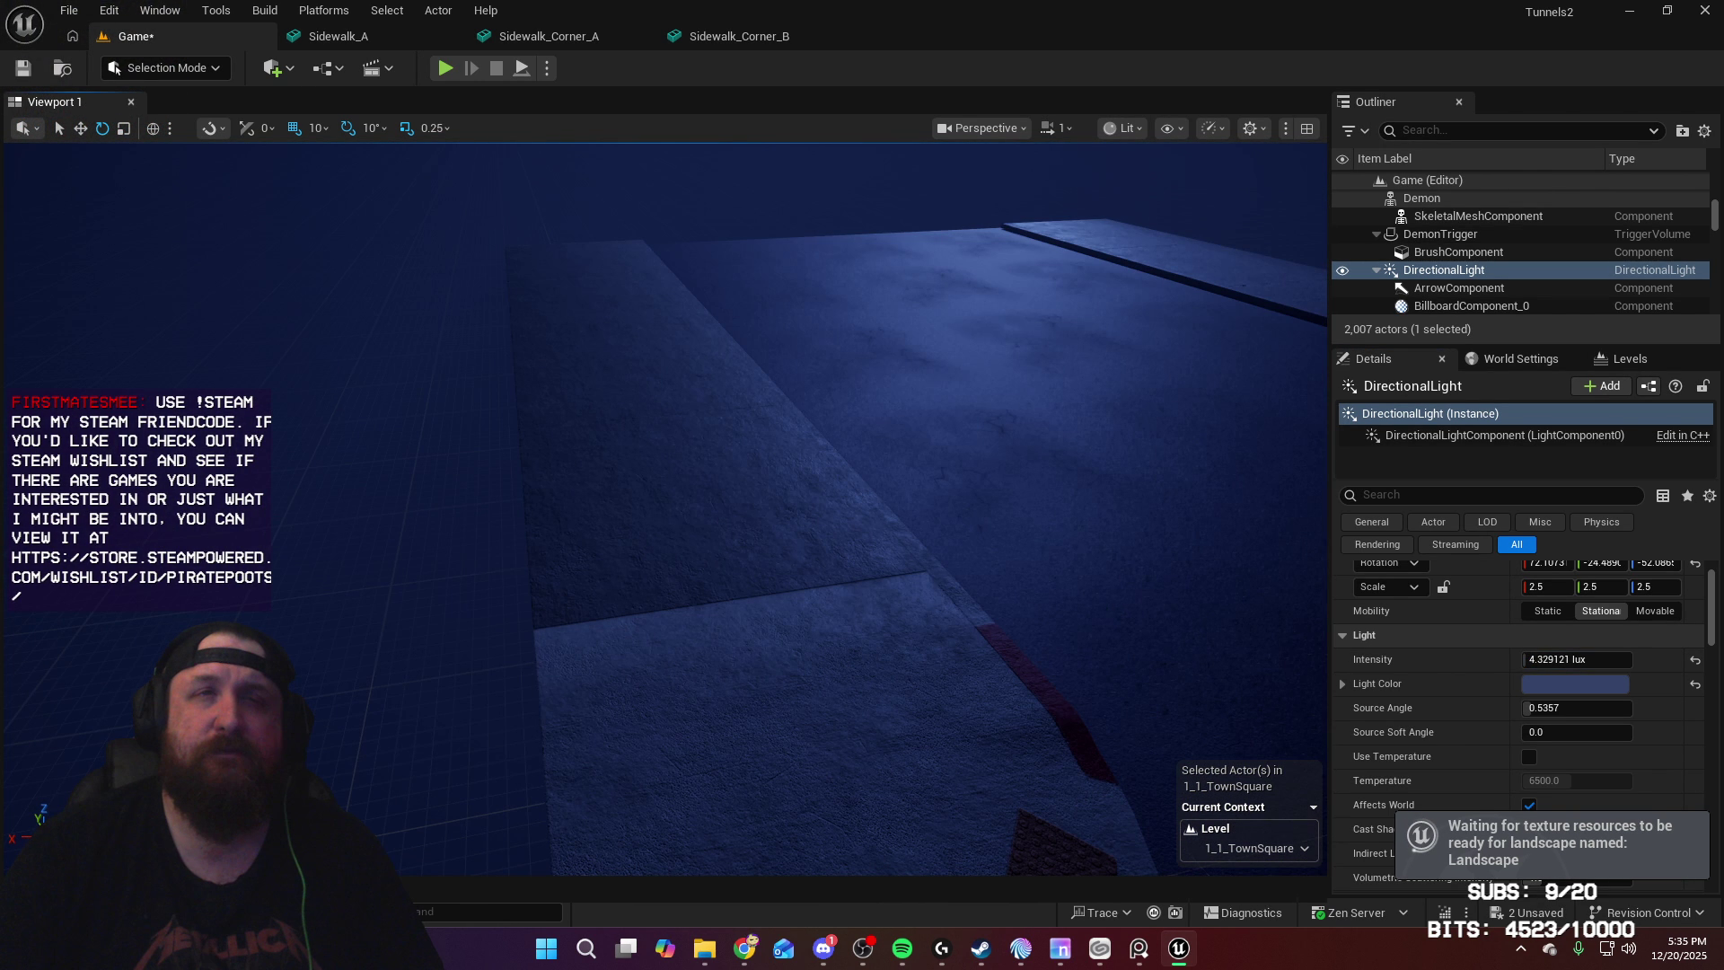
{"action": "right_click_drag", "start_coordinate": [961, 516], "coordinate": [961, 515]}
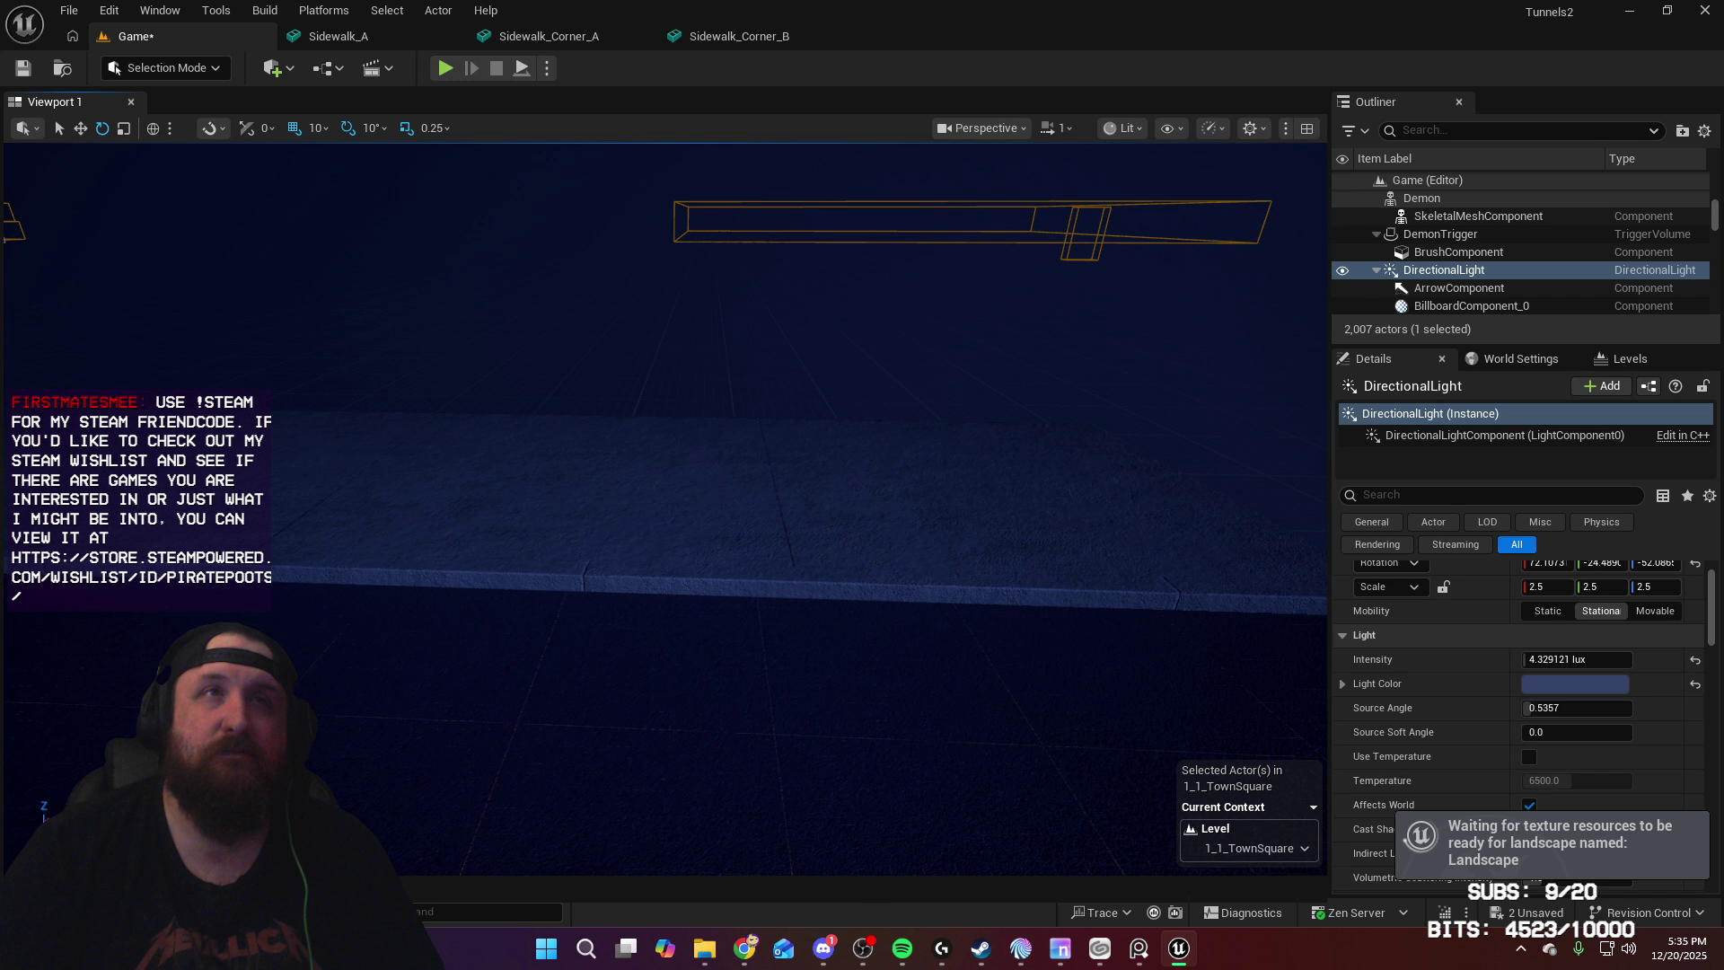
{"action": "right_click_drag", "start_coordinate": [962, 516], "coordinate": [962, 516]}
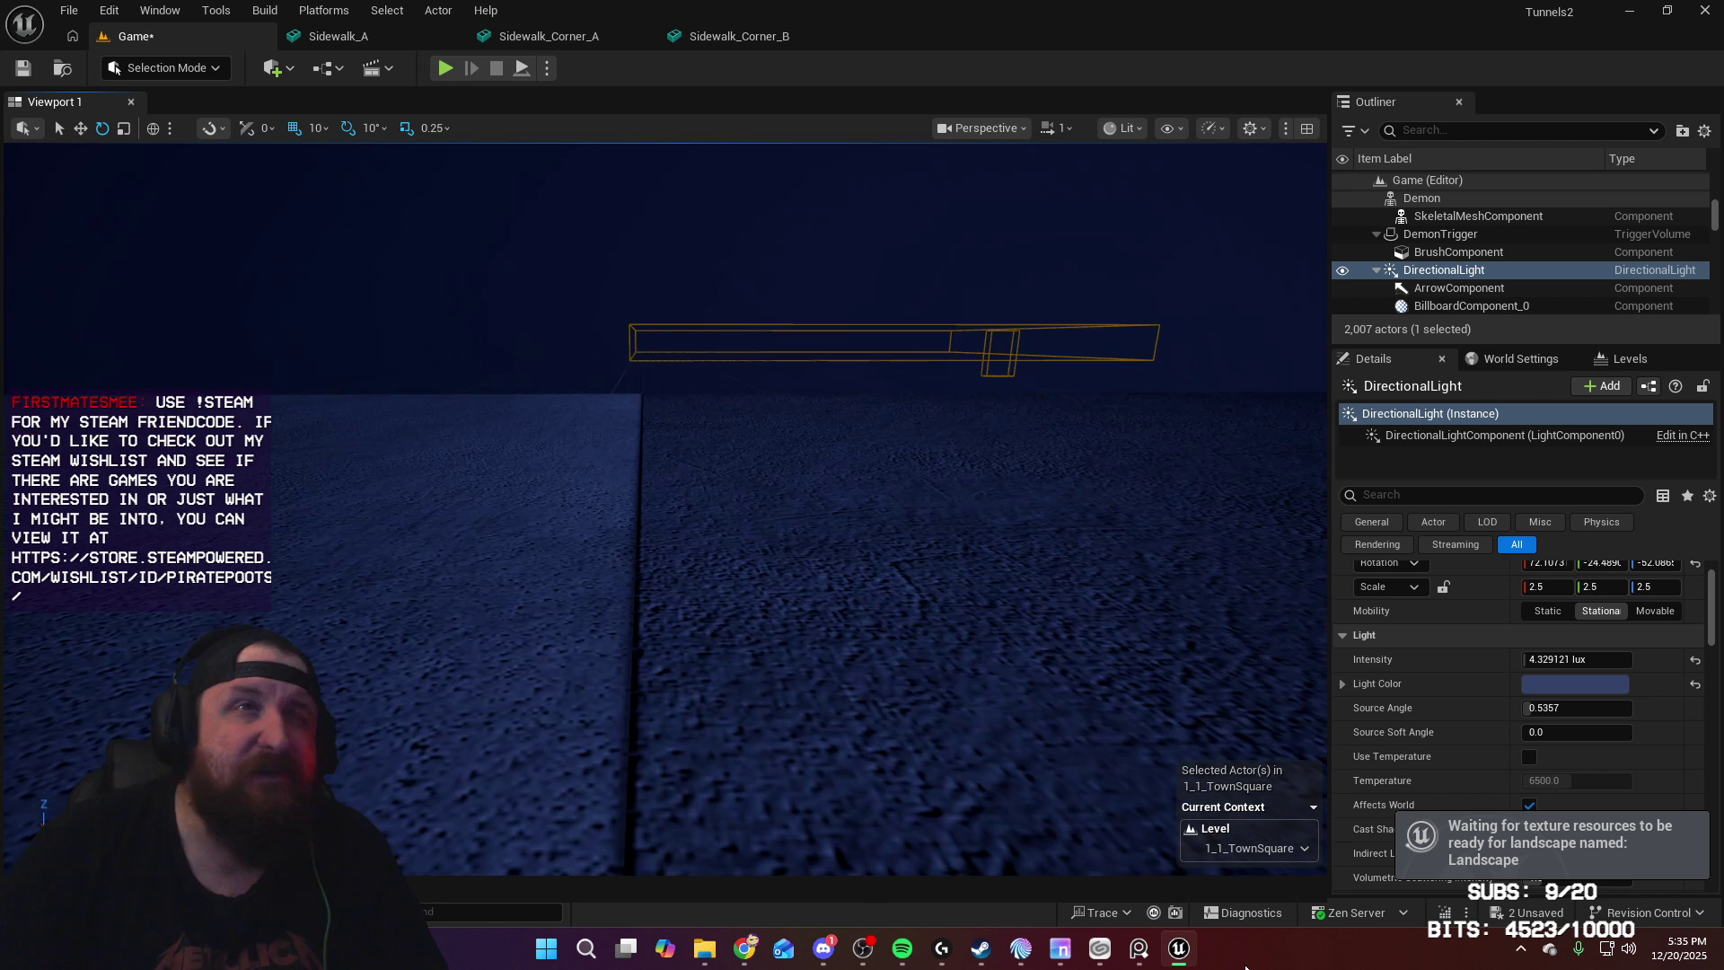
Step: Switch to Steam and launch Blender from its library page
{"action": "left_click", "coordinate": [981, 949]}
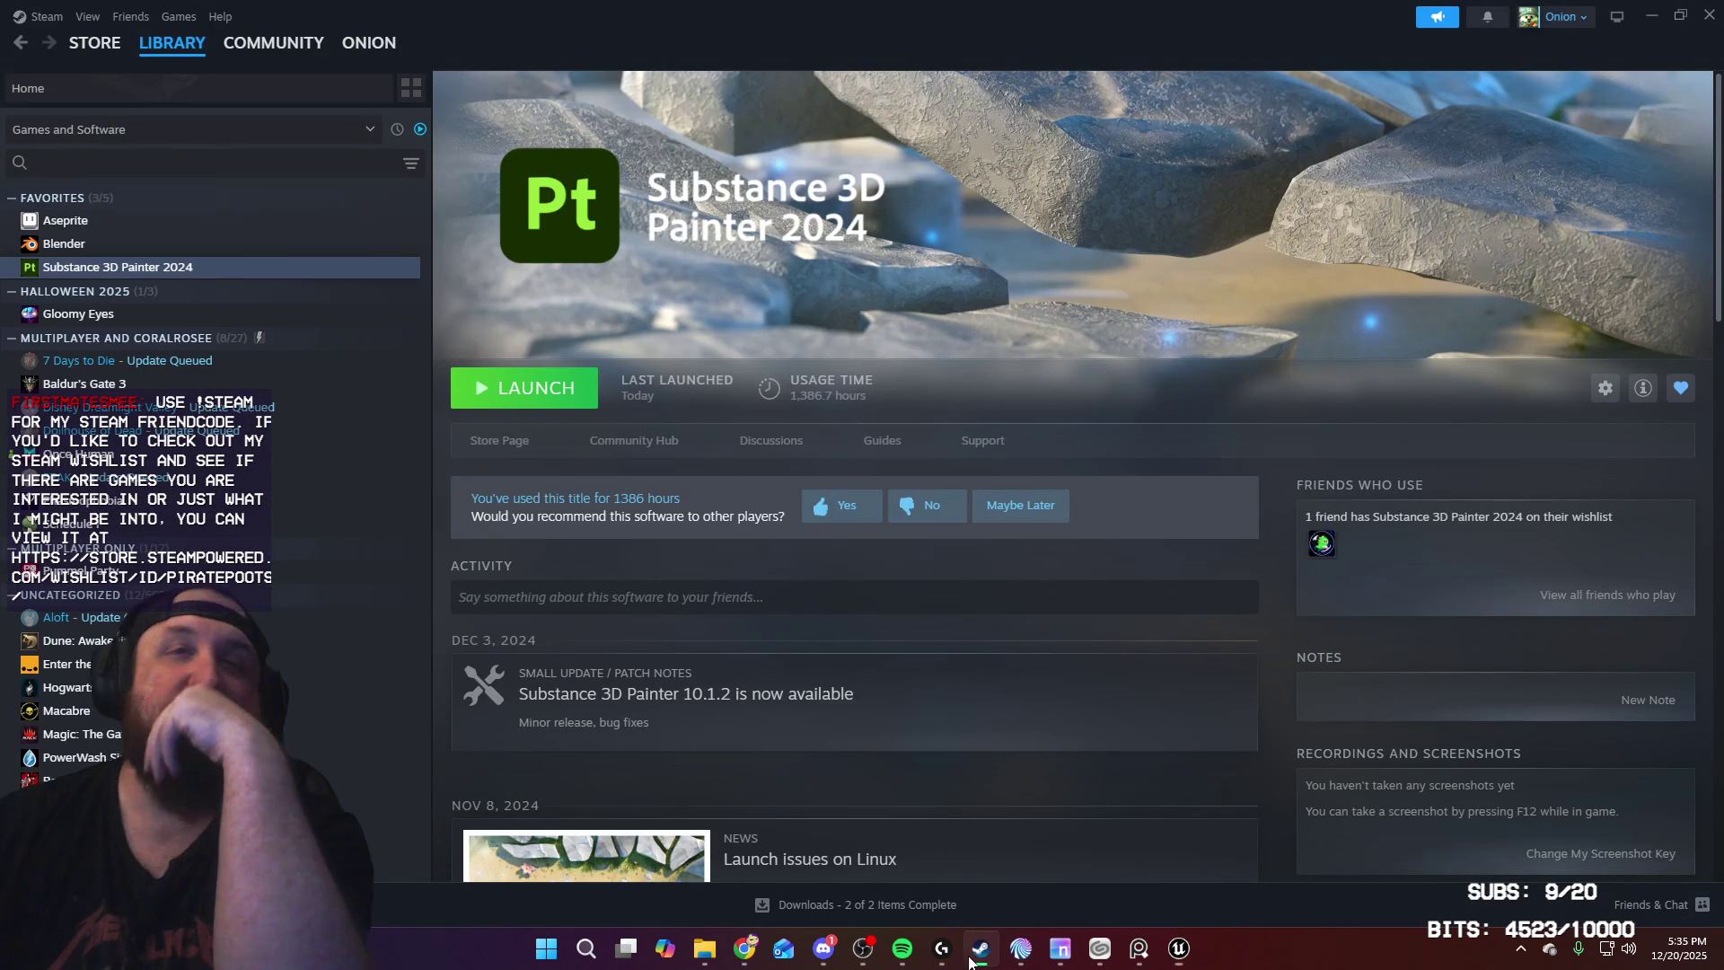
{"action": "left_click", "coordinate": [65, 243]}
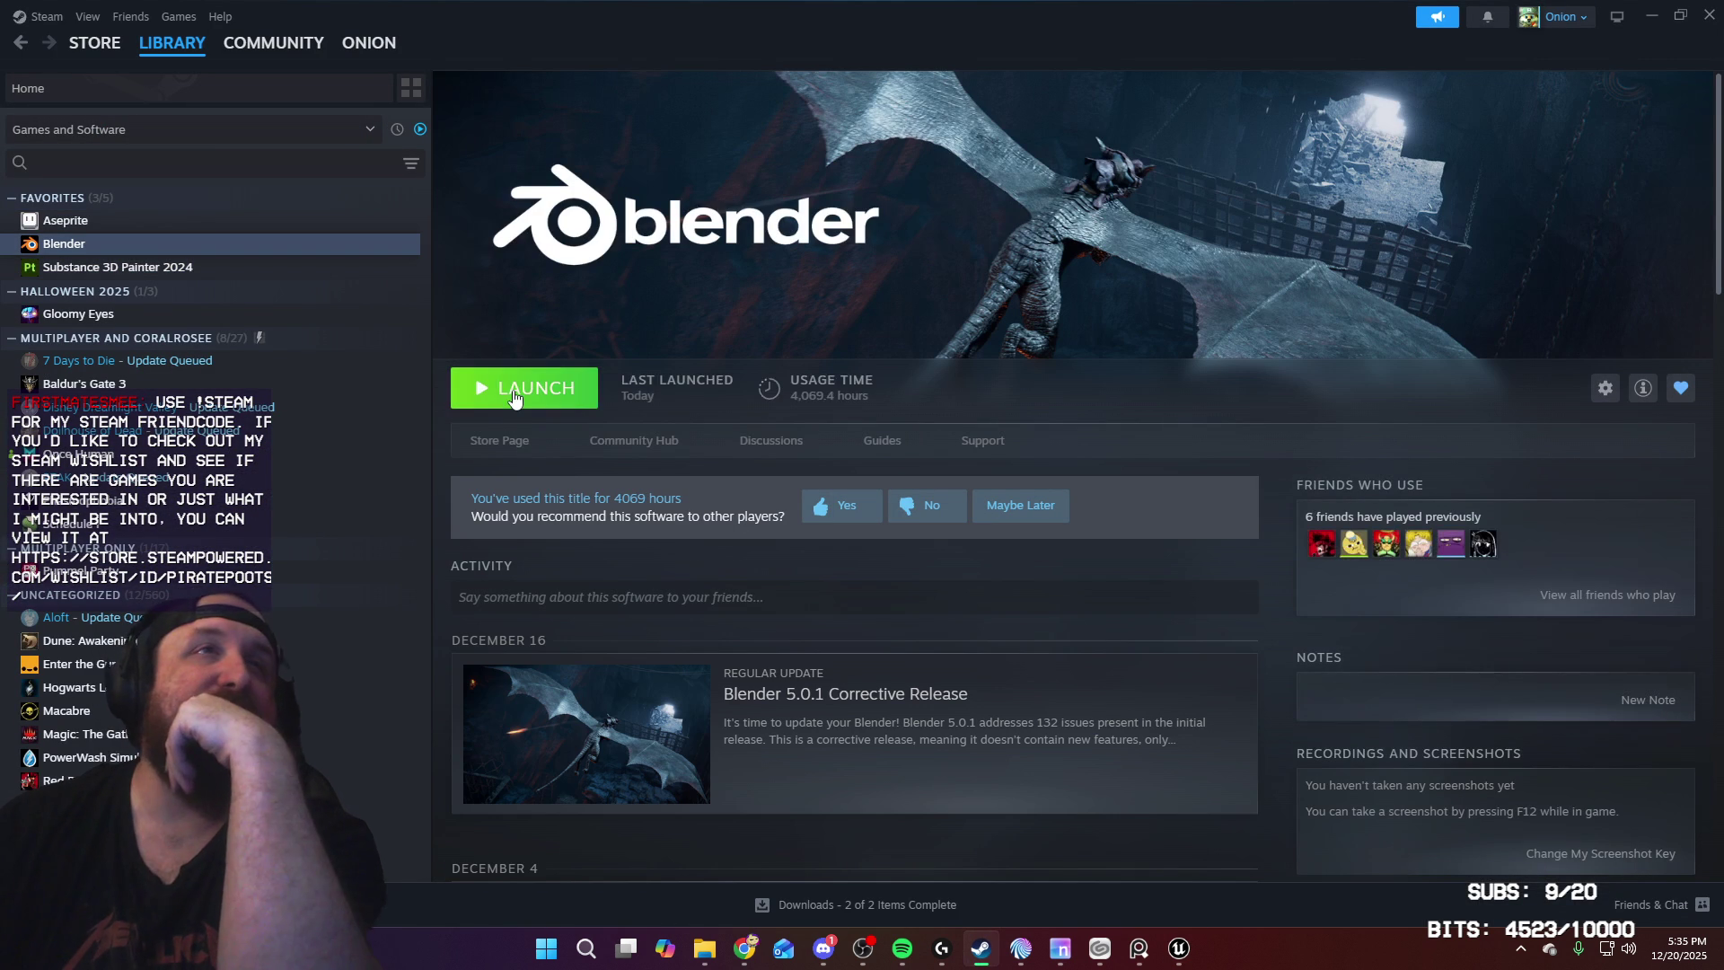
{"action": "left_click", "coordinate": [513, 391]}
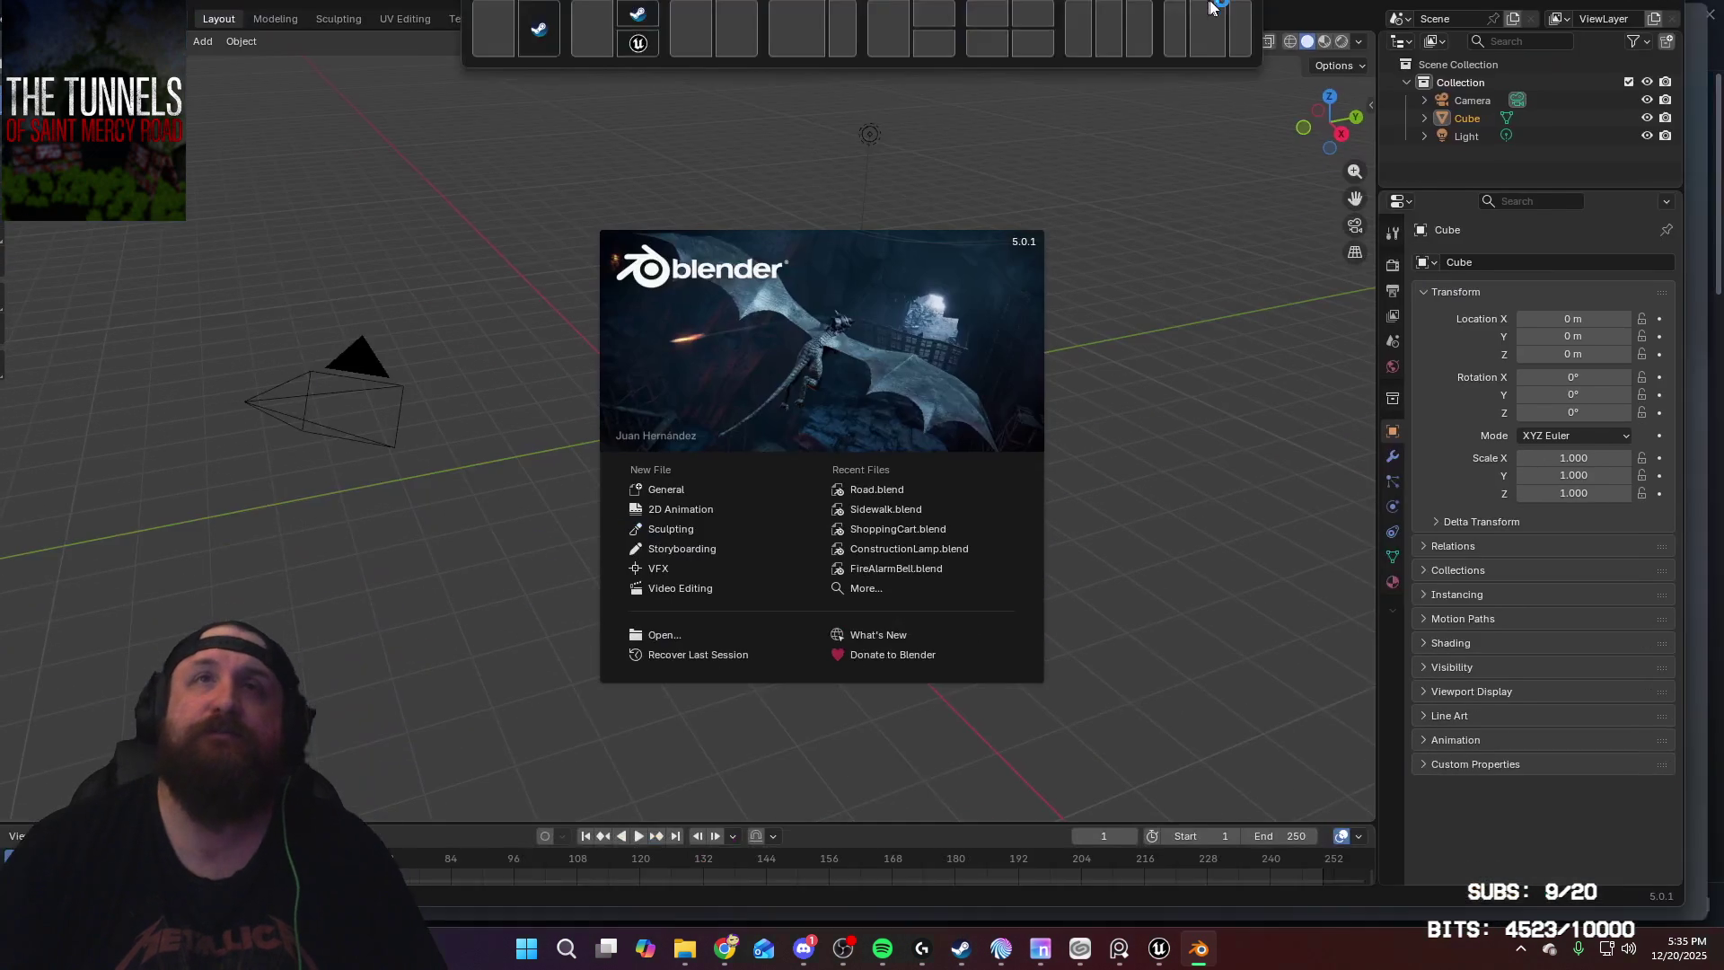
Step: Open Sidewalk.blend and select the rounded corner sidewalk piece plus its neighbouring piece
{"action": "left_click", "coordinate": [944, 521]}
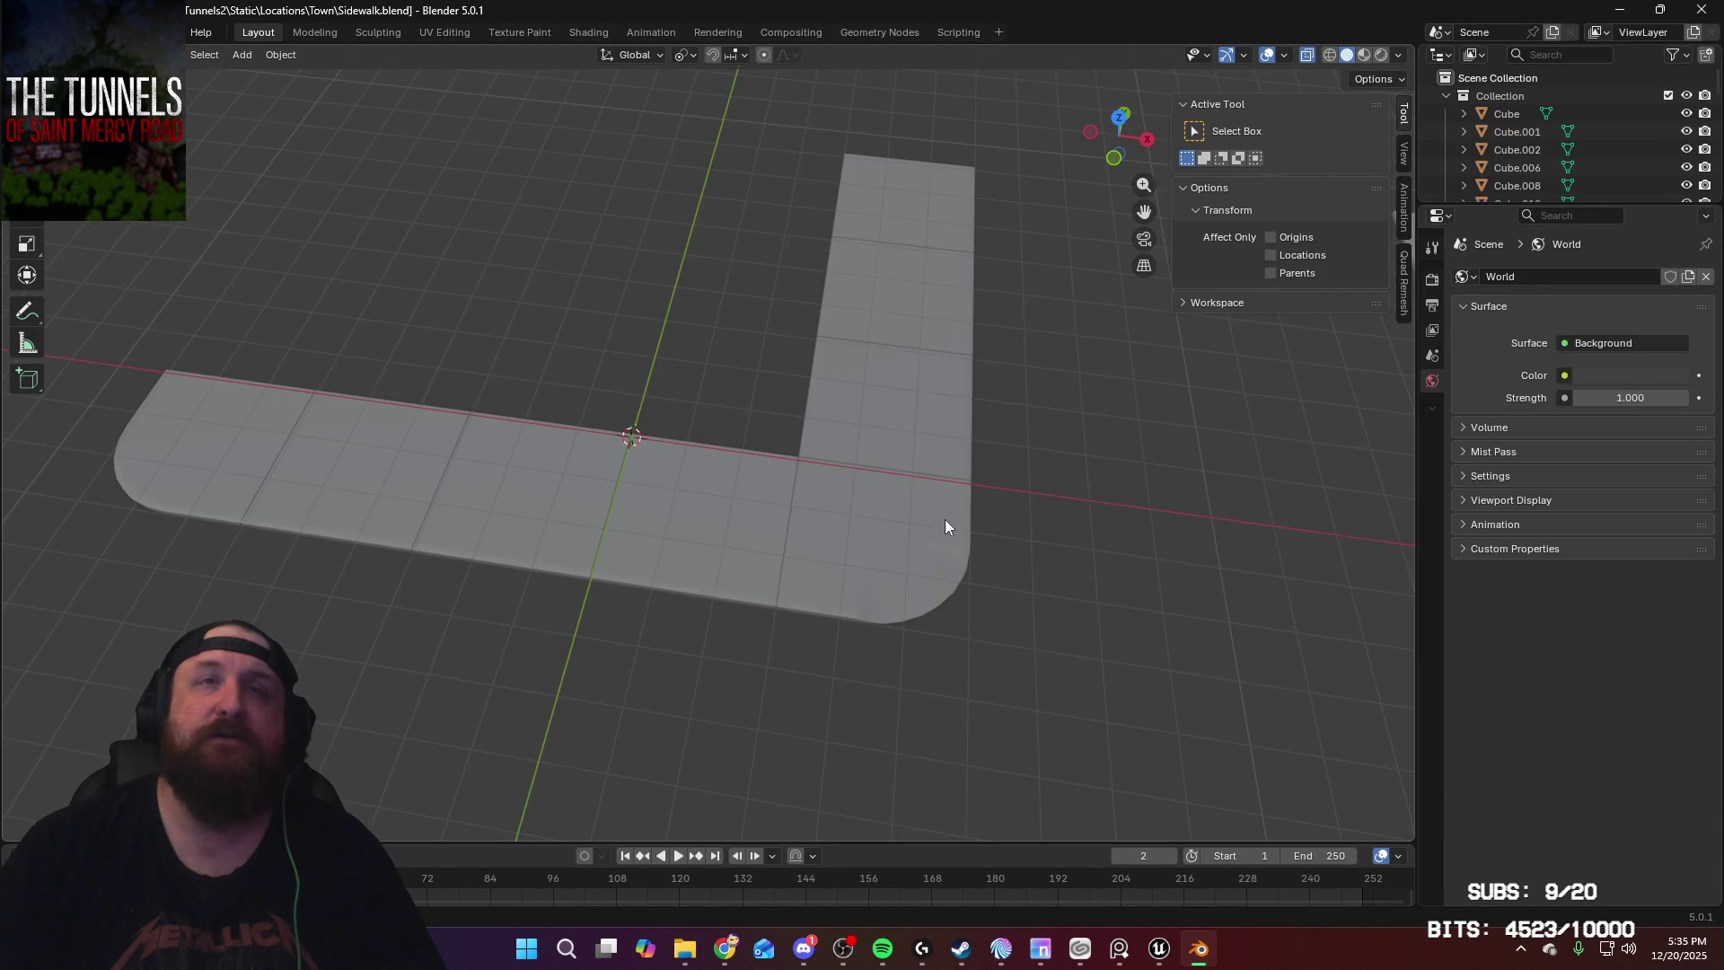
{"action": "mouse_move", "coordinate": [858, 455]}
{"action": "middle_mouse_down"}
{"action": "mouse_move", "coordinate": [709, 358]}
{"action": "mouse_move", "coordinate": [796, 401]}
{"action": "mouse_move", "coordinate": [856, 562]}
{"action": "mouse_move", "coordinate": [683, 308]}
{"action": "mouse_move", "coordinate": [759, 422]}
{"action": "middle_mouse_up"}
{"action": "left_click", "coordinate": [923, 557]}
{"action": "scroll", "coordinate": [759, 422], "scroll_direction": "up", "scroll_amount": 3}
{"action": "left_click", "coordinate": [839, 433], "text": "shift"}
Step: Enter Edit Mode on both pieces and inspect the corner mesh faces and edges
{"action": "key", "text": "Tab"}
{"action": "middle_click_drag", "start_coordinate": [878, 424], "coordinate": [828, 408]}
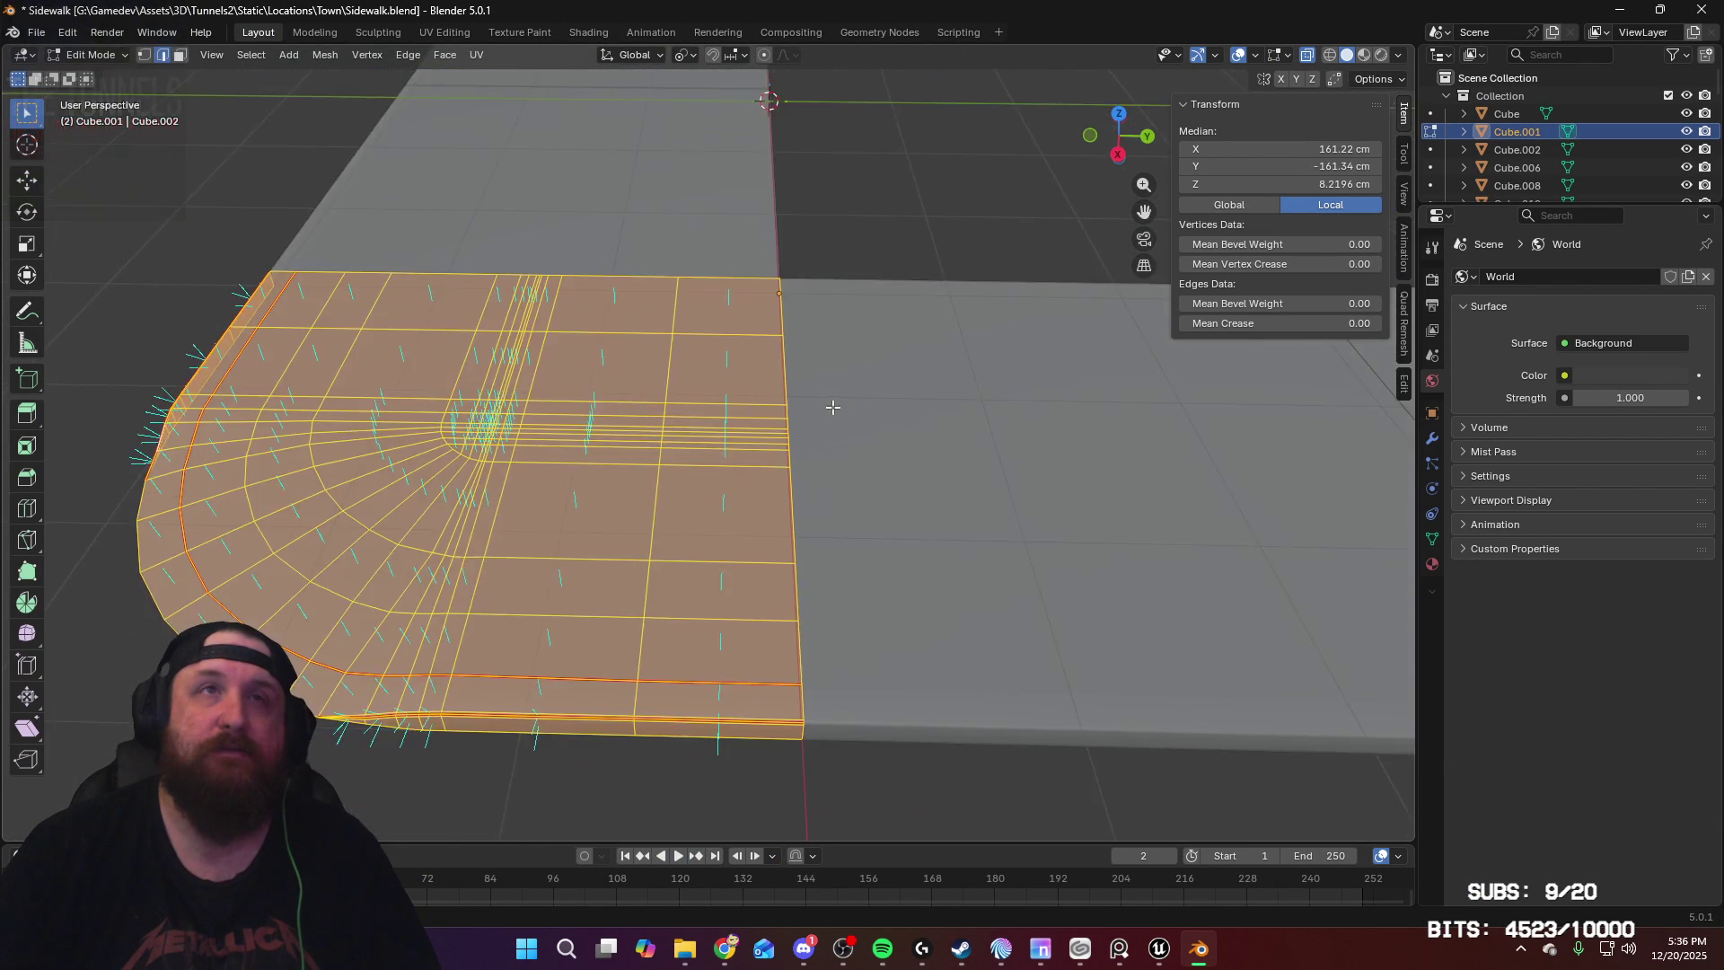
{"action": "scroll", "coordinate": [866, 432], "scroll_direction": "up", "scroll_amount": 2}
{"action": "scroll", "coordinate": [865, 432], "scroll_direction": "up", "scroll_amount": 5}
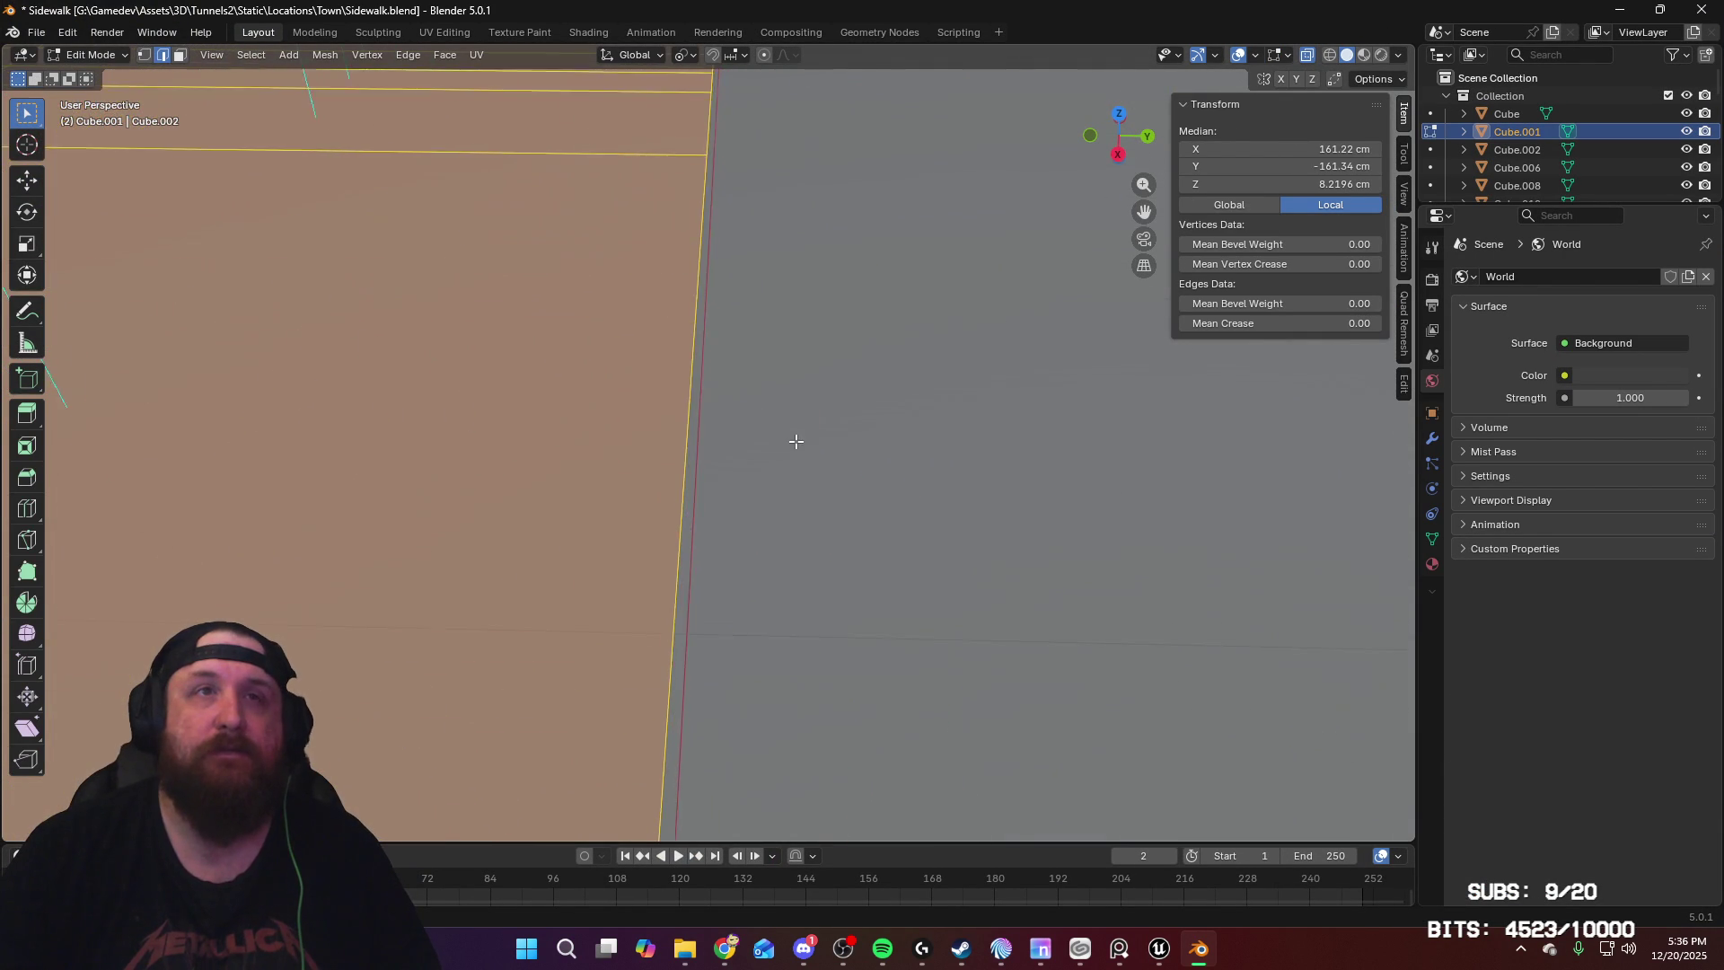
{"action": "scroll", "coordinate": [800, 421], "scroll_direction": "down", "scroll_amount": 4}
{"action": "mouse_move", "coordinate": [742, 434]}
{"action": "middle_mouse_down"}
{"action": "mouse_move", "coordinate": [628, 395]}
{"action": "mouse_move", "coordinate": [569, 412]}
{"action": "mouse_move", "coordinate": [690, 335]}
{"action": "mouse_move", "coordinate": [631, 444]}
{"action": "mouse_move", "coordinate": [800, 539]}
{"action": "mouse_move", "coordinate": [881, 546]}
{"action": "mouse_move", "coordinate": [870, 354]}
{"action": "mouse_move", "coordinate": [731, 327]}
{"action": "mouse_move", "coordinate": [1033, 328]}
{"action": "middle_mouse_up"}
{"action": "scroll", "coordinate": [690, 335], "scroll_direction": "down", "scroll_amount": 6}
{"action": "scroll", "coordinate": [881, 546], "scroll_direction": "up", "scroll_amount": 5}
{"action": "scroll", "coordinate": [1528, 160], "scroll_direction": "down", "scroll_amount": 5}
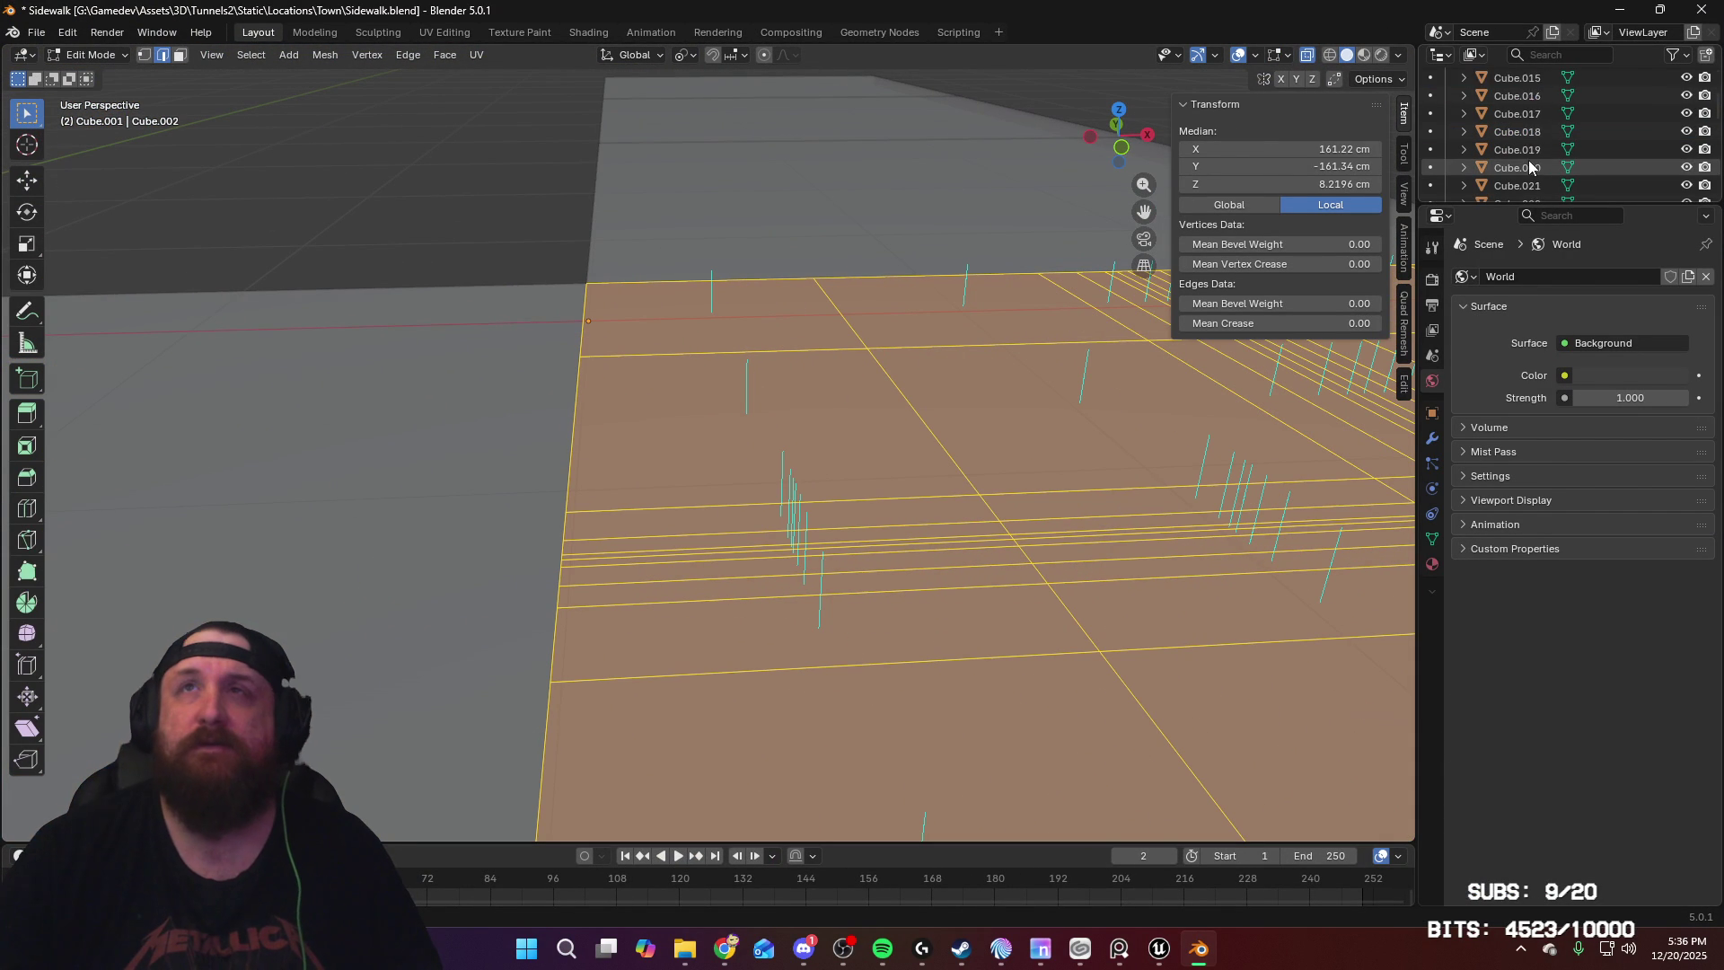
{"action": "scroll", "coordinate": [1528, 159], "scroll_direction": "up", "scroll_amount": 5}
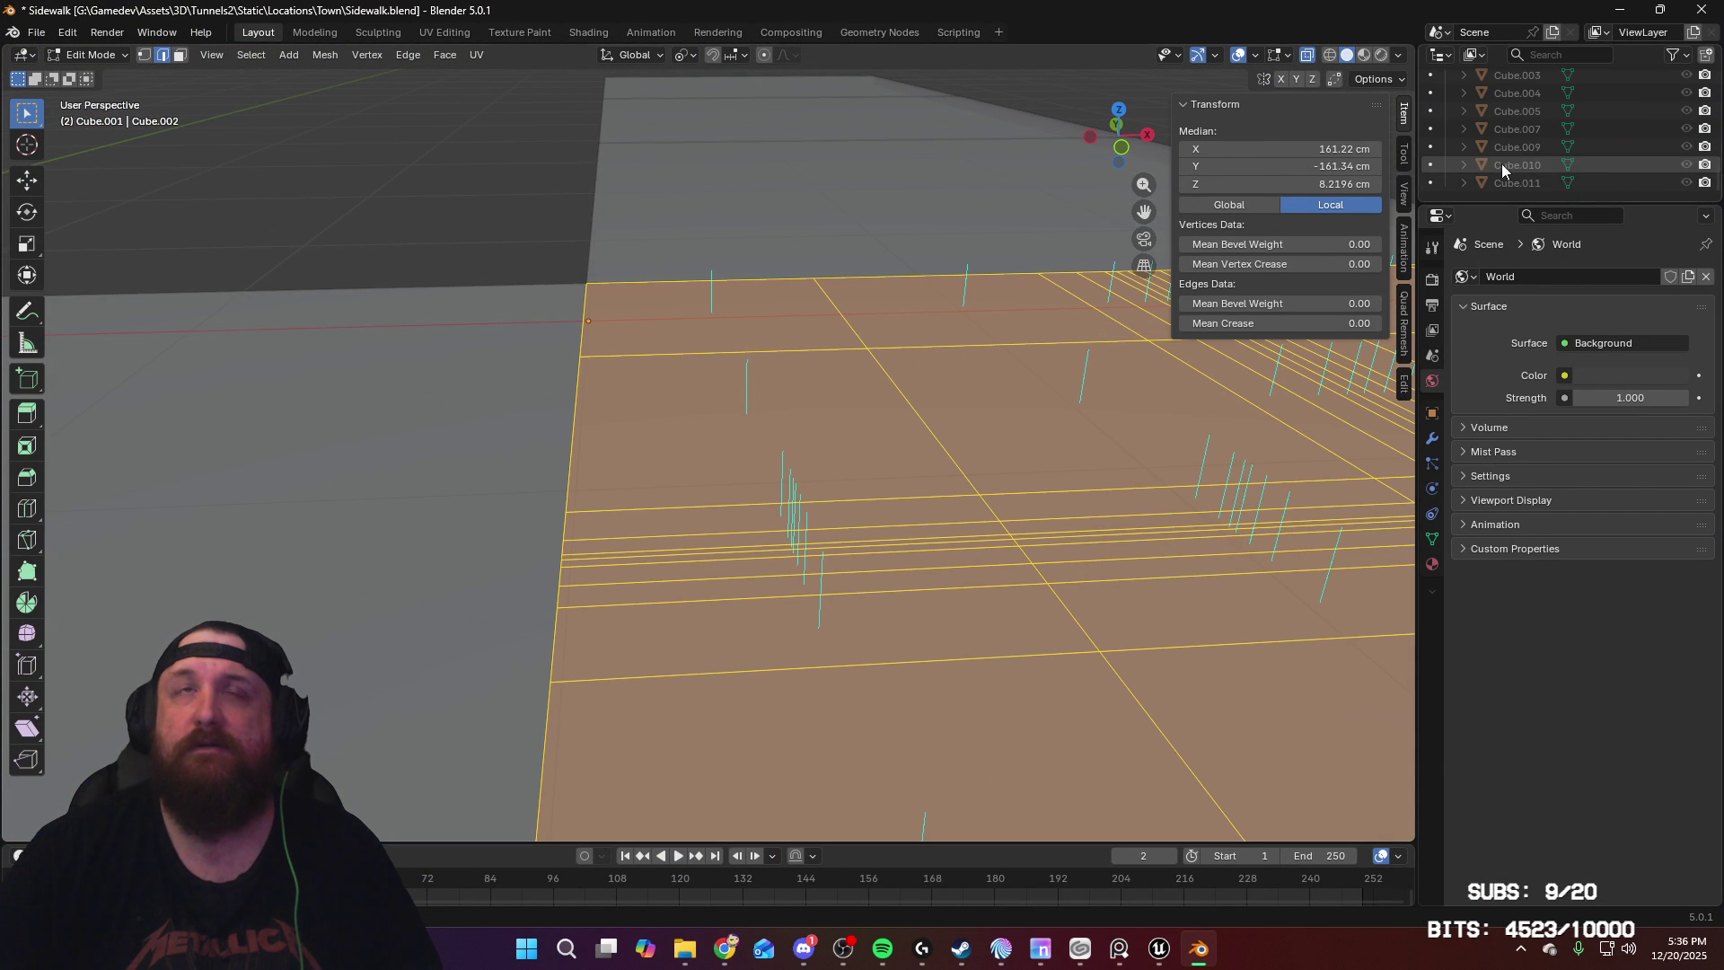
{"action": "scroll", "coordinate": [1646, 144], "scroll_direction": "up", "scroll_amount": 5}
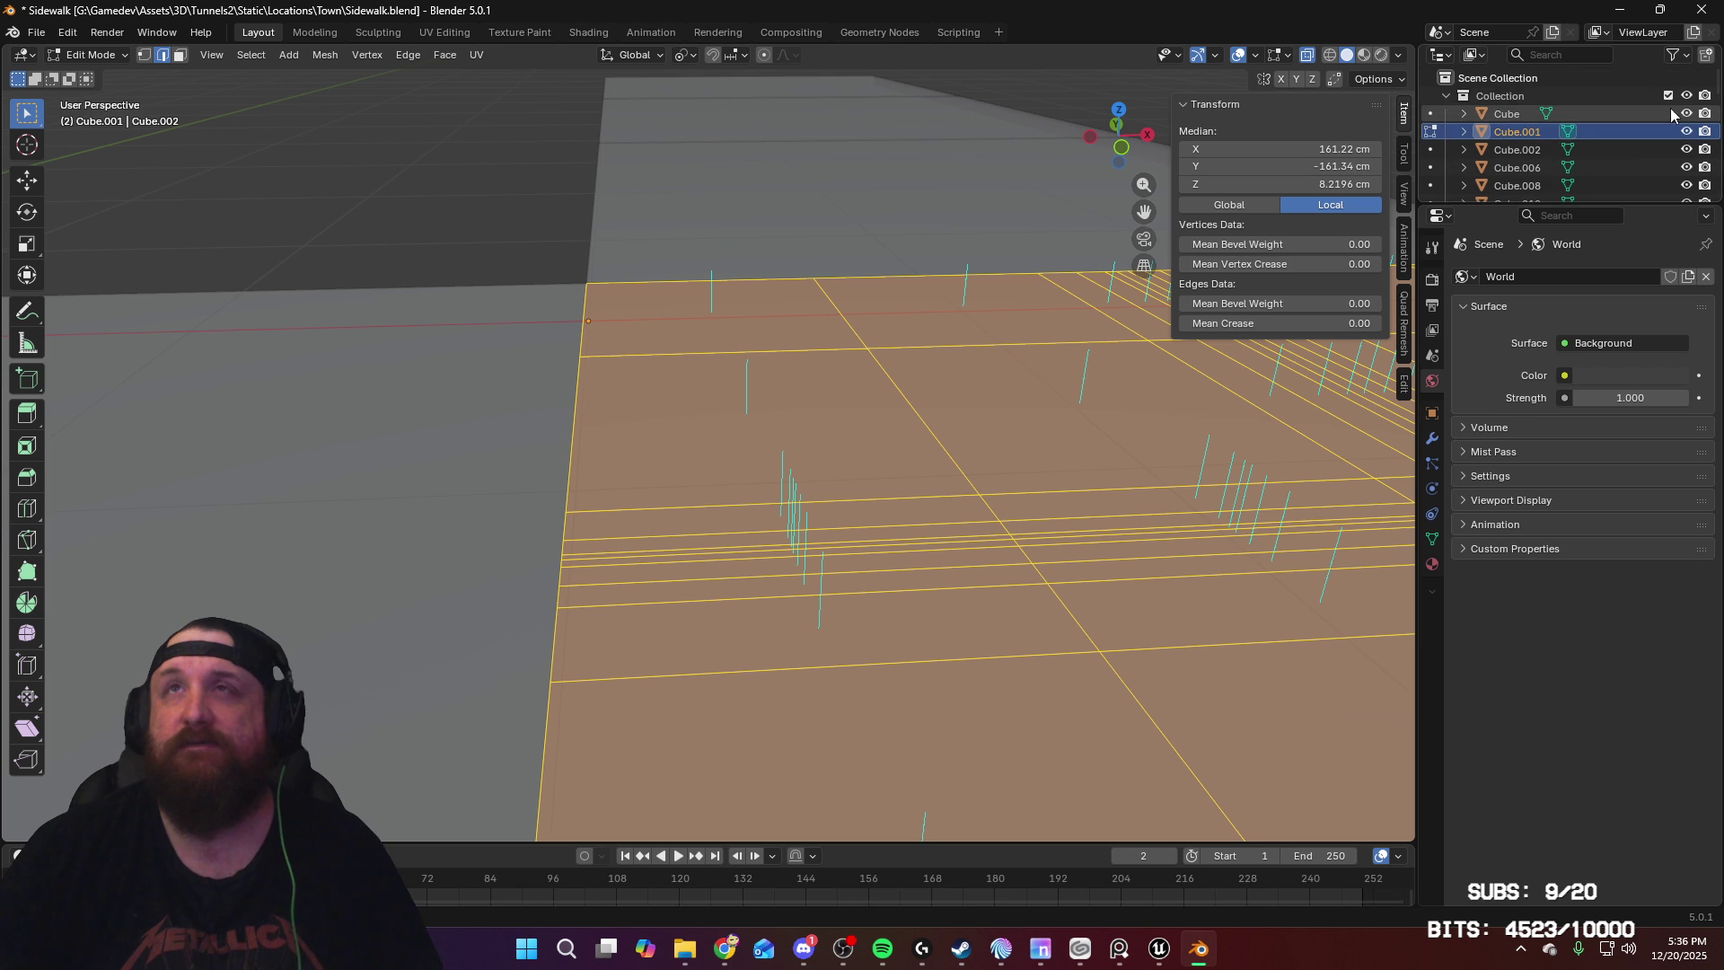
Step: Hide the main collection's meshes and reveal the sidewalk mesh in Collection.001
{"action": "left_click", "coordinate": [1685, 99]}
{"action": "scroll", "coordinate": [1682, 106], "scroll_direction": "down", "scroll_amount": 10}
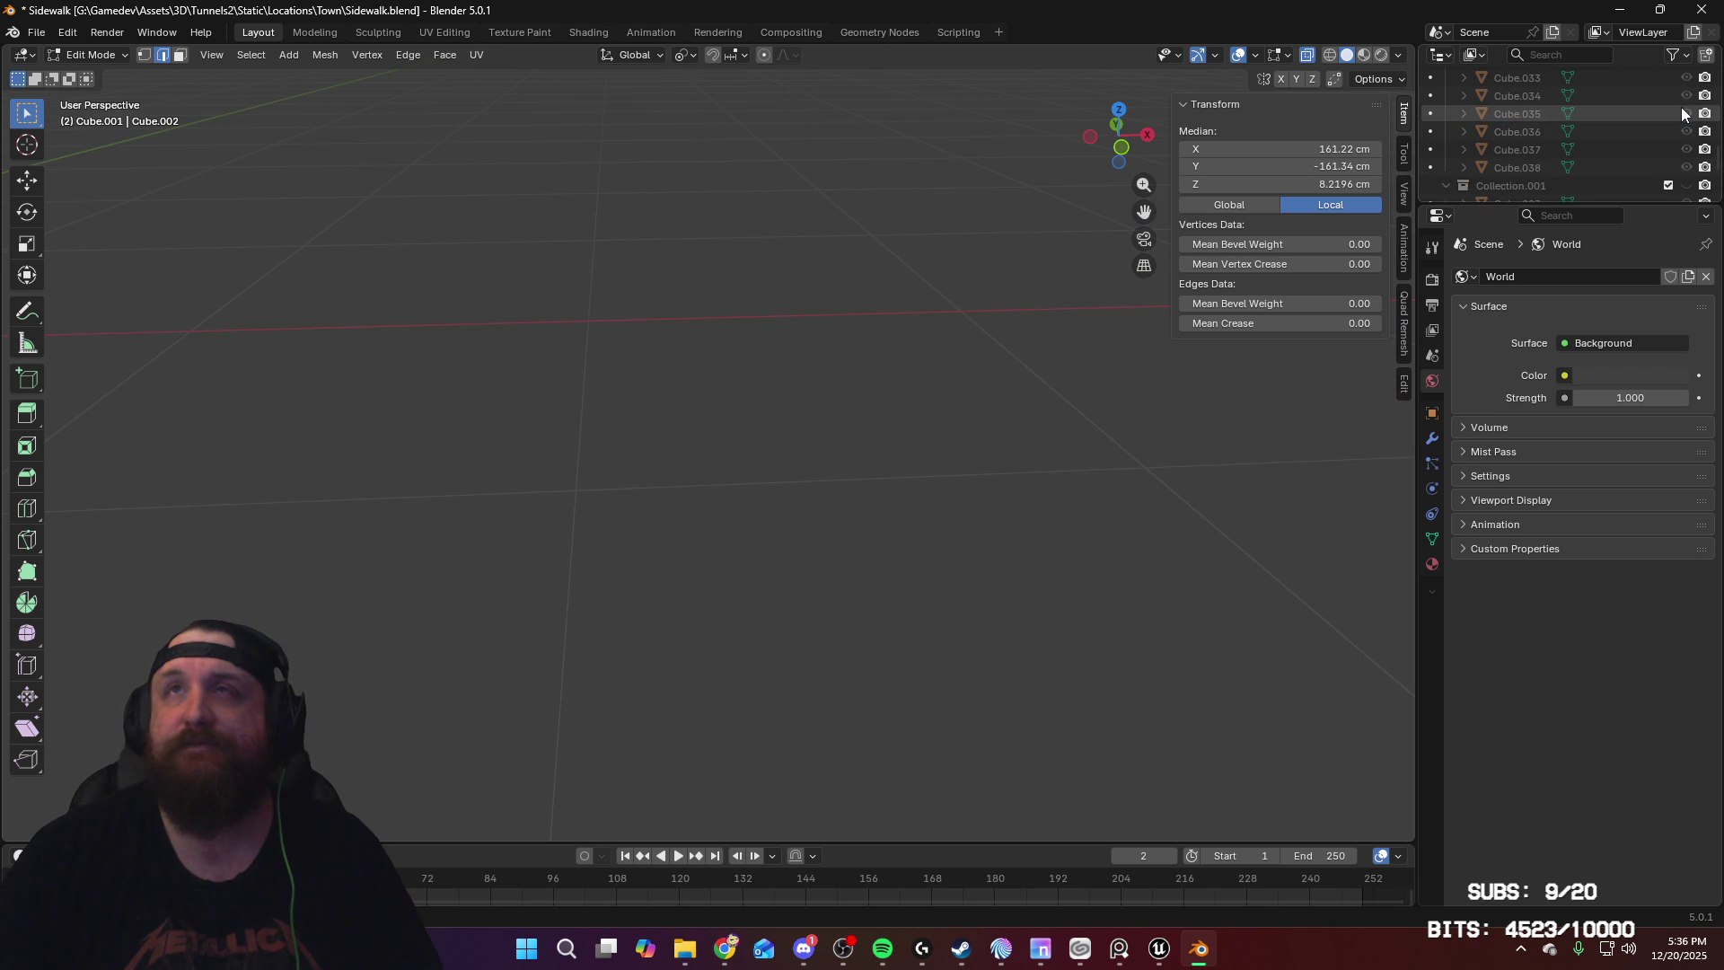
{"action": "left_click", "coordinate": [1686, 185]}
{"action": "mouse_move", "coordinate": [916, 212]}
{"action": "middle_mouse_down"}
{"action": "mouse_move", "coordinate": [838, 238]}
{"action": "mouse_move", "coordinate": [670, 227]}
{"action": "mouse_move", "coordinate": [323, 373]}
{"action": "middle_mouse_up"}
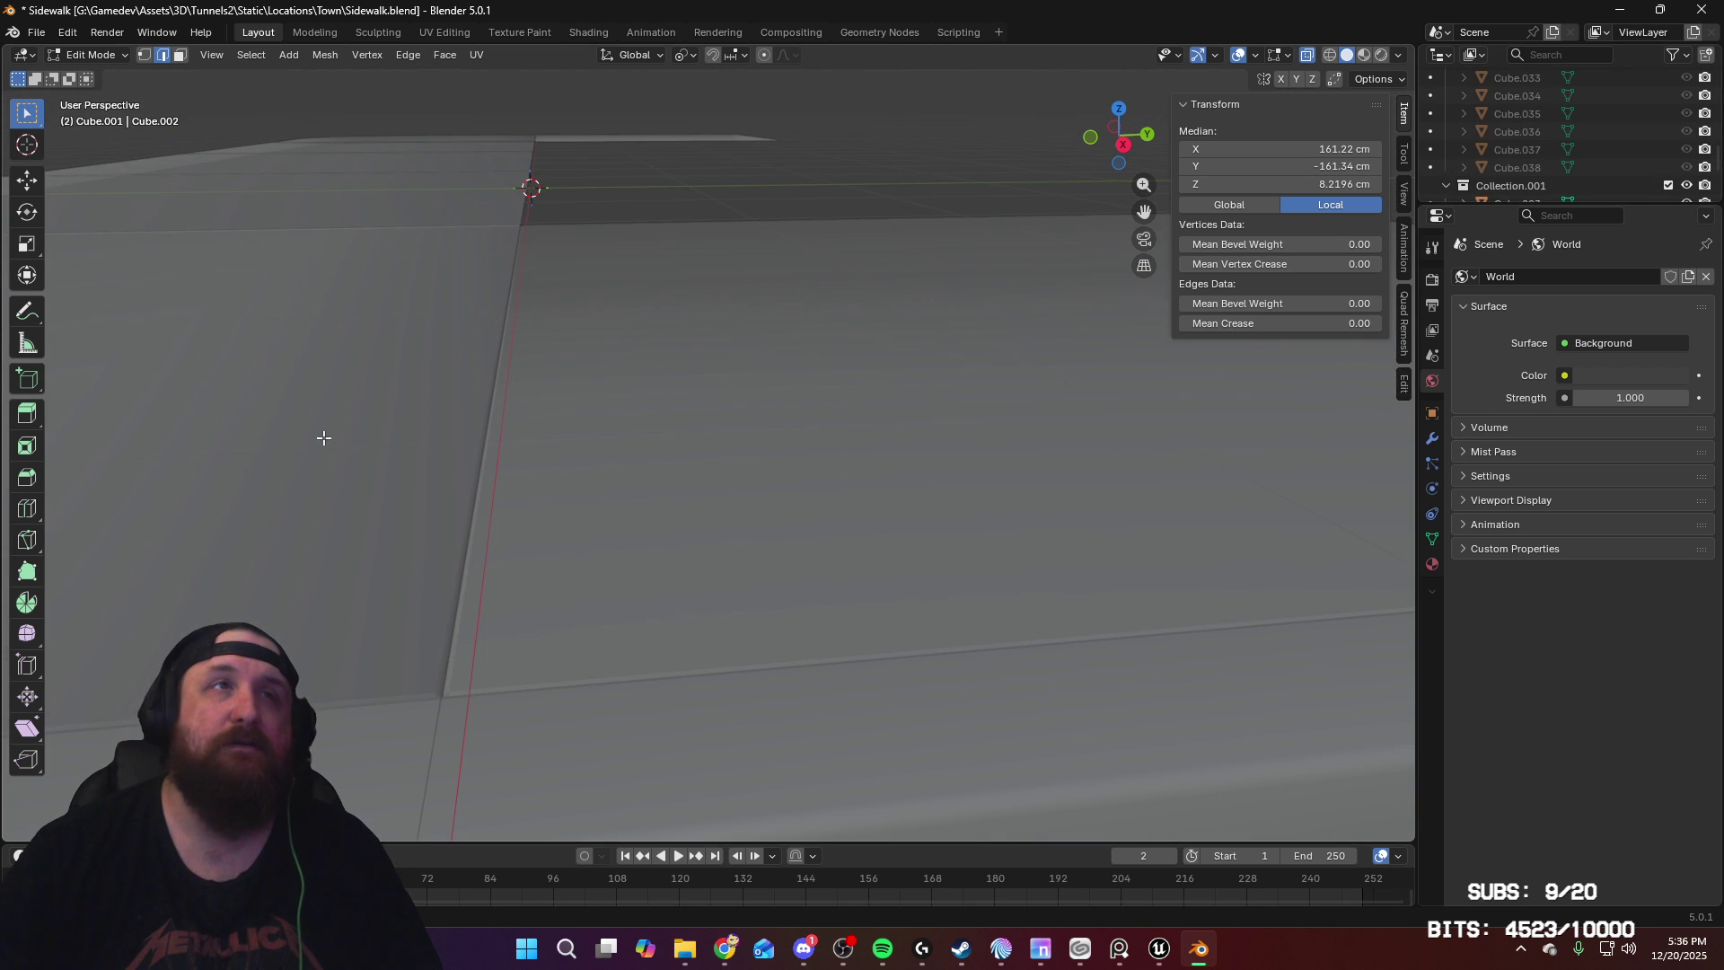
Step: Edit a different sidewalk piece and select its vertical edge loop to examine it
{"action": "key", "text": "Tab"}
{"action": "left_click", "coordinate": [358, 439]}
{"action": "key", "text": "Tab"}
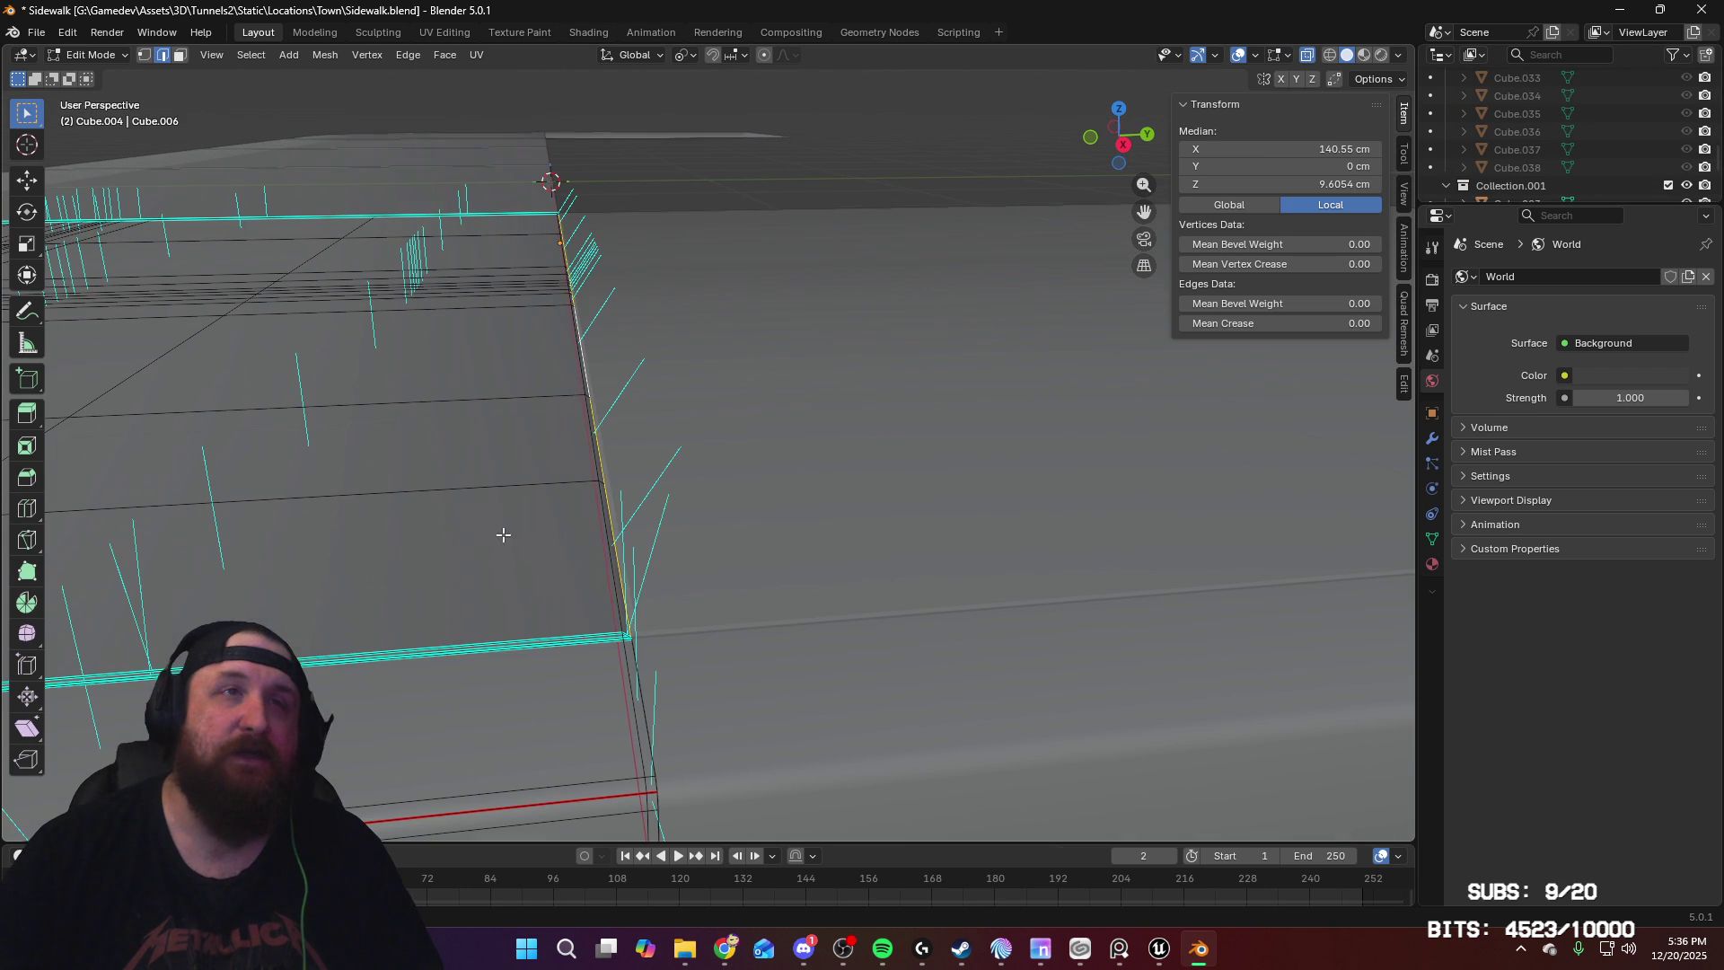
{"action": "left_click", "coordinate": [597, 548]}
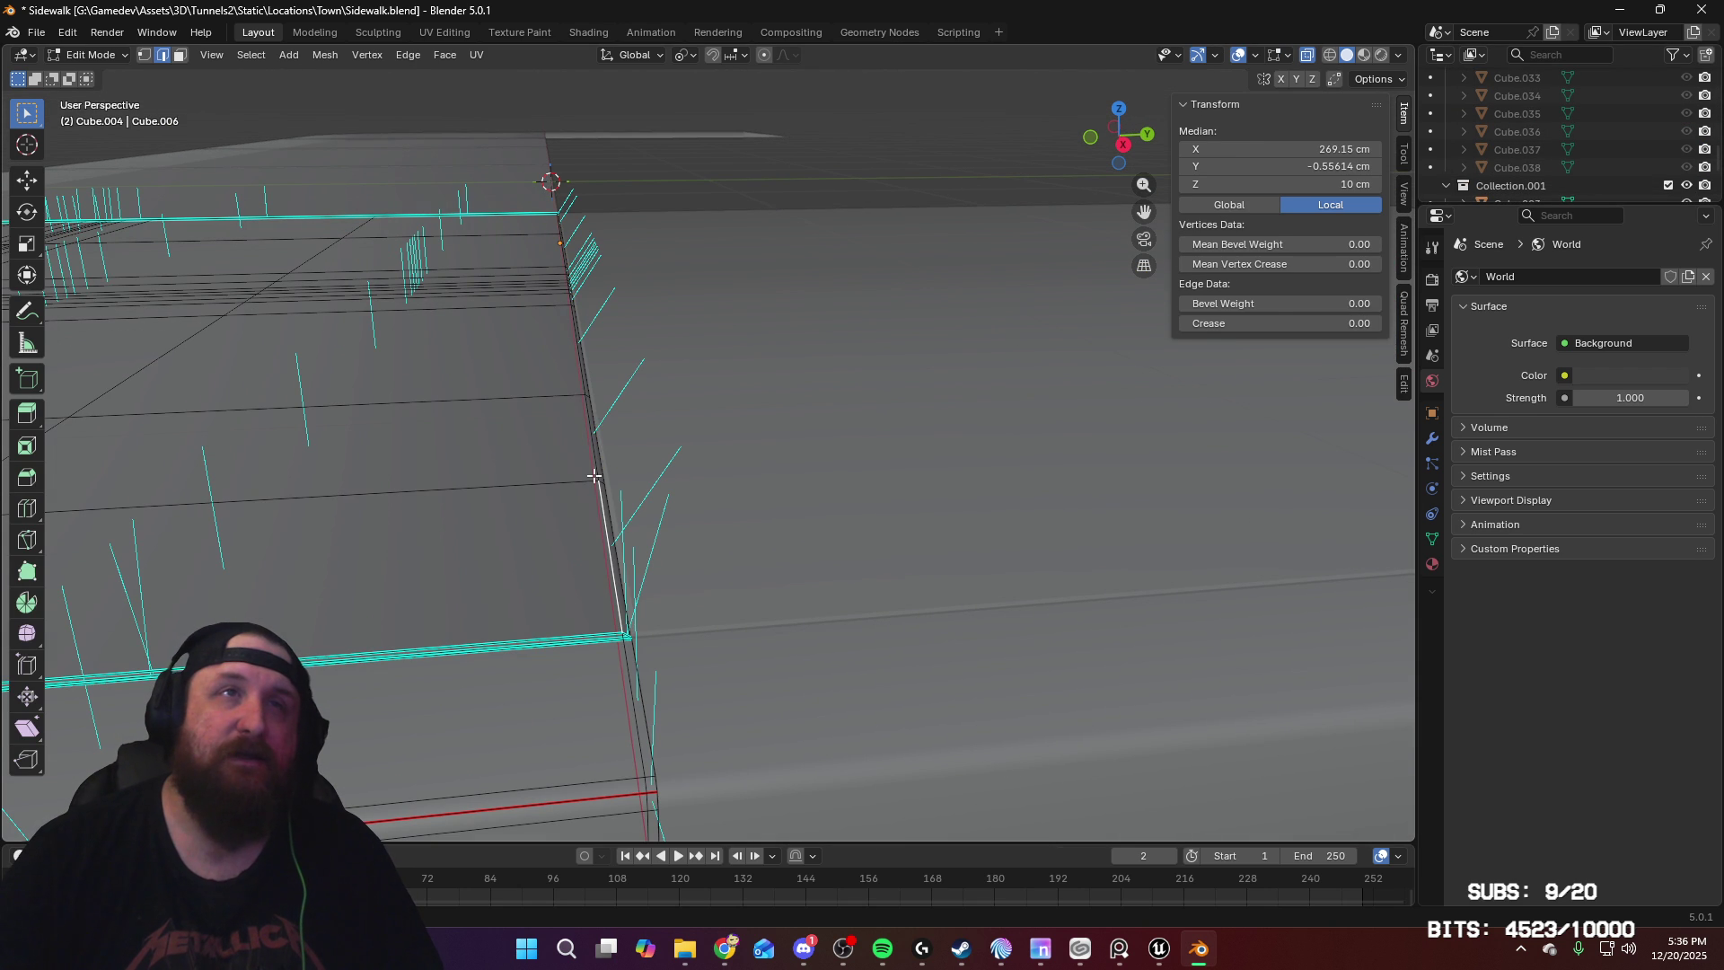
{"action": "left_click", "coordinate": [600, 513], "text": "alt"}
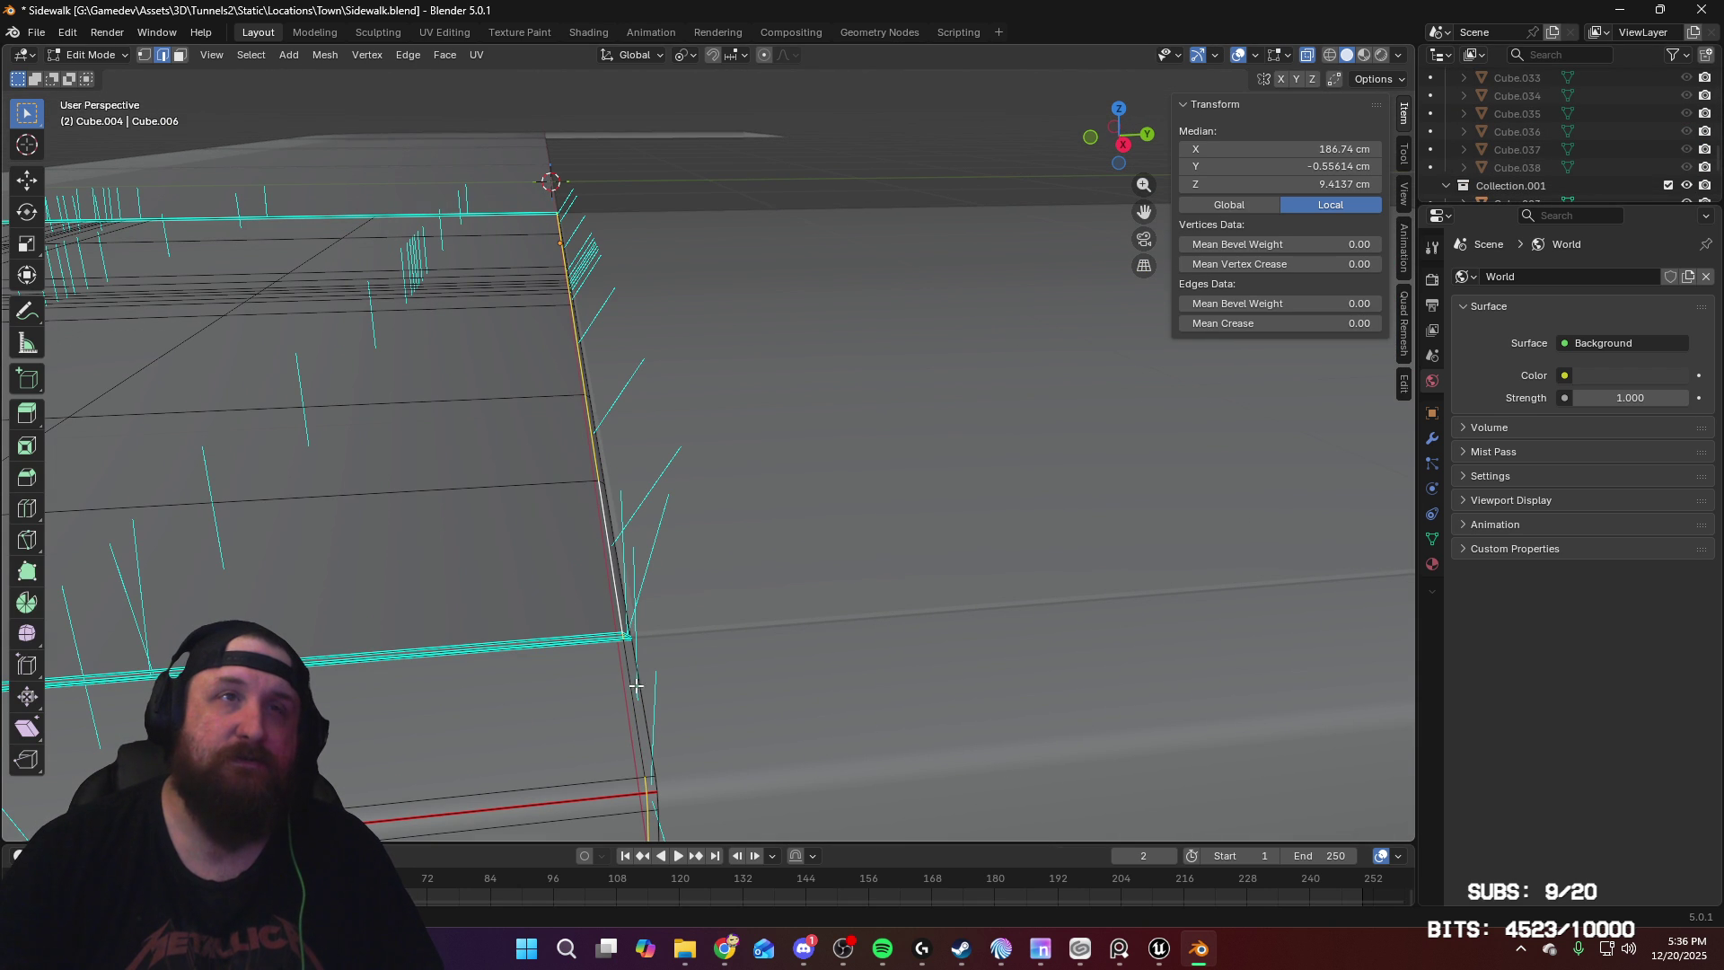
{"action": "left_click", "coordinate": [650, 831], "text": "shift"}
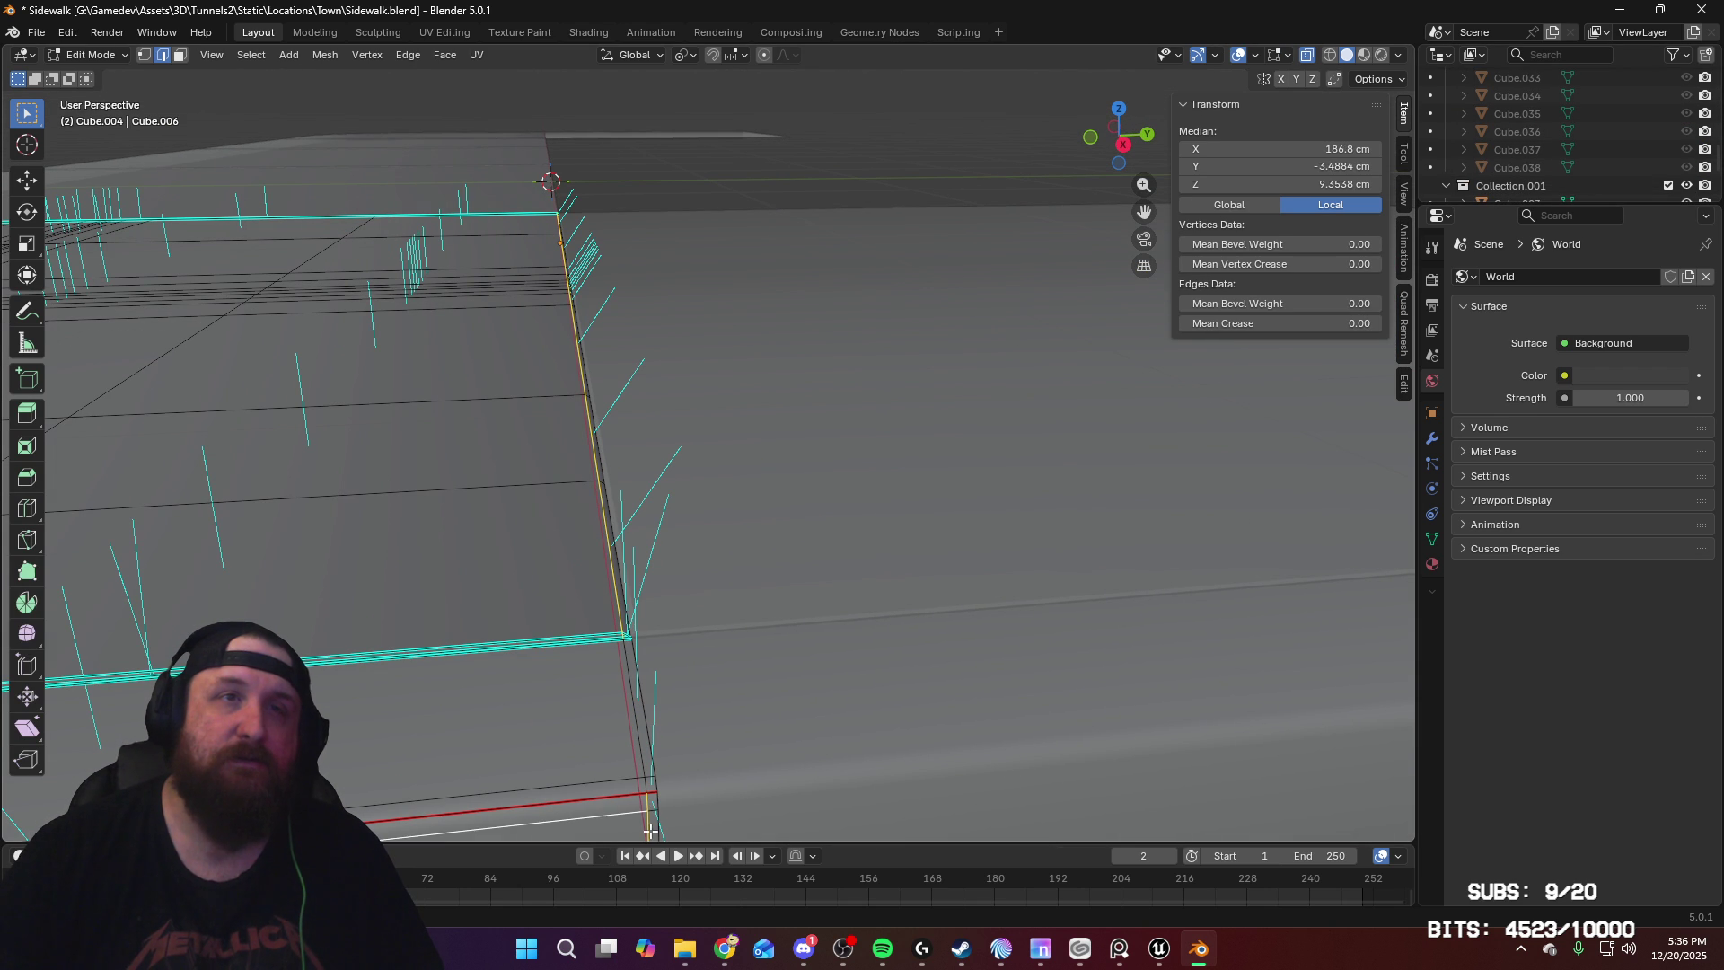
{"action": "left_click", "coordinate": [639, 813], "text": "shift"}
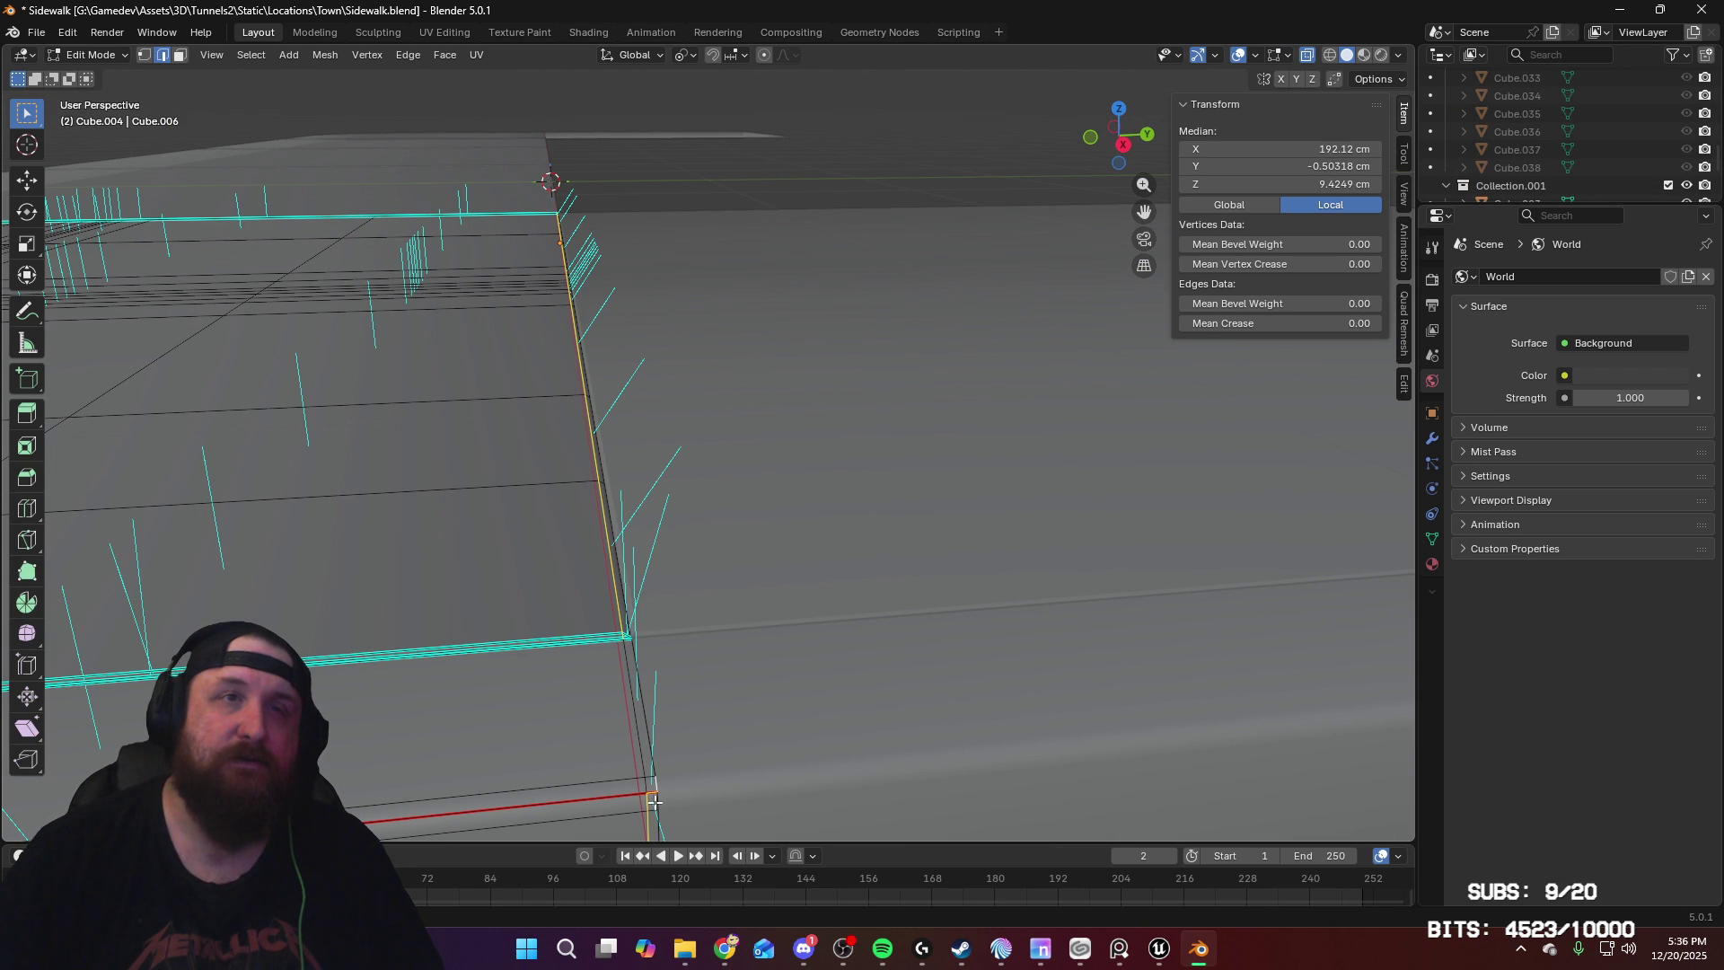
{"action": "left_click", "coordinate": [649, 800], "text": "shift"}
{"action": "mouse_move", "coordinate": [705, 798]}
{"action": "middle_mouse_down"}
{"action": "mouse_move", "coordinate": [758, 685]}
{"action": "mouse_move", "coordinate": [790, 754]}
{"action": "mouse_move", "coordinate": [774, 715]}
{"action": "mouse_move", "coordinate": [659, 715]}
{"action": "mouse_move", "coordinate": [704, 831]}
{"action": "middle_mouse_up"}
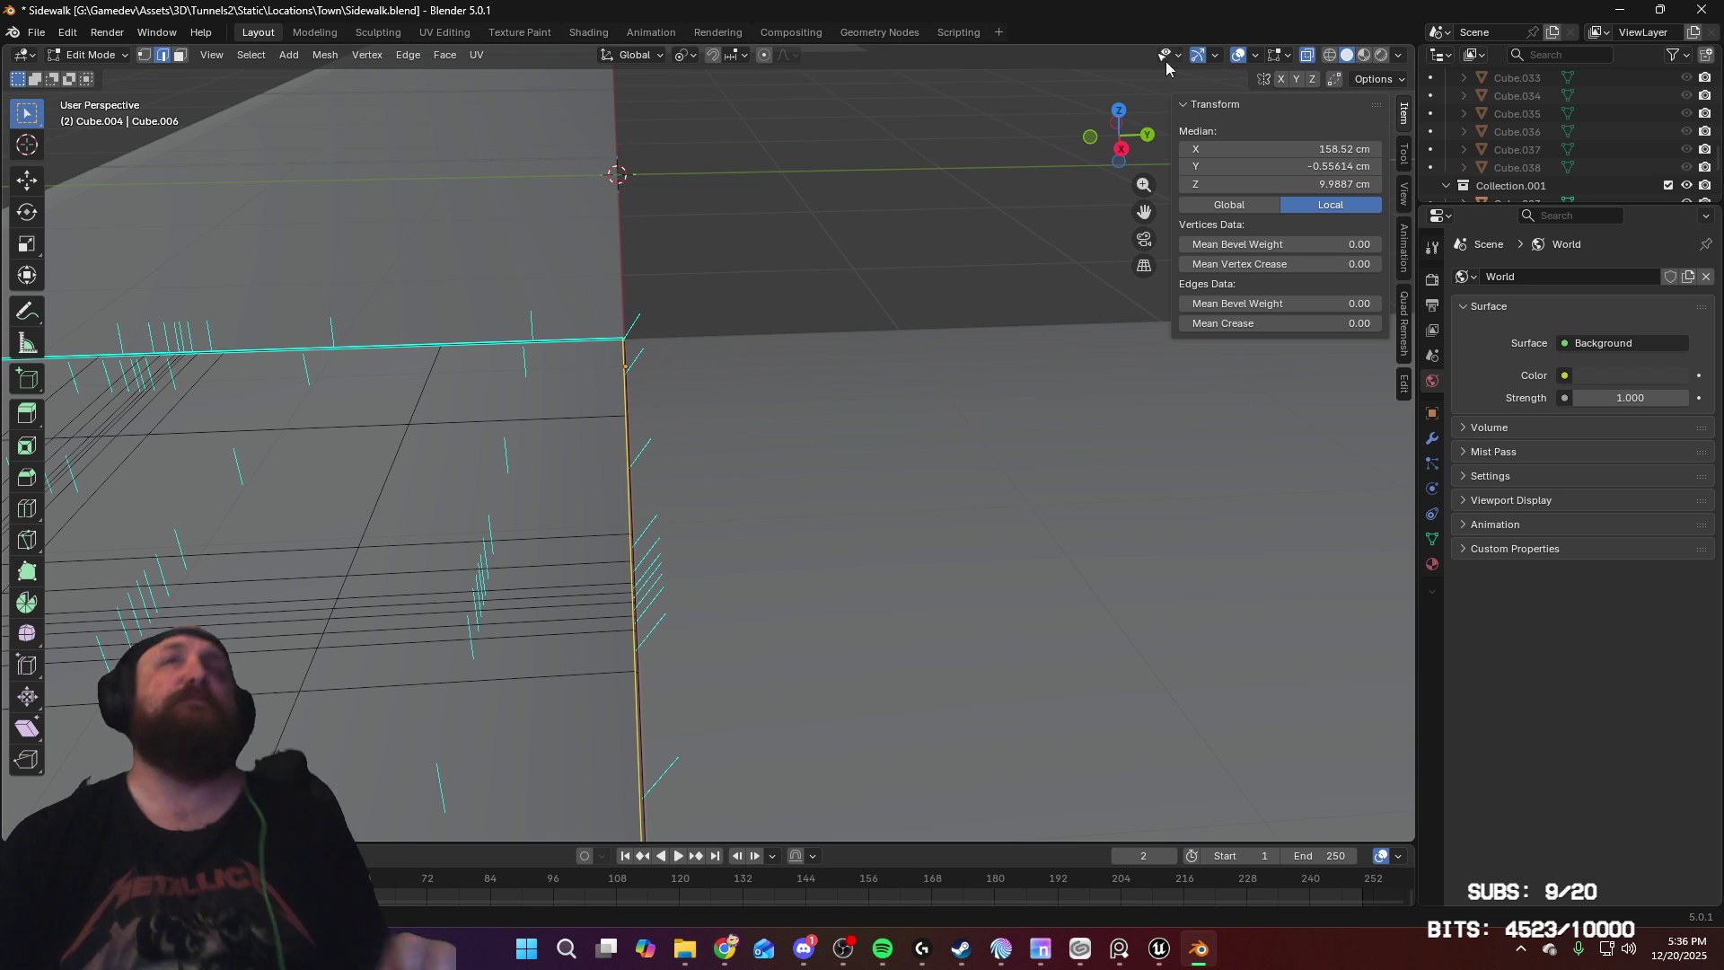
Step: Close Blender choosing Don't Save and return to the Unreal Editor
{"action": "left_click", "coordinate": [1702, 9]}
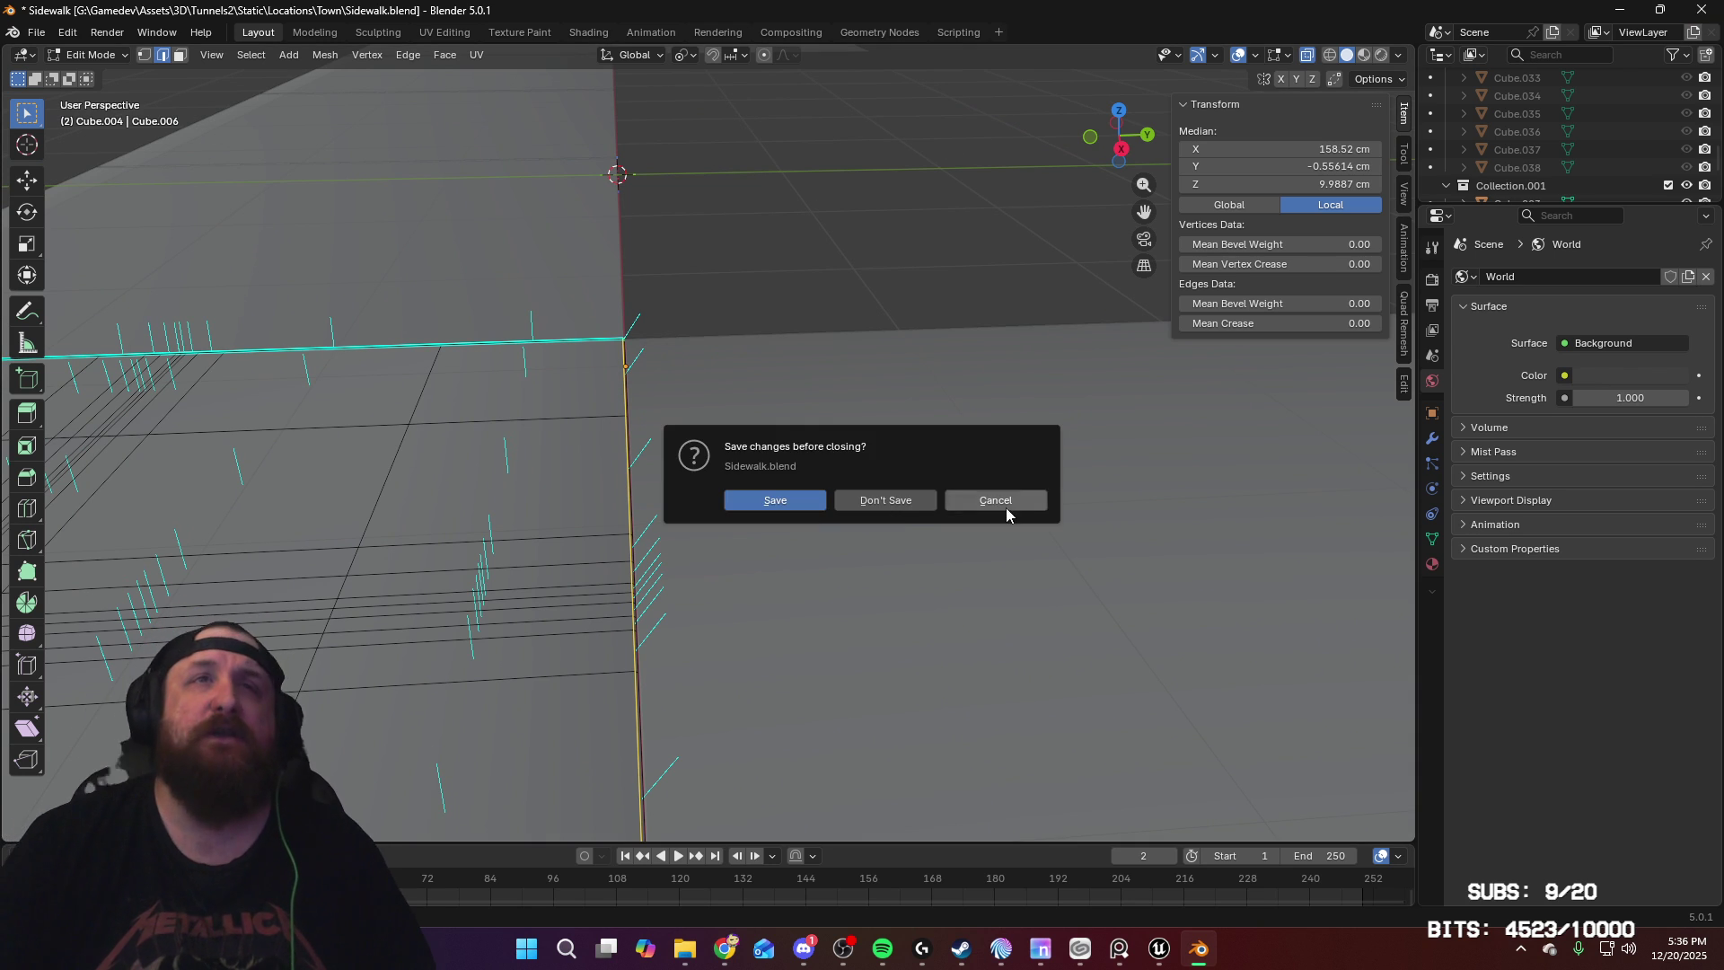
{"action": "left_click", "coordinate": [897, 508]}
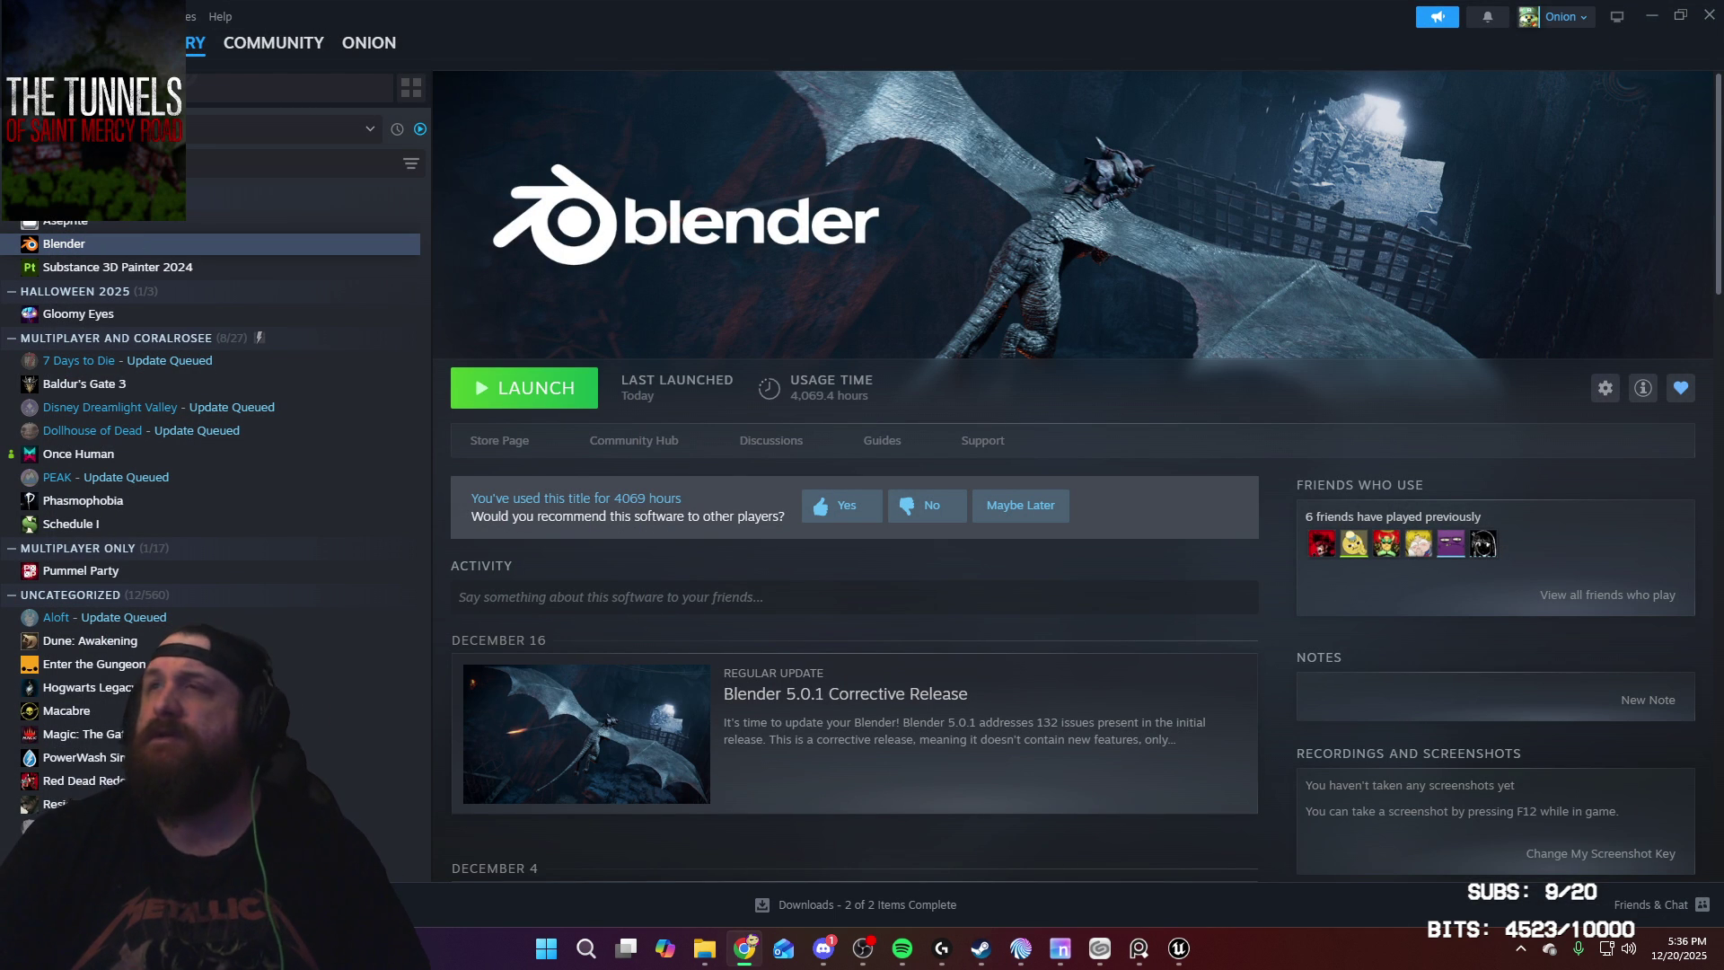
{"action": "left_click", "coordinate": [1180, 950]}
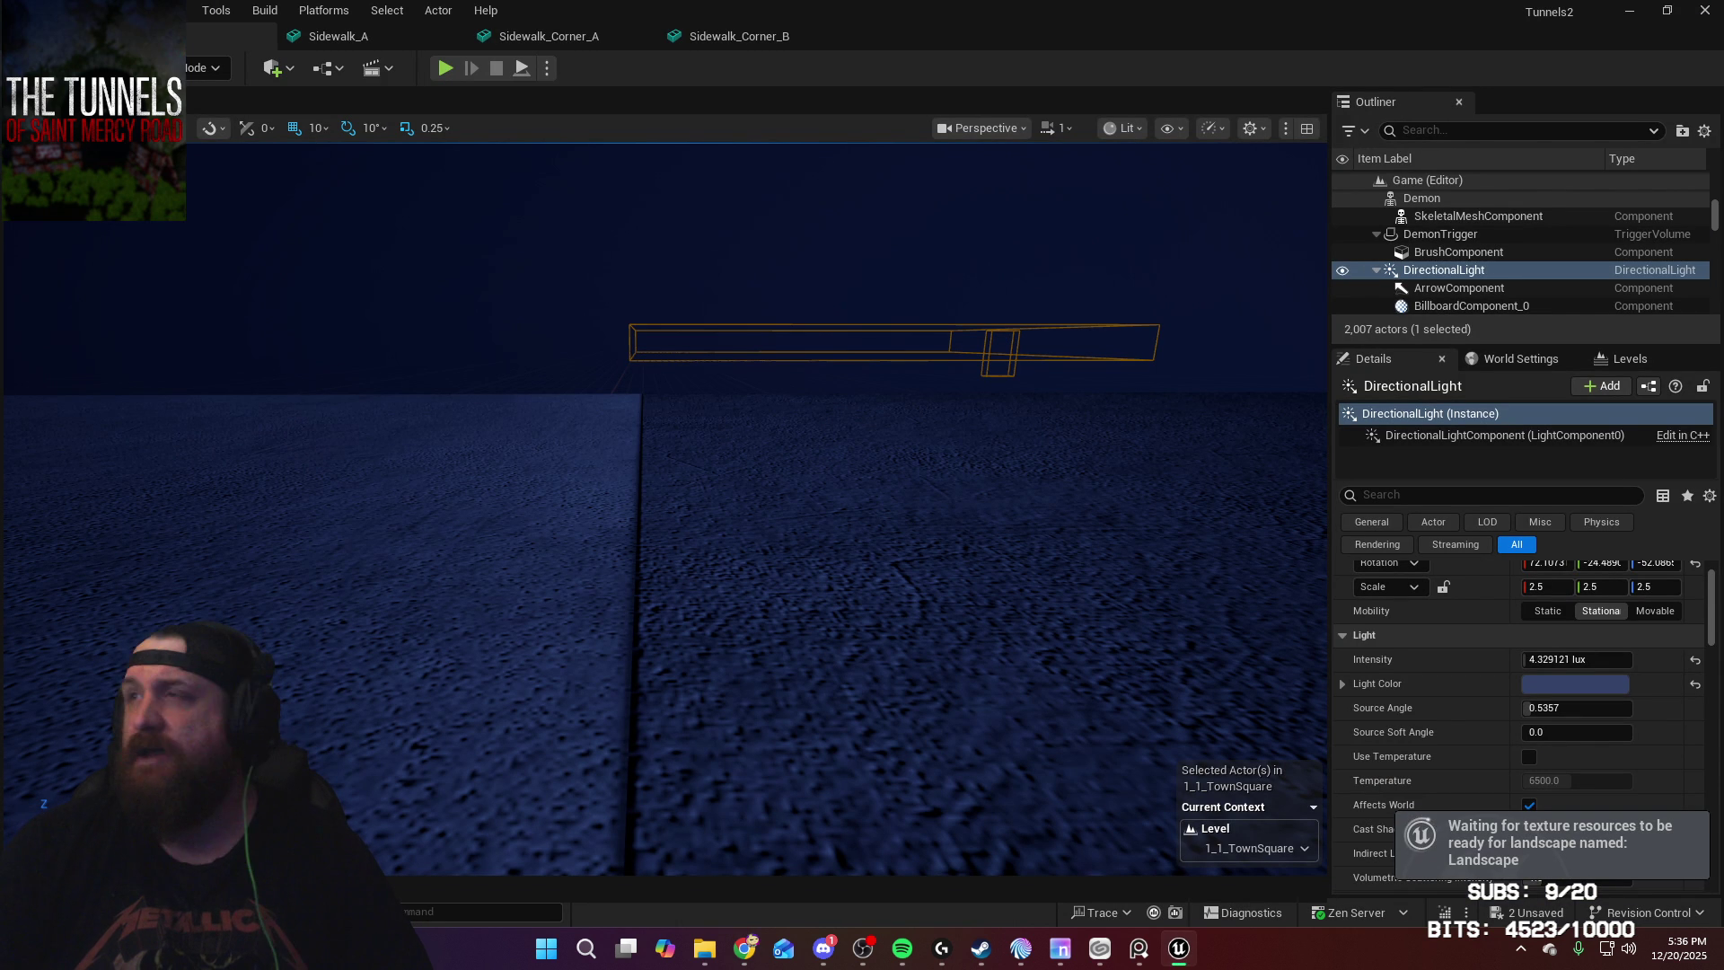
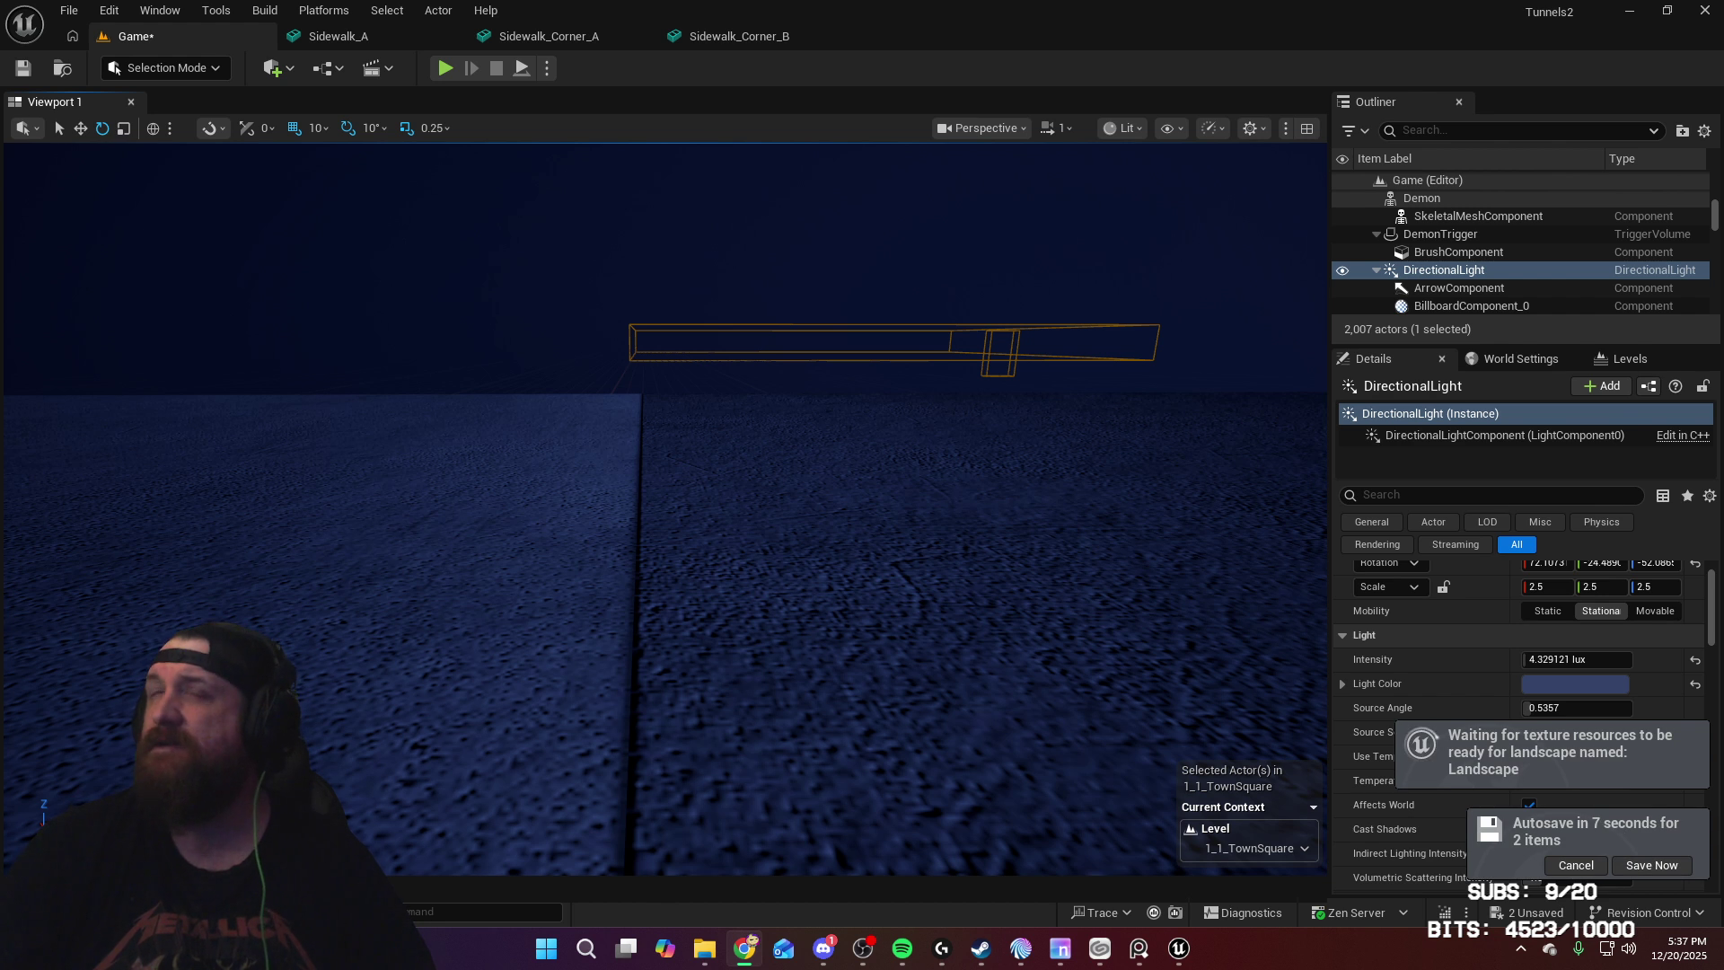
Step: Switch from the Unreal Editor to the Codecks task board in Chrome
{"action": "key", "text": "alt+Tab"}
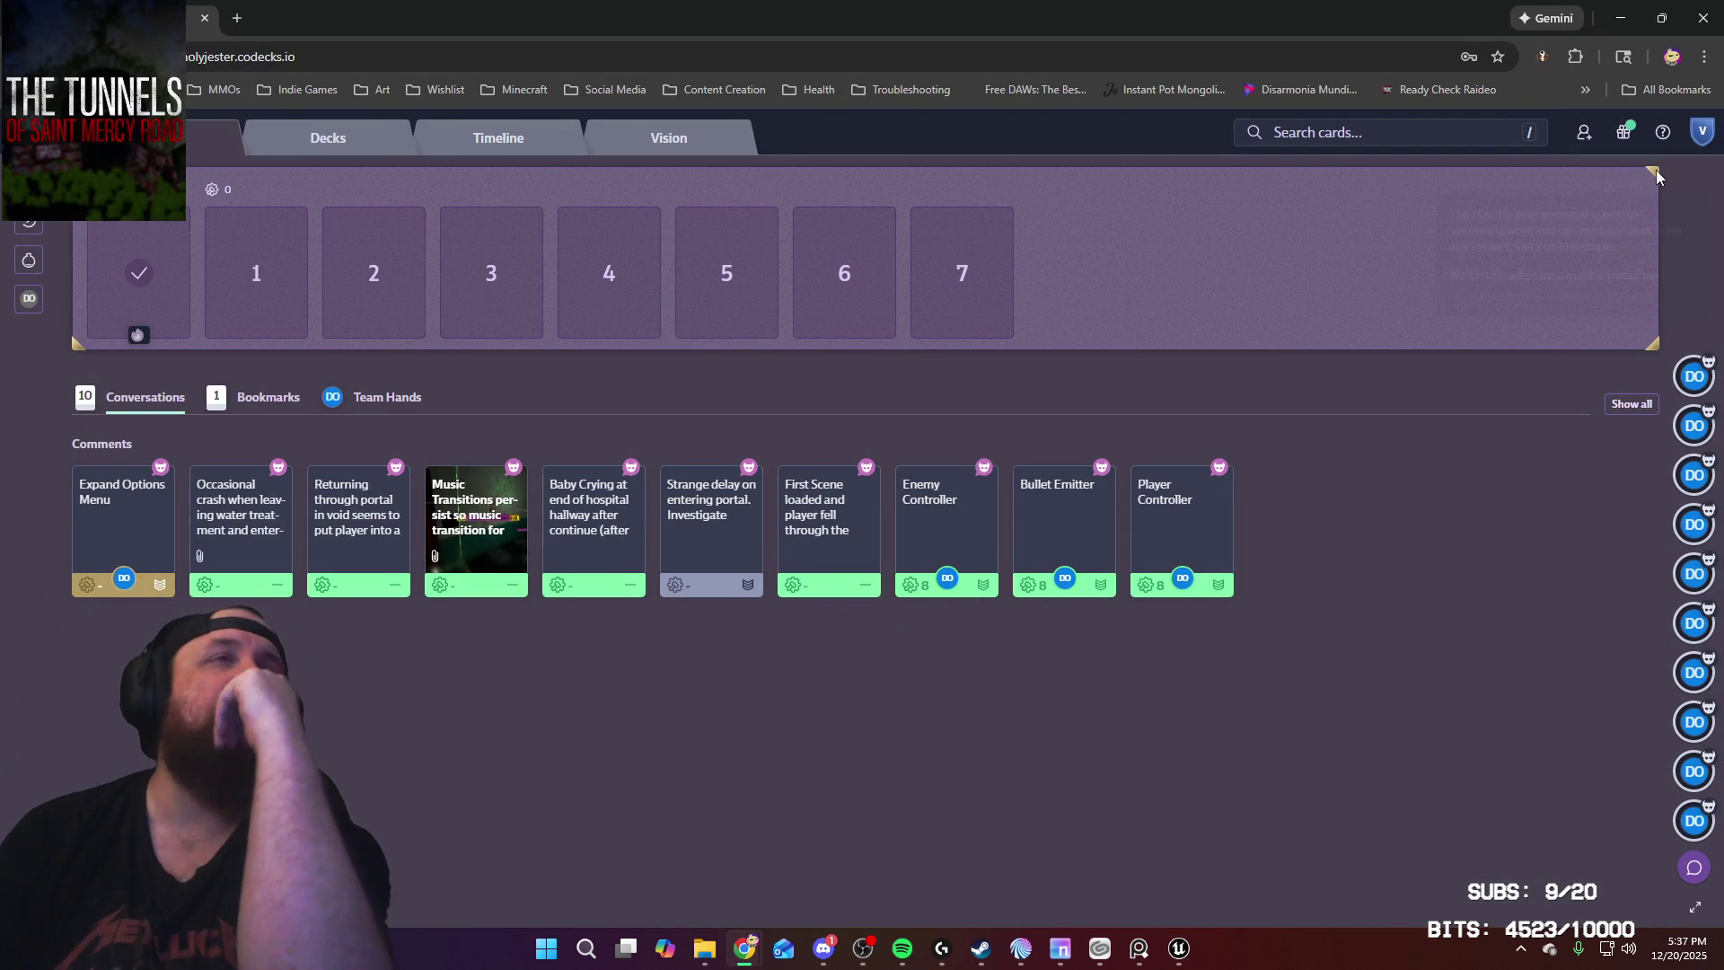
Step: Look over the project list, the portal card and the Expand Options Menu card, leaving its effort unchanged
{"action": "left_click", "coordinate": [29, 135]}
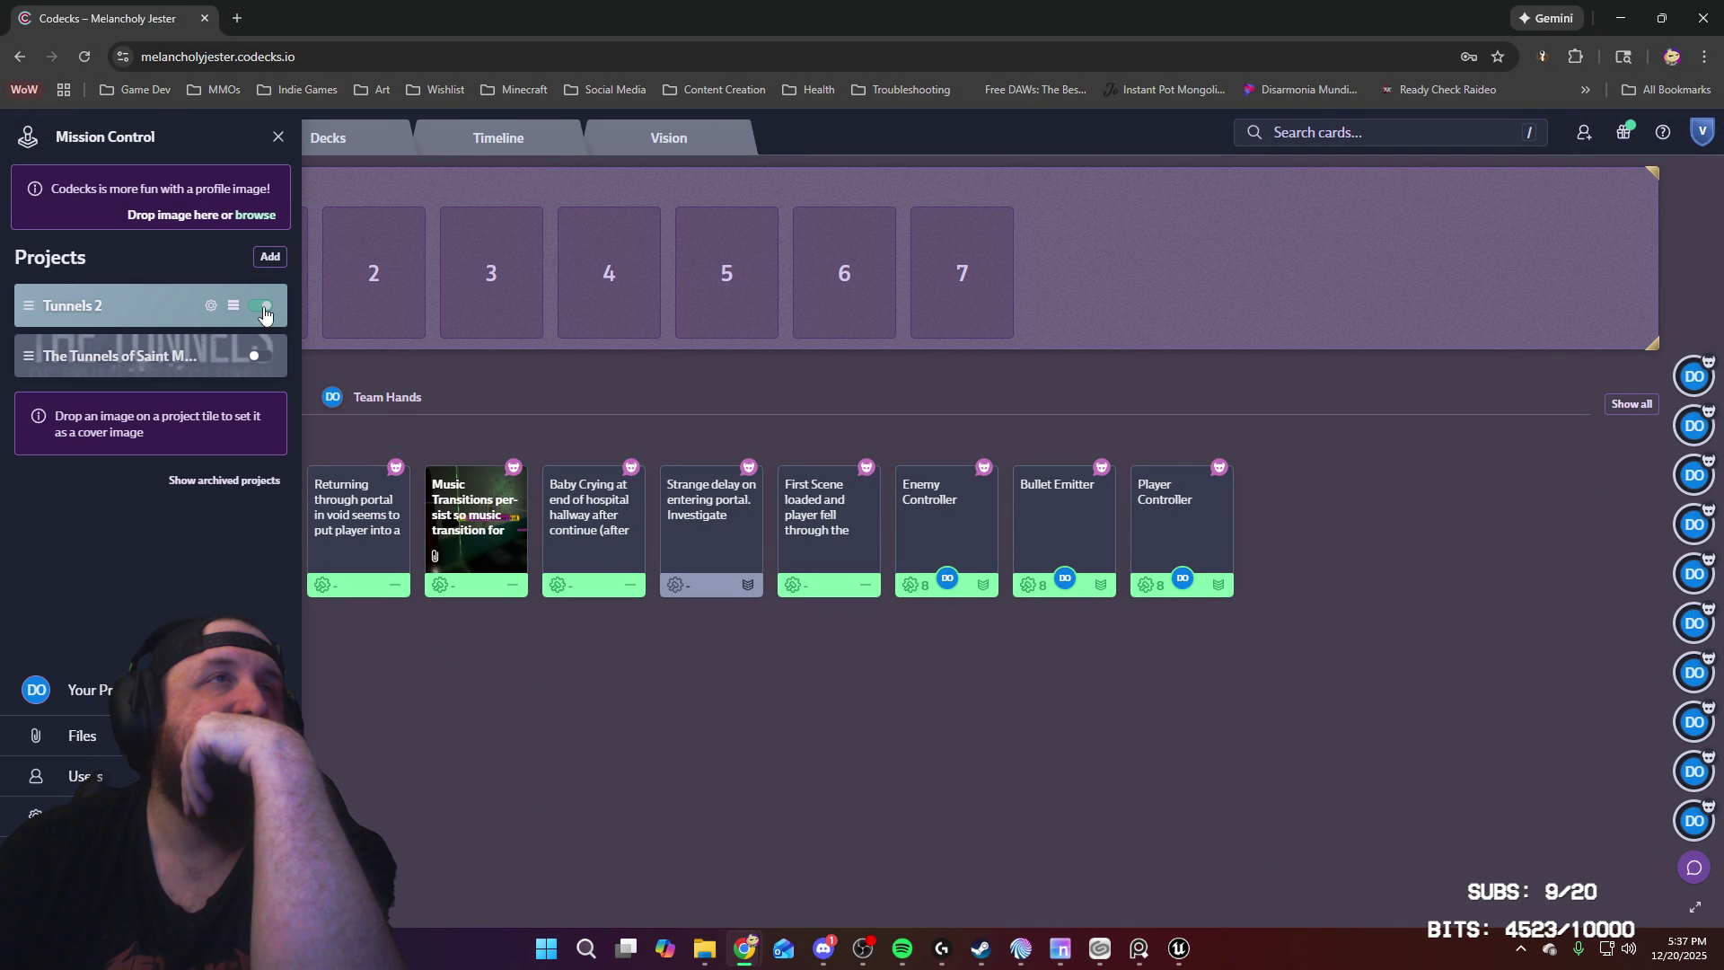
{"action": "left_click", "coordinate": [354, 505]}
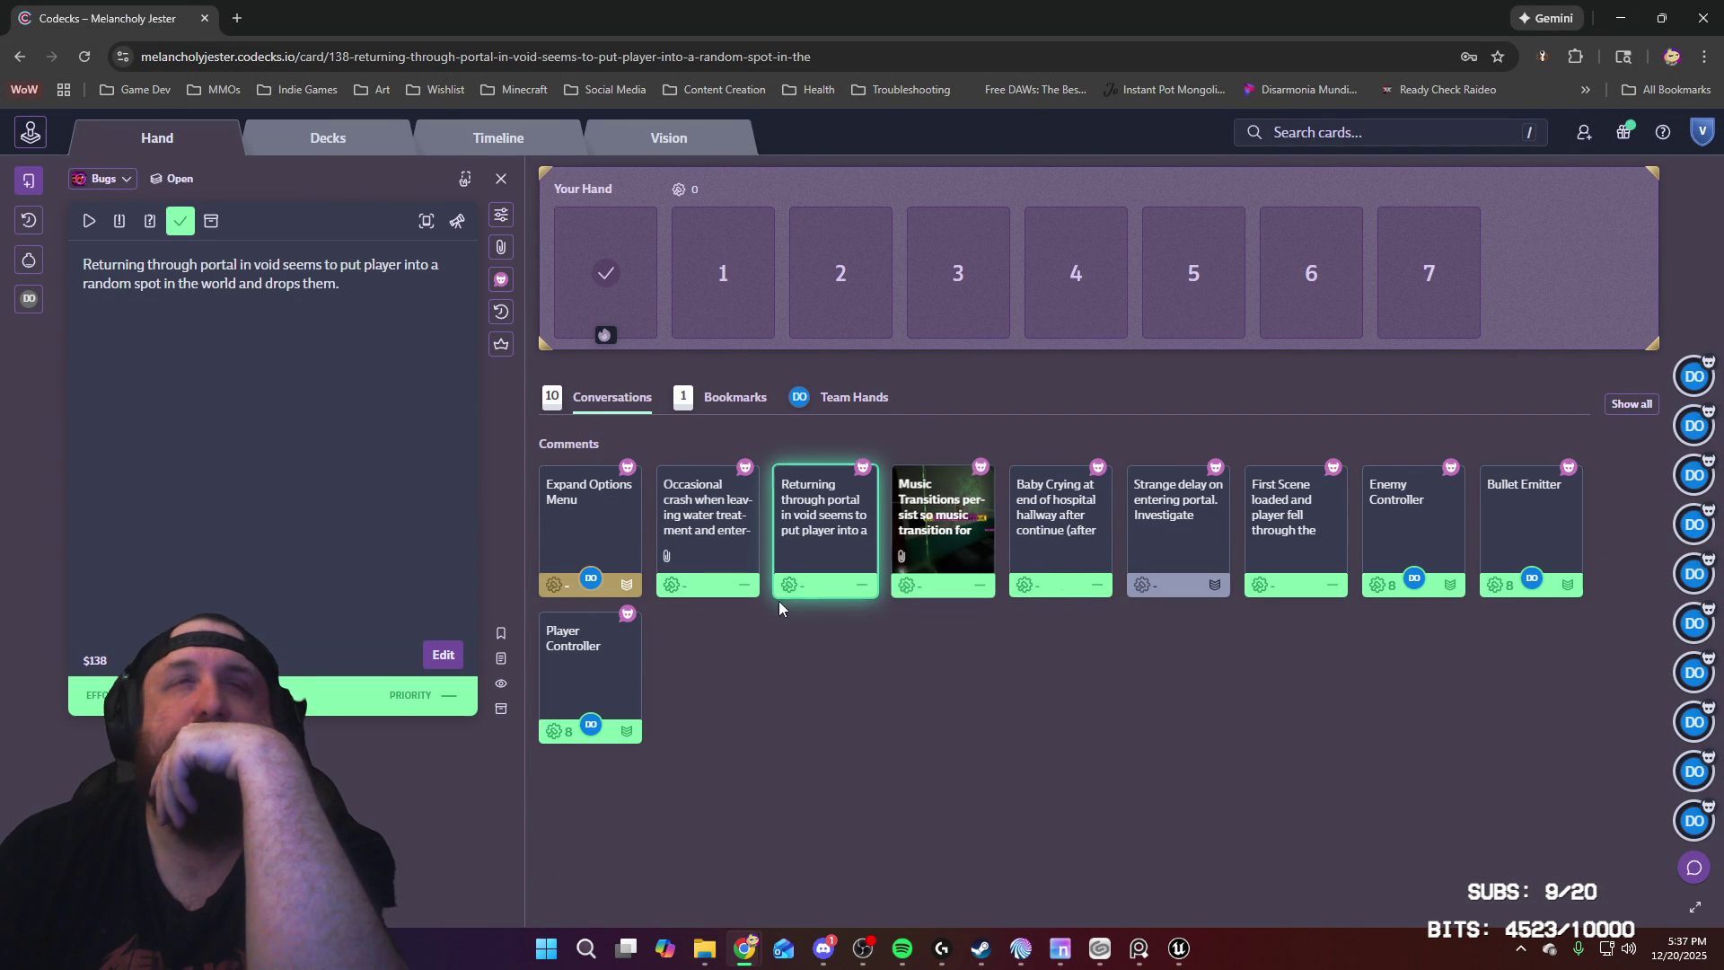
{"action": "right_click", "coordinate": [595, 524]}
{"action": "left_click", "coordinate": [978, 742]}
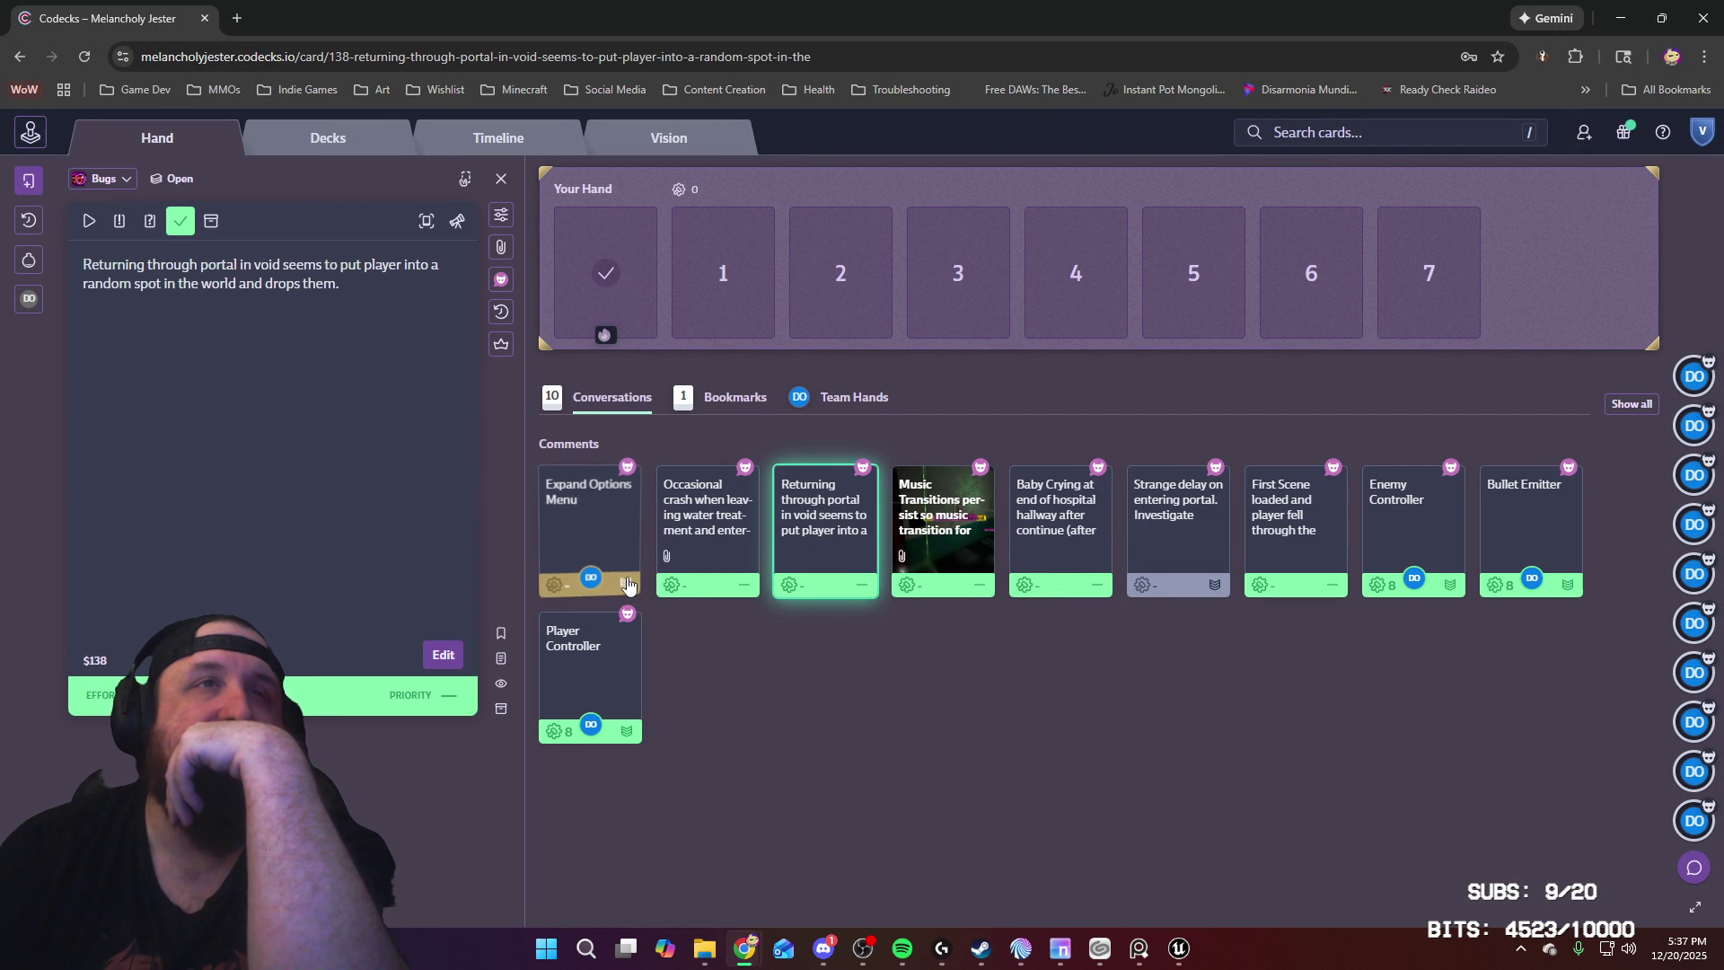
{"action": "left_click", "coordinate": [563, 591]}
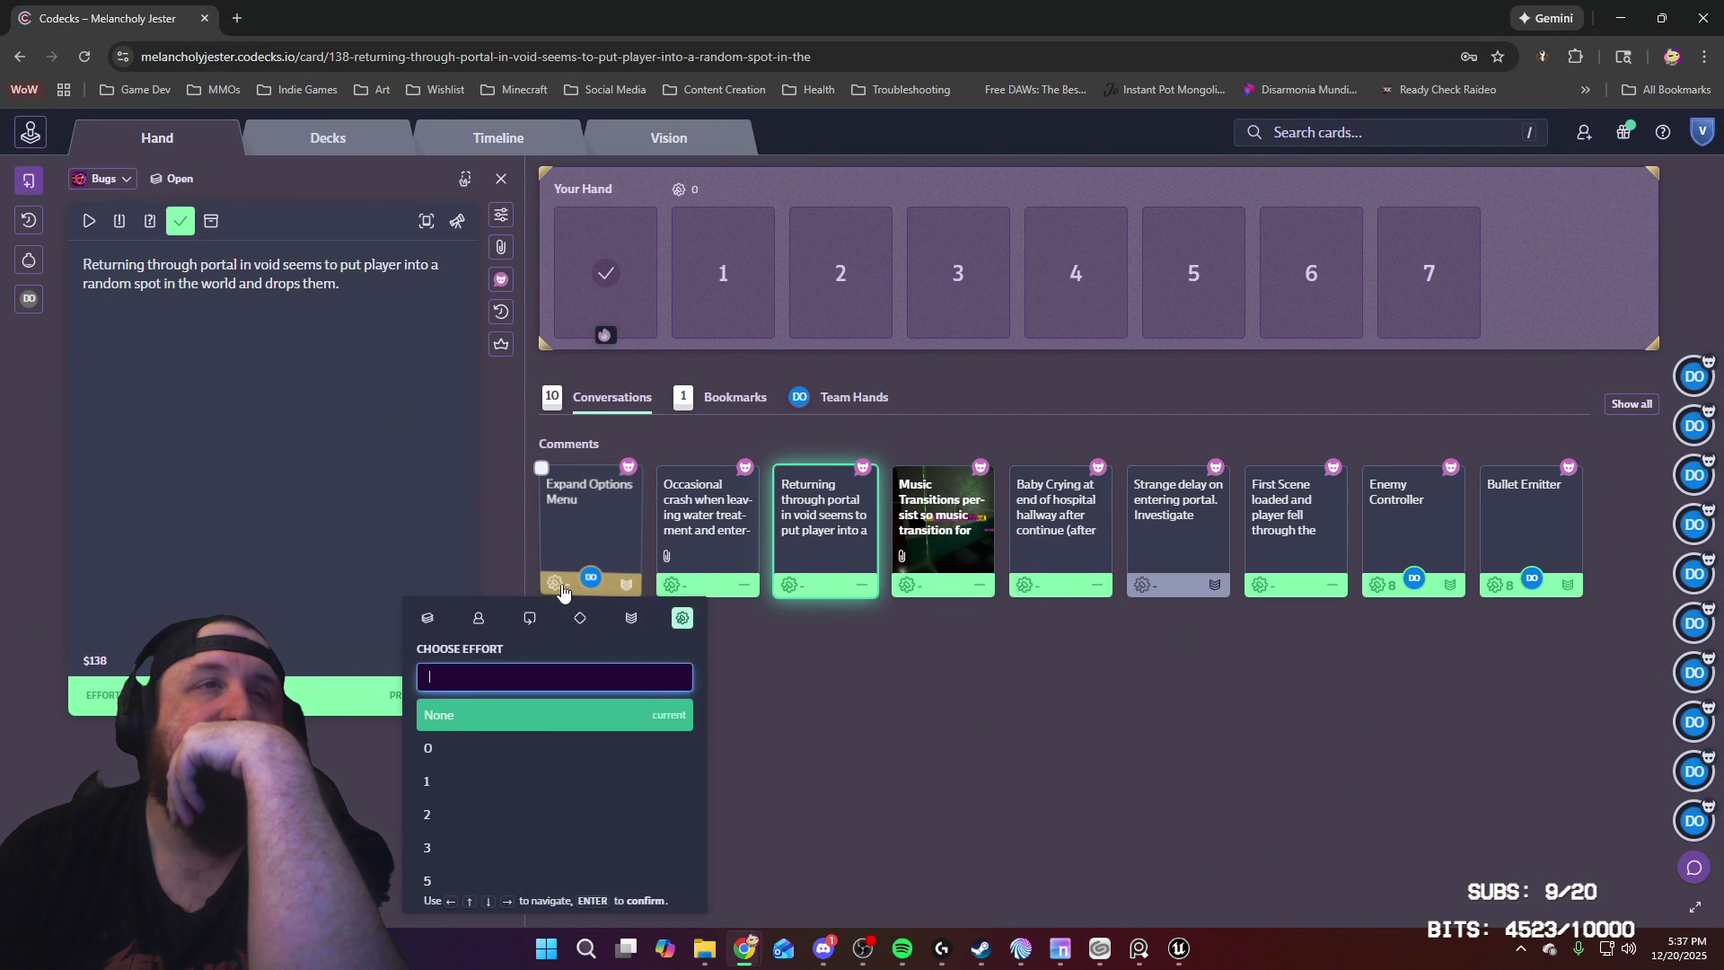
{"action": "key", "text": "Escape"}
Step: Open the decks overview and briefly show, then hide, the second project's decks
{"action": "left_click", "coordinate": [345, 145]}
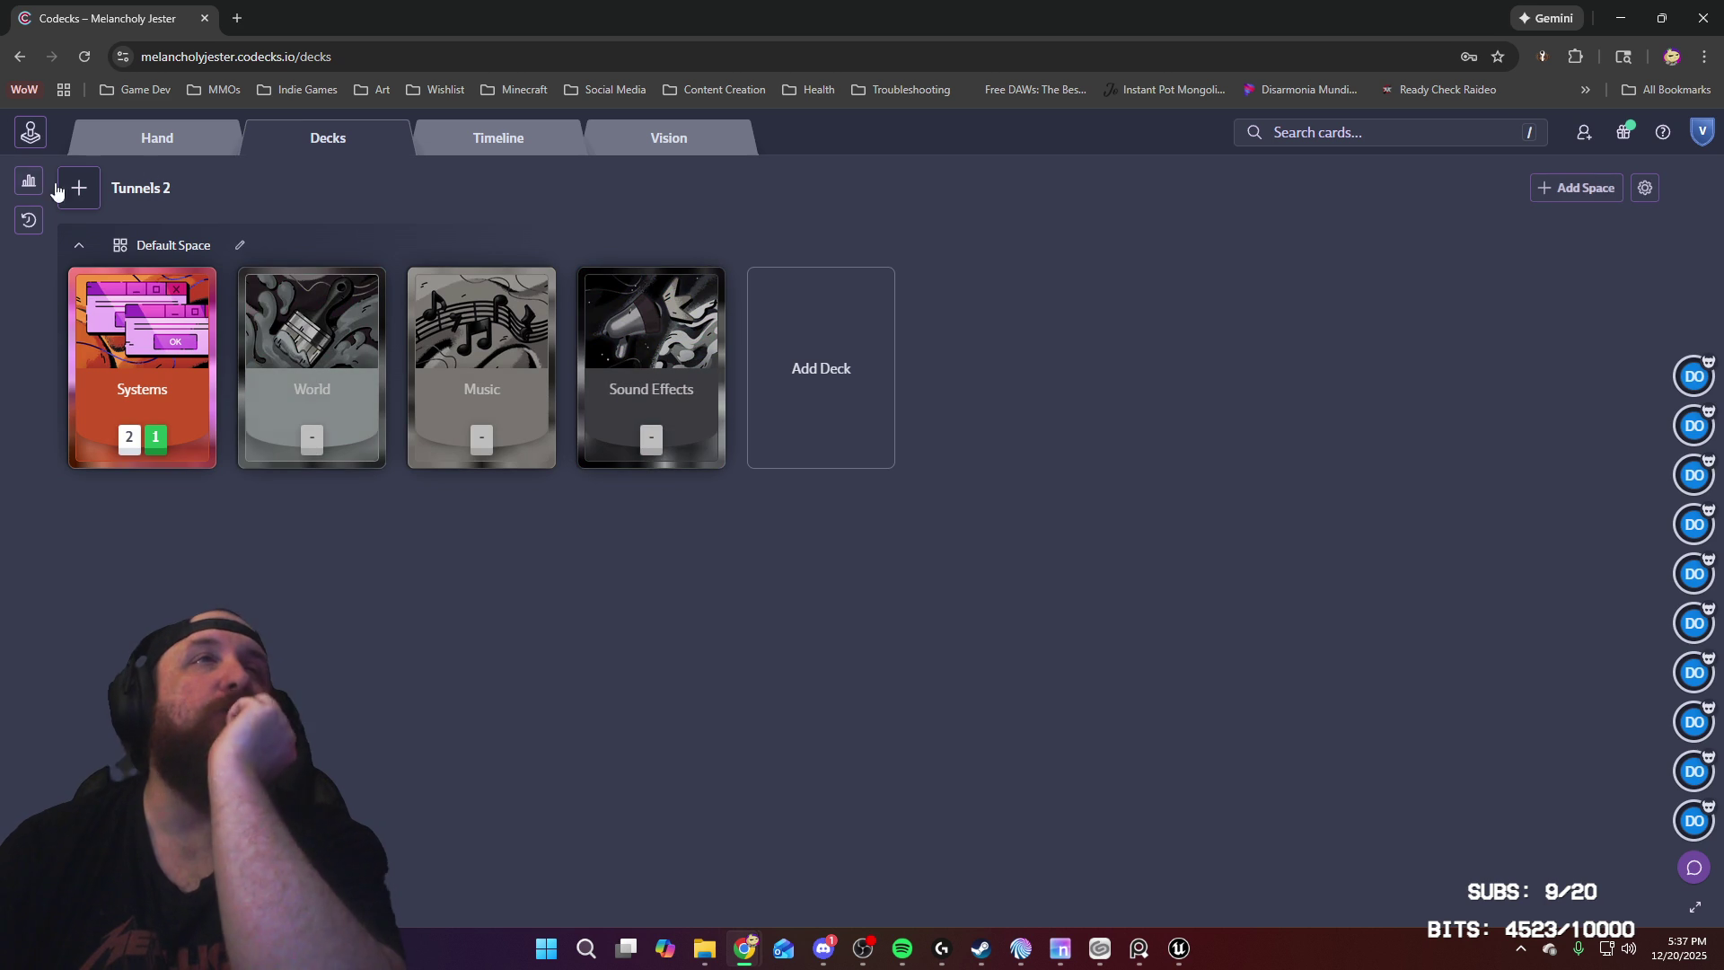
{"action": "left_click", "coordinate": [28, 134]}
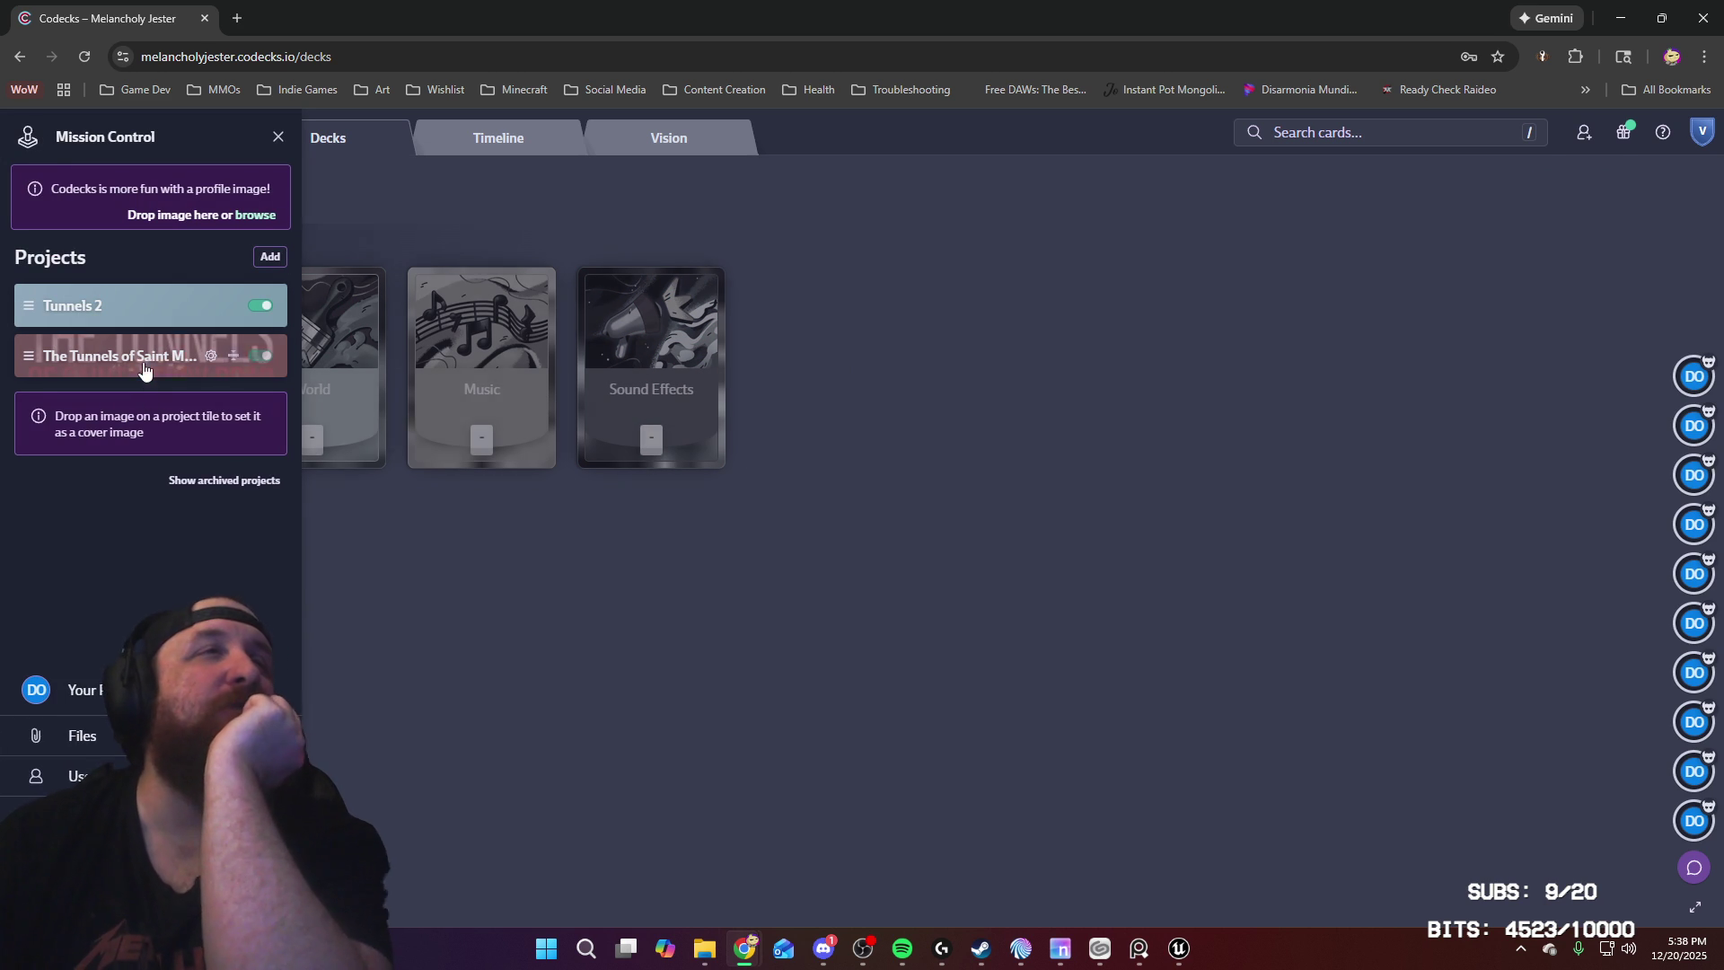
{"action": "left_click", "coordinate": [130, 371]}
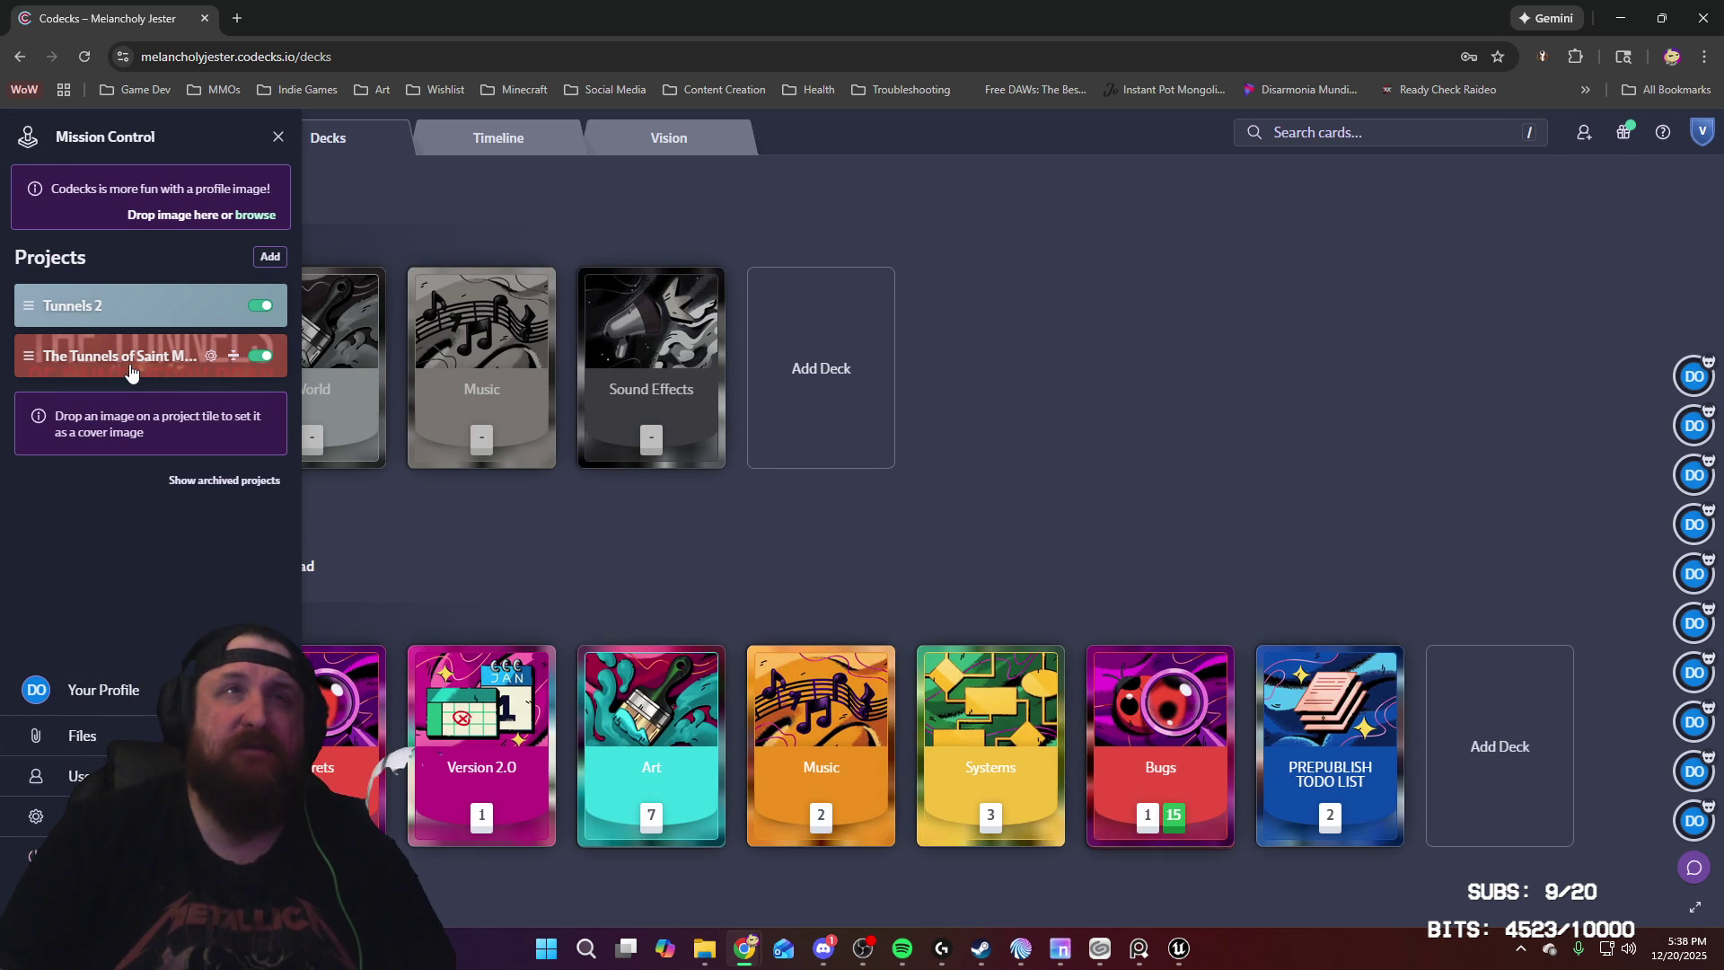
{"action": "left_click", "coordinate": [130, 371]}
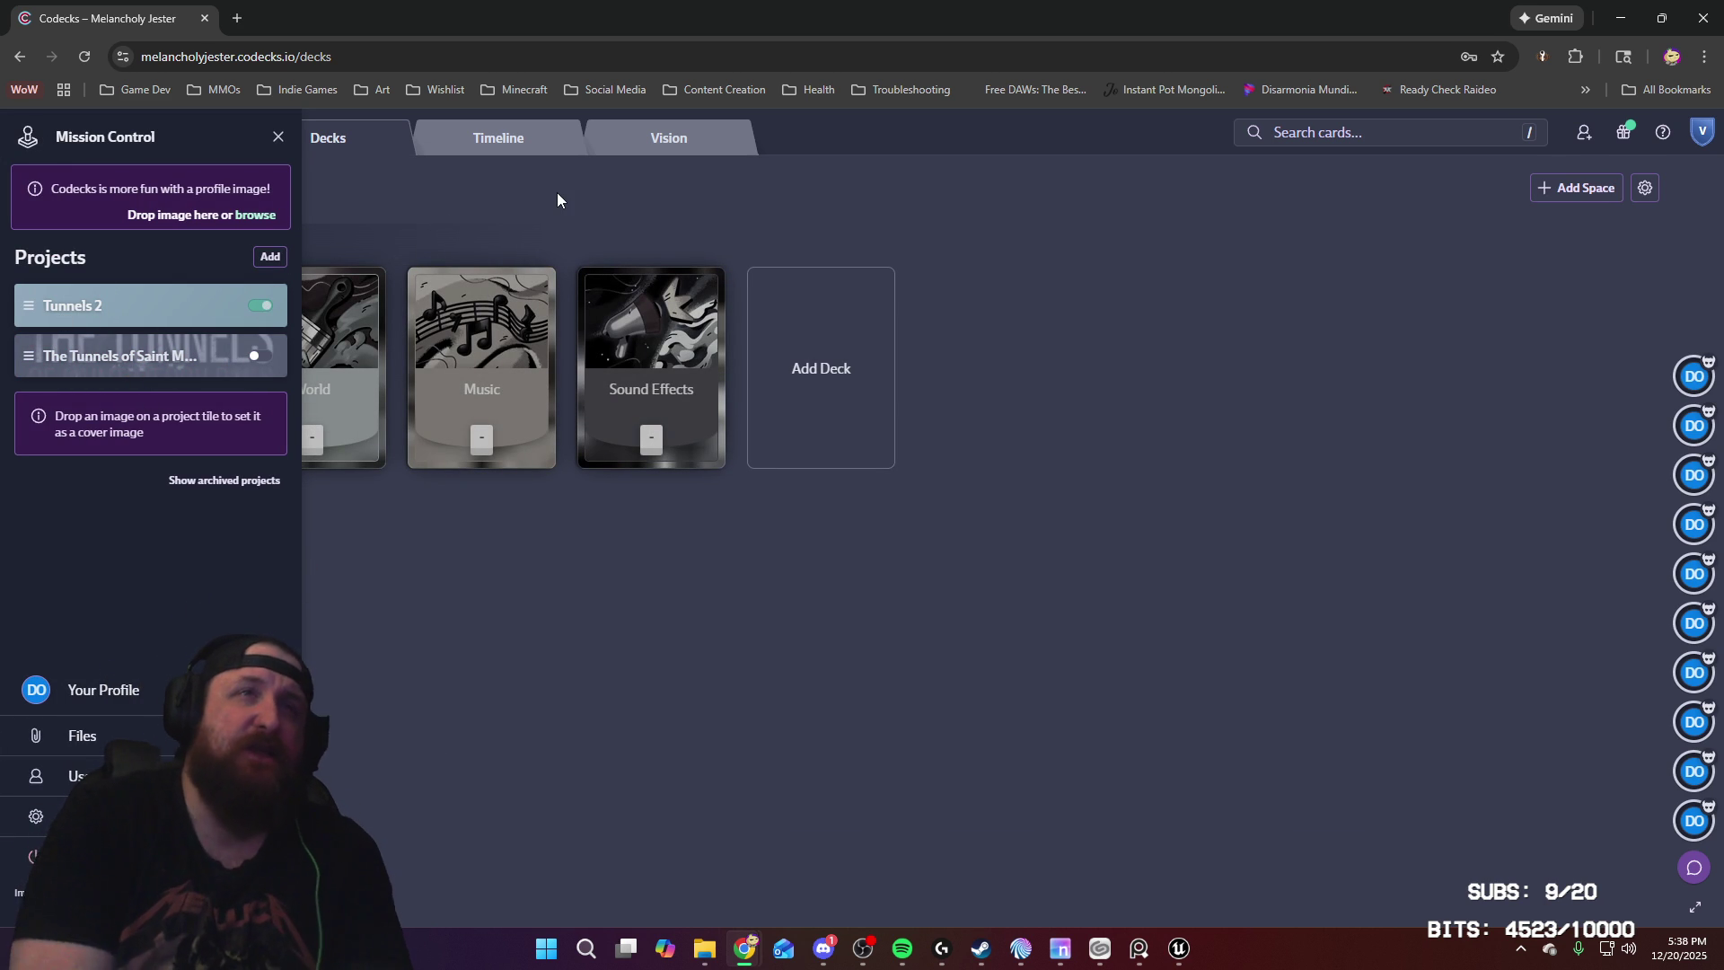
{"action": "left_click", "coordinate": [674, 676]}
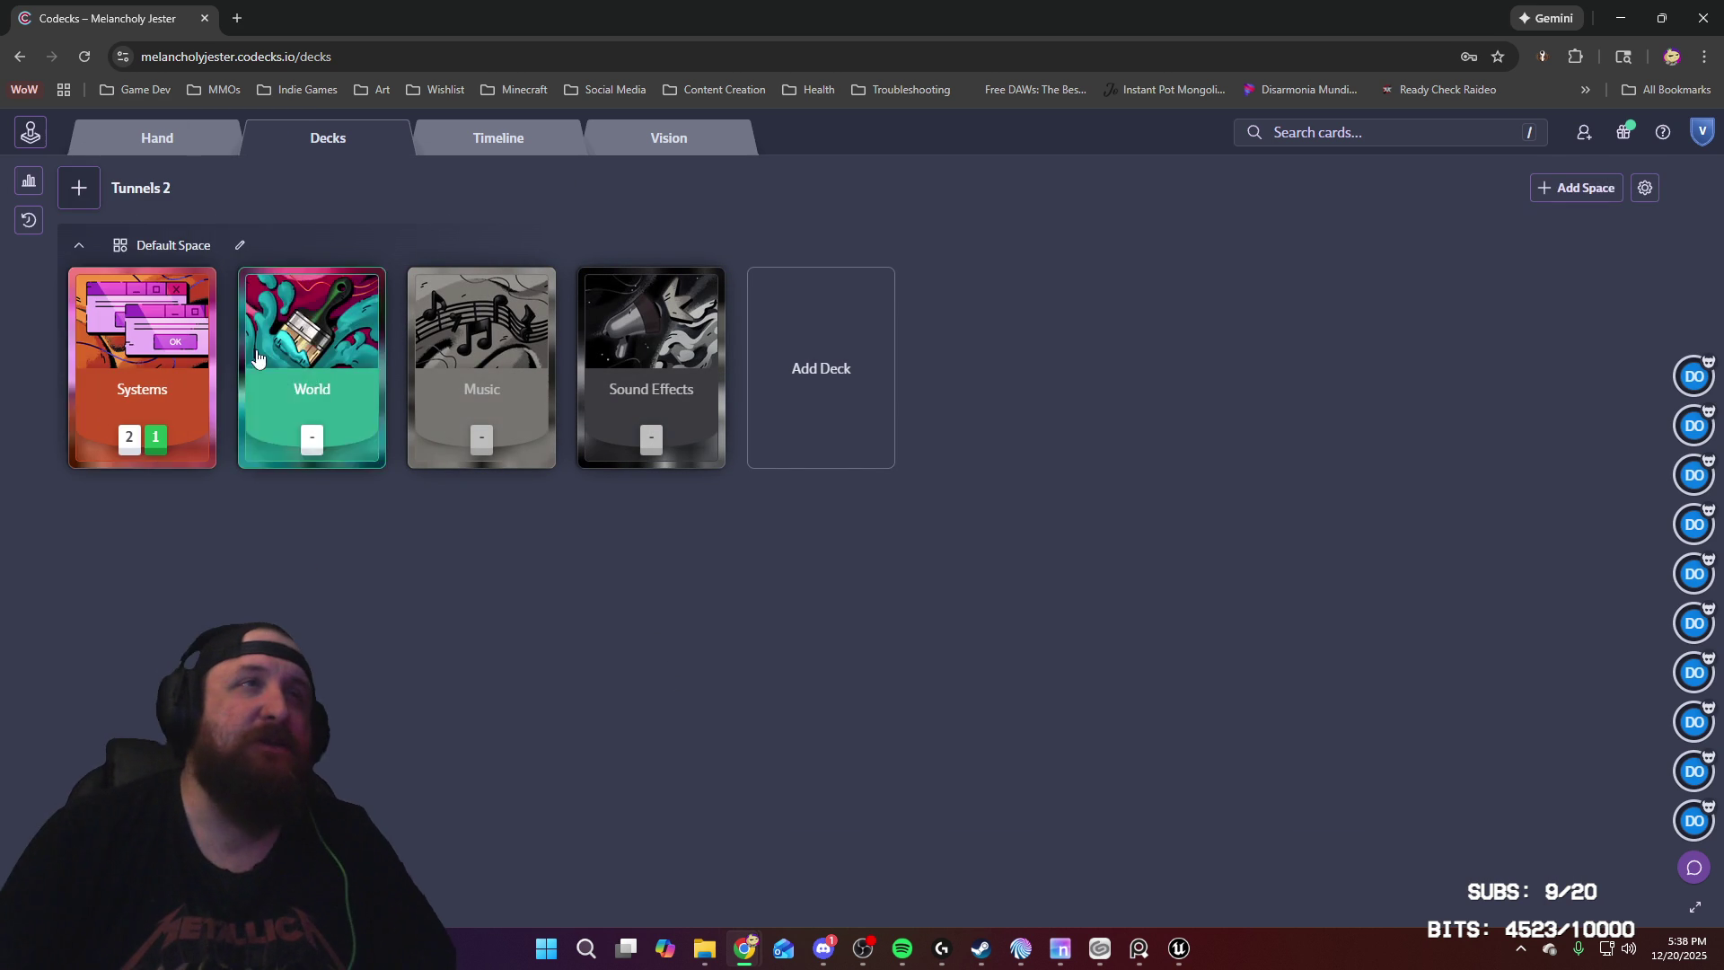
Step: Browse the Systems and World decks' cards, then return to the Tunnels 2 decks overview
{"action": "left_click", "coordinate": [187, 400]}
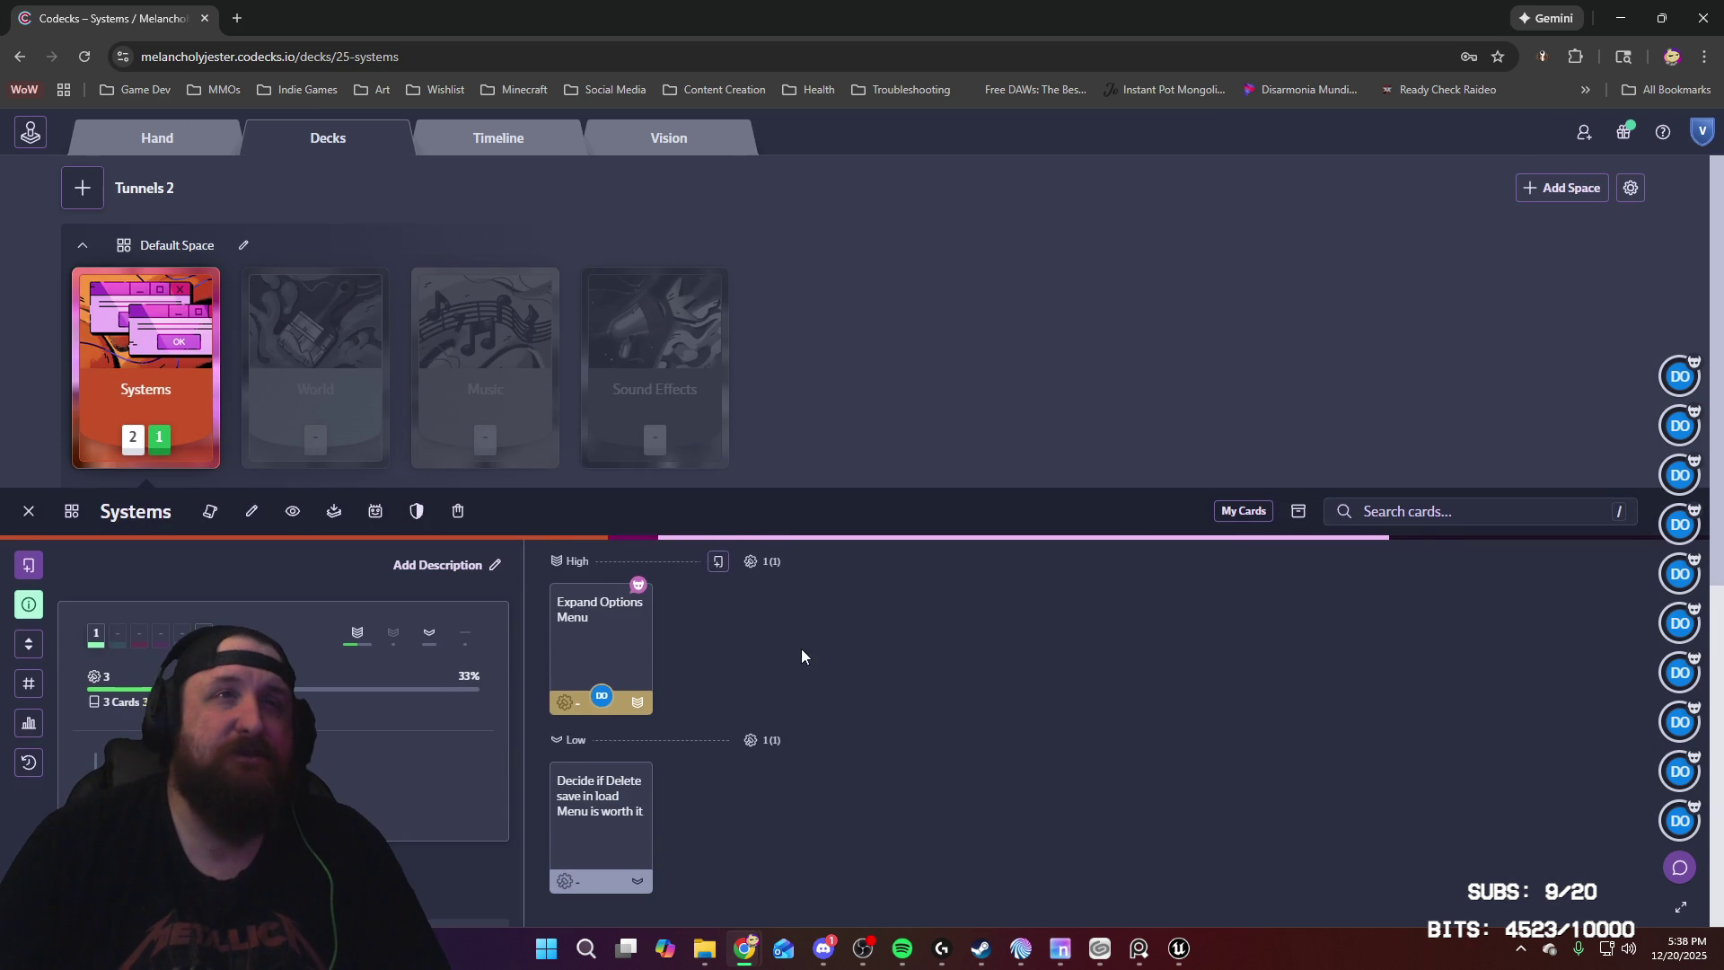
{"action": "scroll", "coordinate": [801, 647], "scroll_direction": "down", "scroll_amount": 1}
{"action": "scroll", "coordinate": [801, 647], "scroll_direction": "up", "scroll_amount": 1}
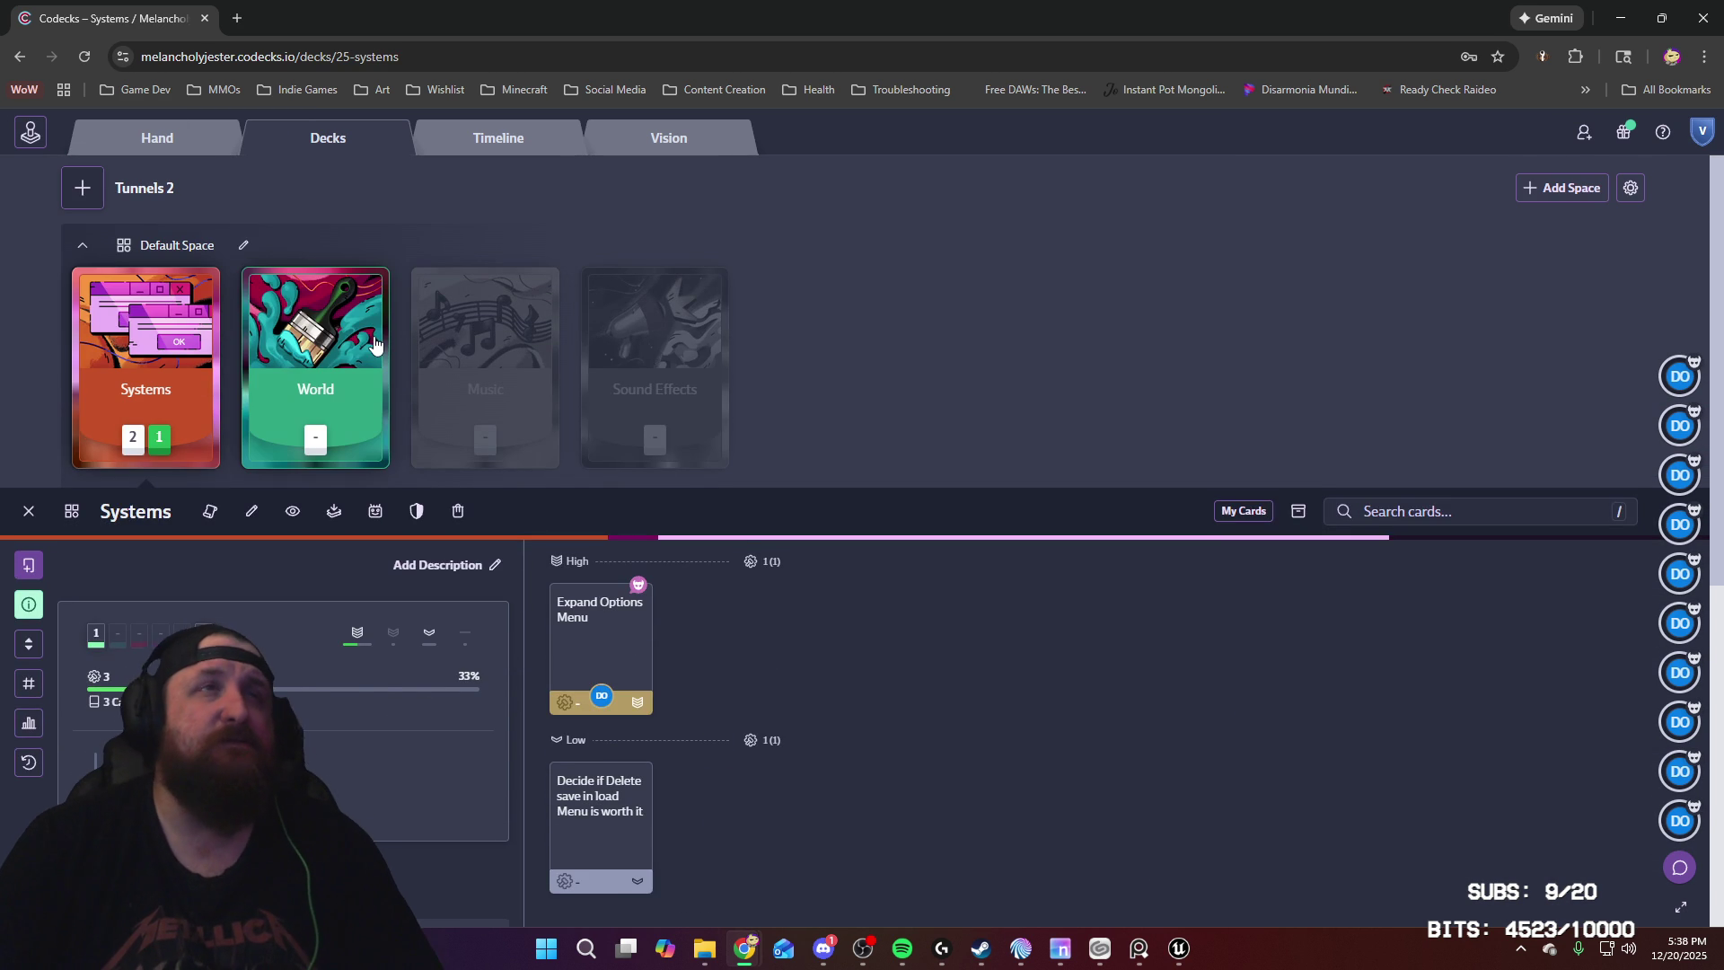
{"action": "left_click", "coordinate": [325, 352]}
{"action": "scroll", "coordinate": [823, 435], "scroll_direction": "up", "scroll_amount": 1}
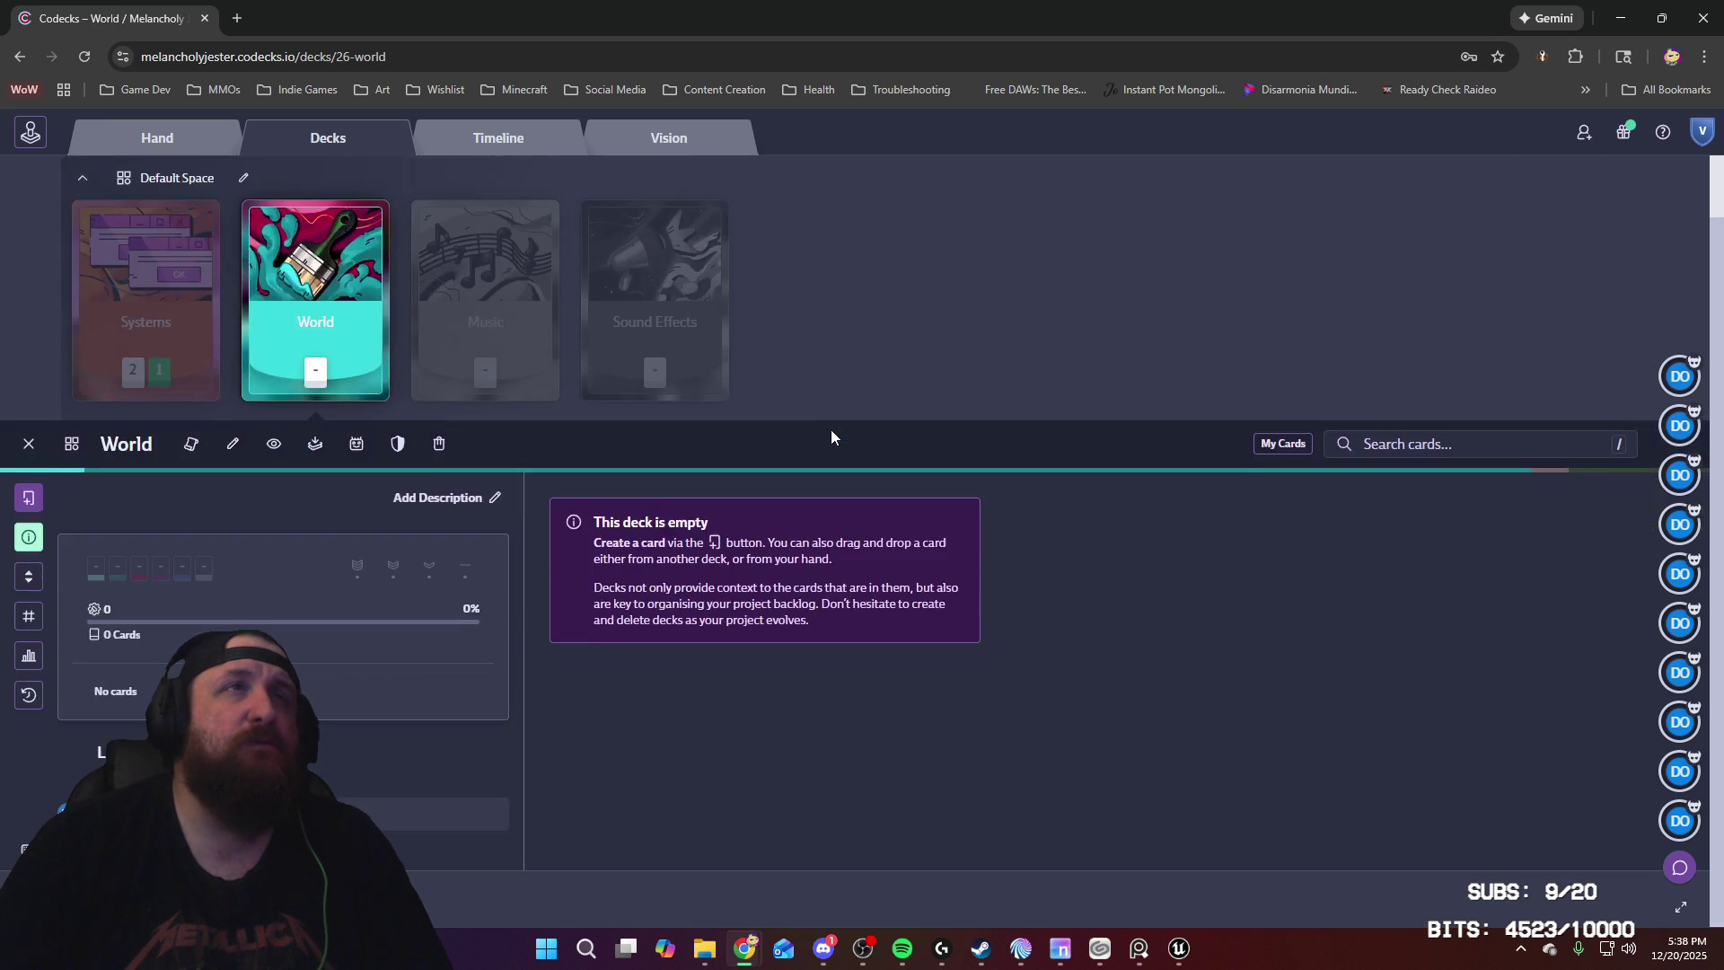
{"action": "left_click", "coordinate": [173, 153]}
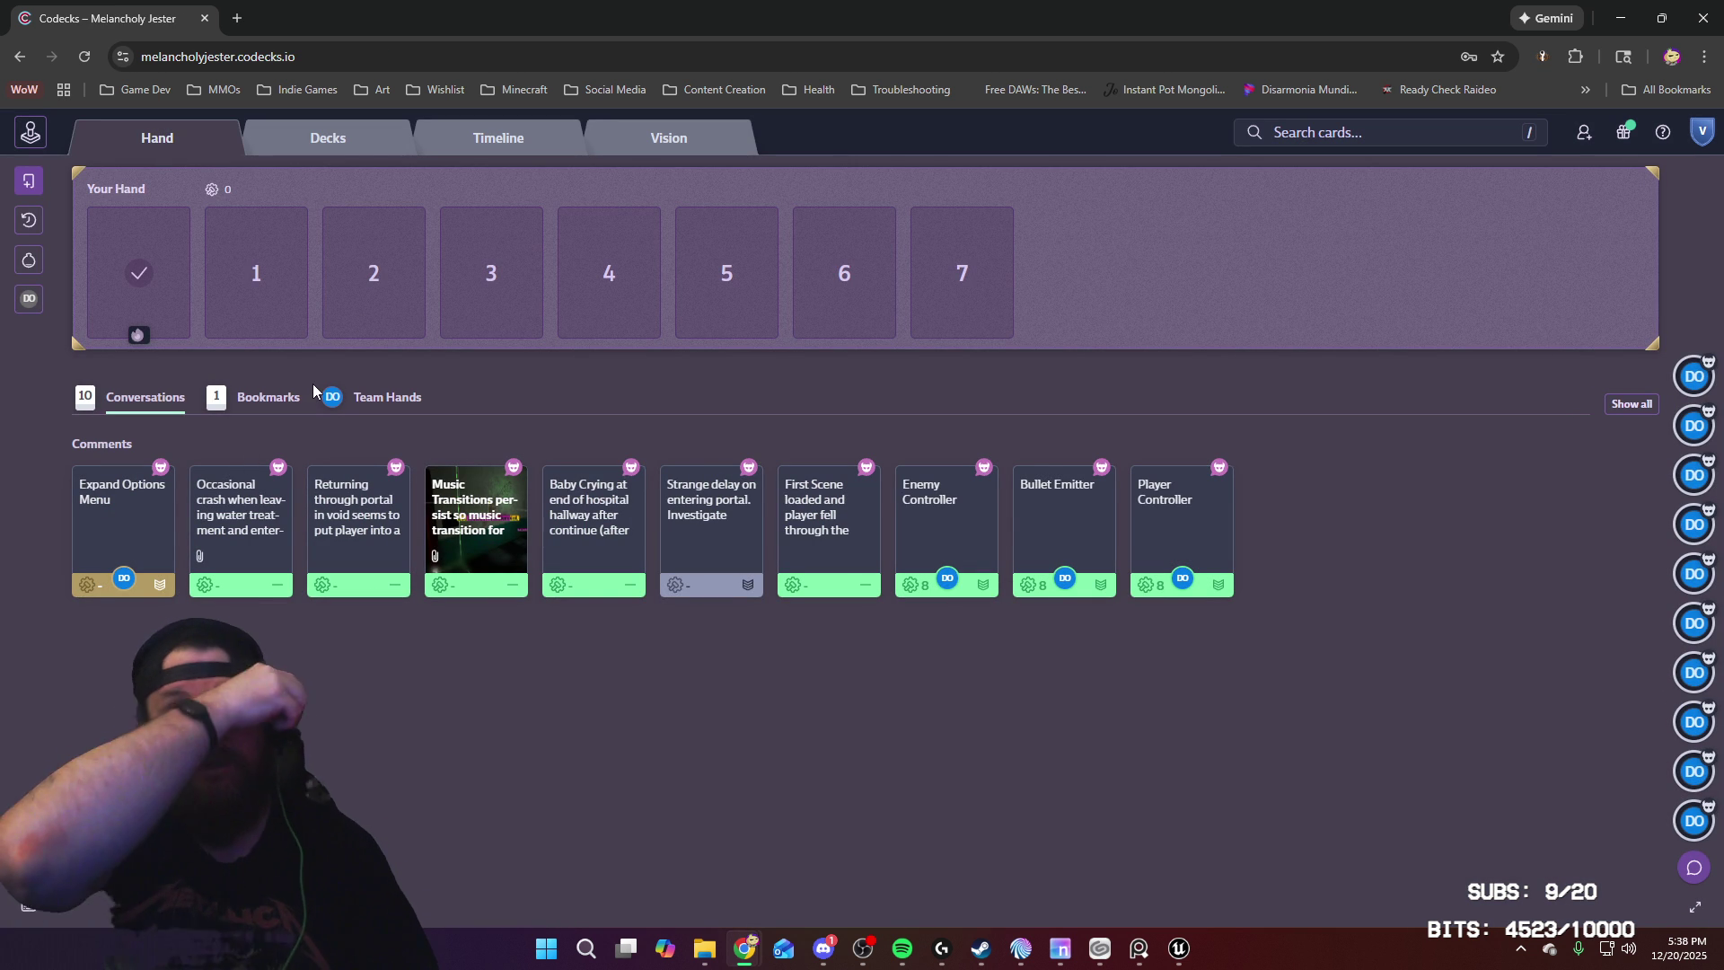
{"action": "left_click", "coordinate": [341, 142]}
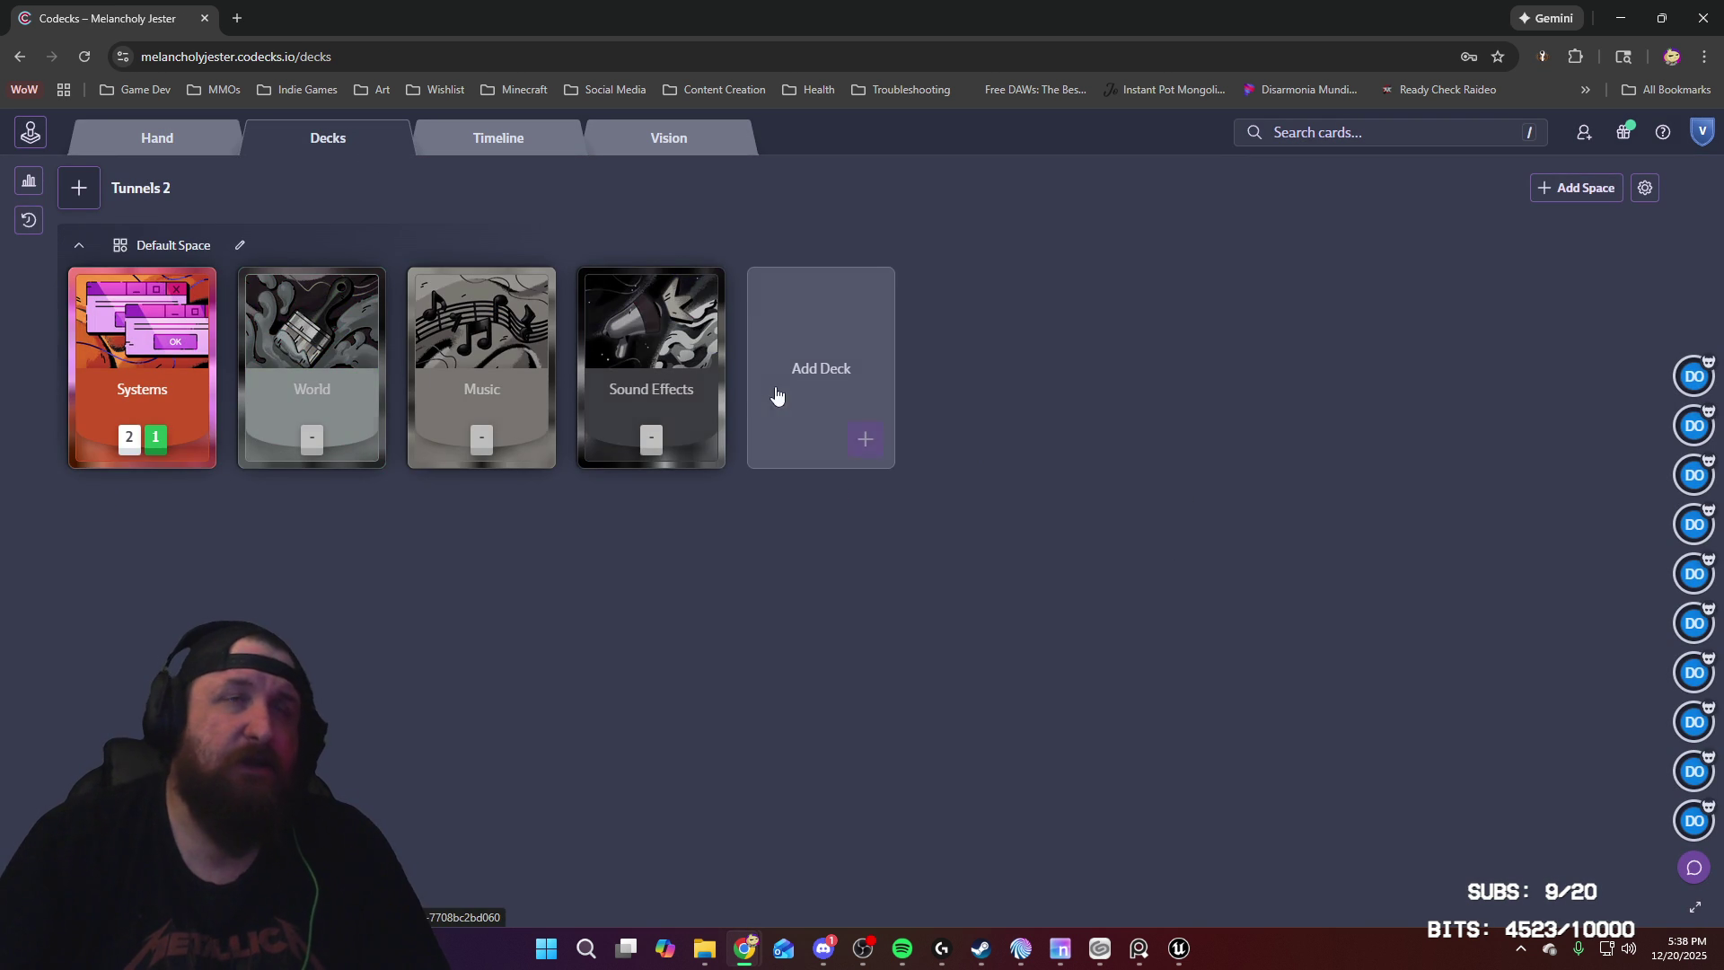
Step: Create a new deck named Graphics and open it
{"action": "left_click", "coordinate": [865, 449]}
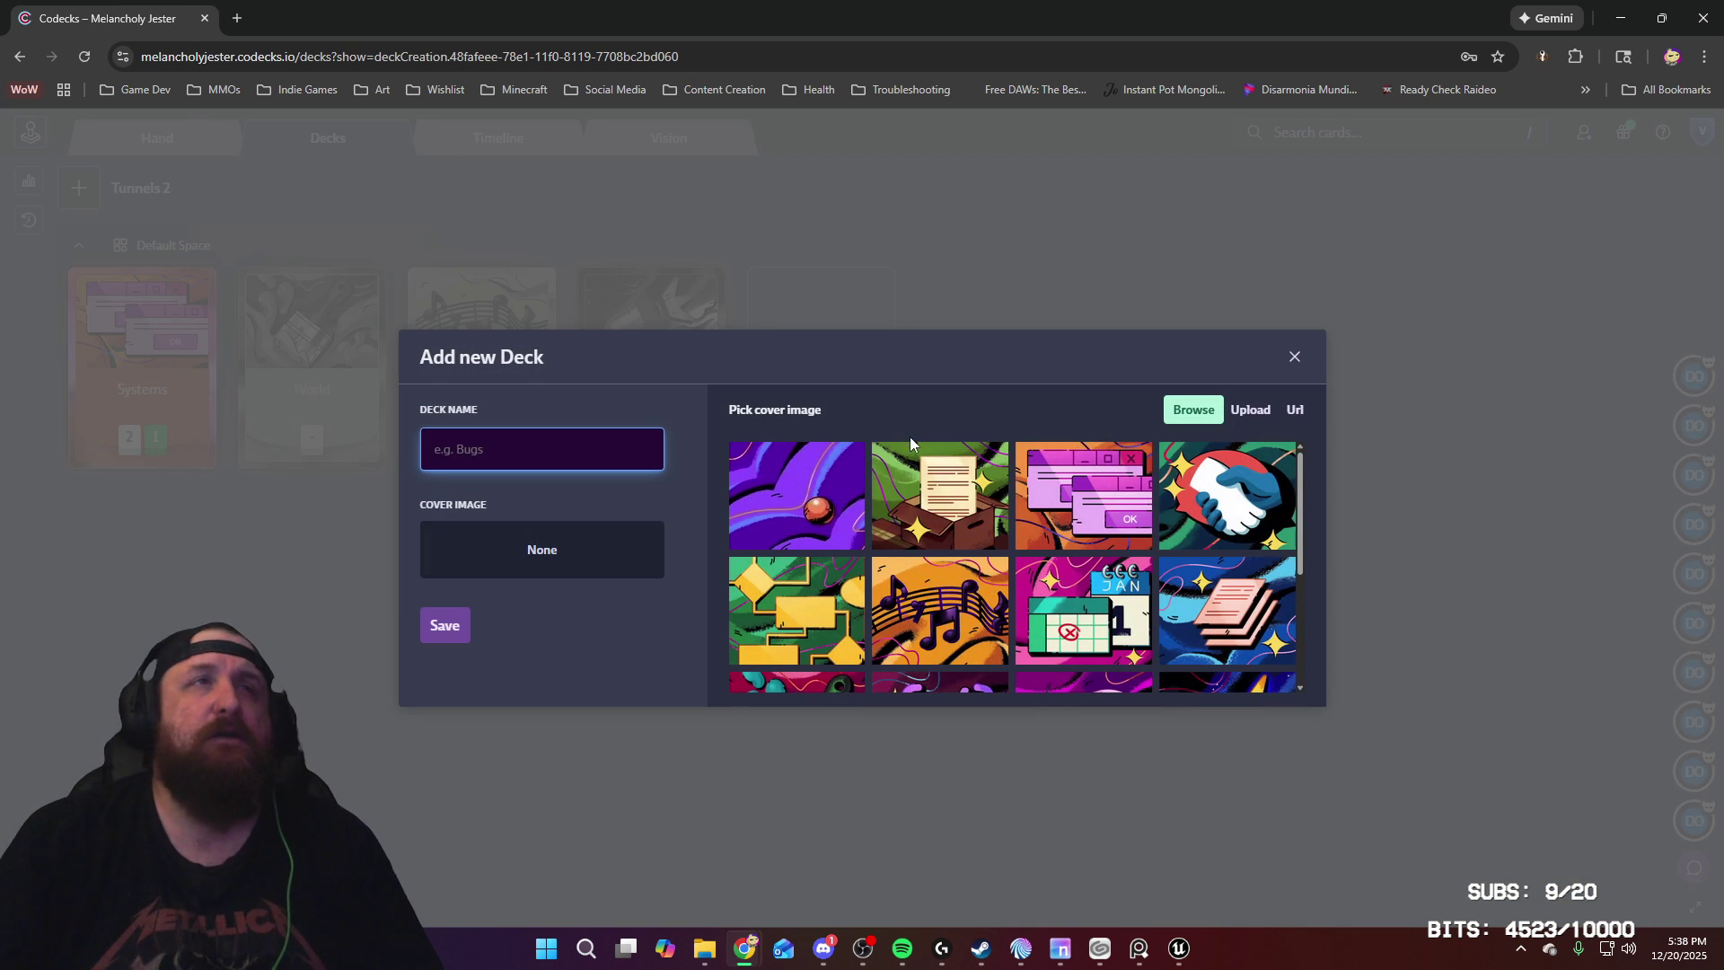
{"action": "type", "text": "Graphics"}
{"action": "key", "text": "Return"}
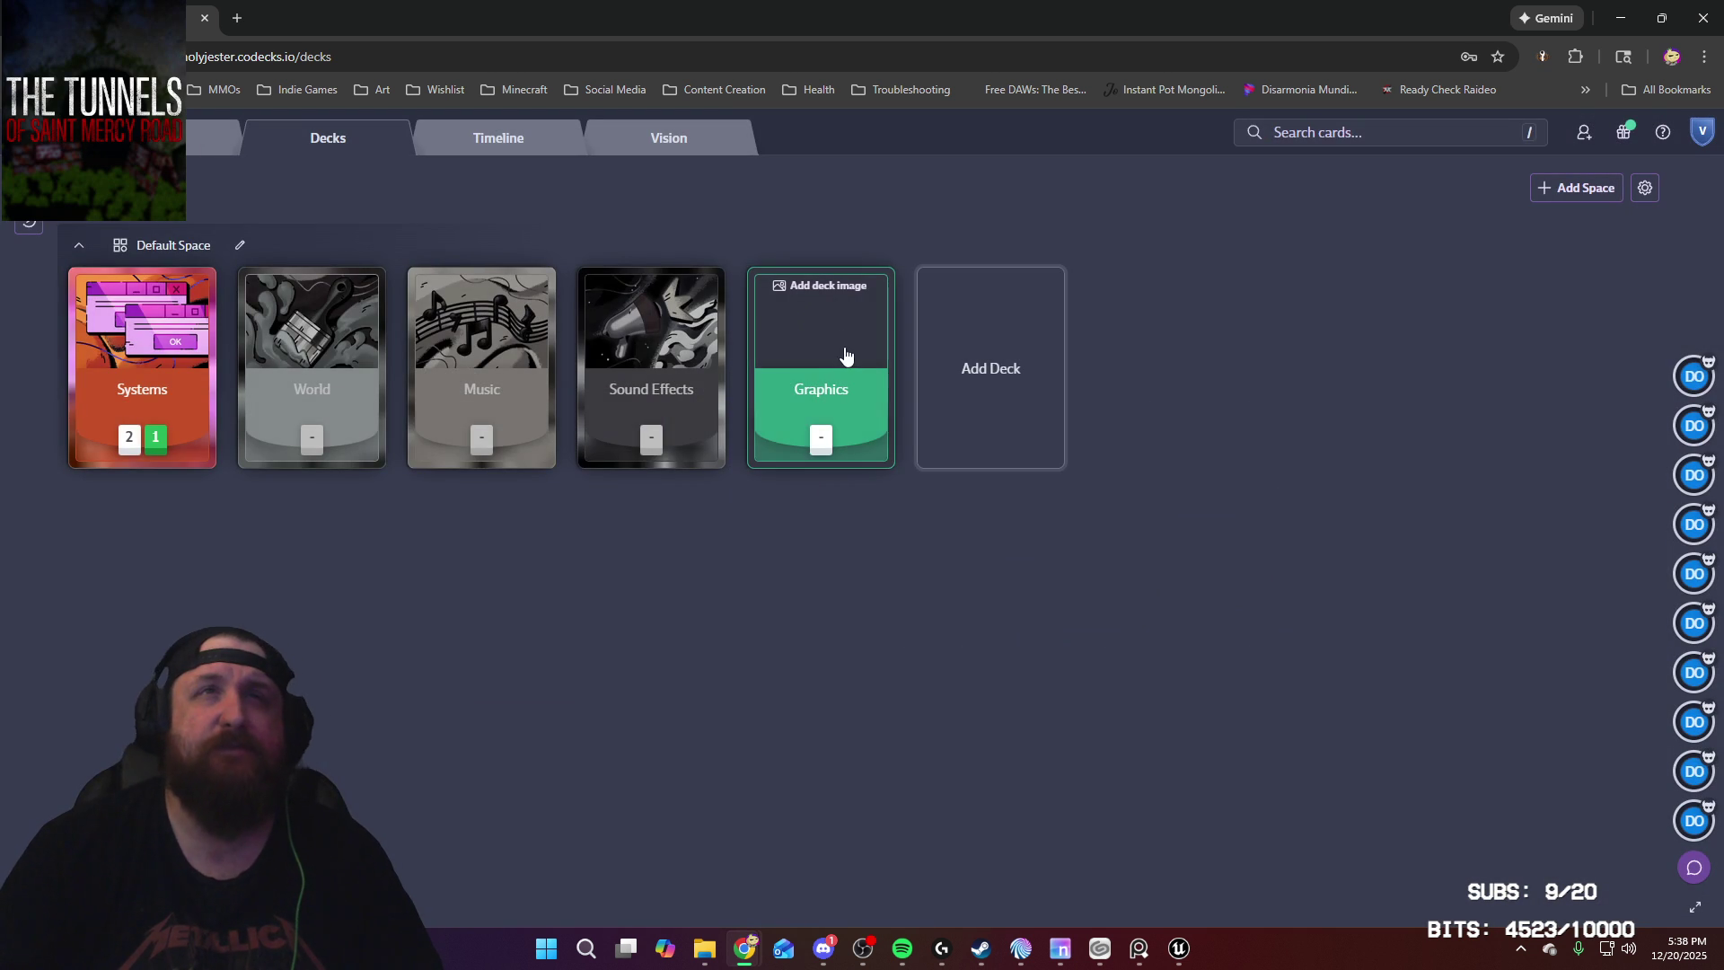
{"action": "left_click", "coordinate": [763, 431]}
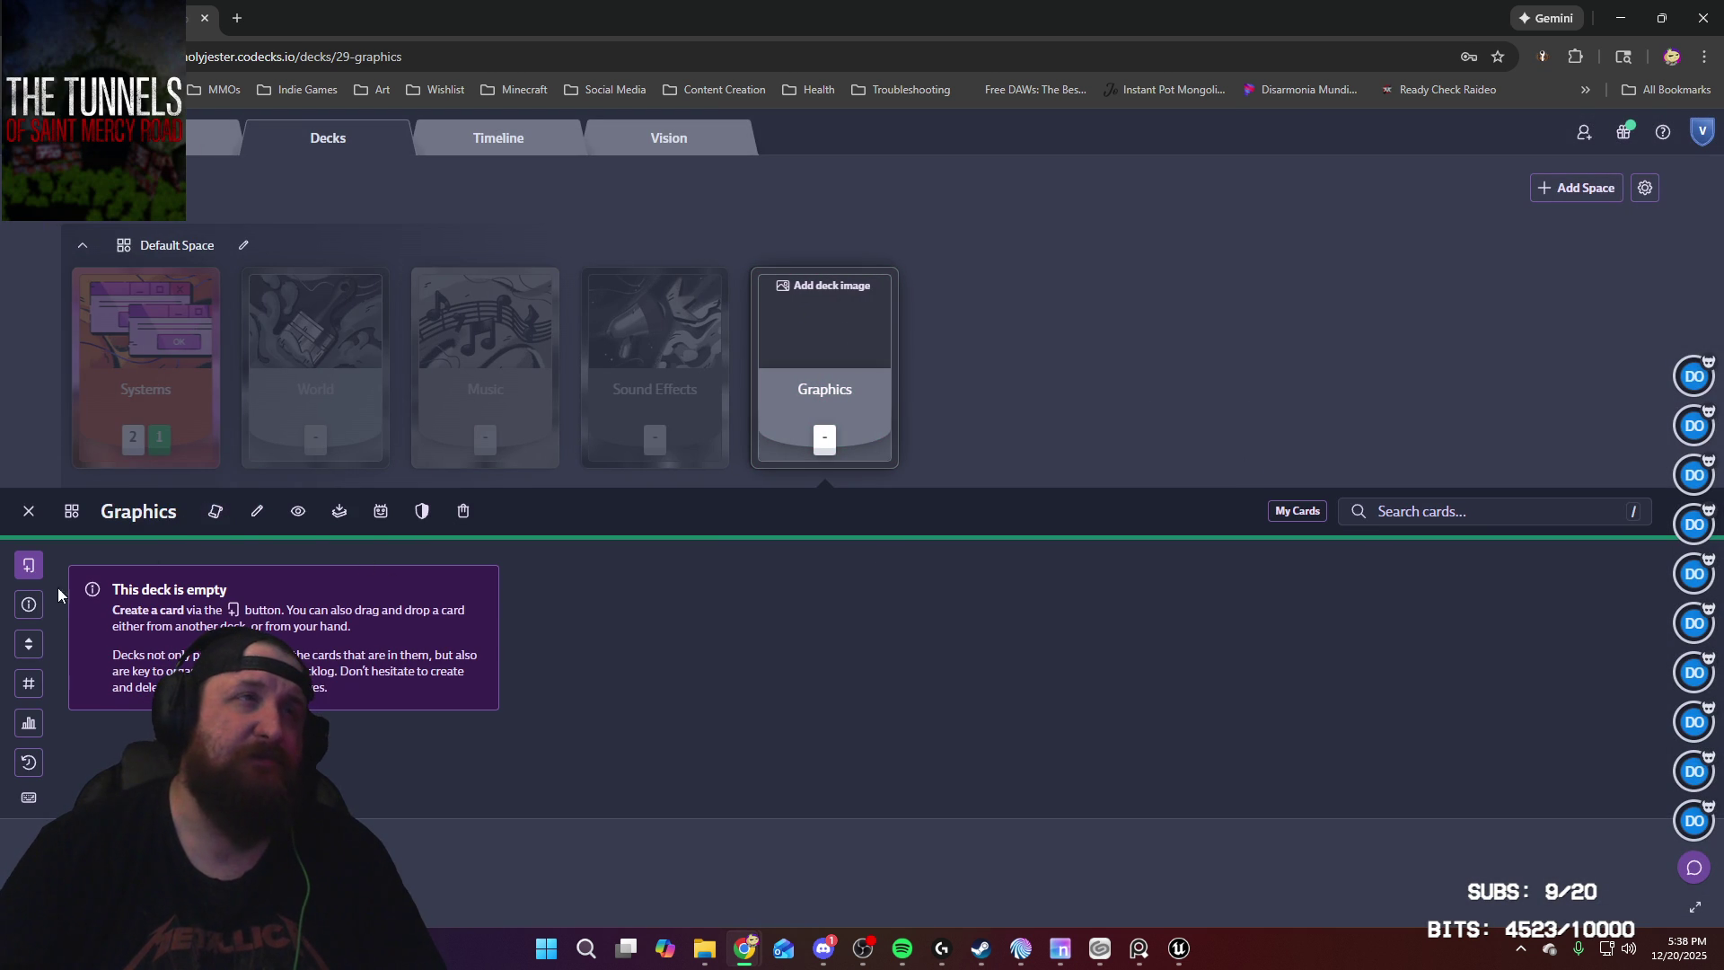
Step: Add an 'Update Sidewalk High Poly Mesh and re-bake materials' card, then return to Unreal Engine
{"action": "left_click", "coordinate": [28, 571]}
{"action": "type", "text": "Update Sidewalk High Poly Mesh and re-bake materials."}
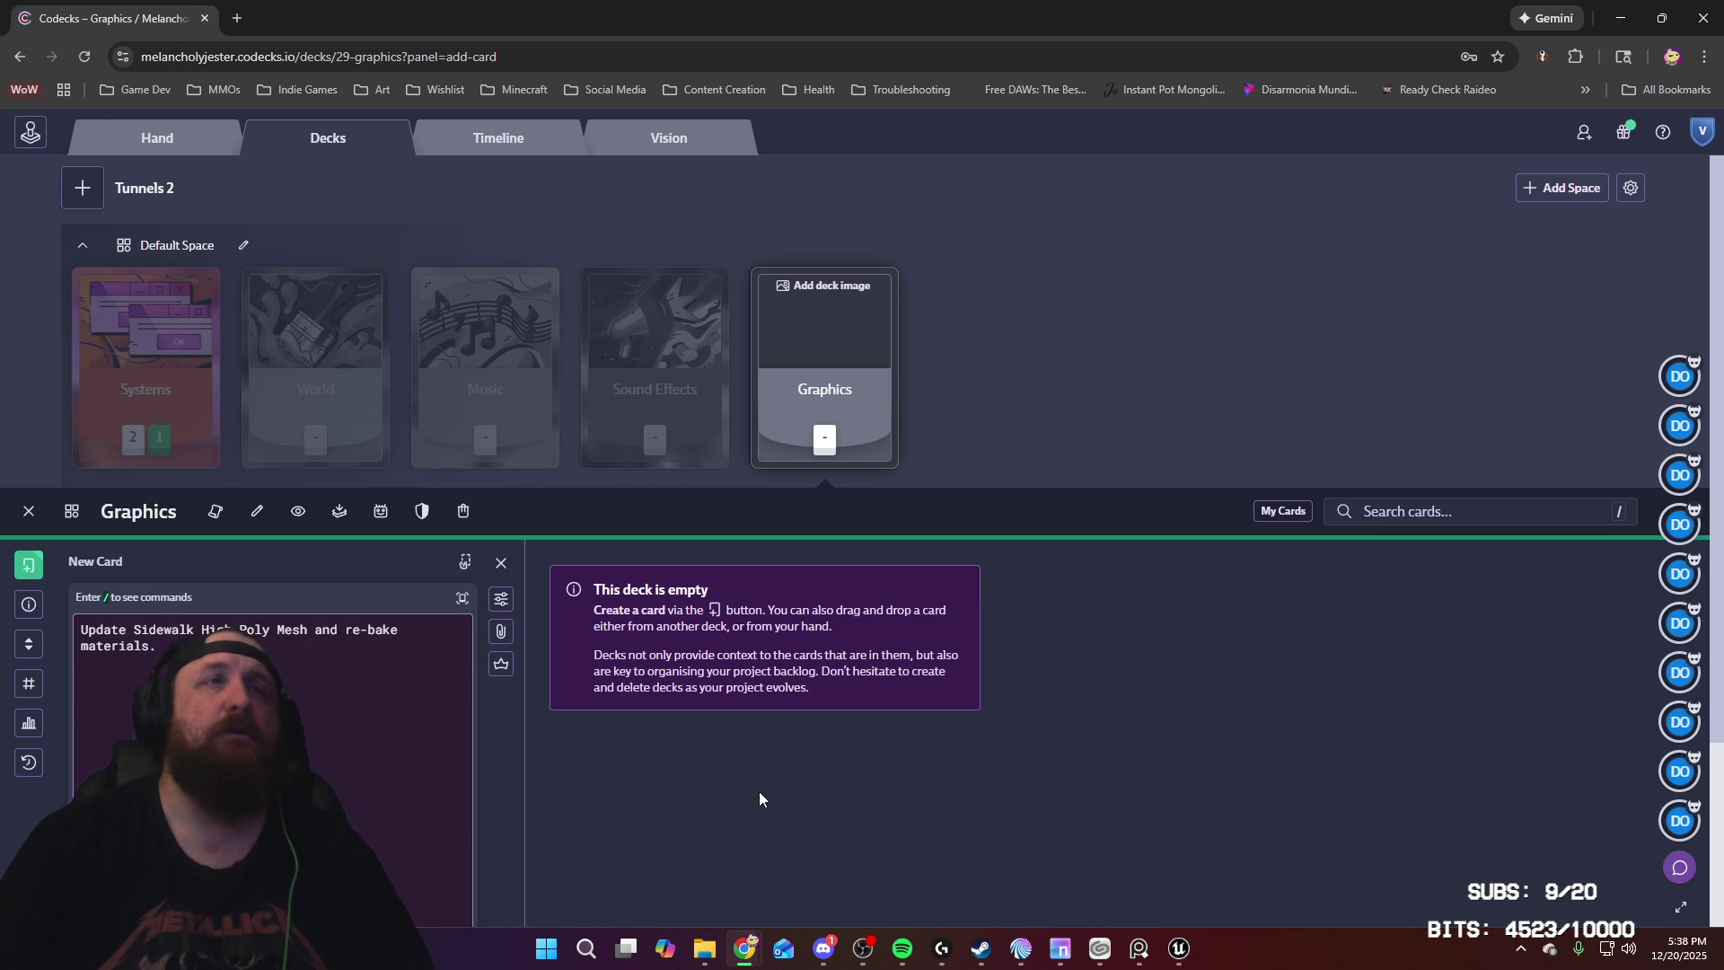
{"action": "scroll", "coordinate": [757, 790], "scroll_direction": "down", "scroll_amount": 3}
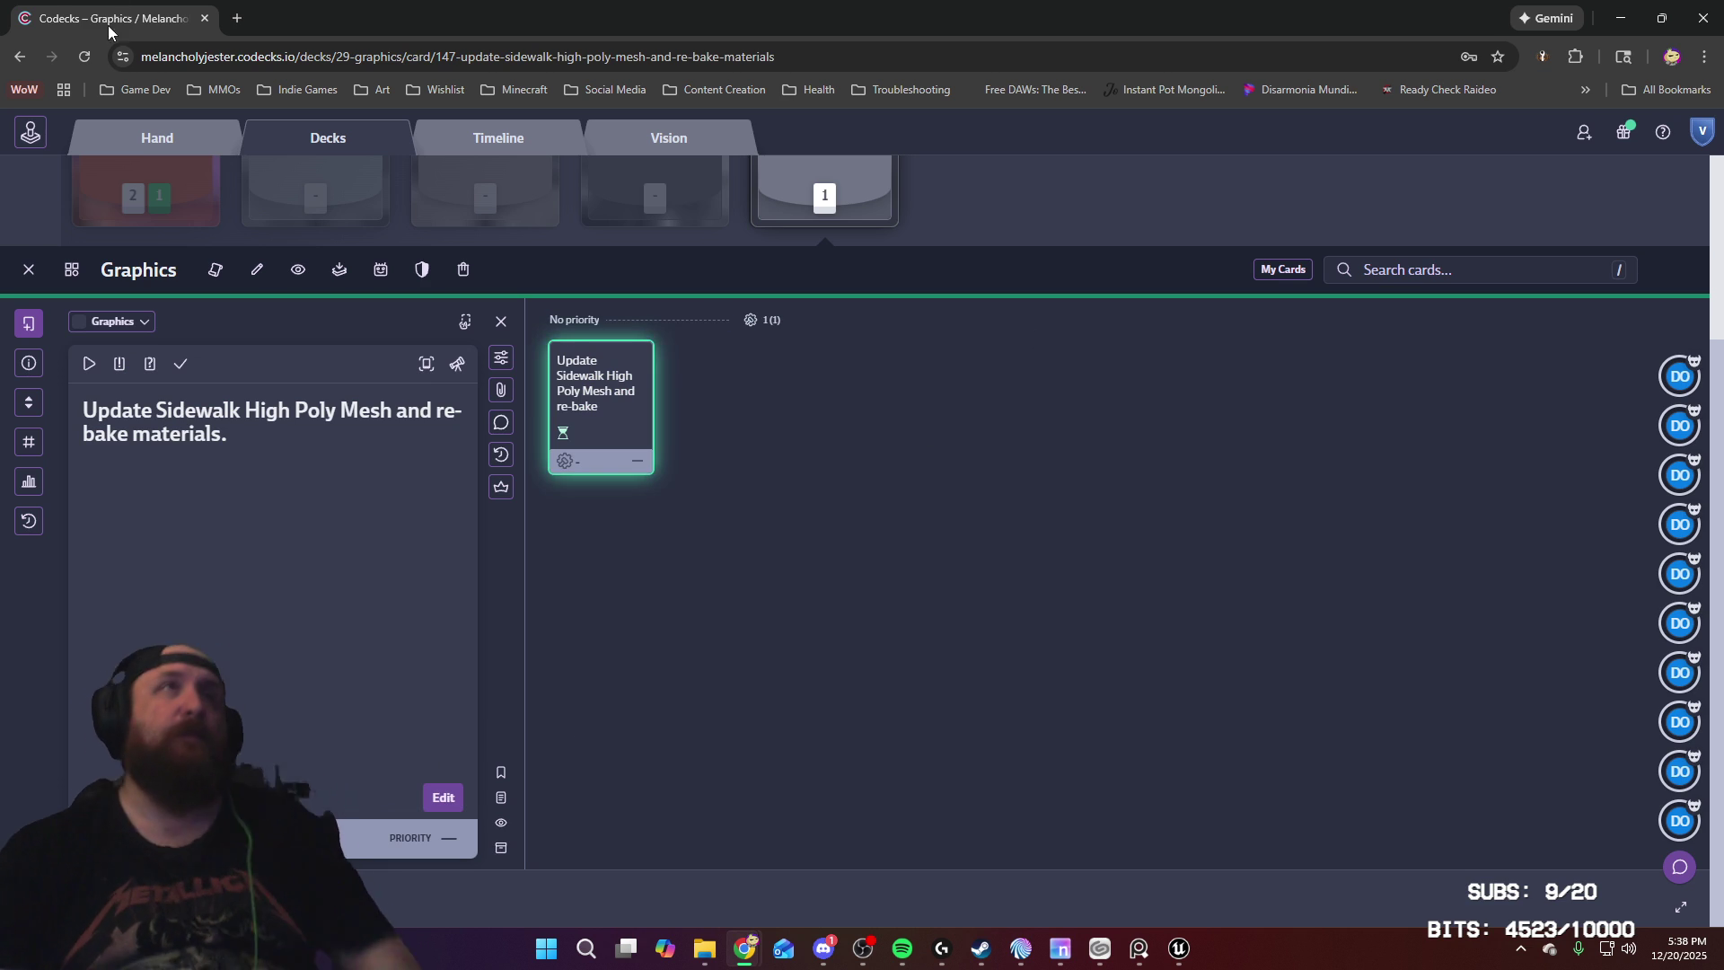
{"action": "key", "text": "alt+Tab"}
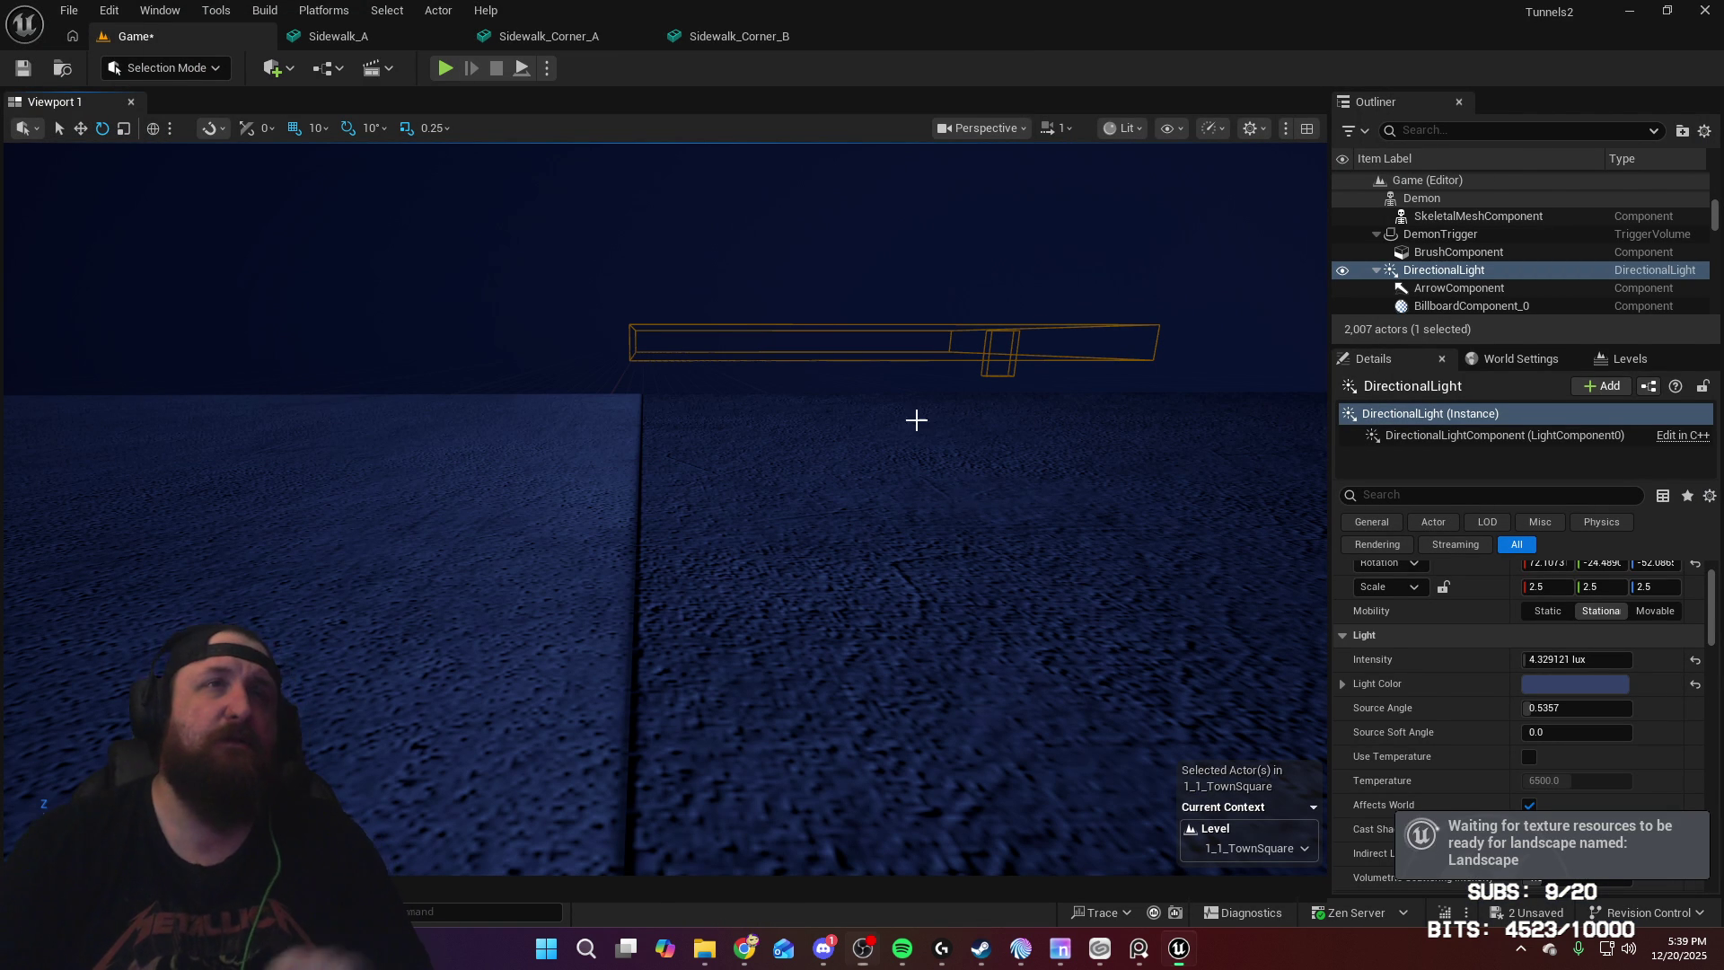
{"action": "mouse_move", "coordinate": [935, 423]}
{"action": "right_mouse_down"}
{"action": "mouse_move", "coordinate": [1014, 529]}
{"action": "mouse_move", "coordinate": [1145, 602]}
{"action": "right_mouse_up"}
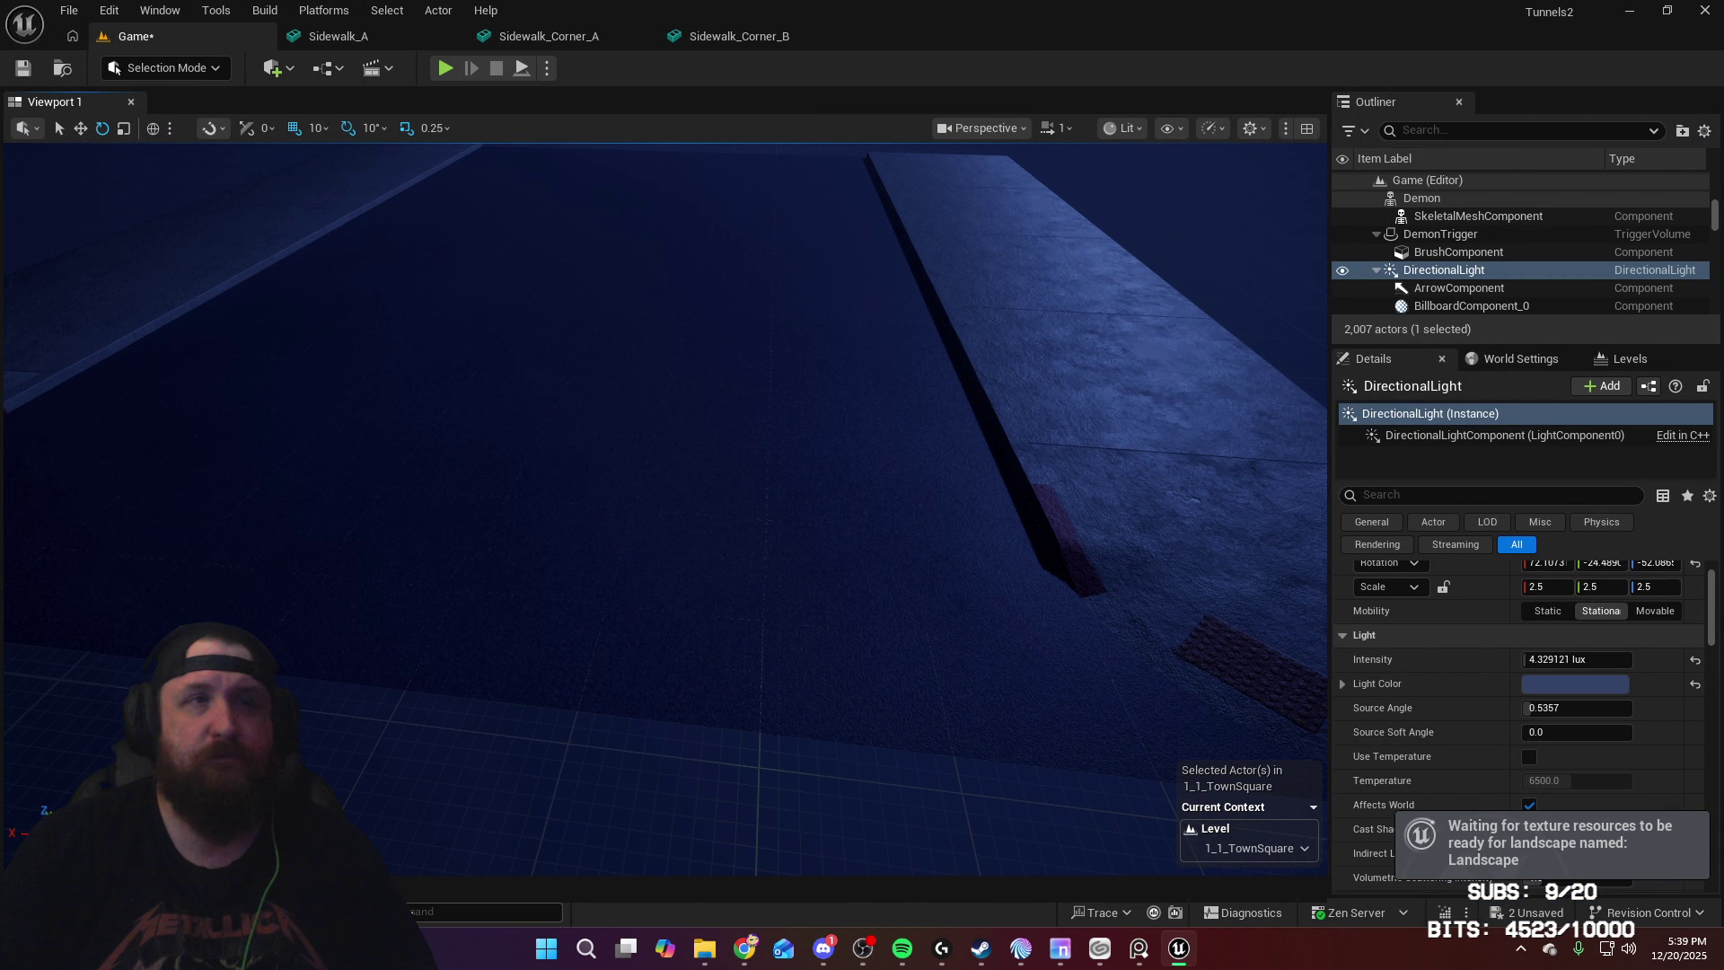
{"action": "type", "text": "t.maxfps"}
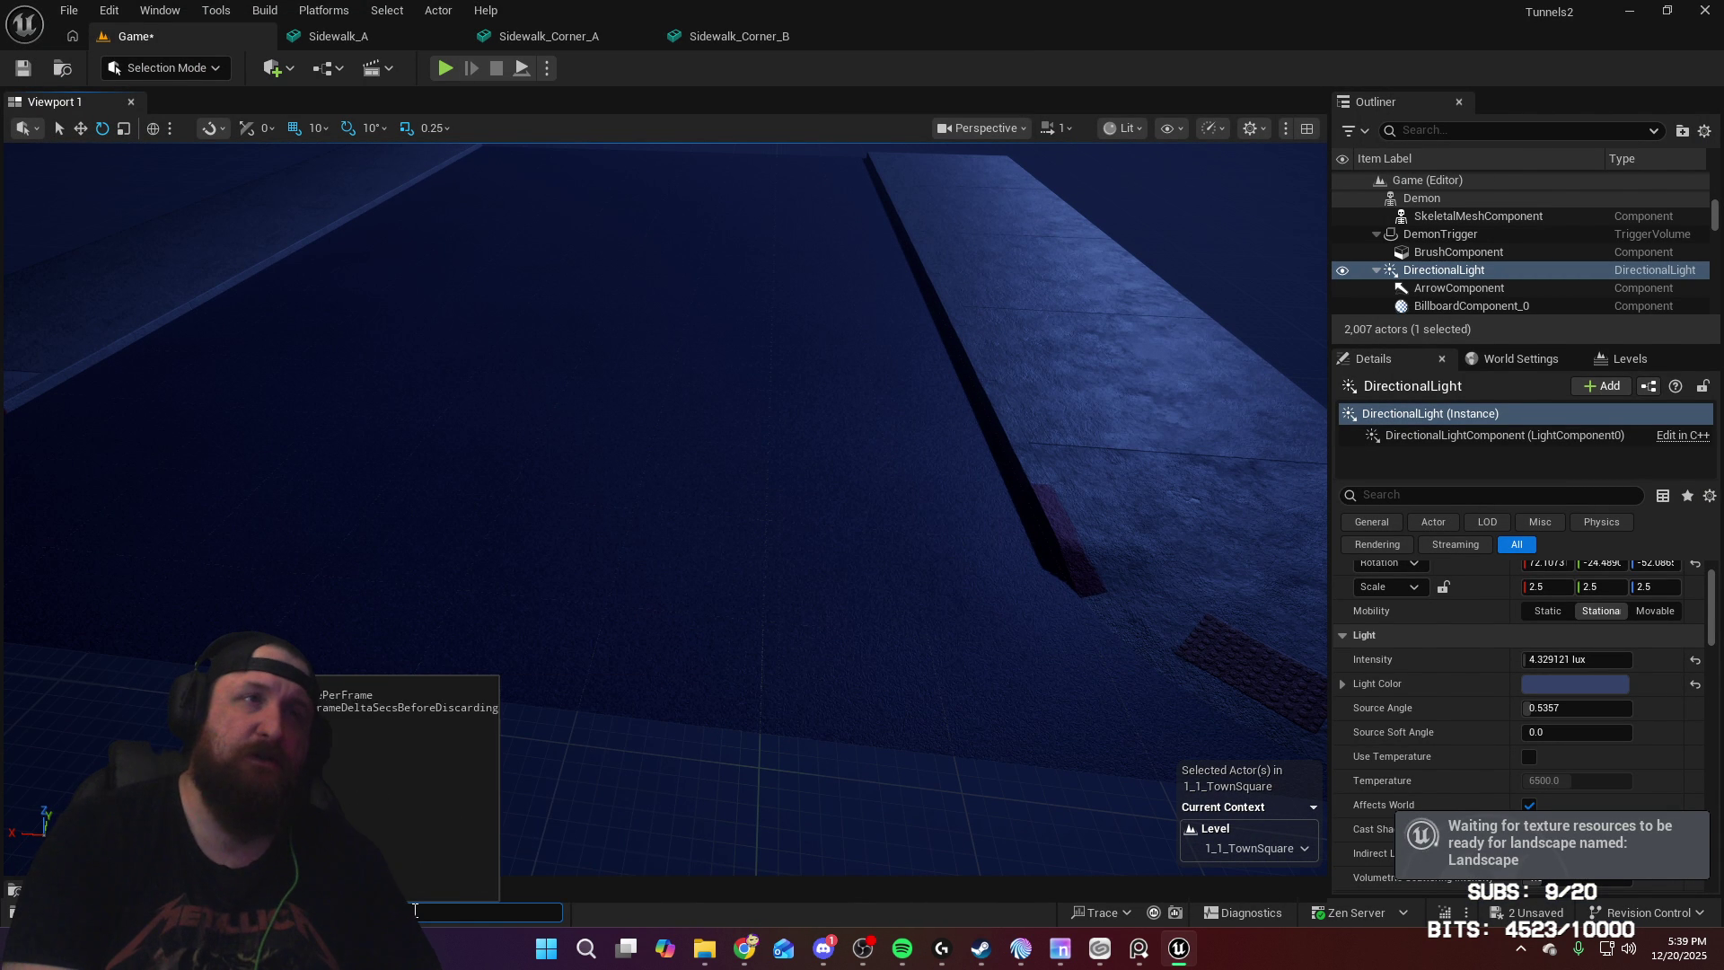
{"action": "key", "text": "Return"}
{"action": "right_click_drag", "start_coordinate": [841, 341], "coordinate": [803, 358]}
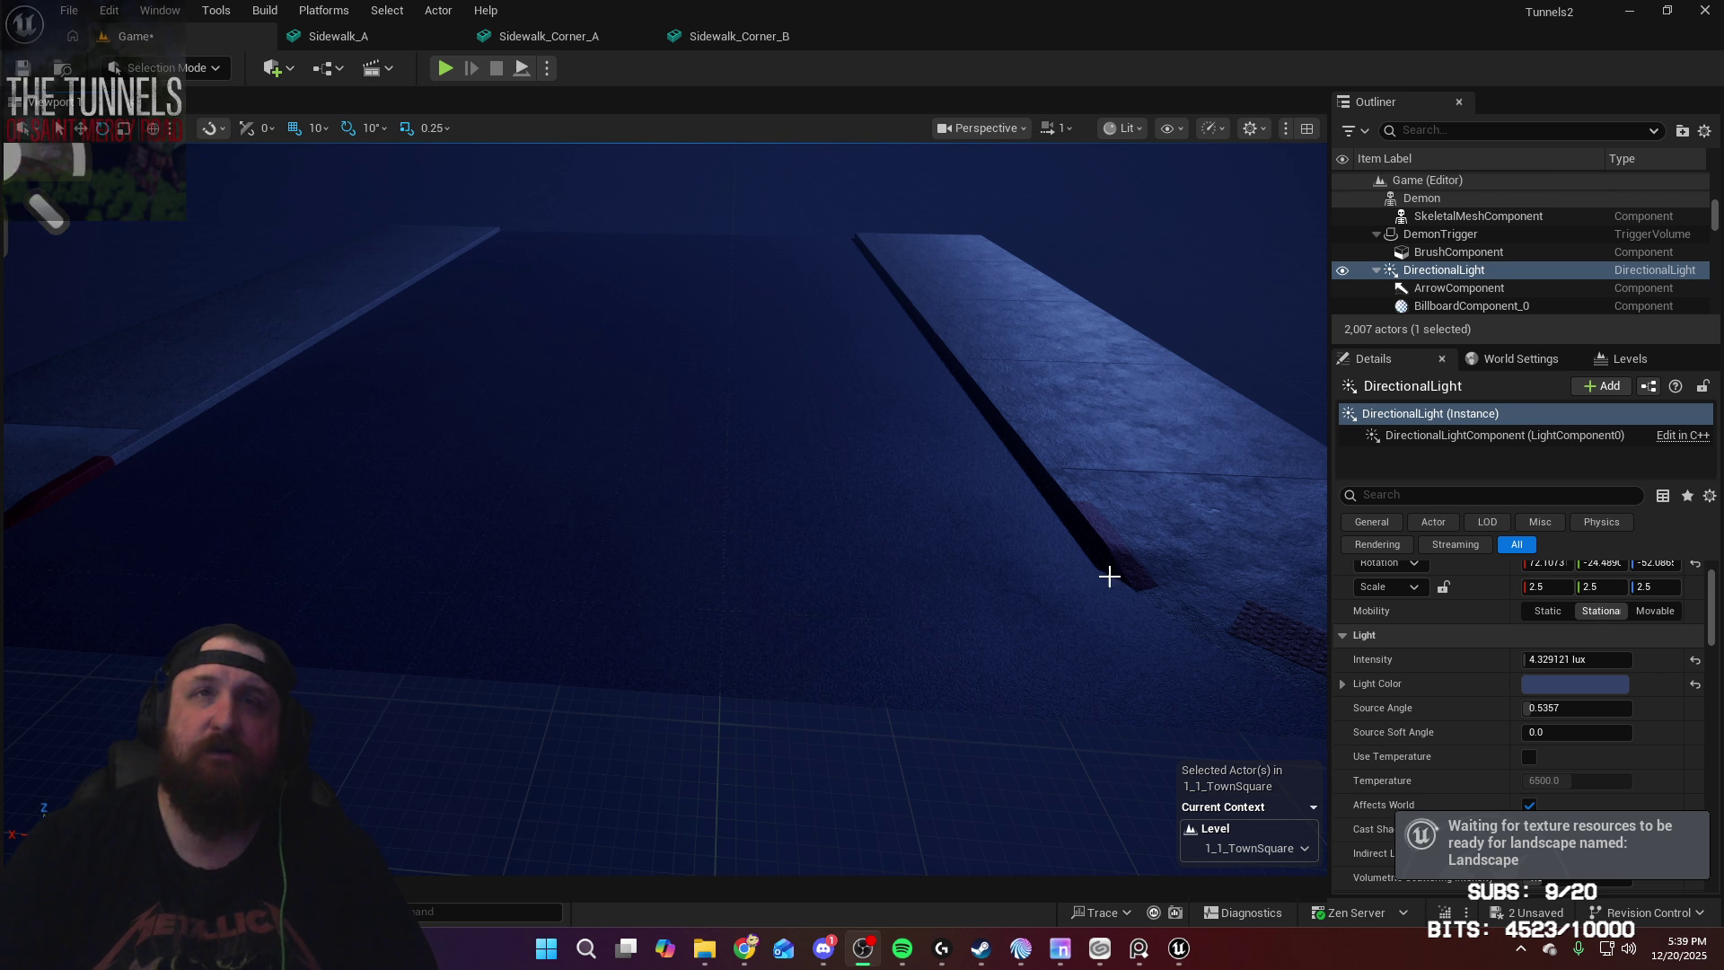
{"action": "key", "text": "f"}
{"action": "right_click_drag", "start_coordinate": [1077, 835], "coordinate": [1078, 835]}
{"action": "left_click", "coordinate": [1078, 835]}
{"action": "key", "text": "f"}
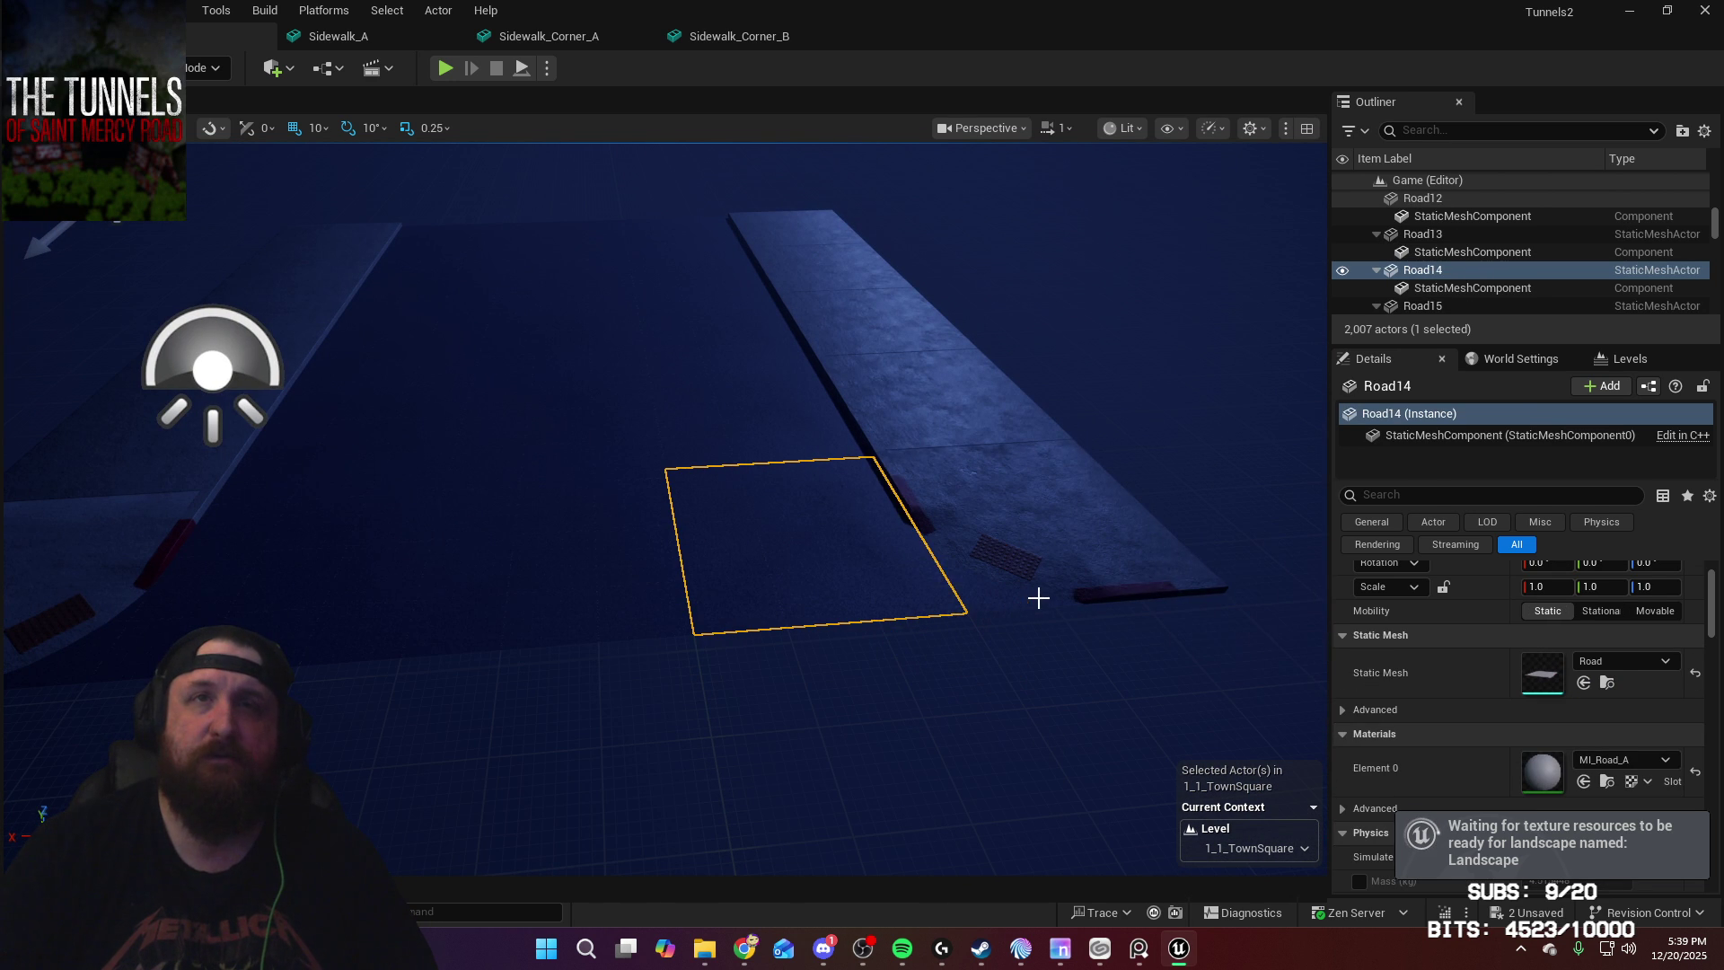
Step: Duplicate the five-tile road strip ending at Road18 and shift the copy along Y
{"action": "left_click", "coordinate": [1038, 598], "text": "ctrl"}
{"action": "left_click", "coordinate": [520, 578], "text": "ctrl"}
{"action": "left_click", "coordinate": [304, 617], "text": "ctrl"}
{"action": "left_click", "coordinate": [250, 616], "text": "ctrl"}
{"action": "right_click_drag", "start_coordinate": [251, 616], "coordinate": [250, 616]}
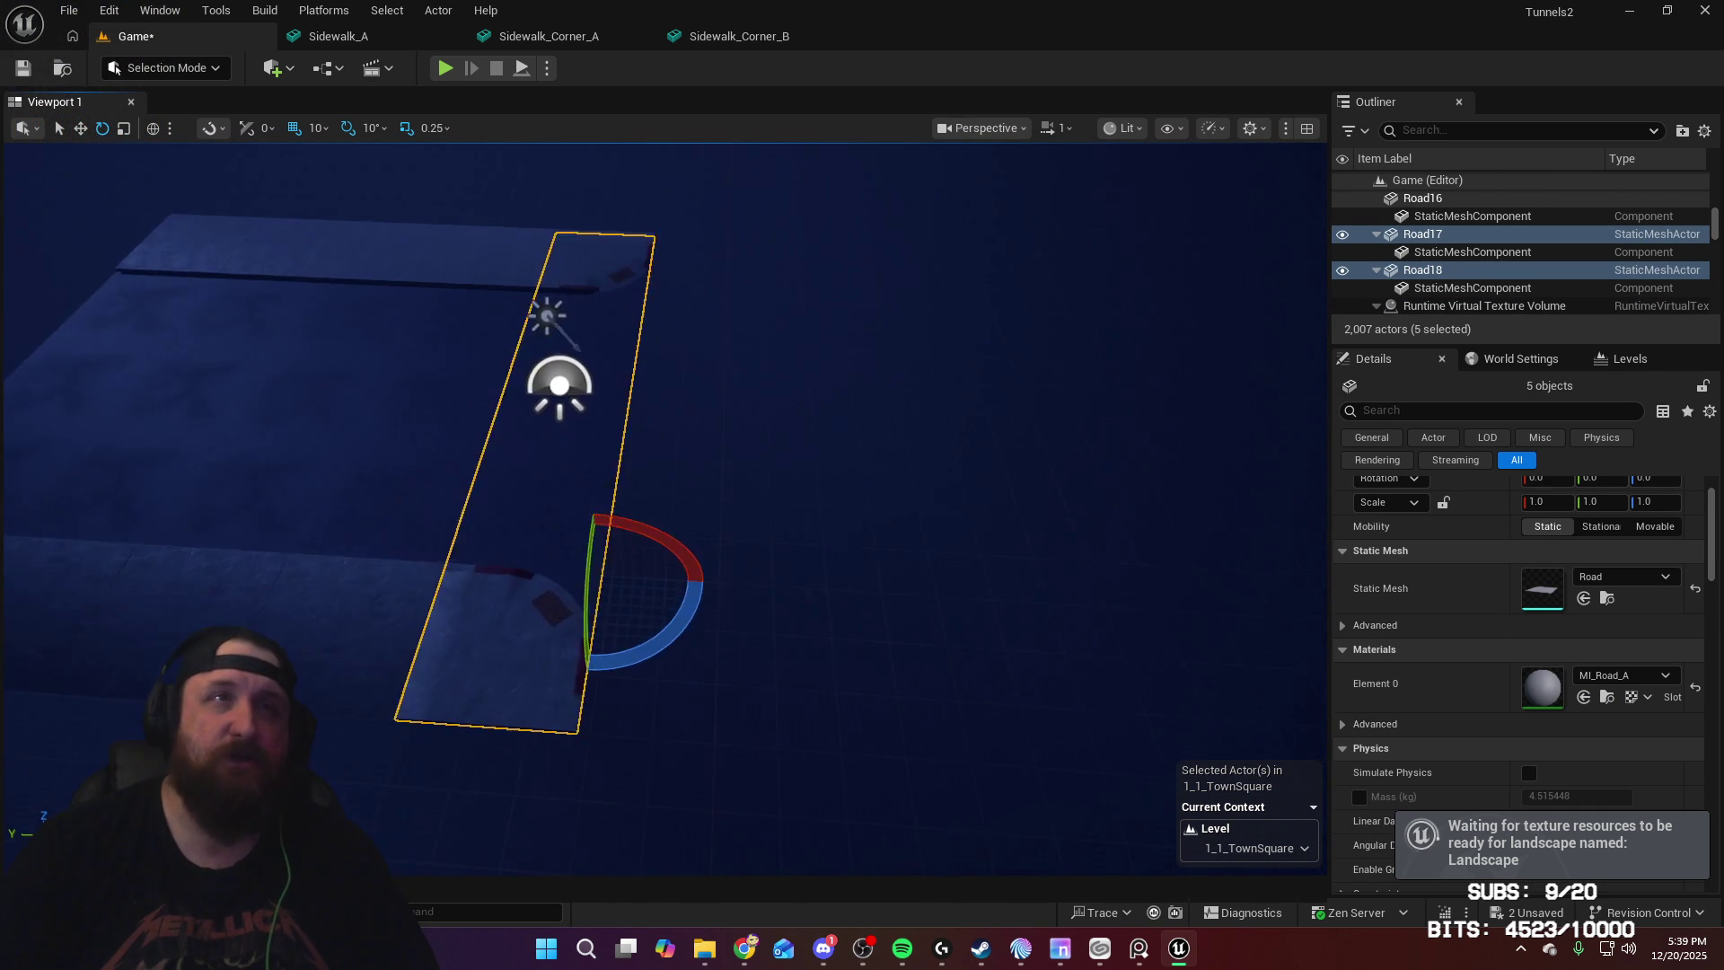
{"action": "right_click_drag", "start_coordinate": [486, 590], "coordinate": [486, 590]}
{"action": "key", "text": "w"}
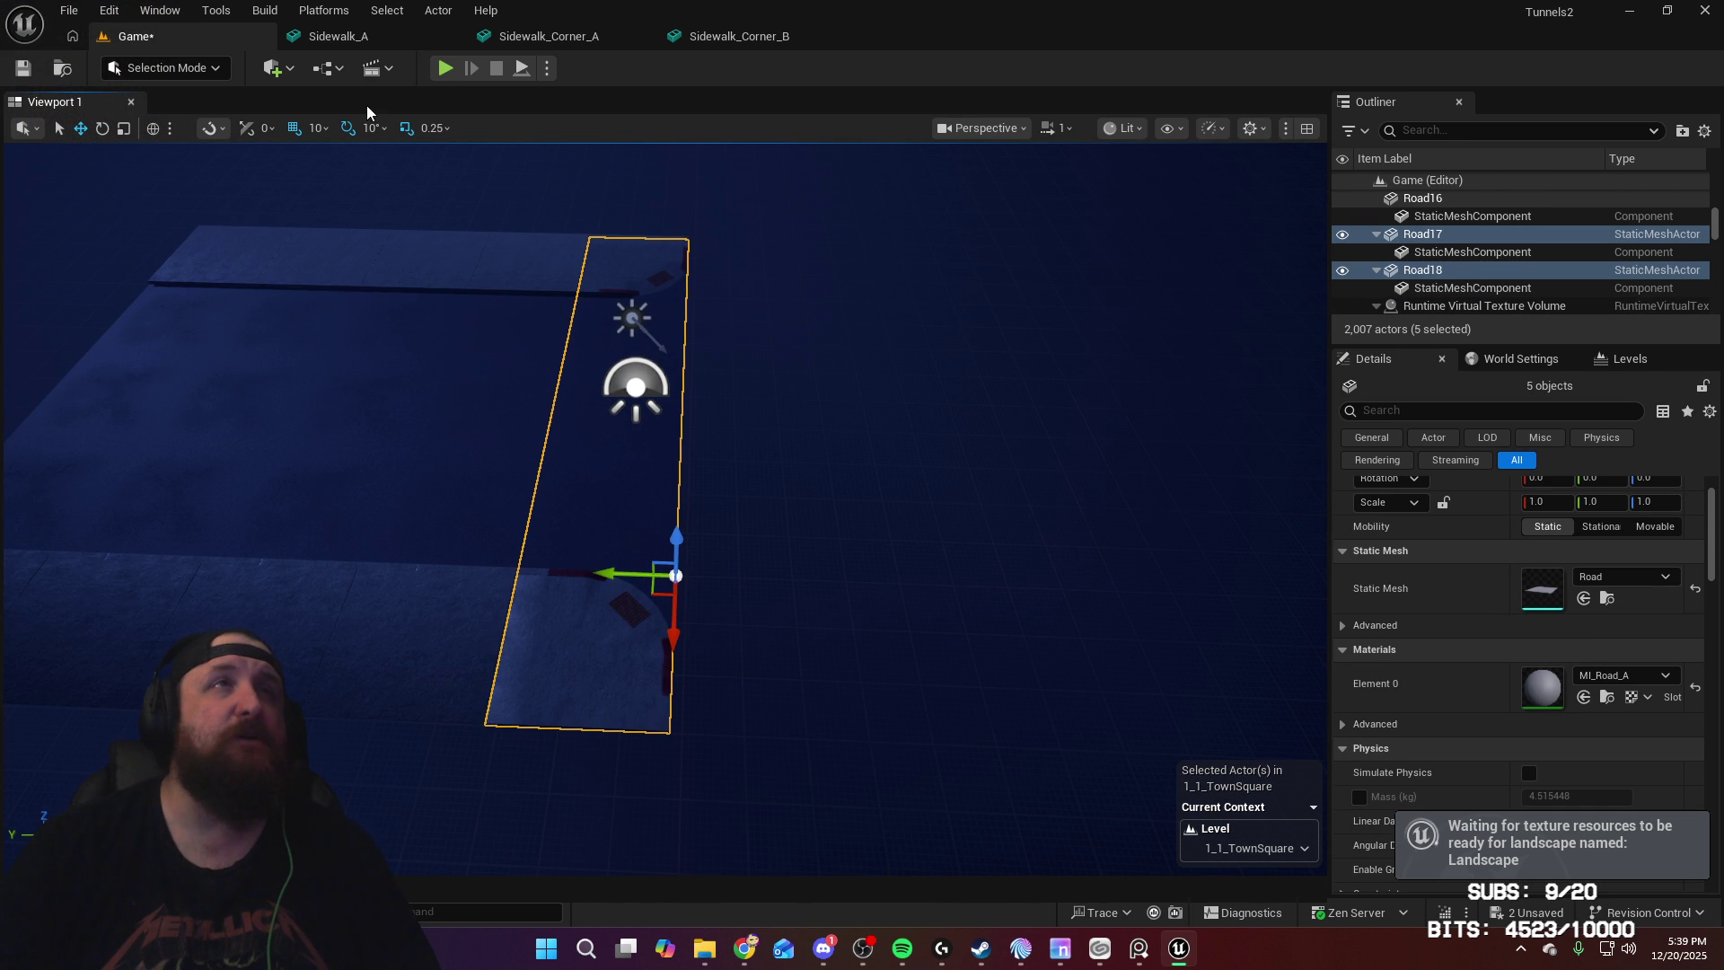
{"action": "key", "text": "ctrl+d"}
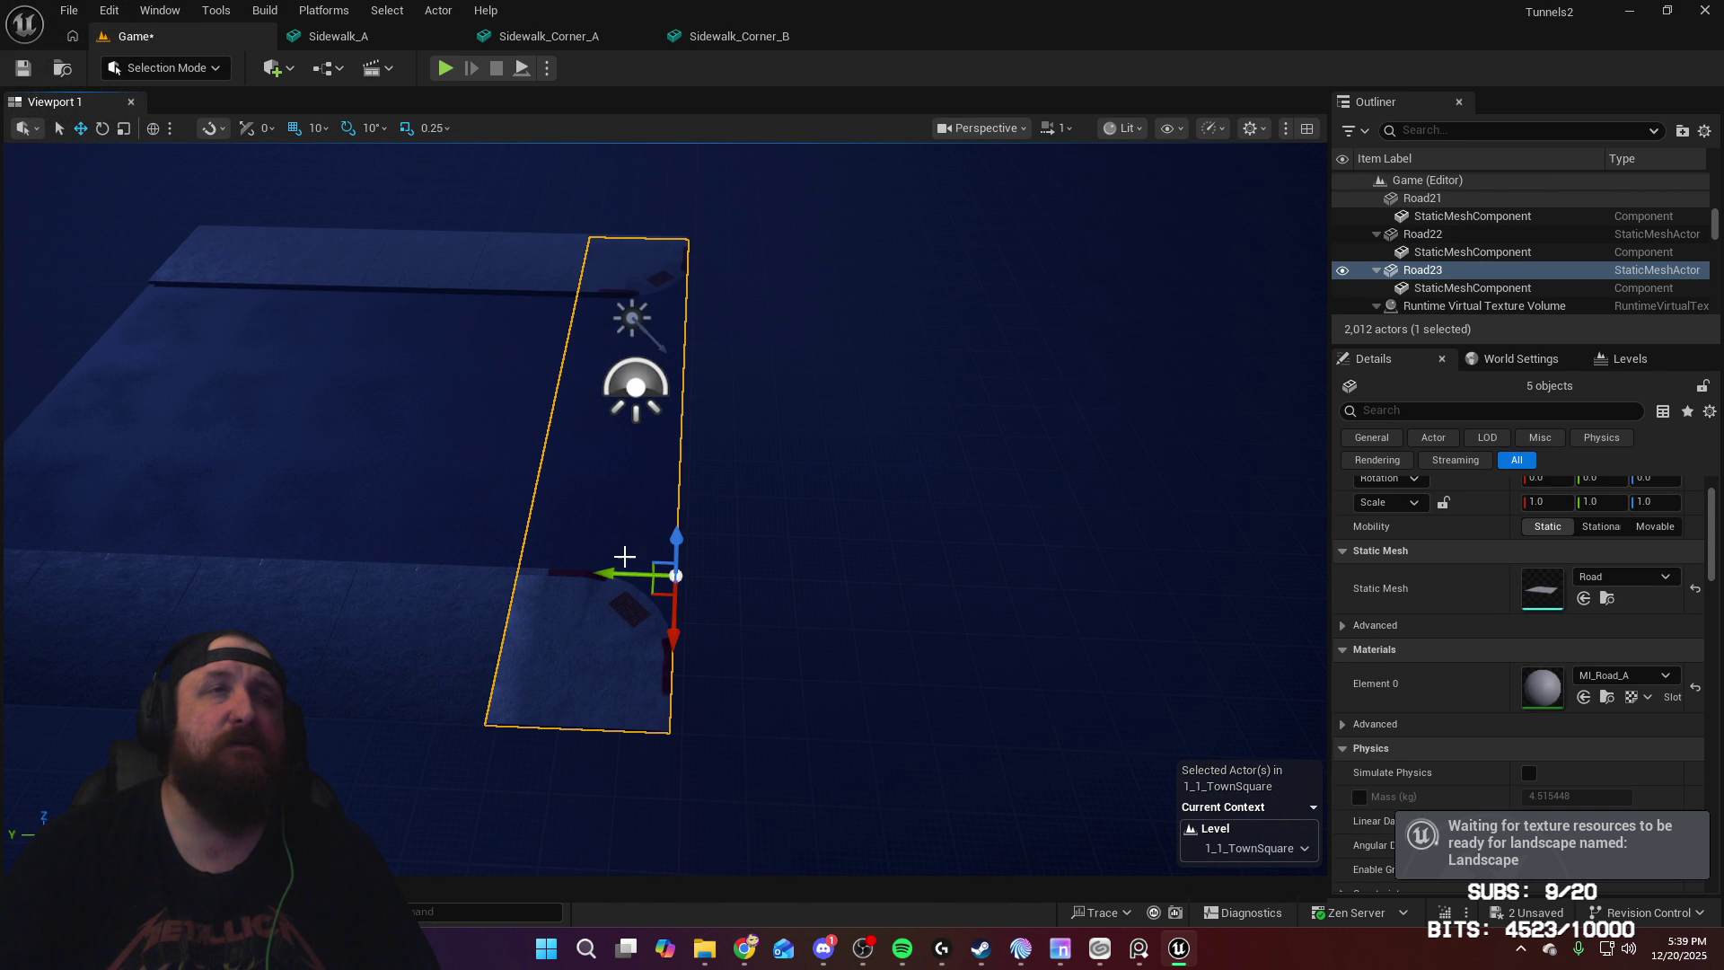
{"action": "mouse_move", "coordinate": [606, 573]}
{"action": "left_mouse_down"}
{"action": "mouse_move", "coordinate": [793, 589]}
{"action": "mouse_move", "coordinate": [766, 588]}
{"action": "left_mouse_up"}
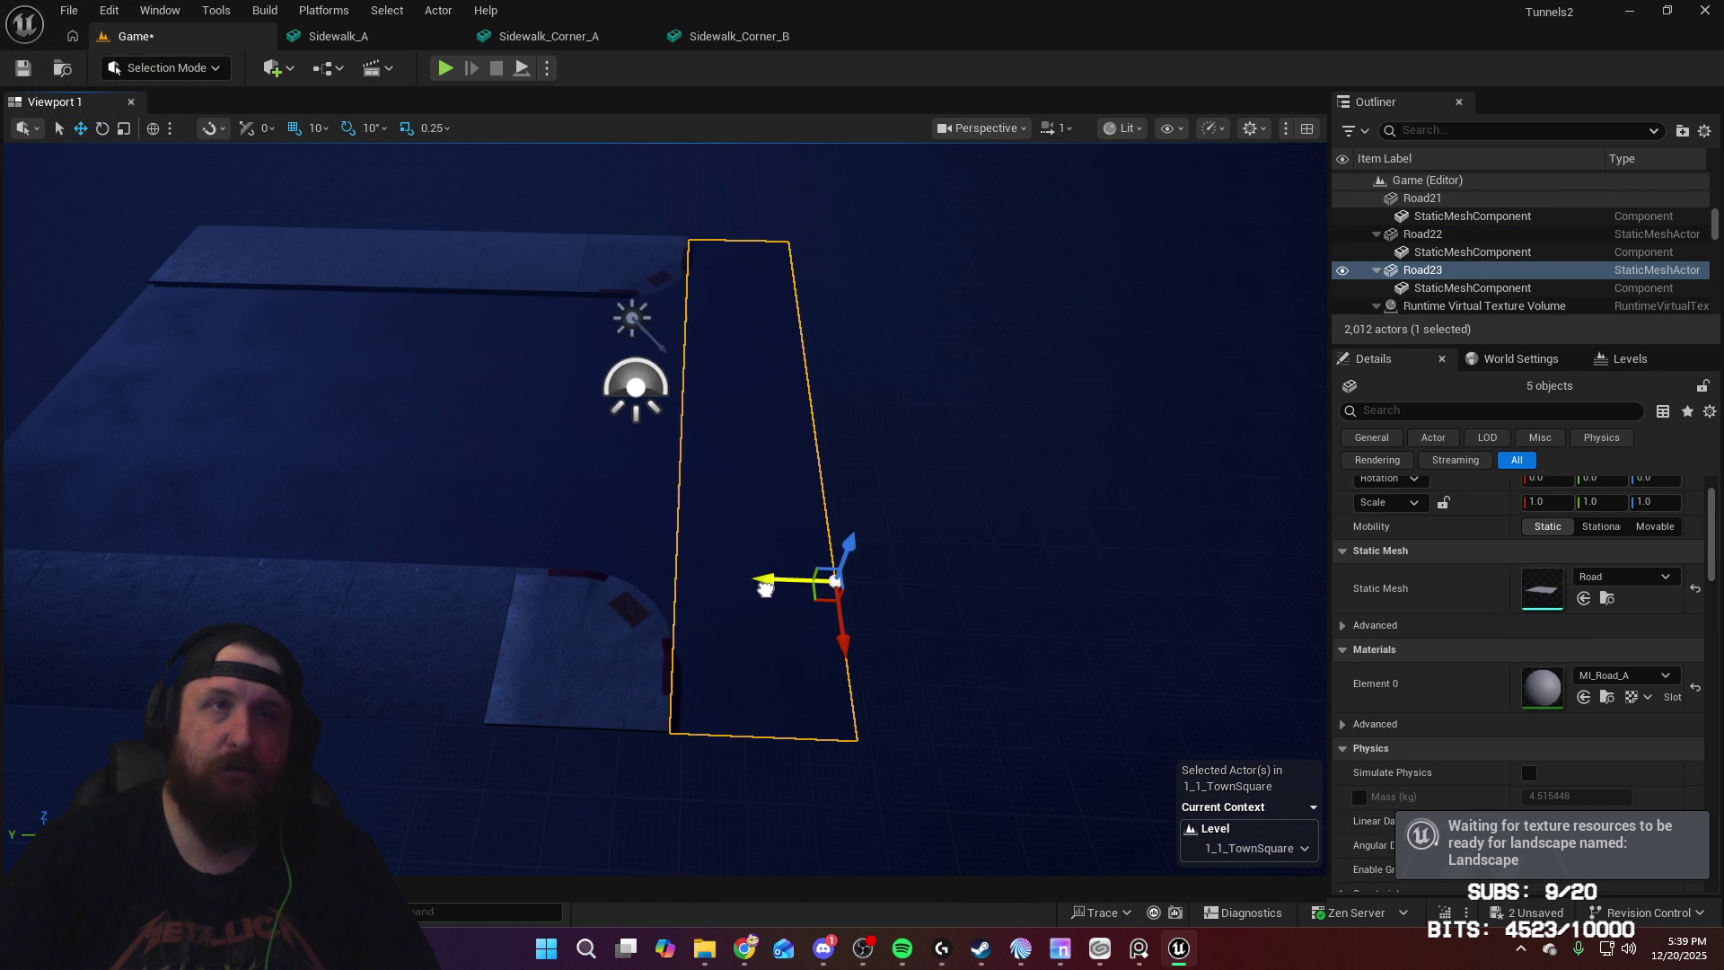
{"action": "key", "text": "f"}
Step: Duplicate ten road slabs and slide the copies along Y, nudging them slightly back
{"action": "left_click", "coordinate": [732, 595], "text": "ctrl"}
{"action": "left_click", "coordinate": [691, 422], "text": "ctrl"}
{"action": "left_click", "coordinate": [625, 299], "text": "ctrl"}
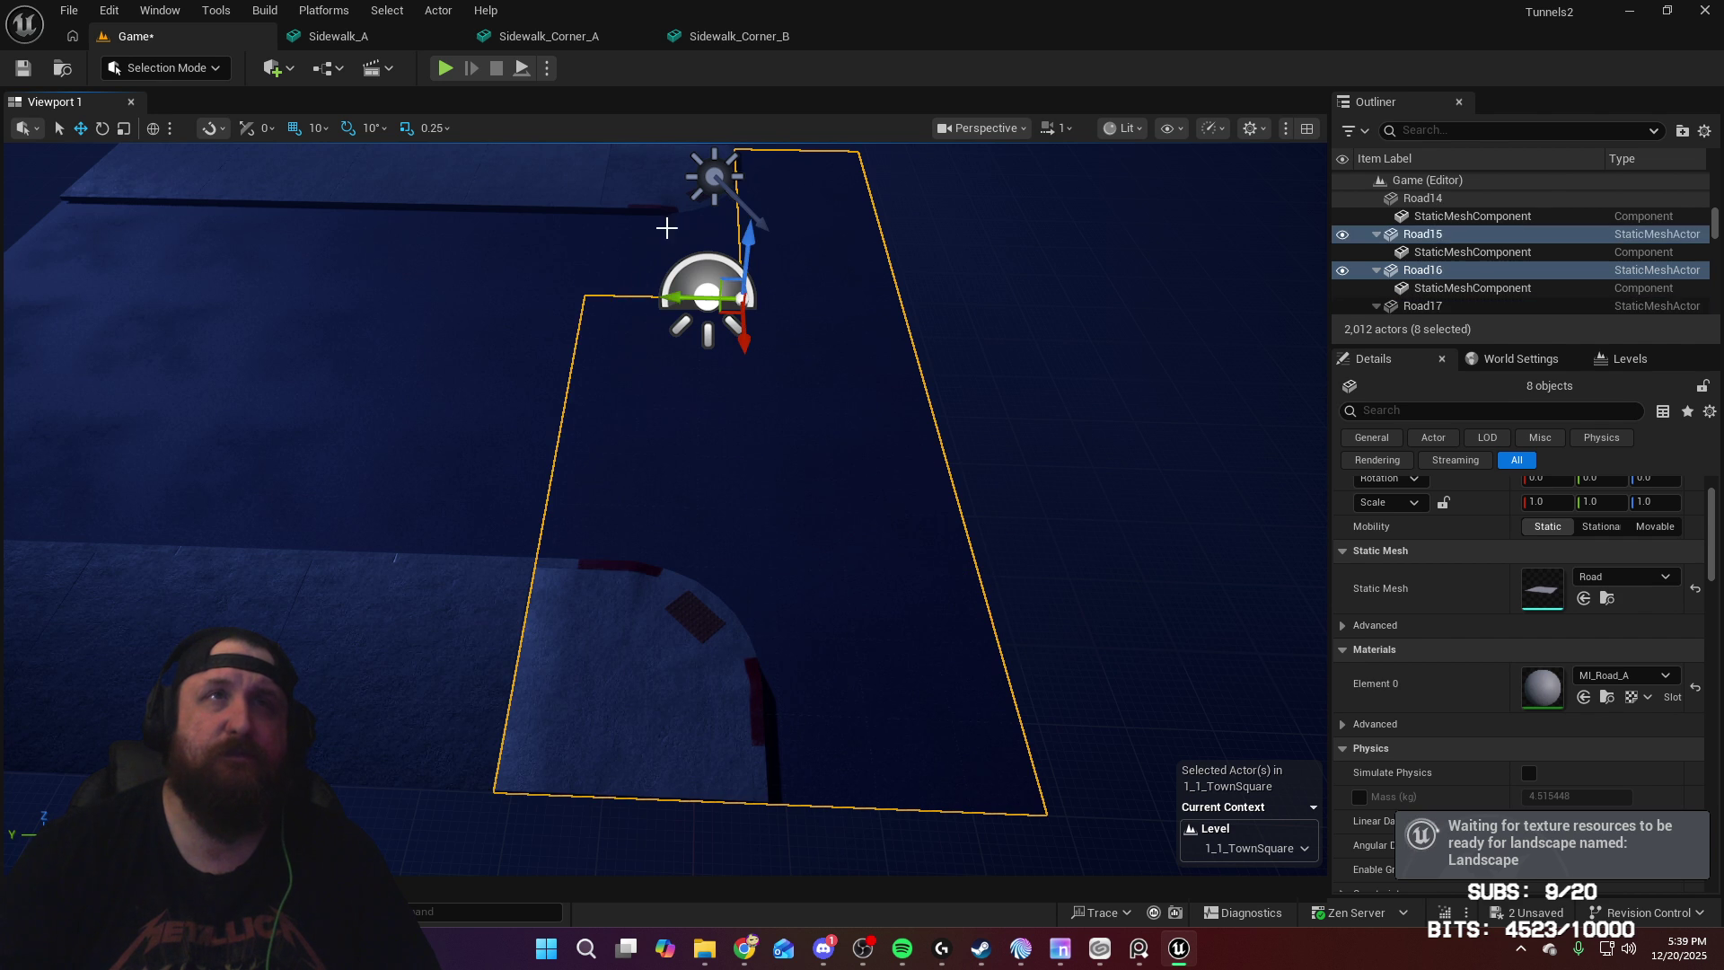
{"action": "left_click", "coordinate": [635, 277], "text": "ctrl"}
{"action": "key", "text": "f"}
{"action": "right_click_drag", "start_coordinate": [635, 277], "coordinate": [521, 278]}
{"action": "mouse_move", "coordinate": [875, 475]}
{"action": "right_mouse_down"}
{"action": "mouse_move", "coordinate": [947, 366]}
{"action": "mouse_move", "coordinate": [875, 475]}
{"action": "mouse_move", "coordinate": [284, 143]}
{"action": "right_mouse_up"}
{"action": "left_click", "coordinate": [875, 475], "text": "ctrl"}
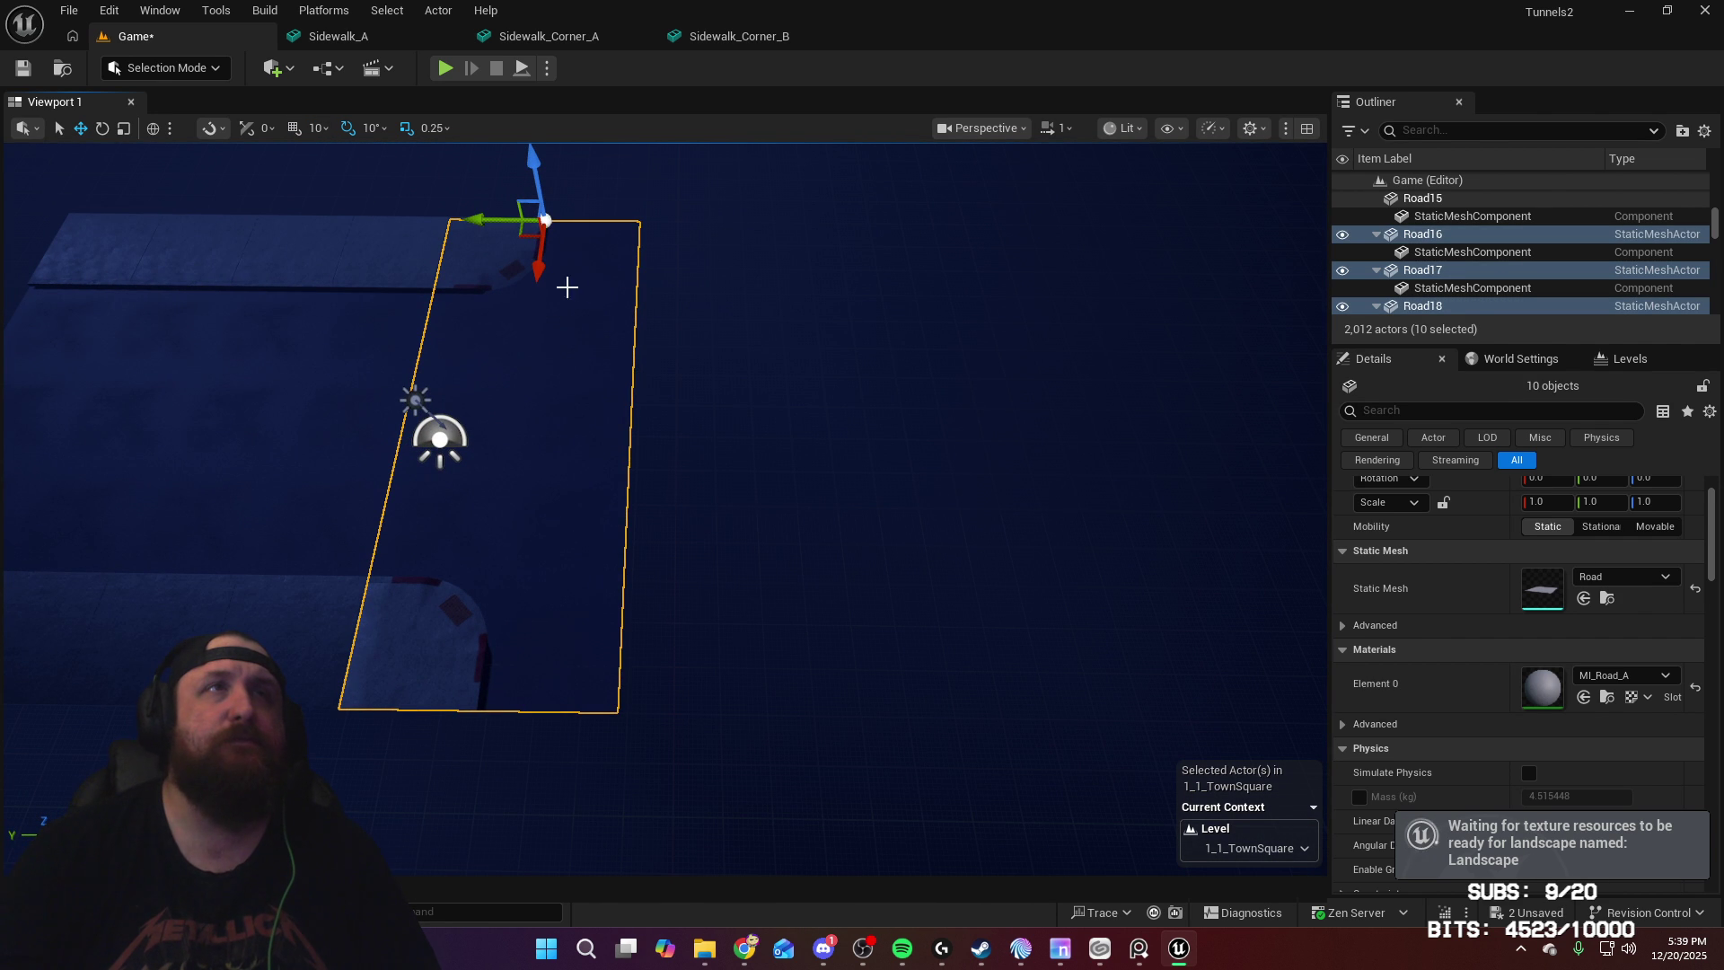
{"action": "key", "text": "ctrl+d"}
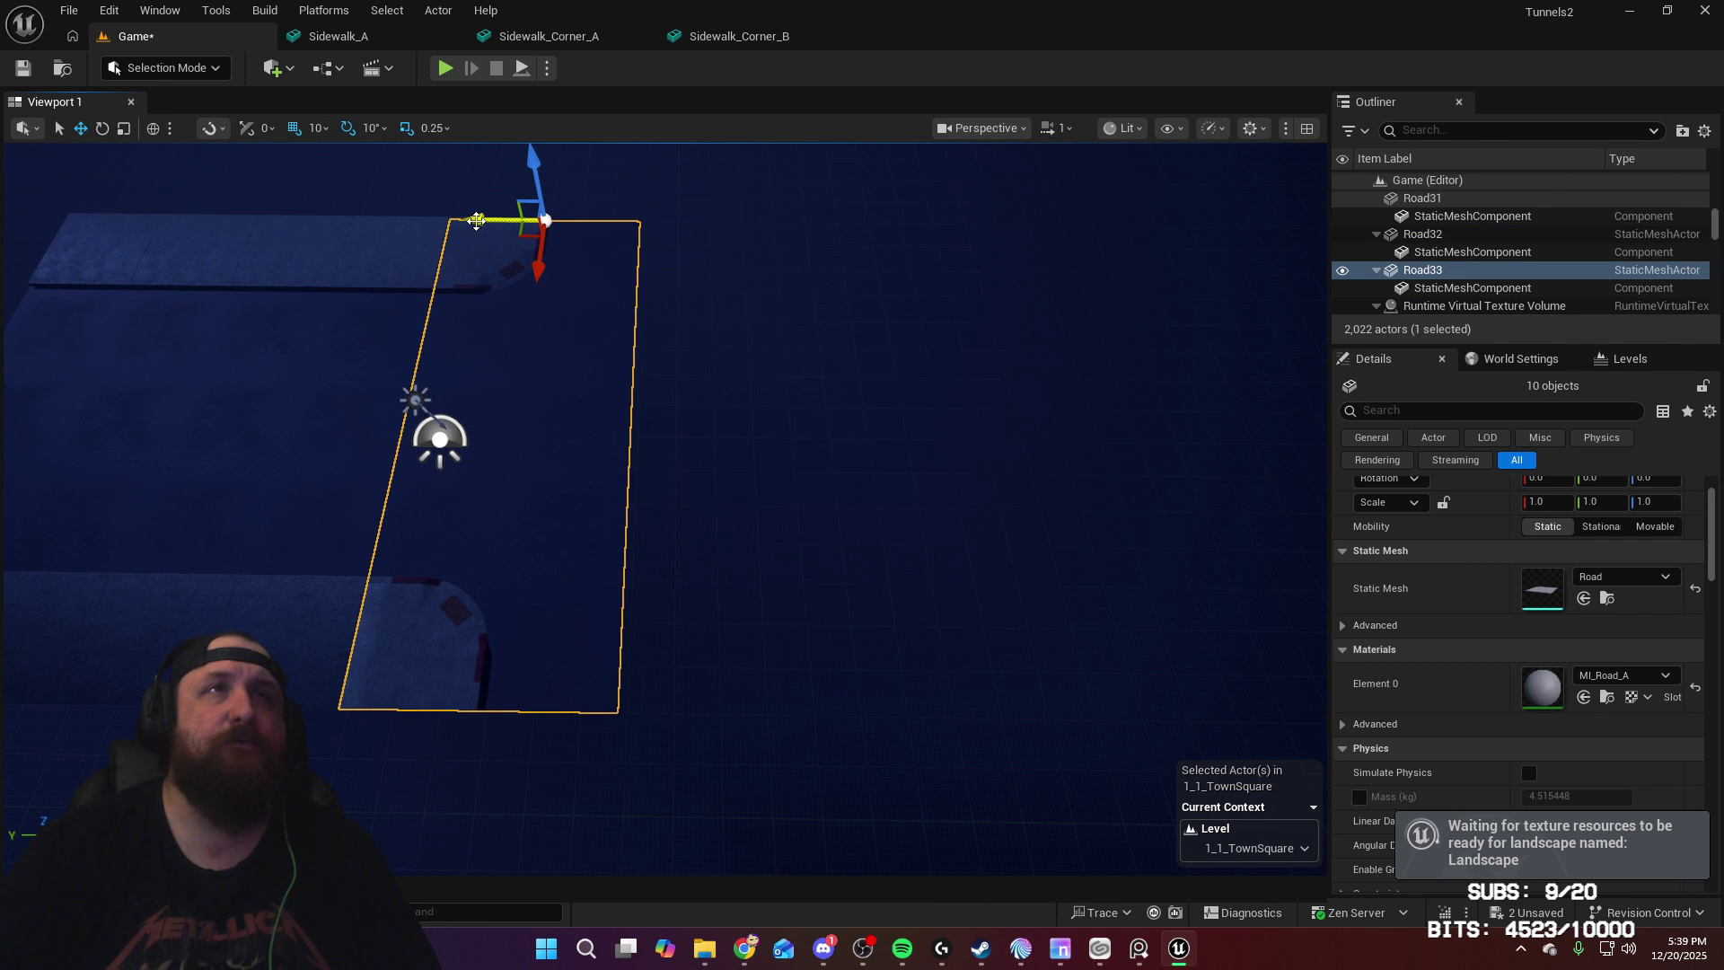
{"action": "mouse_move", "coordinate": [476, 221]}
{"action": "left_mouse_down"}
{"action": "mouse_move", "coordinate": [685, 261]}
{"action": "mouse_move", "coordinate": [671, 266]}
{"action": "left_mouse_up"}
{"action": "mouse_move", "coordinate": [671, 265]}
{"action": "right_mouse_down"}
{"action": "mouse_move", "coordinate": [652, 265]}
{"action": "mouse_move", "coordinate": [650, 216]}
{"action": "right_mouse_up"}
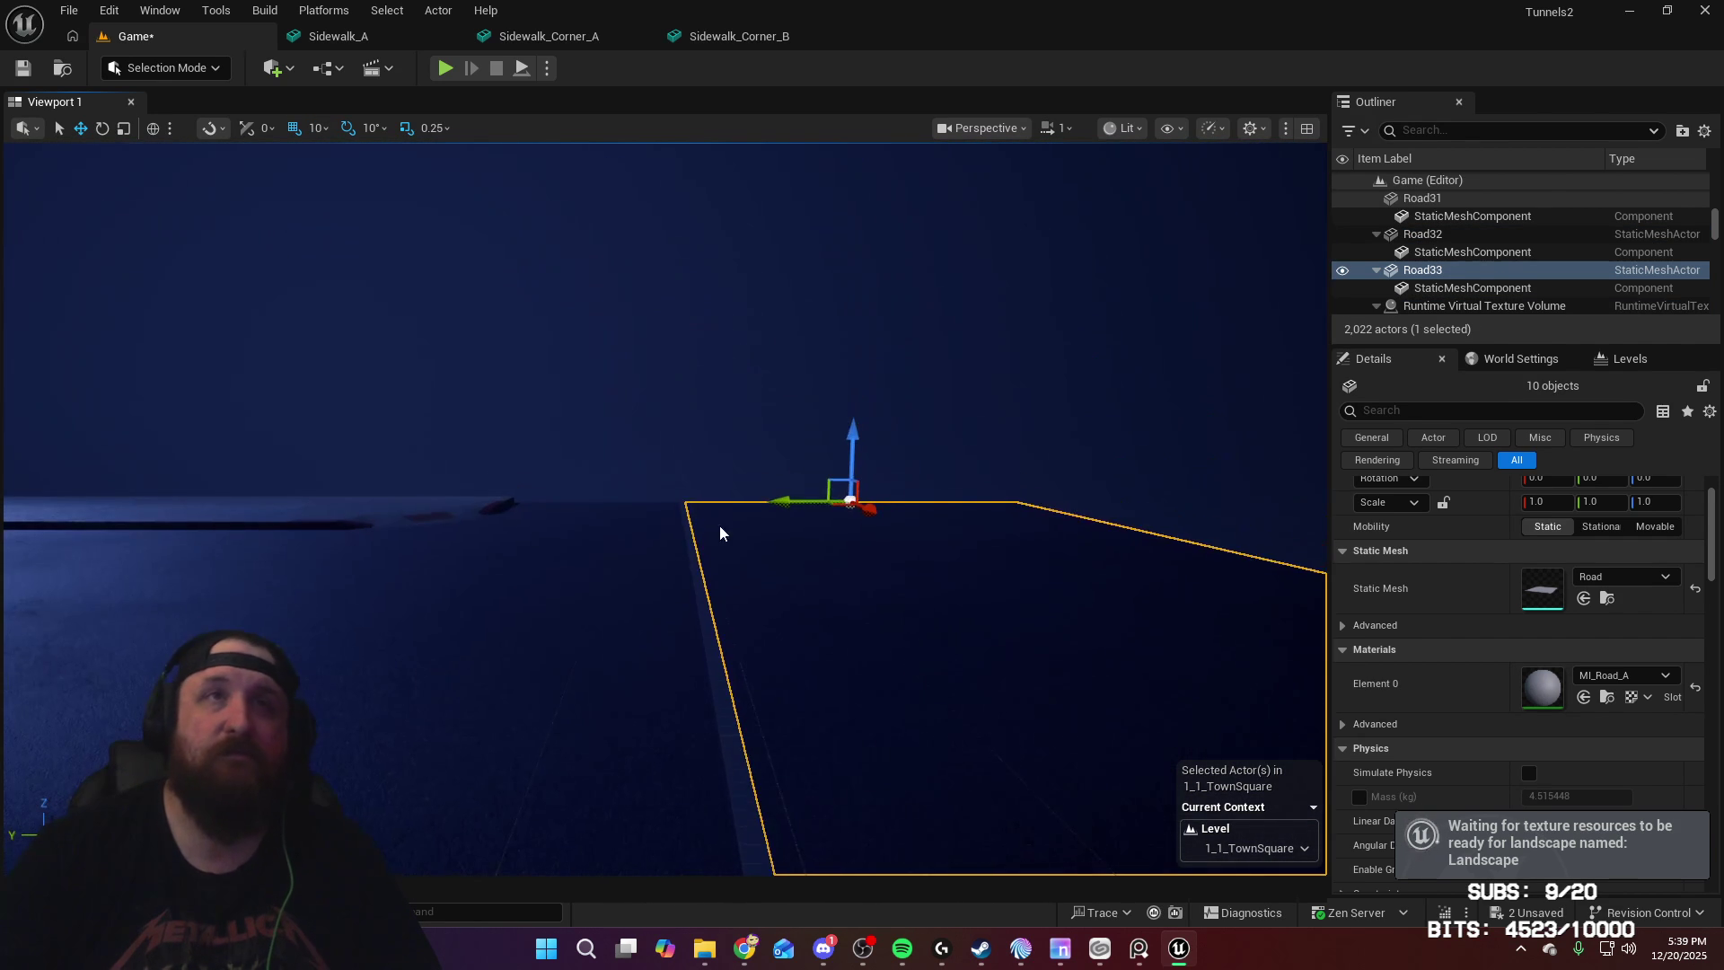
{"action": "left_click_drag", "start_coordinate": [789, 503], "coordinate": [777, 502]}
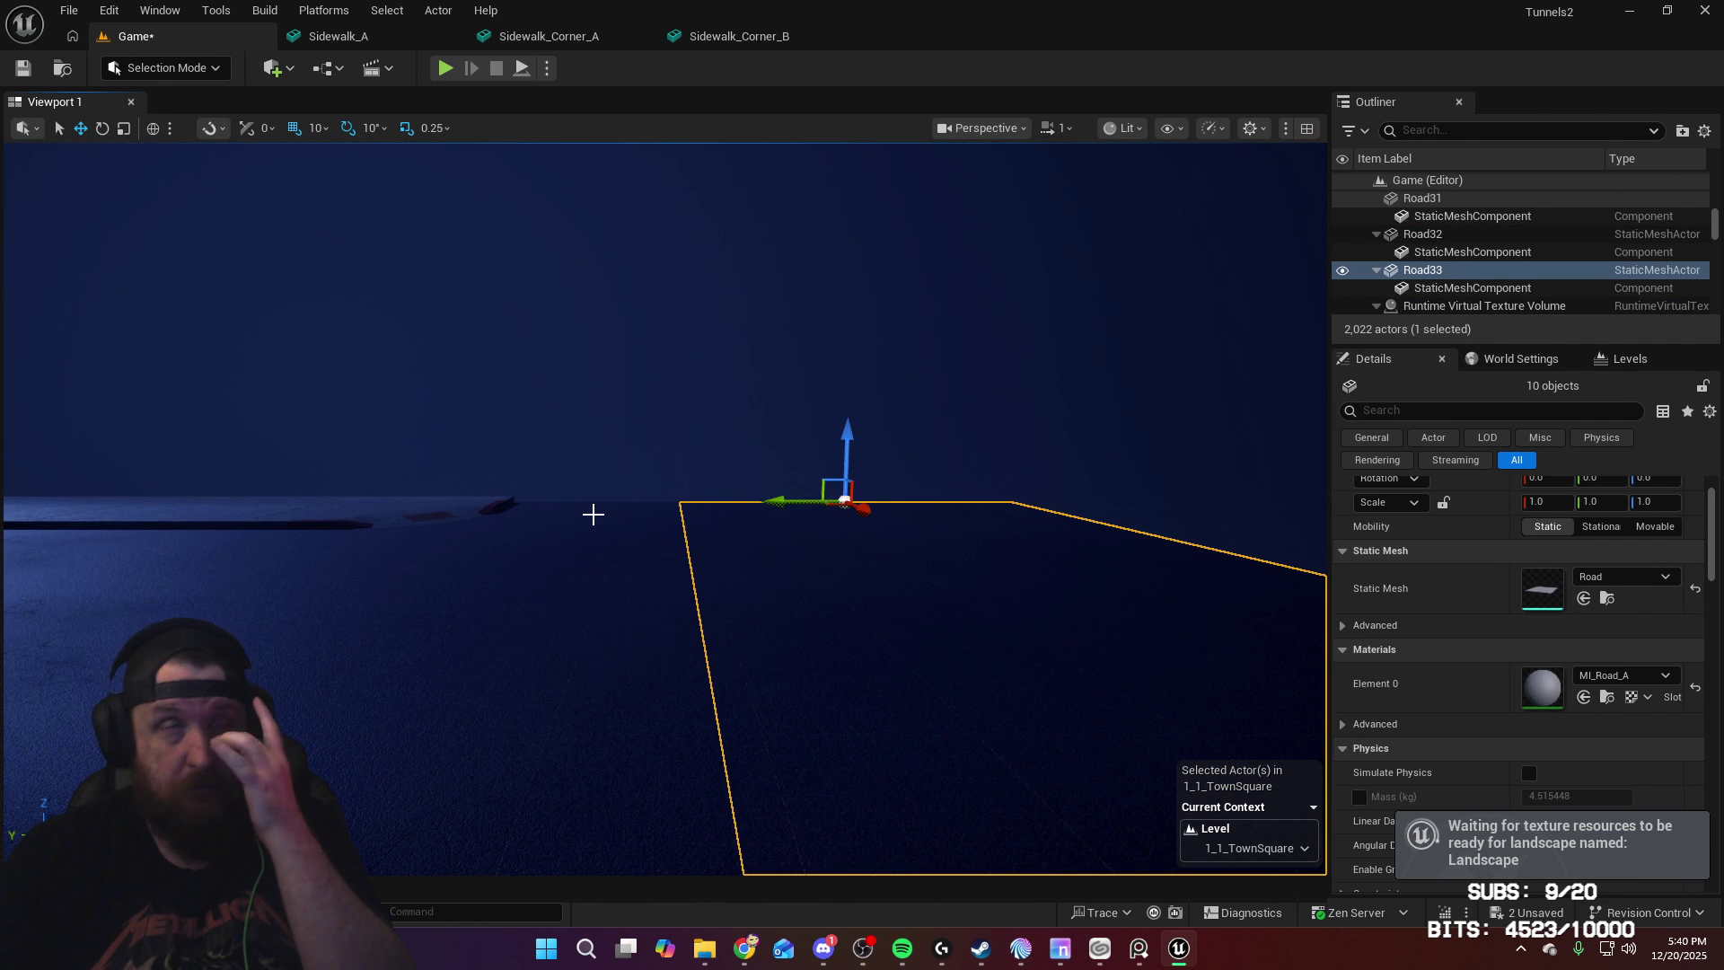
Step: Duplicate the corner sidewalk pieces with their road strip and slide the copies along Y
{"action": "left_click", "coordinate": [759, 504]}
{"action": "left_click", "coordinate": [1033, 518]}
{"action": "right_click_drag", "start_coordinate": [1032, 518], "coordinate": [1033, 592]}
{"action": "mouse_move", "coordinate": [677, 361]}
{"action": "right_mouse_down"}
{"action": "mouse_move", "coordinate": [651, 358]}
{"action": "mouse_move", "coordinate": [677, 362]}
{"action": "right_mouse_up"}
{"action": "left_click", "coordinate": [654, 388]}
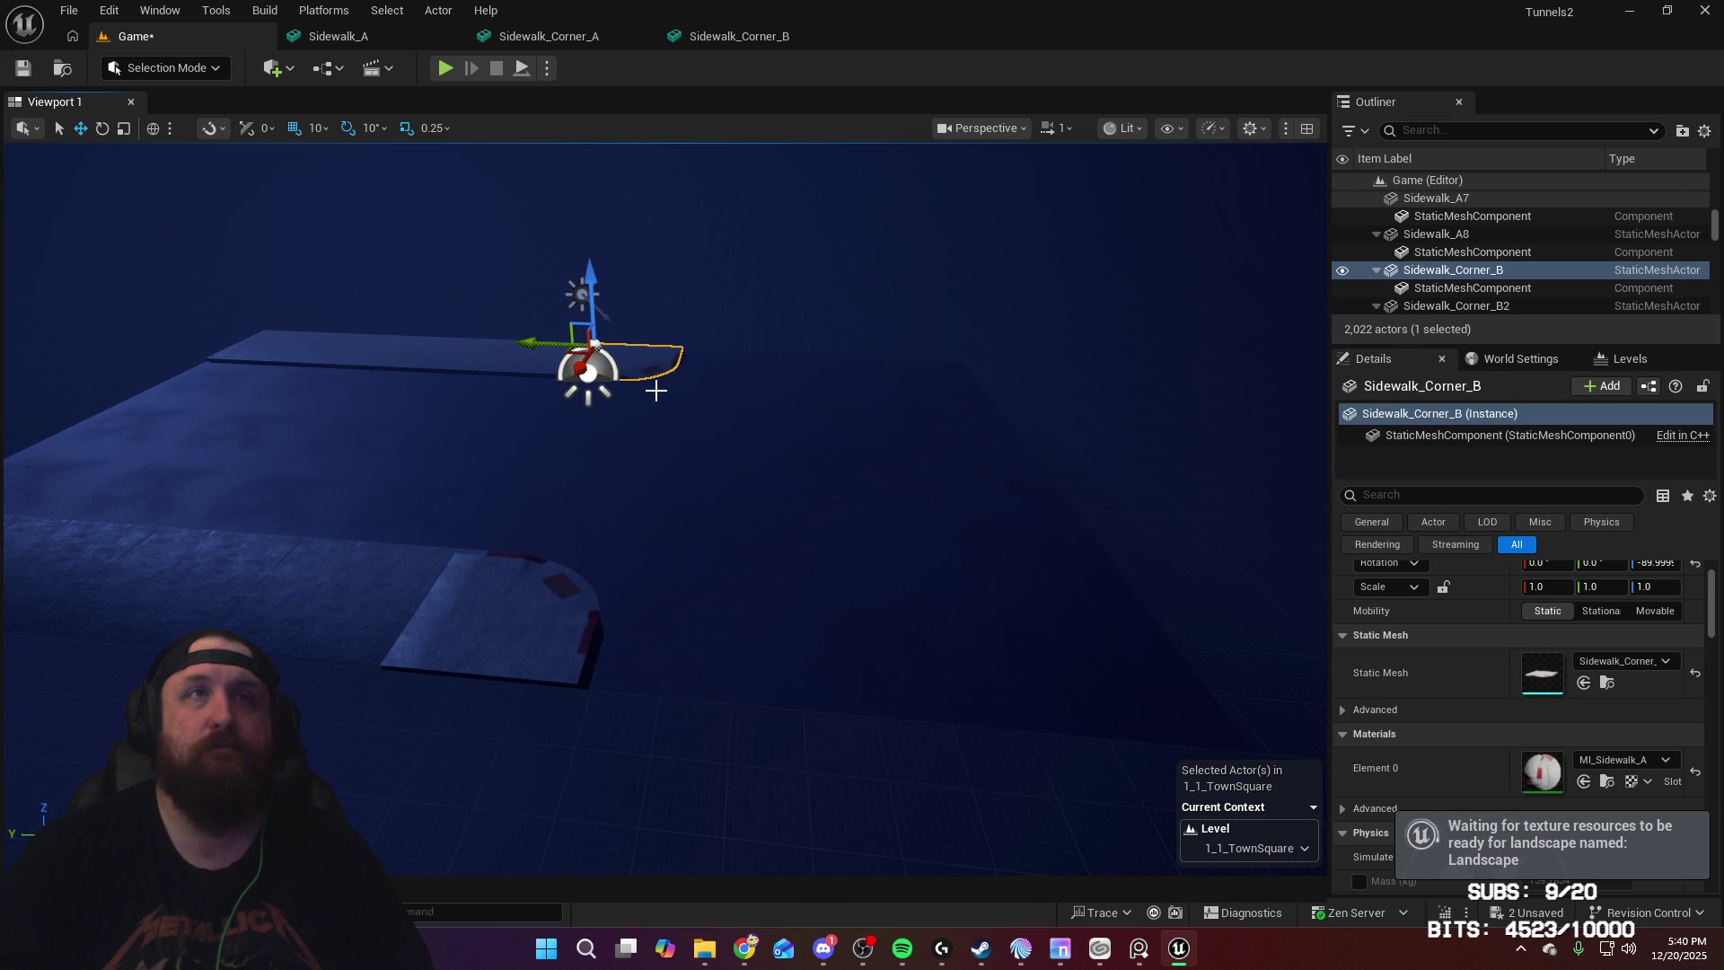
{"action": "left_click", "coordinate": [654, 395], "text": "ctrl"}
{"action": "left_click", "coordinate": [630, 449], "text": "ctrl"}
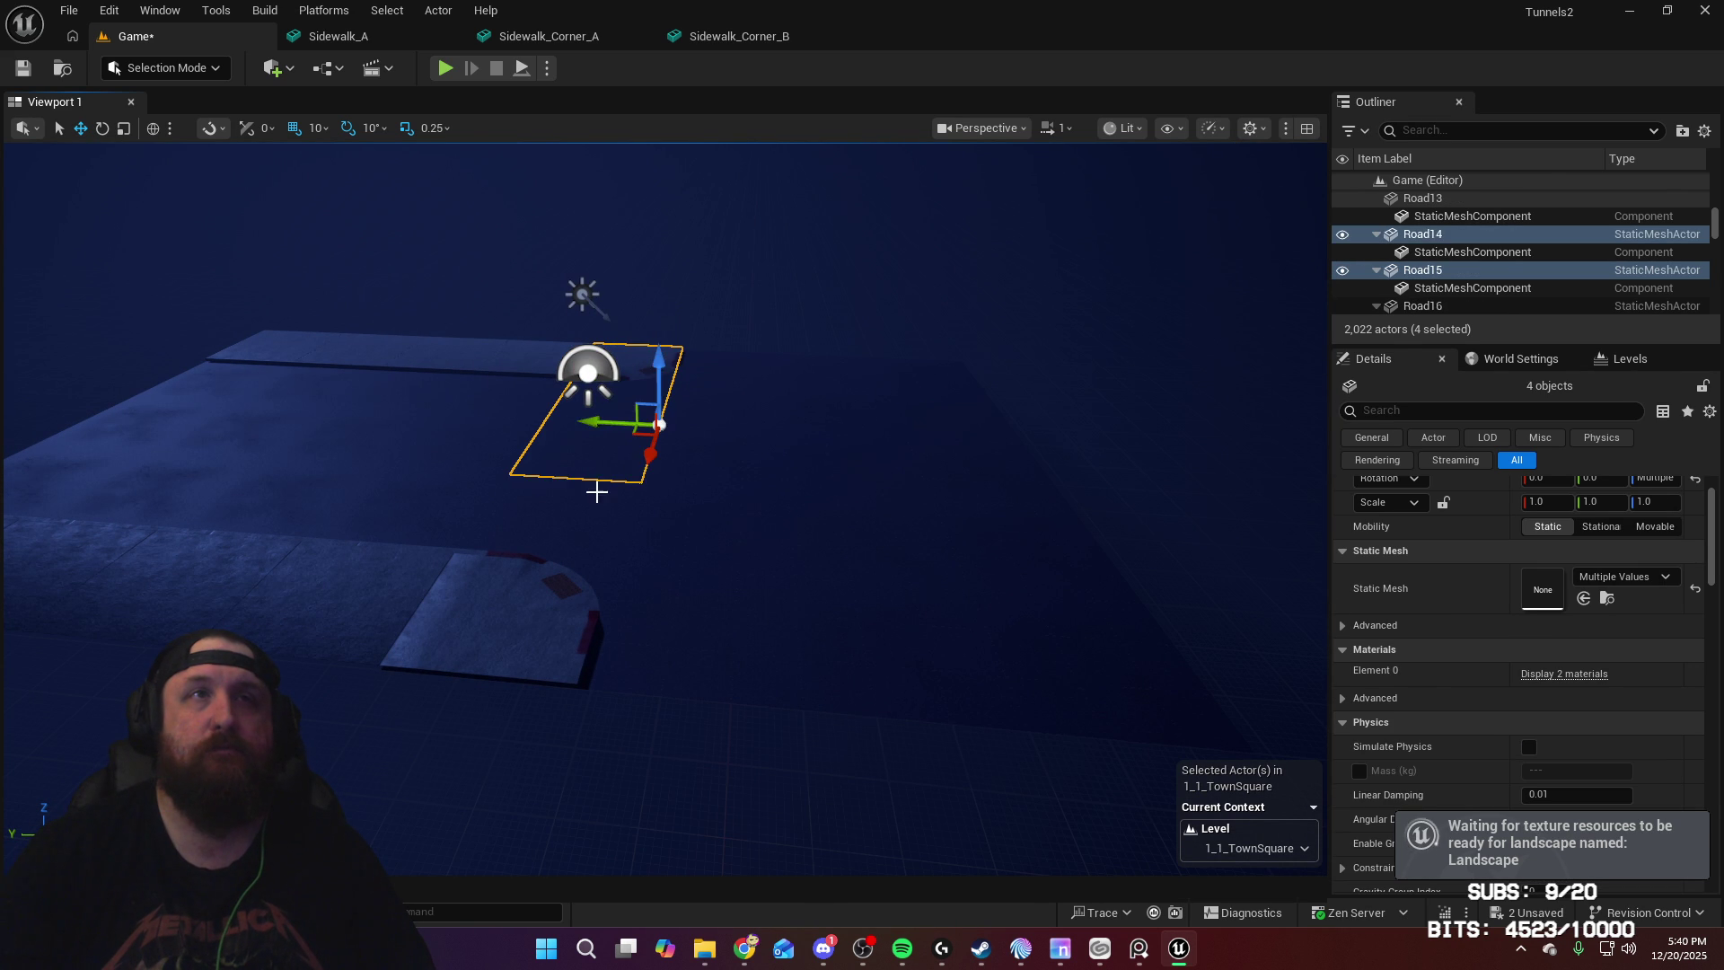
{"action": "left_click", "coordinate": [585, 524], "text": "ctrl"}
{"action": "left_click", "coordinate": [516, 618], "text": "ctrl"}
{"action": "left_click", "coordinate": [529, 607], "text": "ctrl"}
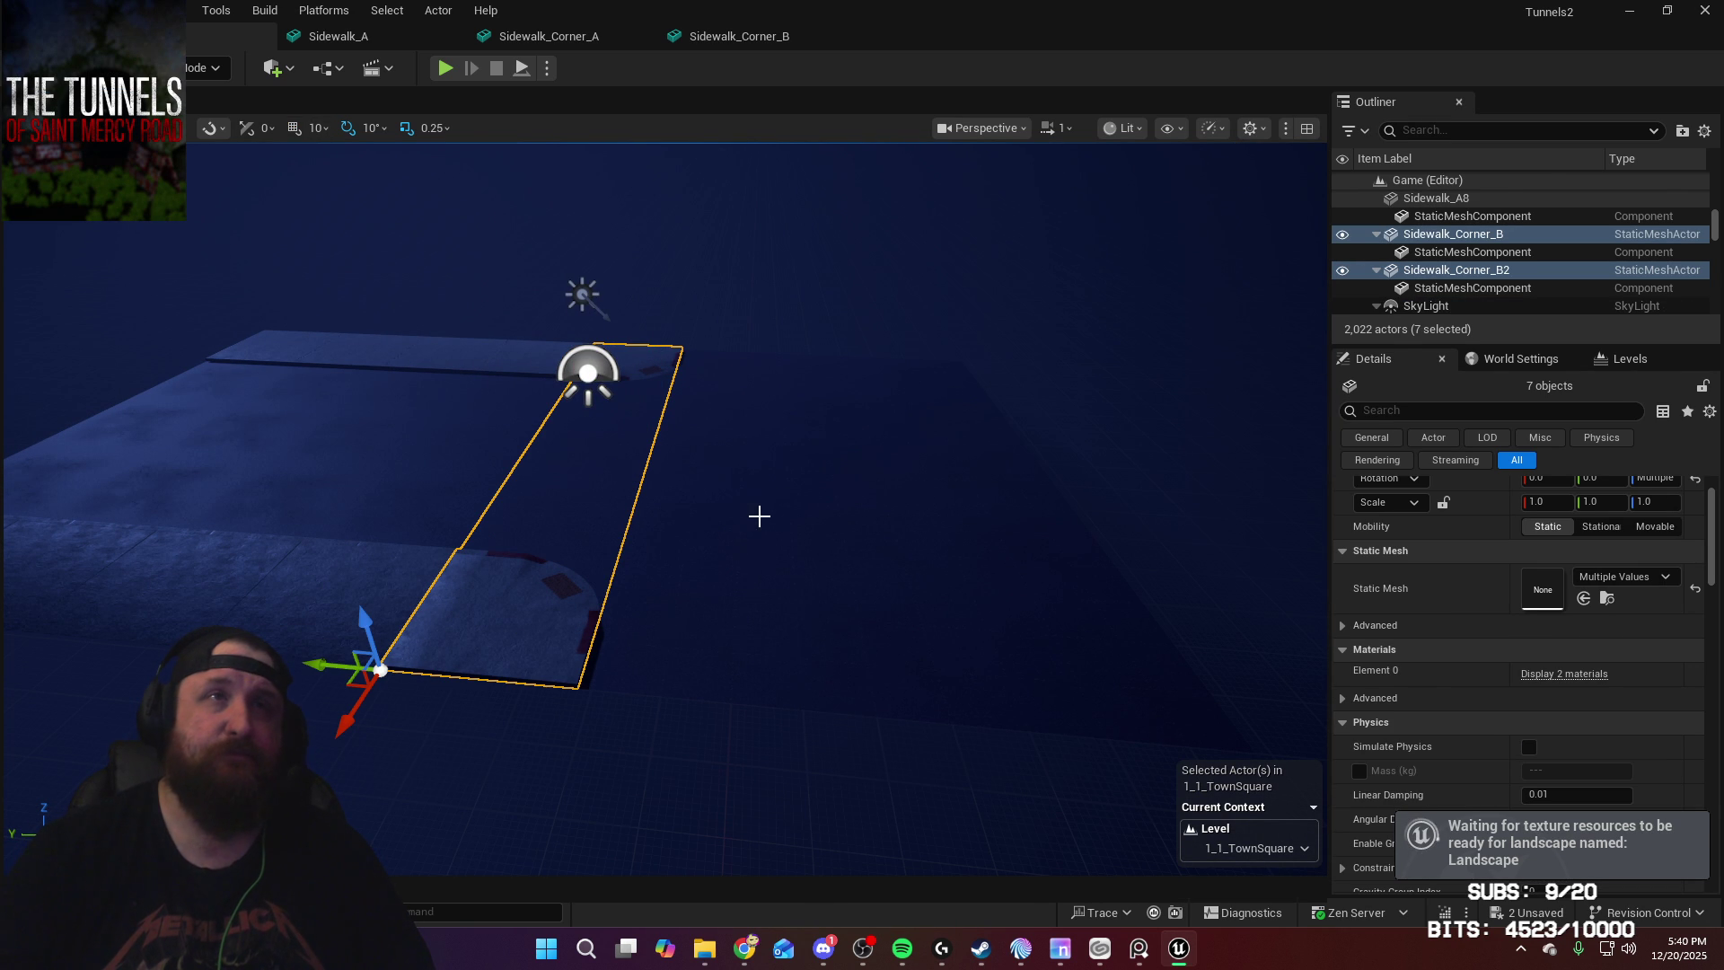
{"action": "key", "text": "ctrl+d"}
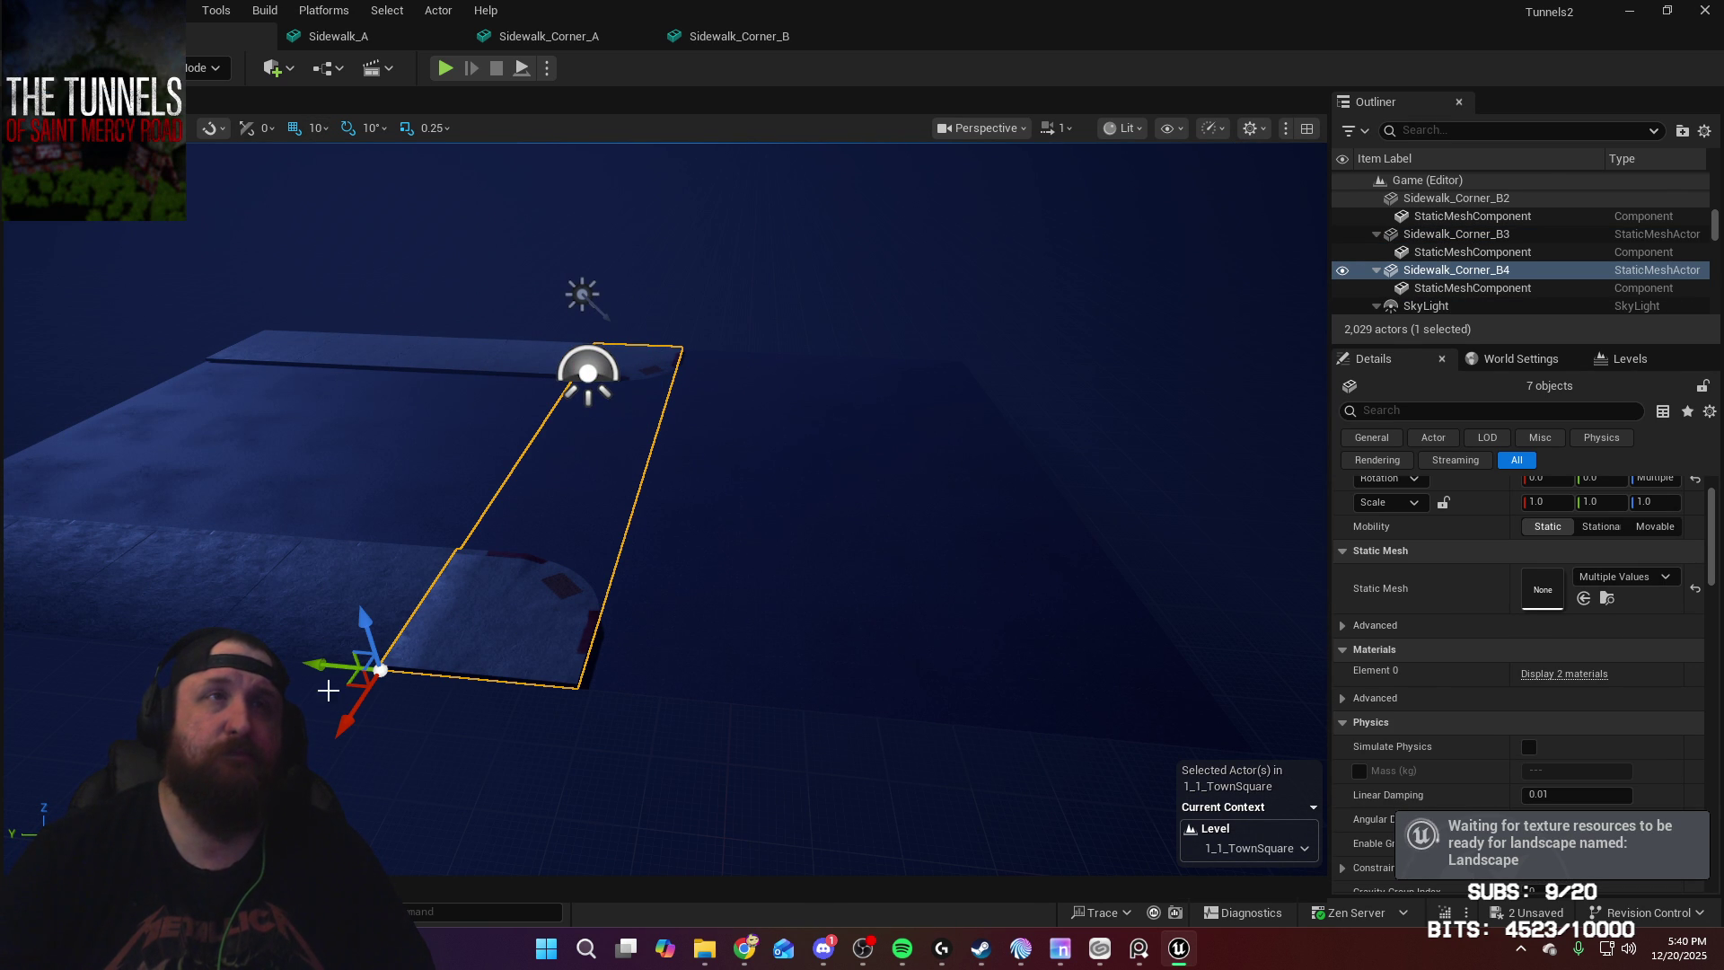
{"action": "left_click_drag", "start_coordinate": [318, 665], "coordinate": [1011, 753]}
{"action": "key", "text": "f"}
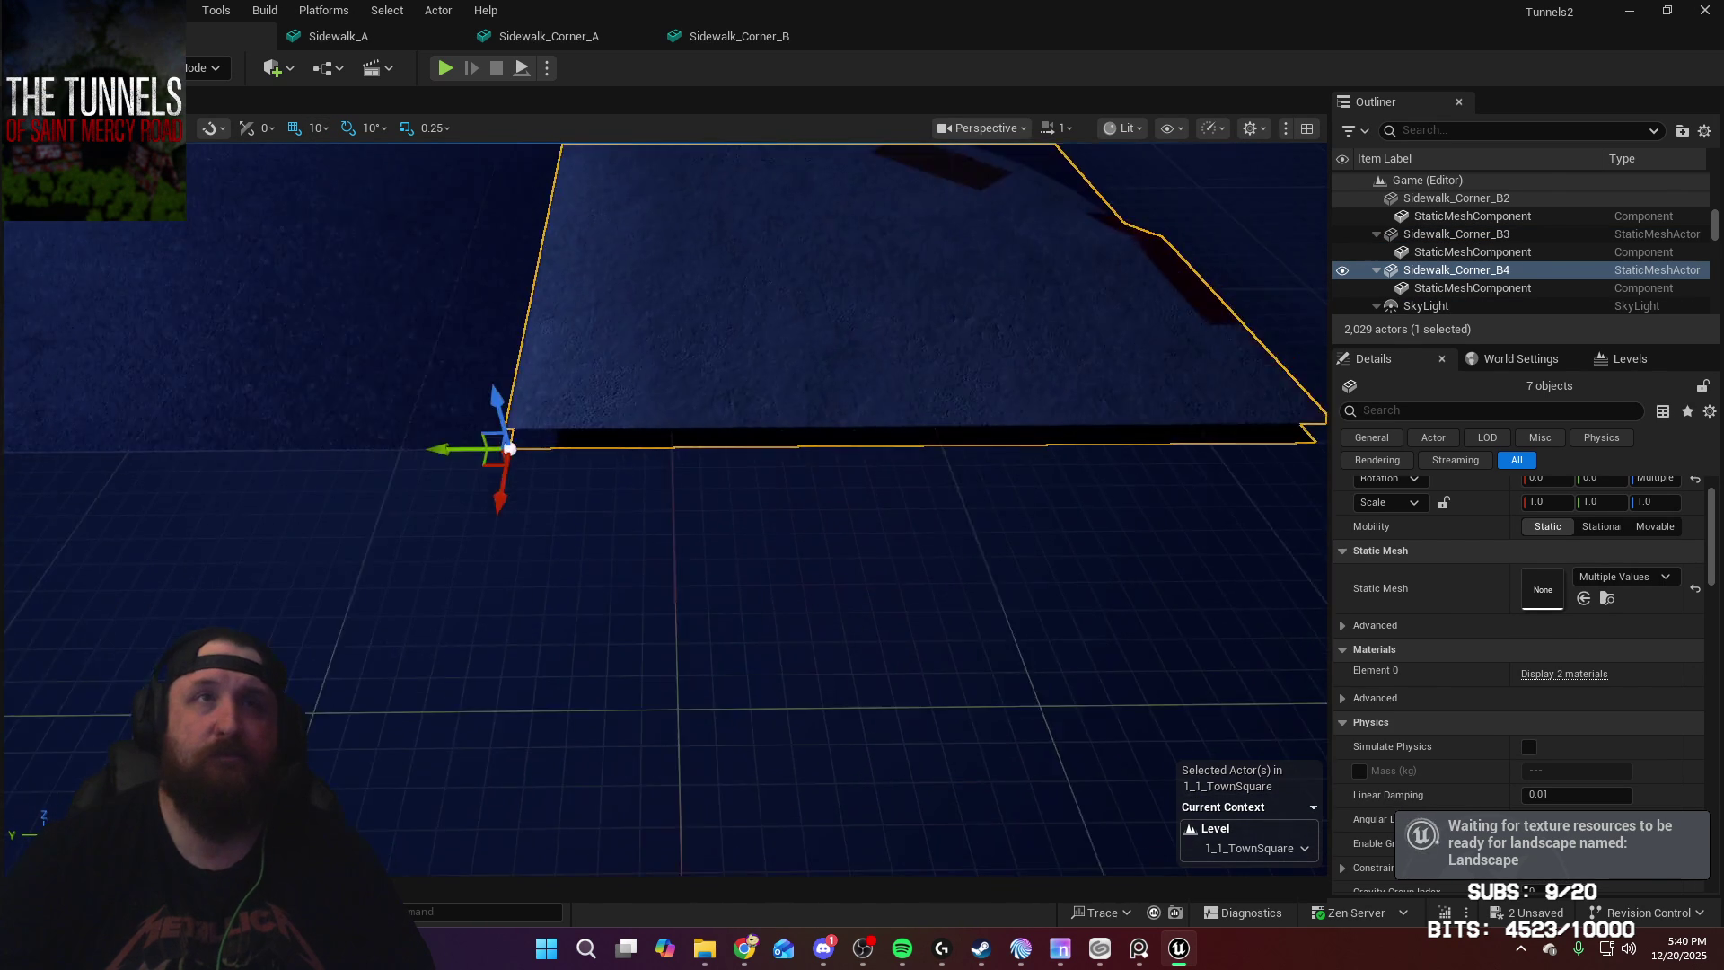
{"action": "mouse_move", "coordinate": [395, 539]}
{"action": "left_mouse_down"}
{"action": "mouse_move", "coordinate": [952, 548]}
{"action": "mouse_move", "coordinate": [757, 538]}
{"action": "left_mouse_up"}
{"action": "mouse_move", "coordinate": [757, 539]}
{"action": "right_mouse_down"}
{"action": "mouse_move", "coordinate": [808, 529]}
{"action": "mouse_move", "coordinate": [728, 539]}
{"action": "mouse_move", "coordinate": [759, 537]}
{"action": "mouse_move", "coordinate": [892, 704]}
{"action": "right_mouse_up"}
Step: Rotate Sidewalk_Corner_B4 a quarter turn and slide it into place along Y
{"action": "left_click", "coordinate": [893, 704]}
{"action": "right_click_drag", "start_coordinate": [1004, 707], "coordinate": [1004, 708]}
{"action": "right_click_drag", "start_coordinate": [715, 550], "coordinate": [716, 550]}
{"action": "key", "text": "e"}
{"action": "mouse_move", "coordinate": [733, 539]}
{"action": "left_mouse_down"}
{"action": "mouse_move", "coordinate": [683, 525]}
{"action": "mouse_move", "coordinate": [831, 584]}
{"action": "mouse_move", "coordinate": [773, 510]}
{"action": "left_mouse_up"}
{"action": "key", "text": "w"}
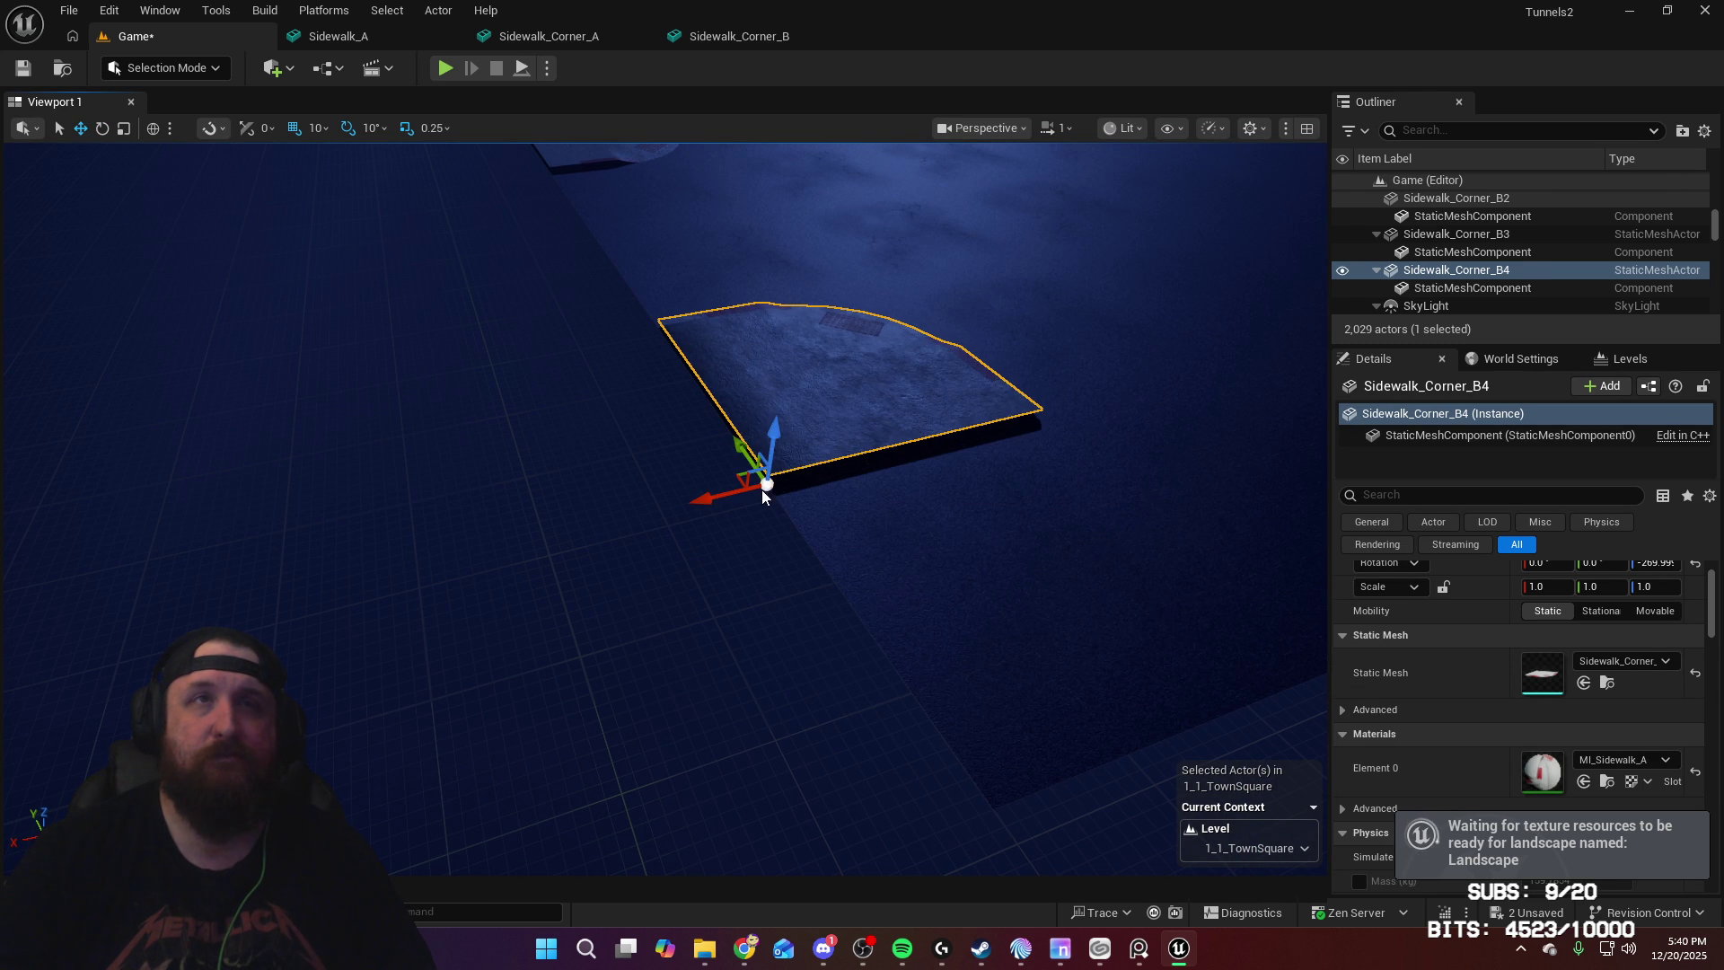
{"action": "left_click_drag", "start_coordinate": [732, 441], "coordinate": [924, 692]}
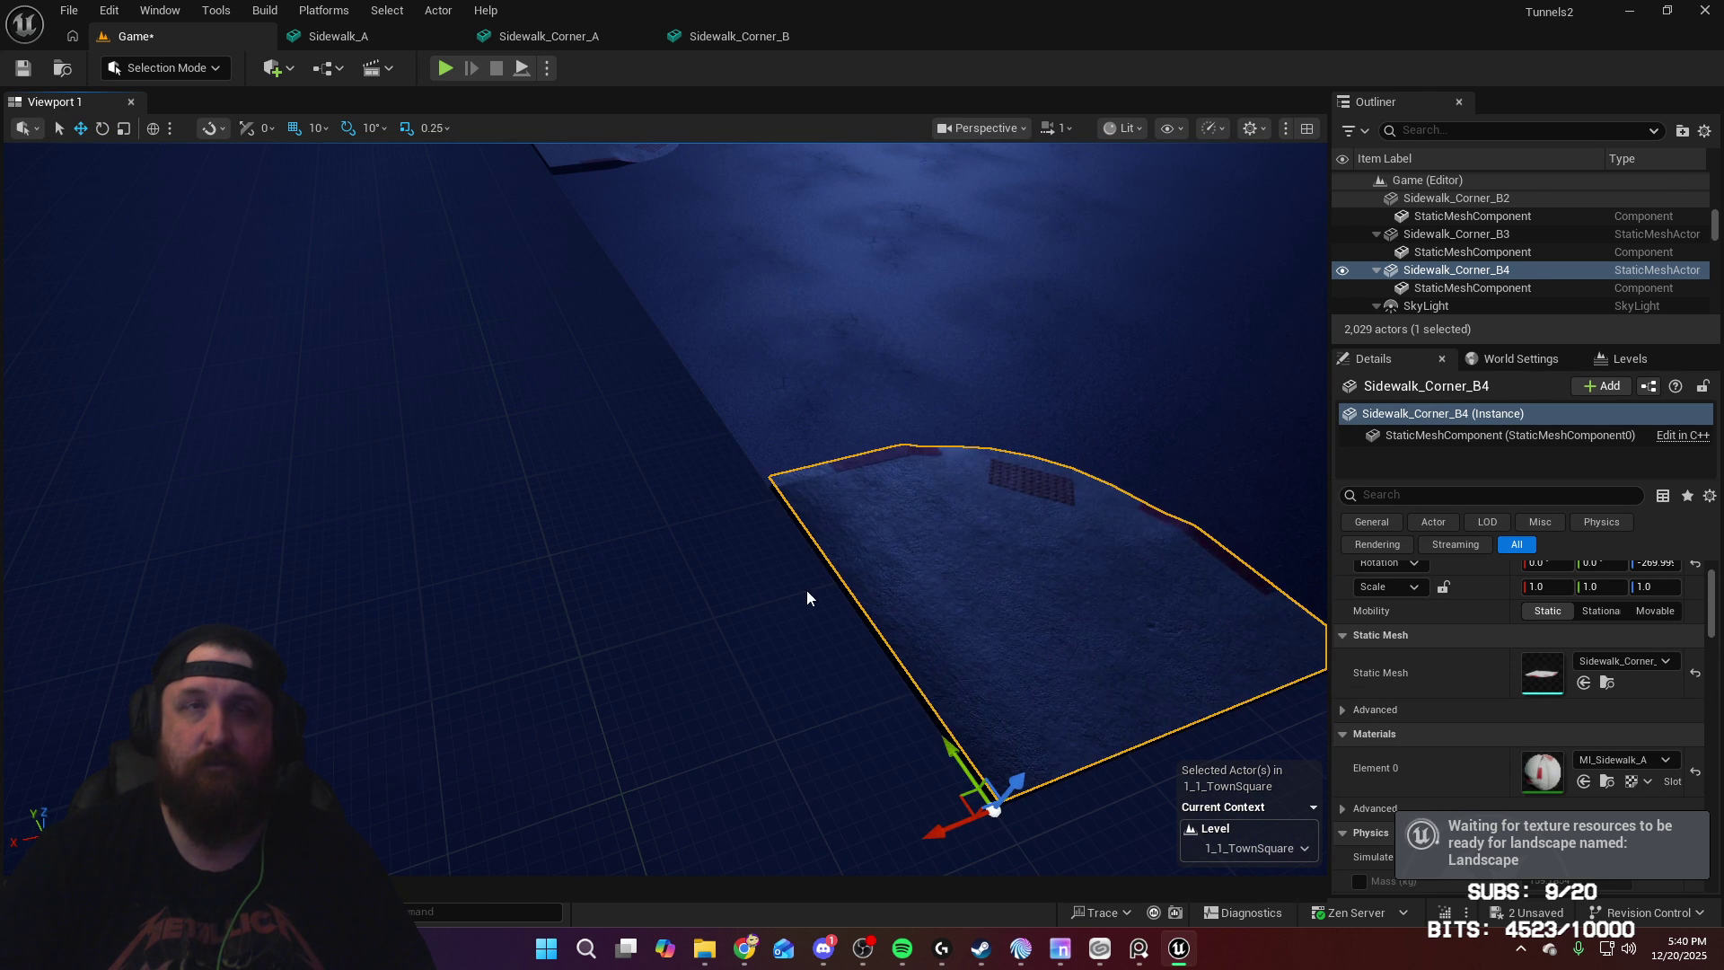
{"action": "right_click_drag", "start_coordinate": [924, 692], "coordinate": [924, 692]}
{"action": "right_click_drag", "start_coordinate": [812, 662], "coordinate": [812, 662]}
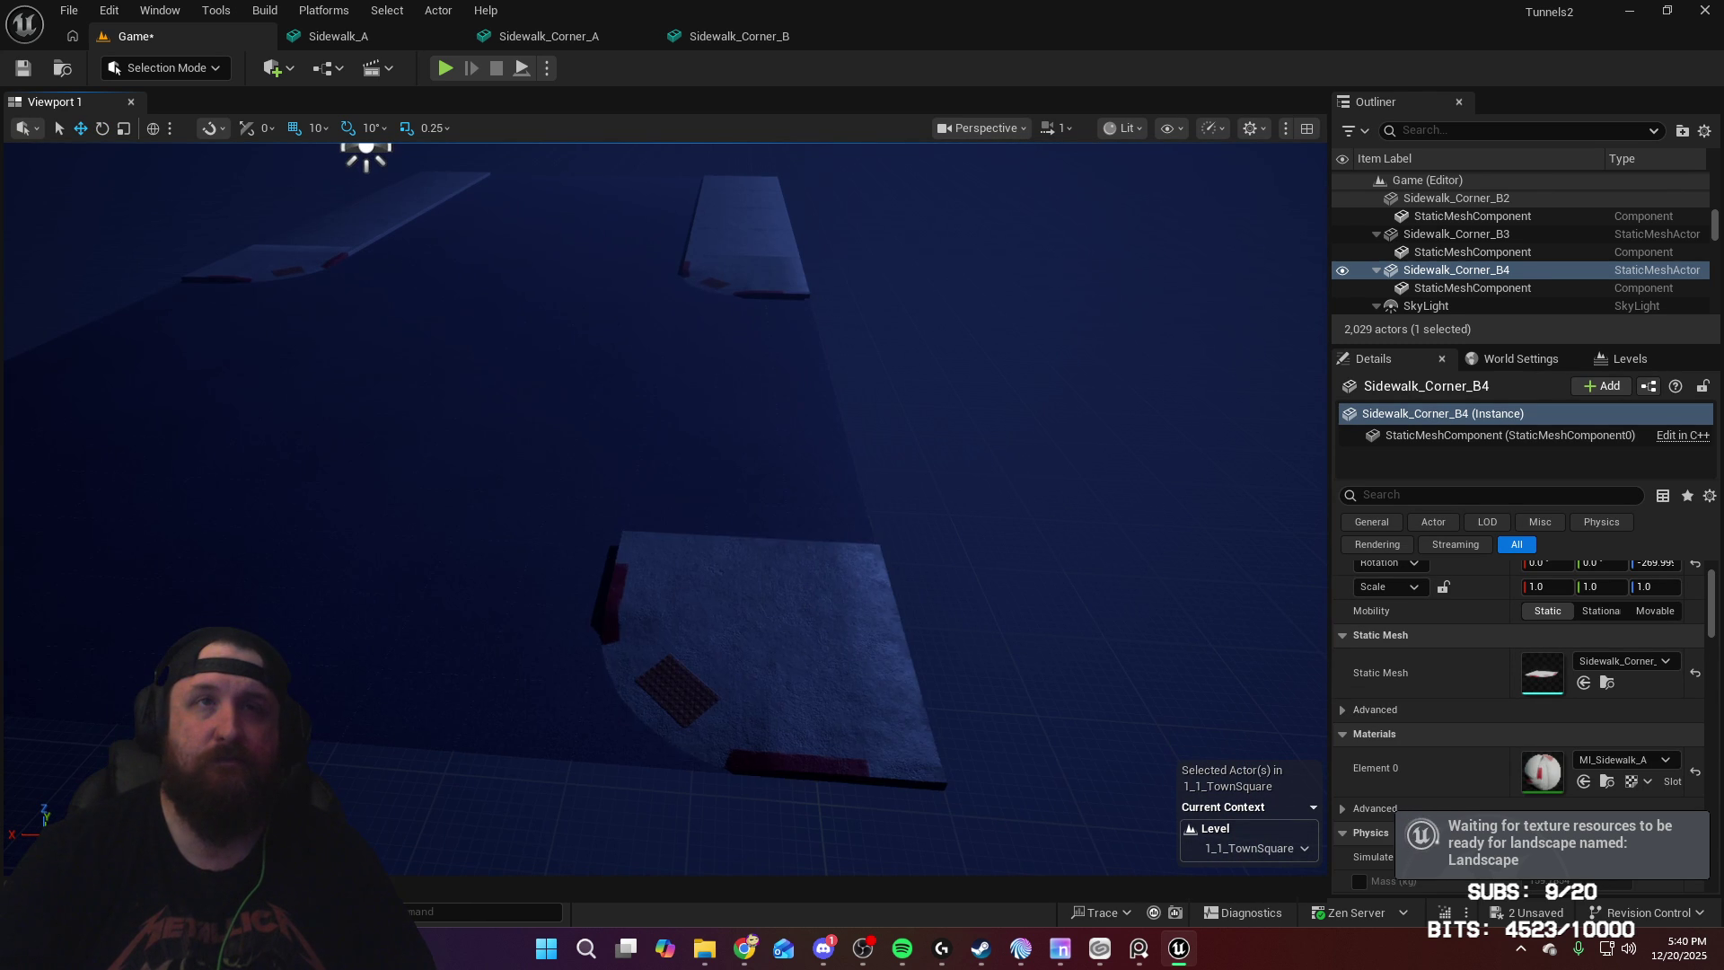
Step: Rotate Sidewalk_Corner_B3 90 degrees and move it into position beside Road37
{"action": "left_click", "coordinate": [848, 700]}
{"action": "left_click_drag", "start_coordinate": [858, 612], "coordinate": [772, 629]}
{"action": "key", "text": "w"}
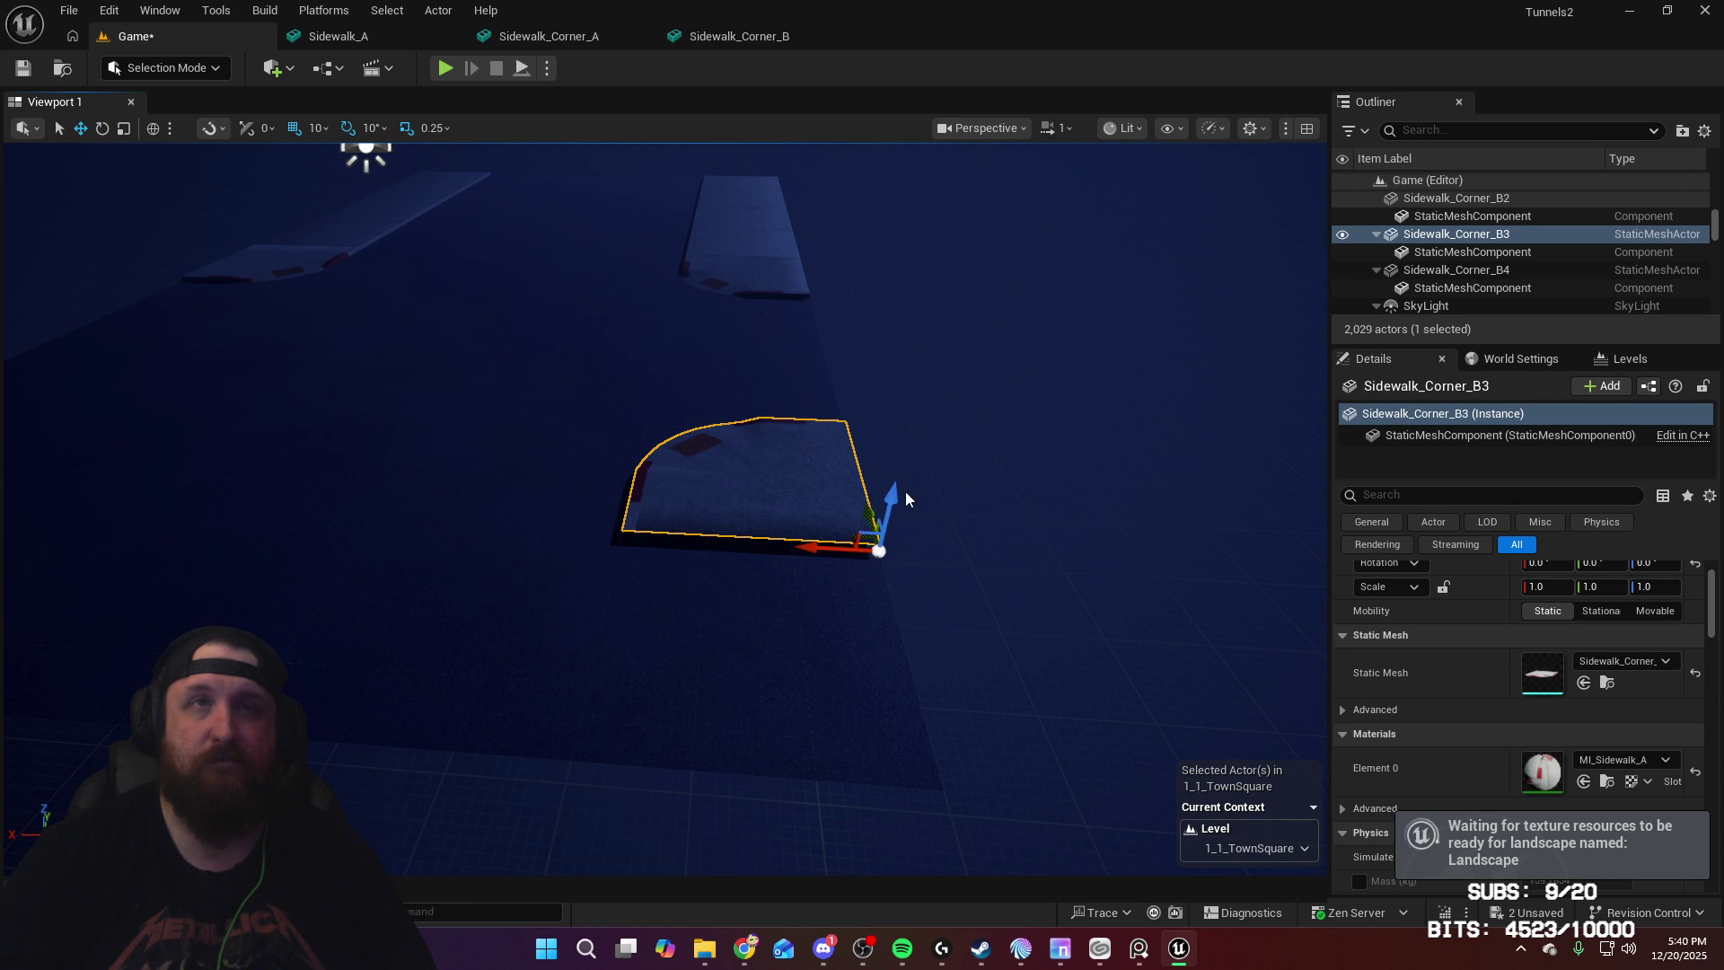
{"action": "left_click_drag", "start_coordinate": [869, 500], "coordinate": [905, 684]}
{"action": "mouse_move", "coordinate": [905, 685]}
{"action": "right_mouse_down"}
{"action": "mouse_move", "coordinate": [907, 701]}
{"action": "mouse_move", "coordinate": [809, 705]}
{"action": "mouse_move", "coordinate": [813, 790]}
{"action": "mouse_move", "coordinate": [828, 682]}
{"action": "mouse_move", "coordinate": [889, 710]}
{"action": "mouse_move", "coordinate": [782, 754]}
{"action": "mouse_move", "coordinate": [563, 613]}
{"action": "right_mouse_up"}
Step: Select the first road slabs of the twelve-slab road section
{"action": "left_click", "coordinate": [485, 622]}
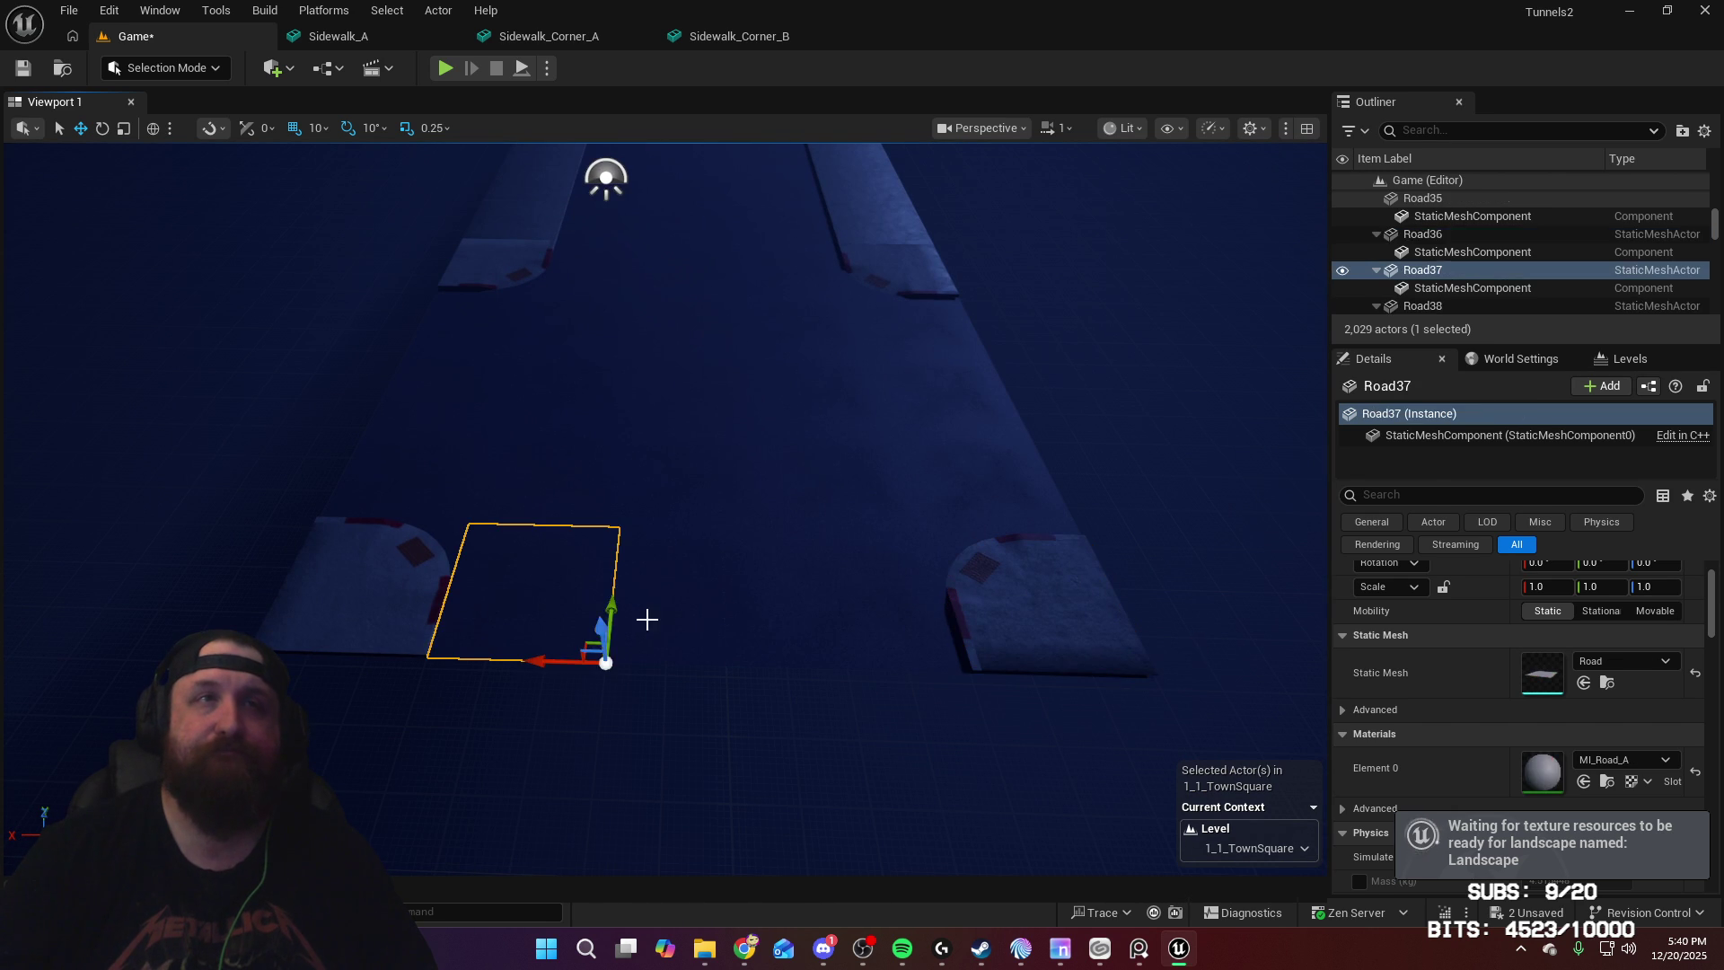
{"action": "left_click", "coordinate": [736, 624], "text": "ctrl"}
{"action": "left_click", "coordinate": [857, 627], "text": "ctrl"}
{"action": "right_click_drag", "start_coordinate": [857, 626], "coordinate": [696, 669]}
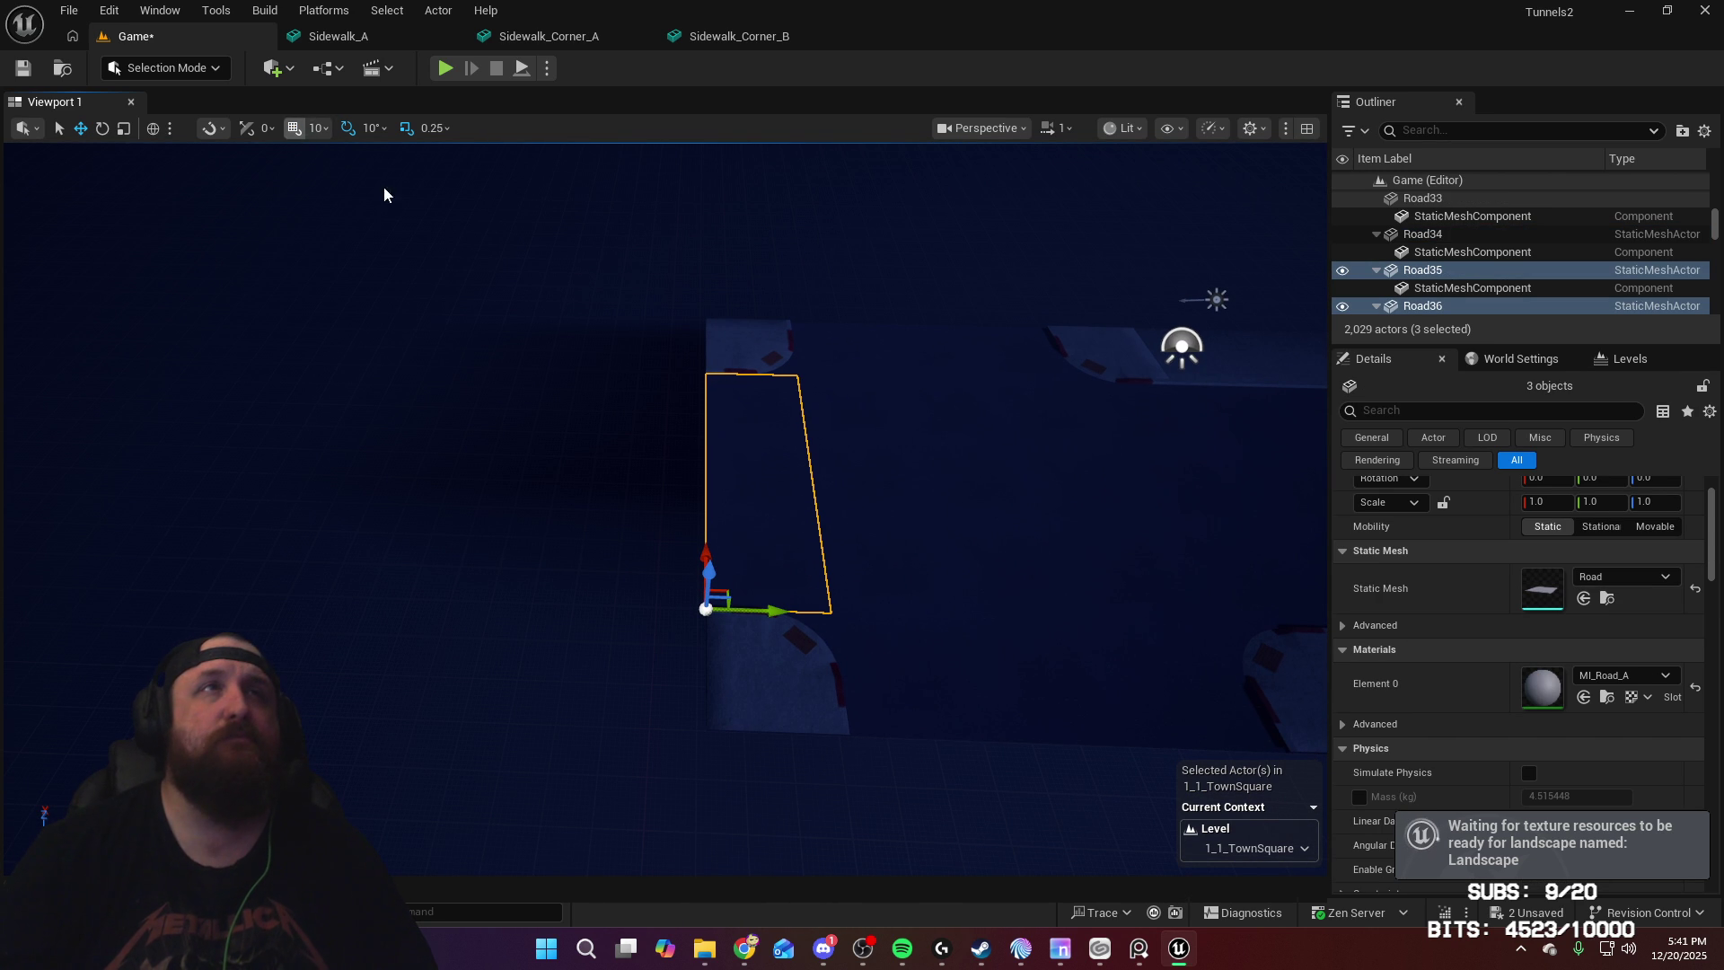
{"action": "left_click", "coordinate": [834, 406], "text": "ctrl"}
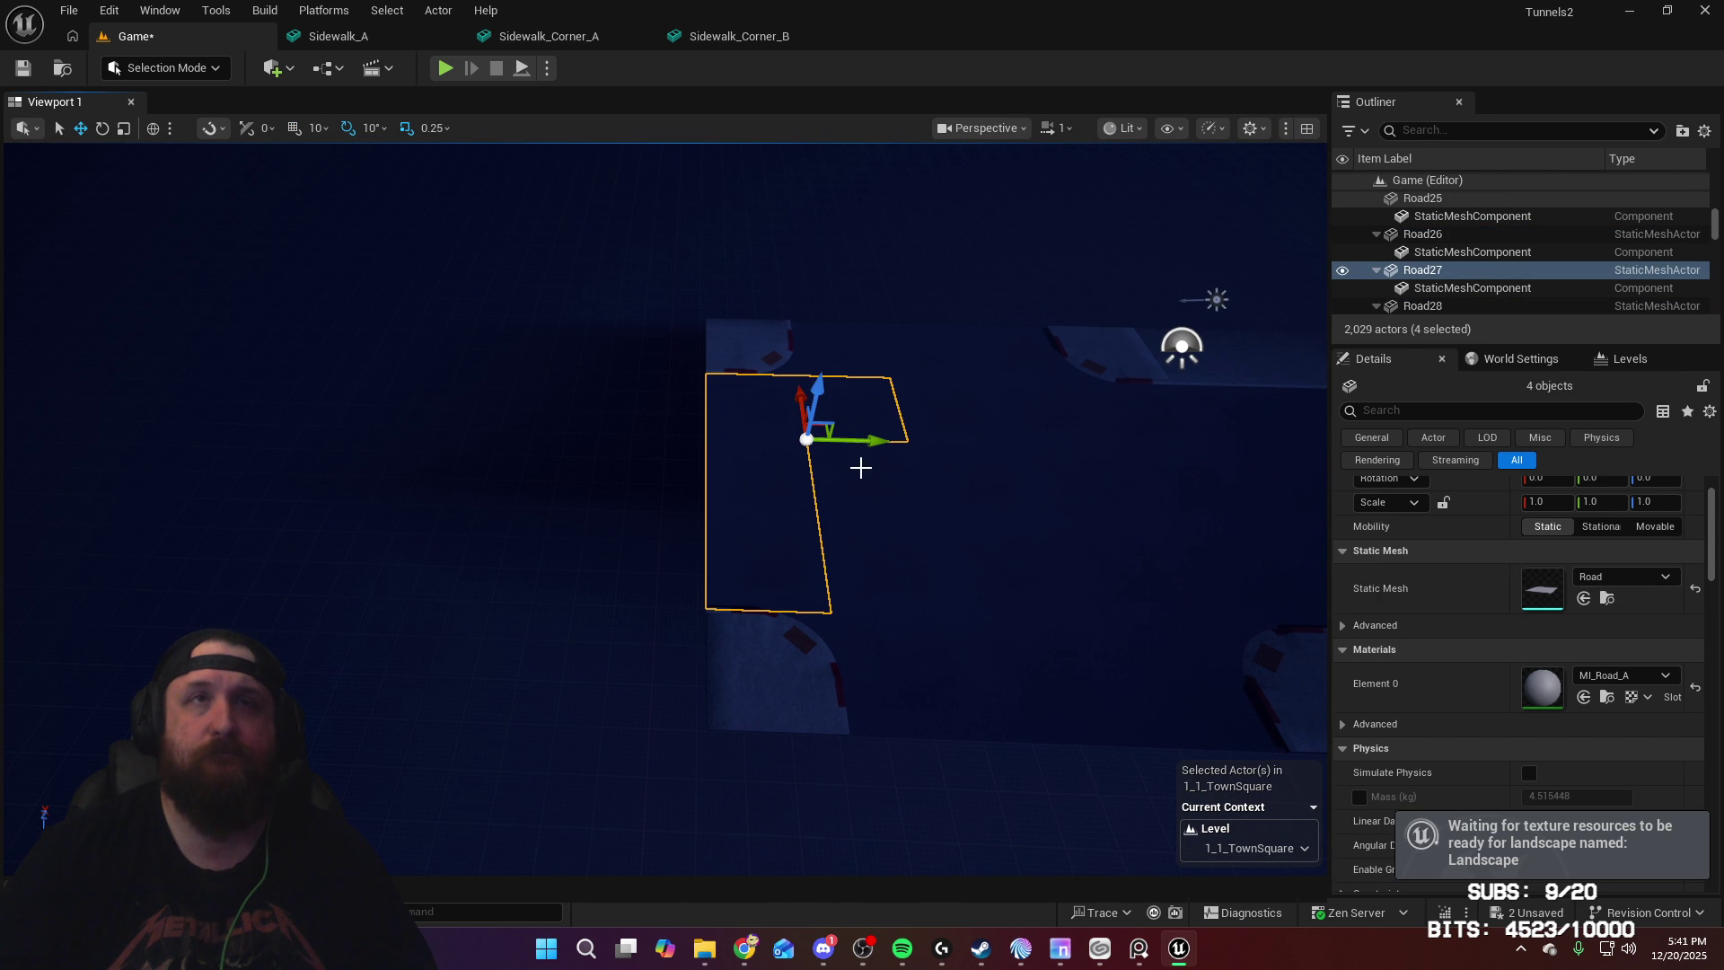
{"action": "left_click", "coordinate": [862, 470], "text": "ctrl"}
{"action": "left_click", "coordinate": [879, 565], "text": "ctrl"}
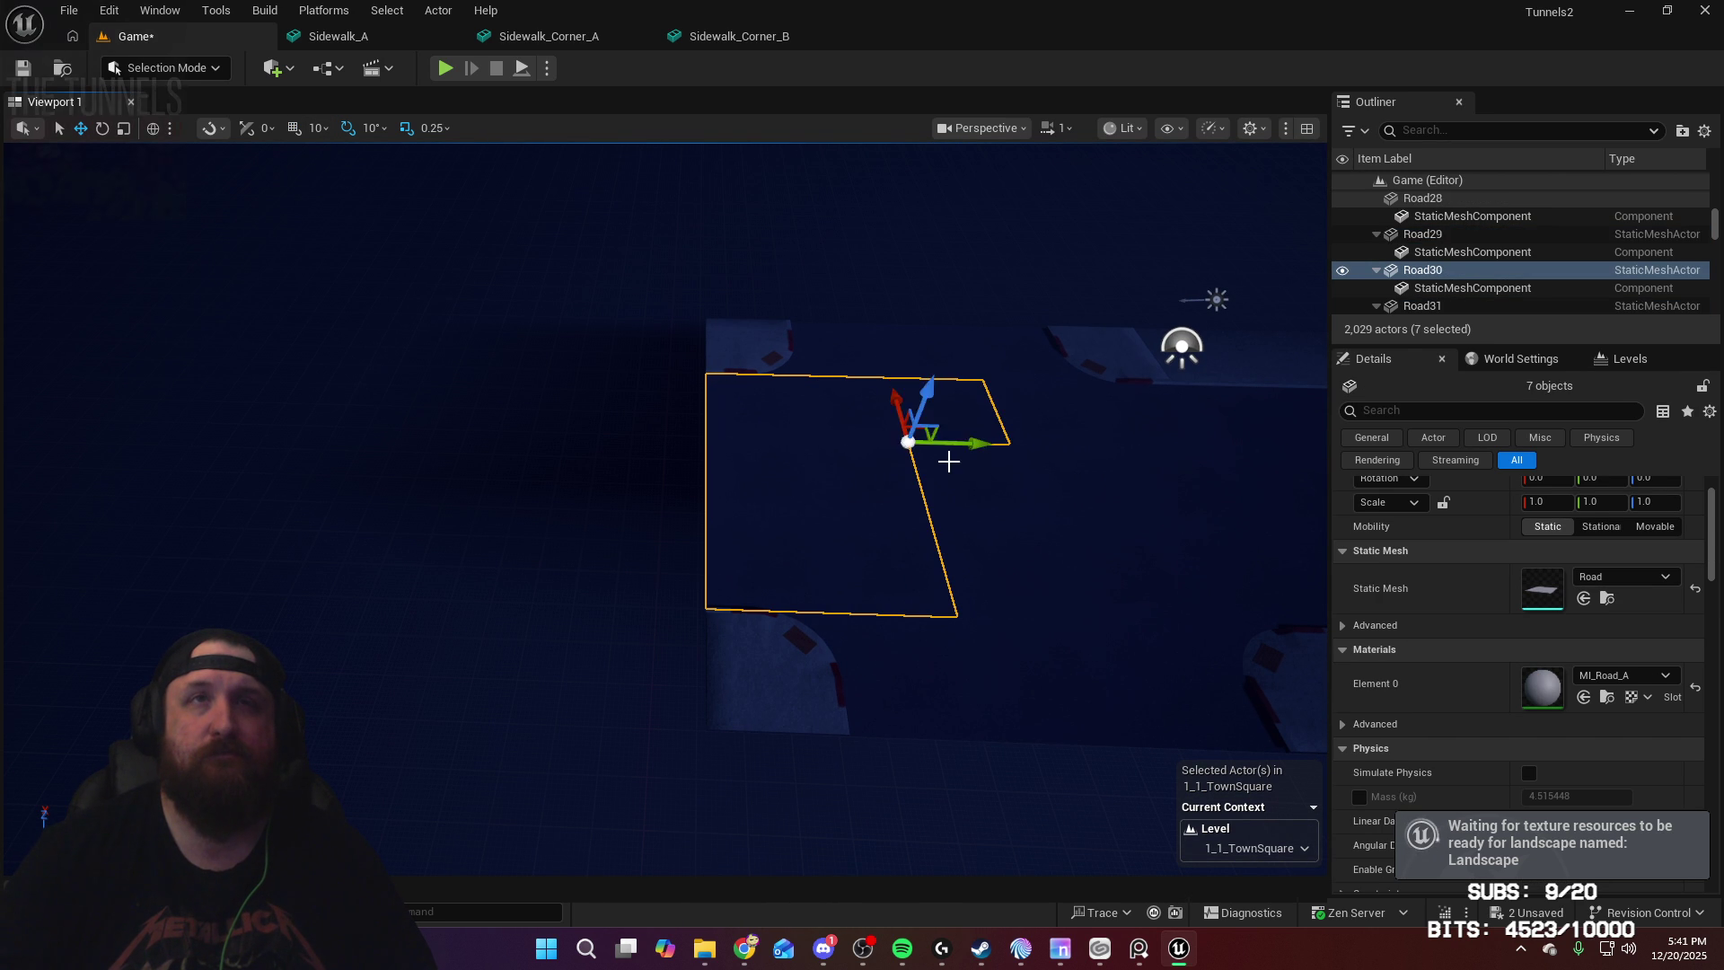
{"action": "left_click", "coordinate": [985, 524], "text": "ctrl"}
{"action": "left_click", "coordinate": [989, 569], "text": "ctrl"}
Step: Finish selecting the twelve slabs and slide their copies along Y to continue the road
{"action": "right_click_drag", "start_coordinate": [989, 569], "coordinate": [952, 579]}
{"action": "right_click_drag", "start_coordinate": [822, 466], "coordinate": [828, 464]}
{"action": "left_click", "coordinate": [759, 442], "text": "ctrl"}
{"action": "left_click", "coordinate": [778, 512], "text": "ctrl"}
{"action": "left_click", "coordinate": [792, 588], "text": "ctrl"}
{"action": "right_click_drag", "start_coordinate": [792, 588], "coordinate": [763, 597]}
{"action": "right_click_drag", "start_coordinate": [761, 414], "coordinate": [760, 414]}
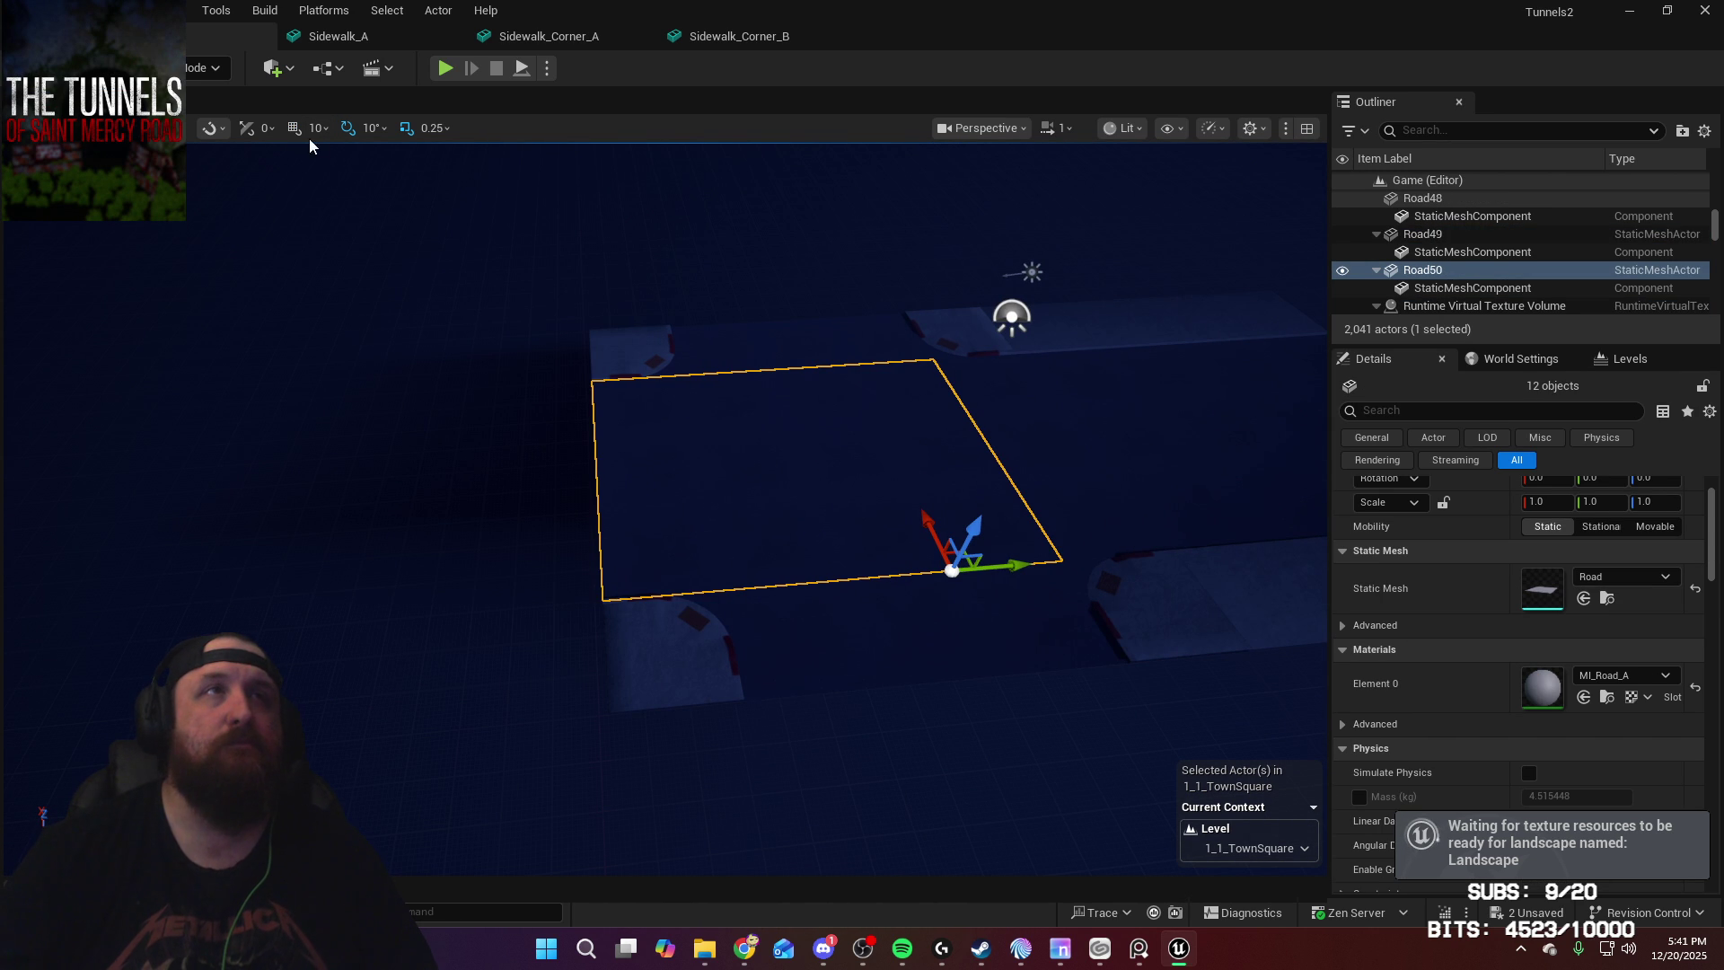
{"action": "left_click_drag", "start_coordinate": [1024, 564], "coordinate": [537, 593]}
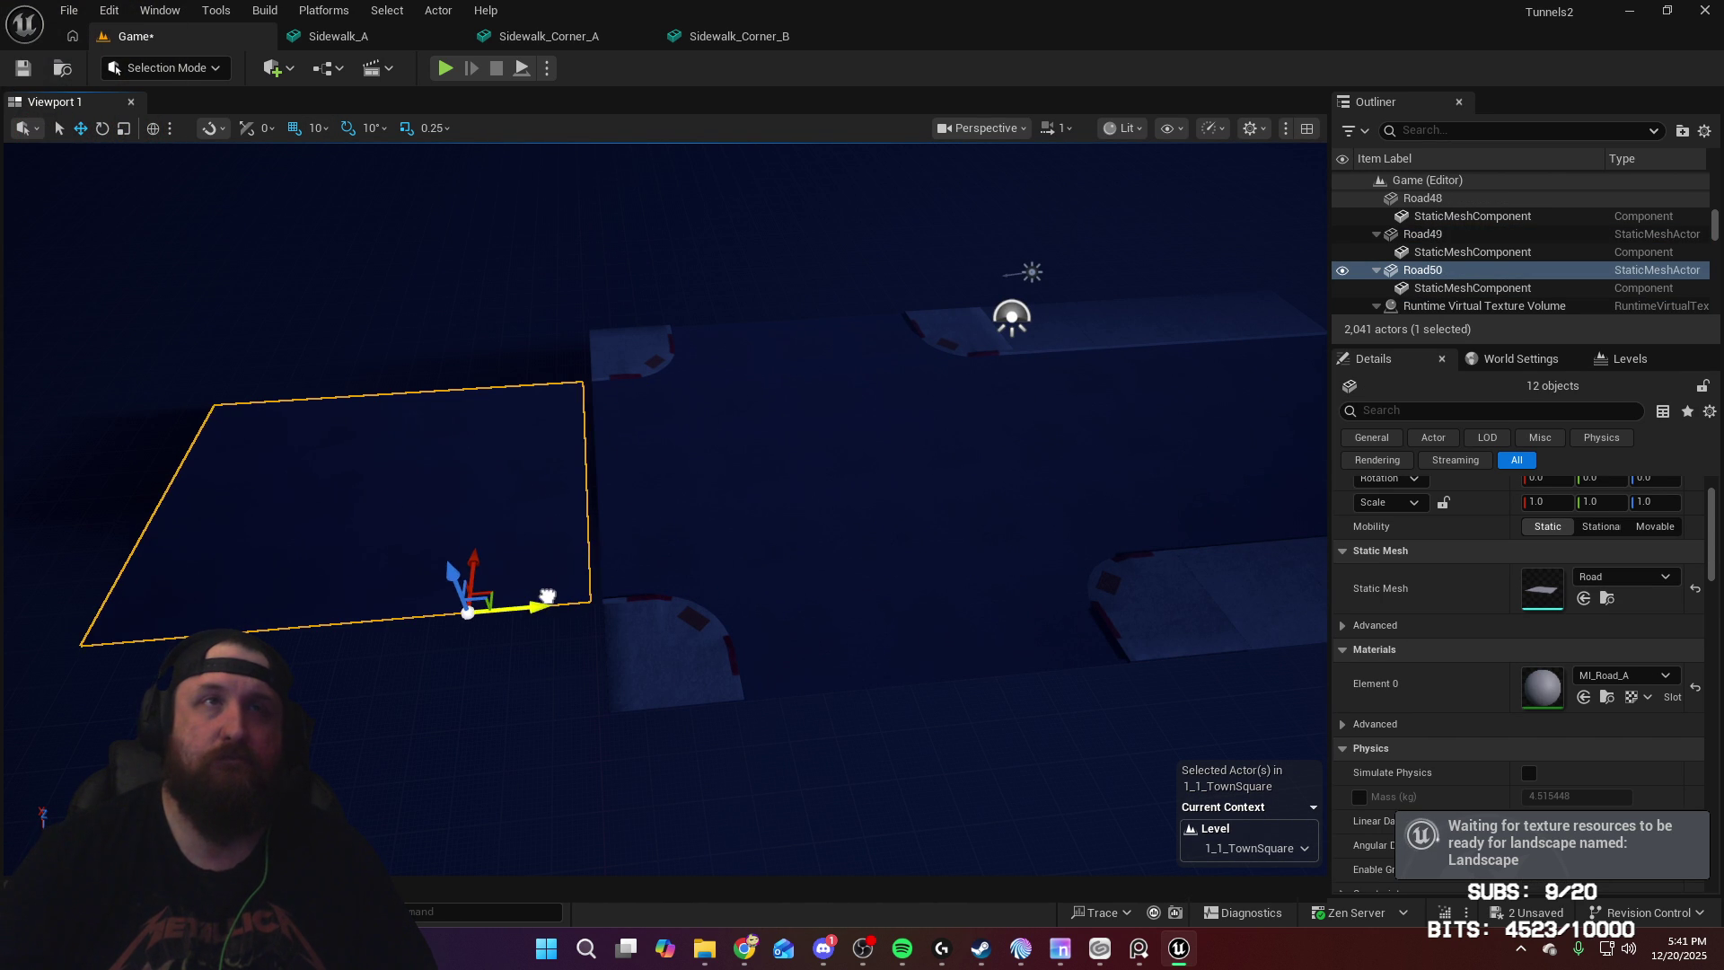
{"action": "right_click_drag", "start_coordinate": [657, 606], "coordinate": [452, 581]}
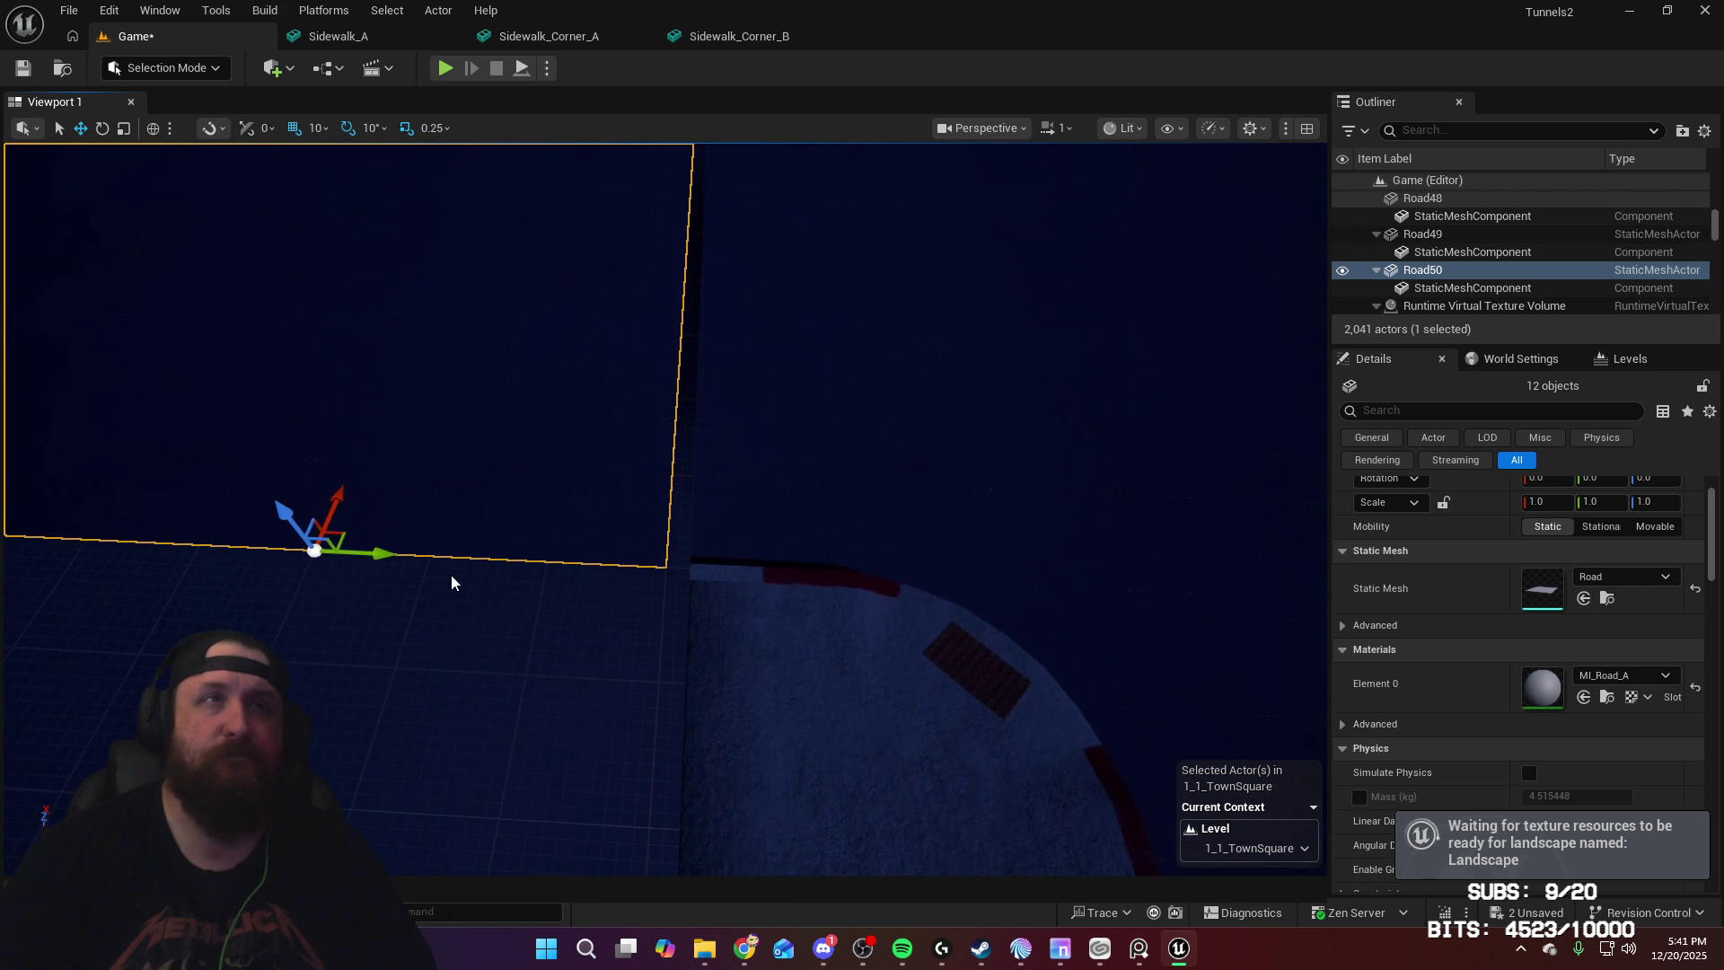
{"action": "right_click_drag", "start_coordinate": [842, 525], "coordinate": [925, 543]}
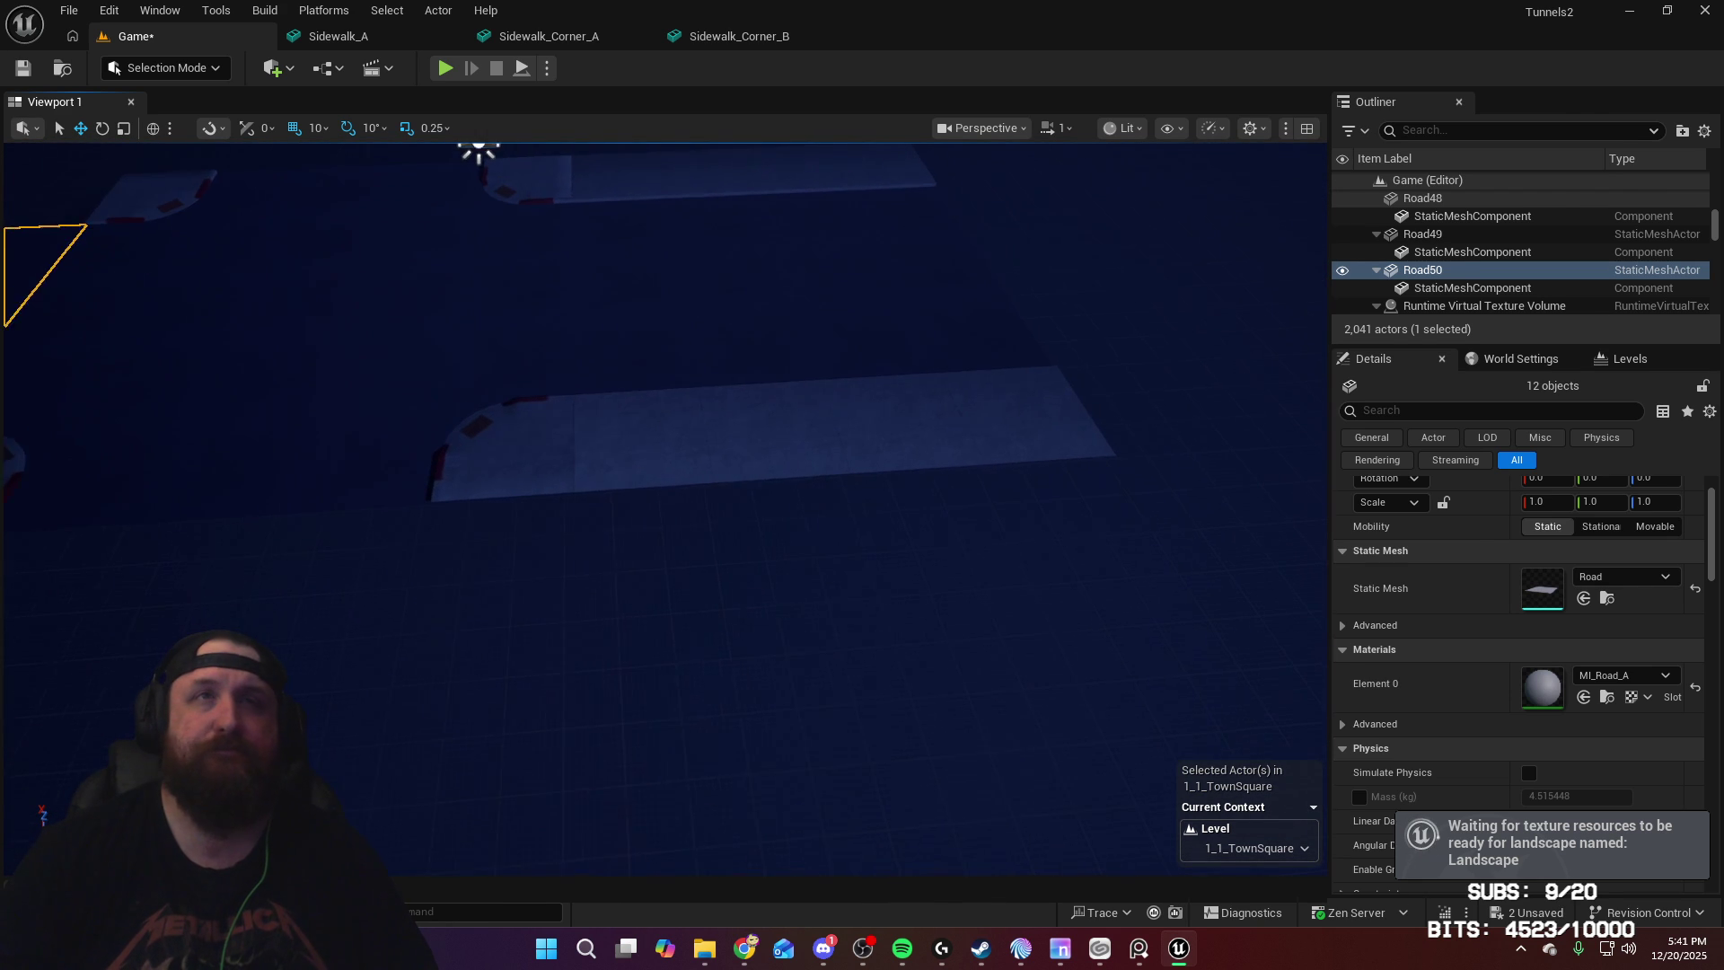
{"action": "left_click", "coordinate": [682, 436]}
Step: Duplicate the eight Sidewalk_A slabs and move the copies along X beside the new road
{"action": "left_click", "coordinate": [809, 431], "text": "ctrl"}
{"action": "left_click", "coordinate": [925, 422], "text": "ctrl"}
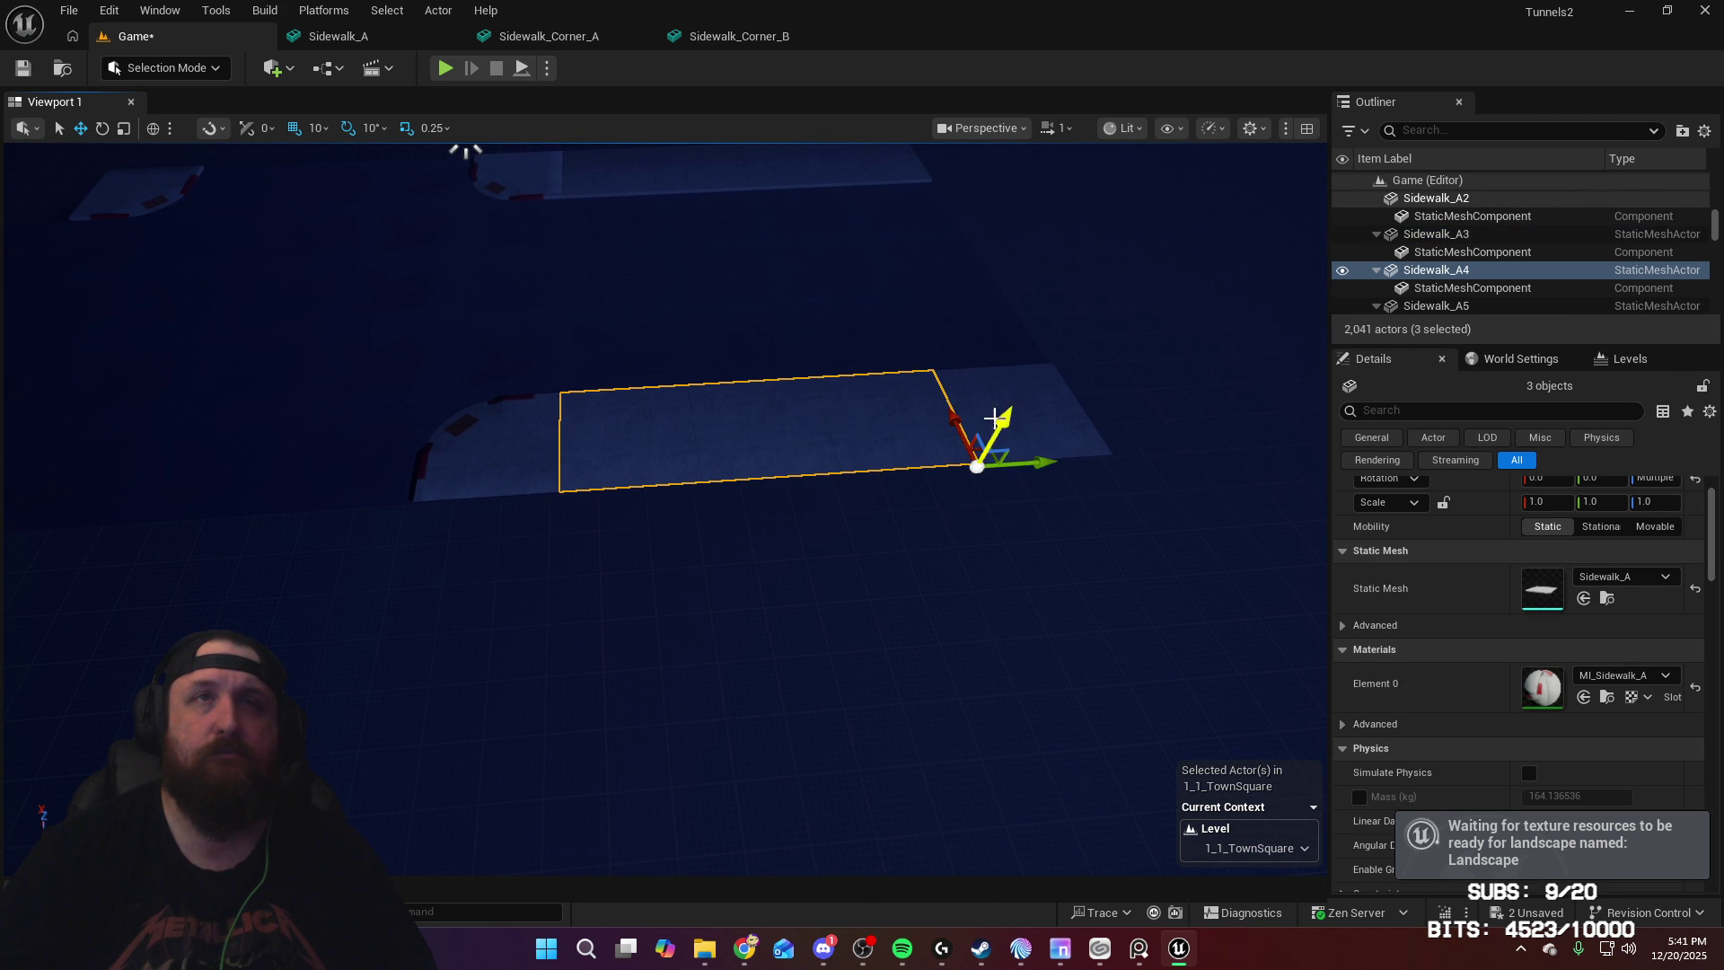
{"action": "left_click", "coordinate": [1056, 412], "text": "ctrl"}
{"action": "right_click_drag", "start_coordinate": [1010, 399], "coordinate": [908, 363]}
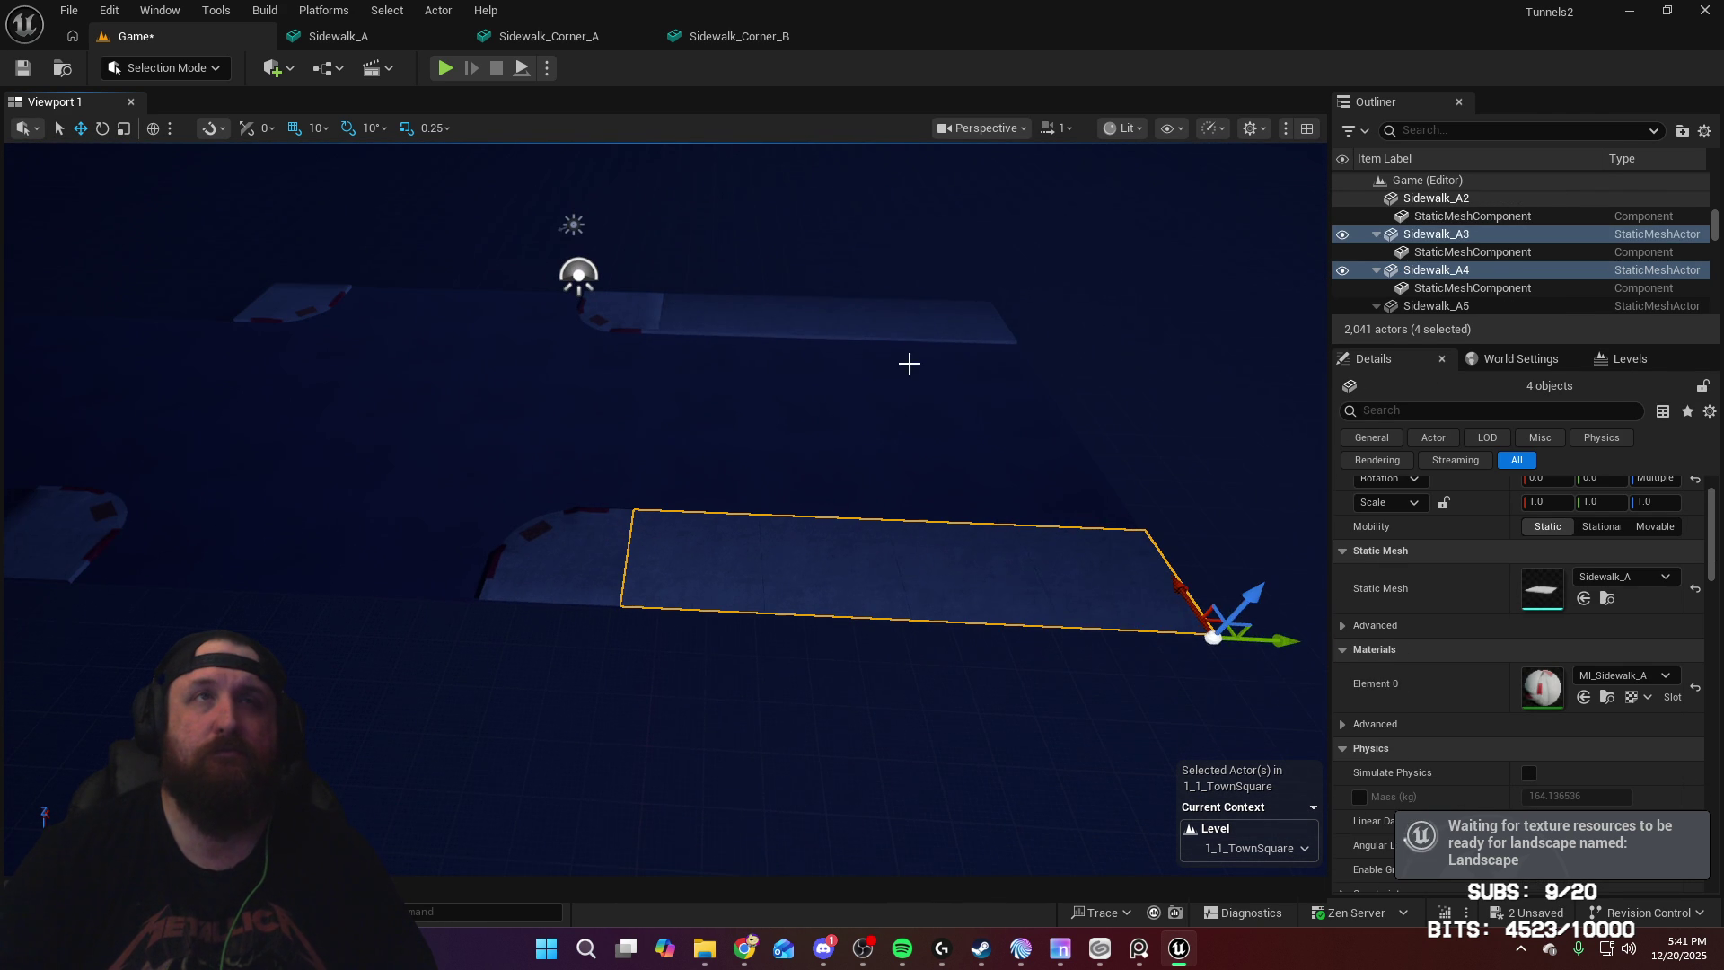
{"action": "left_click", "coordinate": [716, 327], "text": "ctrl"}
{"action": "left_click", "coordinate": [781, 315], "text": "ctrl"}
{"action": "left_click", "coordinate": [866, 331], "text": "ctrl"}
{"action": "left_click", "coordinate": [962, 332], "text": "ctrl"}
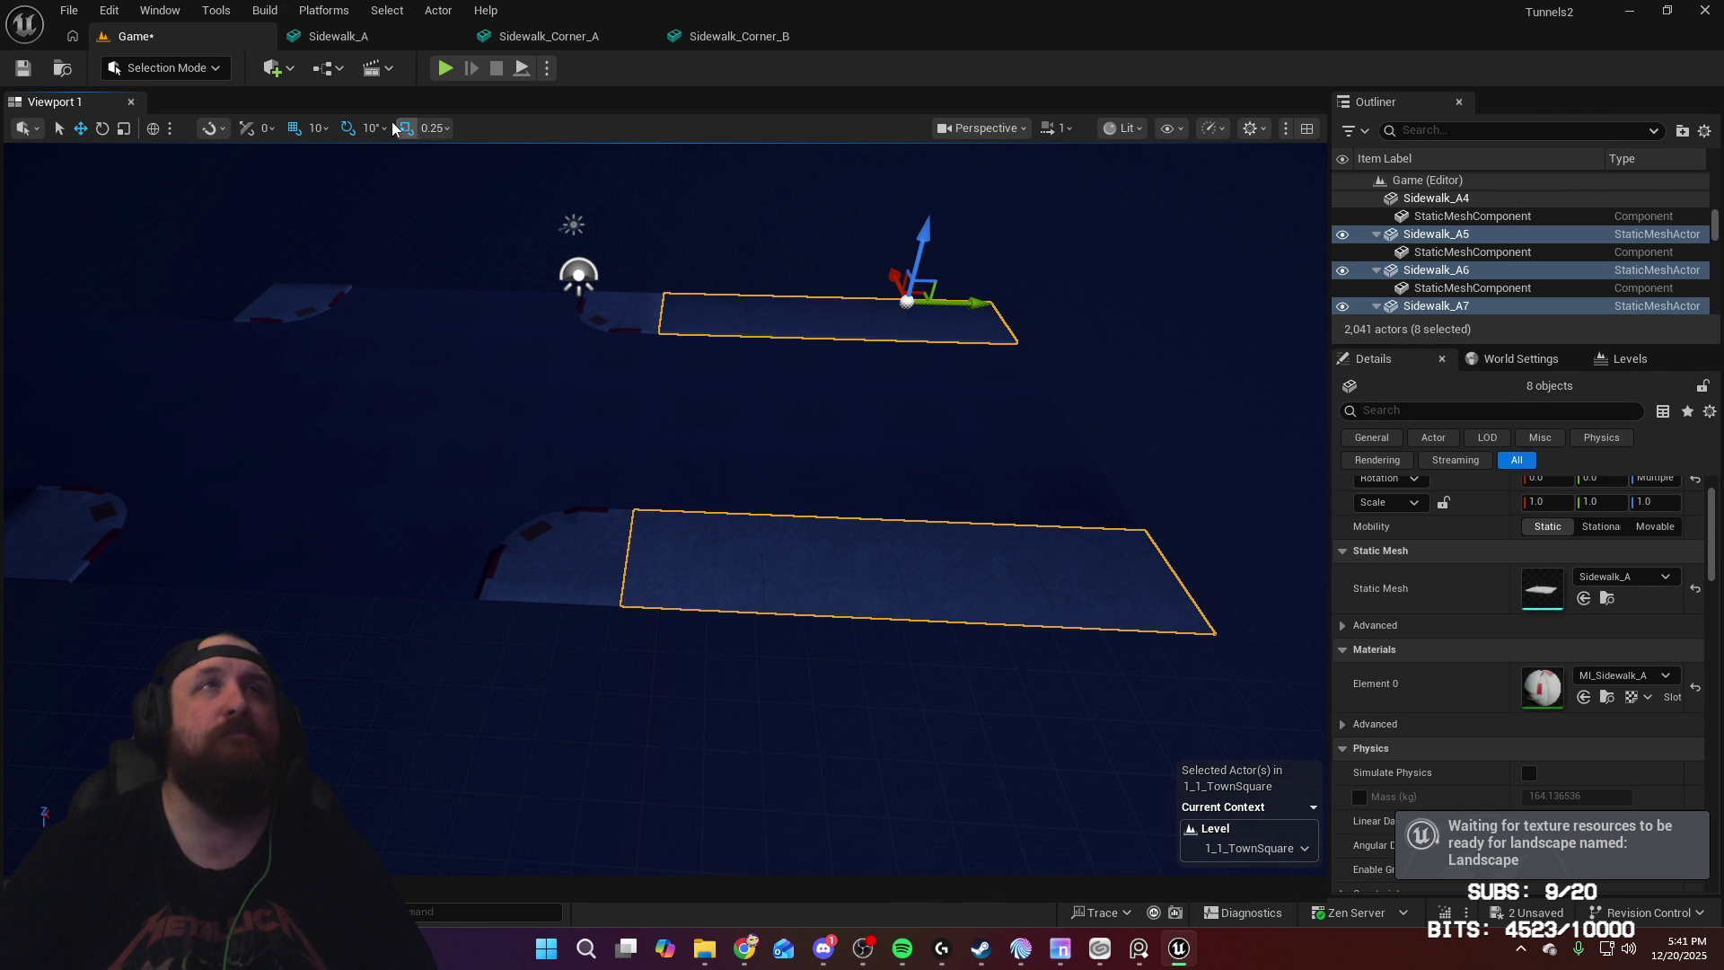
{"action": "key", "text": "ctrl+d"}
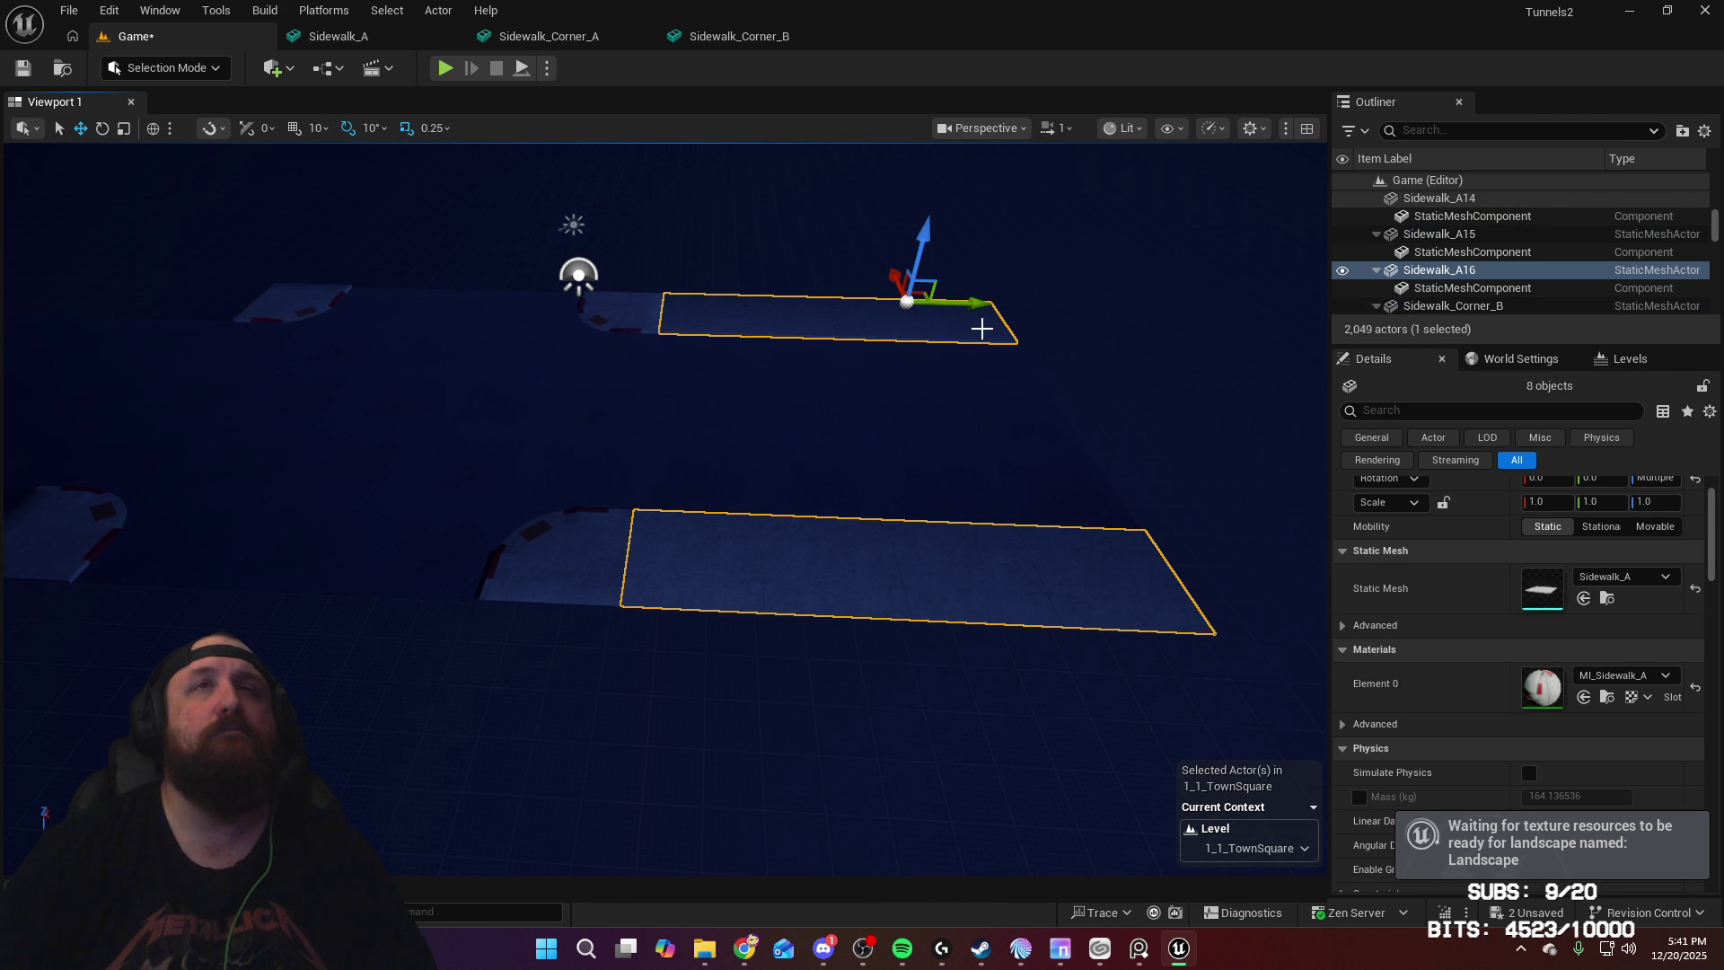
{"action": "mouse_move", "coordinate": [982, 299]}
{"action": "left_mouse_down"}
{"action": "mouse_move", "coordinate": [454, 285]}
{"action": "mouse_move", "coordinate": [346, 254]}
{"action": "mouse_move", "coordinate": [620, 260]}
{"action": "mouse_move", "coordinate": [629, 297]}
{"action": "mouse_move", "coordinate": [710, 279]}
{"action": "mouse_move", "coordinate": [495, 295]}
{"action": "mouse_move", "coordinate": [523, 299]}
{"action": "left_mouse_up"}
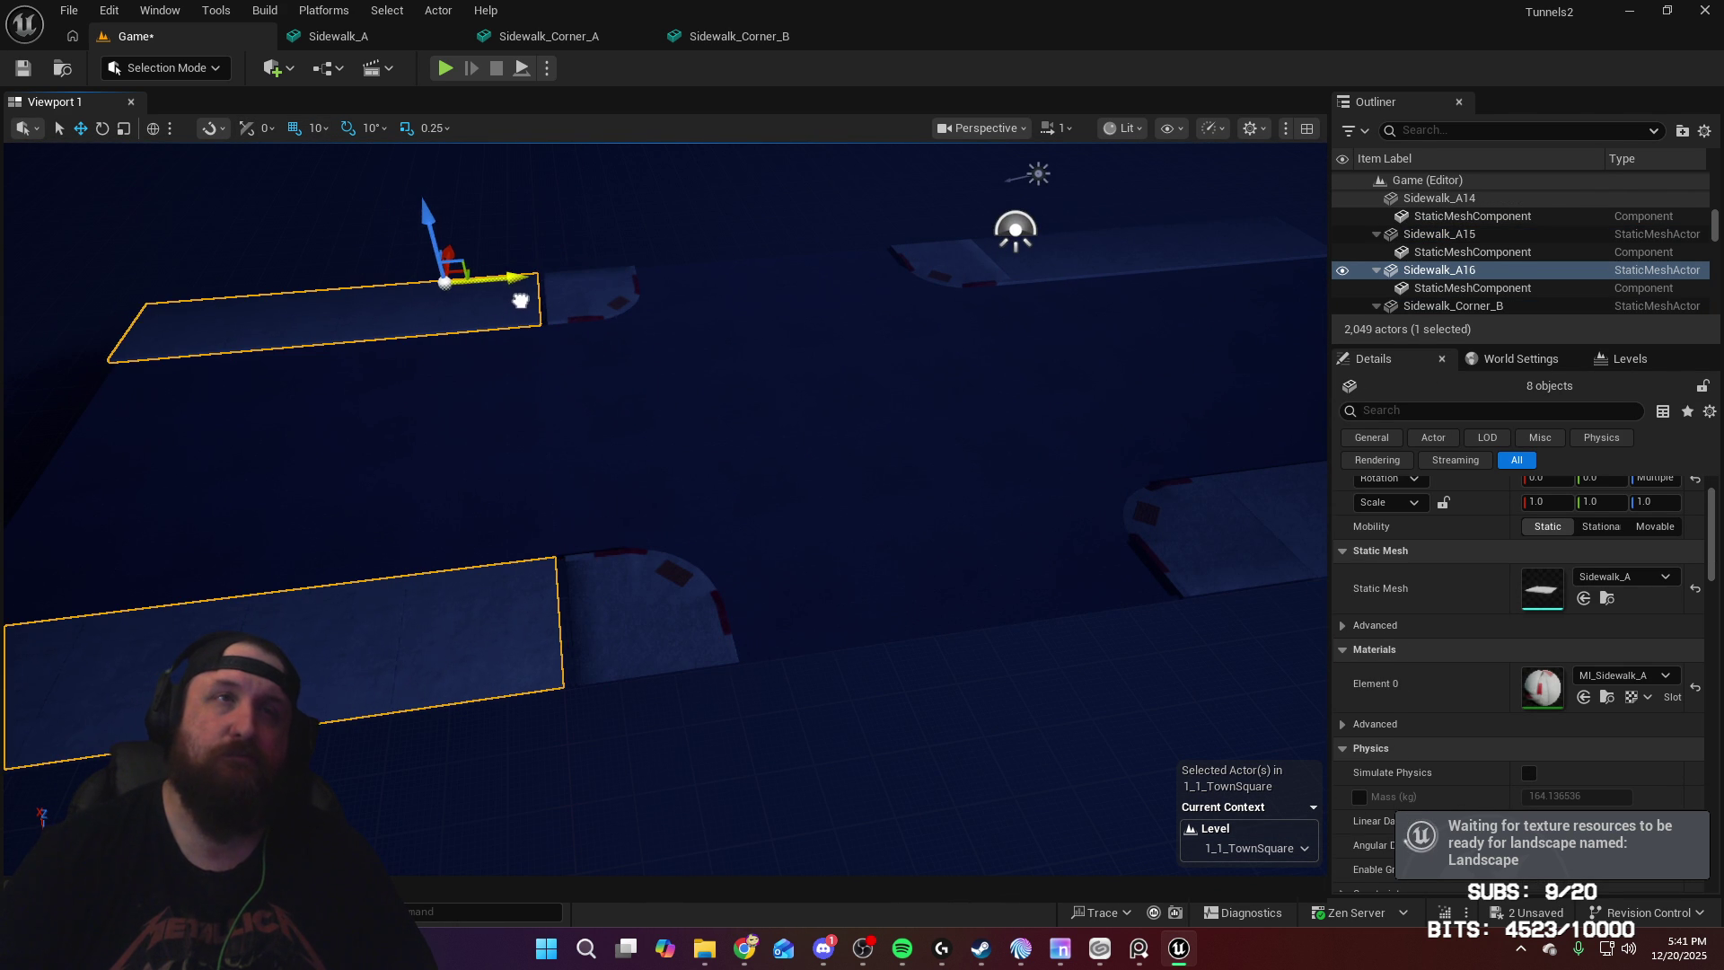
{"action": "scroll", "coordinate": [521, 300], "scroll_direction": "up", "scroll_amount": 5}
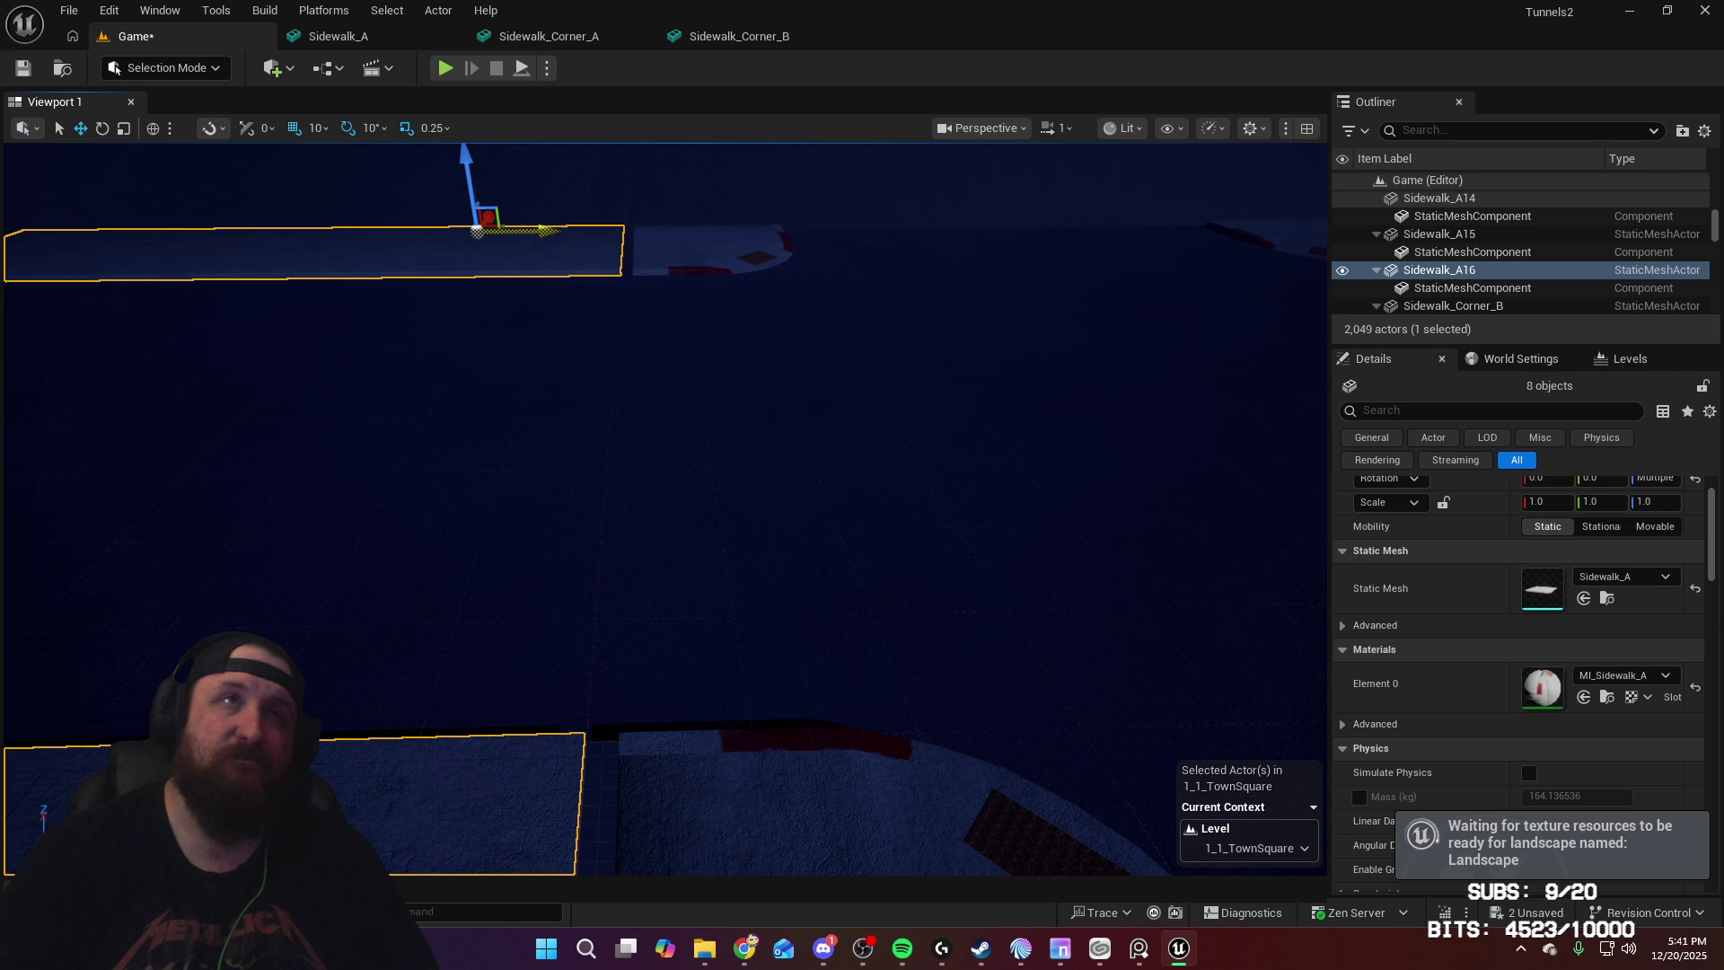
{"action": "mouse_move", "coordinate": [558, 235]}
{"action": "right_mouse_down"}
{"action": "mouse_move", "coordinate": [575, 269]}
{"action": "mouse_move", "coordinate": [559, 314]}
{"action": "mouse_move", "coordinate": [606, 318]}
{"action": "mouse_move", "coordinate": [724, 399]}
{"action": "right_mouse_up"}
{"action": "key", "text": "w"}
Step: Select the sidewalk tile set, including the notch slab, at the intersection corner
{"action": "left_click", "coordinate": [724, 400], "text": "ctrl"}
{"action": "left_click", "coordinate": [696, 489], "text": "ctrl"}
{"action": "left_click", "coordinate": [737, 646], "text": "ctrl"}
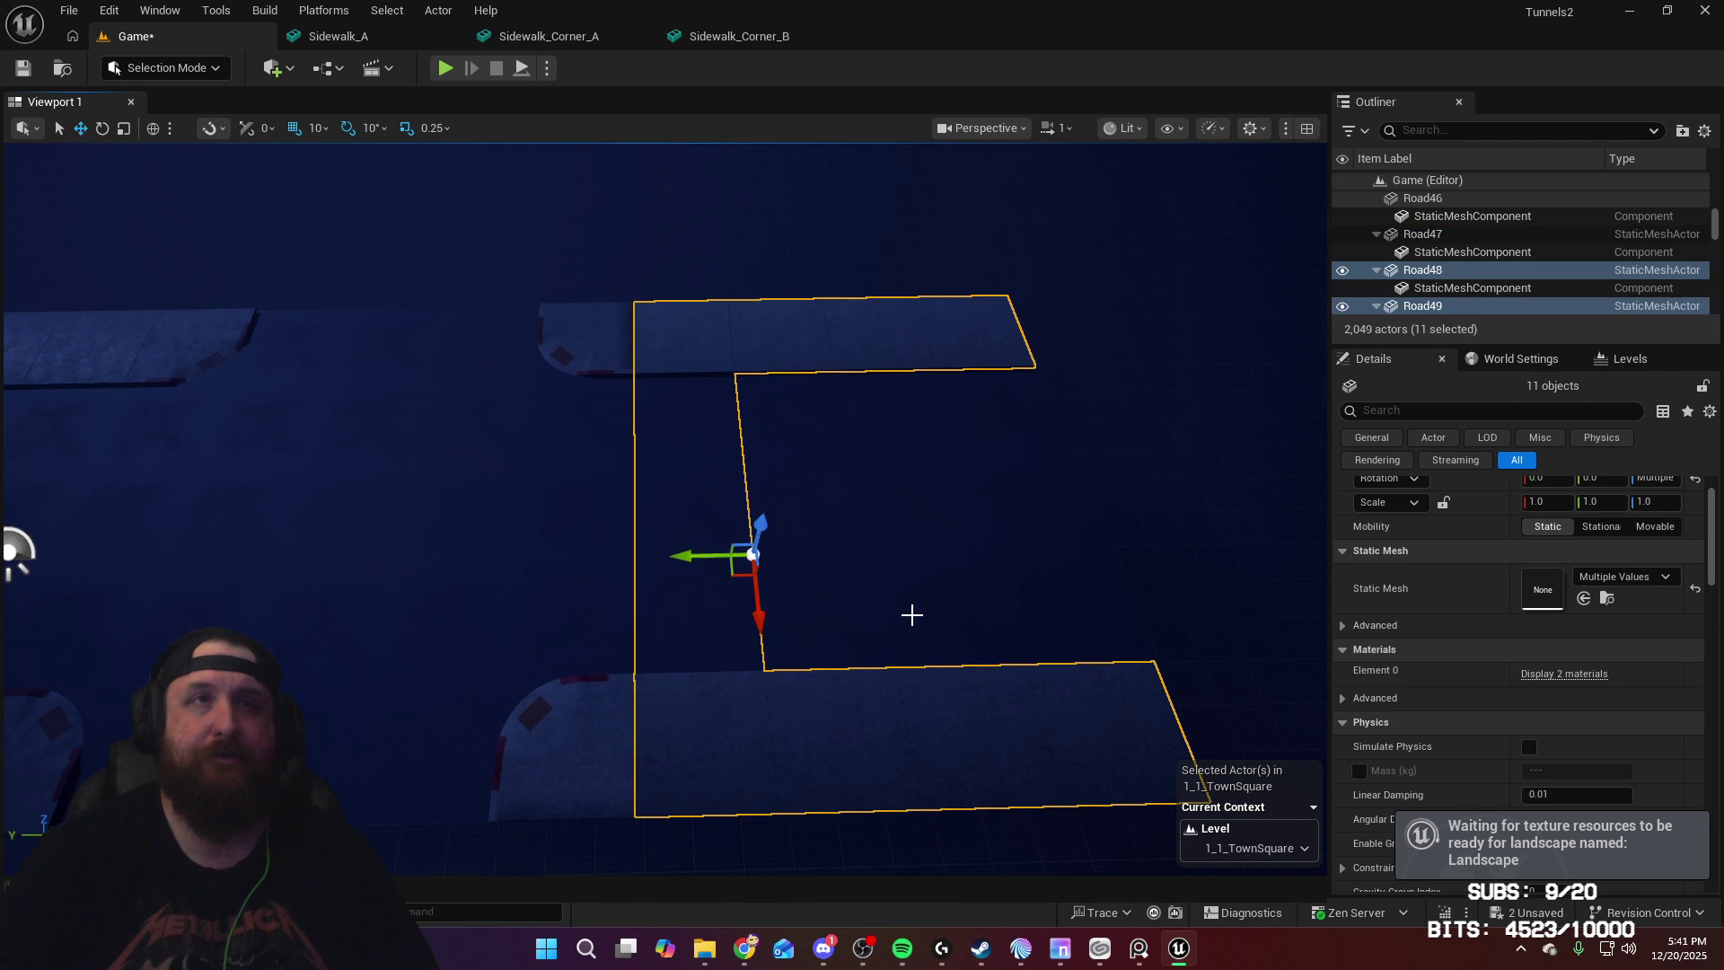
{"action": "left_click", "coordinate": [830, 564], "text": "ctrl"}
{"action": "left_click", "coordinate": [908, 396], "text": "ctrl"}
{"action": "left_click", "coordinate": [912, 520], "text": "ctrl"}
{"action": "left_click", "coordinate": [936, 590], "text": "ctrl"}
{"action": "left_click", "coordinate": [936, 590], "text": "ctrl"}
{"action": "left_click", "coordinate": [1015, 431], "text": "ctrl"}
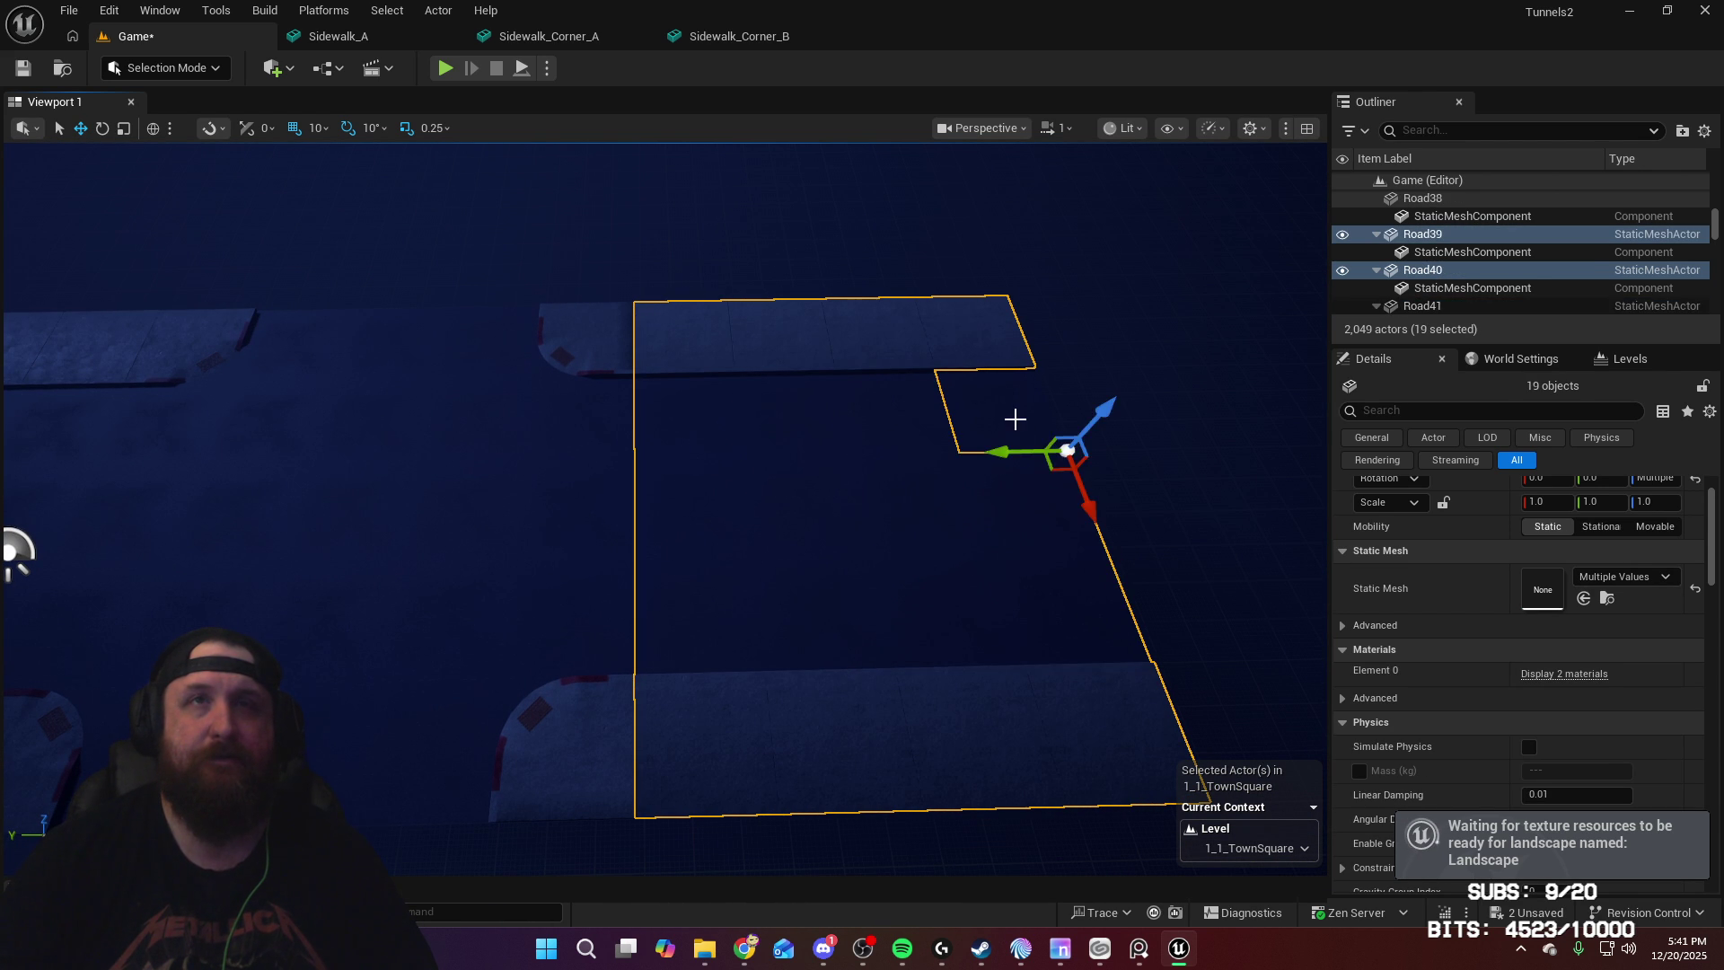
{"action": "left_click", "coordinate": [1015, 416], "text": "ctrl"}
{"action": "right_click_drag", "start_coordinate": [1016, 416], "coordinate": [821, 459]}
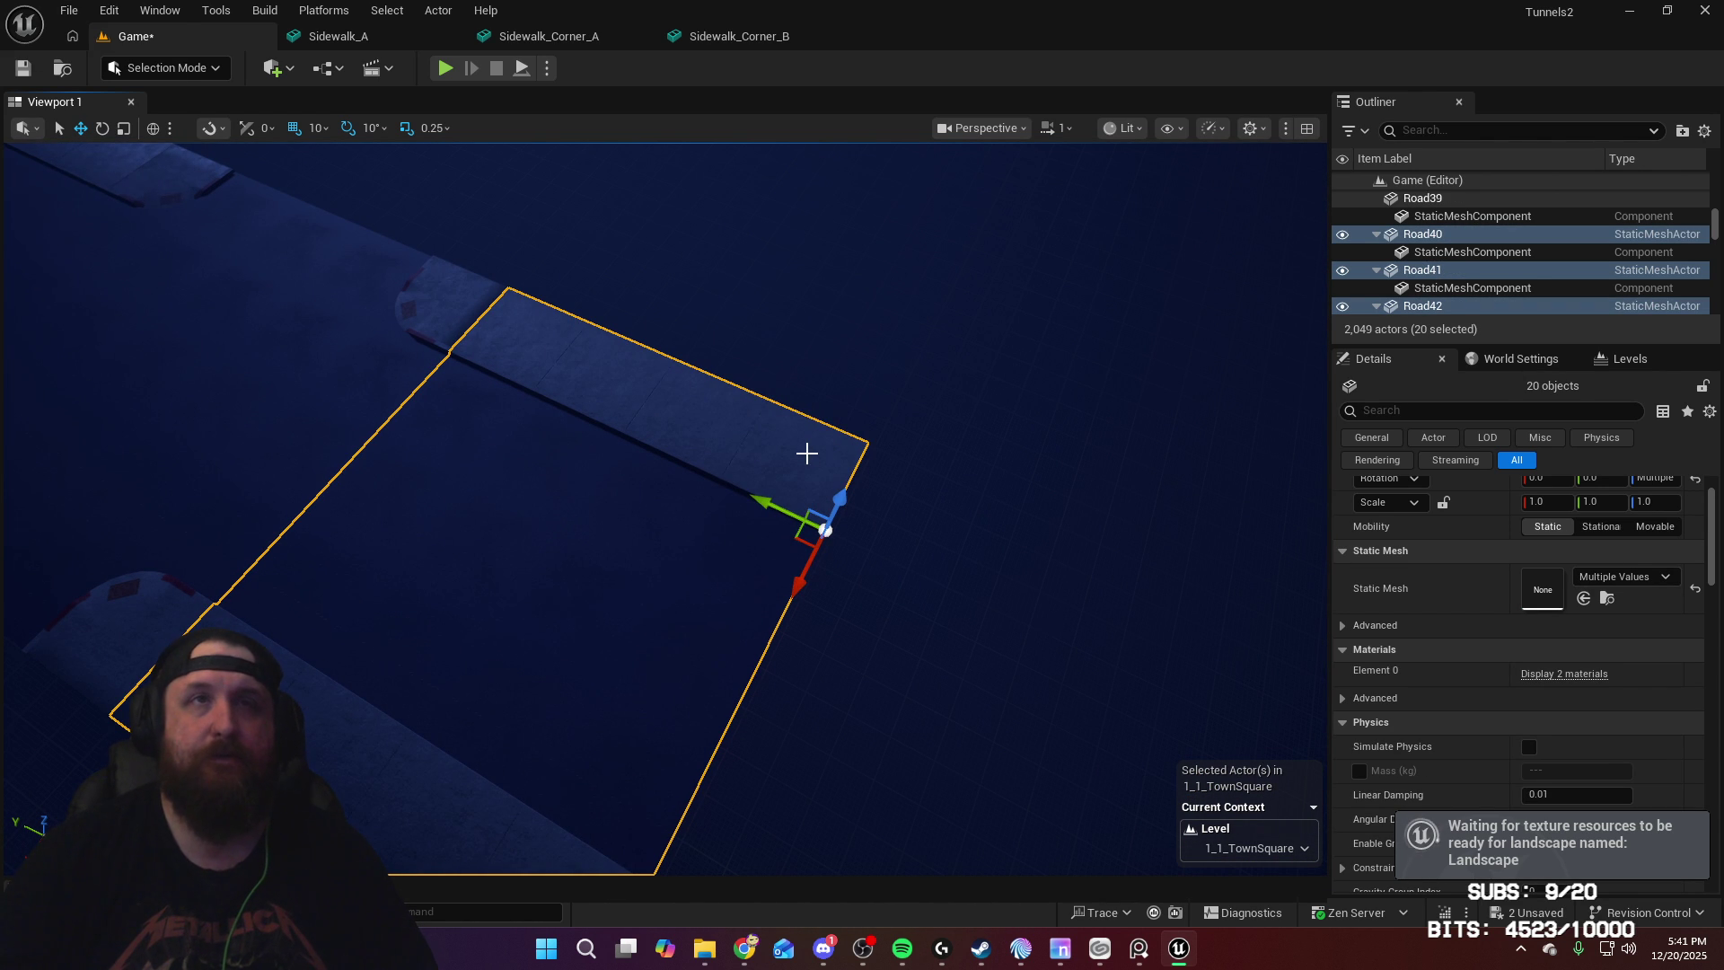
Step: Set the pivot to the sidewalk's outer corner, duplicate the set and rotate the copy about Z
{"action": "left_click", "coordinate": [807, 455], "text": "ctrl"}
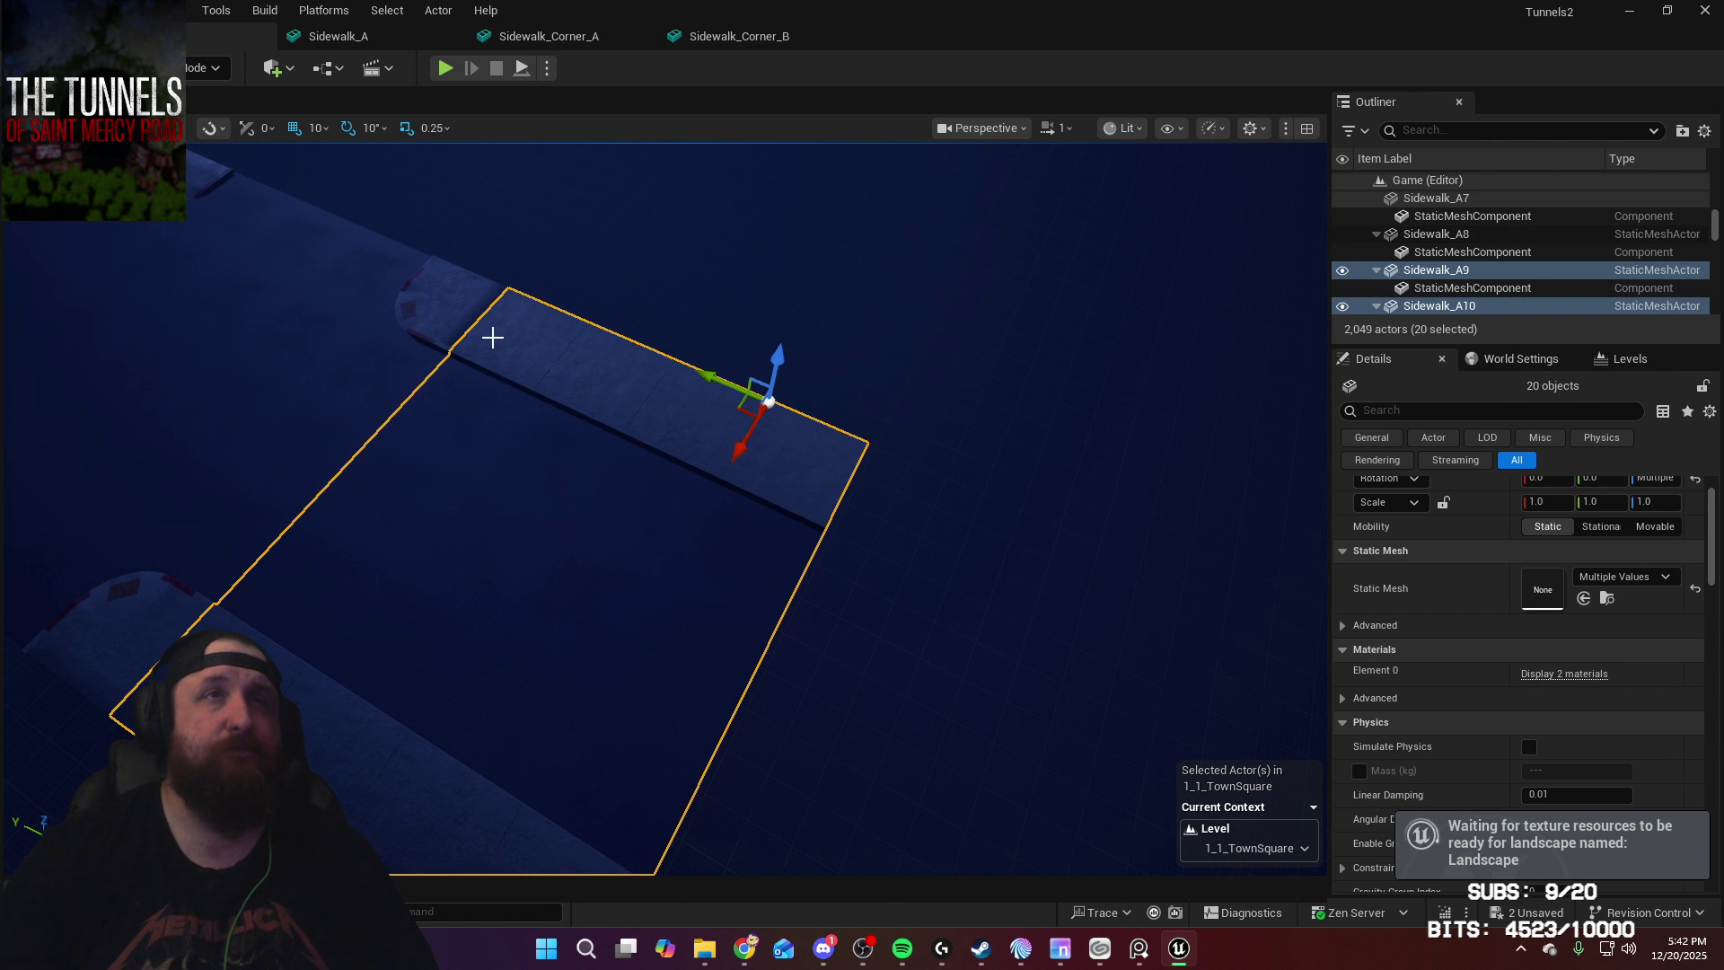
{"action": "left_click", "coordinate": [517, 331], "text": "ctrl"}
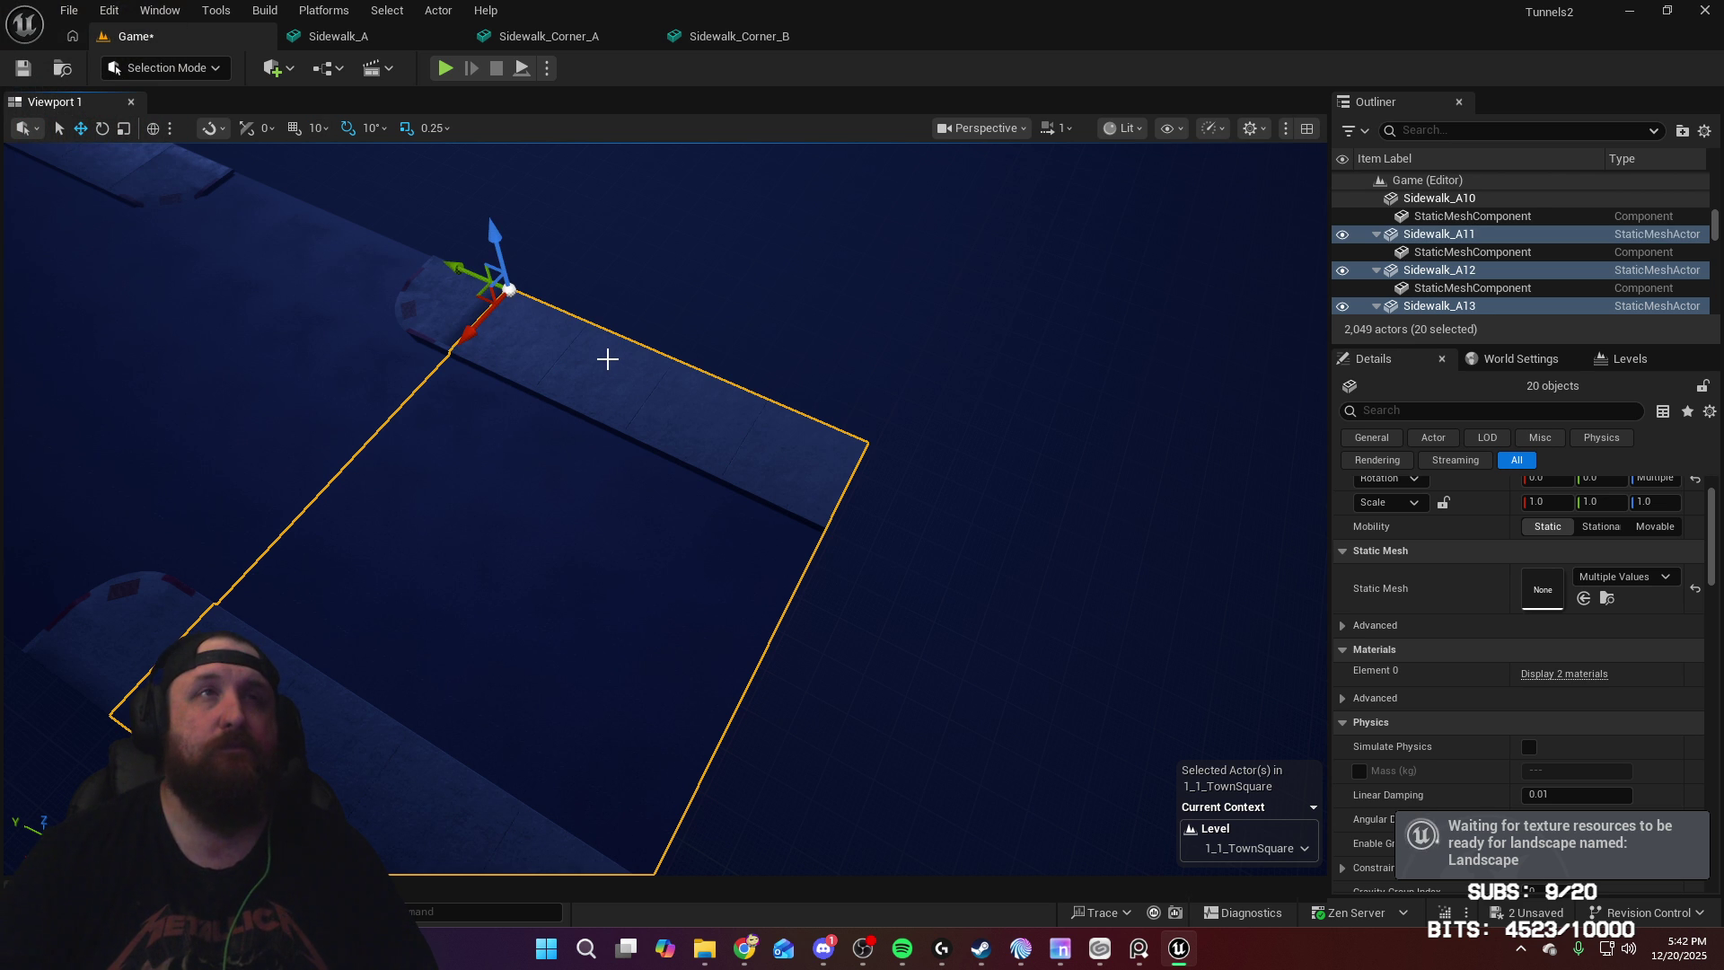
{"action": "left_click_drag", "start_coordinate": [455, 276], "coordinate": [525, 316]}
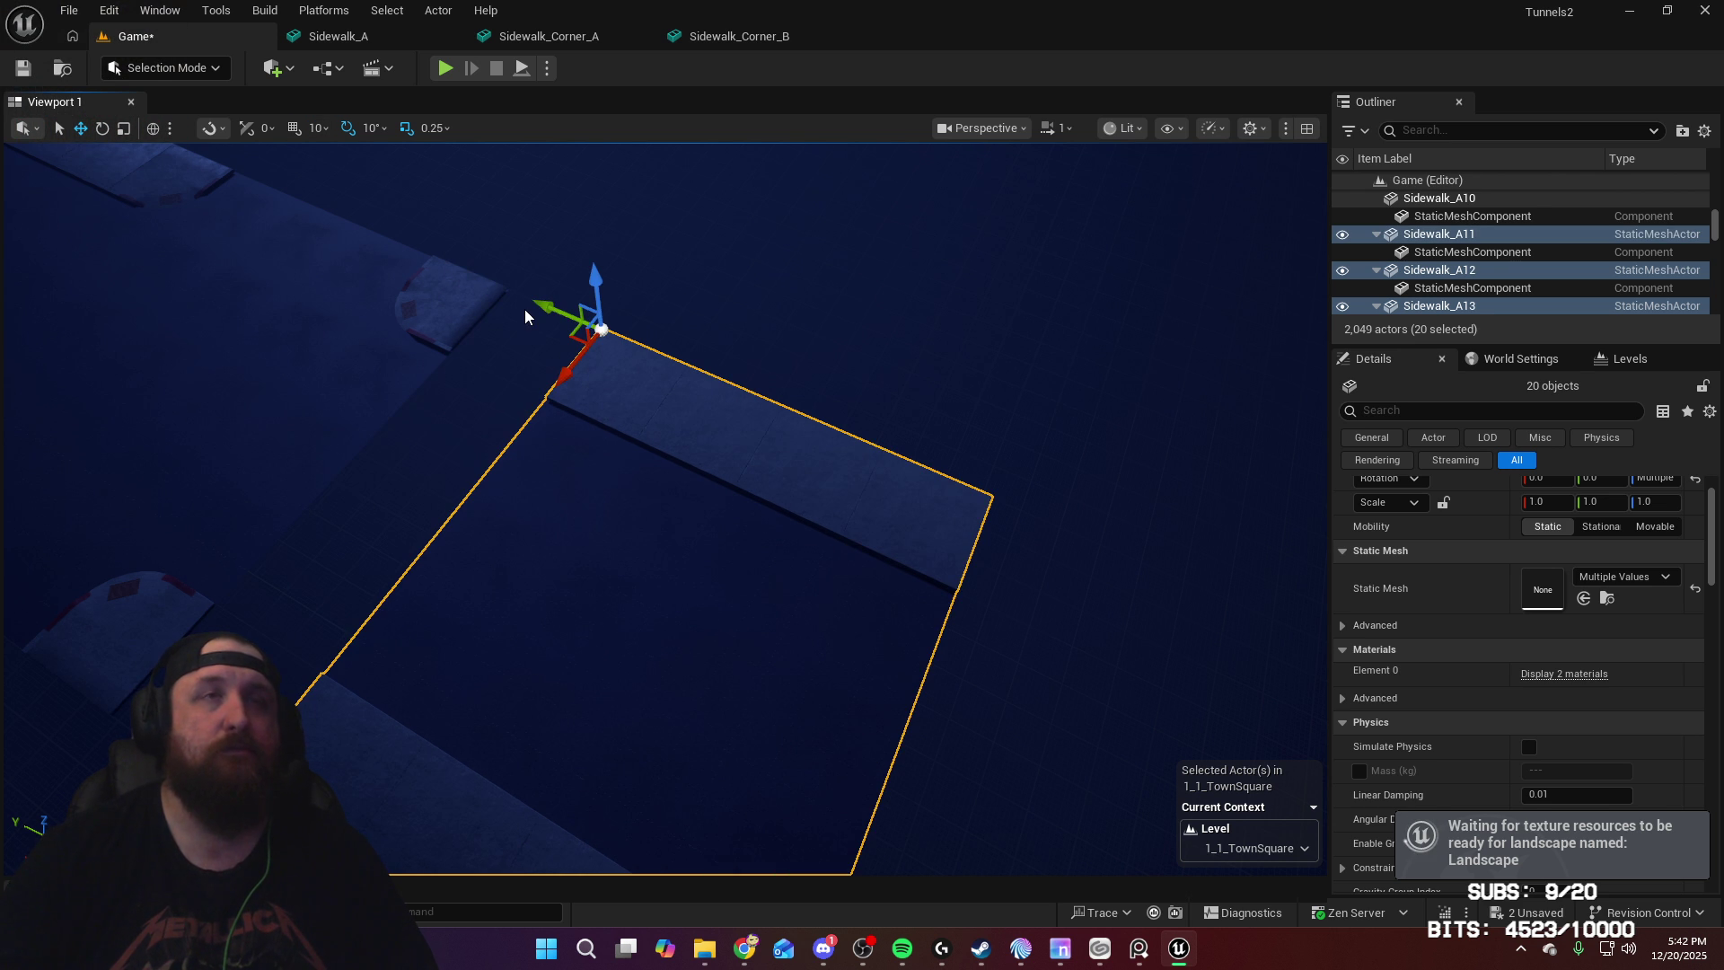
{"action": "key", "text": "ctrl+z"}
{"action": "key", "text": "ctrl+d"}
{"action": "key", "text": "e"}
{"action": "mouse_move", "coordinate": [447, 385]}
{"action": "left_mouse_down"}
{"action": "mouse_move", "coordinate": [589, 377]}
{"action": "mouse_move", "coordinate": [609, 316]}
{"action": "mouse_move", "coordinate": [577, 374]}
{"action": "left_mouse_up"}
{"action": "key", "text": "w"}
{"action": "key", "text": "f"}
{"action": "right_click_drag", "start_coordinate": [855, 468], "coordinate": [601, 467]}
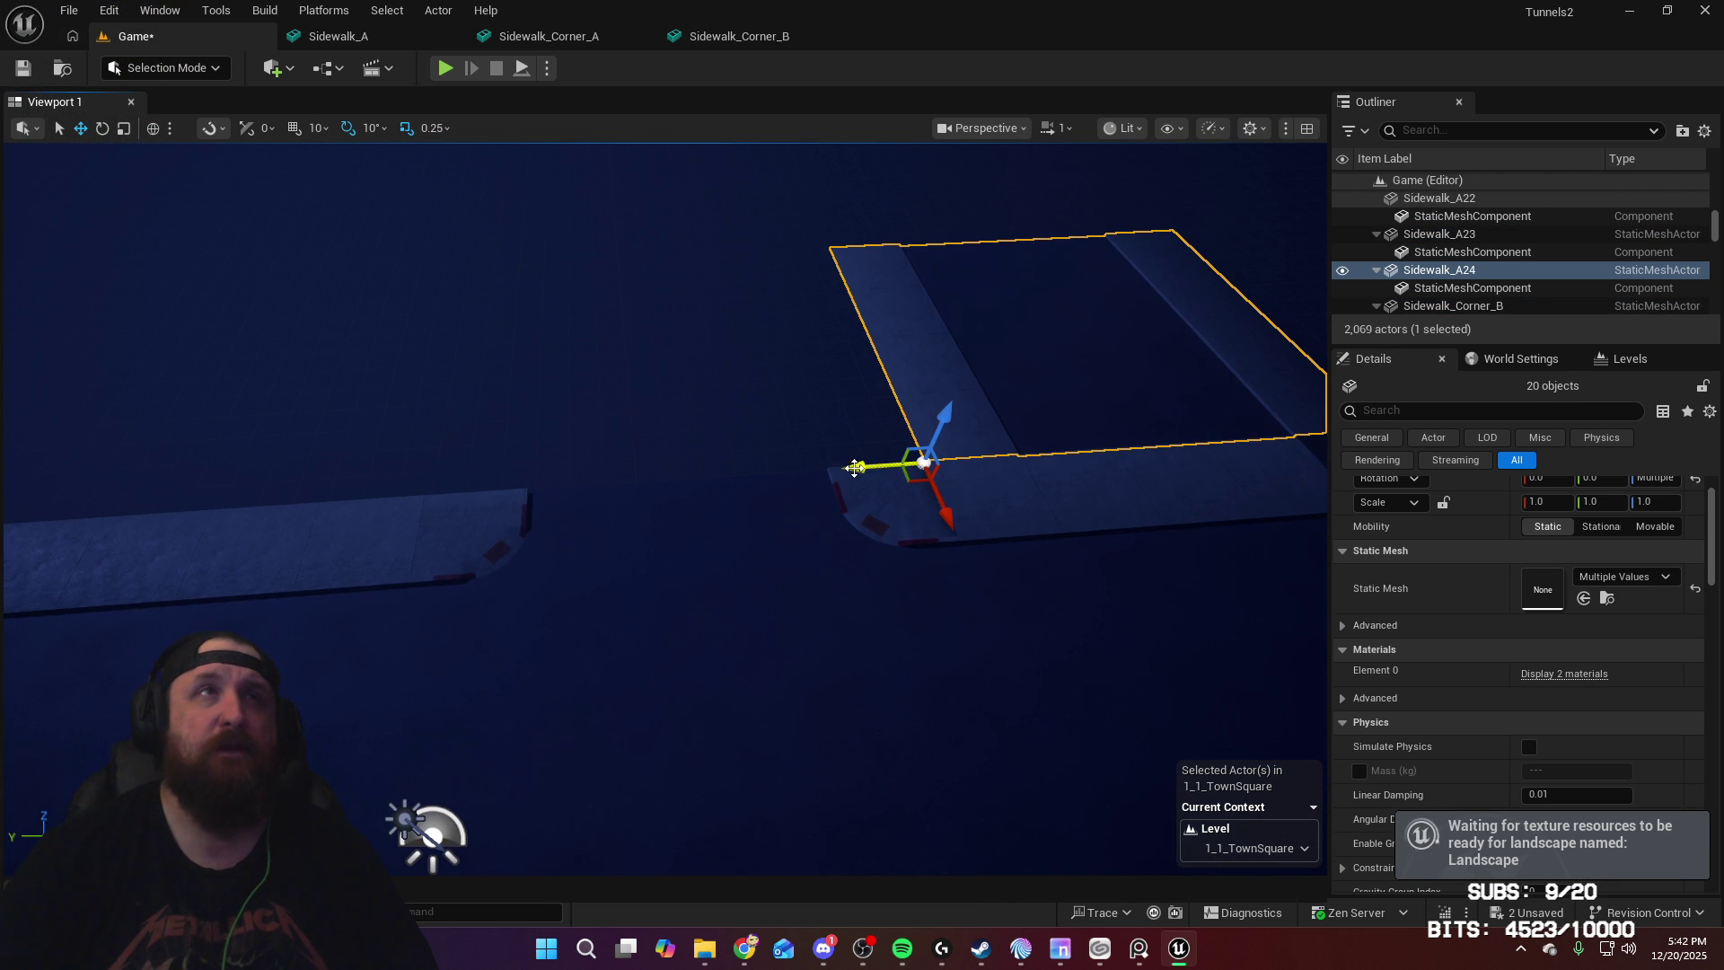
{"action": "left_click_drag", "start_coordinate": [854, 467], "coordinate": [361, 470]}
Step: Slide the rotated sidewalk copy to the next intersection corner and inspect the curb
{"action": "scroll", "coordinate": [361, 471], "scroll_direction": "up", "scroll_amount": 6}
{"action": "scroll", "coordinate": [361, 470], "scroll_direction": "down", "scroll_amount": 10}
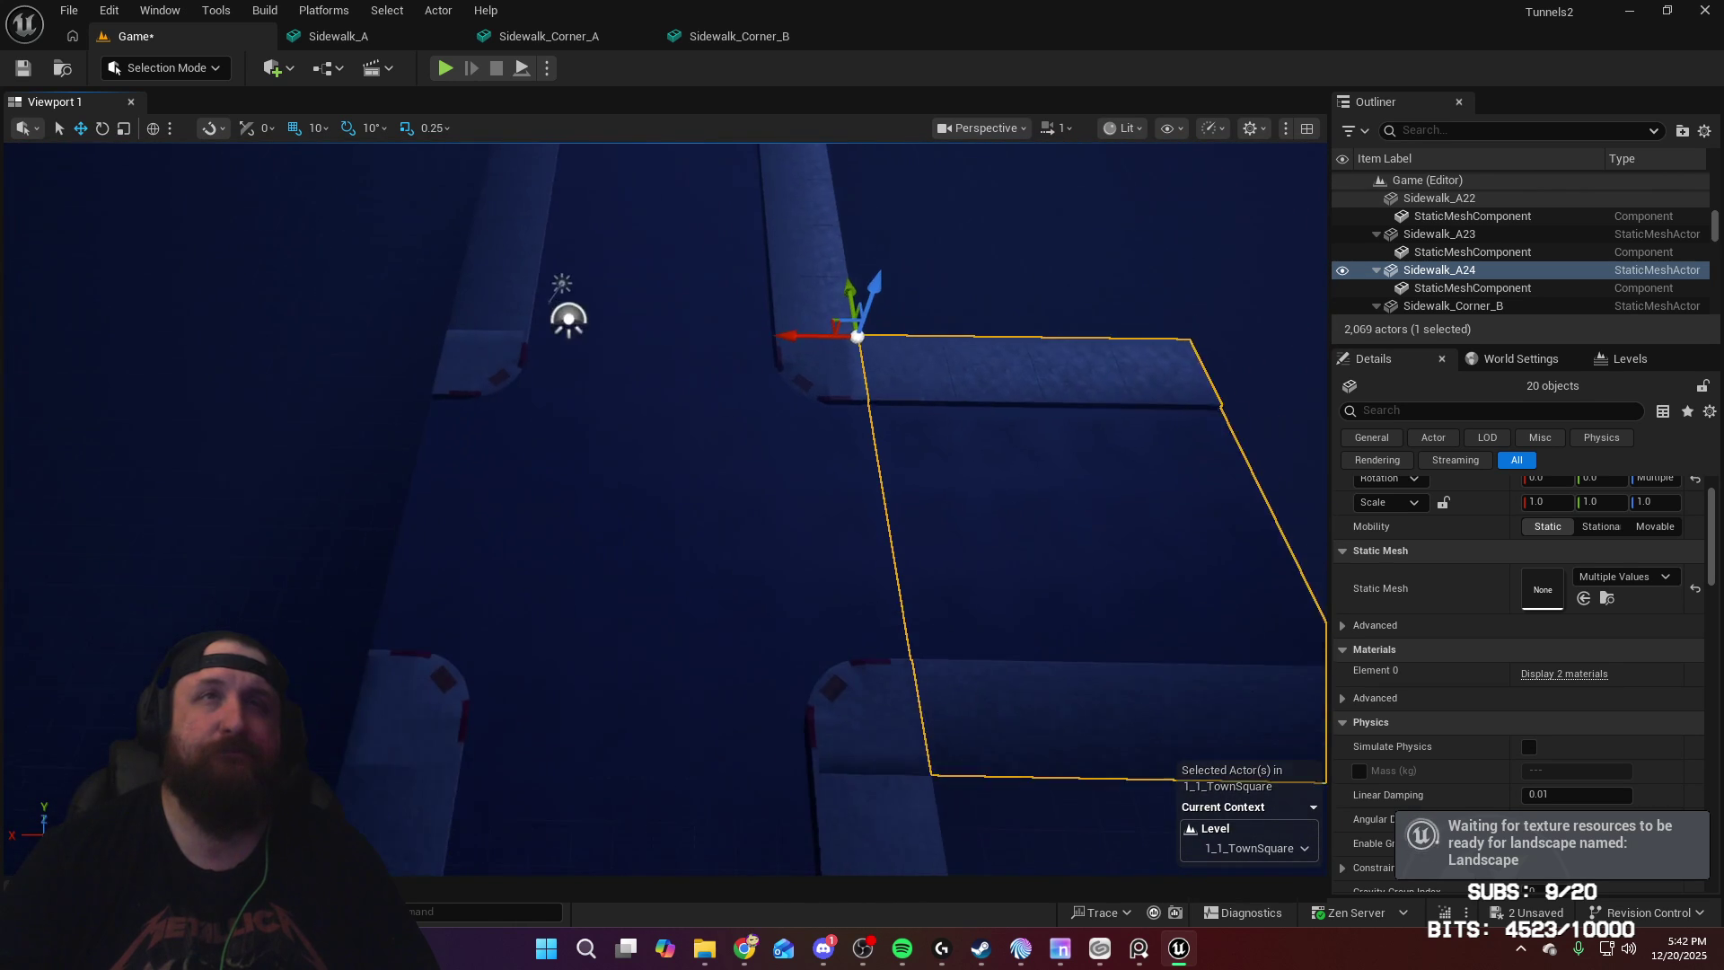
{"action": "scroll", "coordinate": [361, 471], "scroll_direction": "down", "scroll_amount": 3}
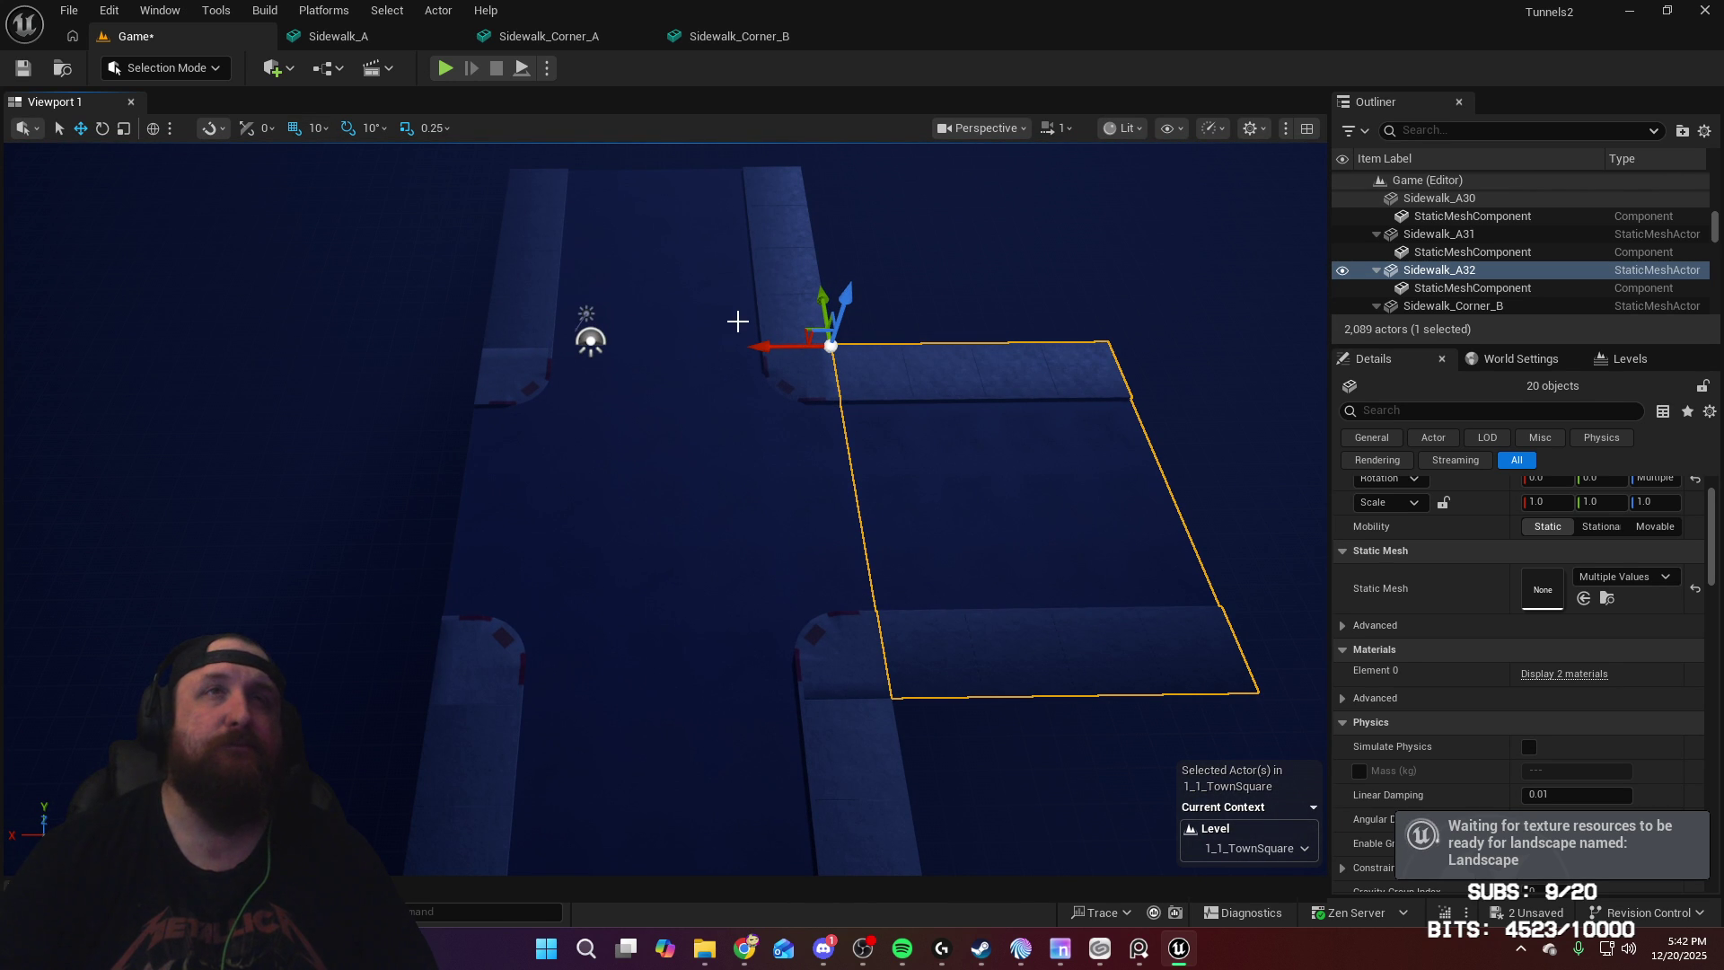
{"action": "mouse_move", "coordinate": [770, 349]}
{"action": "left_mouse_down"}
{"action": "mouse_move", "coordinate": [120, 393]}
{"action": "mouse_move", "coordinate": [85, 301]}
{"action": "mouse_move", "coordinate": [210, 363]}
{"action": "mouse_move", "coordinate": [240, 341]}
{"action": "left_mouse_up"}
{"action": "left_click_drag", "start_coordinate": [860, 587], "coordinate": [629, 360]}
{"action": "right_click_drag", "start_coordinate": [911, 586], "coordinate": [911, 585]}
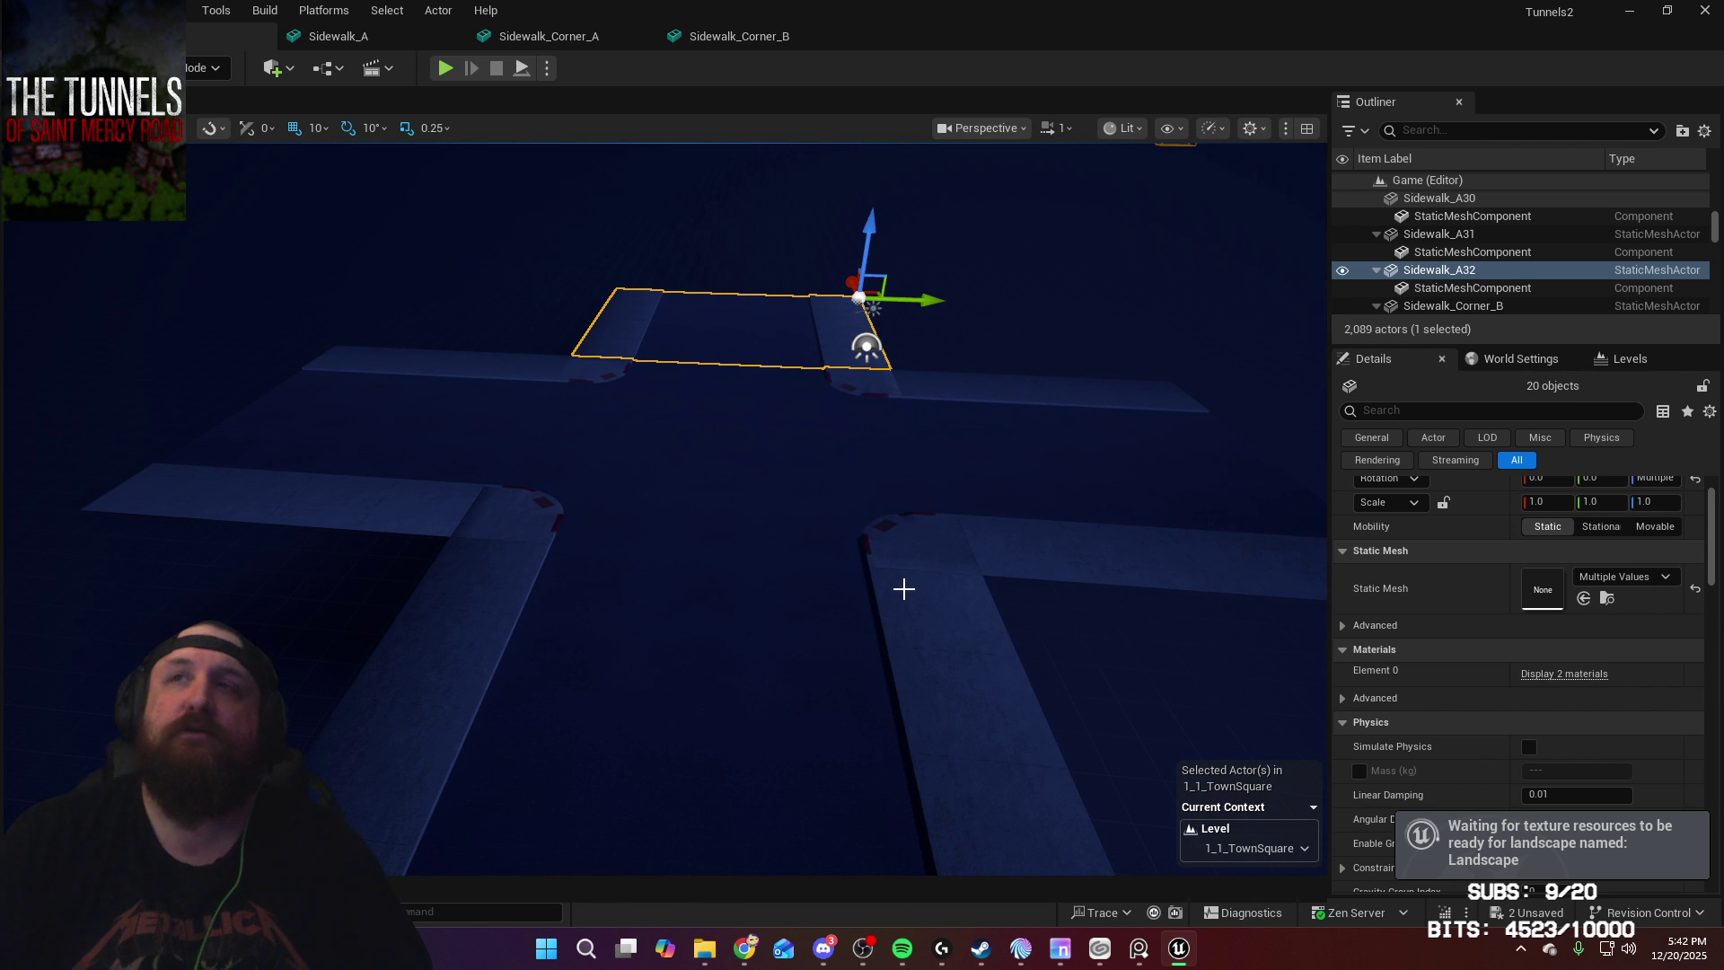
{"action": "right_click_drag", "start_coordinate": [911, 585], "coordinate": [911, 586]}
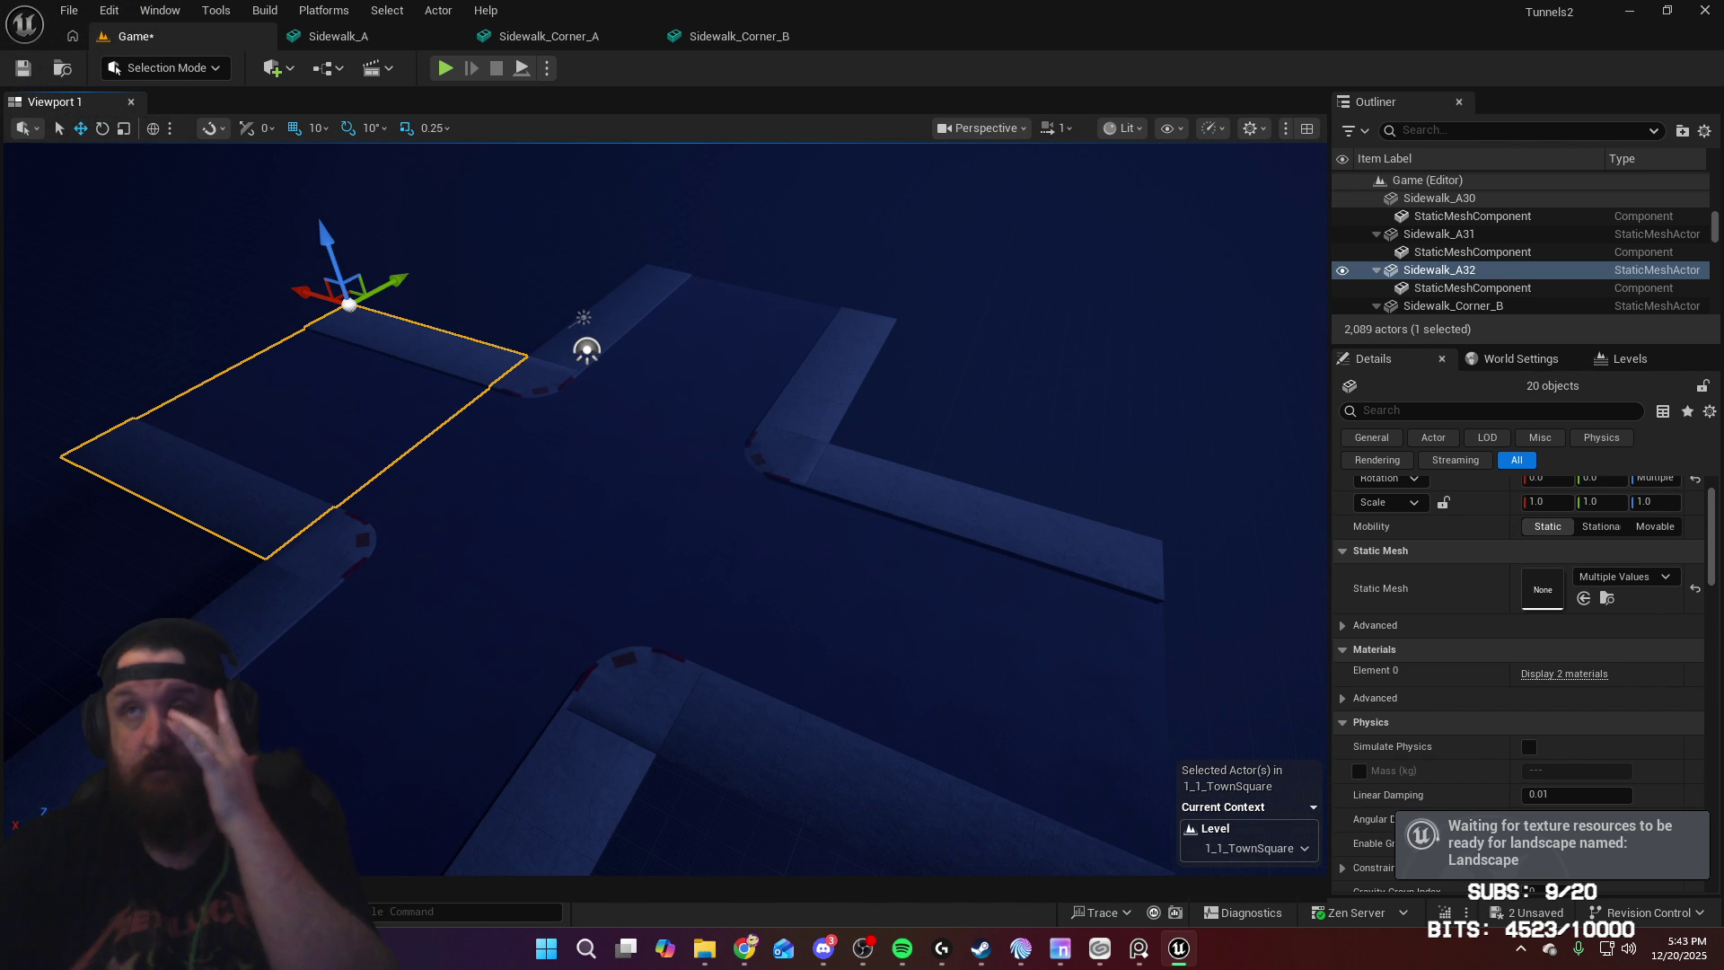
{"action": "right_click_drag", "start_coordinate": [911, 586], "coordinate": [910, 585]}
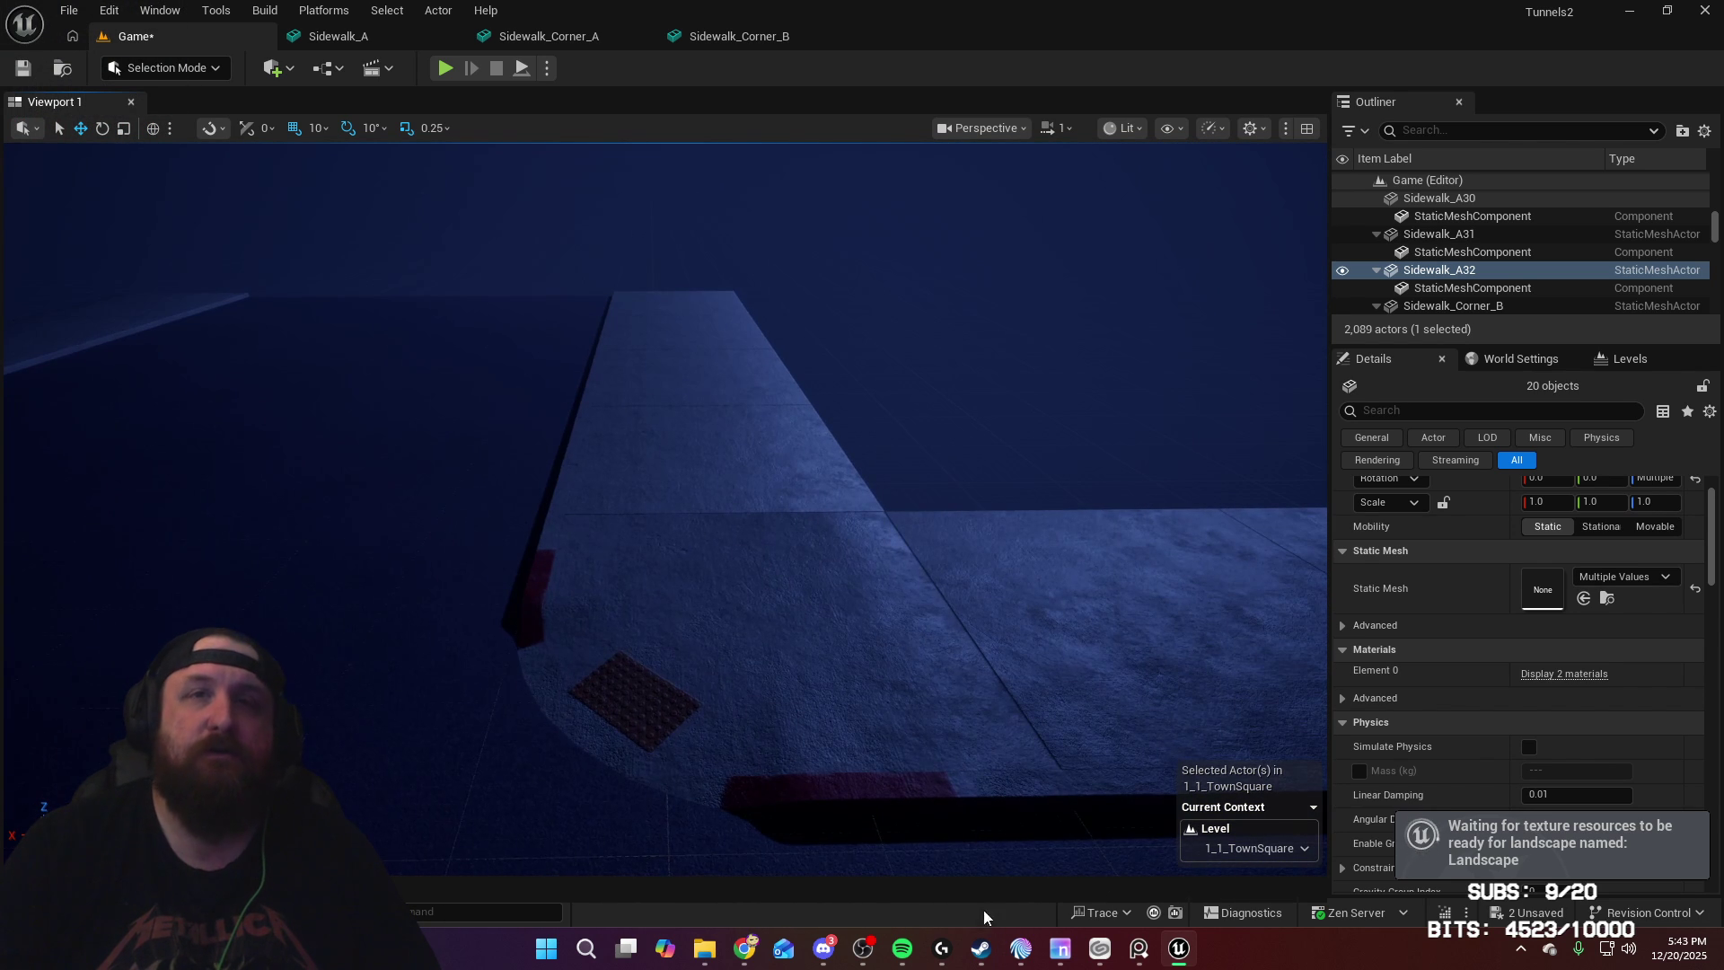
Step: Save all unsaved Unreal level changes with File > Save All, then bring Steam forward
{"action": "left_click", "coordinate": [71, 12]}
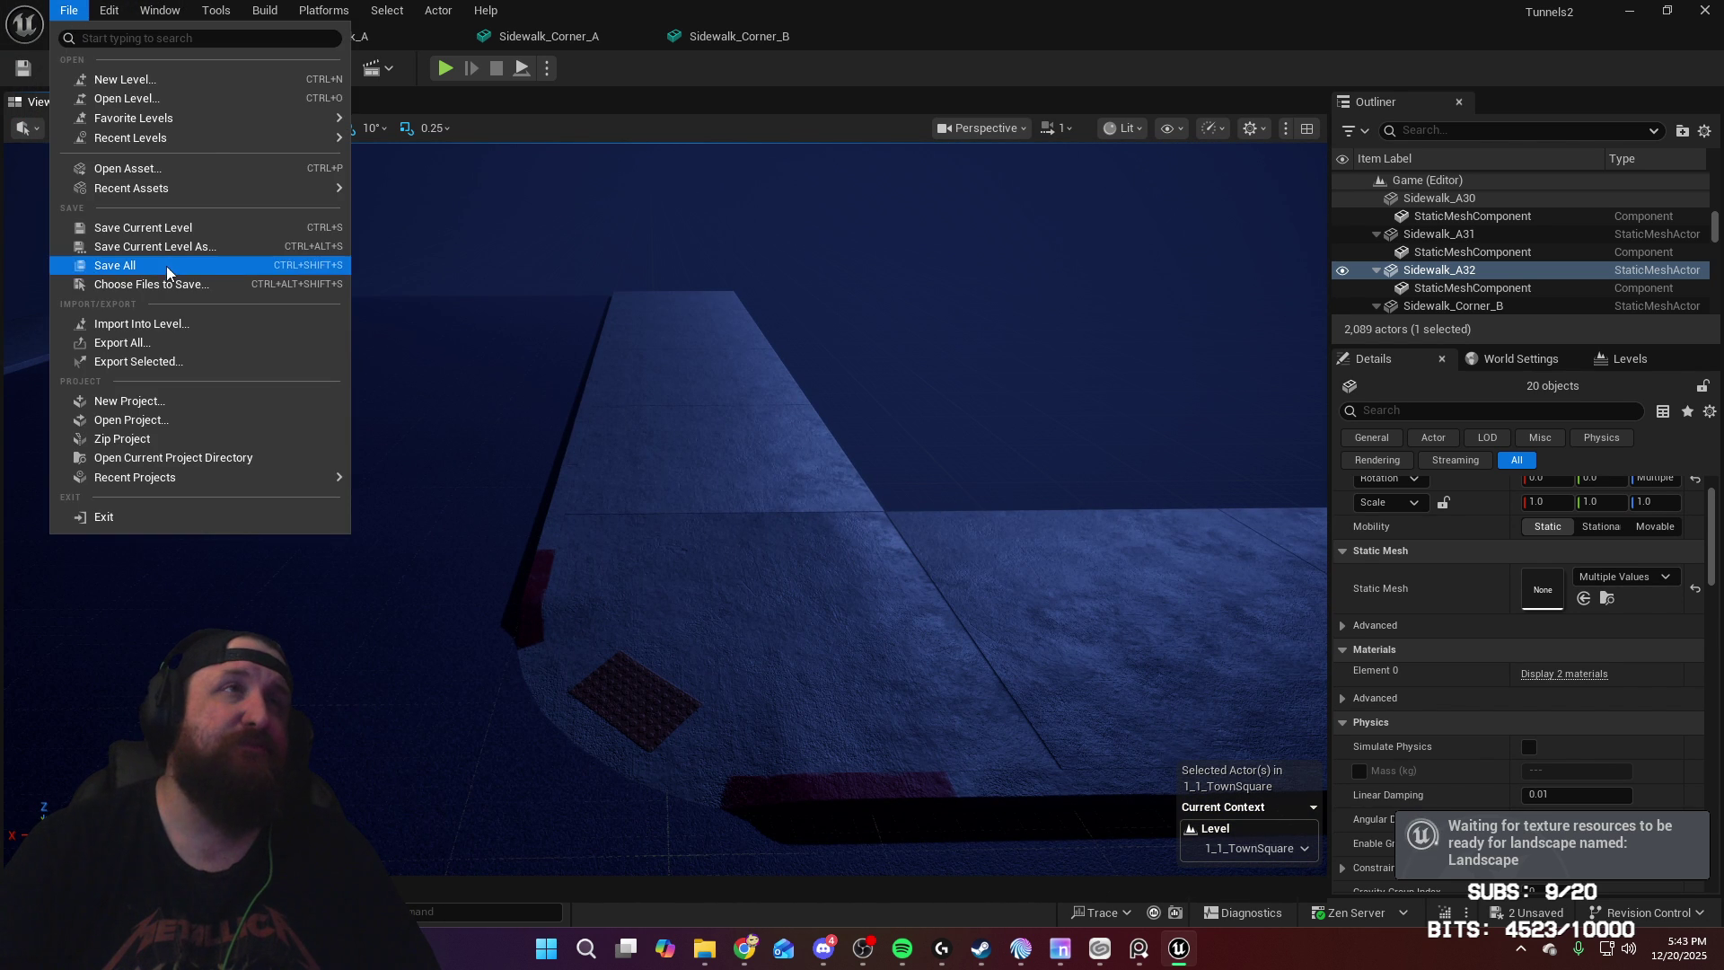
{"action": "left_click", "coordinate": [113, 265]}
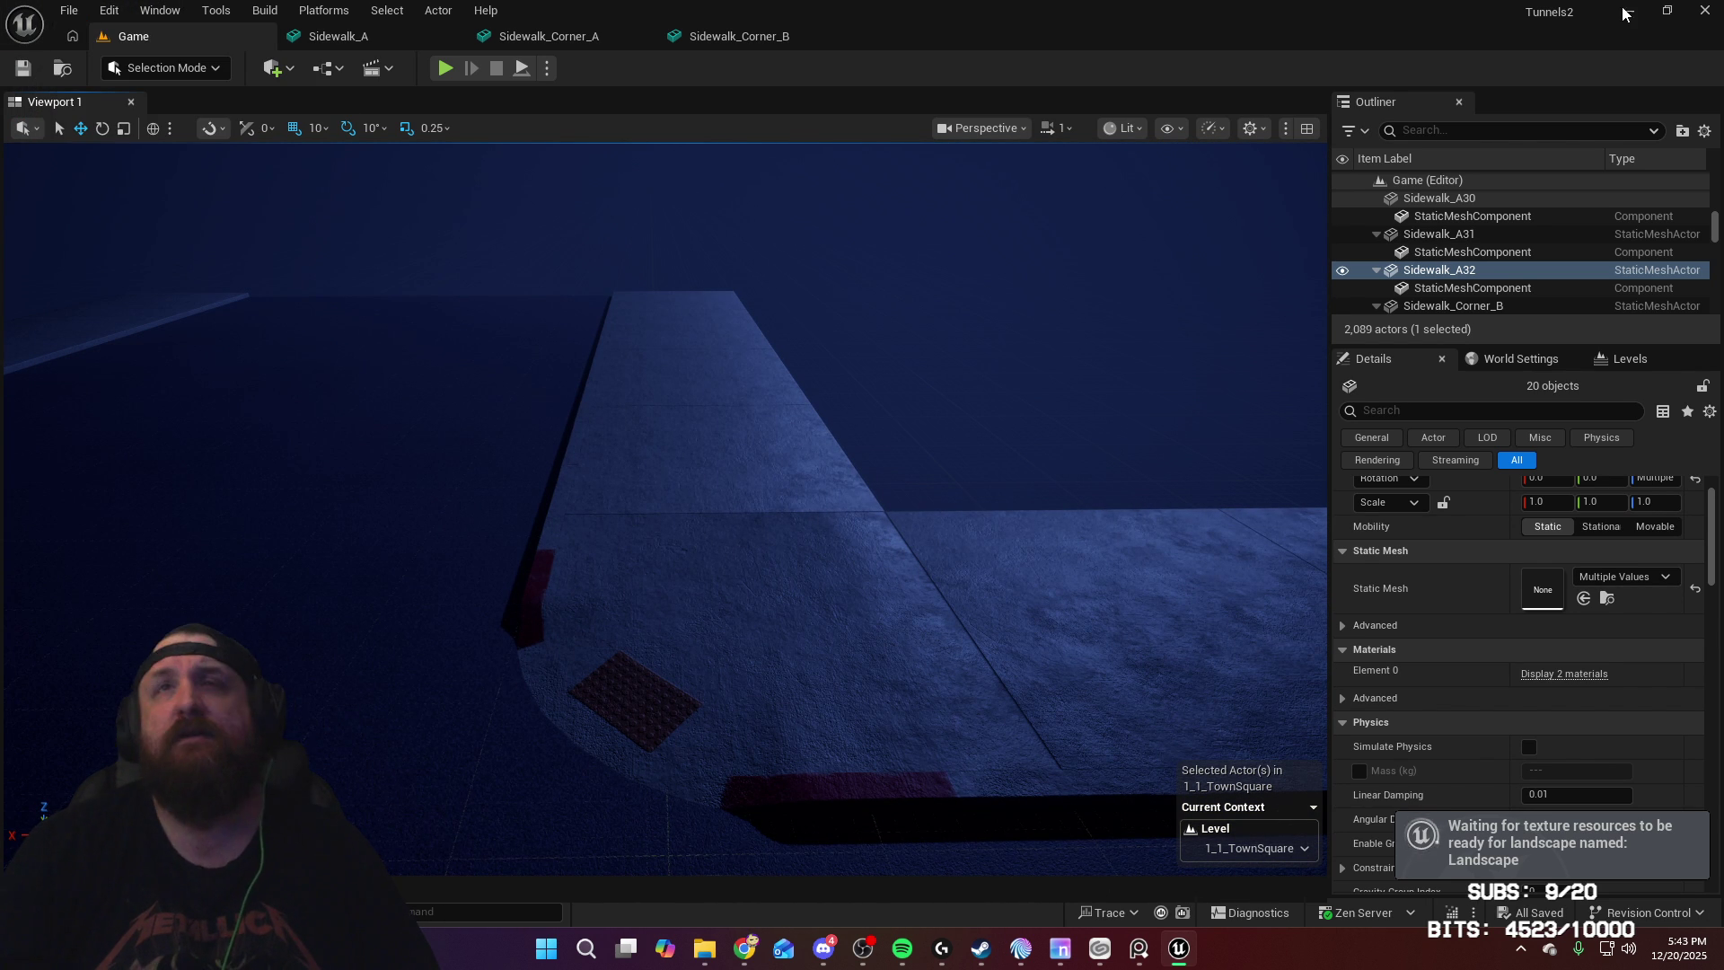
{"action": "left_click", "coordinate": [975, 956]}
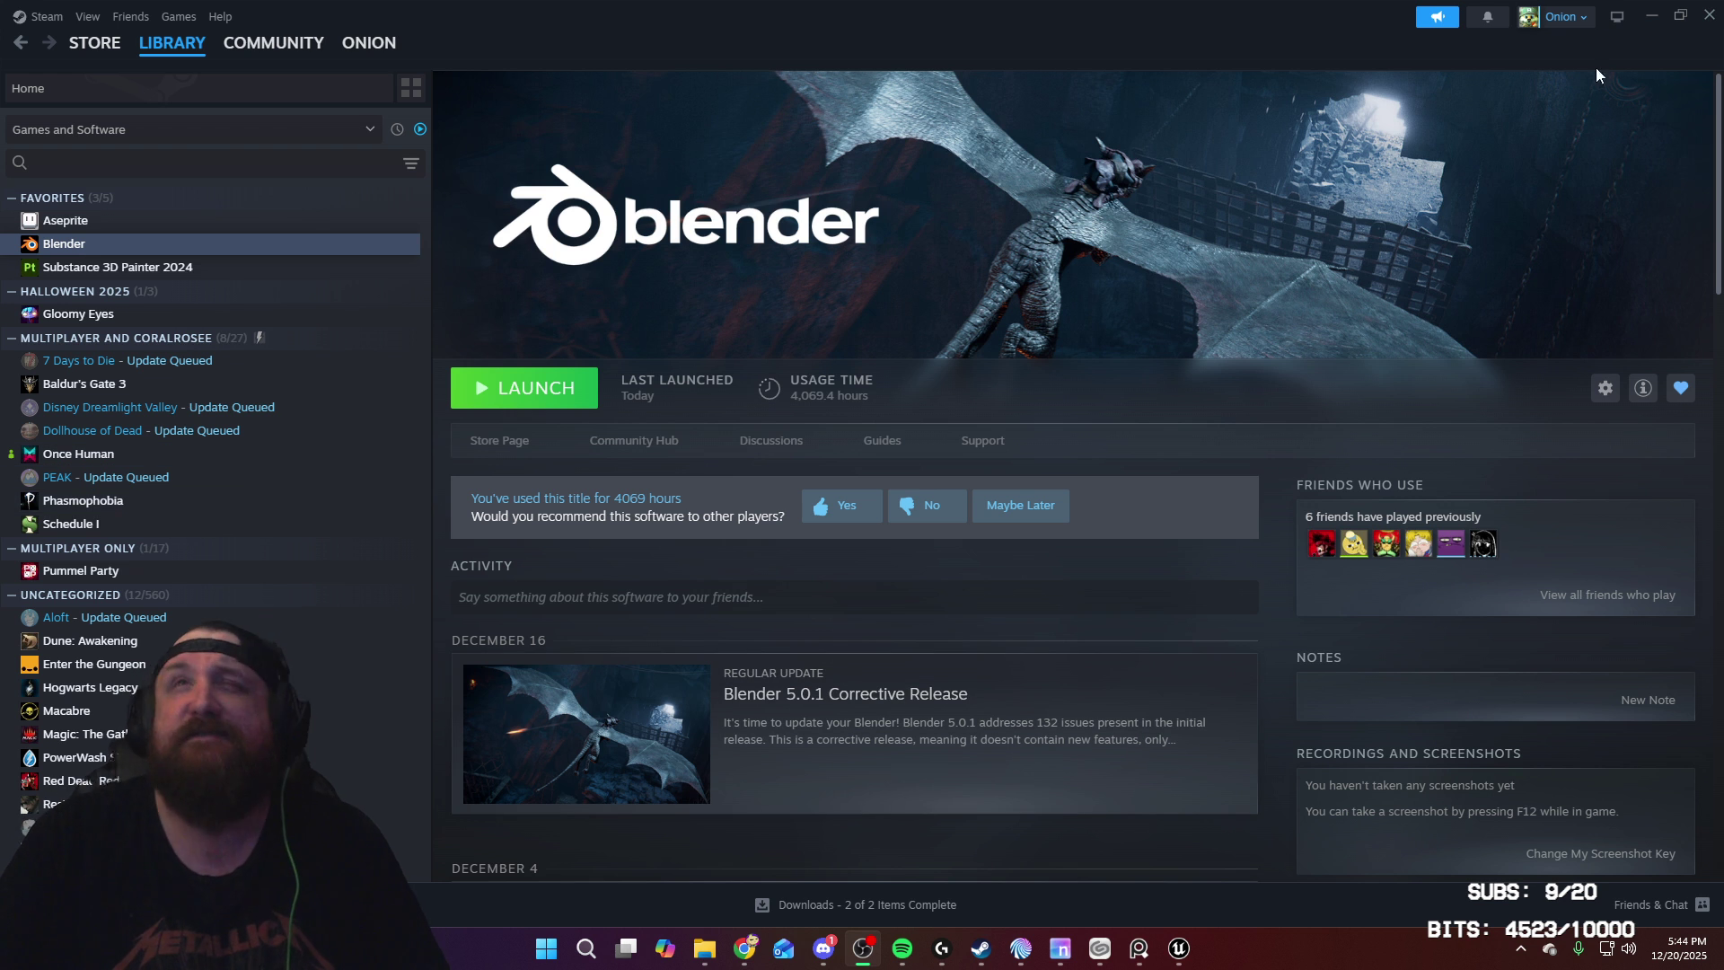
Step: Minimize and restore Steam, then launch Blender from its library page
{"action": "left_click", "coordinate": [1649, 19]}
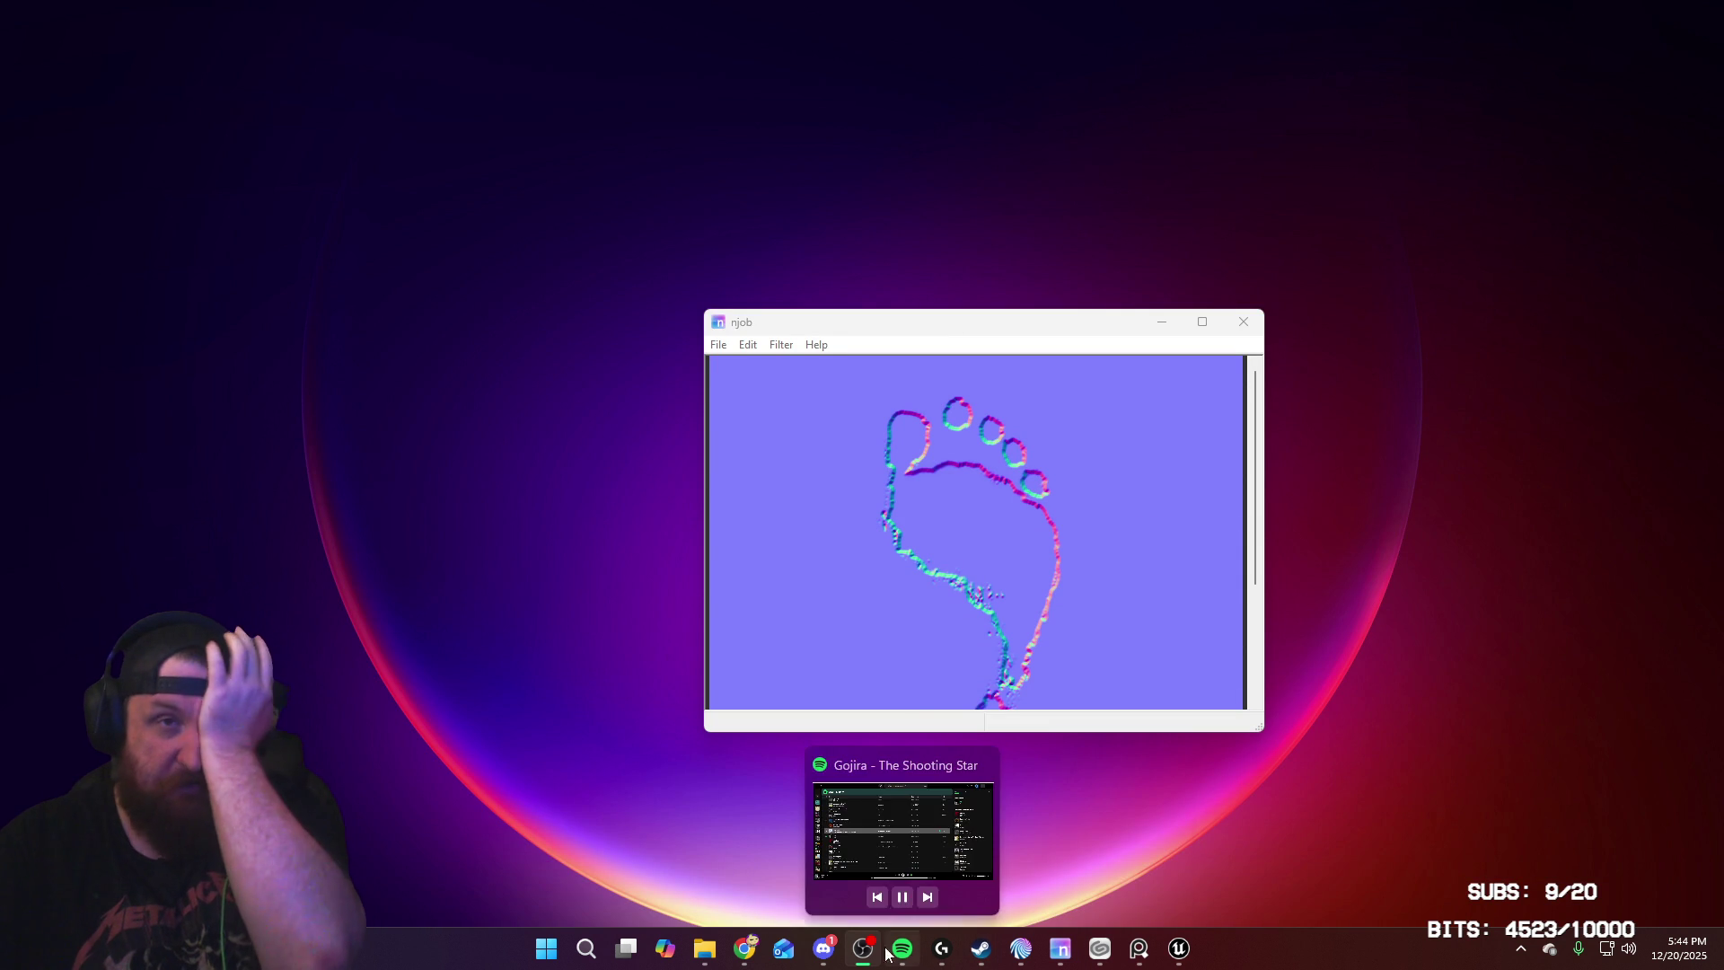
{"action": "left_click", "coordinate": [980, 949]}
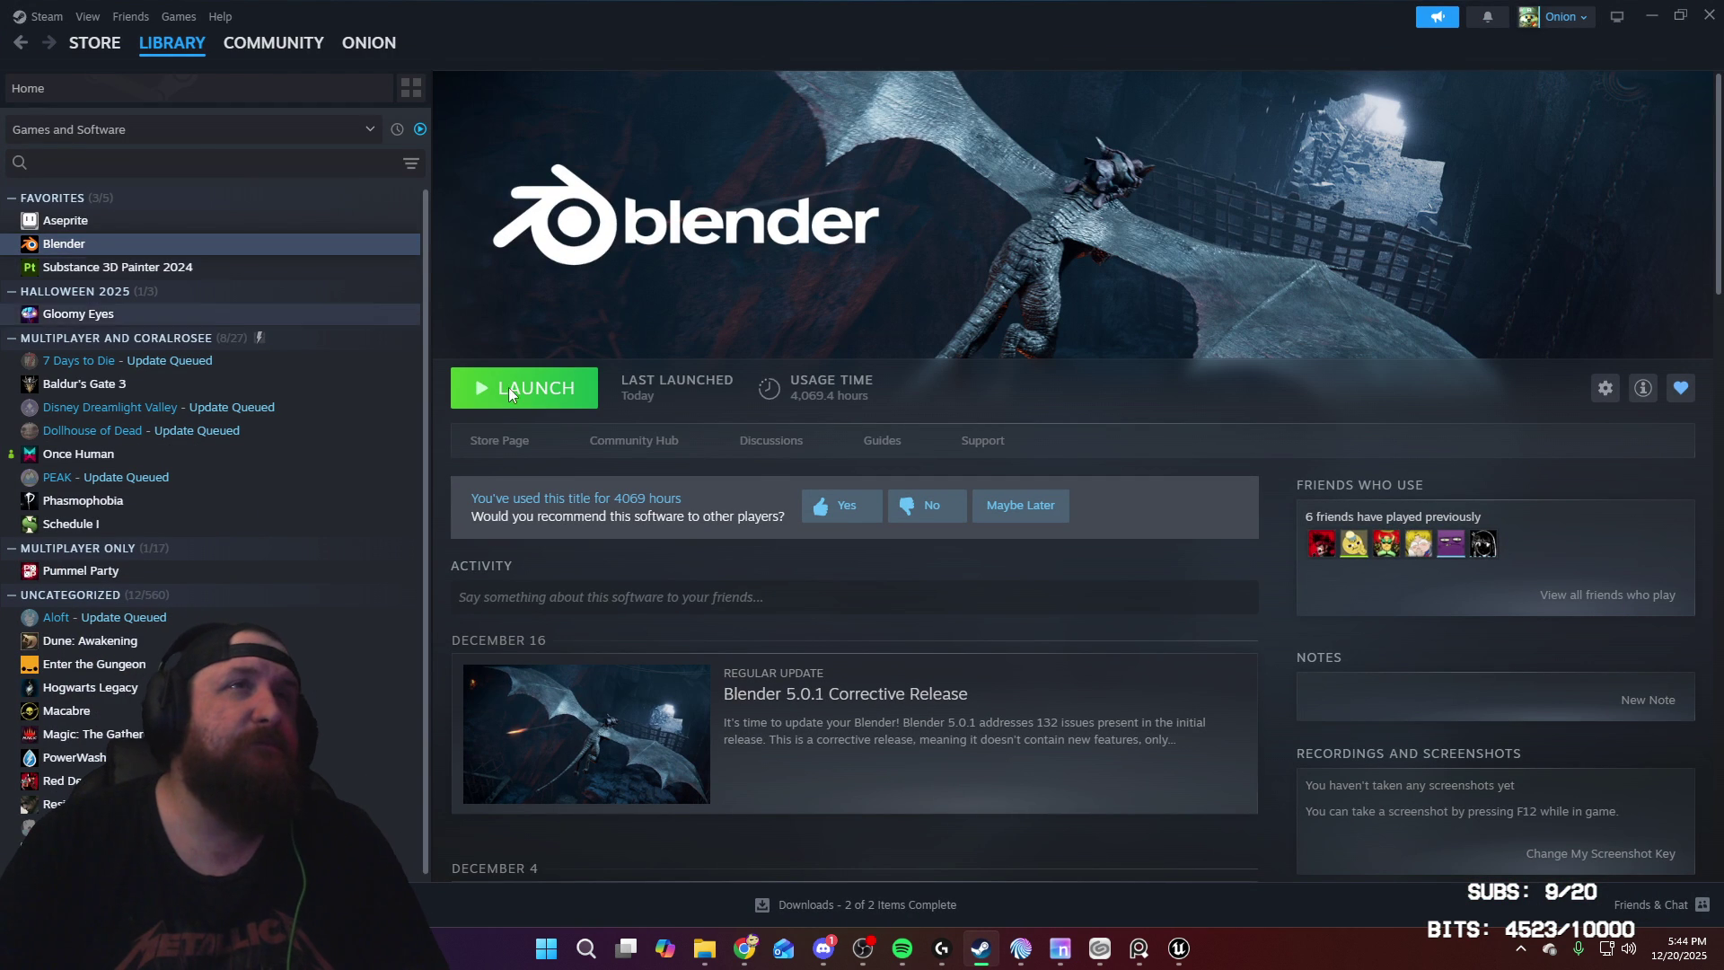
{"action": "left_click", "coordinate": [566, 396]}
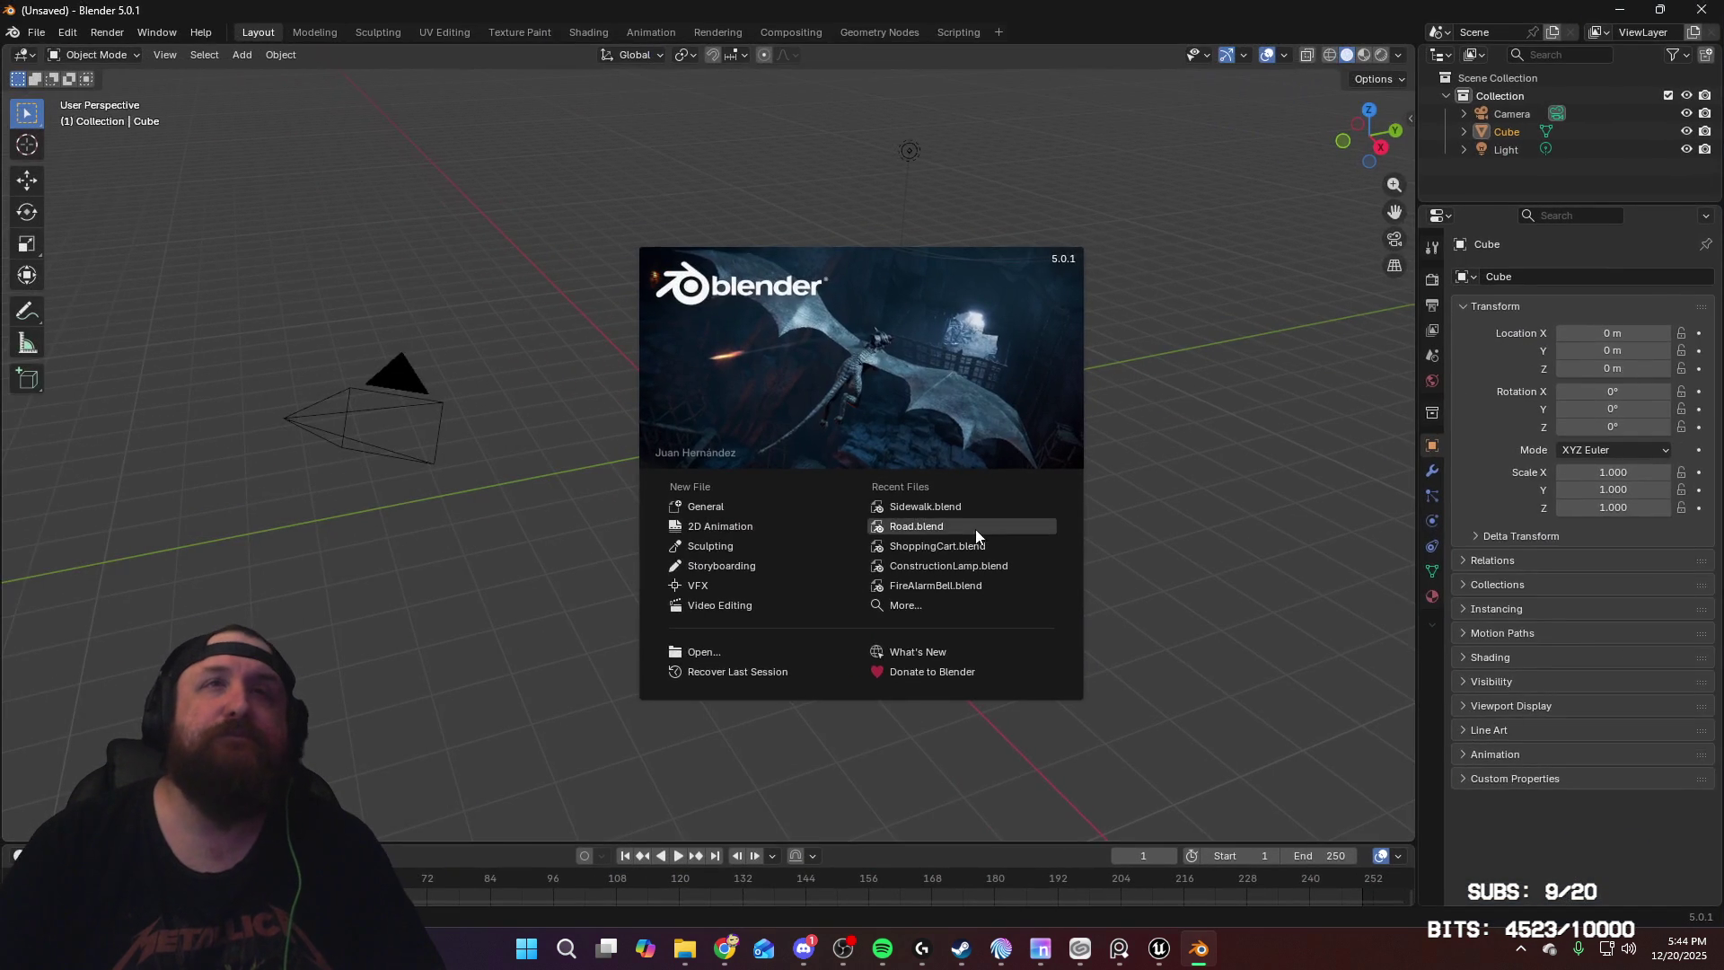
Step: Open Sidewalk.blend from Recent Files and briefly enter Edit Mode on the rounded sidewalk piece
{"action": "left_click", "coordinate": [951, 508]}
{"action": "mouse_move", "coordinate": [951, 507]}
{"action": "middle_mouse_down"}
{"action": "mouse_move", "coordinate": [928, 404]}
{"action": "mouse_move", "coordinate": [967, 608]}
{"action": "mouse_move", "coordinate": [1047, 542]}
{"action": "mouse_move", "coordinate": [781, 525]}
{"action": "mouse_move", "coordinate": [994, 476]}
{"action": "mouse_move", "coordinate": [994, 438]}
{"action": "mouse_move", "coordinate": [950, 451]}
{"action": "middle_mouse_up"}
{"action": "left_click", "coordinate": [886, 547]}
{"action": "key", "text": "Tab"}
{"action": "middle_click_drag", "start_coordinate": [967, 543], "coordinate": [948, 540]}
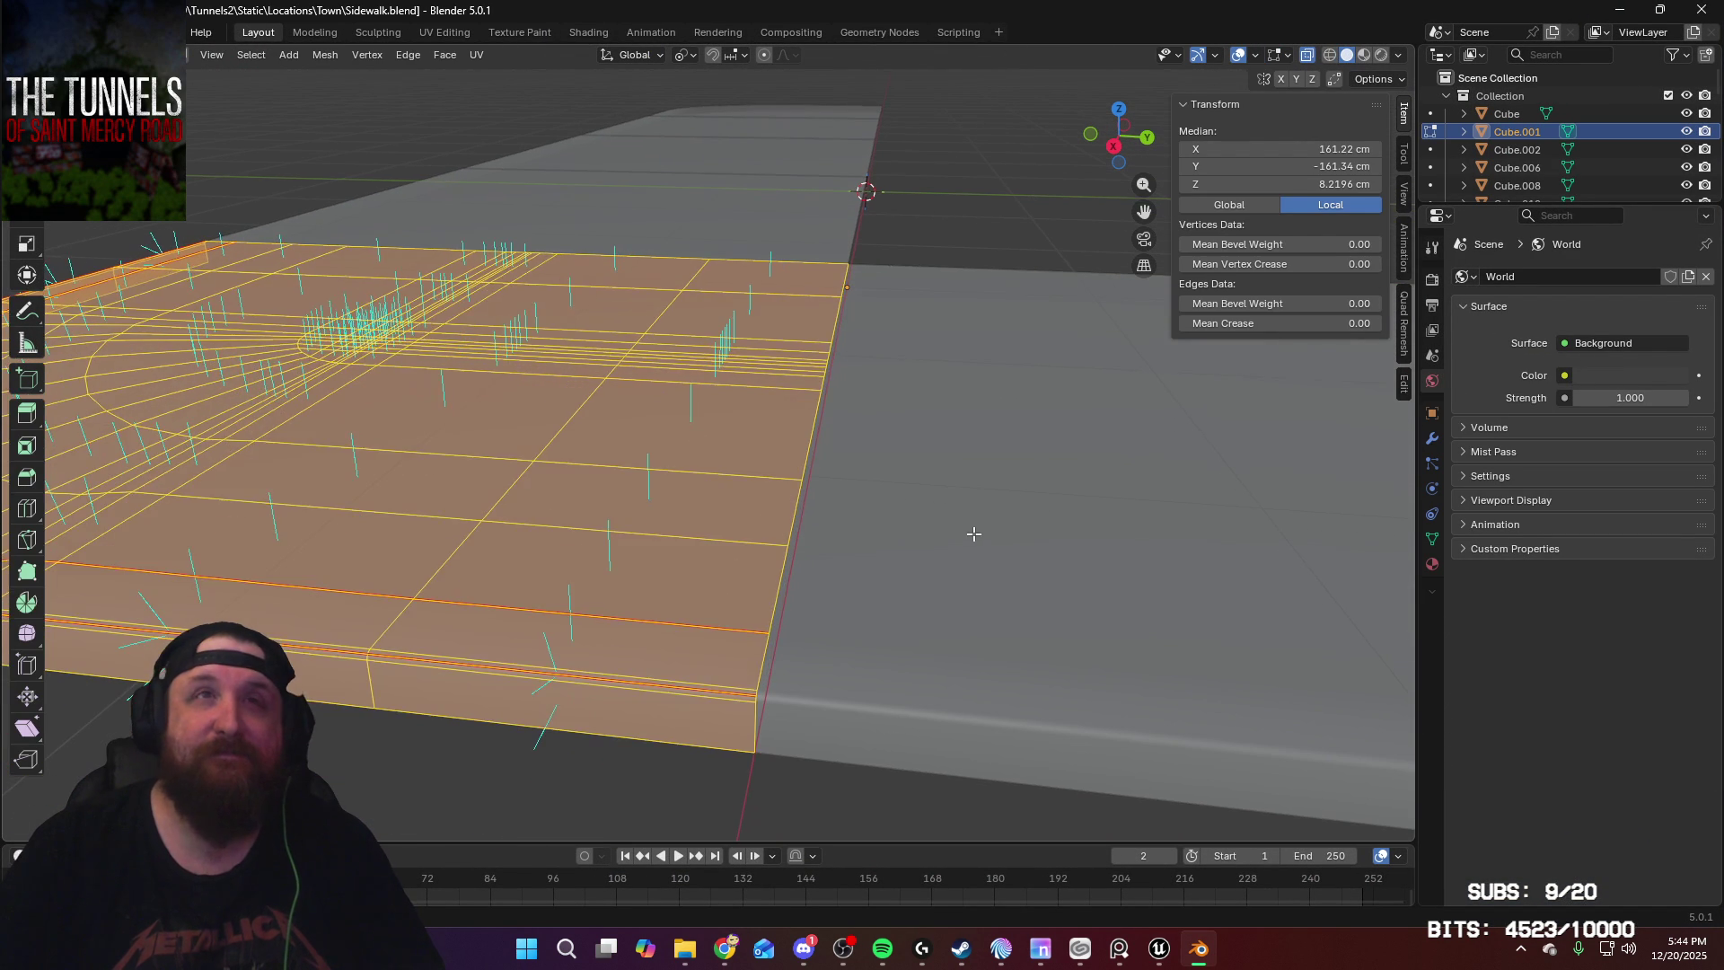
{"action": "key", "text": "Tab"}
{"action": "scroll", "coordinate": [1527, 179], "scroll_direction": "down", "scroll_amount": 2}
{"action": "scroll", "coordinate": [1528, 180], "scroll_direction": "down", "scroll_amount": 5}
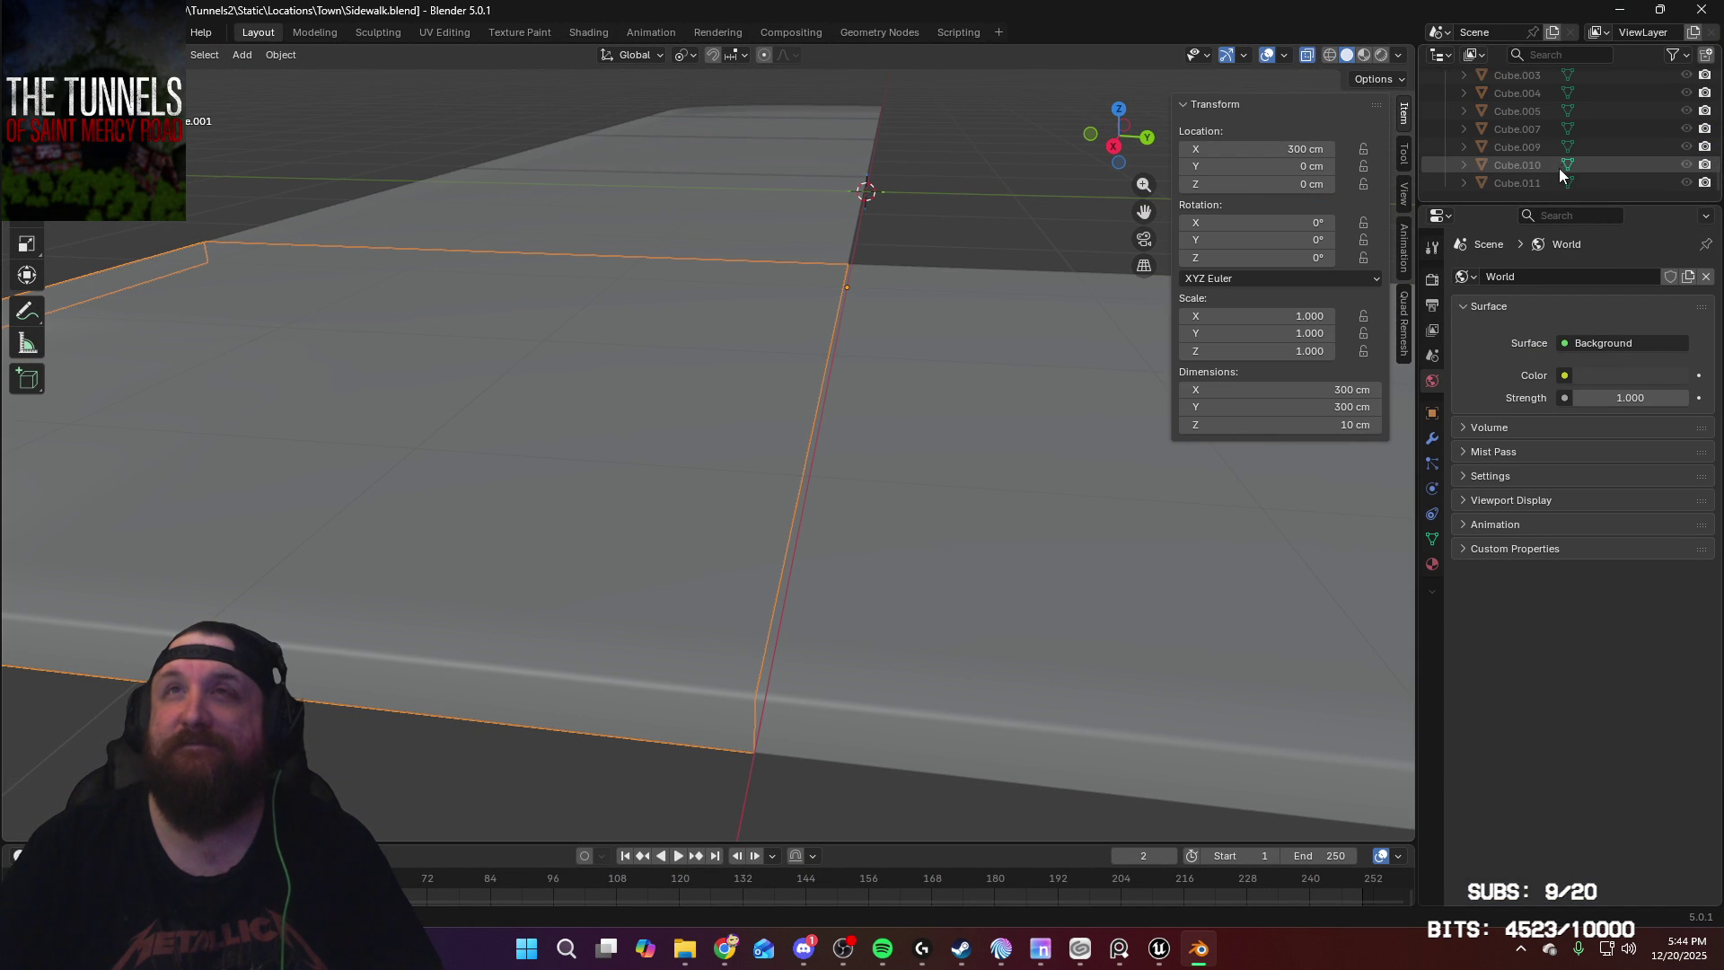
Step: Hide the sidewalk collection in the Outliner, then show the Collection.001 meshes again
{"action": "scroll", "coordinate": [1522, 126], "scroll_direction": "up", "scroll_amount": 7}
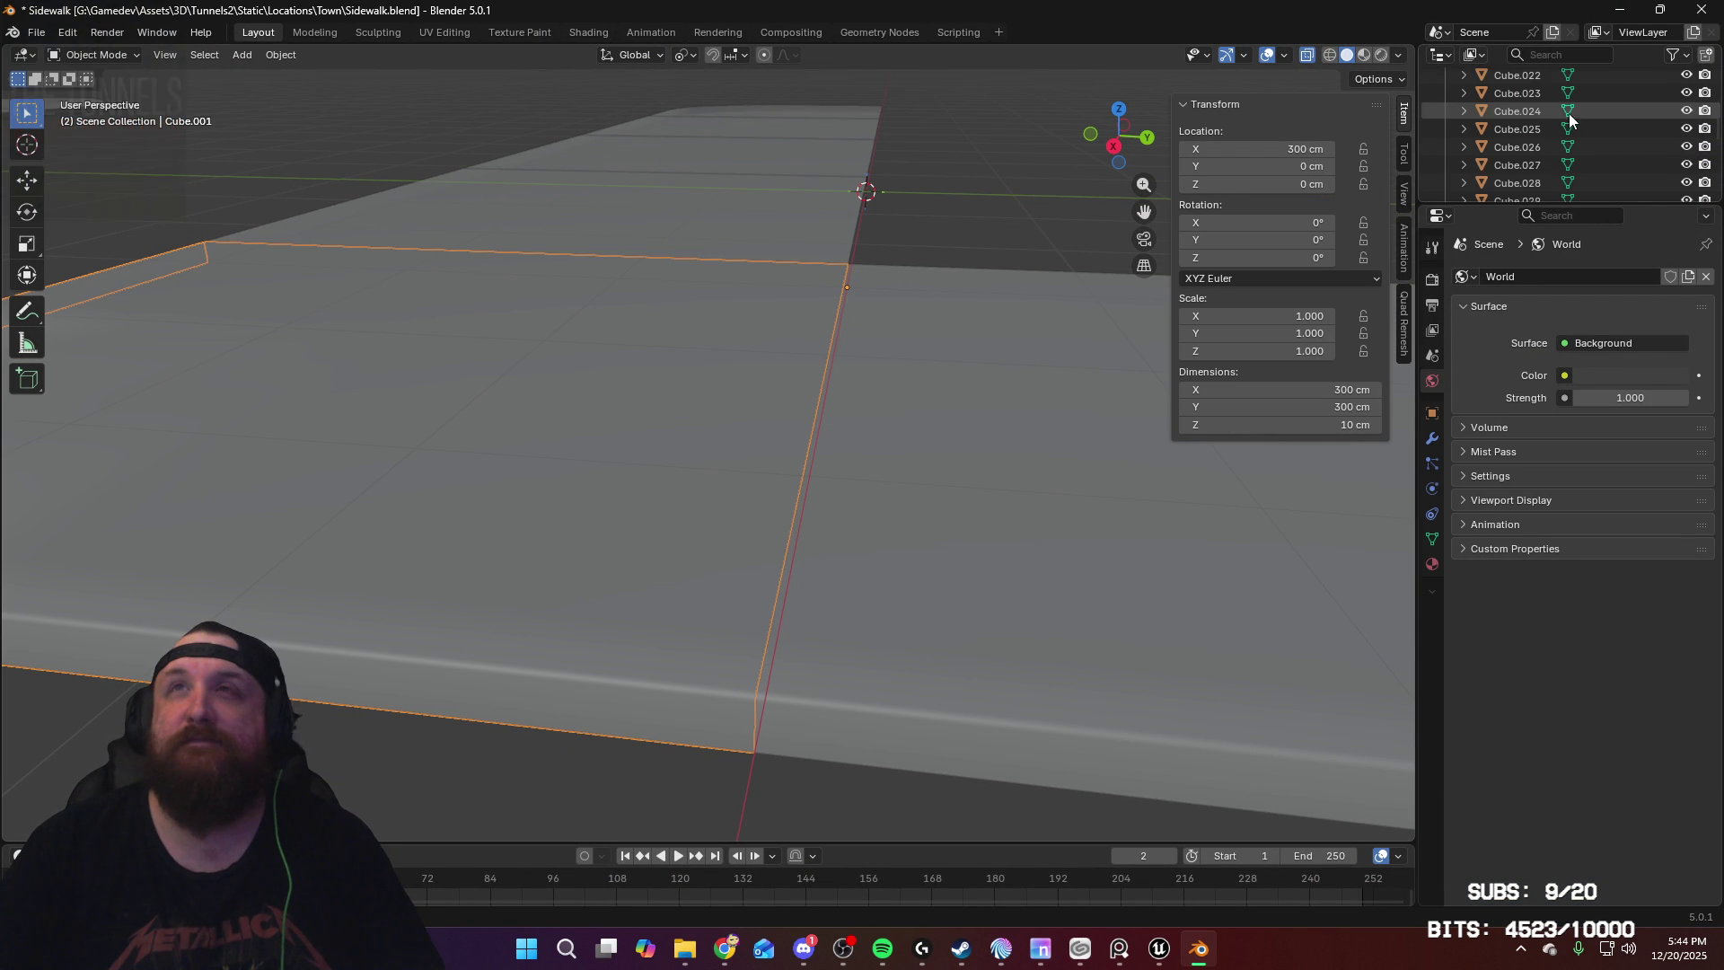
{"action": "left_click", "coordinate": [1687, 95]}
{"action": "scroll", "coordinate": [1657, 116], "scroll_direction": "down", "scroll_amount": 10}
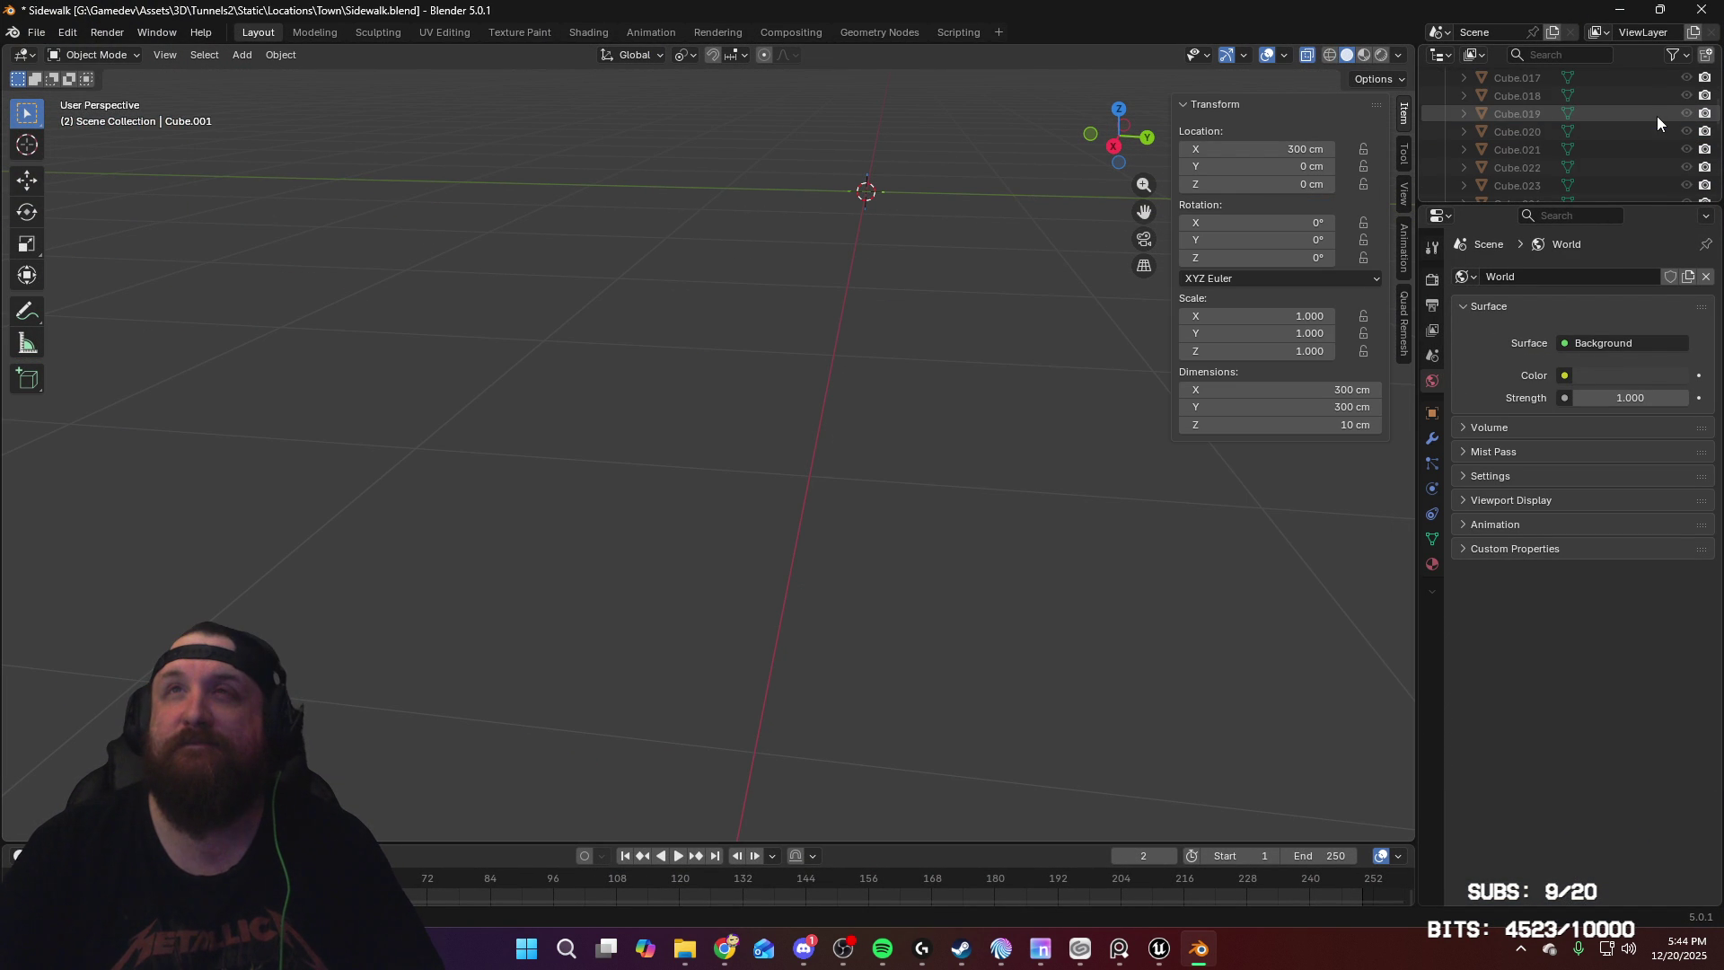
{"action": "left_click", "coordinate": [1688, 185]}
Step: Enter Edit Mode on the sidewalk pieces and select the vertical curb edge at the tile seam
{"action": "left_click", "coordinate": [724, 488]}
{"action": "key", "text": "Tab"}
{"action": "mouse_move", "coordinate": [862, 612]}
{"action": "middle_mouse_down"}
{"action": "mouse_move", "coordinate": [878, 558]}
{"action": "mouse_move", "coordinate": [993, 530]}
{"action": "mouse_move", "coordinate": [954, 534]}
{"action": "mouse_move", "coordinate": [924, 581]}
{"action": "mouse_move", "coordinate": [967, 462]}
{"action": "mouse_move", "coordinate": [988, 454]}
{"action": "mouse_move", "coordinate": [924, 481]}
{"action": "mouse_move", "coordinate": [973, 569]}
{"action": "mouse_move", "coordinate": [1000, 427]}
{"action": "mouse_move", "coordinate": [976, 310]}
{"action": "mouse_move", "coordinate": [919, 455]}
{"action": "mouse_move", "coordinate": [951, 529]}
{"action": "middle_mouse_up"}
{"action": "left_click", "coordinate": [885, 485]}
{"action": "left_click", "coordinate": [915, 476]}
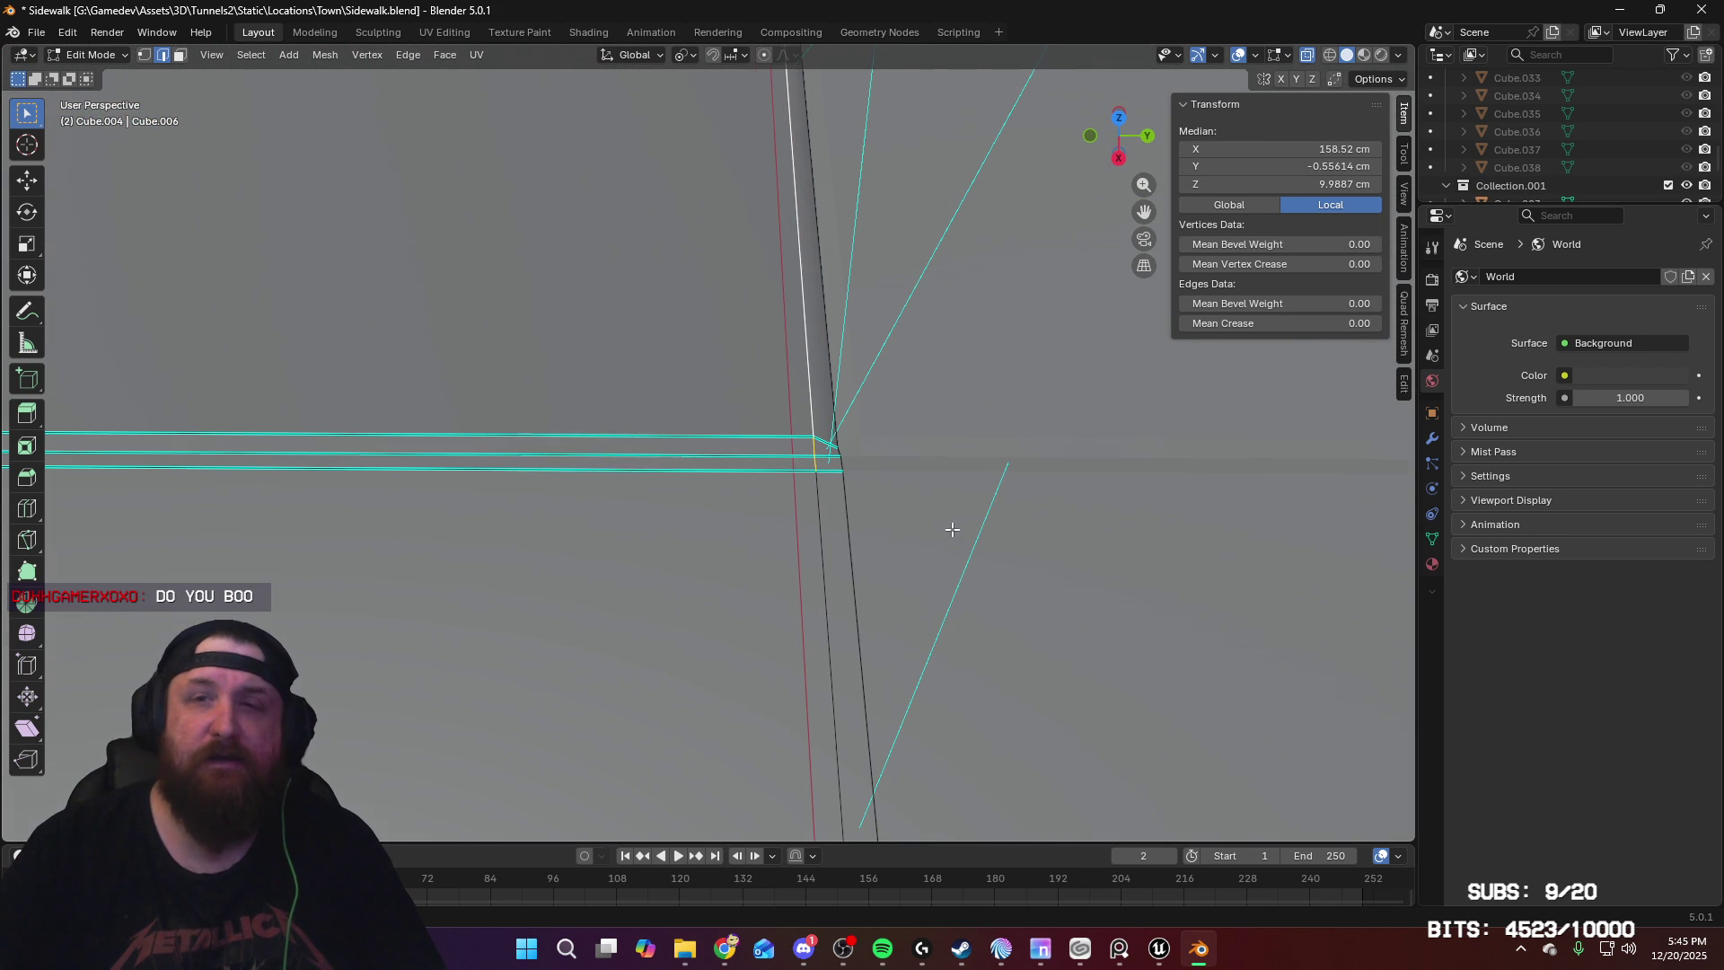
{"action": "left_click", "coordinate": [812, 448]}
{"action": "left_click", "coordinate": [815, 467], "text": "shift"}
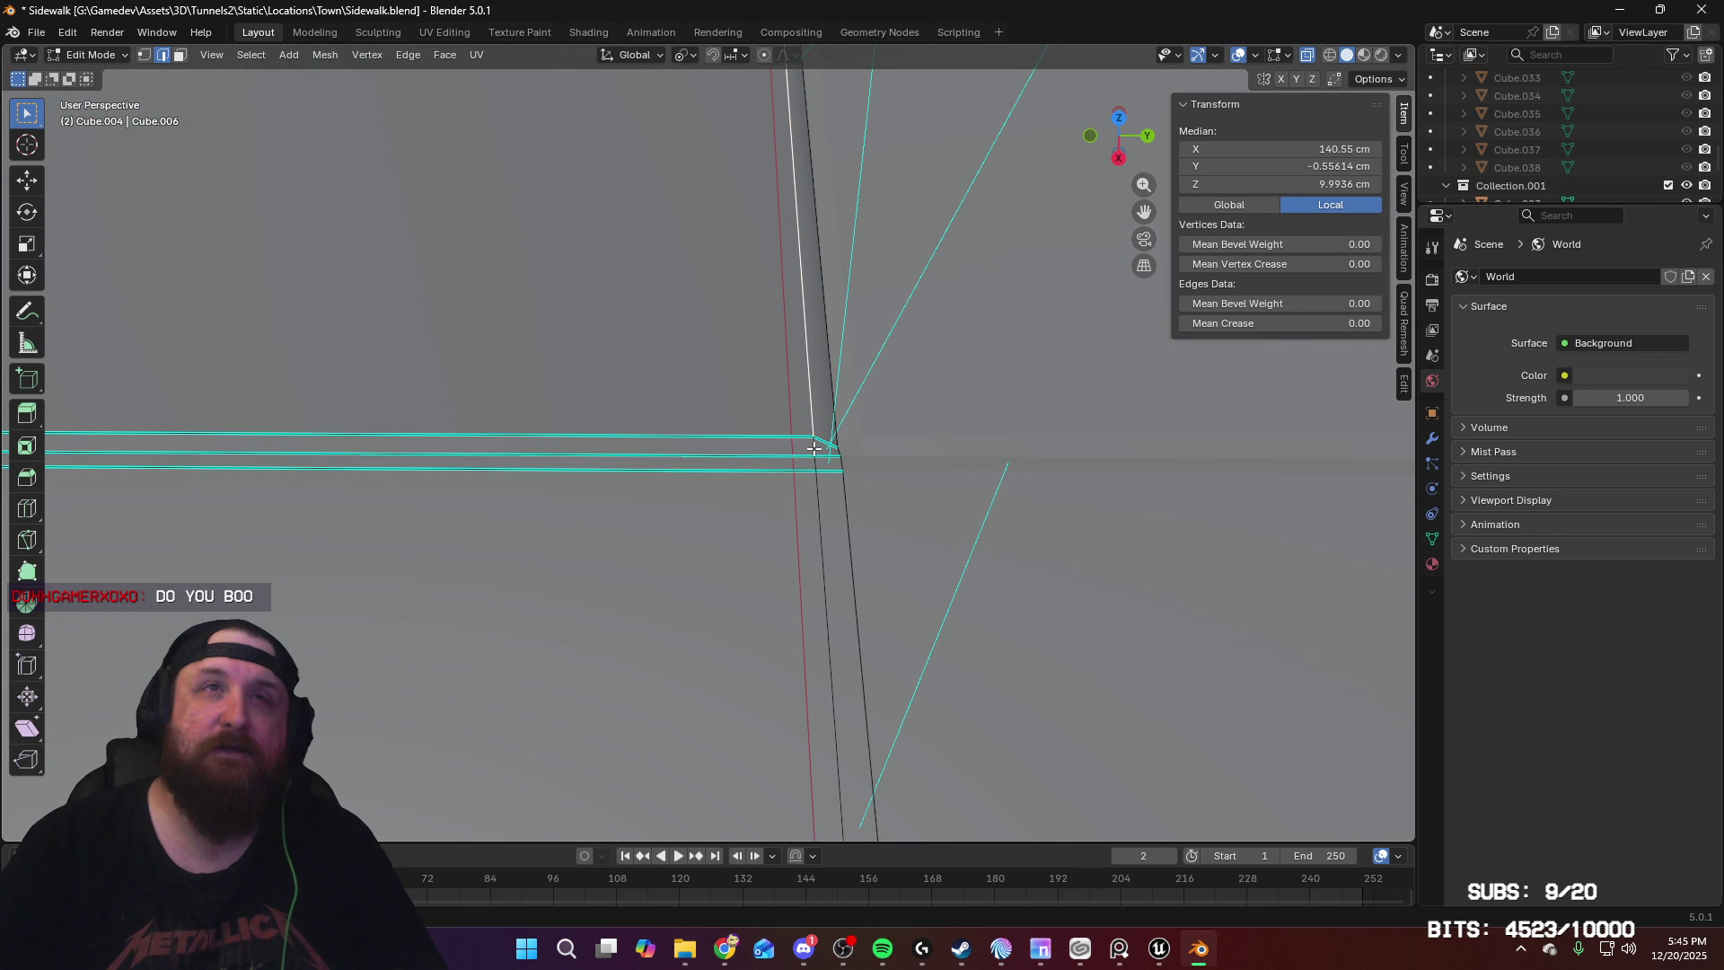
{"action": "mouse_move", "coordinate": [798, 350]}
{"action": "middle_mouse_down"}
{"action": "mouse_move", "coordinate": [797, 495]}
{"action": "mouse_move", "coordinate": [745, 423]}
{"action": "mouse_move", "coordinate": [927, 455]}
{"action": "mouse_move", "coordinate": [797, 489]}
{"action": "mouse_move", "coordinate": [983, 556]}
{"action": "mouse_move", "coordinate": [970, 482]}
{"action": "middle_mouse_up"}
Step: Mark the selected seam edges on the first sidewalk tile as sharp
{"action": "right_click", "coordinate": [1149, 551]}
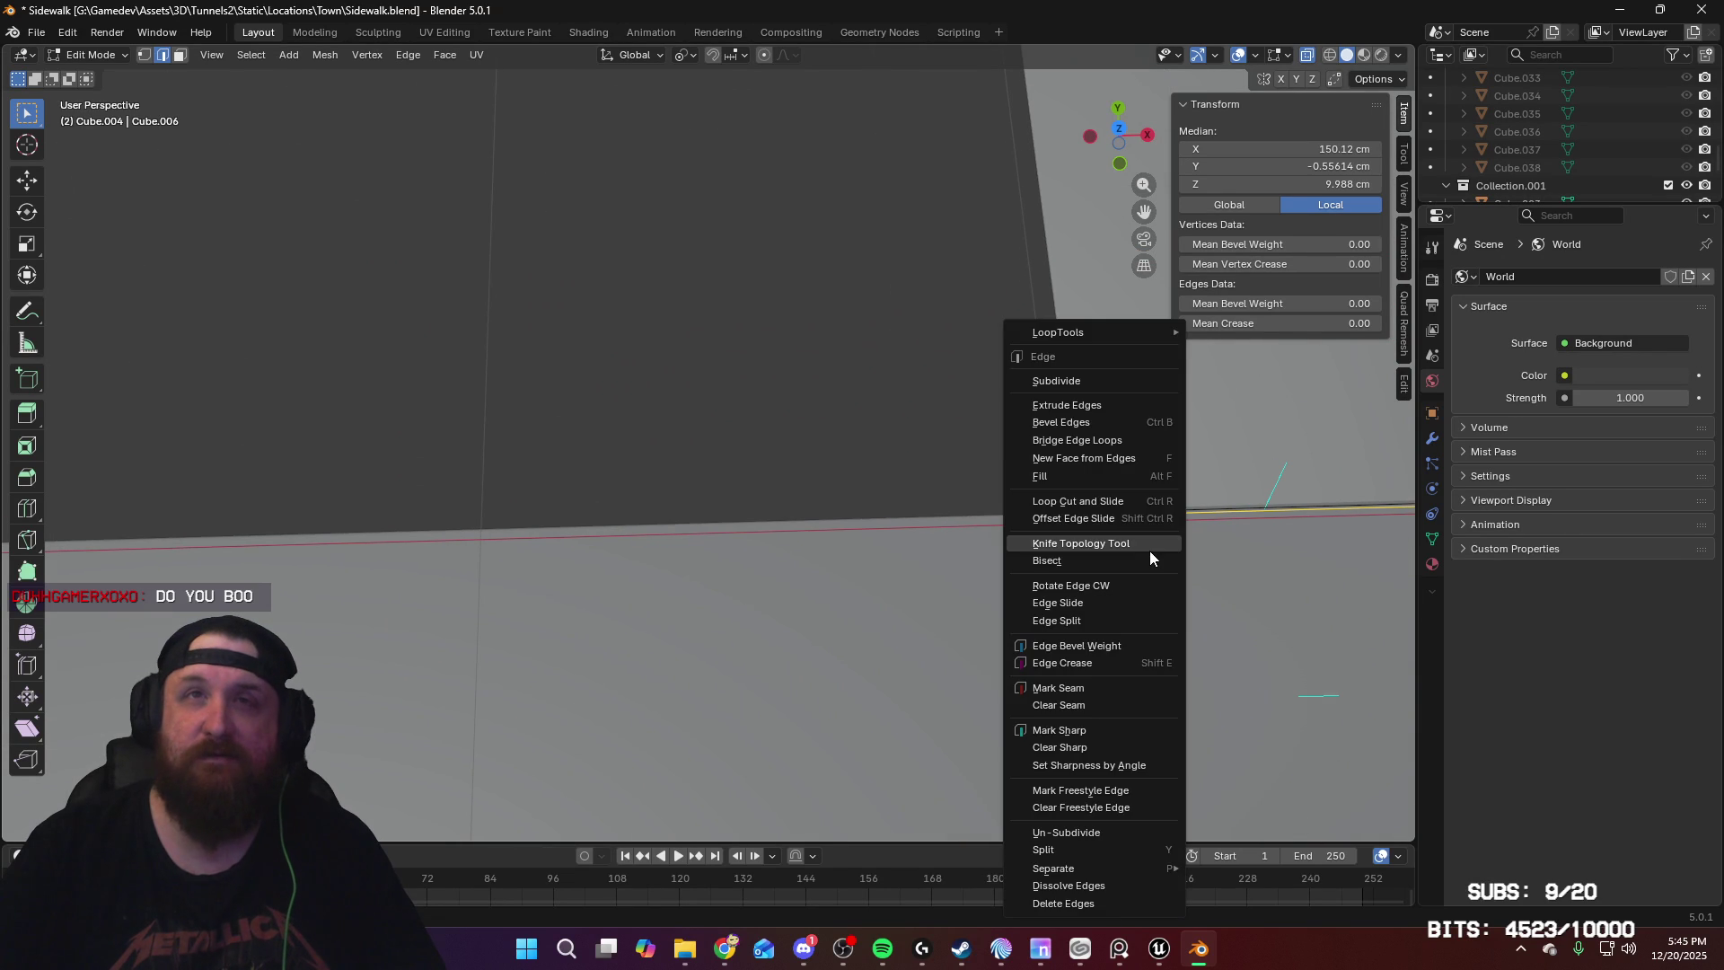
{"action": "mouse_move", "coordinate": [1014, 524]}
{"action": "middle_mouse_down"}
{"action": "mouse_move", "coordinate": [897, 512]}
{"action": "mouse_move", "coordinate": [926, 456]}
{"action": "mouse_move", "coordinate": [934, 504]}
{"action": "middle_mouse_up"}
{"action": "right_click", "coordinate": [876, 728]}
{"action": "left_click", "coordinate": [876, 729]}
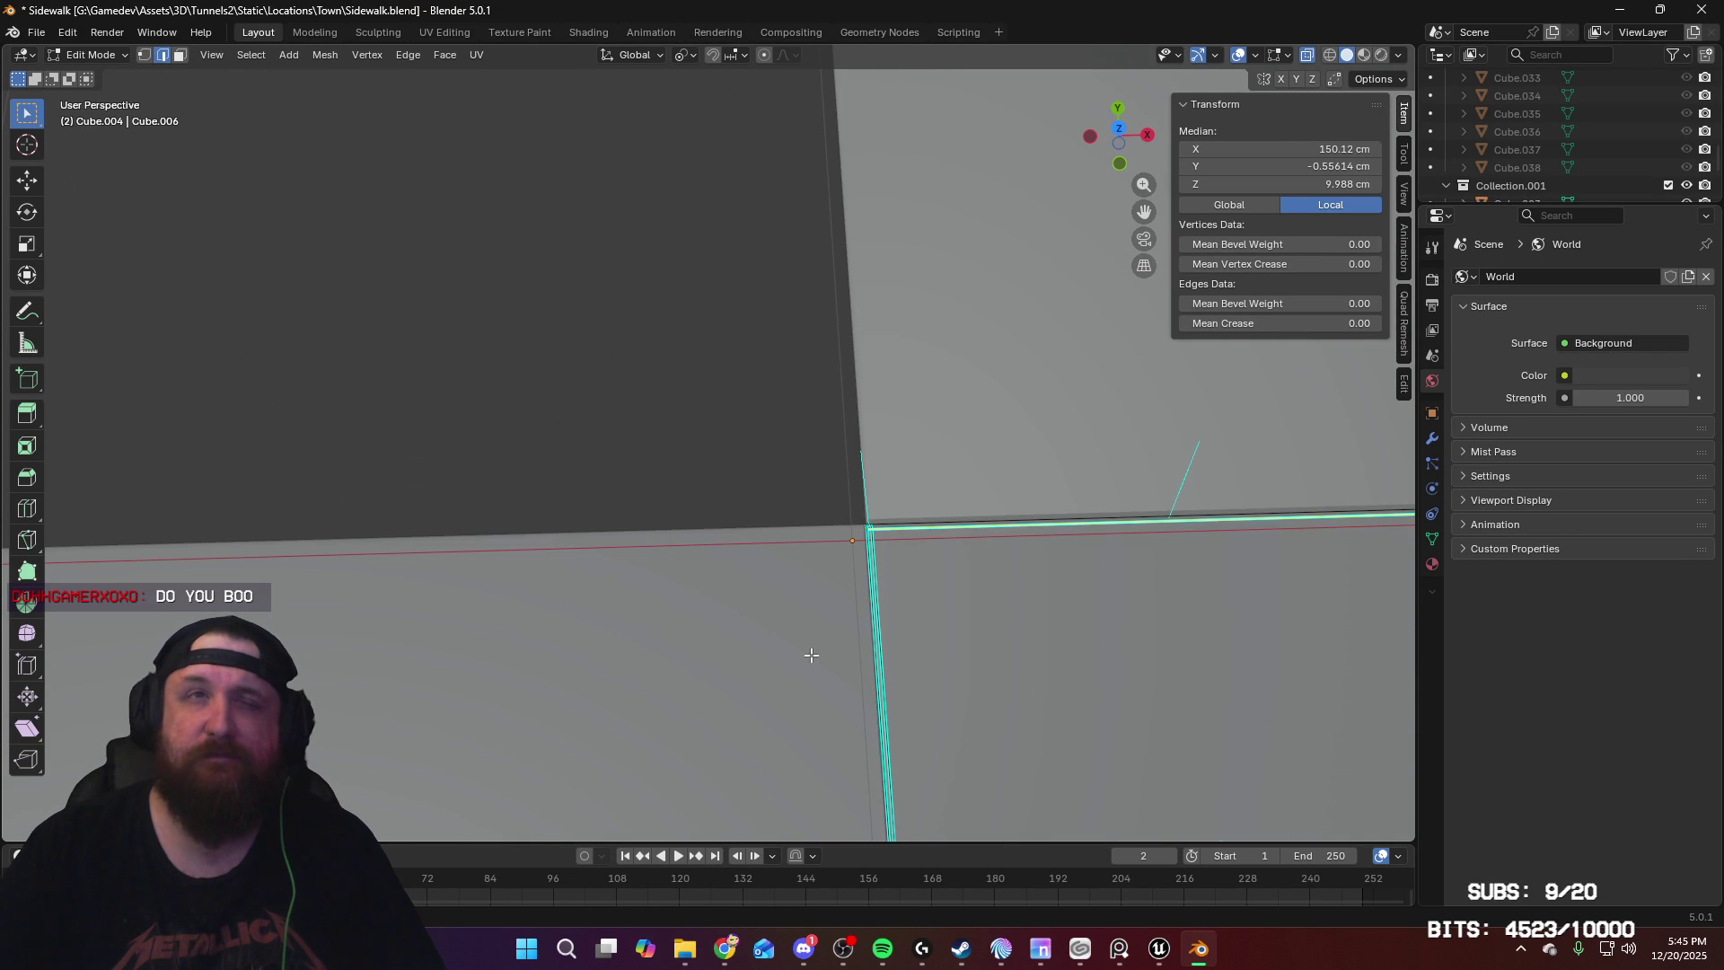
{"action": "mouse_move", "coordinate": [797, 539]}
{"action": "middle_mouse_down"}
{"action": "mouse_move", "coordinate": [663, 539]}
{"action": "mouse_move", "coordinate": [700, 531]}
{"action": "mouse_move", "coordinate": [701, 613]}
{"action": "mouse_move", "coordinate": [670, 511]}
{"action": "mouse_move", "coordinate": [601, 520]}
{"action": "mouse_move", "coordinate": [673, 512]}
{"action": "mouse_move", "coordinate": [794, 694]}
{"action": "middle_mouse_up"}
{"action": "left_click", "coordinate": [694, 614], "text": "shift"}
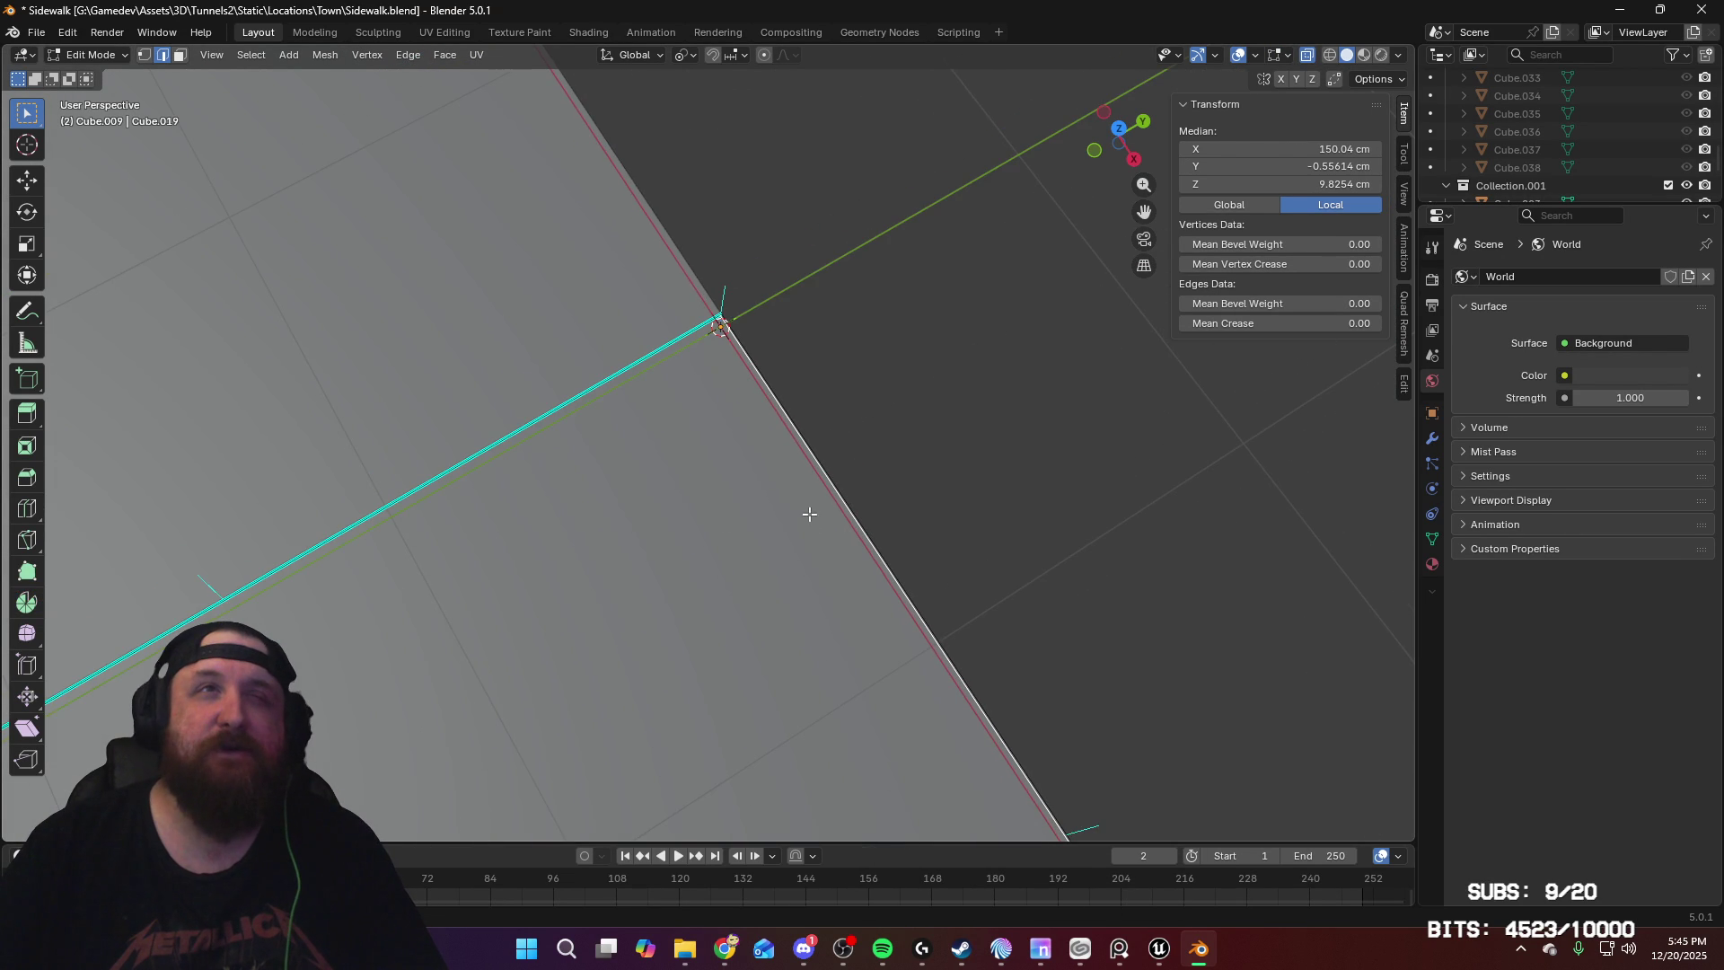
{"action": "mouse_move", "coordinate": [870, 543]}
{"action": "middle_mouse_down"}
{"action": "mouse_move", "coordinate": [867, 434]}
{"action": "mouse_move", "coordinate": [770, 412]}
{"action": "mouse_move", "coordinate": [727, 439]}
{"action": "mouse_move", "coordinate": [739, 487]}
{"action": "middle_mouse_up"}
{"action": "right_click", "coordinate": [740, 487]}
{"action": "left_click", "coordinate": [740, 487]}
{"action": "key", "text": "Tab"}
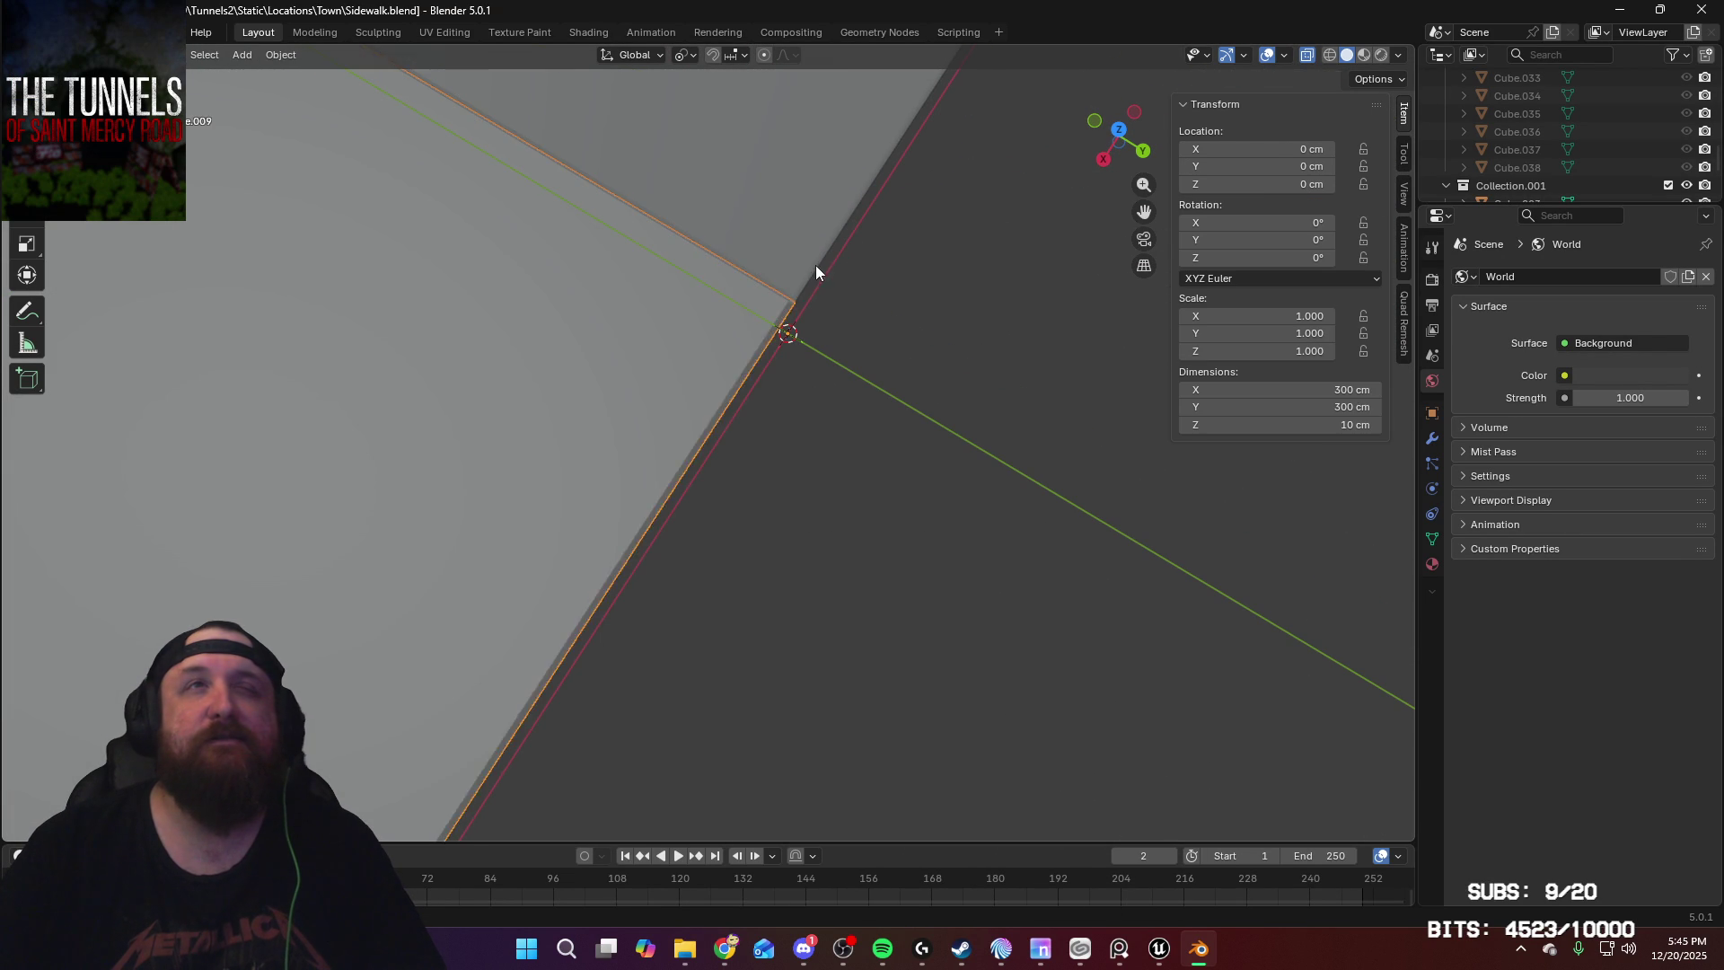
Step: Edit the neighbouring tile together with it and mark its border edge sharp
{"action": "scroll", "coordinate": [881, 529], "scroll_direction": "down", "scroll_amount": 5}
{"action": "mouse_move", "coordinate": [876, 573]}
{"action": "middle_mouse_down"}
{"action": "mouse_move", "coordinate": [832, 504]}
{"action": "mouse_move", "coordinate": [729, 709]}
{"action": "mouse_move", "coordinate": [724, 589]}
{"action": "middle_mouse_up"}
{"action": "scroll", "coordinate": [647, 635], "scroll_direction": "up", "scroll_amount": 5}
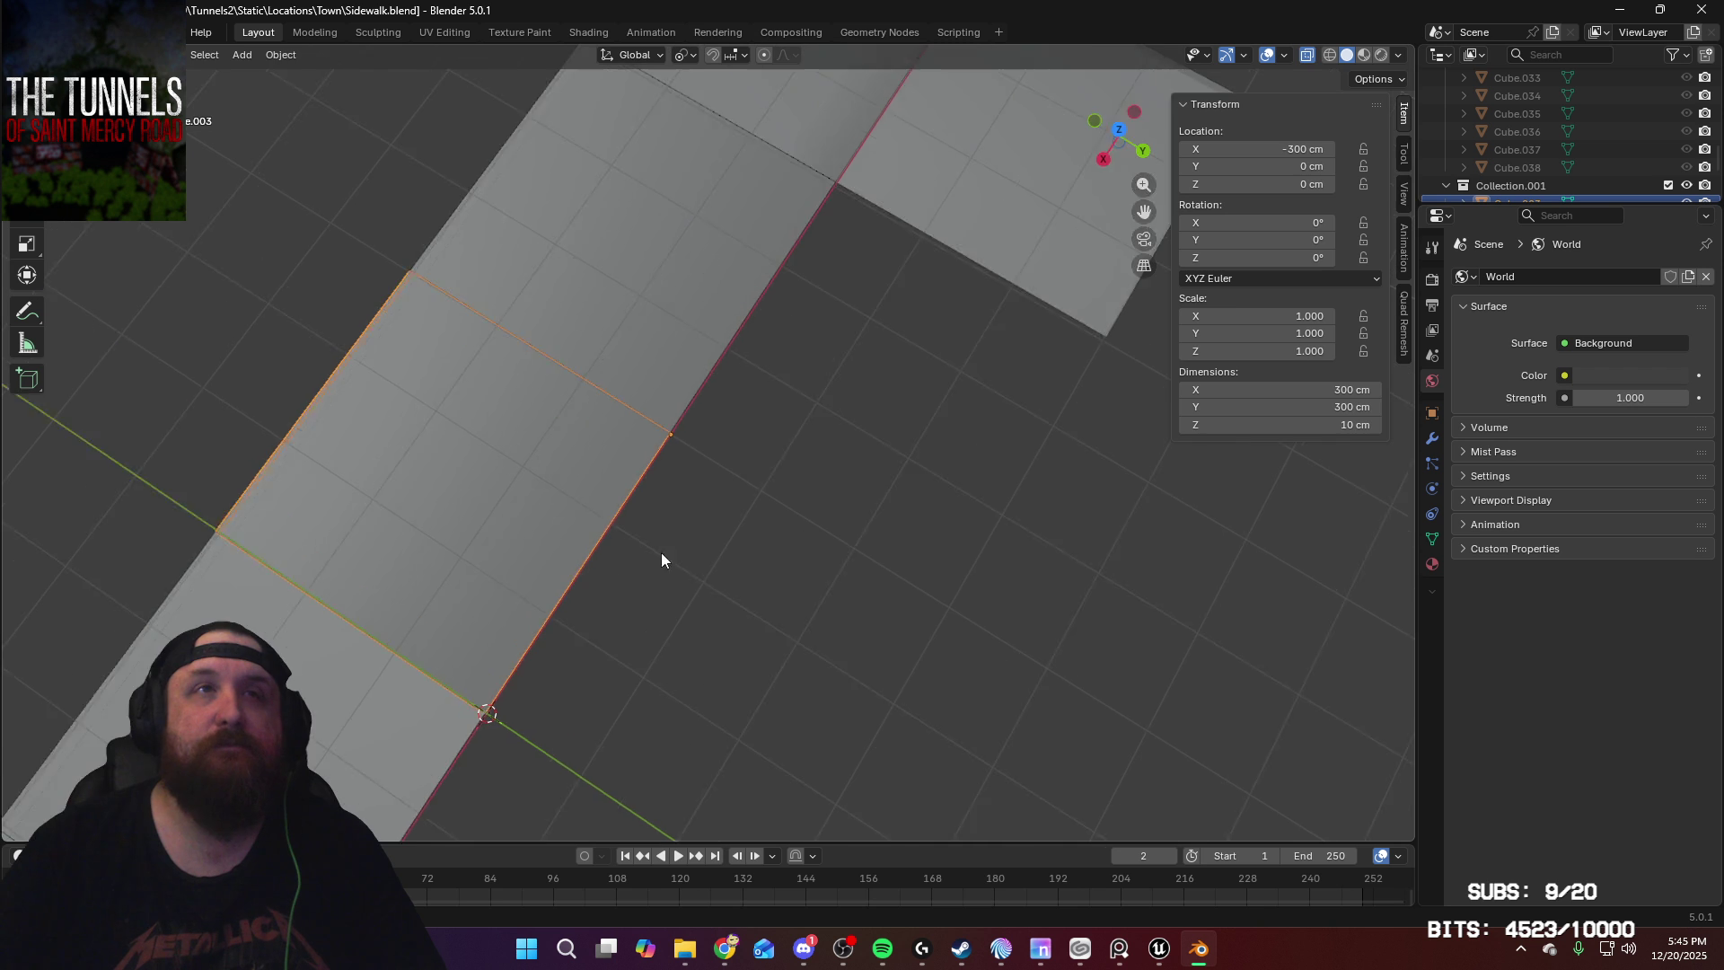
{"action": "key", "text": "Tab"}
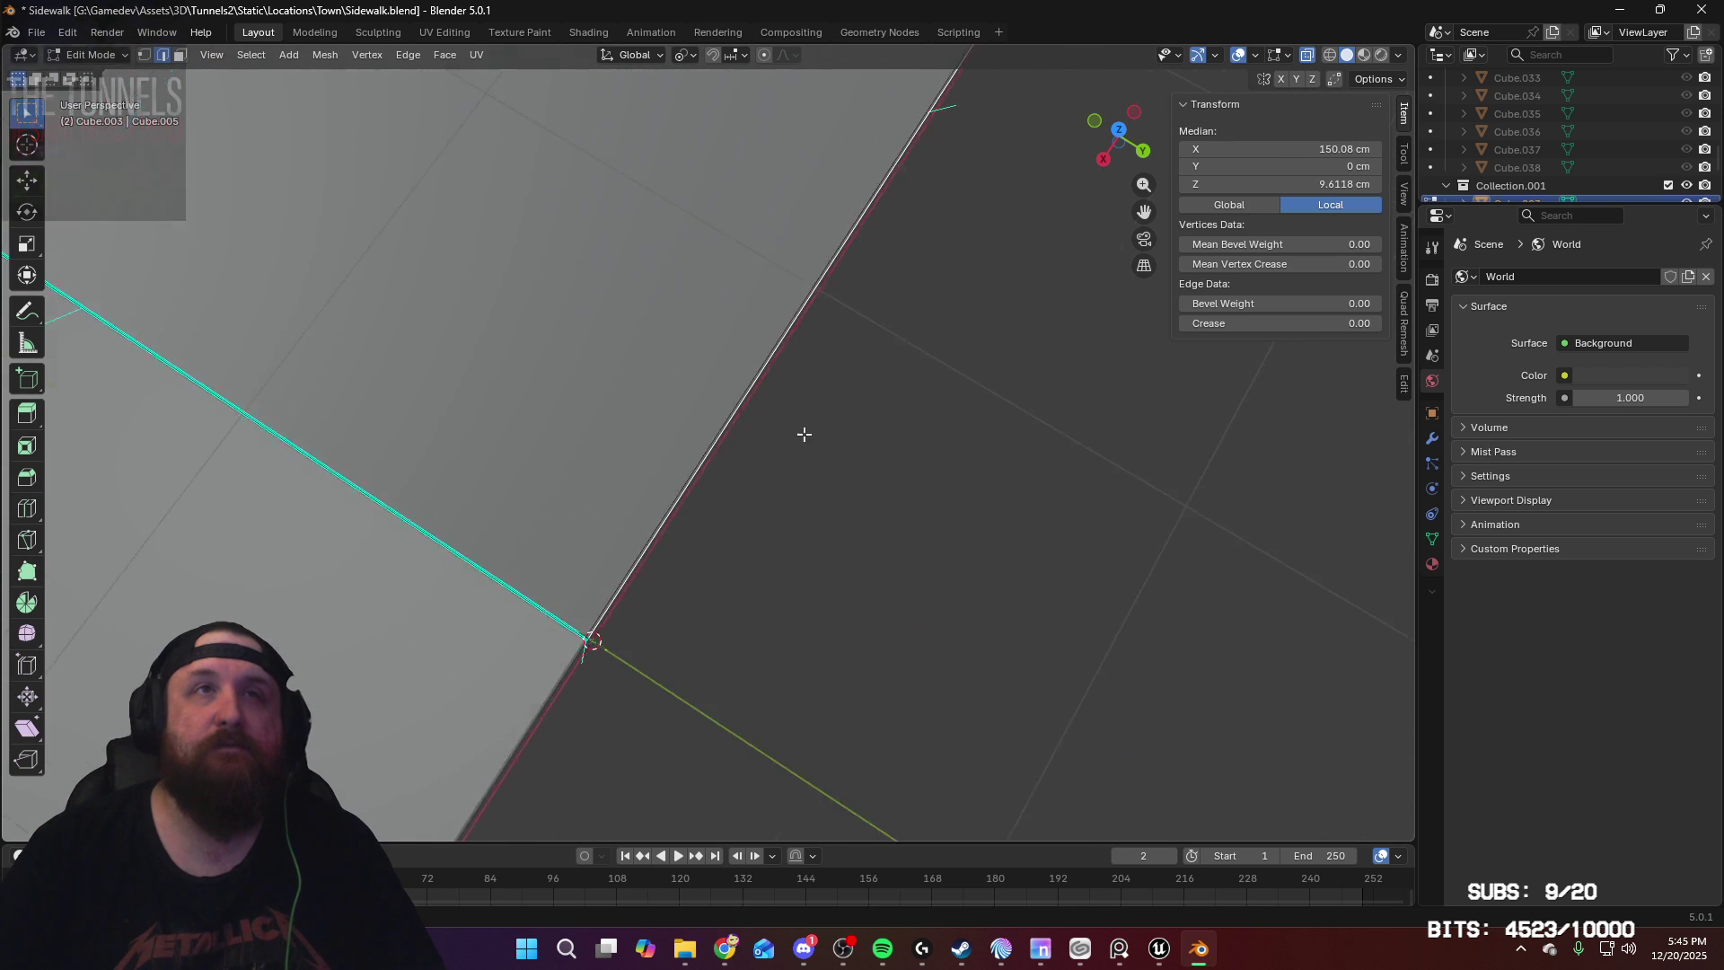
{"action": "scroll", "coordinate": [785, 508], "scroll_direction": "up", "scroll_amount": 3}
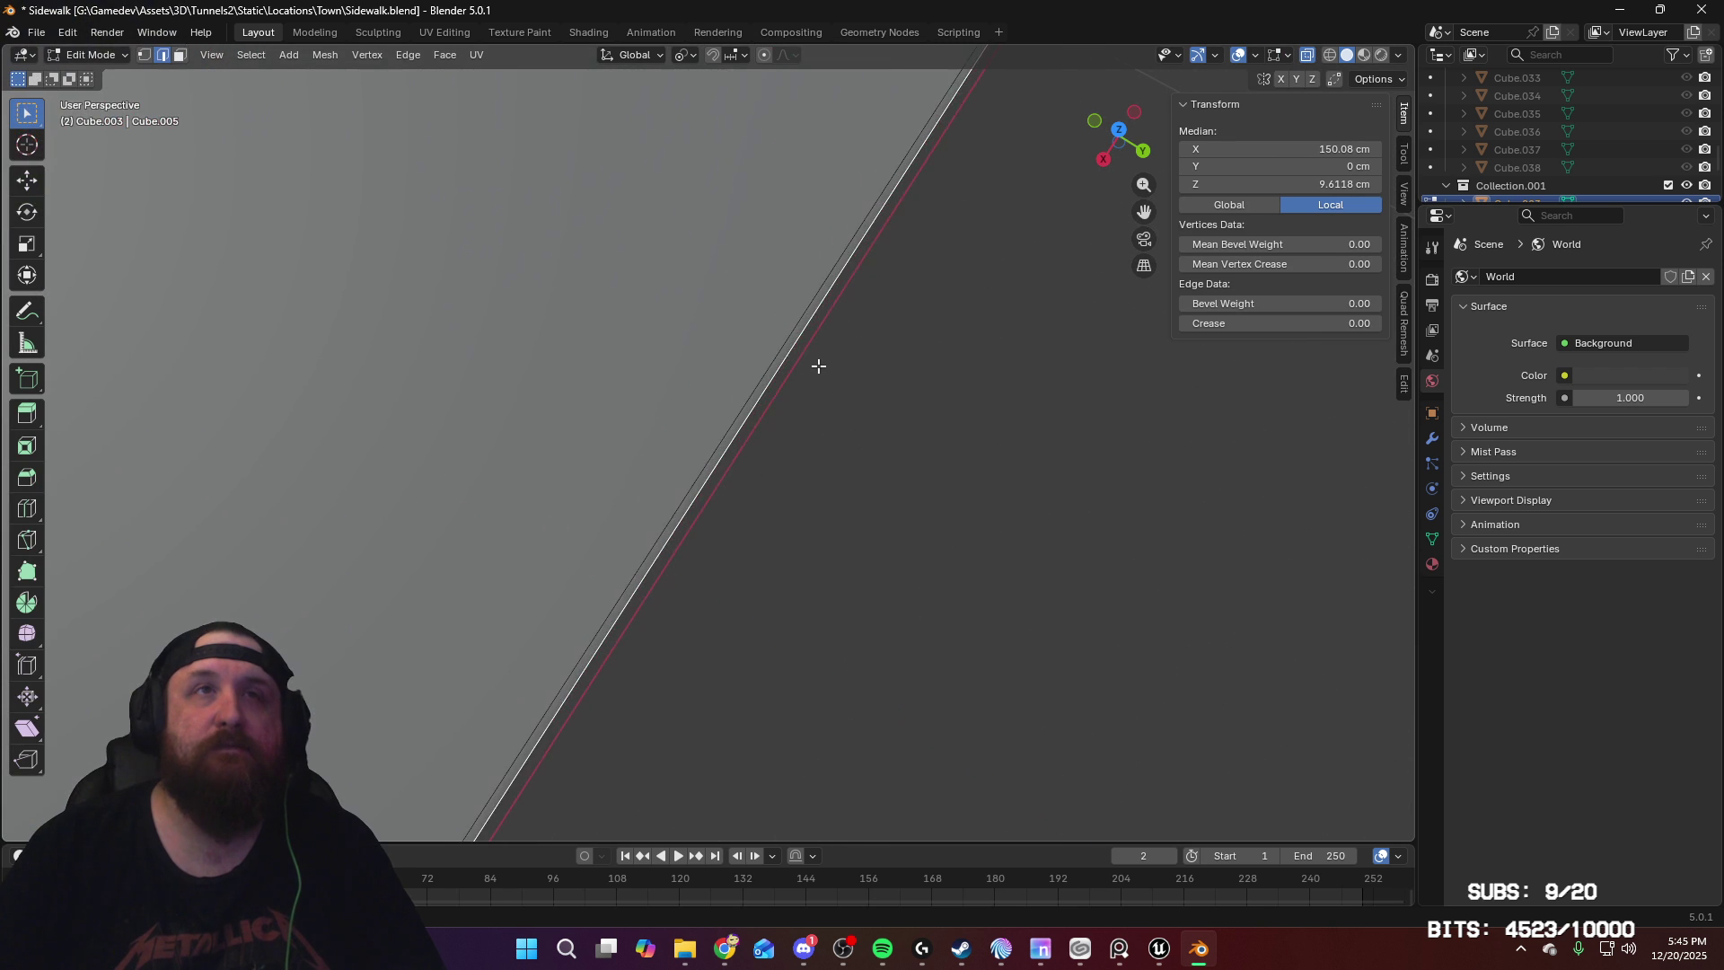
{"action": "right_click", "coordinate": [727, 429]}
{"action": "key", "text": "Tab"}
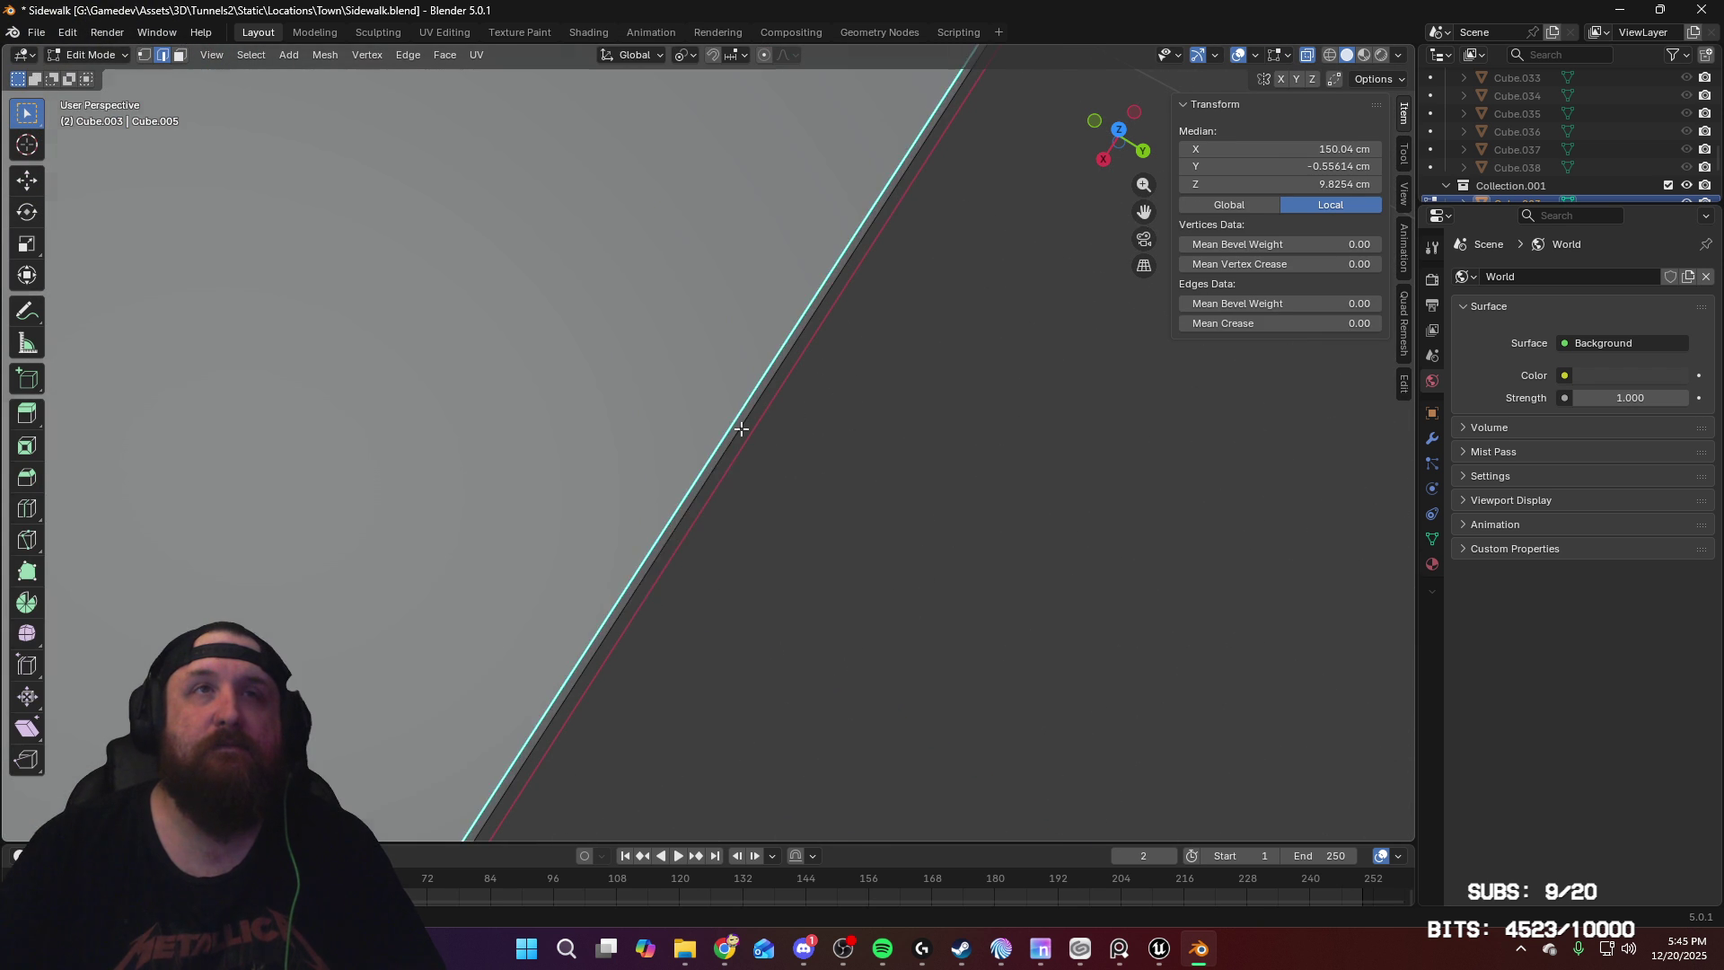
{"action": "scroll", "coordinate": [878, 401], "scroll_direction": "down", "scroll_amount": 5}
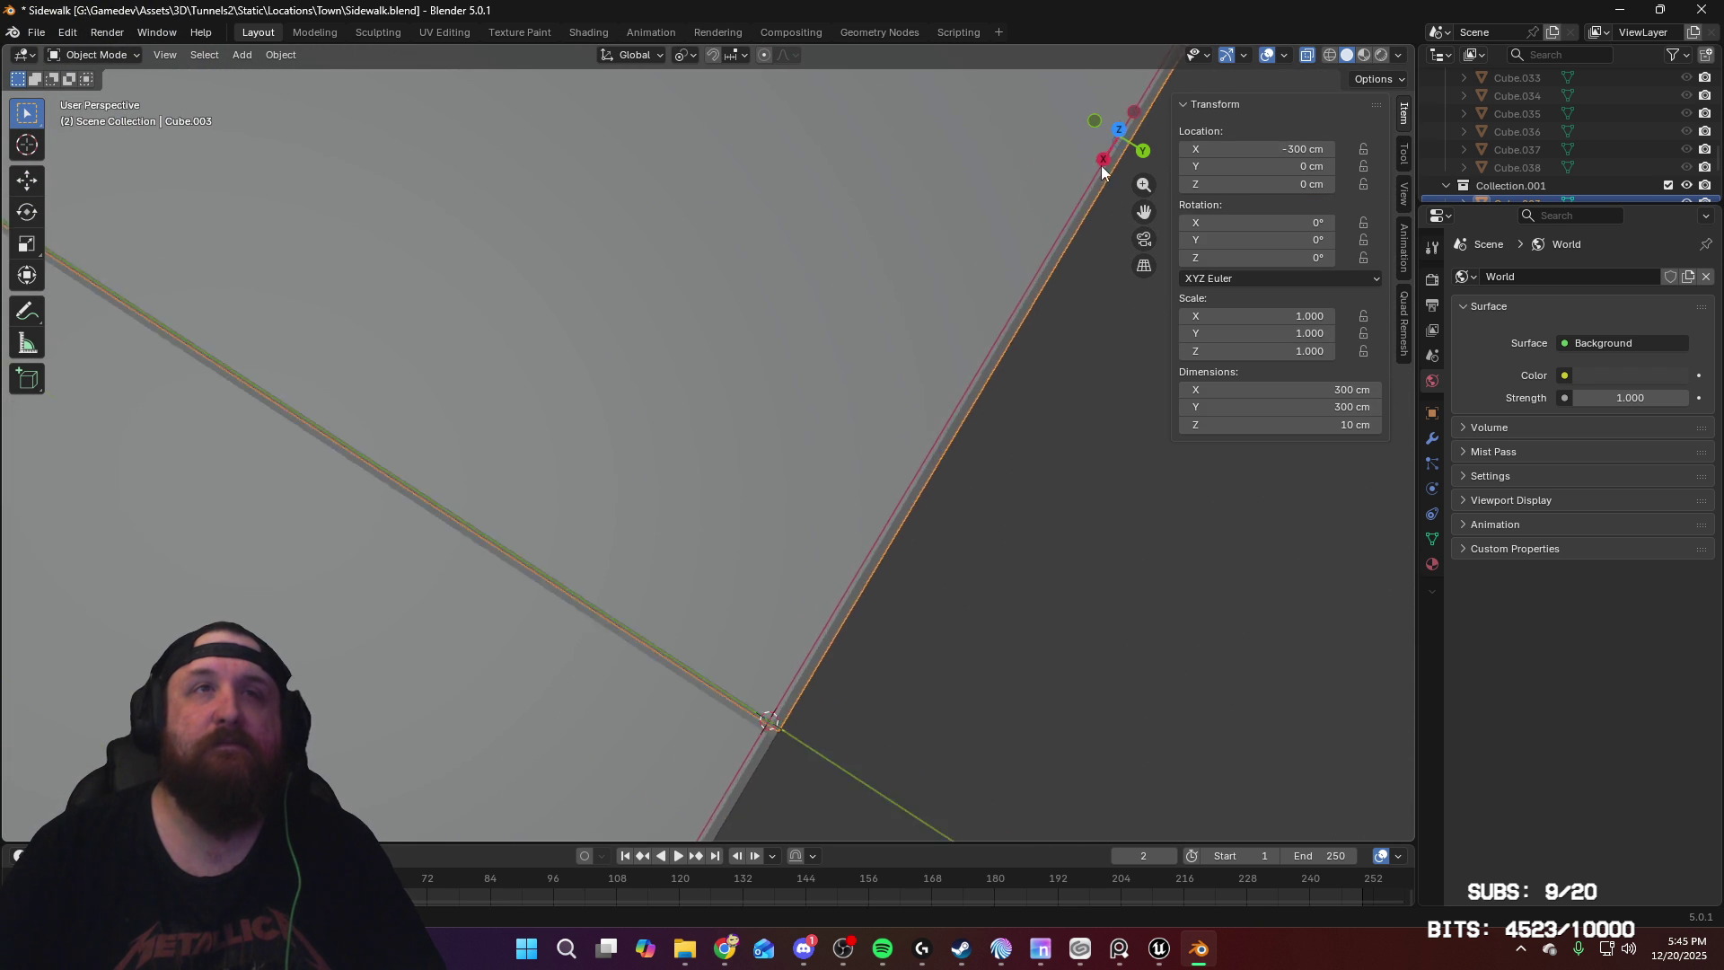
{"action": "left_click", "coordinate": [624, 685]}
{"action": "key", "text": "Tab"}
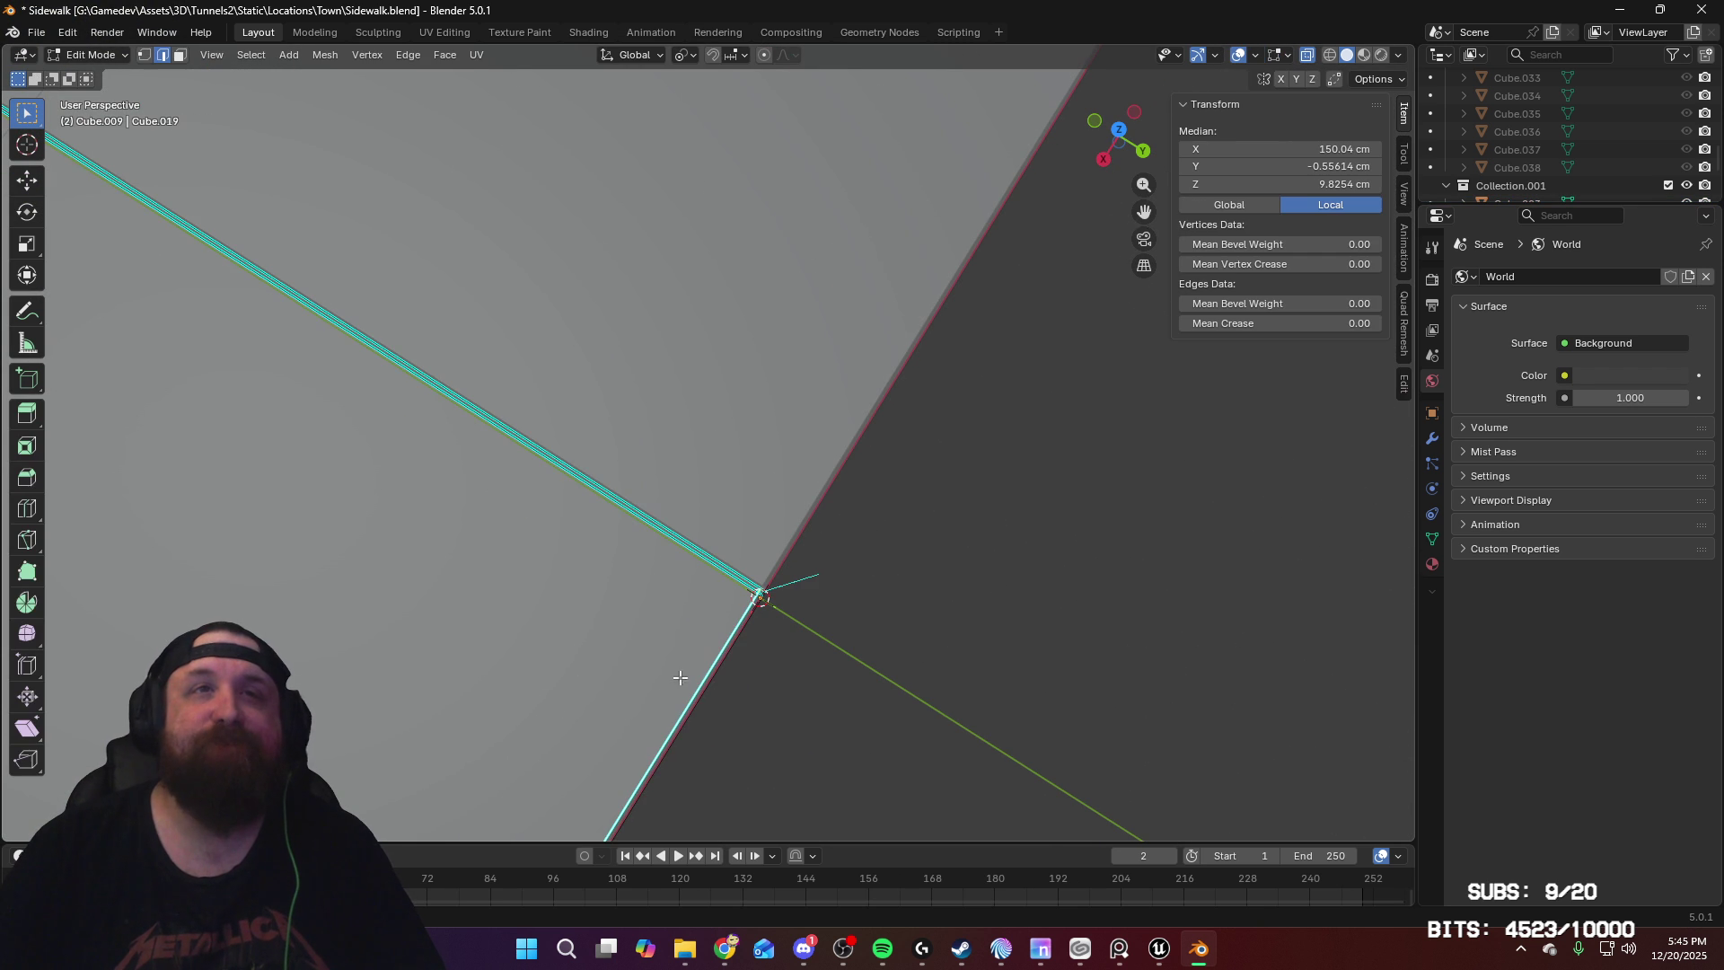
{"action": "right_click", "coordinate": [697, 688]}
{"action": "left_click", "coordinate": [697, 688]}
{"action": "key", "text": "Tab"}
Step: Mark Cube.007's long border edge sharp, then edit Cube.005 and Cube.007 together
{"action": "scroll", "coordinate": [823, 517], "scroll_direction": "down", "scroll_amount": 2}
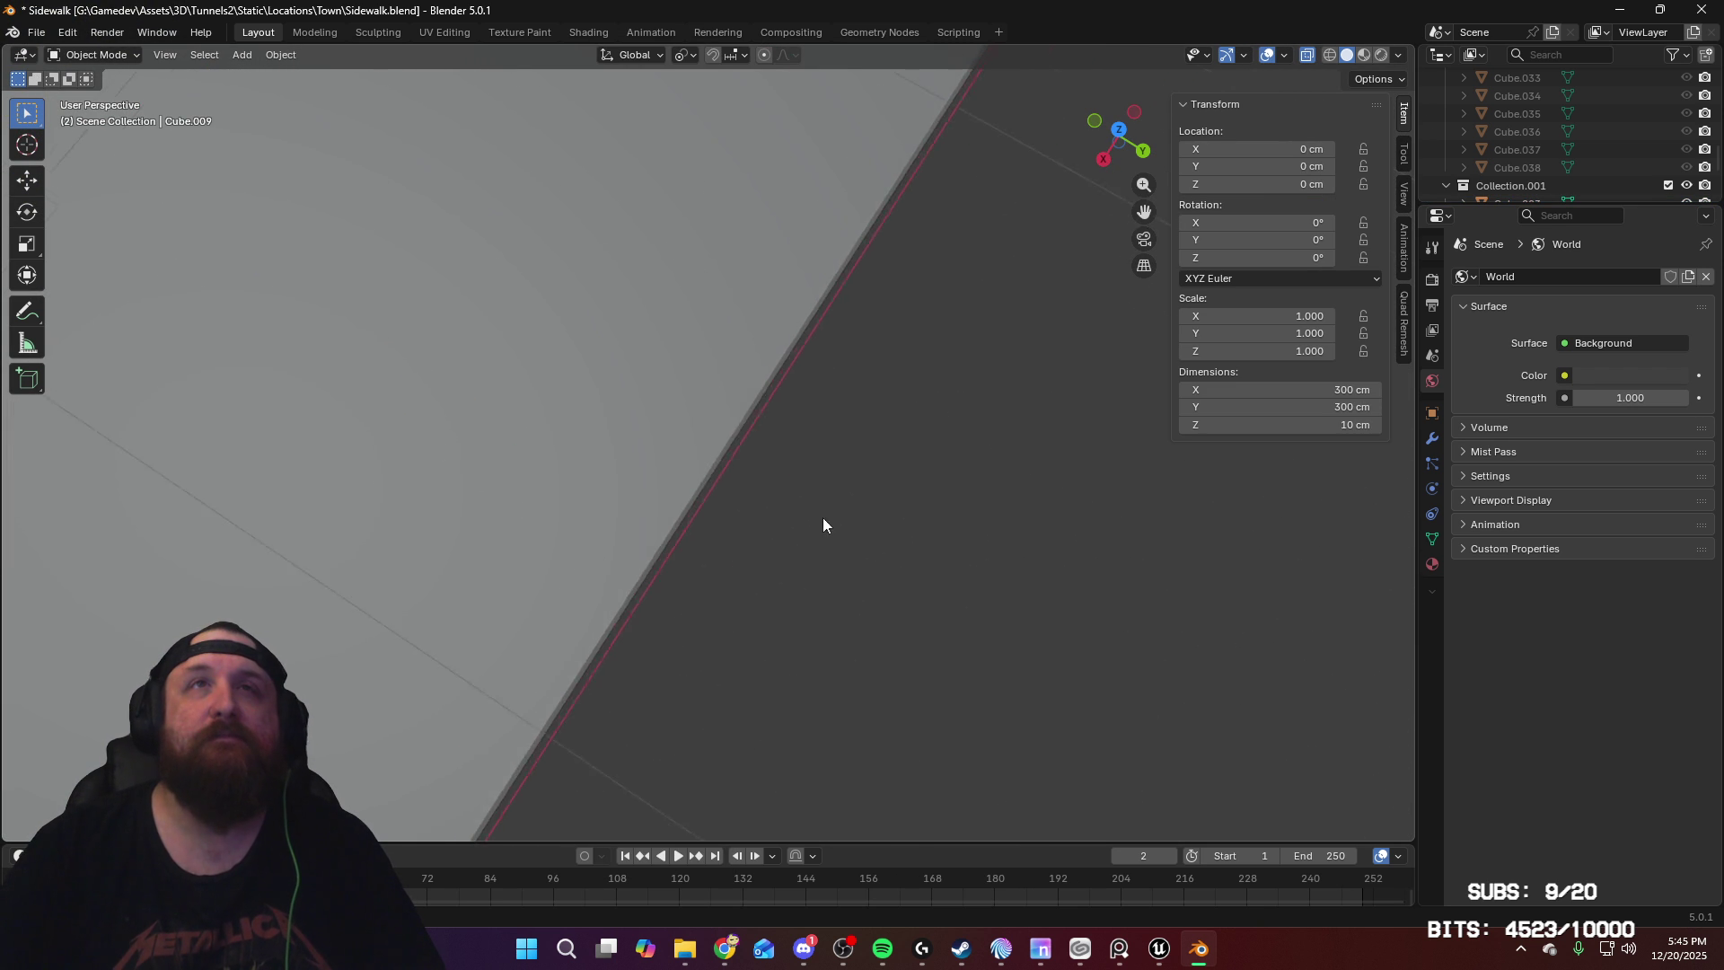
{"action": "scroll", "coordinate": [902, 334], "scroll_direction": "down", "scroll_amount": 2}
{"action": "left_click", "coordinate": [749, 339]}
{"action": "mouse_move", "coordinate": [749, 339]}
{"action": "middle_mouse_down", "text": "shift"}
{"action": "mouse_move", "coordinate": [805, 535]}
{"action": "mouse_move", "coordinate": [859, 445]}
{"action": "mouse_move", "coordinate": [864, 464]}
{"action": "middle_mouse_up", "text": "shift"}
{"action": "key", "text": "Tab"}
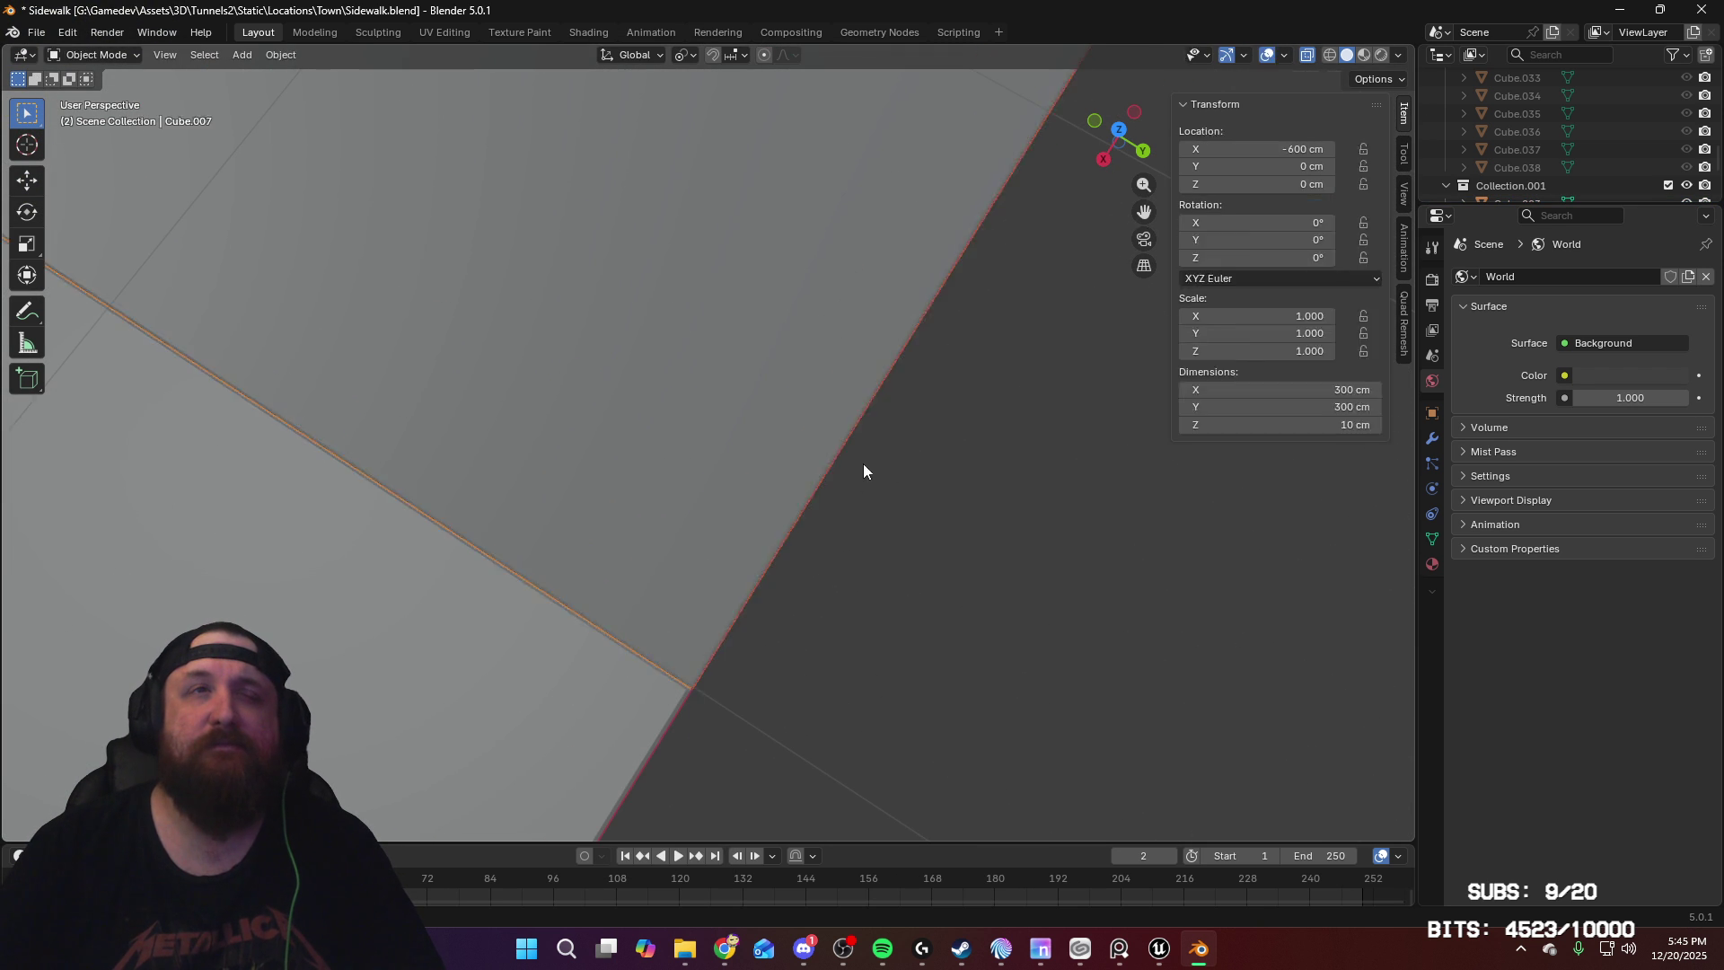
{"action": "right_click", "coordinate": [749, 590]}
{"action": "left_click", "coordinate": [754, 593]}
{"action": "mouse_move", "coordinate": [883, 401]}
{"action": "middle_mouse_down", "text": "shift"}
{"action": "mouse_move", "coordinate": [905, 369]}
{"action": "mouse_move", "coordinate": [959, 370]}
{"action": "mouse_move", "coordinate": [835, 470]}
{"action": "middle_mouse_up", "text": "shift"}
{"action": "key", "text": "Tab"}
{"action": "left_click", "coordinate": [828, 347], "text": "shift"}
{"action": "key", "text": "Tab"}
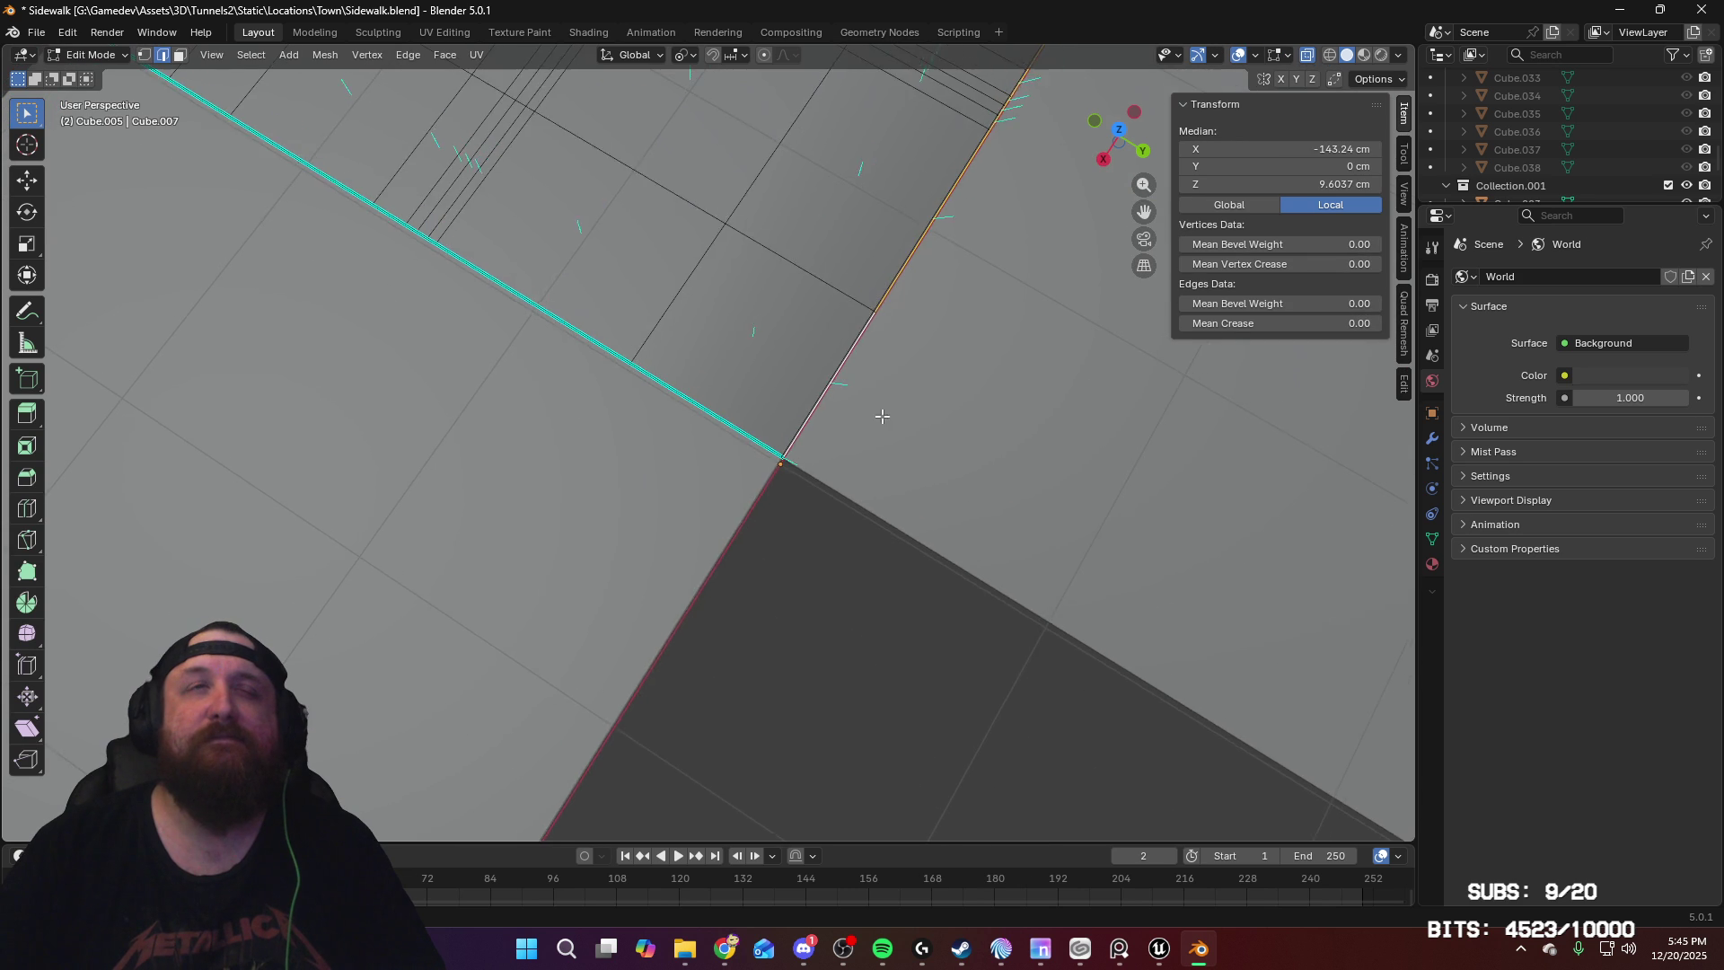
Step: Box-select the curb-top edges at the rounded corner between Cube.005 and Cube.007
{"action": "scroll", "coordinate": [908, 293], "scroll_direction": "up", "scroll_amount": 8}
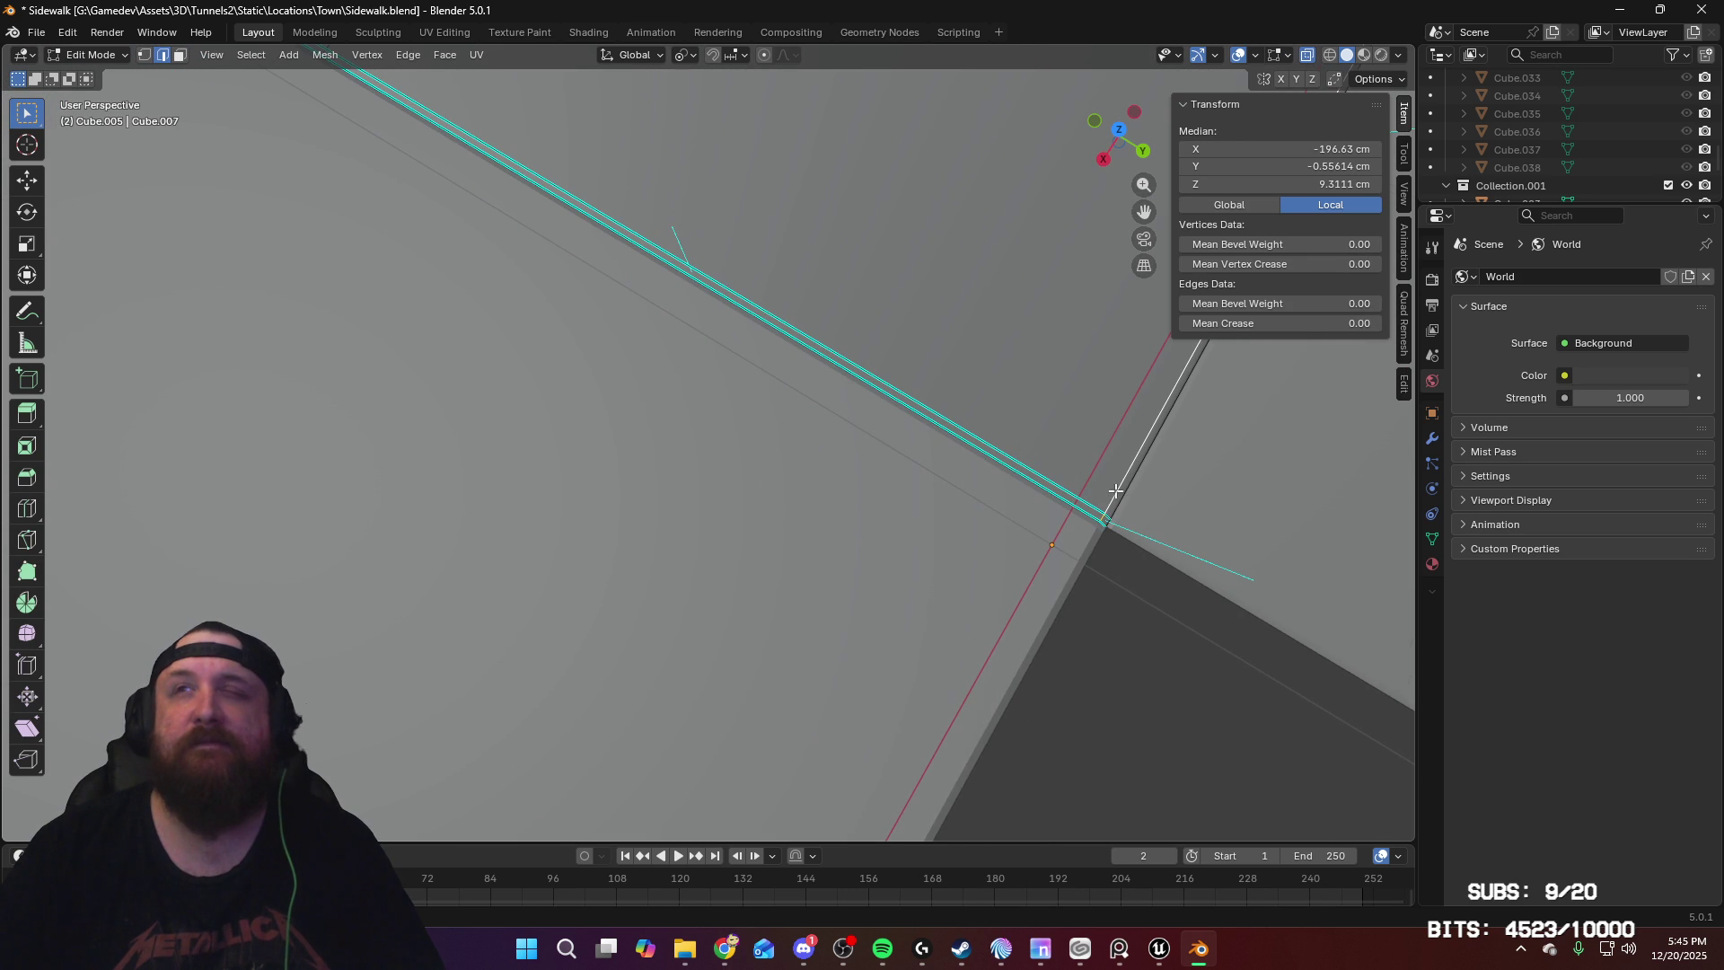
{"action": "mouse_move", "coordinate": [1123, 422]}
{"action": "middle_mouse_down"}
{"action": "mouse_move", "coordinate": [985, 434]}
{"action": "mouse_move", "coordinate": [946, 288]}
{"action": "mouse_move", "coordinate": [912, 359]}
{"action": "mouse_move", "coordinate": [703, 300]}
{"action": "middle_mouse_up"}
{"action": "scroll", "coordinate": [703, 299], "scroll_direction": "down", "scroll_amount": 3}
{"action": "scroll", "coordinate": [865, 592], "scroll_direction": "up", "scroll_amount": 5}
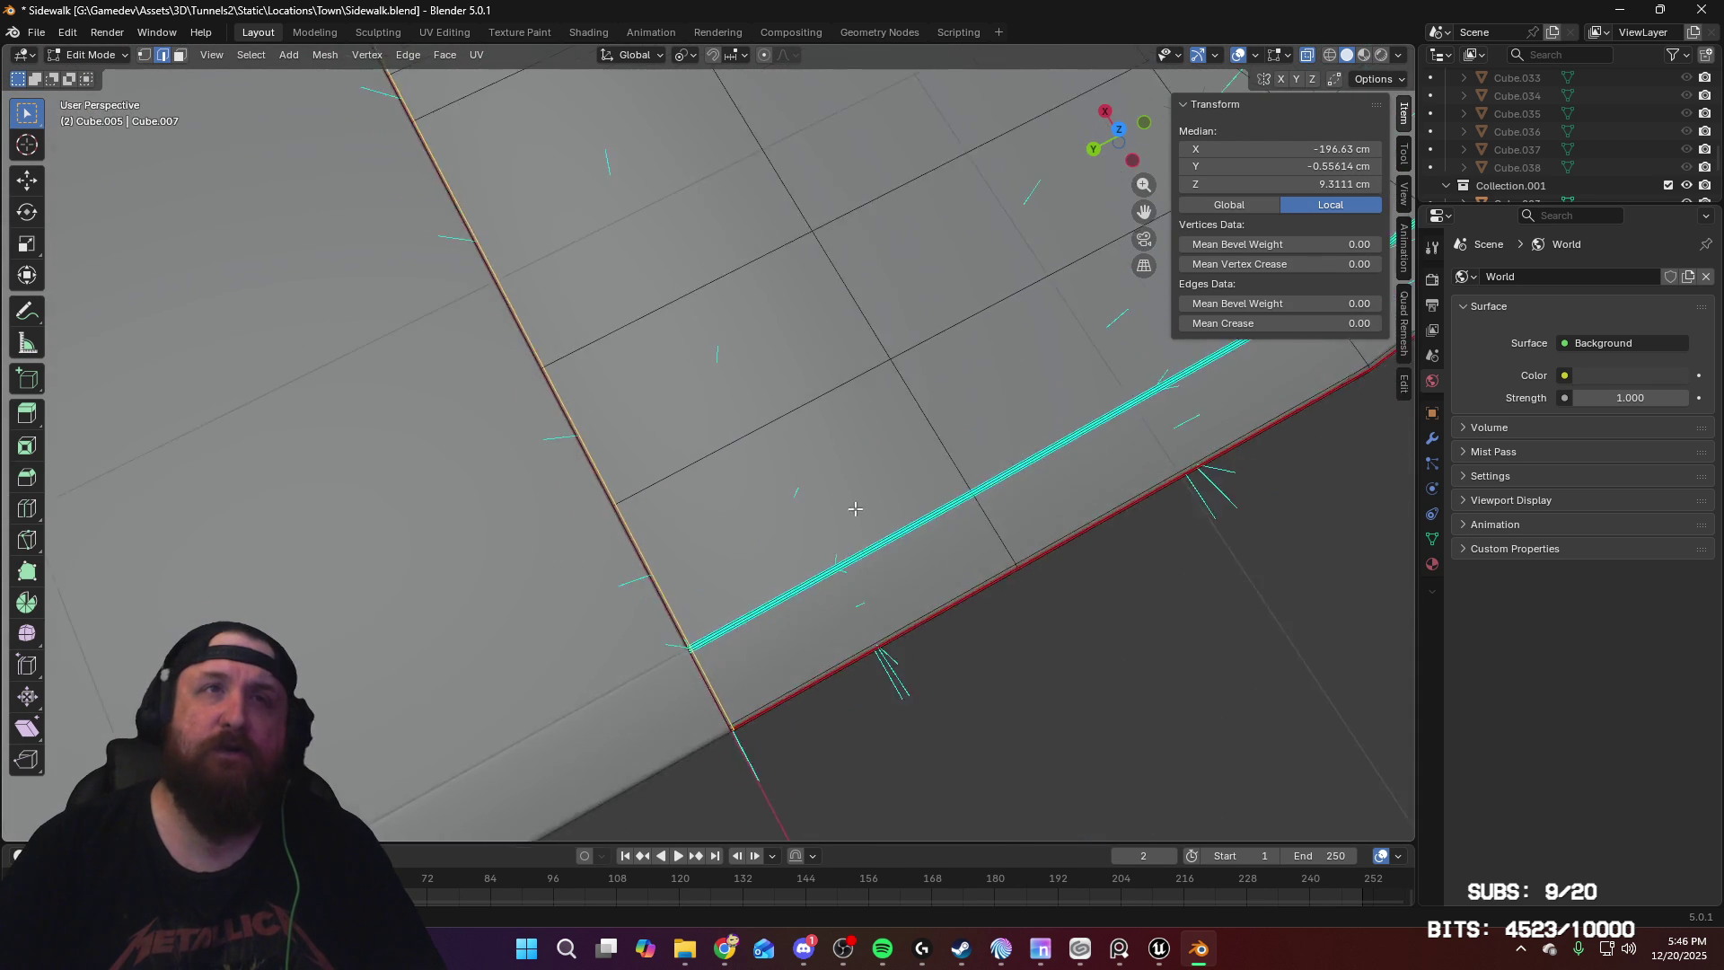
{"action": "middle_click_drag", "start_coordinate": [864, 593], "coordinate": [858, 380], "text": "shift"}
{"action": "middle_click_drag", "start_coordinate": [917, 559], "coordinate": [886, 501]}
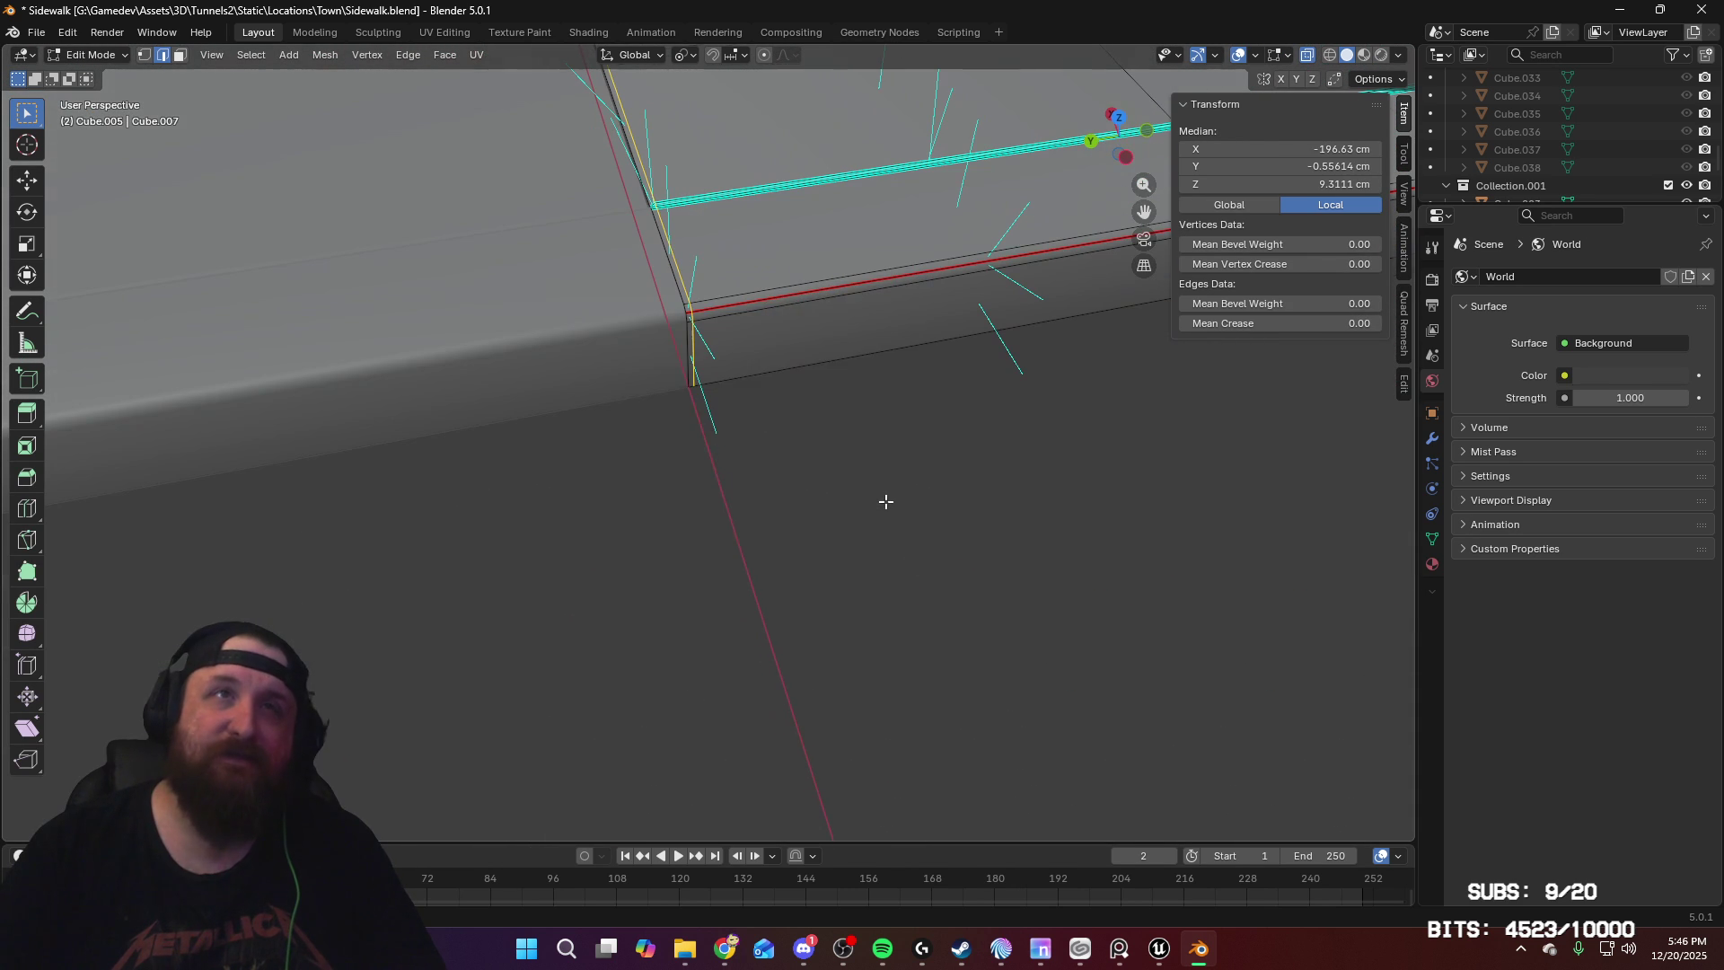
{"action": "left_click_drag", "start_coordinate": [826, 475], "coordinate": [587, 206]}
{"action": "scroll", "coordinate": [799, 368], "scroll_direction": "up", "scroll_amount": 5}
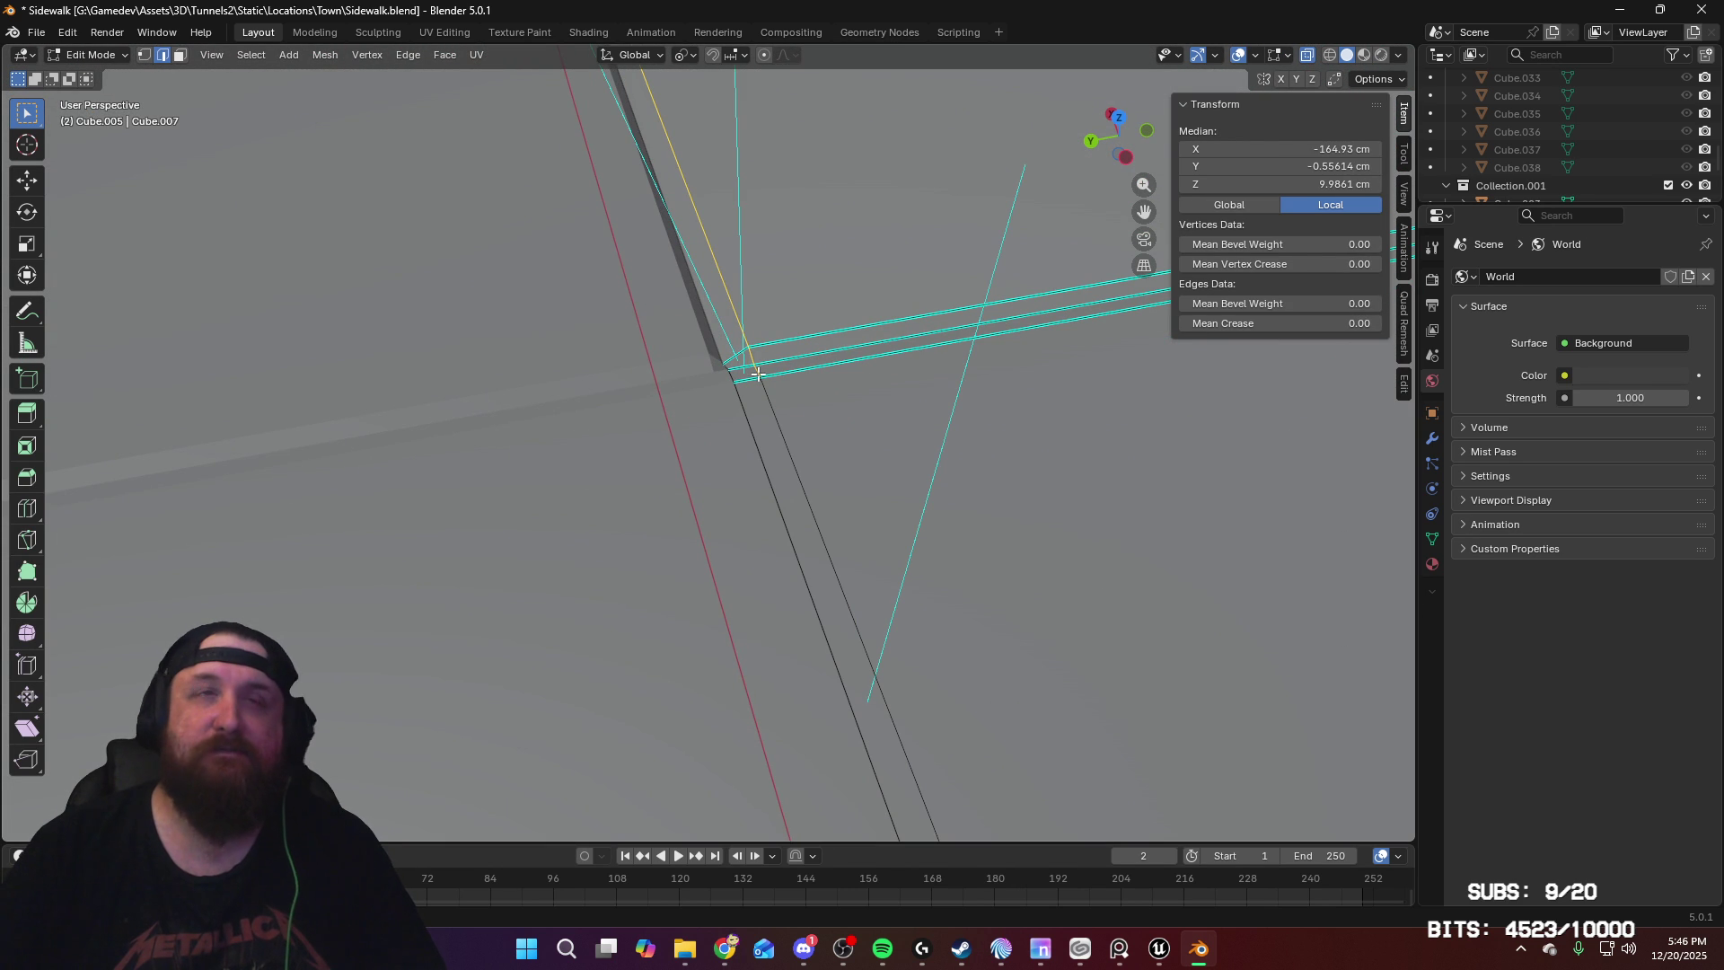
{"action": "scroll", "coordinate": [820, 412], "scroll_direction": "down", "scroll_amount": 4}
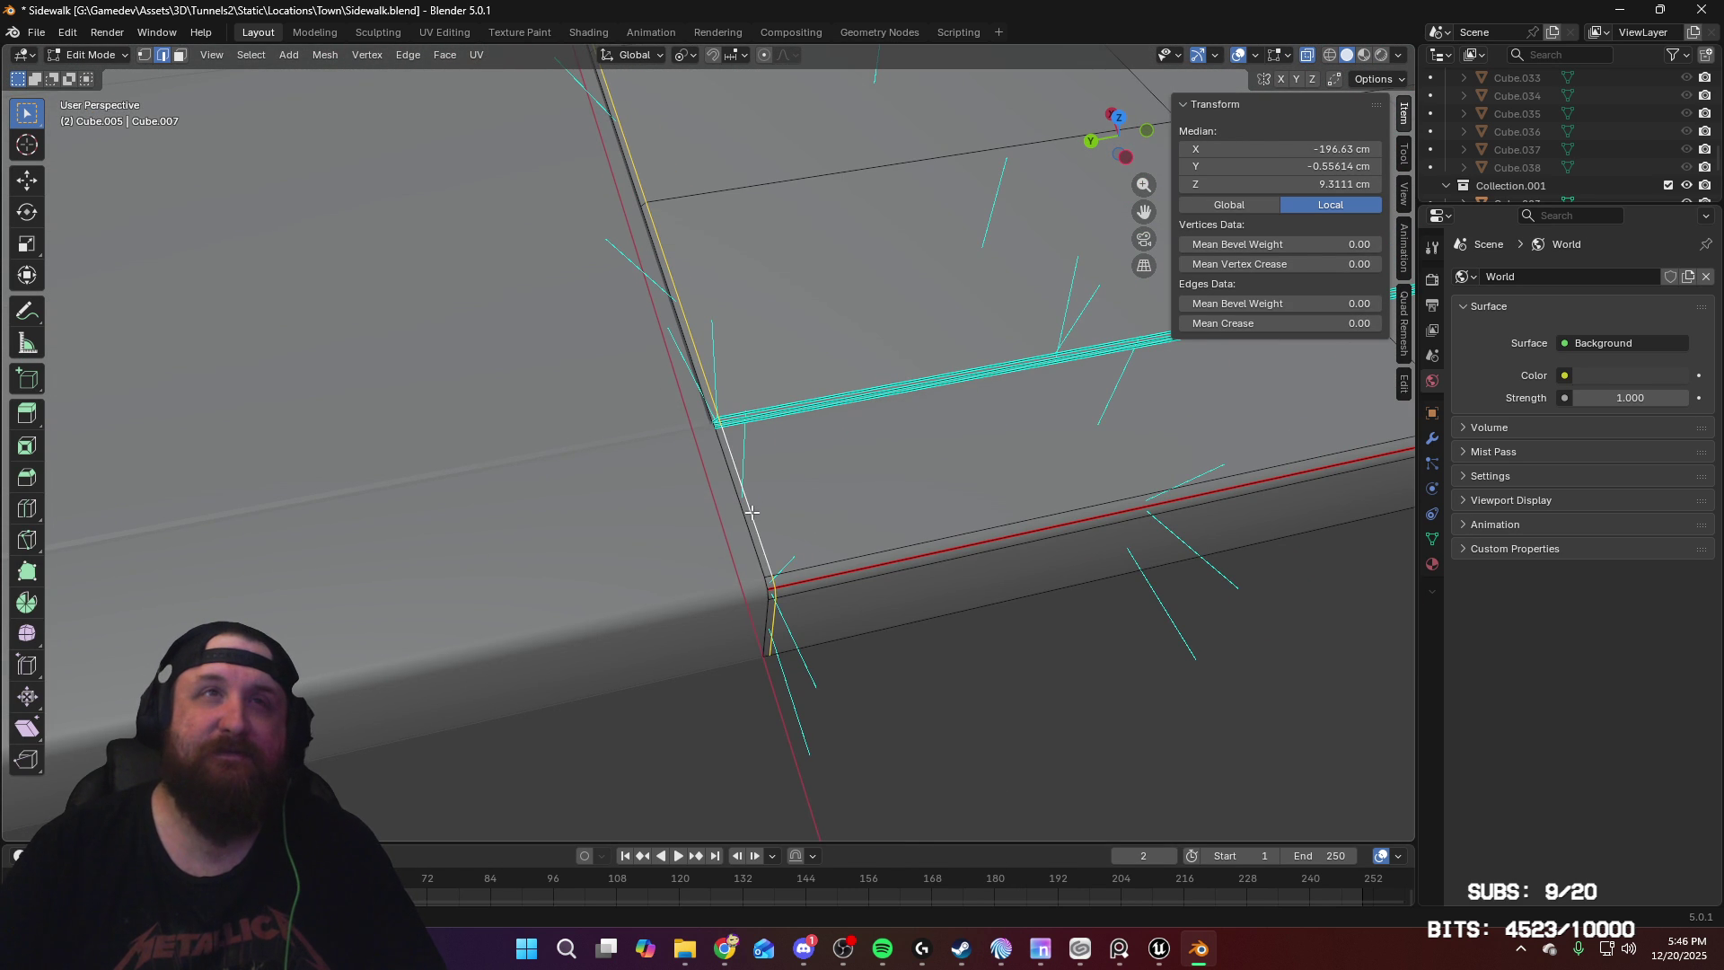
{"action": "scroll", "coordinate": [757, 518], "scroll_direction": "down", "scroll_amount": 3}
{"action": "mouse_move", "coordinate": [781, 623]}
{"action": "middle_mouse_down"}
{"action": "mouse_move", "coordinate": [682, 539]}
{"action": "mouse_move", "coordinate": [491, 457]}
{"action": "mouse_move", "coordinate": [993, 446]}
{"action": "mouse_move", "coordinate": [912, 369]}
{"action": "mouse_move", "coordinate": [827, 366]}
{"action": "mouse_move", "coordinate": [850, 344]}
{"action": "middle_mouse_up"}
{"action": "scroll", "coordinate": [851, 343], "scroll_direction": "down", "scroll_amount": 2}
{"action": "left_click_drag", "start_coordinate": [814, 393], "coordinate": [678, 634]}
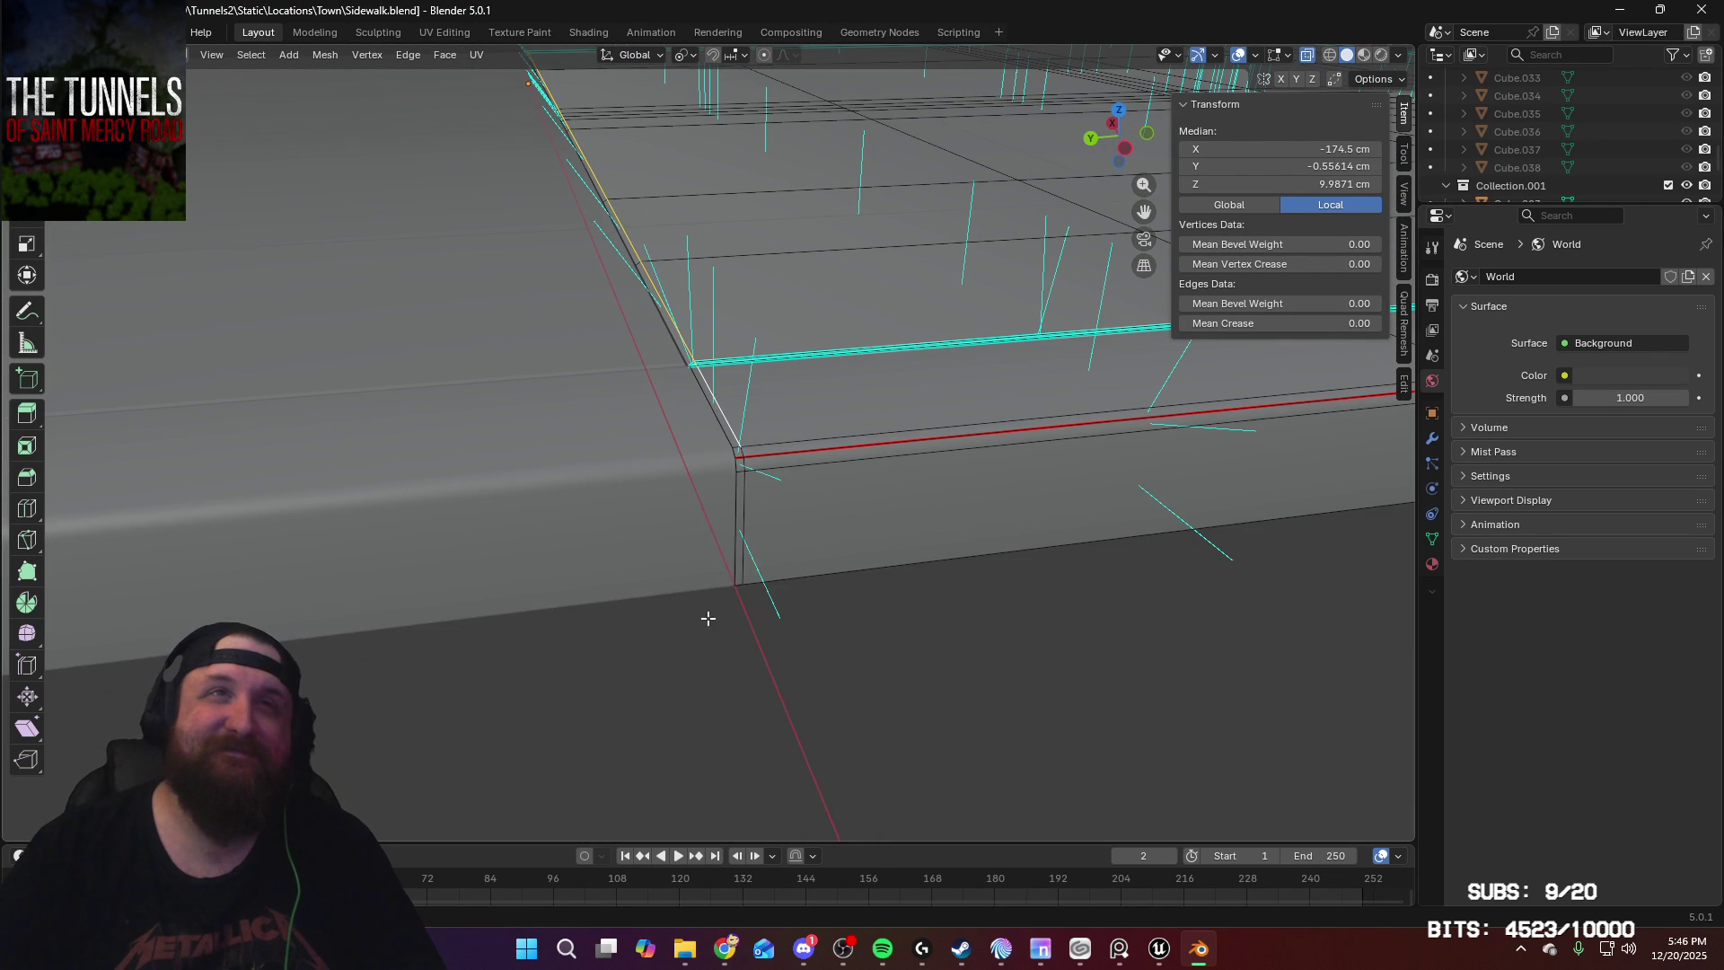
Step: Mark the selected curb edges sharp, return to Object Mode and check from front view
{"action": "scroll", "coordinate": [805, 420], "scroll_direction": "up", "scroll_amount": 4}
{"action": "scroll", "coordinate": [804, 420], "scroll_direction": "down", "scroll_amount": 4}
{"action": "scroll", "coordinate": [804, 419], "scroll_direction": "up", "scroll_amount": 4}
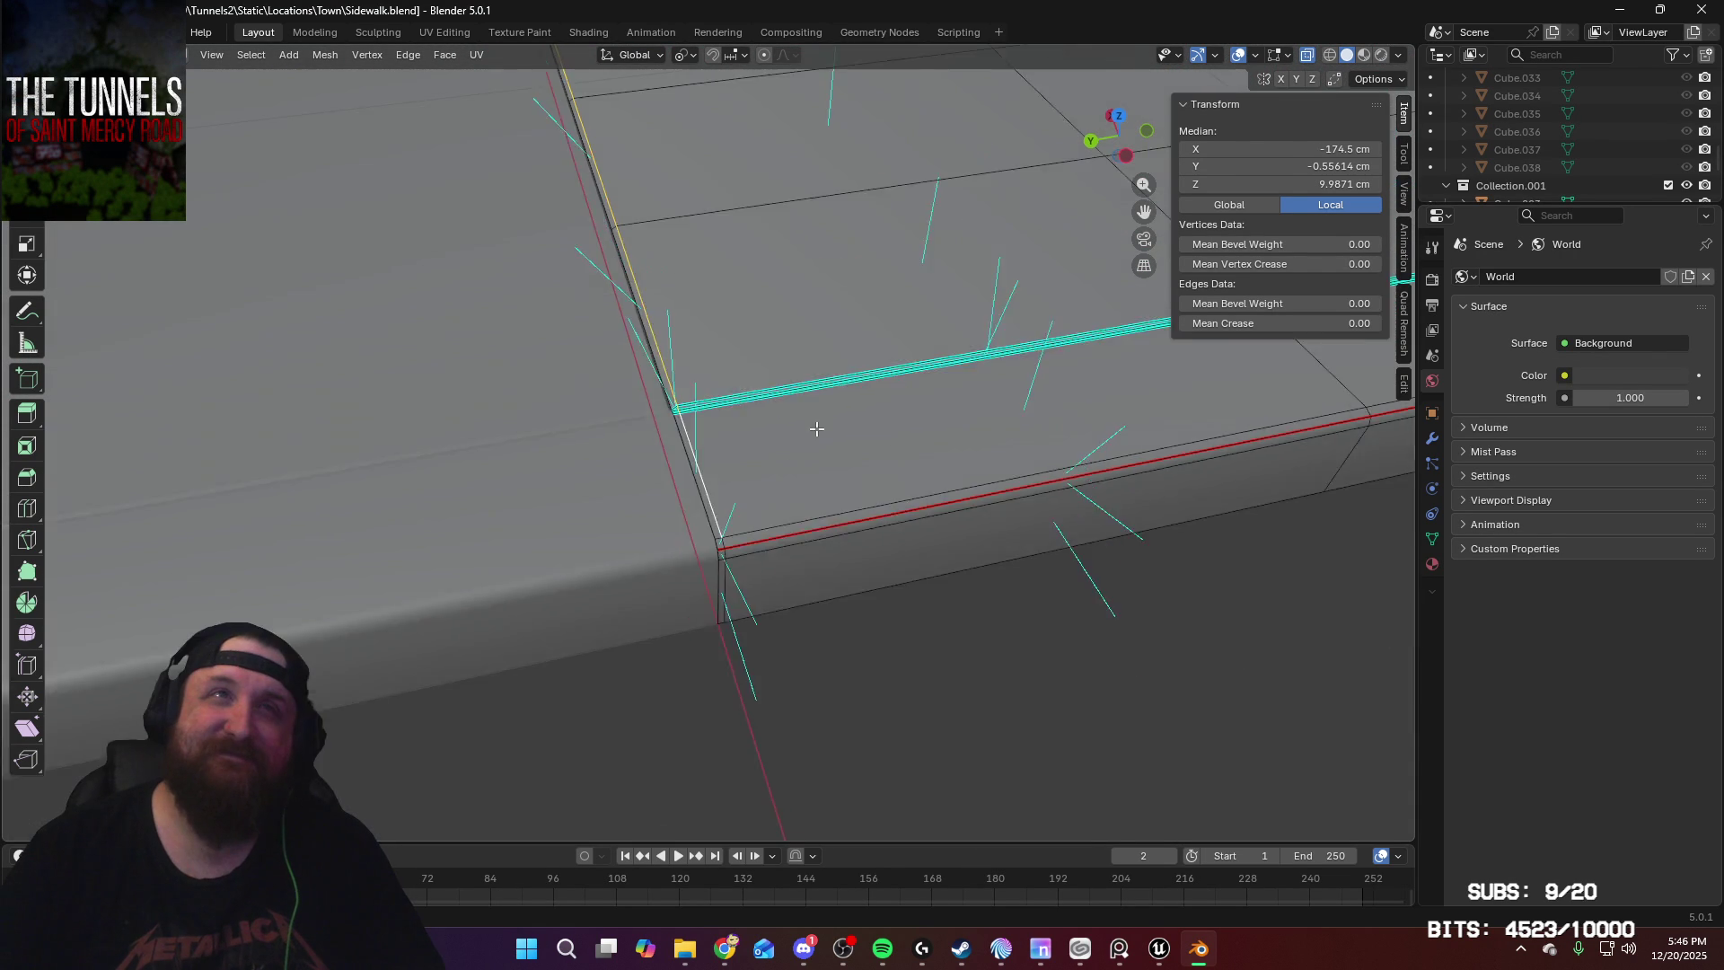
{"action": "scroll", "coordinate": [879, 604], "scroll_direction": "down", "scroll_amount": 4}
{"action": "scroll", "coordinate": [885, 503], "scroll_direction": "up", "scroll_amount": 5}
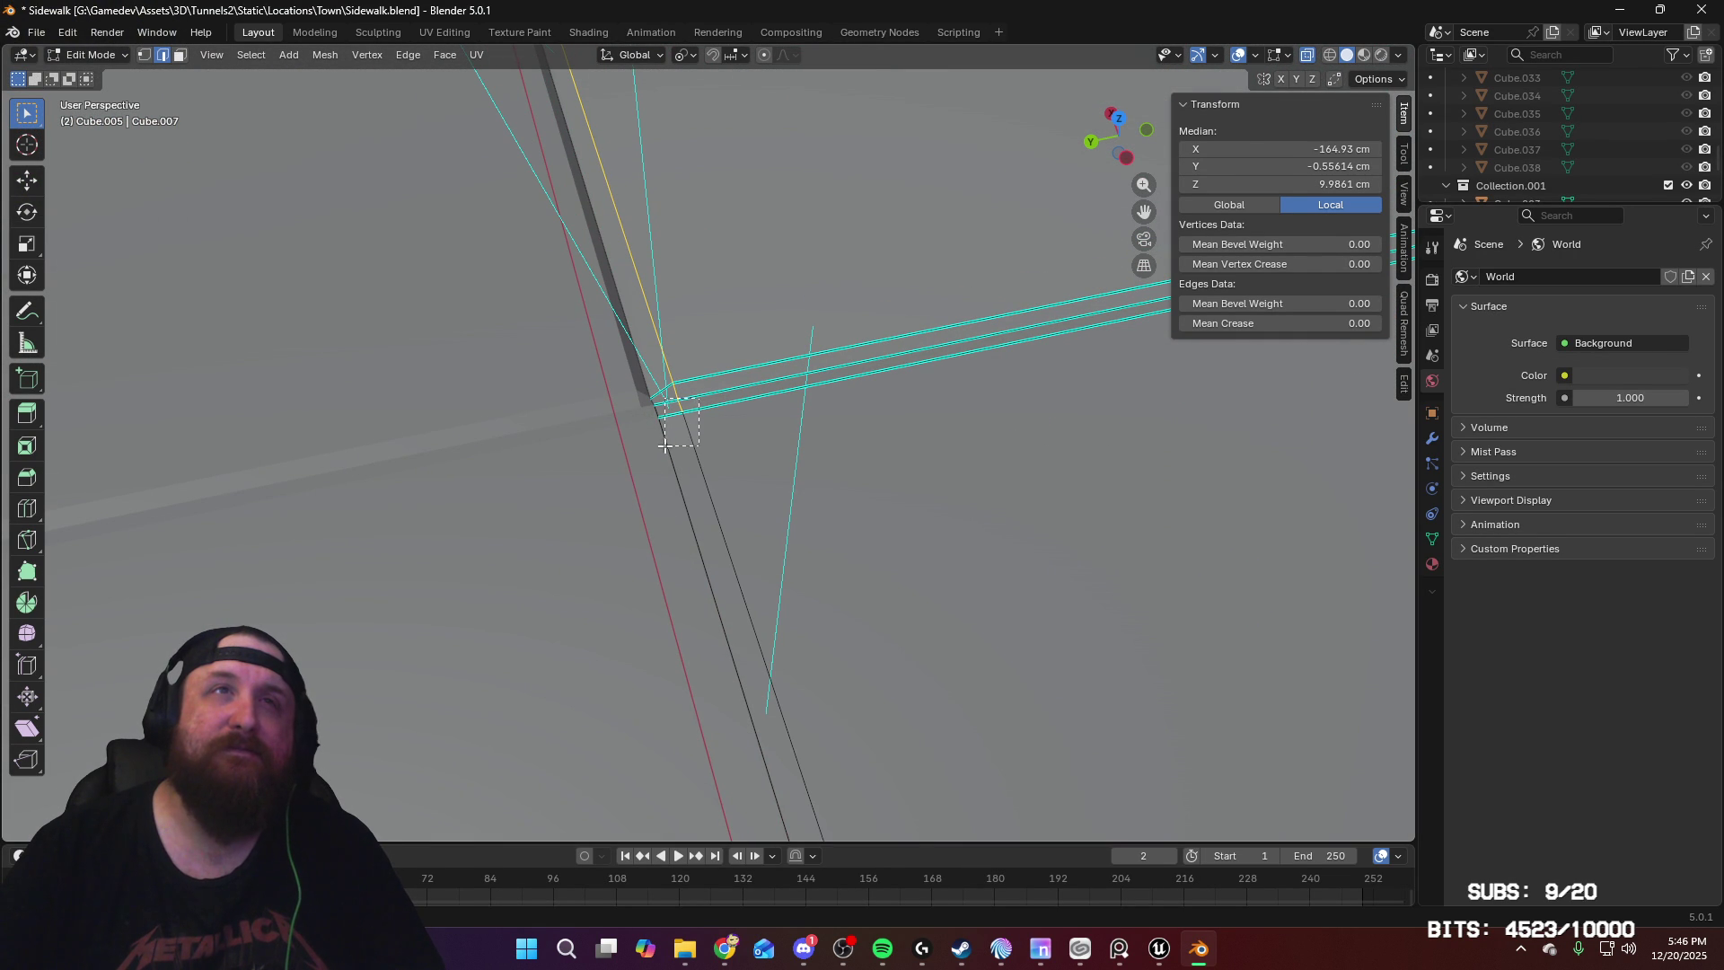
{"action": "scroll", "coordinate": [828, 482], "scroll_direction": "down", "scroll_amount": 5}
{"action": "right_click", "coordinate": [794, 463]}
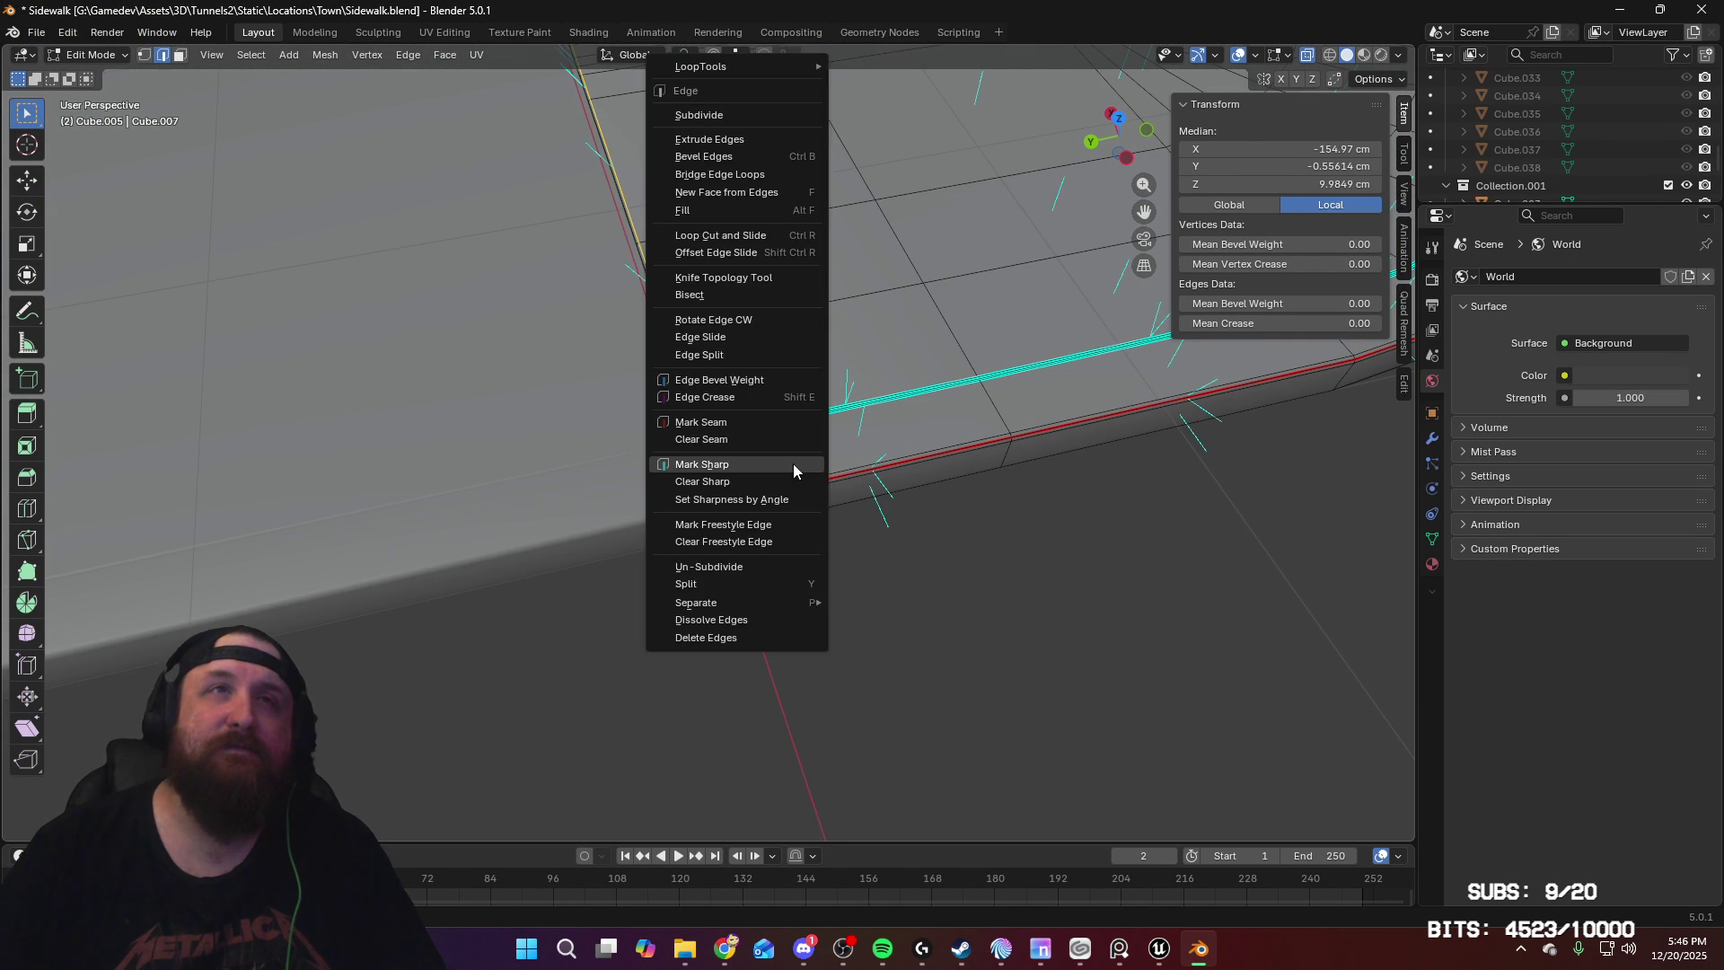
{"action": "left_click", "coordinate": [794, 464]}
{"action": "scroll", "coordinate": [802, 380], "scroll_direction": "down", "scroll_amount": 8}
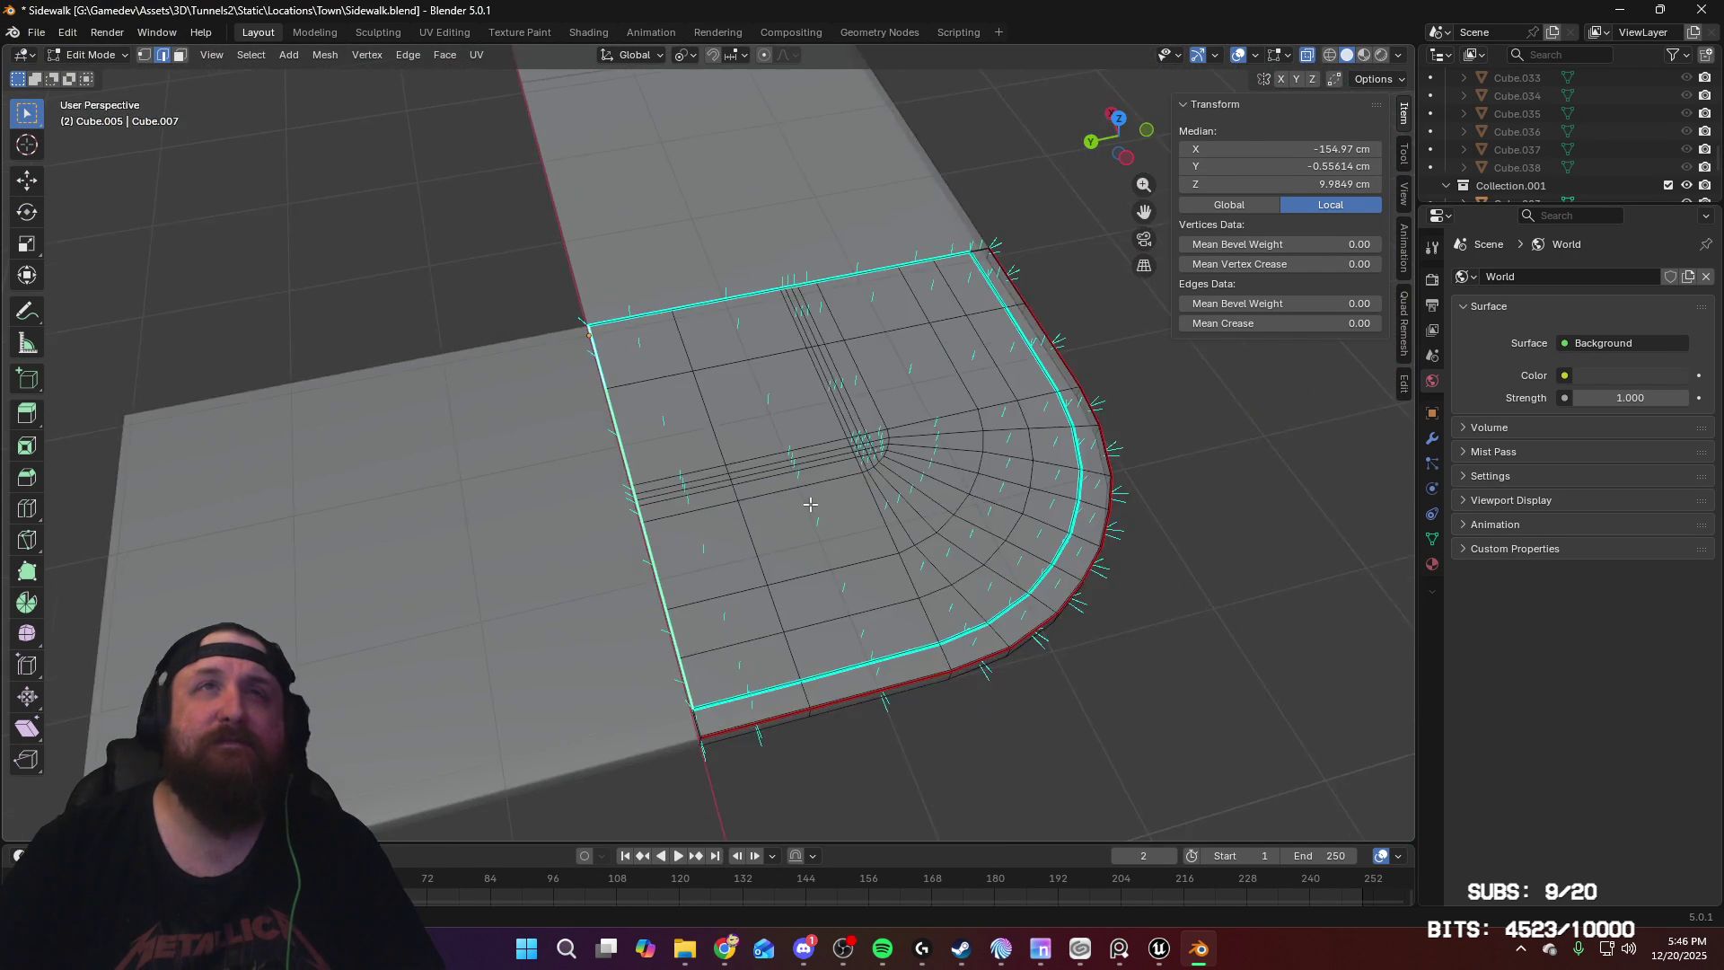
{"action": "key", "text": "Tab"}
{"action": "key", "text": "KP_1"}
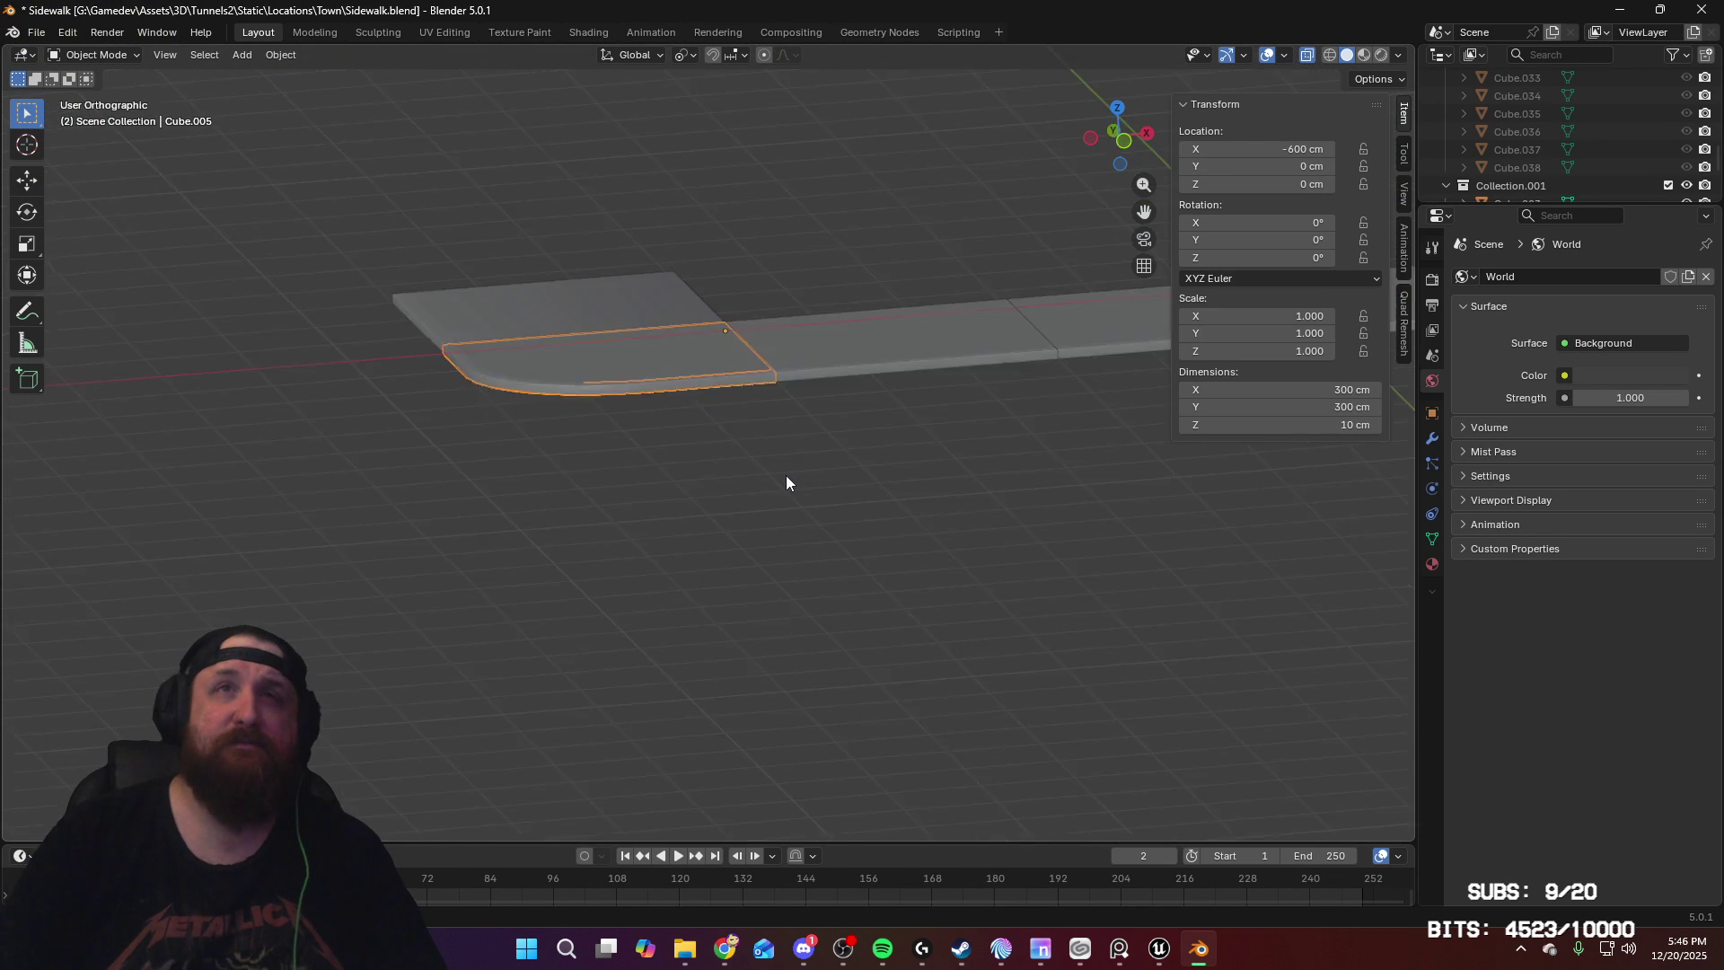
Step: Select all the sidewalk pieces in the scene
{"action": "mouse_move", "coordinate": [800, 451]}
{"action": "middle_mouse_down"}
{"action": "mouse_move", "coordinate": [897, 396]}
{"action": "mouse_move", "coordinate": [858, 482]}
{"action": "middle_mouse_up"}
{"action": "scroll", "coordinate": [863, 468], "scroll_direction": "down", "scroll_amount": 8}
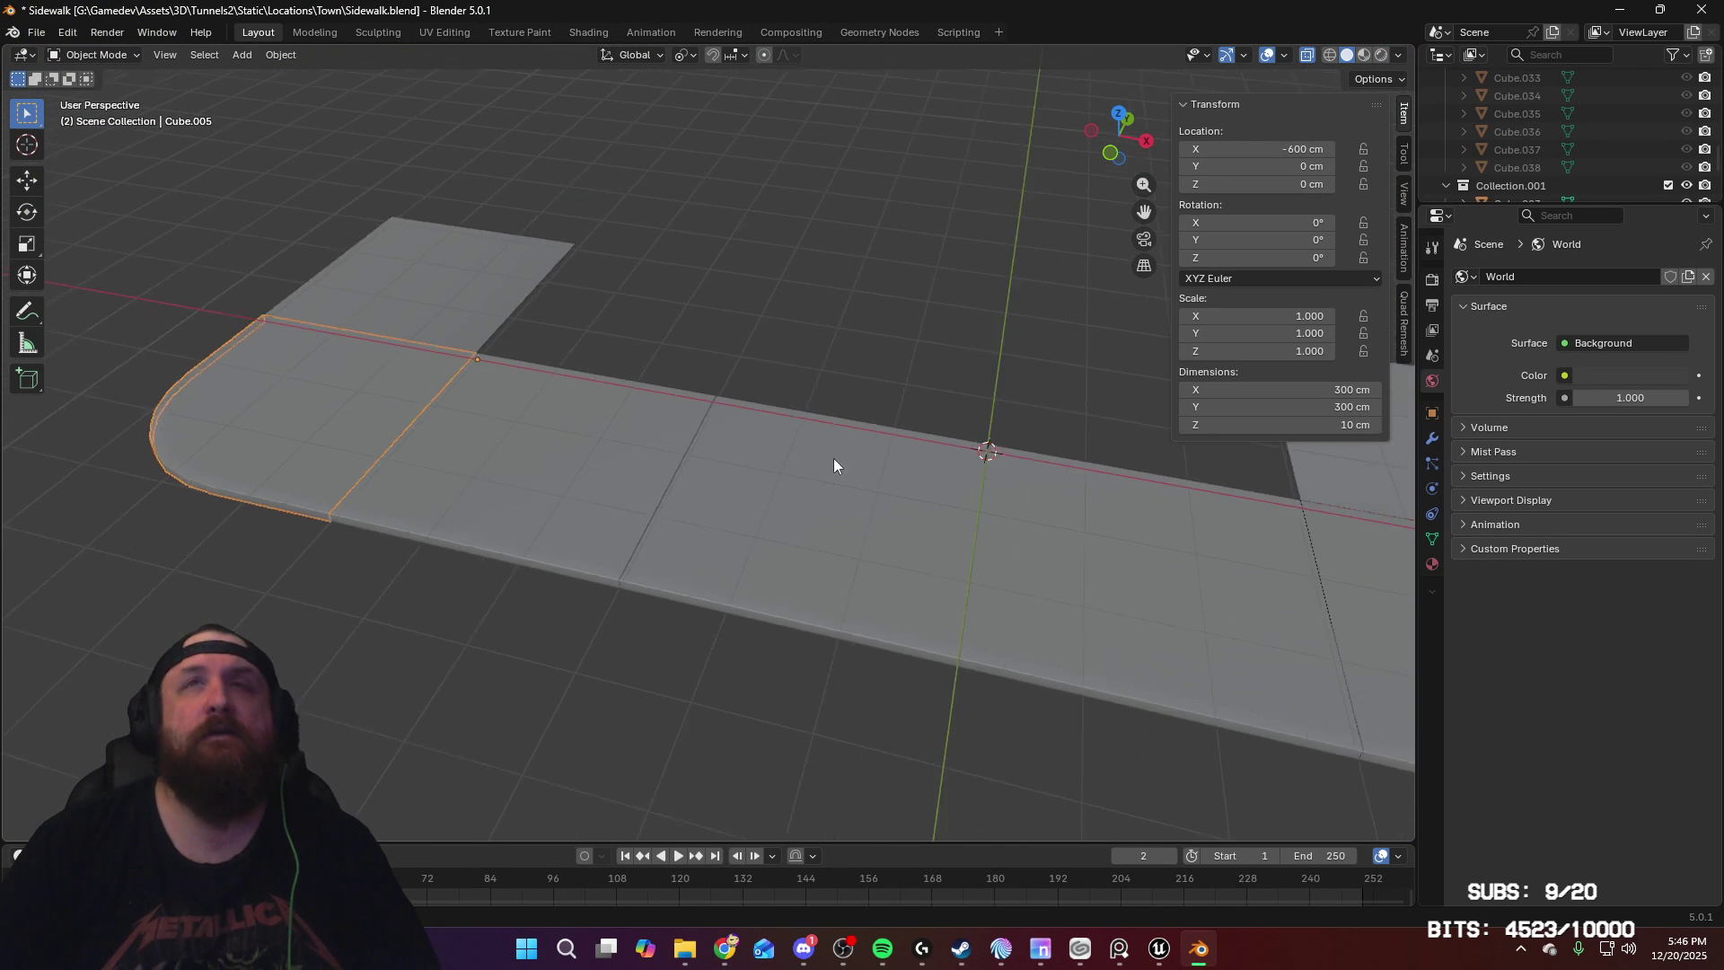
{"action": "scroll", "coordinate": [885, 692], "scroll_direction": "down", "scroll_amount": 3}
{"action": "scroll", "coordinate": [901, 509], "scroll_direction": "up", "scroll_amount": 6}
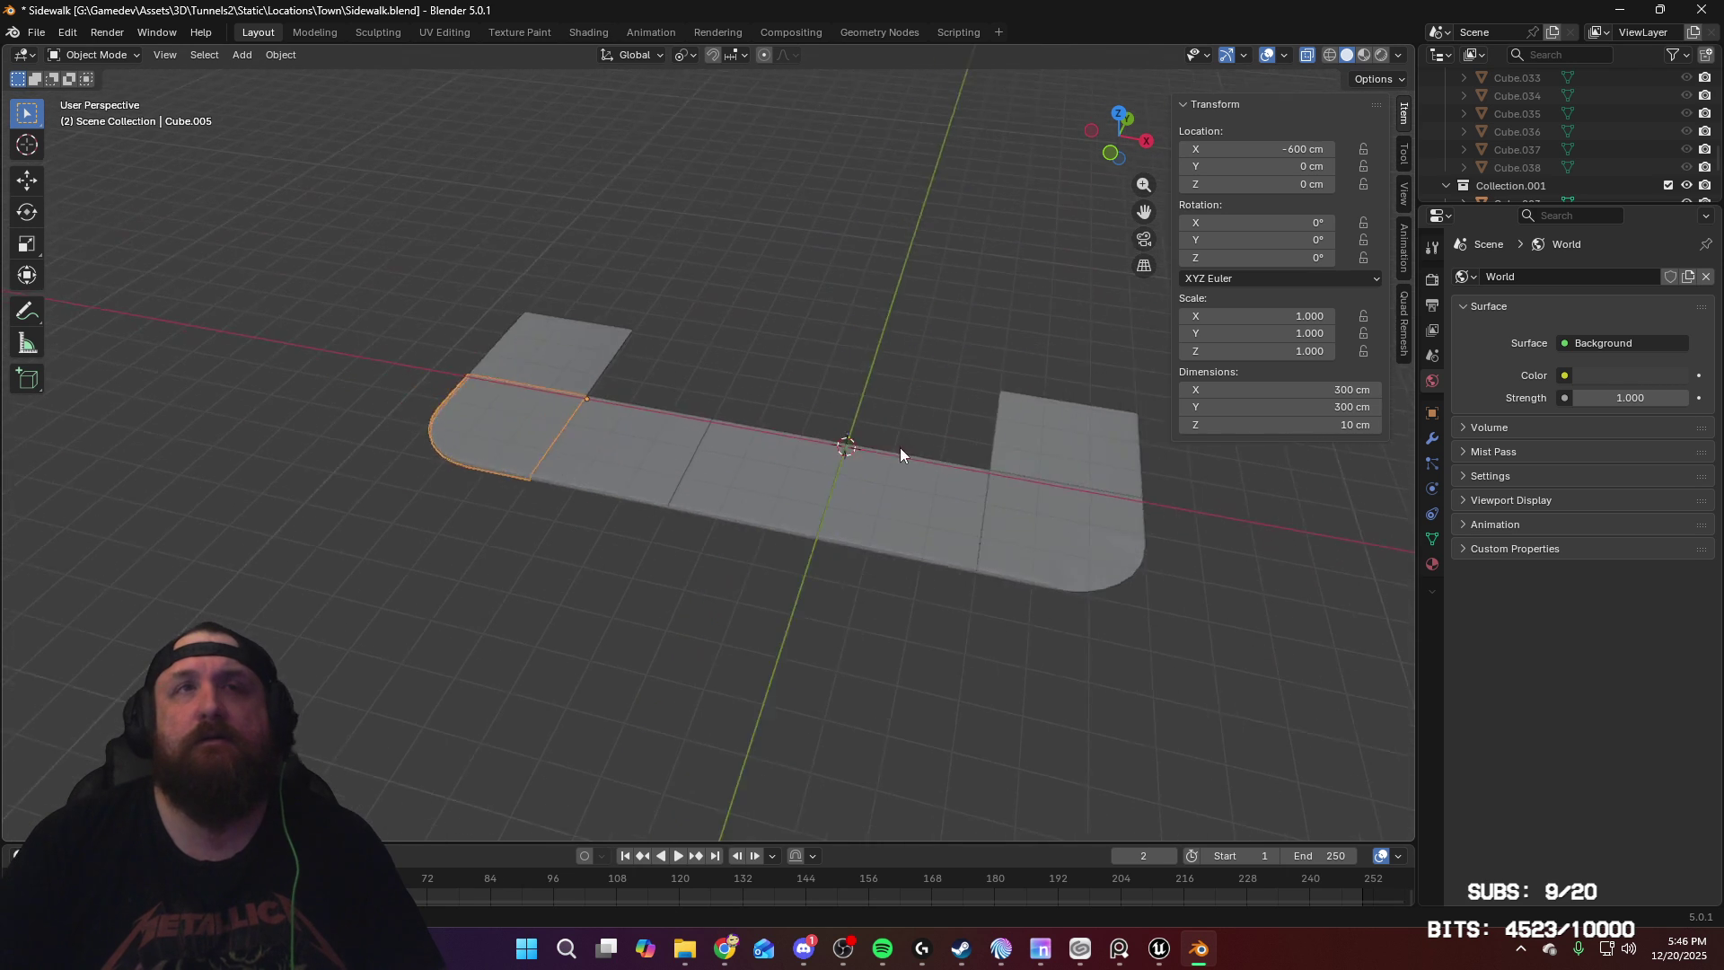
{"action": "scroll", "coordinate": [912, 508], "scroll_direction": "down", "scroll_amount": 3}
{"action": "key", "text": "a"}
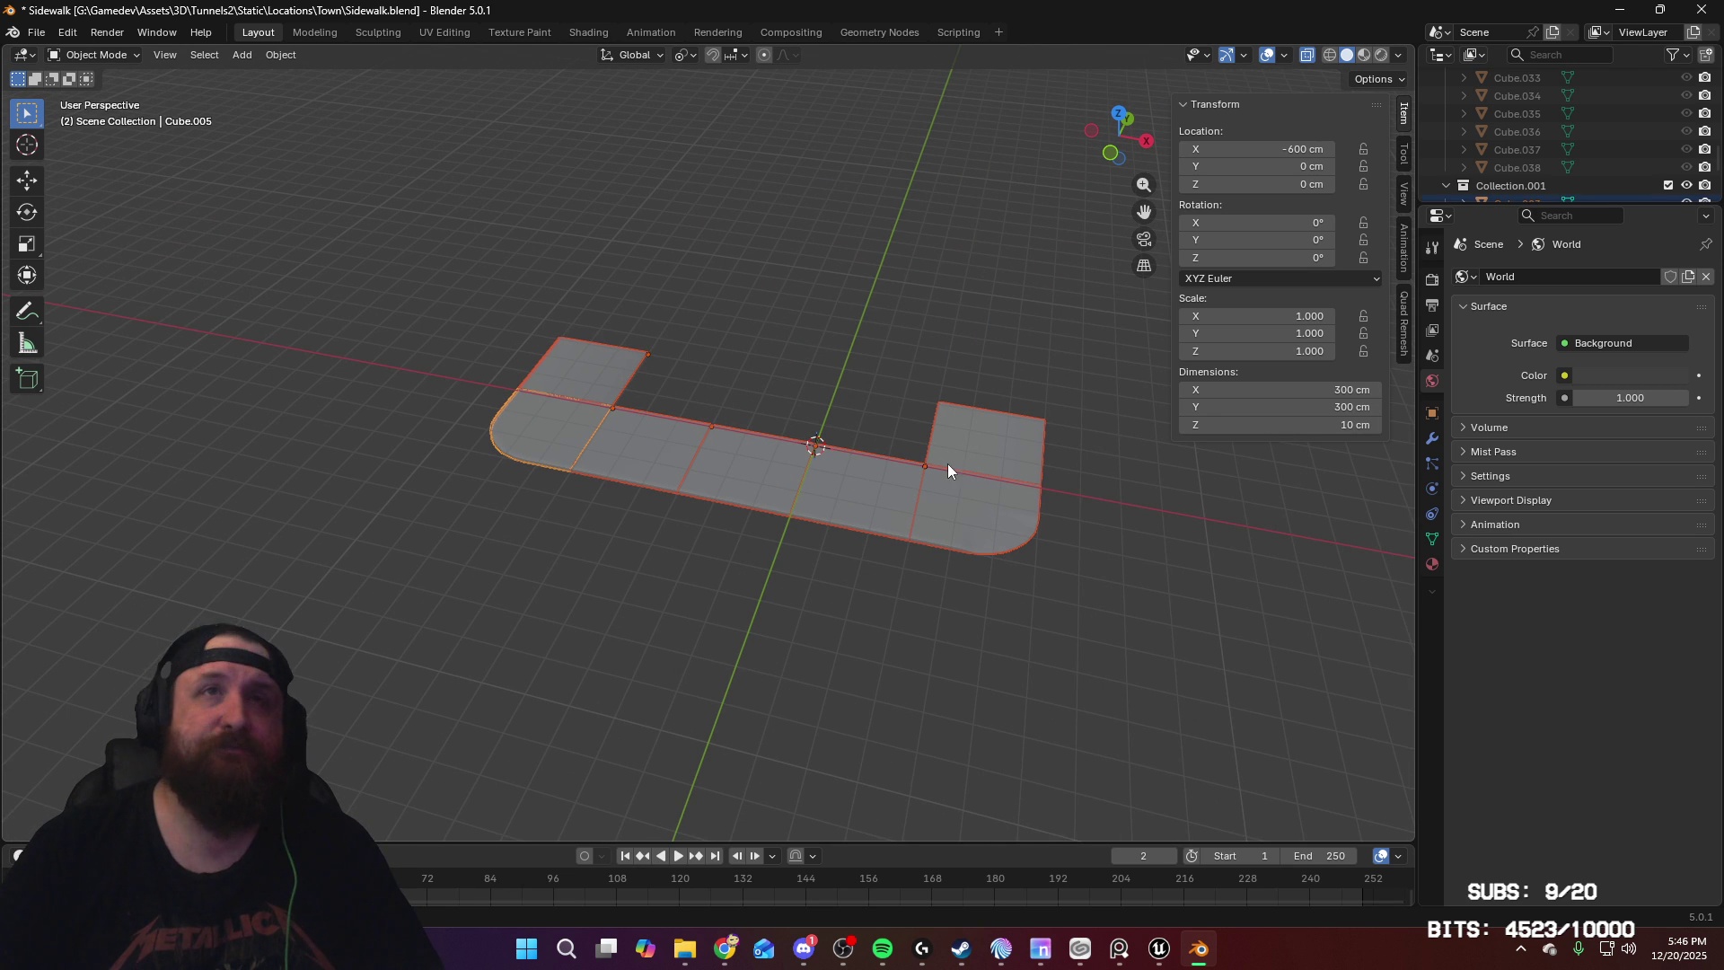
Step: Export the selection as Sidewalk_high.fbx with Selected Objects, X Forward and Z Up, then switch to Steam
{"action": "left_click", "coordinate": [35, 33]}
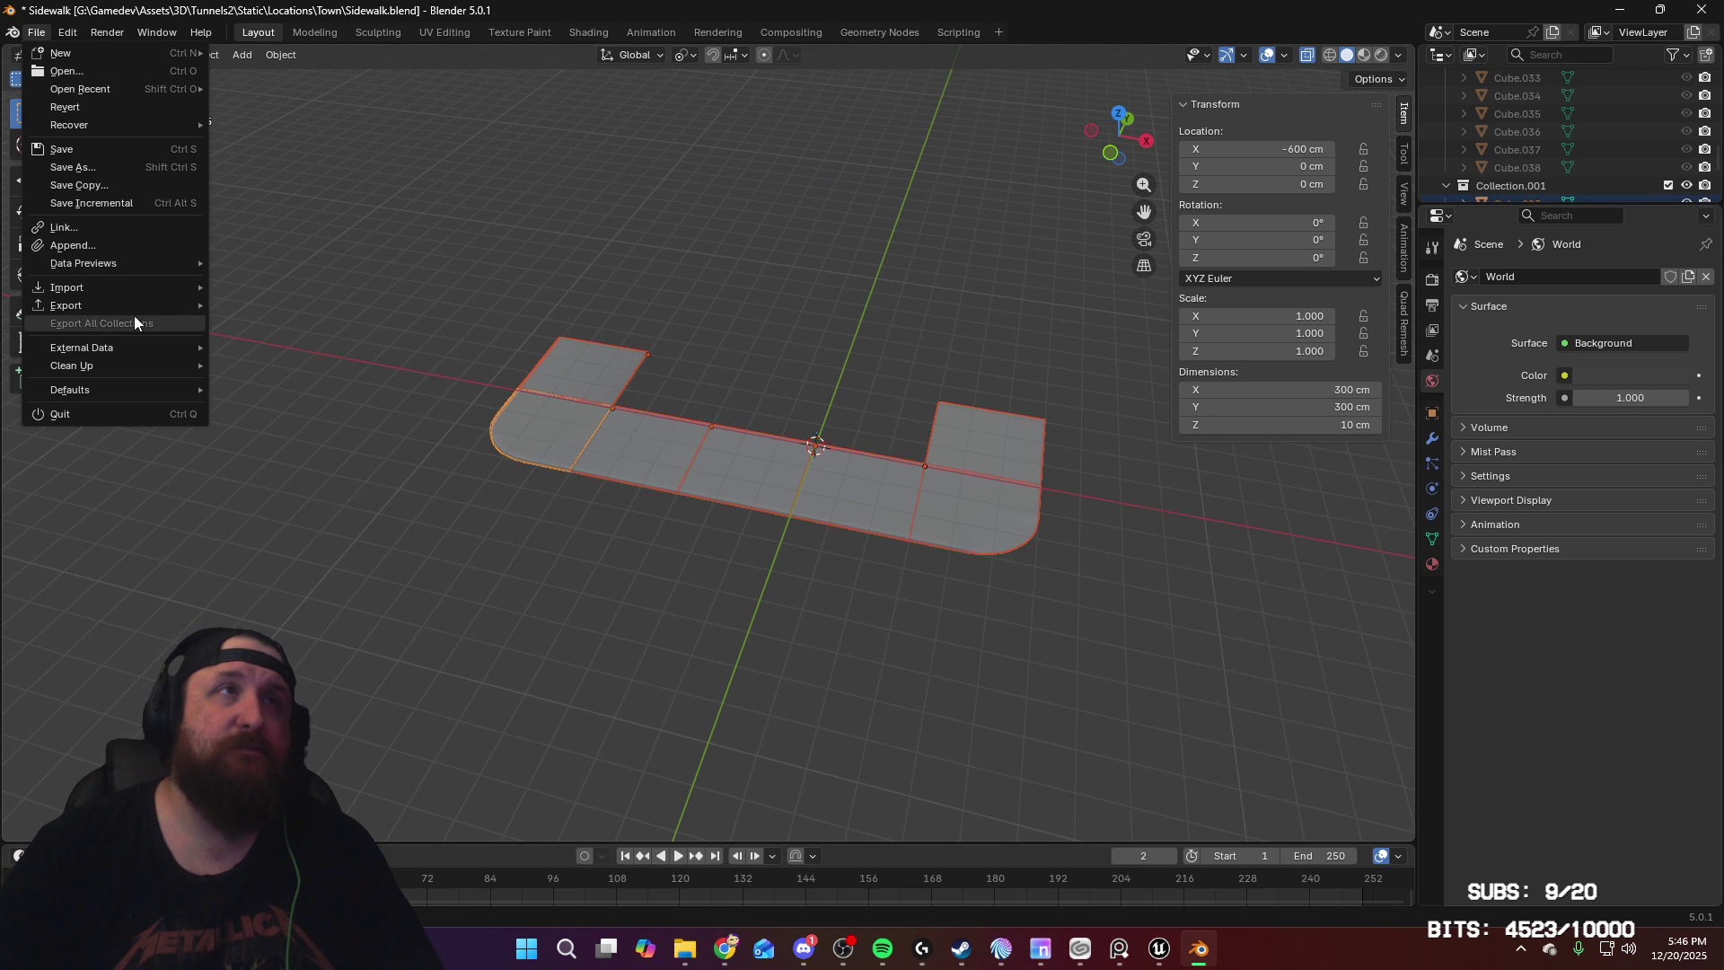
{"action": "mouse_move", "coordinate": [133, 309]}
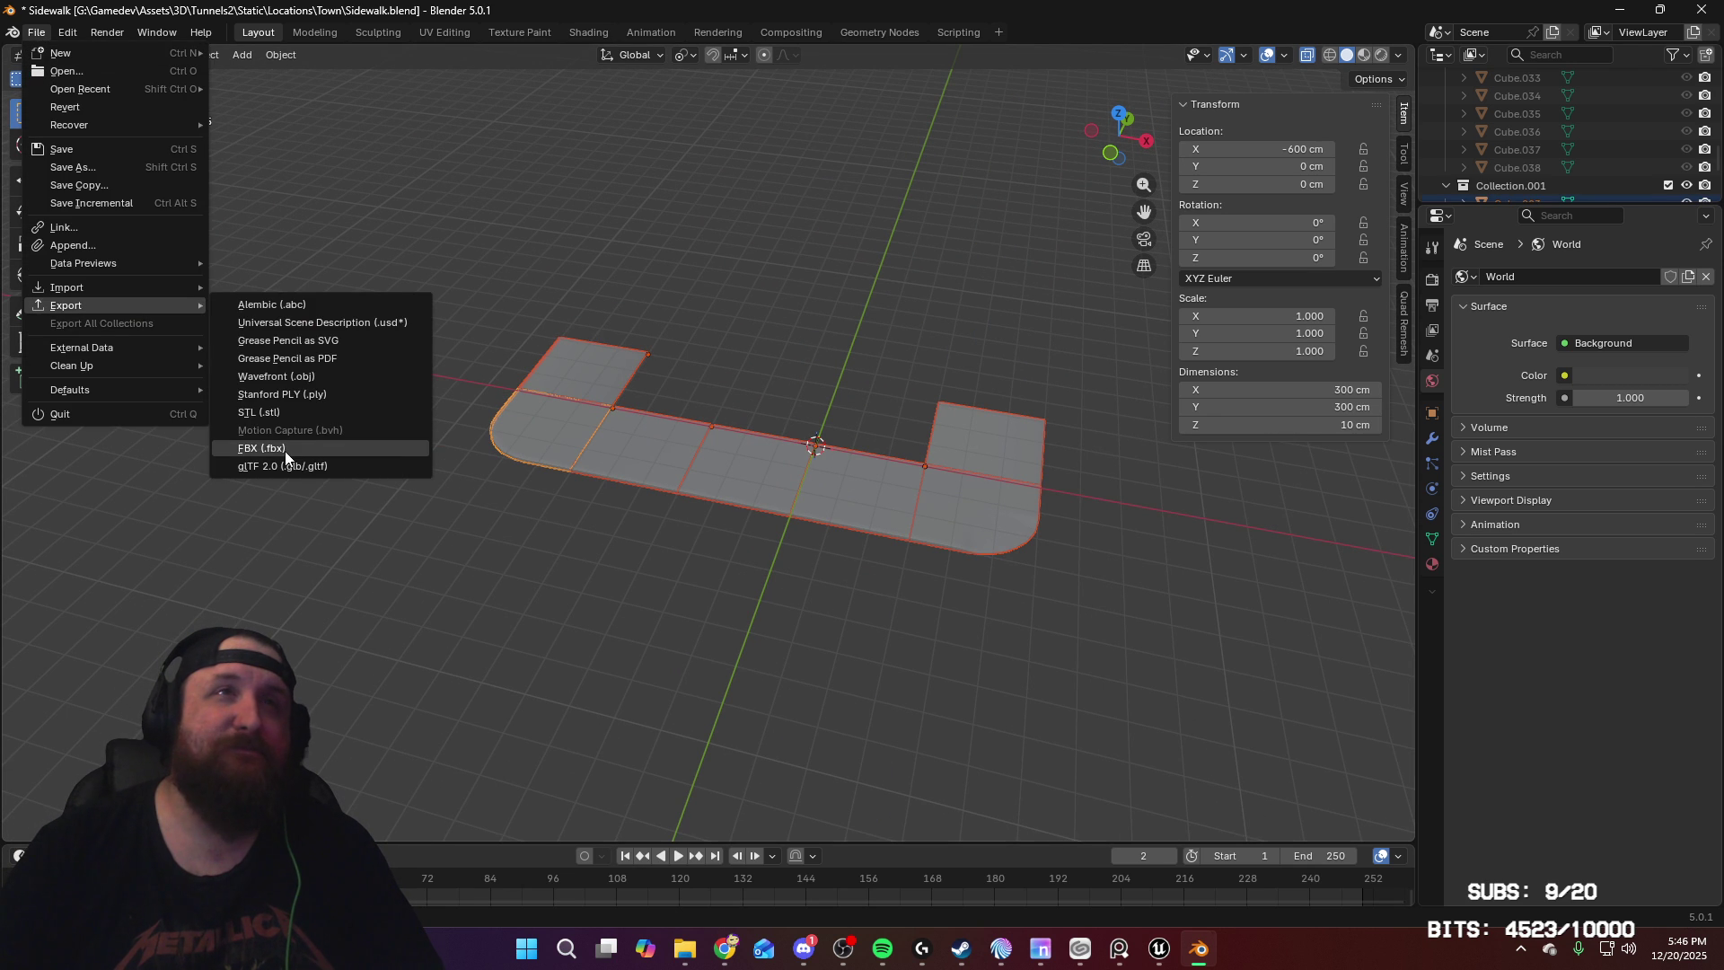
{"action": "left_click", "coordinate": [284, 449]}
{"action": "left_click", "coordinate": [666, 391]}
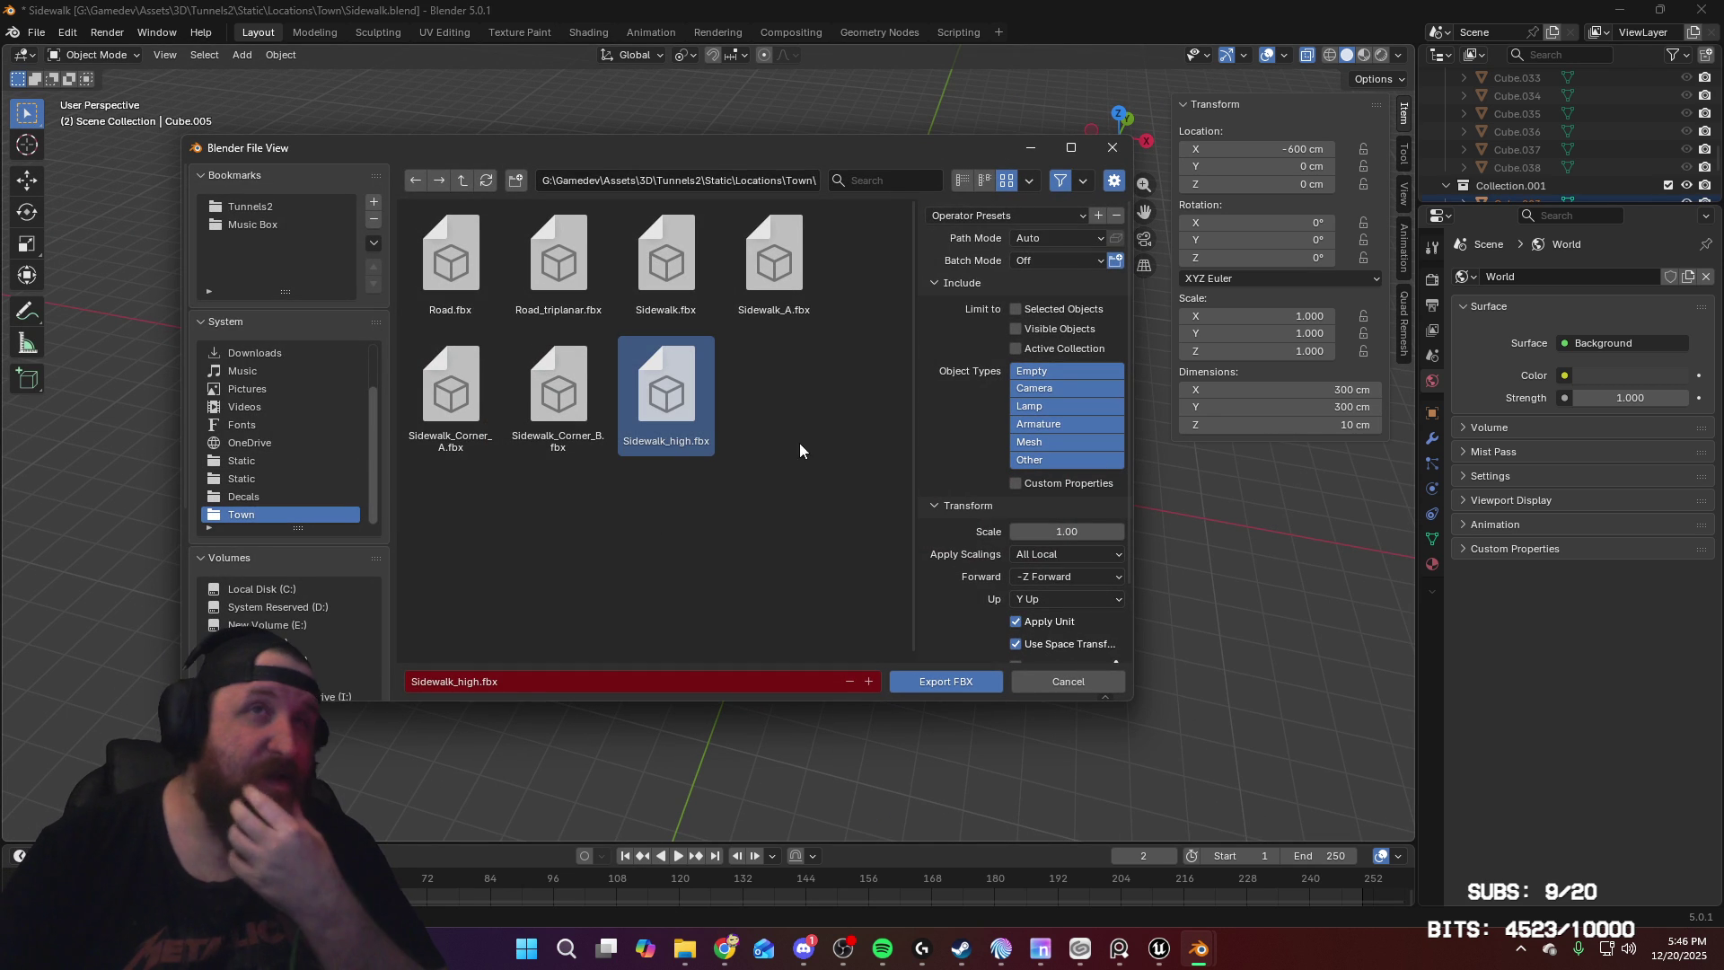
{"action": "left_click", "coordinate": [1006, 220]}
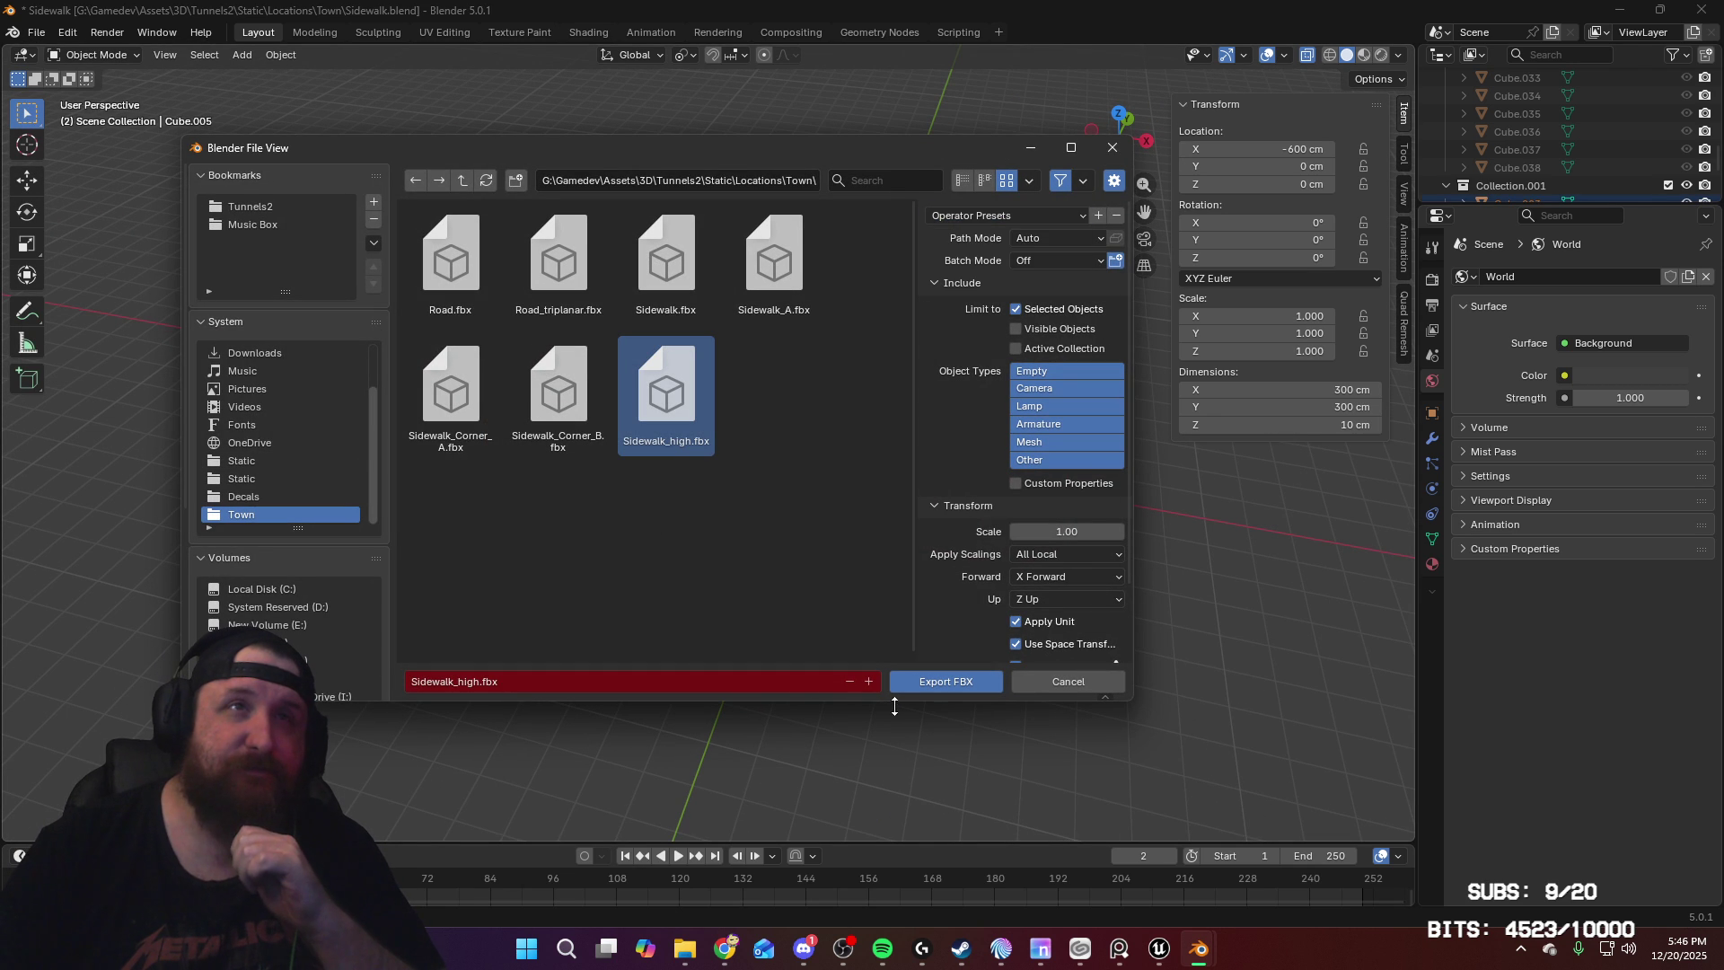
{"action": "left_click", "coordinate": [929, 684]}
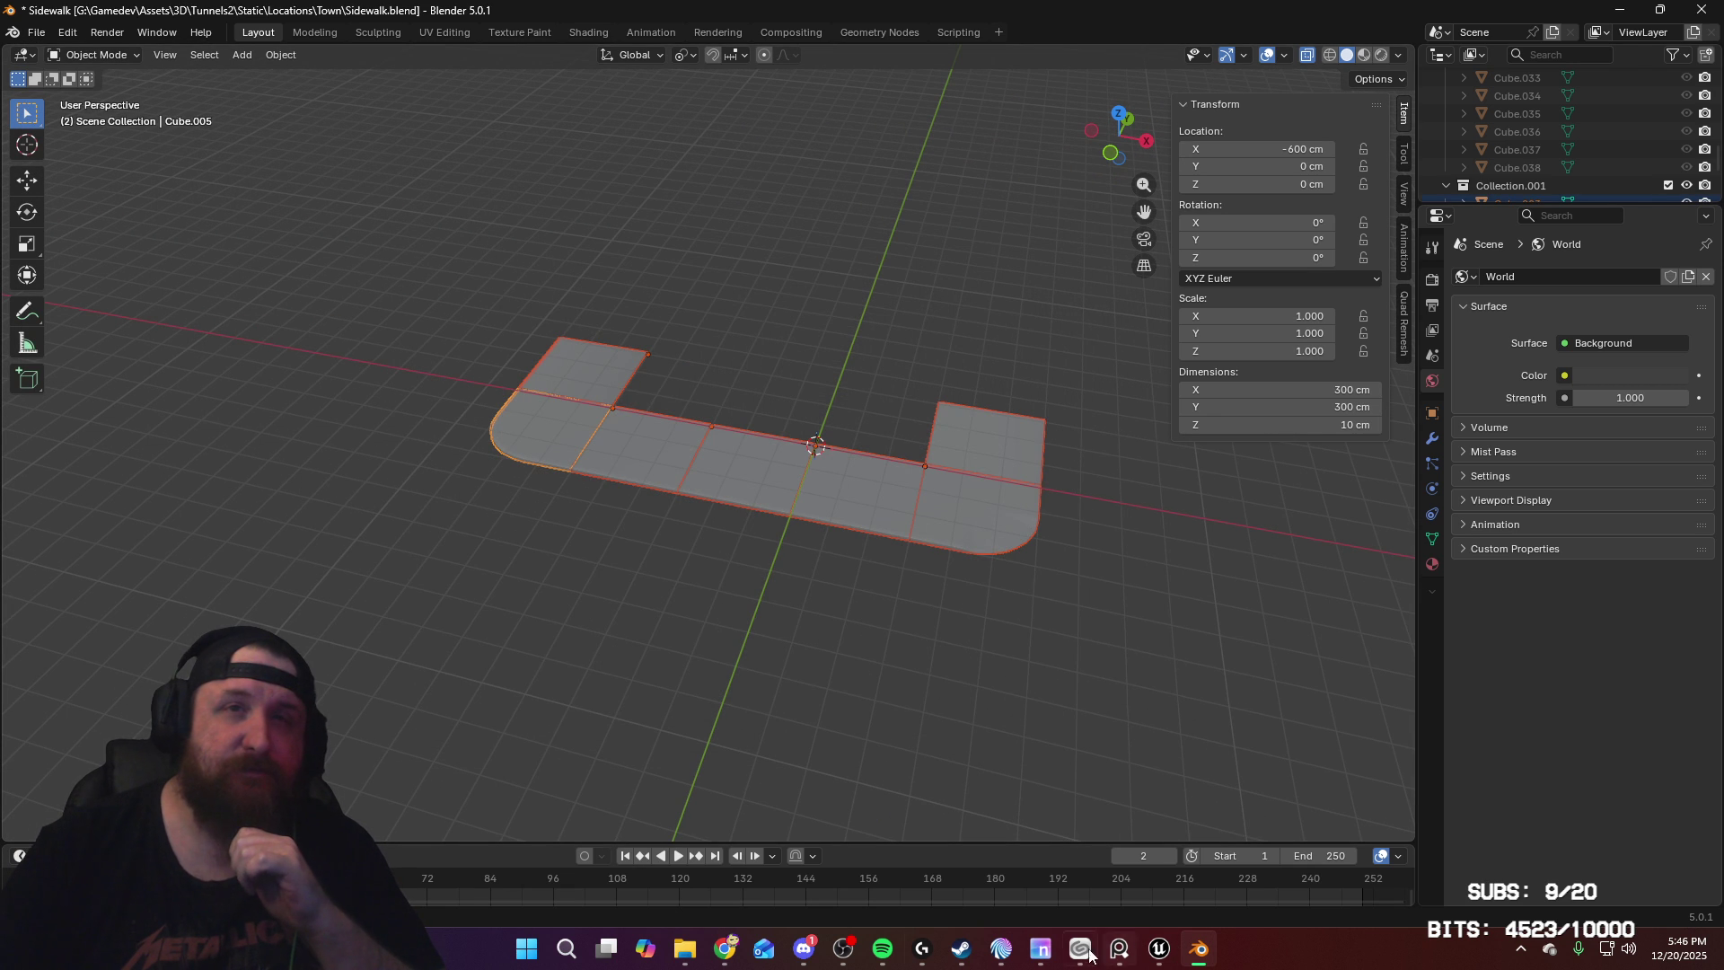
{"action": "left_click", "coordinate": [952, 961]}
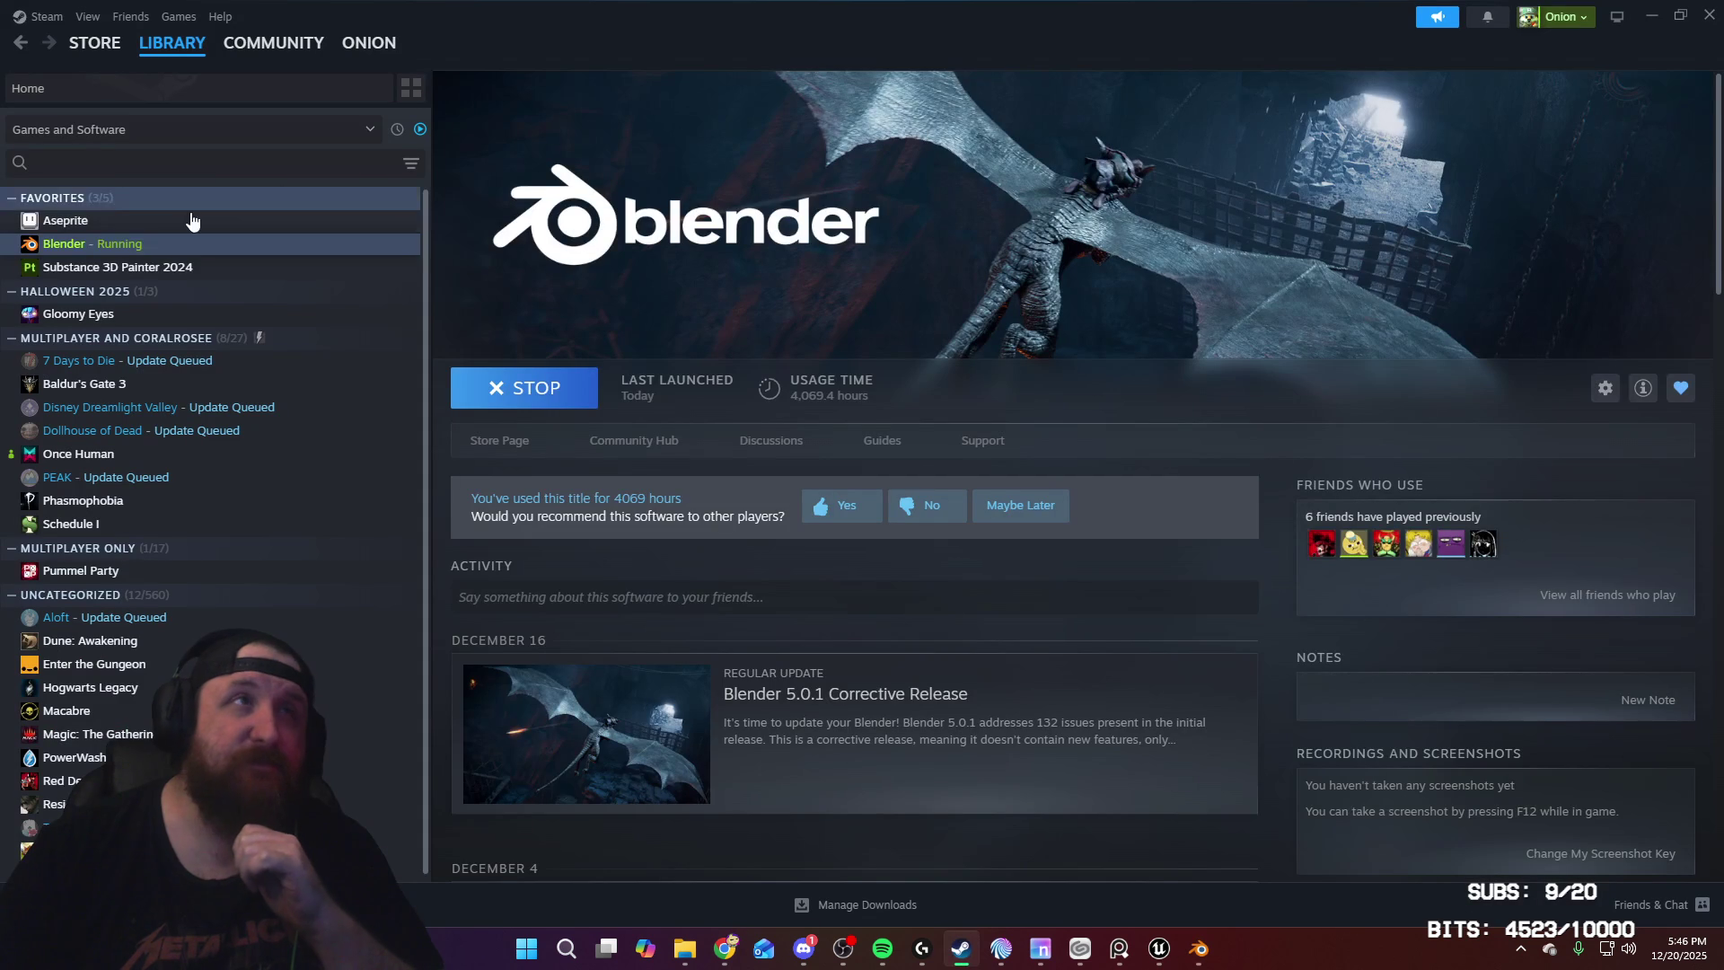